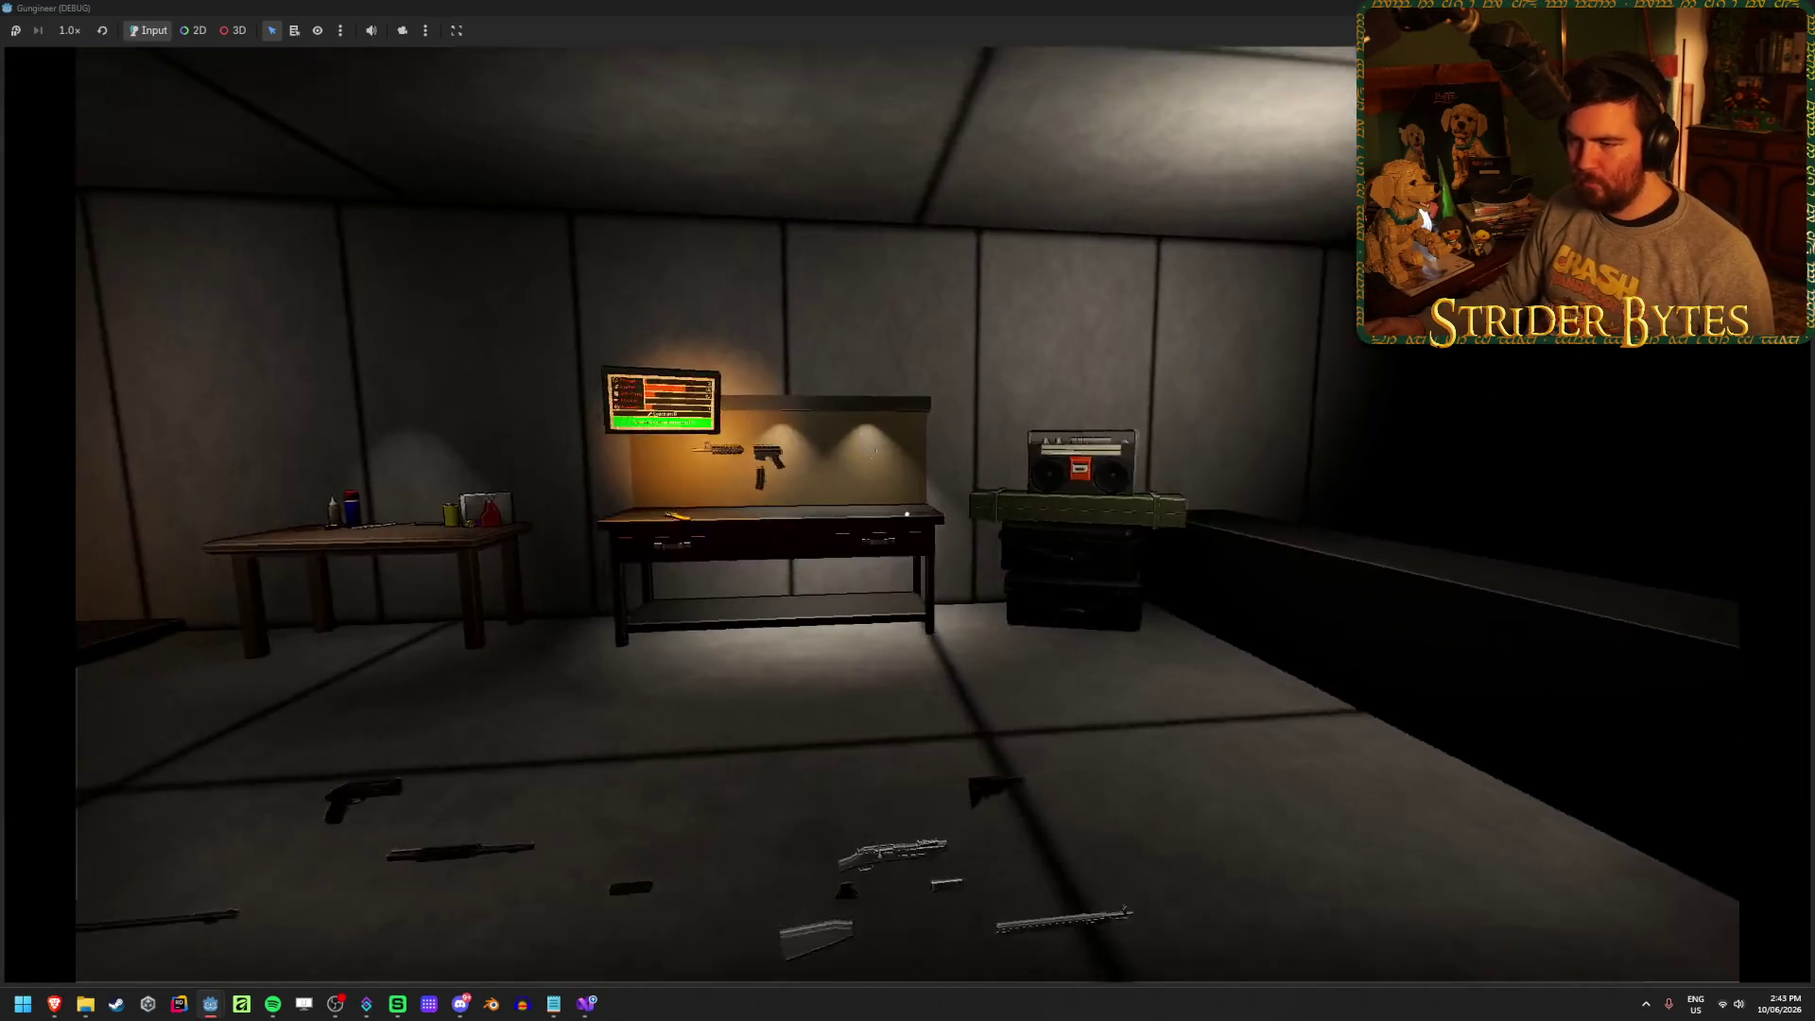
Walk to the workbench, inspect, fire and reload the rifle to check its glint, then quit the game
key("w")
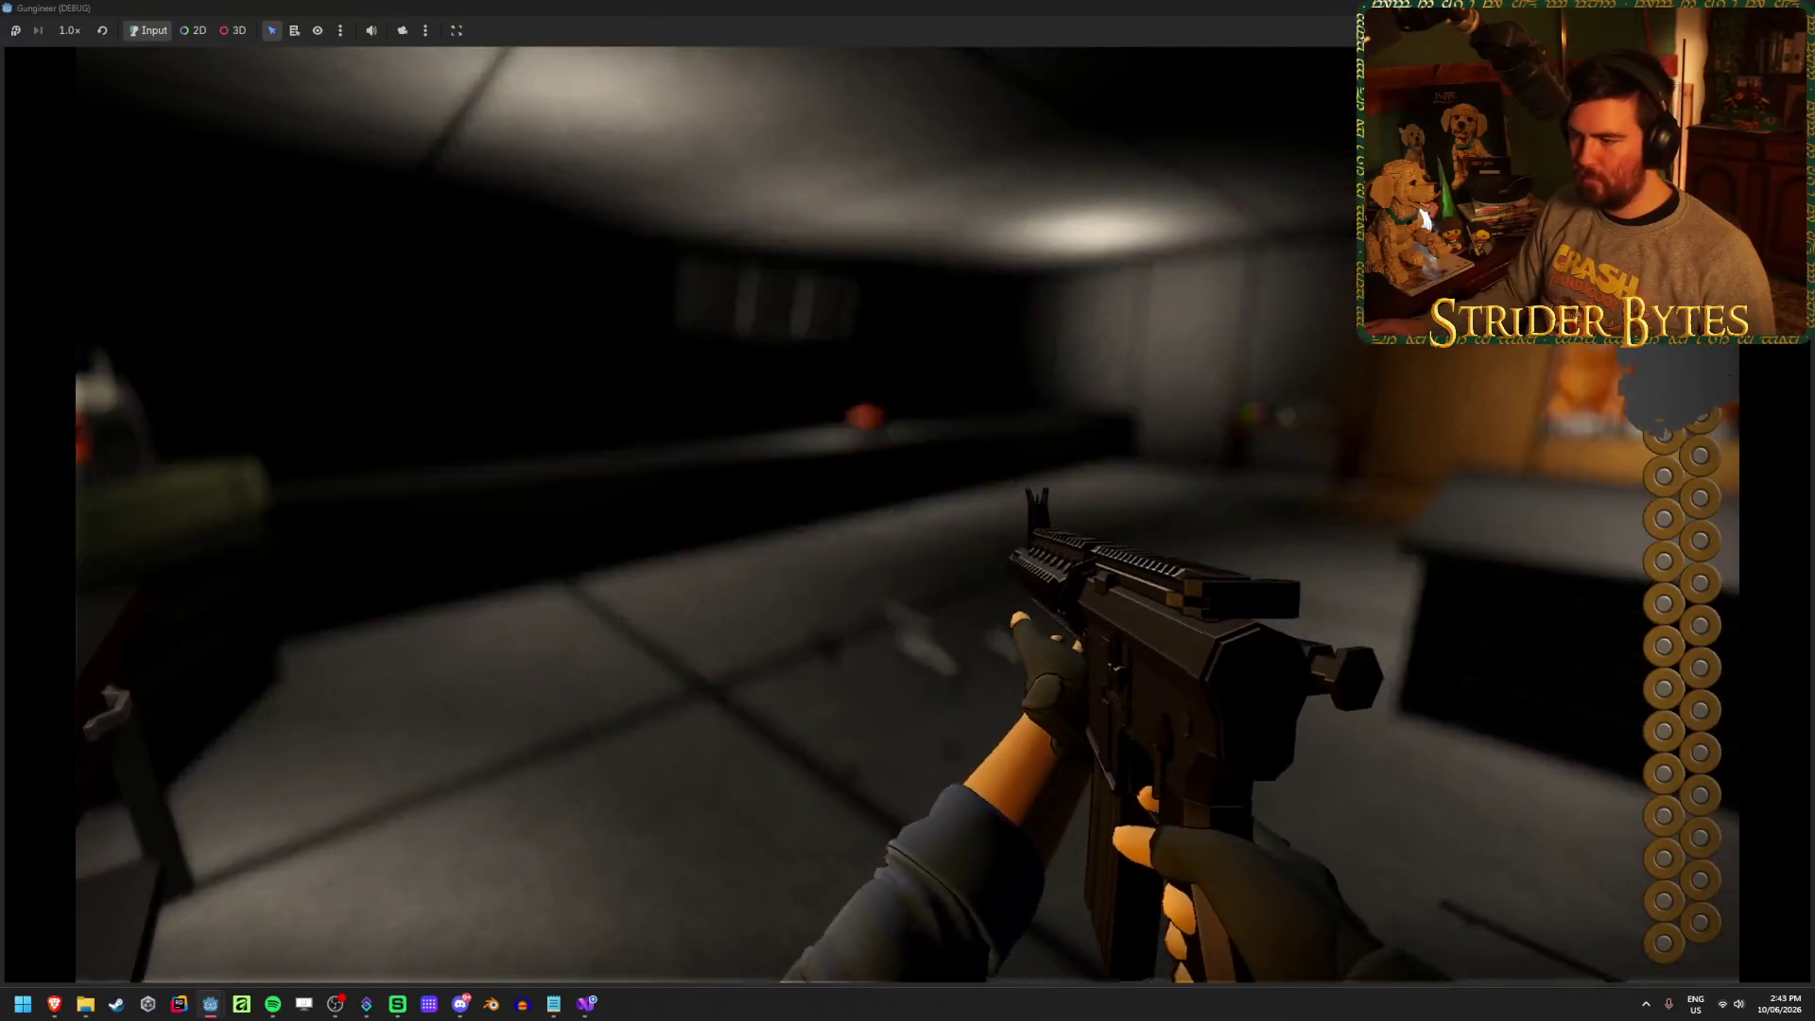
key("r")
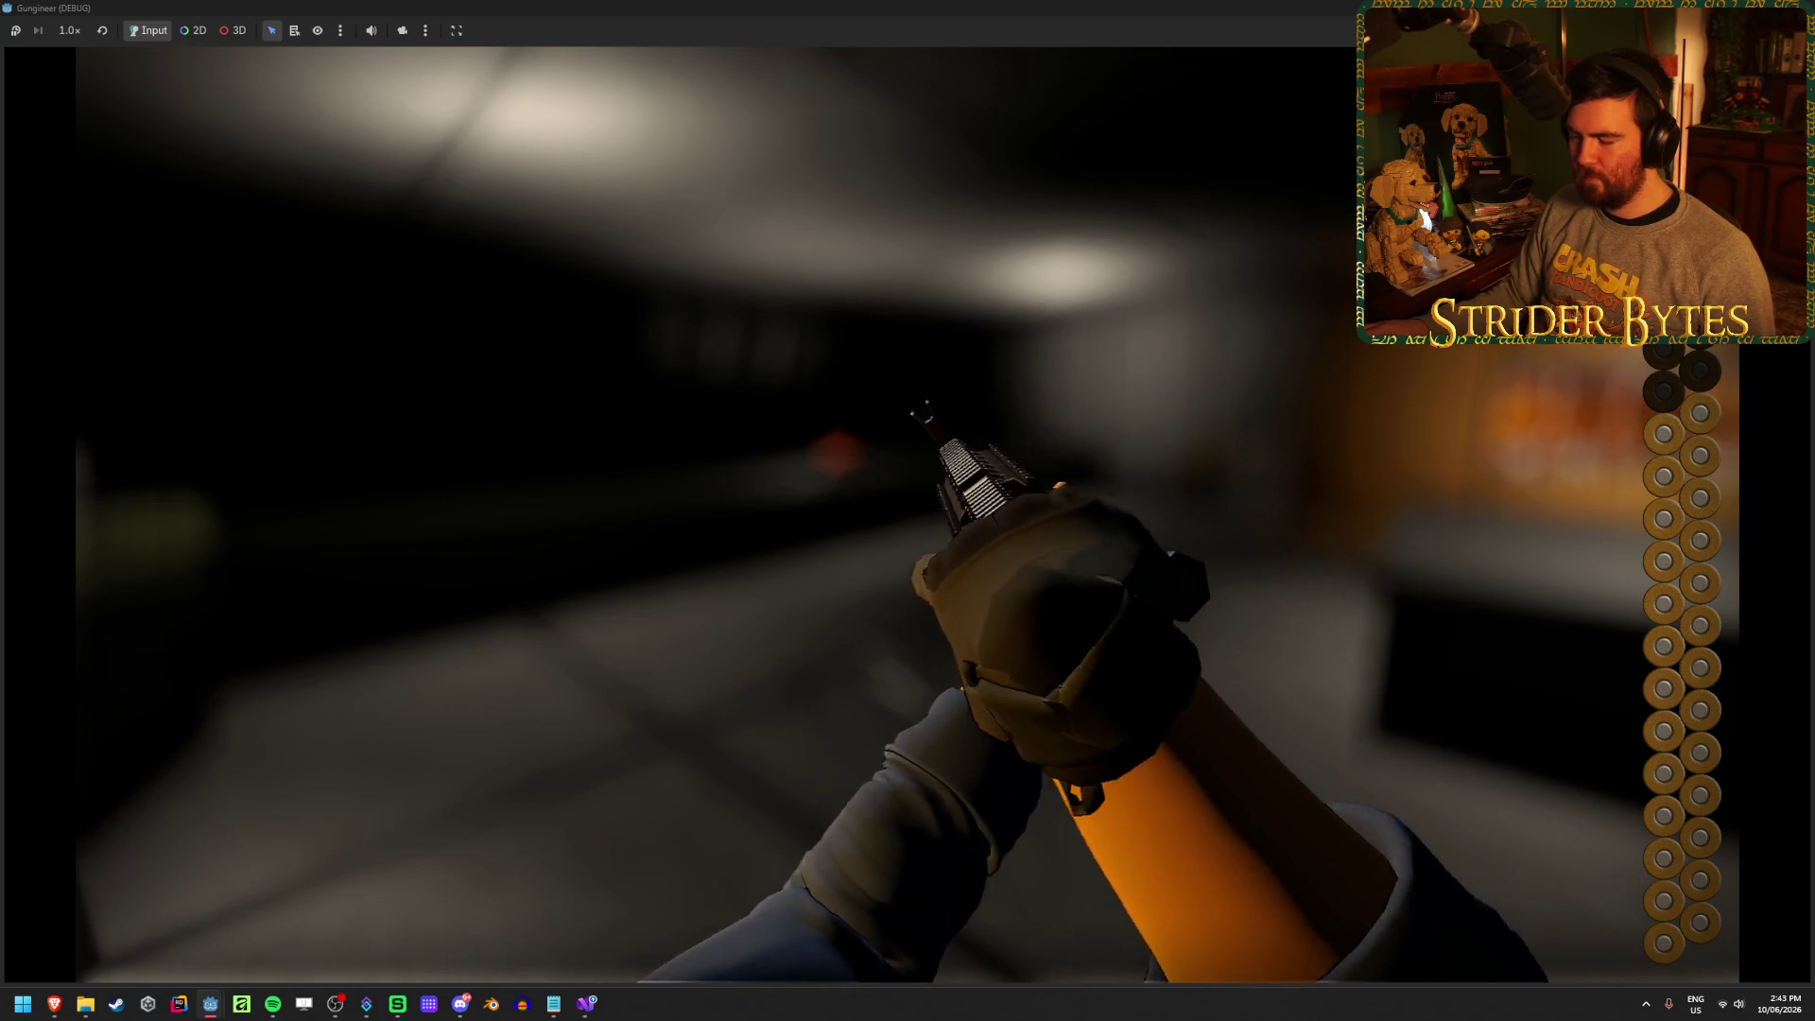
left_click(908, 515)
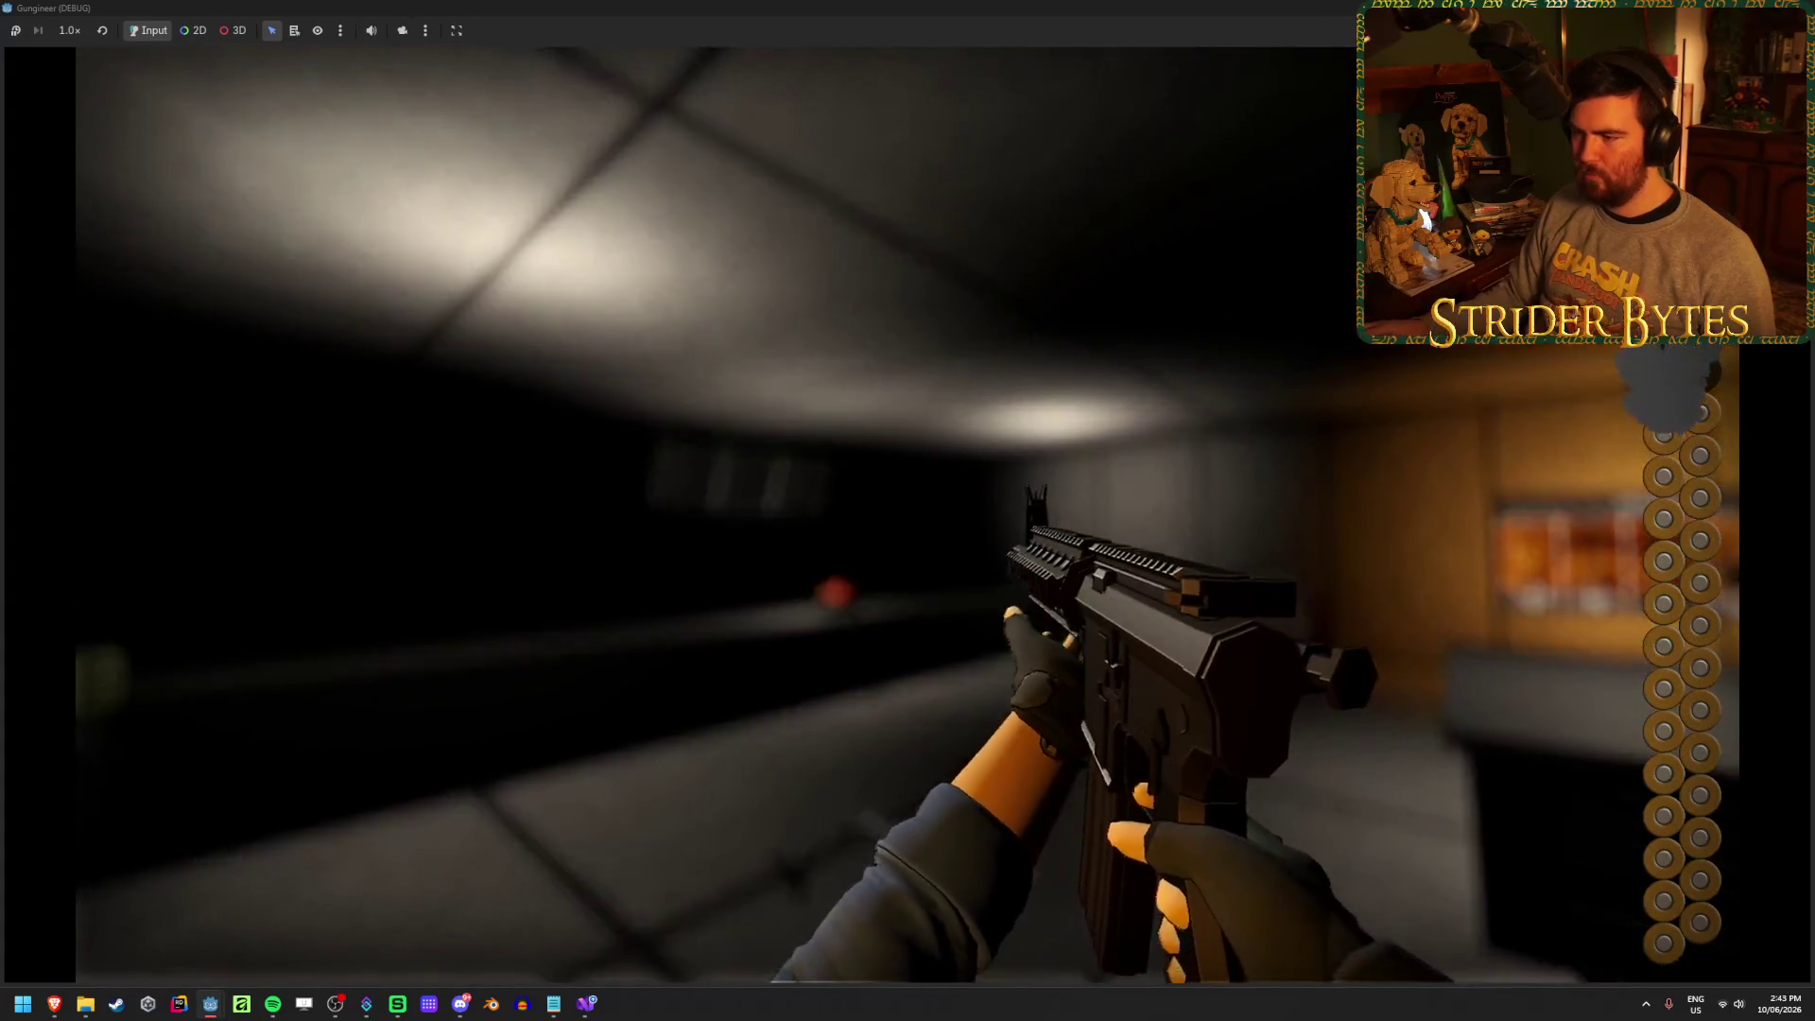
key("r")
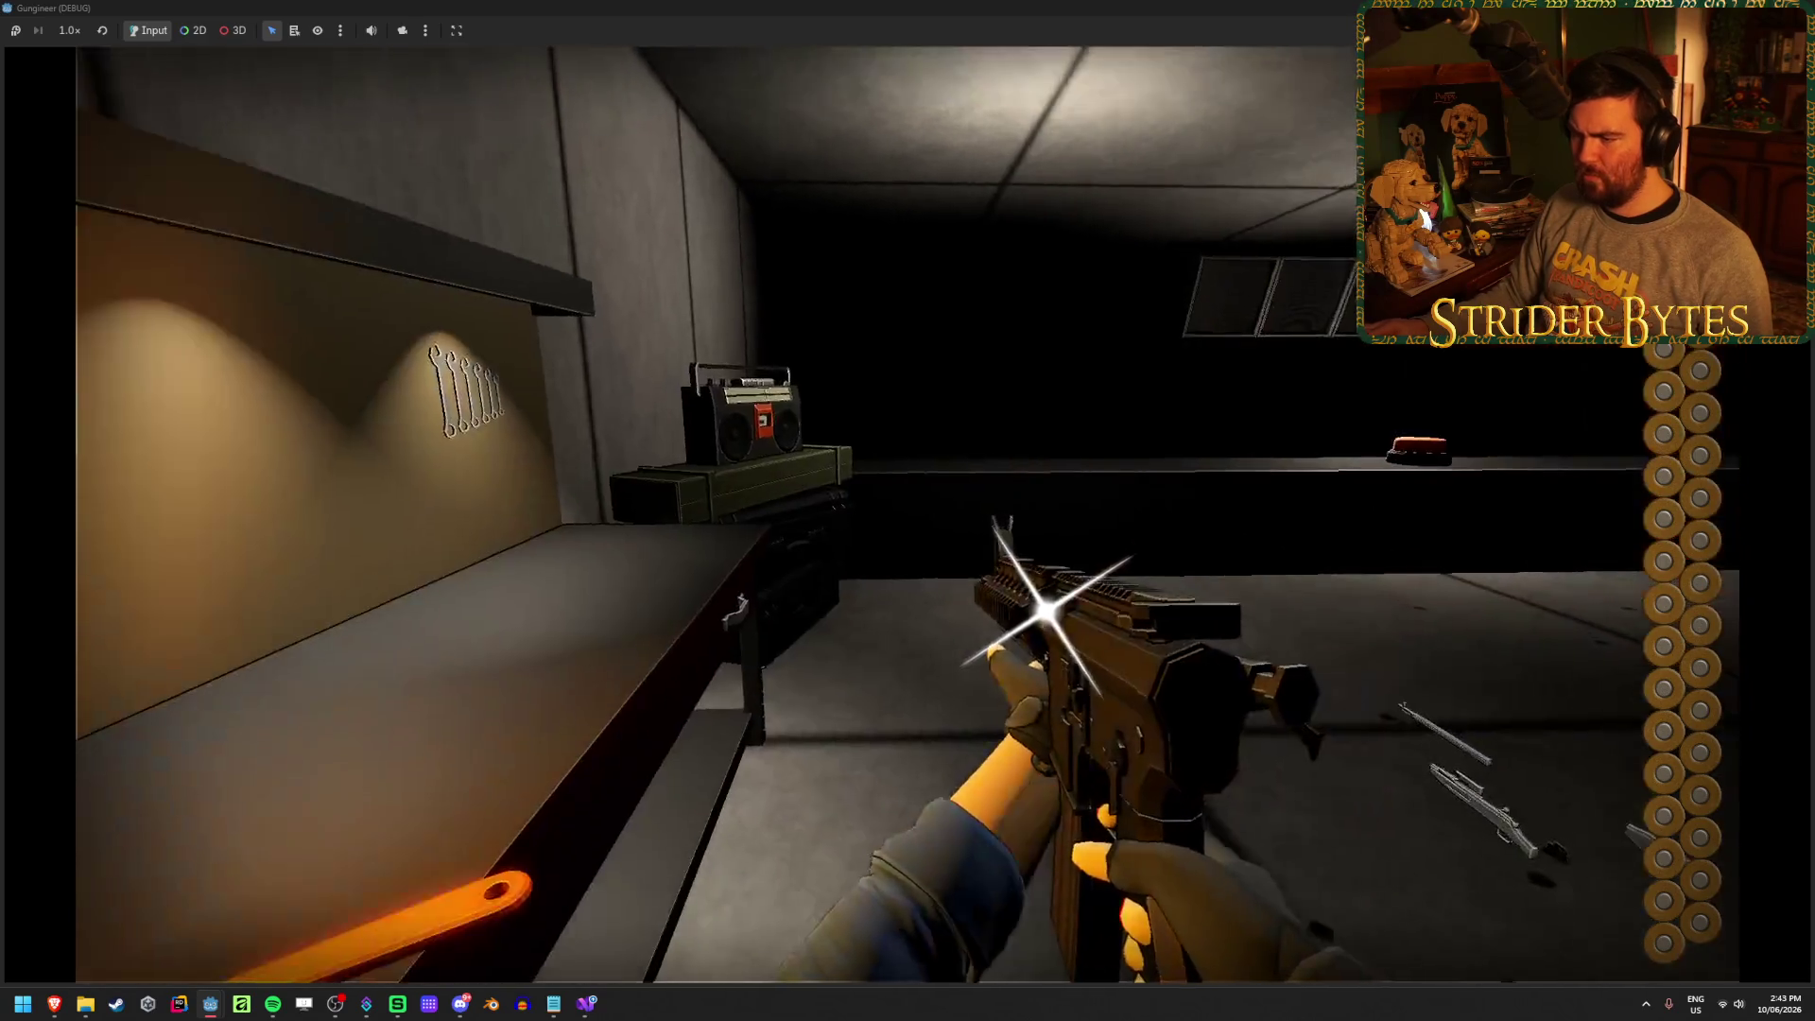
key("alt+F4")
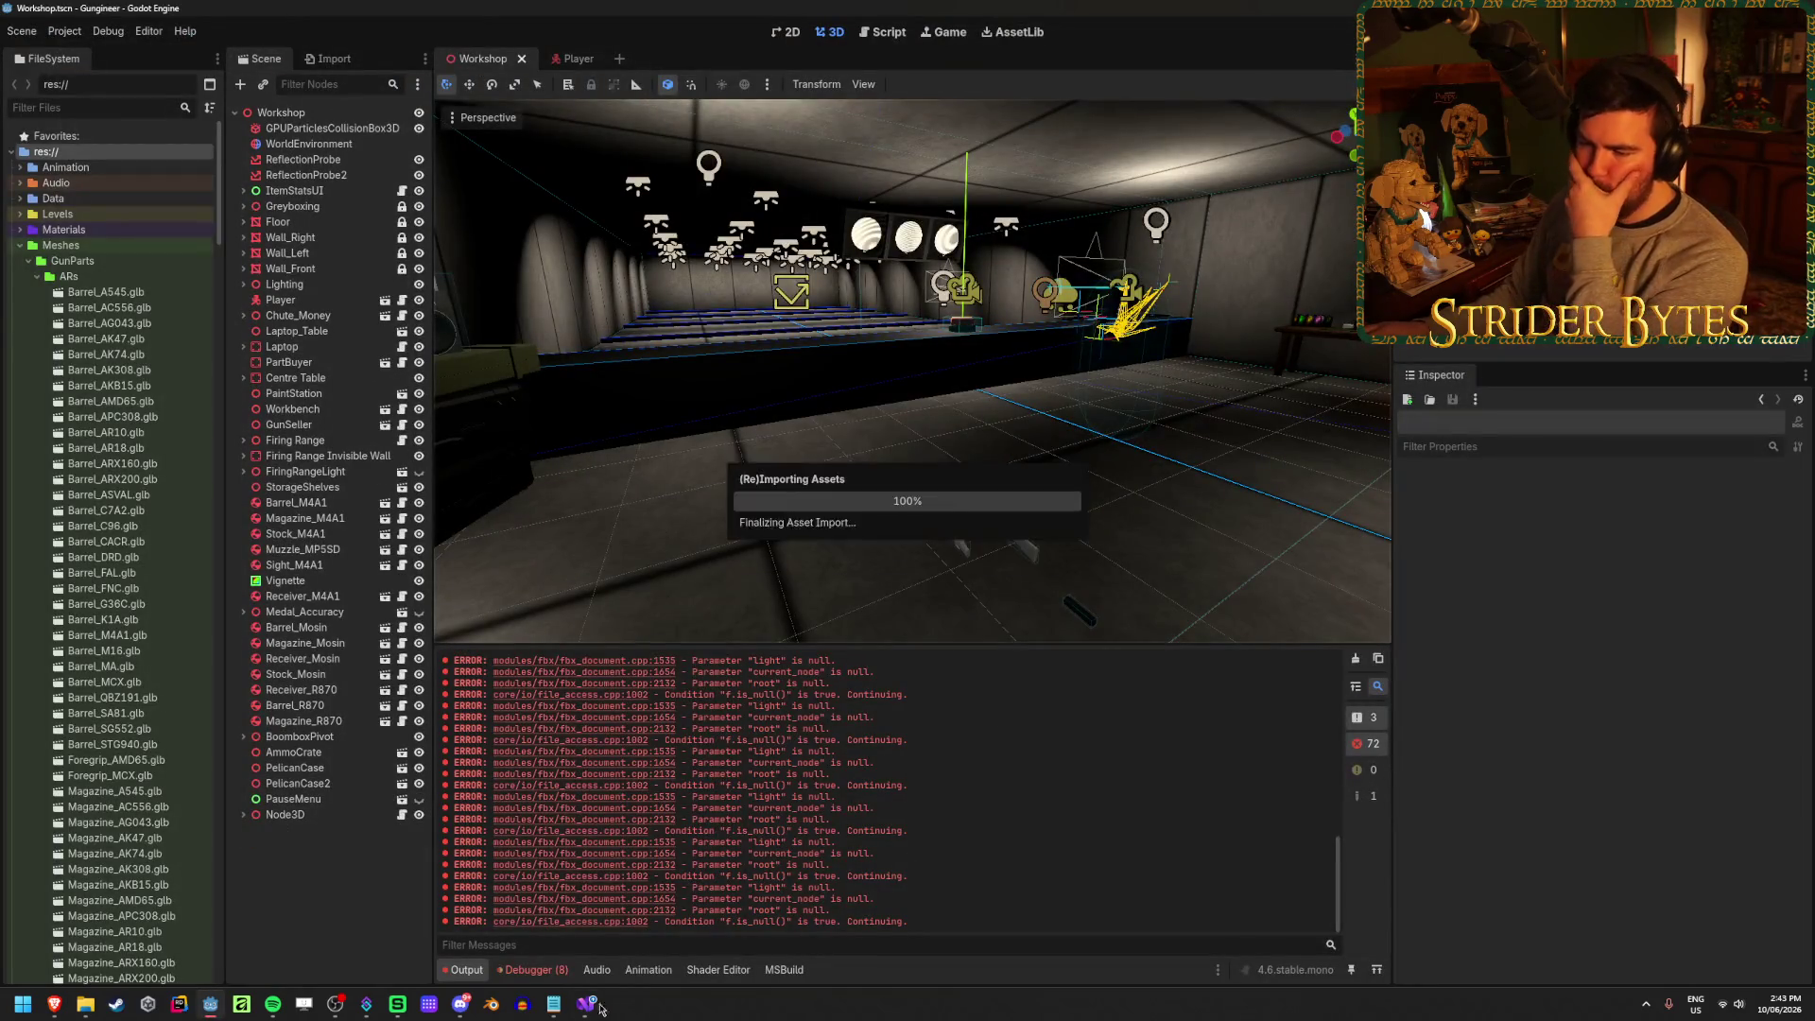
Review ShowGlint's tween code in Glint.cs, then rebuild and run another workshop playtest
left_click(600, 1008)
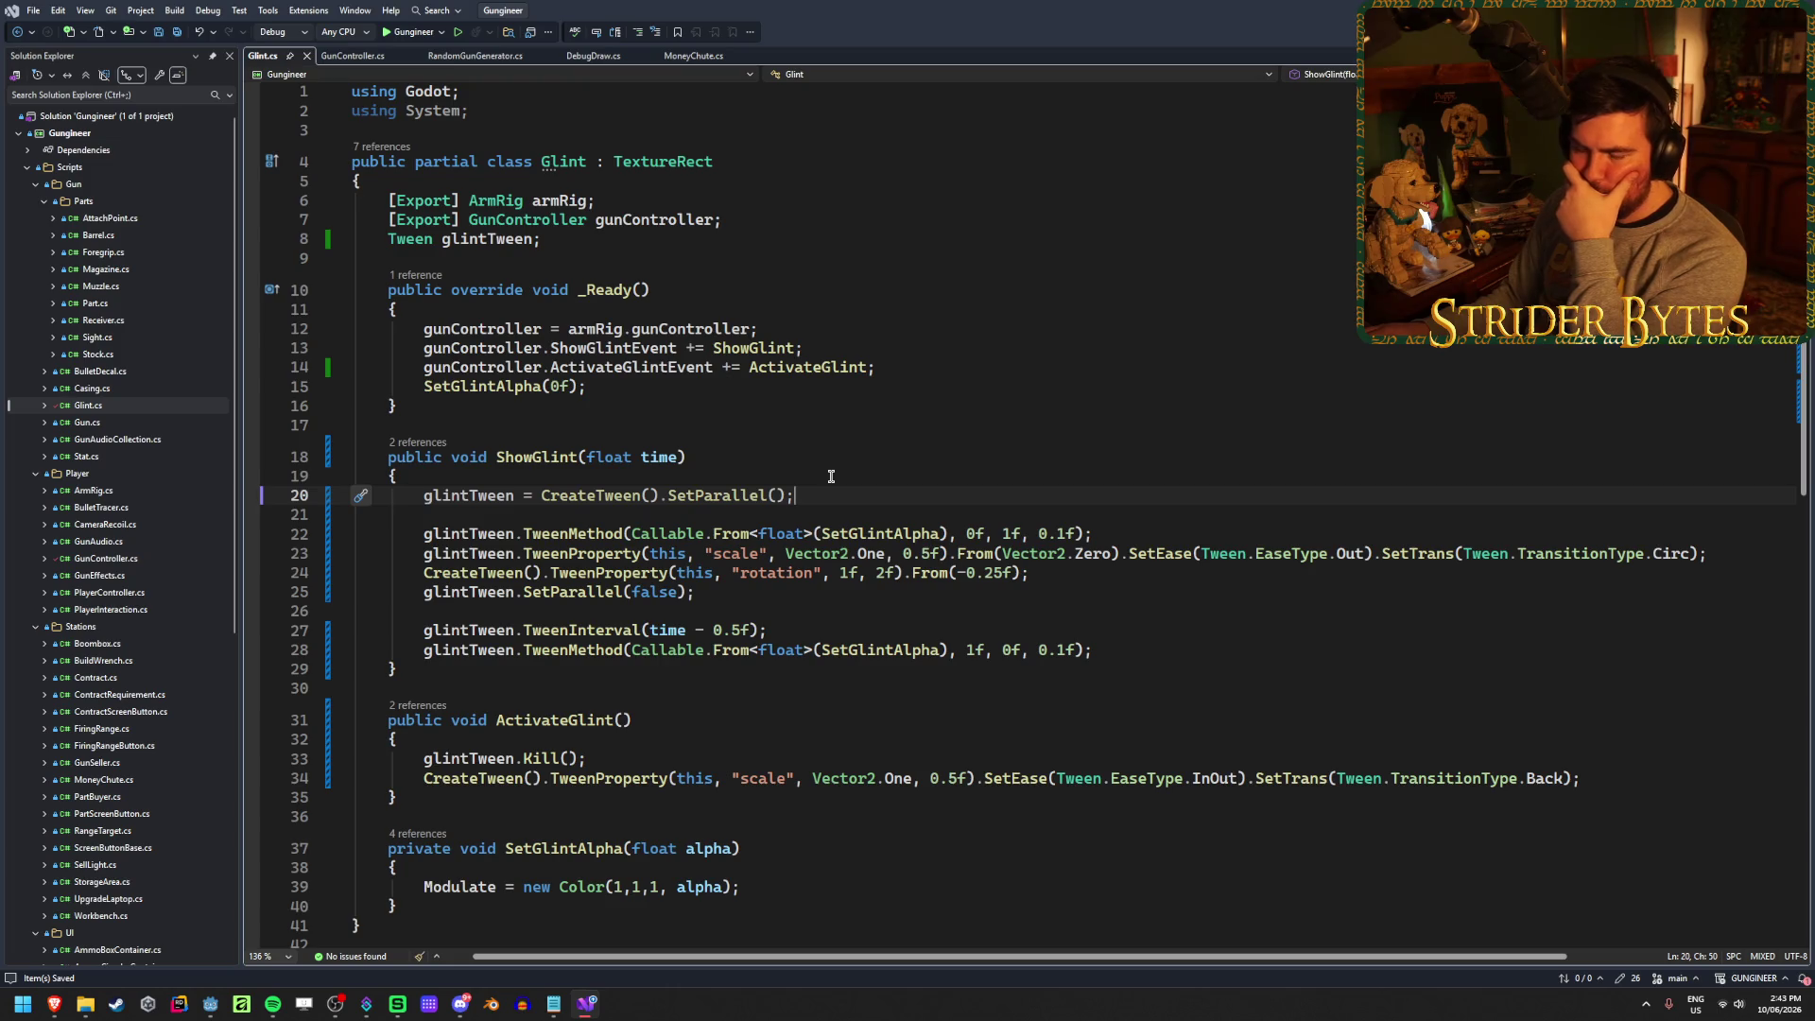
left_click(831, 475)
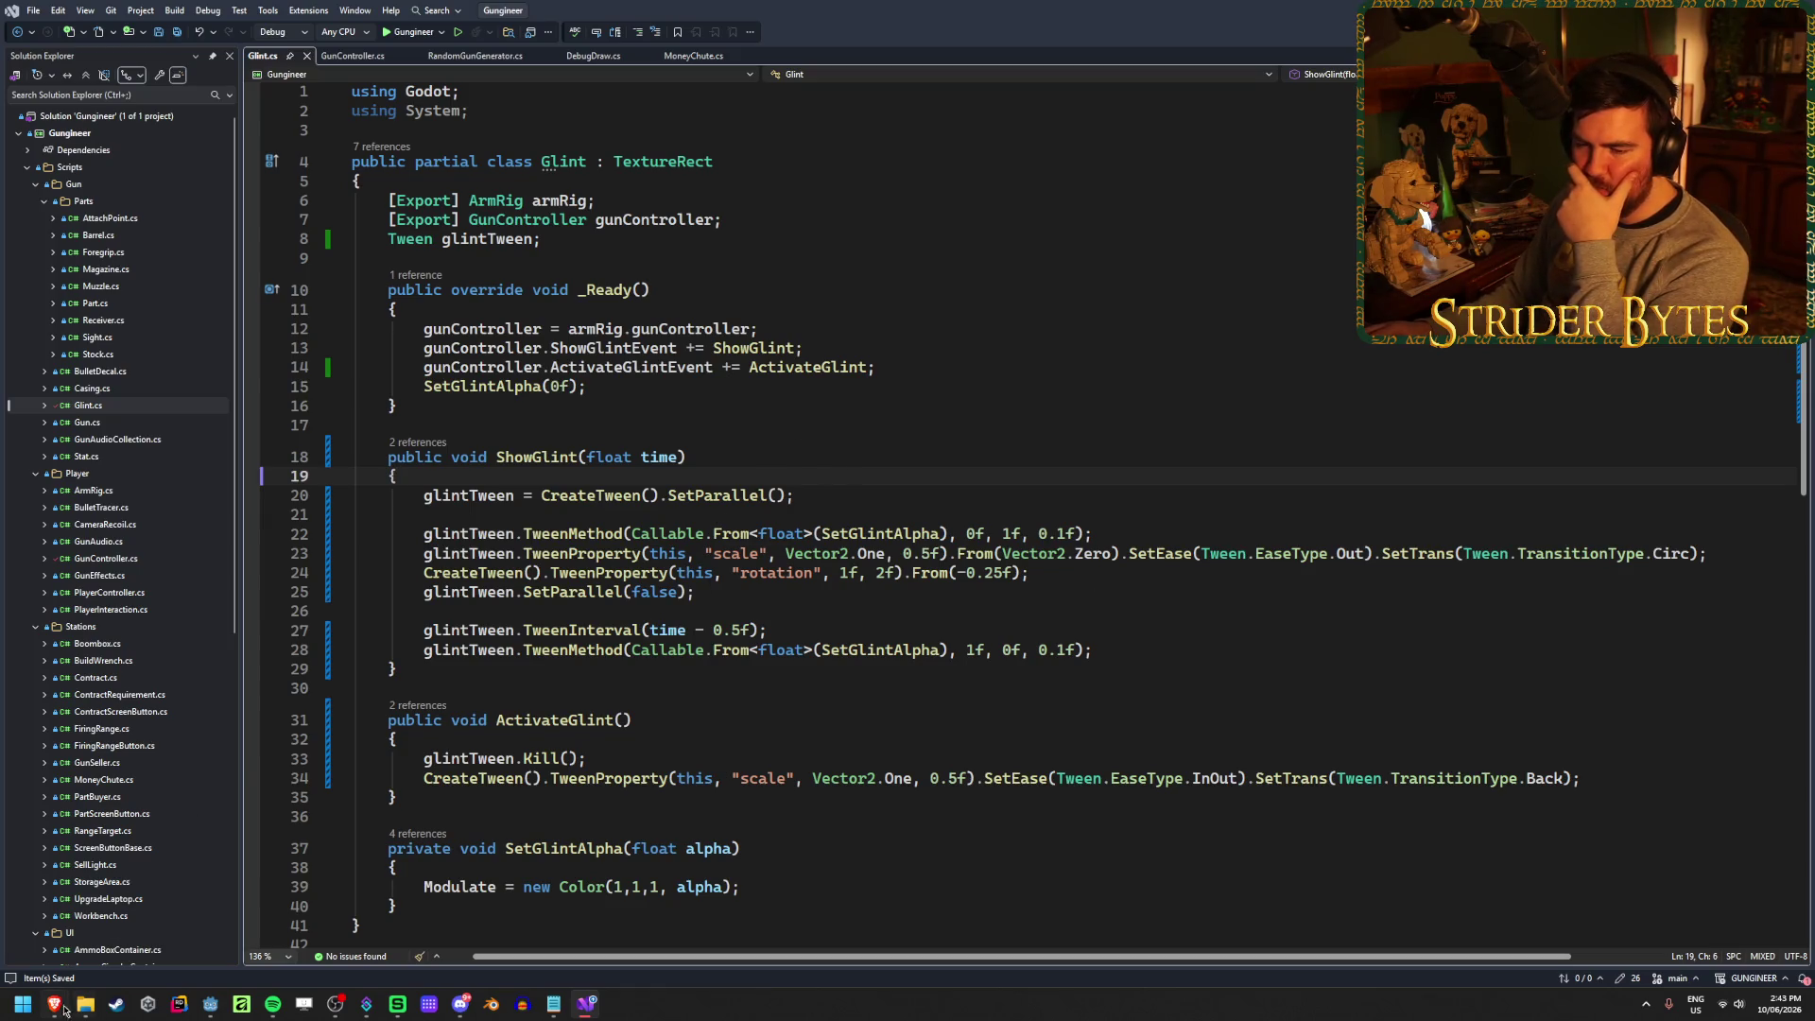
mouse_move(584, 1008)
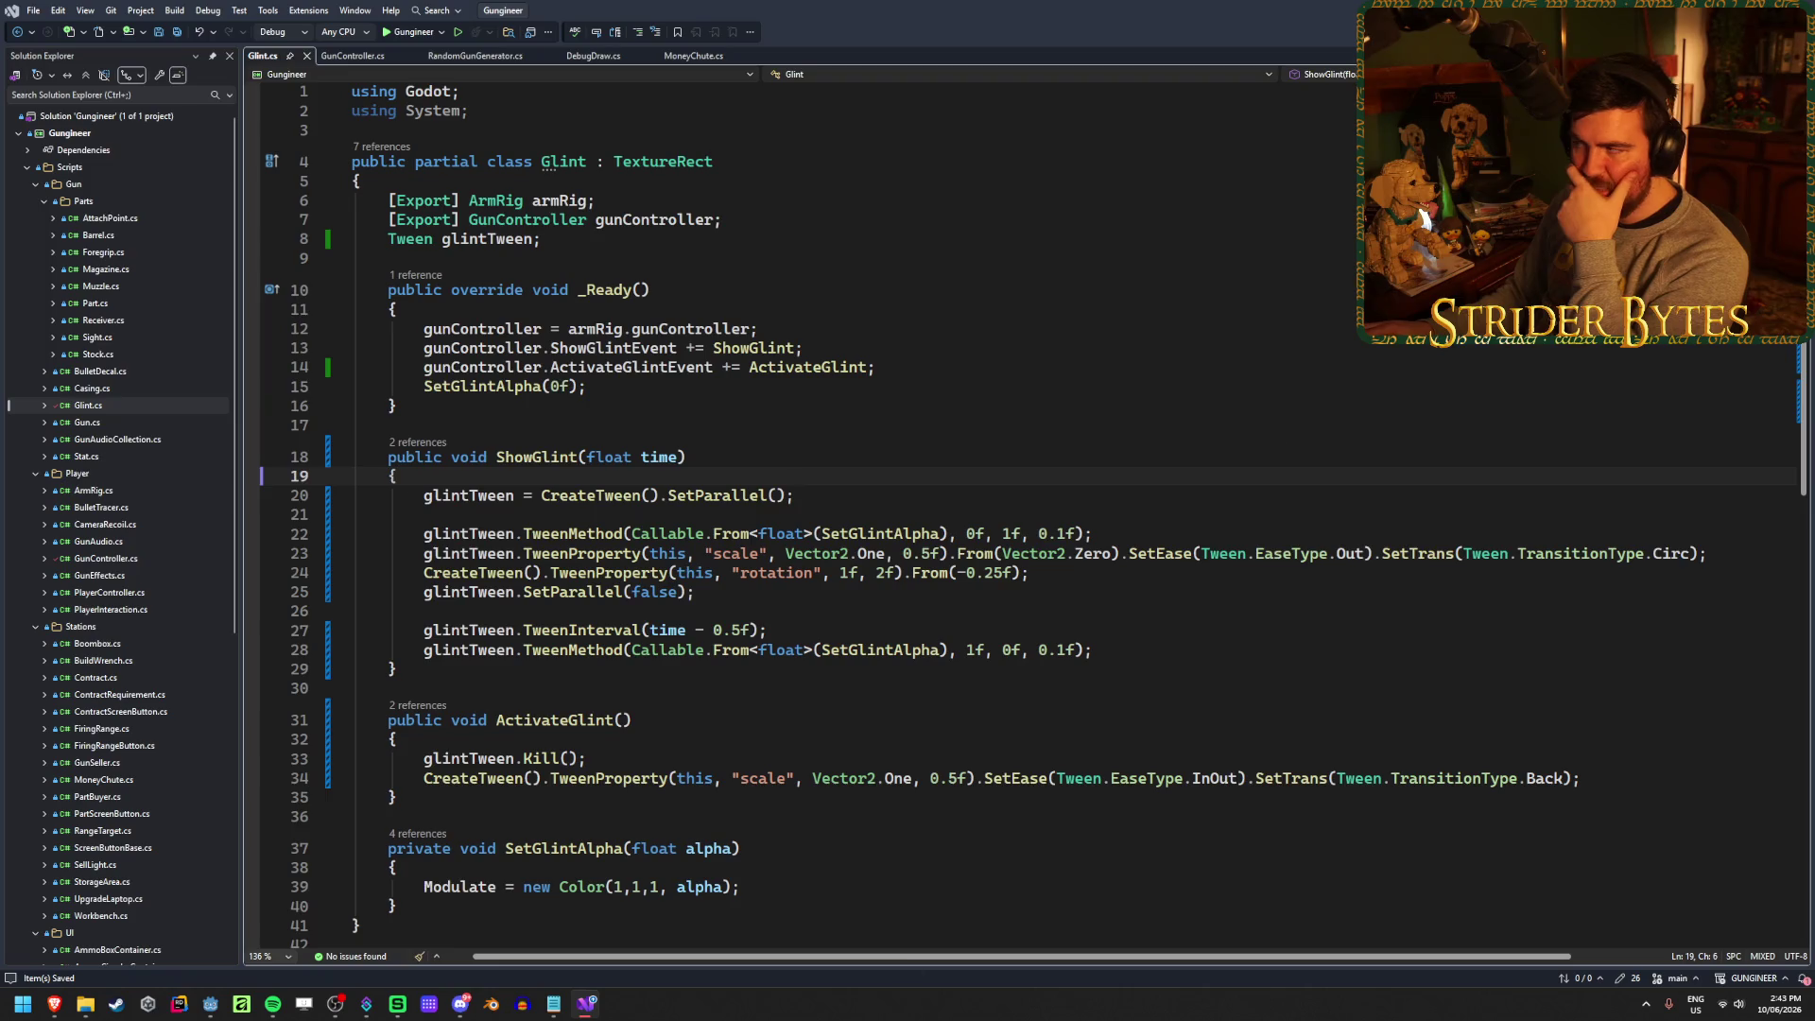
key("alt+Tab")
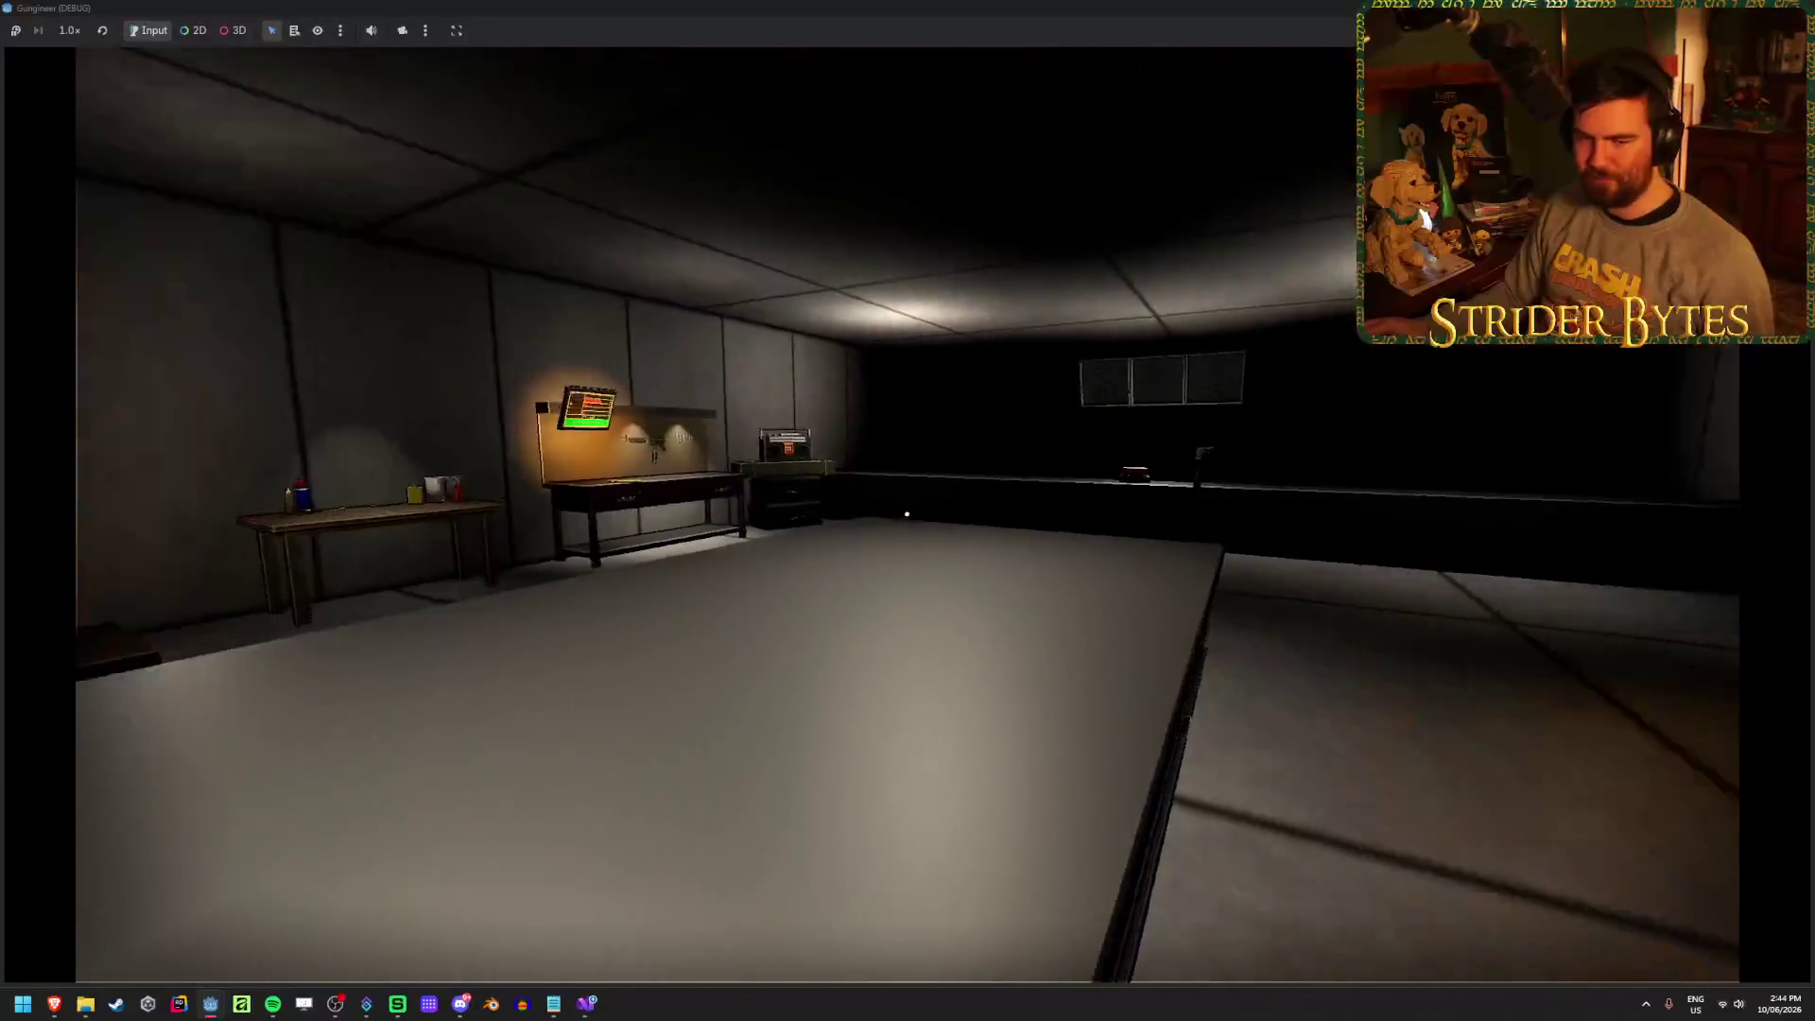
key("F8")
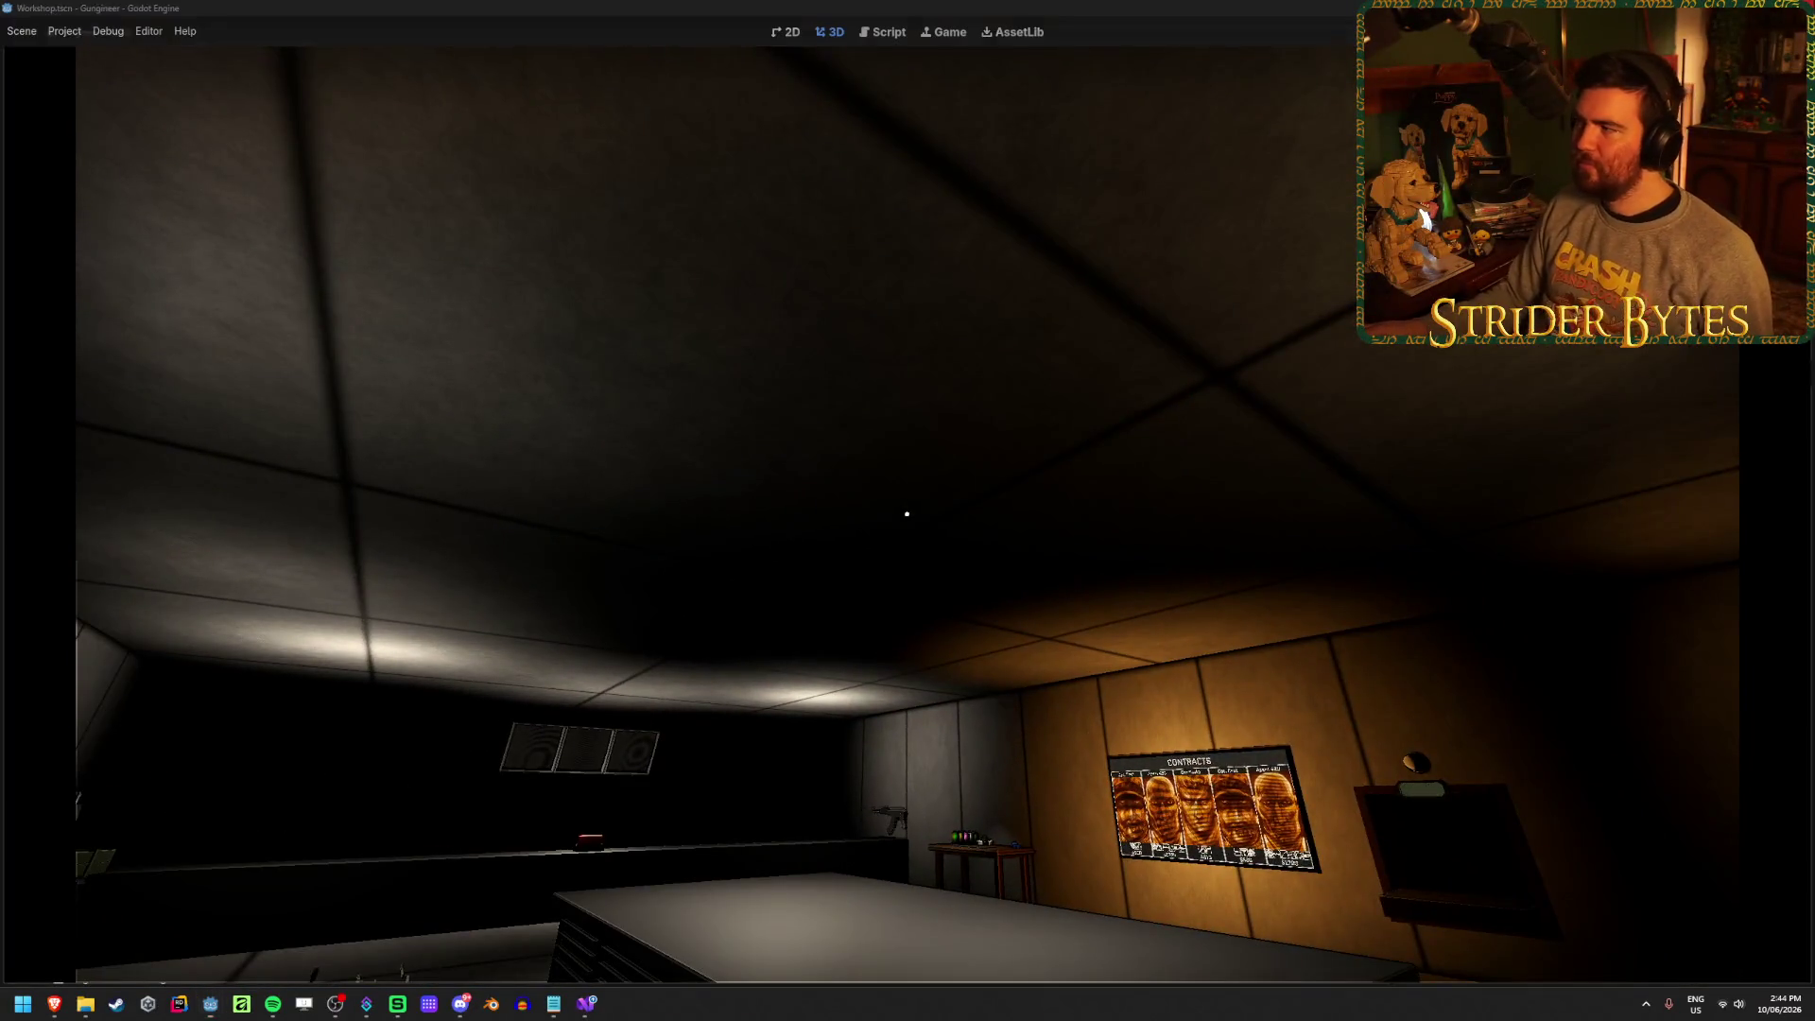
Clear the Output log and the Debugger's Errors list
left_click(1359, 658)
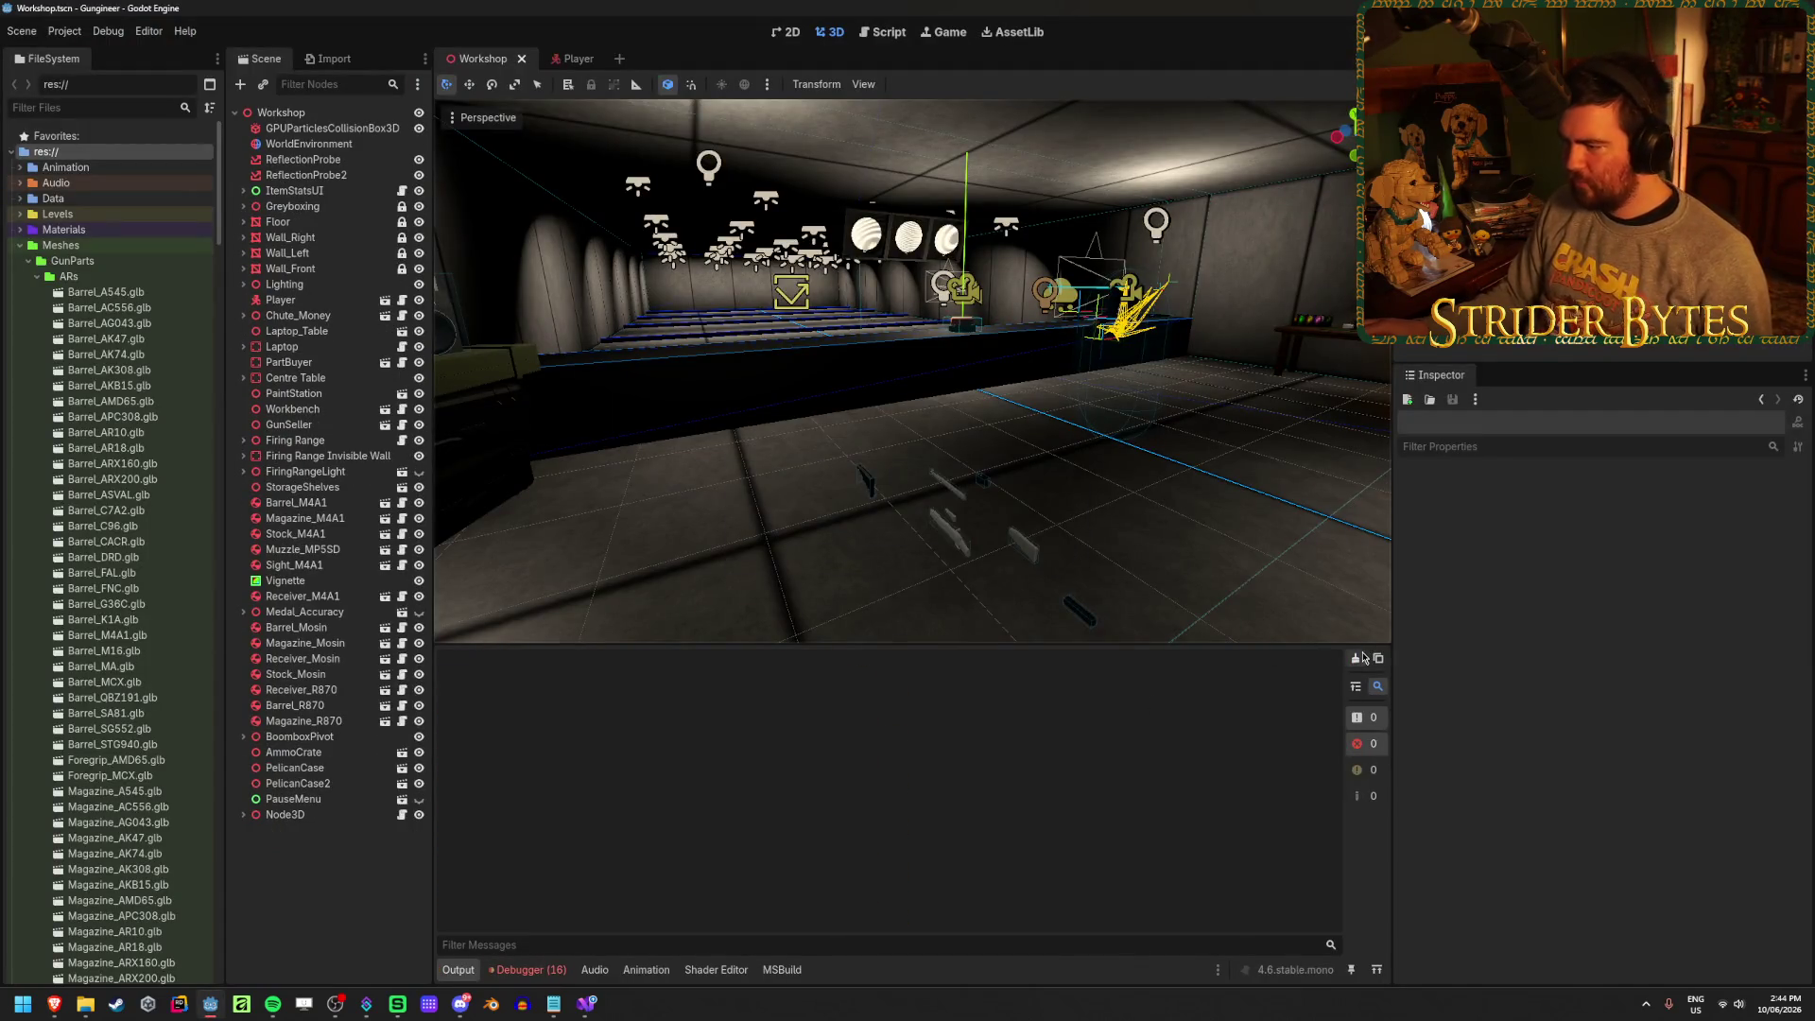
left_click(527, 969)
left_click(1369, 712)
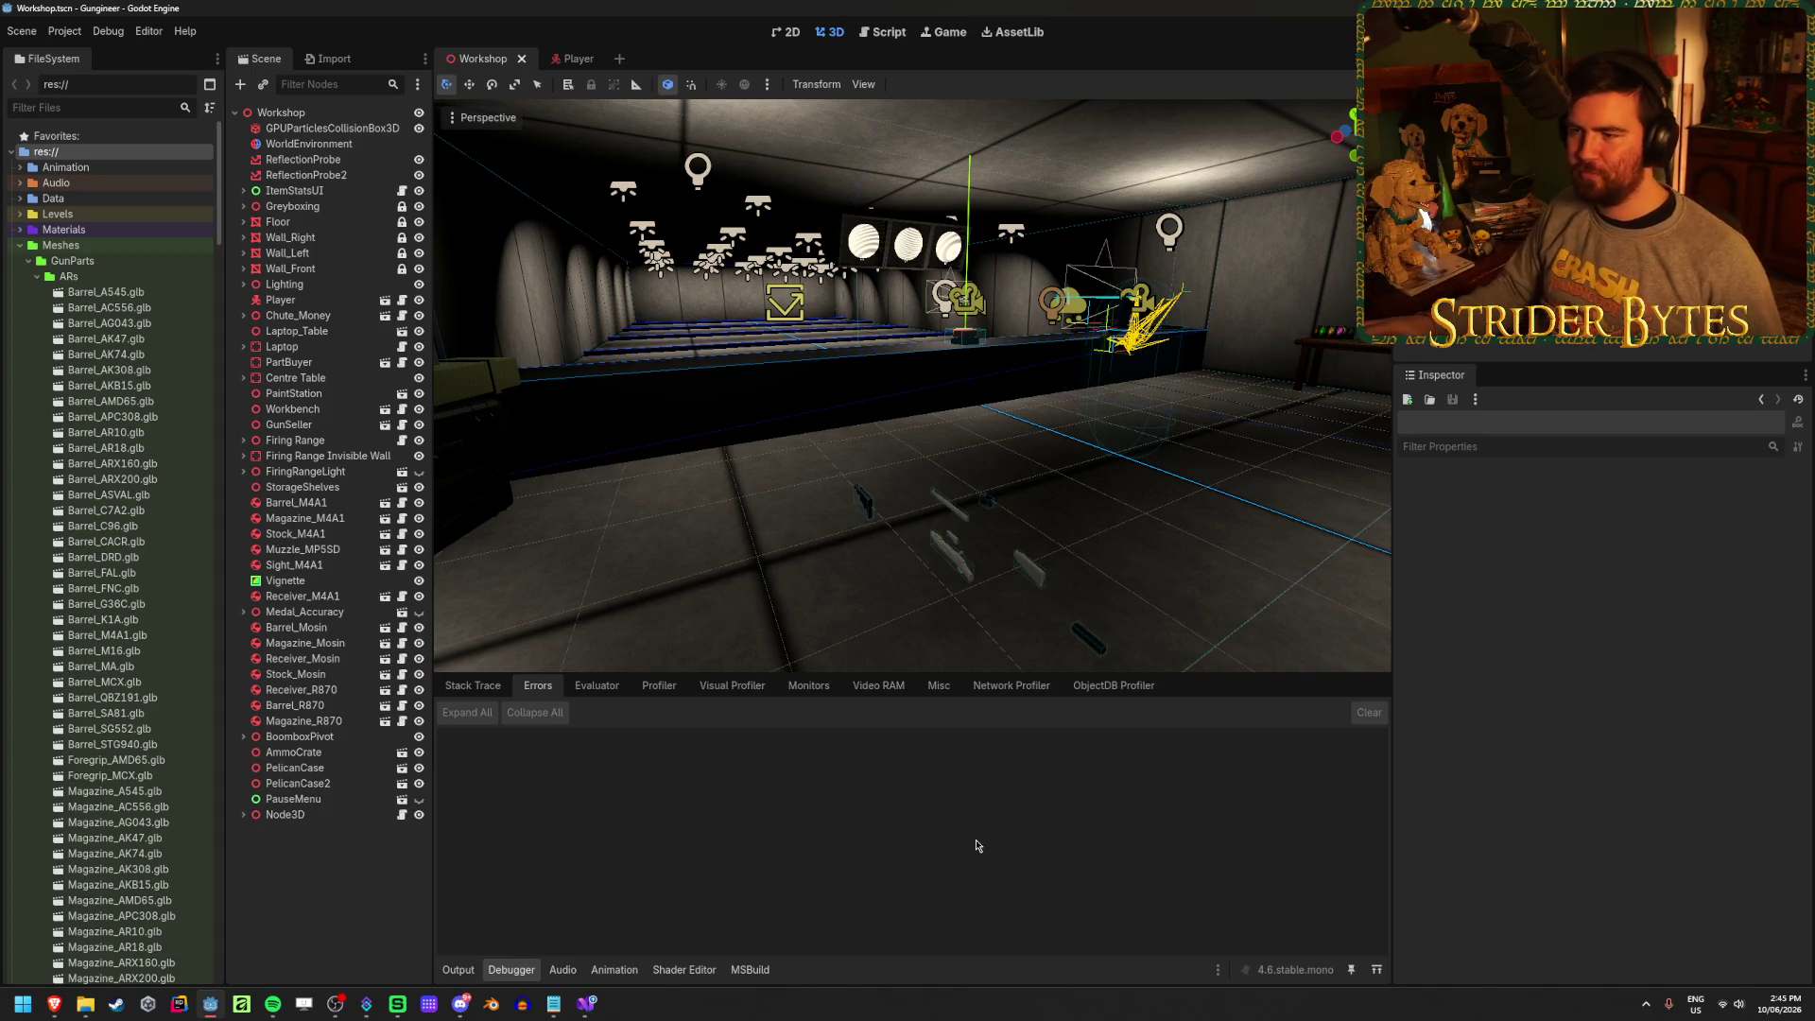
Look around the workshop viewport, then return to Glint.cs in Visual Studio
left_click_drag(945, 426, 756, 426)
mouse_move(806, 532)
left_mouse_down()
mouse_move(776, 532)
mouse_move(806, 531)
left_mouse_up()
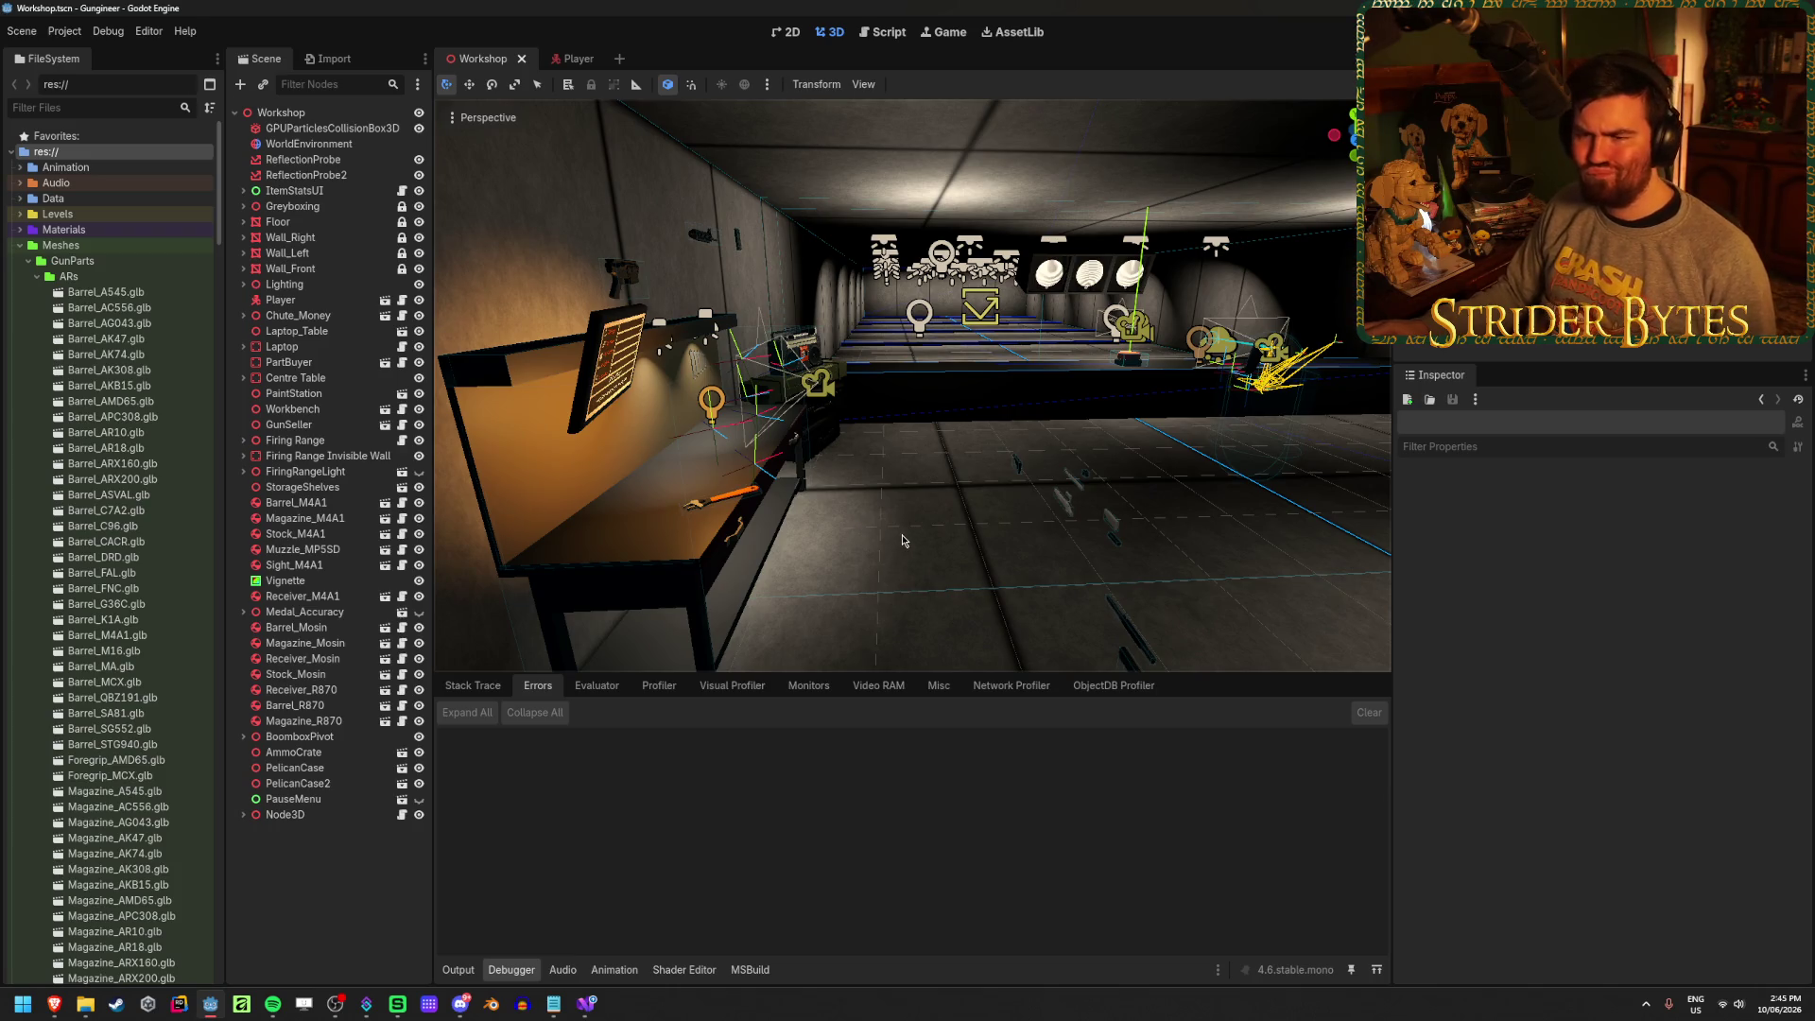
left_click(587, 1004)
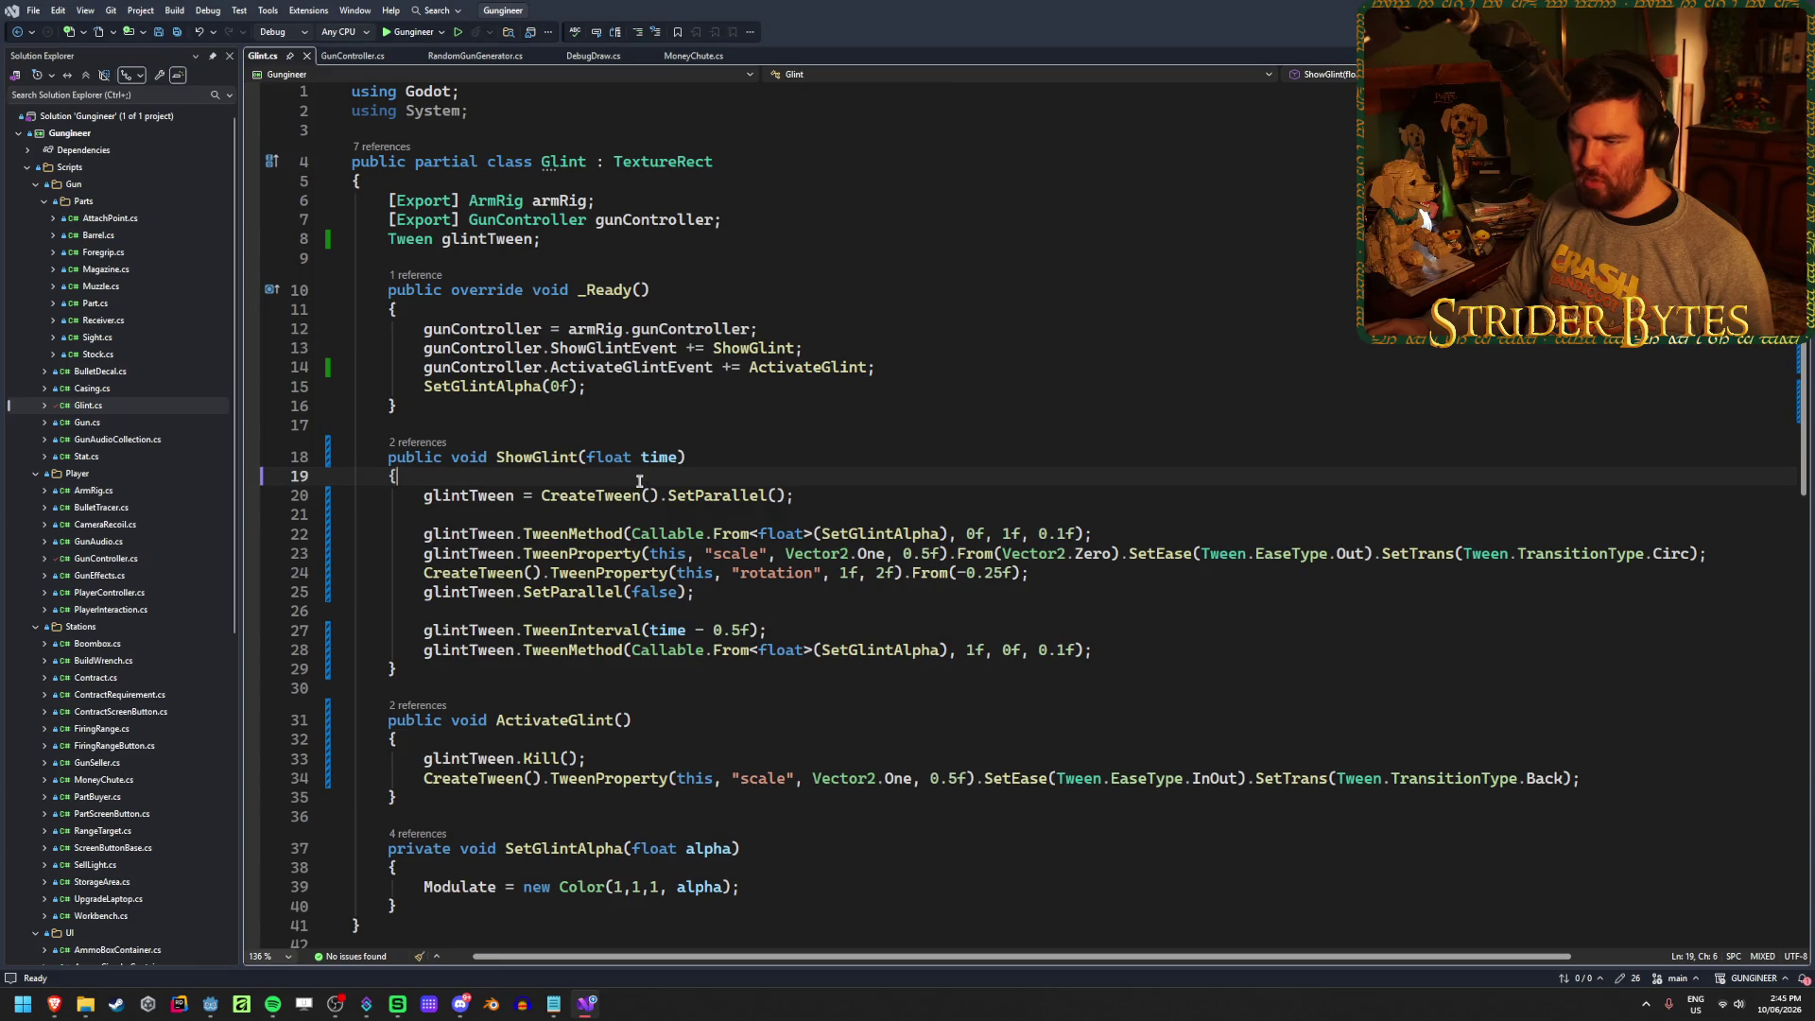
Add glintTween.Stop(); as the first line of ShowGlint and save the script
key("Return")
type("g")
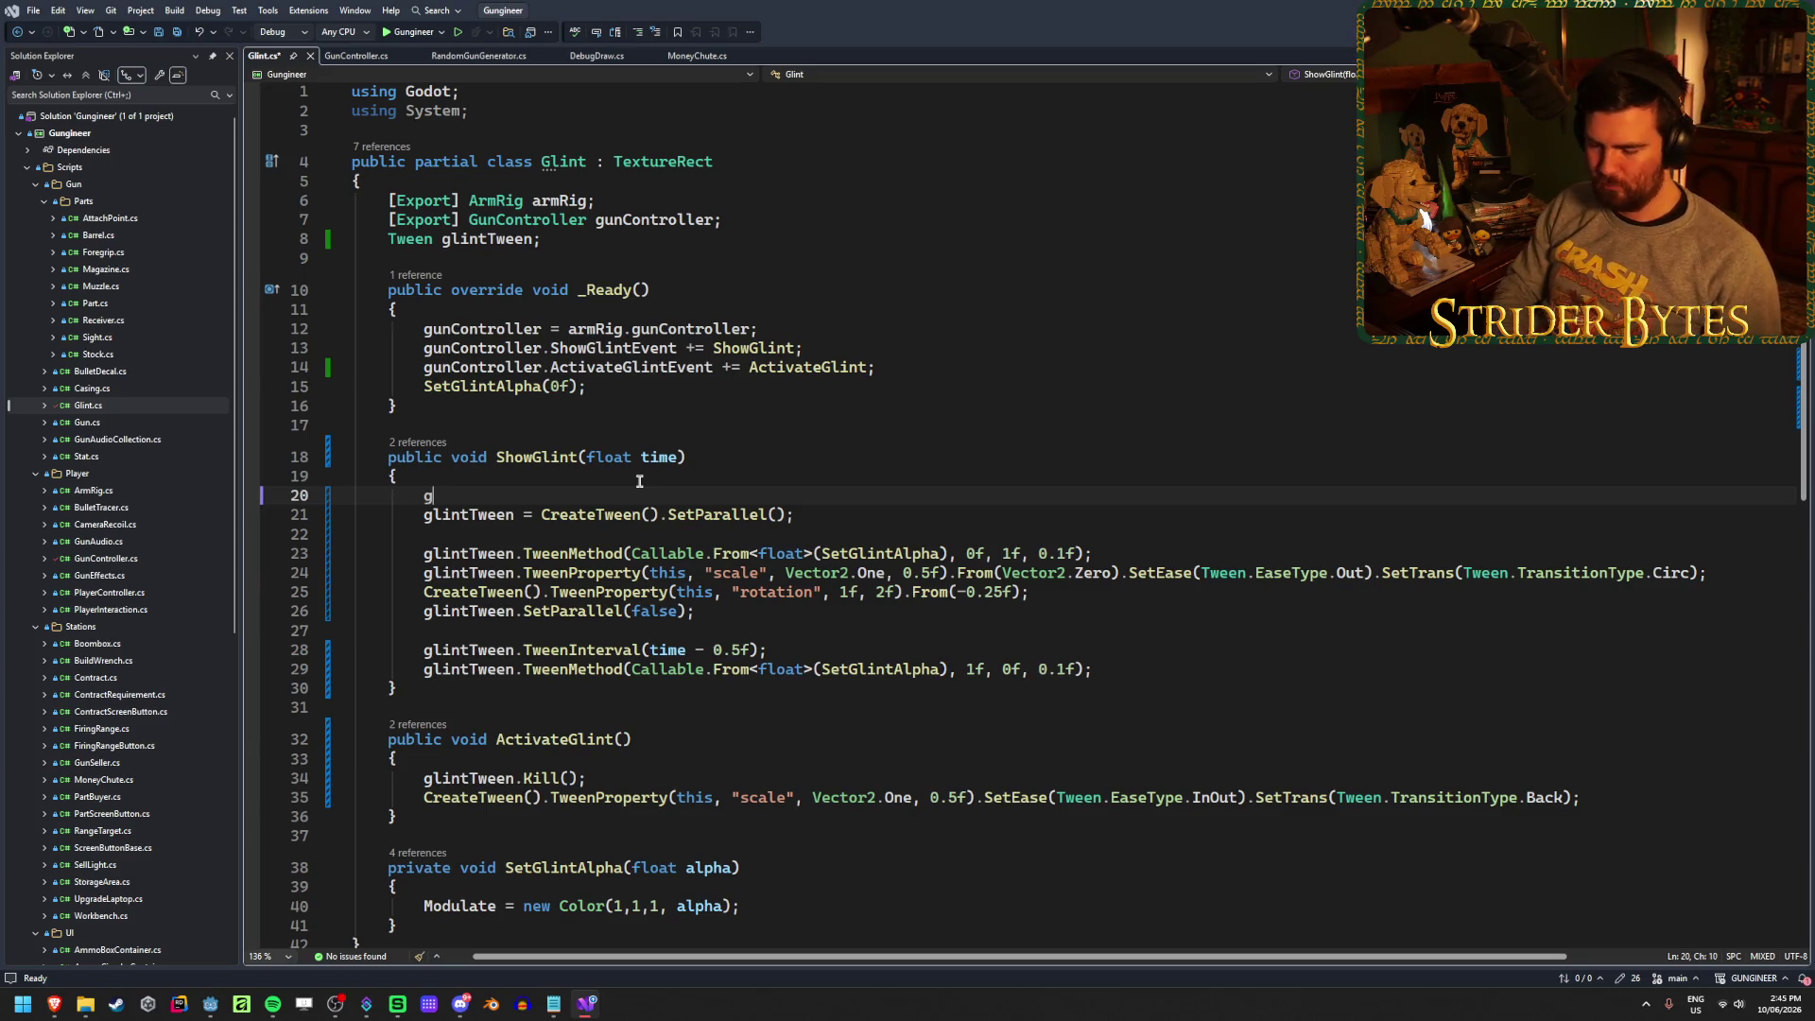
type("lintTween.S")
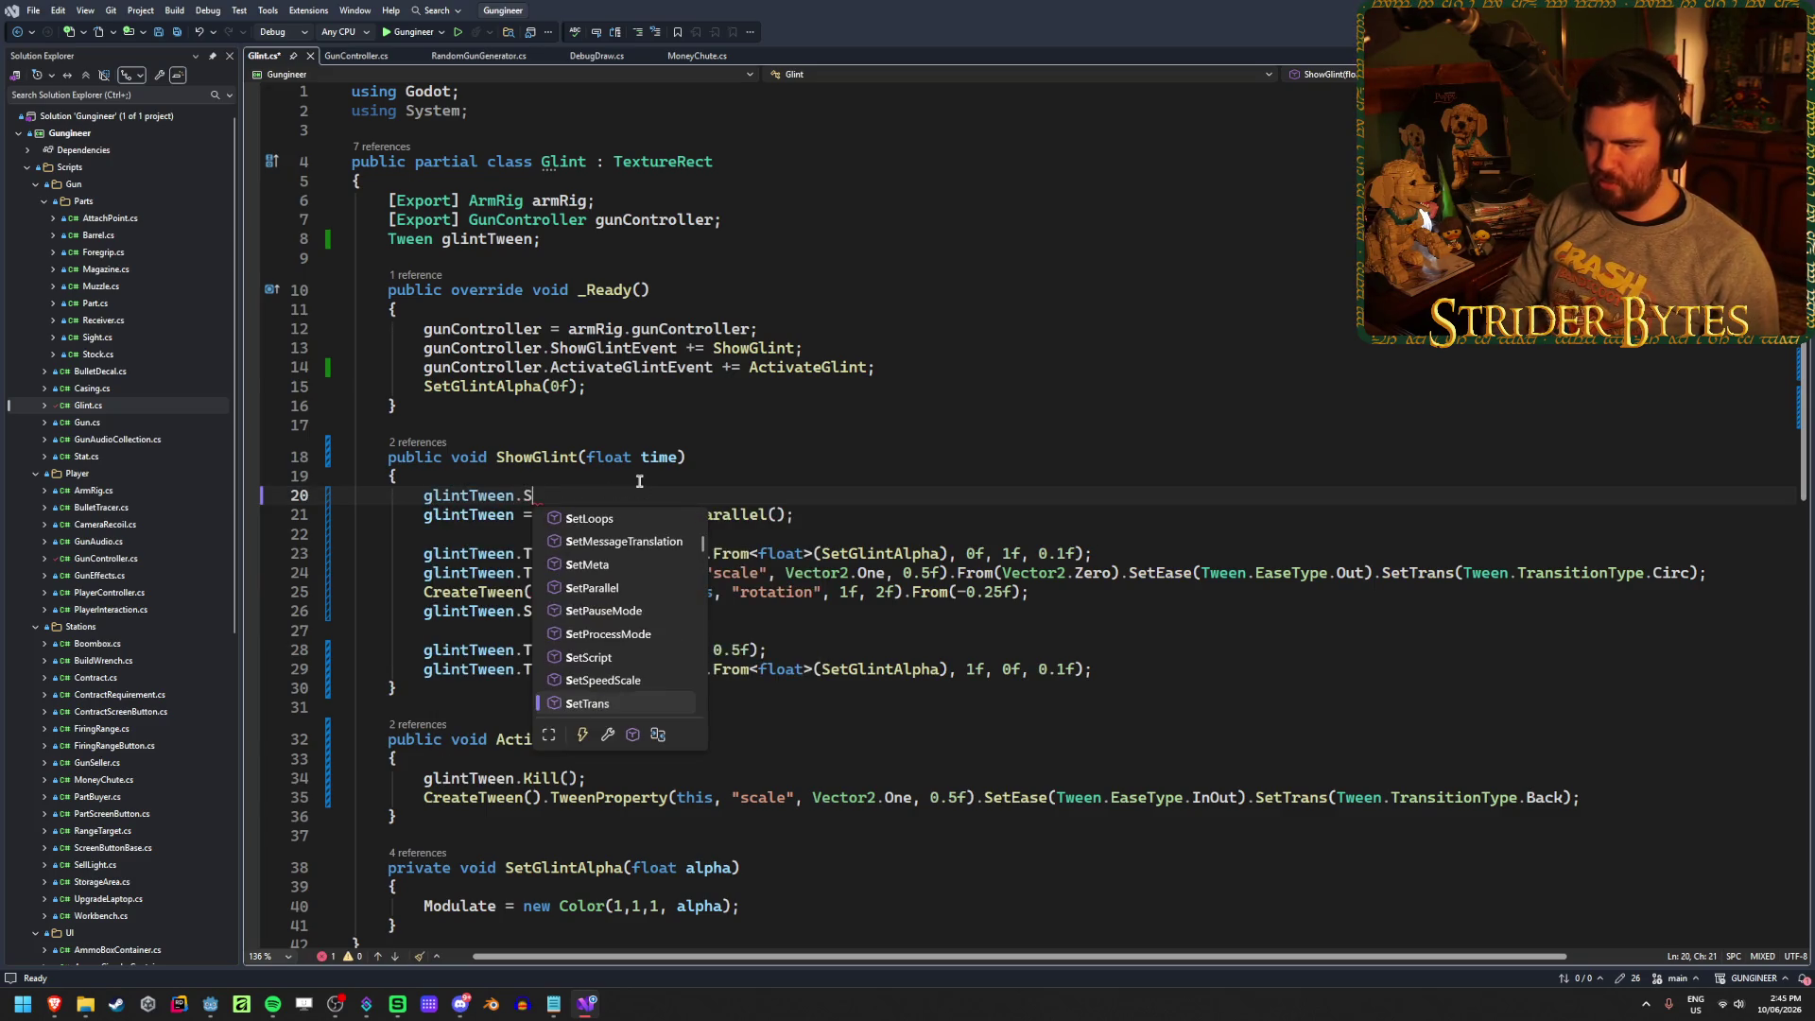
type("top()")
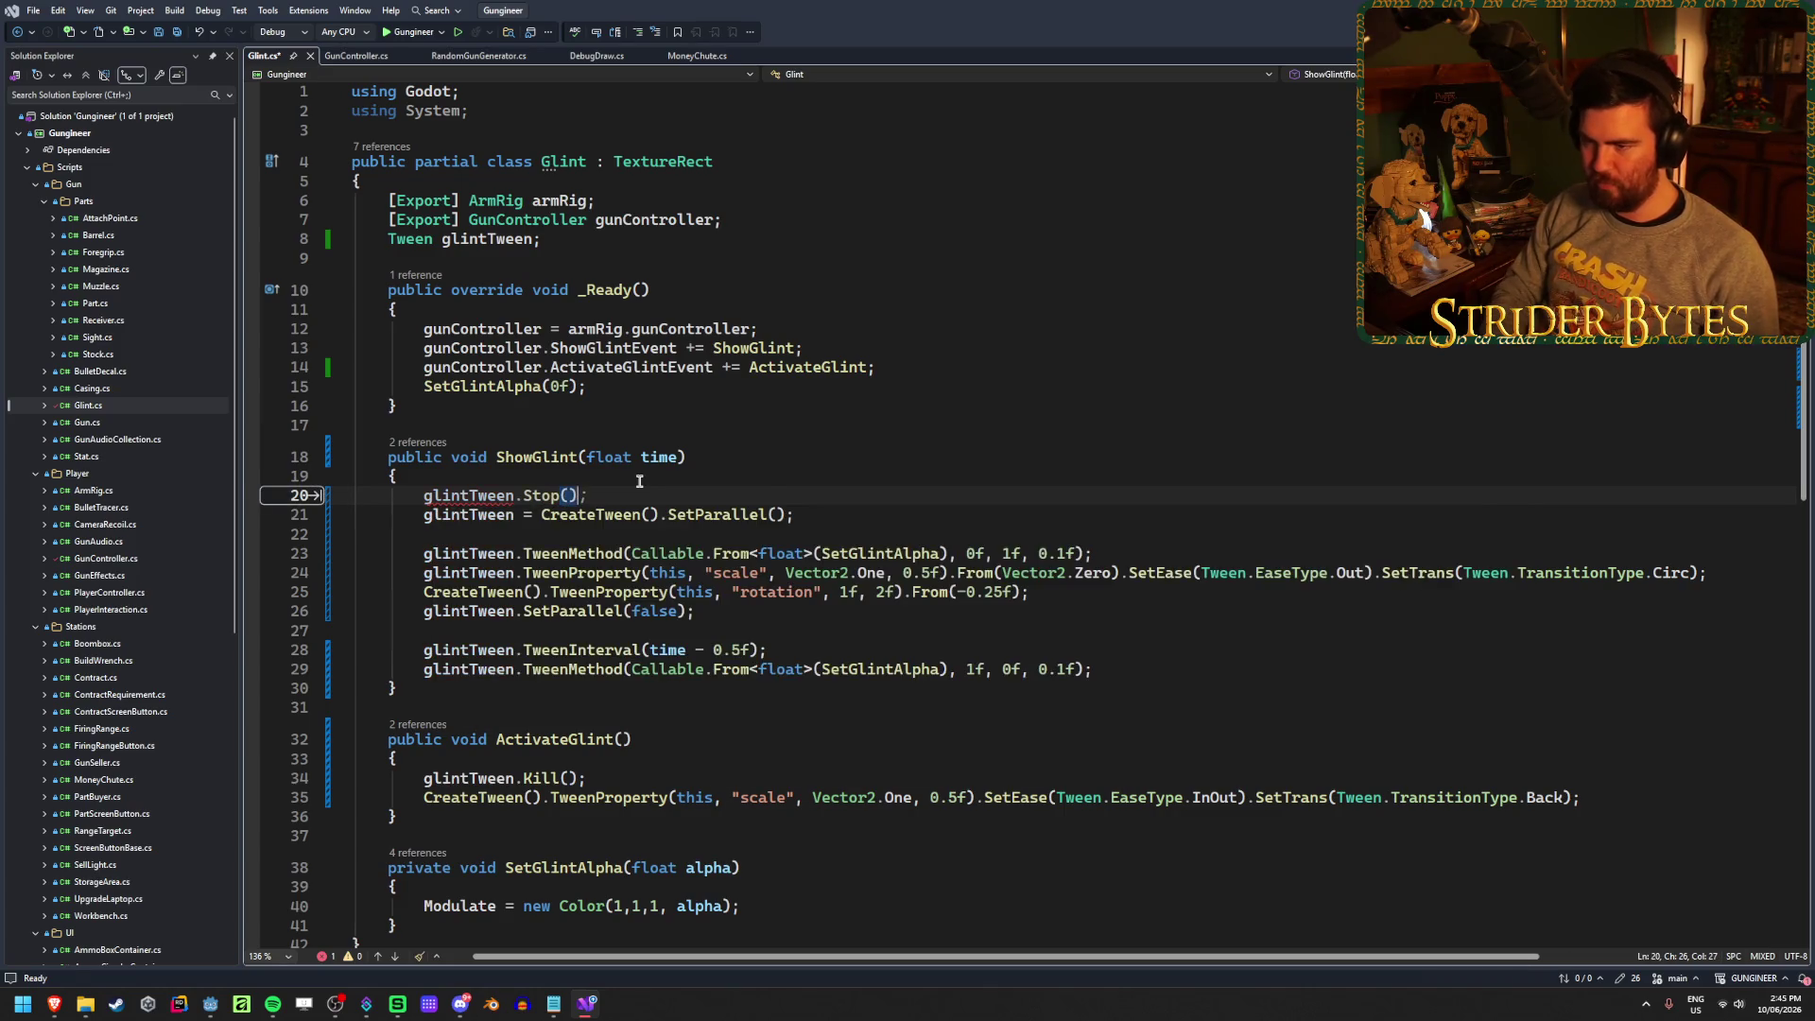
type(";")
key("ctrl+s")
Start an 'if (glintTween.' condition before the Stop call, trying out member names
key("Home")
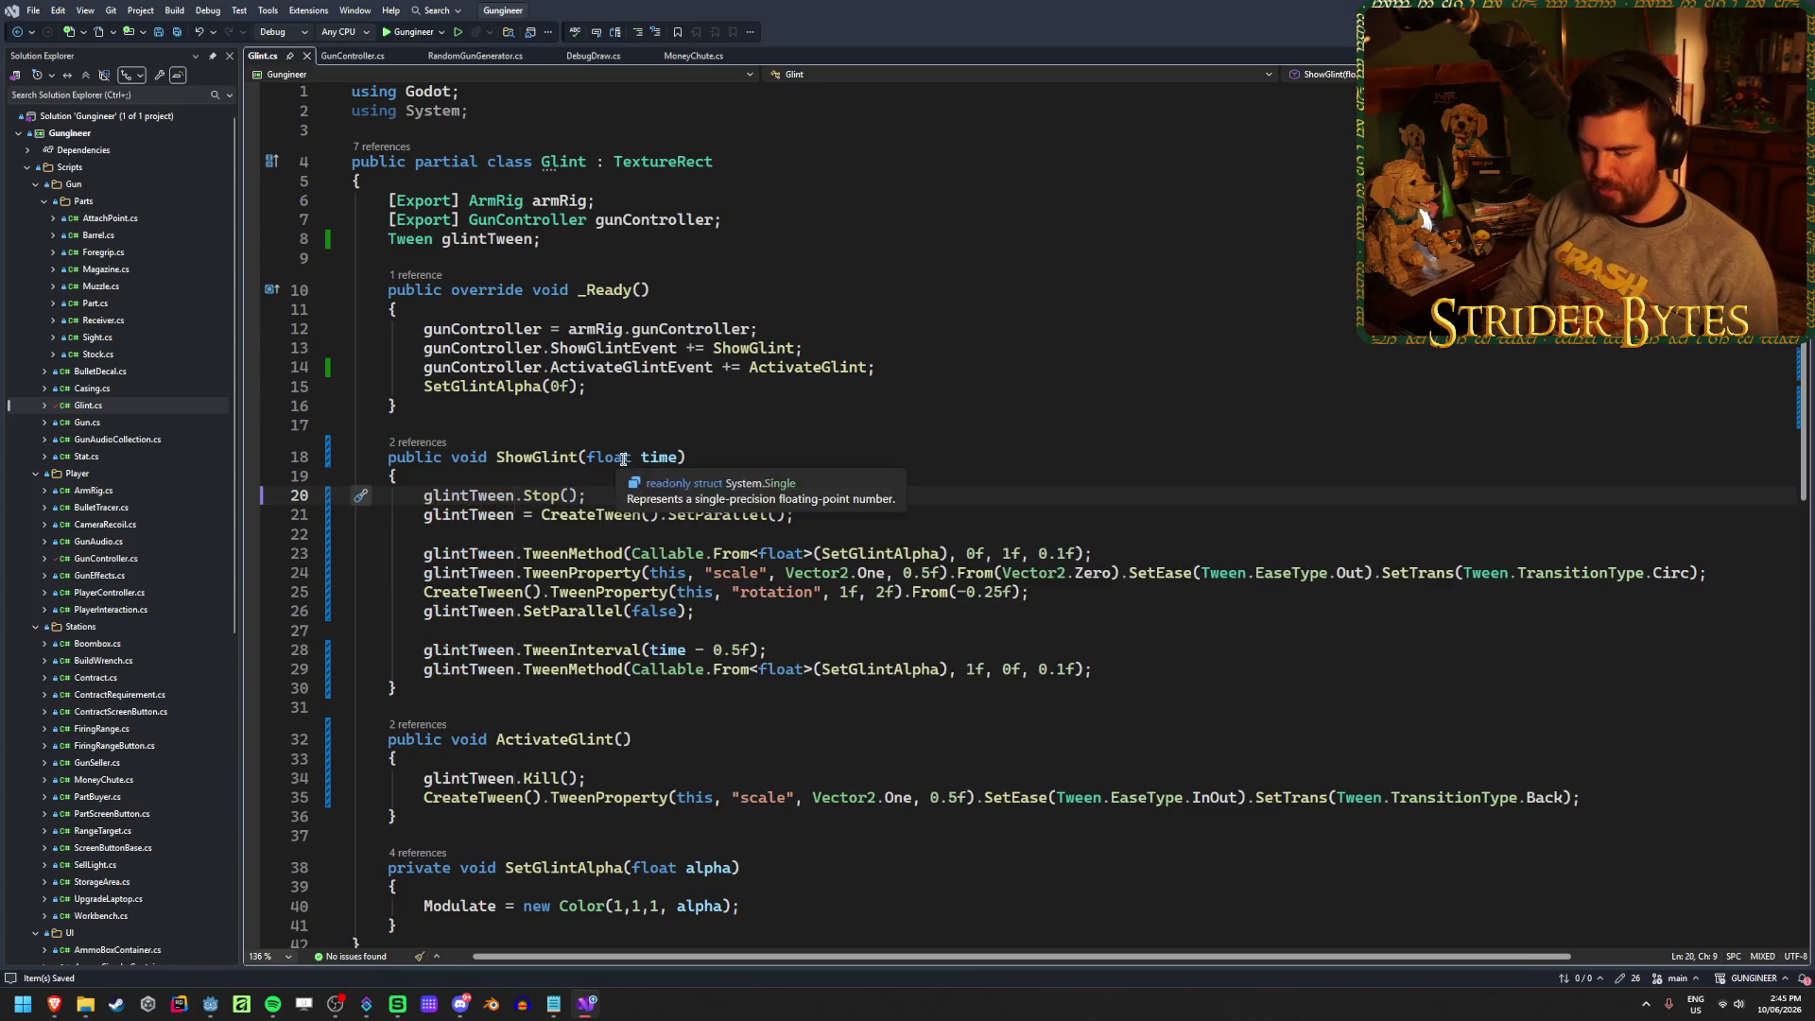
type("if (")
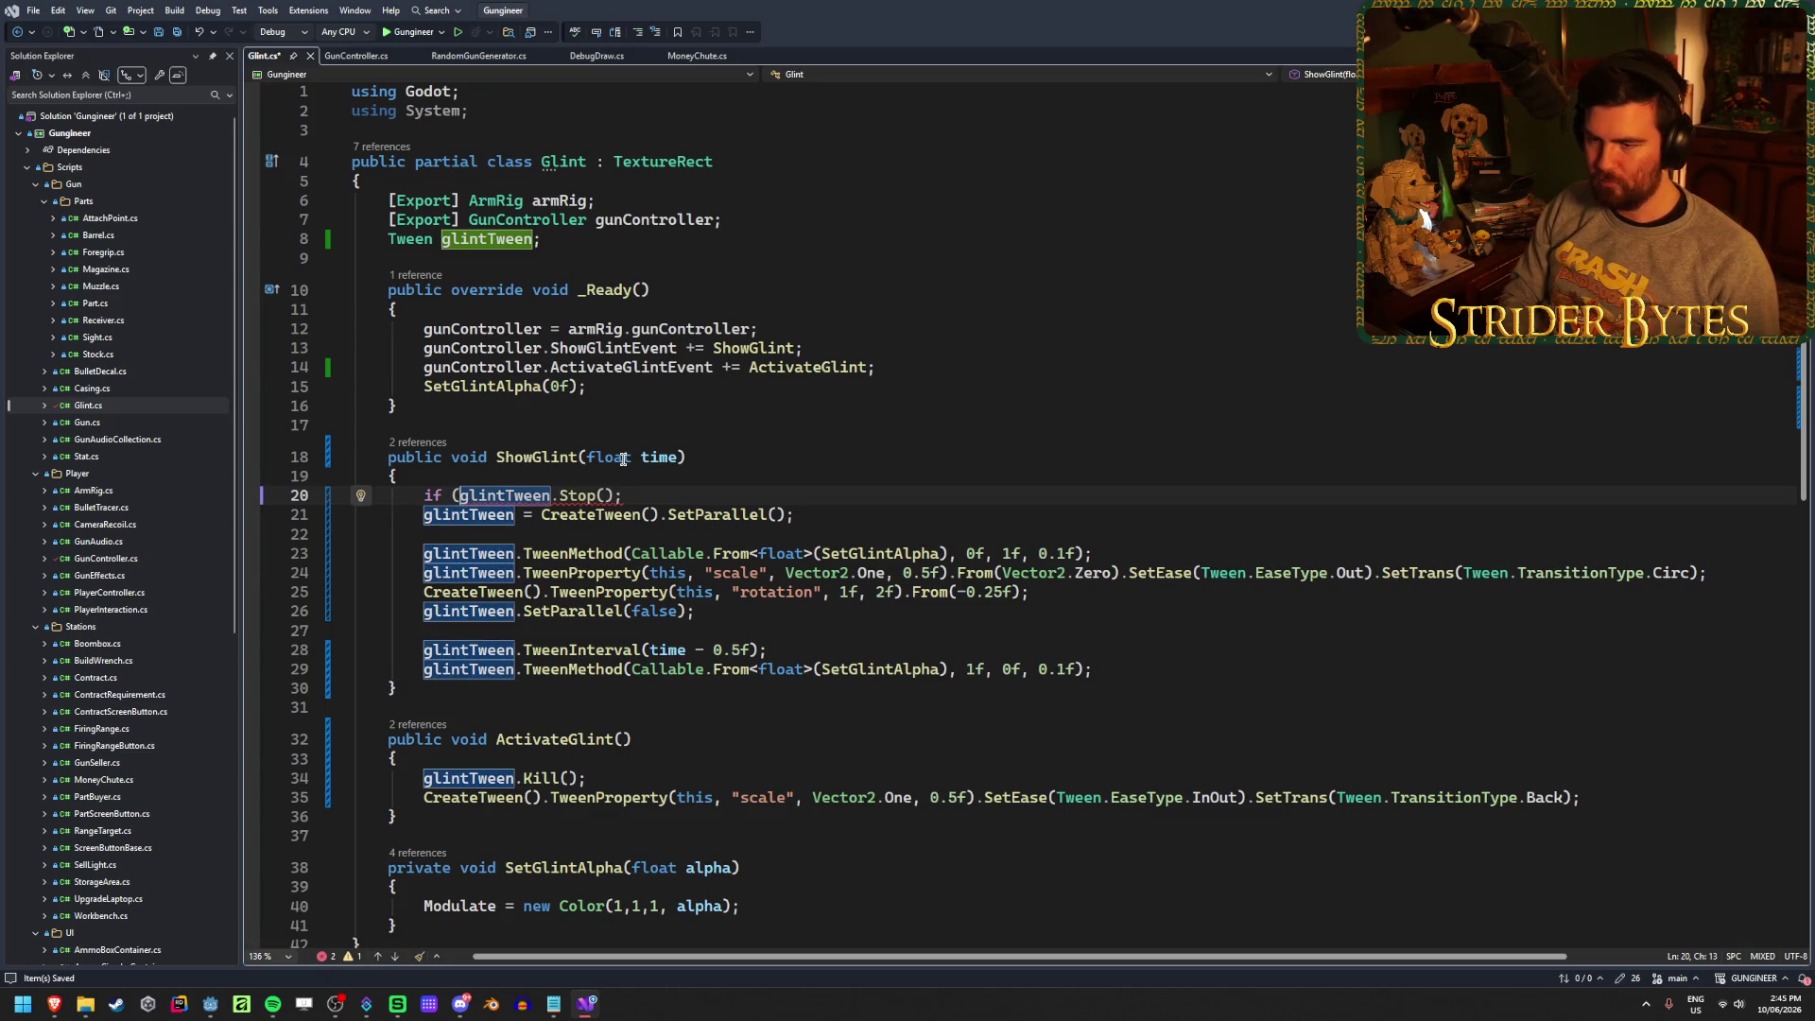
type("glint")
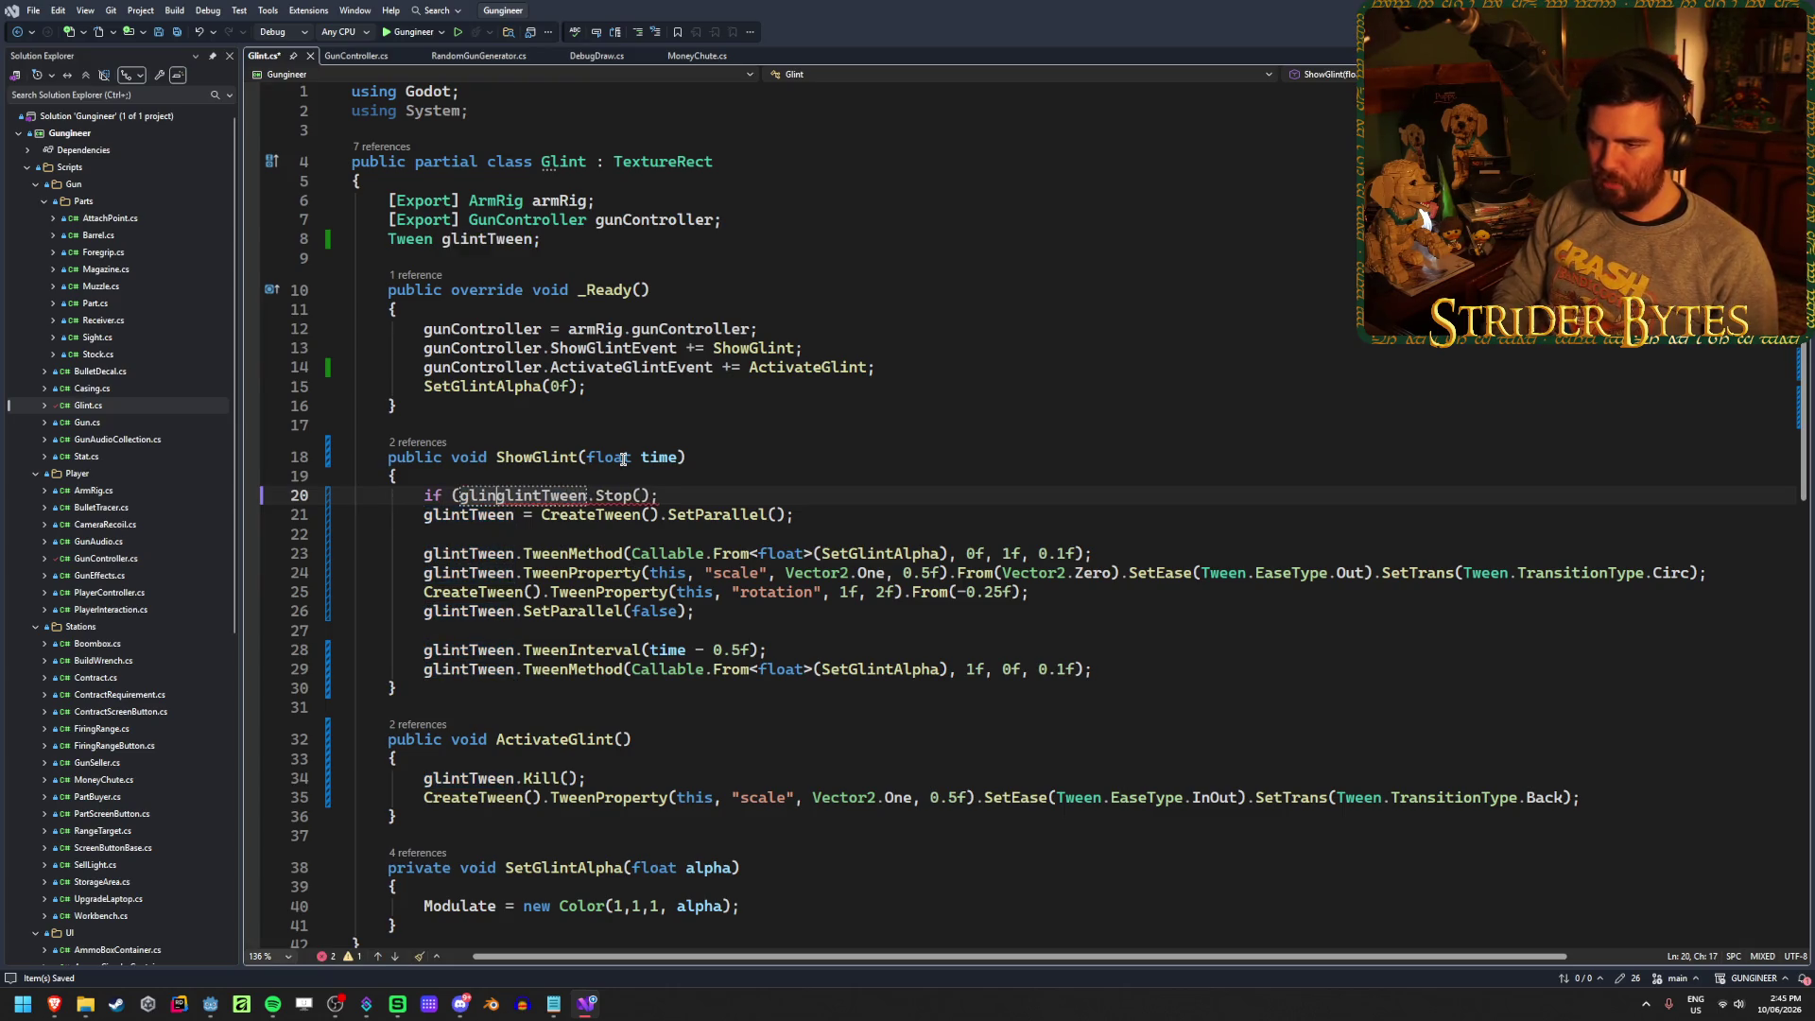
type("Tween ")
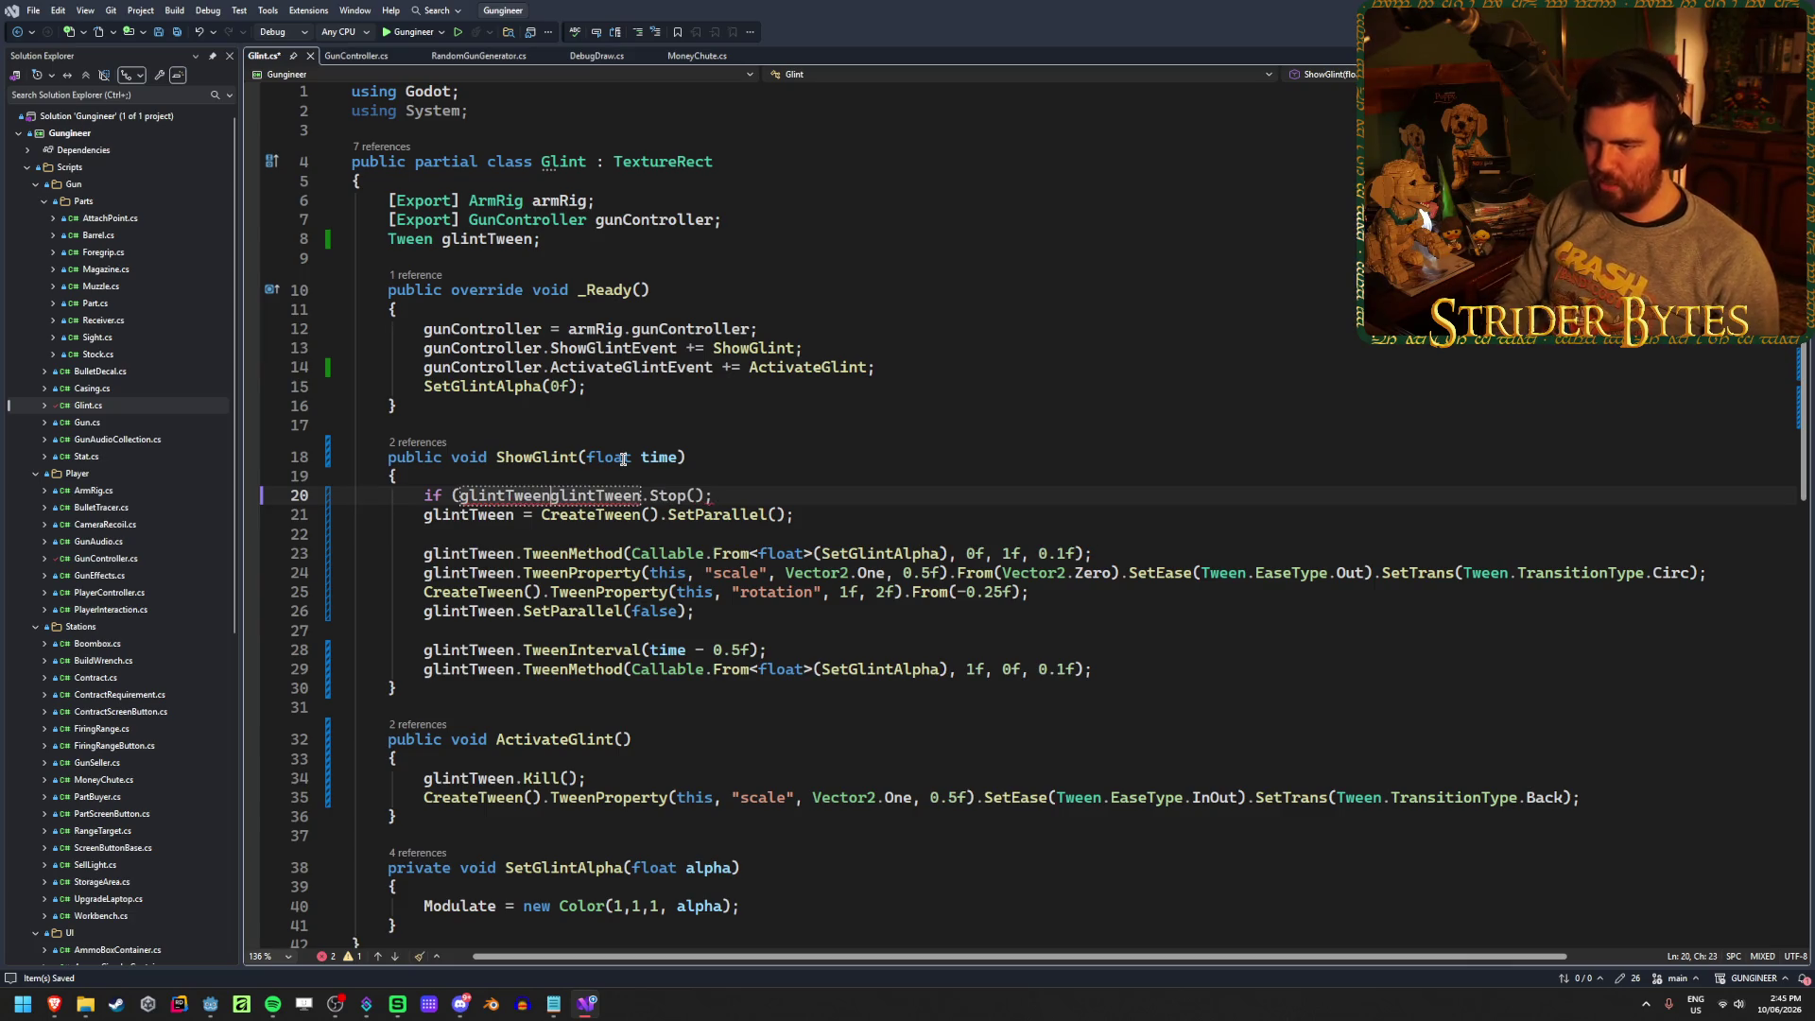
type(".isp")
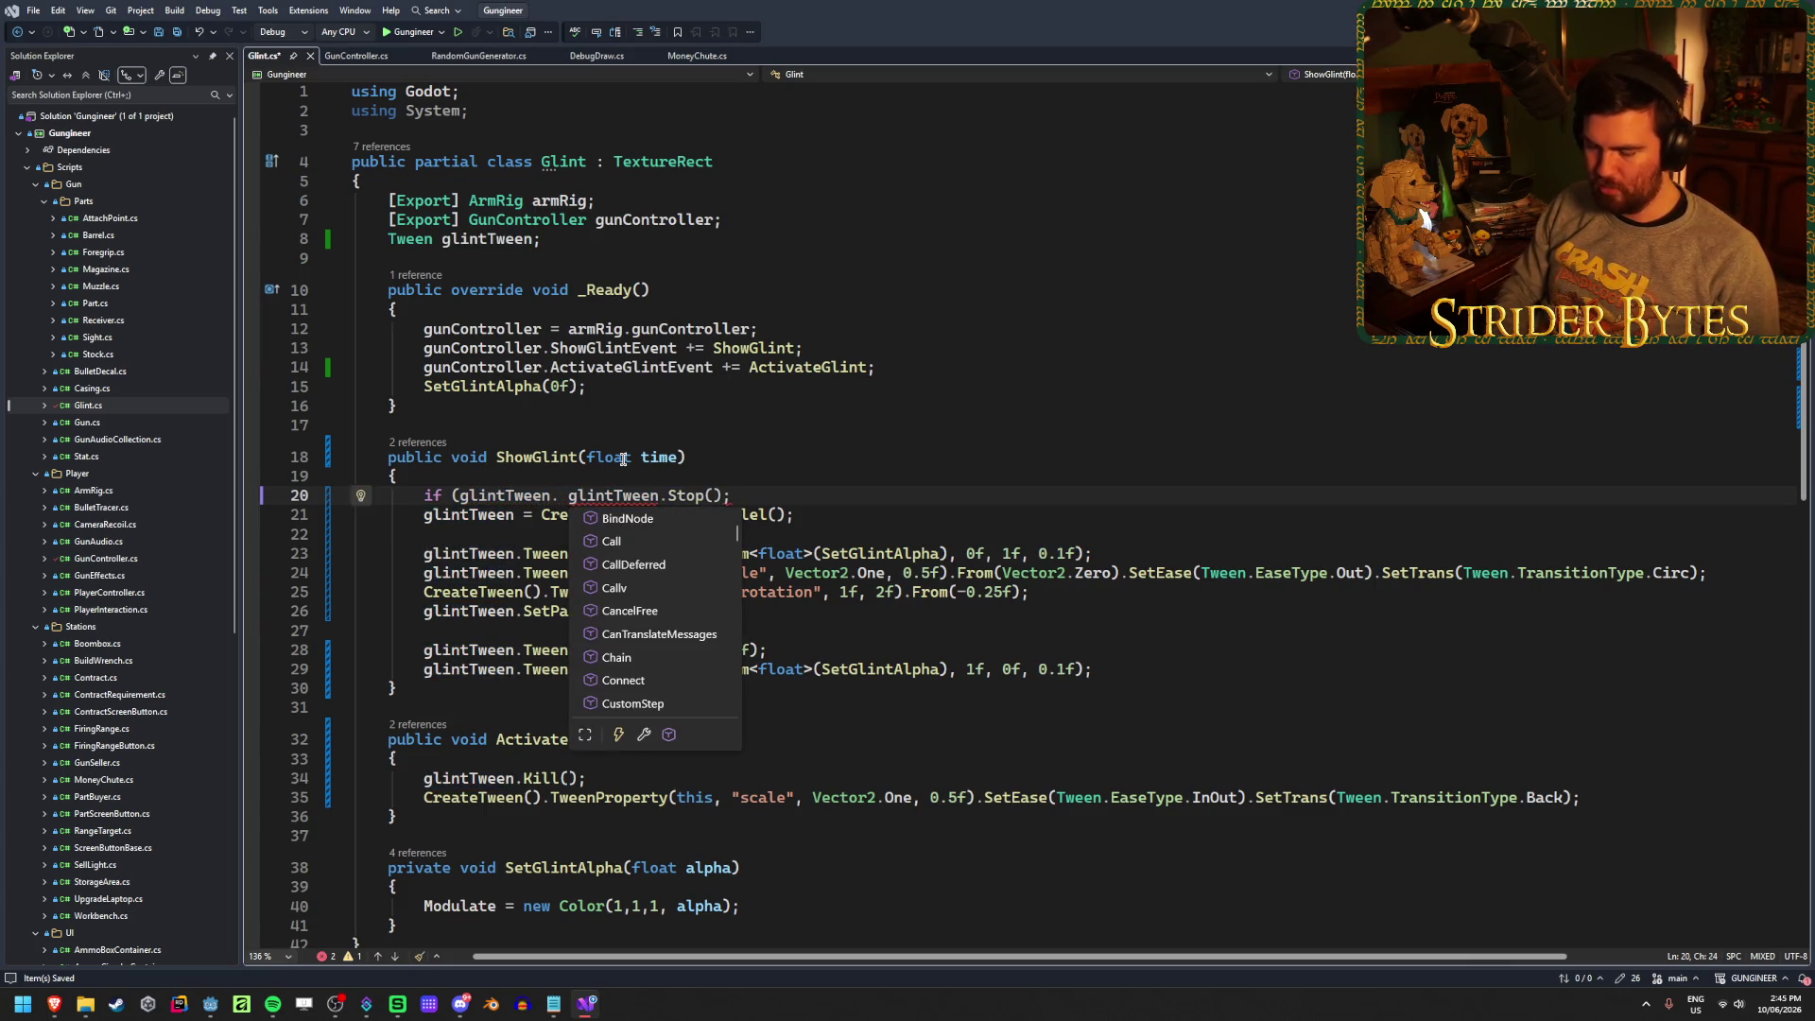
key("BackSpace")
key("BackSpace")
key("BackSpace")
type("pl")
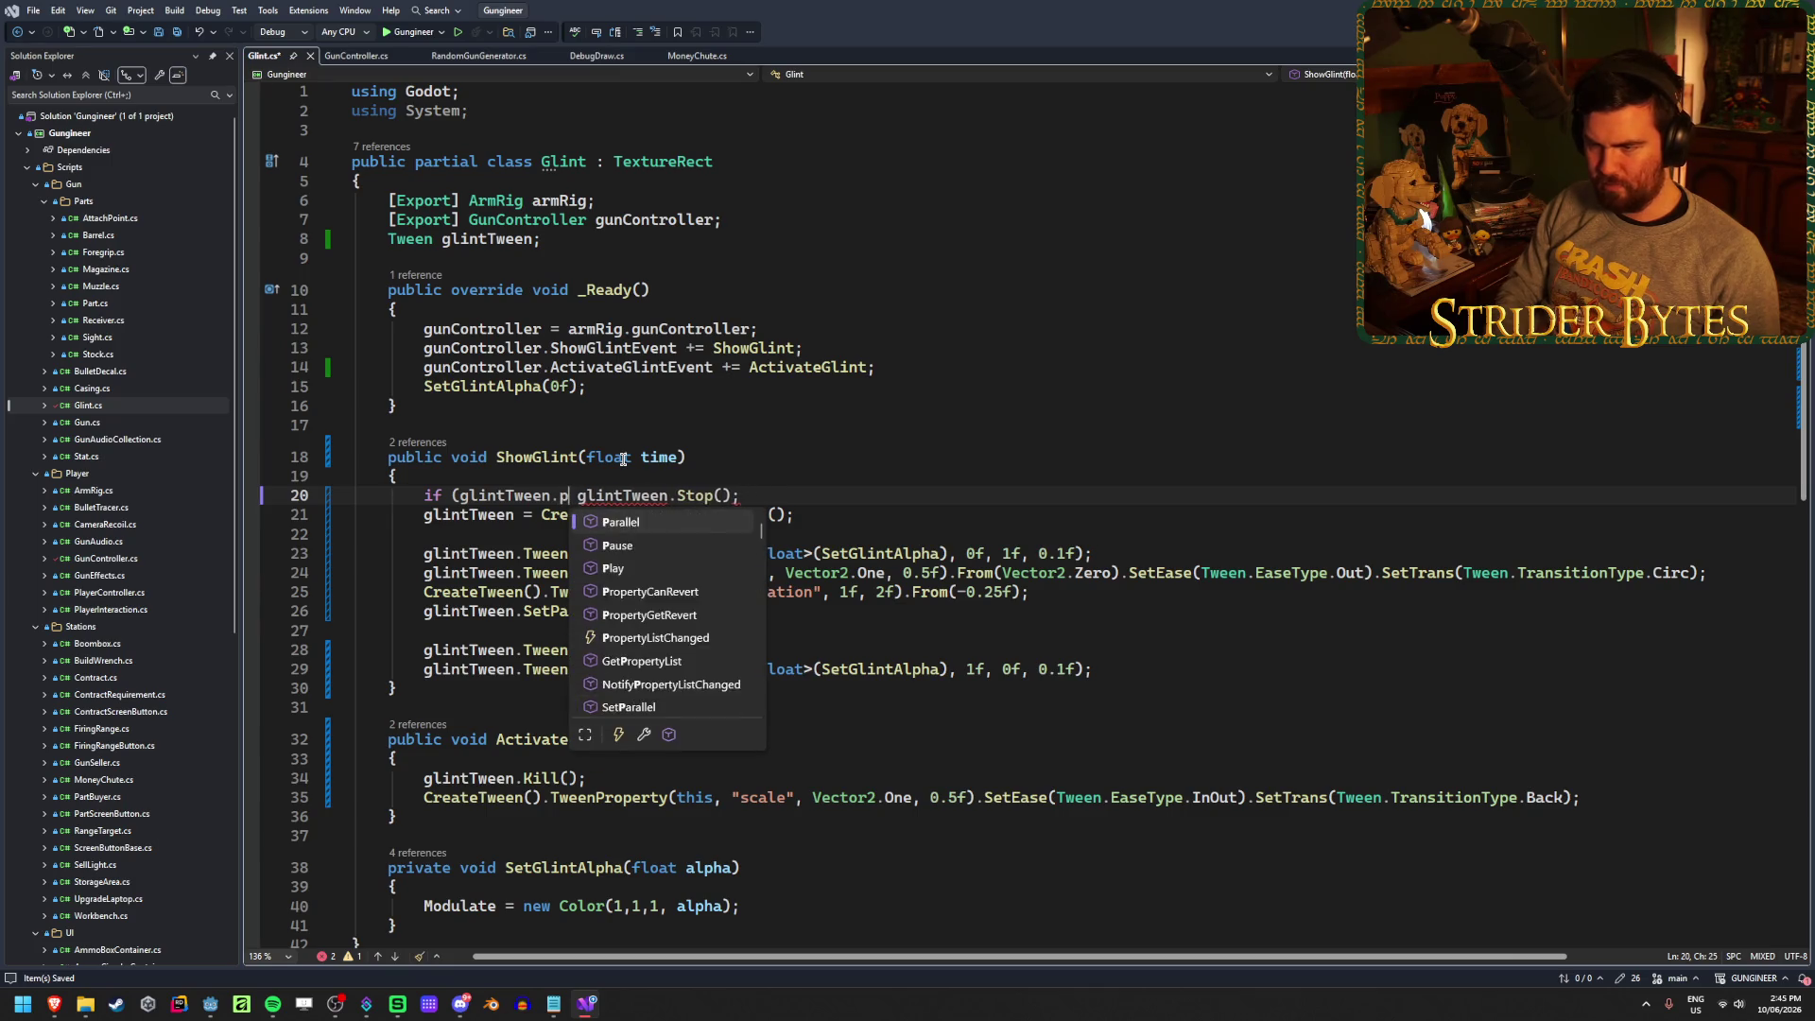
key("BackSpace")
key("BackSpace")
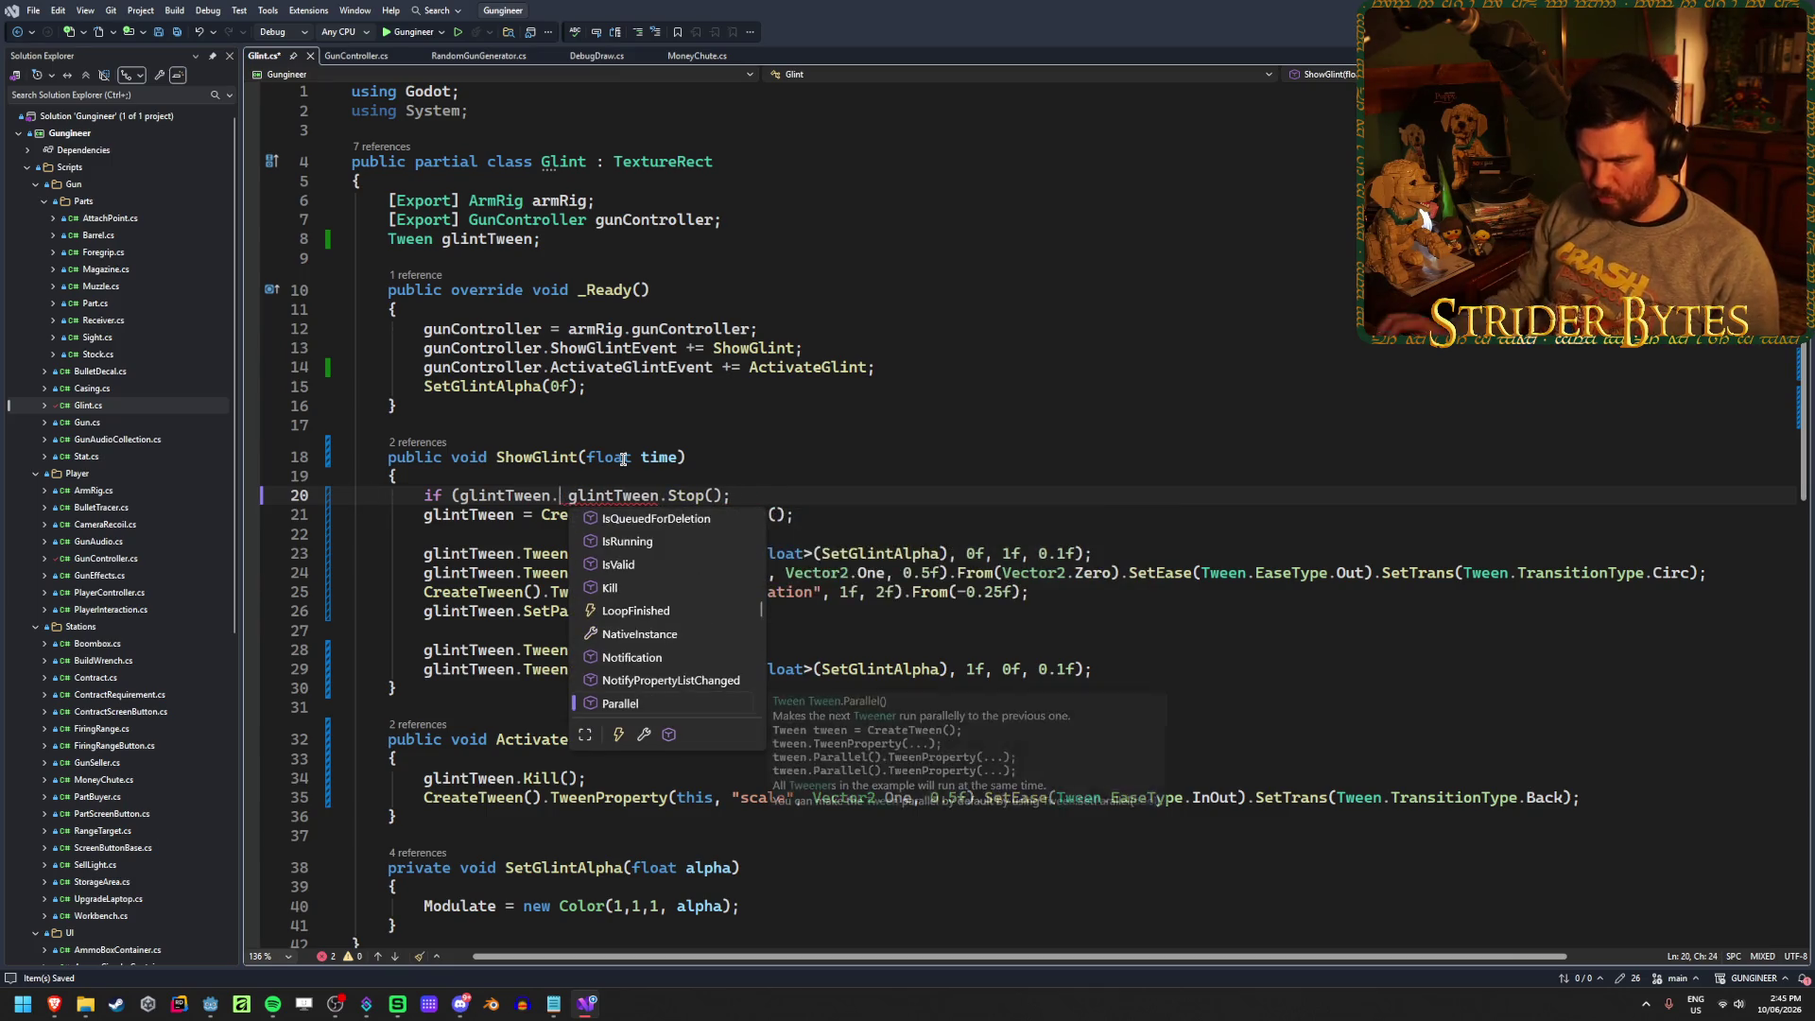
type("is")
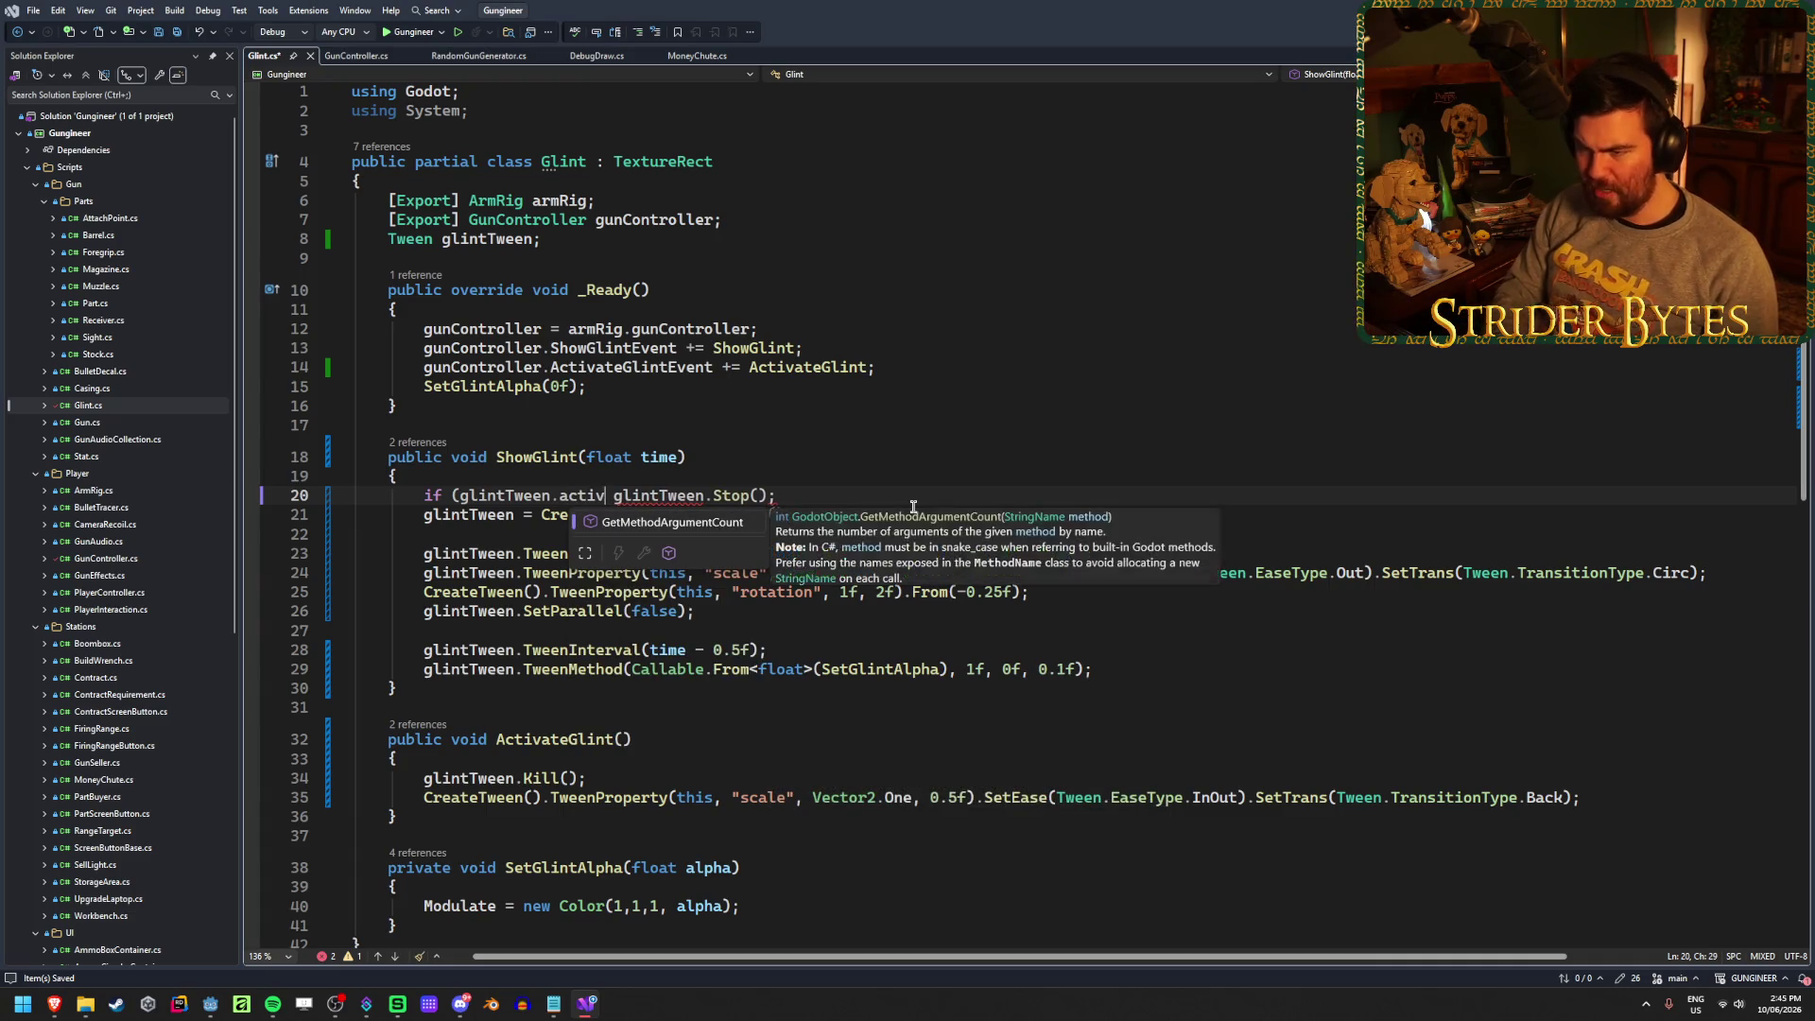
key("BackSpace")
key("BackSpace")
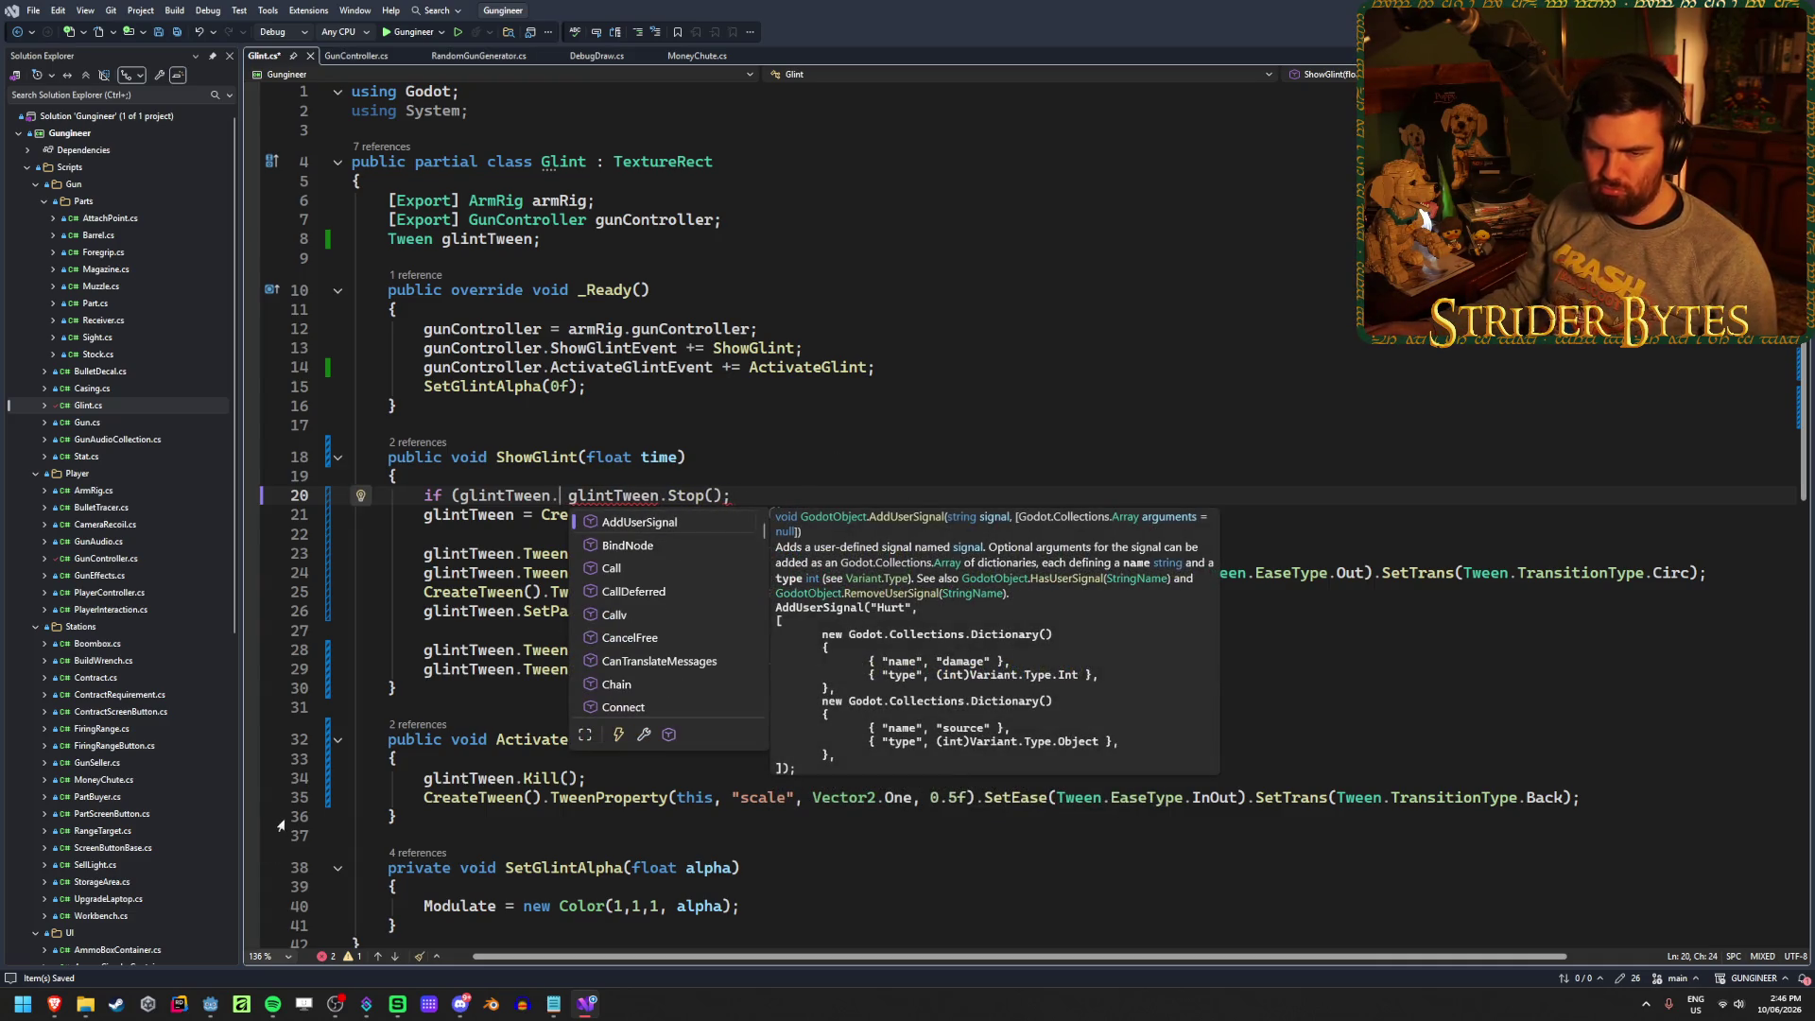
Find is_running in the Tween docs' Methods table, then go back to Glint.cs
mouse_move(54, 1004)
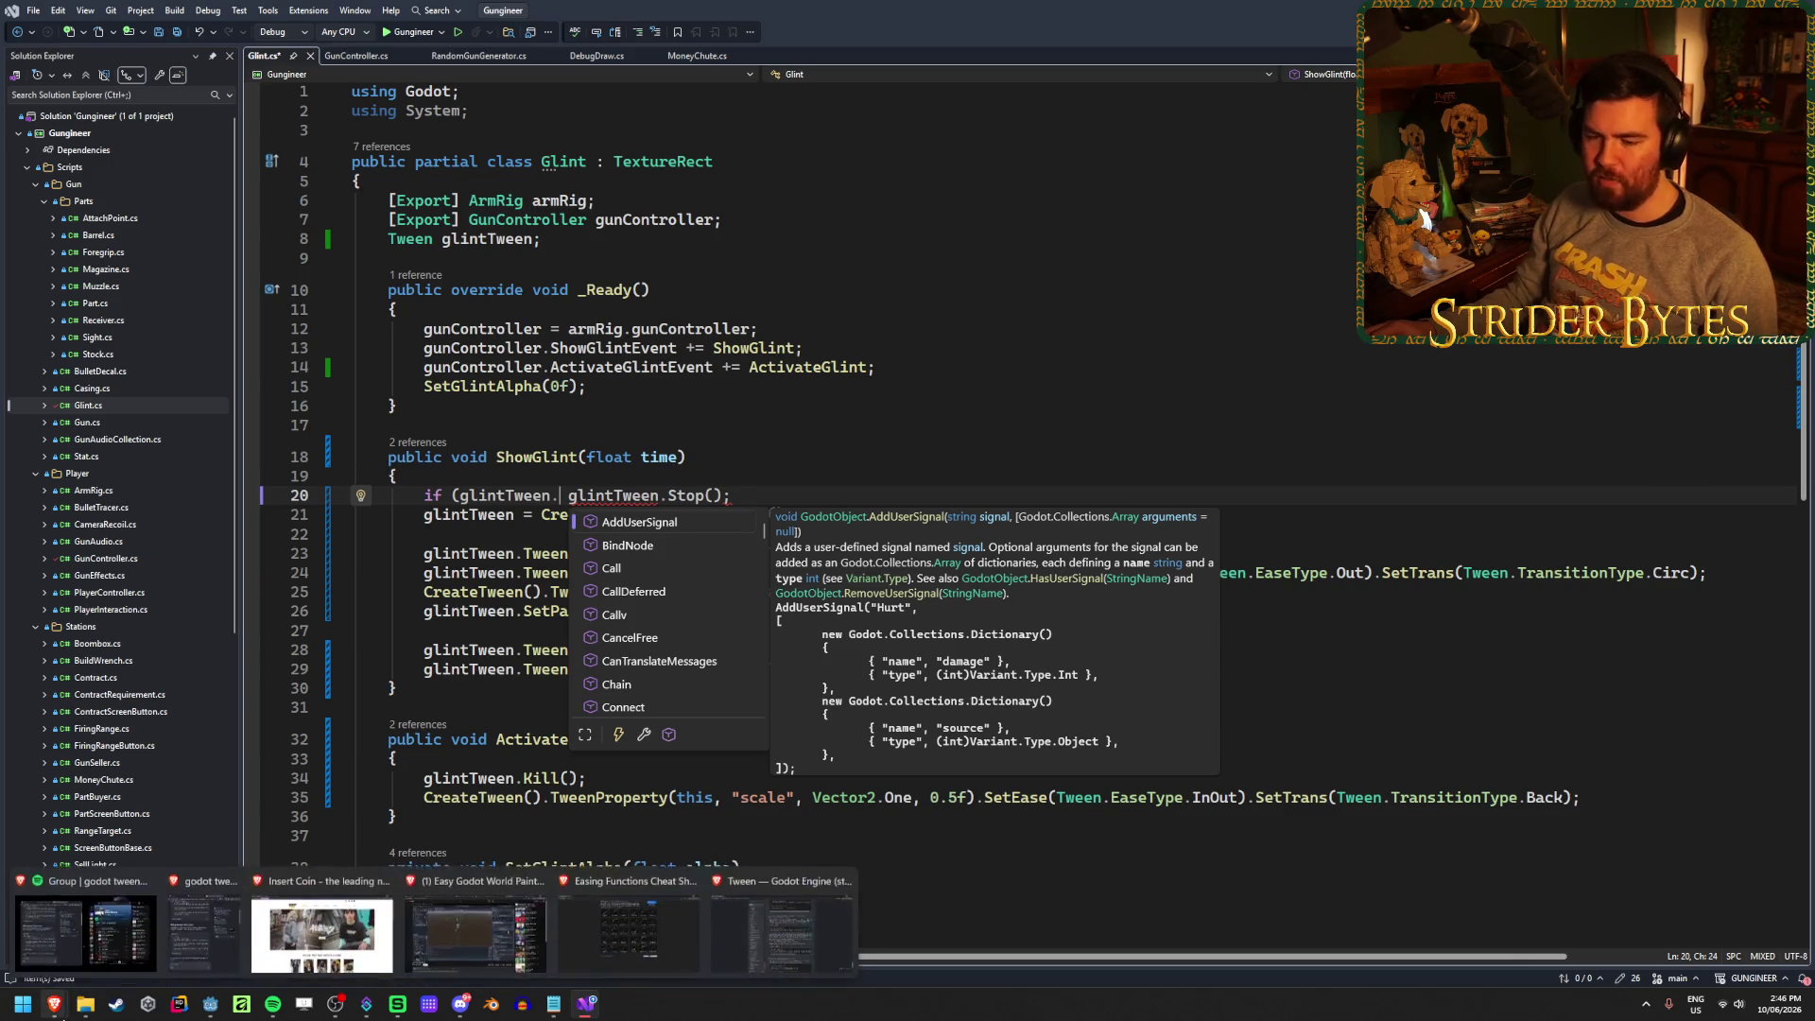
left_click(321, 922)
scroll(370, 574, "up", 20)
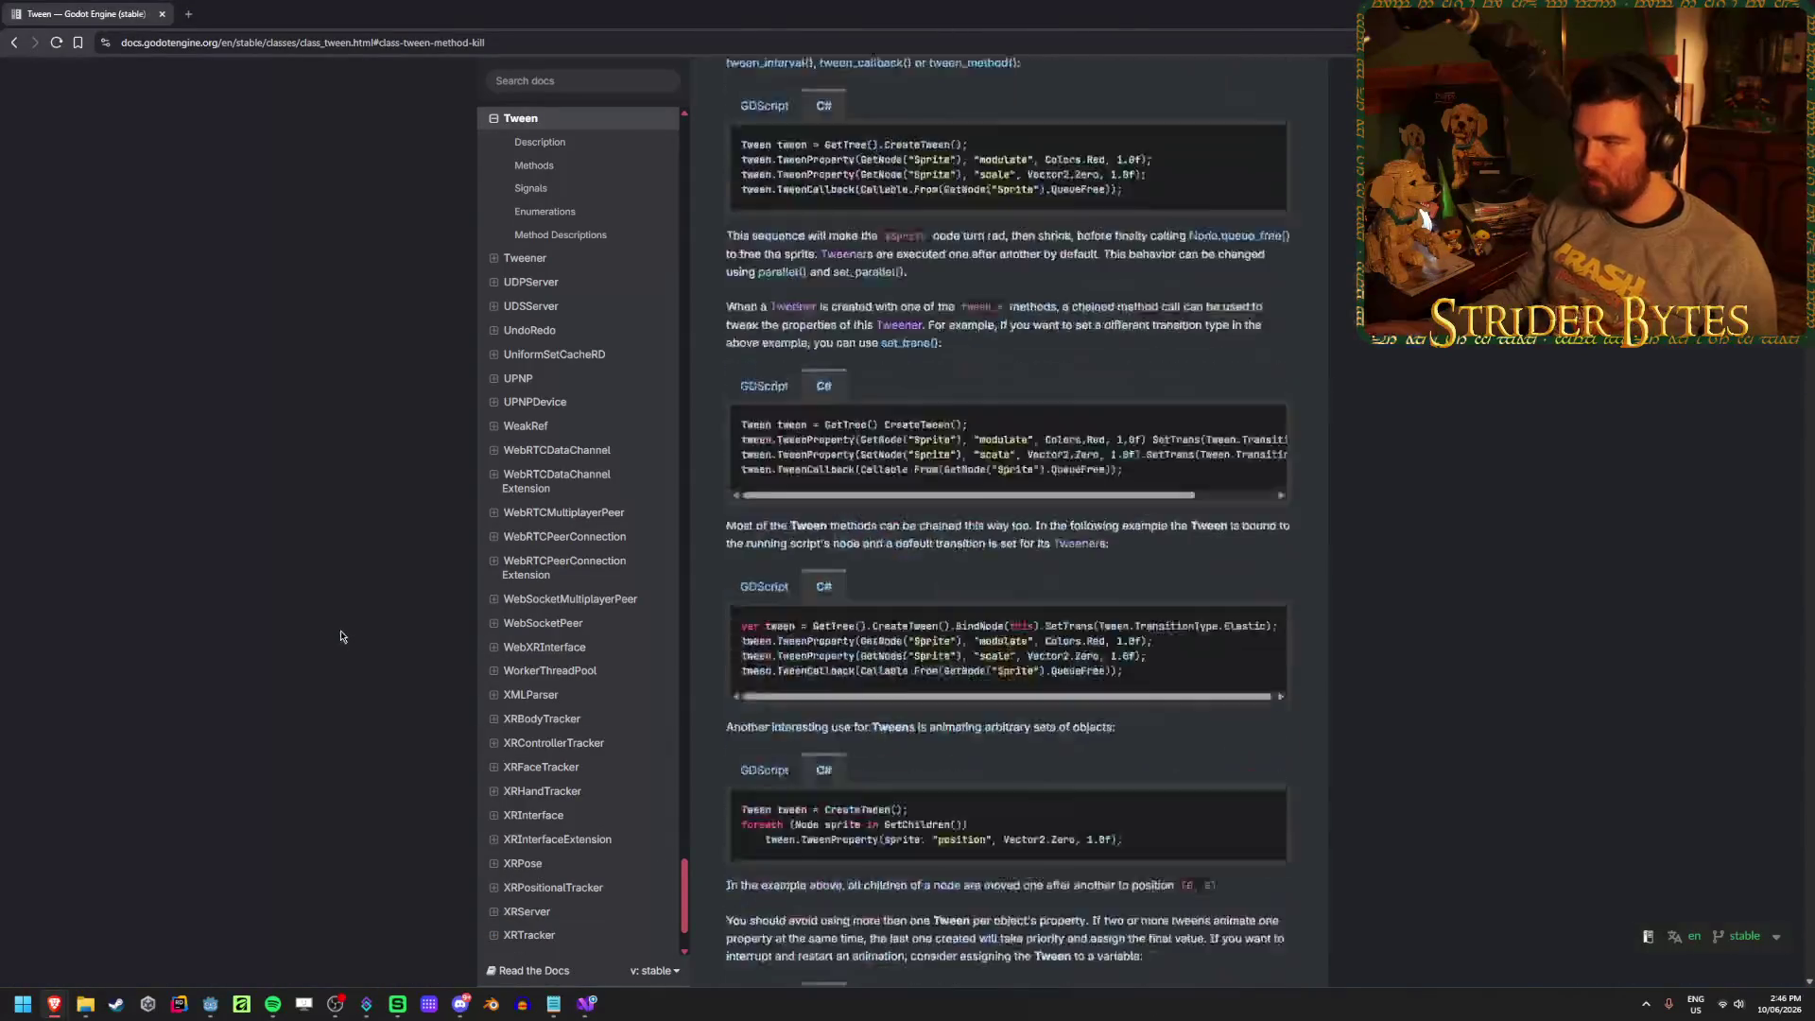
scroll(341, 628, "down", 20)
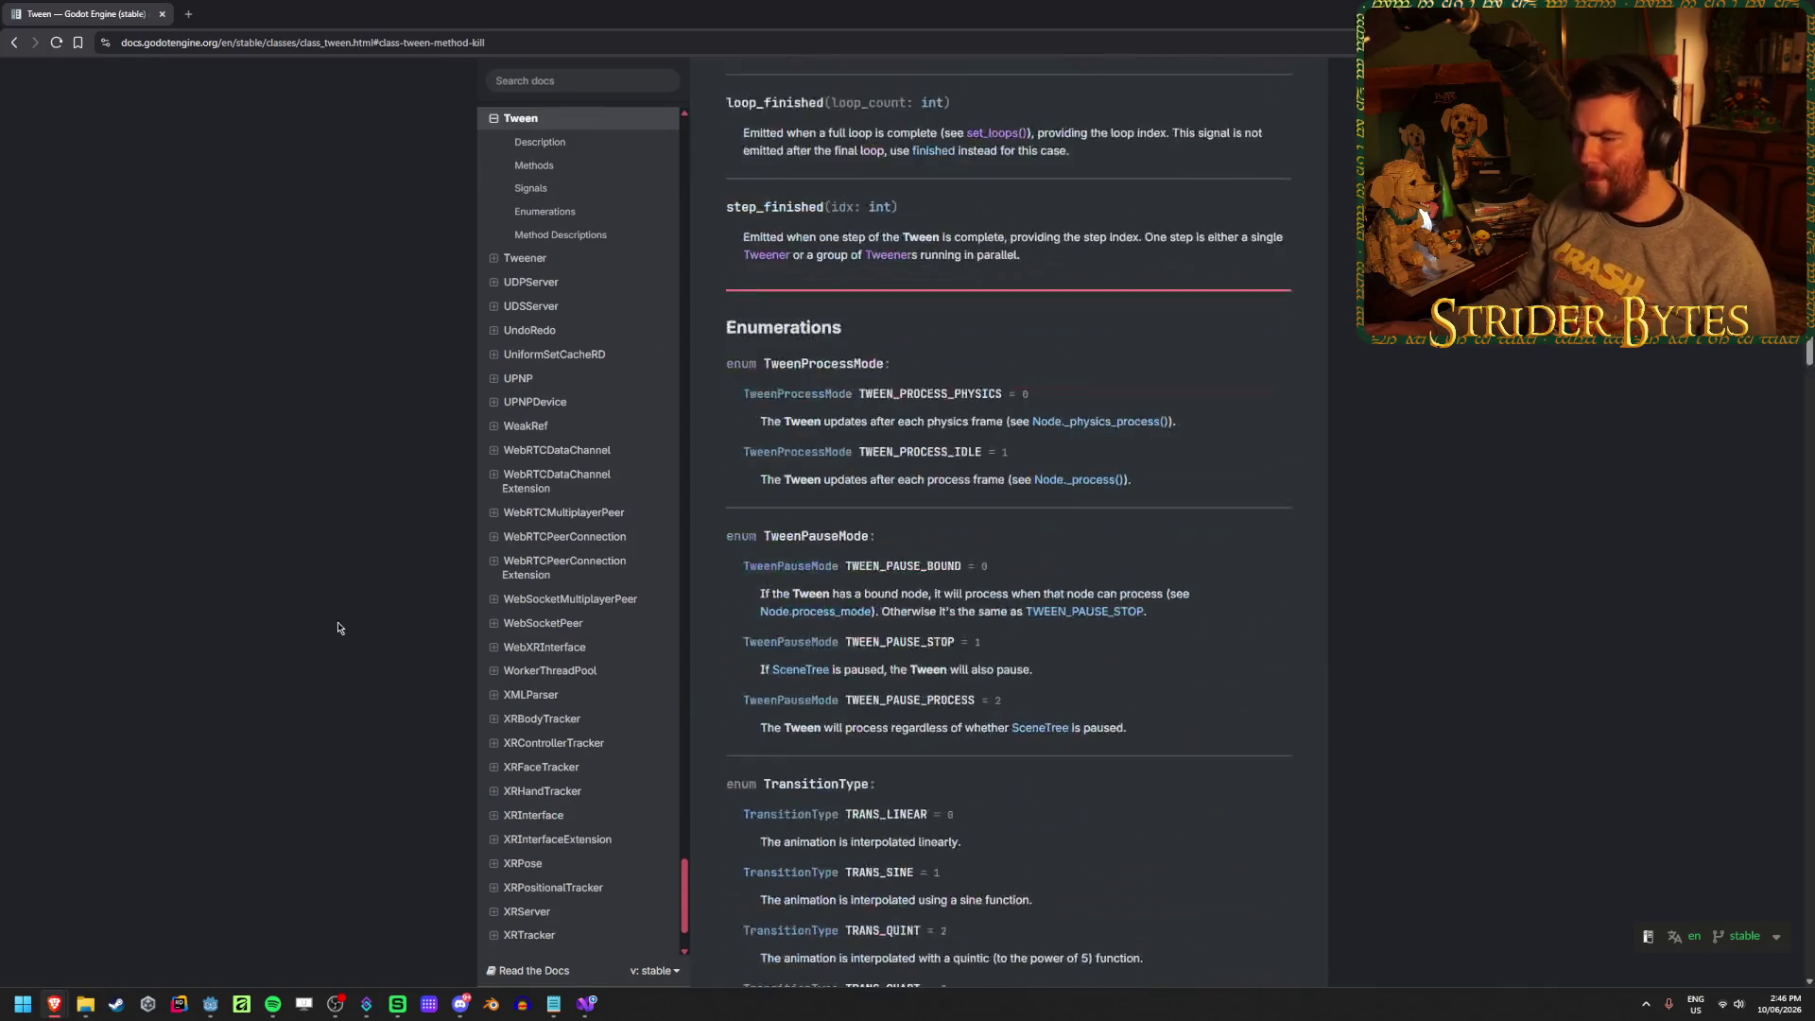
scroll(338, 628, "up", 10)
scroll(338, 628, "up", 1)
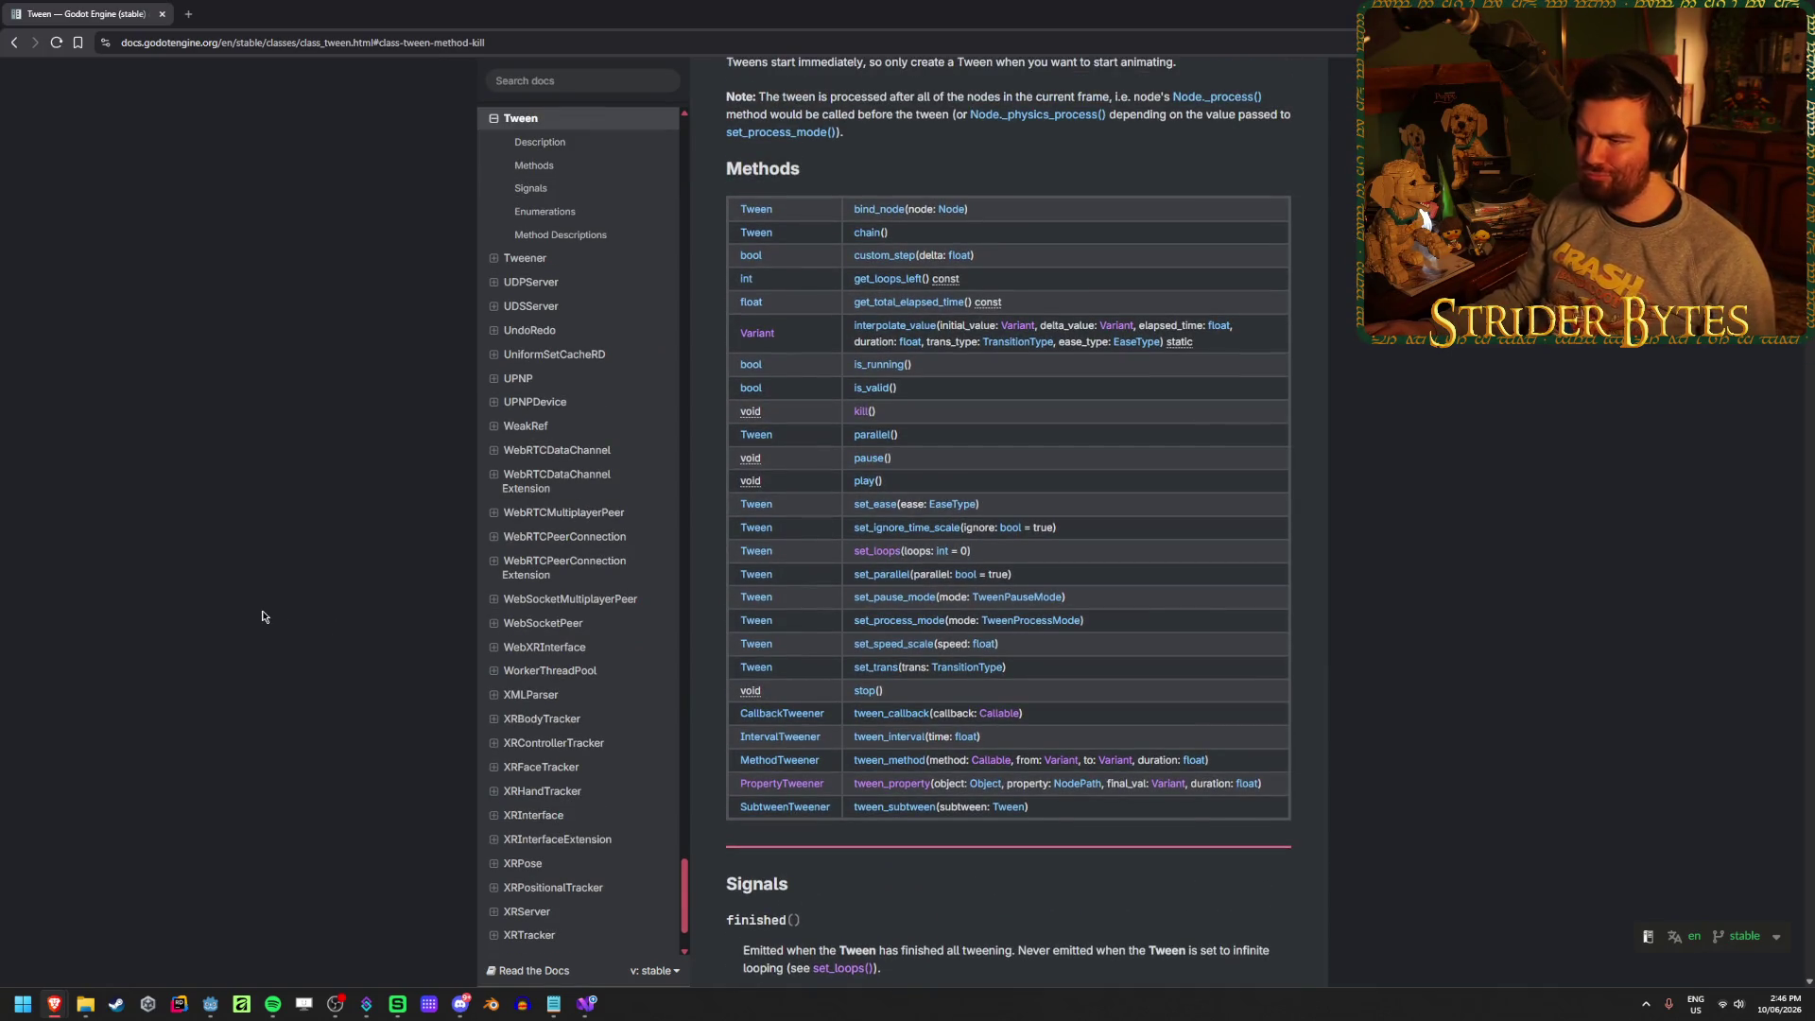
key("alt+Tab")
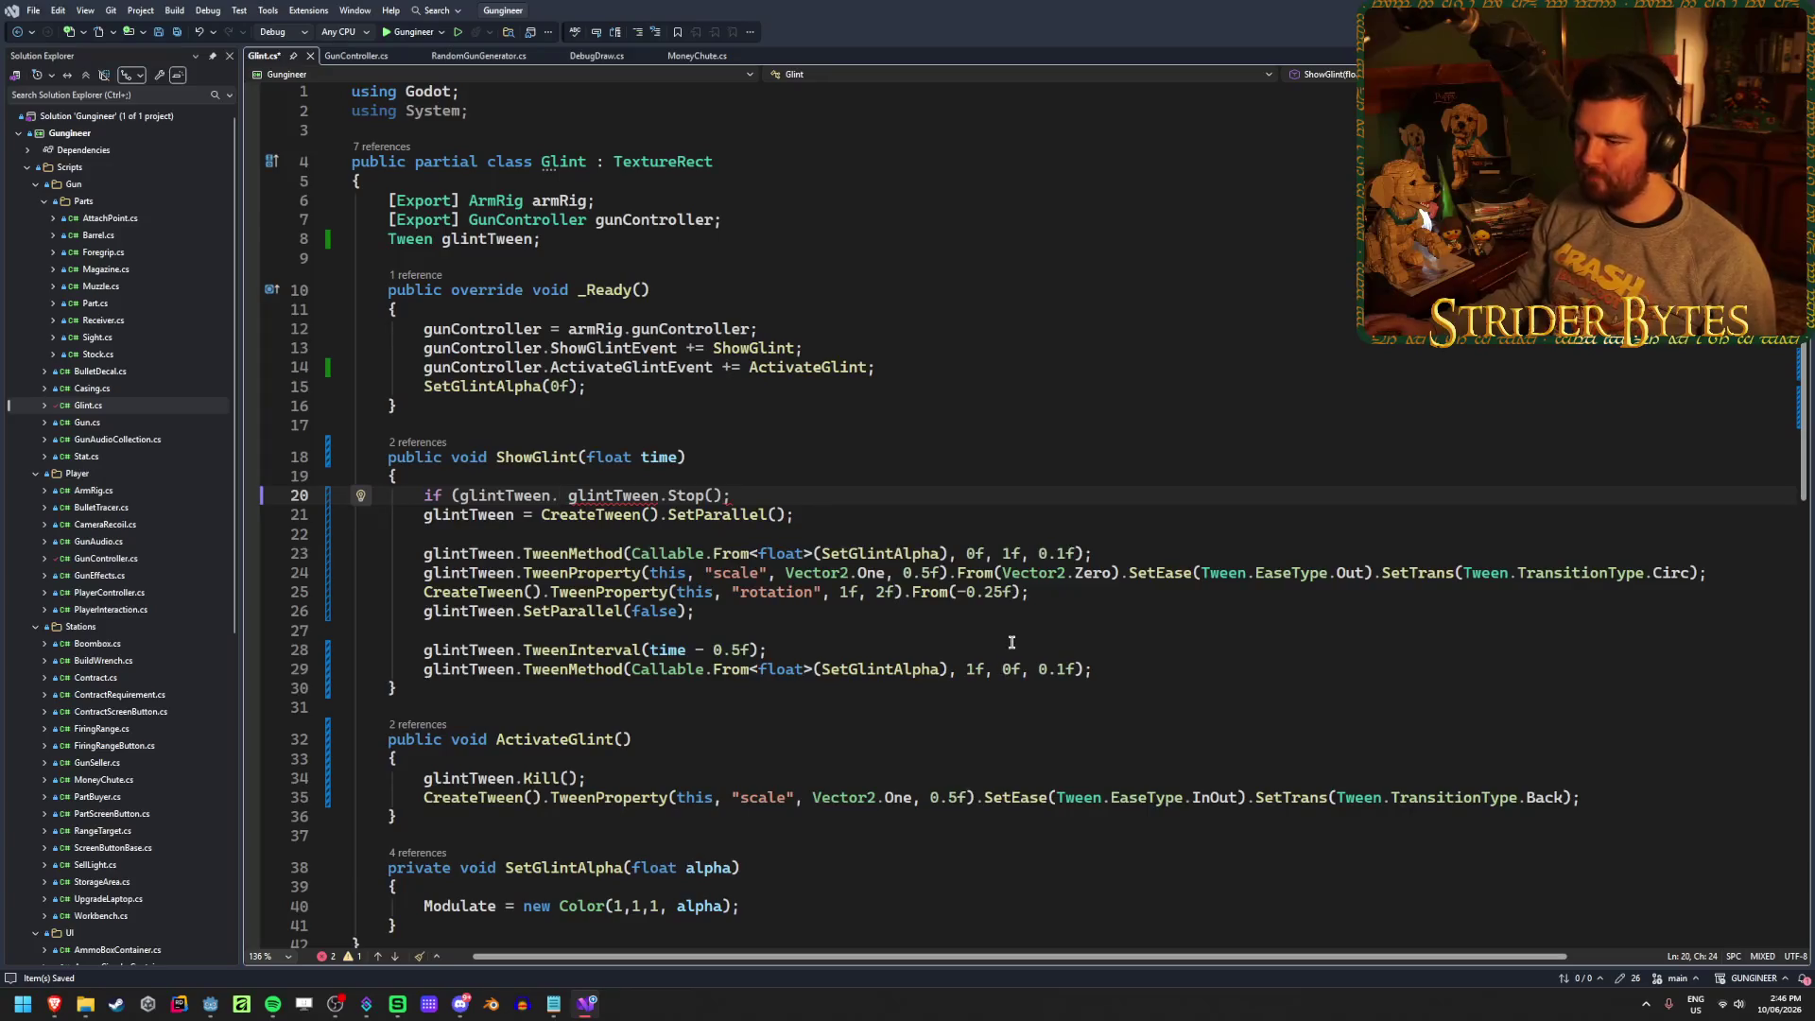
Complete the guard as 'if (glintTween.IsRunning())' using IntelliSense
type("IsRun")
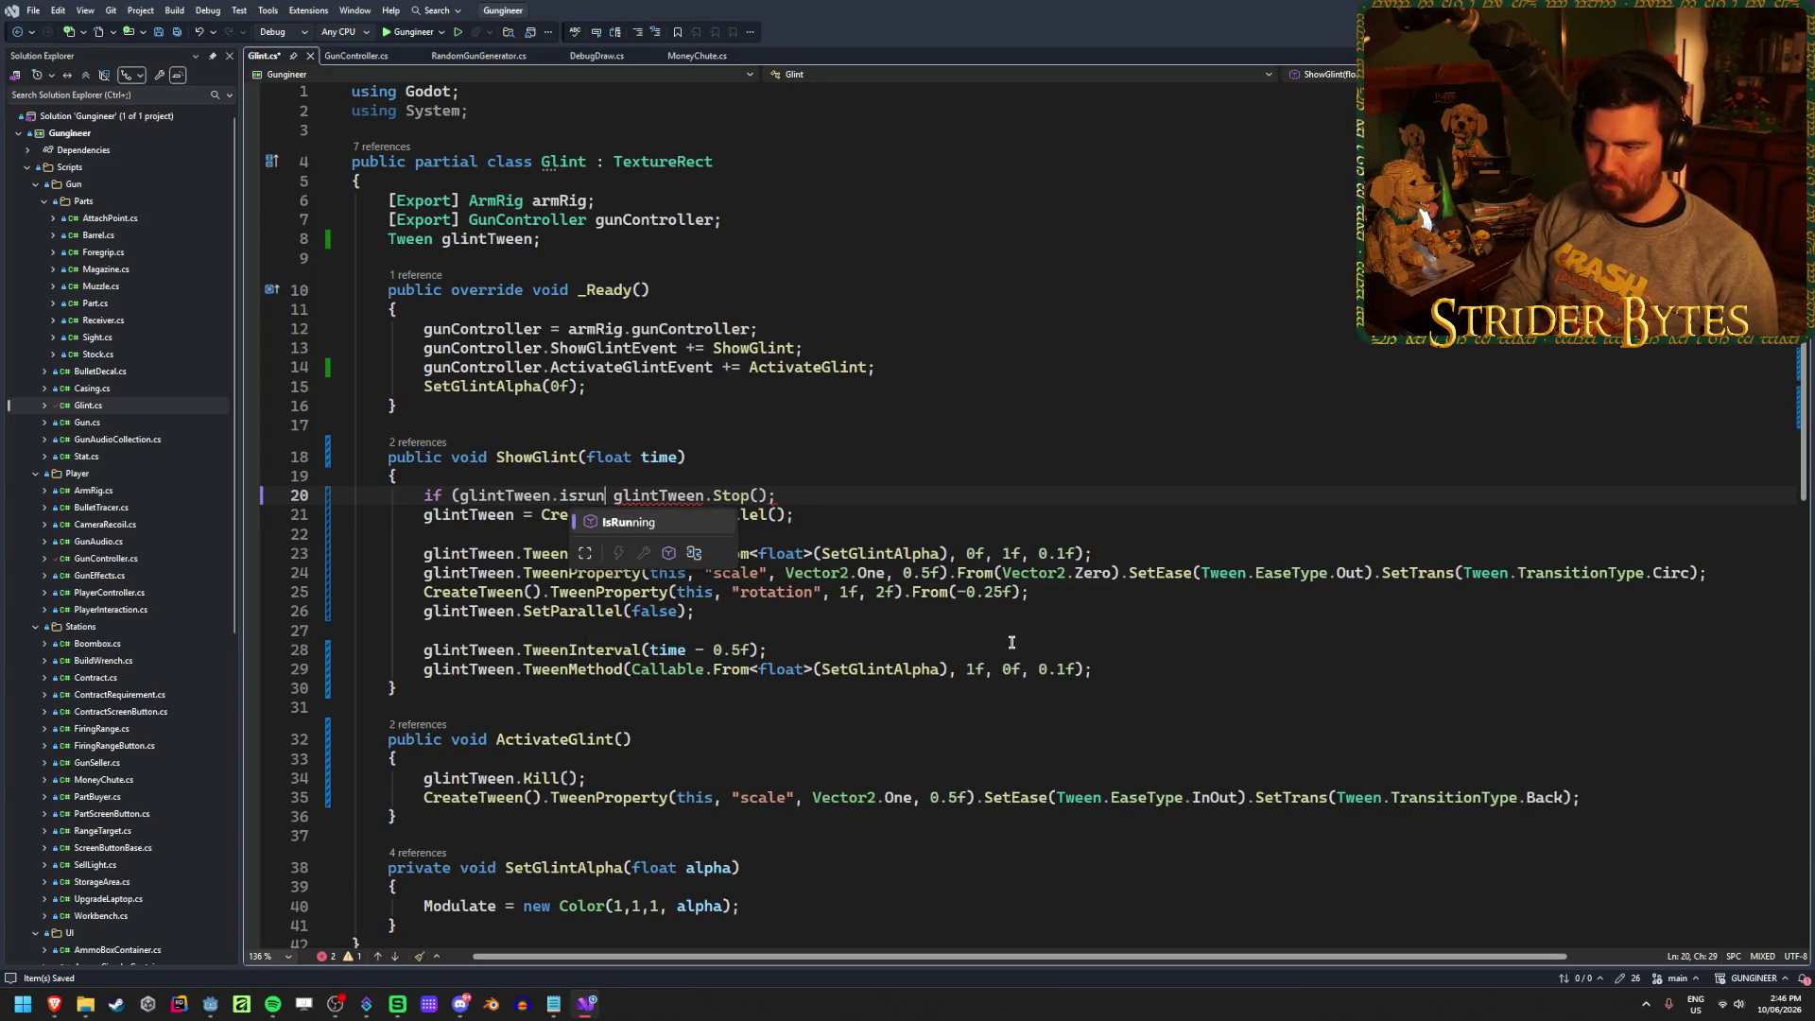
key("Tab")
type("())")
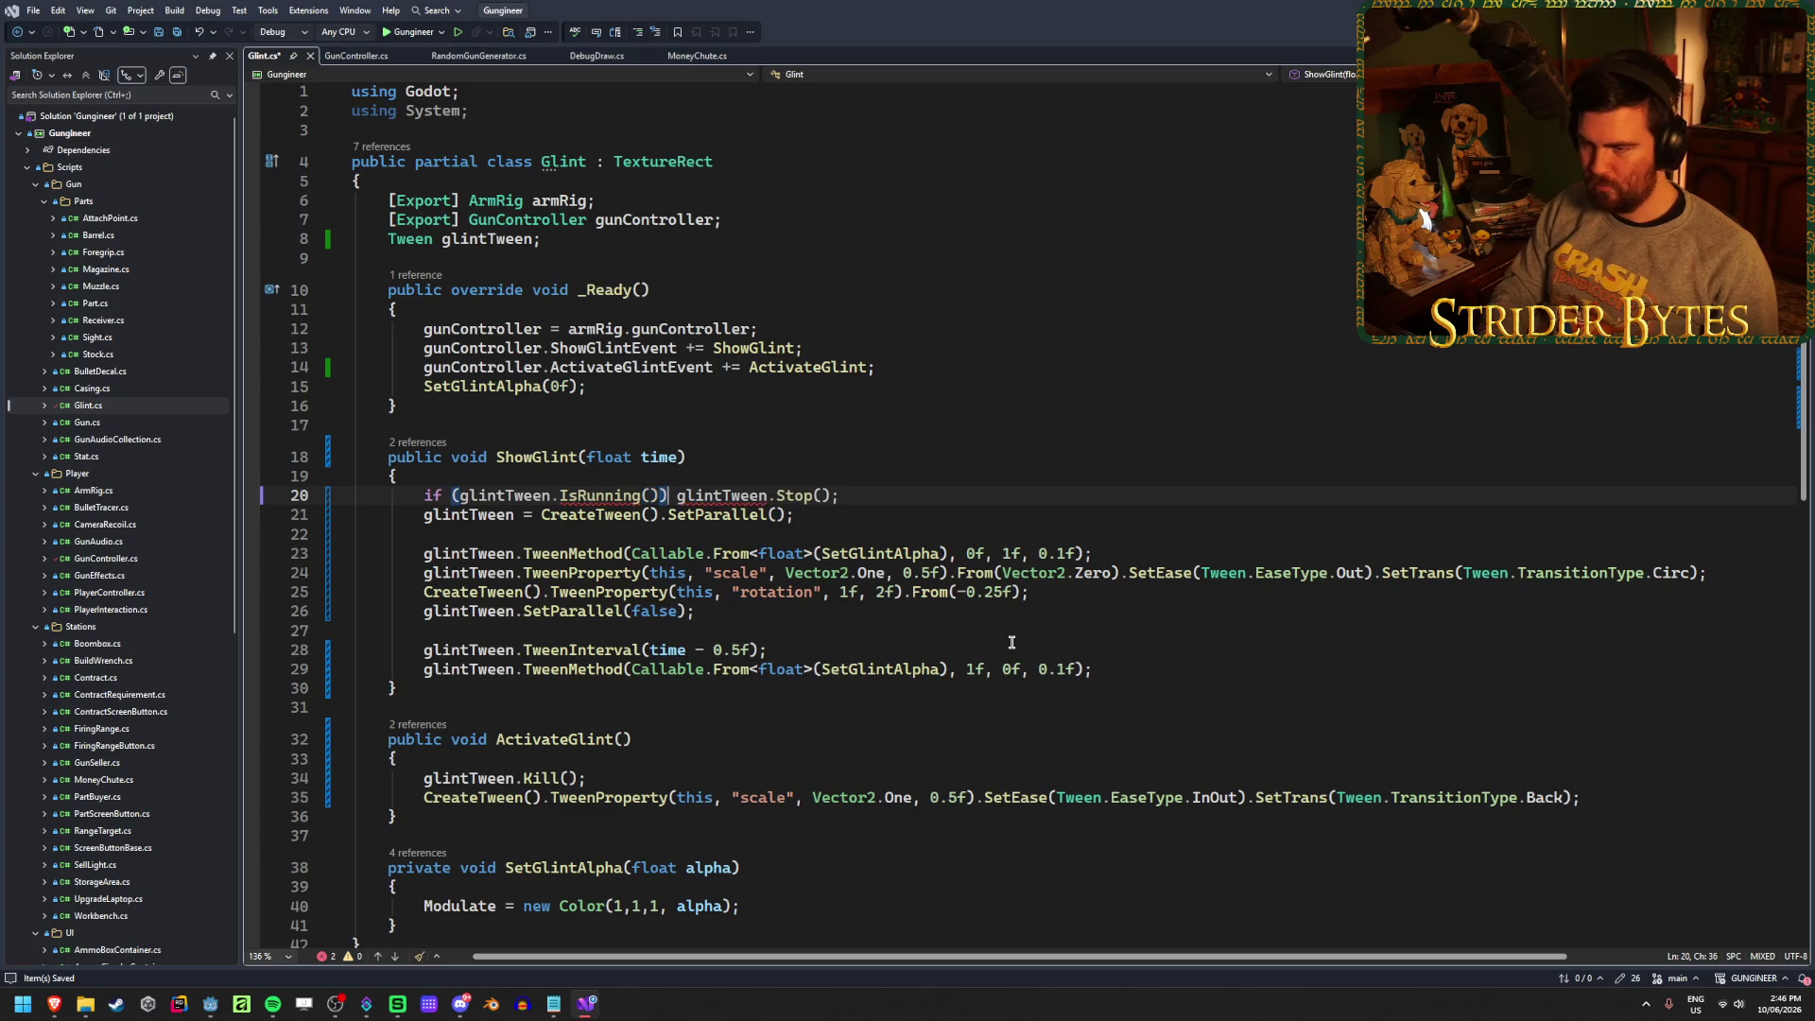
left_click(917, 515)
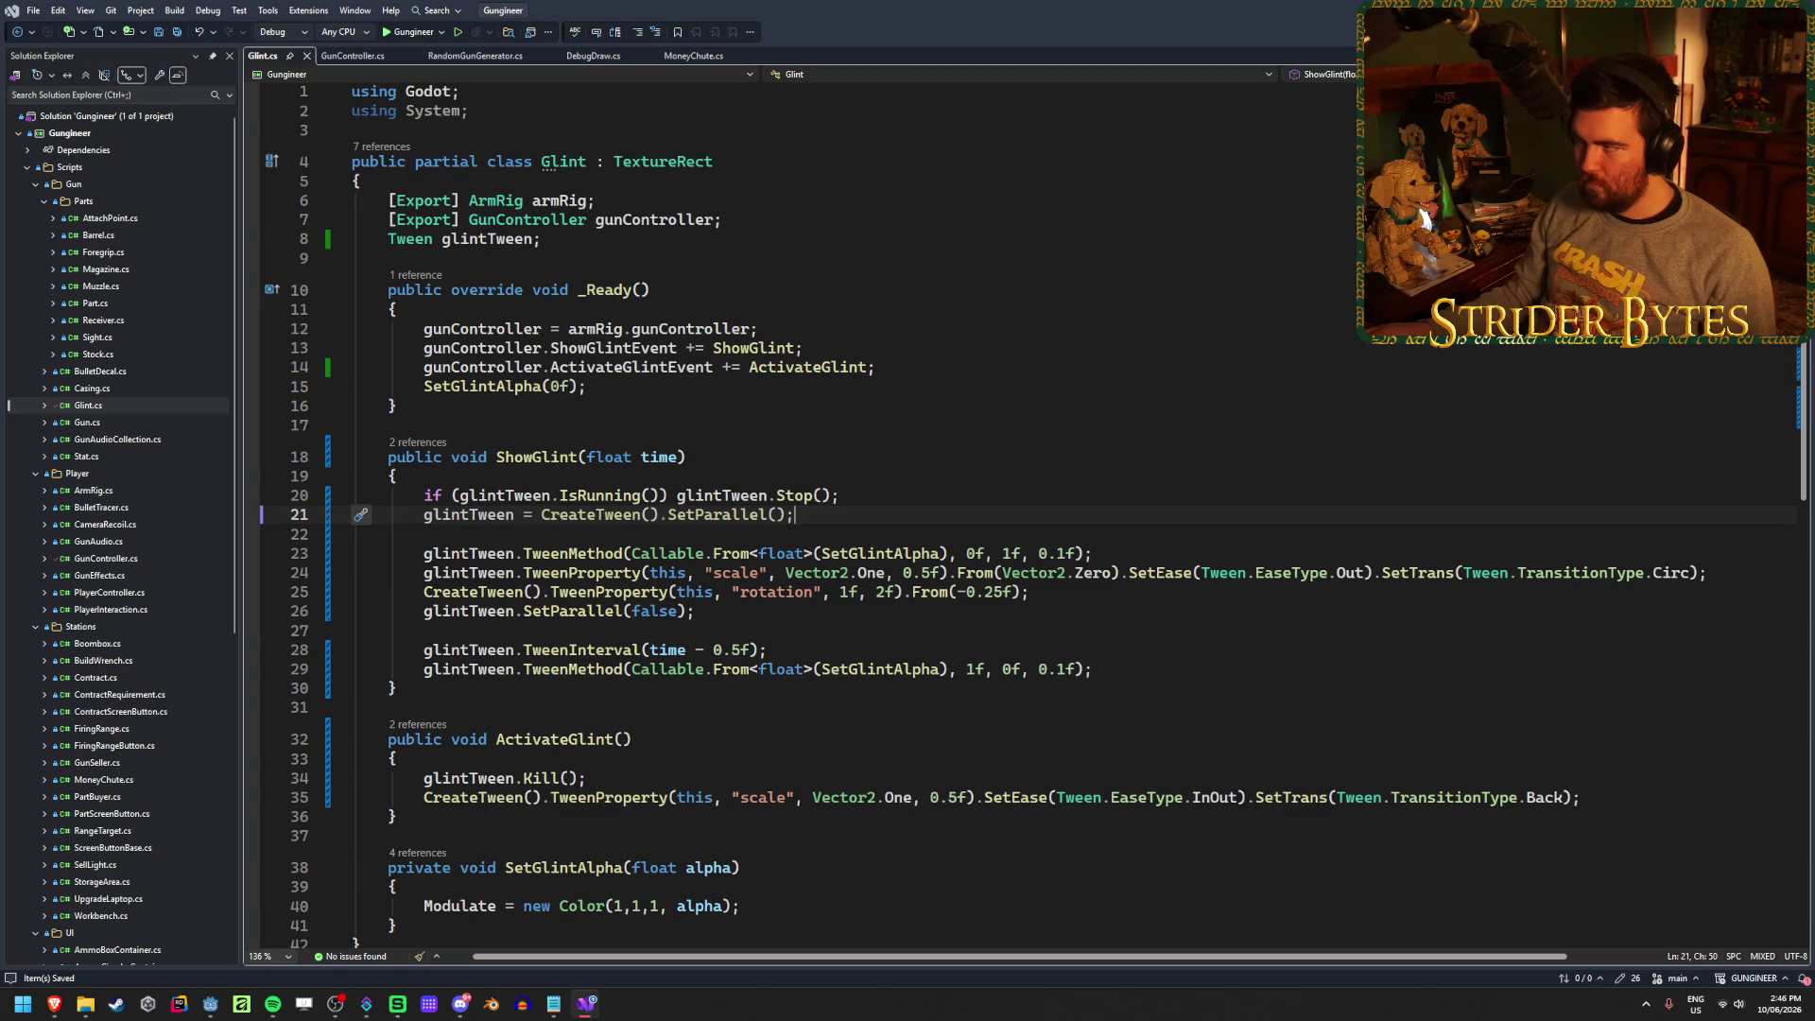
key("alt+Tab")
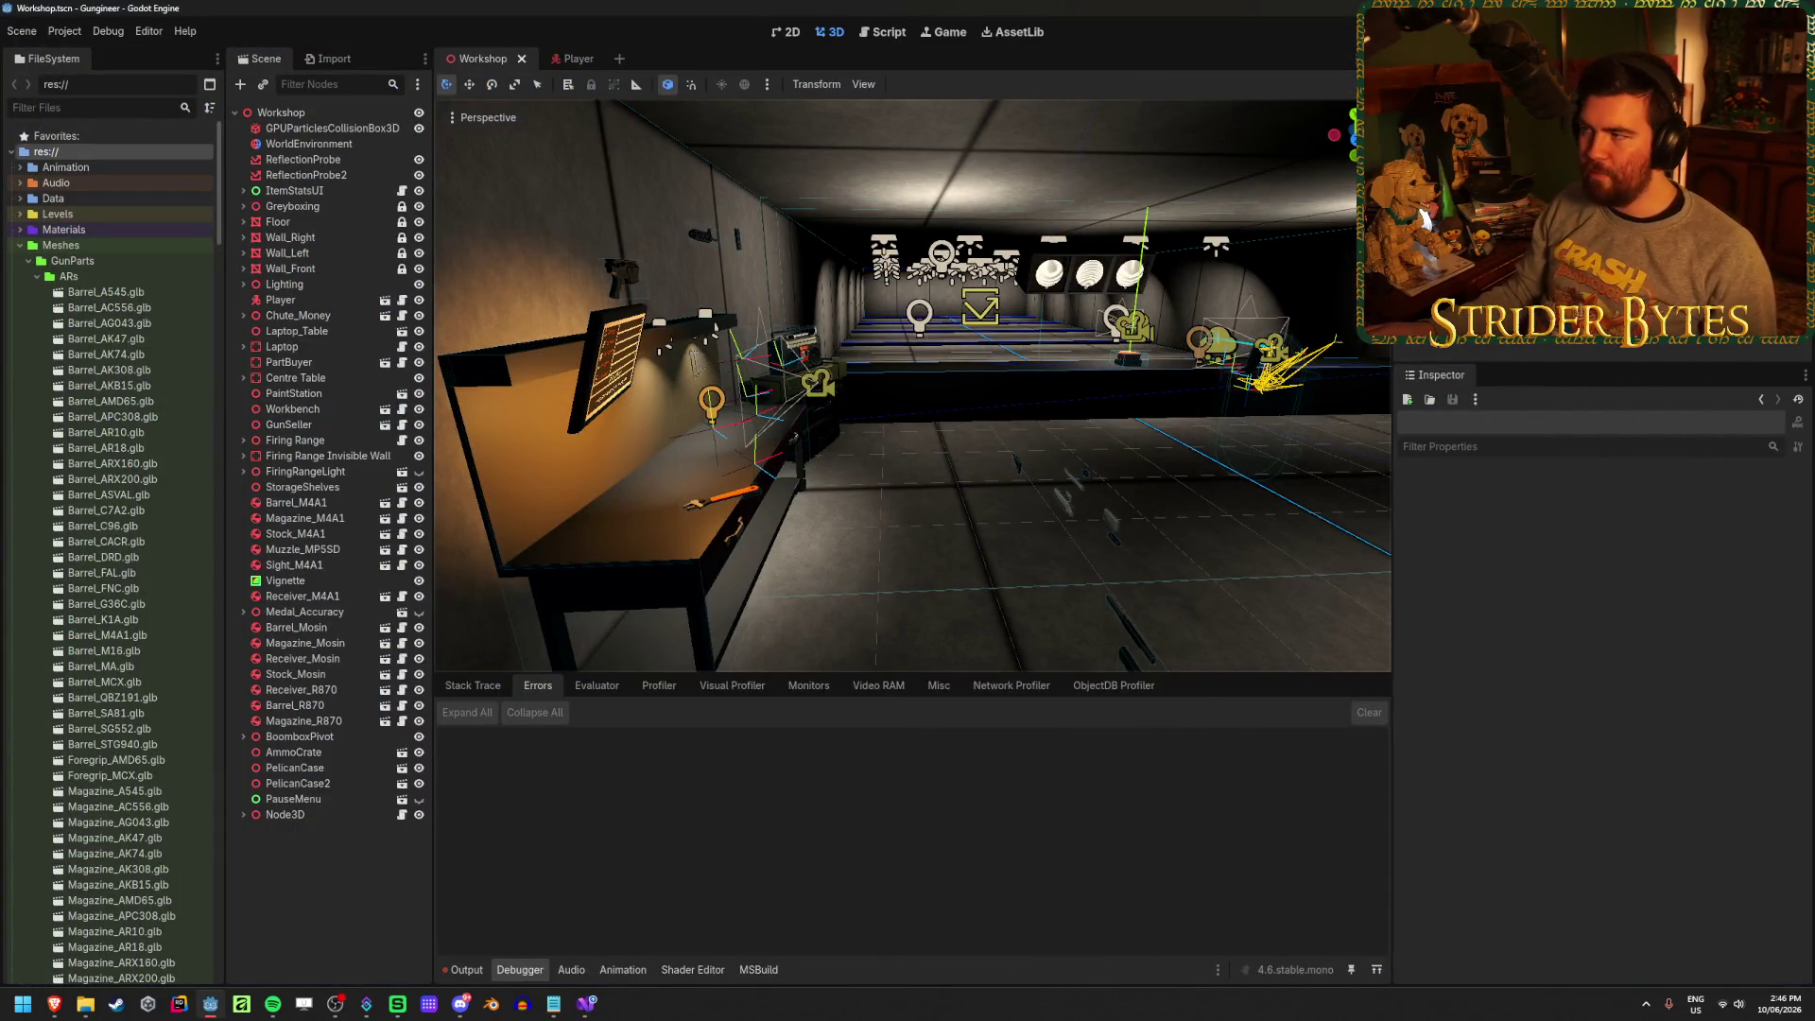
Launch the game, fire and reload the rifle, then stop the playtest
key("F5")
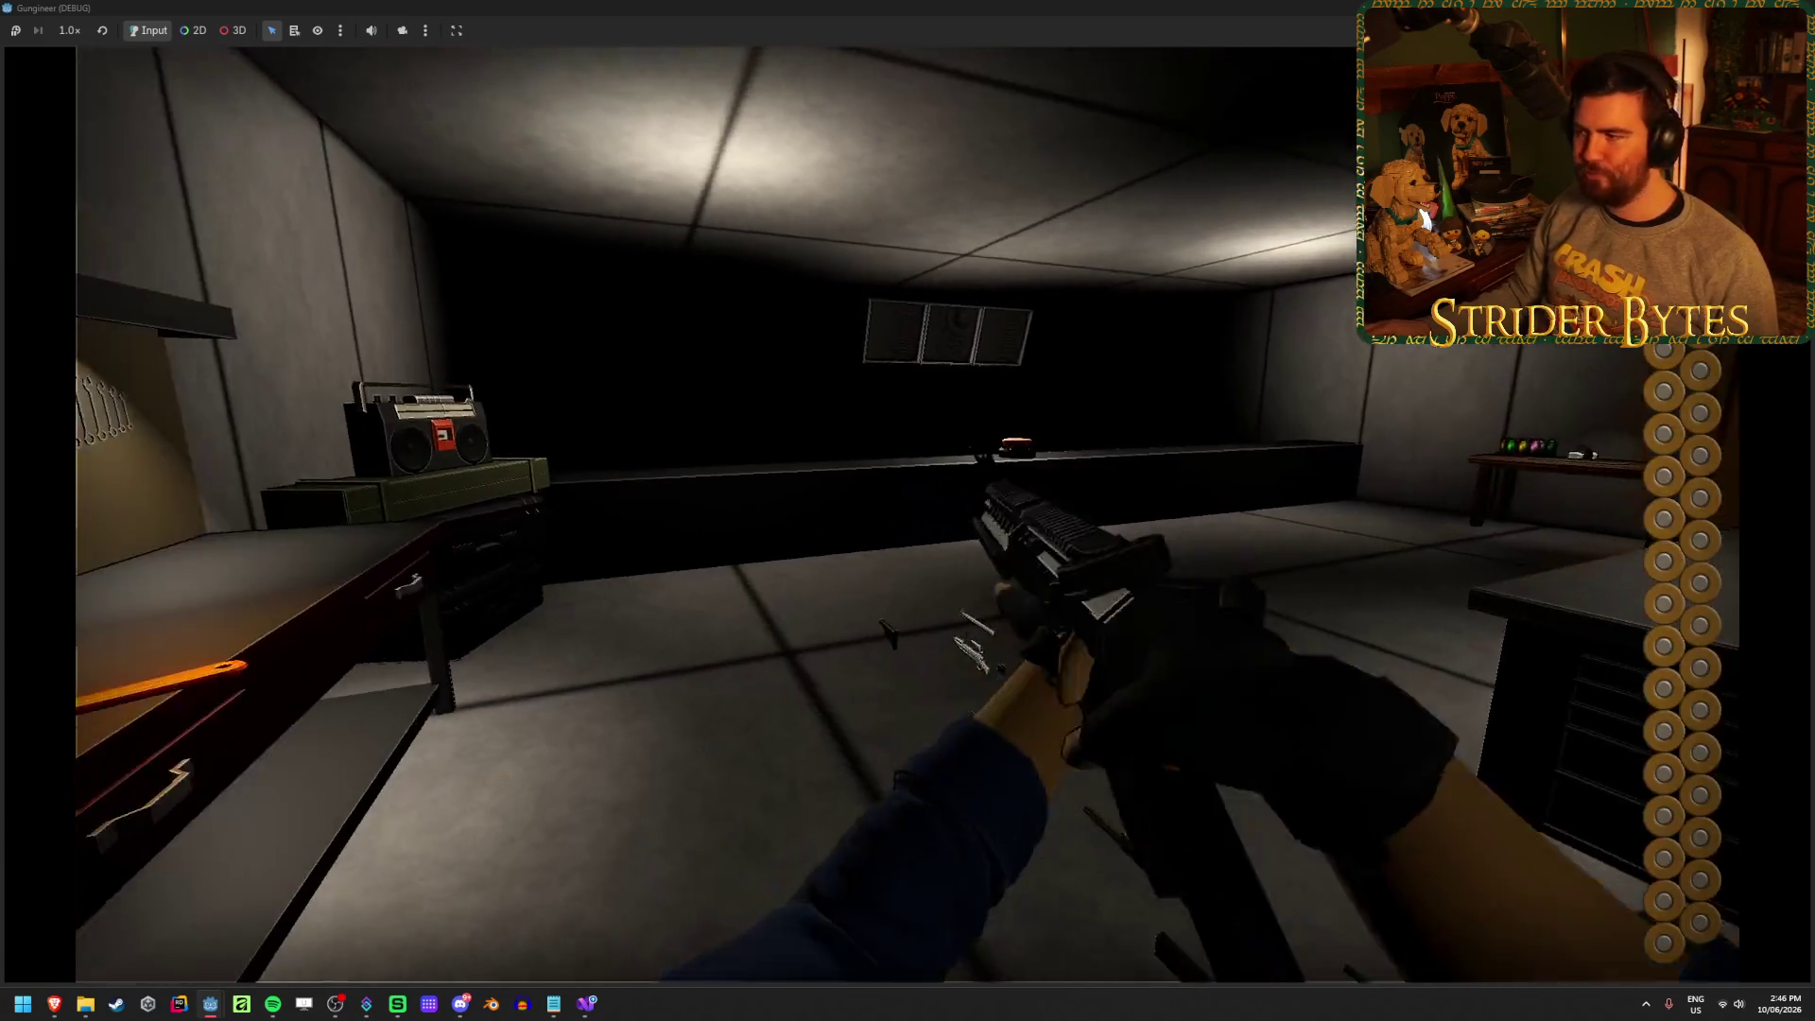
left_click(908, 511)
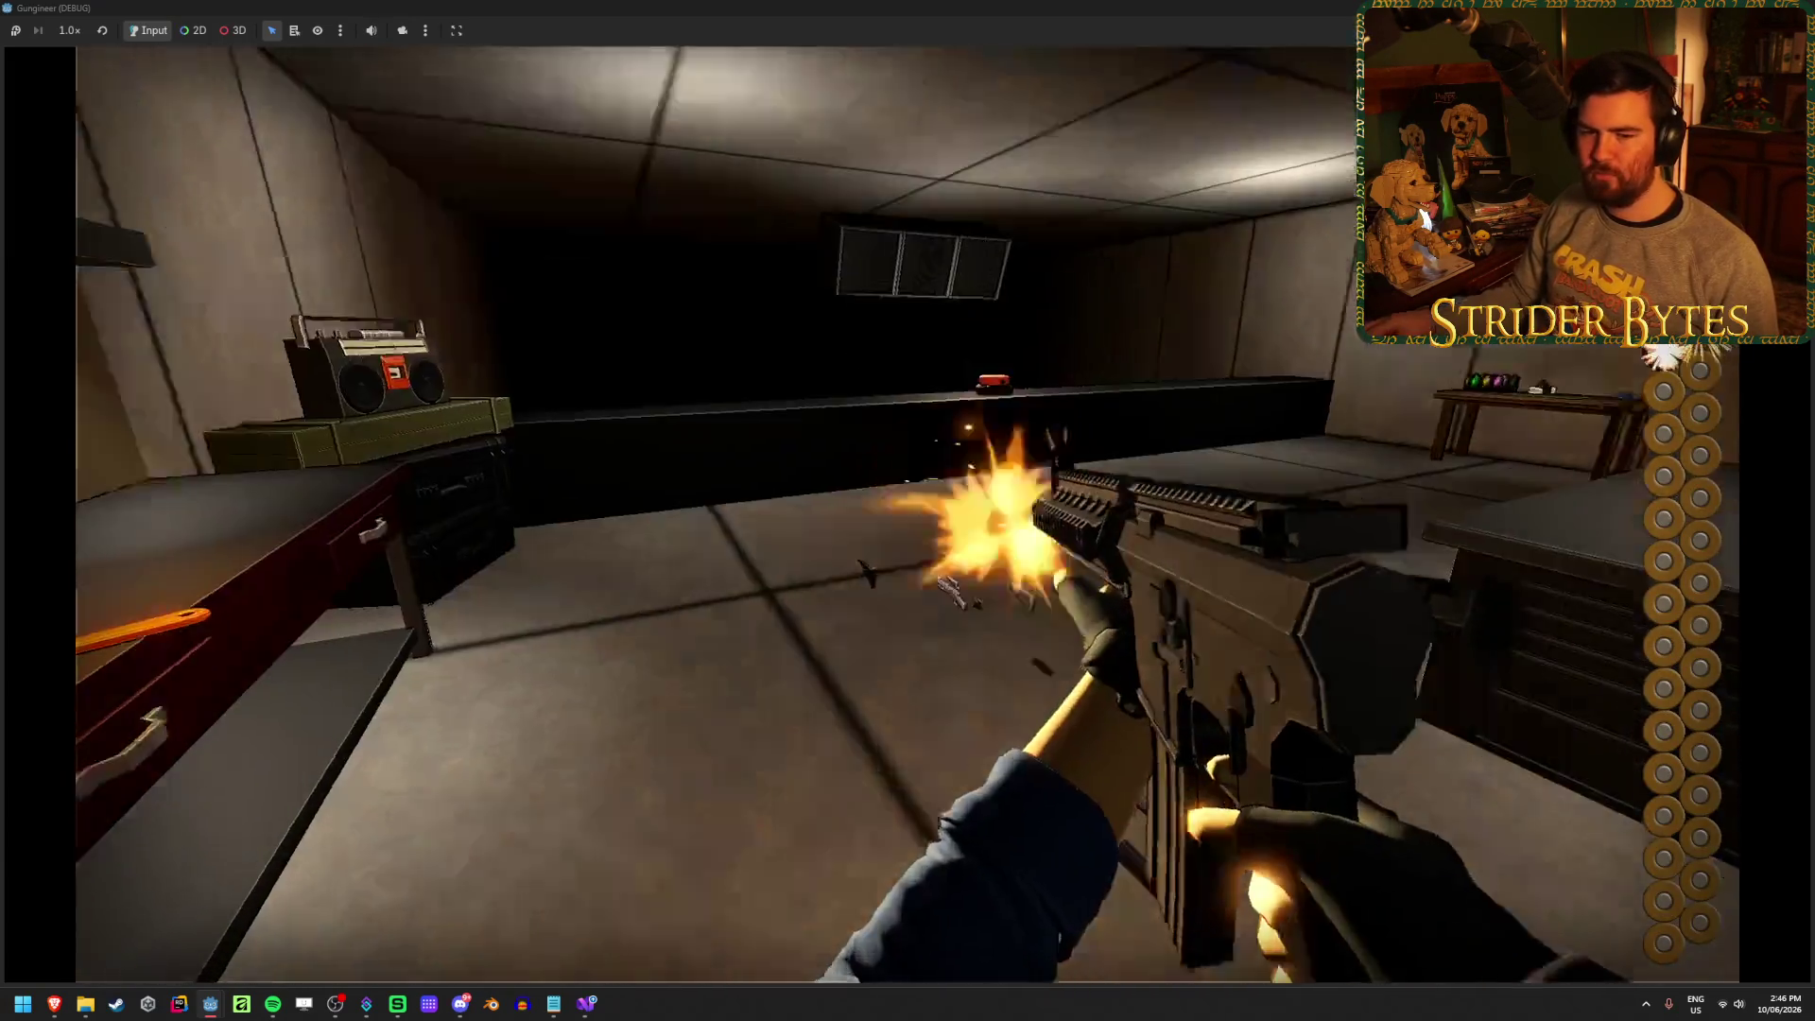
key("r")
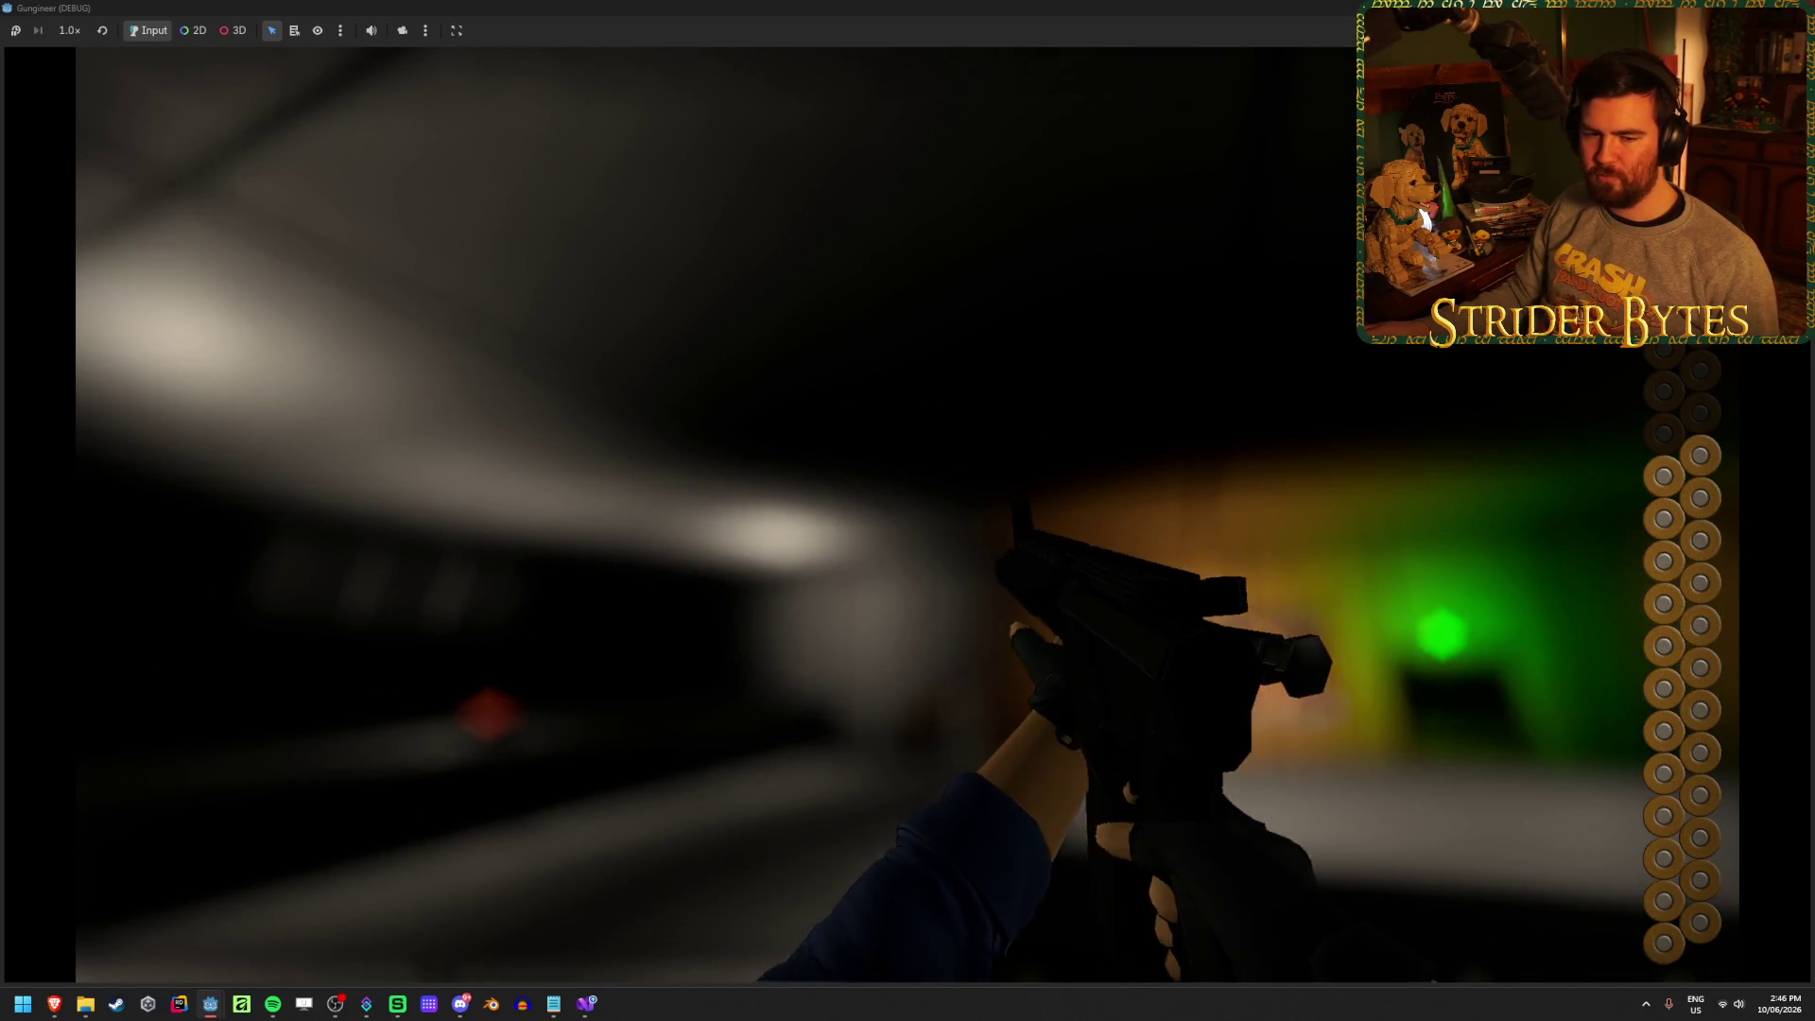
key("F8")
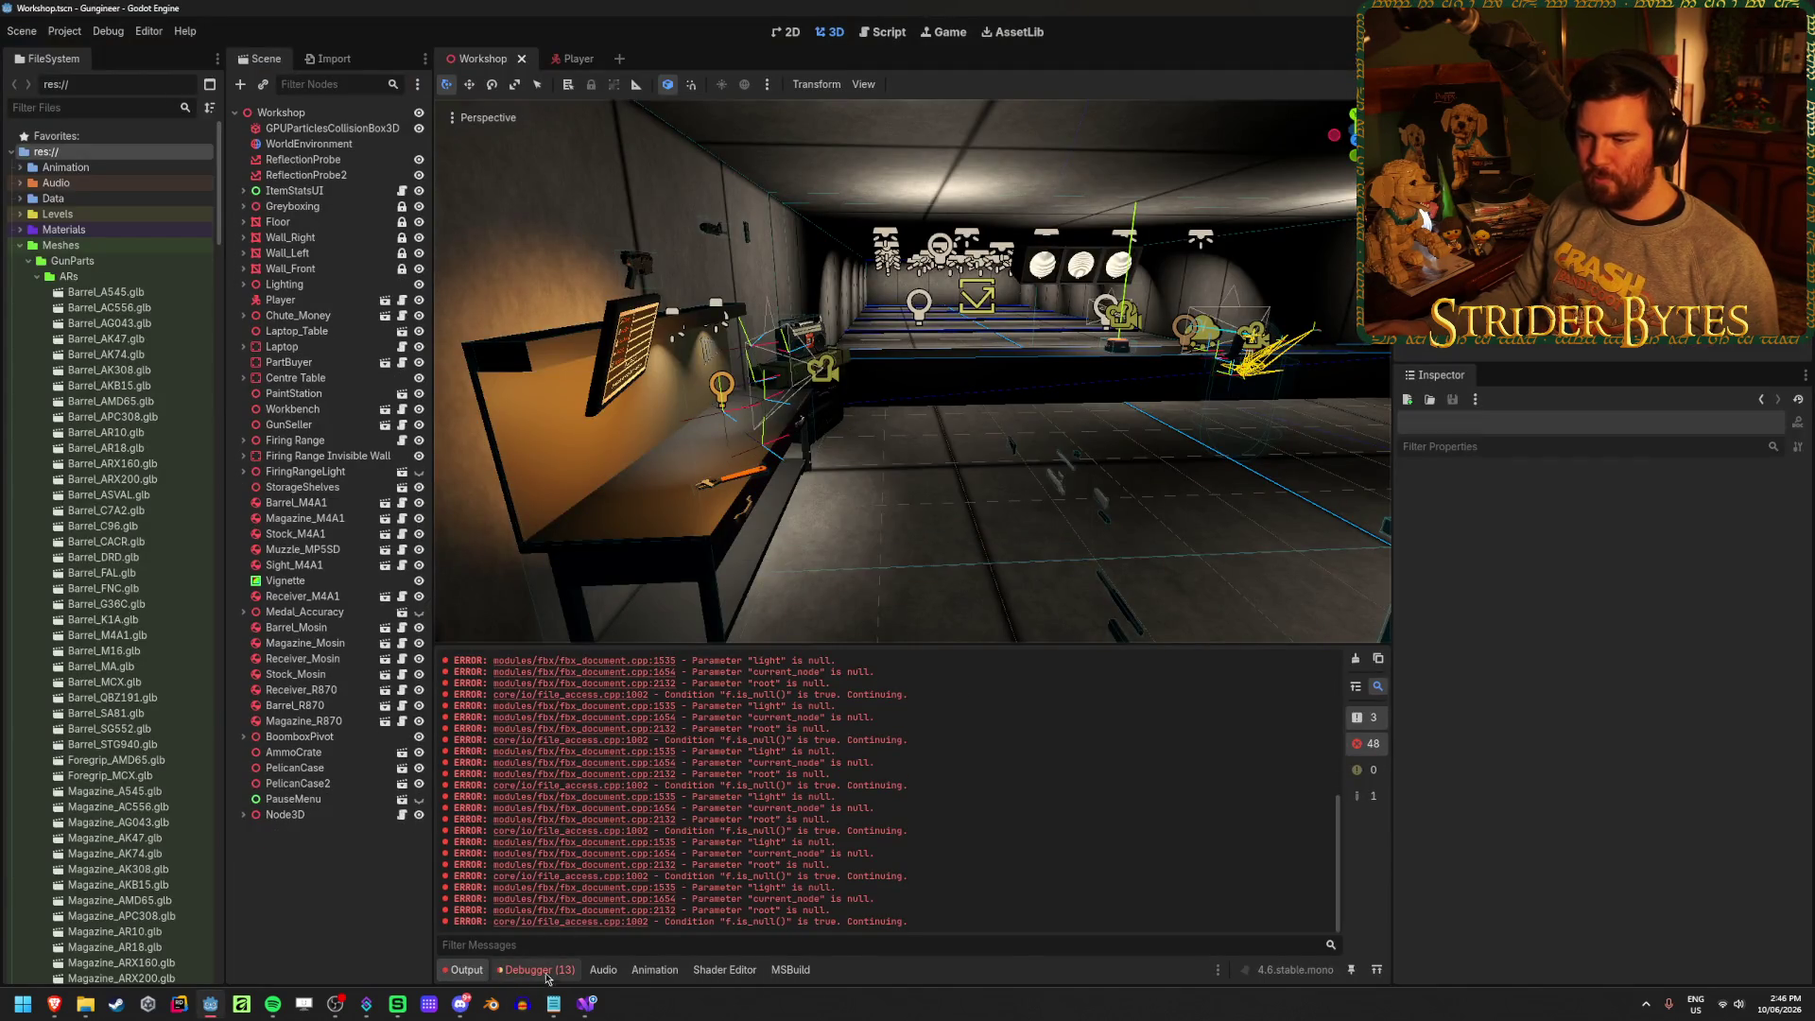
Expand the Glint.ShowGlint NullReferenceException at Glint.cs:20 in Debugger Errors, then return to Visual Studio
left_click(537, 971)
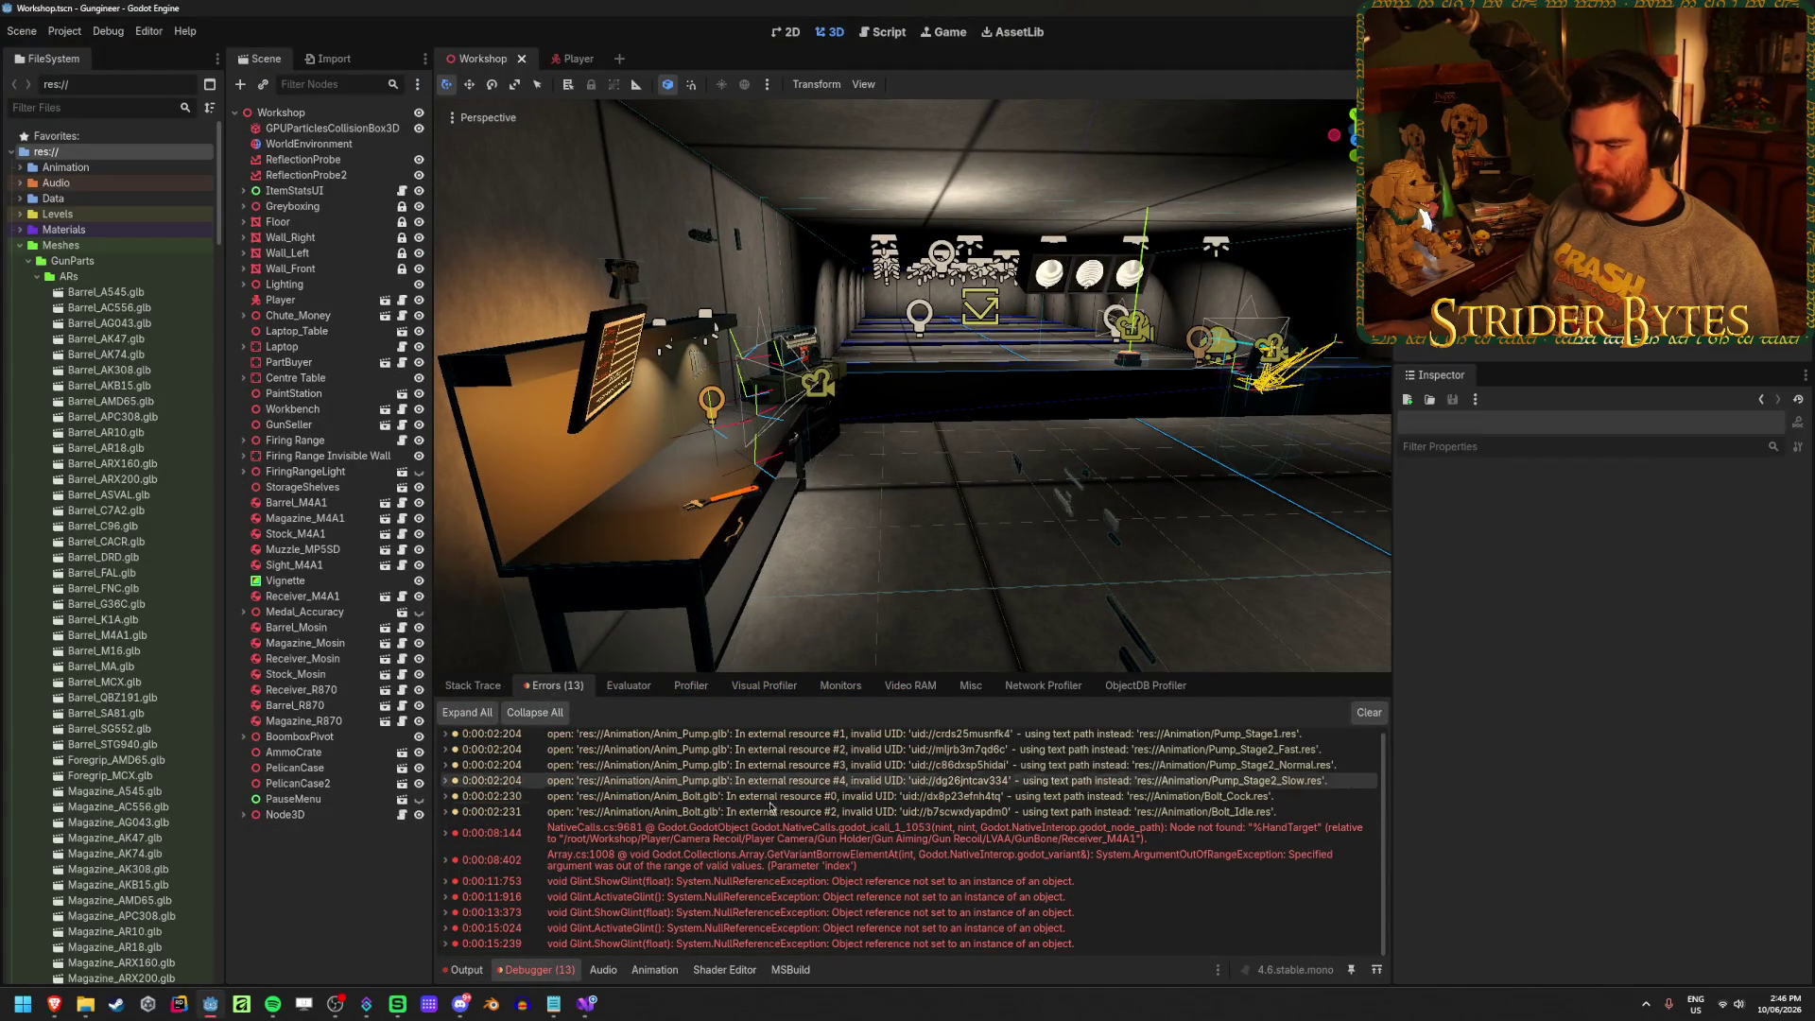
left_click(445, 881)
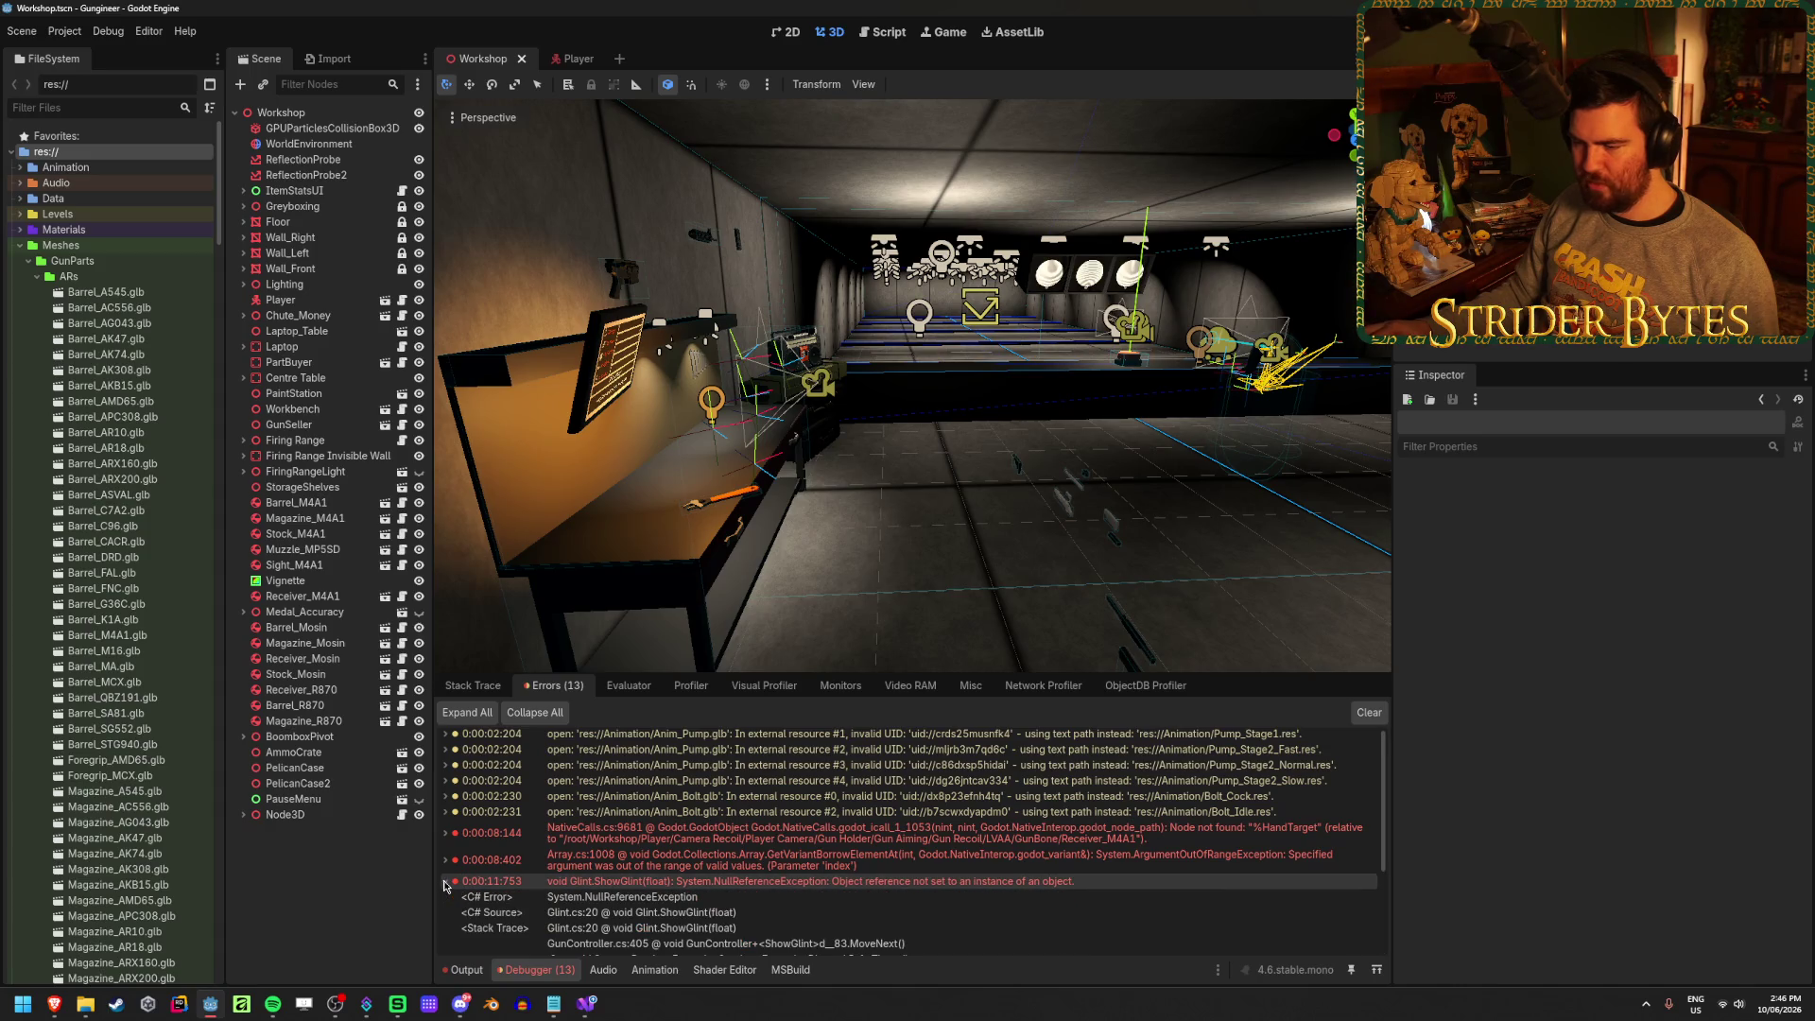
scroll(445, 884, "down", 2)
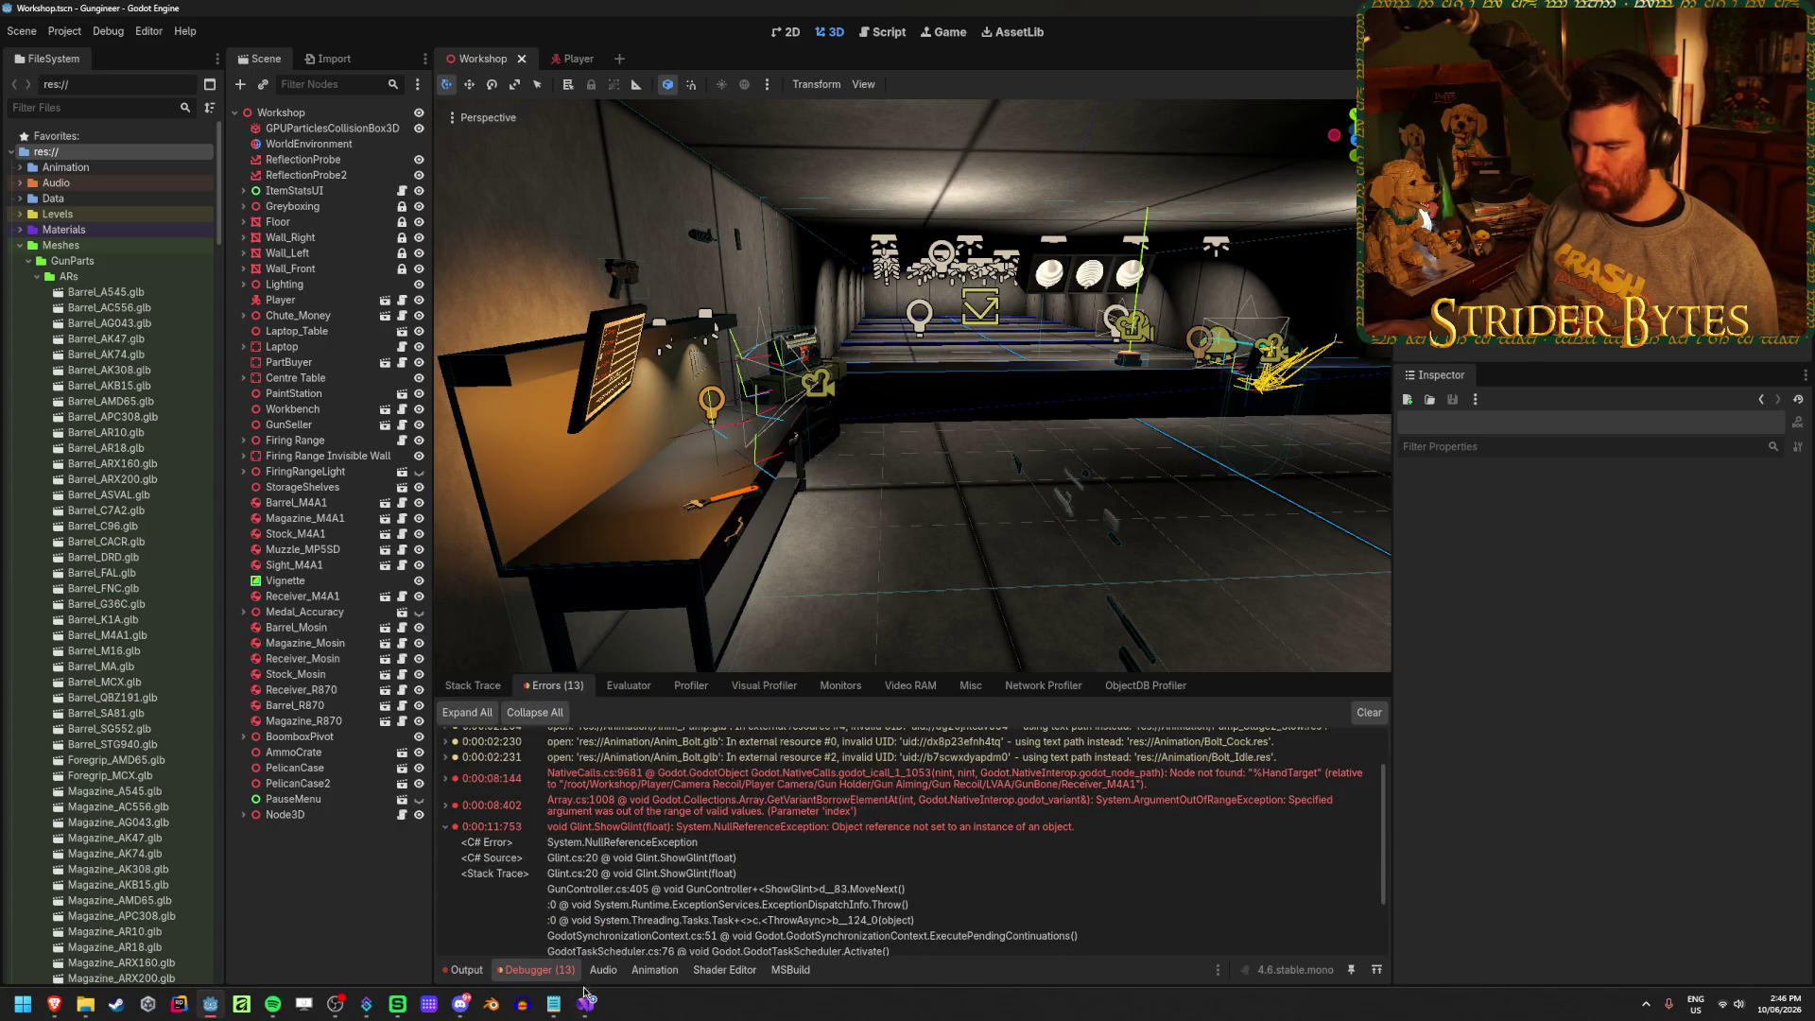
left_click(585, 1001)
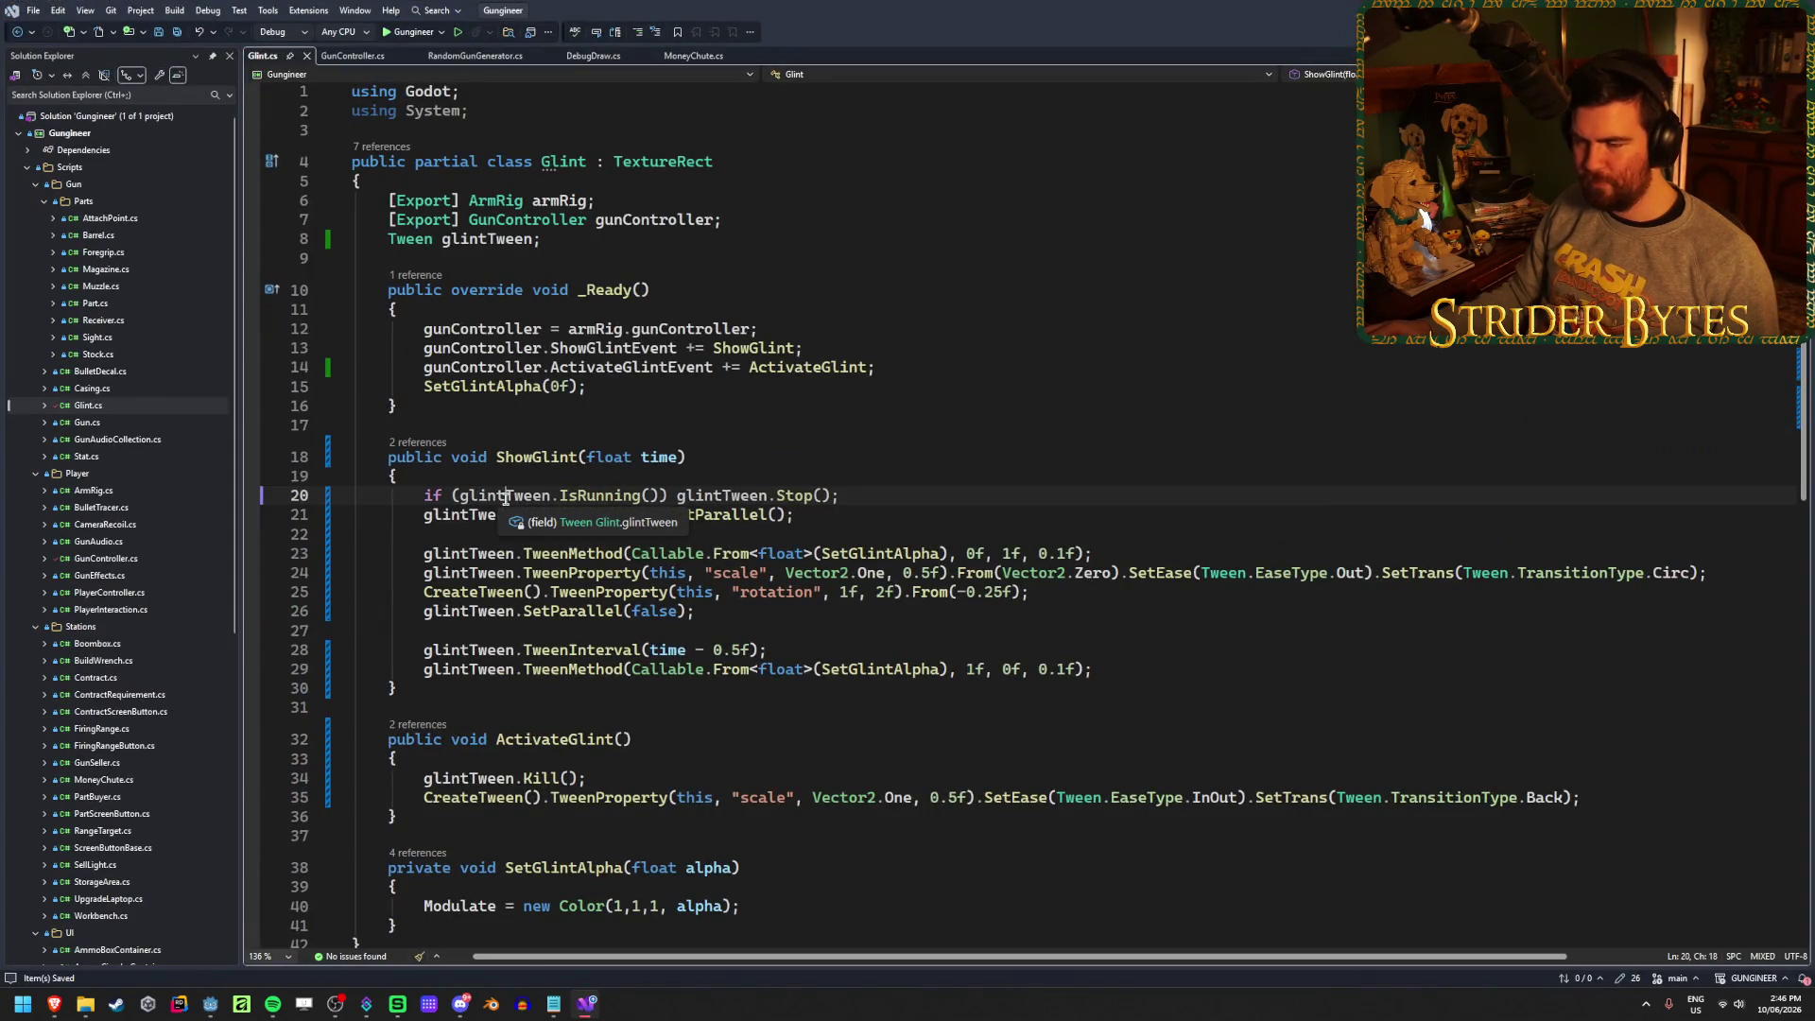
Review the ShowGlint and ActivateGlint tween lines in Glint.cs
left_click(827, 519)
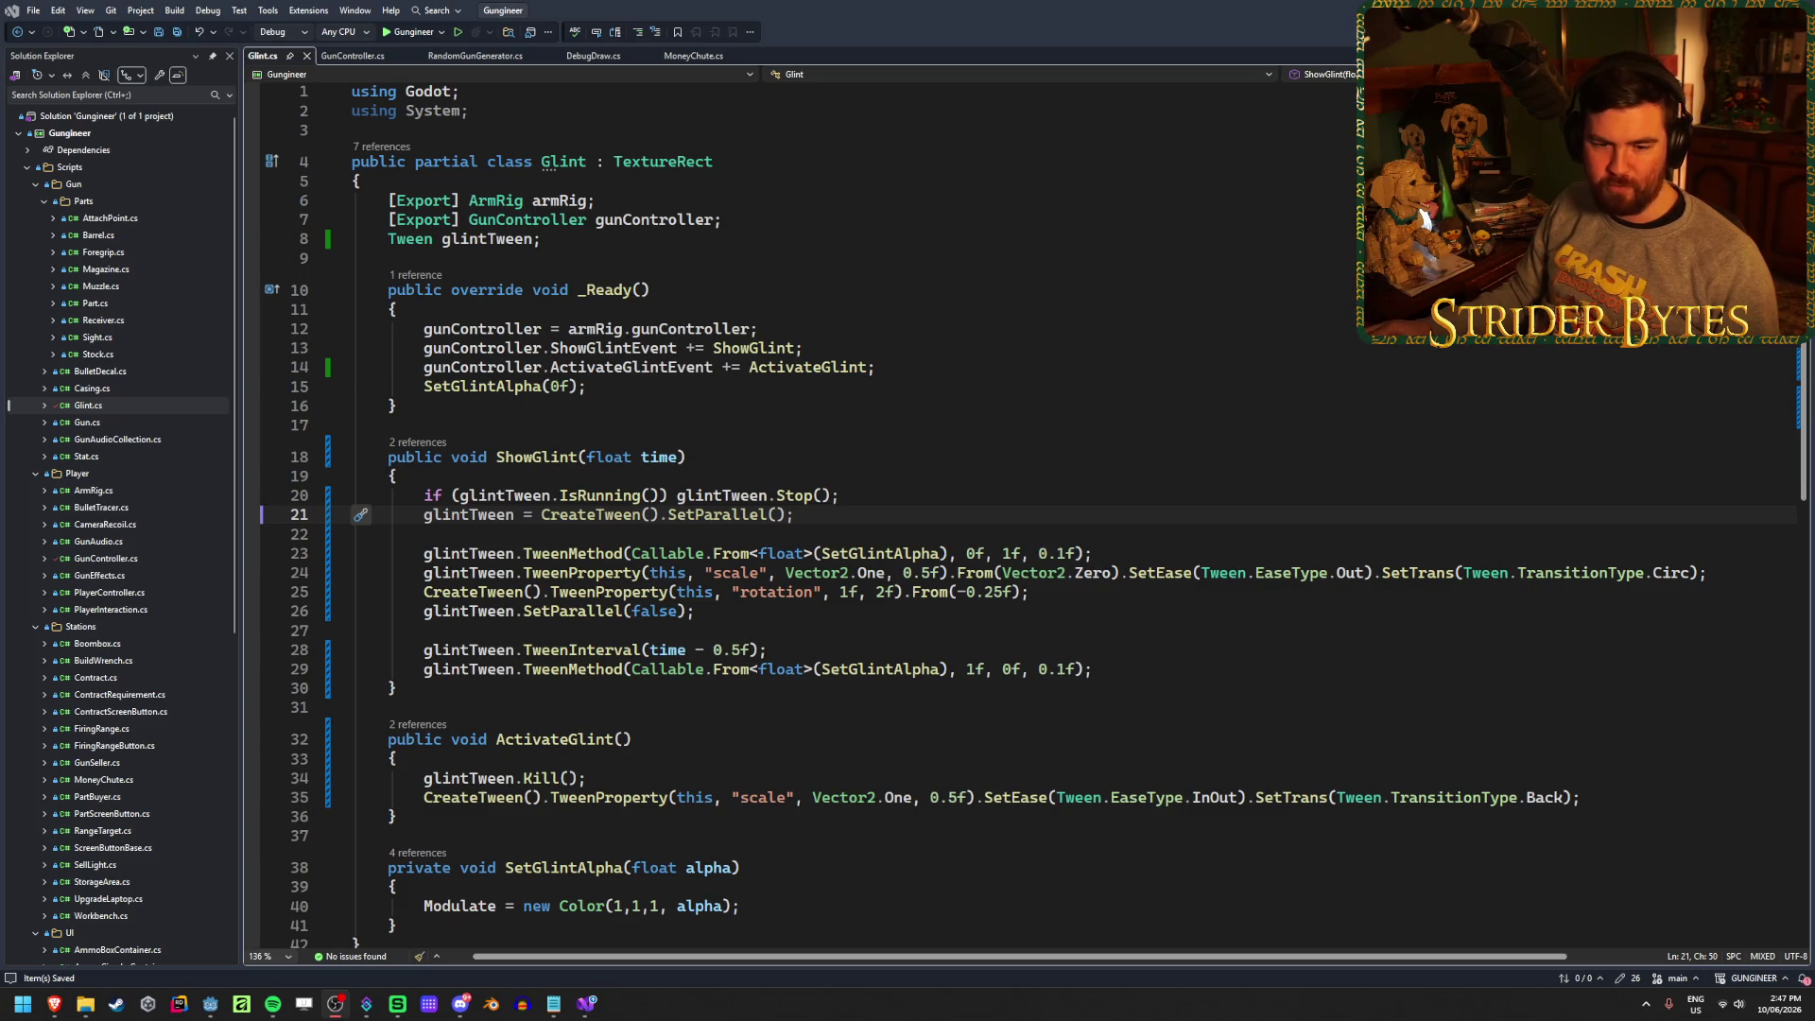
left_click(820, 513)
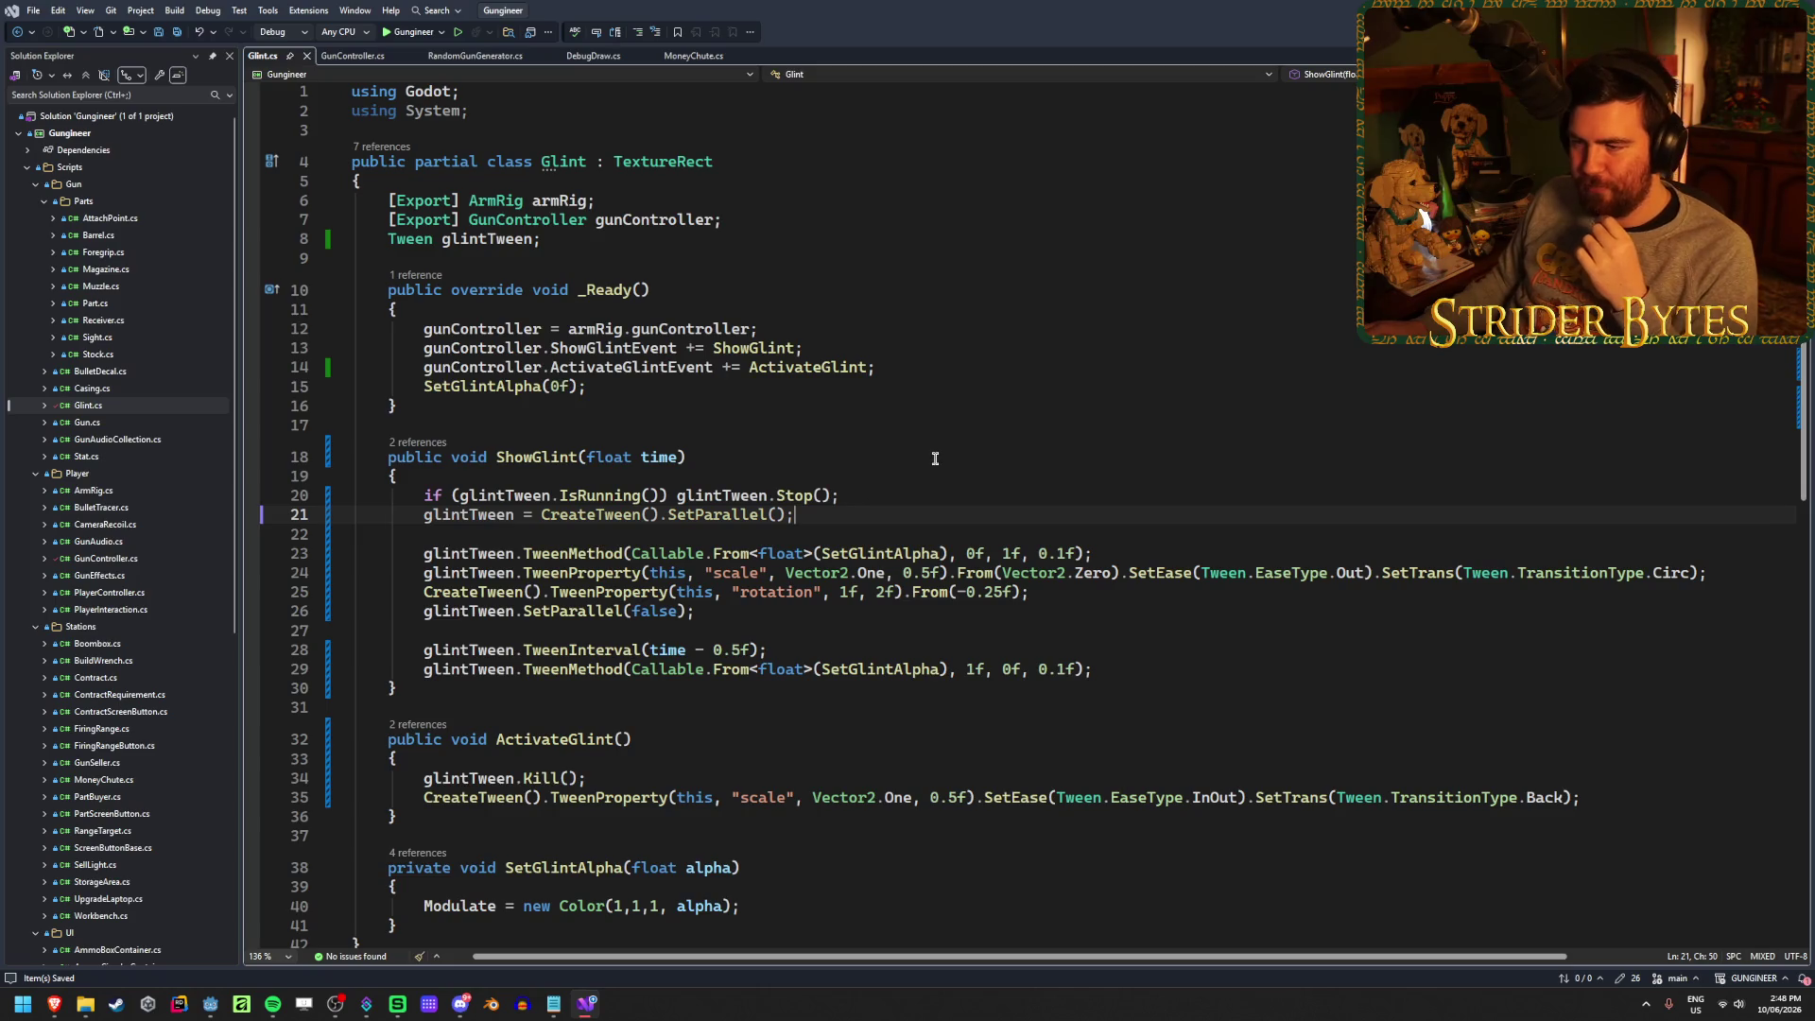
left_click(862, 504)
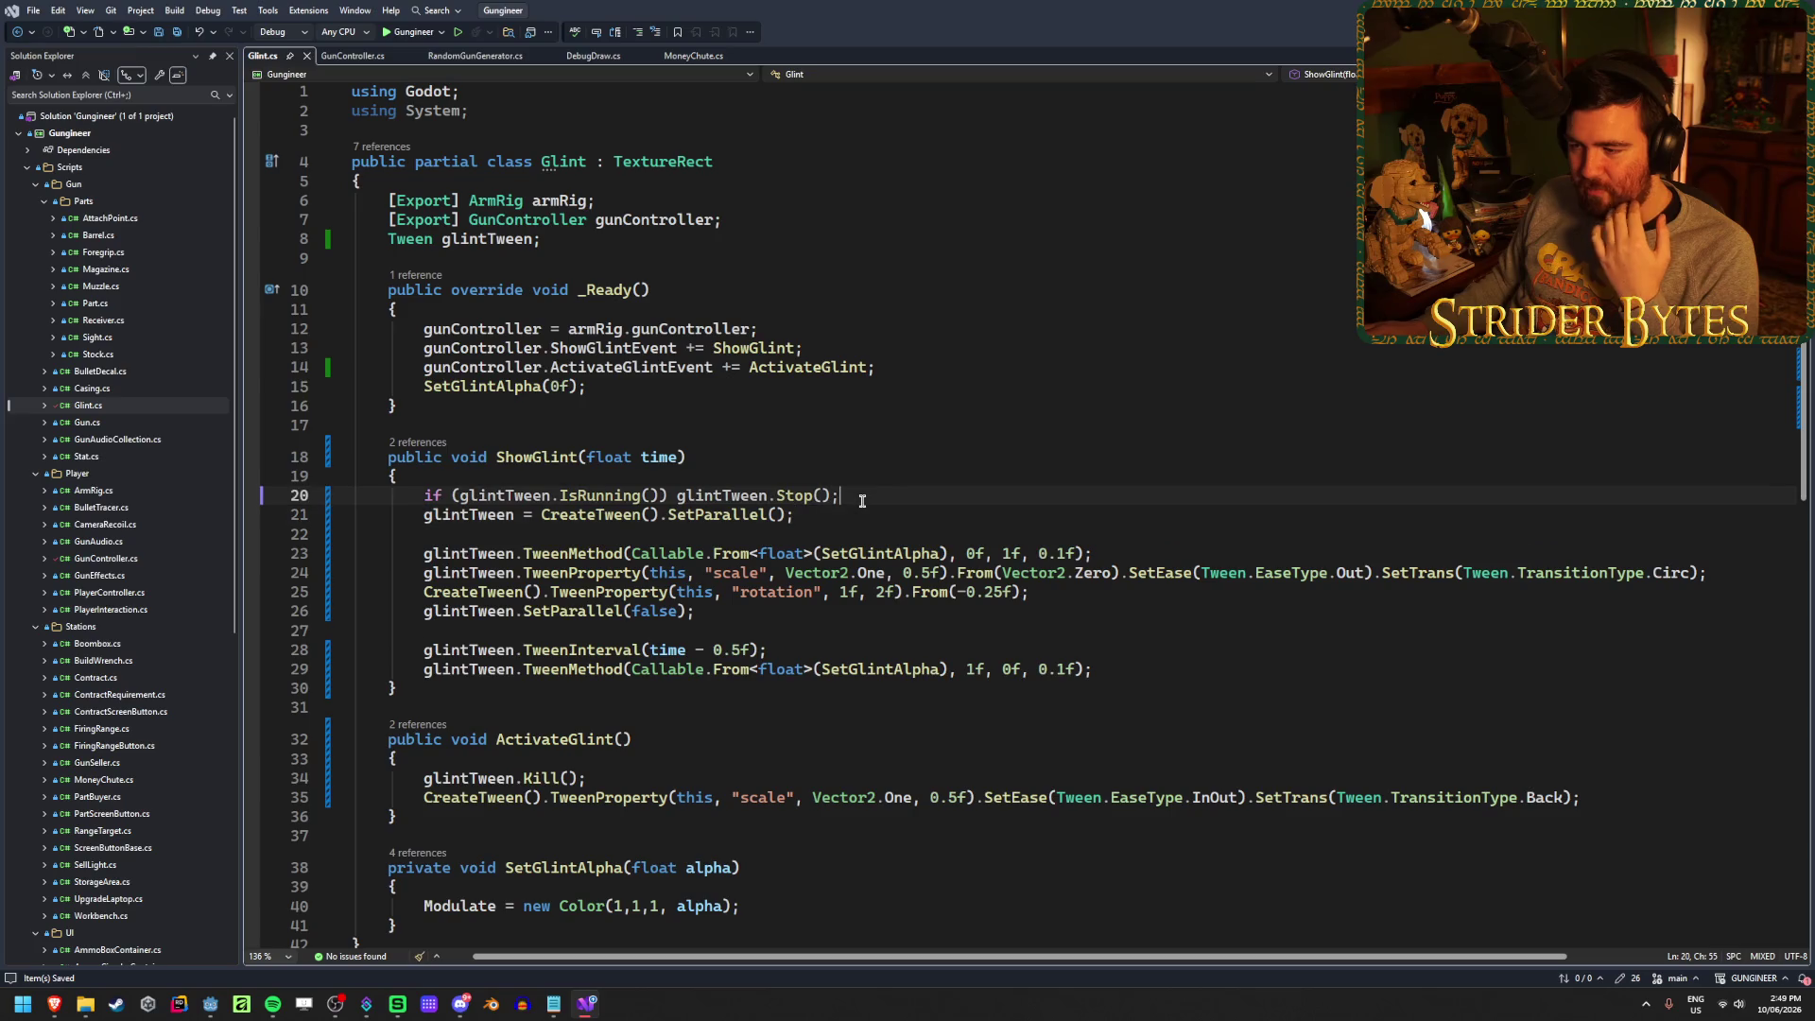
key("Down")
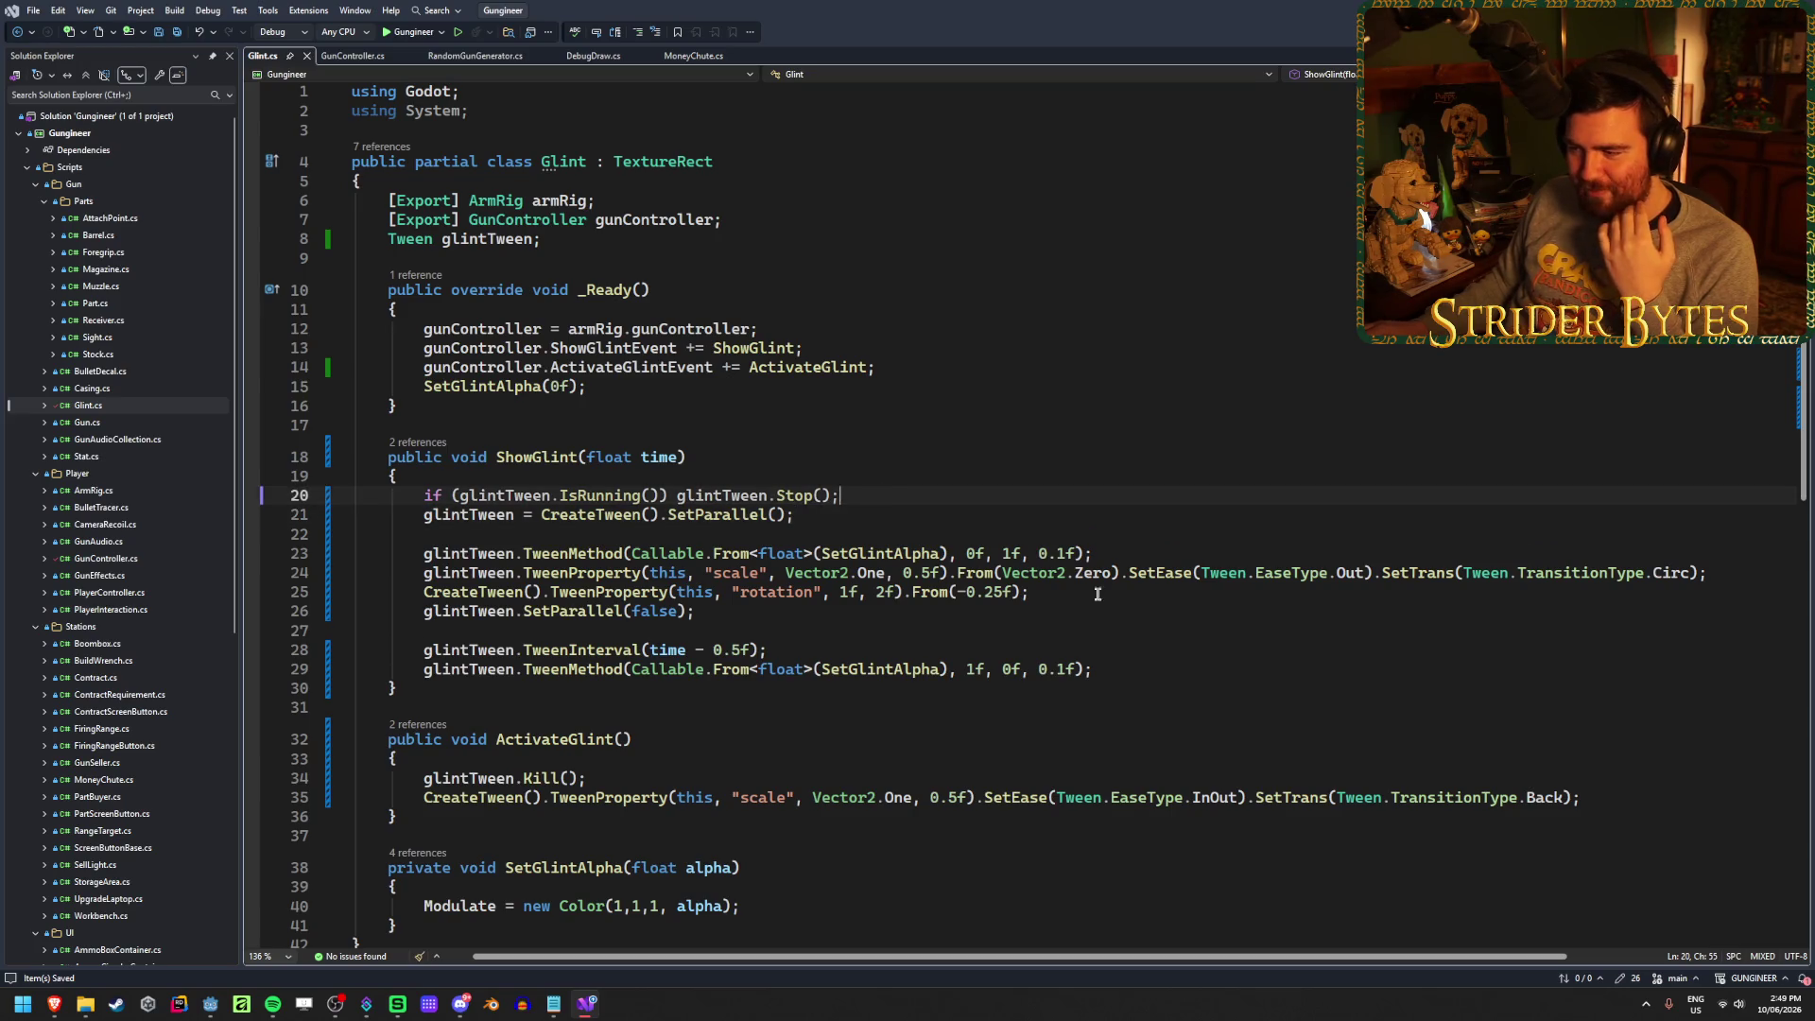
left_click(1094, 596)
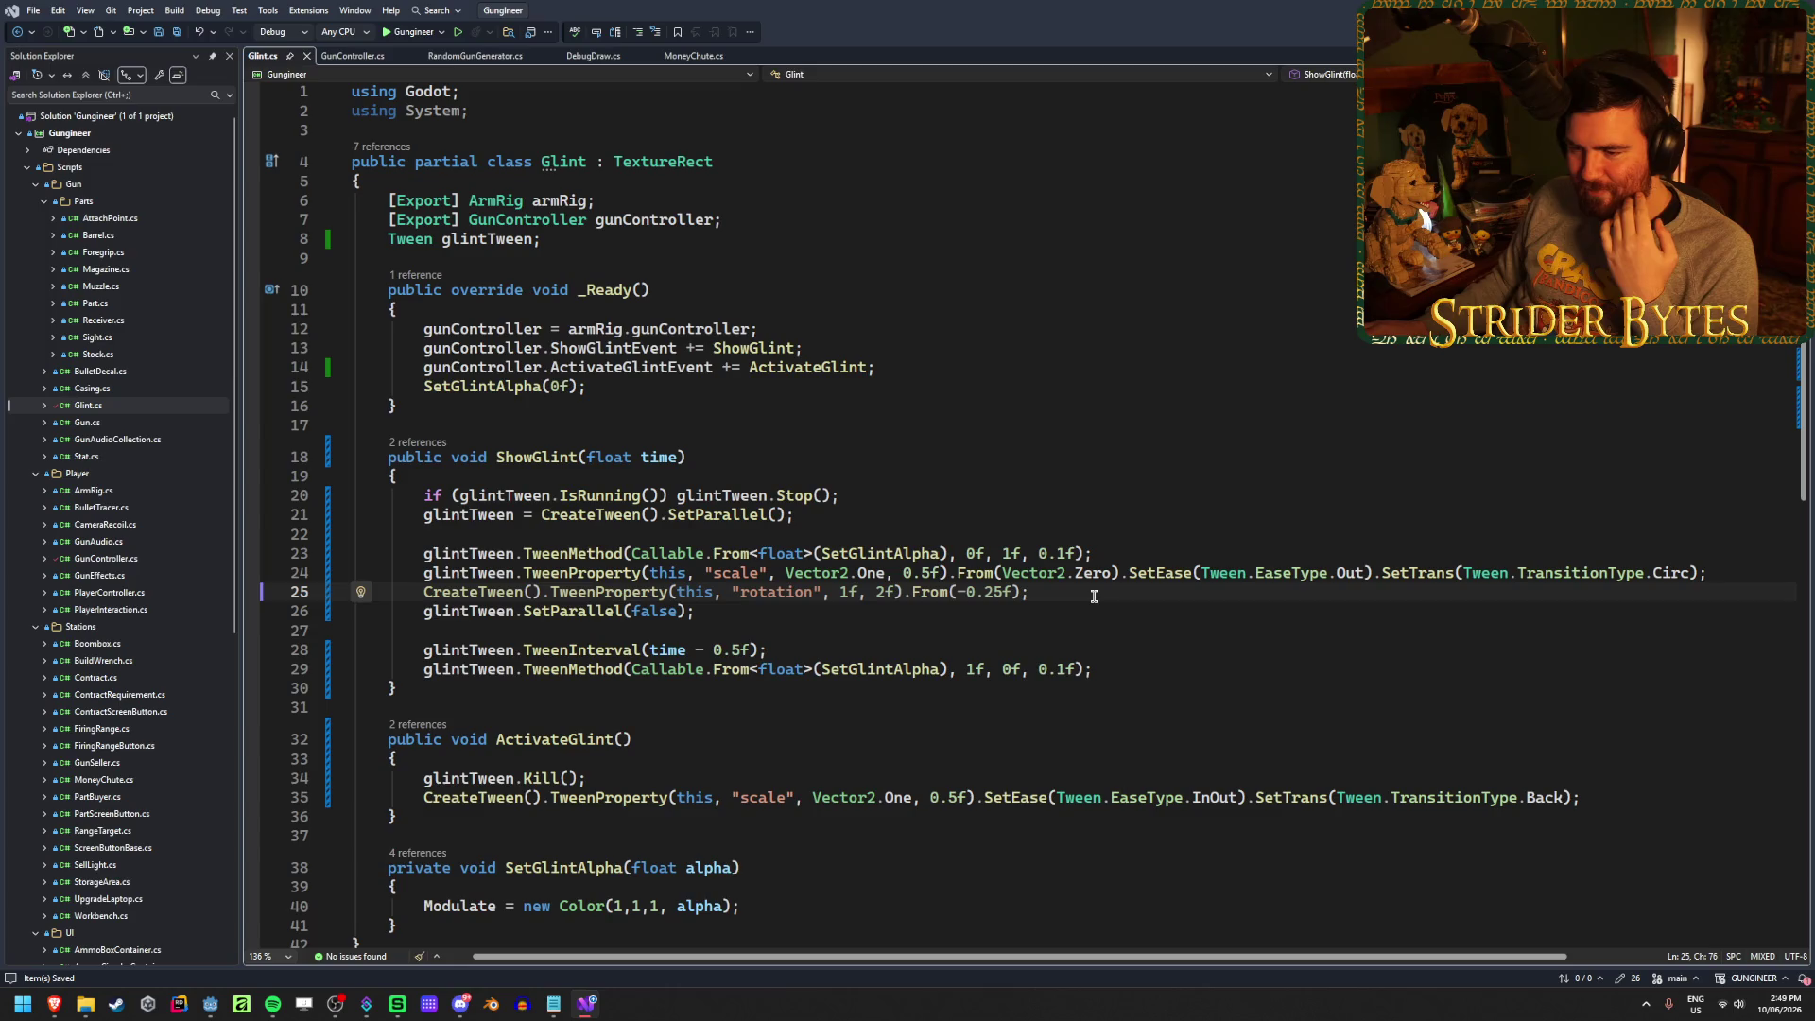
key("Down")
key("Down")
key("Down")
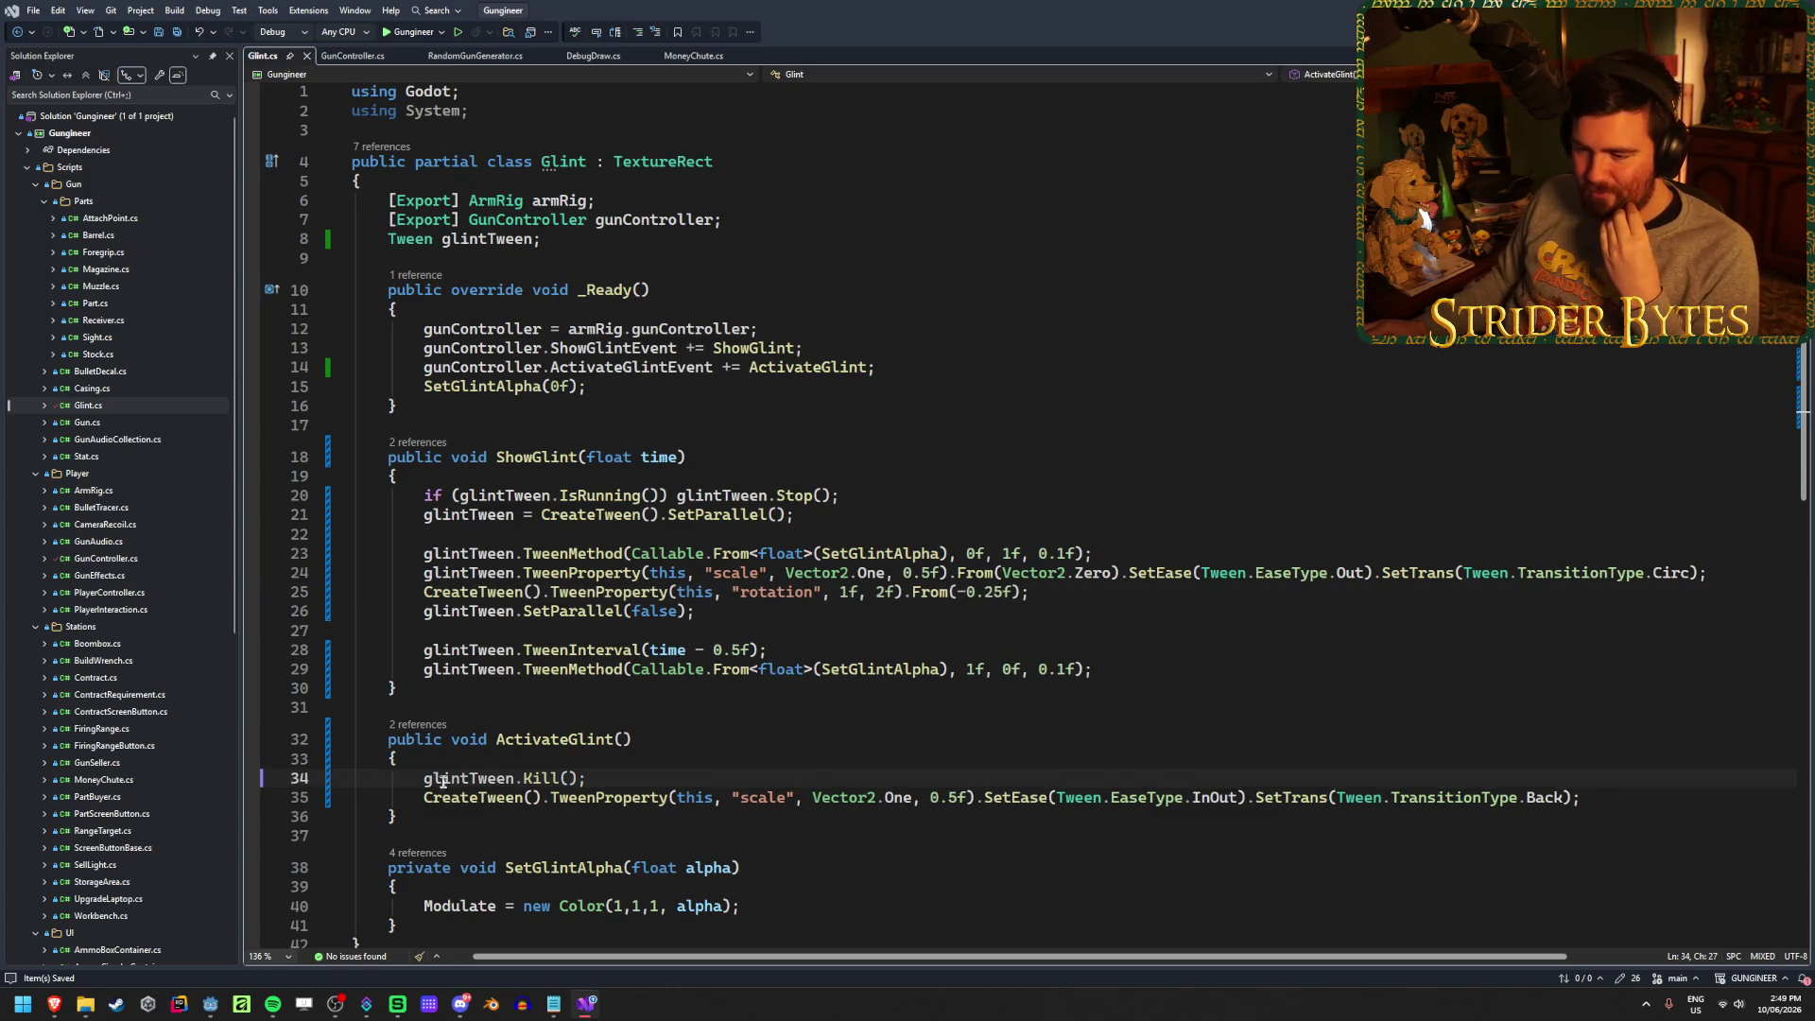
Replace IsRunning() with IsValid() in the line 20 guard and relaunch the game
left_click_drag(840, 496, 359, 496)
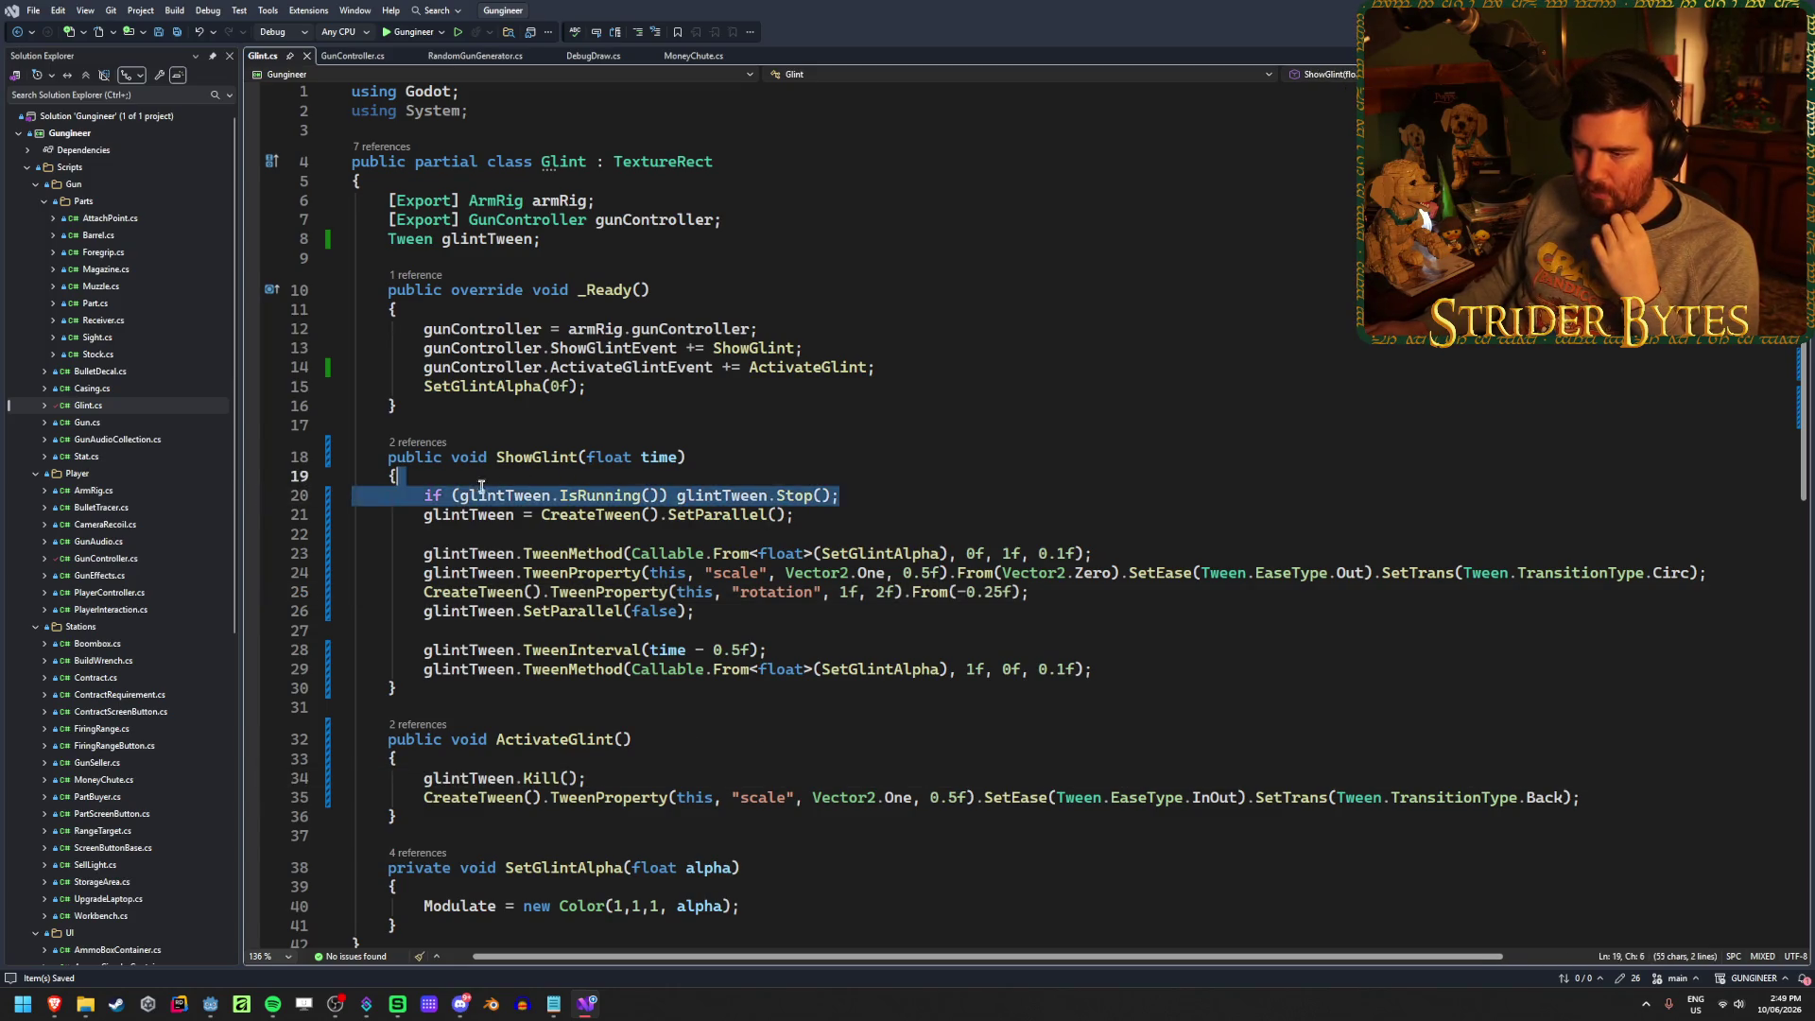
left_click(584, 495)
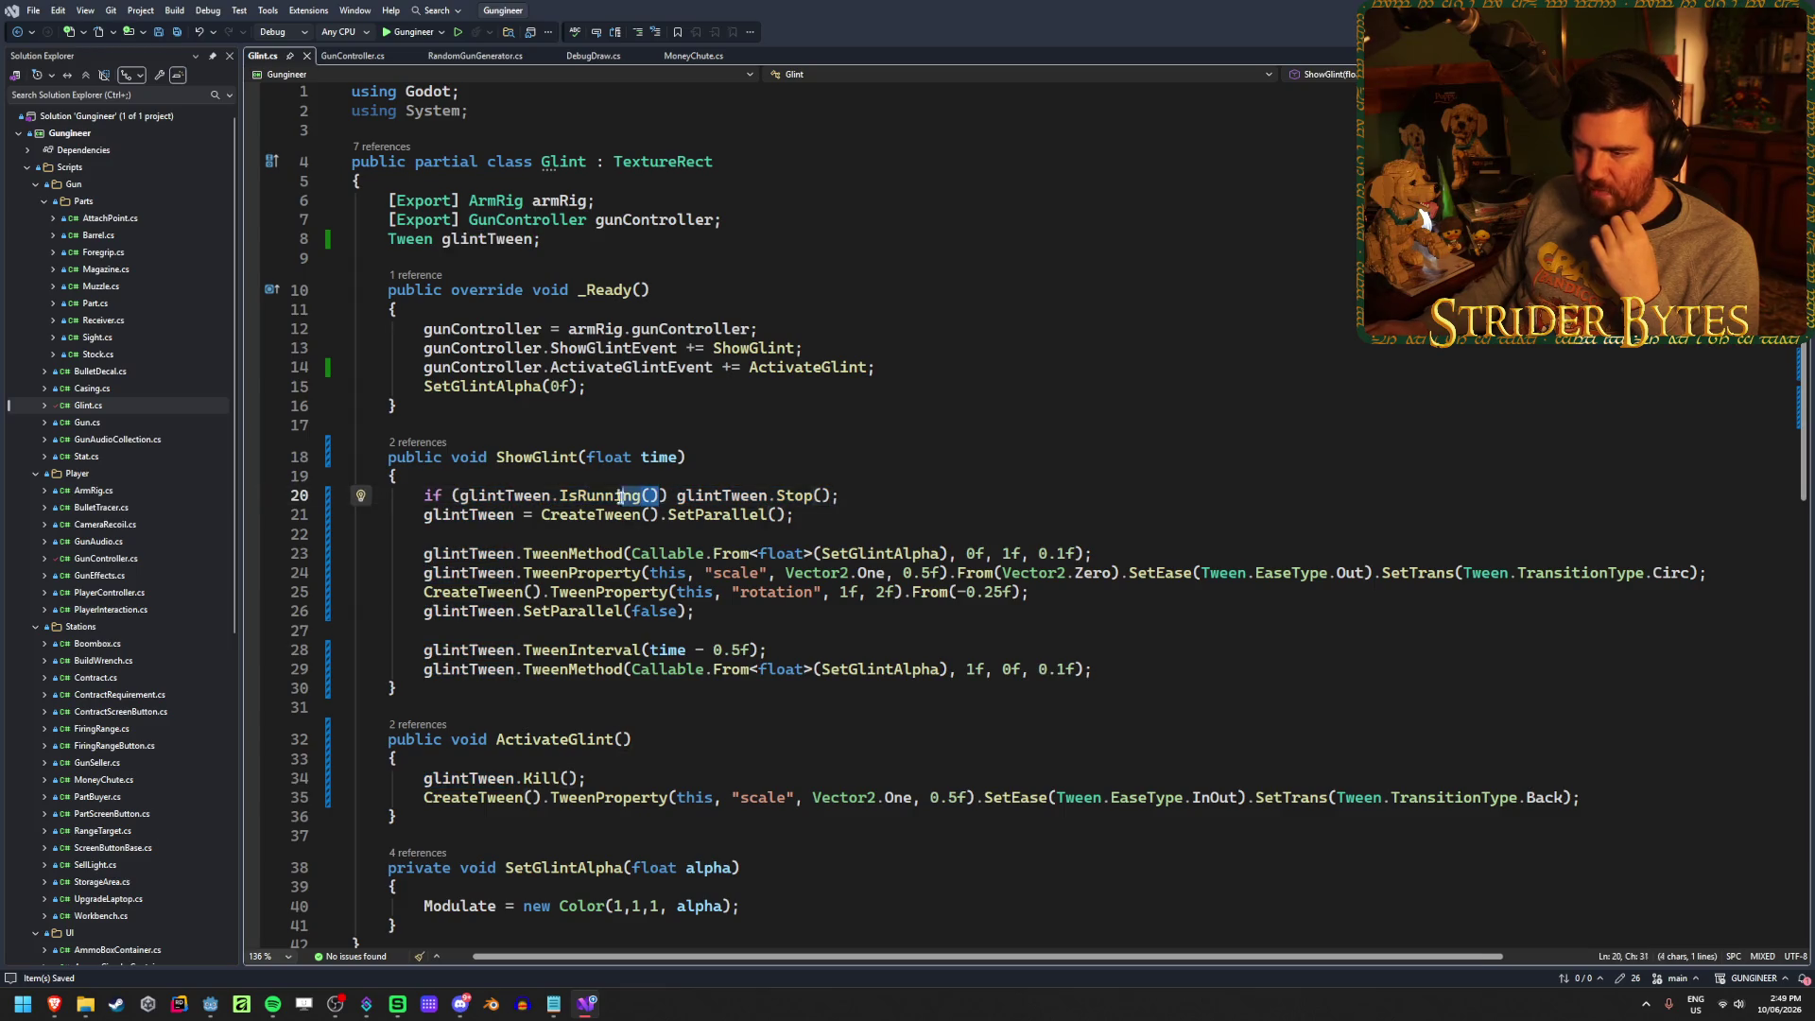
left_click_drag(659, 495, 560, 496)
type("IsValid")
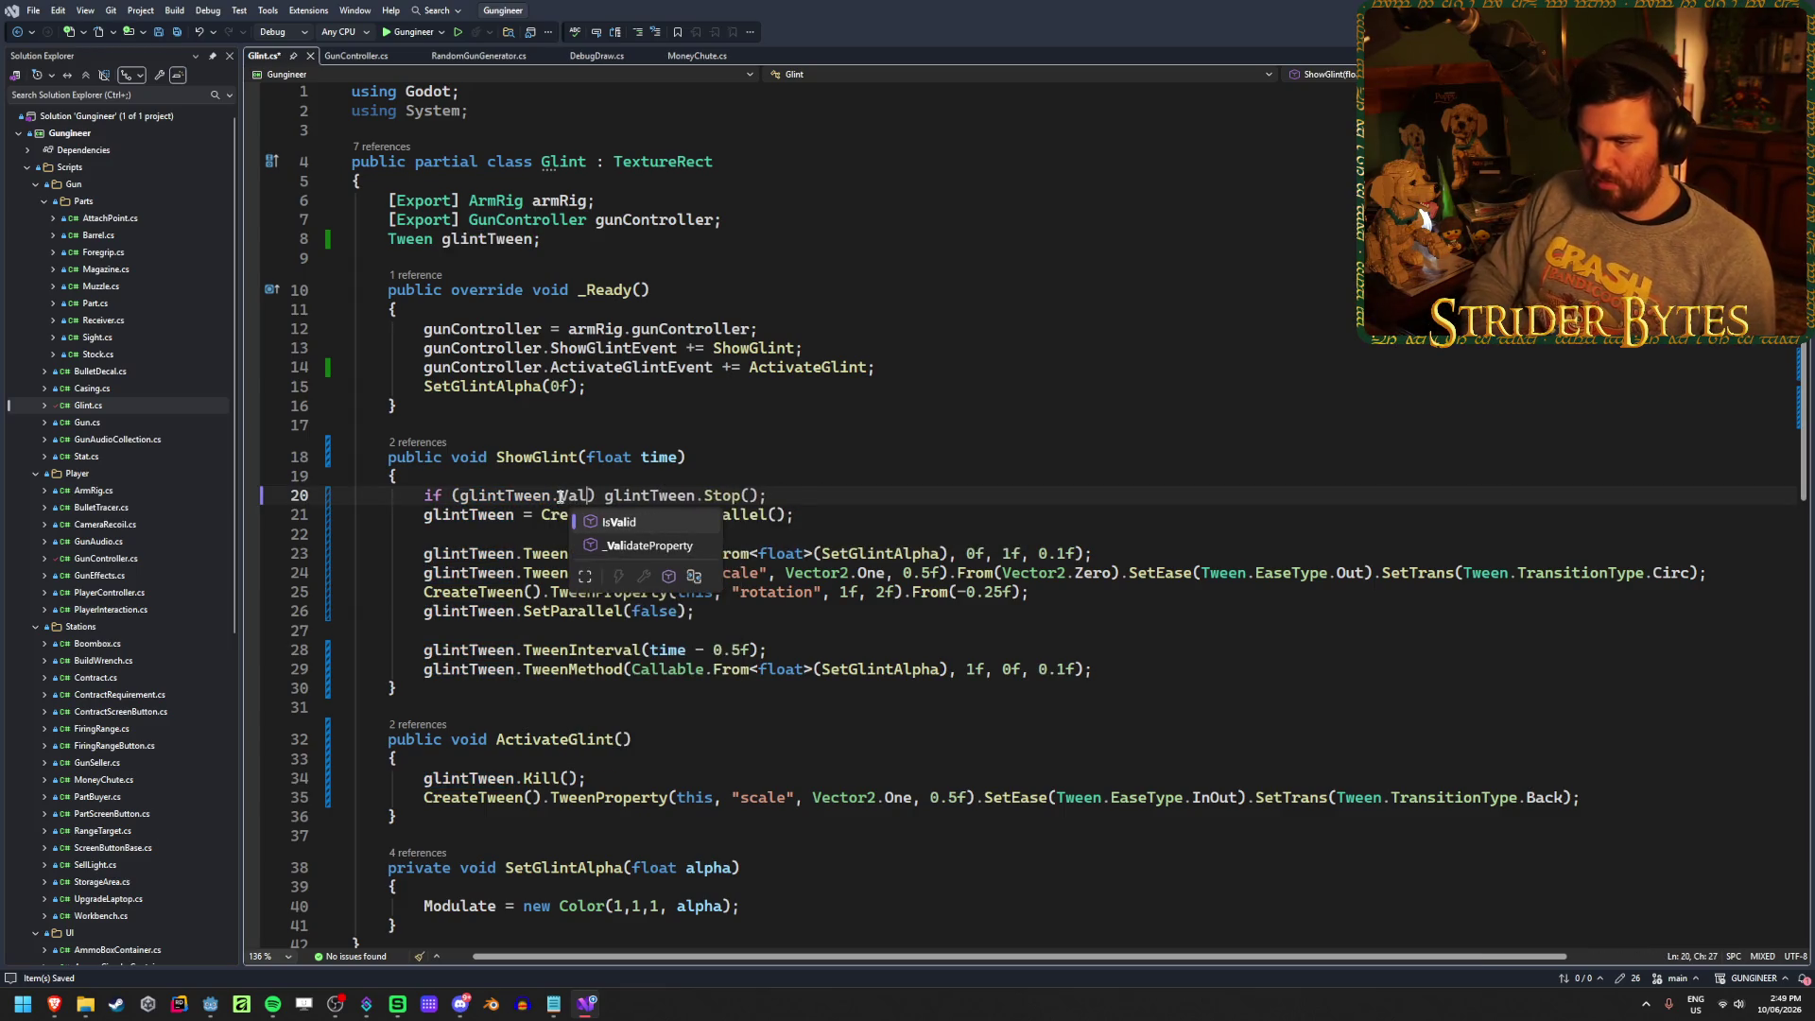
type("()")
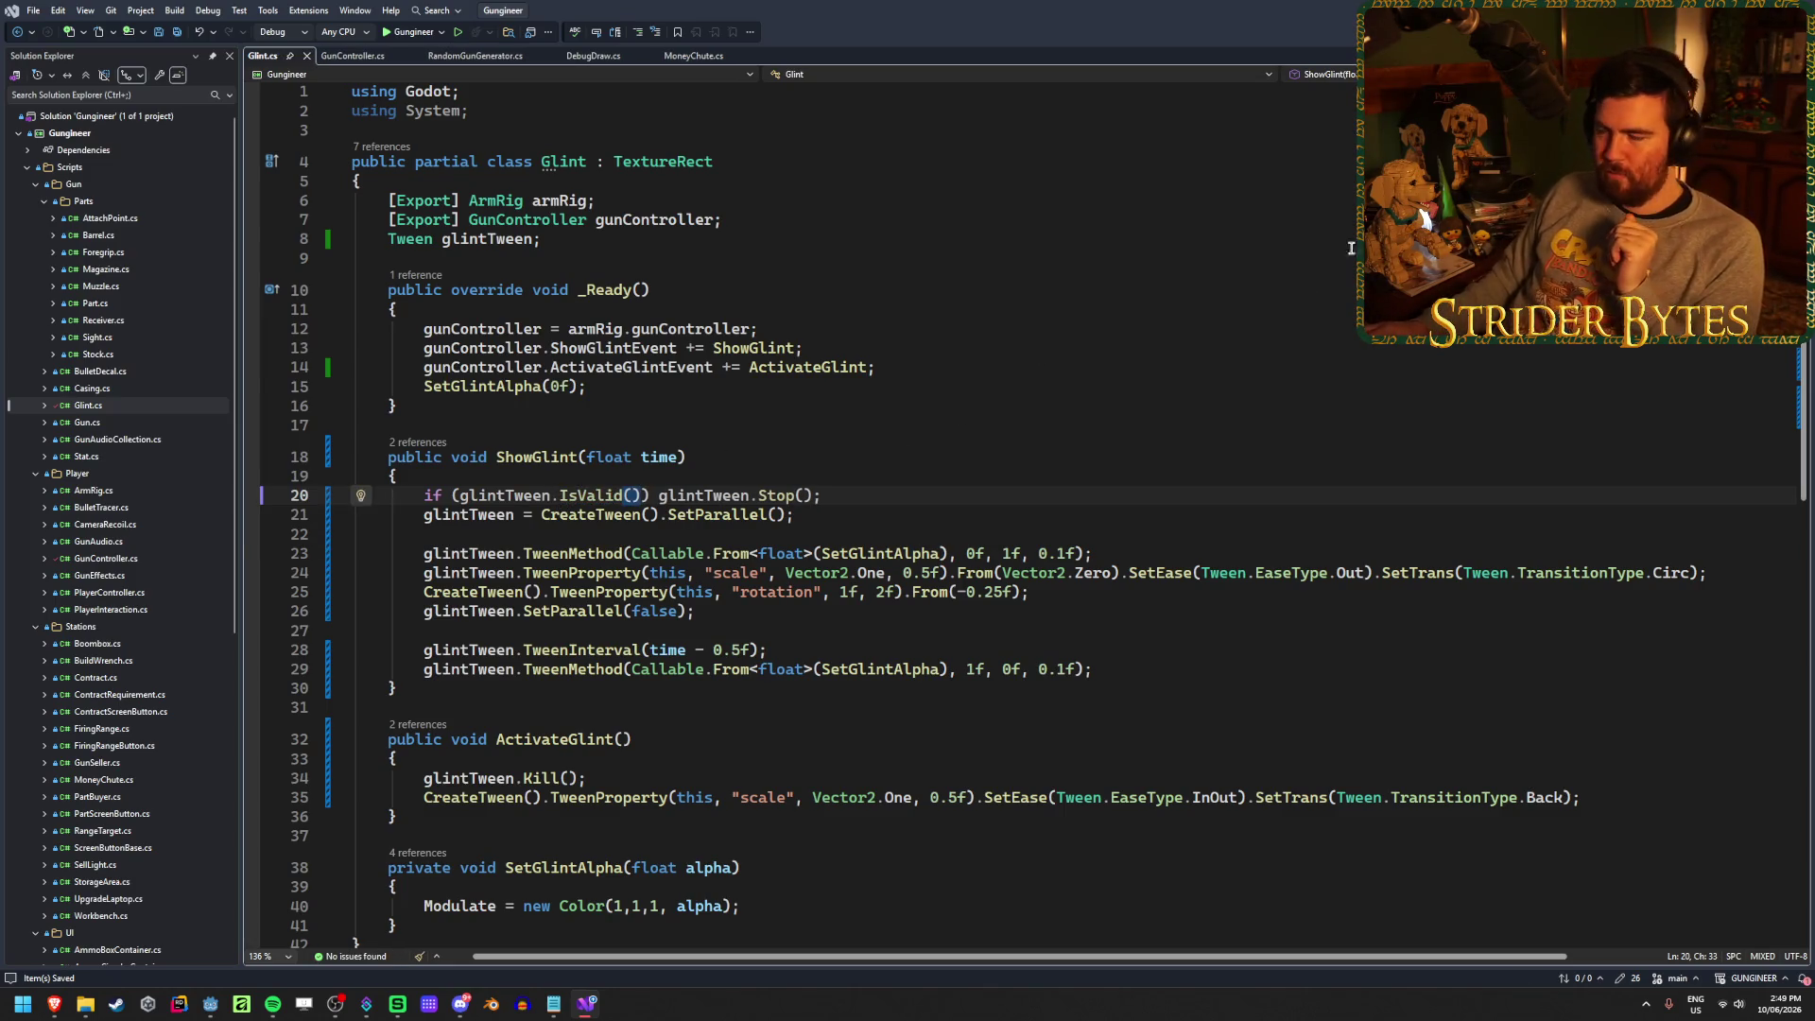
key("alt+Tab")
key("F5")
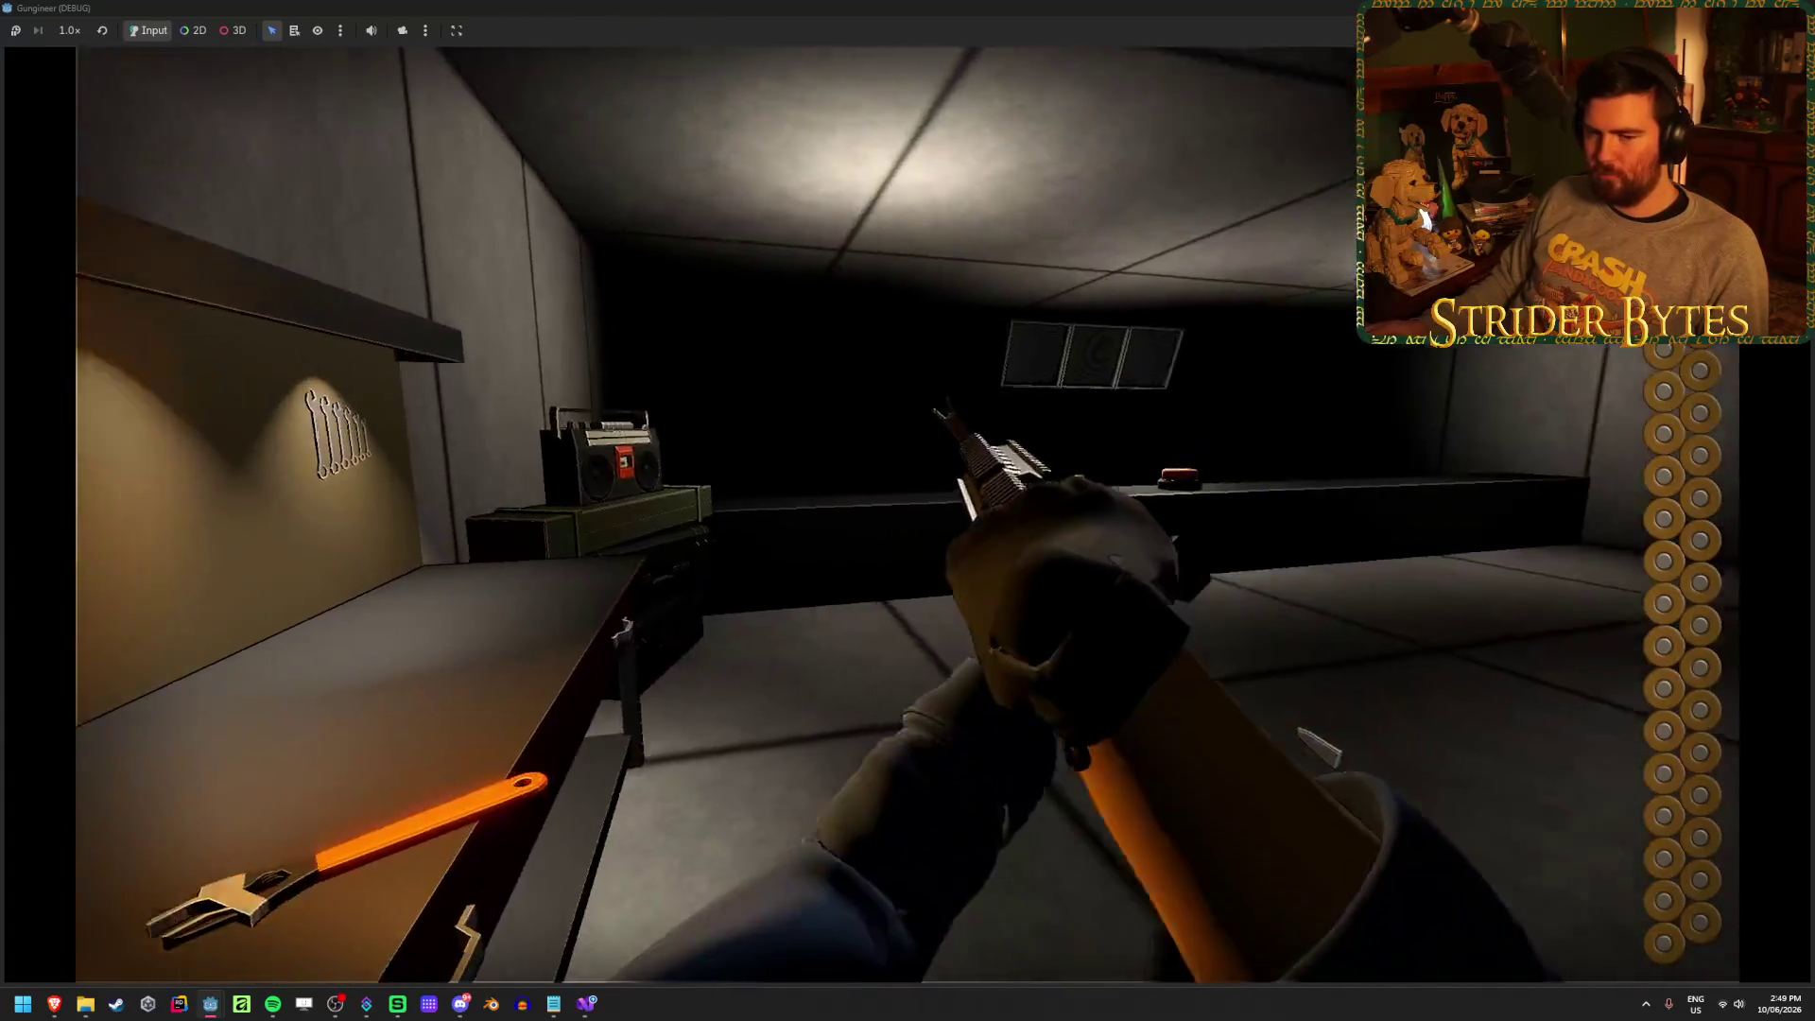
Switch to another gun with key 2, stop the game, and return to Glint.cs
key("2")
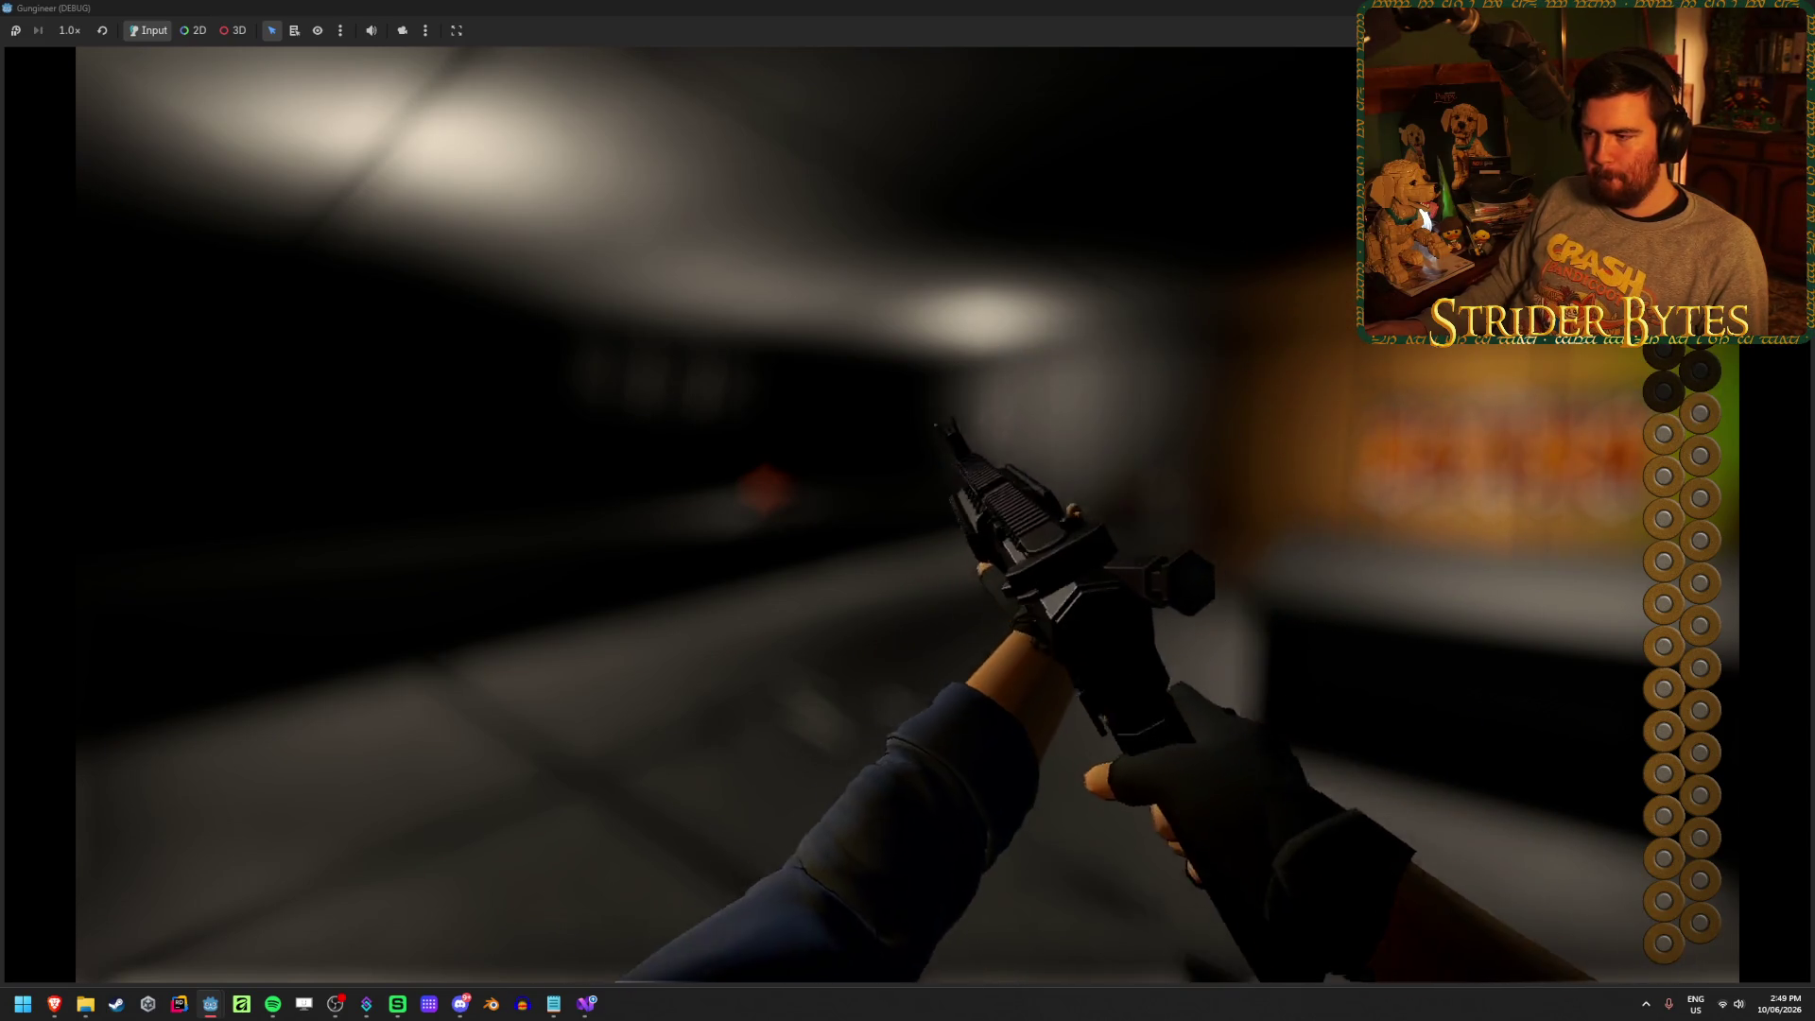
key("F8")
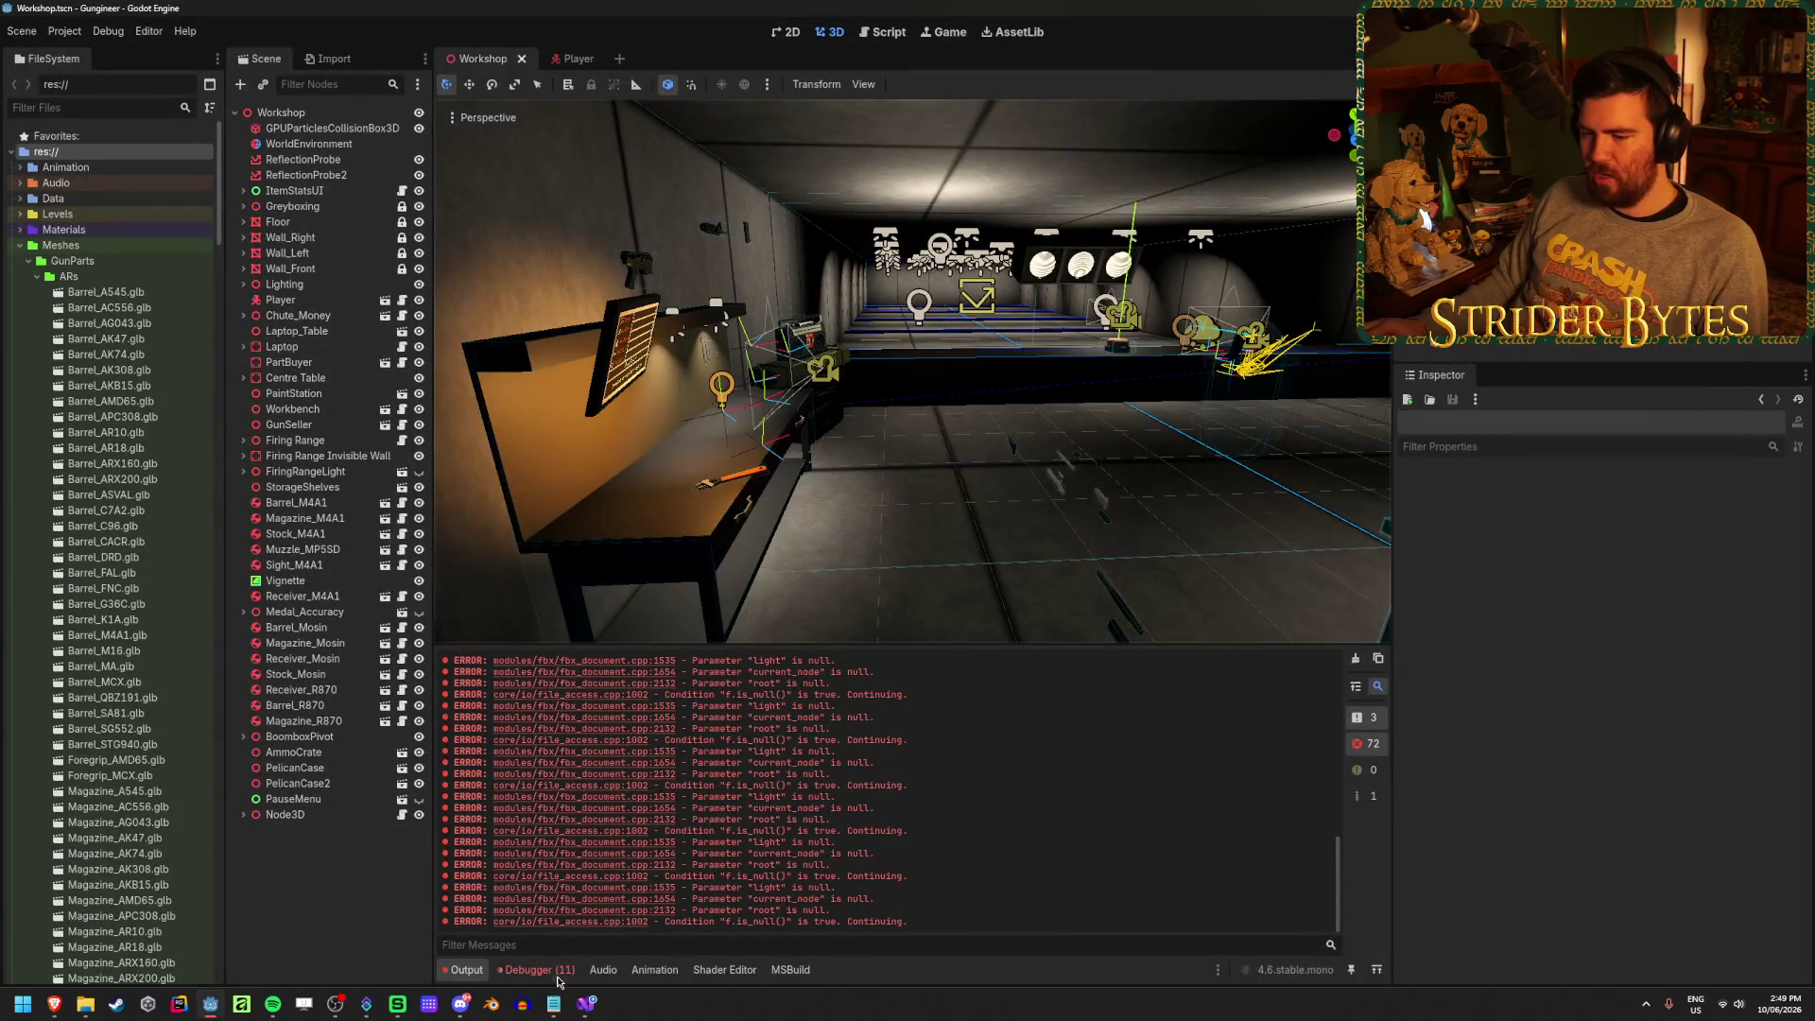
double_click(721, 925)
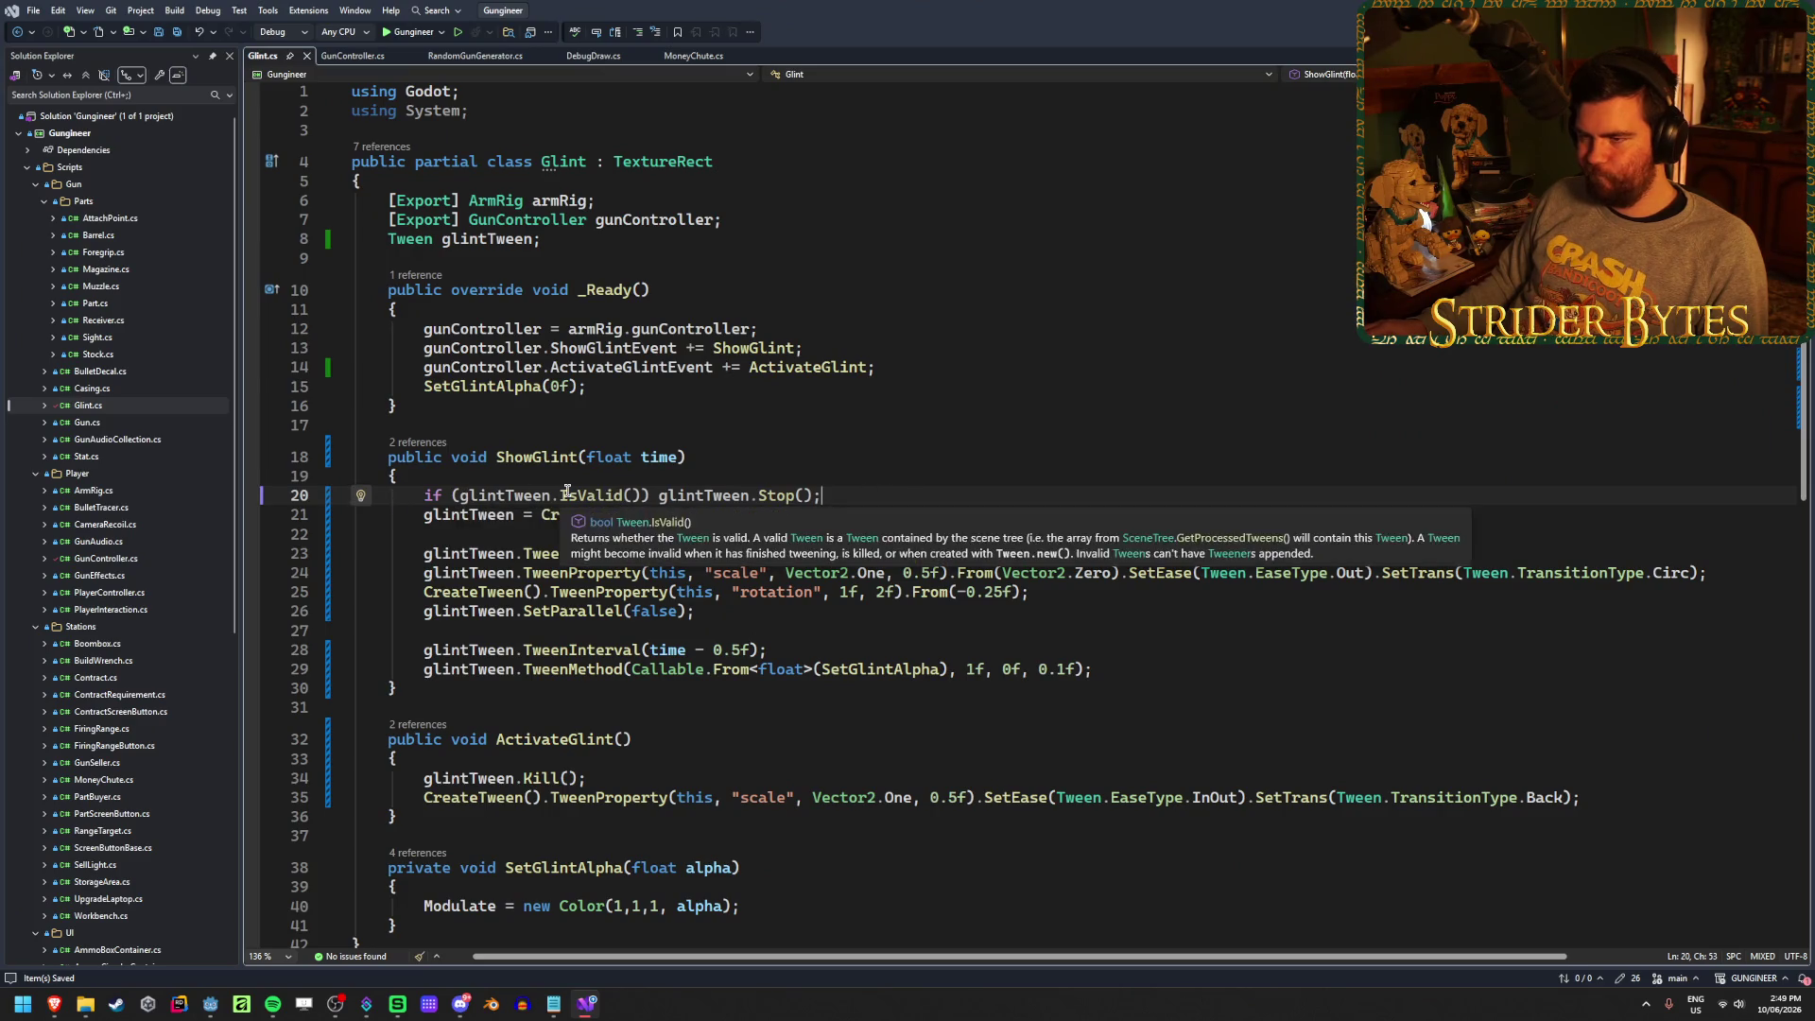
Change the line 20 guard back from IsValid() to IsRunning() and save Glint.cs
left_click(556, 242)
left_click(599, 382)
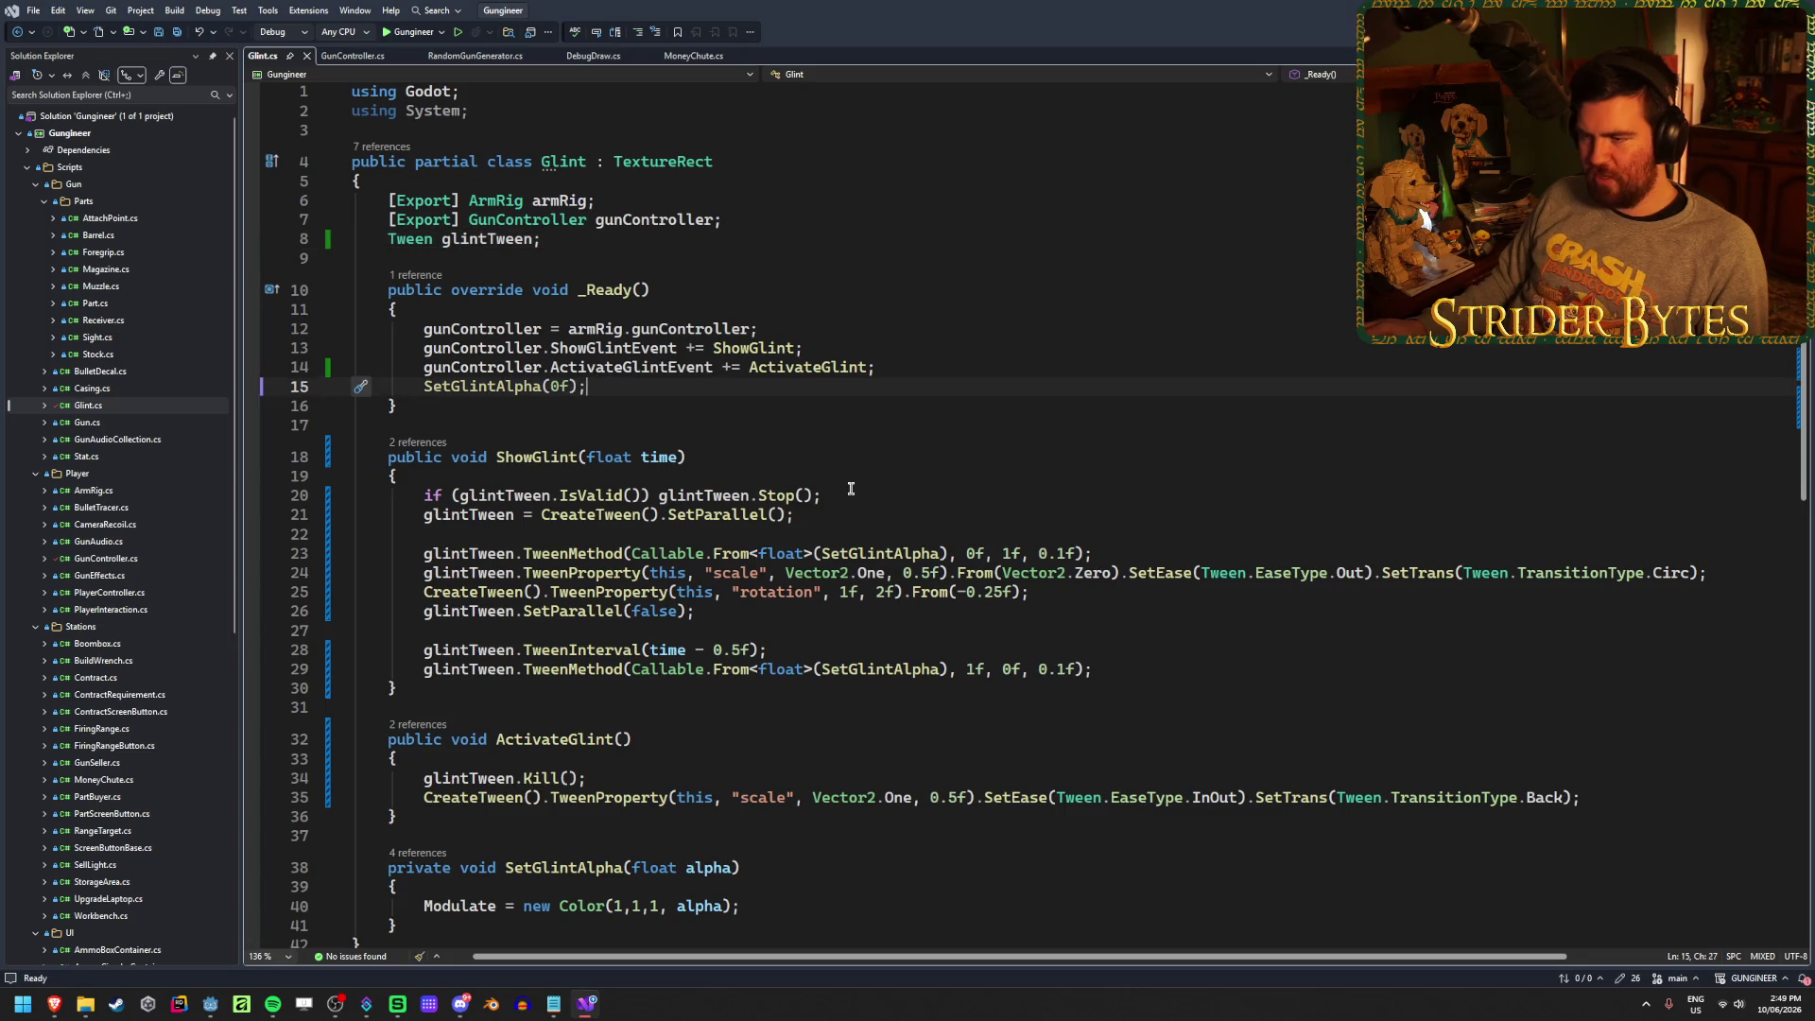
mouse_move(469, 515)
left_mouse_down()
mouse_move(468, 496)
mouse_move(363, 495)
mouse_move(469, 514)
left_mouse_up()
left_click(793, 514)
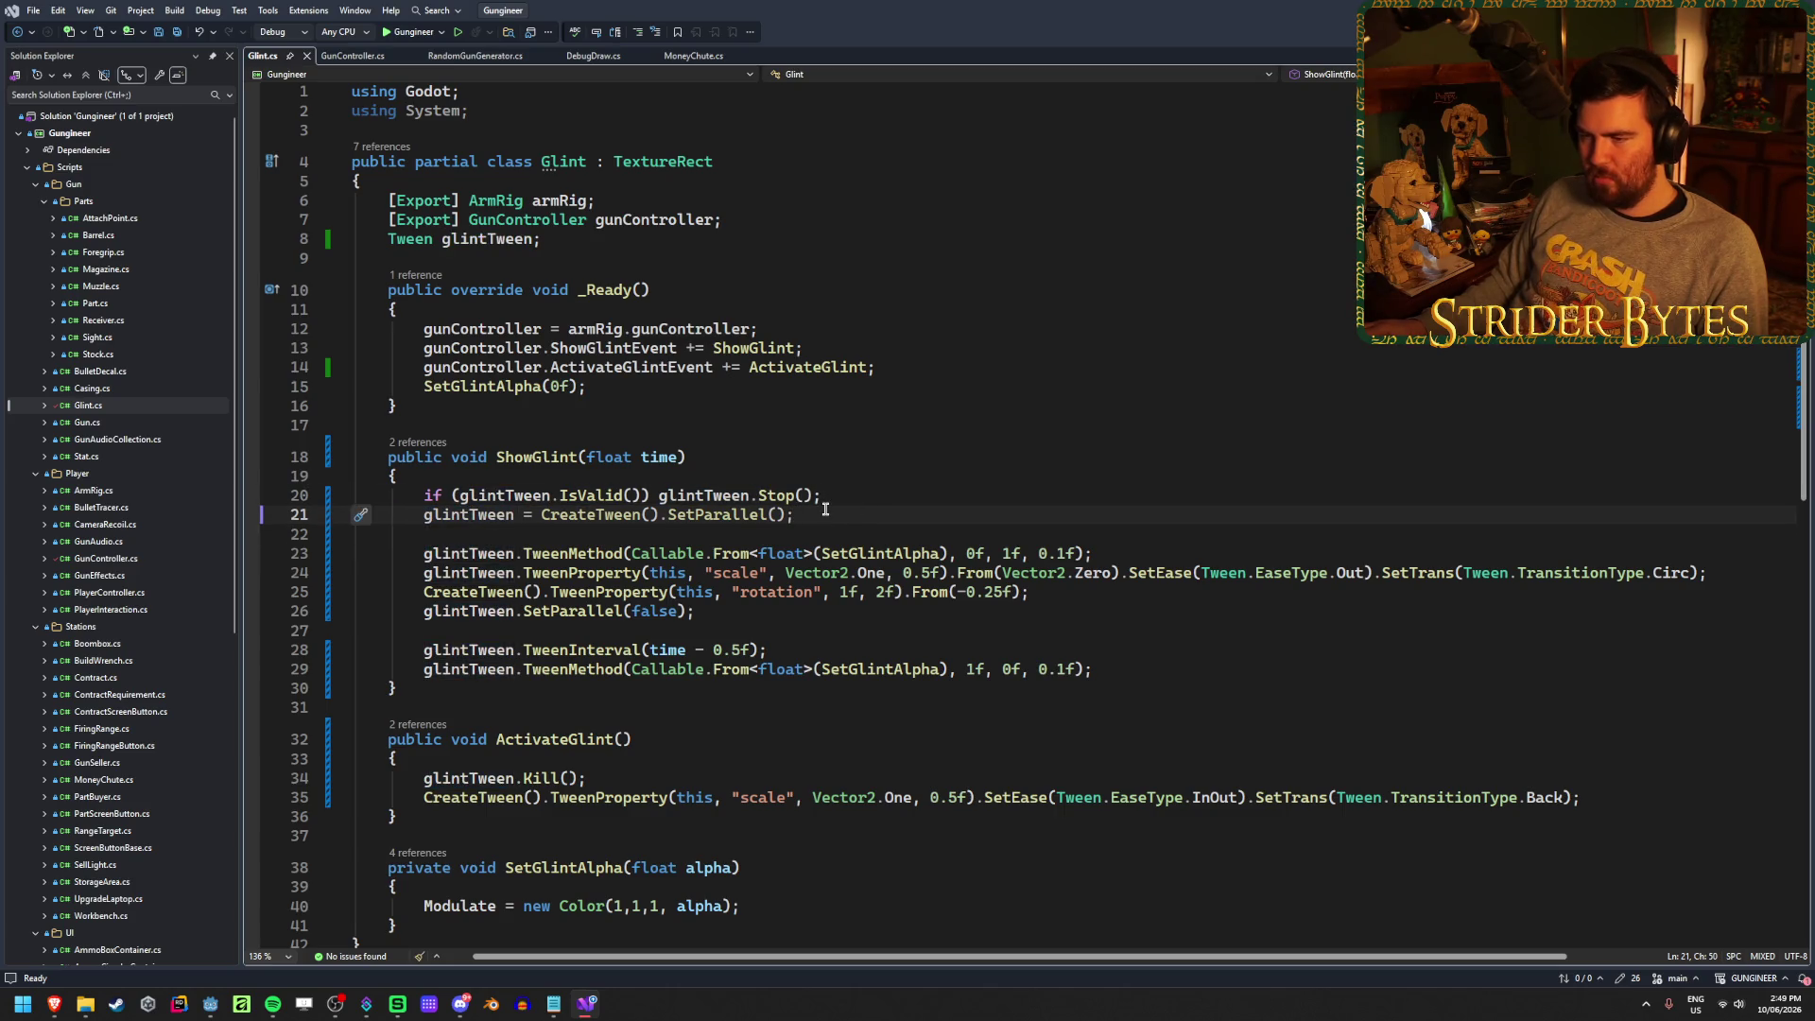
left_click_drag(643, 496, 556, 498)
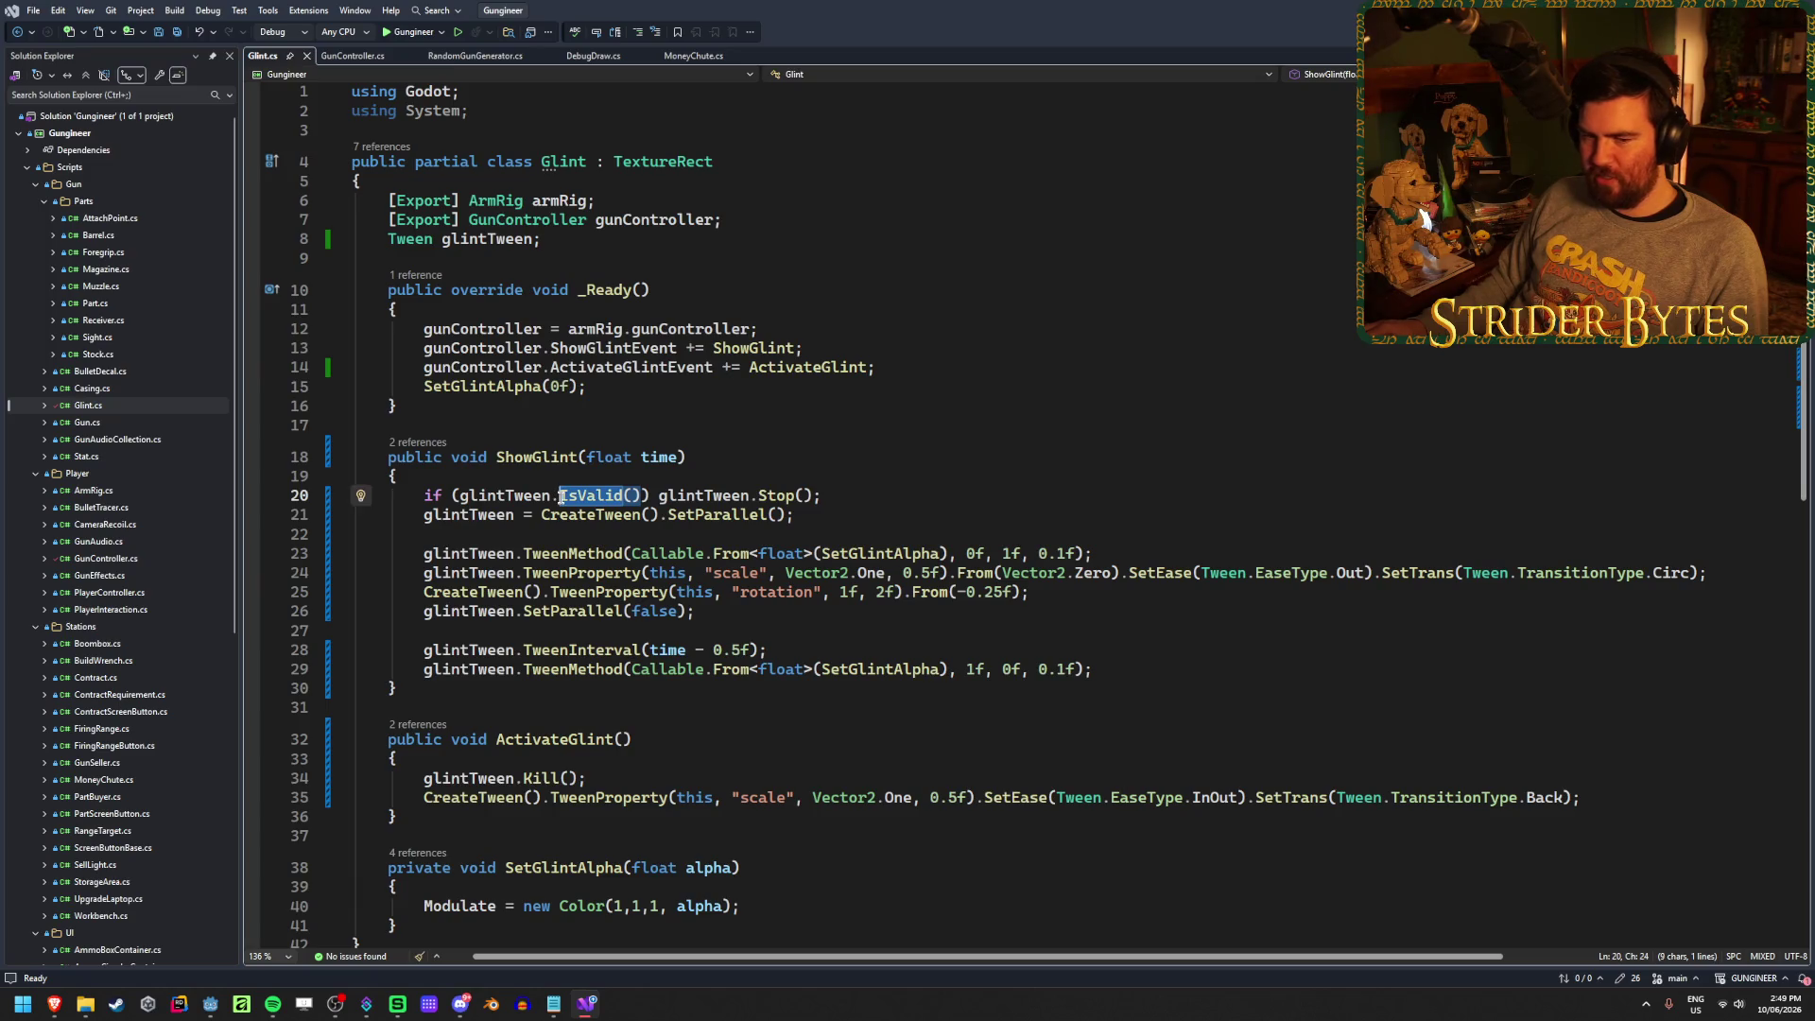
type("R")
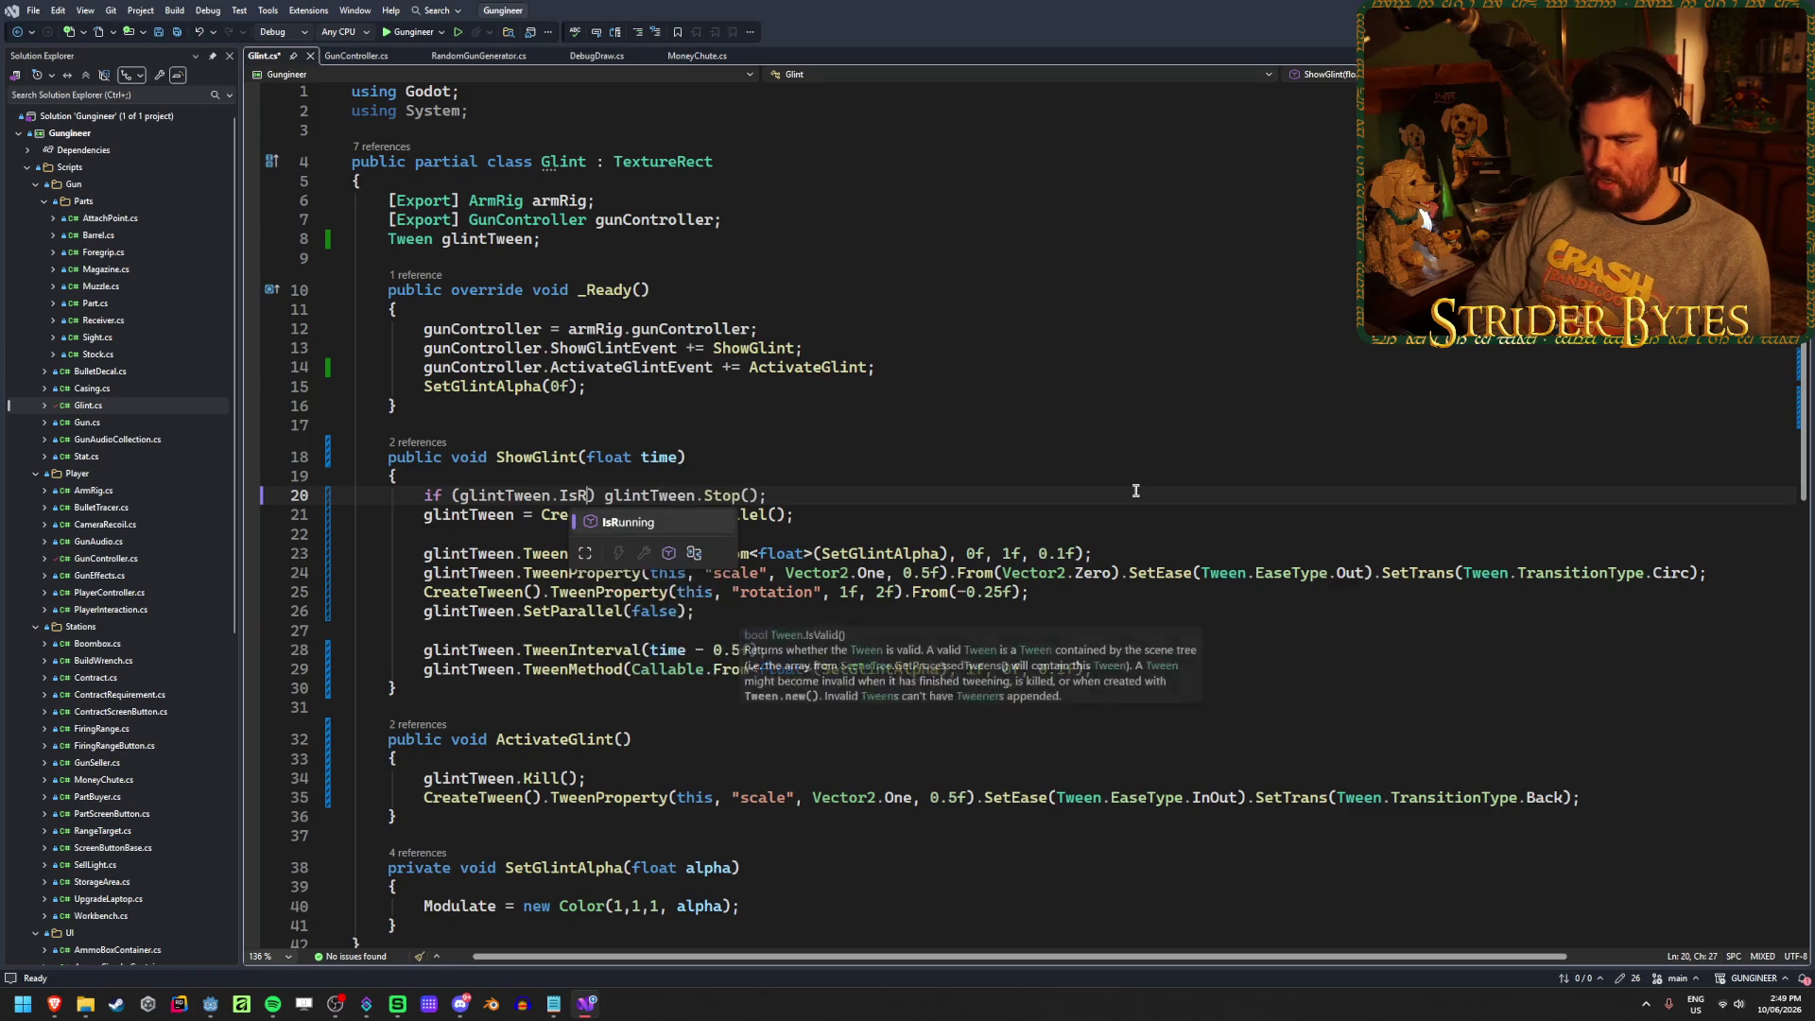
type("(")
key("ctrl+s")
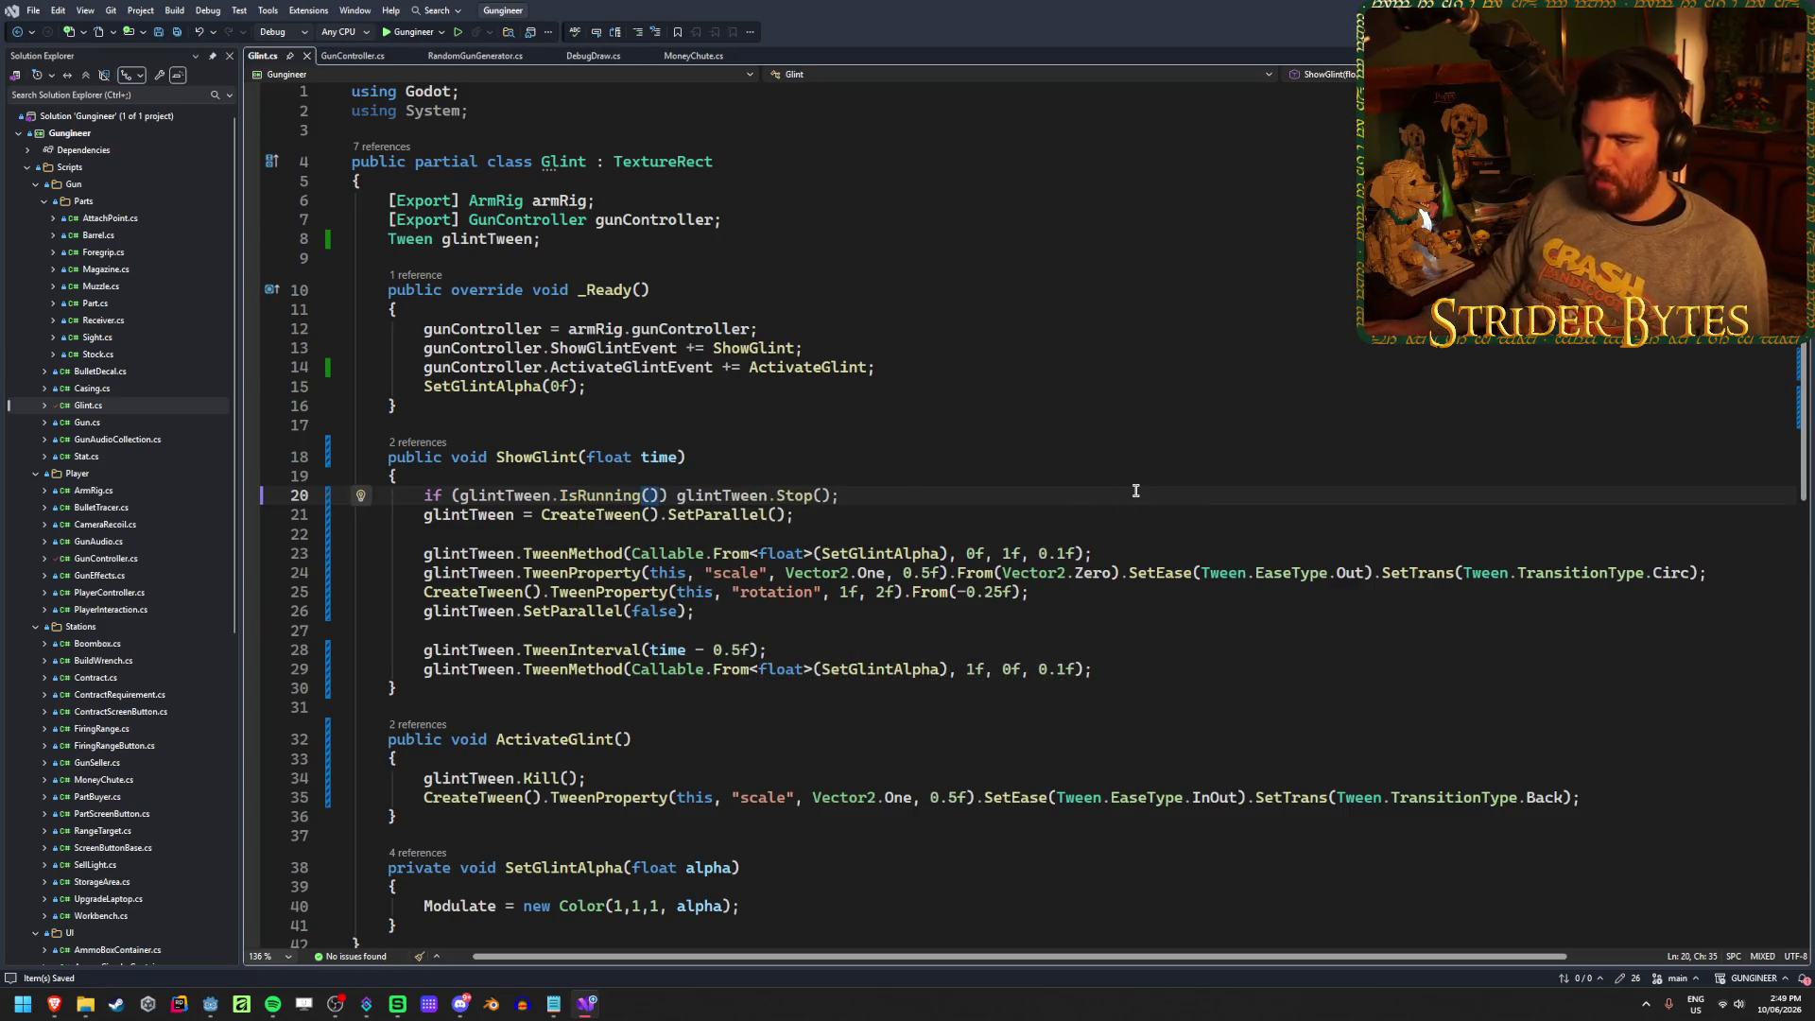
Move the CreateTween().SetParallel() line above the IsRunning check
left_click(829, 517)
key("ctrl+x")
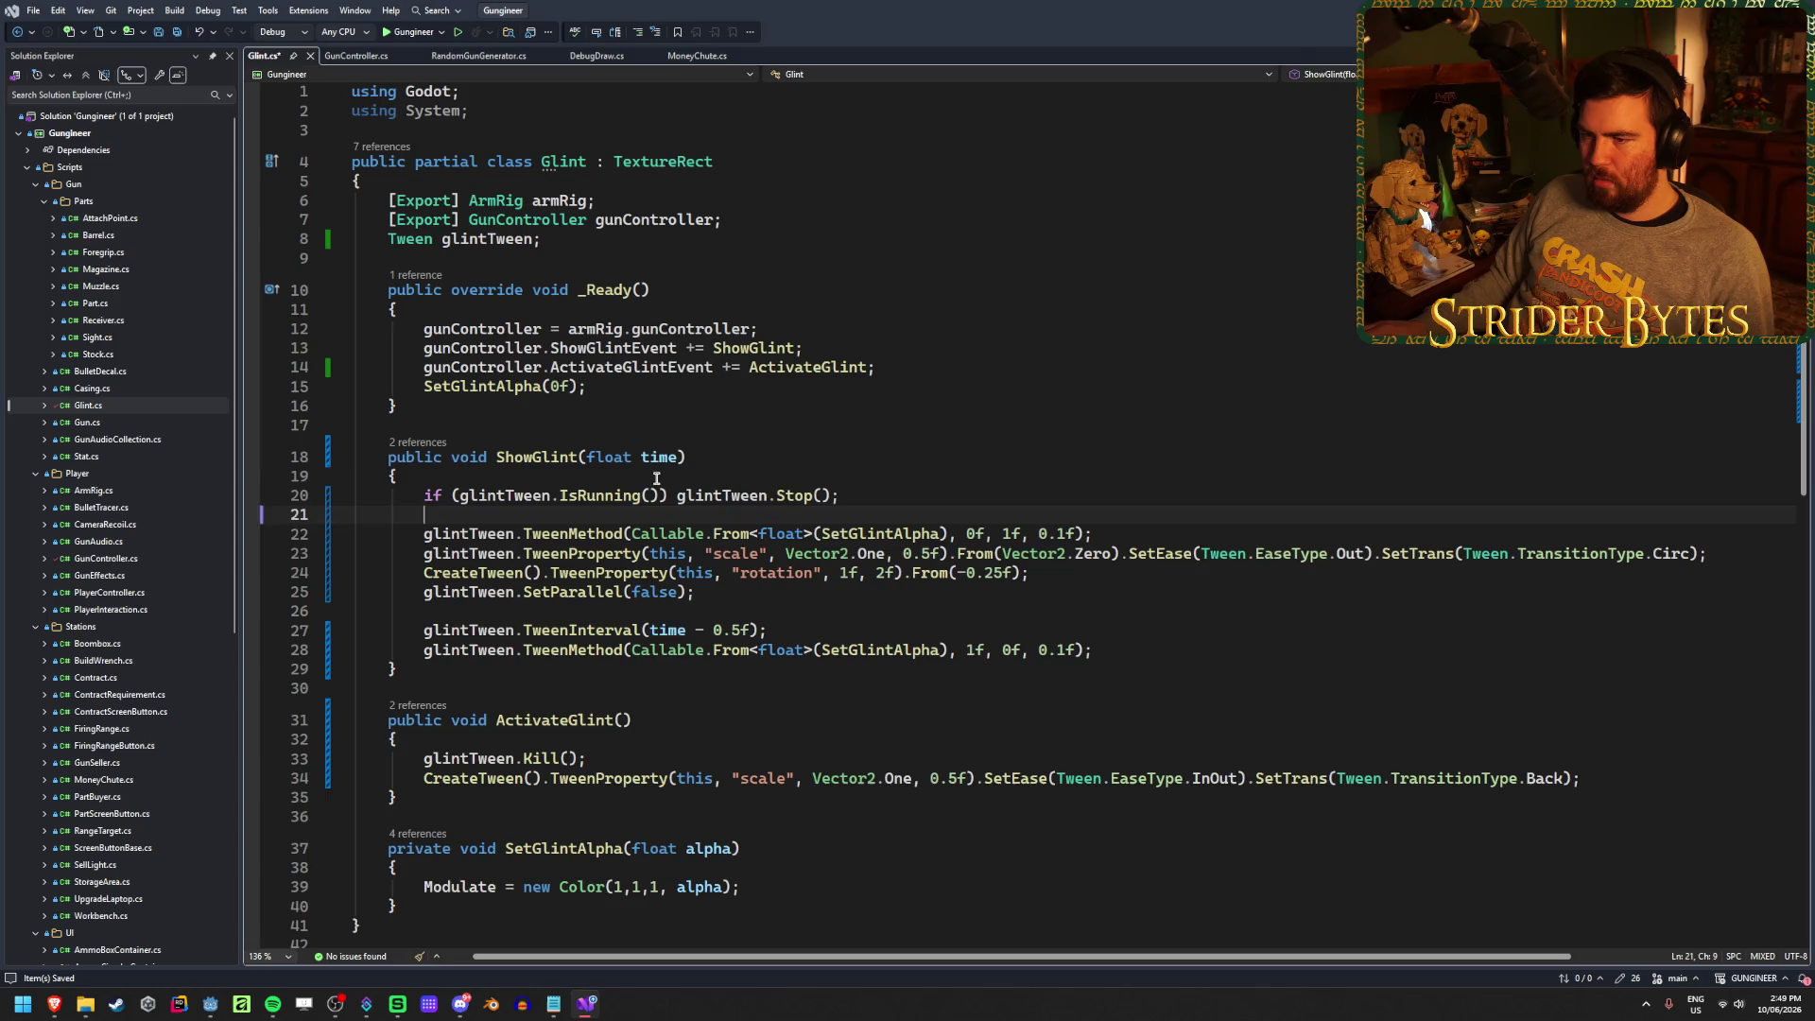
left_click(656, 477)
key("Return")
key("ctrl+v")
key("BackSpace")
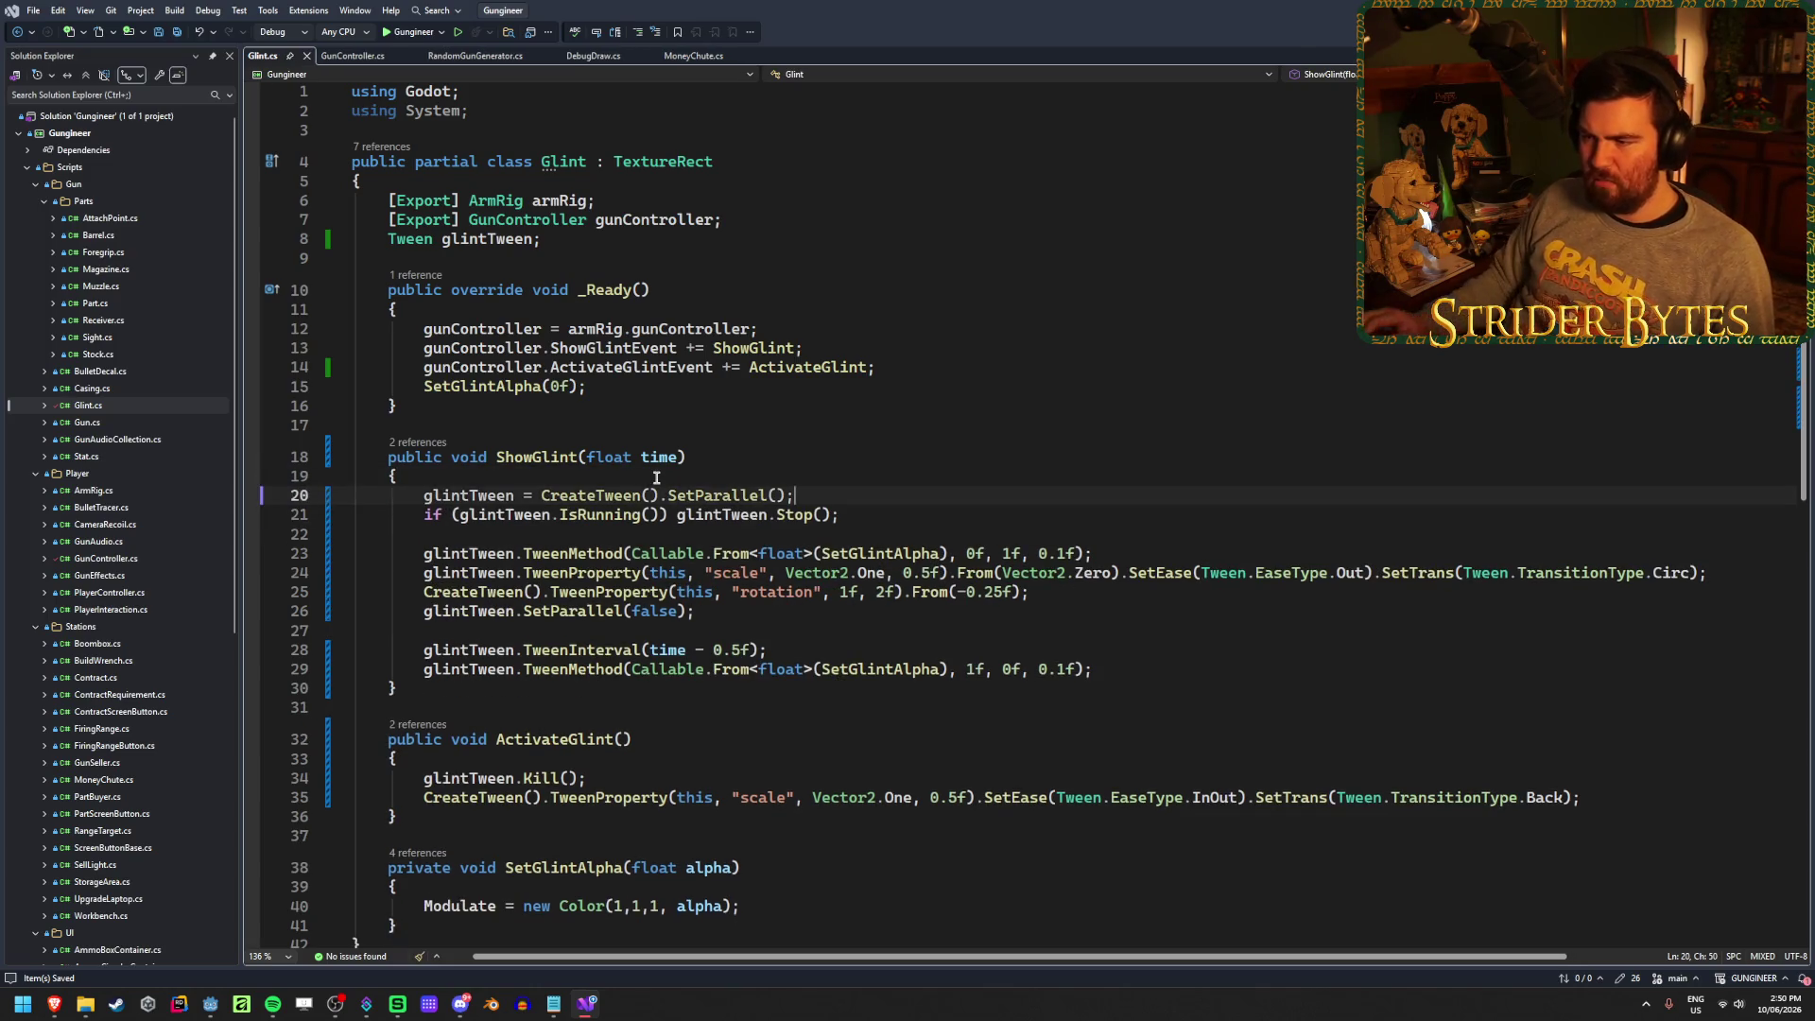
key("alt+Tab")
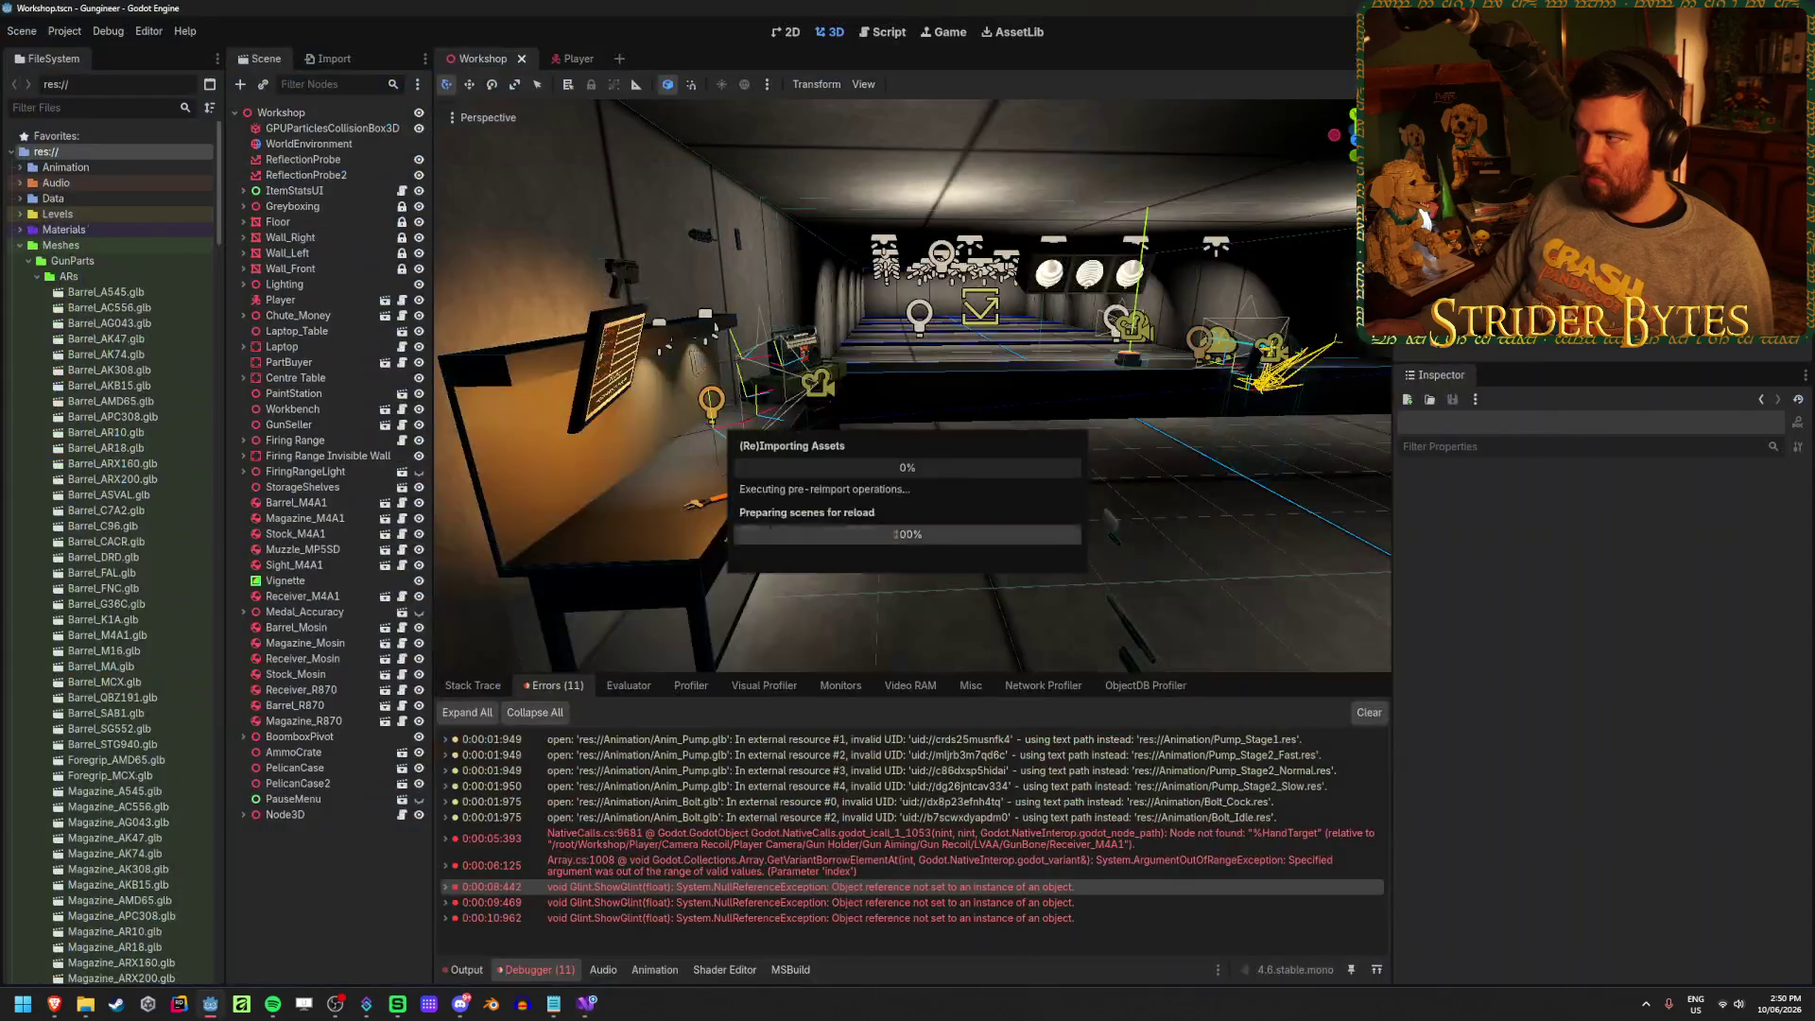
Playtest the reordered glint code by firing and reloading the rifle, then check the Errors list
key("F5")
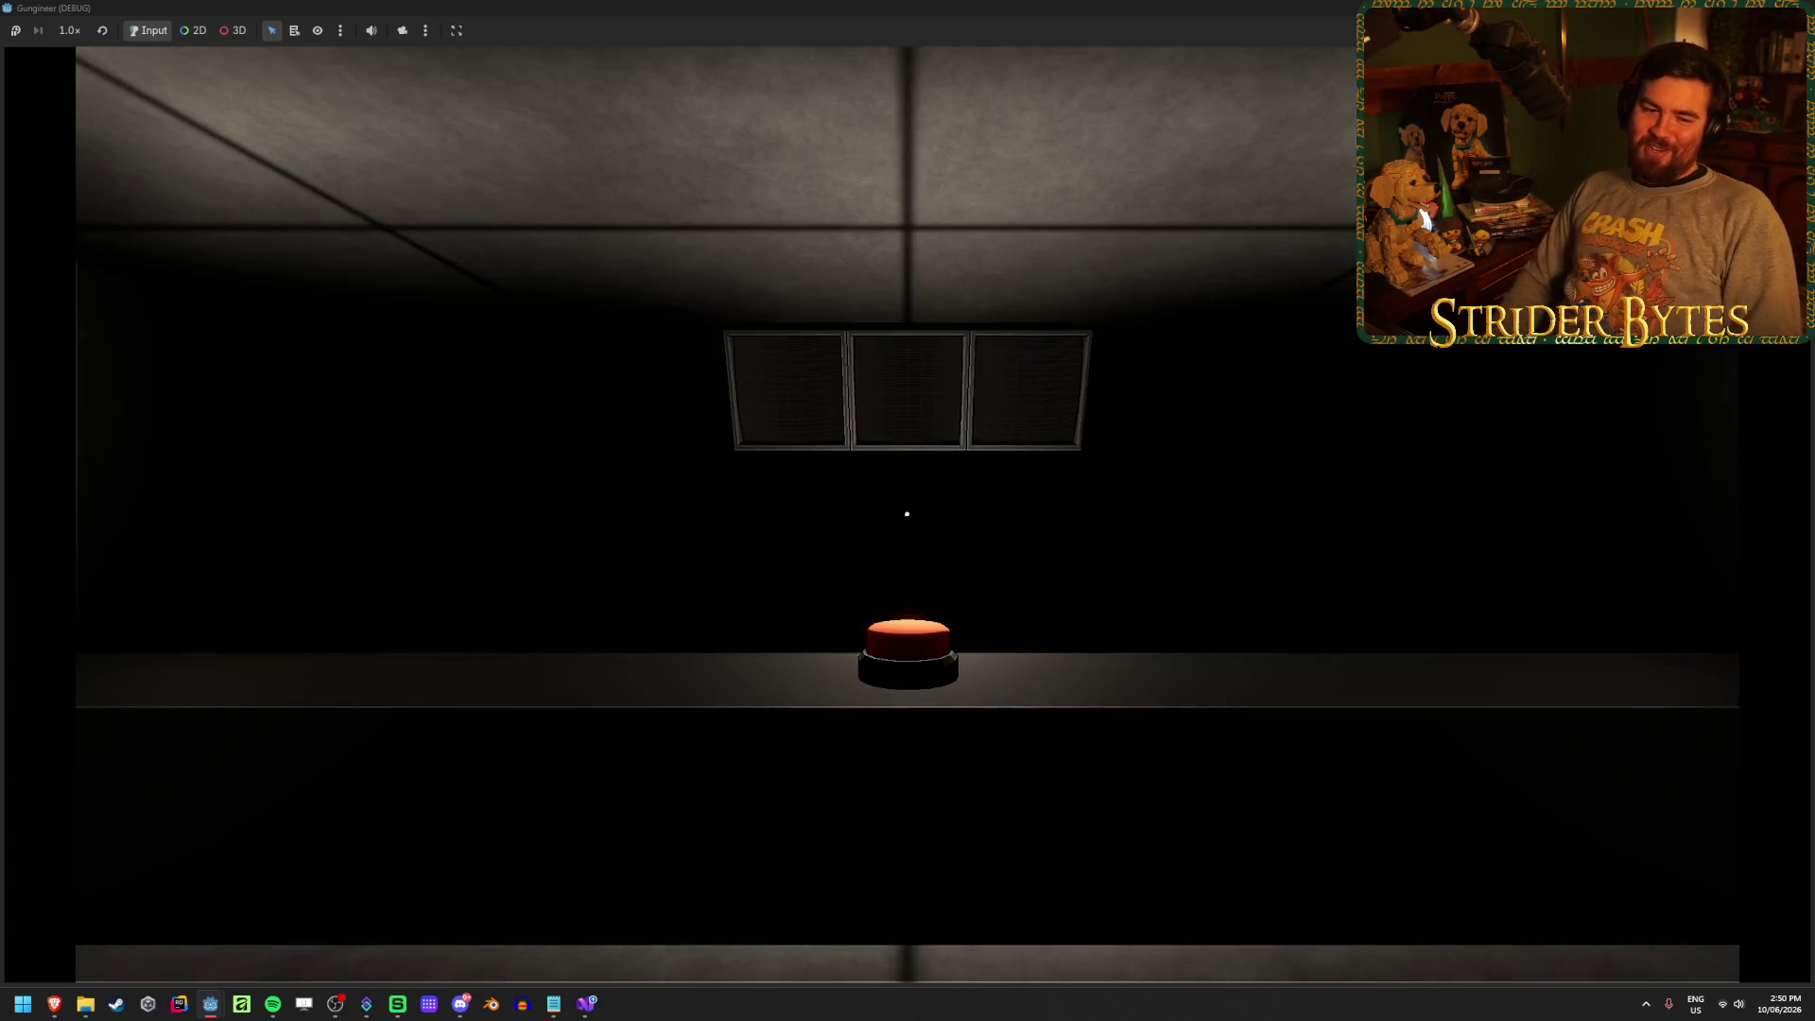
mouse_move(907, 514)
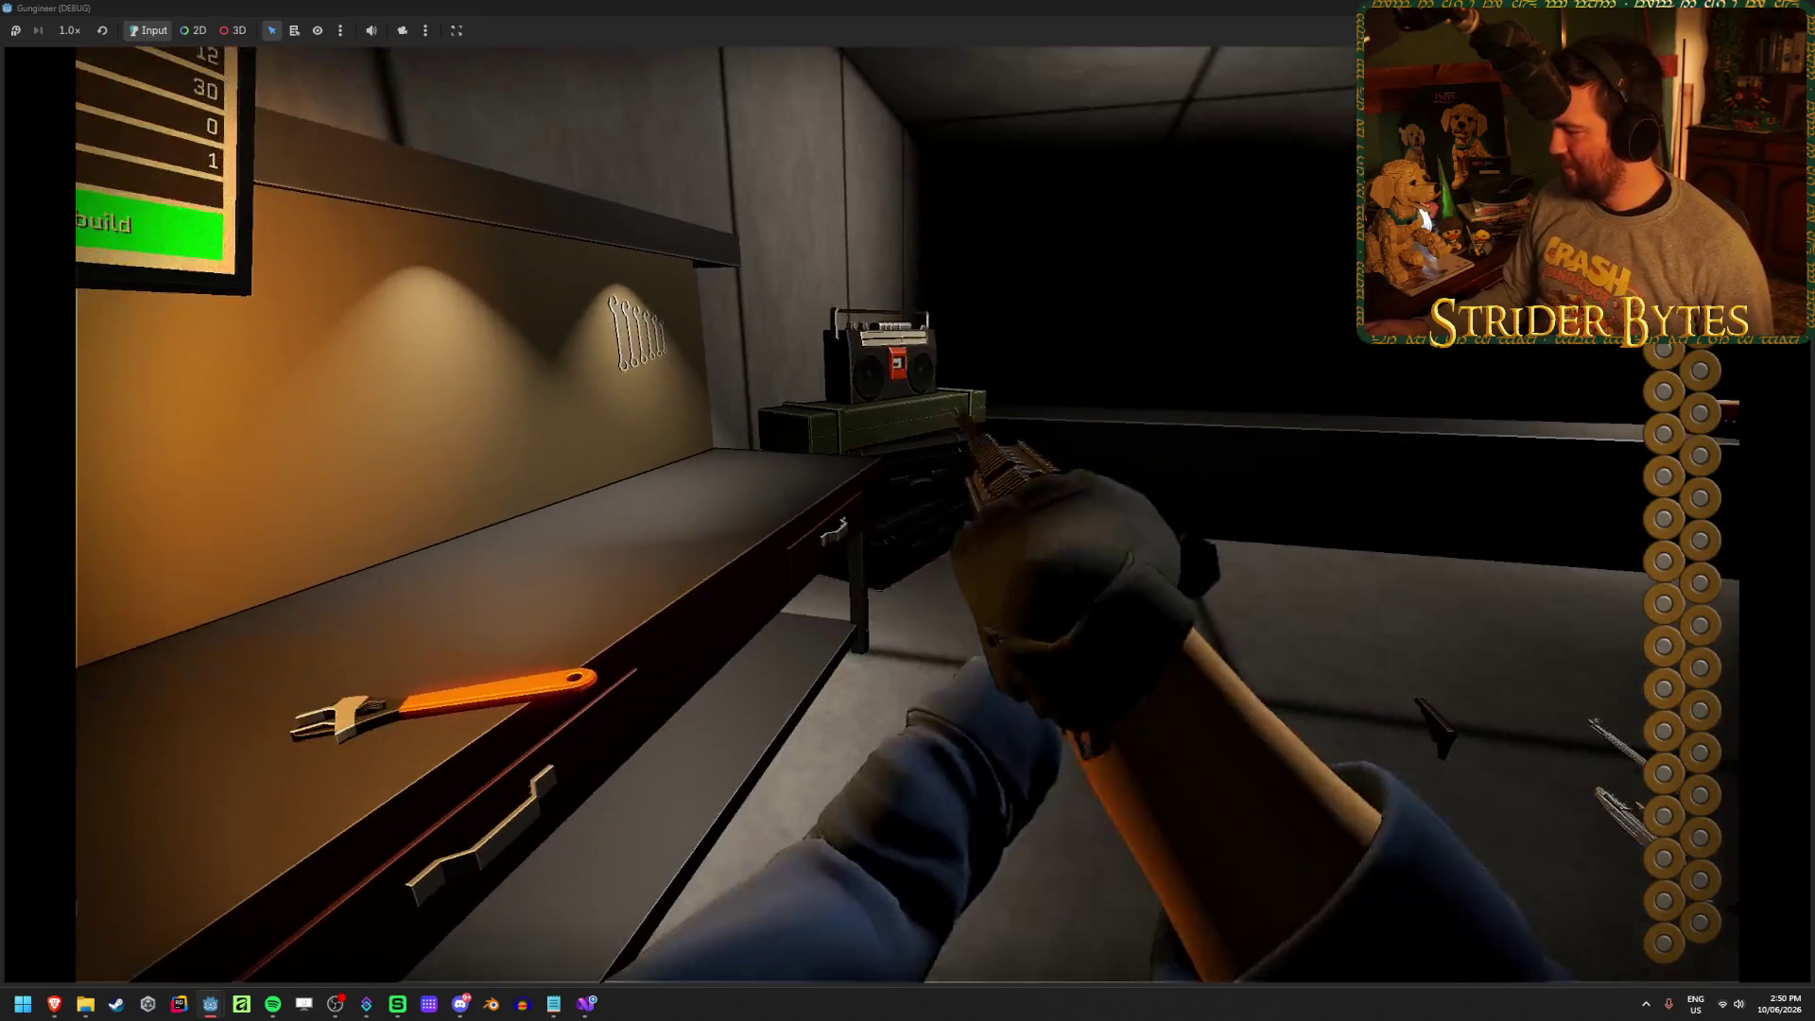
left_click(907, 511)
key("r")
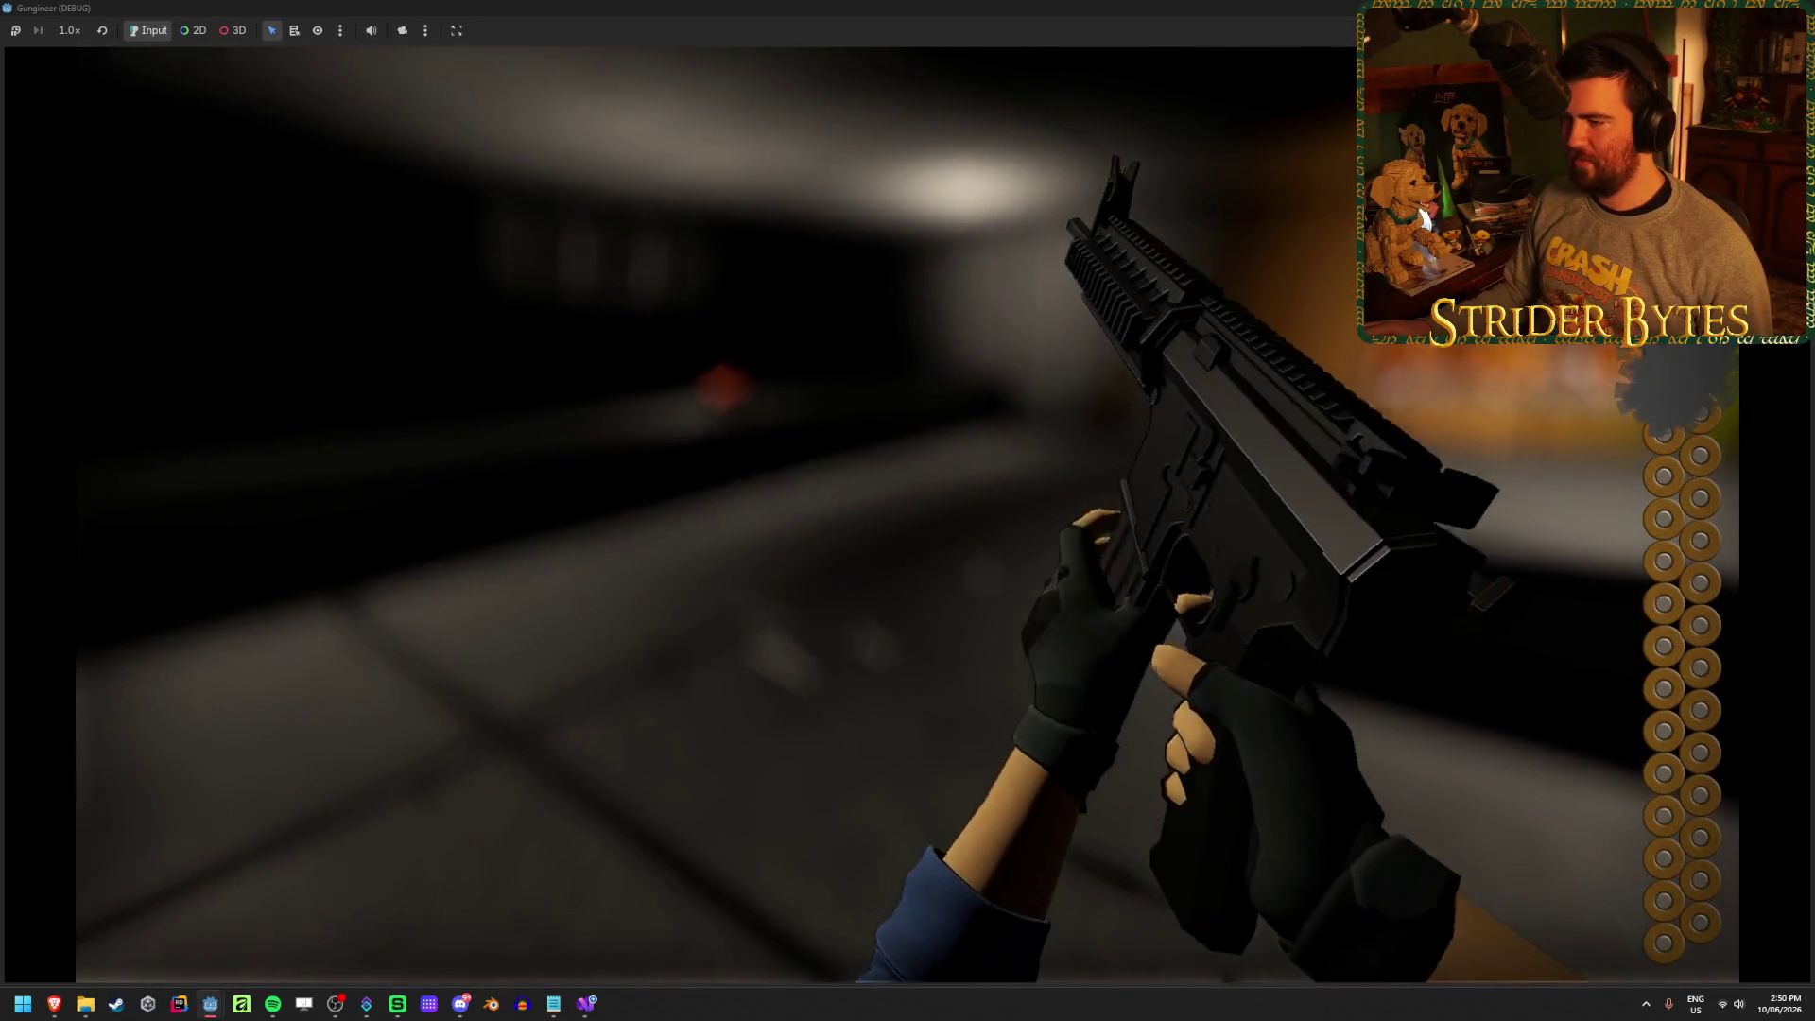
key("F8")
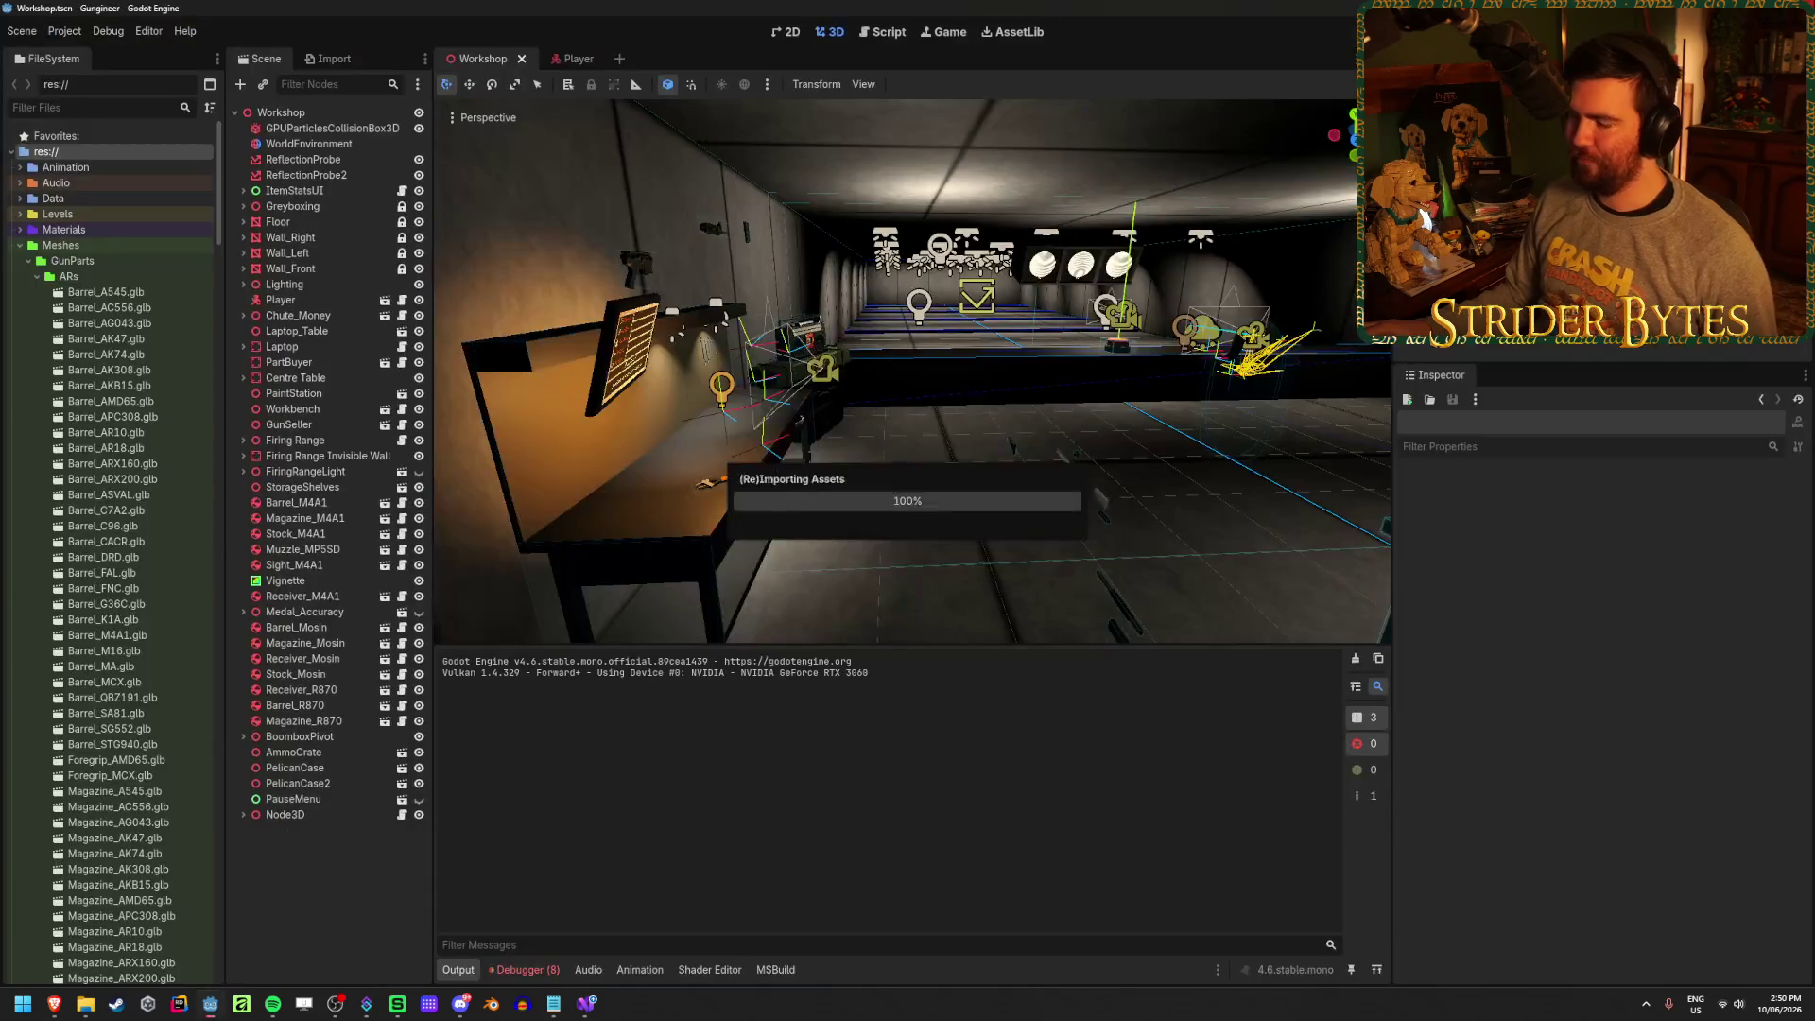
left_click(556, 970)
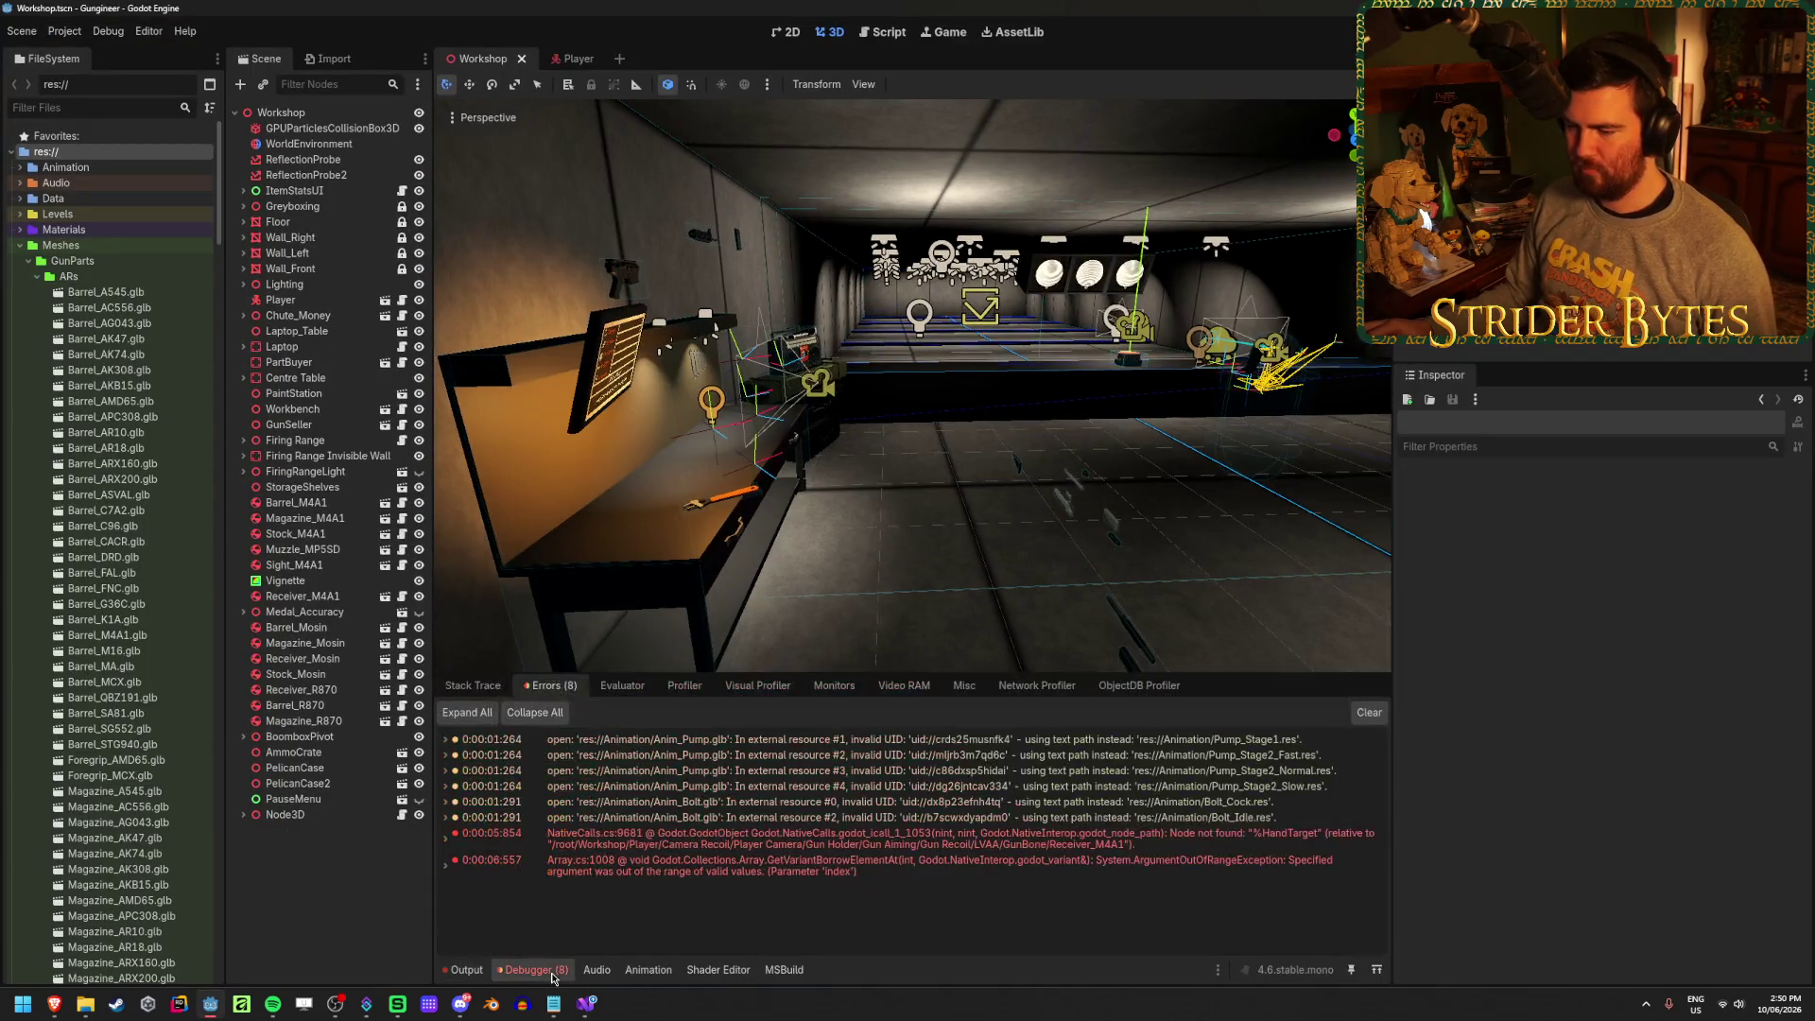
left_click(586, 1003)
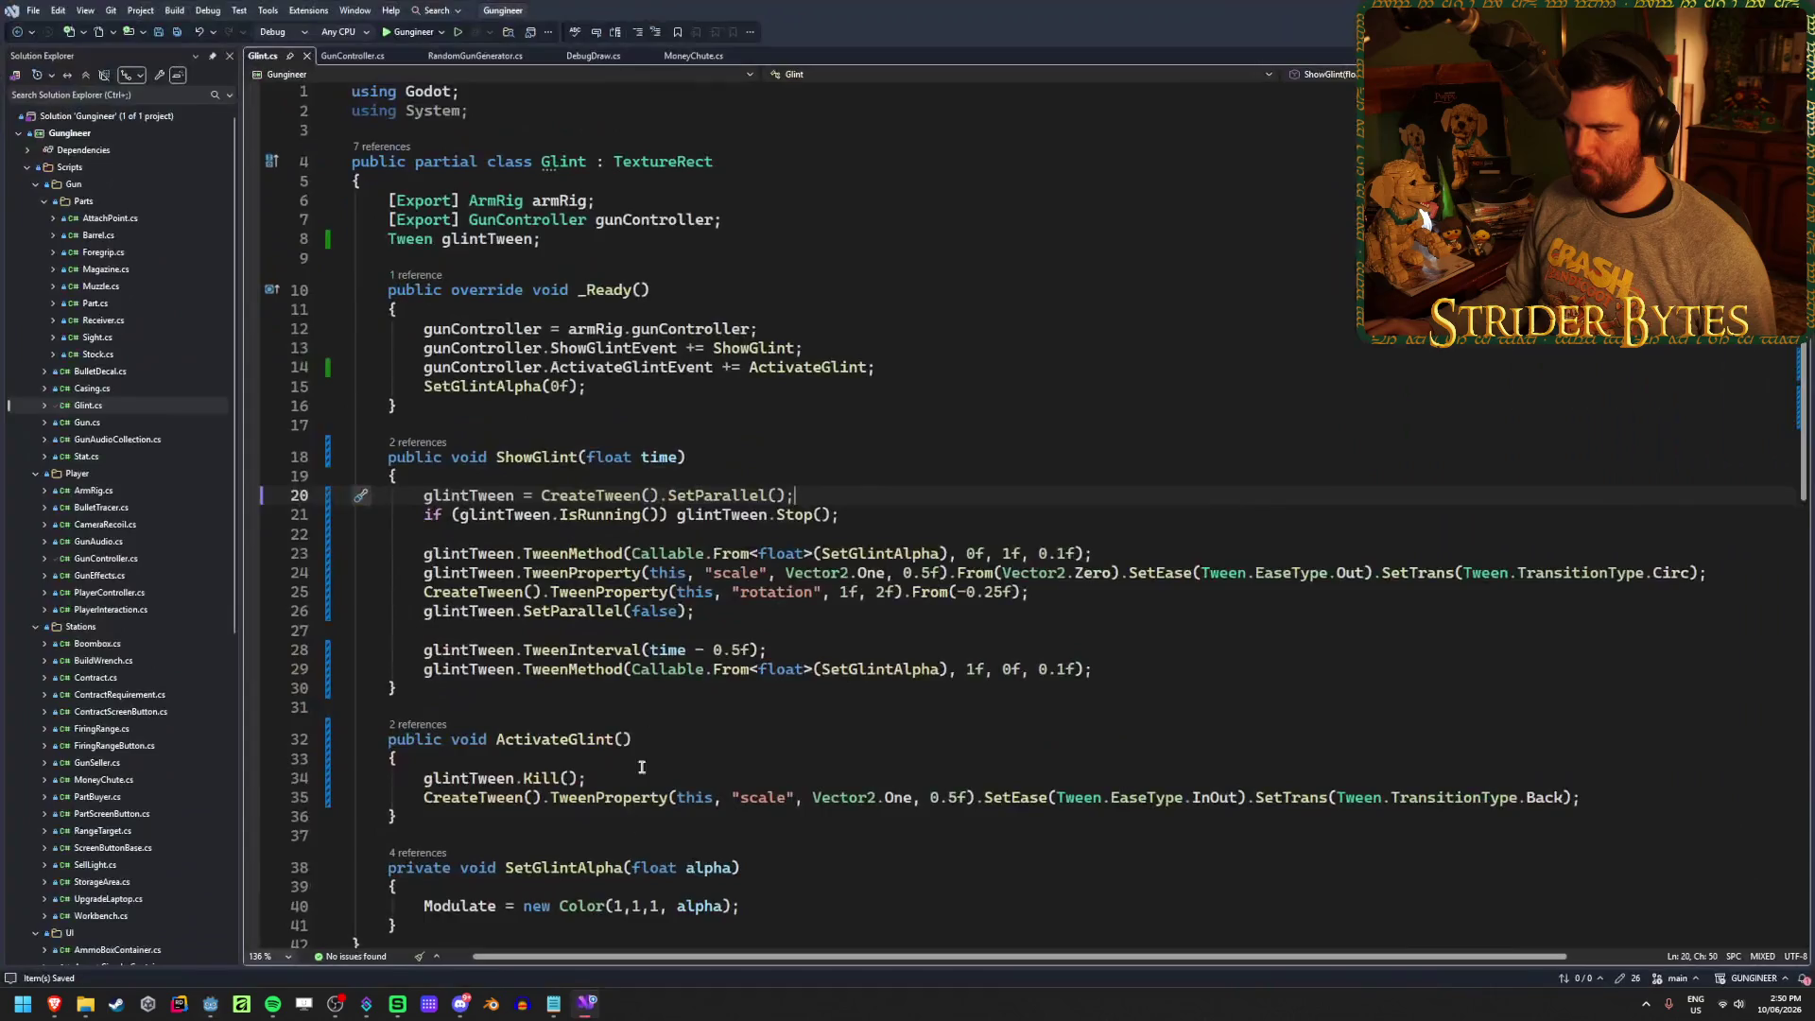
Comment out ShowGlint's IsRunning check on line 21 with // and rebuild the game
left_click(856, 514)
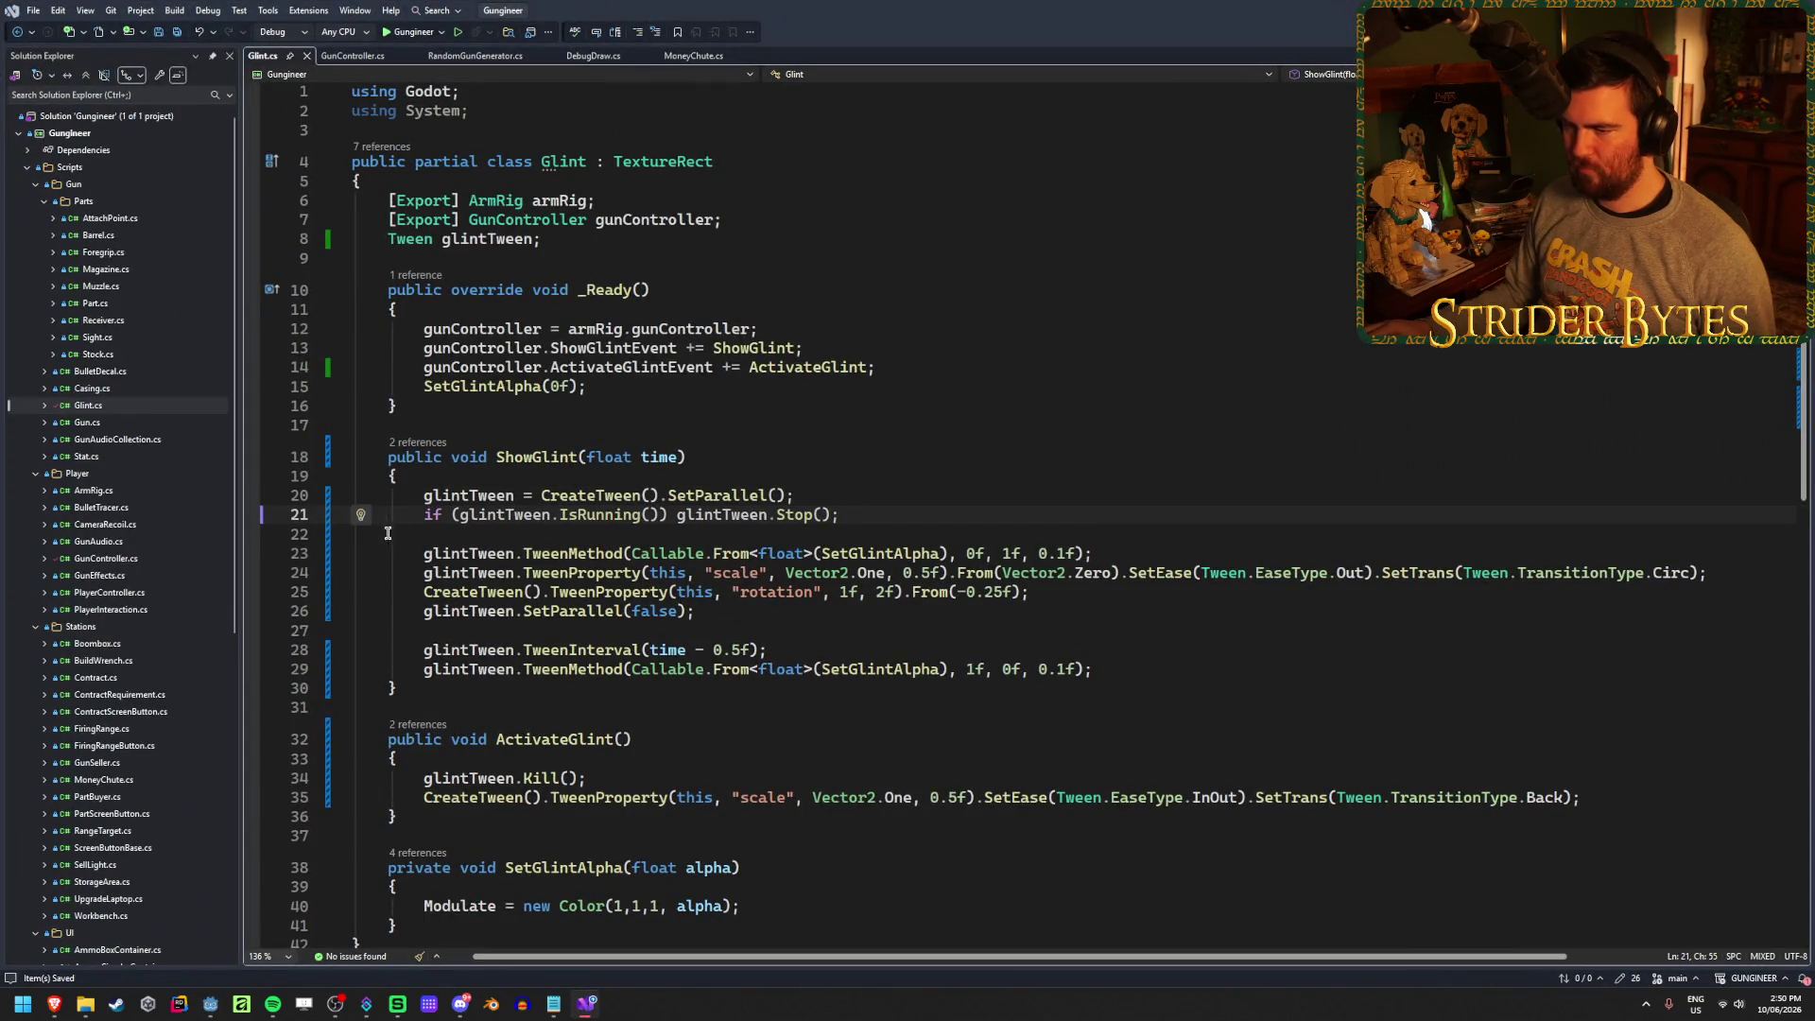
type("//")
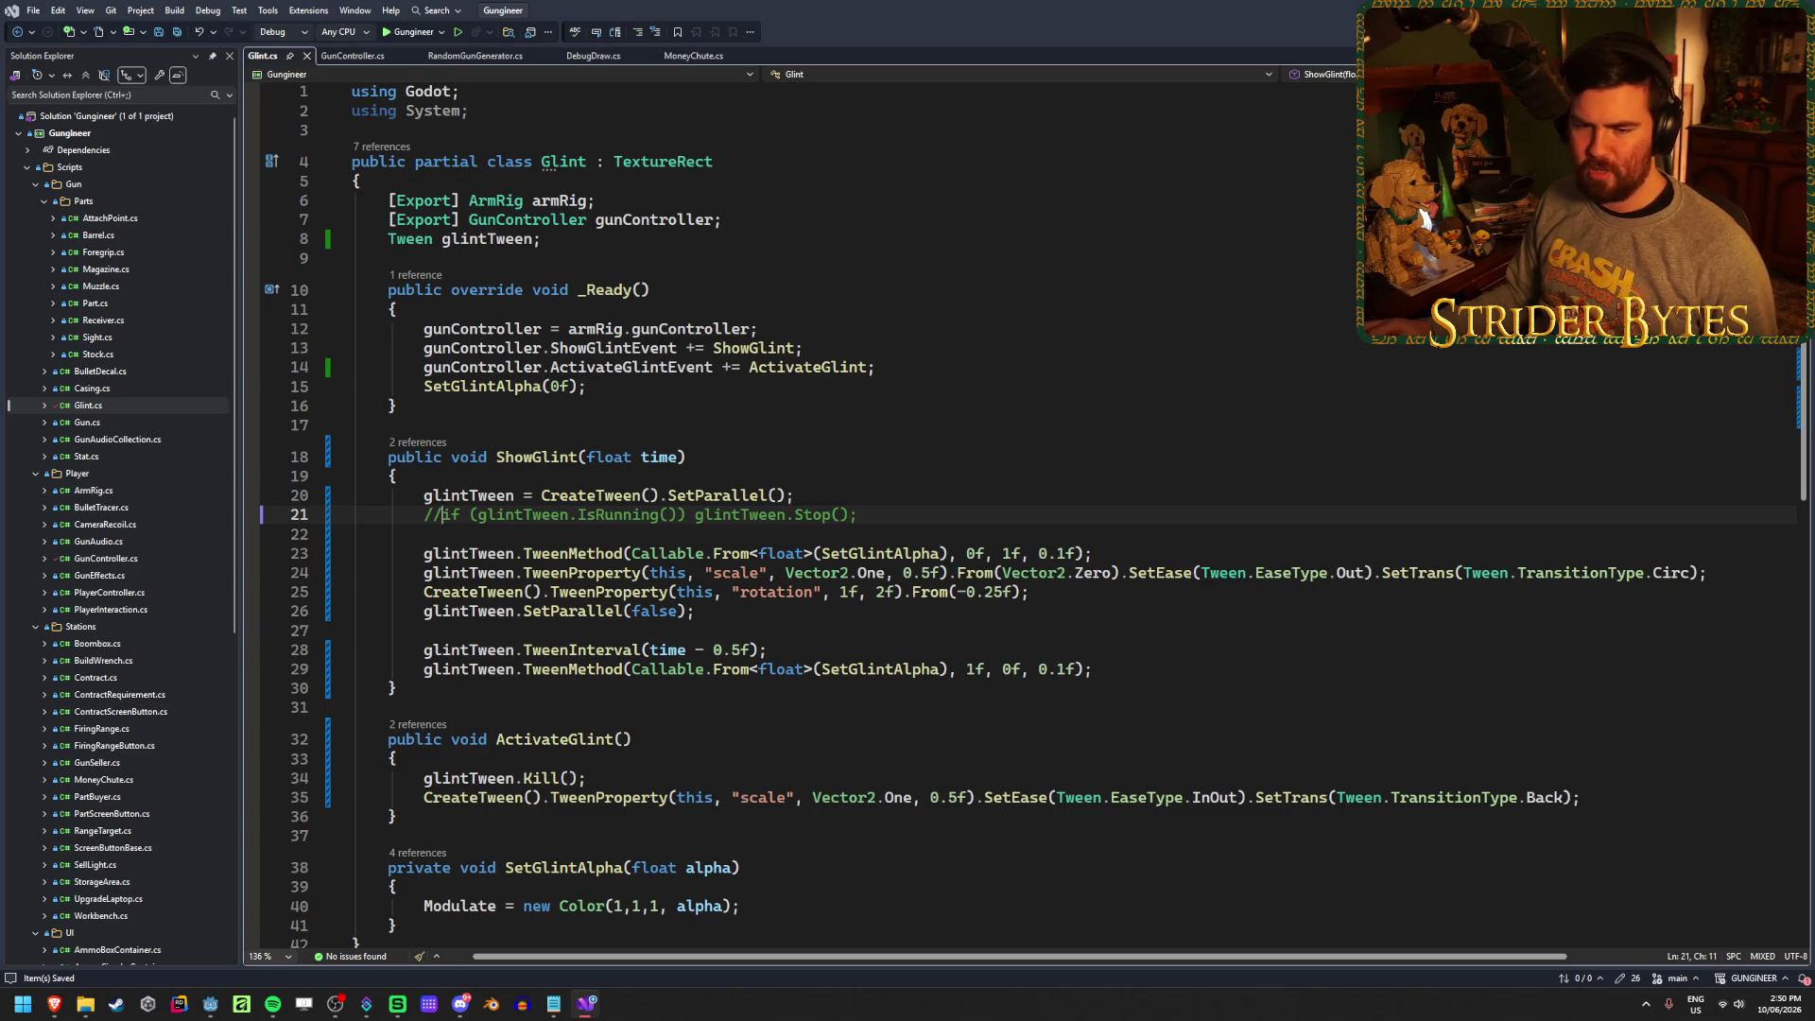
left_click(335, 1004)
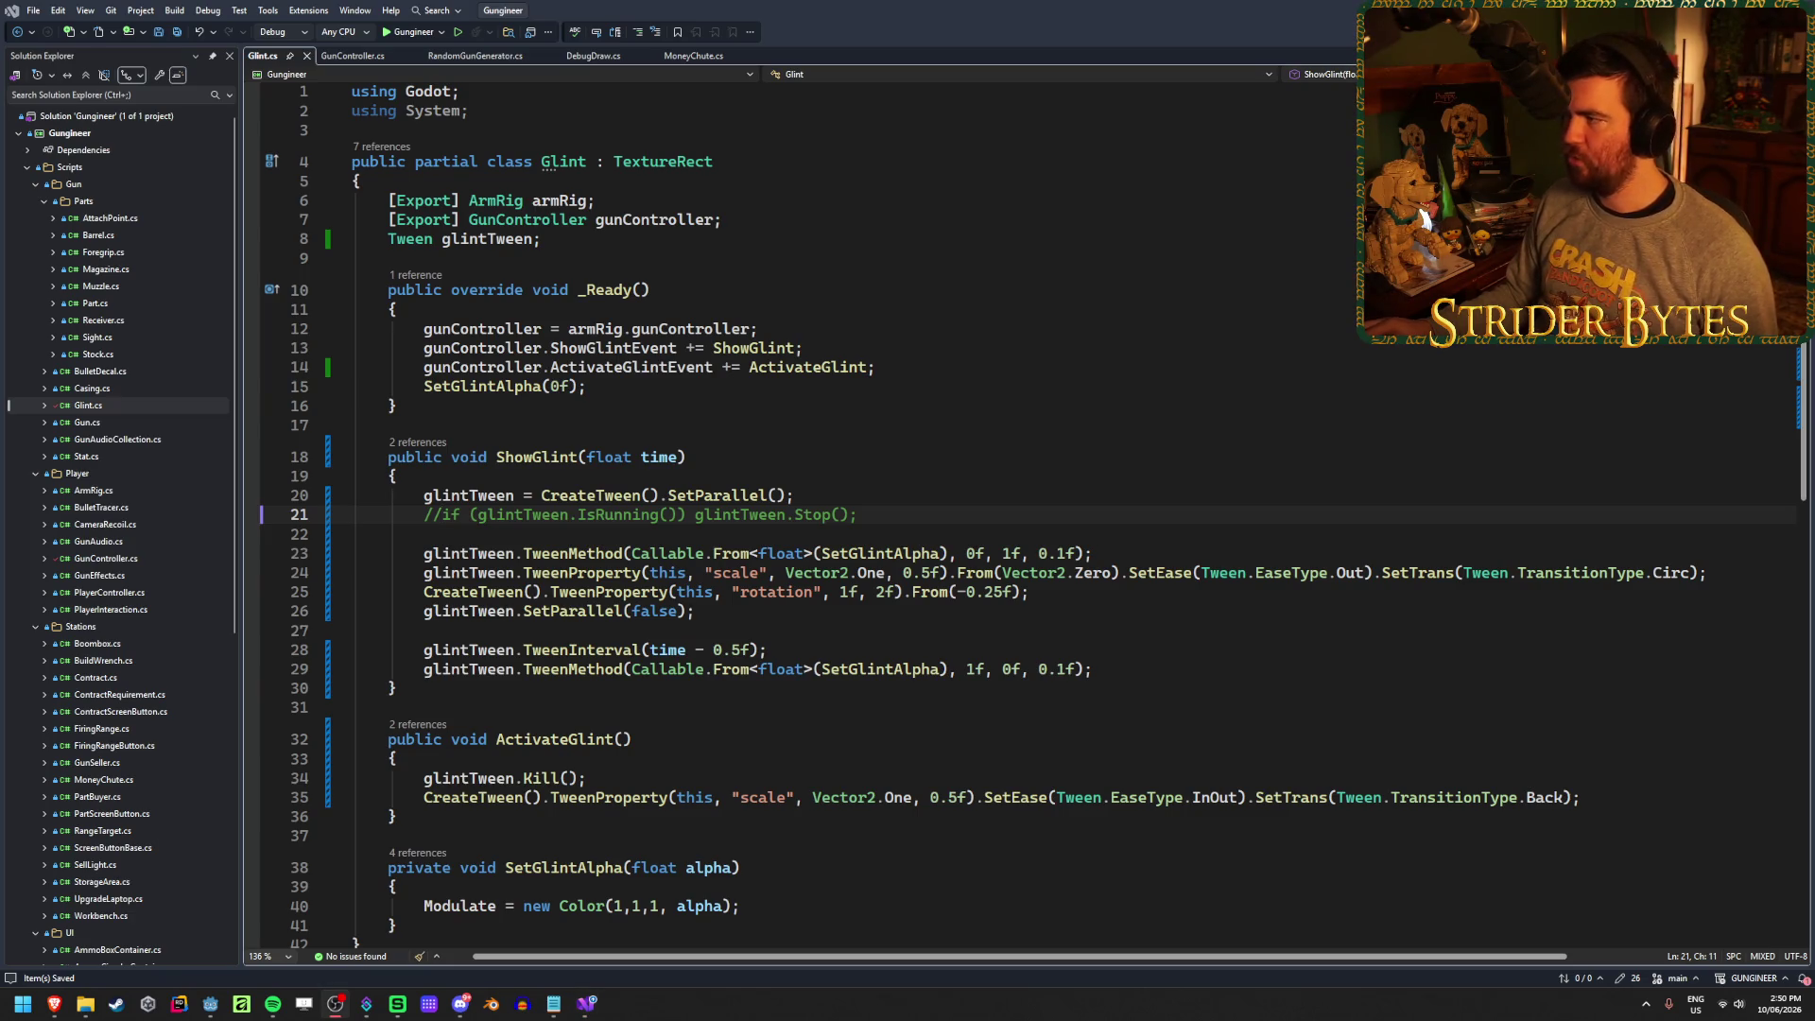
key("F5")
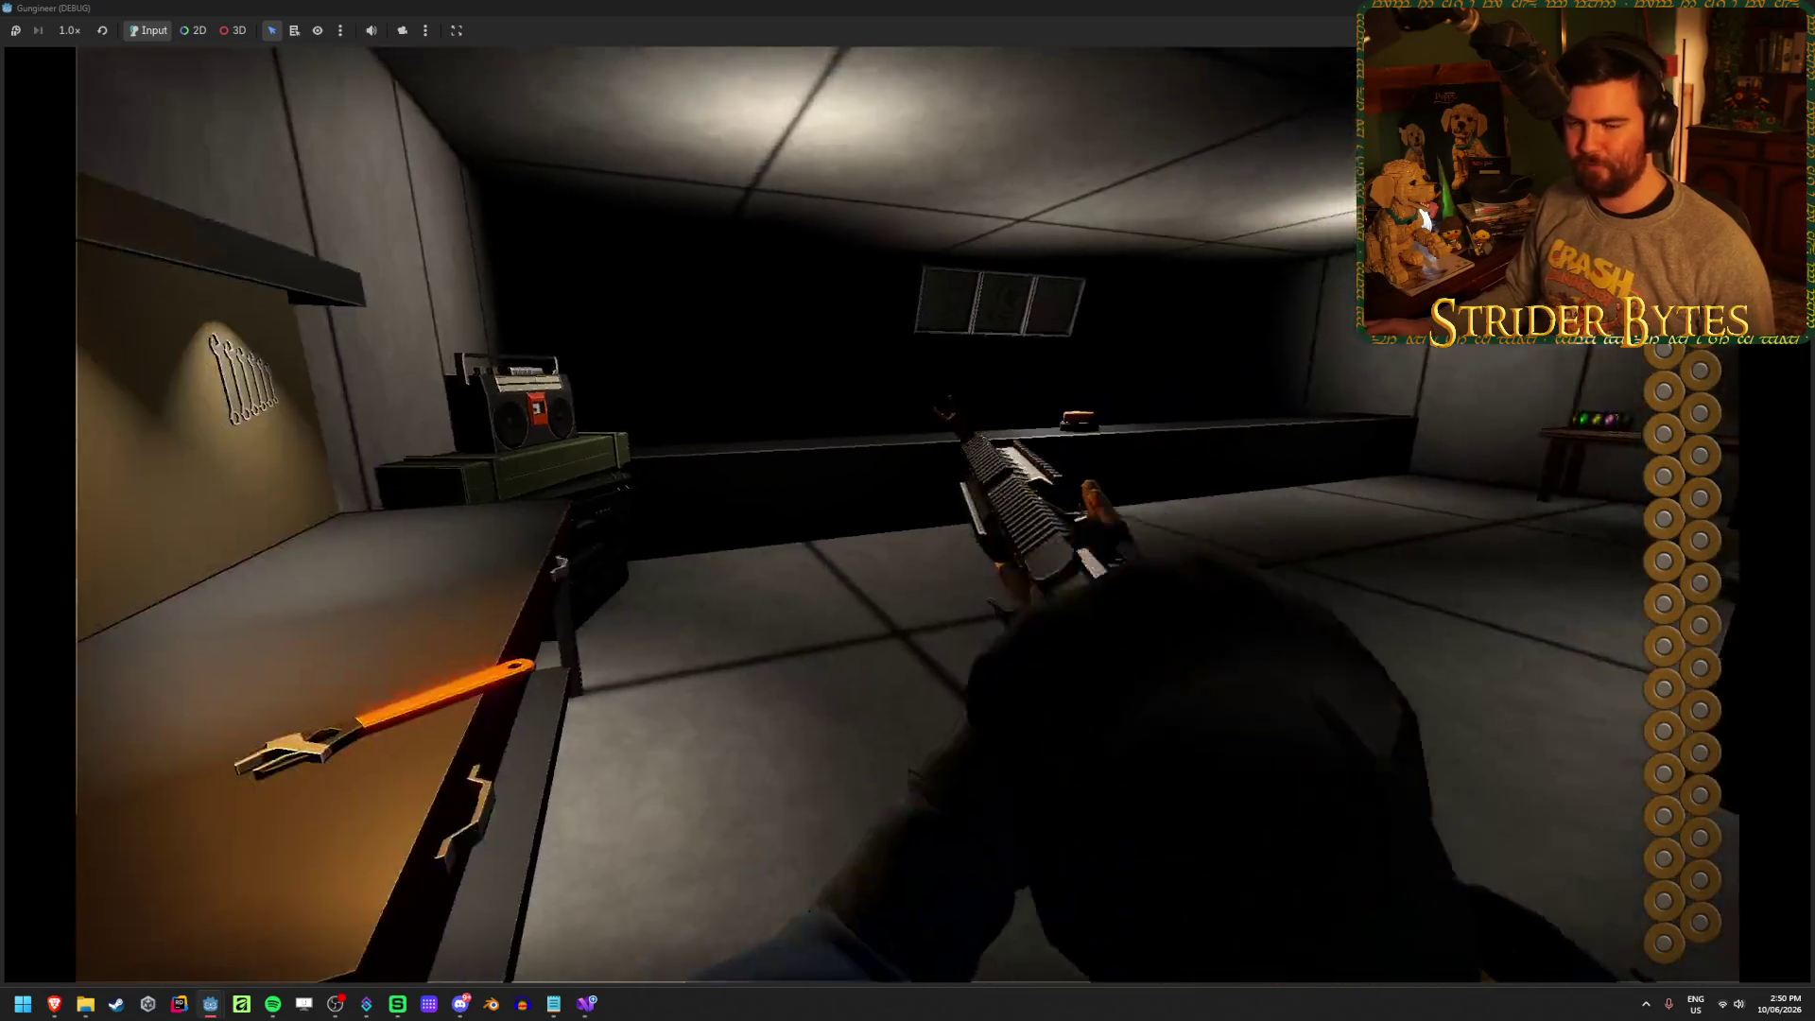
Fire and reload the rifle to watch the glint flash, then stop the game and return to Glint.cs
left_click(908, 511)
key("r")
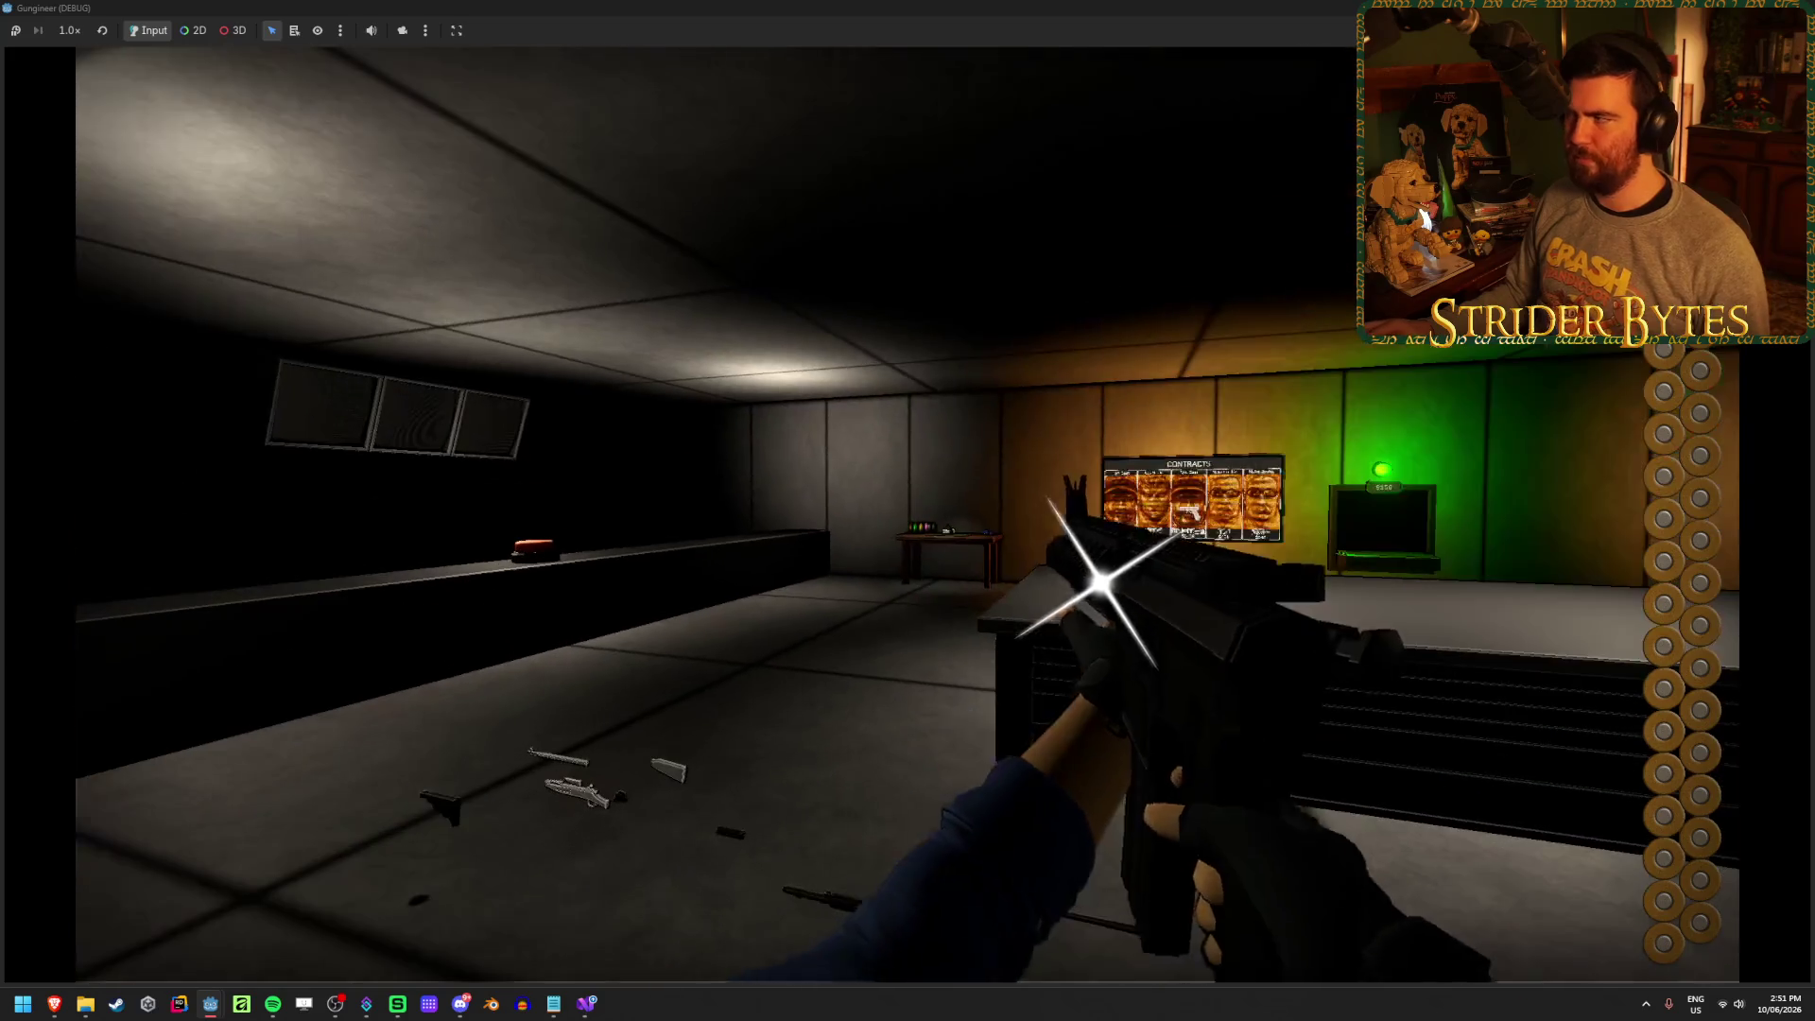
key("F8")
left_click(586, 1003)
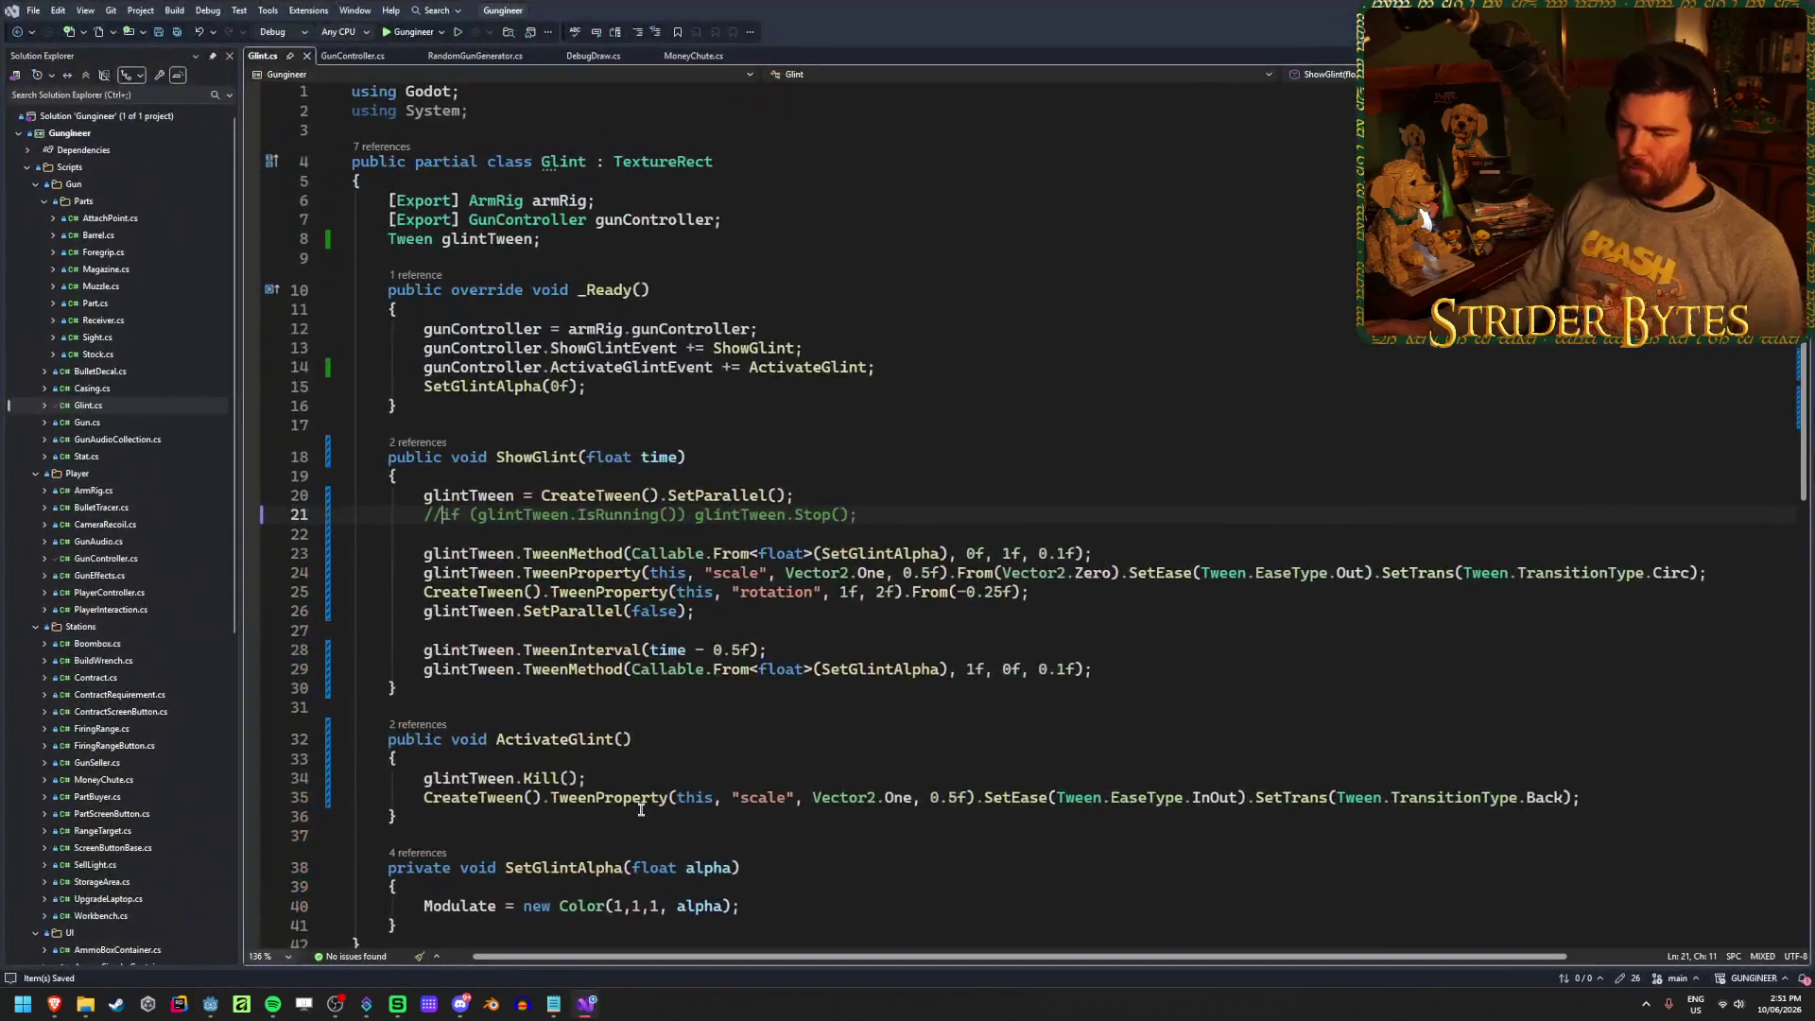
scroll(652, 699, "down", 2)
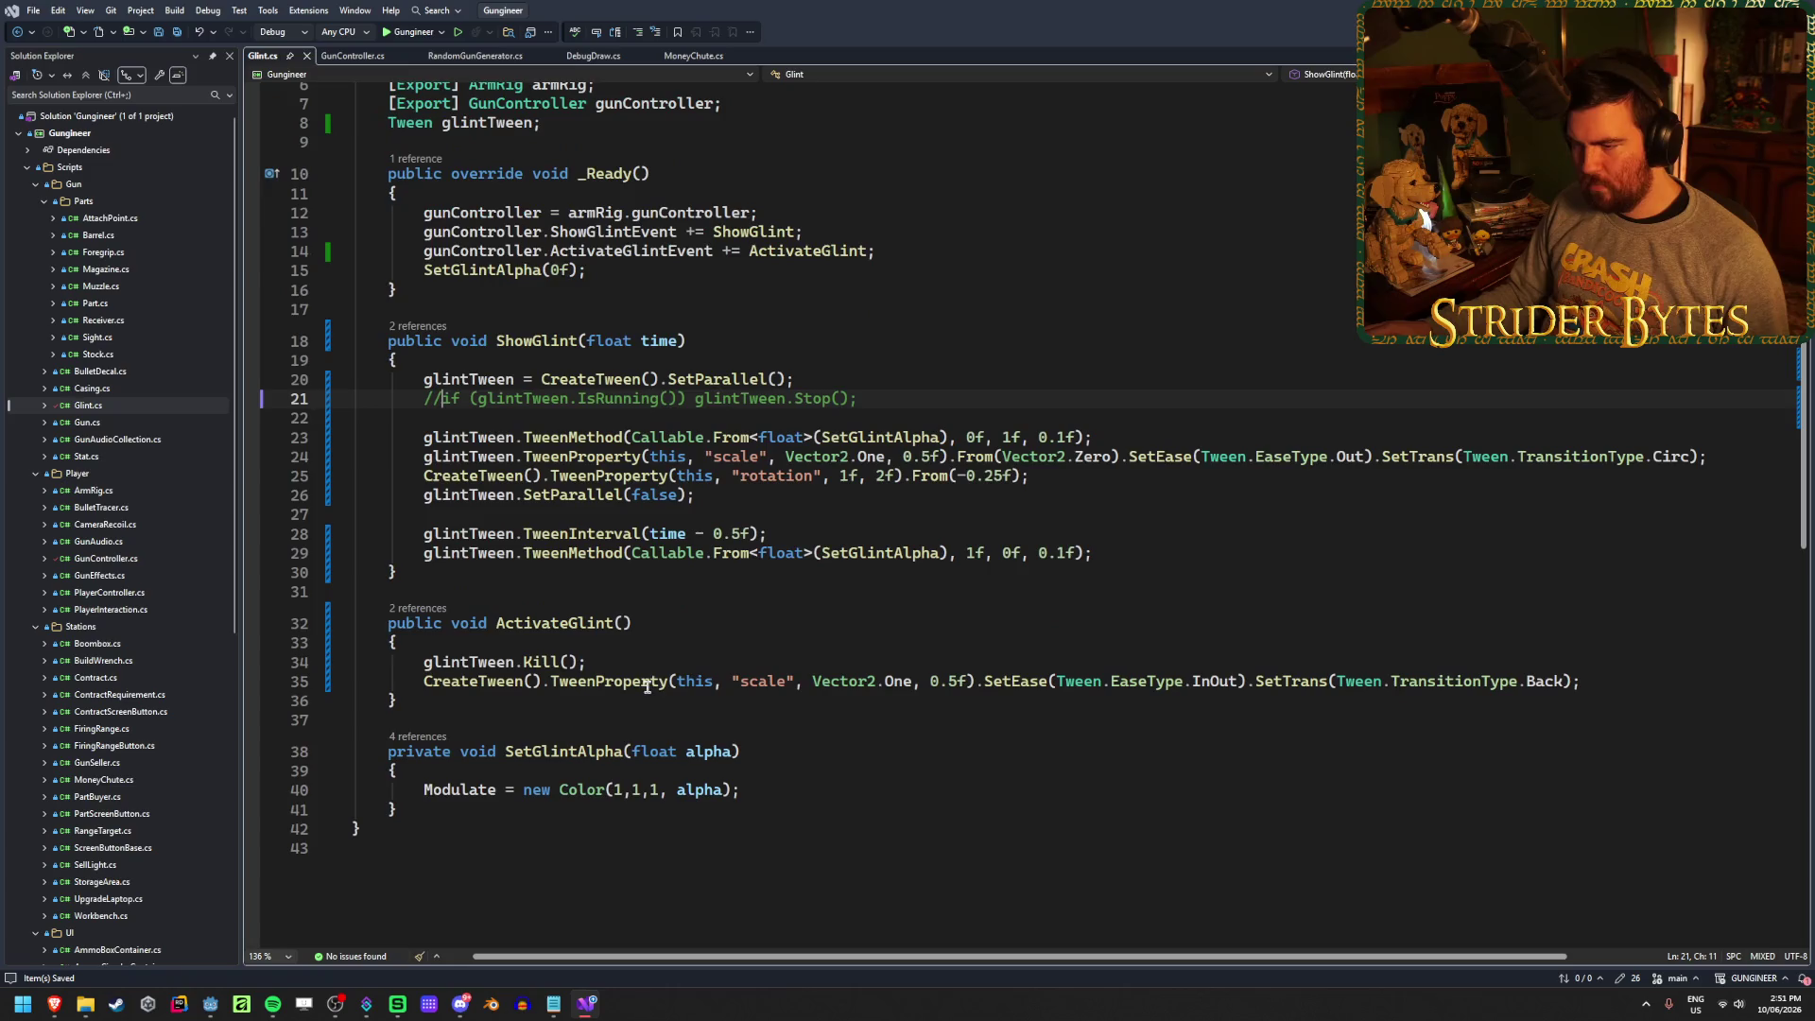
Change the line 35 scale tween target from Vector2.One to Vector2.Zero and rebuild the game
left_click(647, 660)
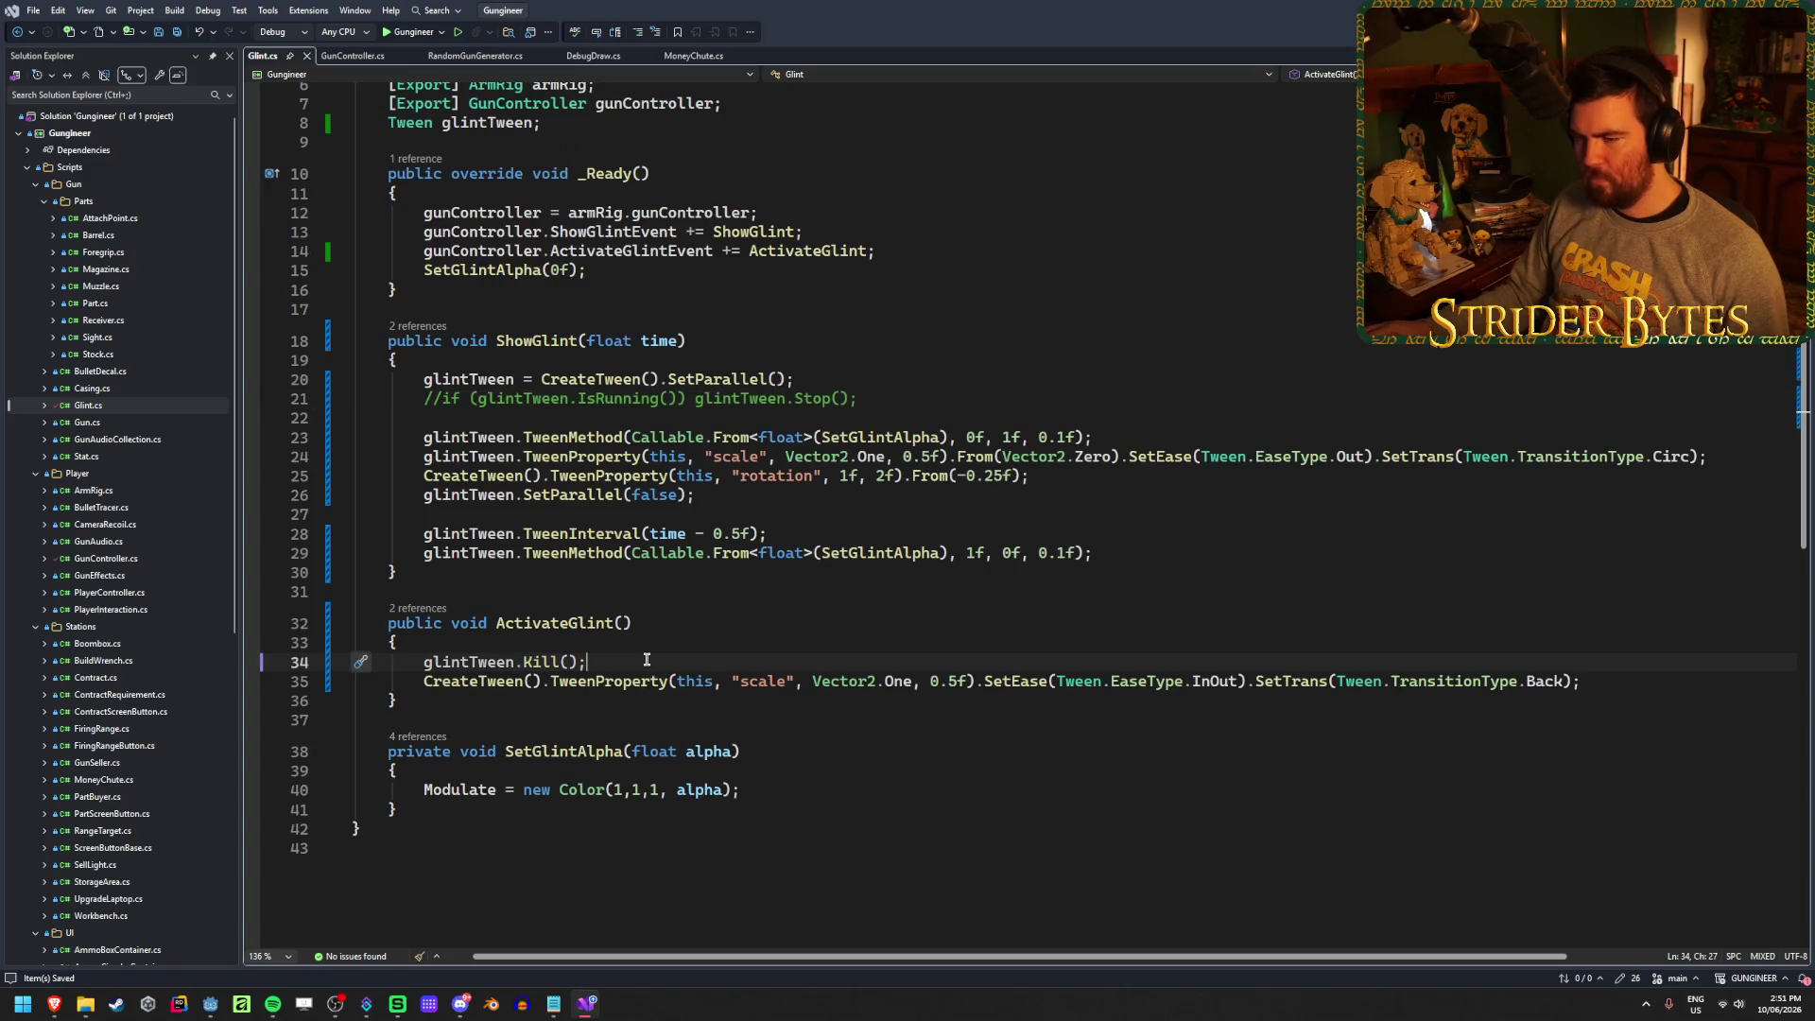
left_click(695, 681)
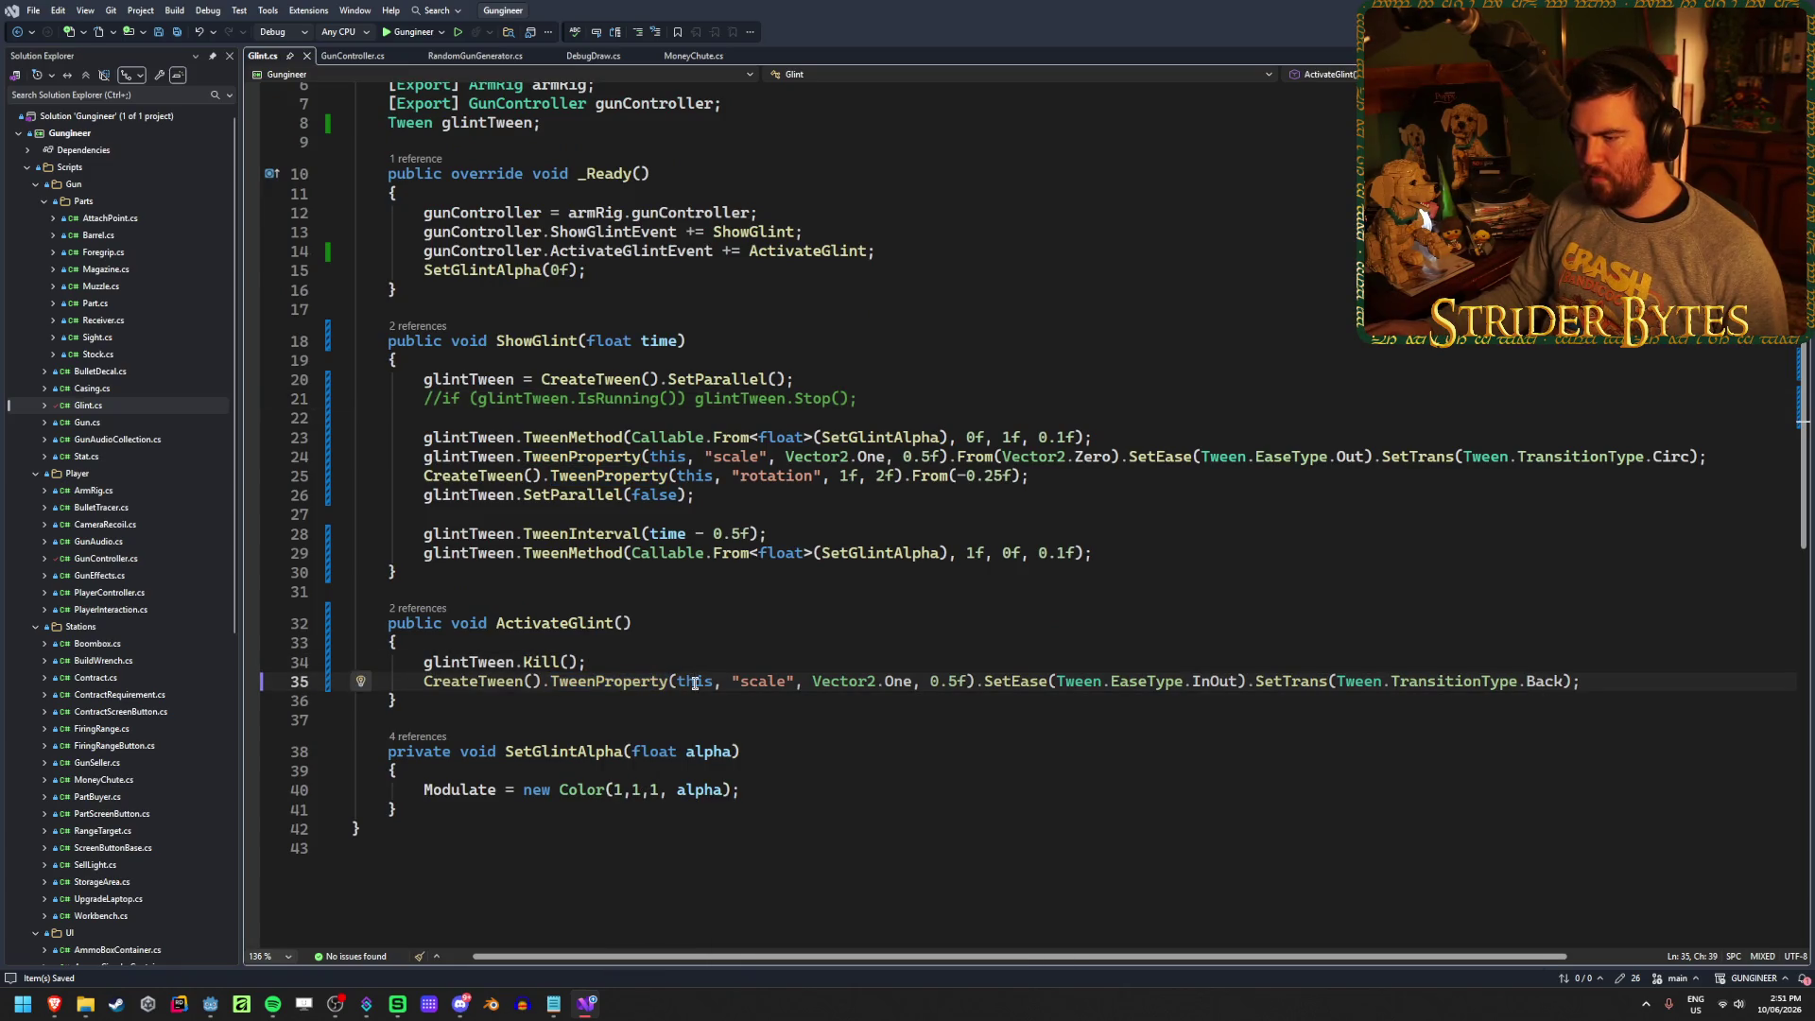
left_click_drag(913, 681, 887, 682)
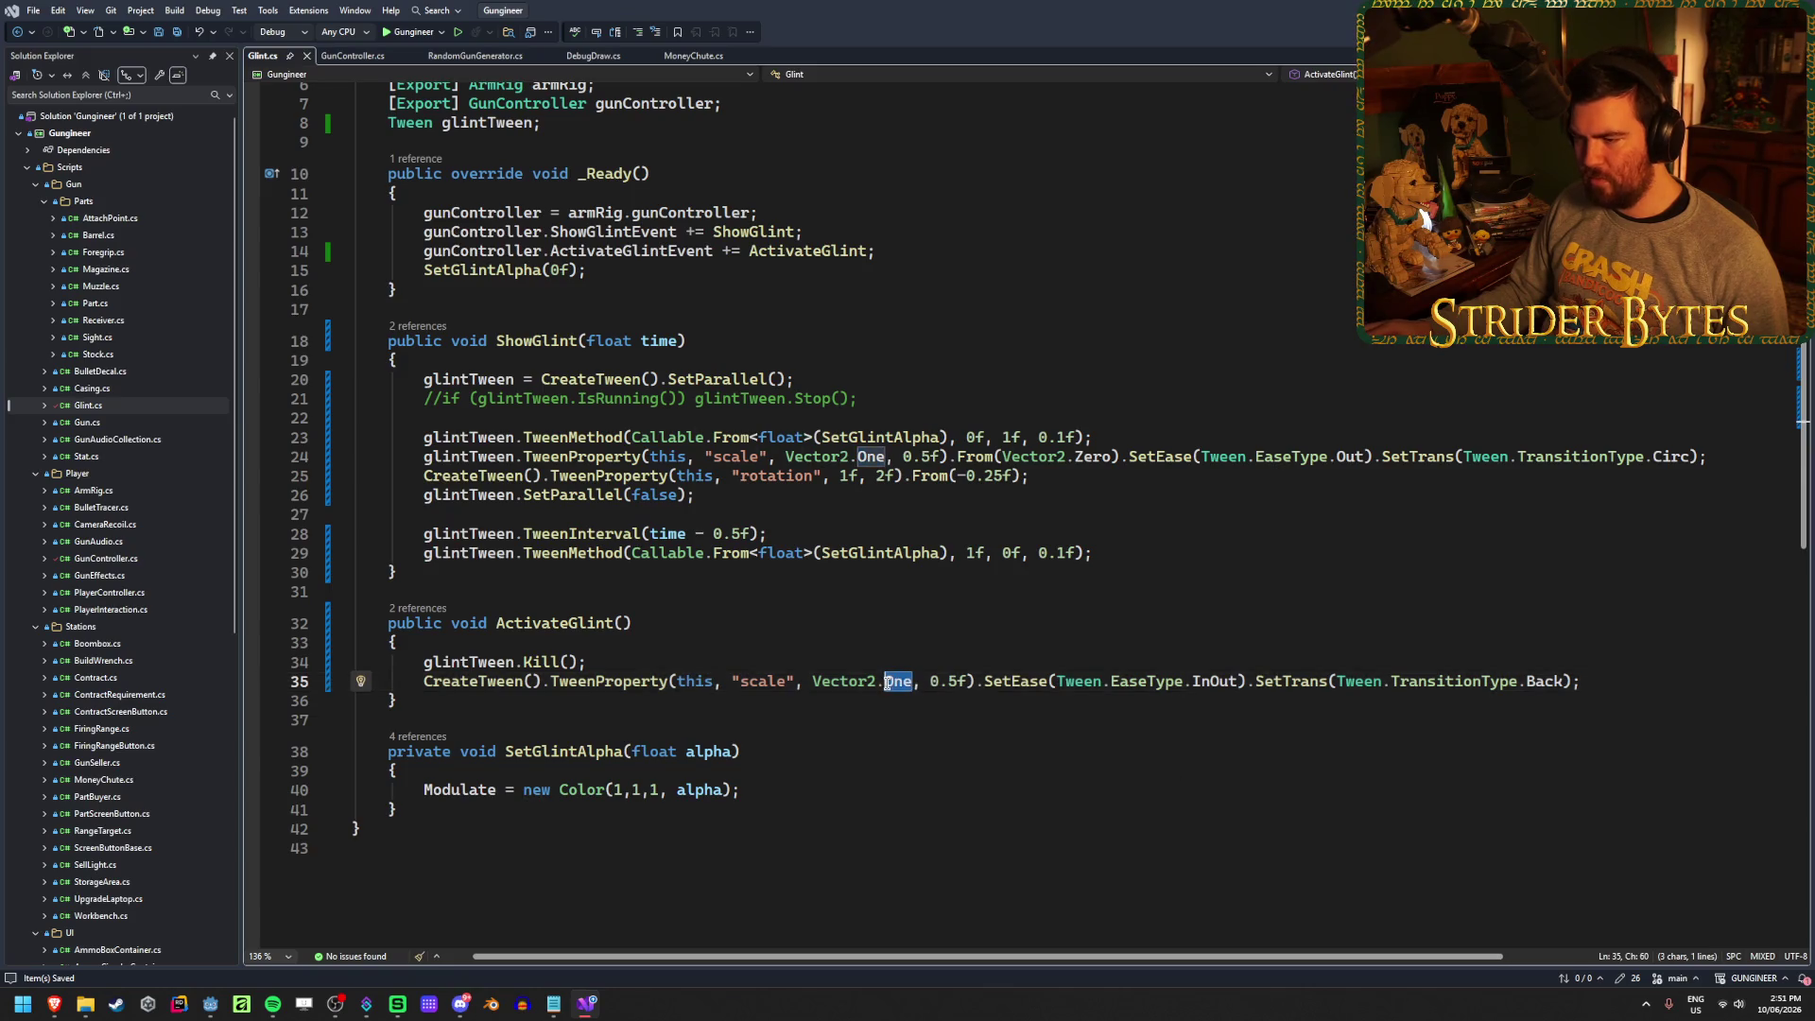
type("Zero")
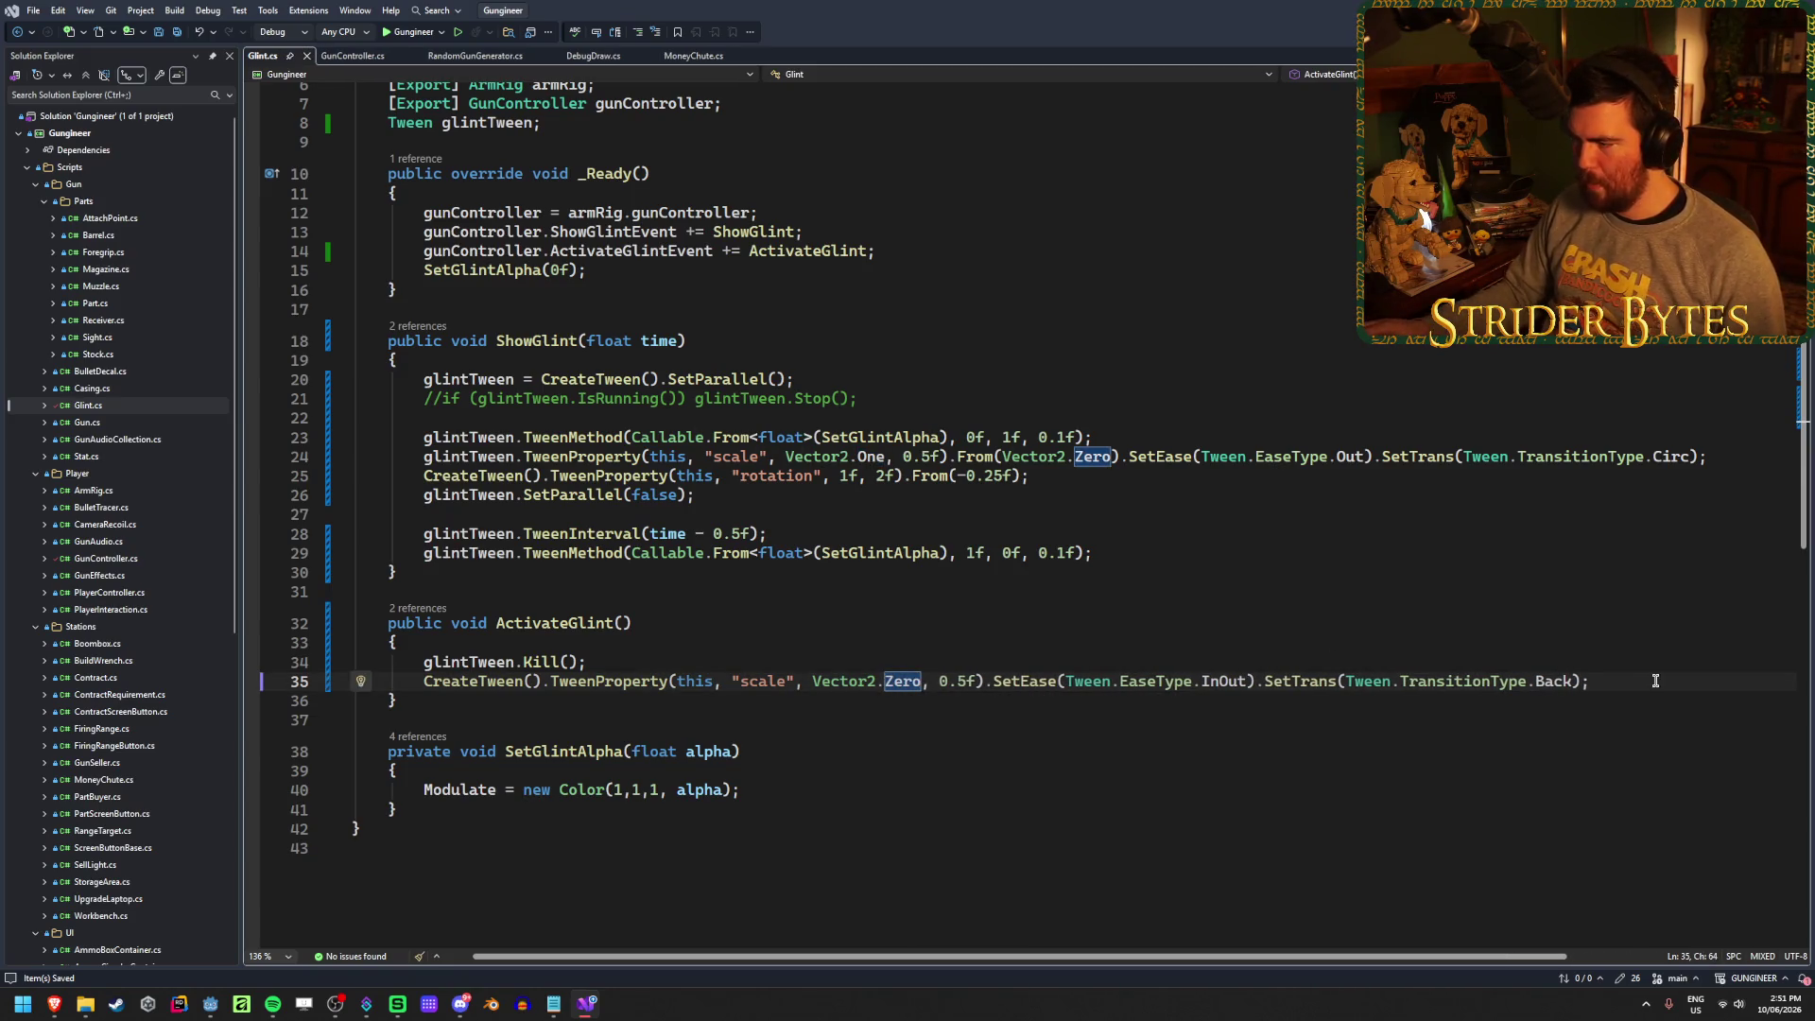
left_click(1657, 673)
key("alt+Tab")
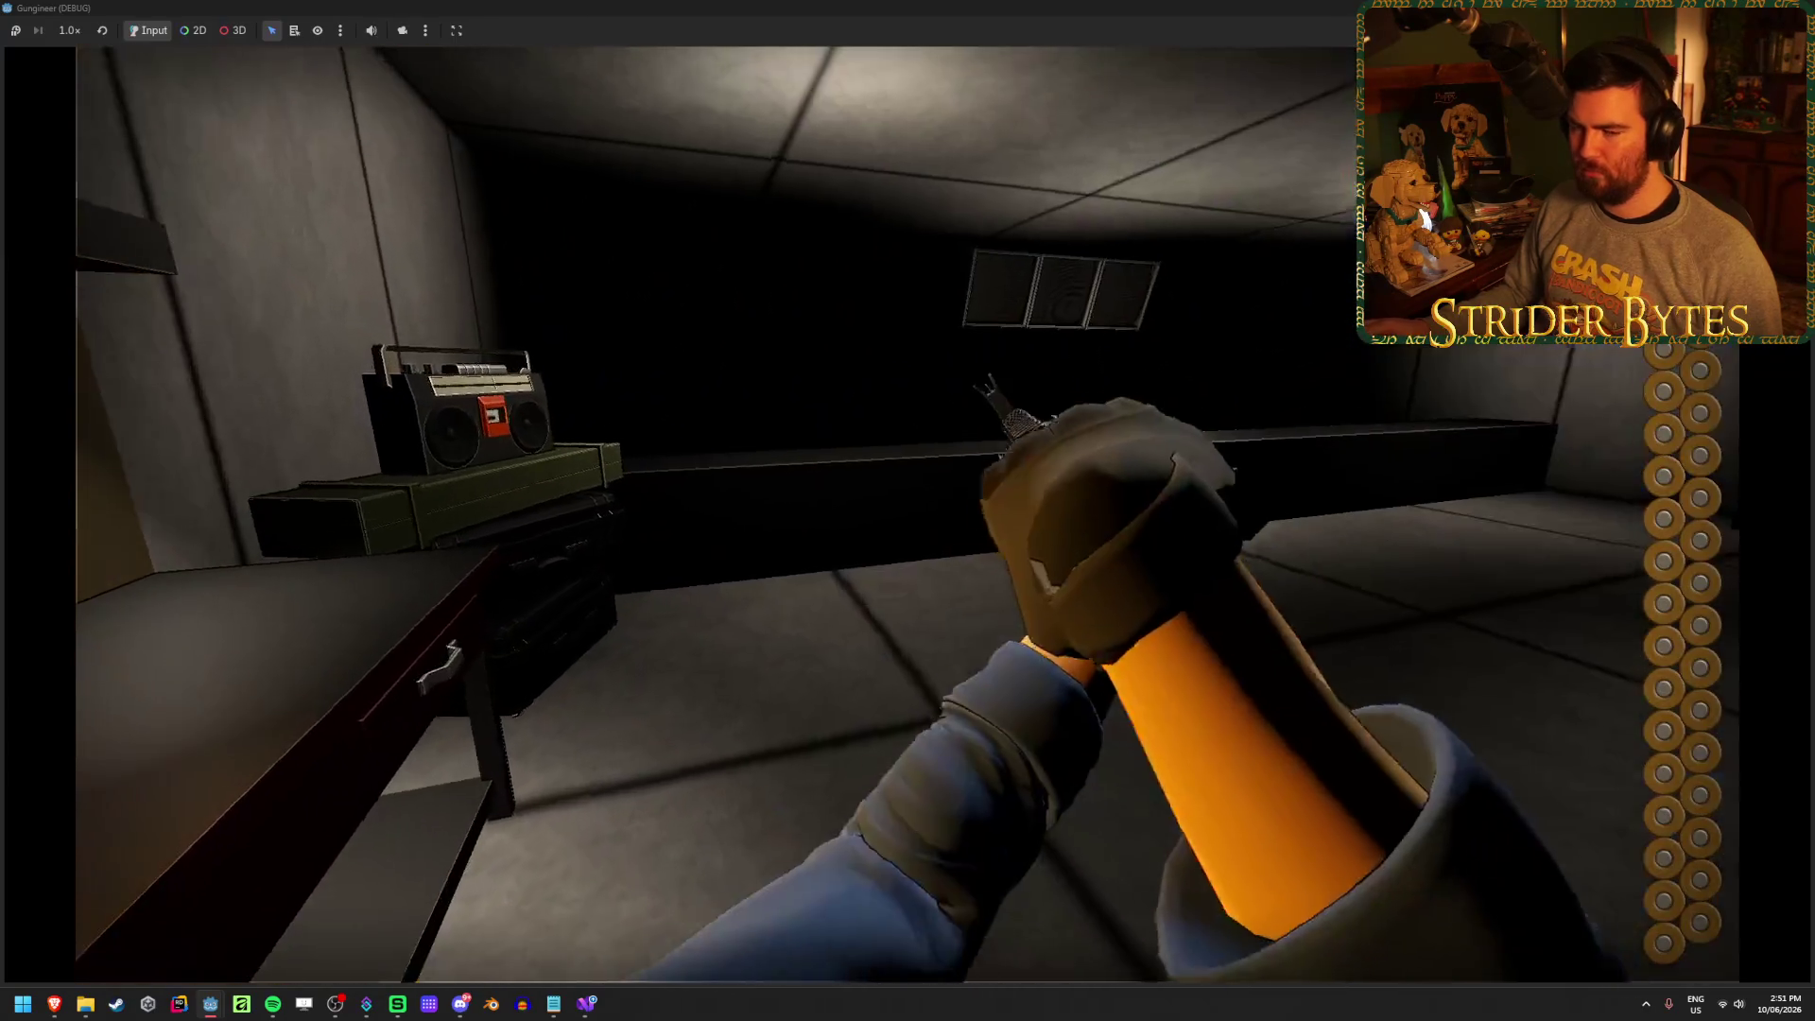
Switch to the rifle and reload it to watch the shrinking glint, then stop the game
left_click(907, 513)
key("2")
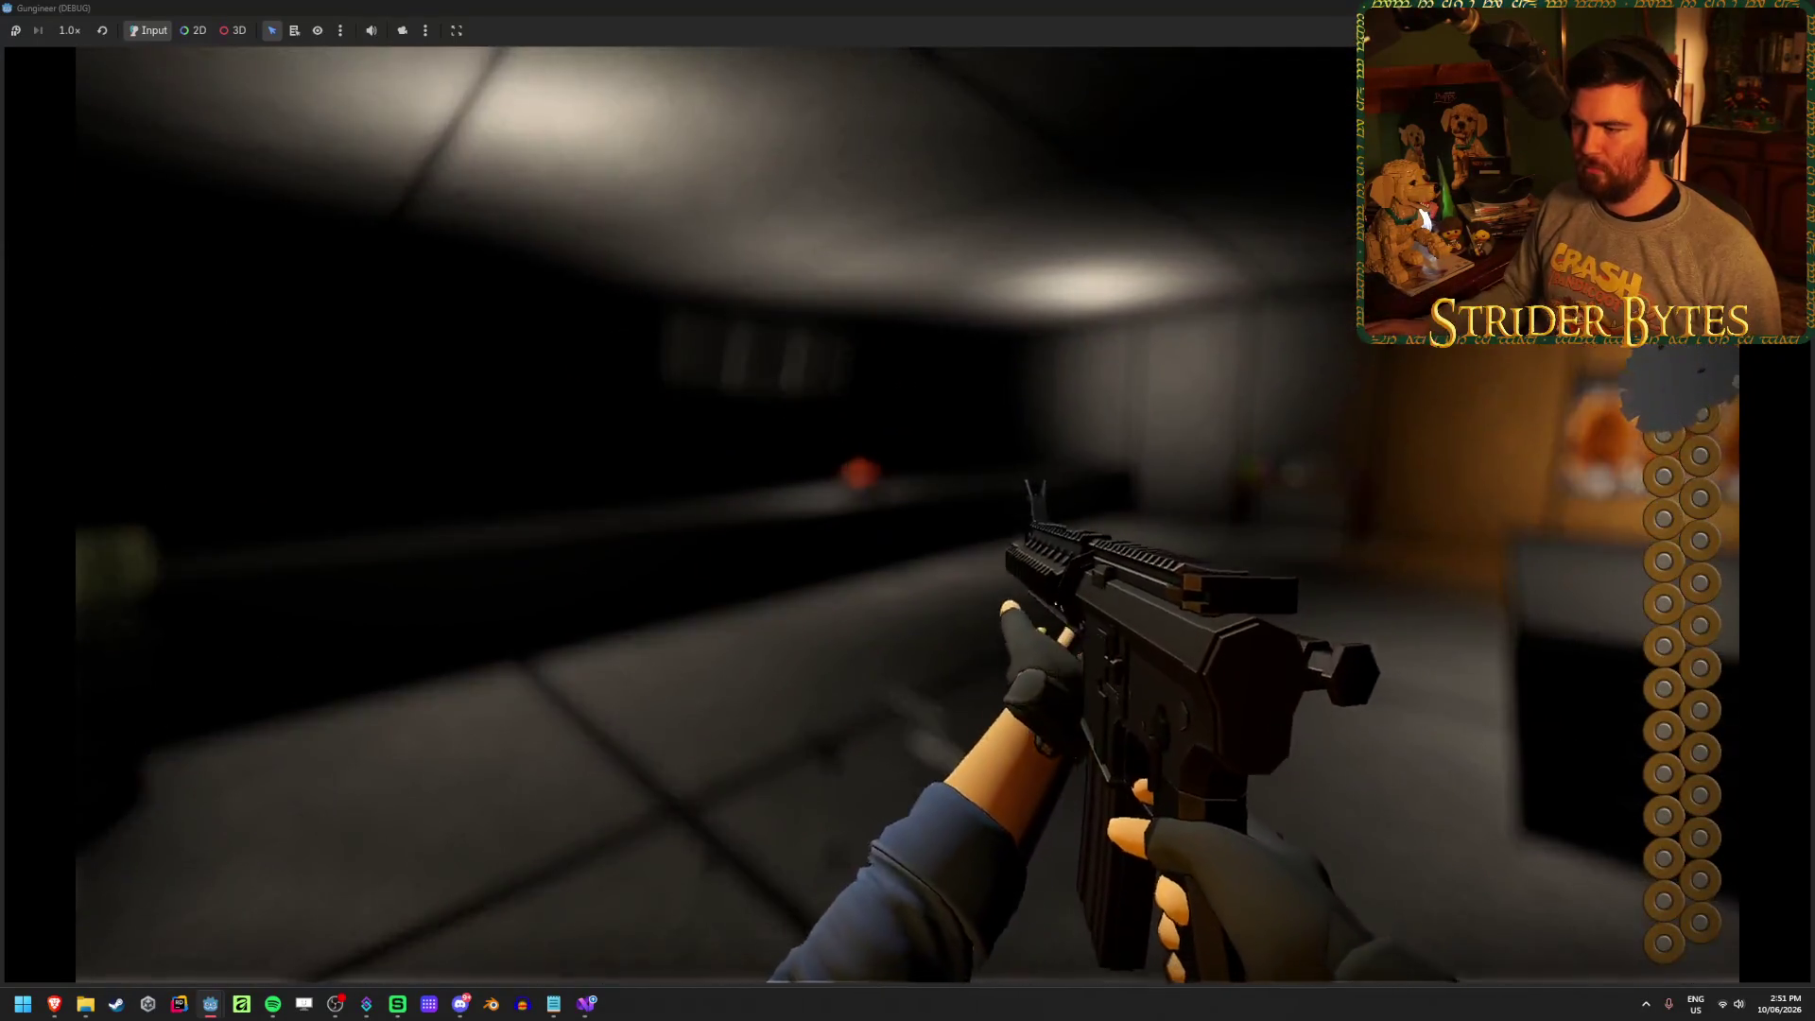
key("r")
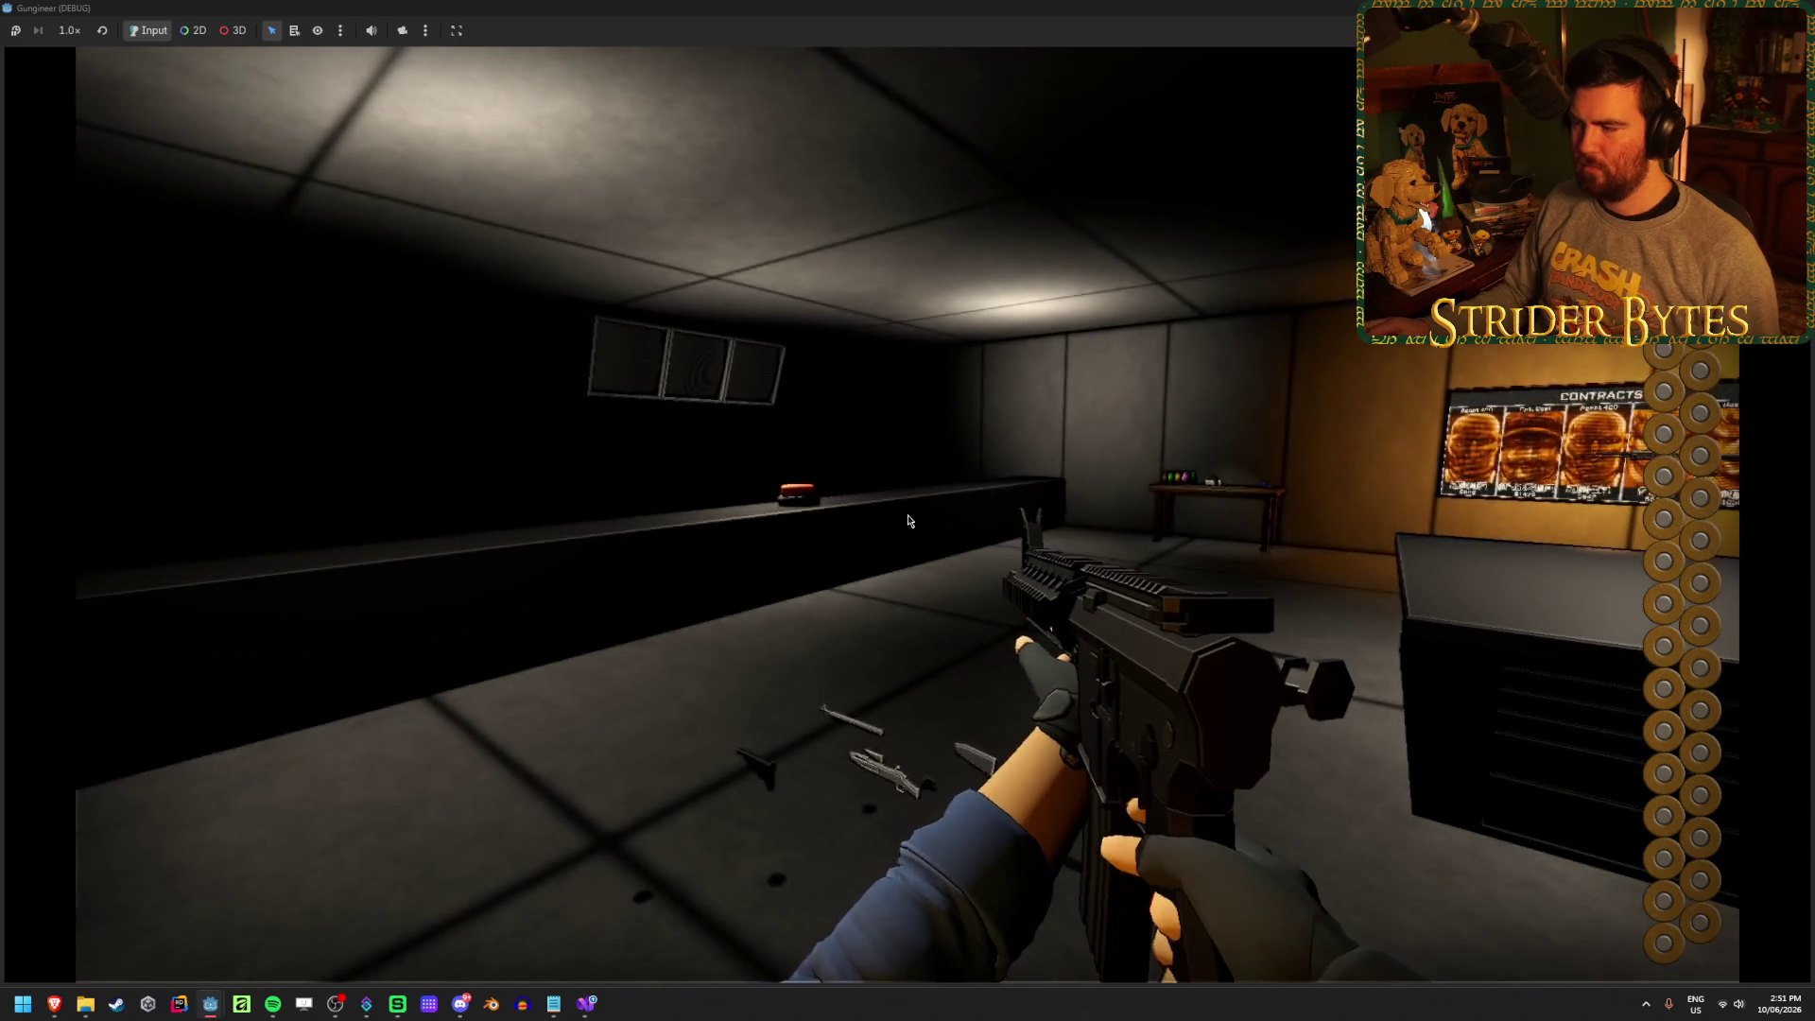
key("F8")
key("alt+Tab")
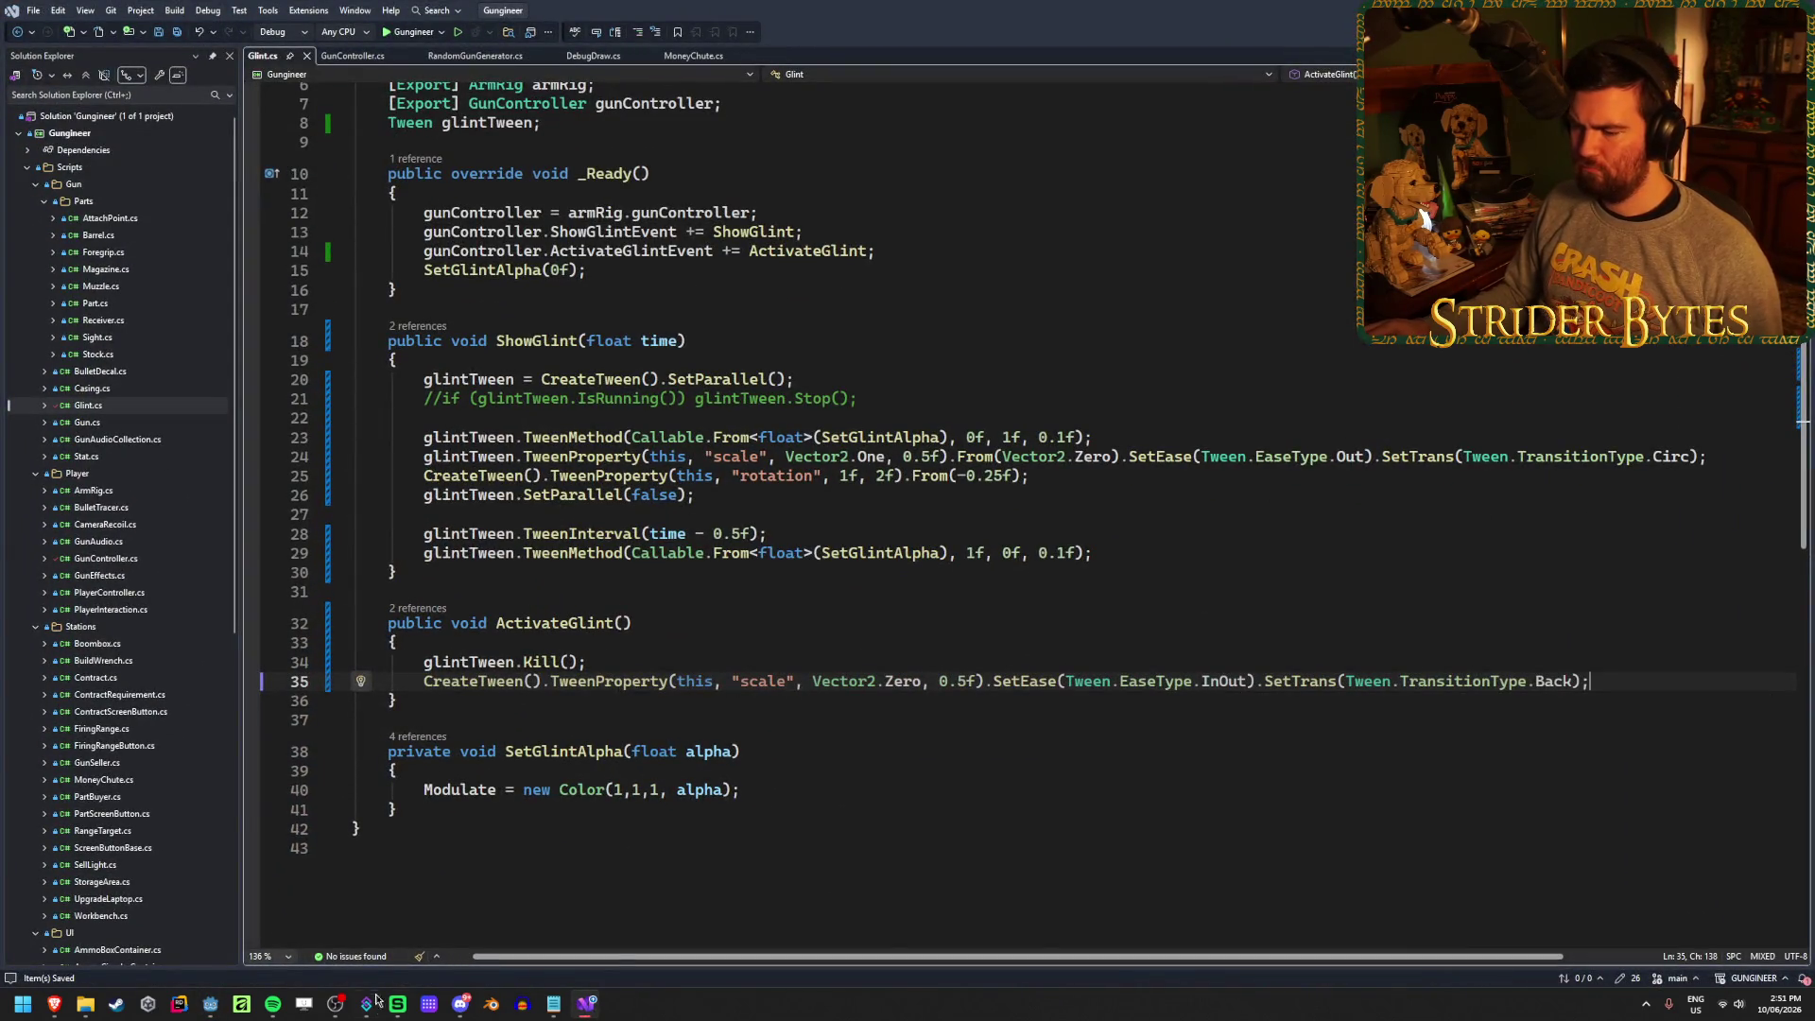
mouse_move(56, 1012)
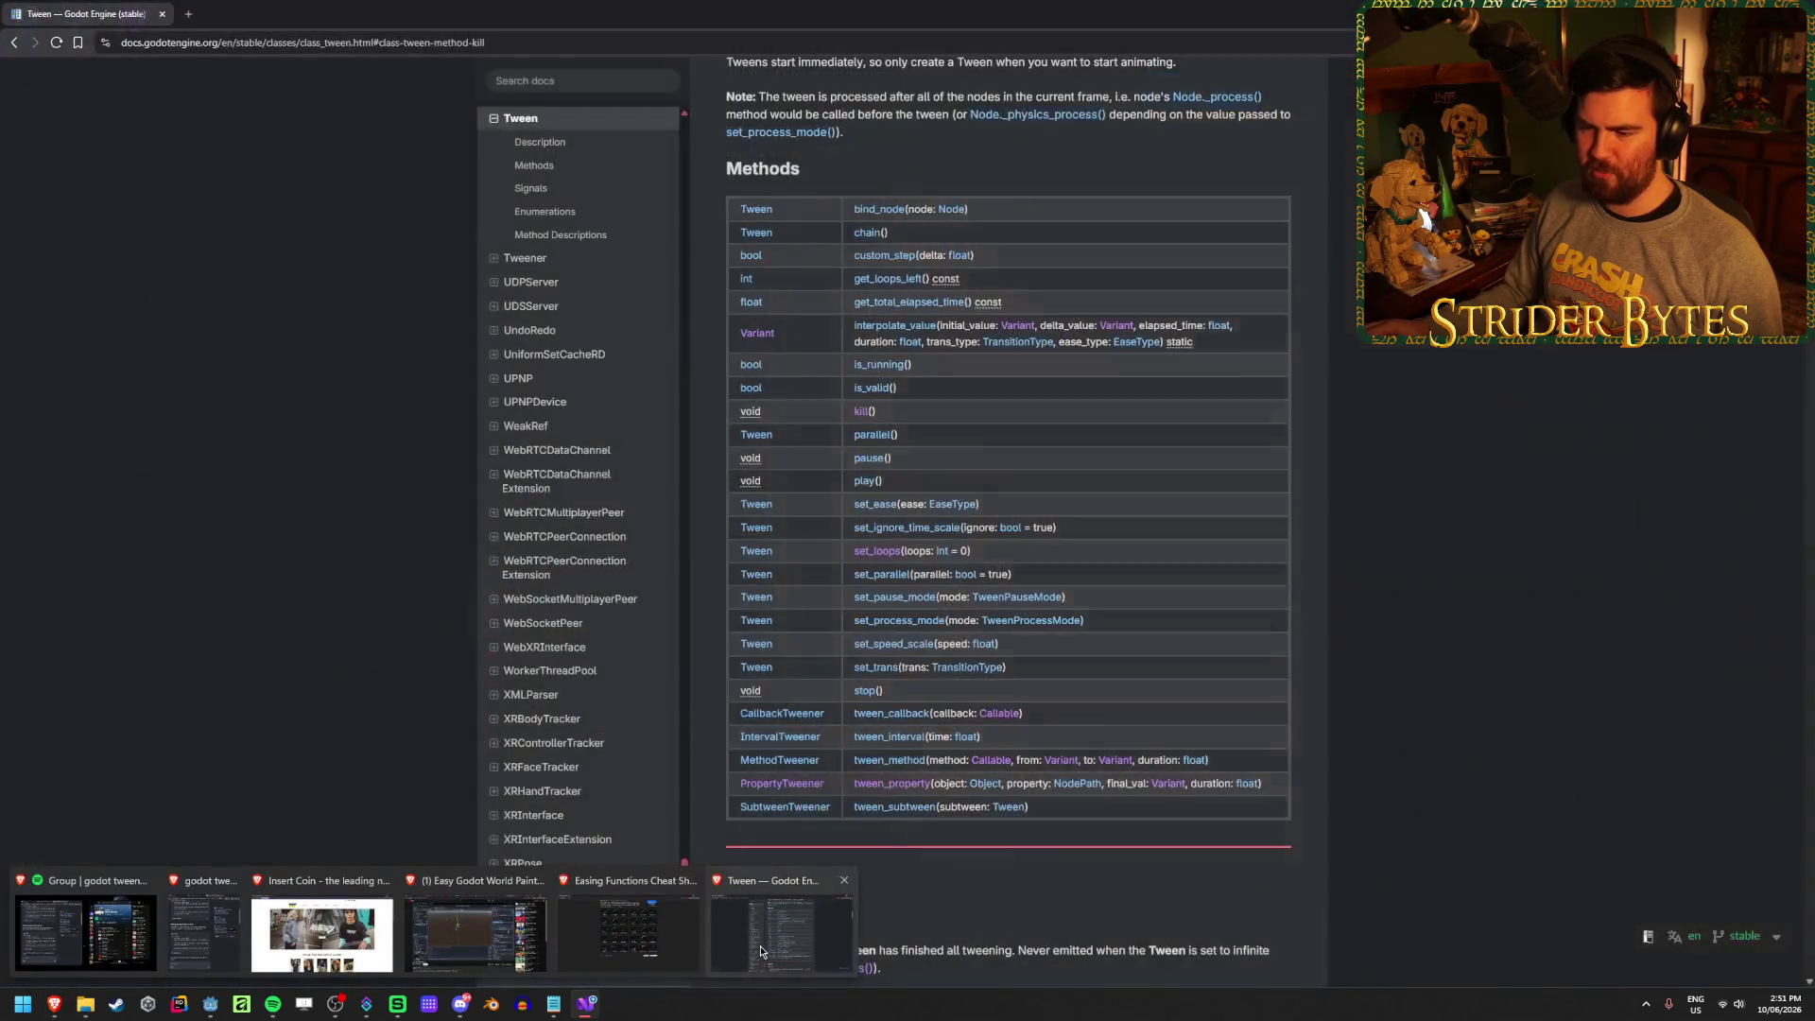
Glance at the Godot Tween docs, then compare easing curves on the easings.net cheat sheet
left_click(760, 946)
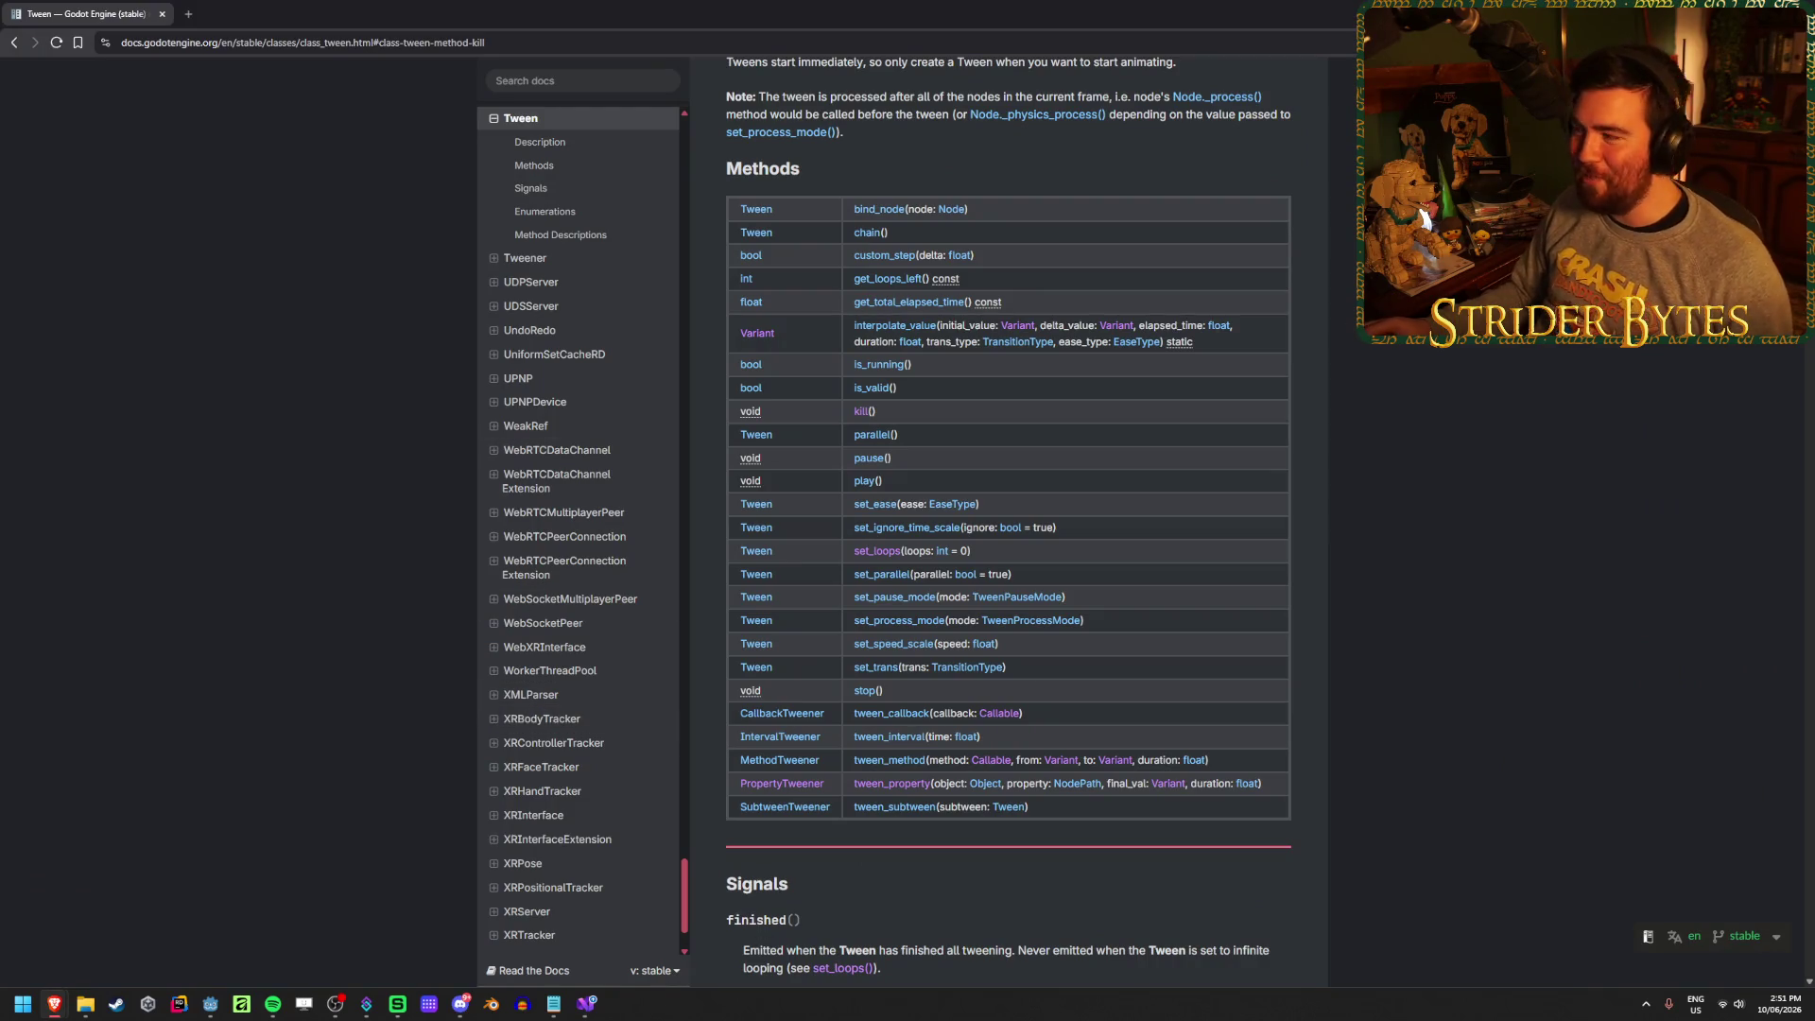
left_click(61, 1006)
mouse_move(62, 1006)
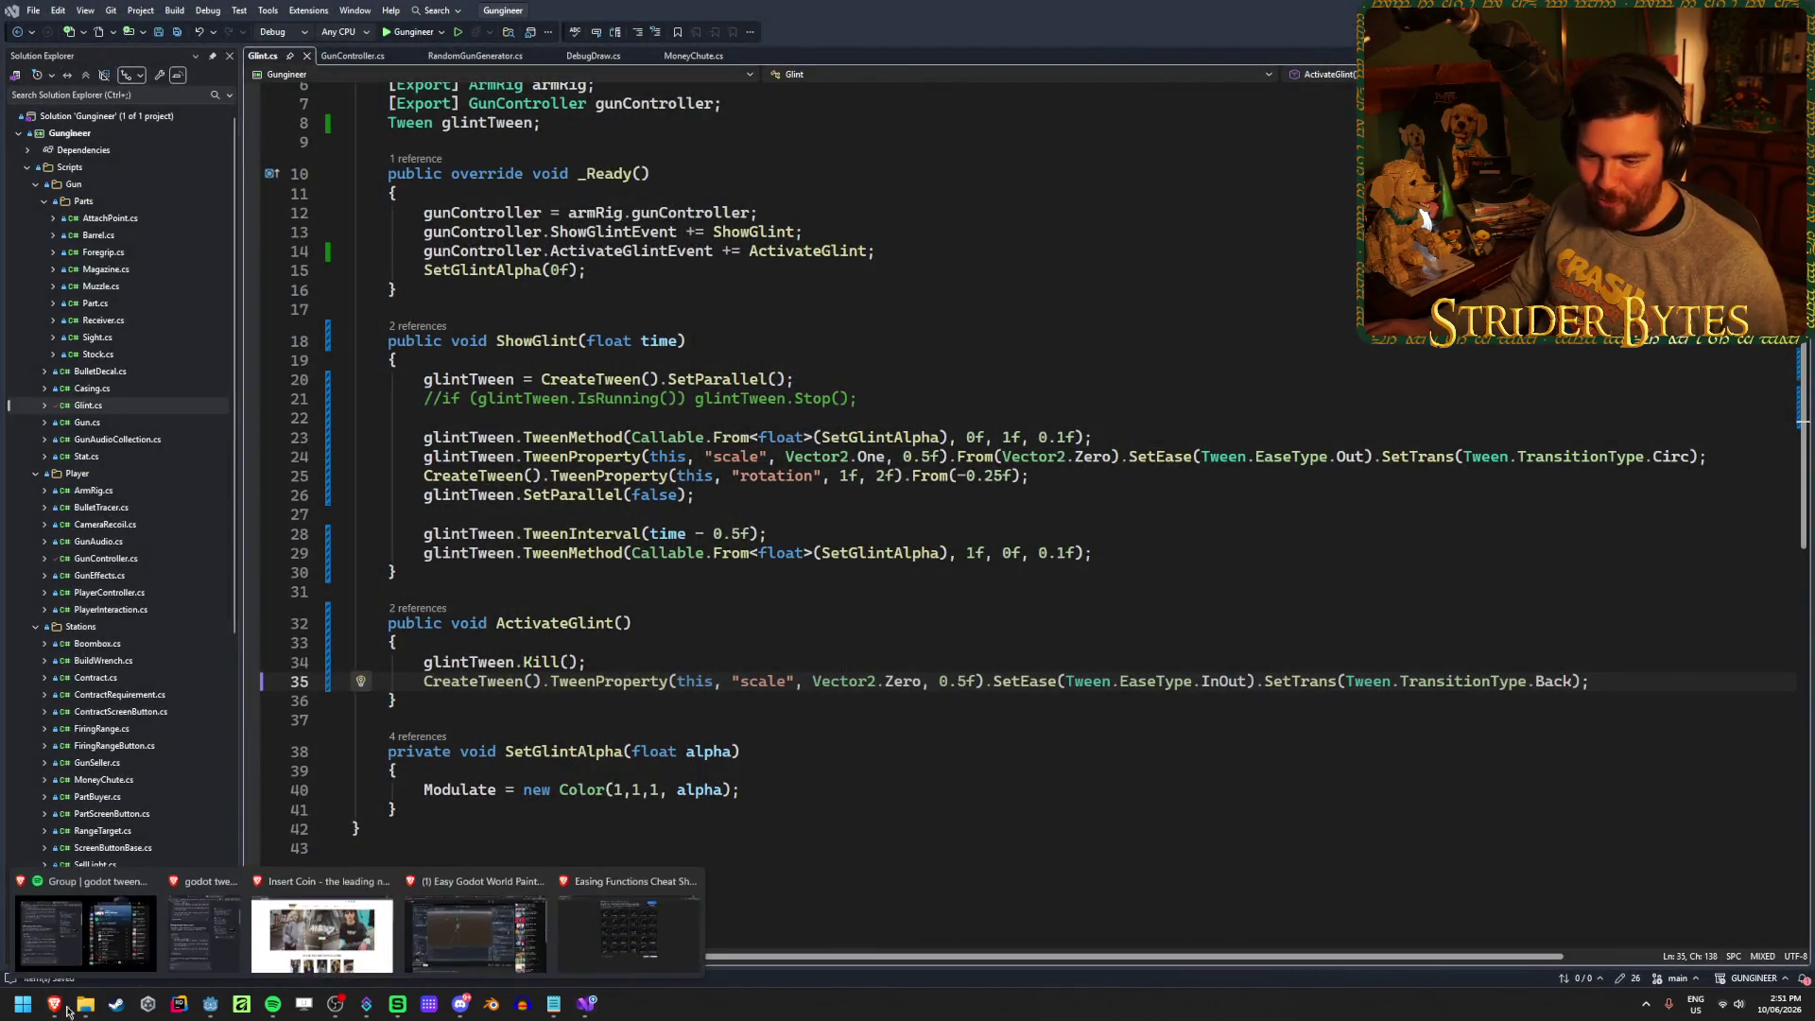
left_click(649, 912)
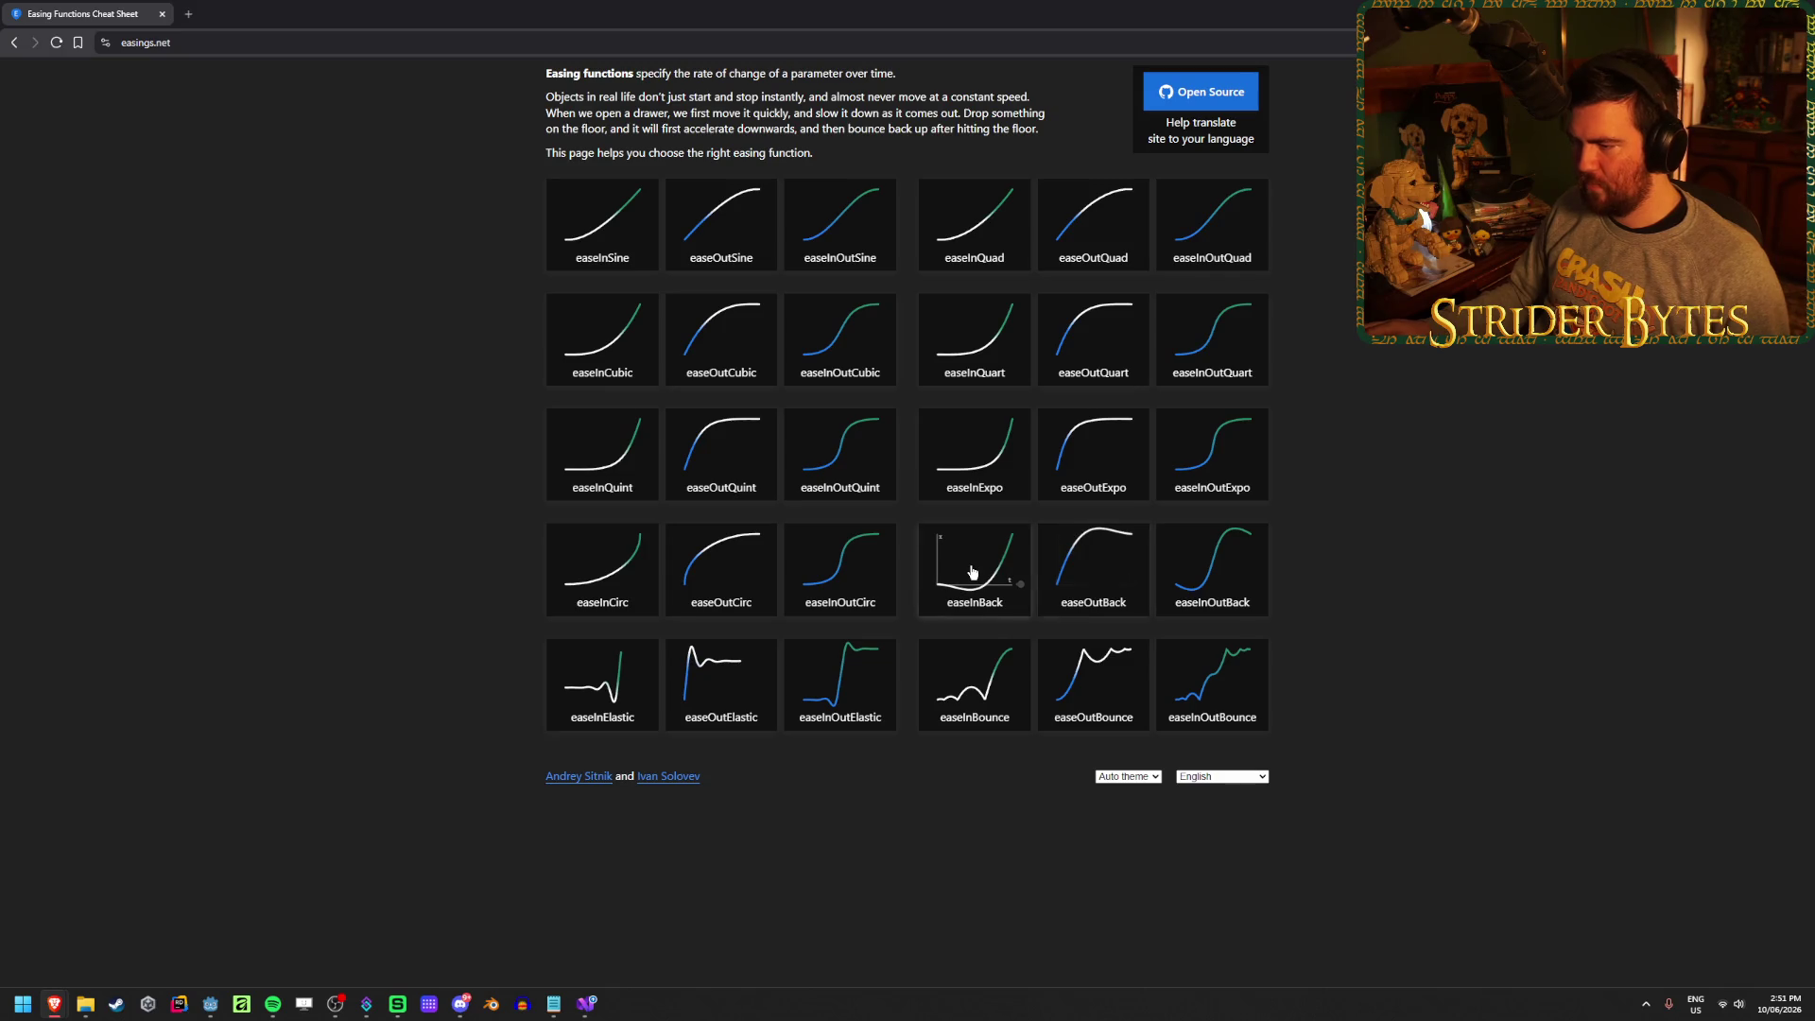
key("alt+Tab")
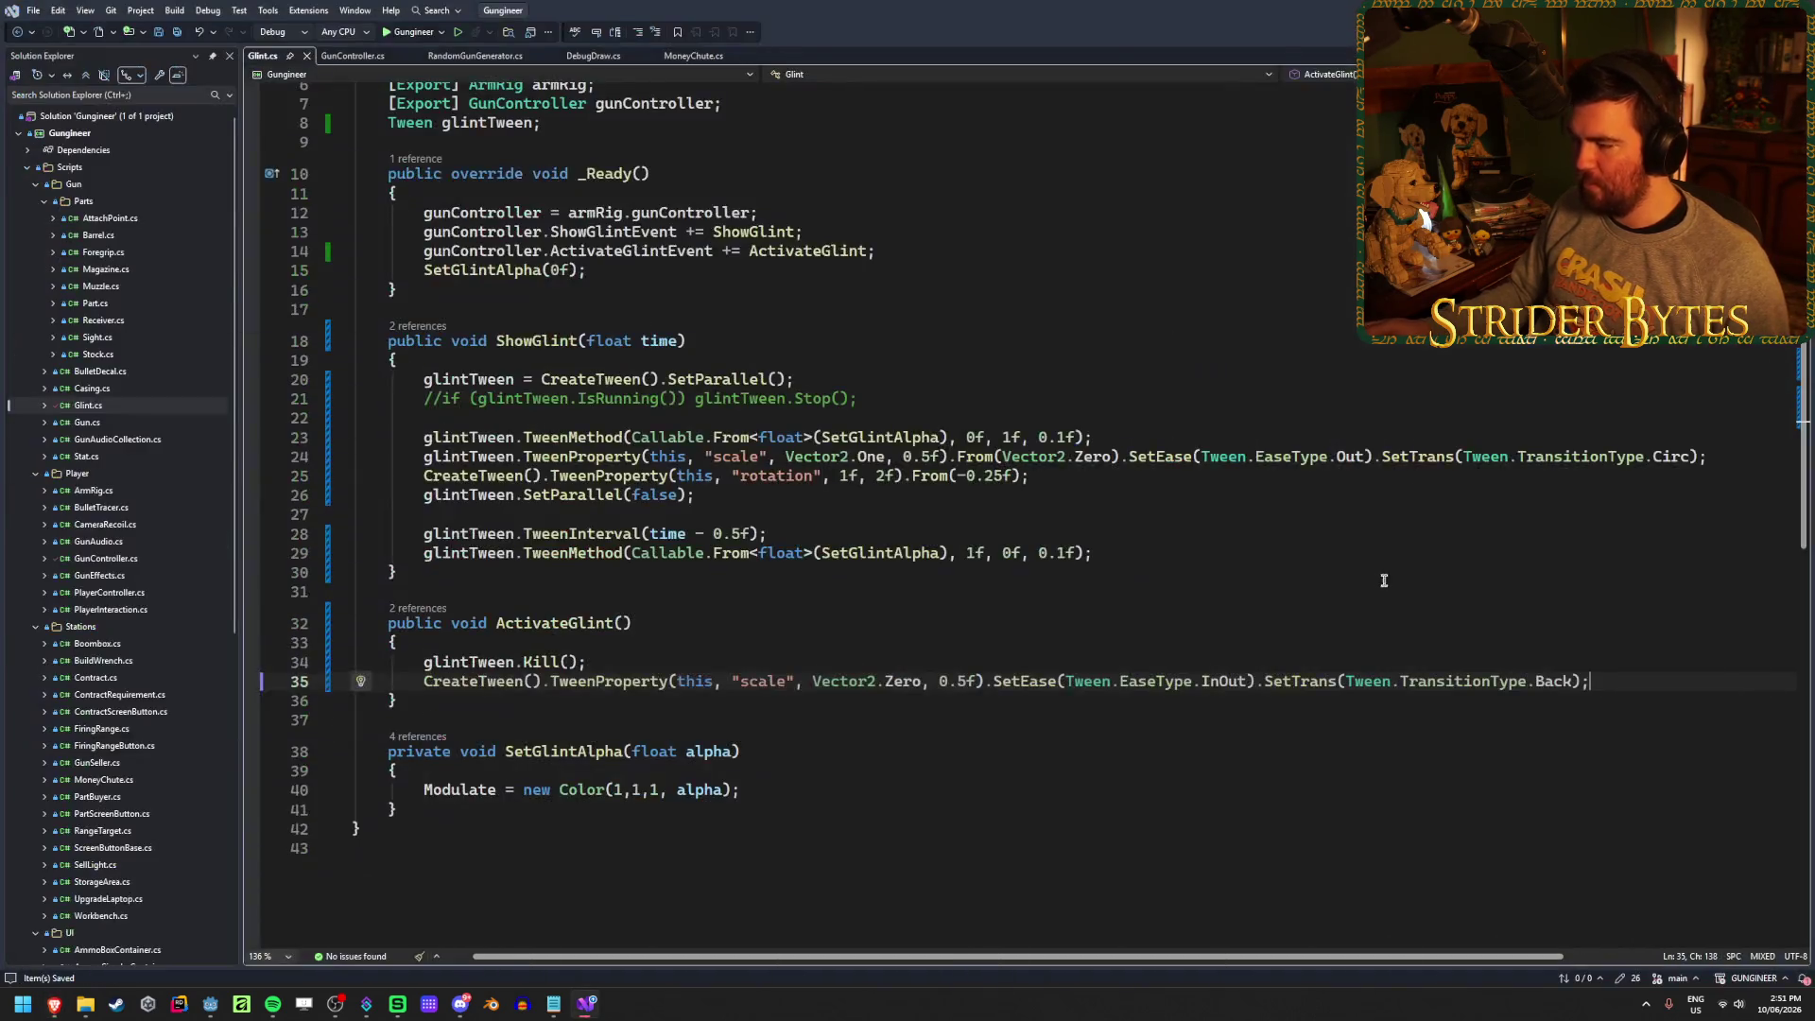
Change the line 35 scale tween's ease type from InOut to In and rebuild
double_click(1249, 681)
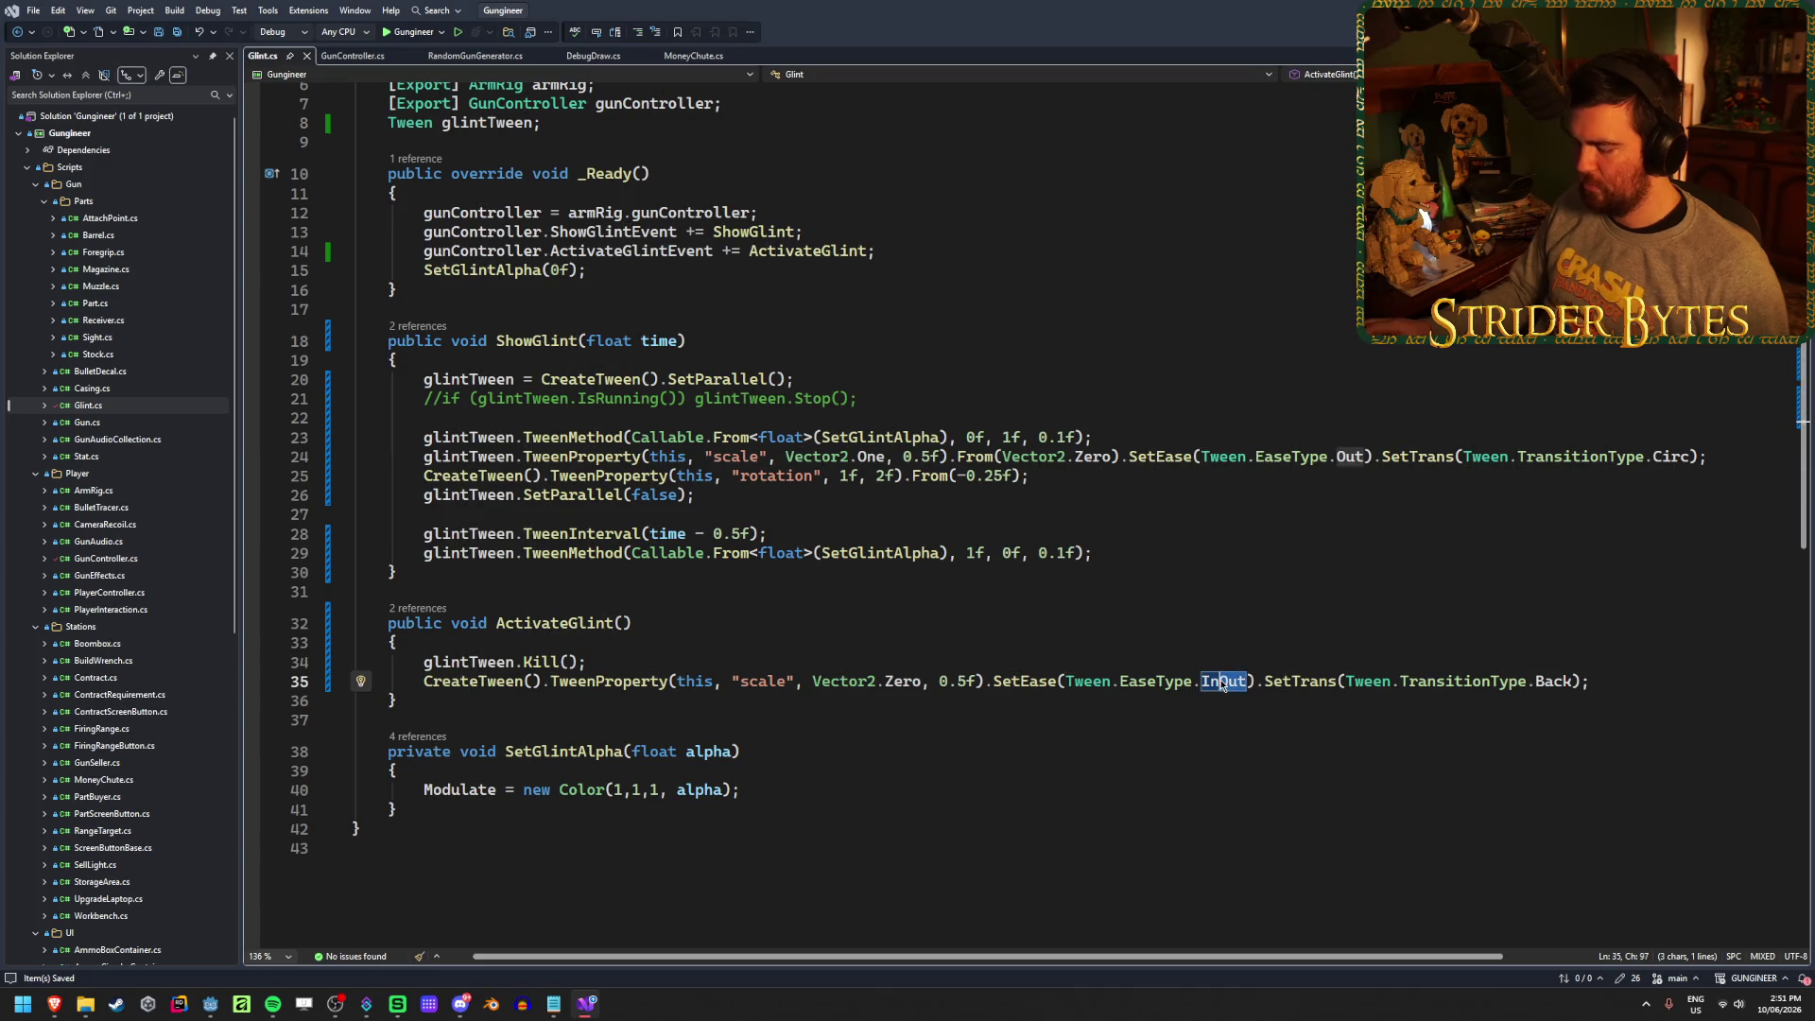
type("In")
key("alt+Tab")
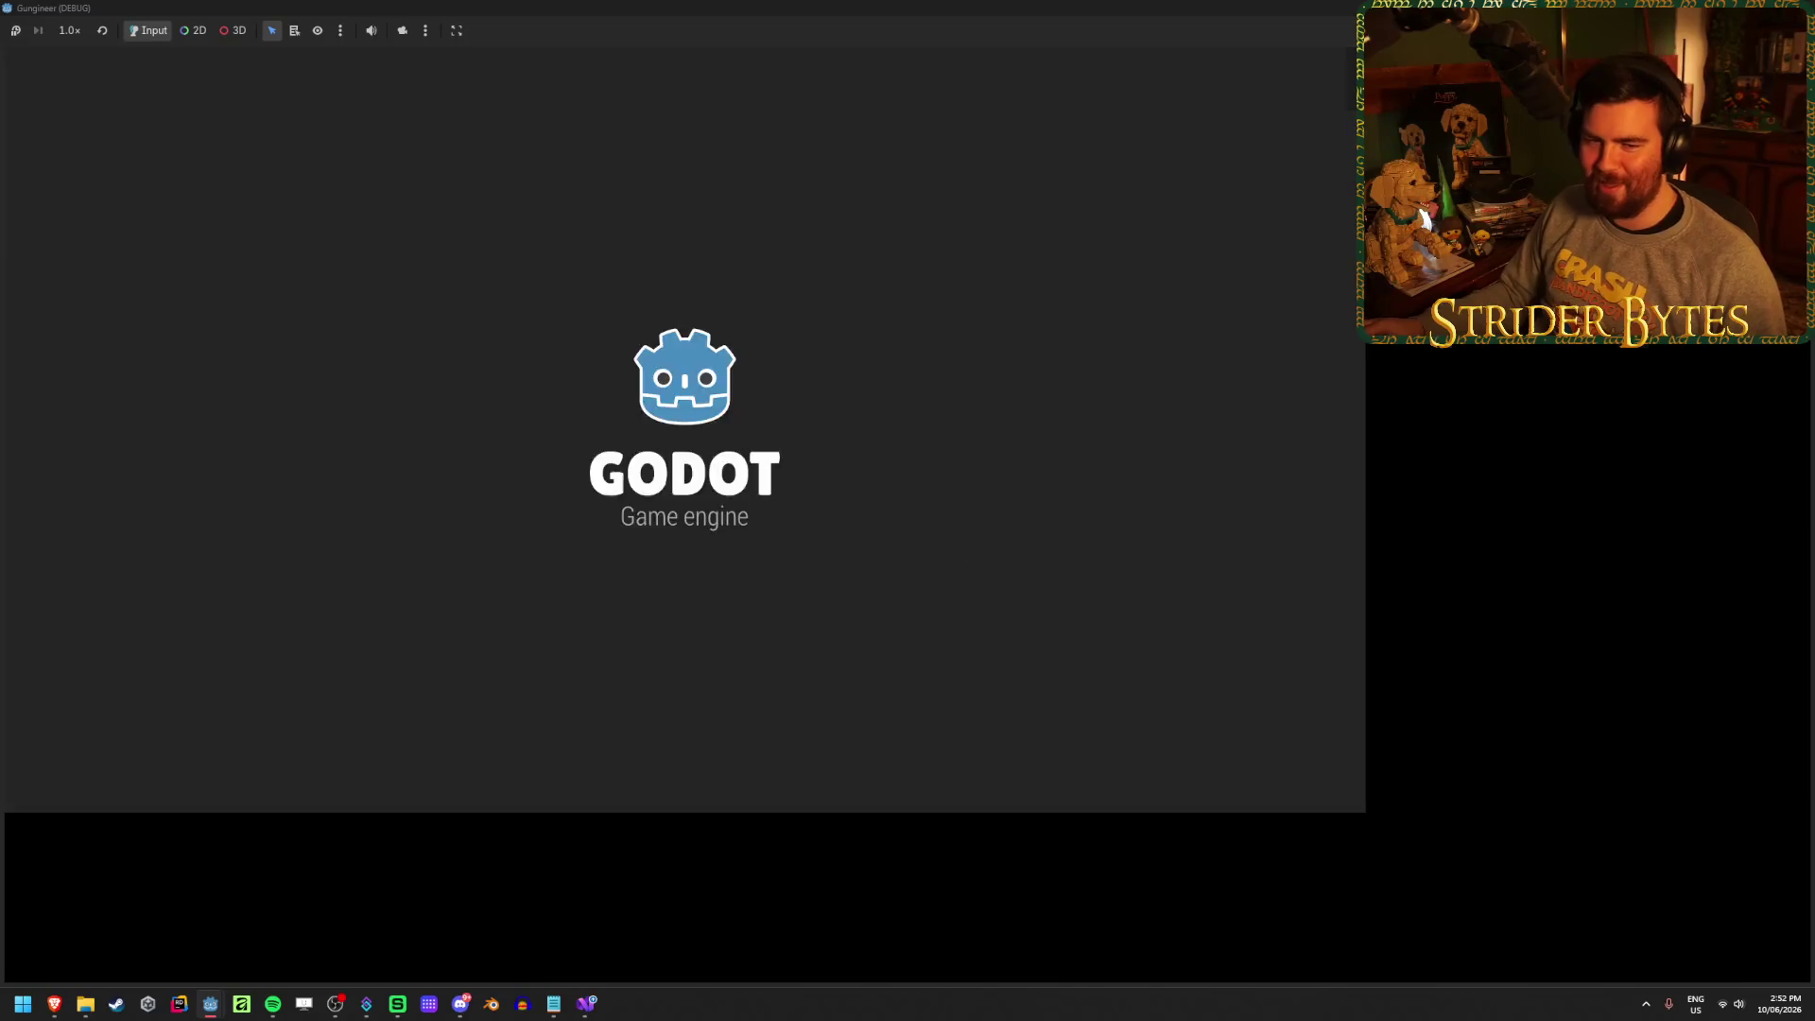
Cycle through weapons 1, 2 and 3 and fire the rifle to check the glint, then stop the game
key("1")
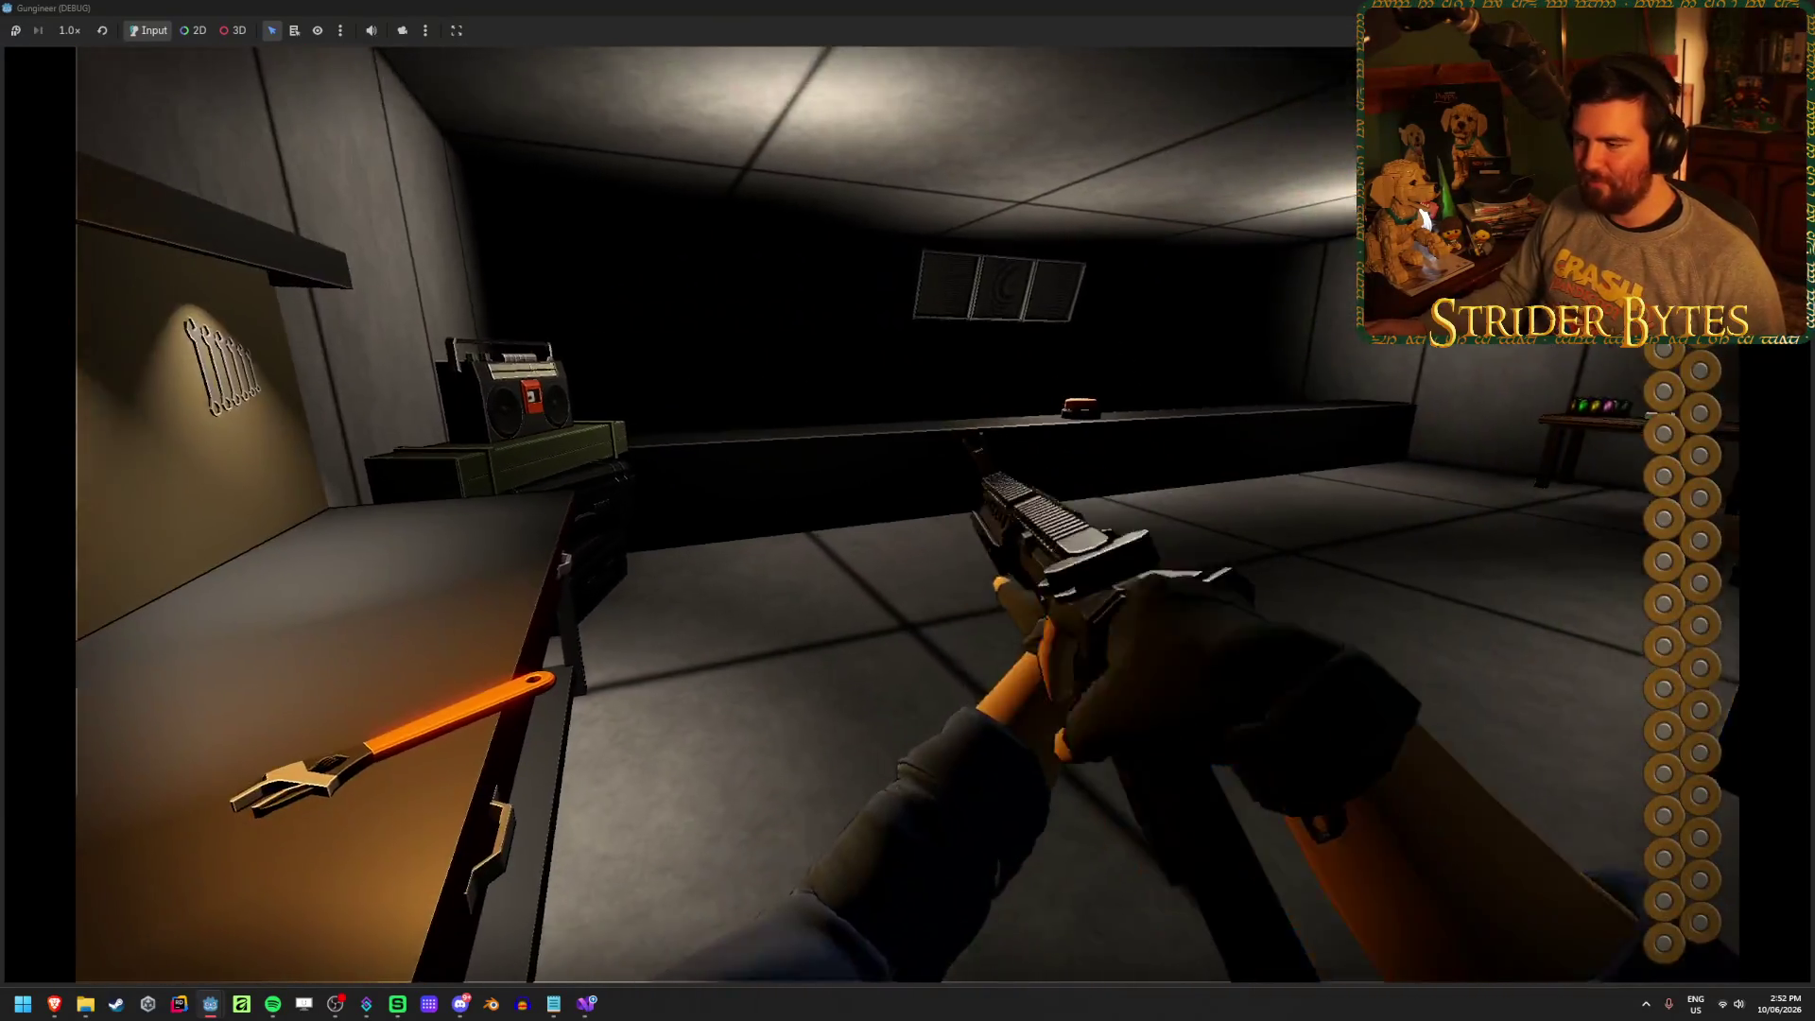
key("2")
left_click(907, 510)
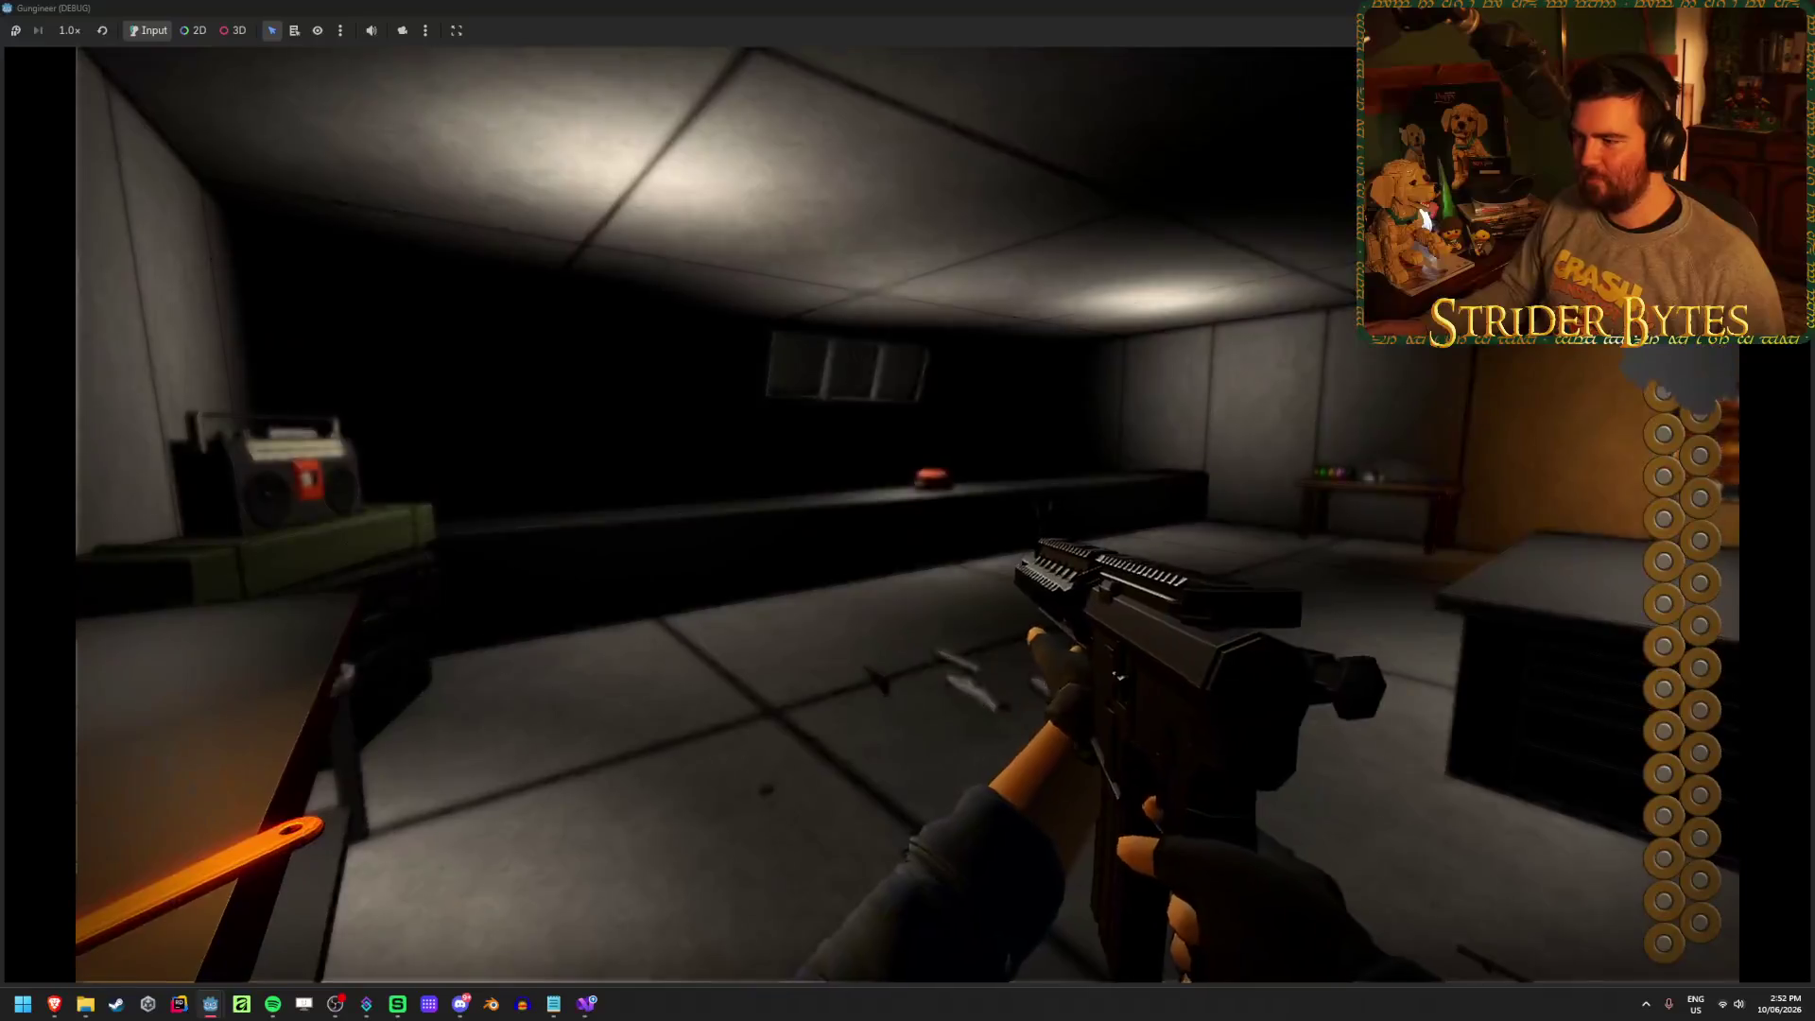
key("3")
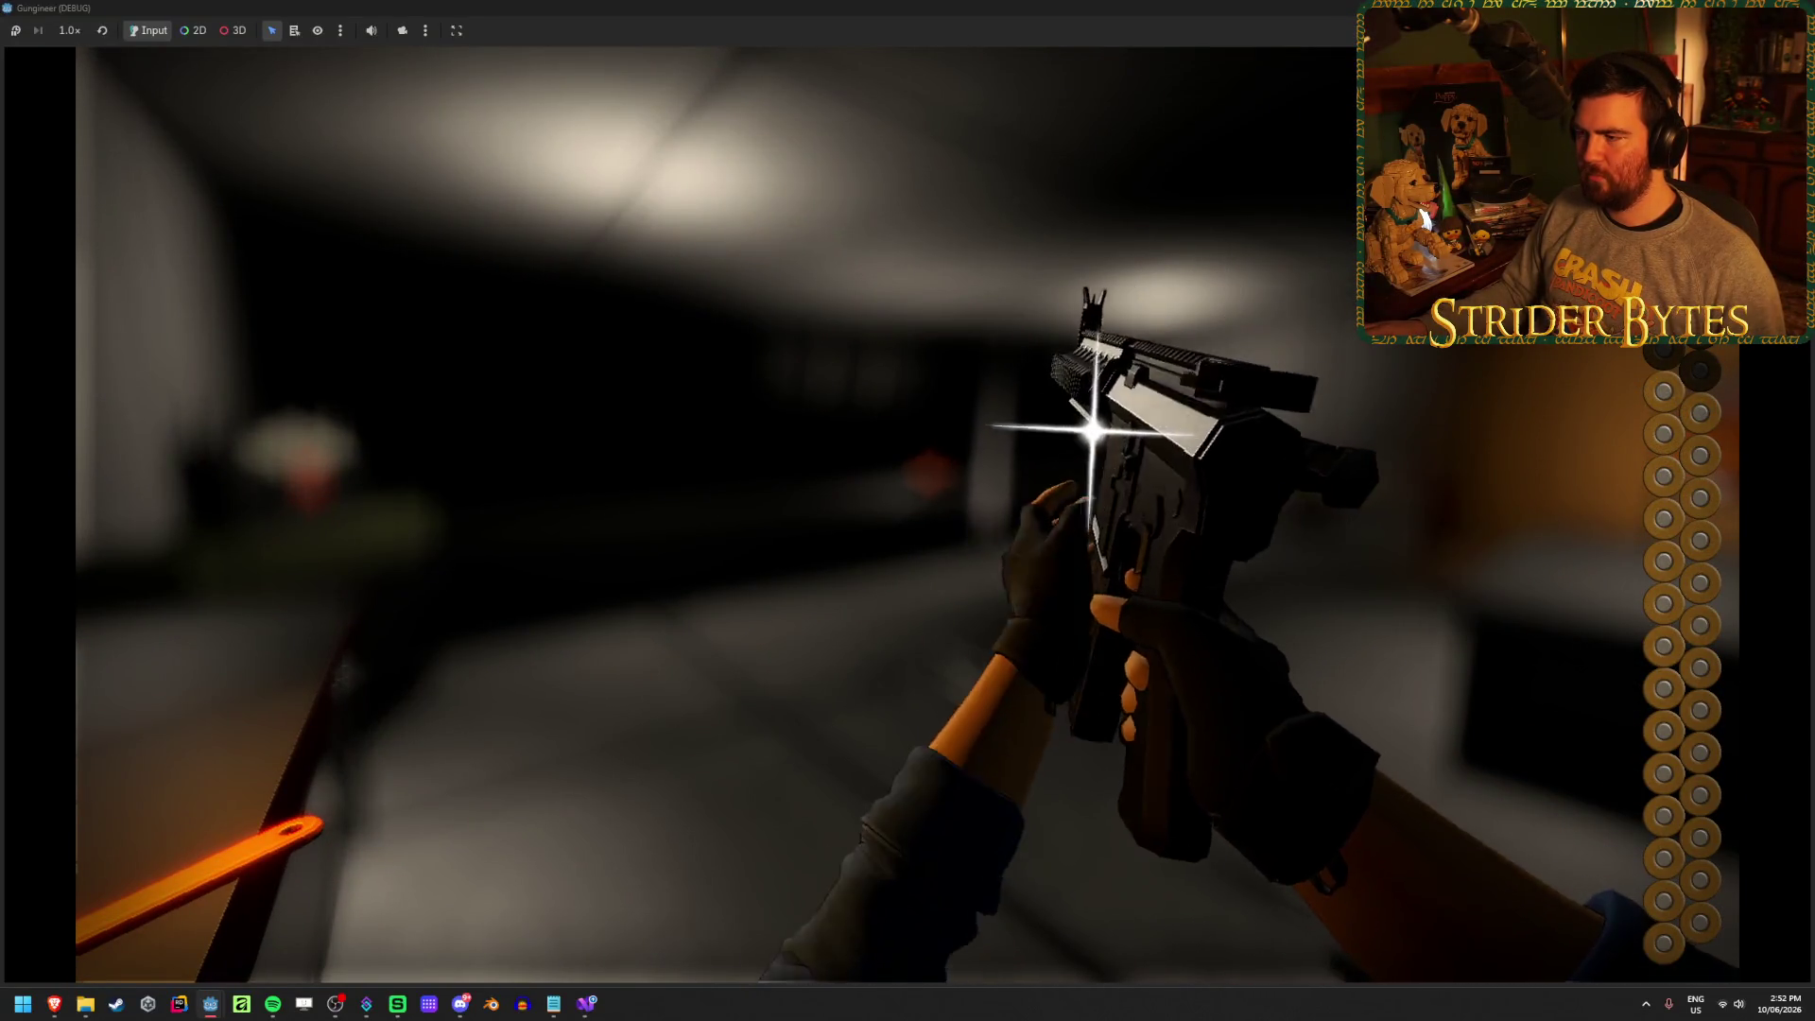
key("F8")
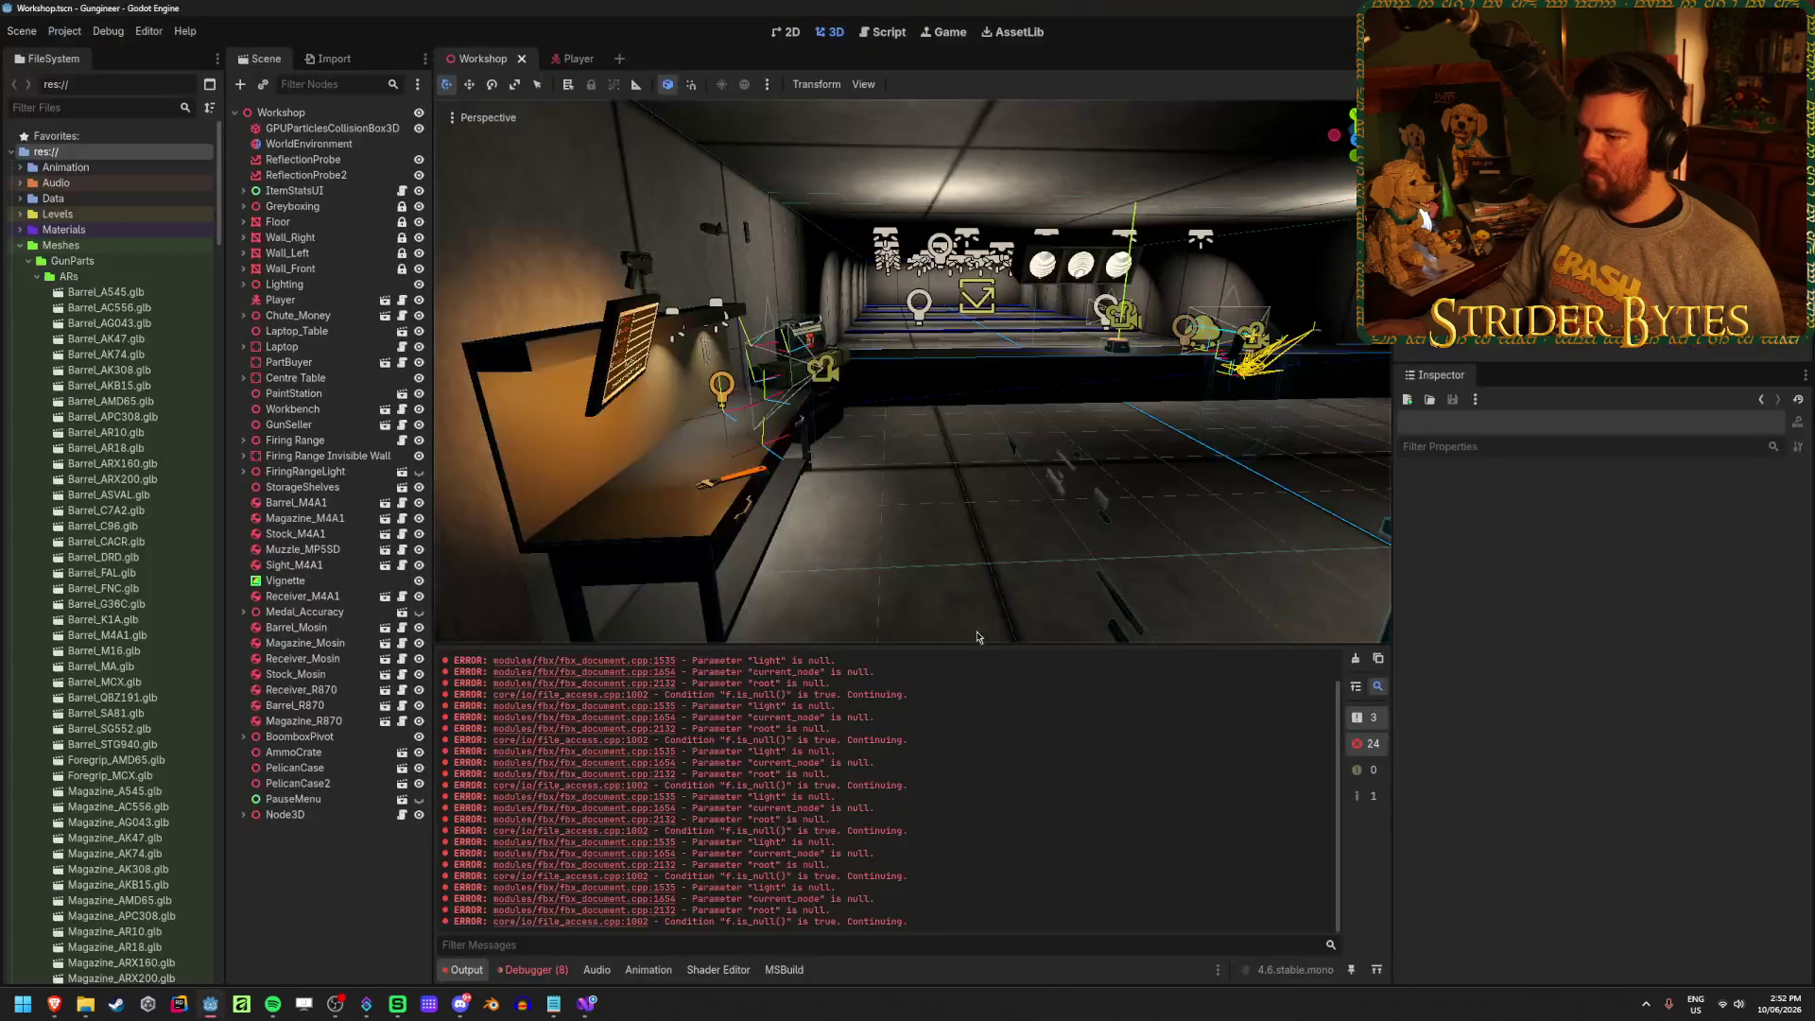
Review line 35's scale tween toward Vector2.Zero in Glint.cs
left_click(587, 1009)
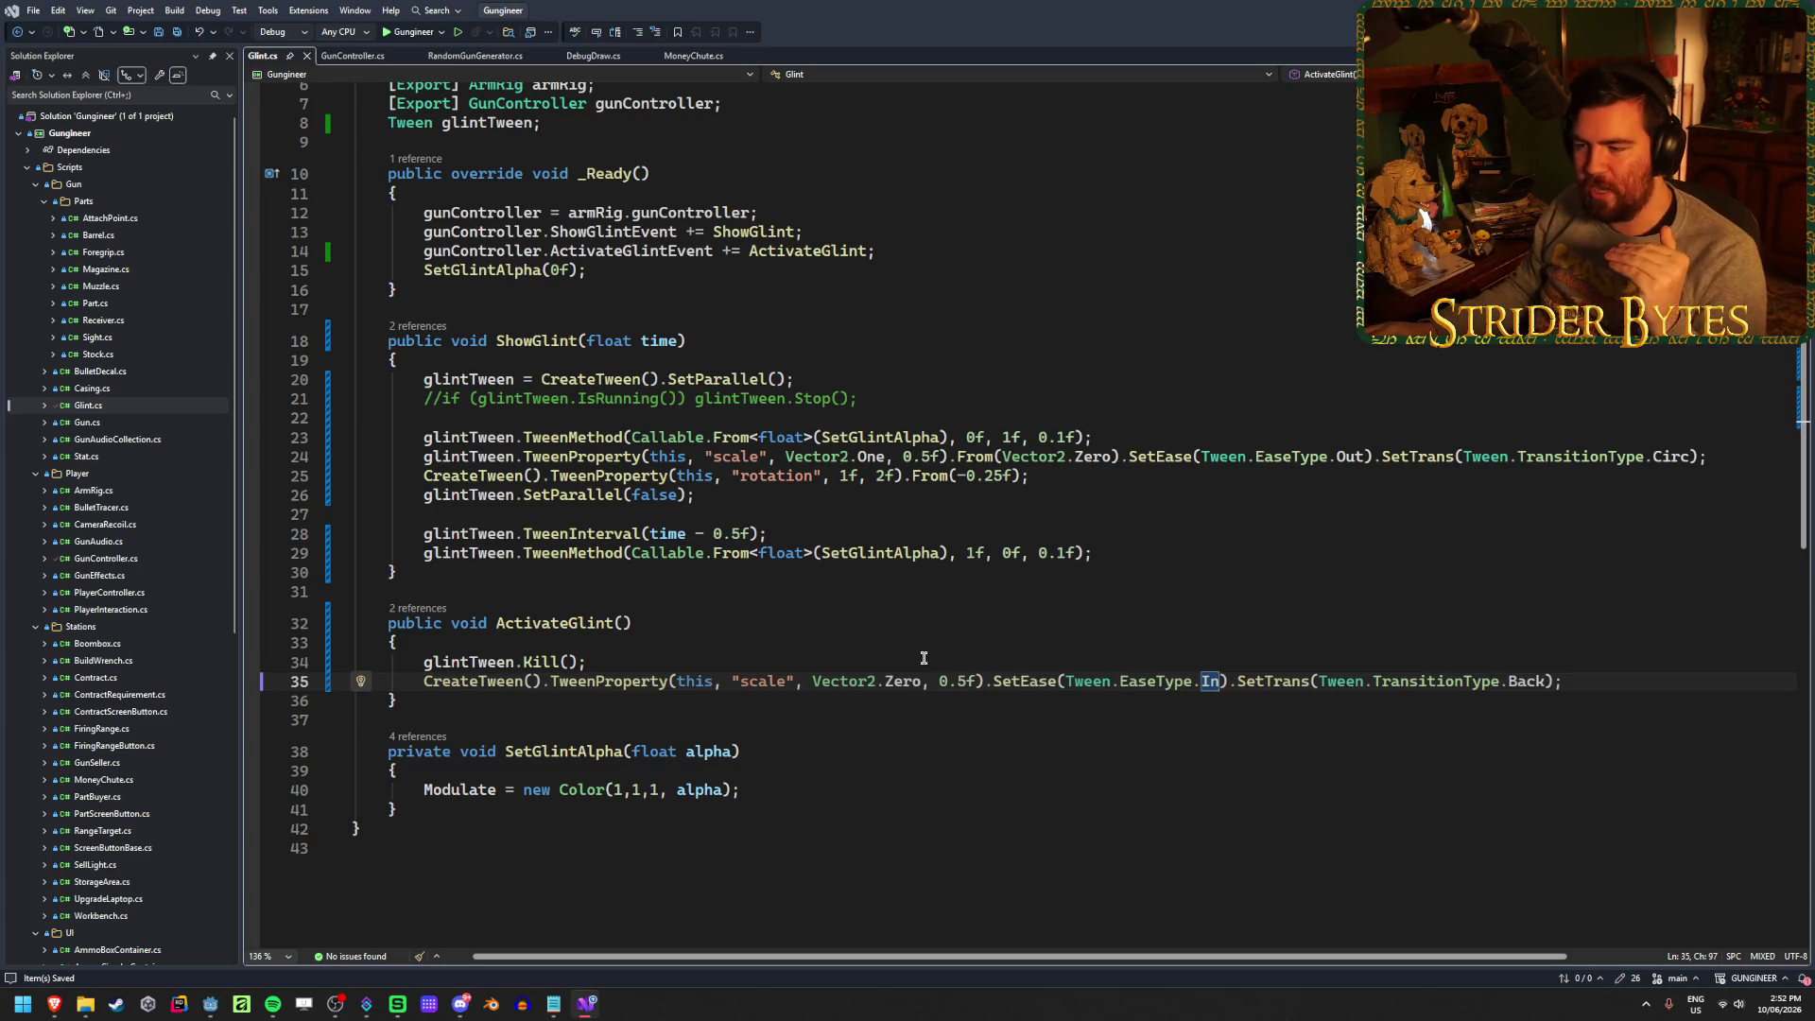
left_click_drag(920, 680, 808, 695)
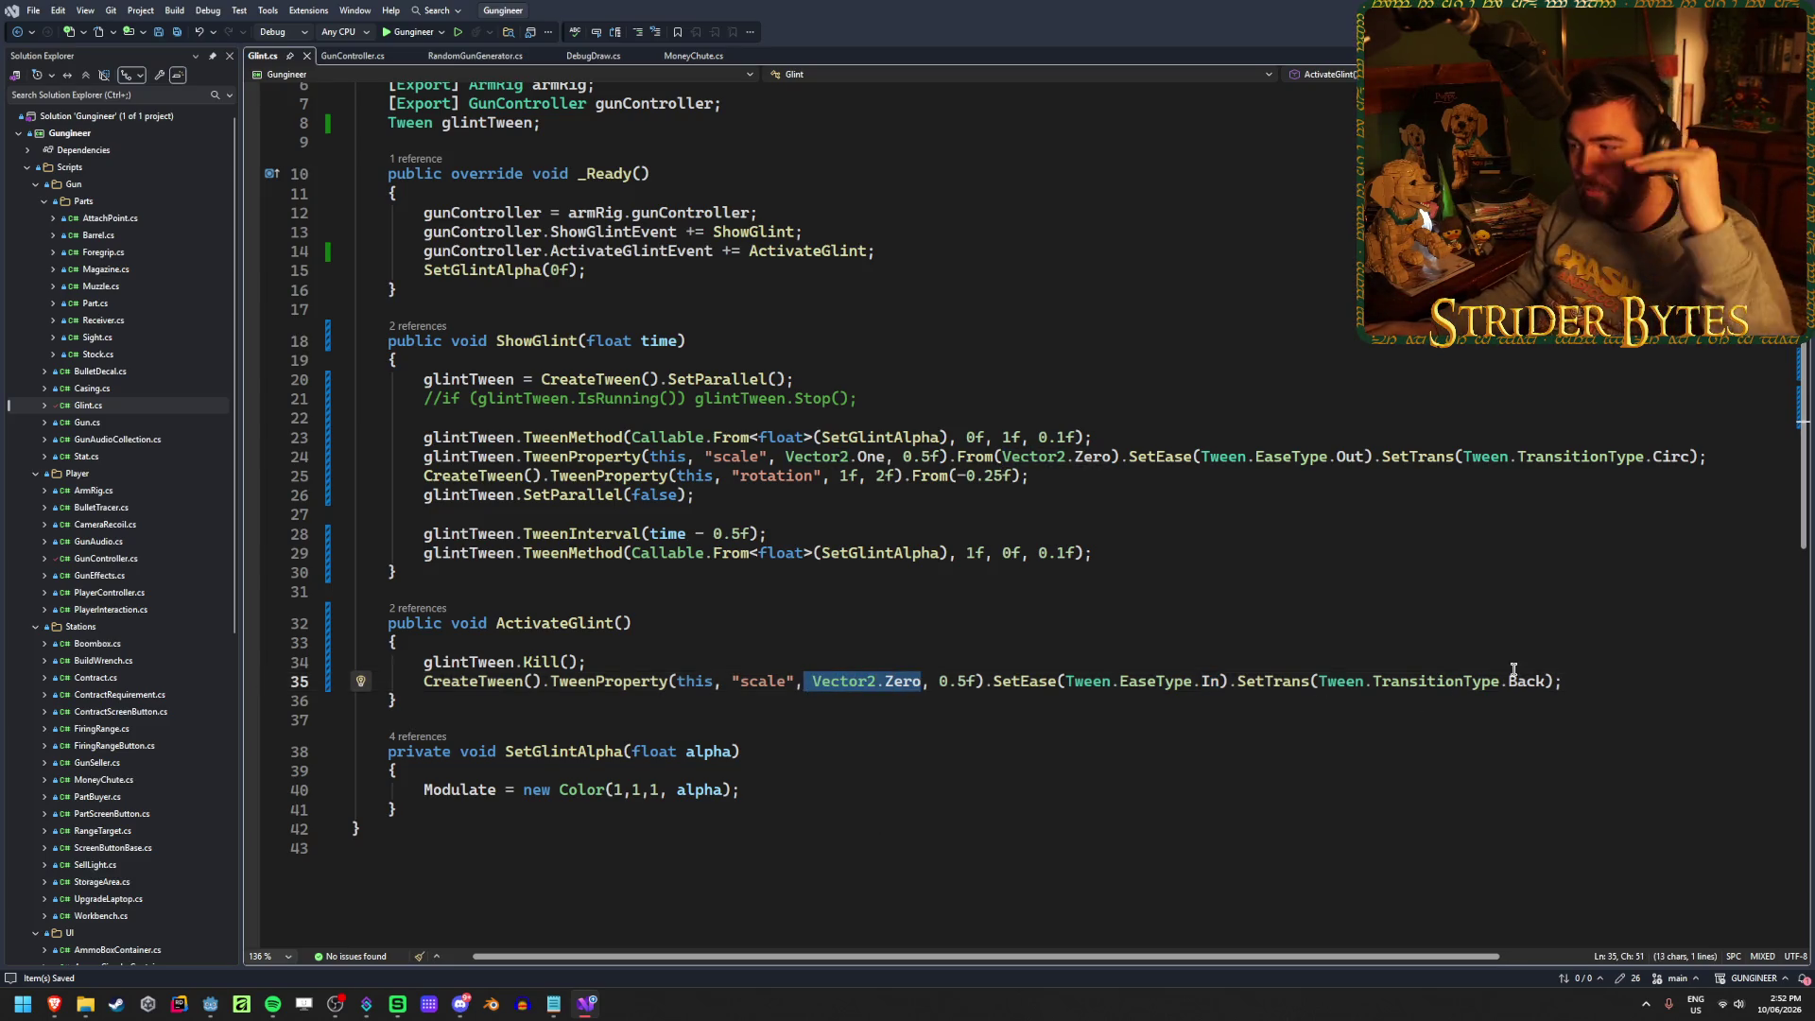
key("End")
From the easings.net cheat sheet, search 'tween' in a new tab and view the Godot Tween guide
mouse_move(53, 1004)
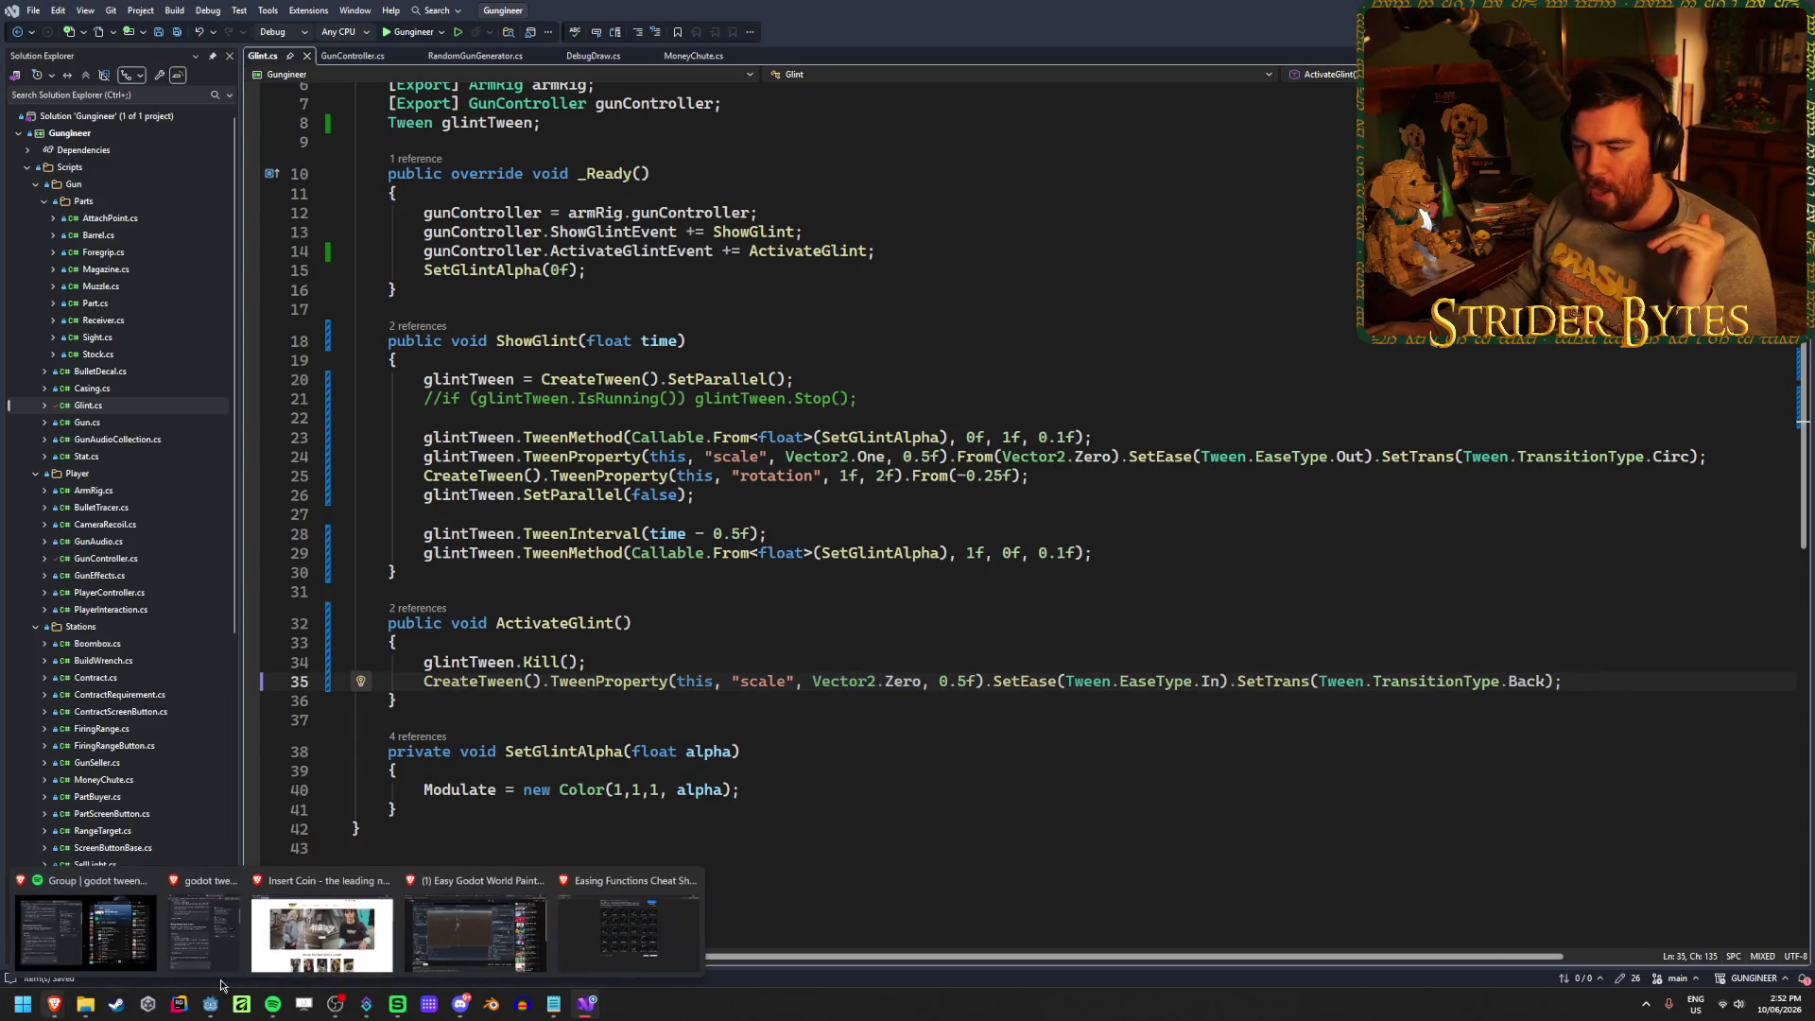
left_click(612, 901)
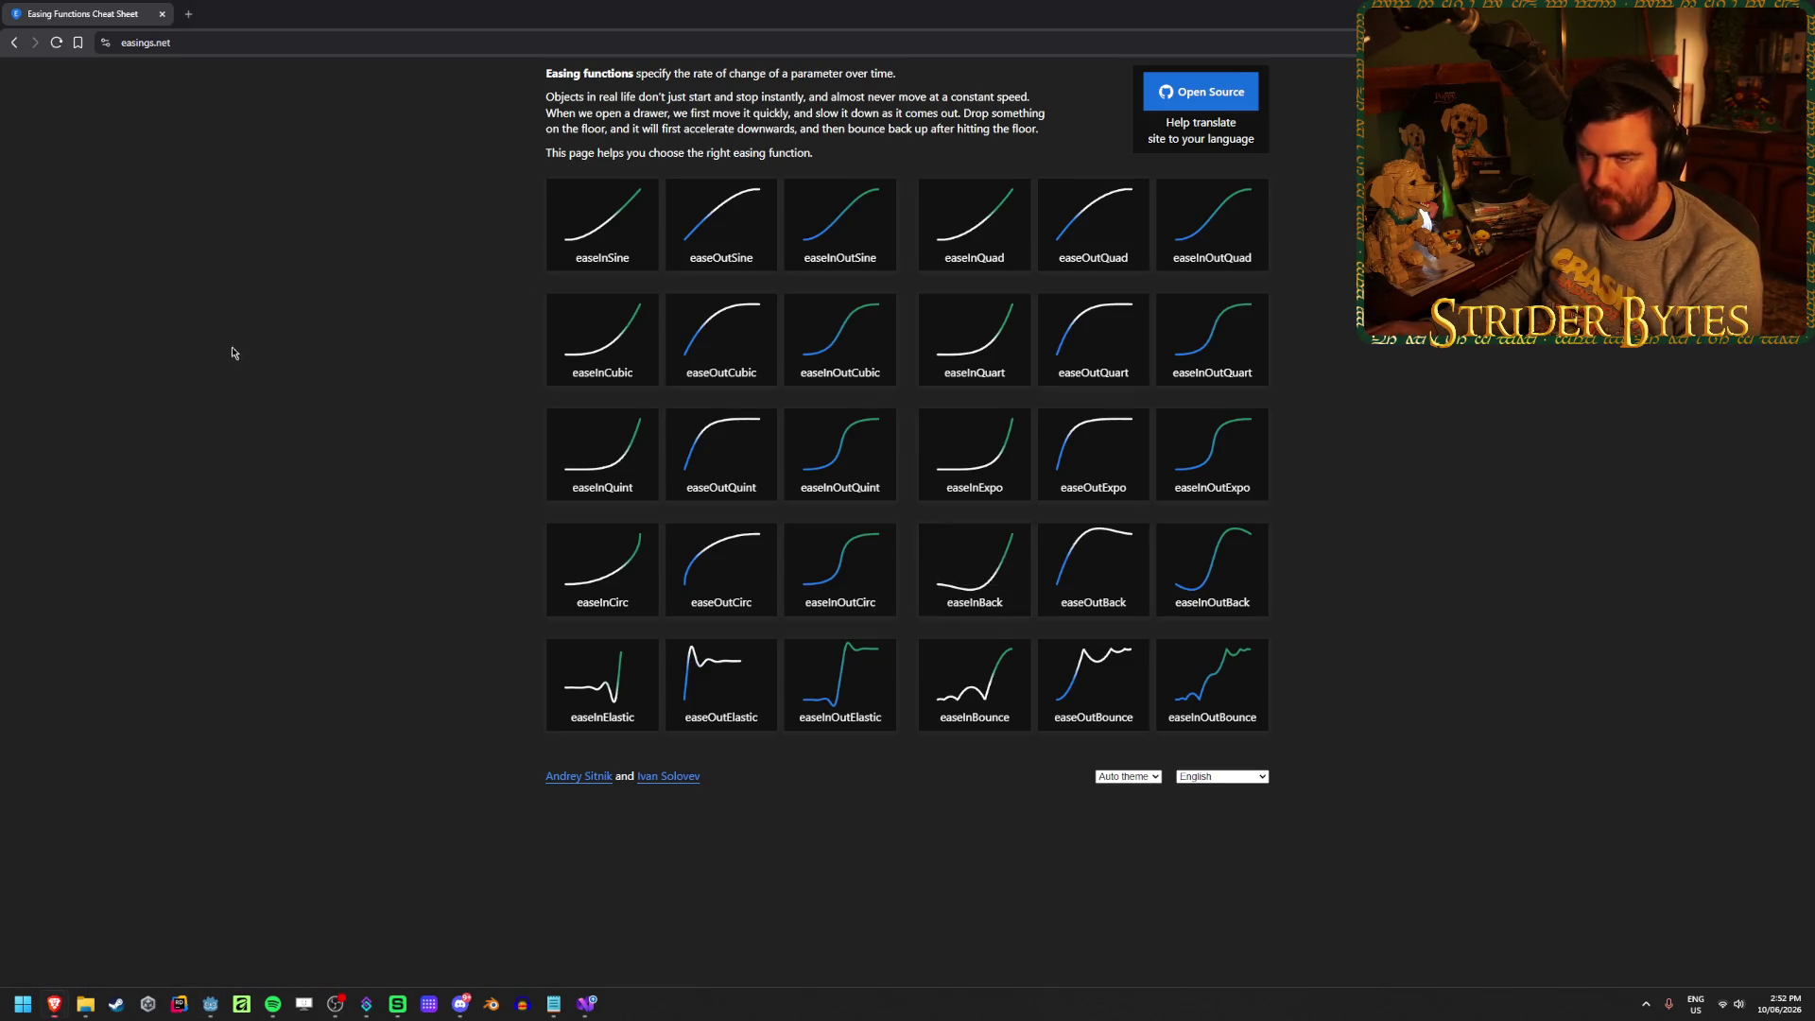
left_click(186, 9)
type("tween")
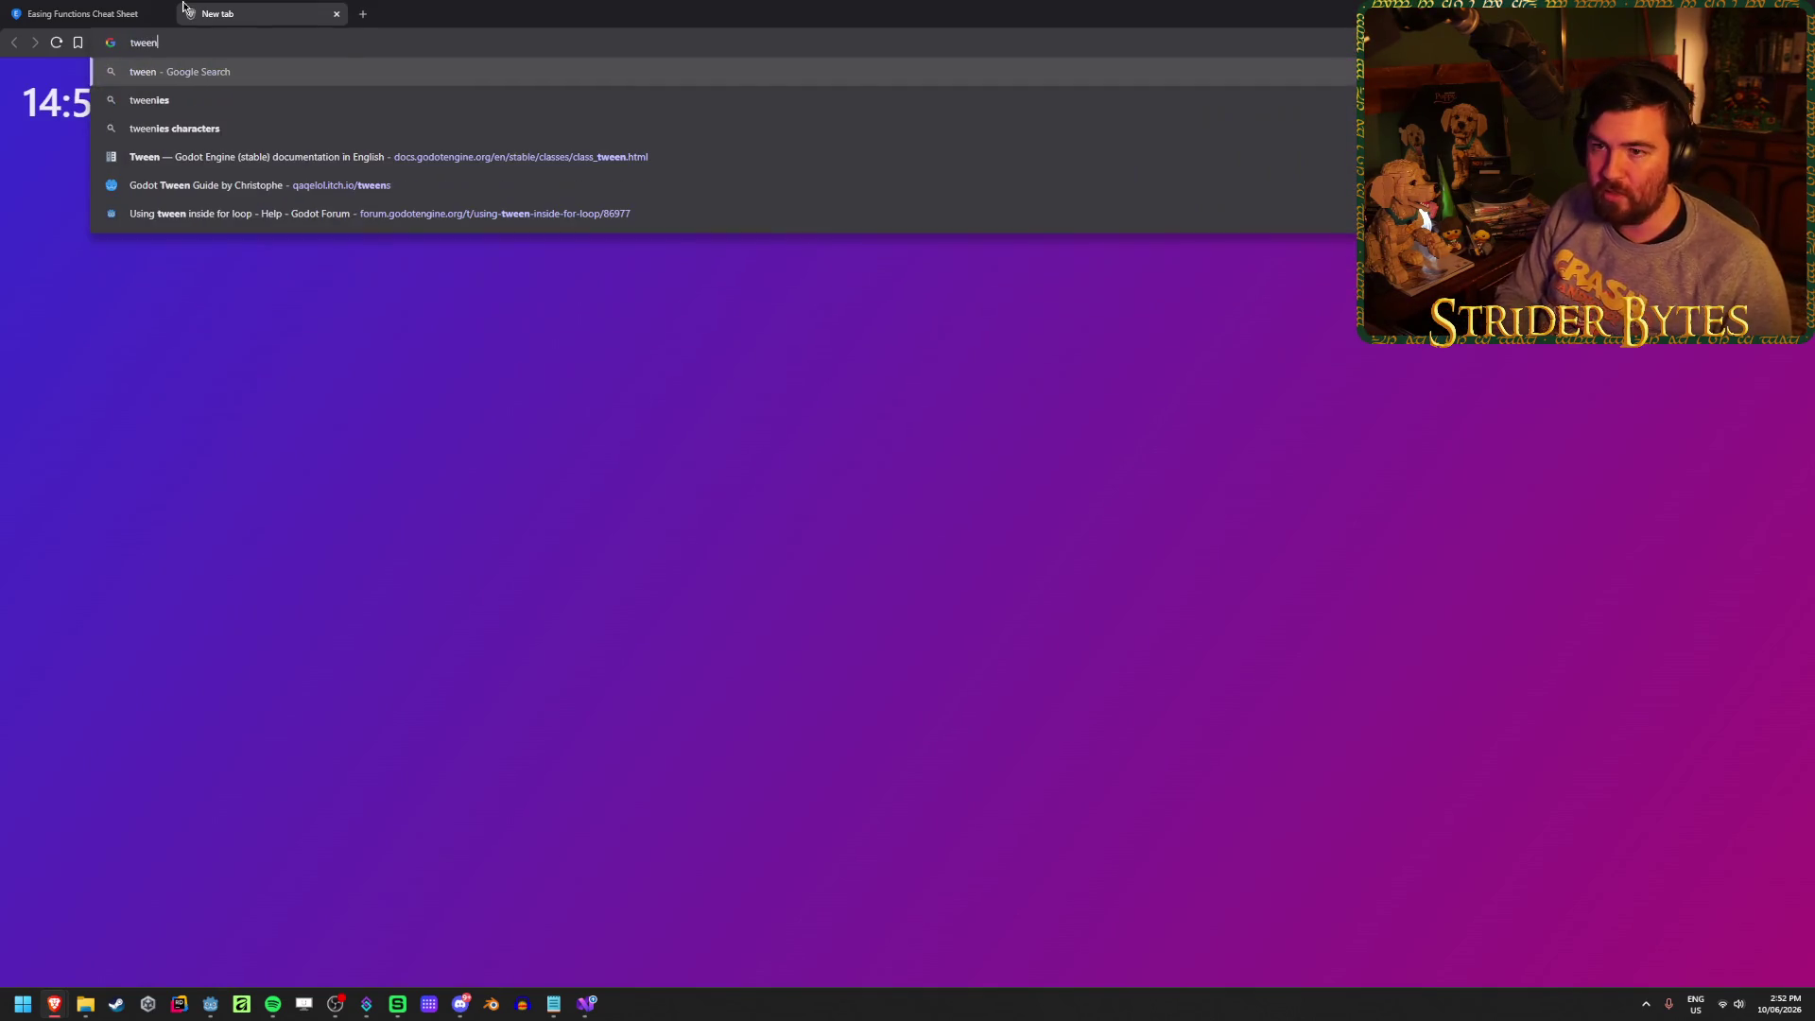
key("Down")
key("Down")
key("Down")
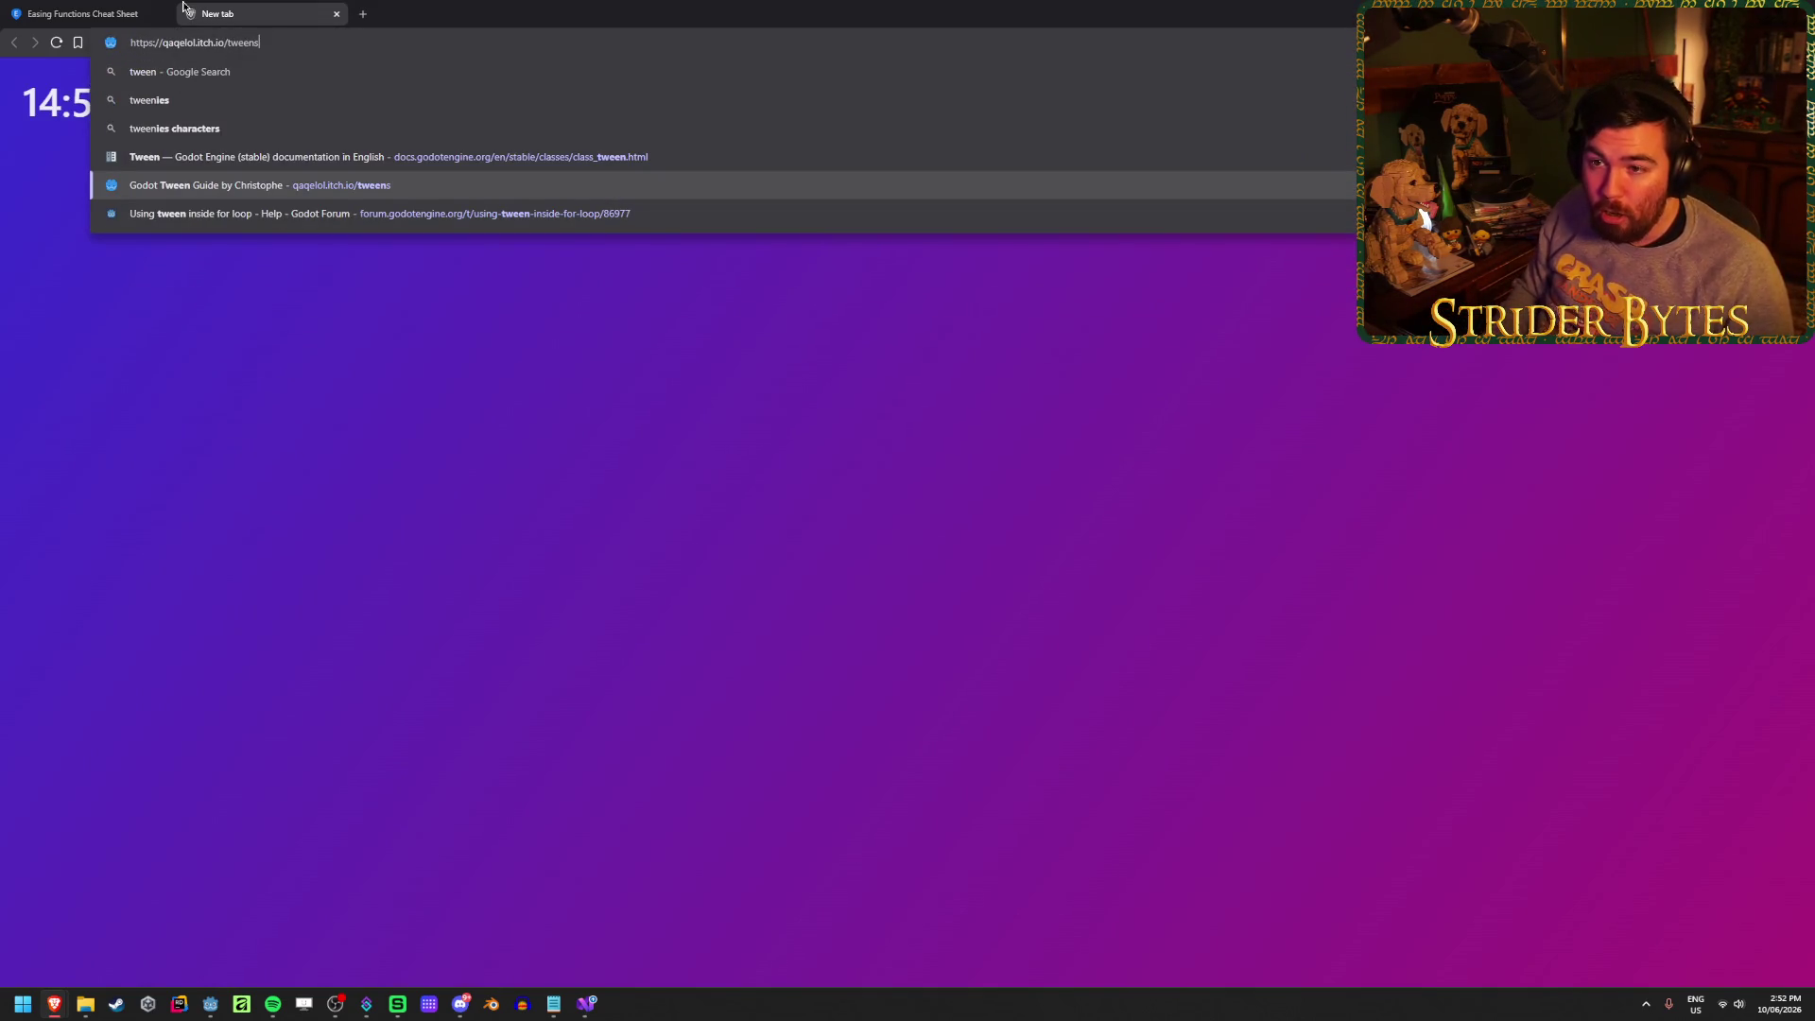
key("Return")
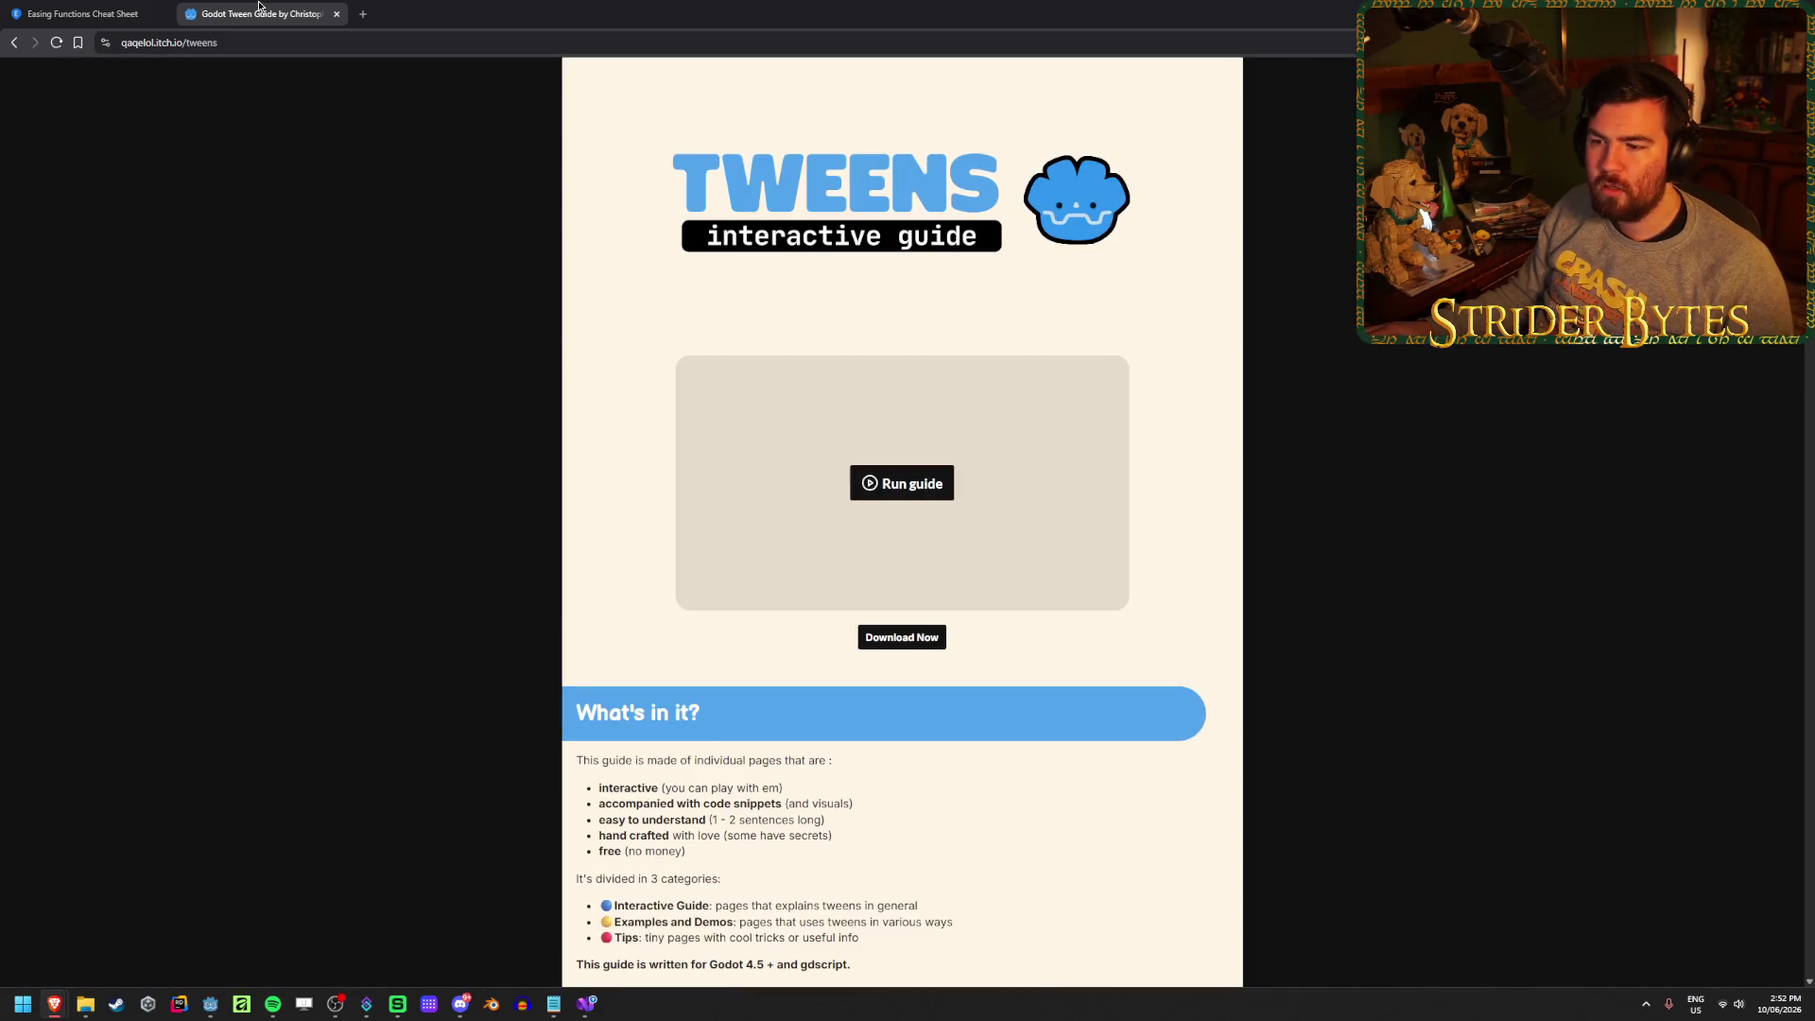
scroll(858, 502, "down", 3)
scroll(571, 639, "up", 3)
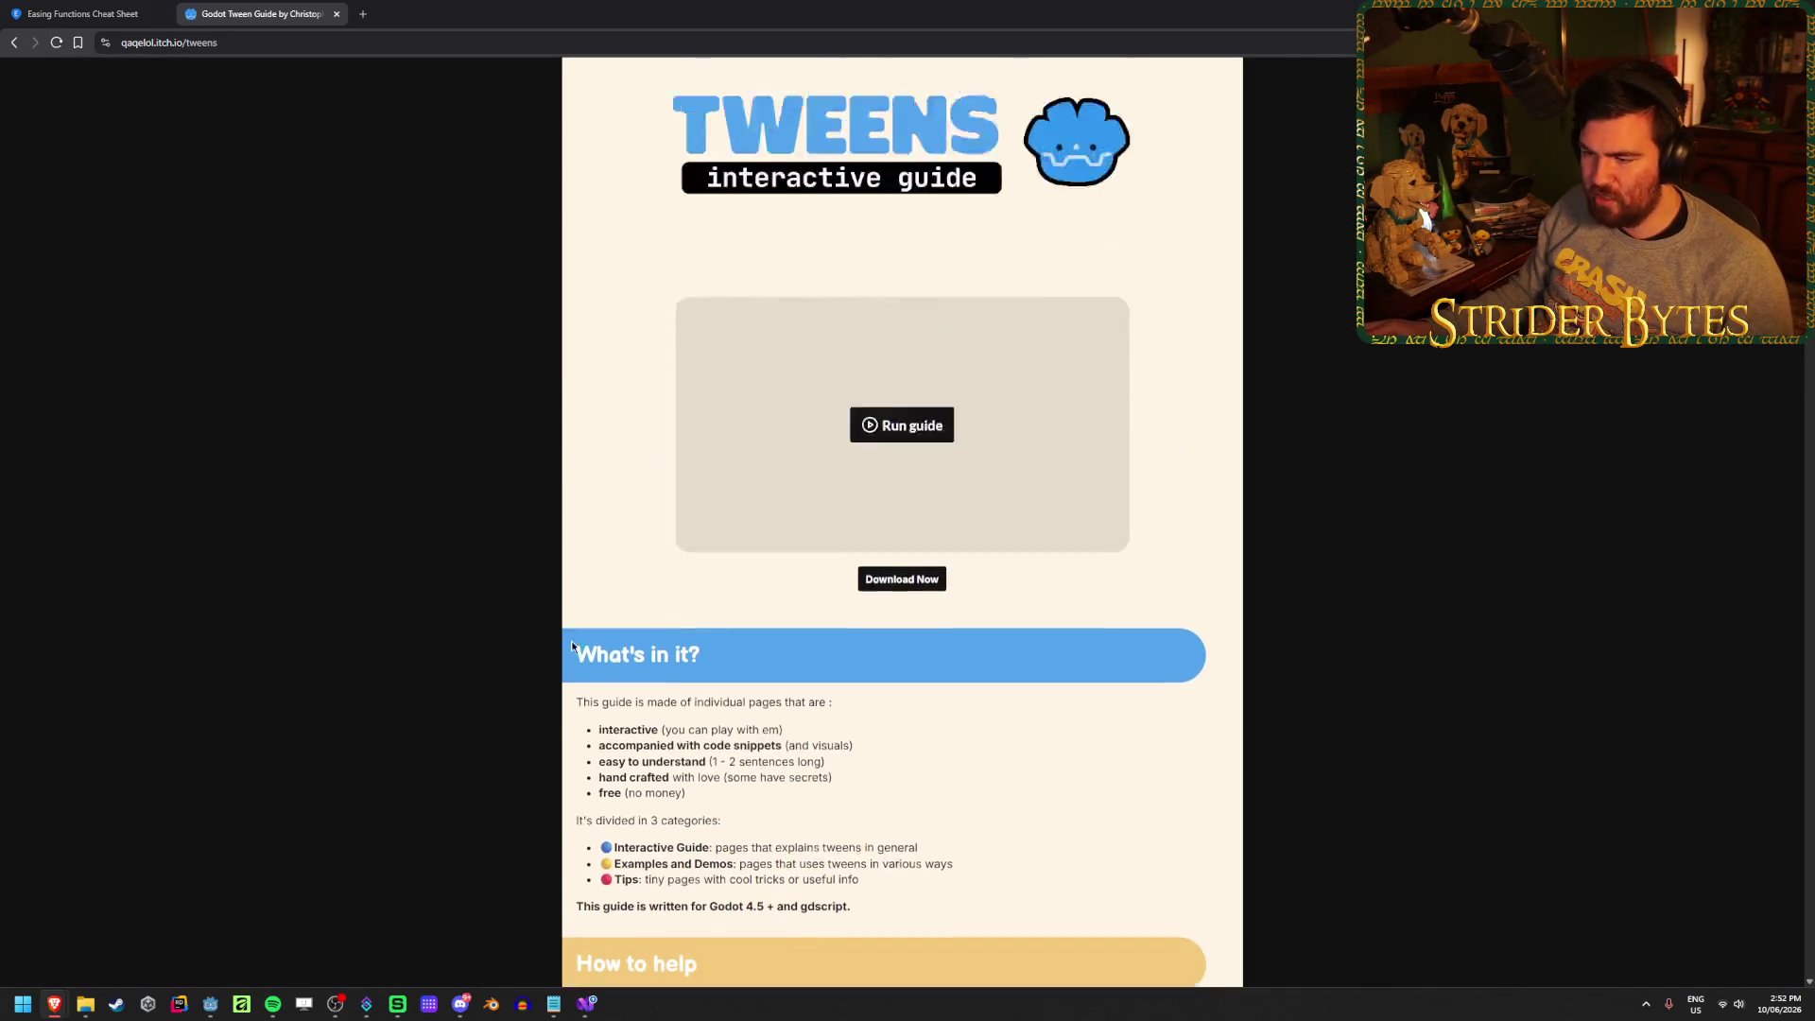
Search 'twee' again and open the Godot Tween class documentation page
left_click(296, 43)
type("twee")
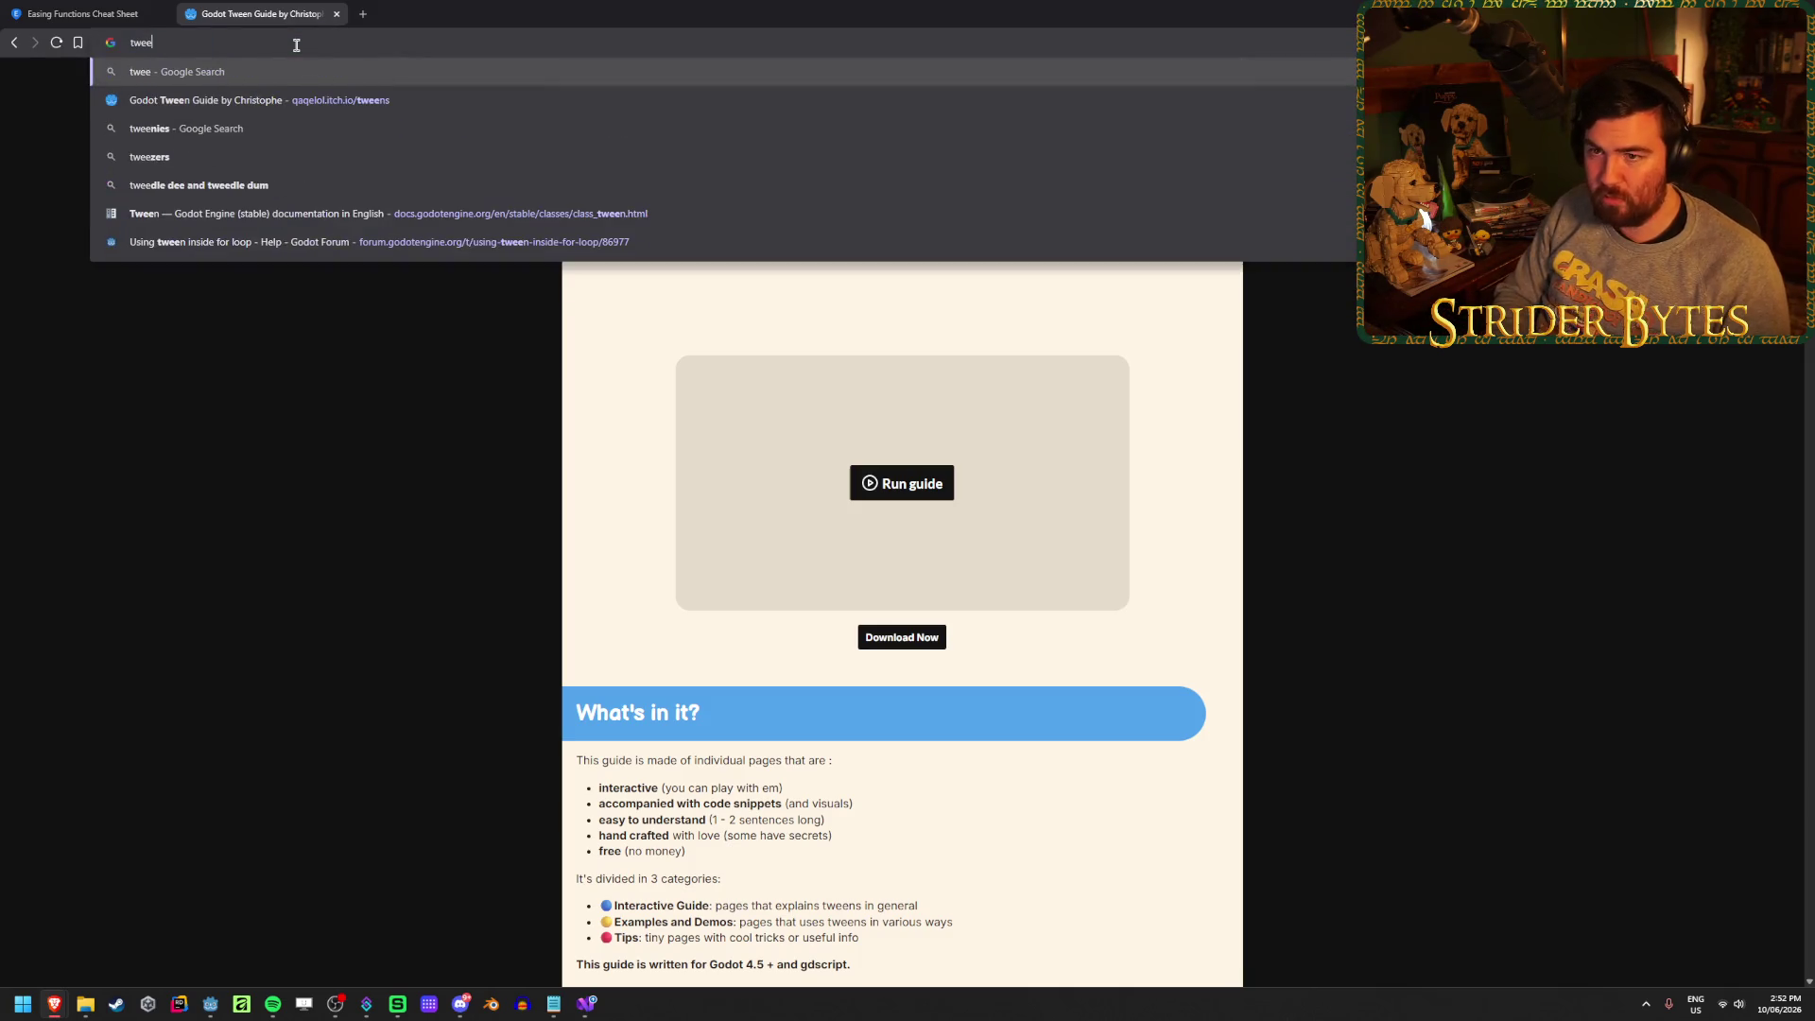
key("Down")
key("Down")
key("Down")
key("Return")
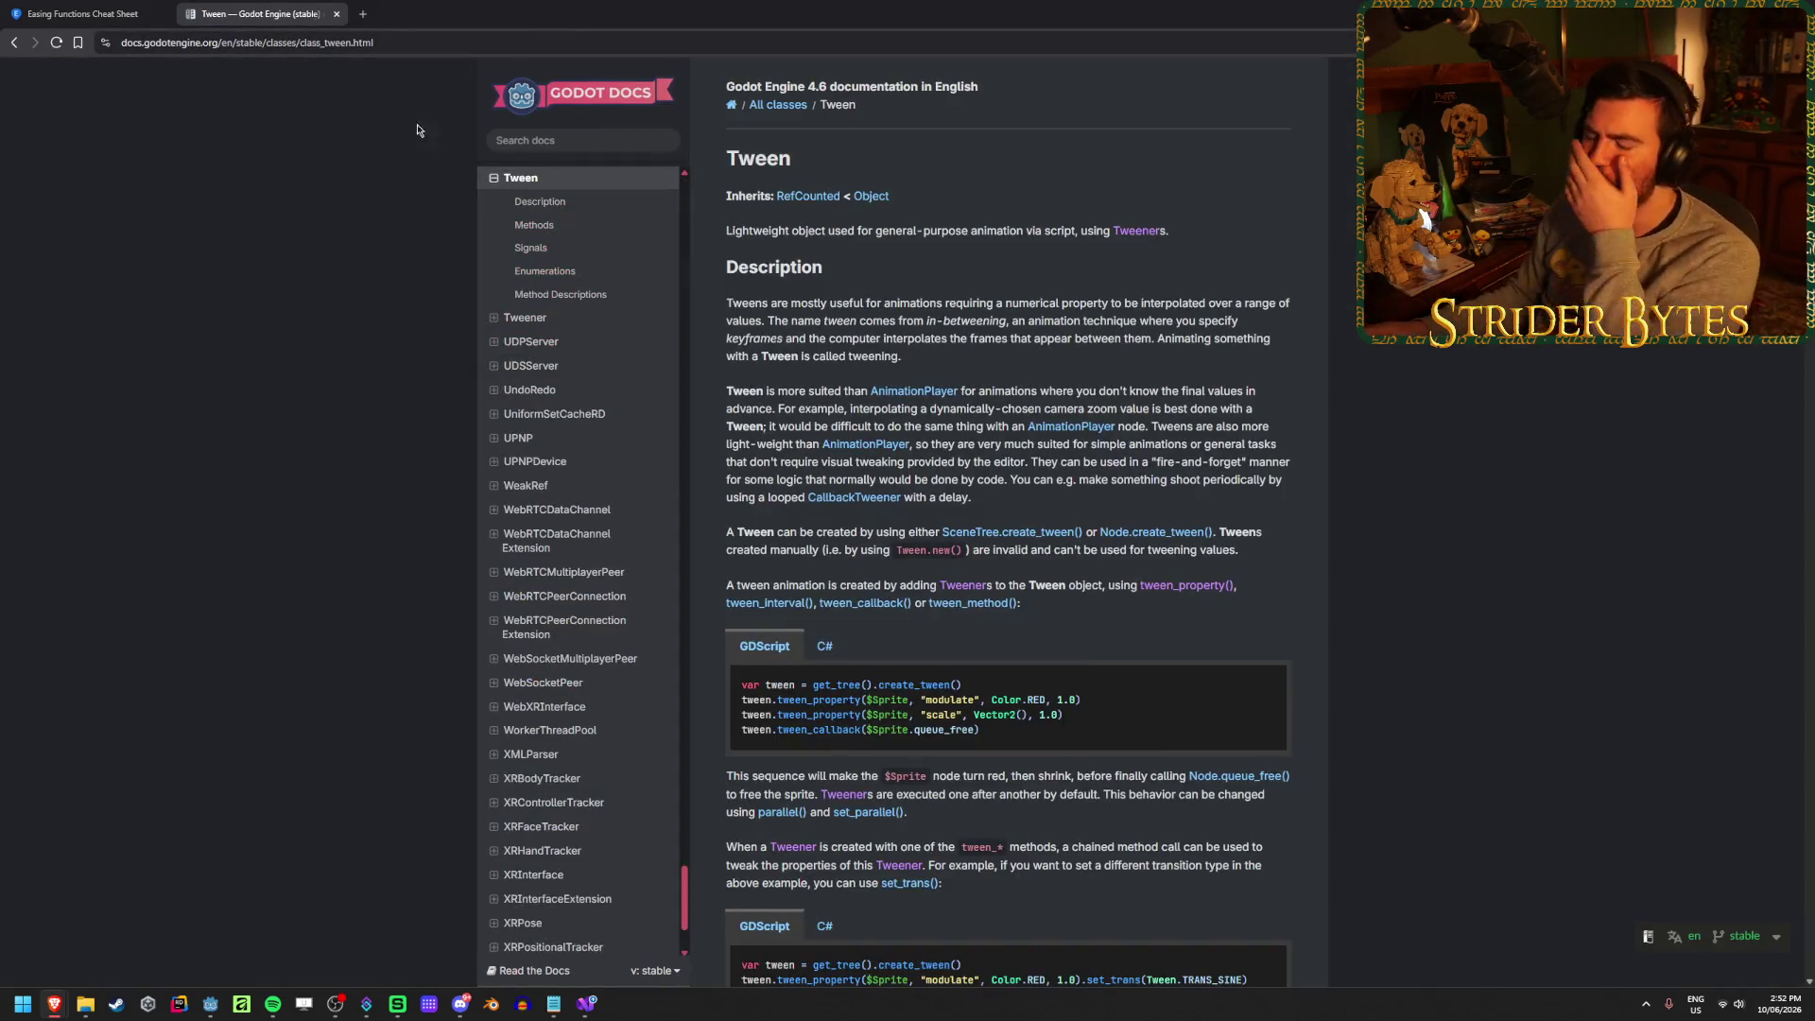
Scroll the Tween docs to the set_speed_scale and set_trans descriptions
scroll(897, 539, "down", 1)
scroll(946, 529, "down", 15)
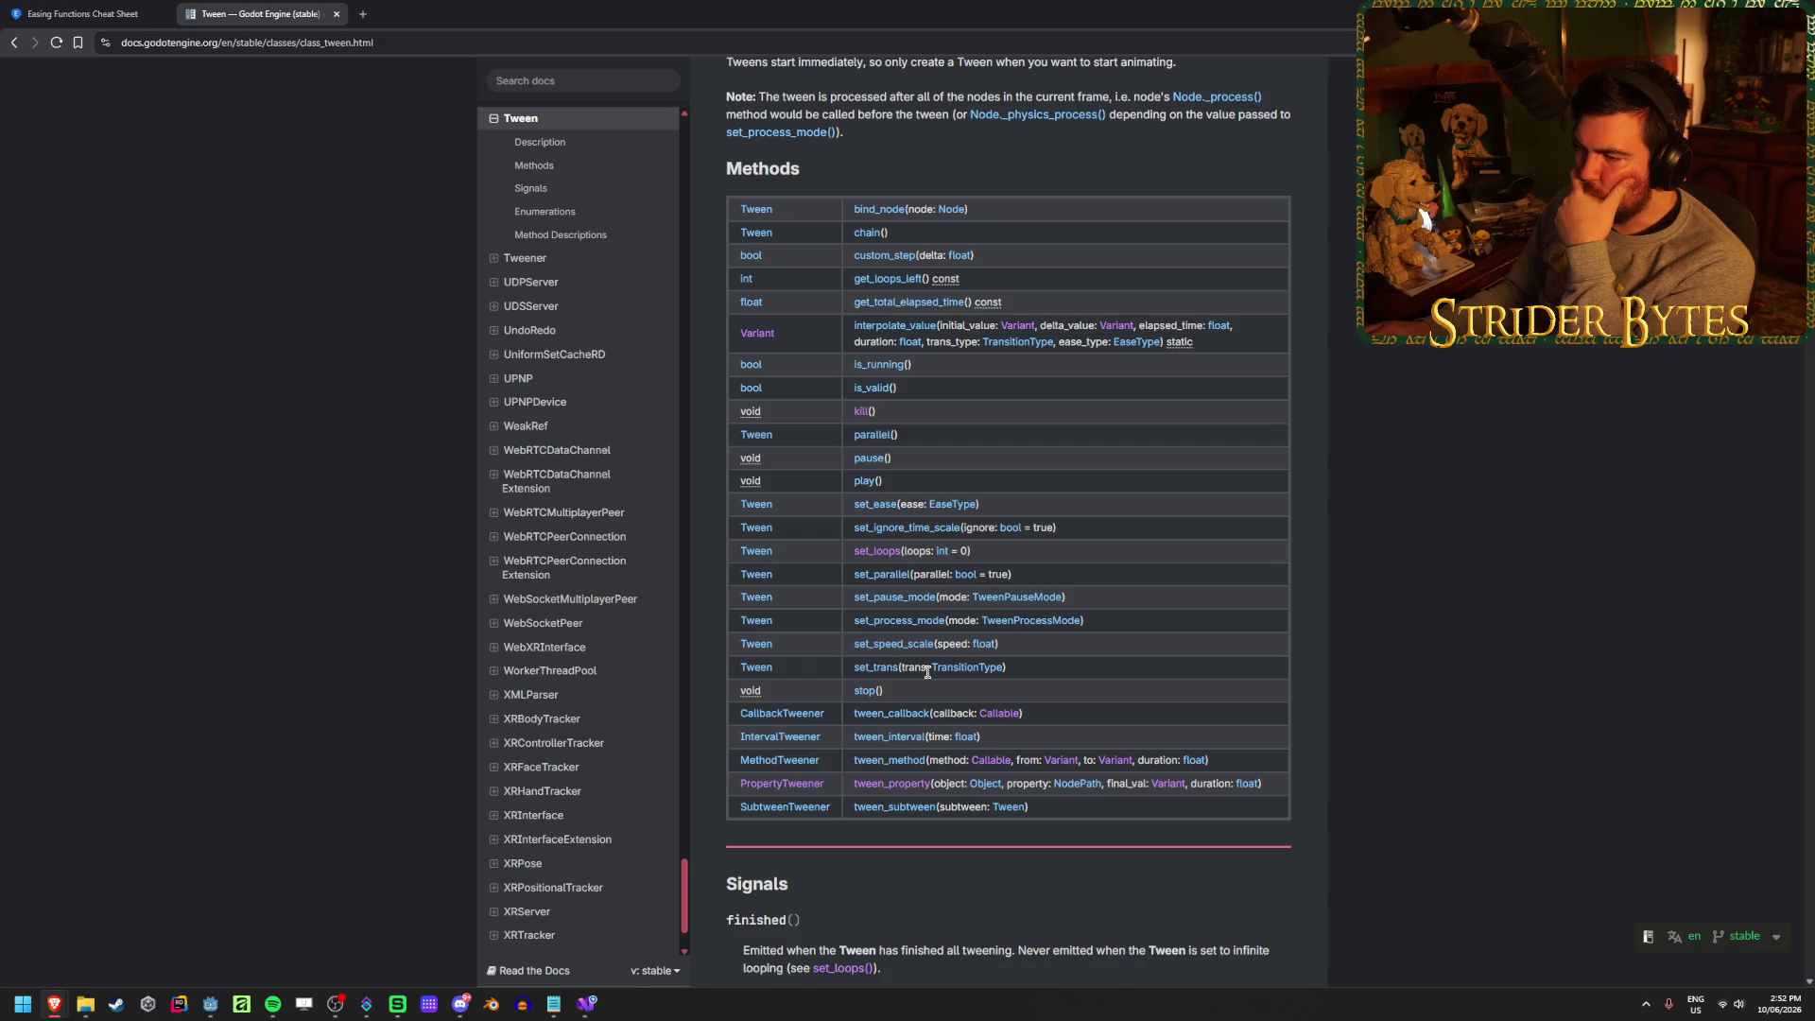
left_click(893, 644)
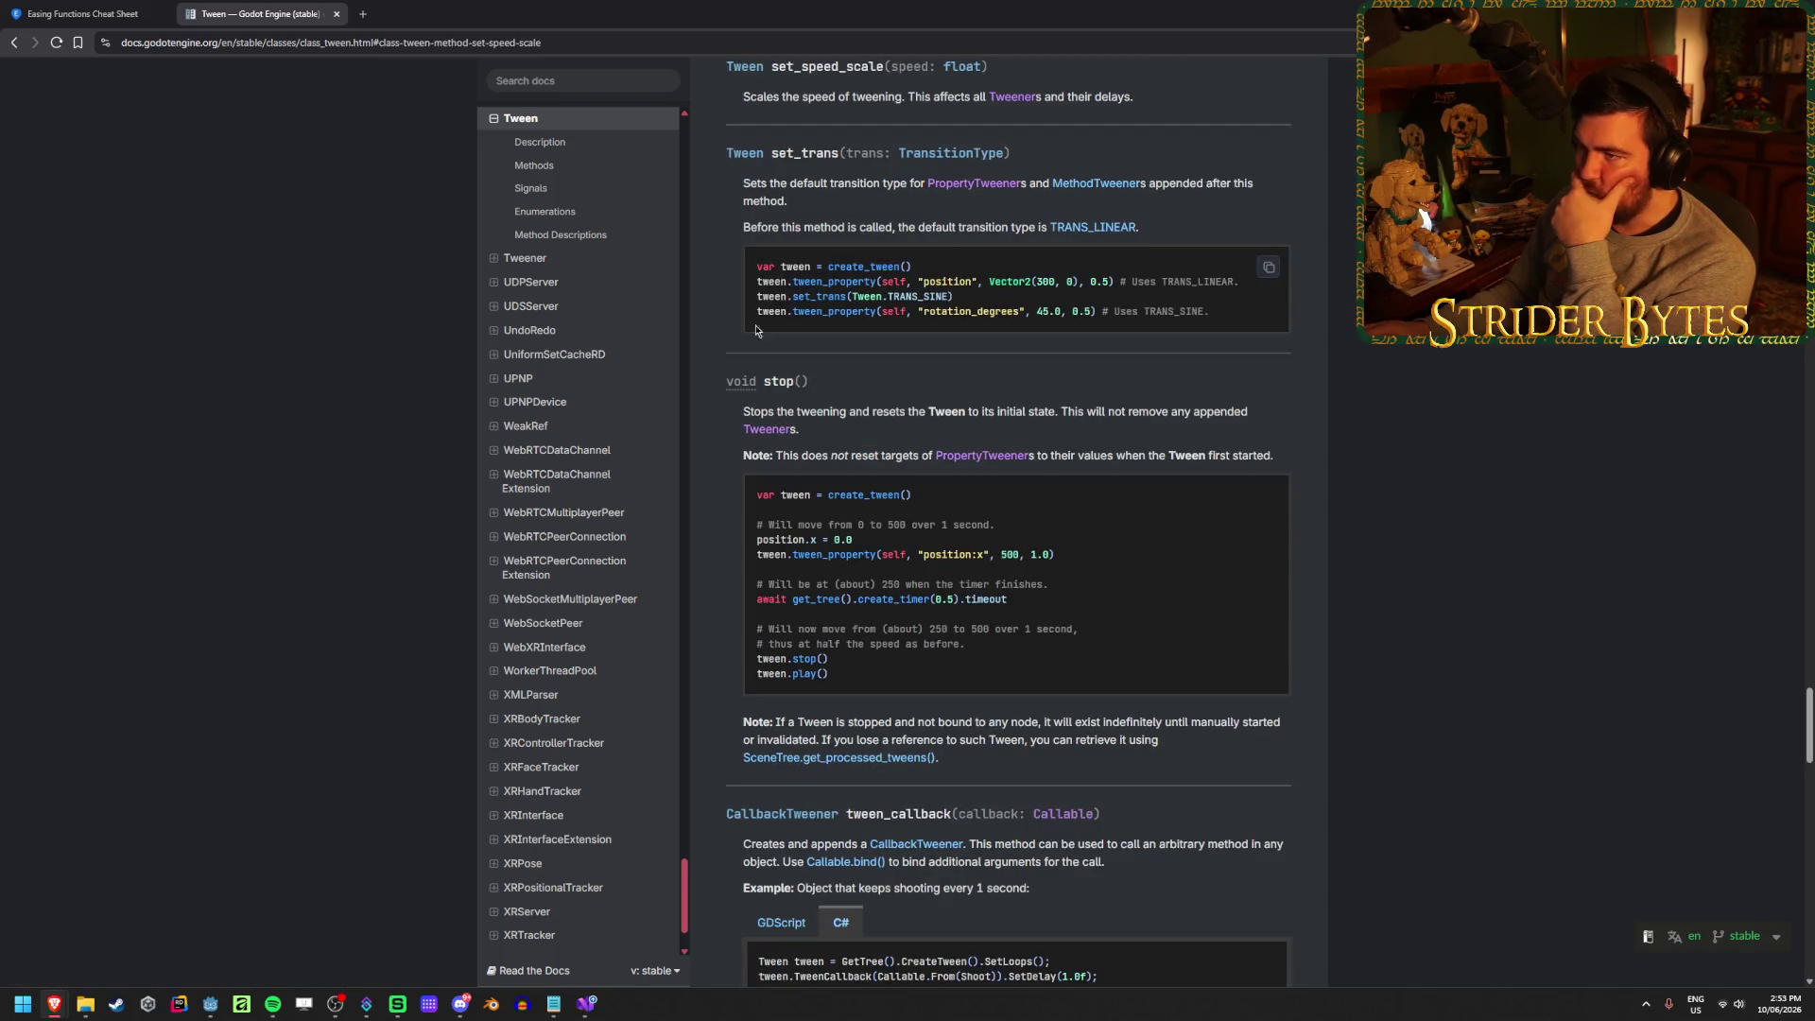
Read the TransitionType and EaseType enums, then compare them with the easings.net cheat sheet
scroll(1440, 546, "up", 20)
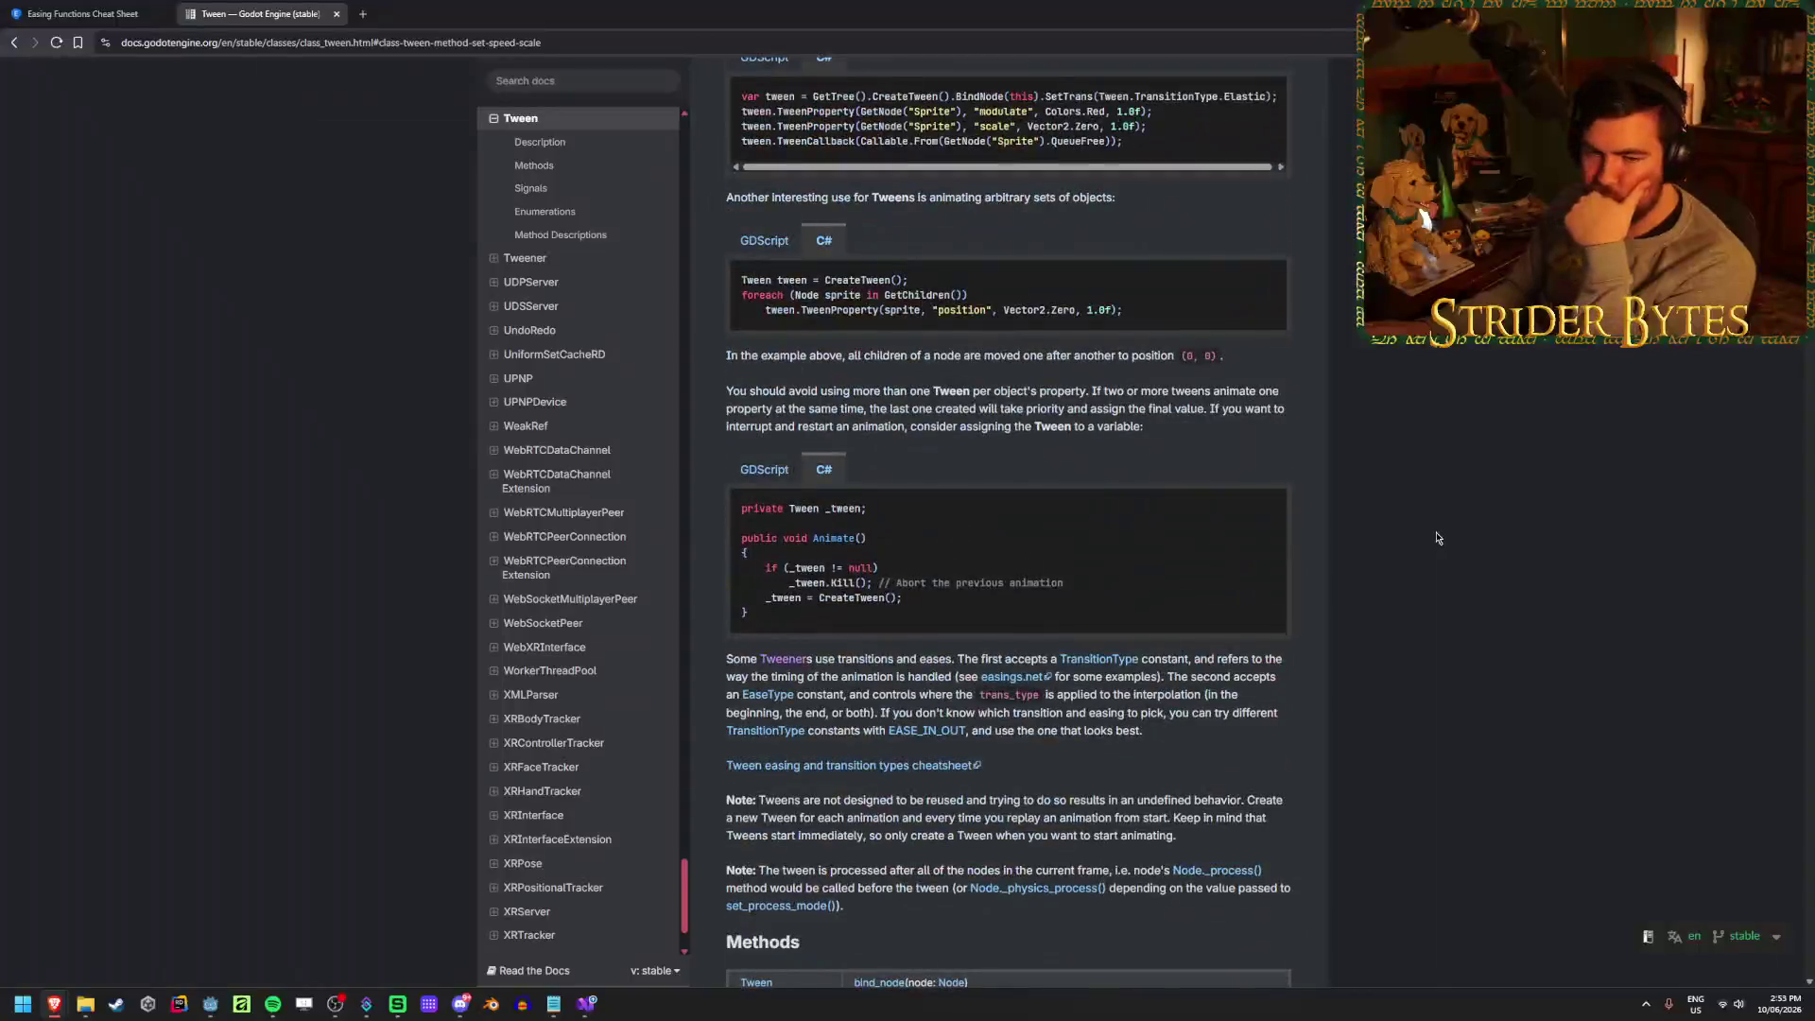
scroll(1434, 522, "up", 10)
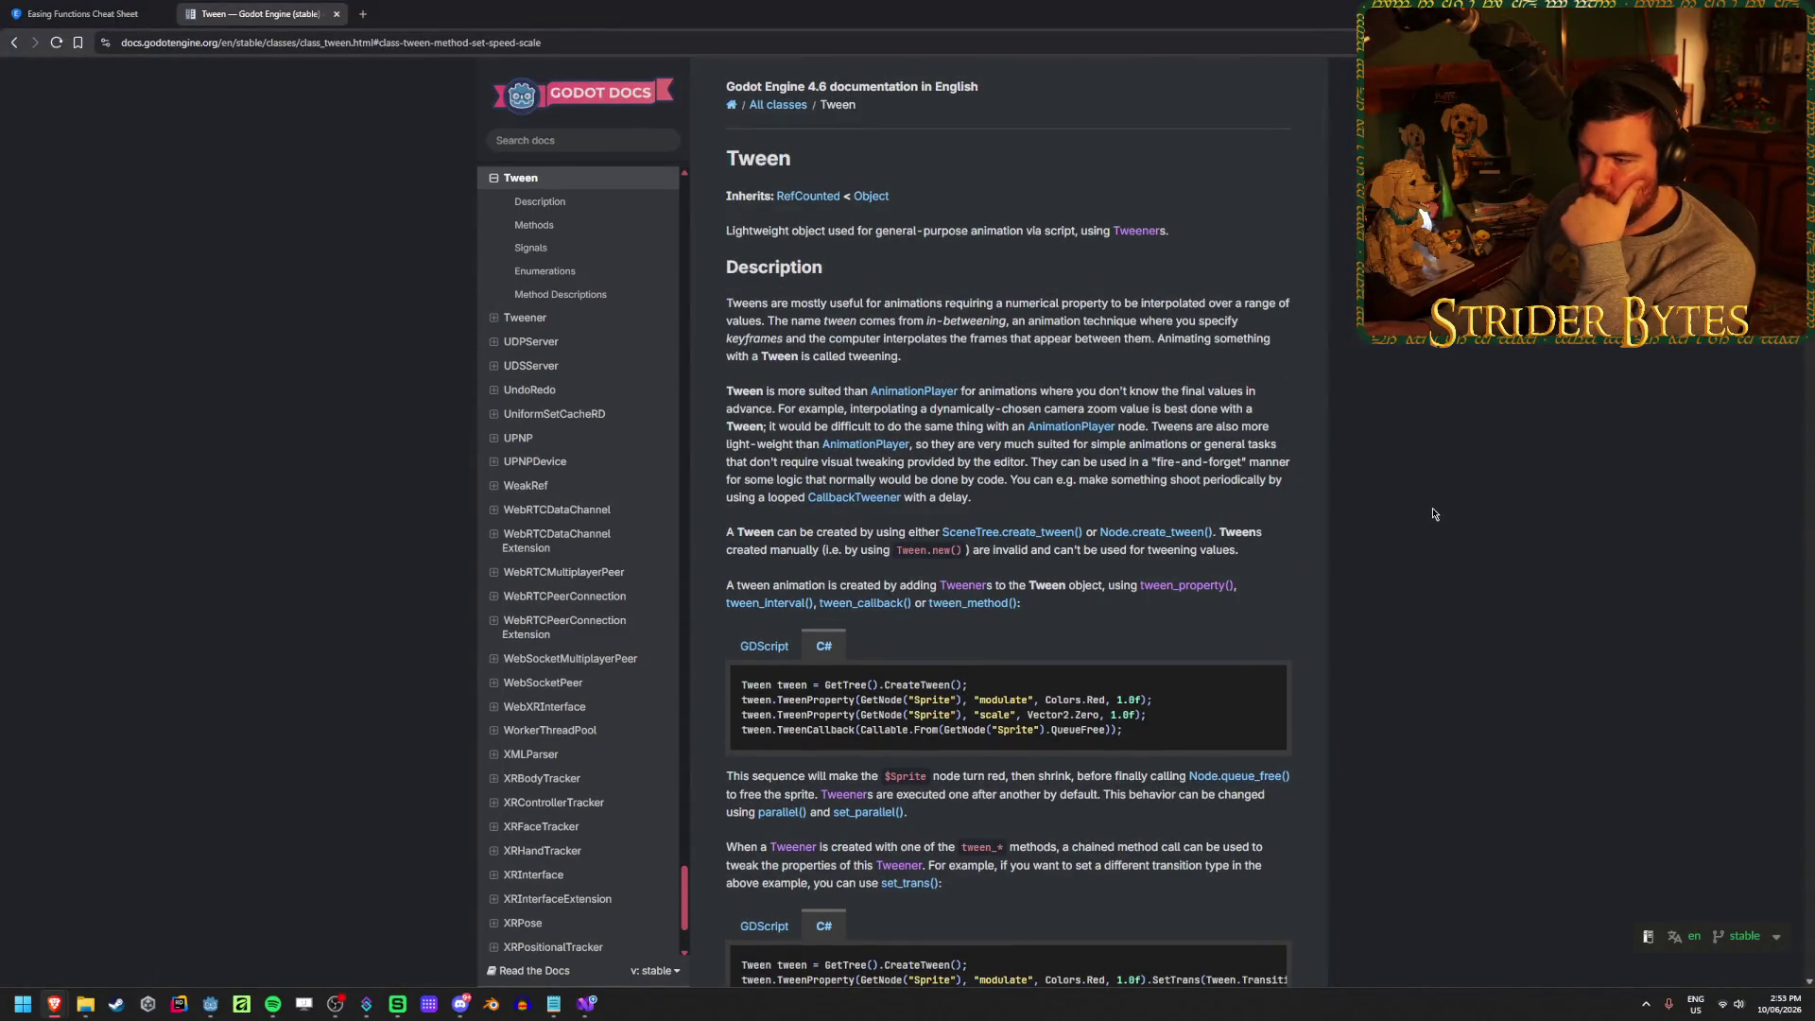
scroll(1434, 514, "down", 20)
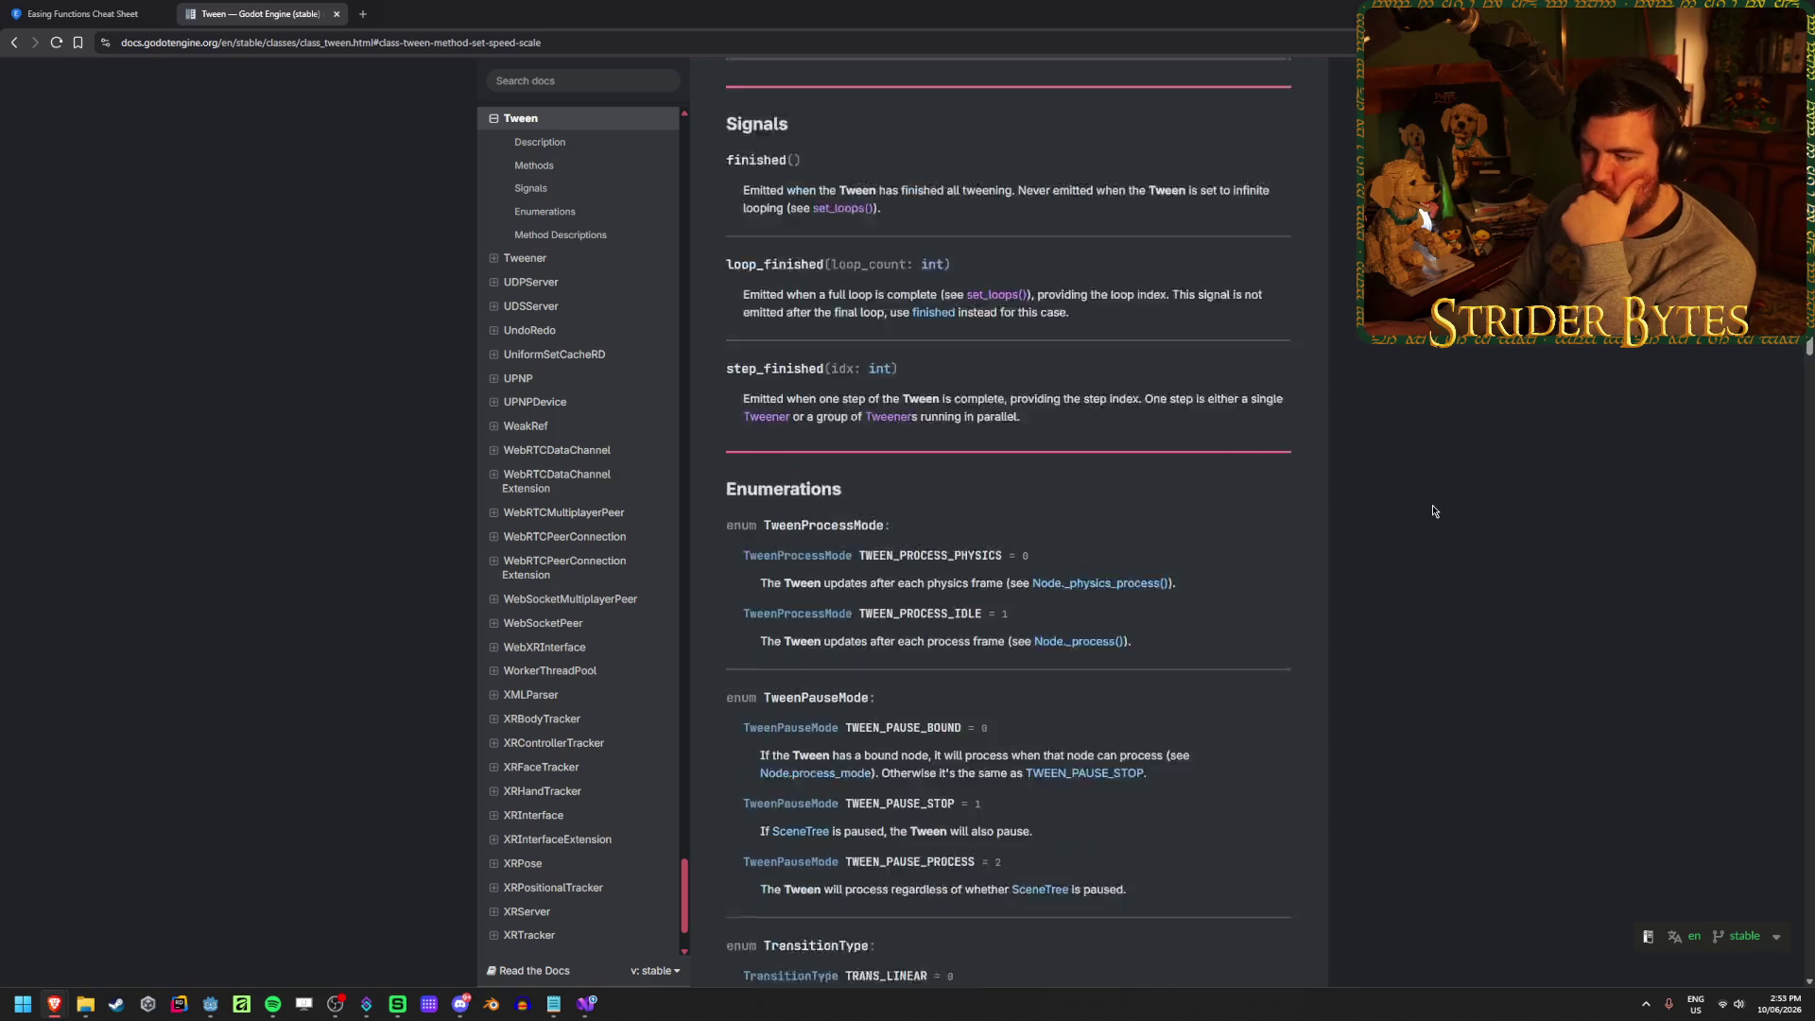
scroll(1432, 511, "down", 12)
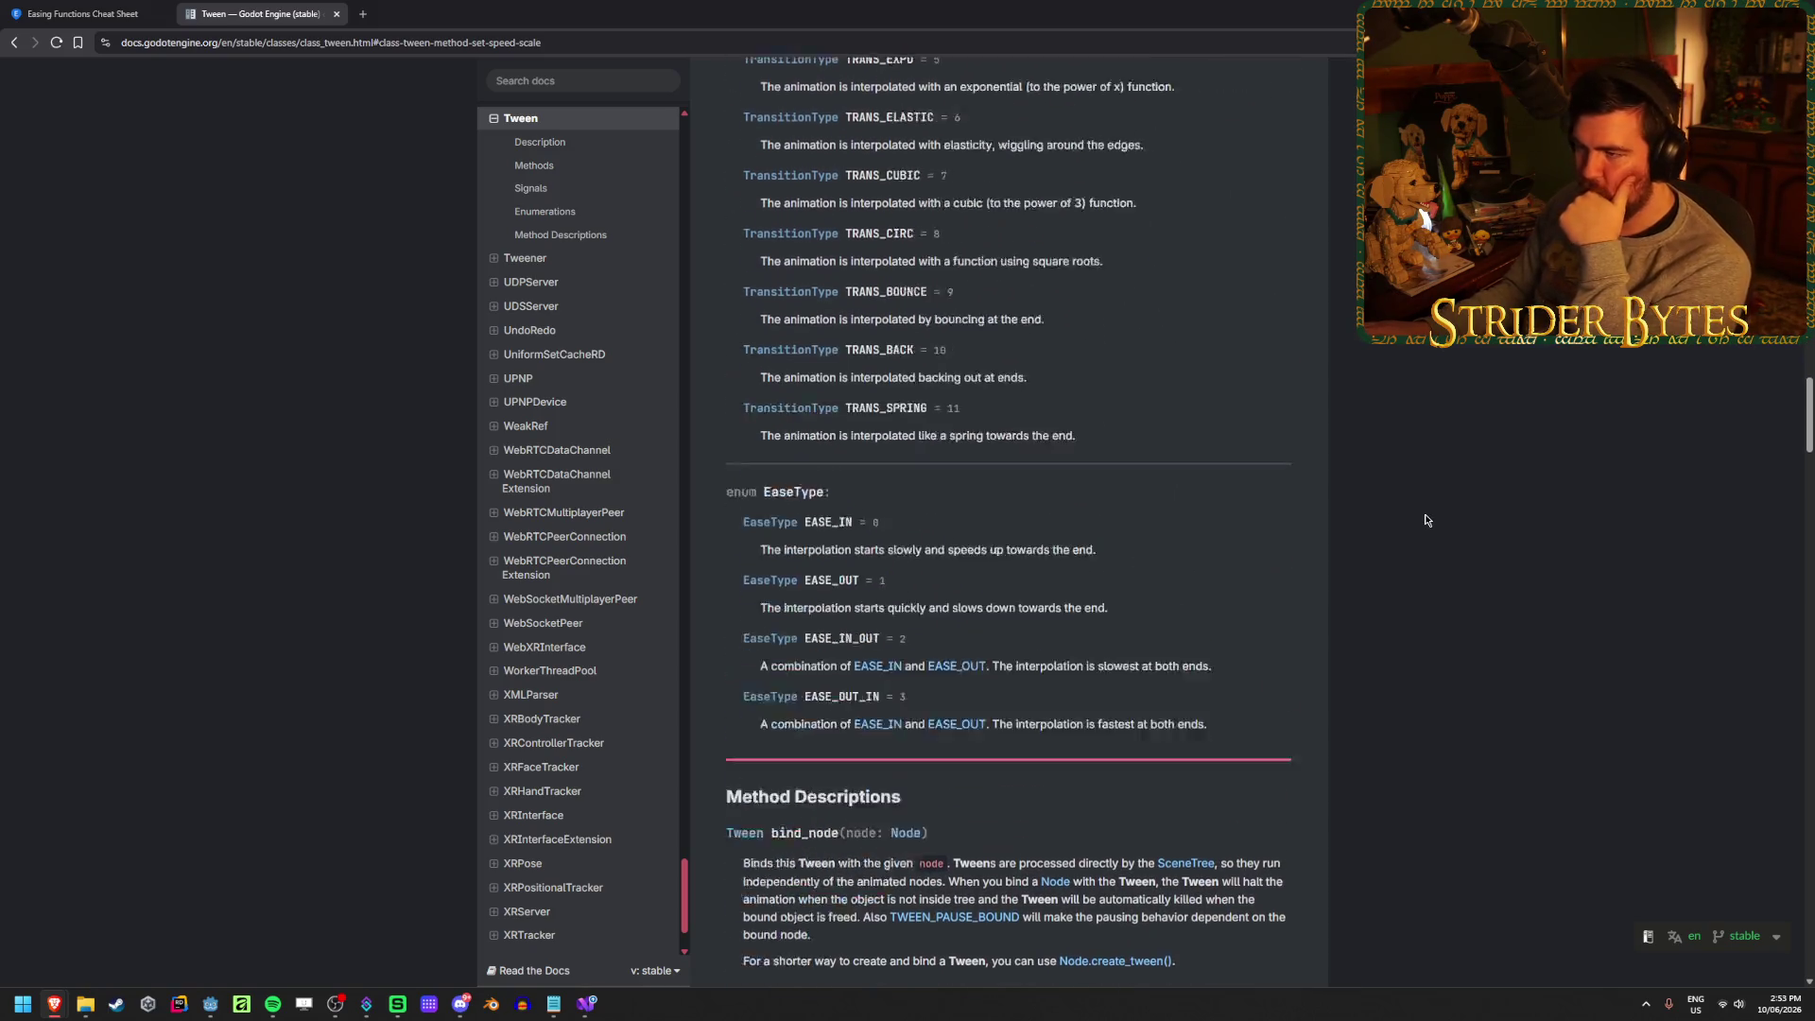
scroll(1426, 520, "up", 4)
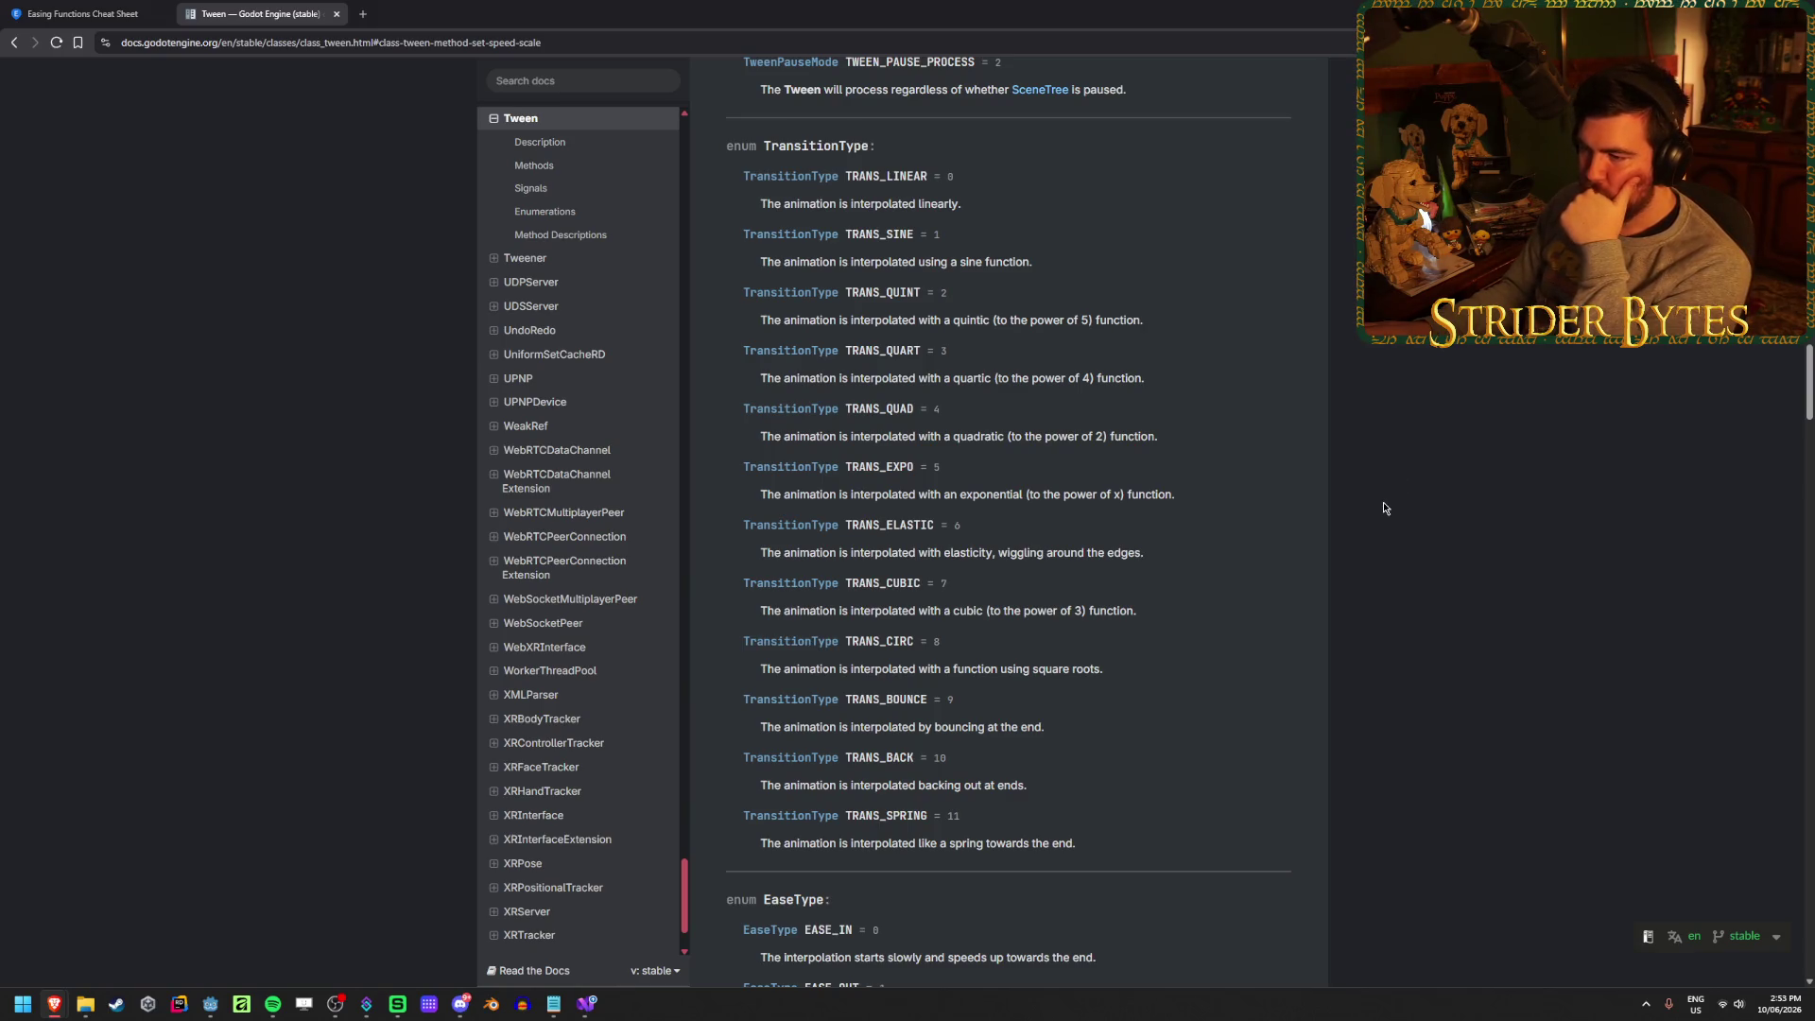
scroll(1368, 483, "down", 2)
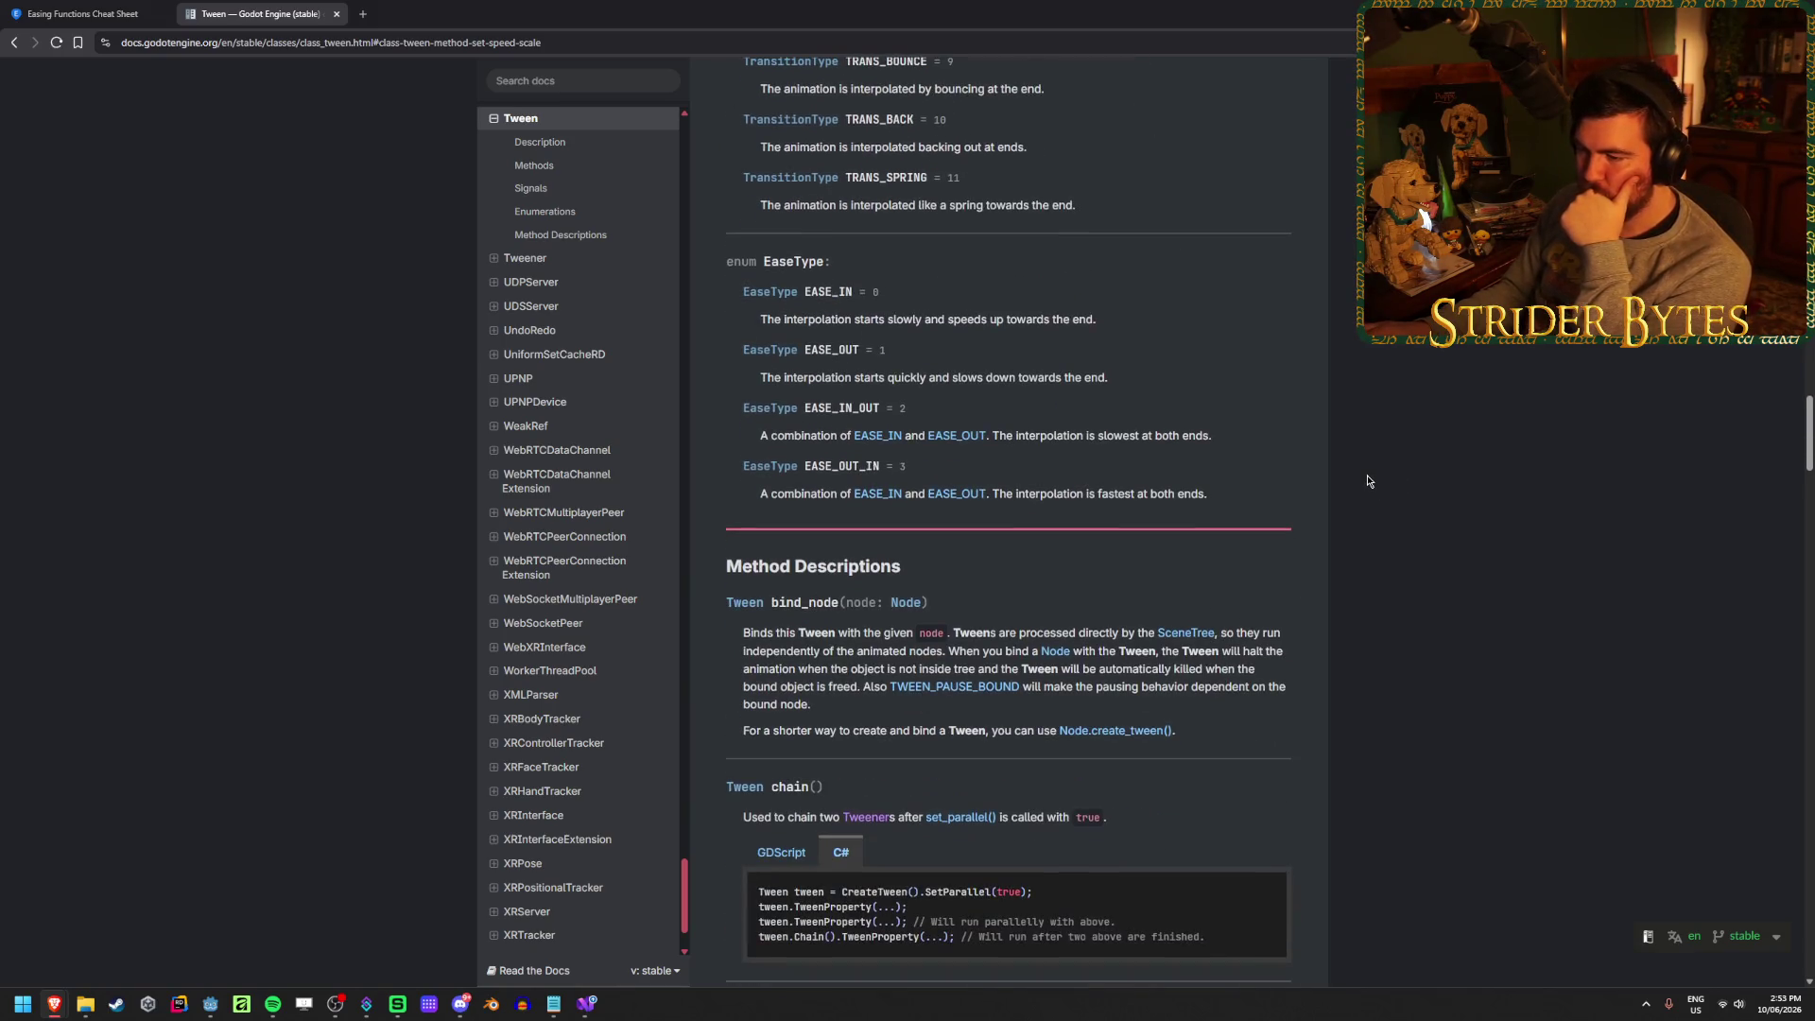
scroll(1367, 483, "up", 15)
scroll(1367, 484, "down", 4)
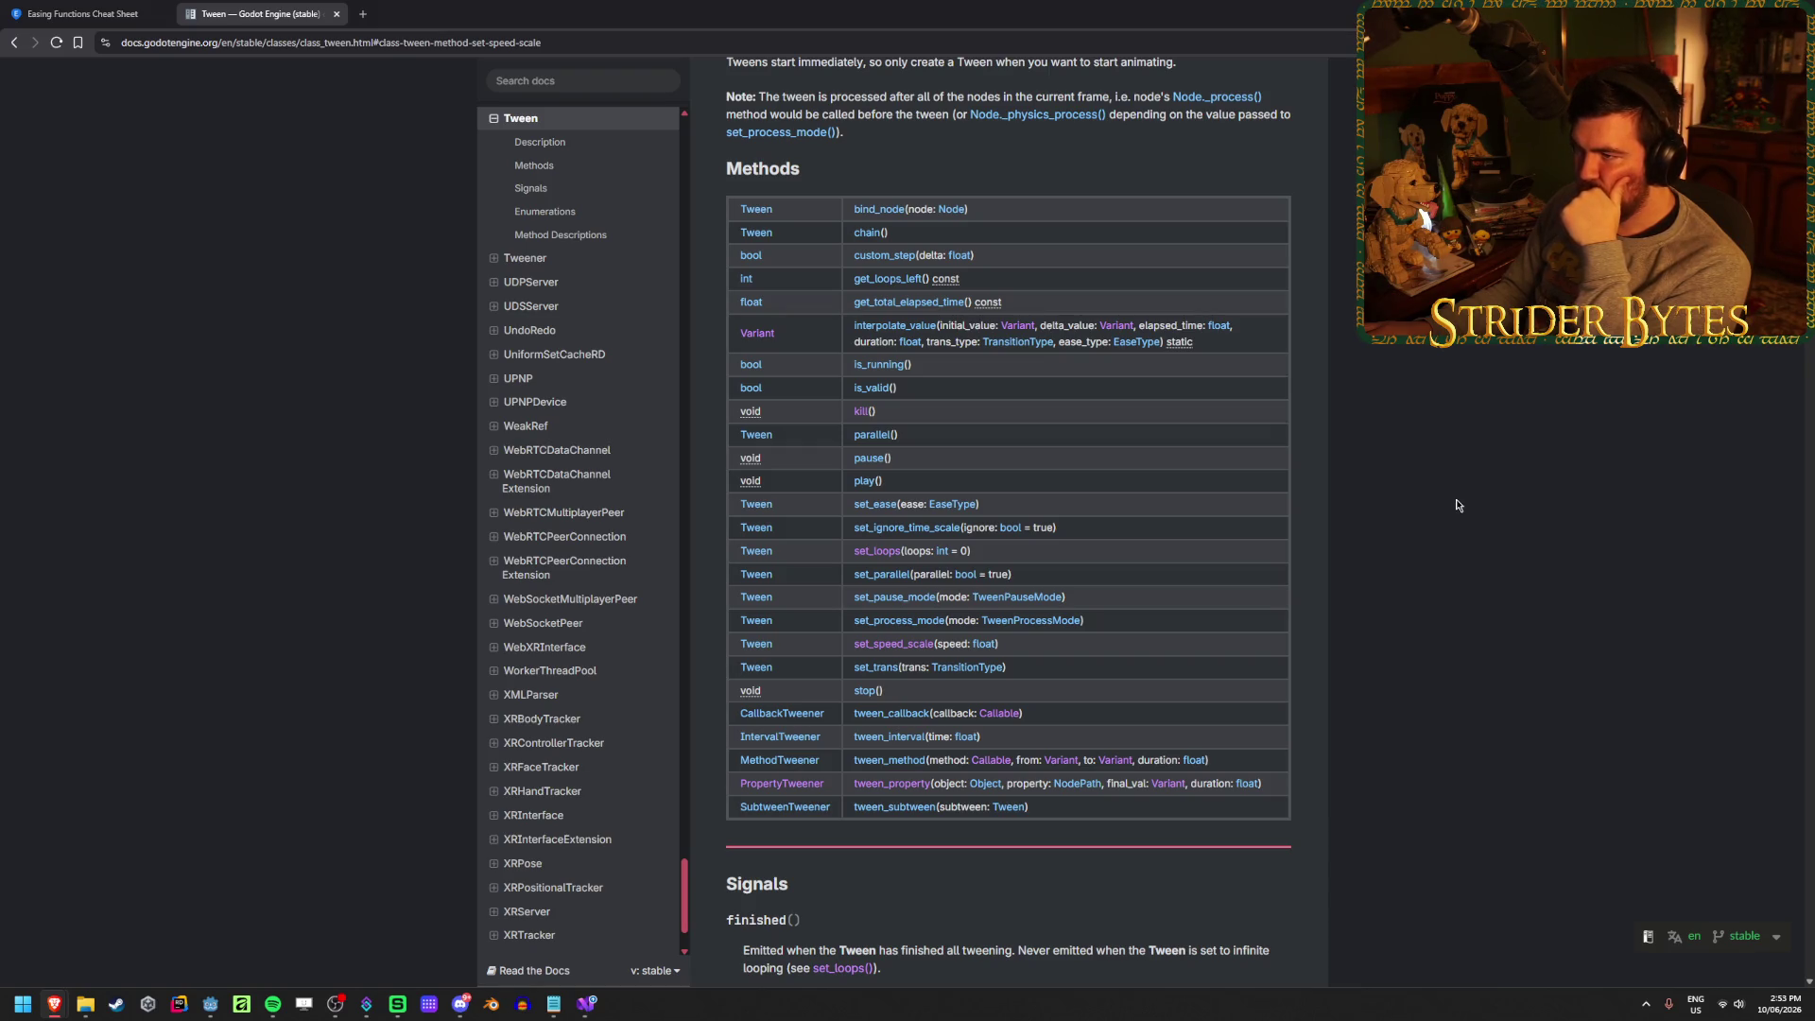
left_click(130, 4)
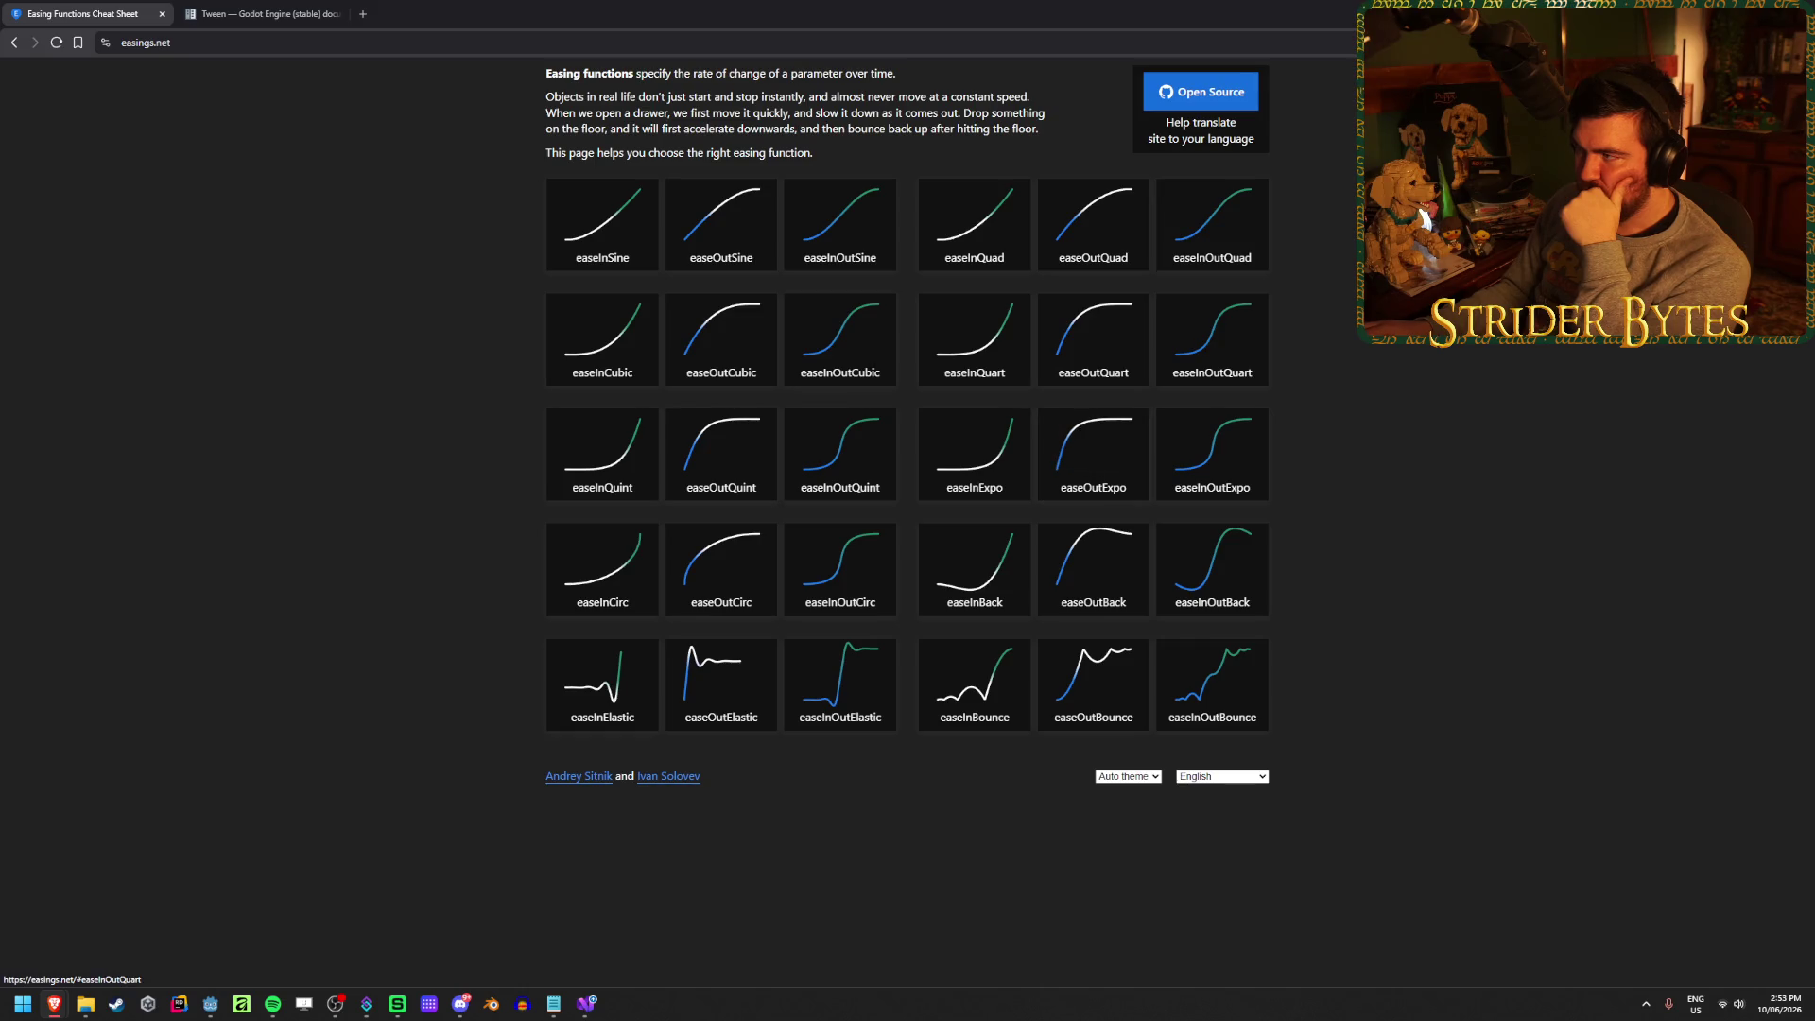
key("alt+Tab")
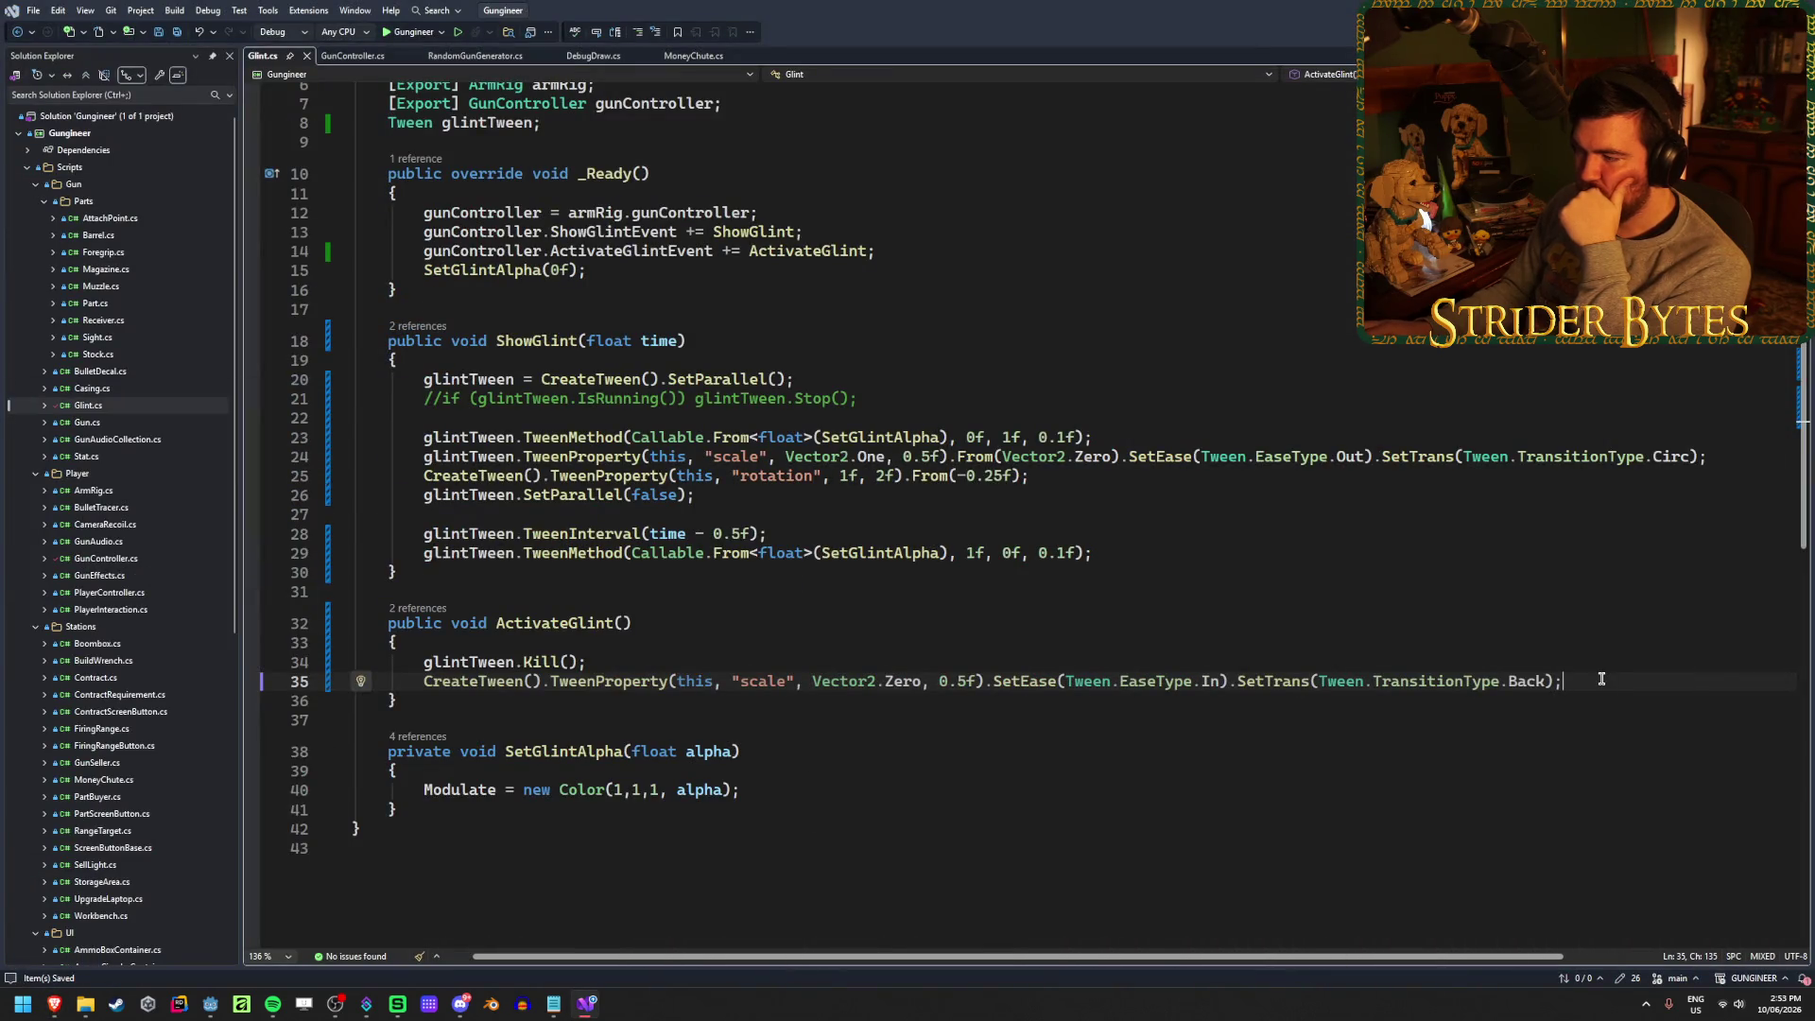
Comment out line 35's old CreateTween().TweenProperty shrink call with //
mouse_move(1588, 680)
left_mouse_down()
mouse_move(1126, 709)
mouse_move(442, 700)
left_mouse_up()
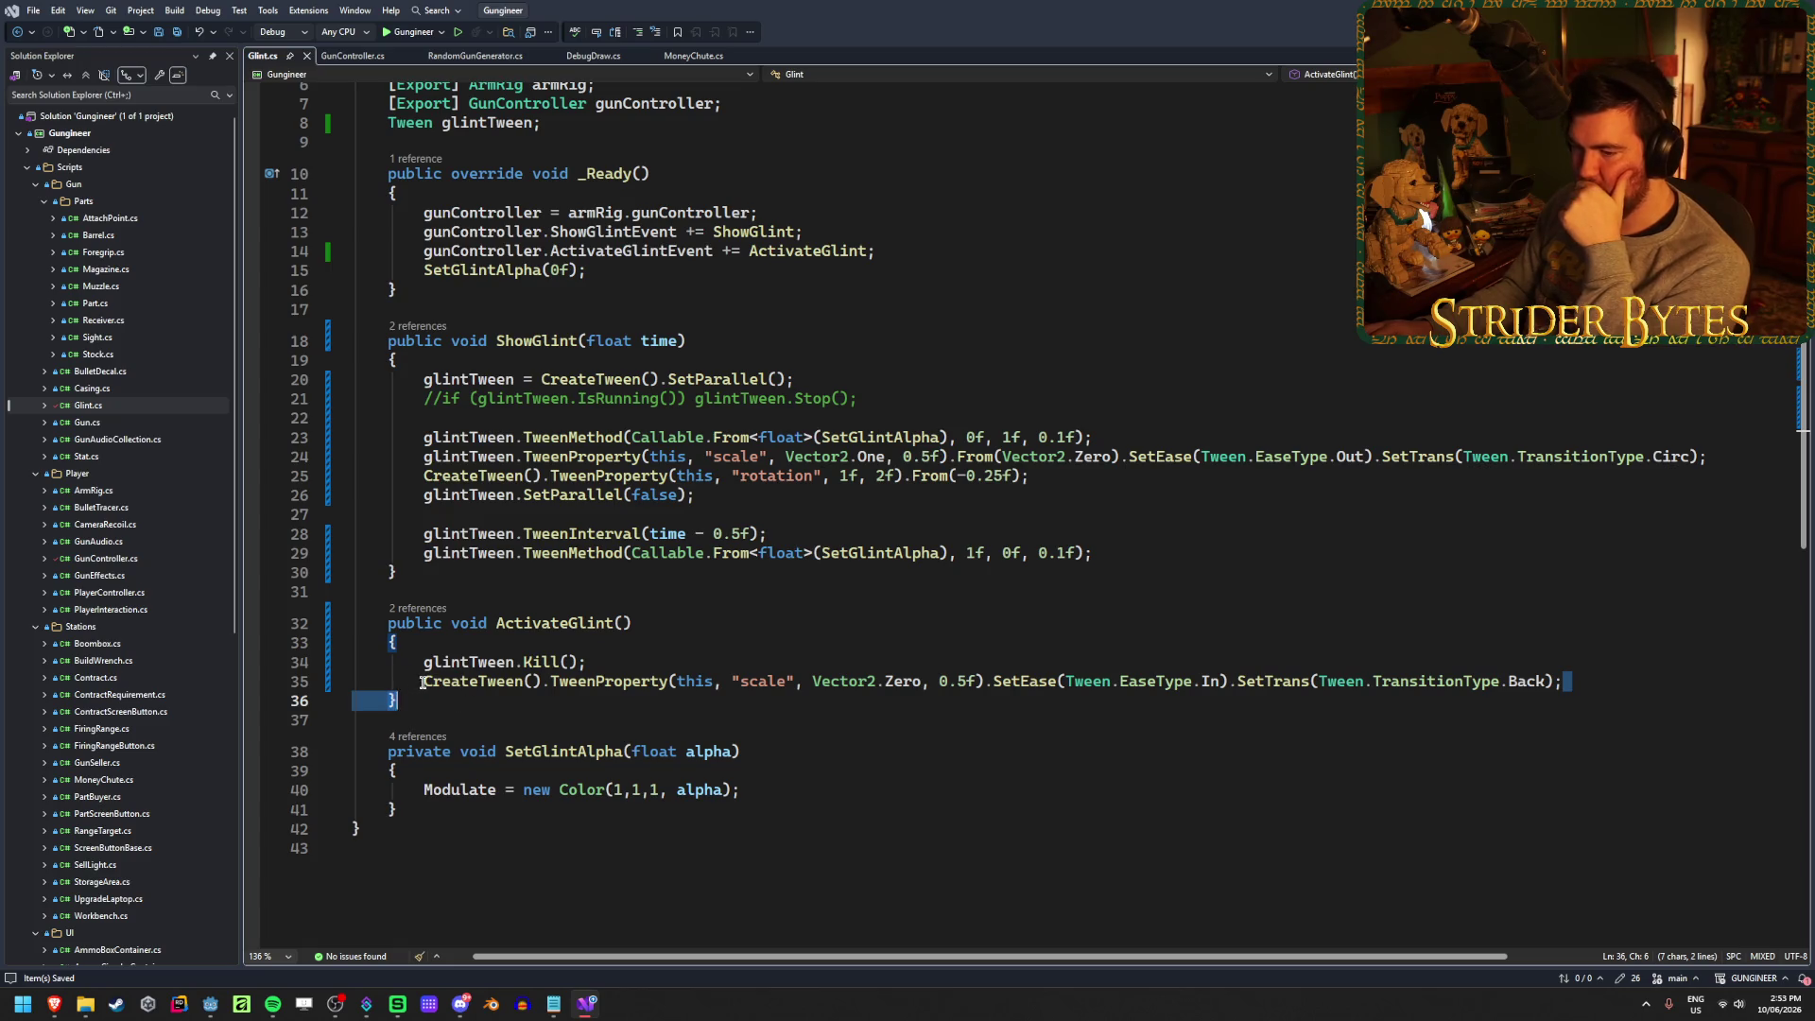
left_click(423, 683)
type("//")
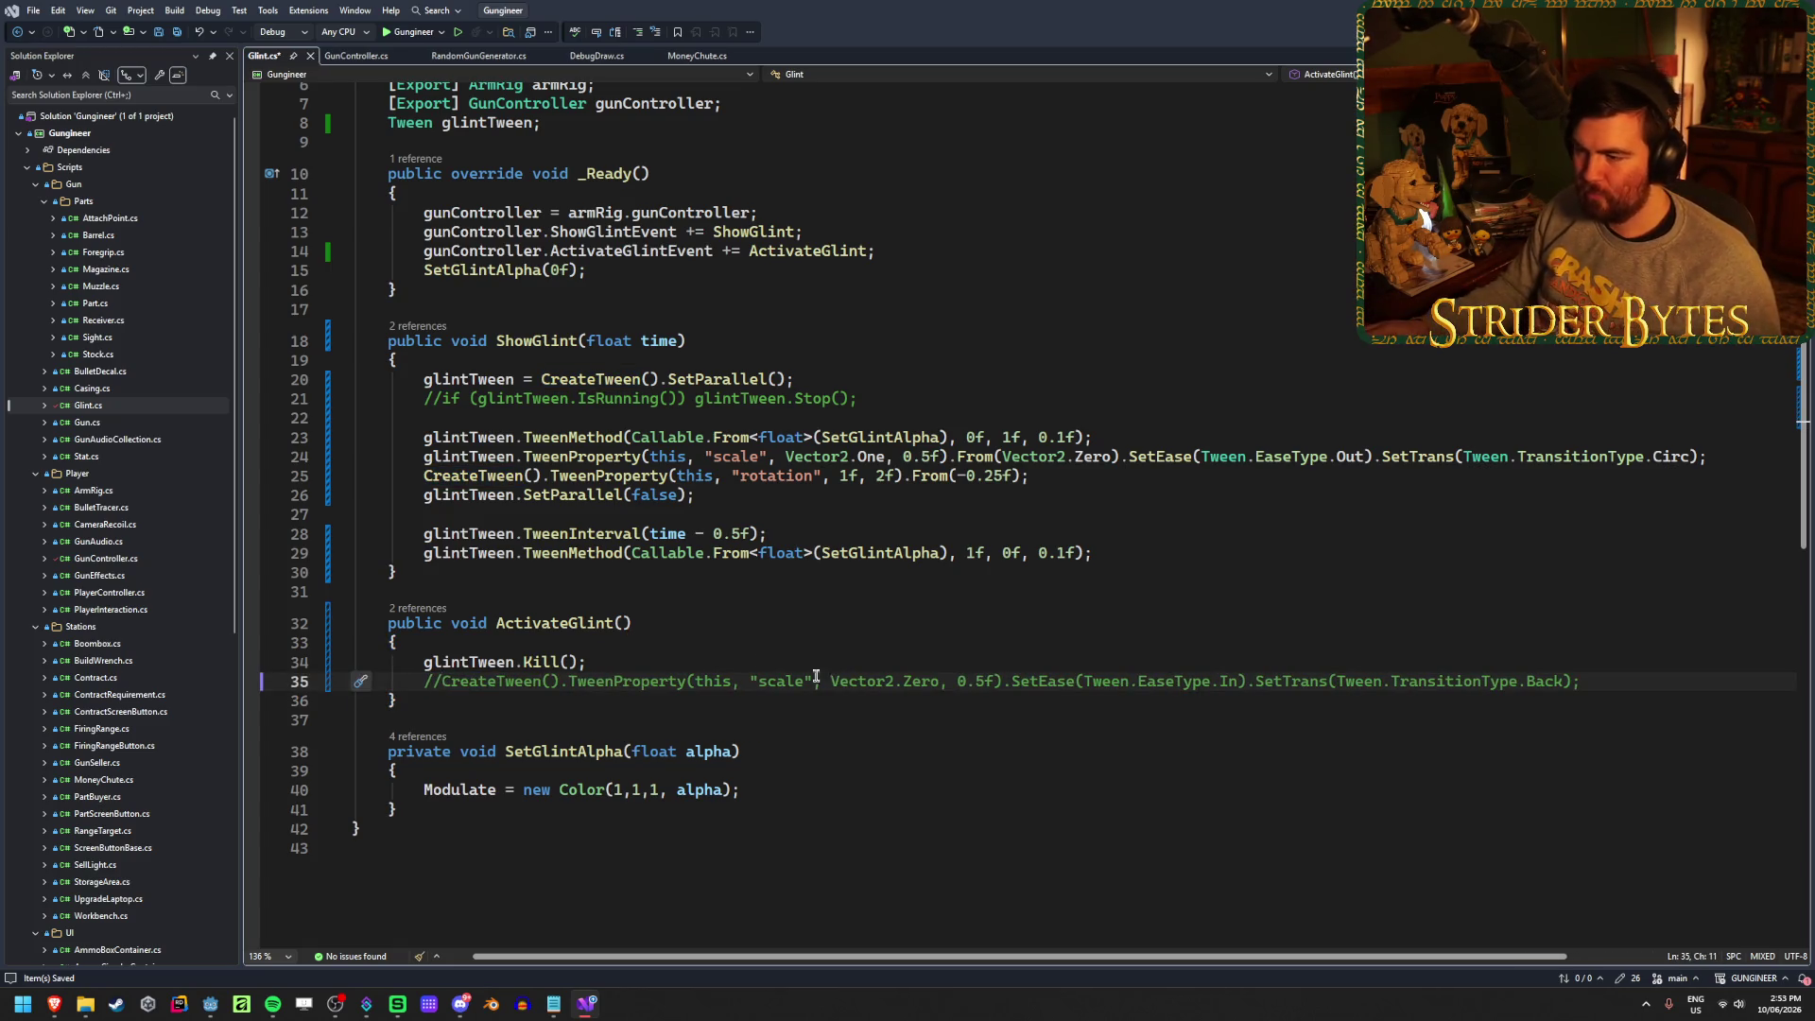
Duplicate it below as '.TweenProperty(this, "scale", Vector2.Zero, 0.5f);' without CreateTween()
left_click_drag(1003, 683, 427, 687)
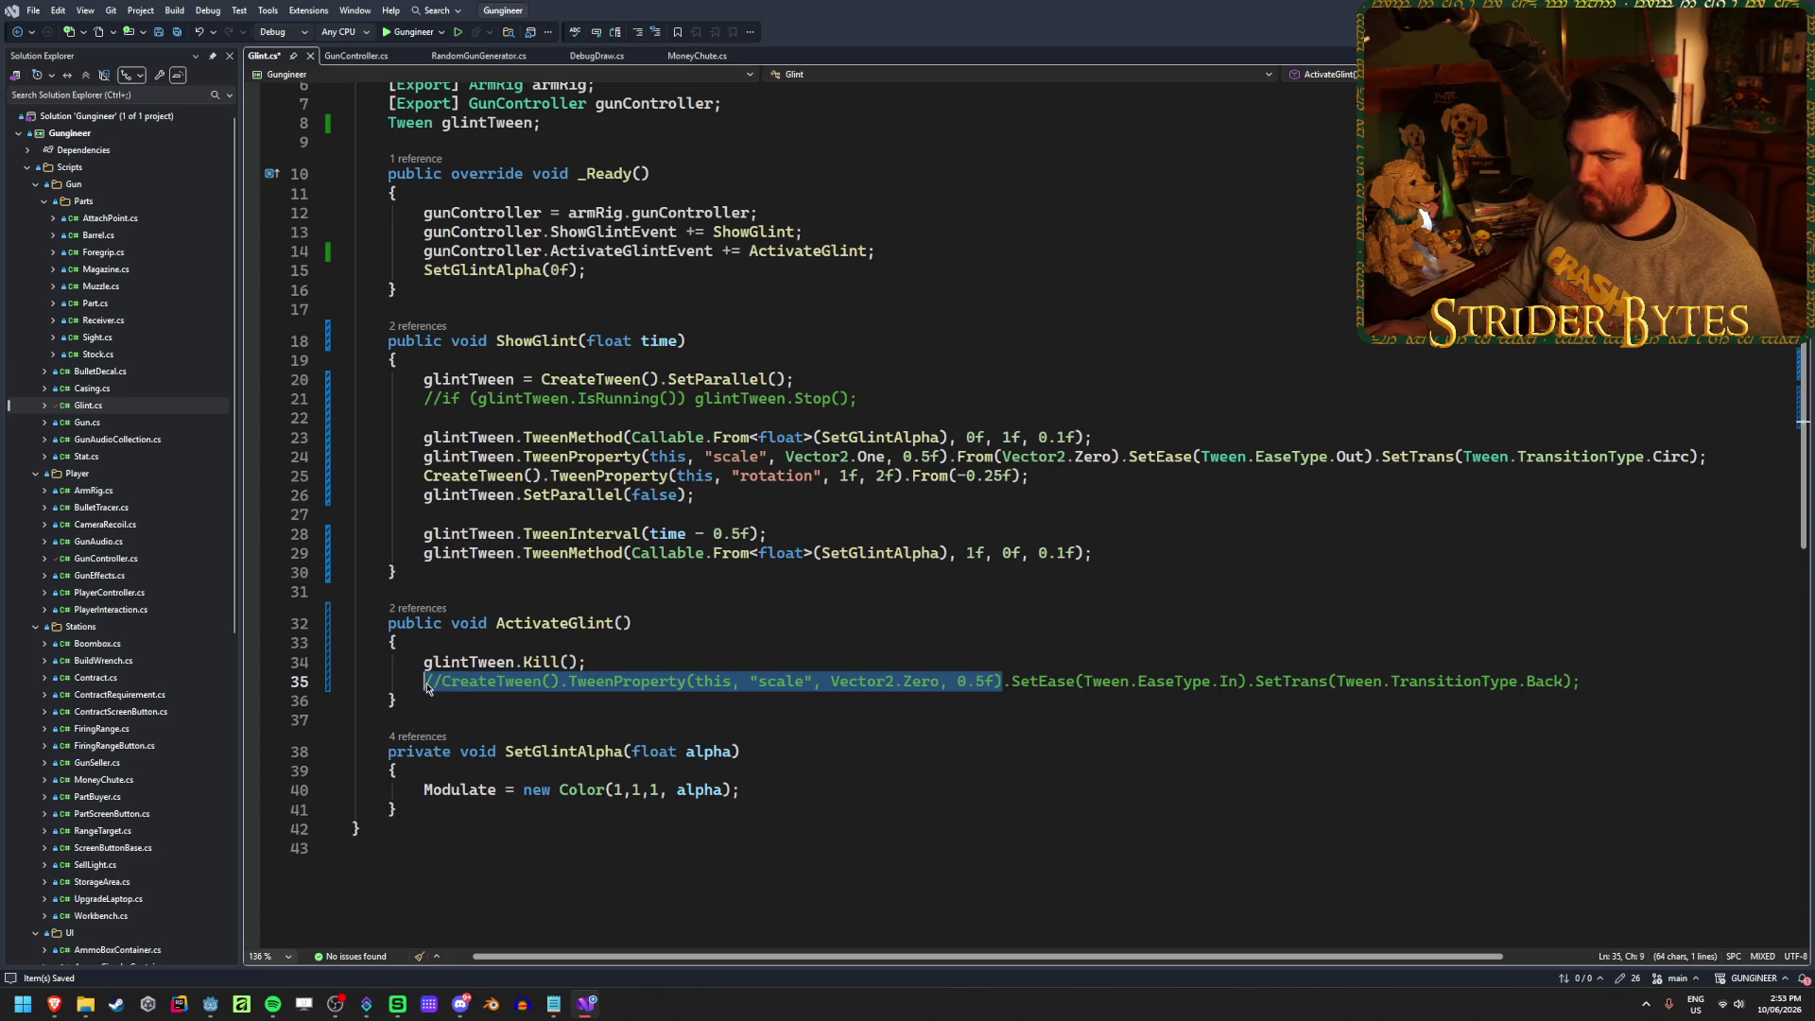
key("ctrl+c")
left_click(1608, 681)
key("Return")
key("ctrl+v")
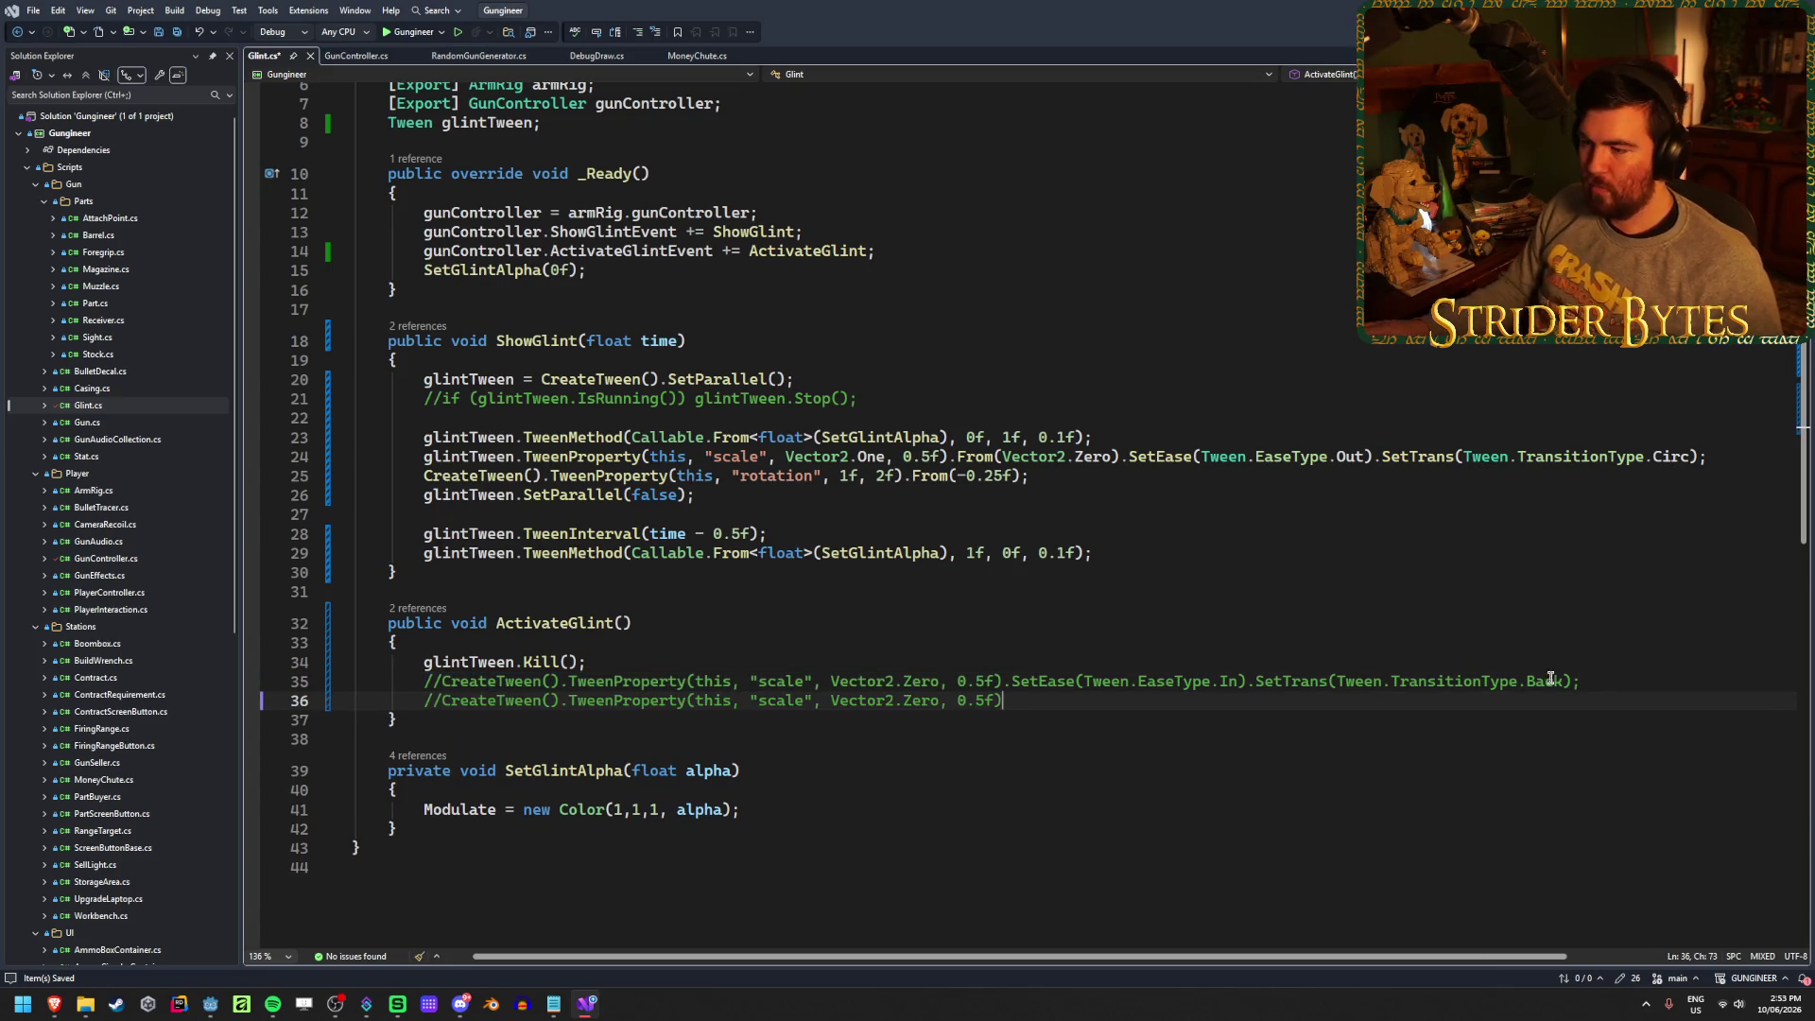
key("BackSpace")
key("BackSpace")
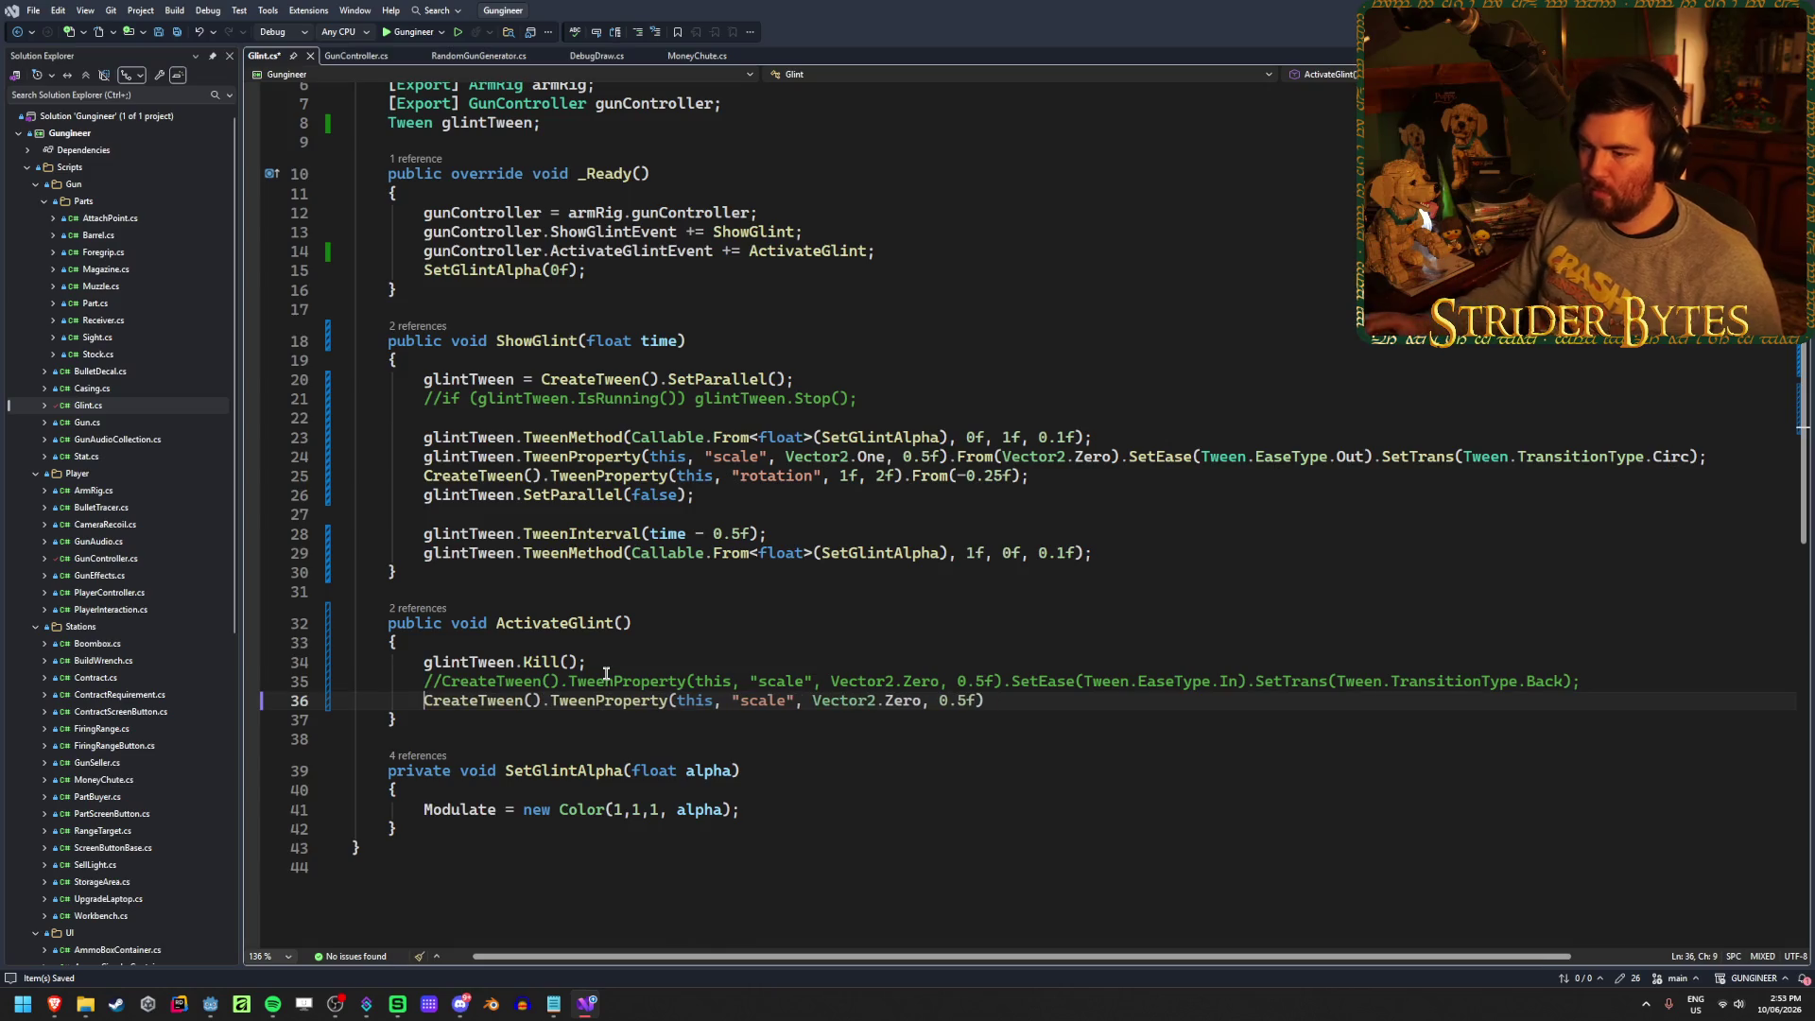
left_click(1021, 697)
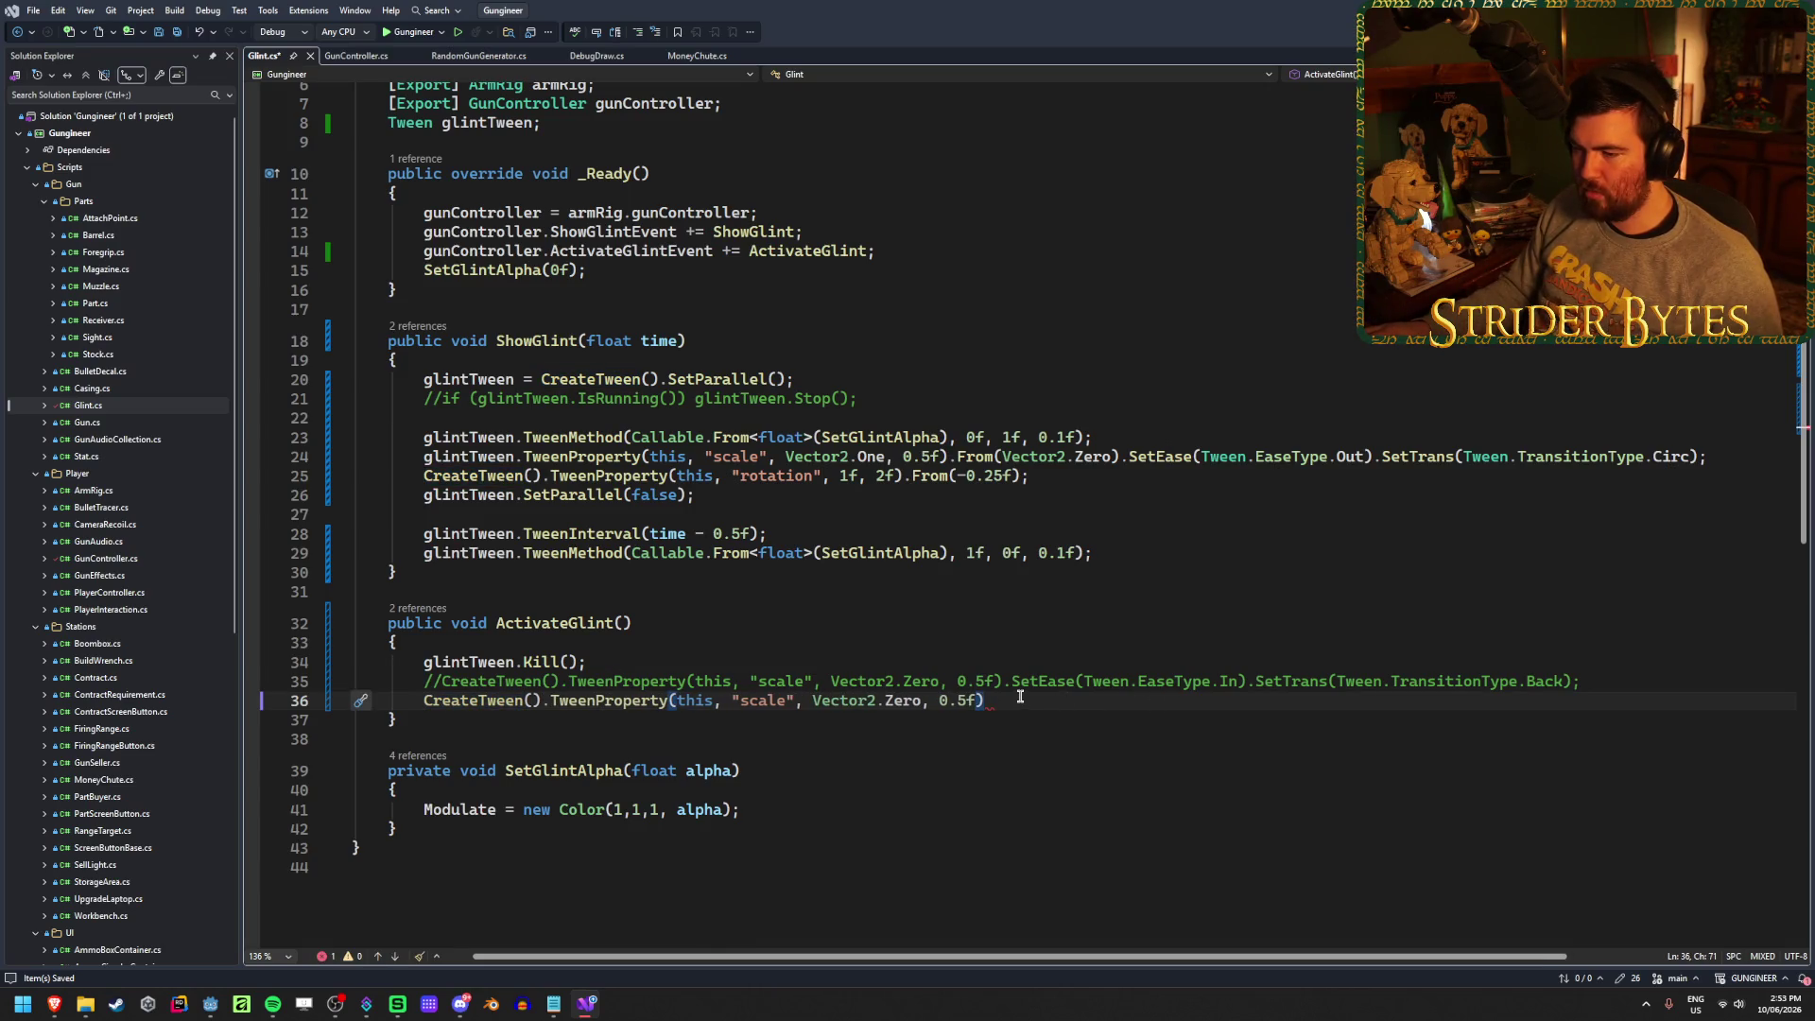
type(";")
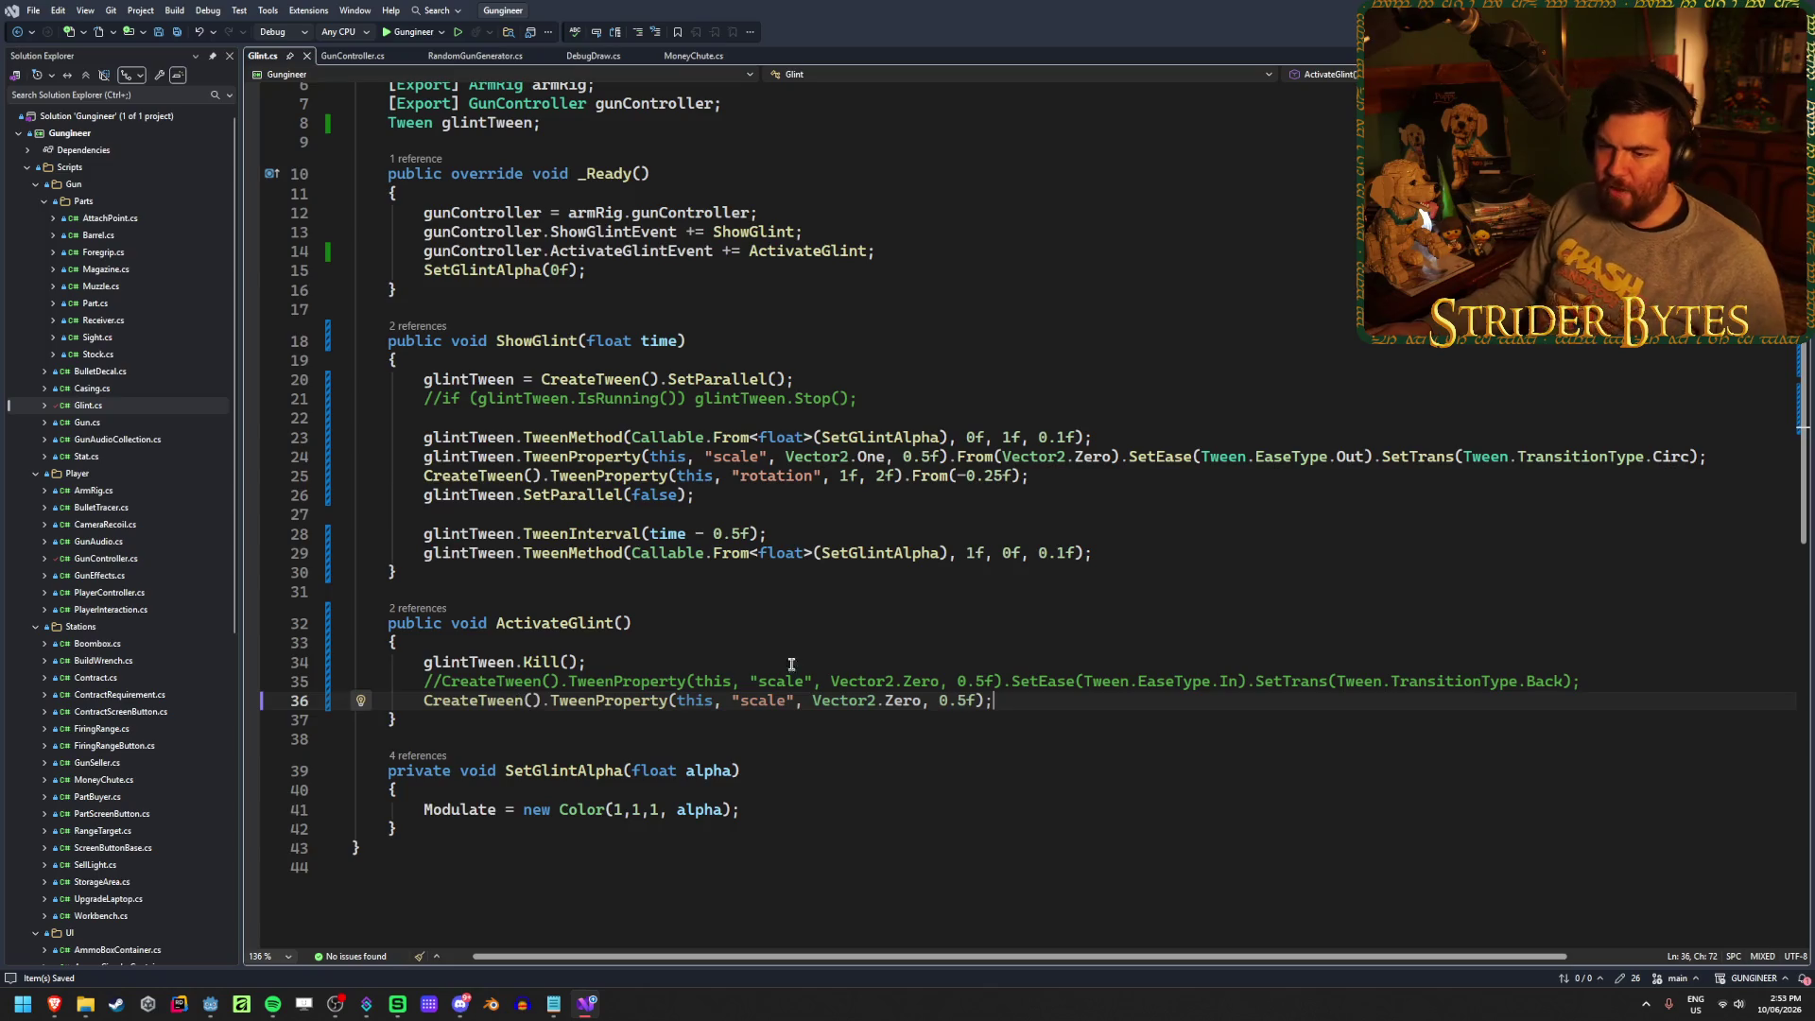
left_click_drag(541, 701, 420, 702)
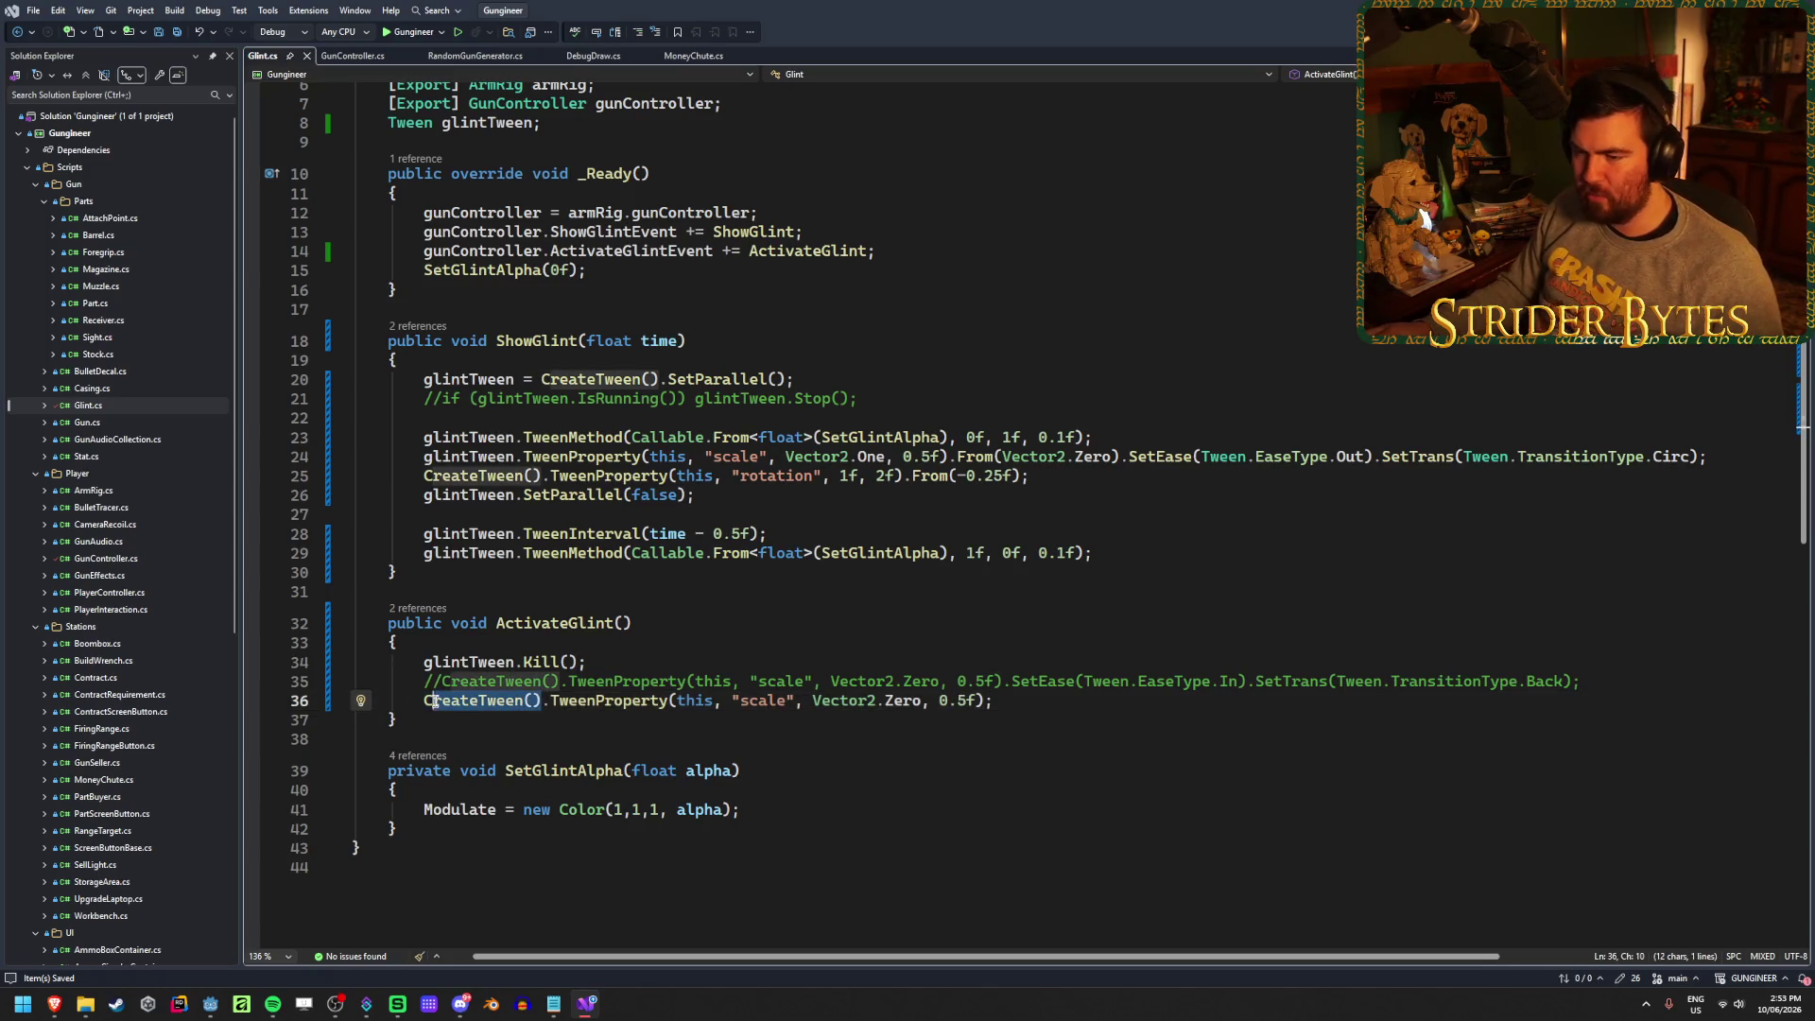
key("ctrl+x")
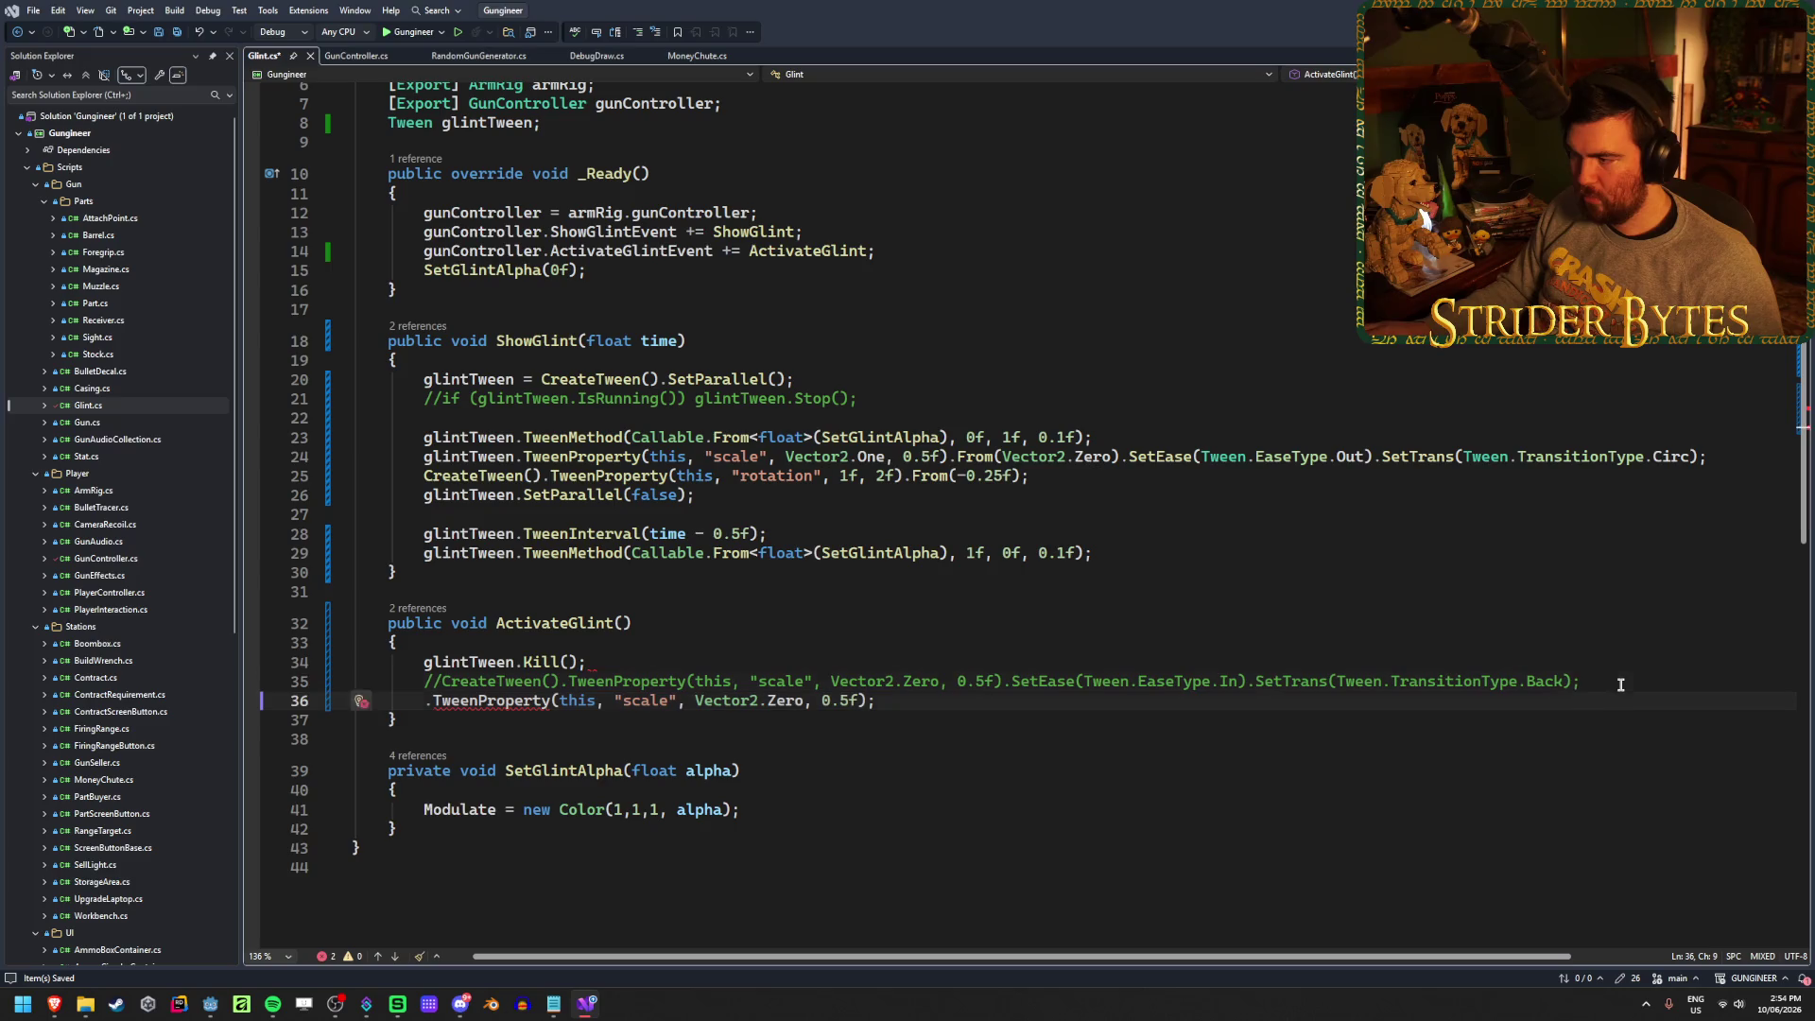
Declare 'Tween tween = CreateTween();' and call TweenProperty on tween, then save
key("ctrl+Return")
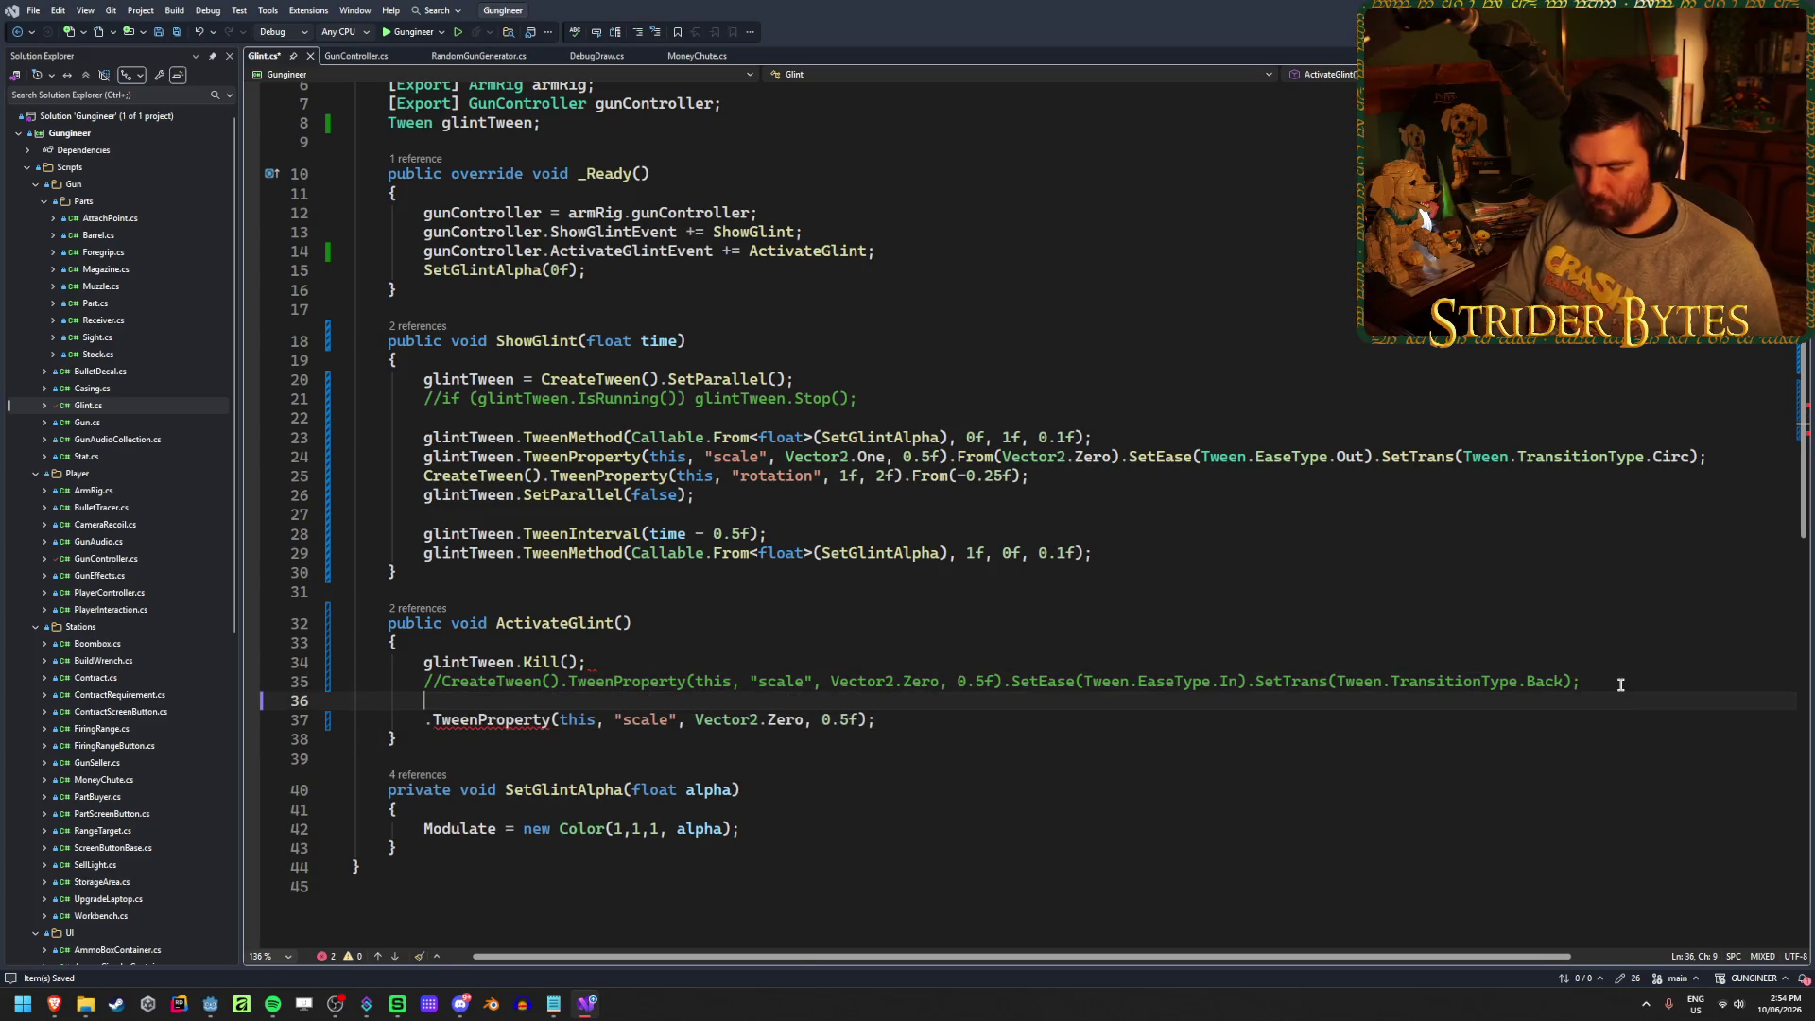
type("Tween tween")
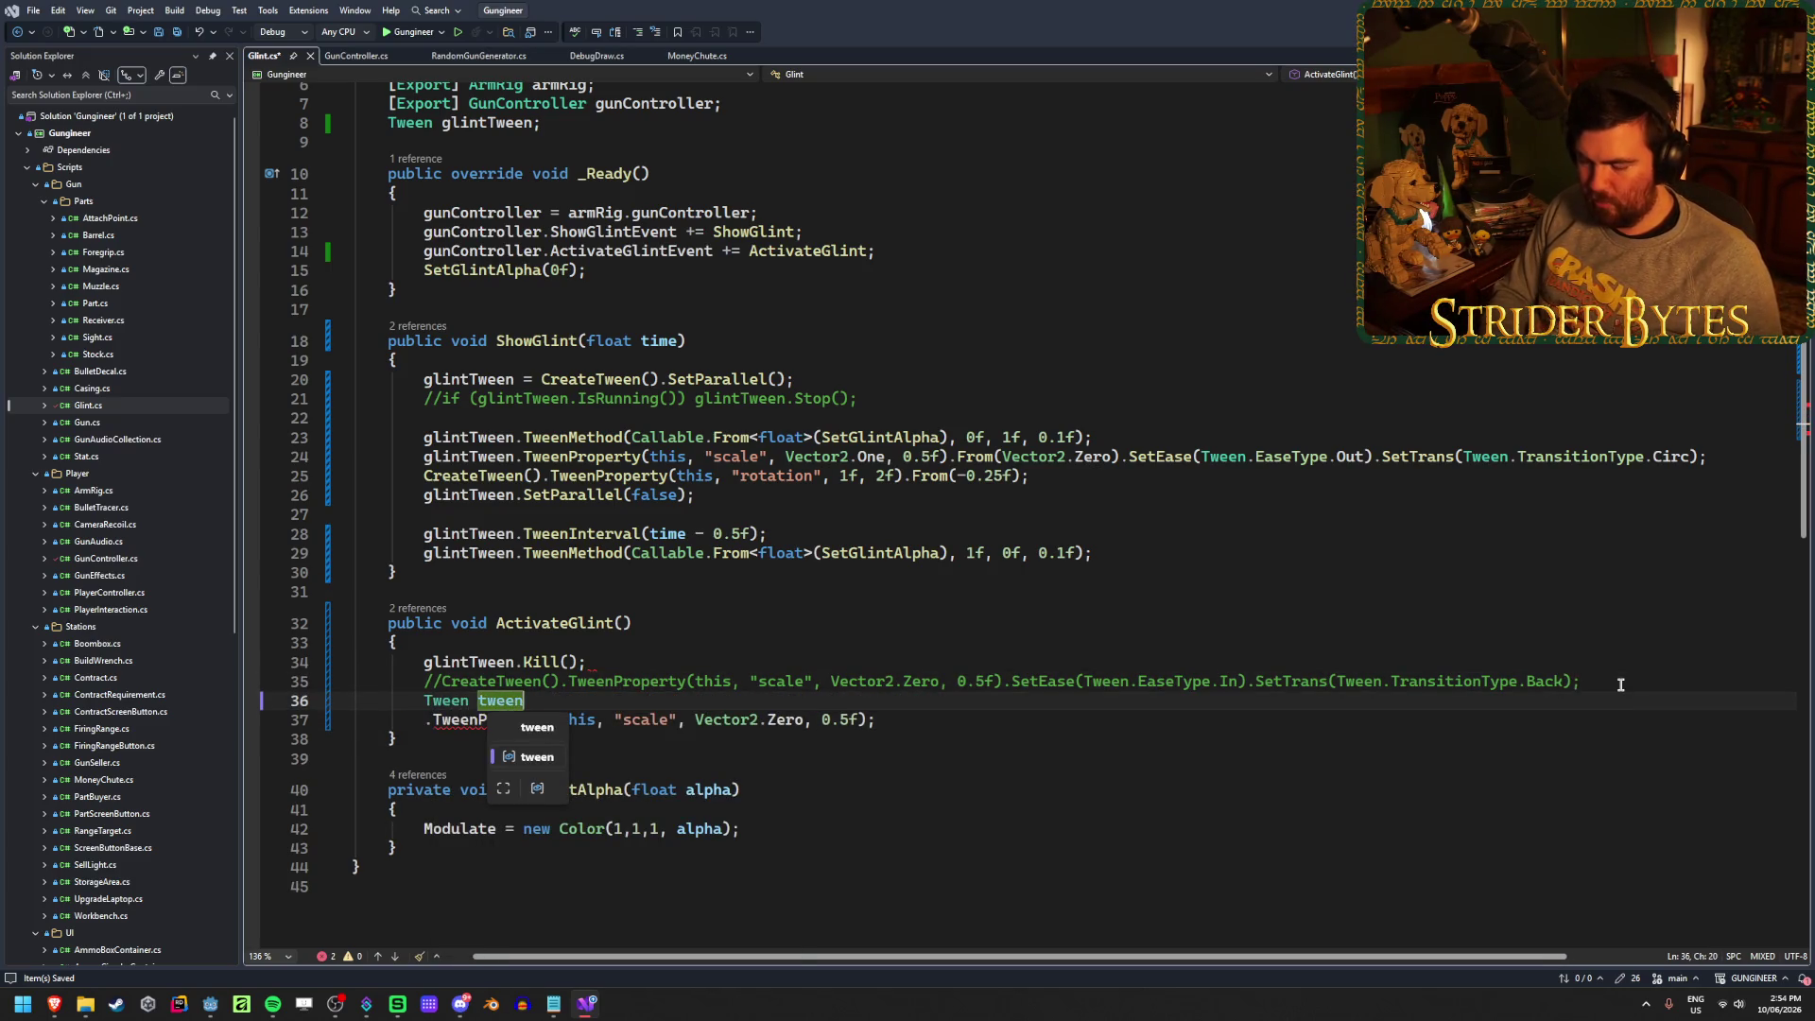
type(" = CreateTween(")
type(";")
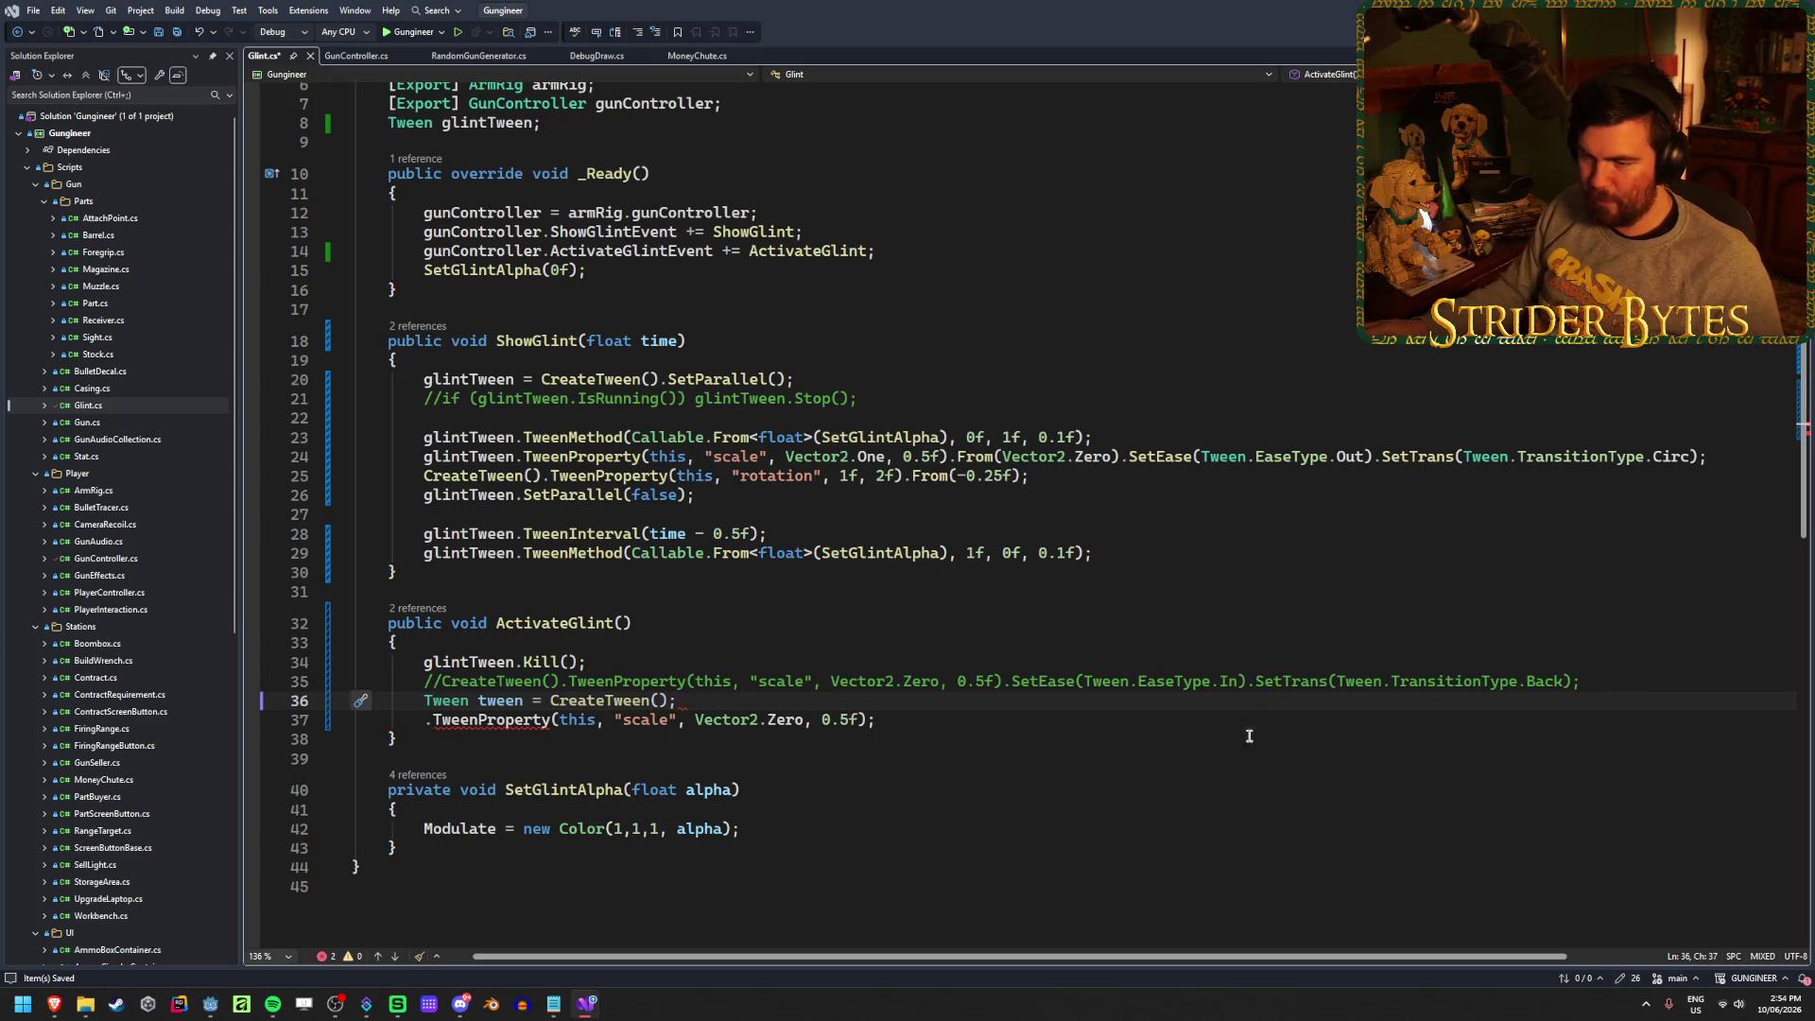
left_click(422, 723)
type("tween")
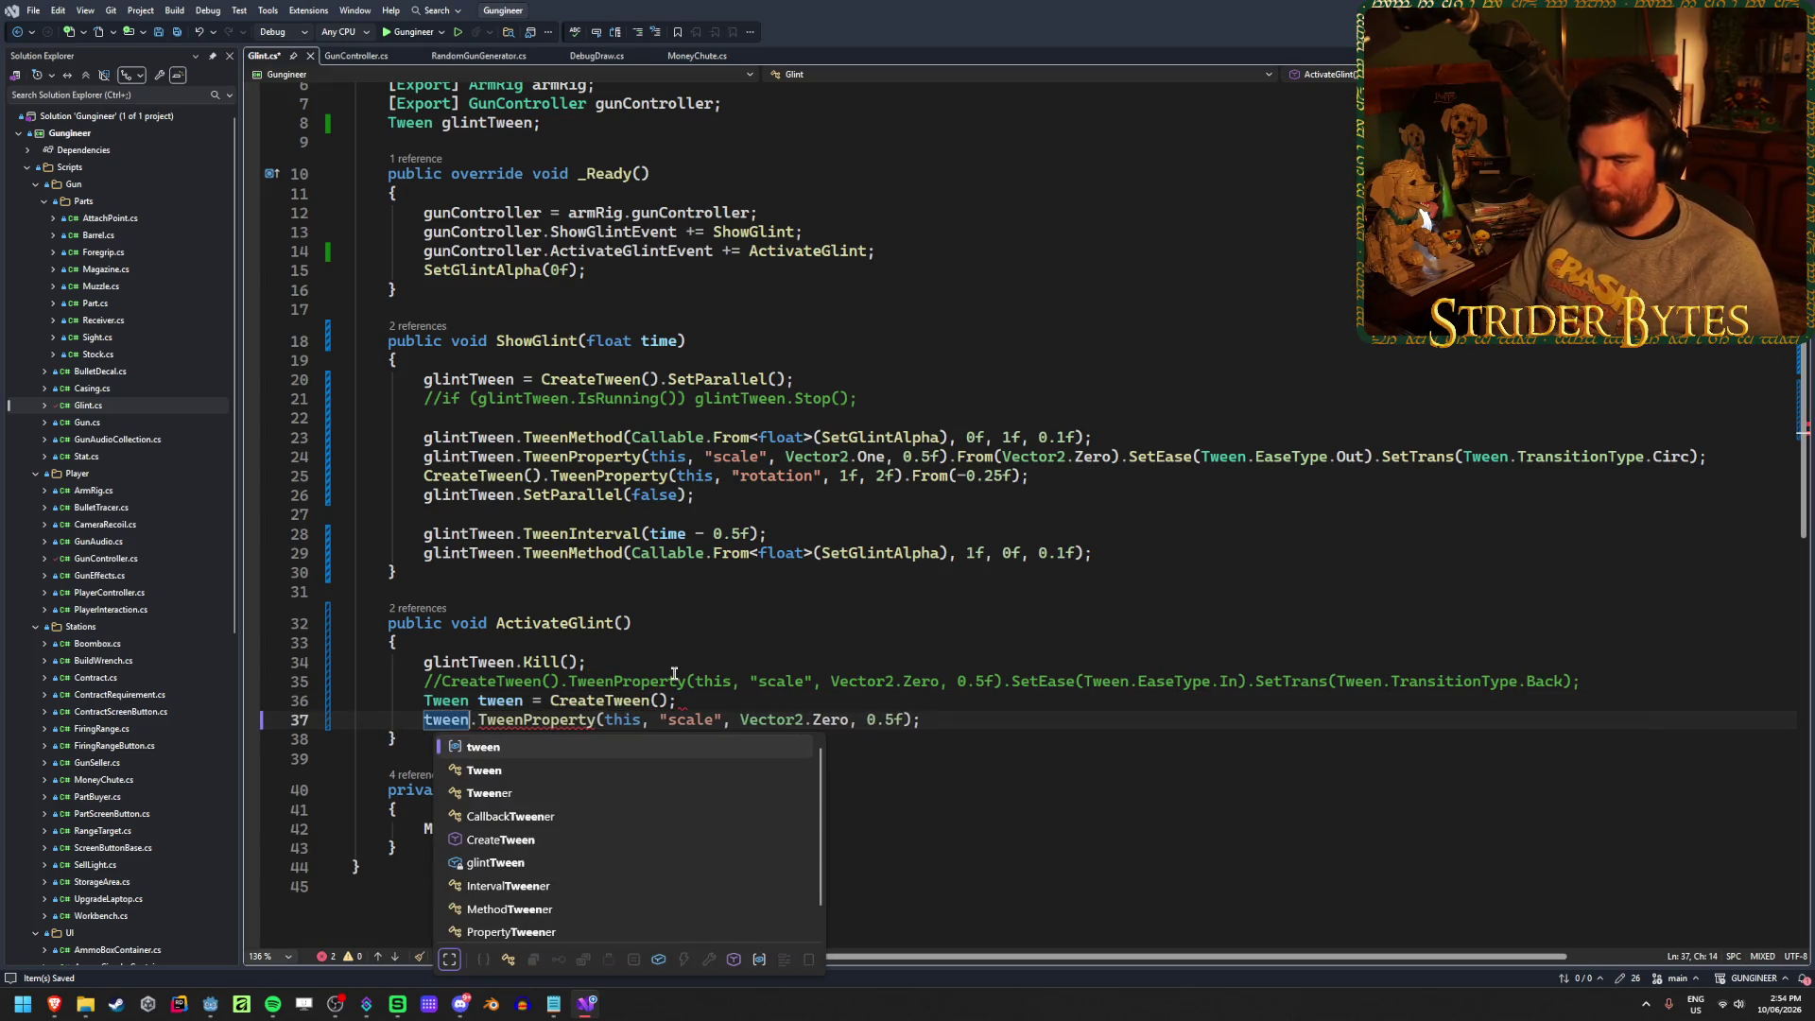
key("Escape")
key("ctrl+s")
Make the first tween scale to Vector2.One * 1.5f over 0.25f seconds
left_click(832, 722)
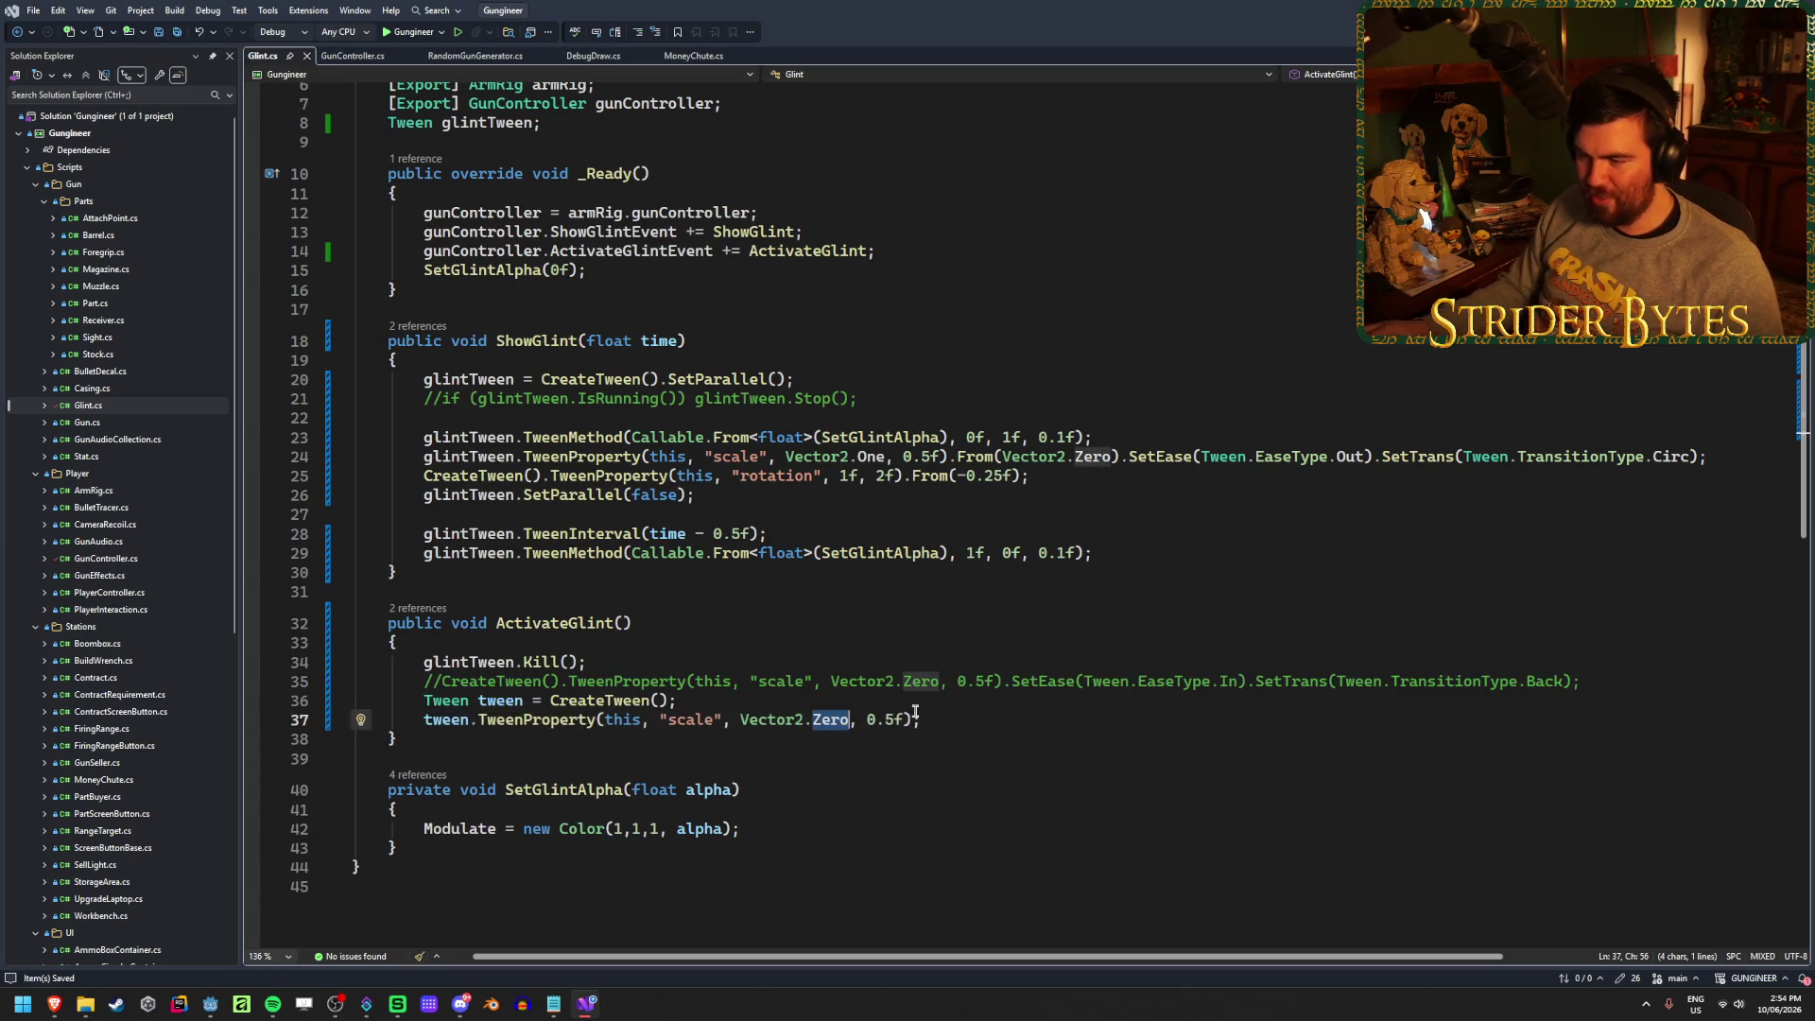
key("End")
mouse_move(848, 722)
left_mouse_down()
mouse_move(742, 722)
mouse_move(810, 722)
left_mouse_up()
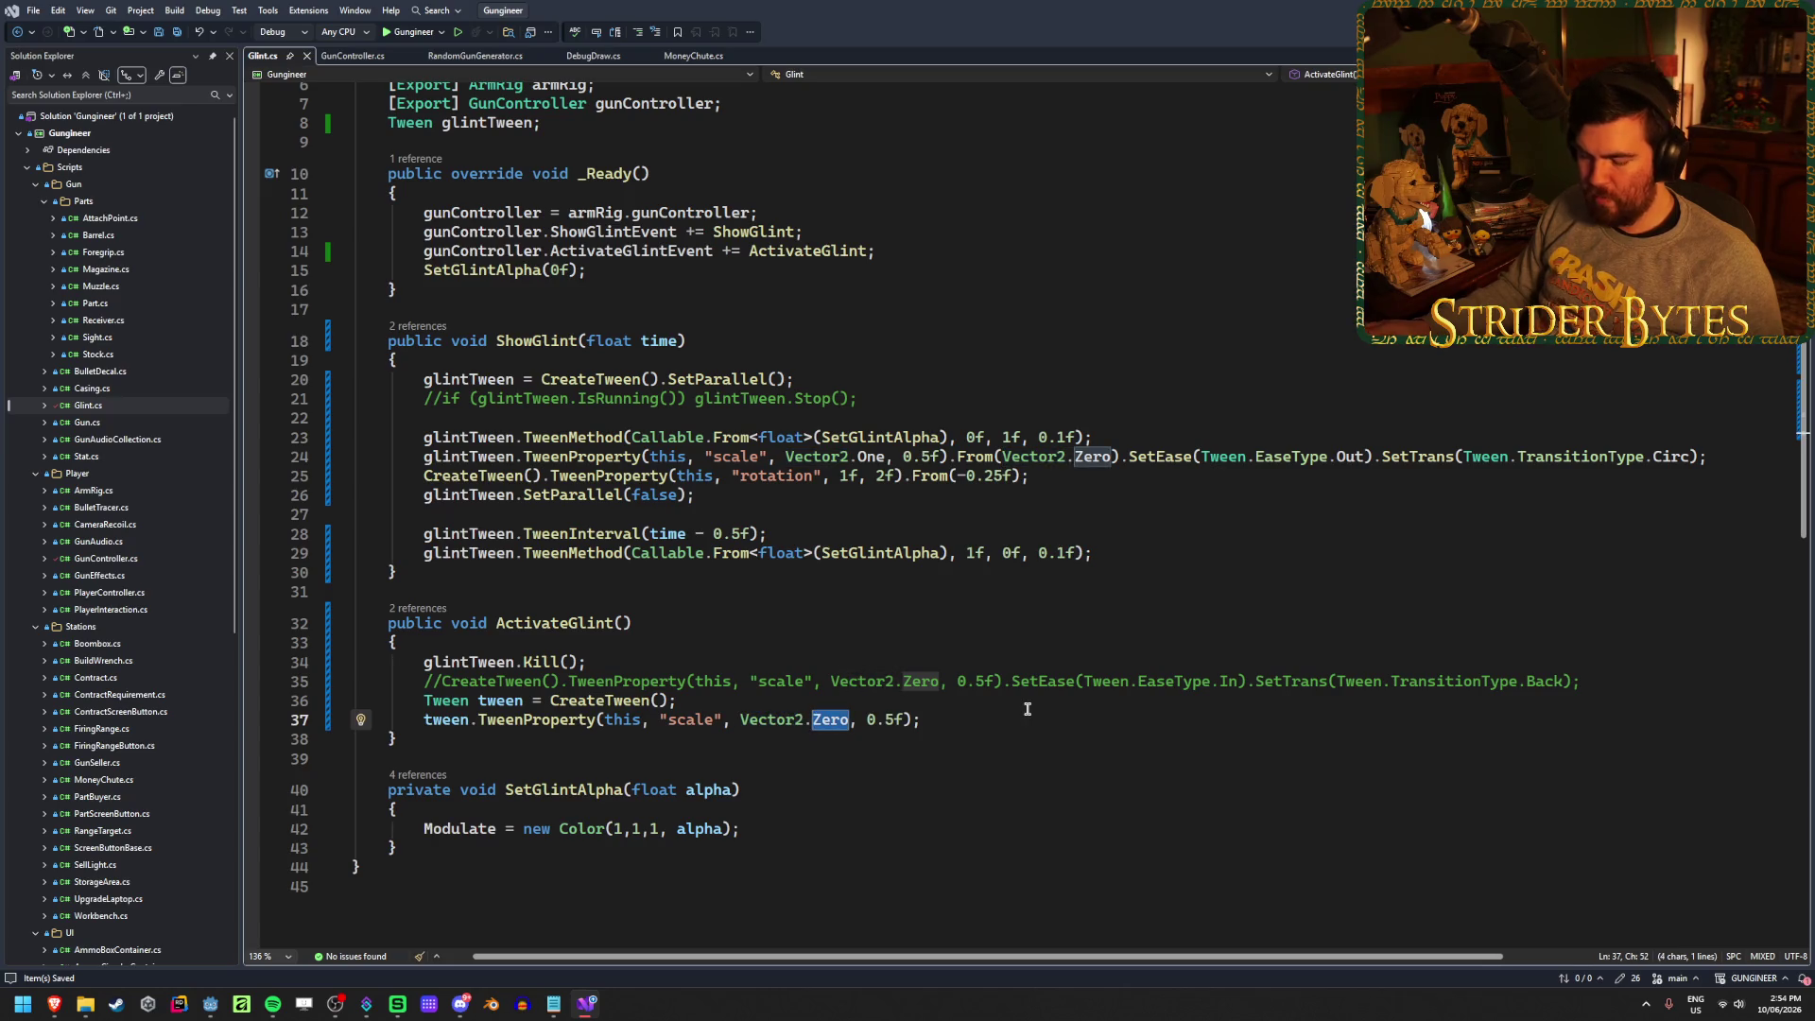
type("One * ")
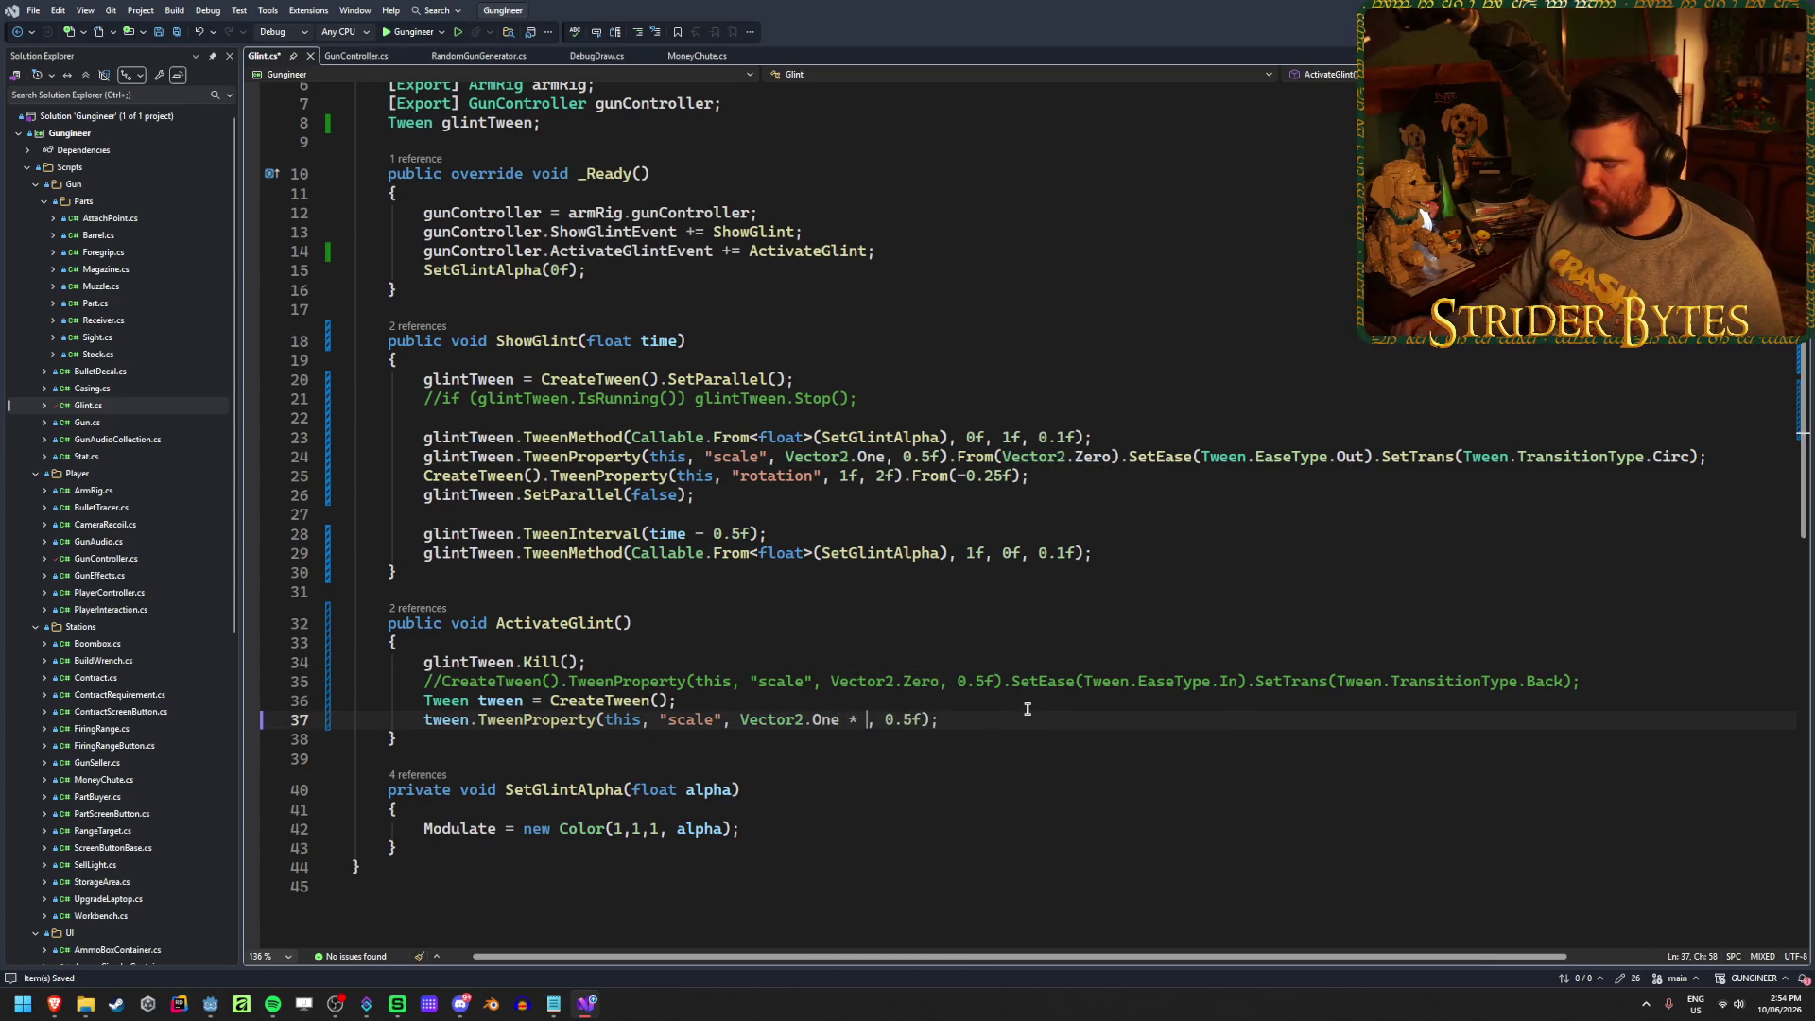
type("1.5f")
key("ctrl+s")
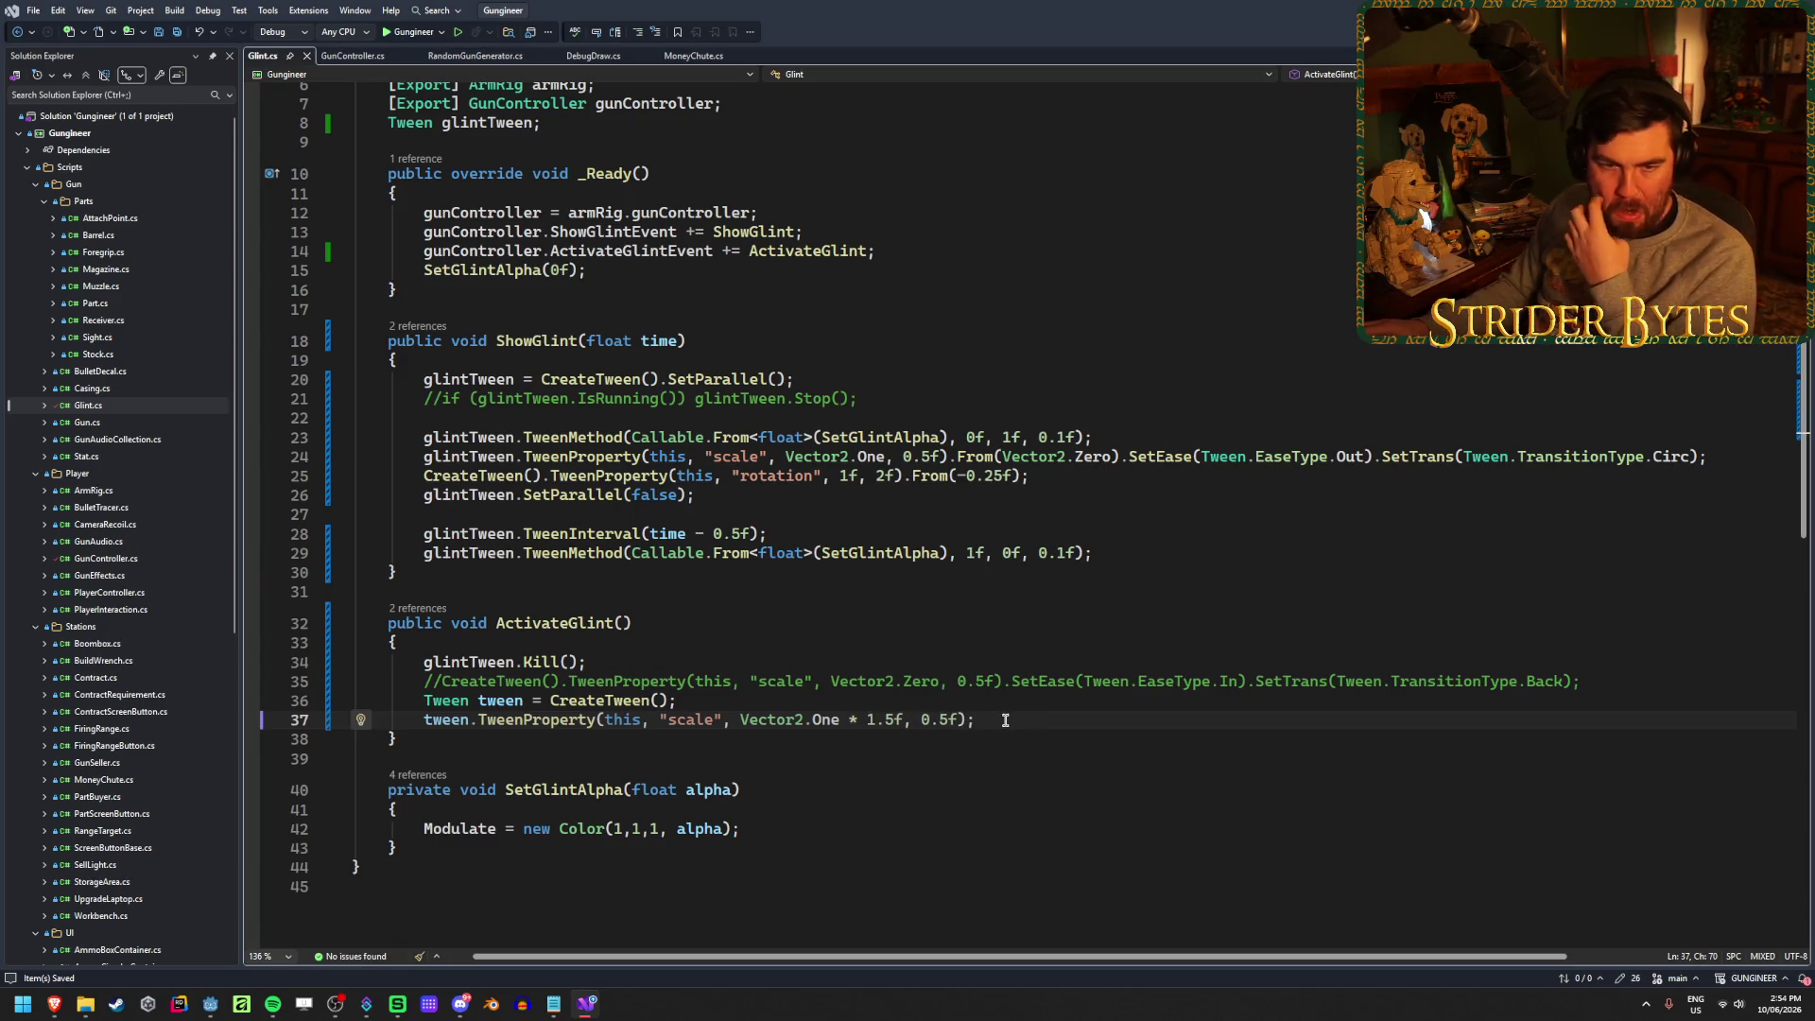
left_click(939, 721)
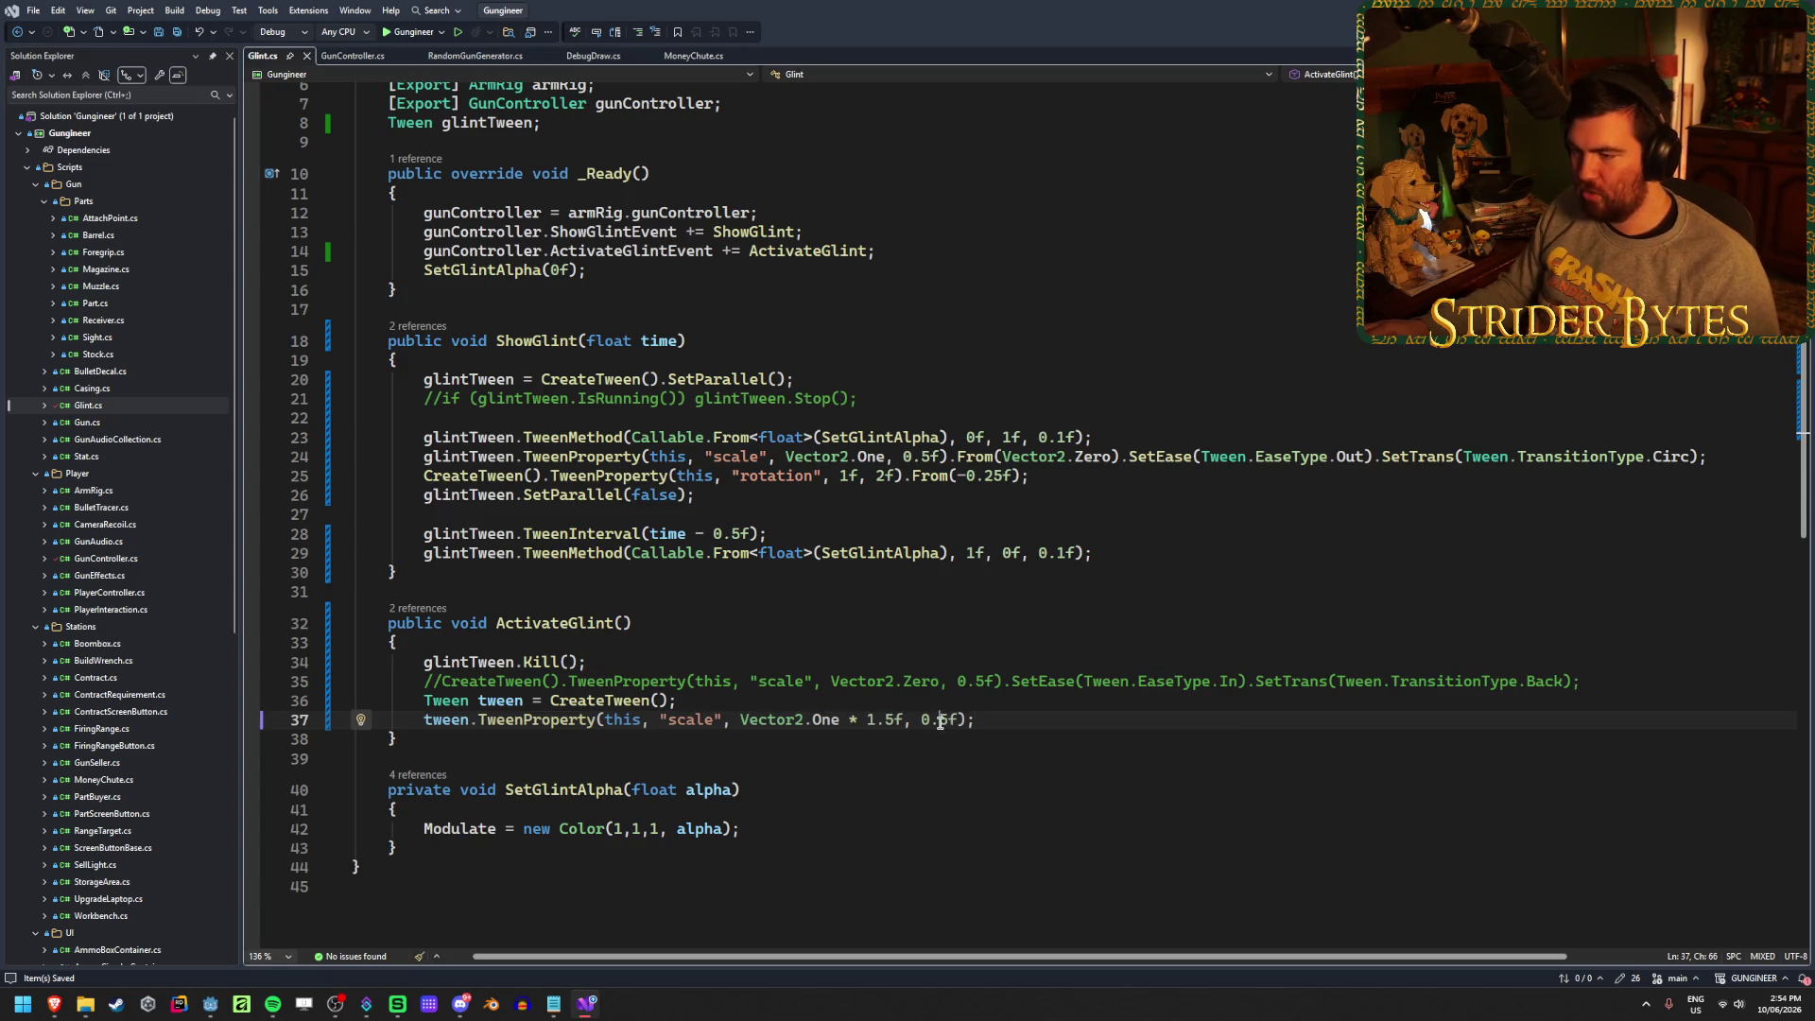
type("2")
Add a second tween.TweenProperty call scaling back to Vector2.Zero over 0.25f, then run it
key("Return")
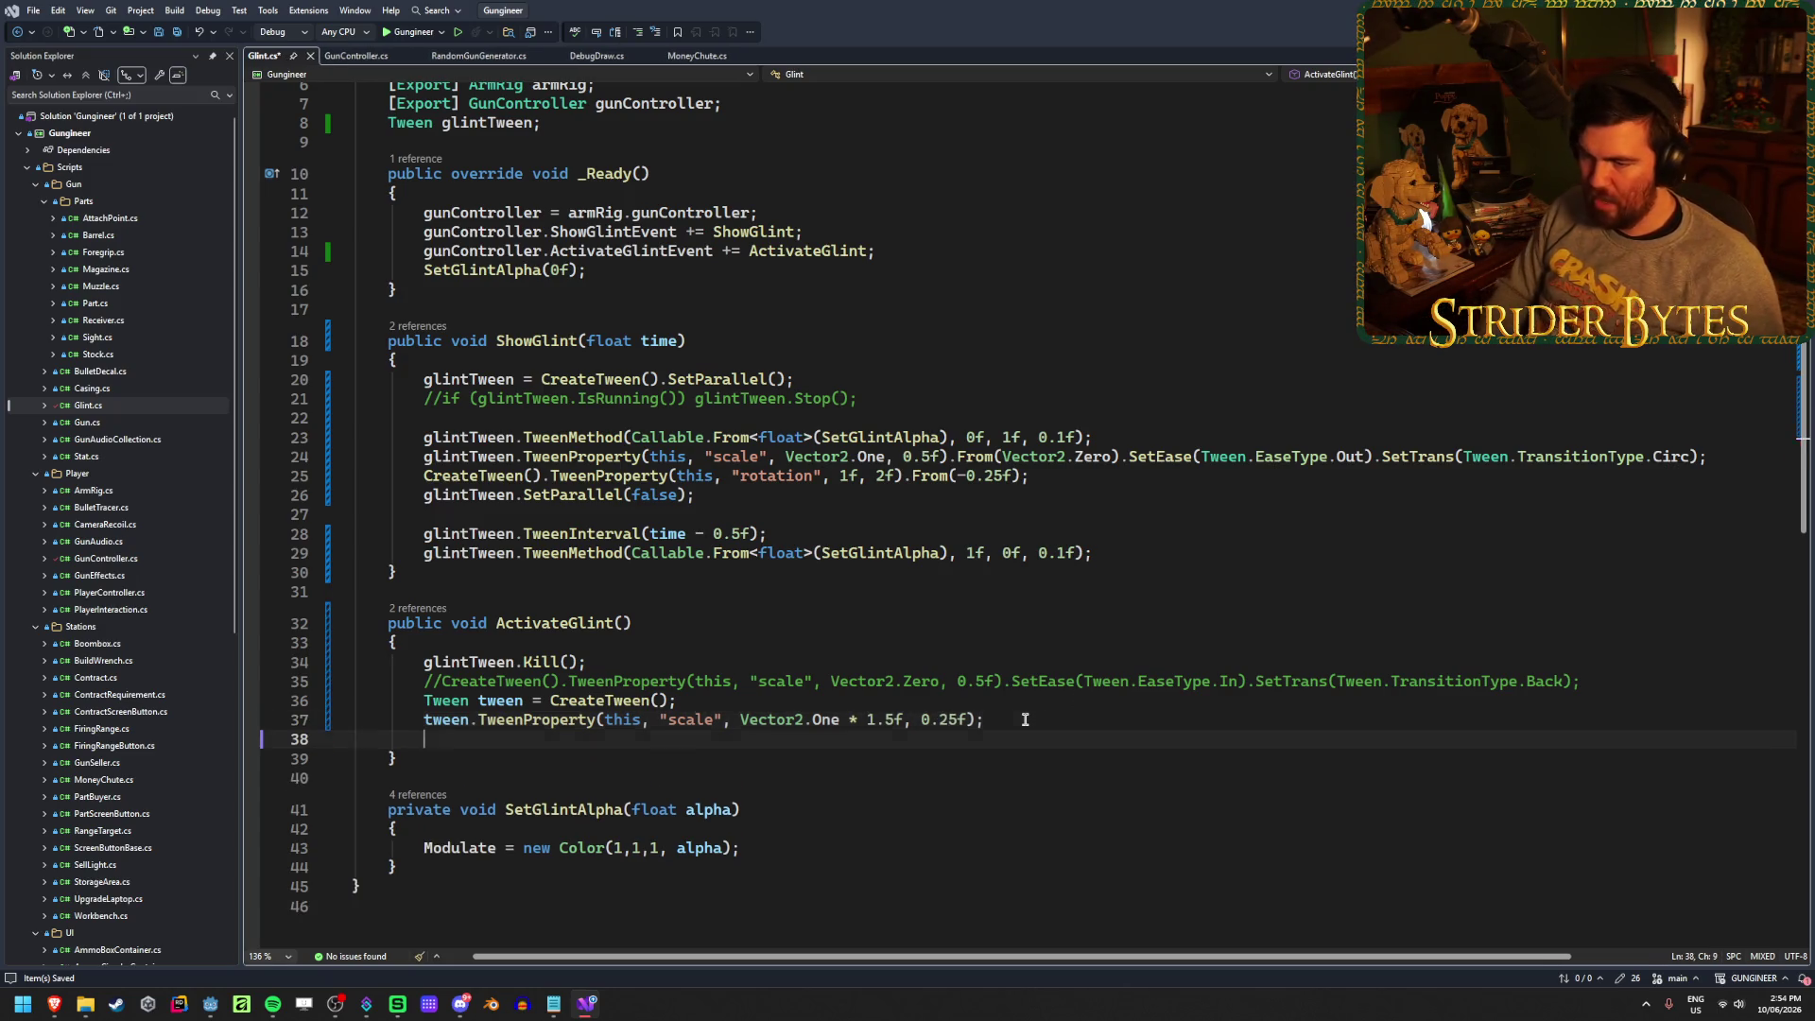
type("tween.Tween")
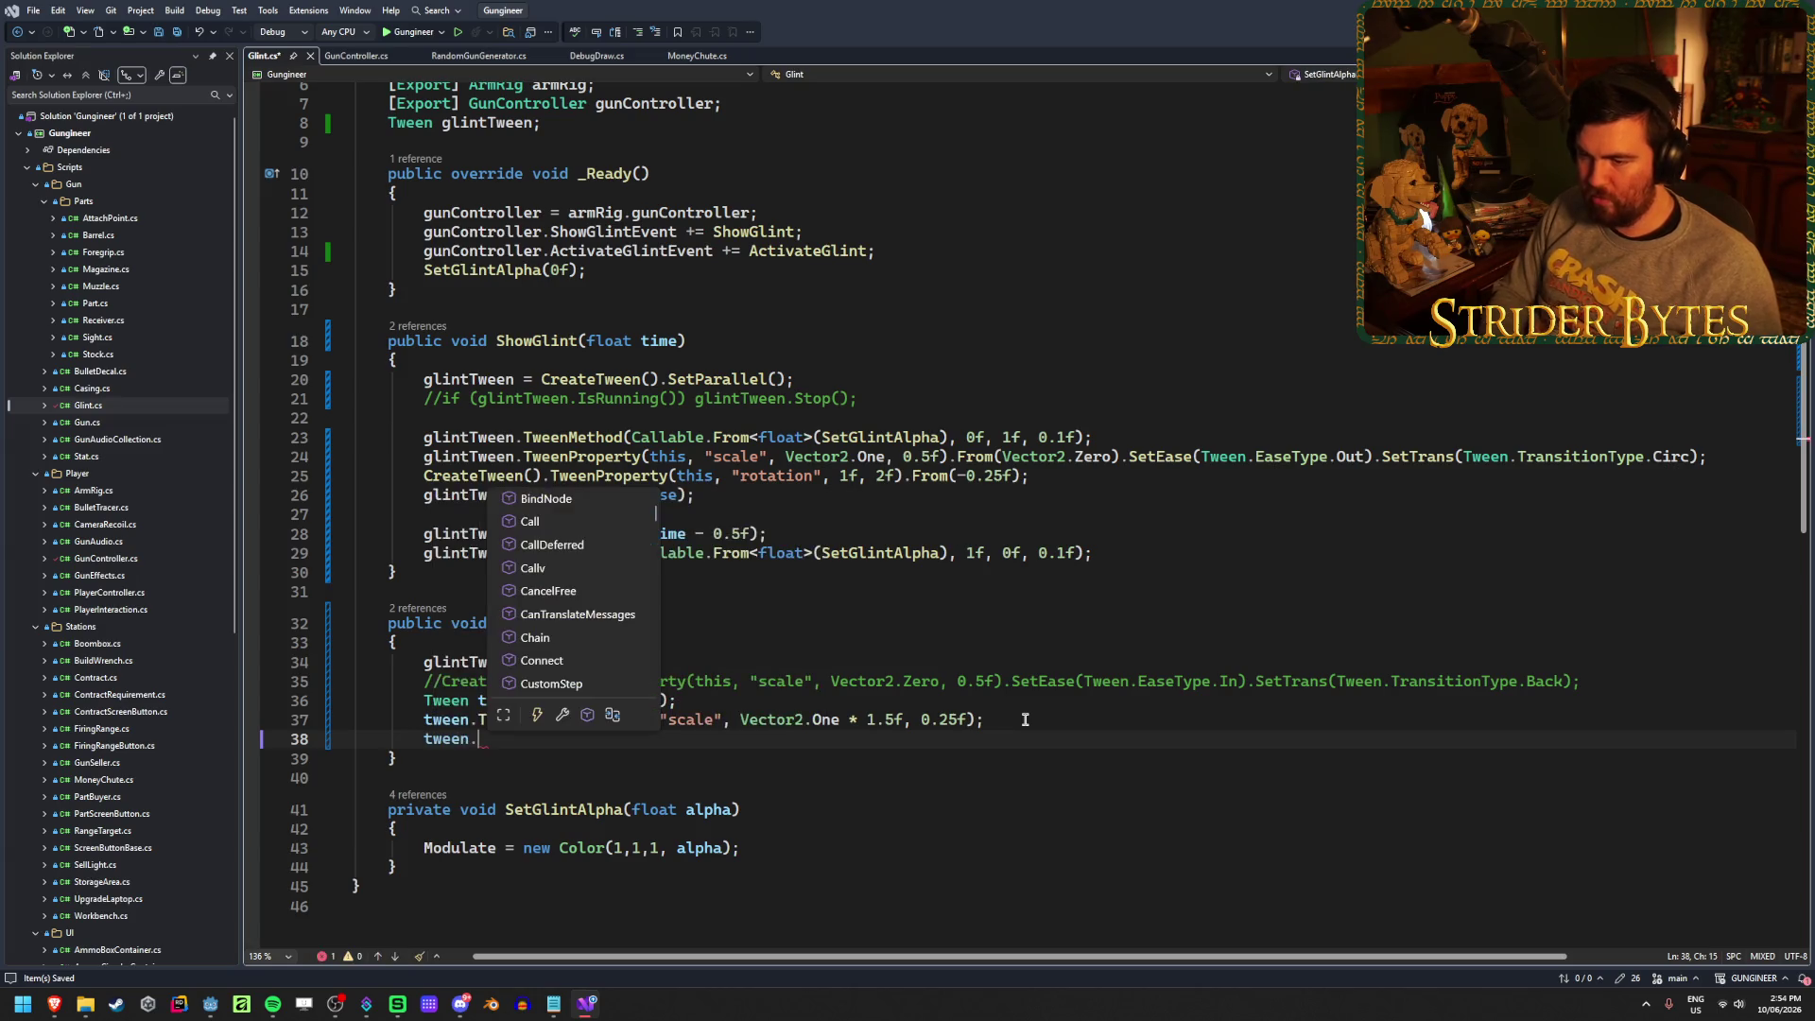
type("P")
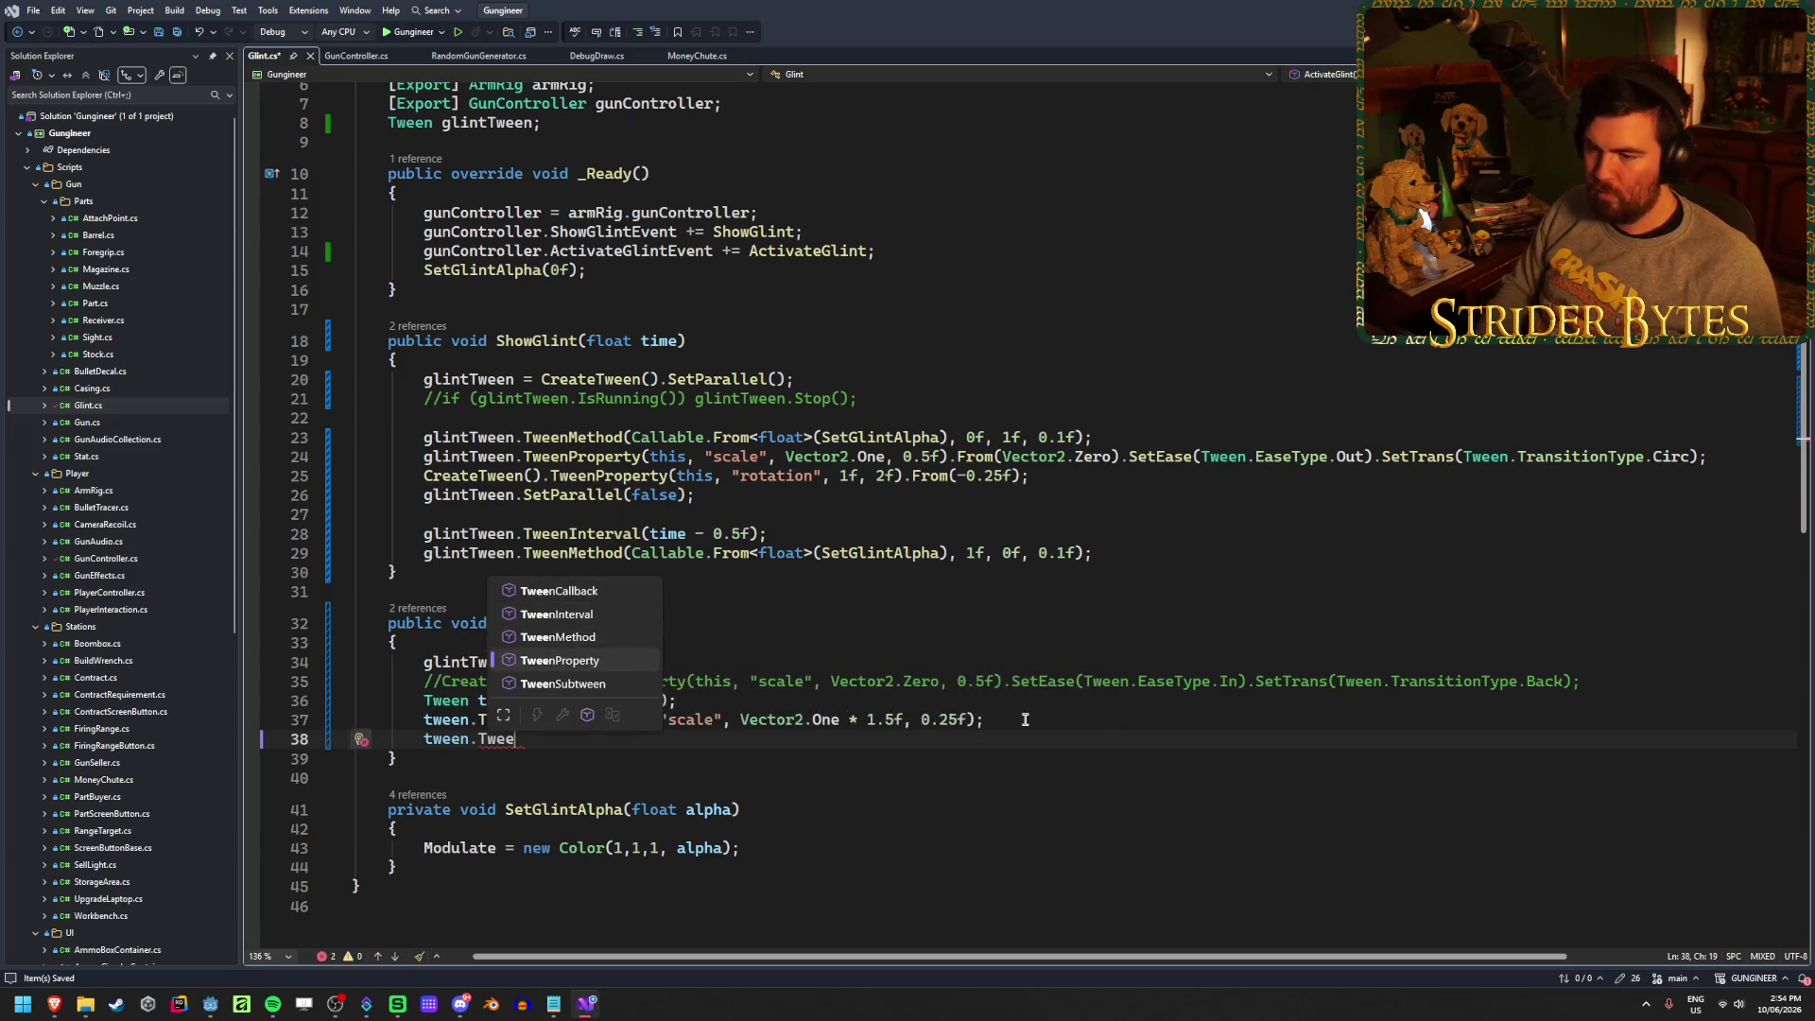
key("Tab")
left_click_drag(996, 717, 598, 719)
key("ctrl+c")
left_click(618, 748)
key("ctrl+v")
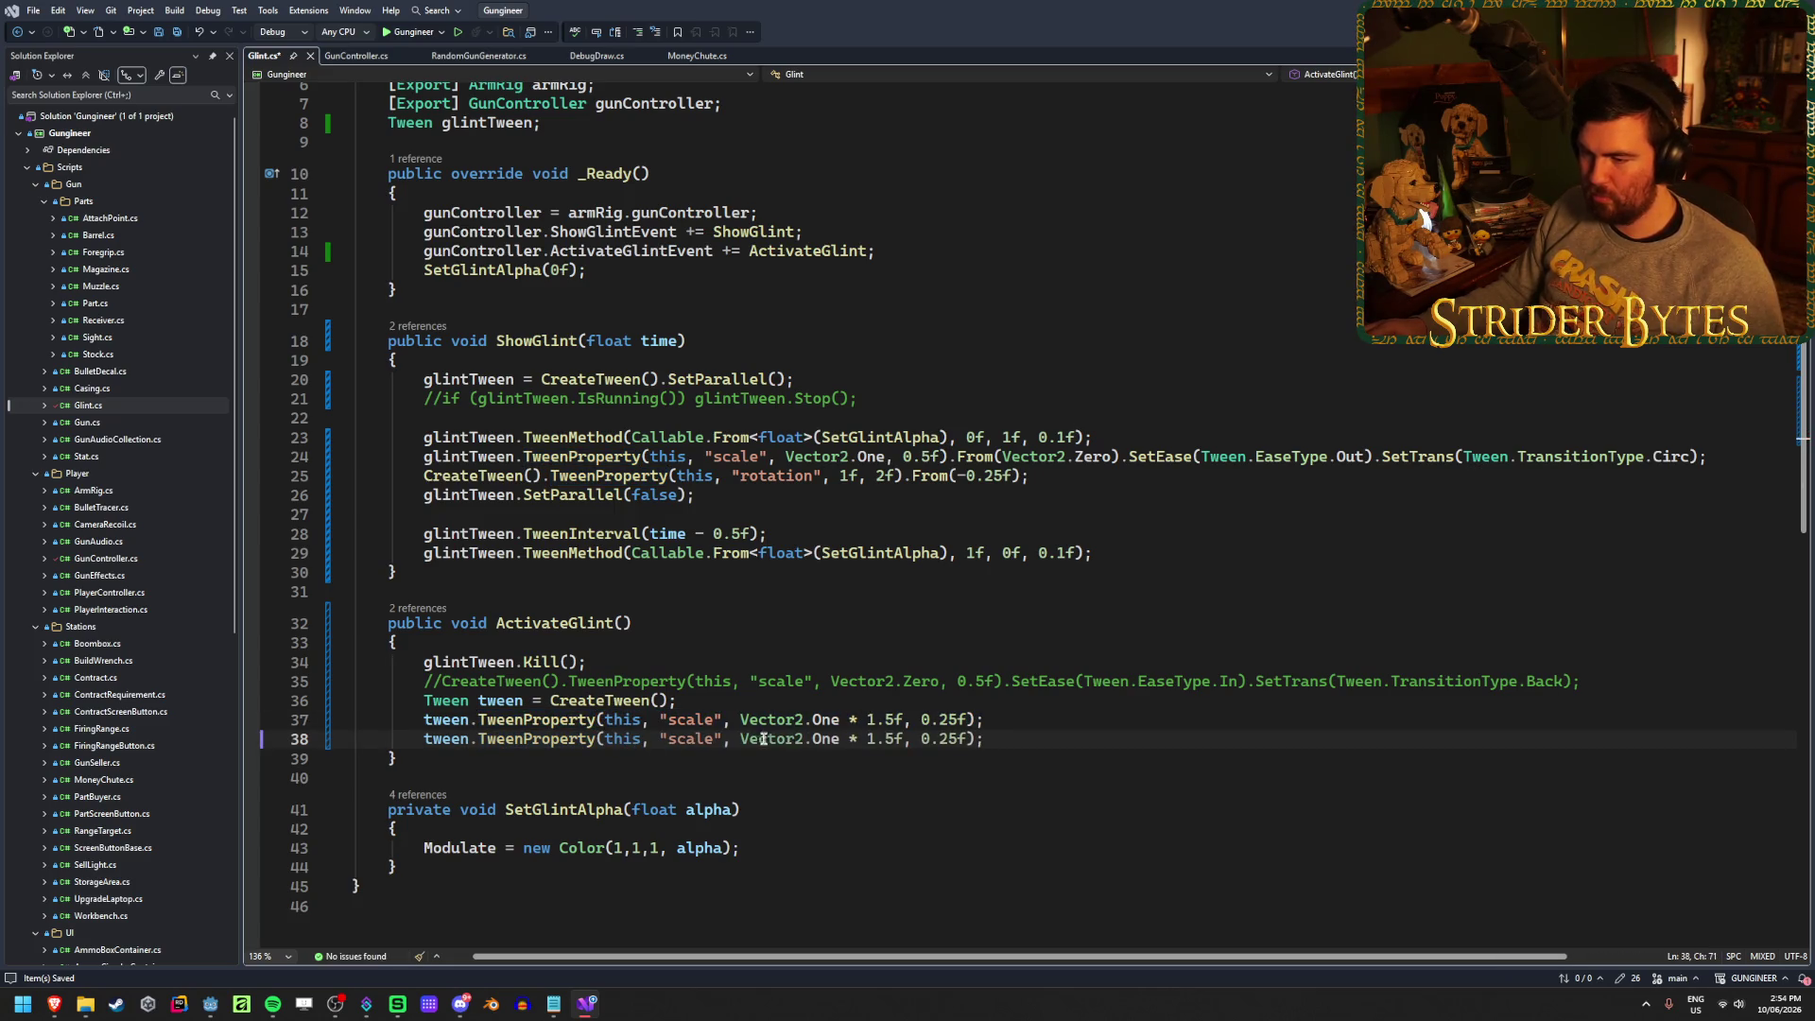
left_click_drag(903, 739, 815, 739)
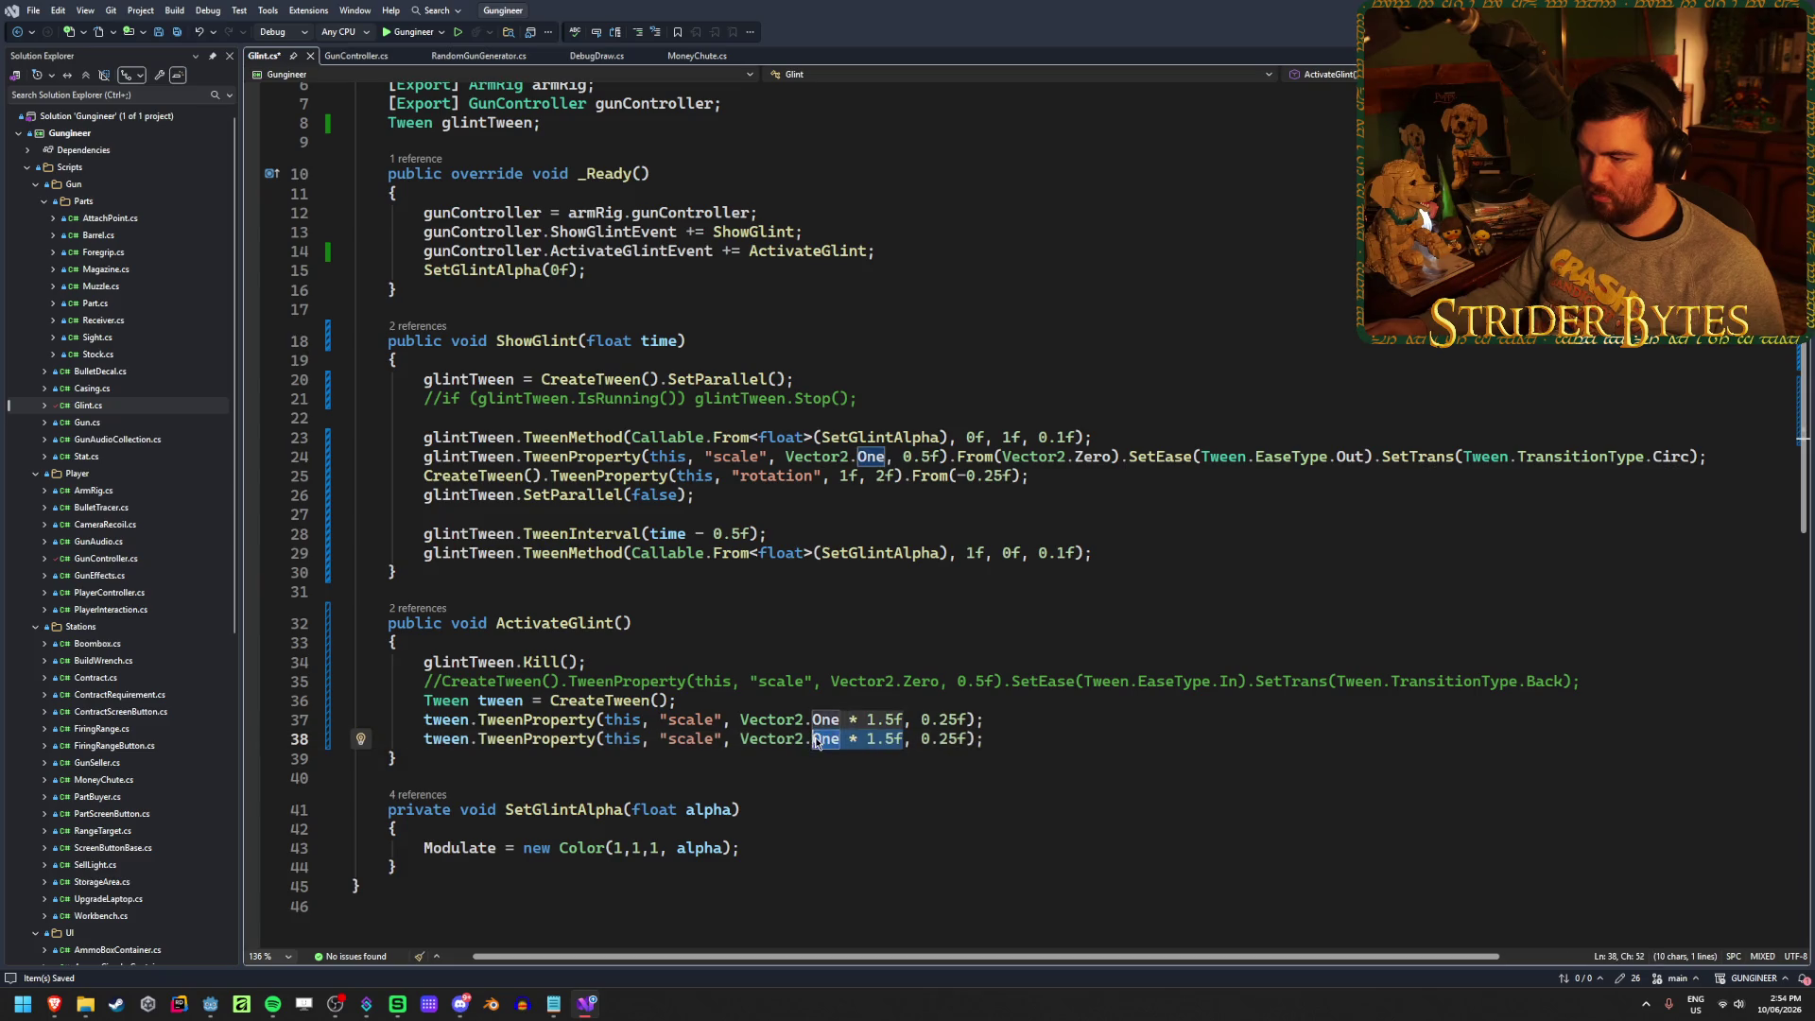
type("Zero")
key("Escape")
left_click(988, 733)
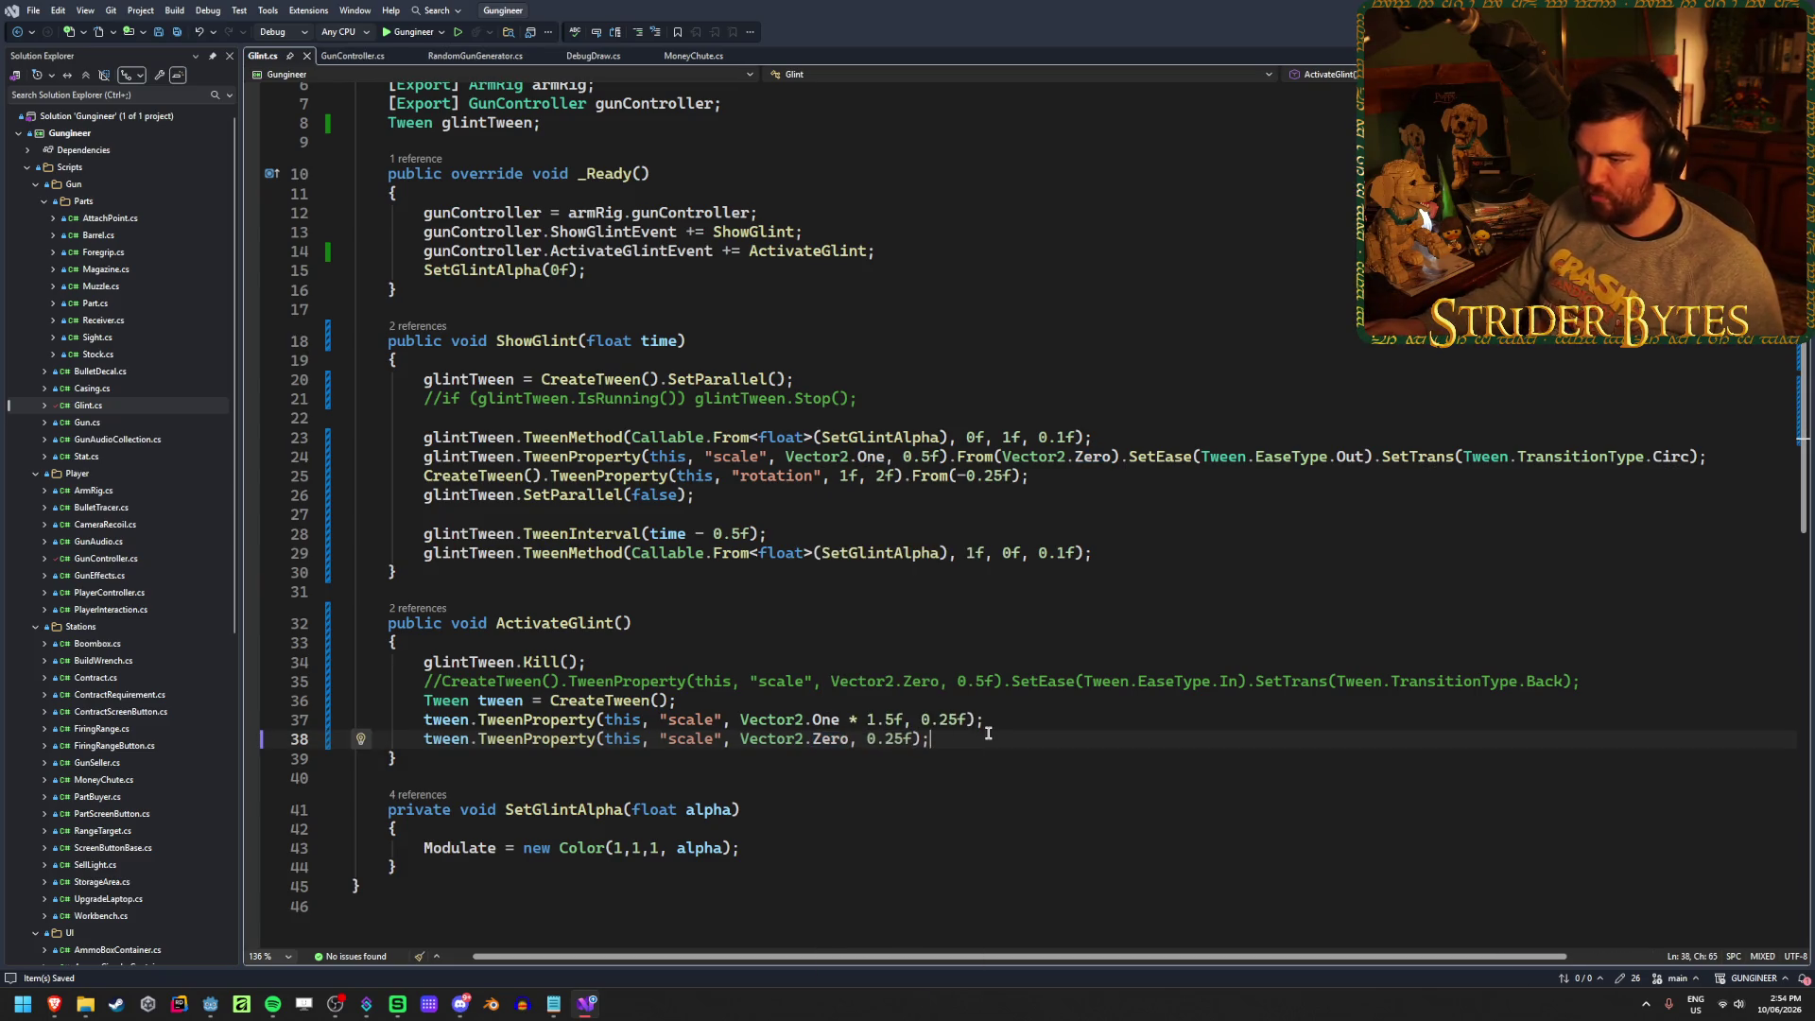
key("alt+Tab")
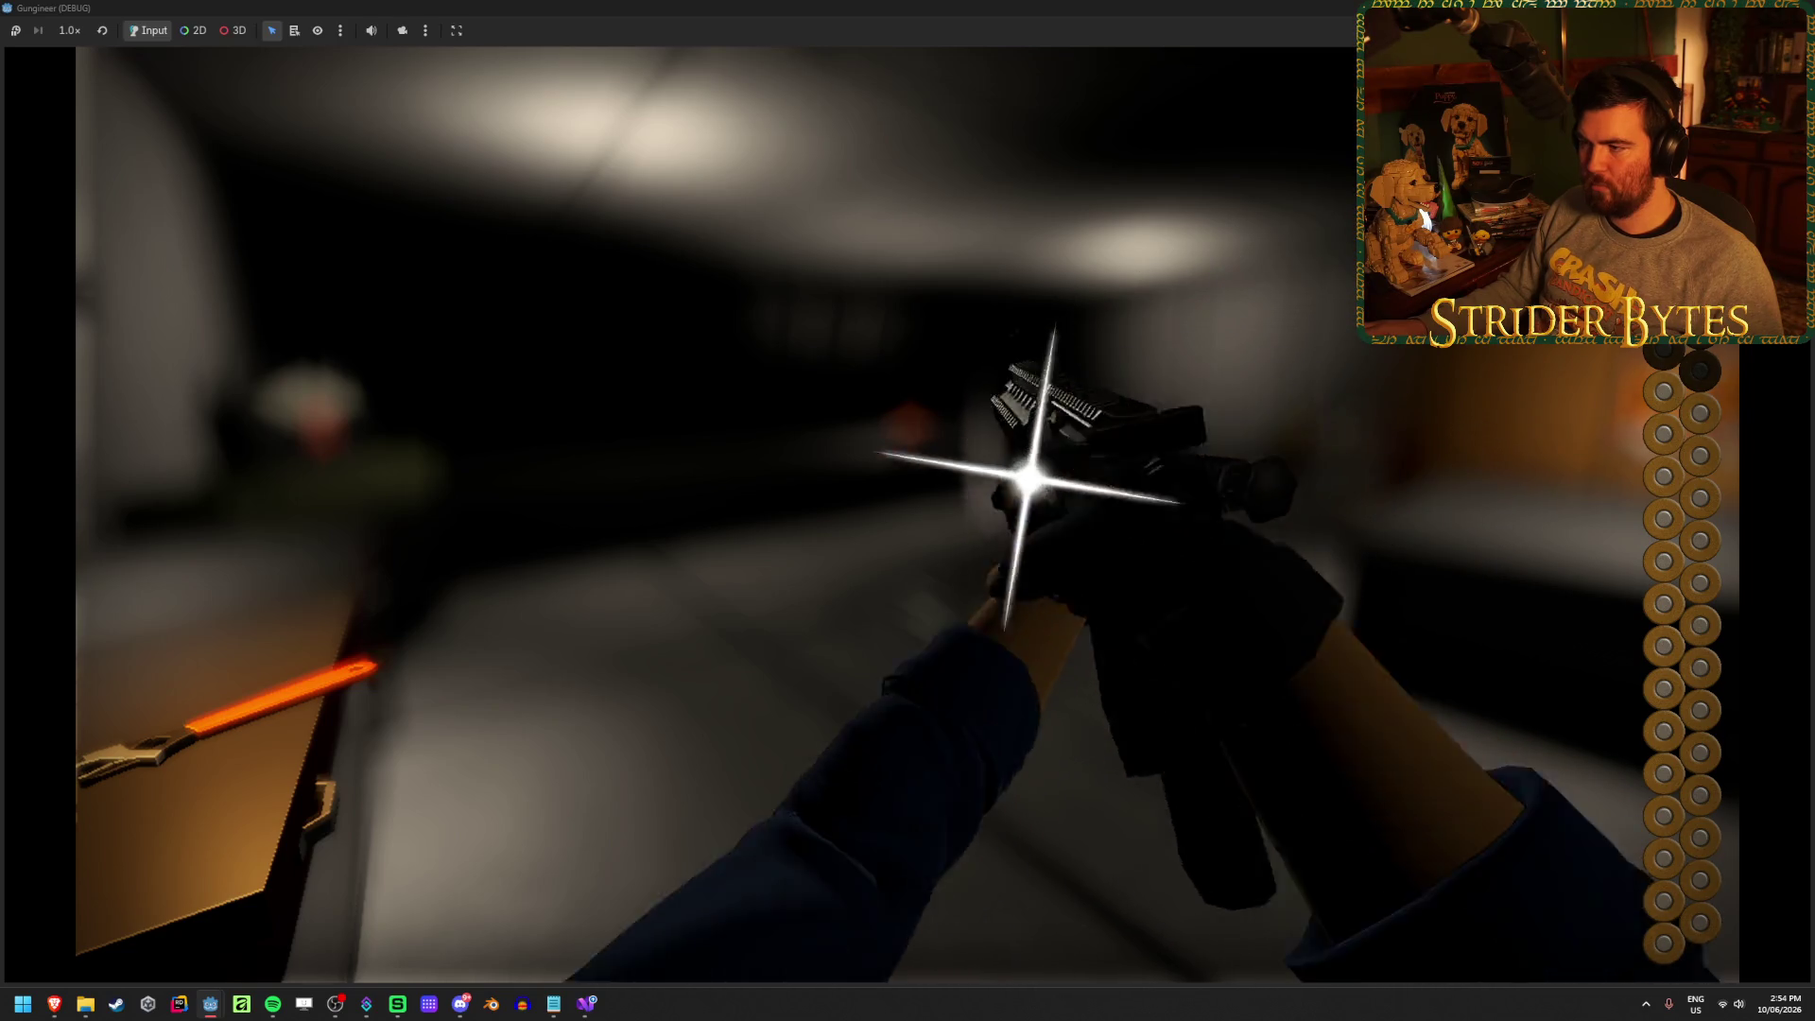
Close the running game and return to Glint.cs after the scale-up call
key("alt+F4")
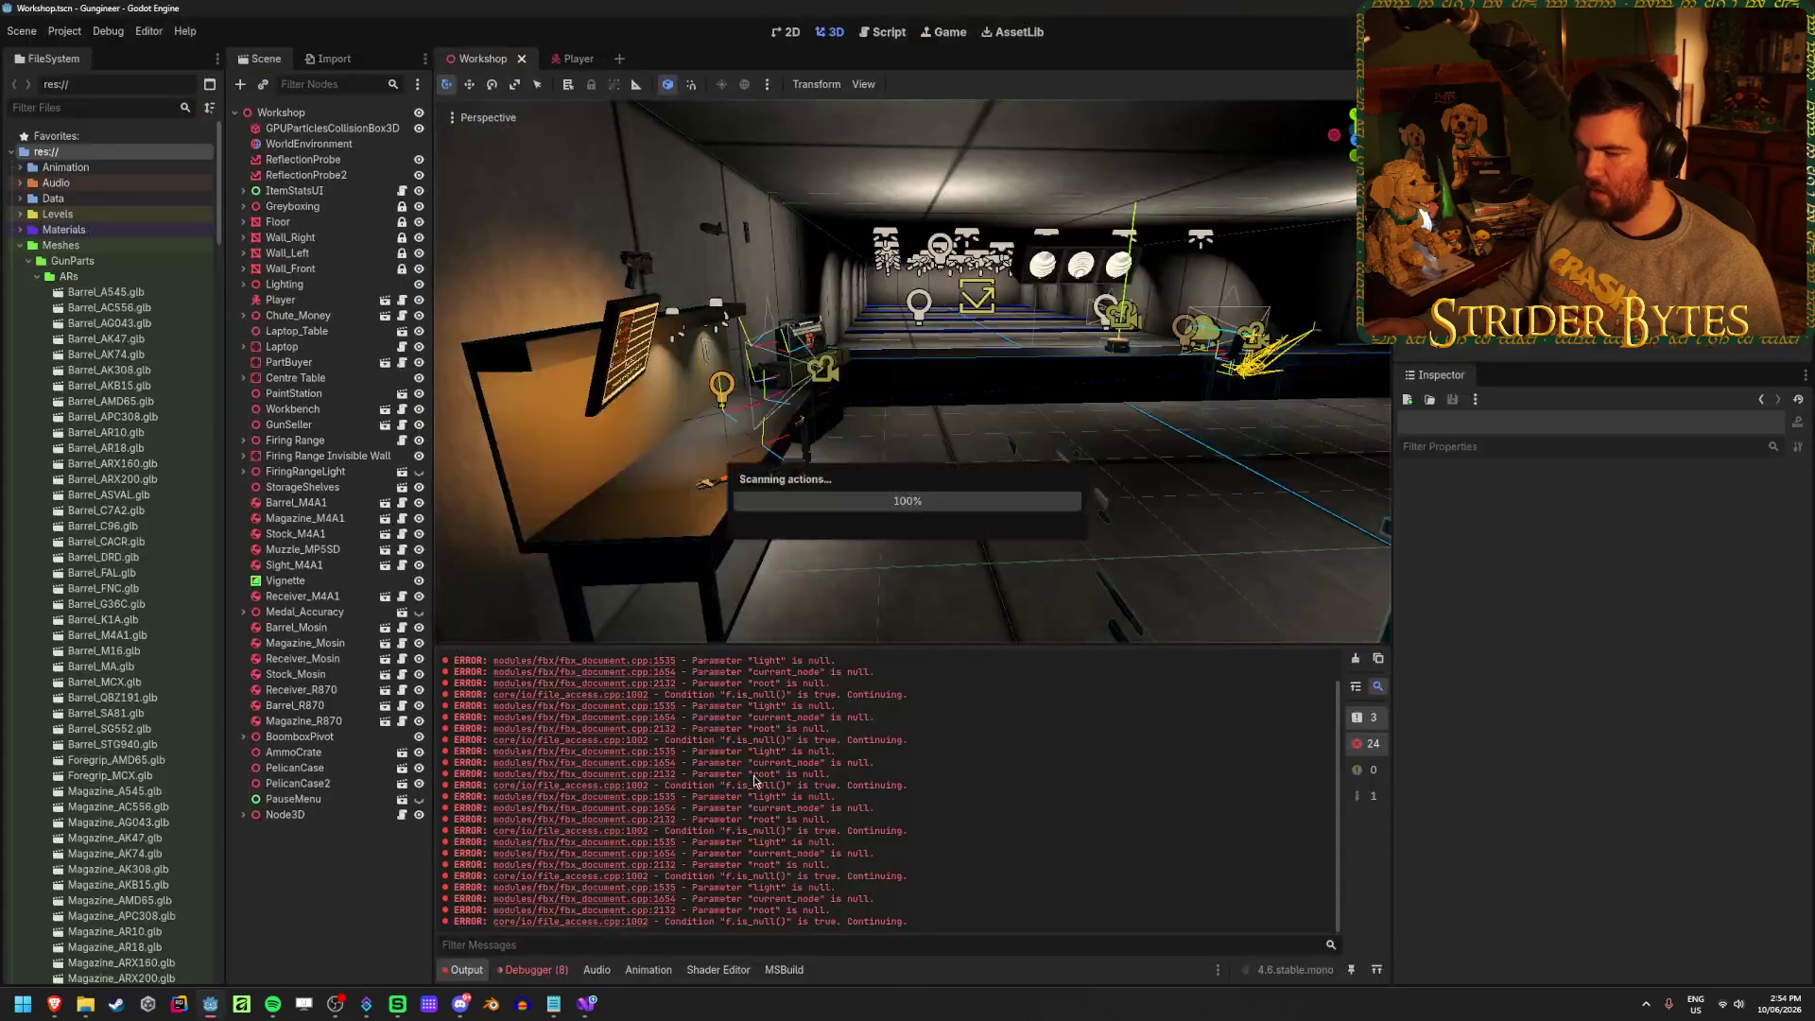
key("alt+Tab")
left_click(974, 719)
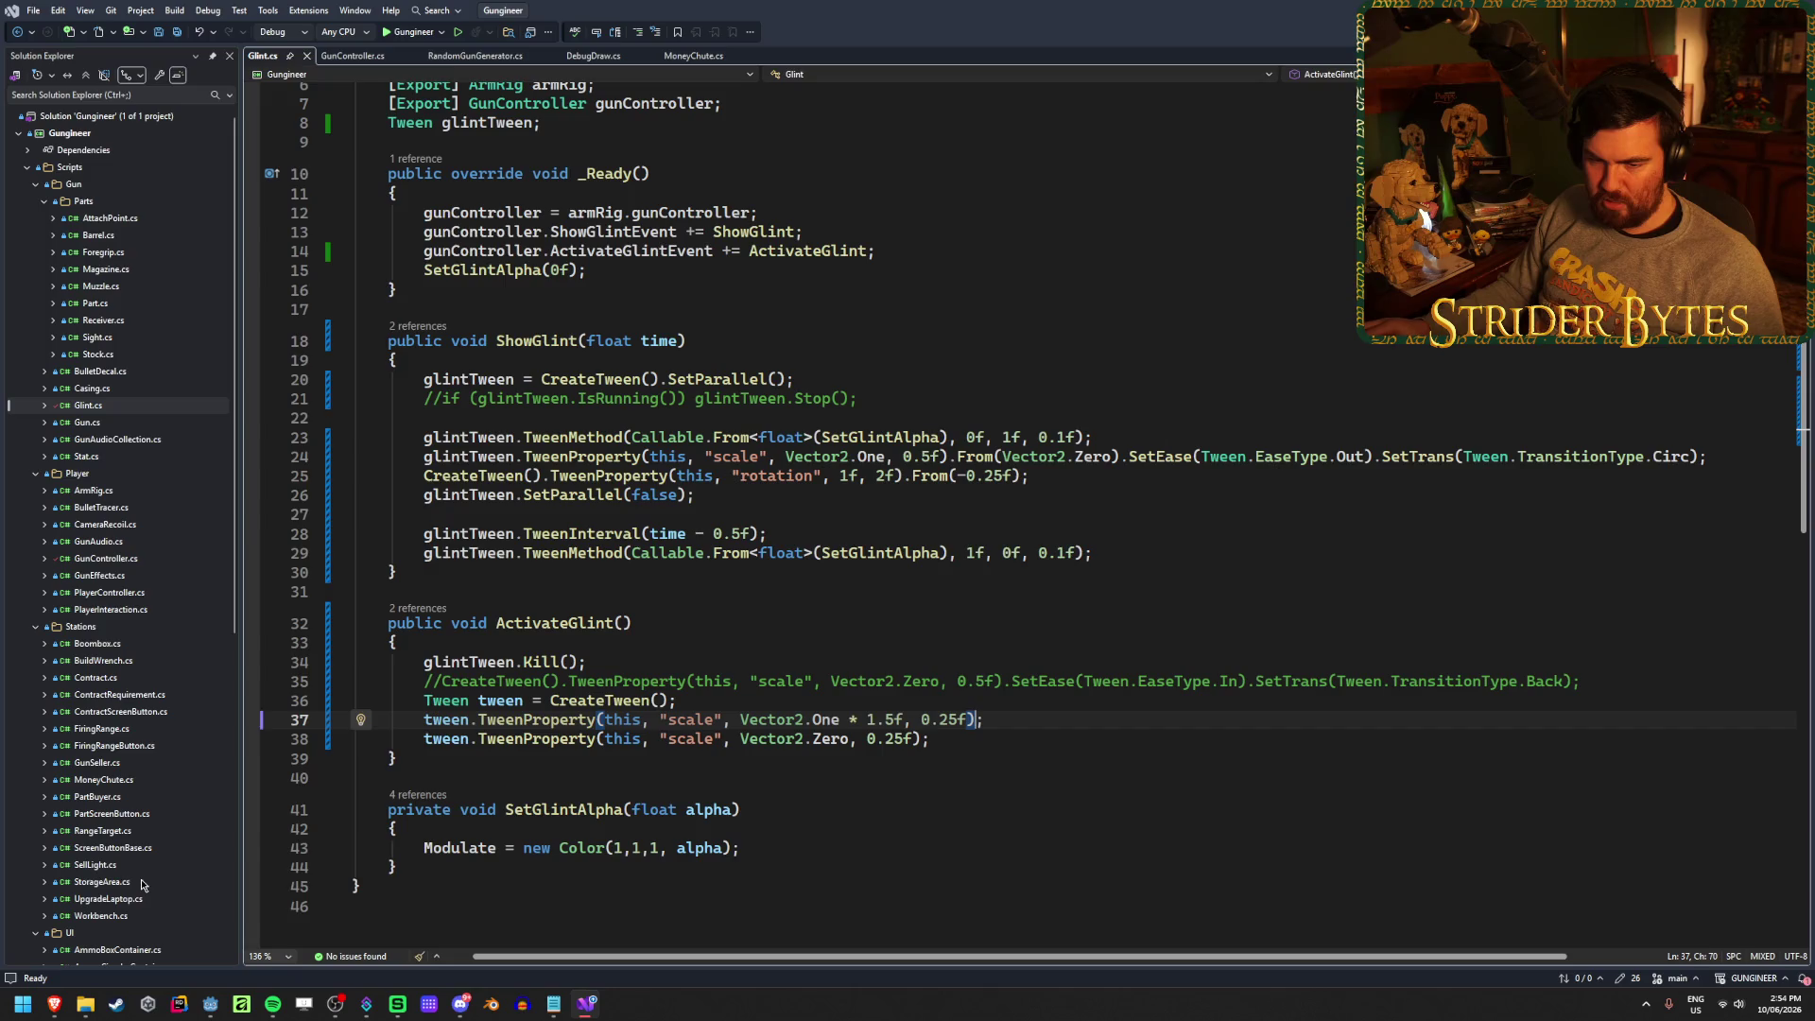
Read the set_trans and set_ease entries in the Godot Tween docs, then return to Glint.cs
mouse_move(57, 1009)
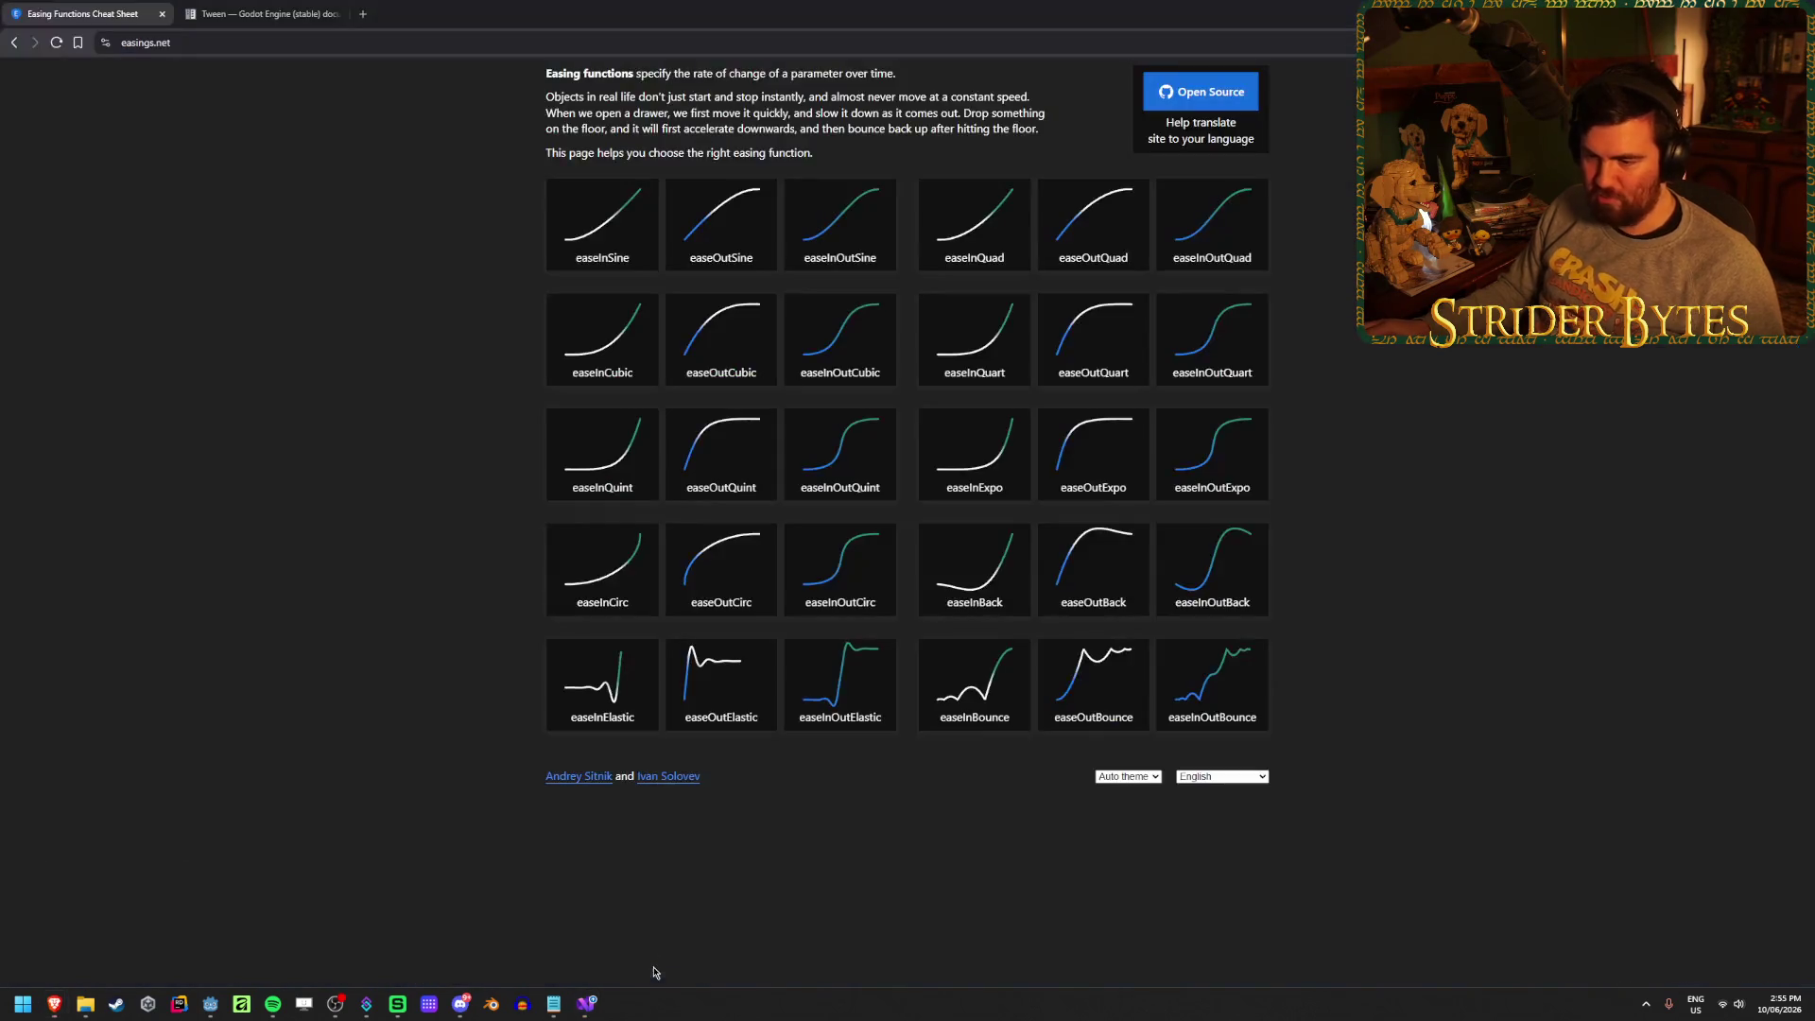
left_click(649, 941)
key("ctrl+Tab")
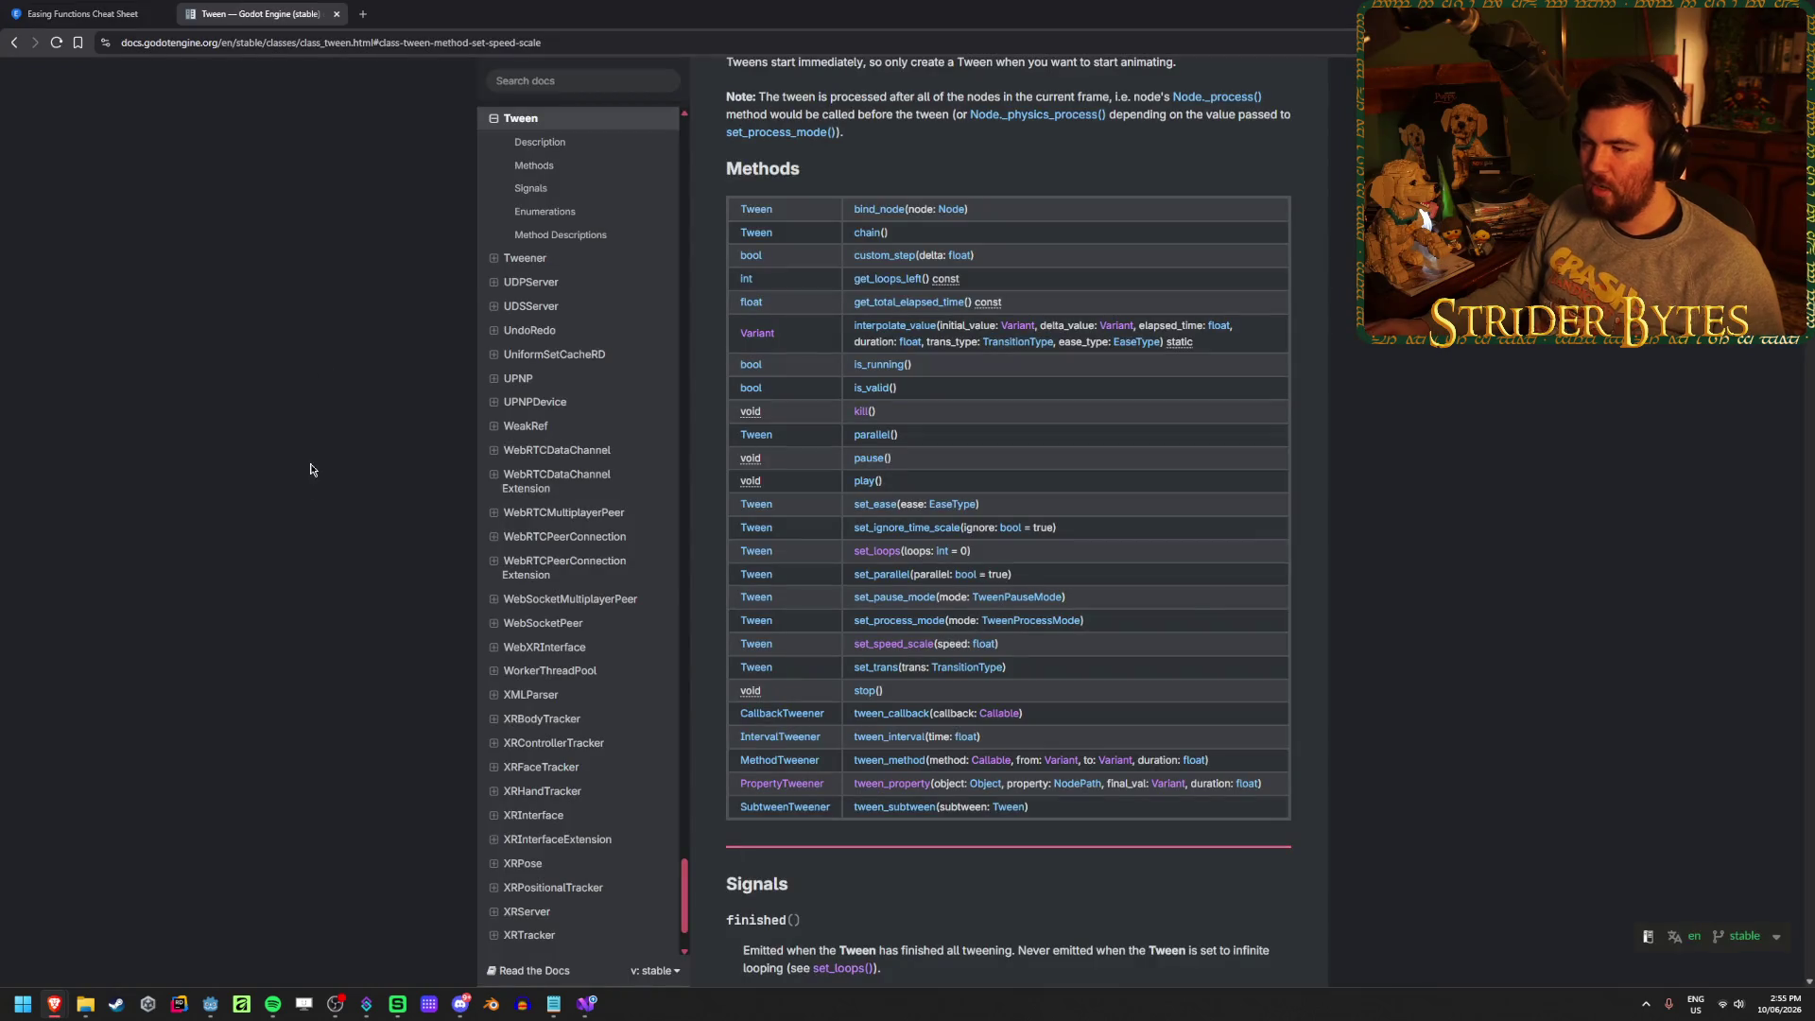
left_click(892, 673)
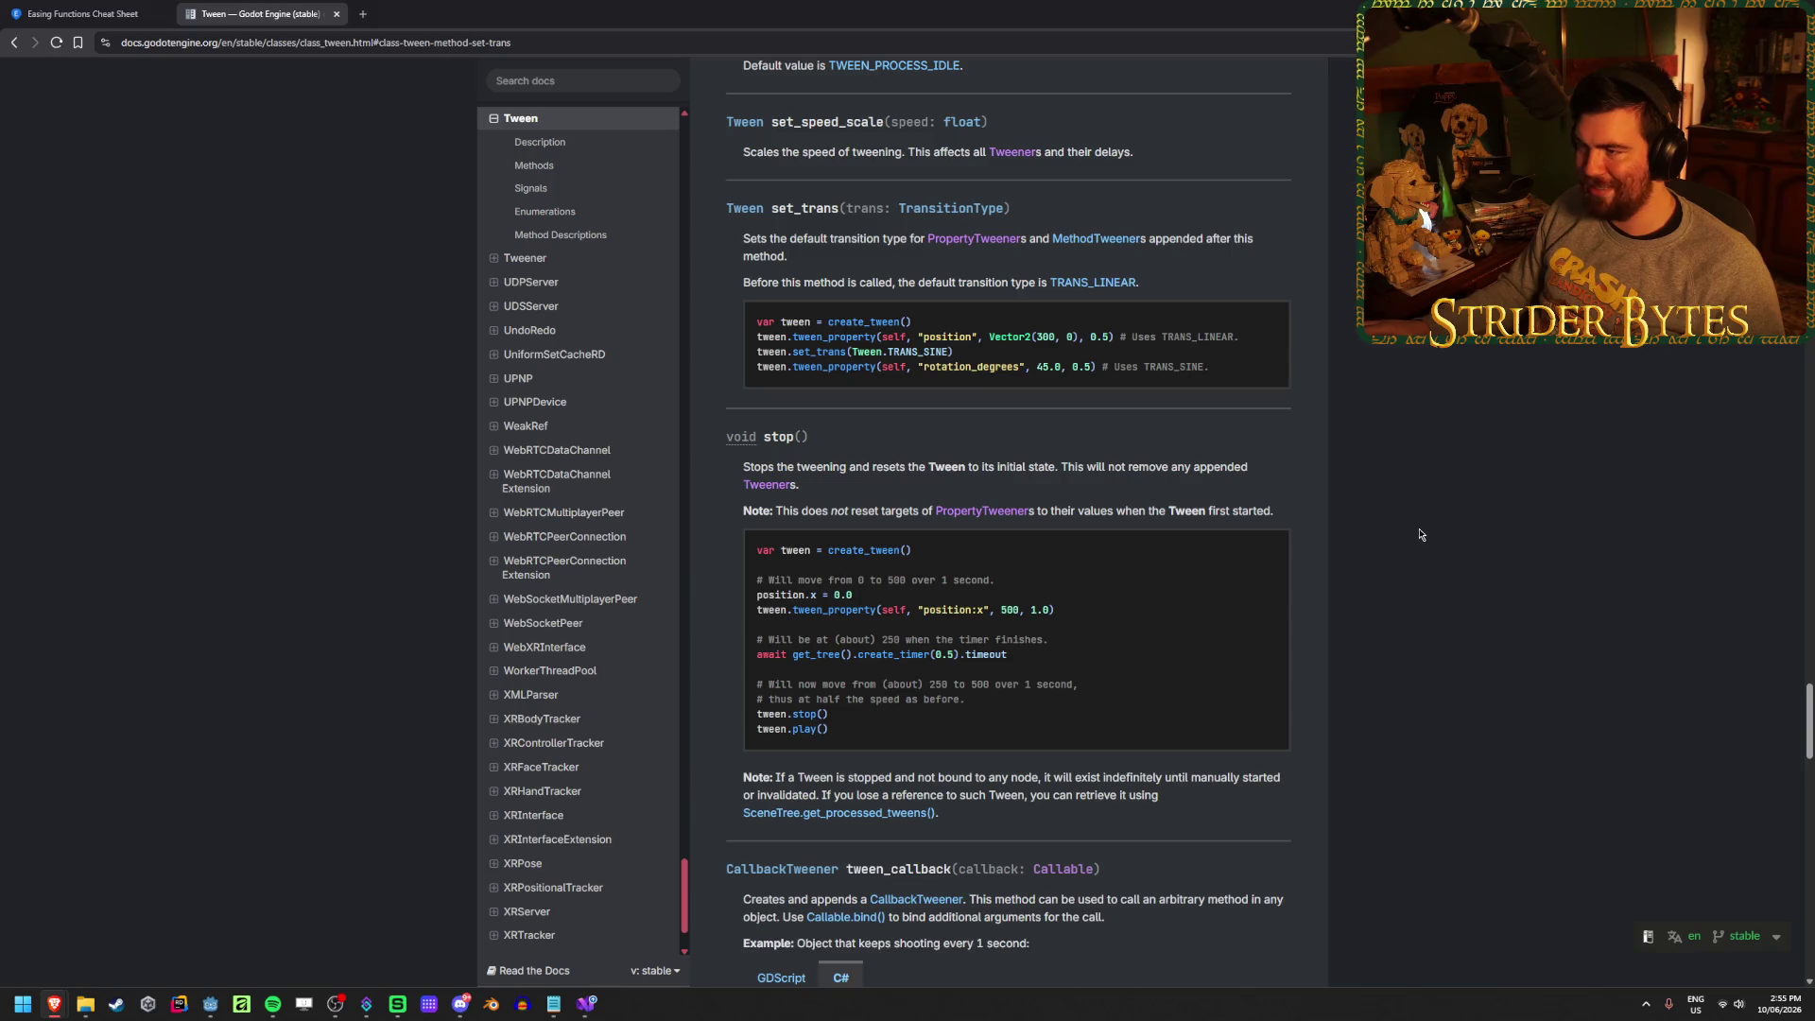
scroll(1052, 448, "up", 20)
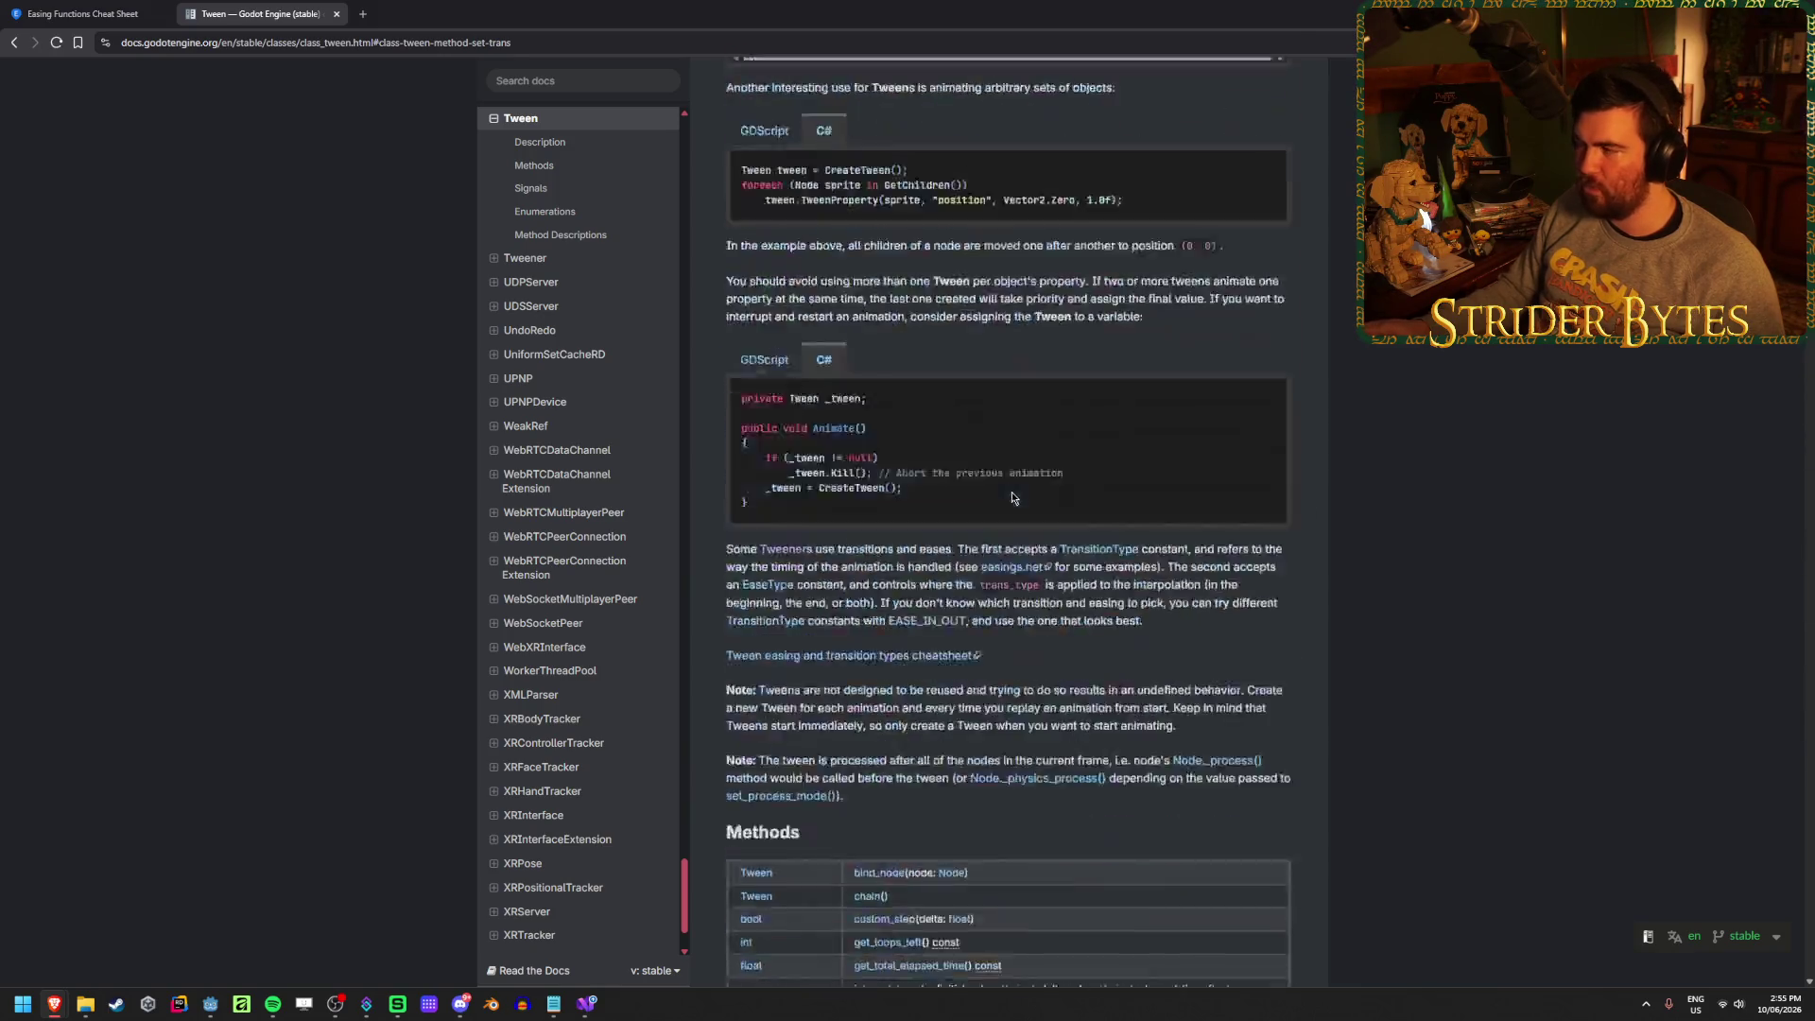
scroll(1012, 501, "up", 5)
scroll(1009, 508, "down", 10)
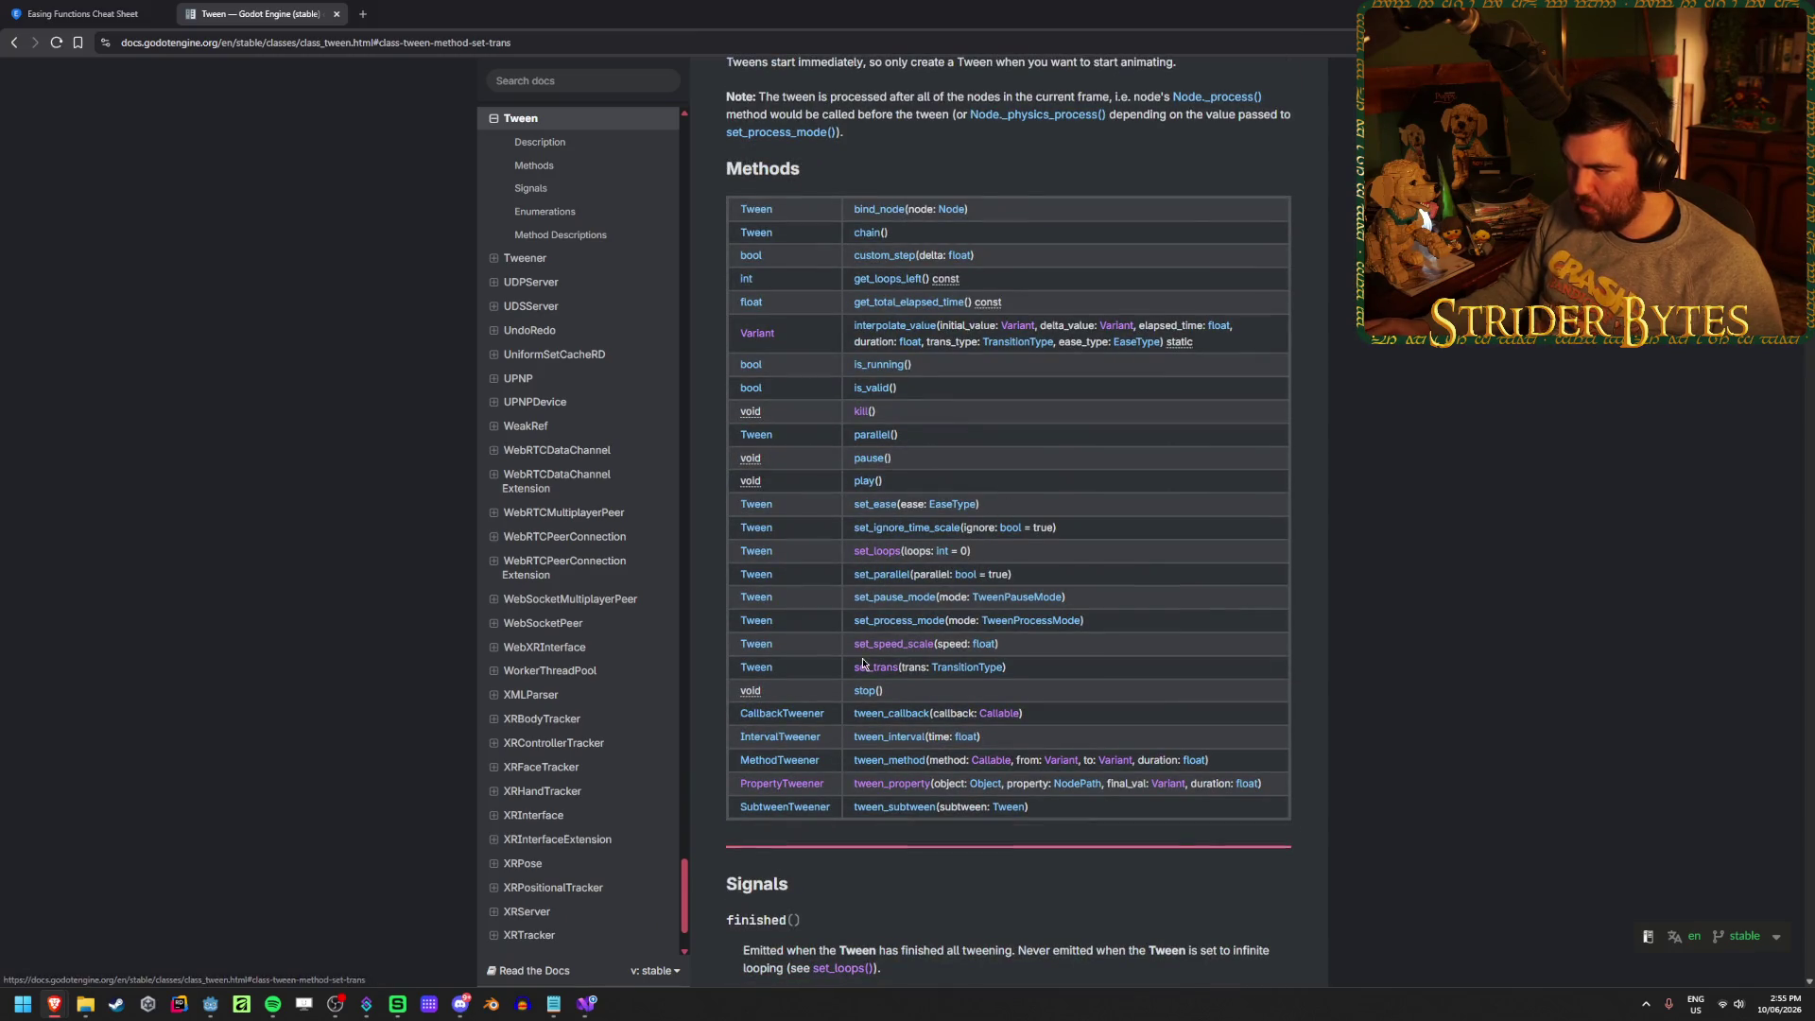
left_click(872, 505)
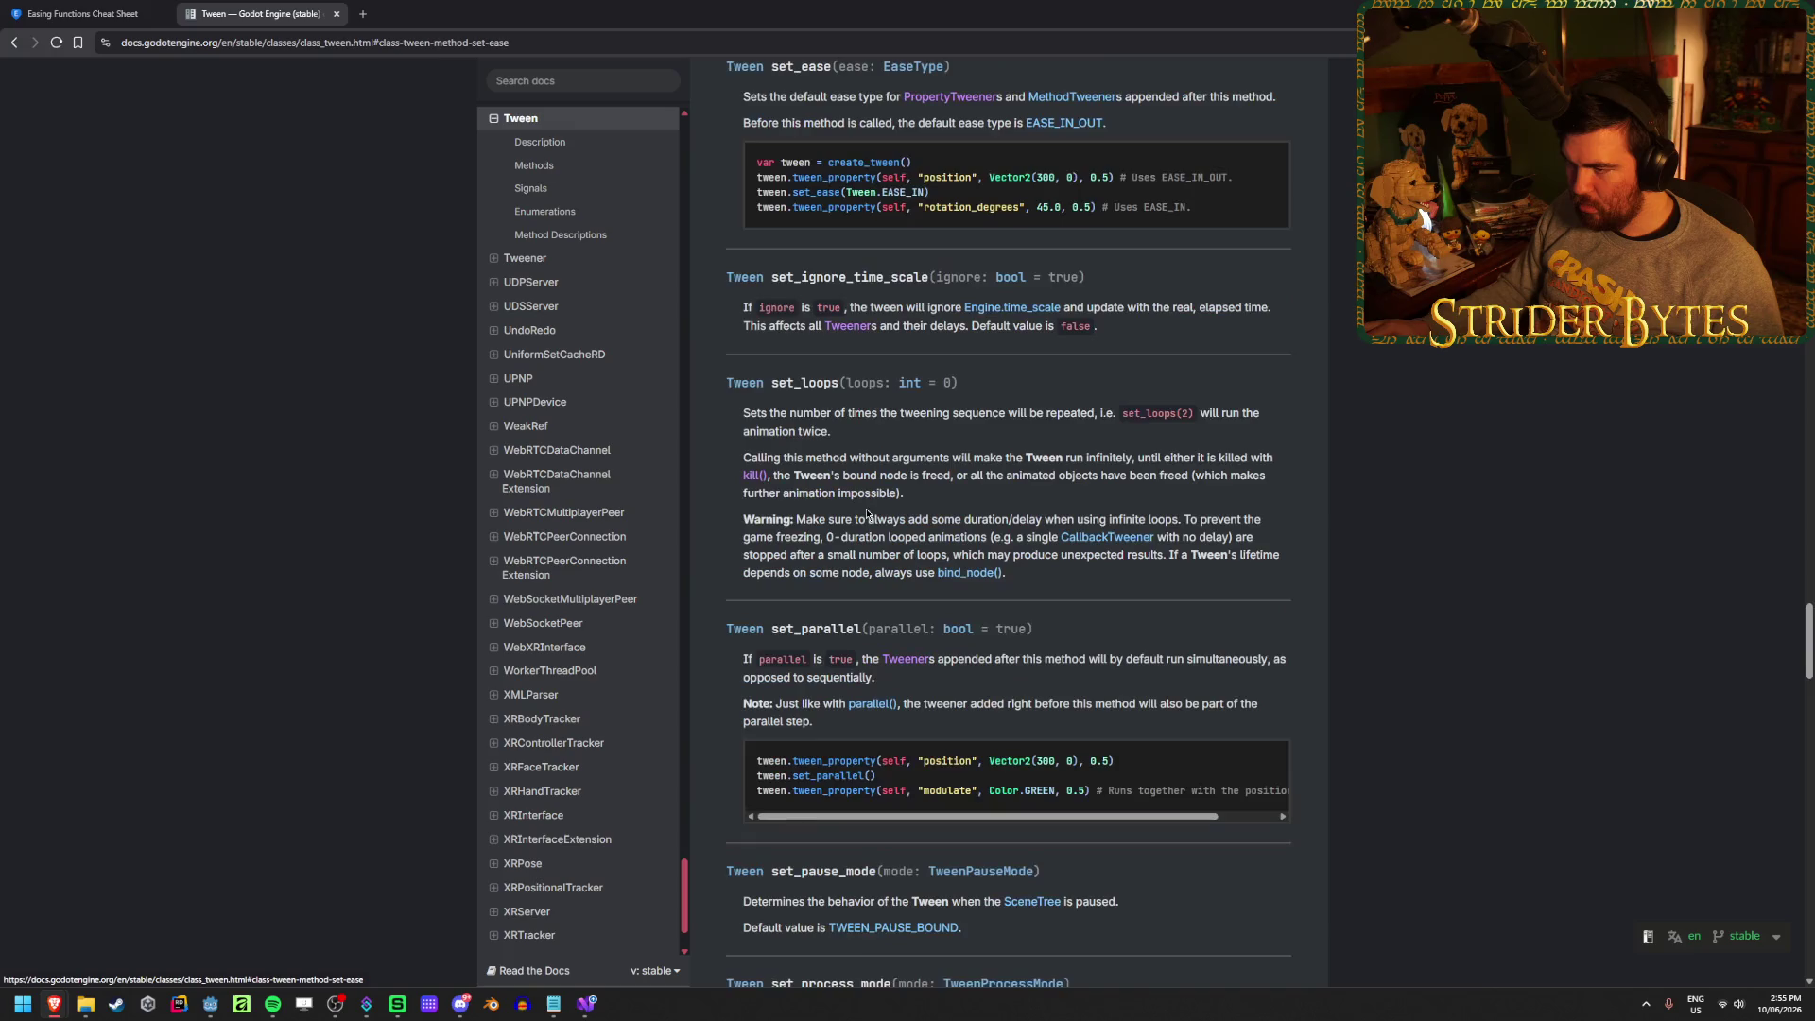
scroll(910, 290, "up", 2)
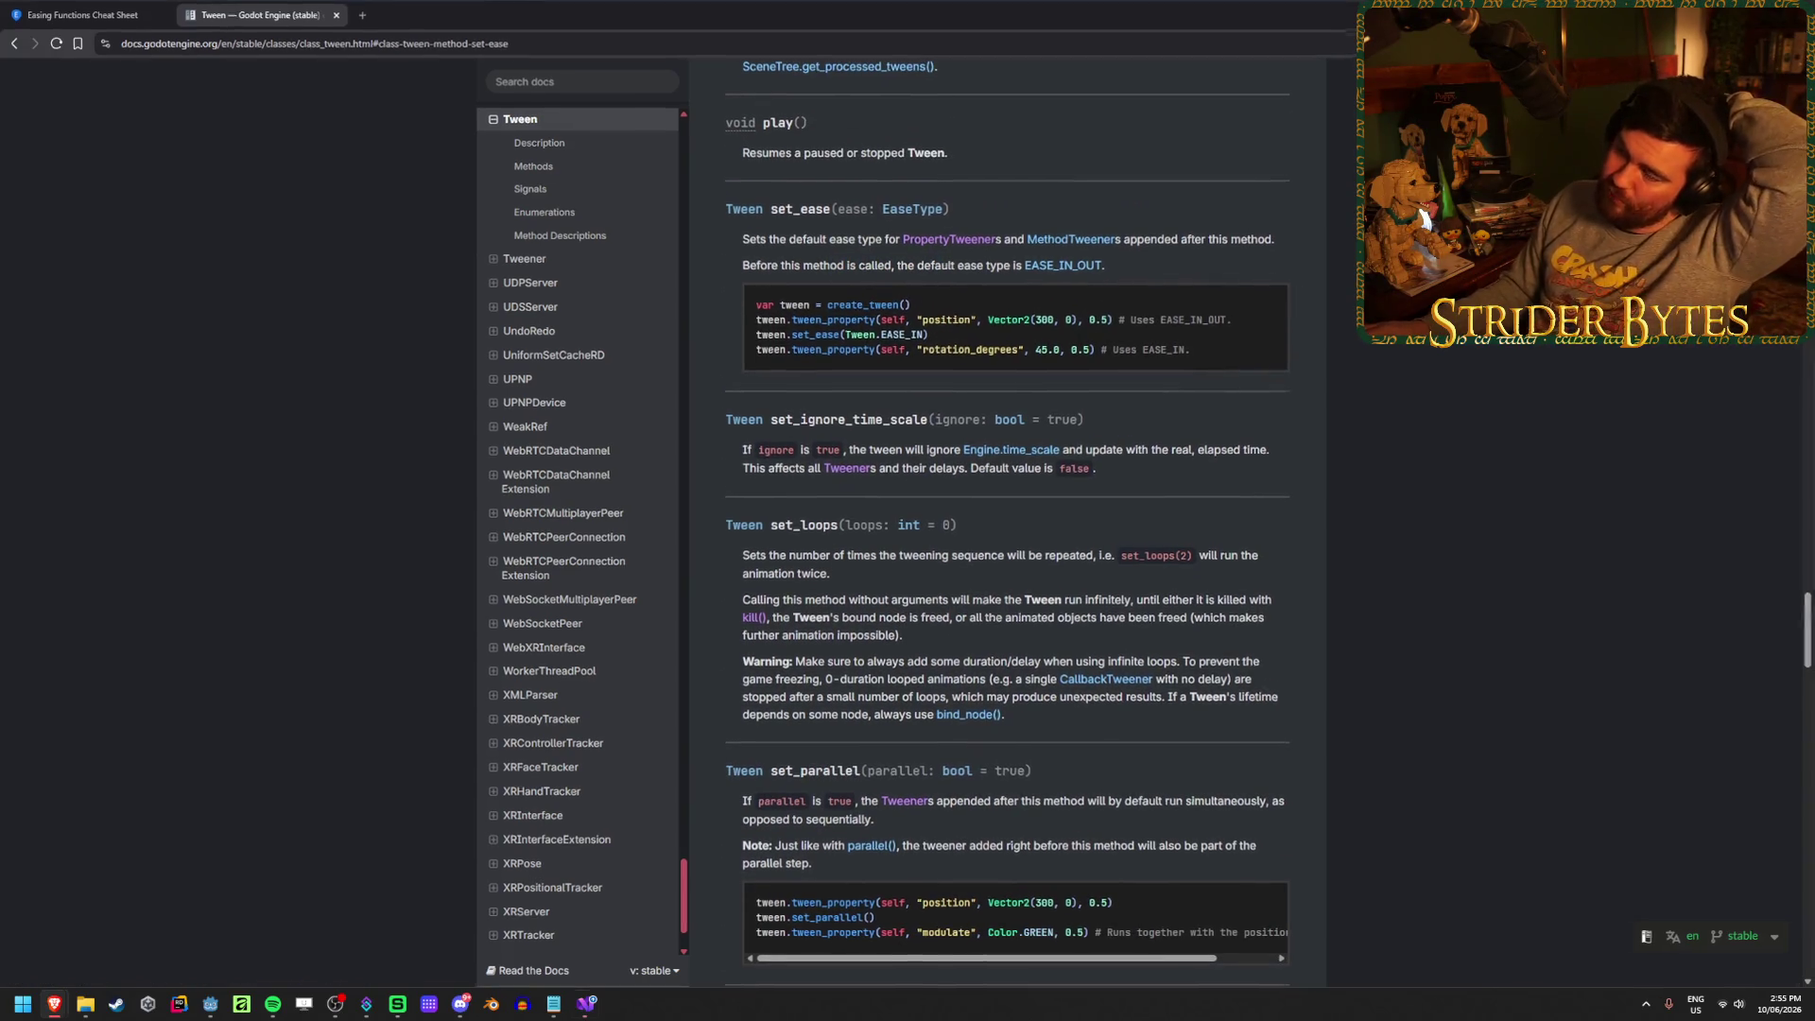
key("alt+Tab")
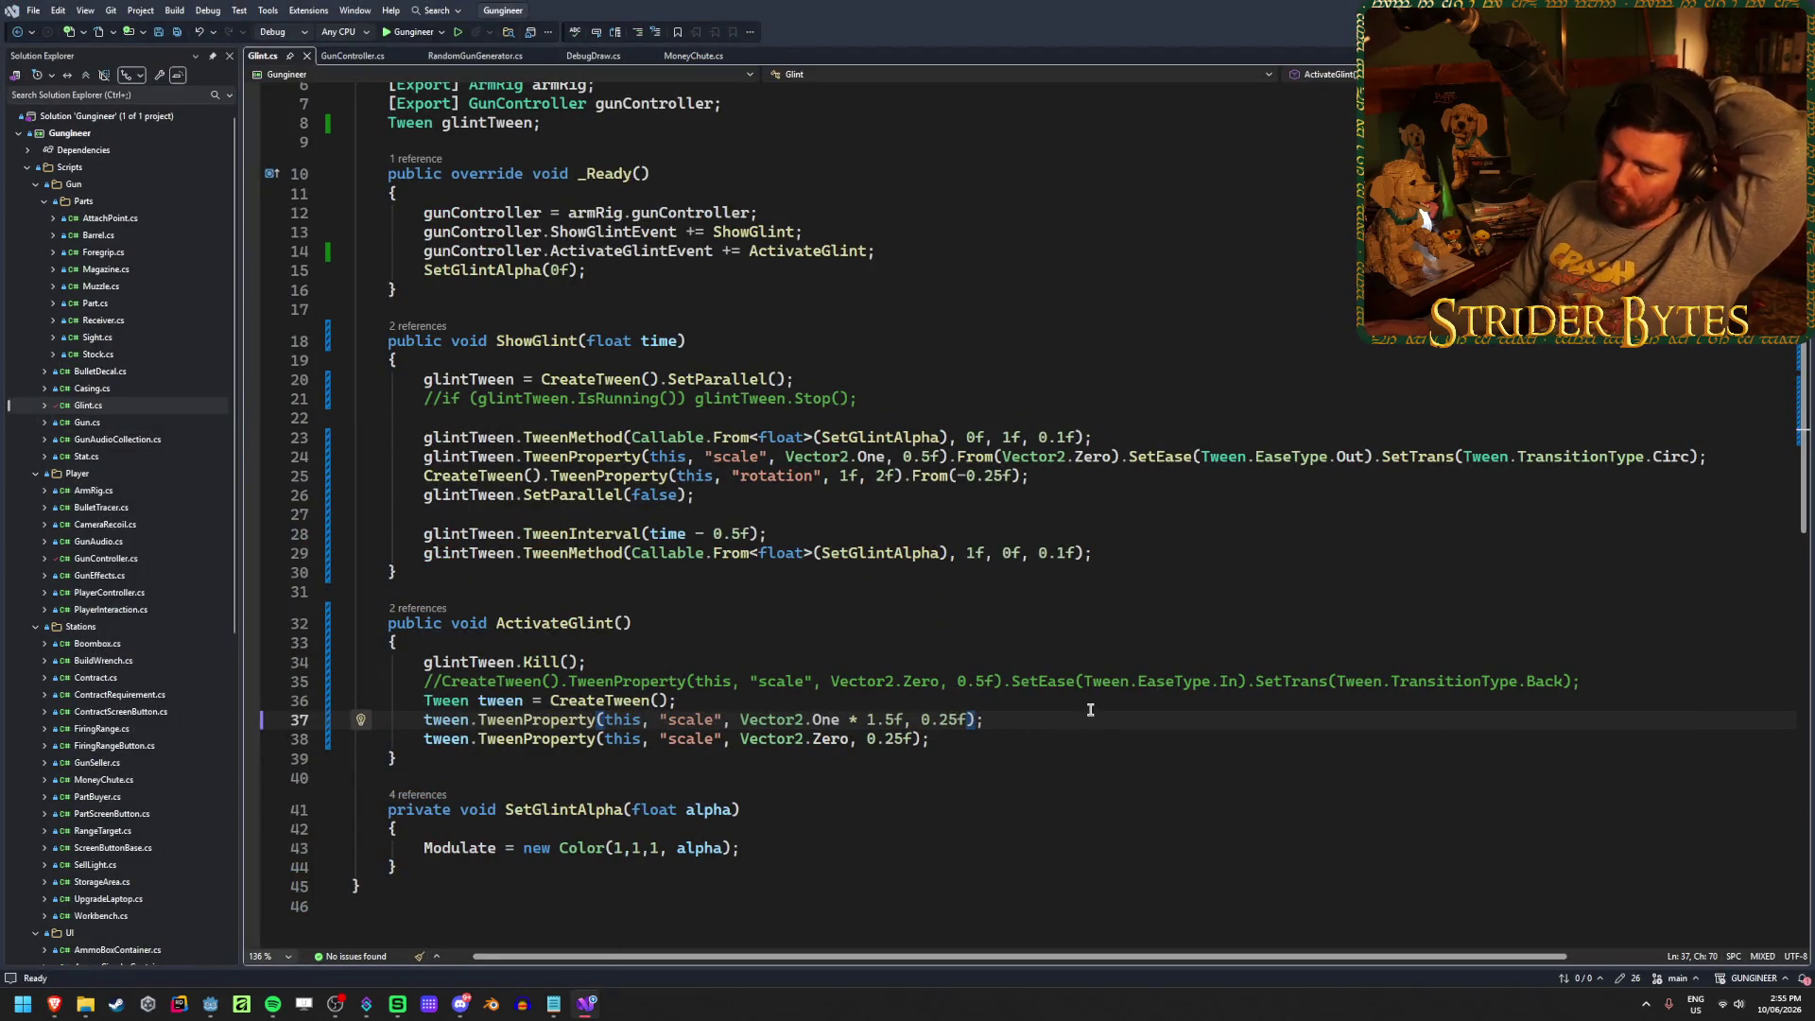
Start a .SetEase( call on the CreateTween line instead of line 37
type(".SetE")
key("BackSpace")
key("BackSpace")
key("BackSpace")
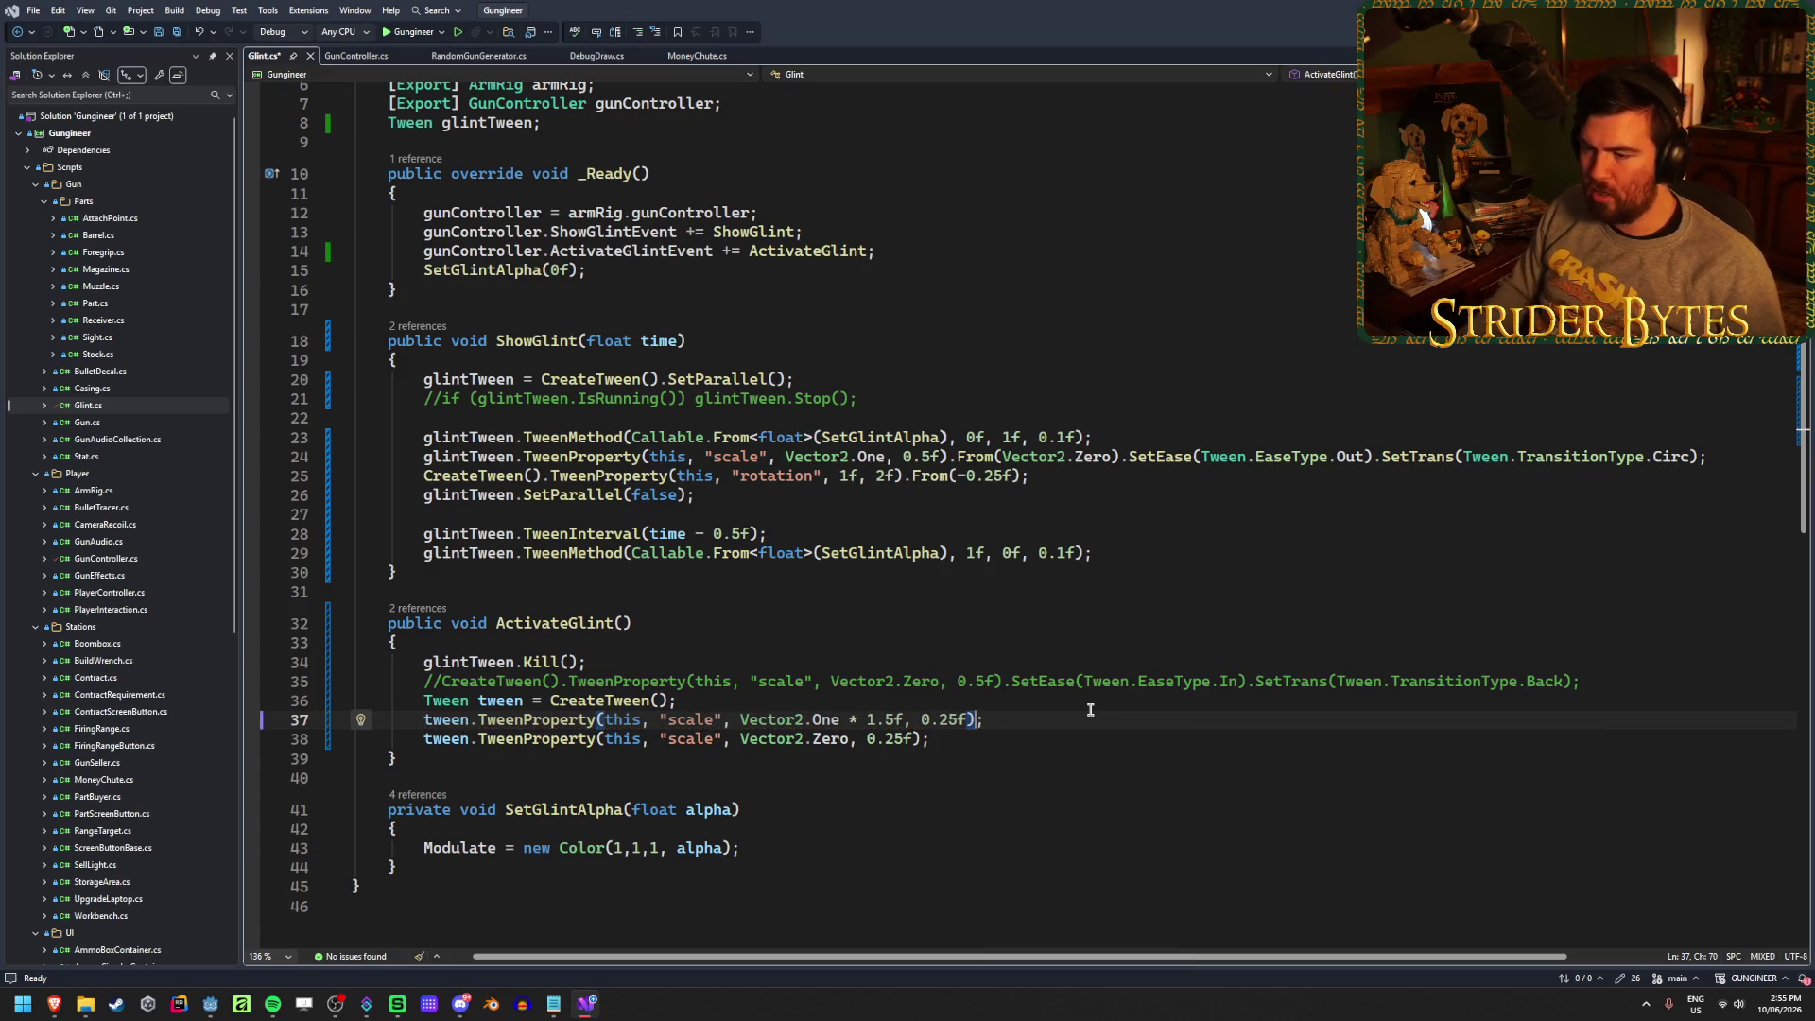
key("Up")
key("Left")
type(".Set")
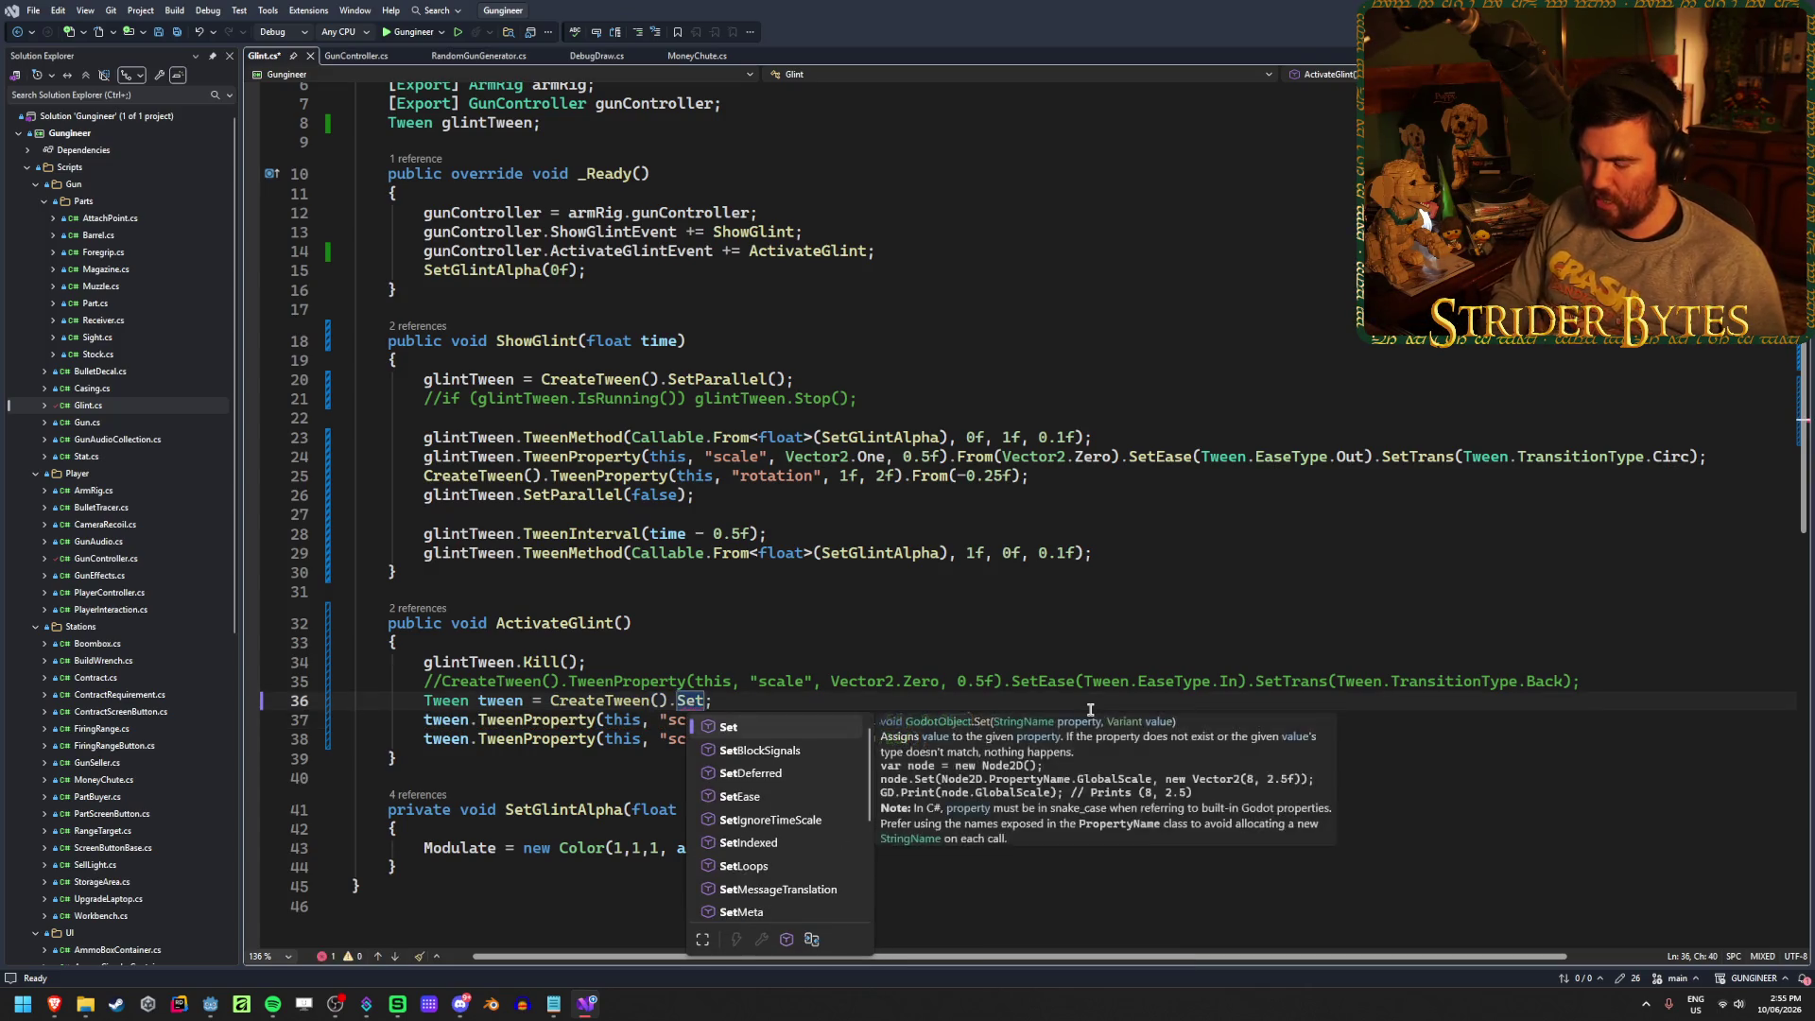
type("Ease(")
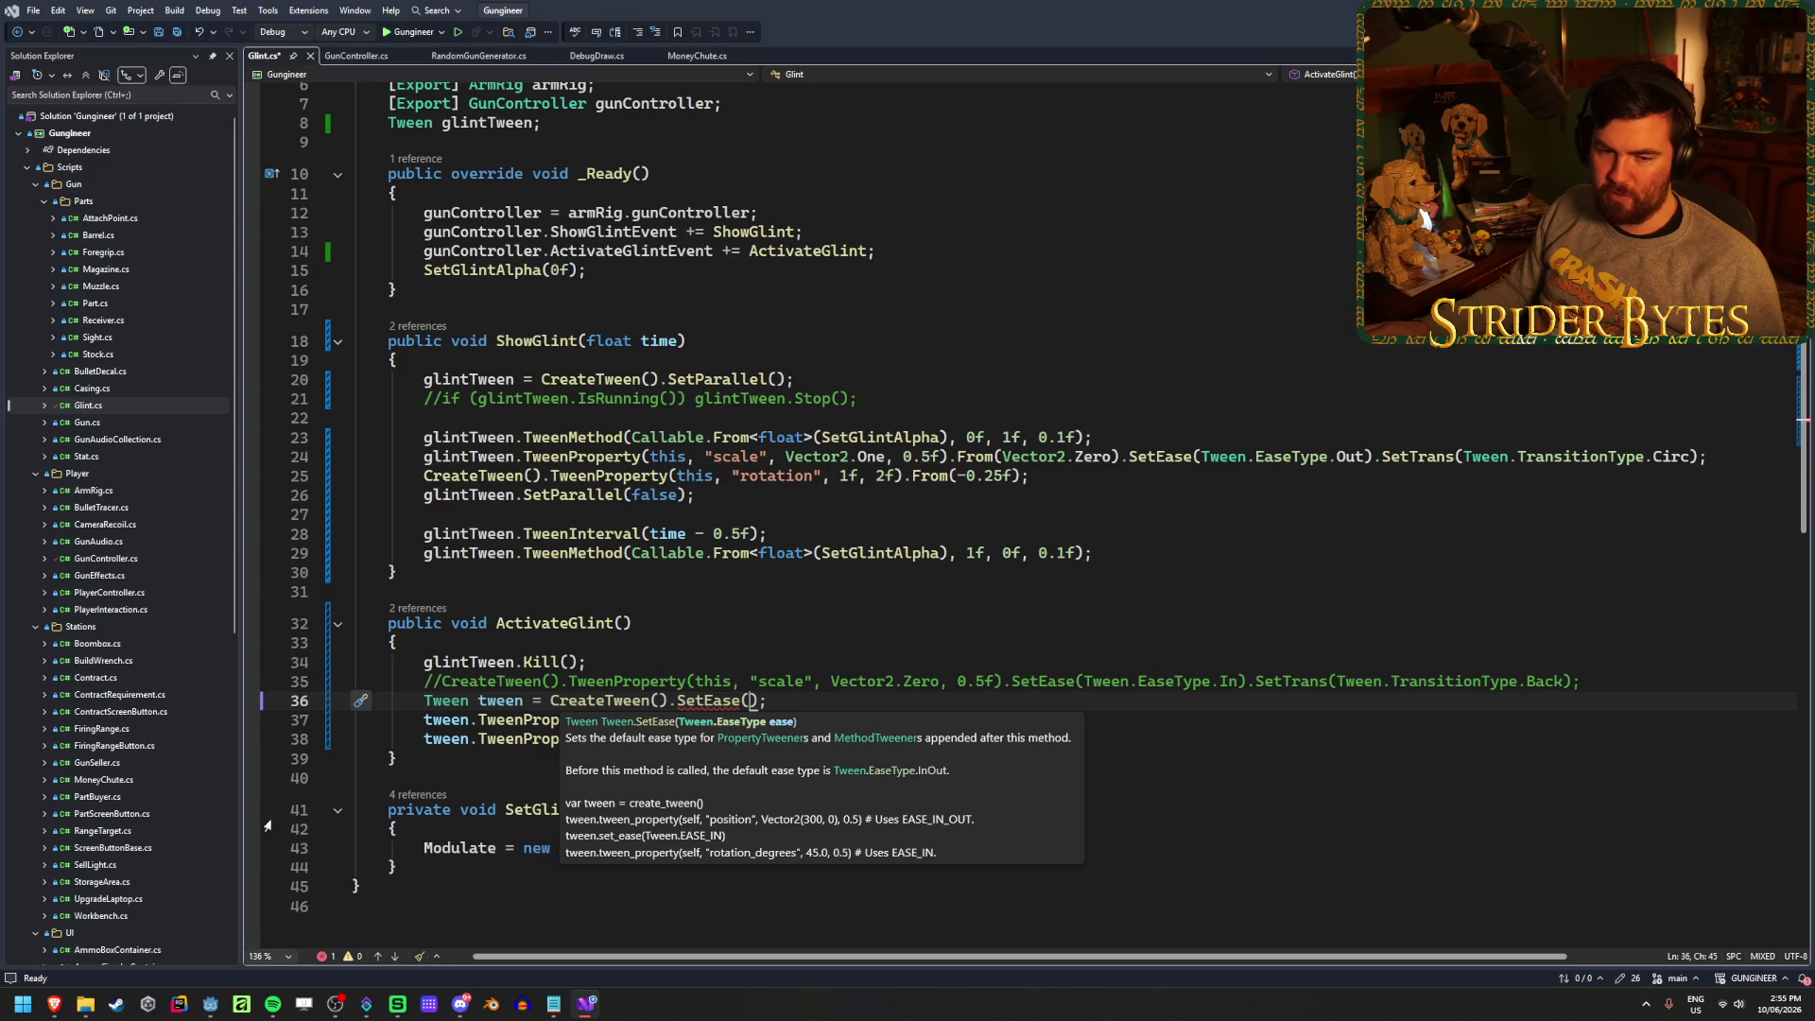
Check the Godot Tween docs and the easings.net curve cheat sheet
mouse_move(49, 1008)
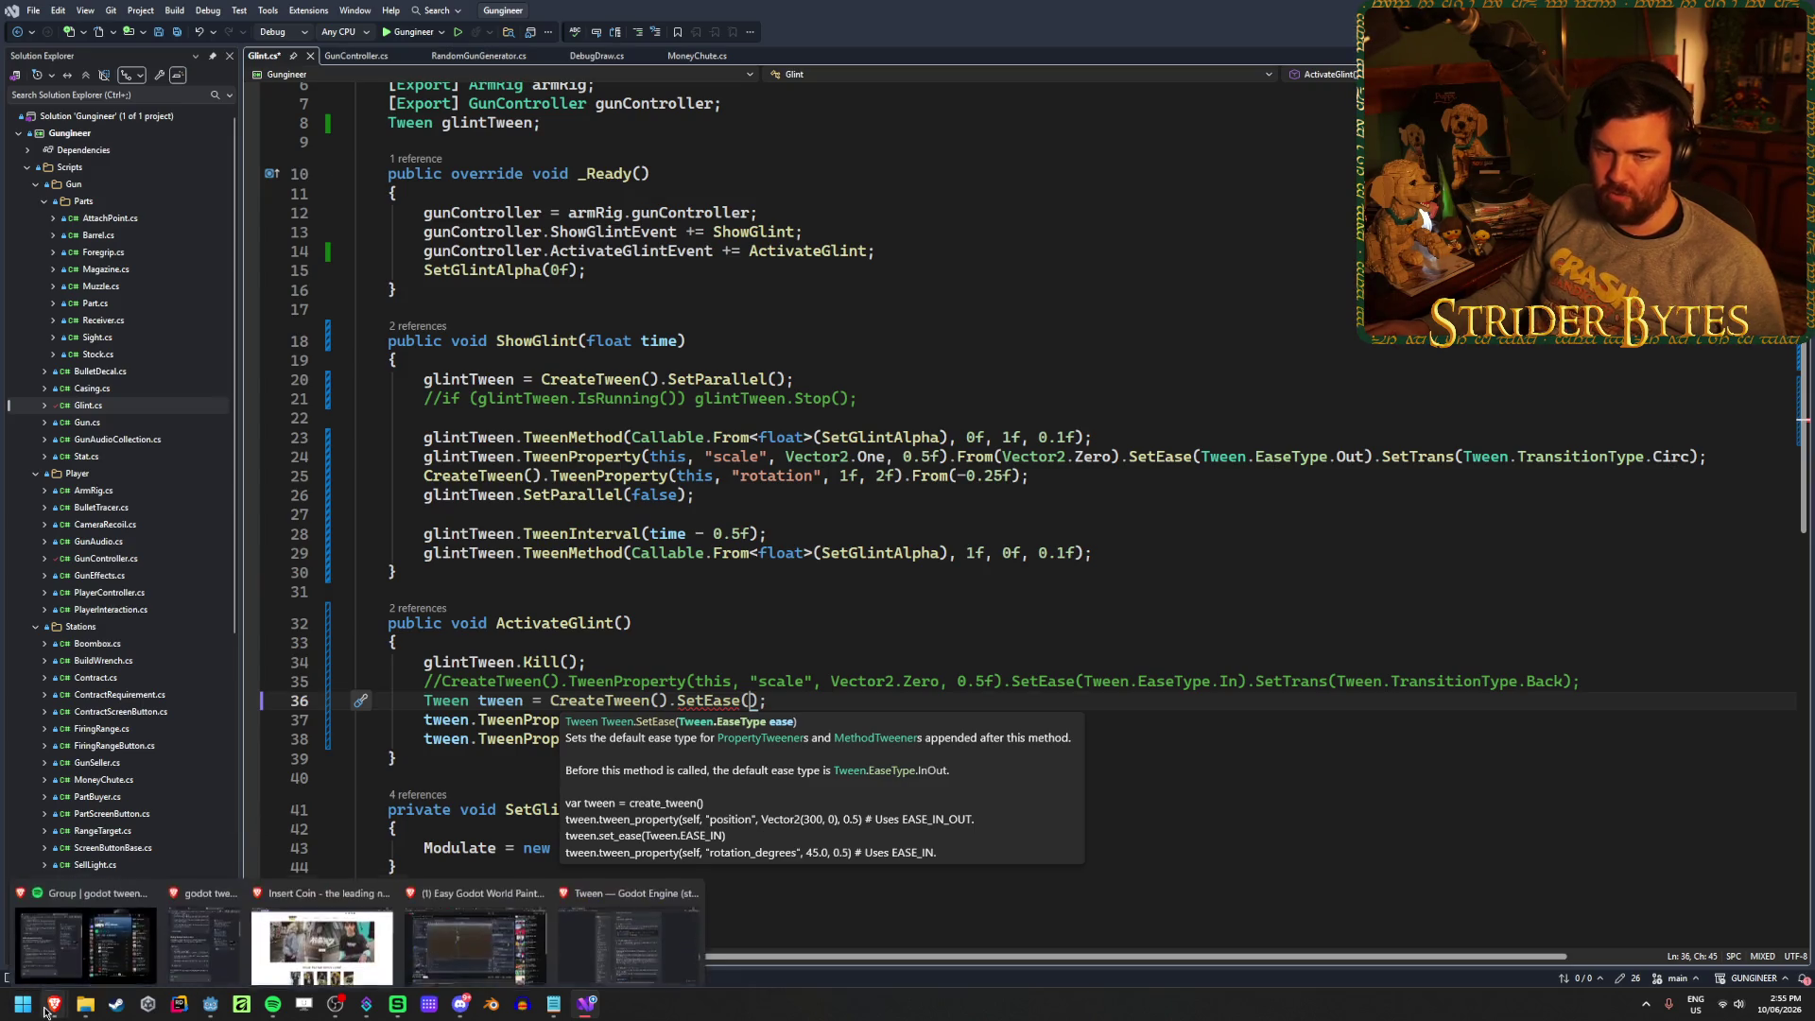
left_click(620, 930)
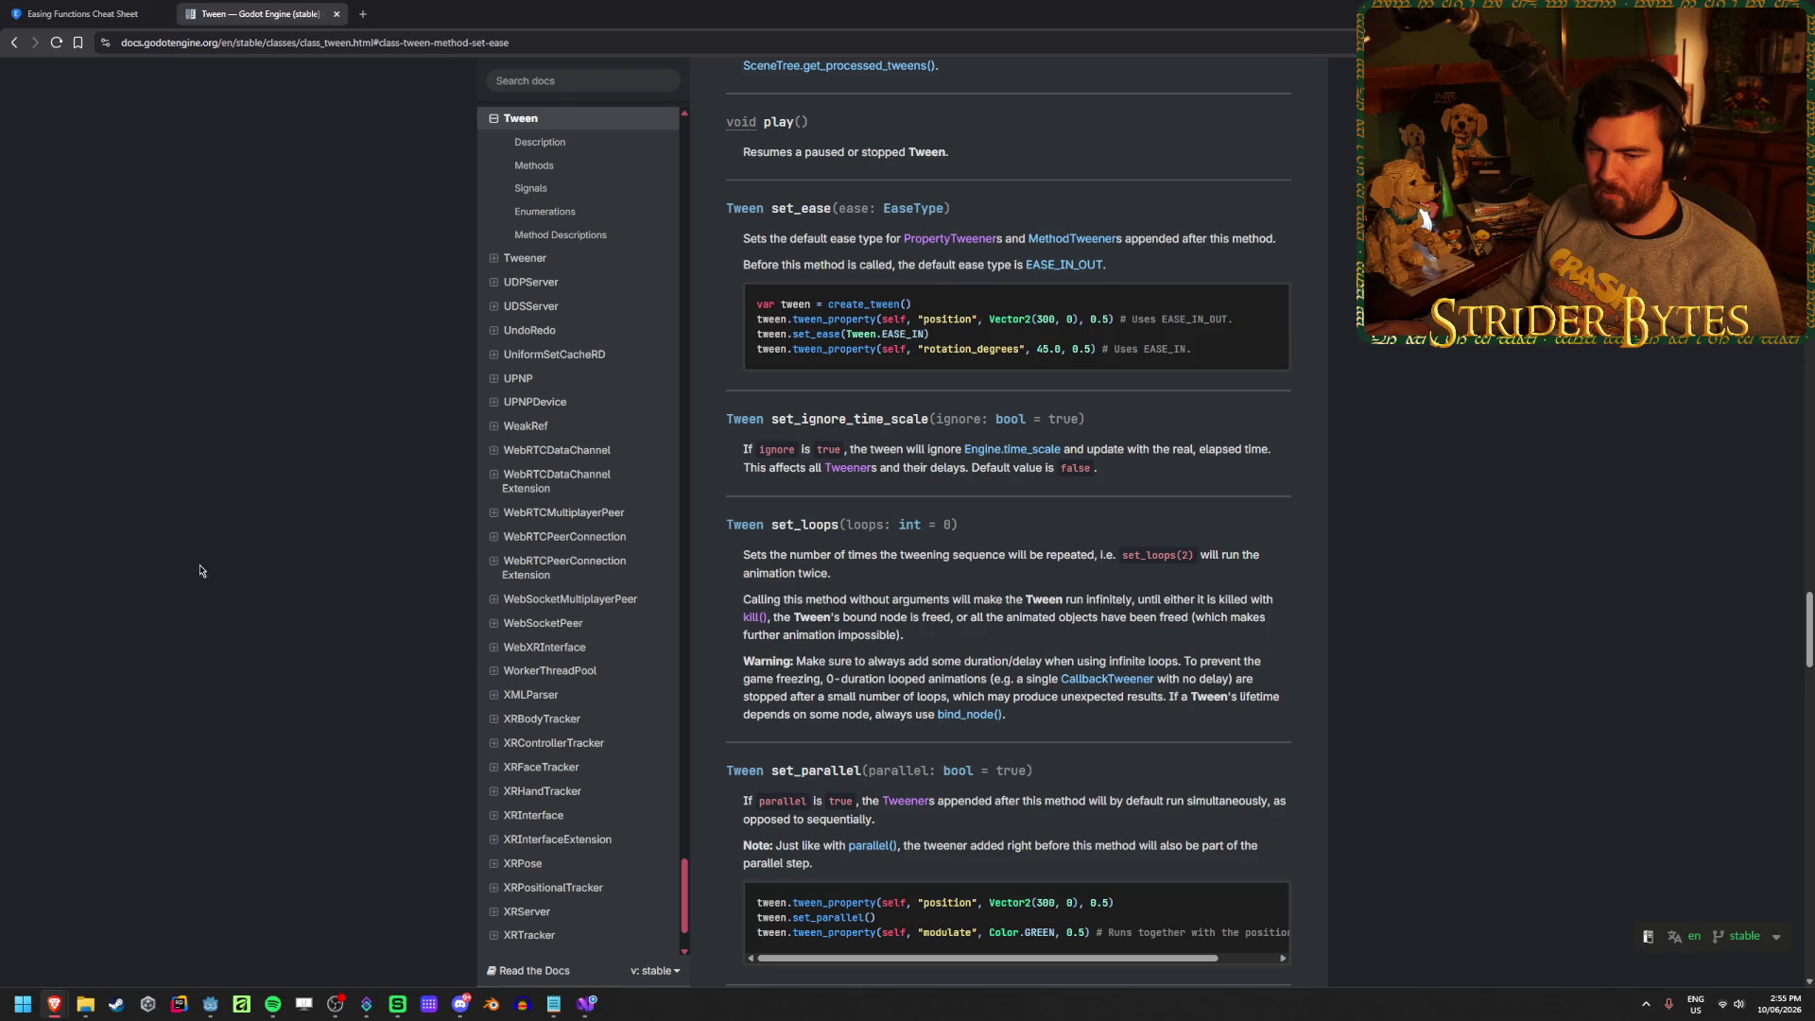
scroll(193, 571, "up", 20)
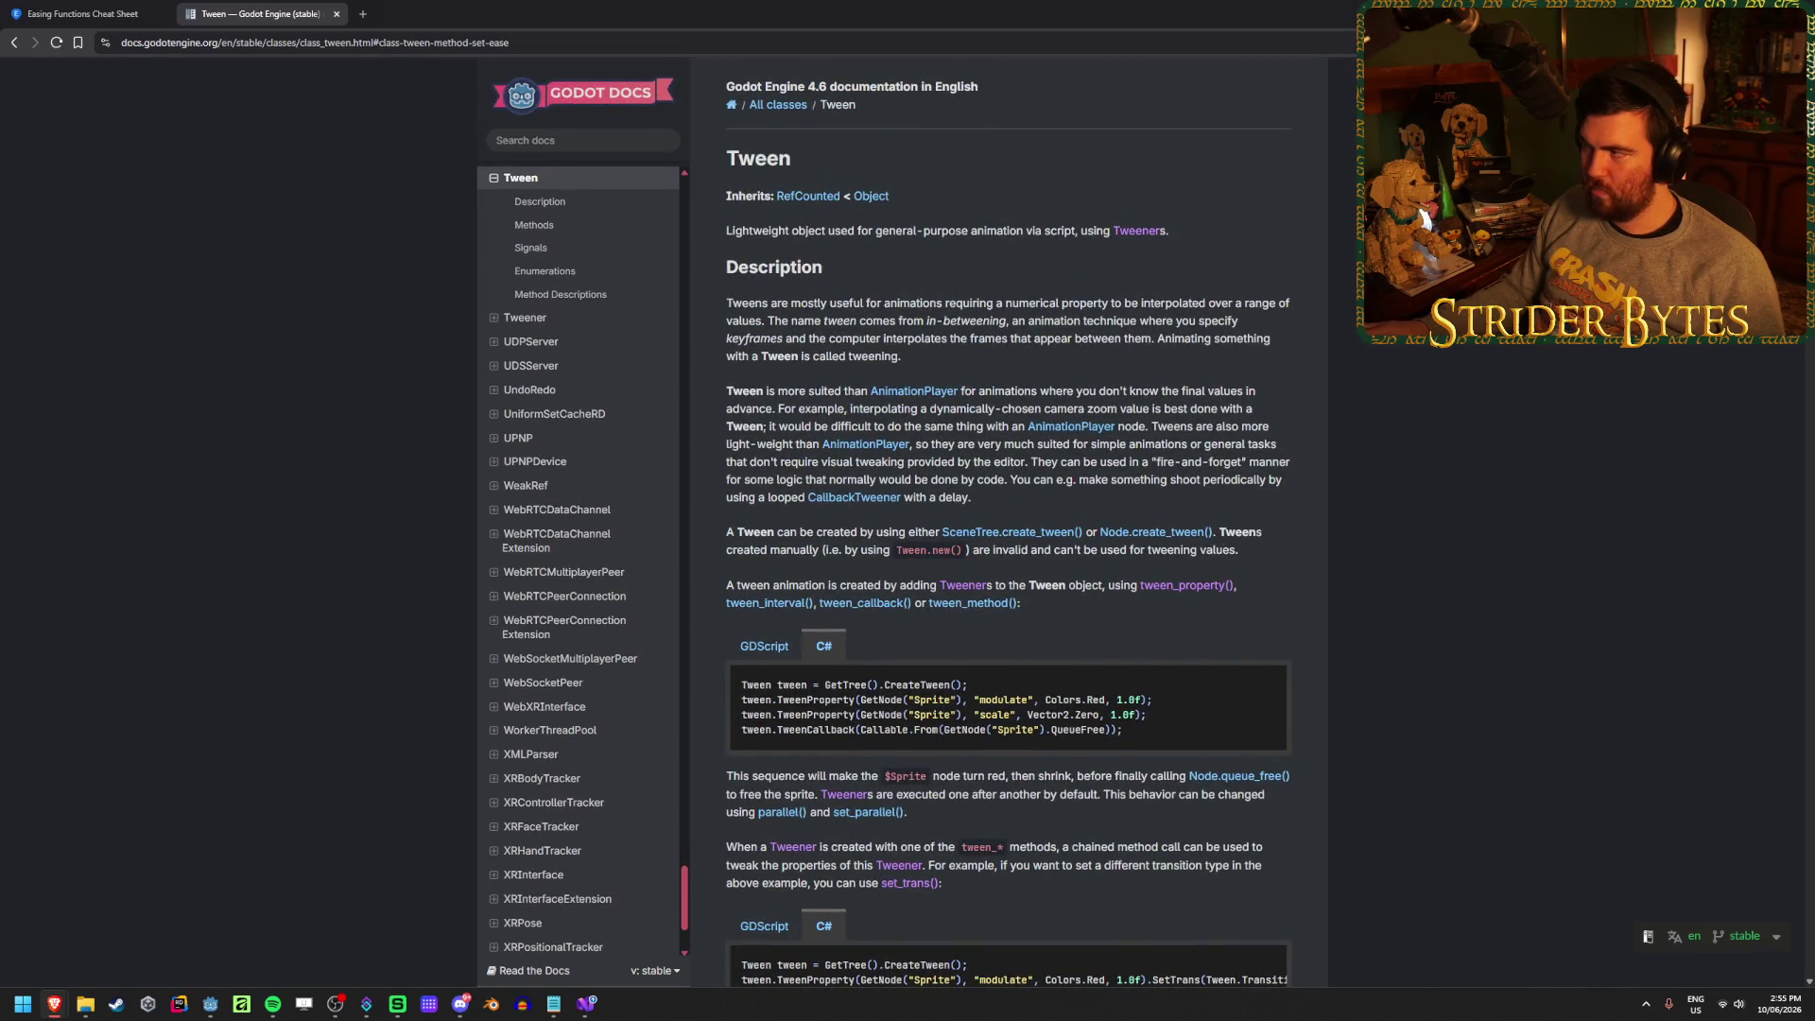
key("alt+Tab")
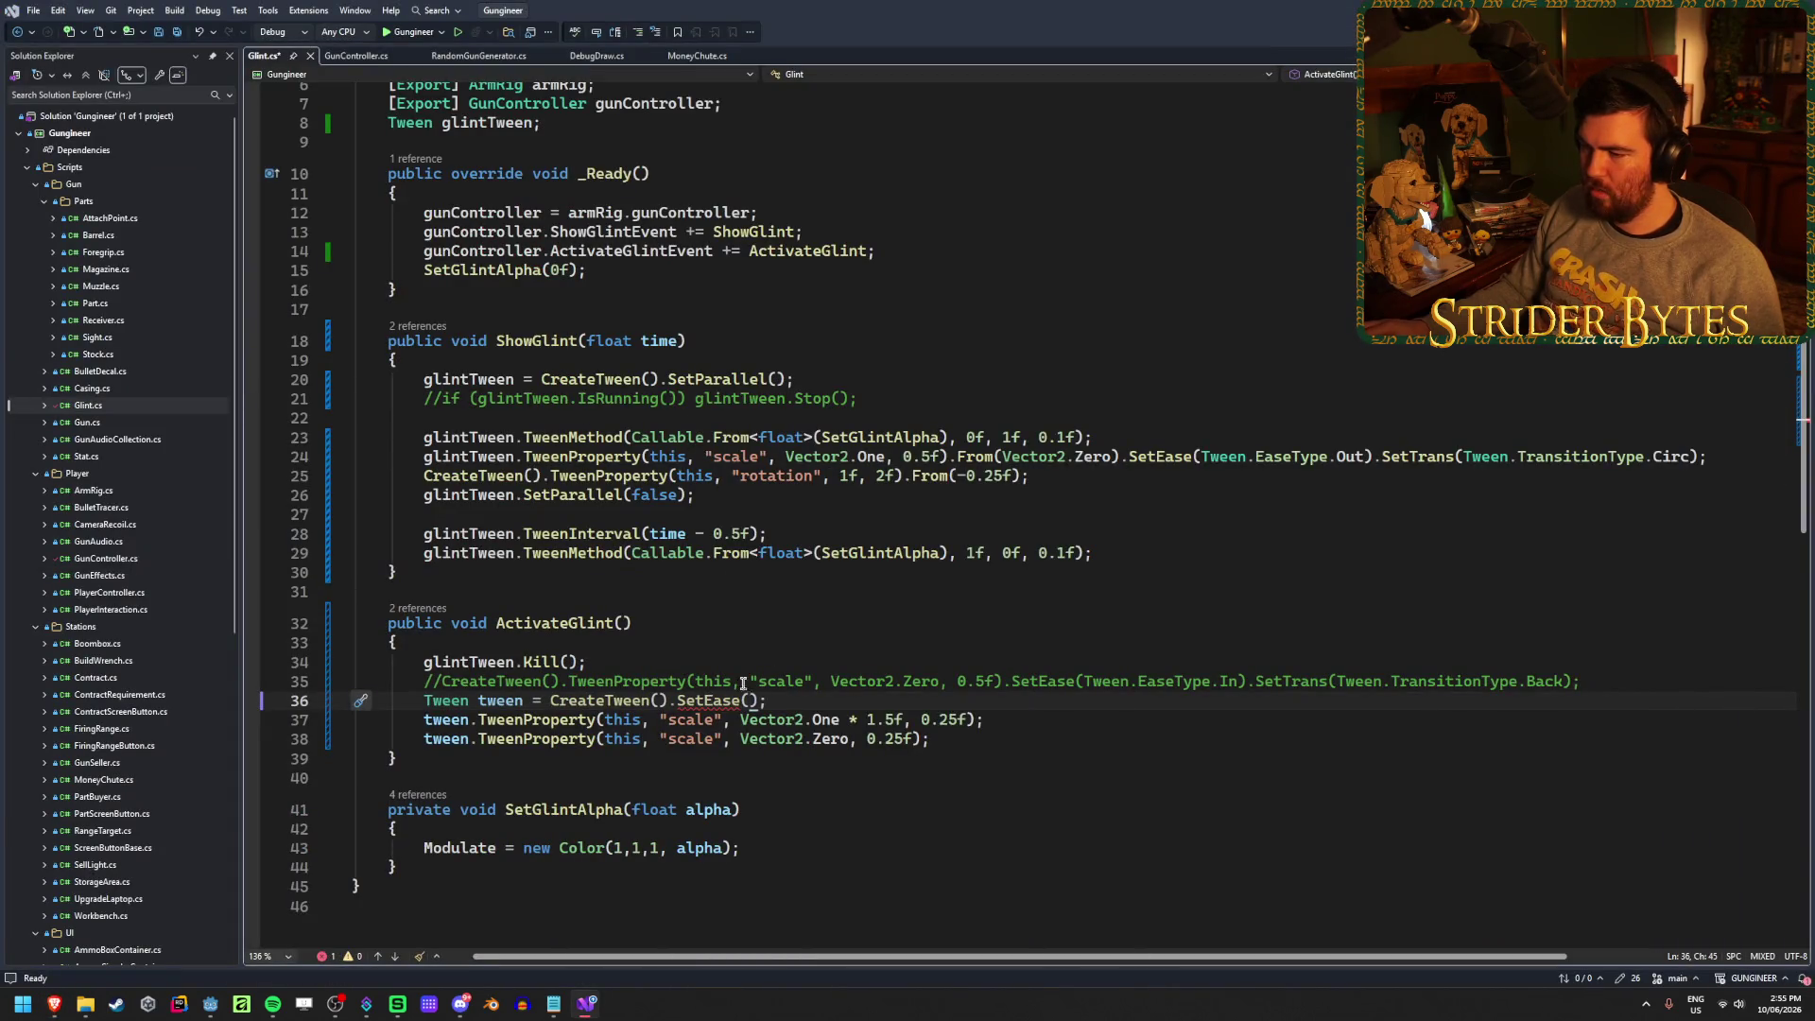
mouse_move(60, 1007)
left_click(236, 922)
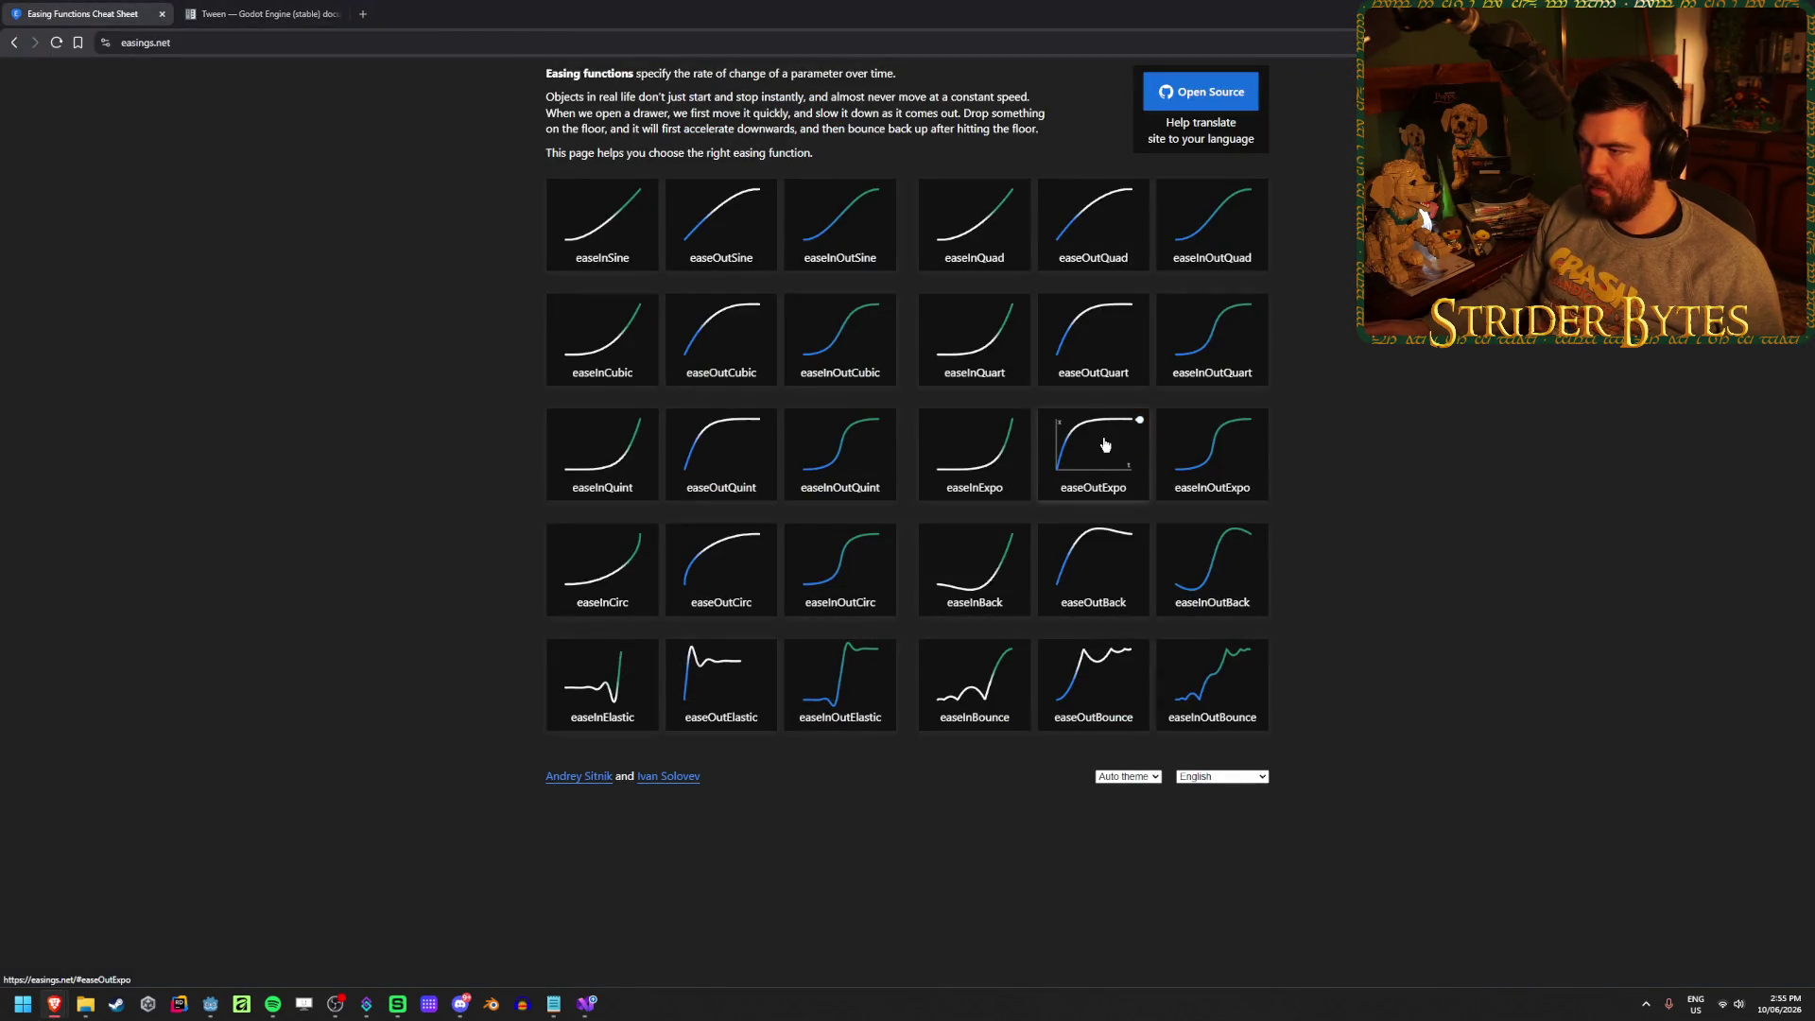
key("alt+Tab")
Complete the chain as .SetEase(Tween.EaseType.Out).SetTrans(Tween.TransitionType.Expo) and save
type("Outr)")
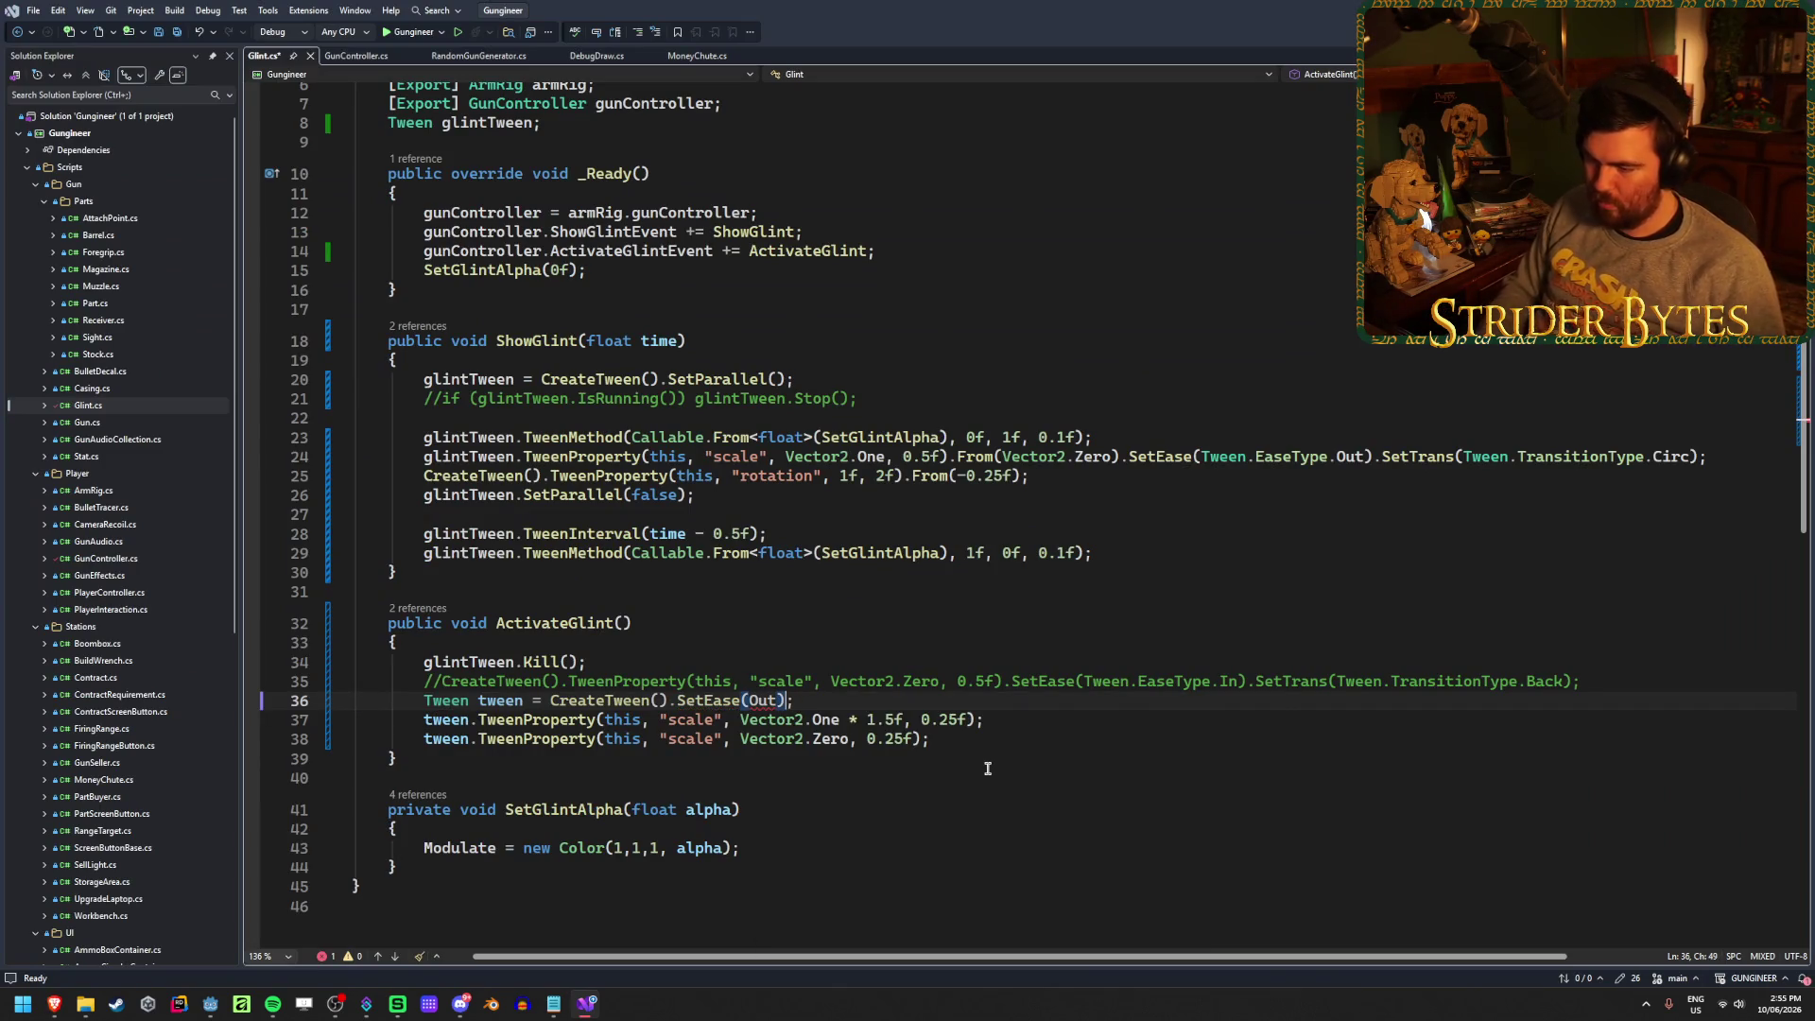
type(".SetTrans")
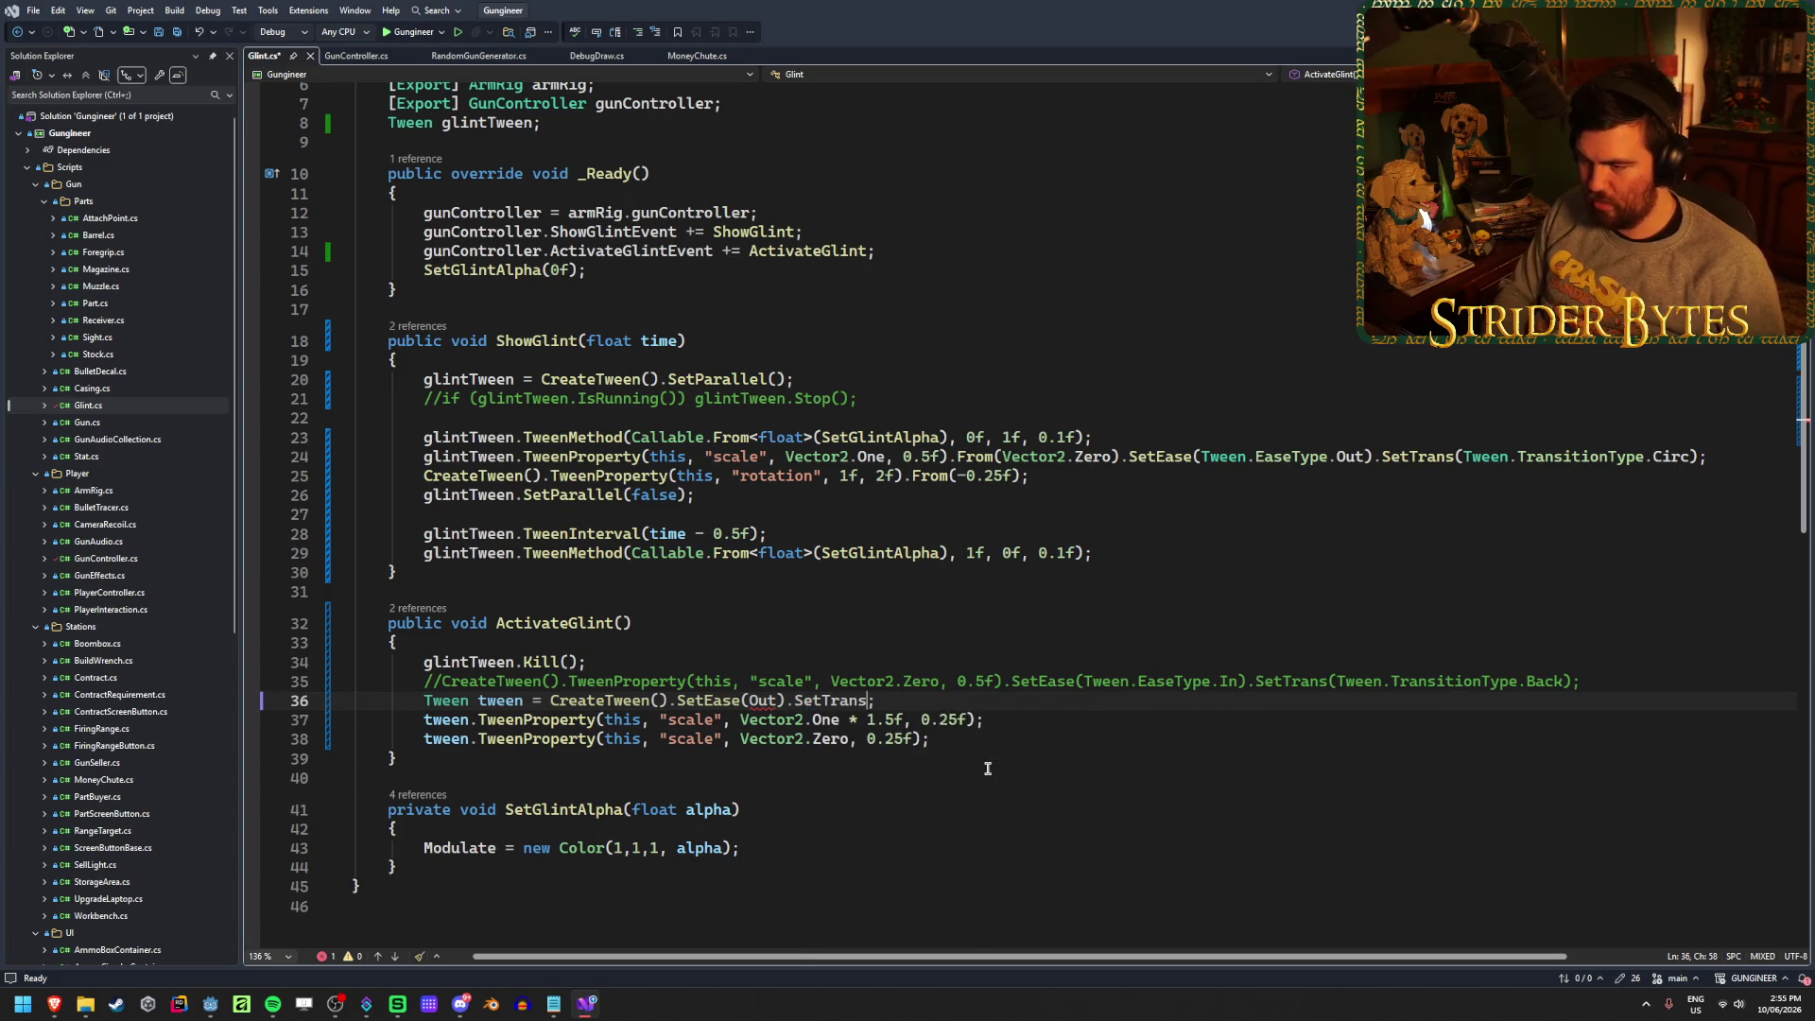
type("(")
key("Tab")
type(".")
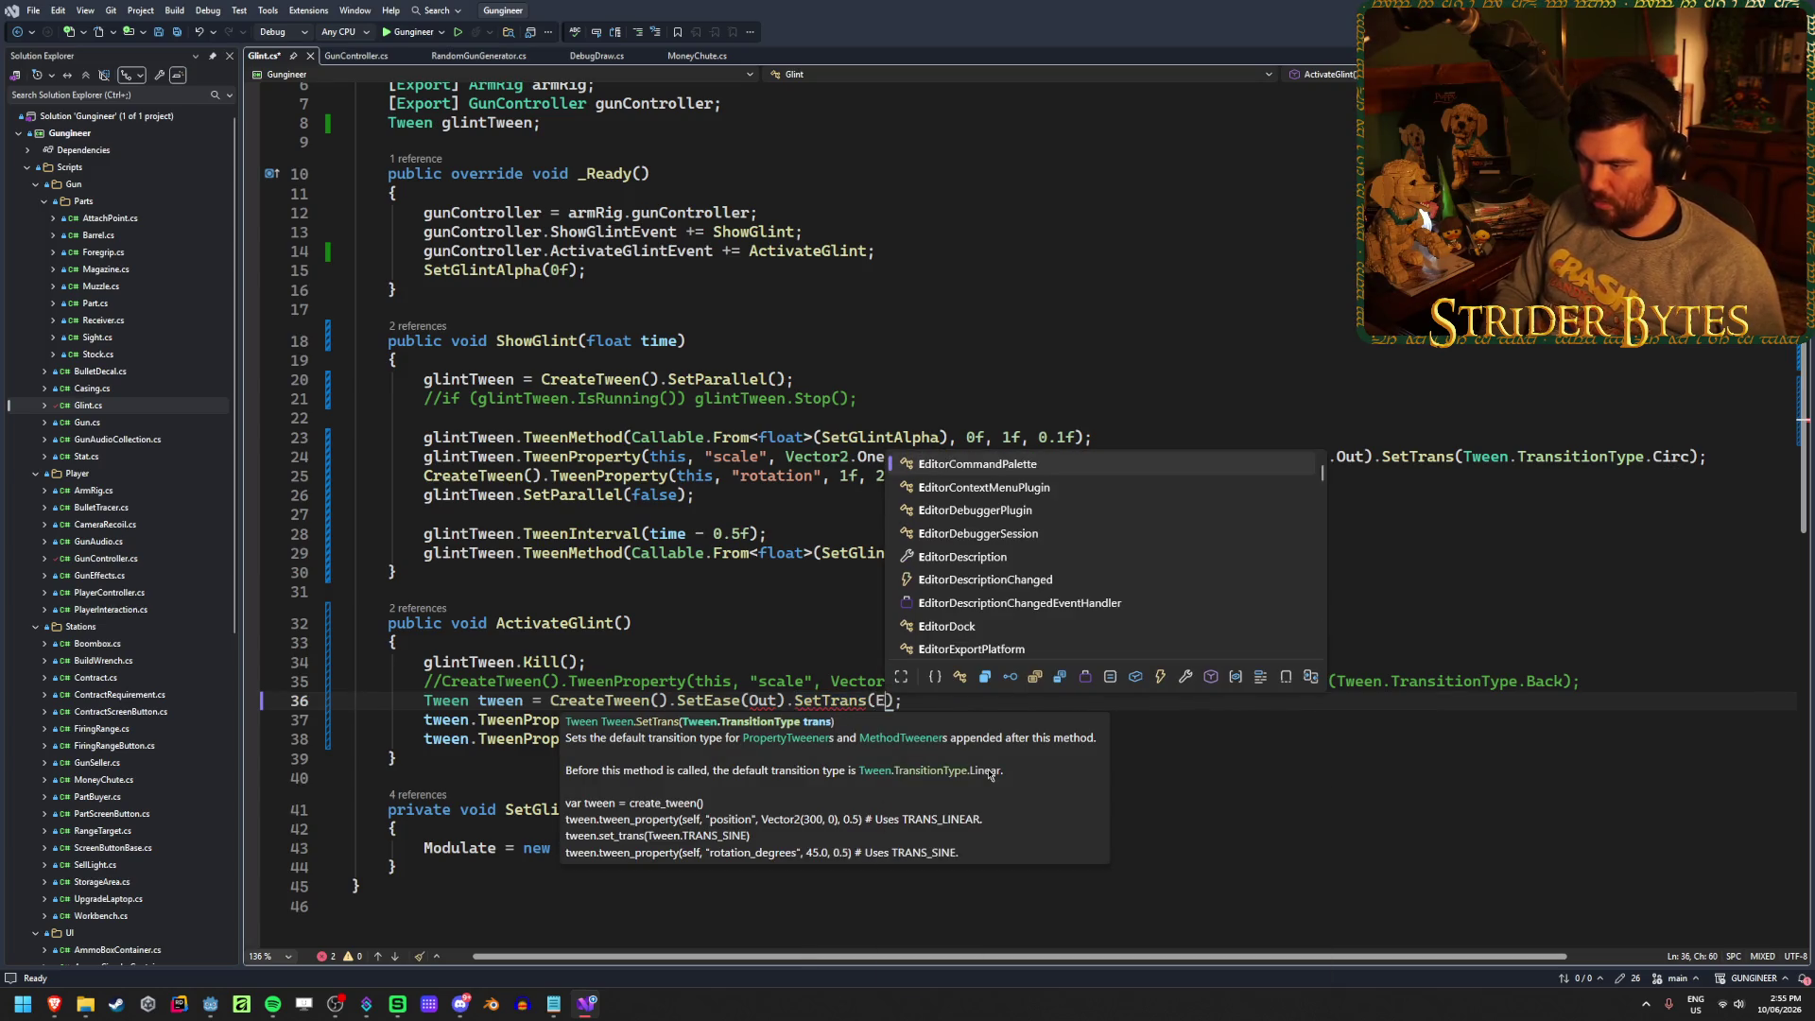
type("Expo)")
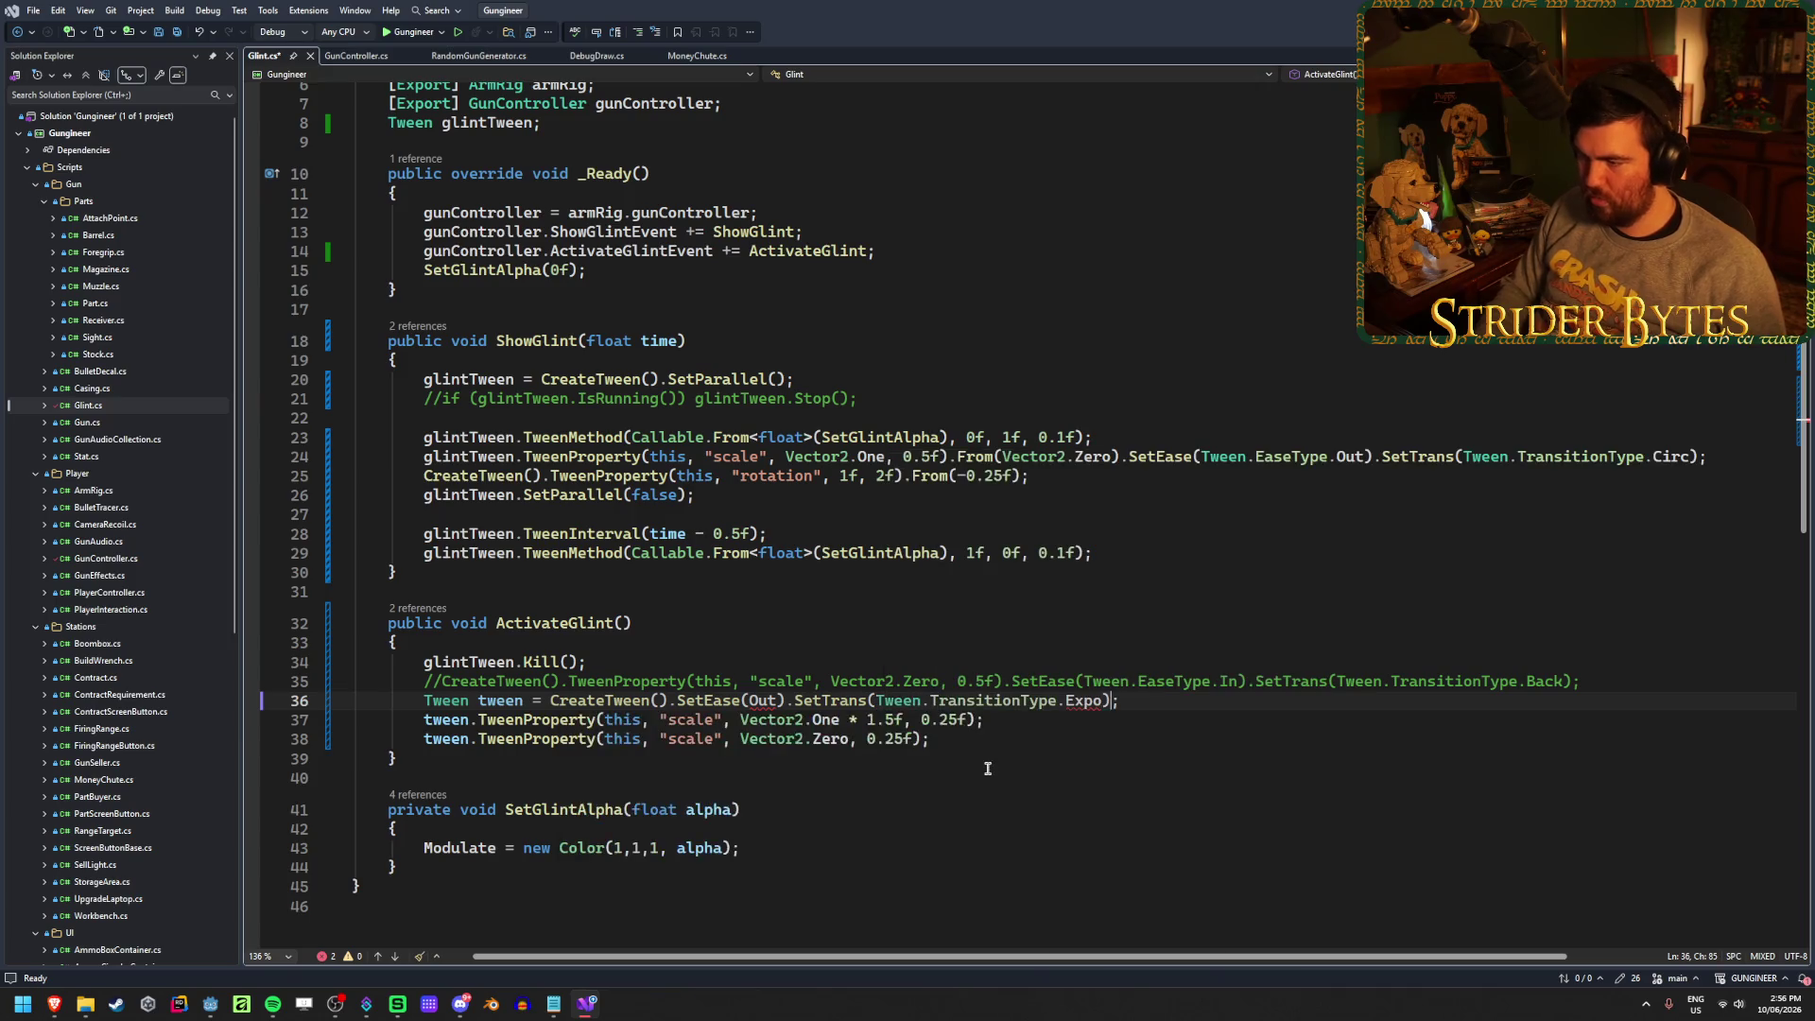
key("ctrl+s")
double_click(756, 701)
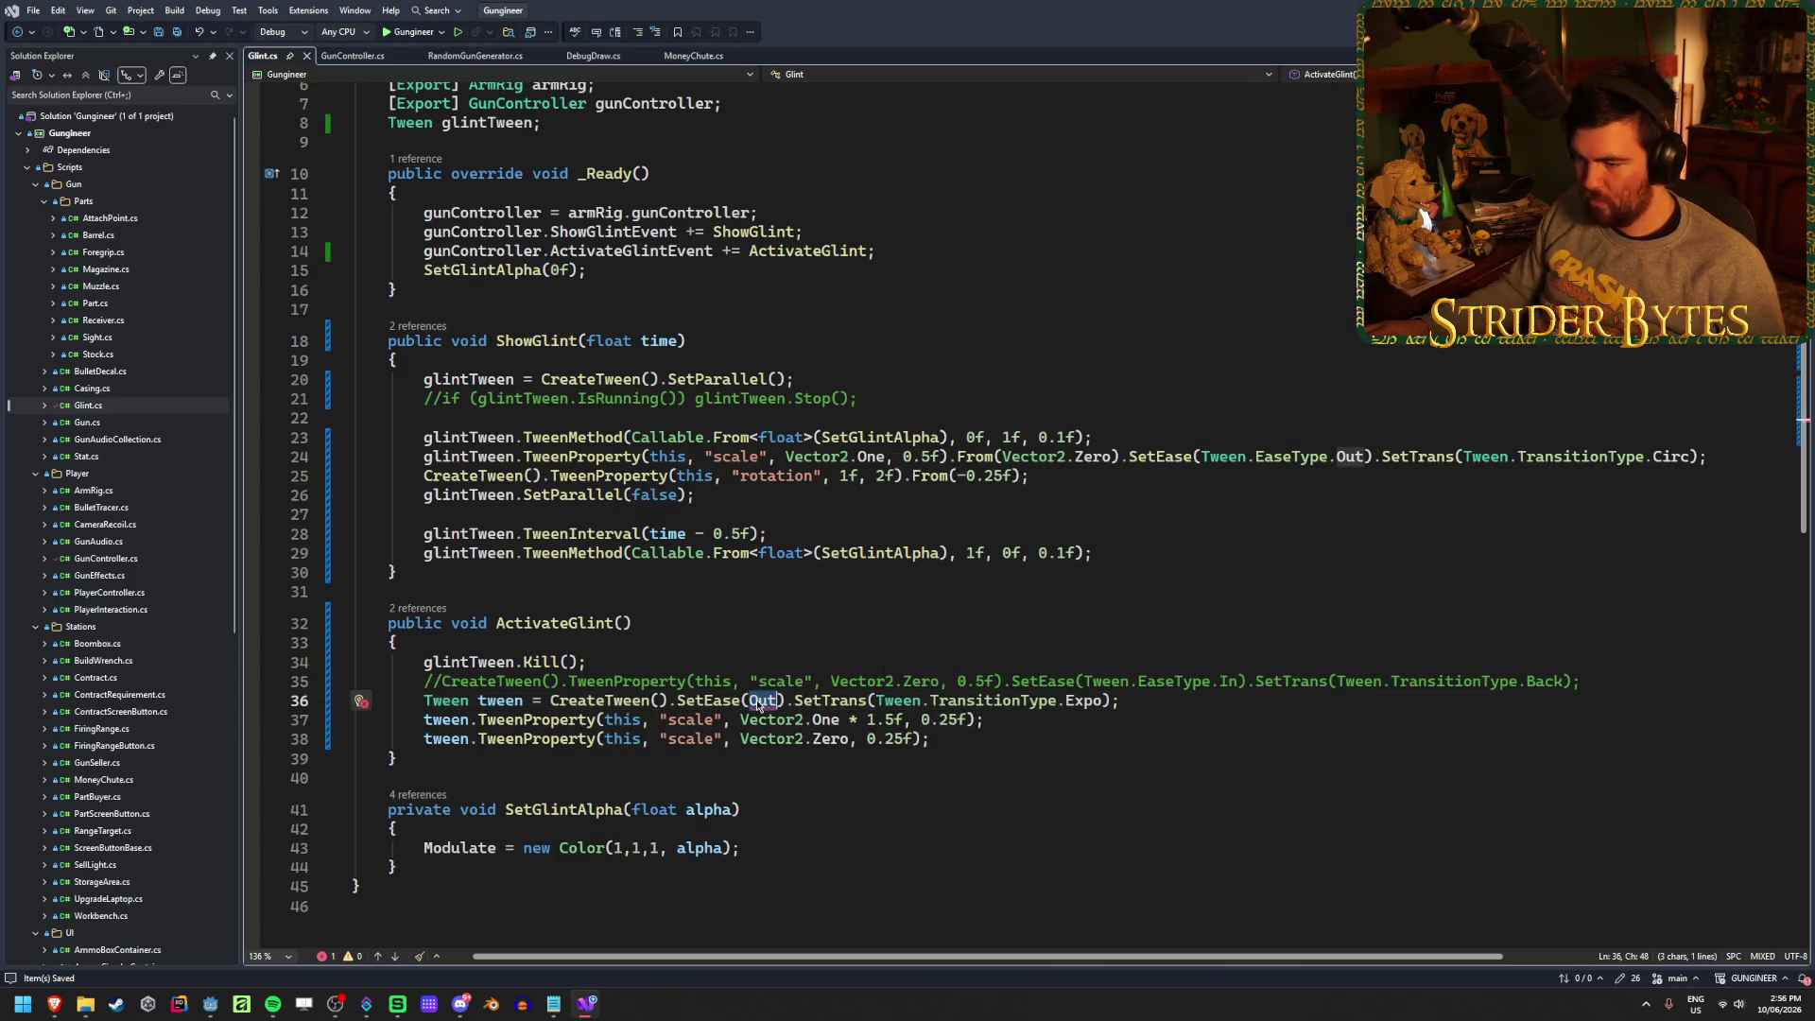
type("Tween.EaseType.Out")
key("ctrl+s")
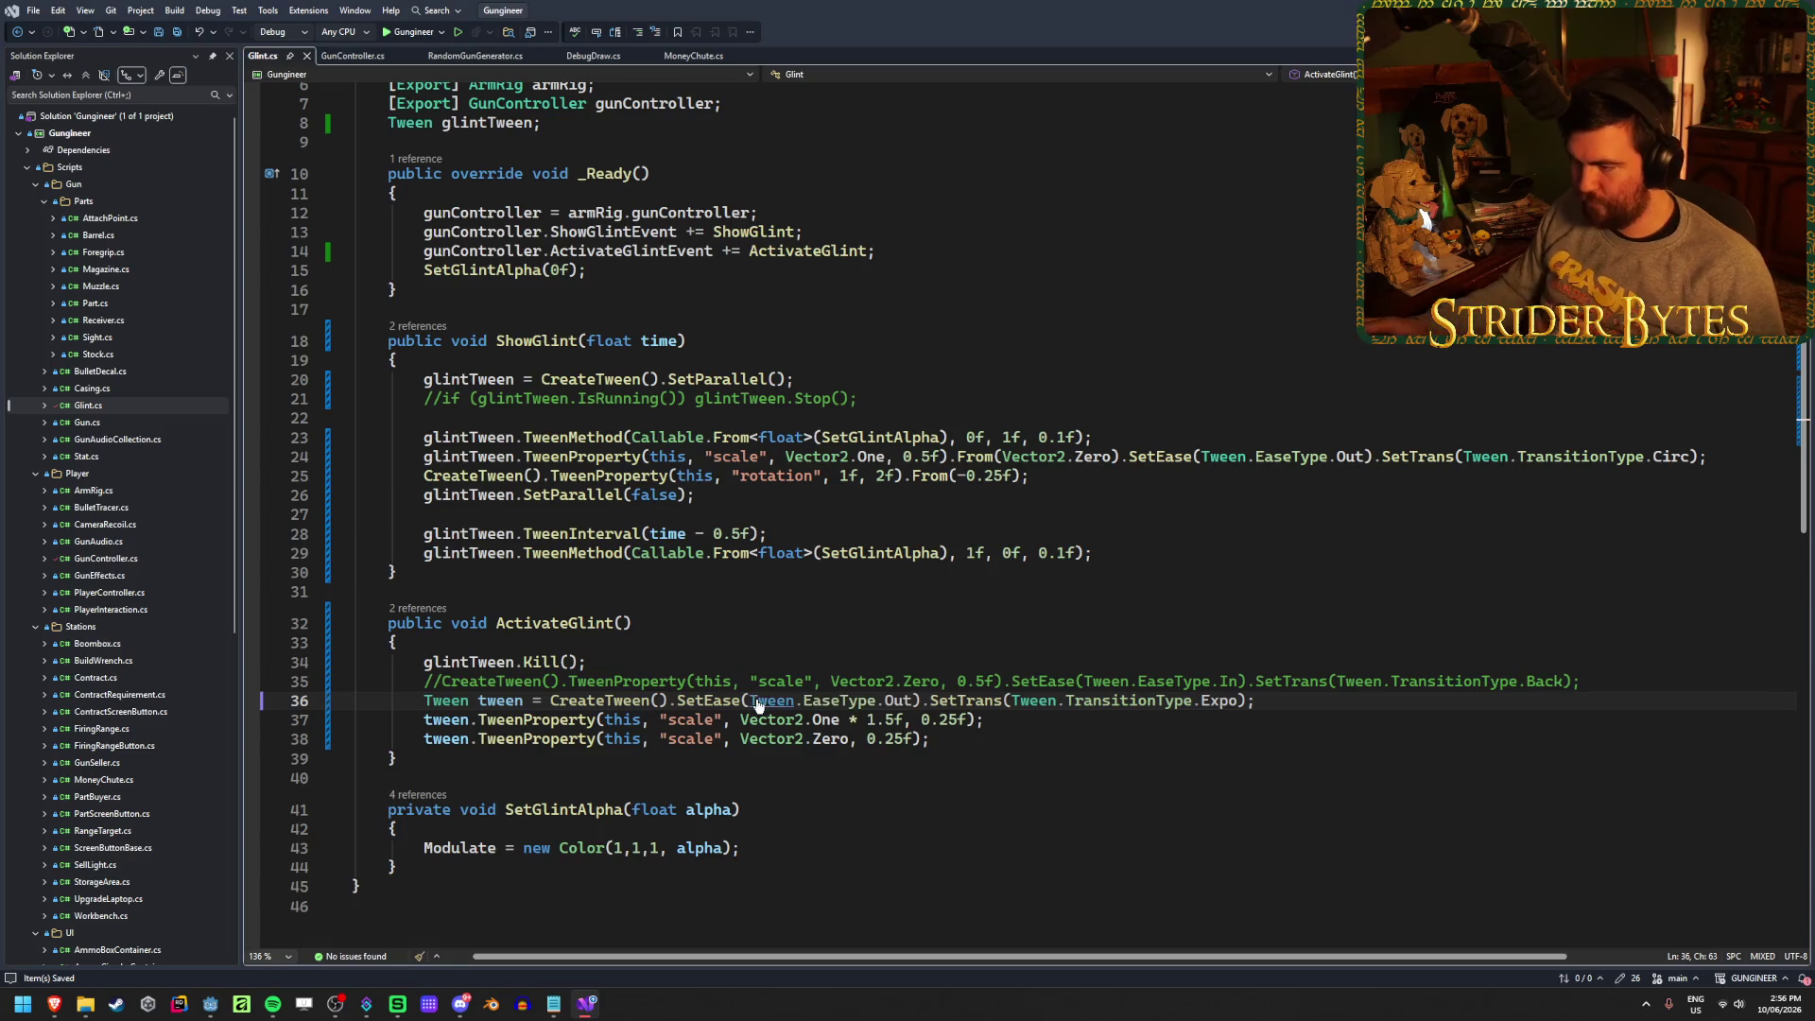
key("alt+Tab")
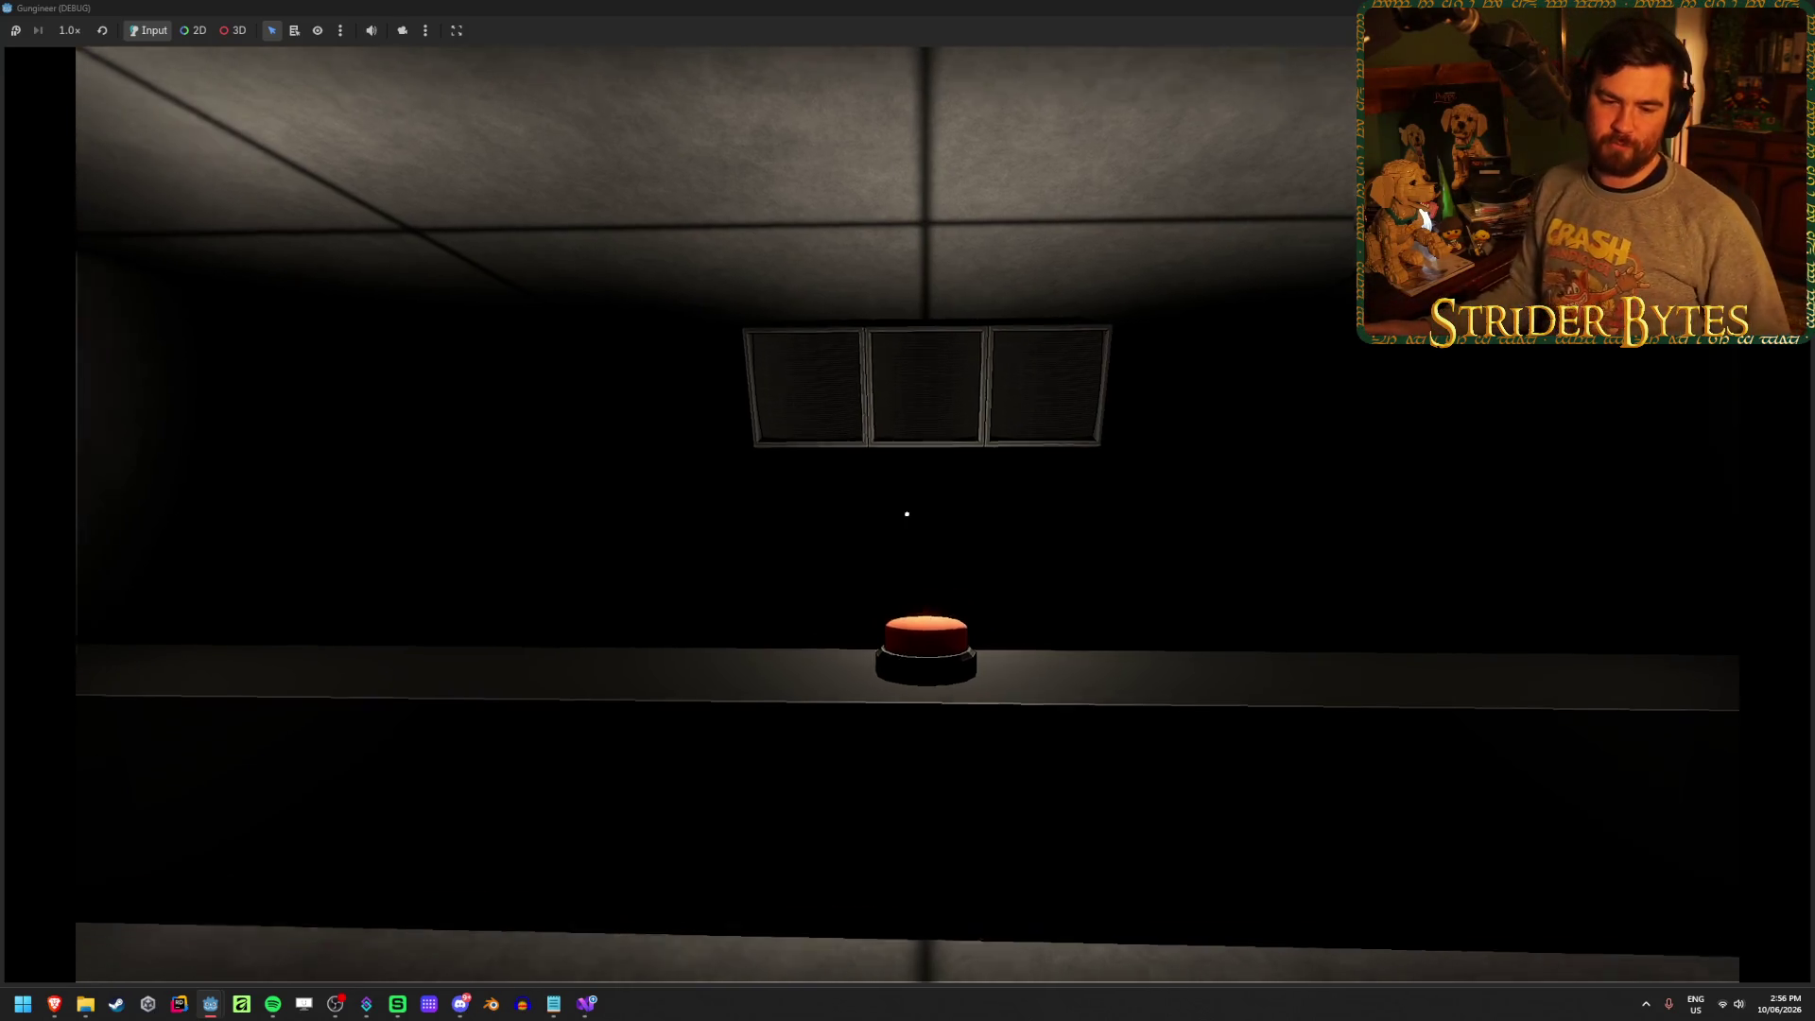
Walk to the workbench, take the rifle, fire and reload it twice, then swap weapons
key("w")
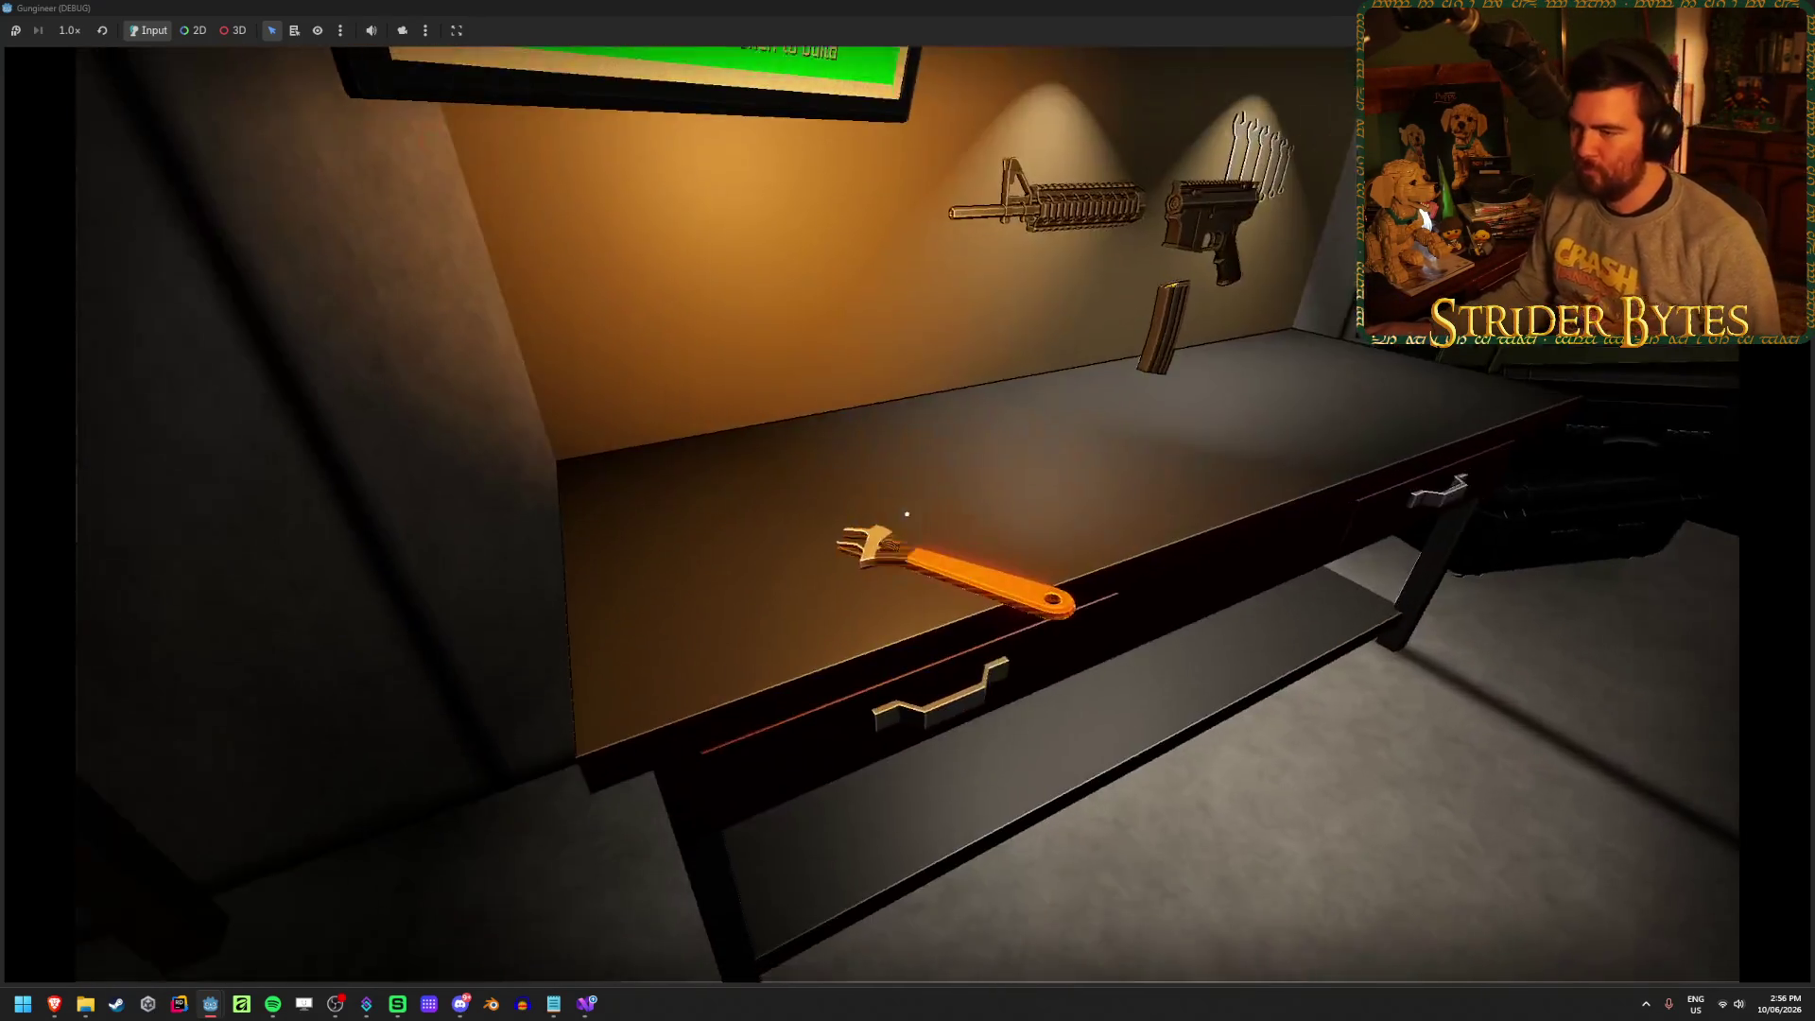
key("e")
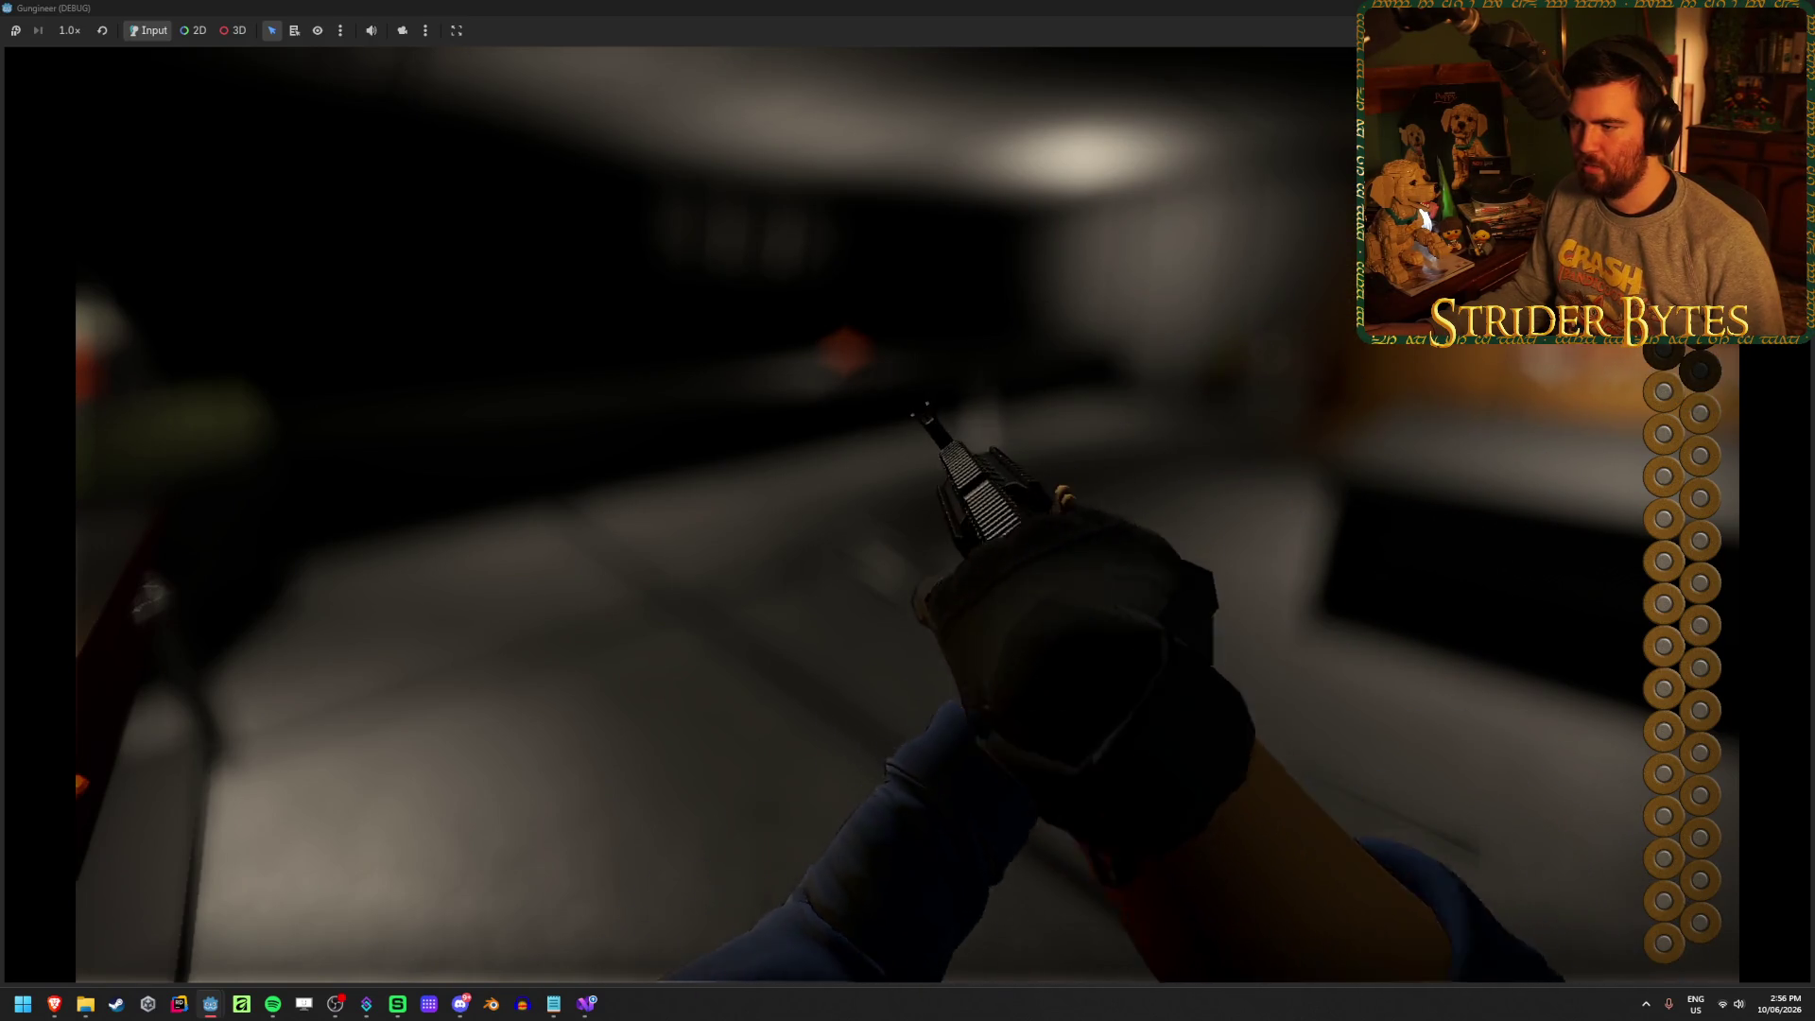
left_click(907, 514)
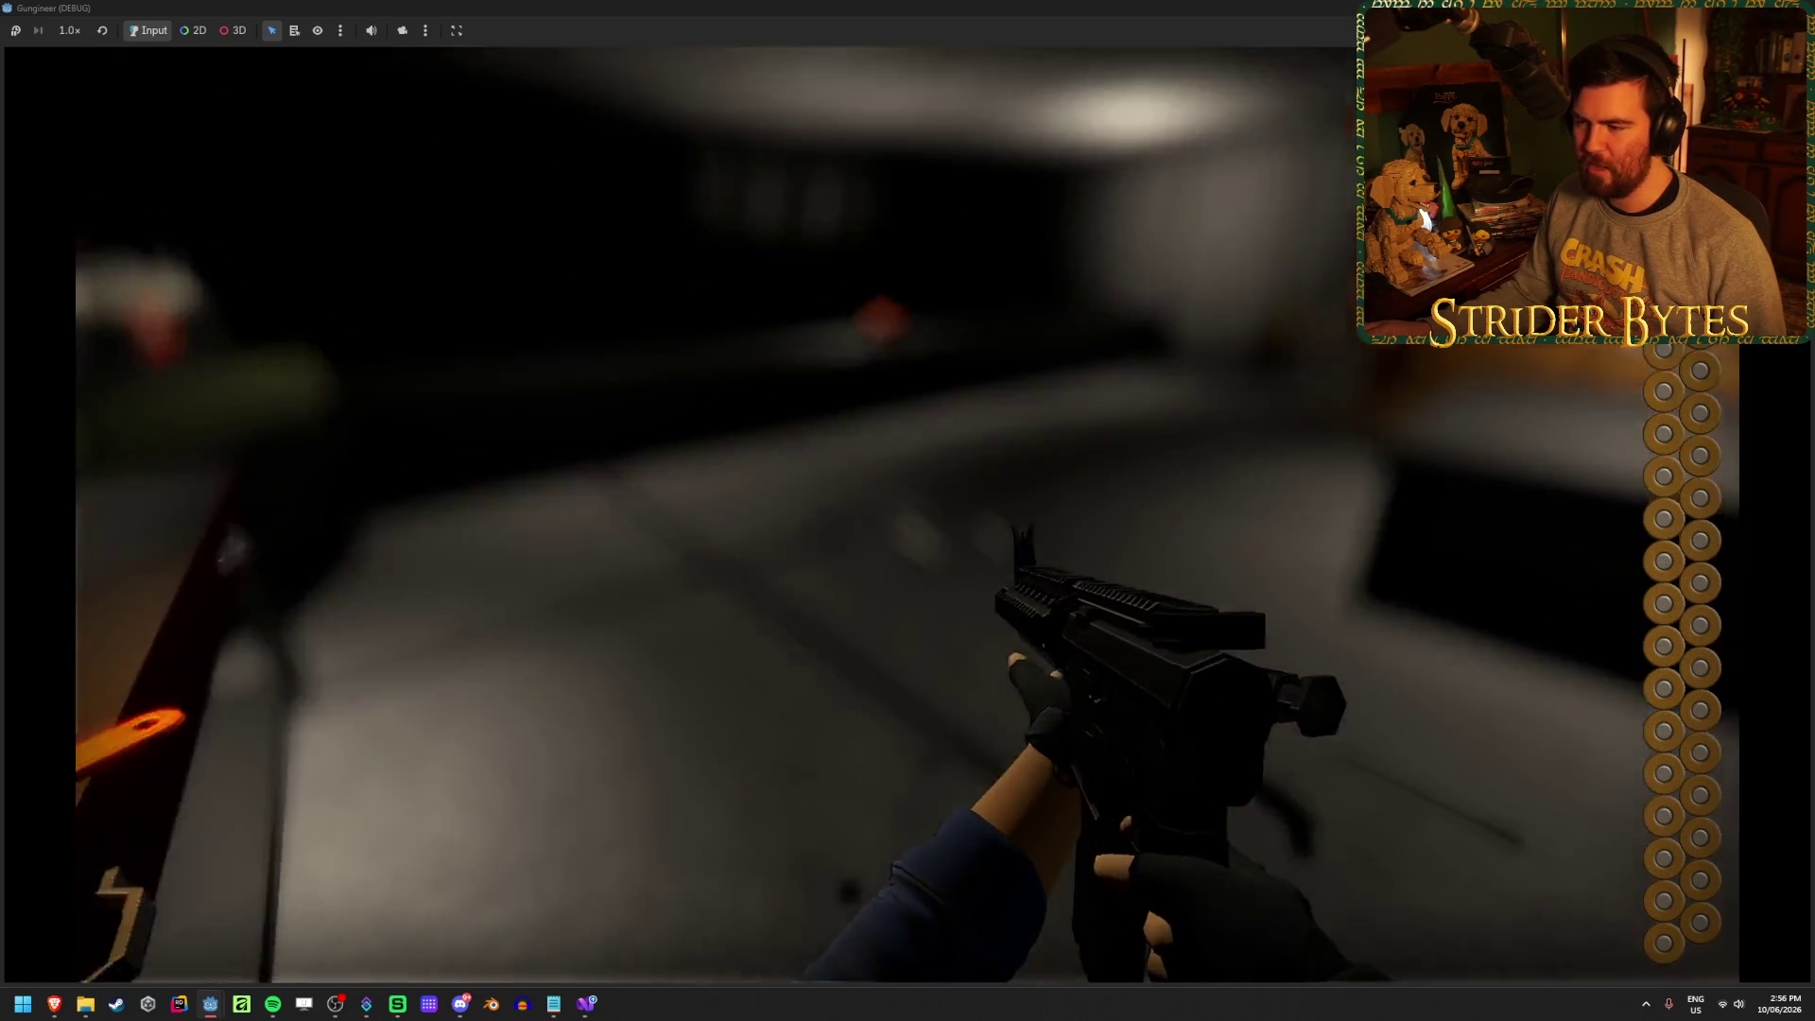
left_click(908, 515)
key("r")
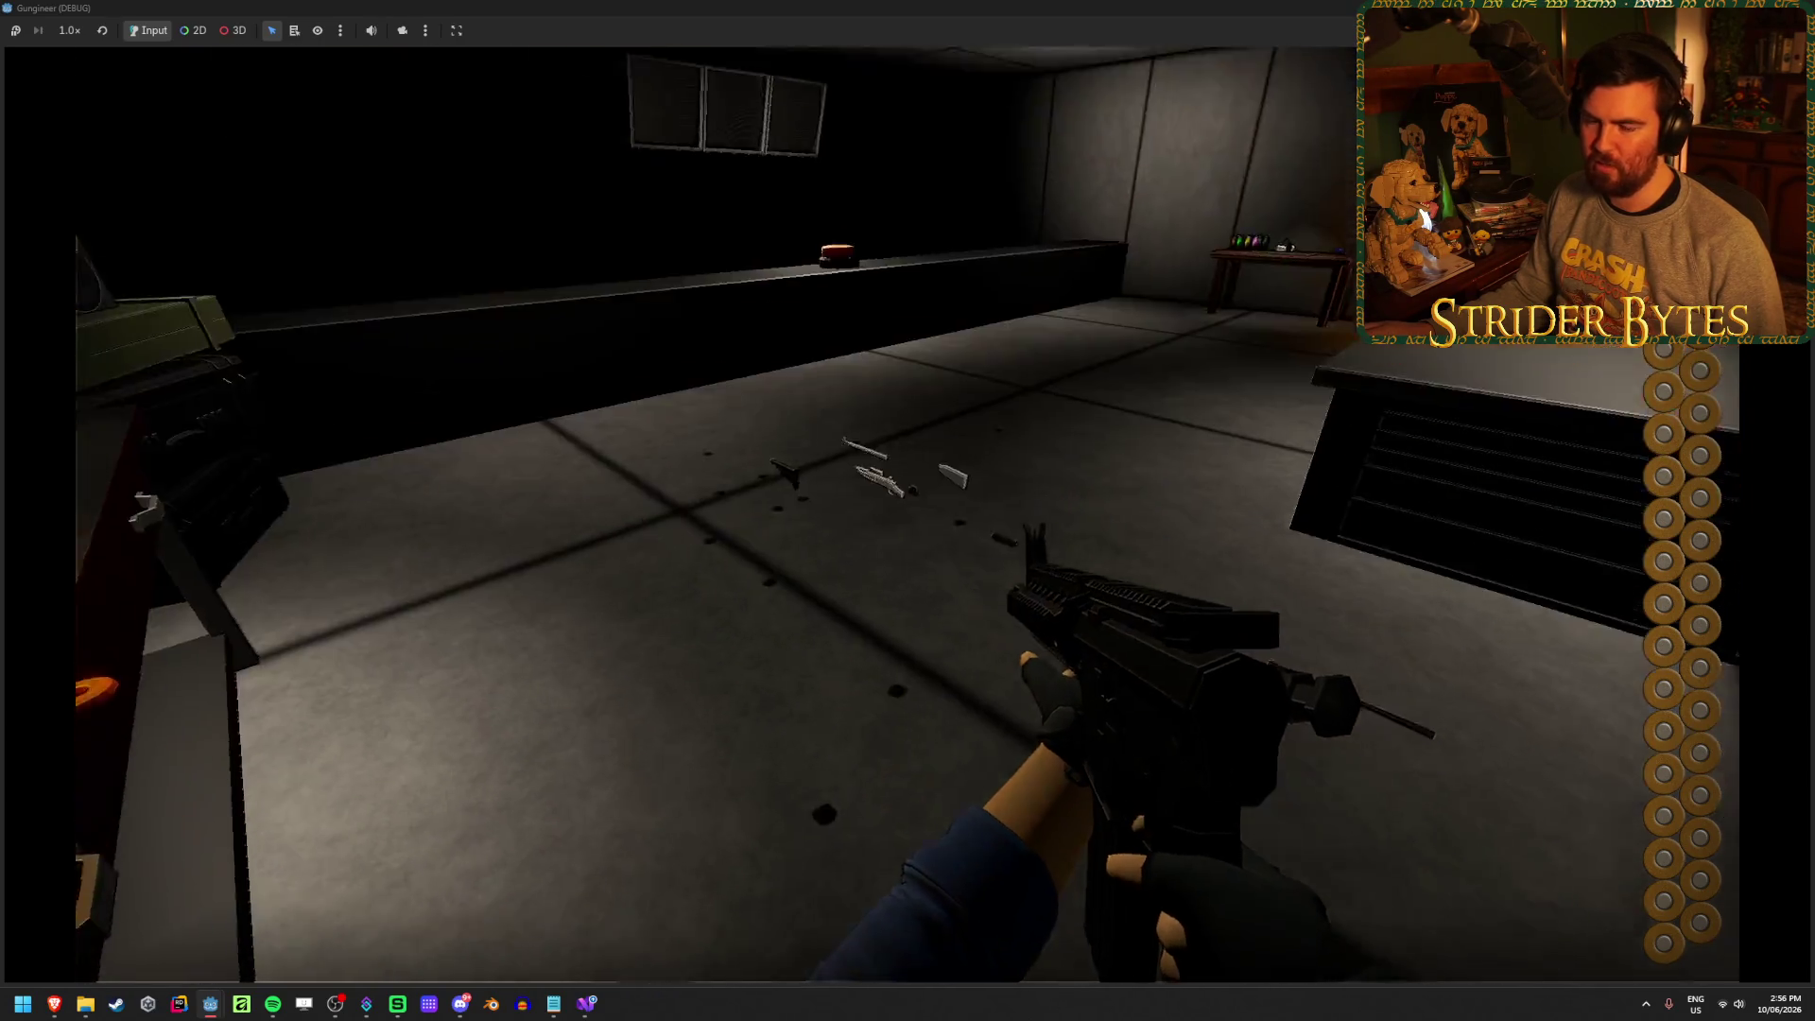
left_click(907, 511)
key("r")
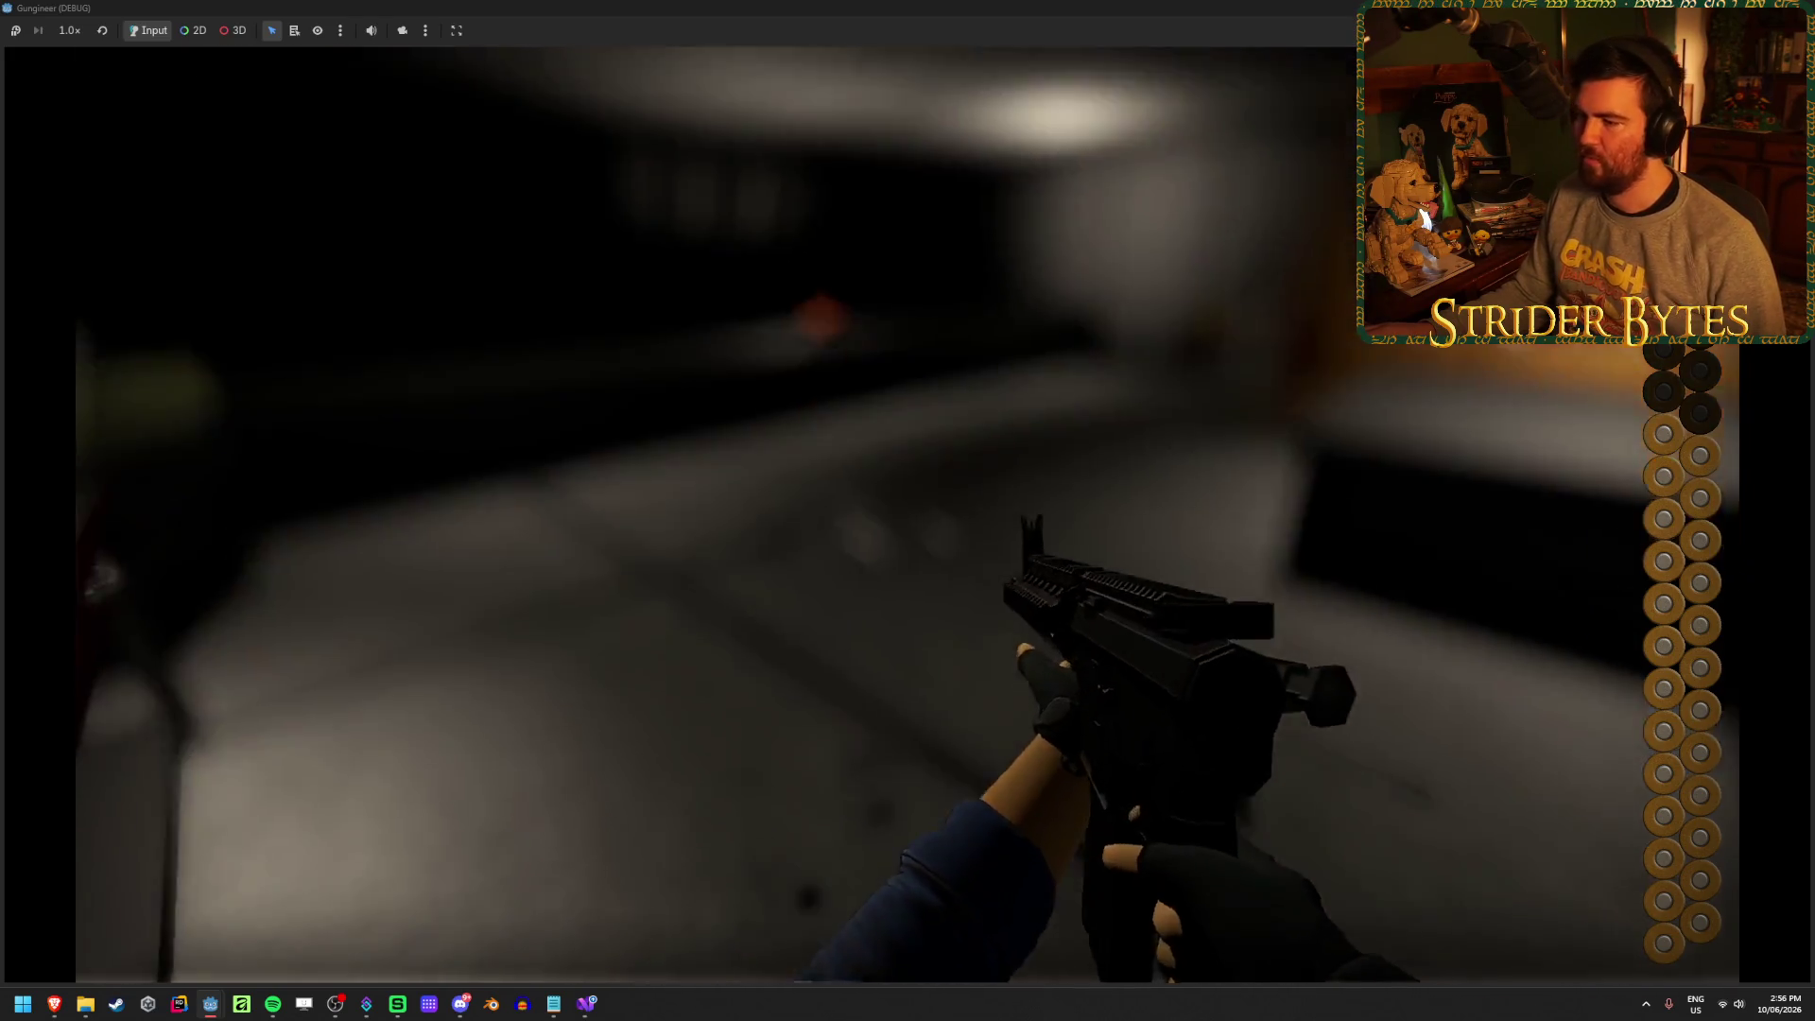
left_click(907, 514)
scroll(908, 510, "down", 1)
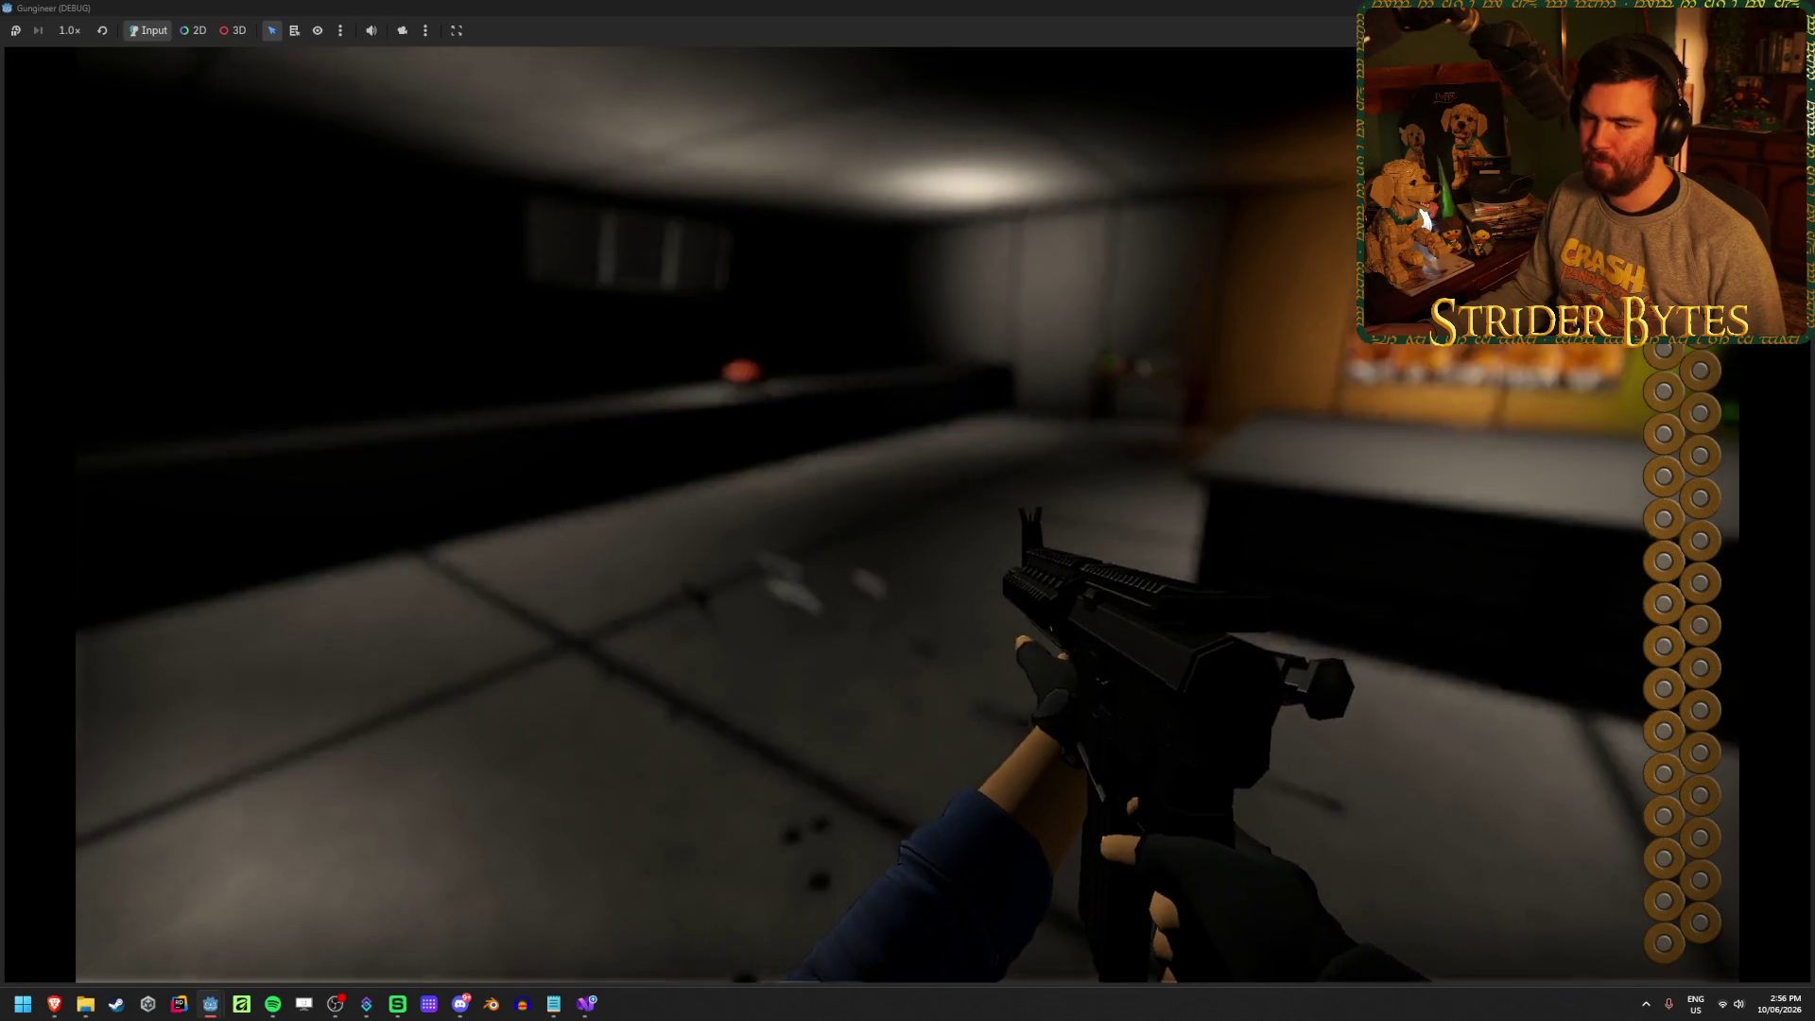
Fire the drawn weapon, cycle weapons back to the rifle, and fire and reload it
left_click(908, 511)
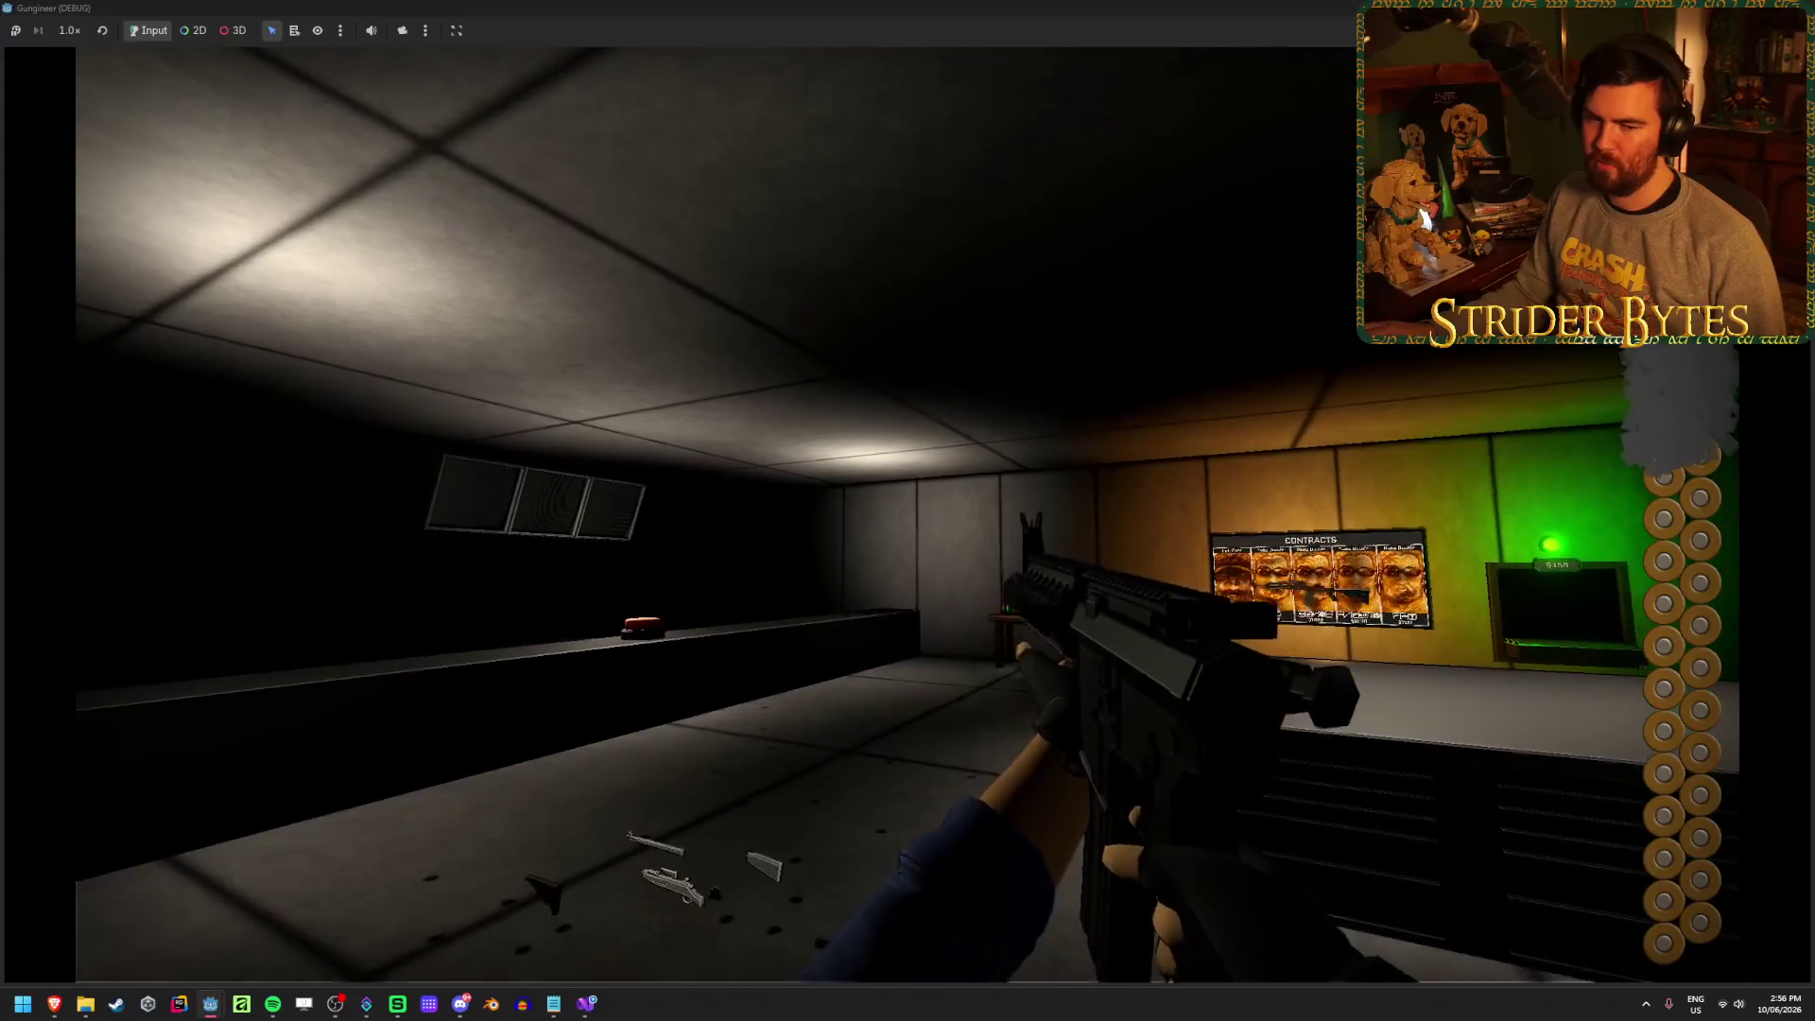
scroll(907, 511, "down", 1)
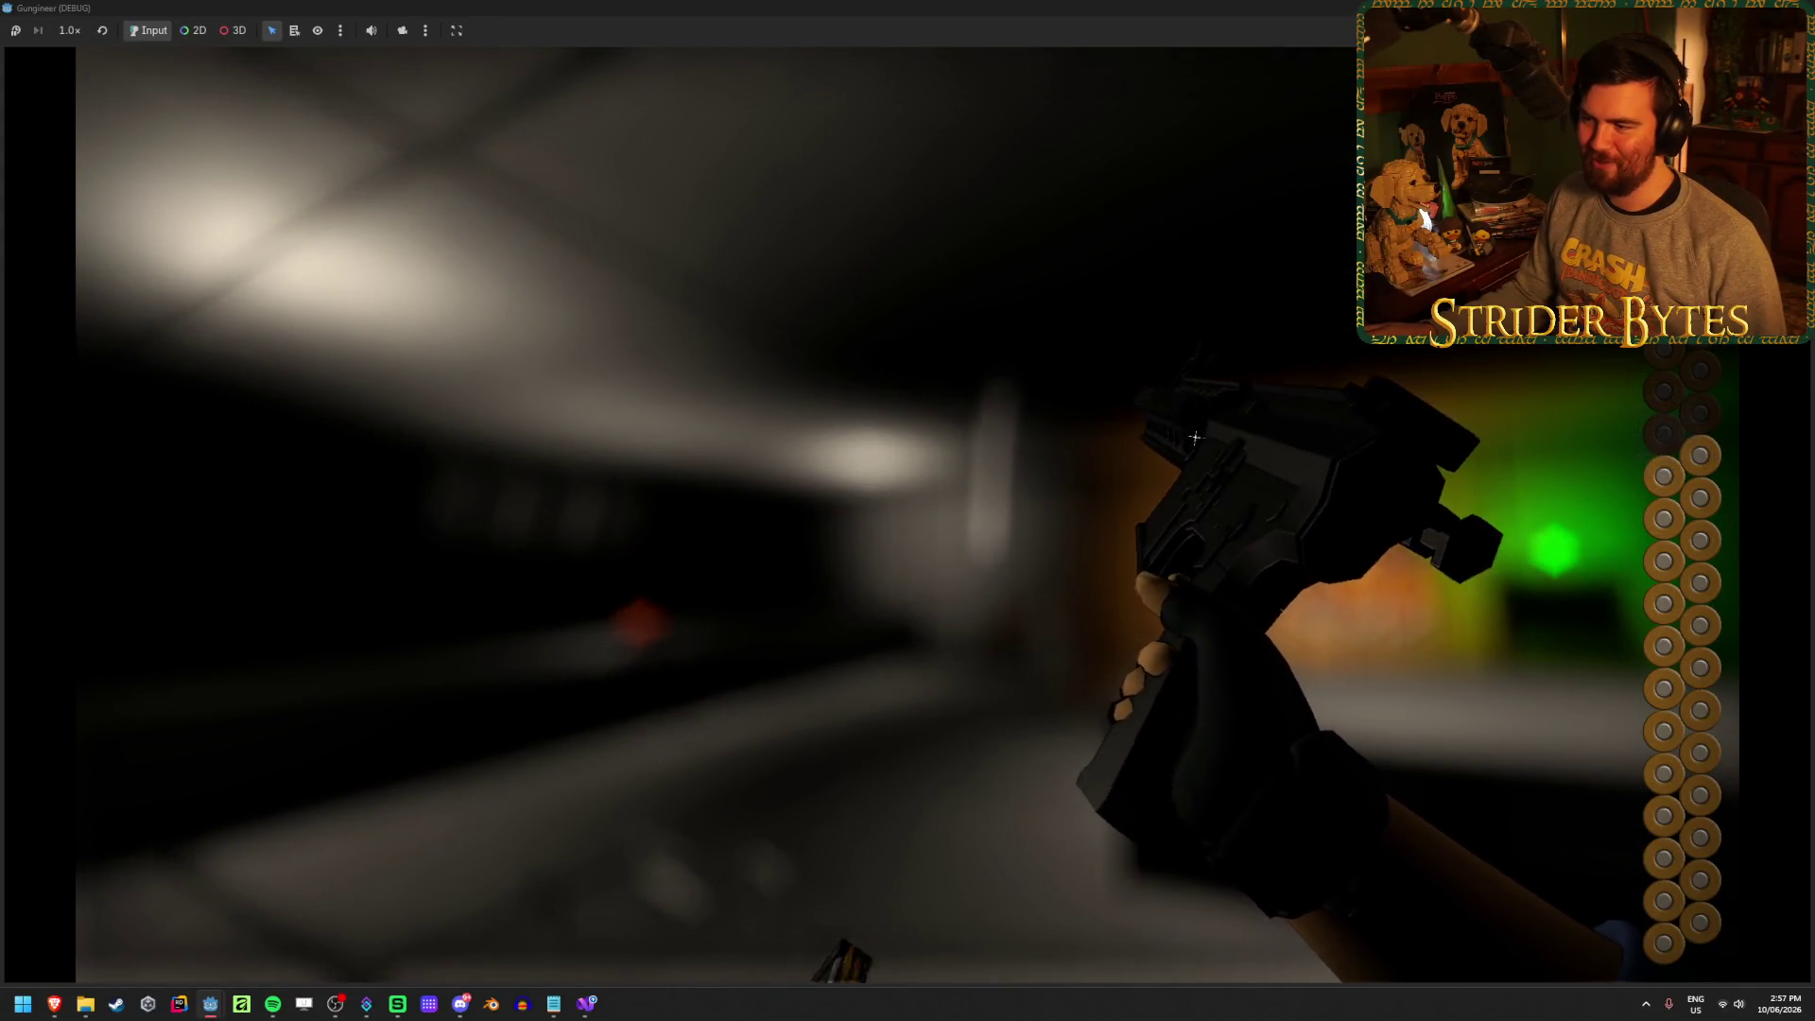
scroll(908, 511, "down", 1)
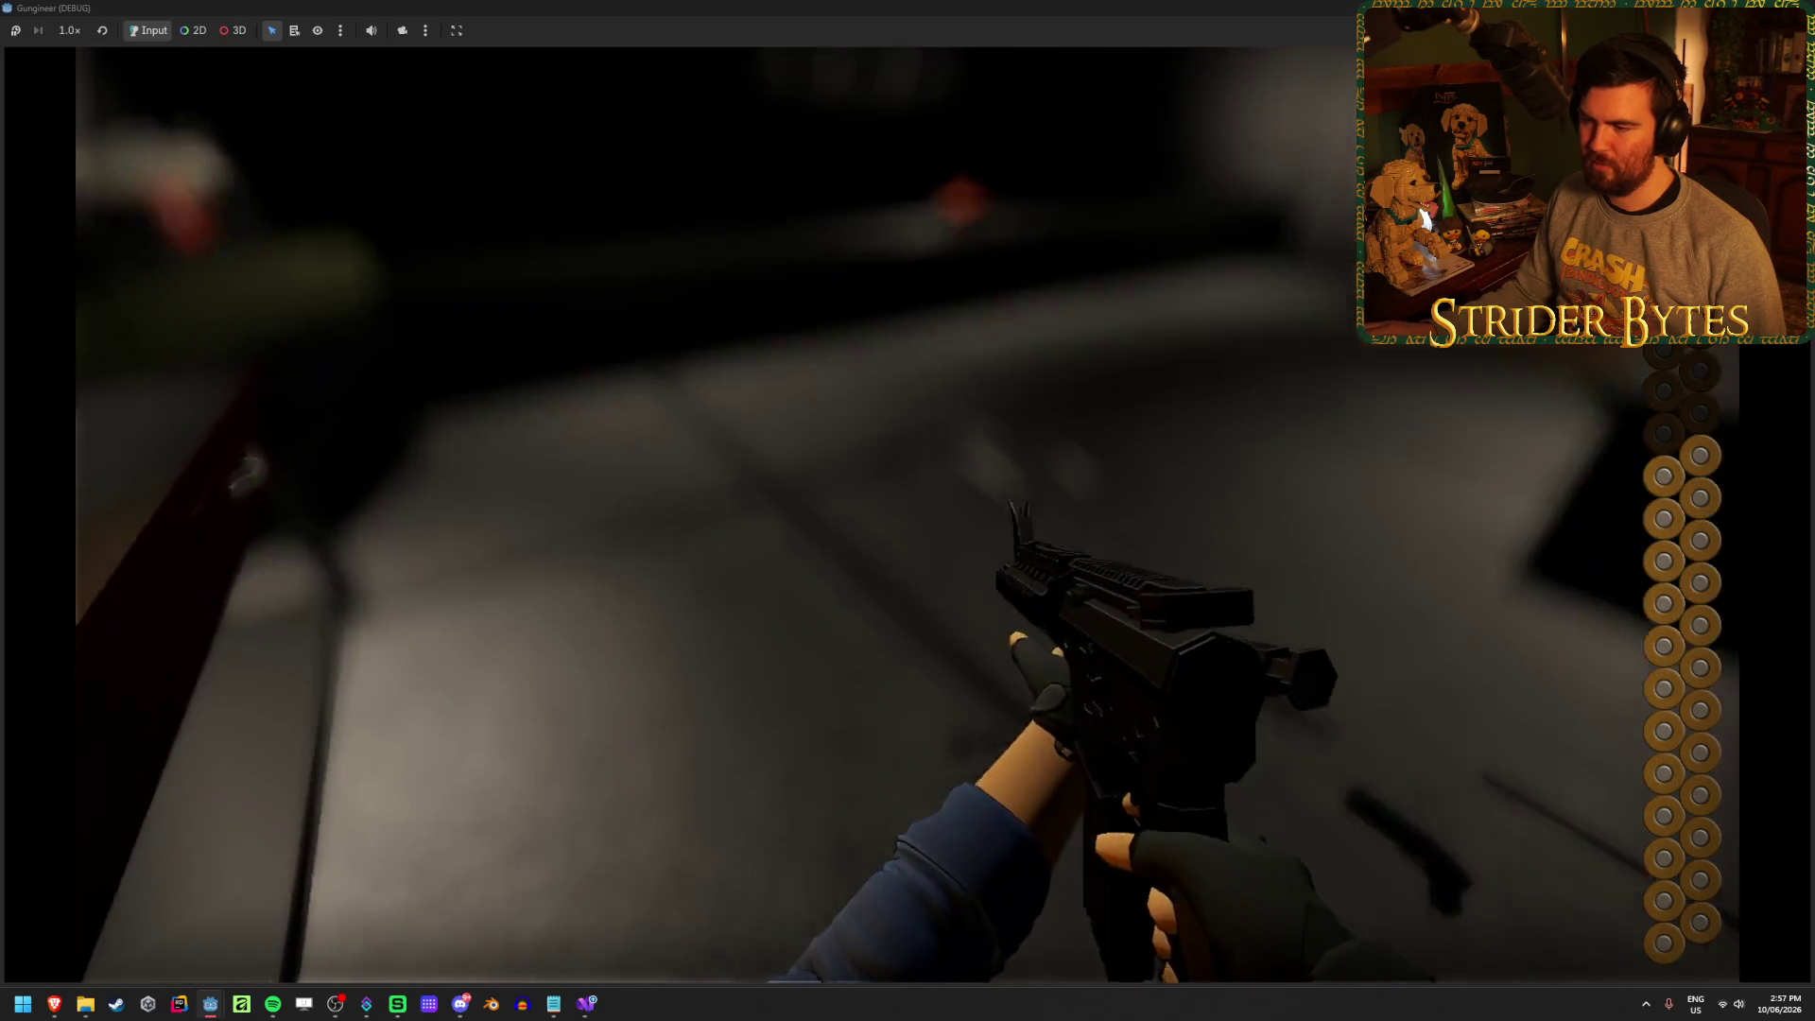
left_click(908, 510)
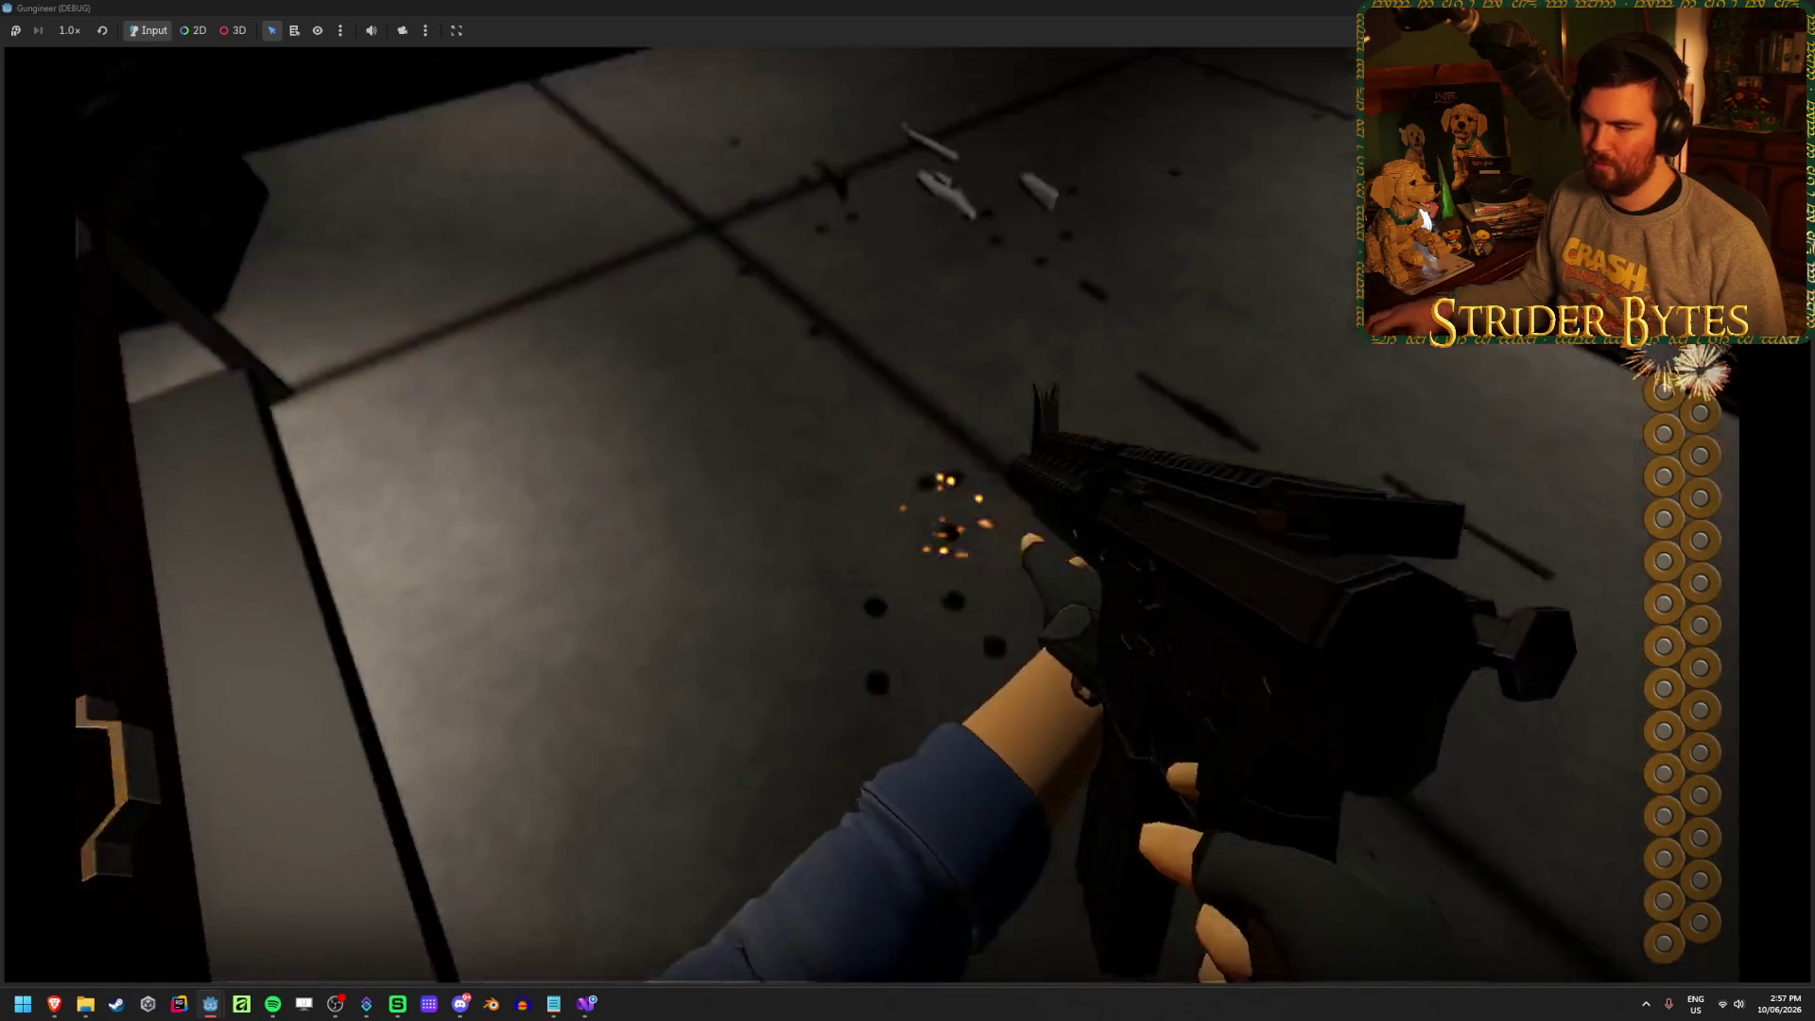
key("r")
scroll(907, 511, "down", 1)
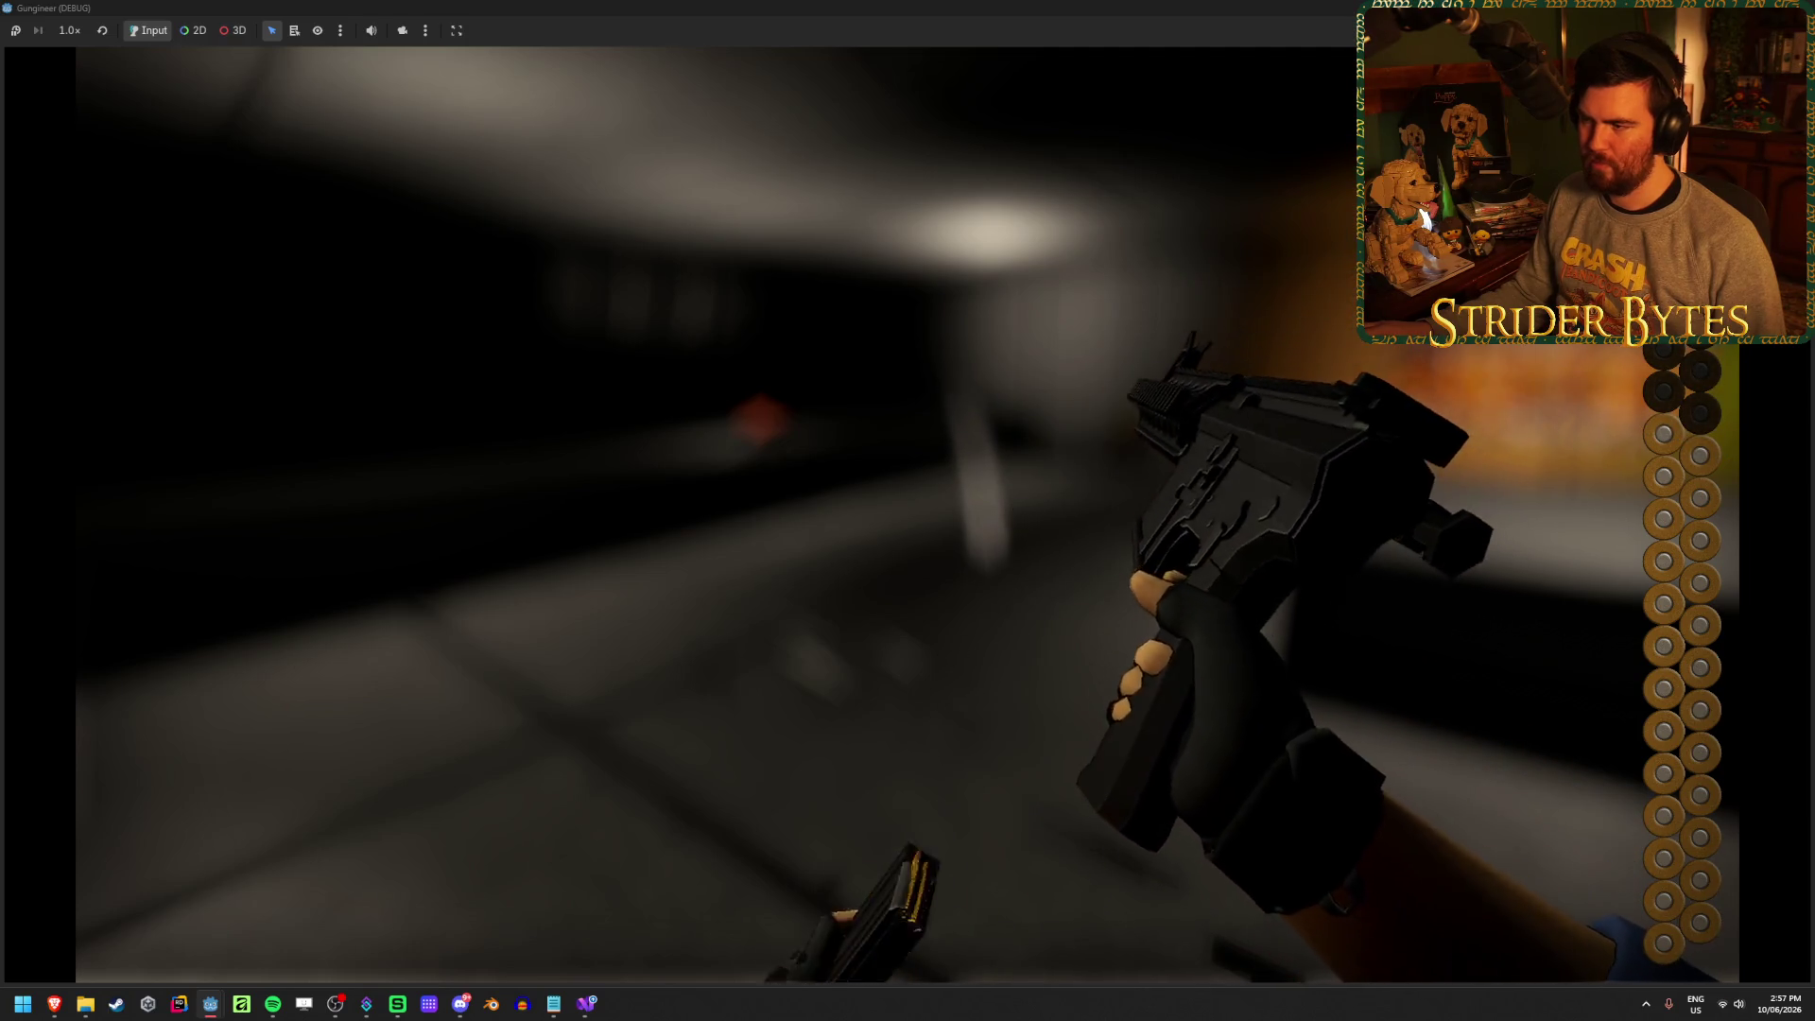
scroll(908, 511, "down", 1)
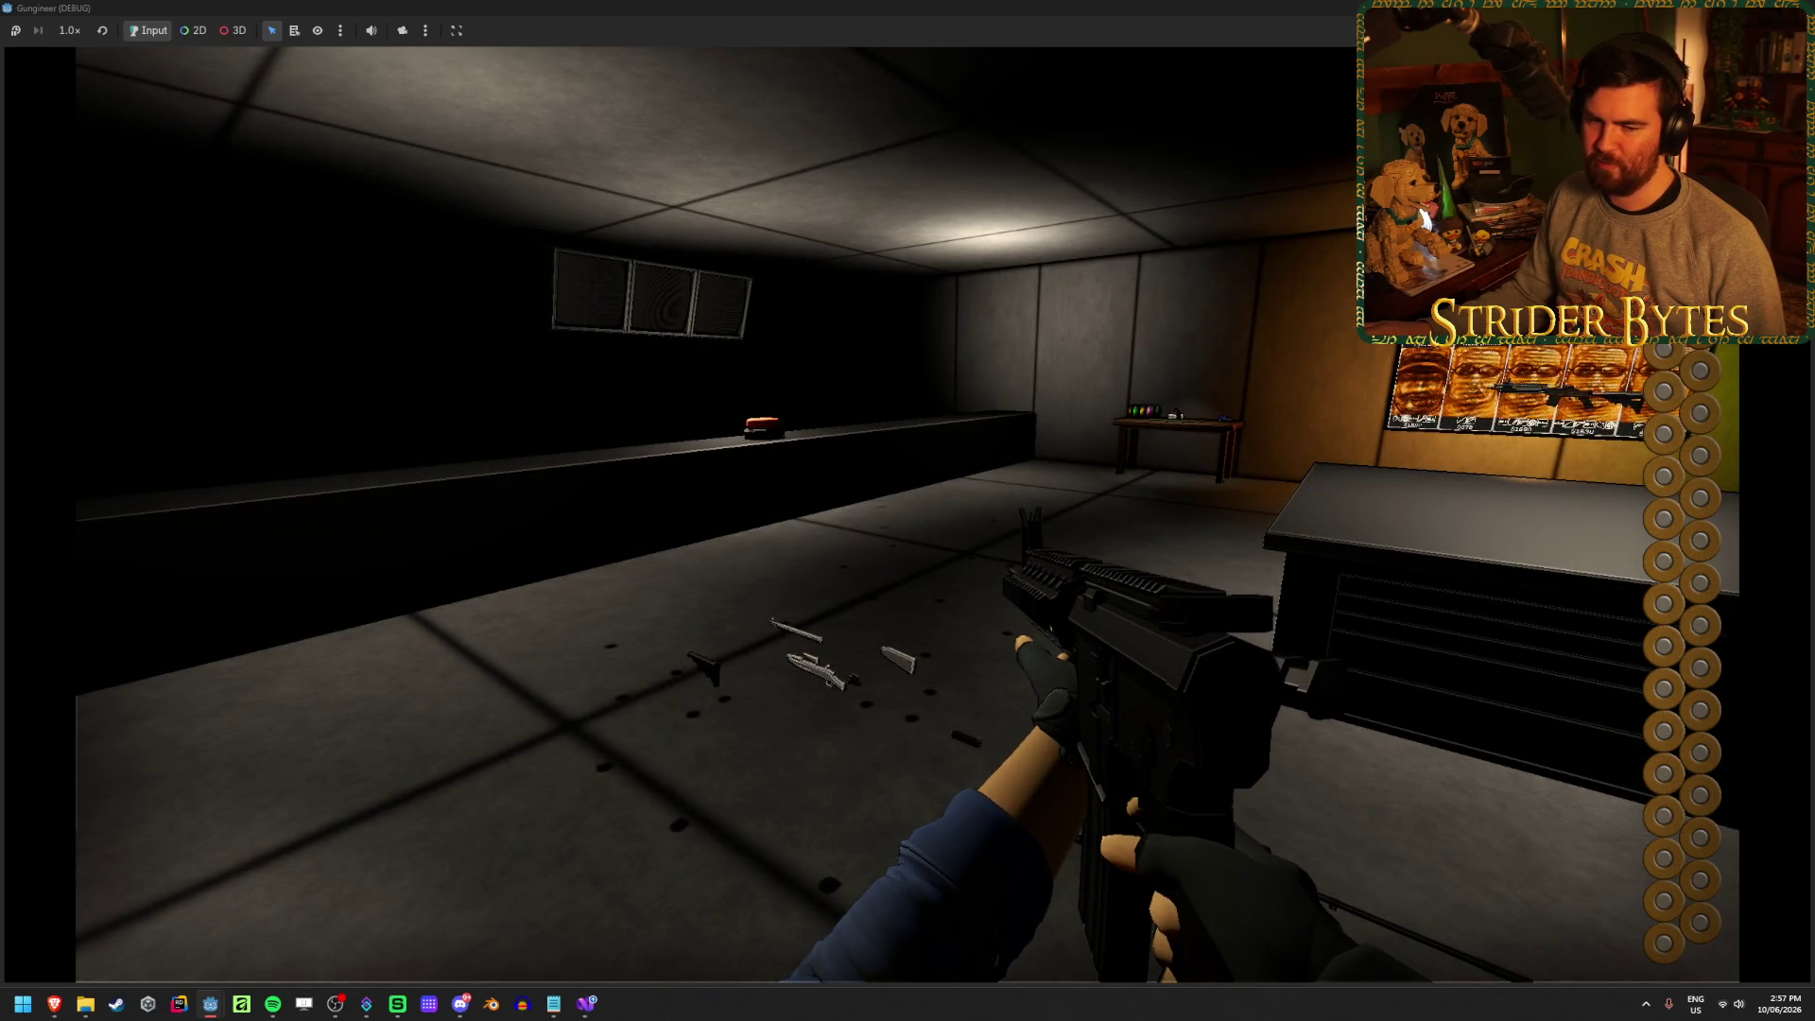
scroll(907, 511, "down", 1)
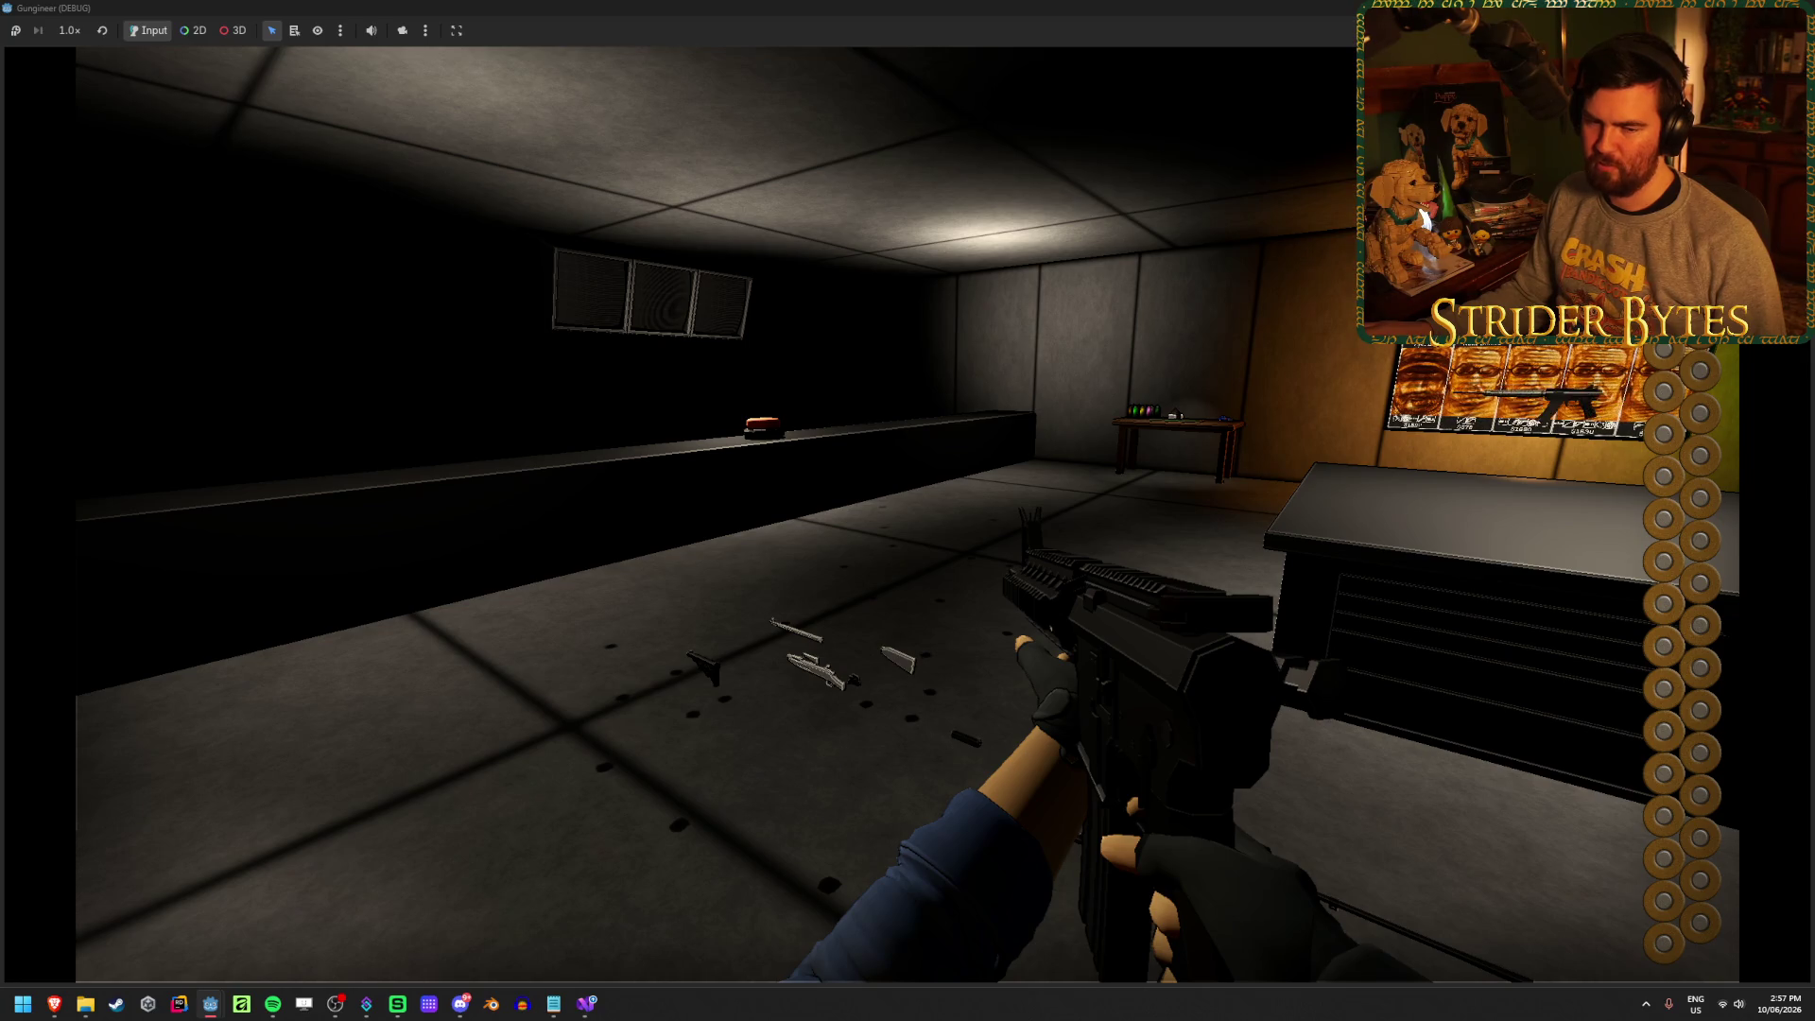
scroll(908, 511, "down", 1)
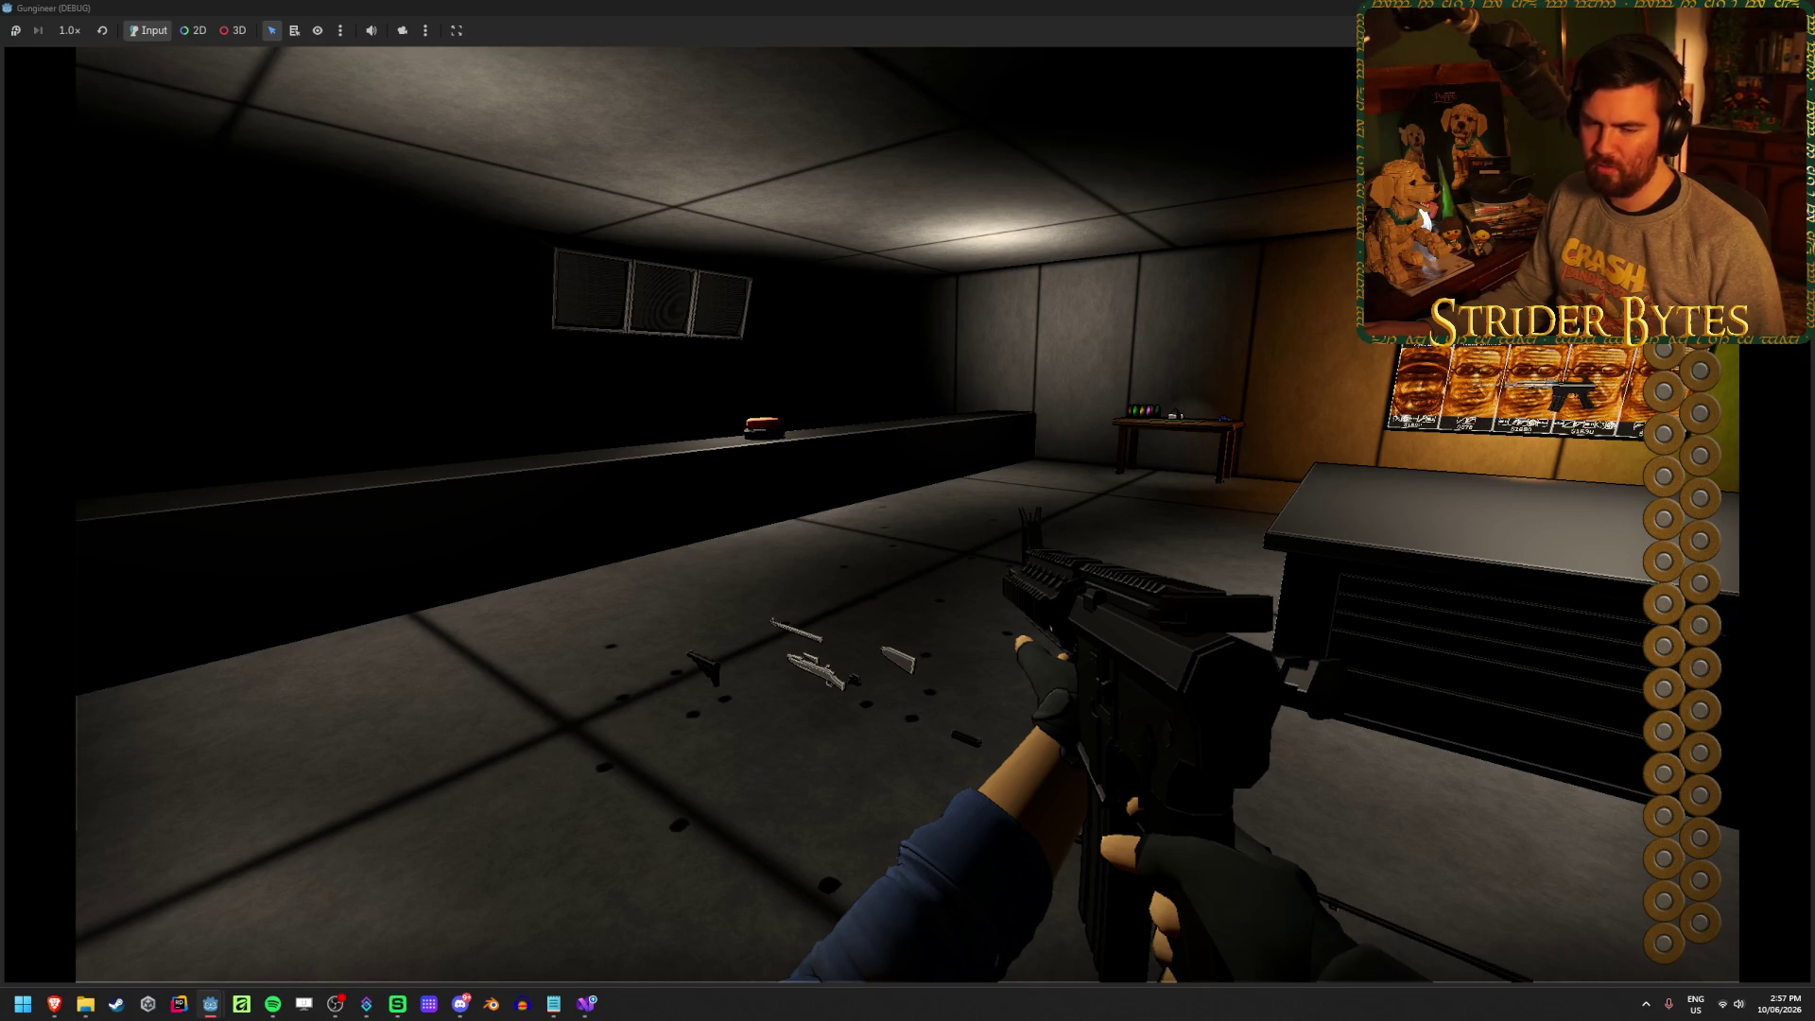
Fire and reload the rifle three more times to watch the glint, then stop with F8
left_click(908, 511)
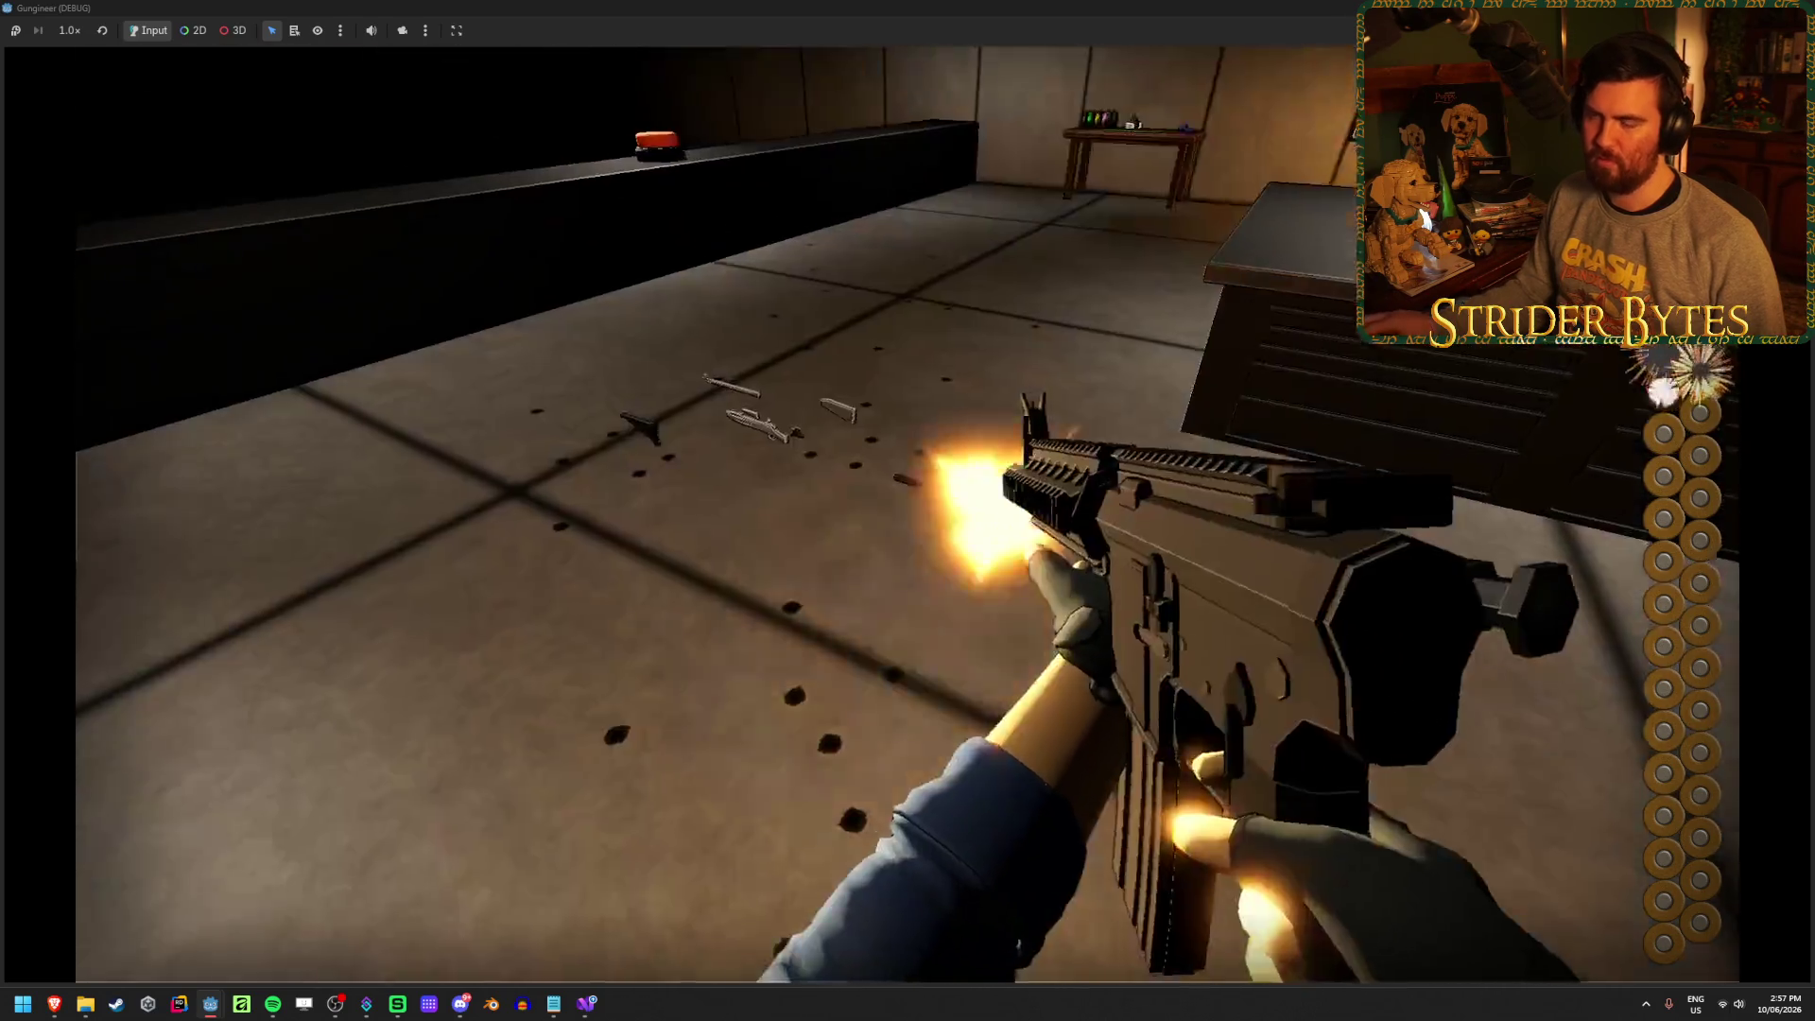
key("r")
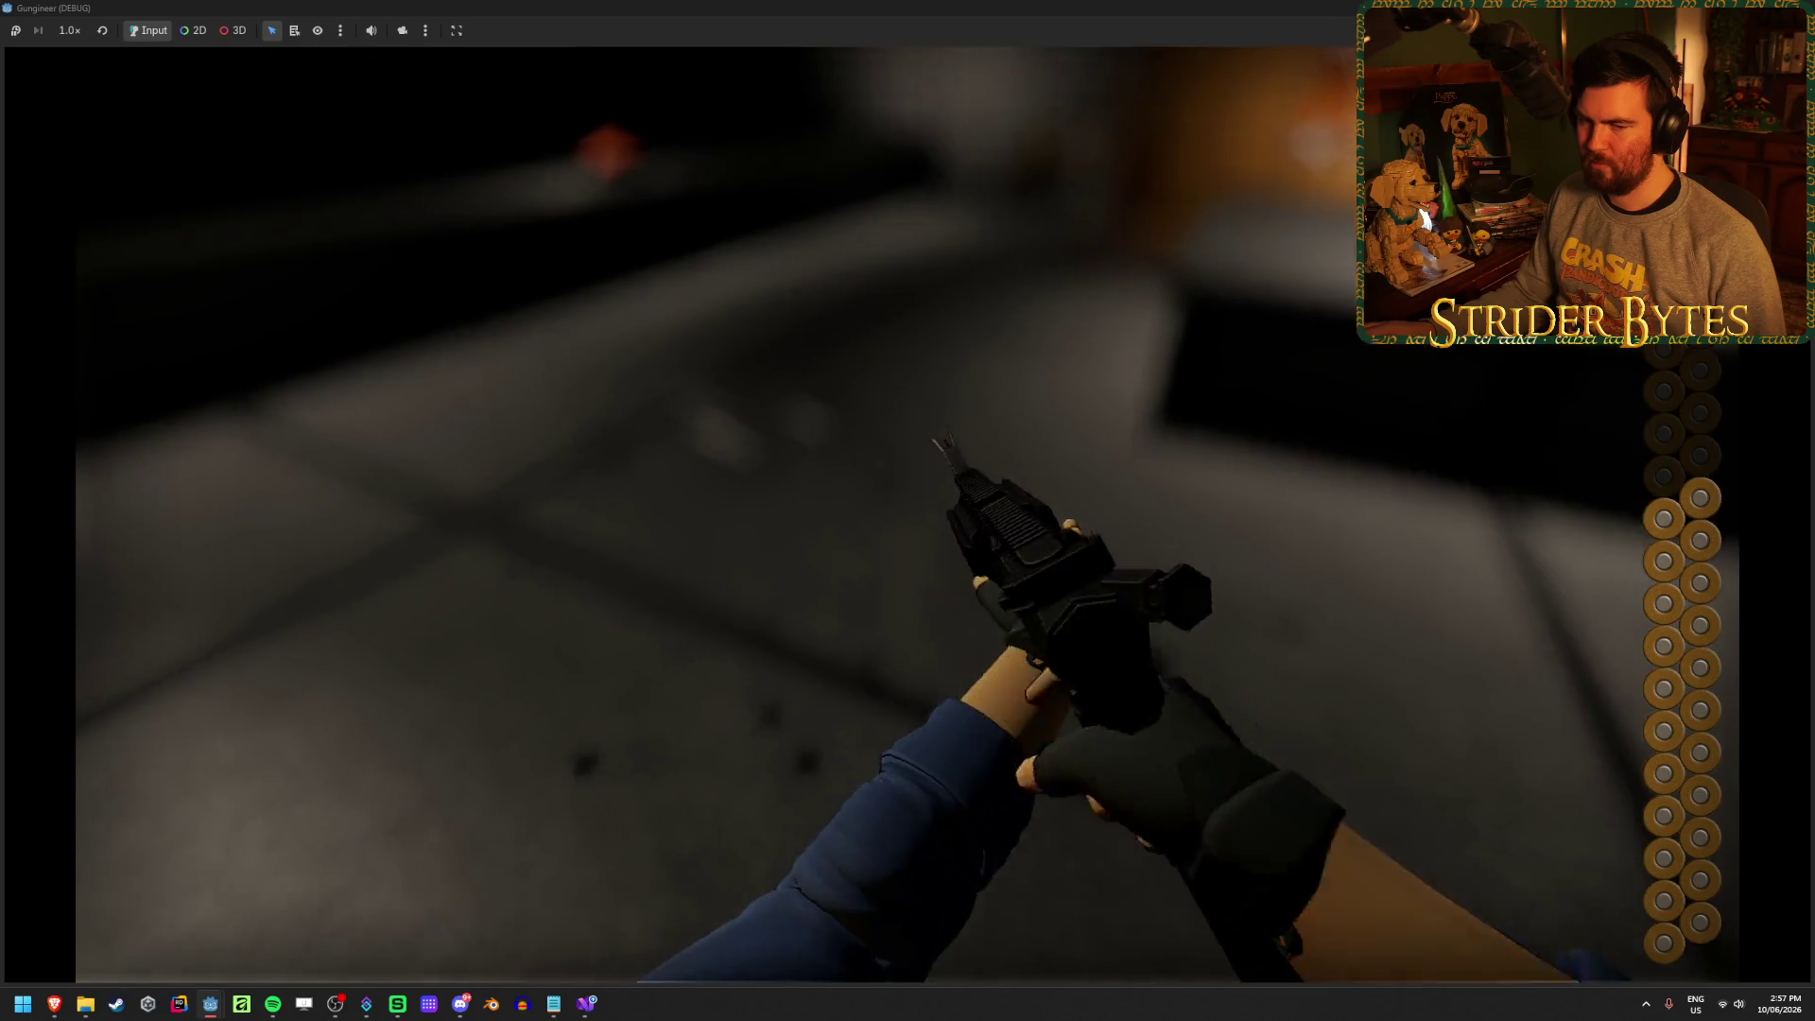
left_click(908, 510)
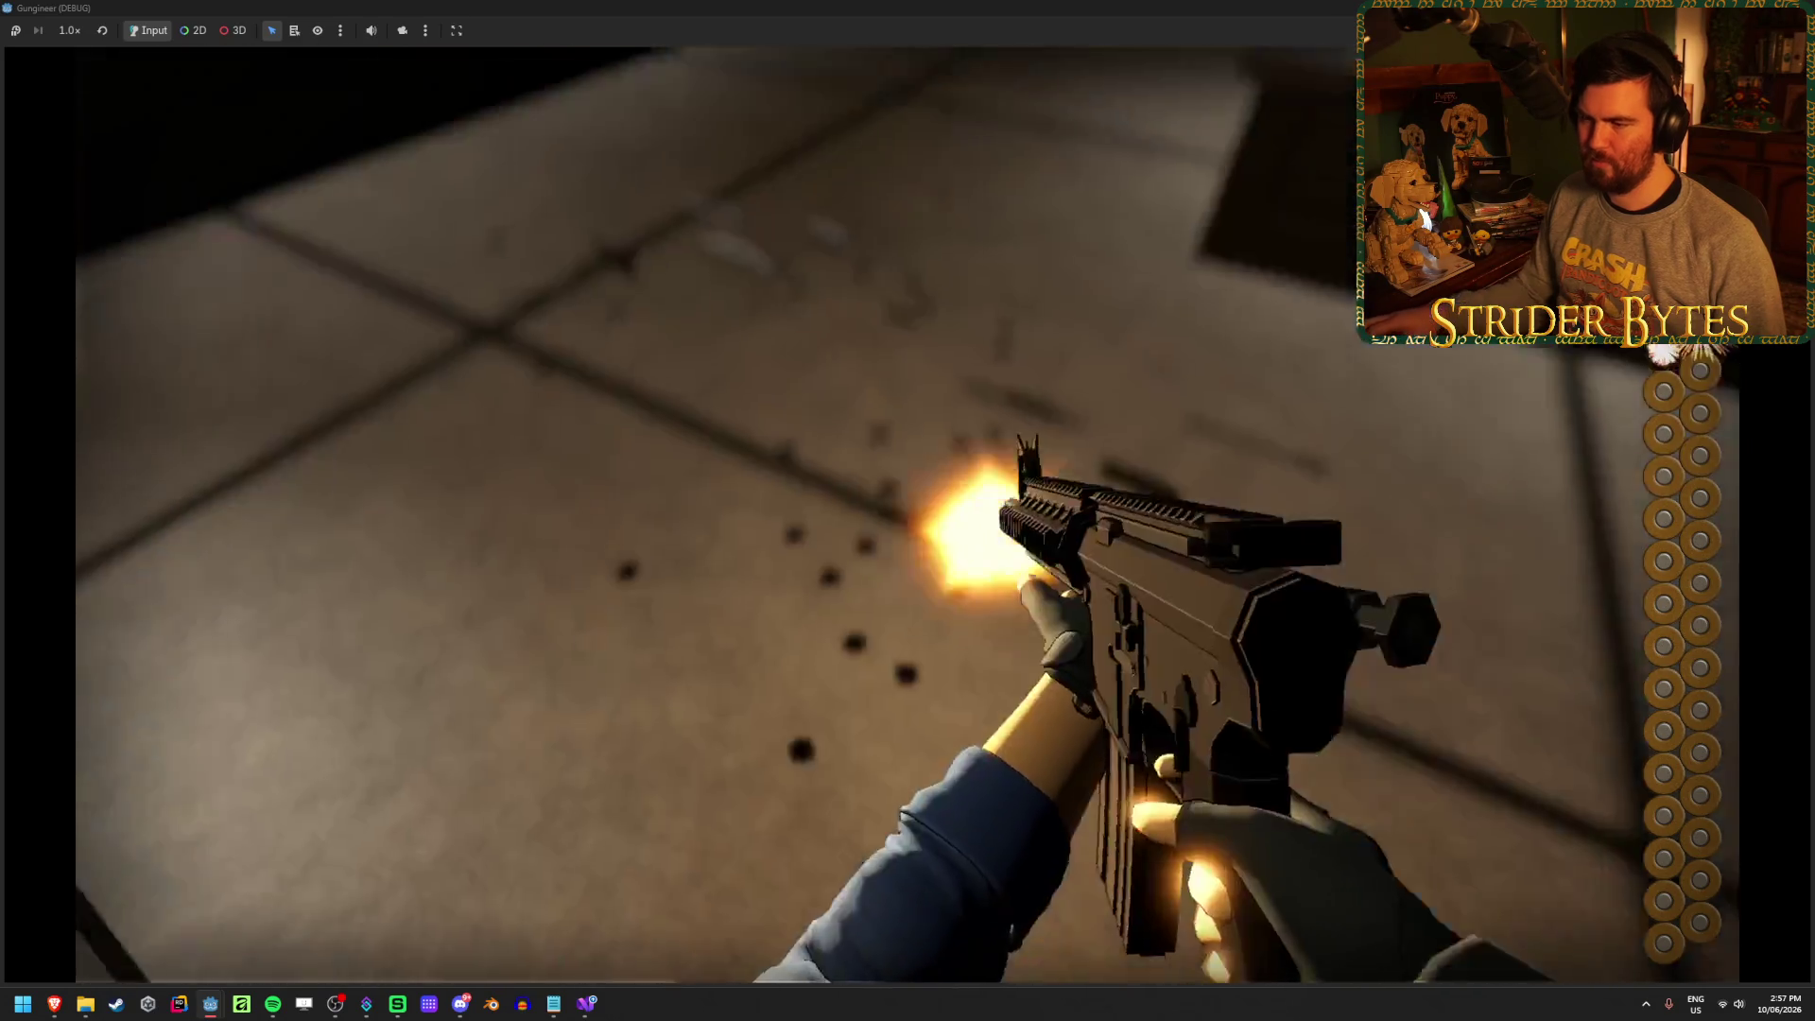
key("r")
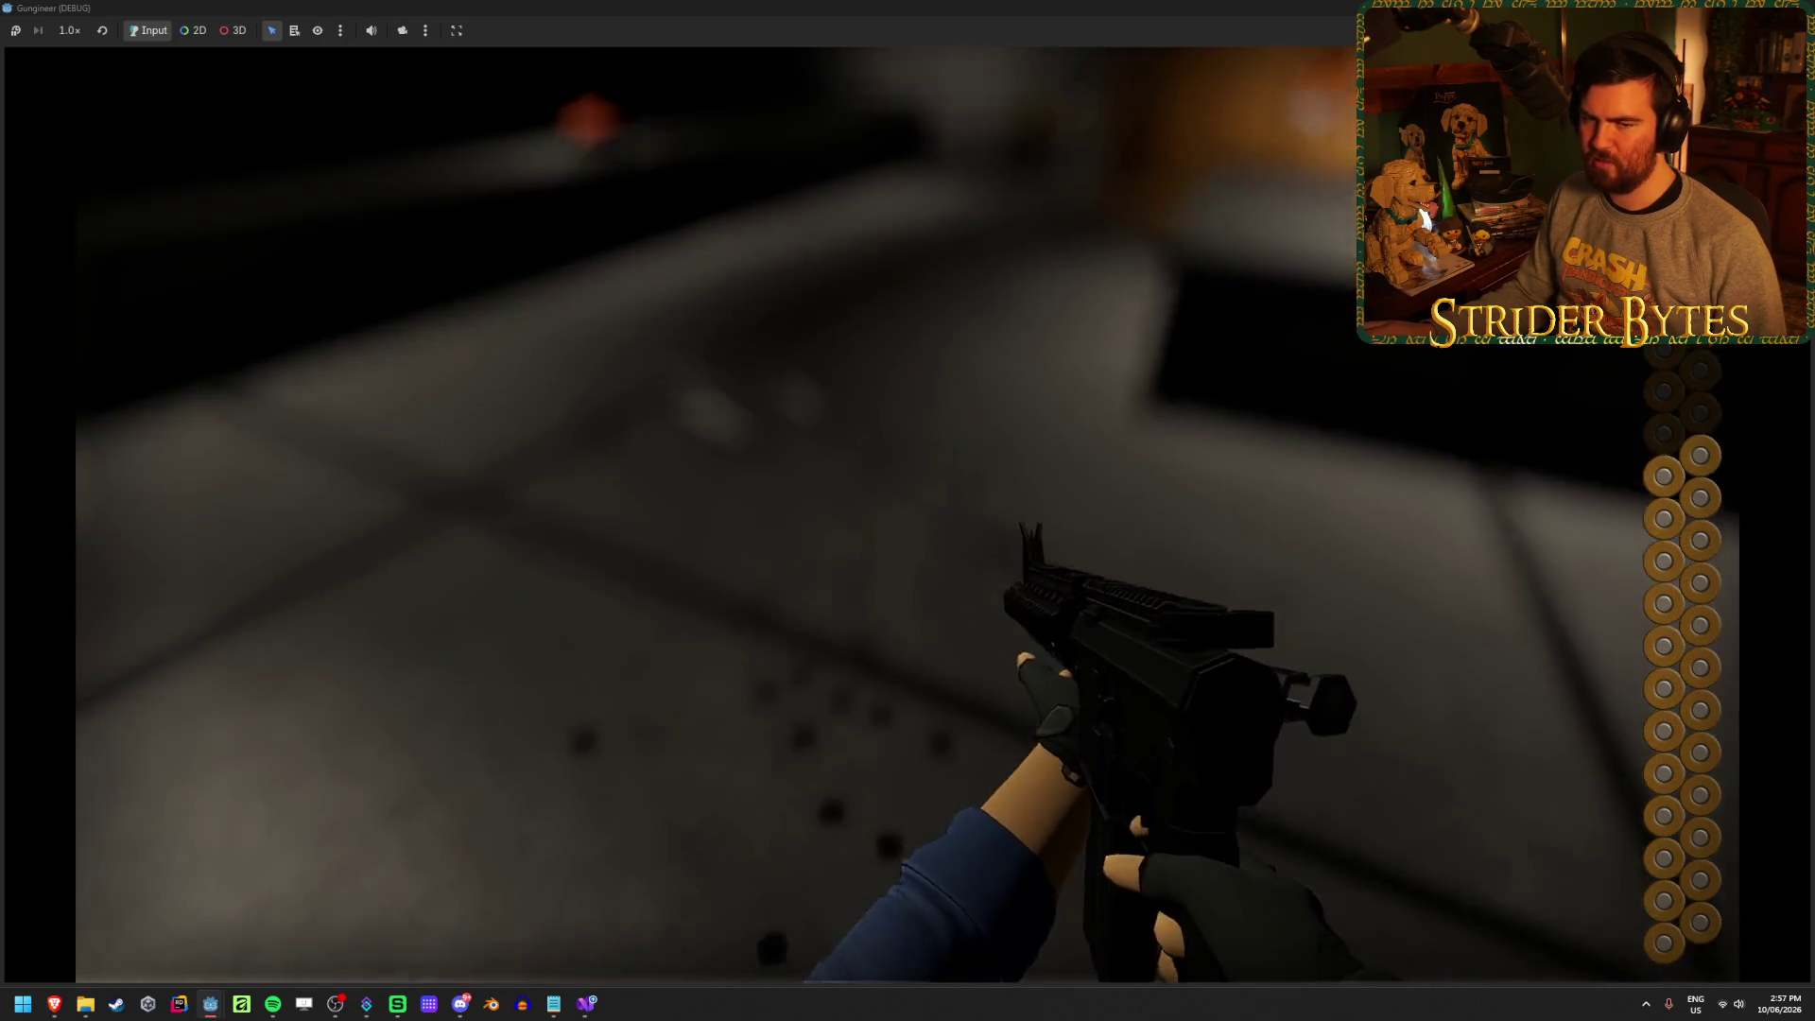
left_click(908, 511)
key("r")
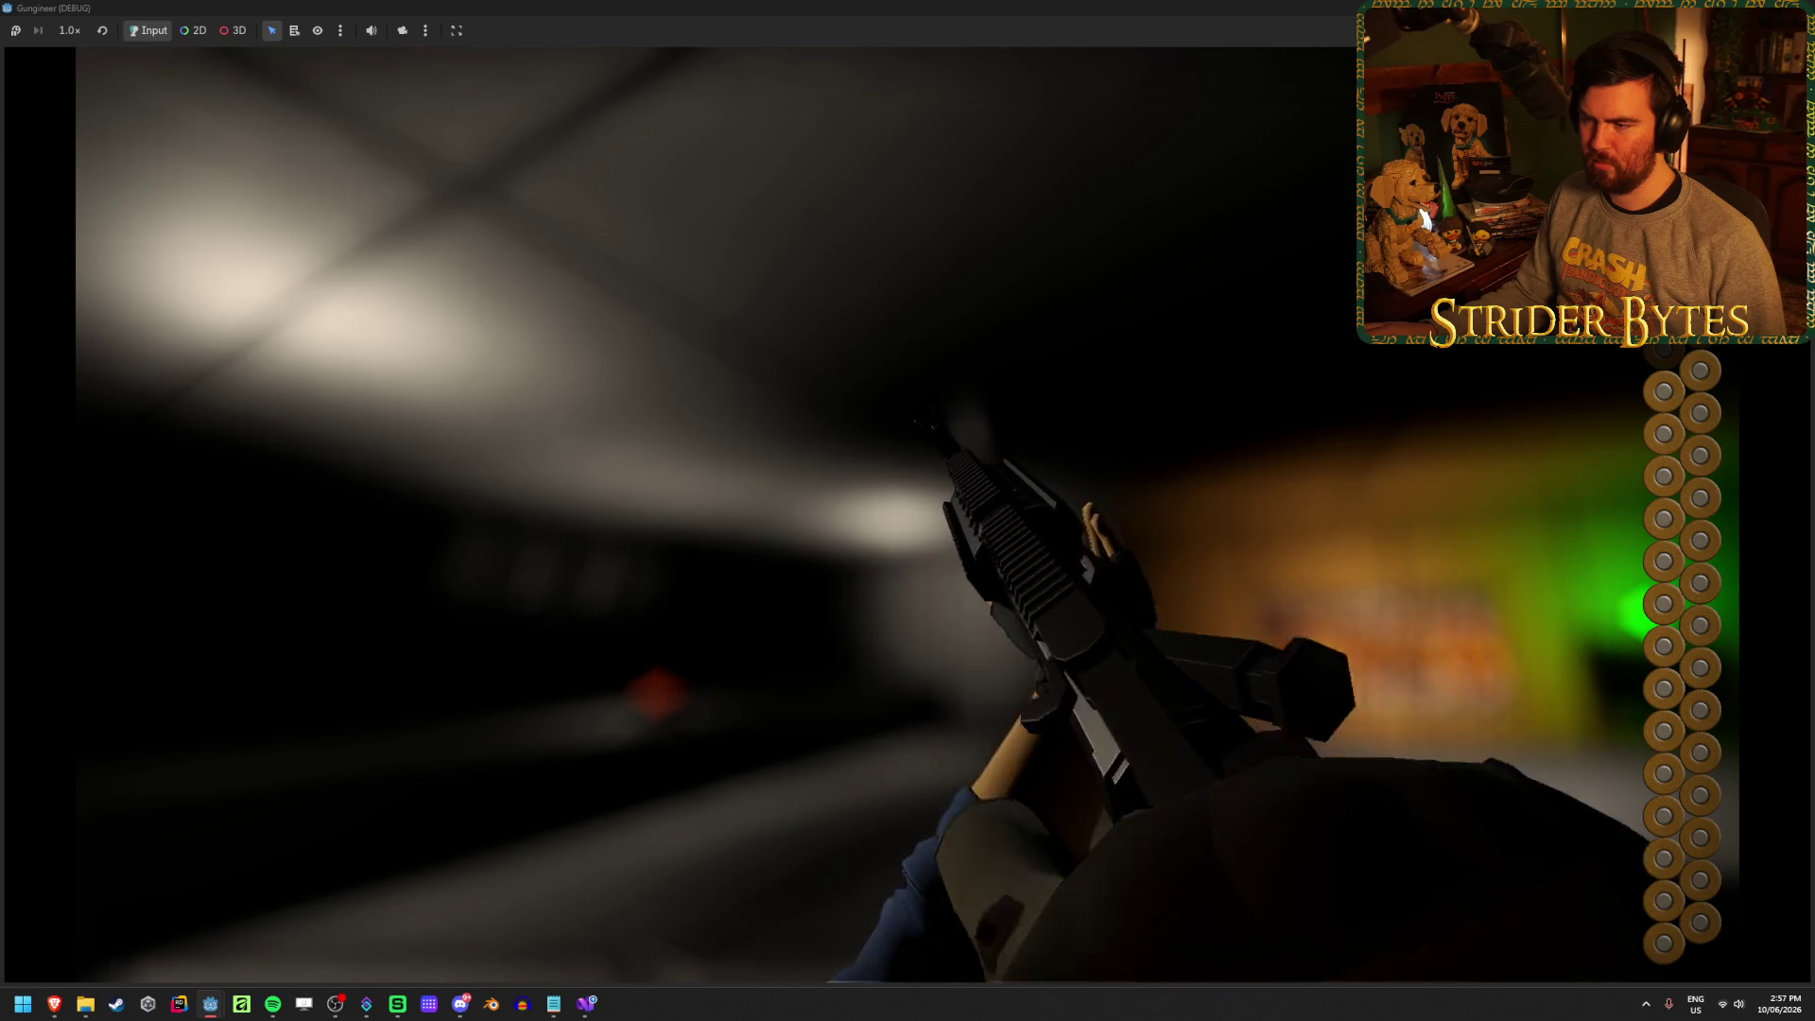
key("F8")
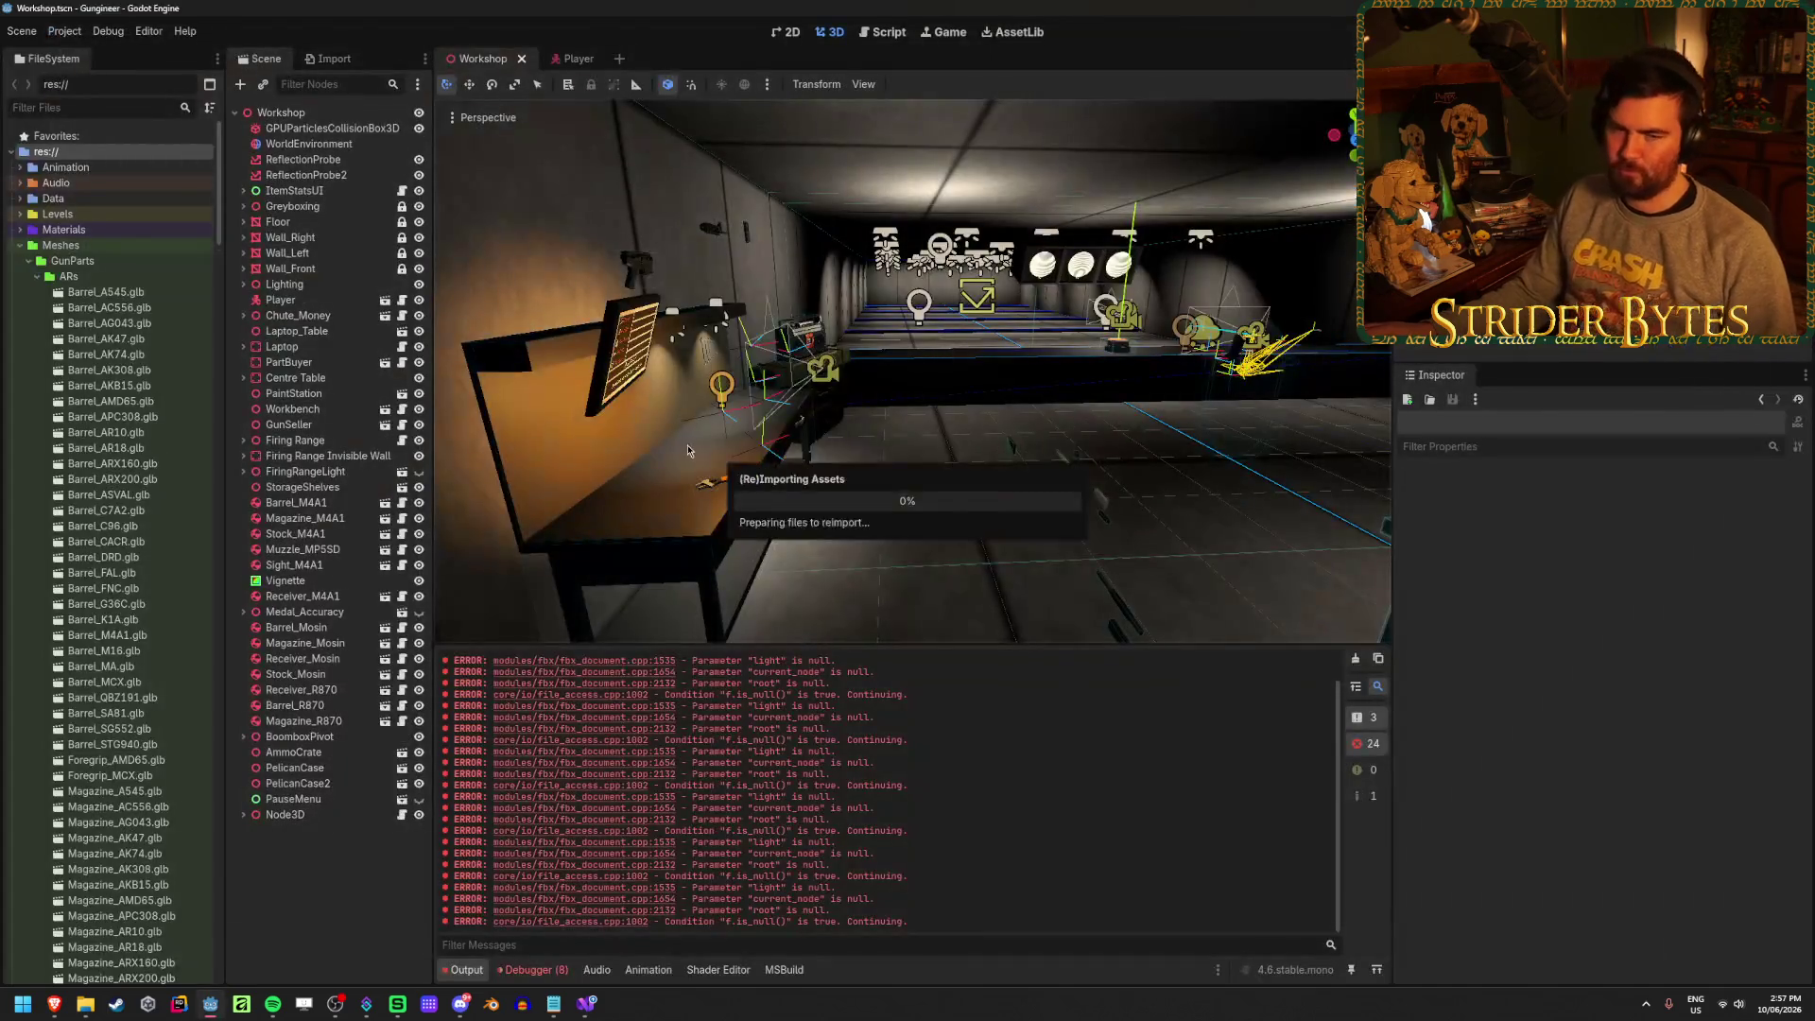
Clear the output log, show the empty Debugger Errors list, and switch to Visual Studio
left_click(1356, 658)
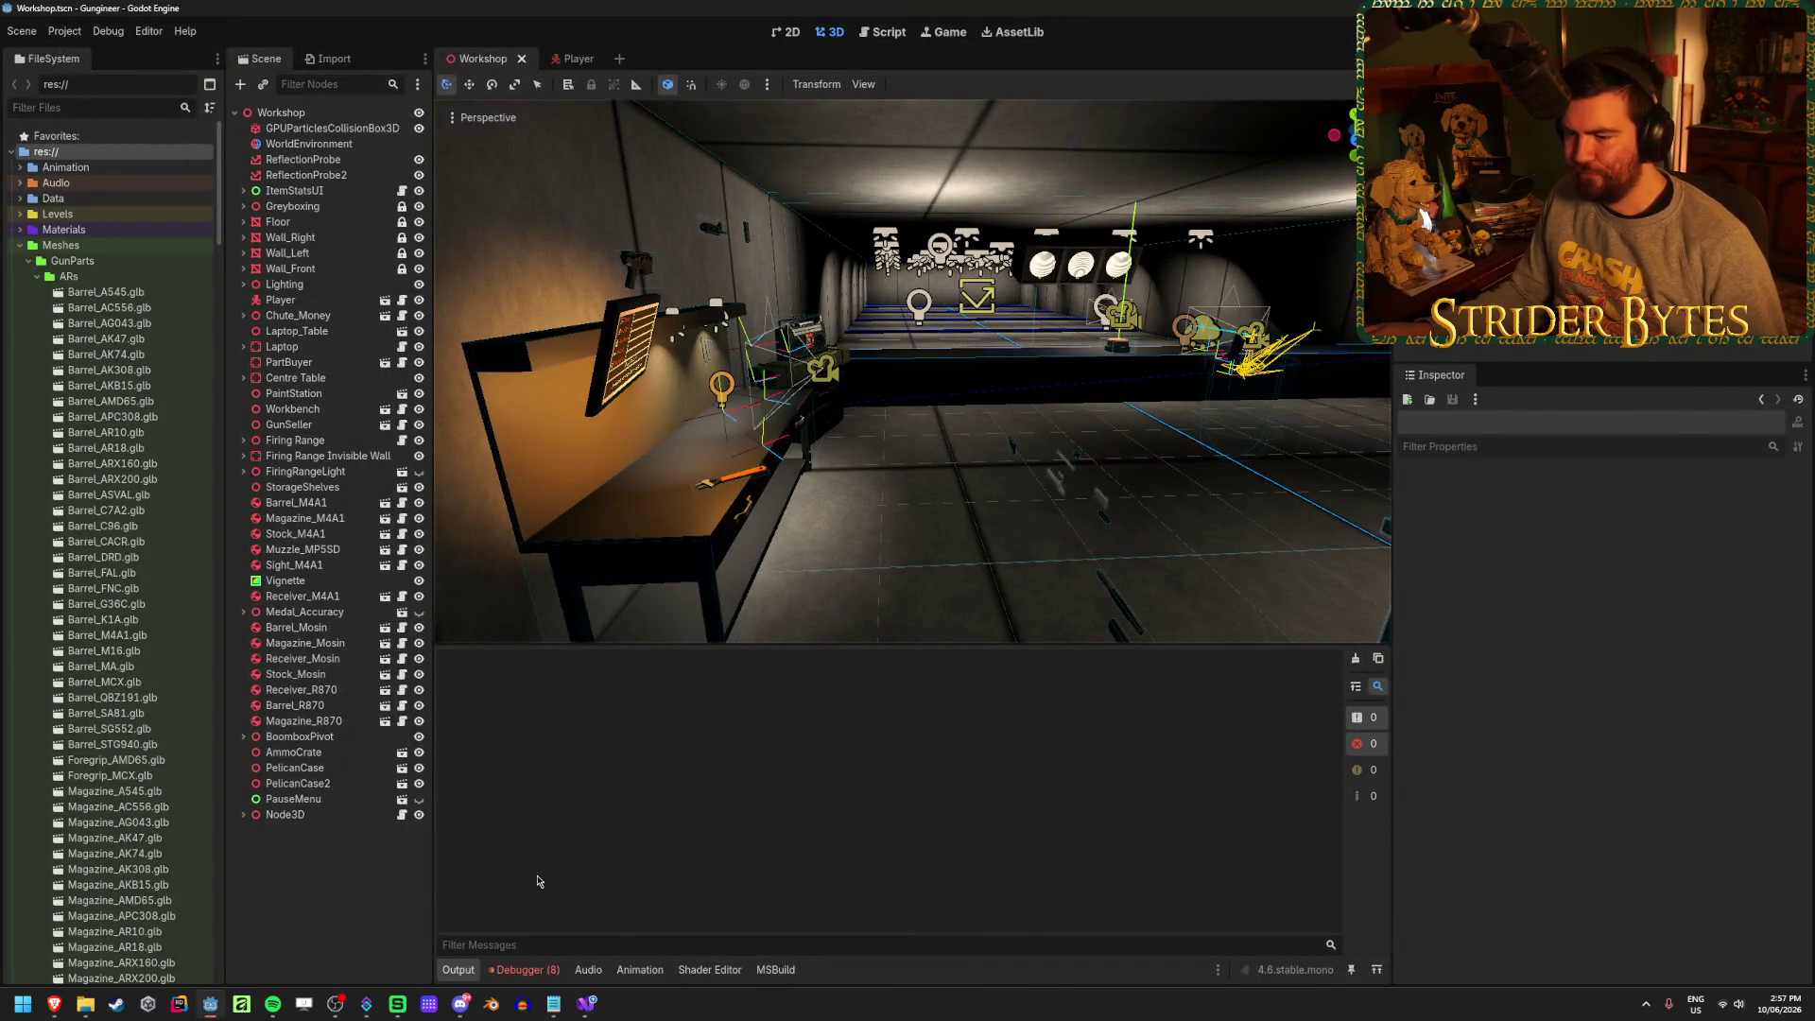
left_click(505, 971)
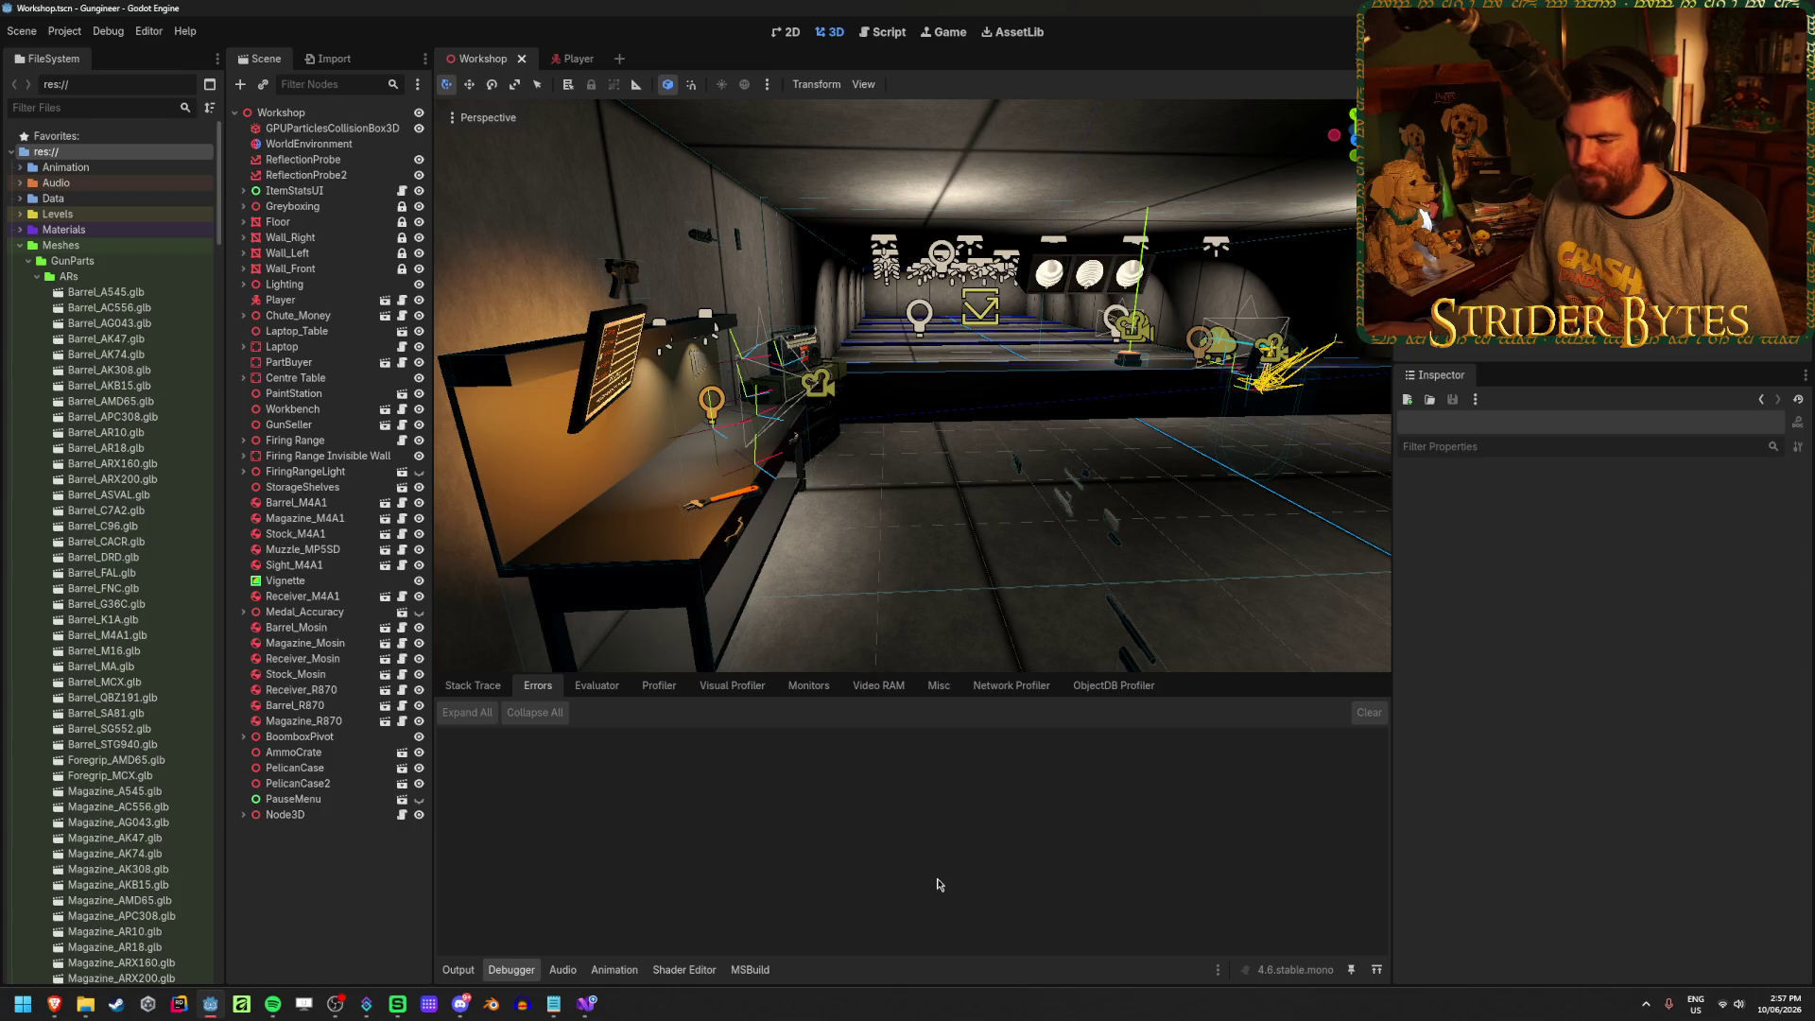
left_click(587, 1005)
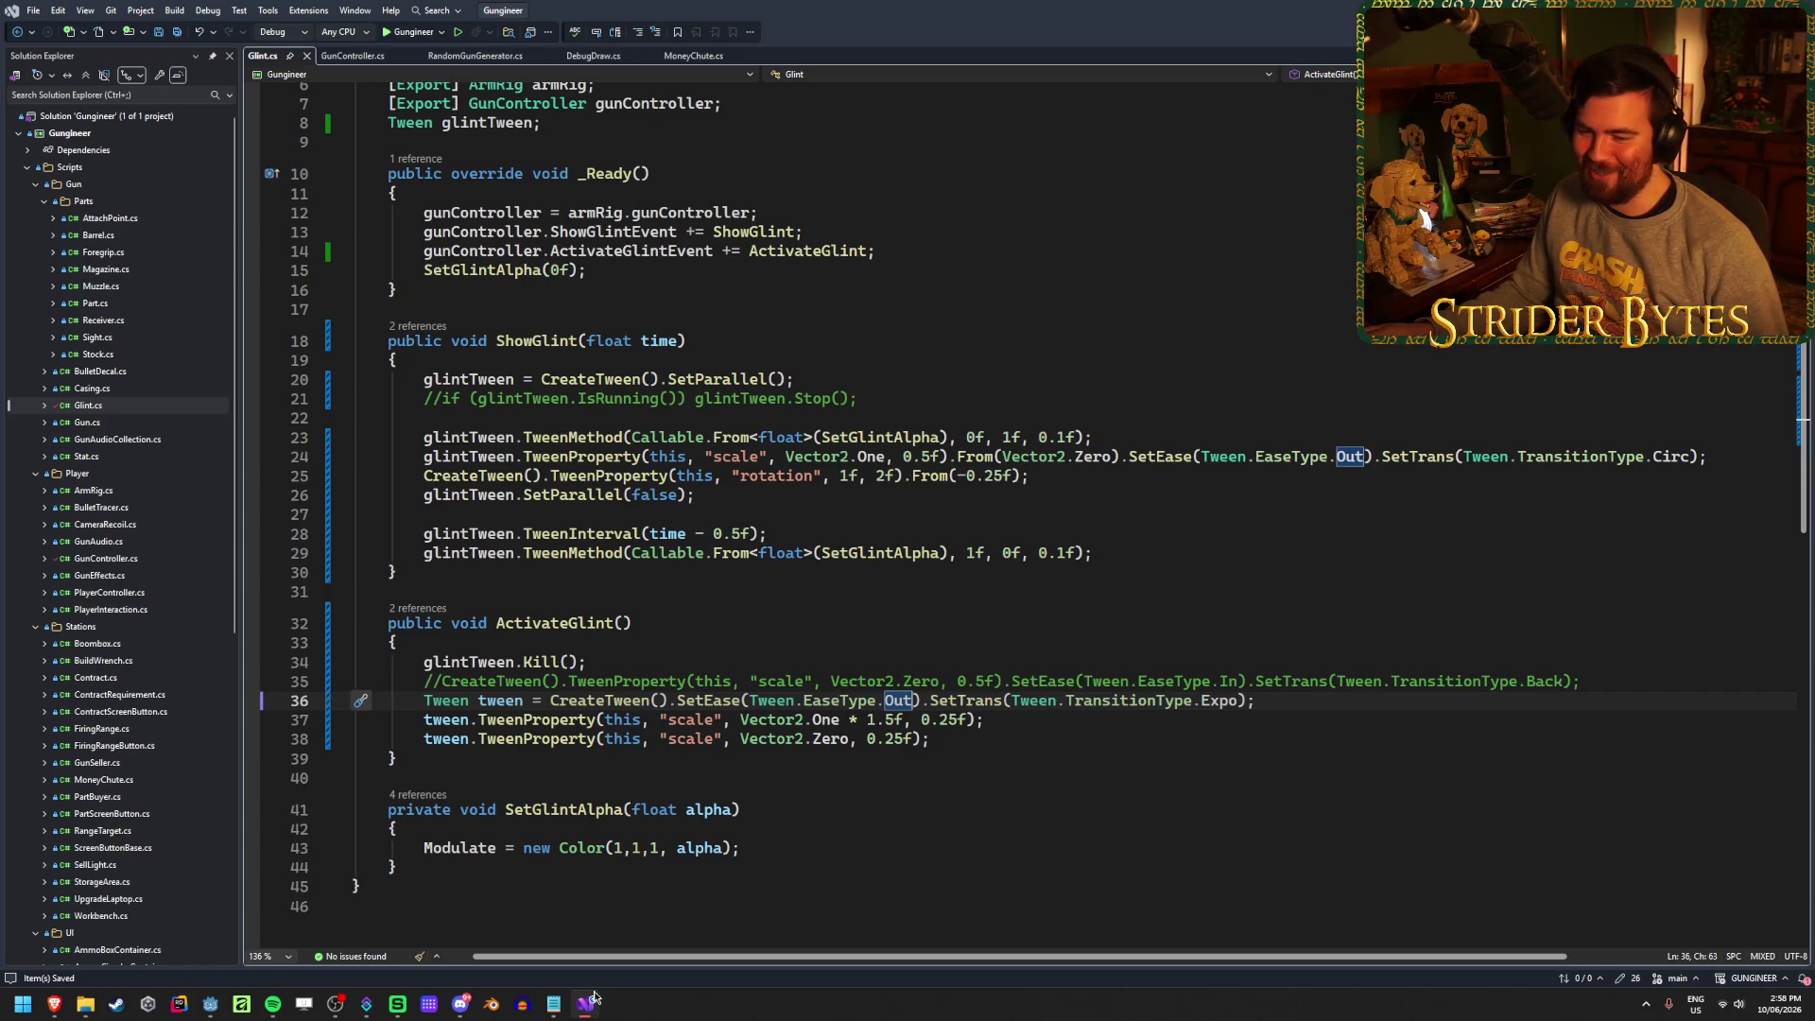
left_click(985, 746)
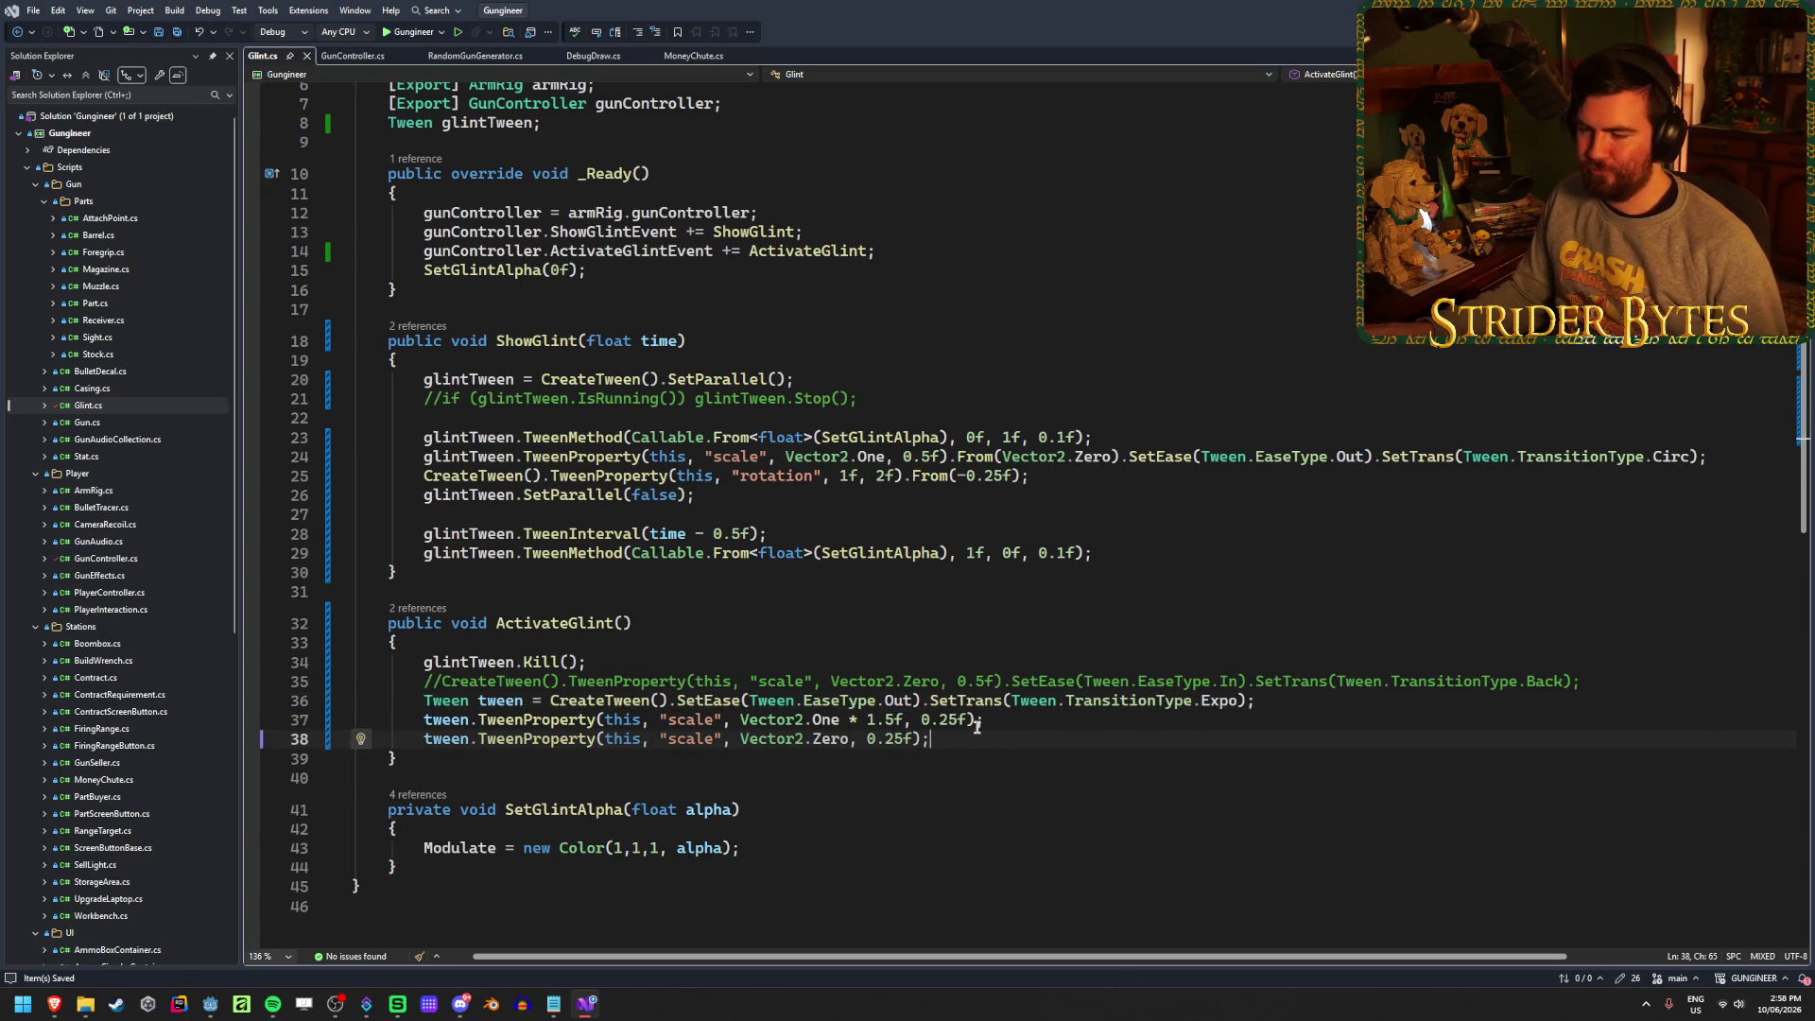
scroll(977, 726, "up", 2)
scroll(977, 726, "down", 3)
scroll(977, 726, "up", 4)
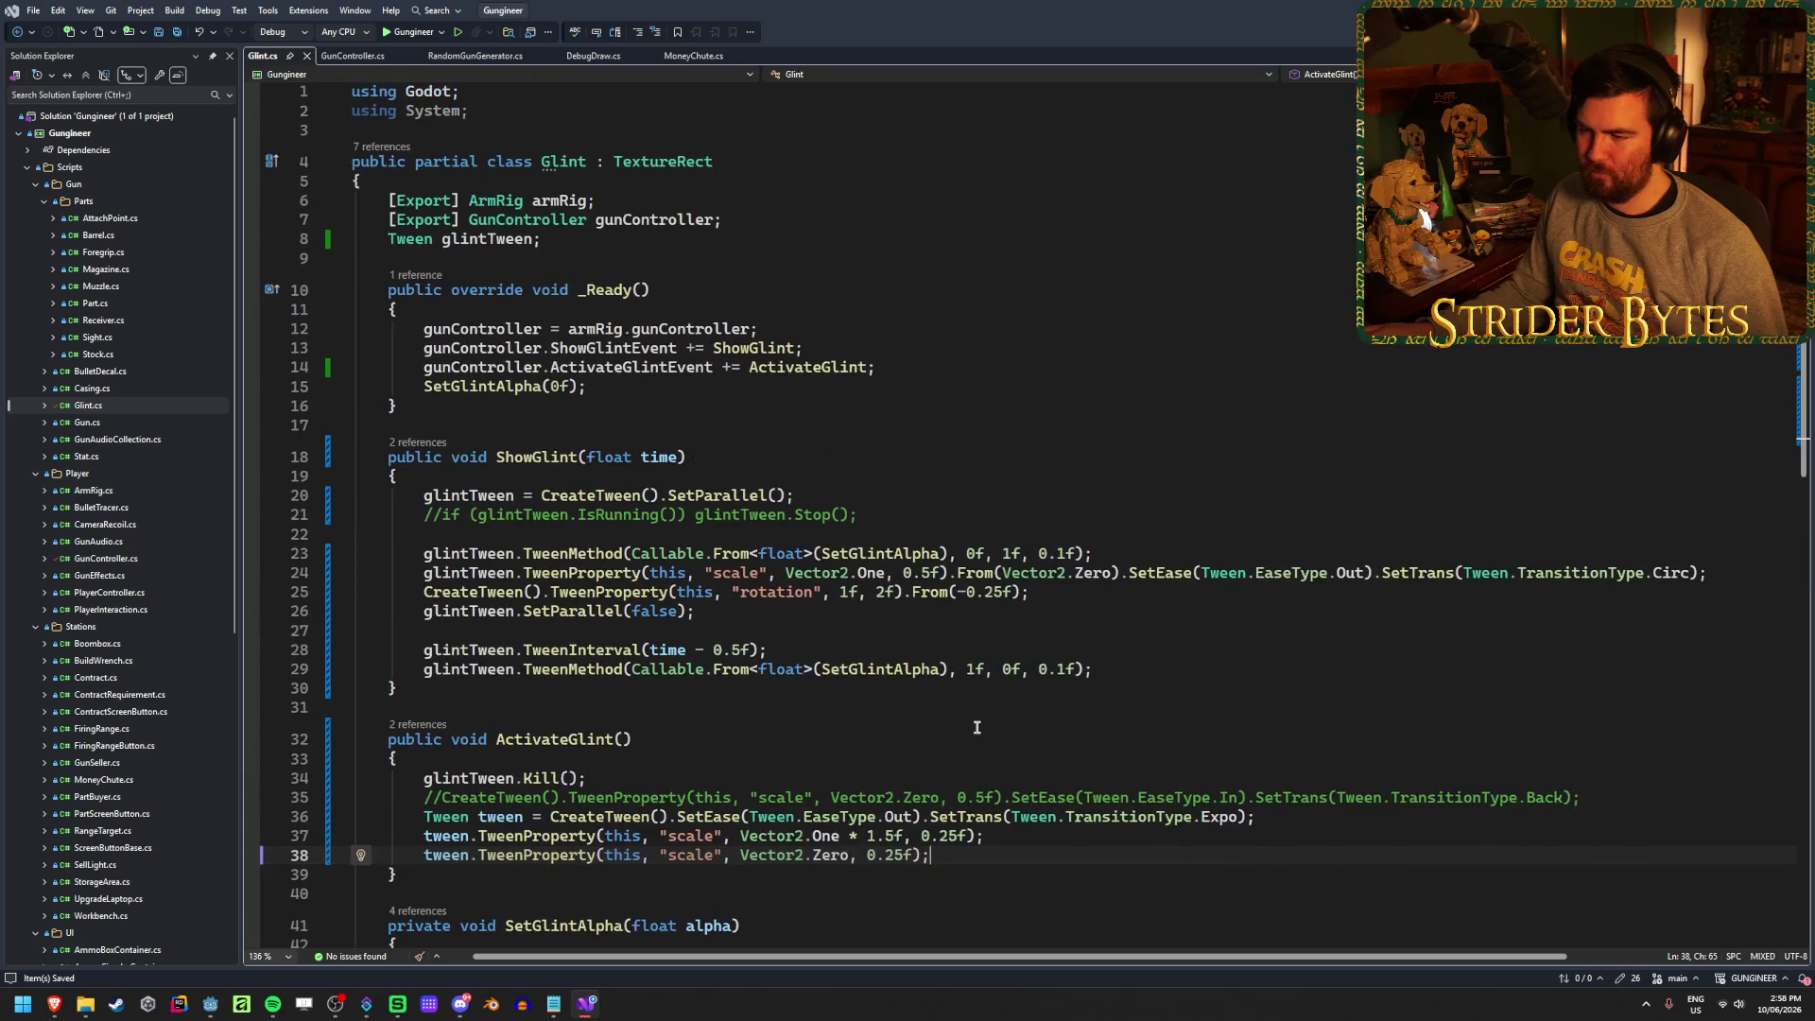
scroll(976, 726, "down", 2)
scroll(974, 730, "up", 2)
scroll(966, 738, "down", 2)
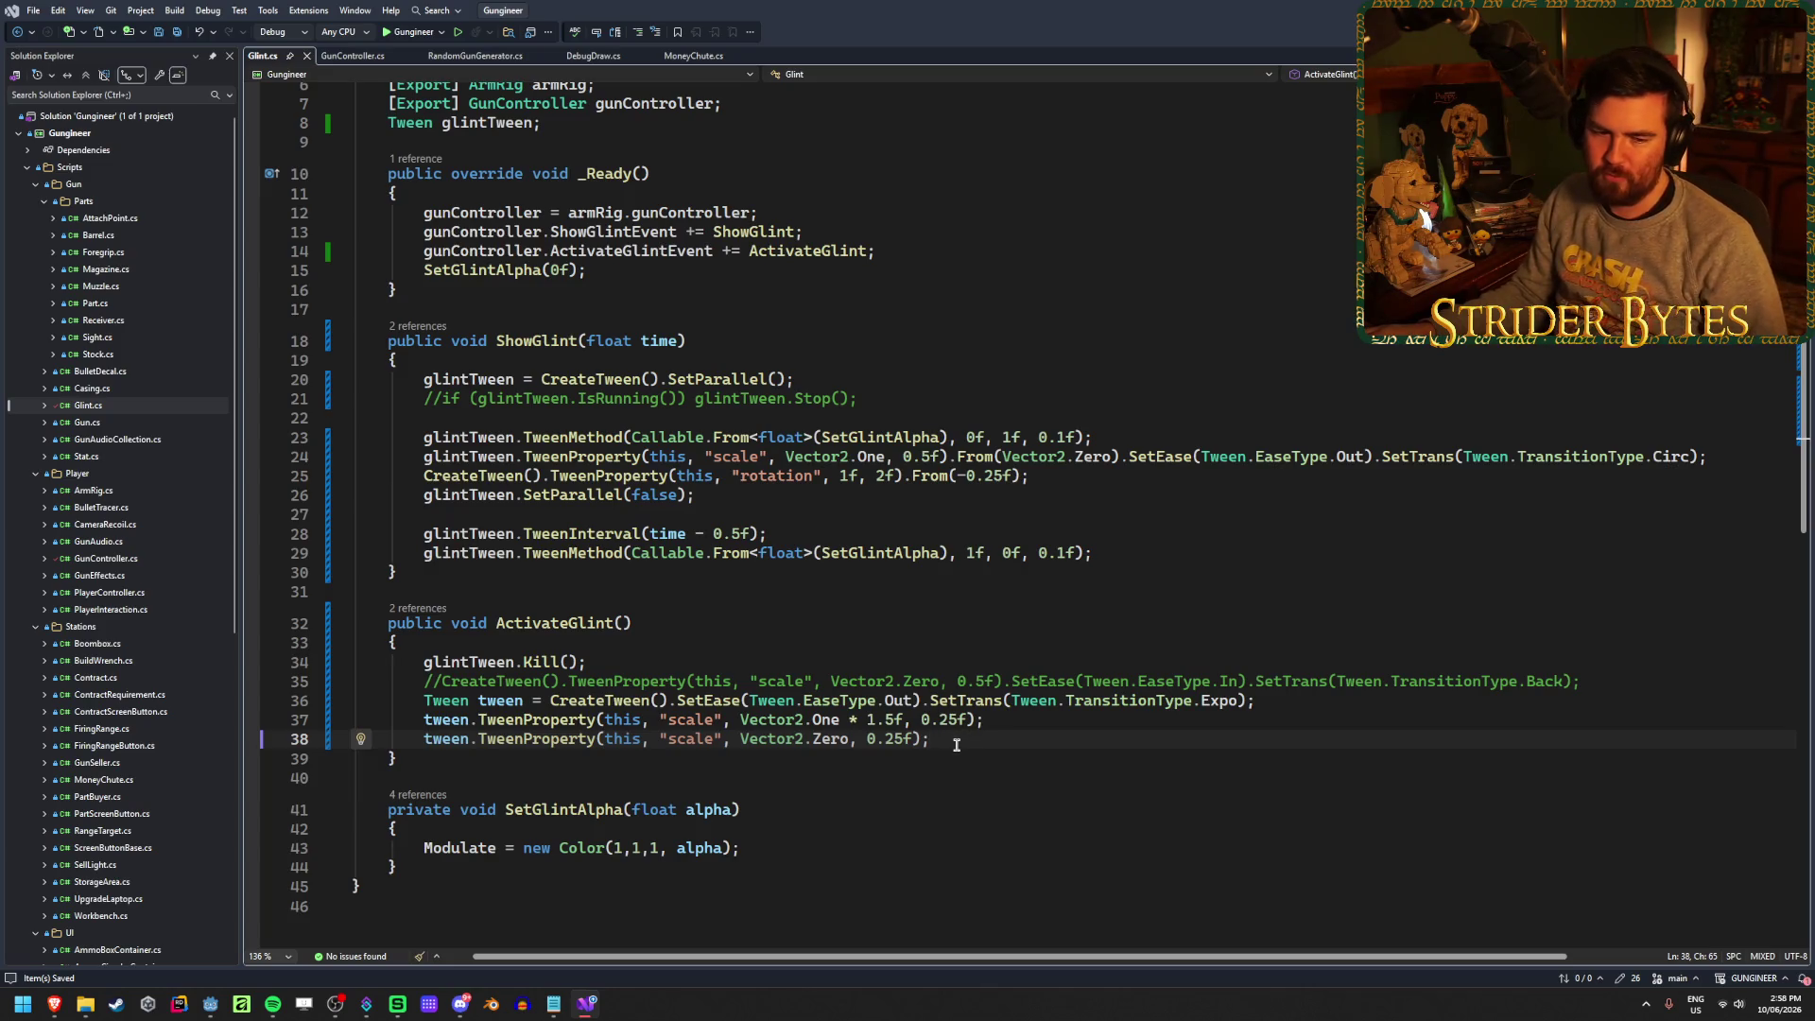
left_click(1012, 721)
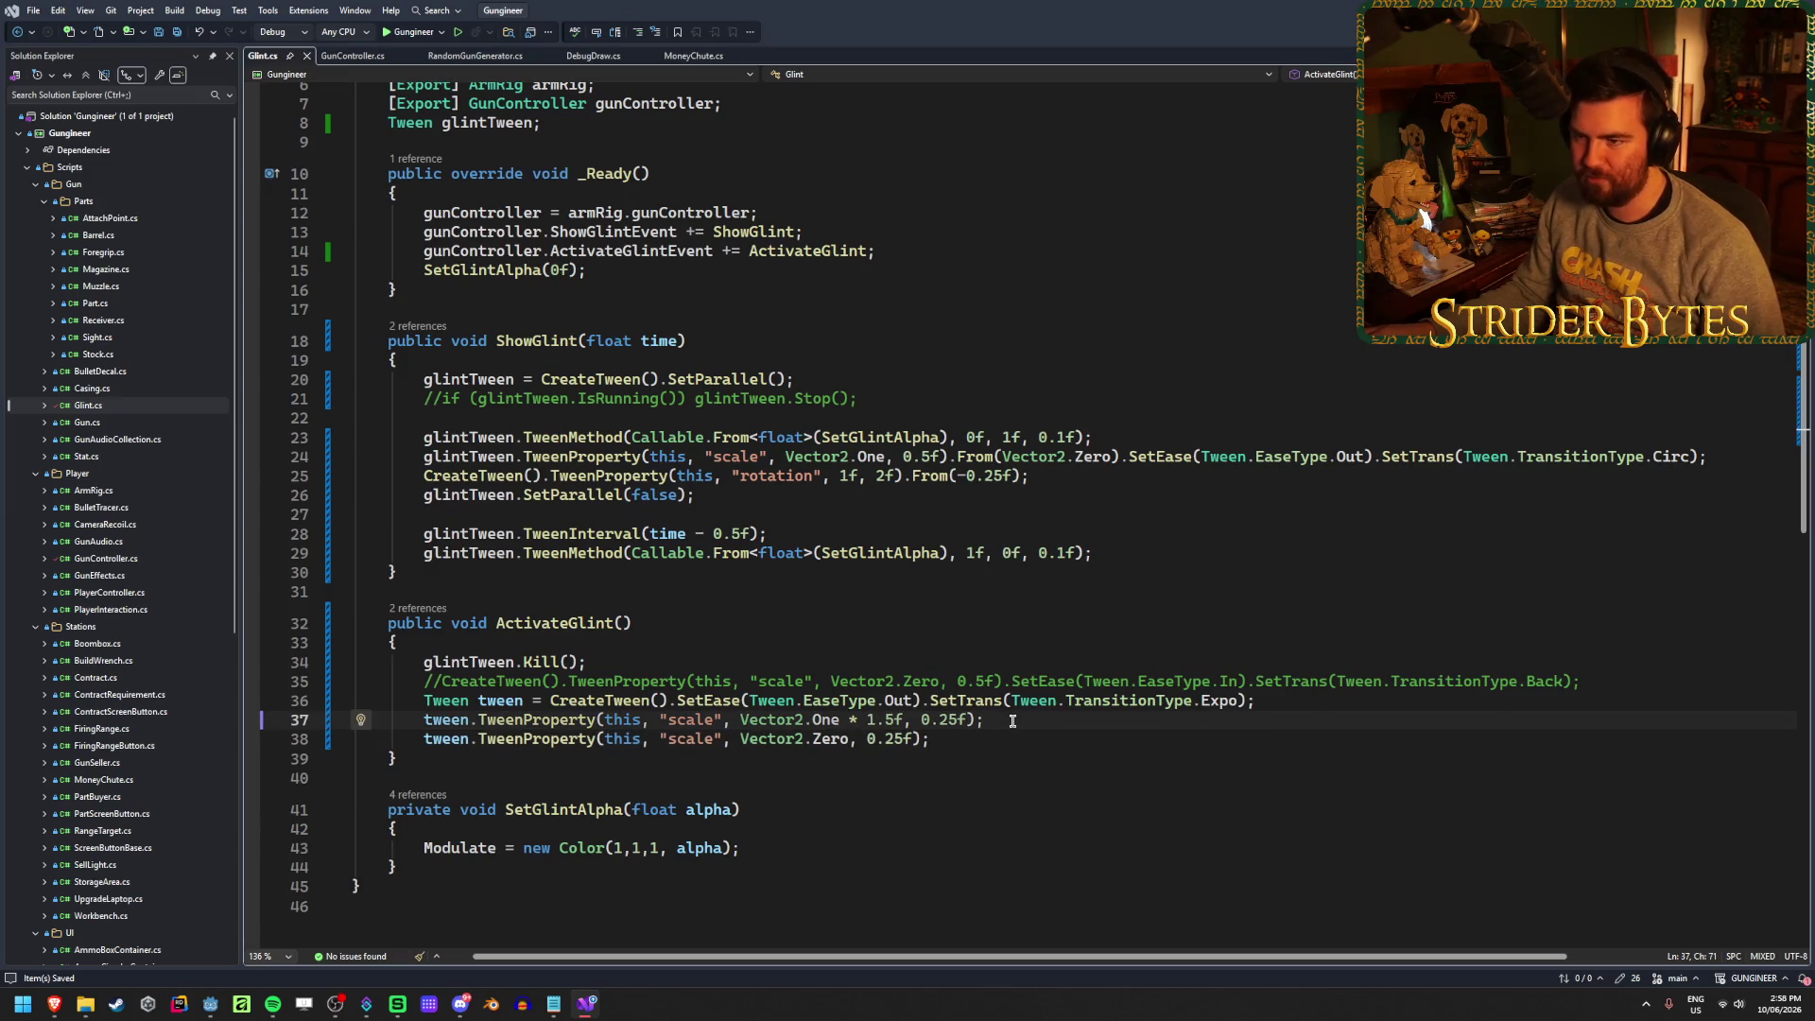
mouse_move(79, 1013)
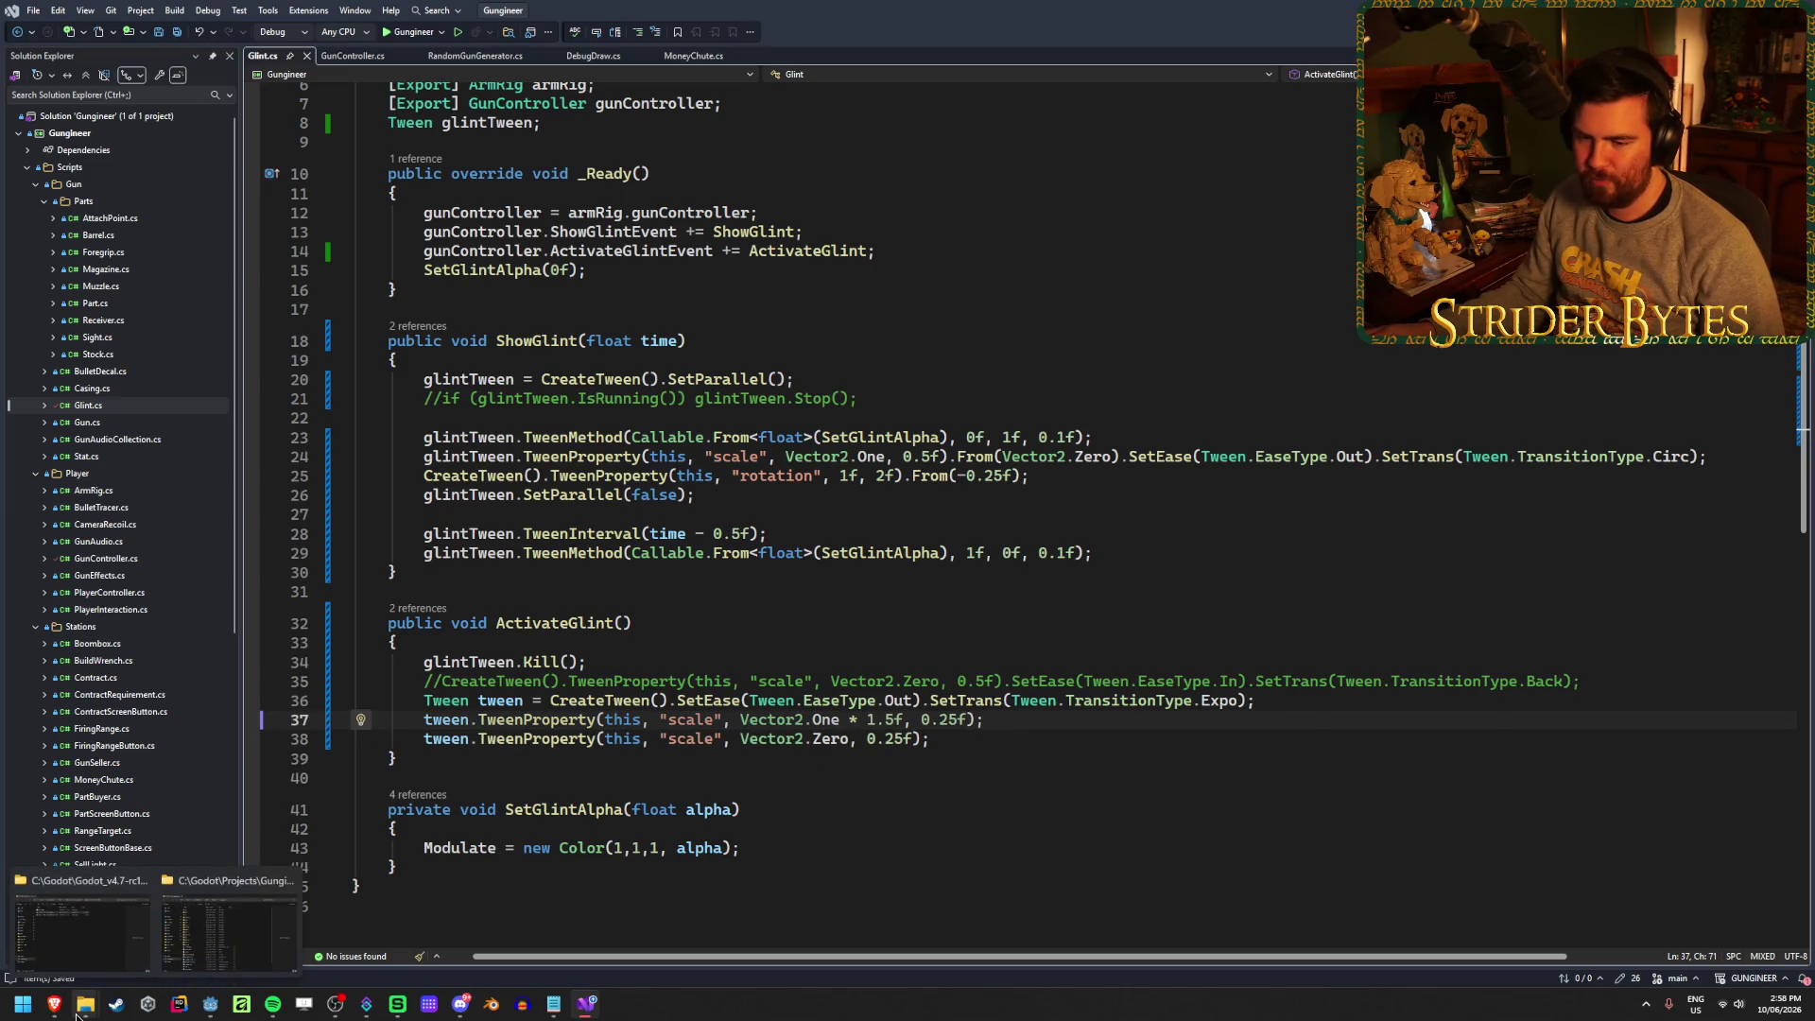
left_click(973, 737)
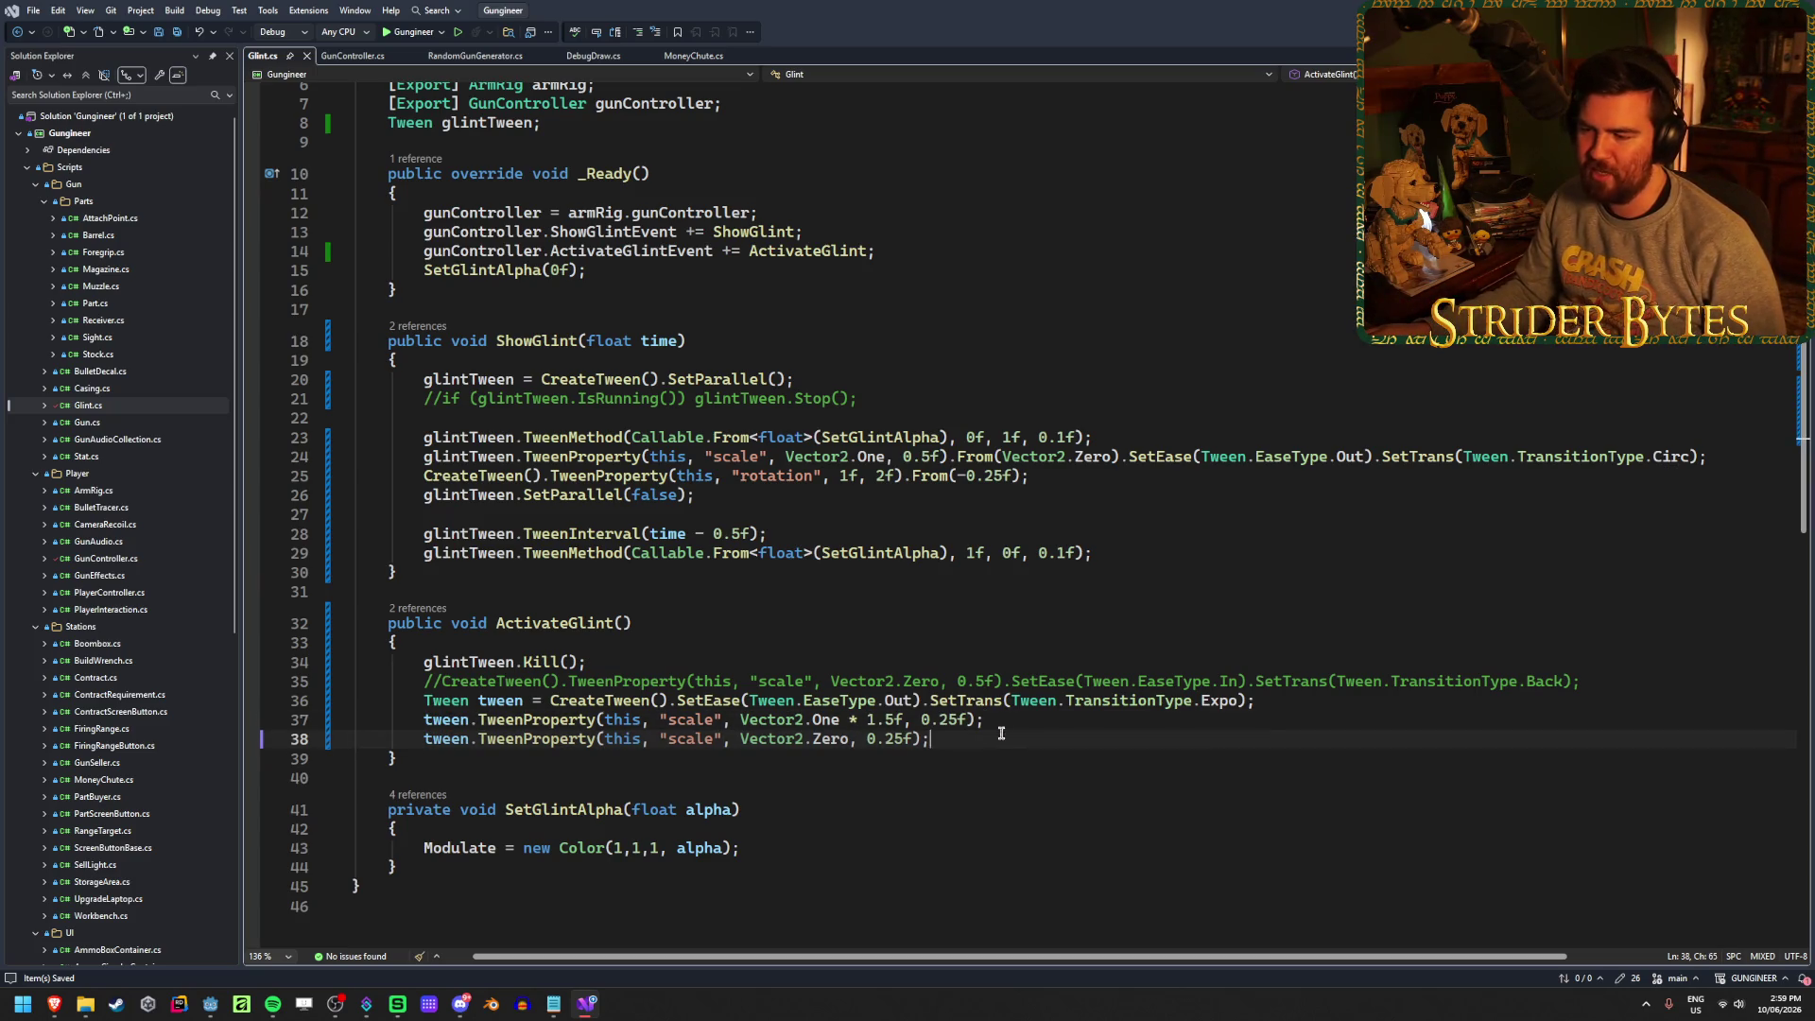
left_click(1000, 721)
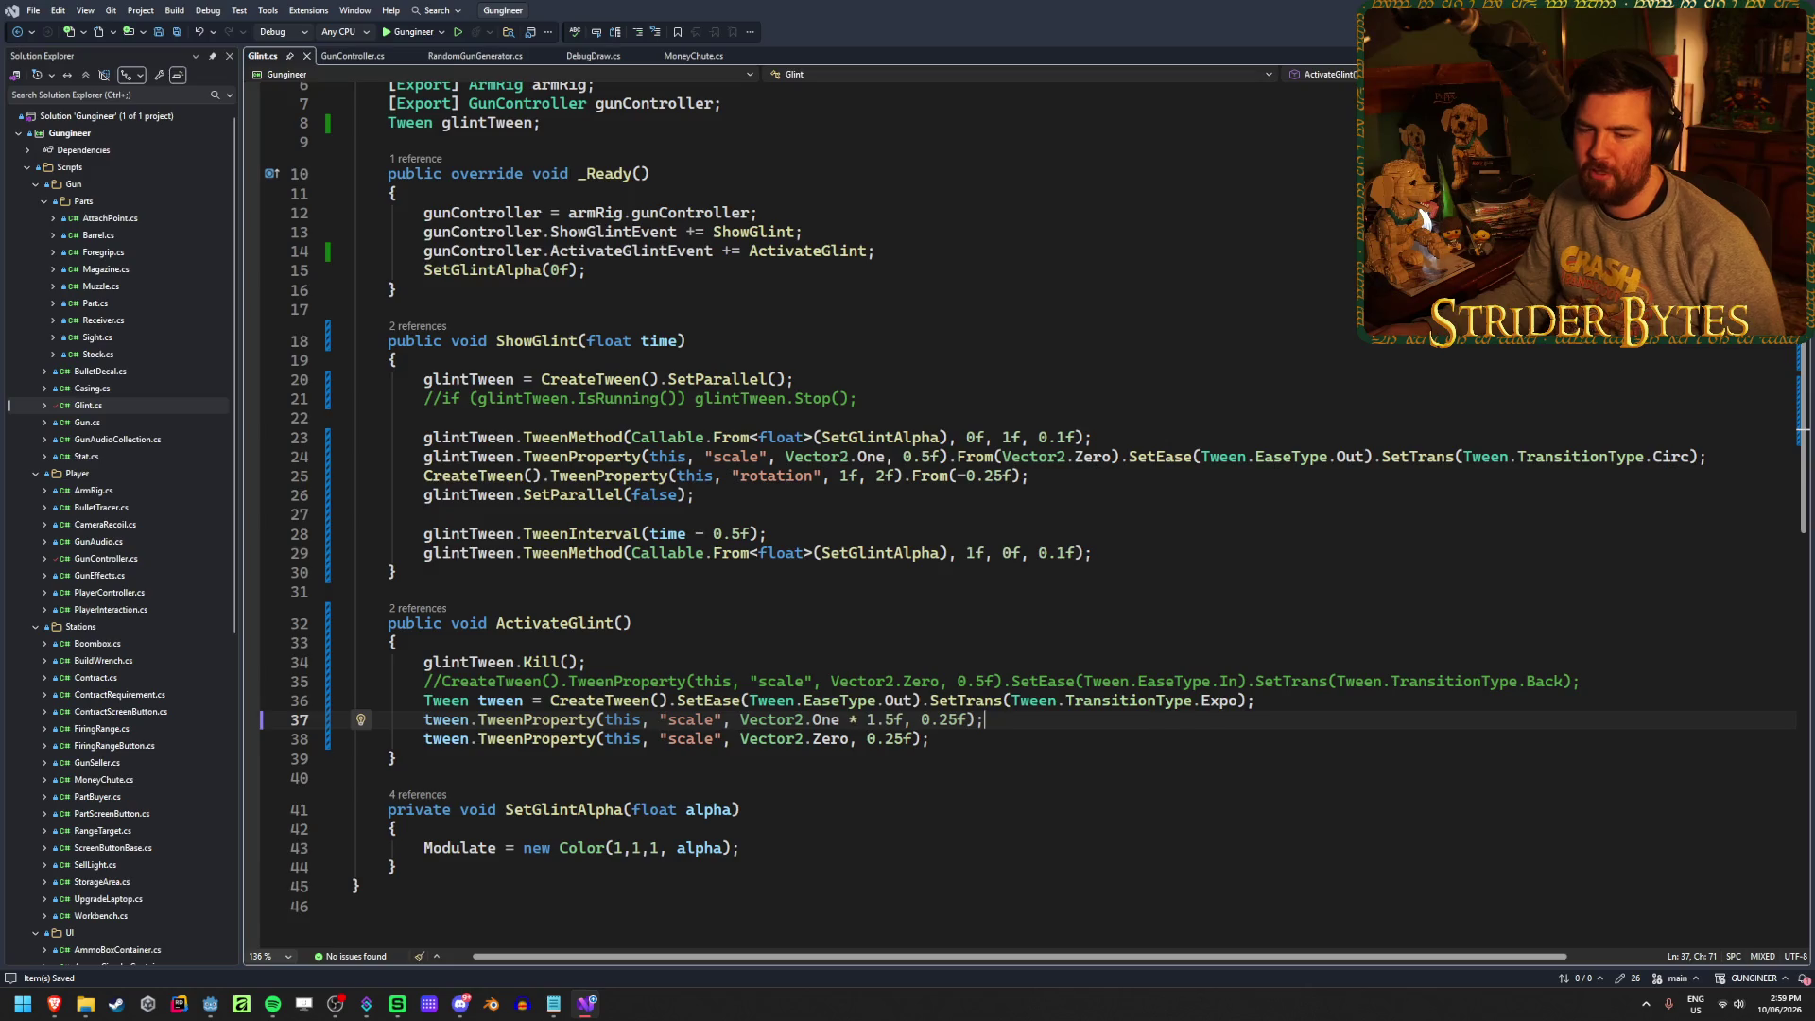
left_click(1004, 736)
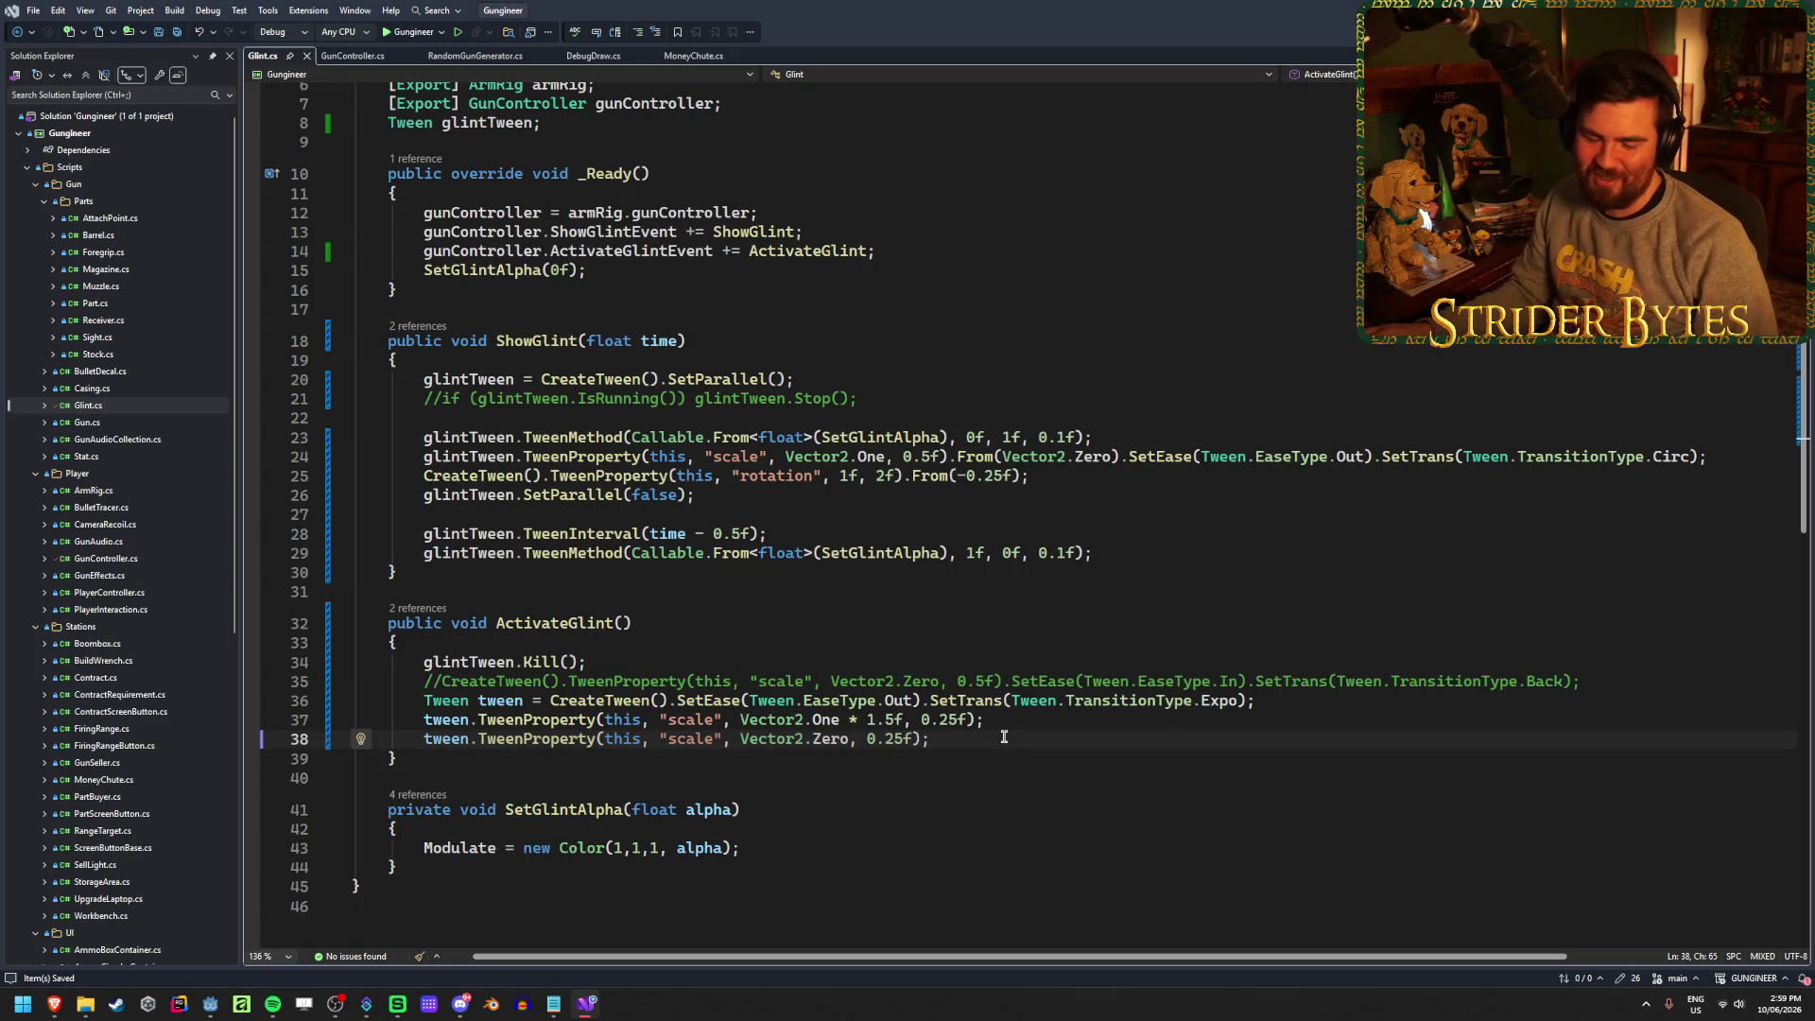
left_click(1008, 719)
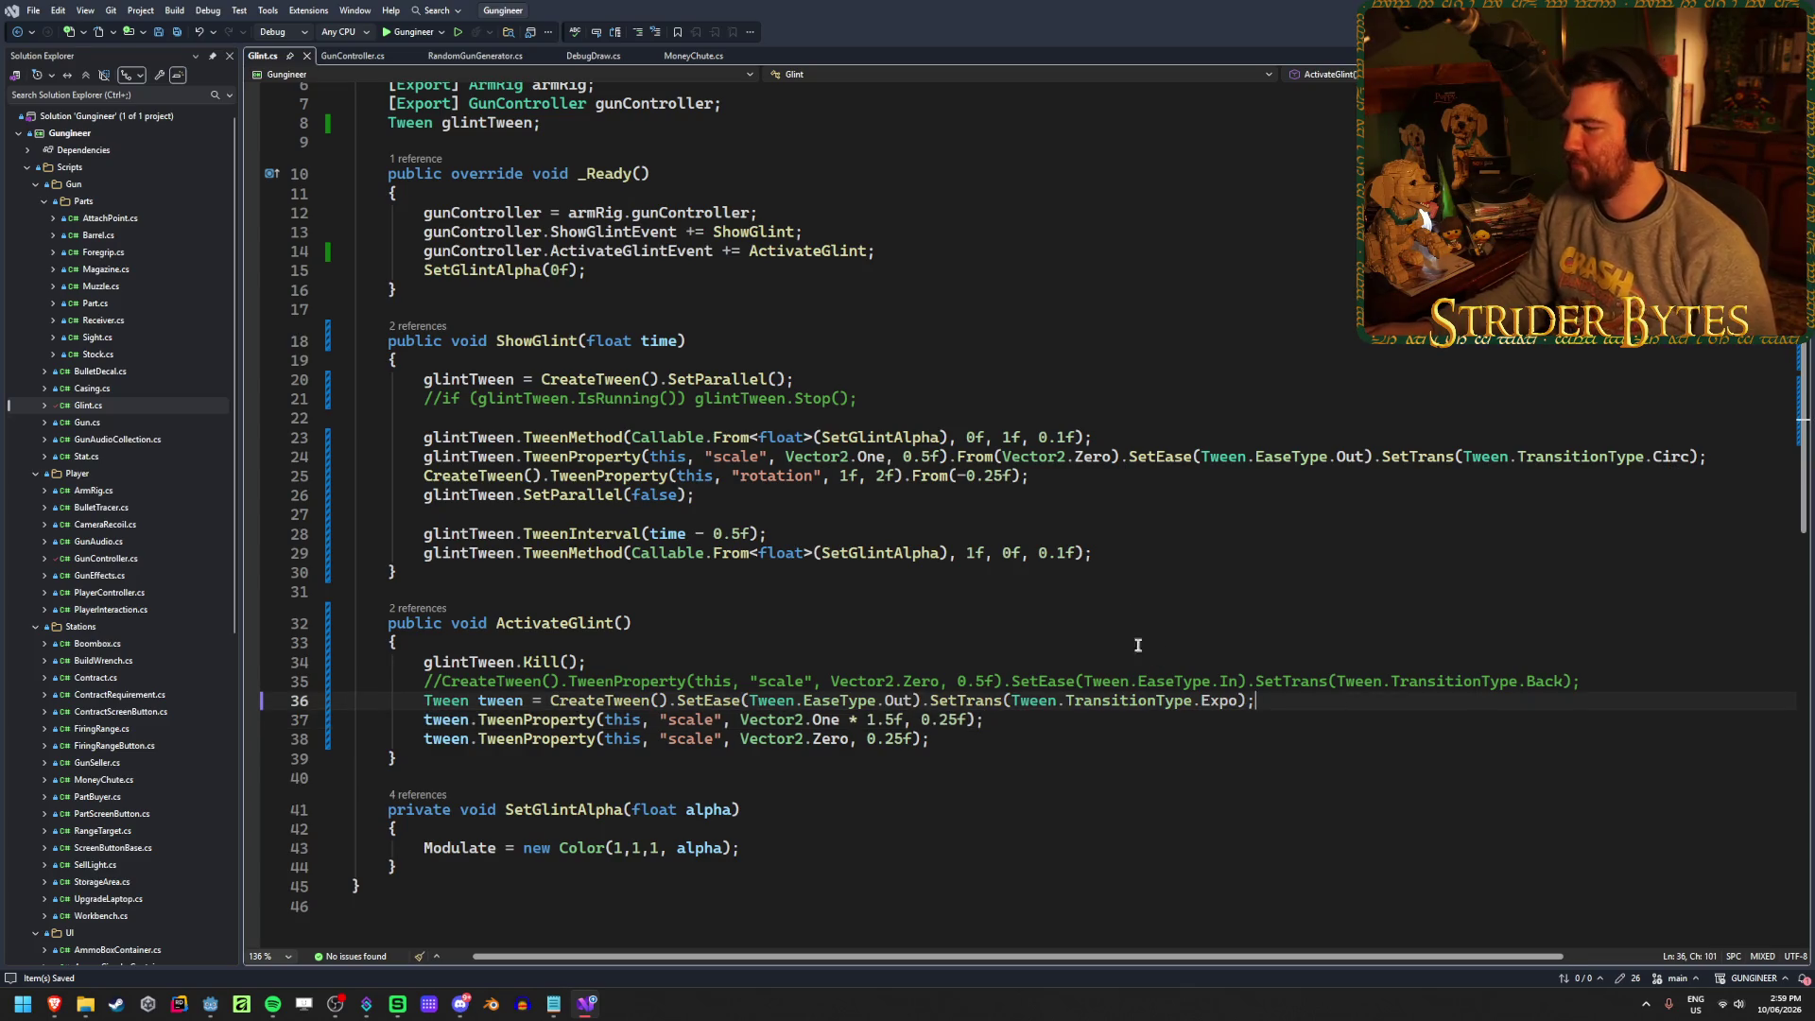
left_click(1125, 554)
Review ShowGlint's tween code on lines 26–29, then switch to the Godot editor
left_click(814, 526)
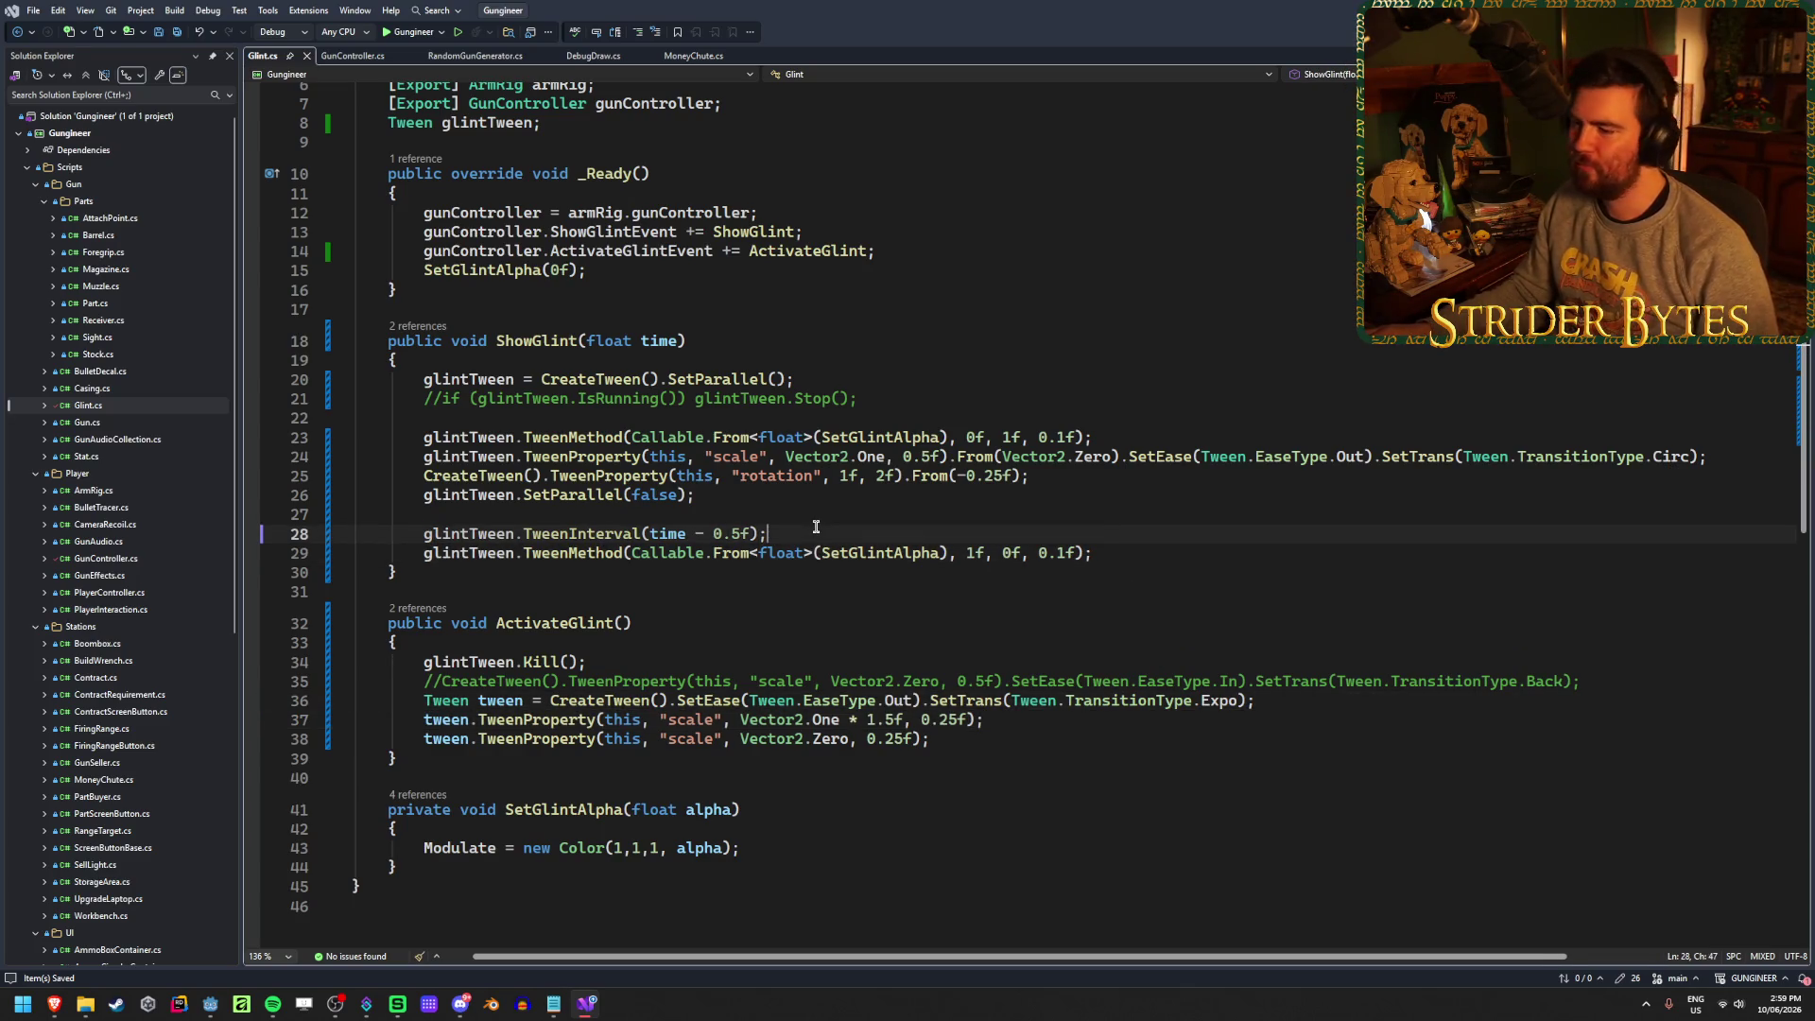
left_click(781, 491)
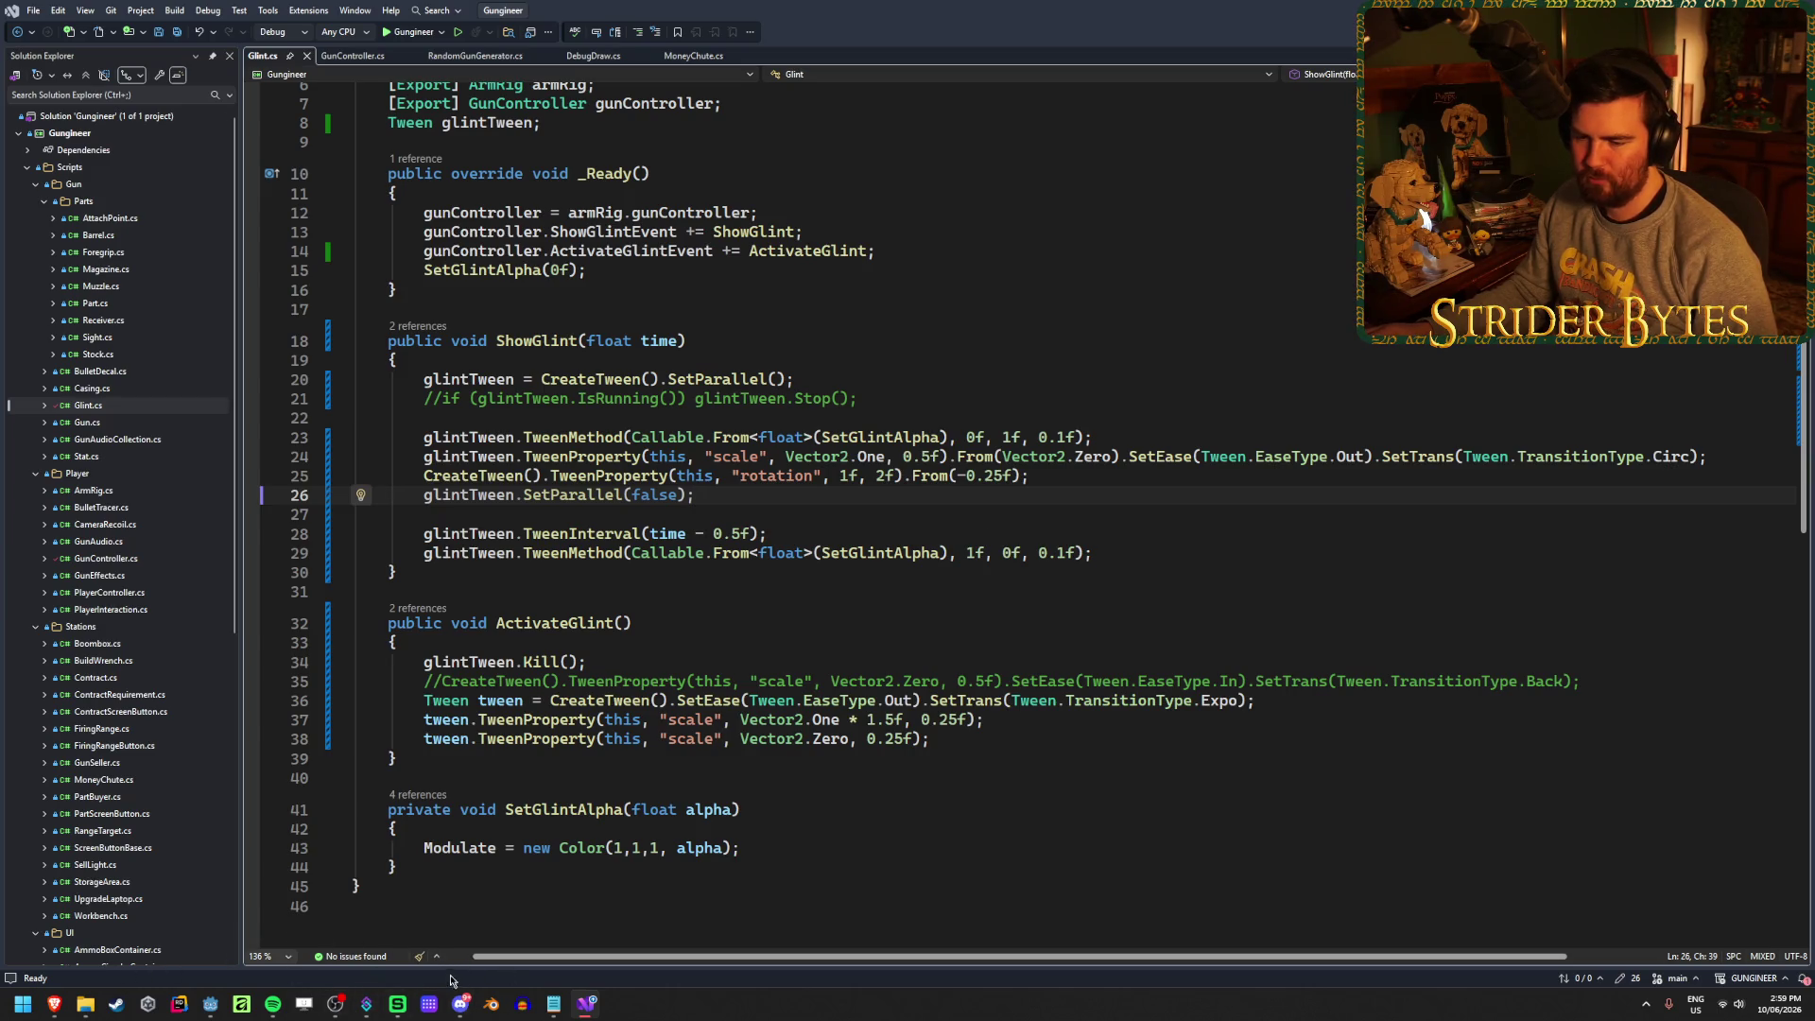
left_click(210, 1004)
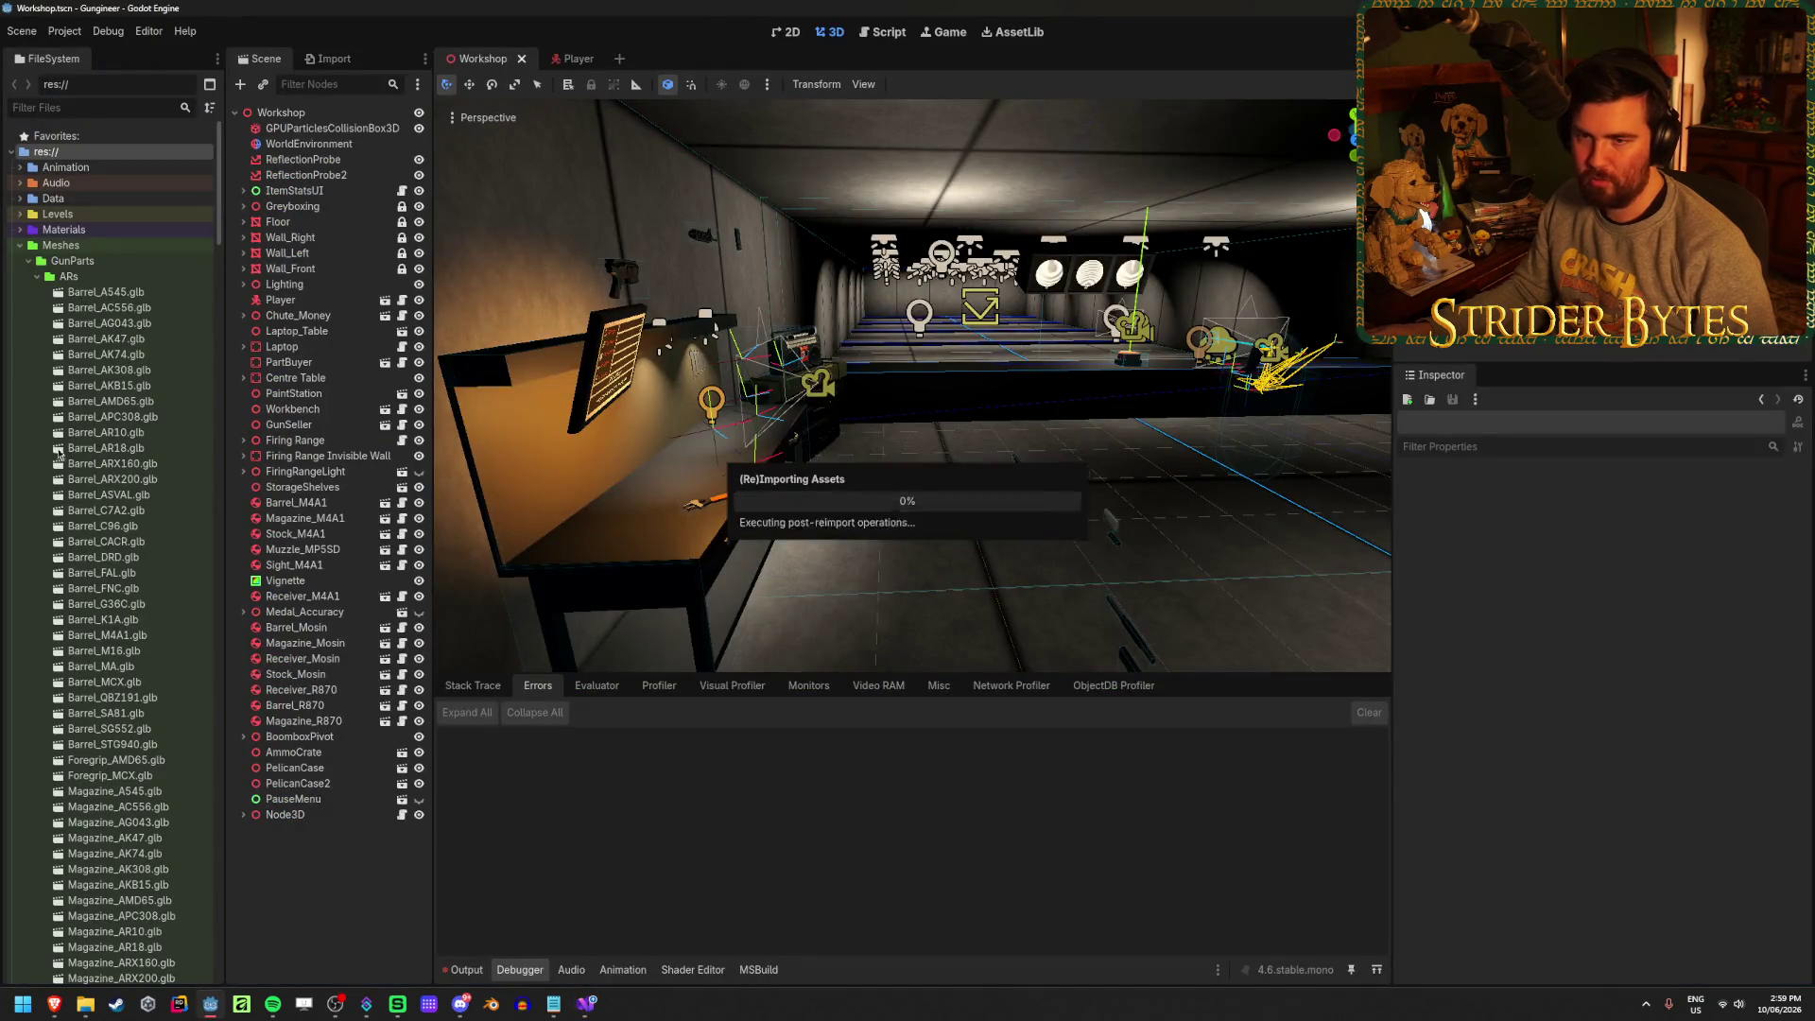
Open res://Audio/Guns and preview gun_rifle_grab_pickup_01.wav
left_click(20, 182)
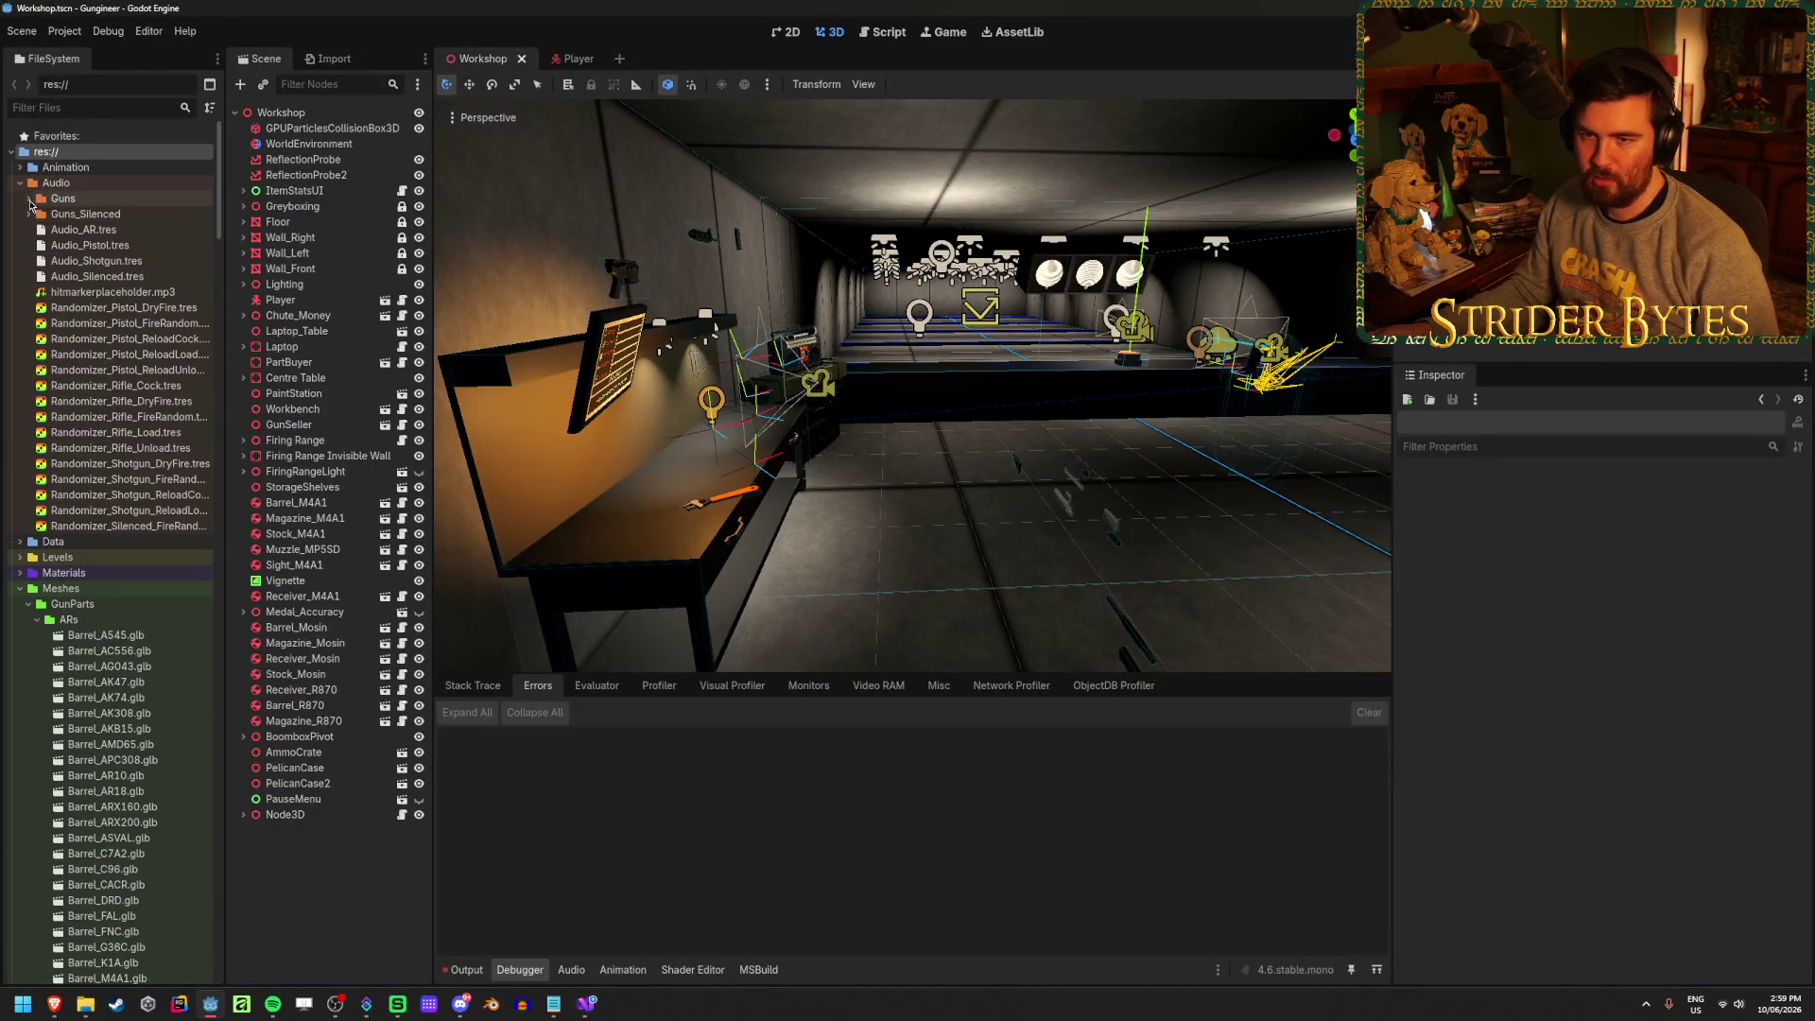
left_click(29, 198)
scroll(135, 375, "down", 10)
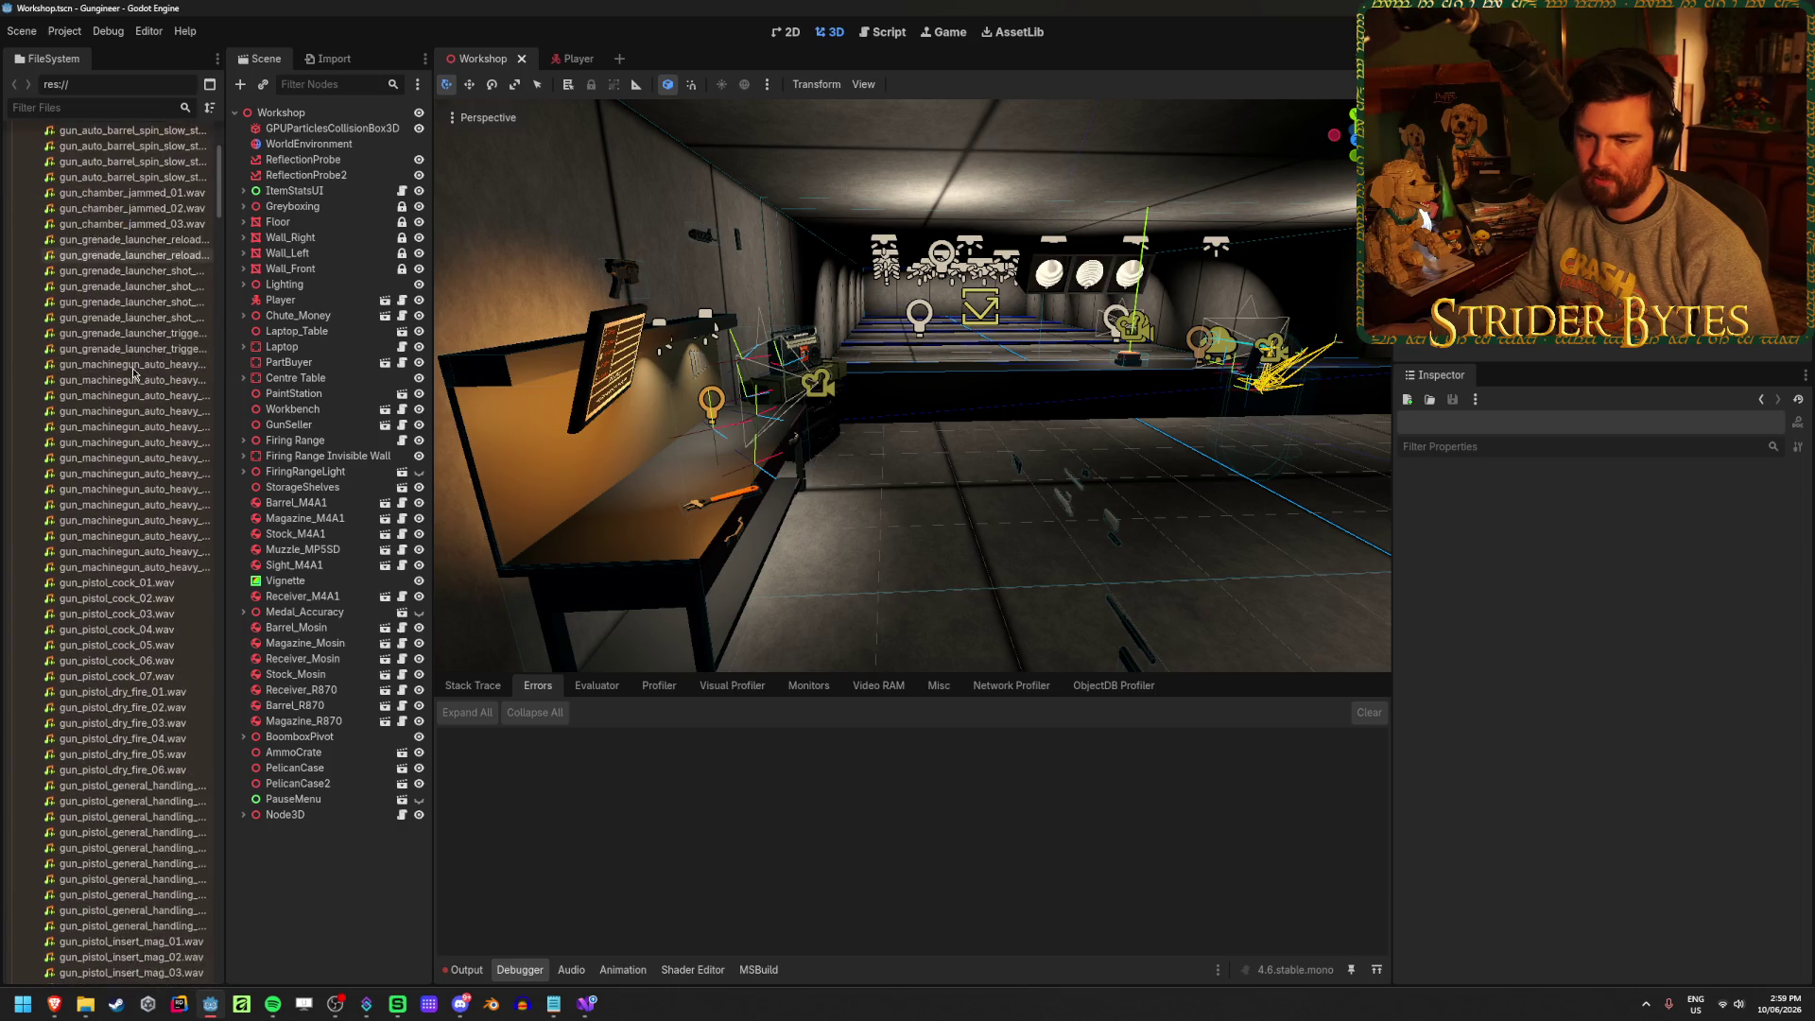
scroll(136, 376, "down", 20)
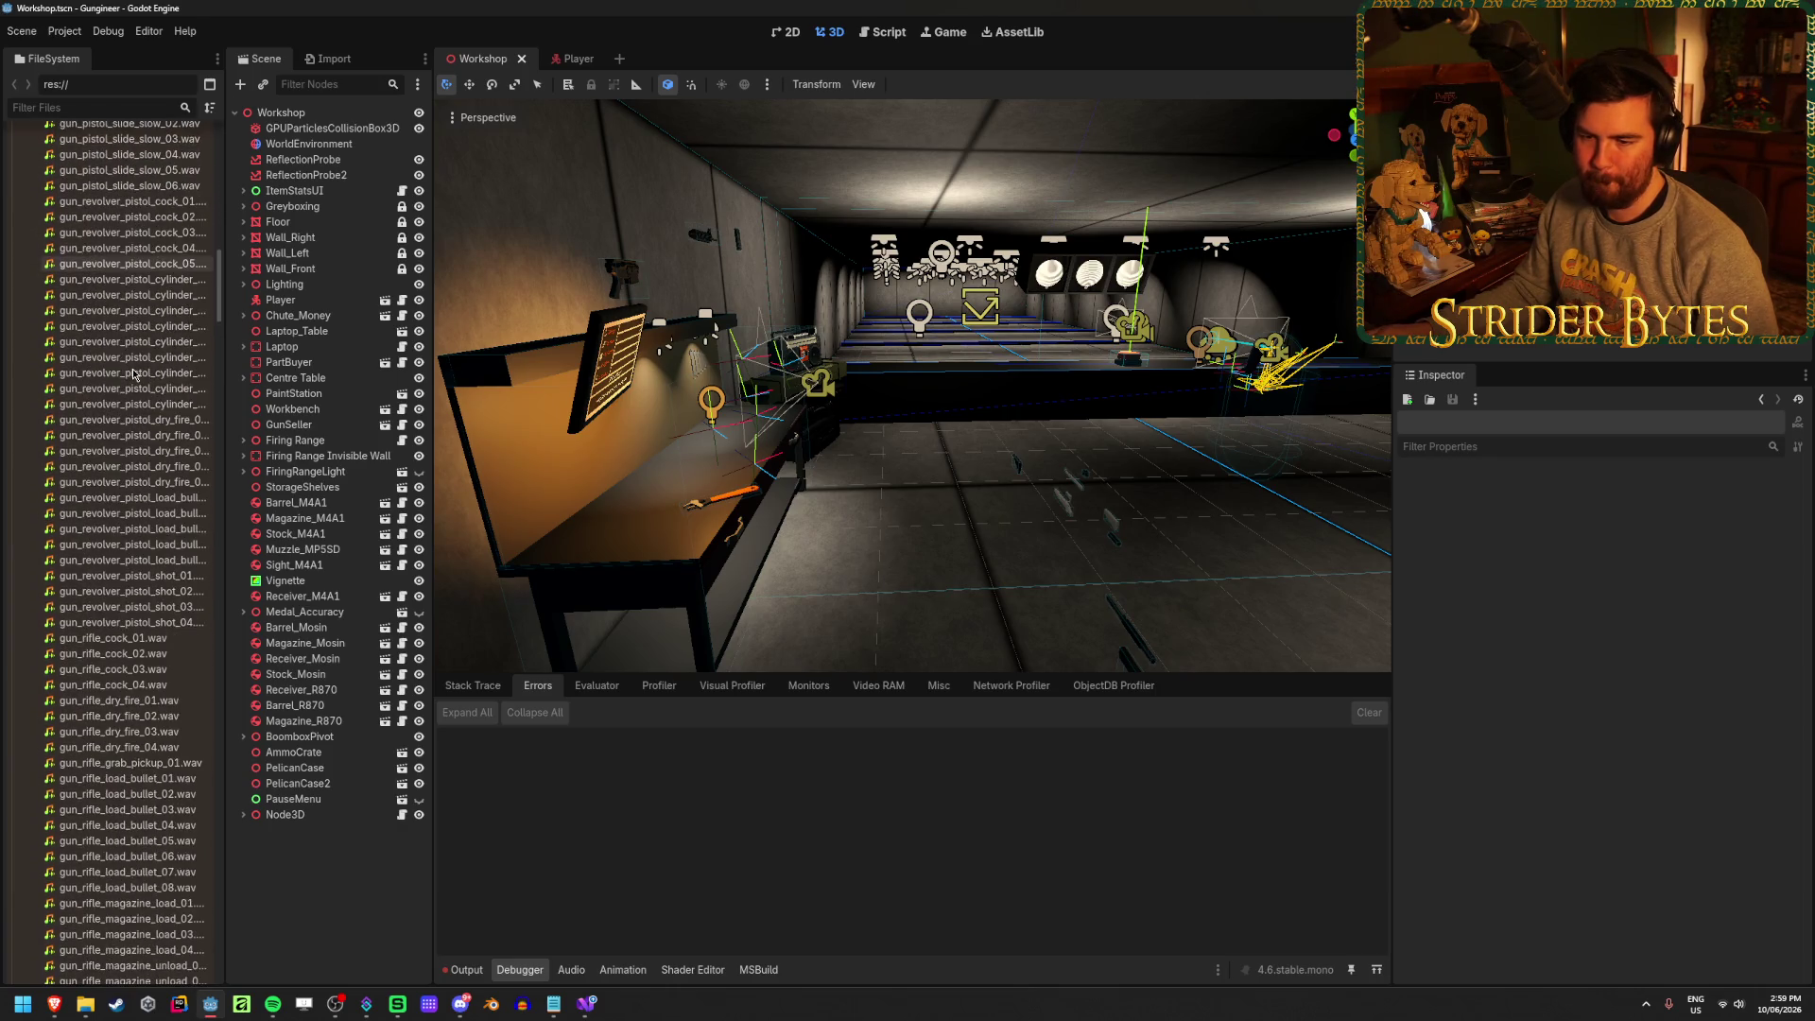
left_click(124, 553)
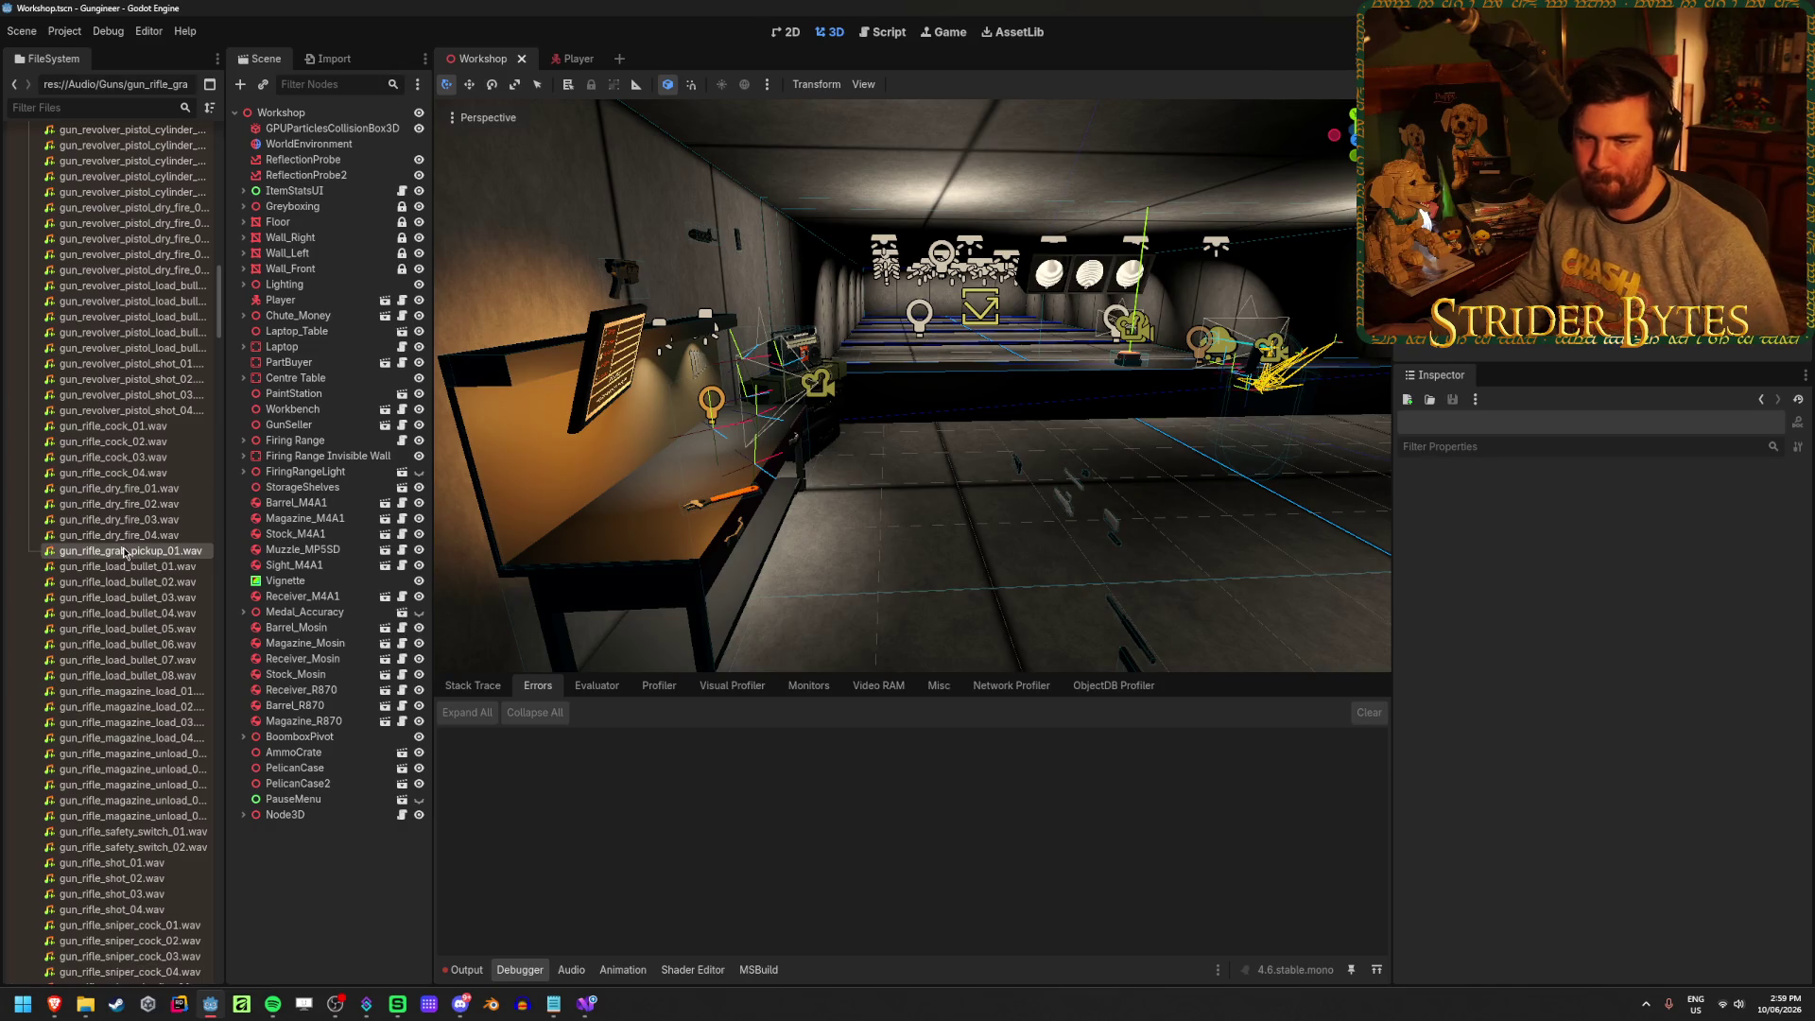
double_click(123, 553)
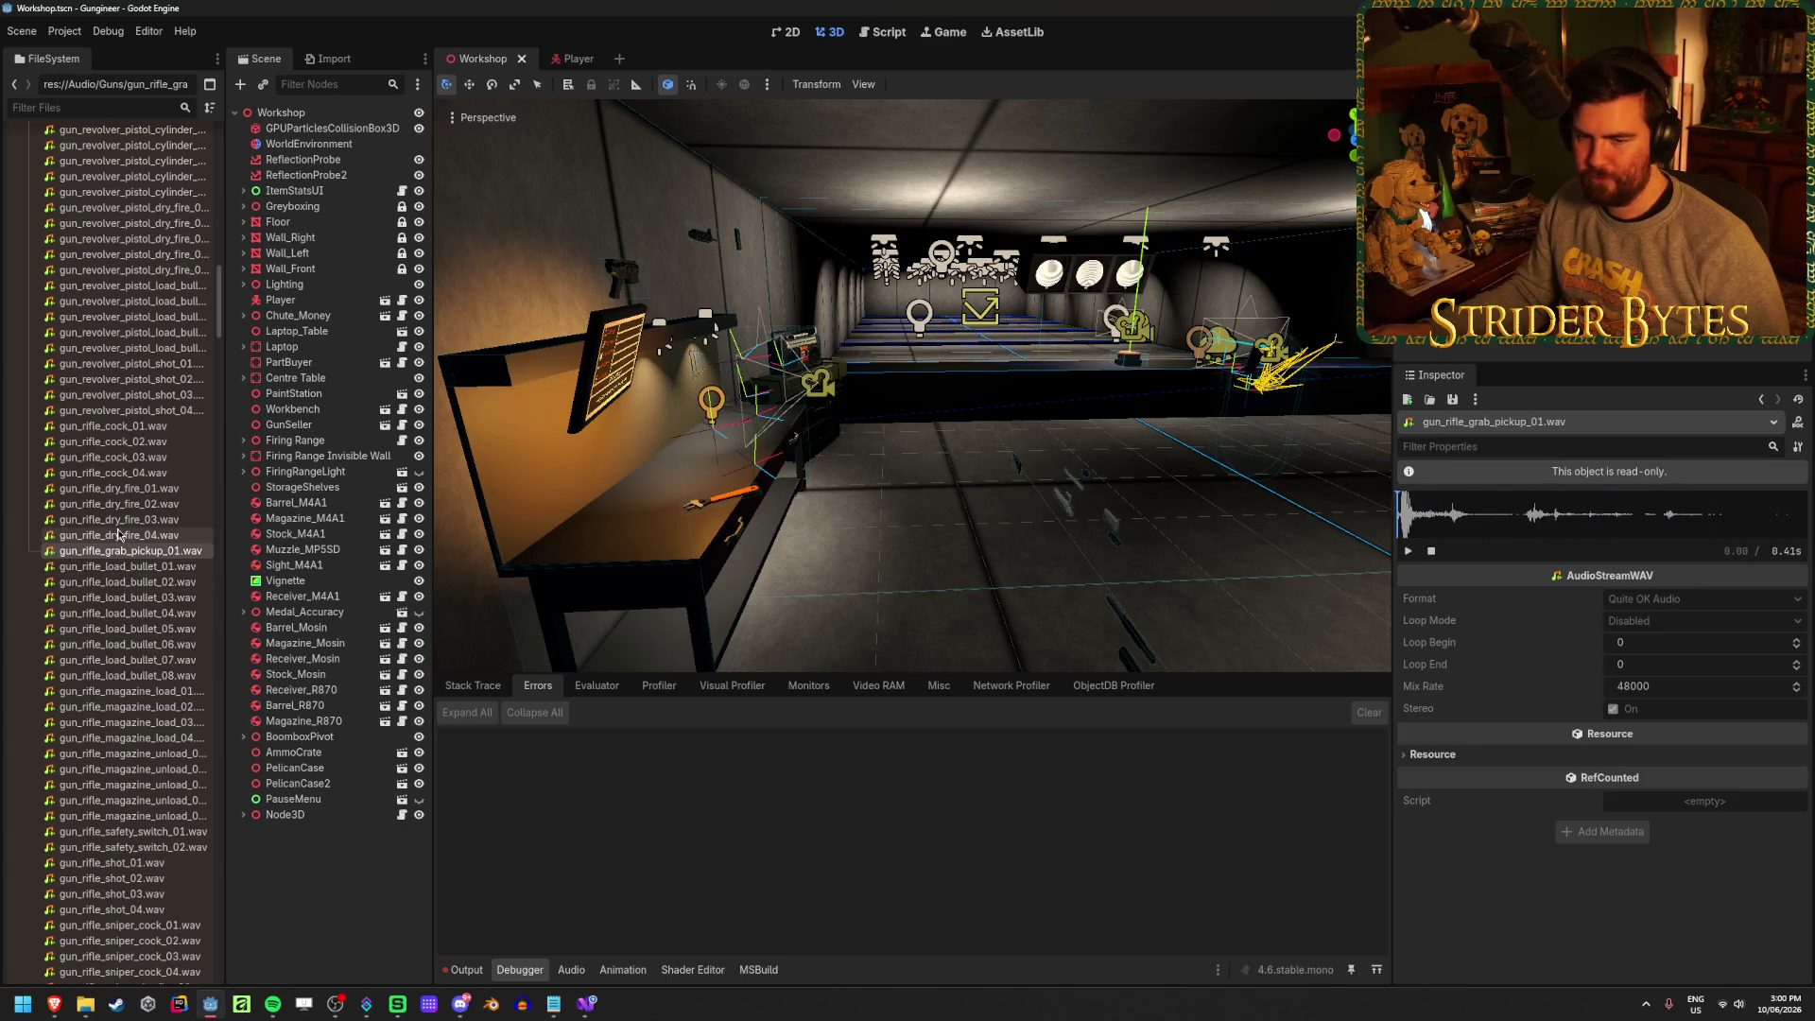
Scroll through the remaining gun sounds and select gun_rifle_load_bullet_01.wav
scroll(118, 535, "down", 5)
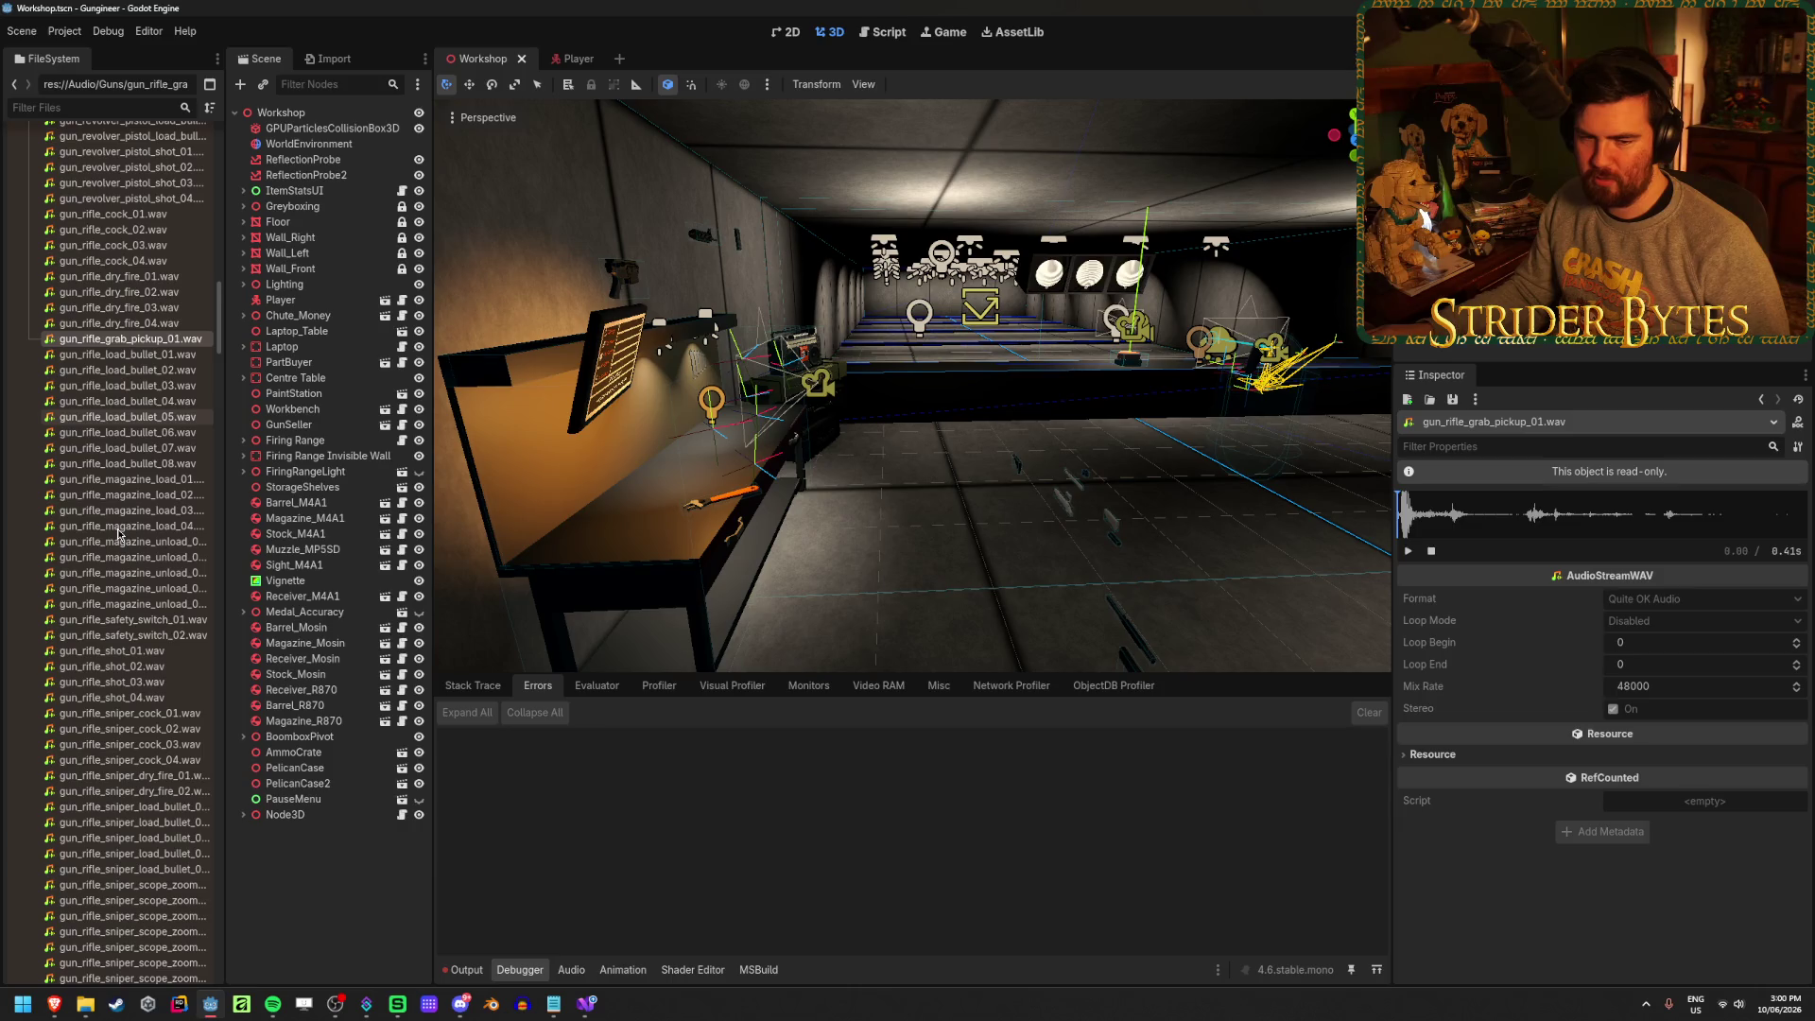
scroll(118, 536, "down", 3)
scroll(119, 535, "down", 3)
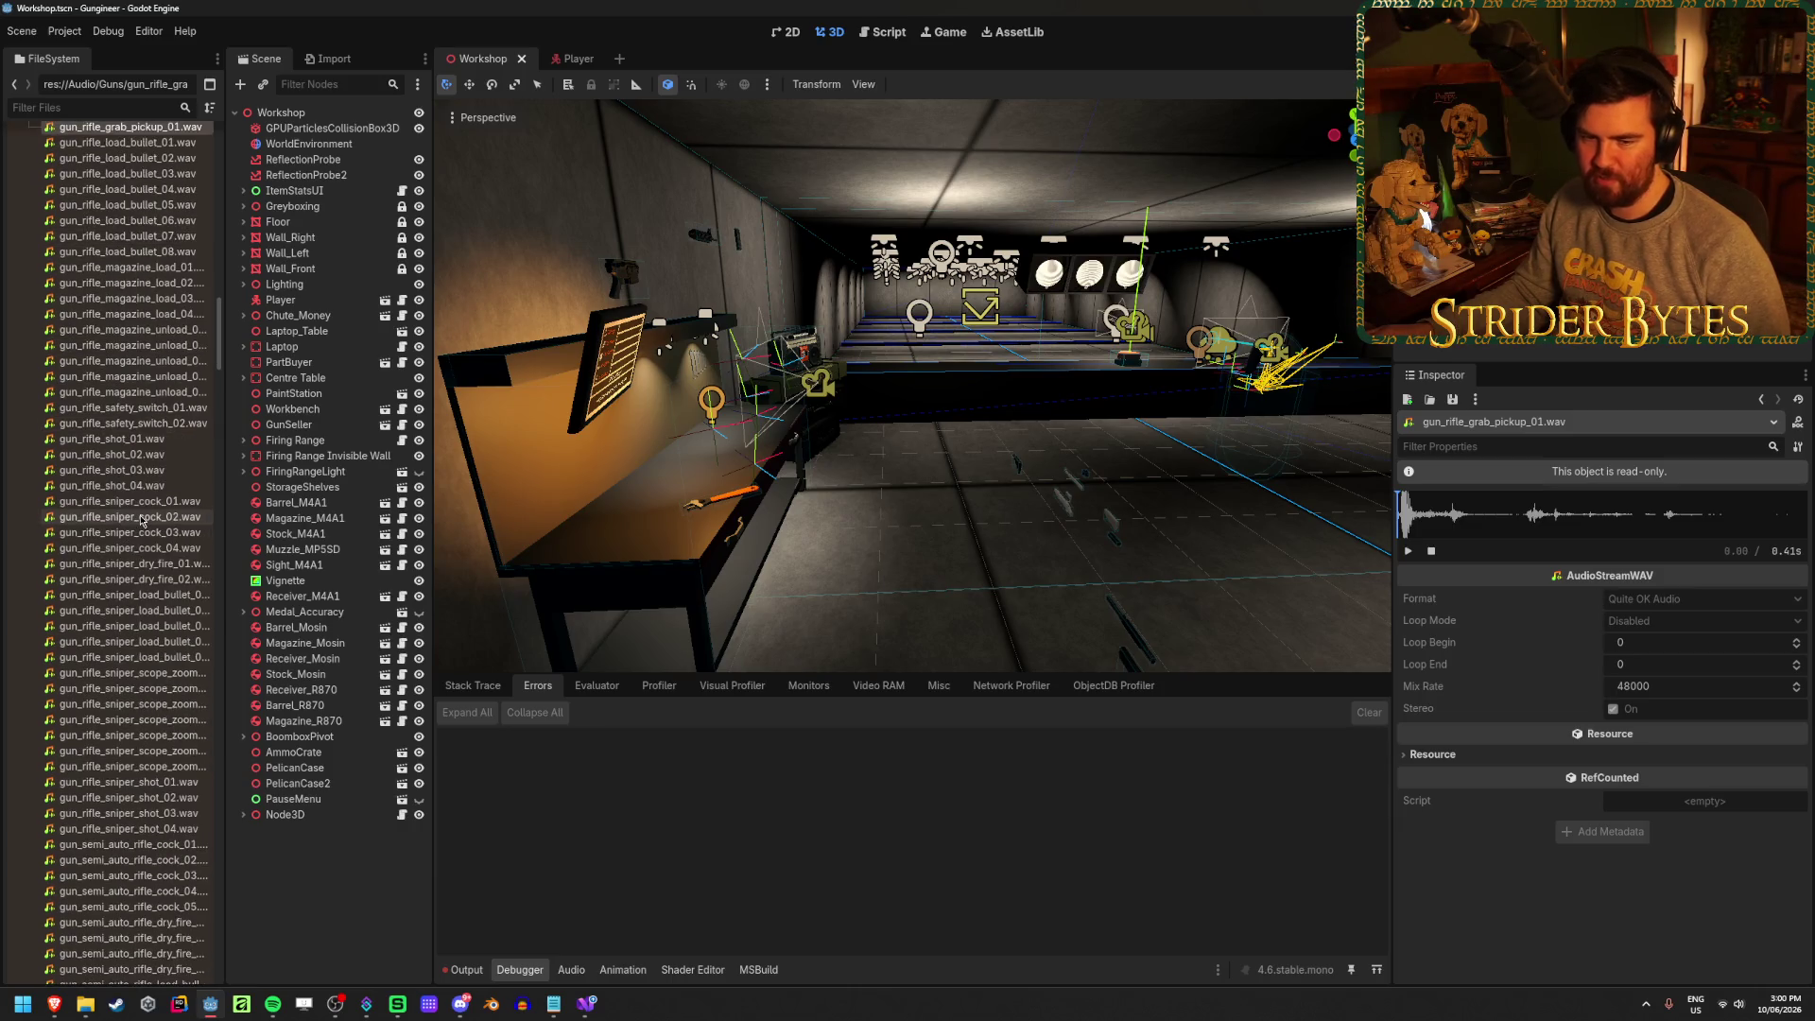
scroll(142, 519, "down", 3)
scroll(142, 519, "down", 20)
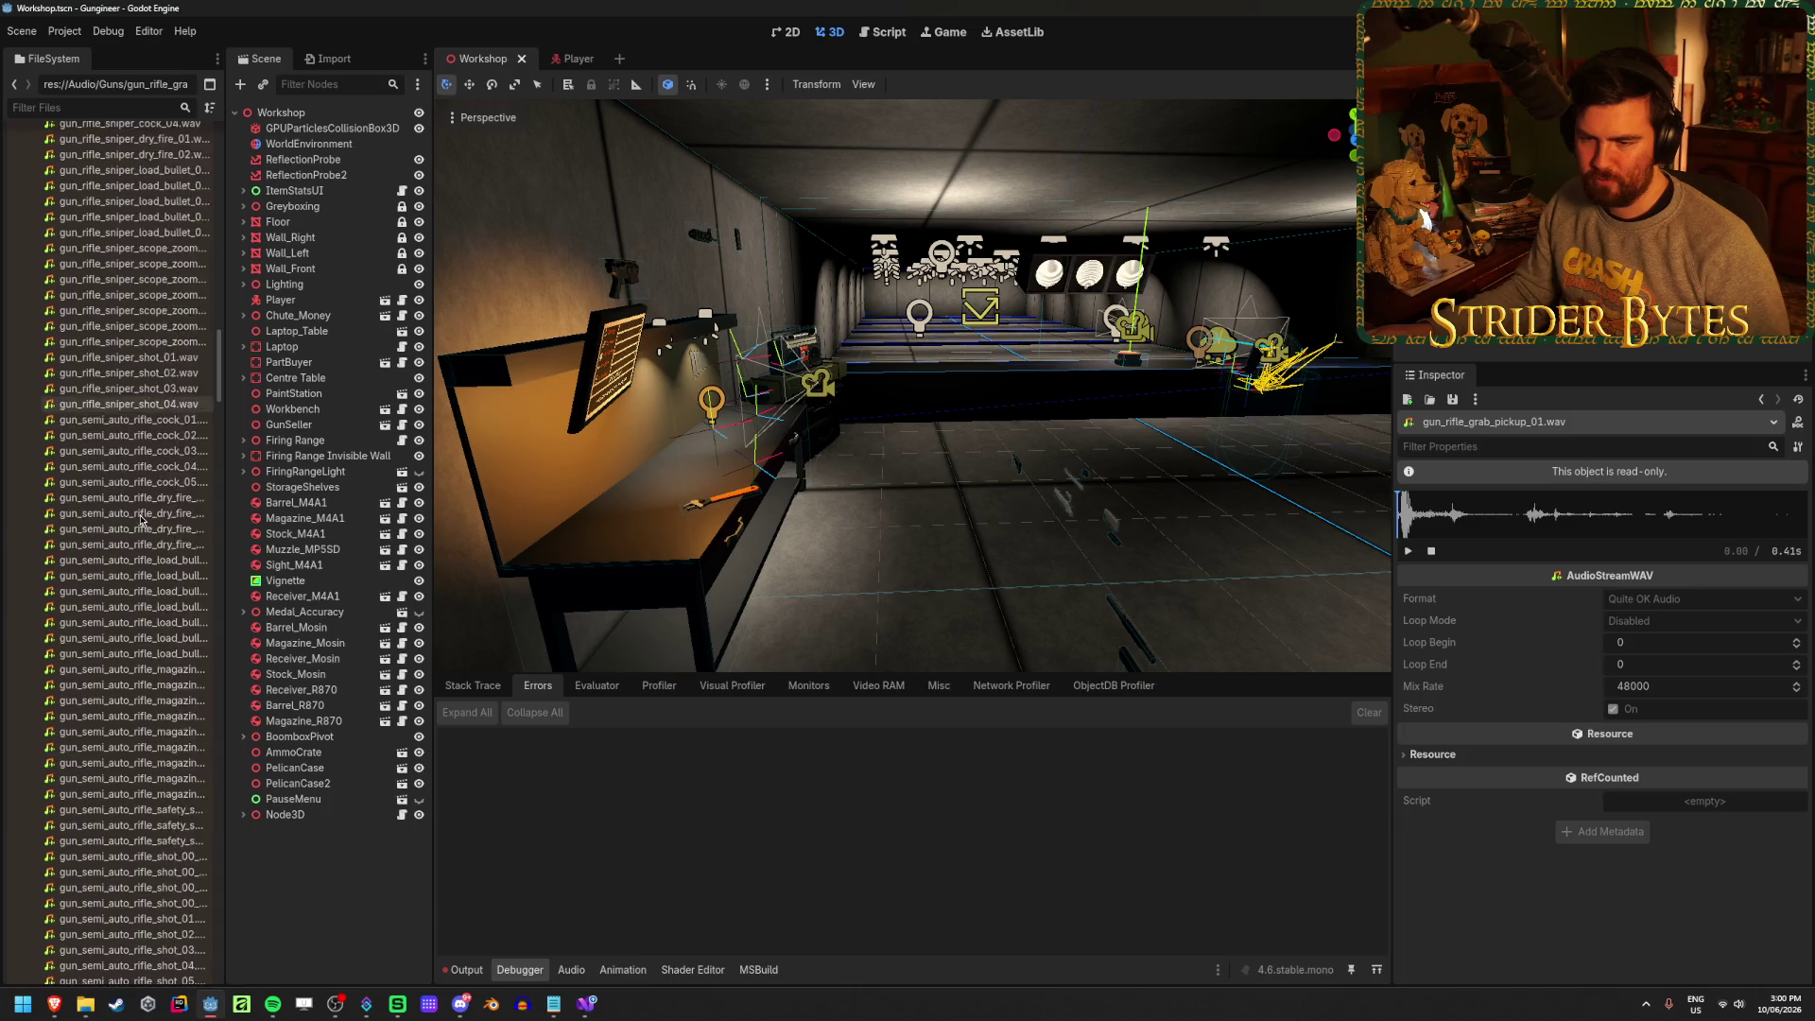
scroll(142, 519, "down", 12)
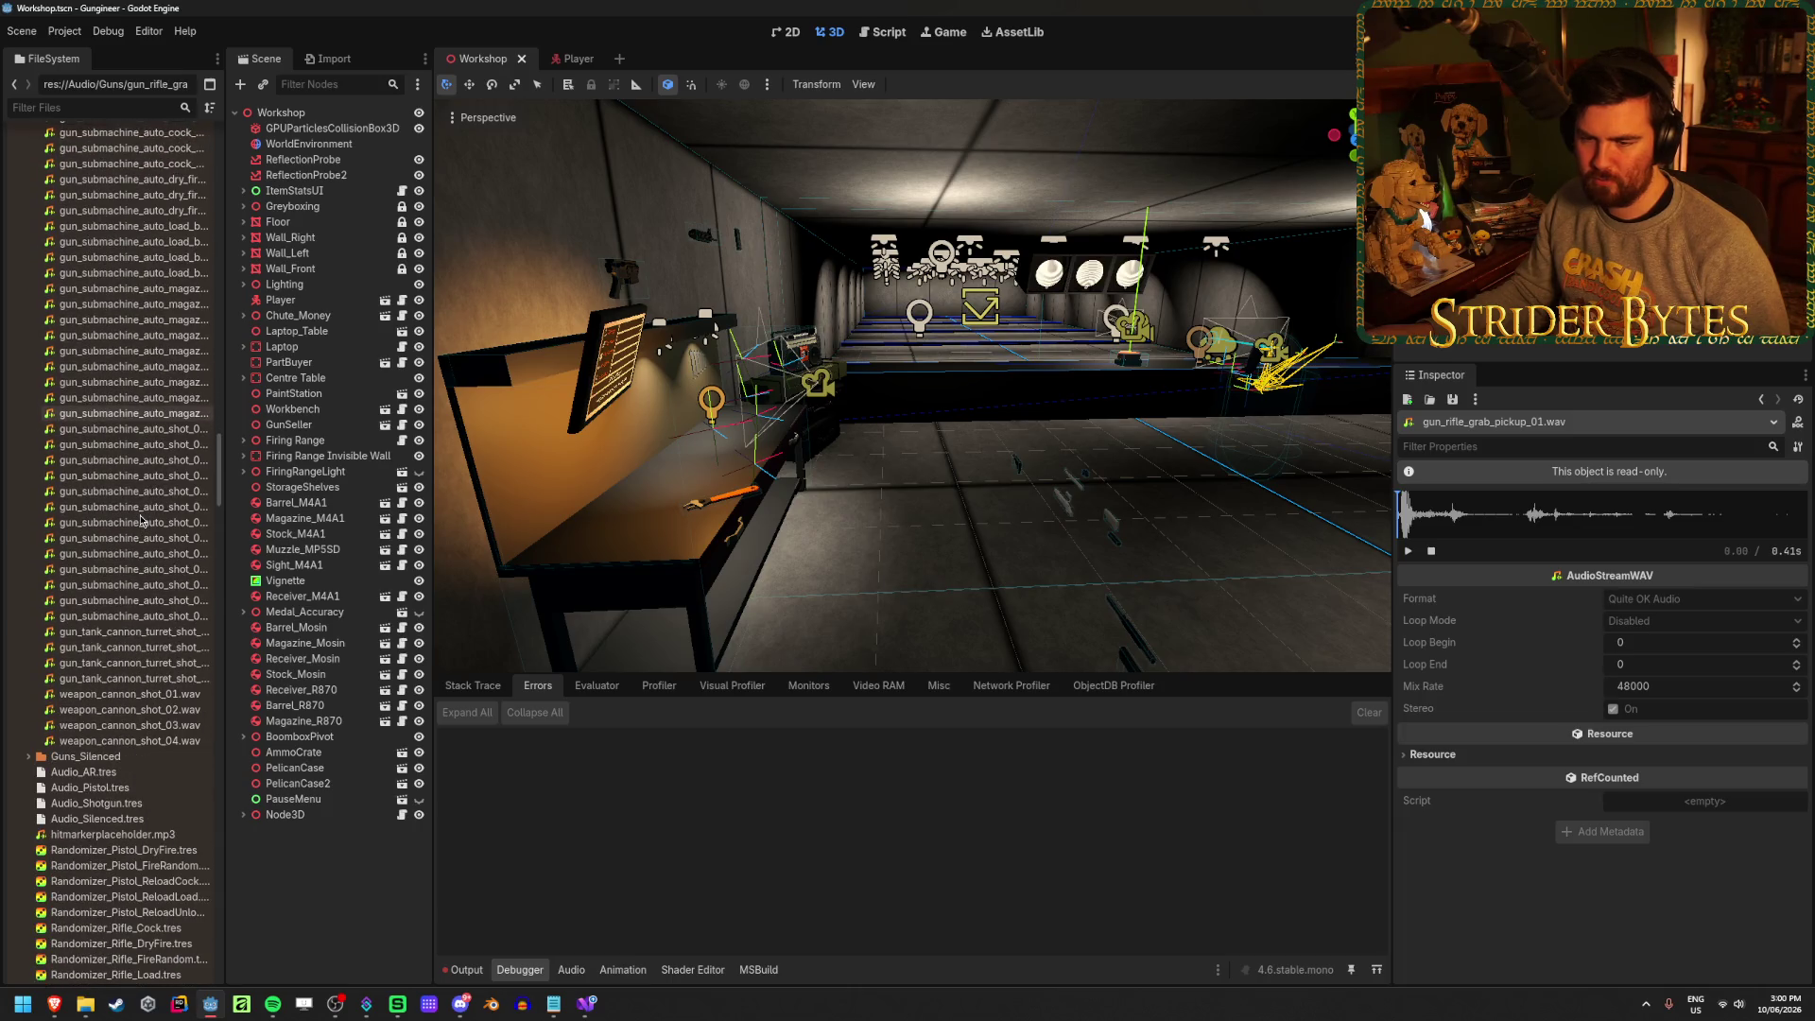
scroll(140, 519, "up", 20)
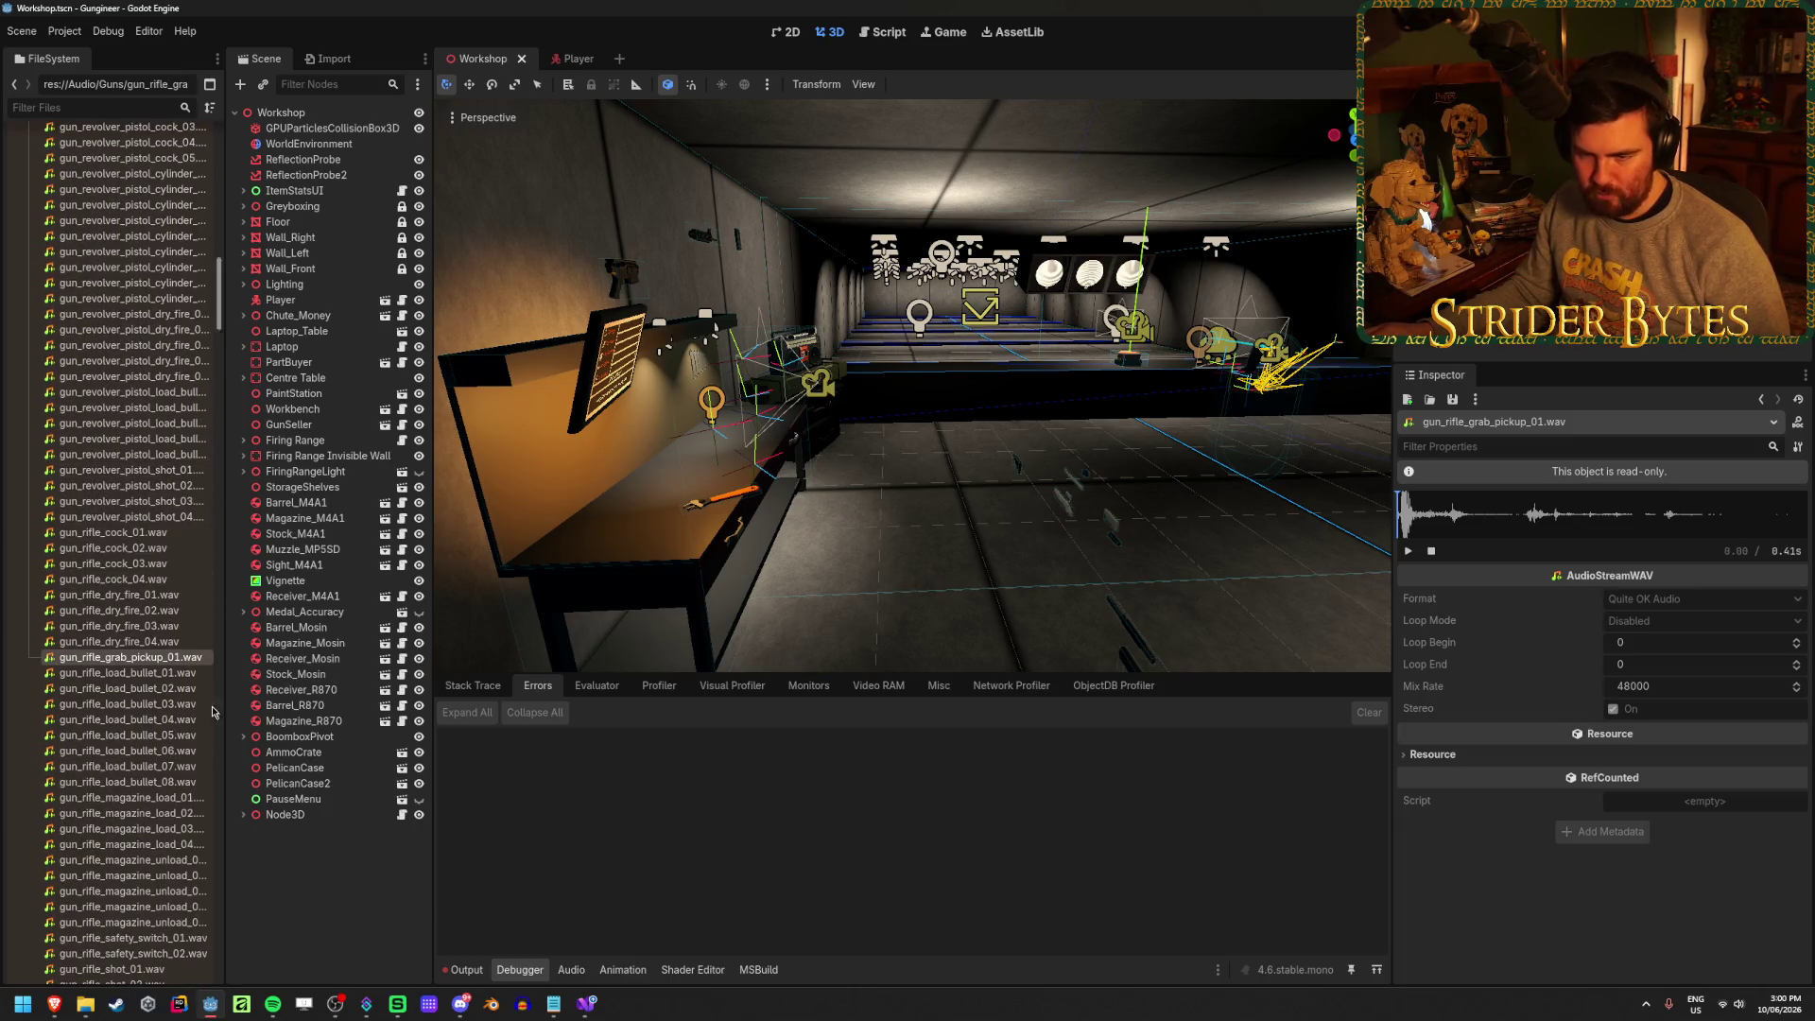
left_click(133, 673)
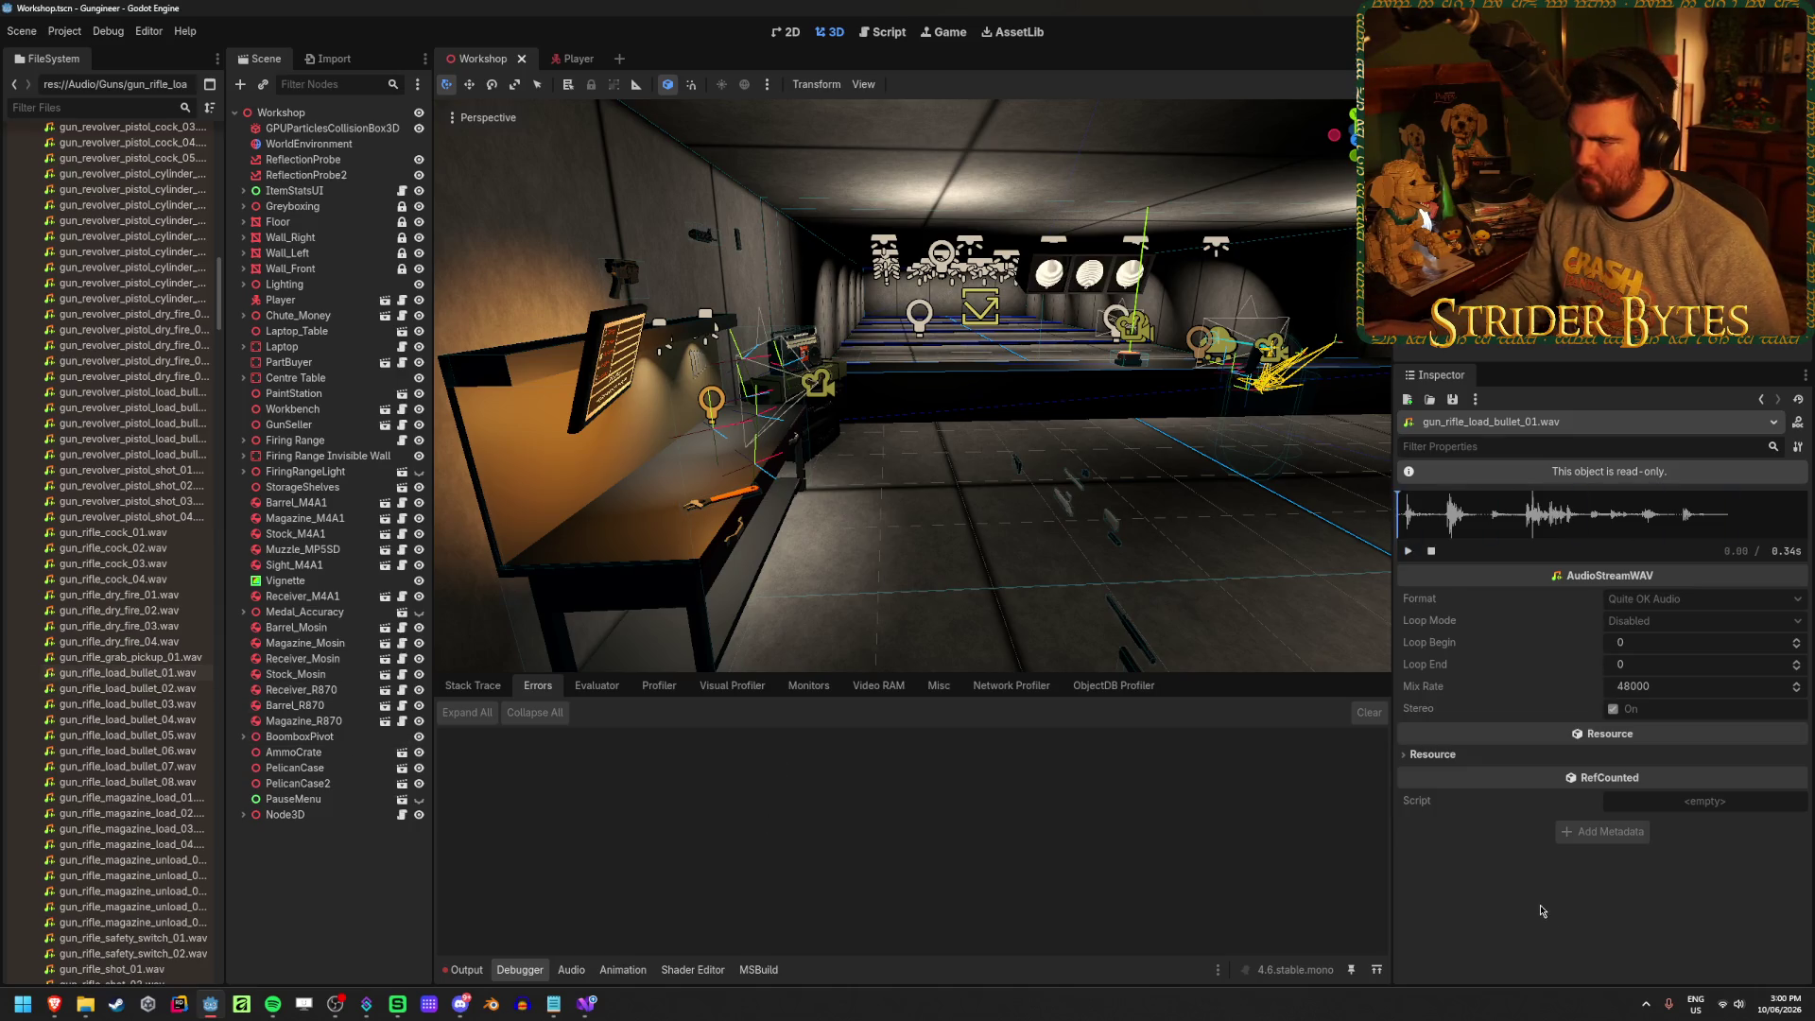
Preview the gun_rifle_load_bullet_02, _03 and _04.wav sounds in the Inspector
left_click(189, 689)
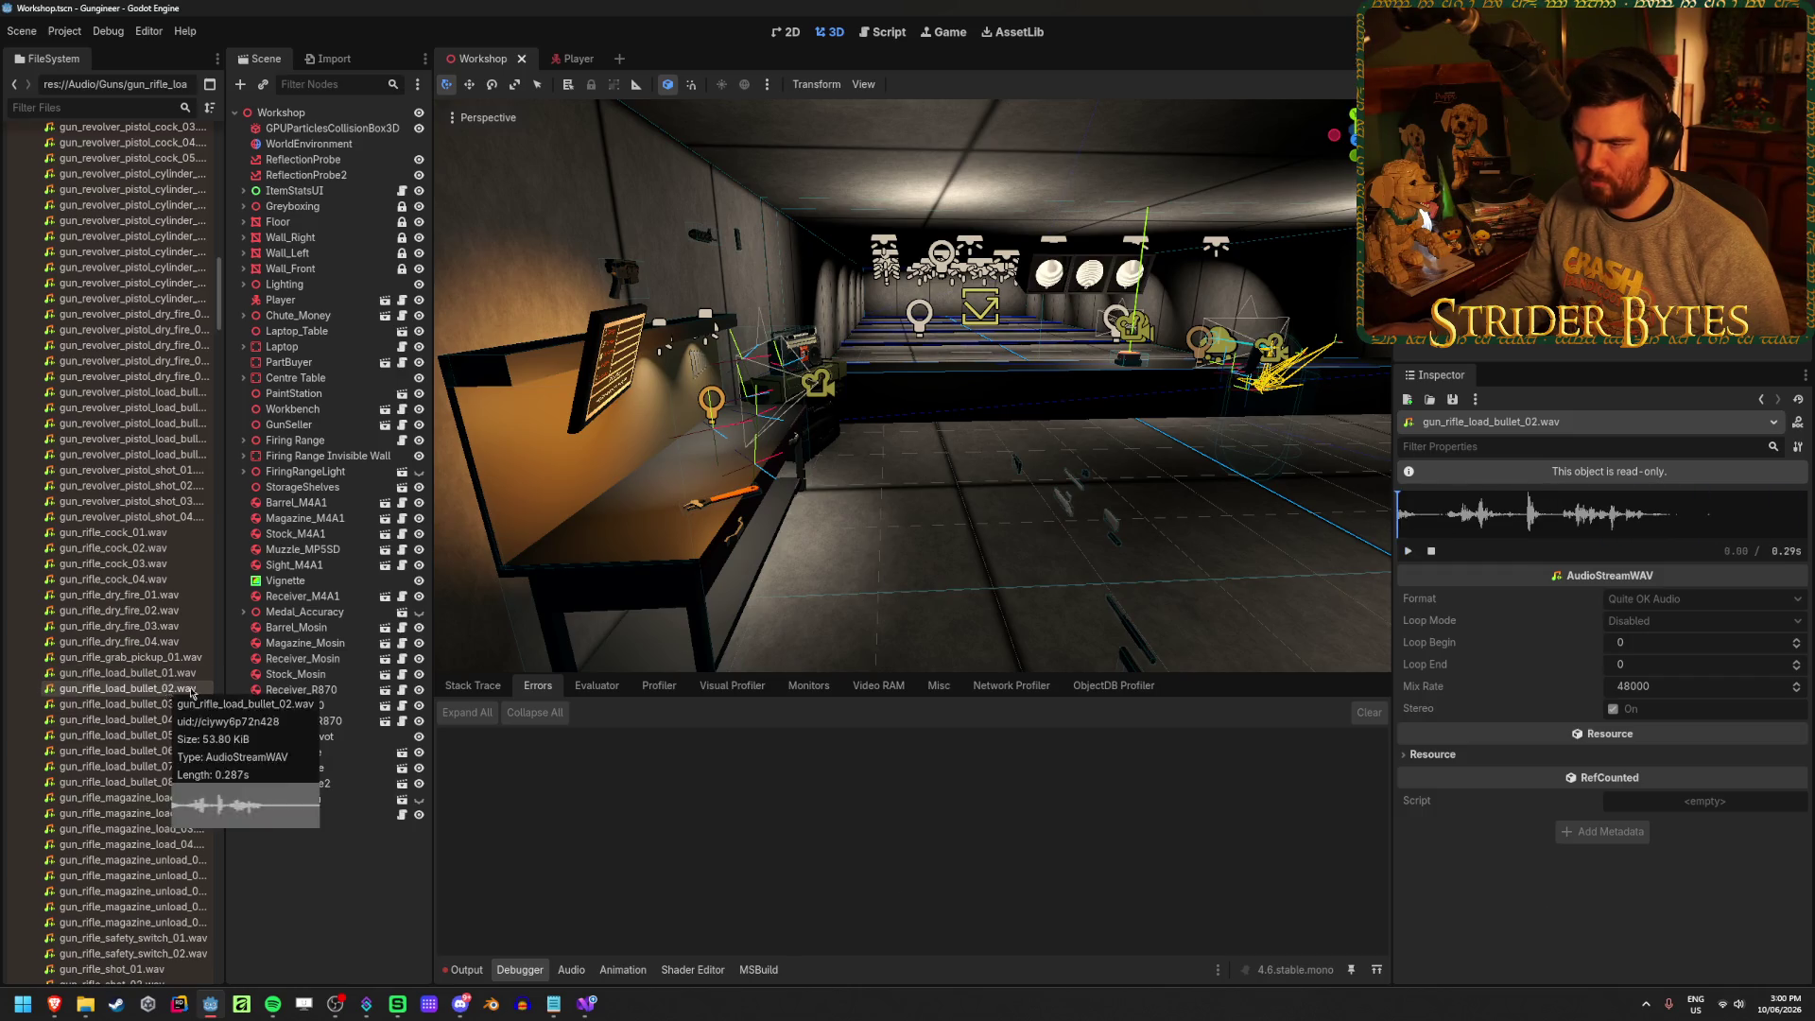
left_click(191, 709)
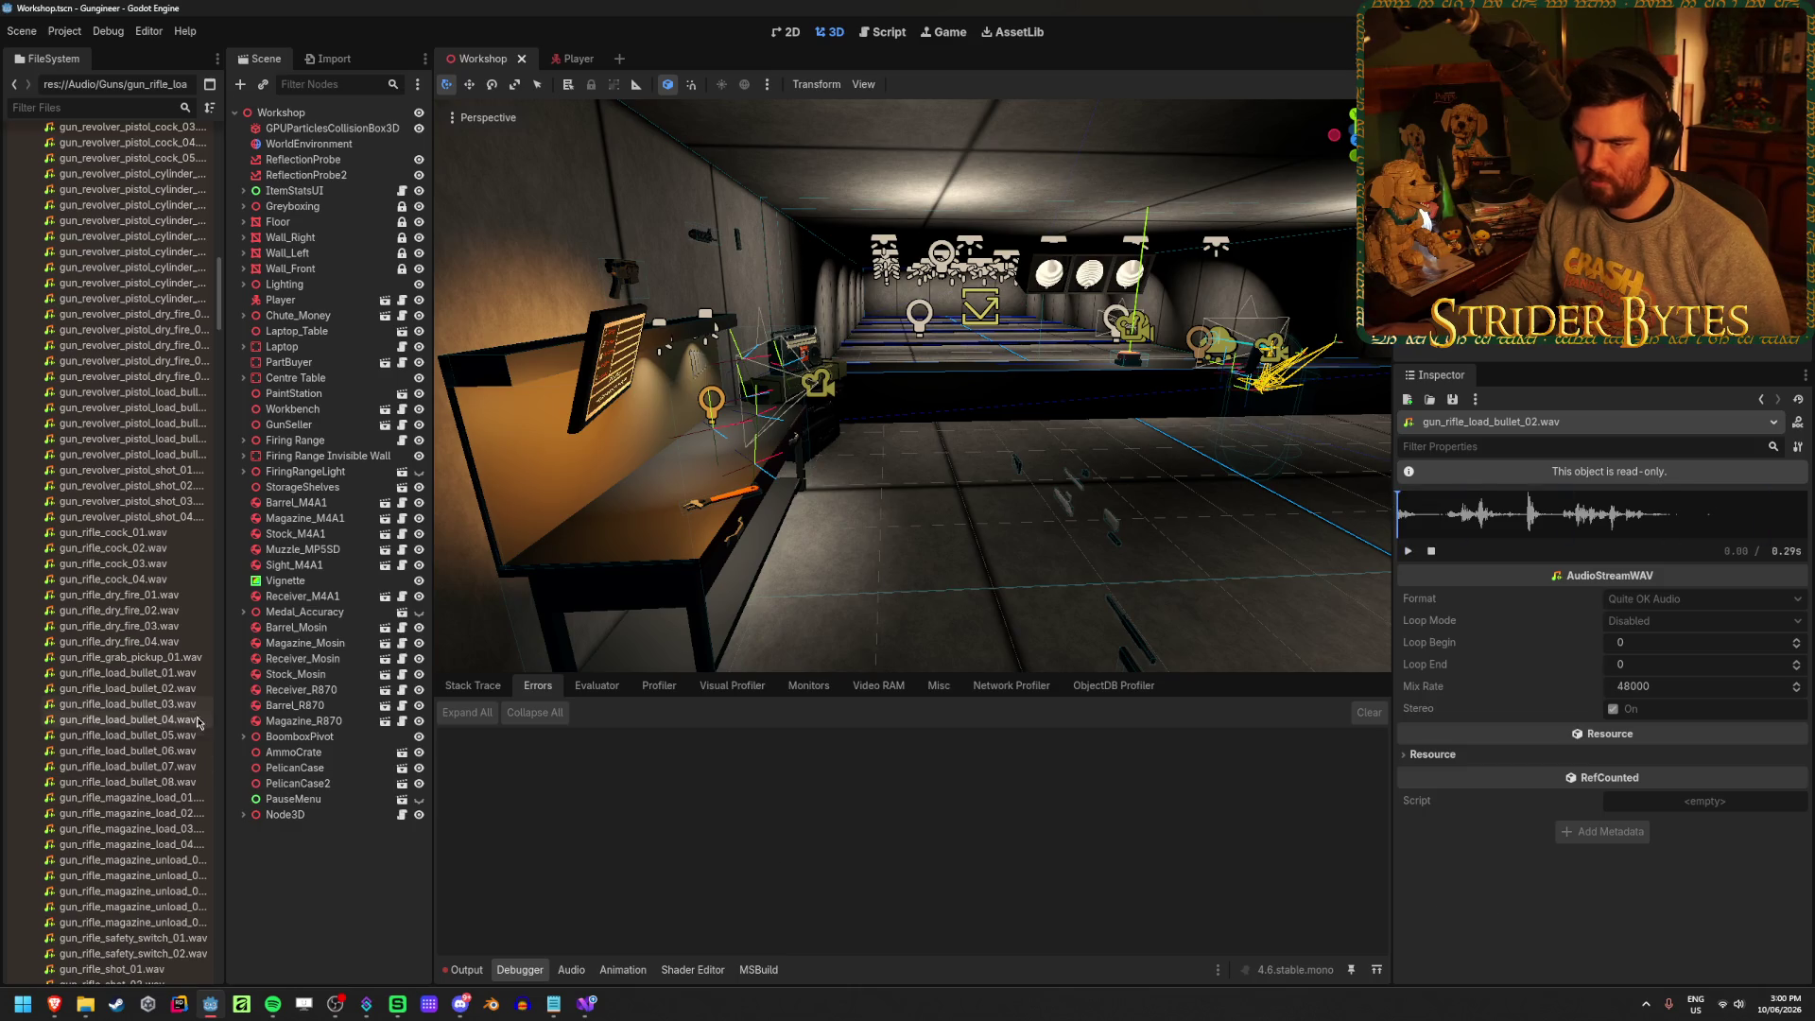
left_click(171, 705)
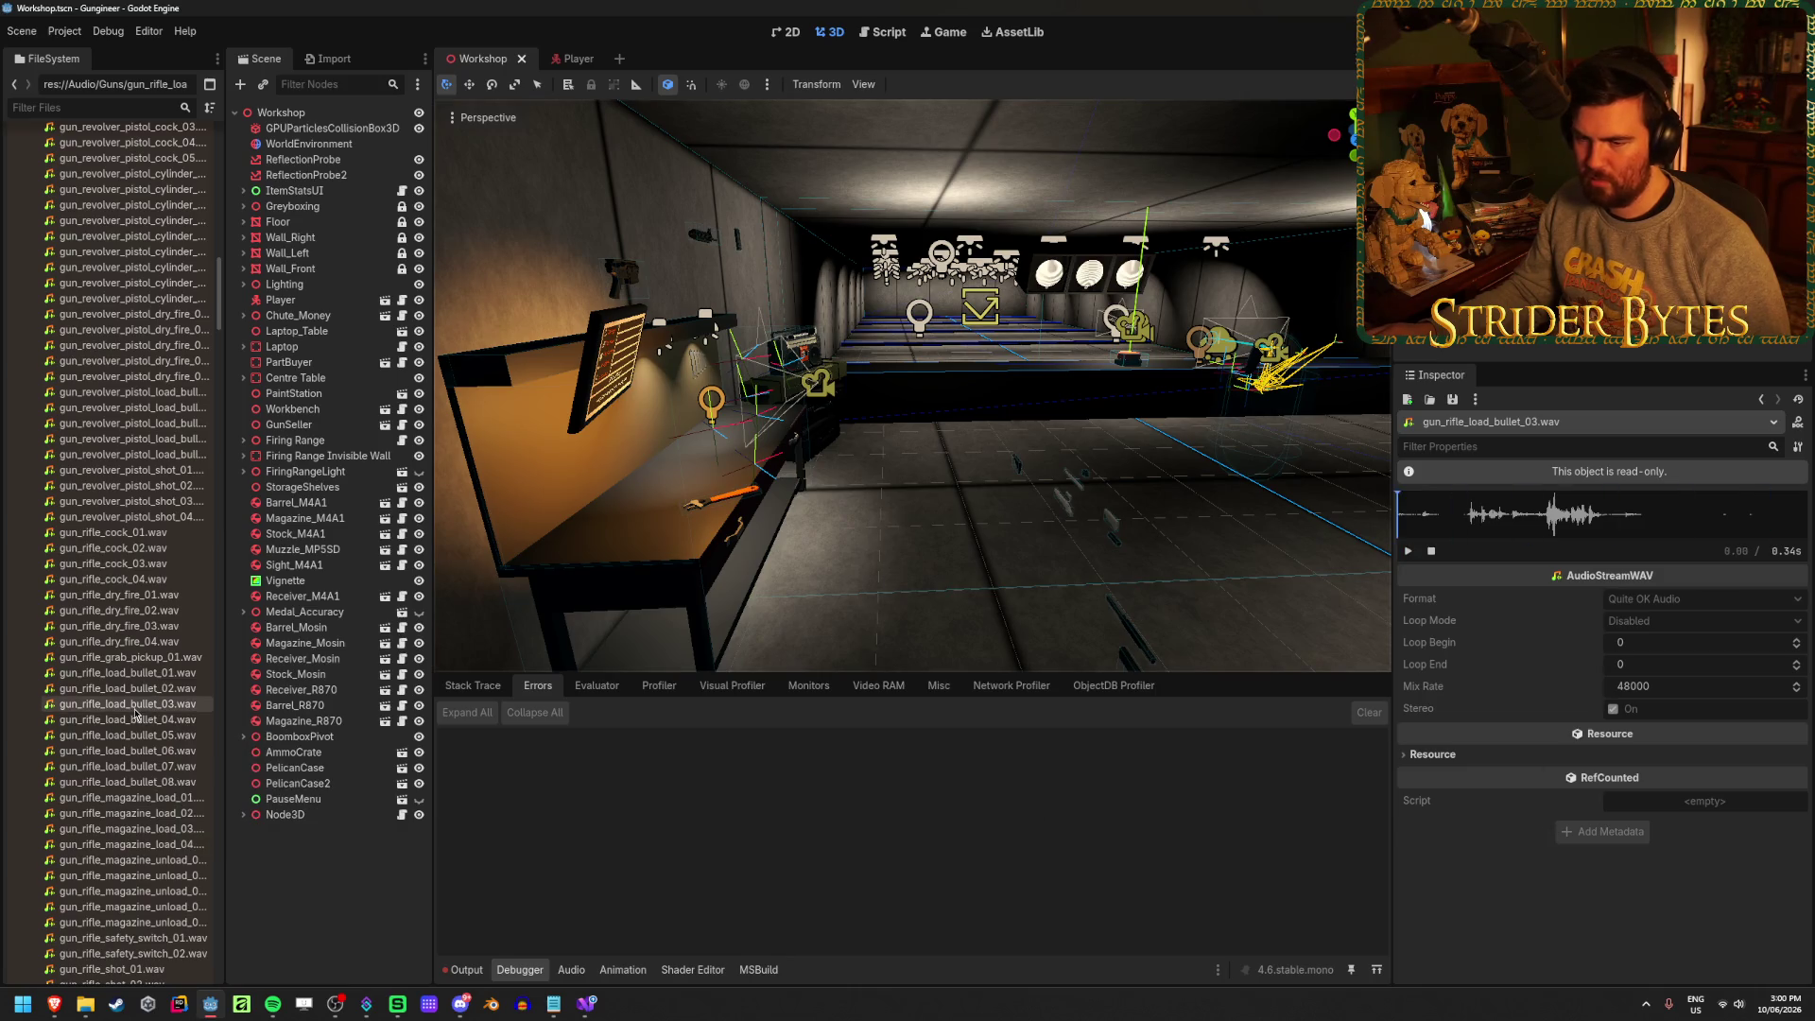
left_click(128, 720)
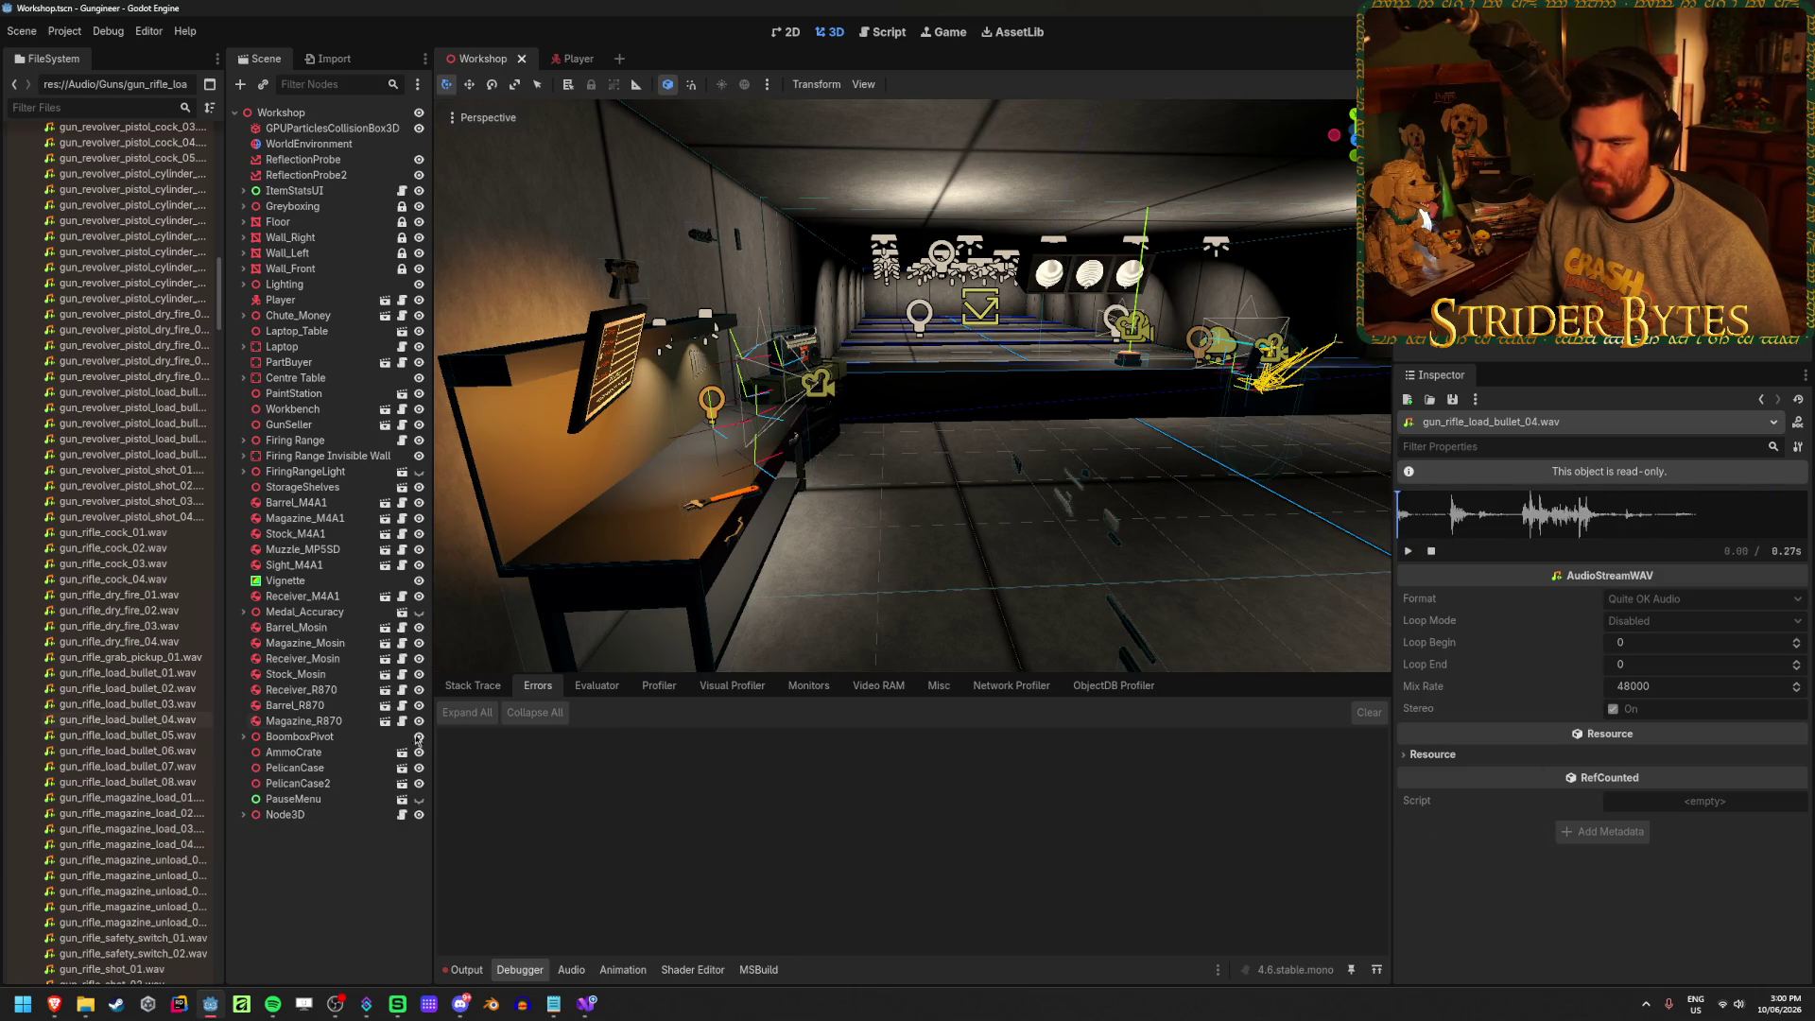
Preview gun_rifle_magazine_load_01, _03 and _04.wav, replaying _04, then select magazine_unload_01.wav
scroll(134, 641, "down", 5)
left_click(133, 586)
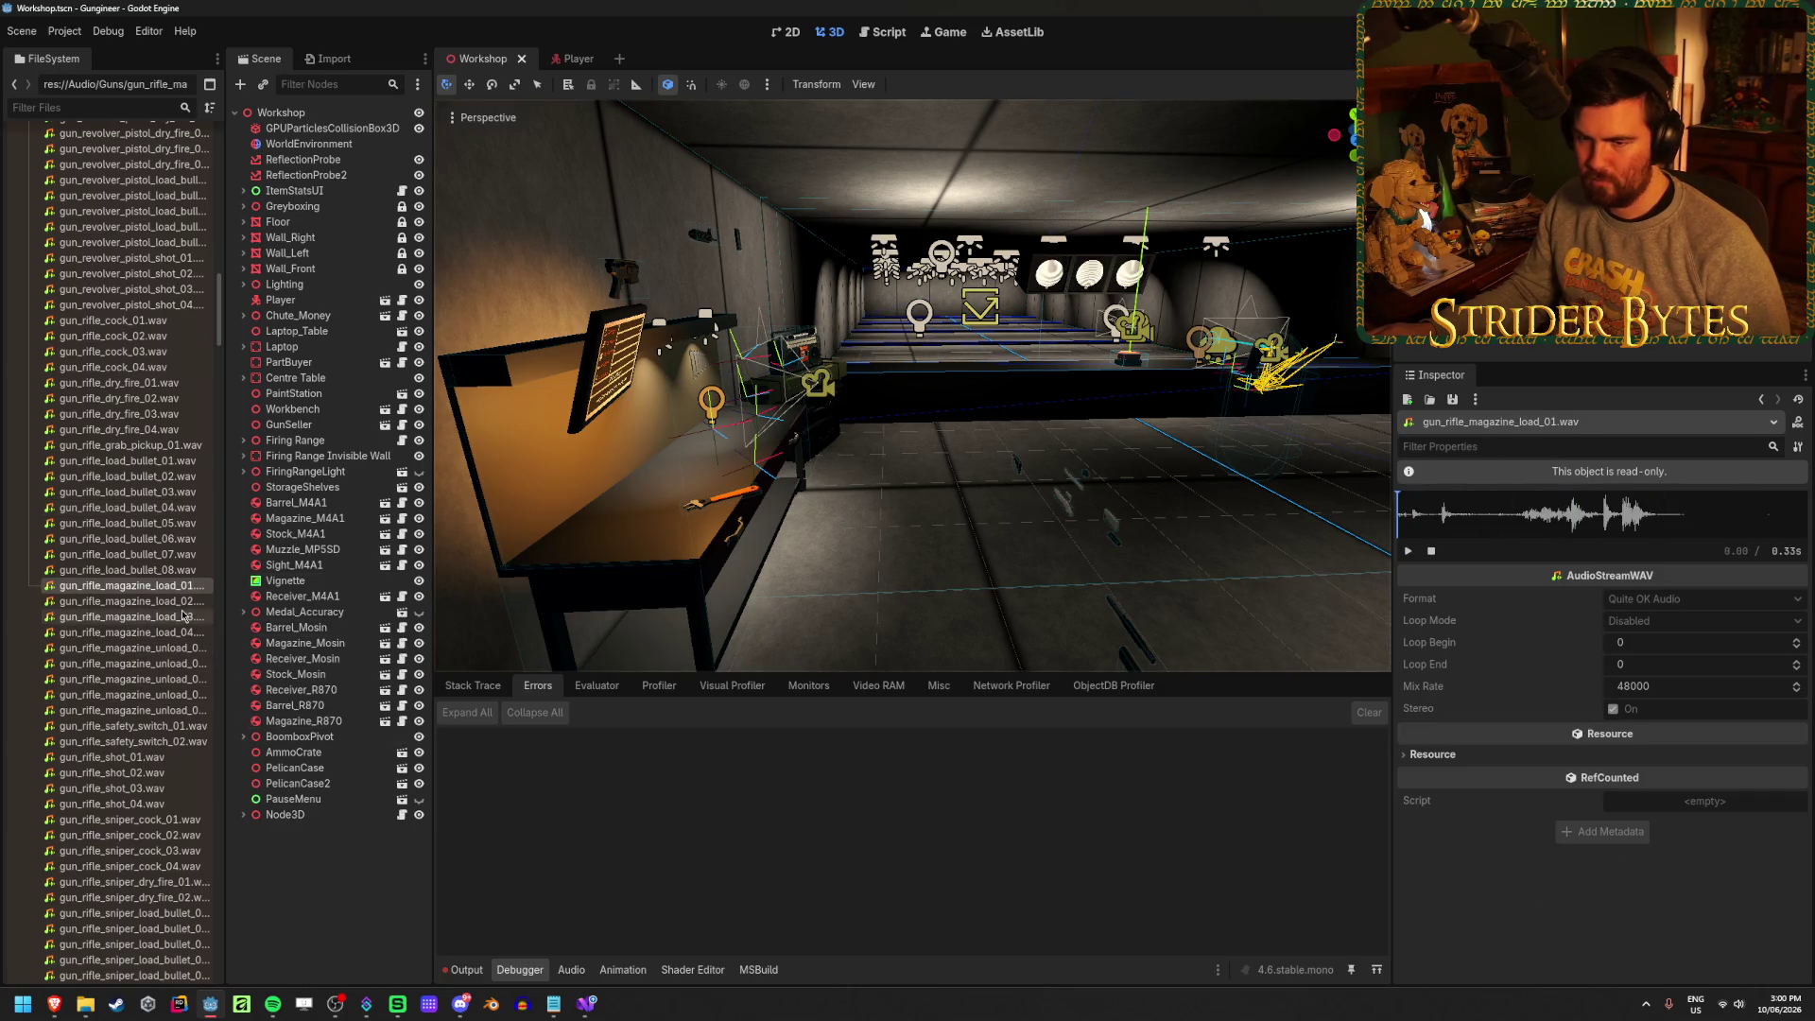
left_click(132, 616)
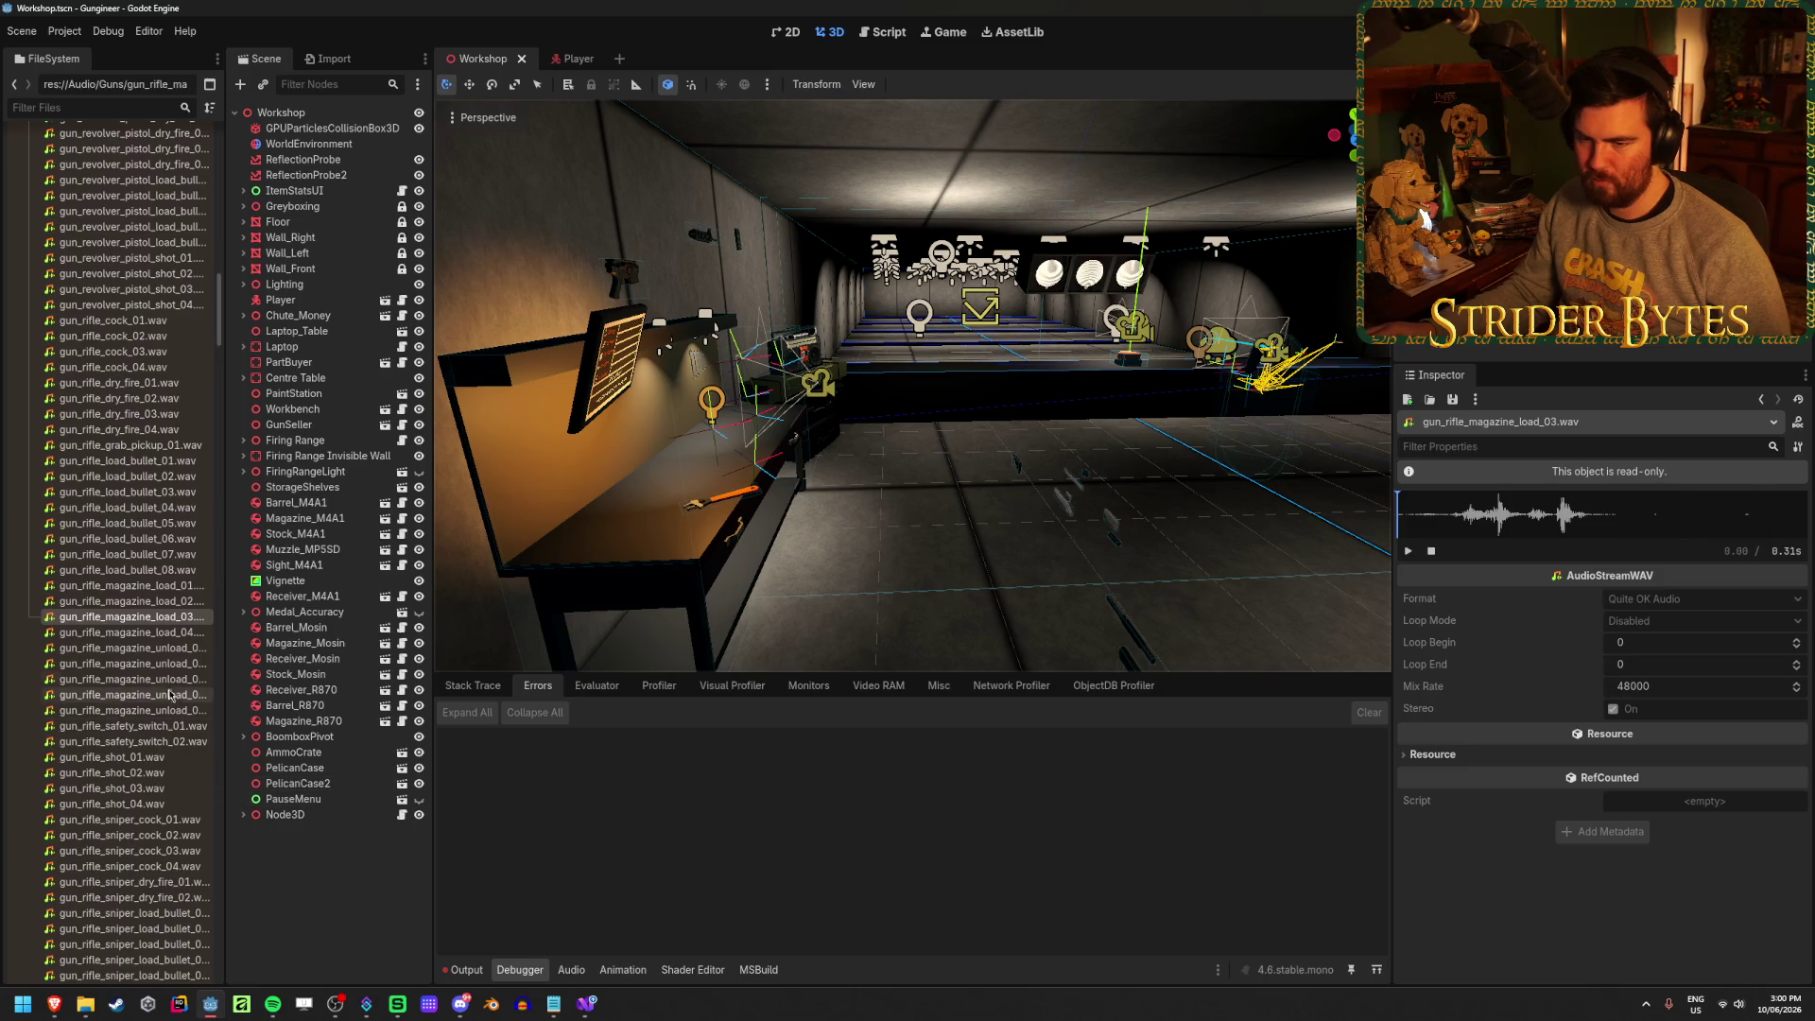
left_click(133, 632)
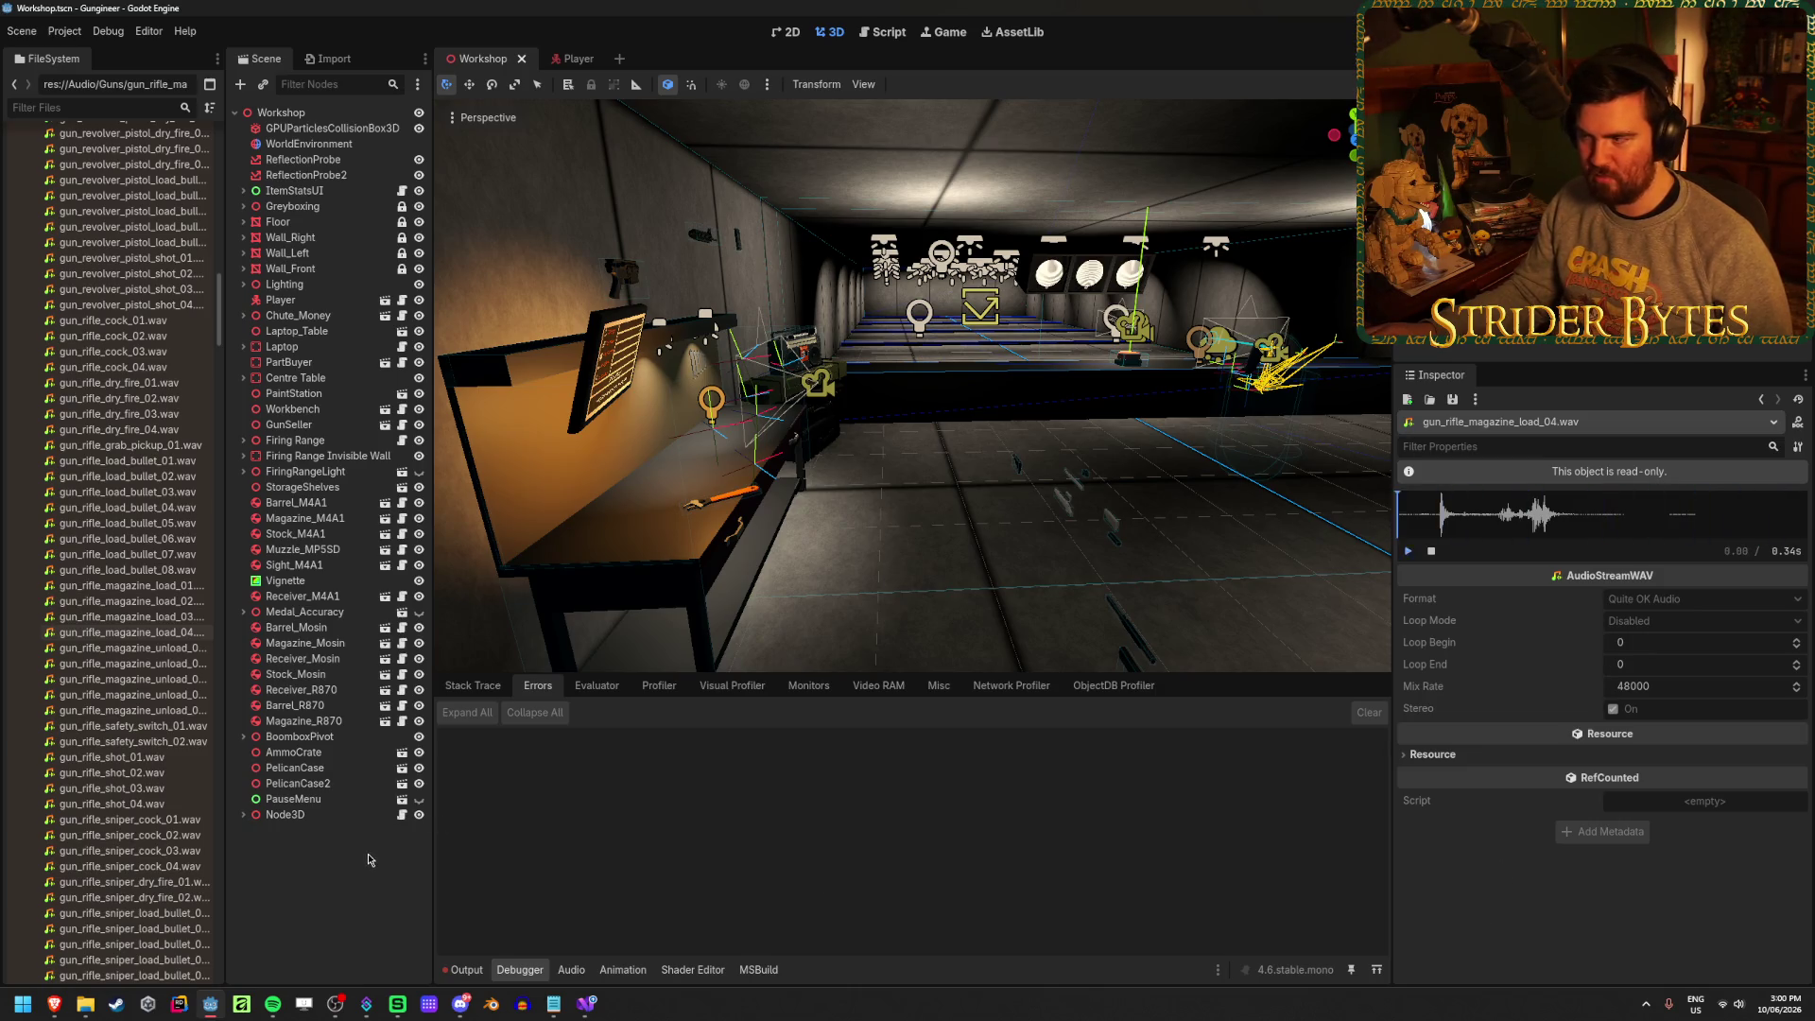
left_click(111, 632)
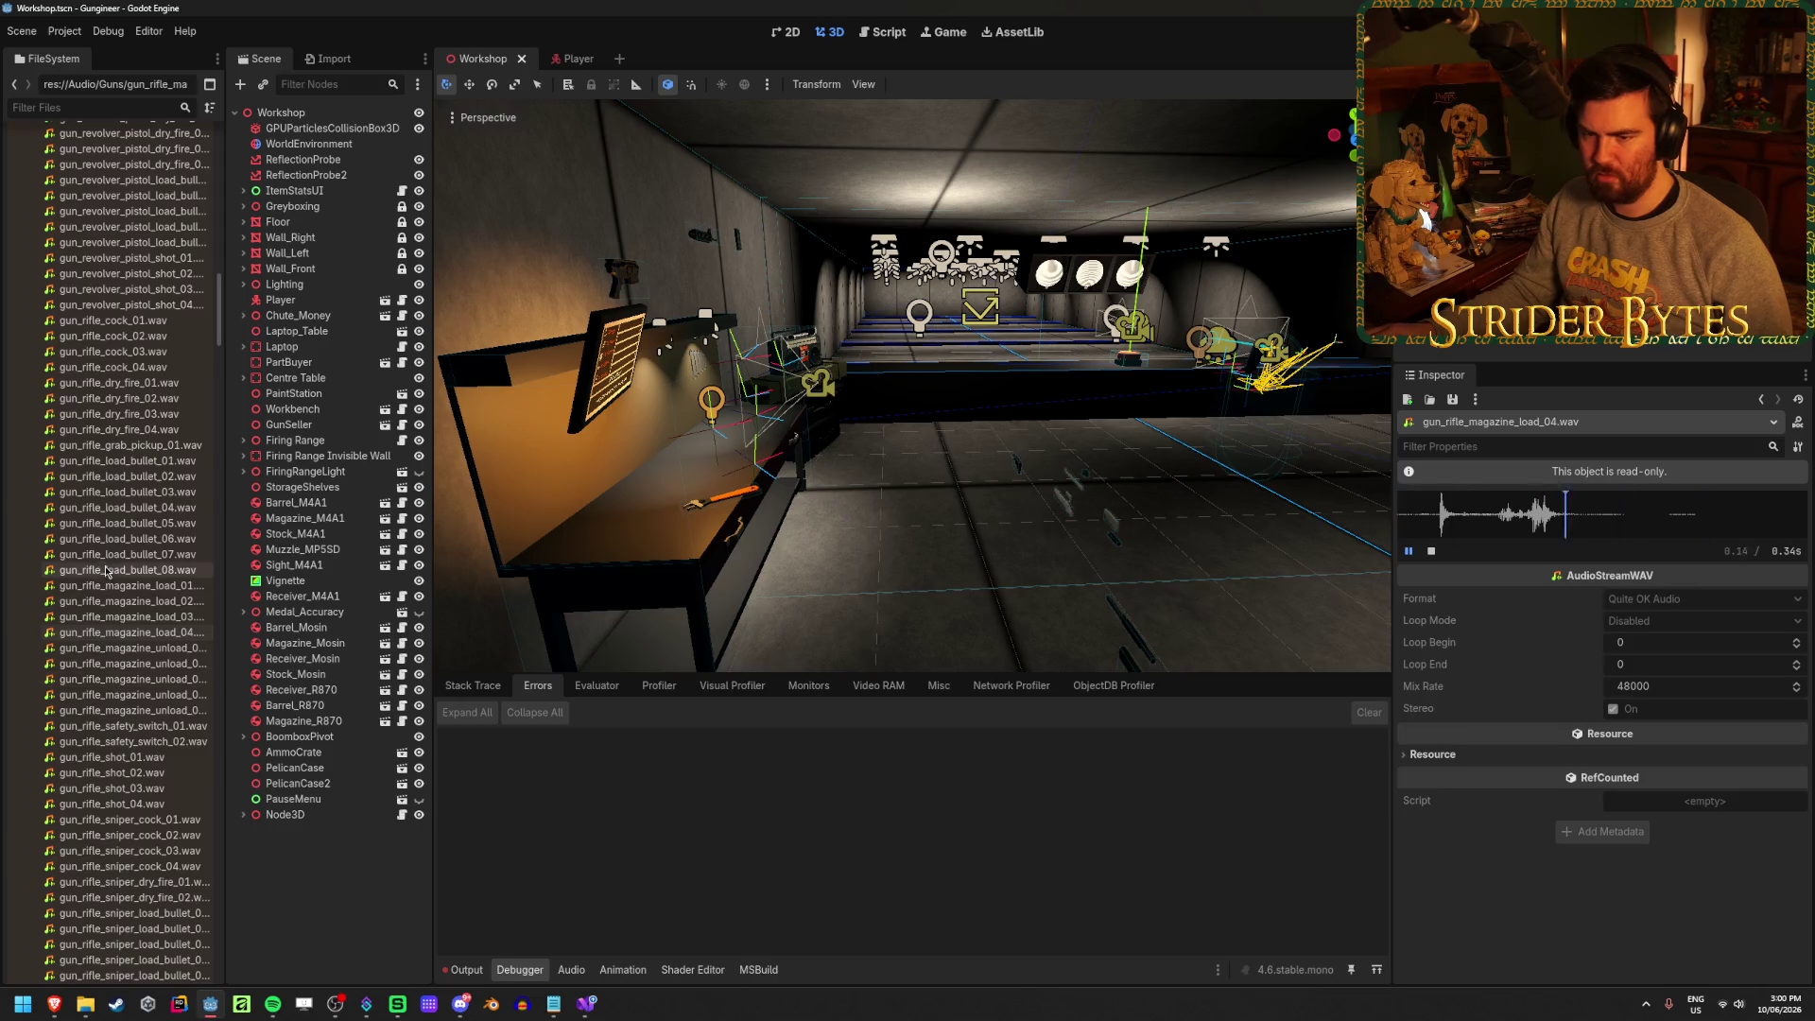
scroll(106, 571, "down", 3)
scroll(109, 608, "down", 3)
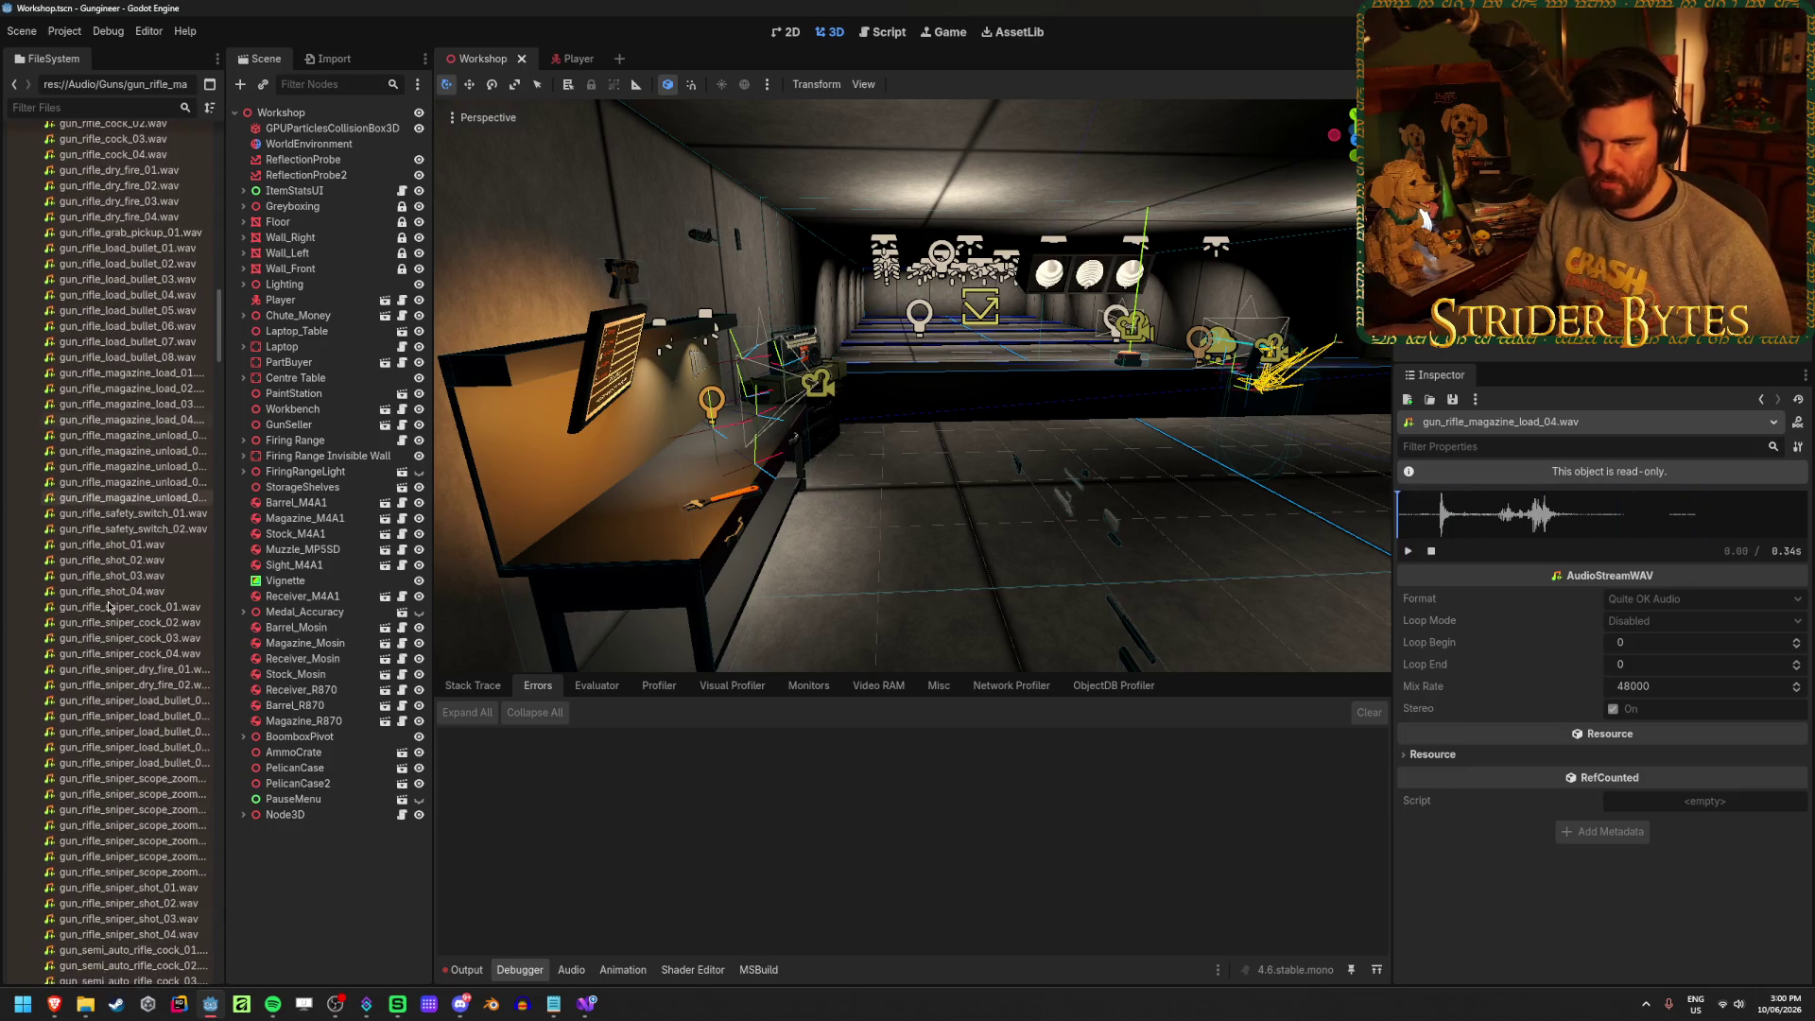
scroll(123, 568, "up", 3)
left_click(139, 543)
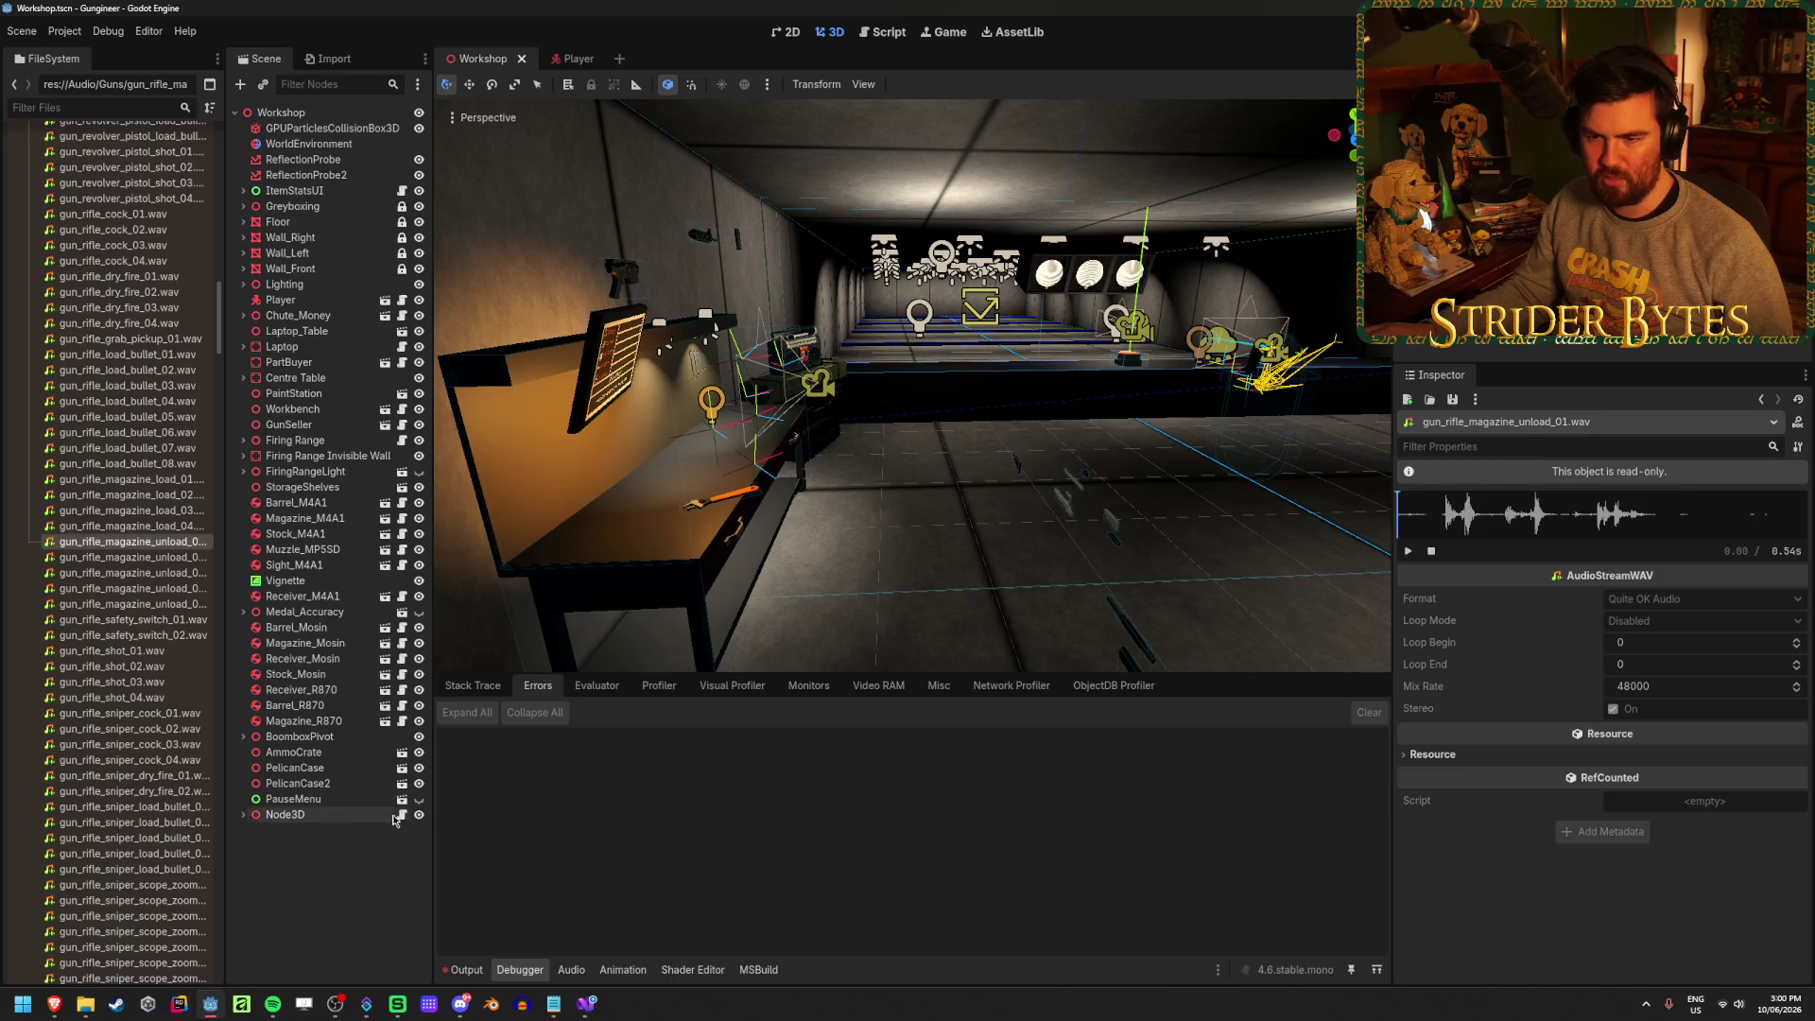
Preview gun_rifle_magazine_unload_03 and _05.wav, then play gun_rifle_shot_01.wav
left_click(102, 557)
left_click(102, 572)
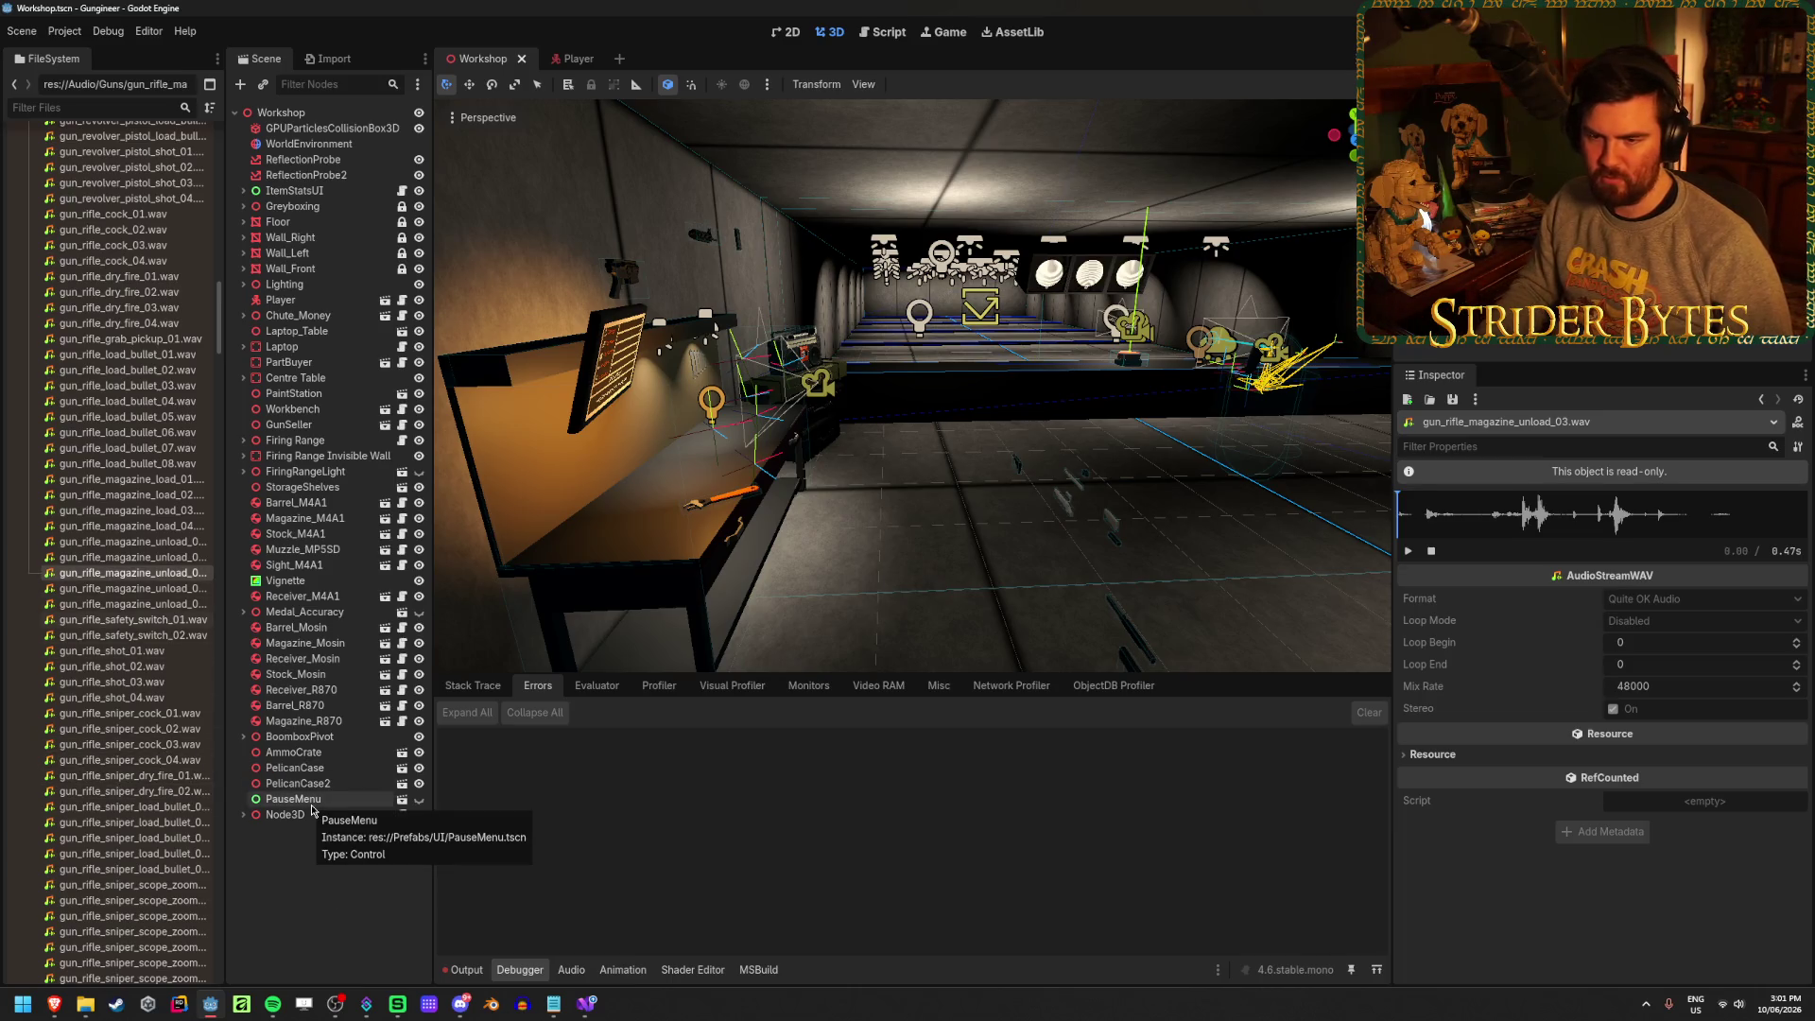
key("Down")
key("Down")
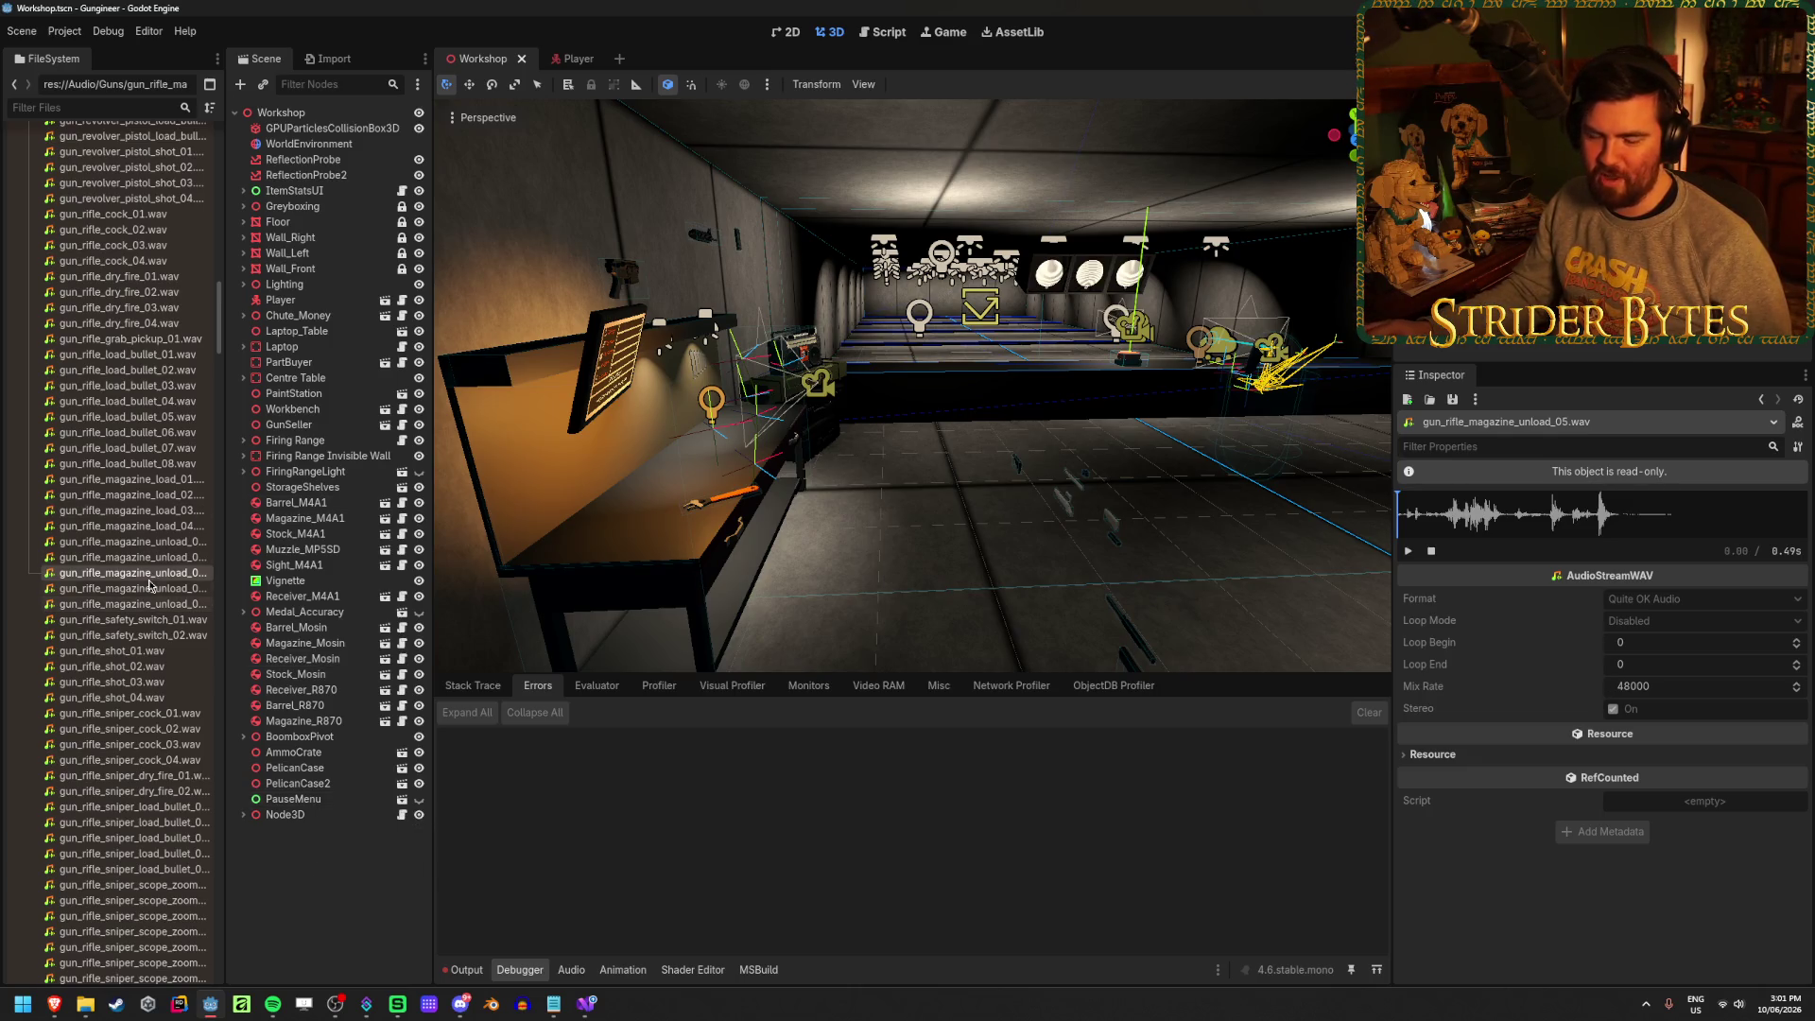
left_click(122, 651)
key("space")
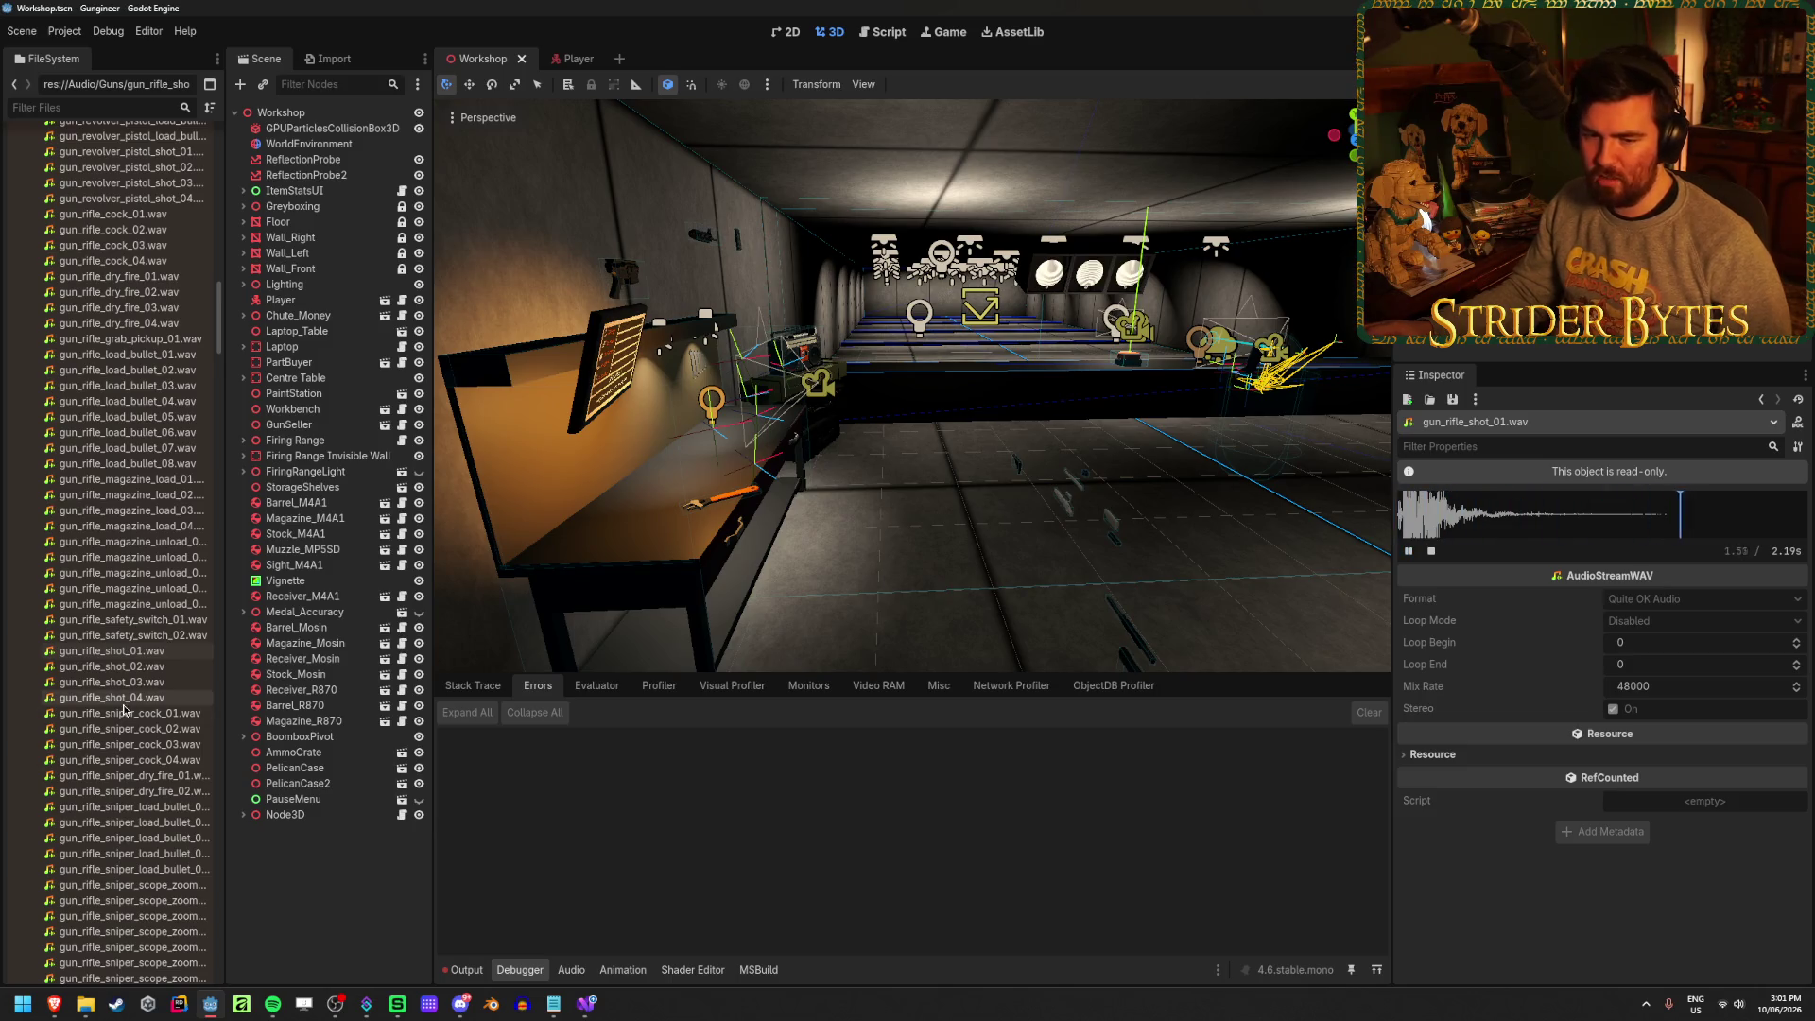
Scroll through the FileSystem sound list and move over to the File Explorer windows
scroll(130, 724, "up", 5)
mouse_move(127, 718)
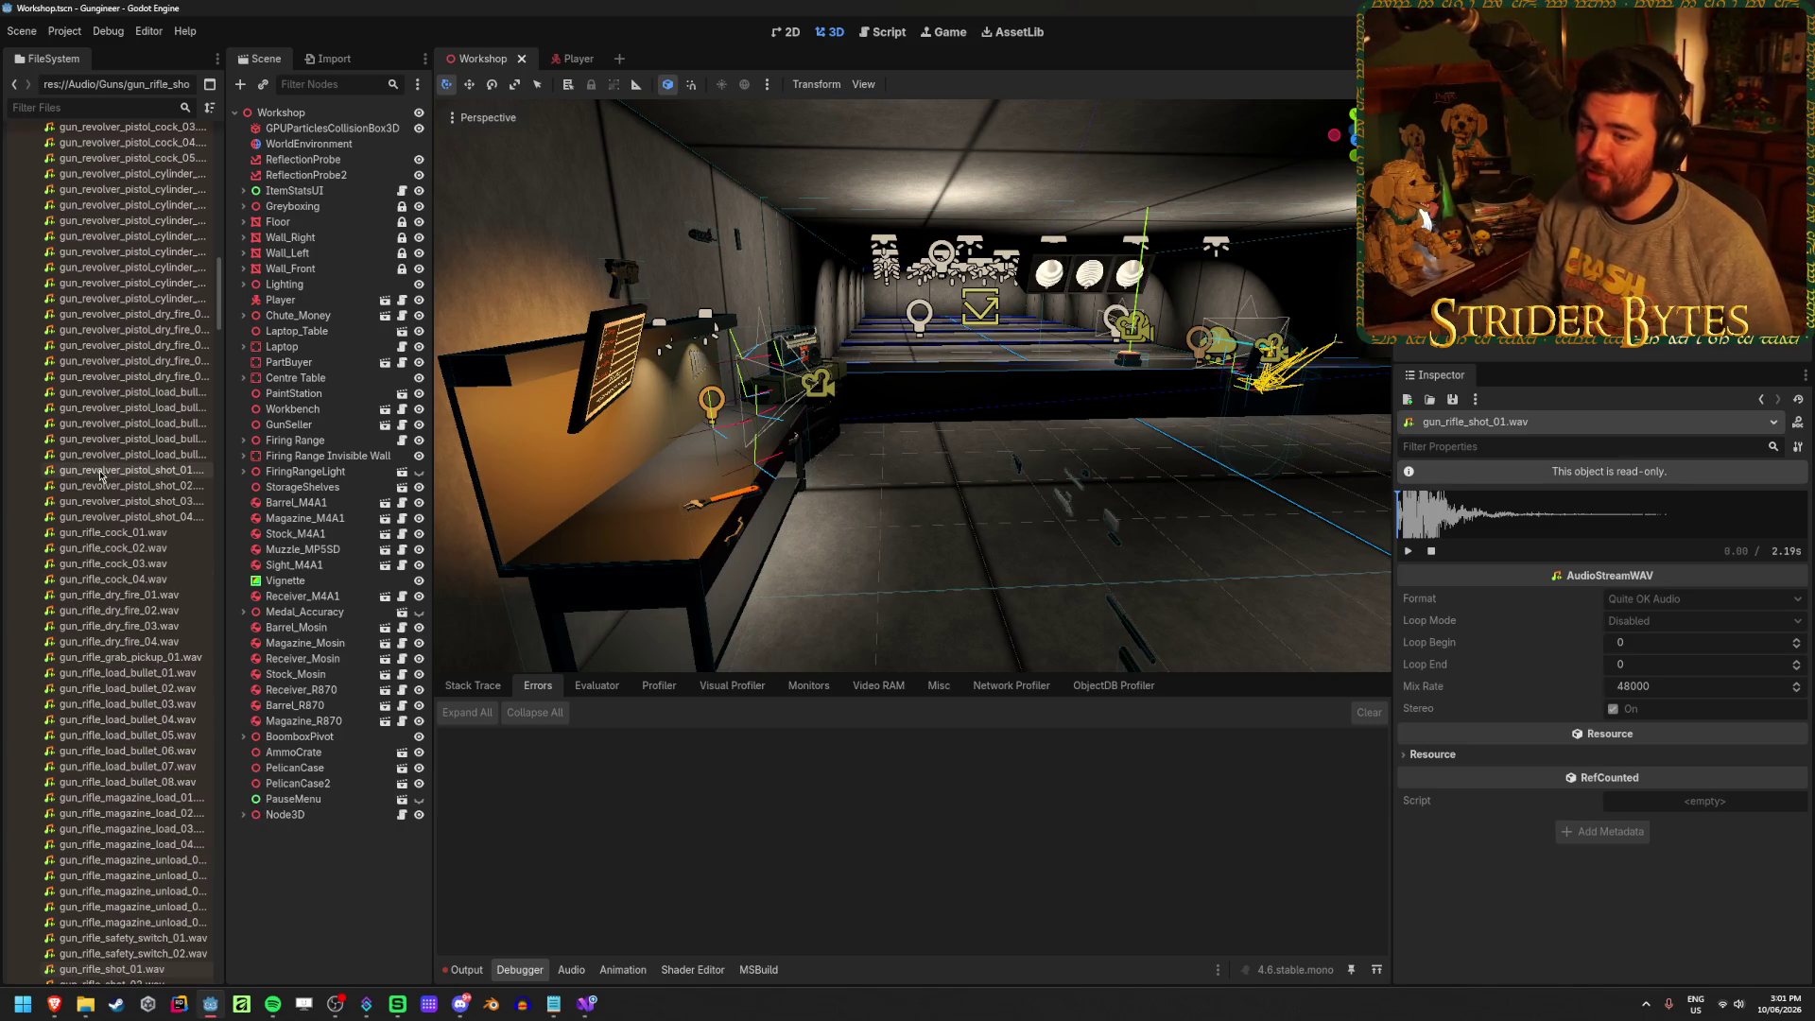
scroll(101, 474, "up", 5)
scroll(101, 474, "up", 6)
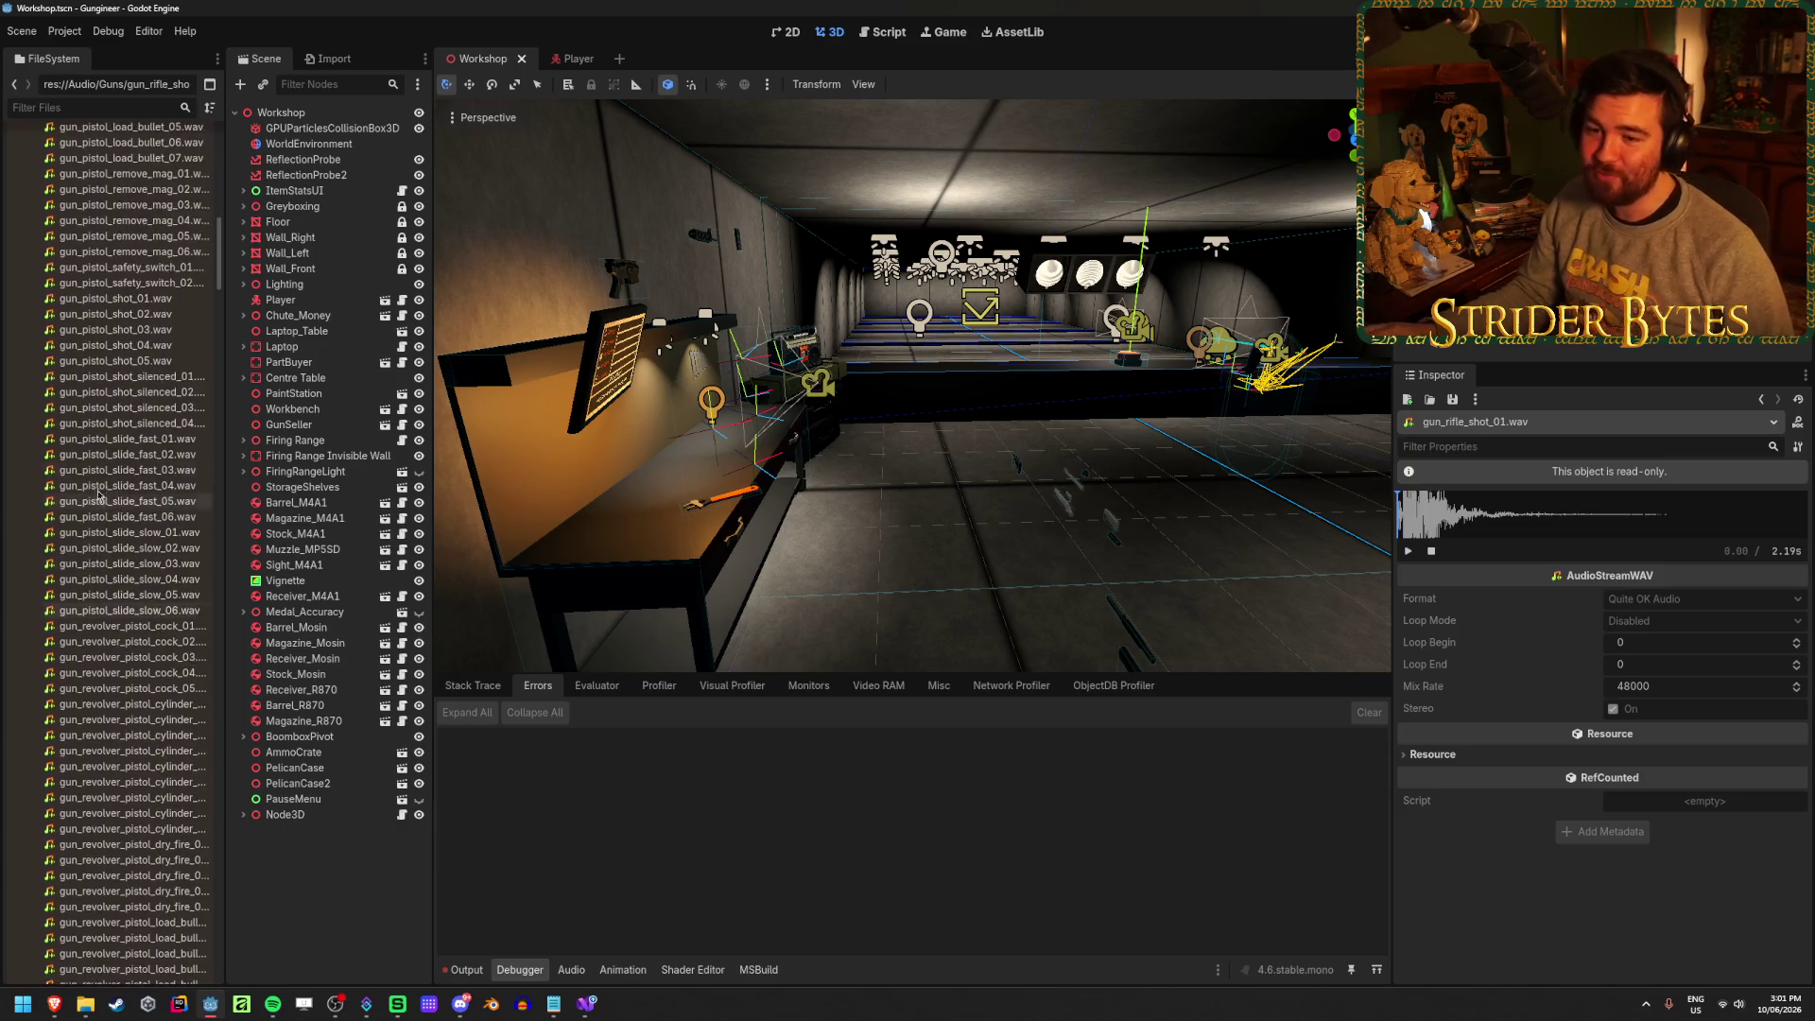
scroll(96, 395, "up", 6)
scroll(96, 395, "up", 6)
scroll(97, 395, "down", 15)
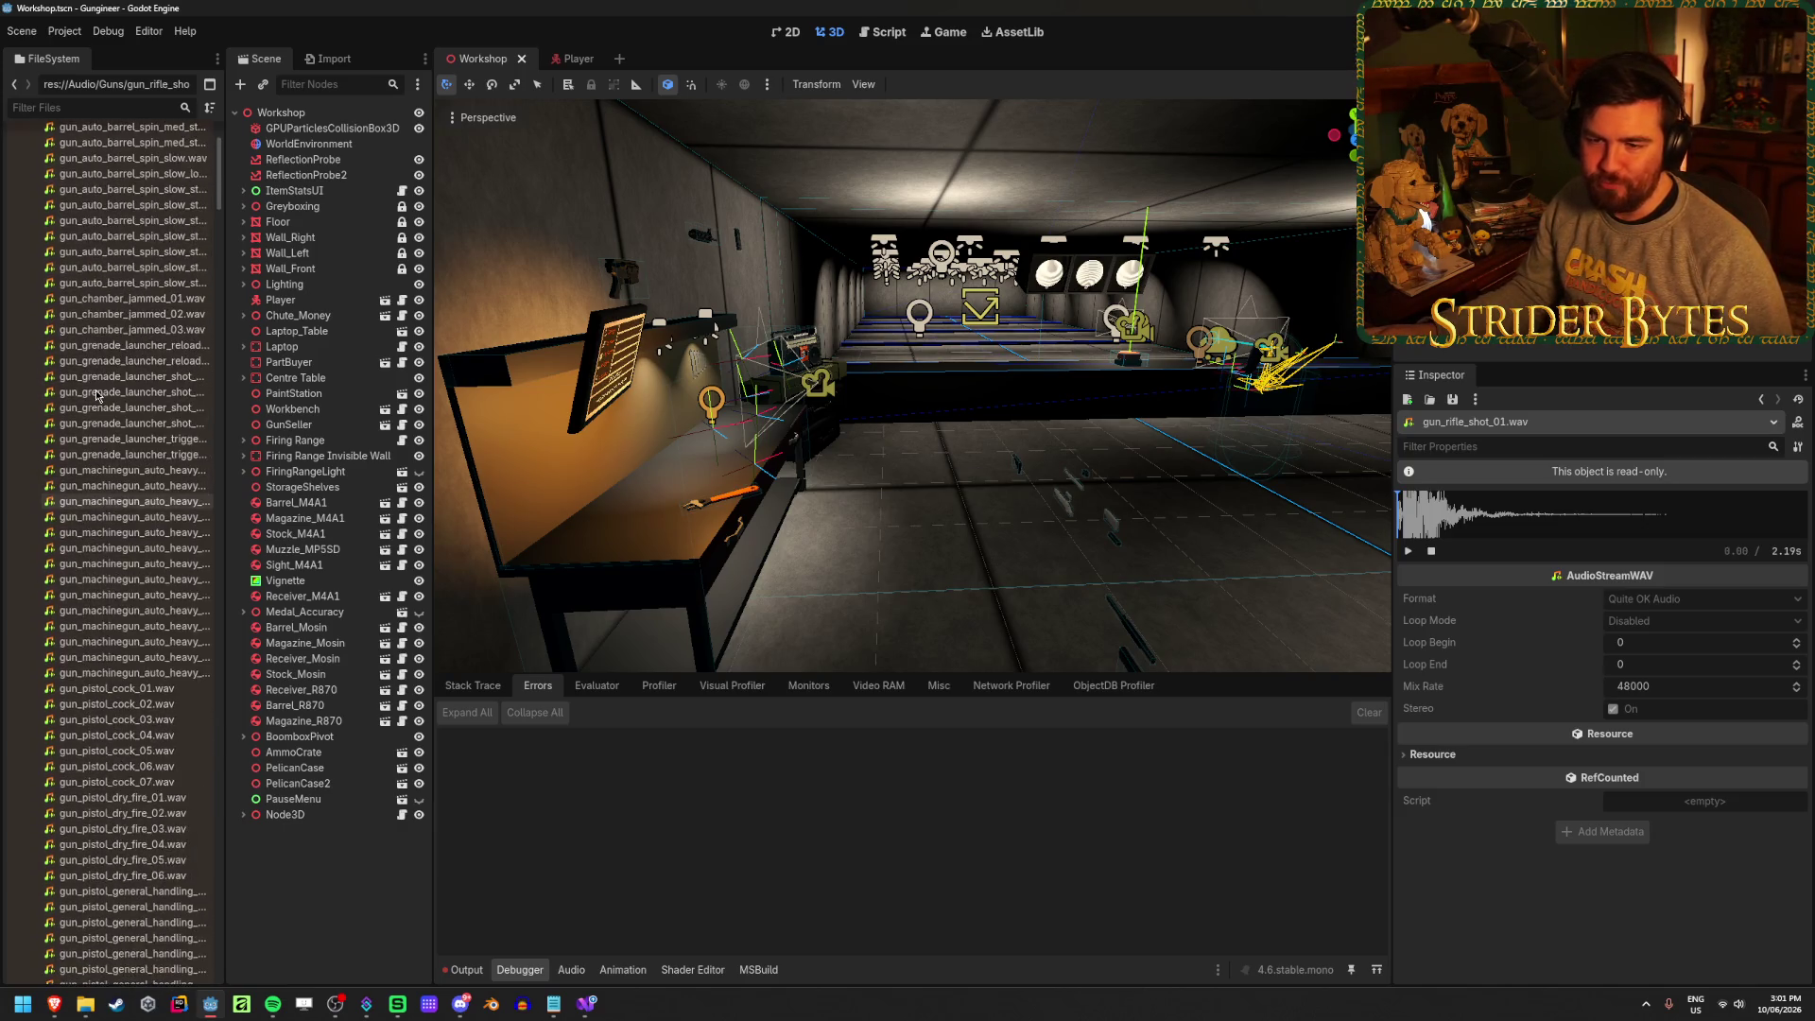
scroll(96, 395, "down", 15)
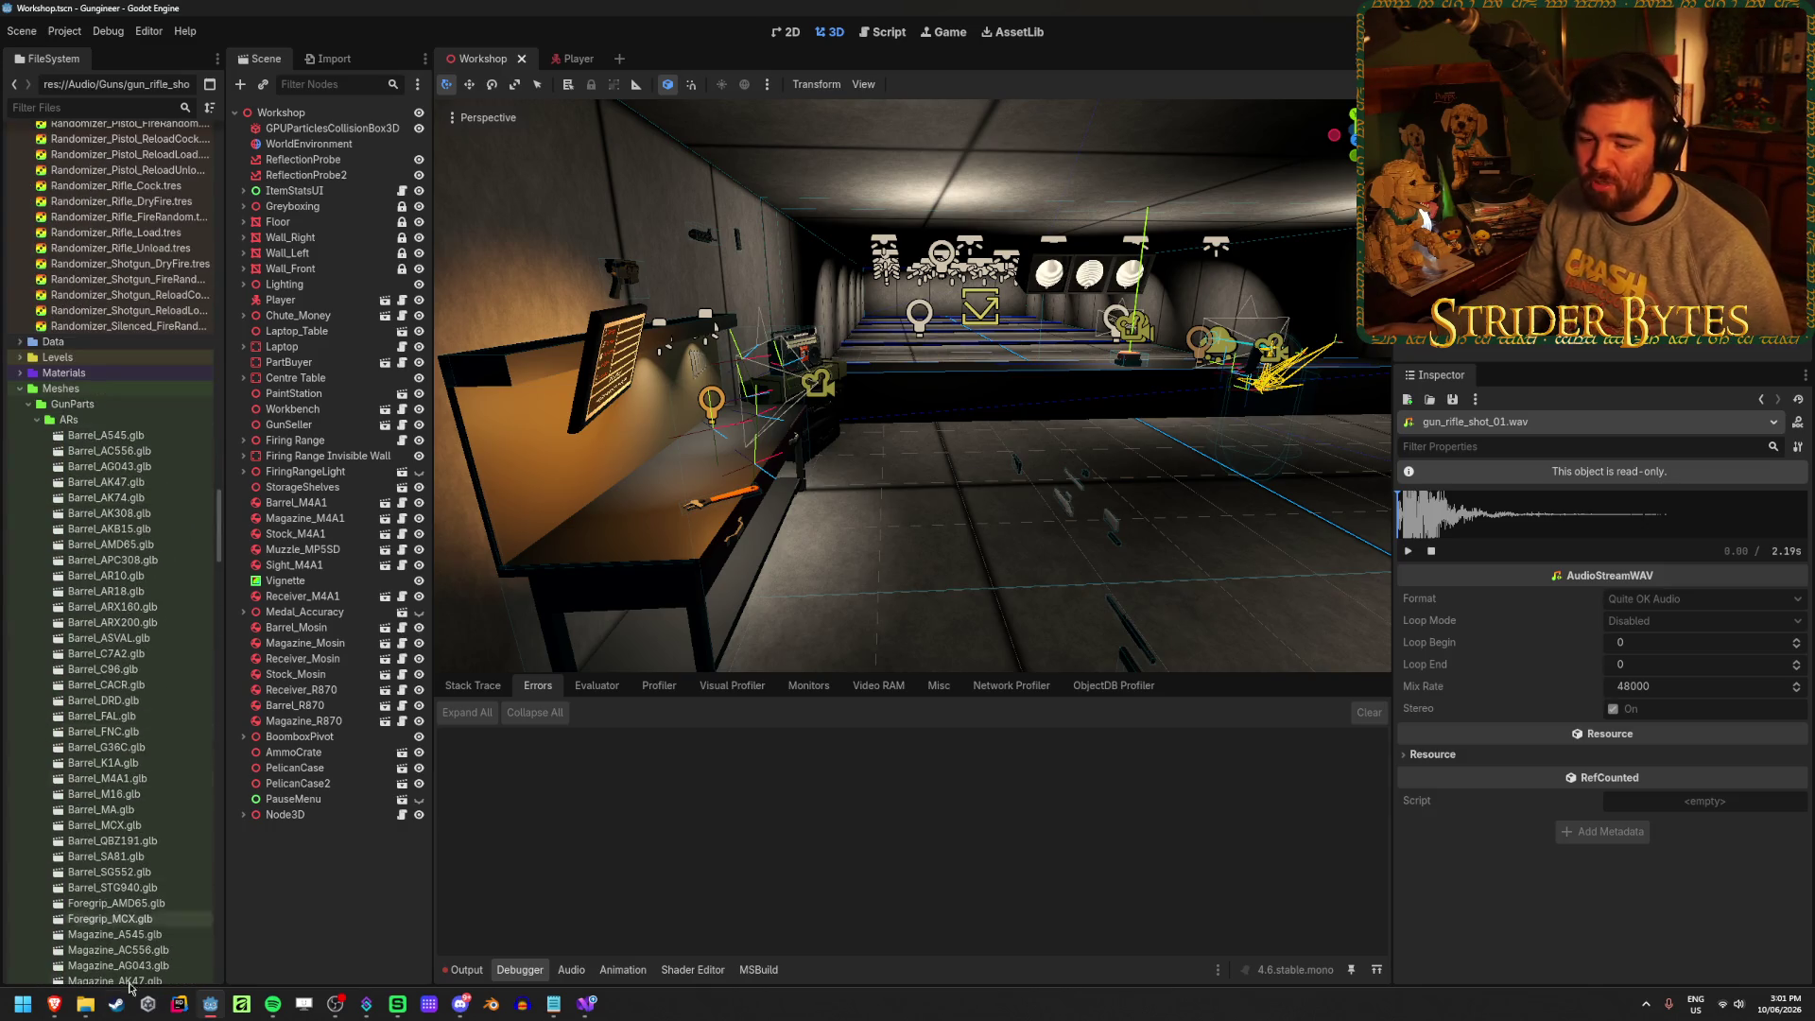
Close the Explorer window previews and refocus the Godot editor showing gun_rifle_shot_01.wav
mouse_move(85, 1004)
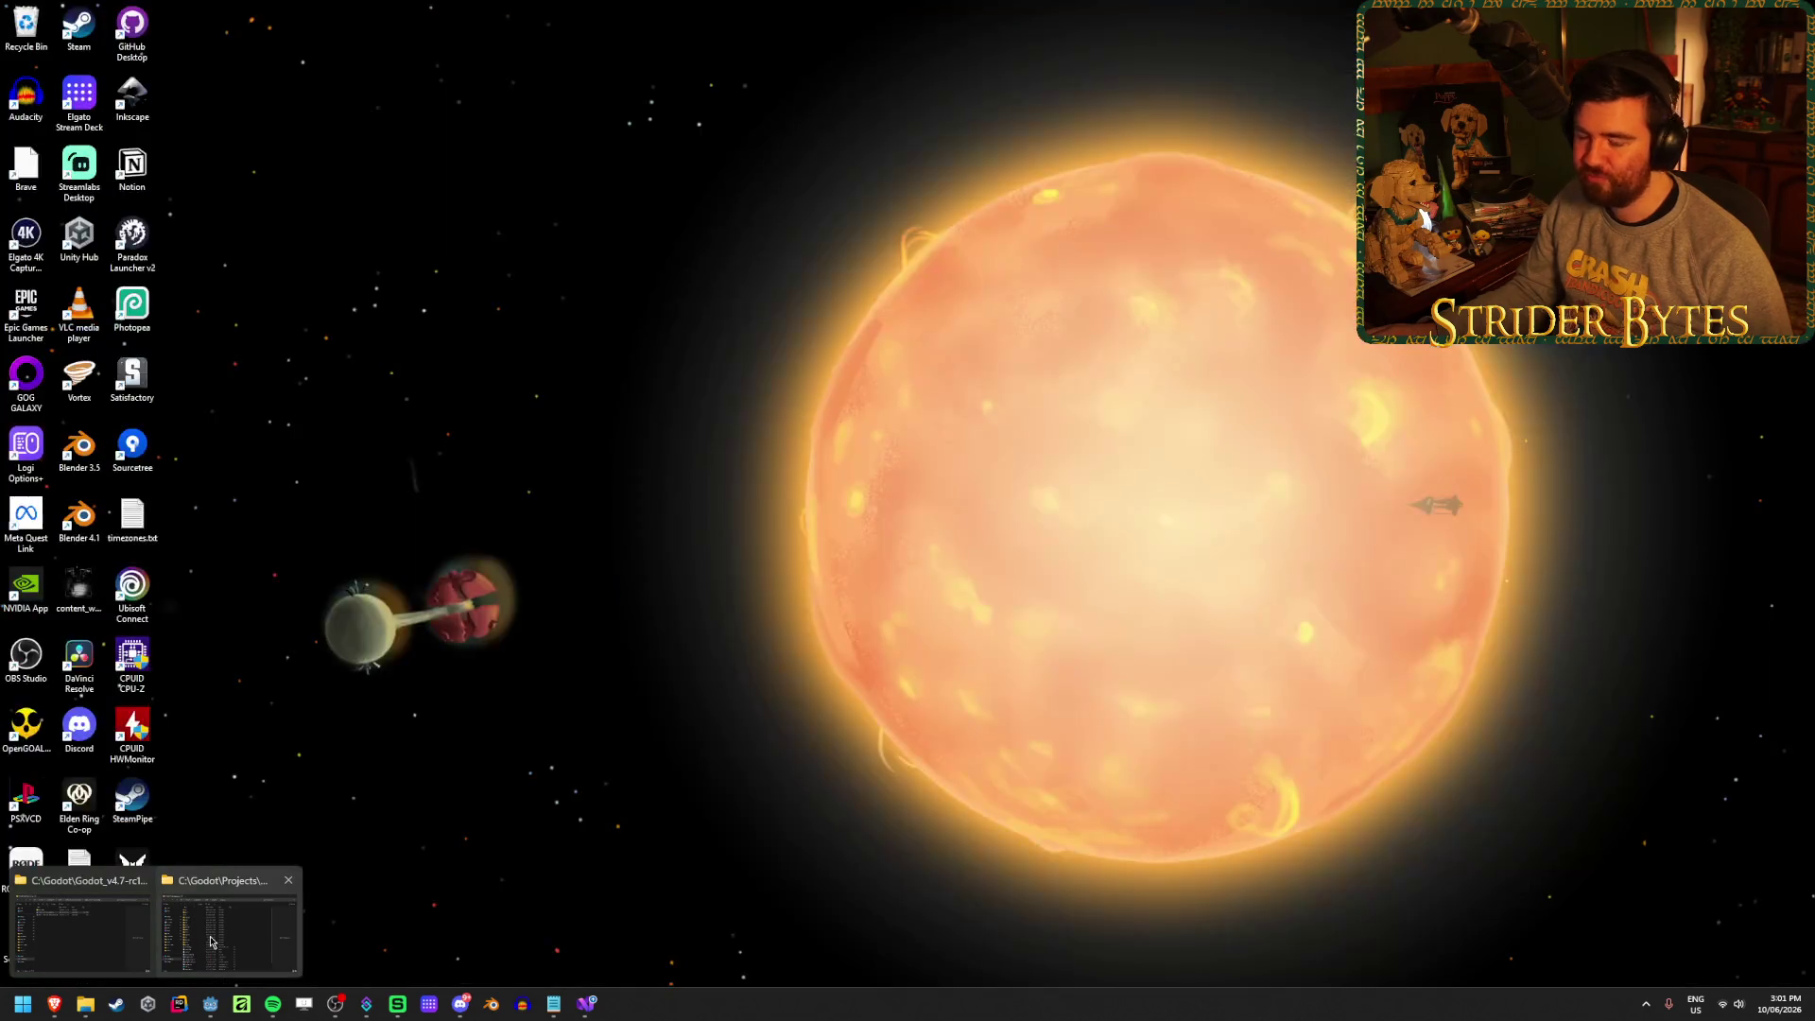
left_click(210, 942)
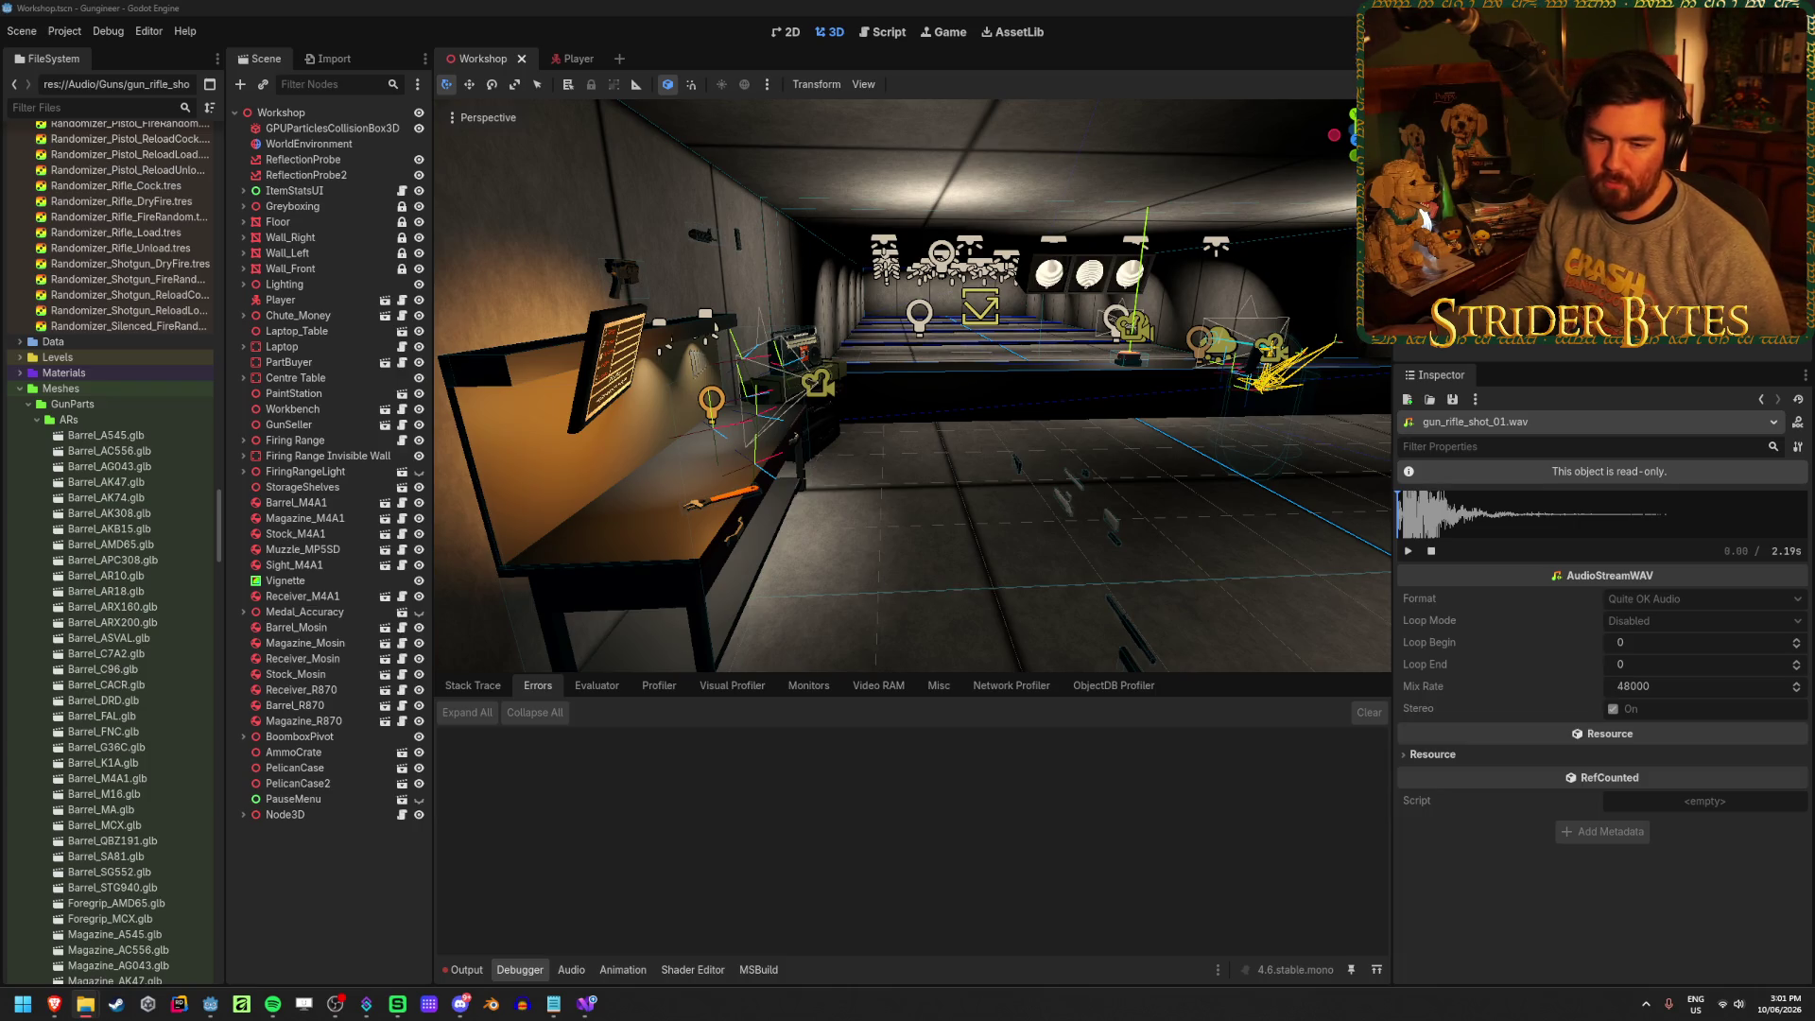
left_click(1085, 799)
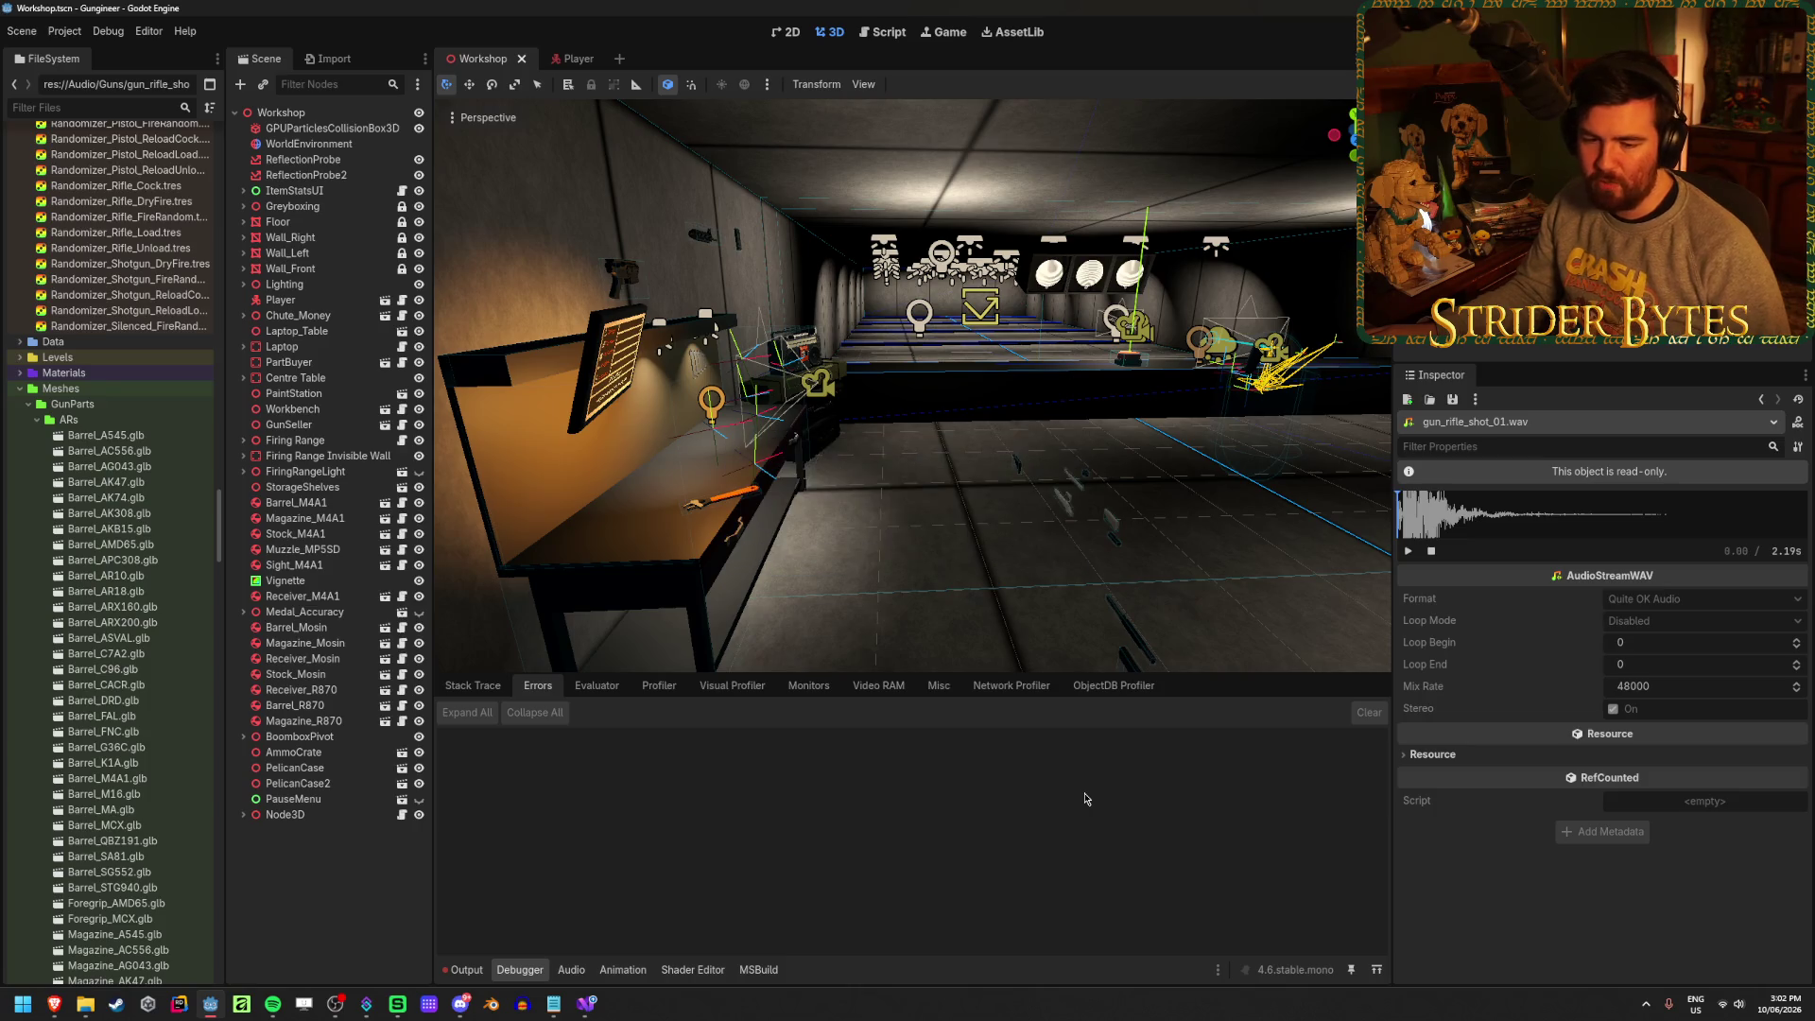
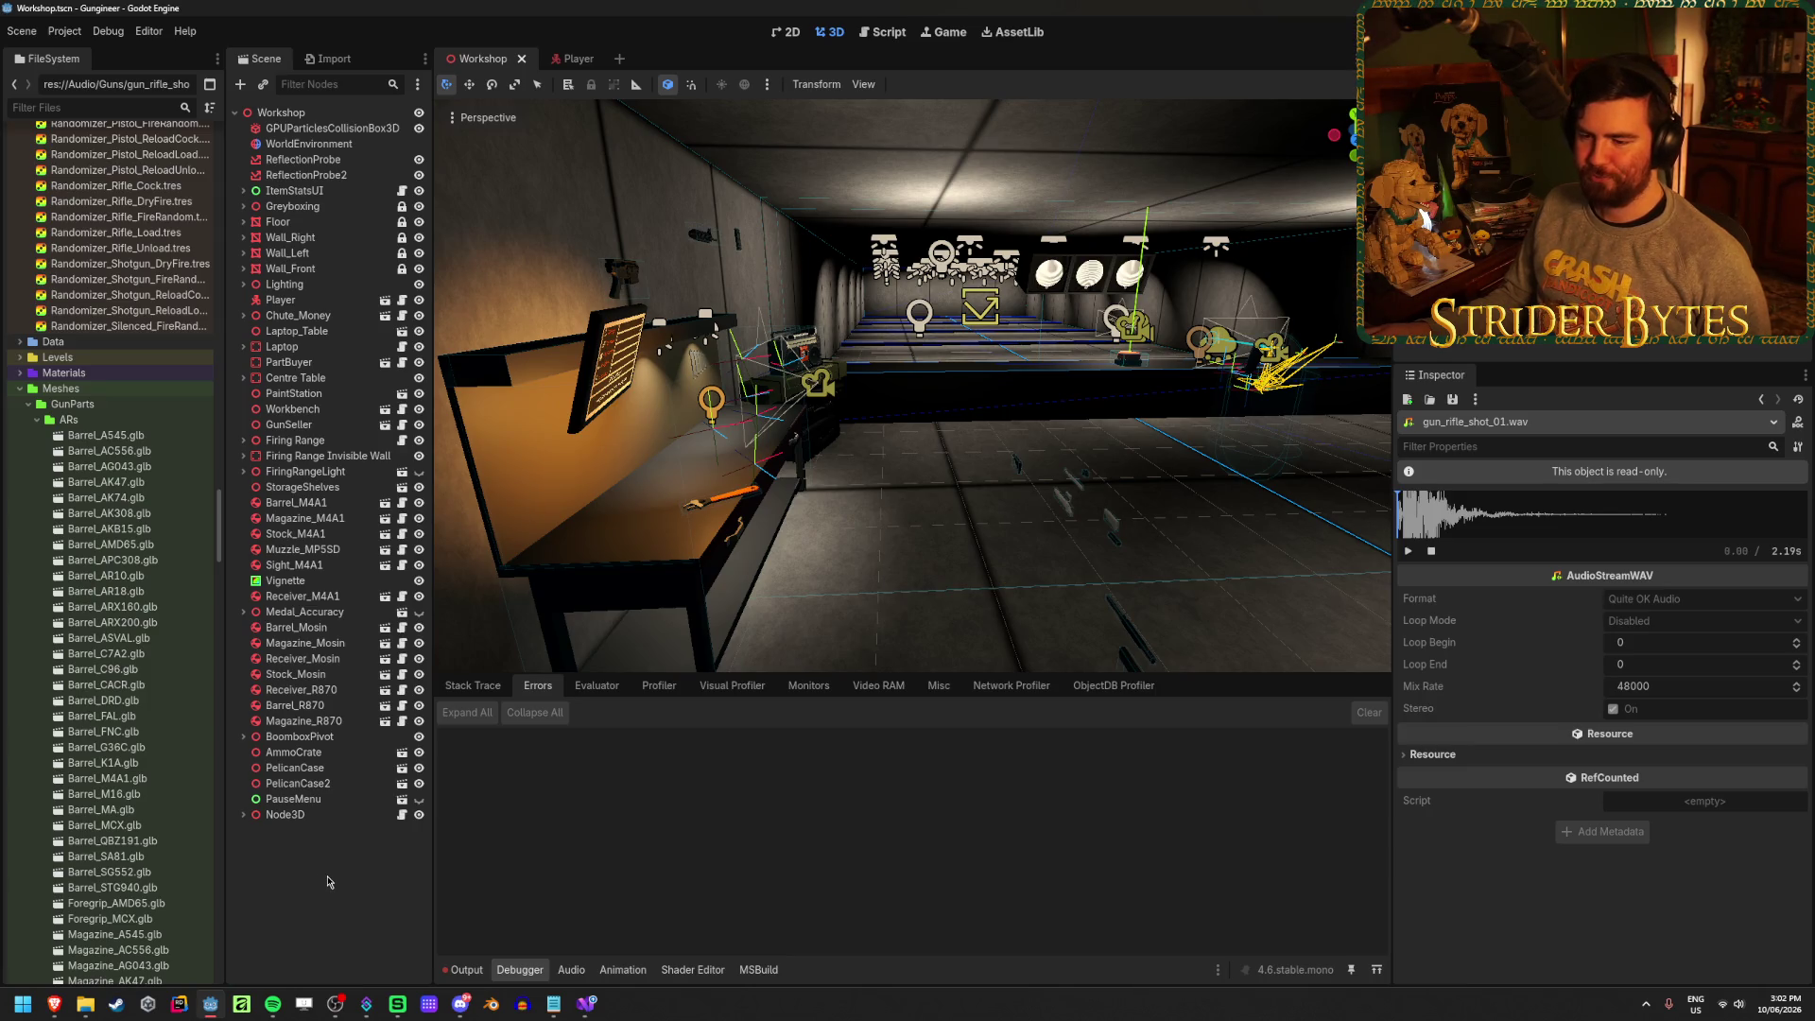
Clear the Output log, then build and run the Gungineer project with F5
left_click(463, 969)
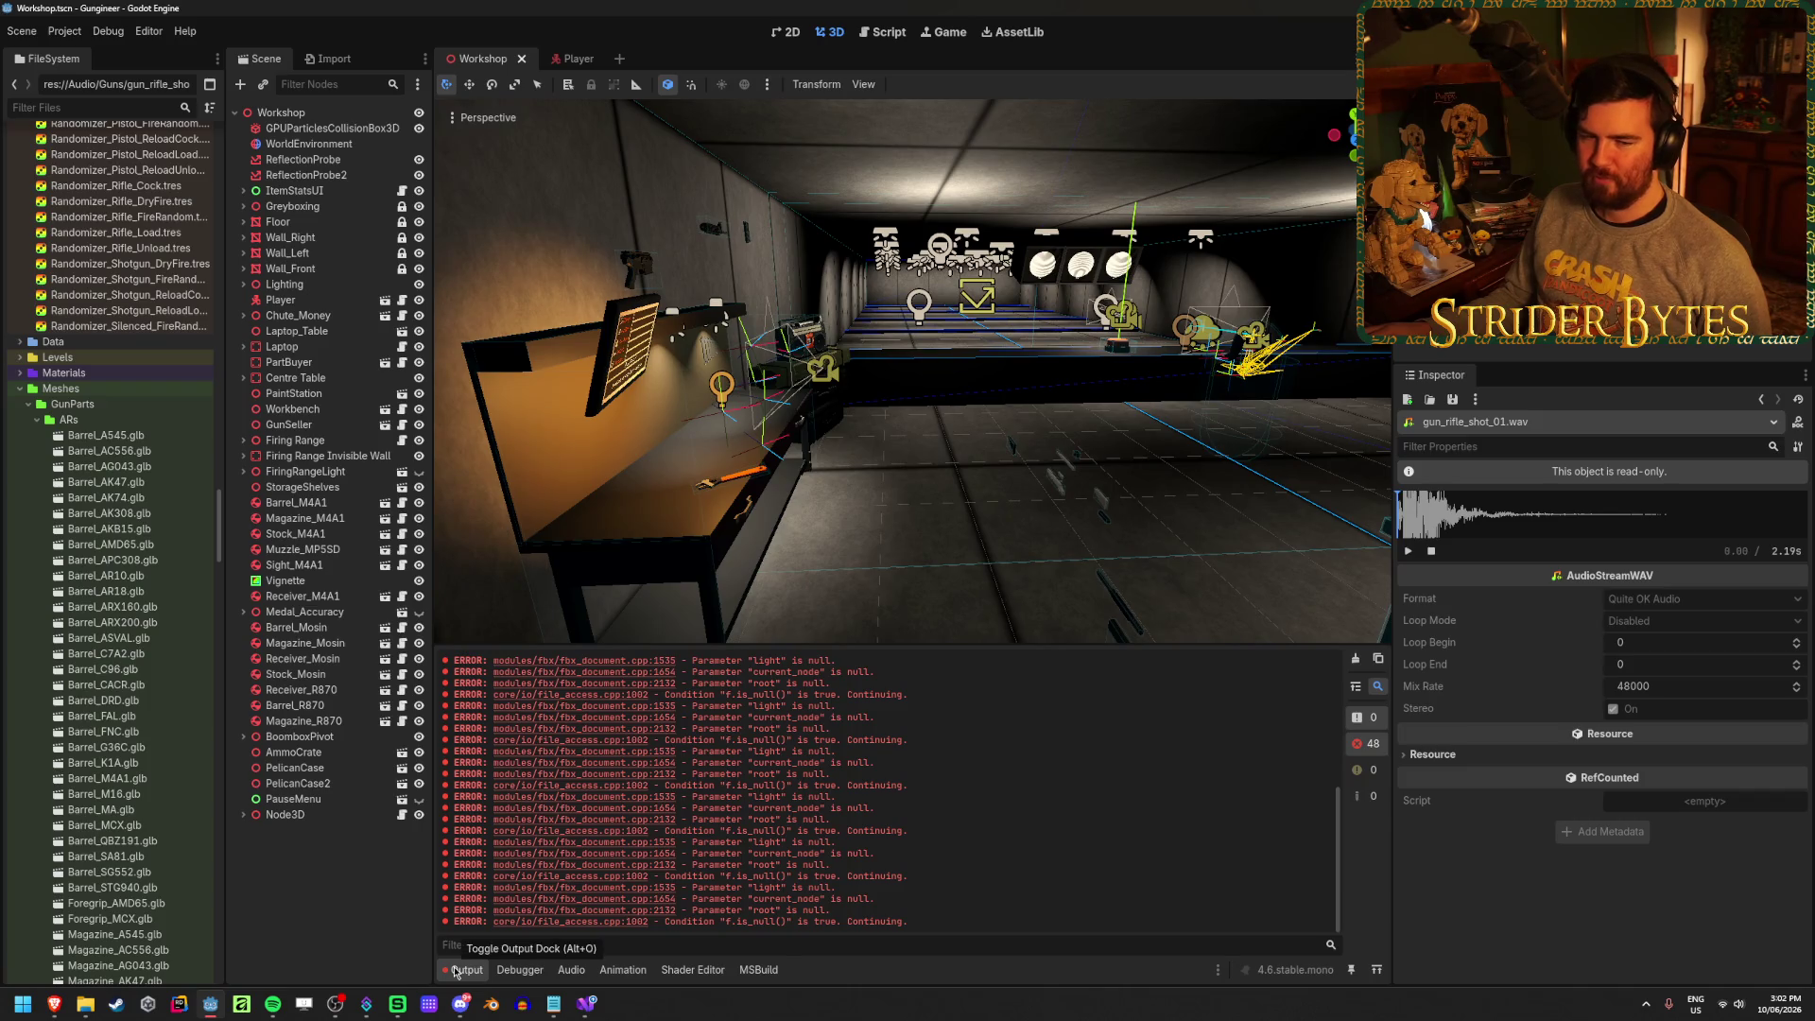
left_click(1357, 658)
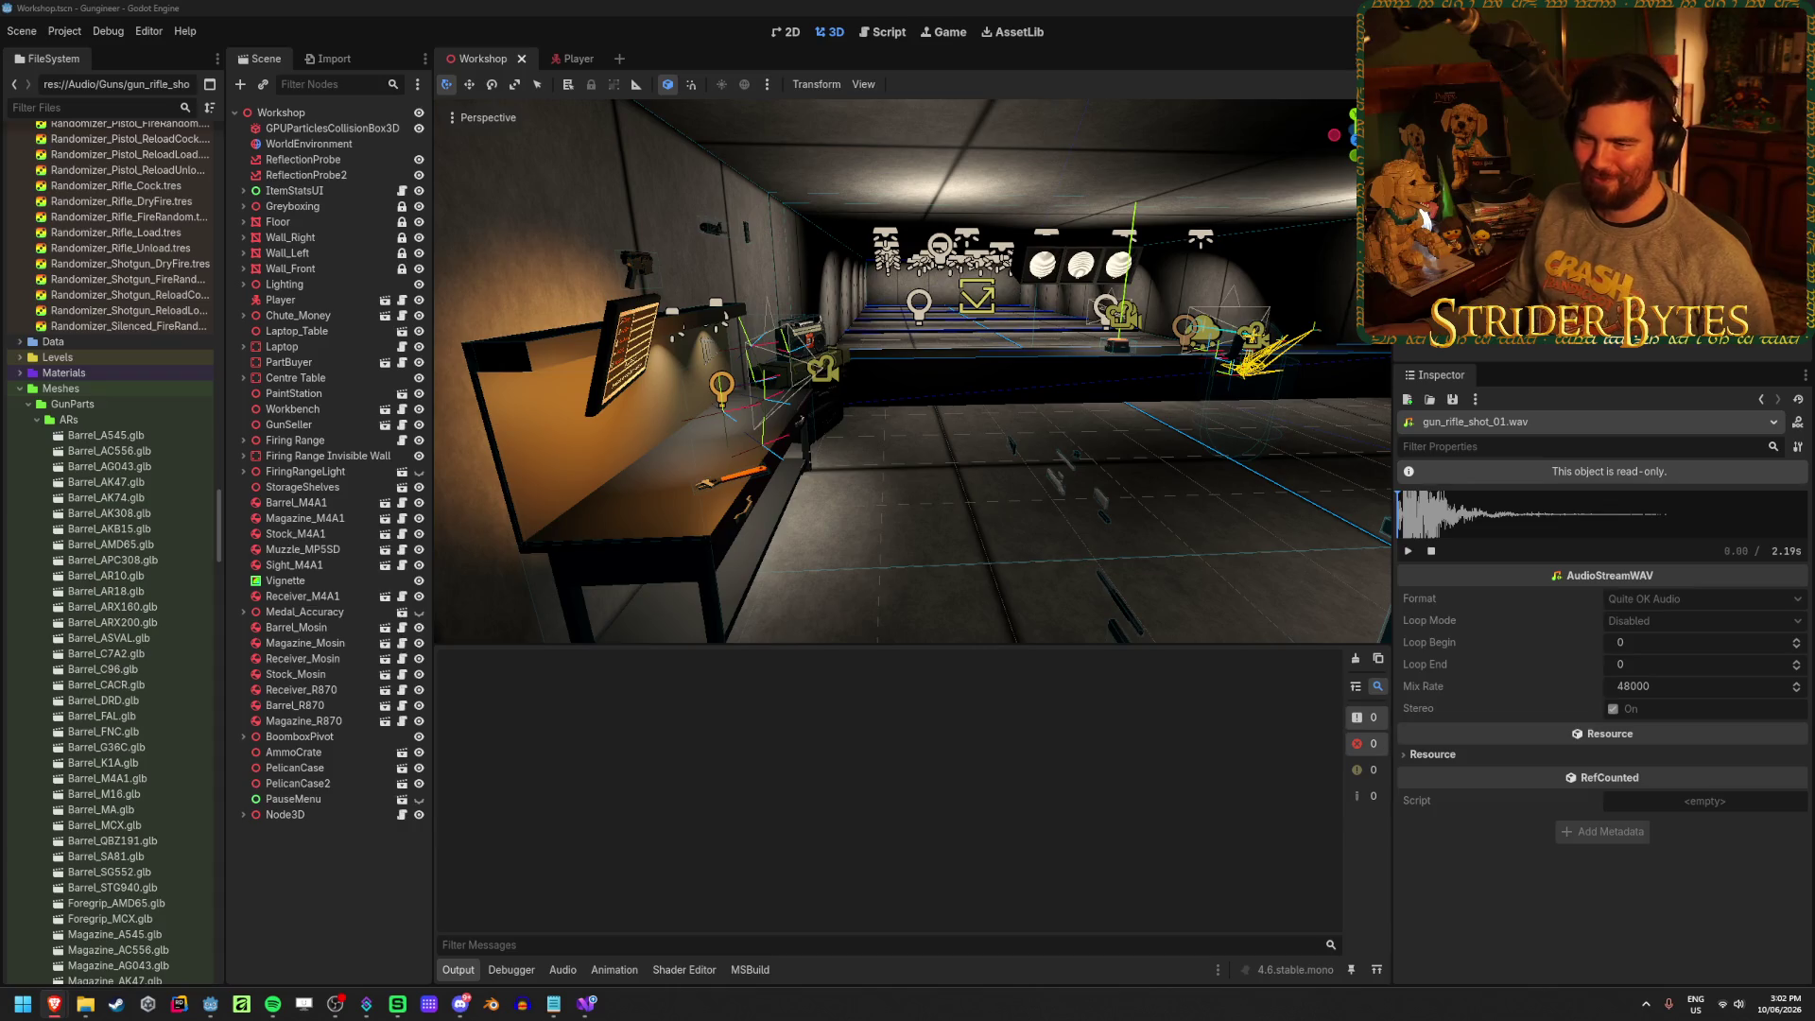
left_click(975, 805)
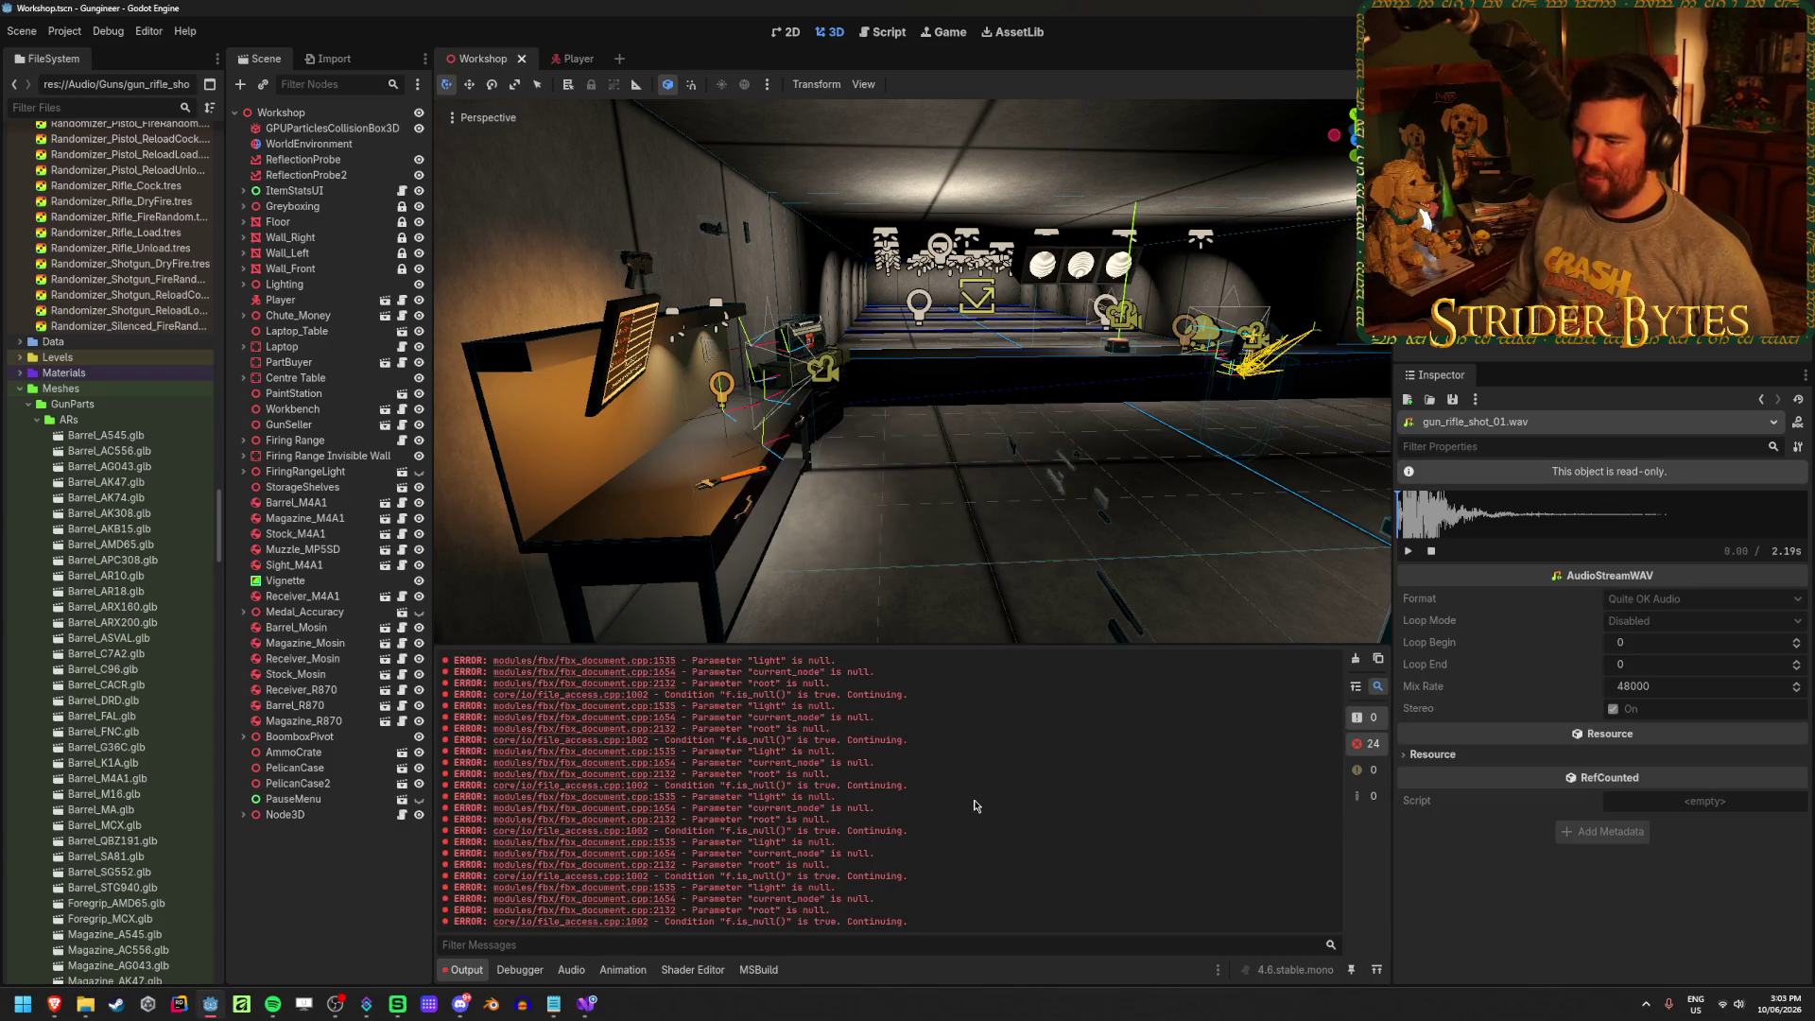
key("F5")
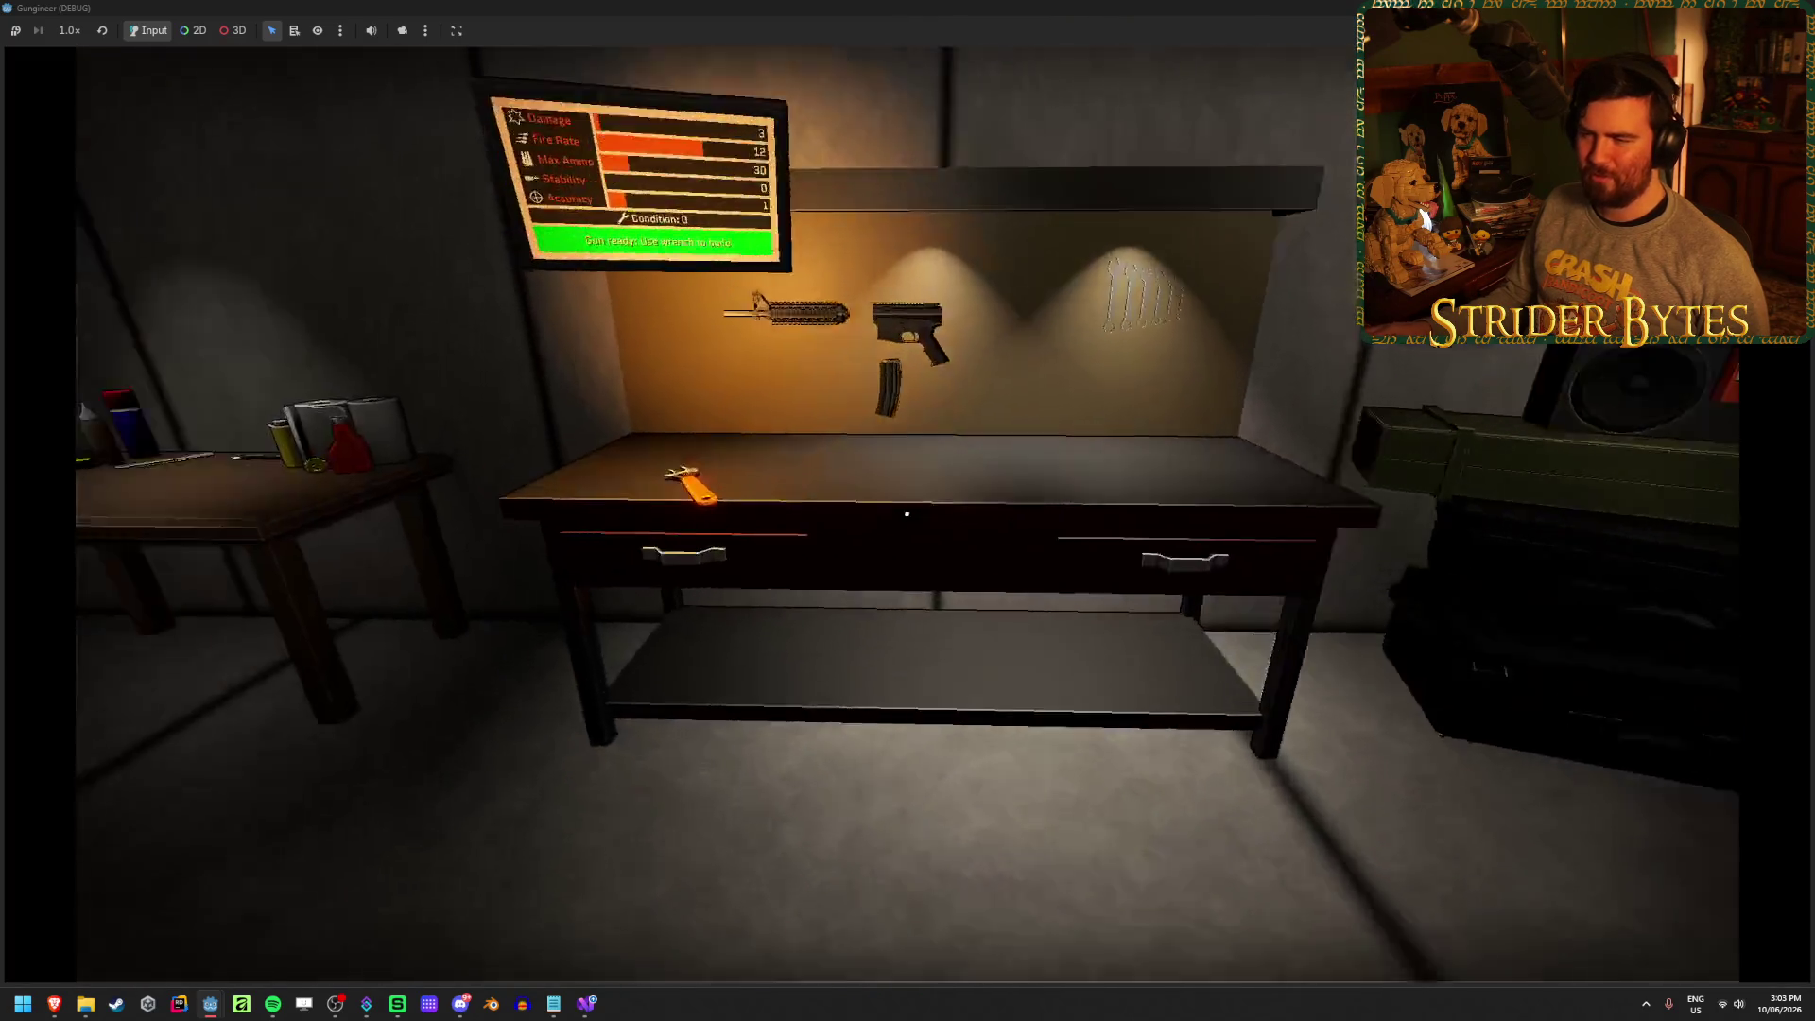
Equip the rifle and fire at the range targets to check hit markers, then stop with F8
key("e")
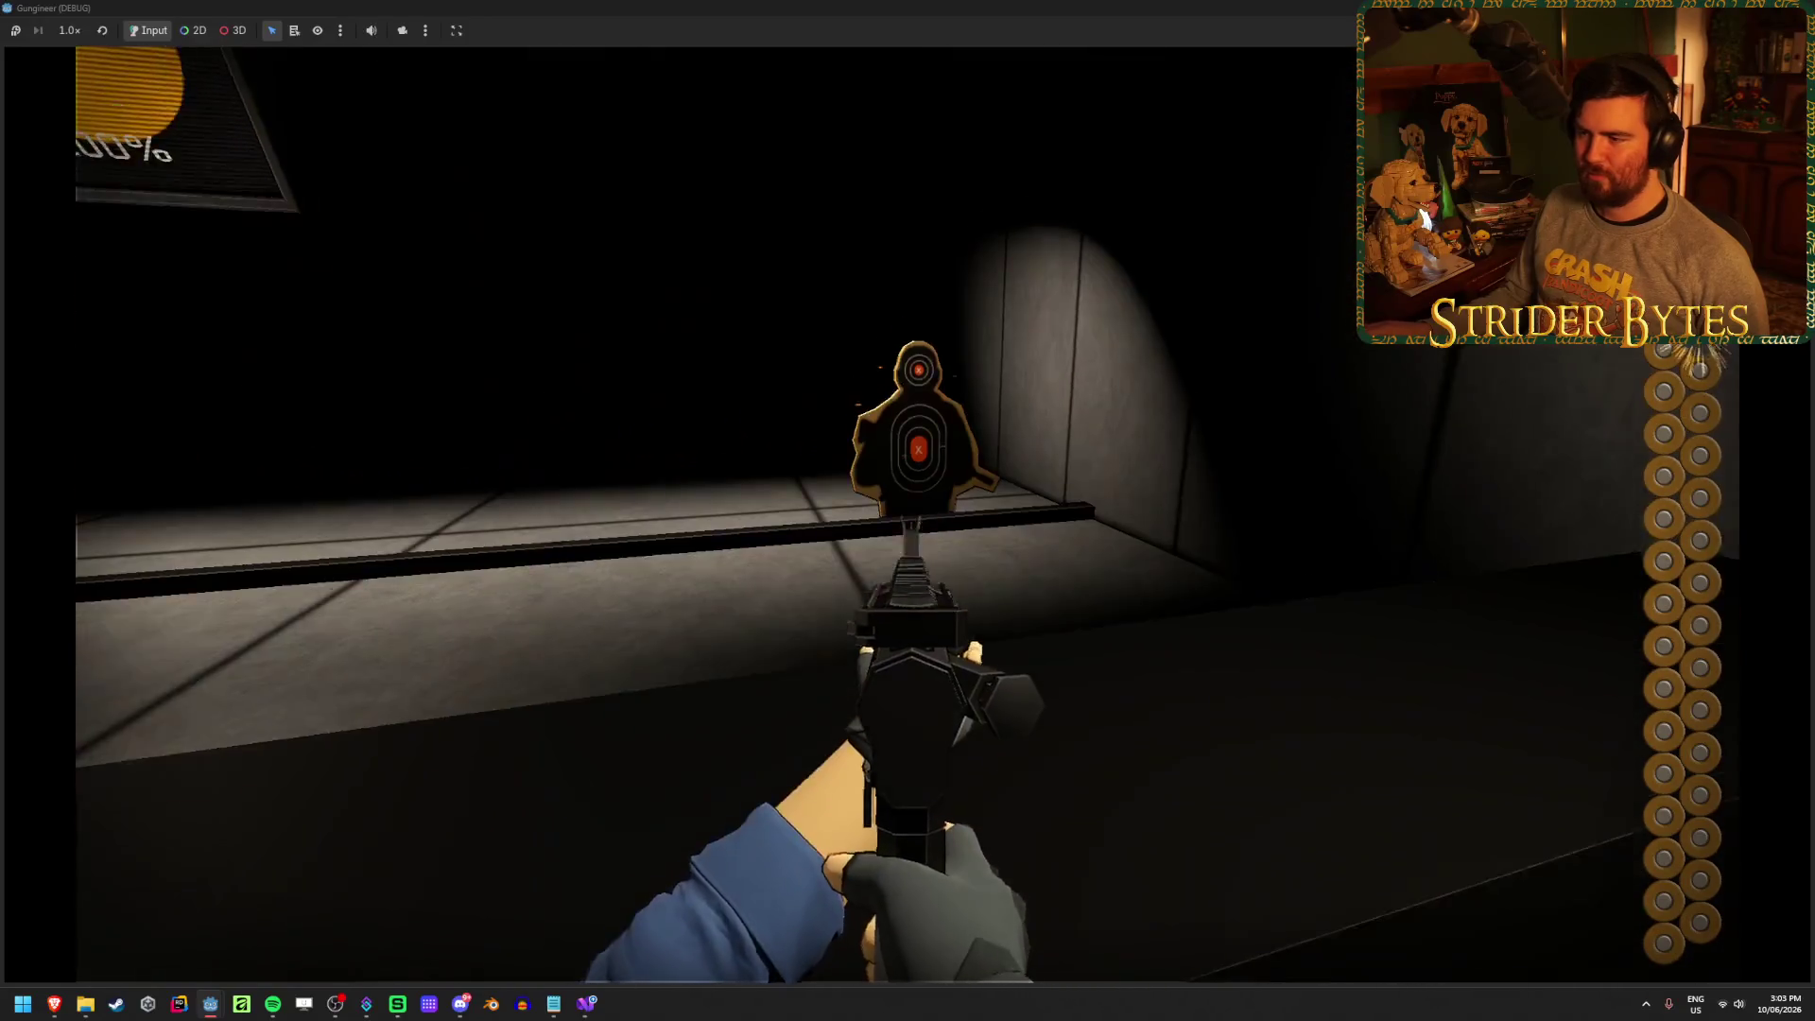
left_click(908, 511)
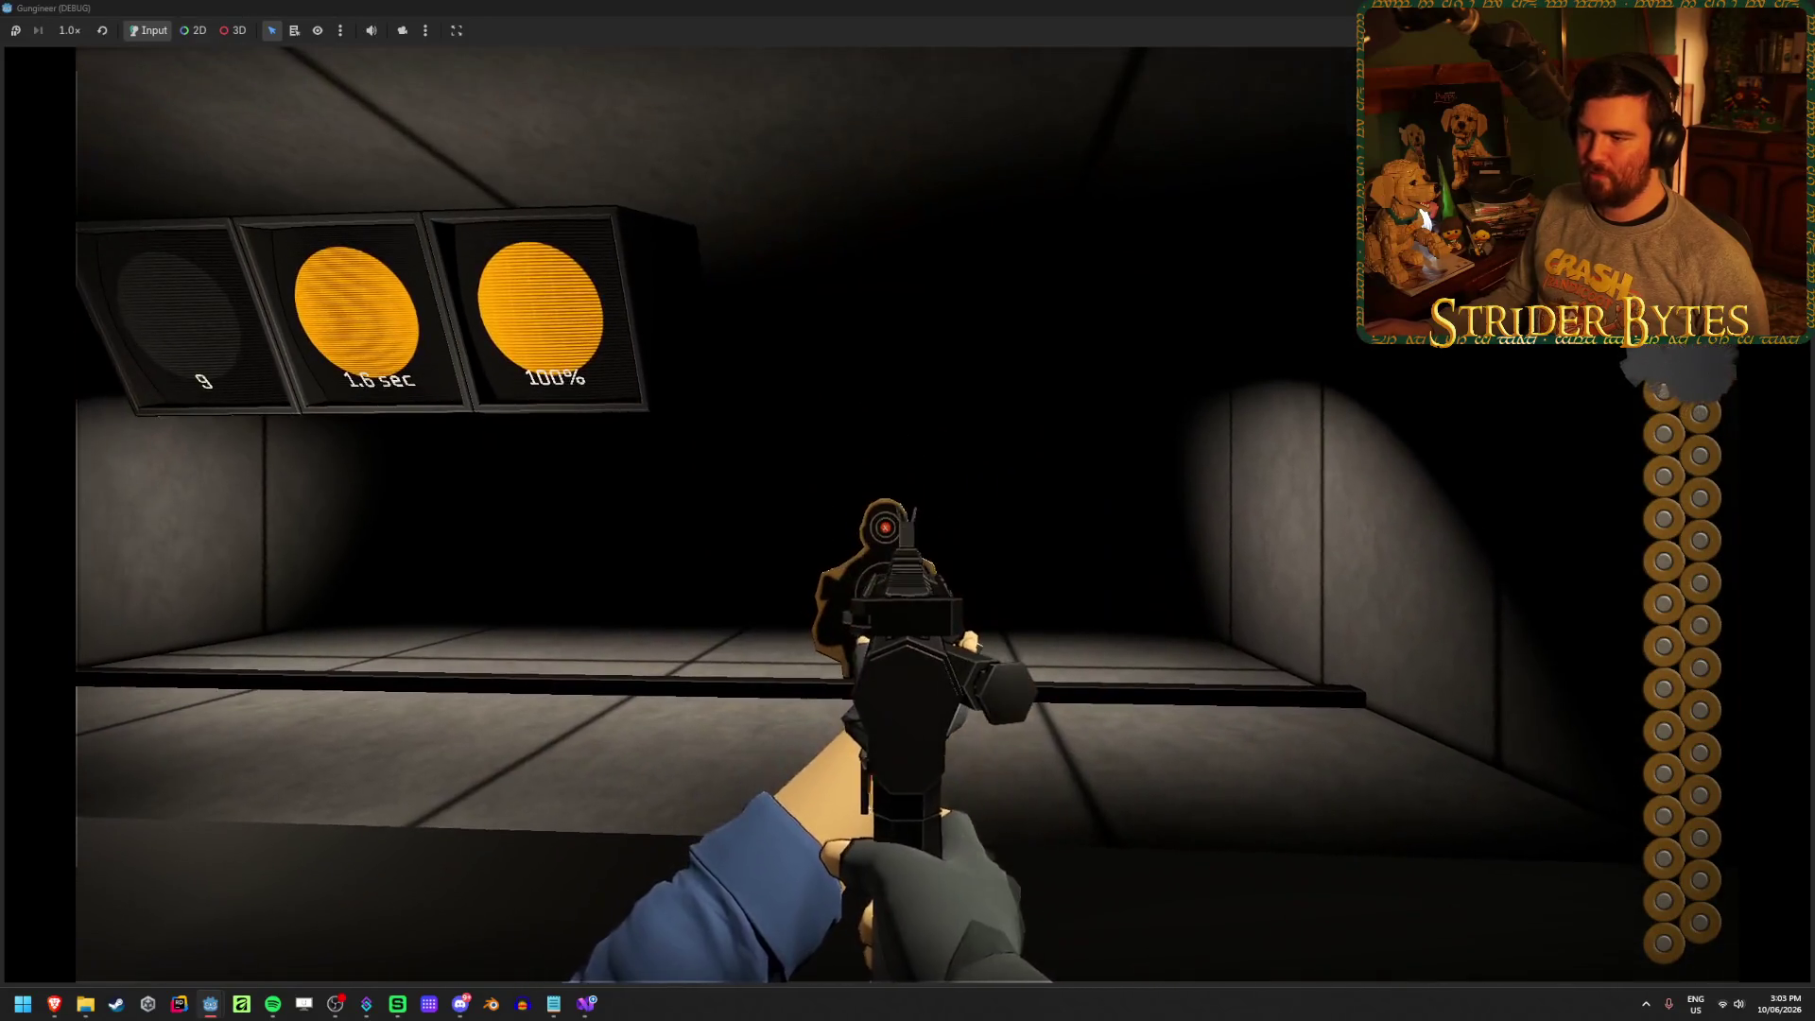
left_click(908, 511)
left_click(908, 510)
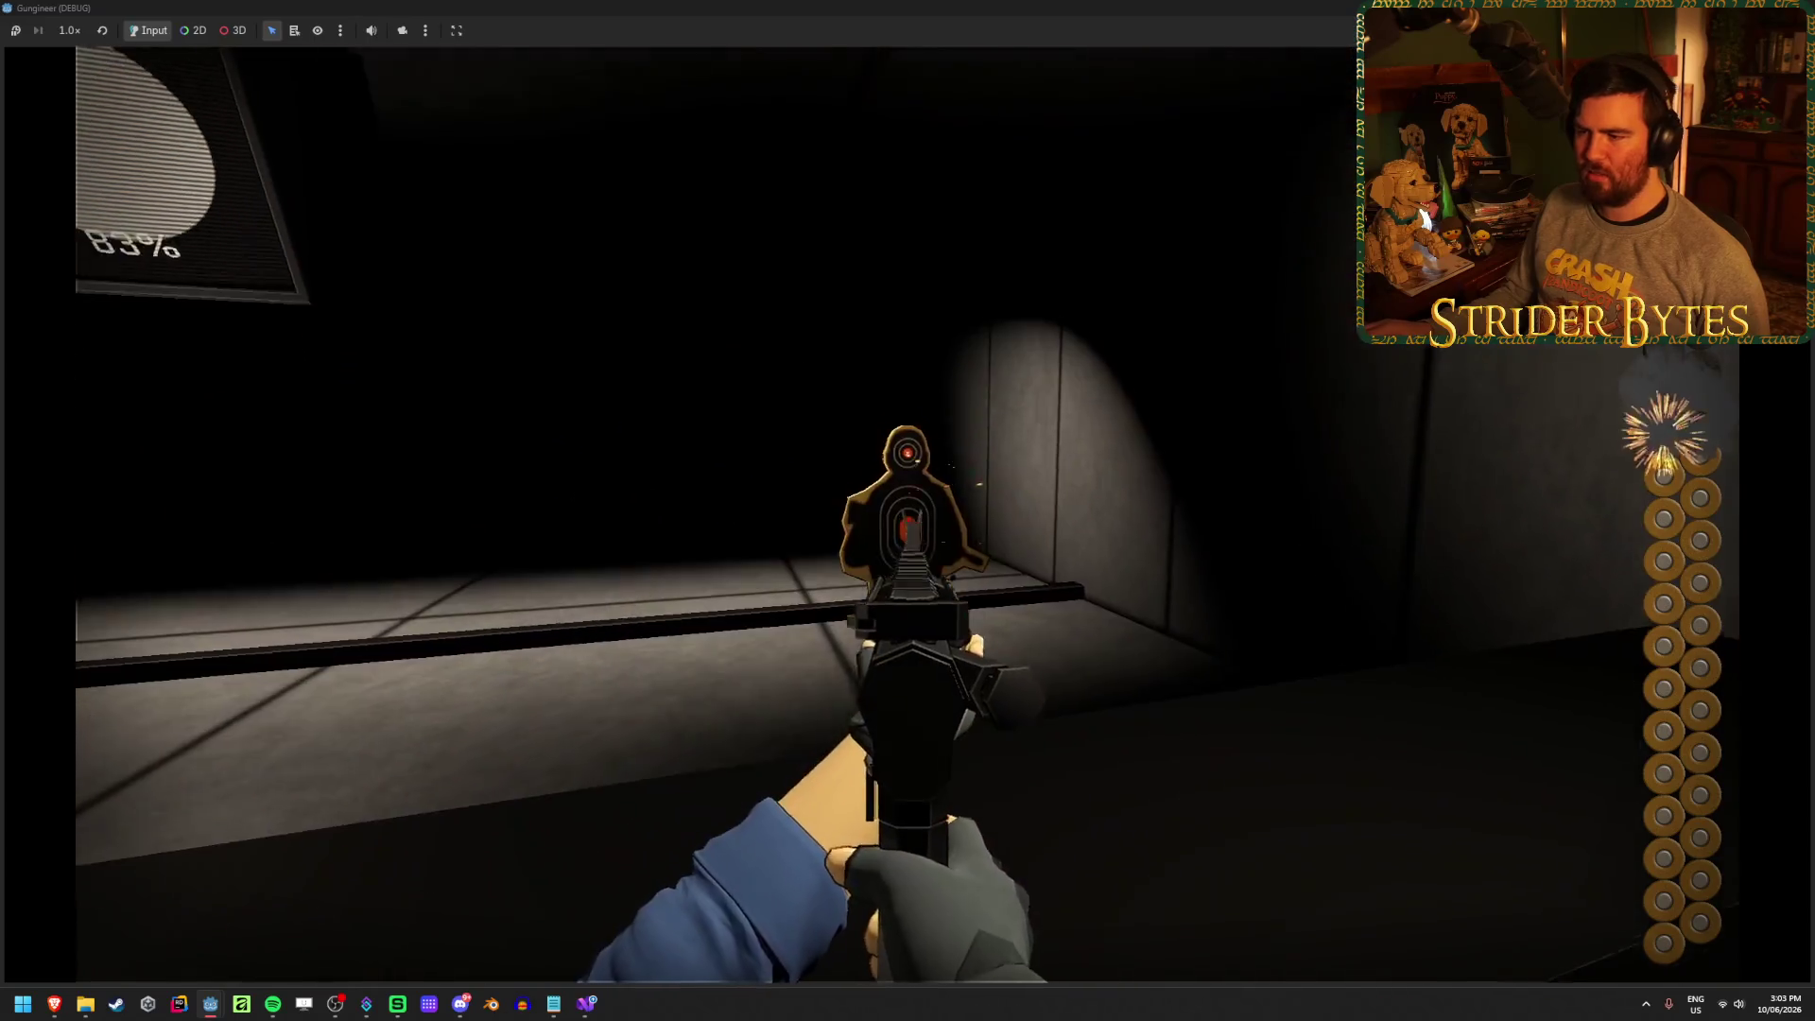
left_click(908, 511)
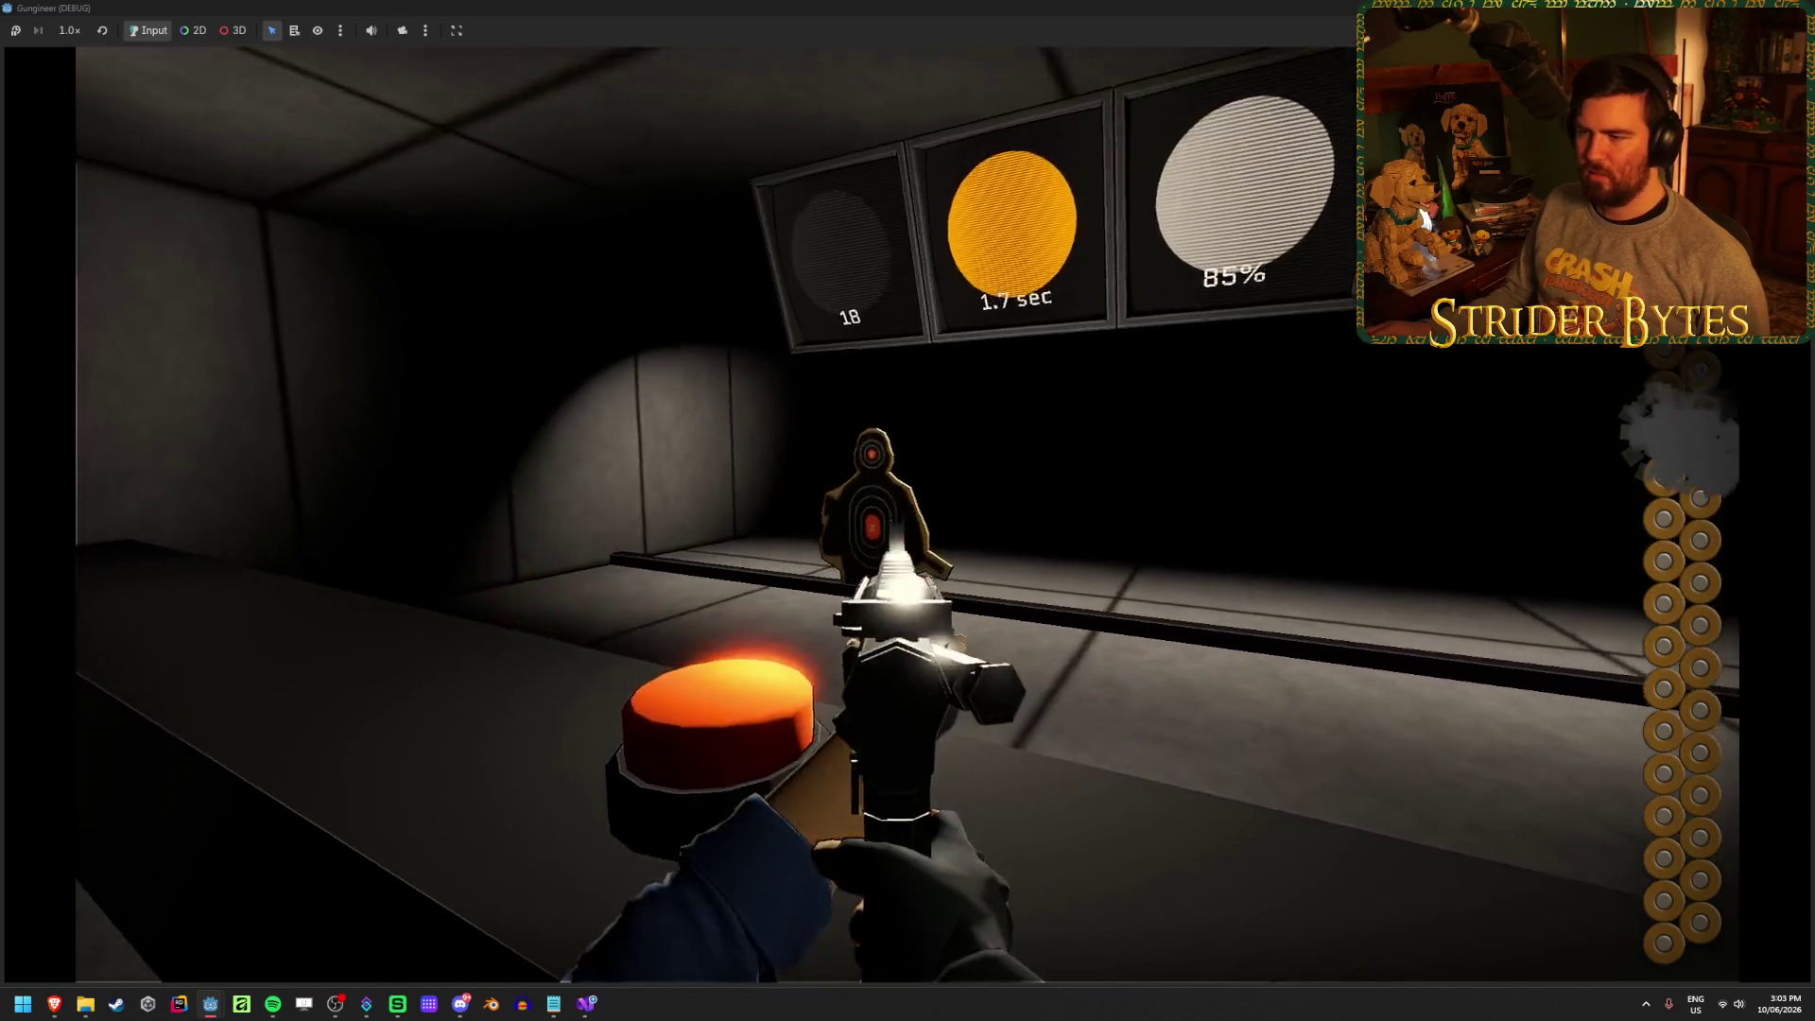
left_click(907, 511)
left_click(908, 510)
left_click(907, 510)
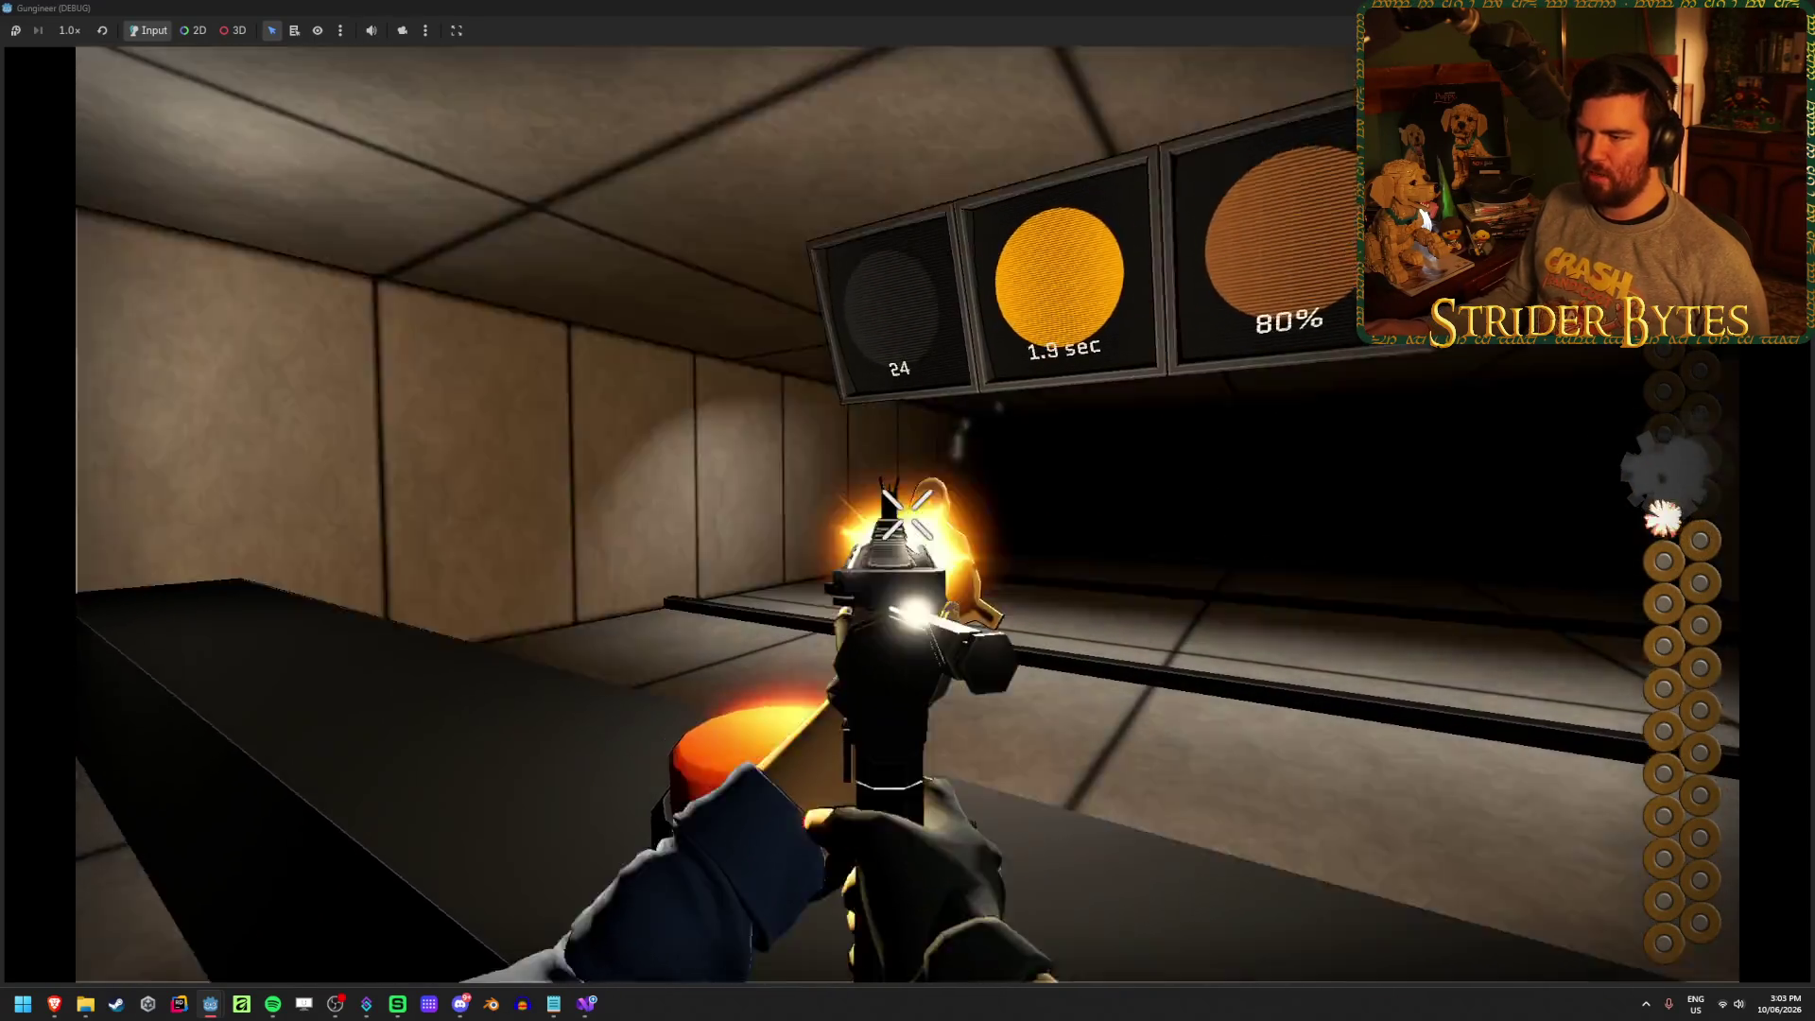
left_click(908, 510)
left_click(907, 511)
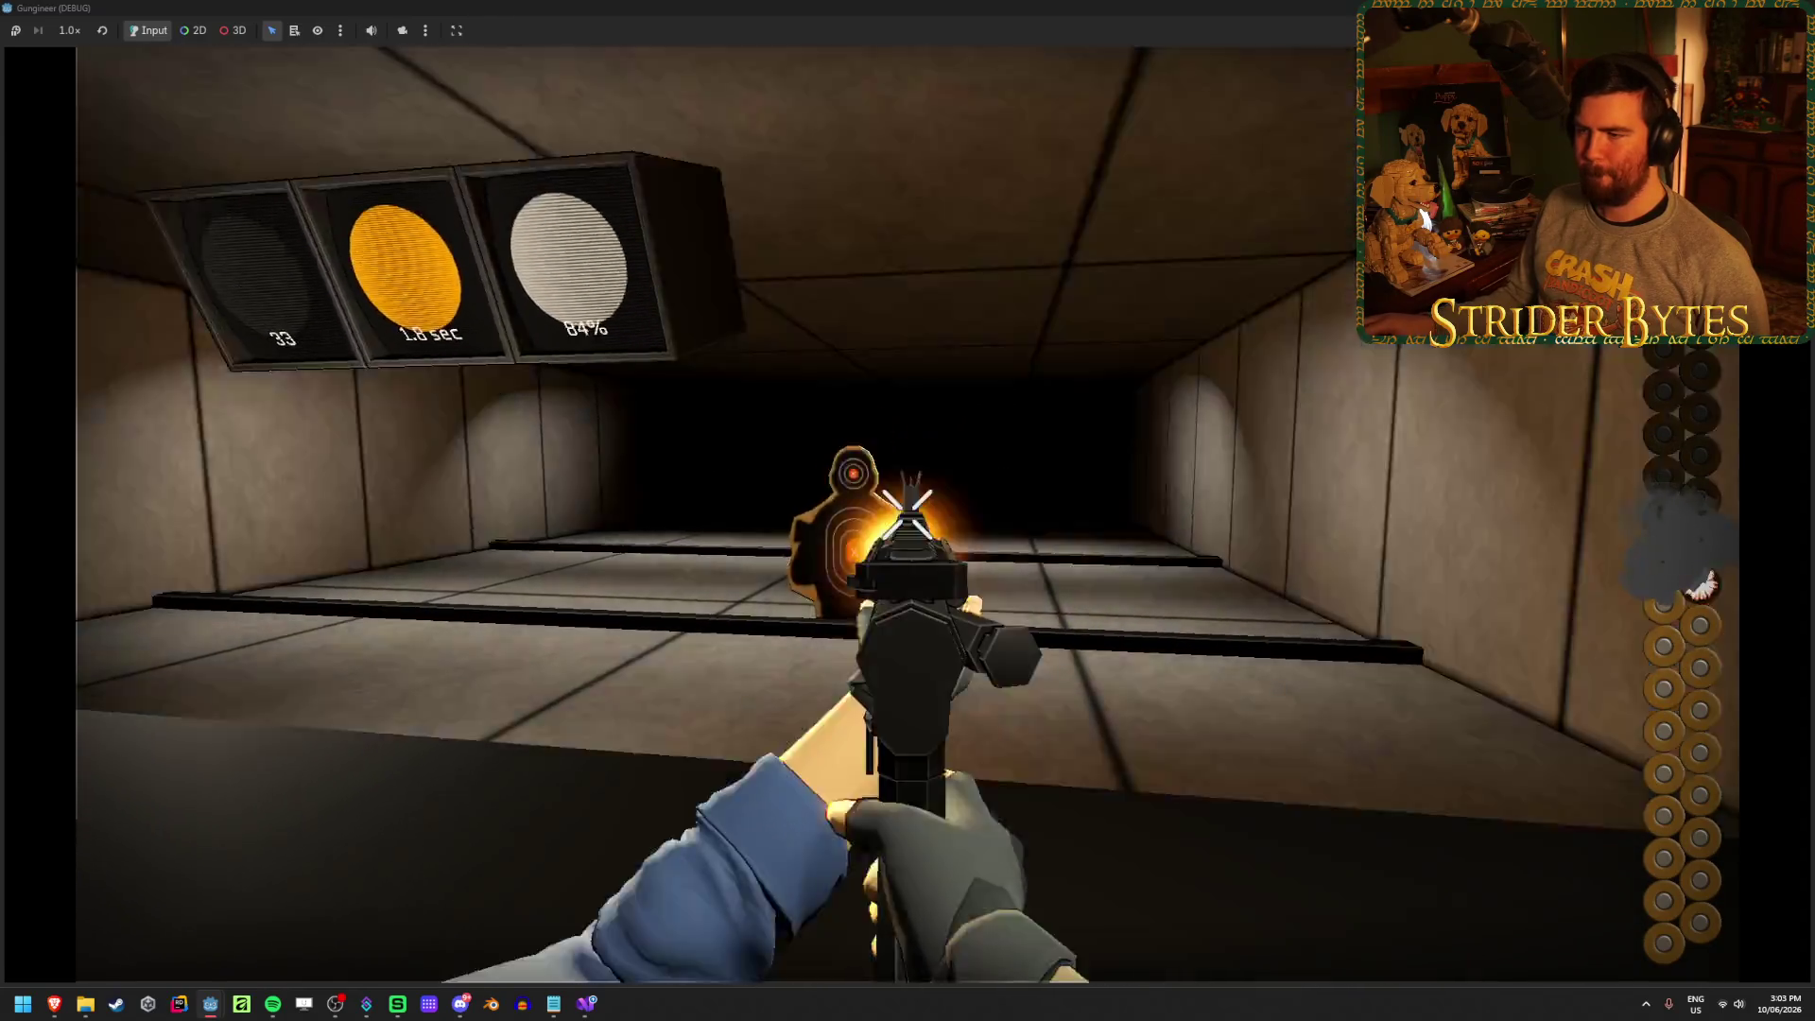
left_click(908, 511)
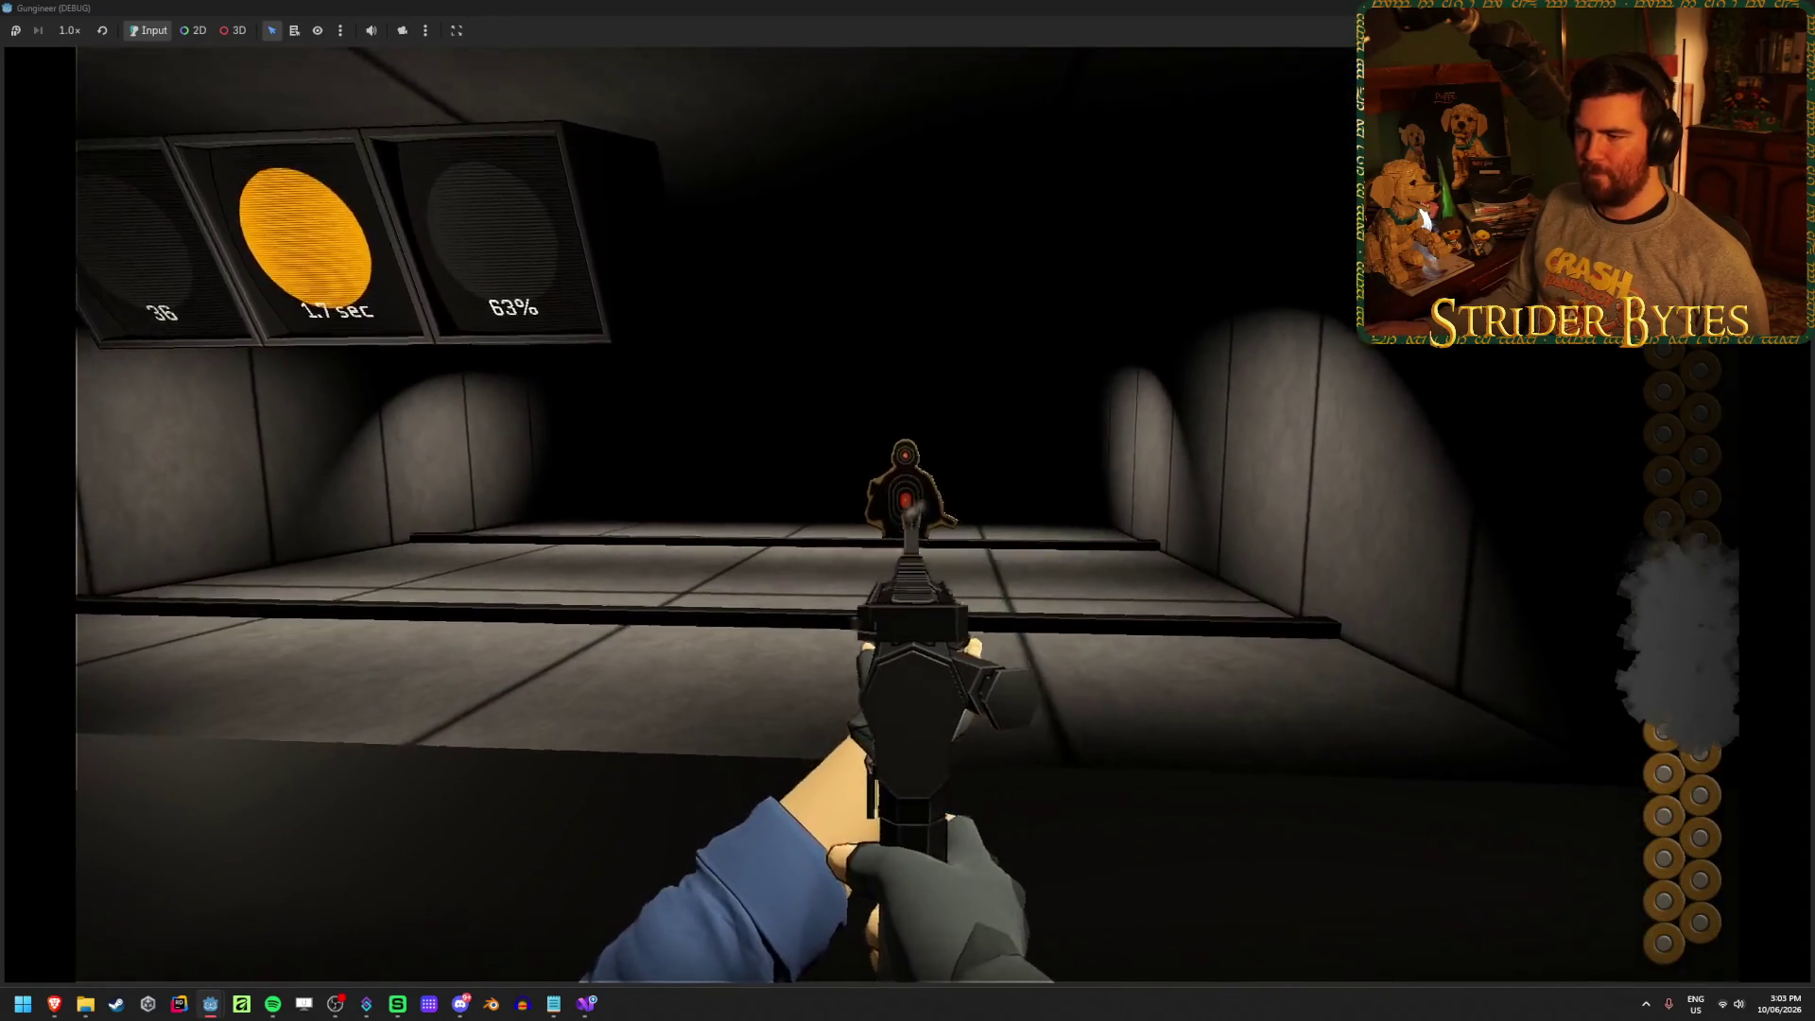
left_click(907, 510)
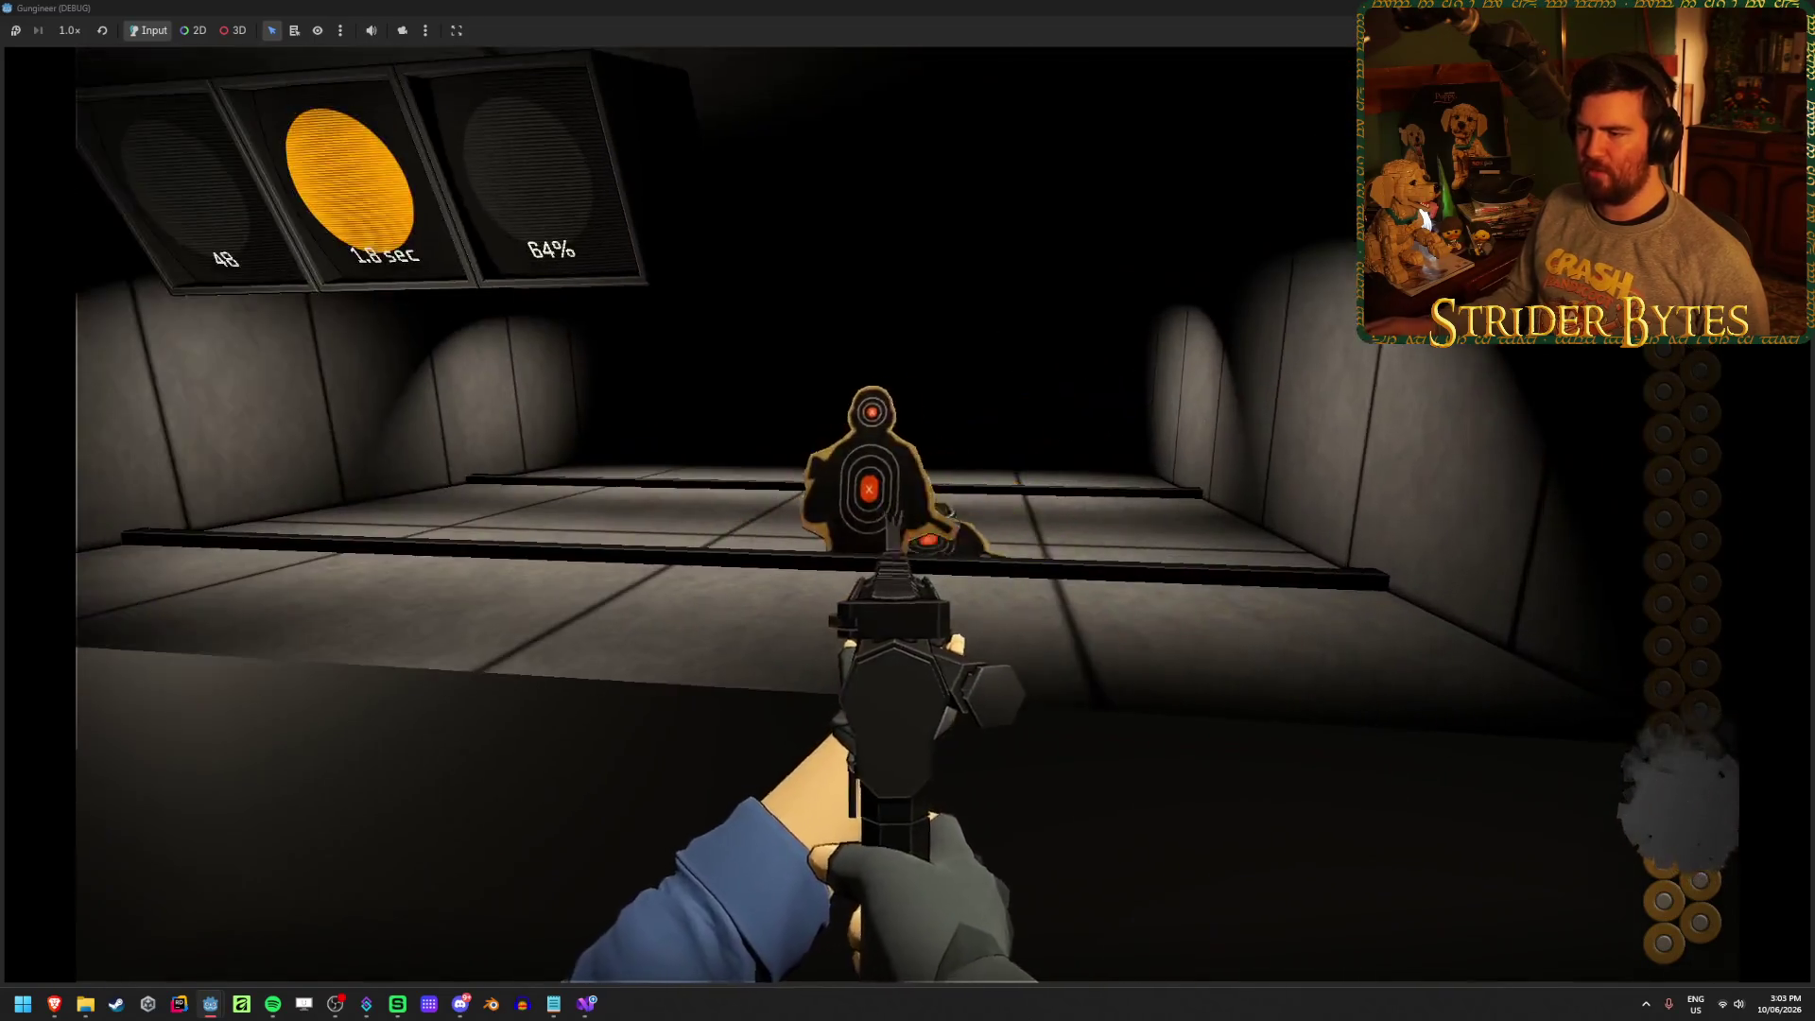
left_click(907, 511)
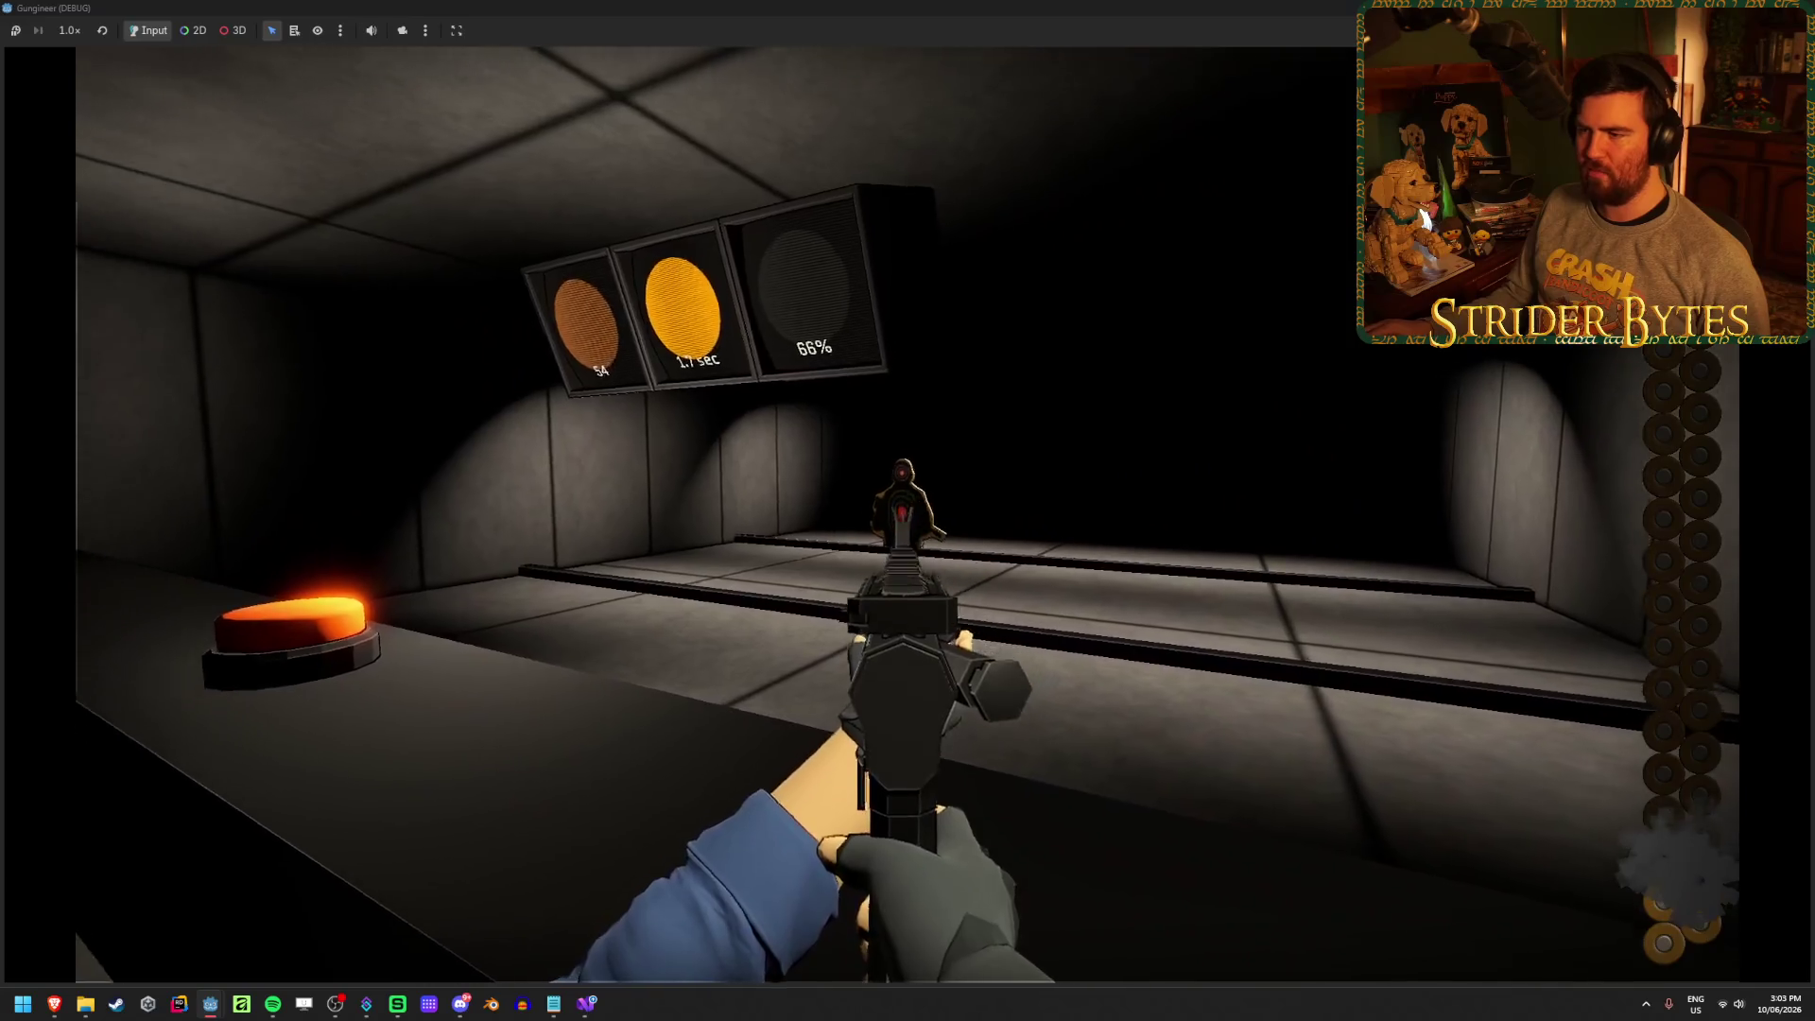
left_click(907, 511)
left_click(908, 511)
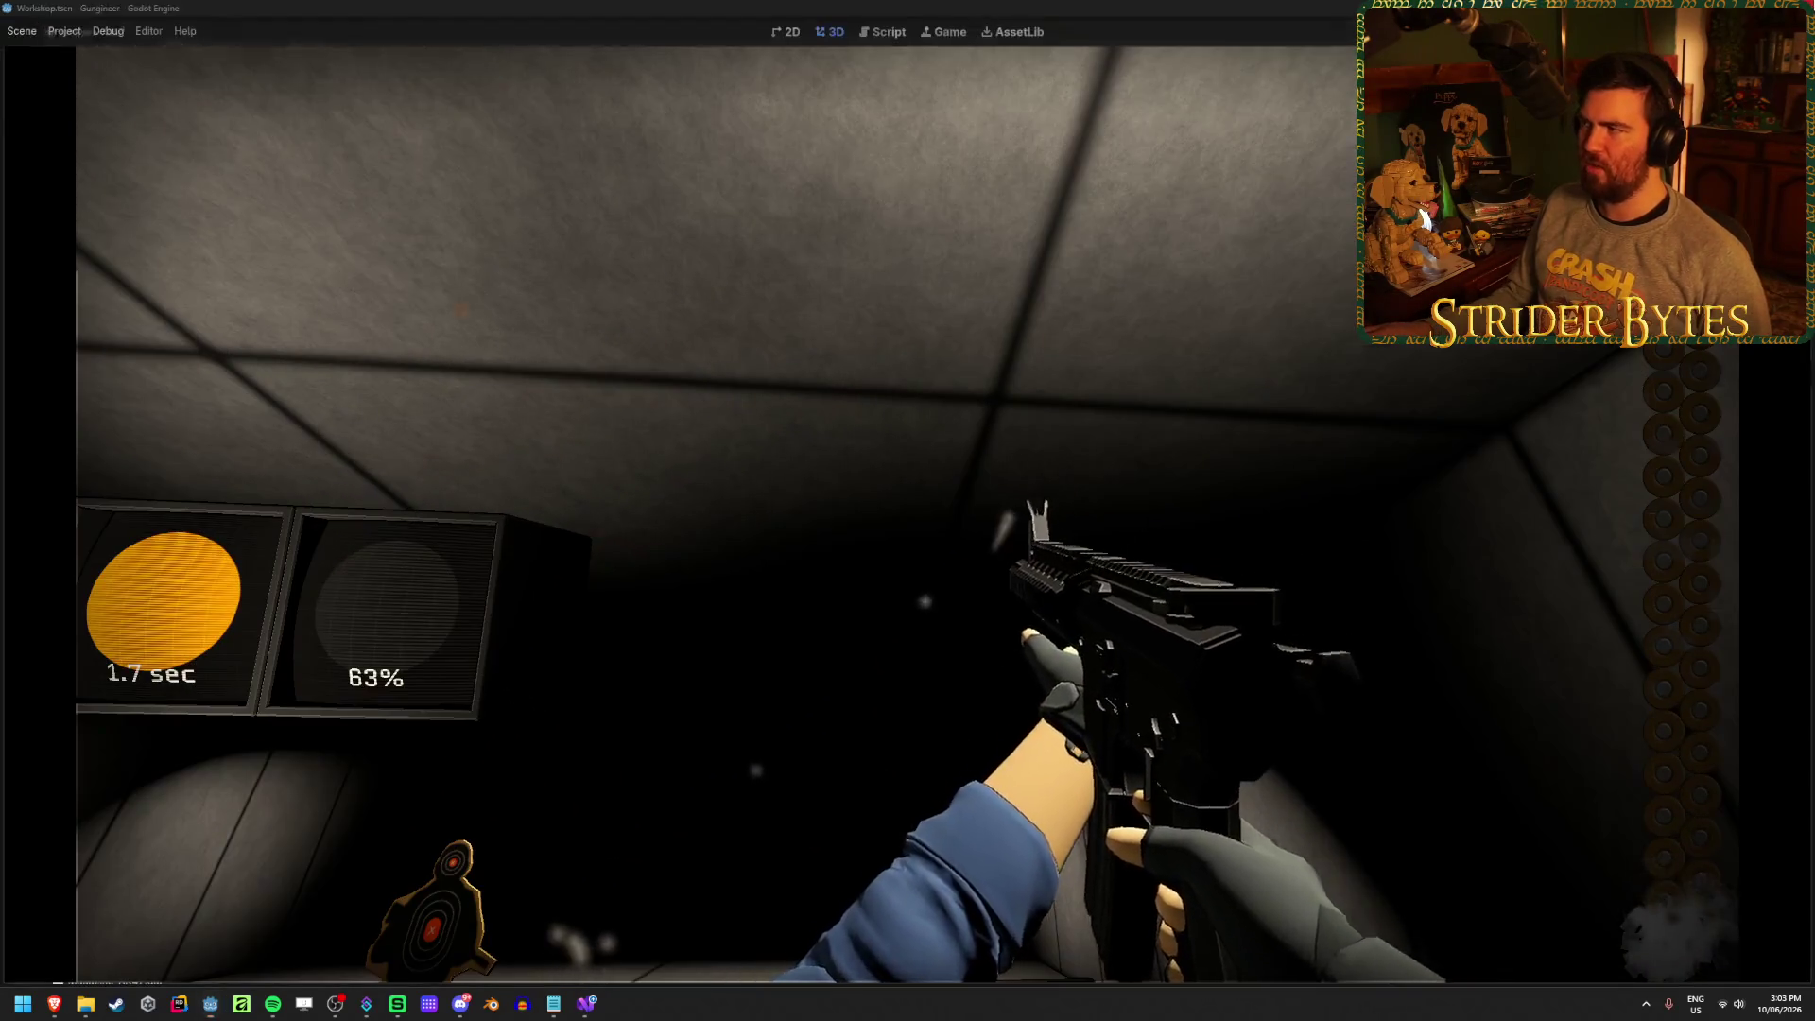
key("F8")
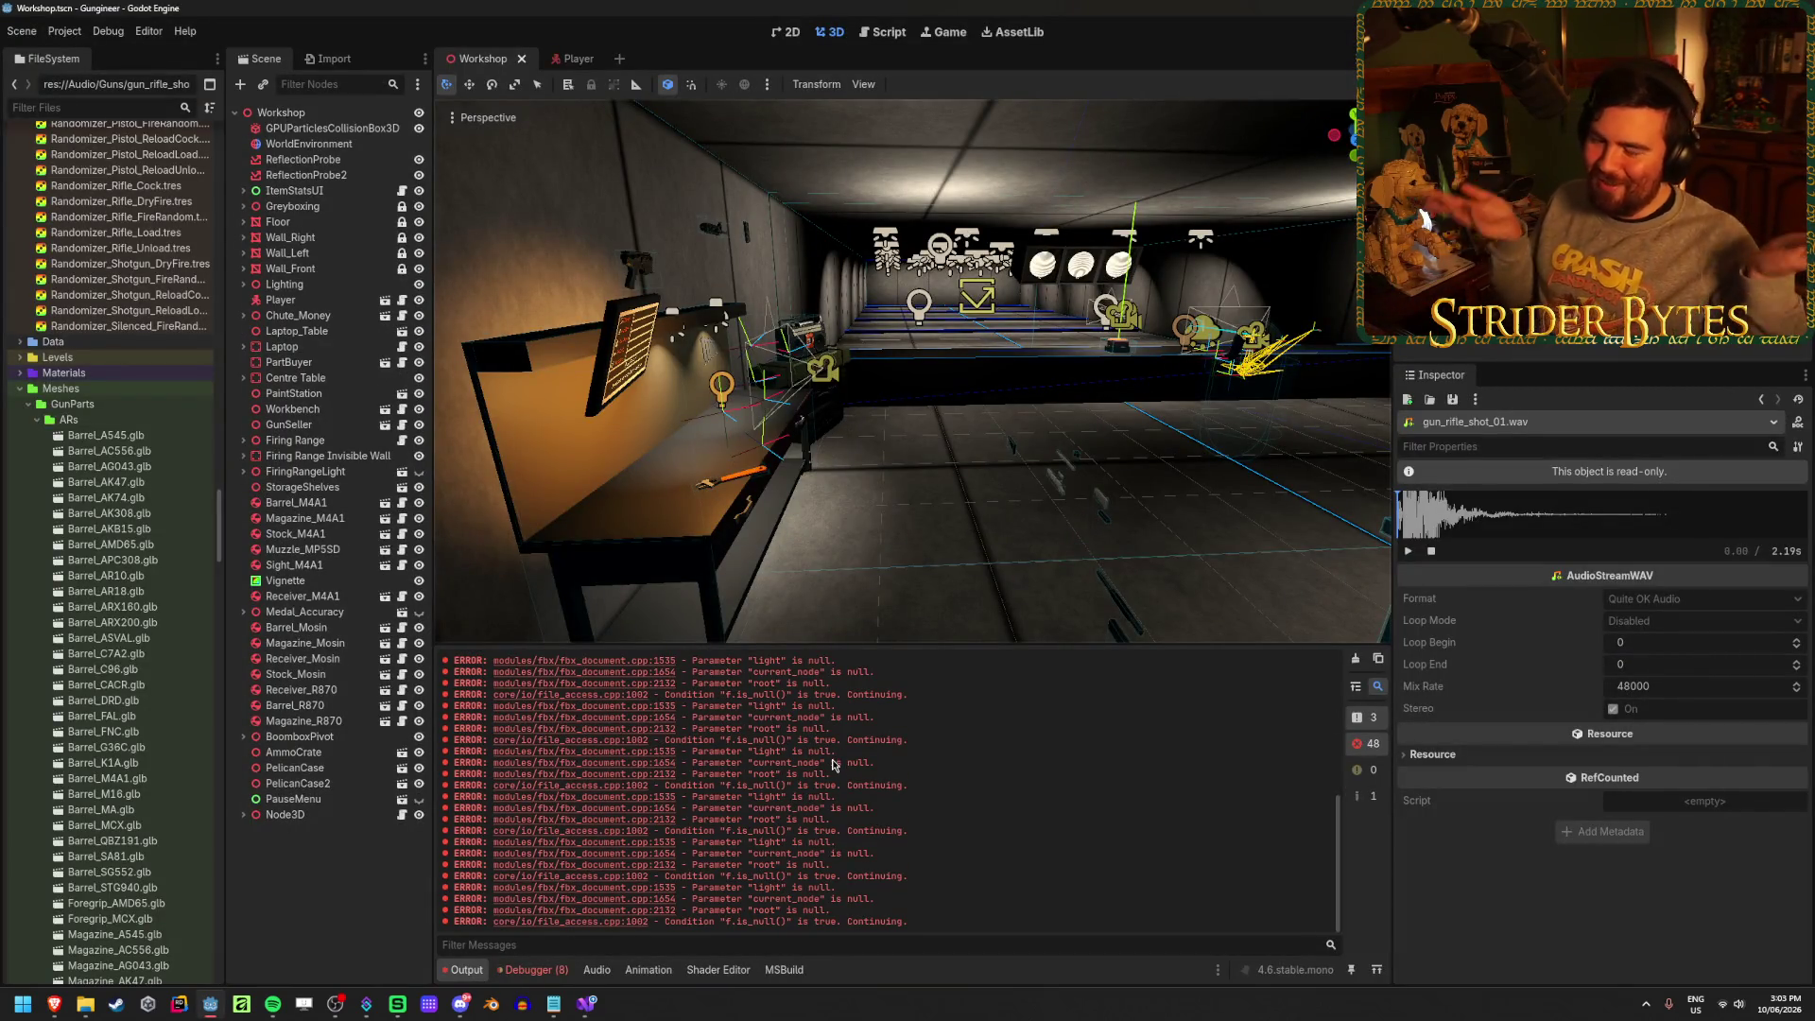
Clear the Output log and open res://Raw/ in the system file manager
left_click(1356, 659)
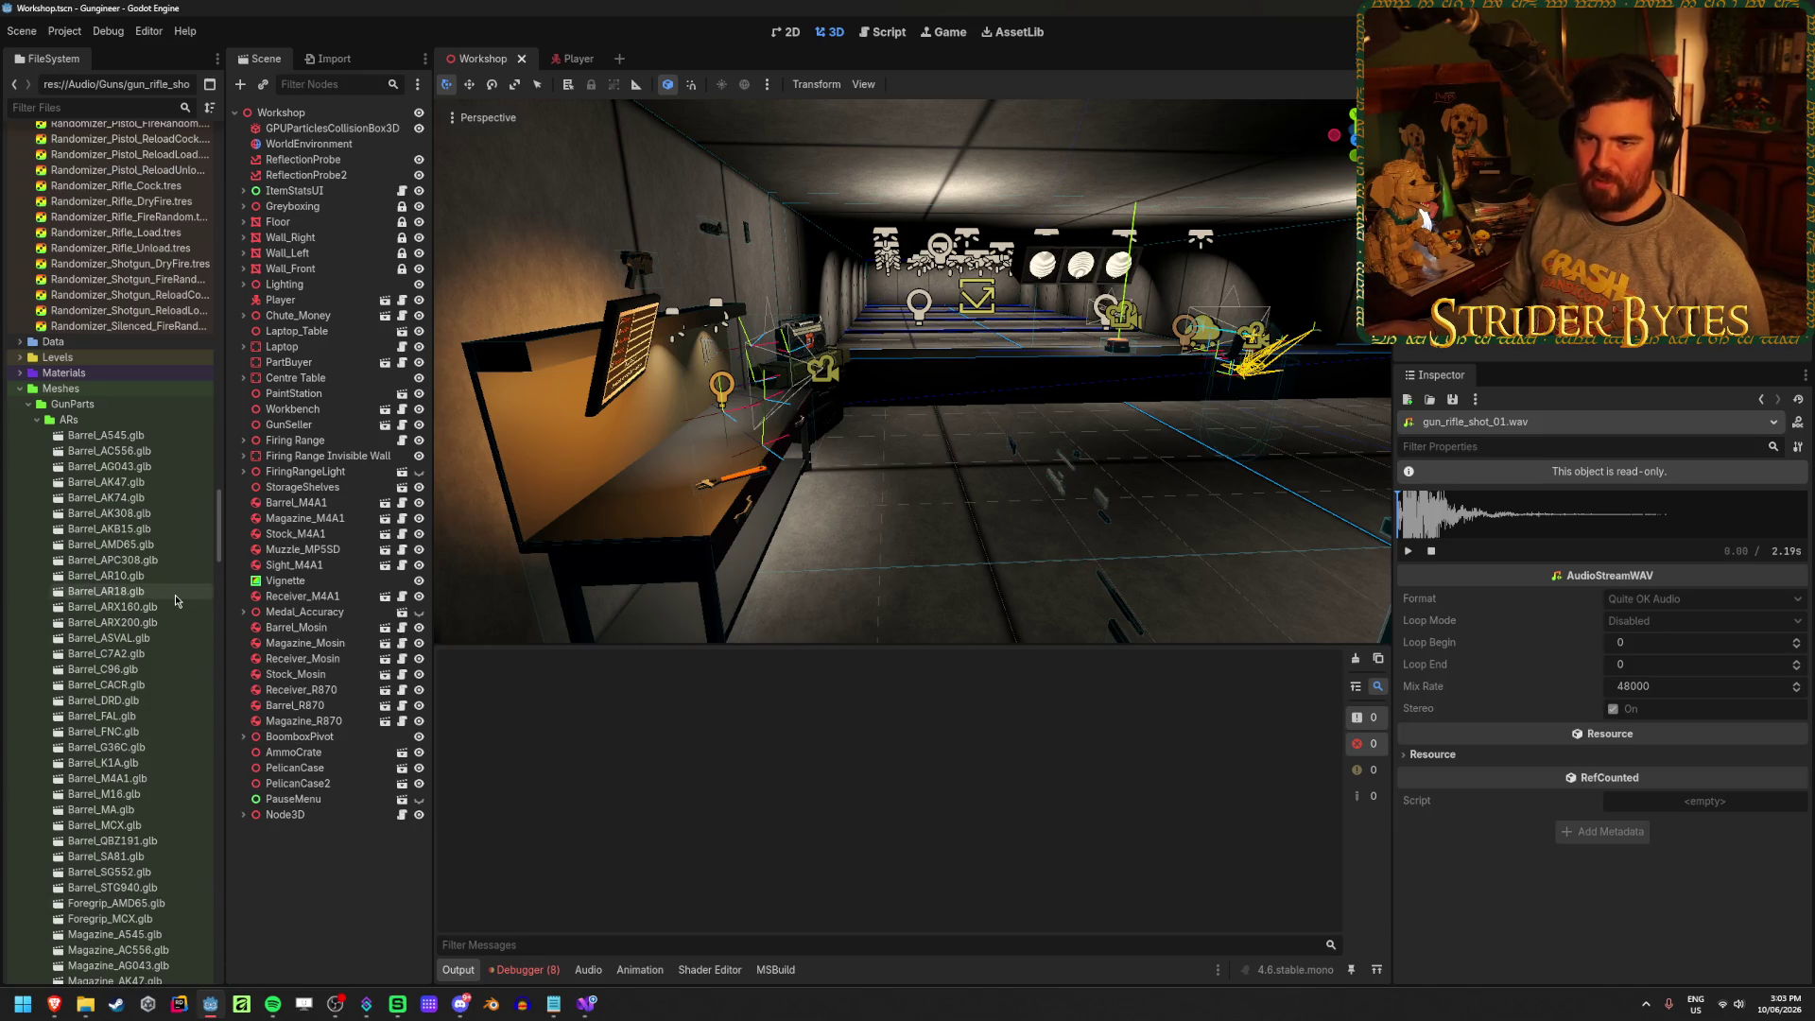
scroll(137, 601, "down", 7)
scroll(137, 601, "down", 15)
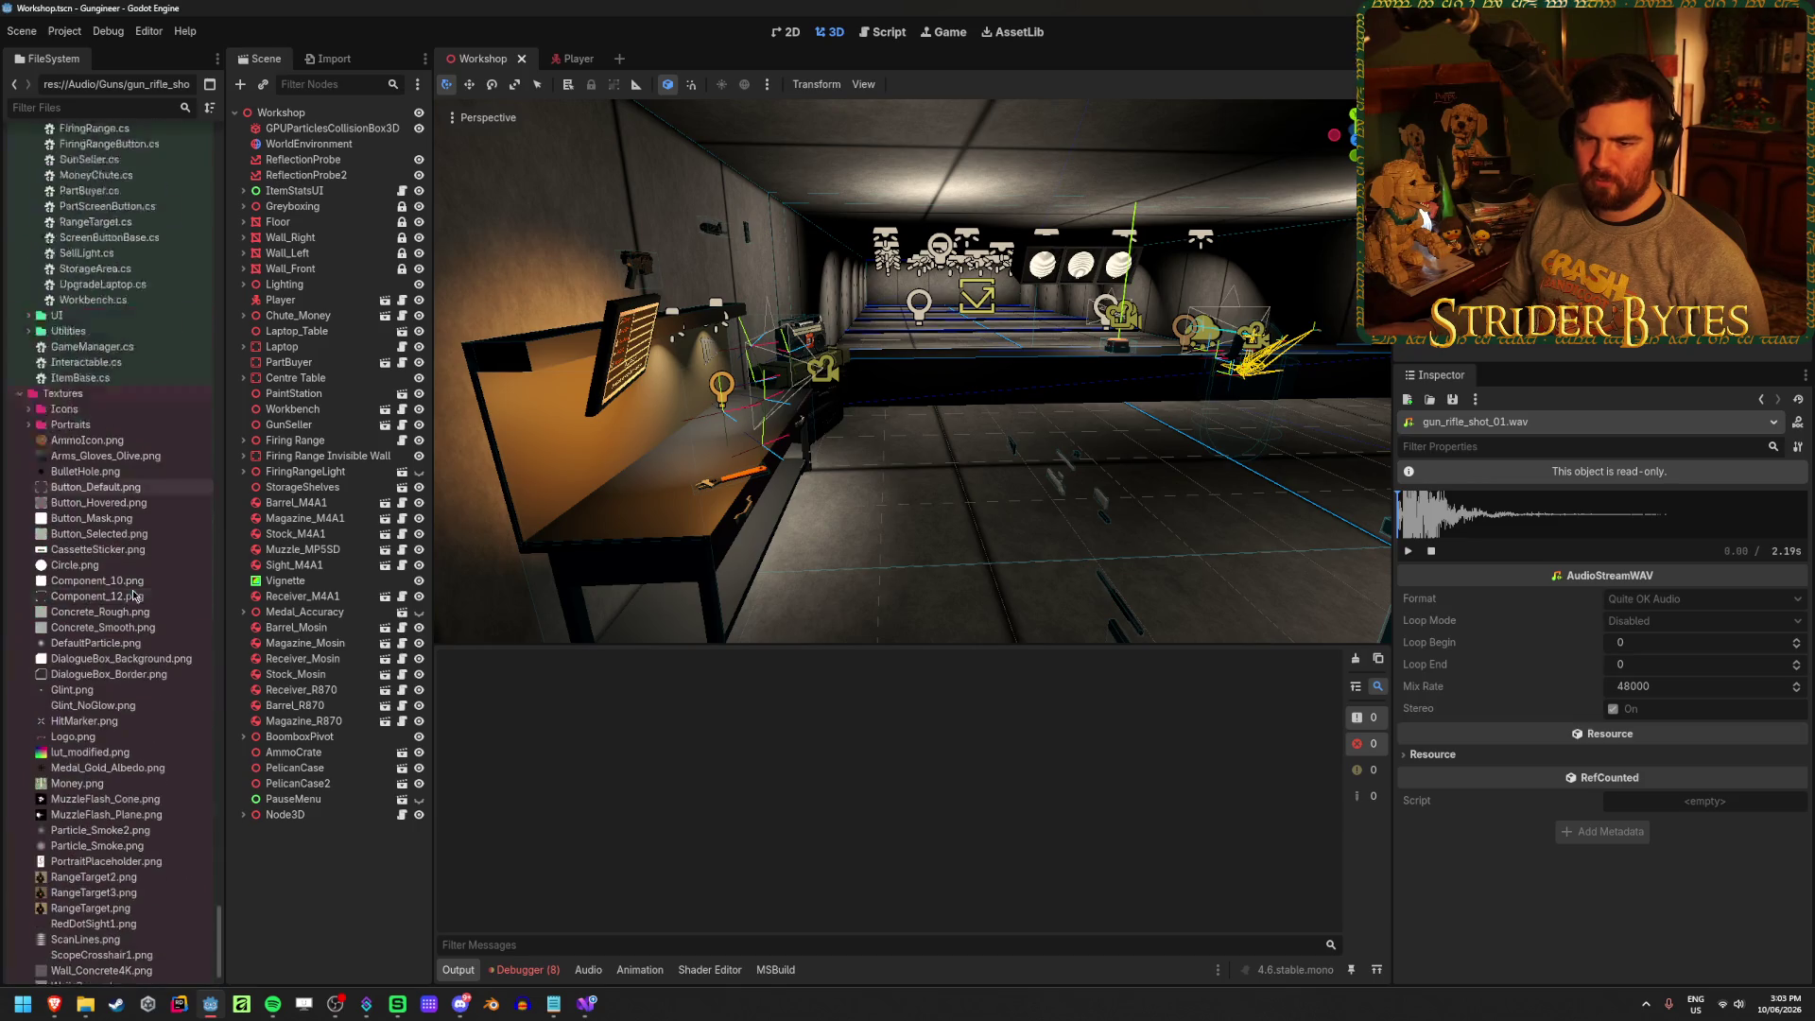
scroll(133, 595, "up", 10)
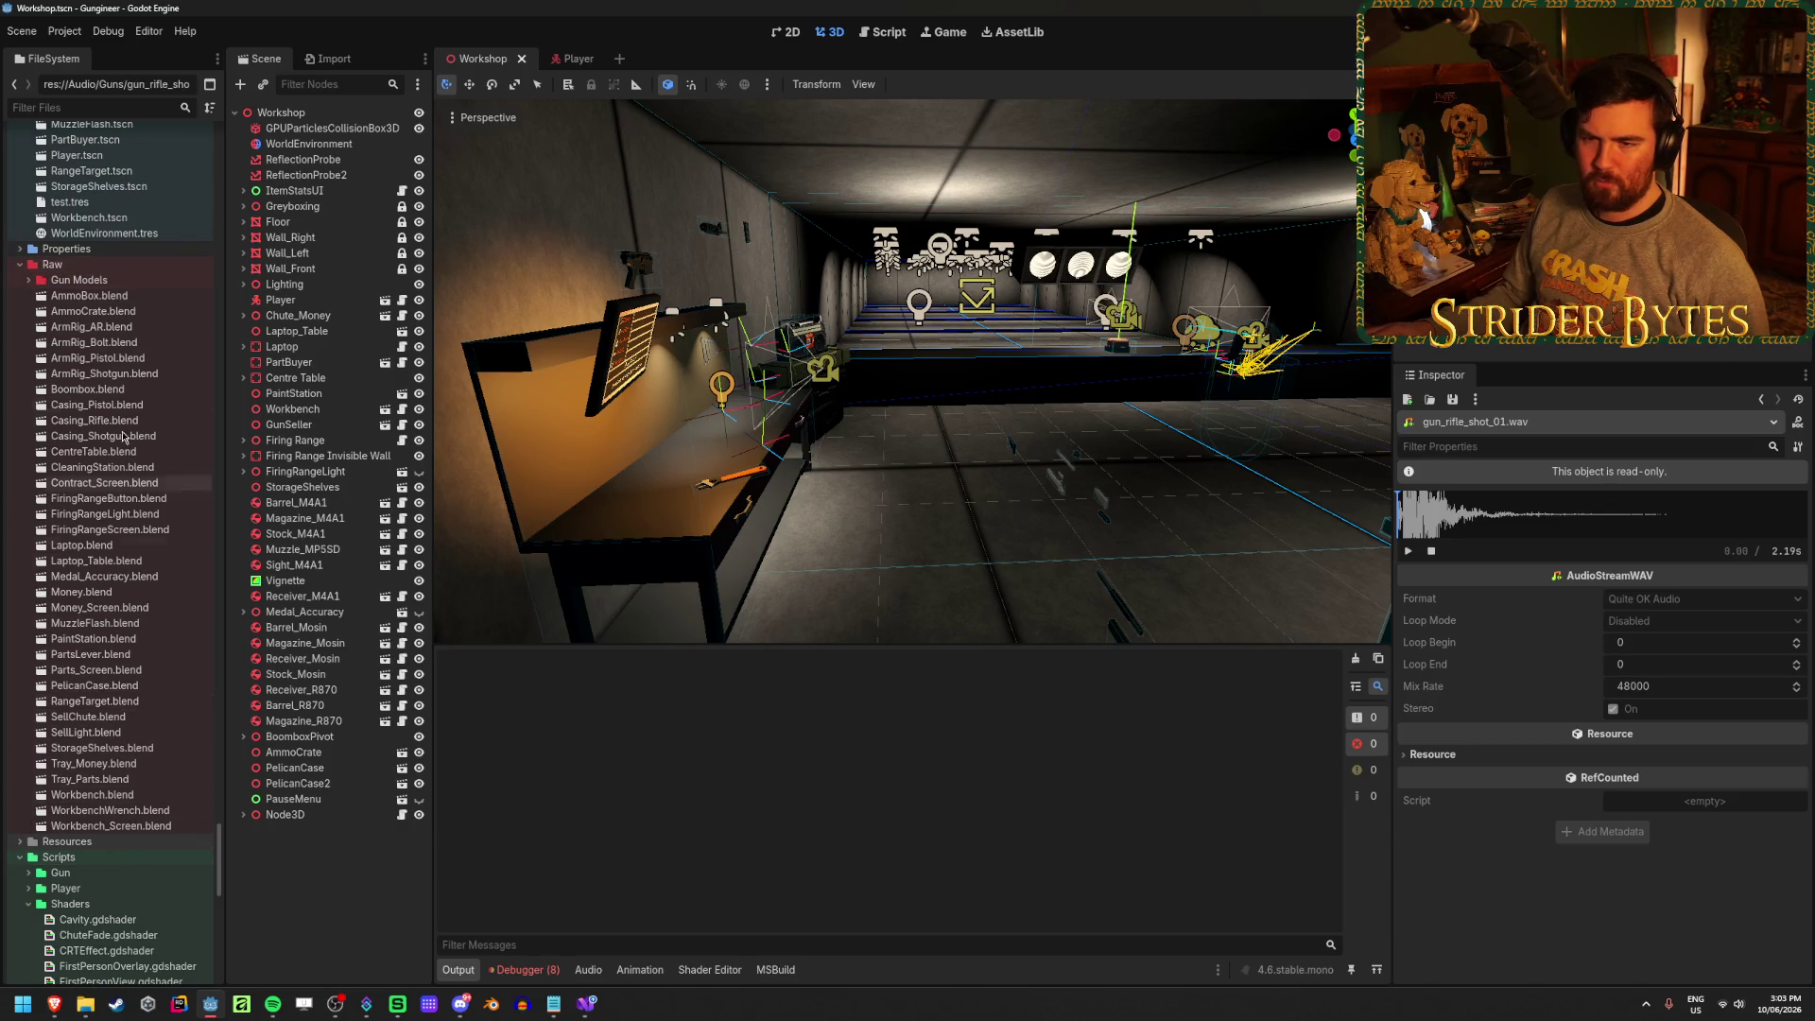
scroll(92, 731, "down", 10)
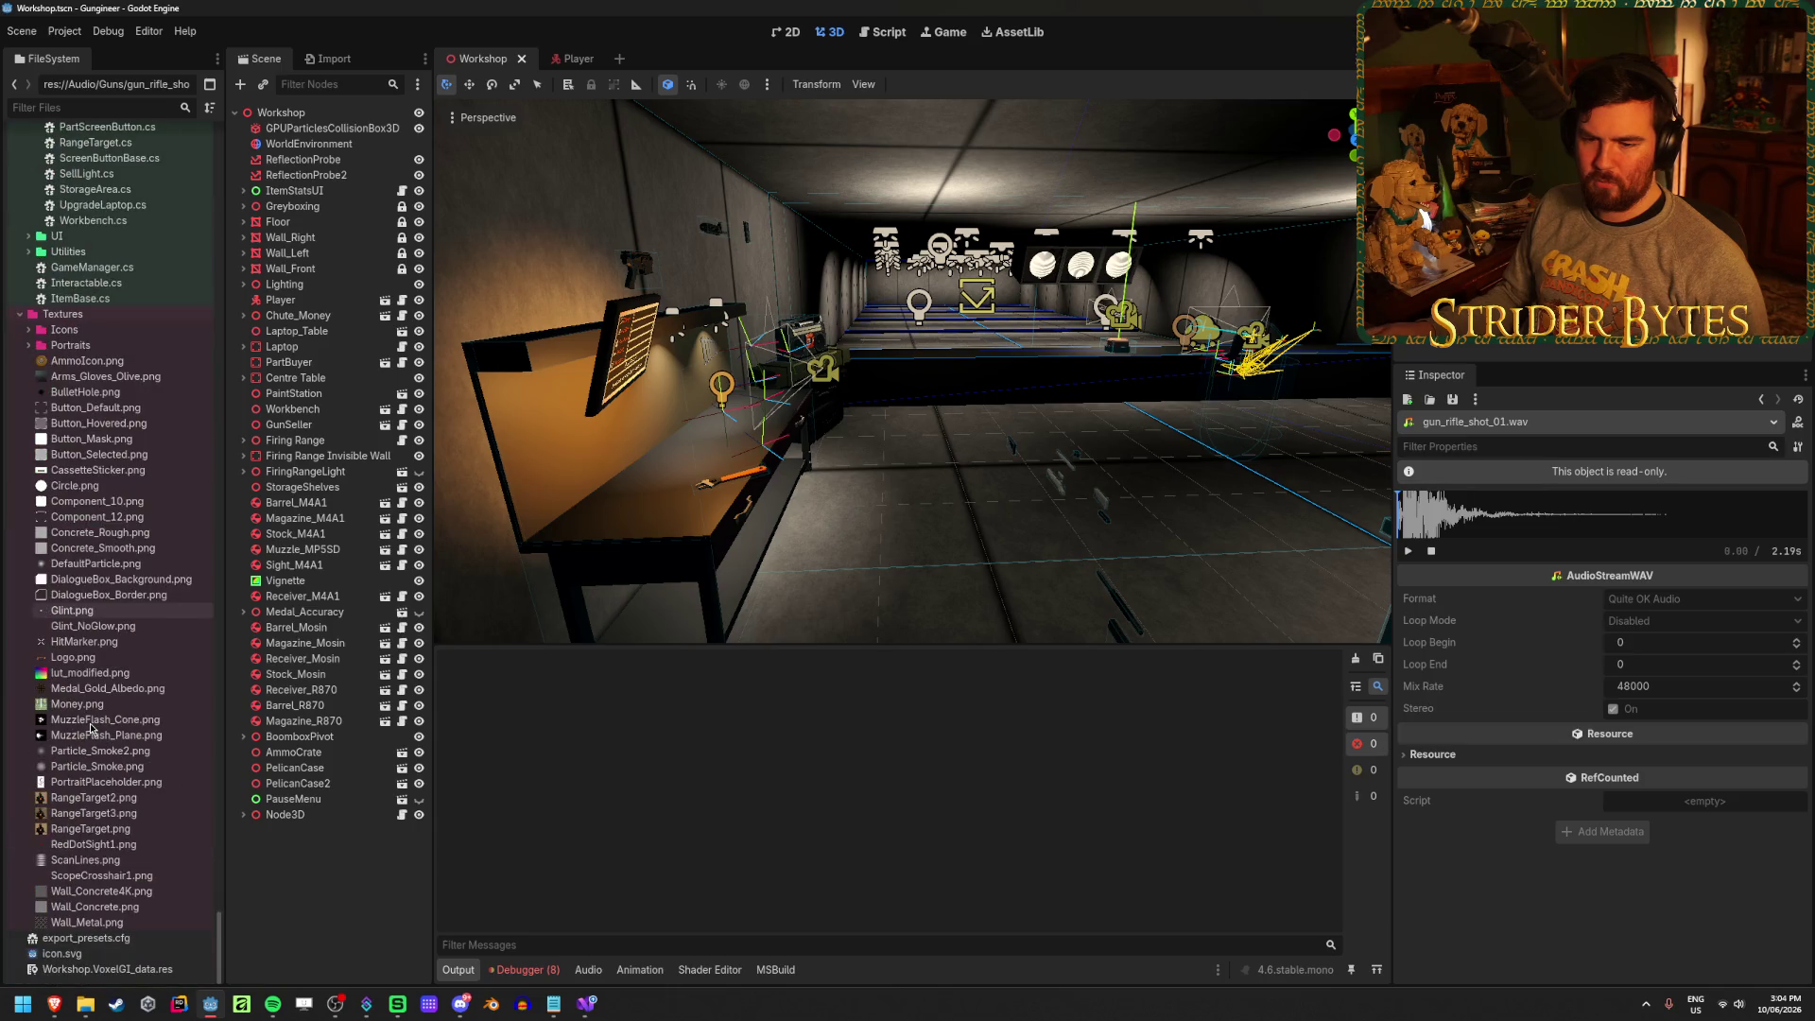
scroll(92, 731, "up", 10)
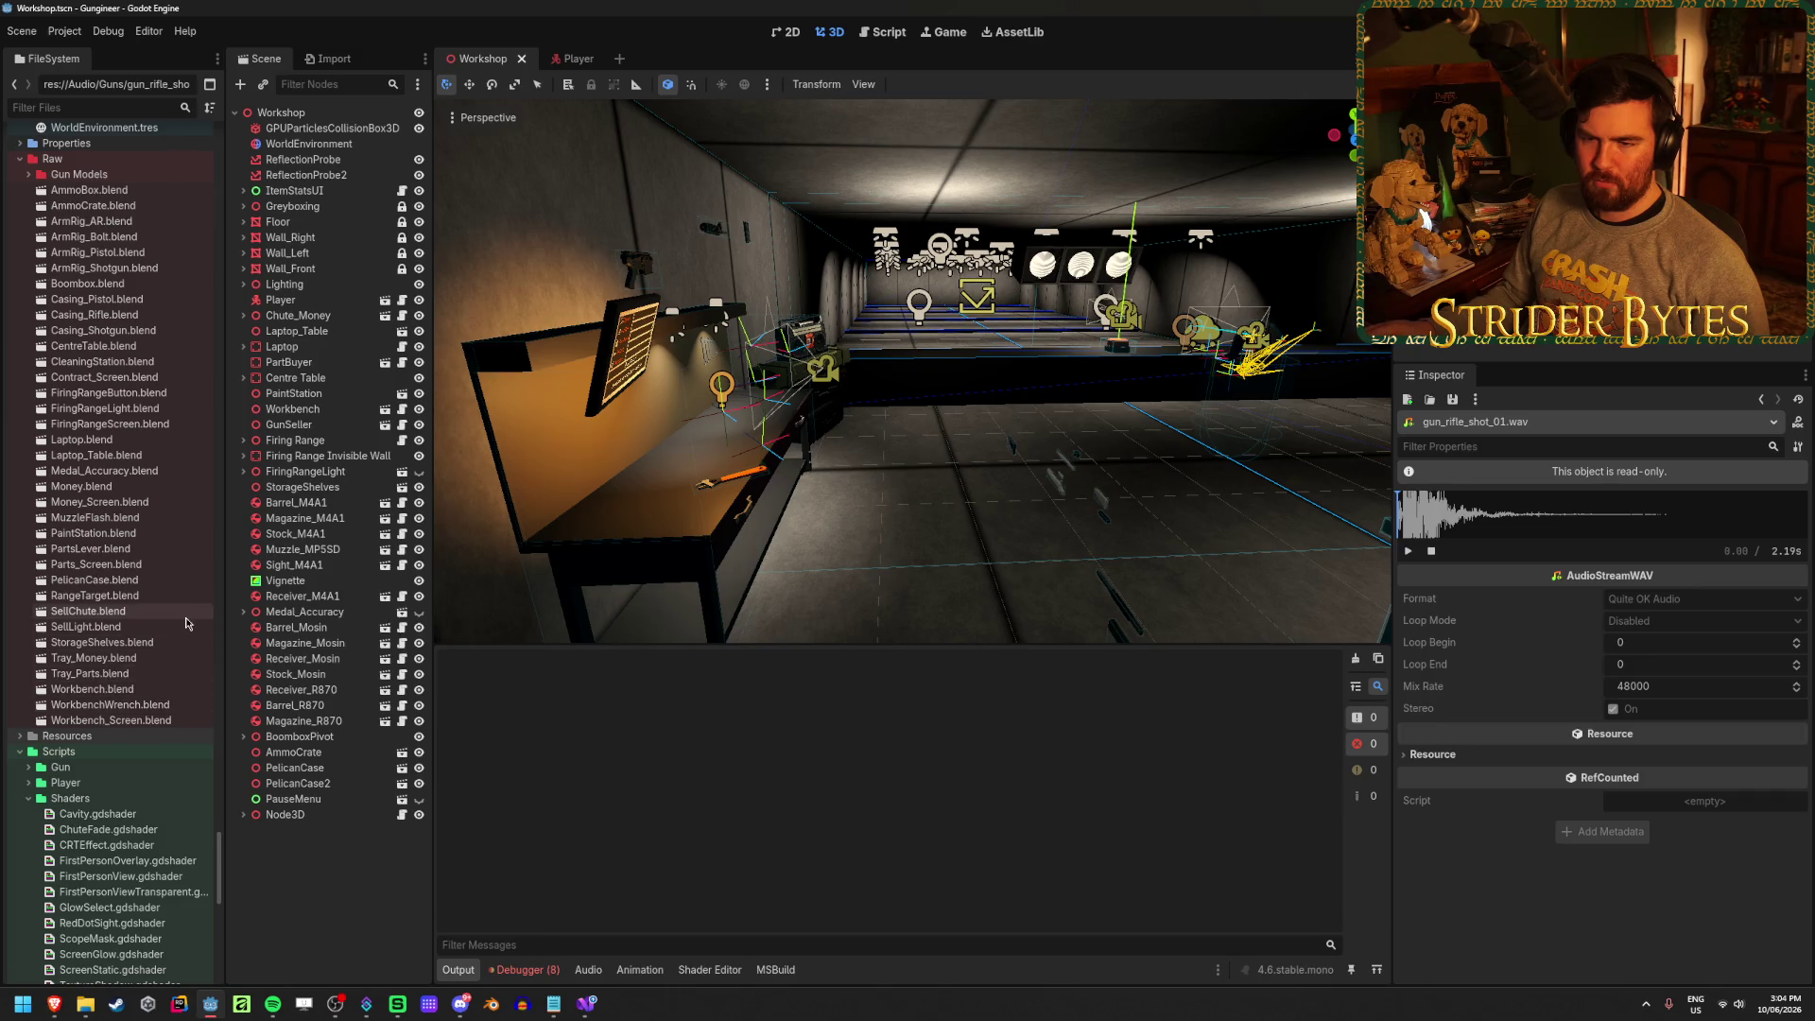
right_click(94, 161)
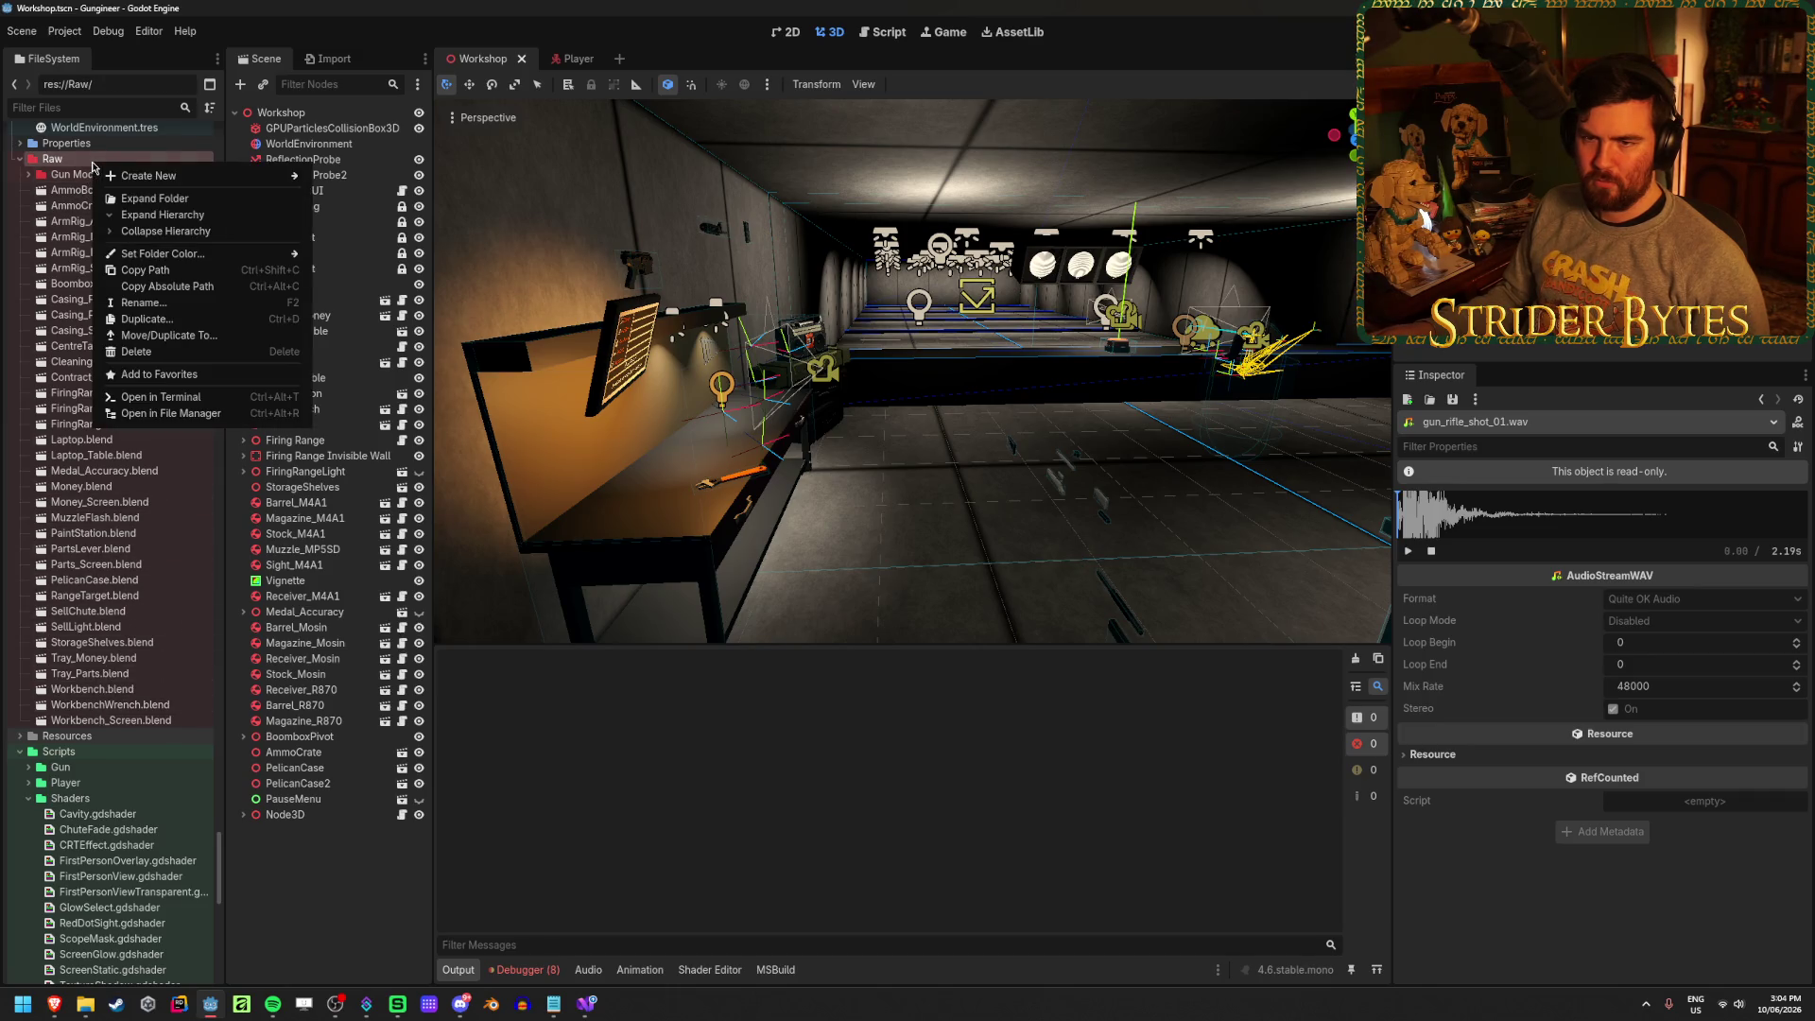
left_click(170, 413)
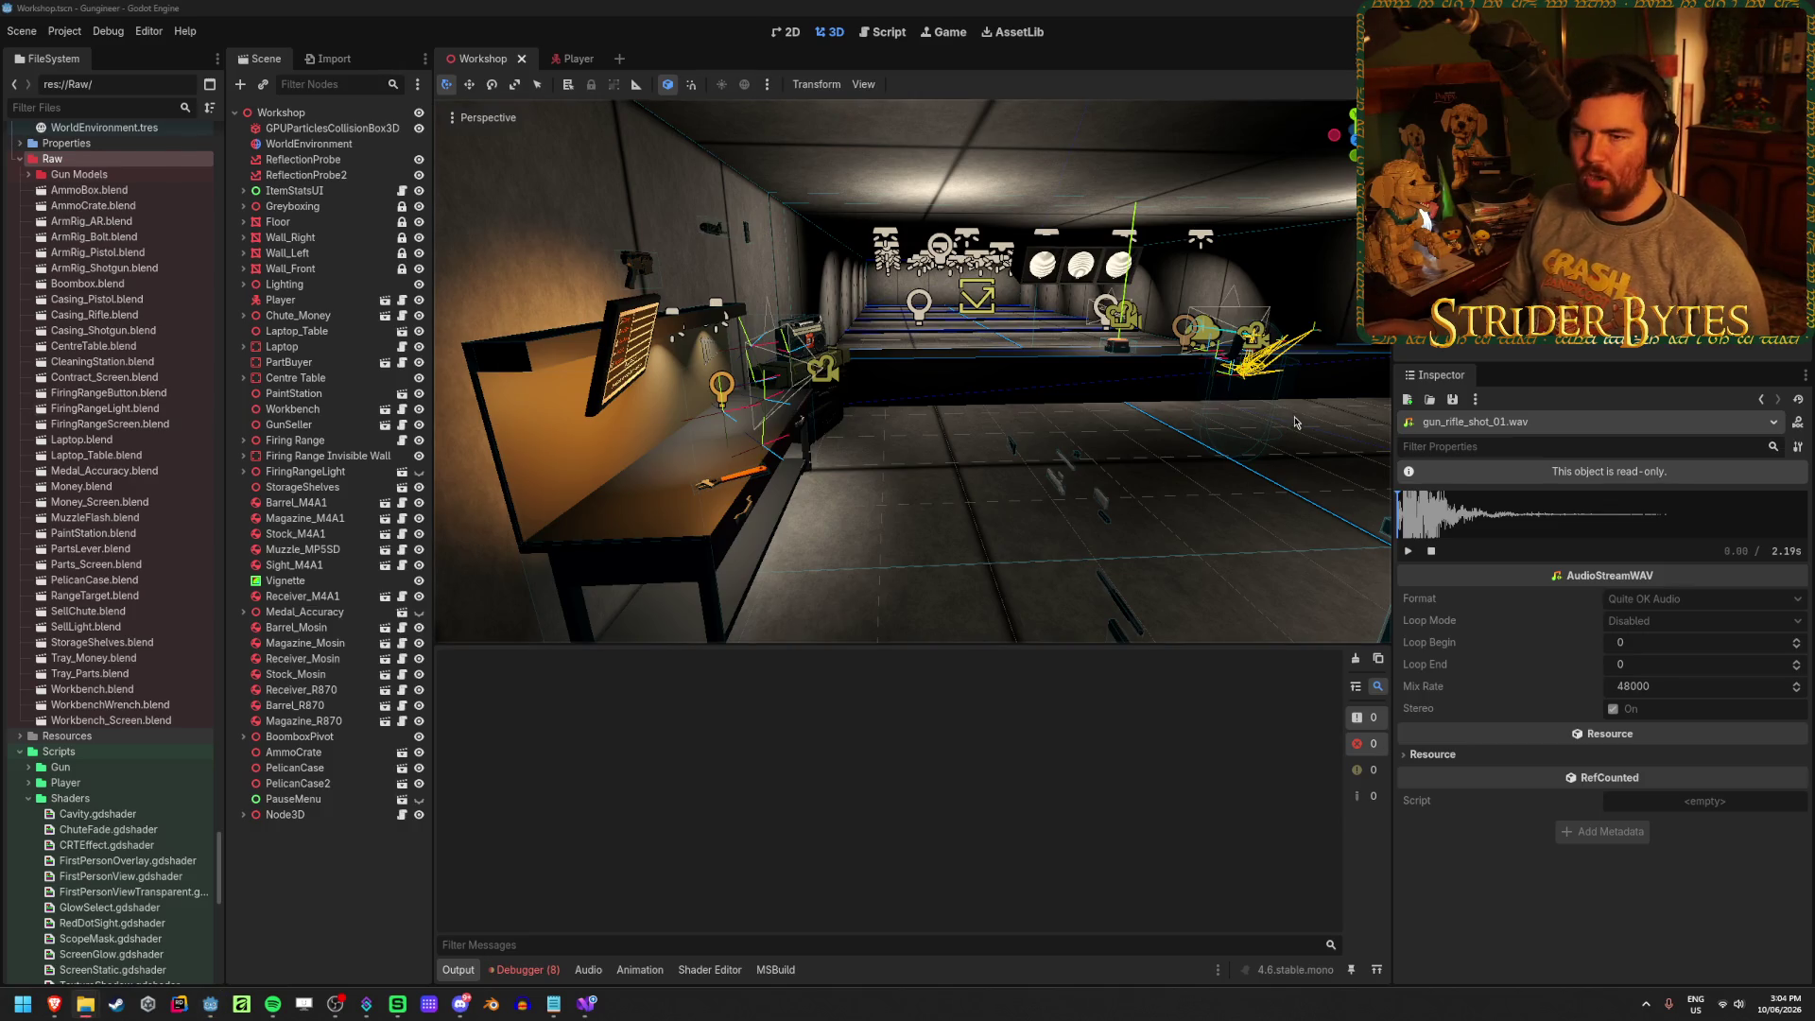
left_click(104, 159)
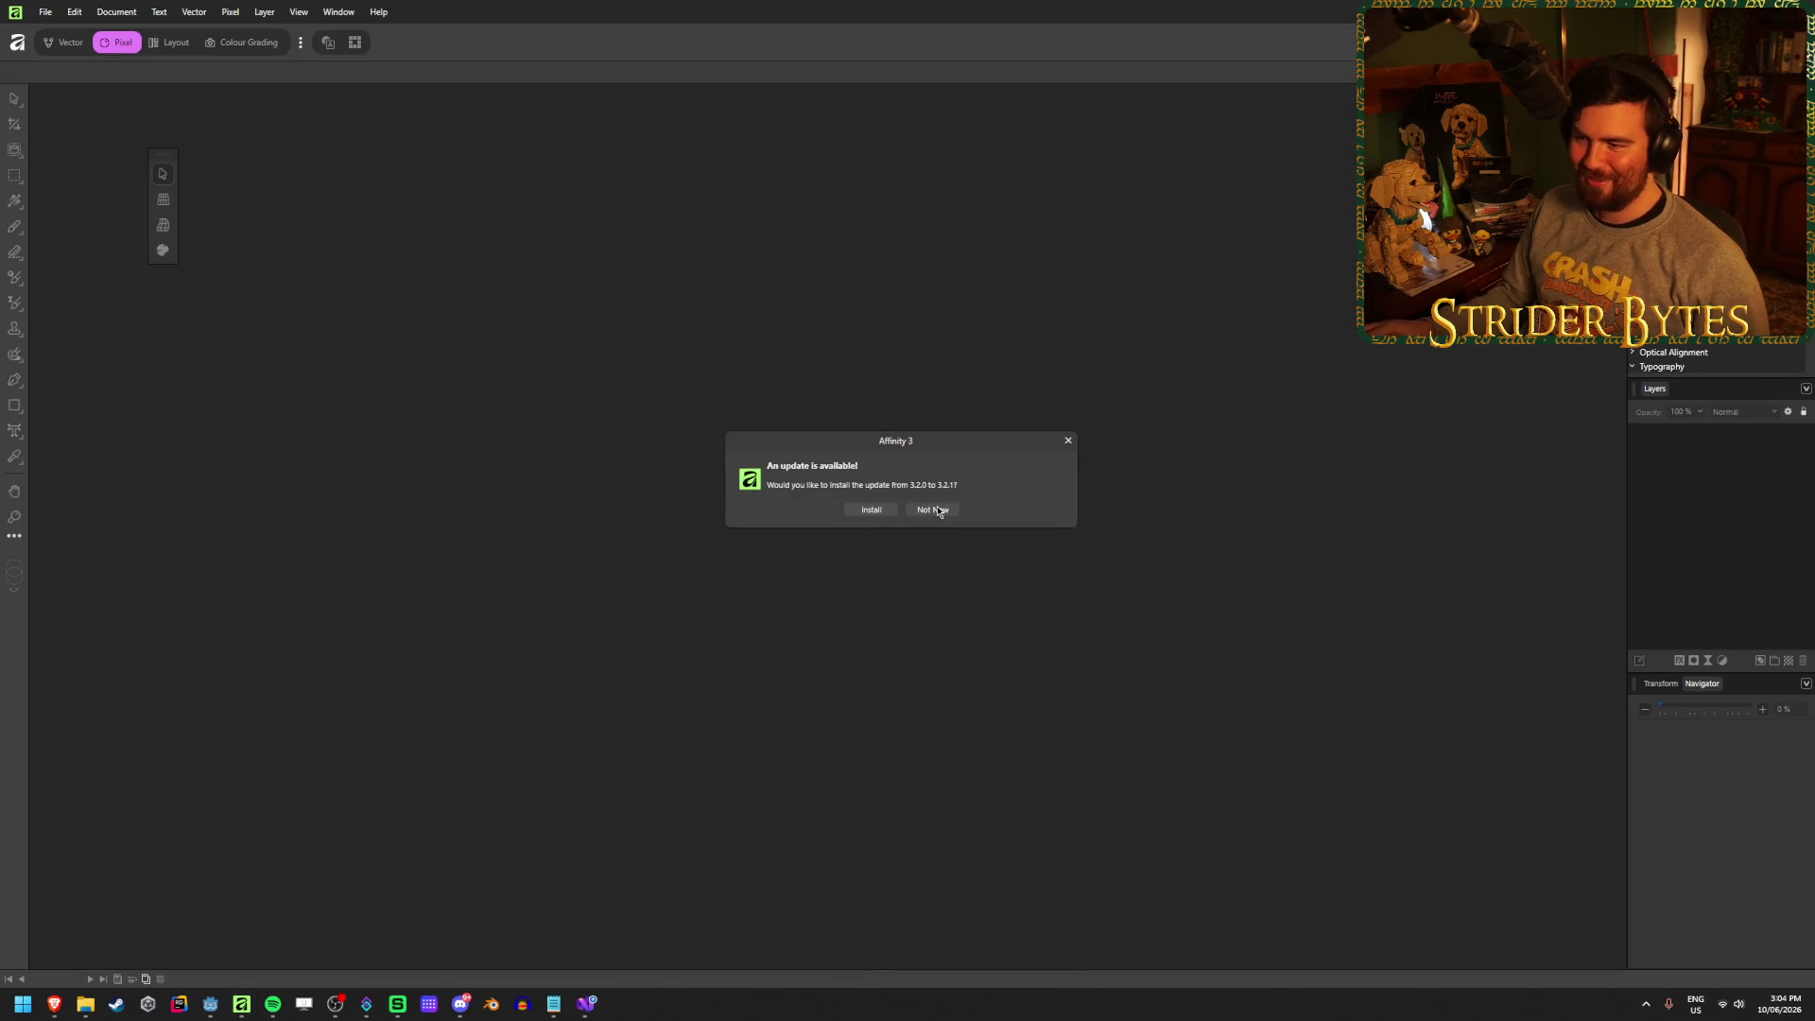
Dismiss the update notice and resize the bottom-right stroke to match the other three
left_click(933, 507)
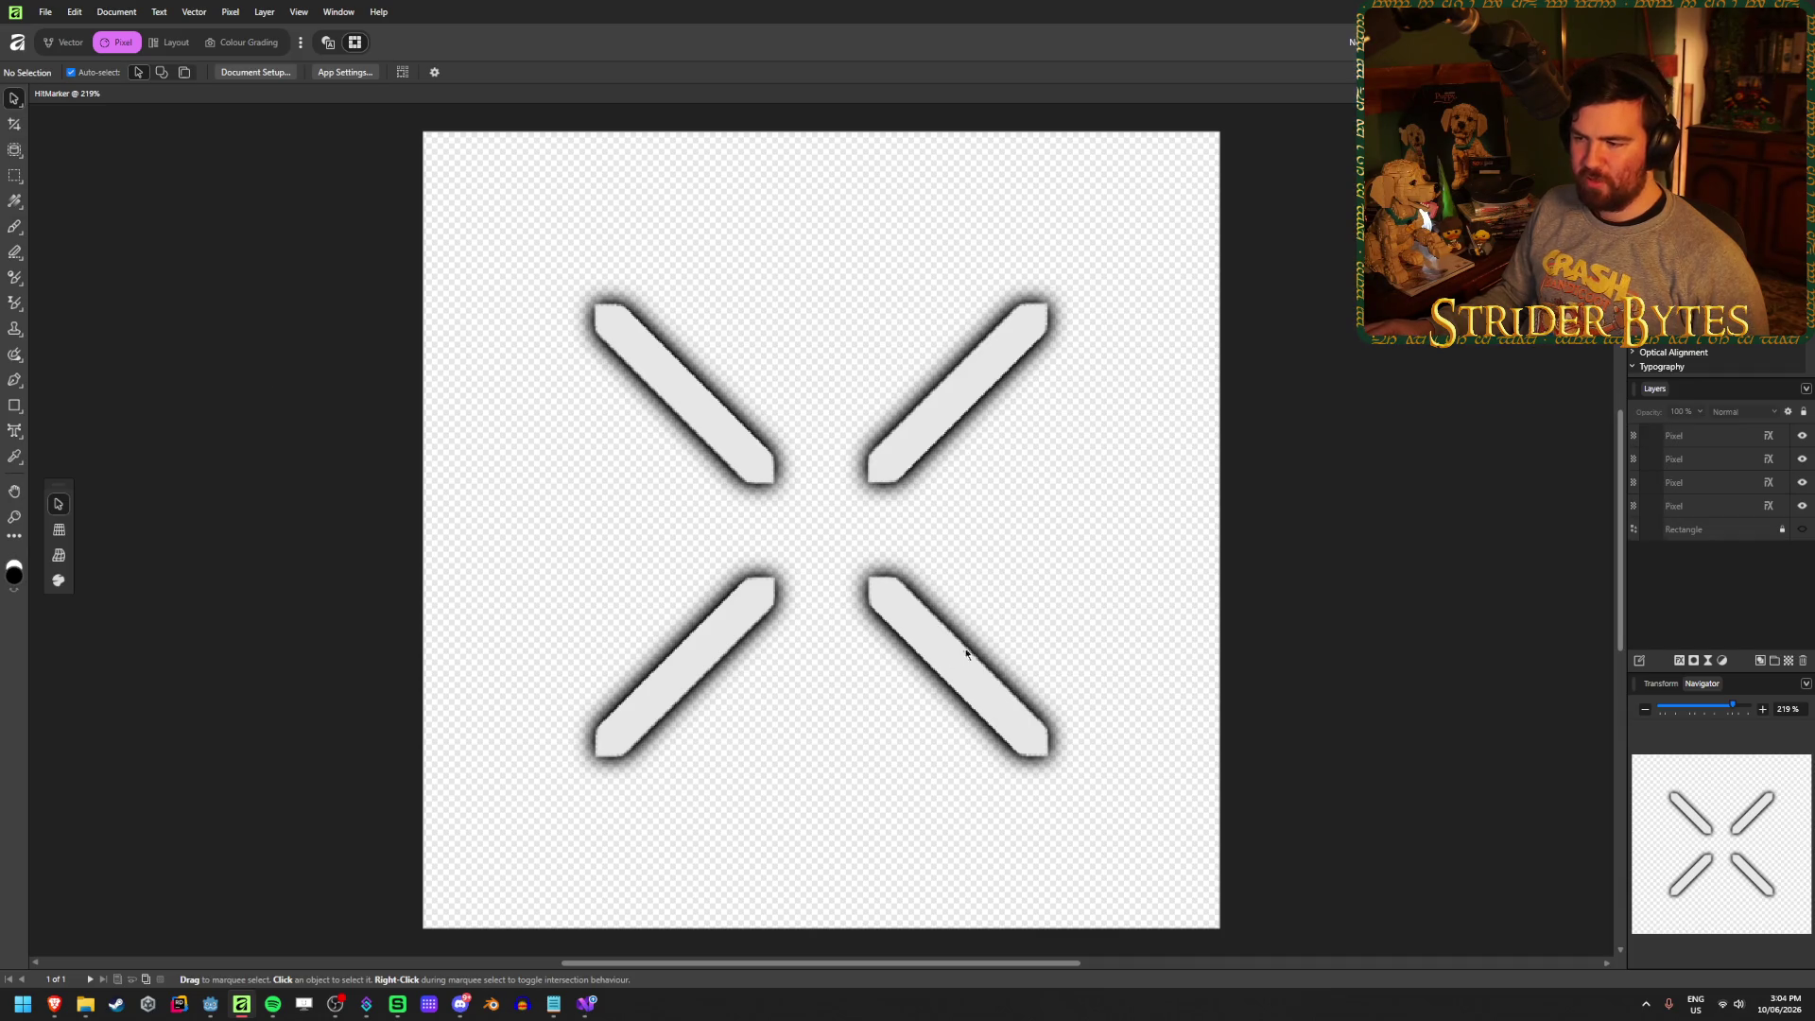
left_click(1687, 439)
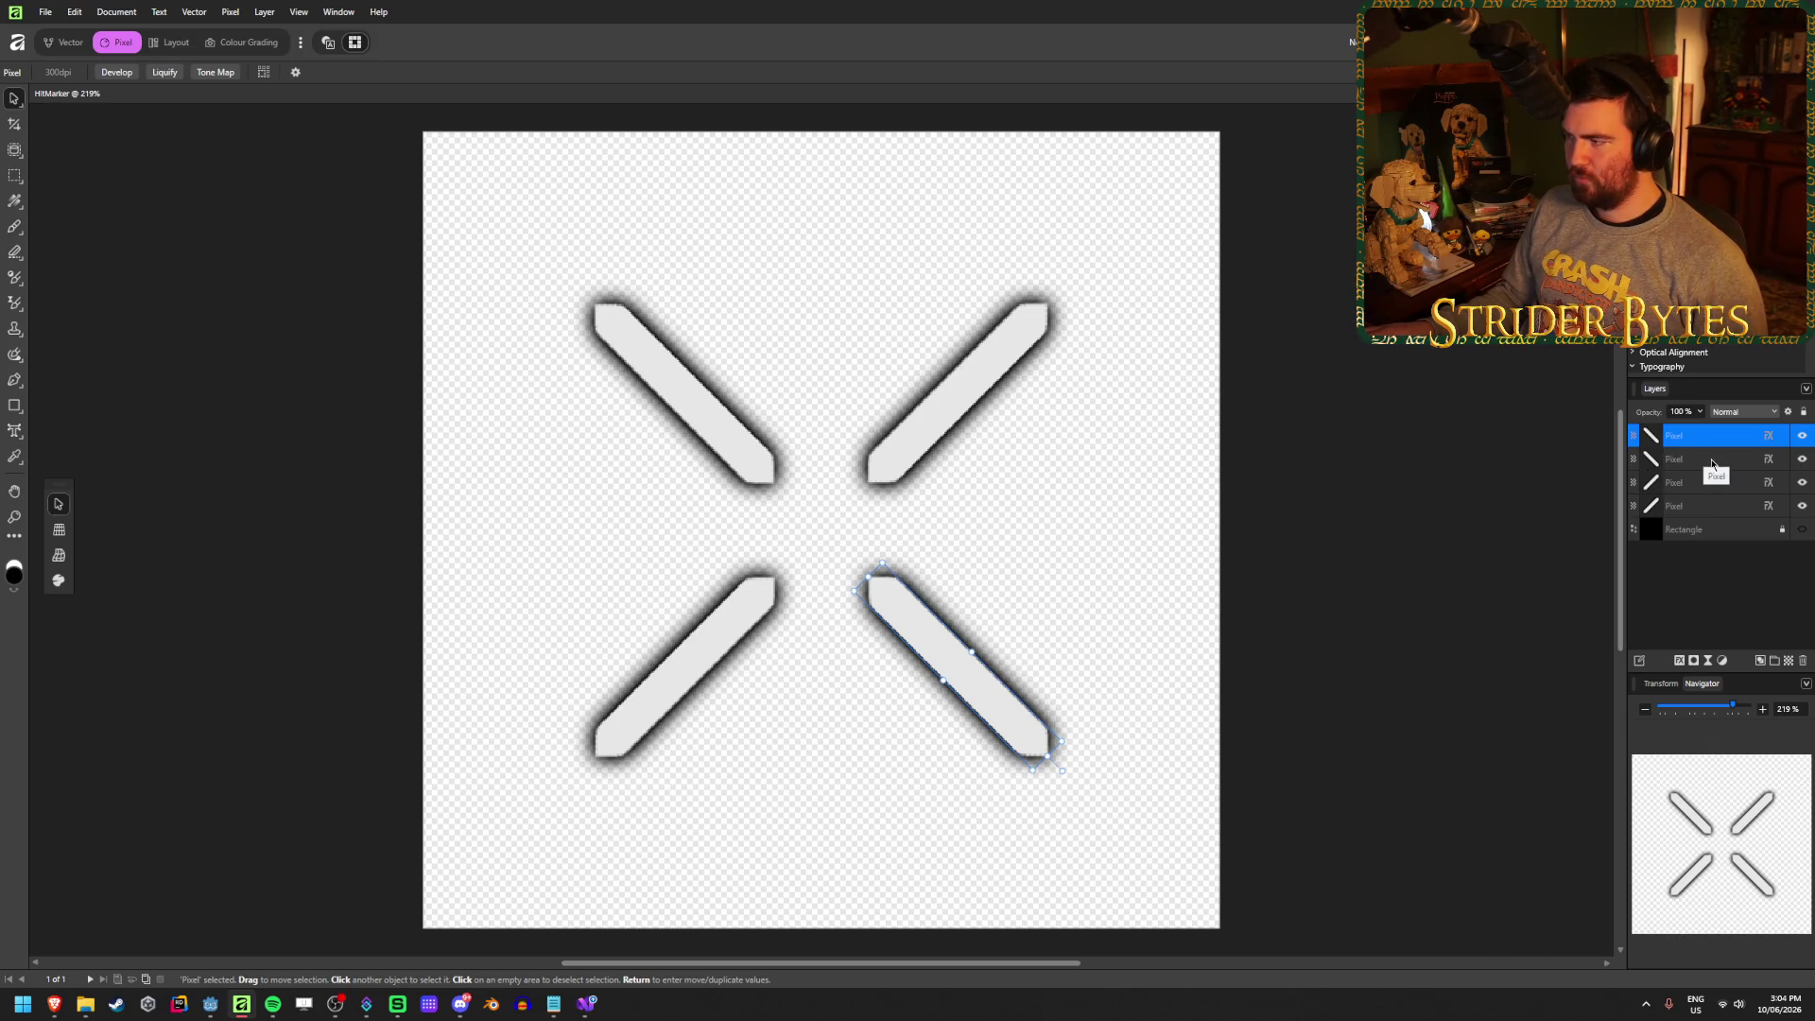
mouse_move(972, 652)
left_mouse_down()
mouse_move(957, 659)
mouse_move(1182, 634)
left_mouse_up()
left_click(1341, 561)
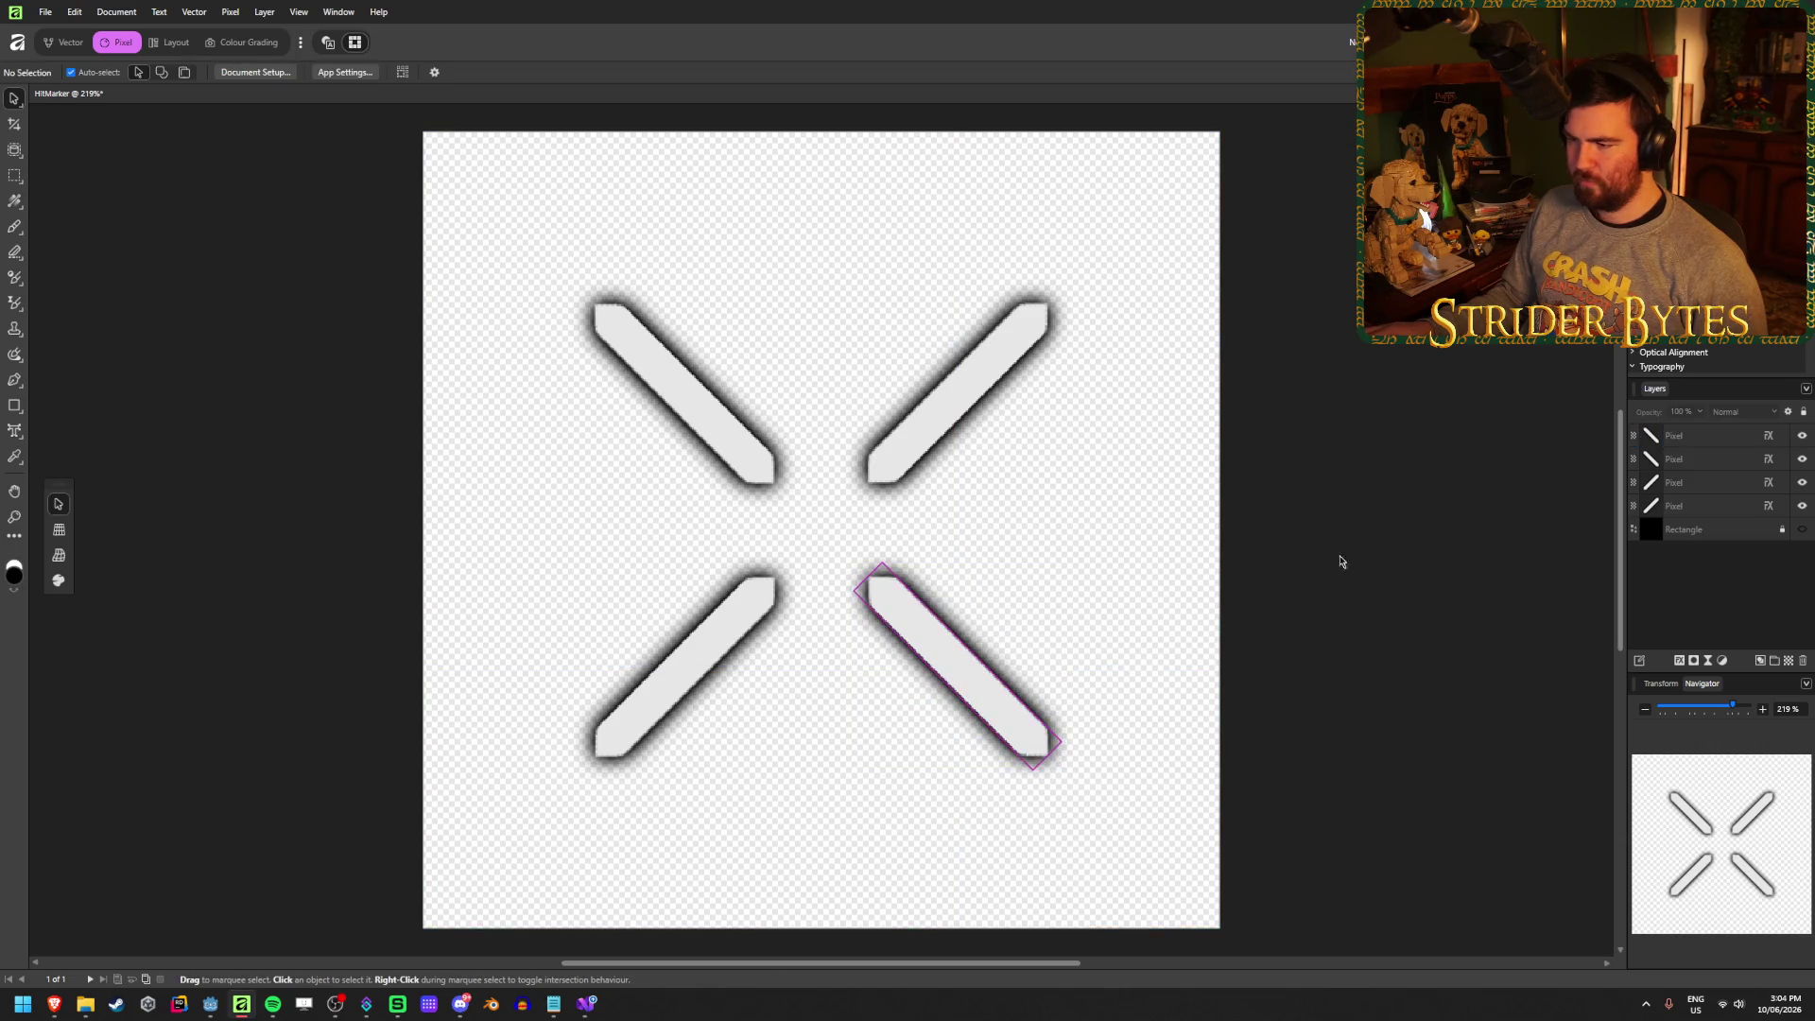
Turn on the black background Rectangle layer behind the X
left_click(1701, 511)
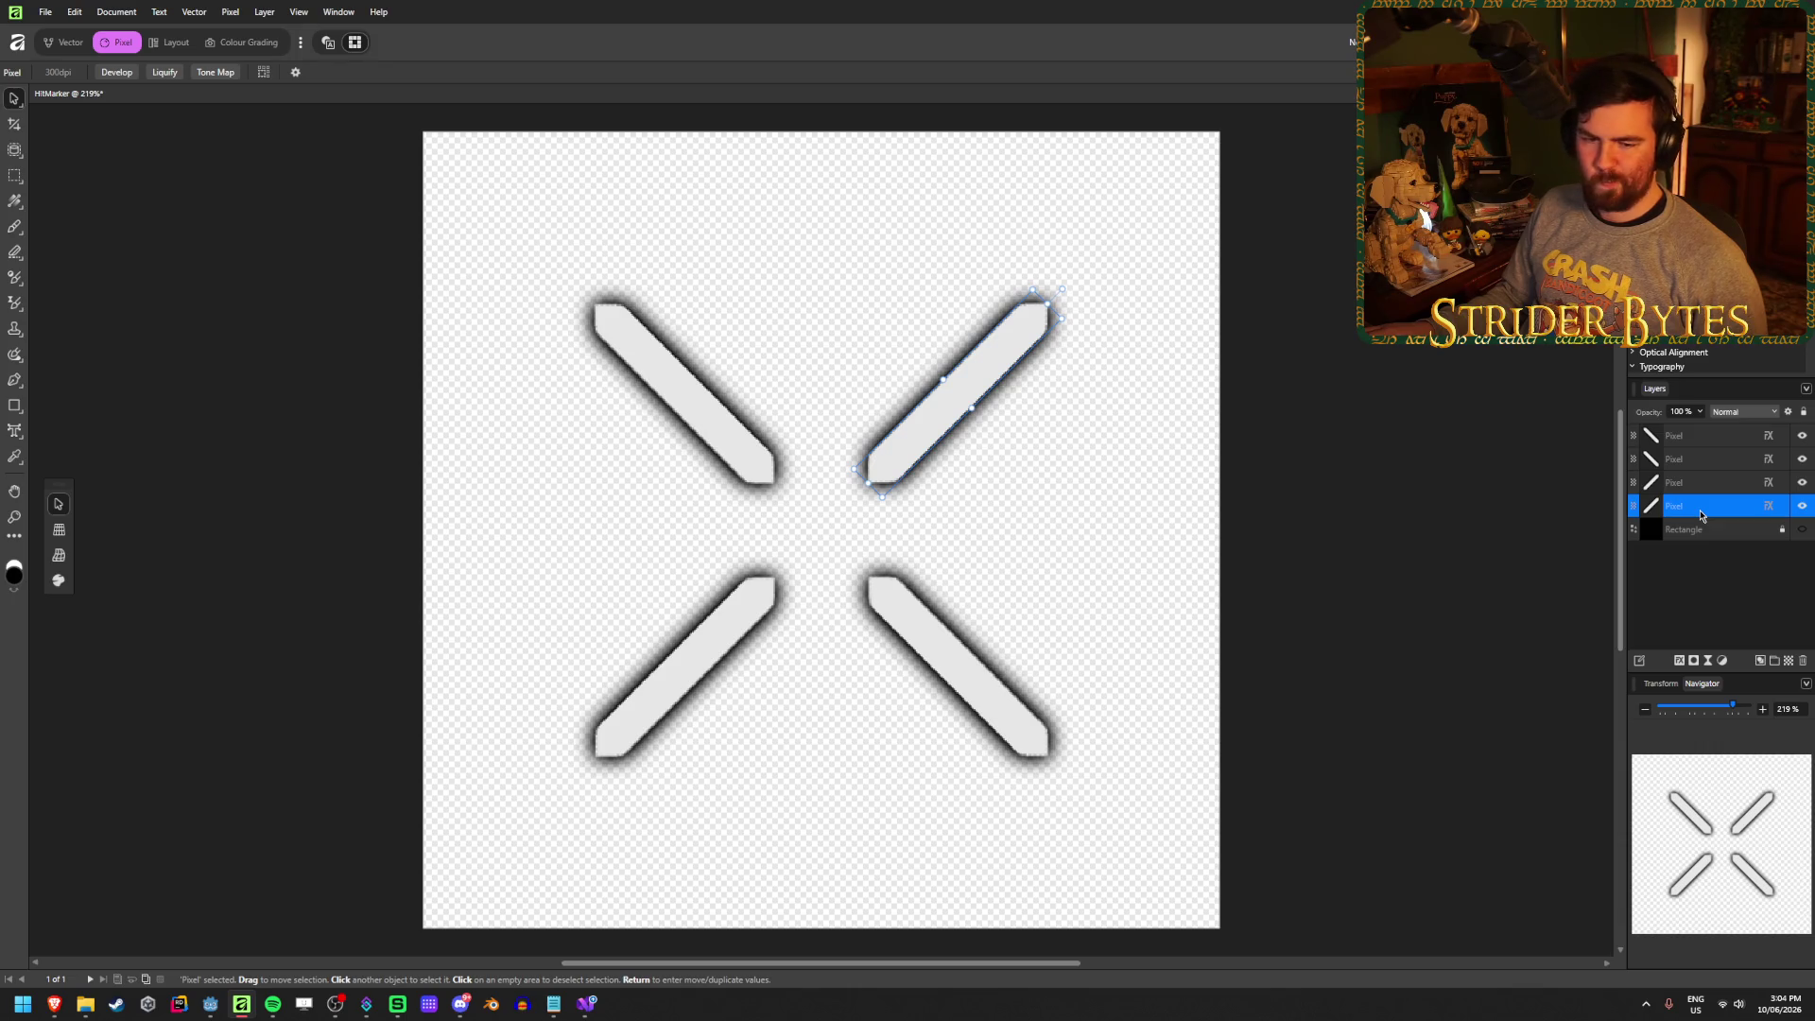
left_click(1803, 529)
left_click(1430, 473)
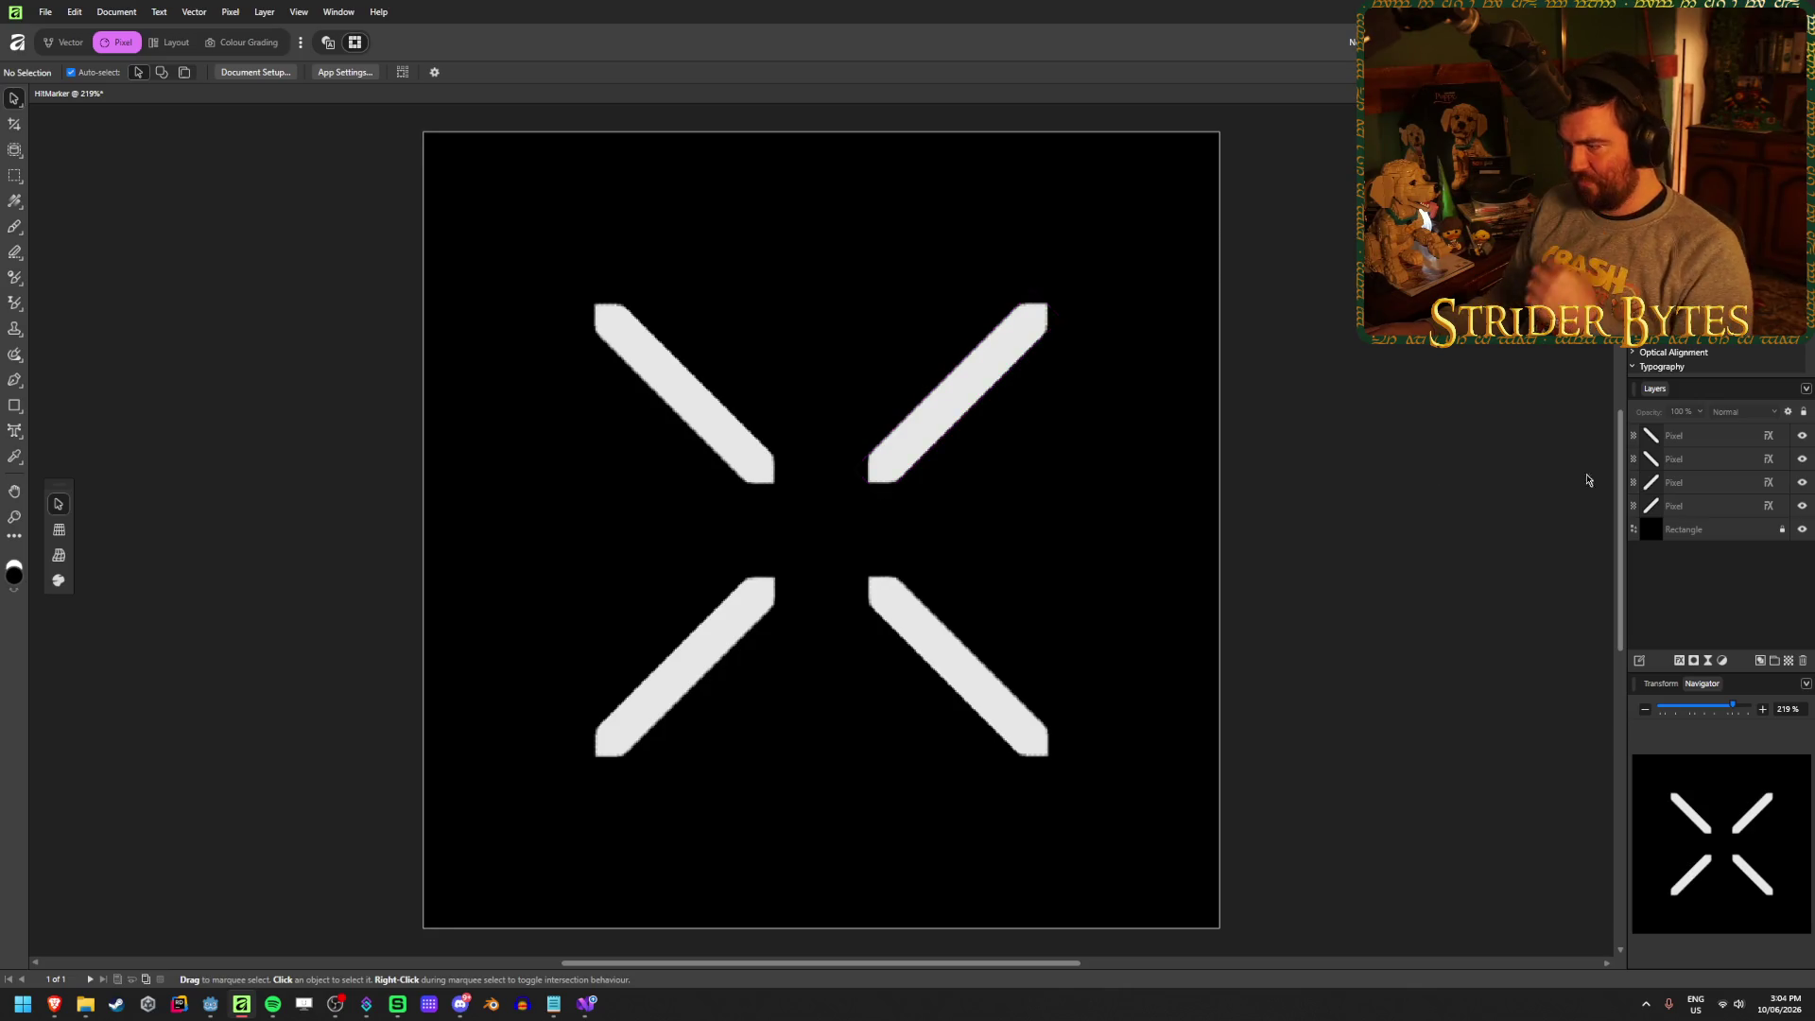
Try shrinking all four strokes toward the centre, then undo back to their original size
left_click(1723, 509)
left_click(1719, 433, "shift")
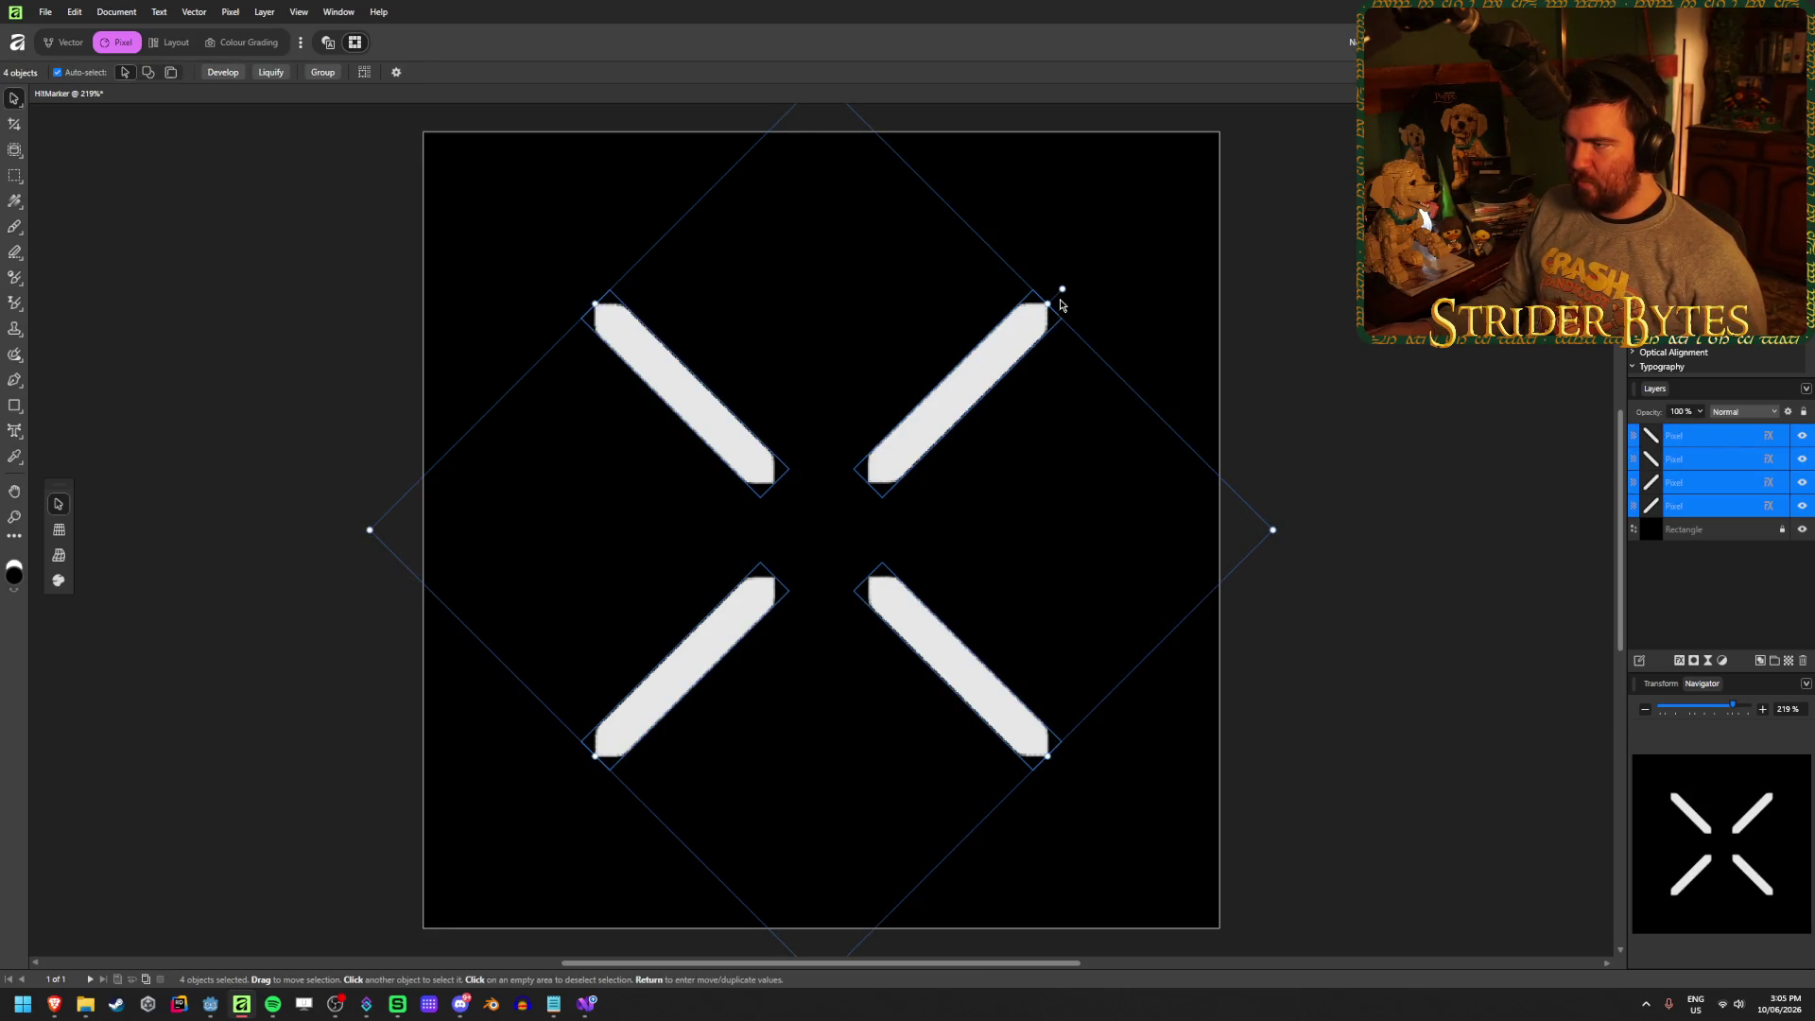
mouse_move(1051, 303)
left_mouse_down()
mouse_move(1034, 292)
mouse_move(999, 358)
left_mouse_up()
key("ctrl+z")
left_click(1471, 417)
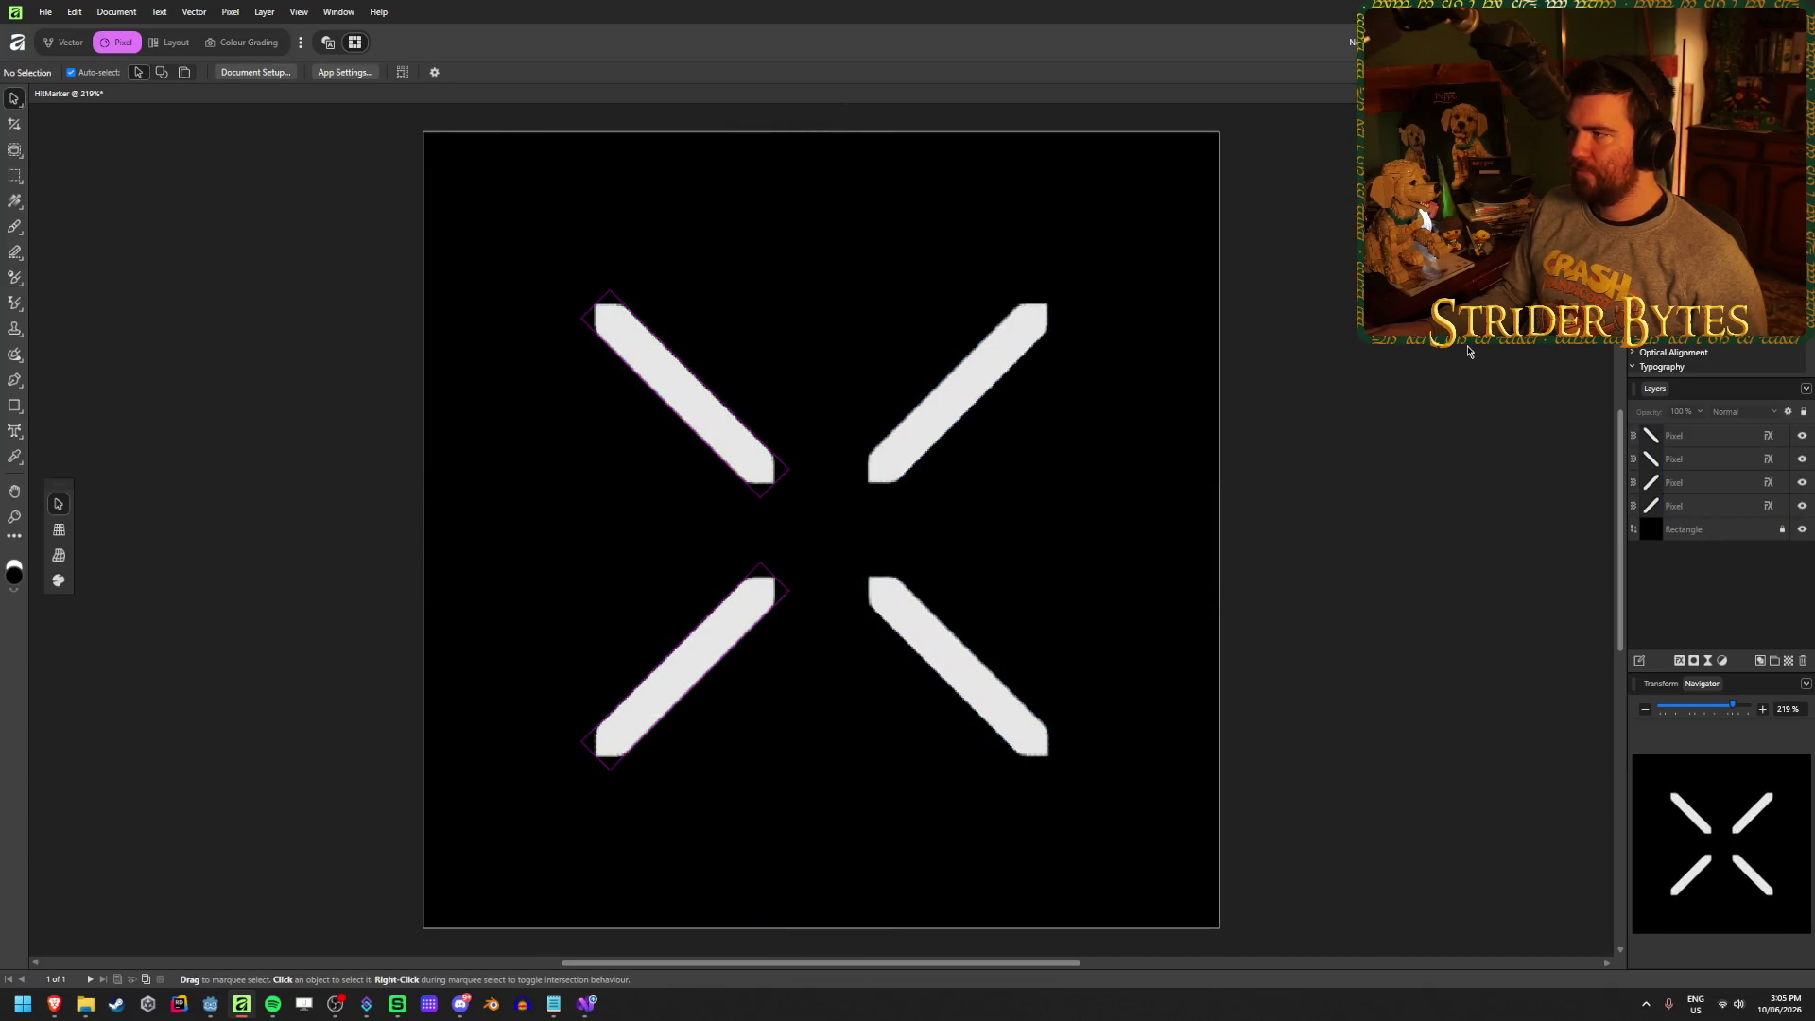
Select the bottom-right stroke and begin narrowing it with its side handle
left_click(918, 640)
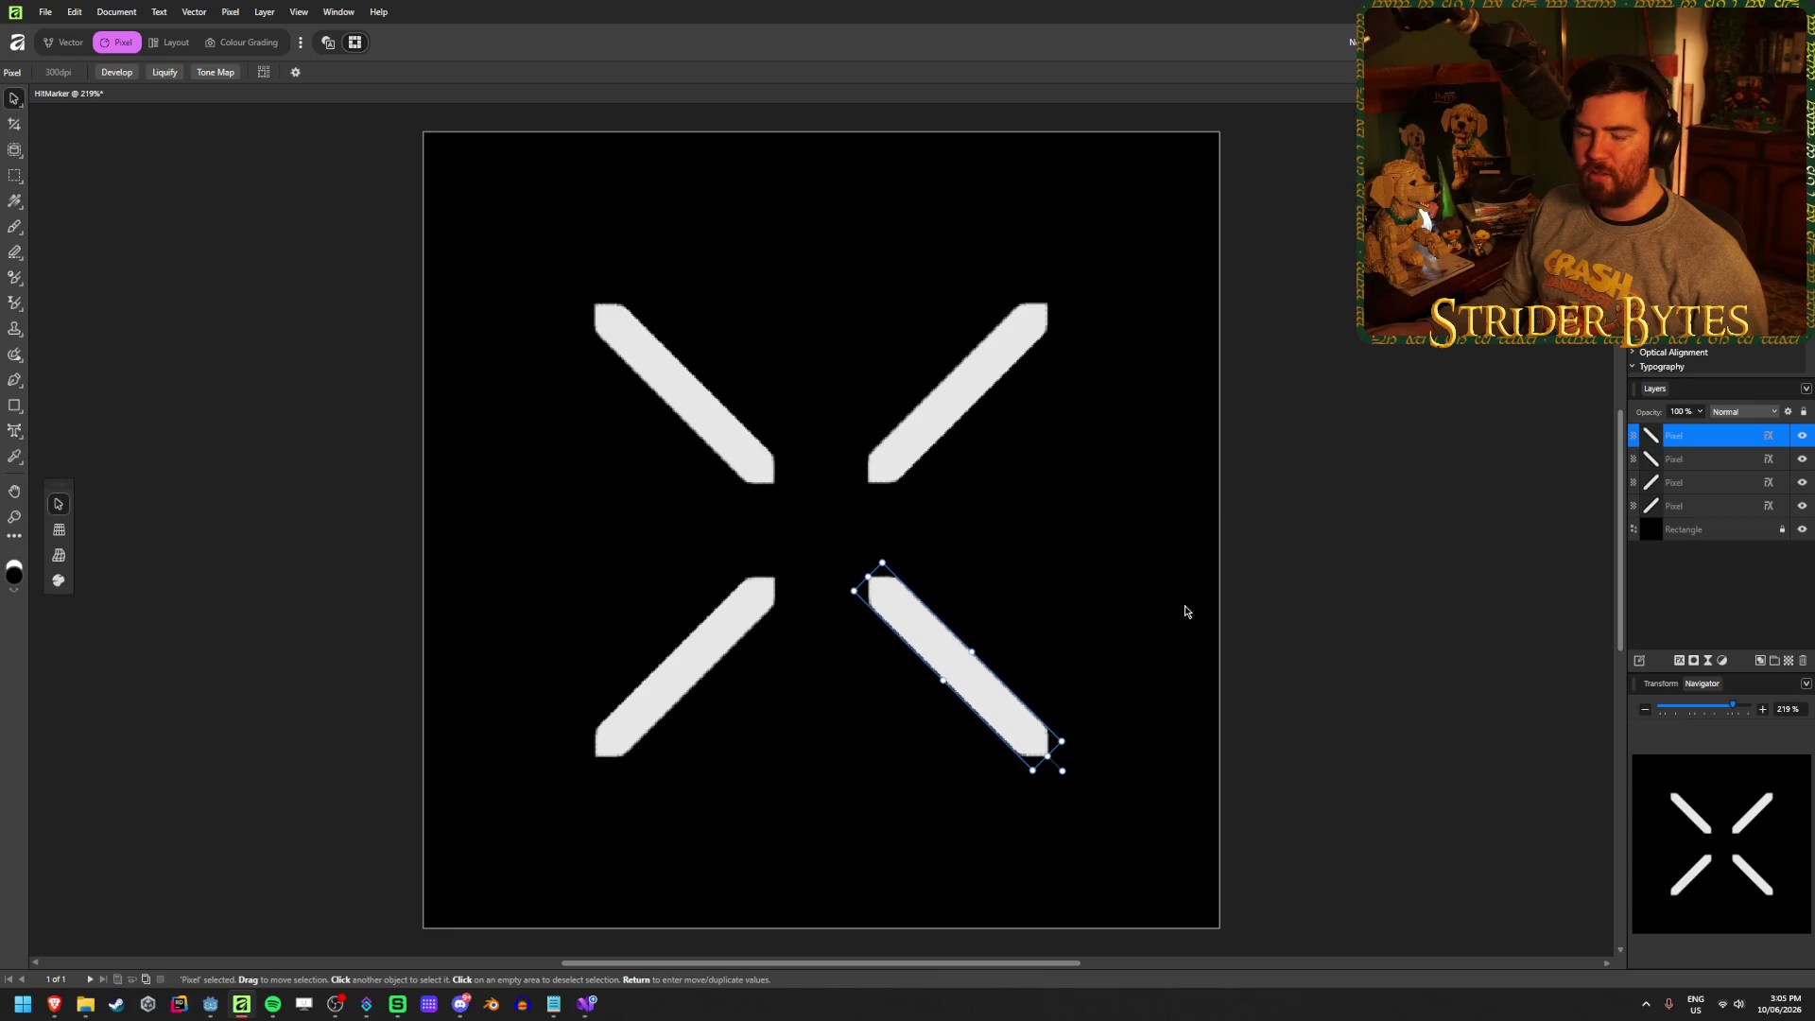
left_click(1324, 611)
left_click(952, 643)
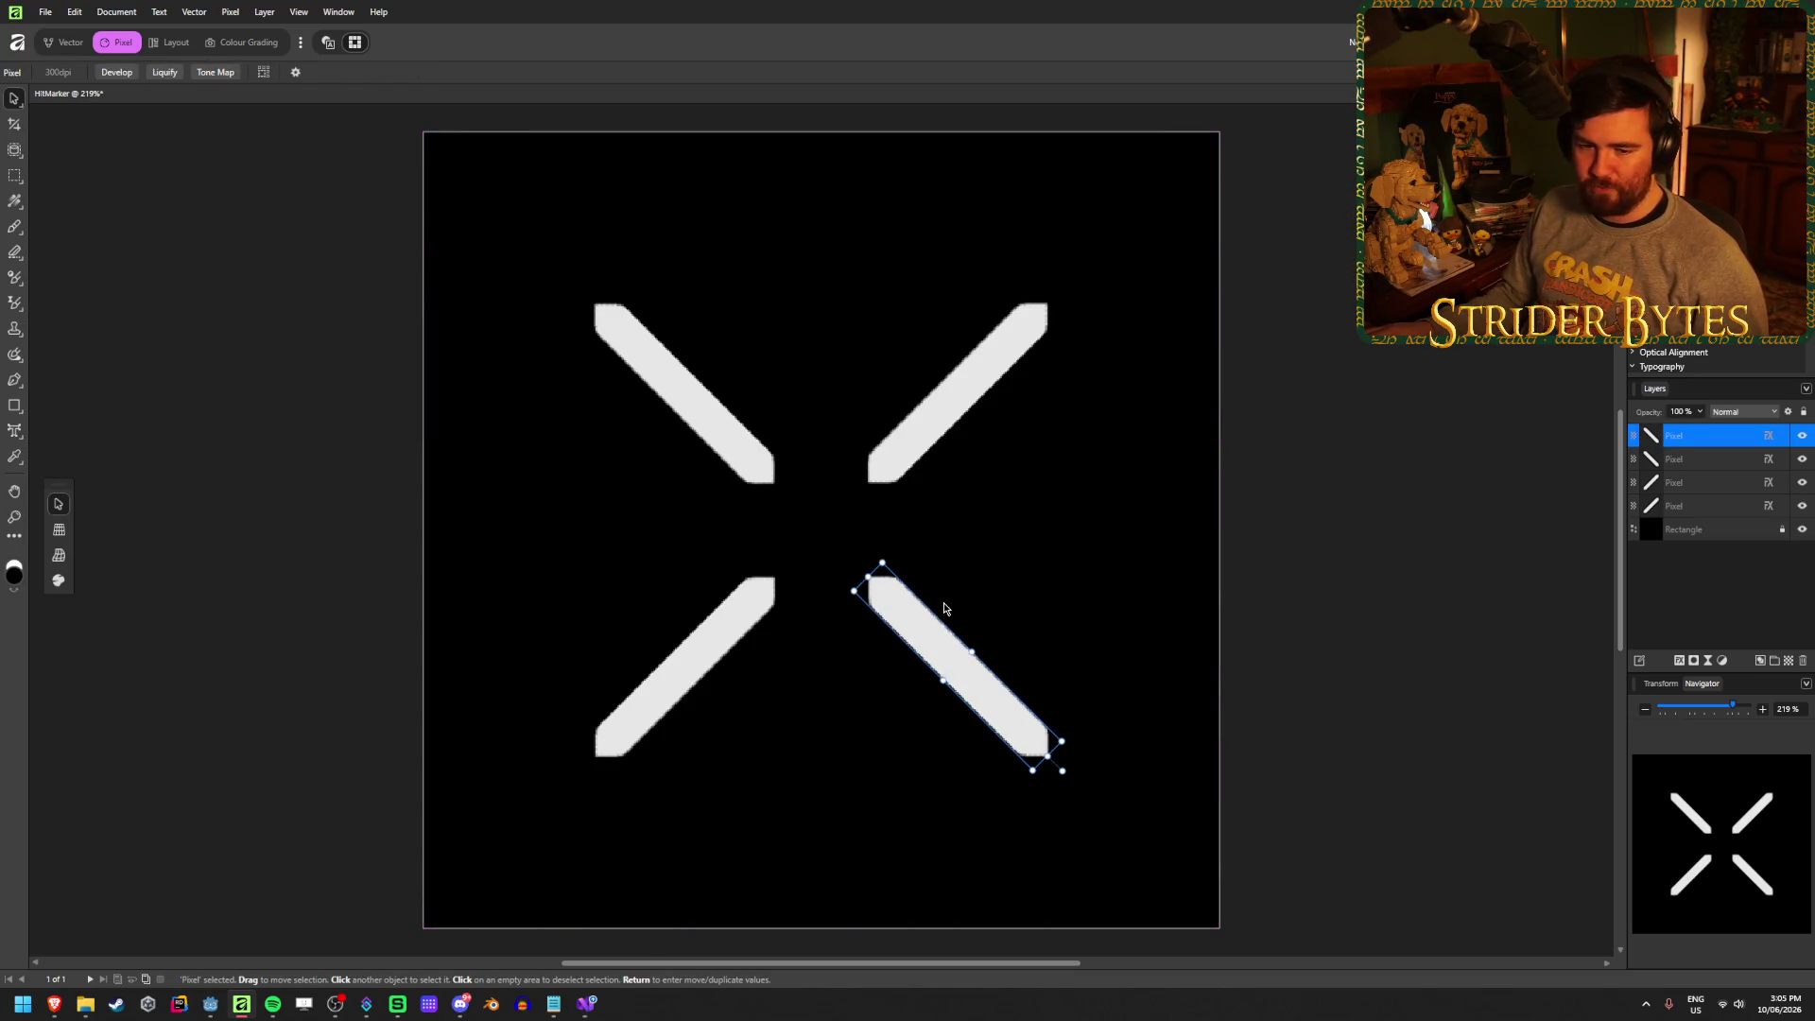
left_click_drag(974, 651, 971, 652)
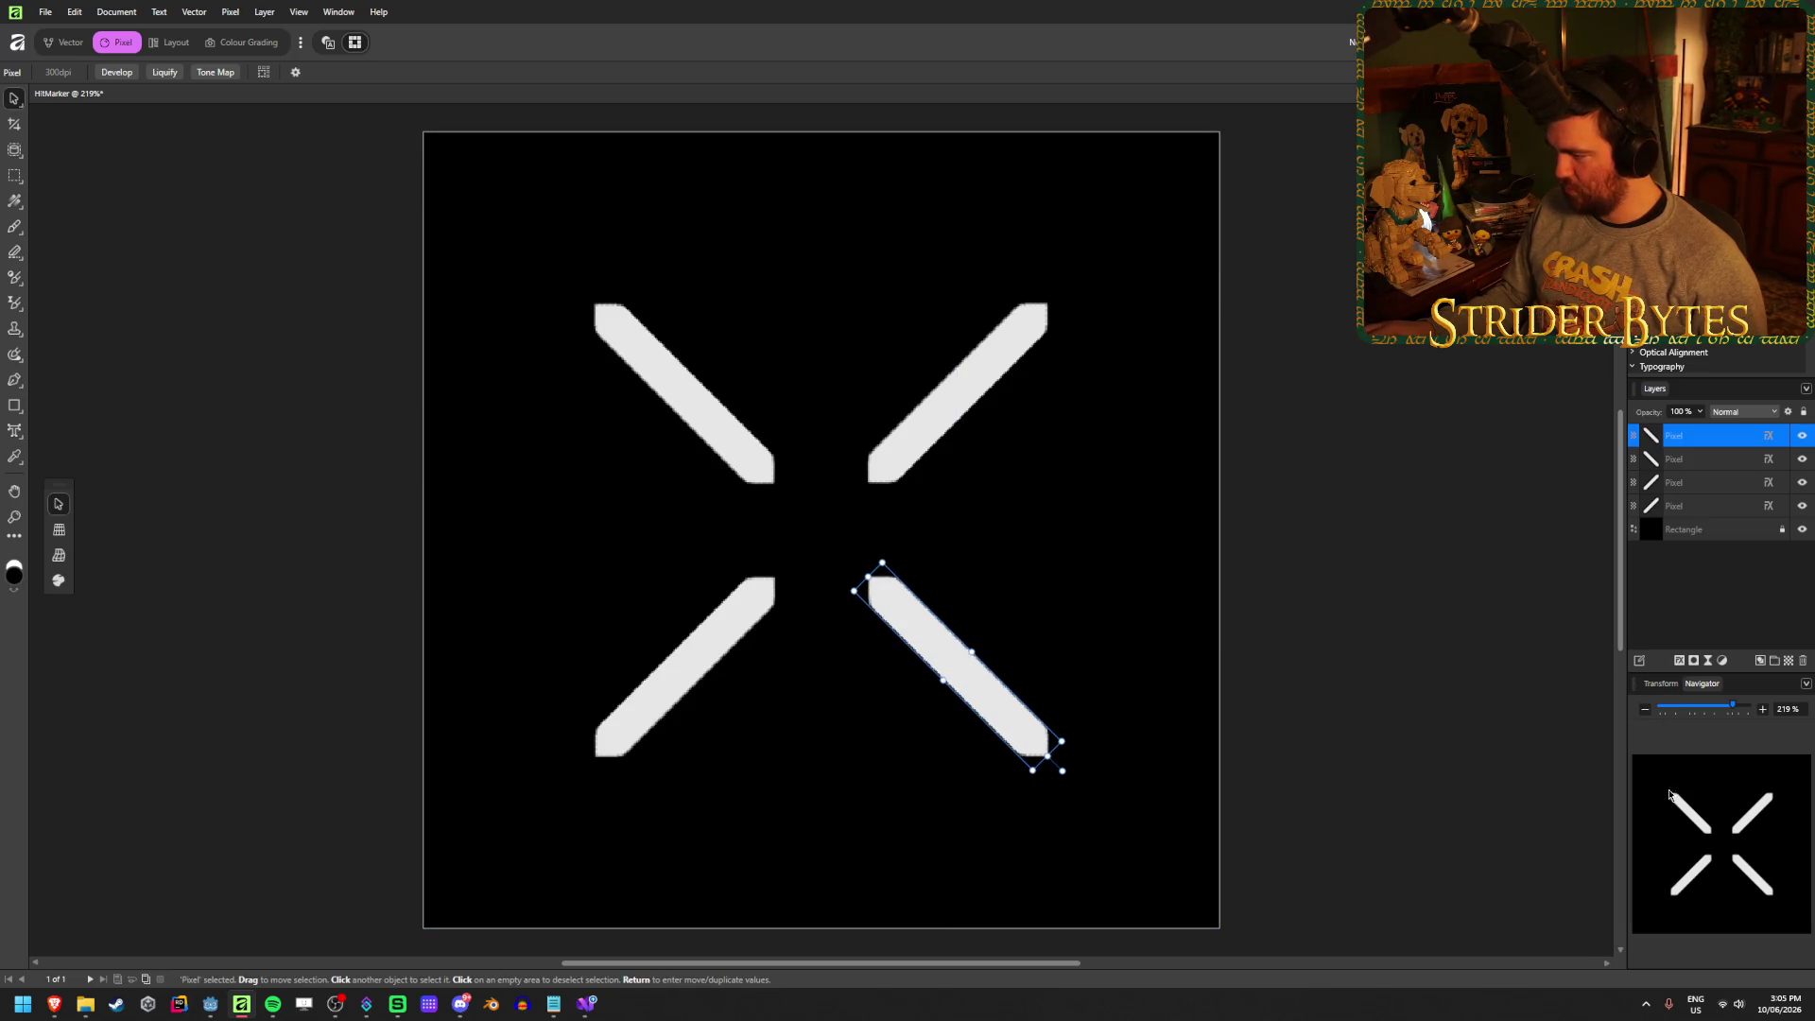
left_click(1806, 688)
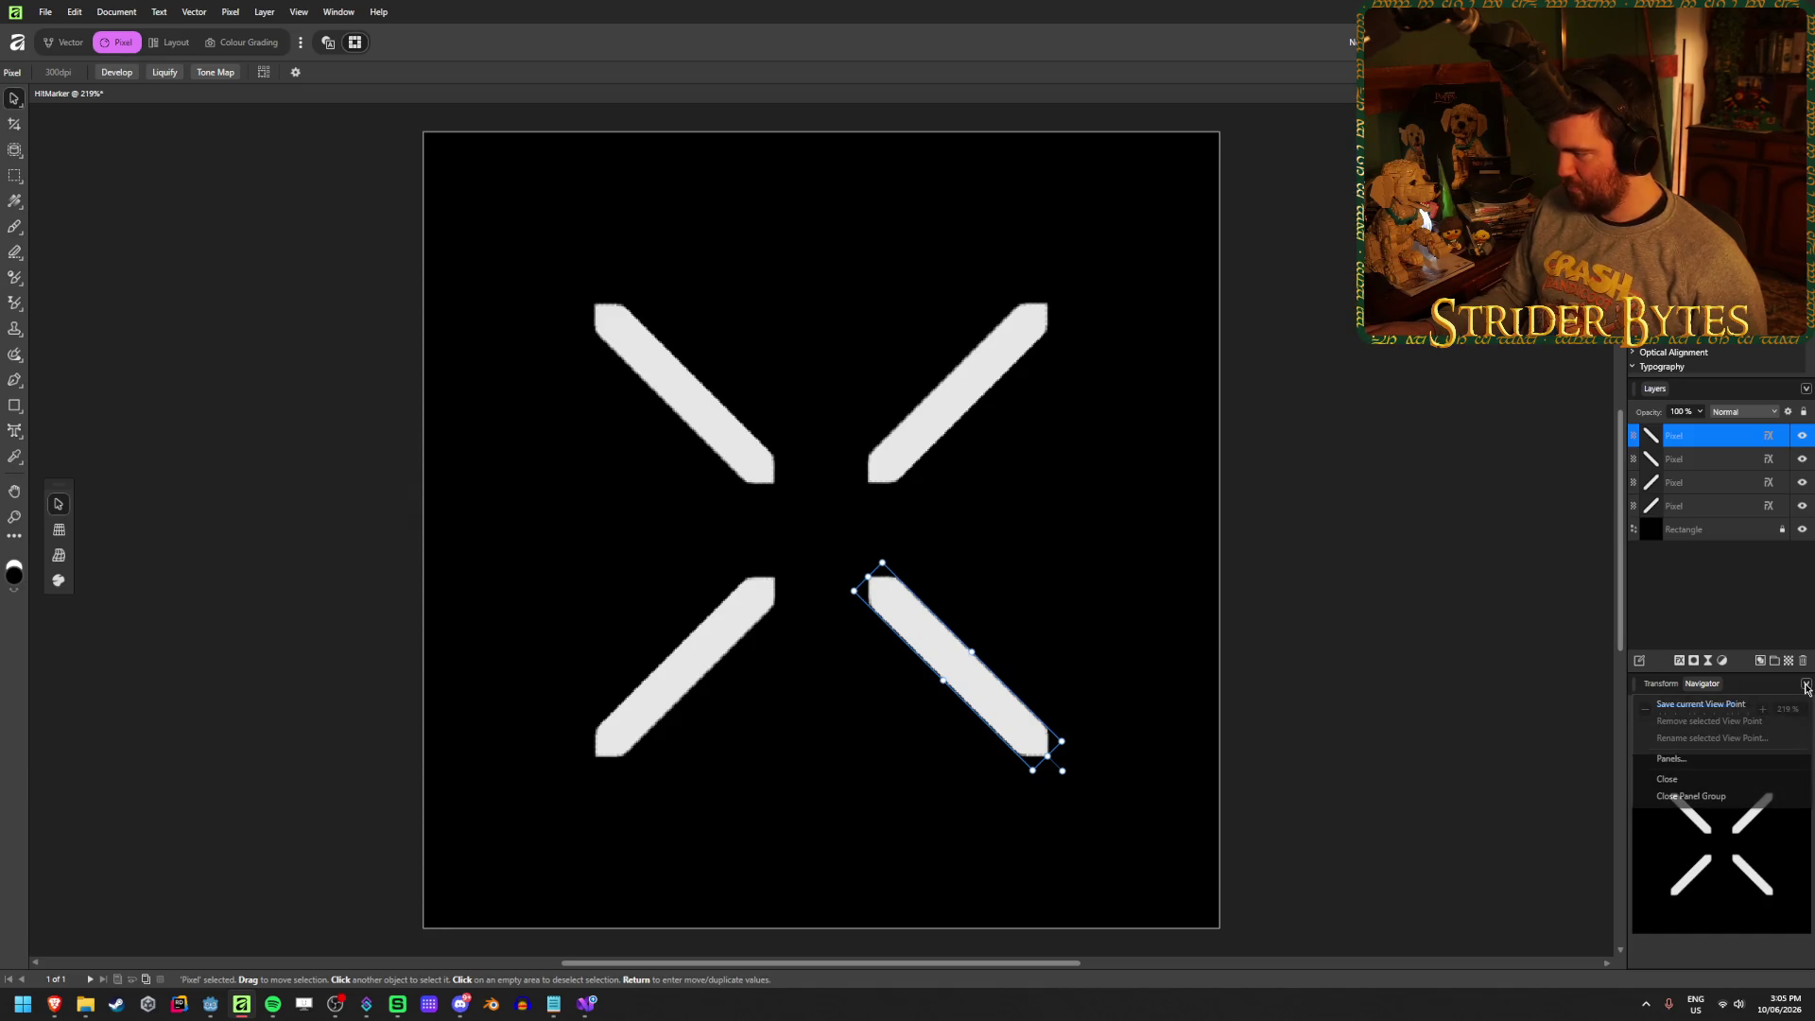
left_click(1722, 601)
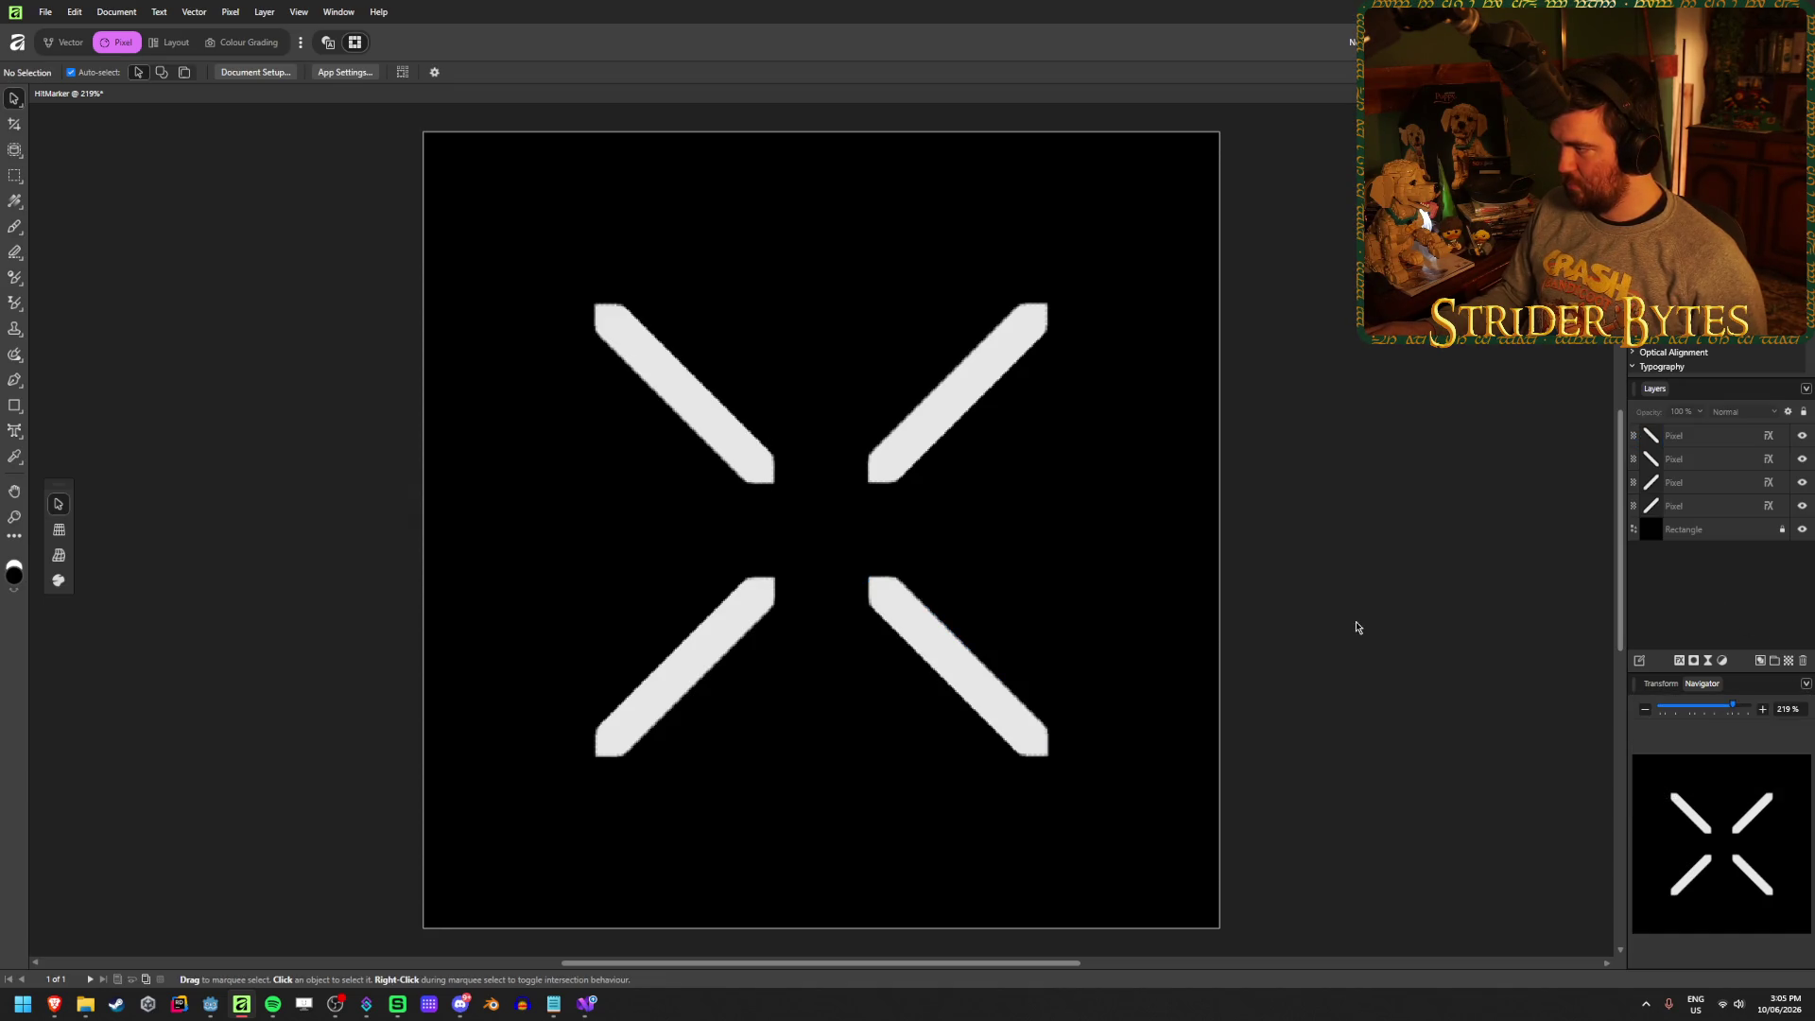
Narrow the bottom-right stroke slightly further, then clear the selection
left_click(963, 681)
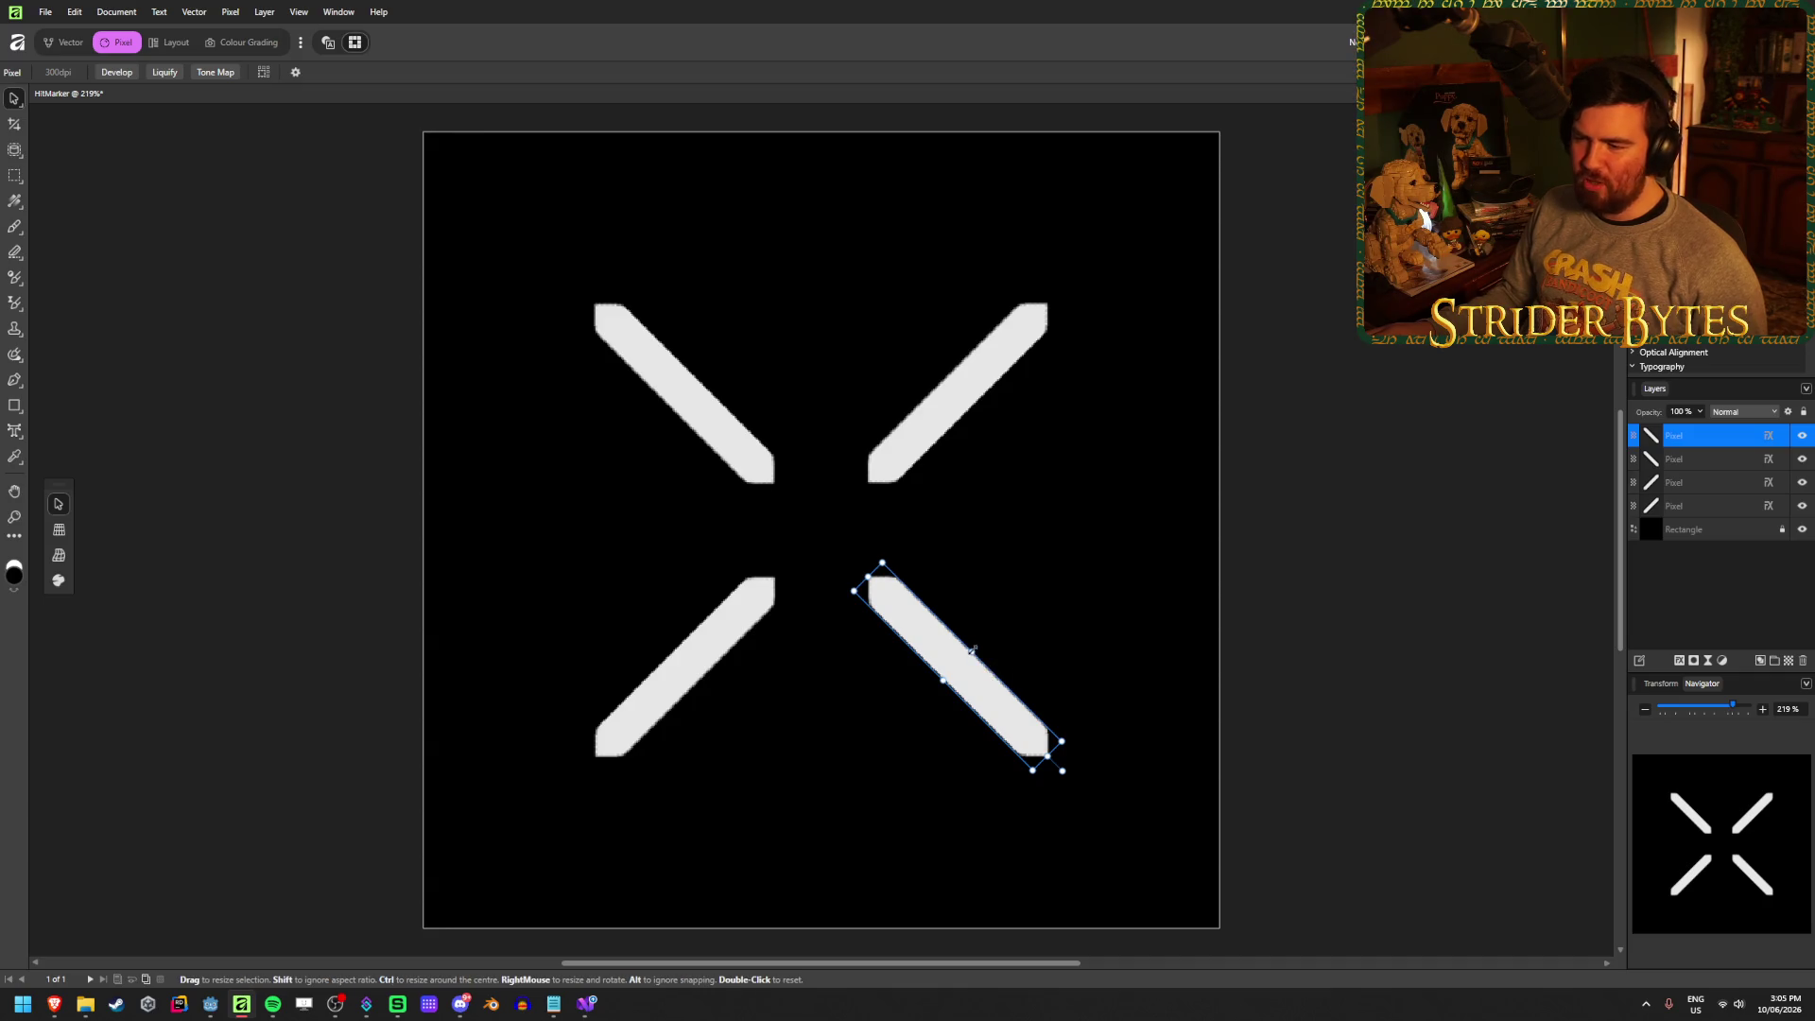
left_click_drag(971, 652, 964, 658)
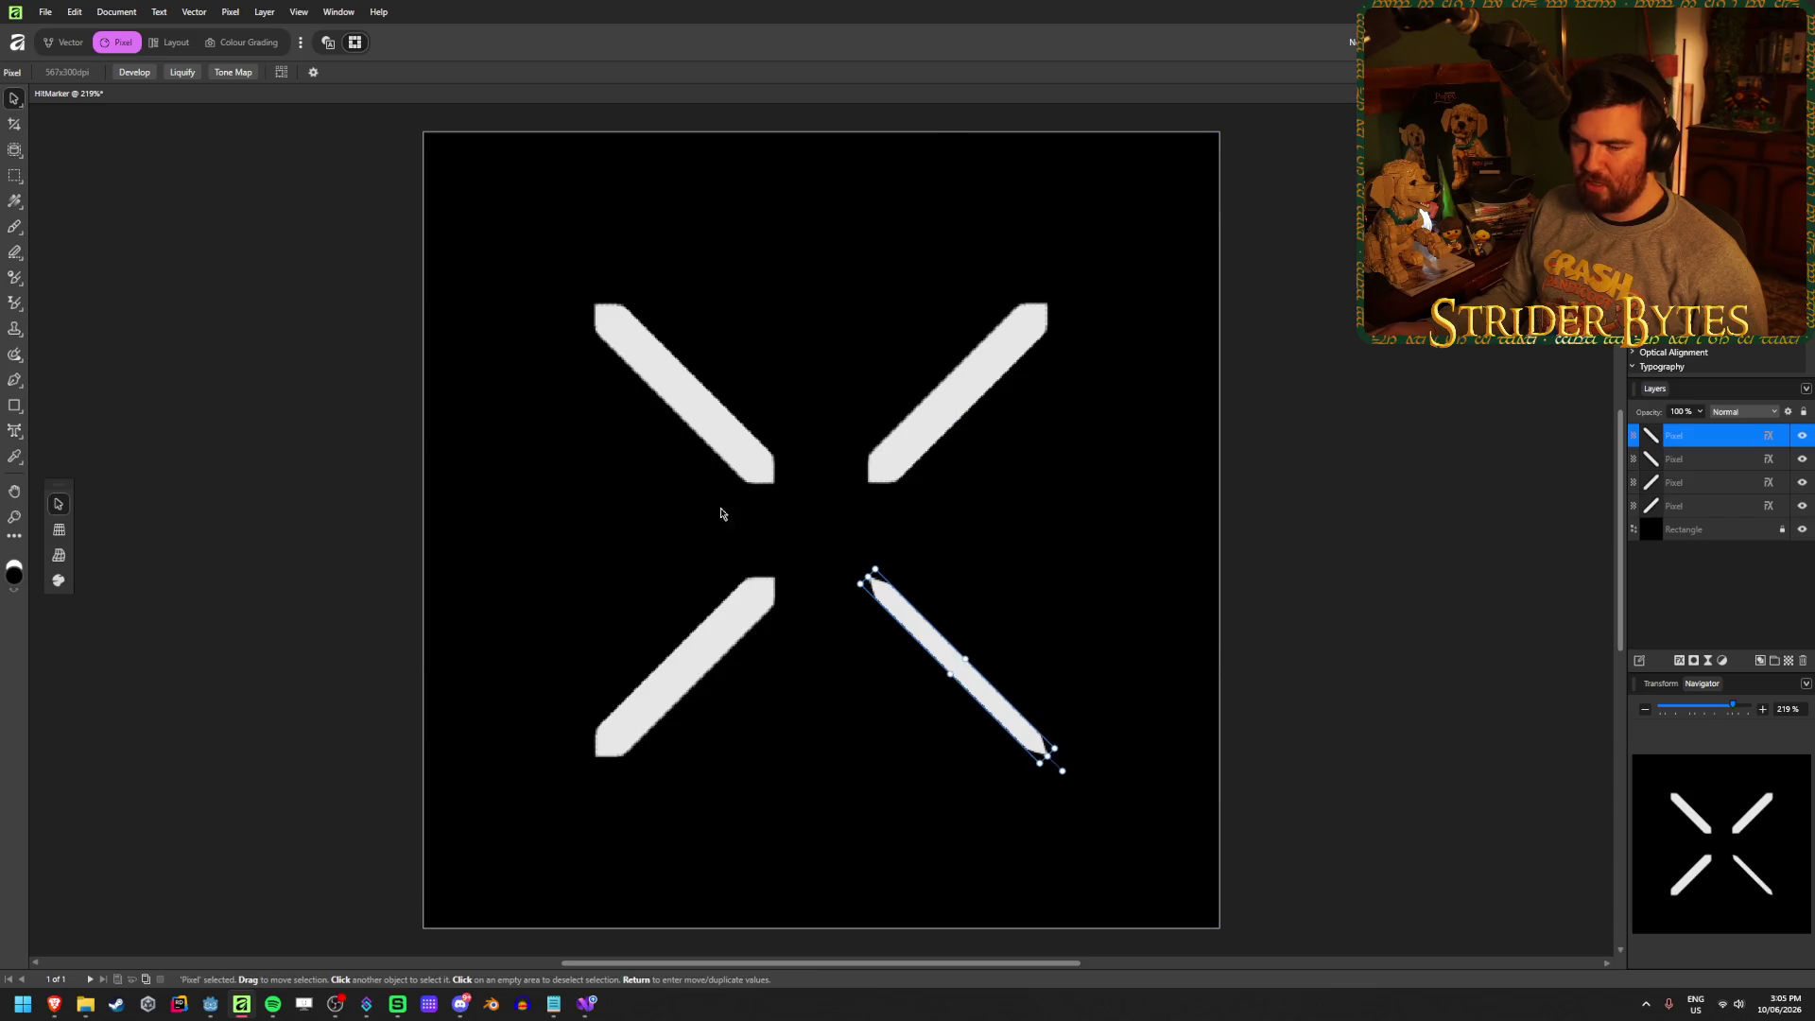
left_click(1320, 524)
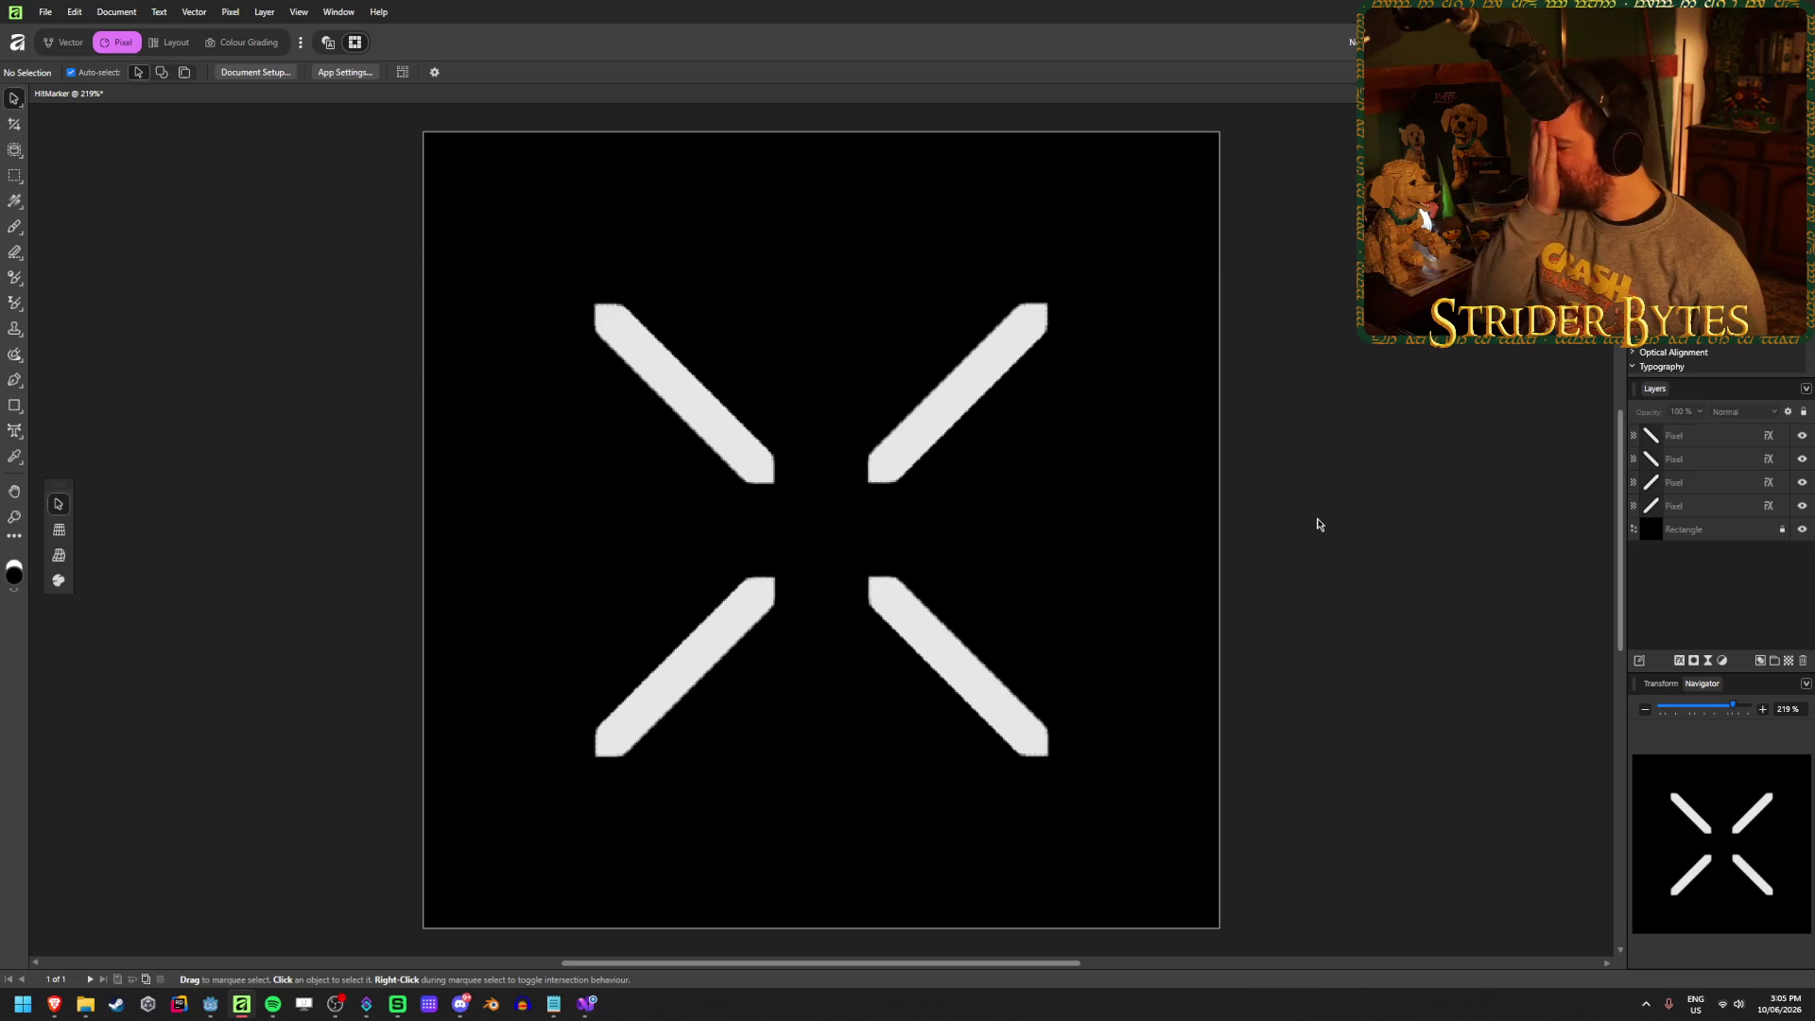
left_click(965, 662)
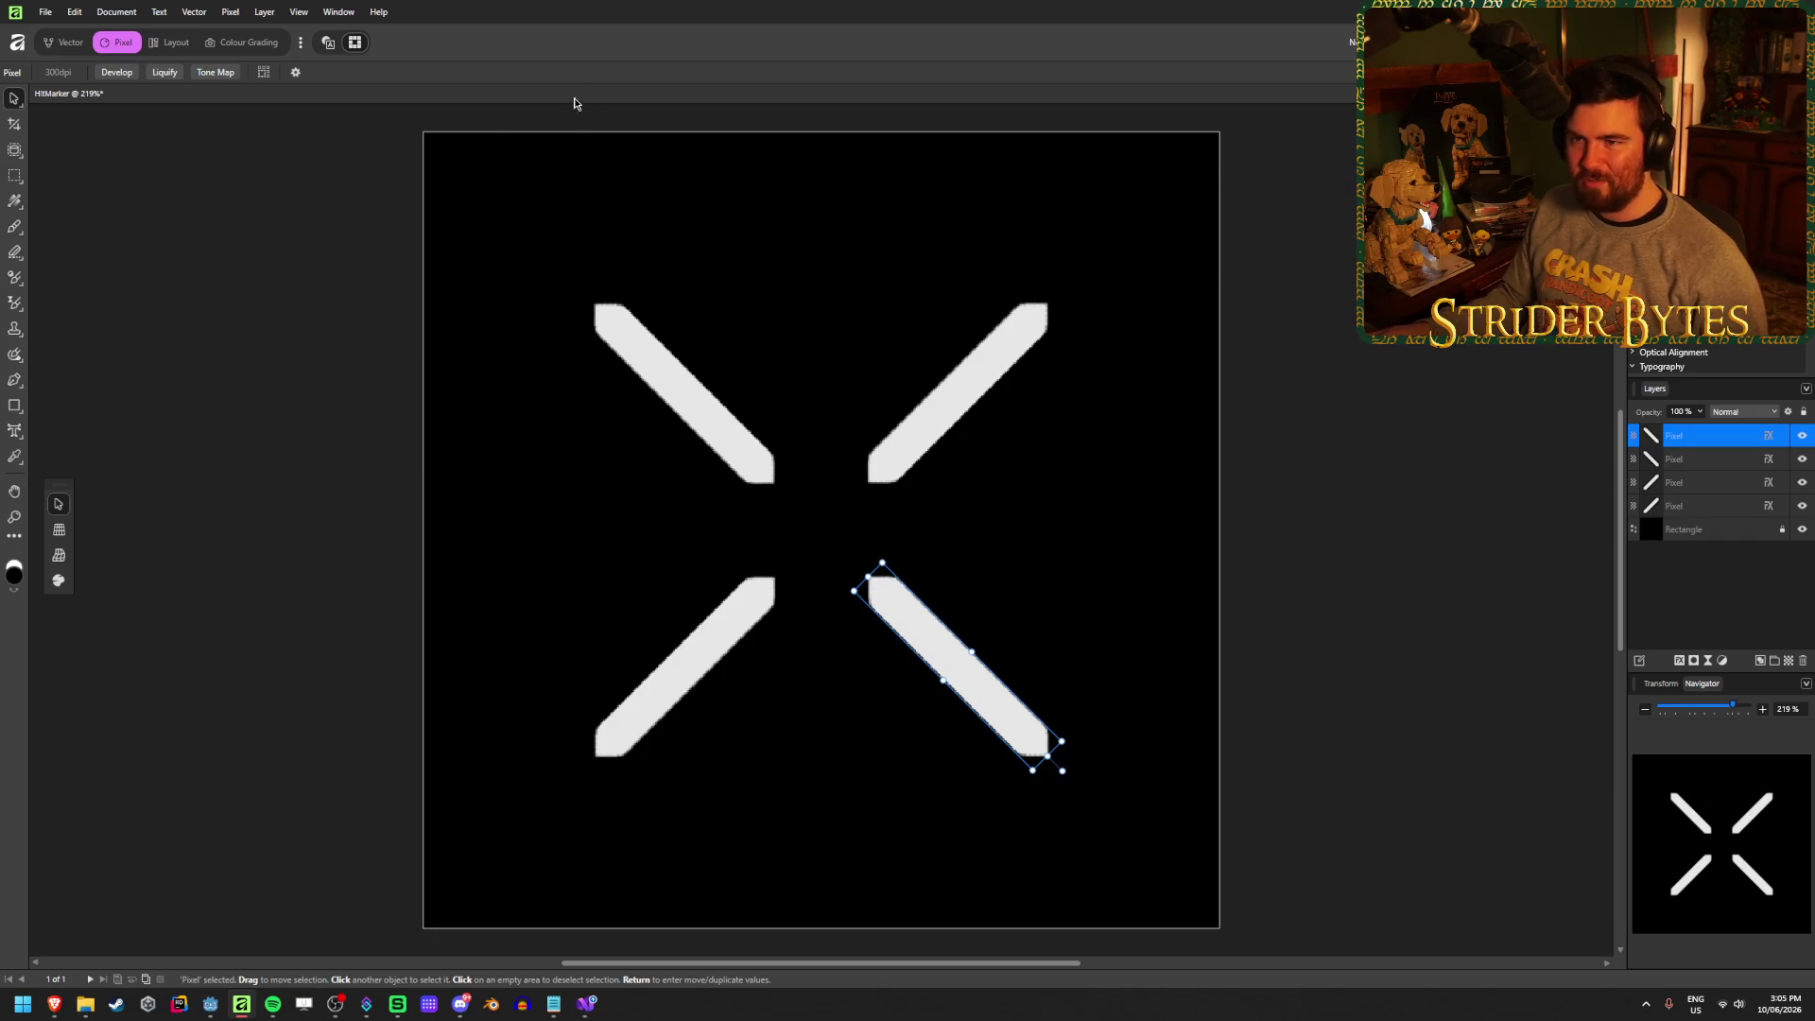
left_click(1516, 426)
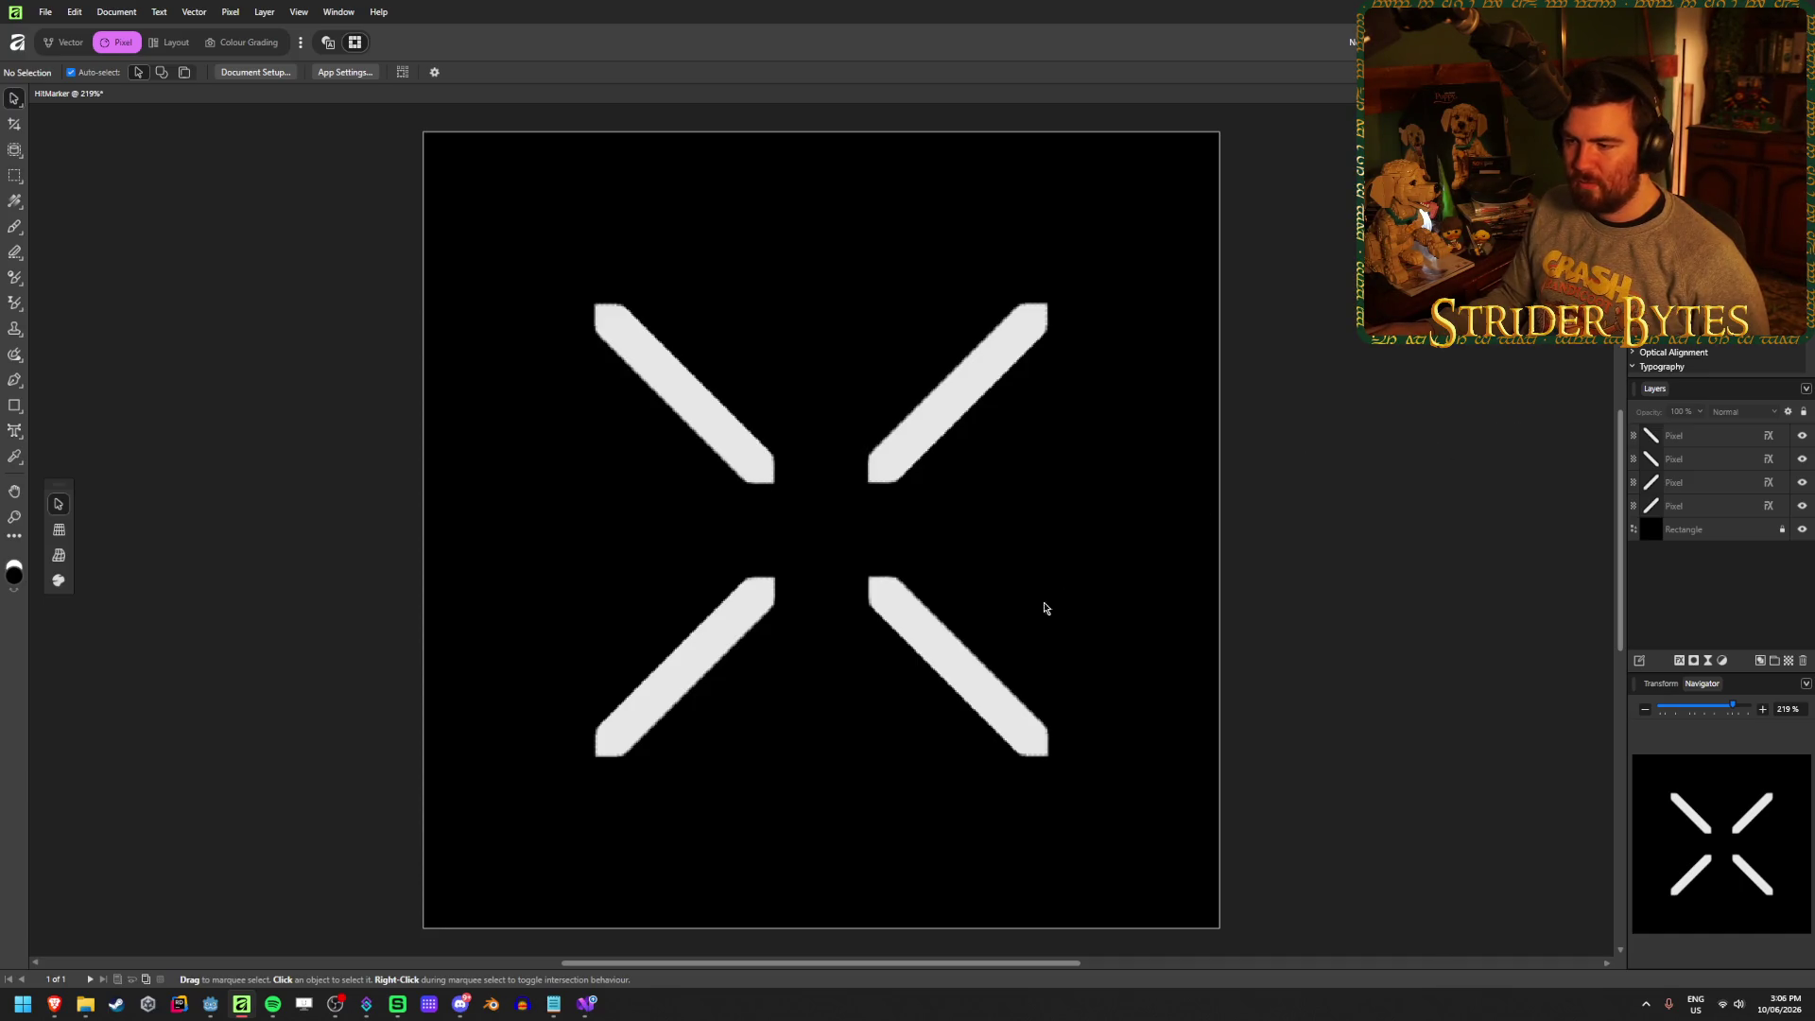
left_click(1021, 730)
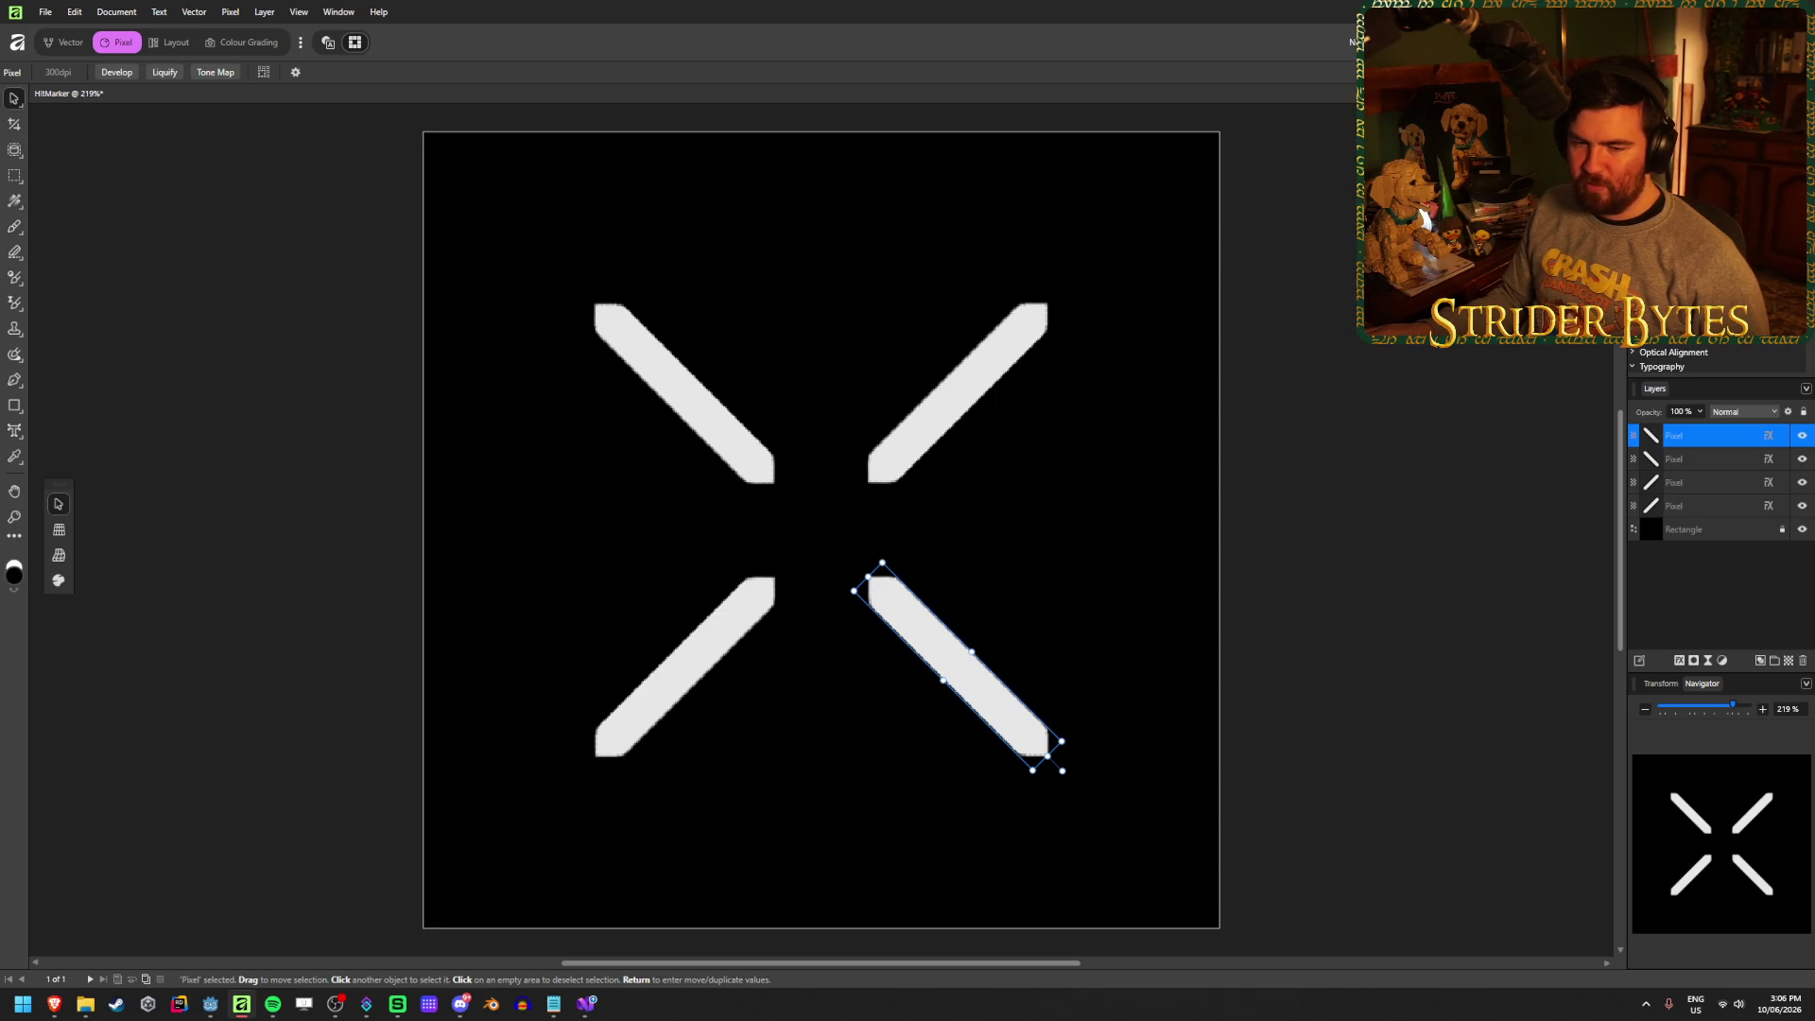
left_click(1399, 350)
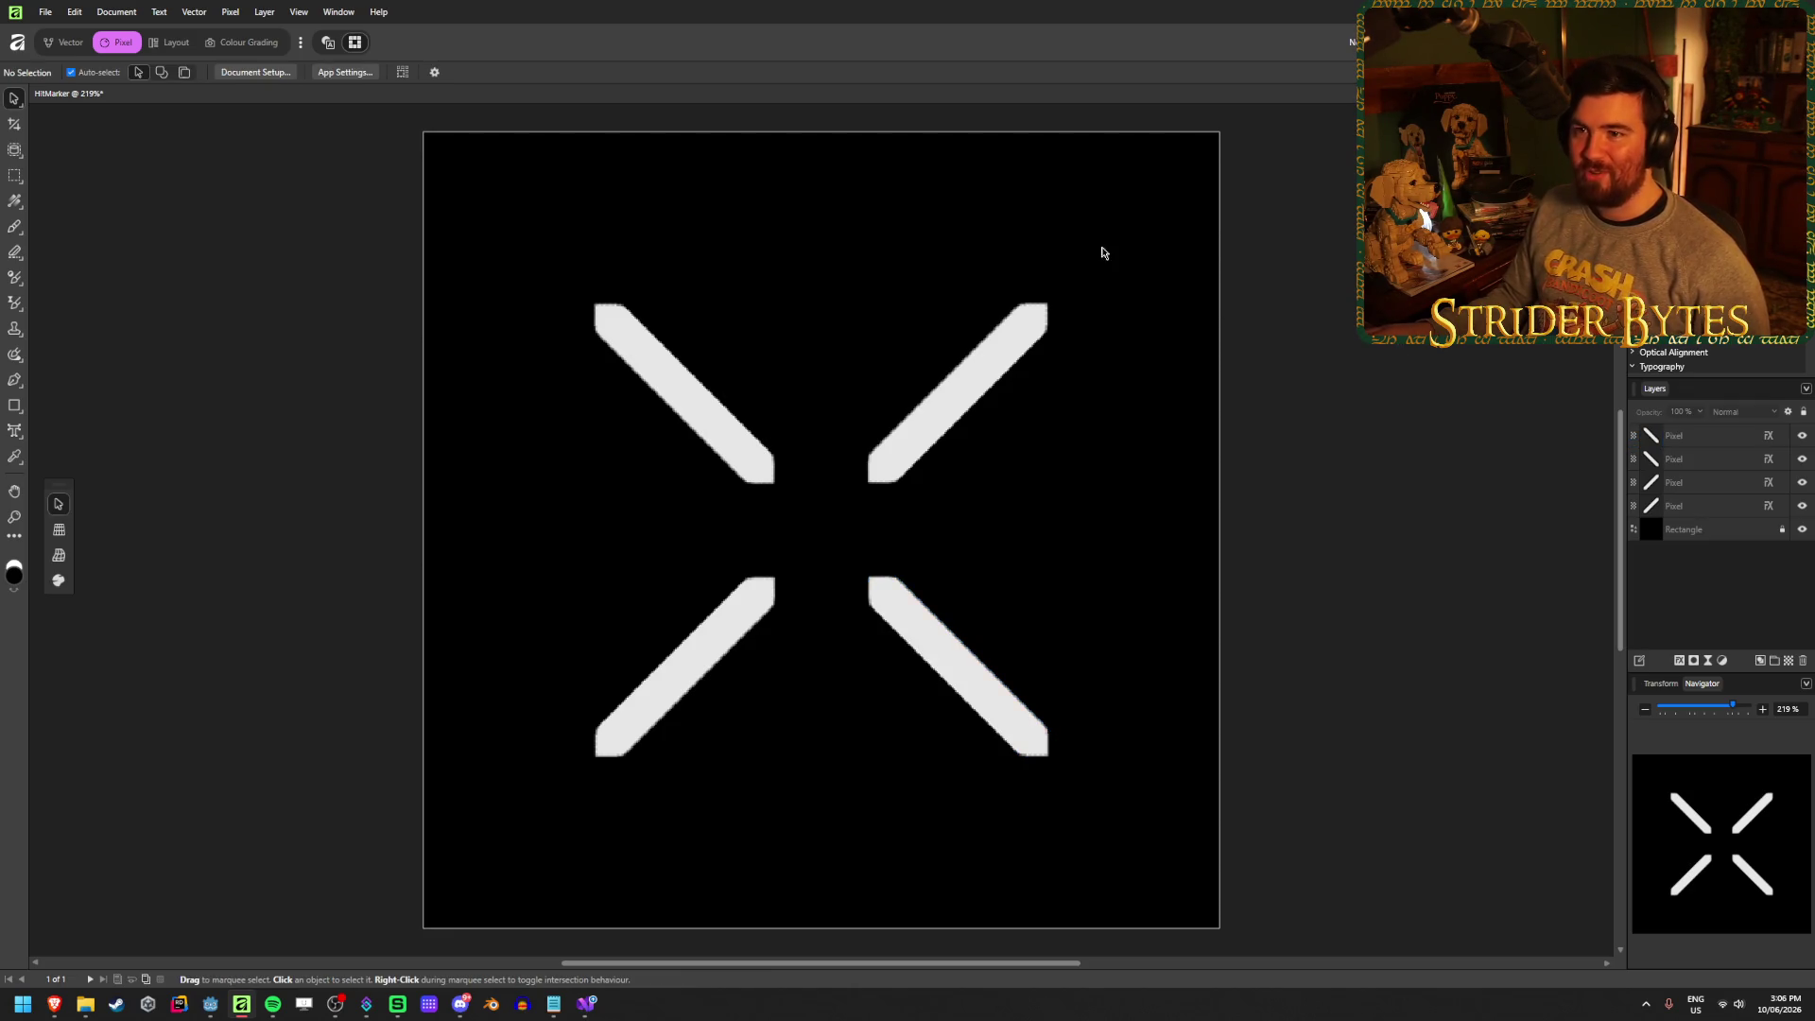
Switch to the Vector persona, Alt-drag a copy of the bottom-right stroke leftward, then undo it
left_click(66, 41)
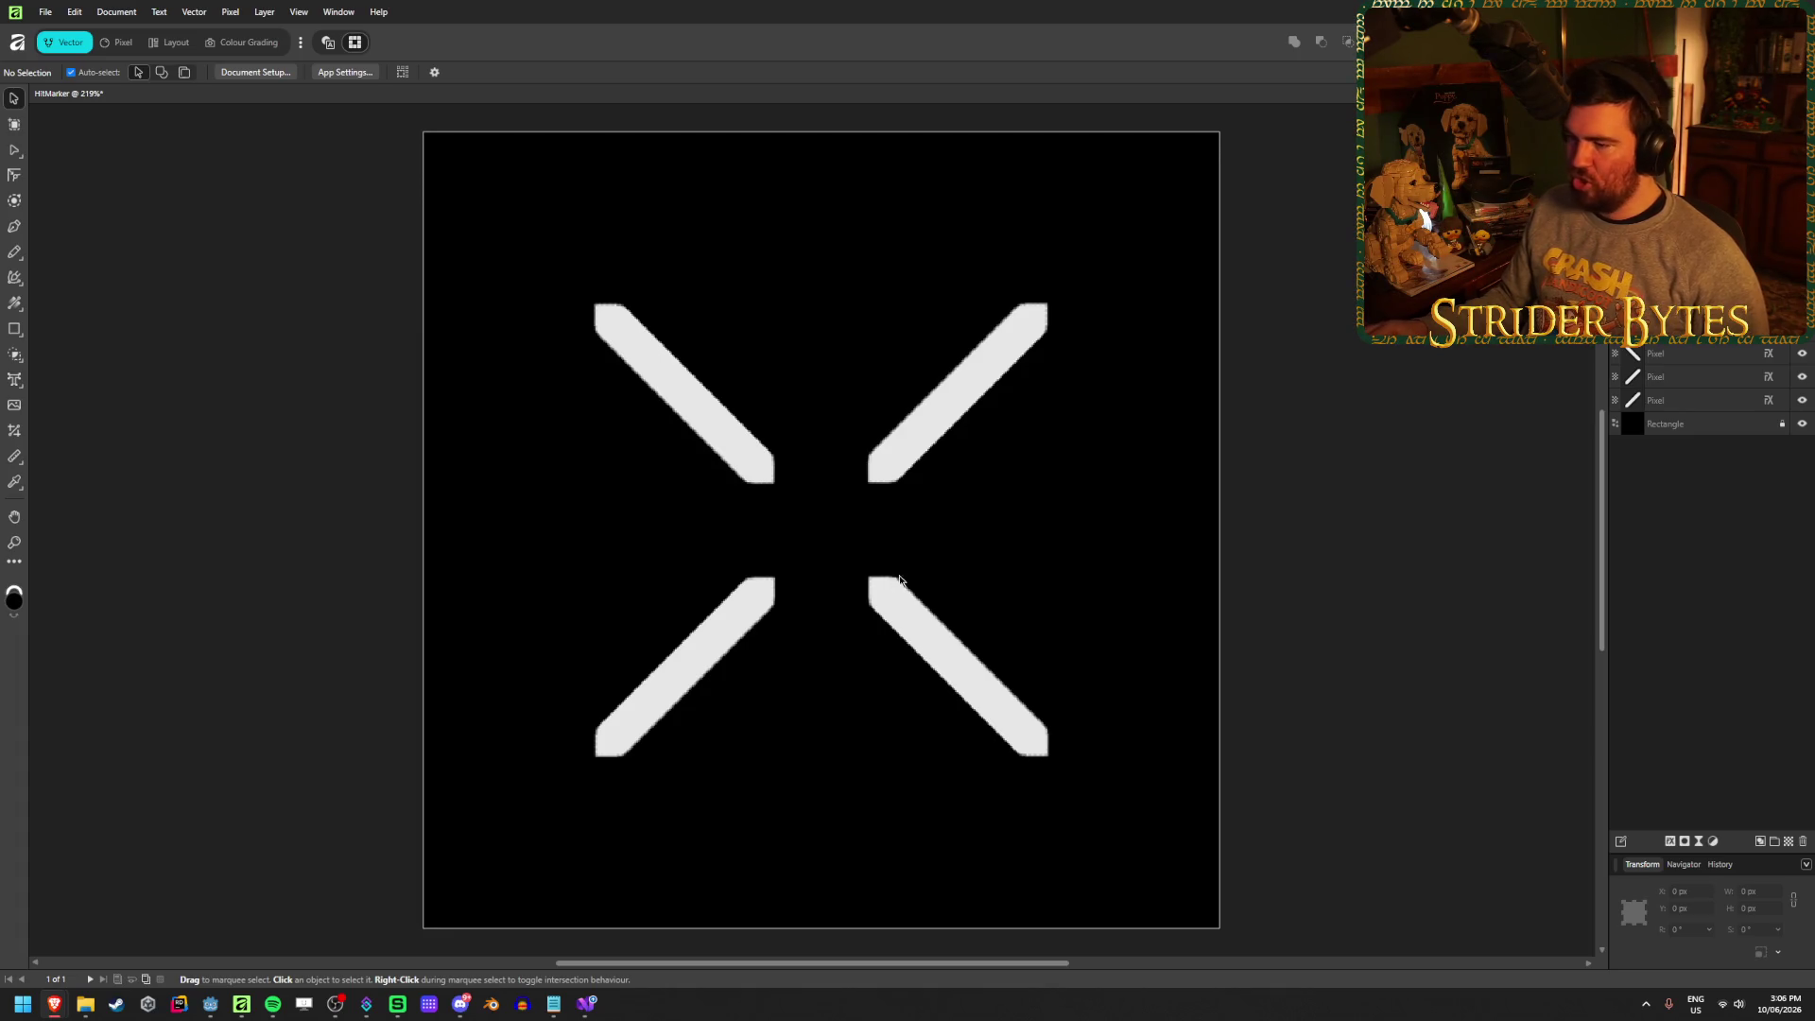
left_click(983, 690)
left_click_drag(984, 690, 702, 691)
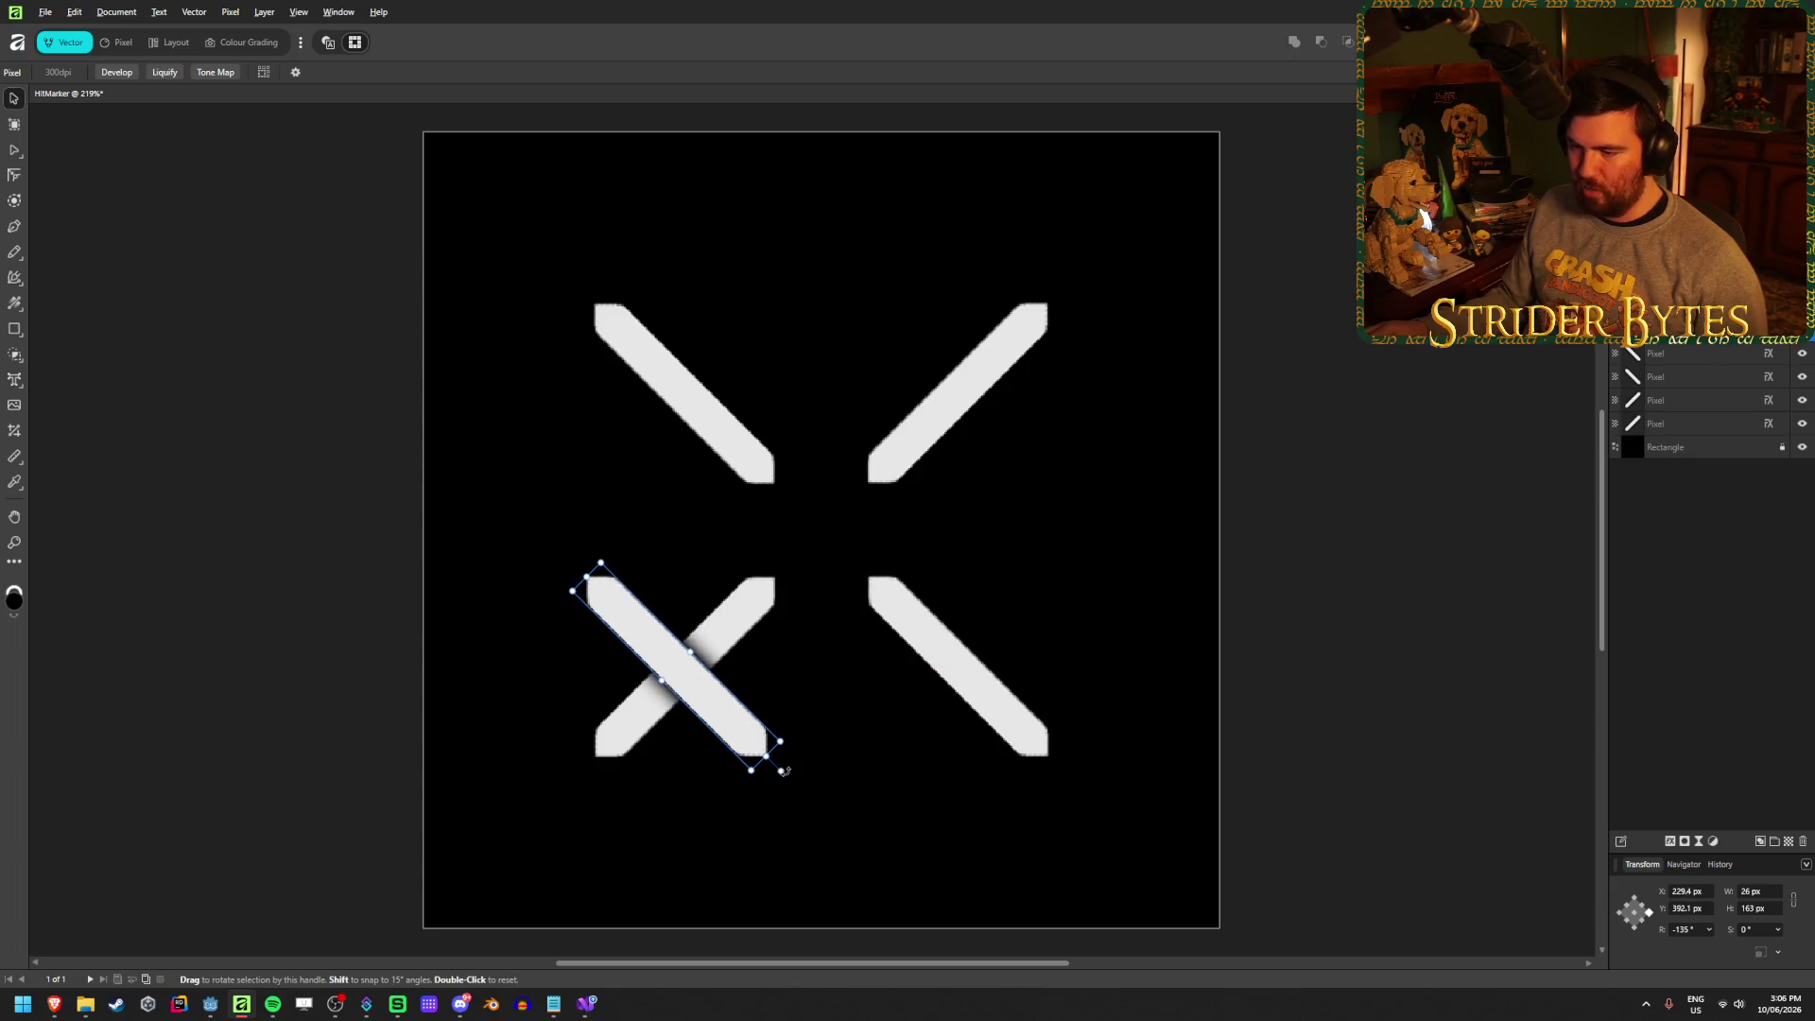
key("alt")
key("ctrl+z")
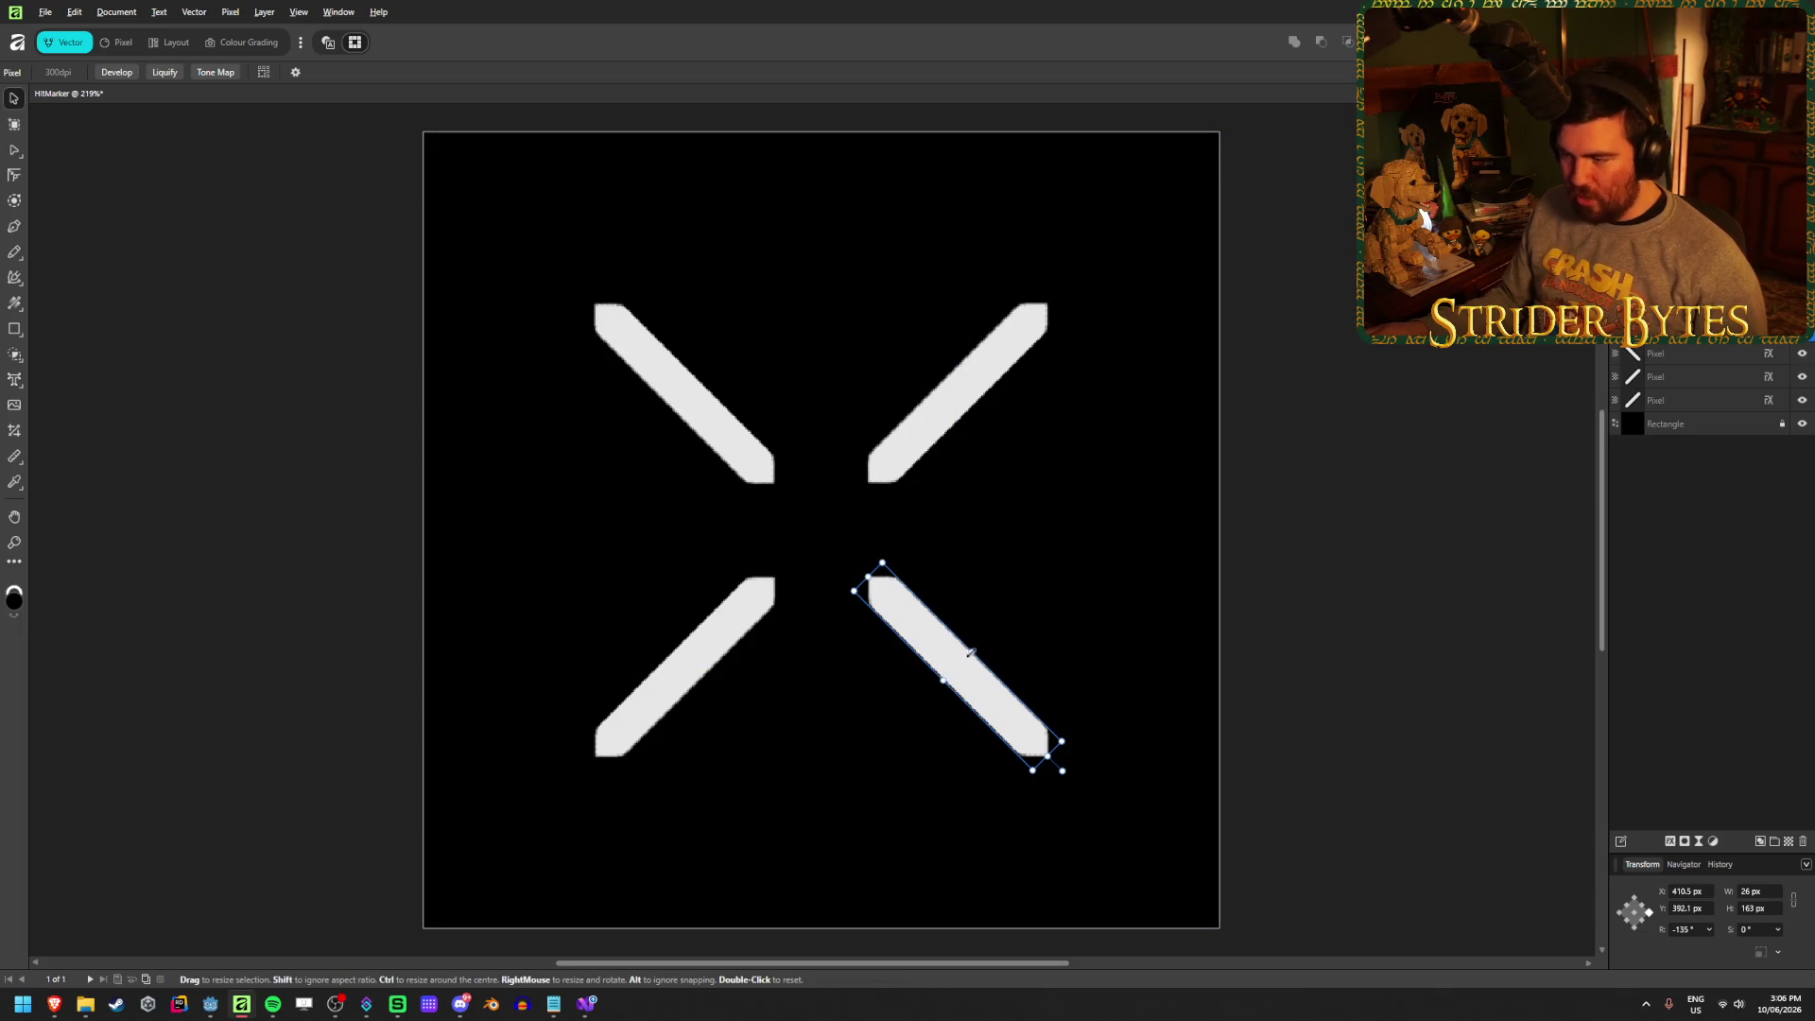
Set the bottom-right stroke's width to 15 px and the bottom-left stroke's to 20 px
left_click_drag(975, 650, 972, 656)
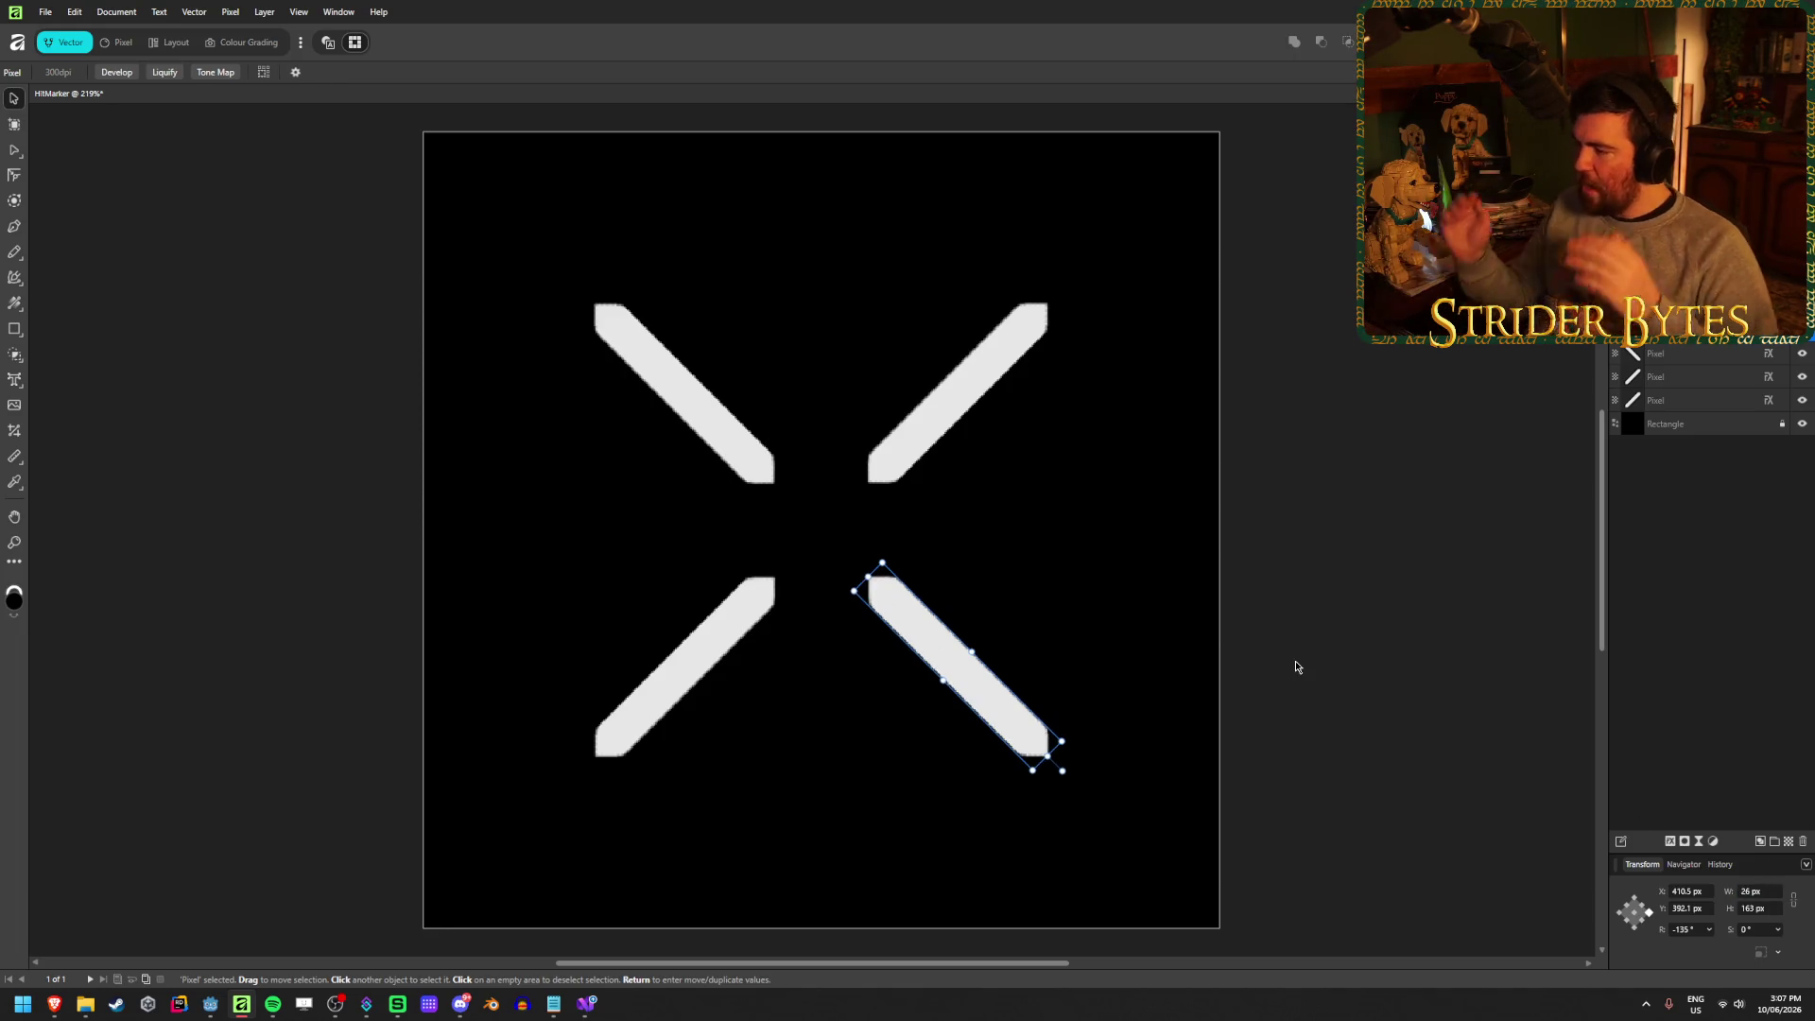
left_click(1637, 915)
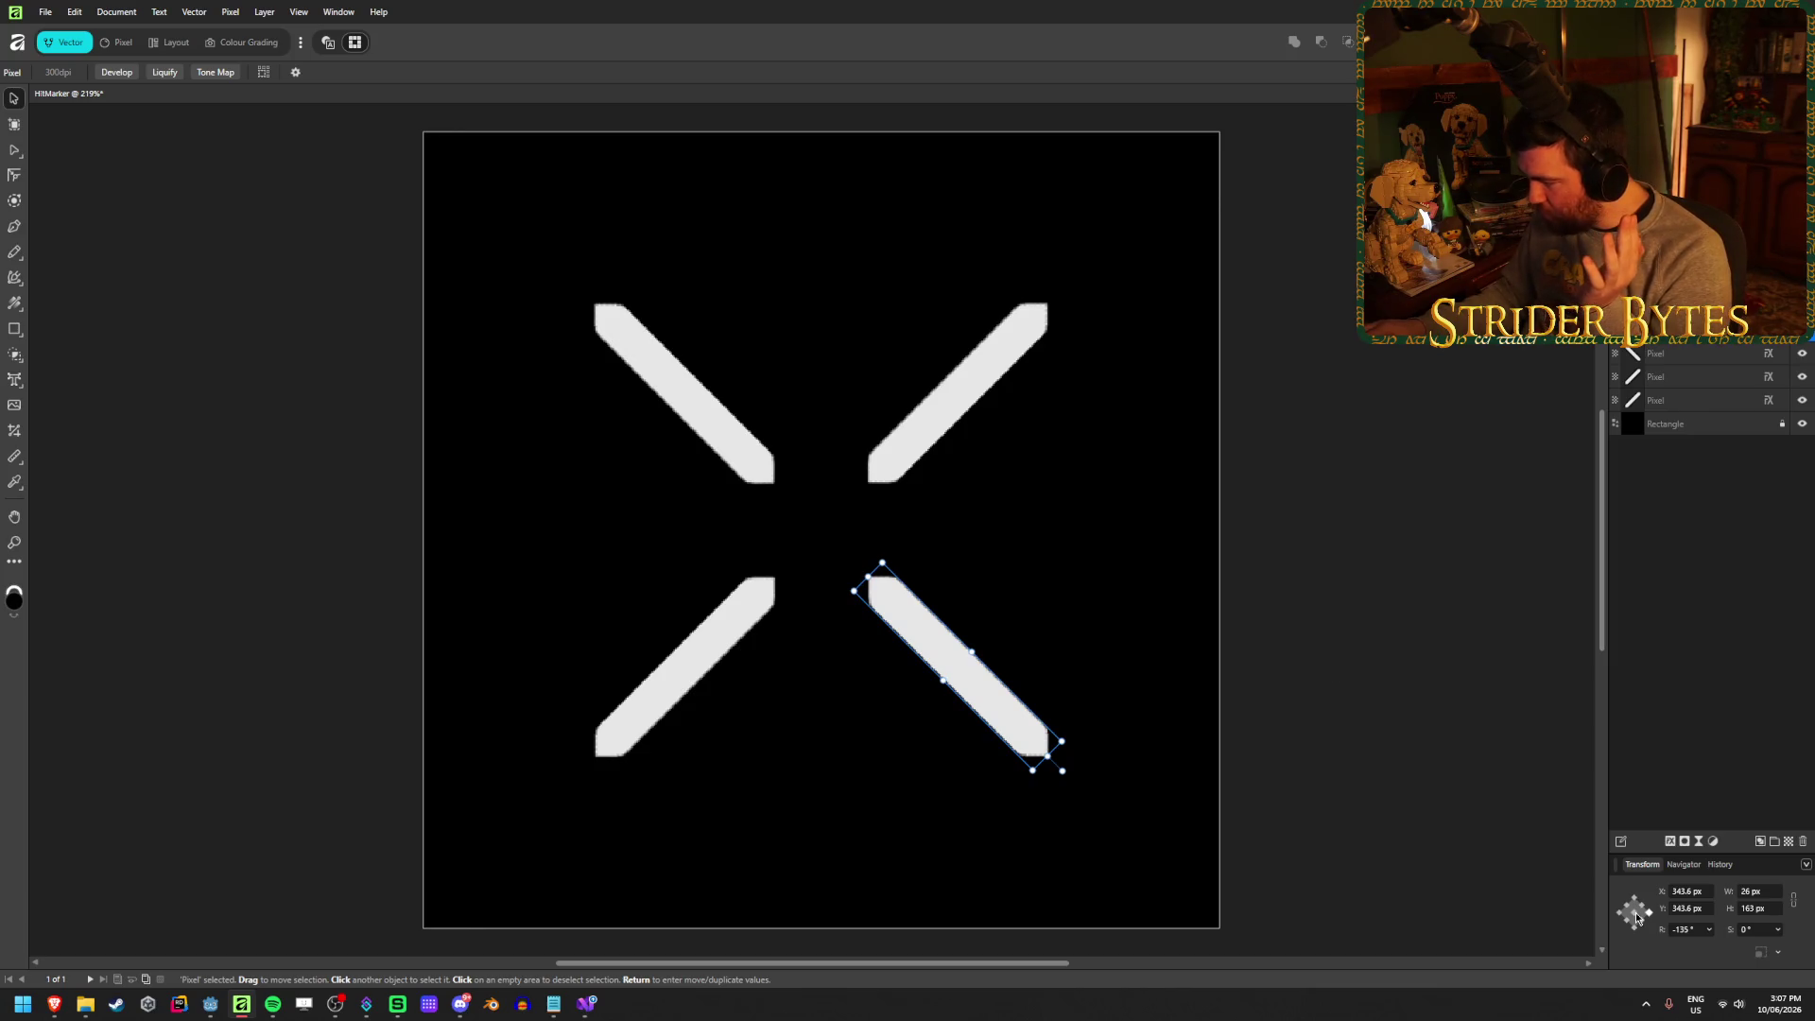
left_click(1765, 892)
type("15")
key("Return")
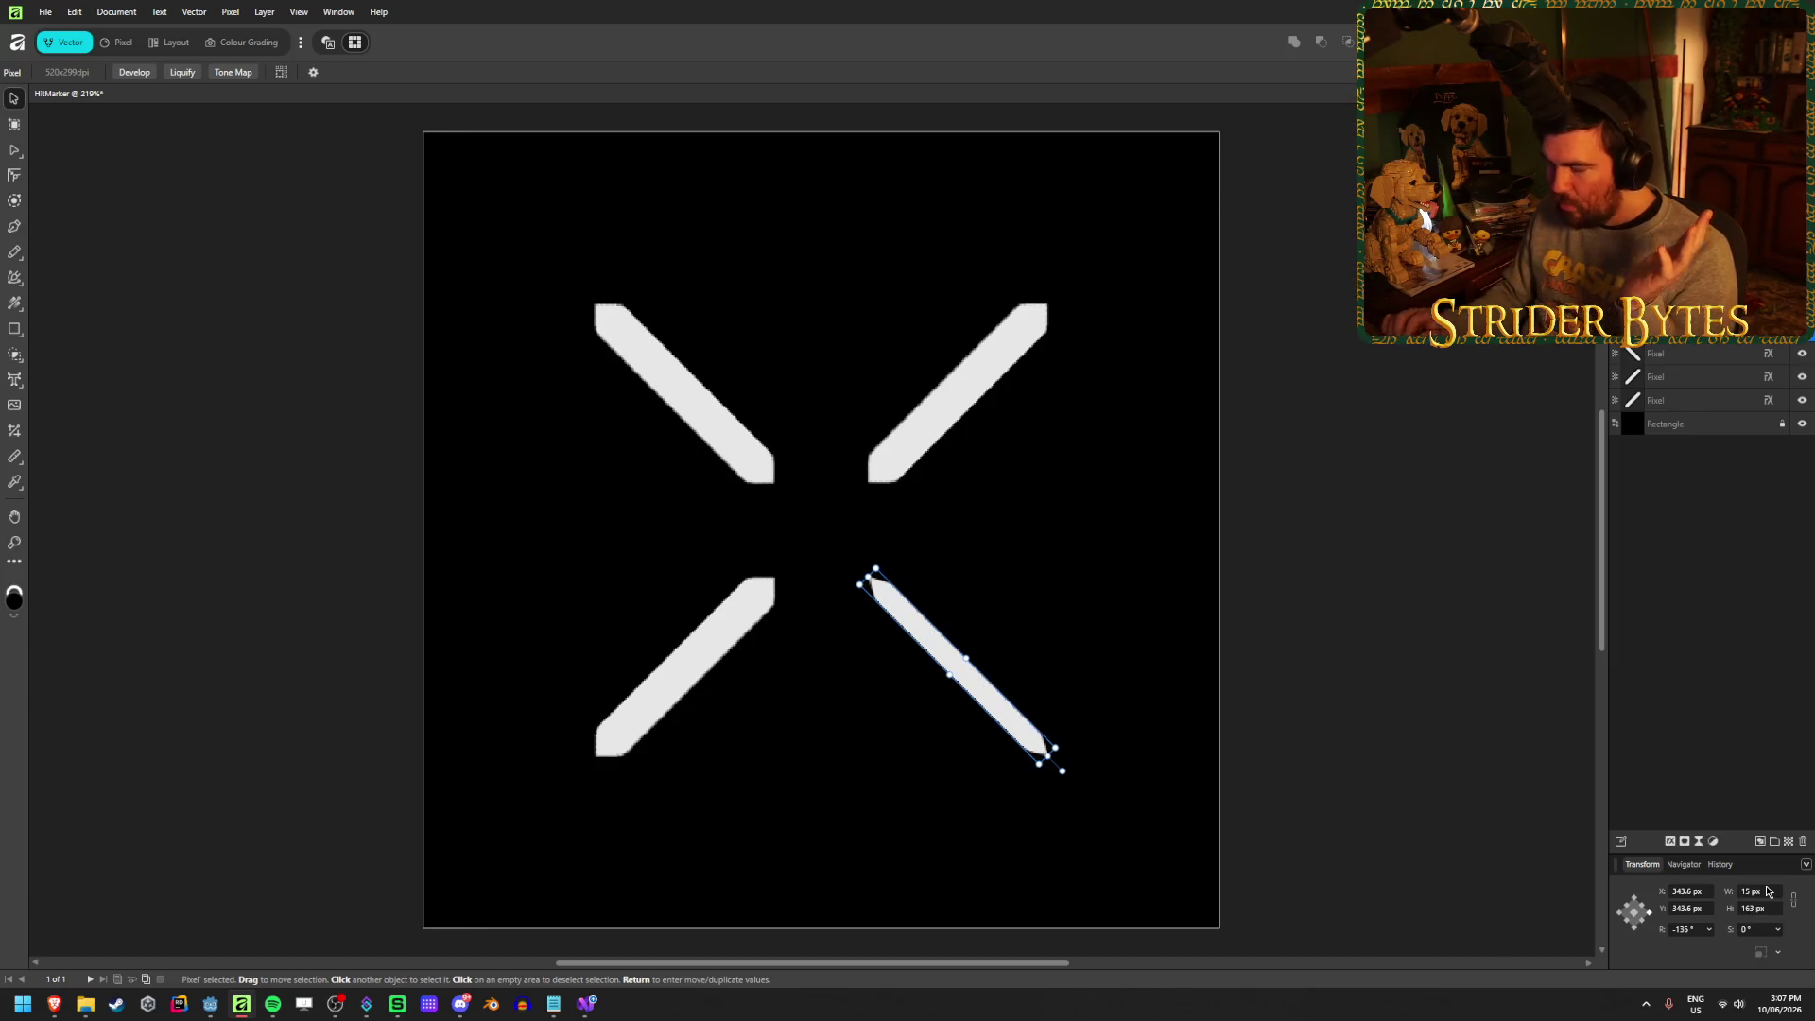
left_click(715, 643)
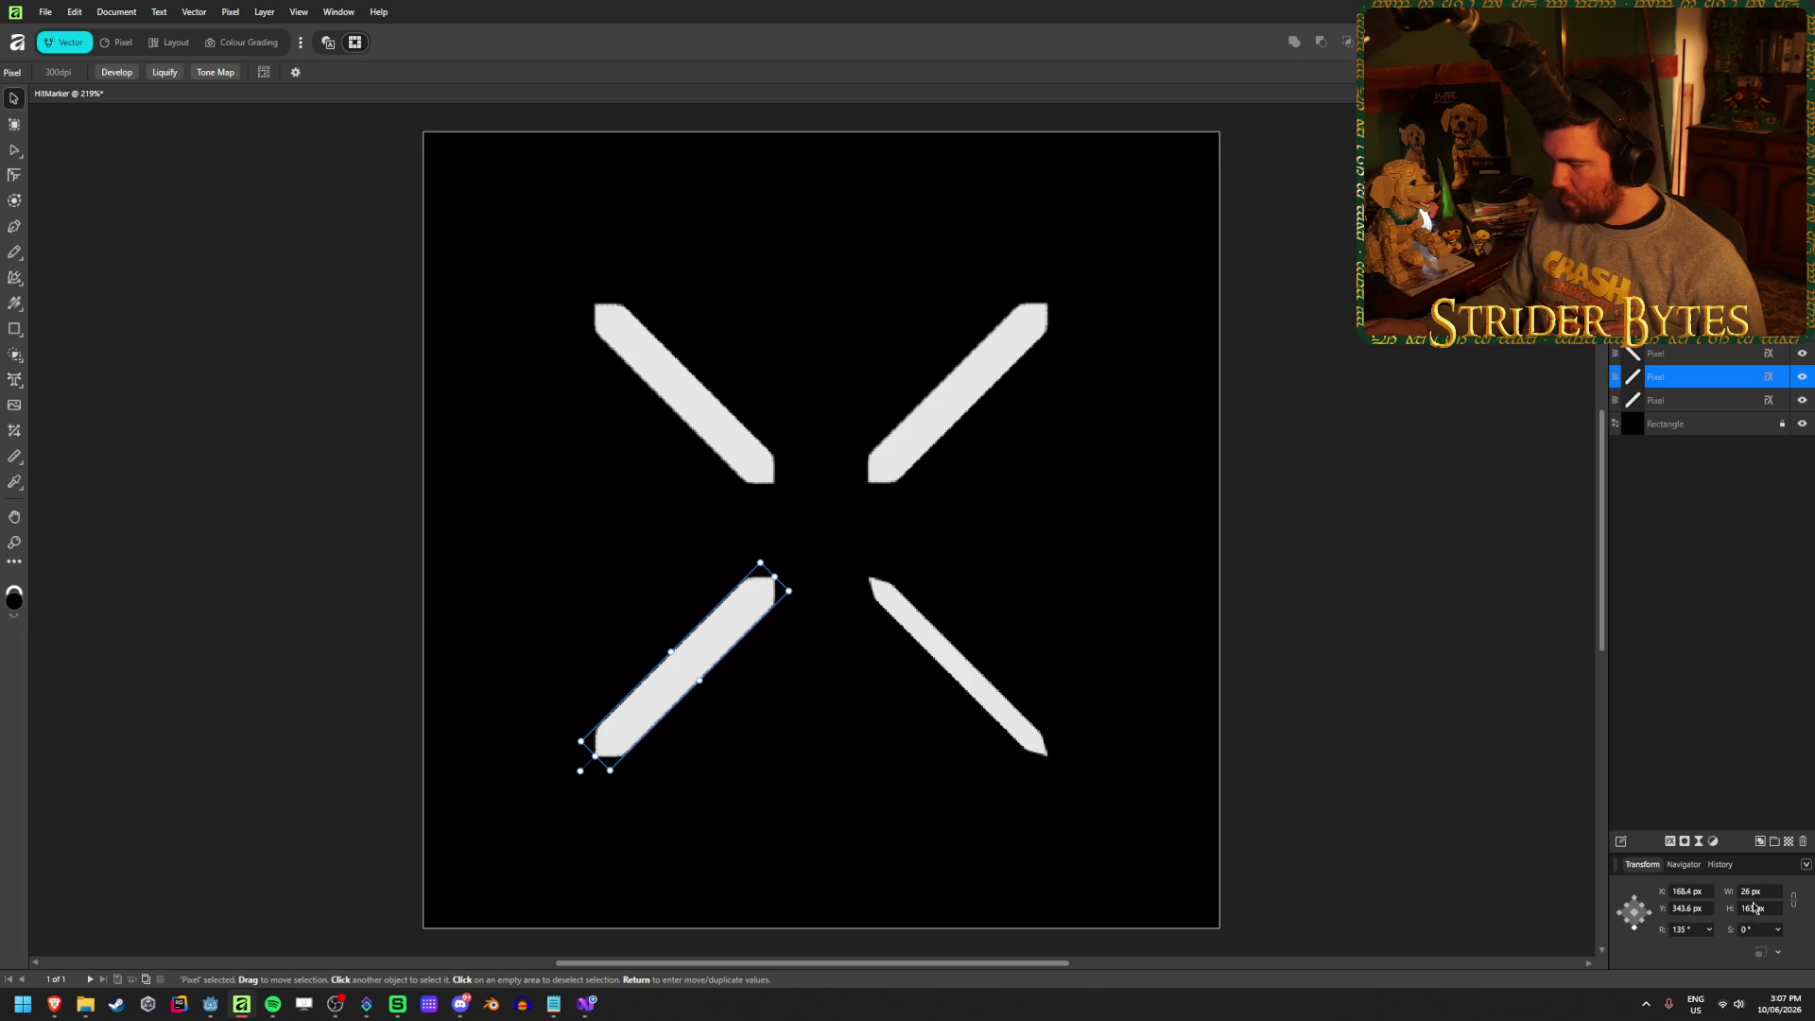
left_click(1769, 891)
type("20")
key("Return")
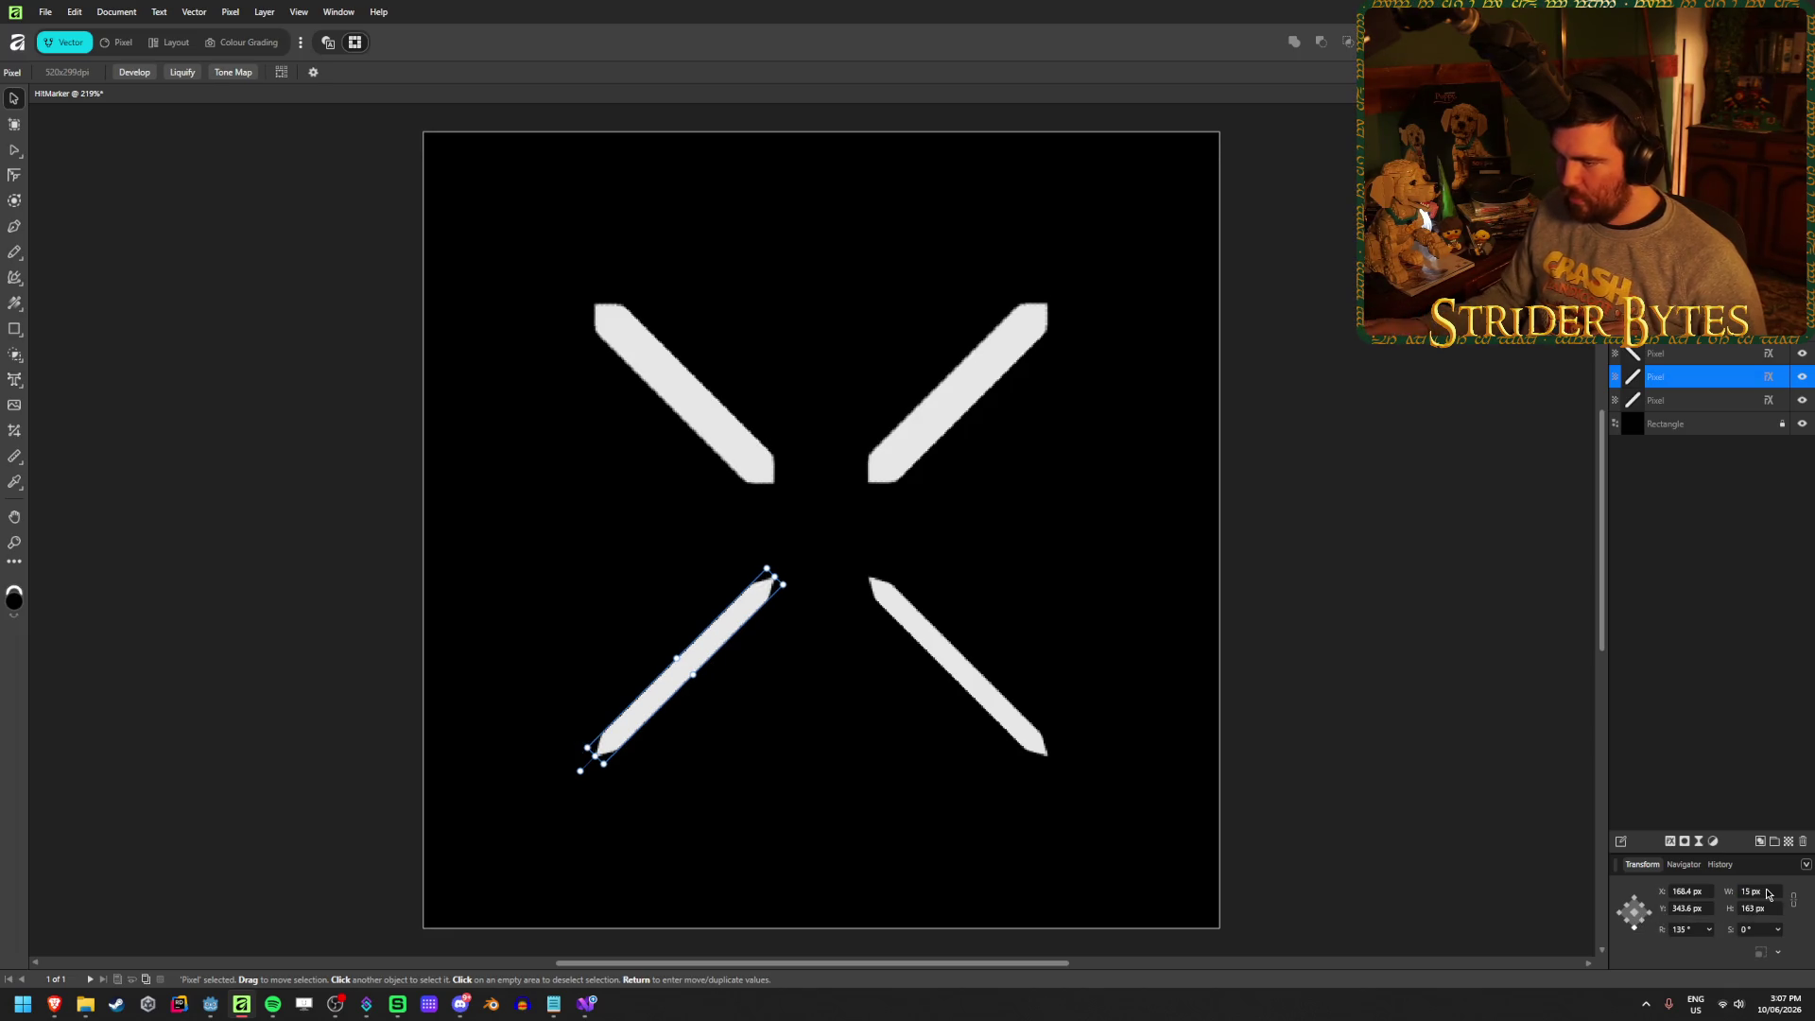
left_click(1349, 564)
Set the top-right and top-left strokes' widths to 15 px each
left_click(932, 410)
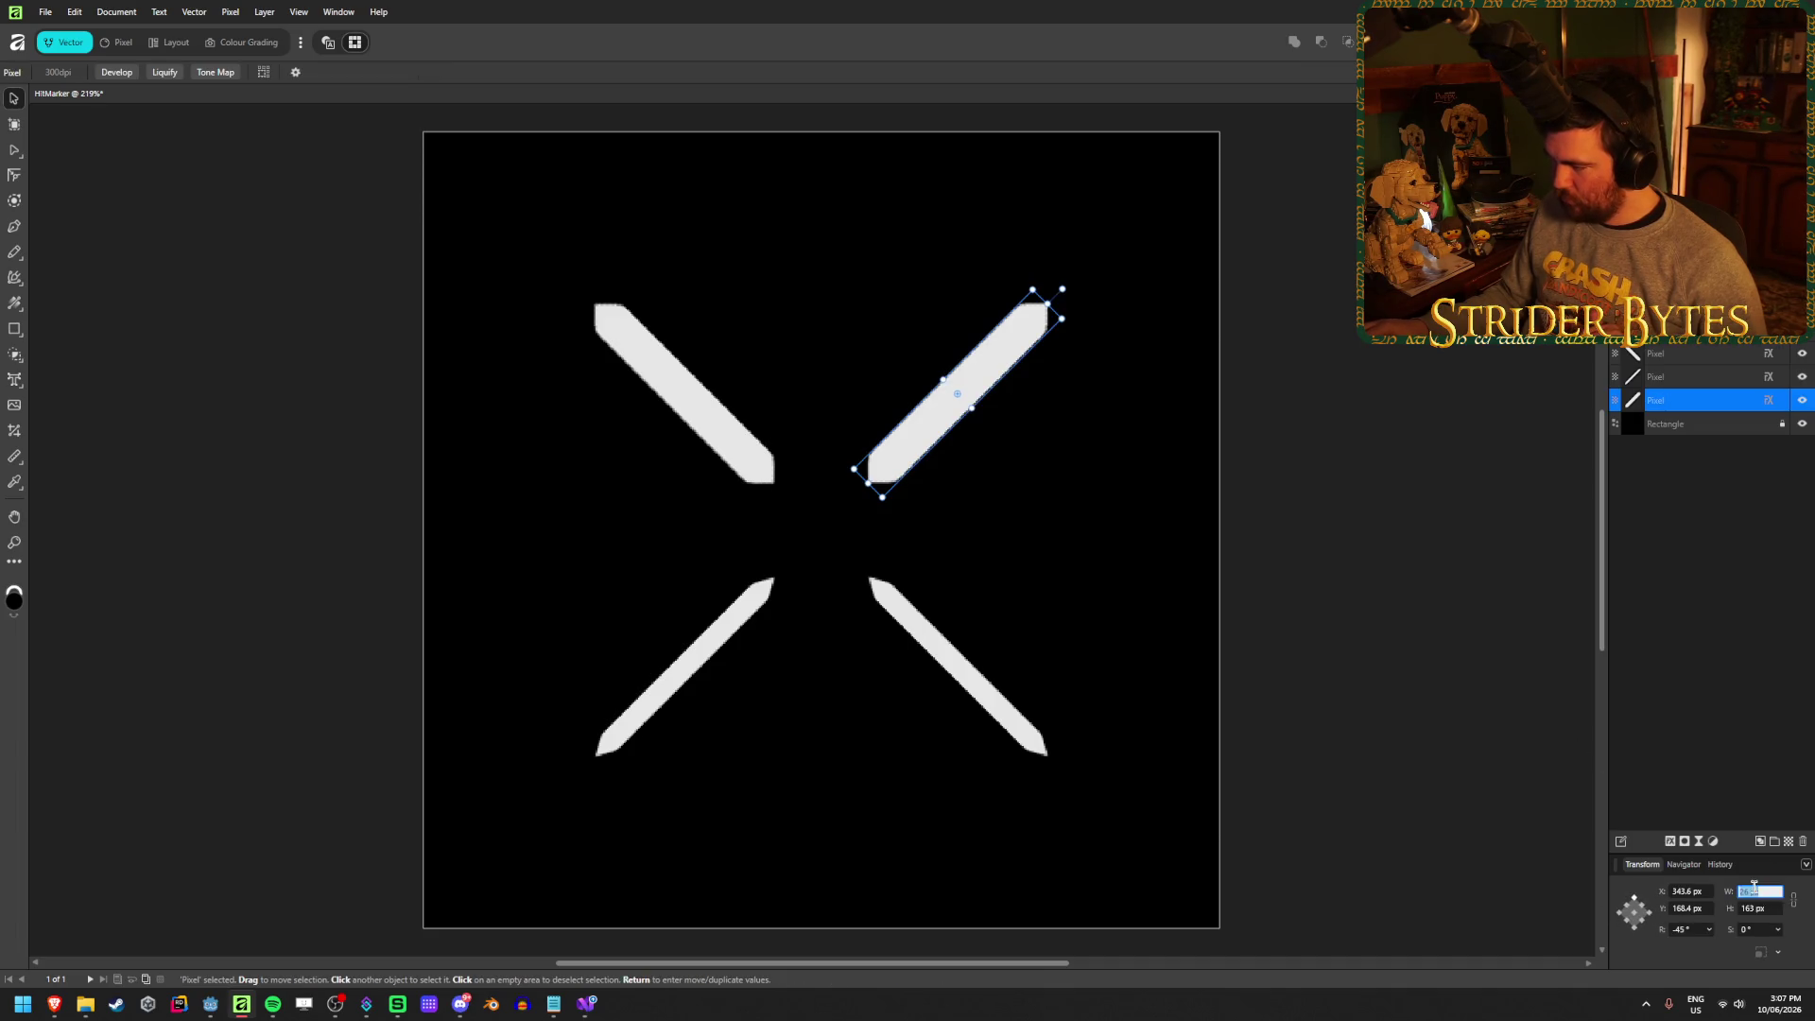
type("15")
key("Return")
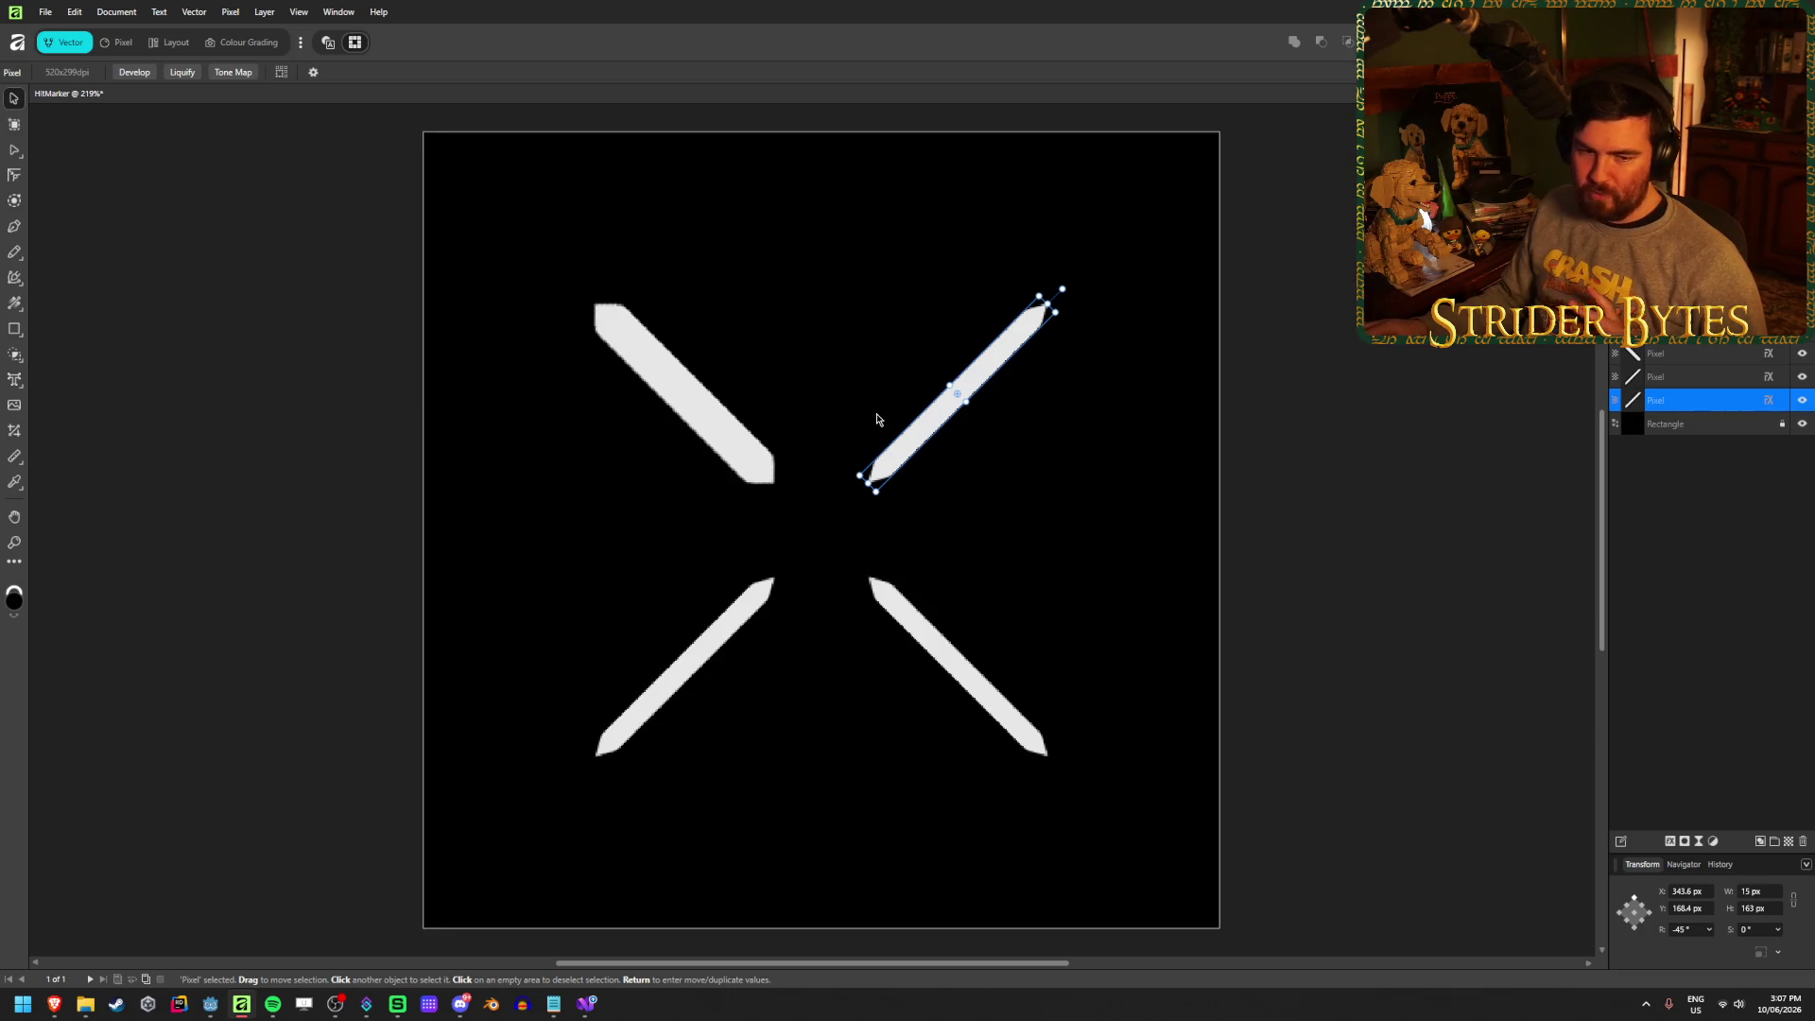
left_click(717, 459)
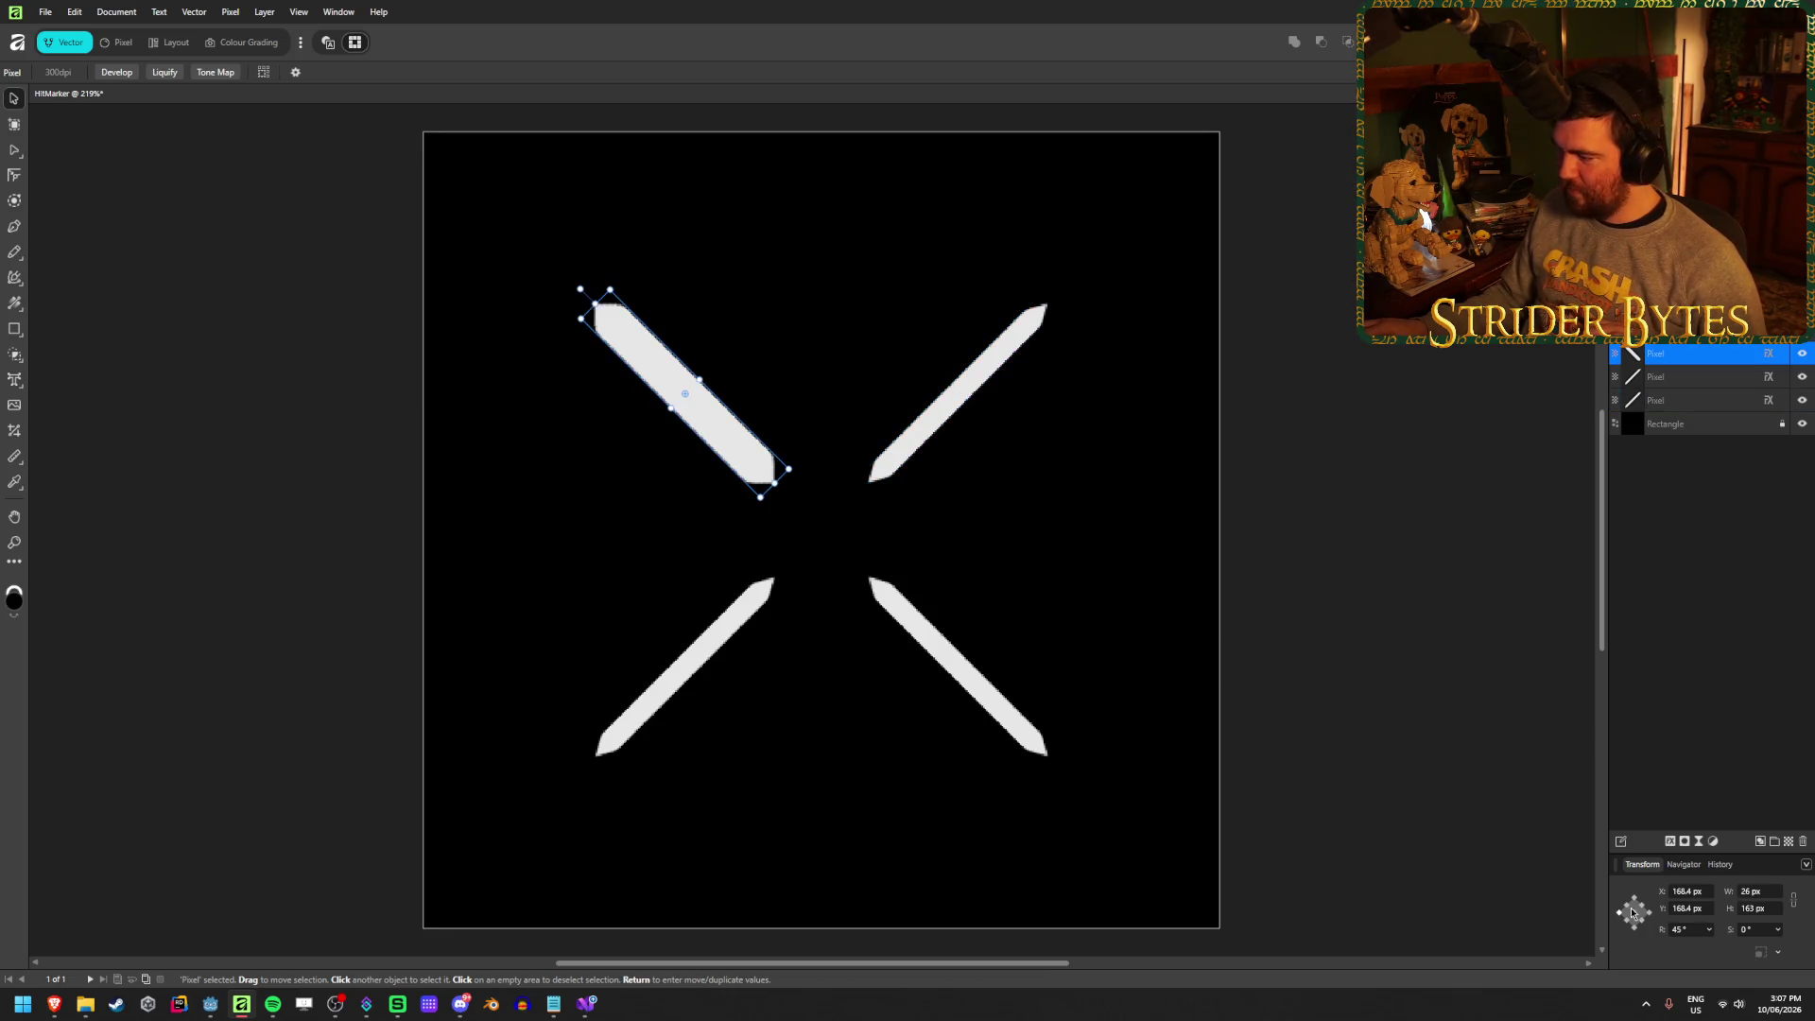
left_click(1754, 891)
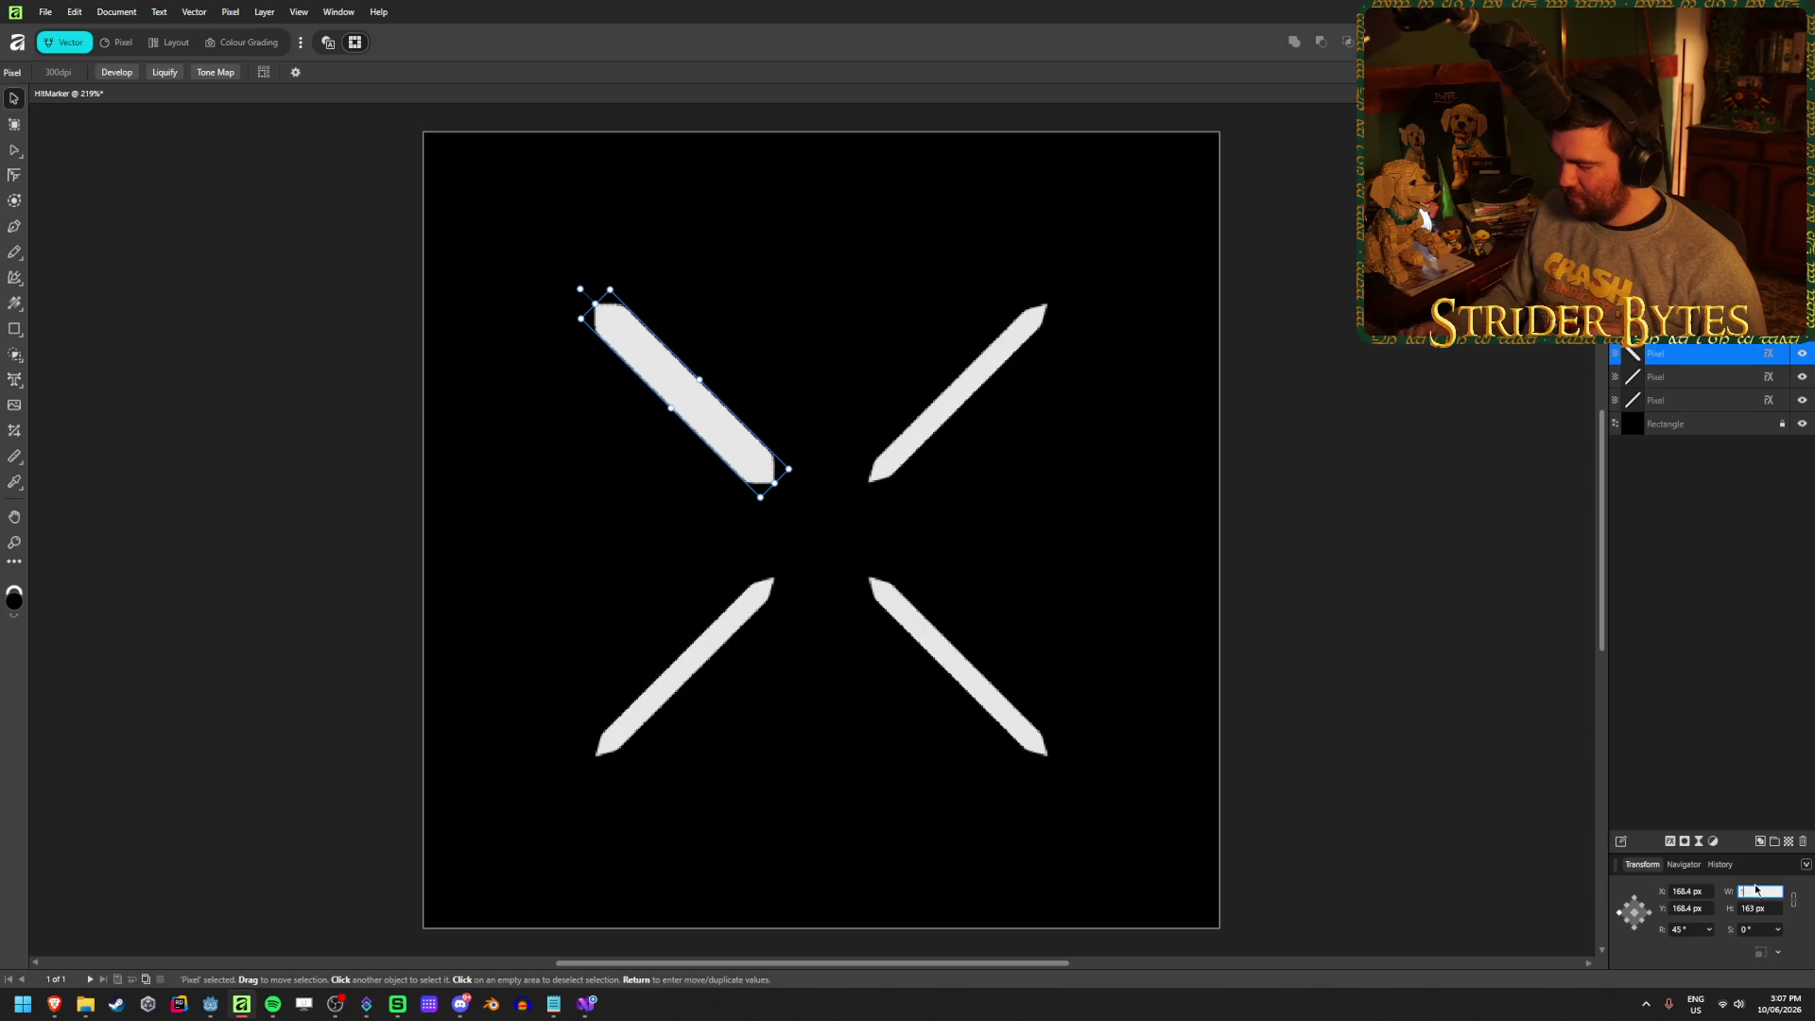
type("15")
key("Return")
left_click(1416, 612)
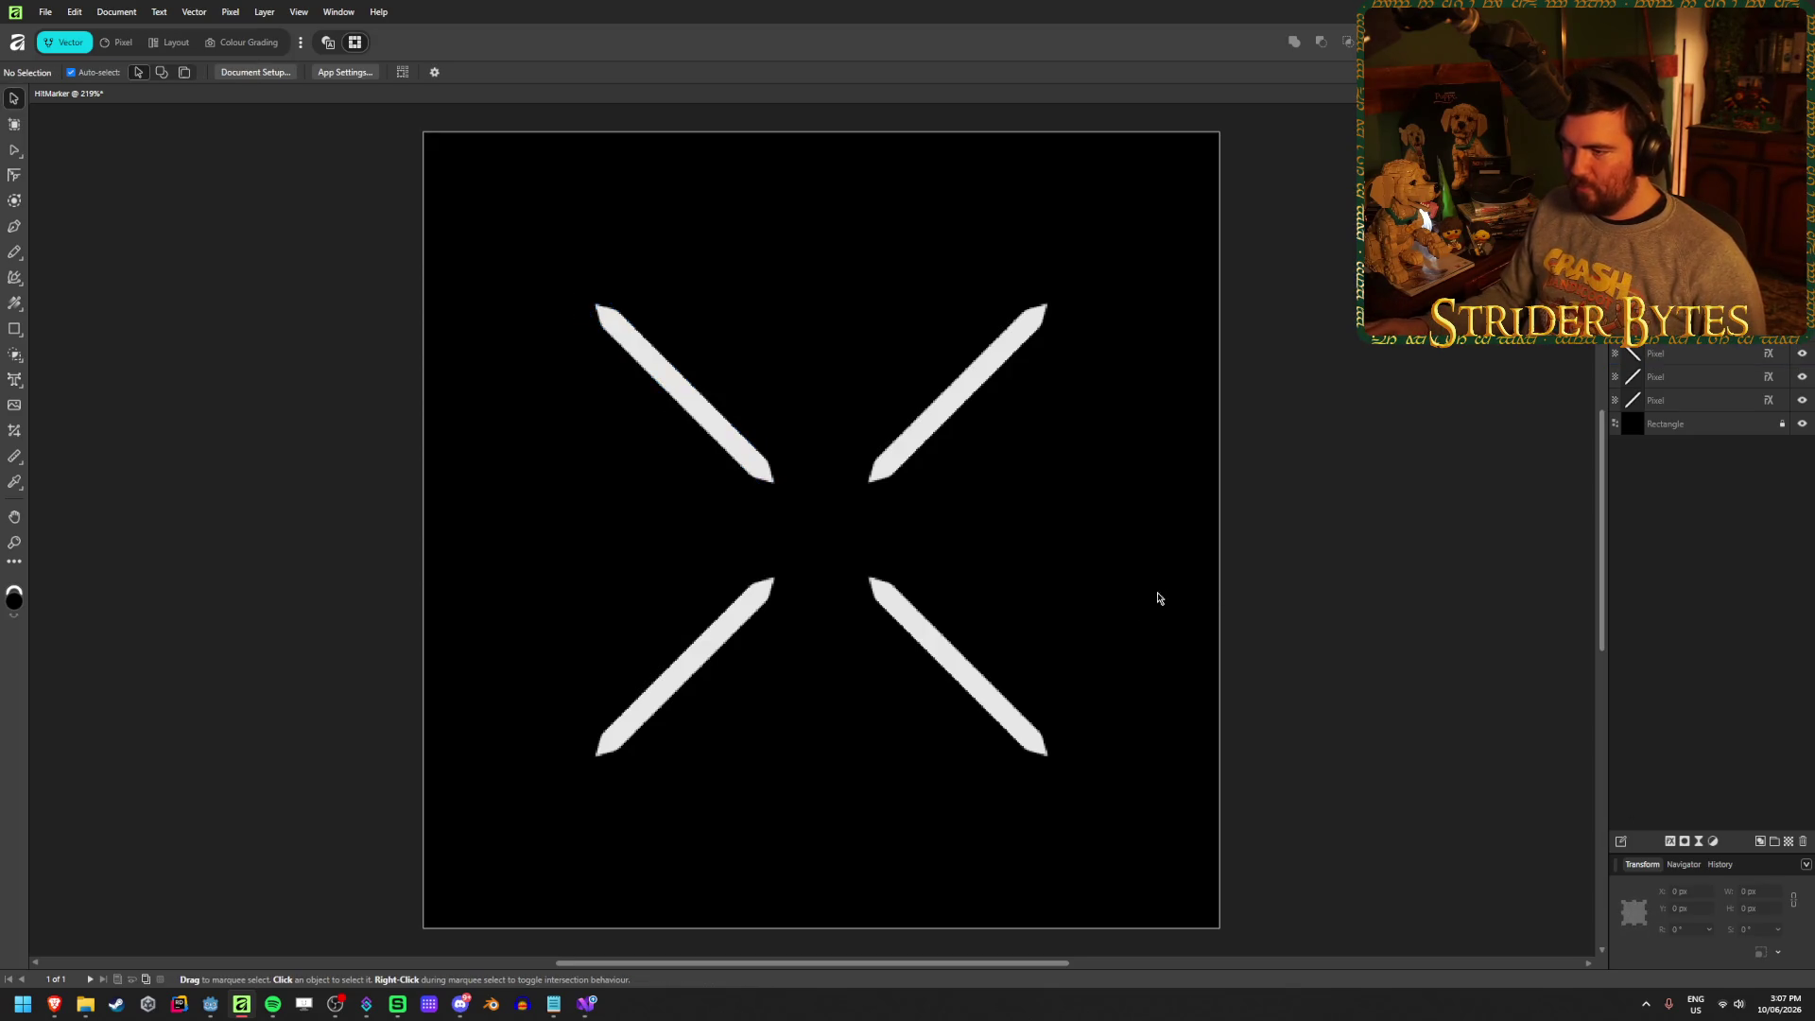
Hide the black background rectangle so the texture is transparent
scroll(883, 558, "down", 5)
scroll(883, 558, "up", 4)
left_click(1803, 424)
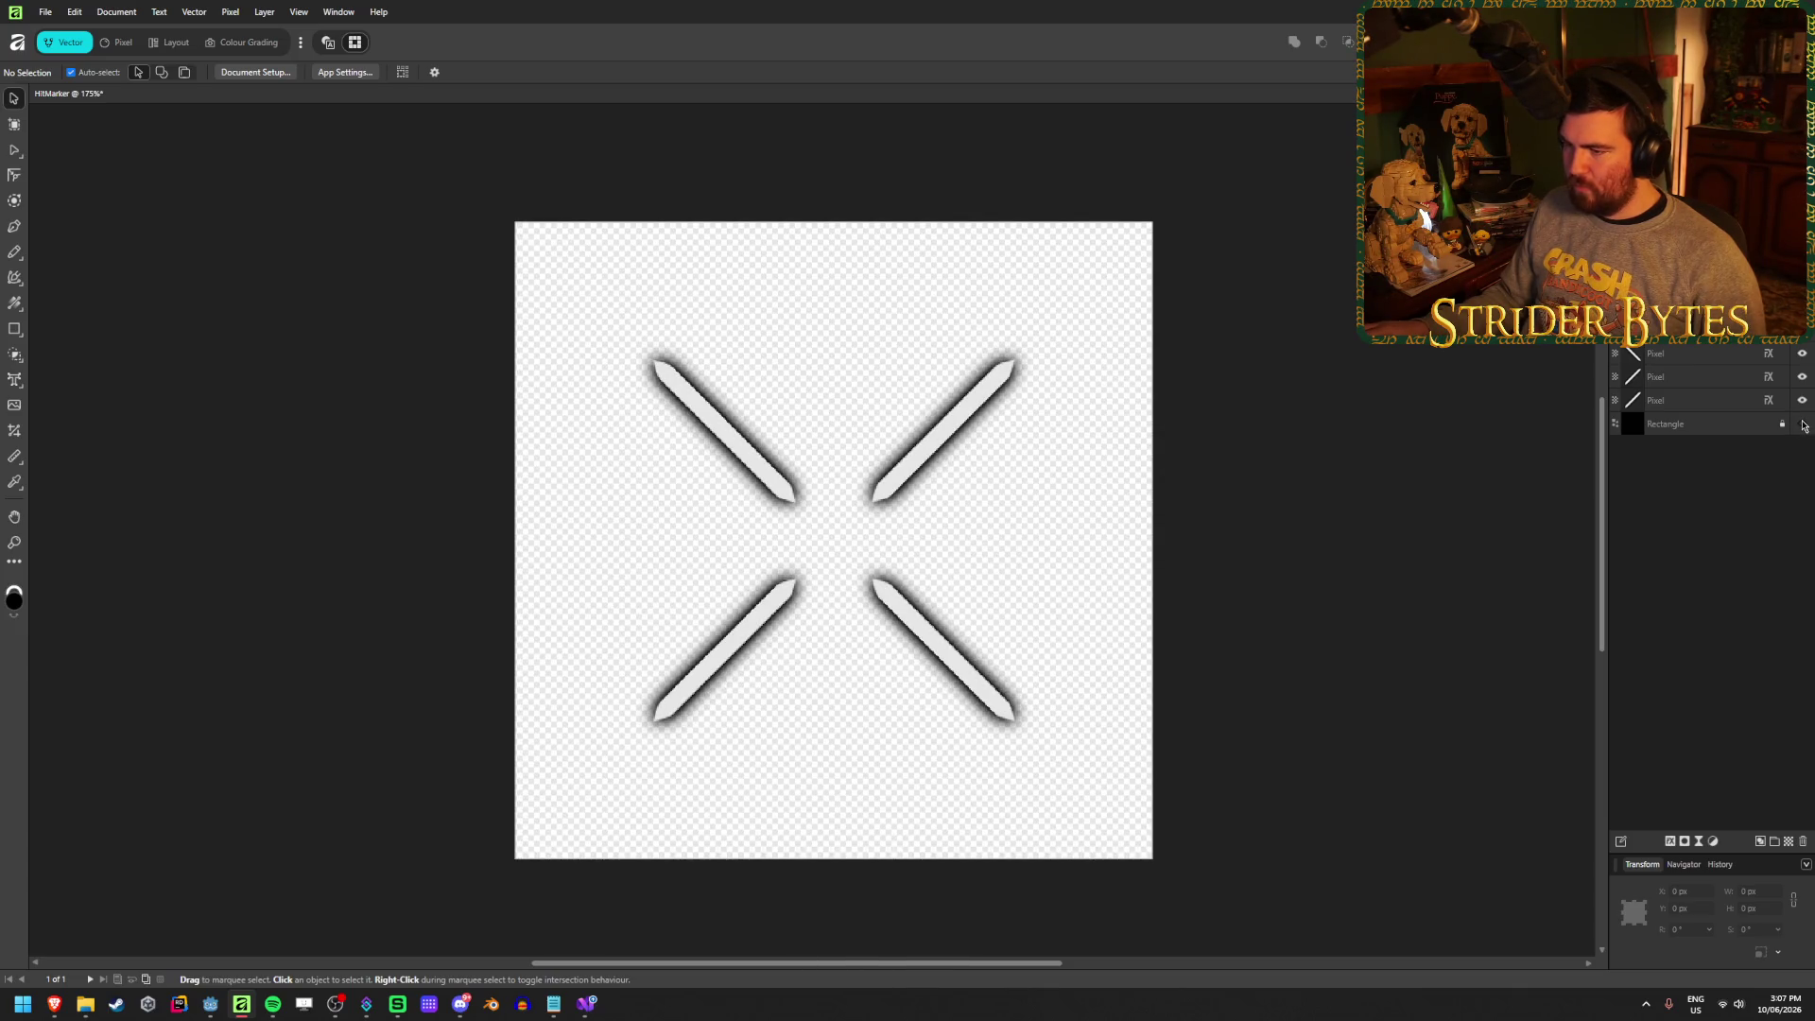
left_click(1803, 425)
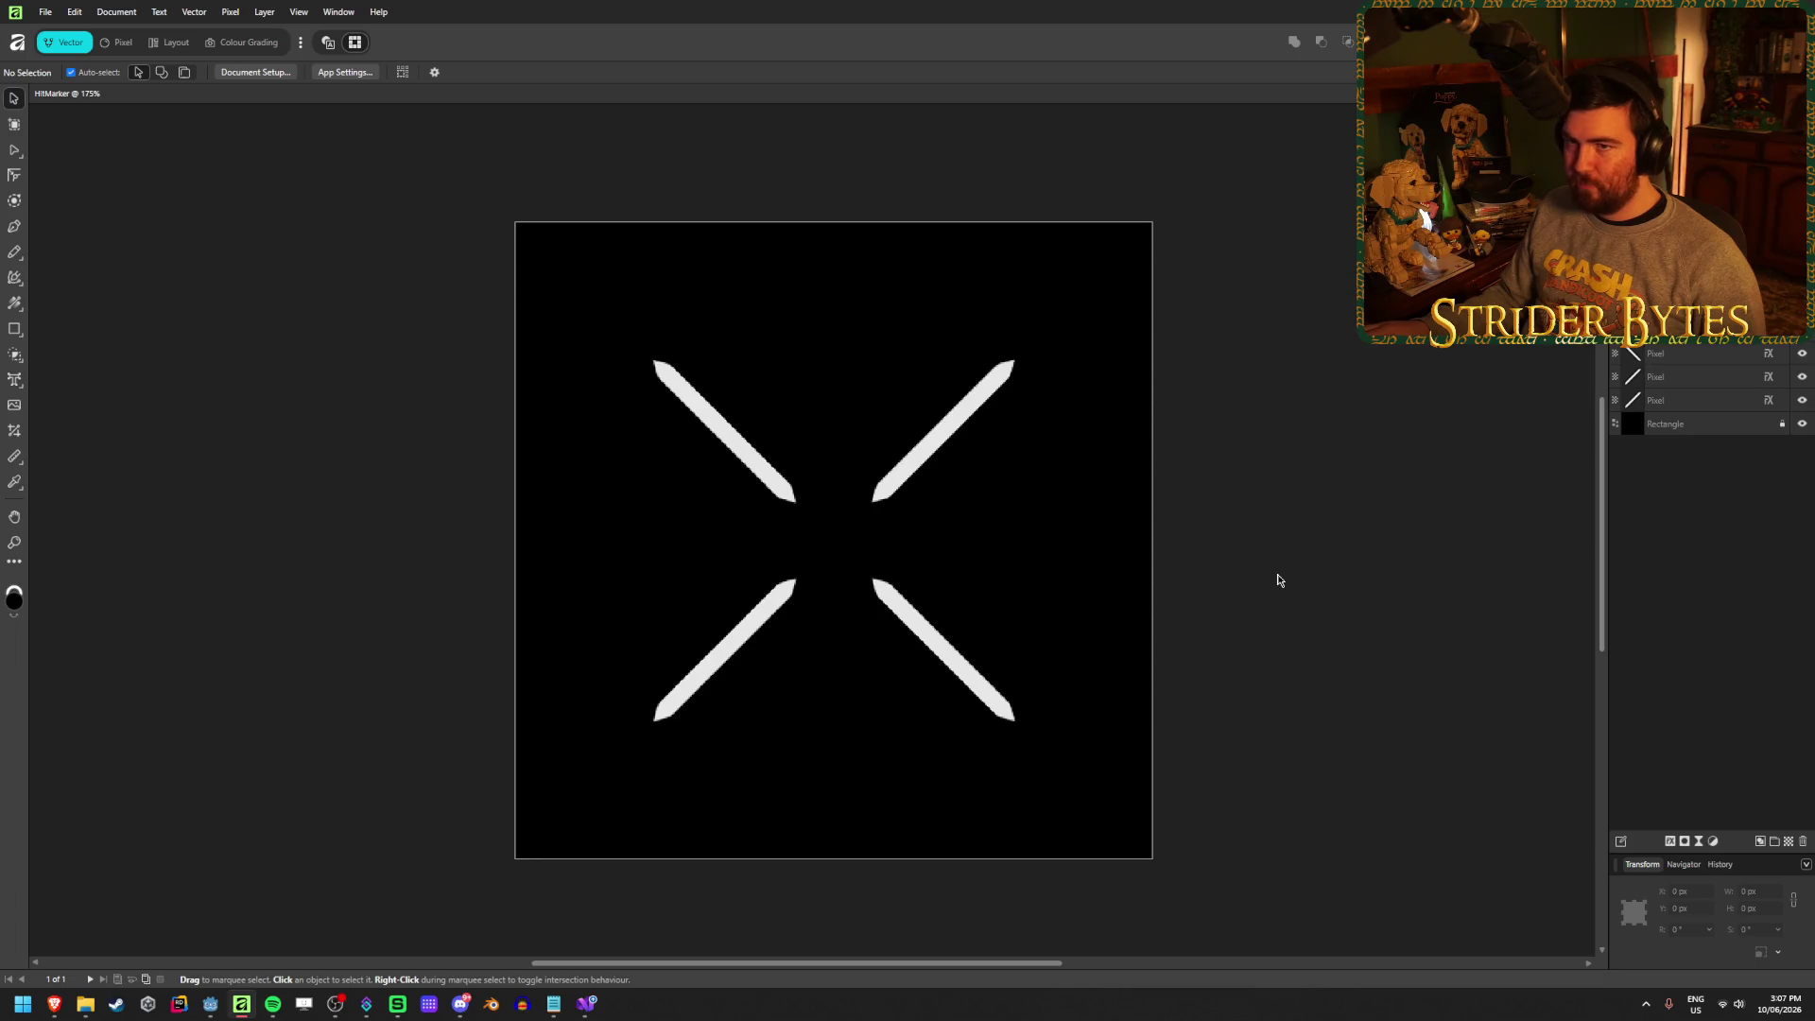
left_click(1803, 425)
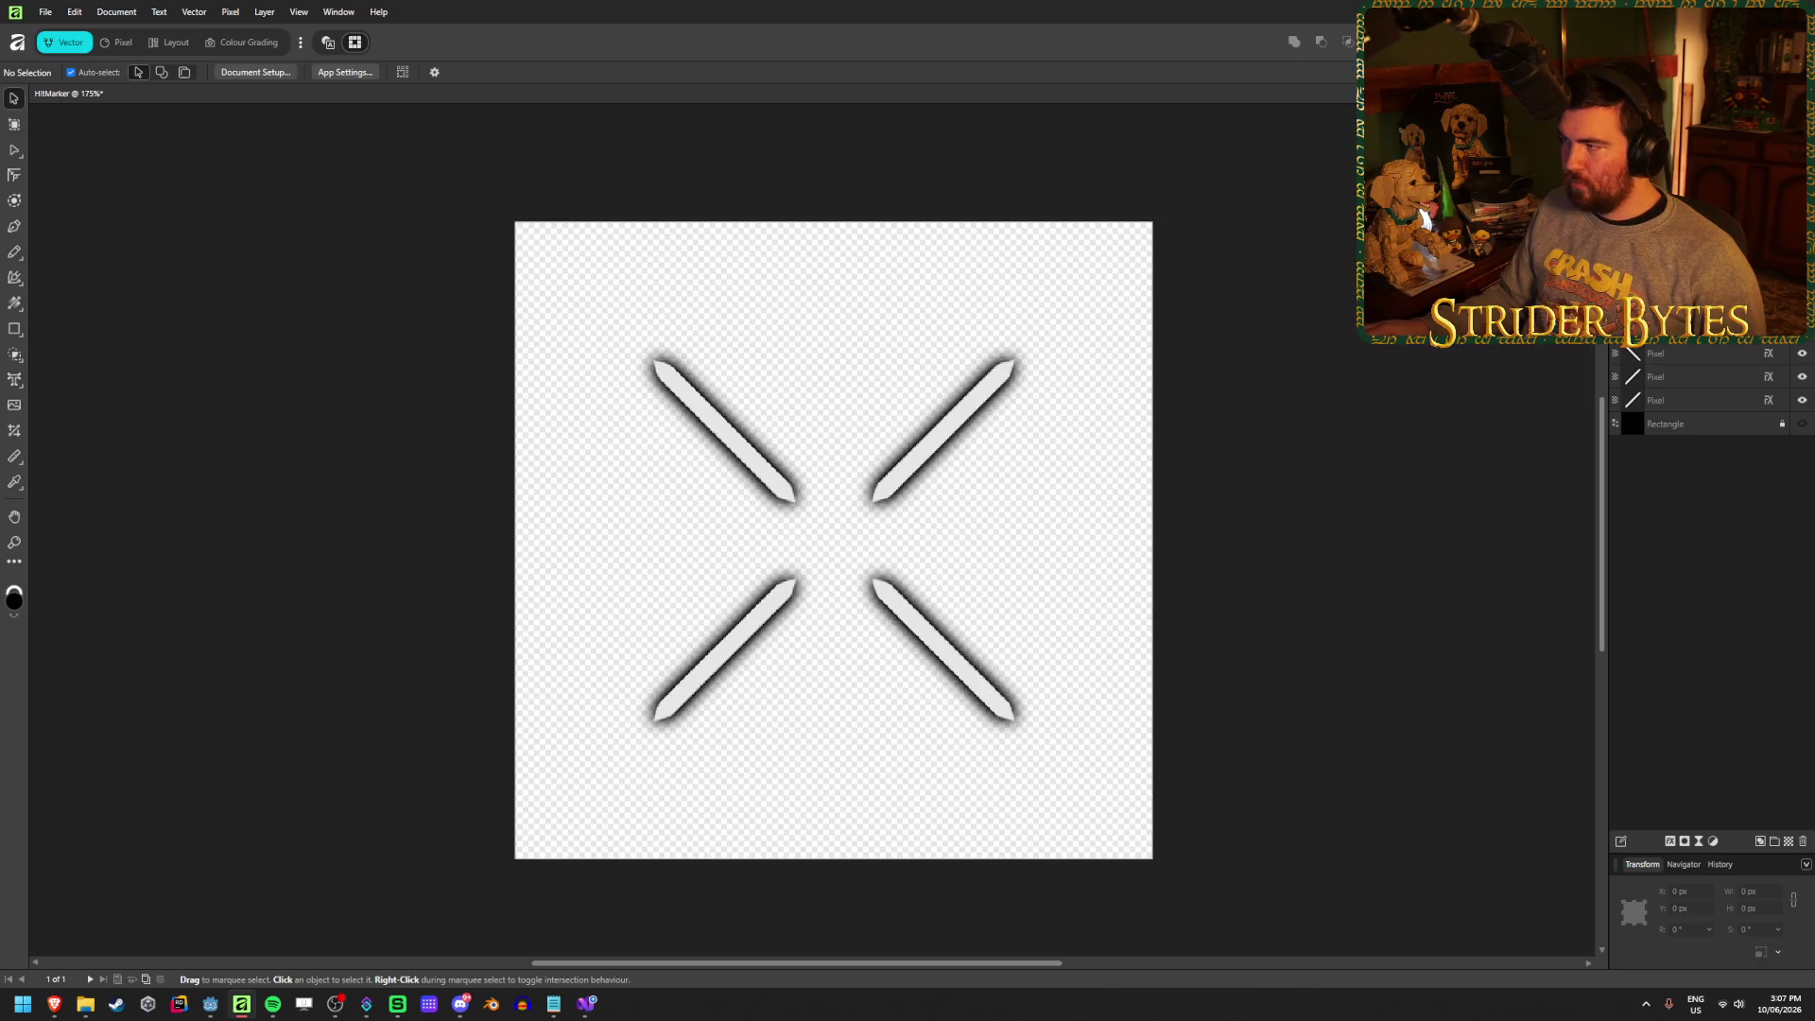
Export the texture as a PNG, overwriting the existing HitMarker.png
key("ctrl+alt+shift+w")
left_click(652, 531)
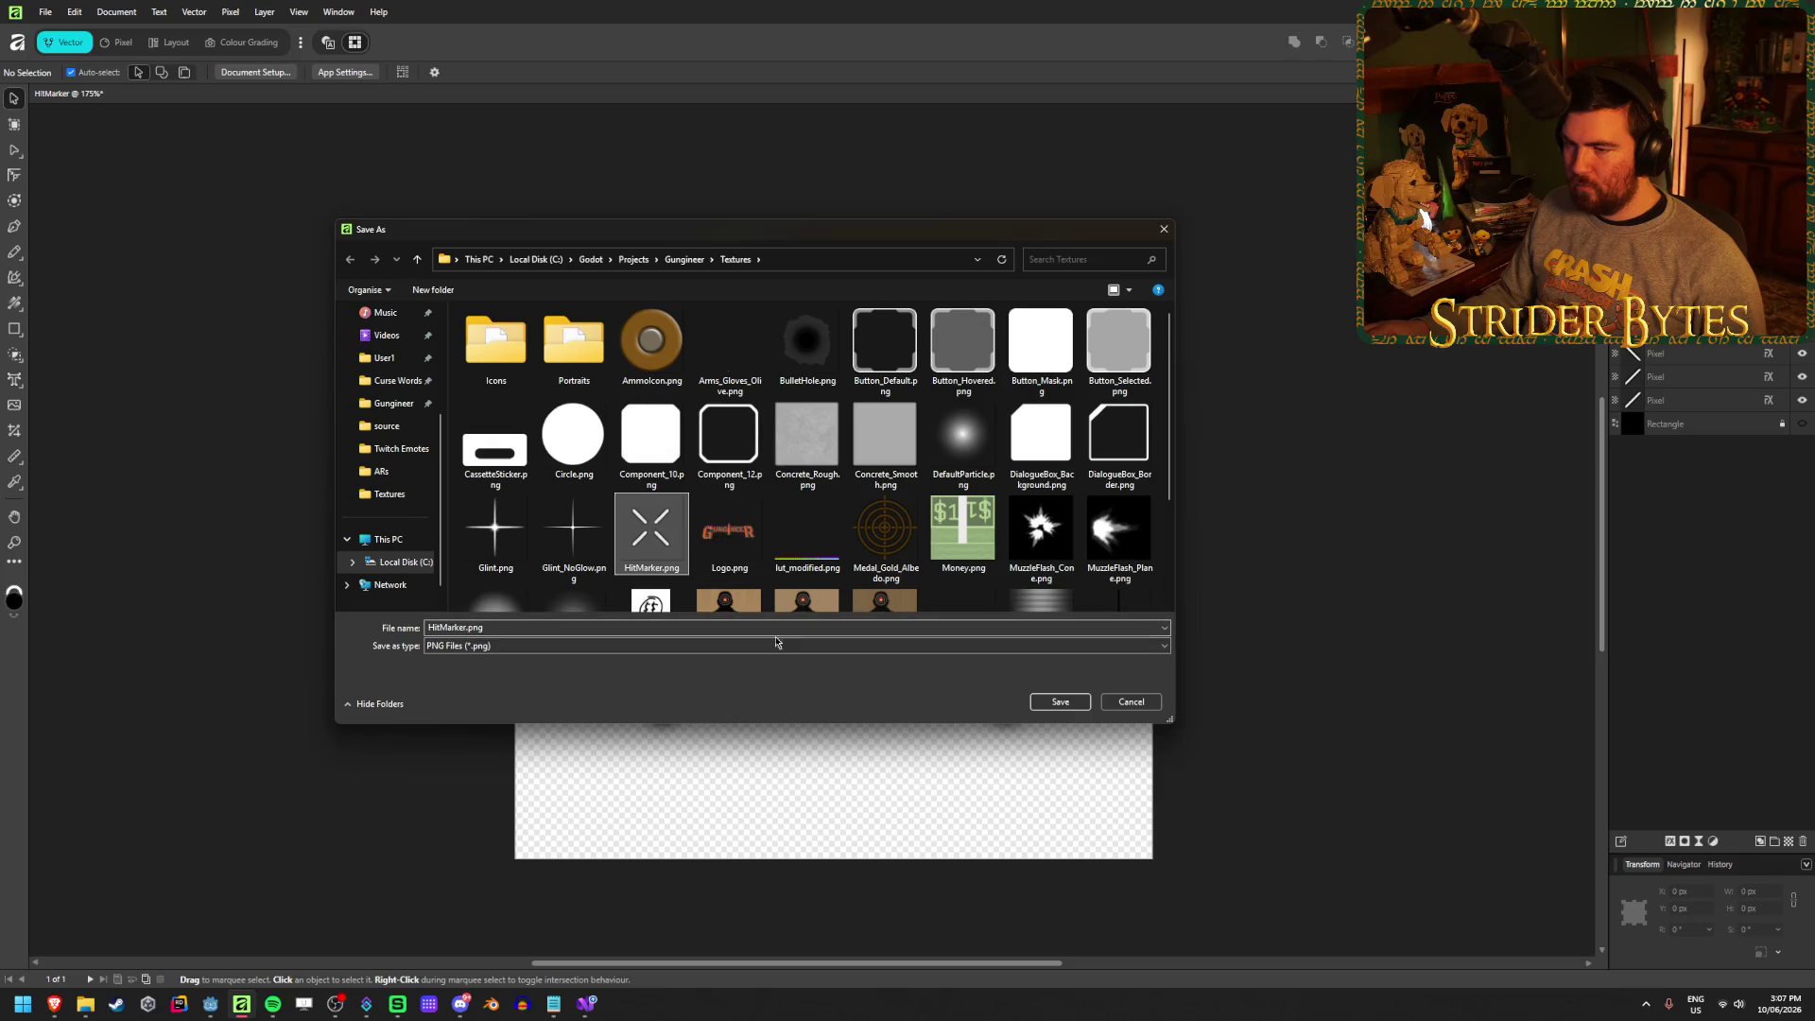
left_click(1069, 709)
left_click(951, 555)
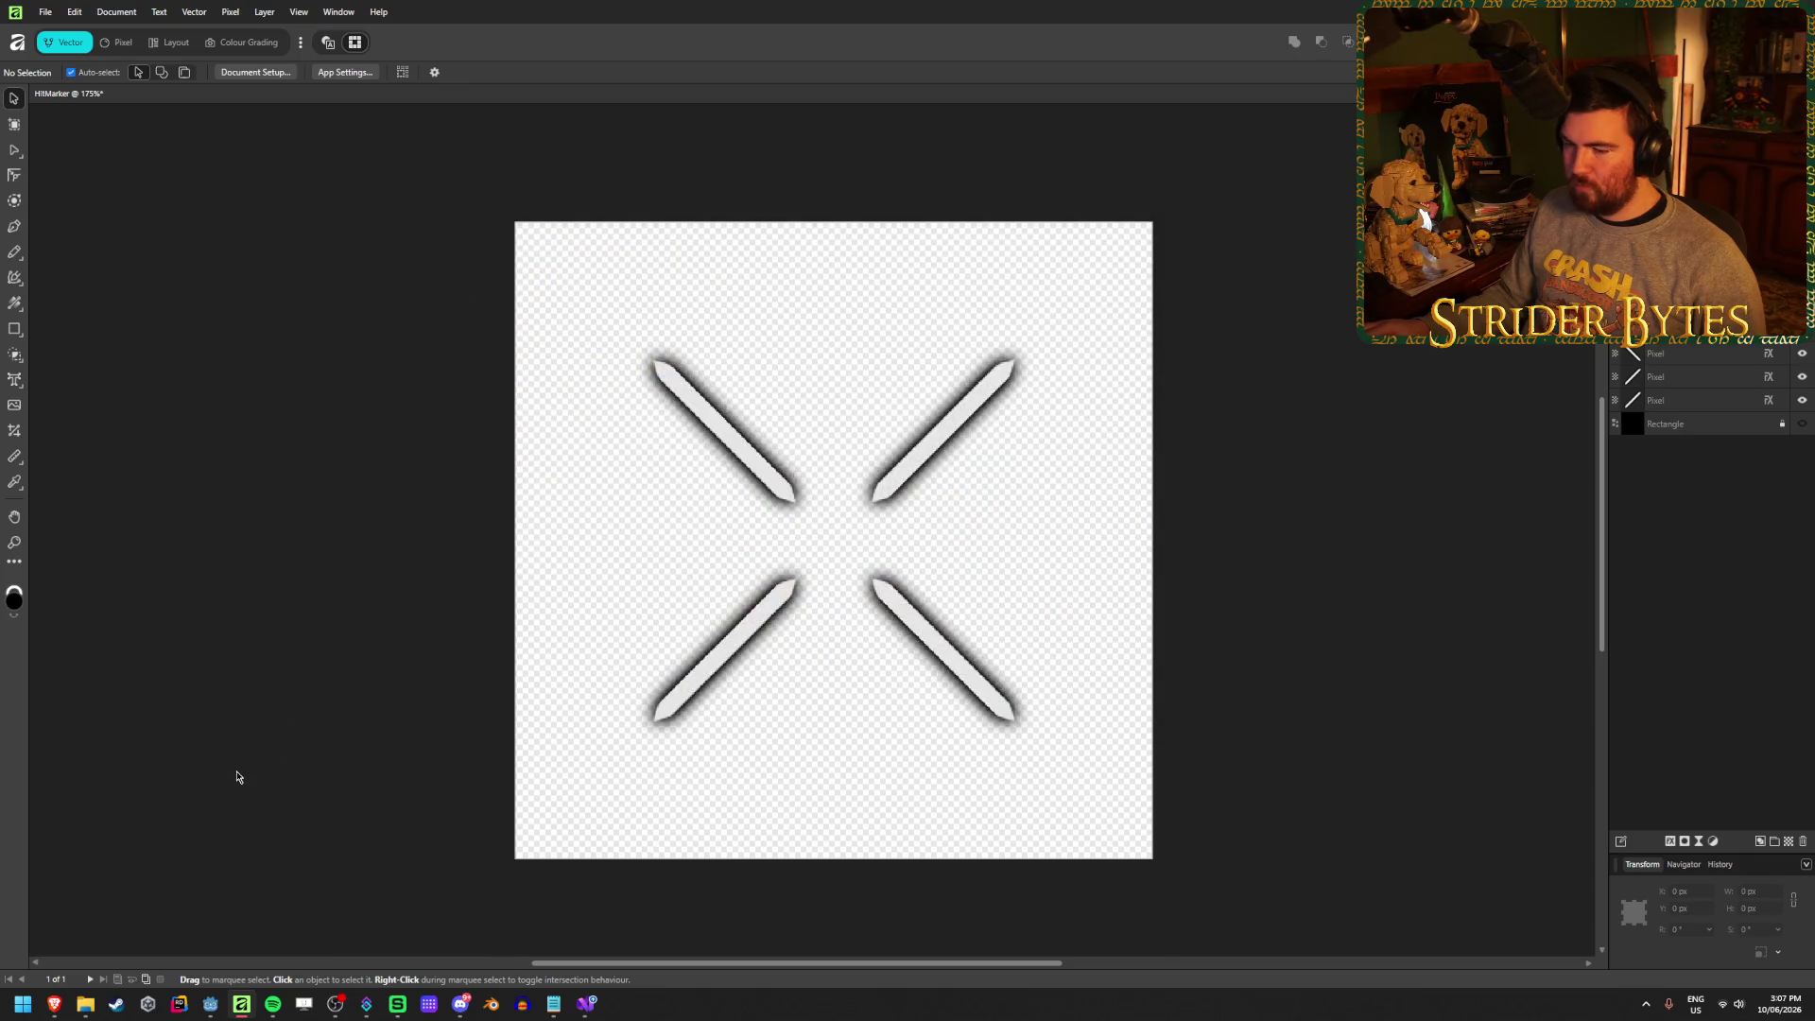
Select all four strokes and set their width to 449 px
mouse_move(63, 1009)
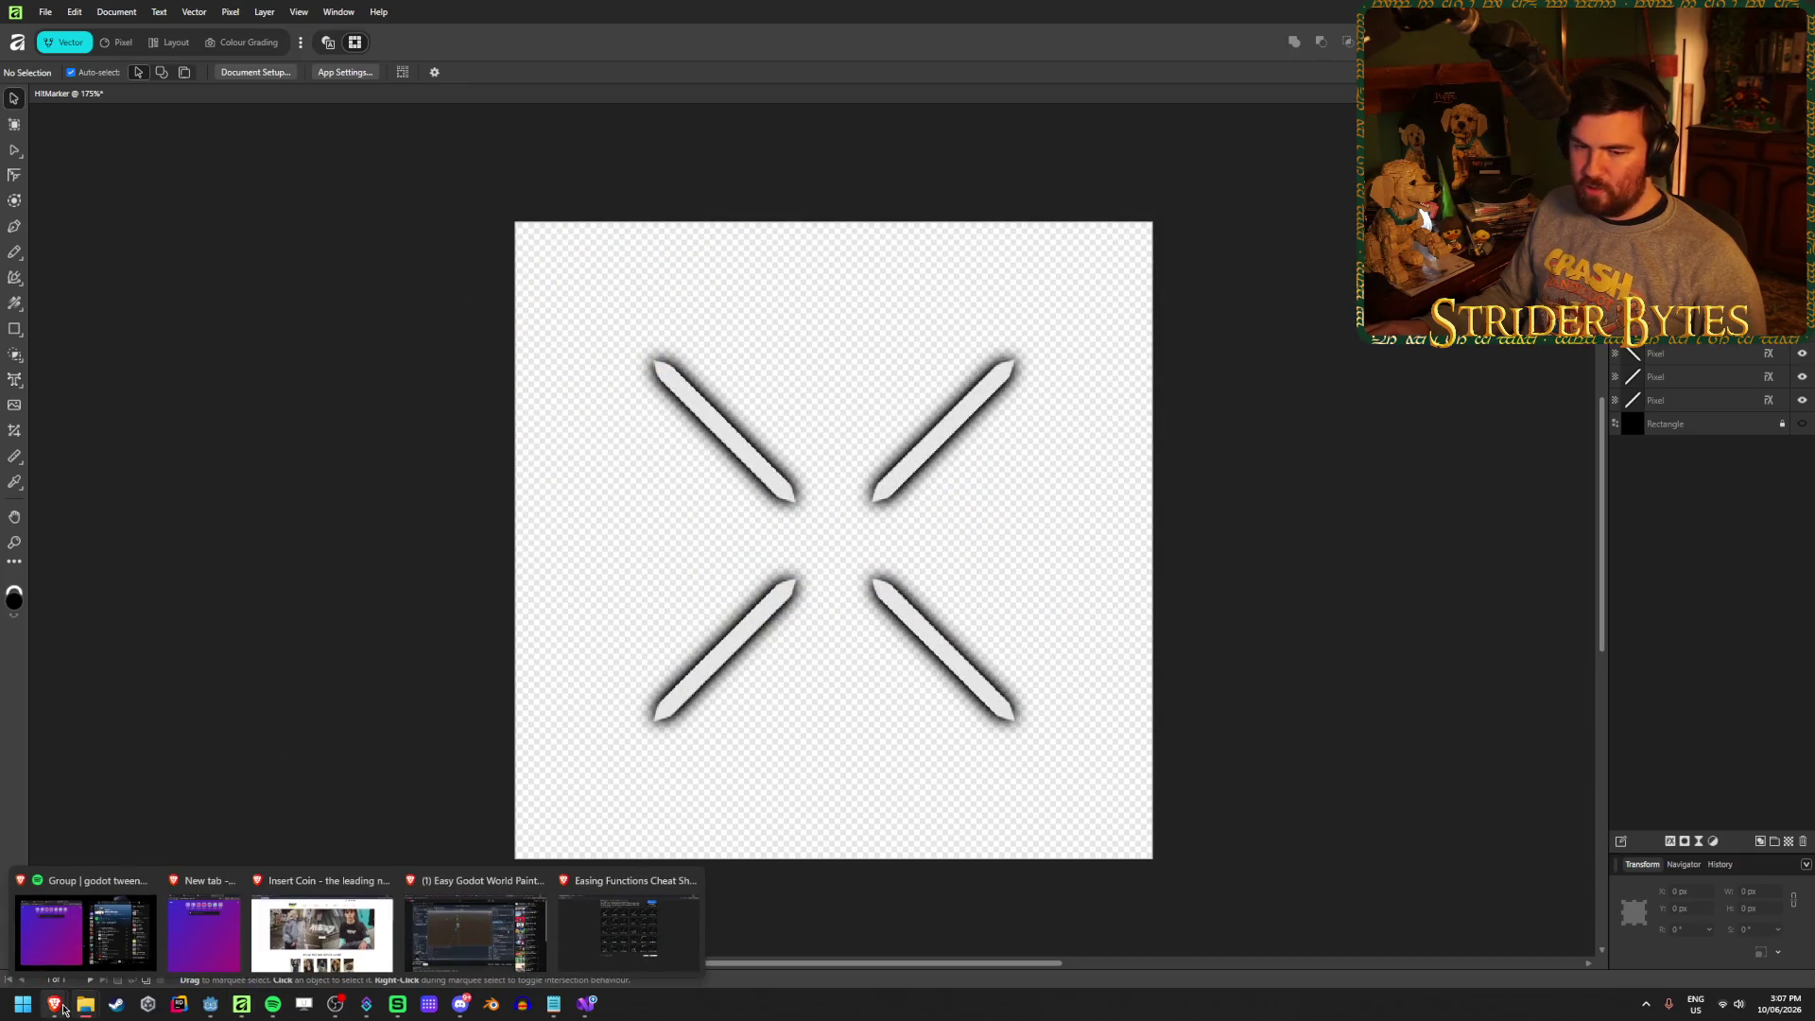
left_click(944, 644)
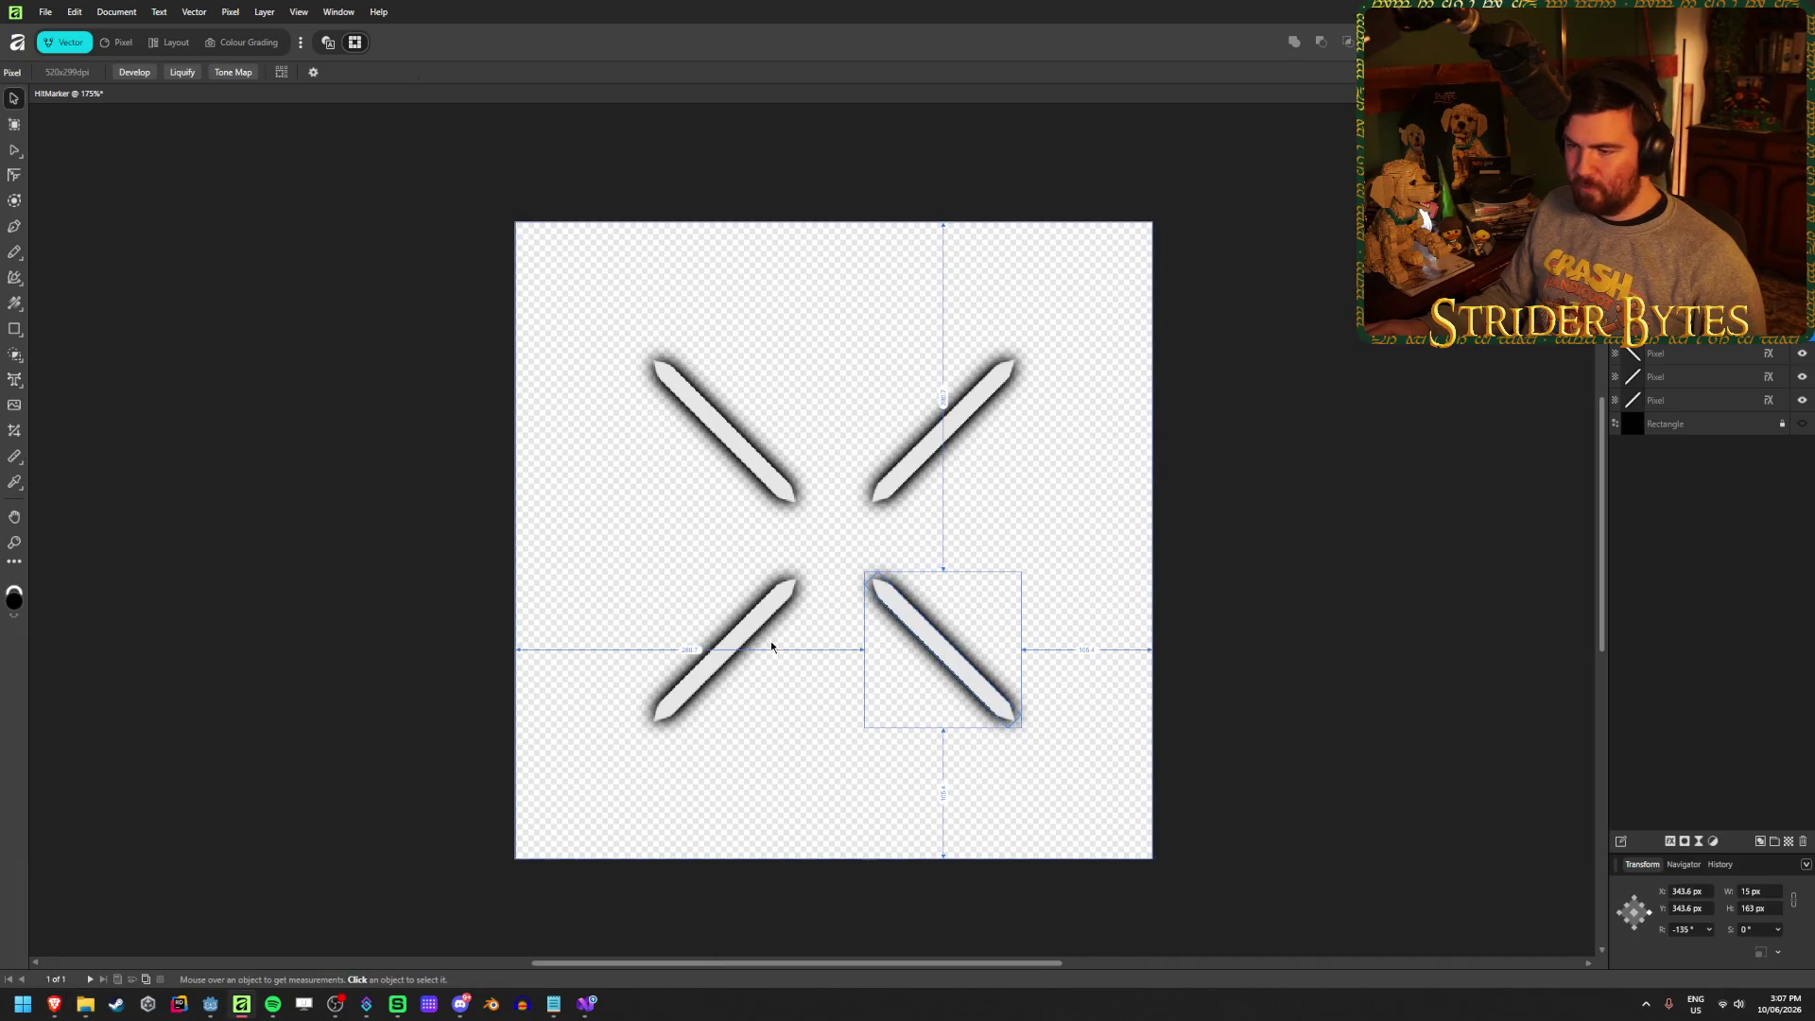
left_click(753, 632)
key("ctrl+d")
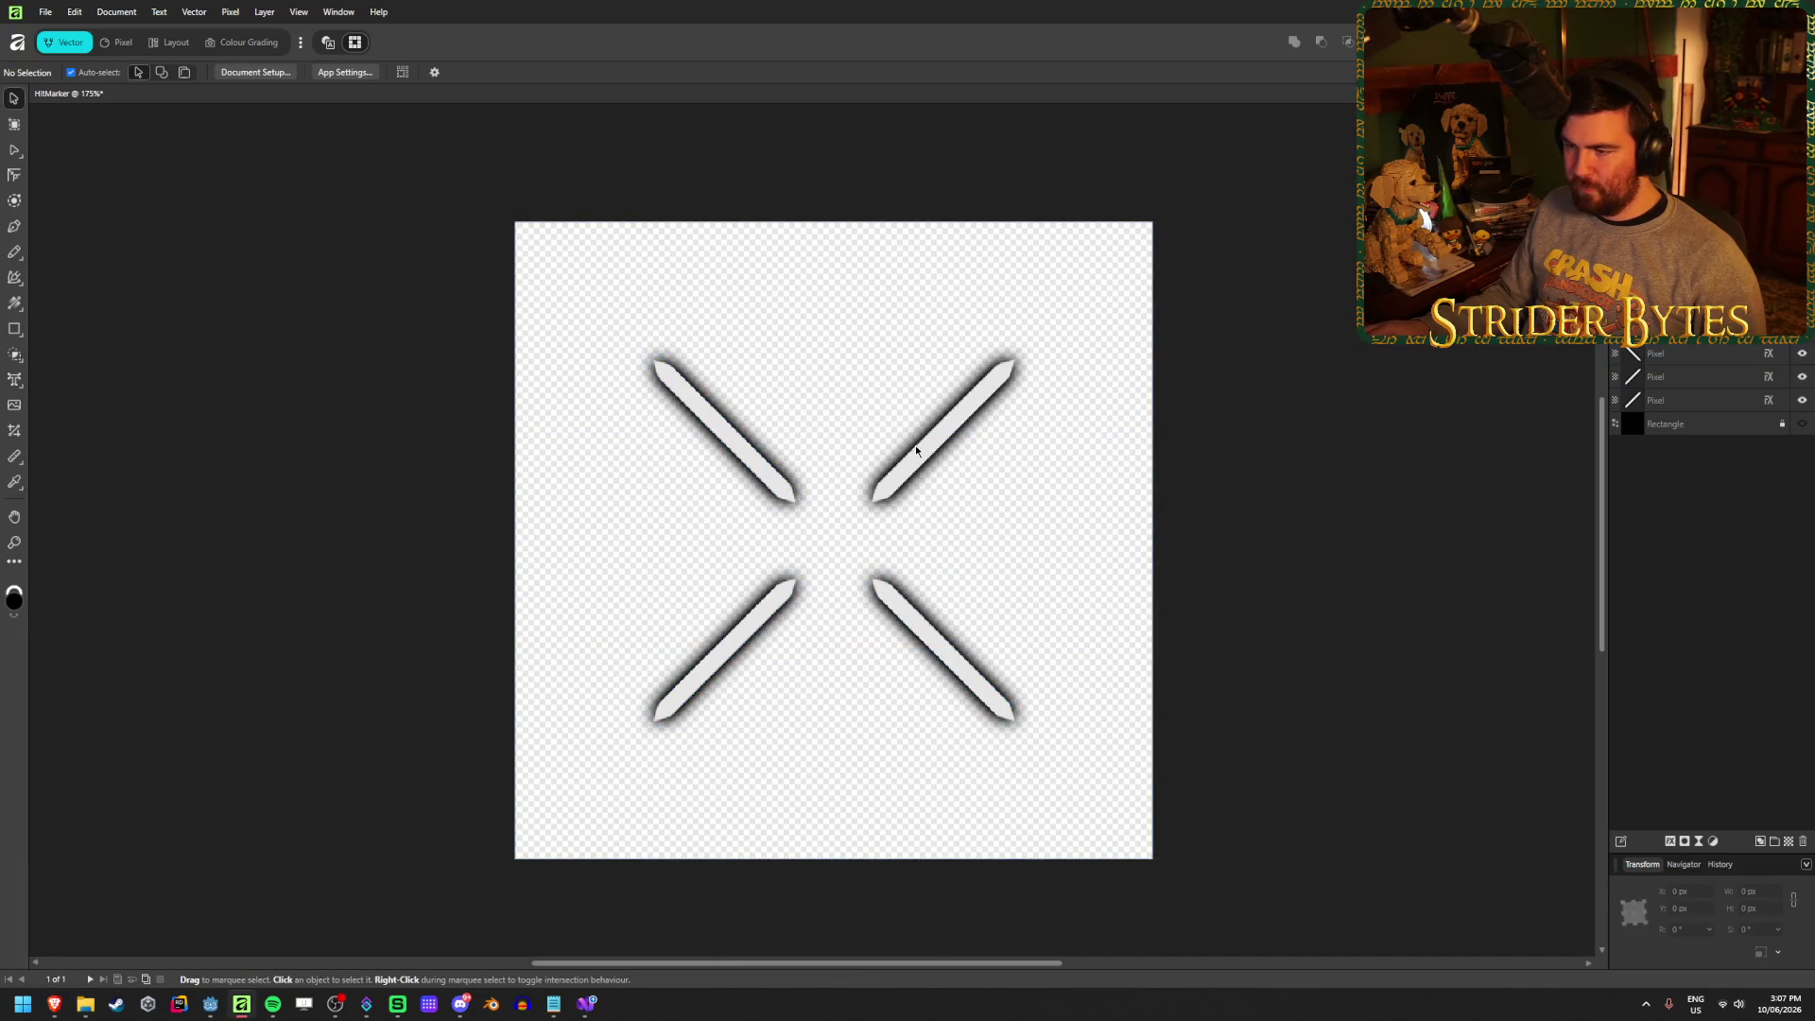
left_click(920, 466)
left_click(774, 471, "shift")
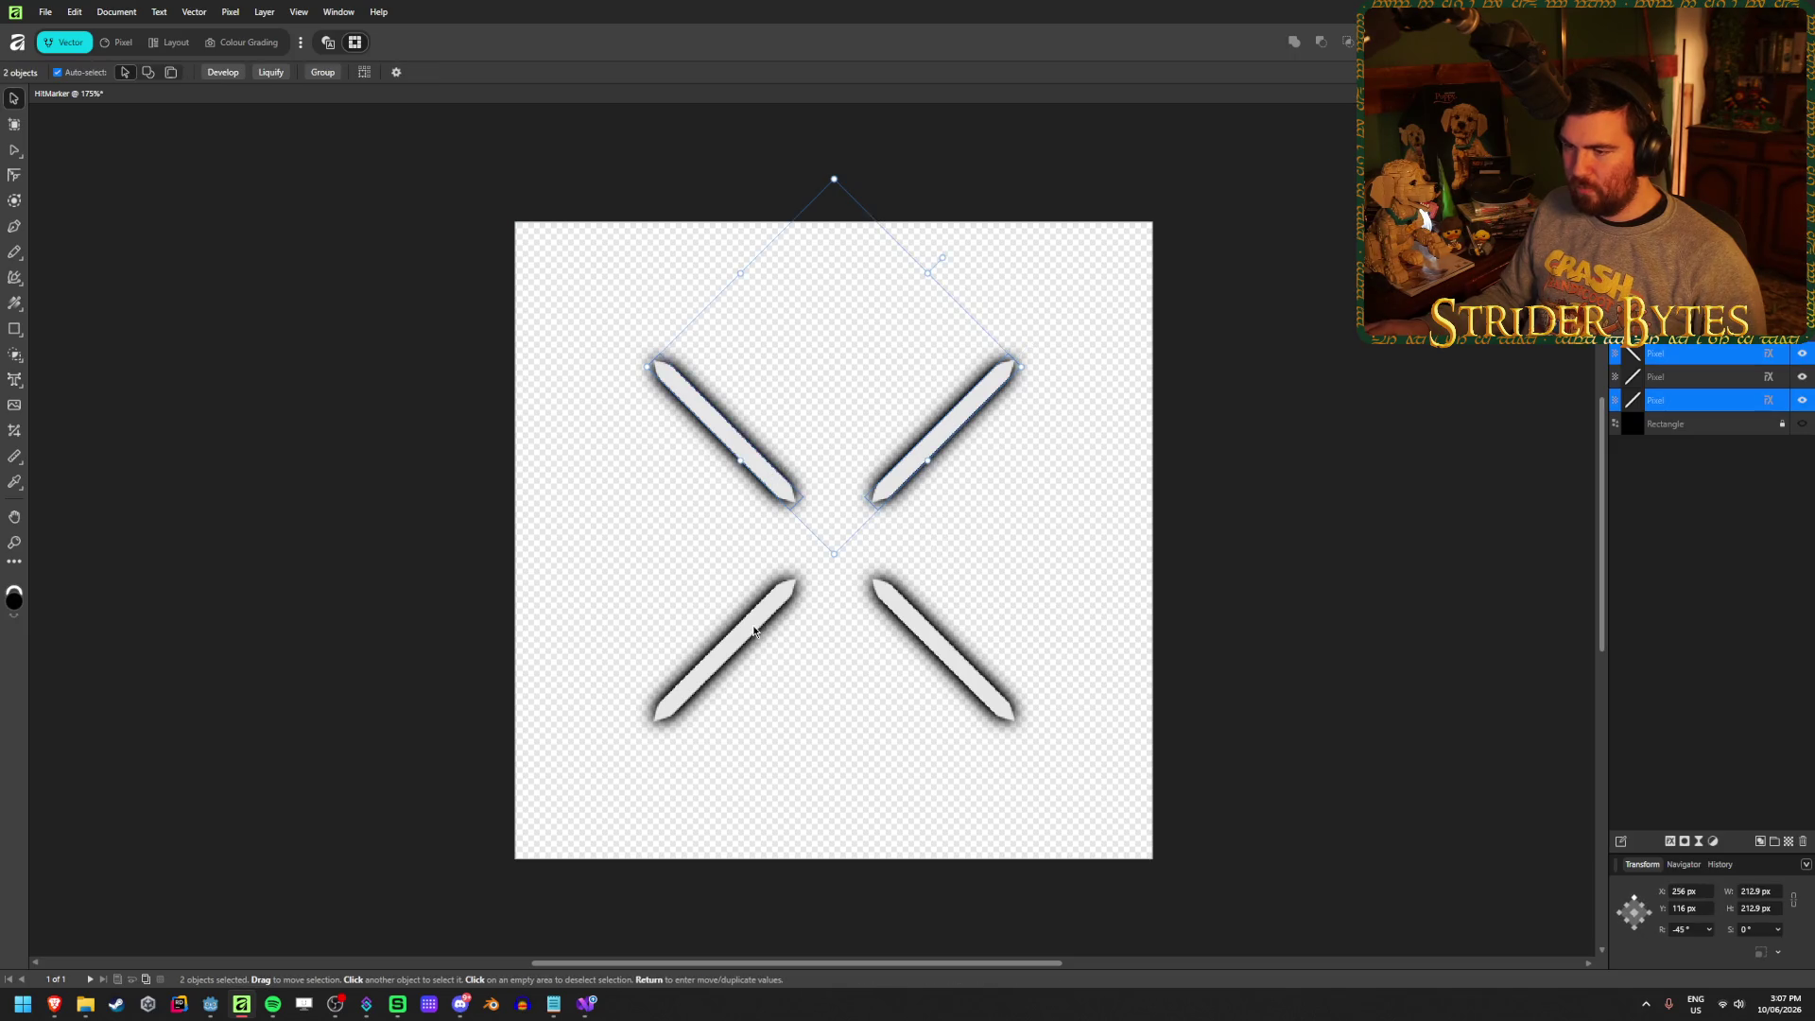
left_click(728, 649, "shift")
left_click(939, 649, "shift")
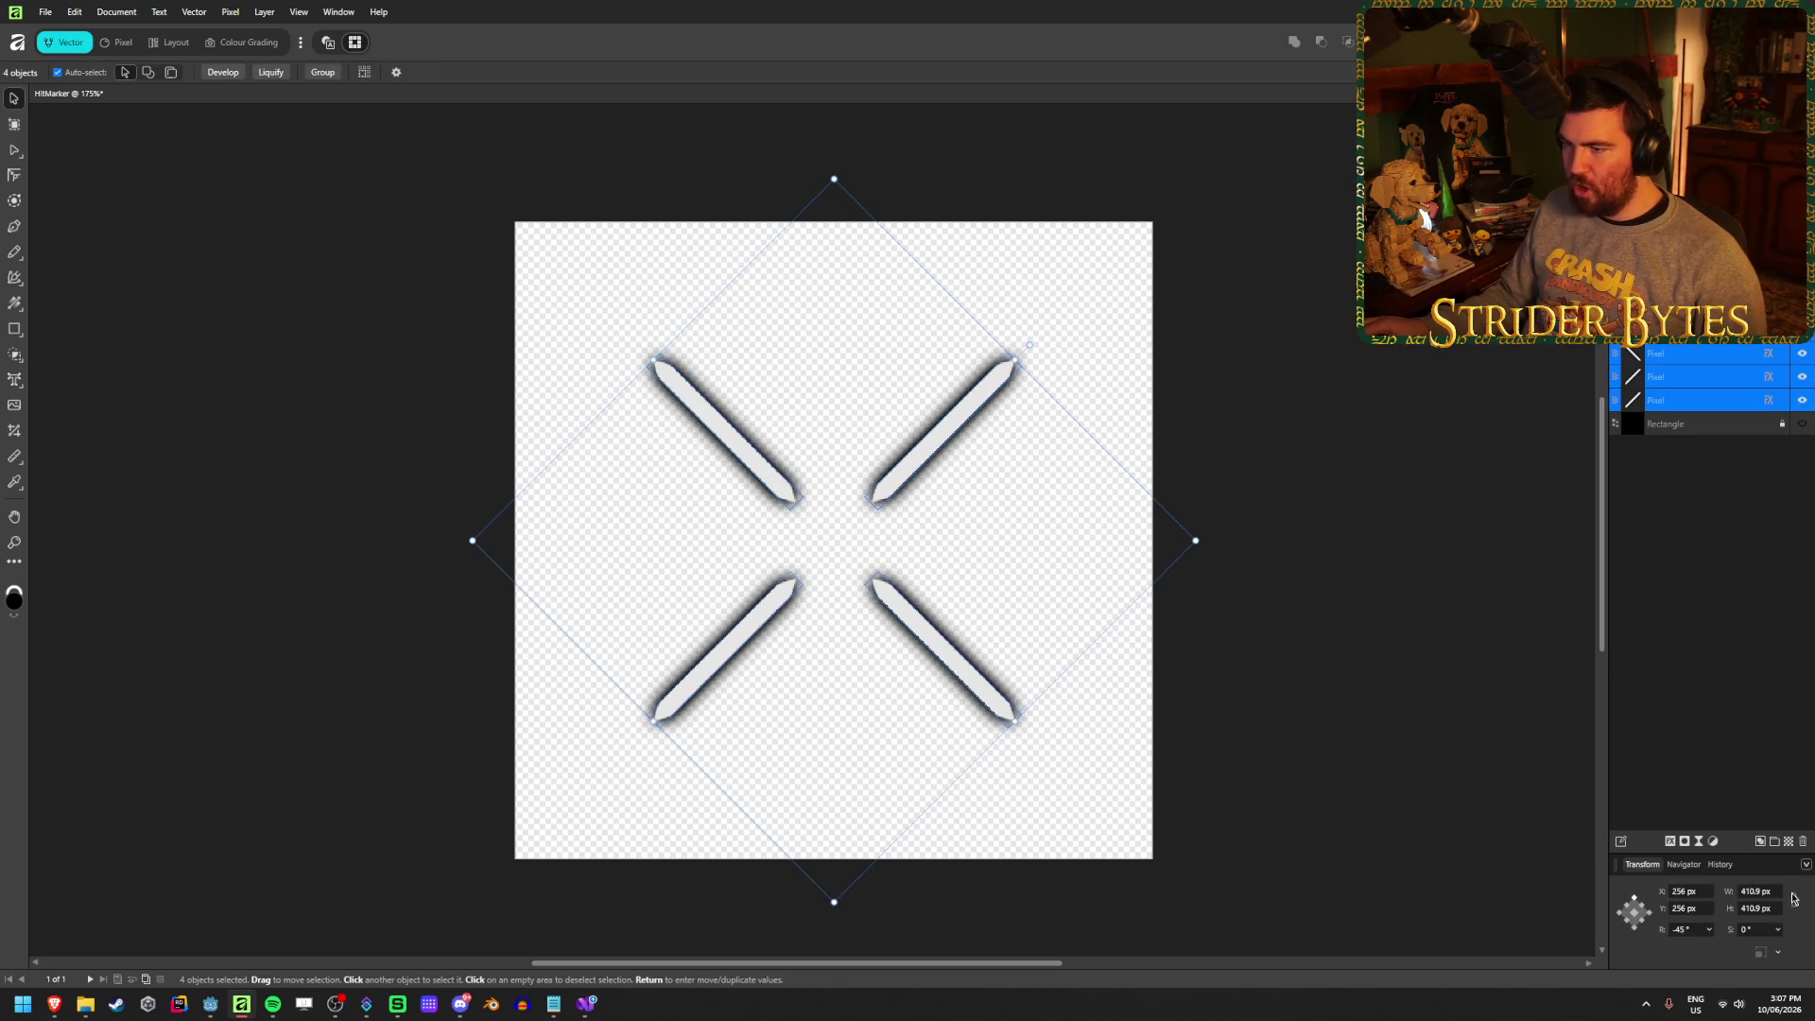
left_click(1757, 892)
type("449")
key("Return")
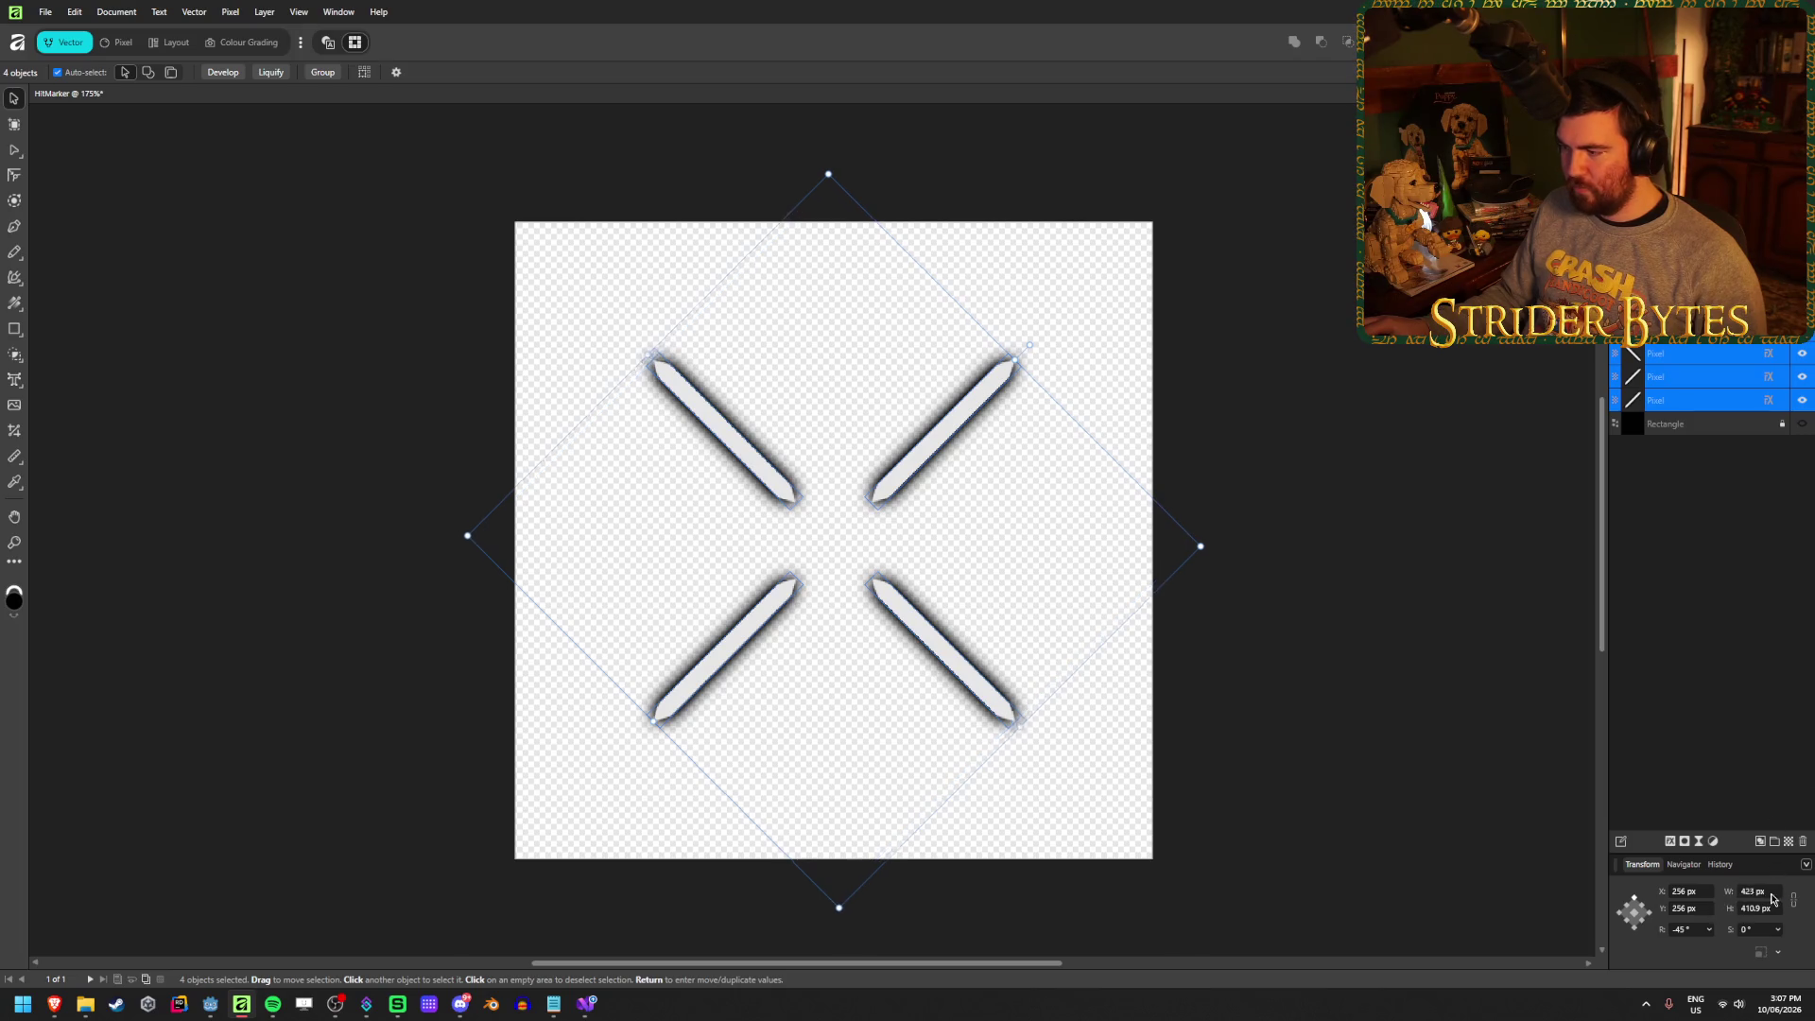
Revert the strokes' width to 410.9 px and switch back to the Godot editor
key("ctrl+z")
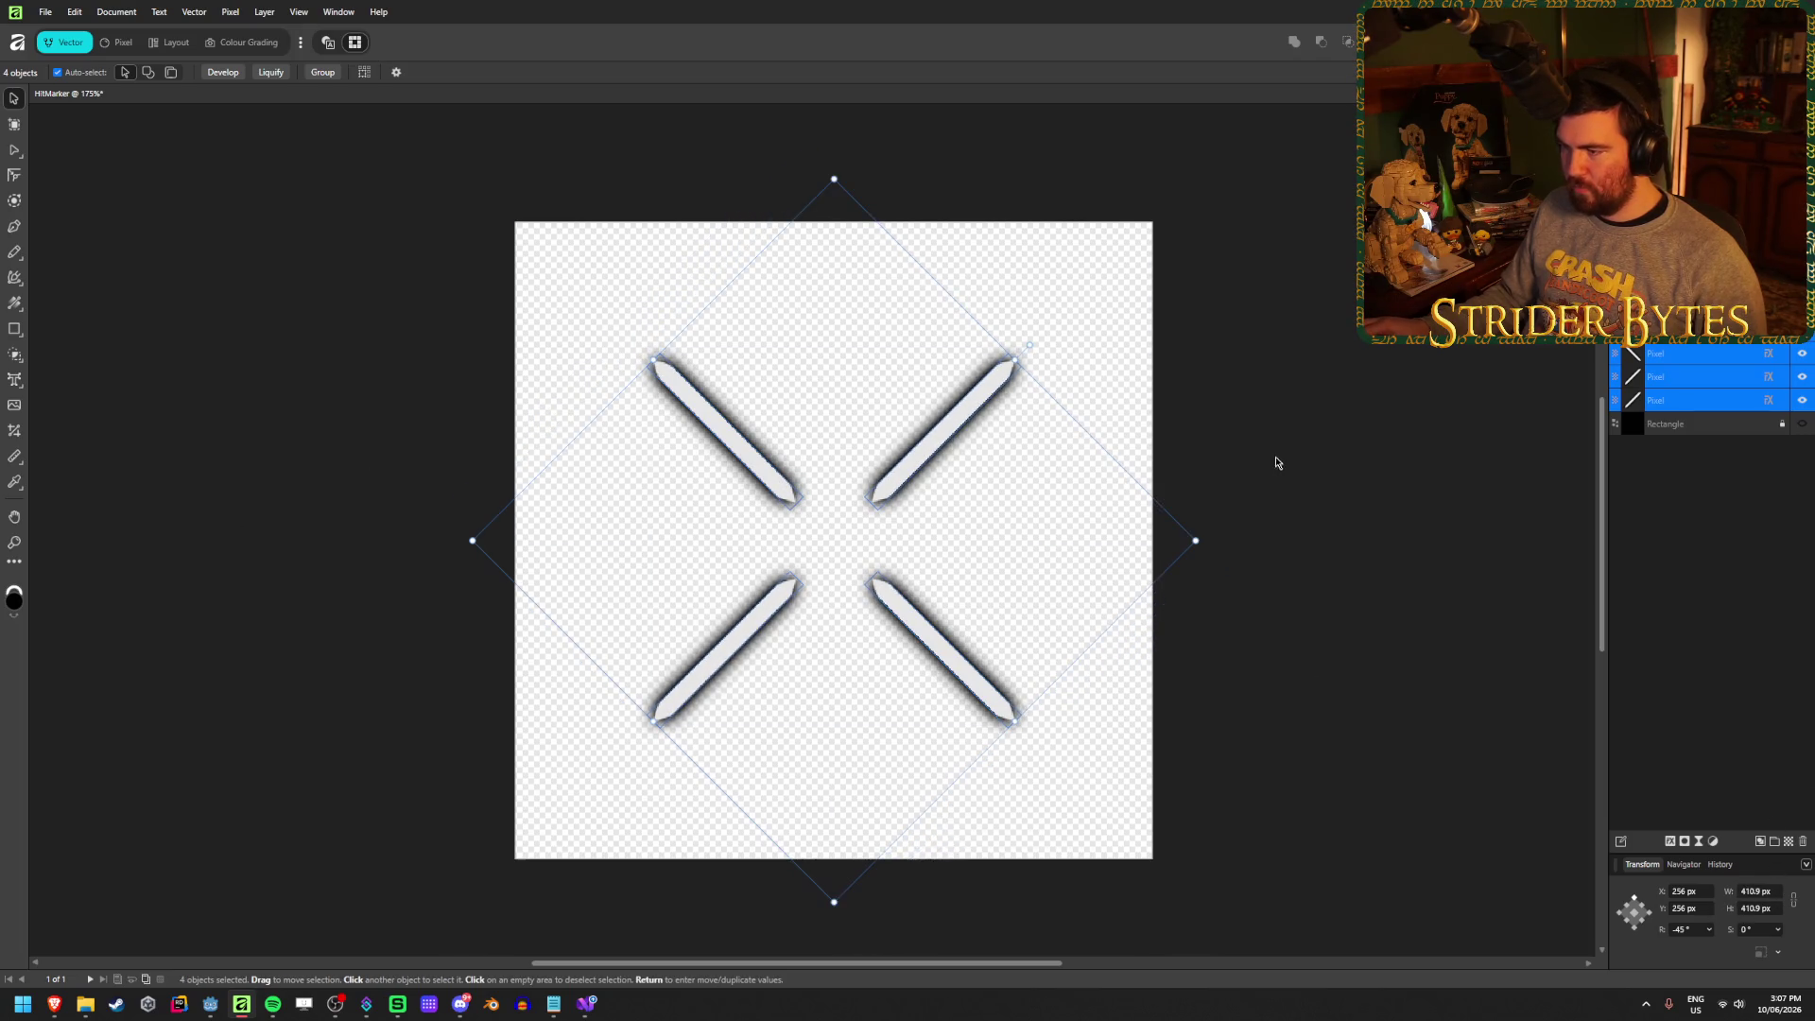
left_click(1352, 727)
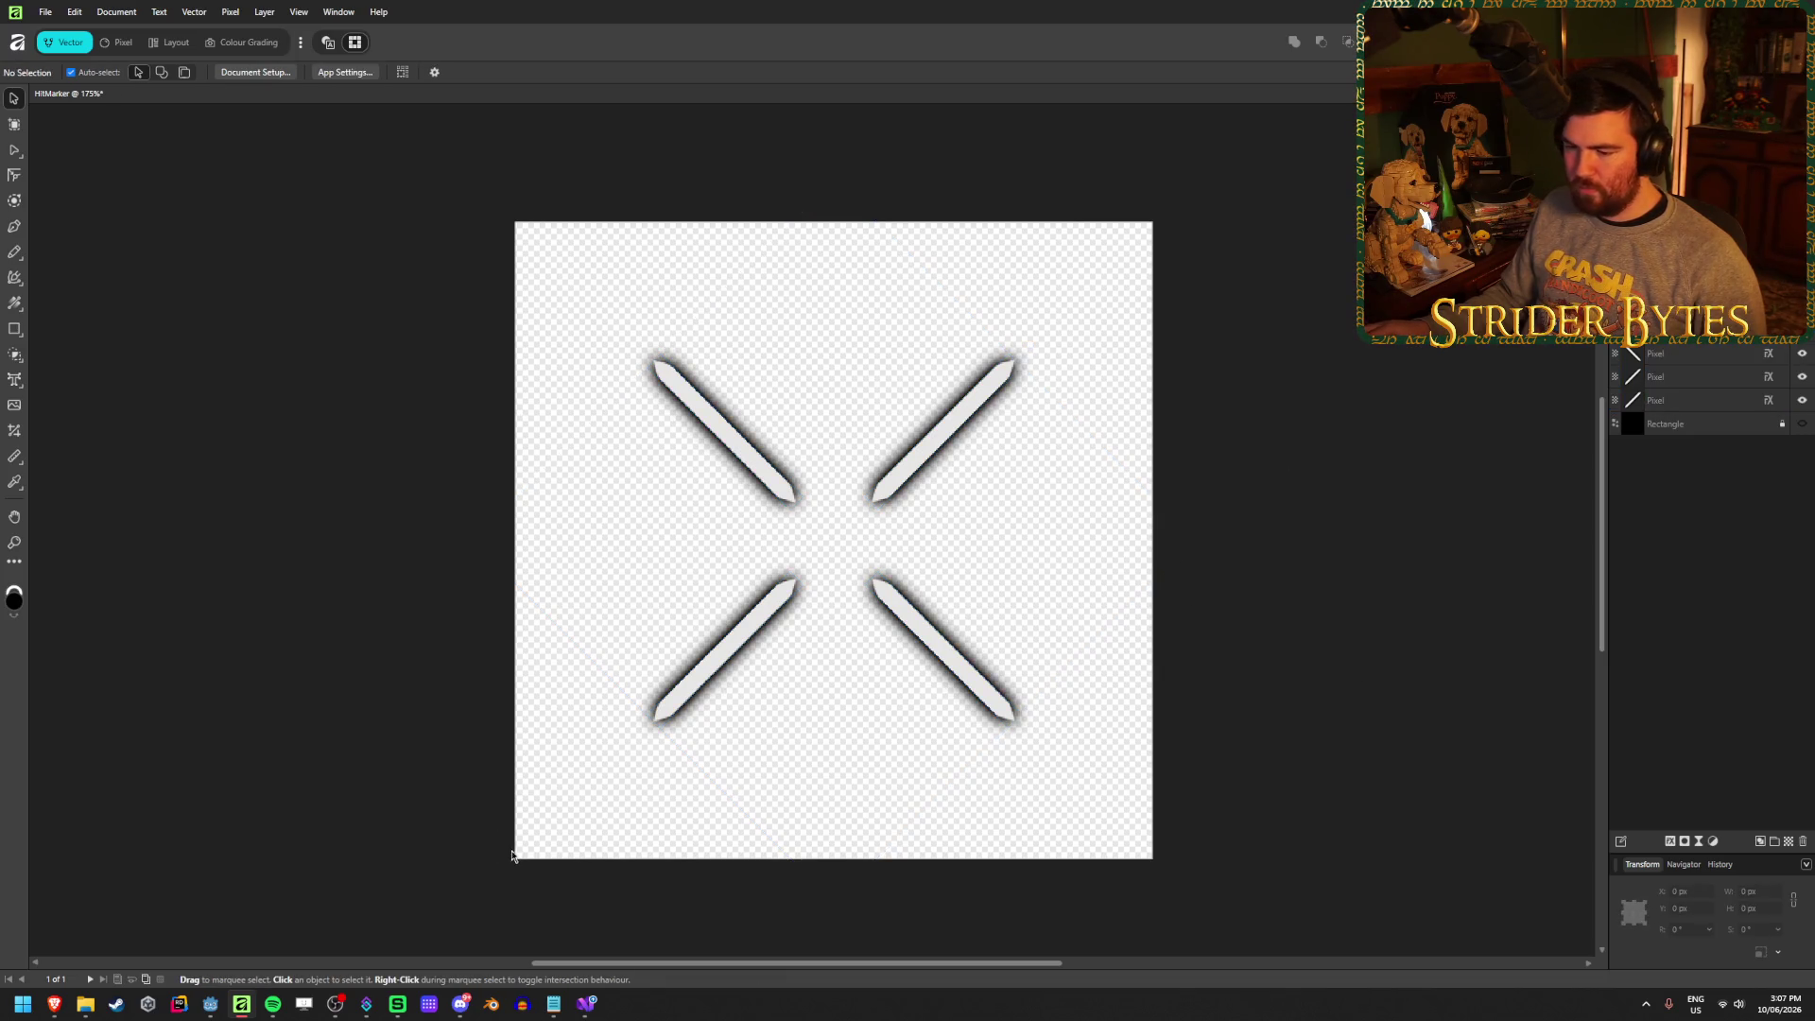
left_click(207, 1008)
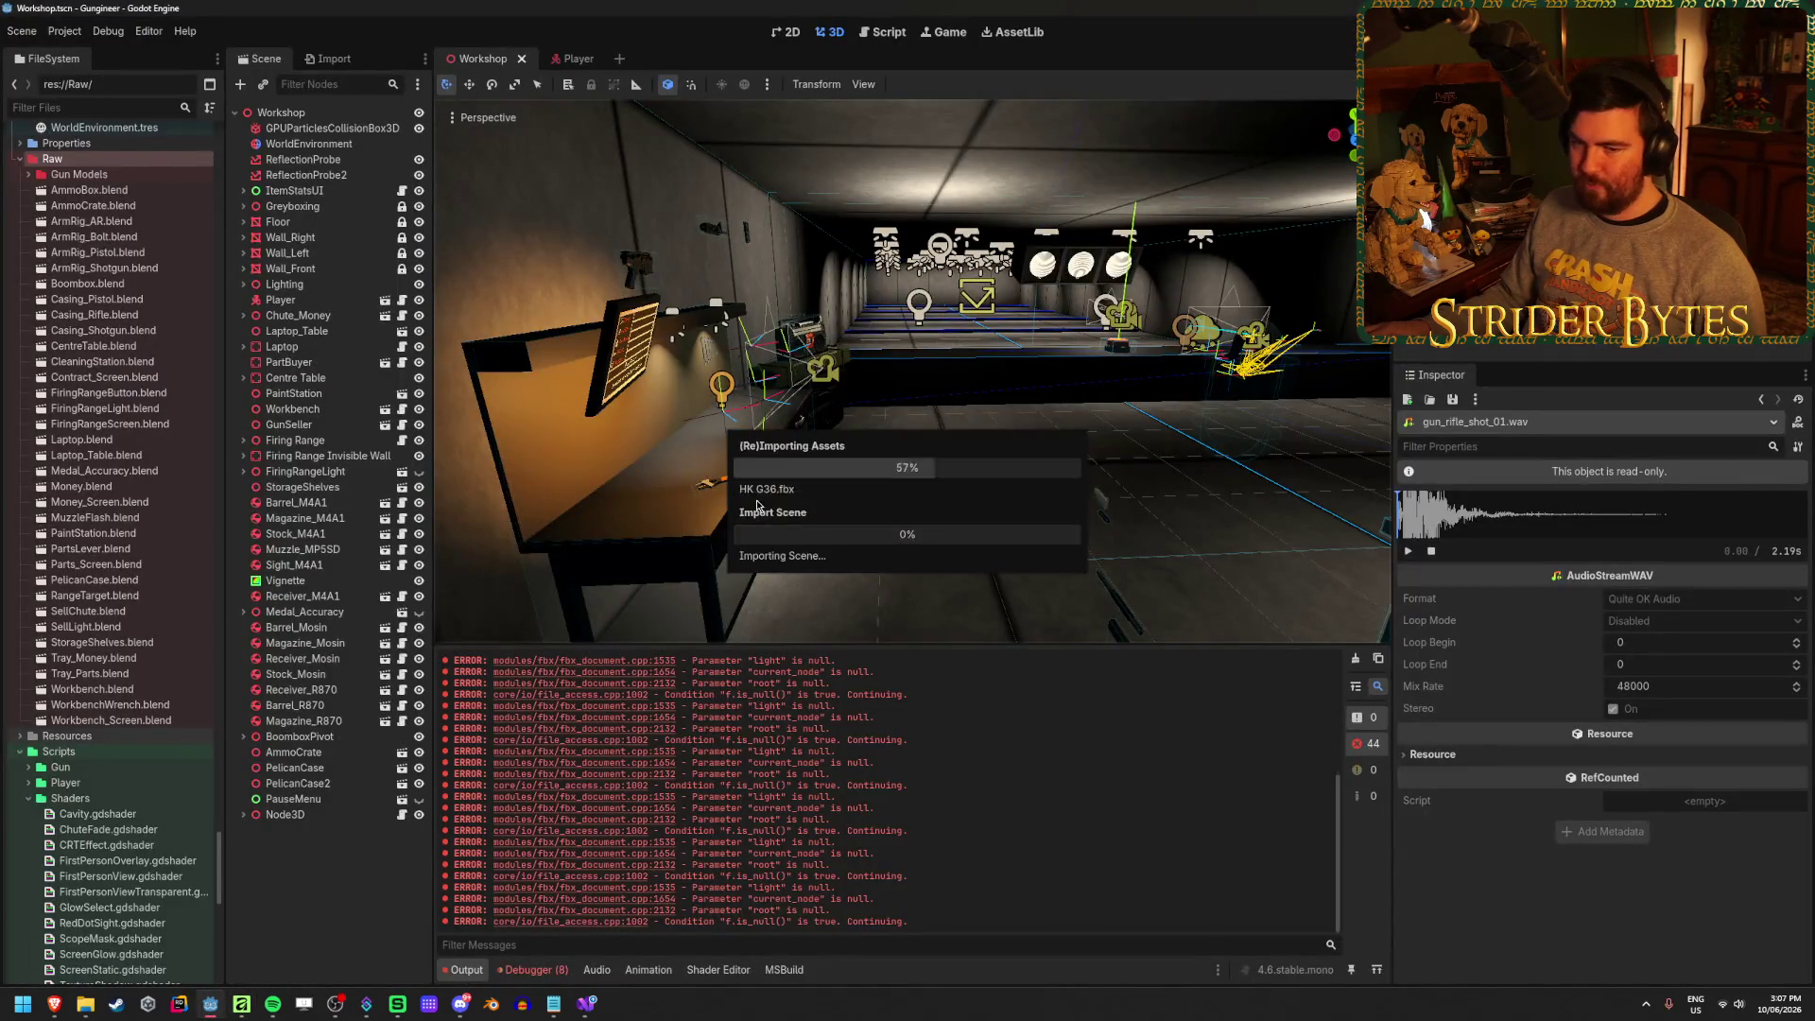
Run the game, walk to the range and shoot the targets, then stop and return to Affinity
key("F5")
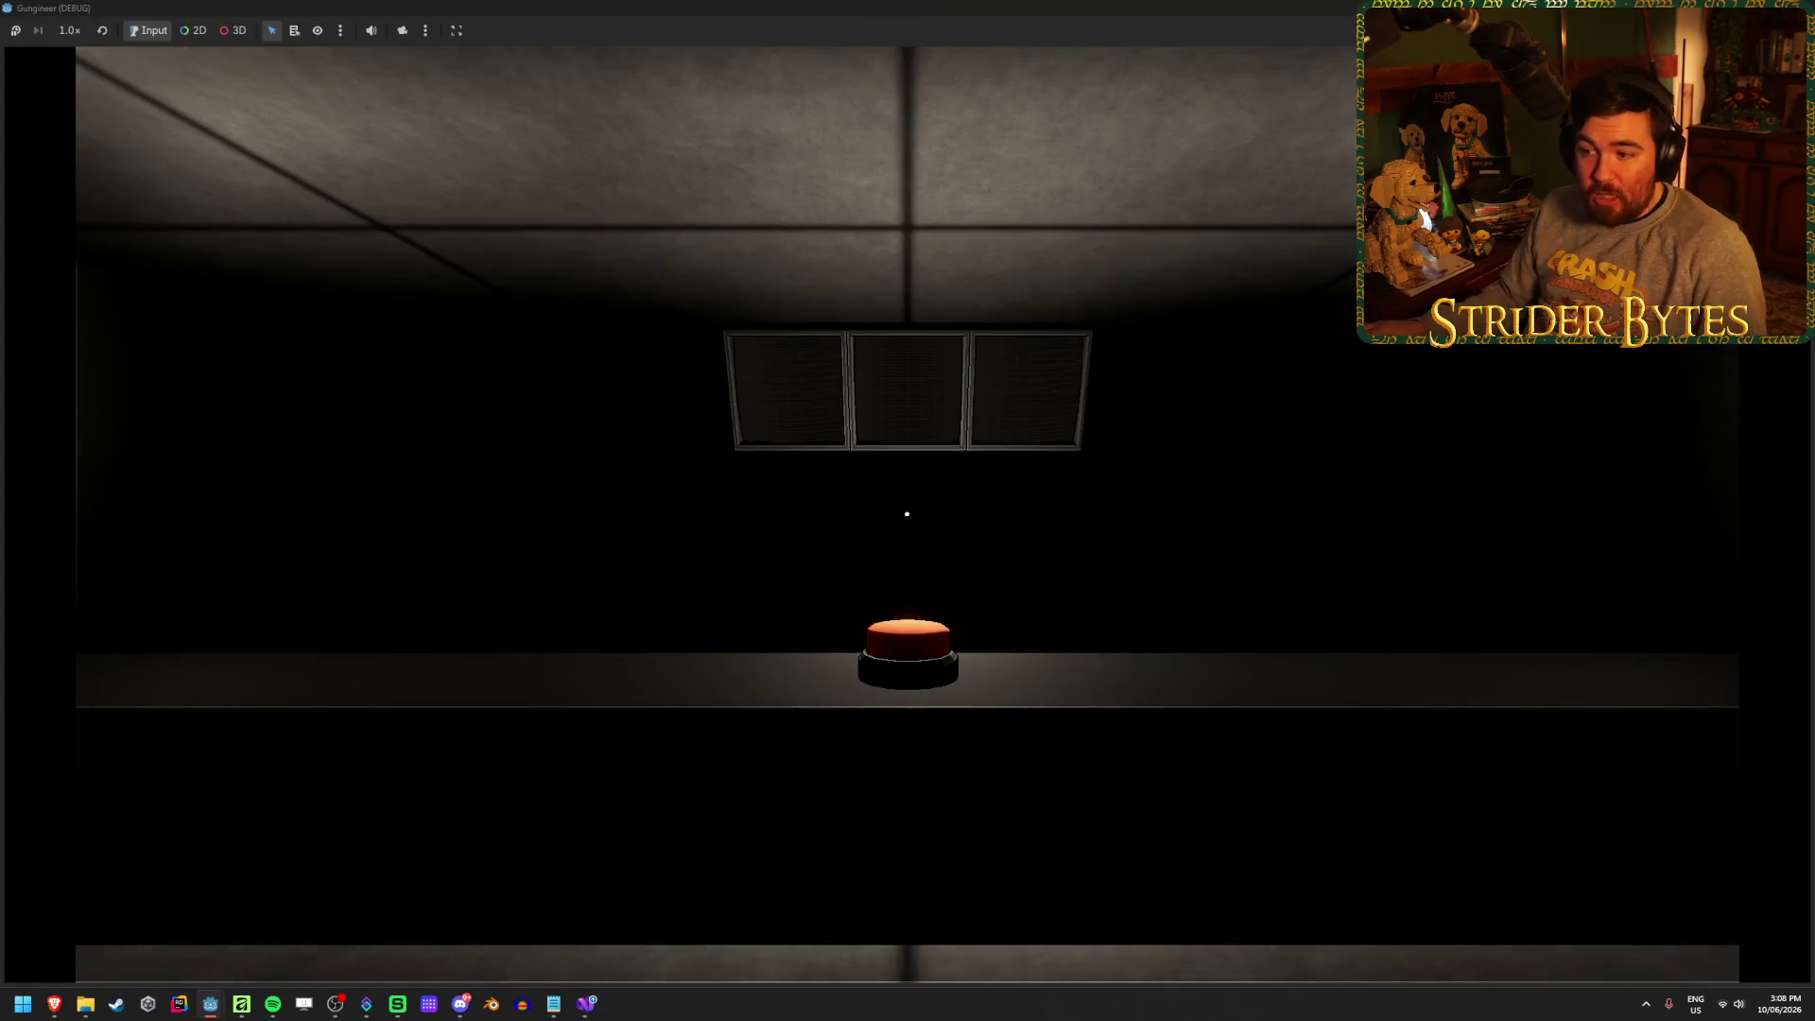
key("w")
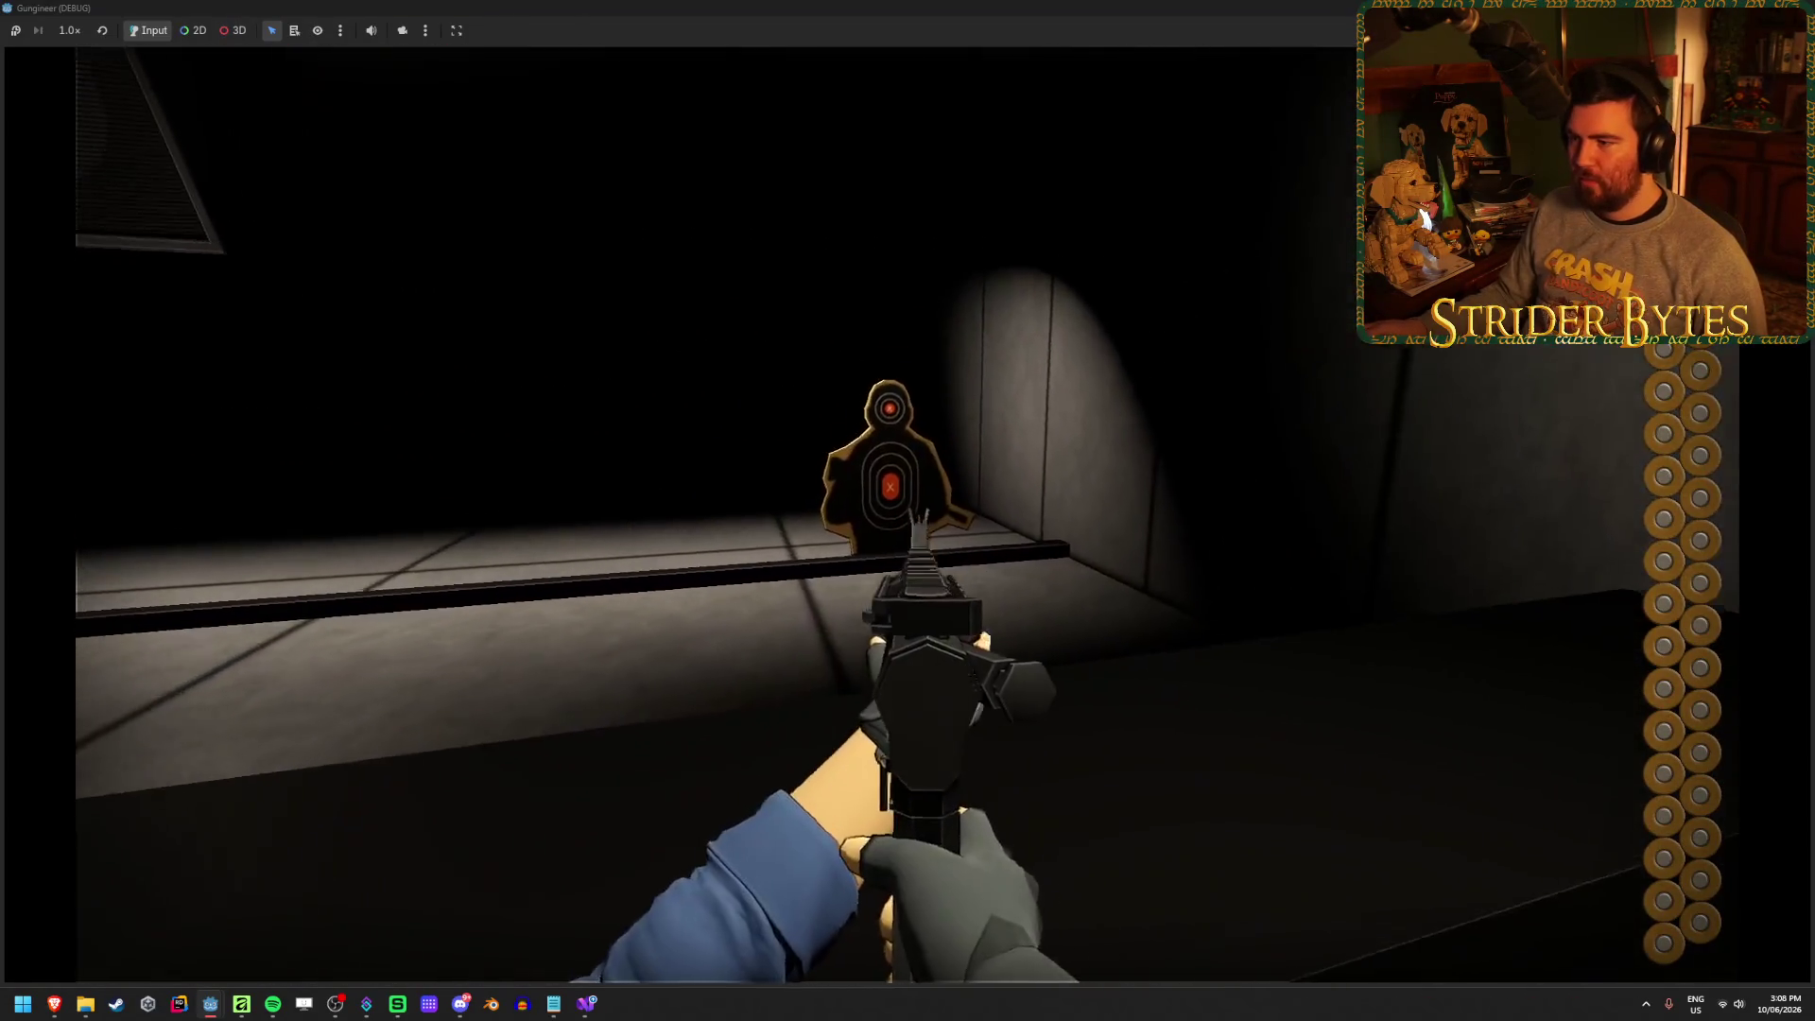
left_click(908, 511)
left_click(908, 510)
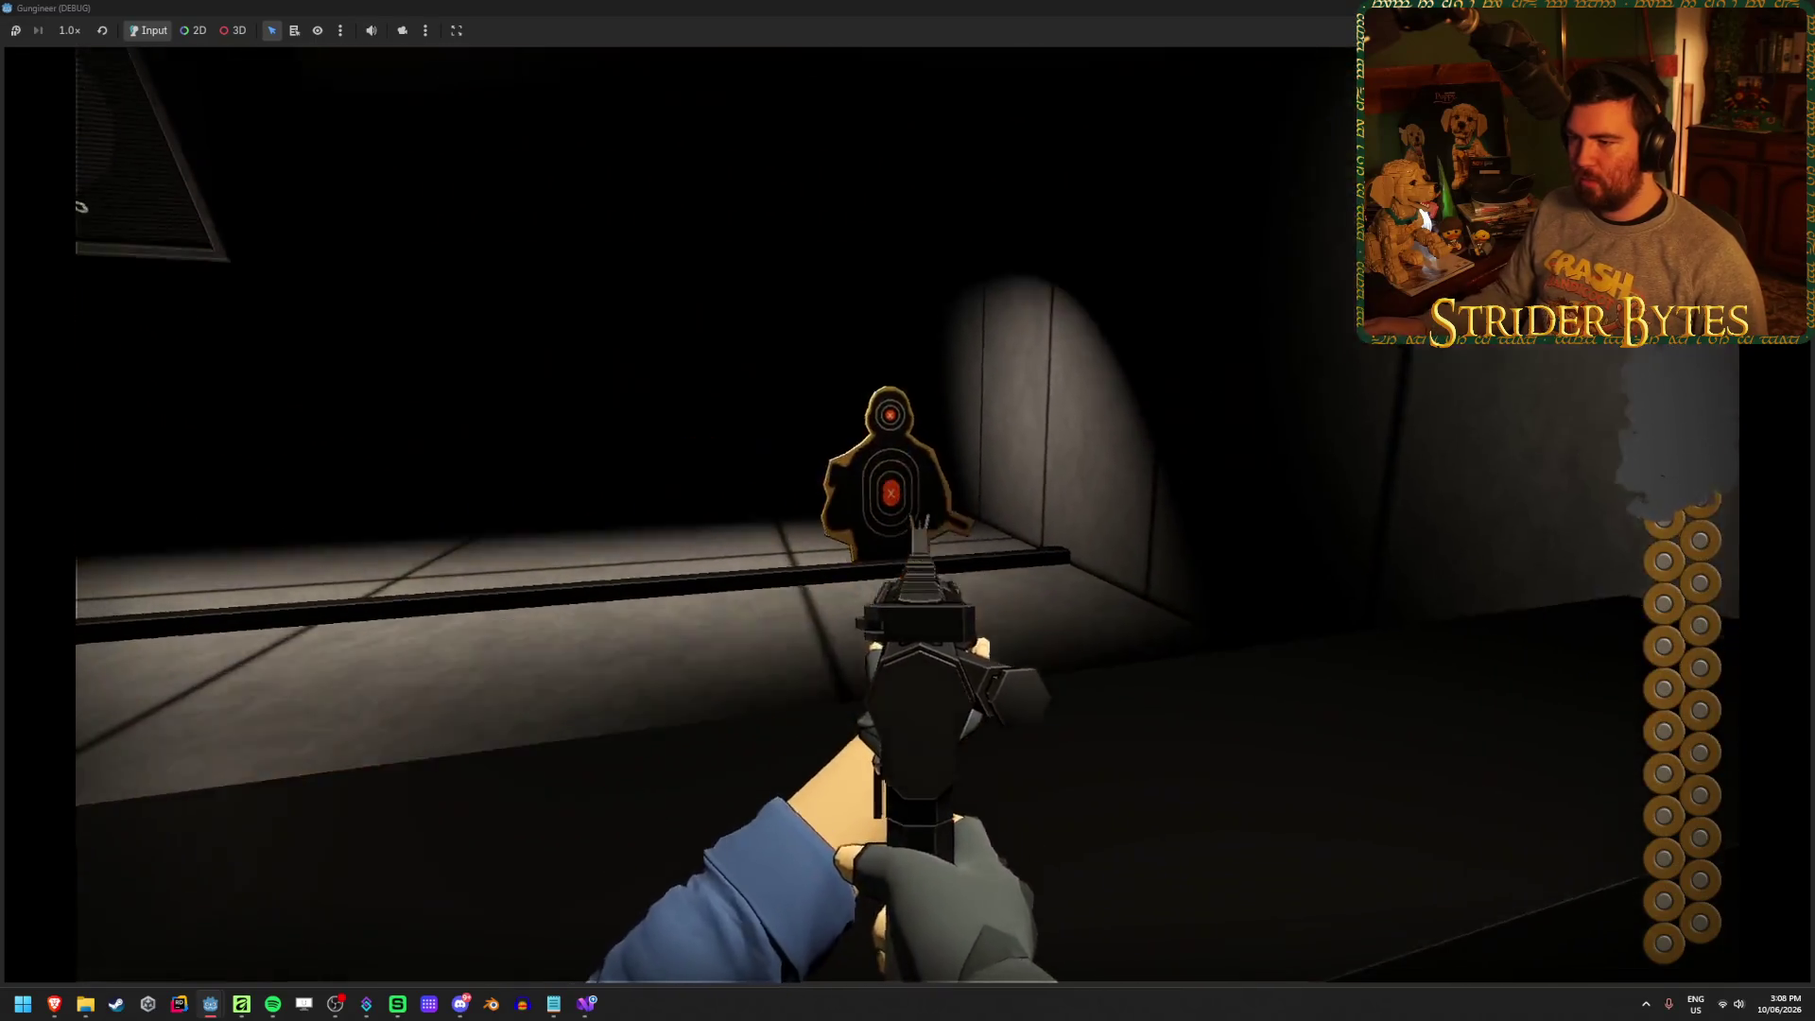
left_click(908, 511)
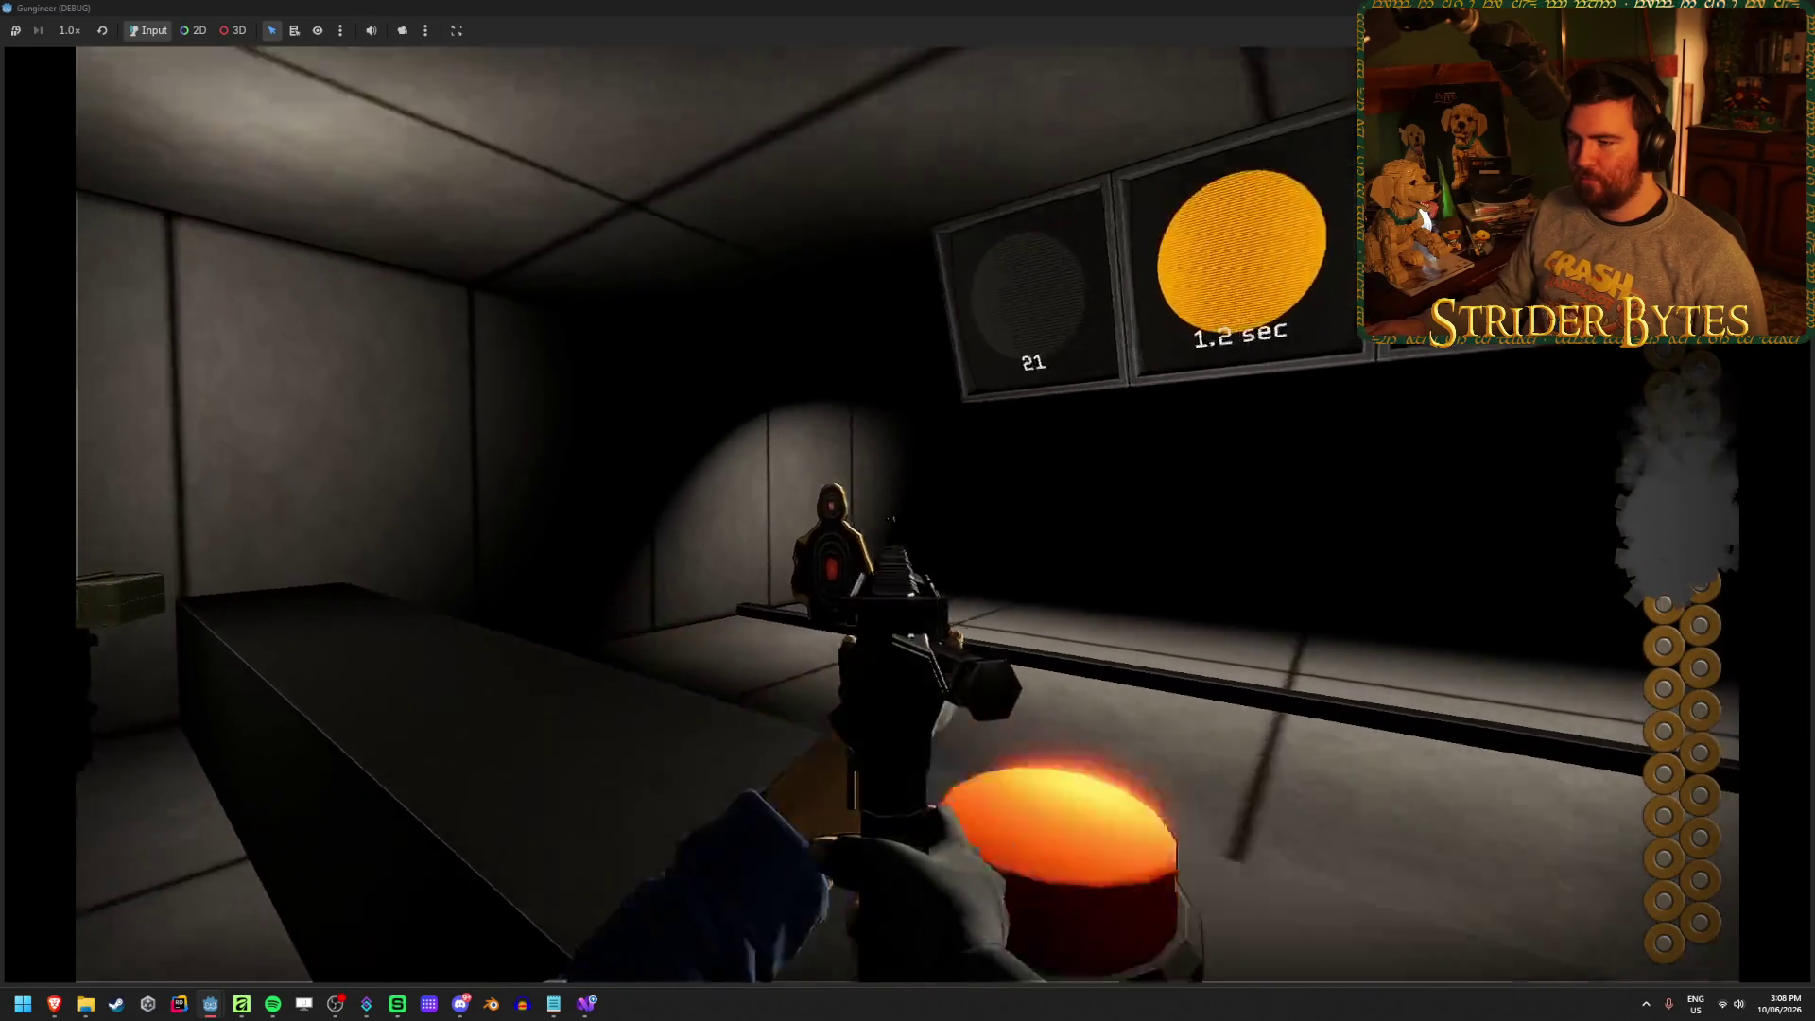
left_click(907, 510)
left_click(908, 510)
left_click(908, 511)
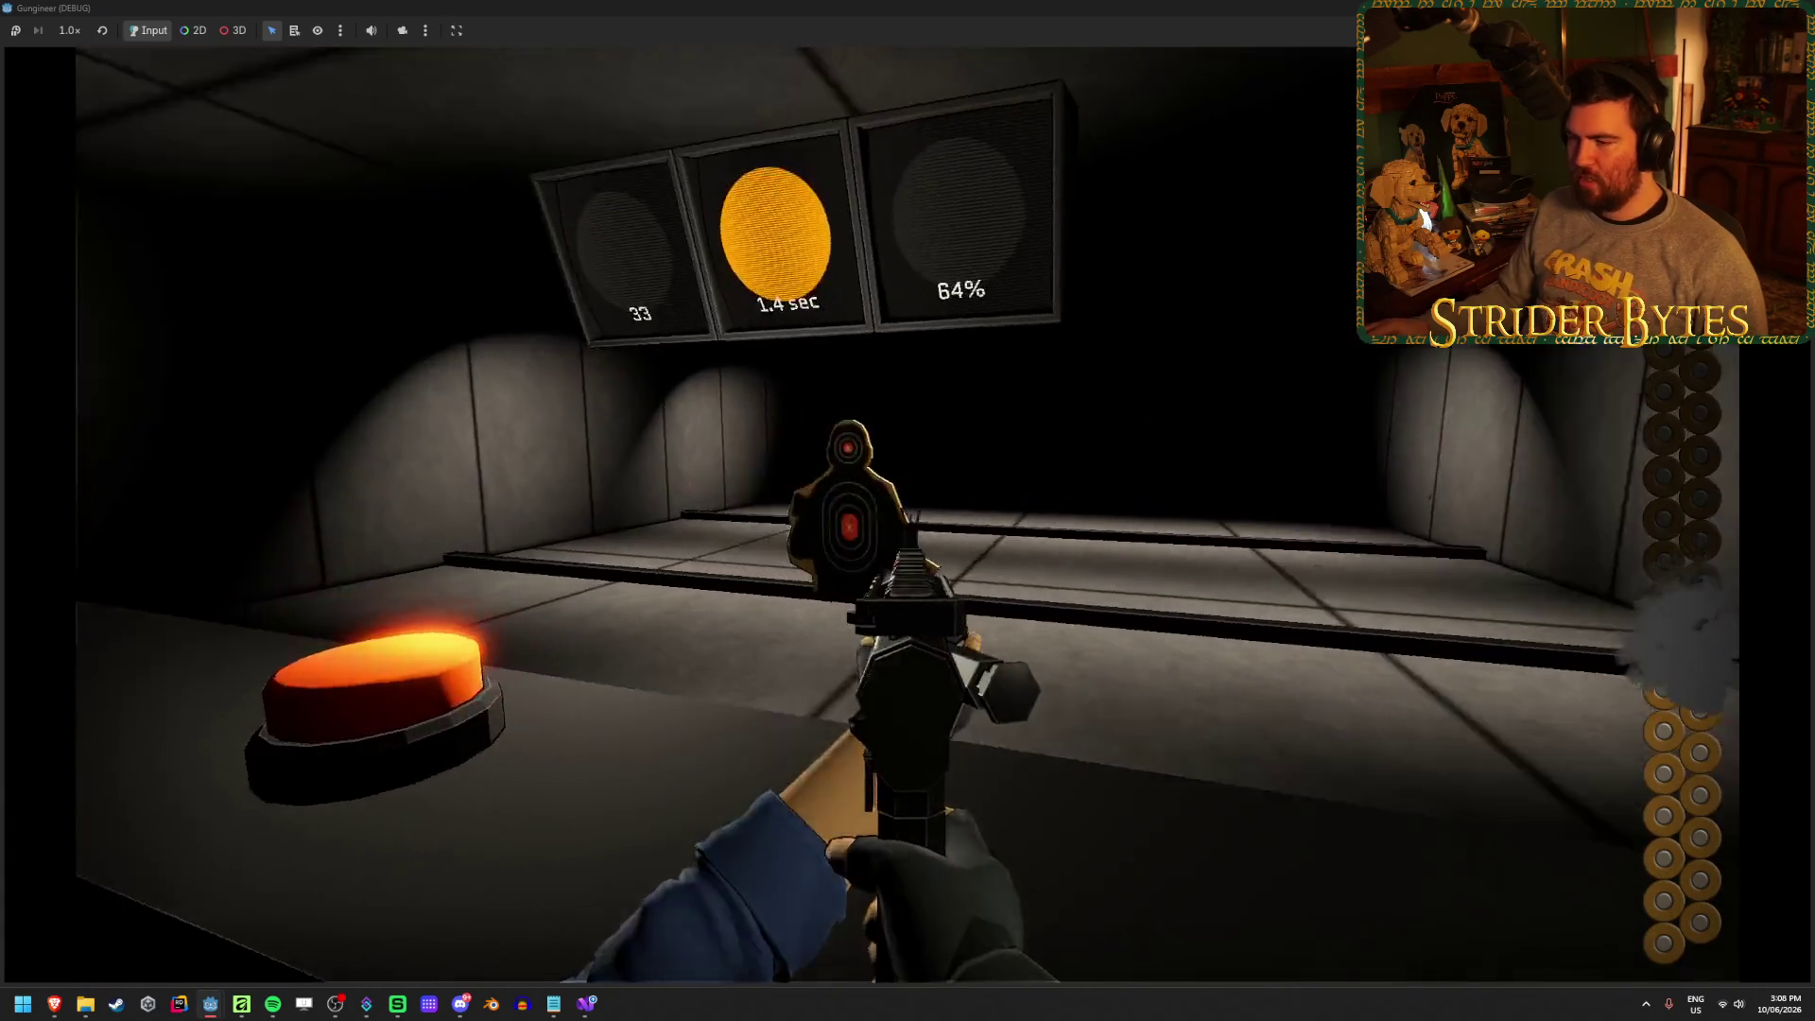
left_click(908, 510)
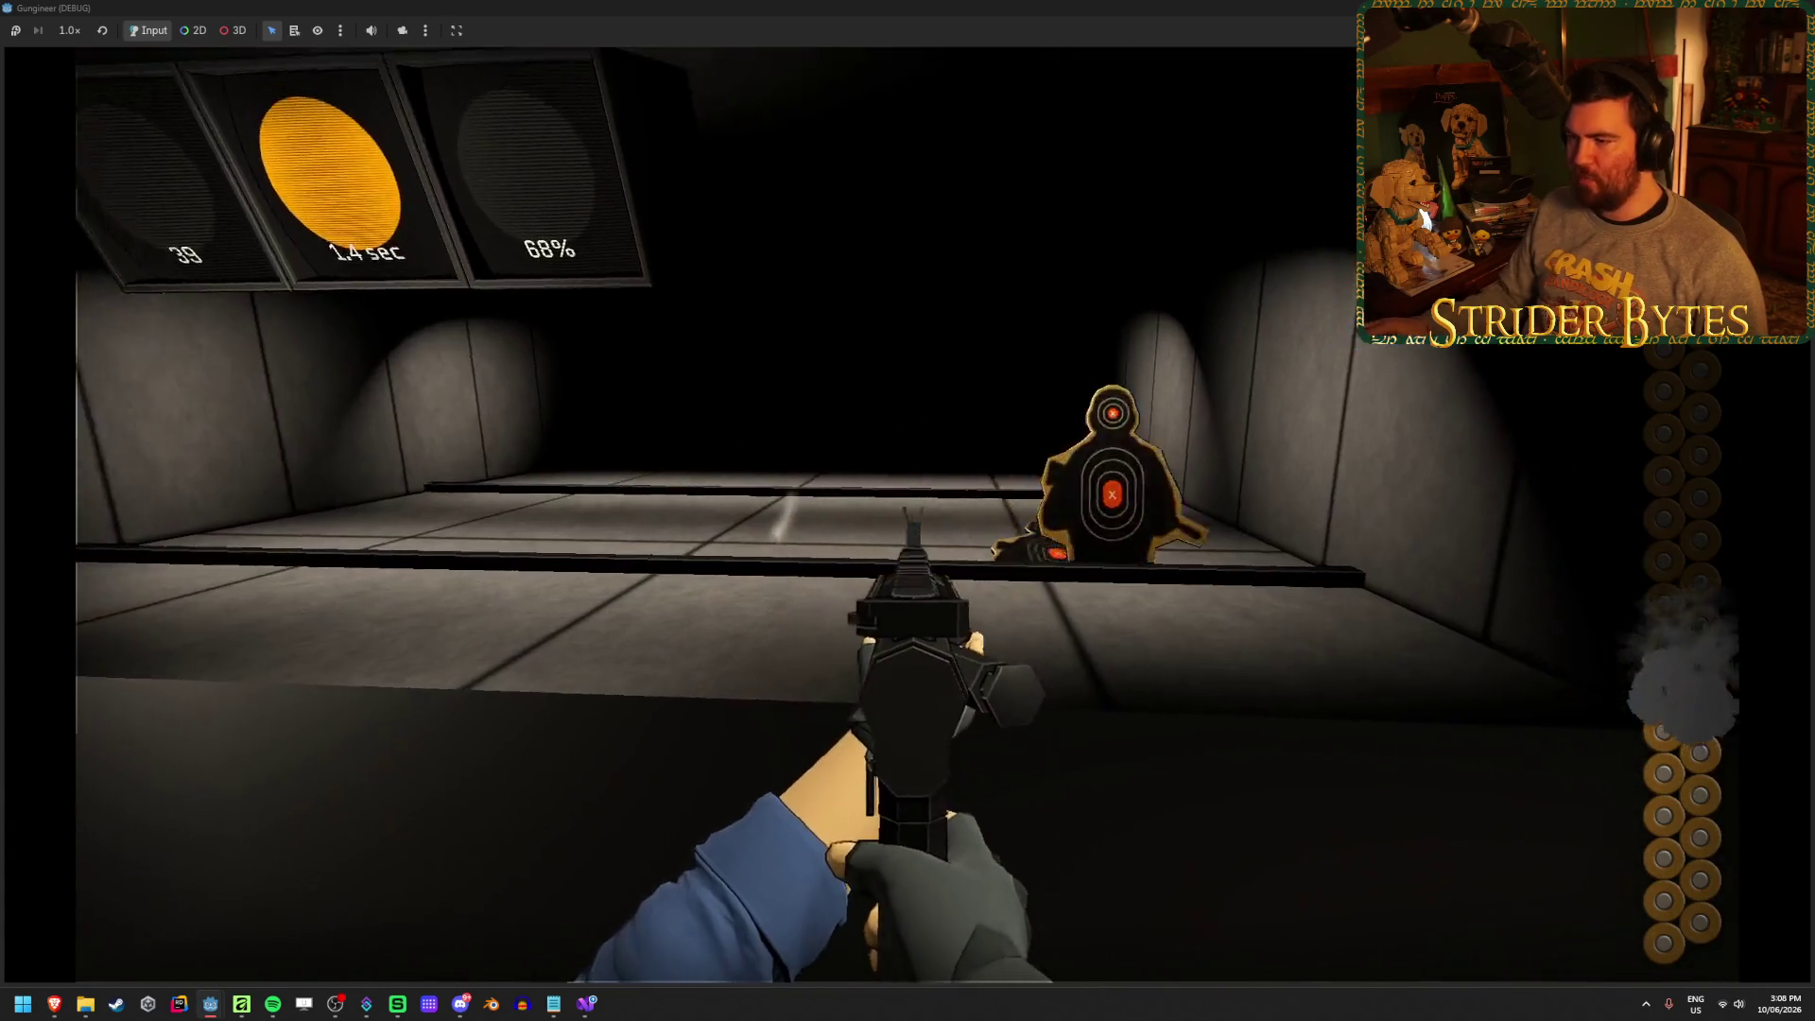
left_click(908, 510)
left_click(908, 511)
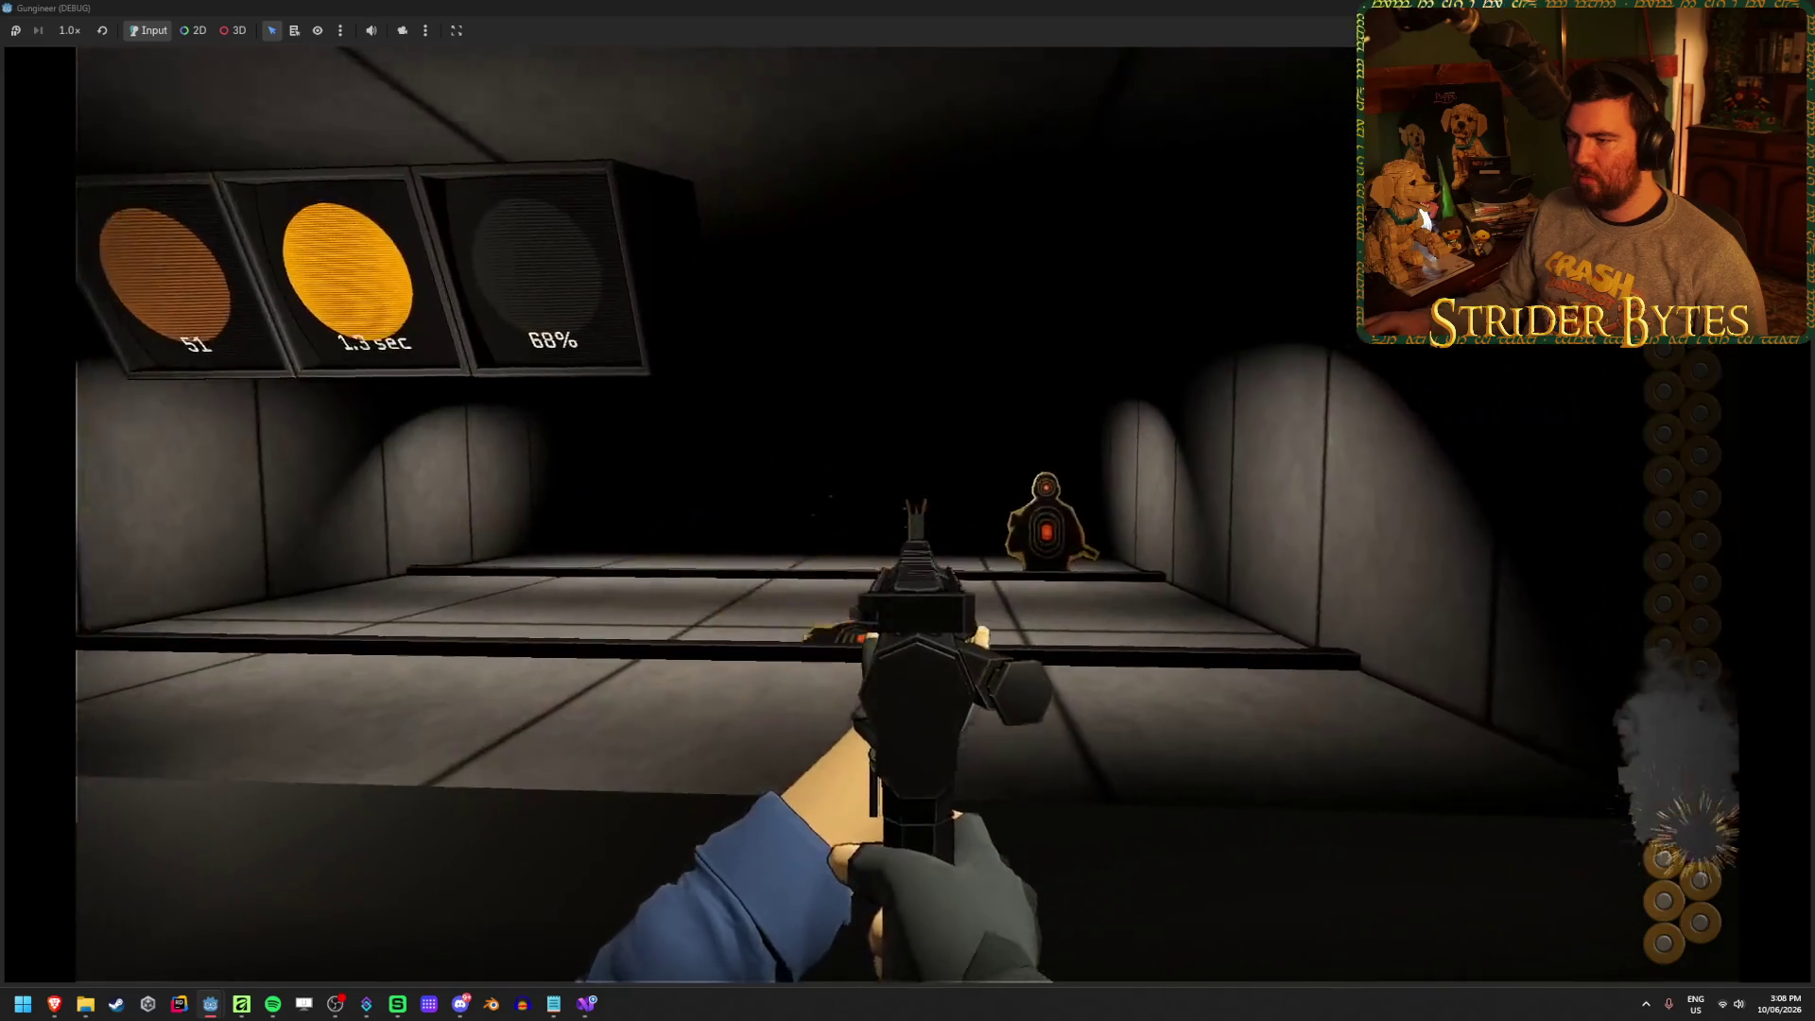
key("F8")
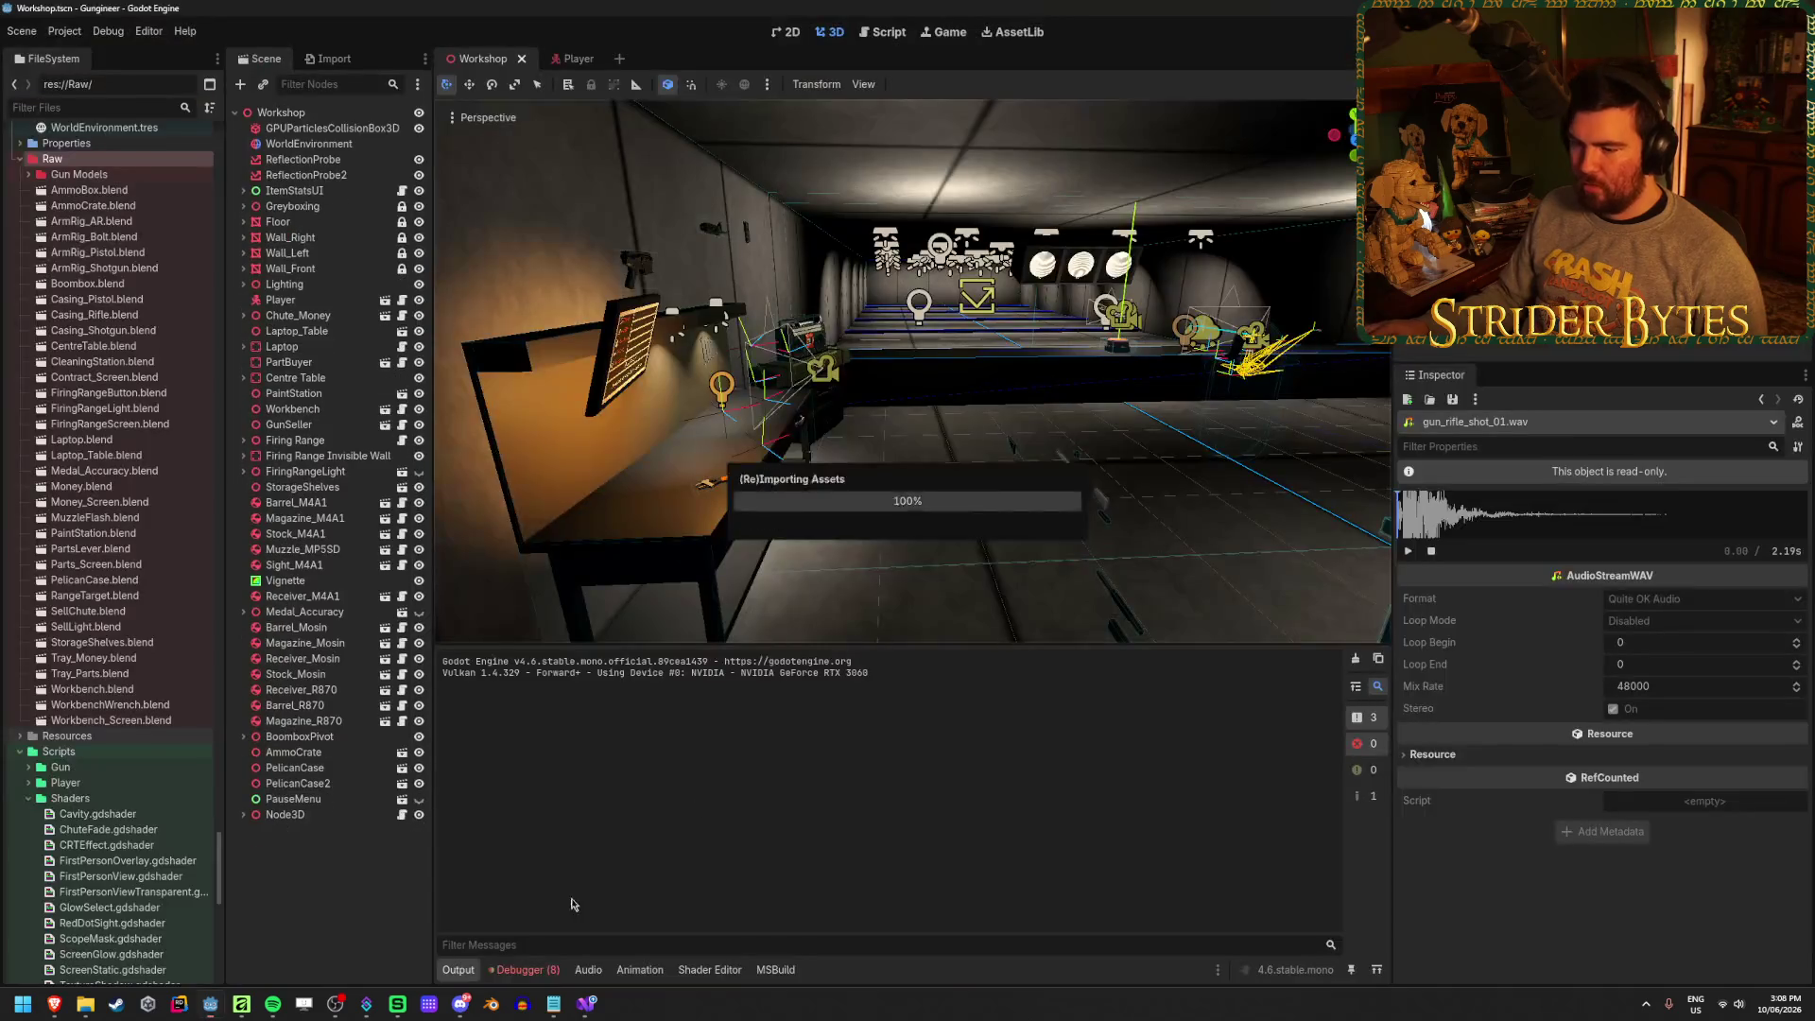
left_click(242, 1004)
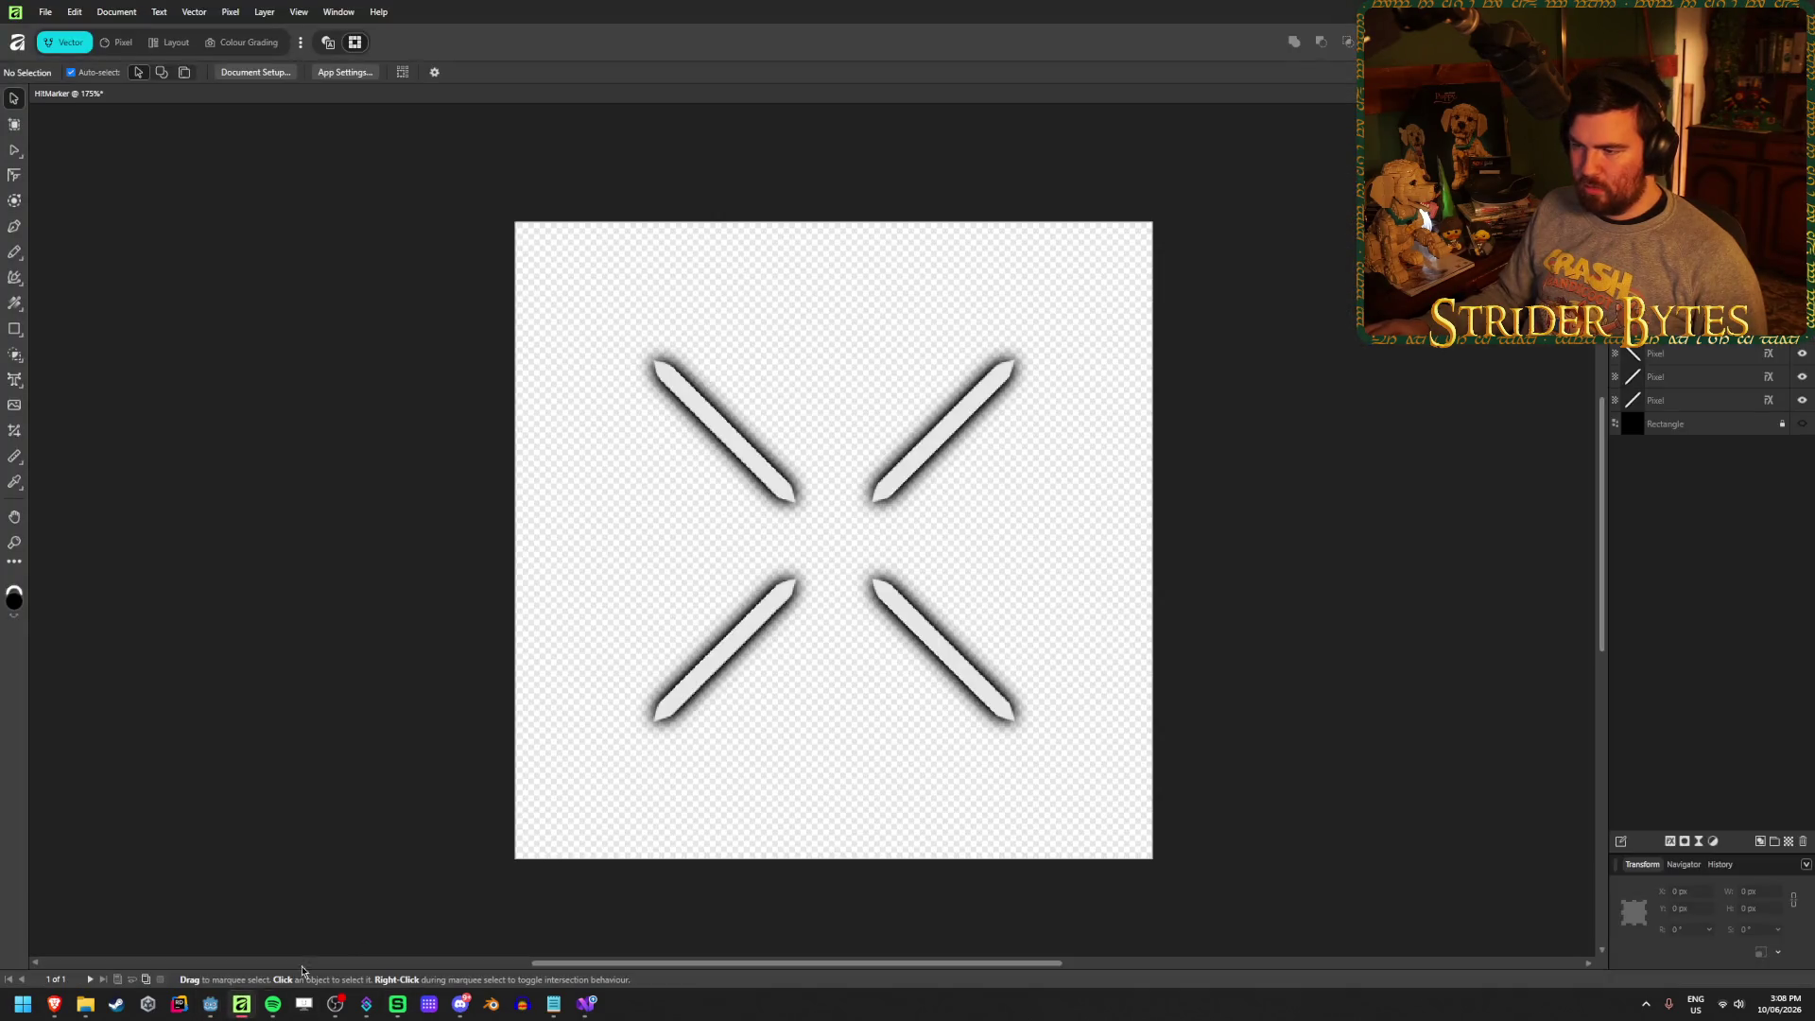
Resize the lower-right stroke from its top end to 15 × 163 px
left_click(962, 668)
scroll(994, 735, "up", 2)
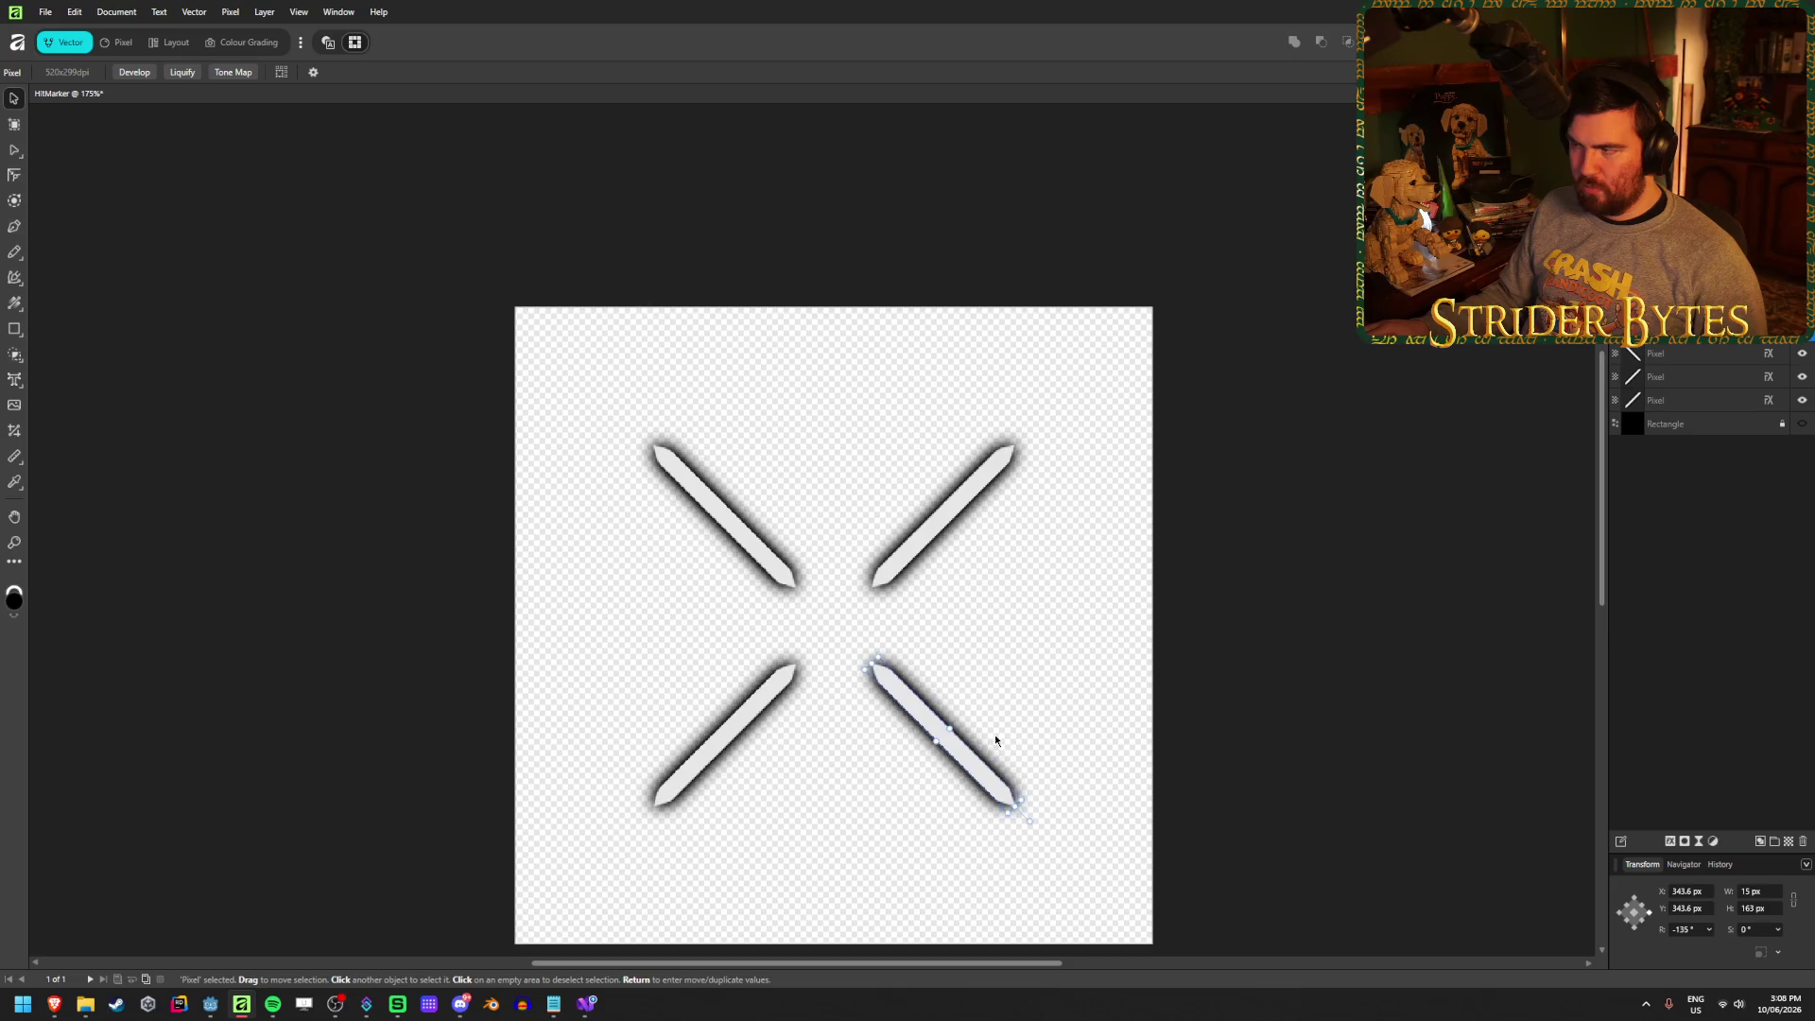
scroll(995, 734, "down", 1)
scroll(945, 700, "up", 4)
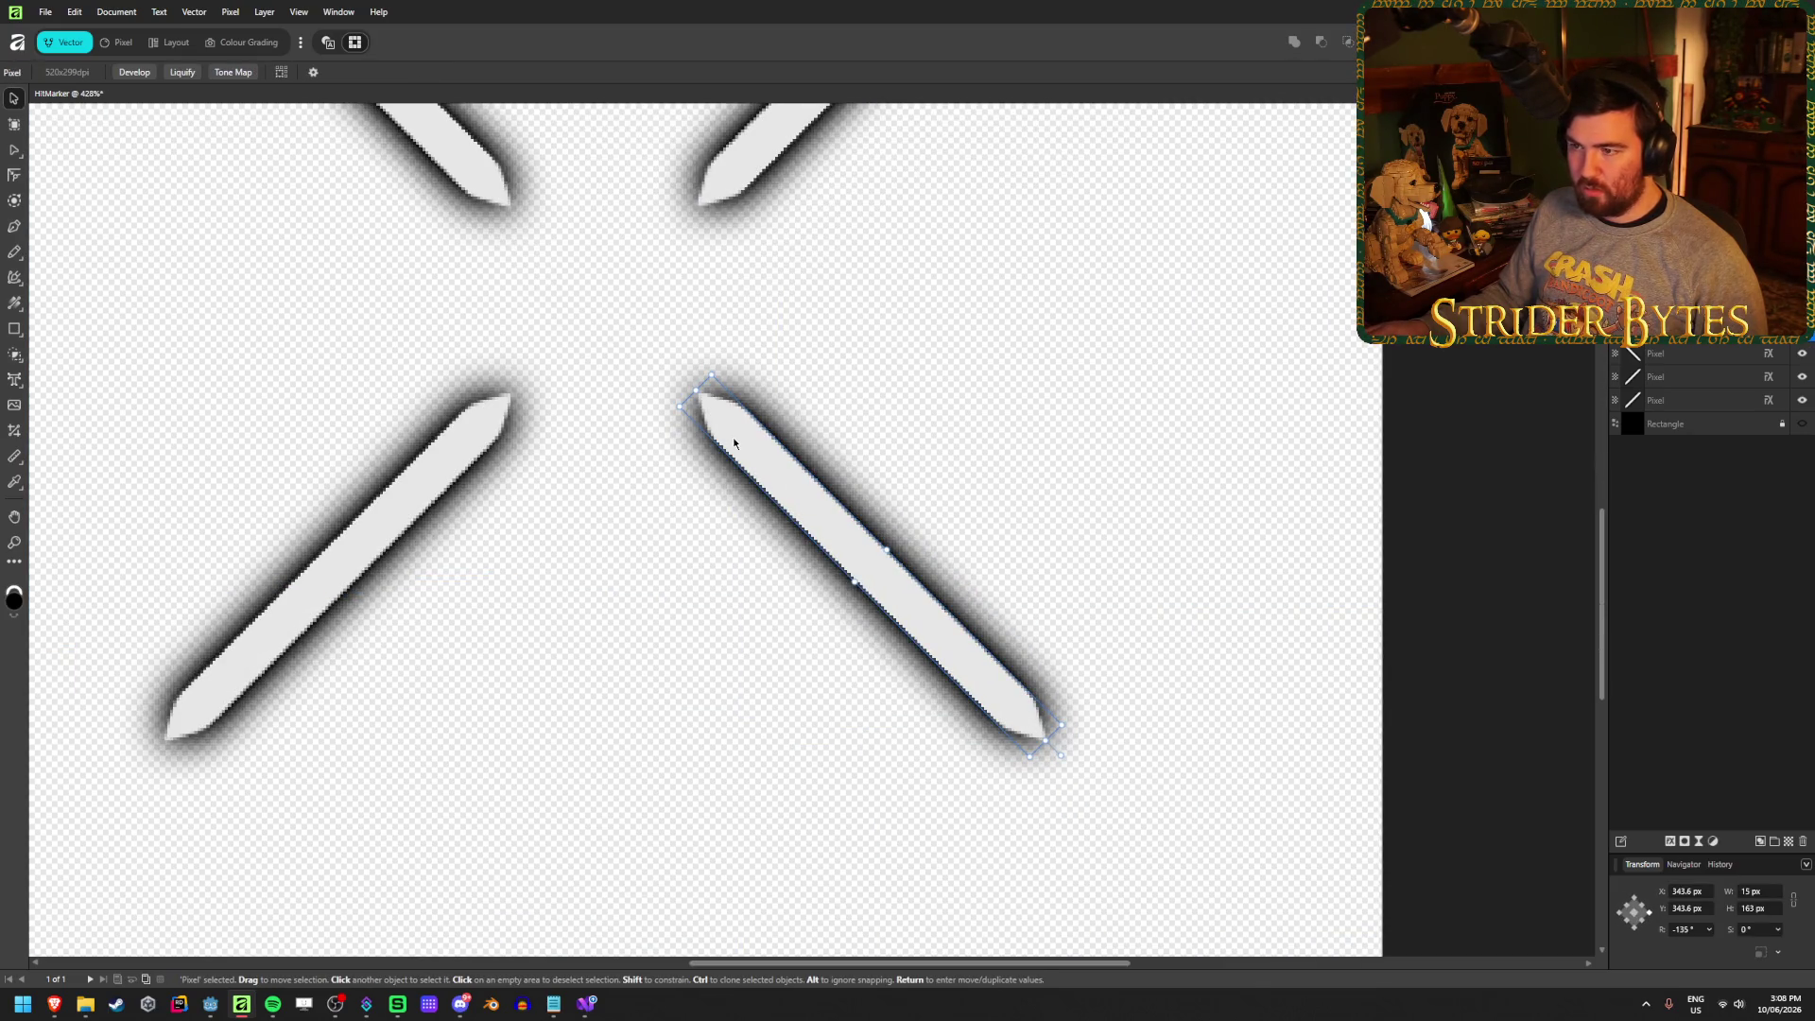
left_click(14, 330)
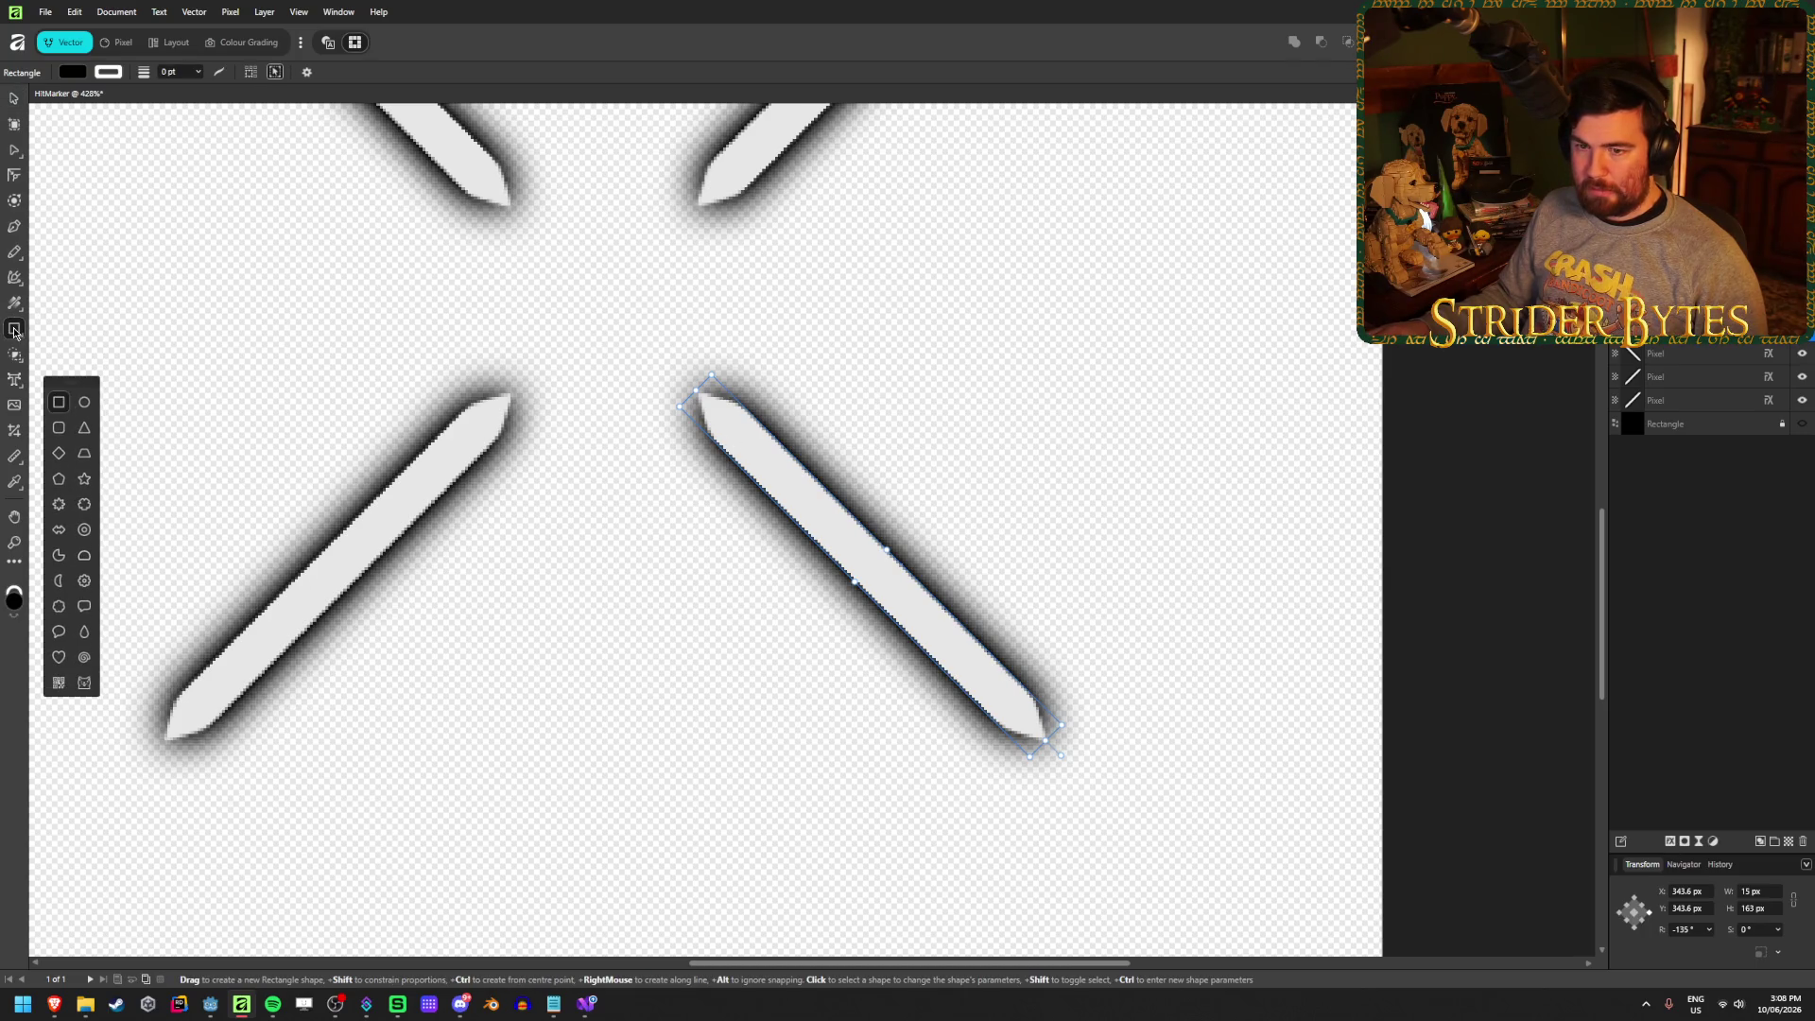
left_click(14, 97)
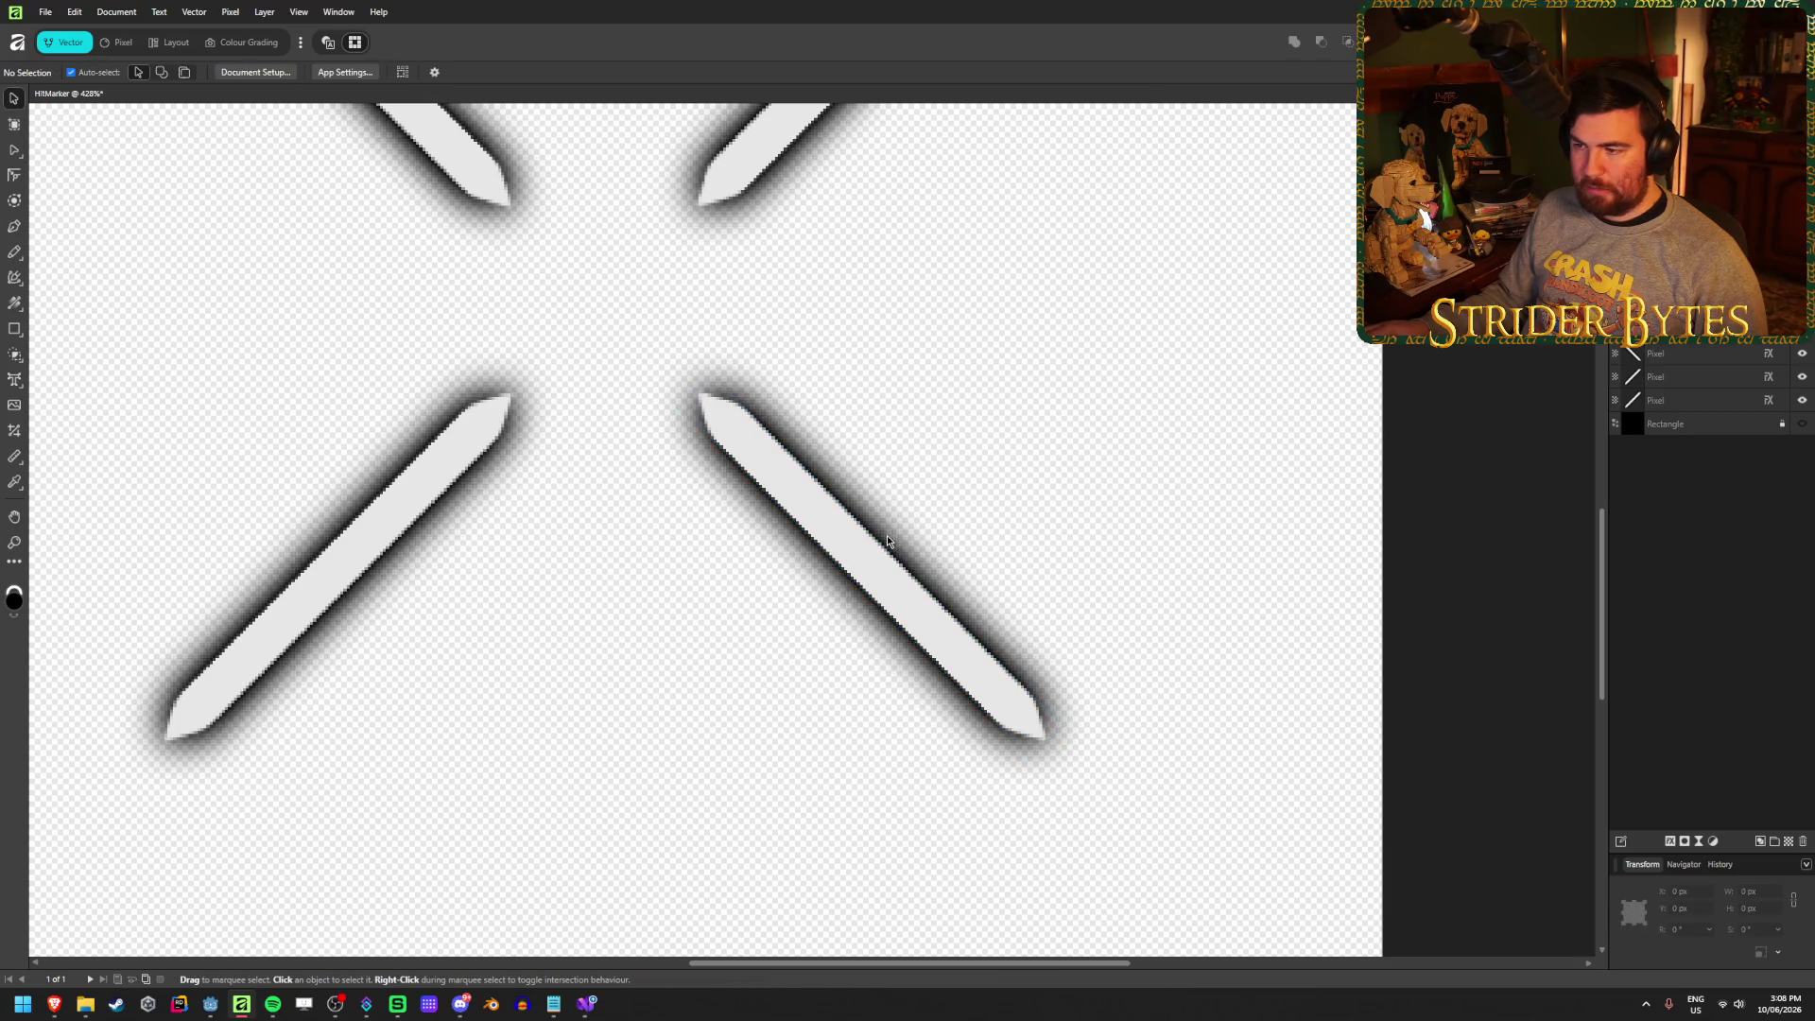
mouse_move(681, 406)
left_mouse_down()
mouse_move(838, 519)
mouse_move(615, 357)
mouse_move(620, 336)
mouse_move(681, 407)
left_mouse_up()
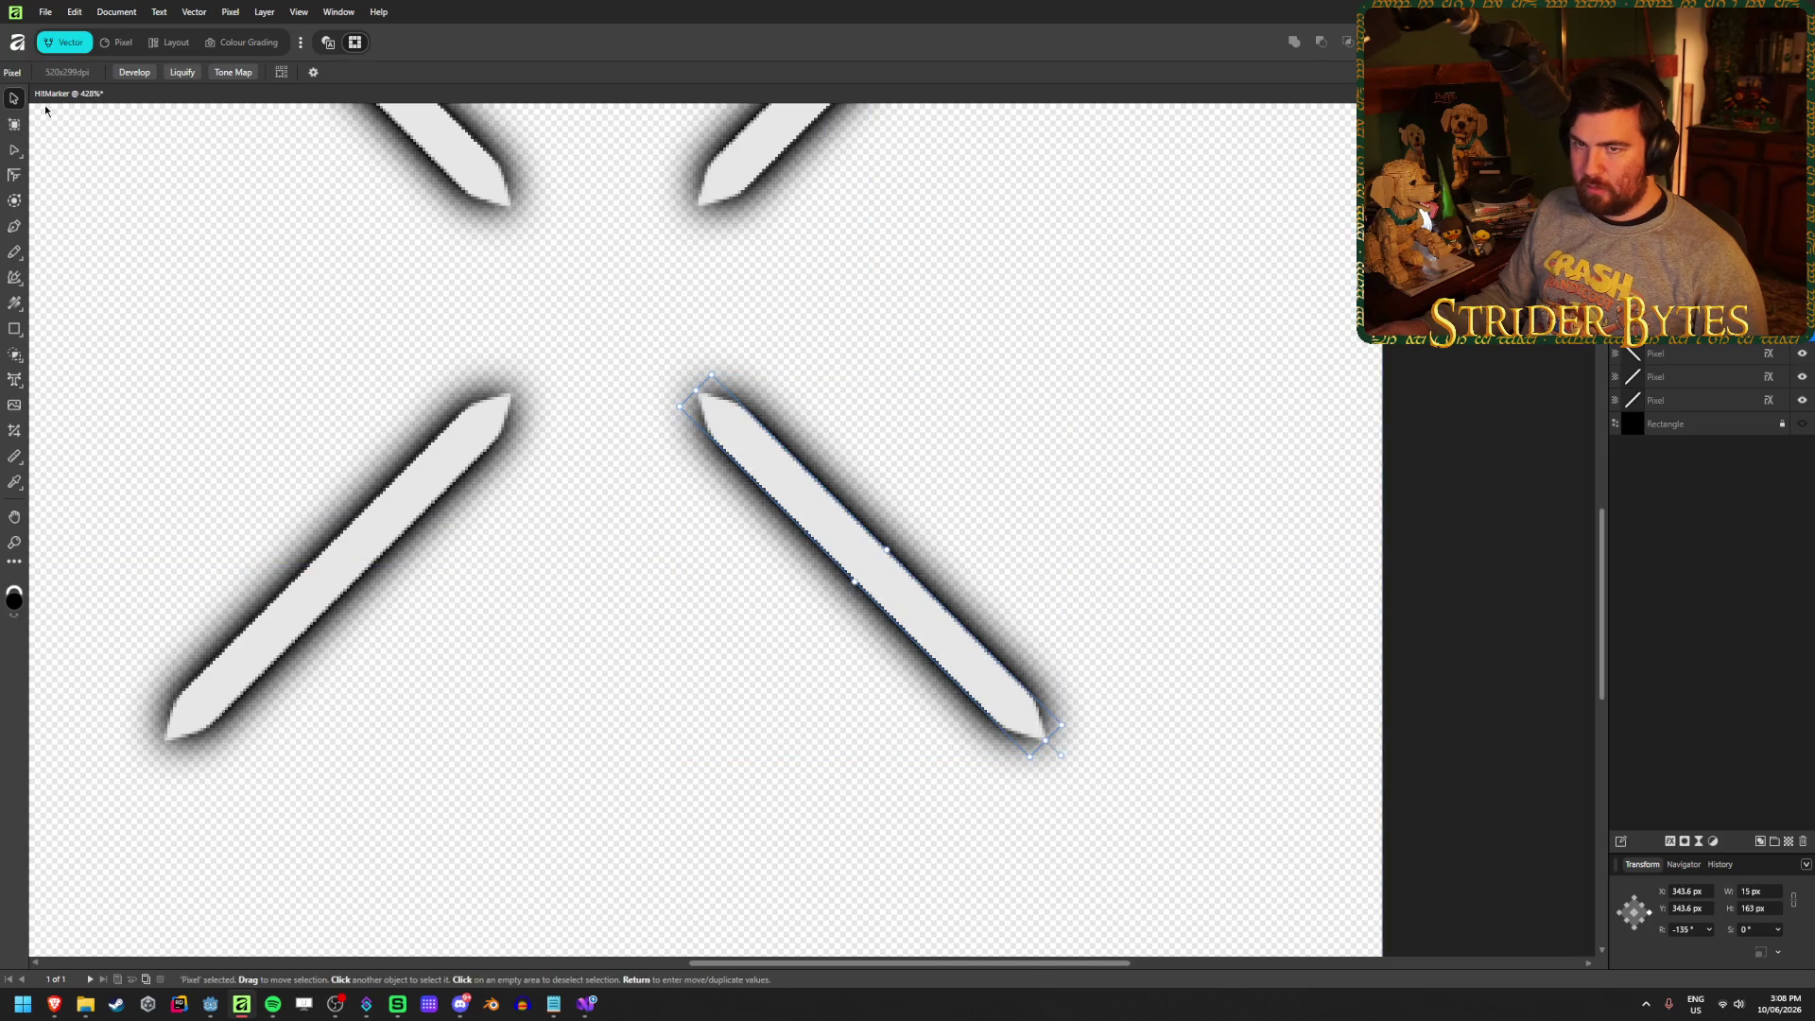
Switch to the Node tool to edit the lower-right stroke's individual nodes
left_click(14, 151)
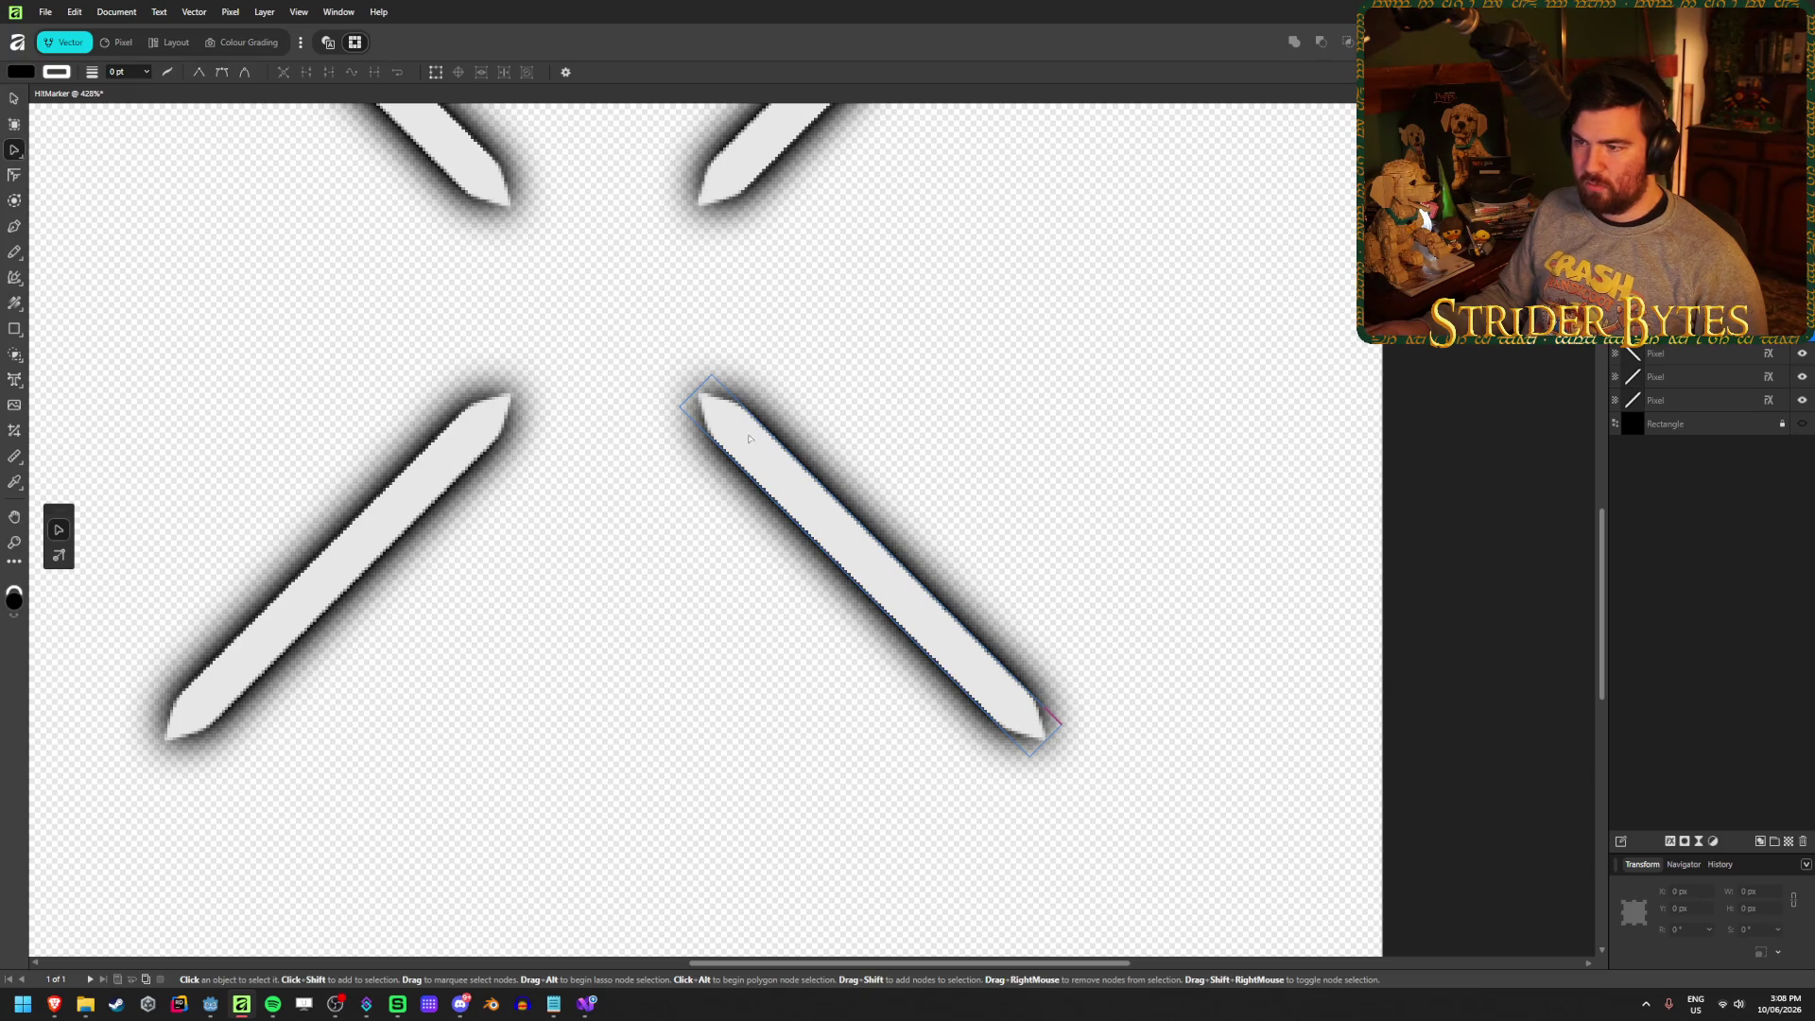
scroll(719, 406, "down", 4)
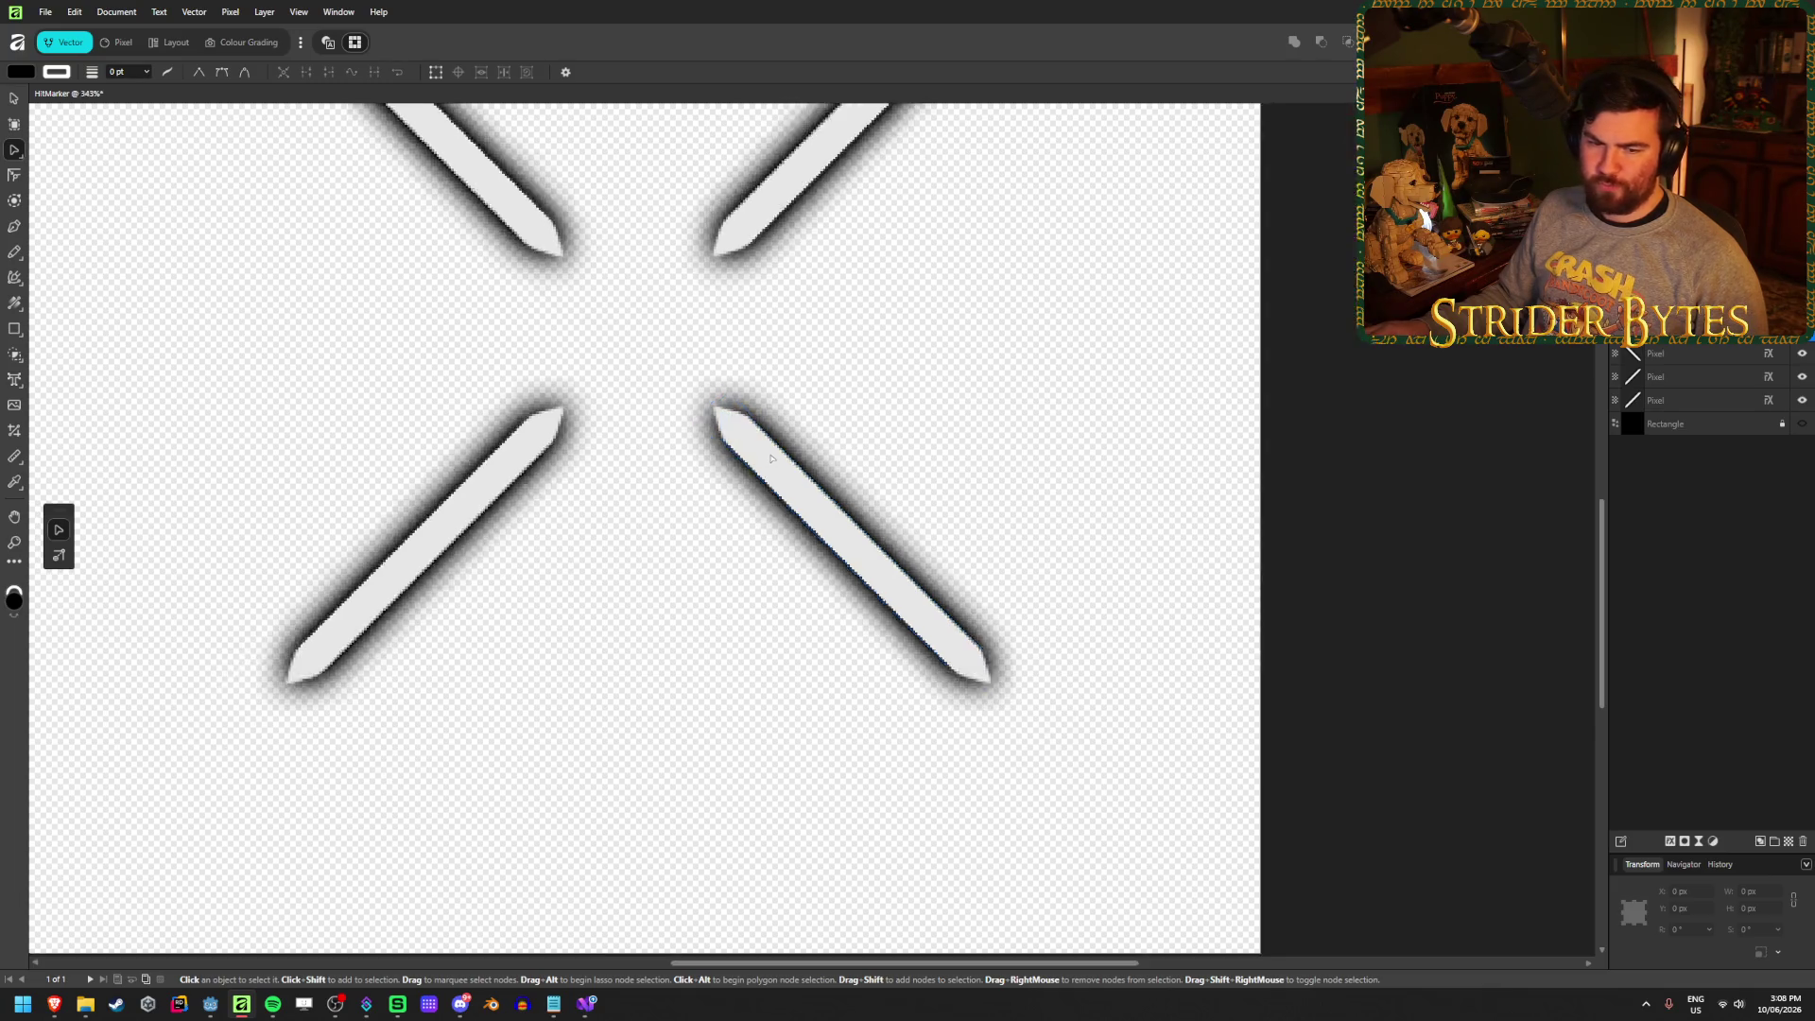
scroll(770, 459, "up", 1)
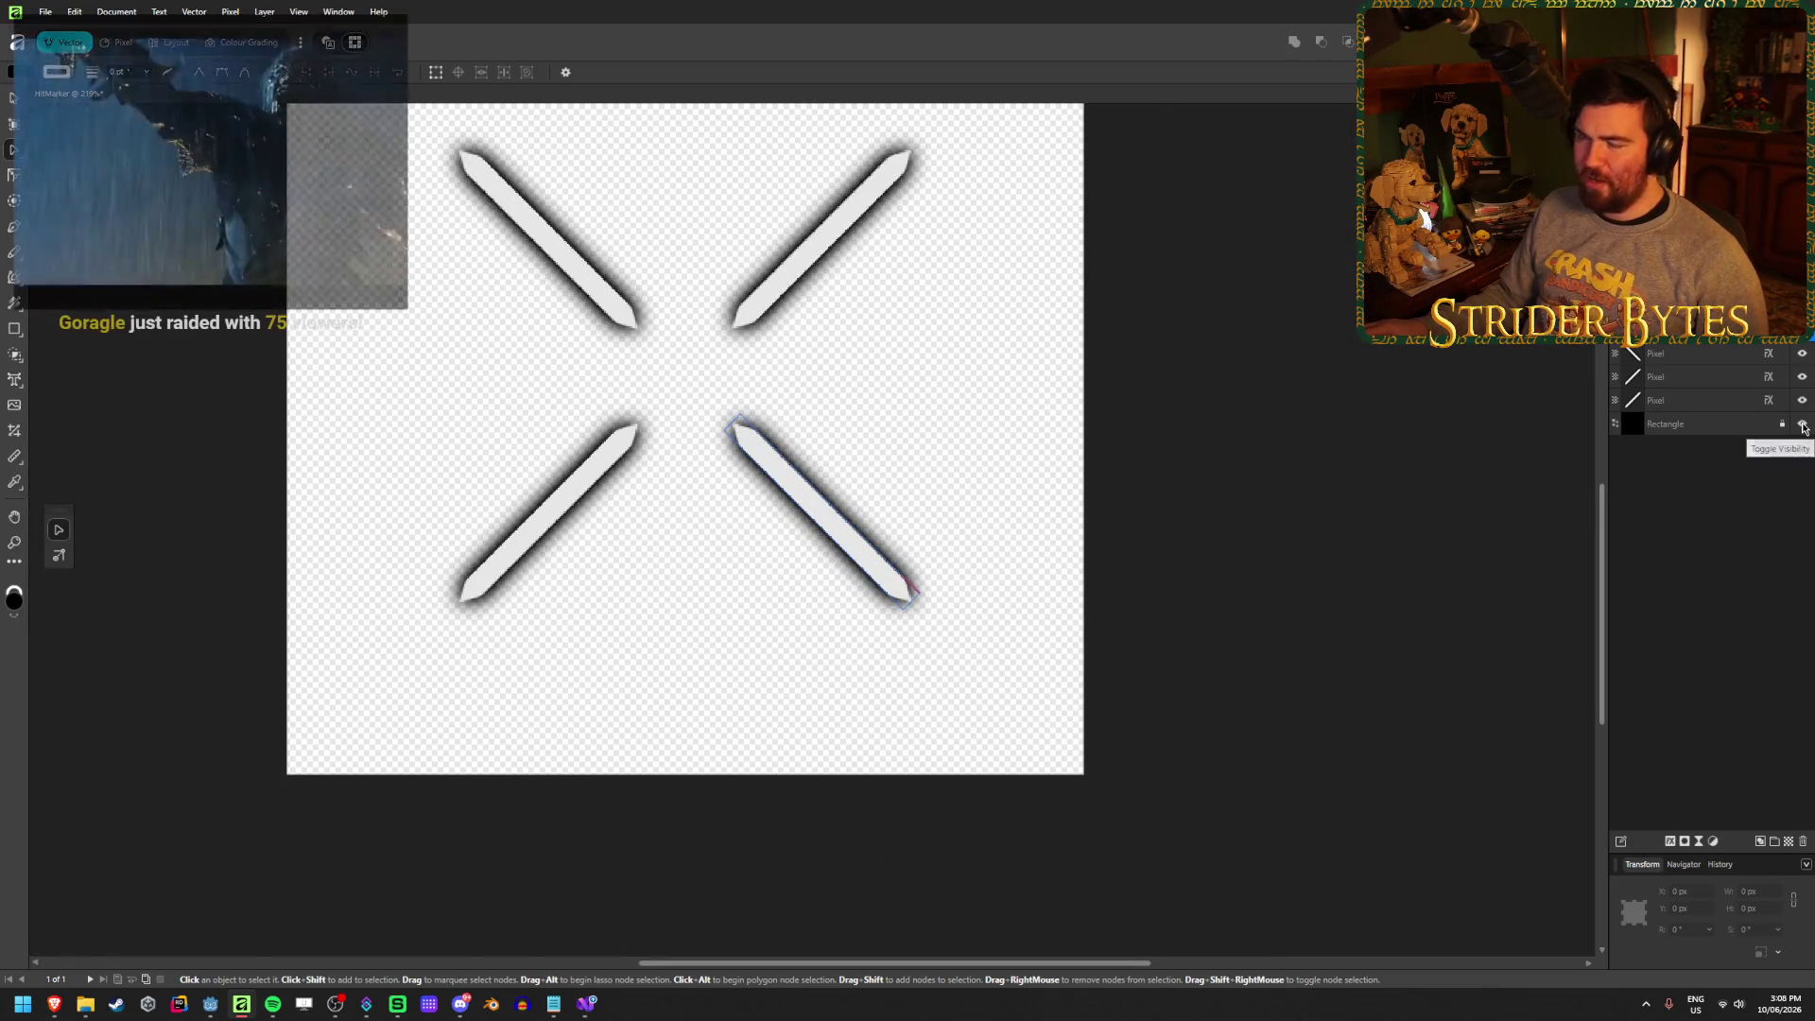
Make the black Rectangle background layer visible behind the four white strokes
left_click(1803, 425)
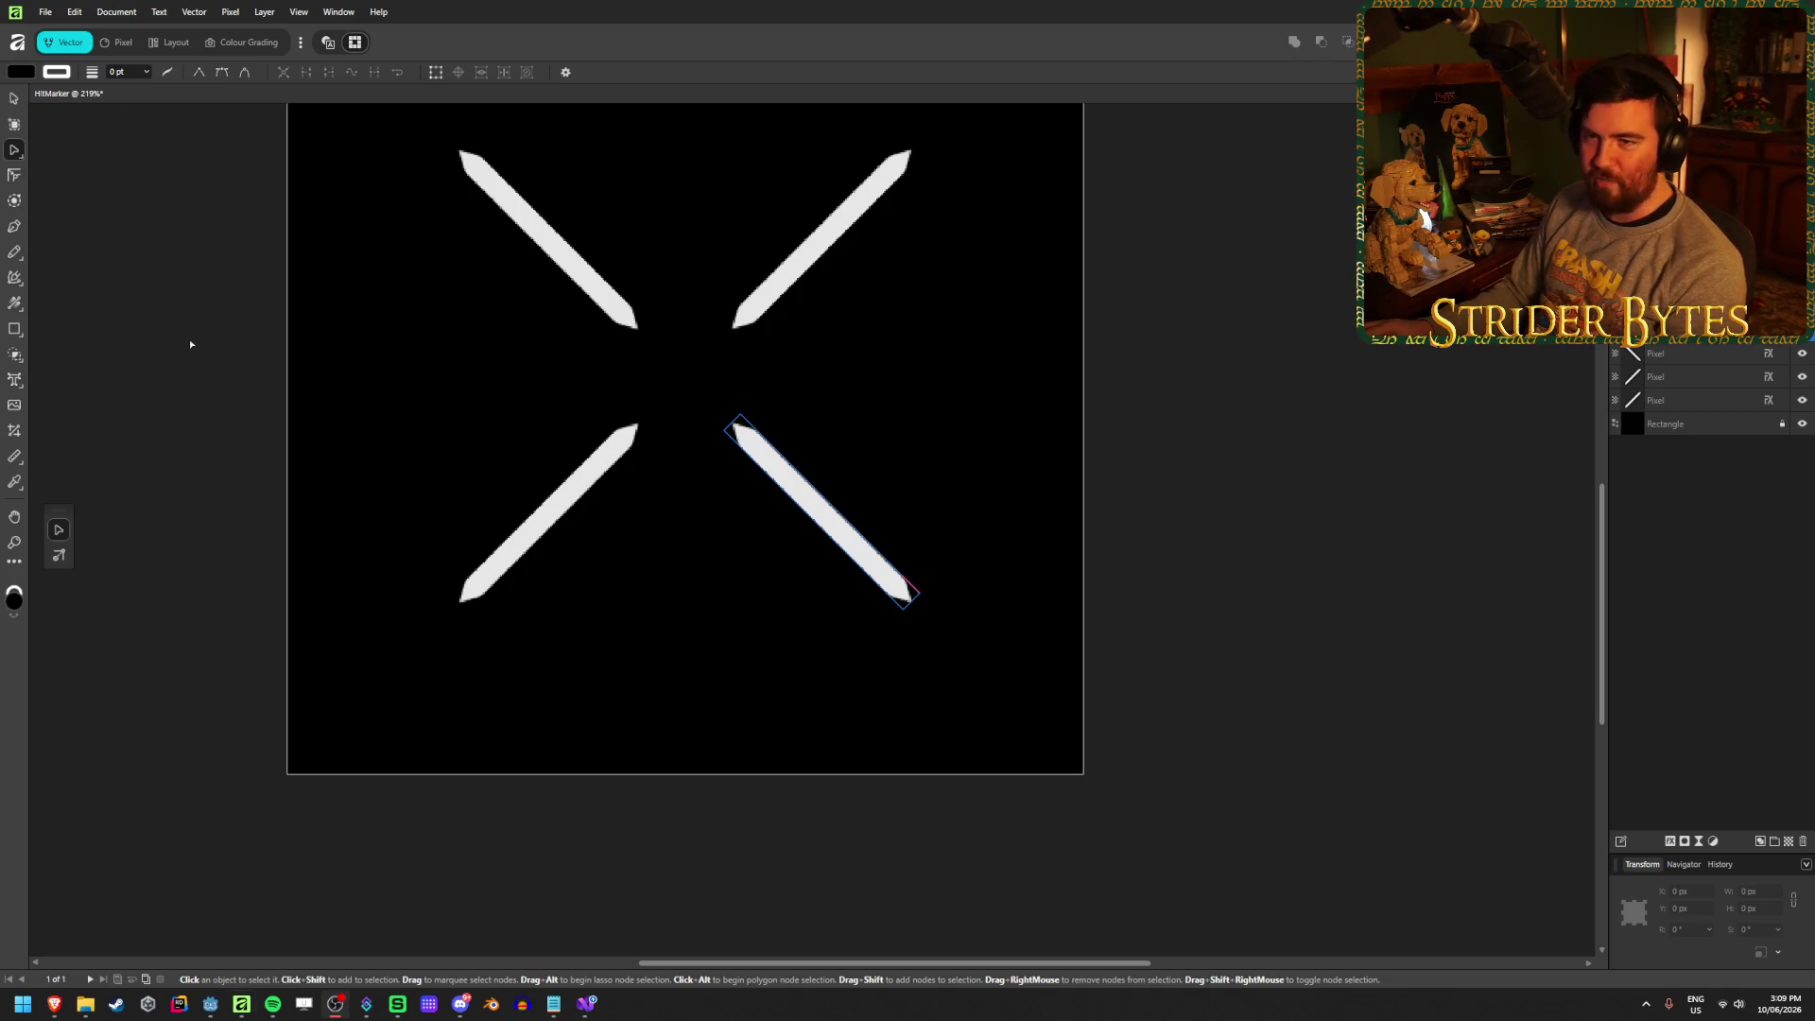
Stretch the upper-left stroke toward the top-left canvas corner, to about 15 × 271.6 px
key("ctrl+z")
key("ctrl+z")
key("ctrl+z")
key("ctrl+z")
key("ctrl+z")
key("ctrl+z")
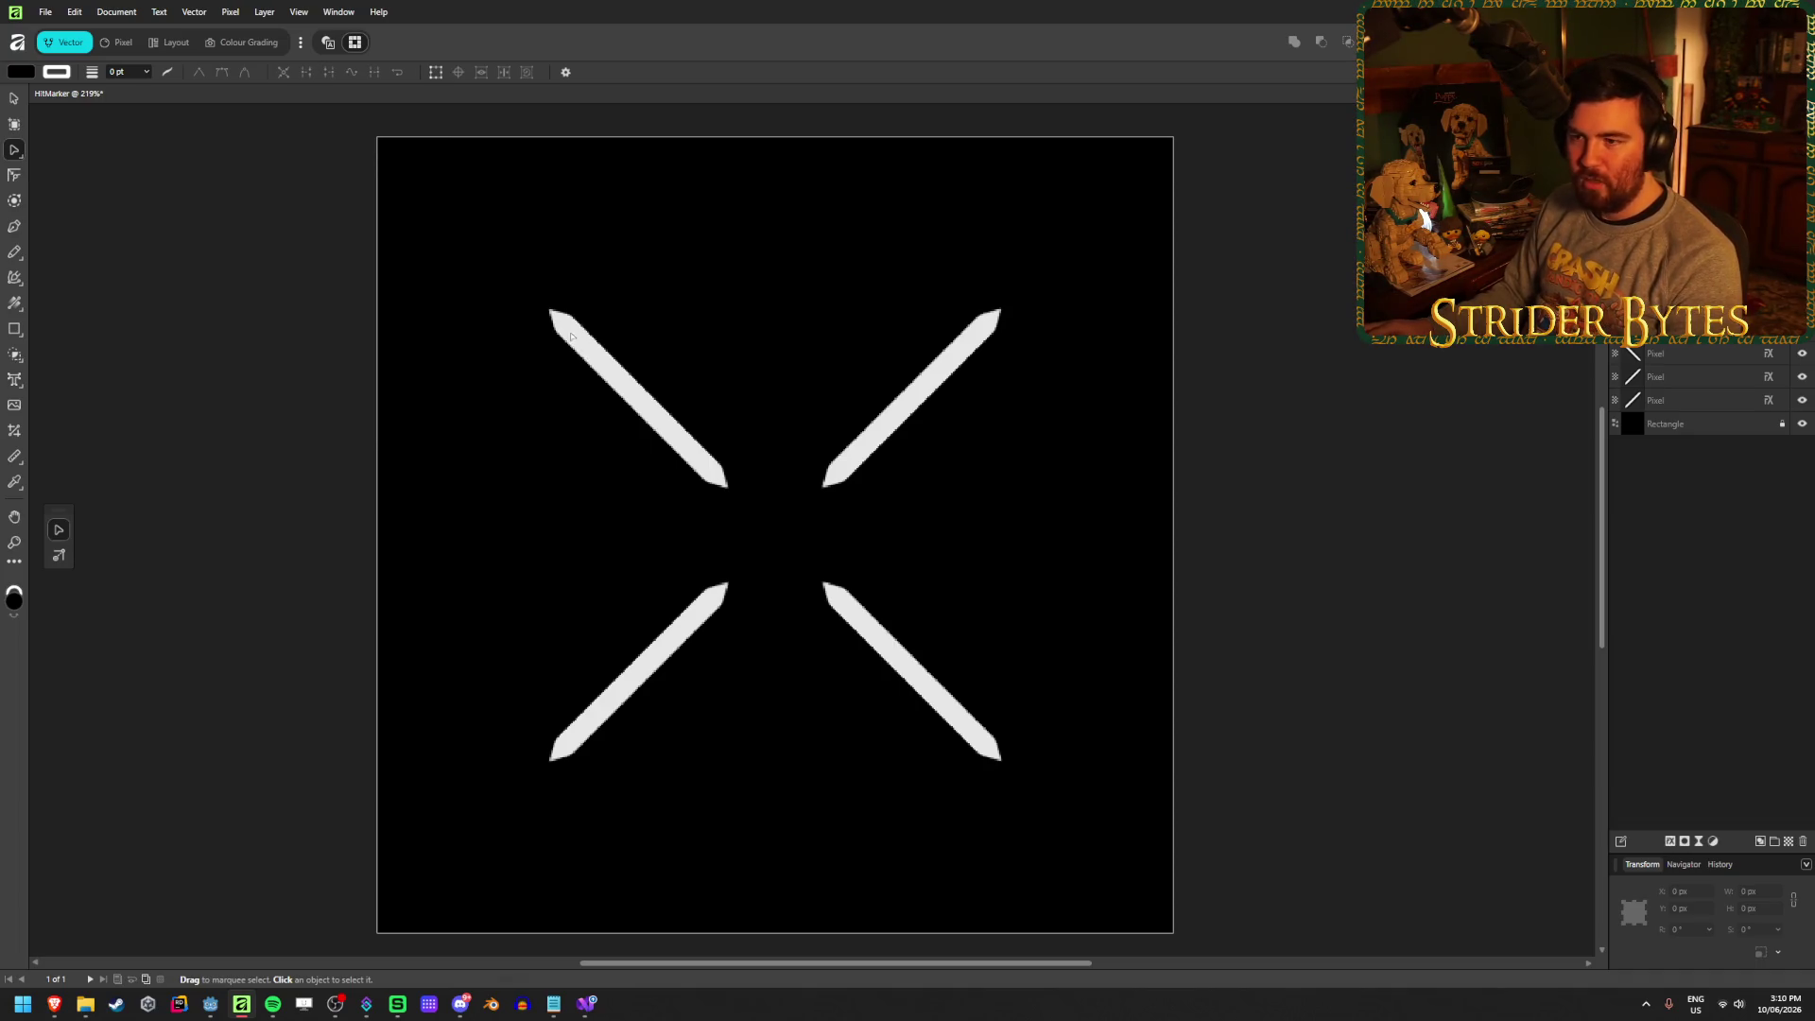
key("v")
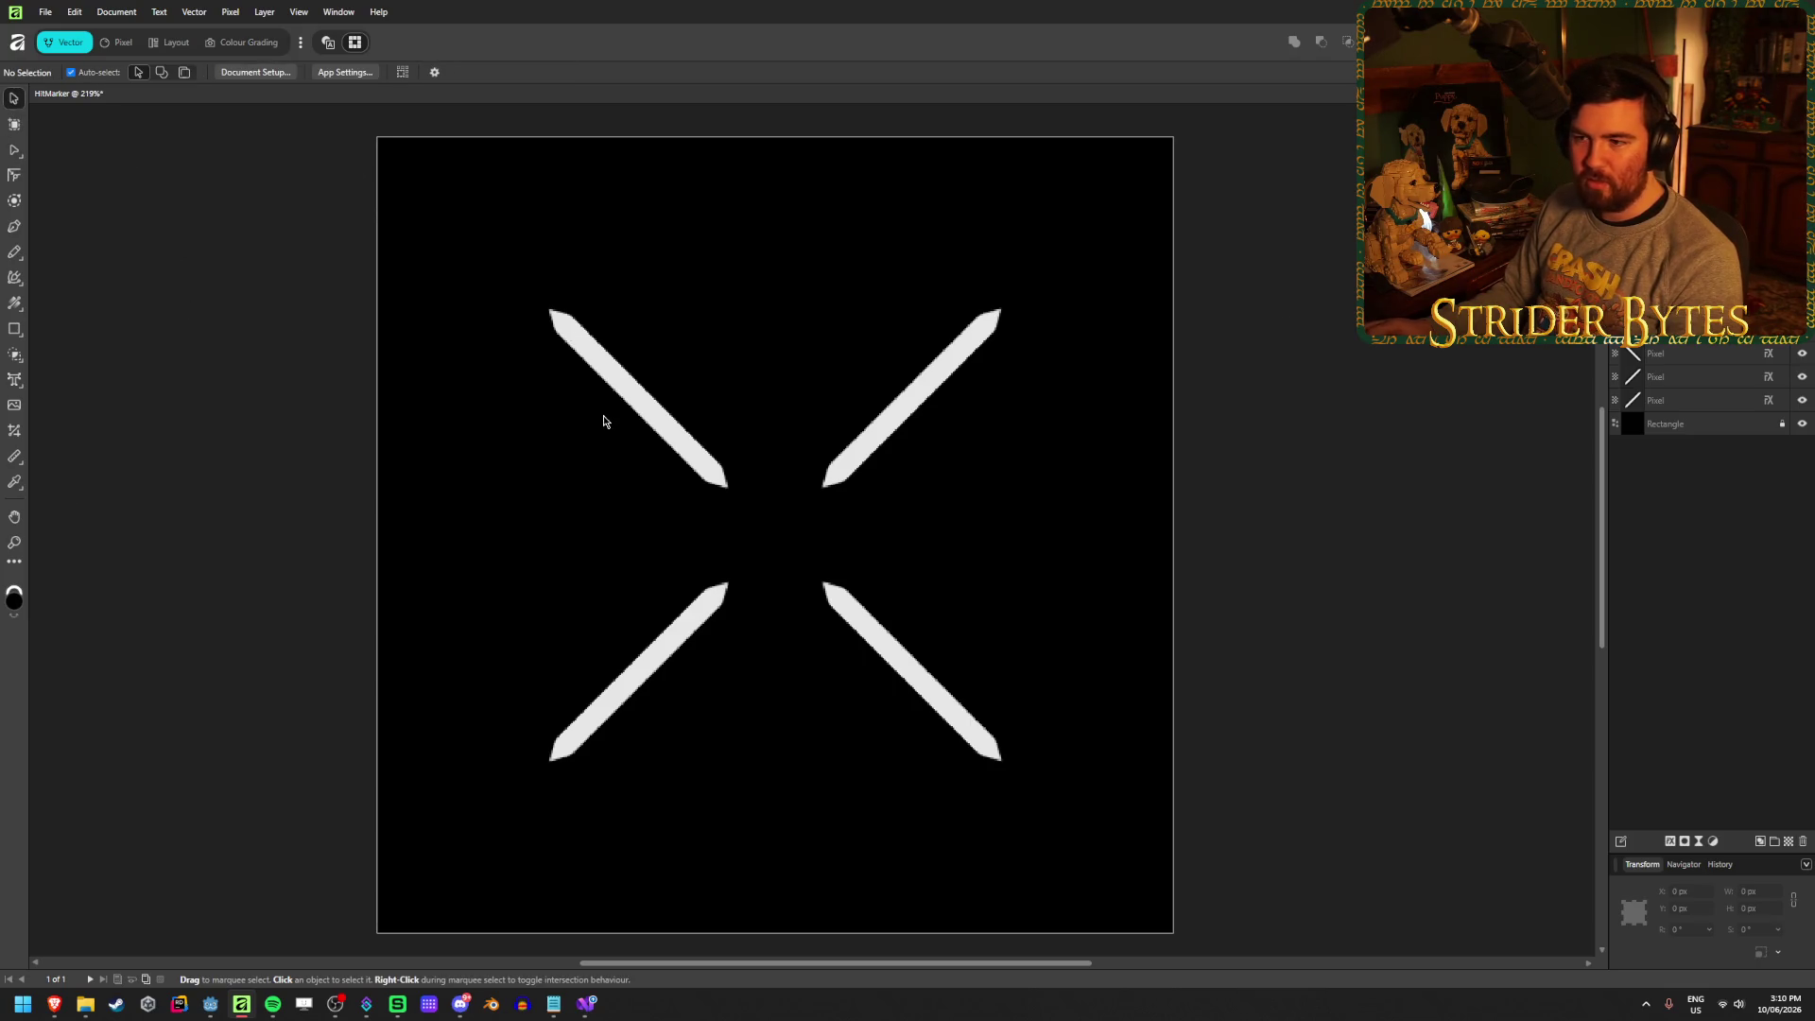
left_click(604, 420)
mouse_move(539, 299)
left_mouse_down()
mouse_move(408, 188)
mouse_move(484, 259)
mouse_move(413, 195)
mouse_move(401, 218)
left_mouse_up()
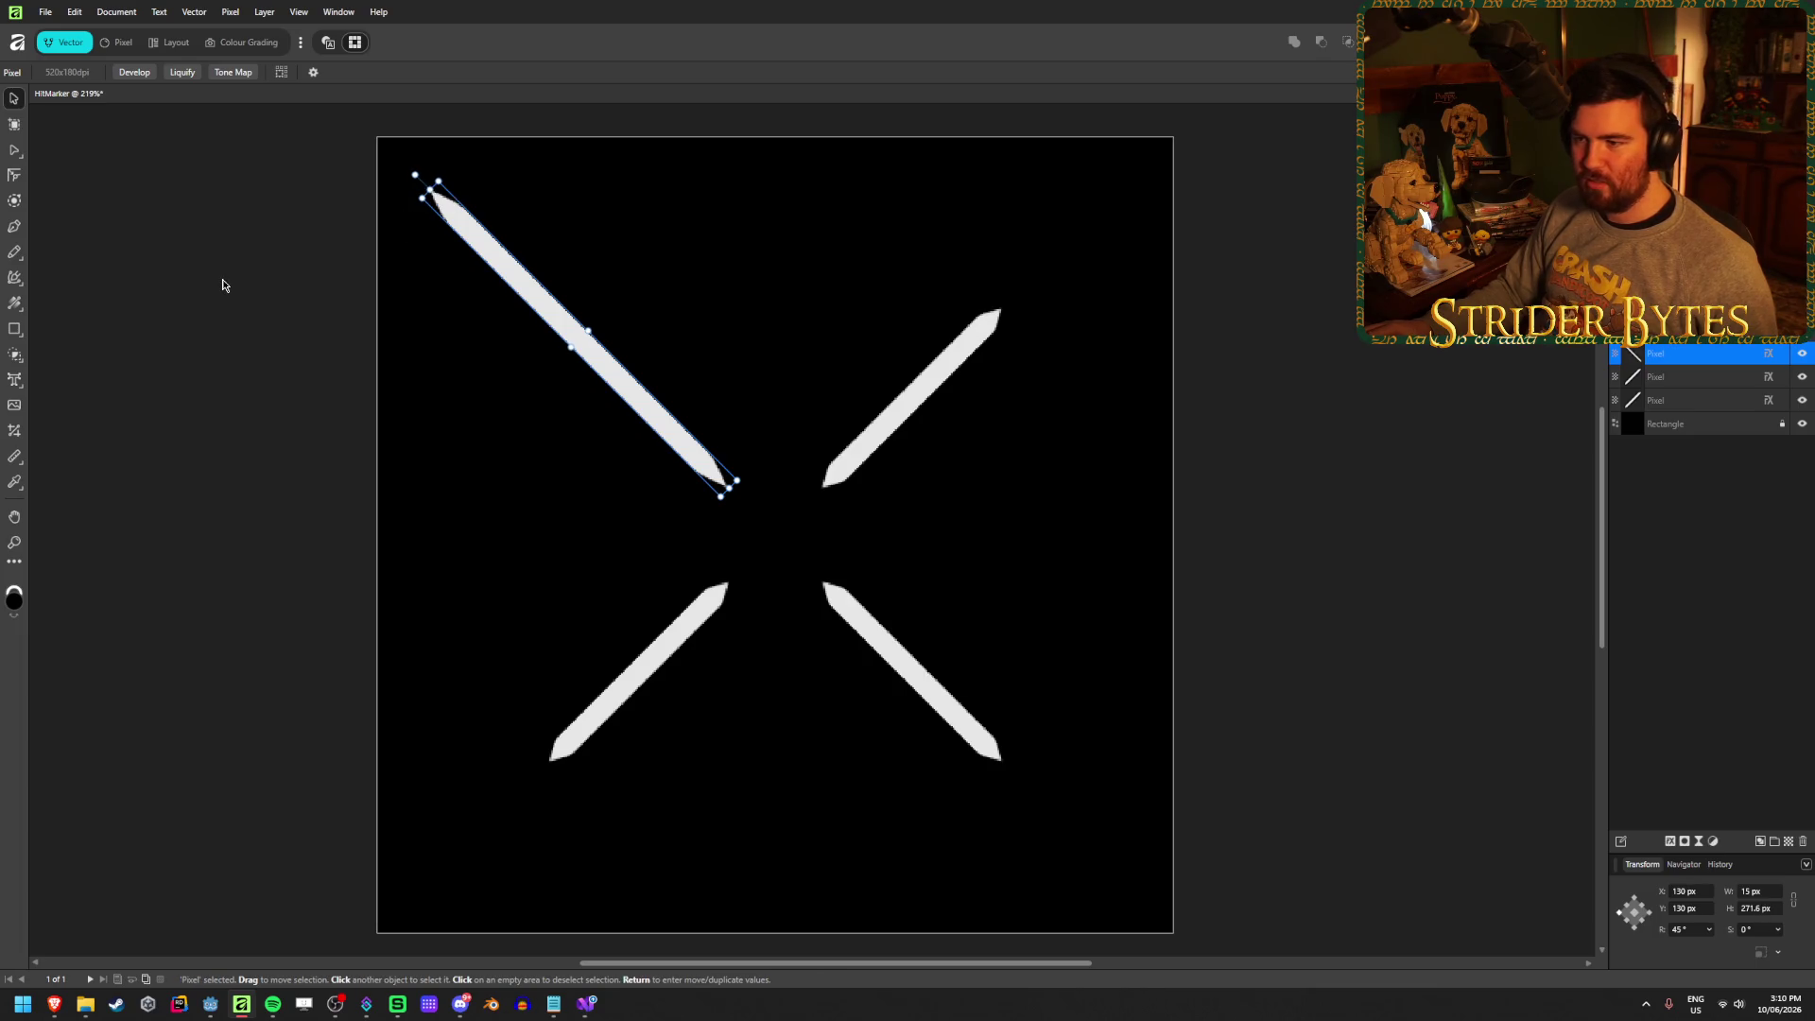
Undo the upper-left stroke resize so all four X strokes match, then deselect
key("ctrl+z")
left_click(184, 355)
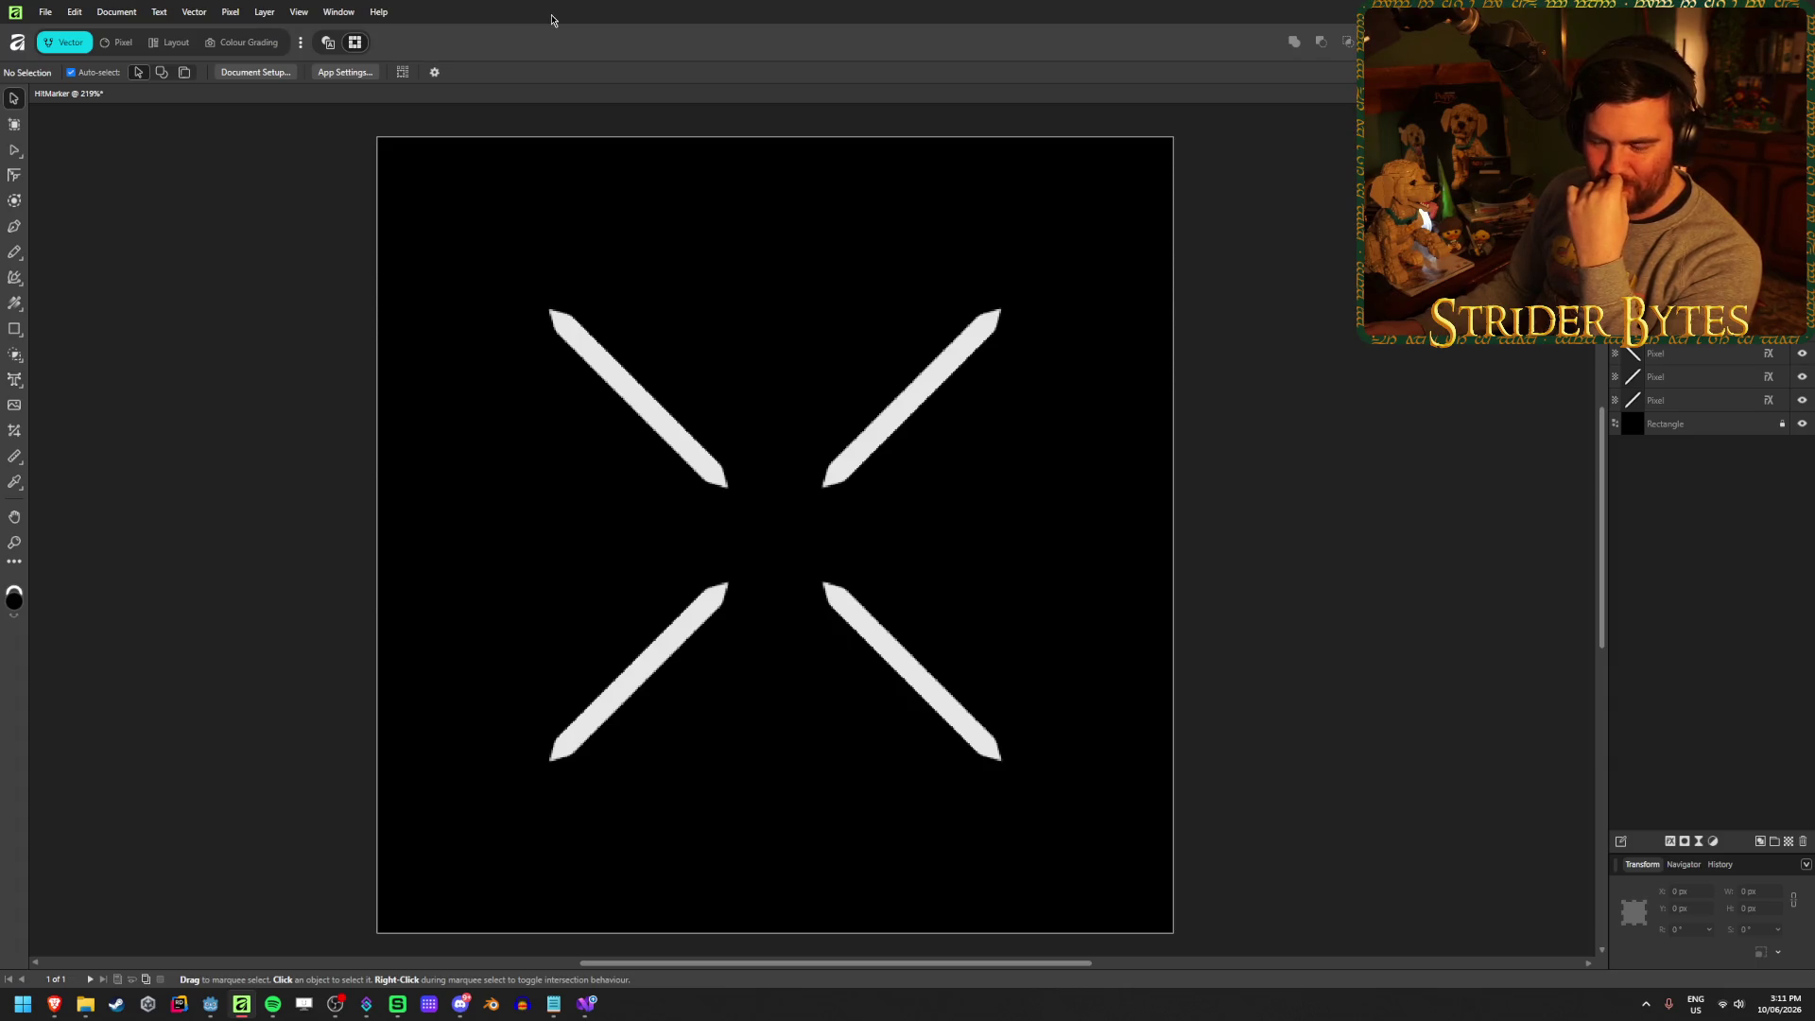
left_click(14, 329)
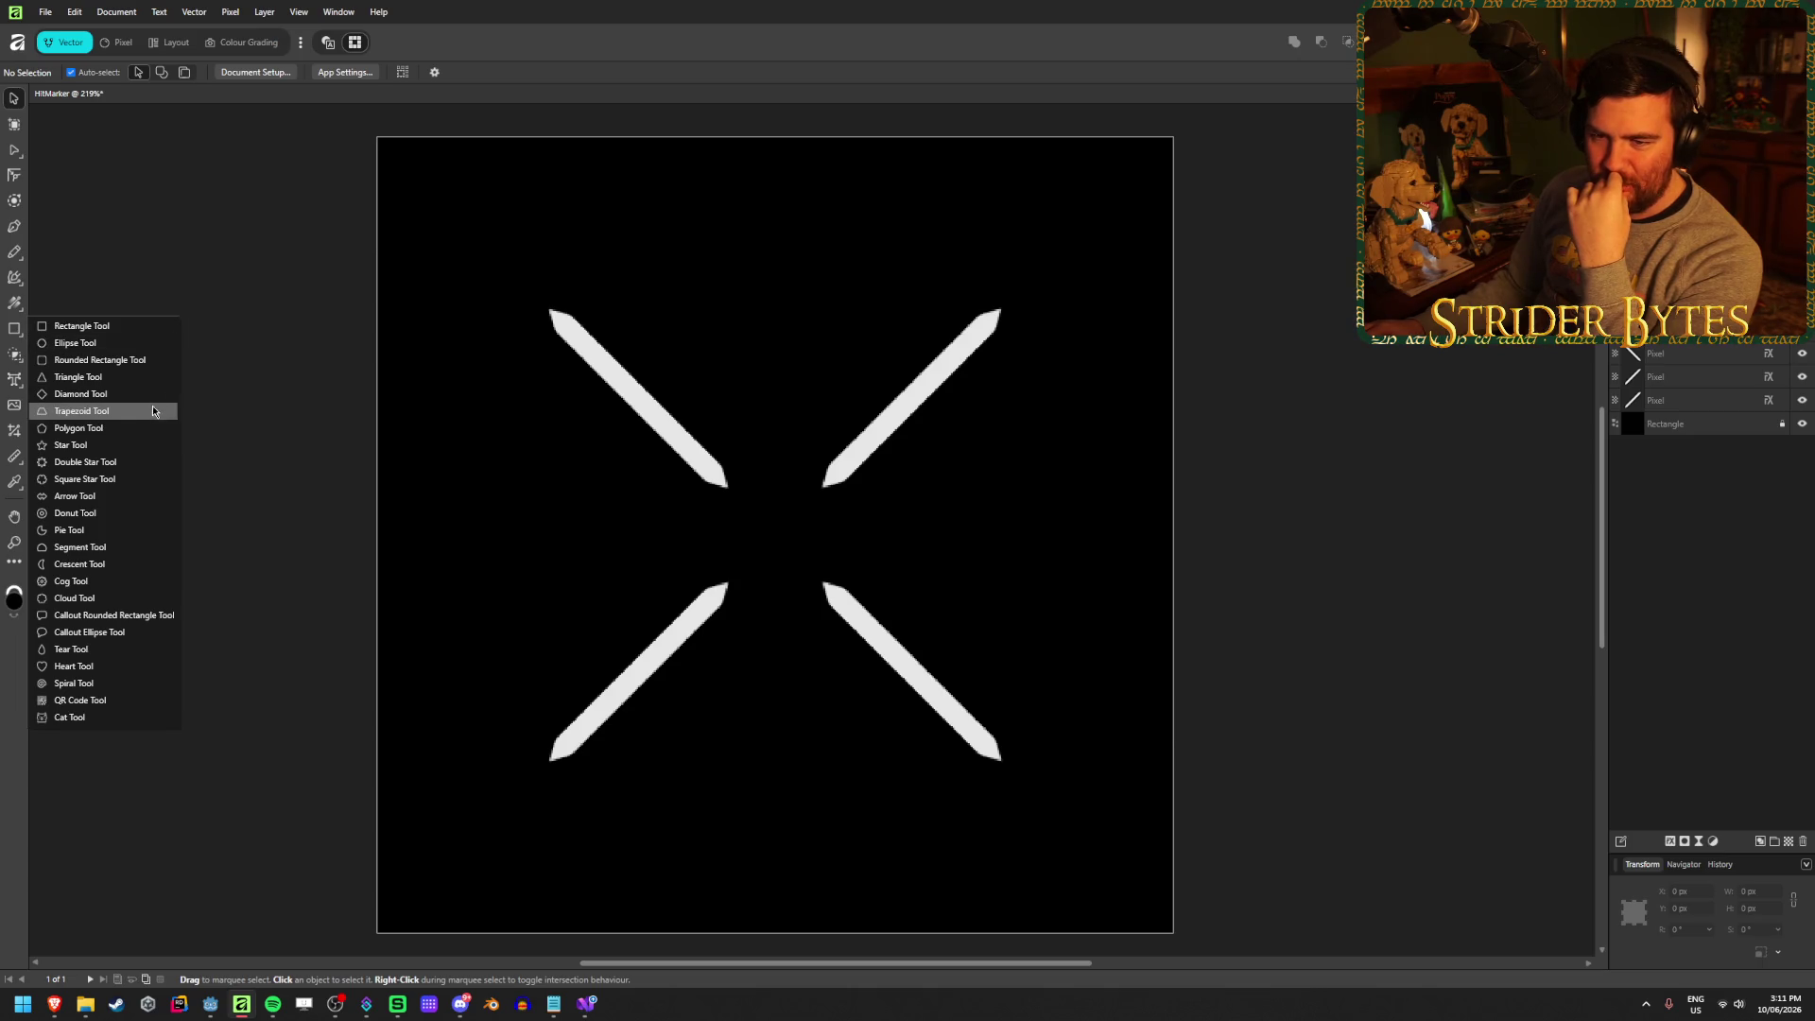
left_click(151, 394)
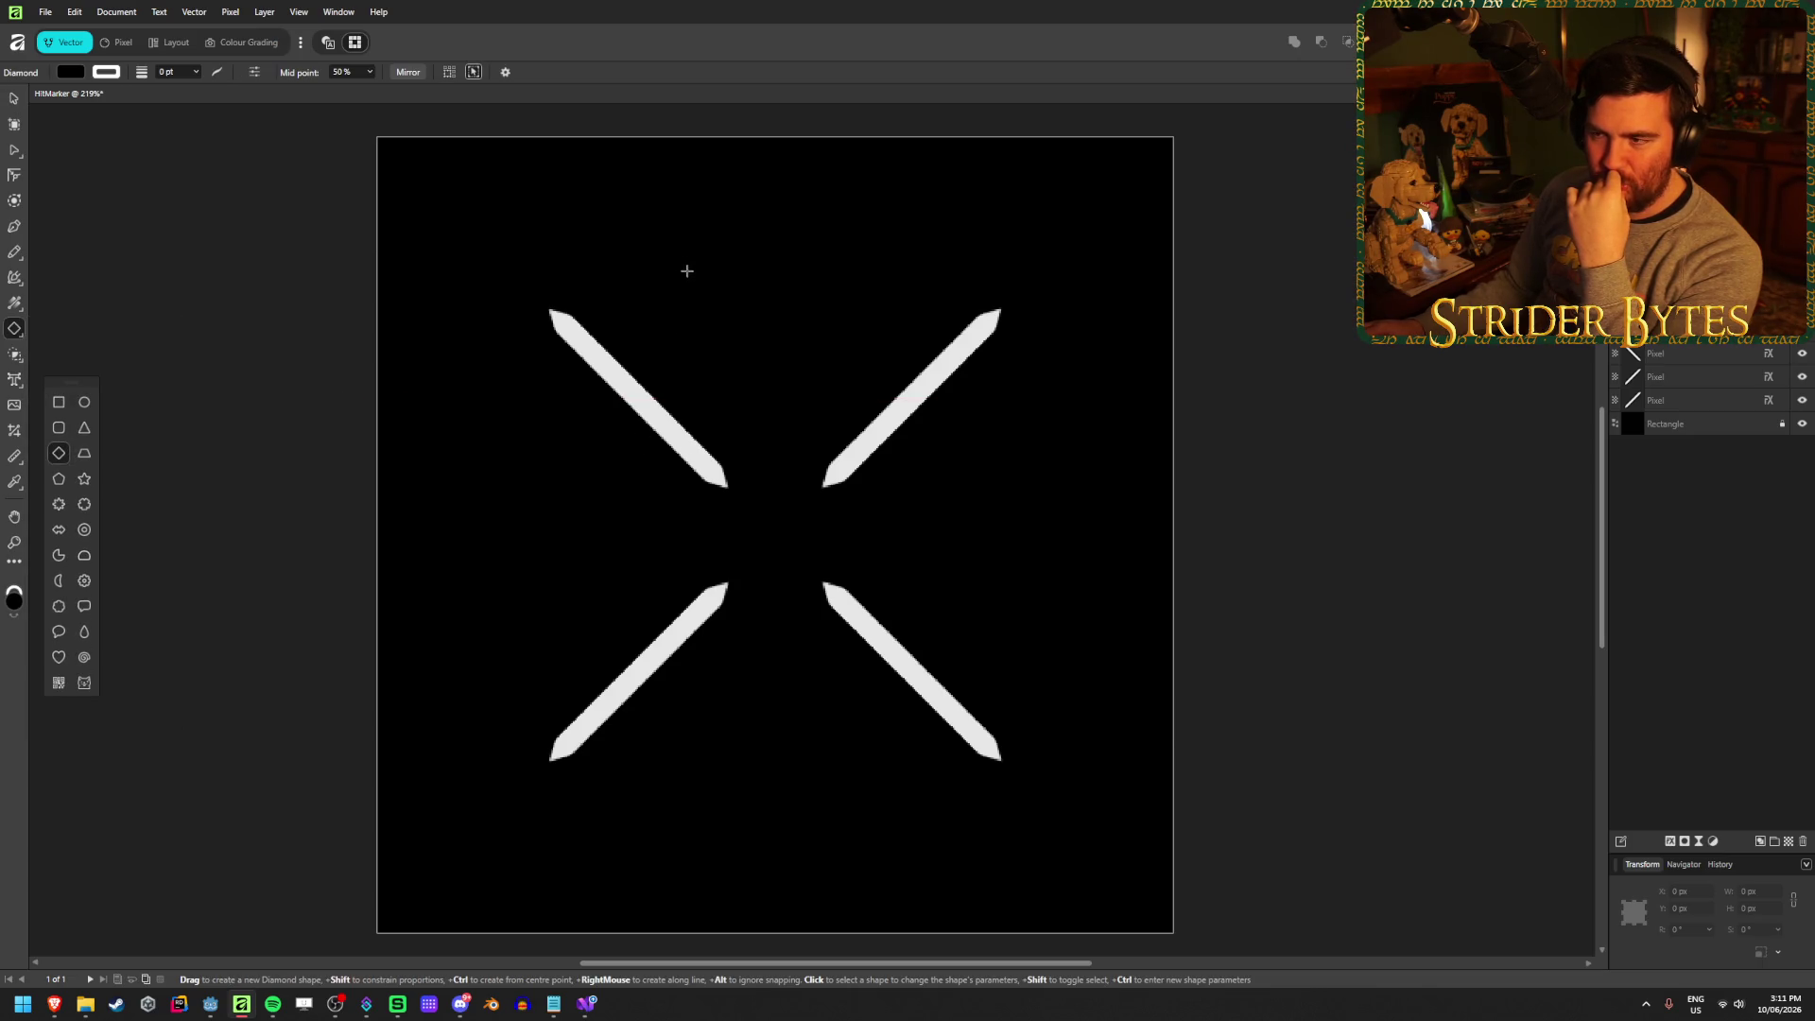
mouse_move(694, 259)
left_mouse_down()
mouse_move(768, 560)
mouse_move(766, 681)
left_mouse_up()
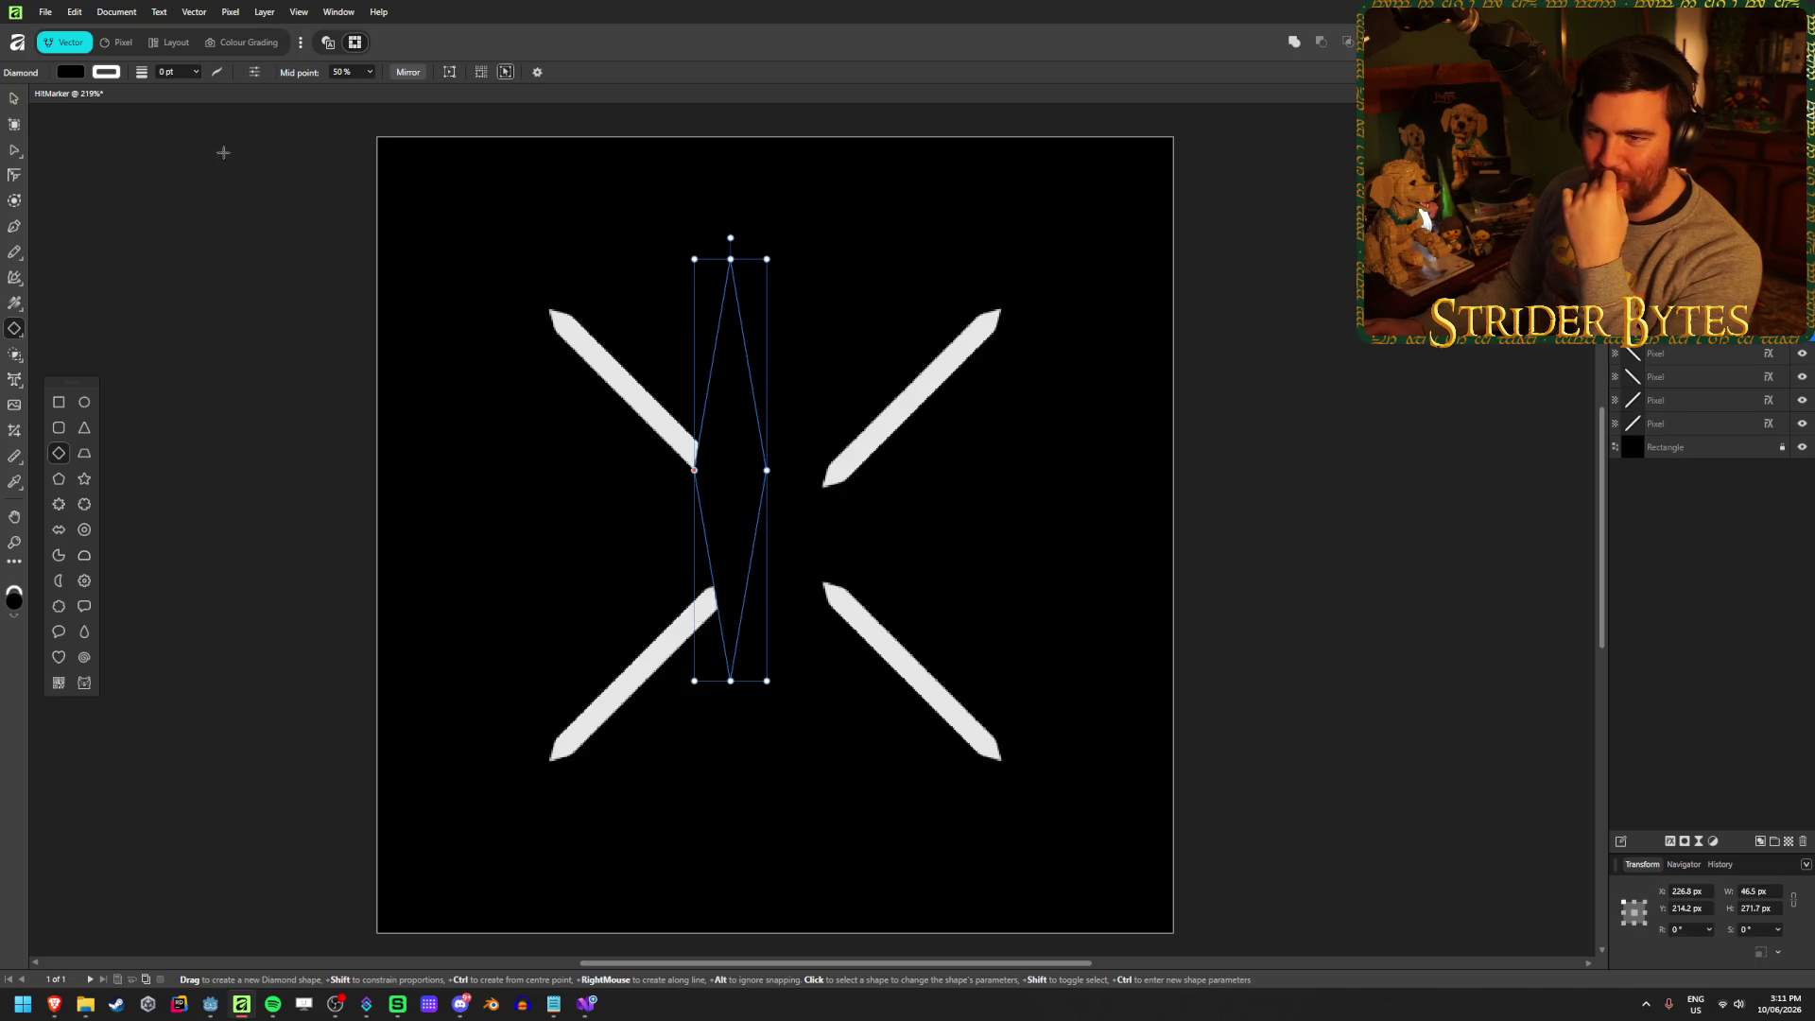
left_click(77, 76)
left_click(215, 89)
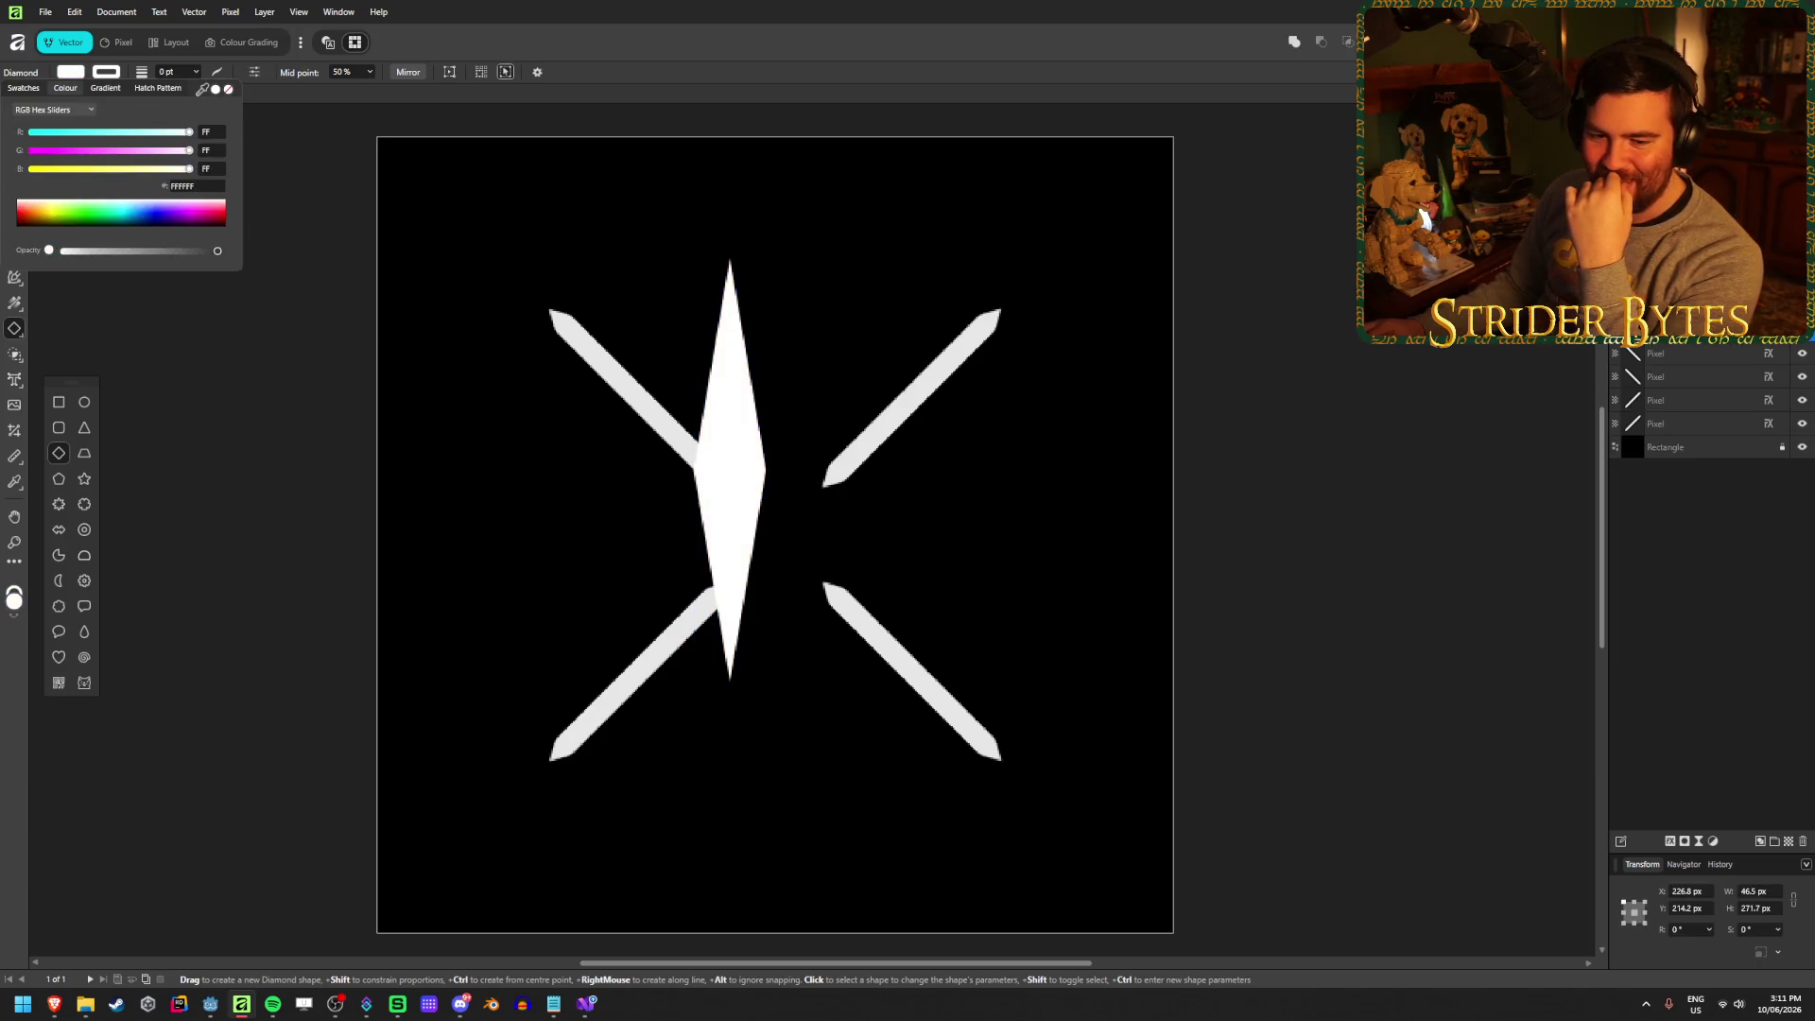
left_click(370, 76)
mouse_move(373, 88)
left_mouse_down()
mouse_move(358, 89)
mouse_move(396, 92)
mouse_move(373, 88)
left_mouse_up()
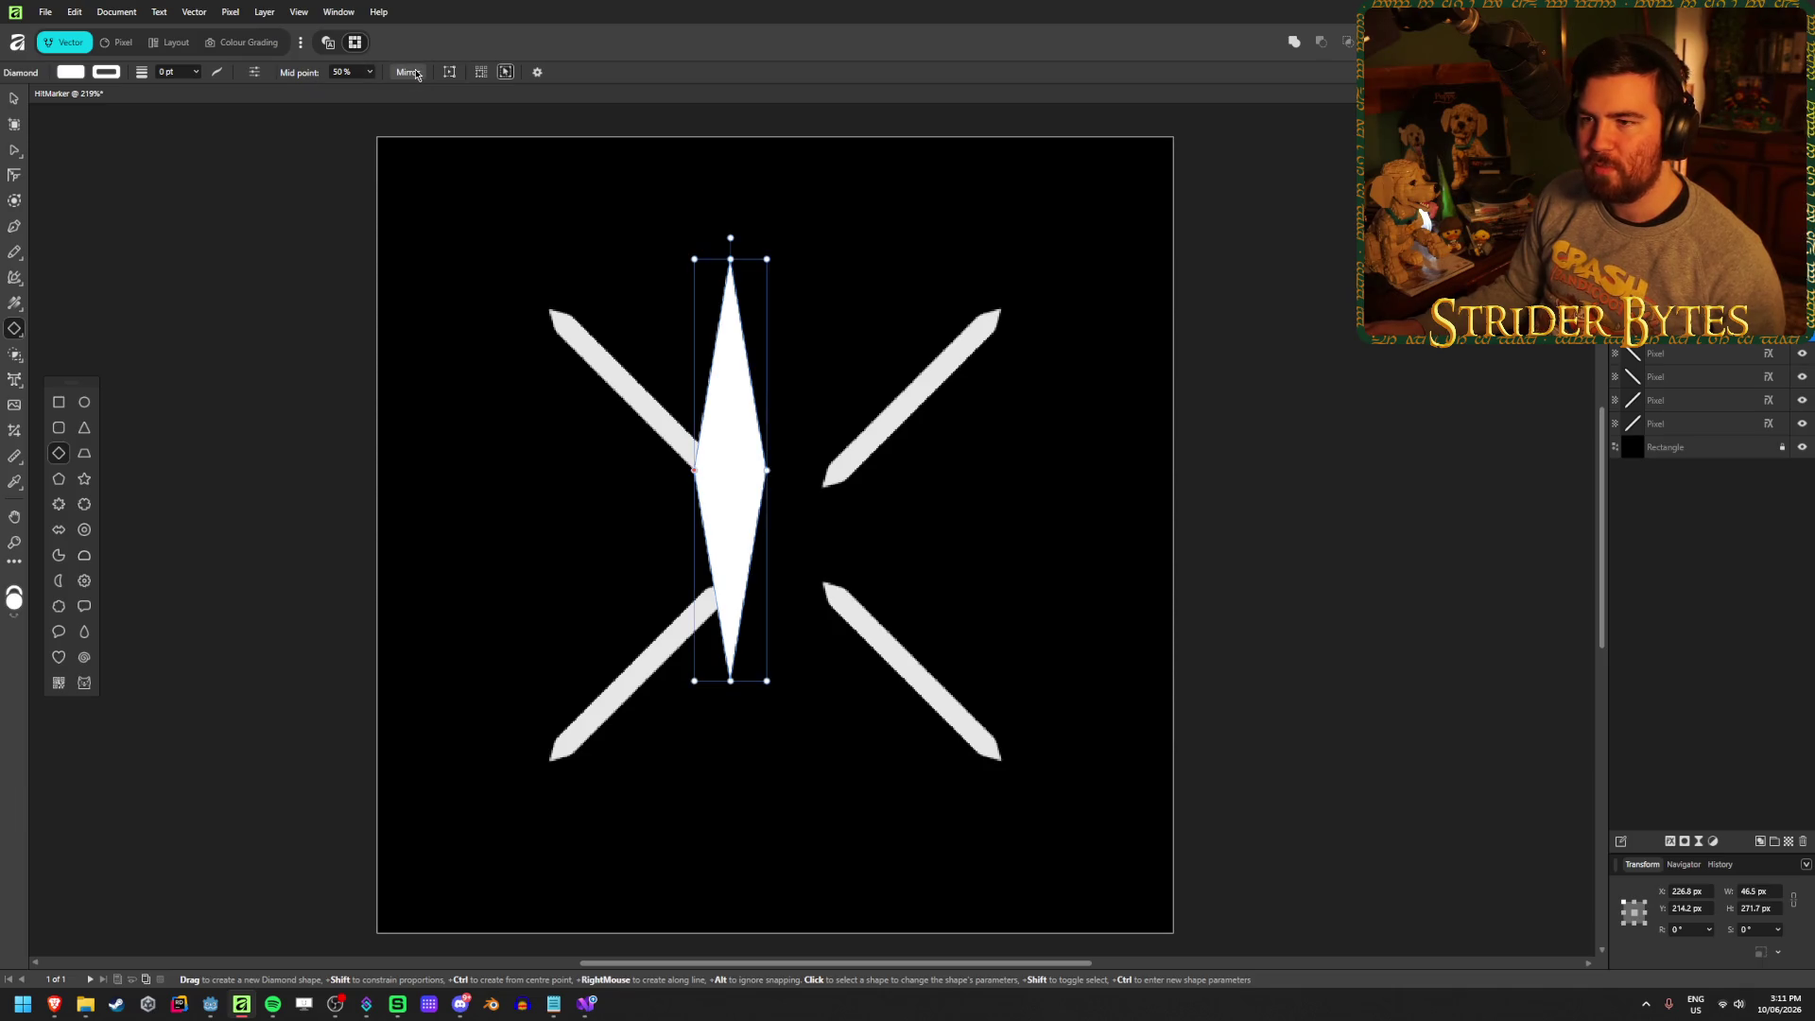
left_click(417, 75)
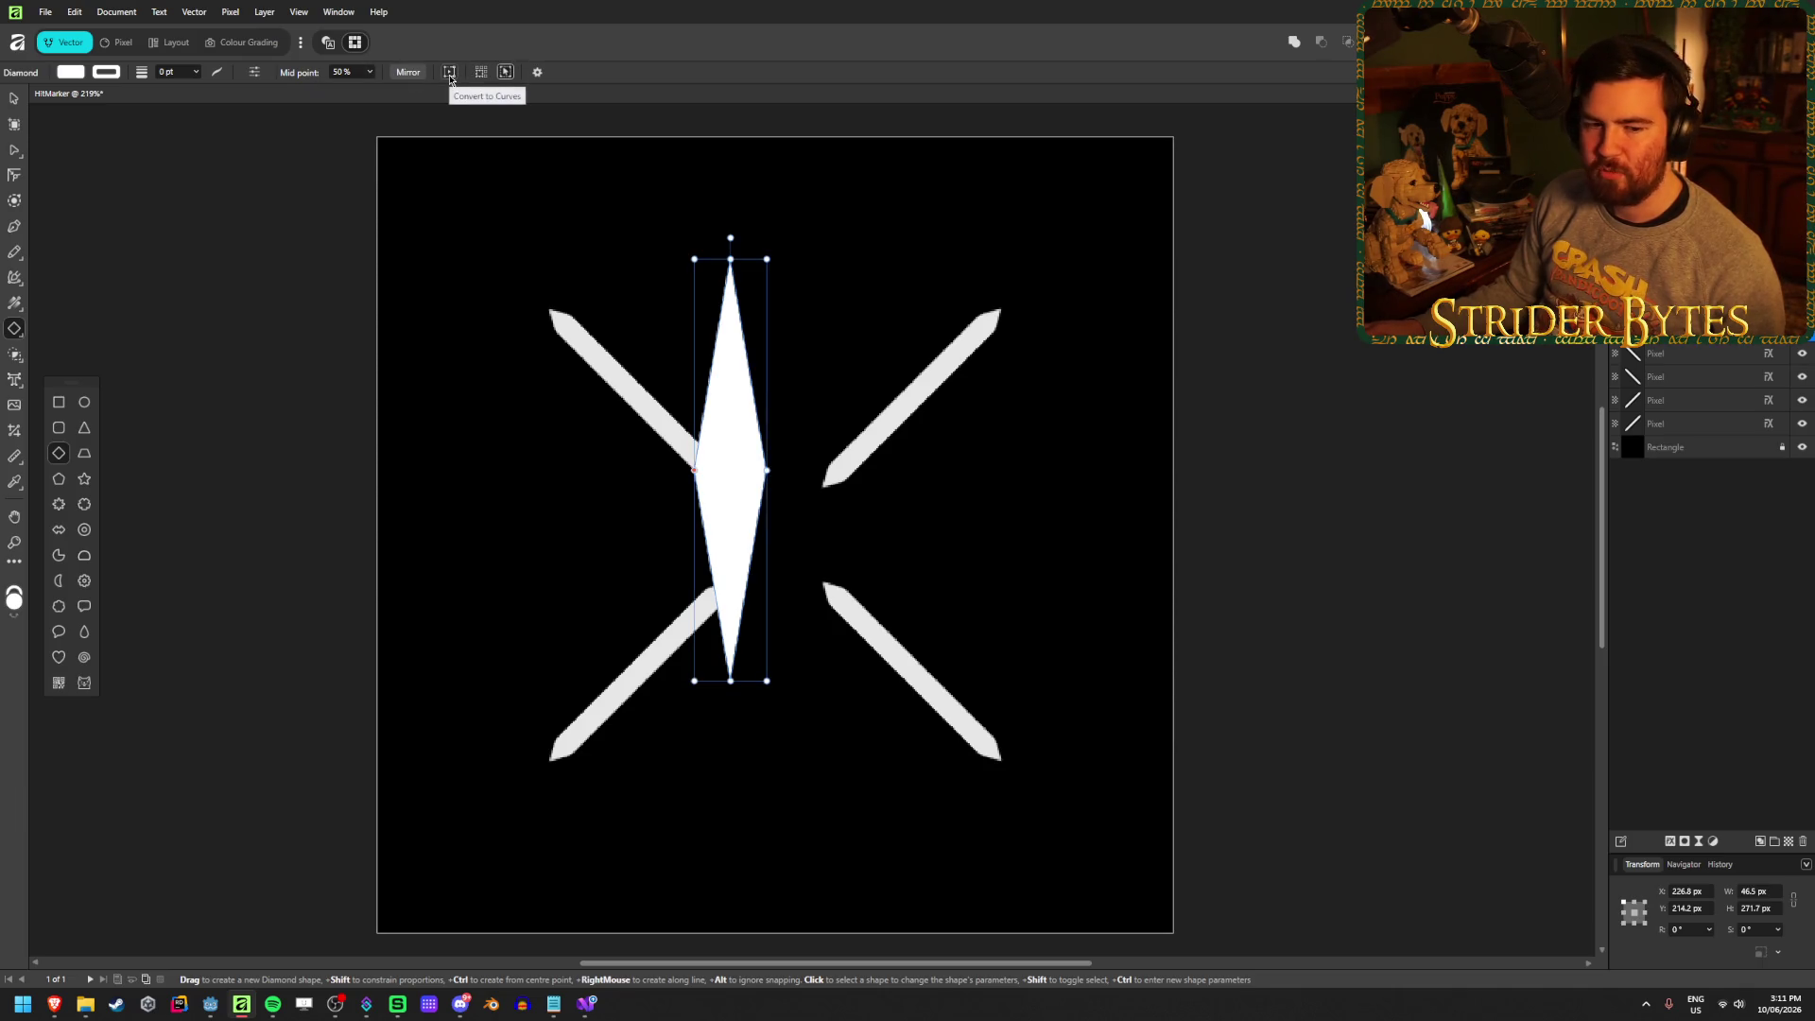
left_click(369, 73)
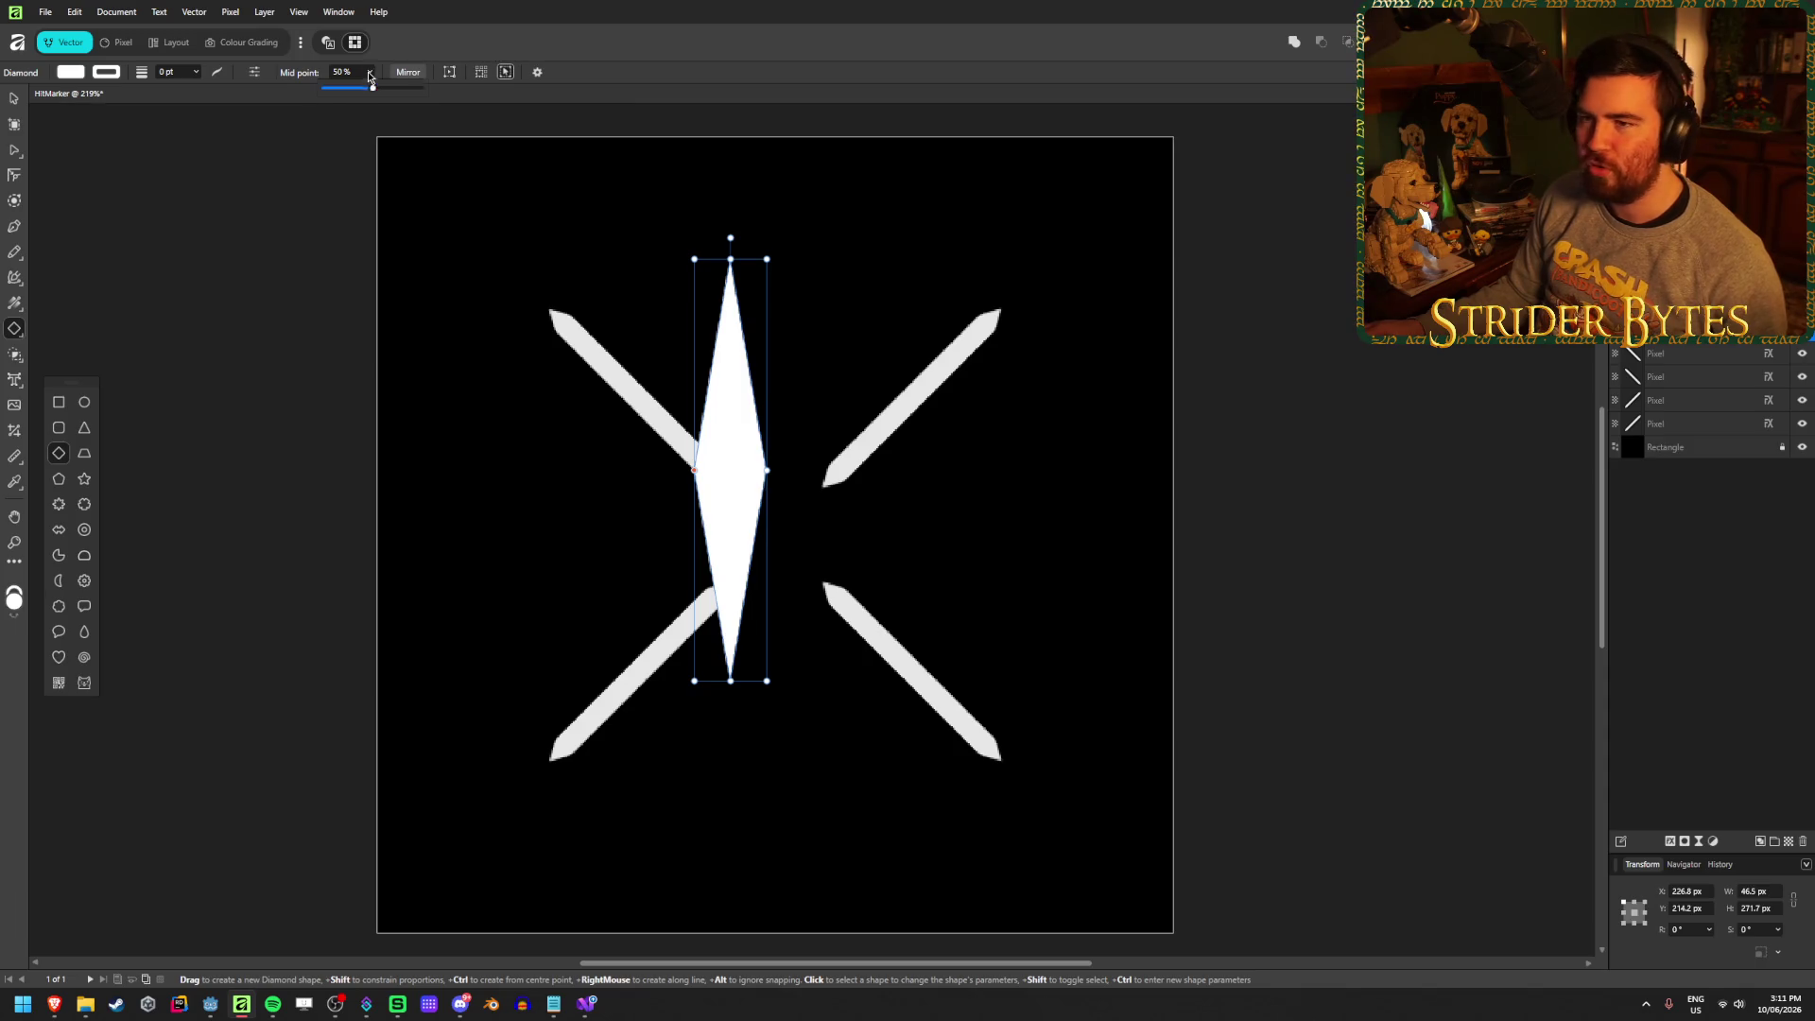
left_click_drag(371, 89, 388, 93)
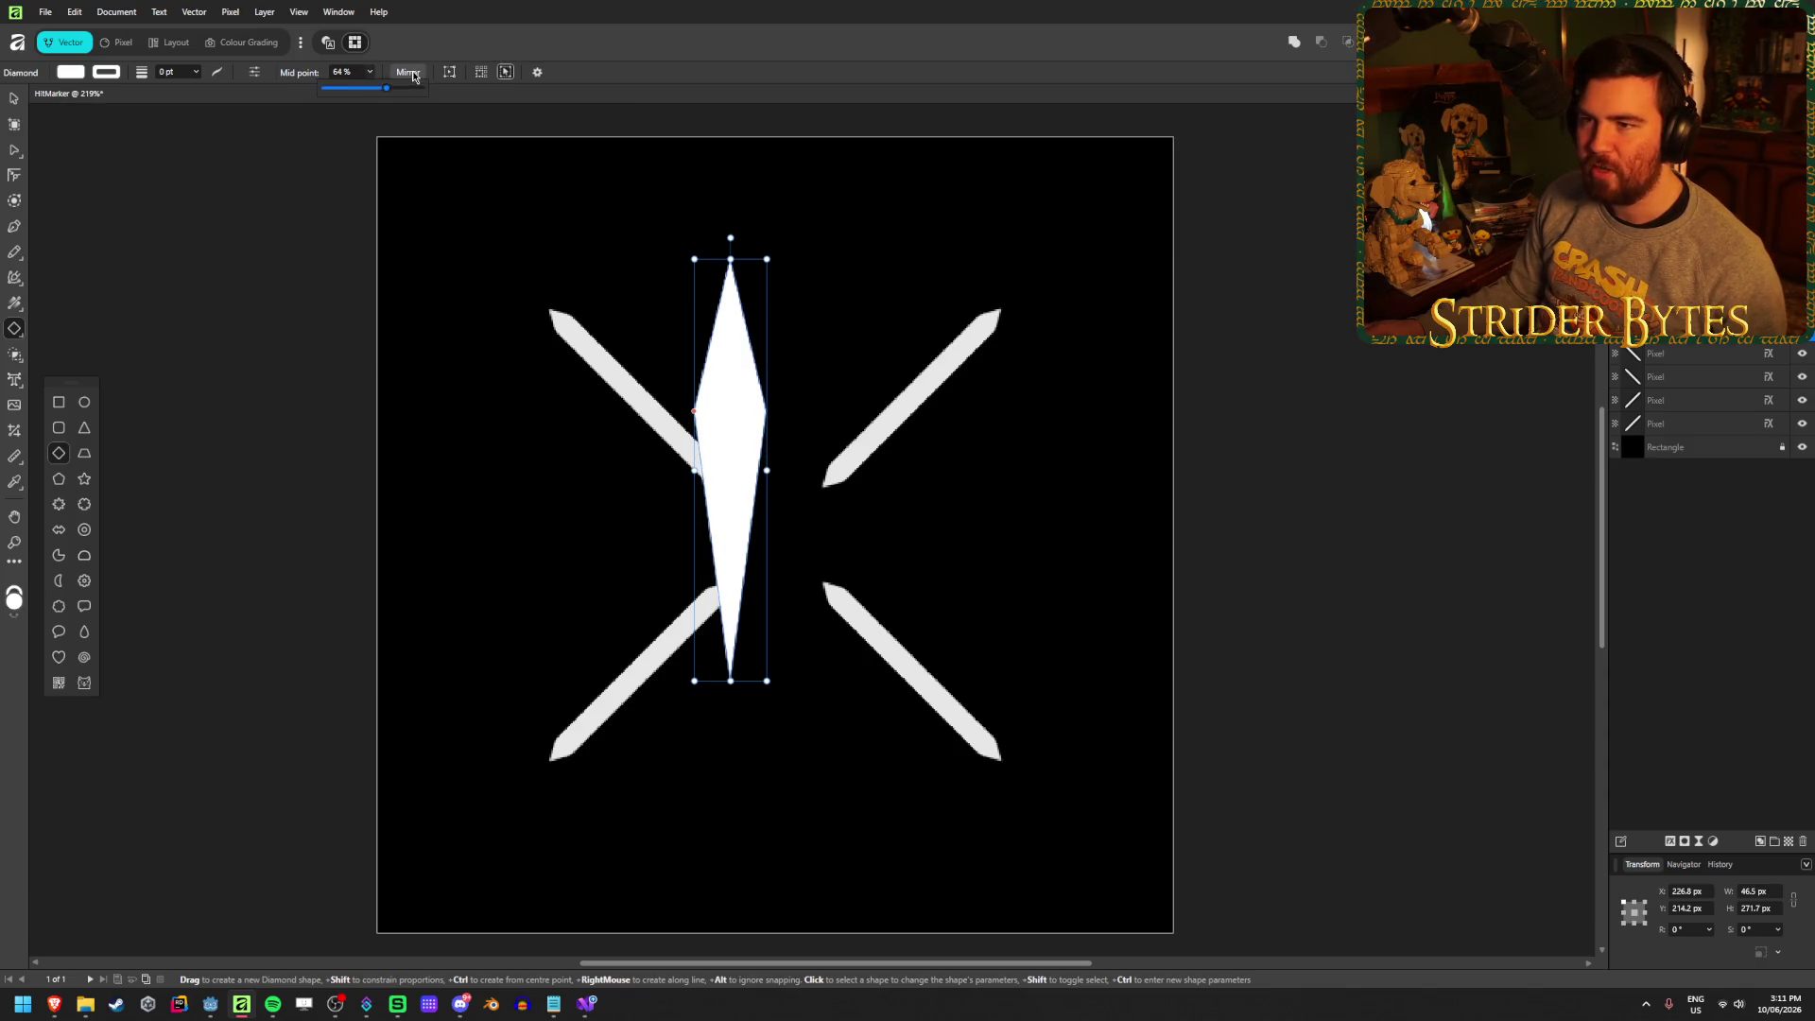
left_click(413, 76)
left_click(413, 75)
left_click(413, 76)
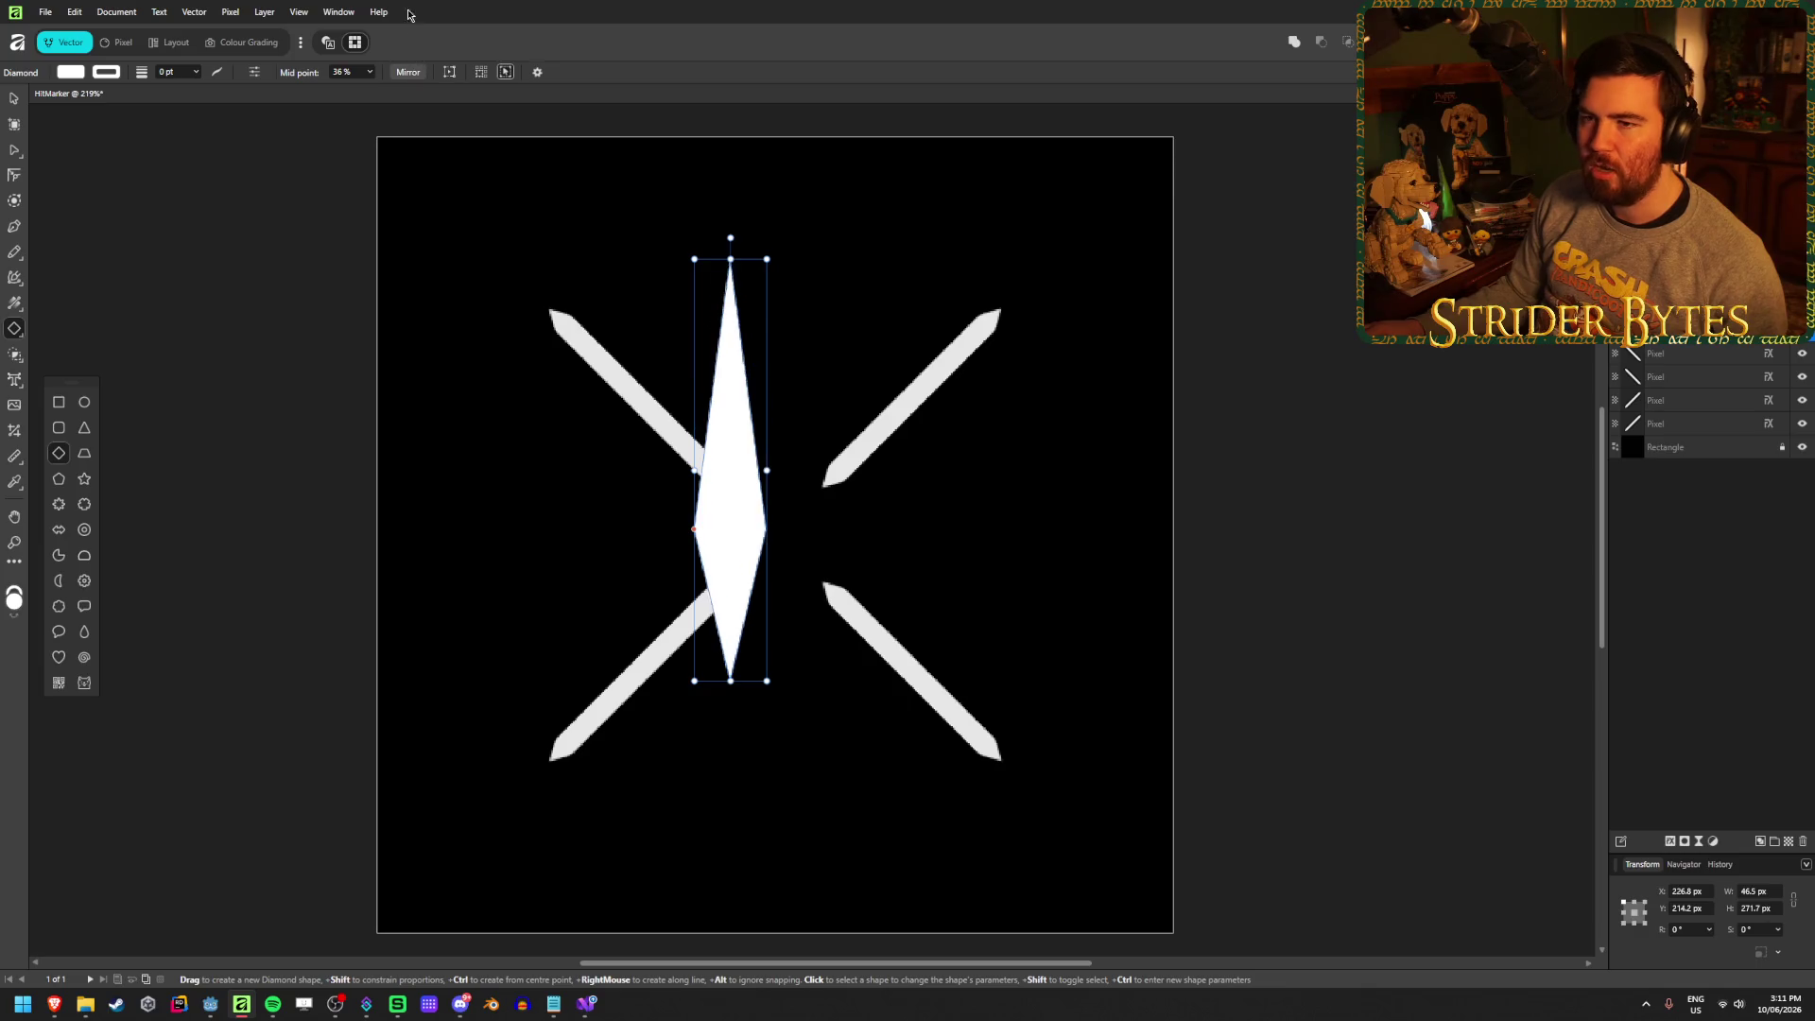
key("ctrl+z")
key("ctrl+z")
key("ctrl+z")
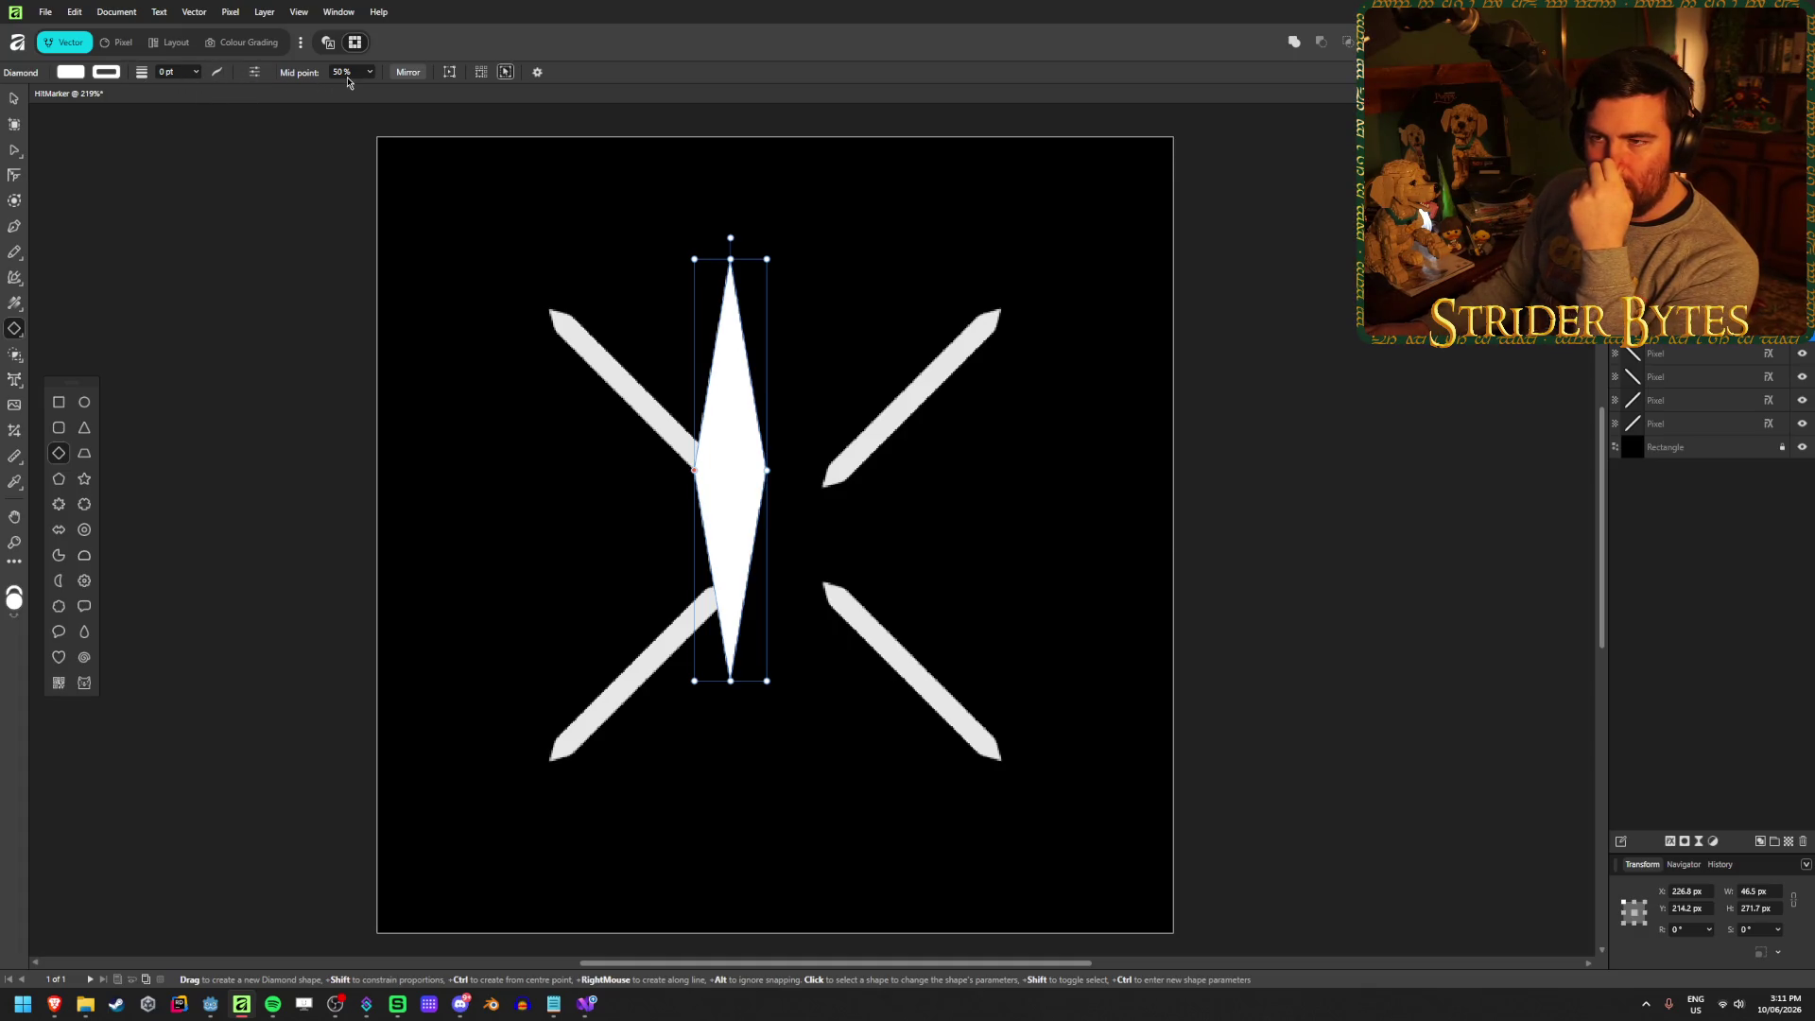
left_click(253, 74)
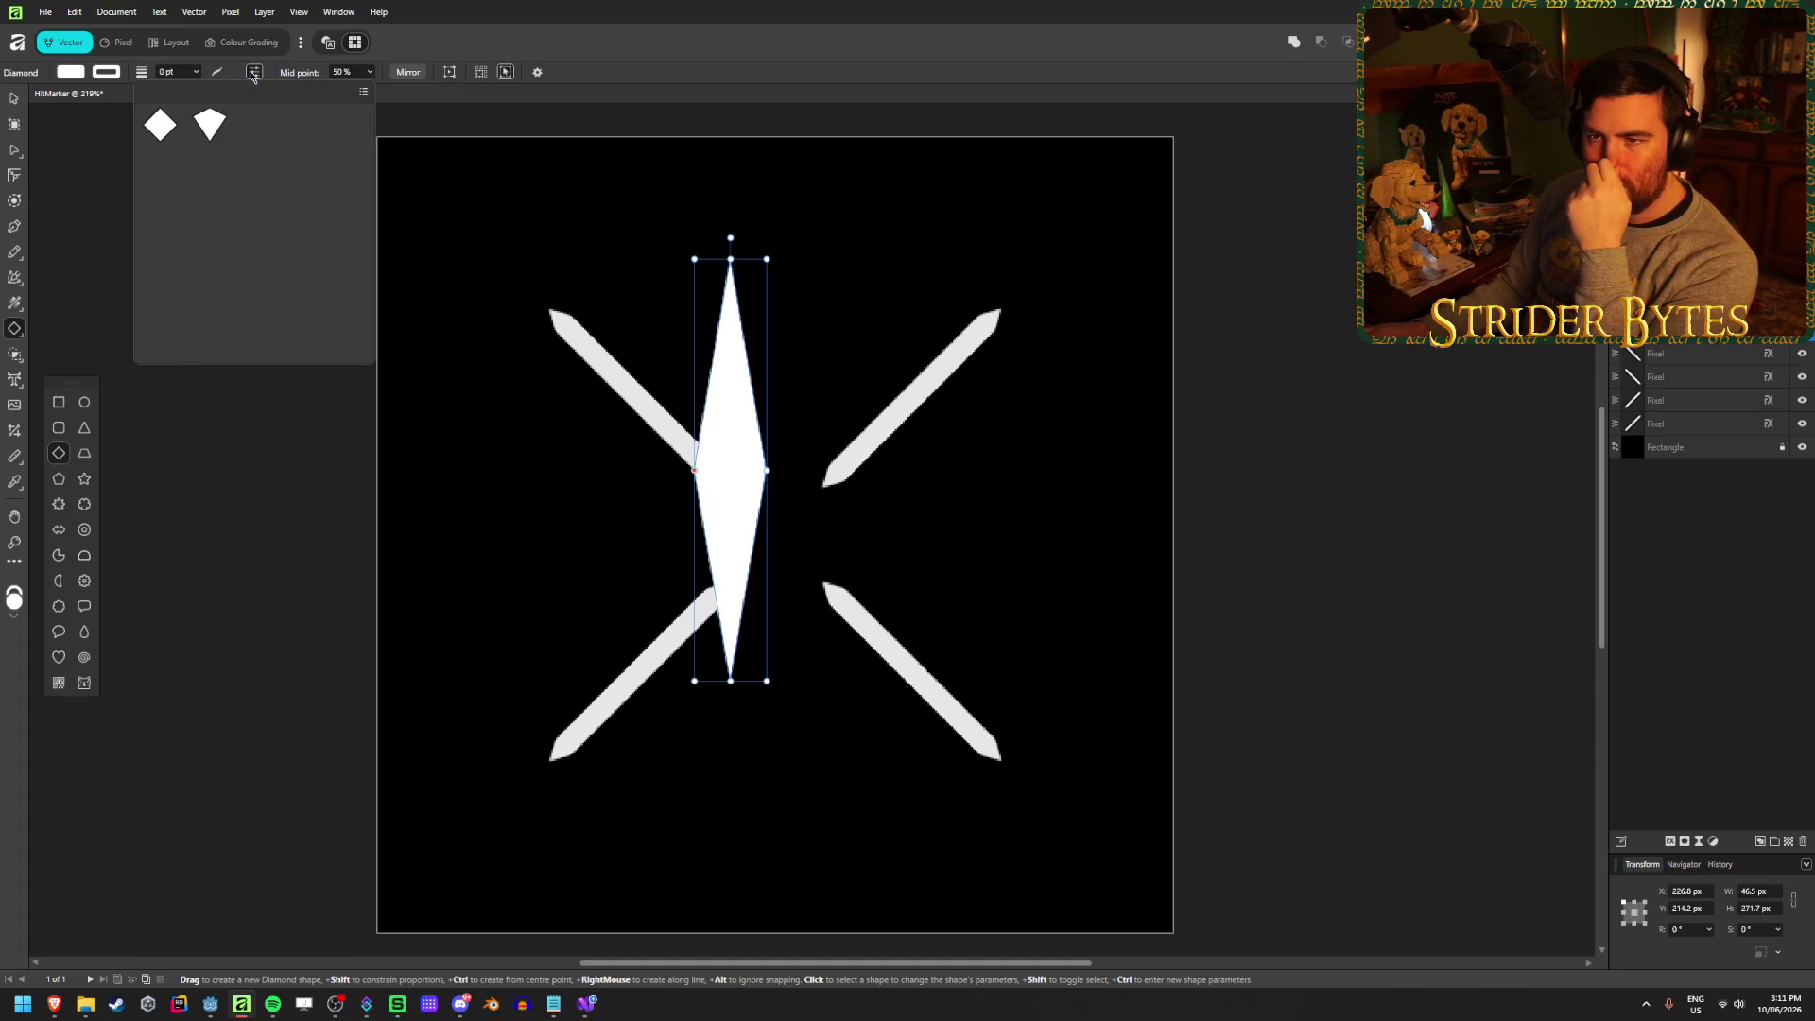
left_click(253, 74)
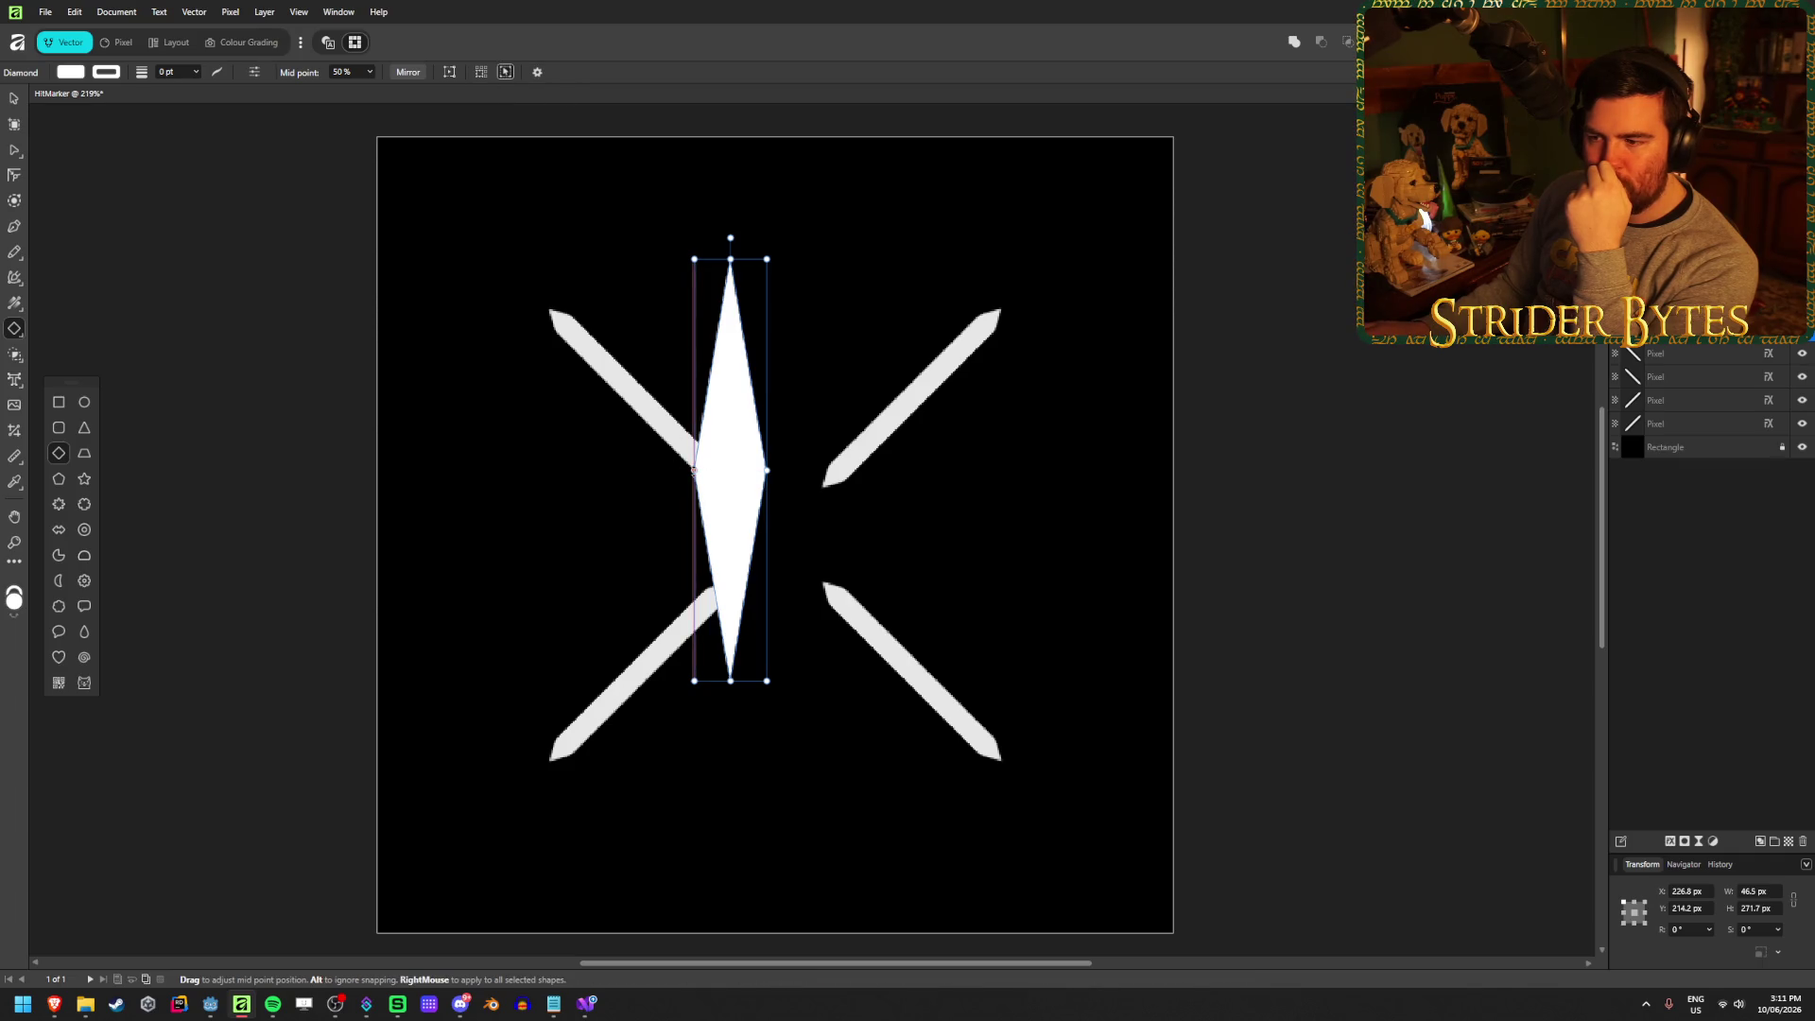
mouse_move(685, 467)
left_mouse_down()
mouse_move(665, 532)
mouse_move(681, 510)
mouse_move(1142, 495)
mouse_move(1040, 470)
left_mouse_up()
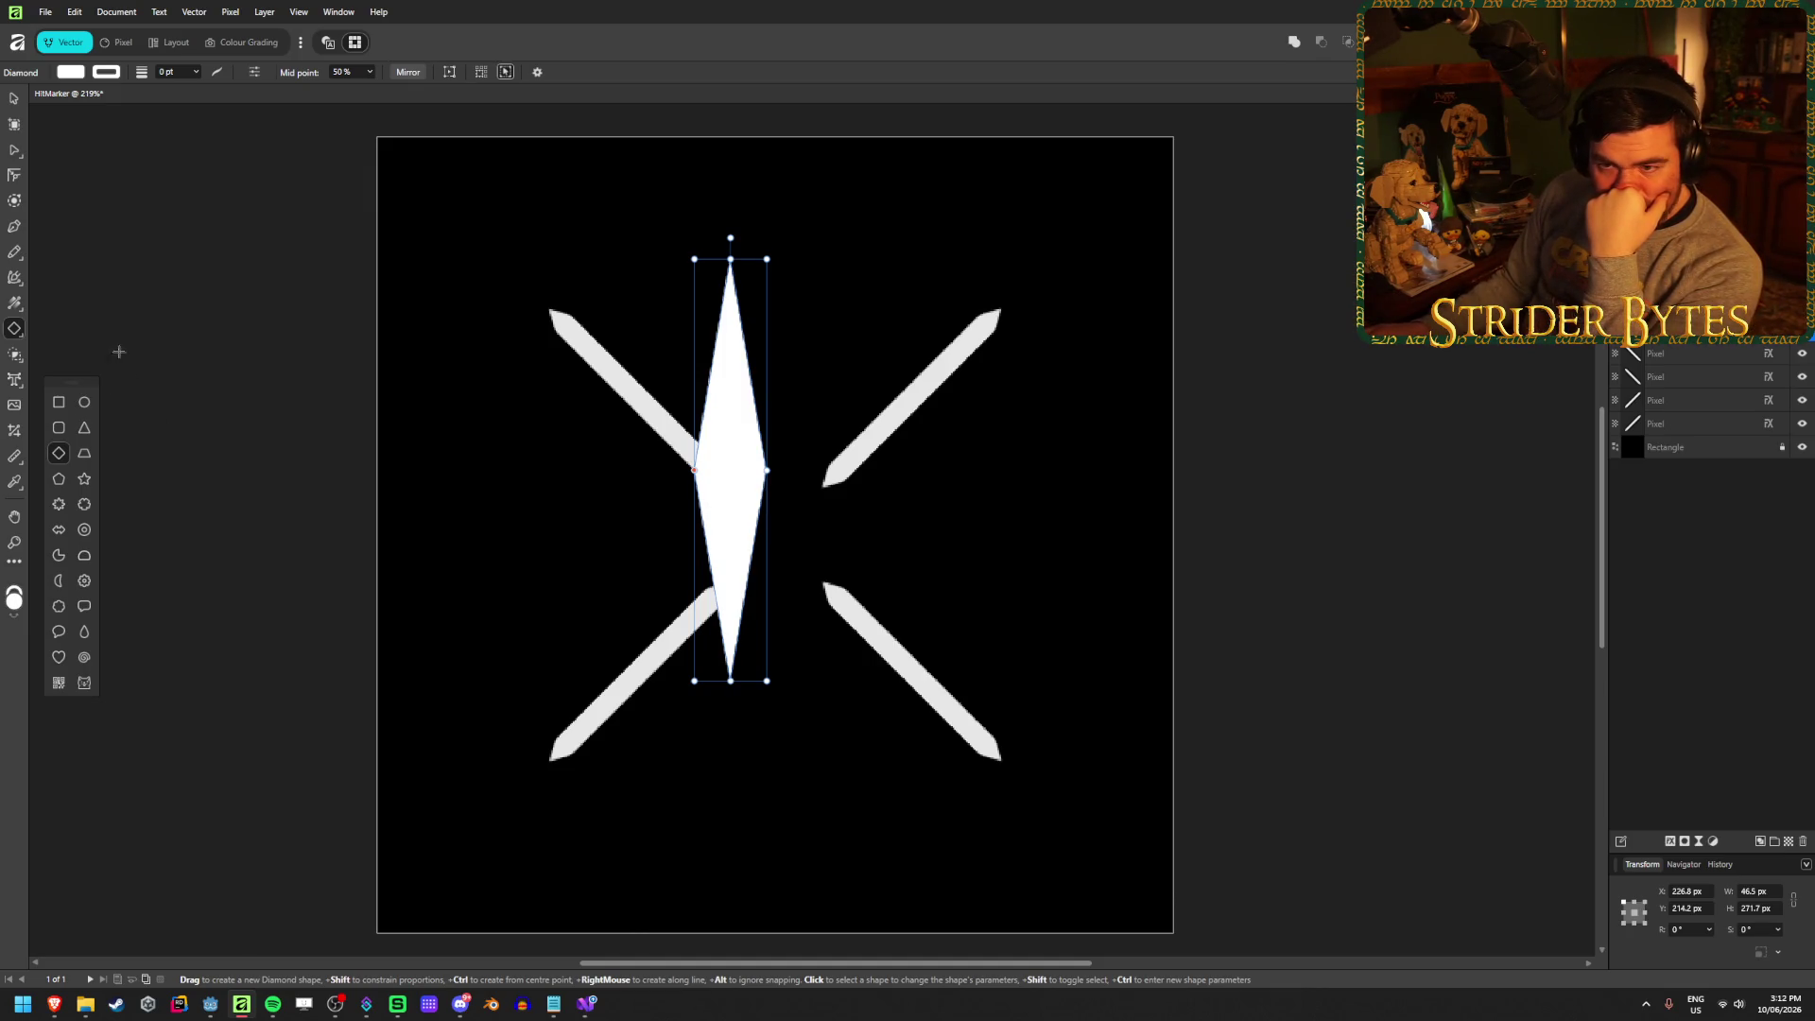
left_click(17, 101)
left_click(318, 475)
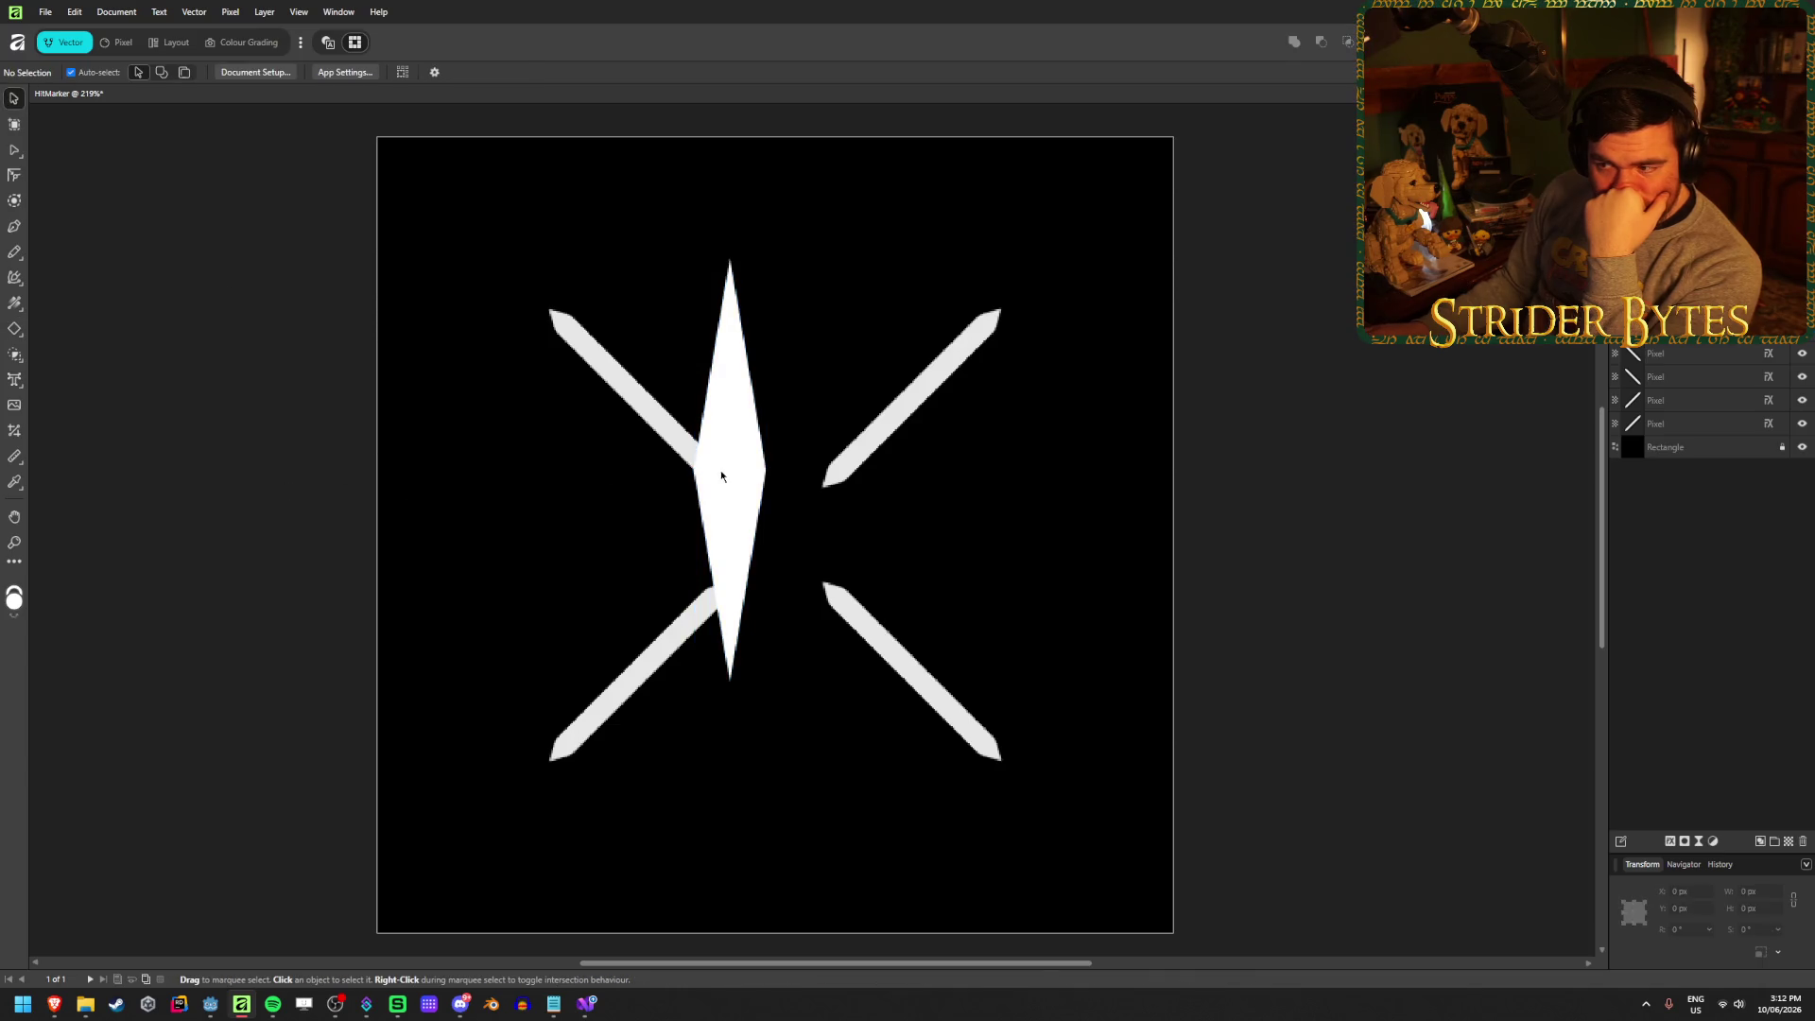
left_click(546, 307)
left_click(730, 540)
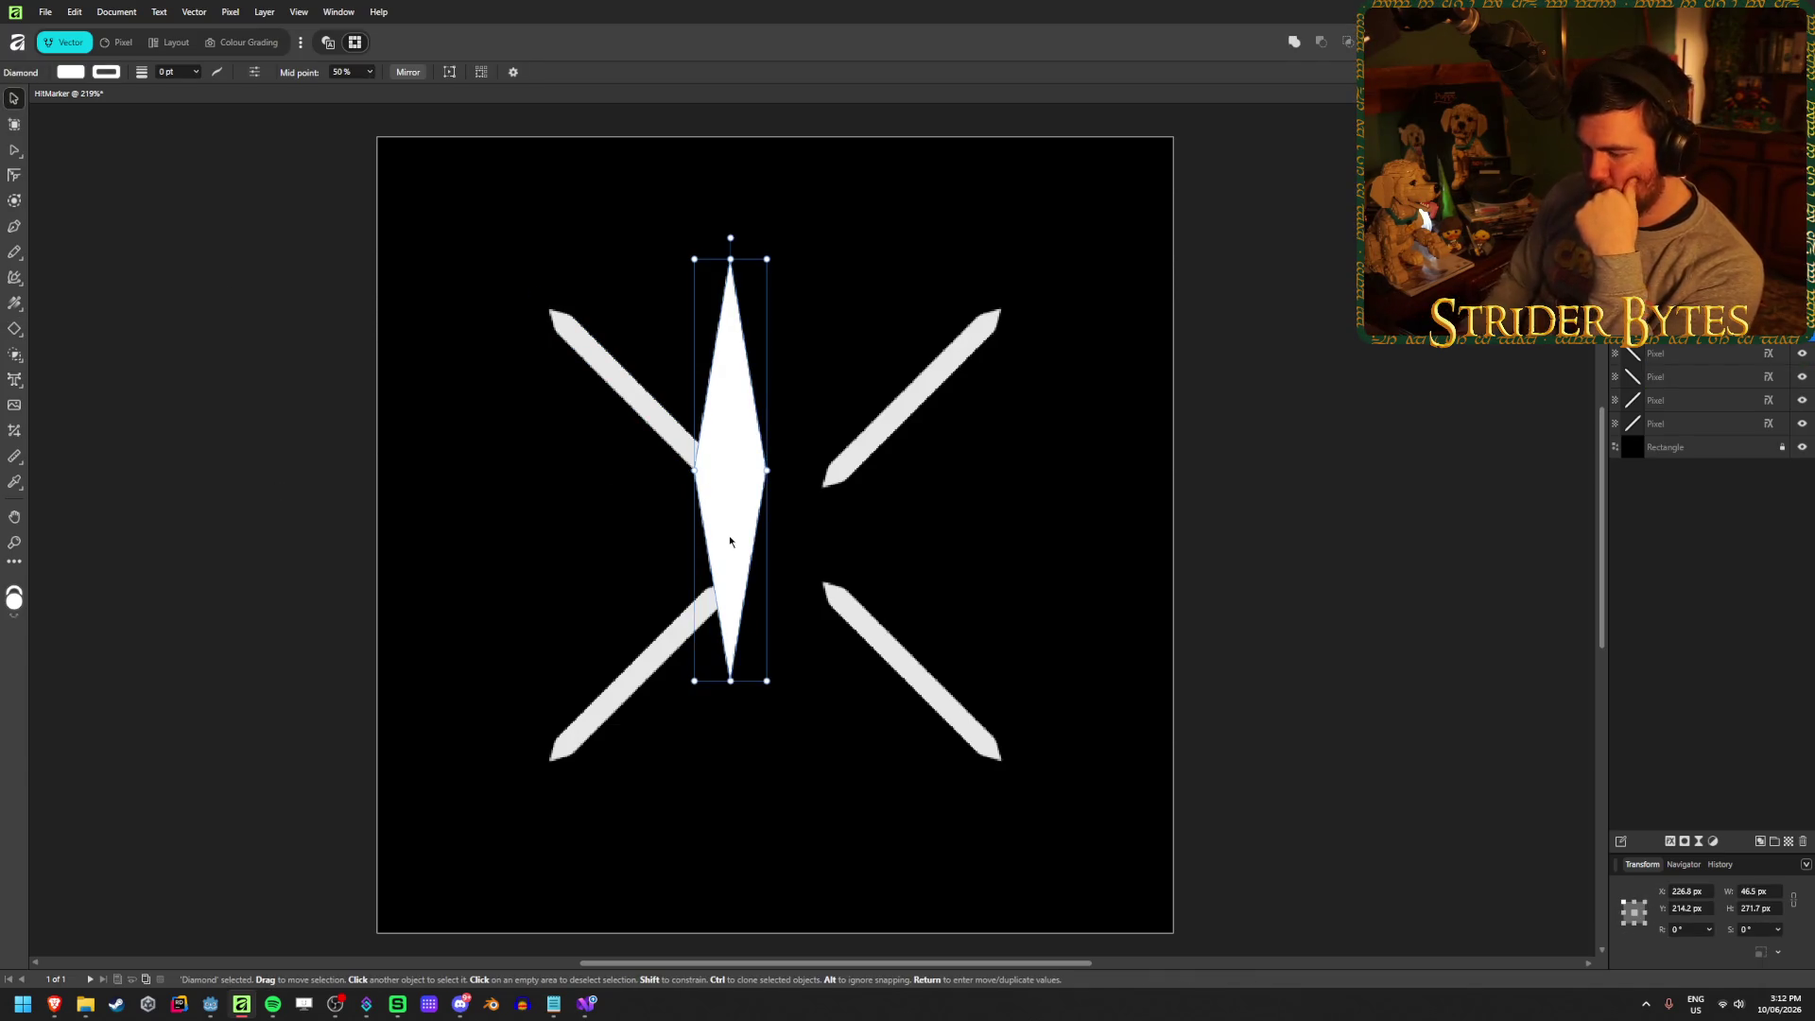
key("Delete")
left_click(257, 572)
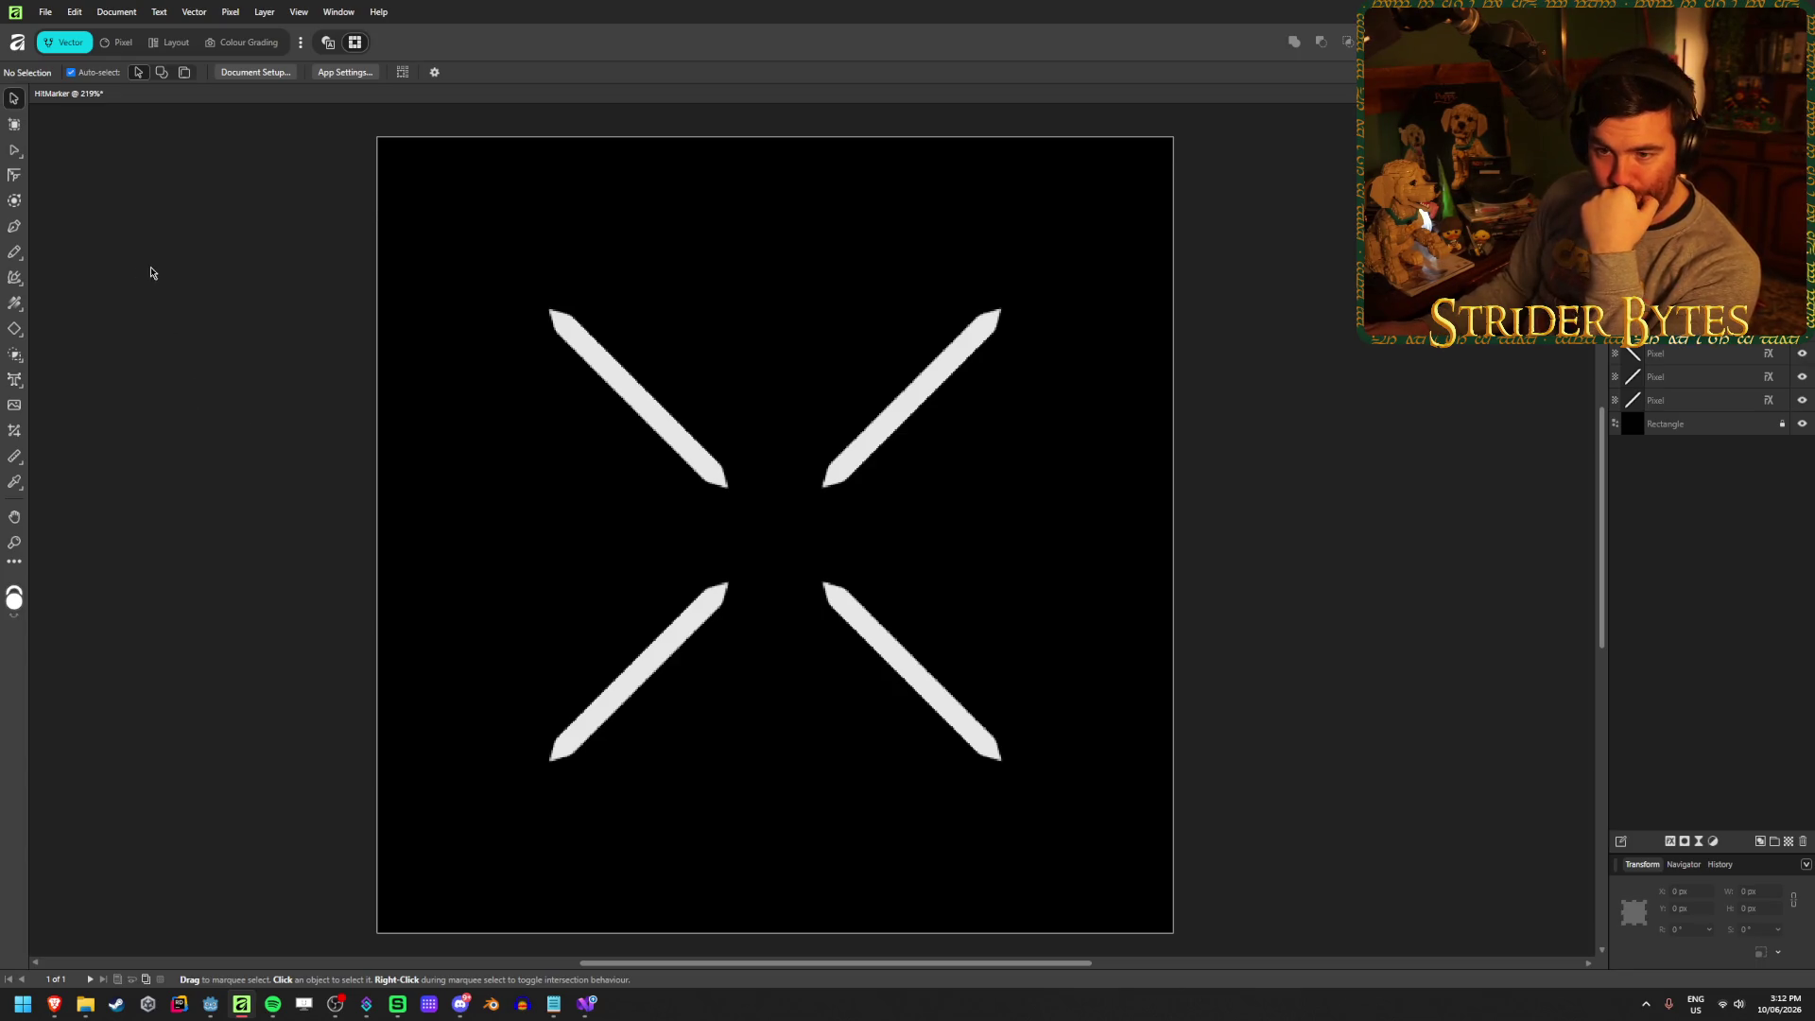
left_click(14, 335)
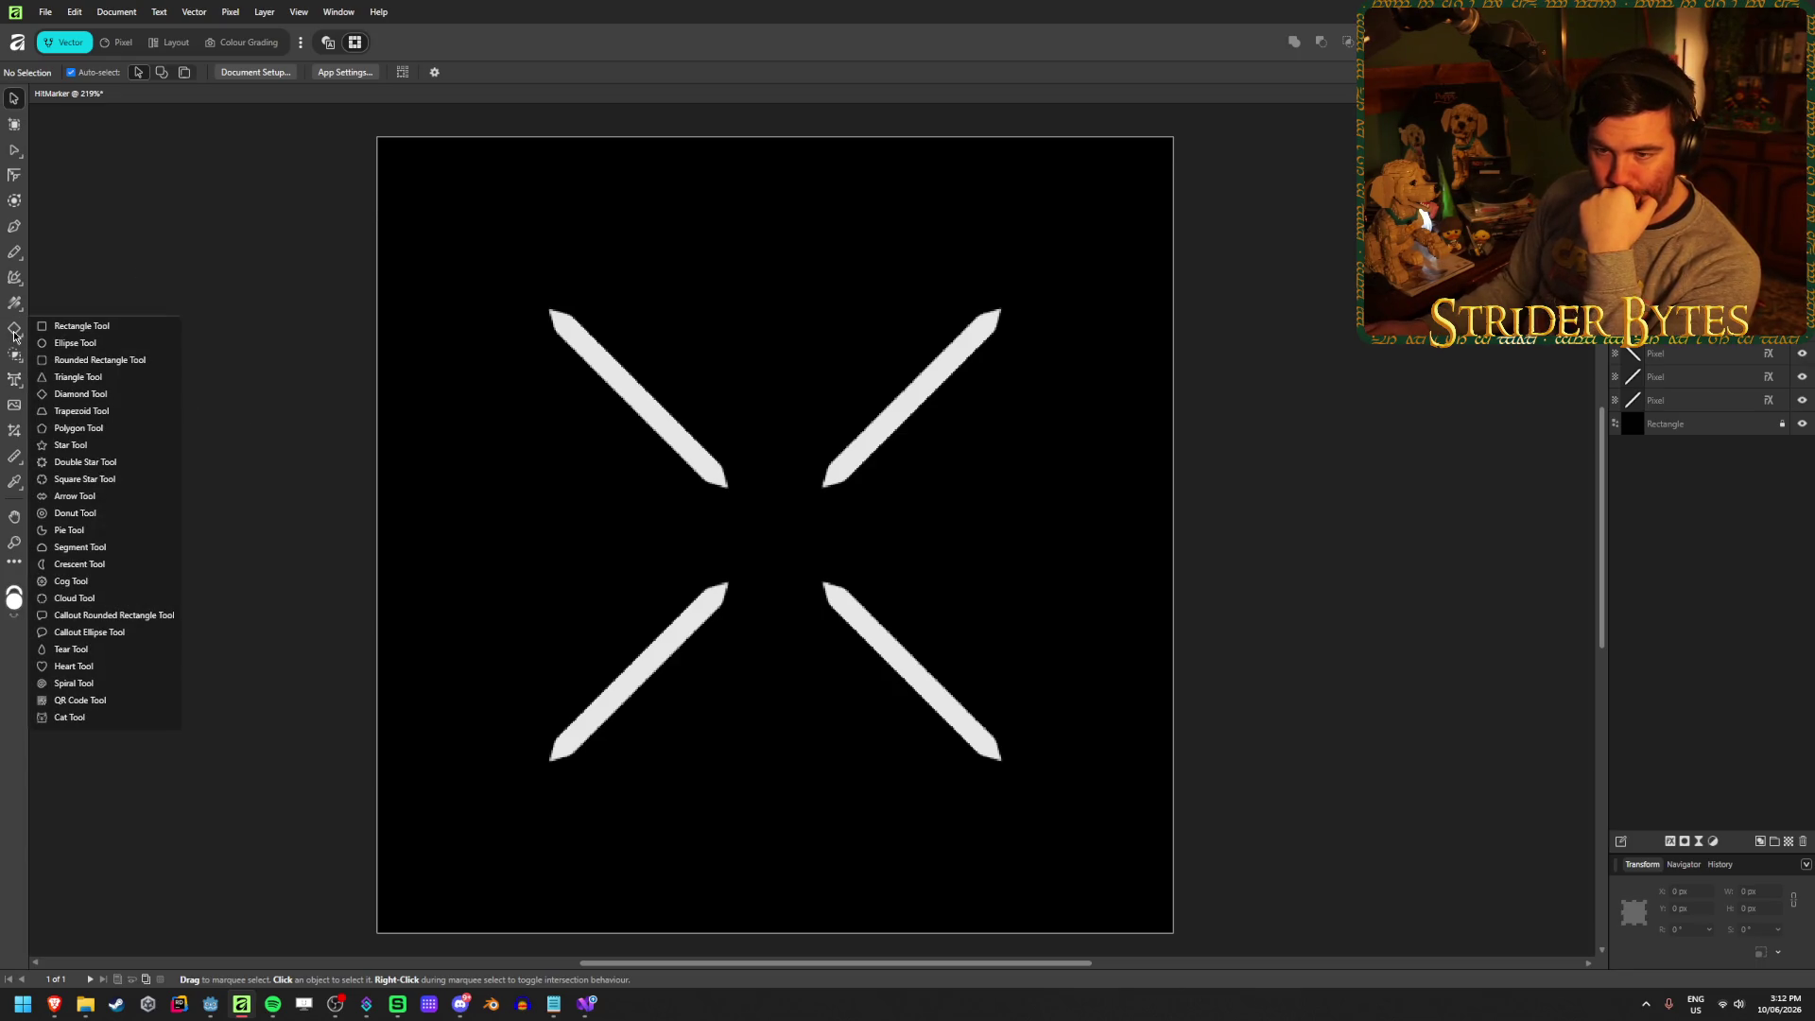
Draw a tall test triangle above the centre, trying and then undoing an apex shift
left_click(78, 376)
mouse_move(697, 242)
left_mouse_down()
mouse_move(780, 403)
mouse_move(792, 513)
left_mouse_up()
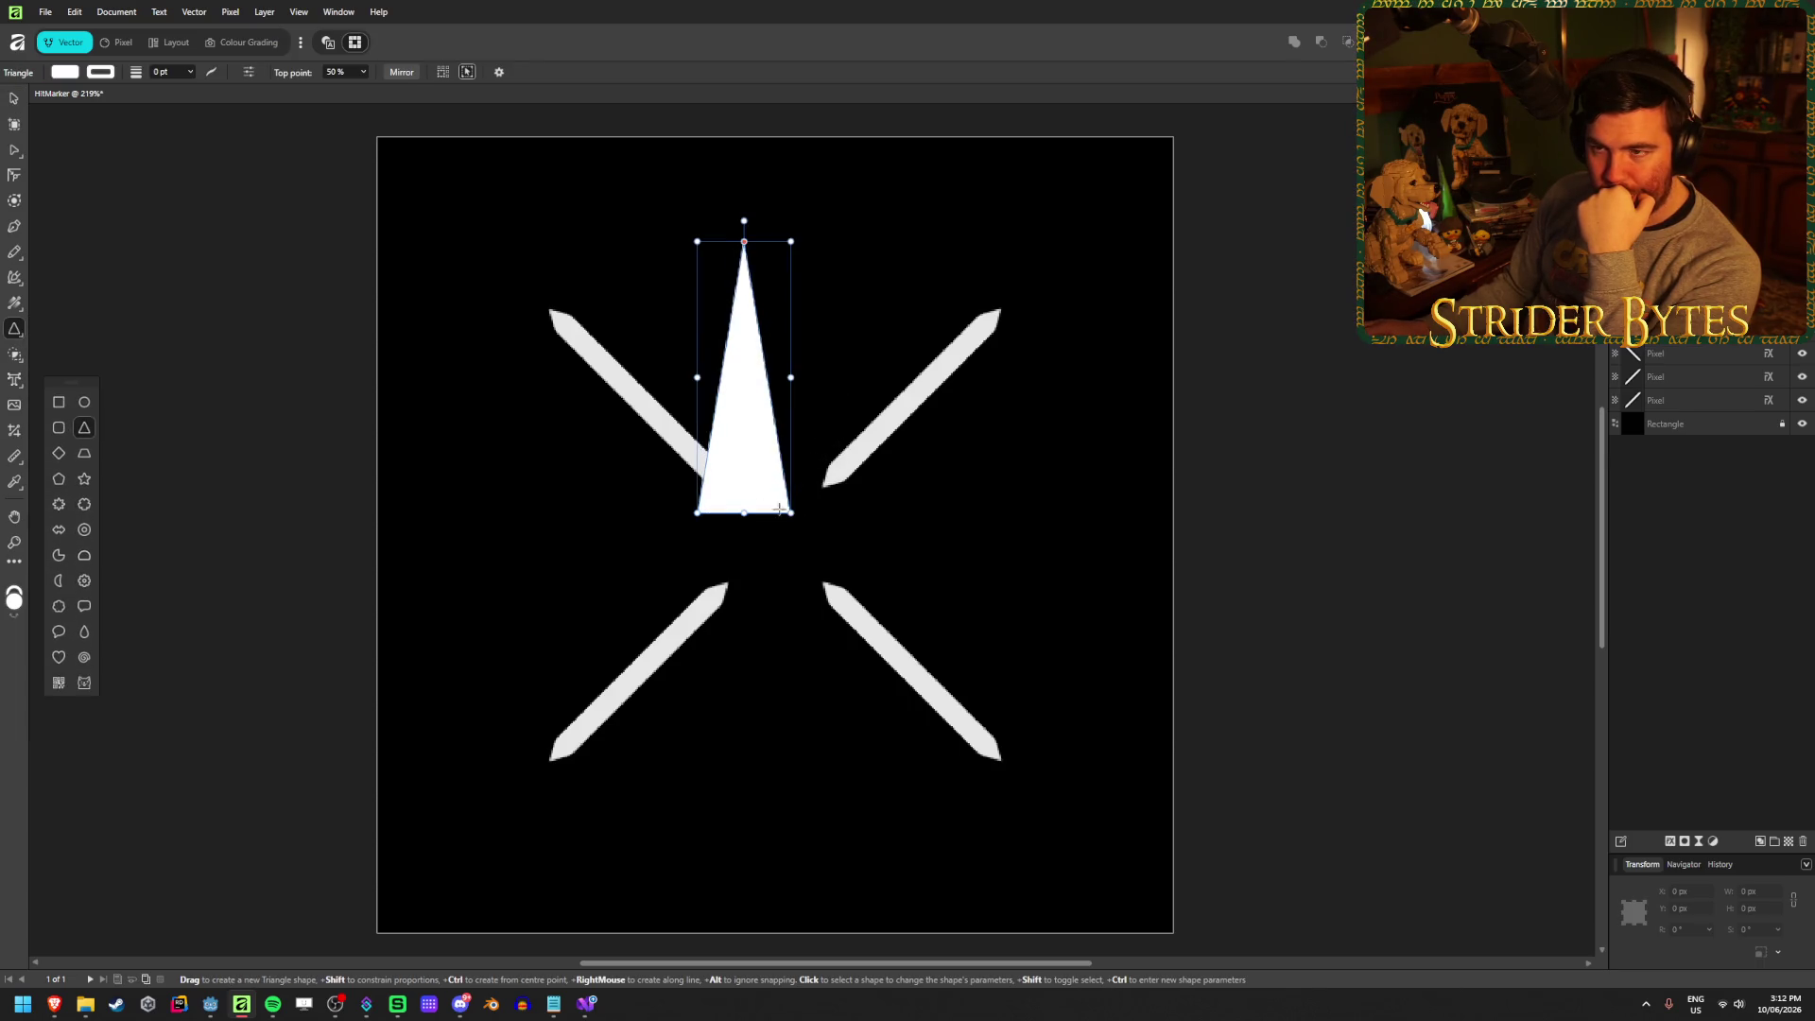
left_click(363, 76)
left_click_drag(367, 87, 399, 90)
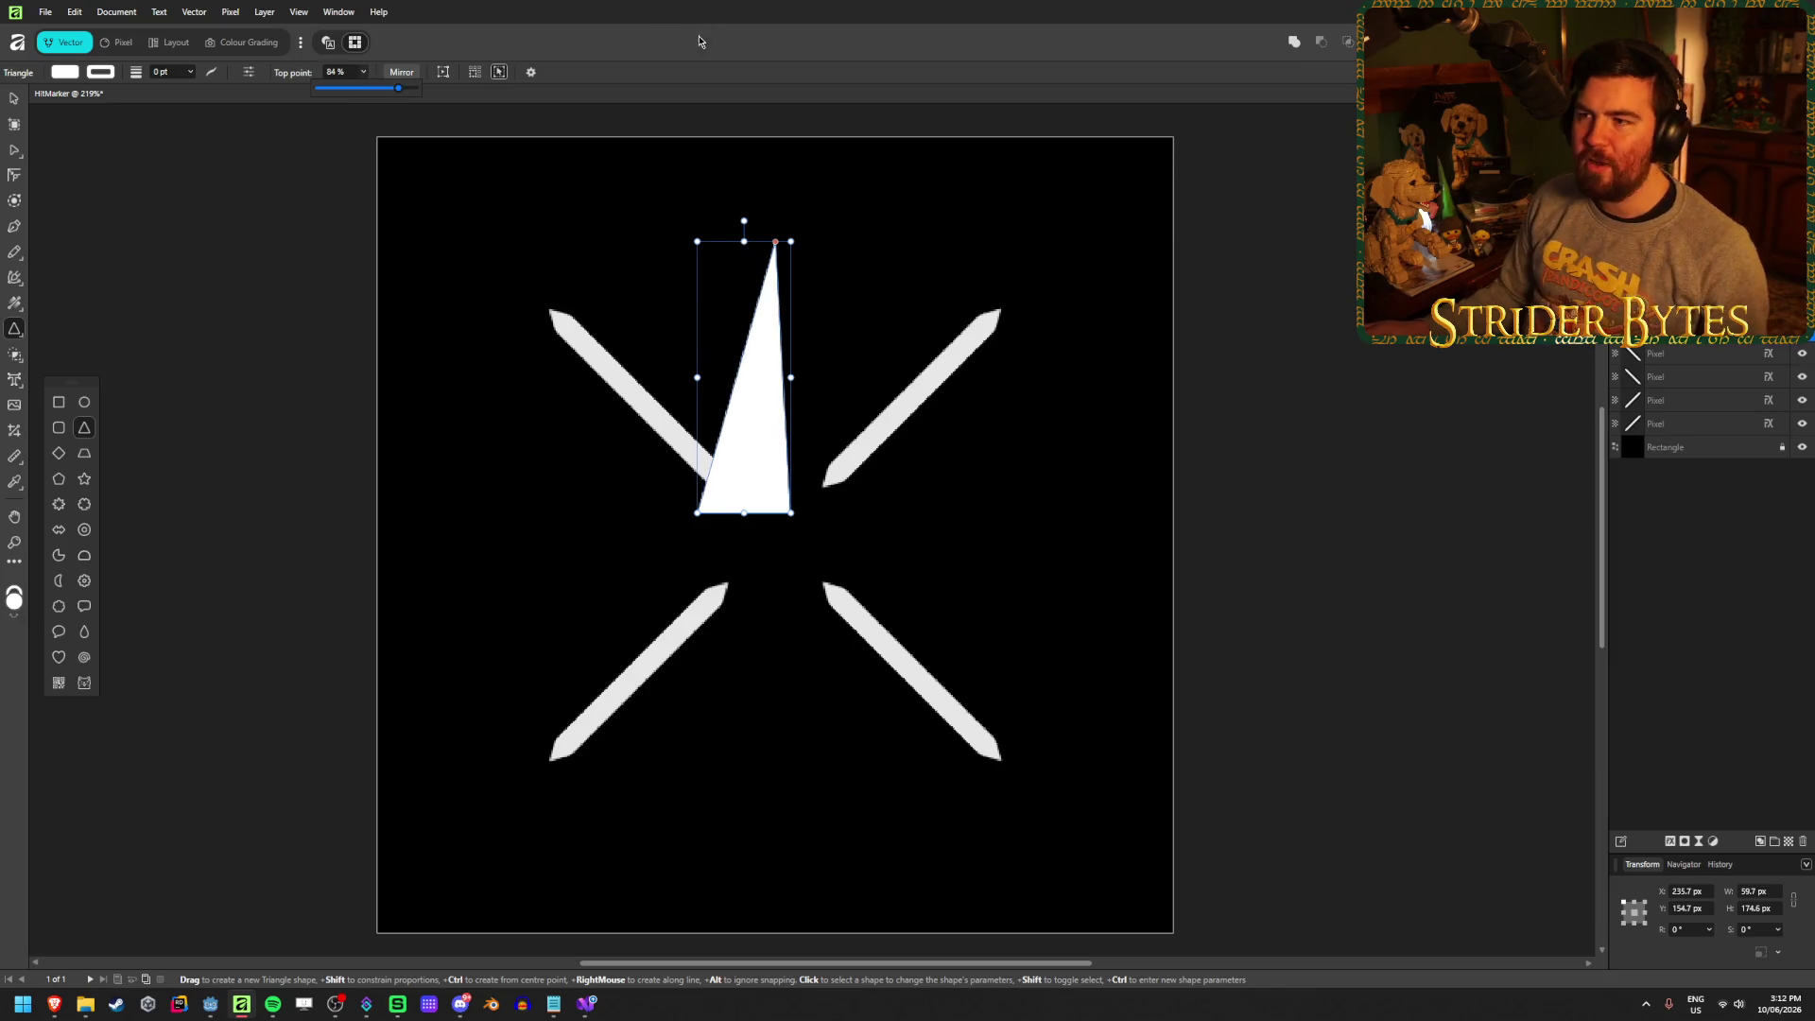
key("ctrl+z")
Delete the test triangle and return to the Godot editor
left_click(744, 425)
key("v")
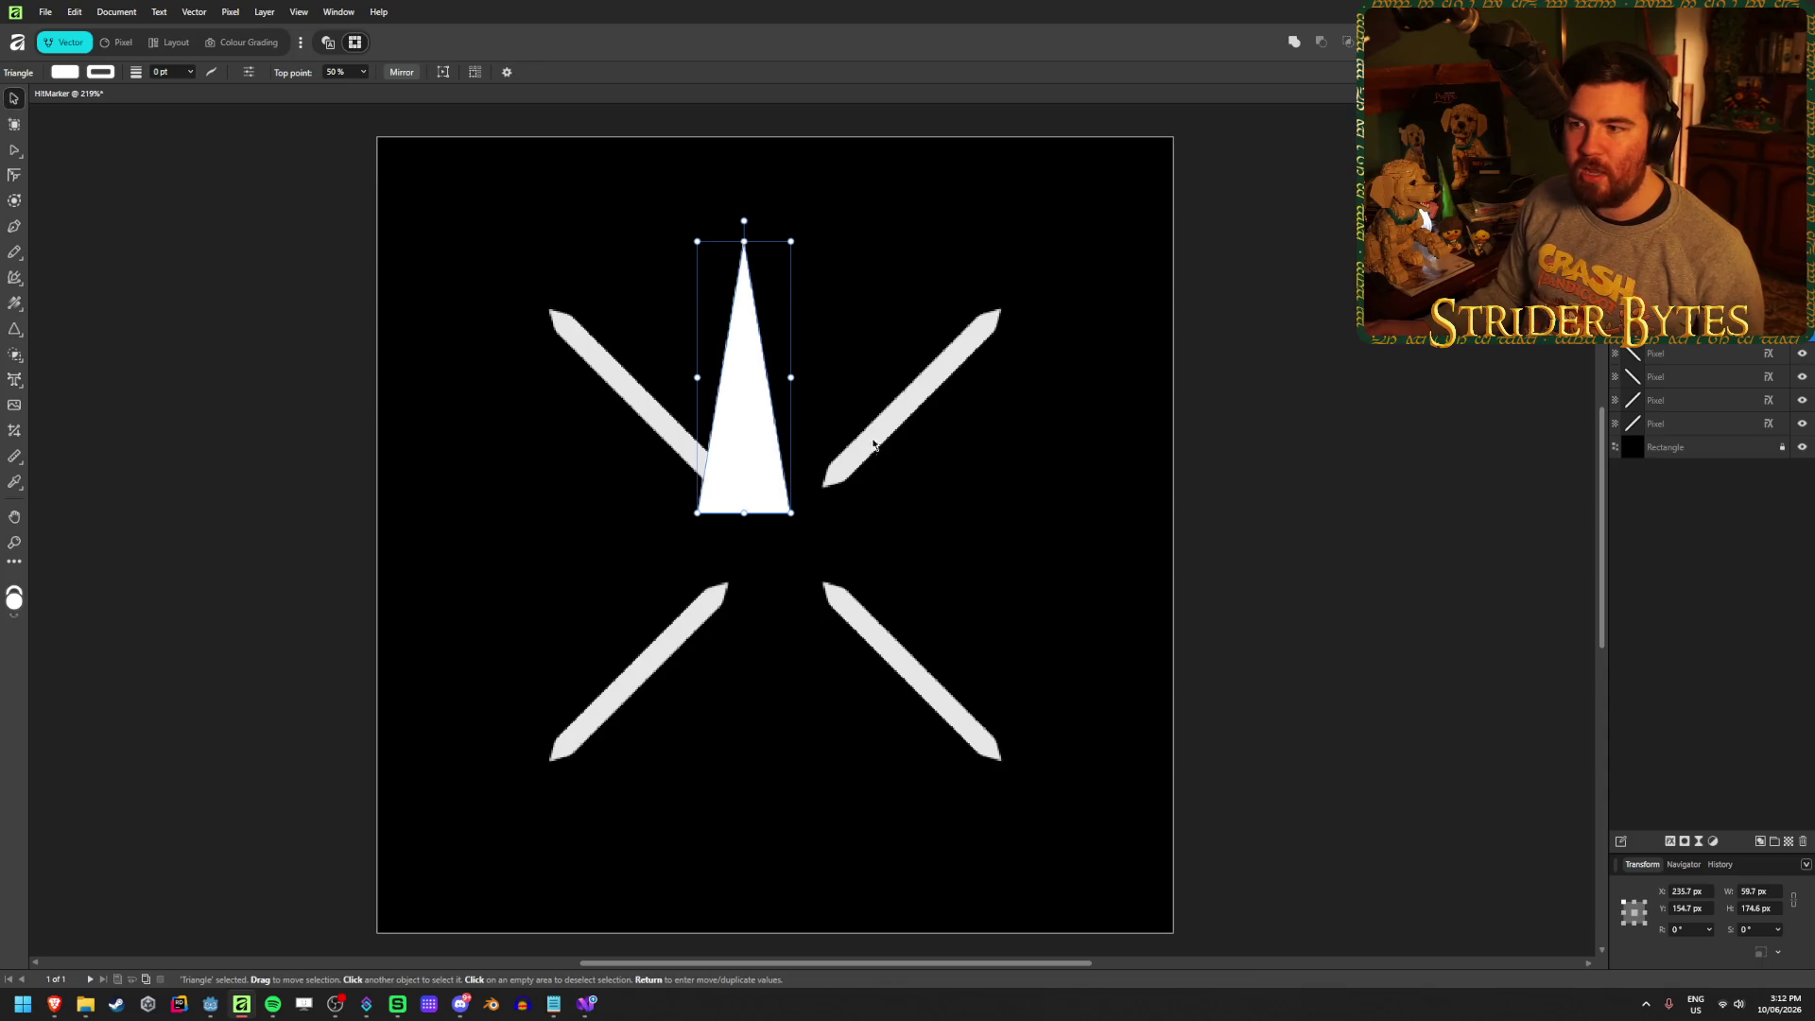
left_click(790, 410)
left_click(770, 409)
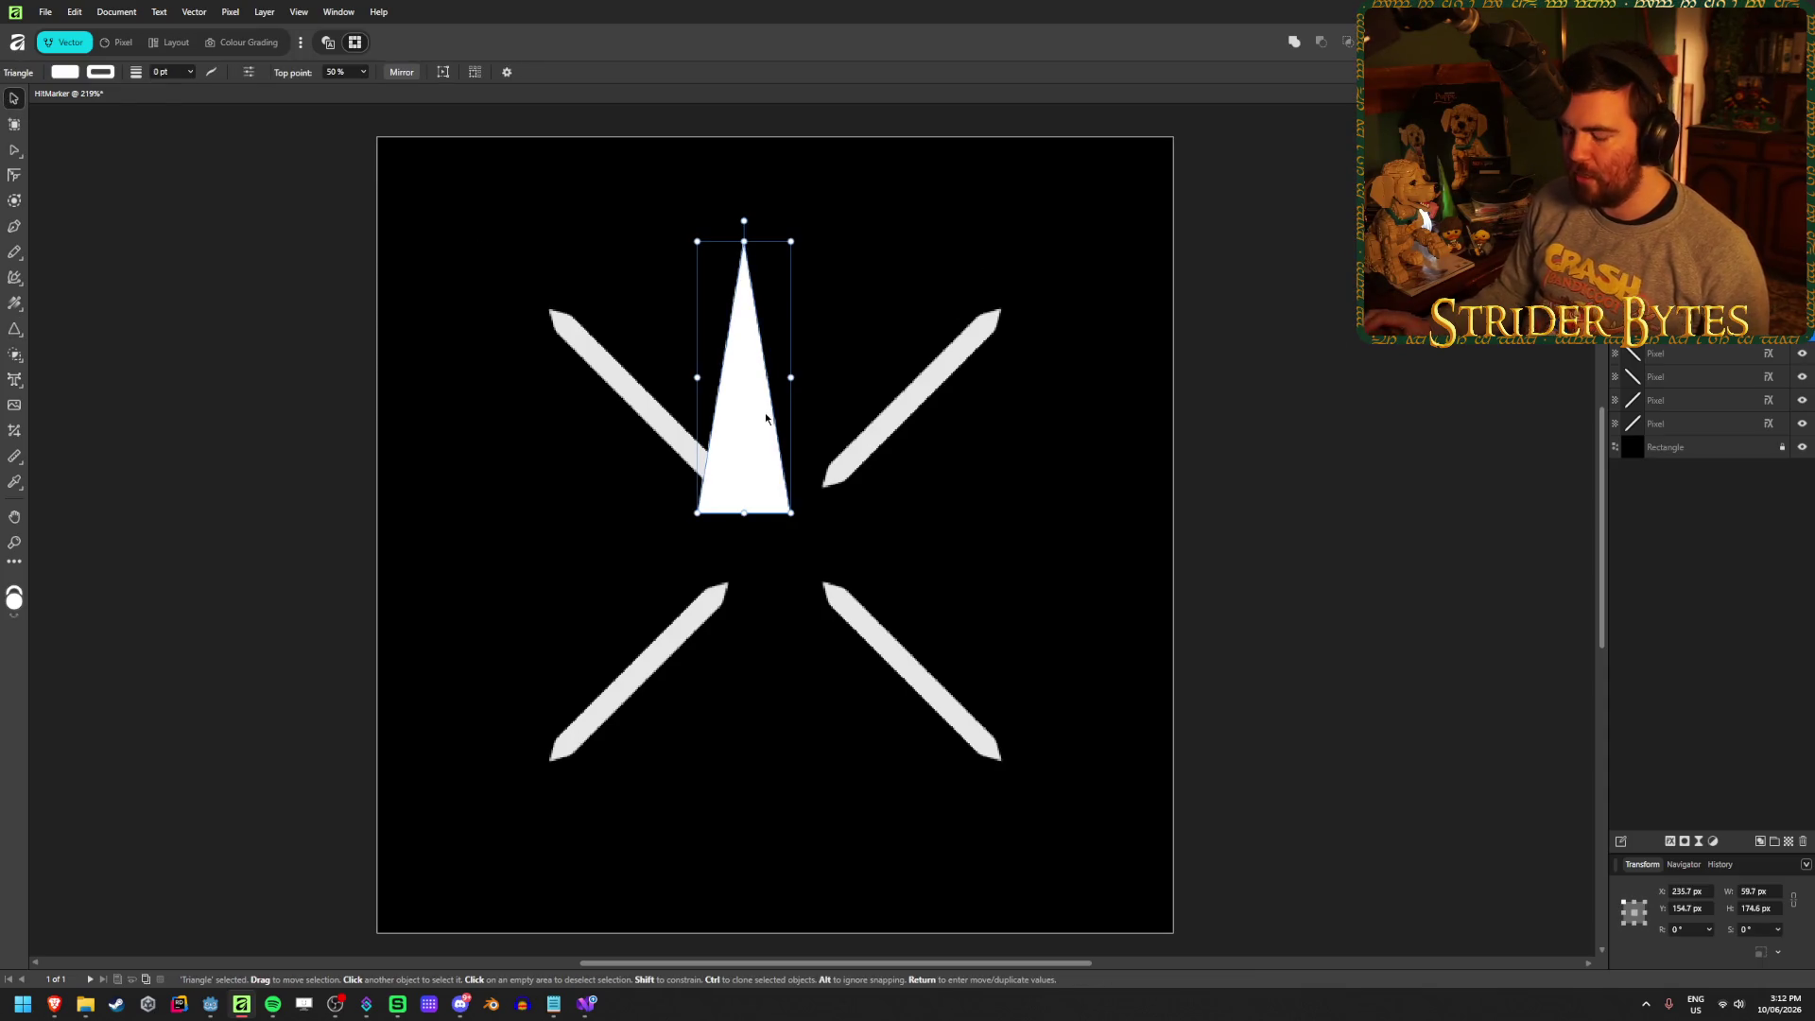
key("Delete")
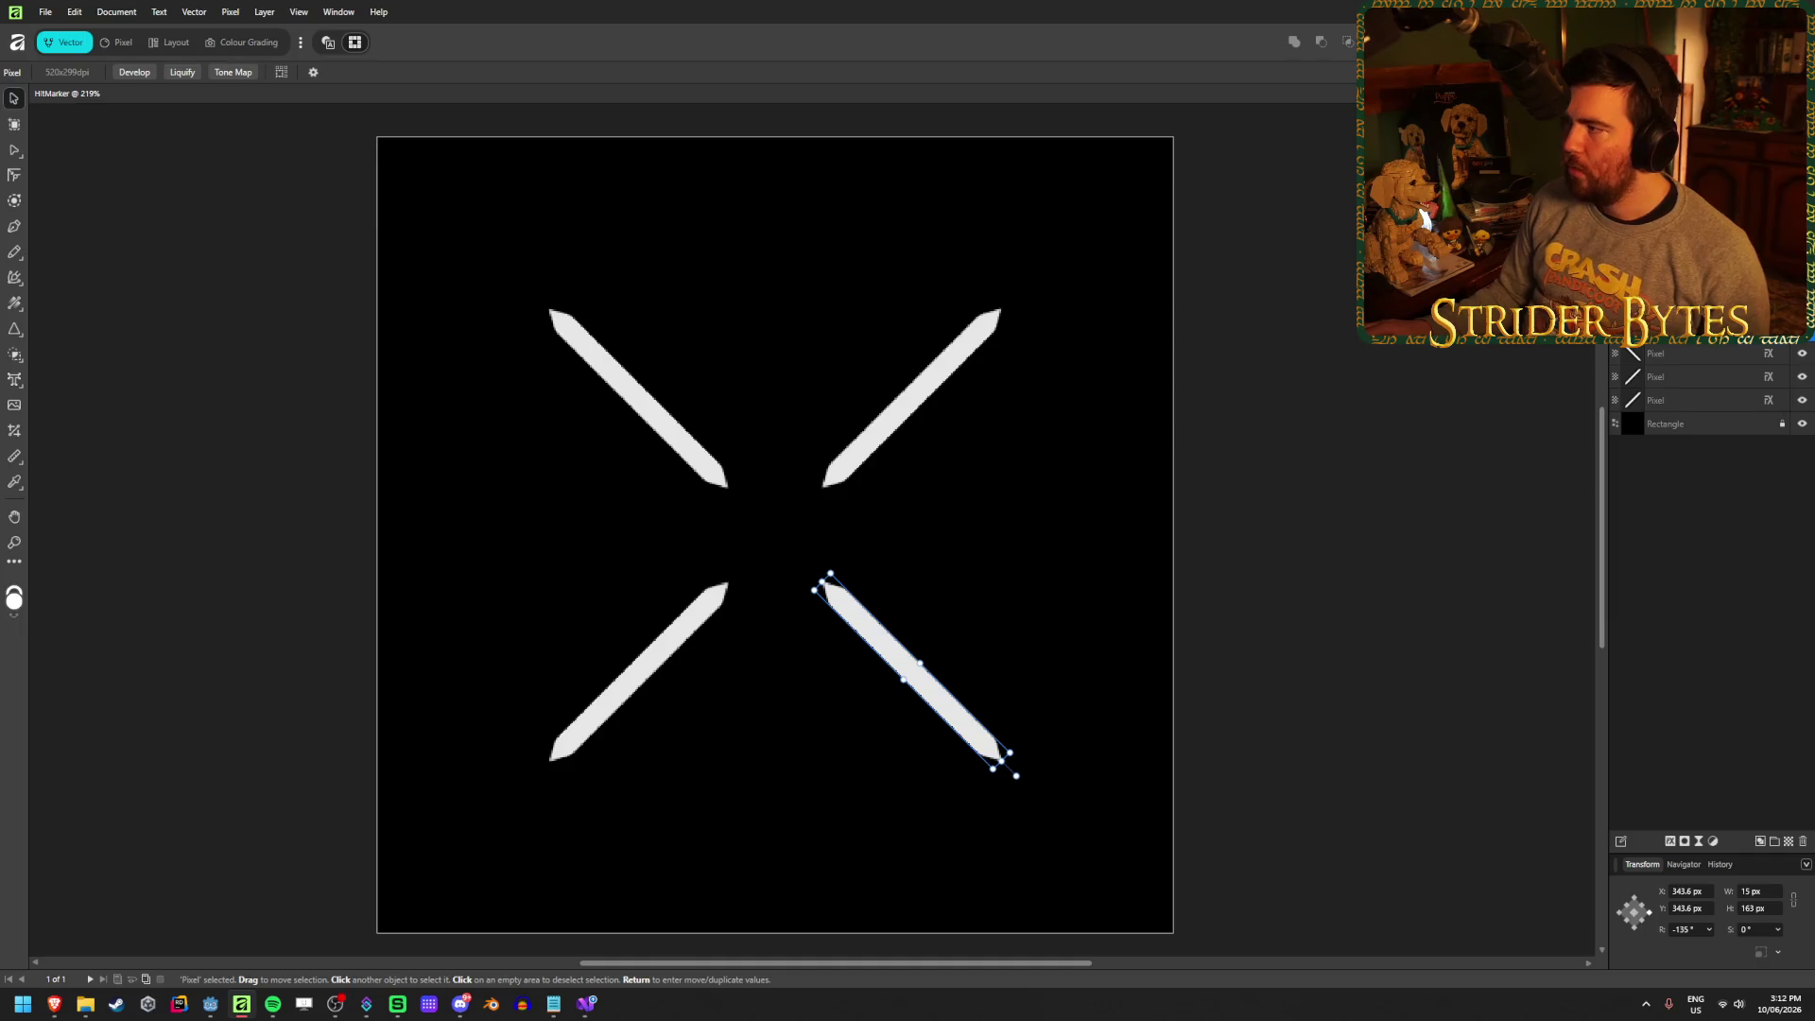
key("alt+Tab")
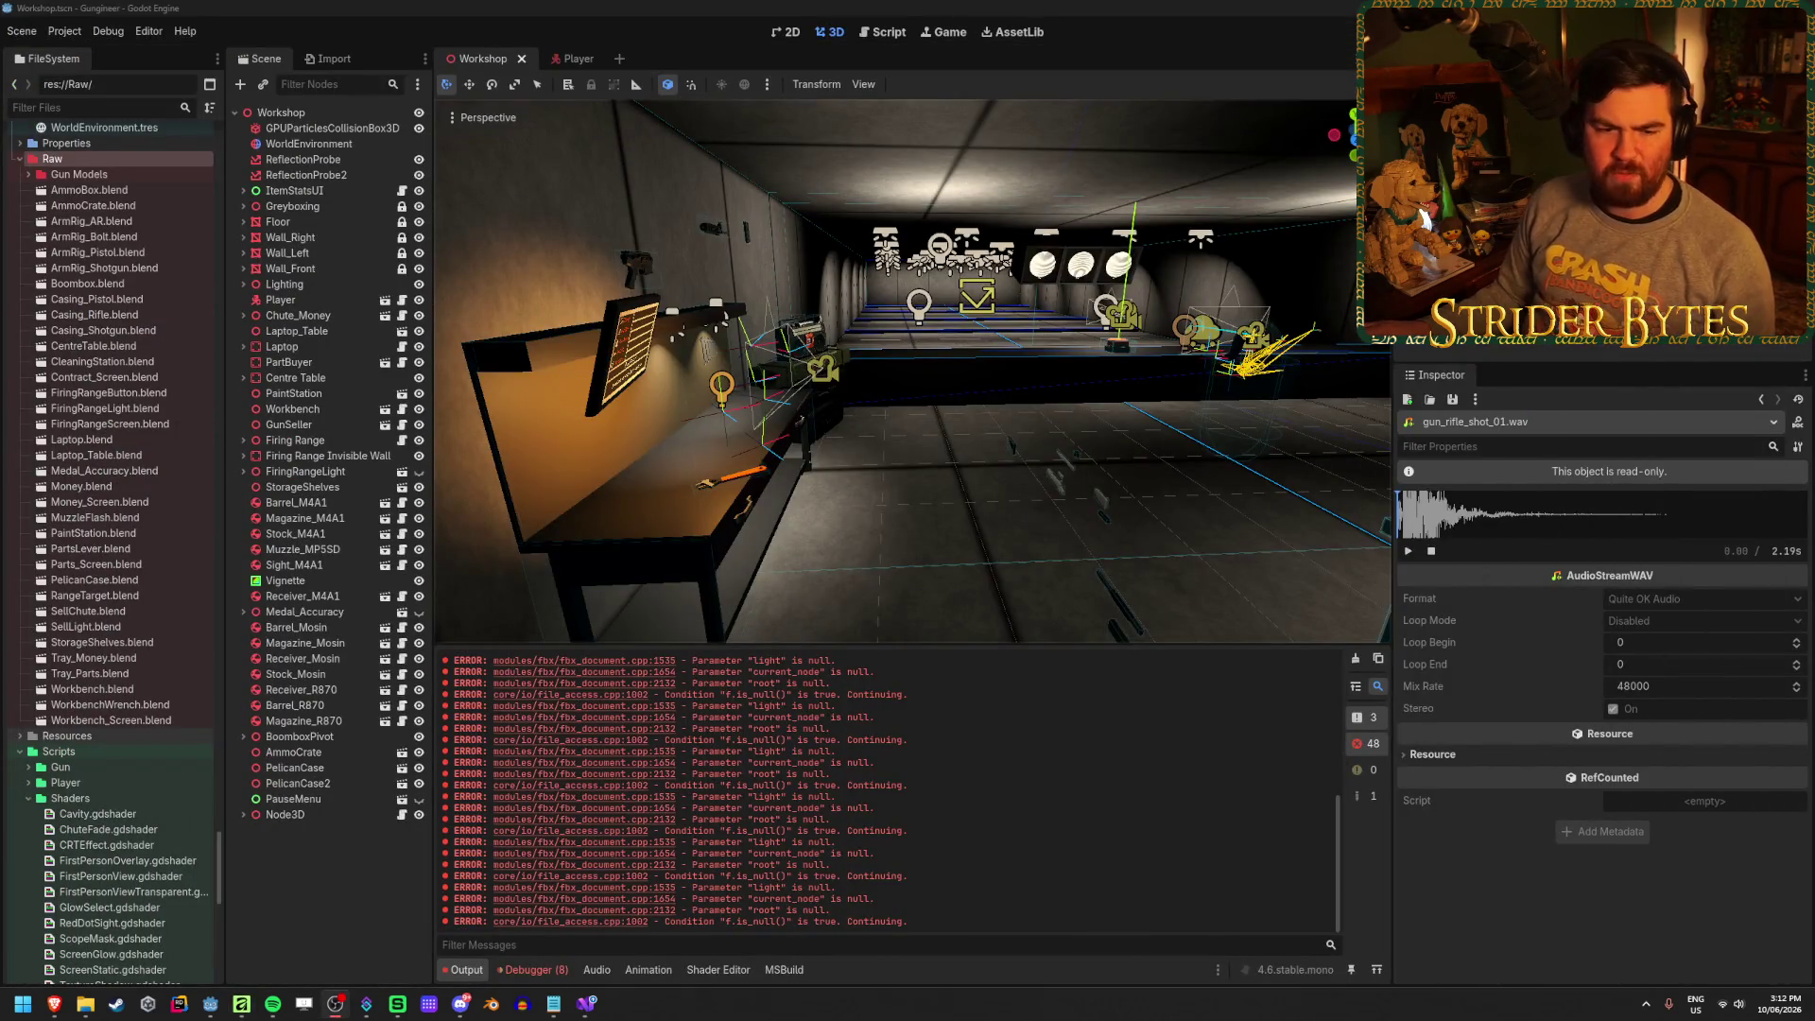
Run the game with F5 and fire repeatedly at the range targets to see the hit marker
key("F5")
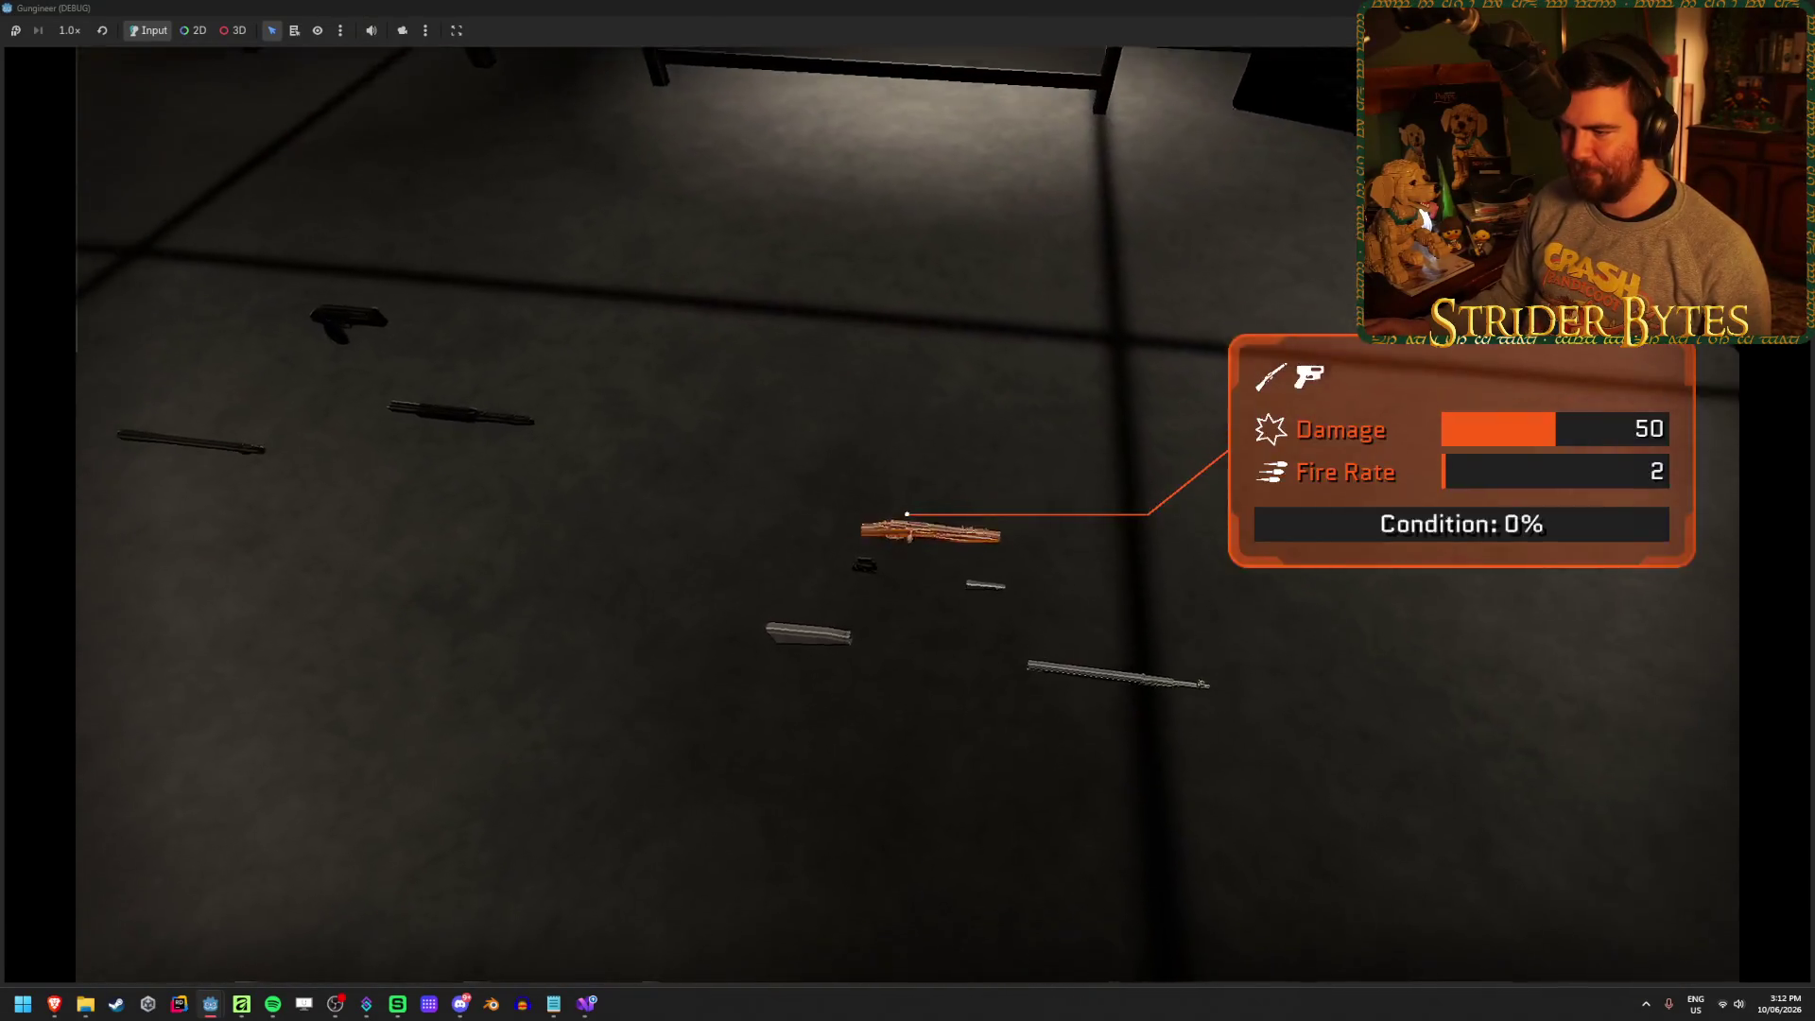
key("w")
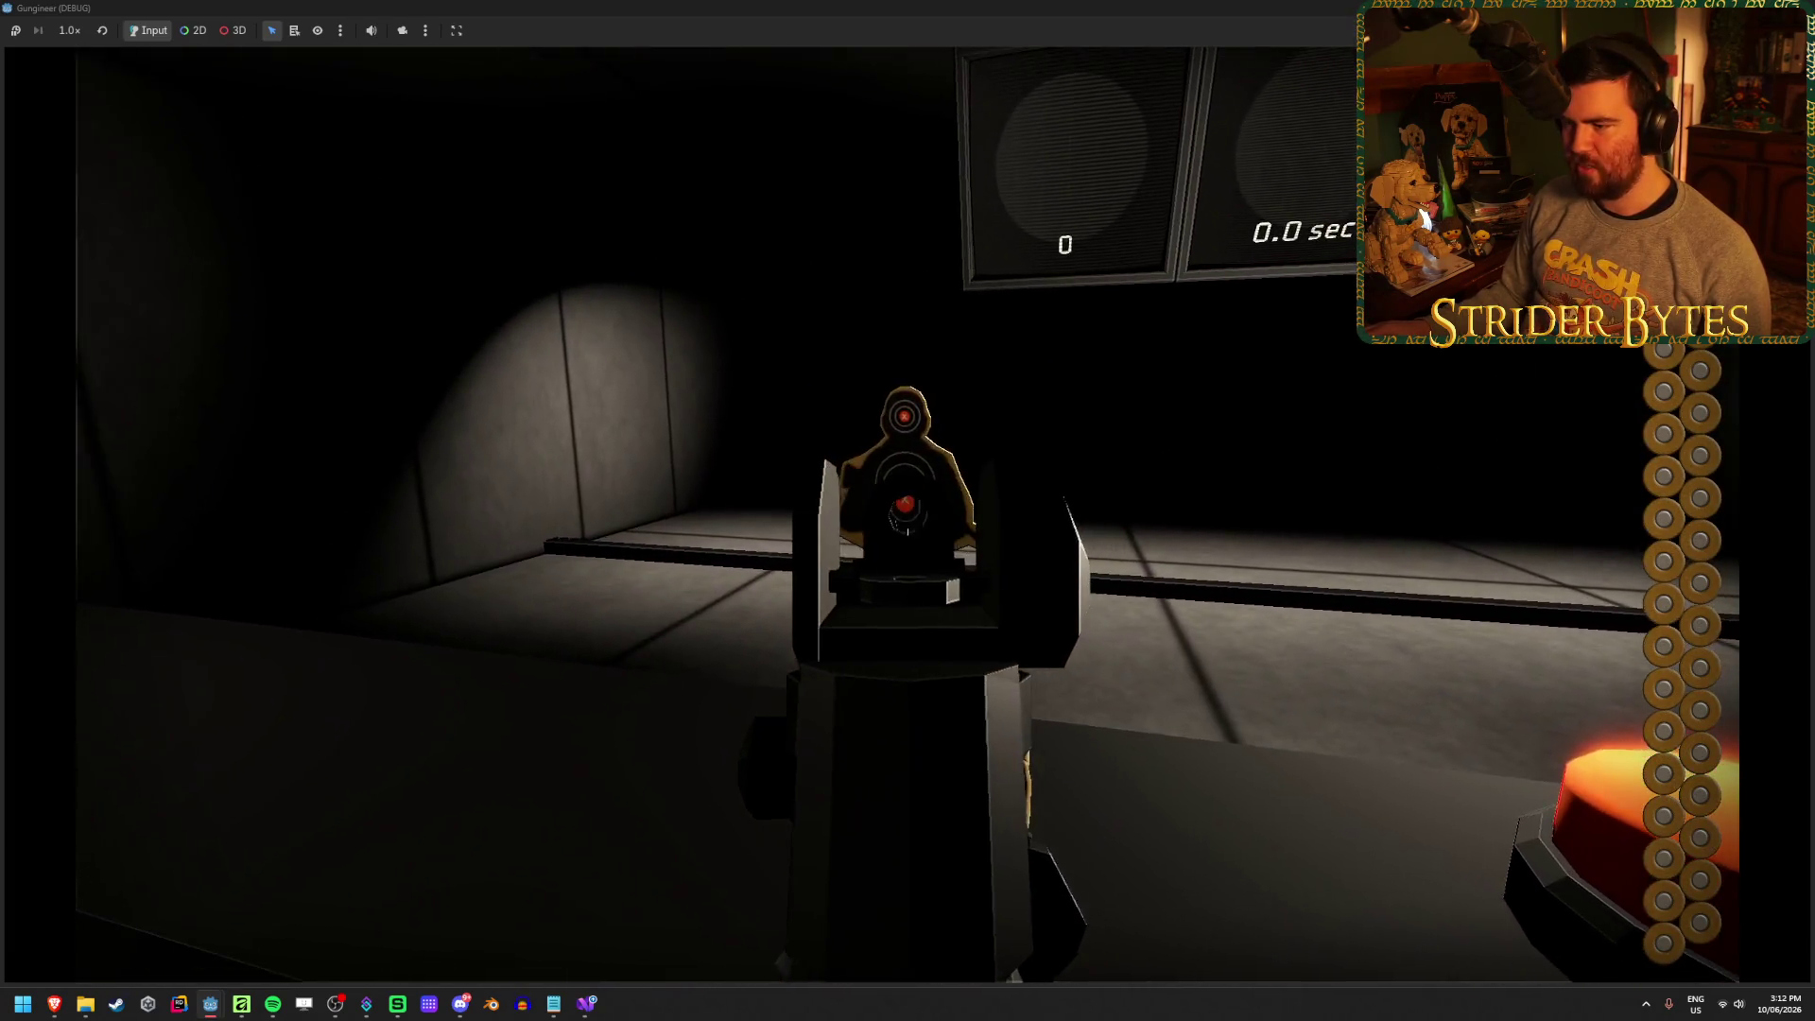
left_click(908, 510)
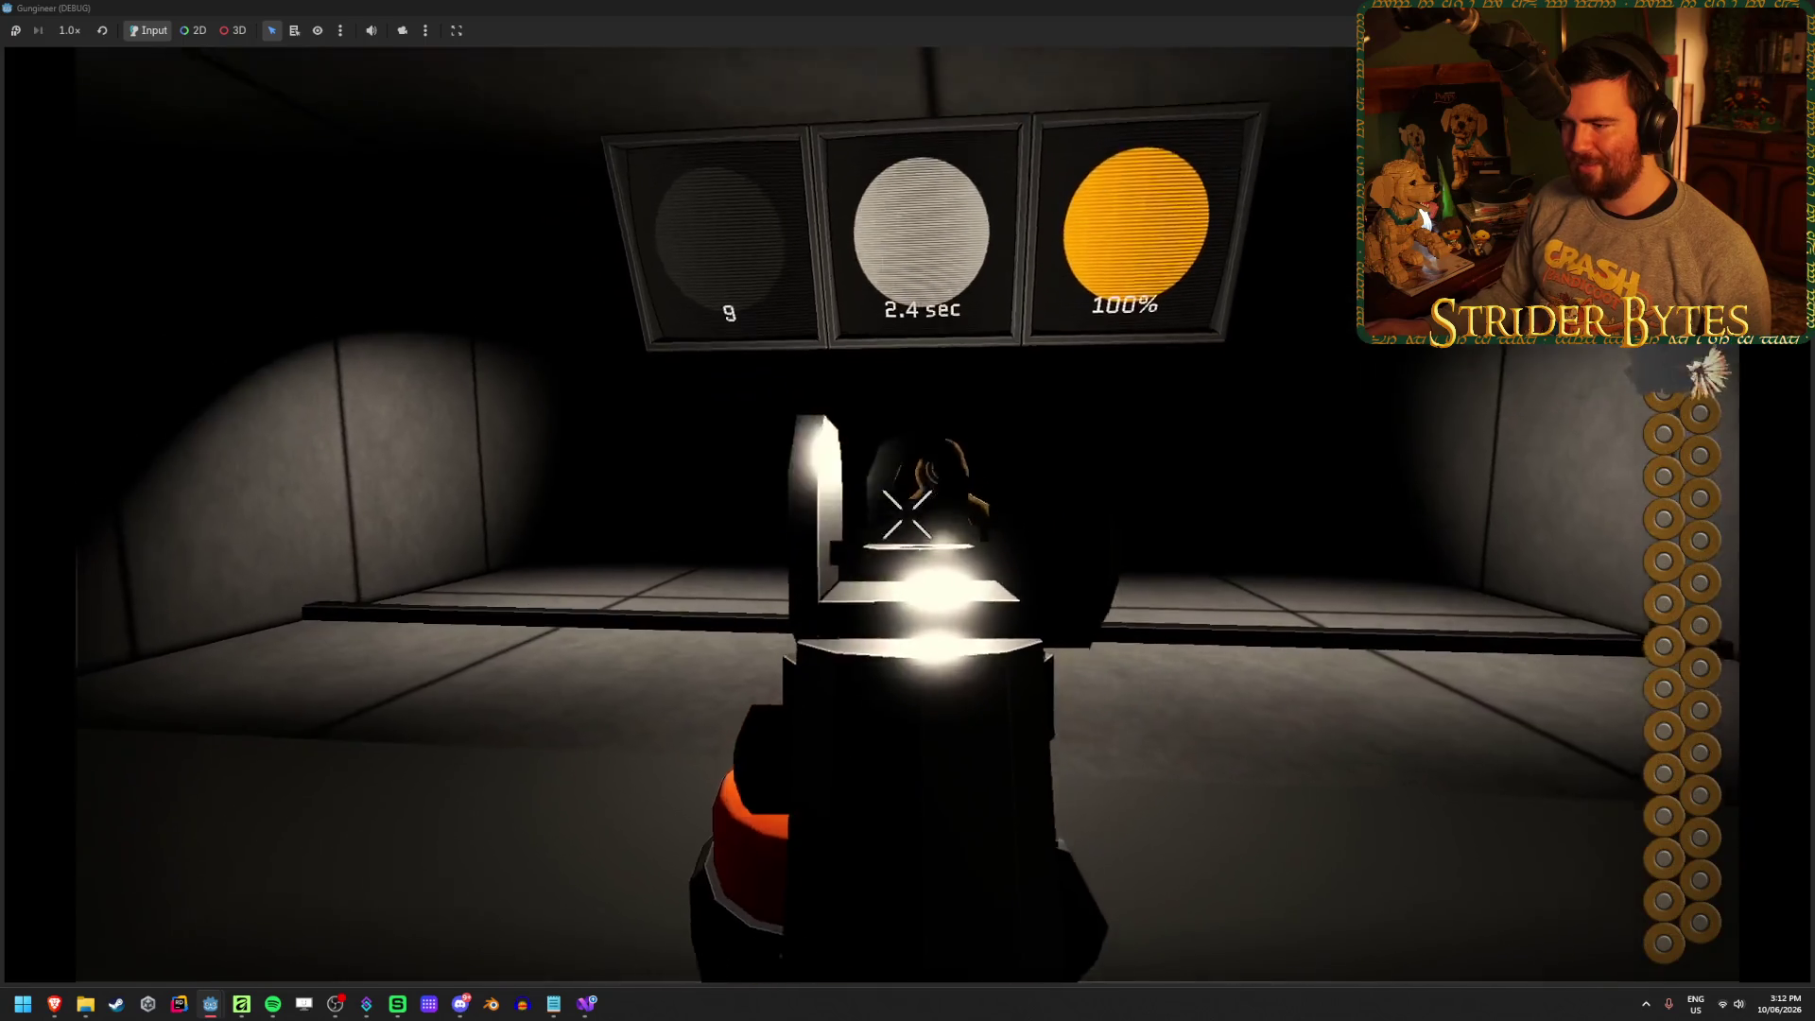
left_click(908, 511)
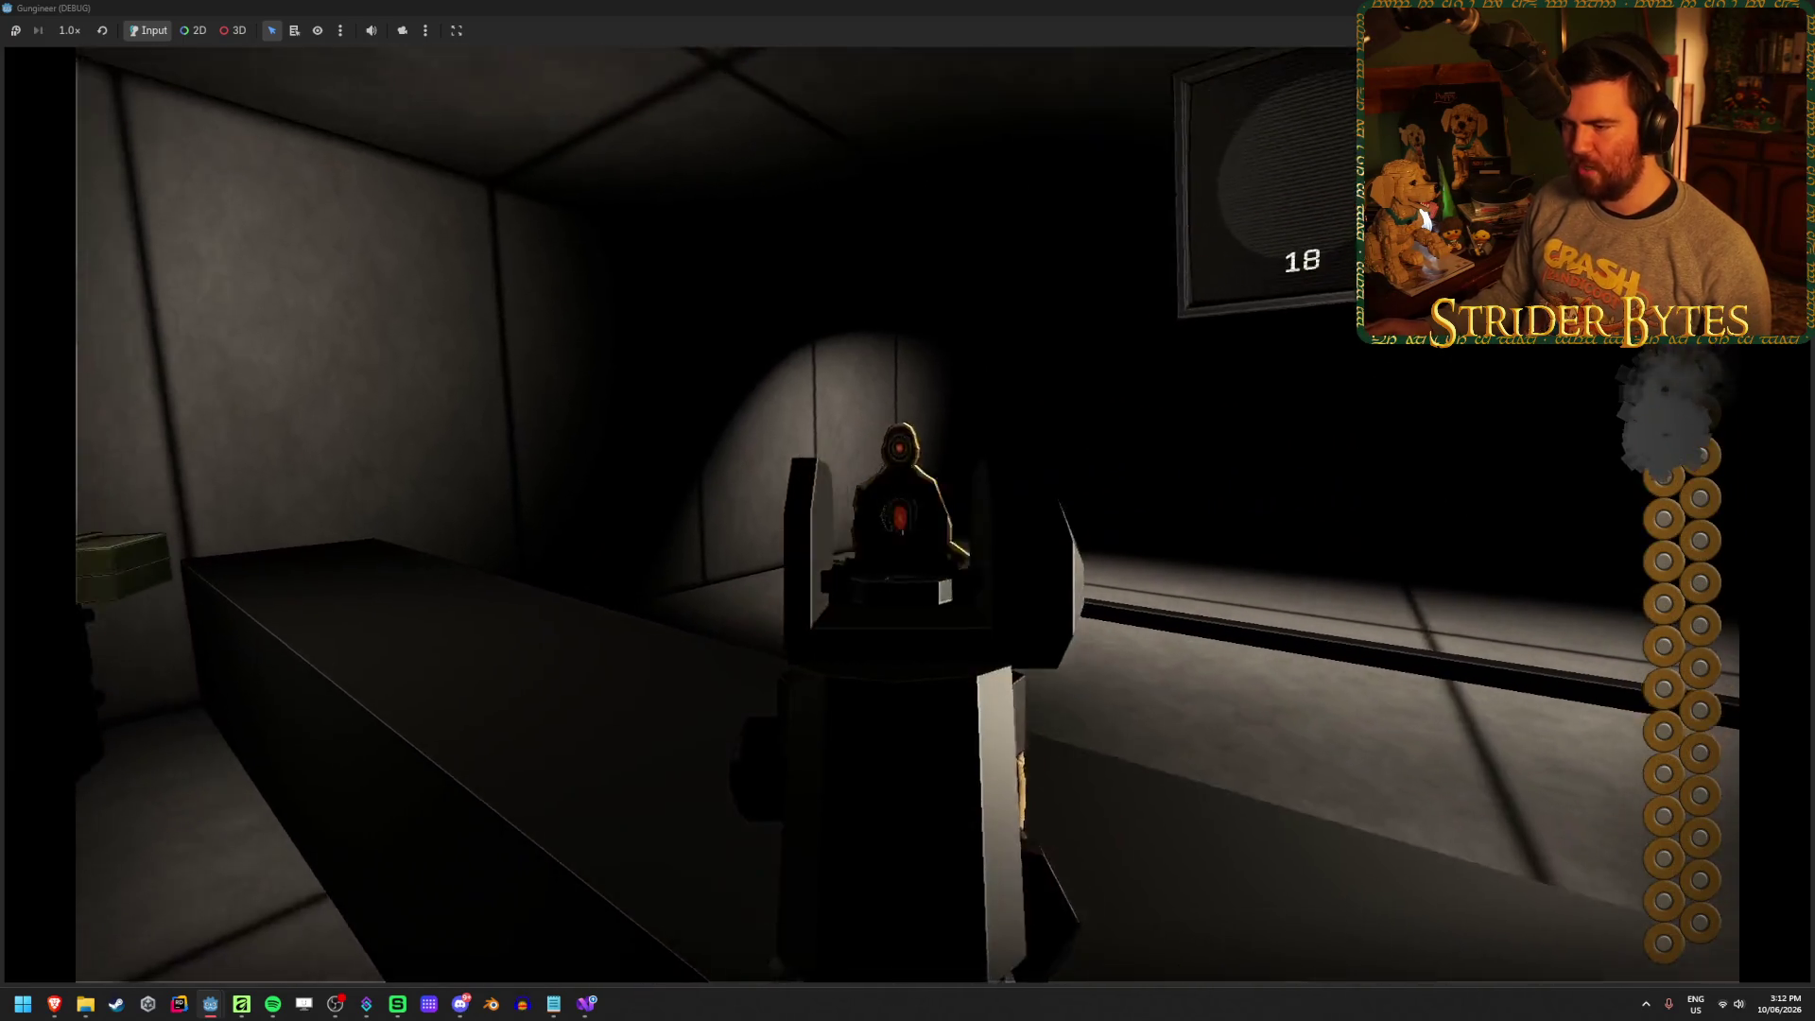
left_click(907, 511)
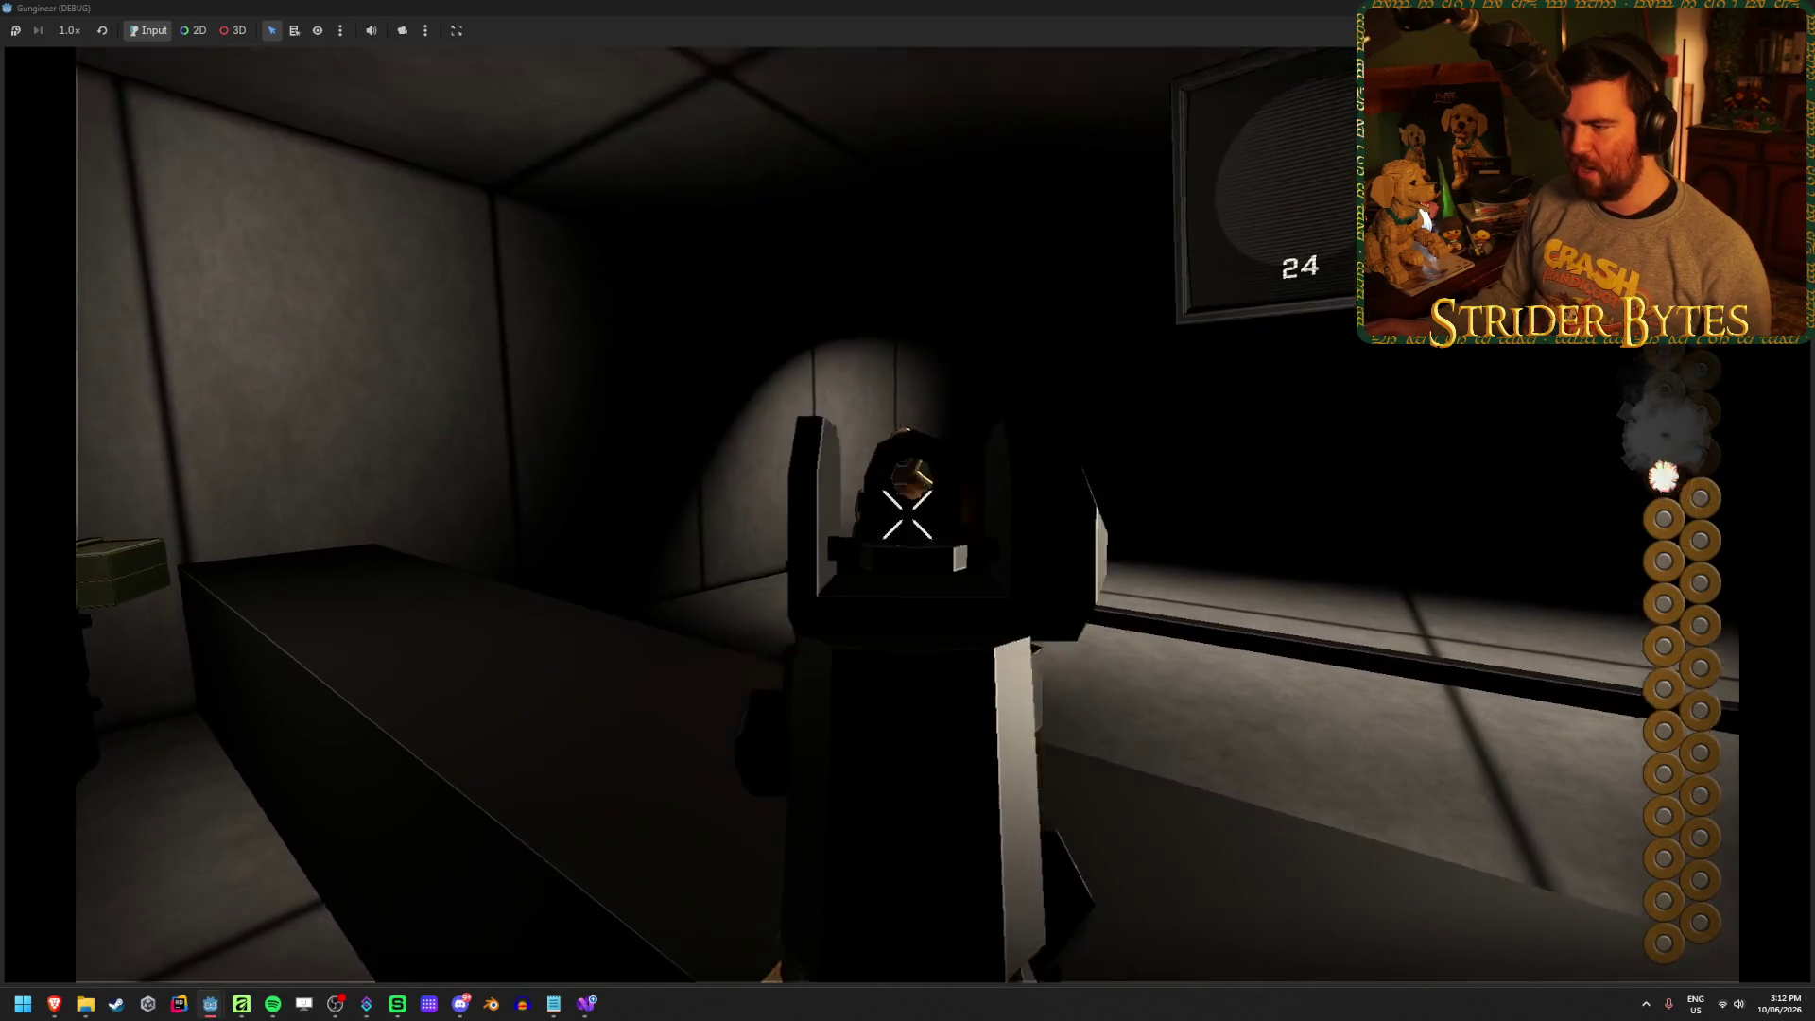
left_click(907, 511)
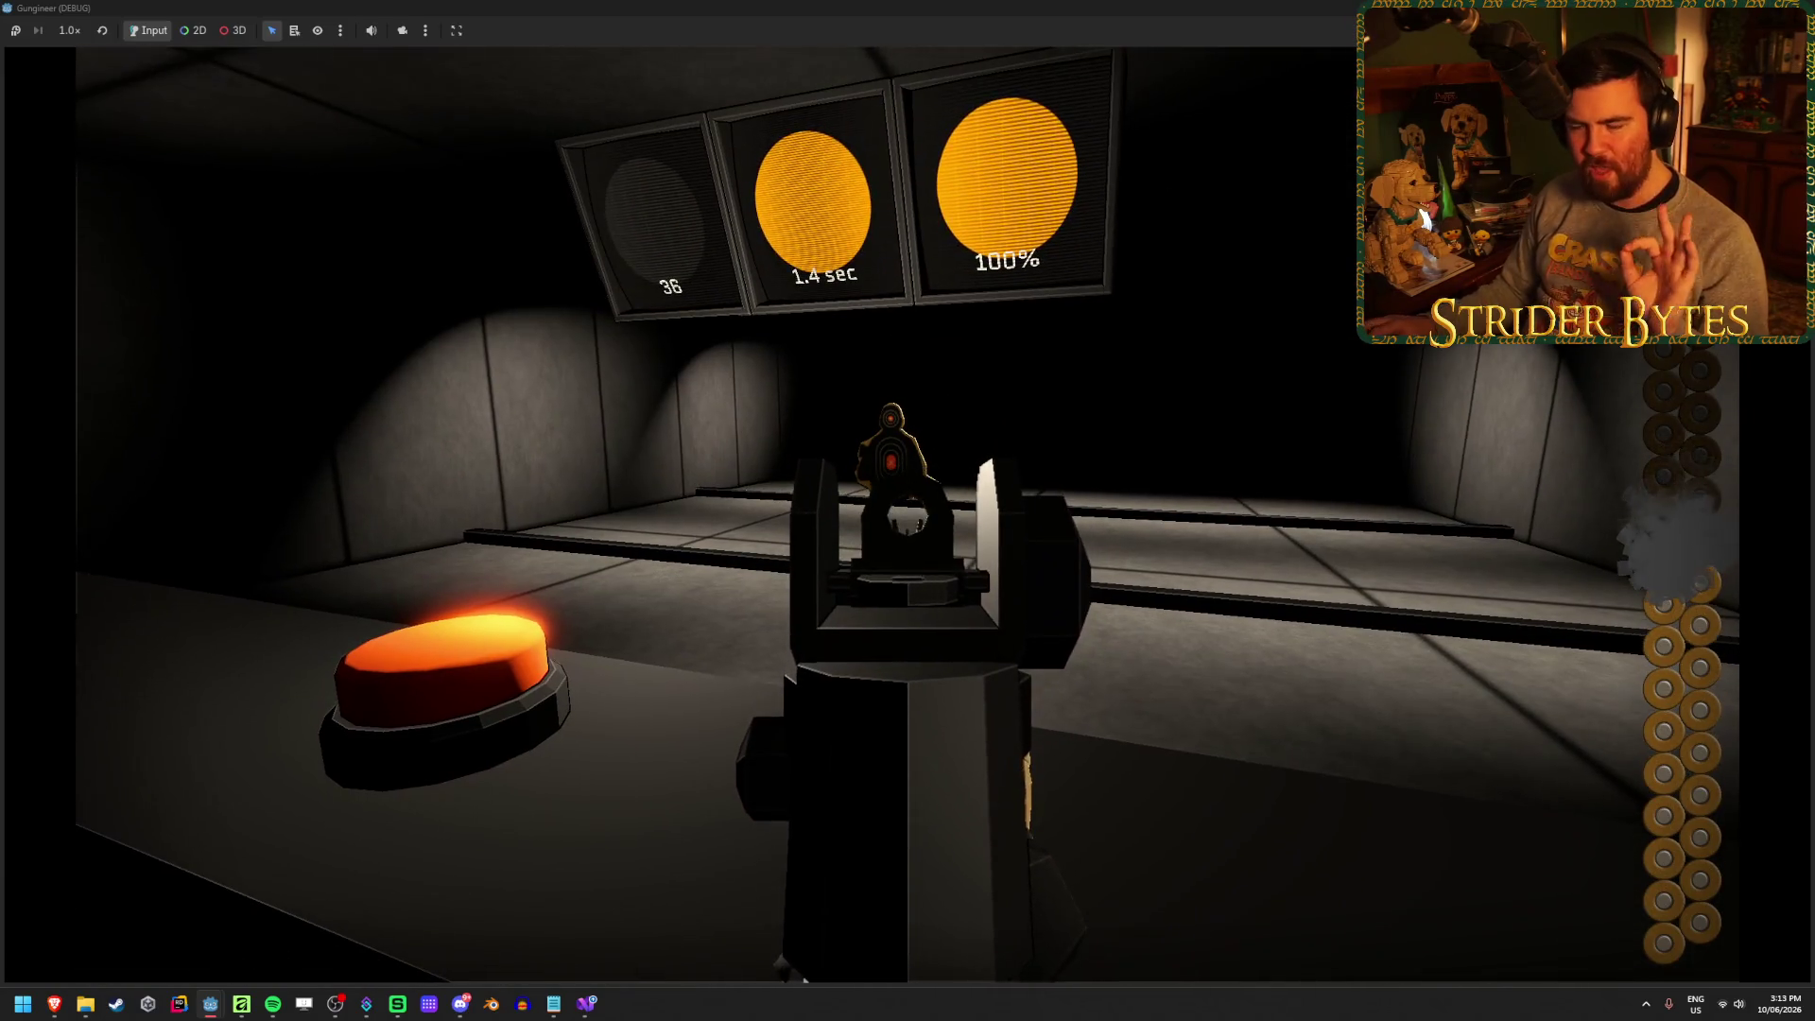
left_click(908, 514)
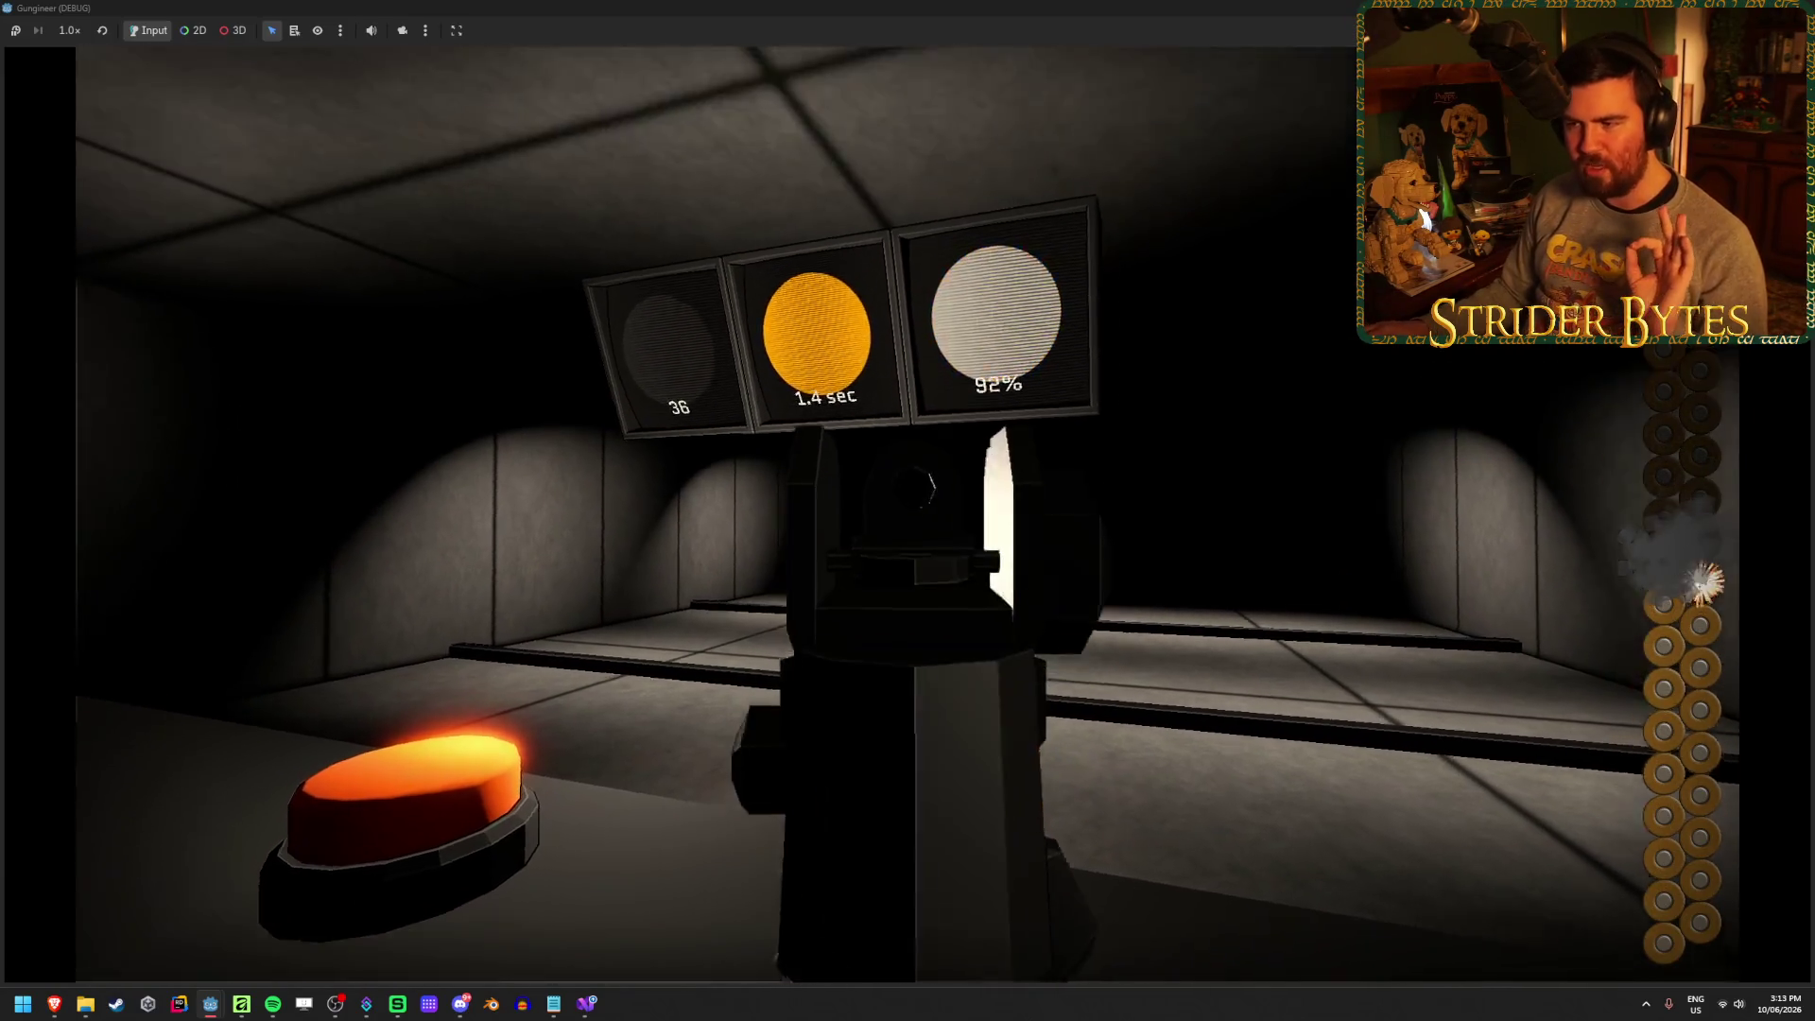
left_click(907, 510)
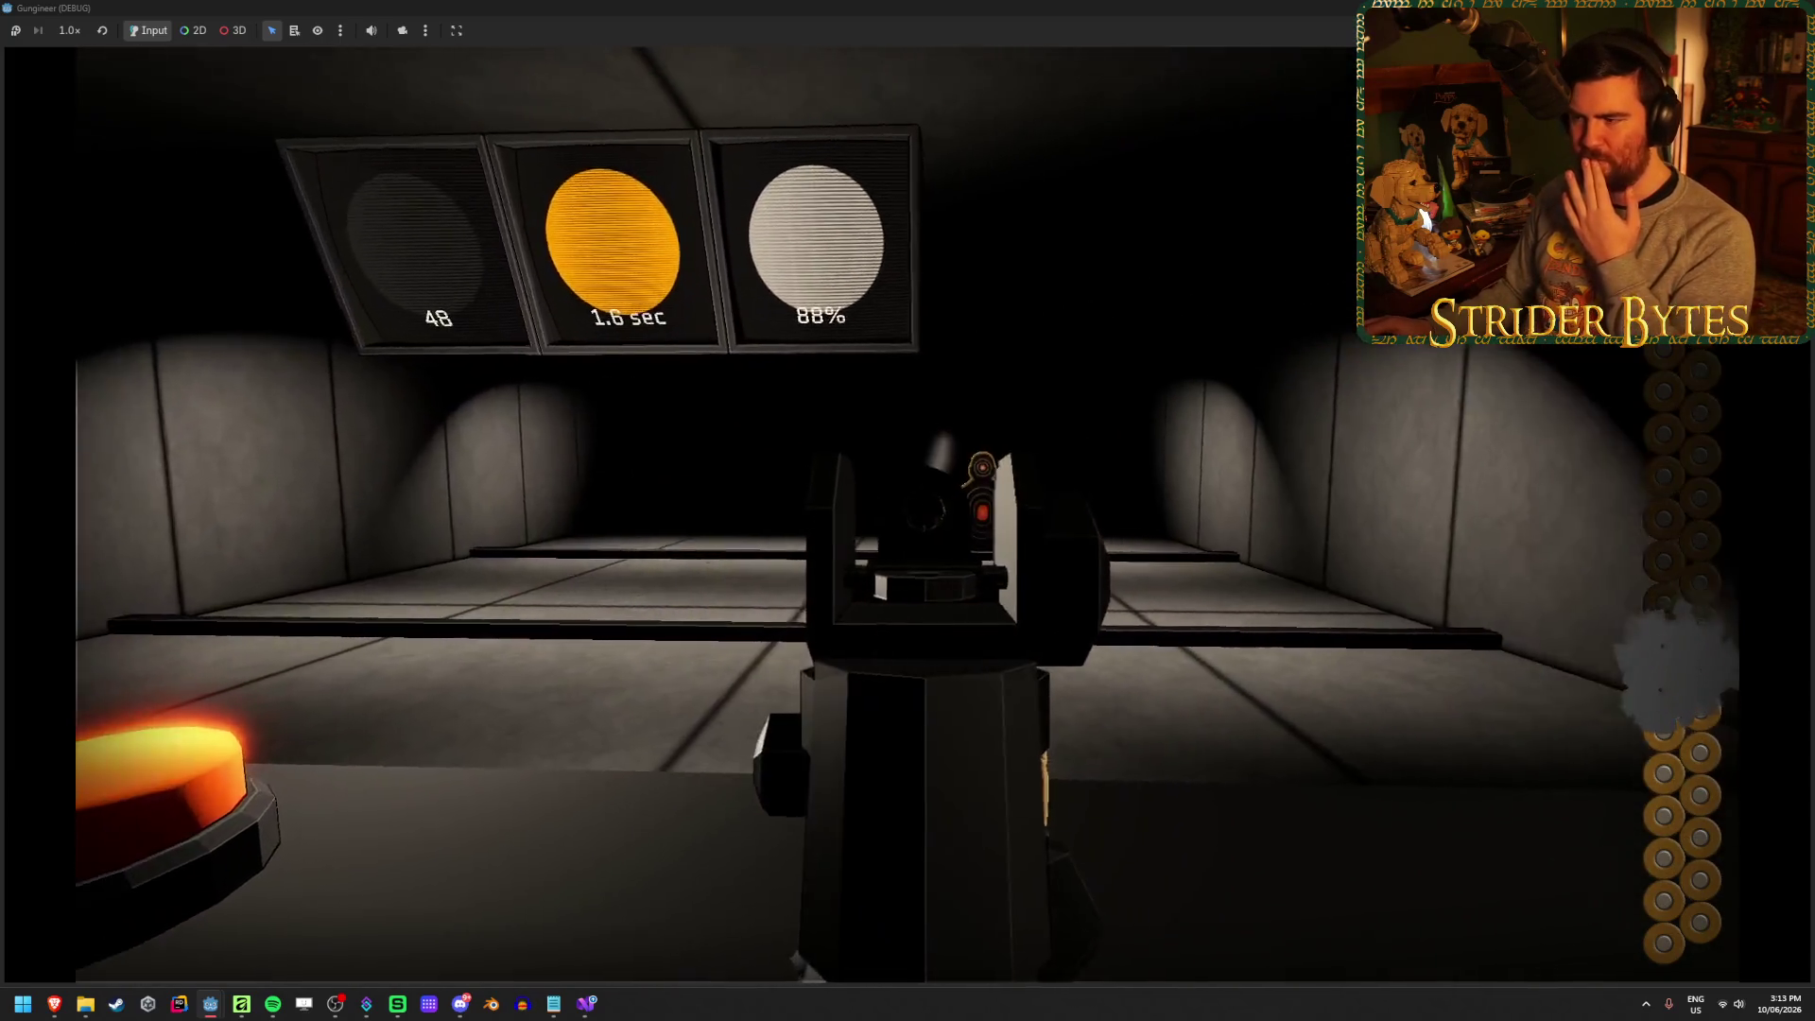
left_click(908, 510)
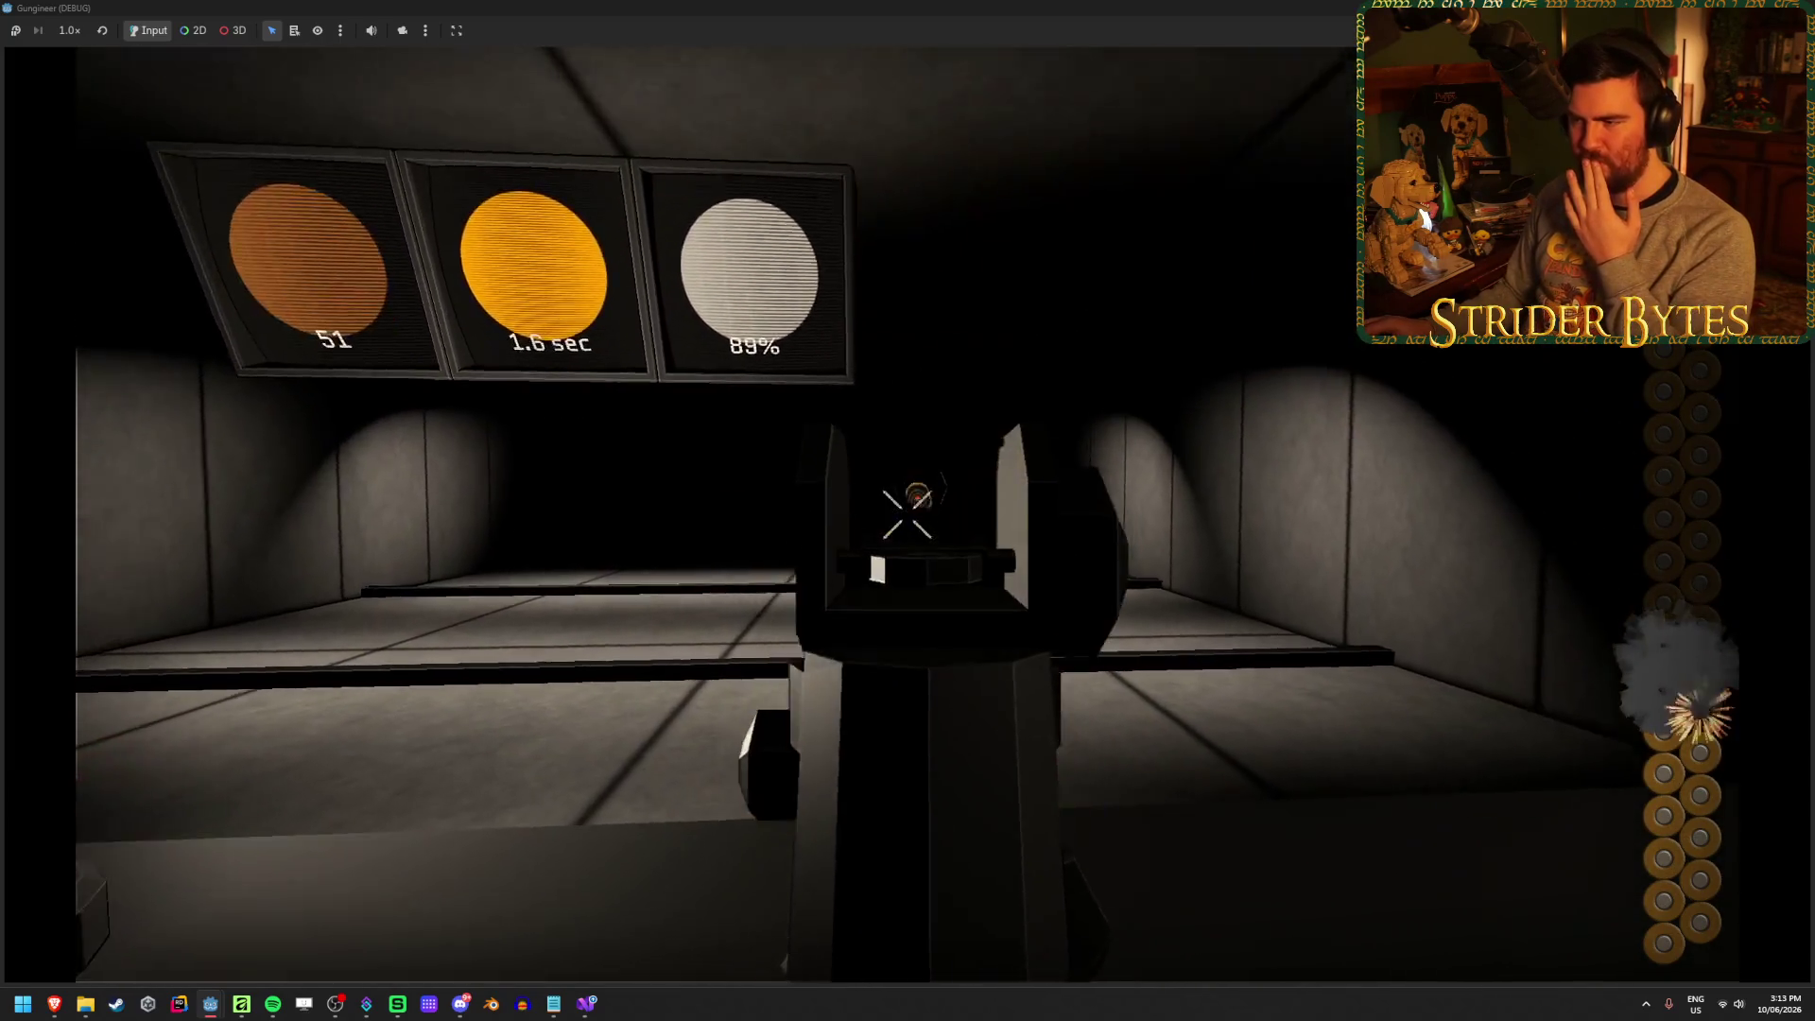
left_click(908, 514)
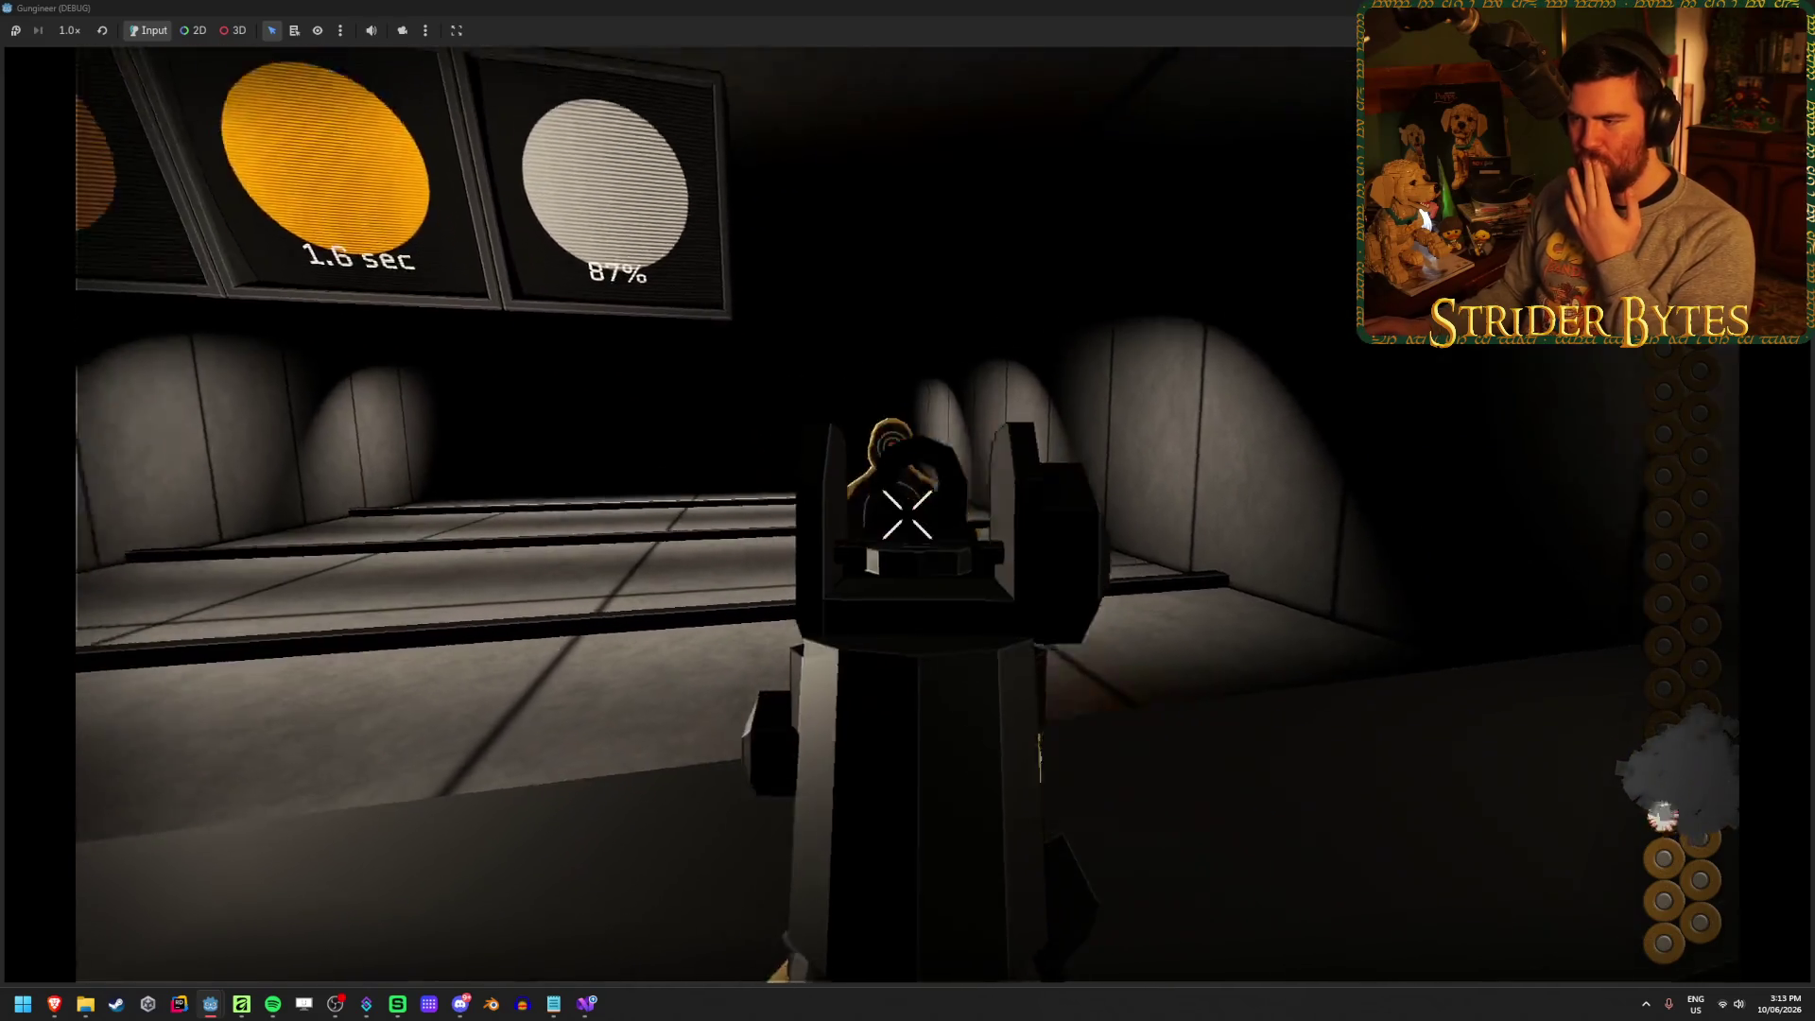
left_click(908, 515)
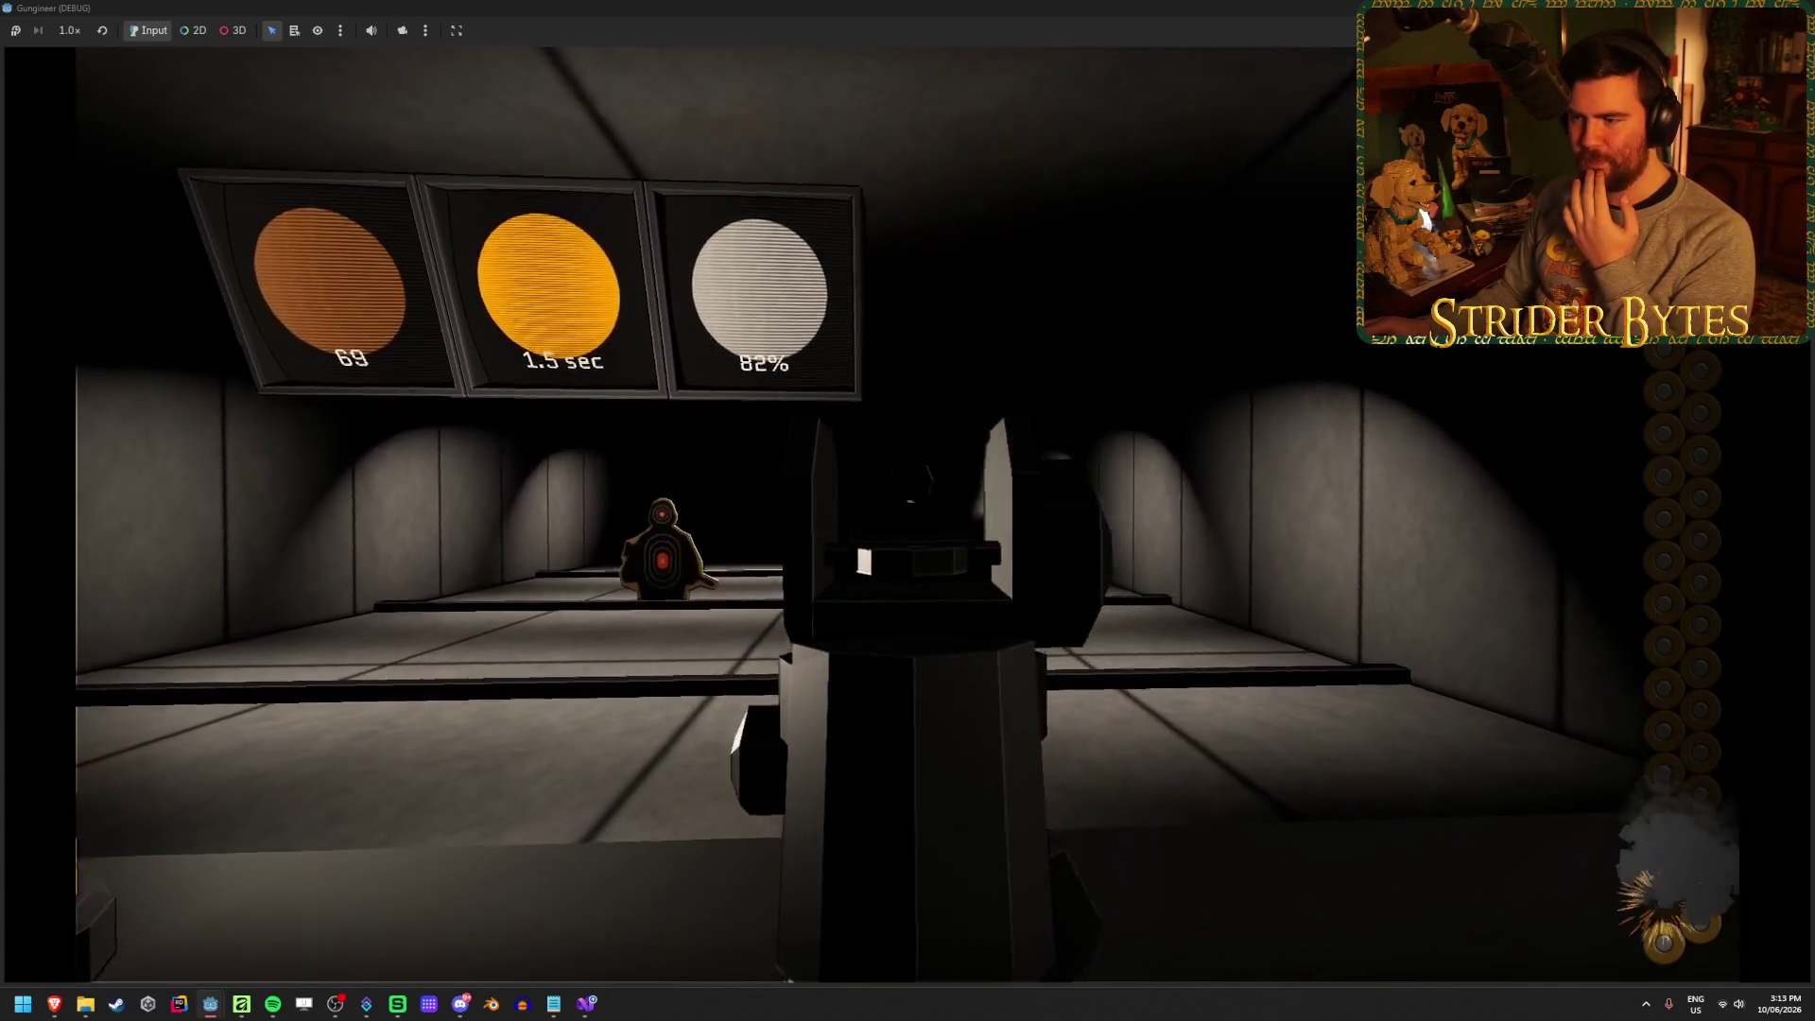
left_click(908, 510)
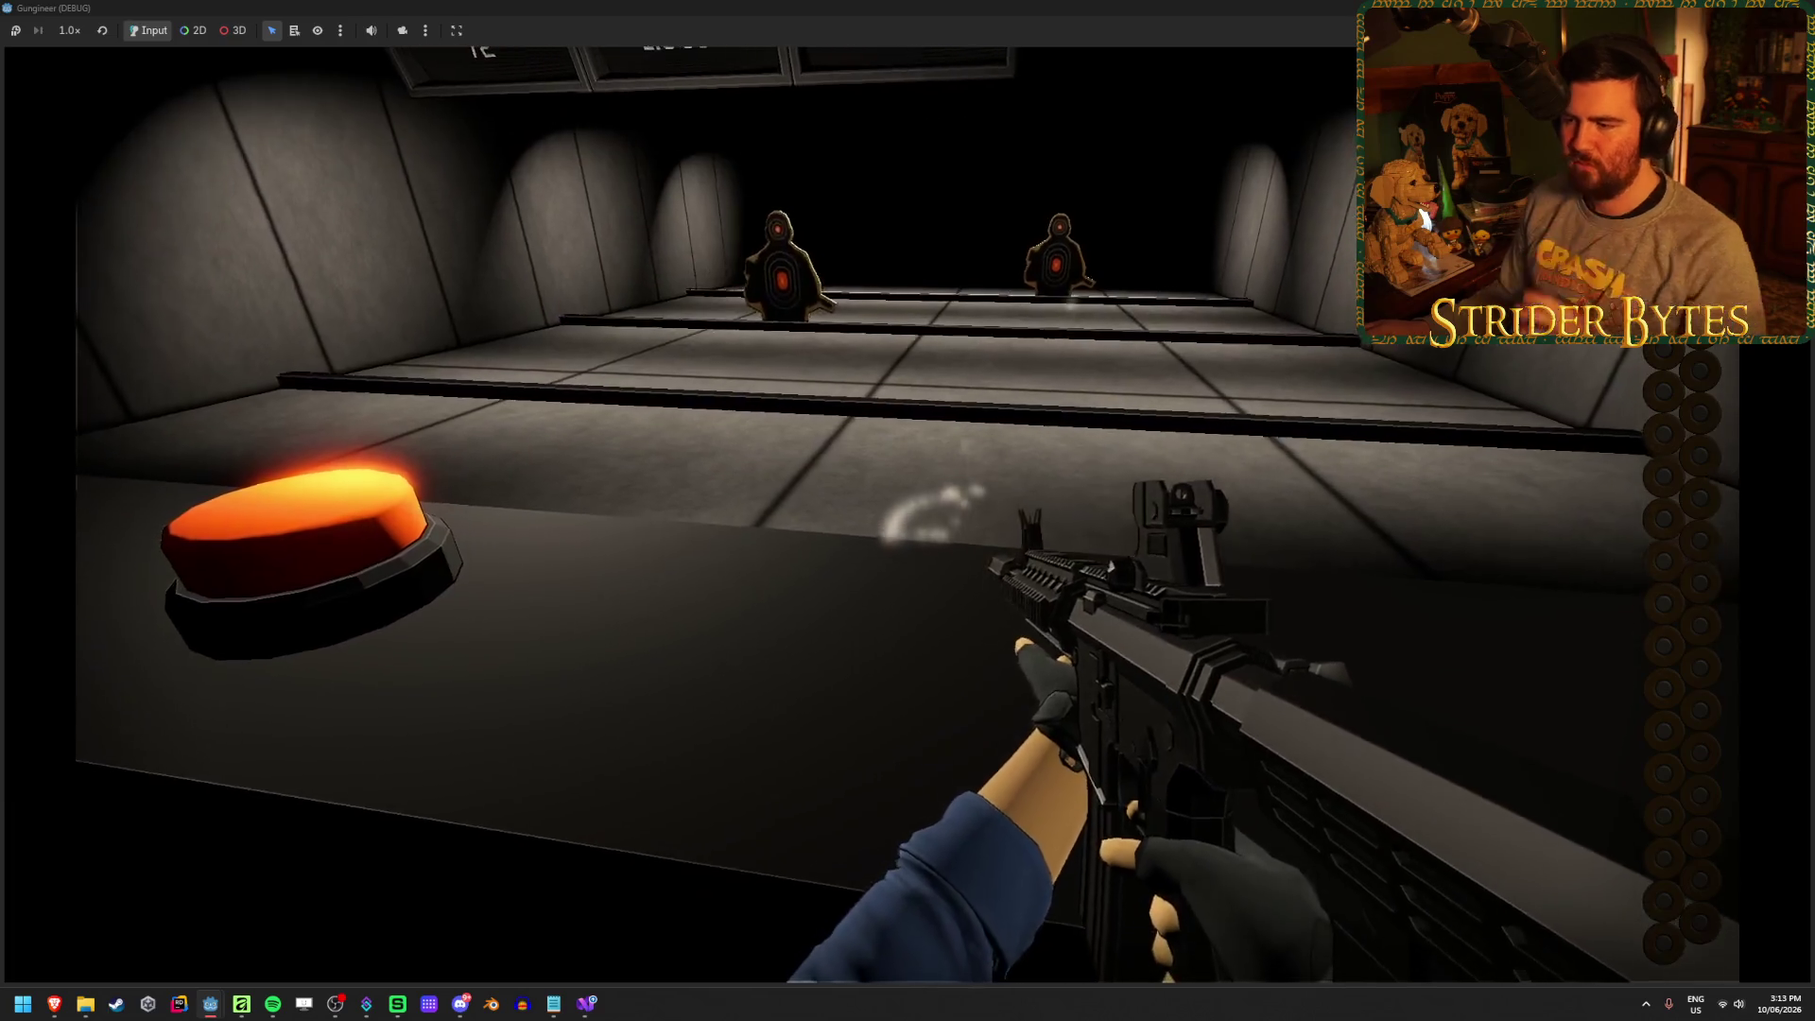
Inspect the rifle, fire while aiming down sights, reload, then stop the game with F8
key("f")
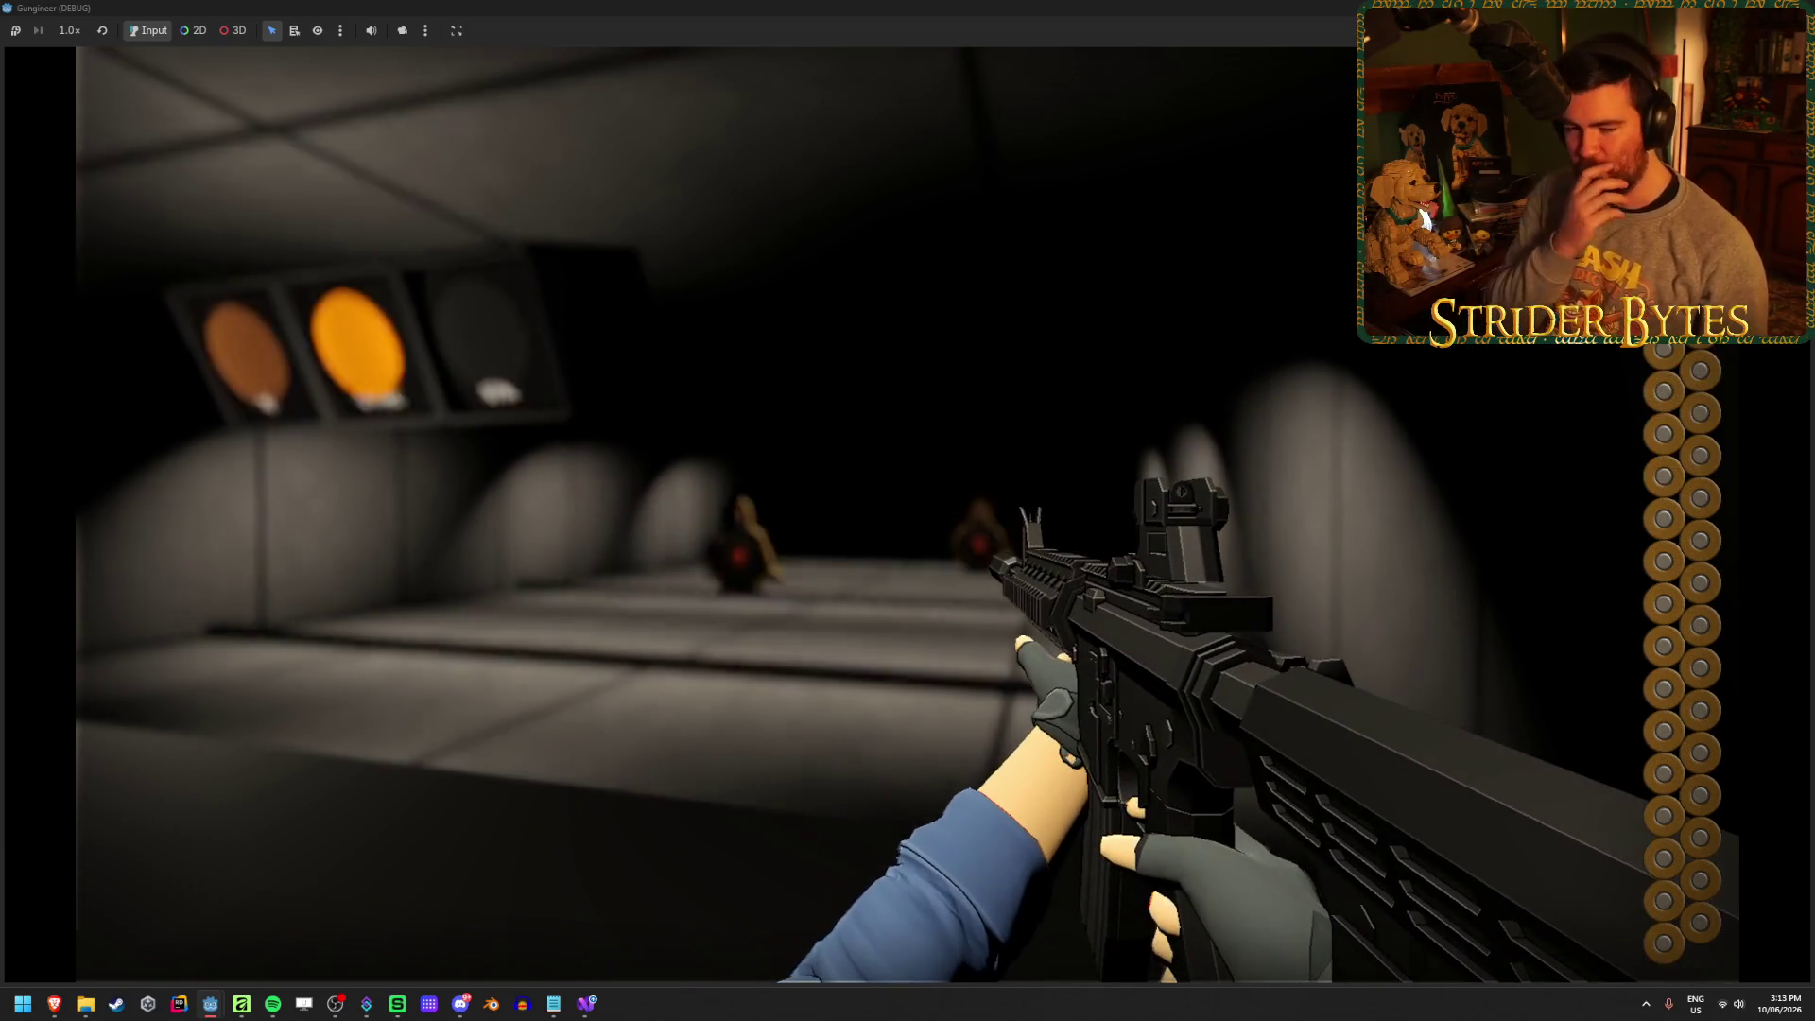
right_click(907, 515)
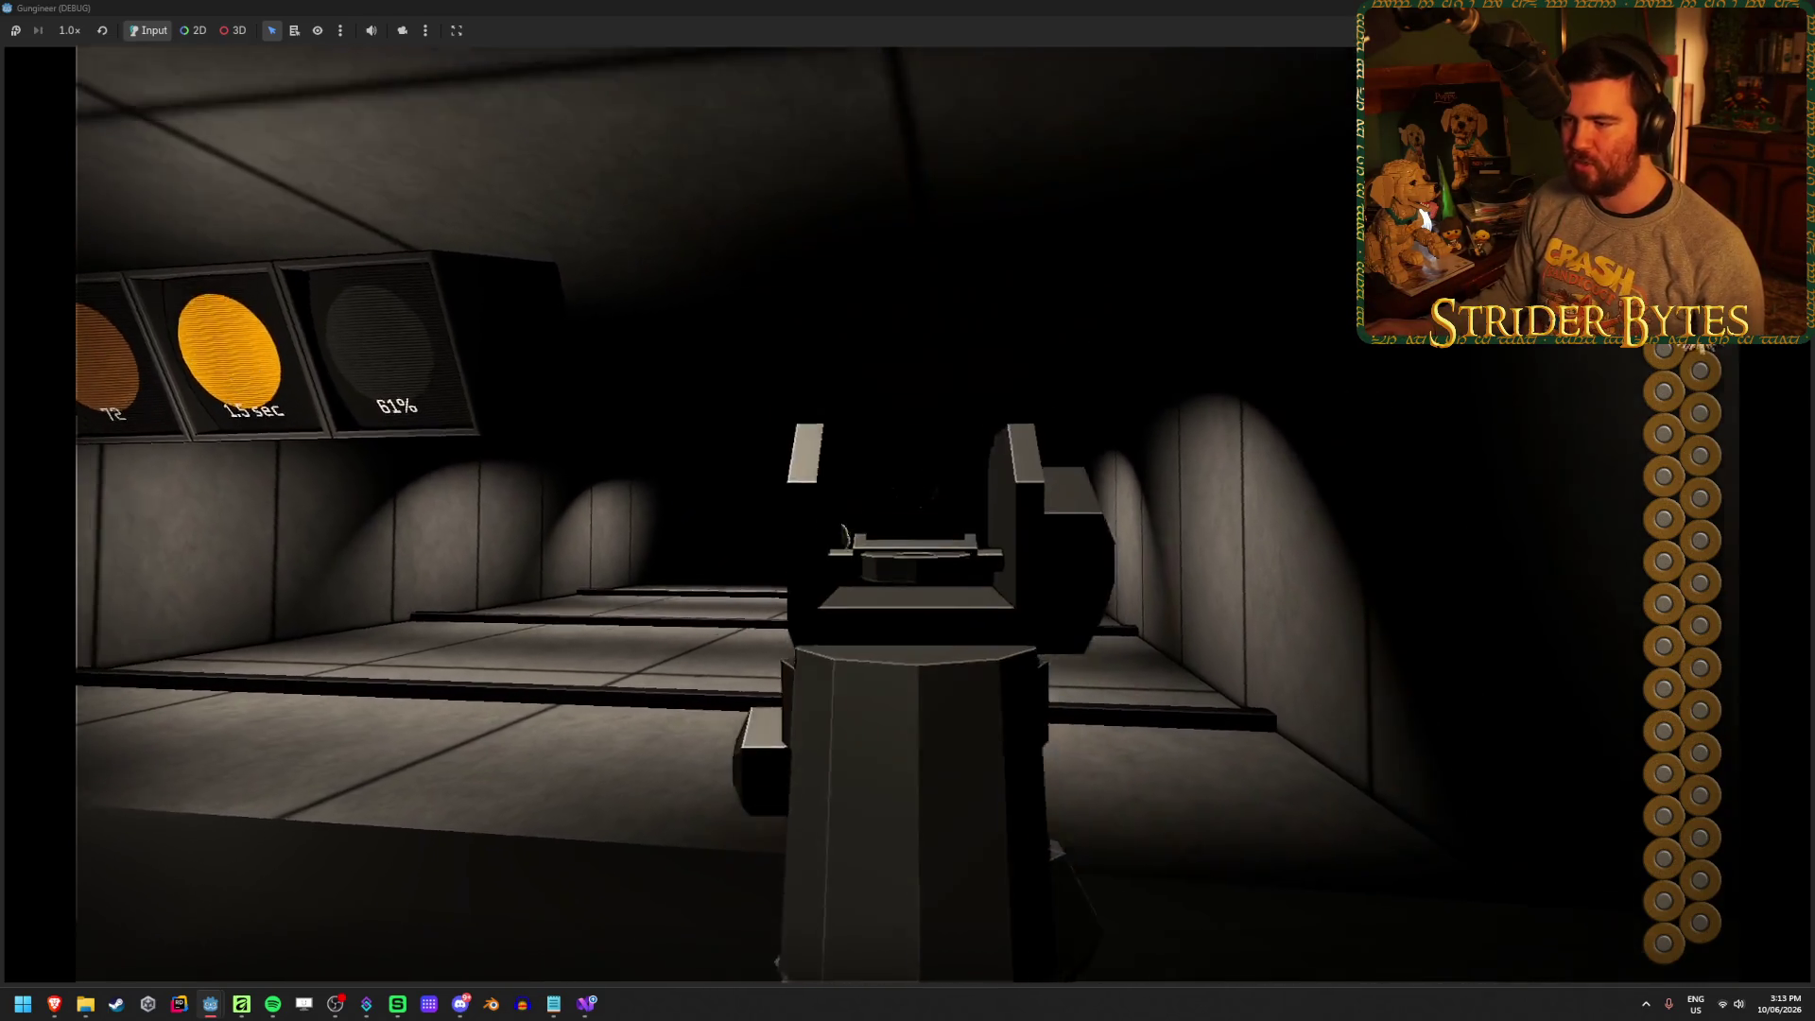
left_click(908, 514)
key("r")
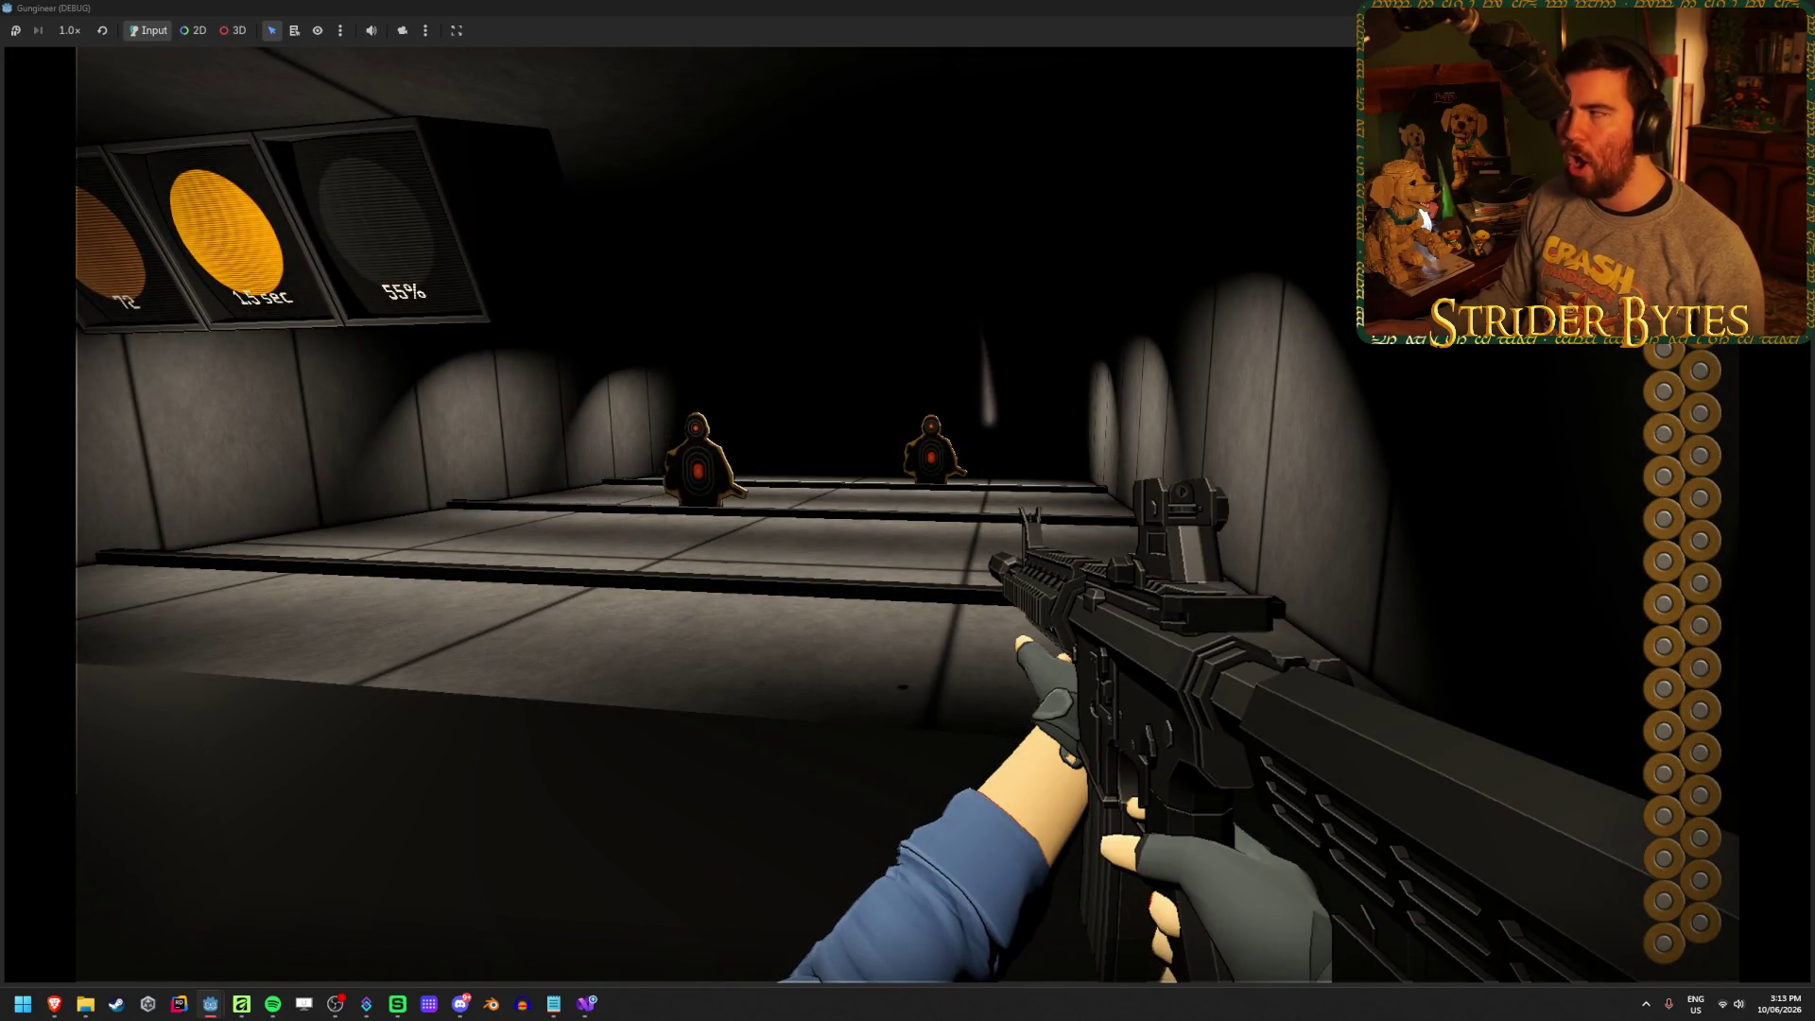
mouse_move(908, 511)
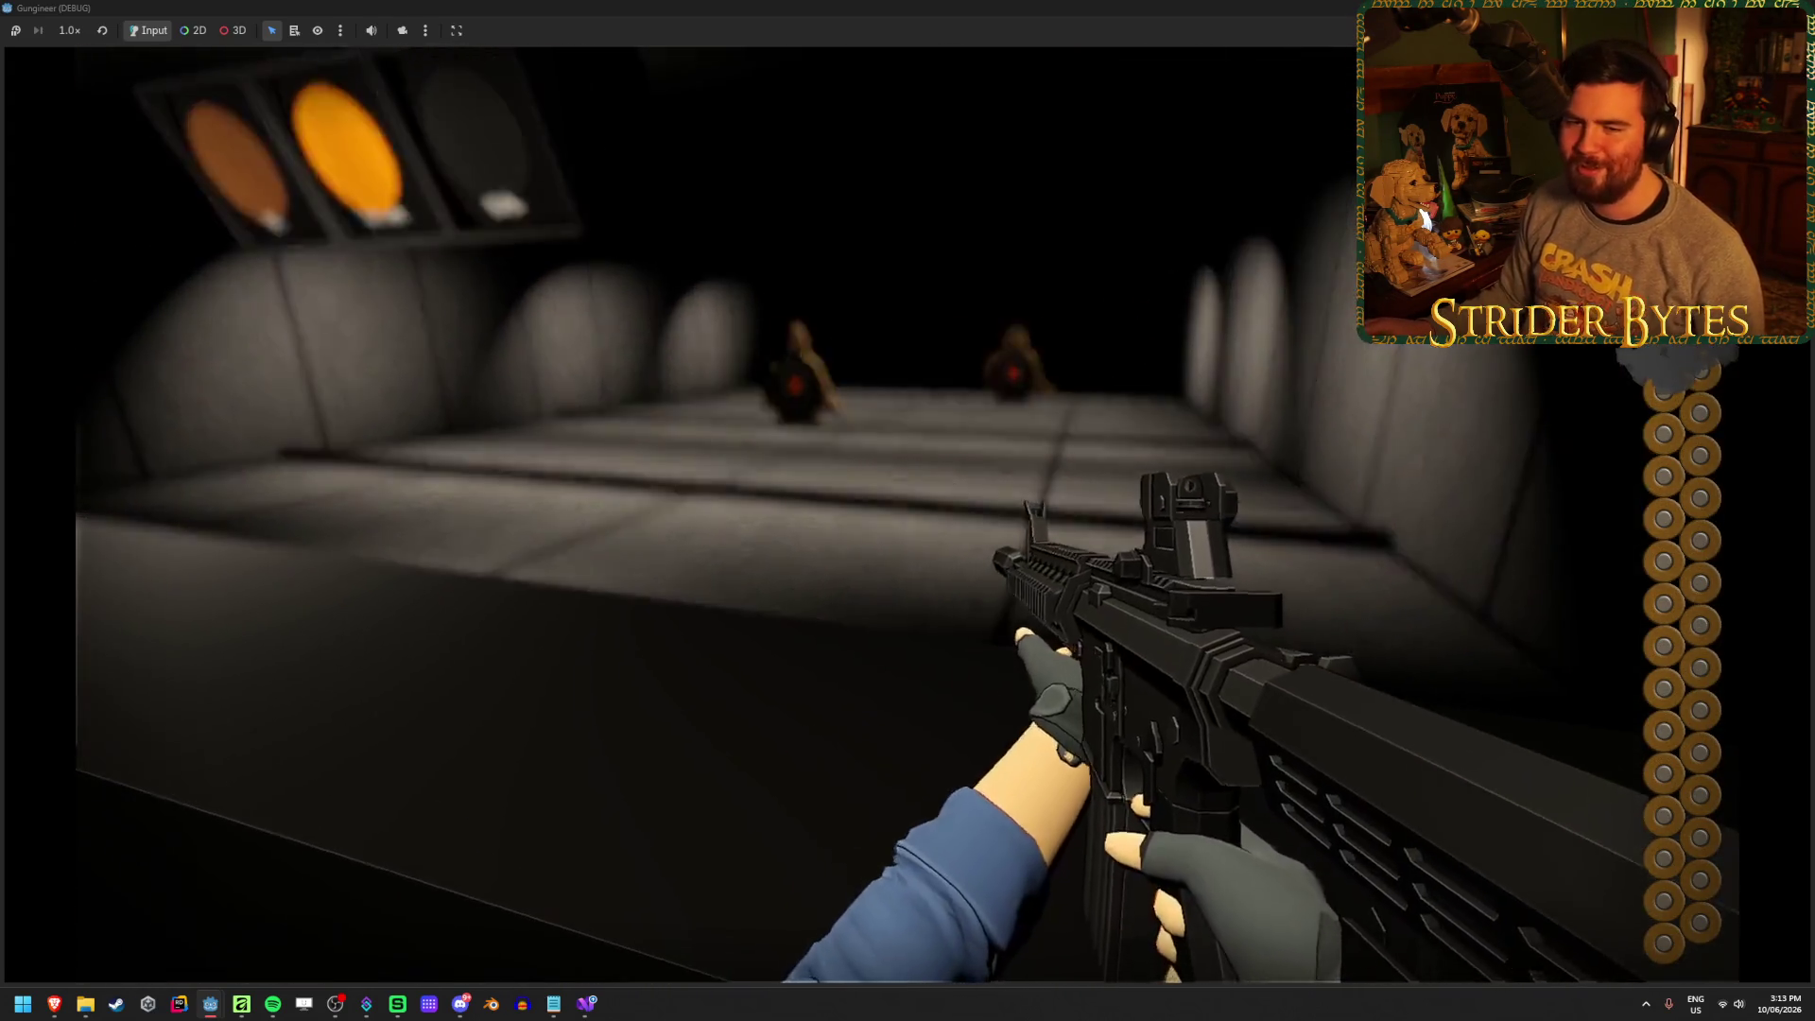
key("f")
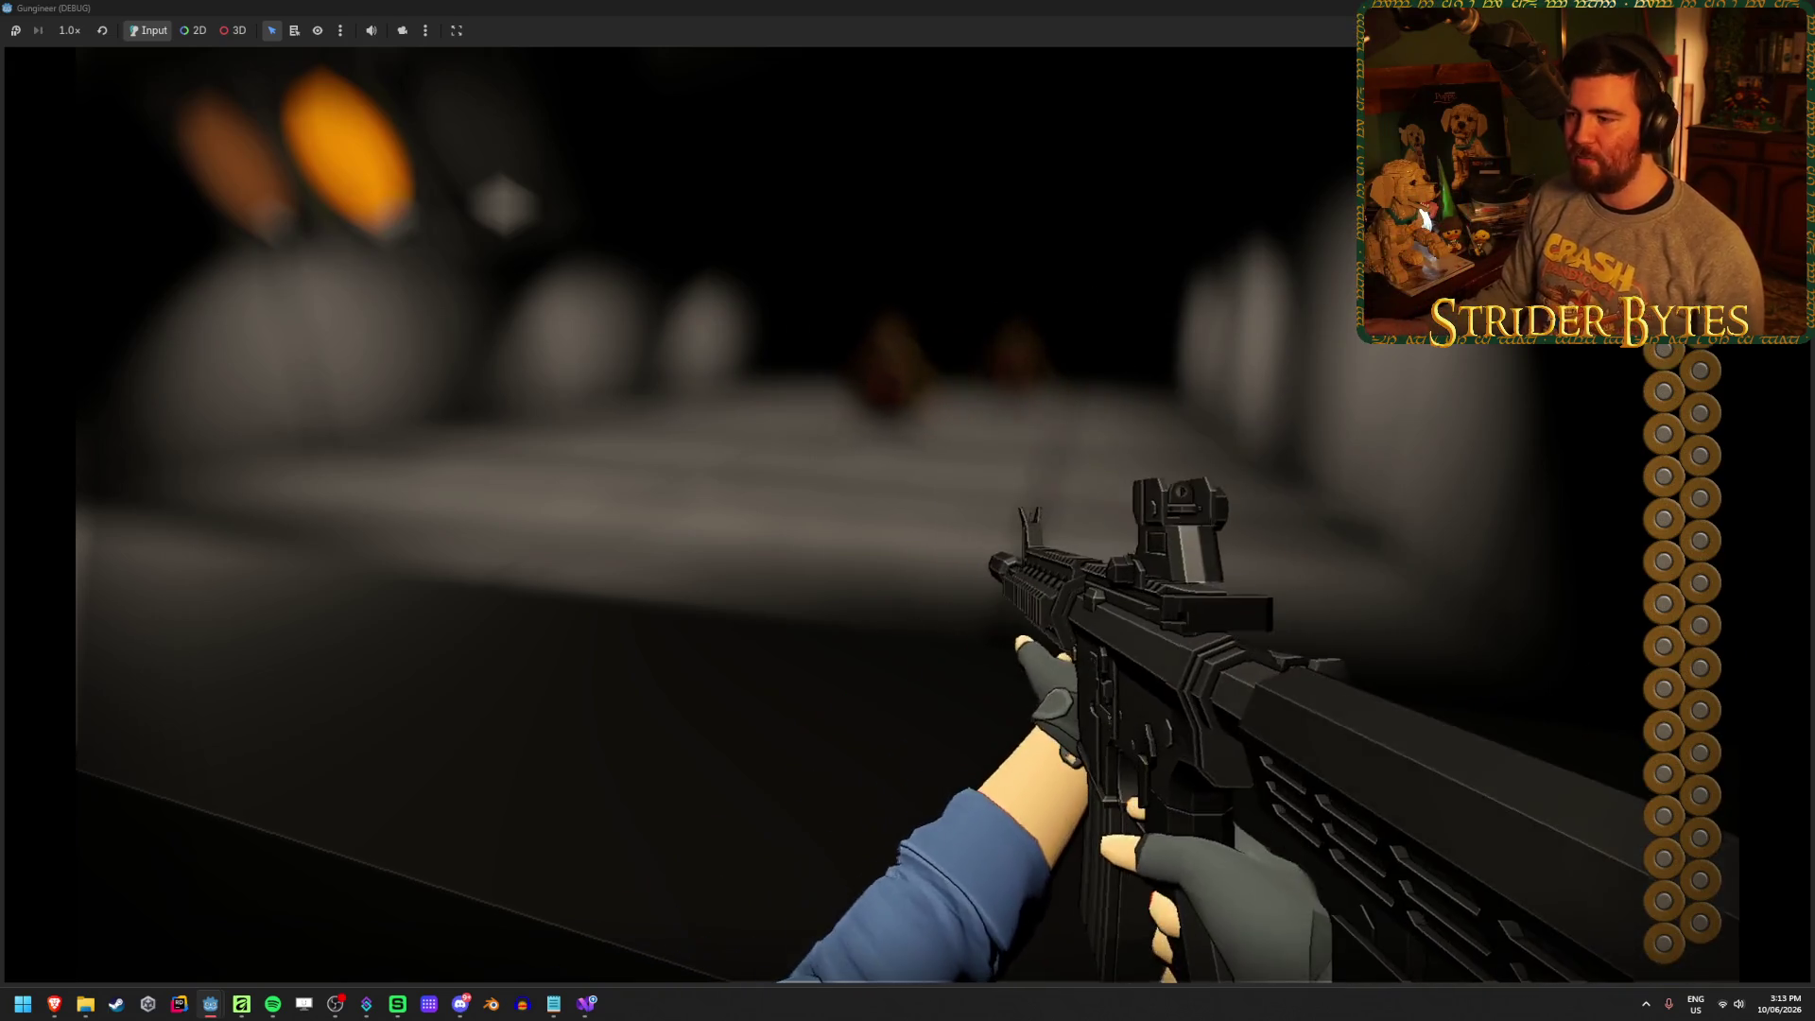
key("F8")
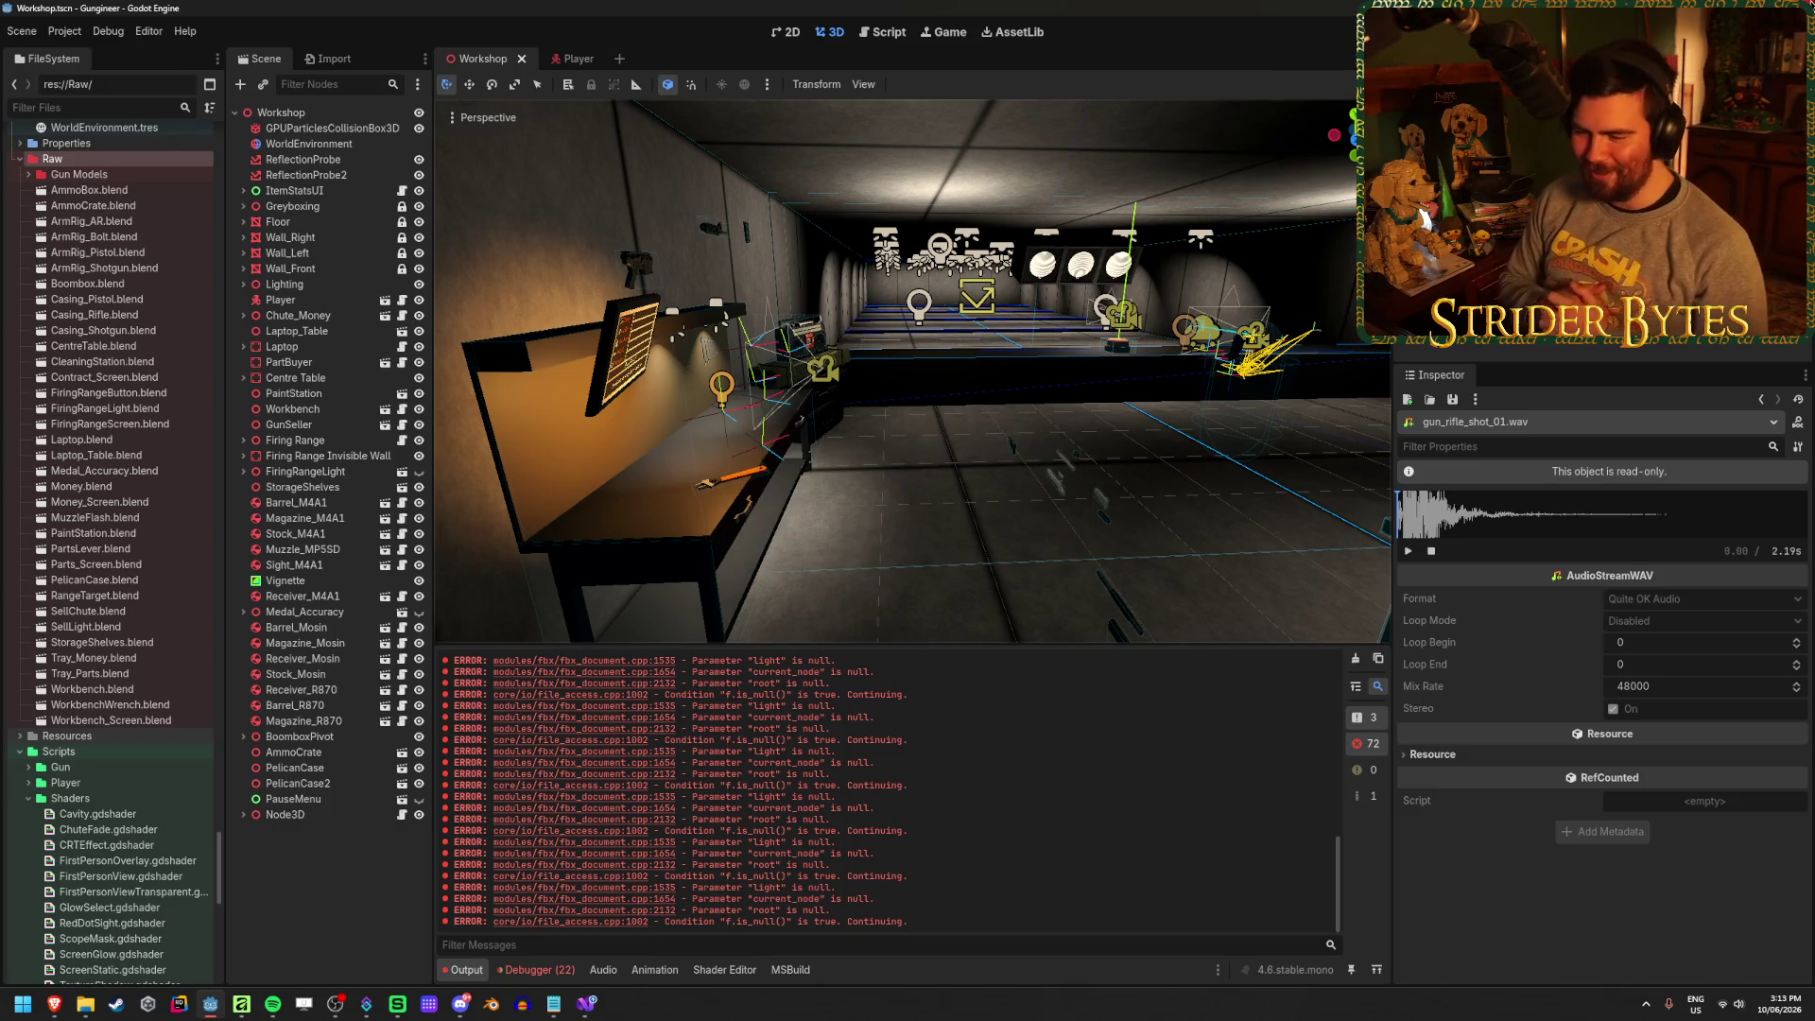
Clear the Output log, then switch to the hit-marker image search and preview the Battlefield 4 result
left_click(1358, 661)
mouse_move(1026, 528)
left_mouse_down()
mouse_move(529, 529)
mouse_move(1026, 528)
left_mouse_up()
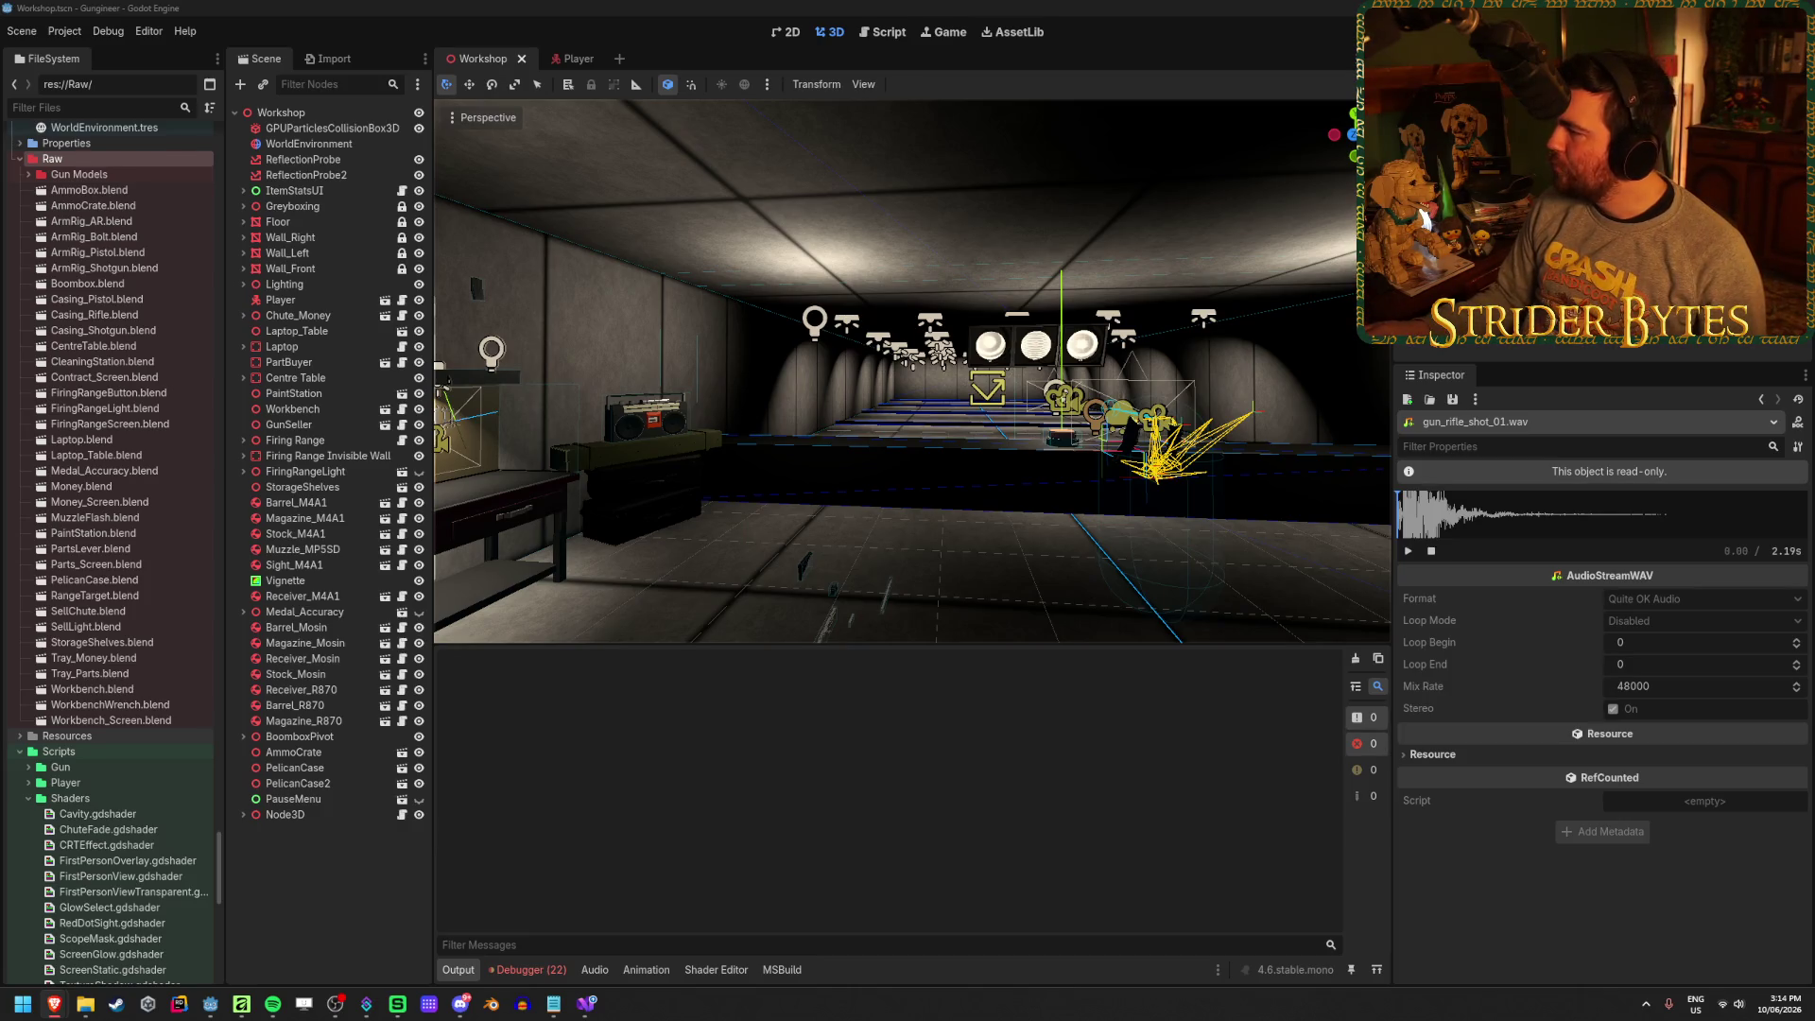
key("alt+Tab")
left_click(113, 299)
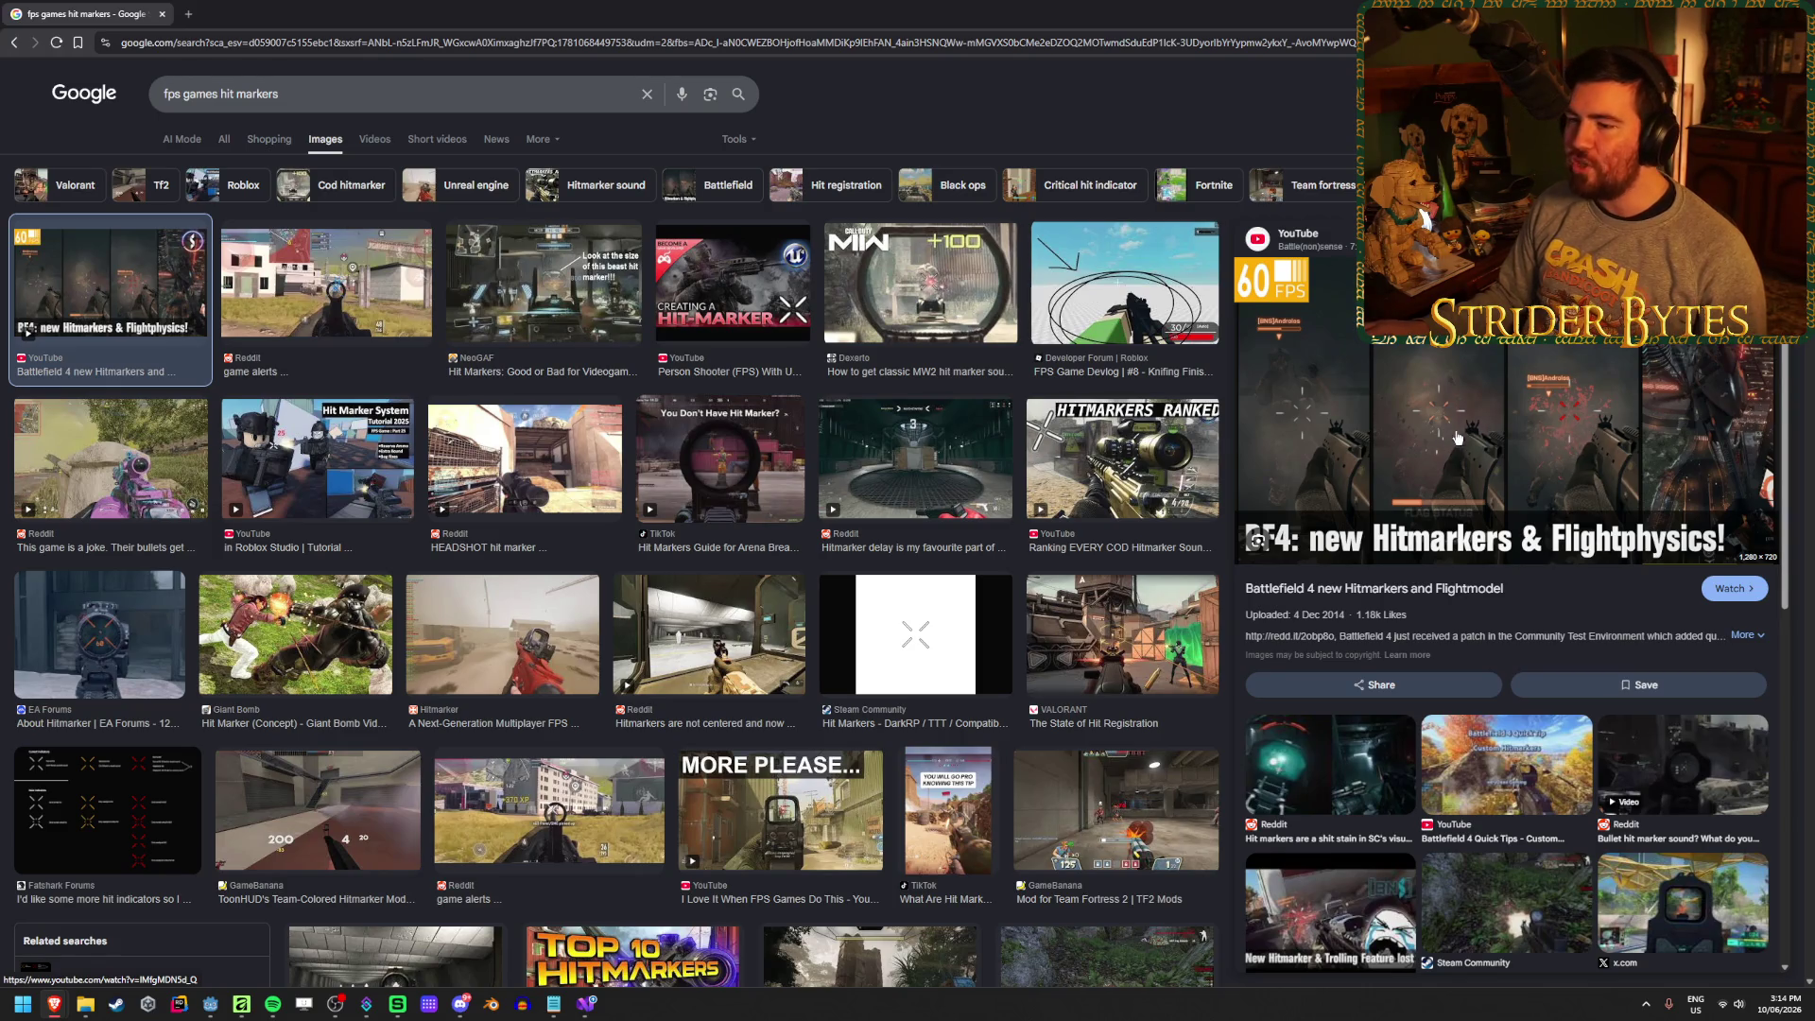
View the Battlefield 4 hit-marker image full size in a new tab, then return to results
right_click(1434, 398)
left_click(1494, 608)
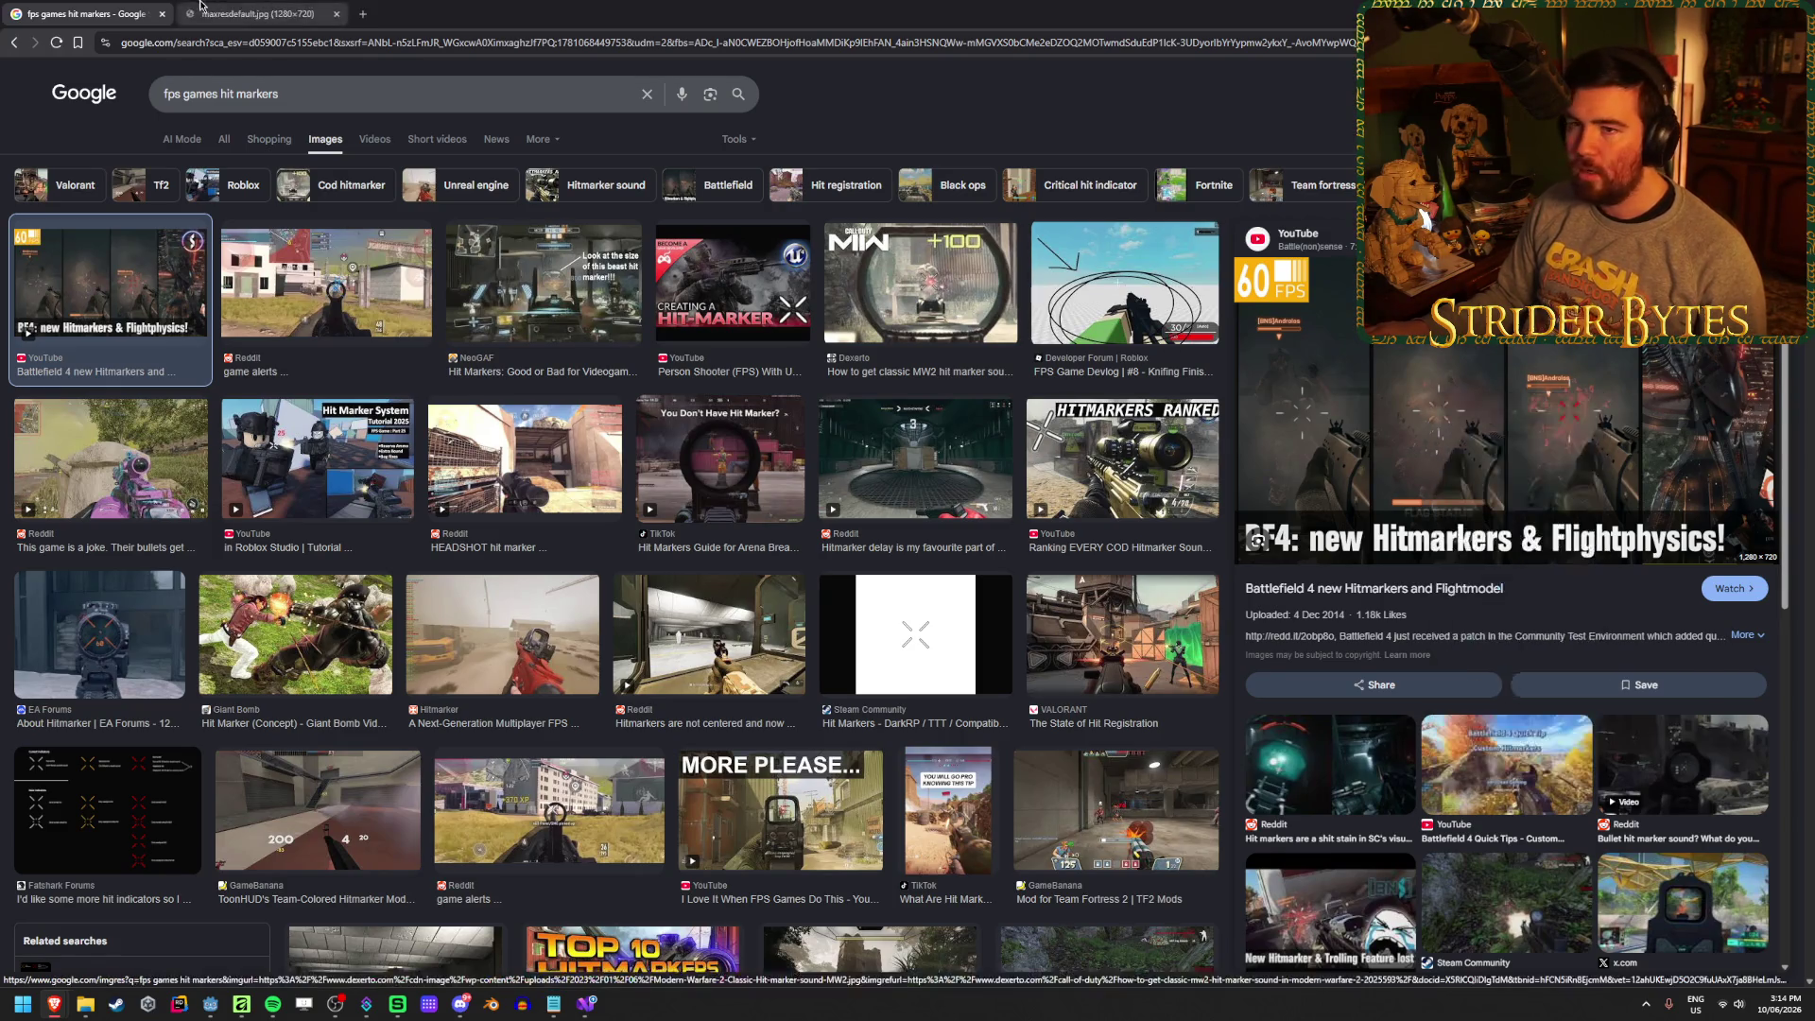
key("ctrl+Tab")
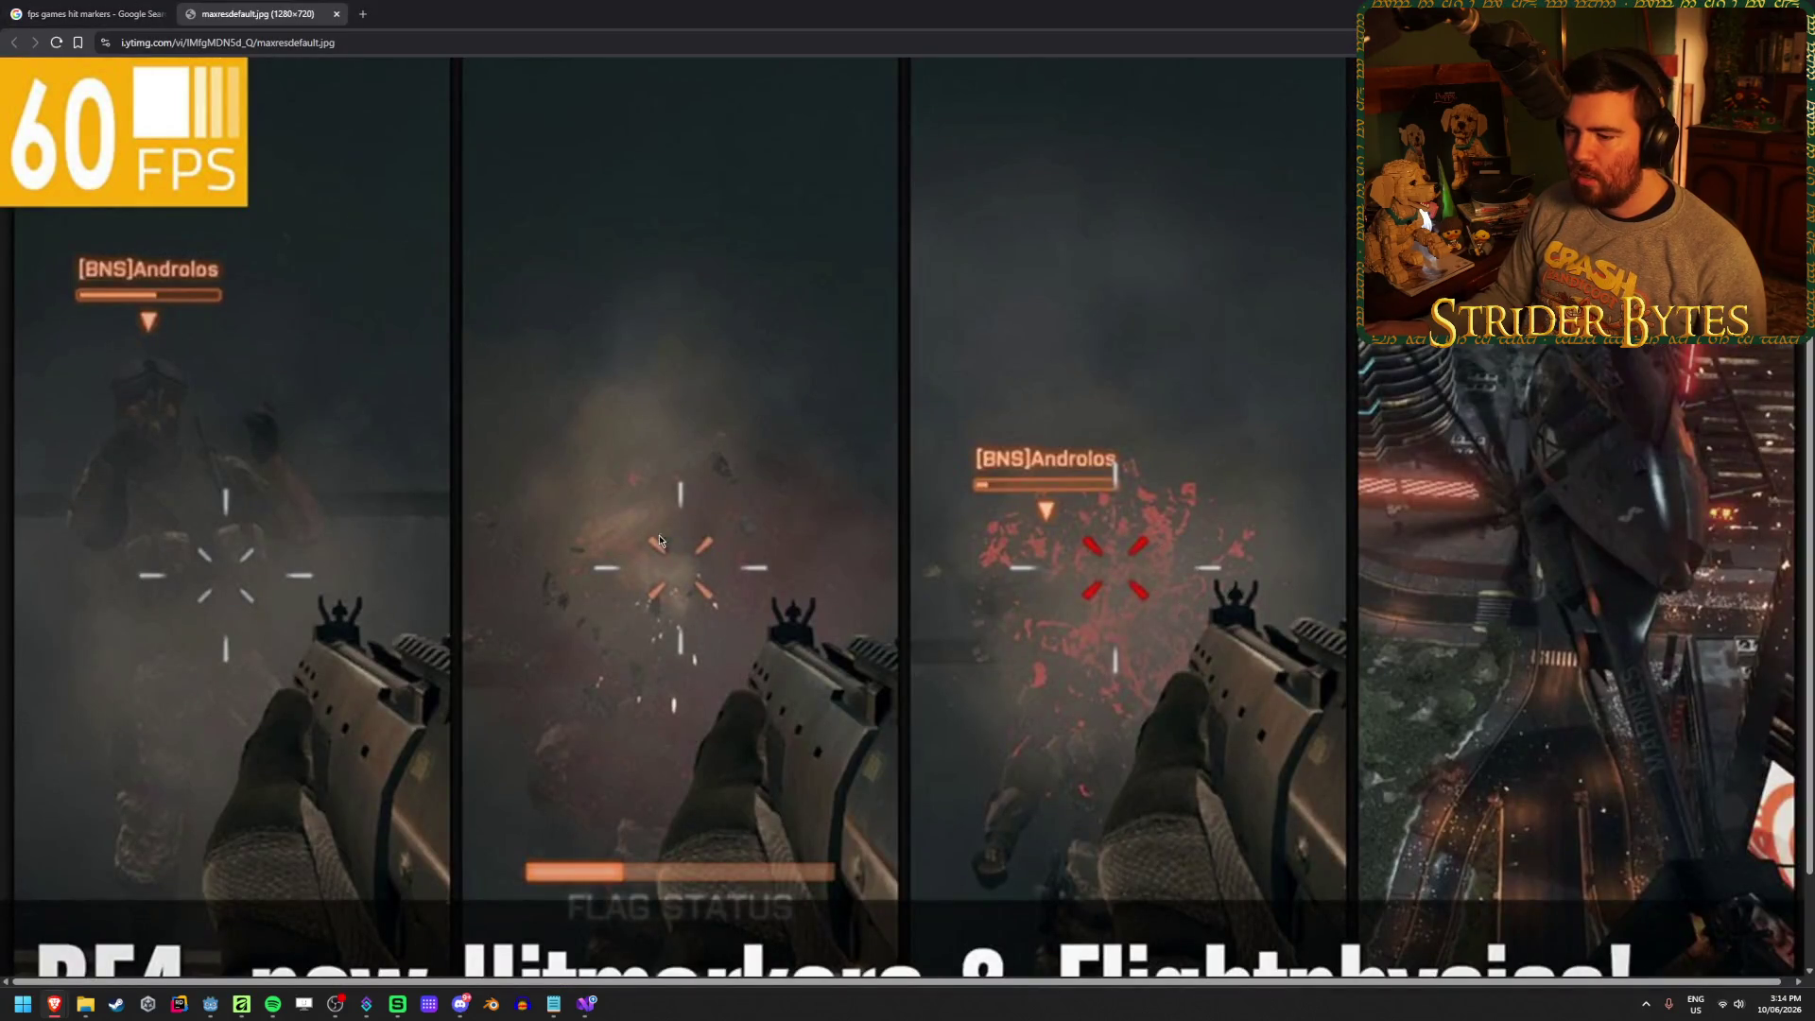
left_click(86, 8)
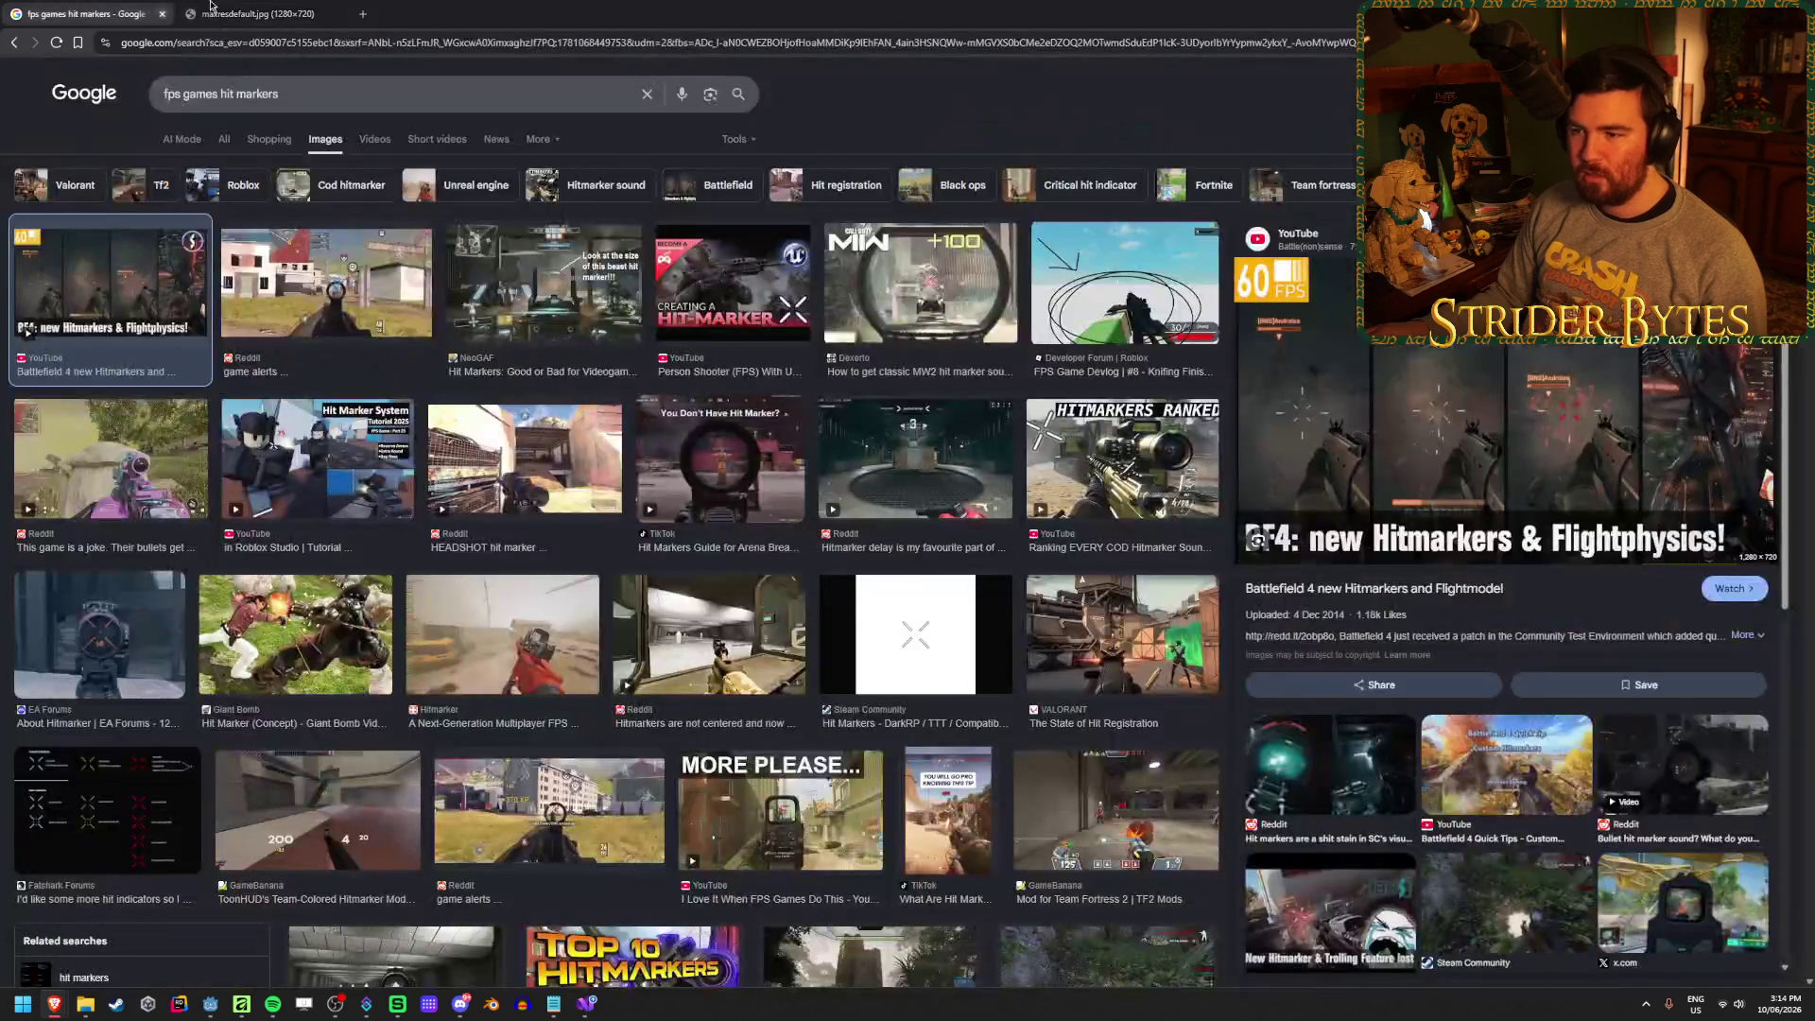
Preview the MW2, NeoGAF, Reddit and Arena Breakout hit-marker results, then open 'I Love It When FPS Games Do This'
left_click(960, 301)
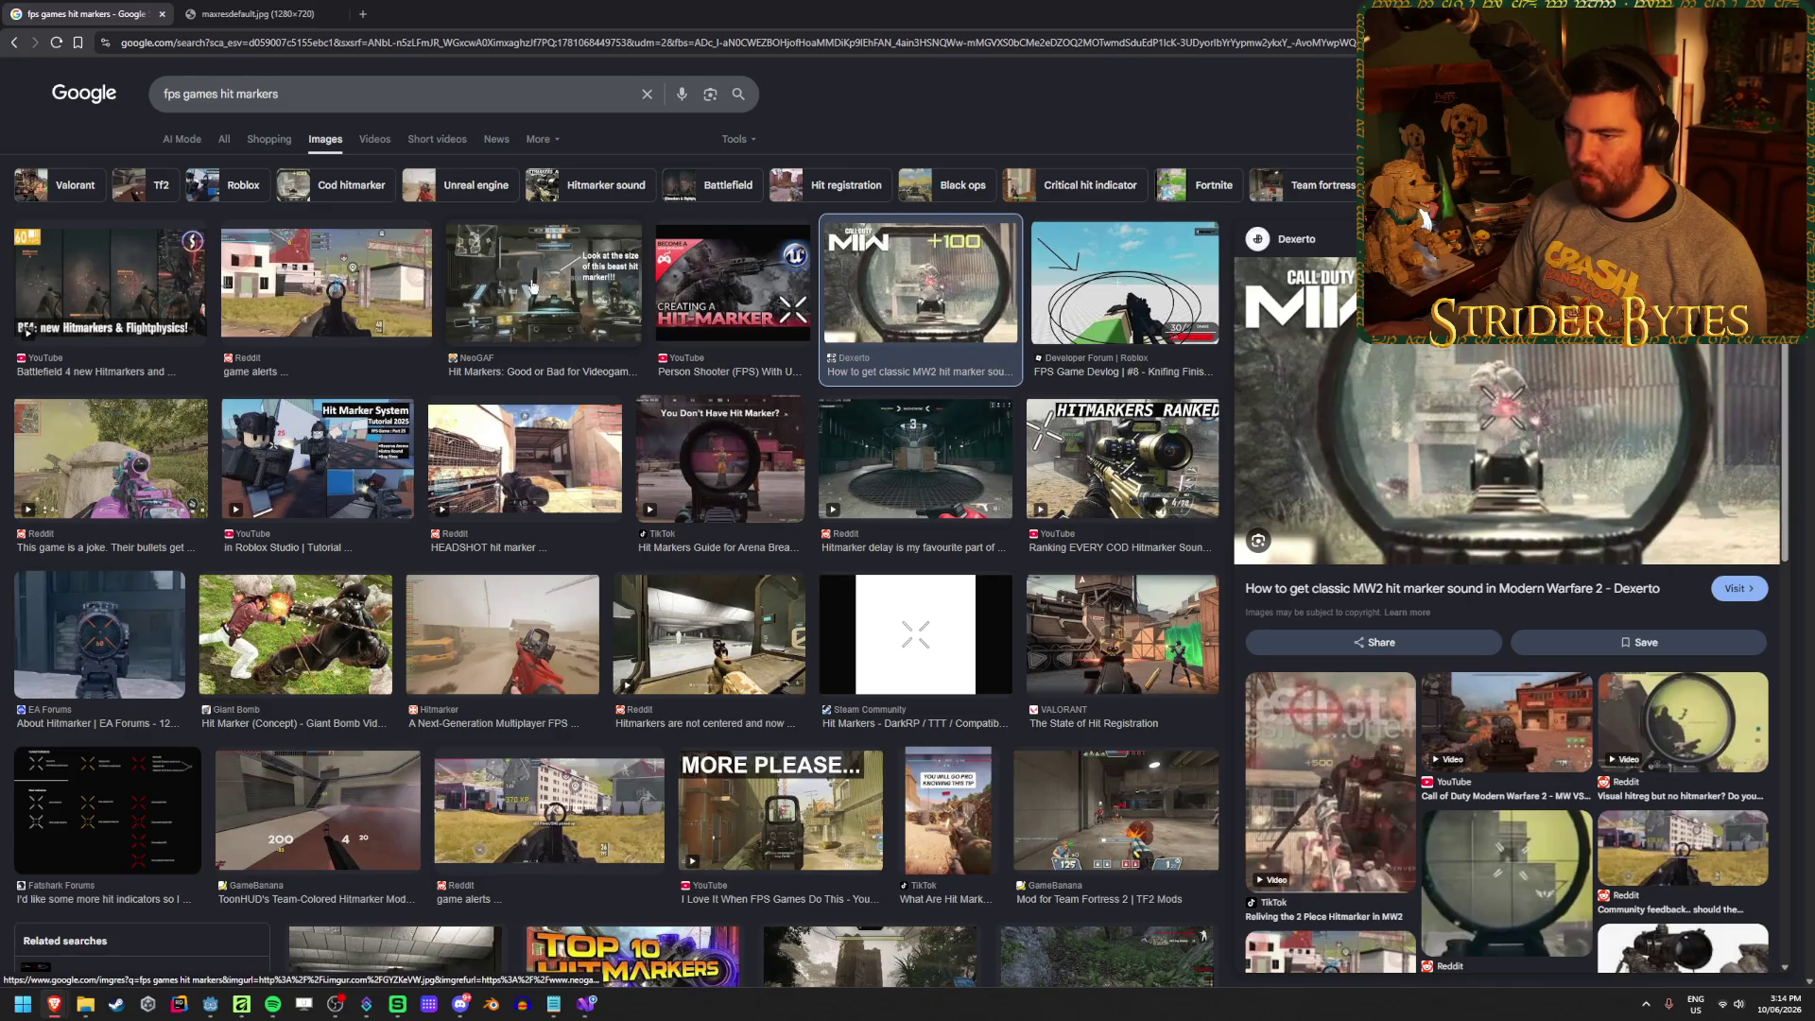
left_click(326, 283)
left_click(525, 260)
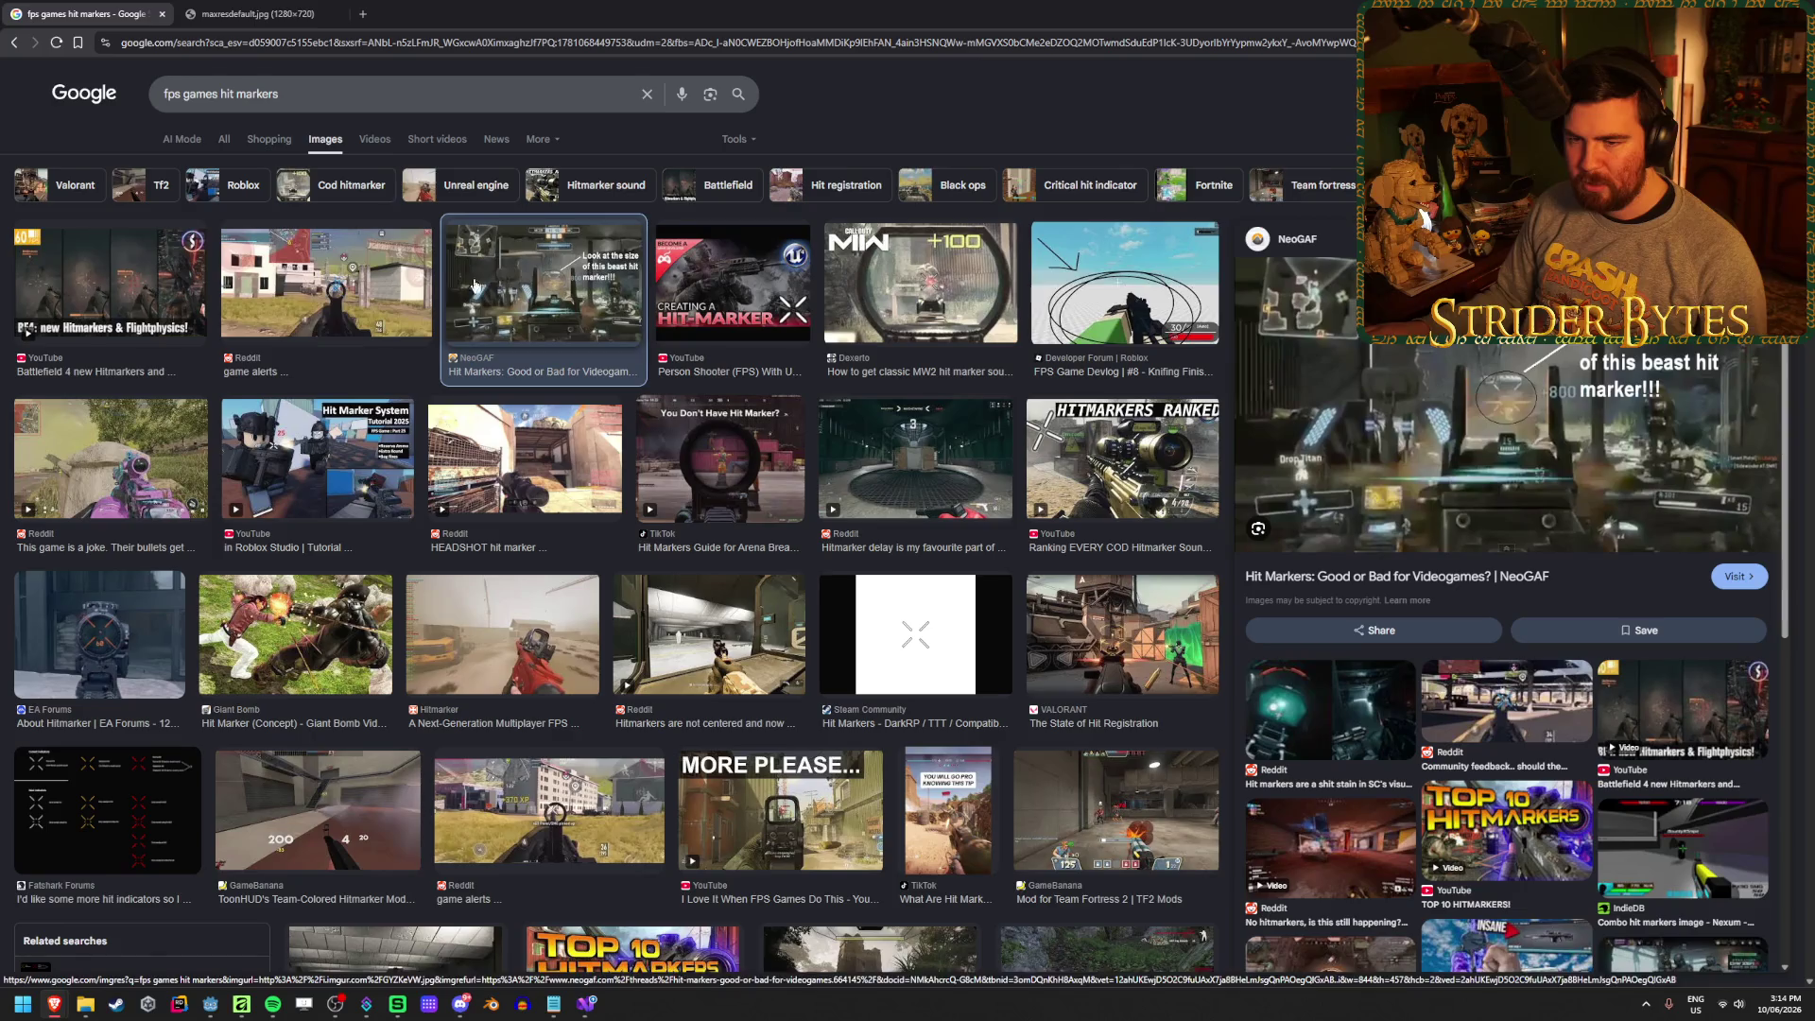
left_click(102, 449)
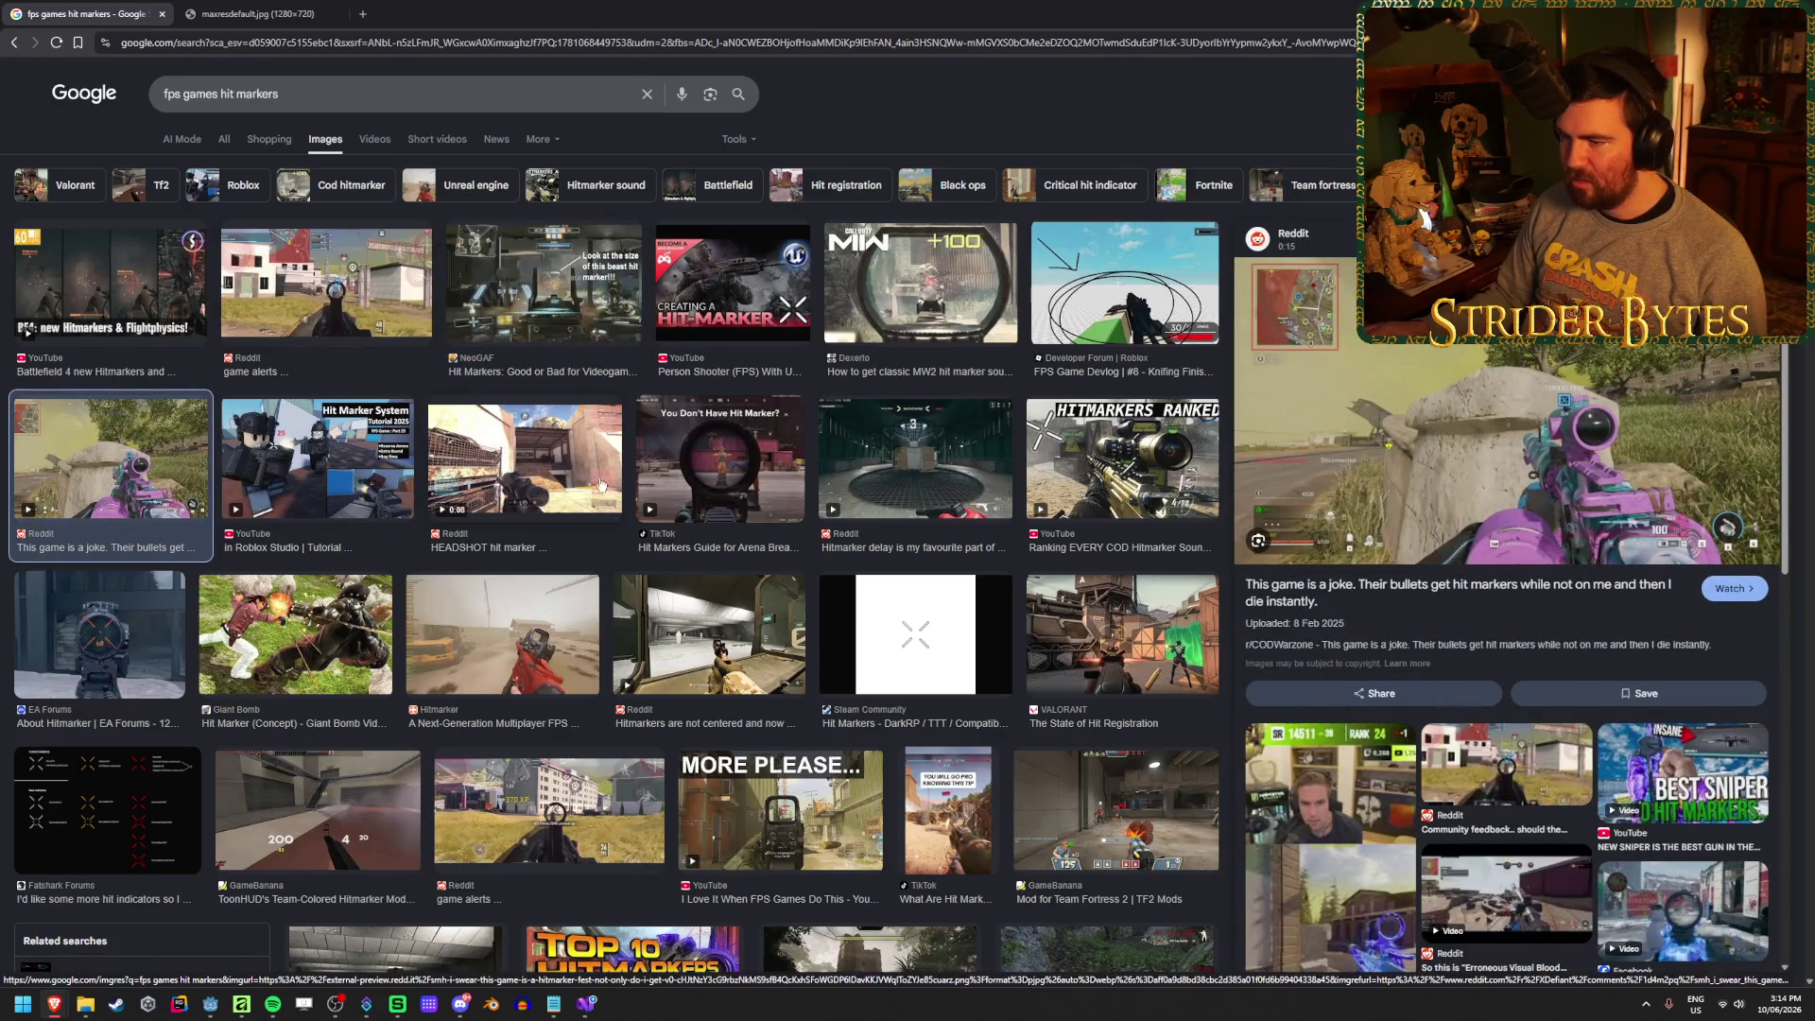
left_click(769, 470)
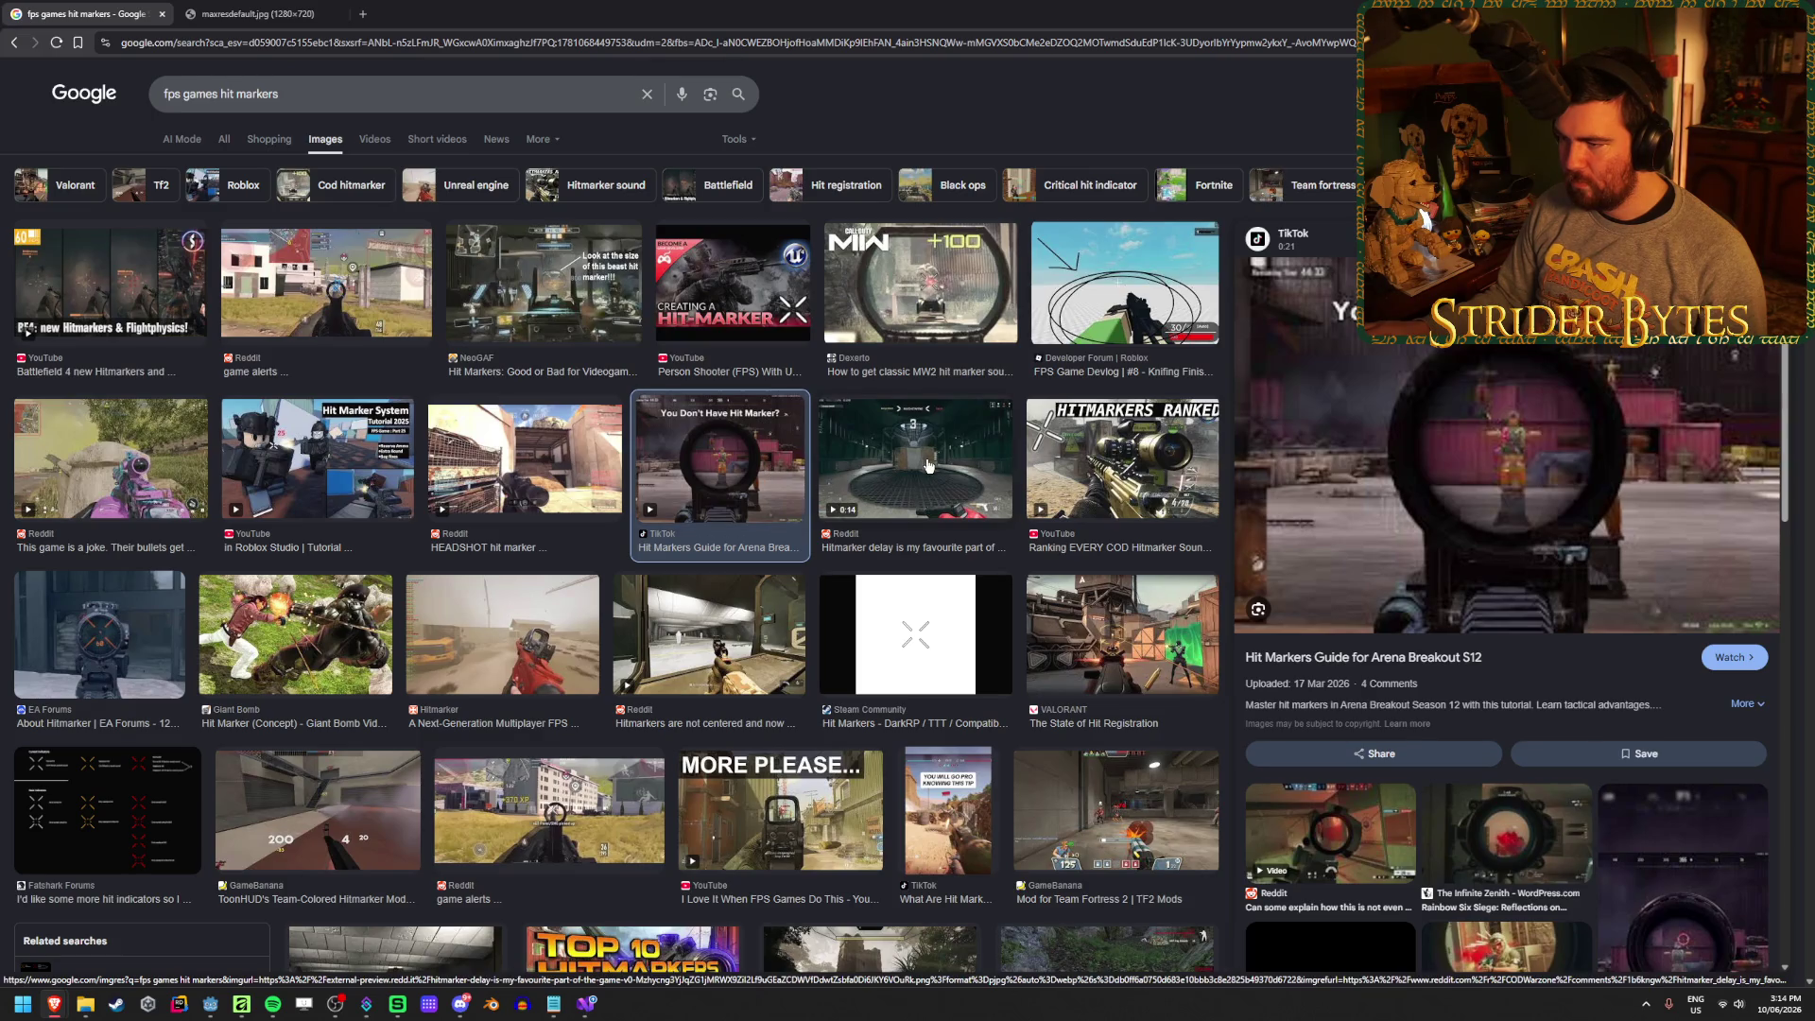
scroll(993, 398, "down", 7)
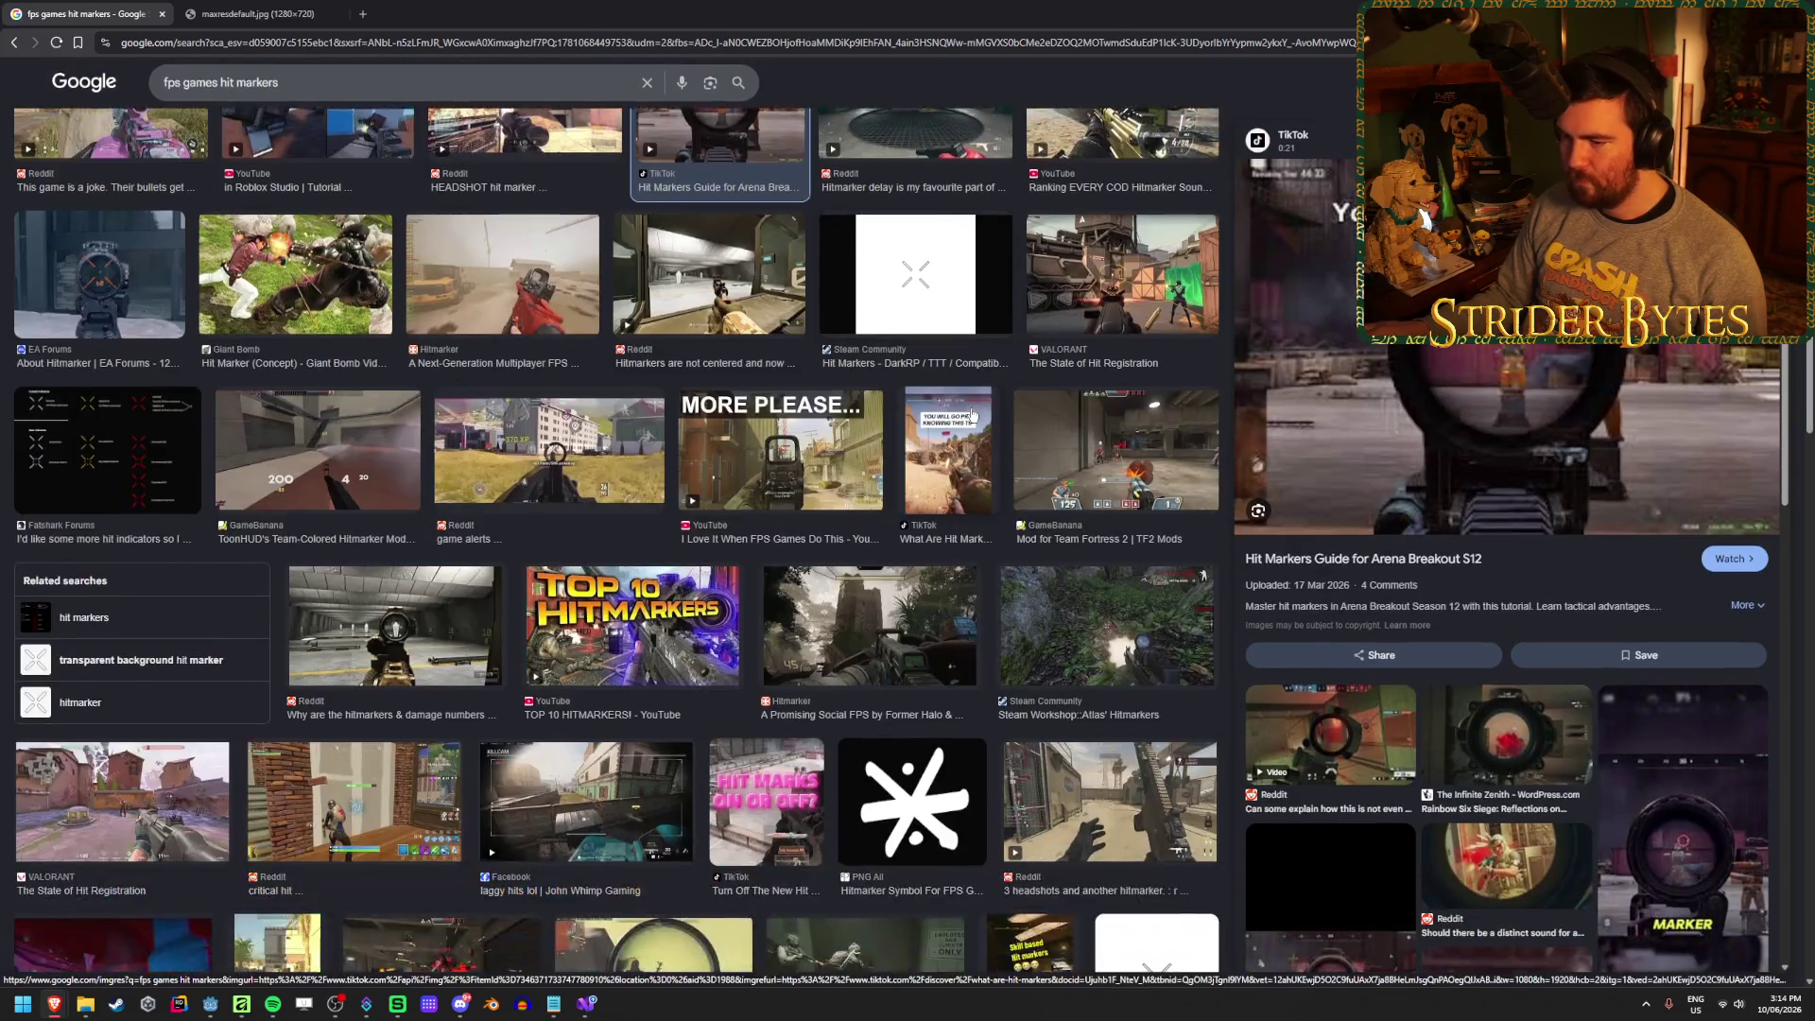
scroll(972, 414, "down", 3)
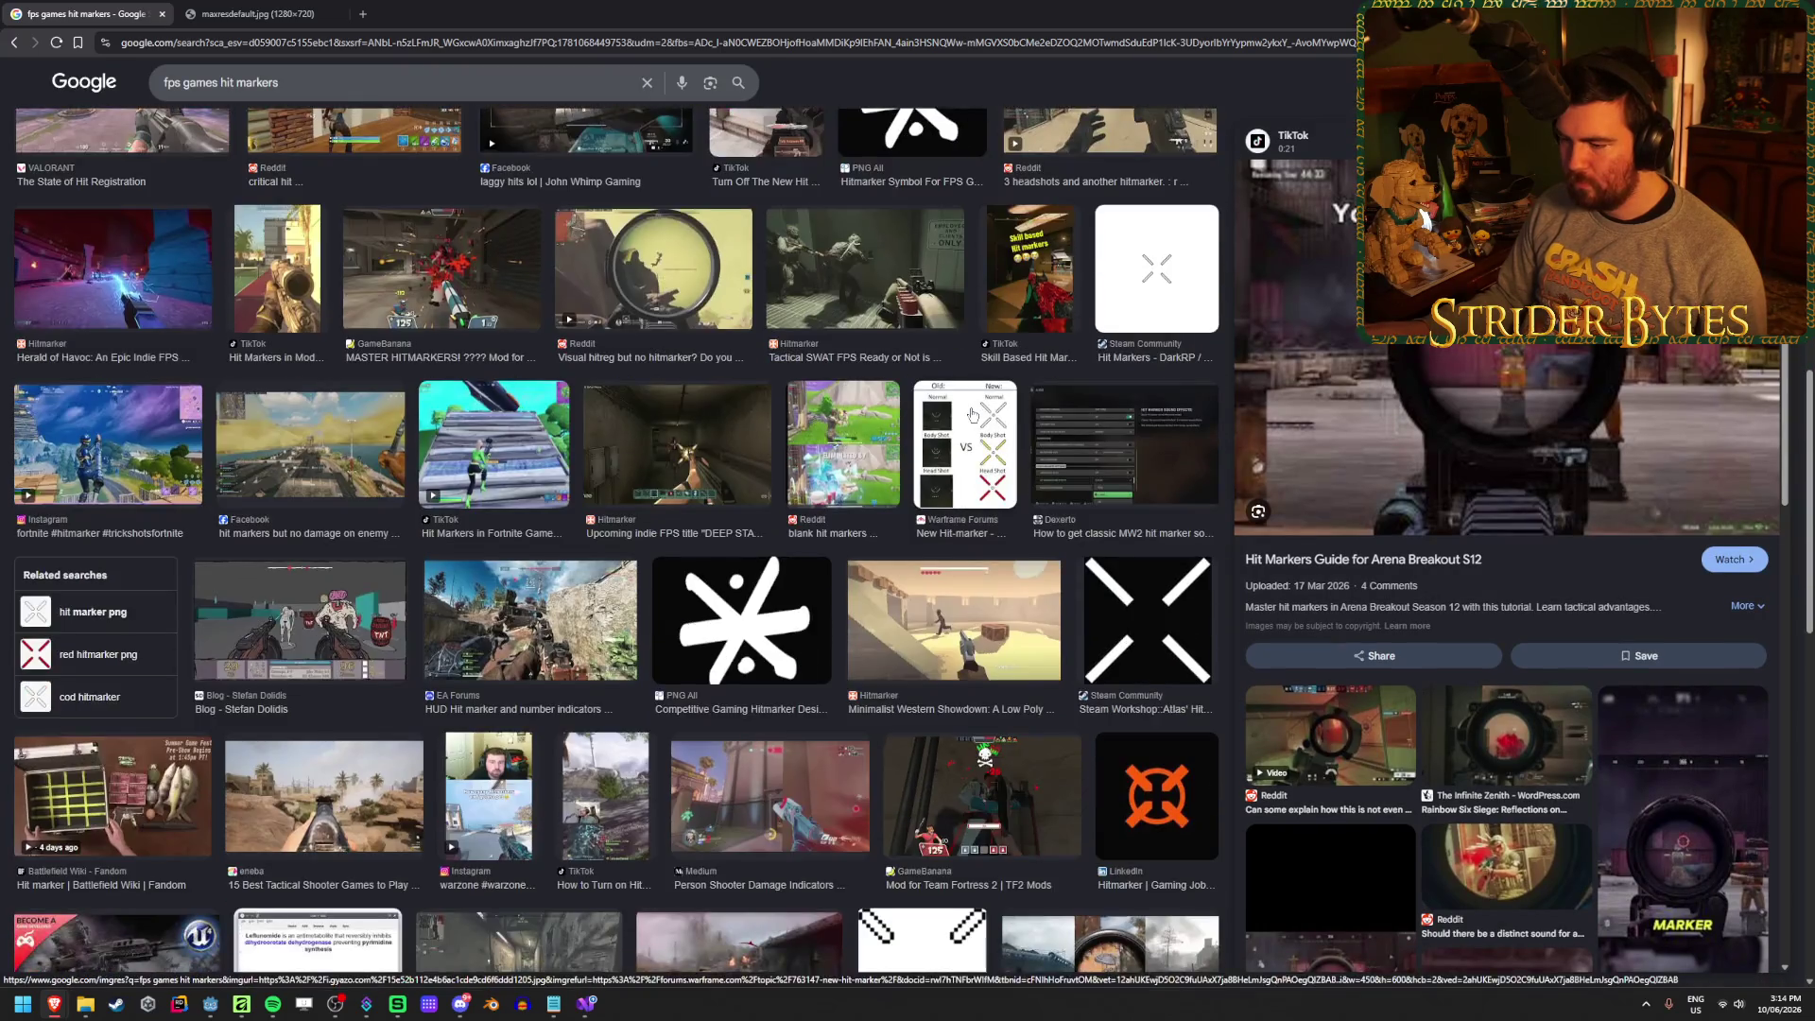
scroll(972, 414, "down", 4)
scroll(972, 414, "up", 15)
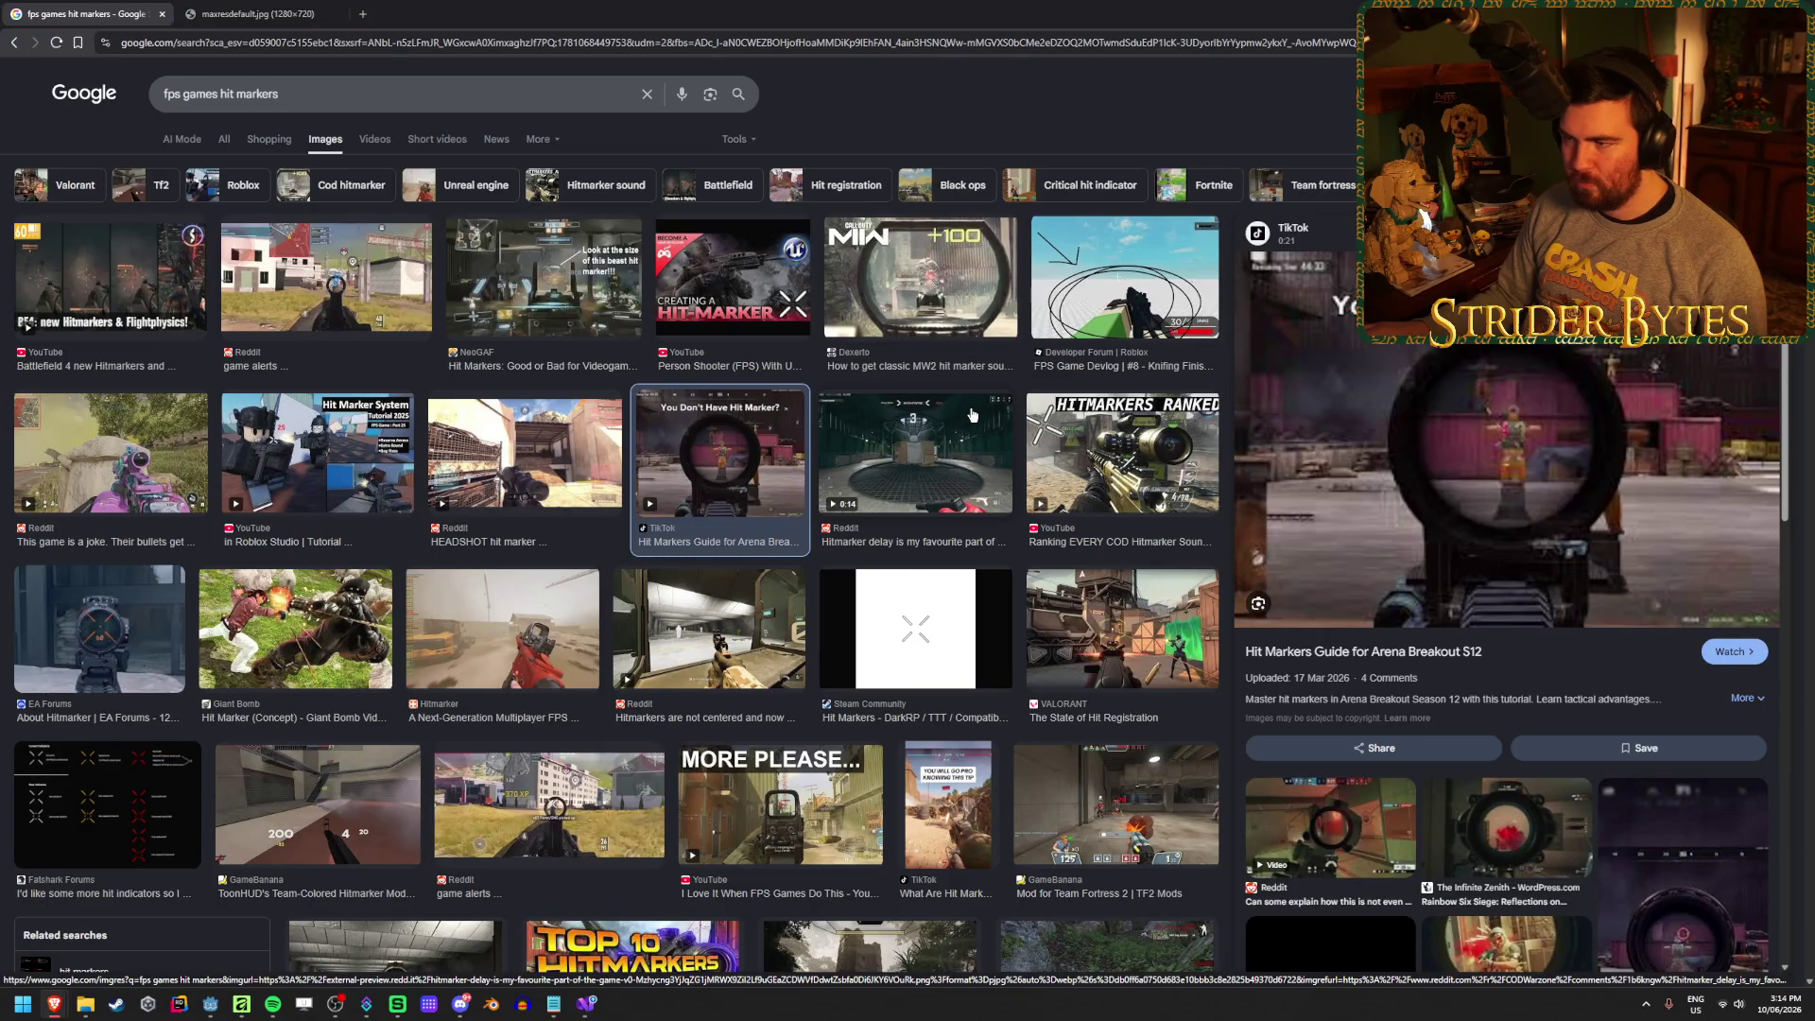
left_click(54, 301)
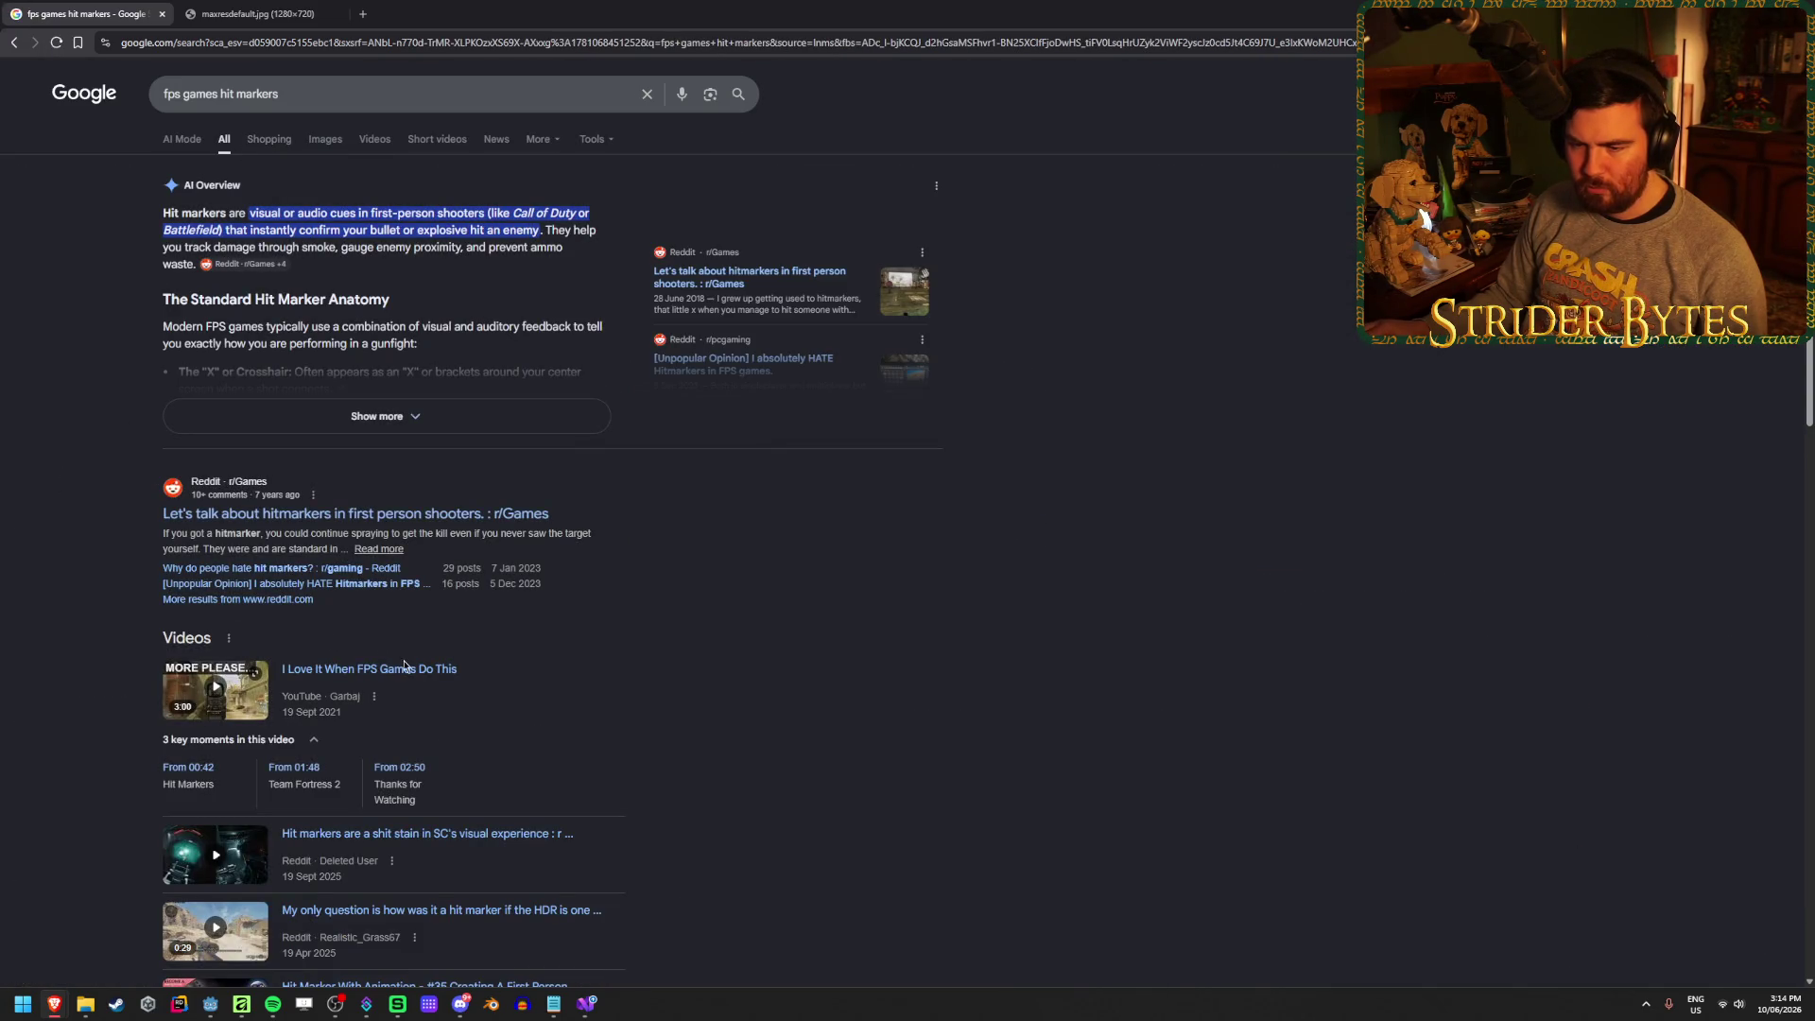
left_click(370, 9)
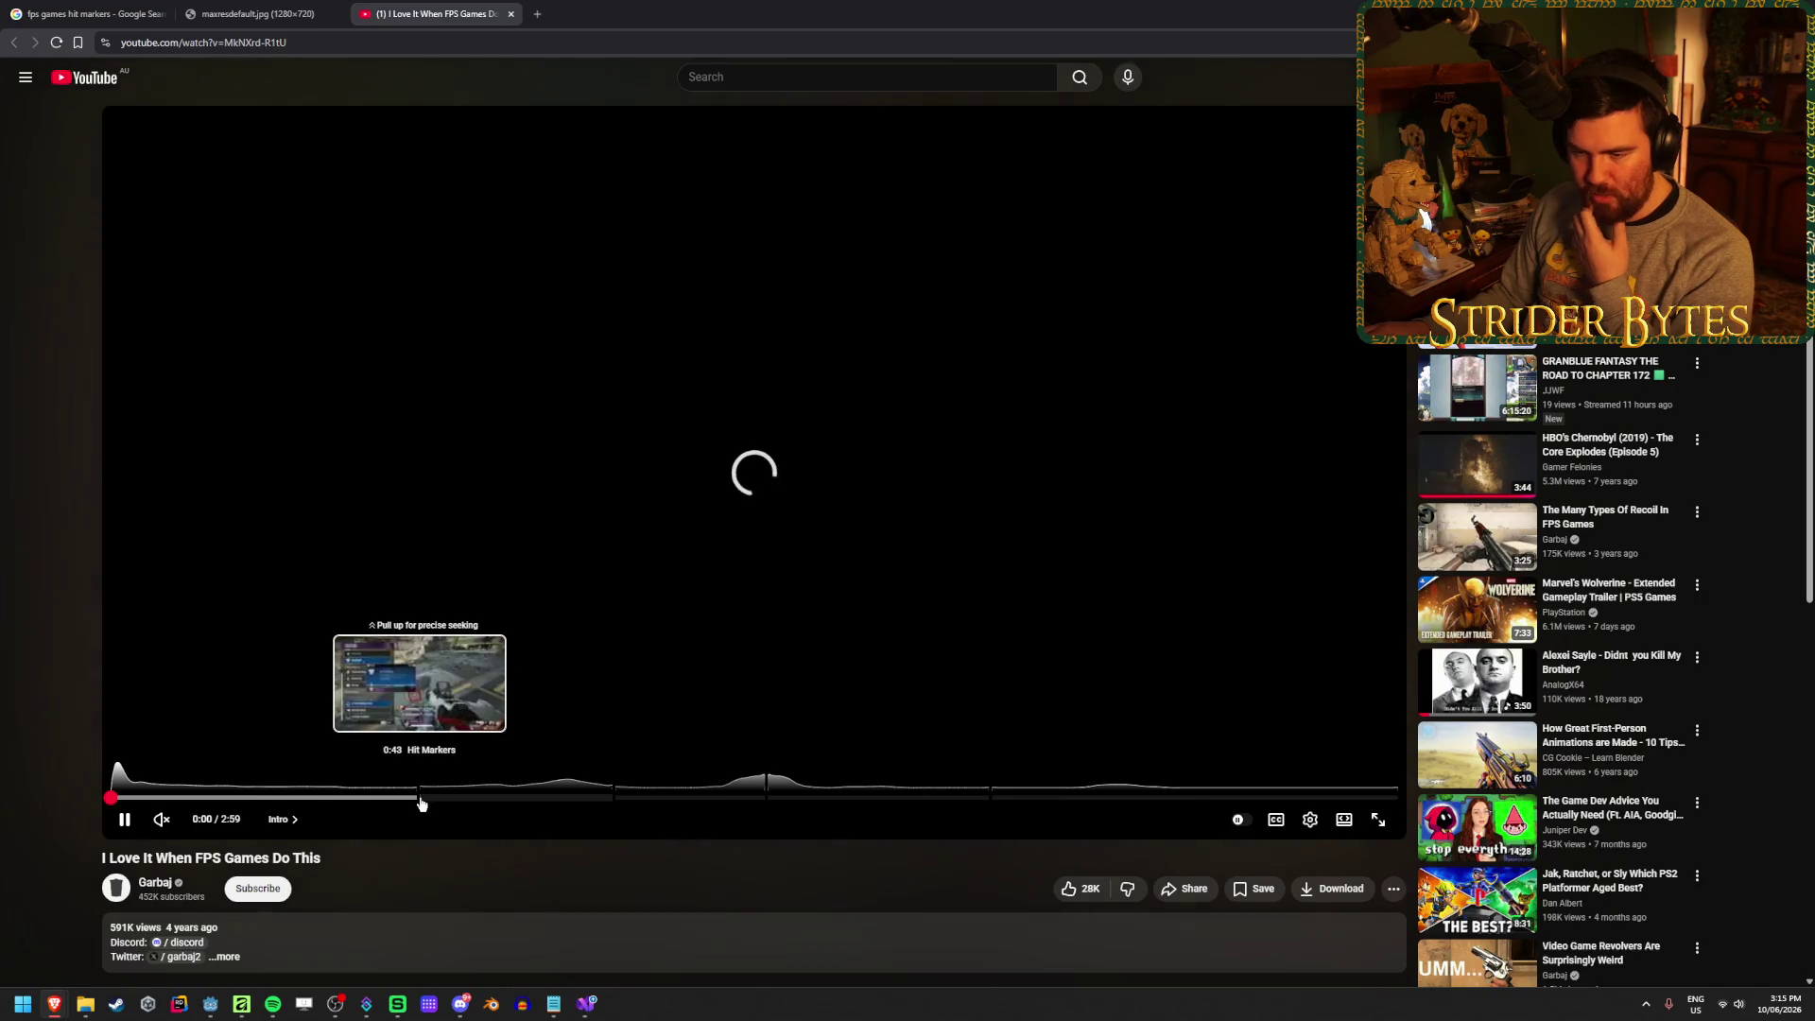
Jump to the Hit Markers chapter, replay the scope hit from 0:49, and turn on captions
left_click(418, 800)
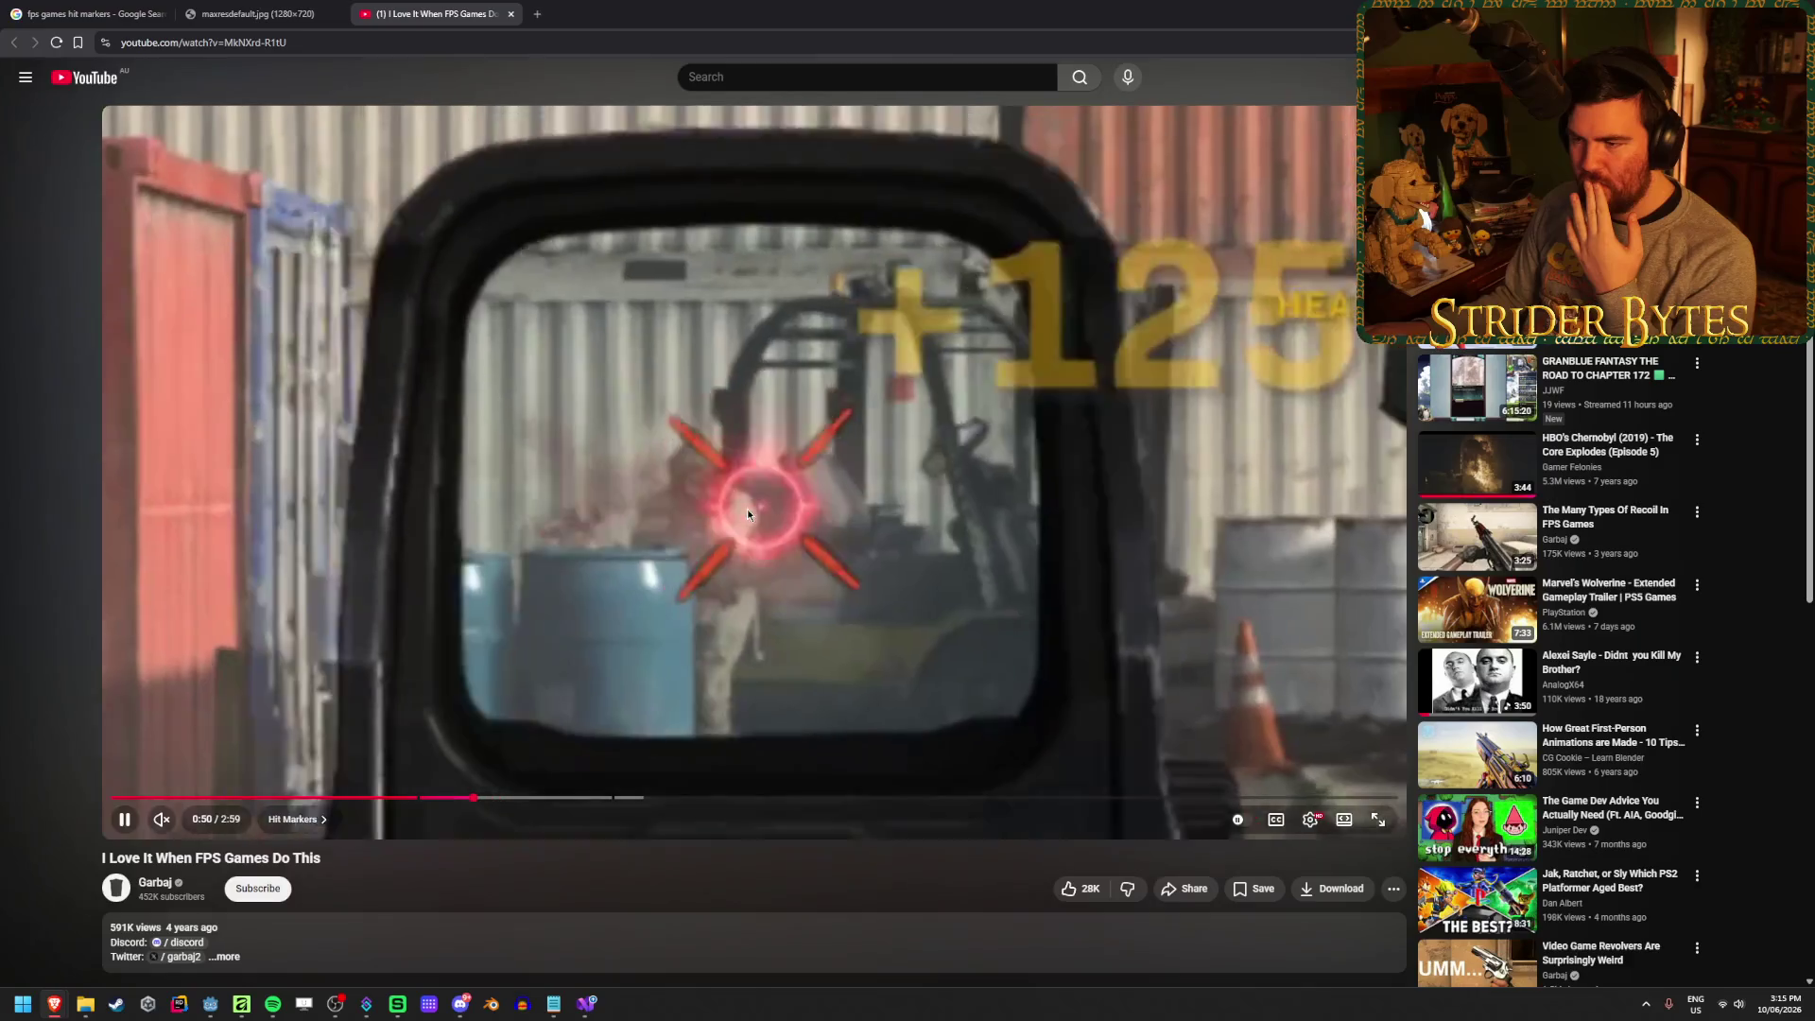
left_click(752, 503)
left_click(464, 798)
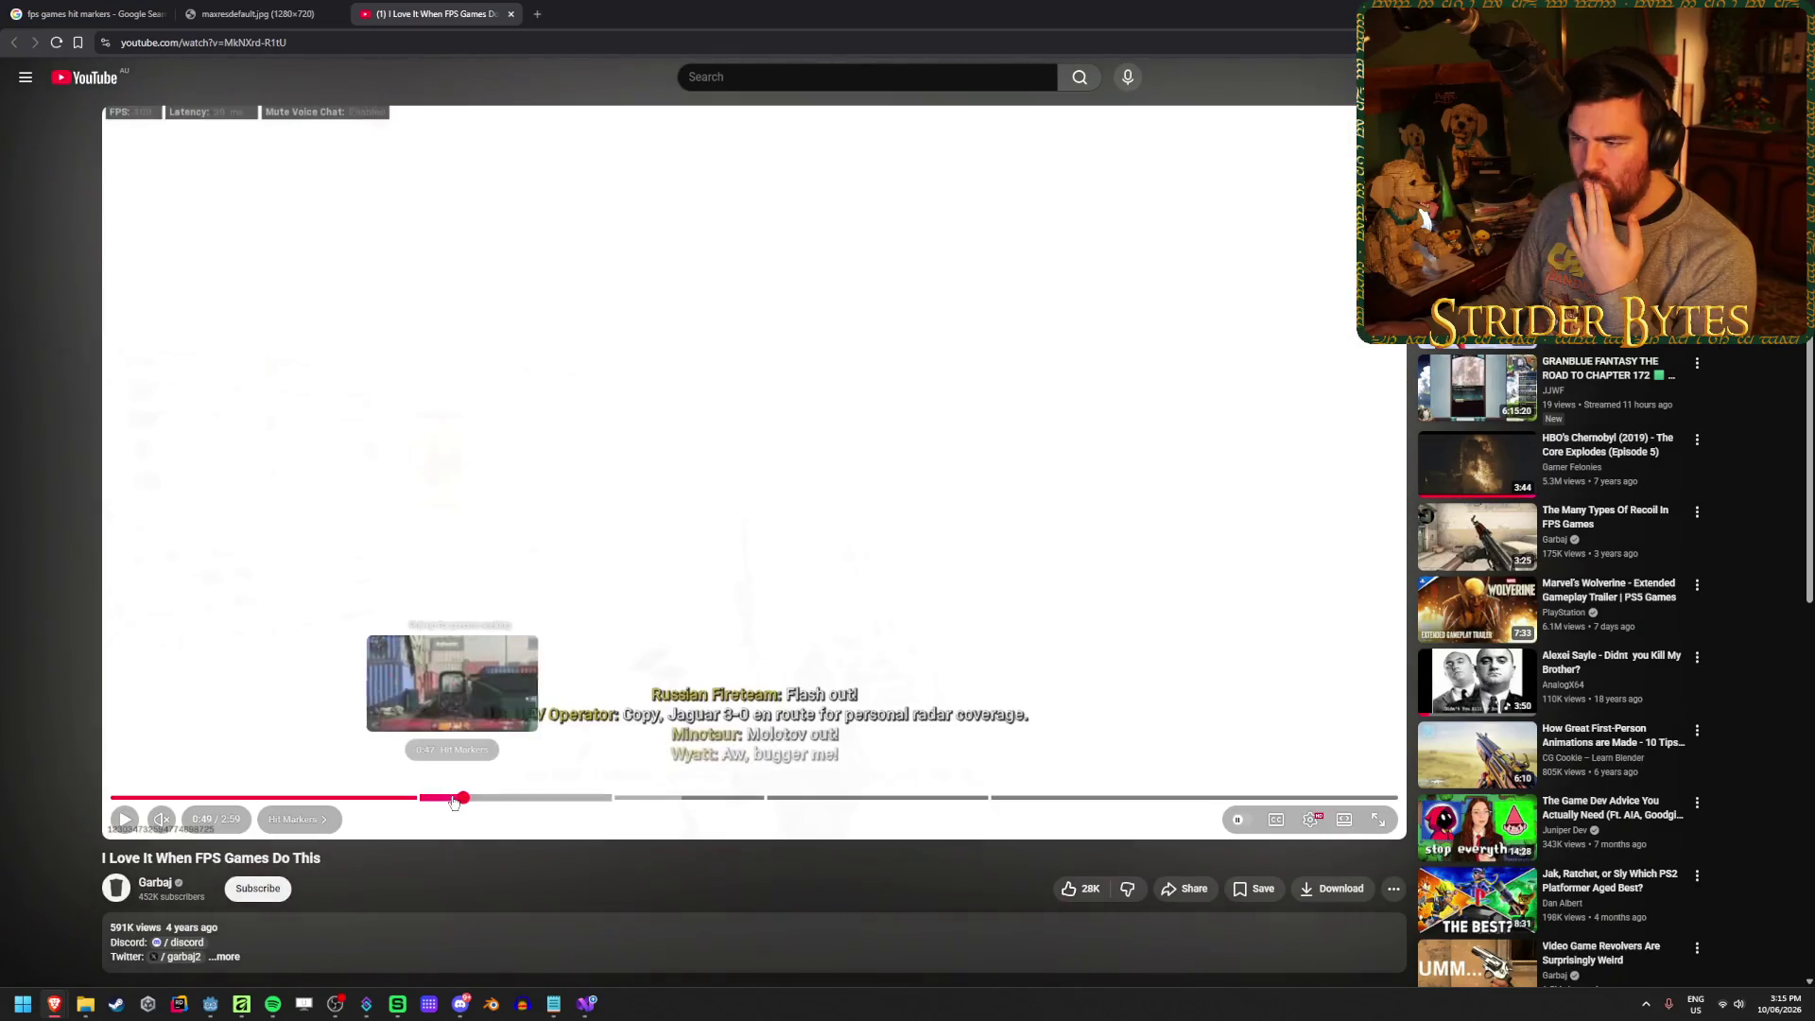
left_click(626, 545)
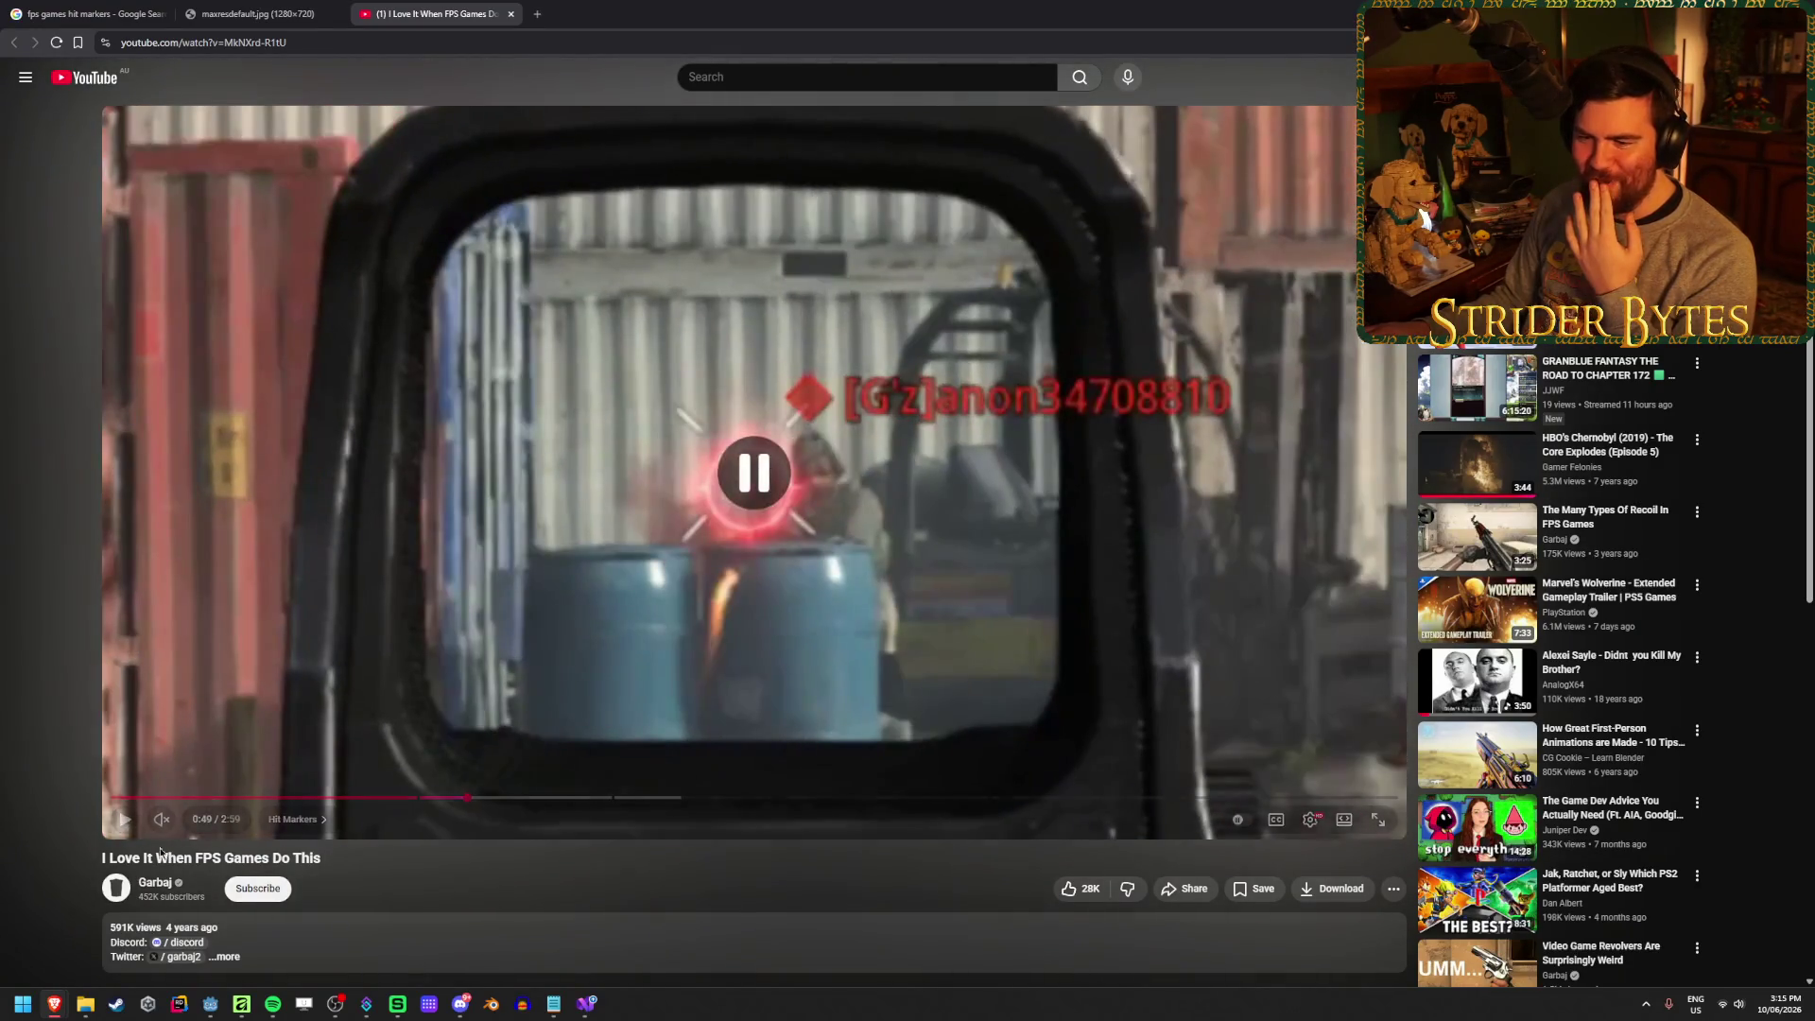
left_click(120, 827)
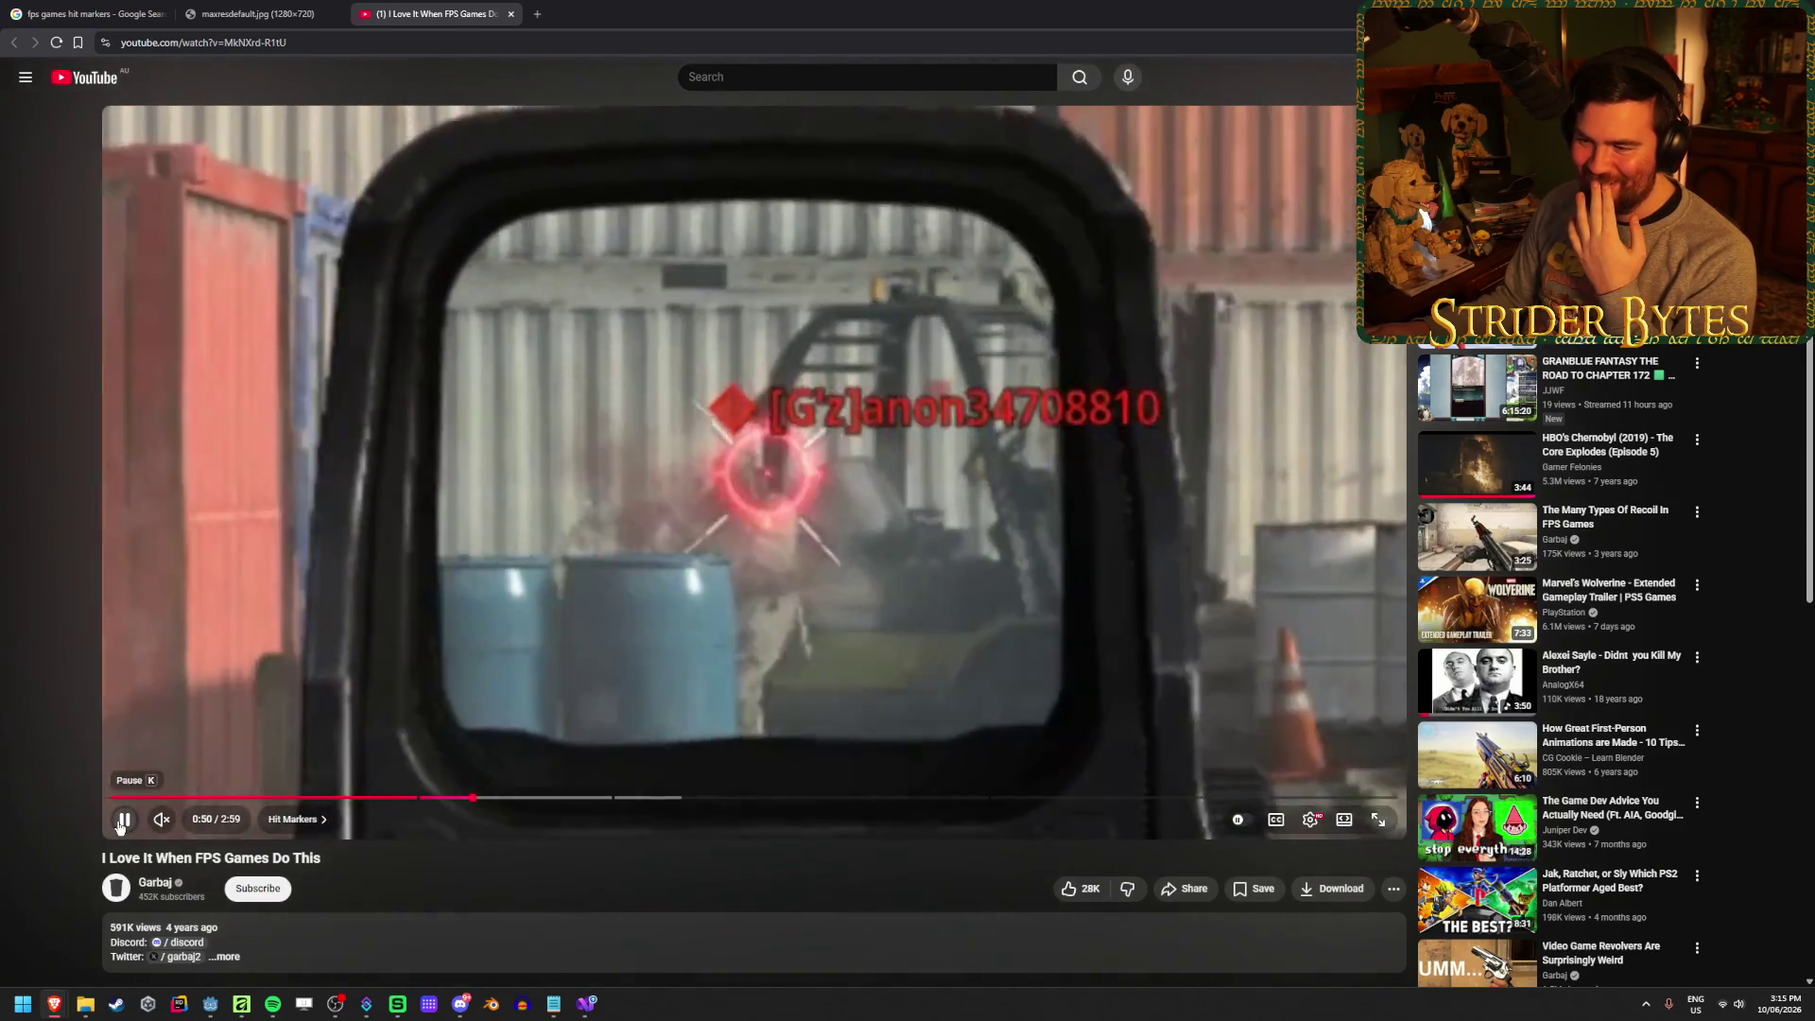
left_click(120, 827)
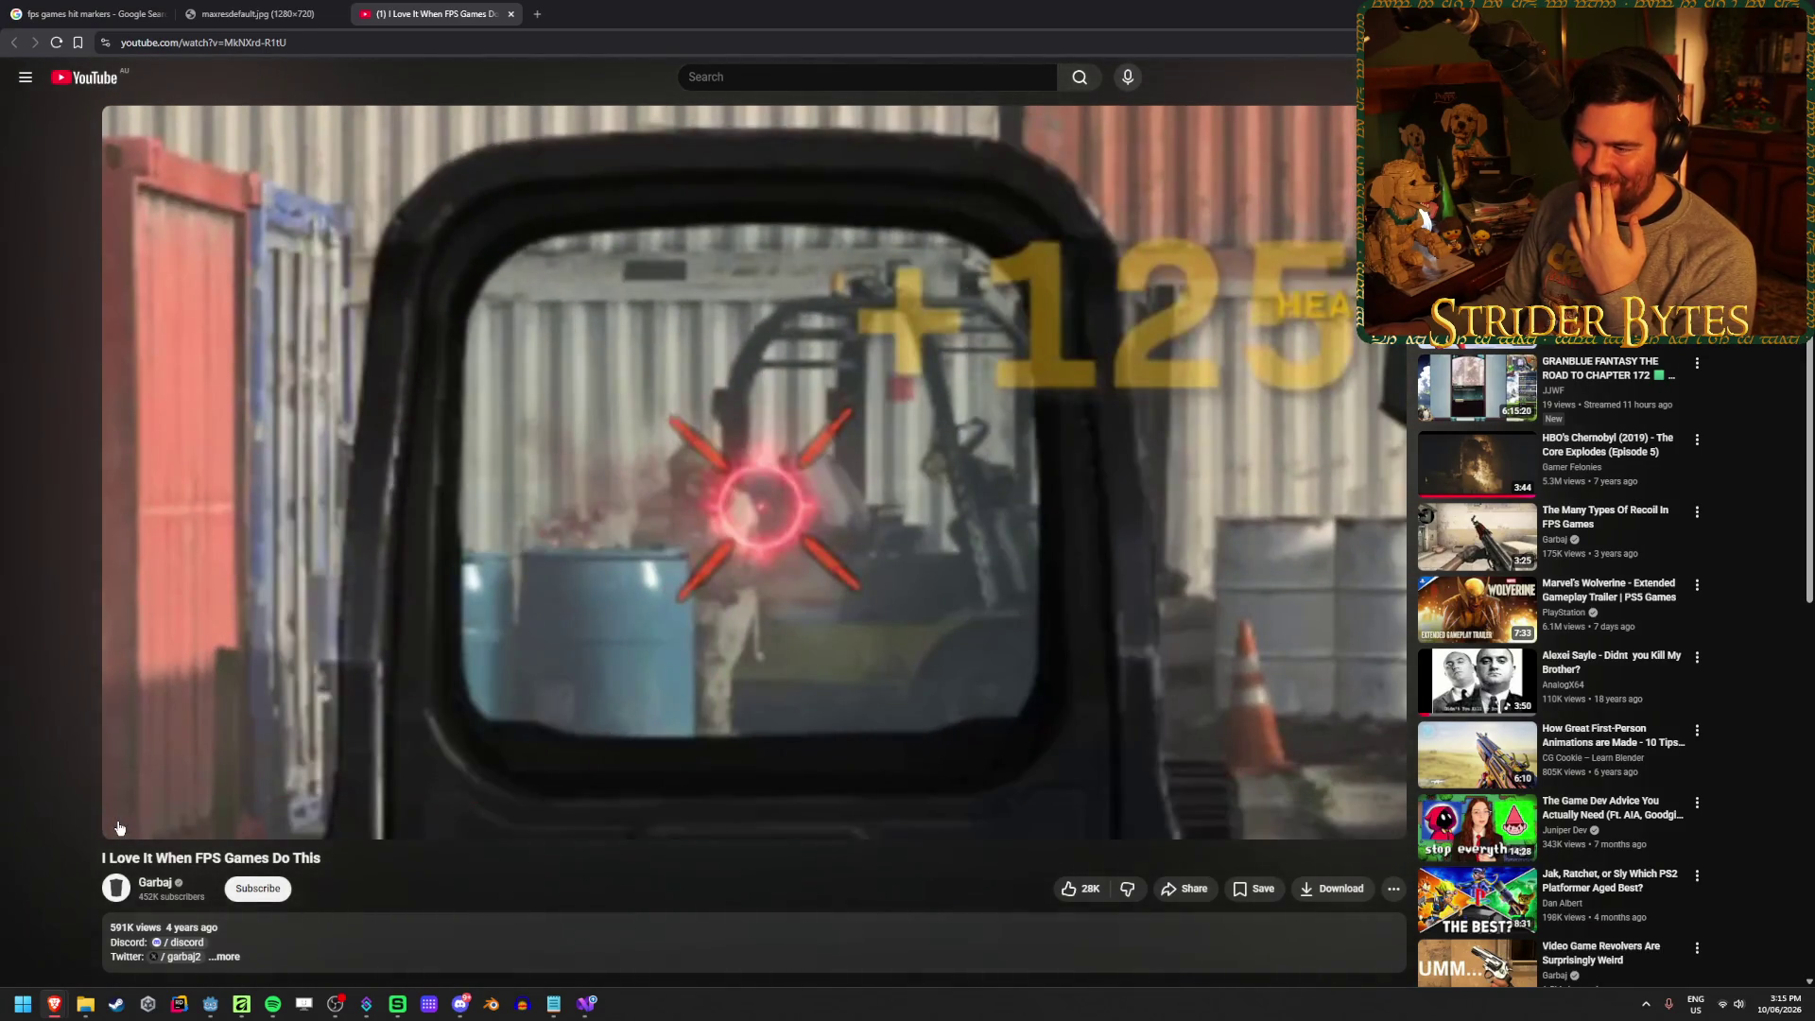
left_click(120, 827)
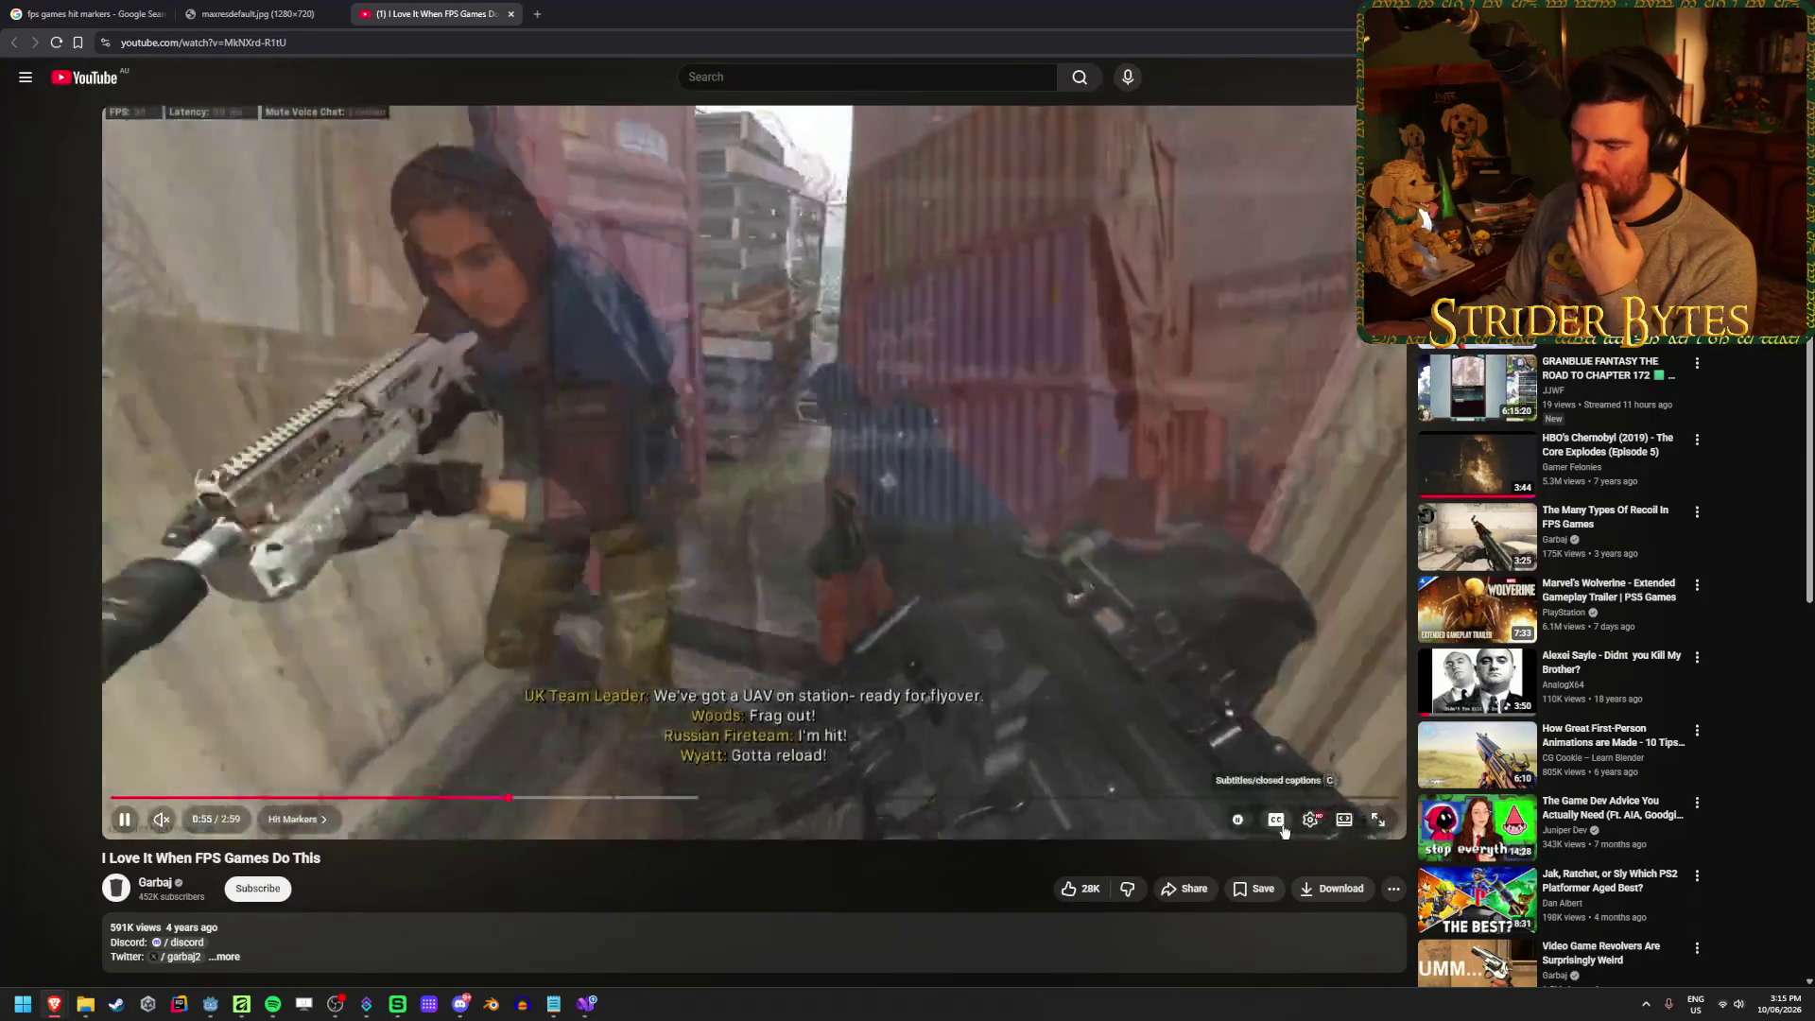
key("c")
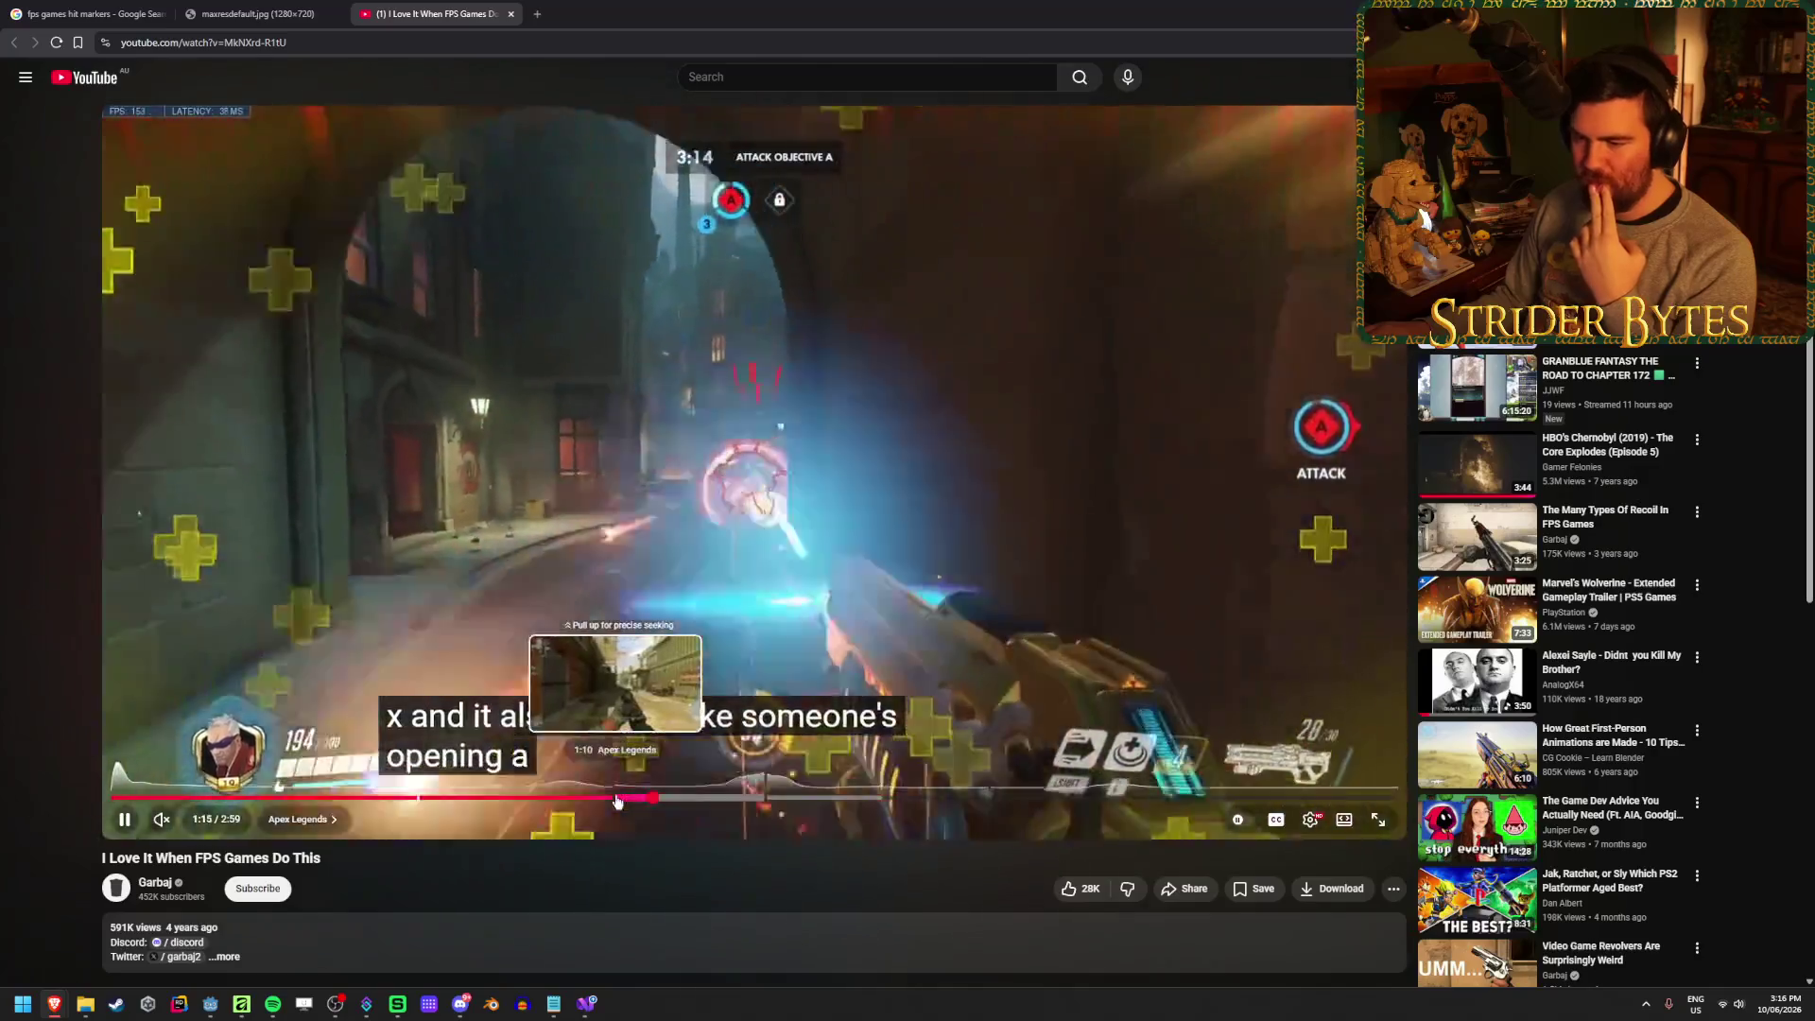
Seek through the video, pausing on the Overwatch hit example and jumping back to around 1:30
left_click(616, 802)
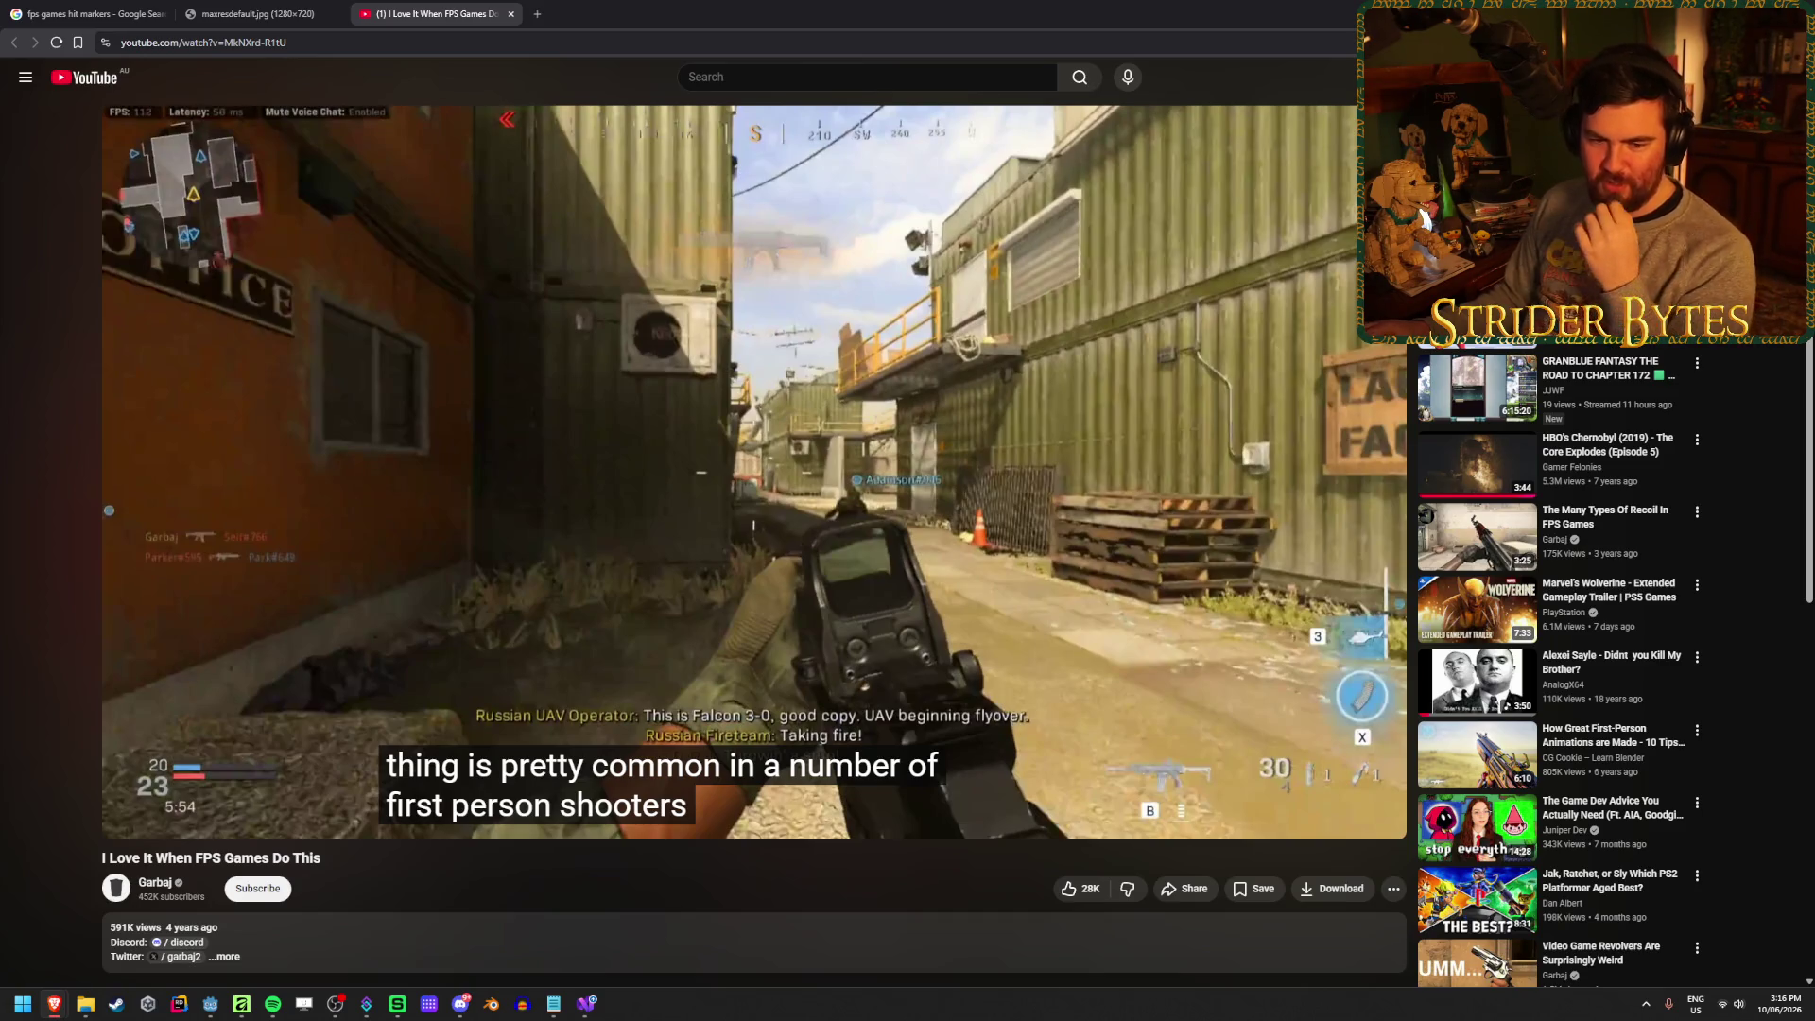
left_click(675, 511)
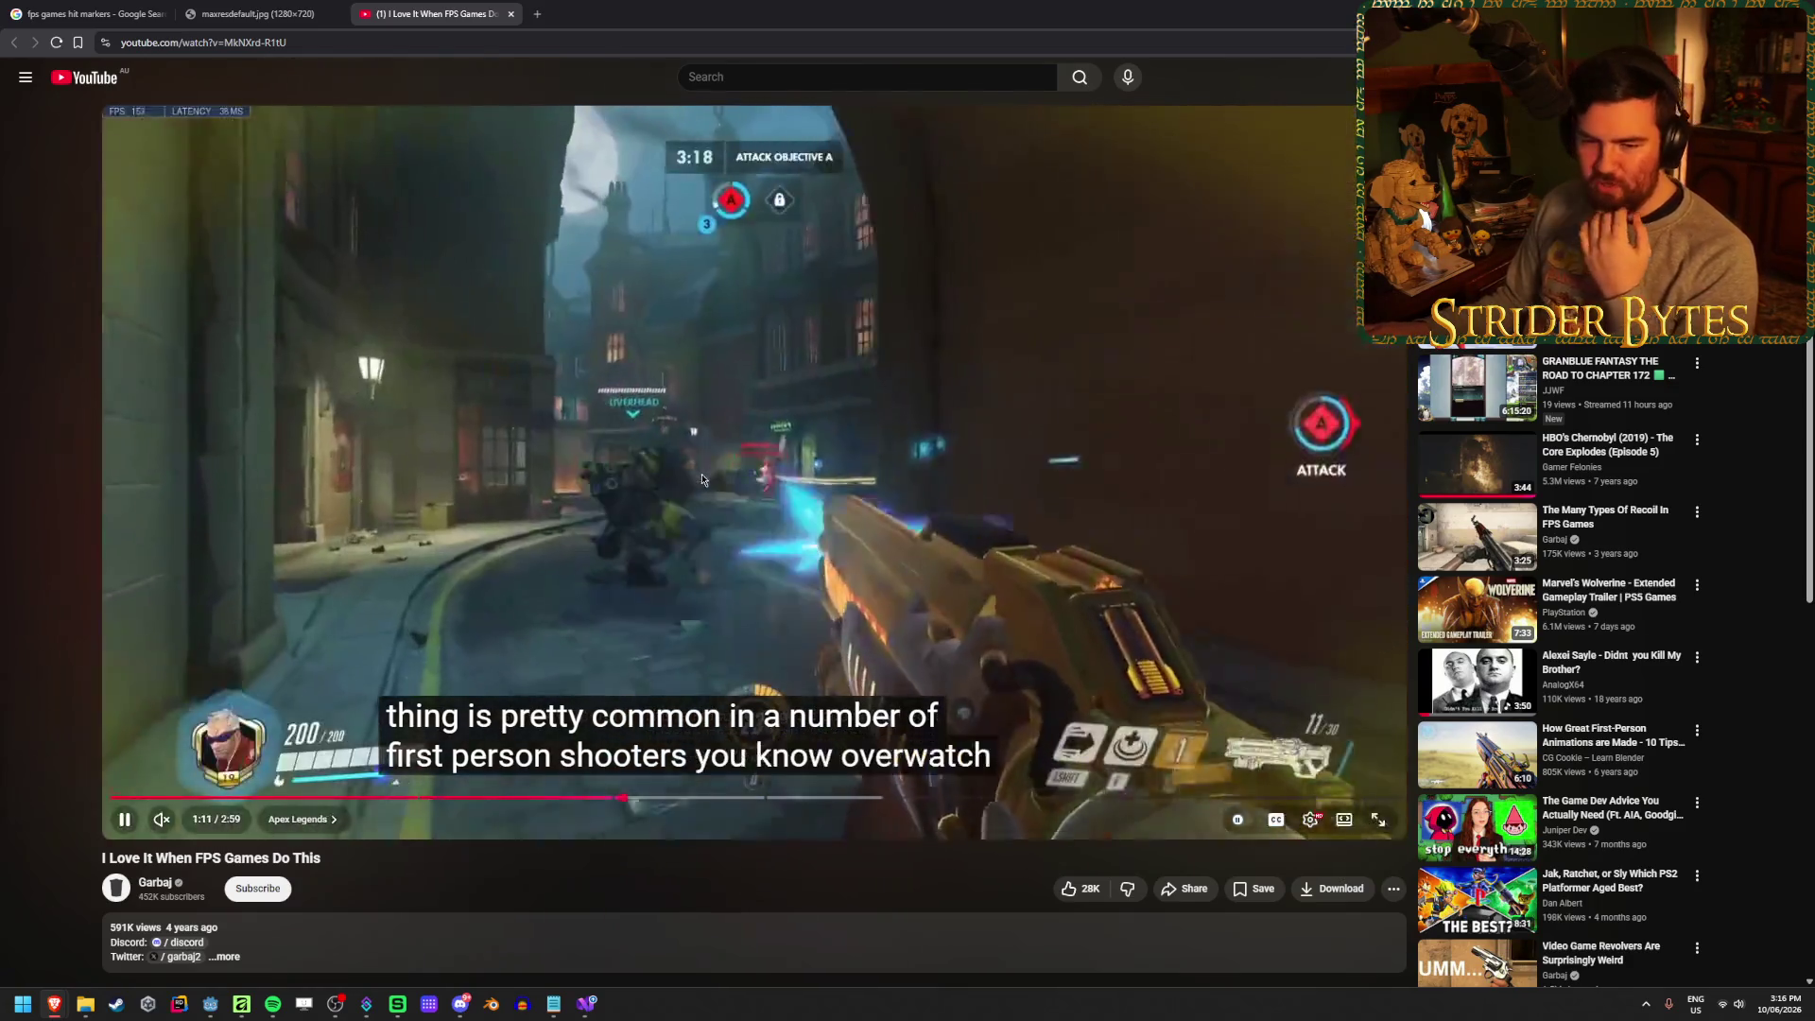
left_click(676, 510)
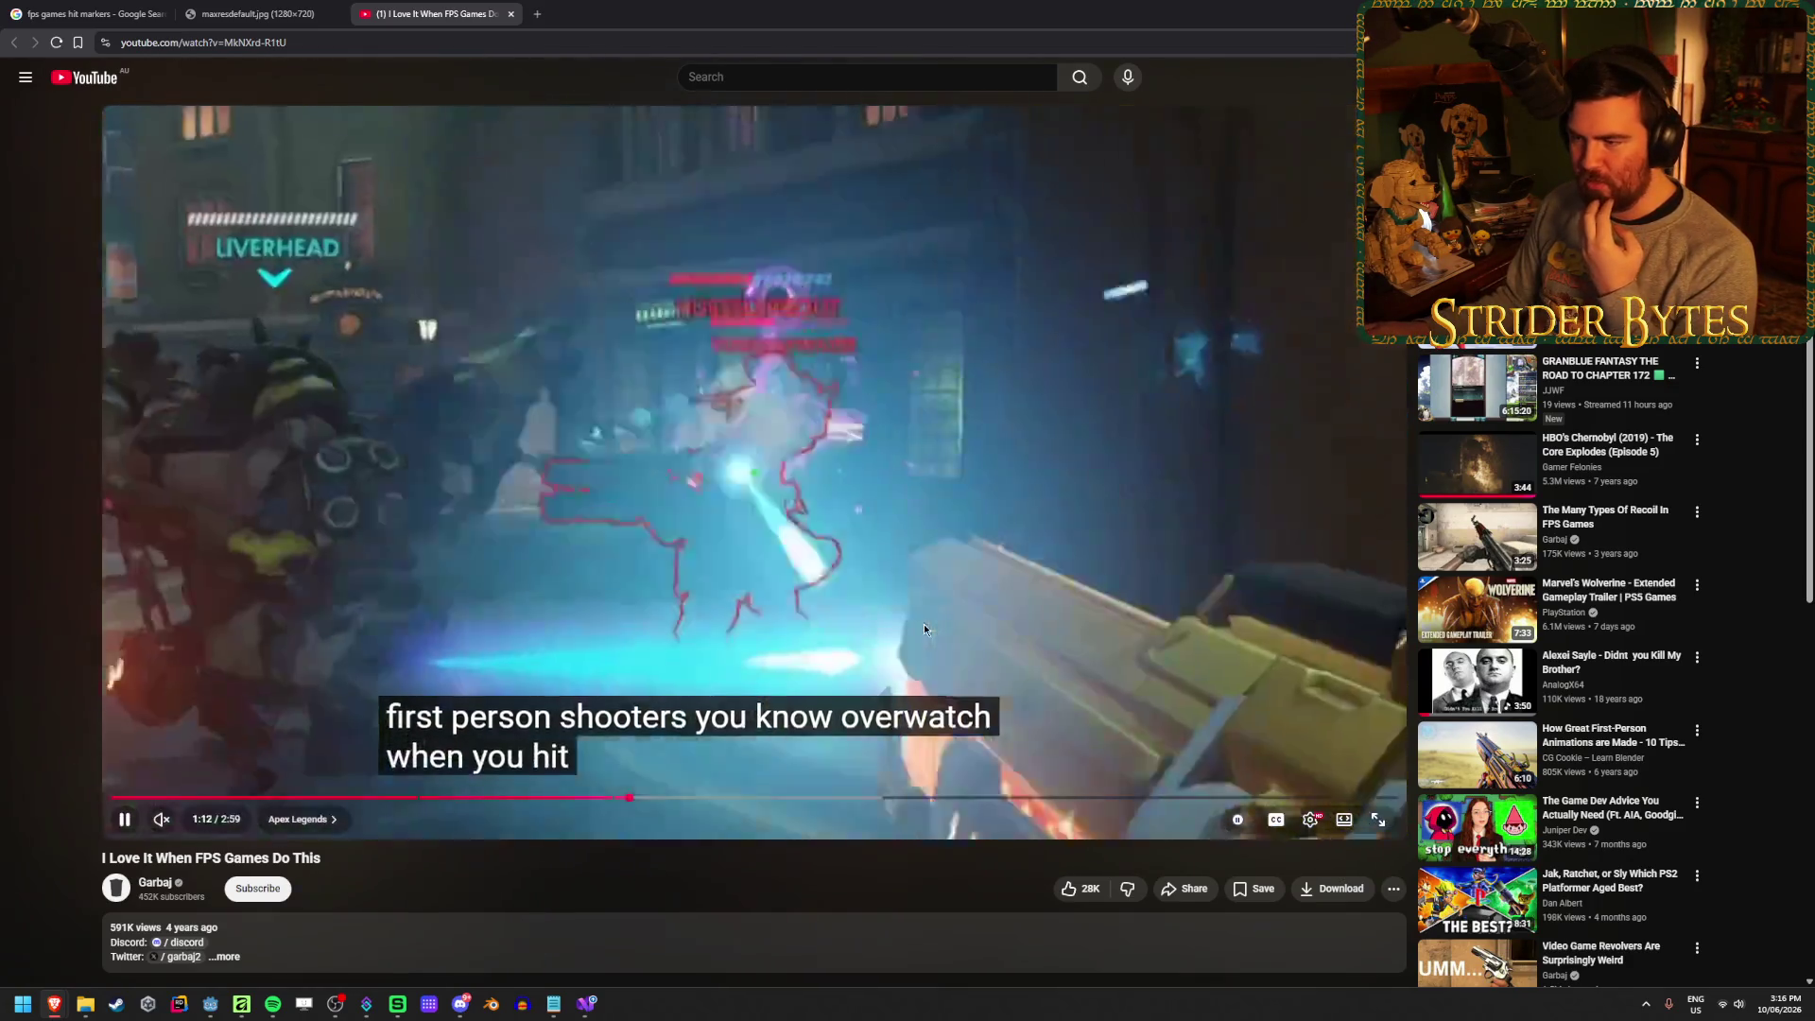
left_click(655, 667)
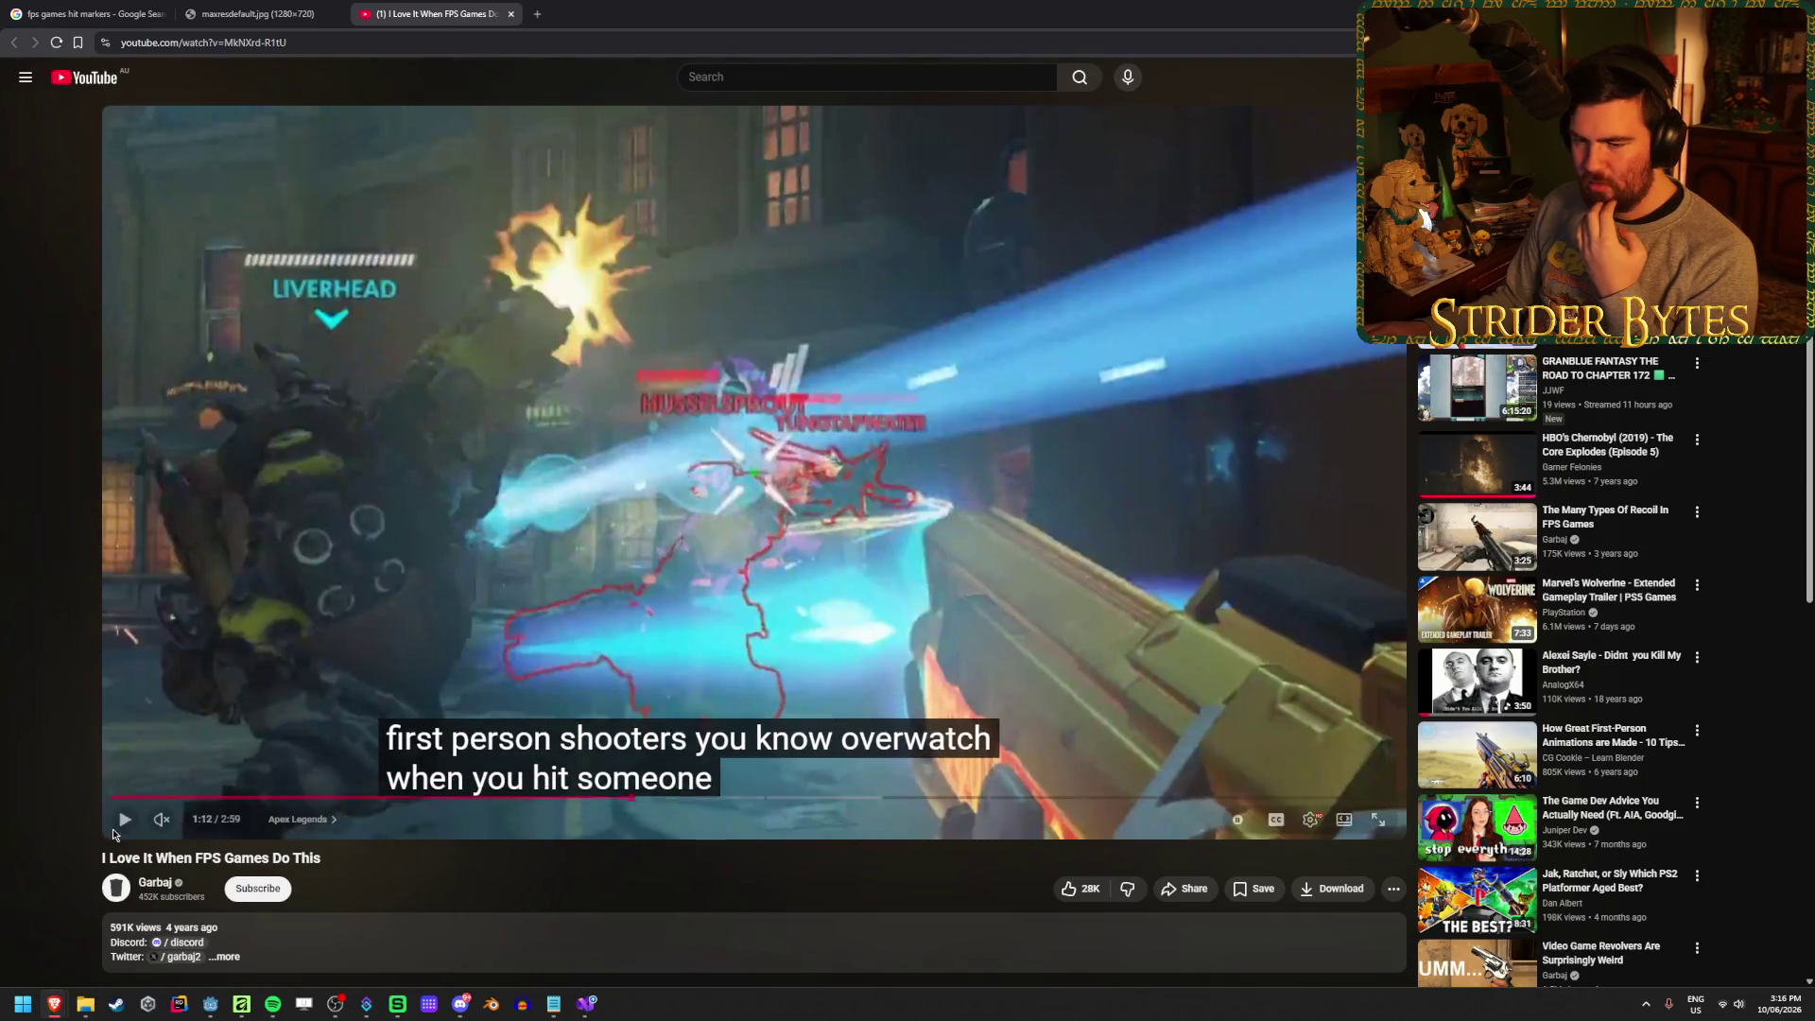
key("l")
key("j")
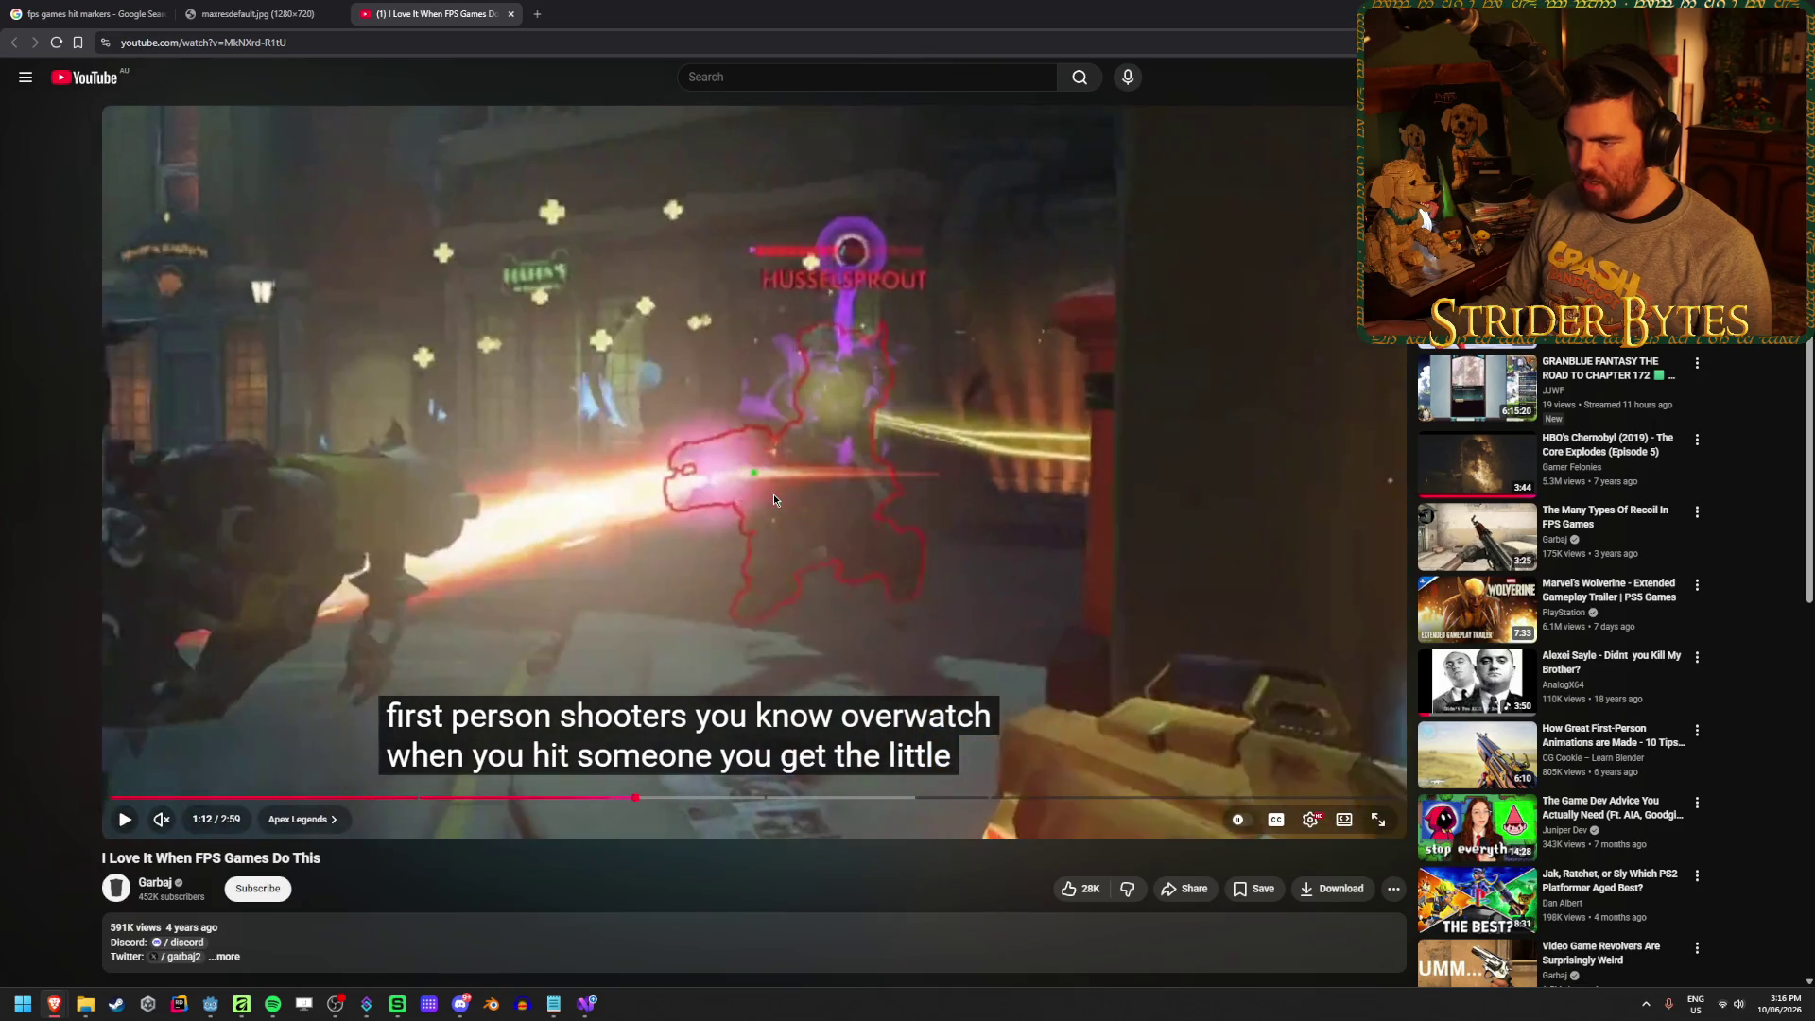
left_click(653, 579)
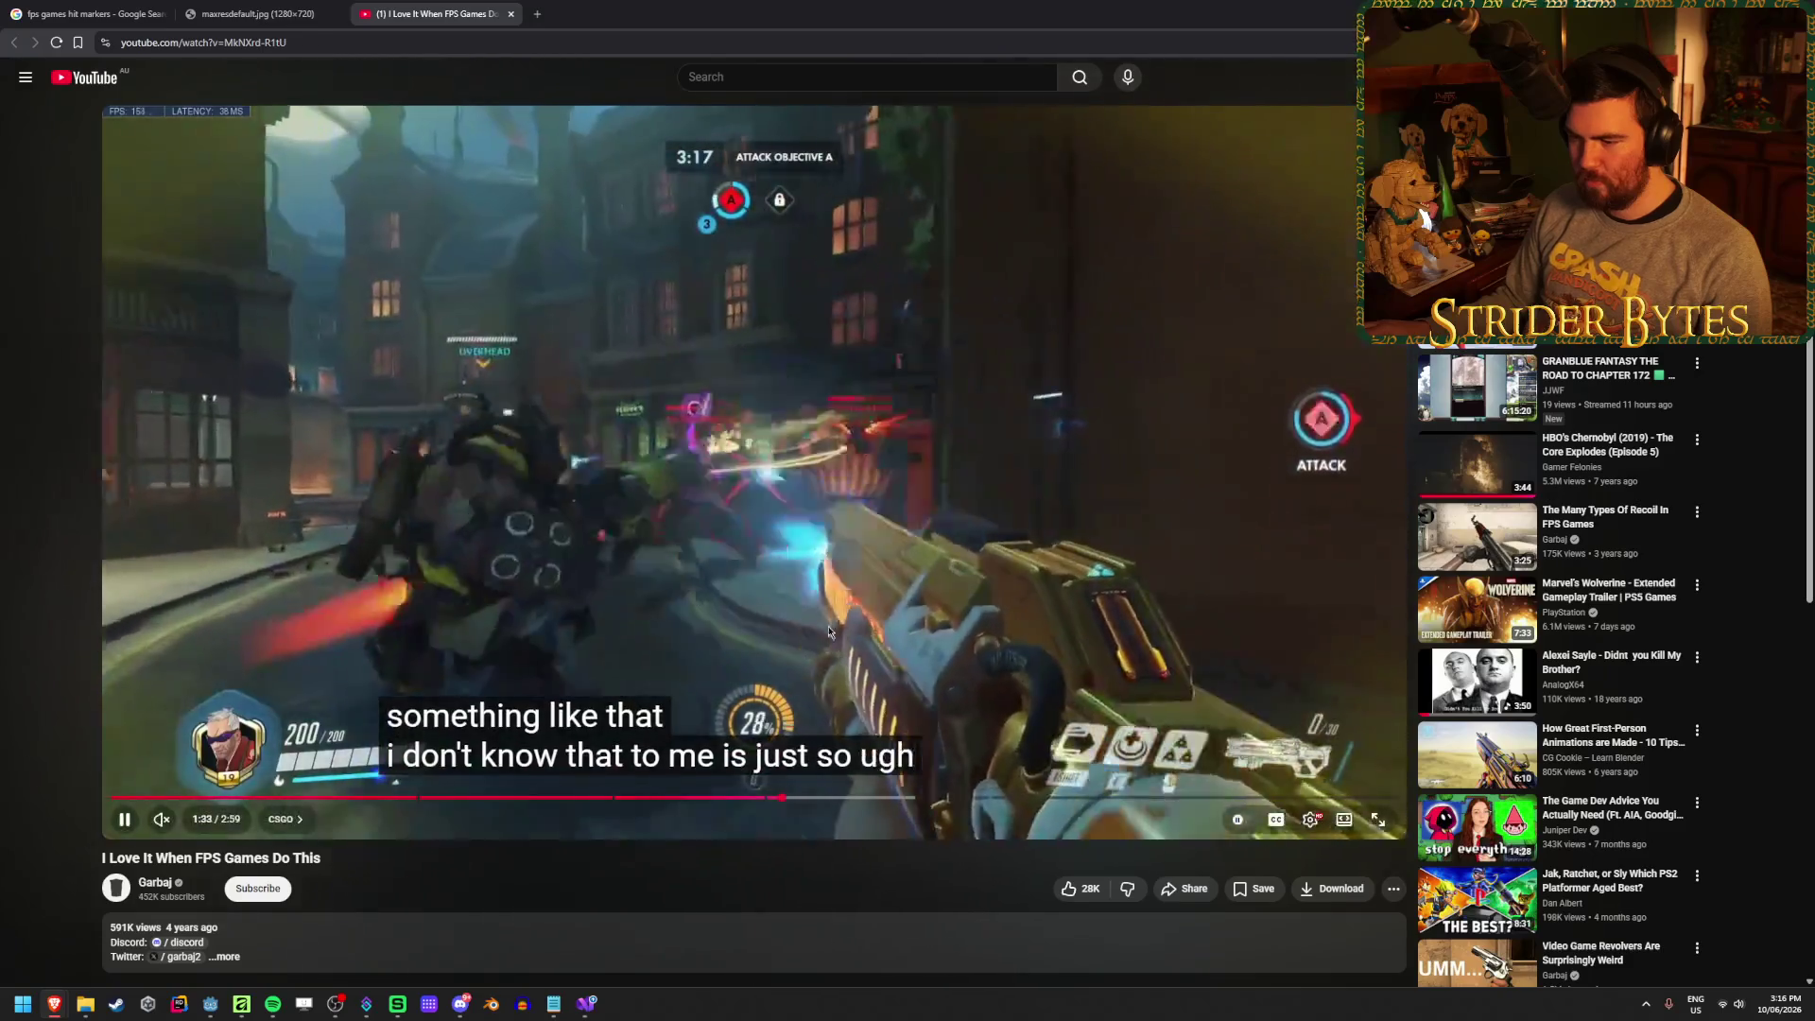
left_click(762, 775)
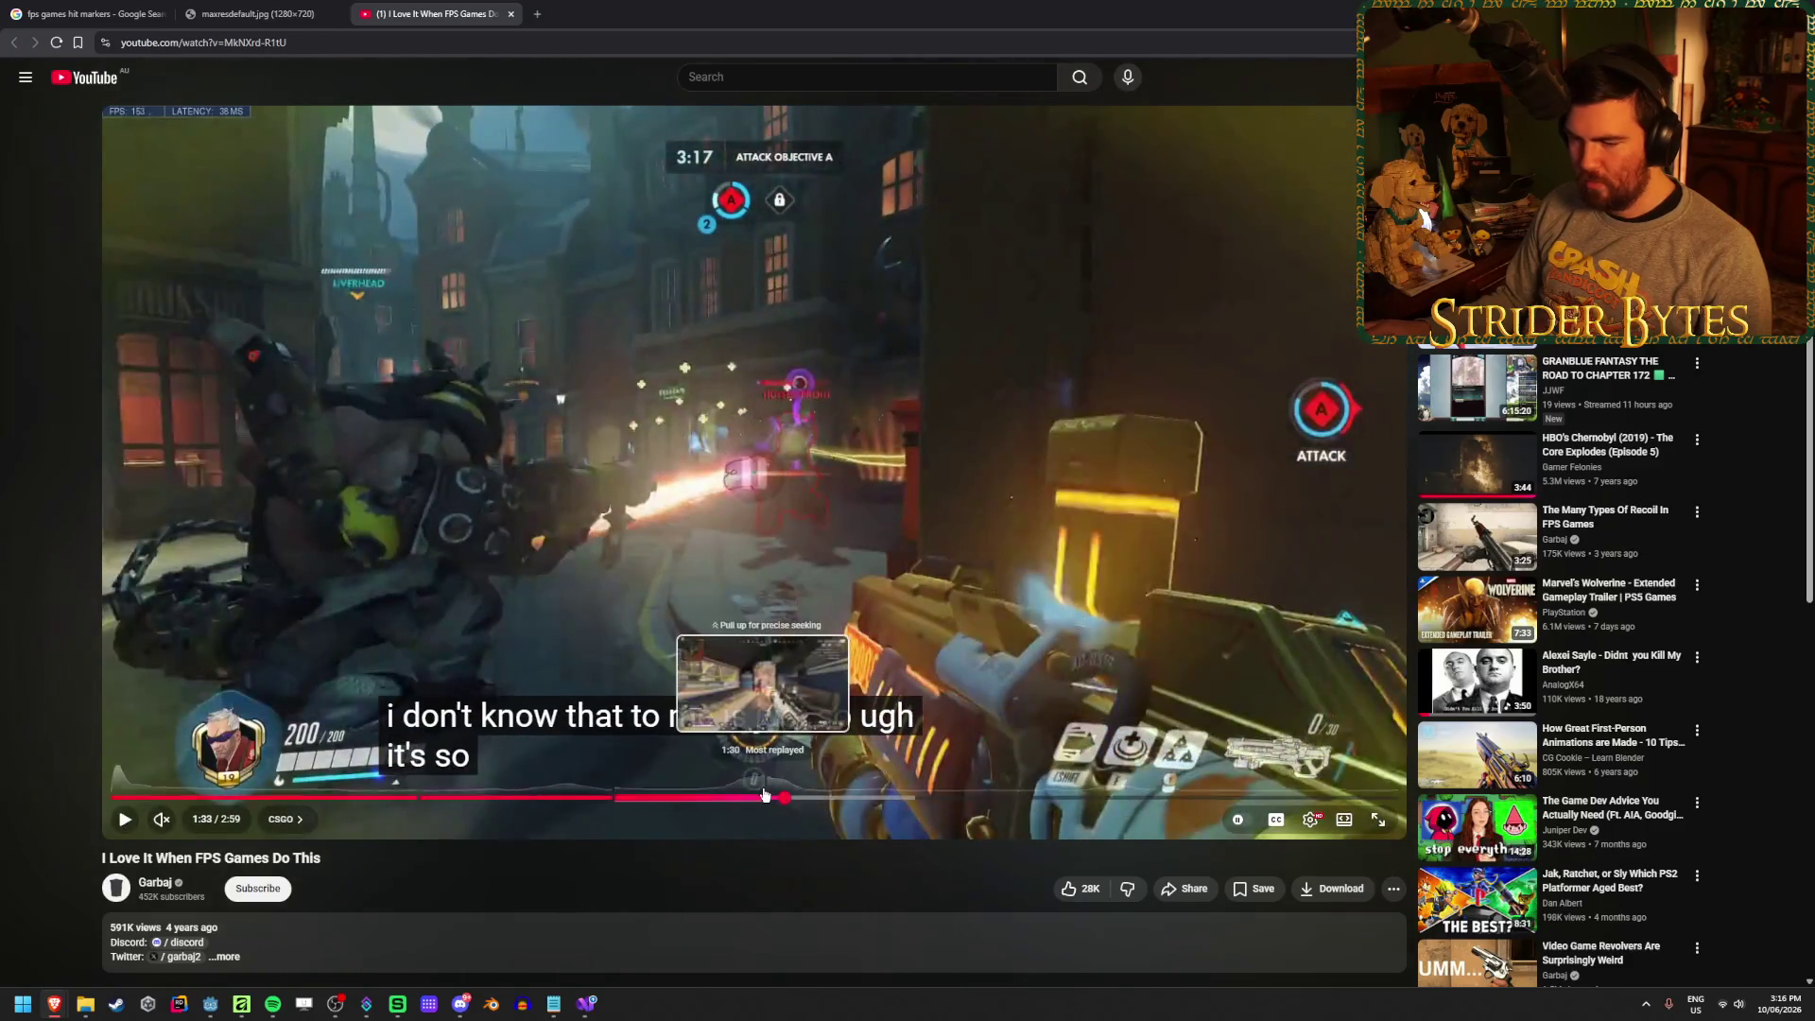
left_click(759, 797)
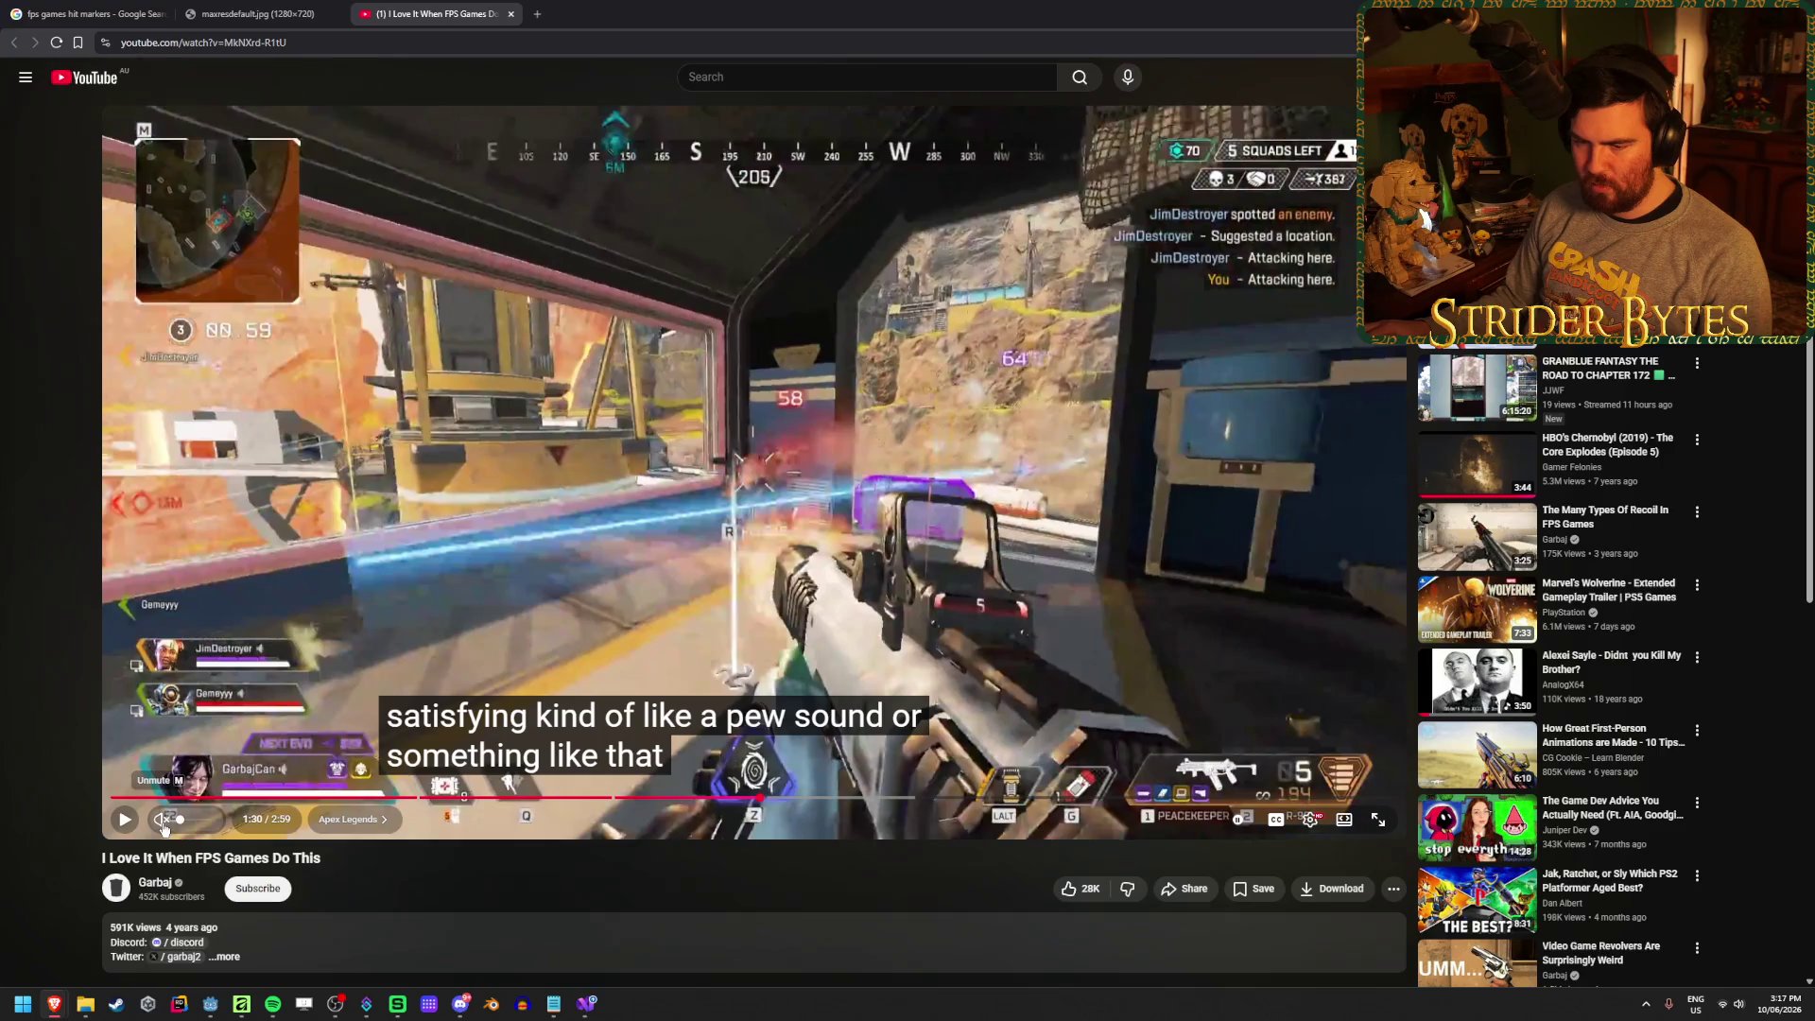
left_click(807, 619)
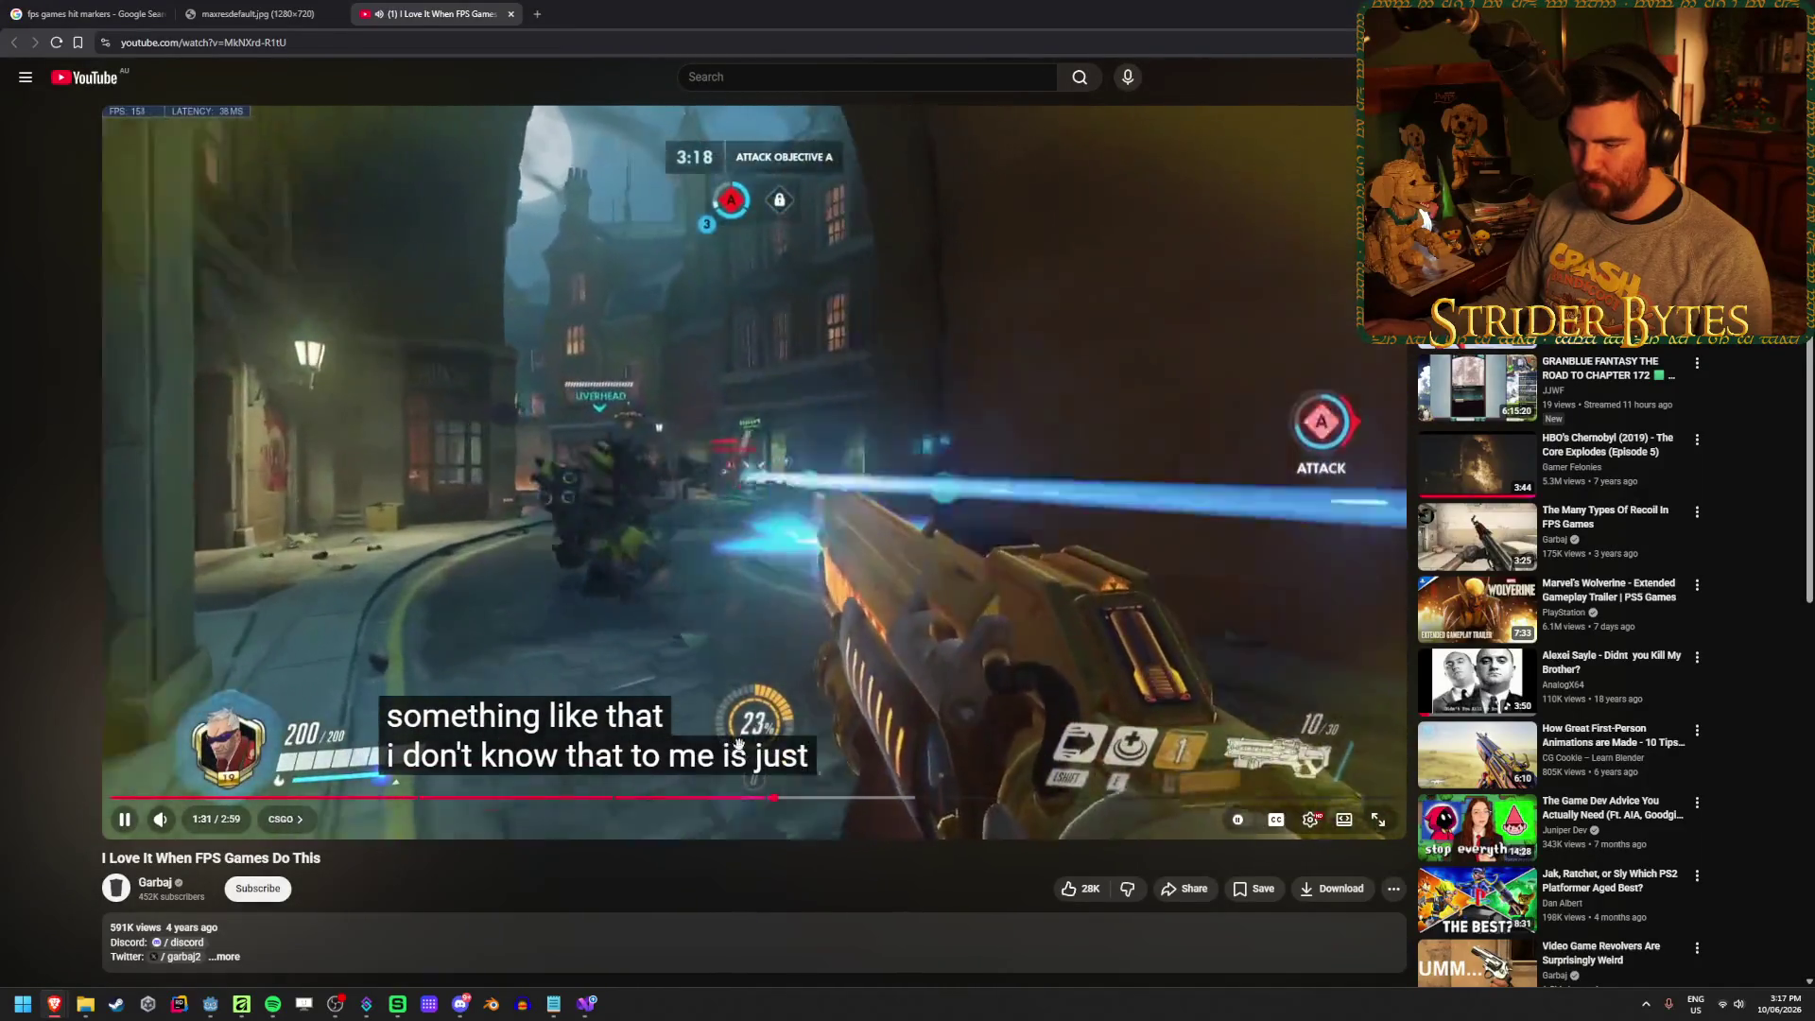
Mute the video and scrub back from 2:04 to the hit-marker section around 0:46
left_click(157, 822)
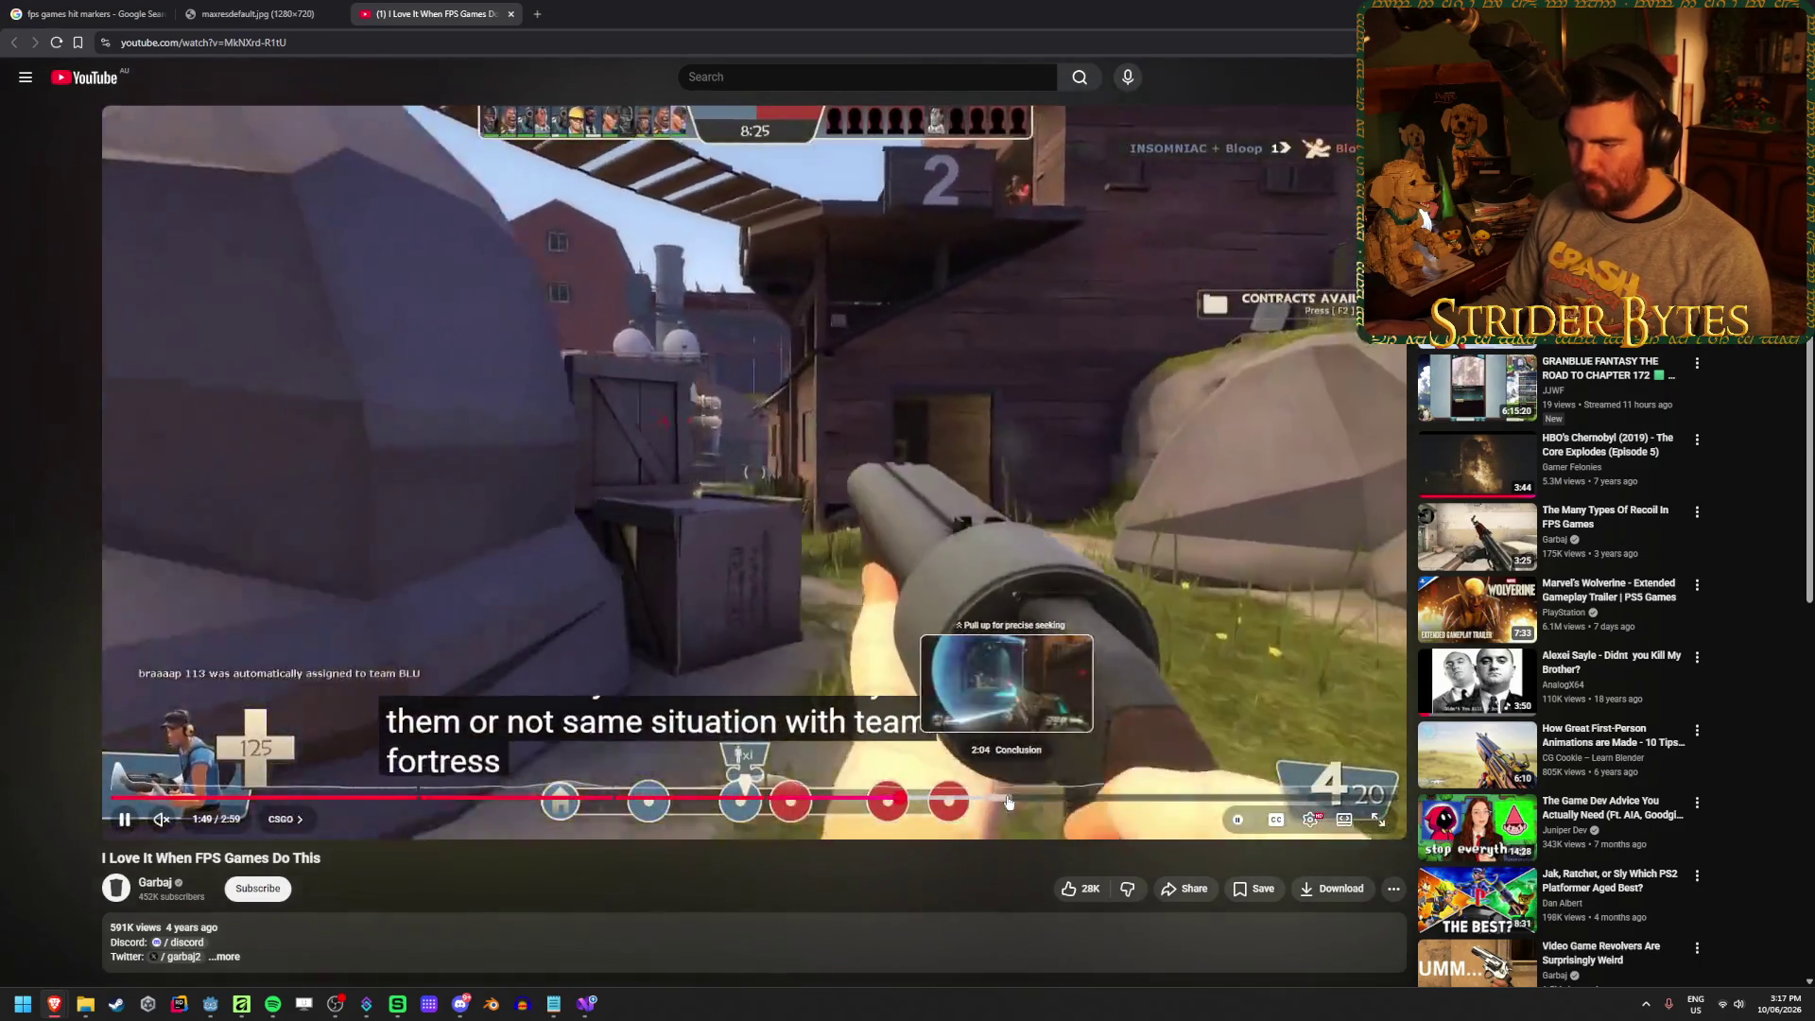
left_click(1007, 799)
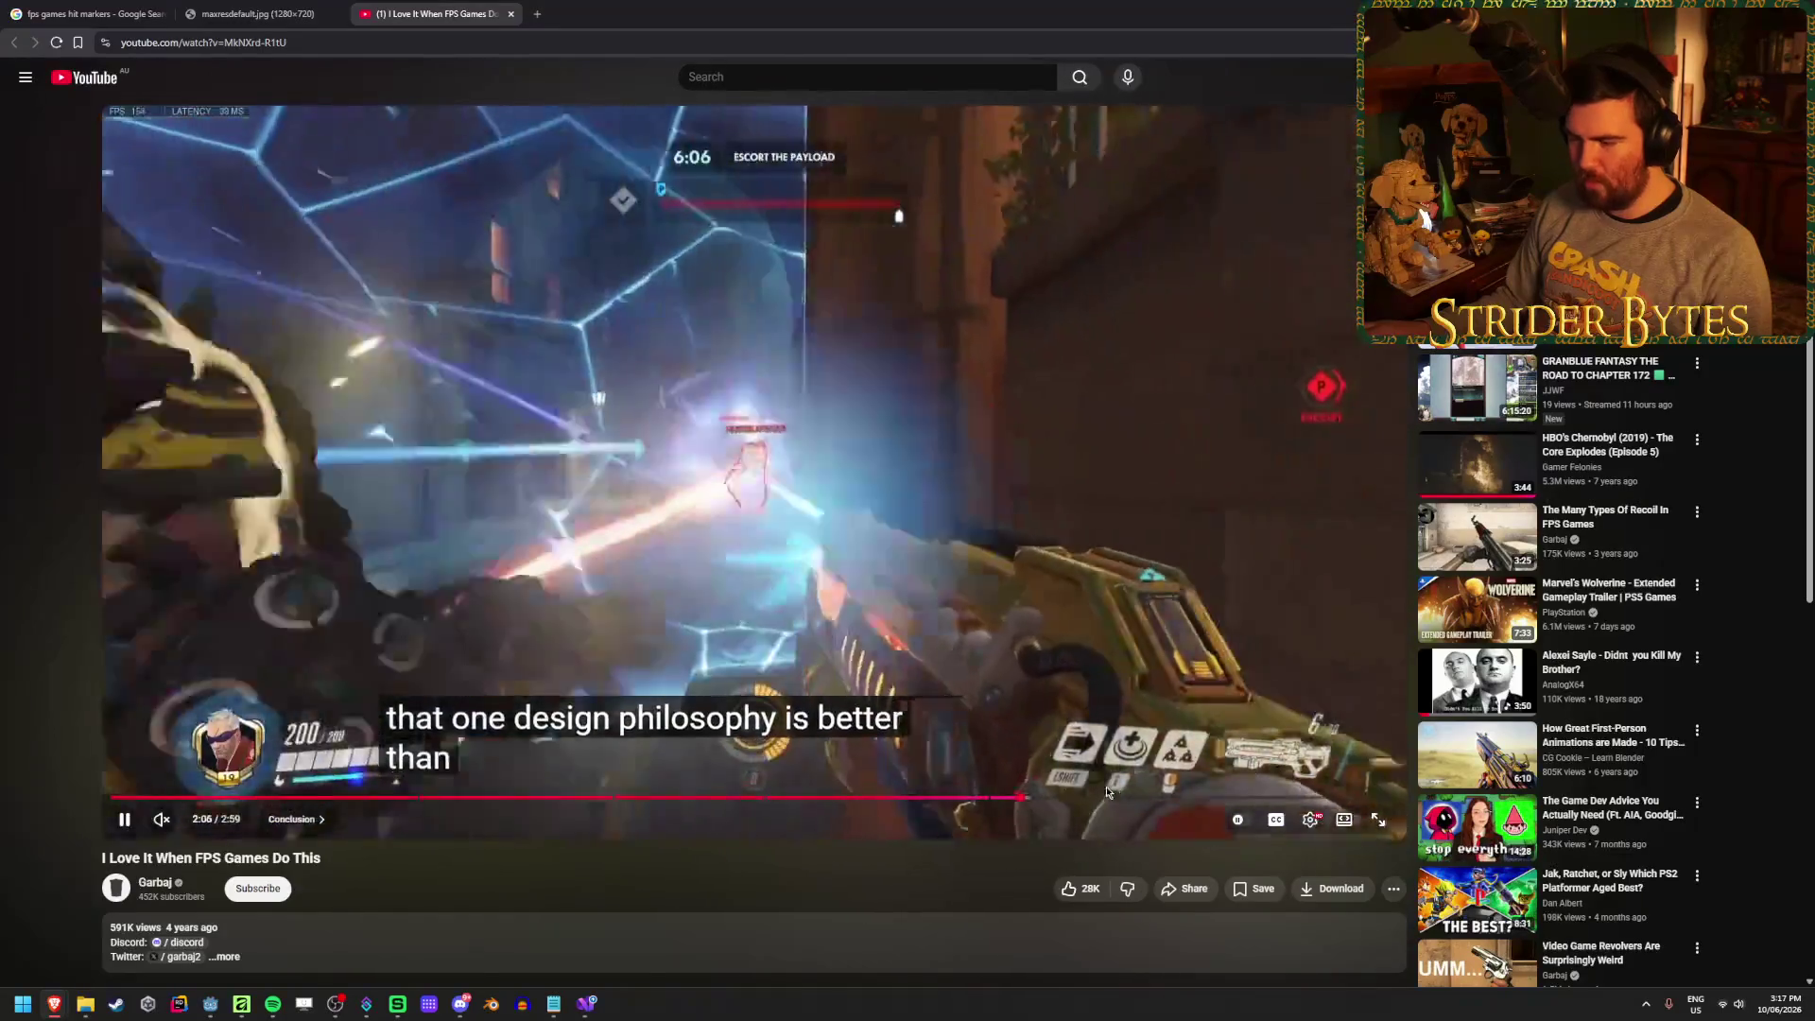
left_click(399, 641)
left_click(265, 799)
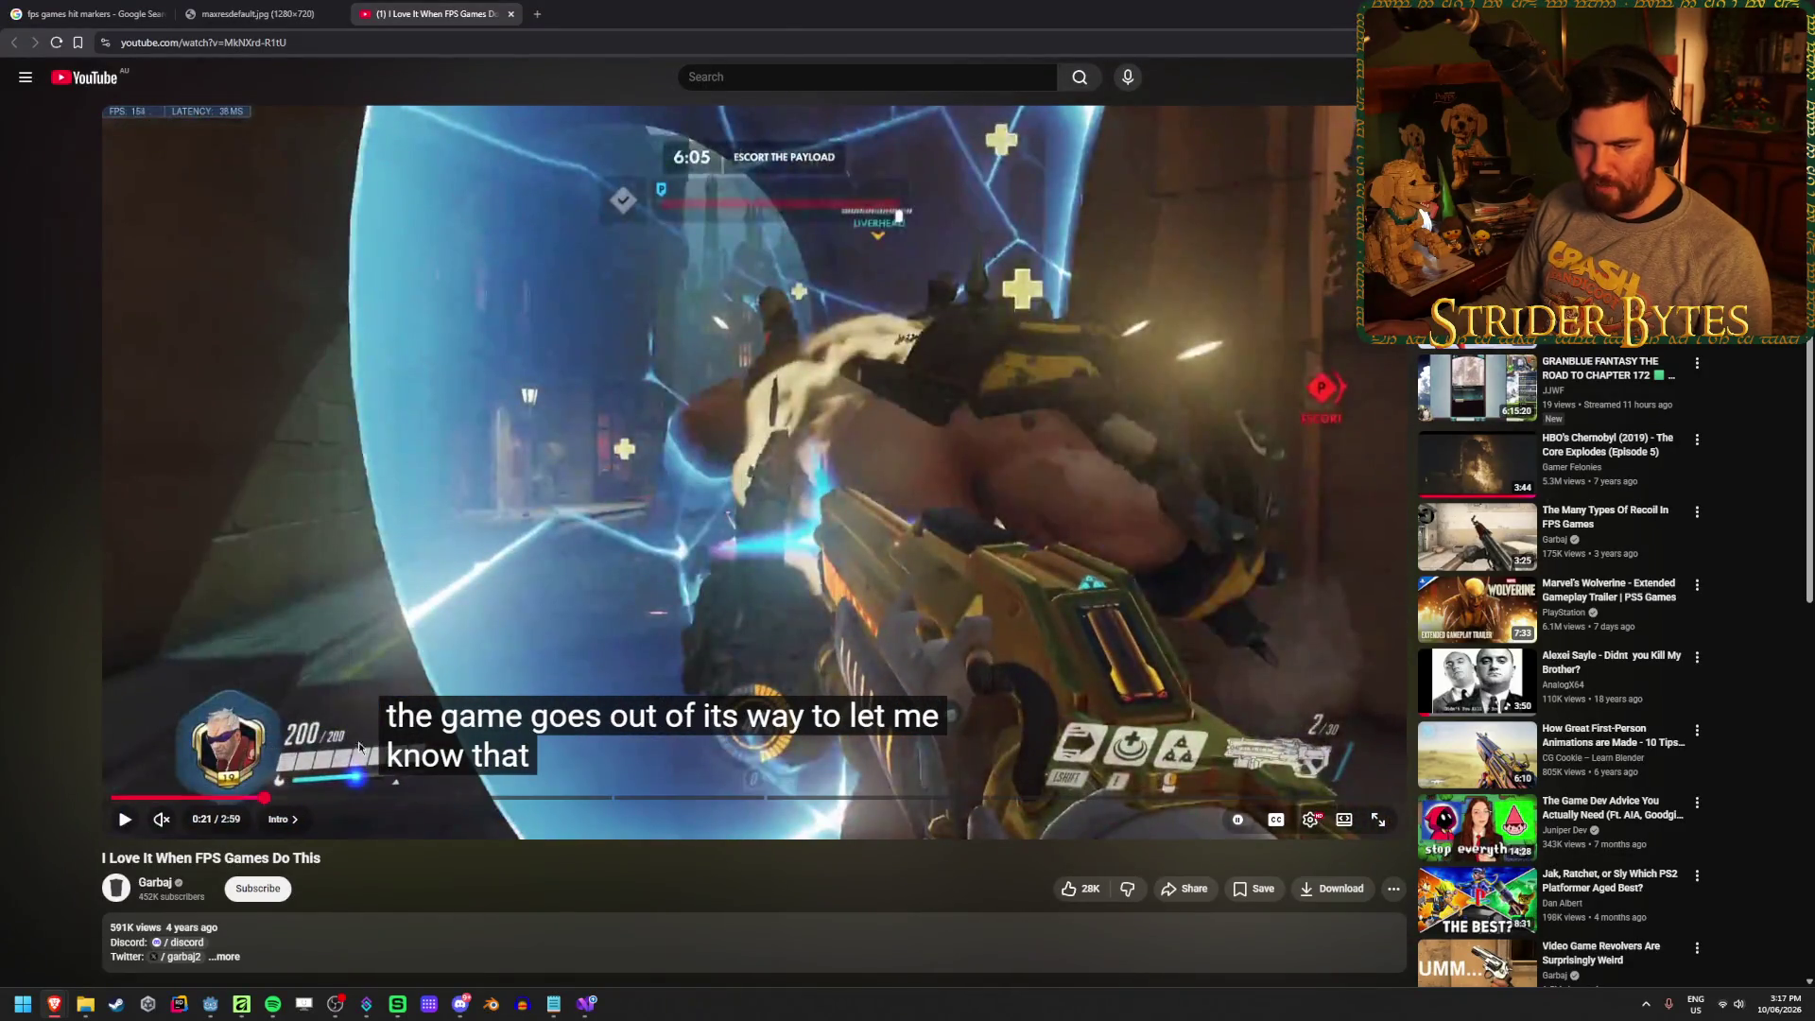
left_click(507, 637)
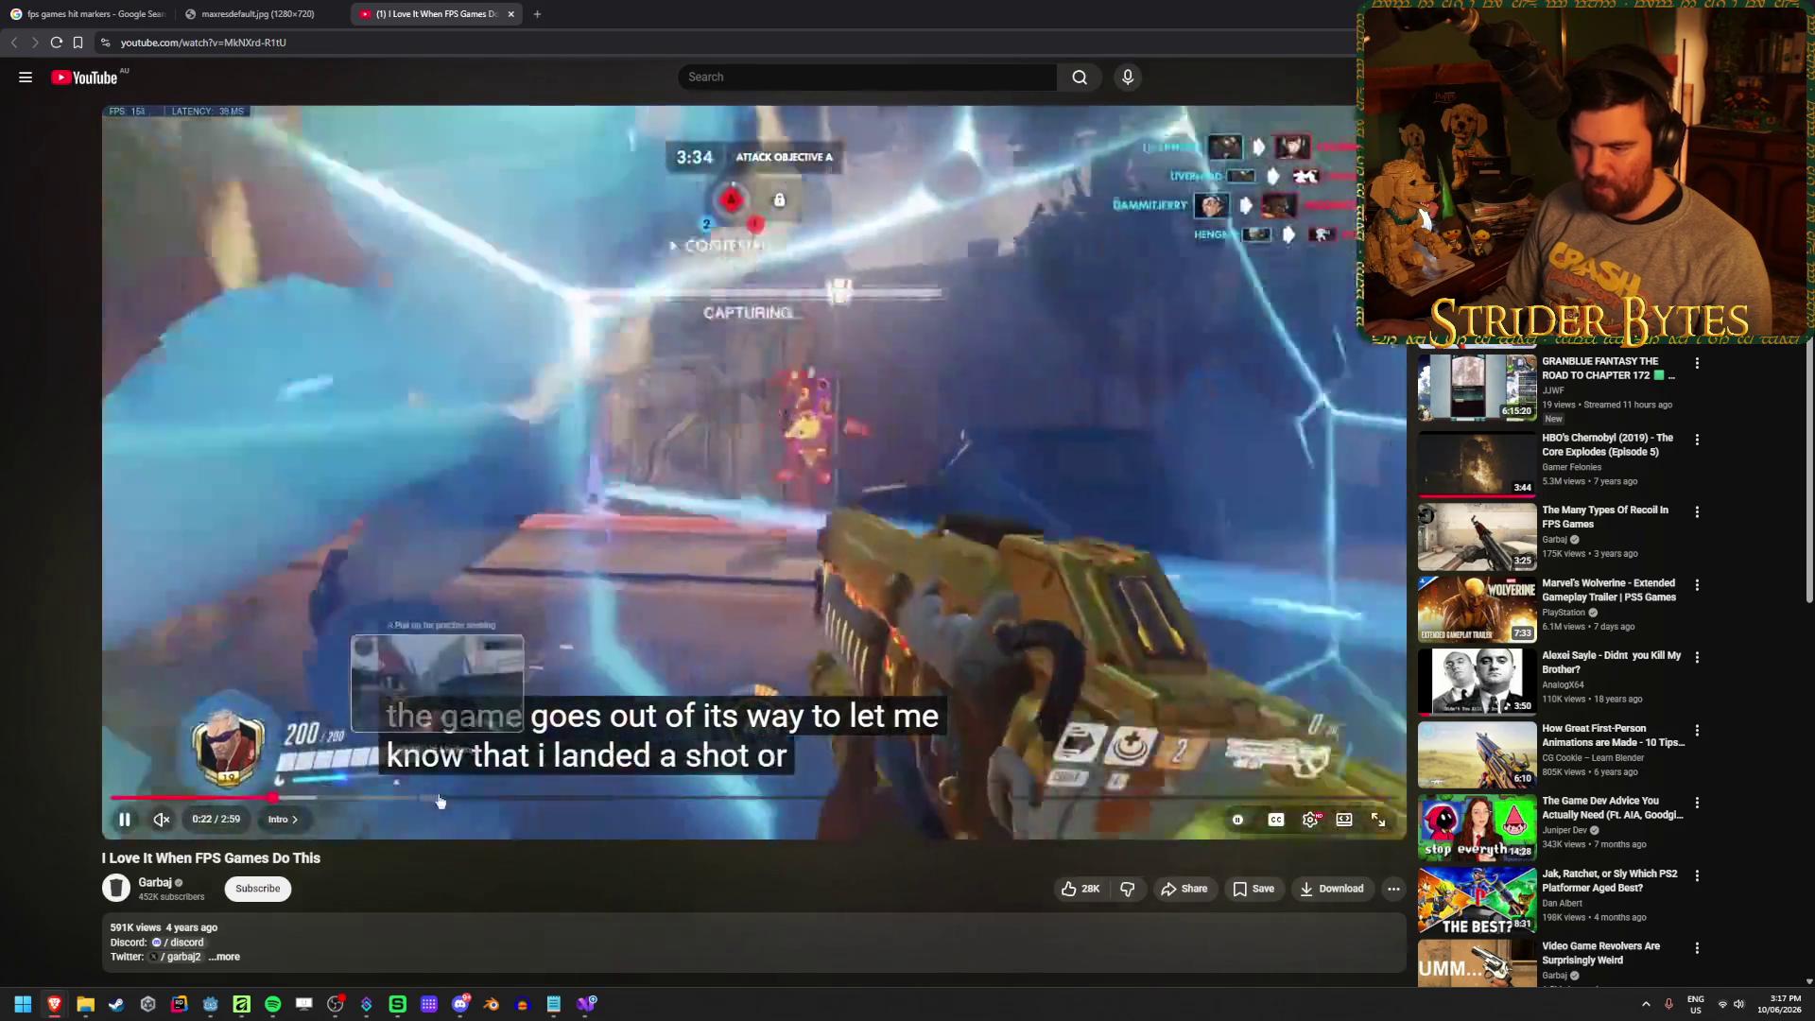
left_click_drag(434, 800, 440, 800)
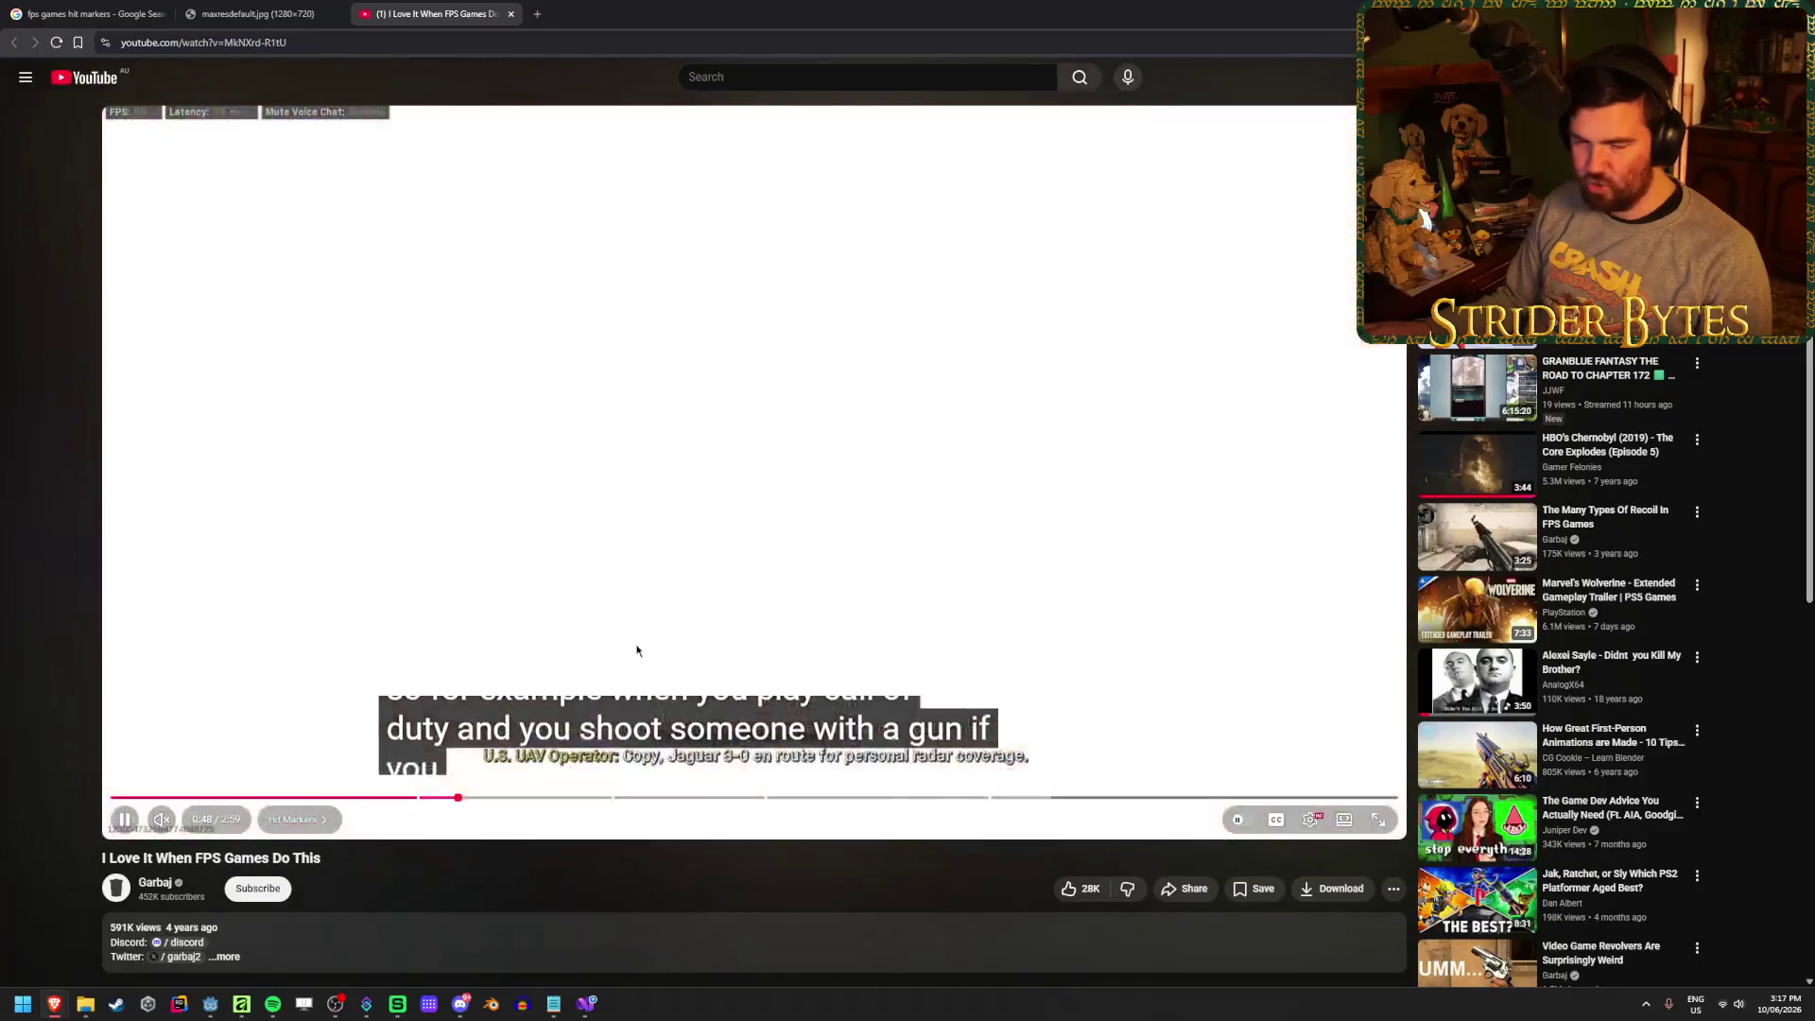
Scrub and pause the video on the scope hit marker around 0:49
left_click(572, 679)
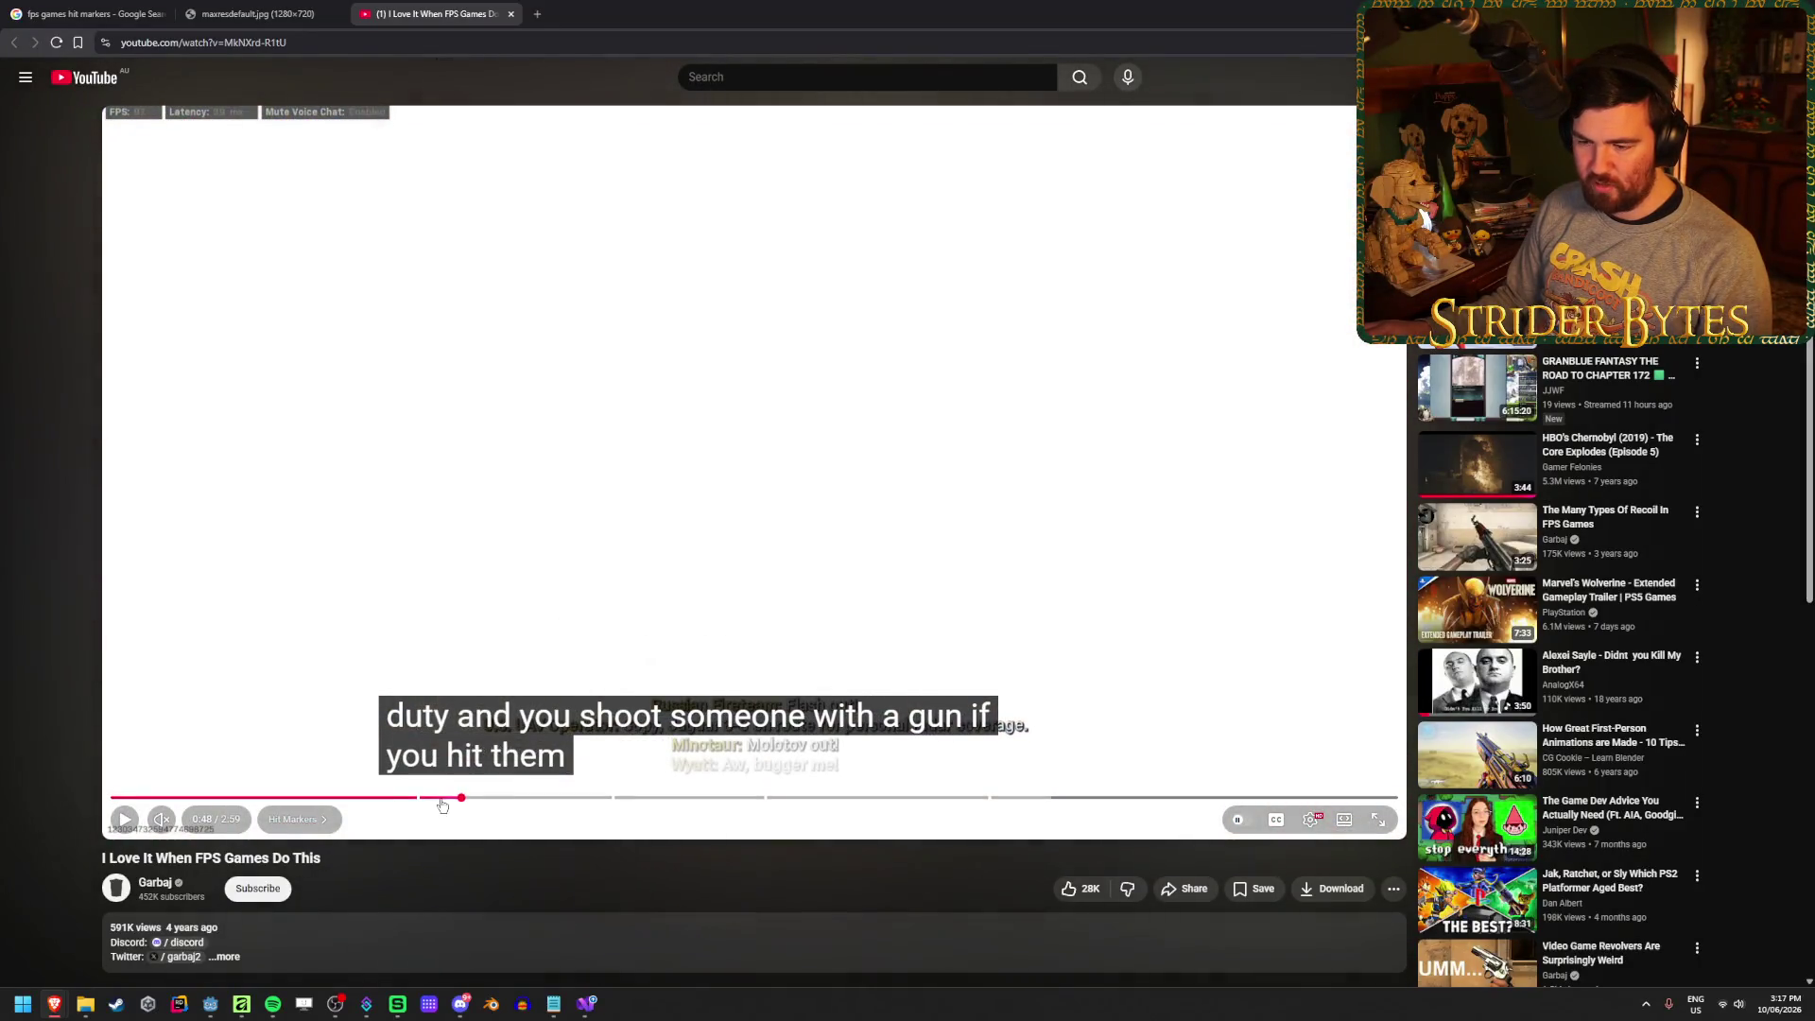
left_click(432, 799)
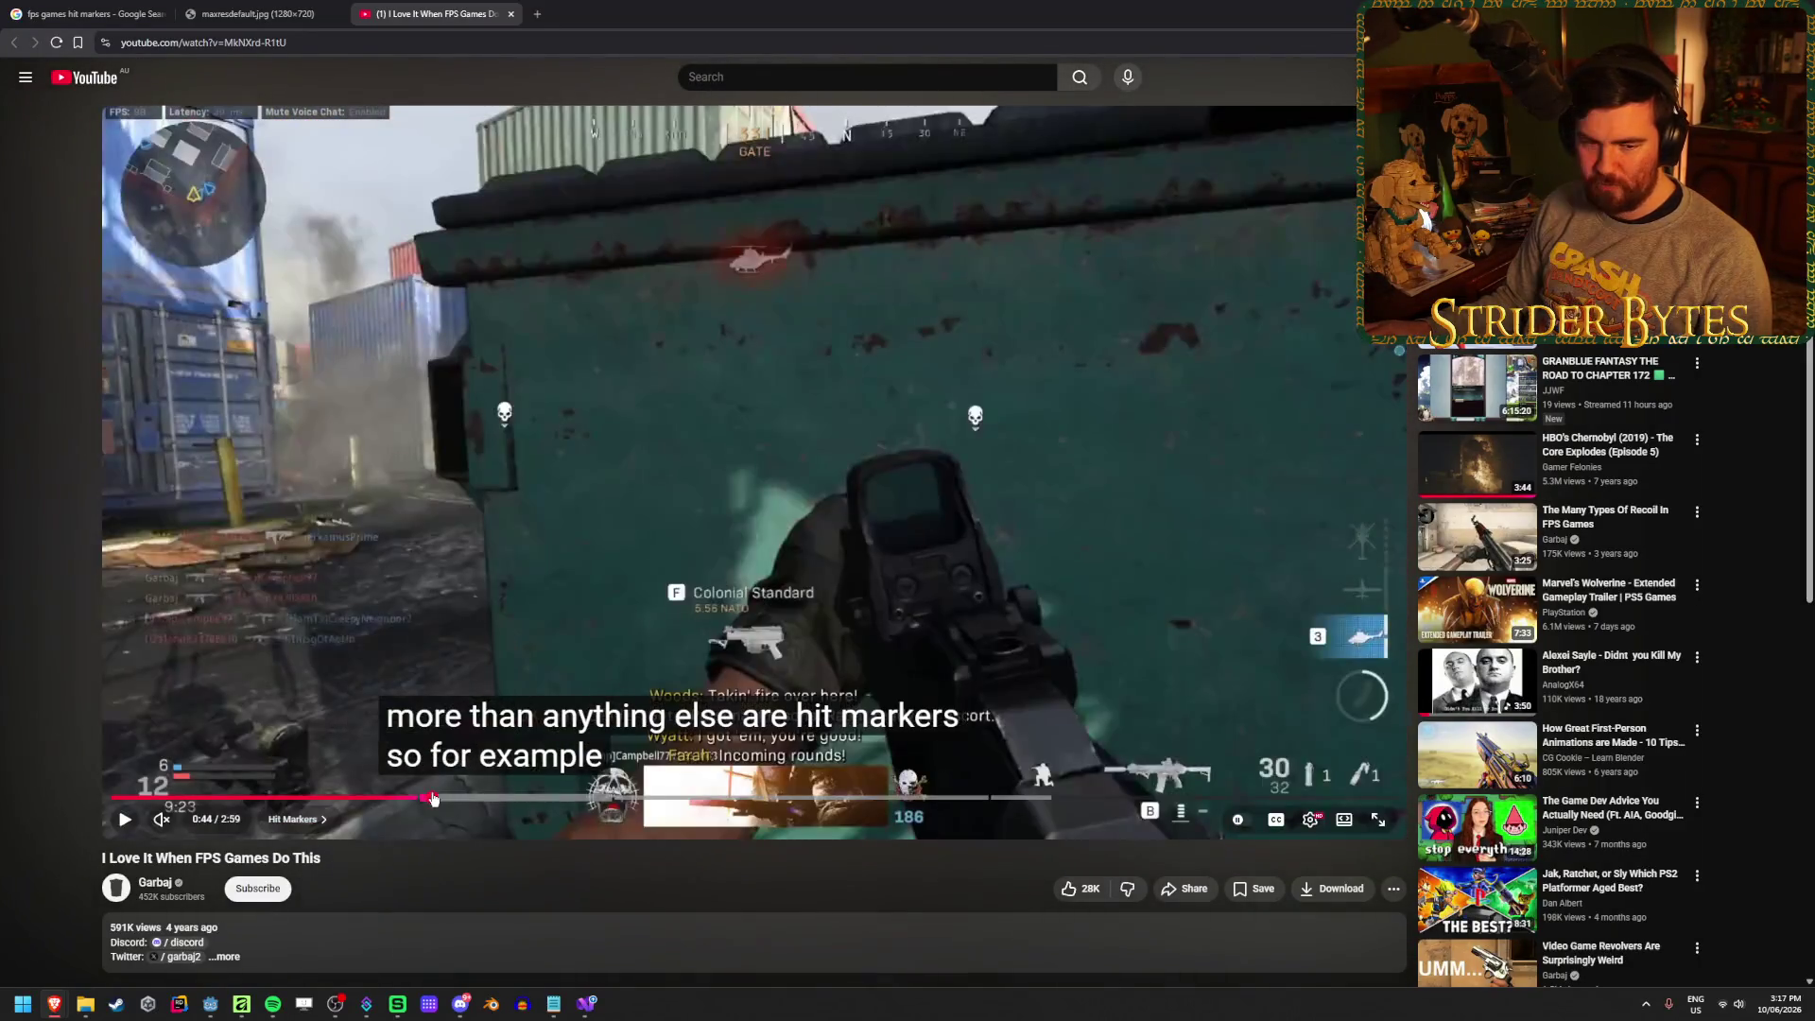
left_click(115, 822)
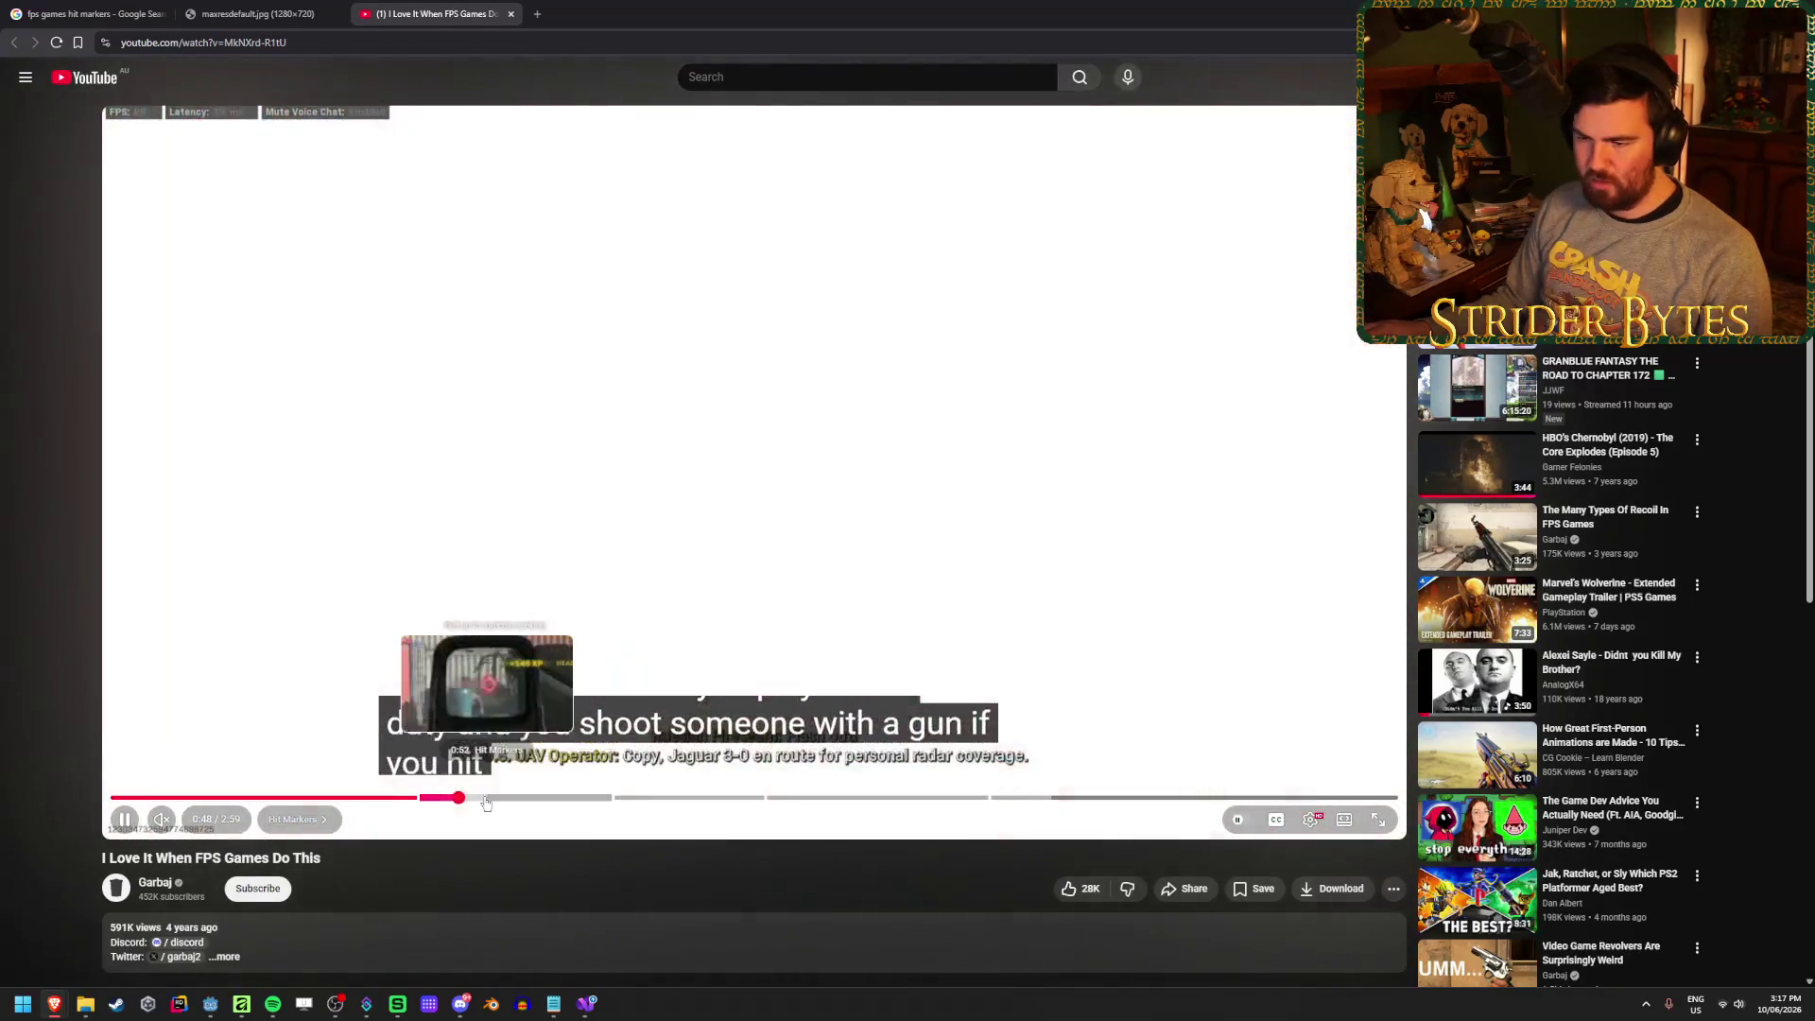
left_click(486, 799)
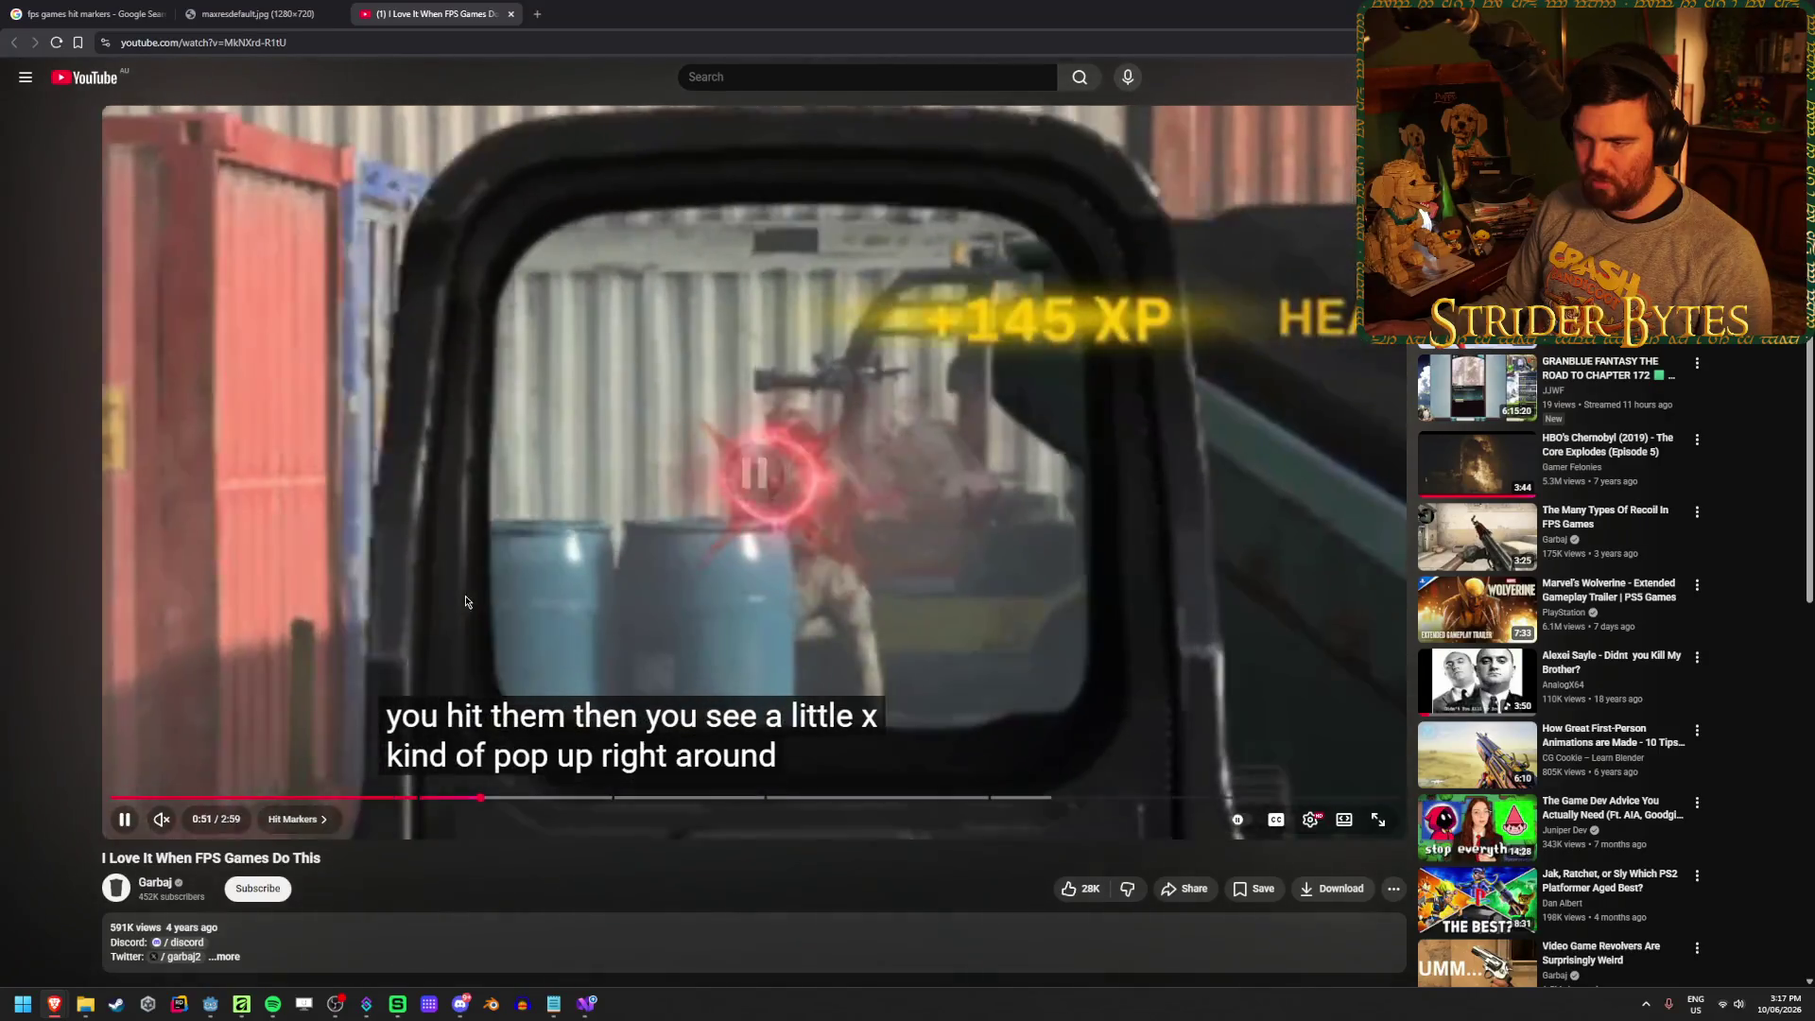
key("space")
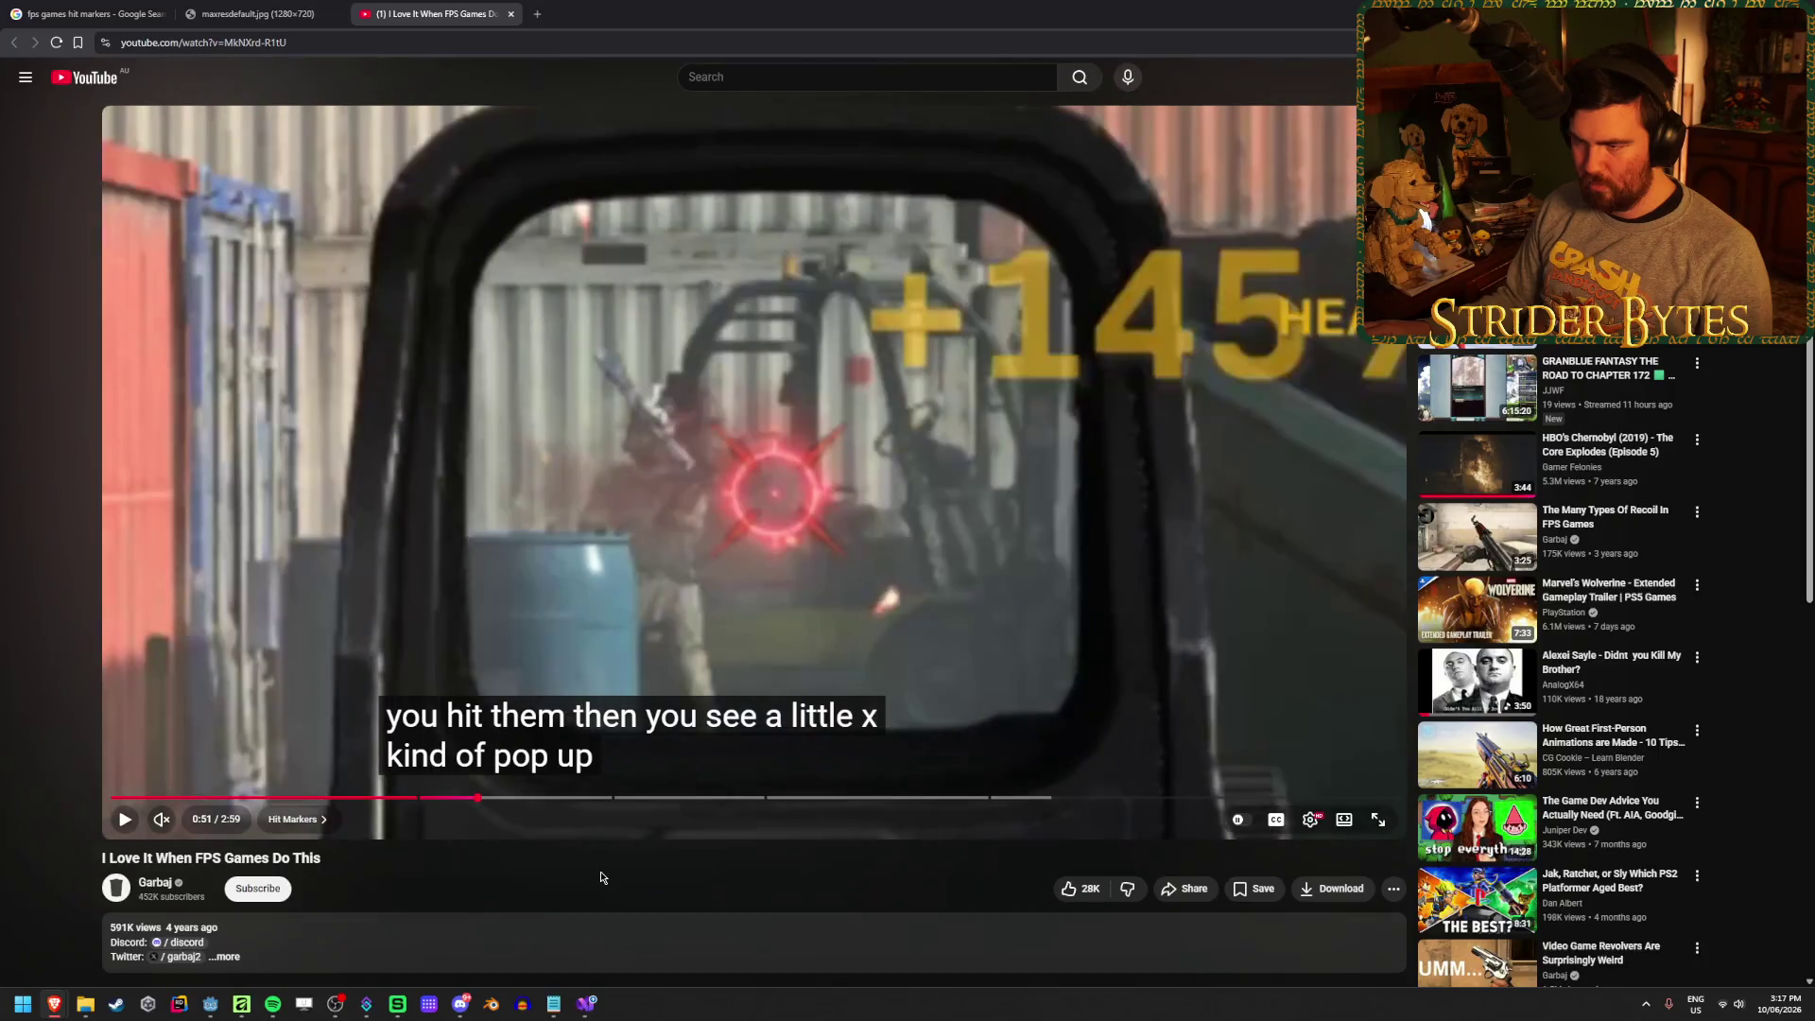
left_click_drag(484, 799, 469, 799)
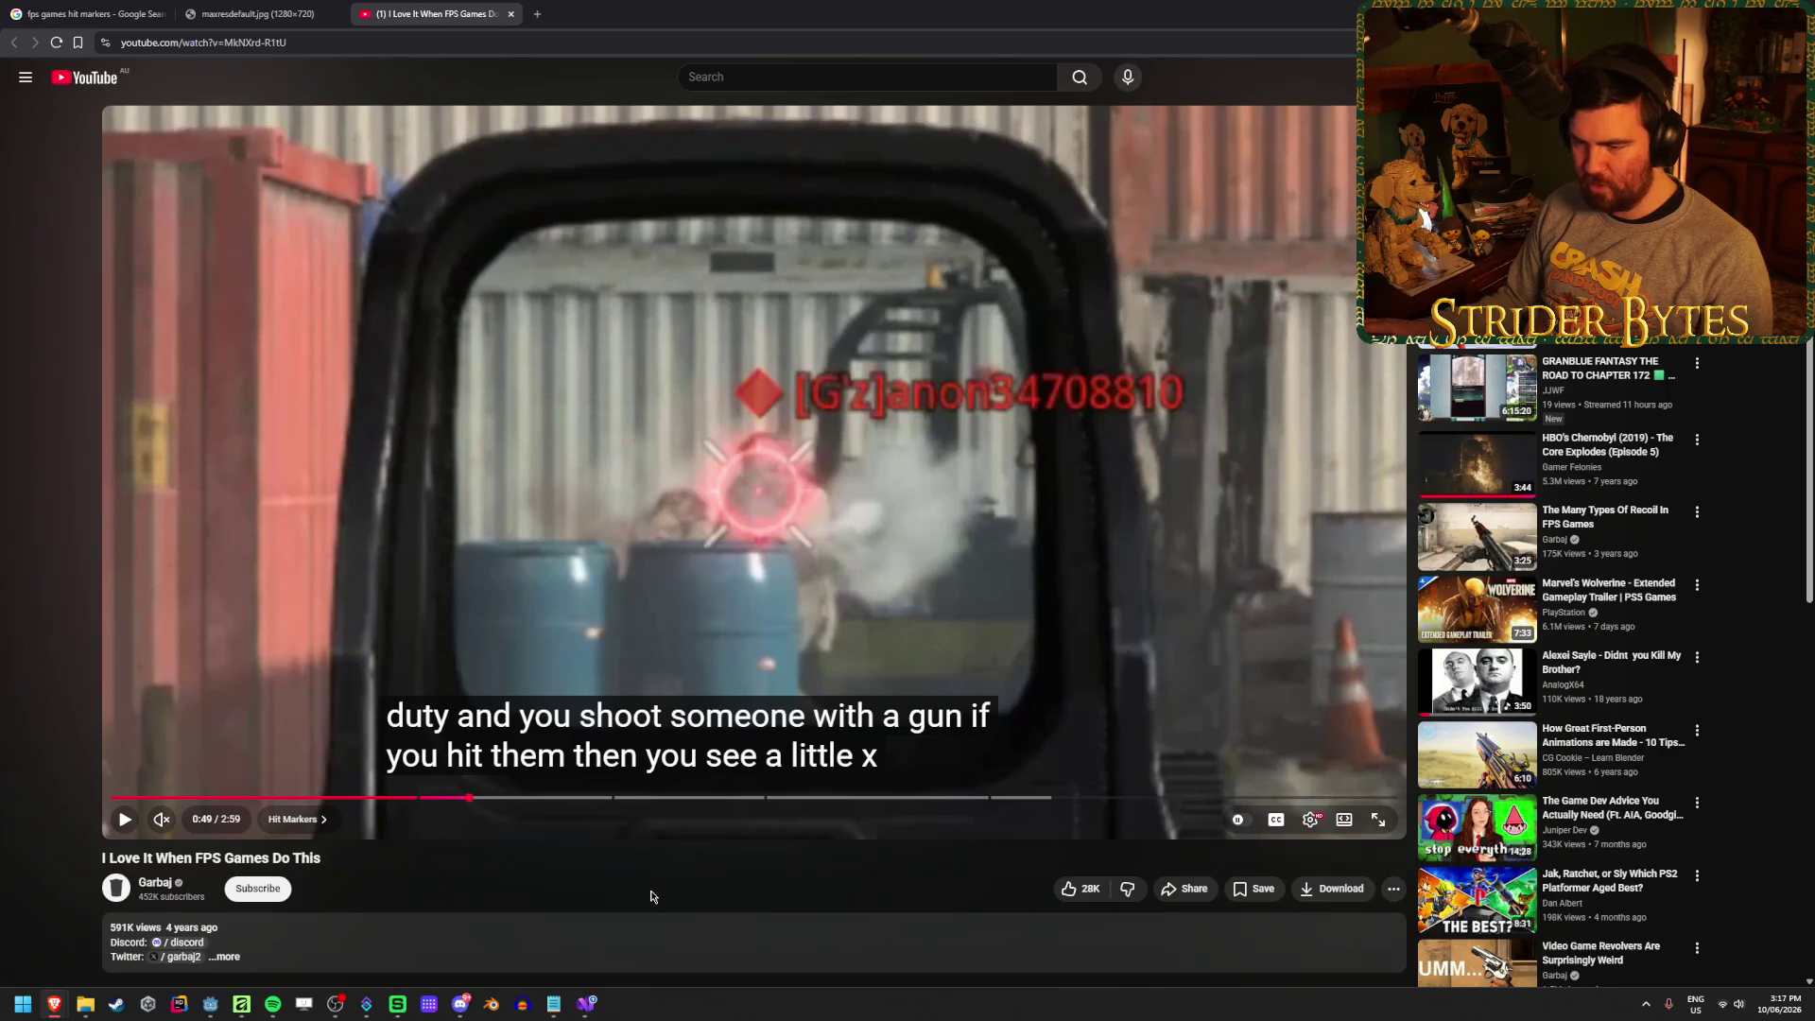
key("comma")
key("comma")
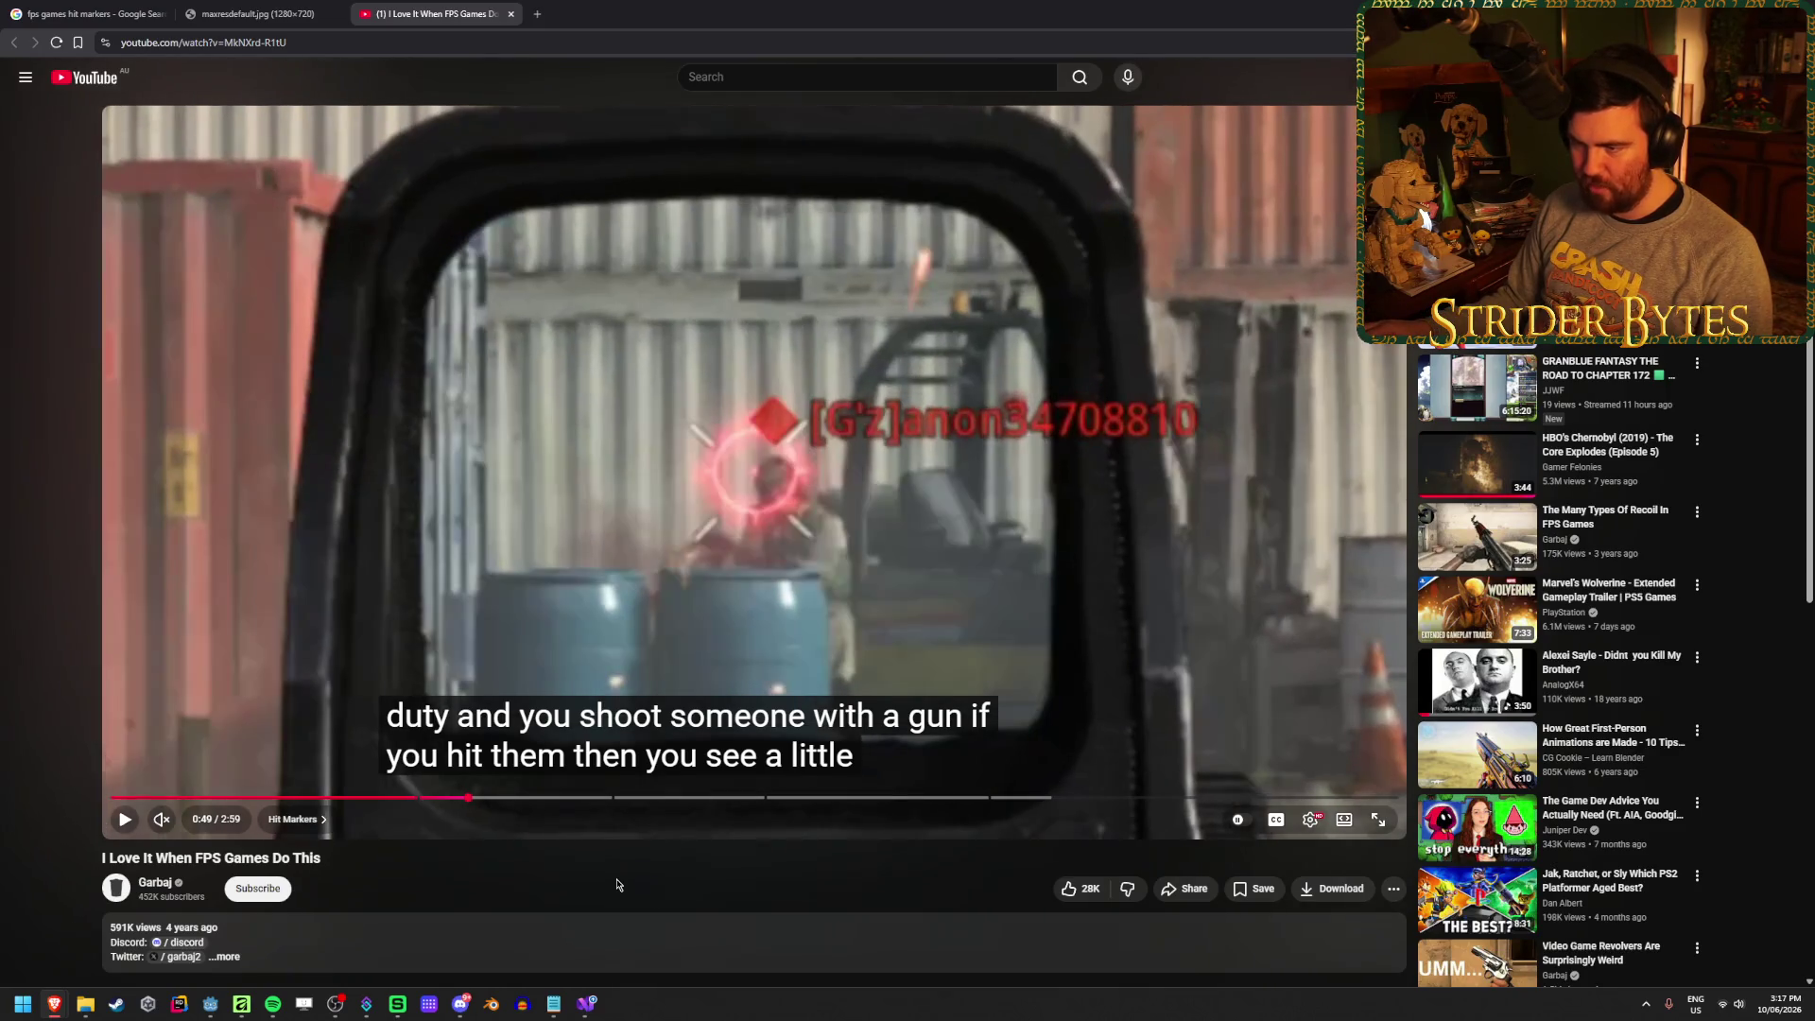
key("comma")
key("comma")
key("comma")
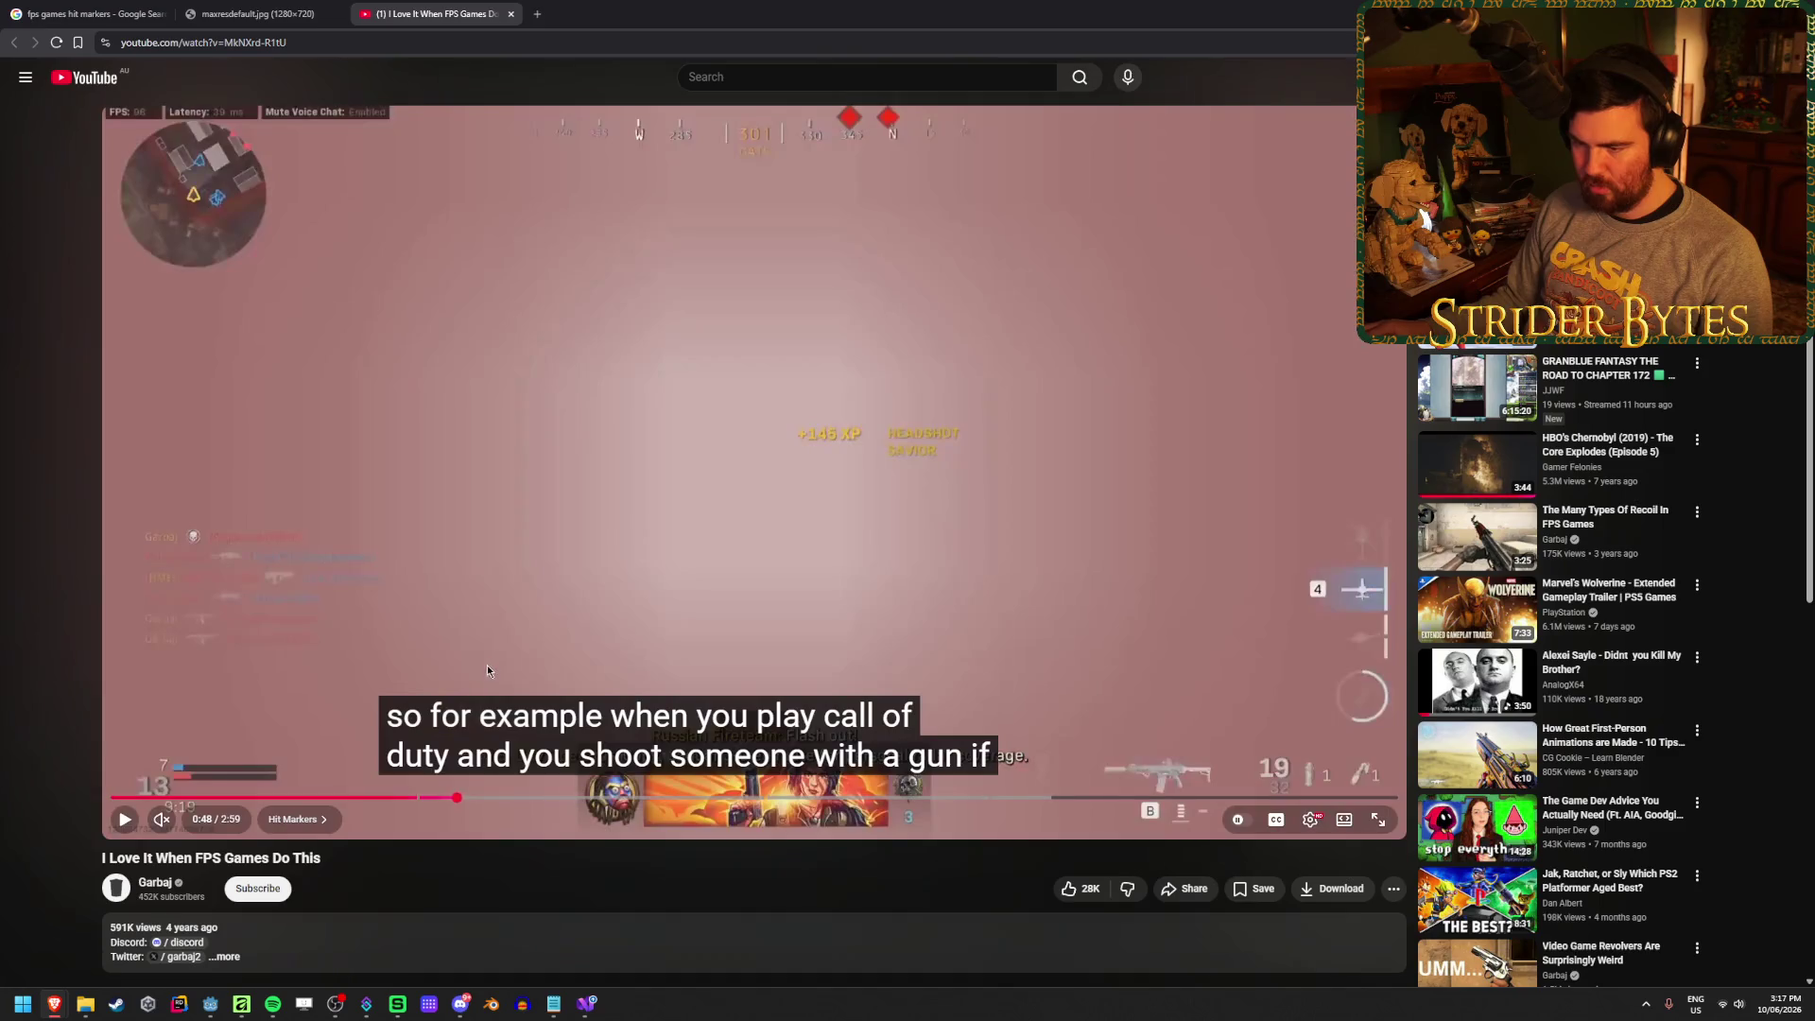
left_click(492, 660)
left_click(506, 648)
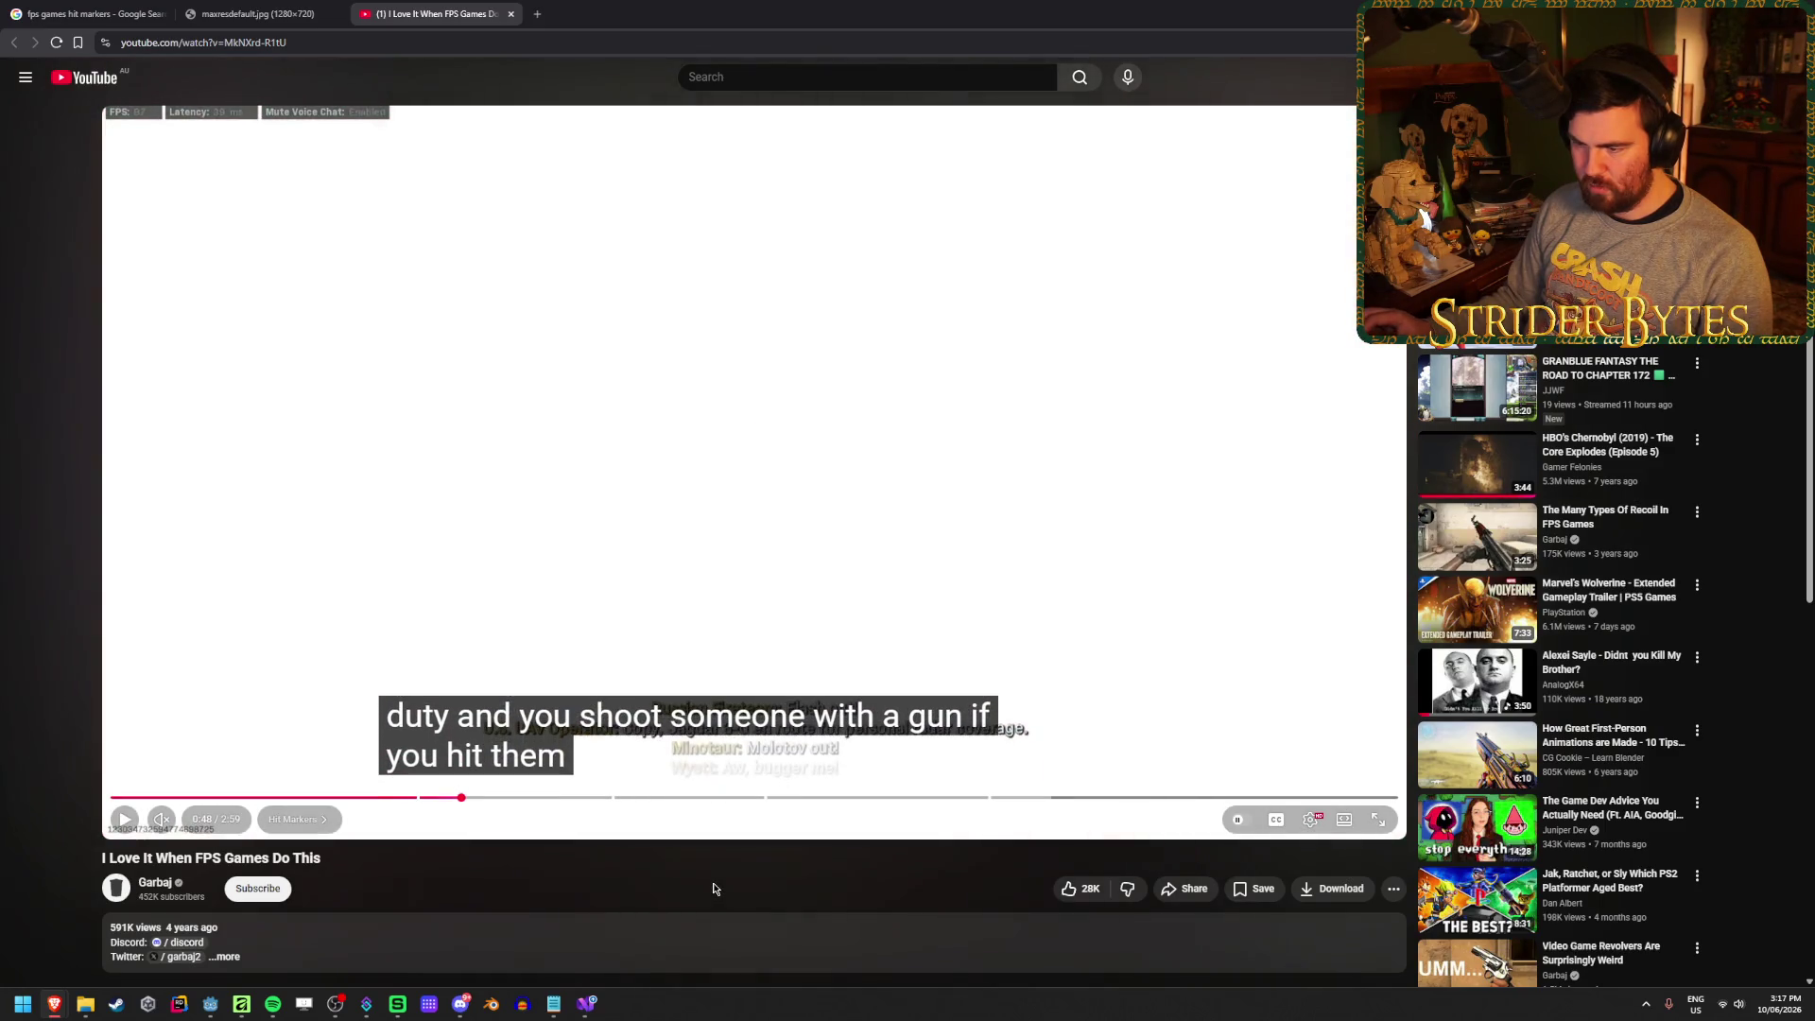
Step frame by frame through 0:50, flipping between adjacent frames to compare the hit-marker X
key("period")
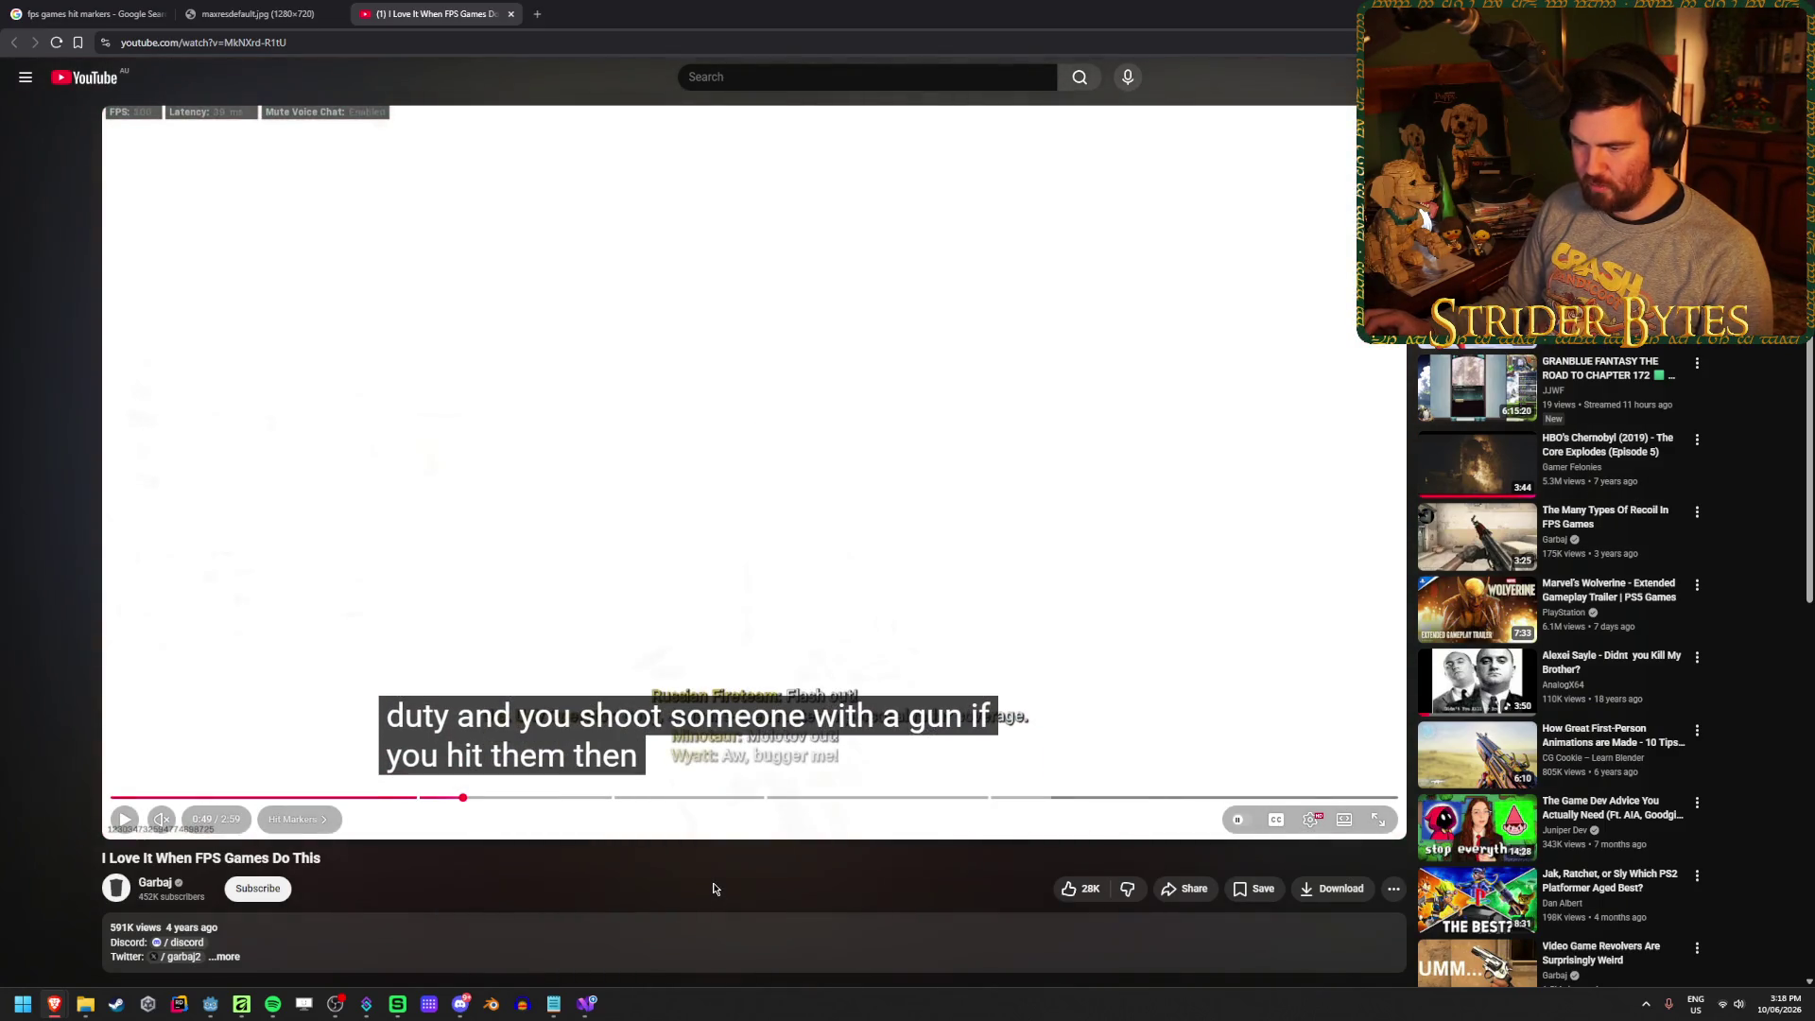
key("period")
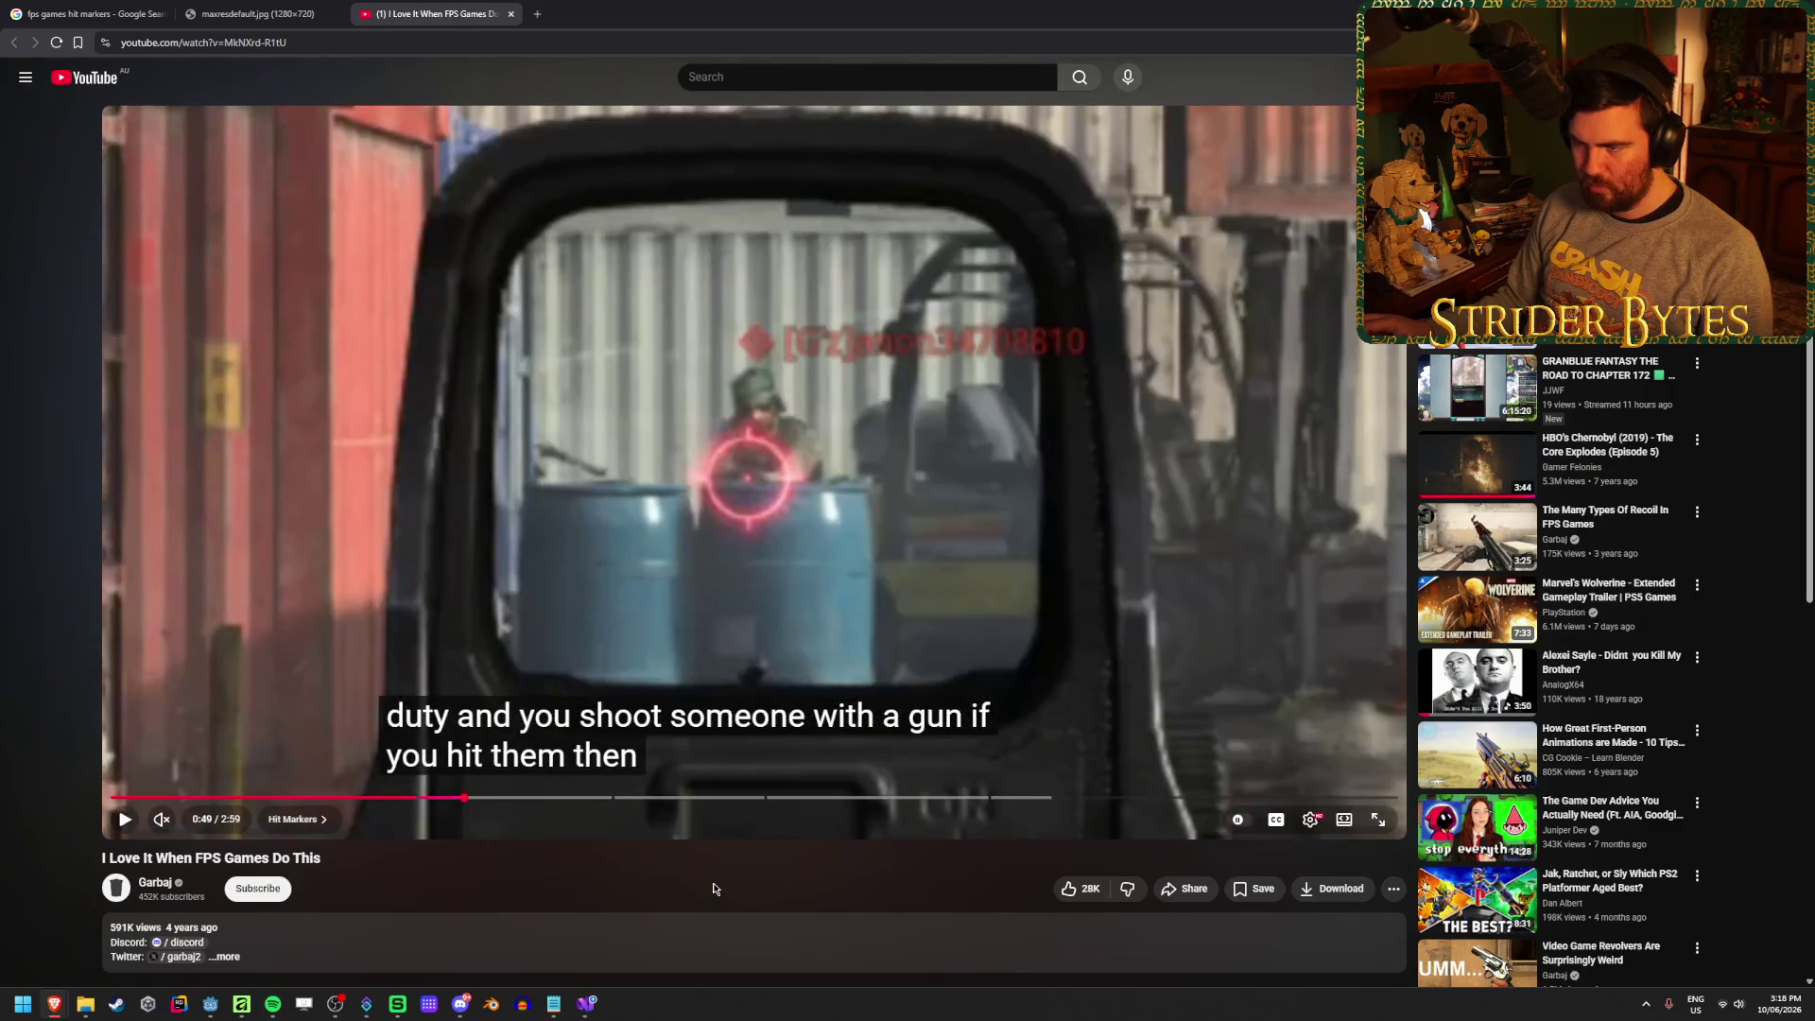
key("period")
key("period")
key("period")
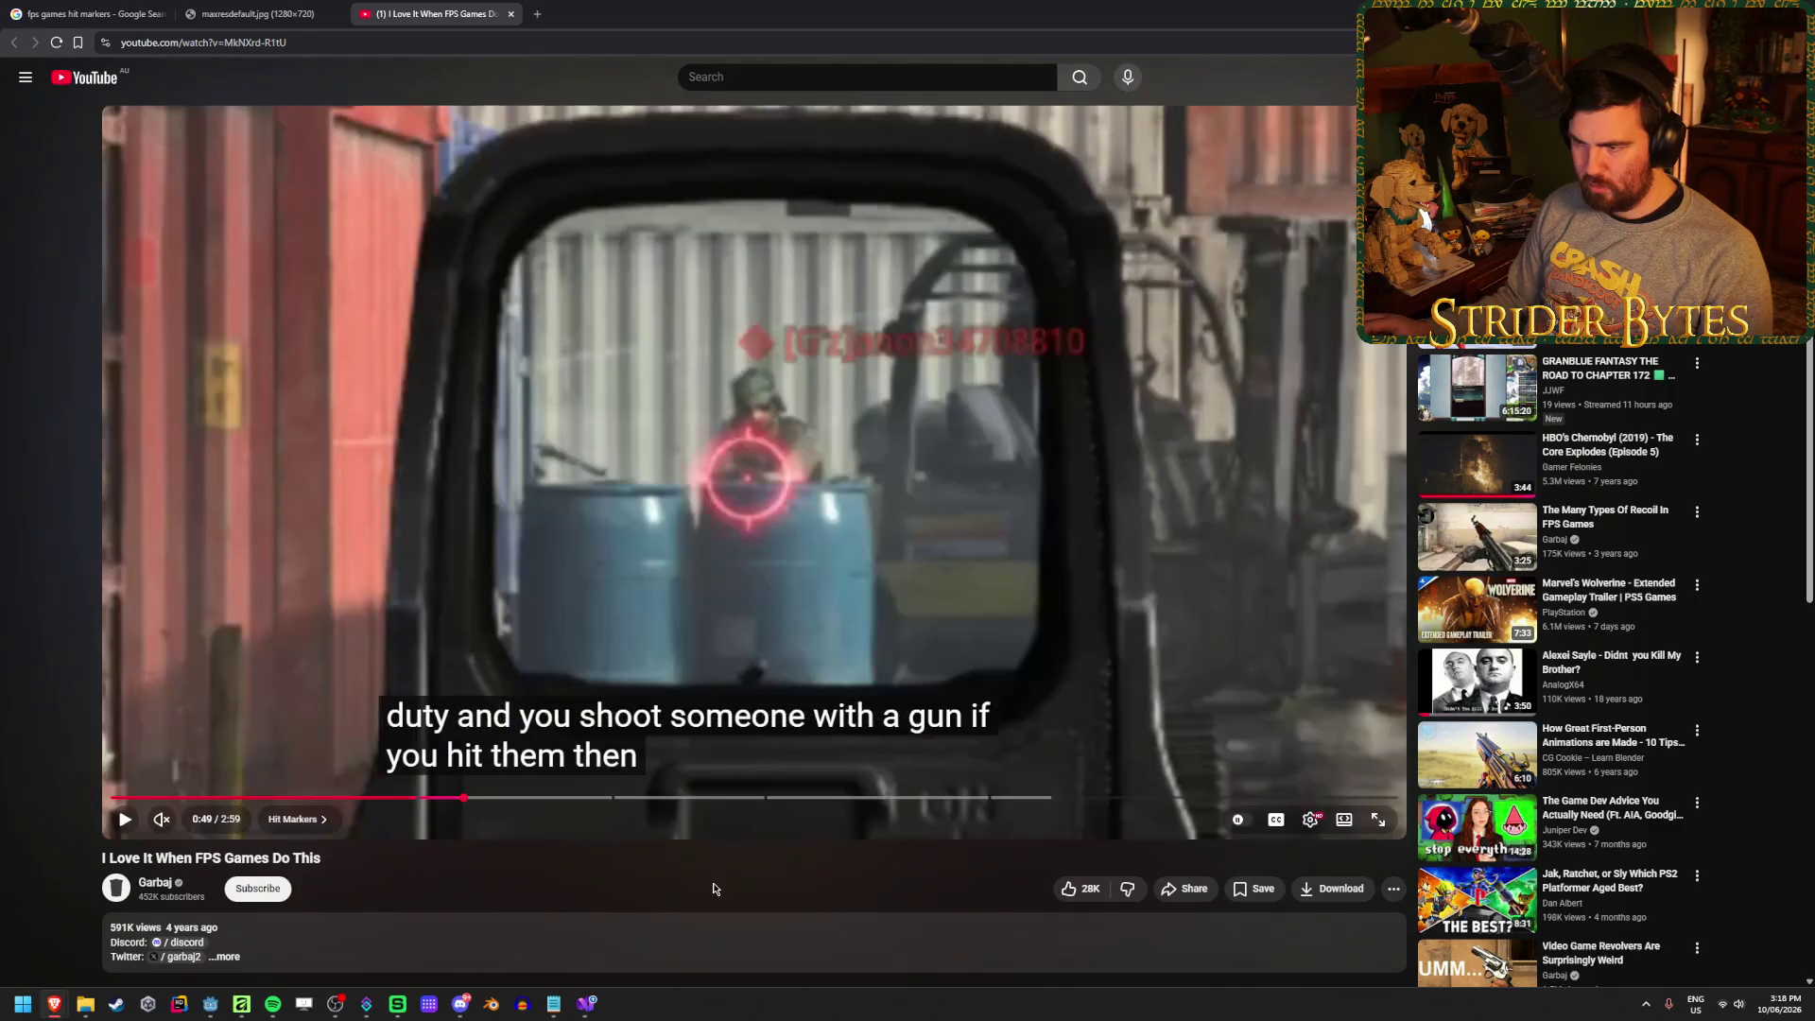
key("period")
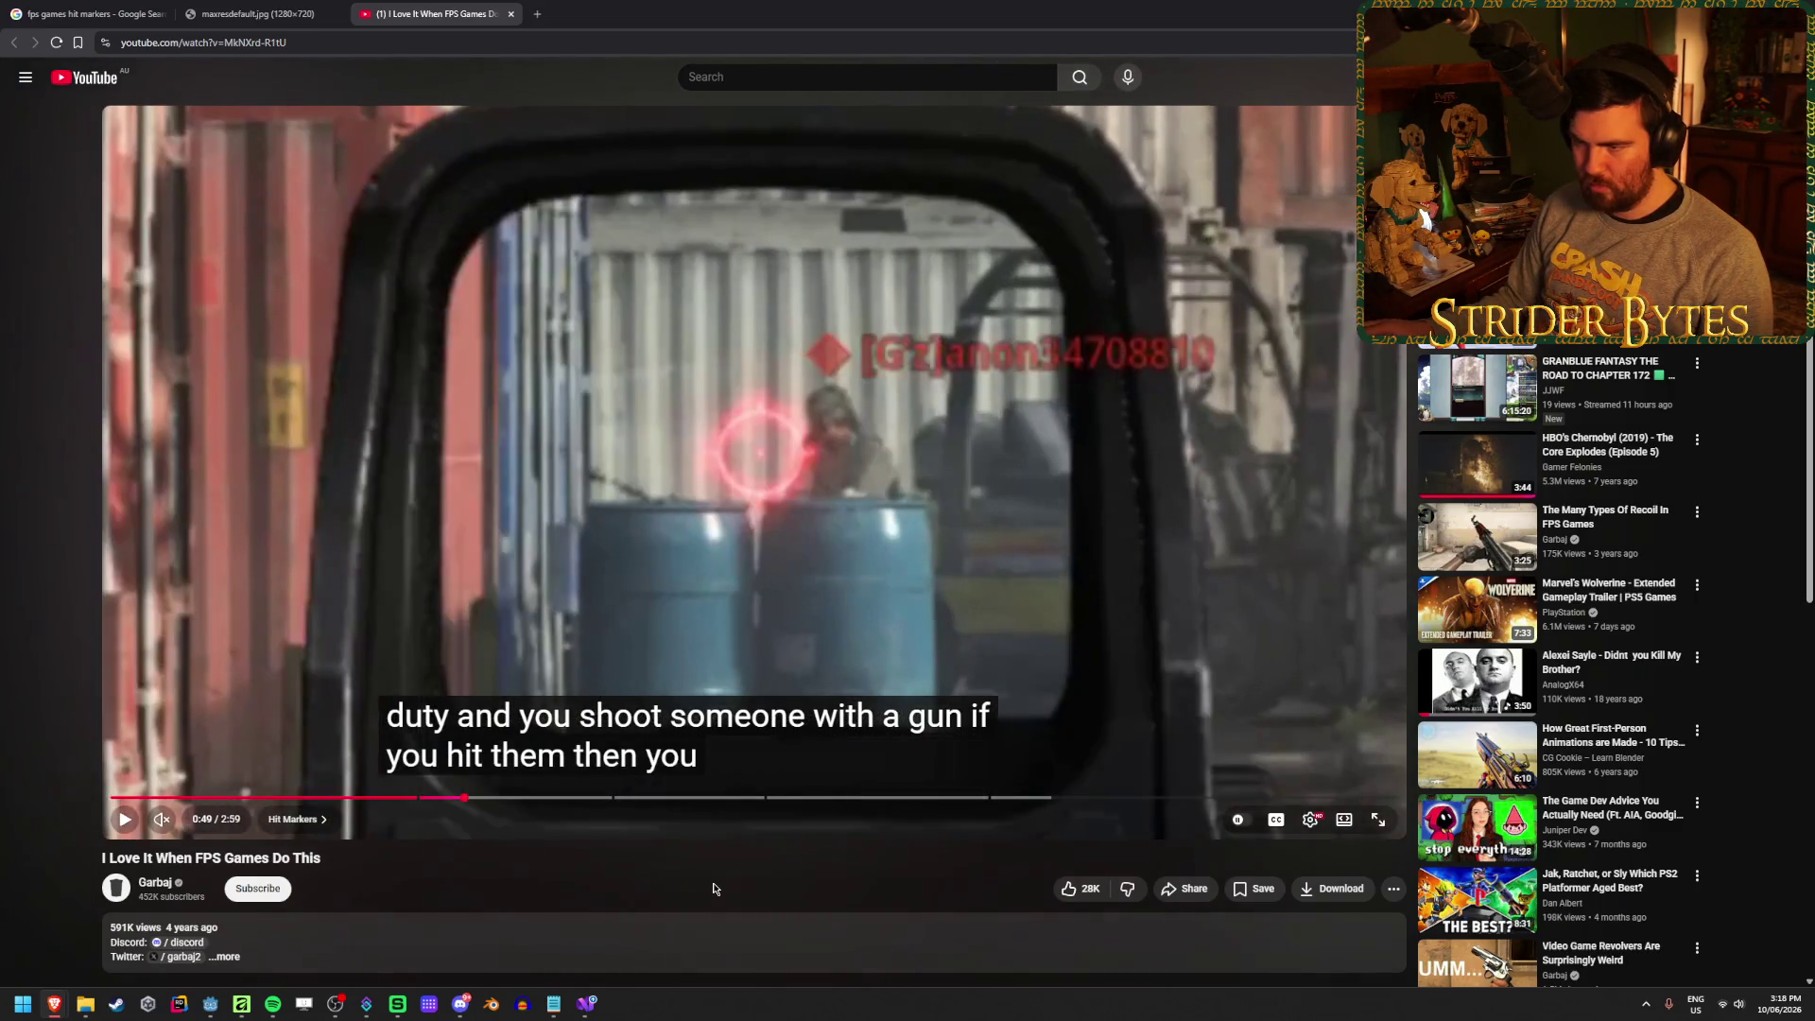
key("period")
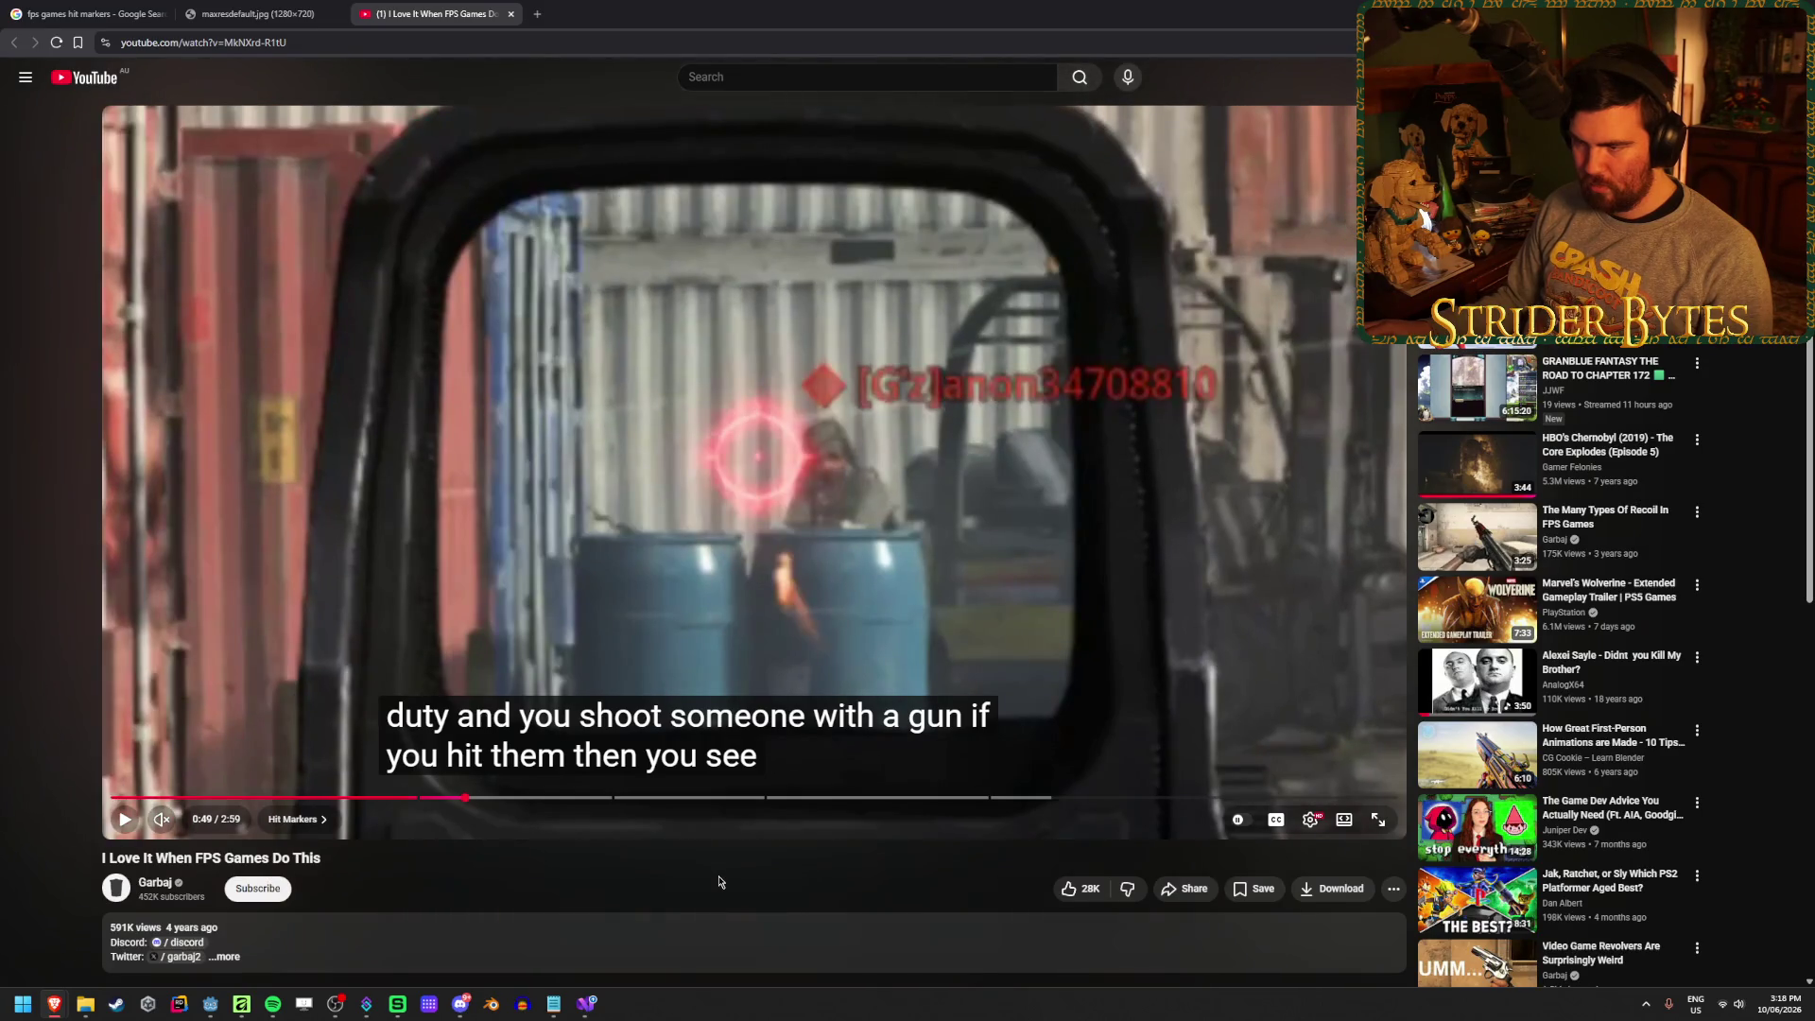
key("period")
key("period")
key("period")
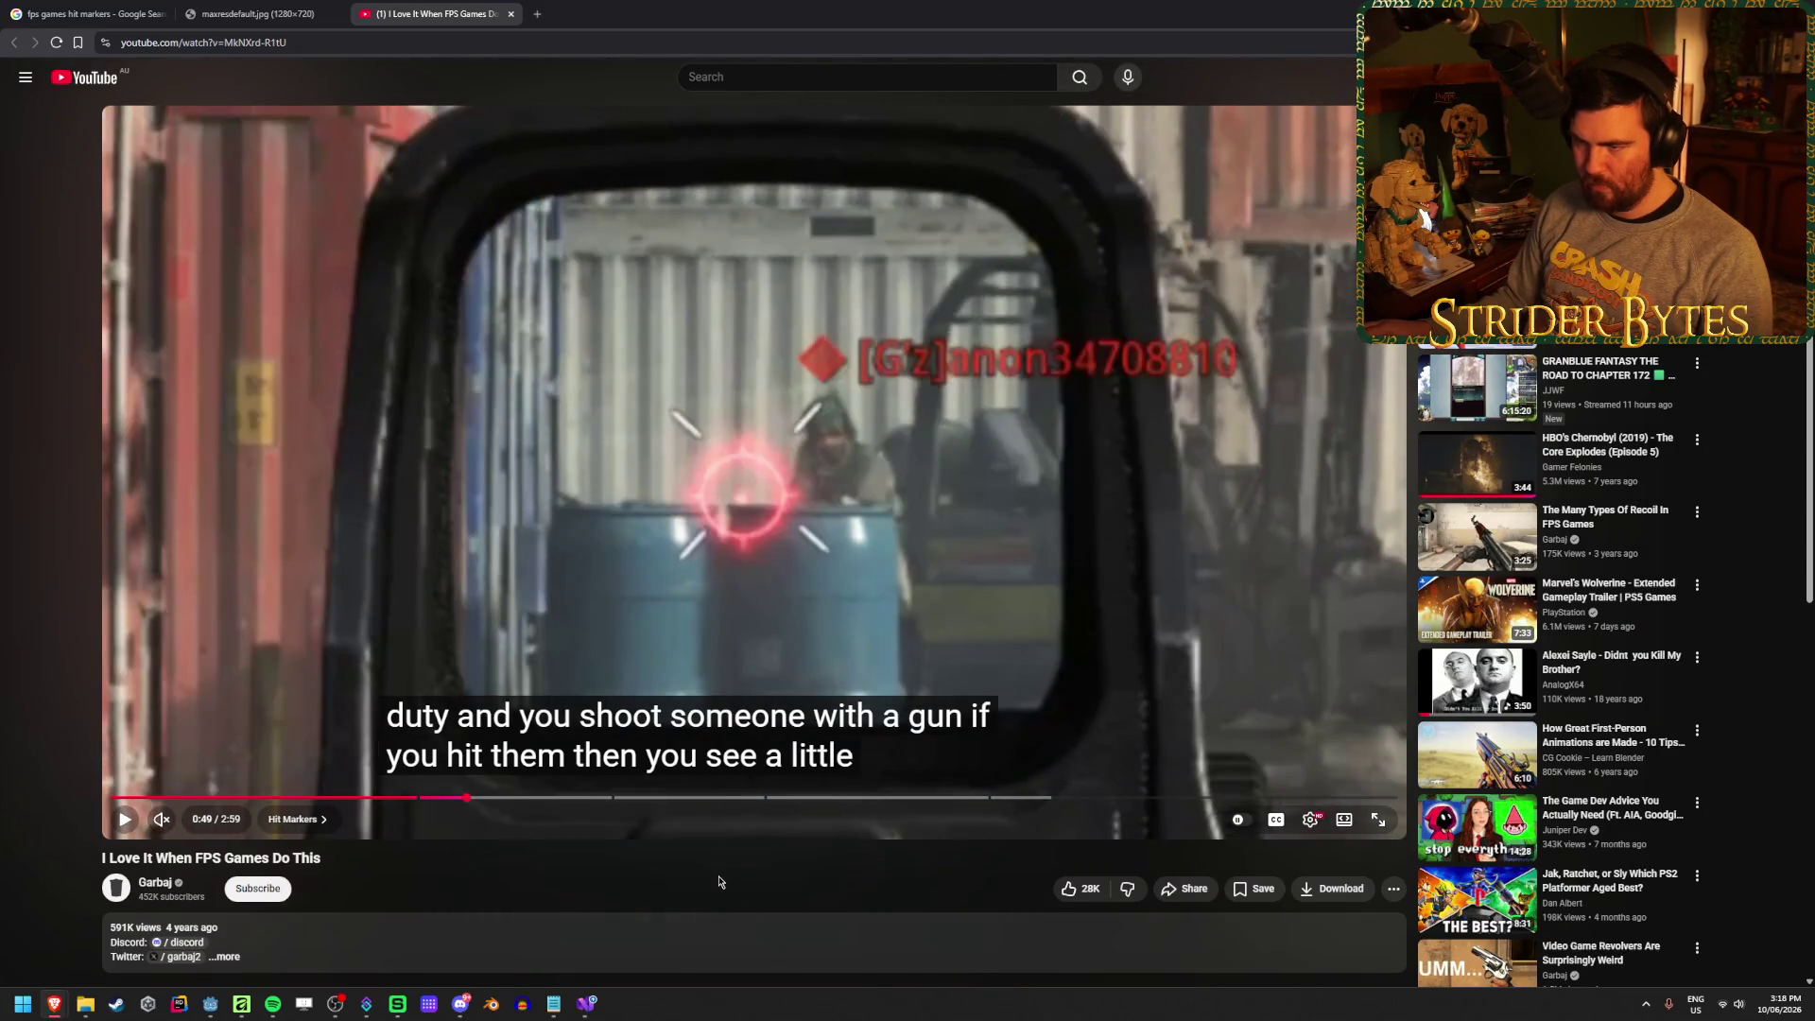
key("period")
key("period")
key("period")
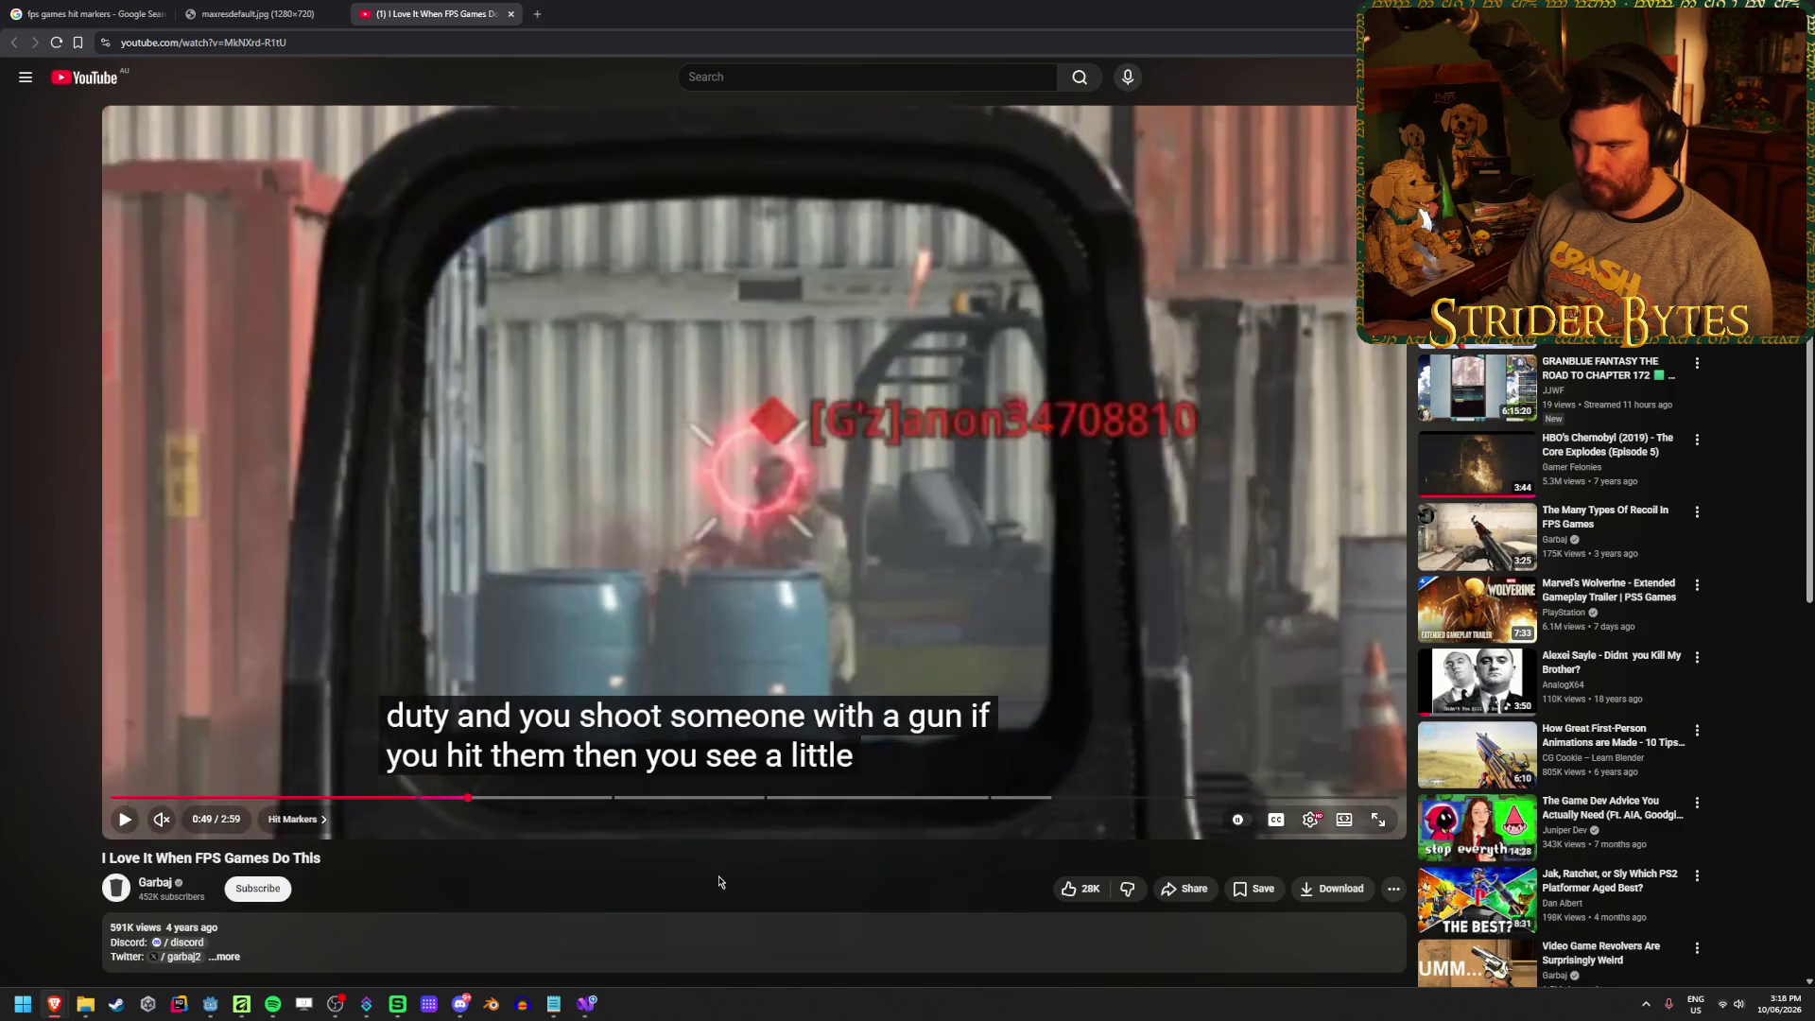
key("period")
key("period")
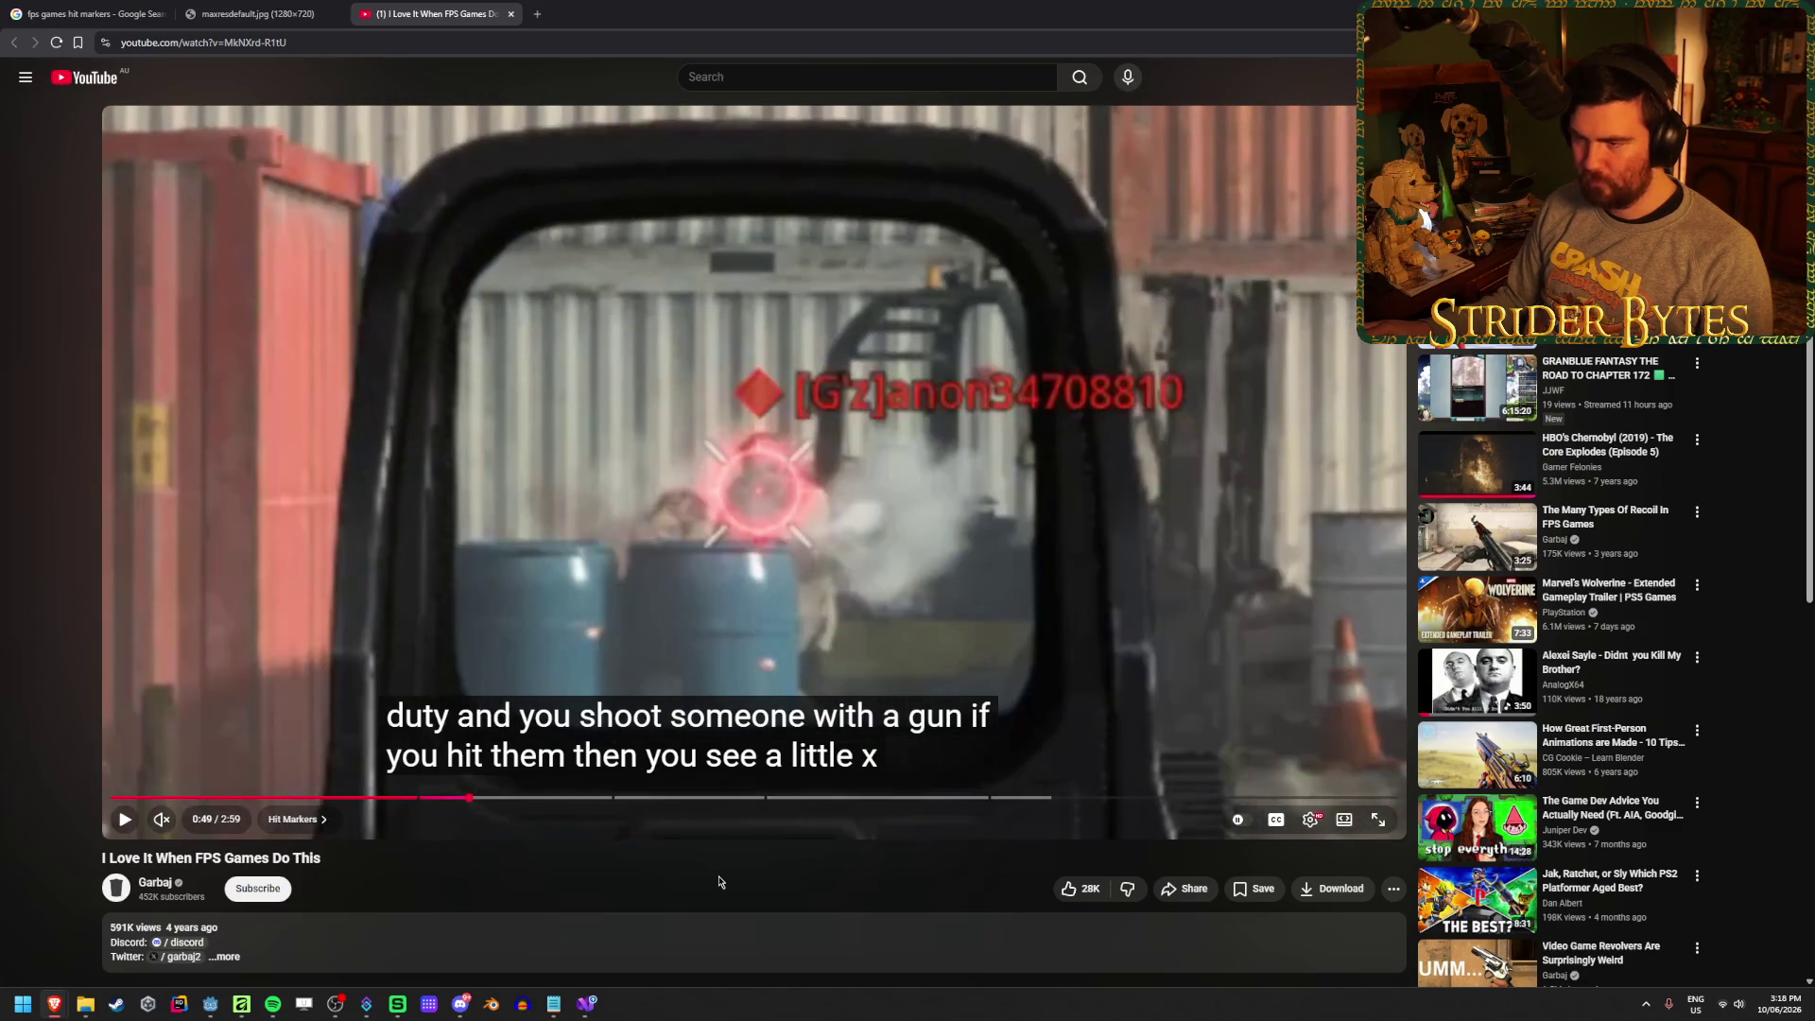
key("period")
key("period")
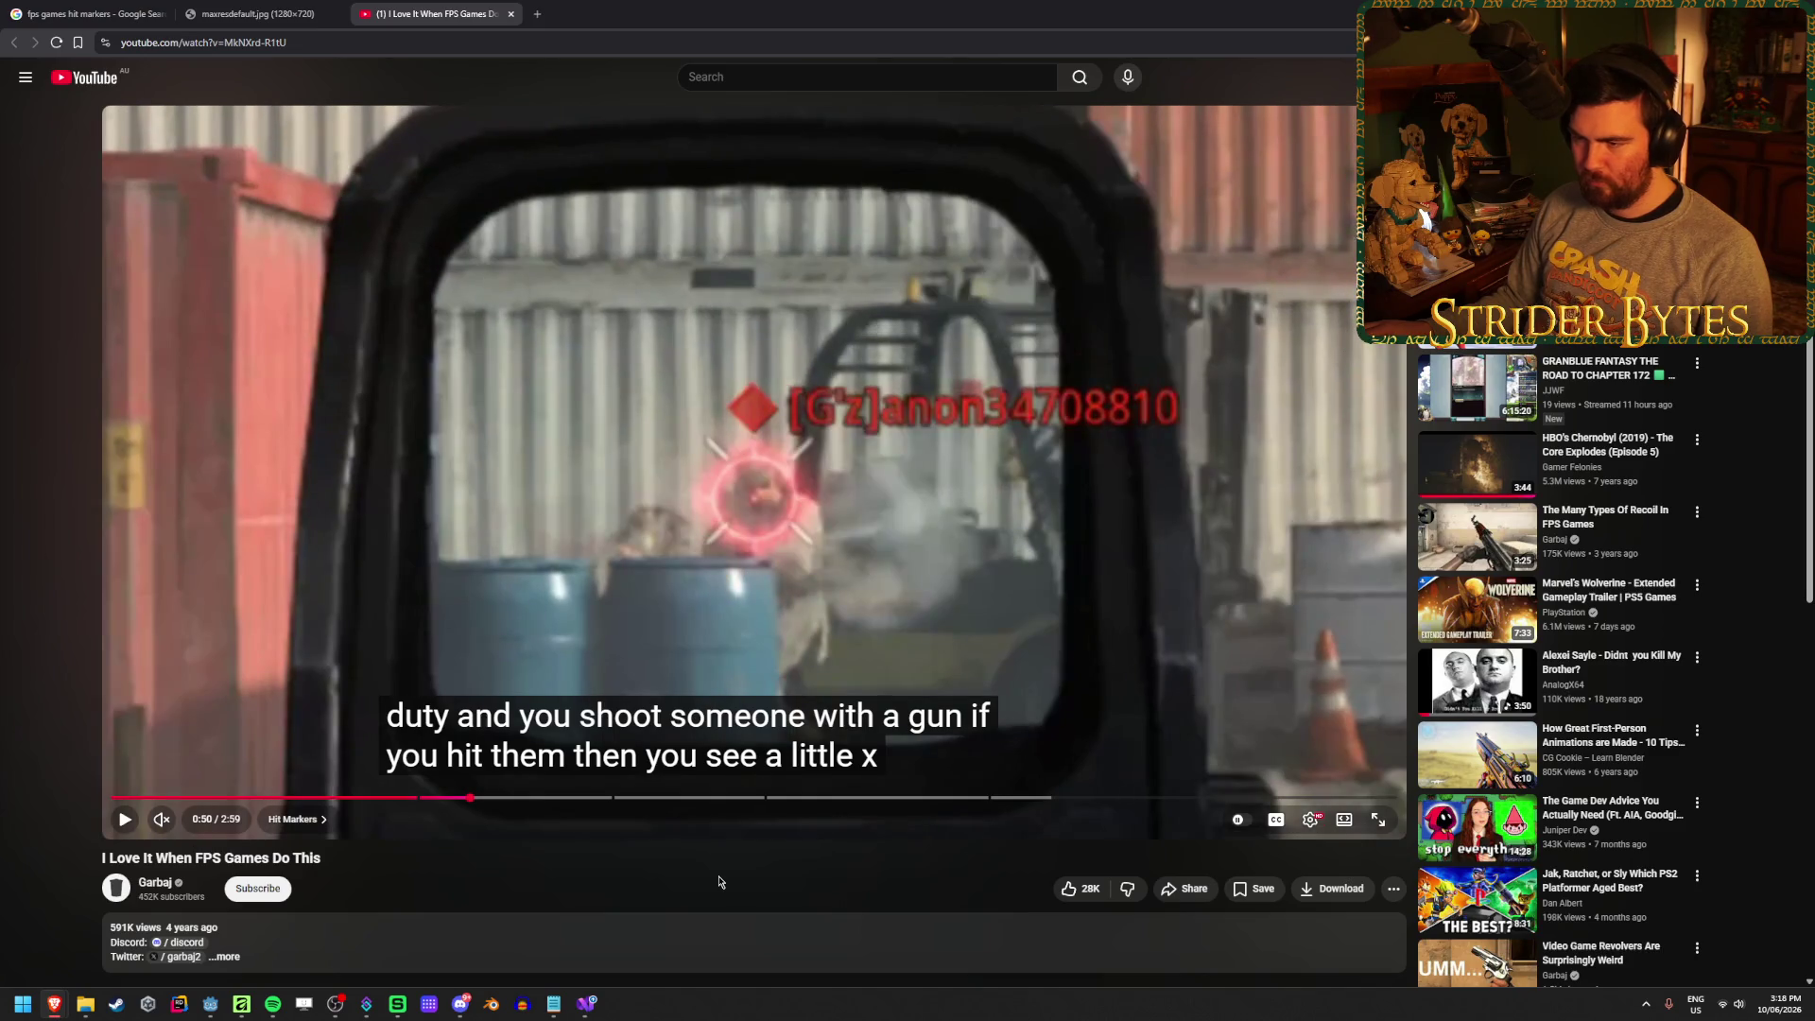
key("period")
key("period")
key("period")
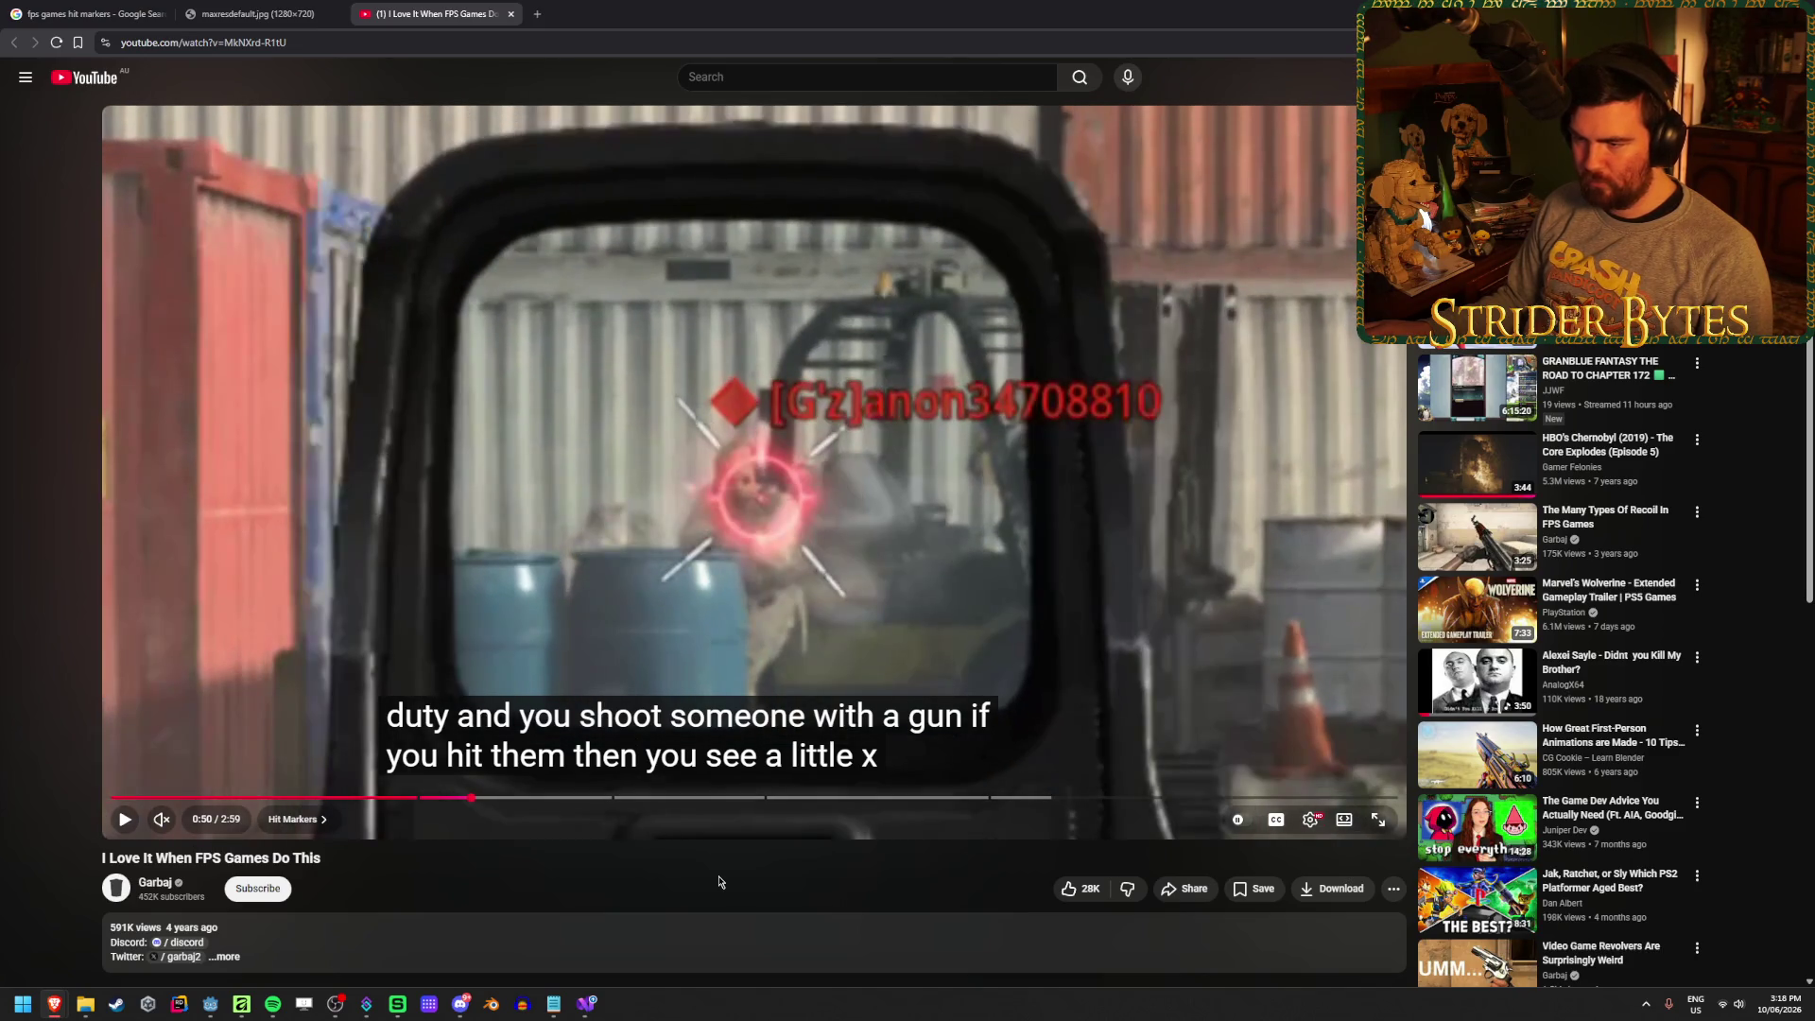
key("period")
key("period")
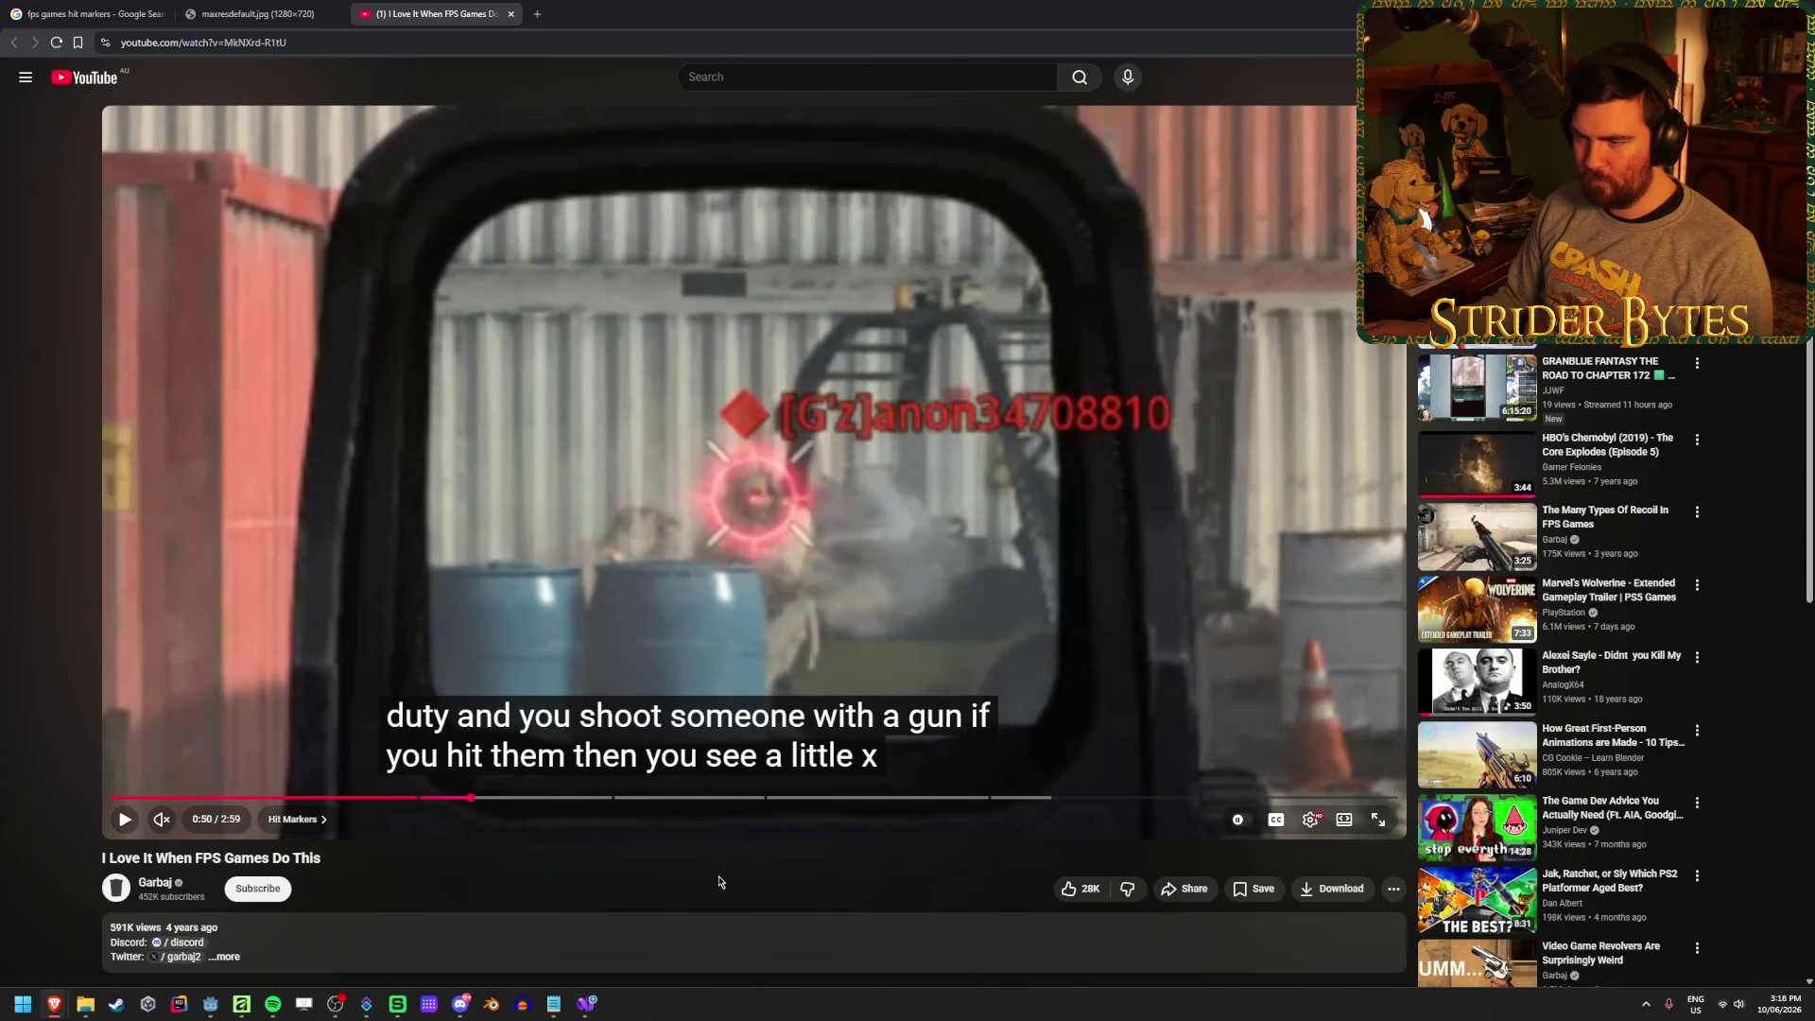
key("period")
key("period")
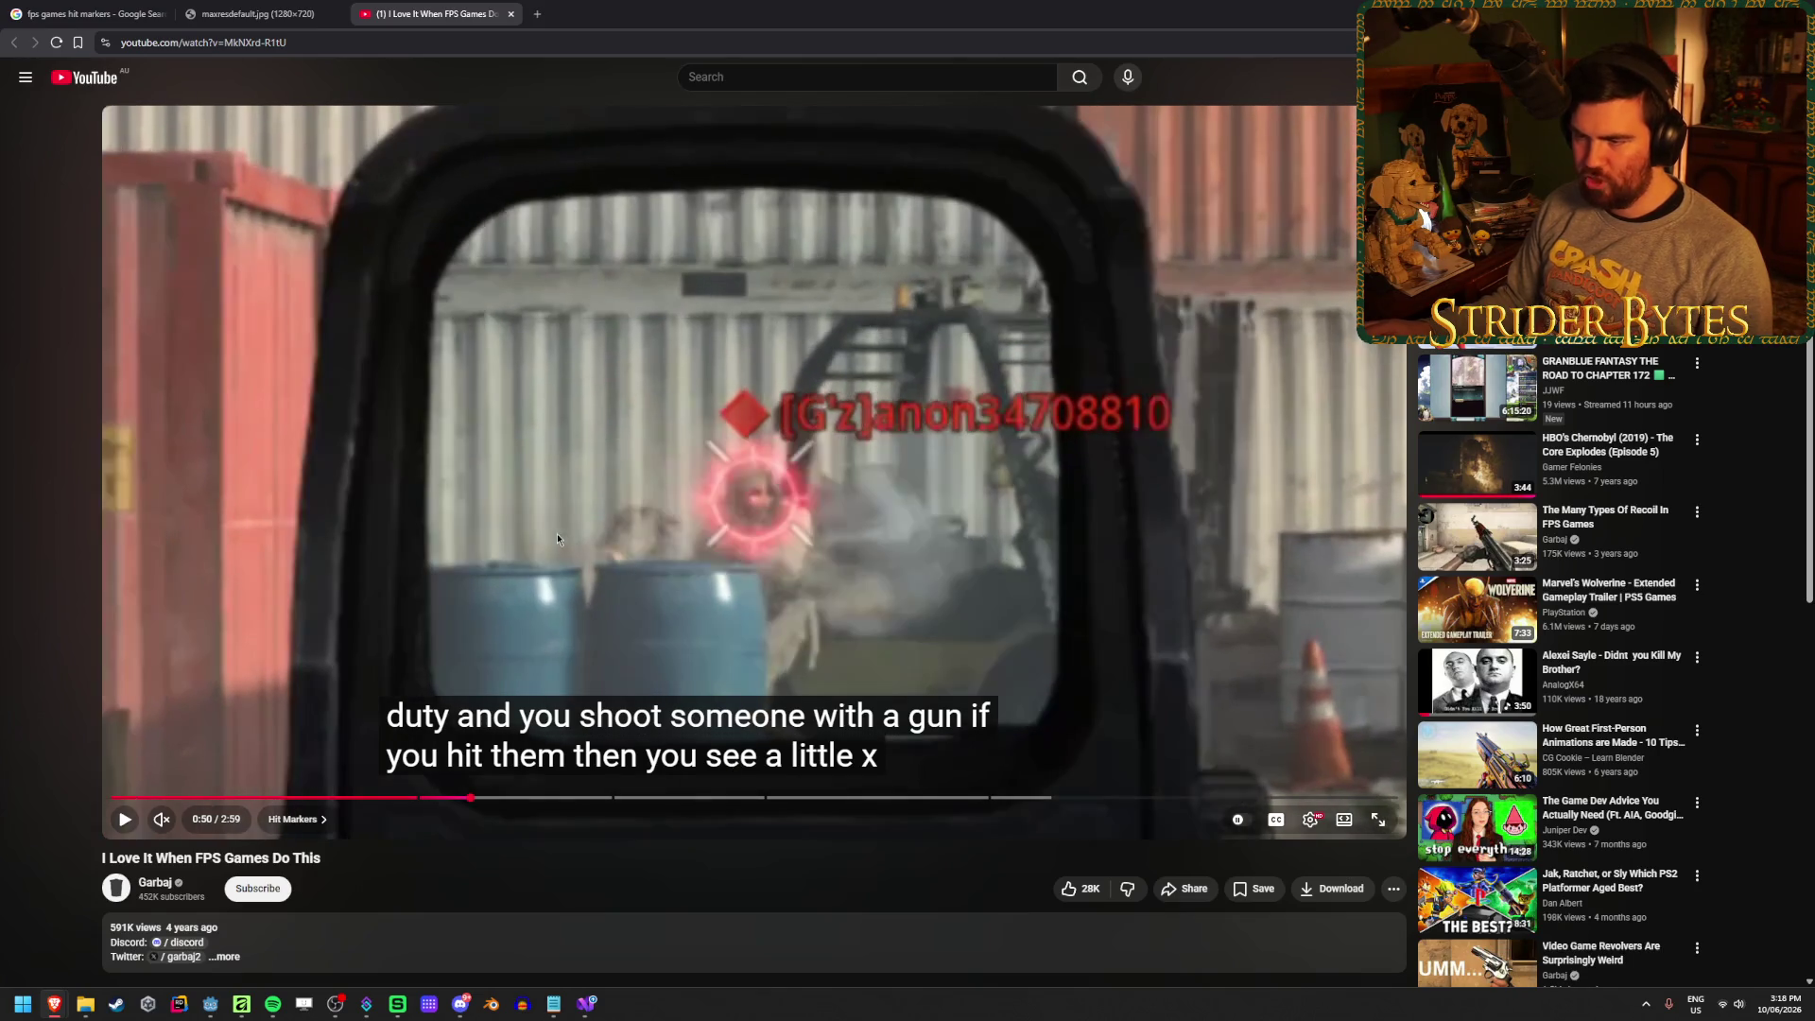
key("period")
key("comma")
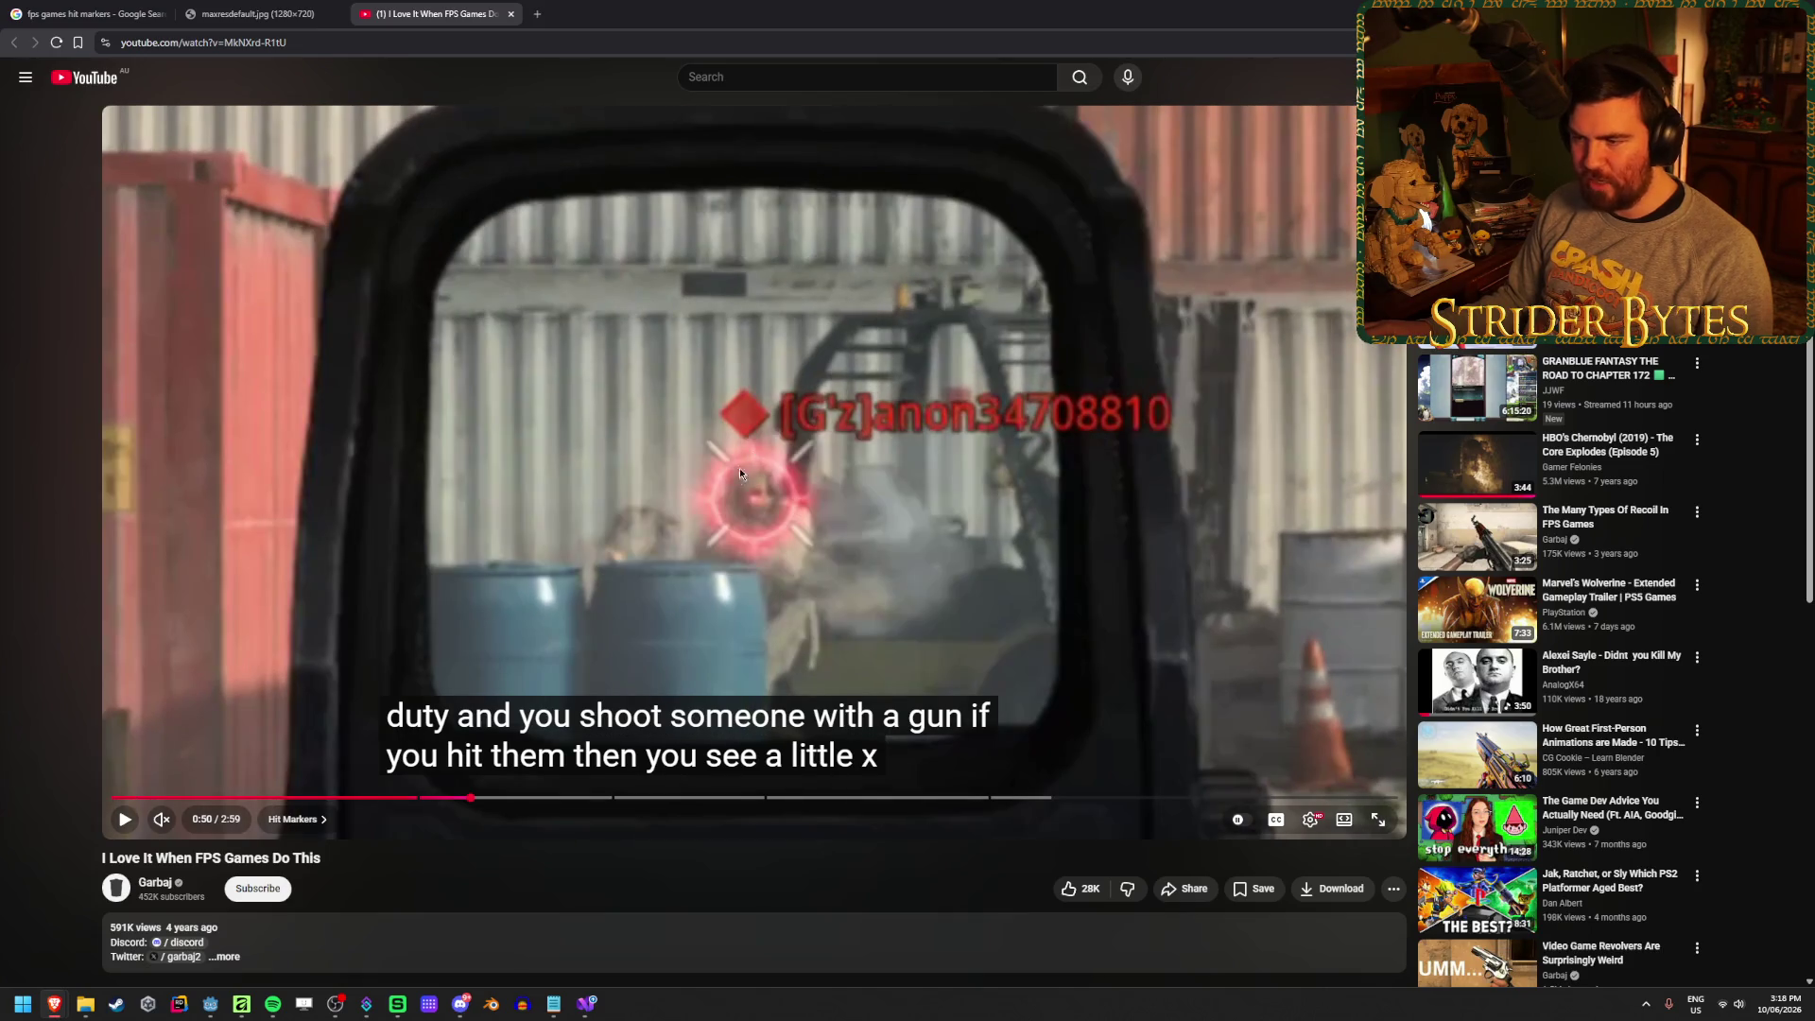
key("period")
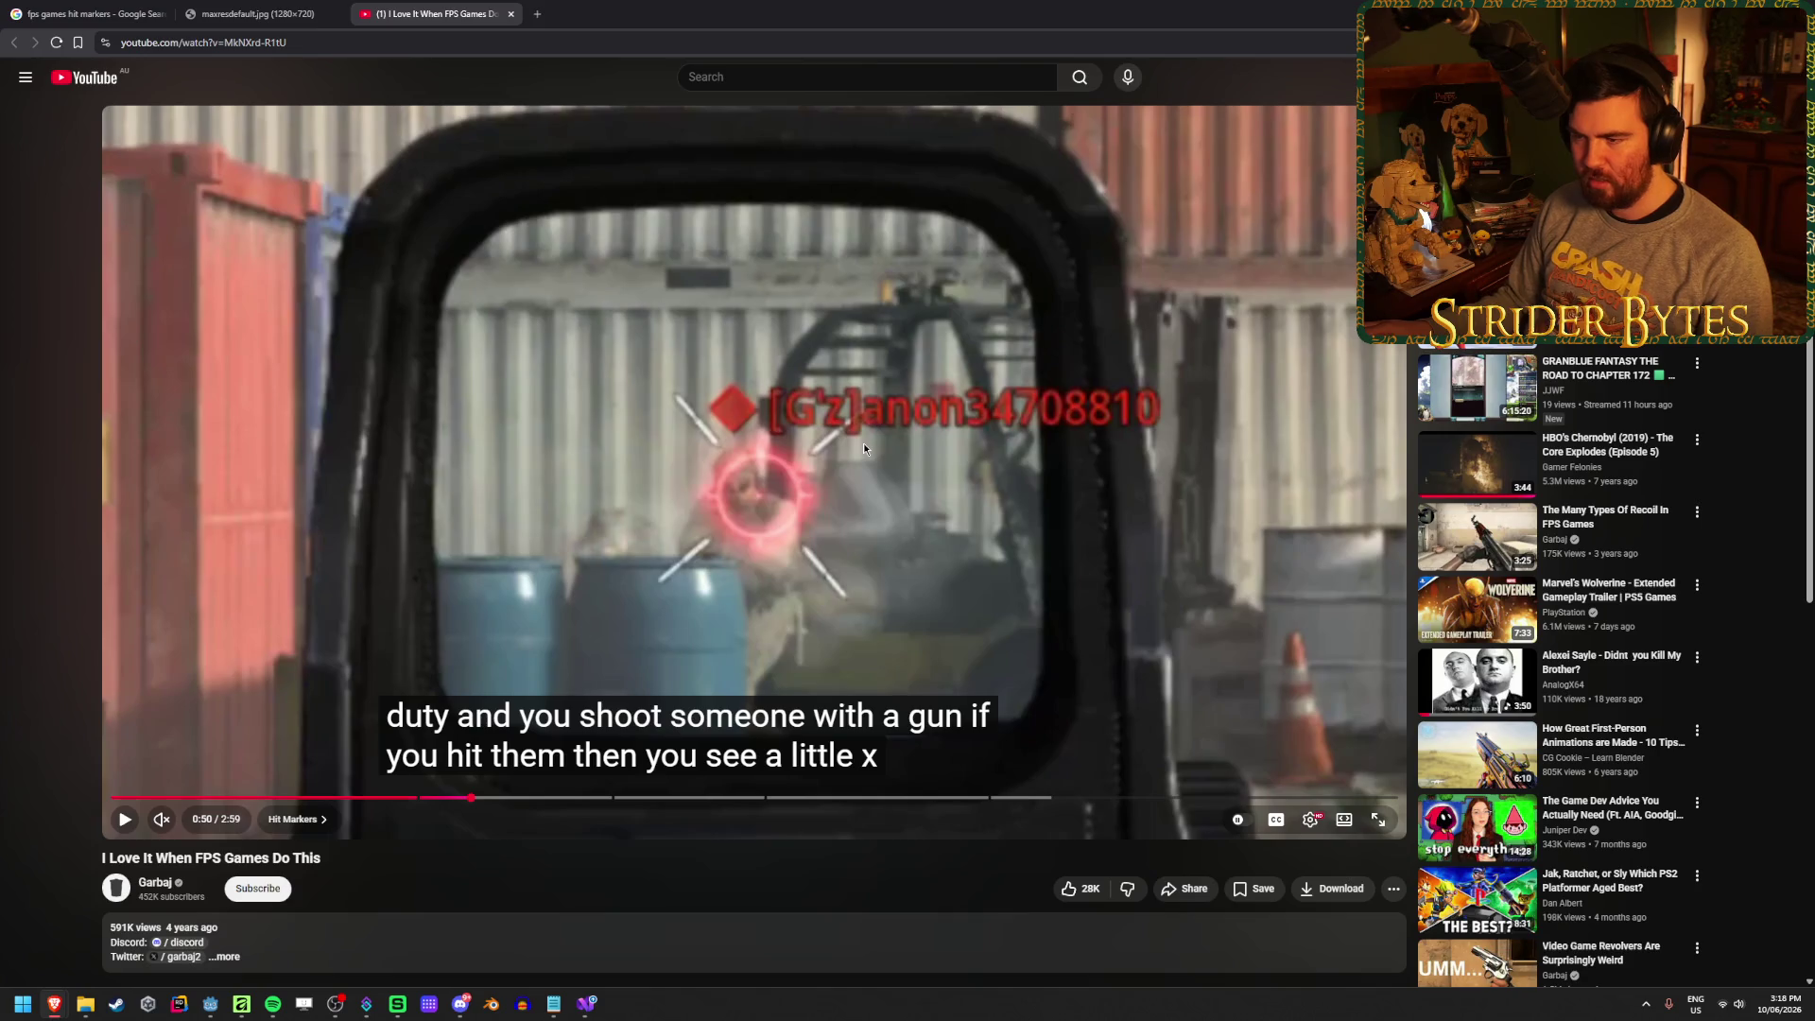
key("period")
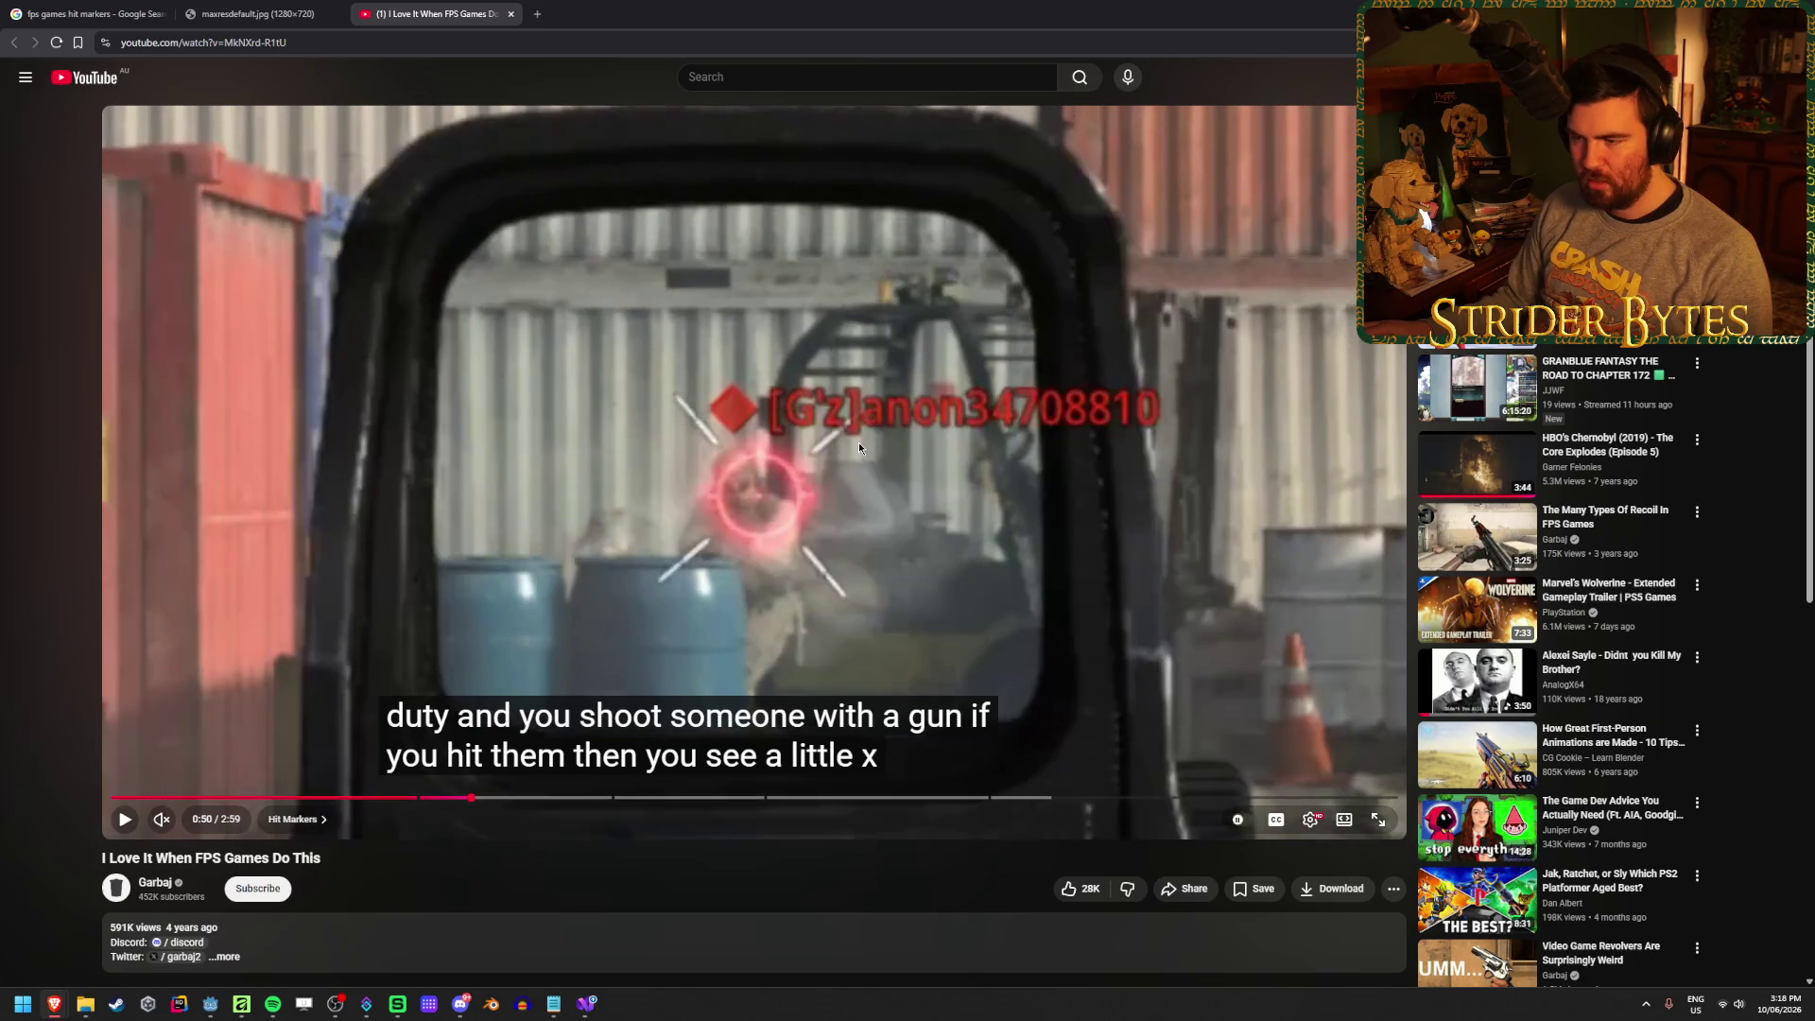
key("period")
key("comma")
key("period")
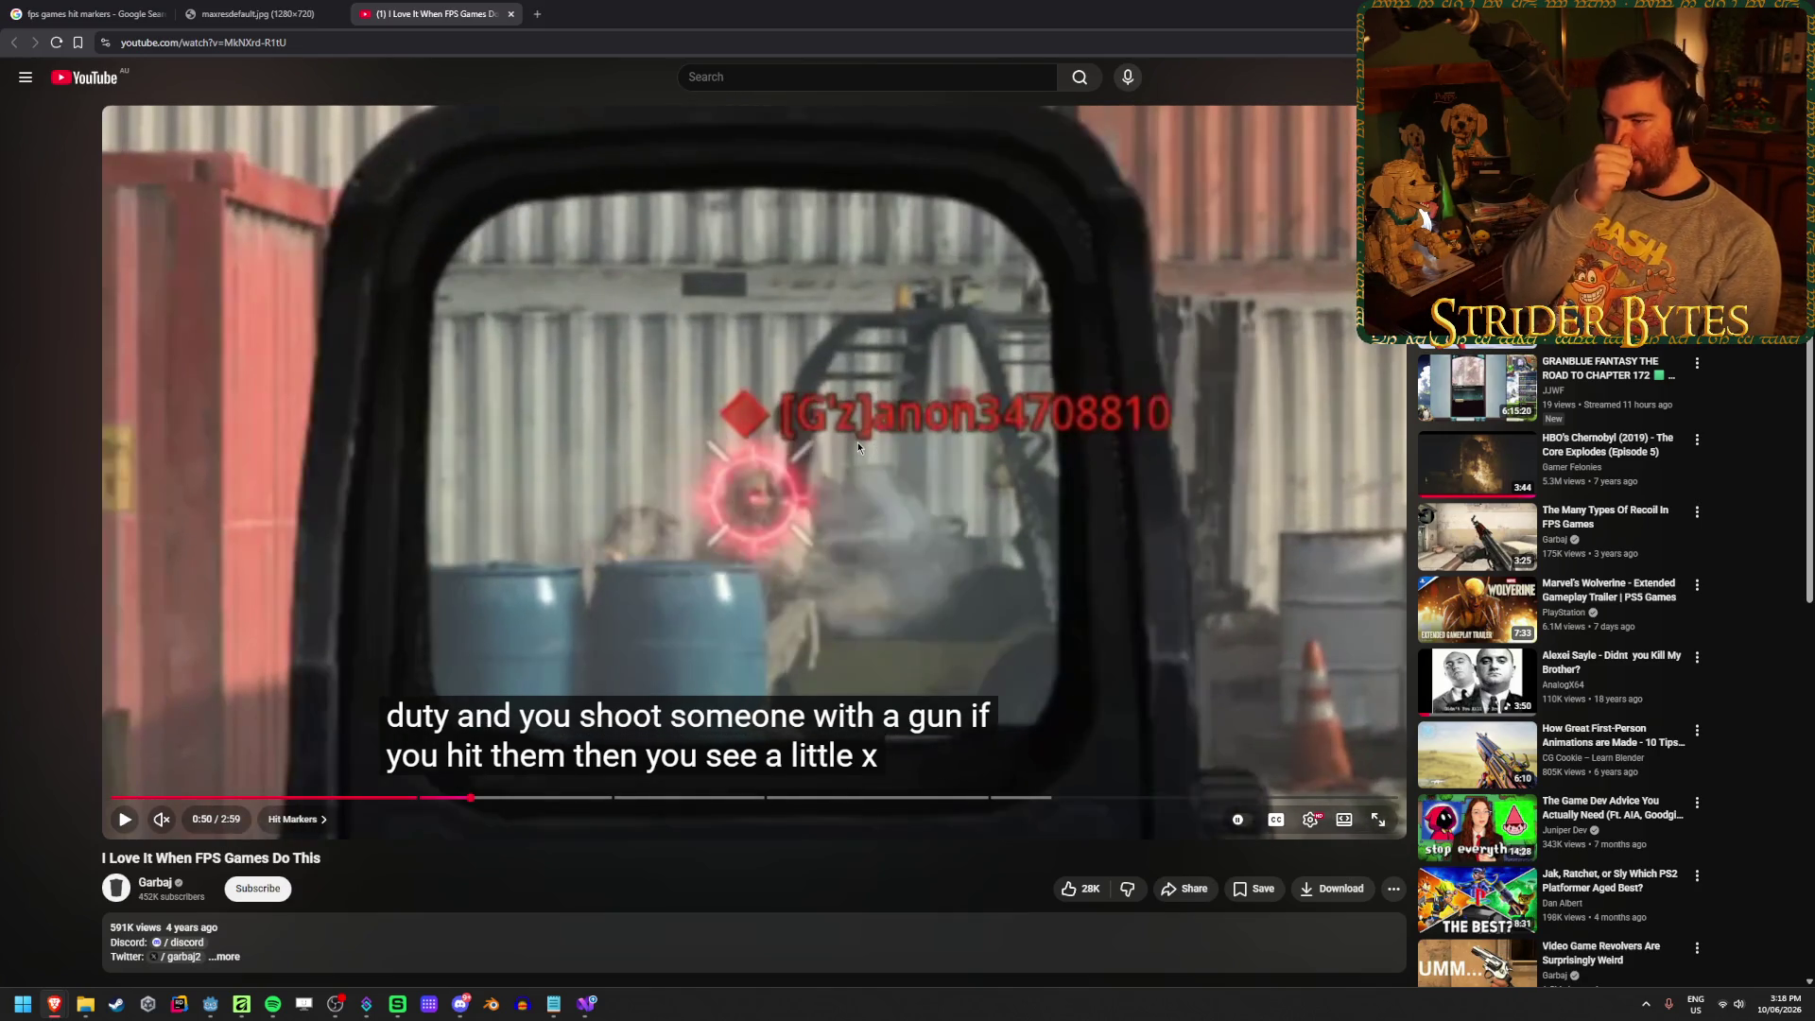
key("comma")
key("period")
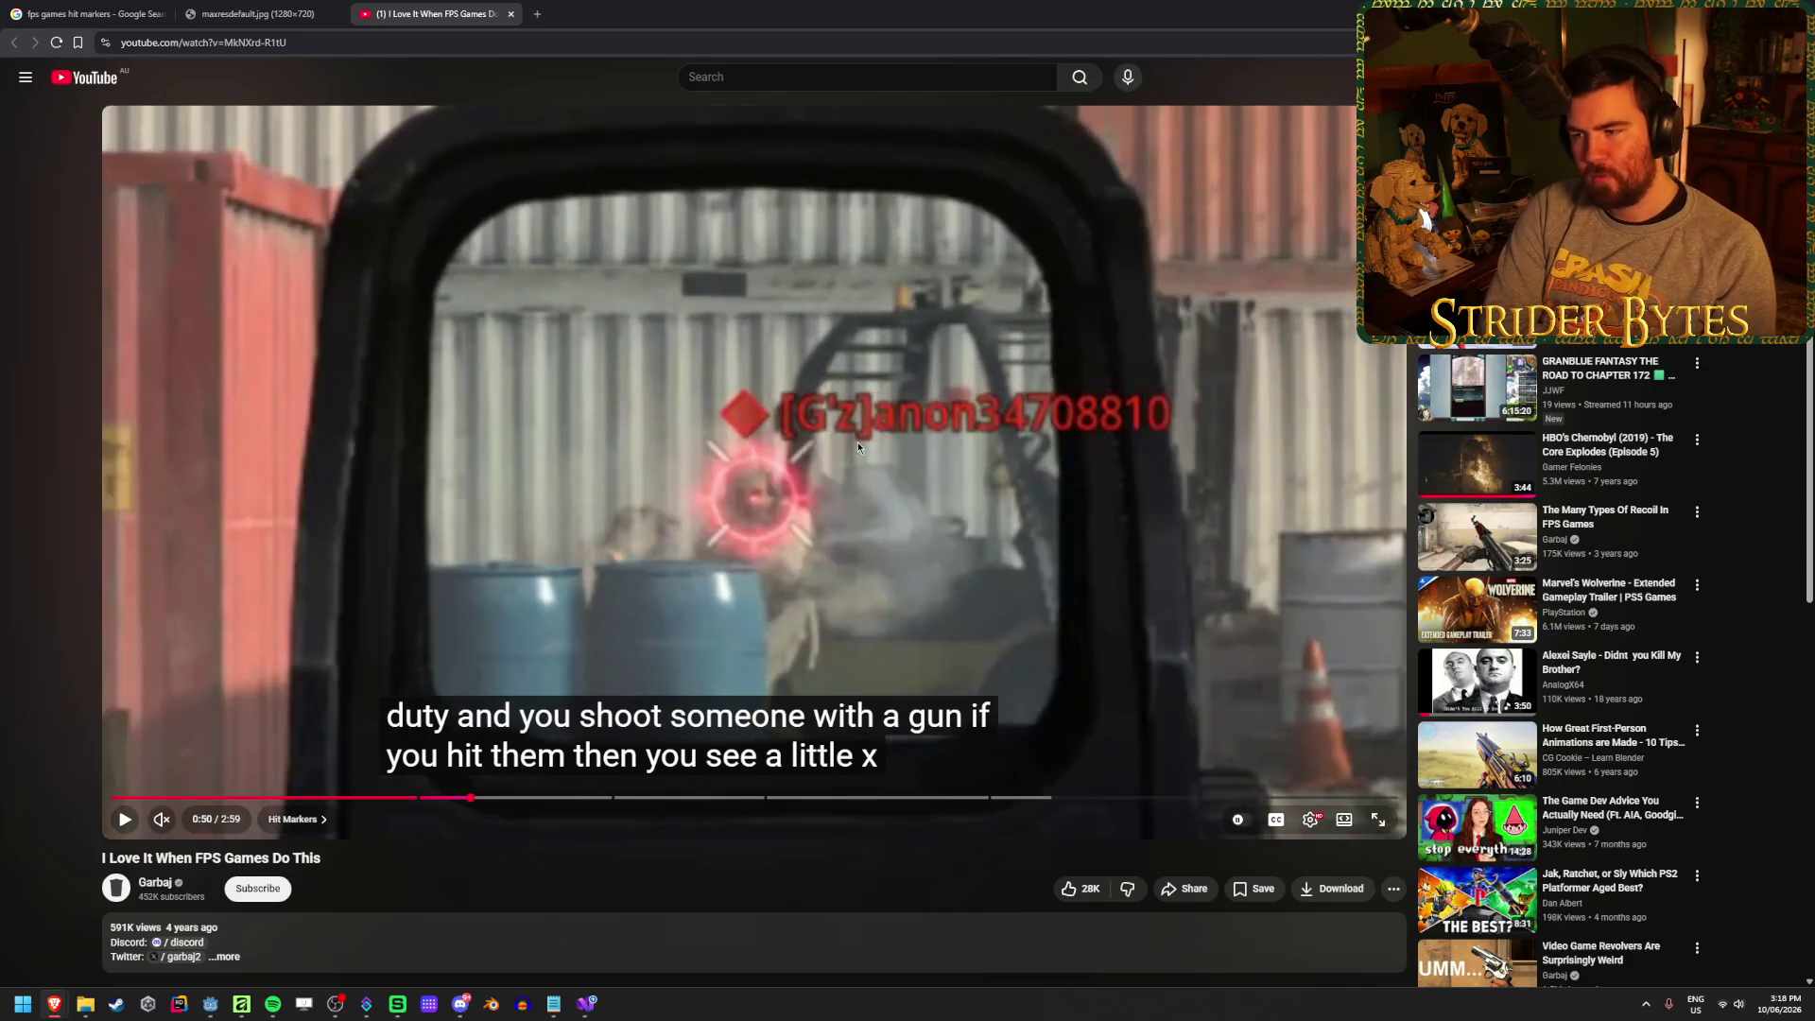
key("comma")
key("period")
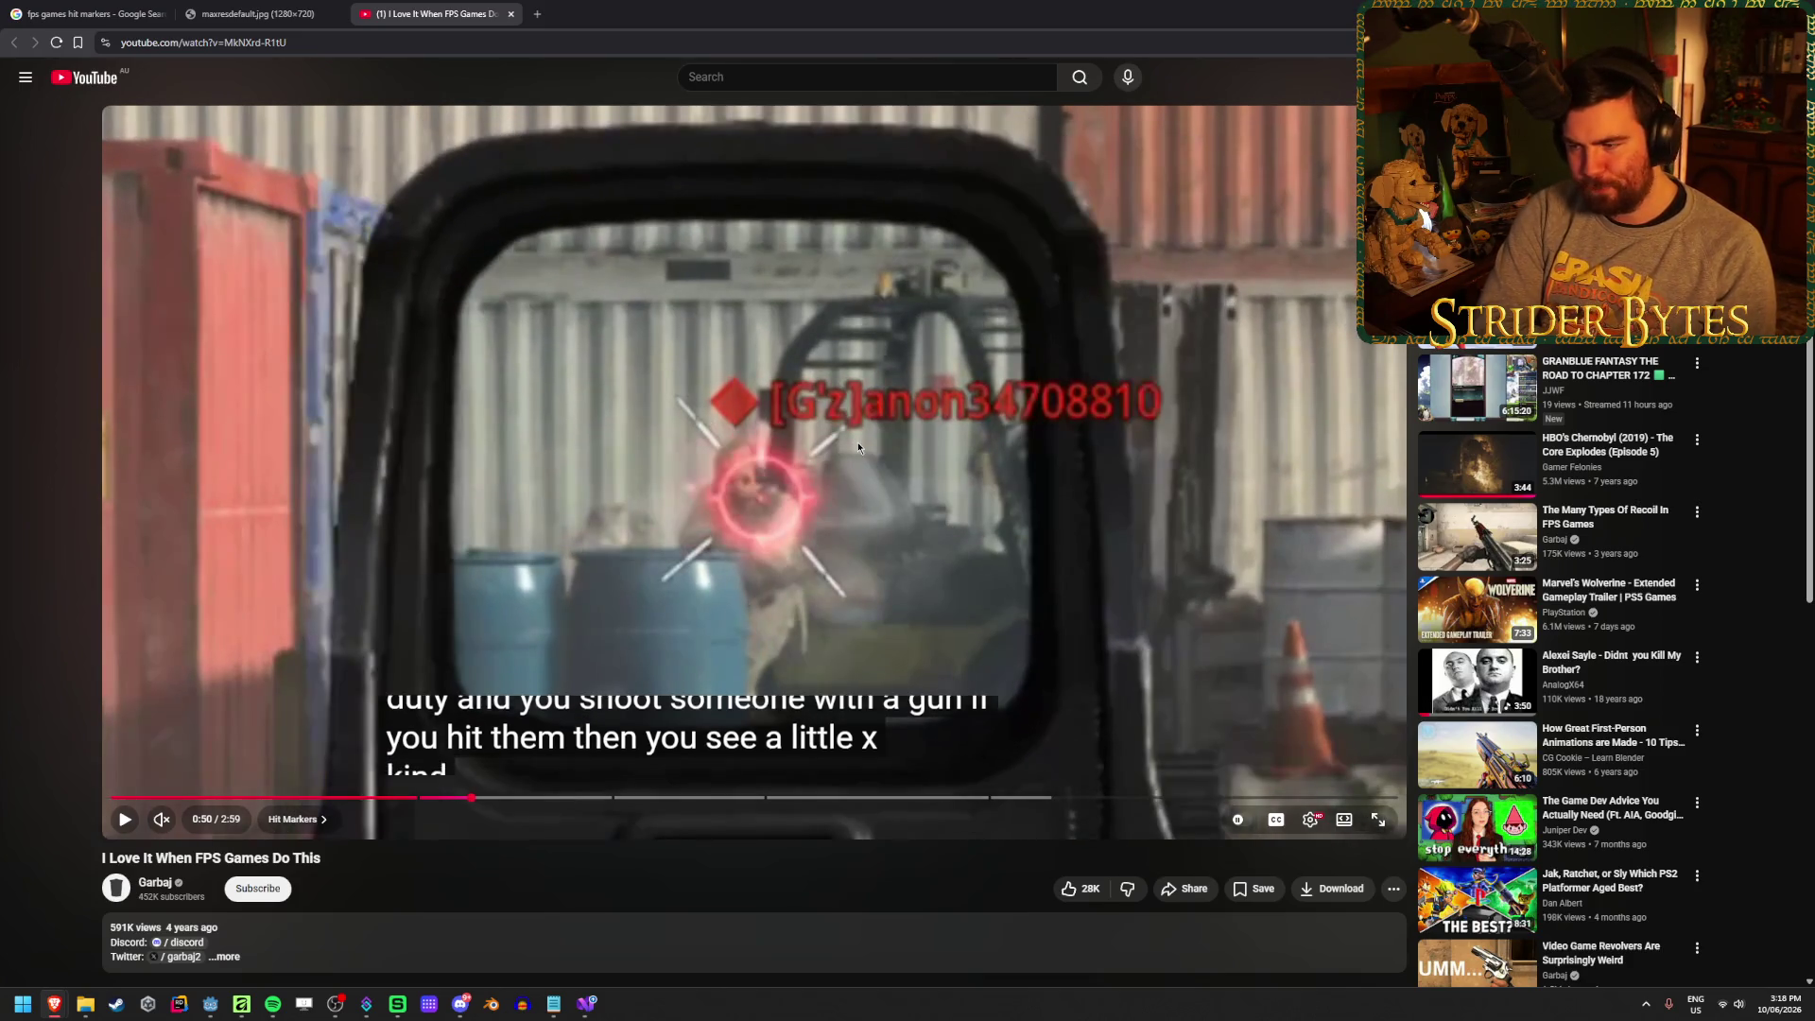
key("period")
key("period")
key("period")
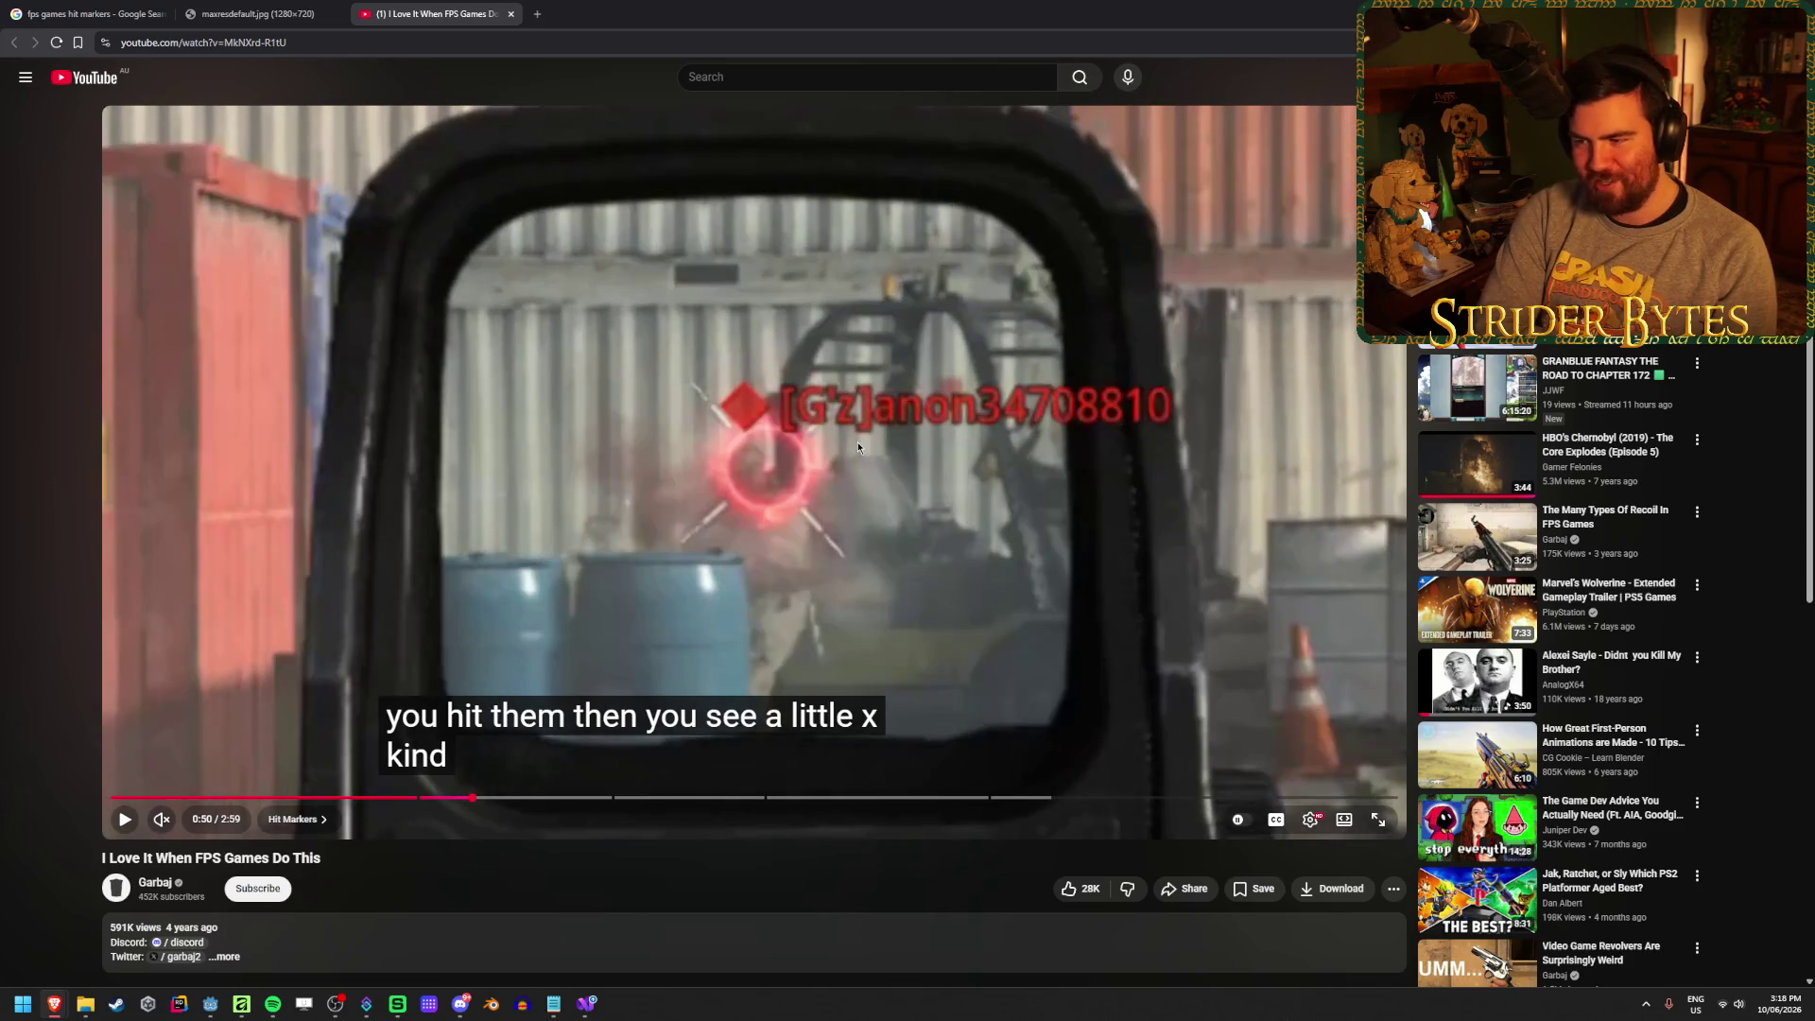
key("period")
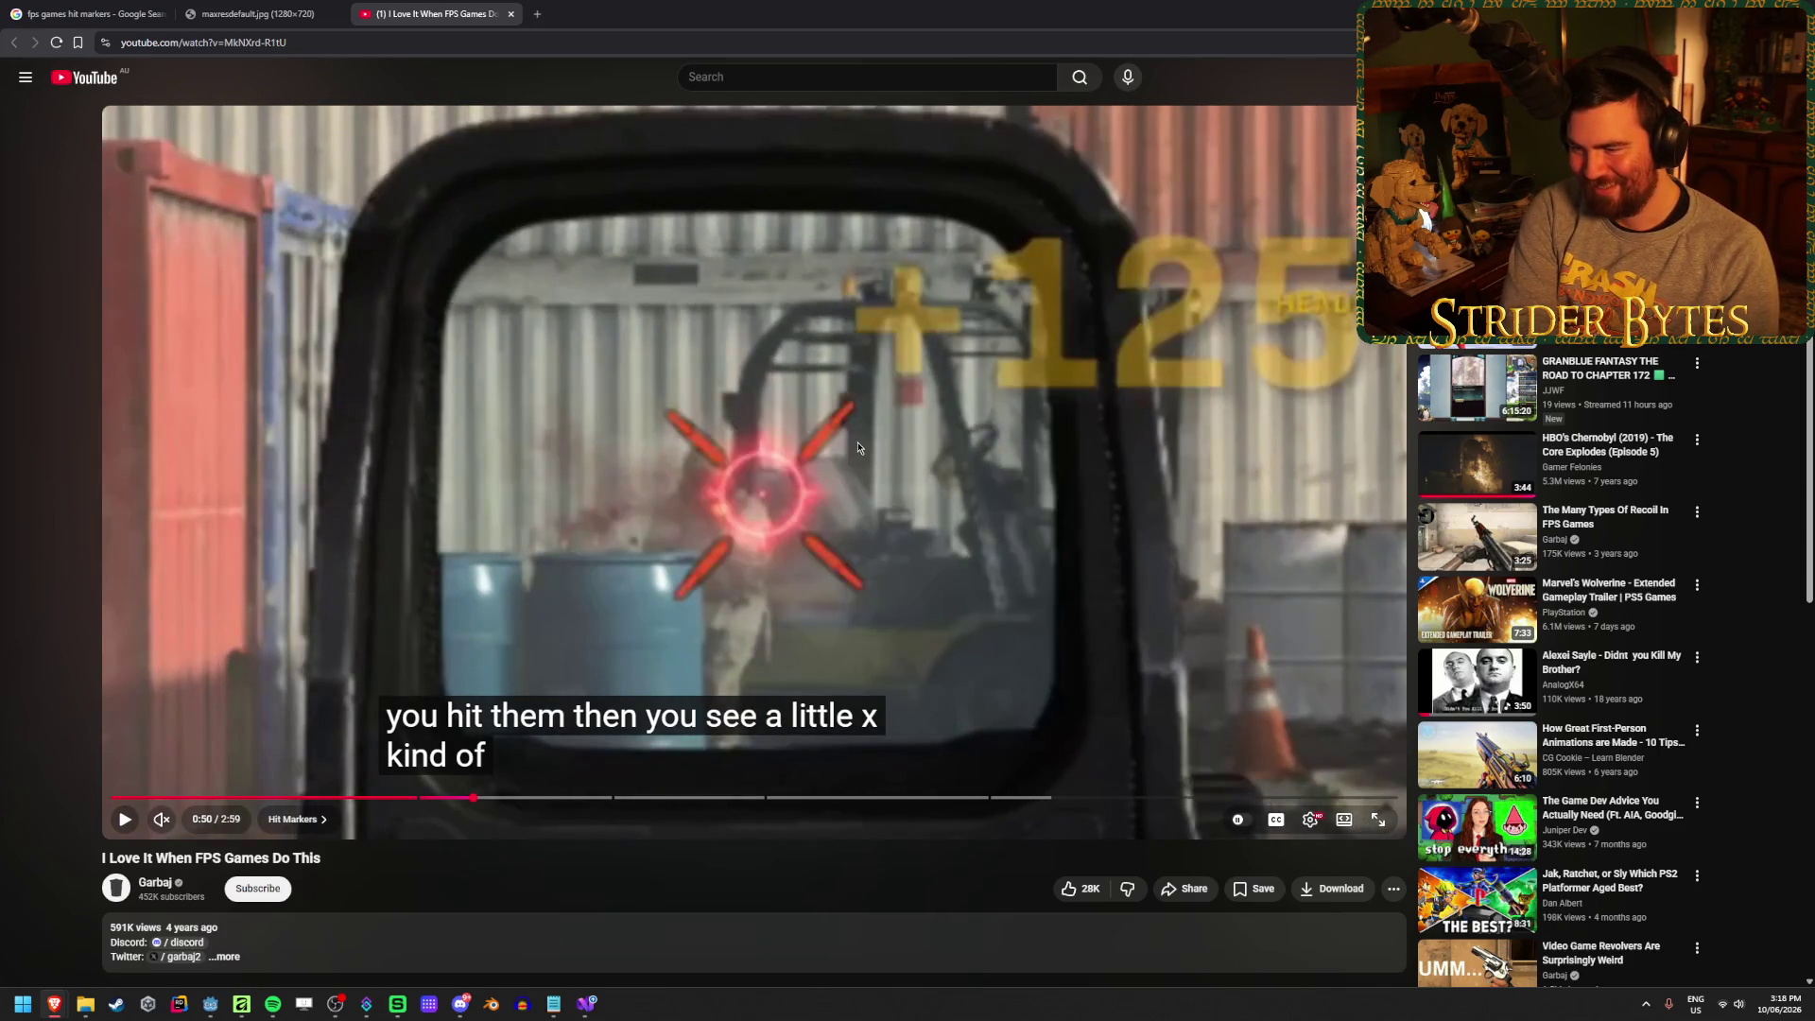
key("period")
key("comma")
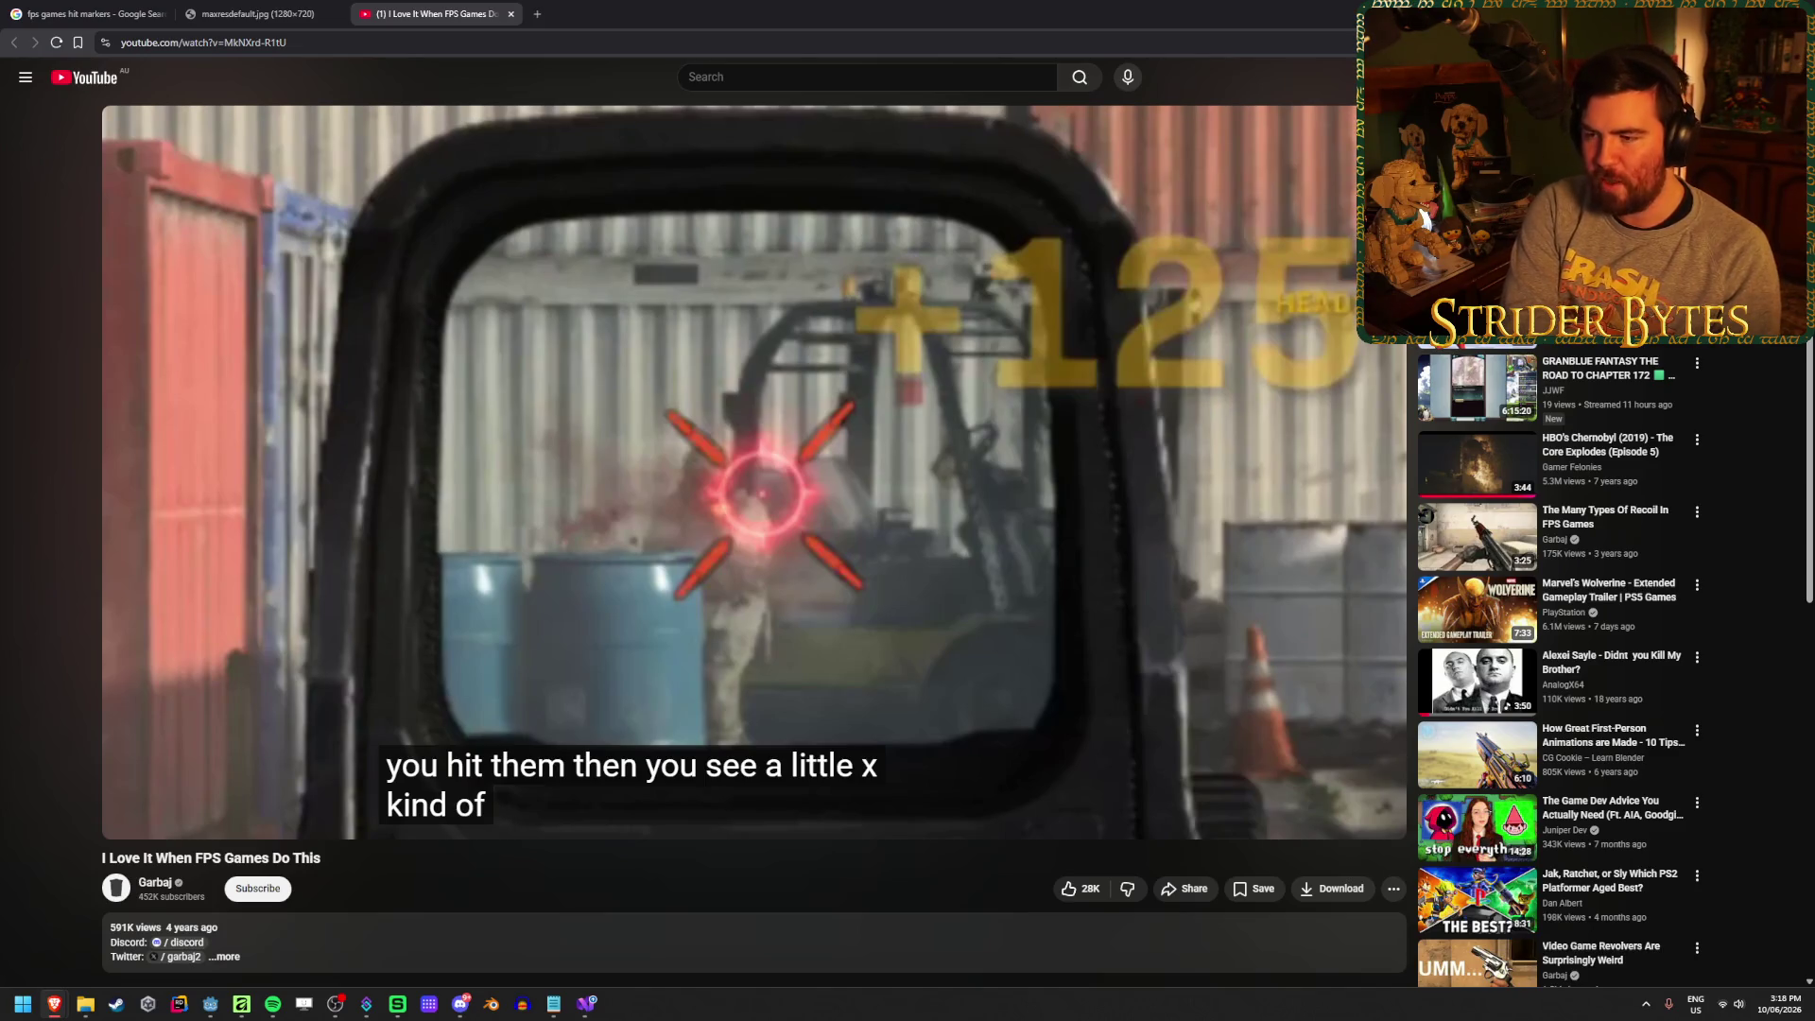
Step to the +125 hit frame, play briefly past it, and leave the video paused at 0:51
mouse_move(786, 490)
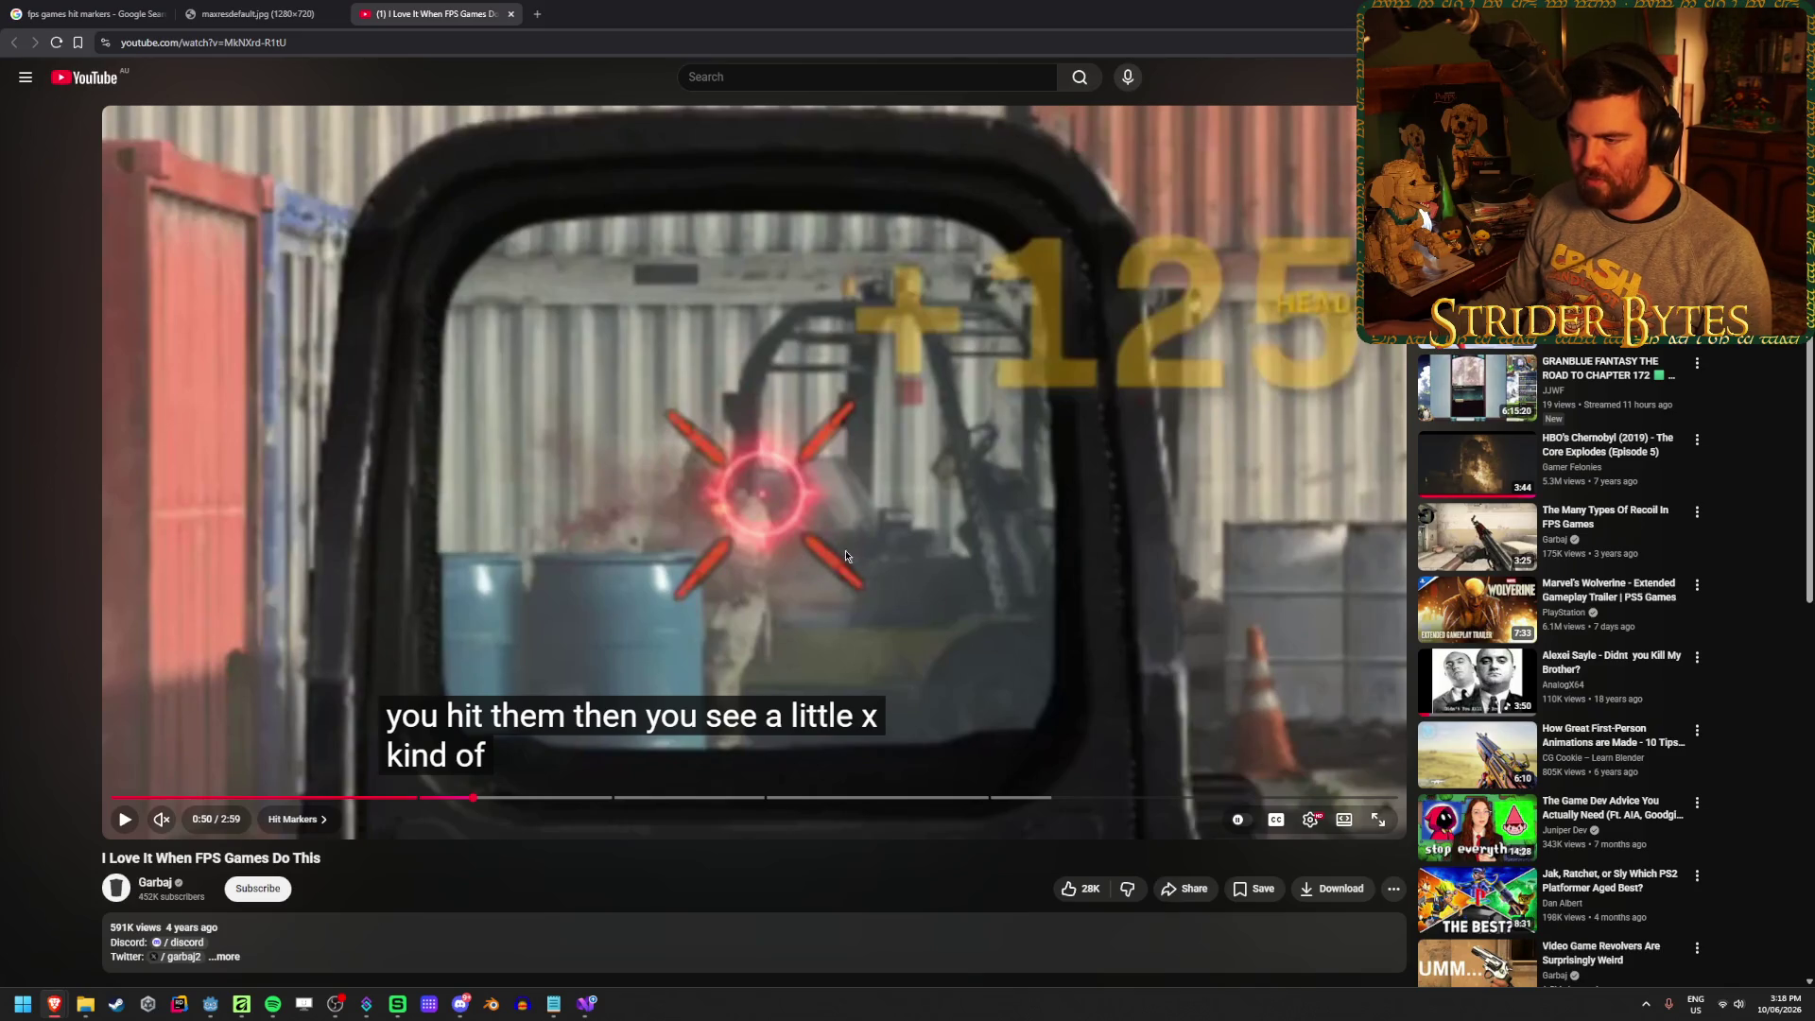
key("period")
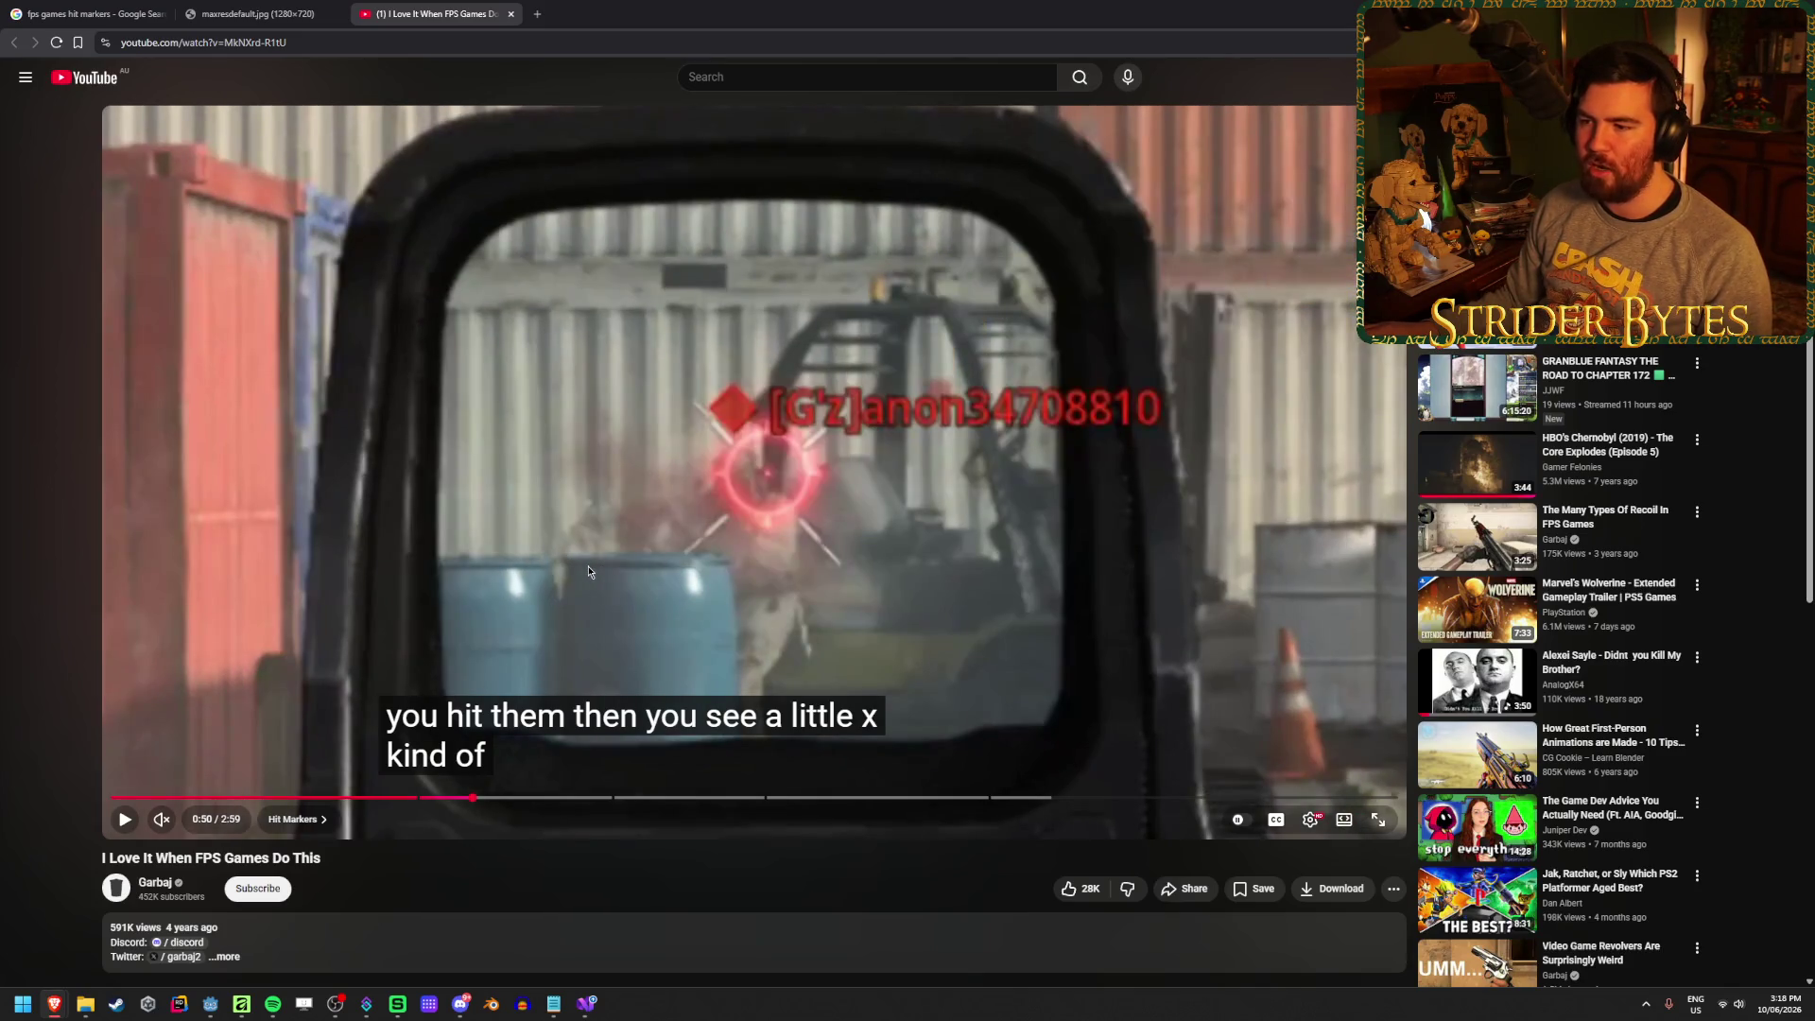
key("comma")
key("period")
key("period")
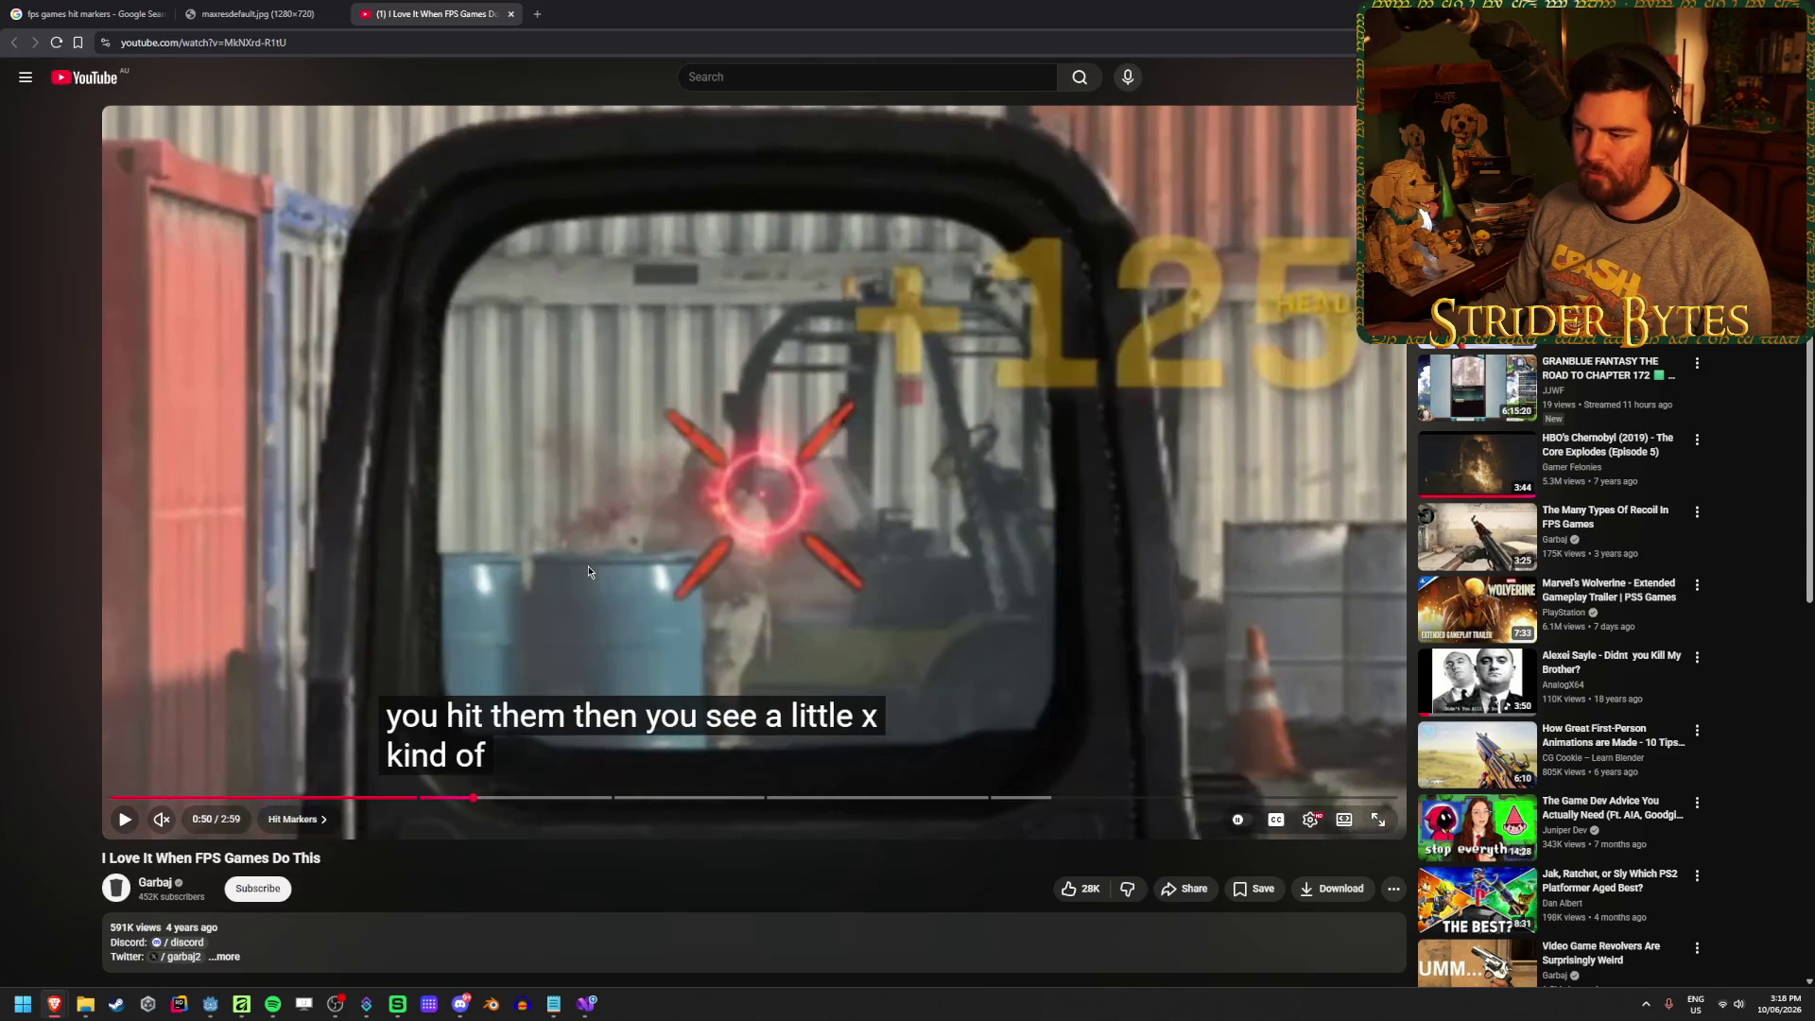
key("period")
key("period")
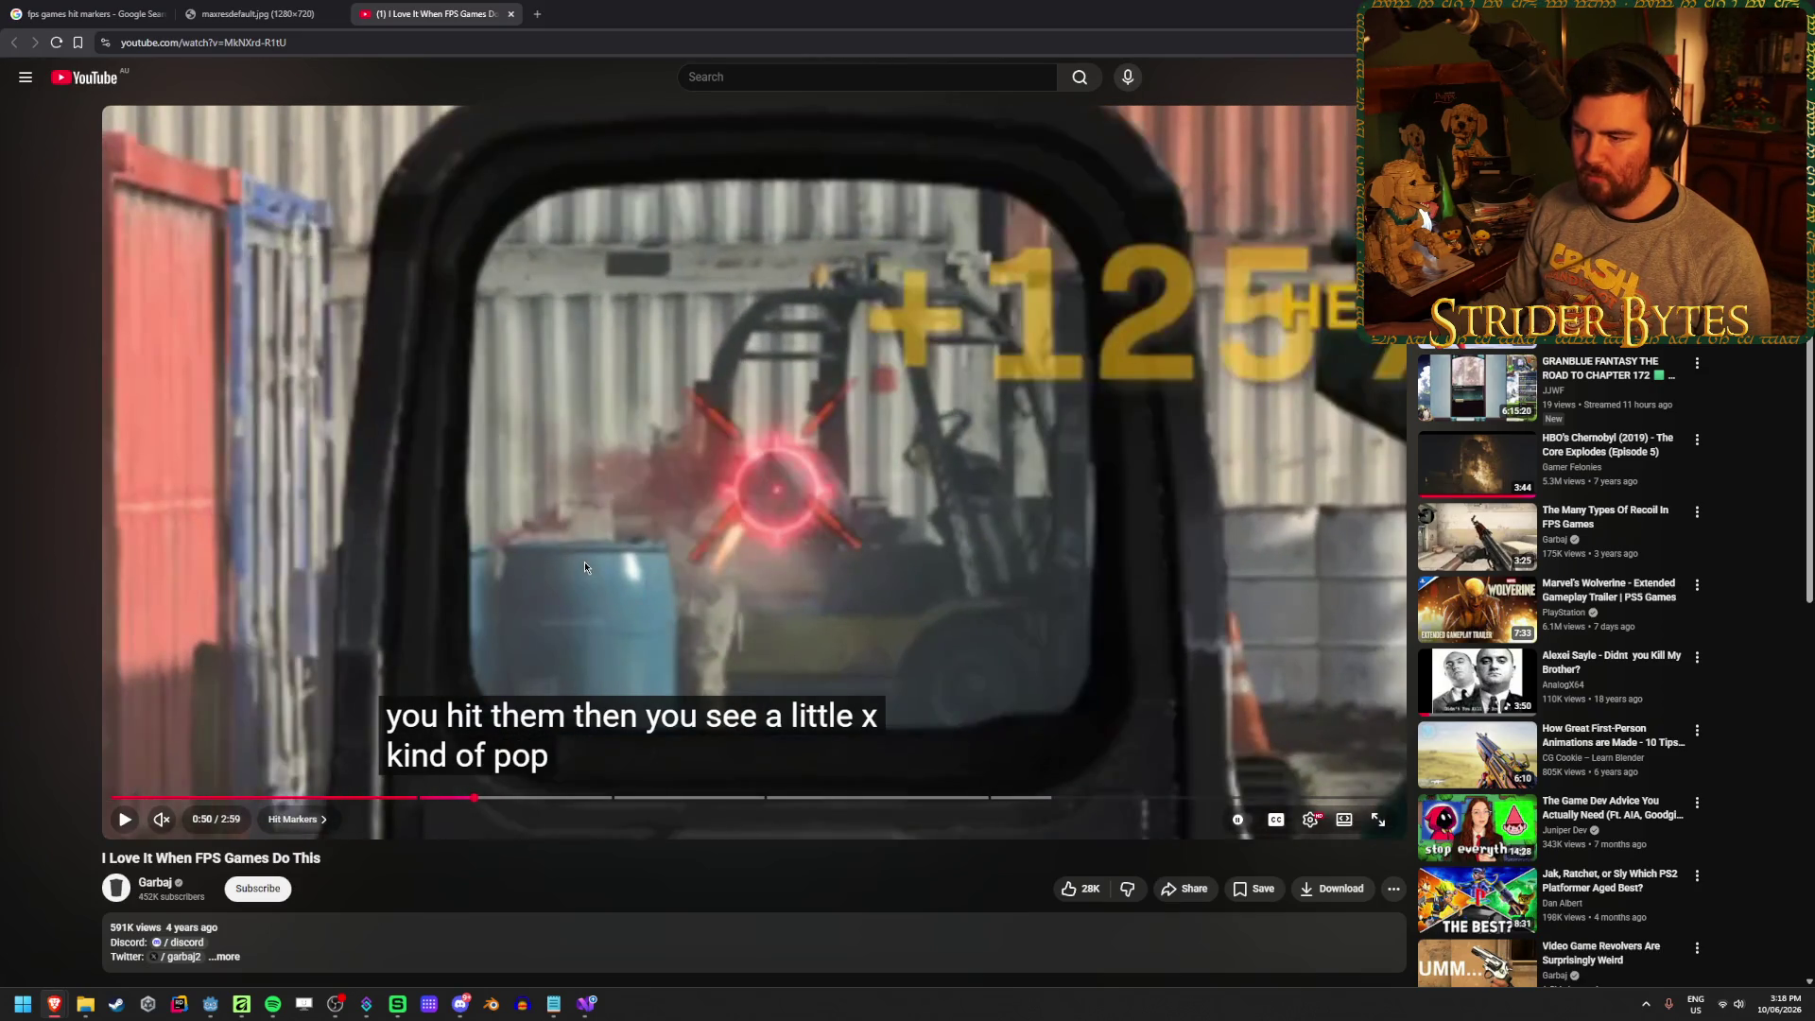
key("period")
key("period")
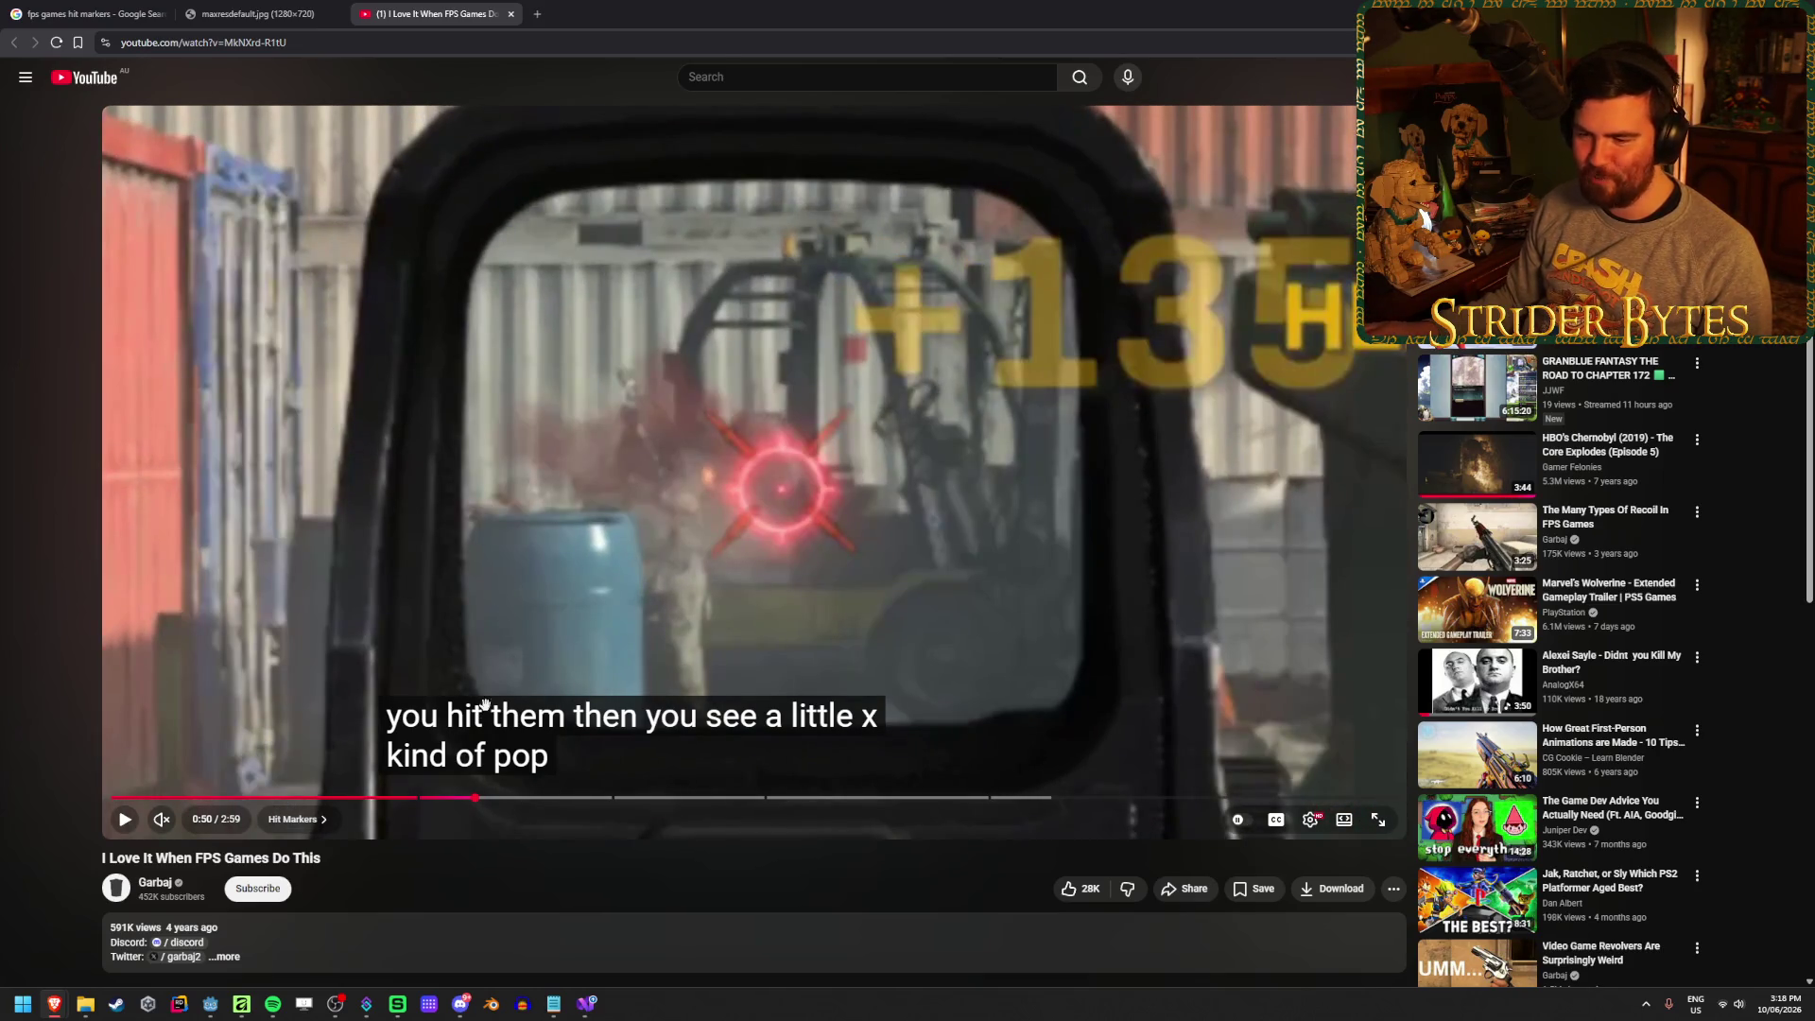
left_click(566, 632)
left_click(566, 632)
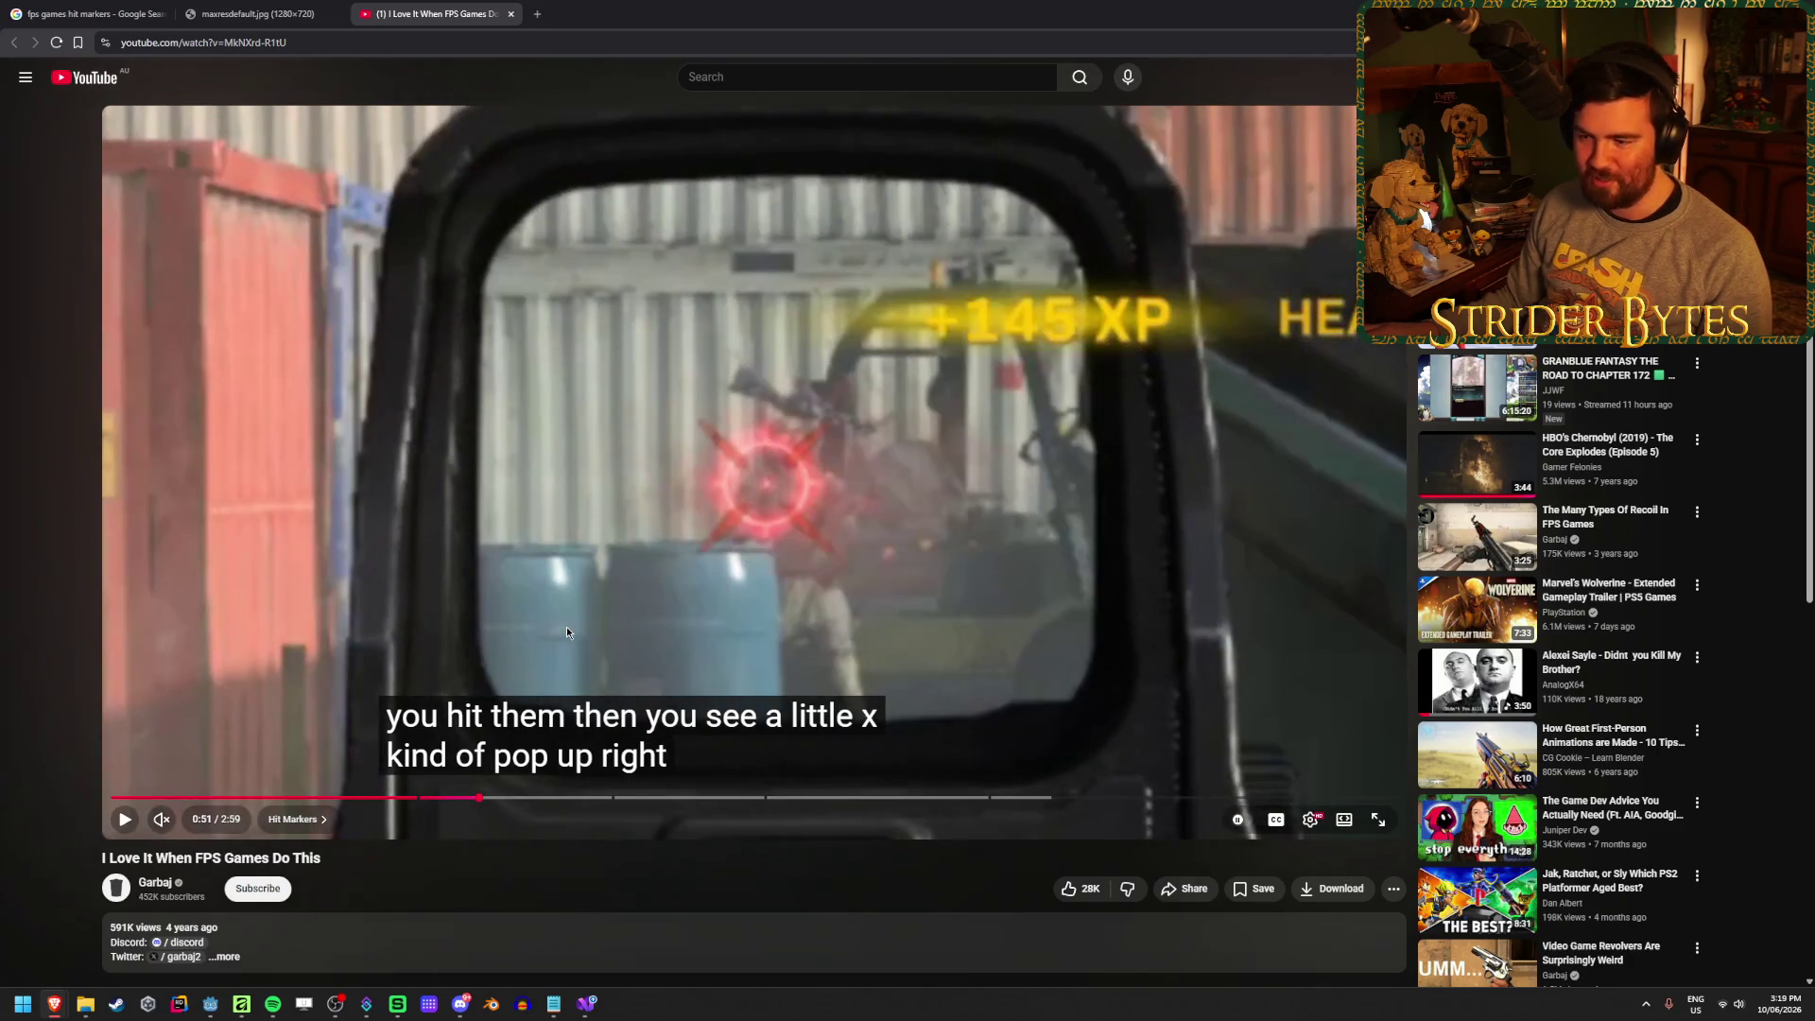
key("period")
key("period")
key("comma")
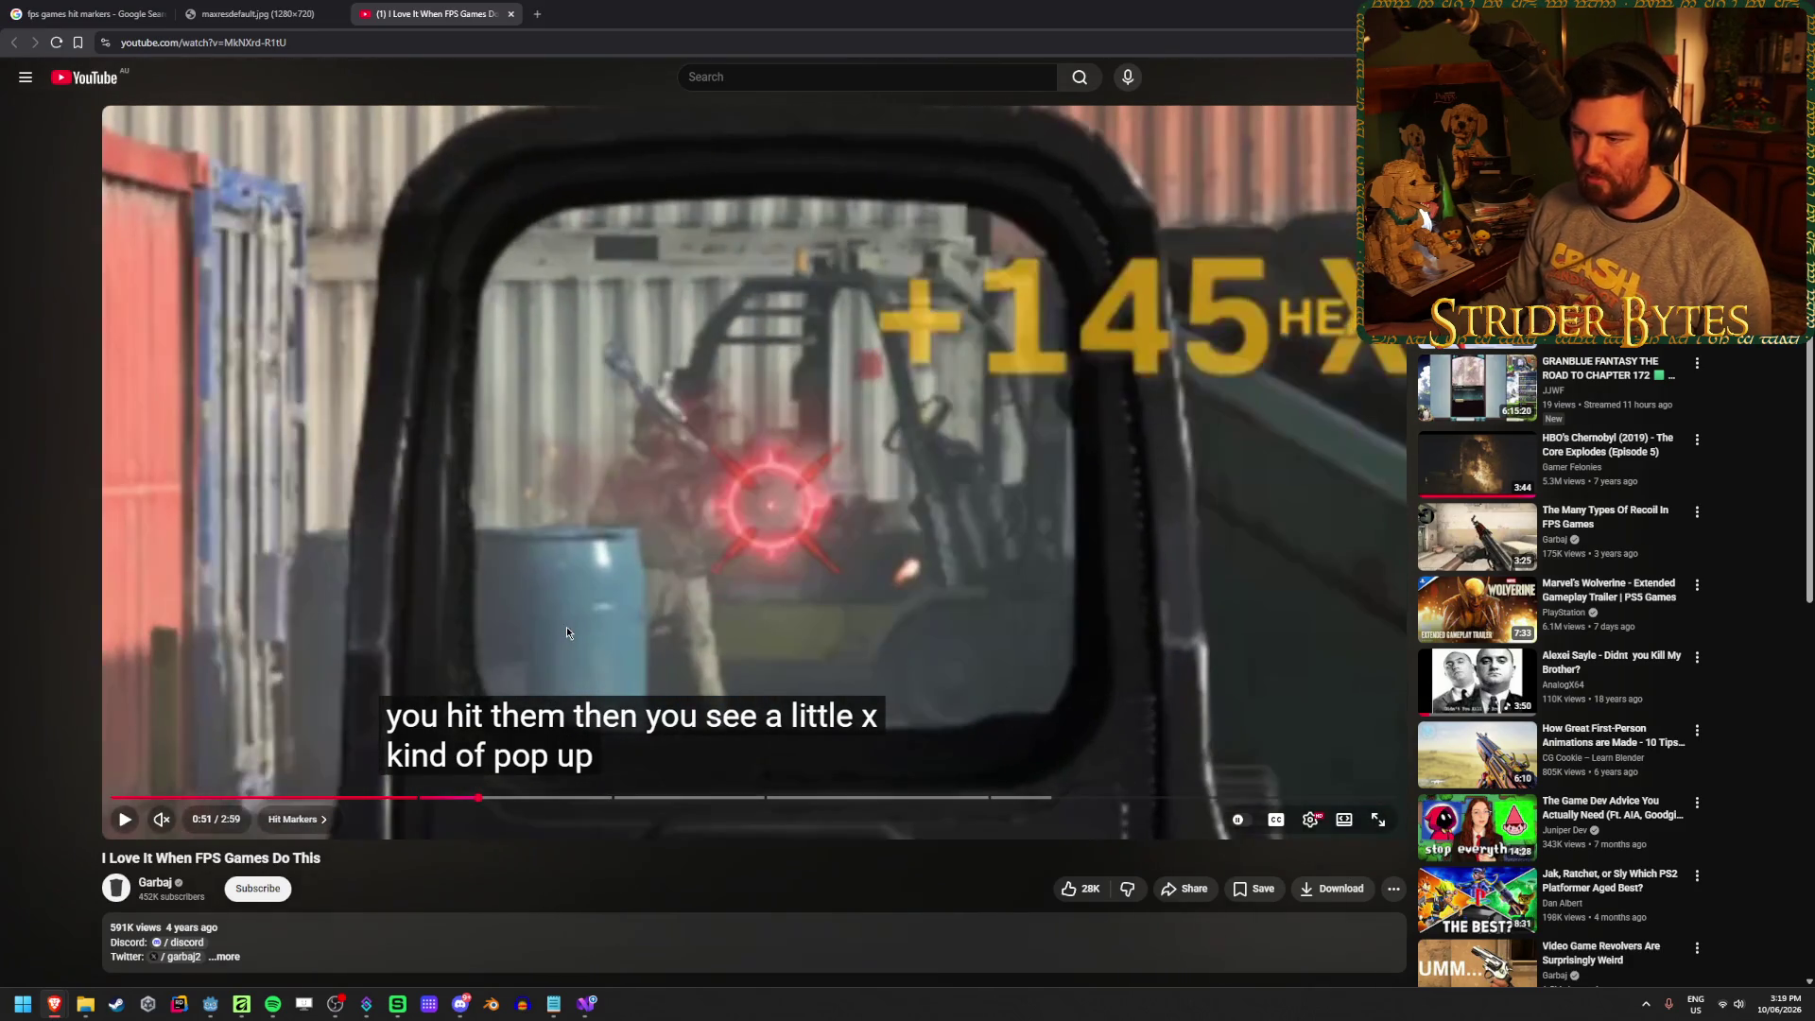
Scrub the video between 0:45 and 0:50, then frame-step back through the hit moment
left_click(452, 799)
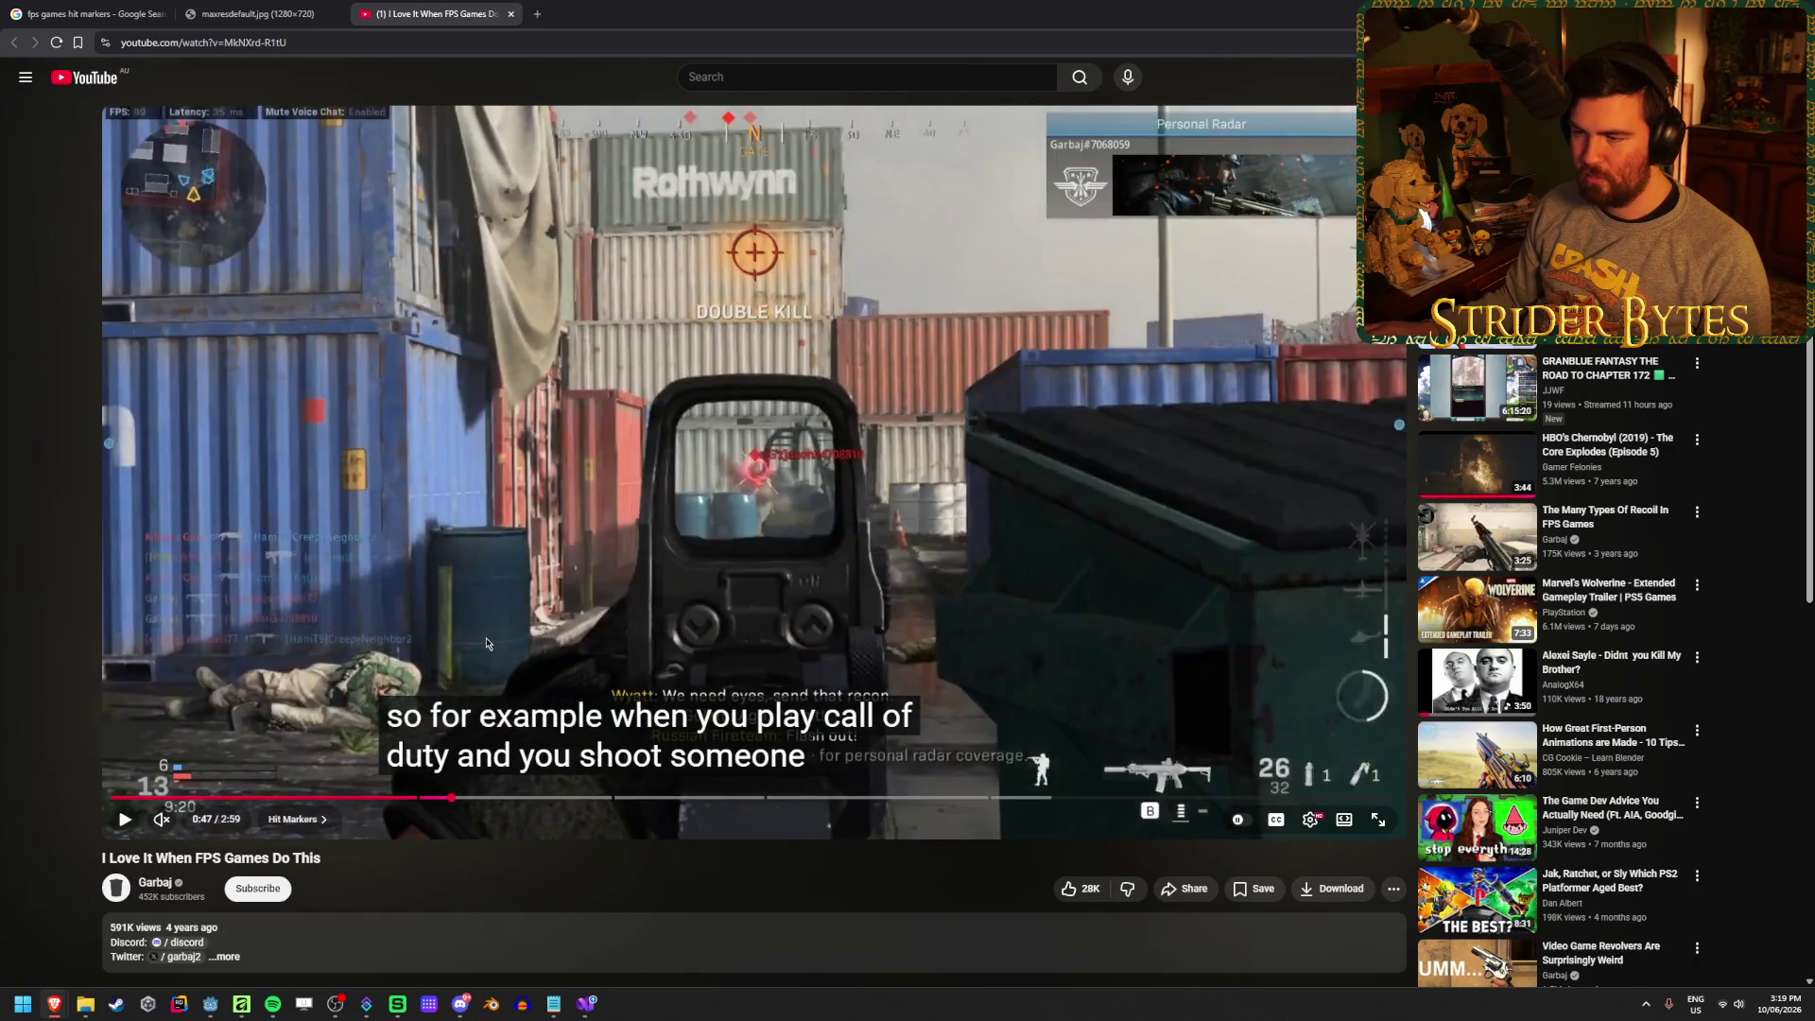
left_click(487, 644)
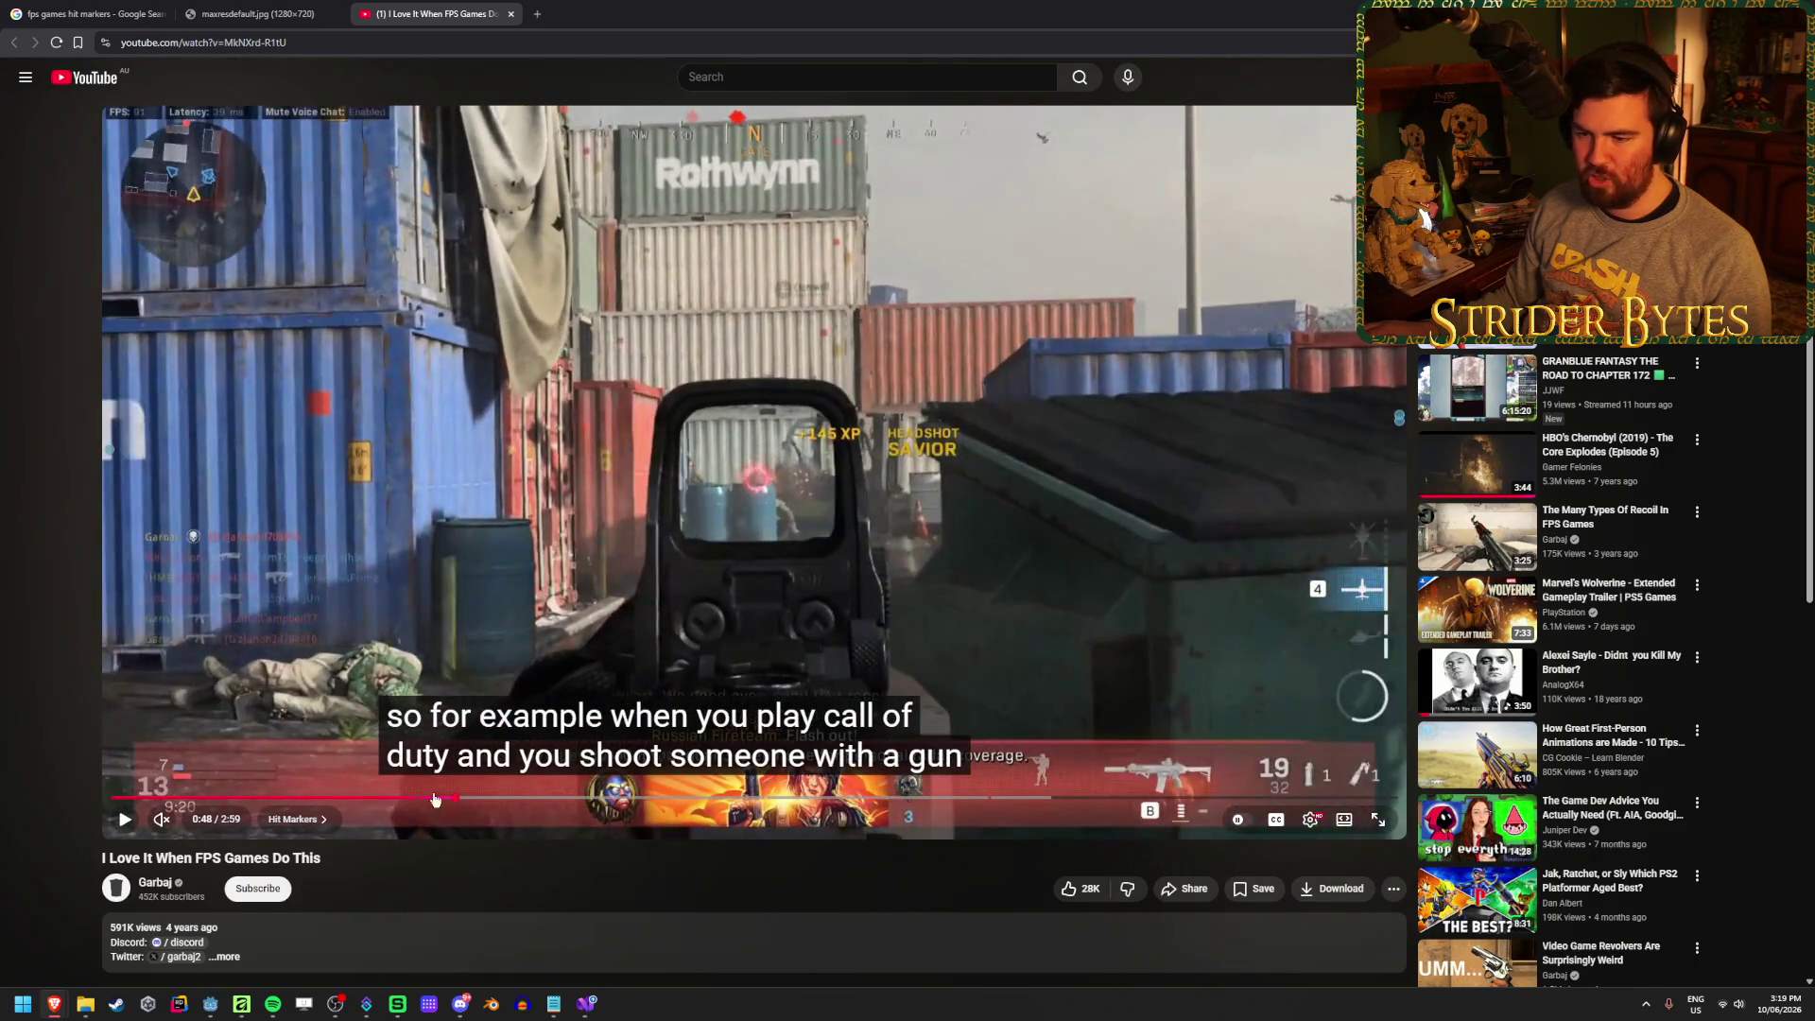
left_click(435, 801)
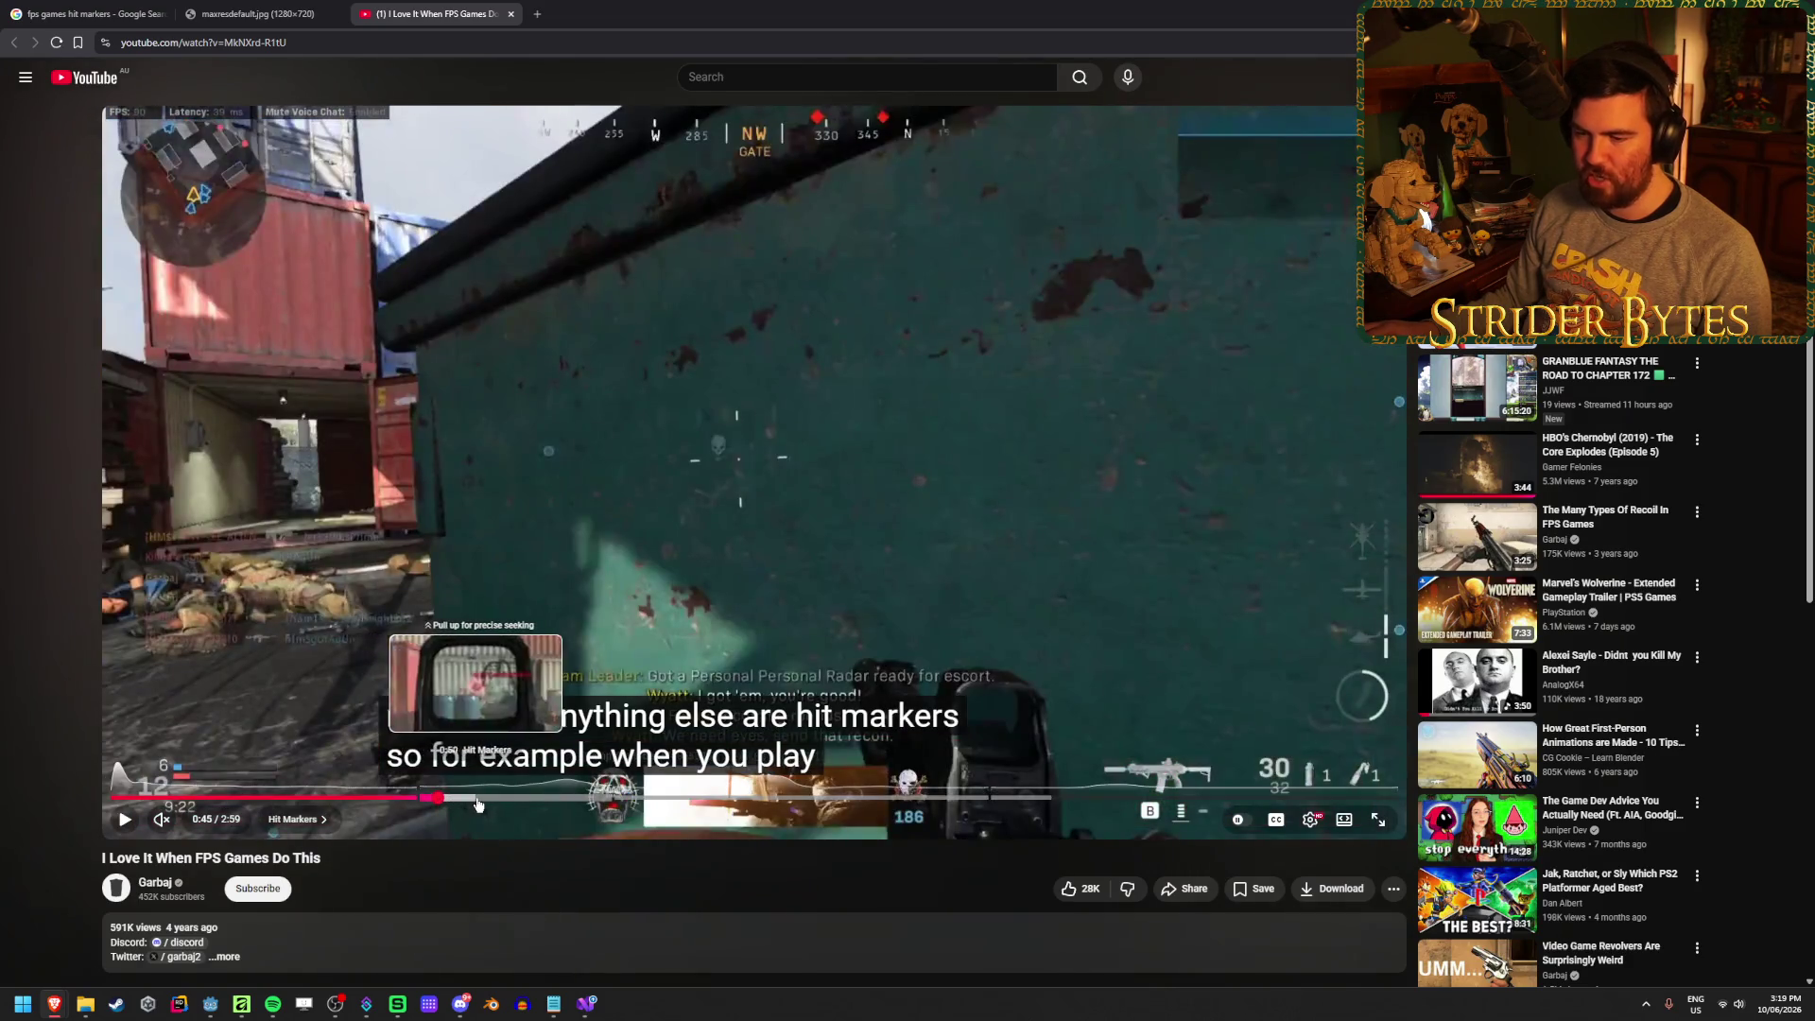
left_click(477, 801)
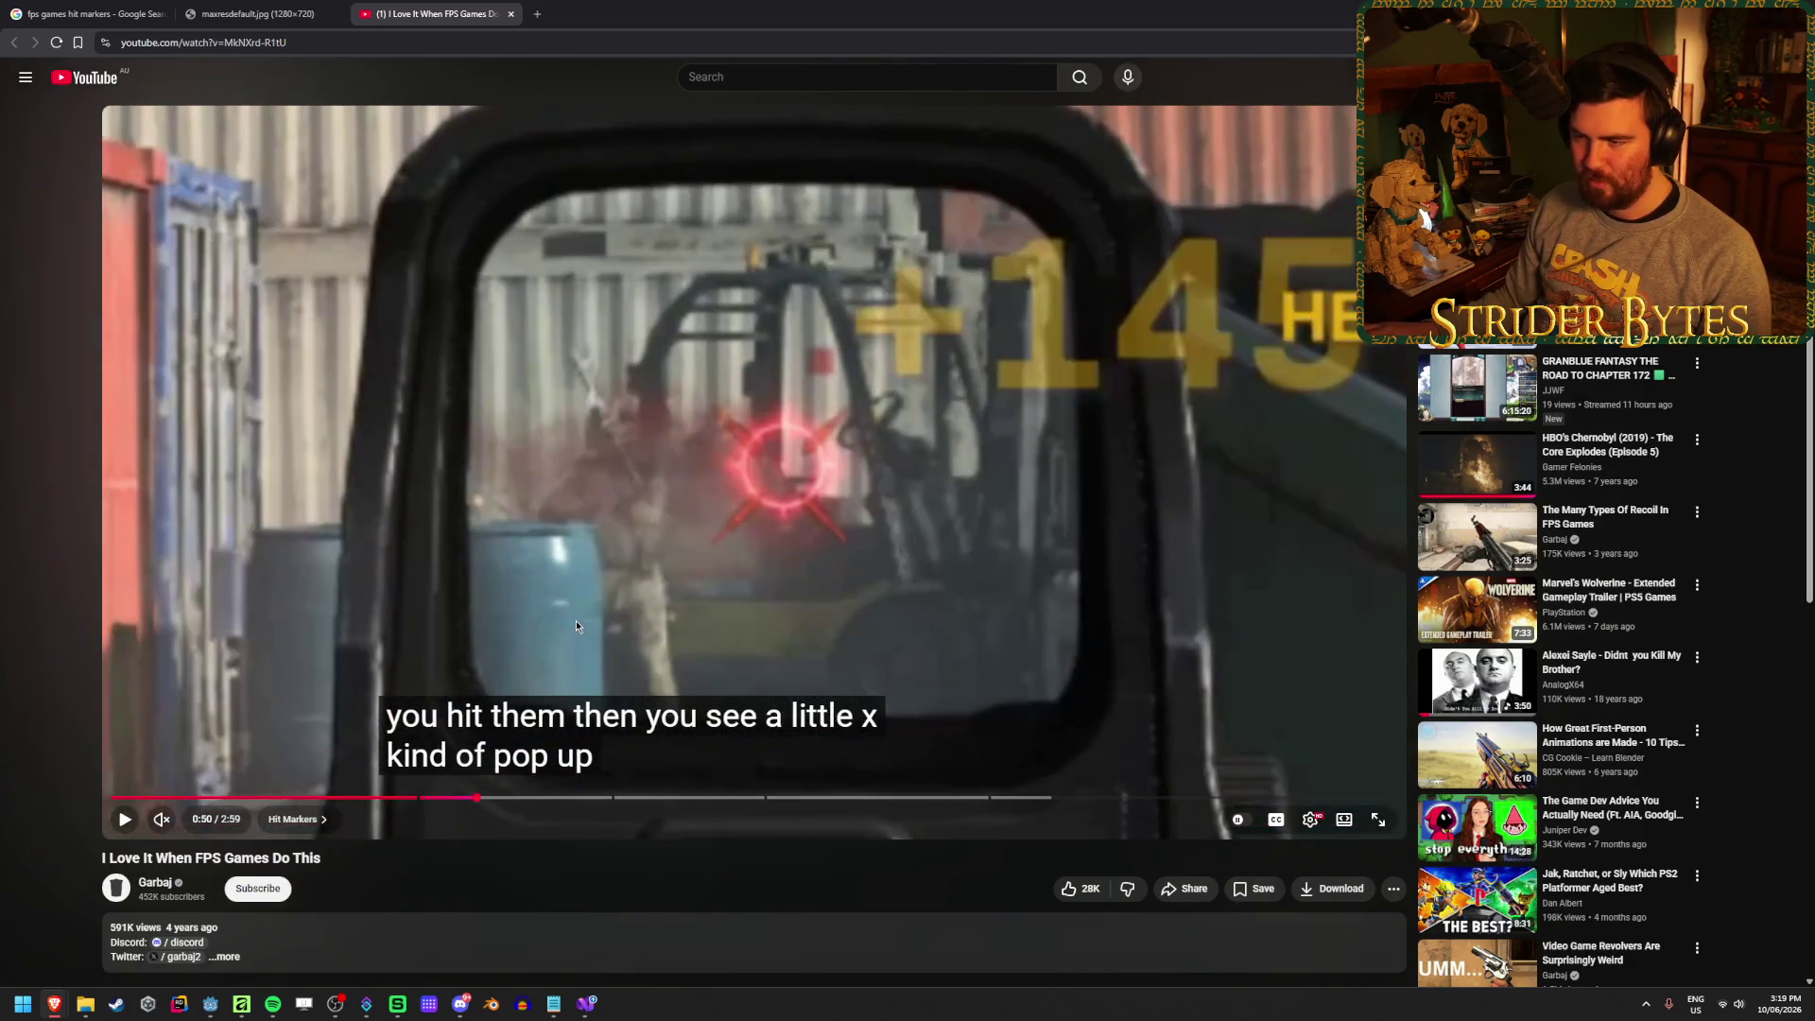
key("comma")
key("comma")
key("comma")
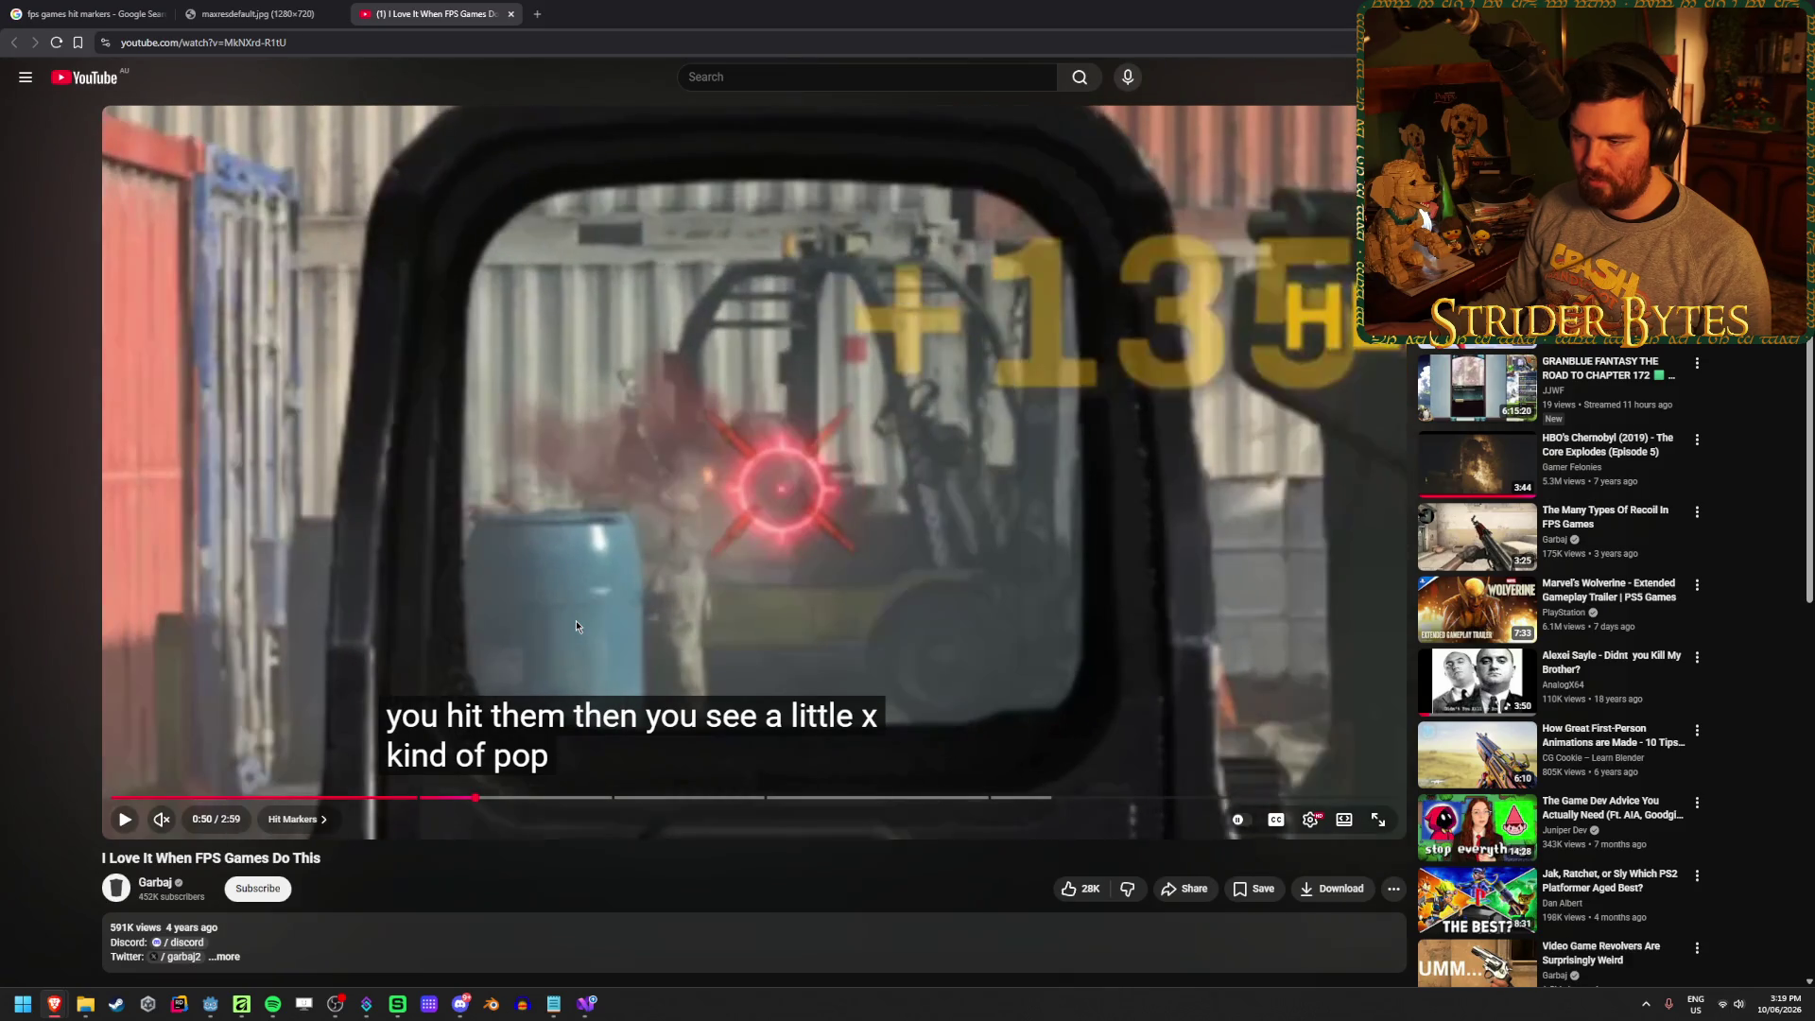
key("comma")
key("comma")
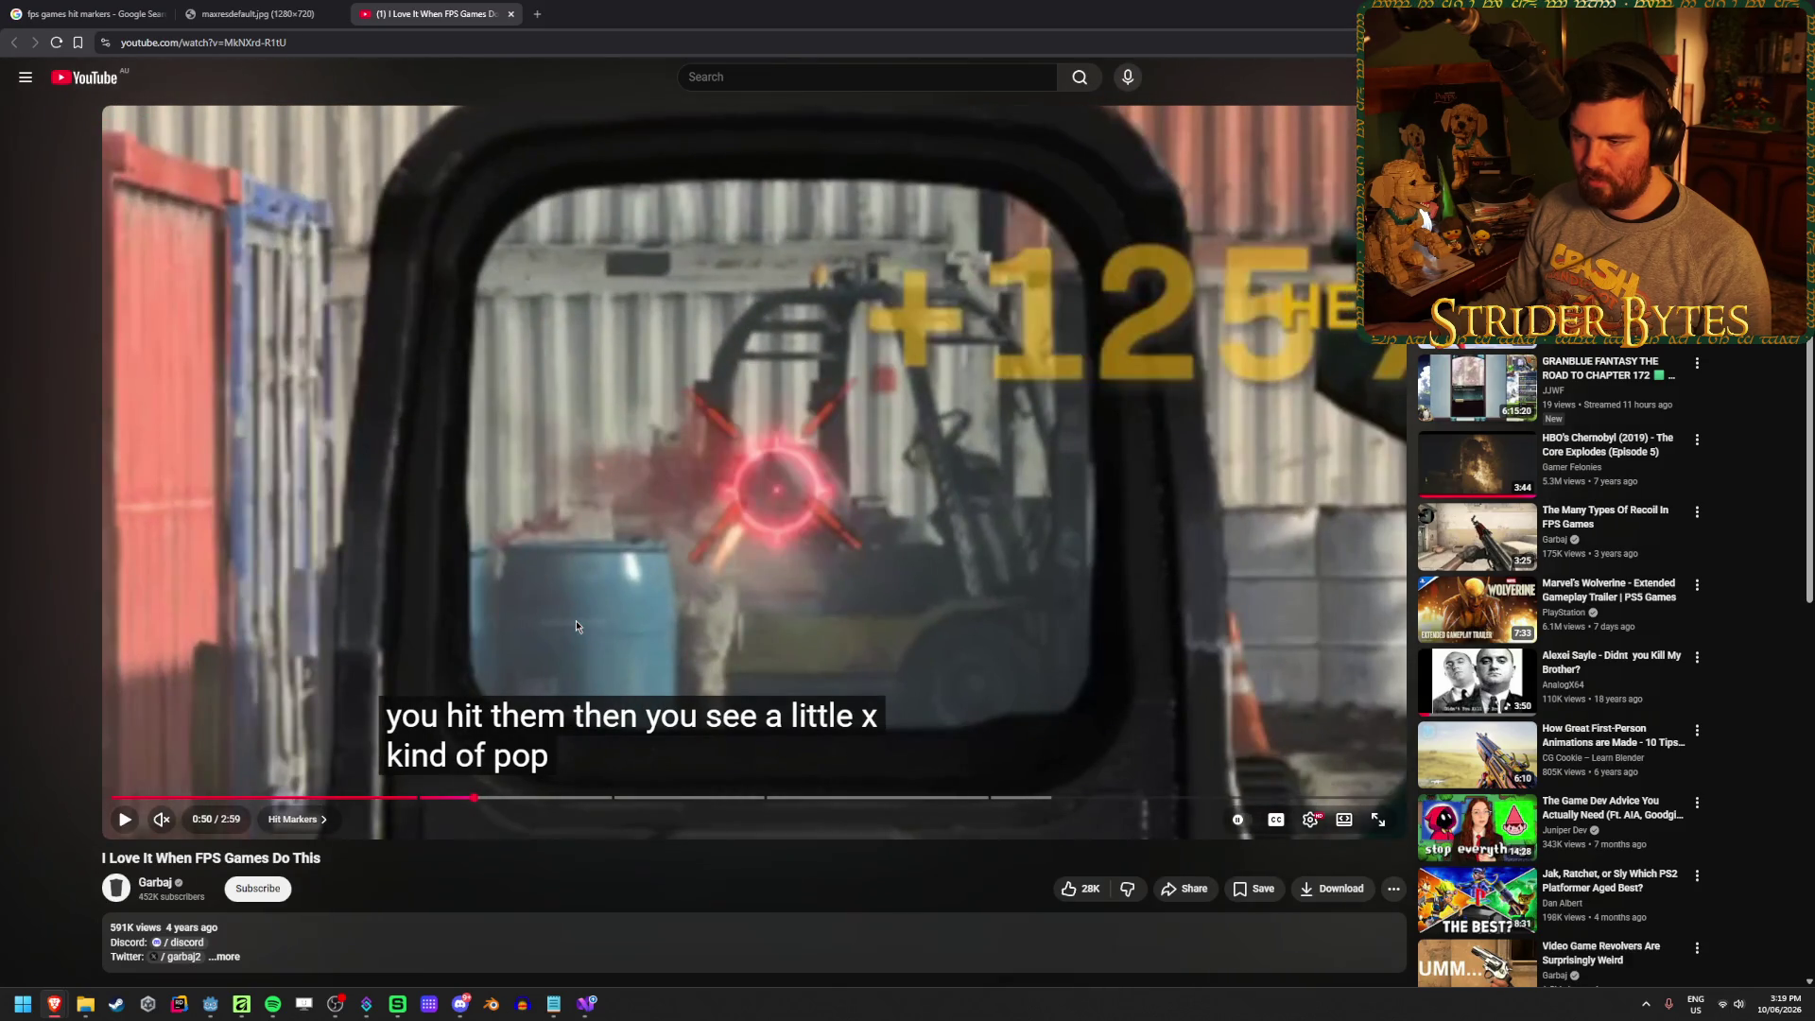
key("comma")
key("comma")
key("comma")
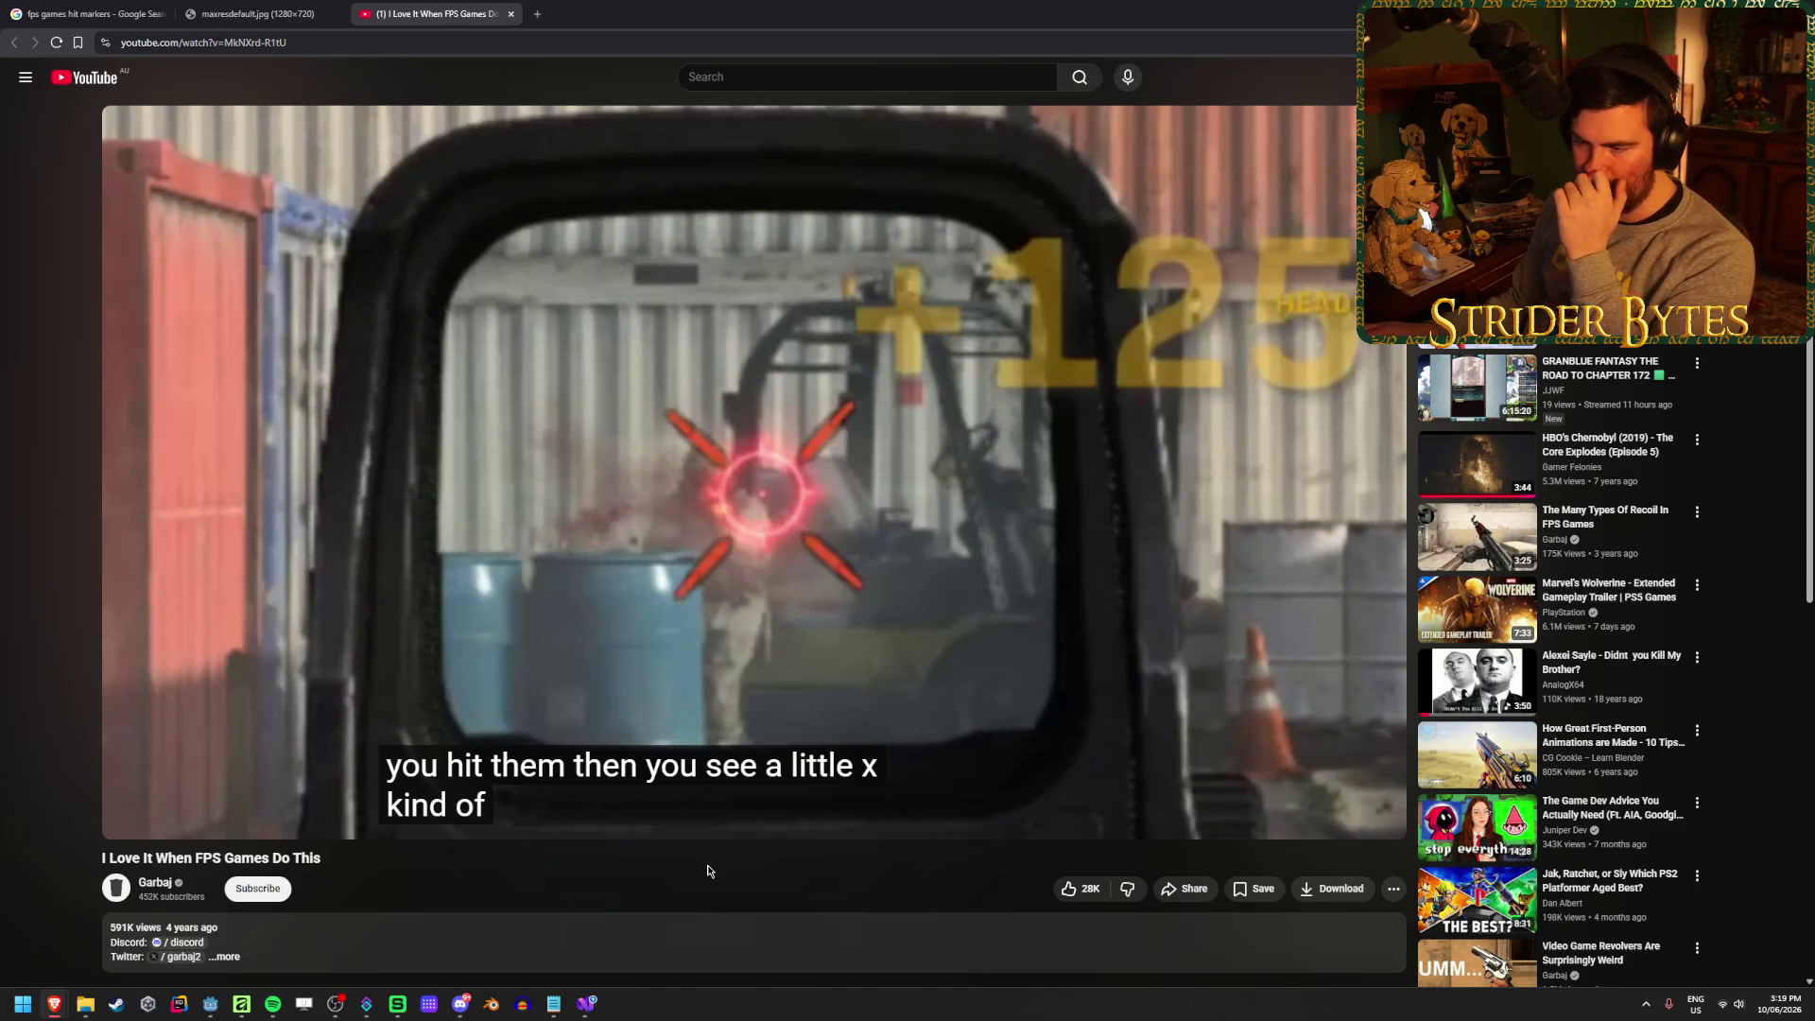
Replay from 0:47 and pause on the hit-marker moment
left_click(454, 798)
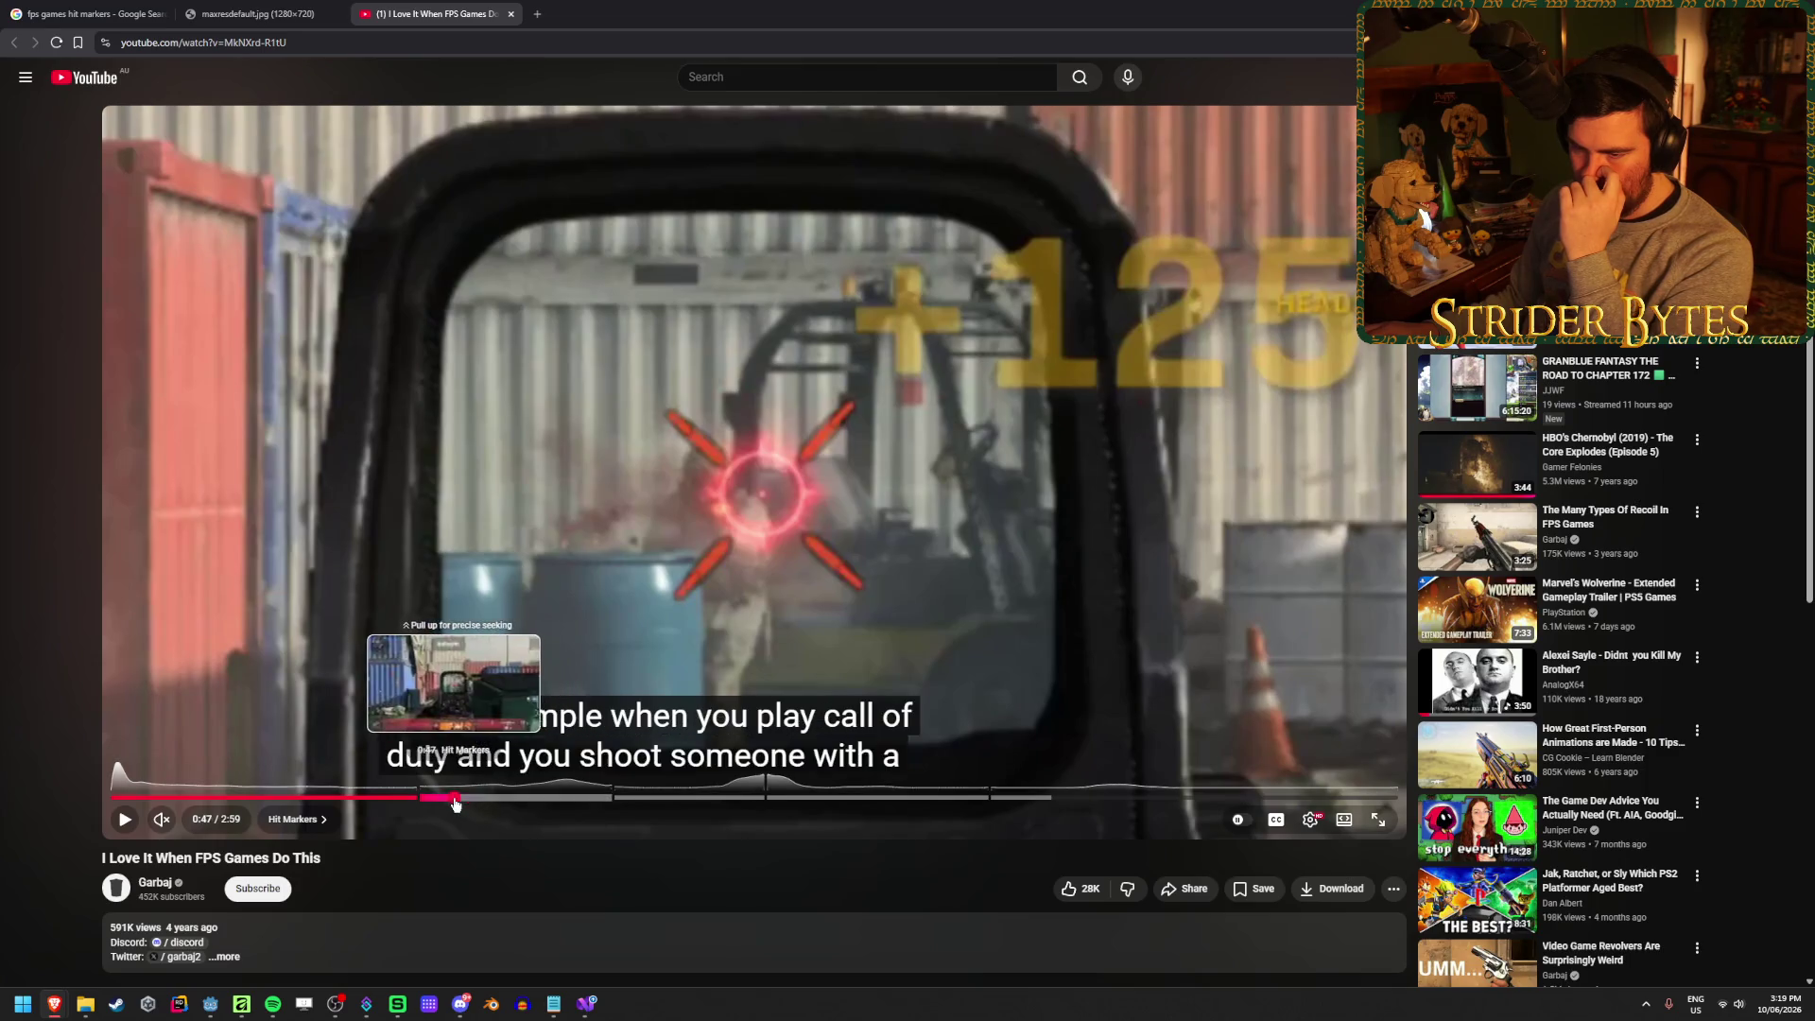
left_click(543, 640)
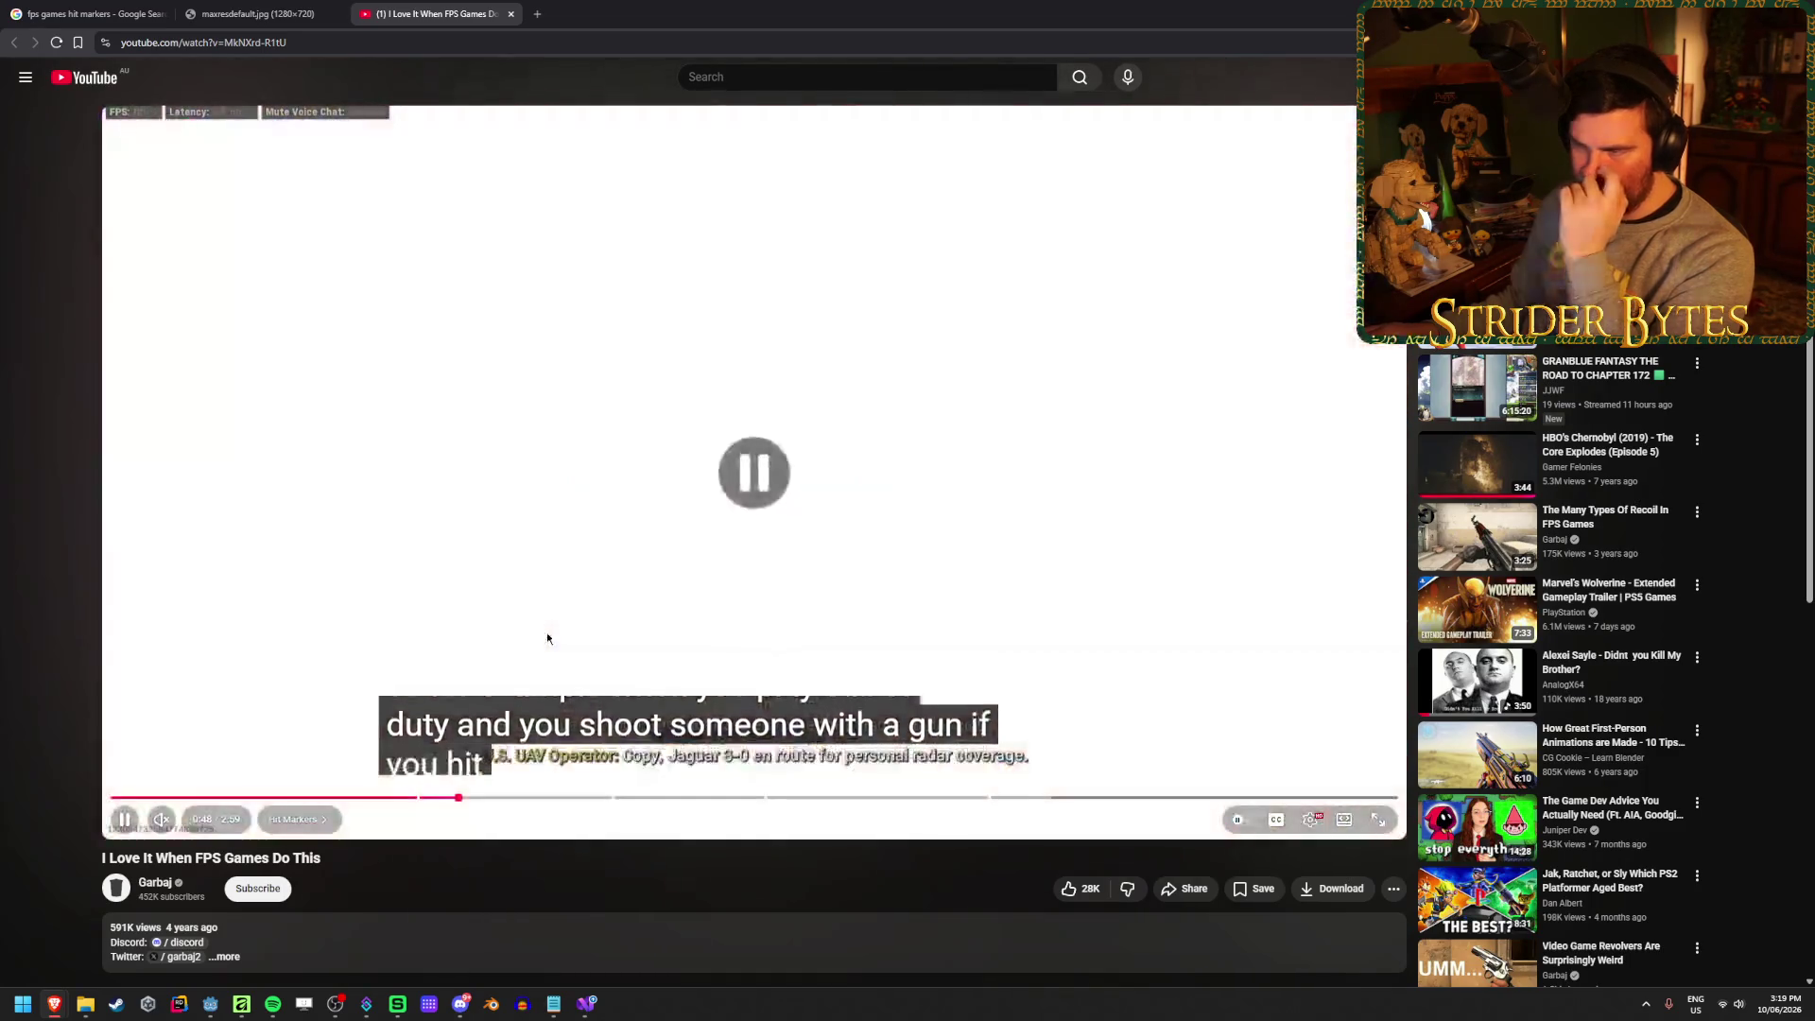
left_click(546, 638)
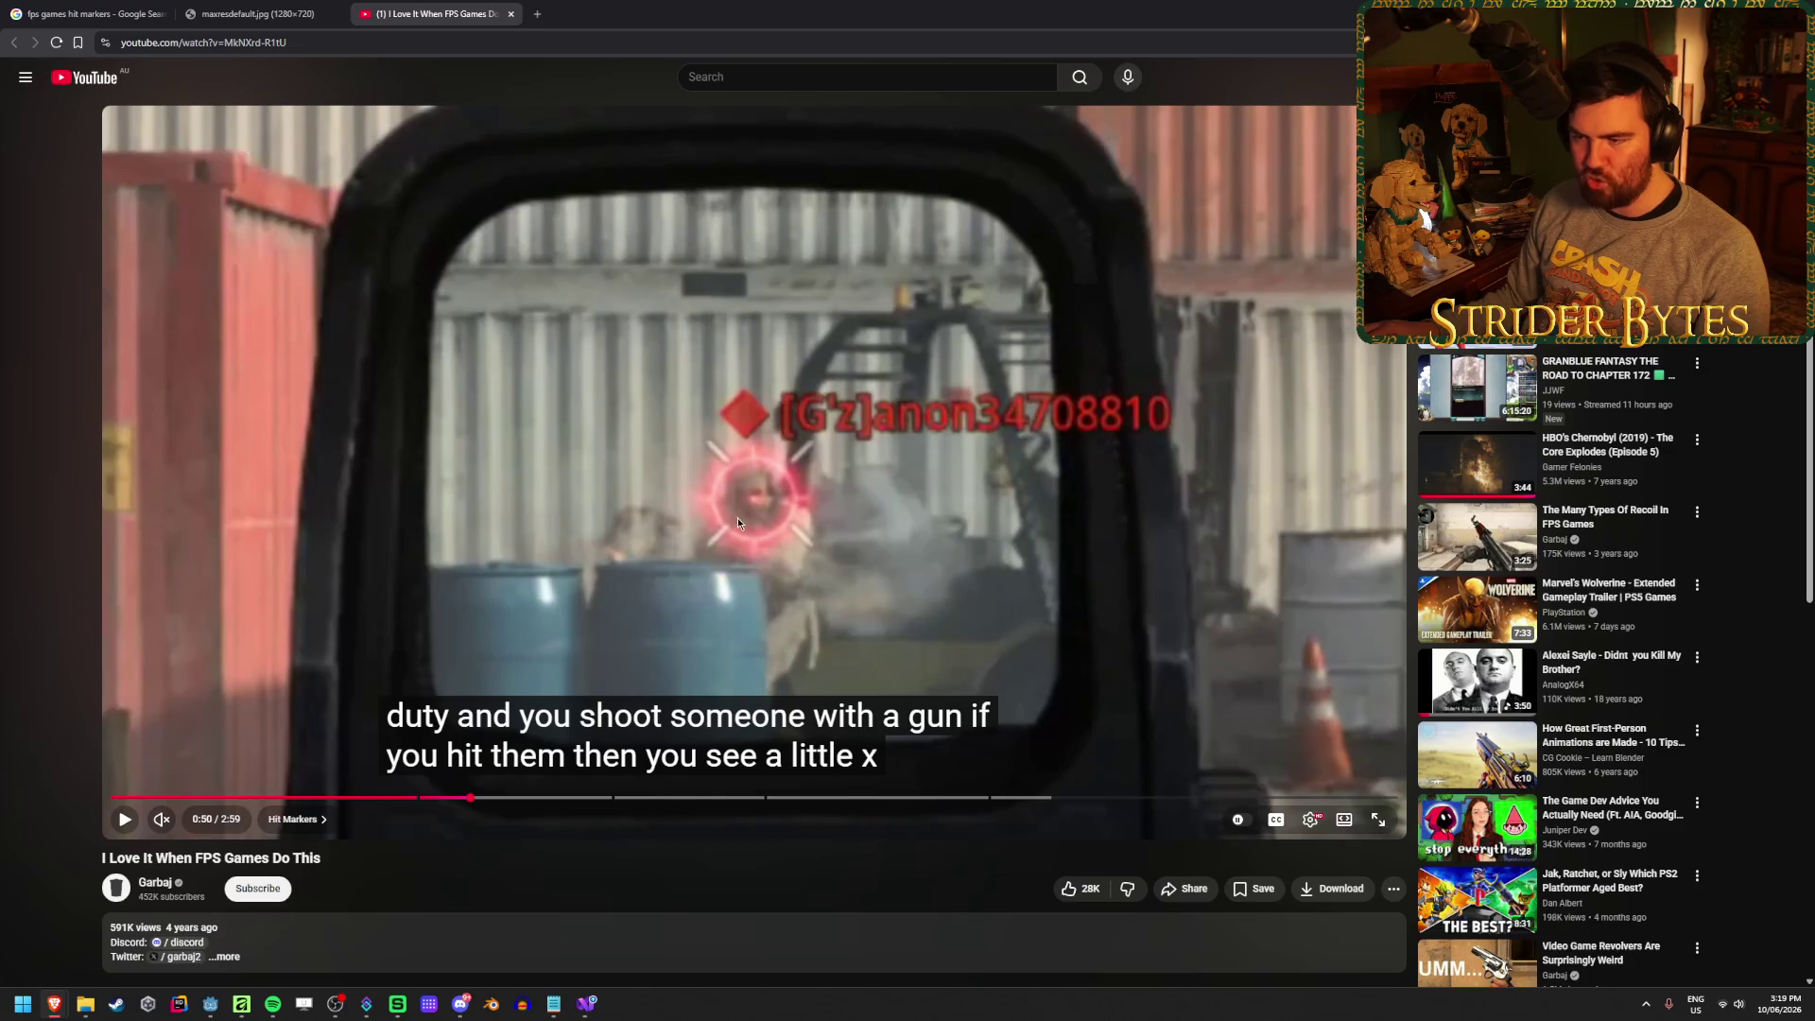
Frame-step forward through the hit until the red X marker shows and shrinks
key("period")
key("period")
key("period")
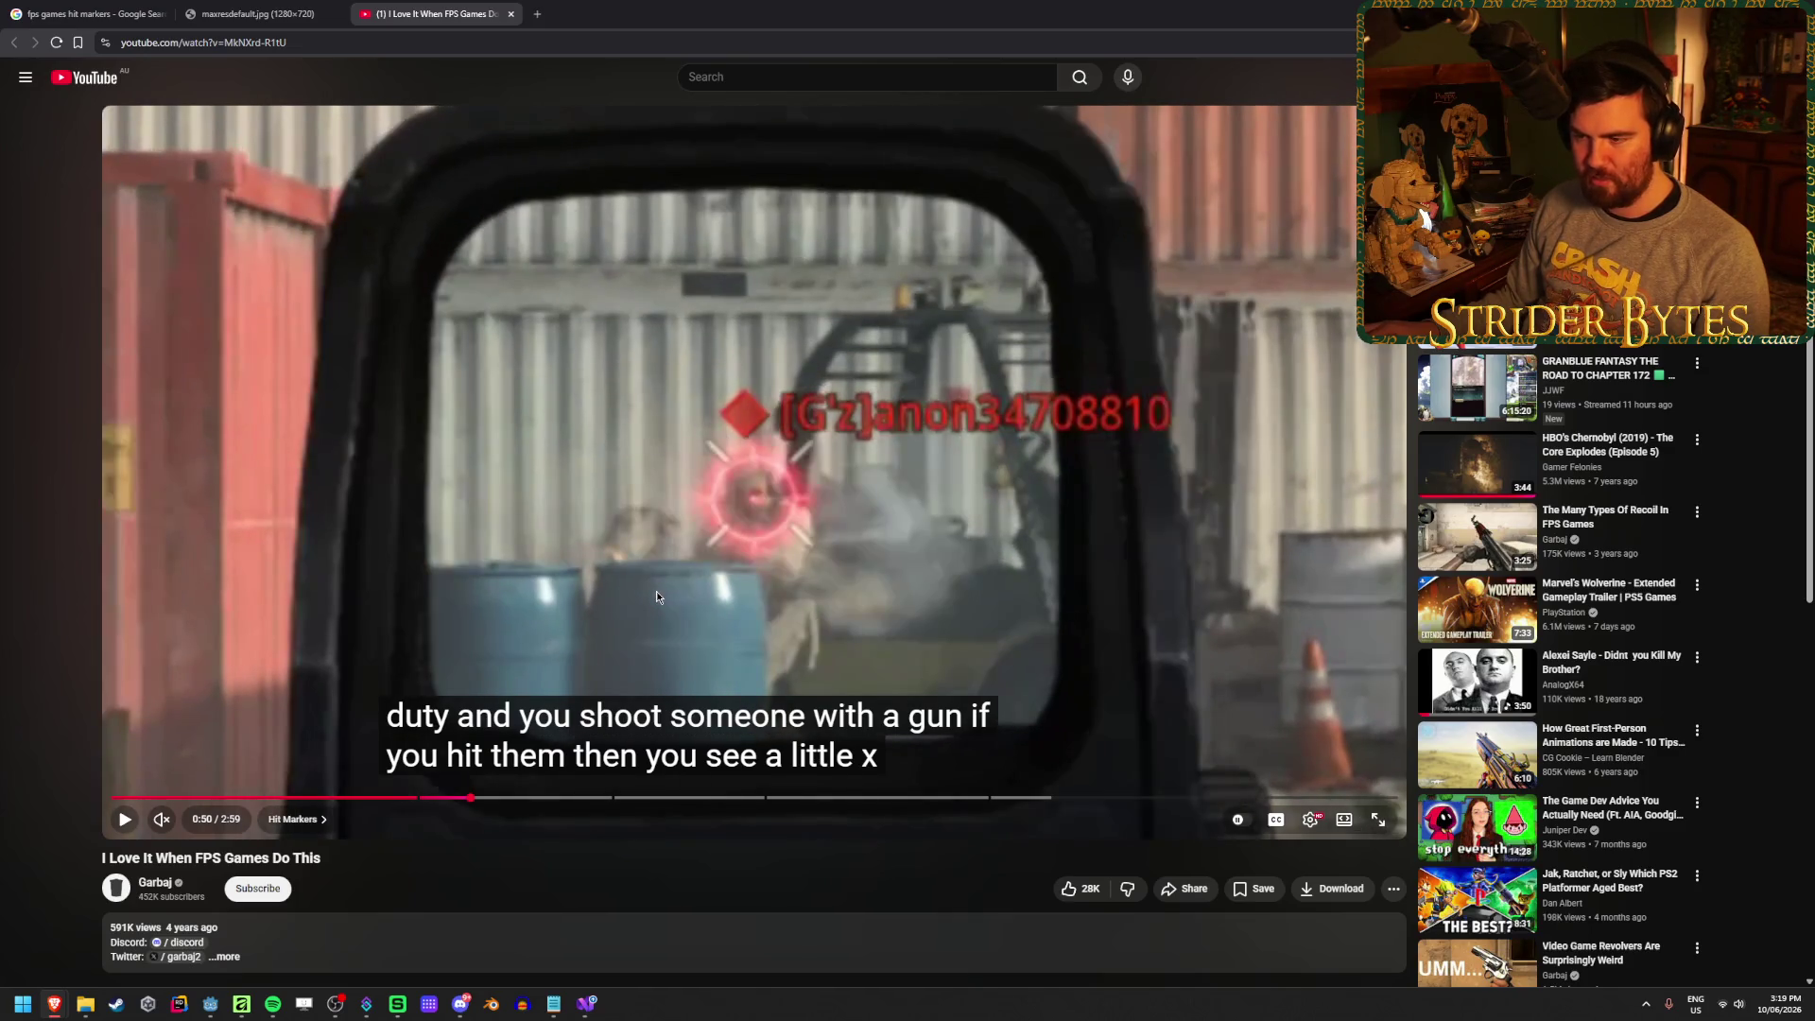
key("period")
key("period")
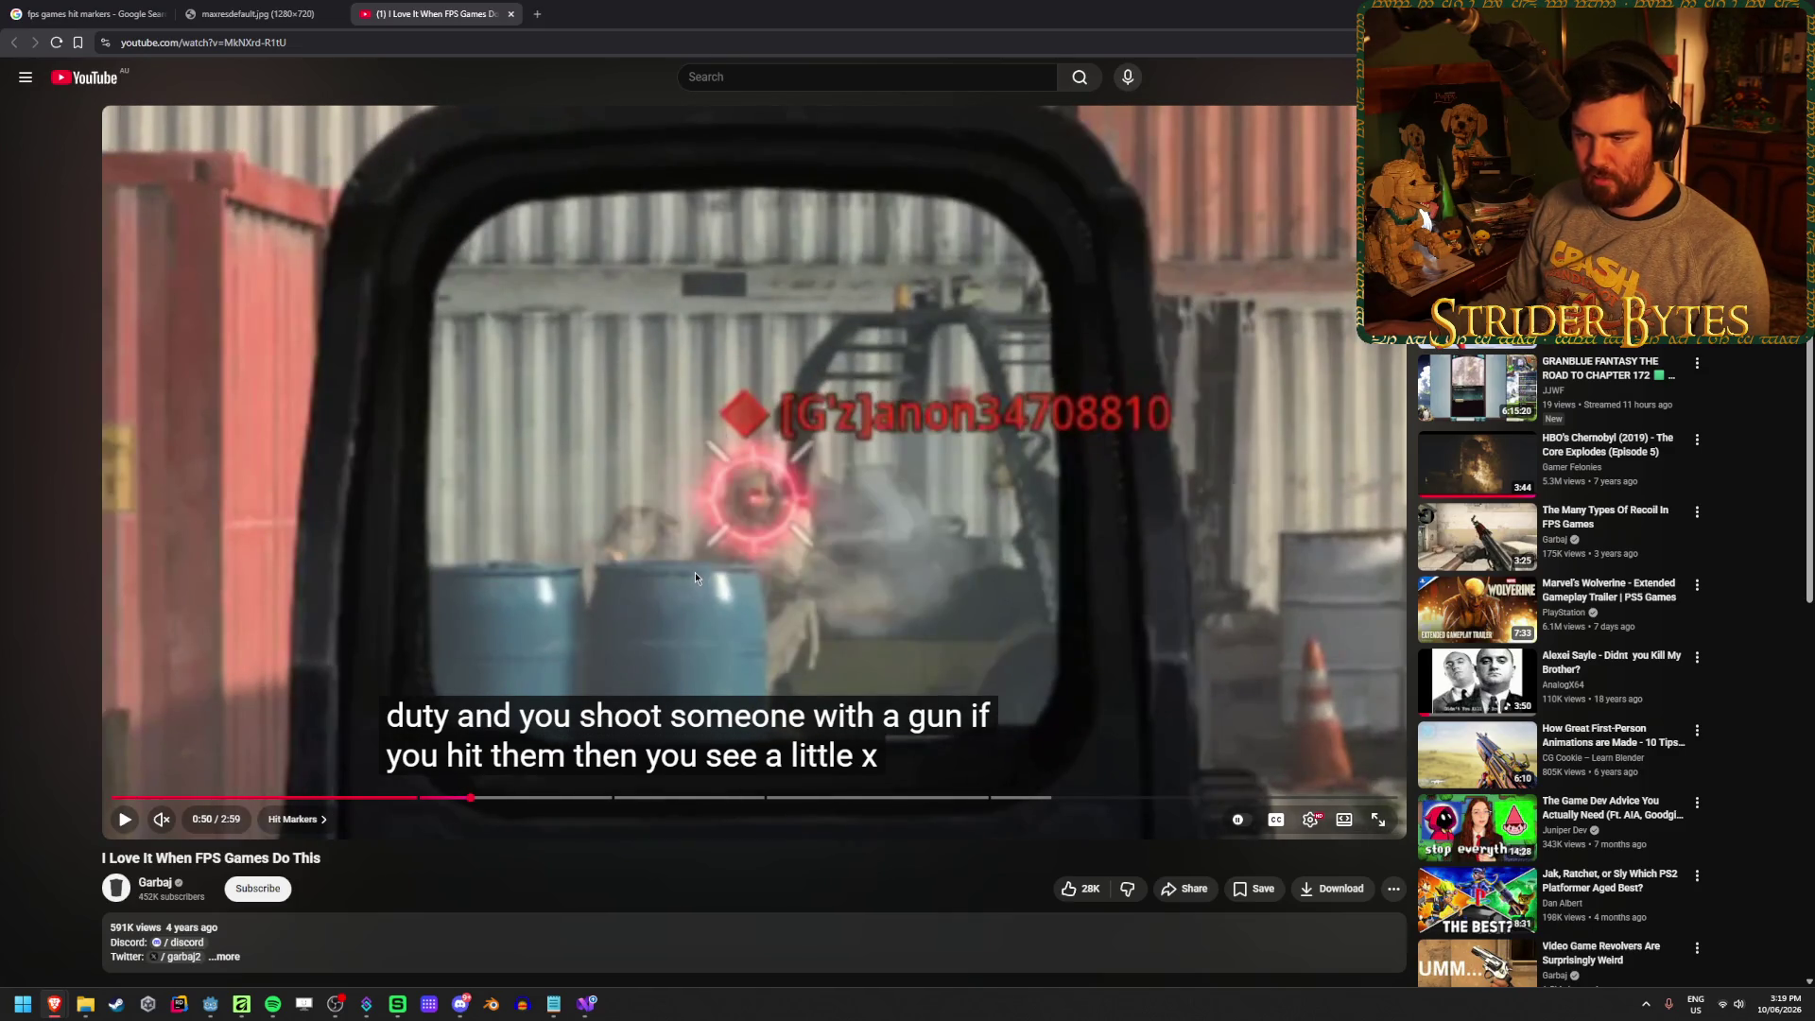
key("period")
key("period")
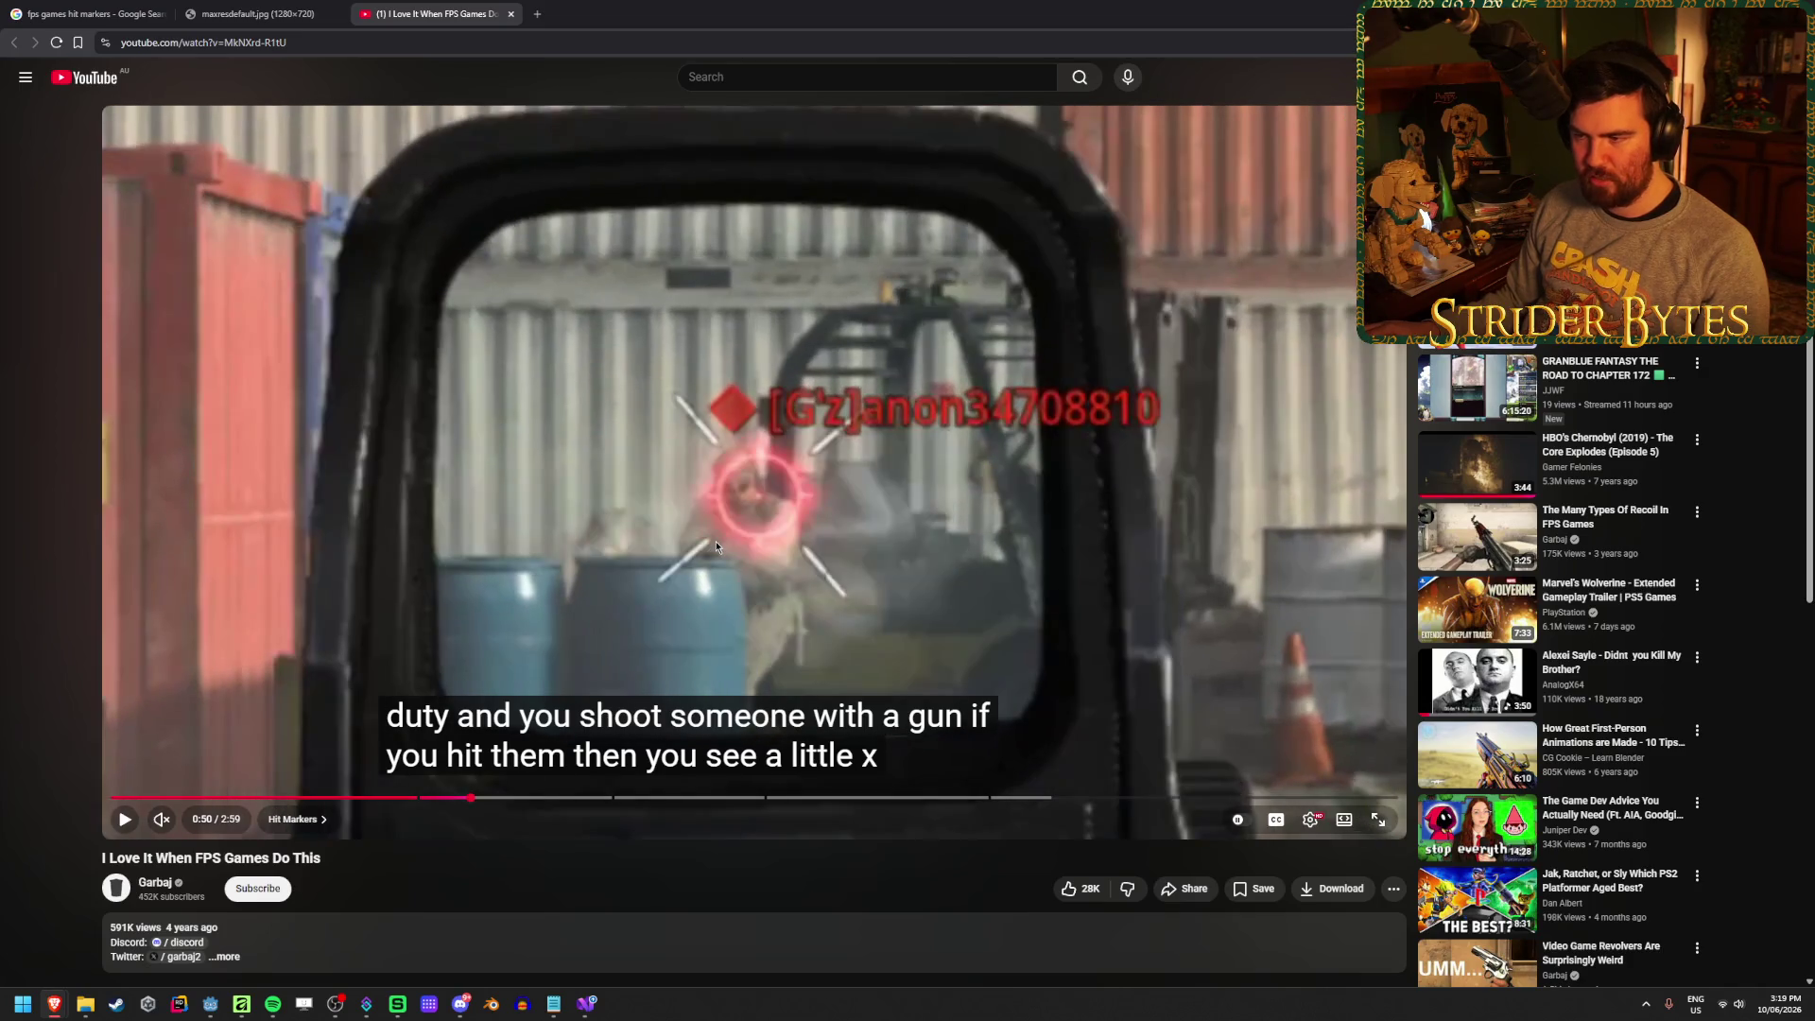
key("period")
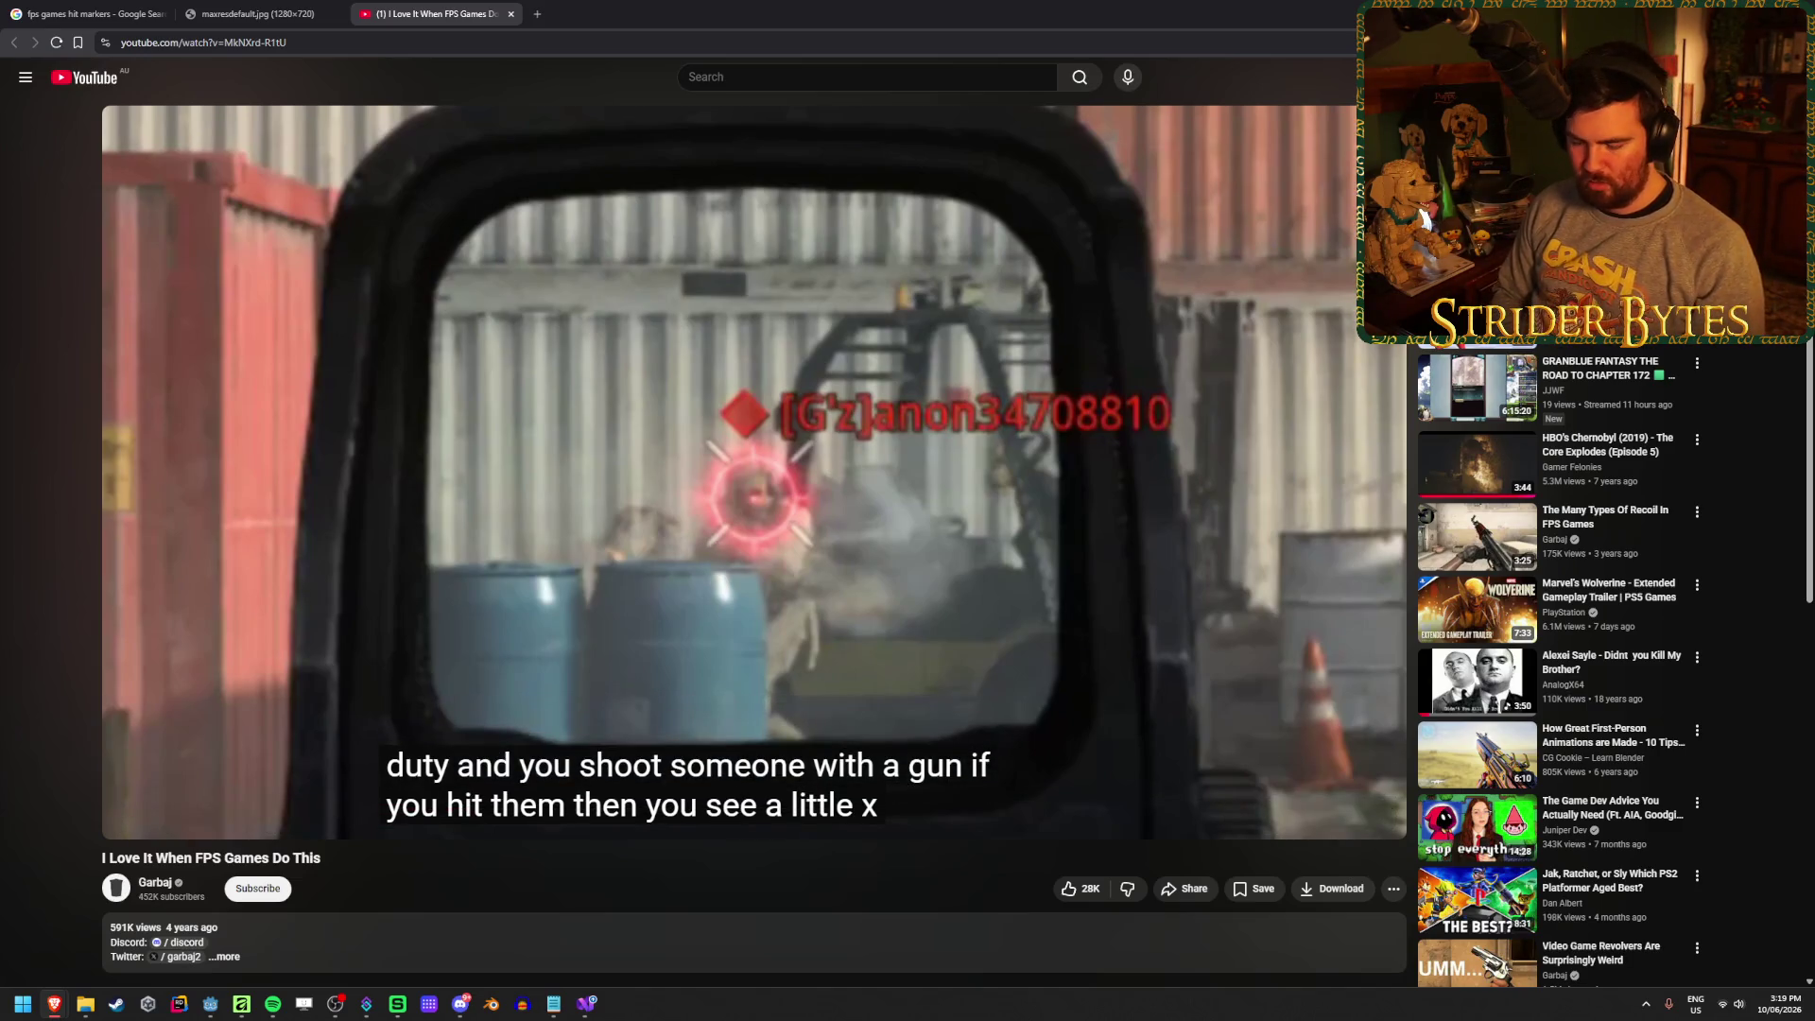
key("period")
key("period")
key("period")
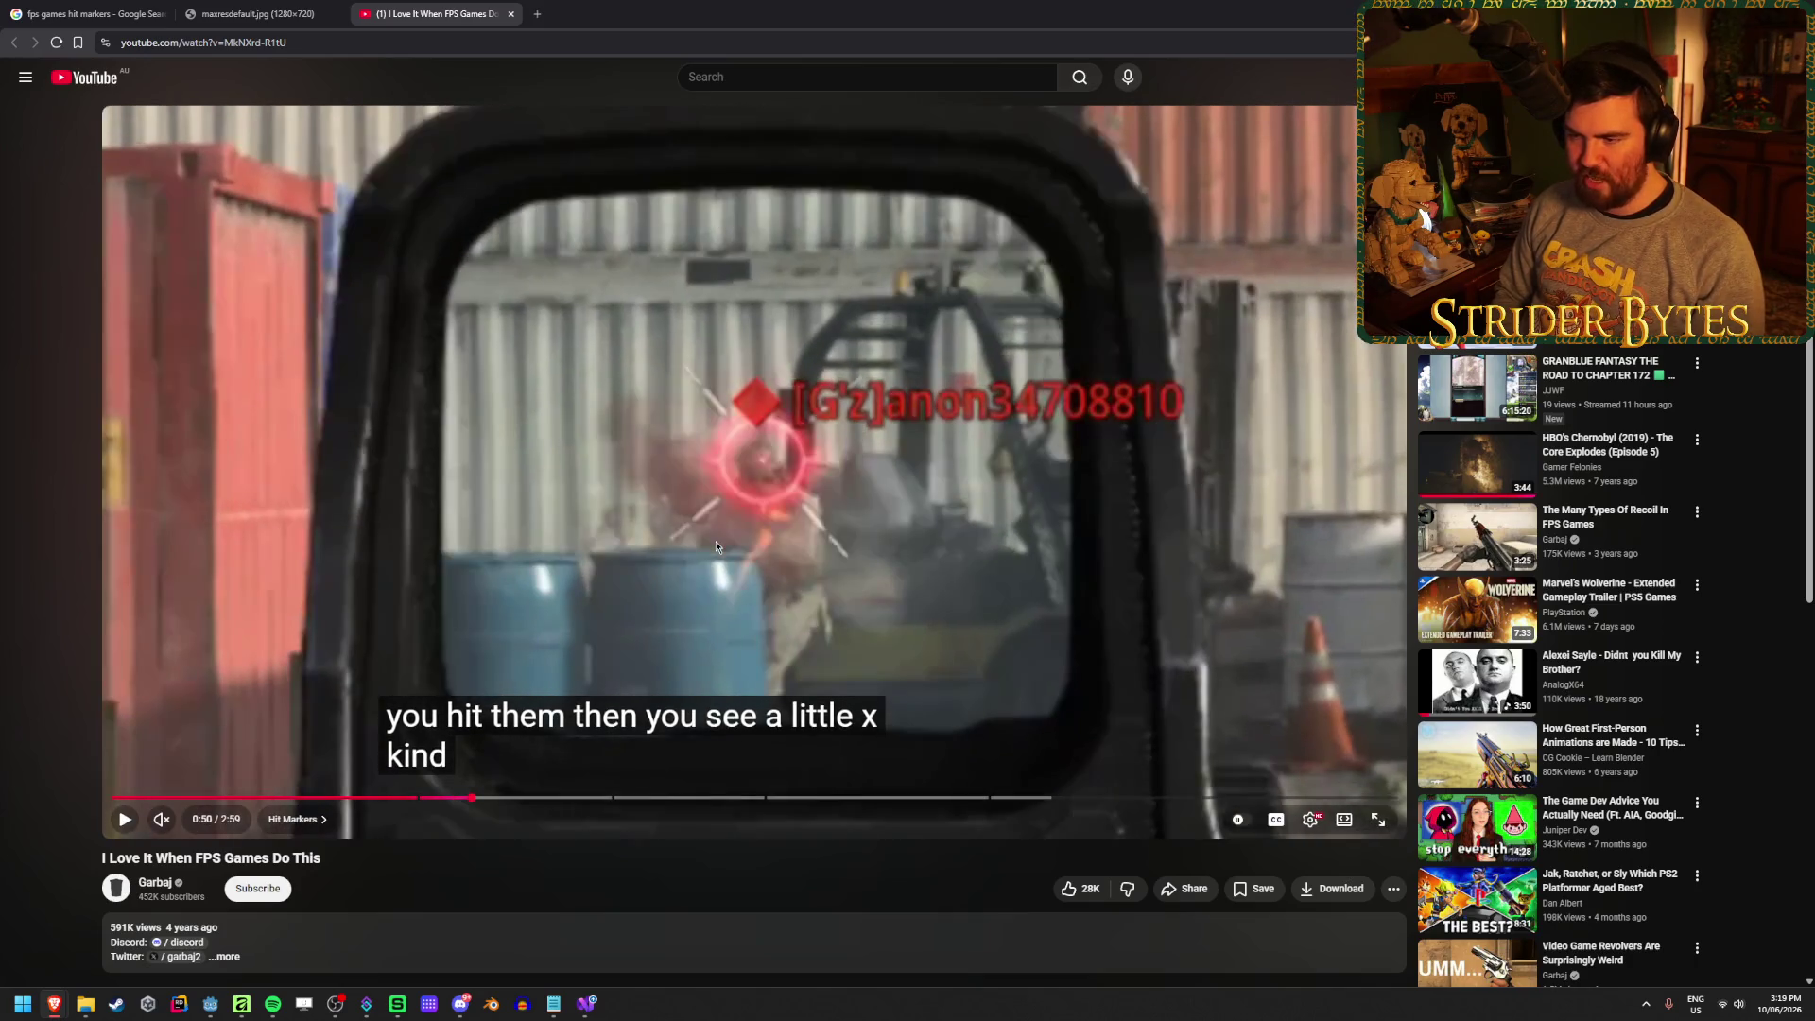
key("period")
key("period")
key("period")
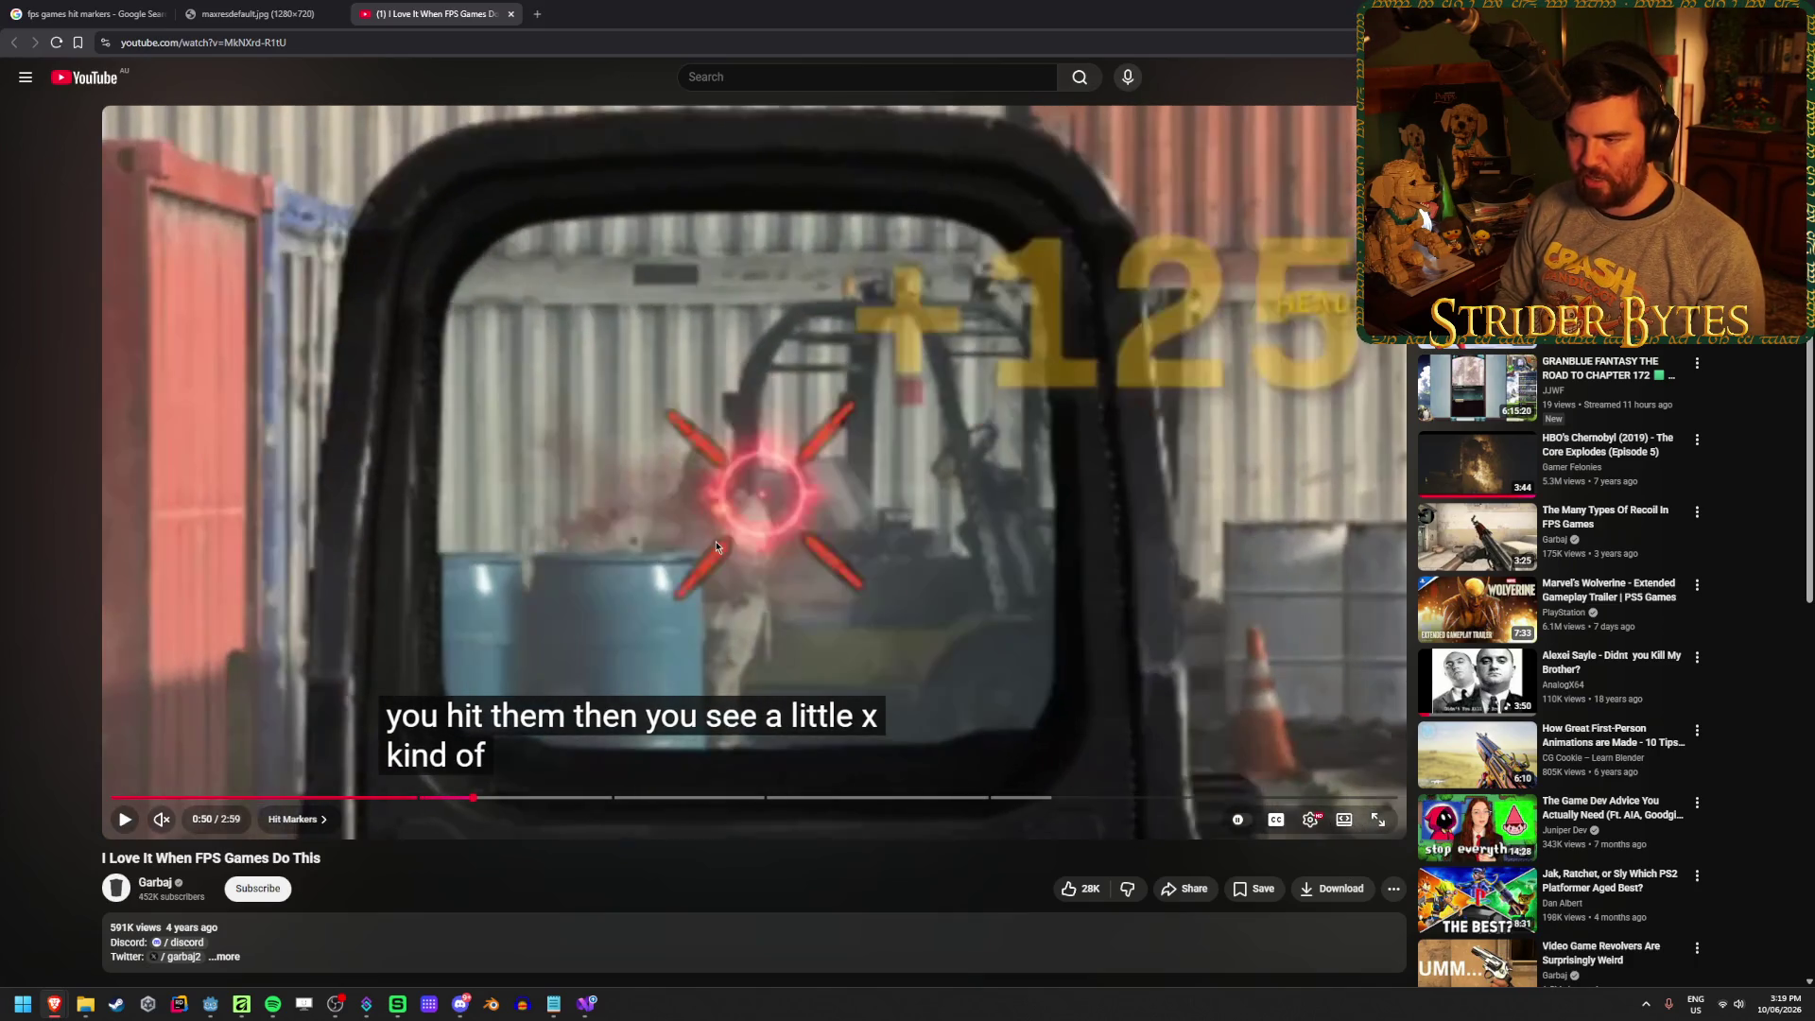
key("period")
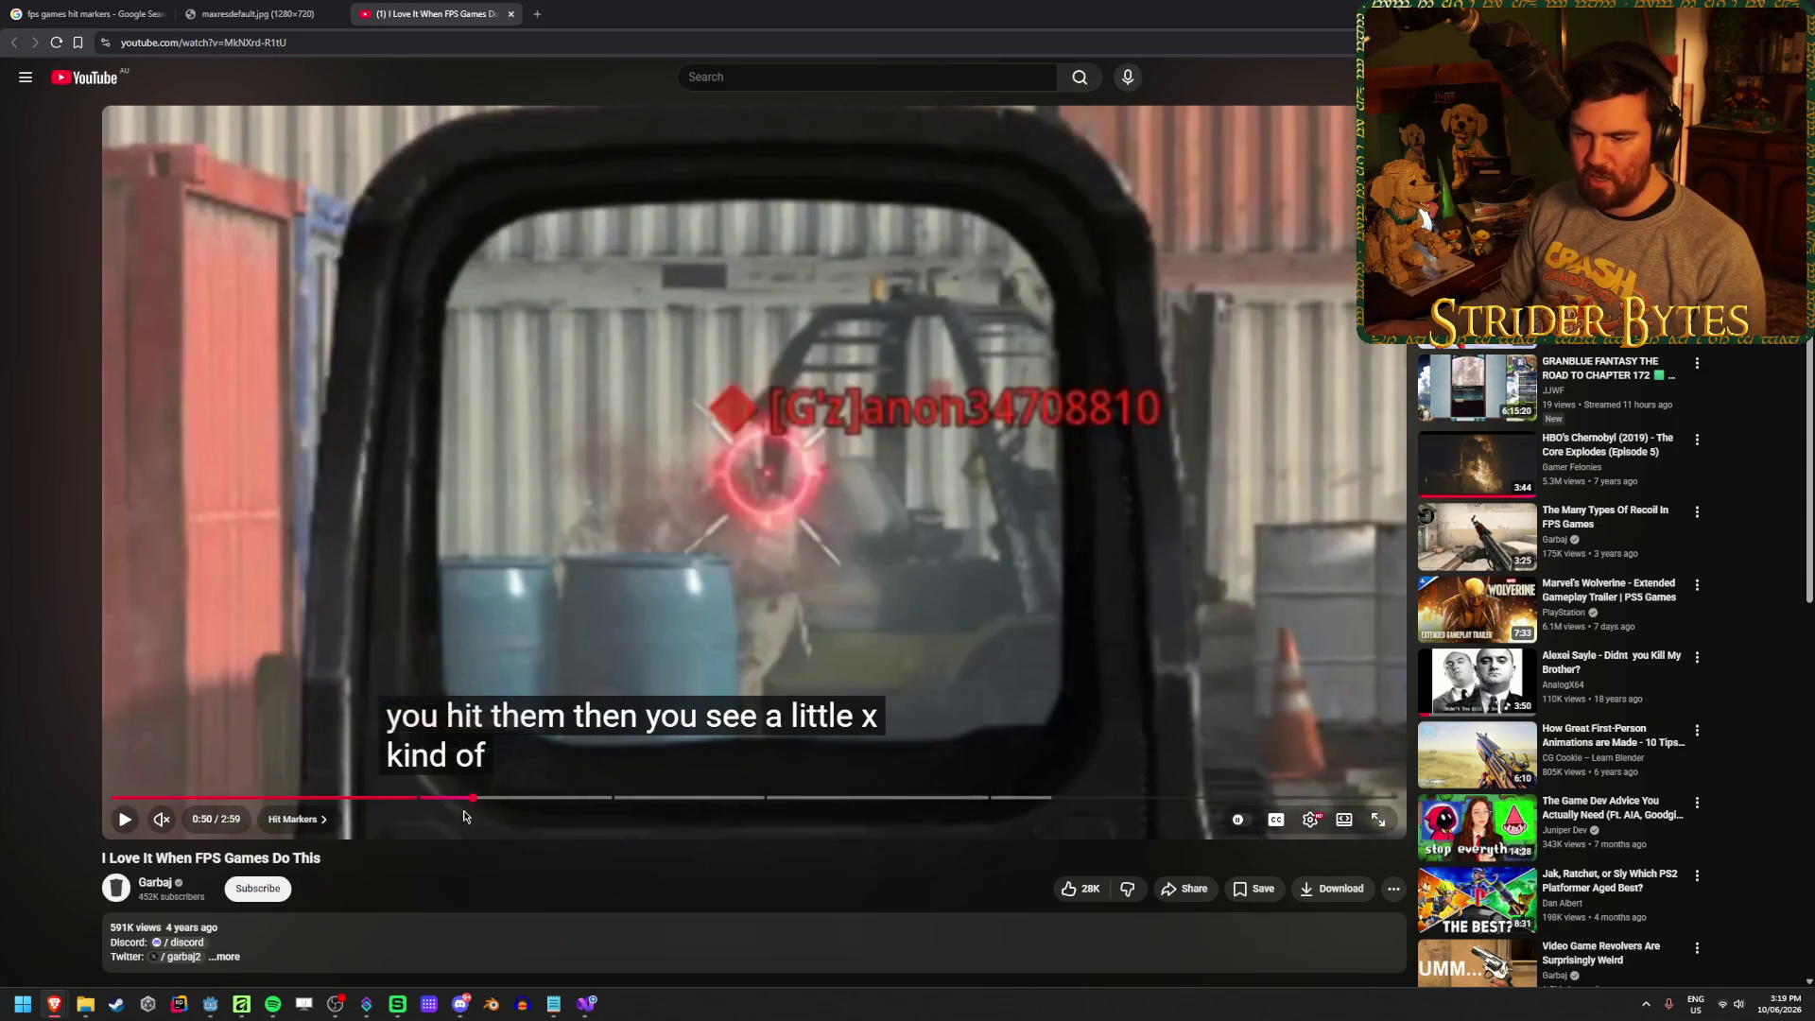
Replay the hit from 0:48 and again from 0:47, pausing on the marker
left_click(446, 797)
key("k")
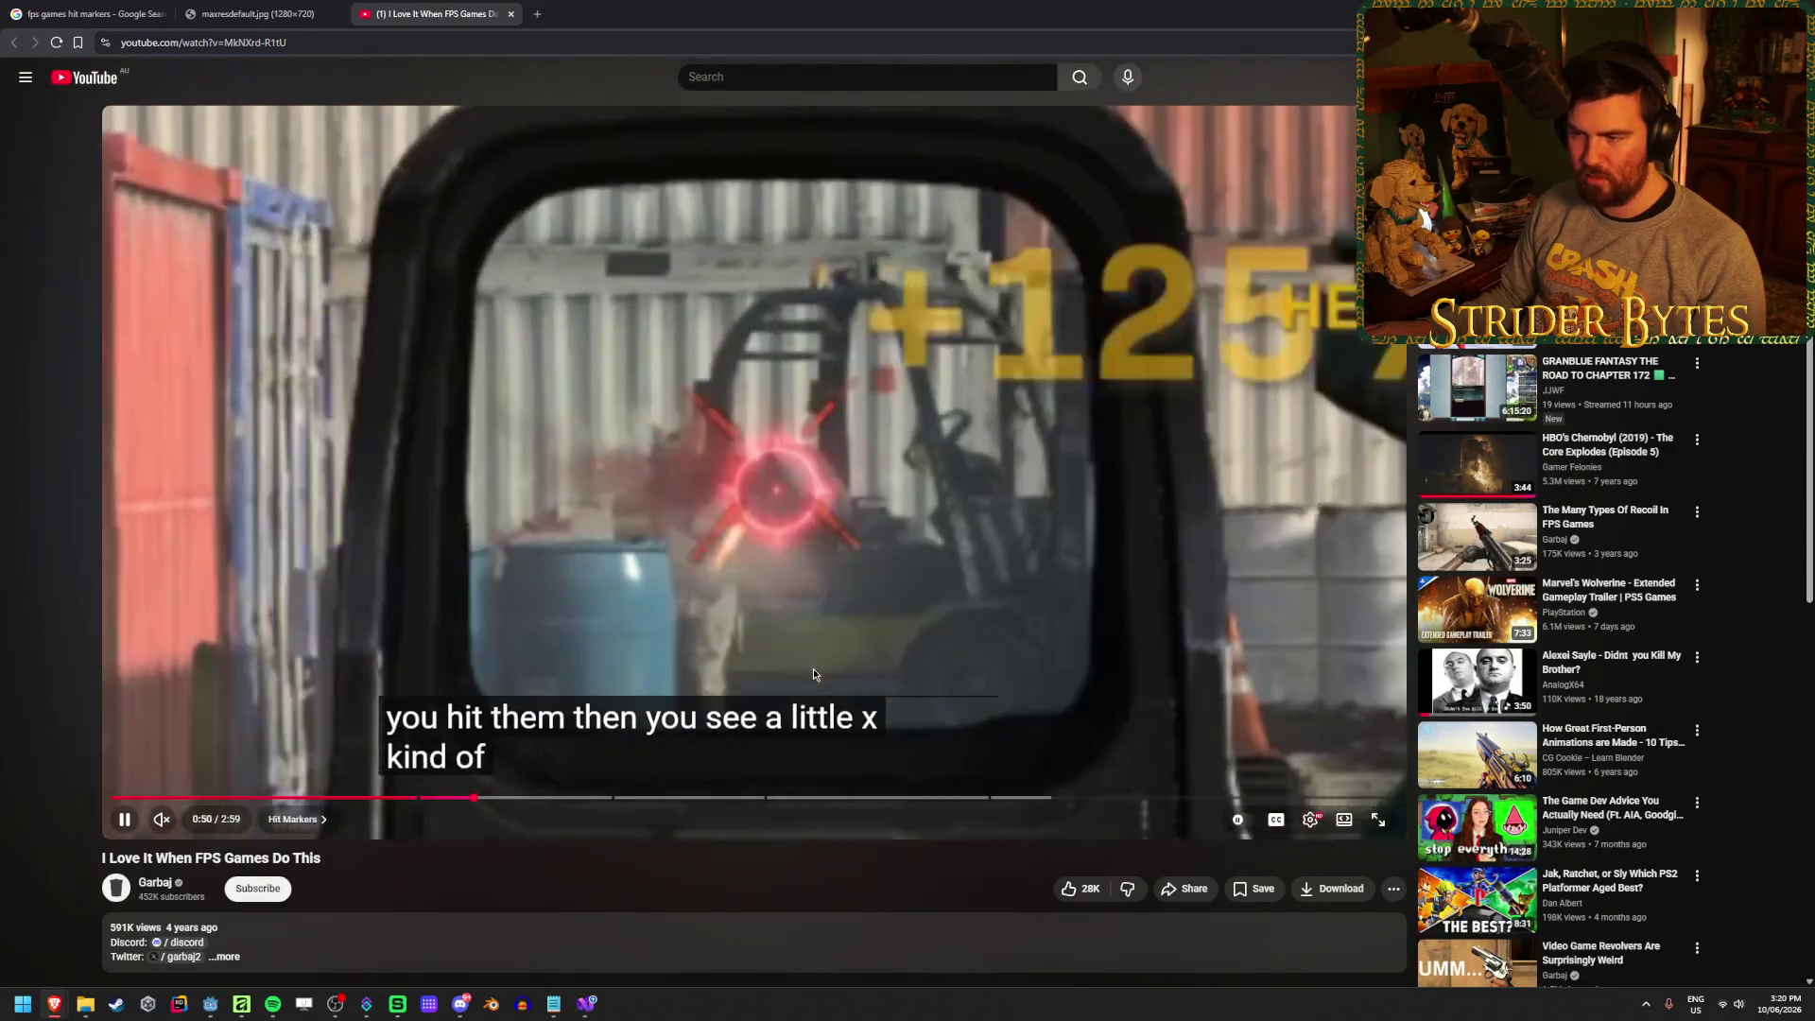
key("k")
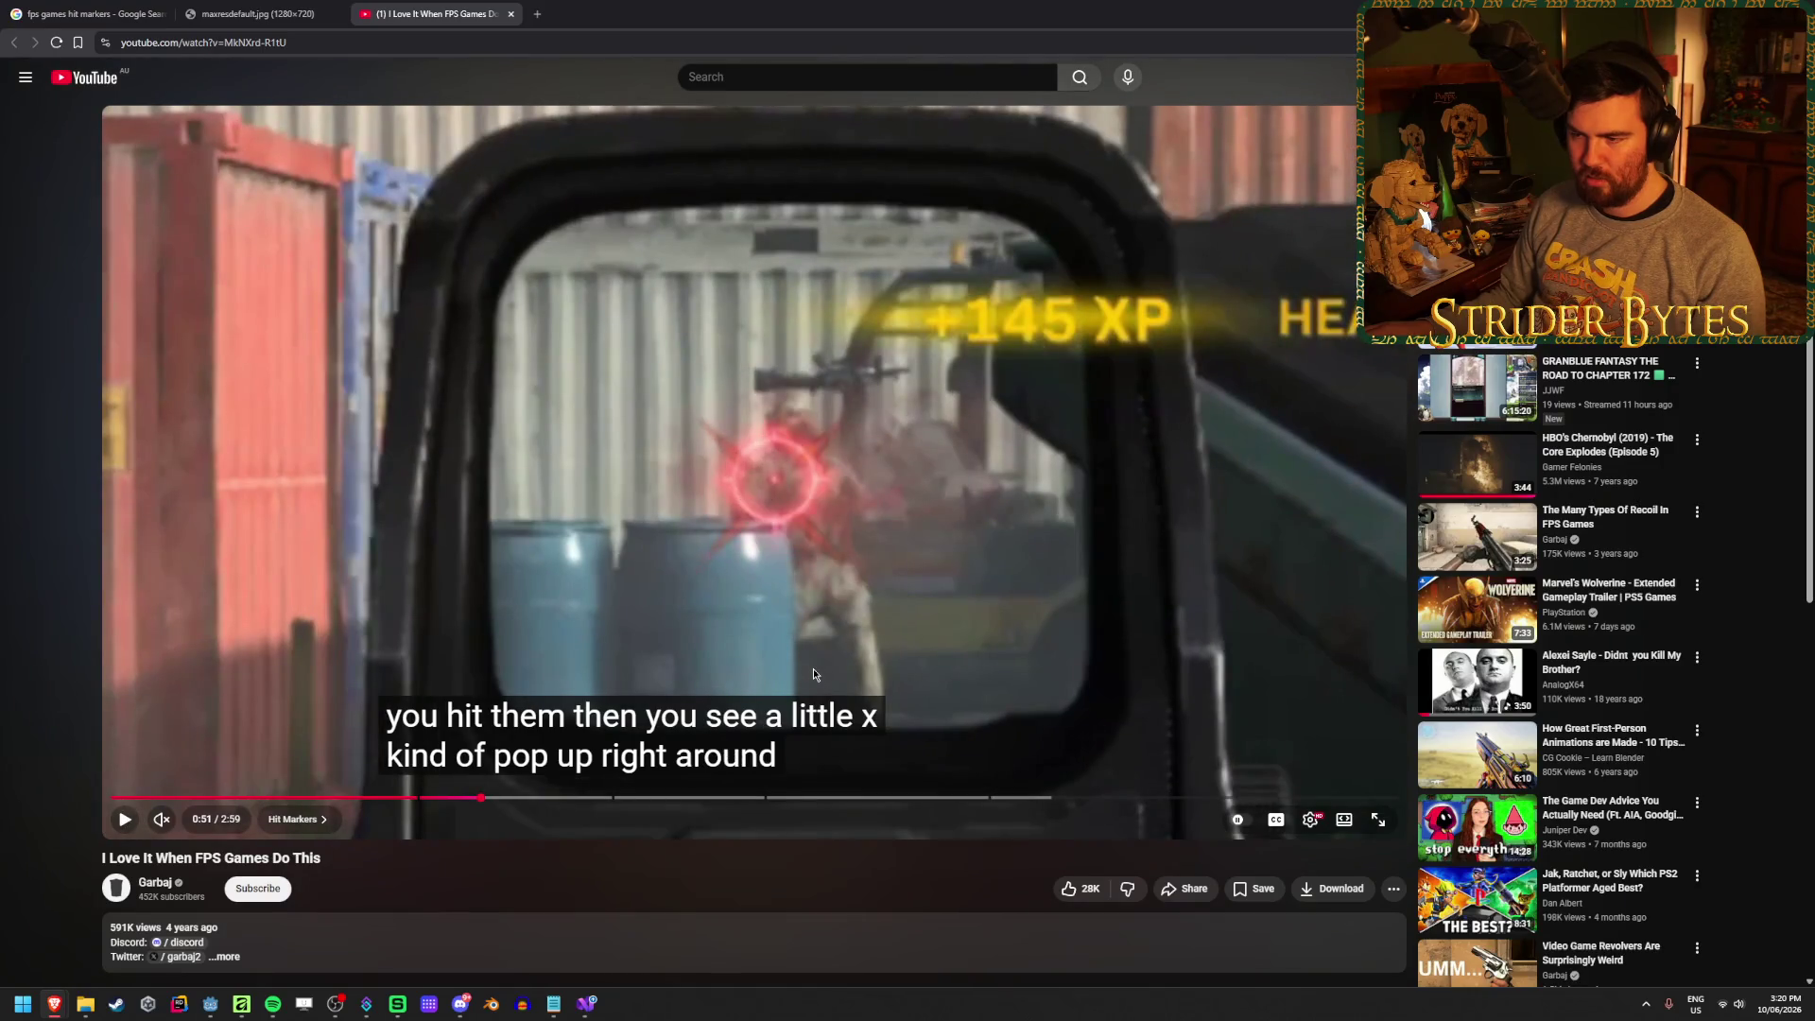
left_click(452, 799)
key("k")
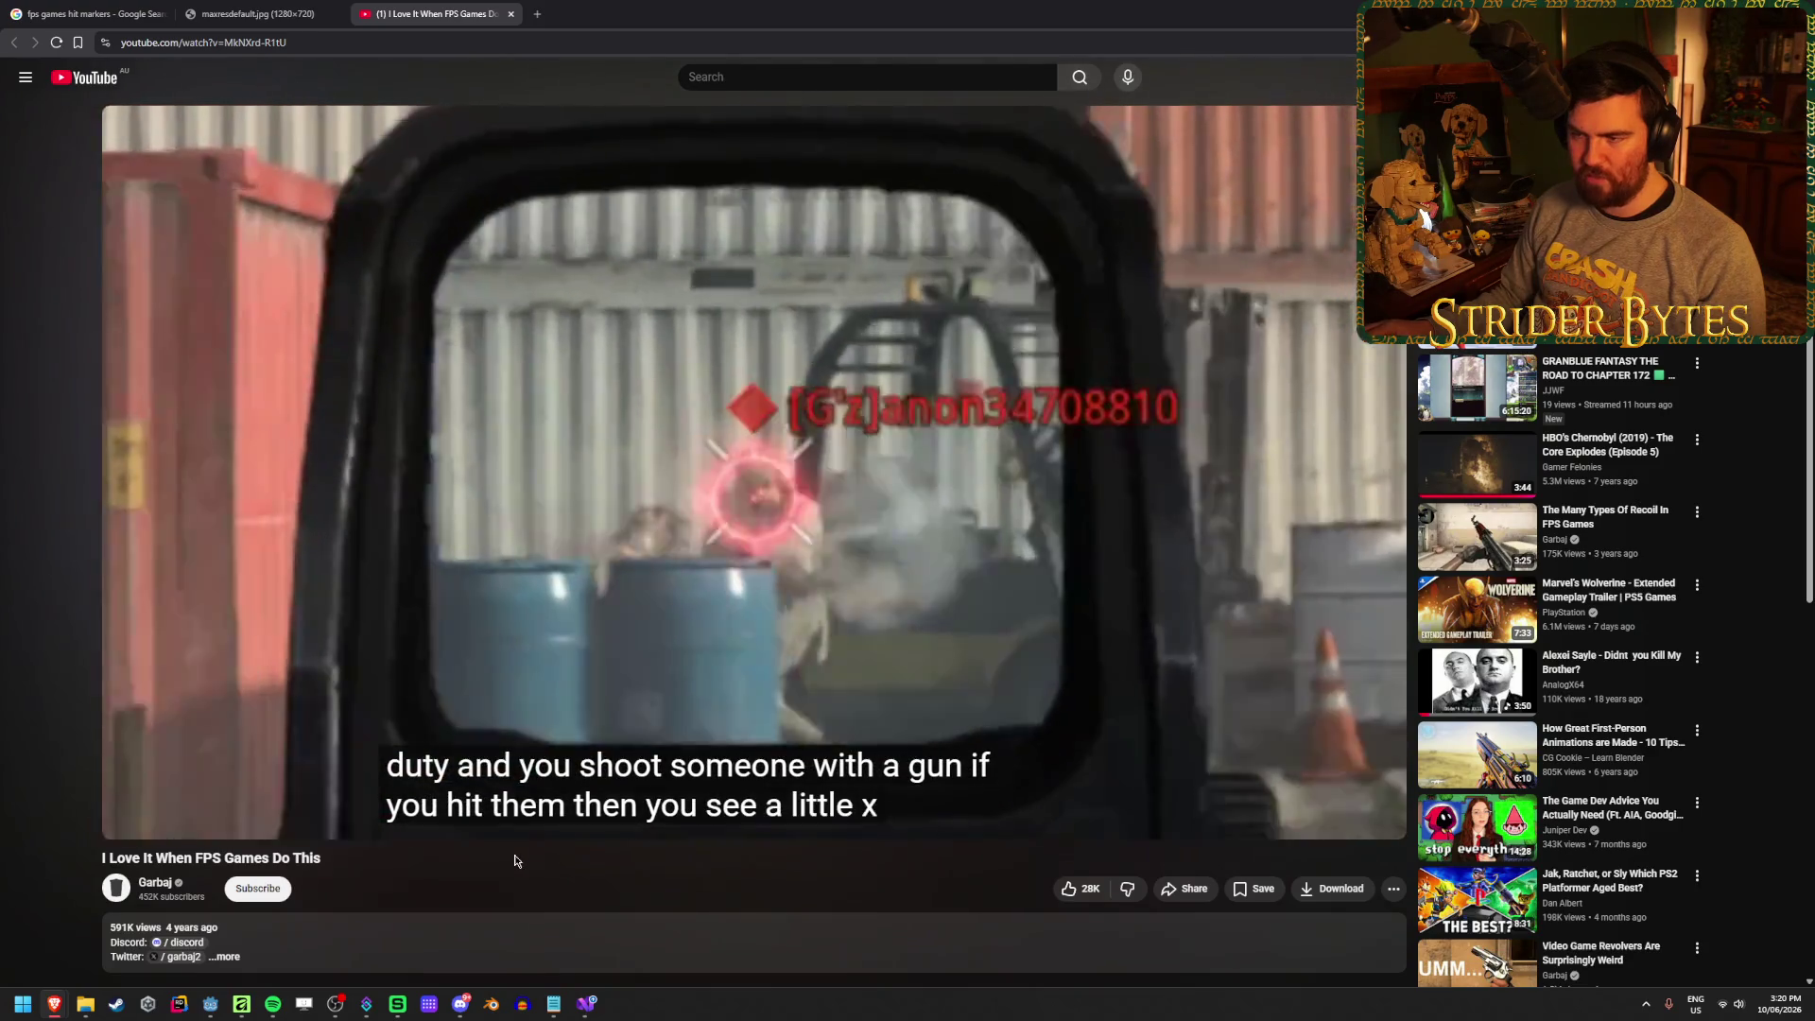
key("space")
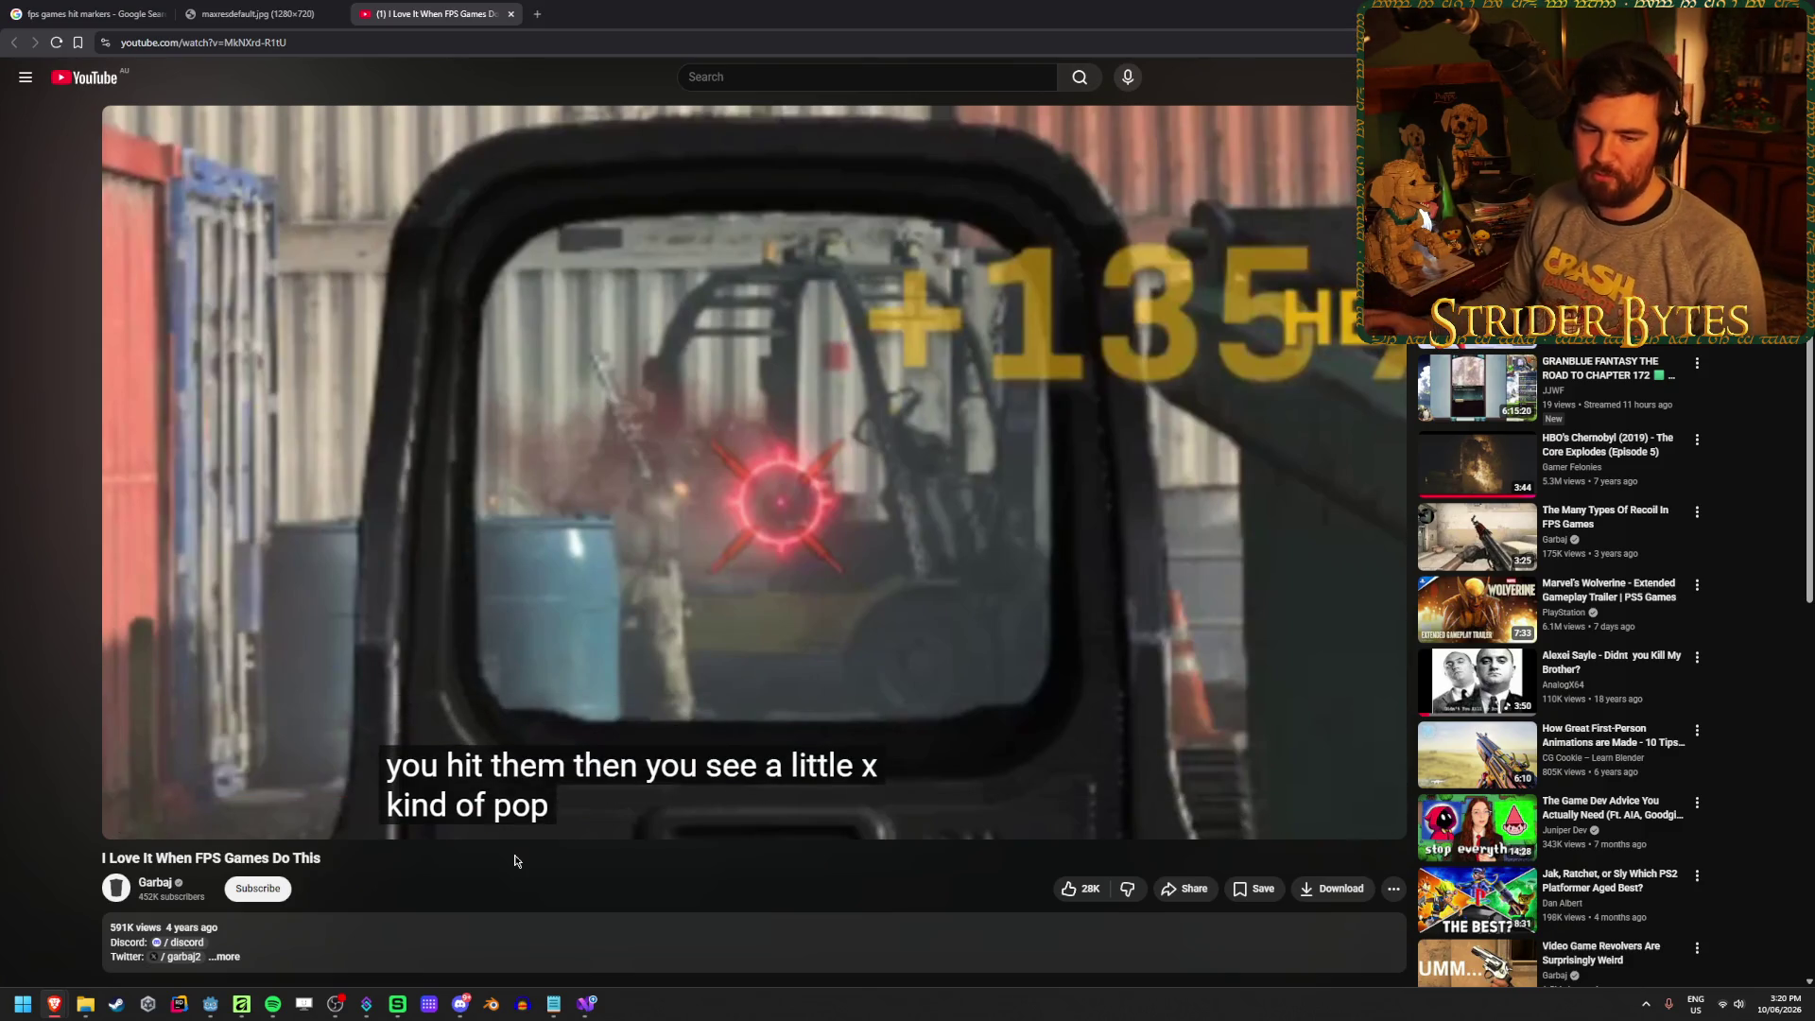
Watch the 0:43 scene, jump to the 0:52 hit frame, then return to the Affinity HitMarker document
mouse_move(501, 813)
left_click(425, 799)
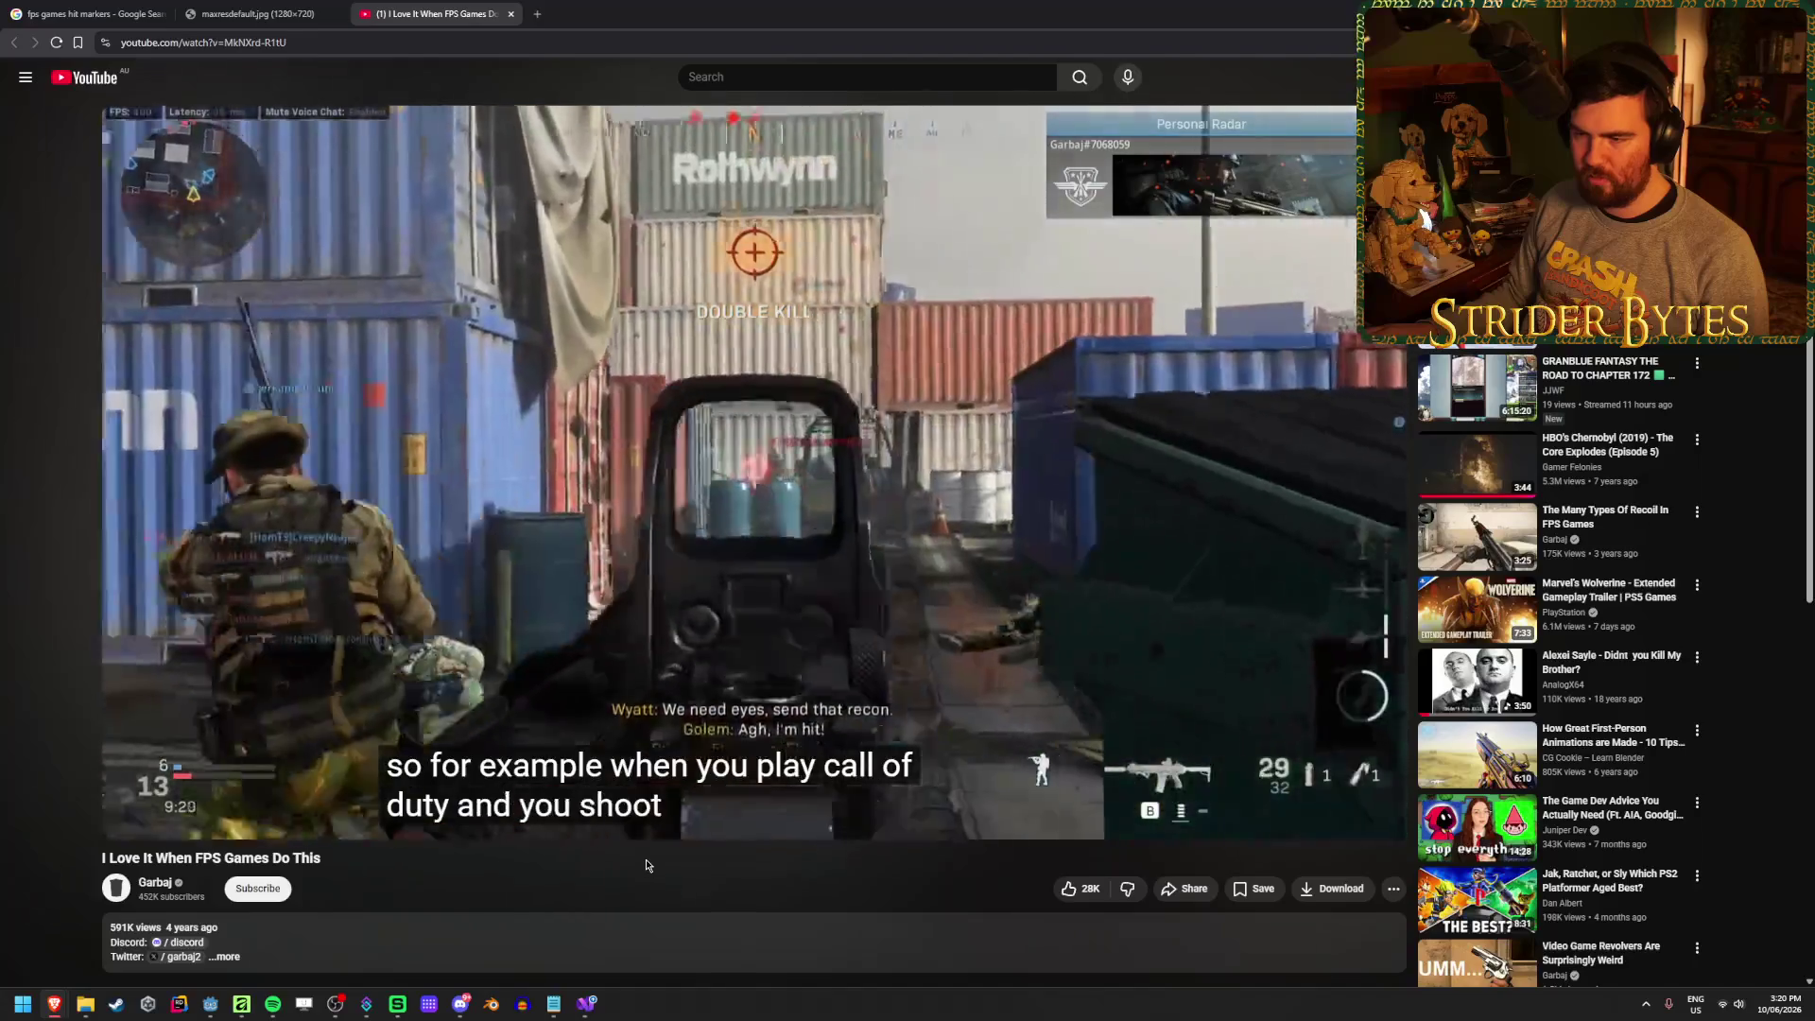
key("space")
key("space")
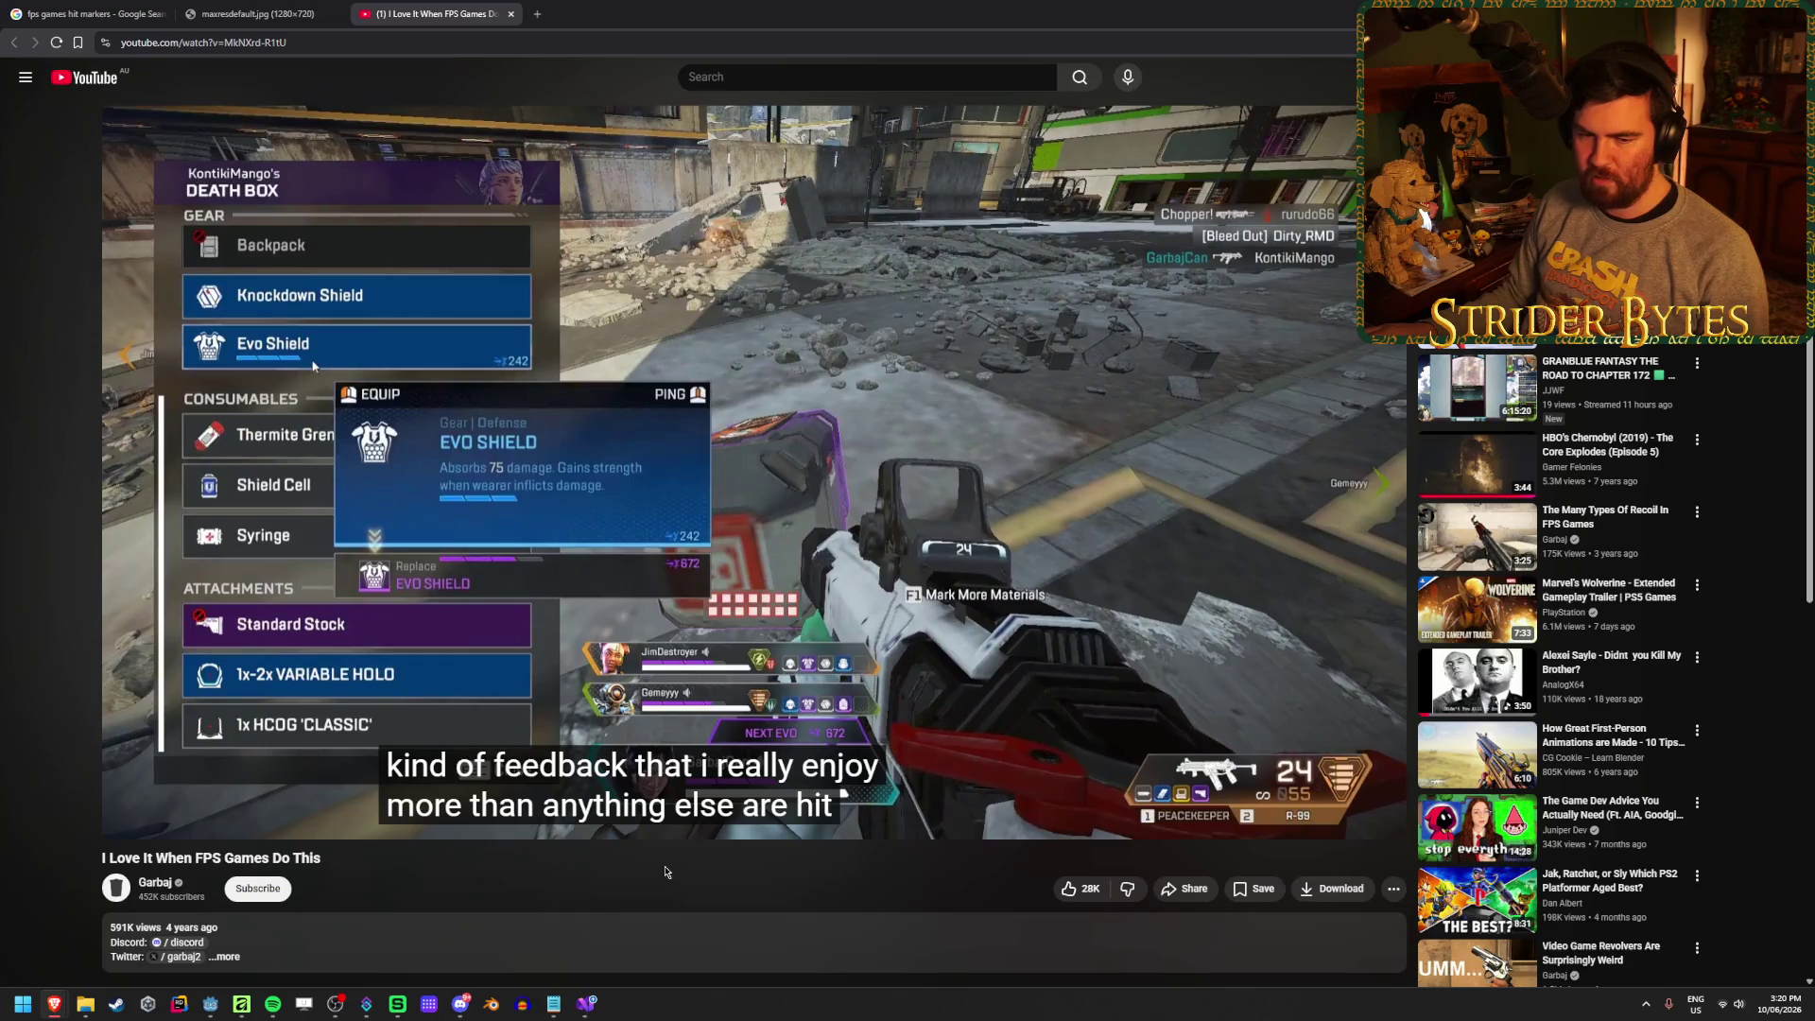
key("space")
key("space")
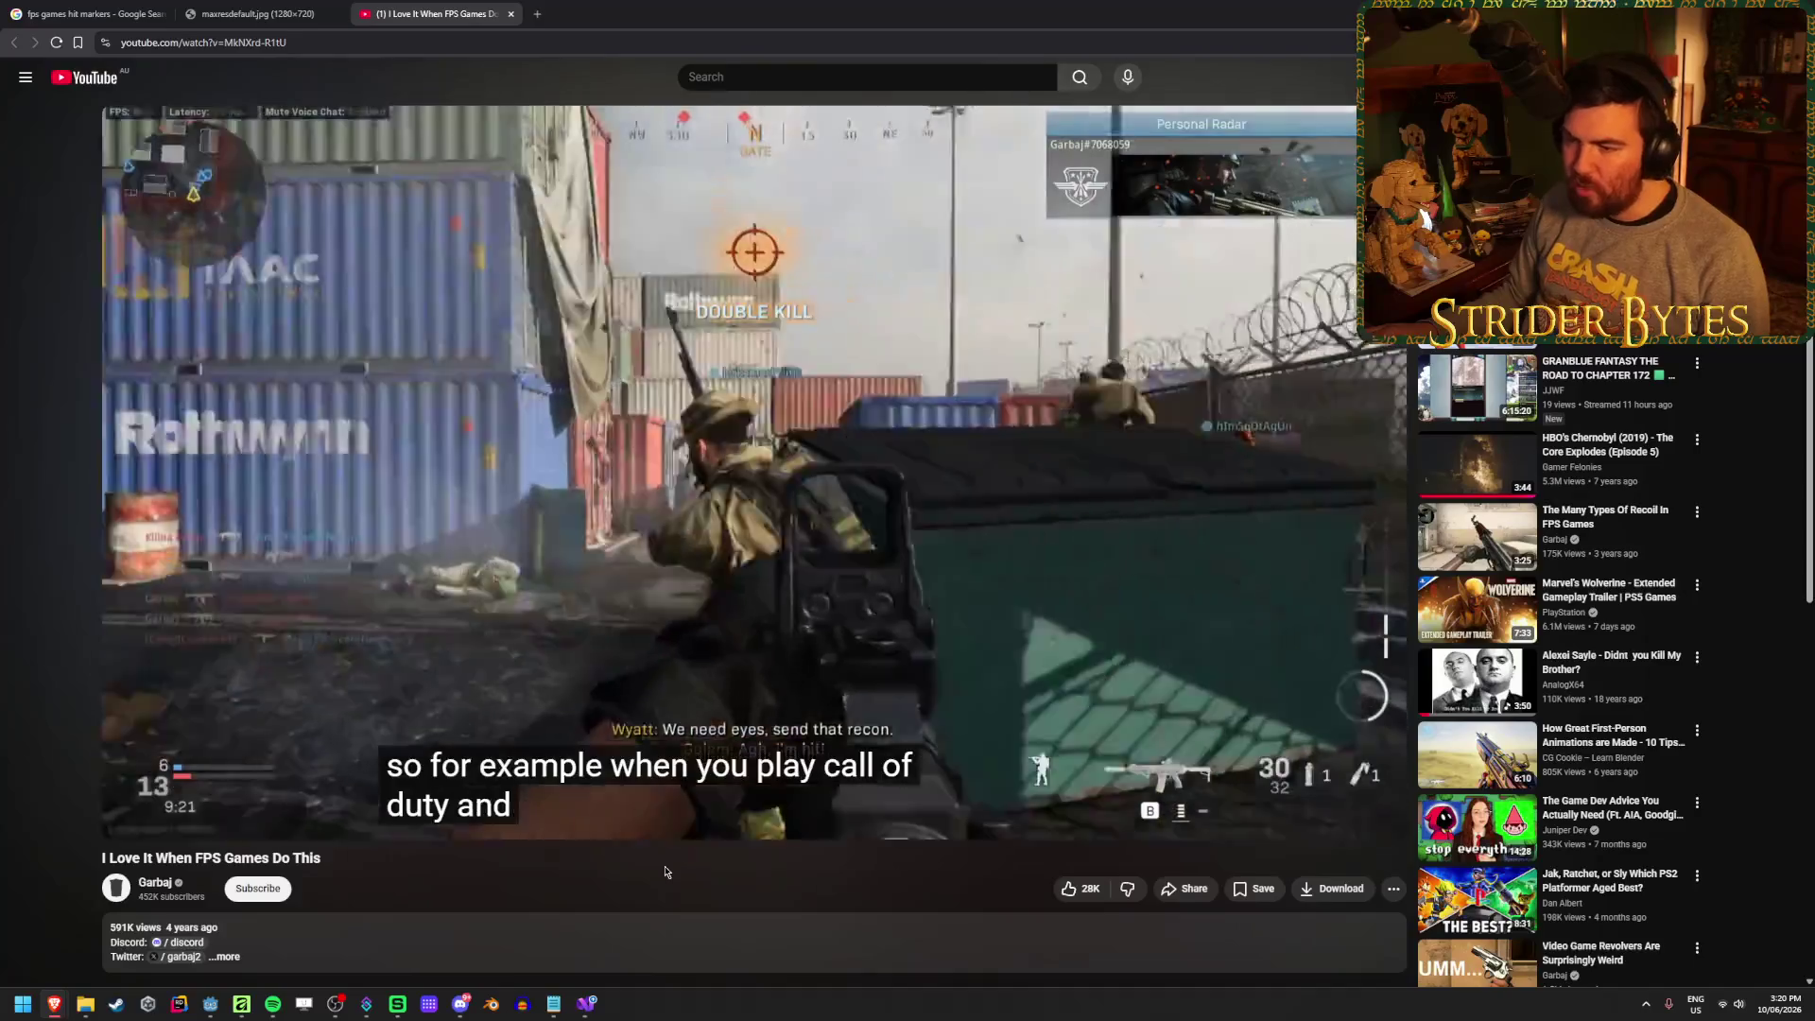
key("space")
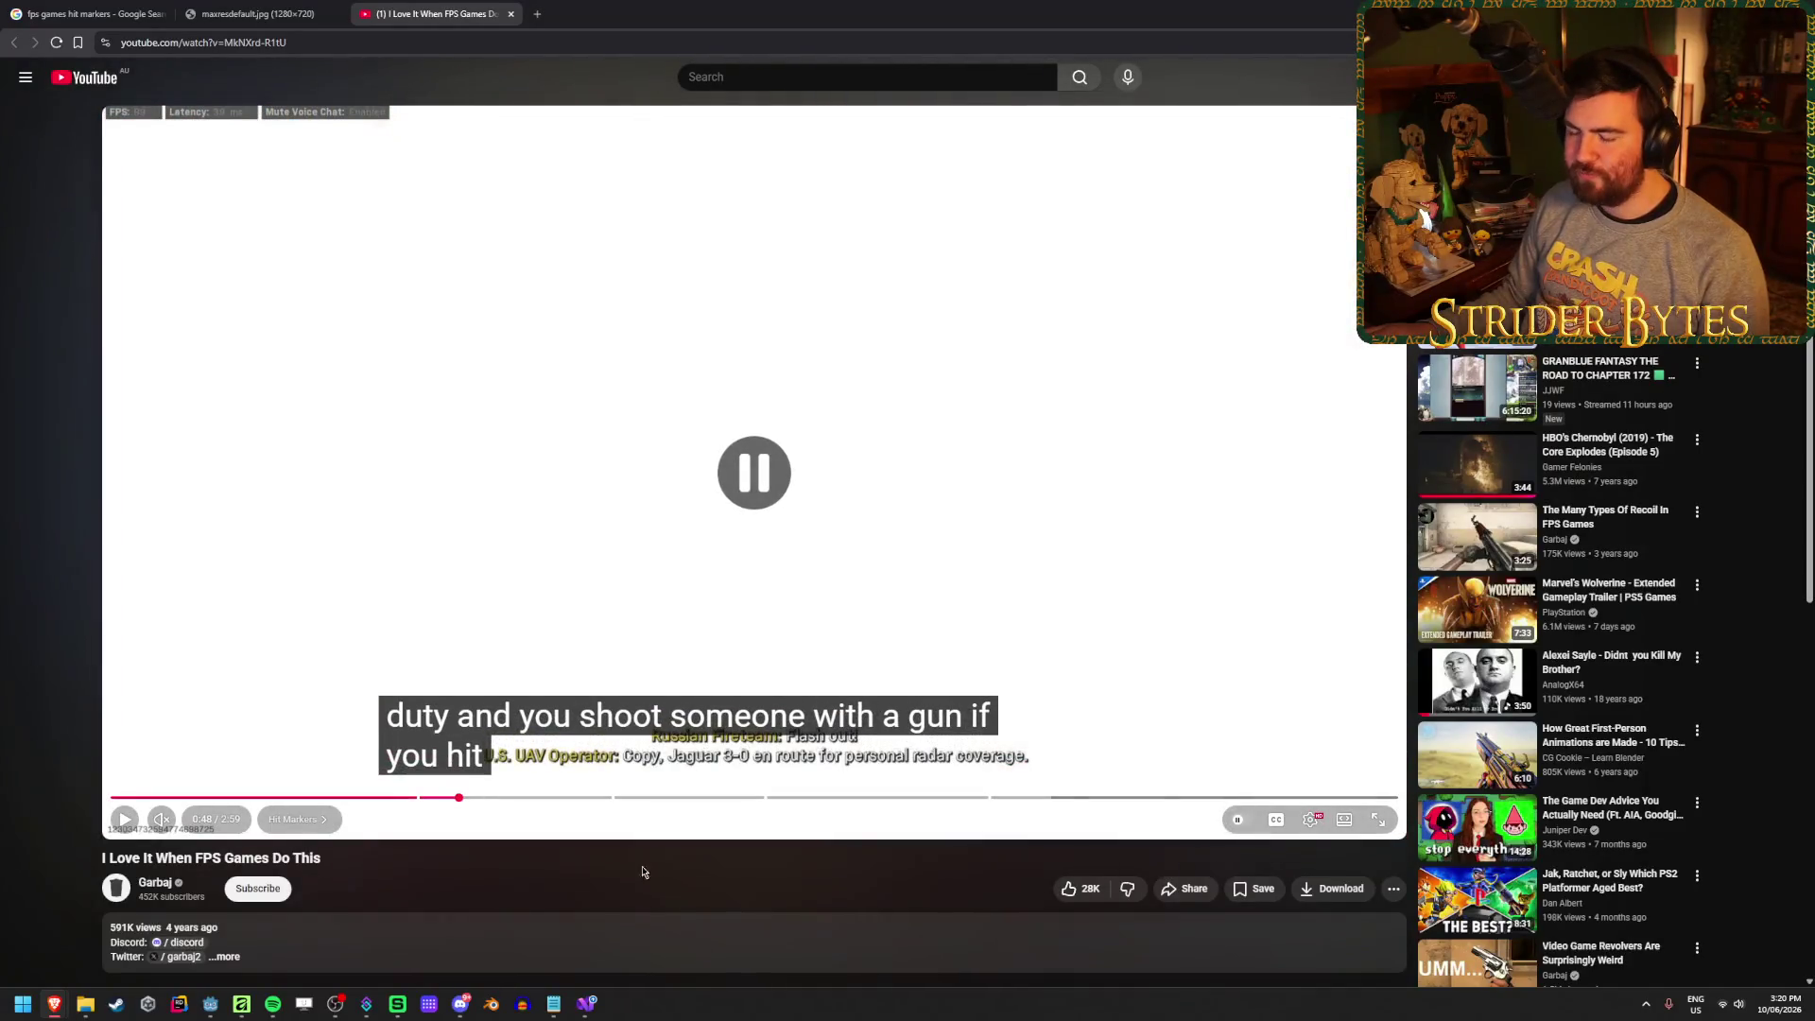
left_click(485, 797)
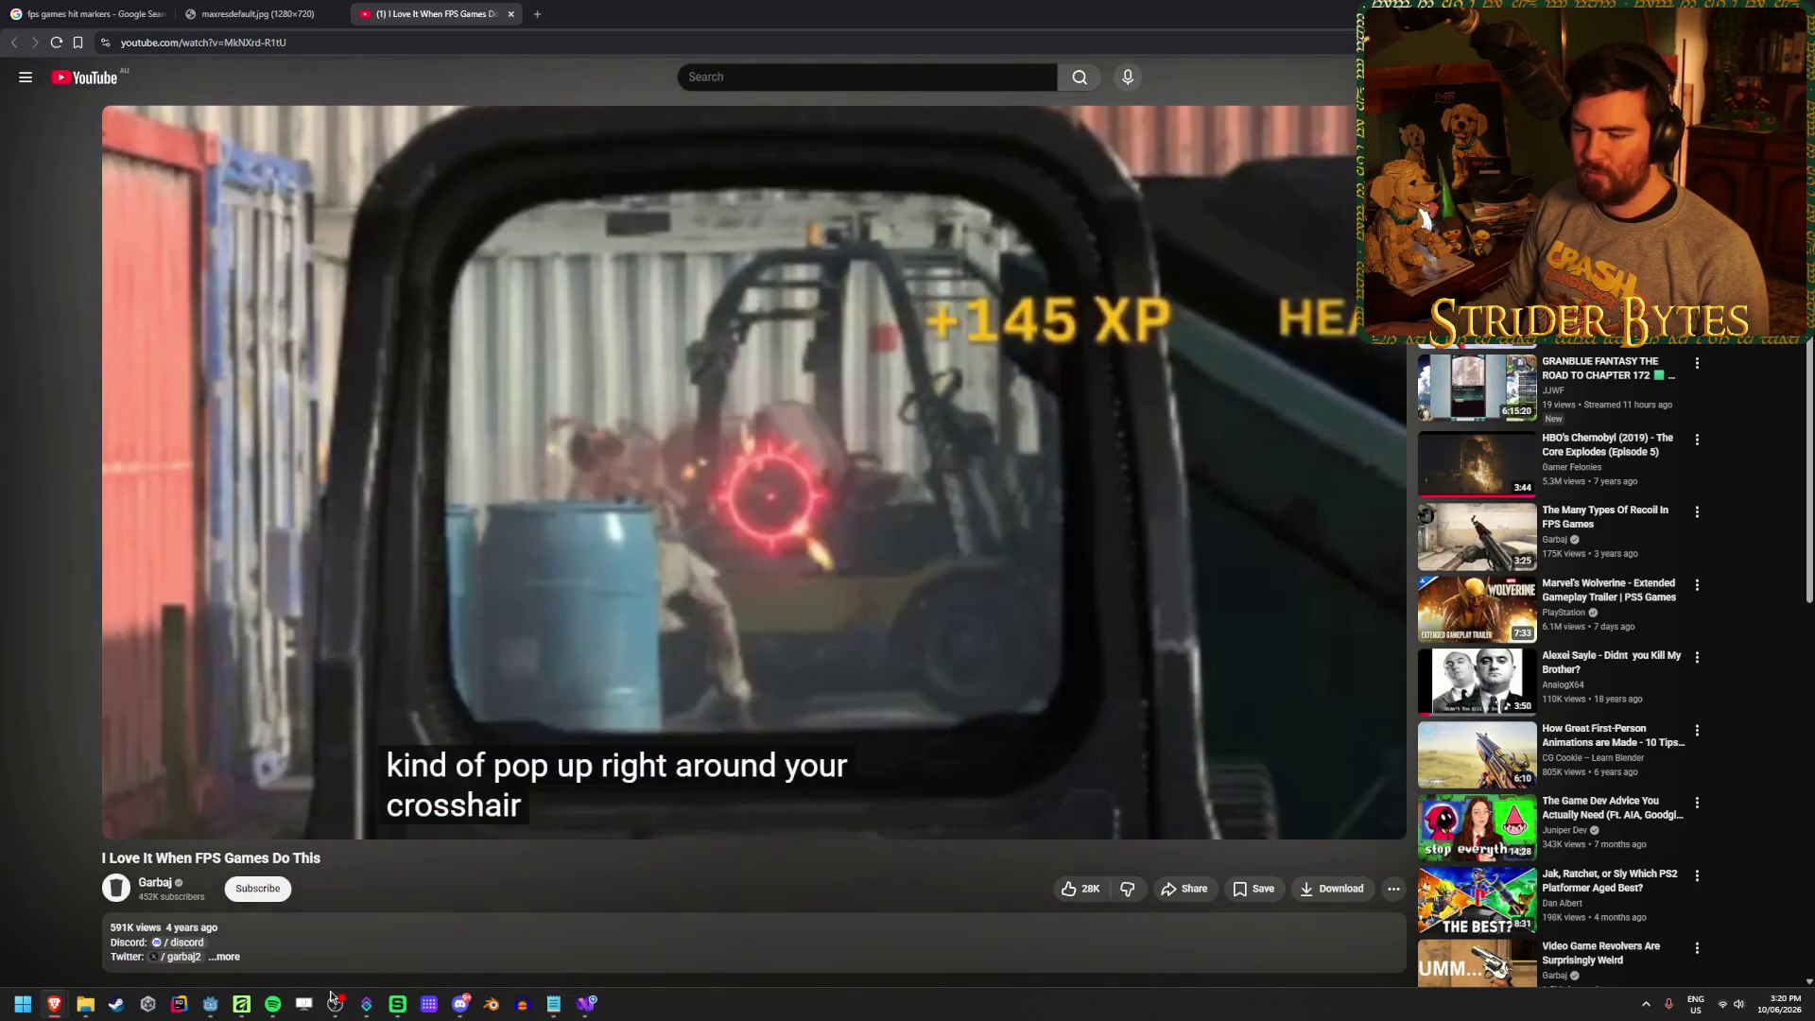
left_click(242, 1005)
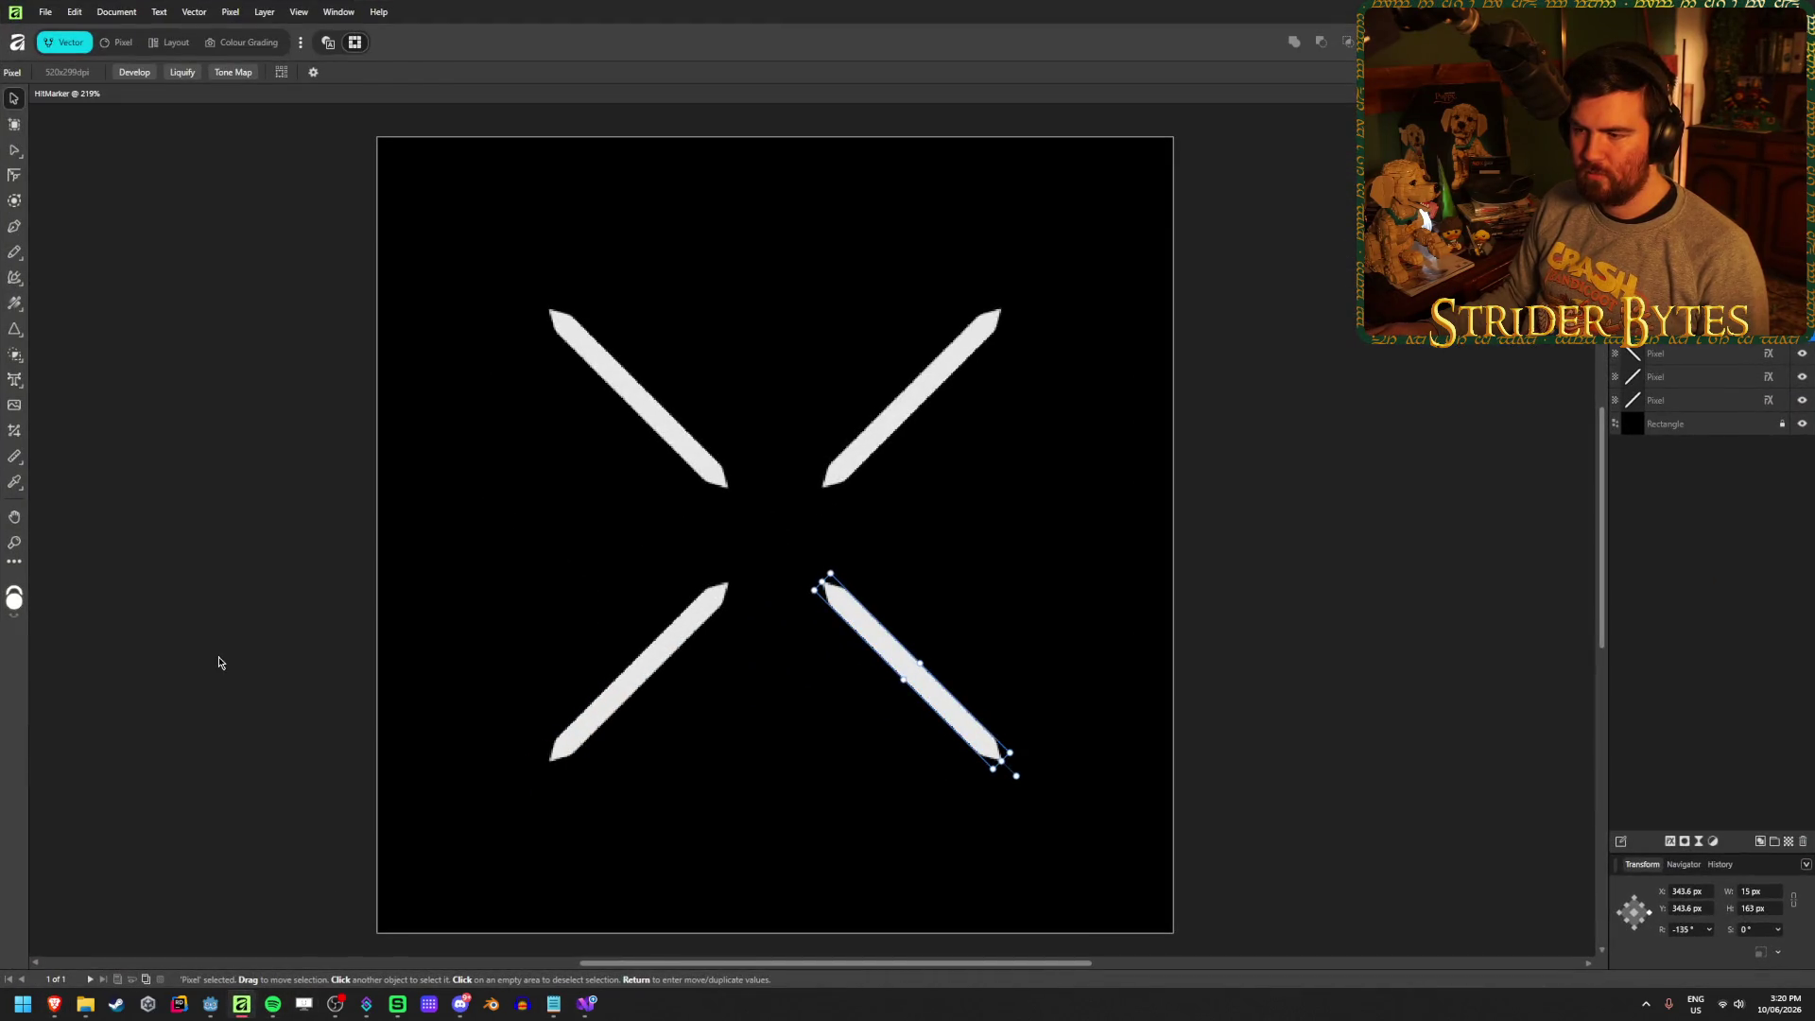
Draw a tall thin white diamond at canvas centre with its mid point at 13%
left_click(218, 663)
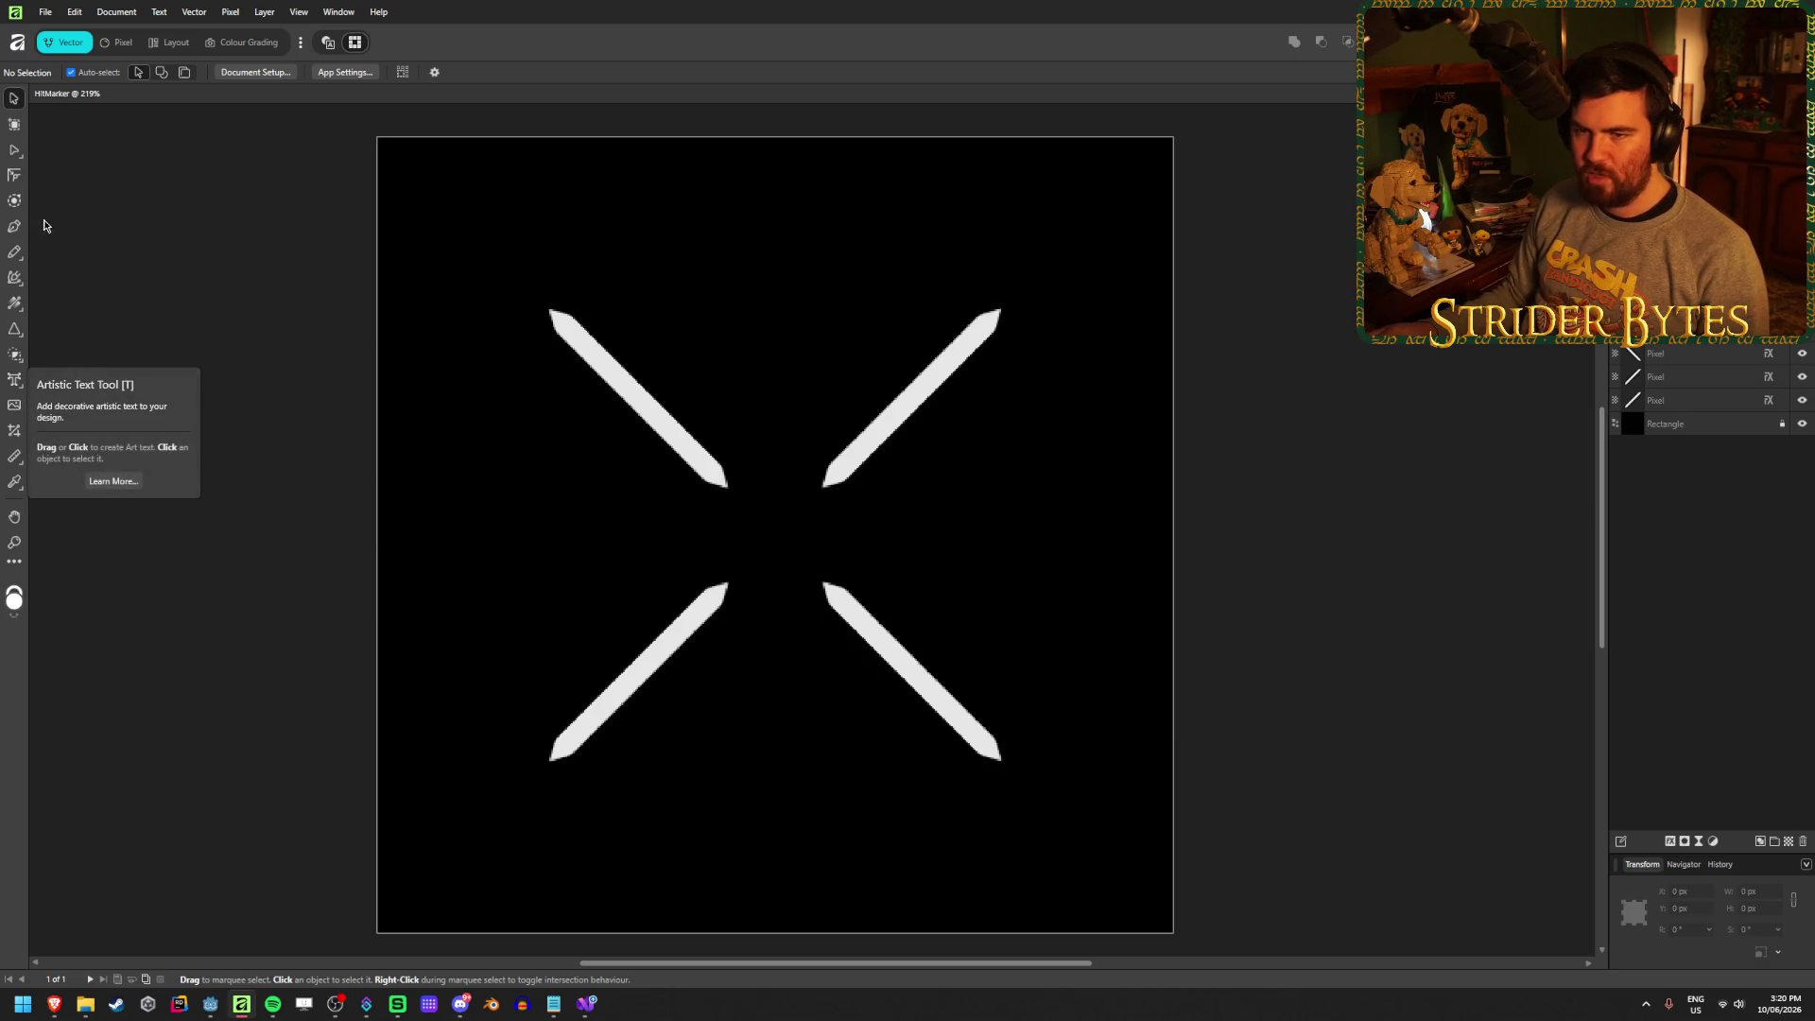
left_click(16, 331)
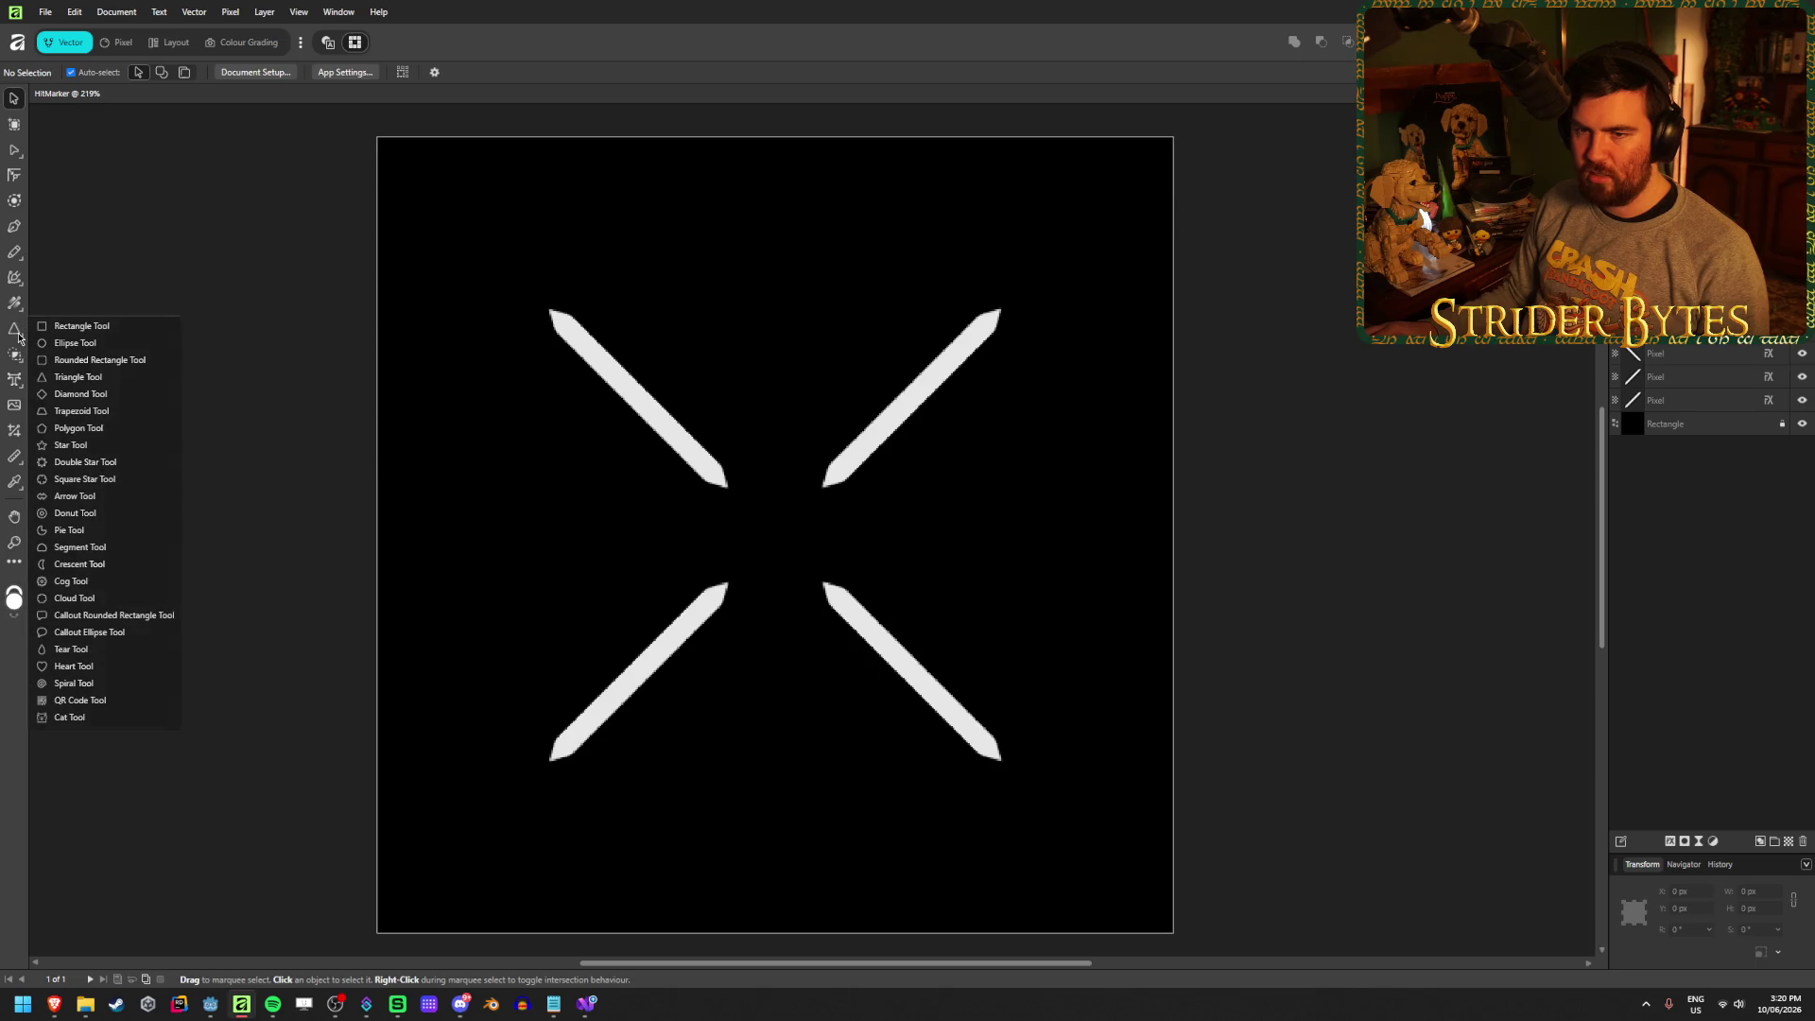
left_click(80, 394)
left_click_drag(776, 268, 808, 651)
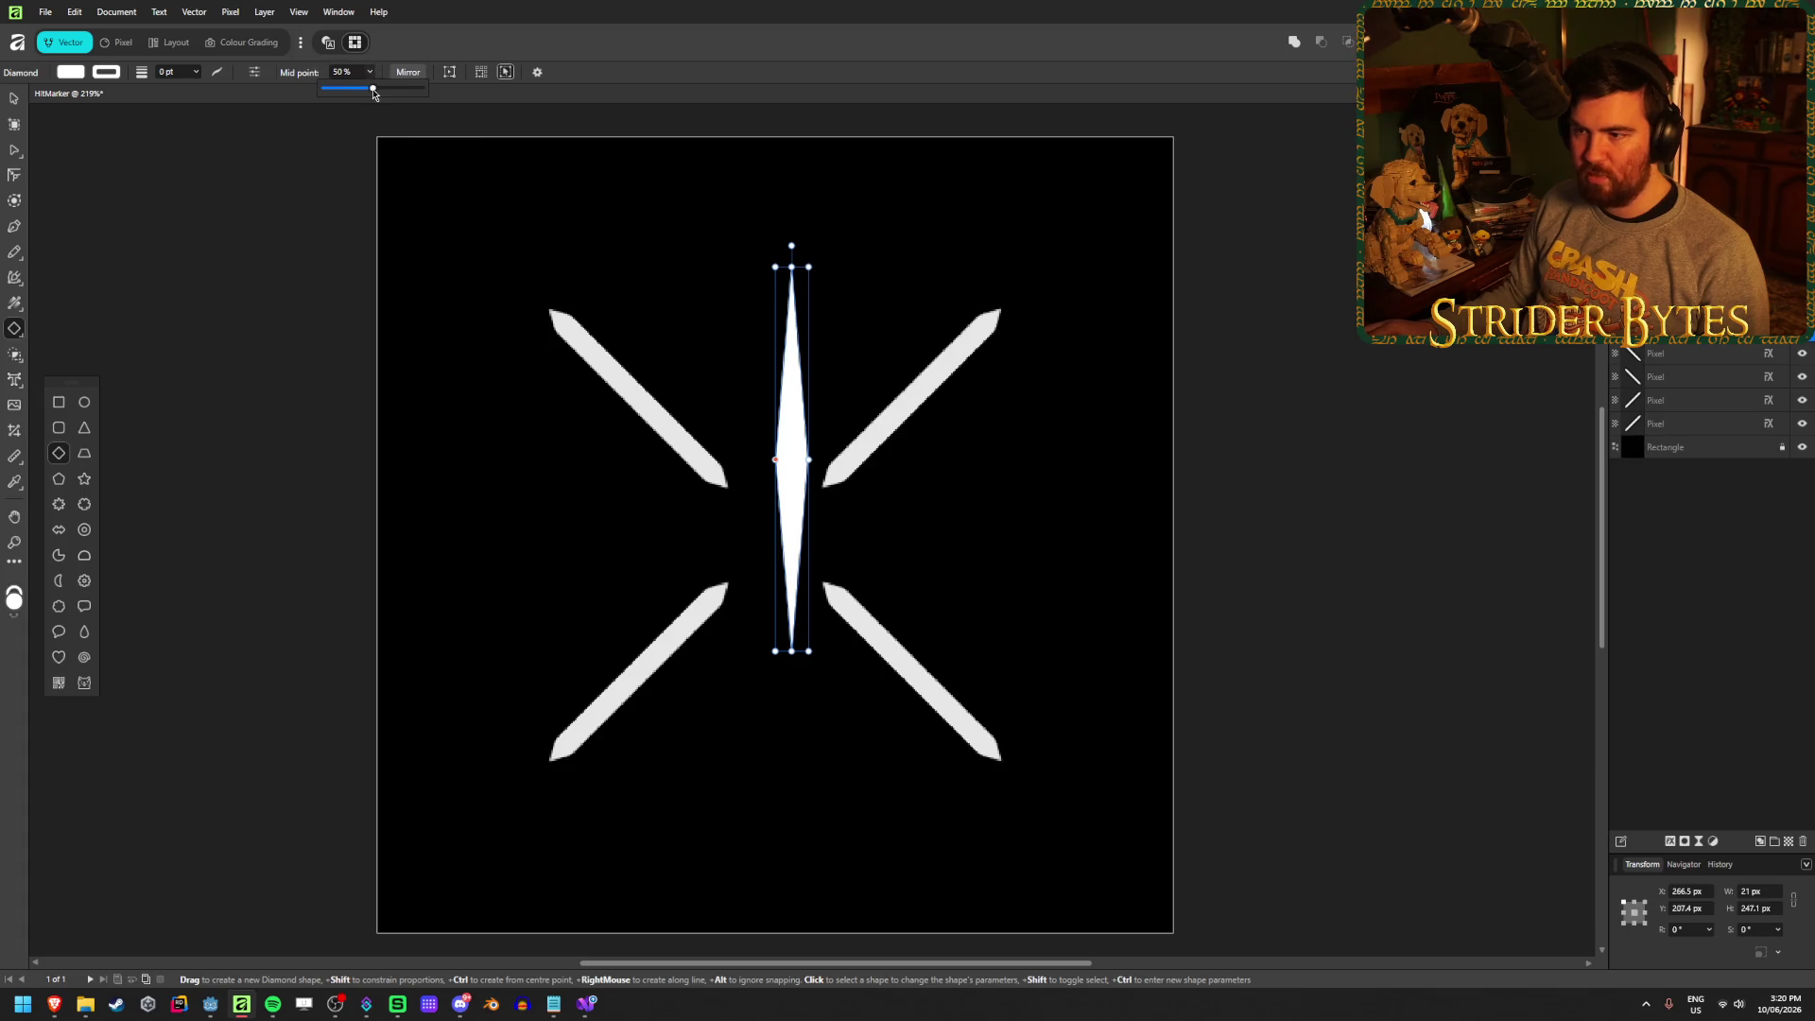
left_click_drag(374, 92, 338, 91)
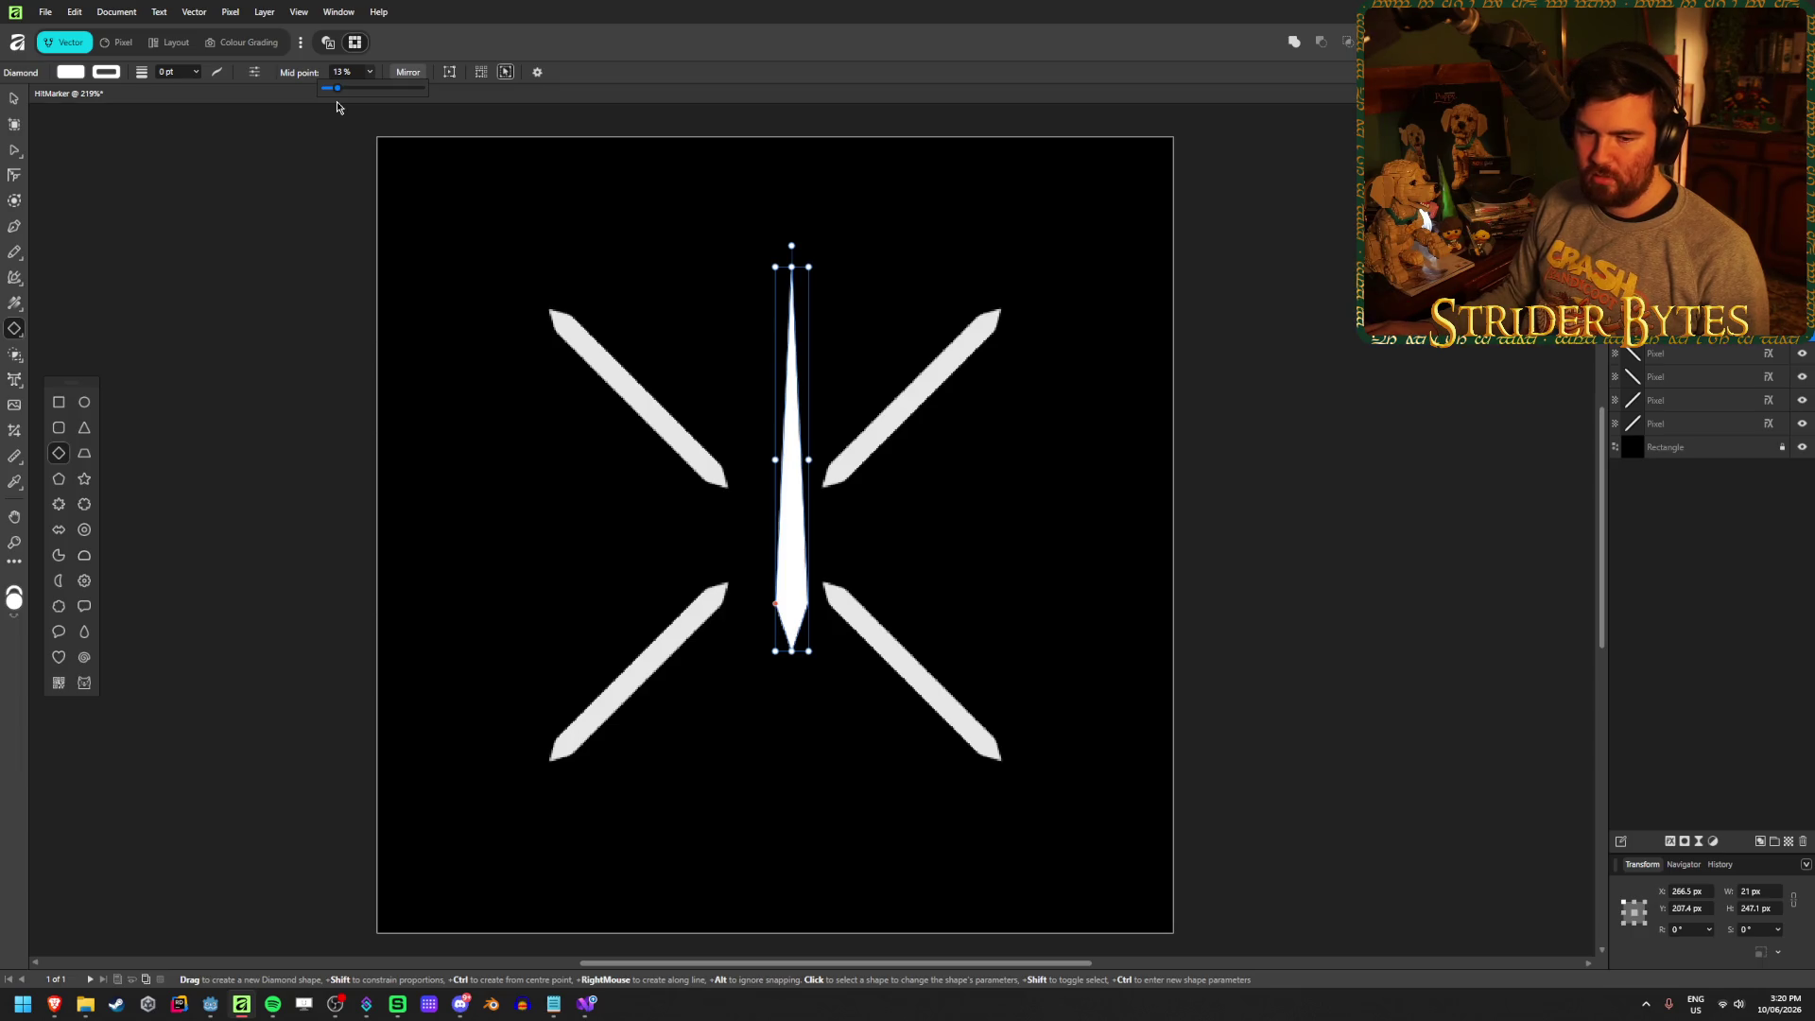
Move the diamond onto the top-left stroke and rotate it to 45°
left_click(11, 95)
left_click(1453, 359)
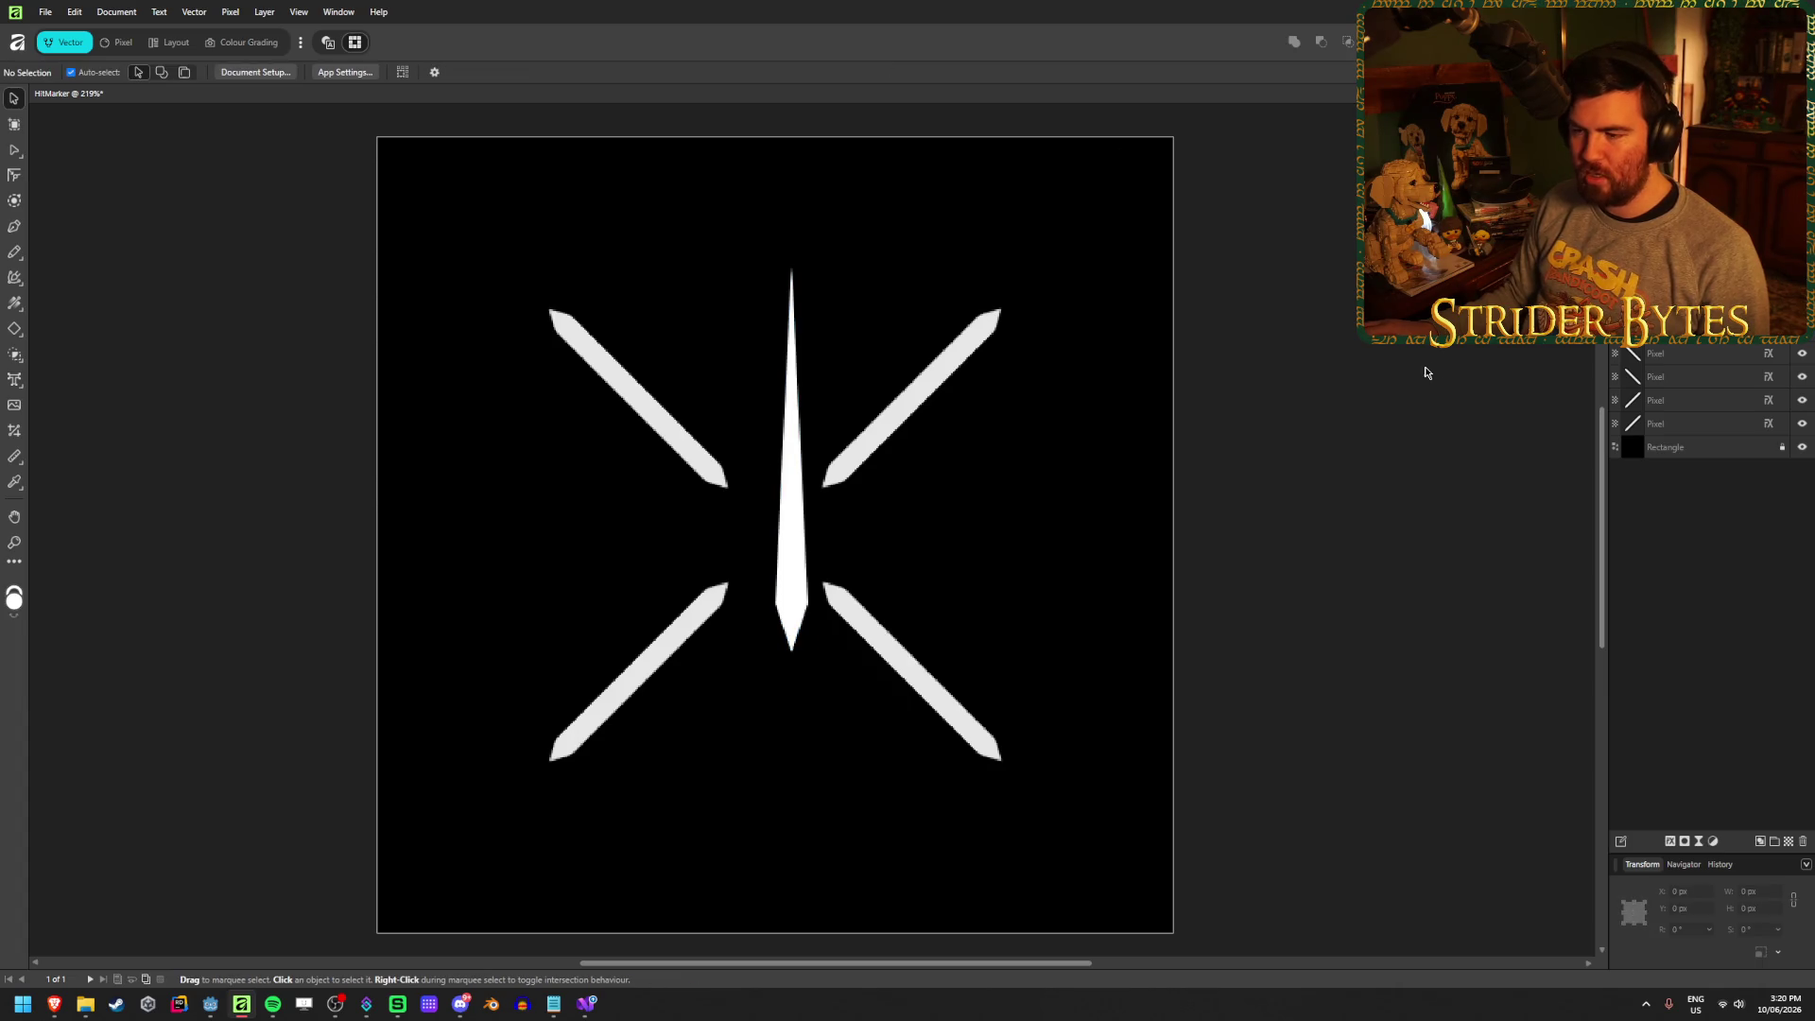
mouse_move(799, 561)
left_mouse_down()
mouse_move(715, 477)
mouse_move(744, 516)
left_mouse_up()
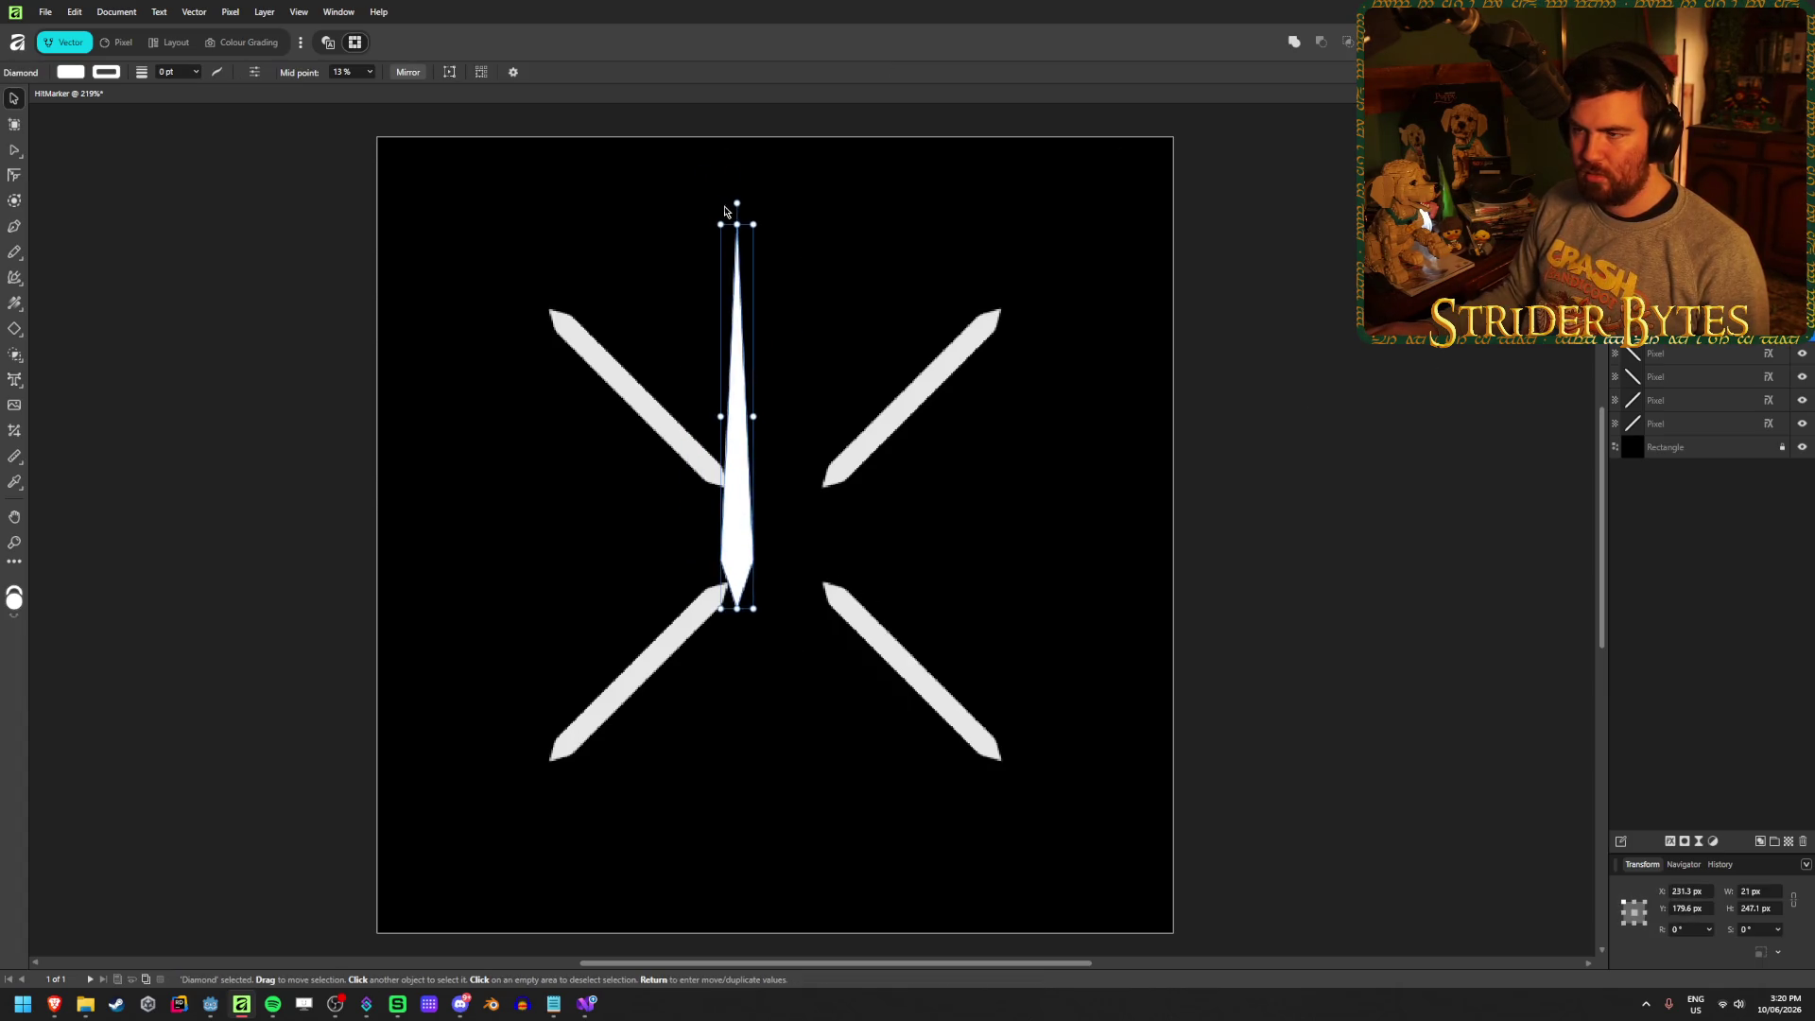
mouse_move(736, 181)
left_mouse_down()
mouse_move(587, 231)
mouse_move(565, 259)
mouse_move(465, 227)
mouse_move(587, 342)
mouse_move(541, 323)
left_mouse_up()
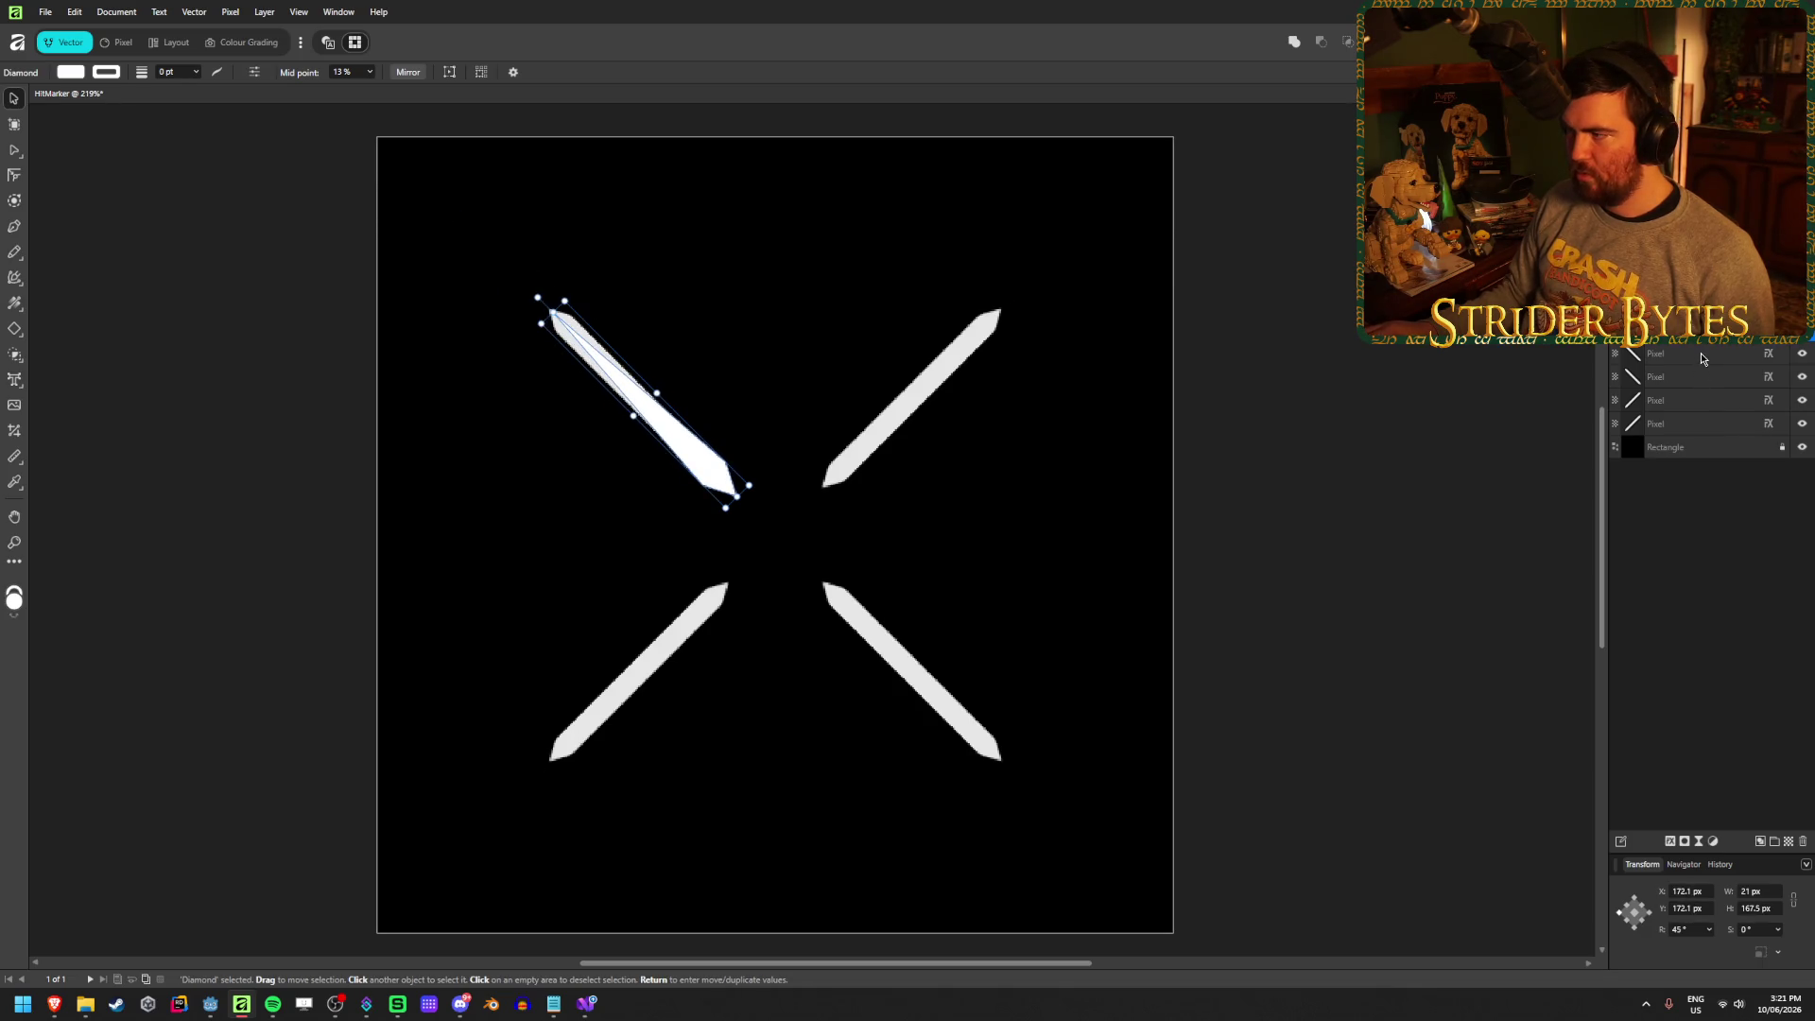
Hide the four old Pixel stroke layers
left_click(1797, 354)
left_click(1804, 425, "shift")
left_click(1454, 436)
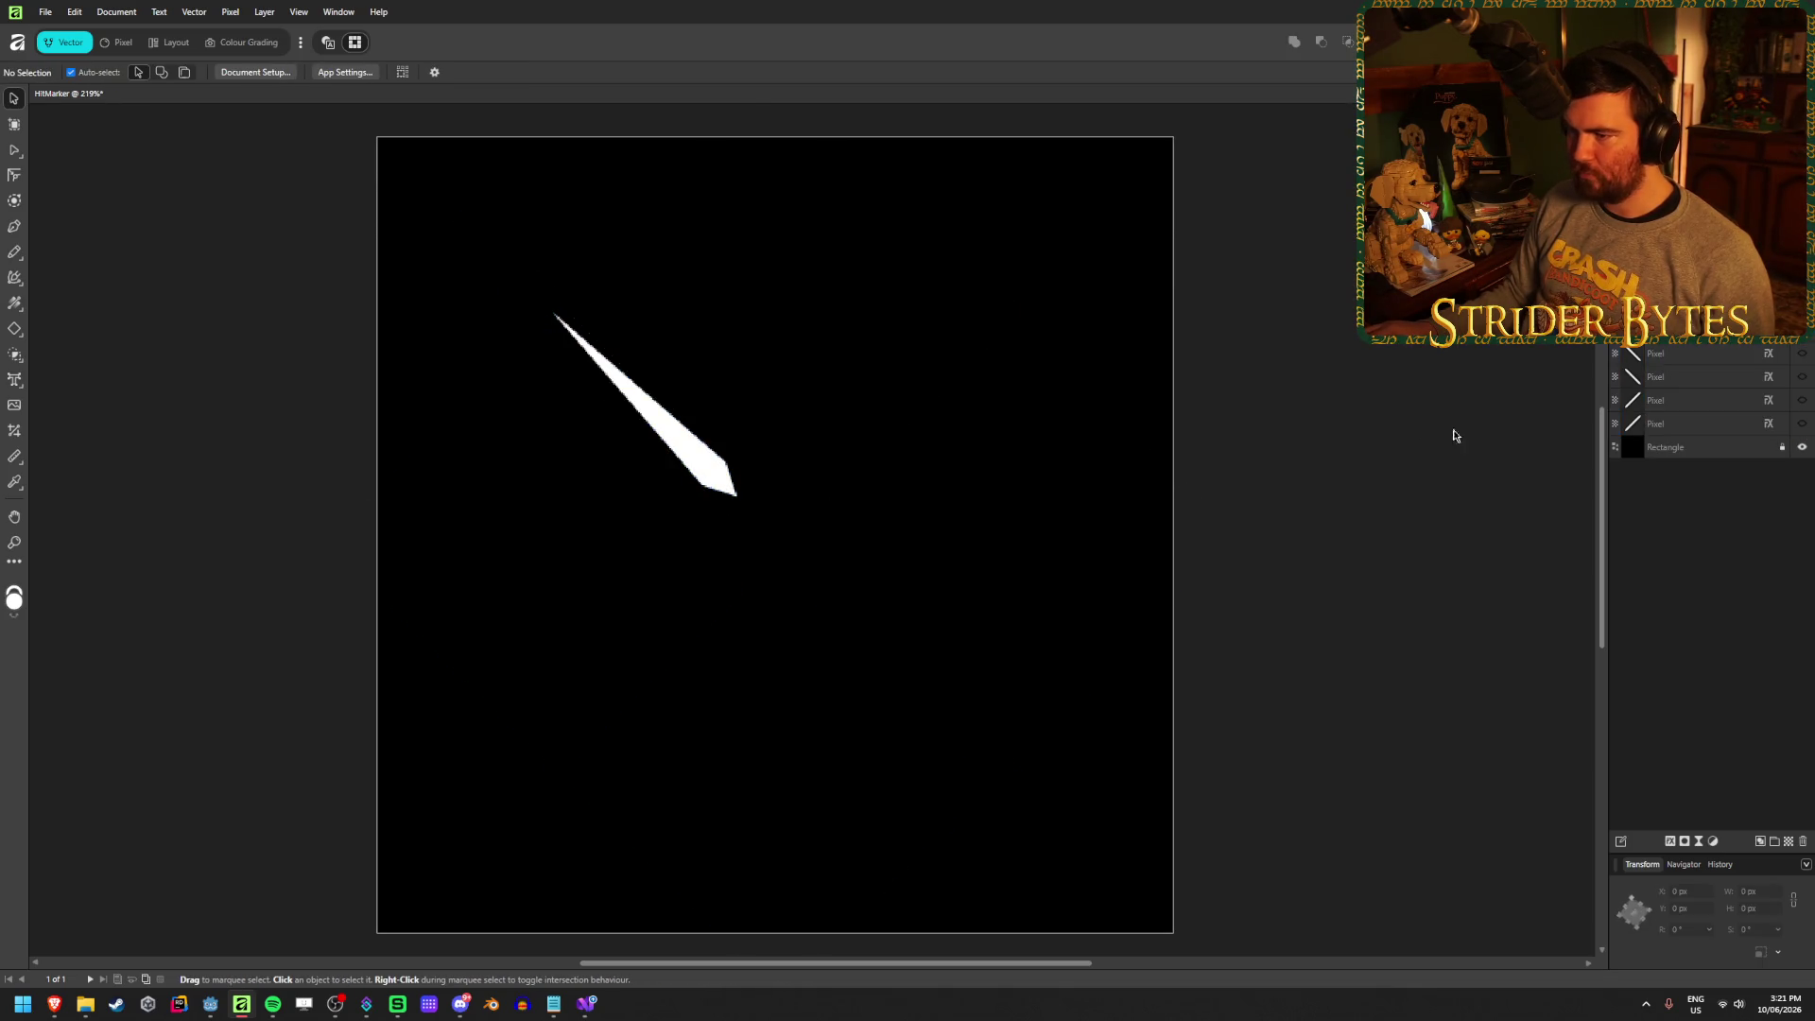
Enlarge the diamond to about 27.4 × 219 px, undoing an accidental corner resize
left_click(668, 439)
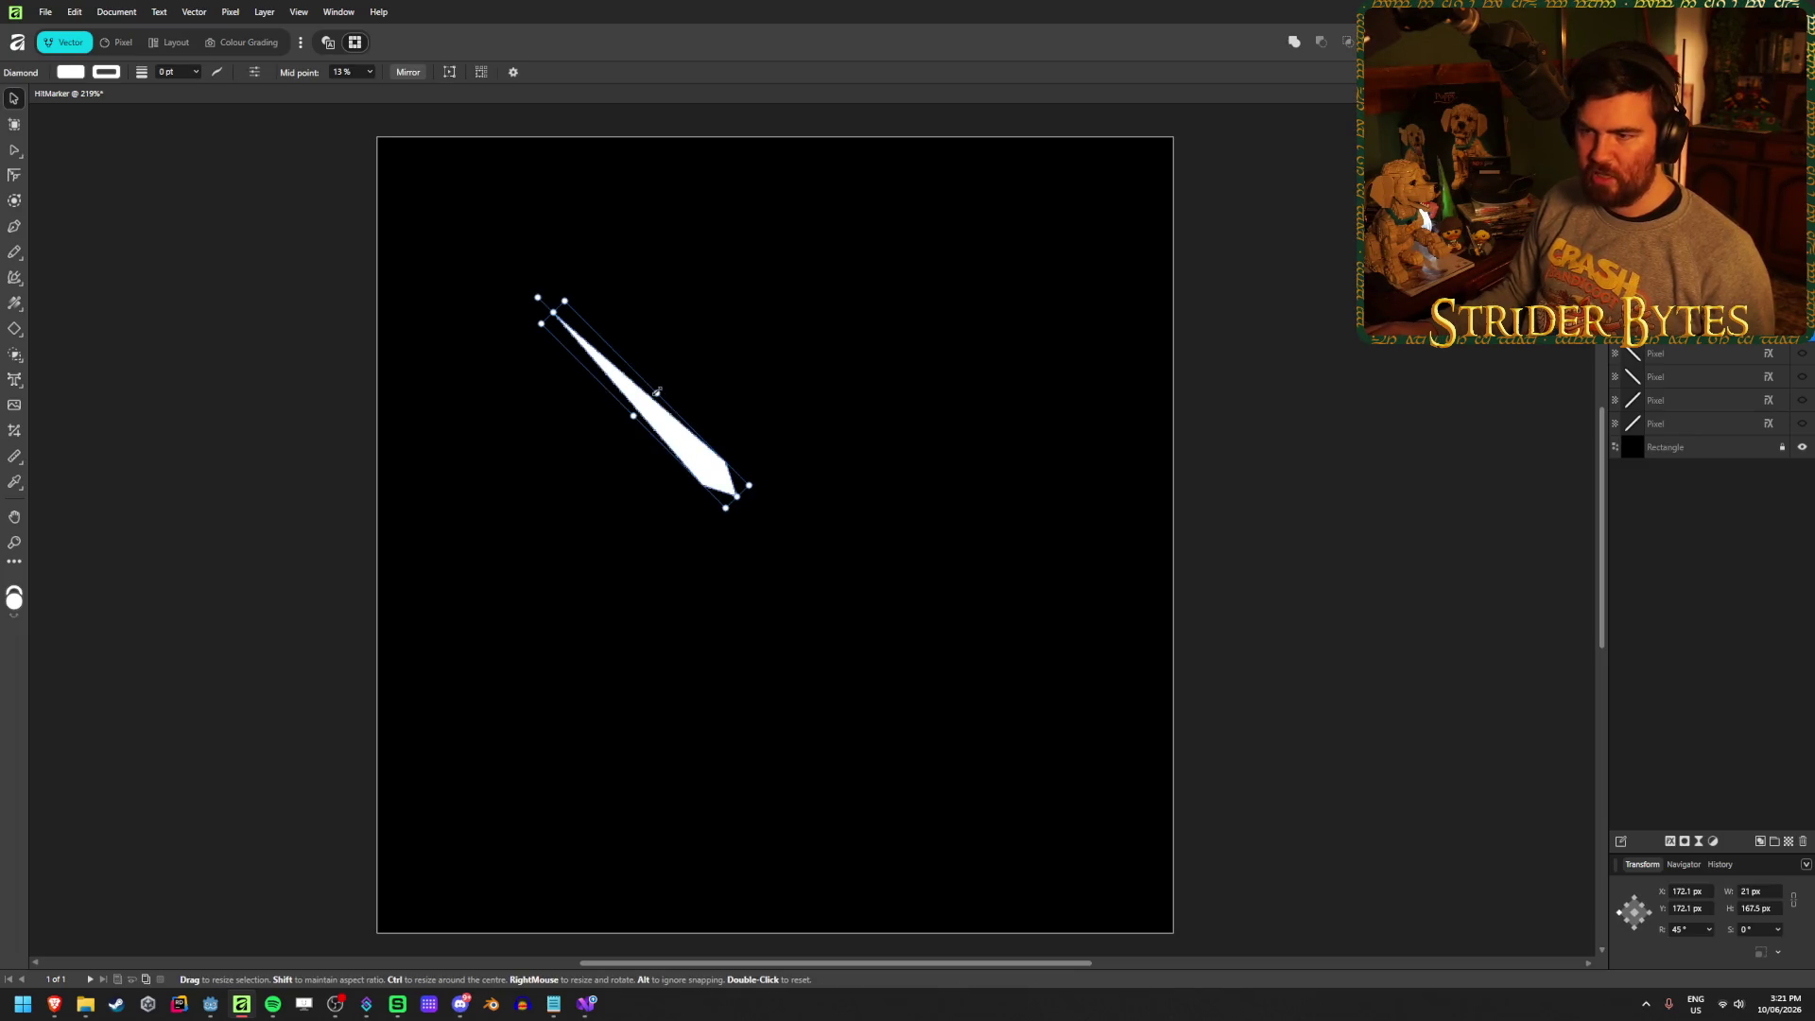
mouse_move(657, 391)
left_mouse_down()
mouse_move(672, 373)
mouse_move(660, 389)
left_mouse_up()
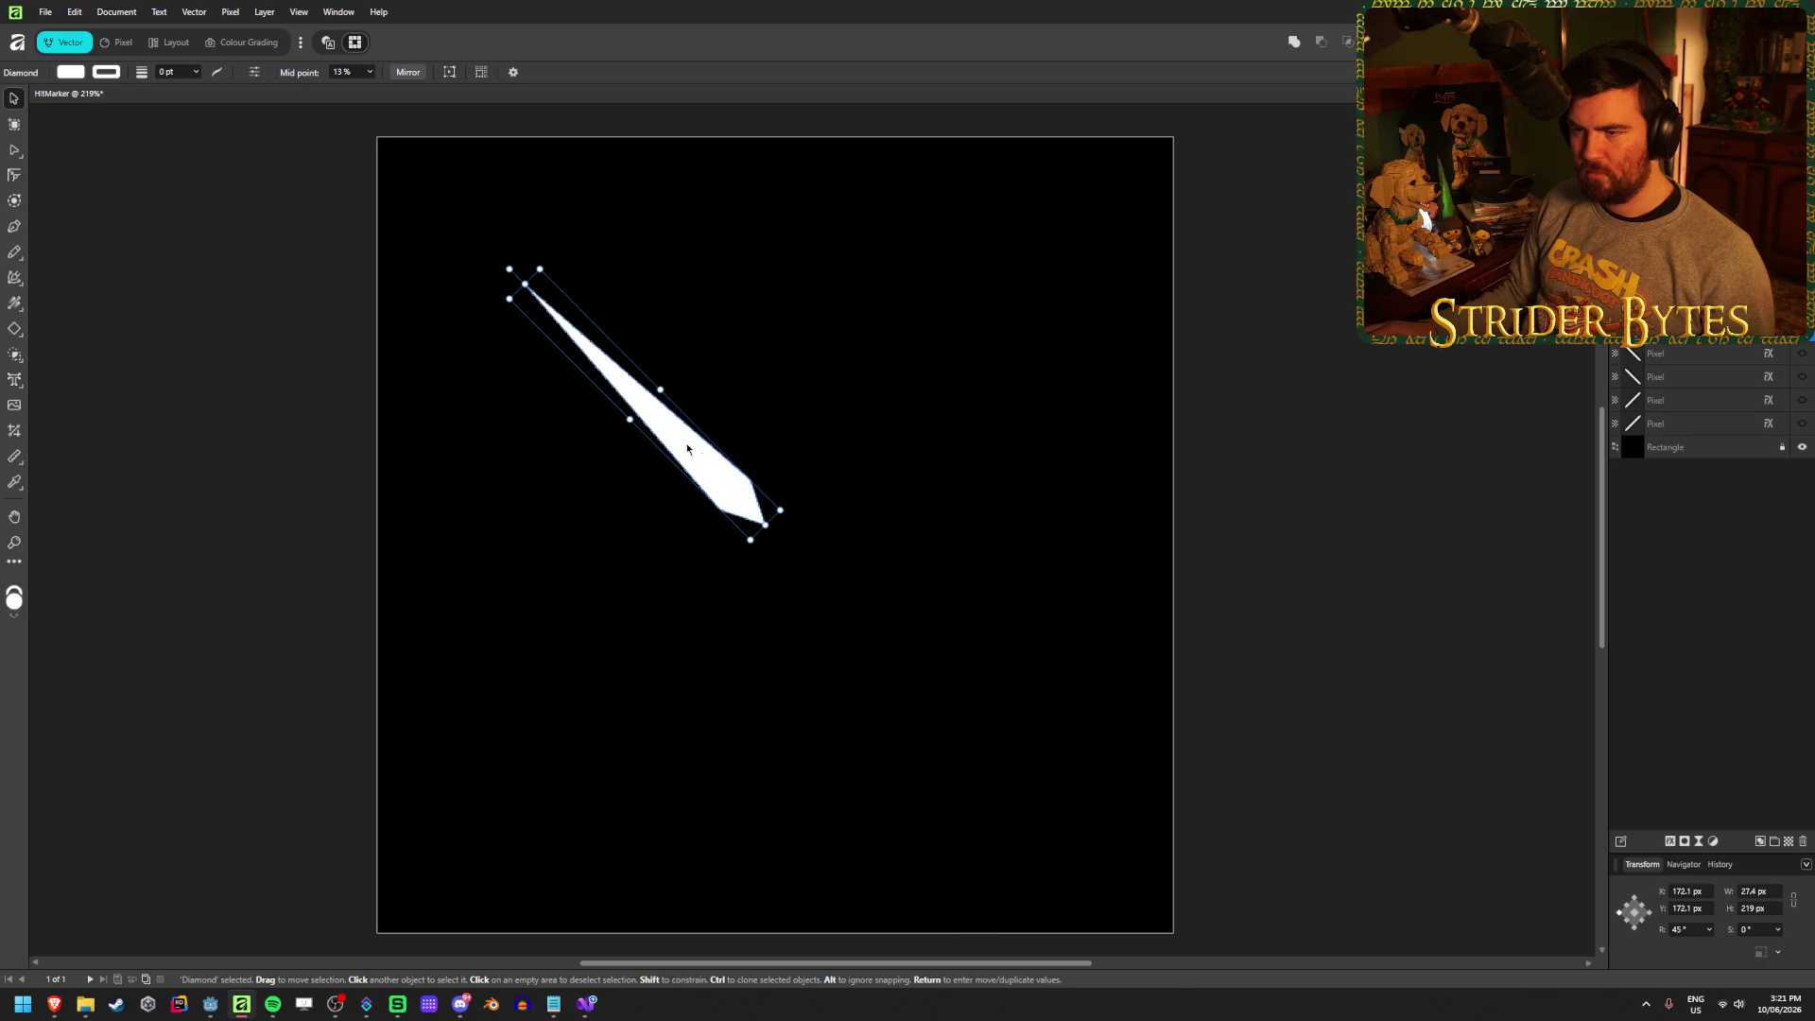
mouse_move(510, 299)
left_mouse_down()
mouse_move(604, 393)
mouse_move(556, 345)
mouse_move(1046, 405)
mouse_move(1416, 547)
left_mouse_up()
key("ctrl+z")
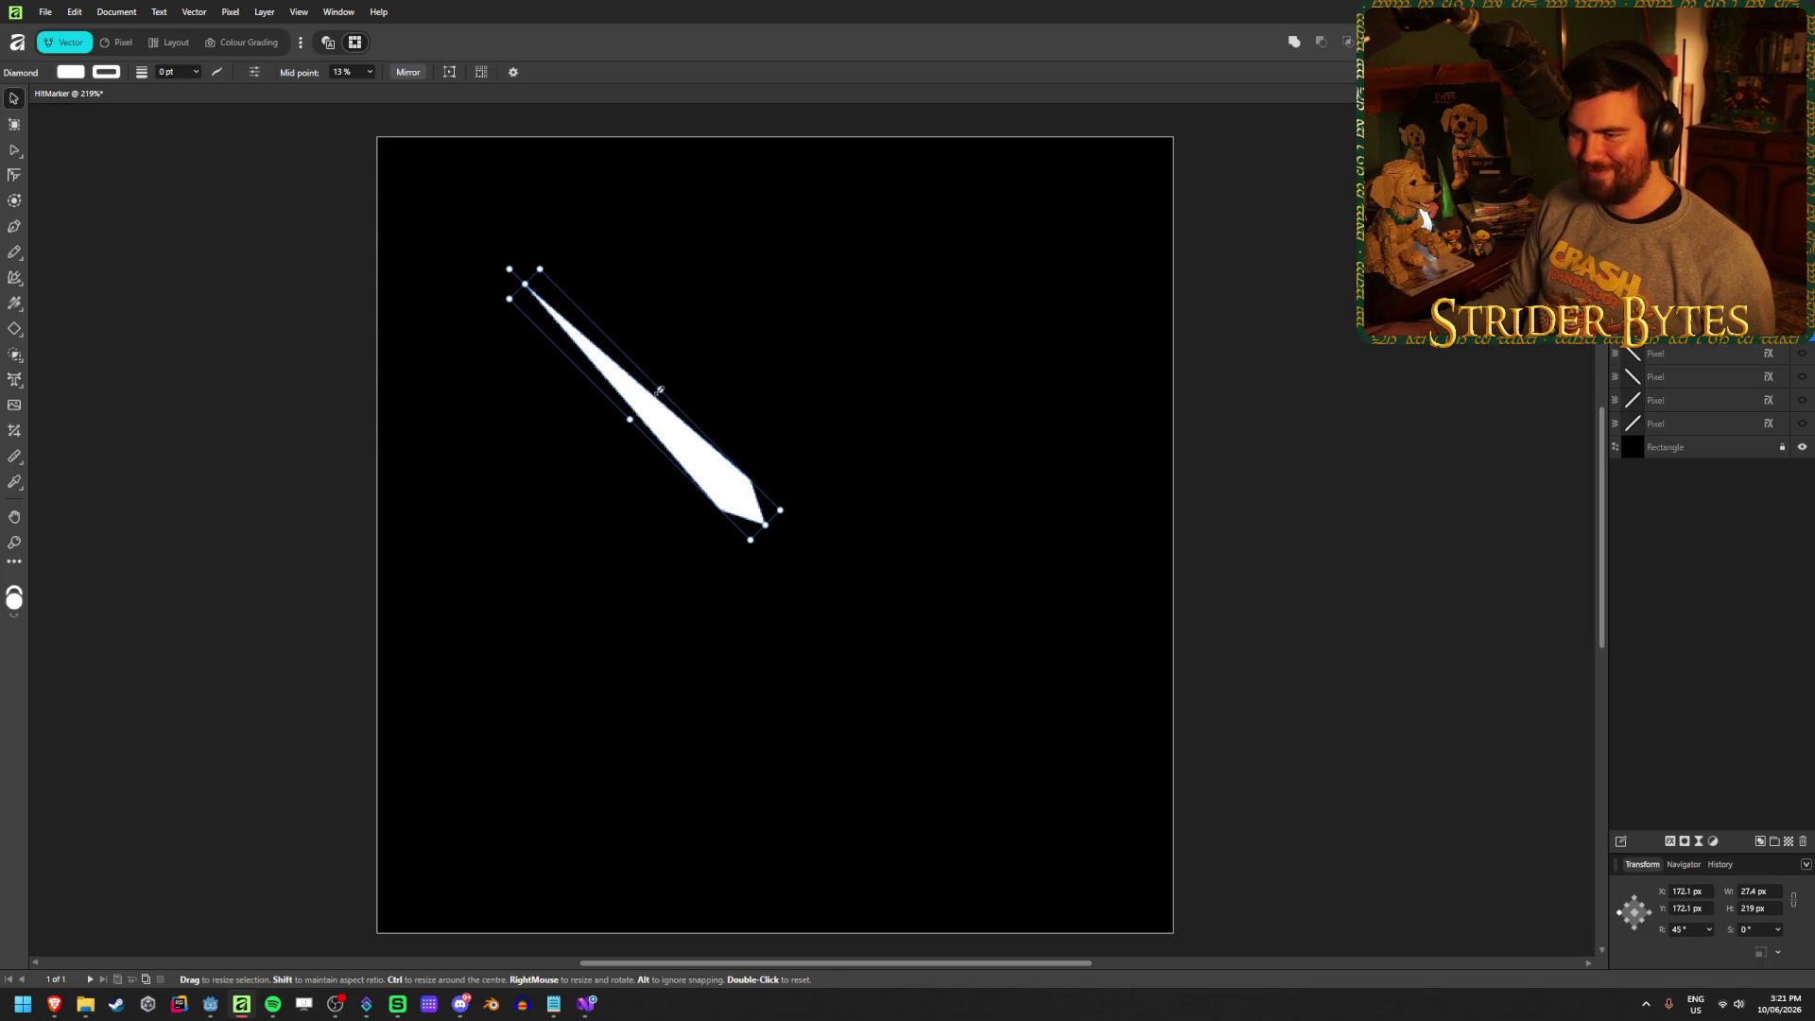
key("ctrl+z")
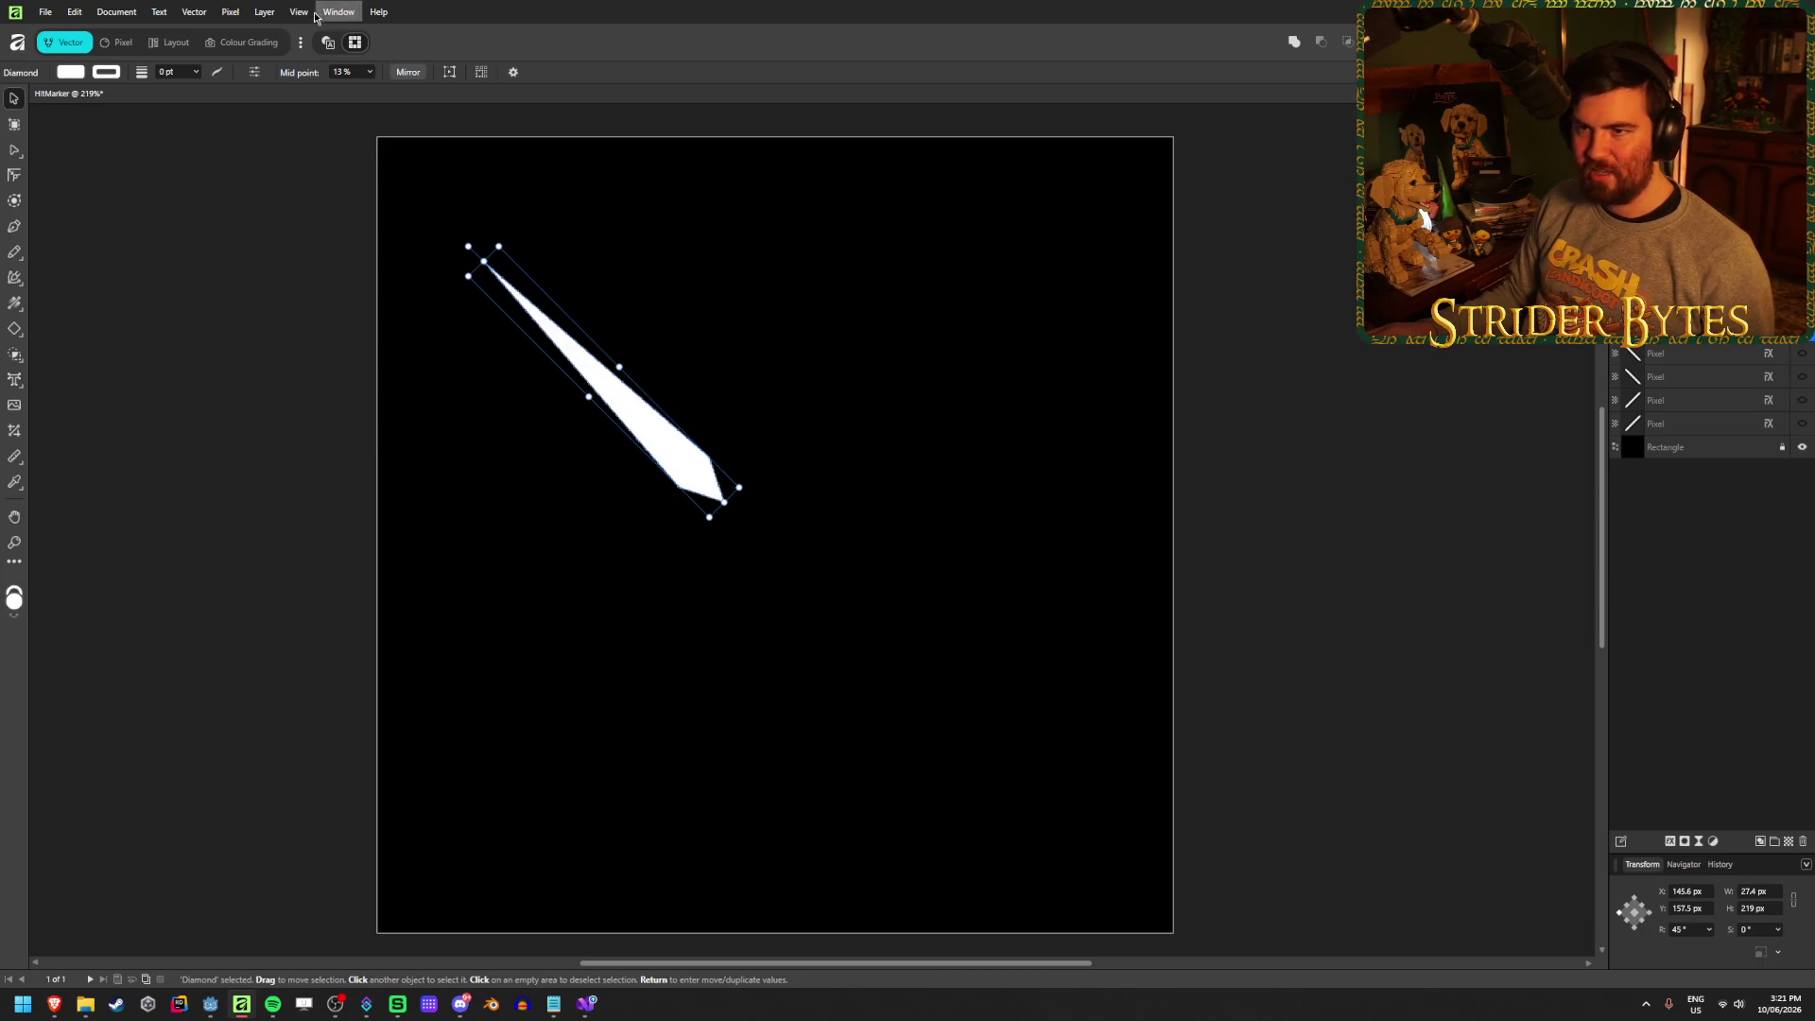
In Margins and Guides, set gutter 0 px with 8 columns and 8 rows
left_click(301, 12)
left_click(331, 189)
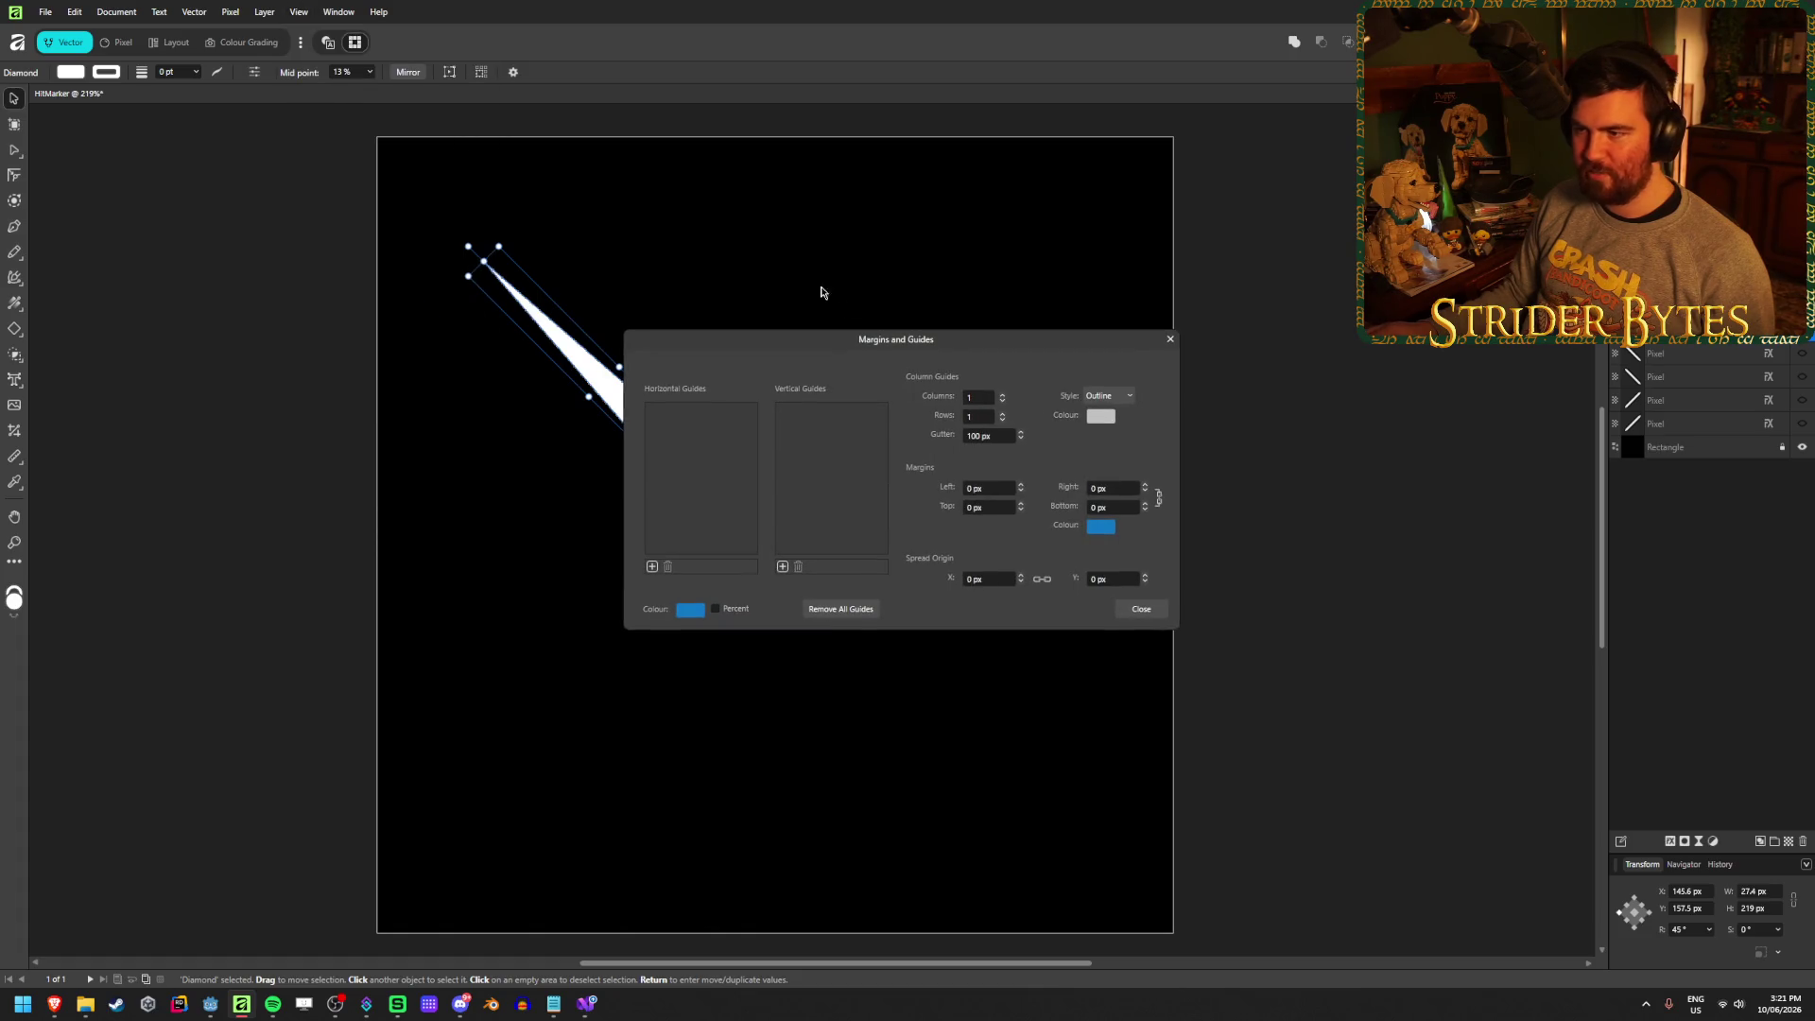
type("0")
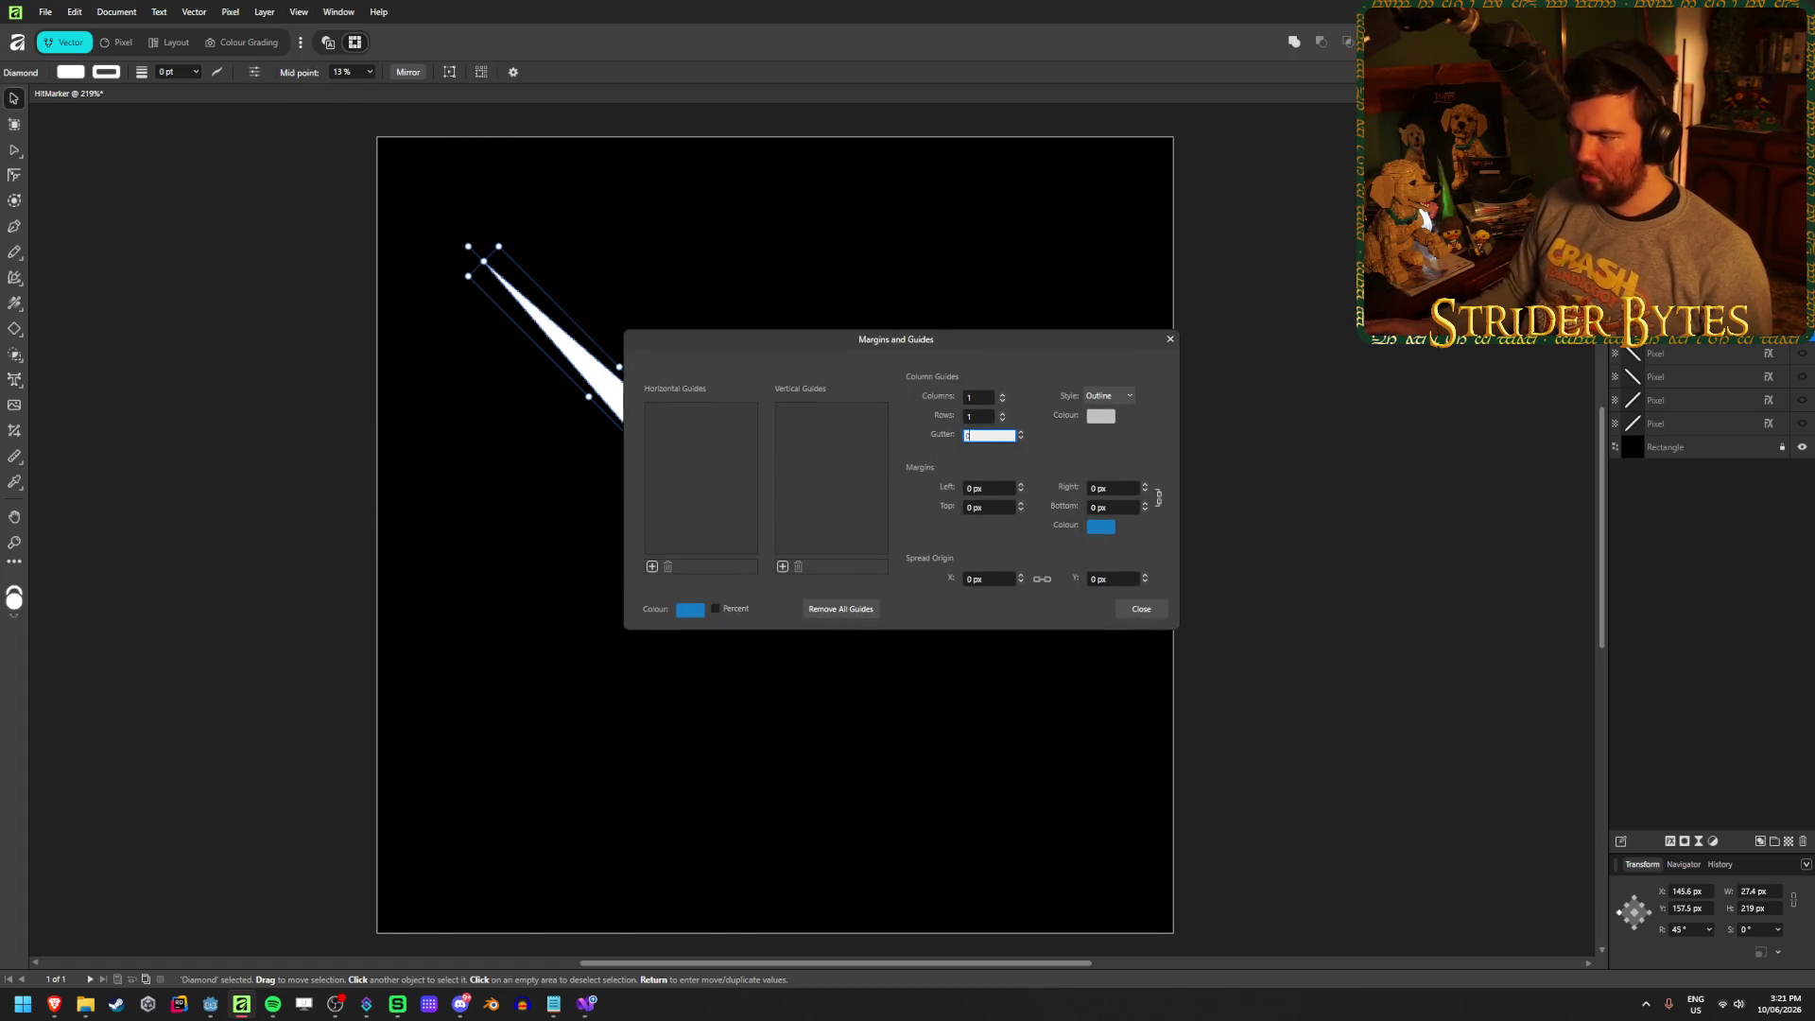
left_click(980, 397)
type("2")
key("Tab")
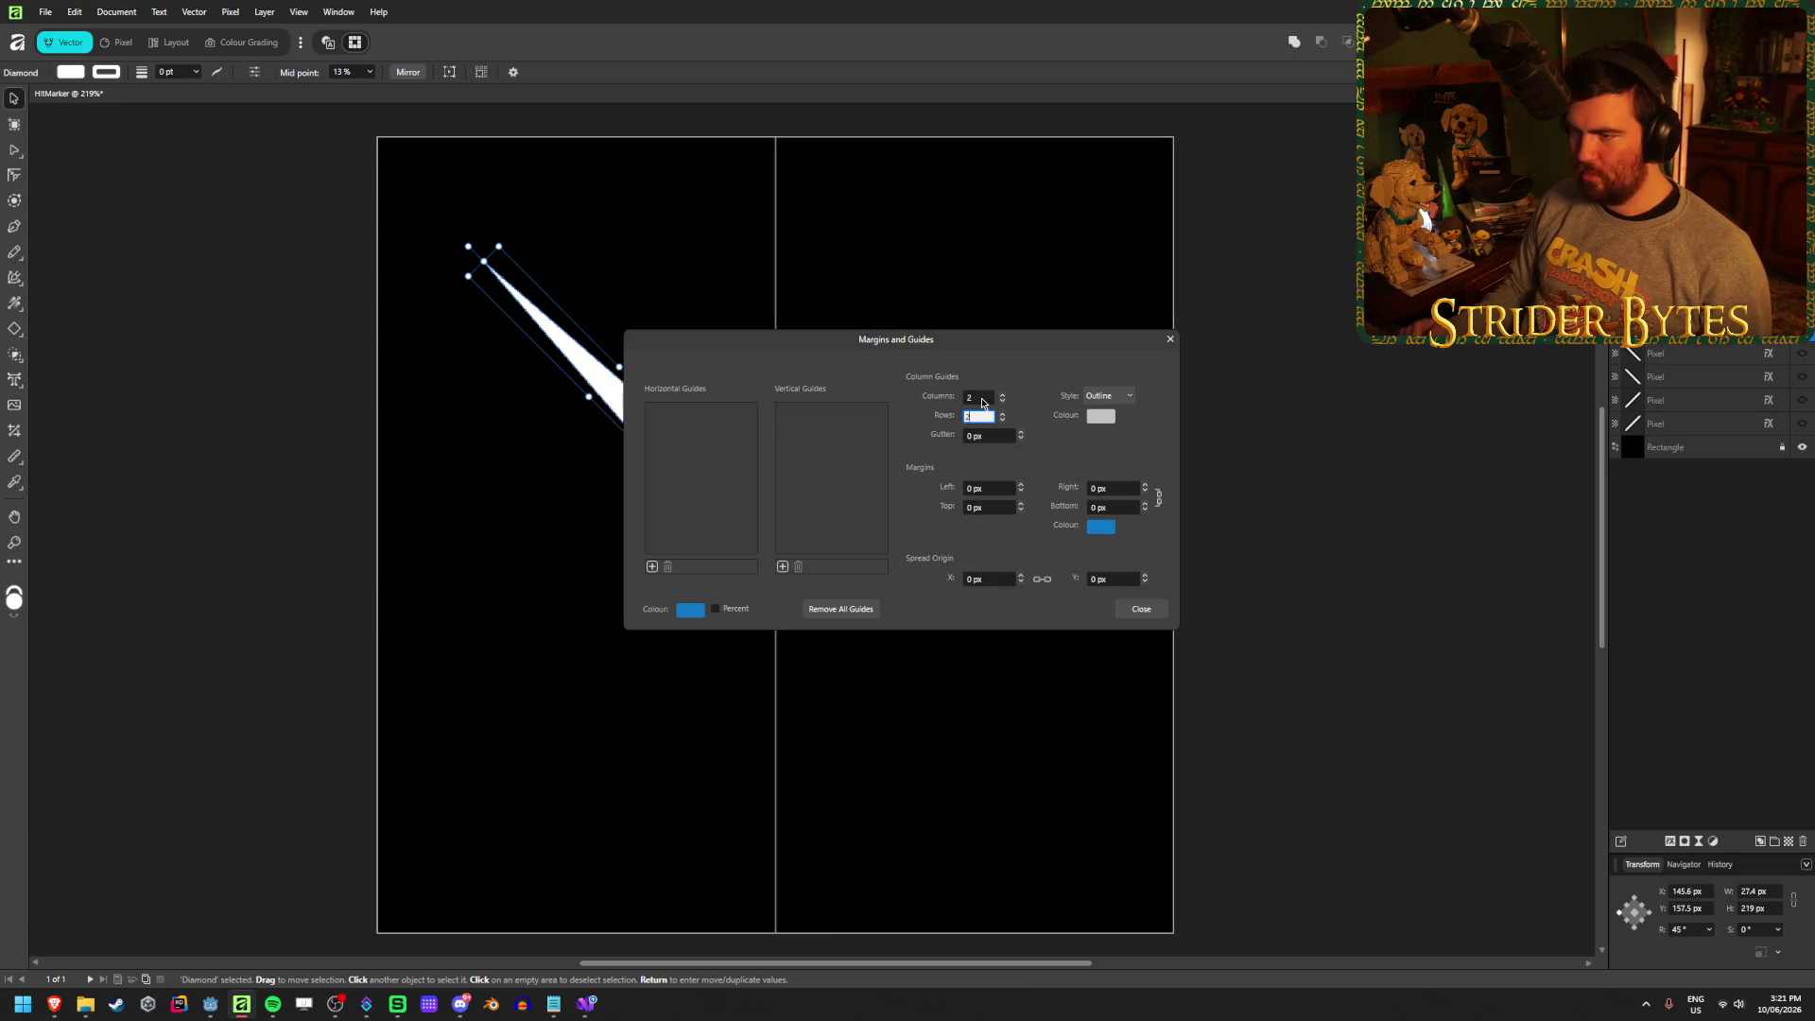
type("2")
key("Tab")
mouse_move(931, 349)
left_mouse_down()
mouse_move(1373, 262)
mouse_move(1380, 199)
left_mouse_up()
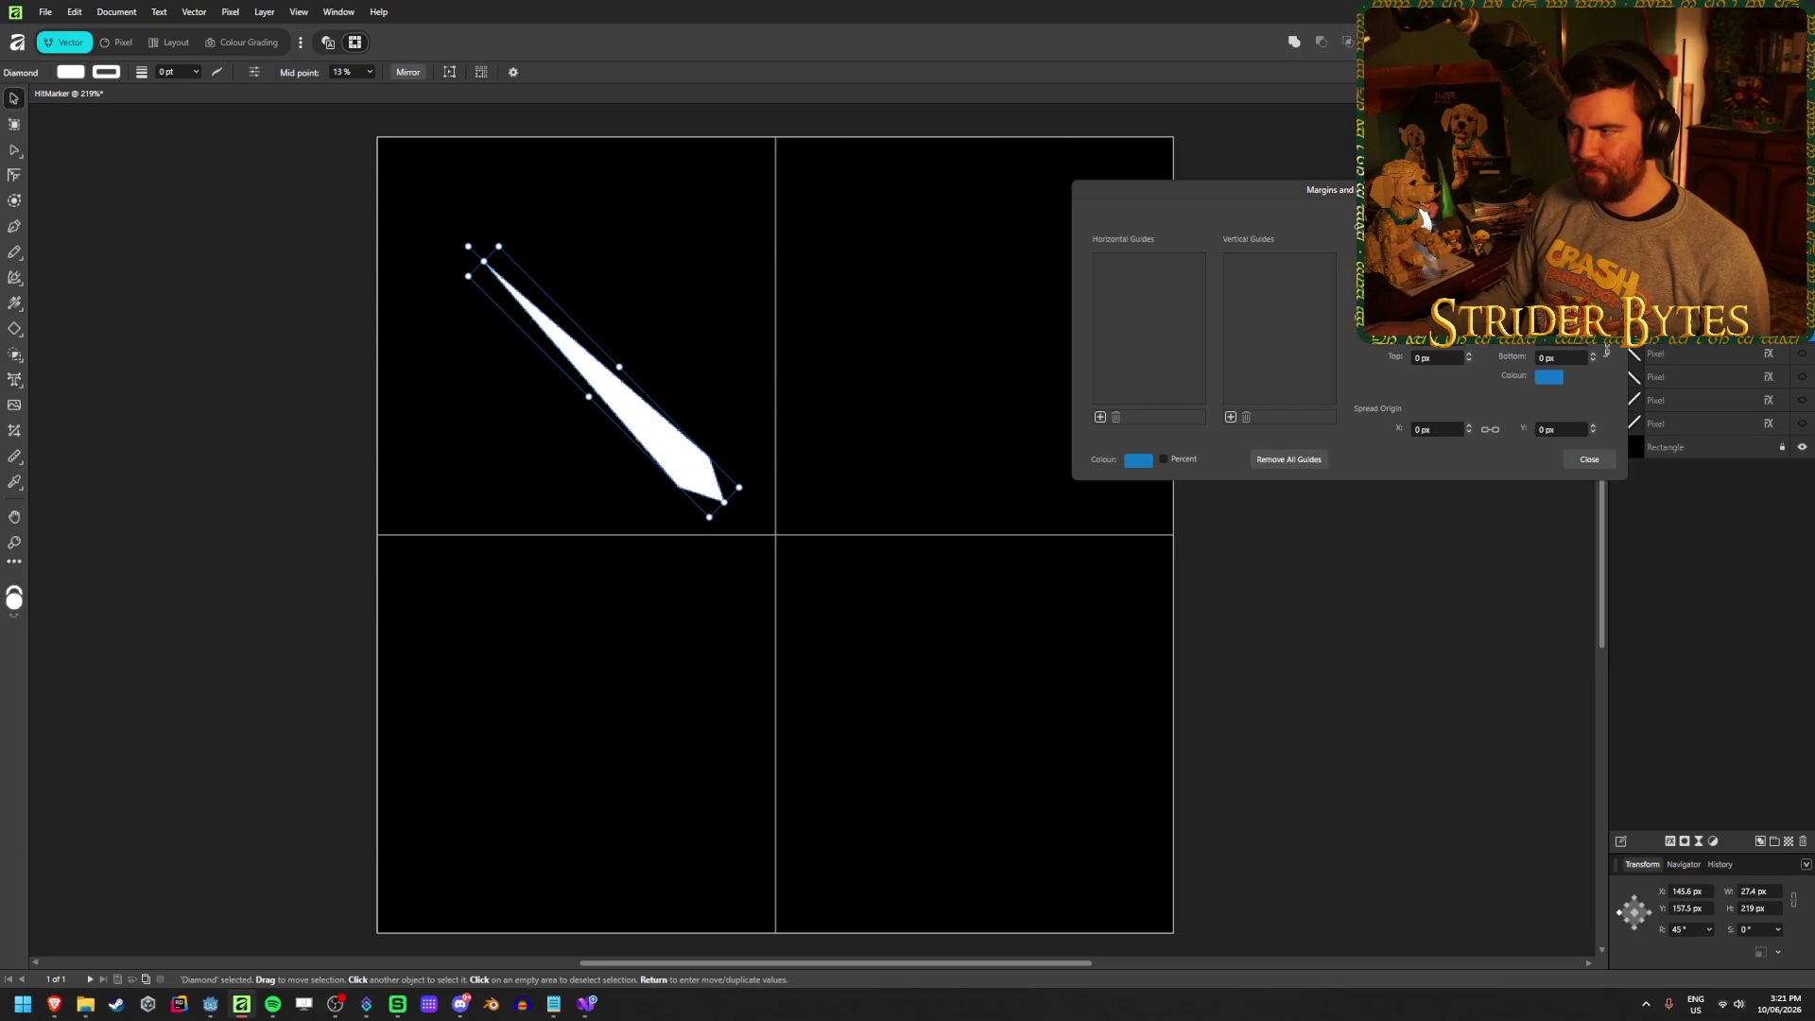
type("8")
key("Tab")
type("8")
key("Tab")
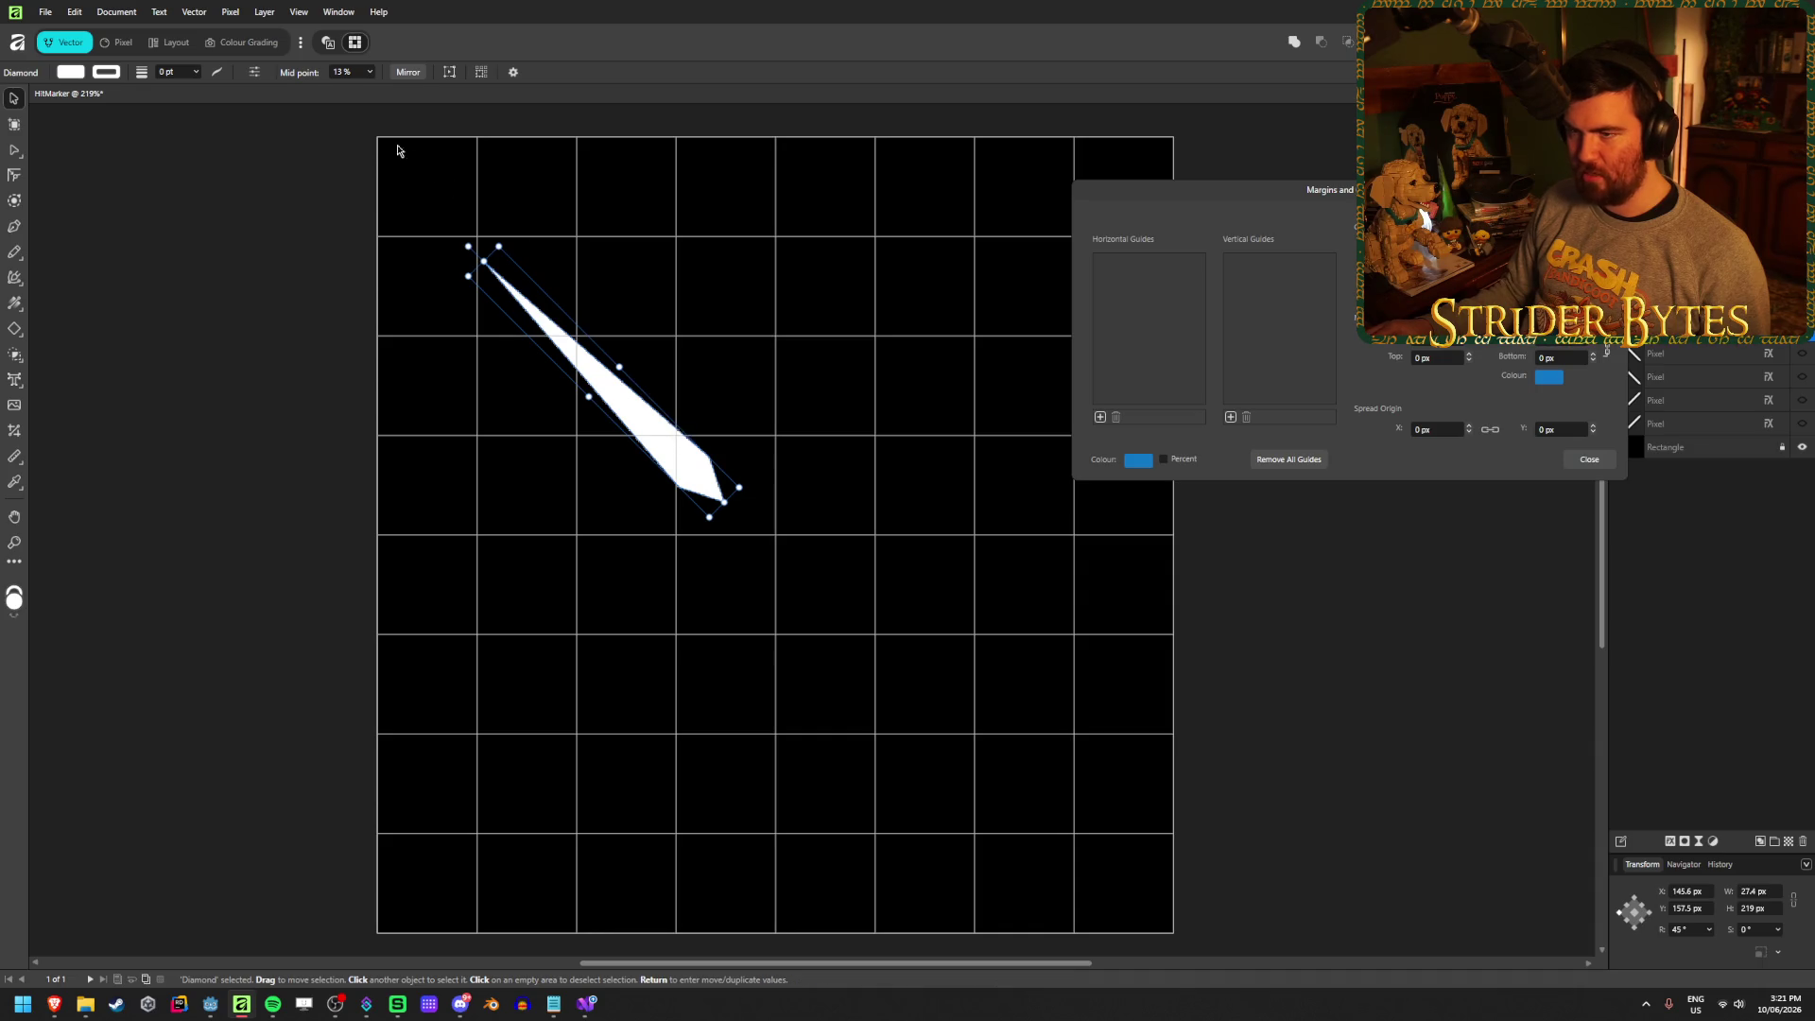
left_click(1570, 458)
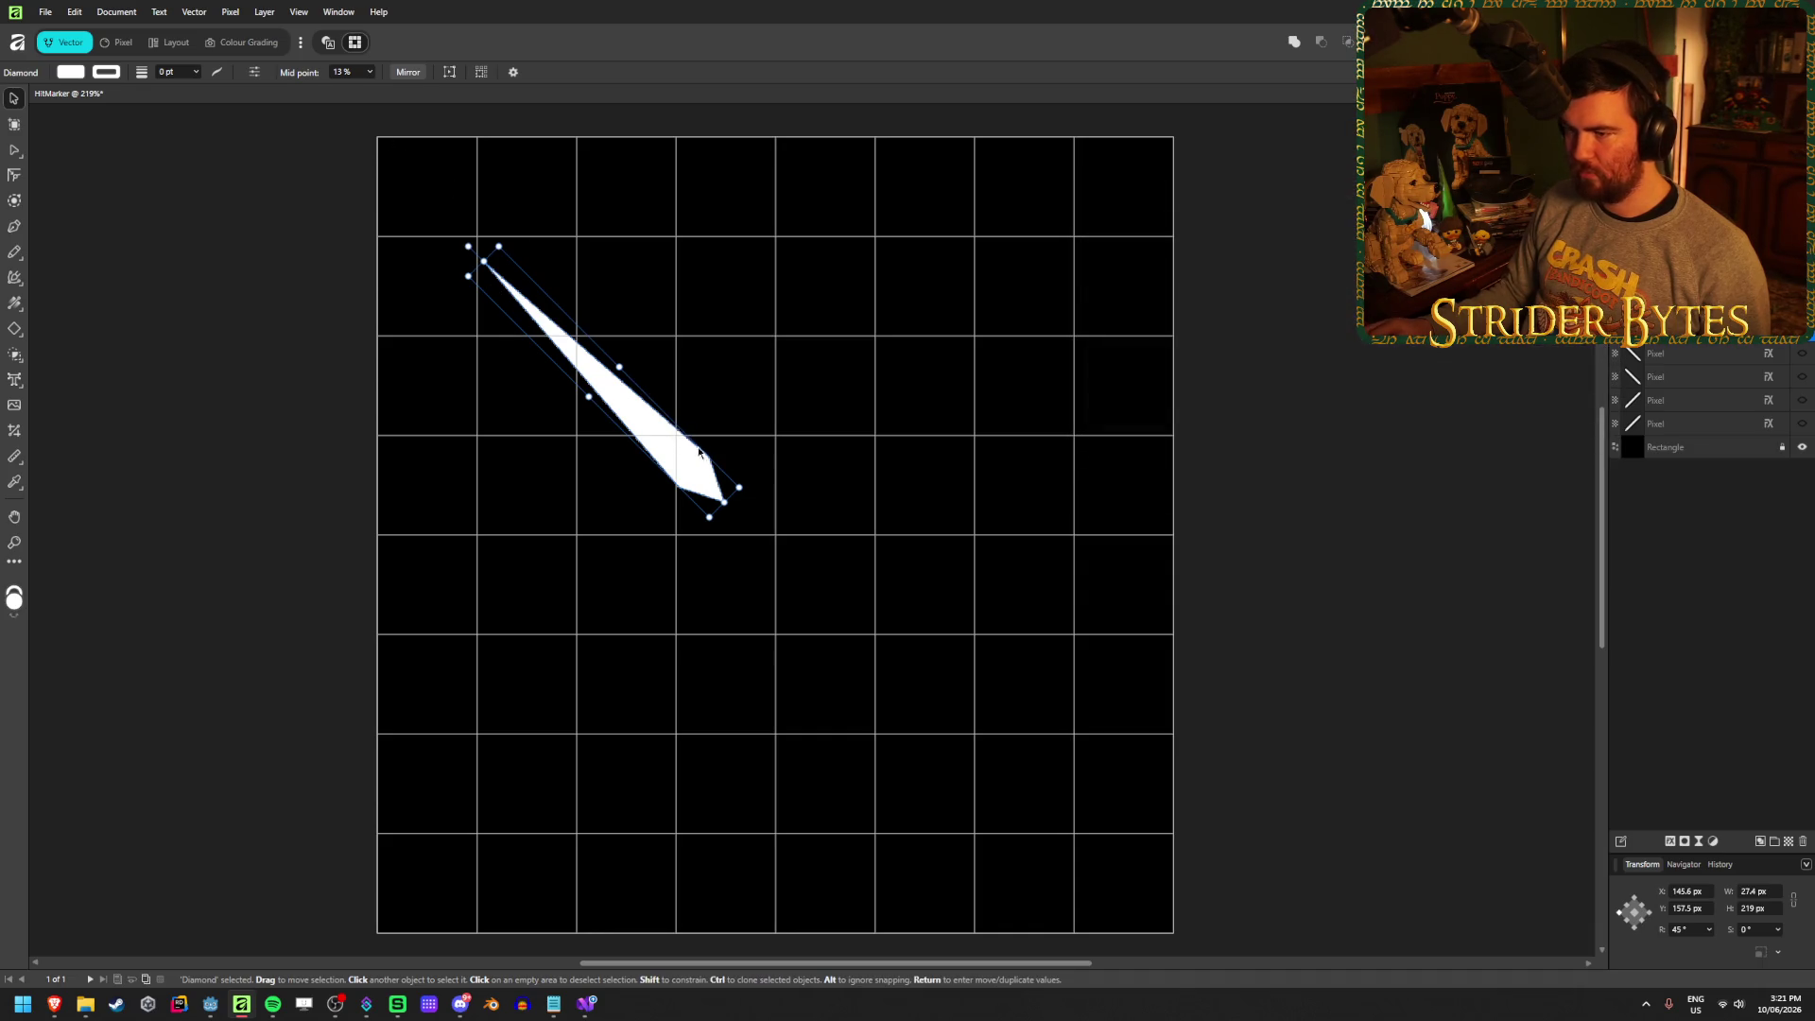
Stretch the diamond's end to the canvas top-left corner and narrow it to 16 px wide
mouse_move(601, 398)
left_mouse_down()
mouse_move(538, 325)
mouse_move(553, 331)
left_mouse_up()
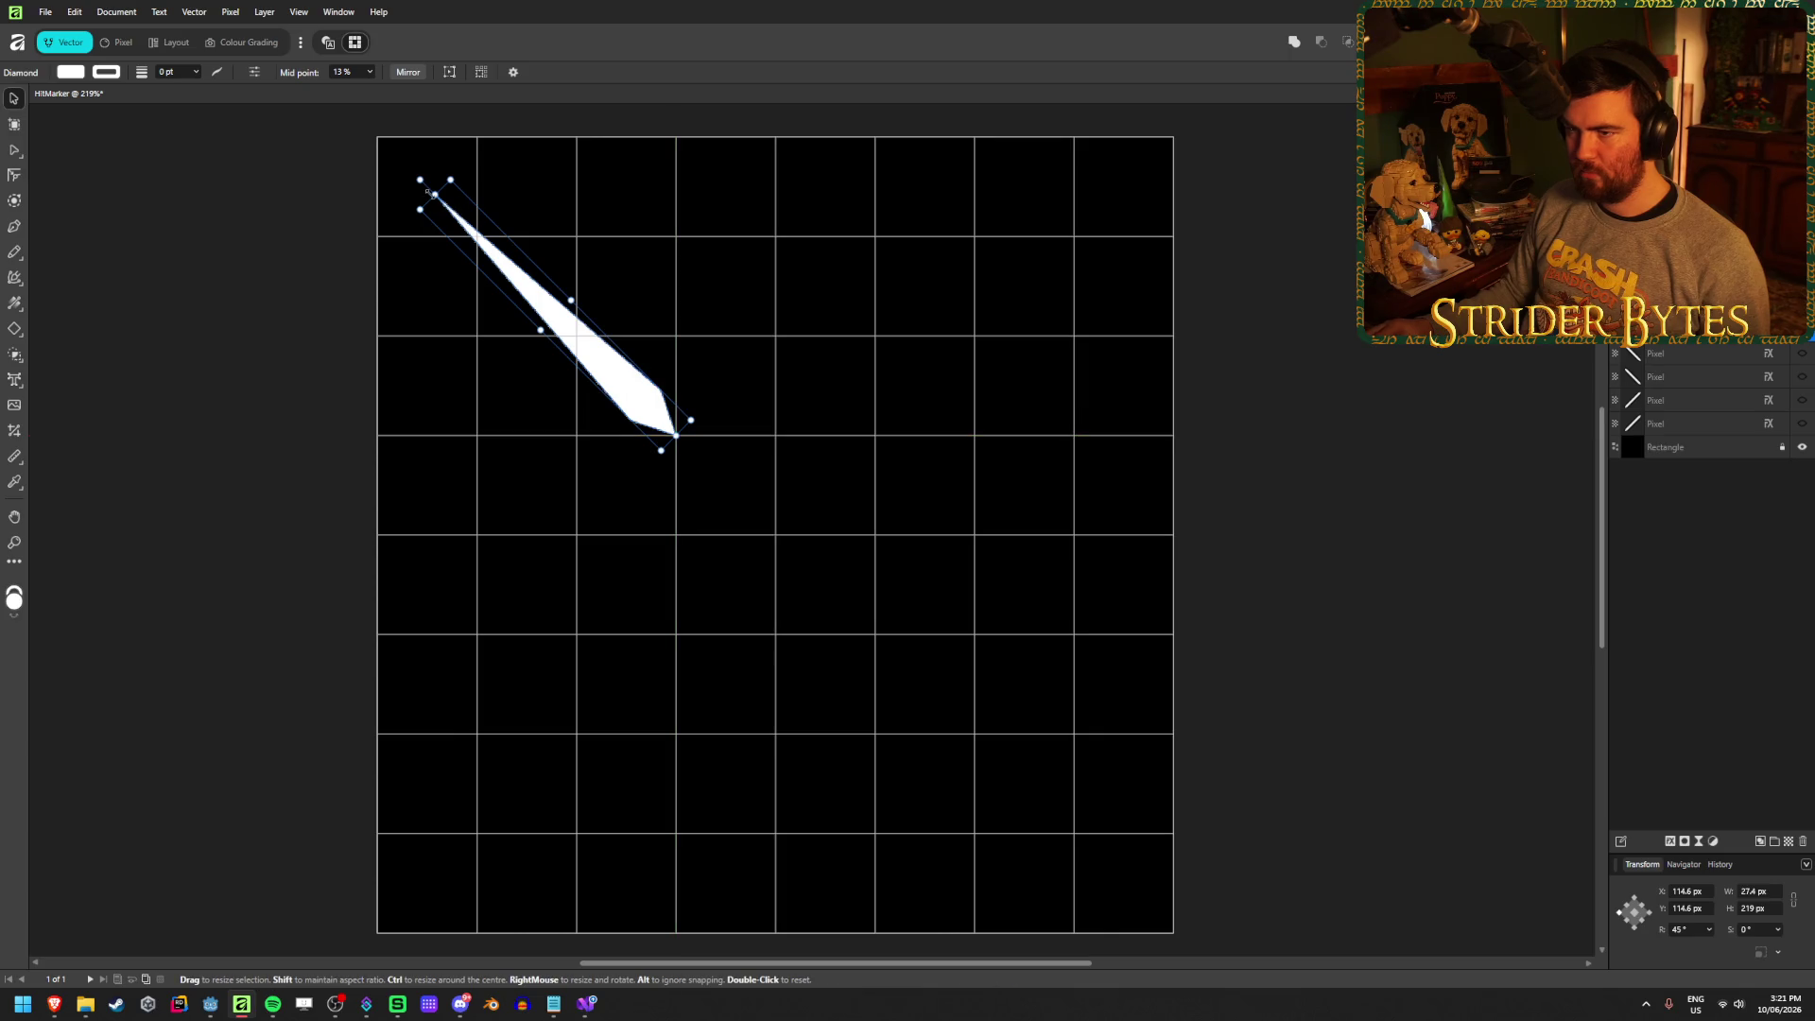
left_click_drag(434, 194, 379, 139)
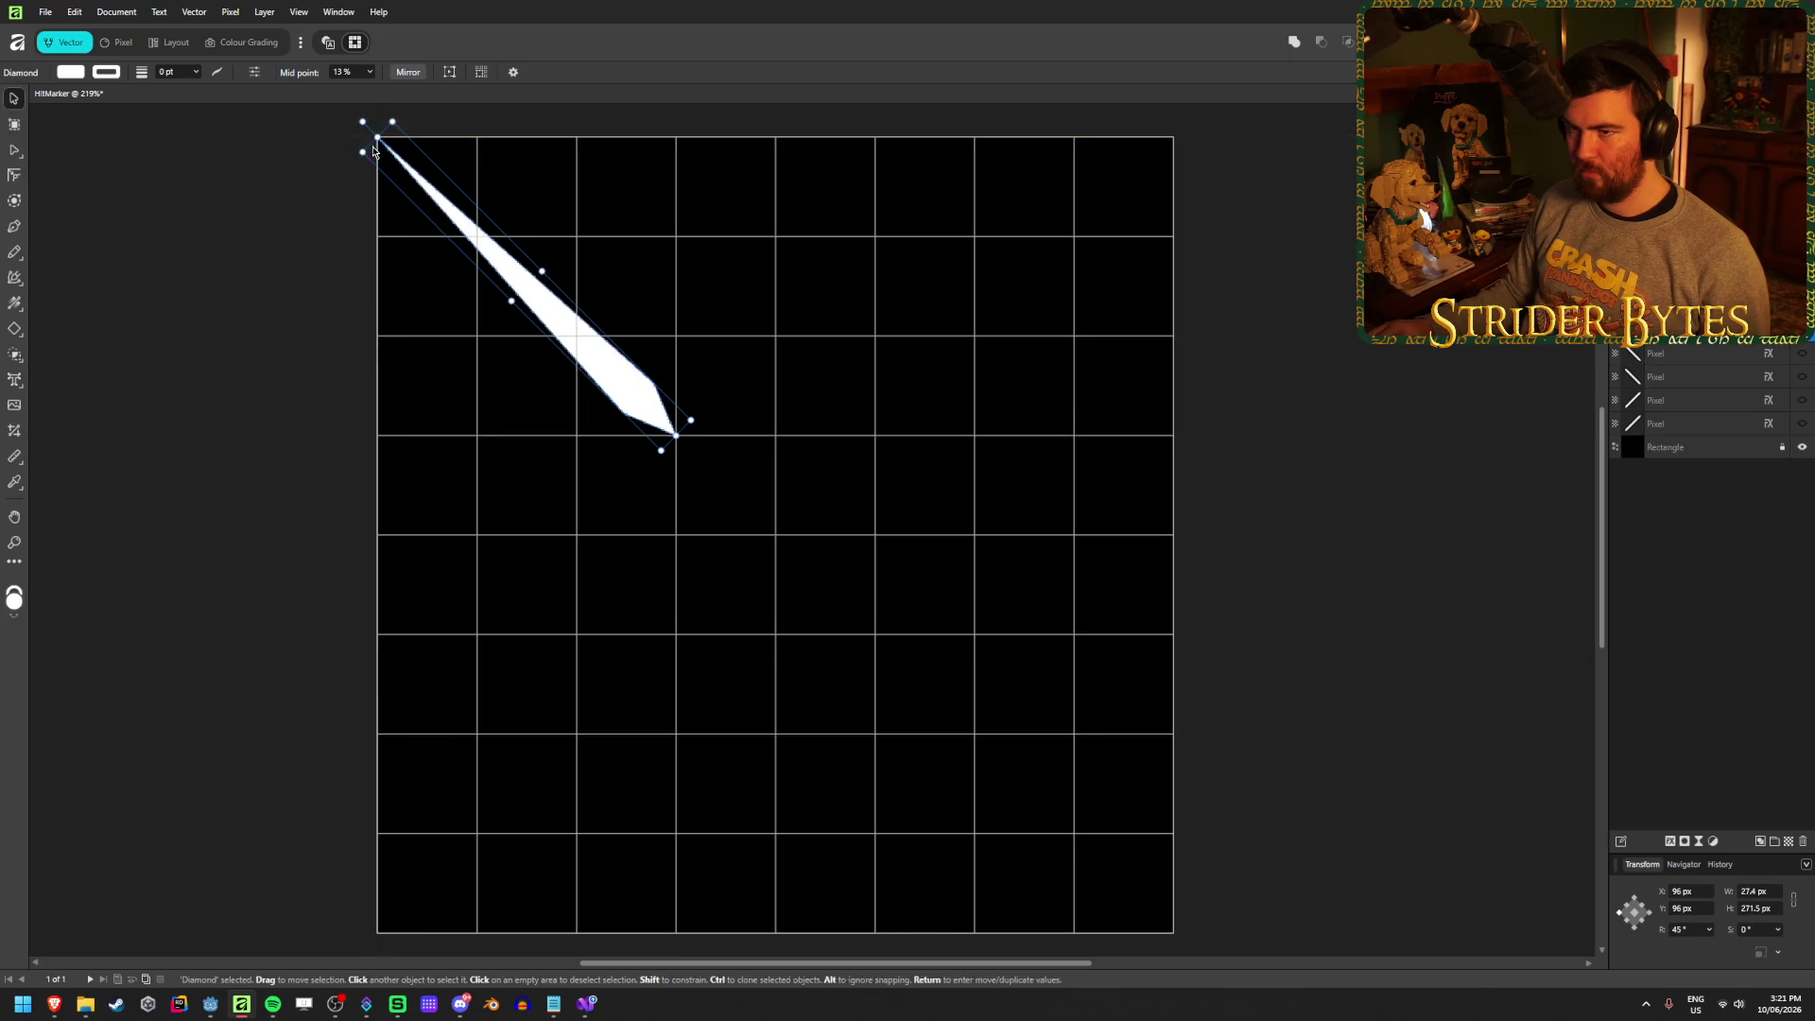
left_click(184, 294)
left_click(606, 336)
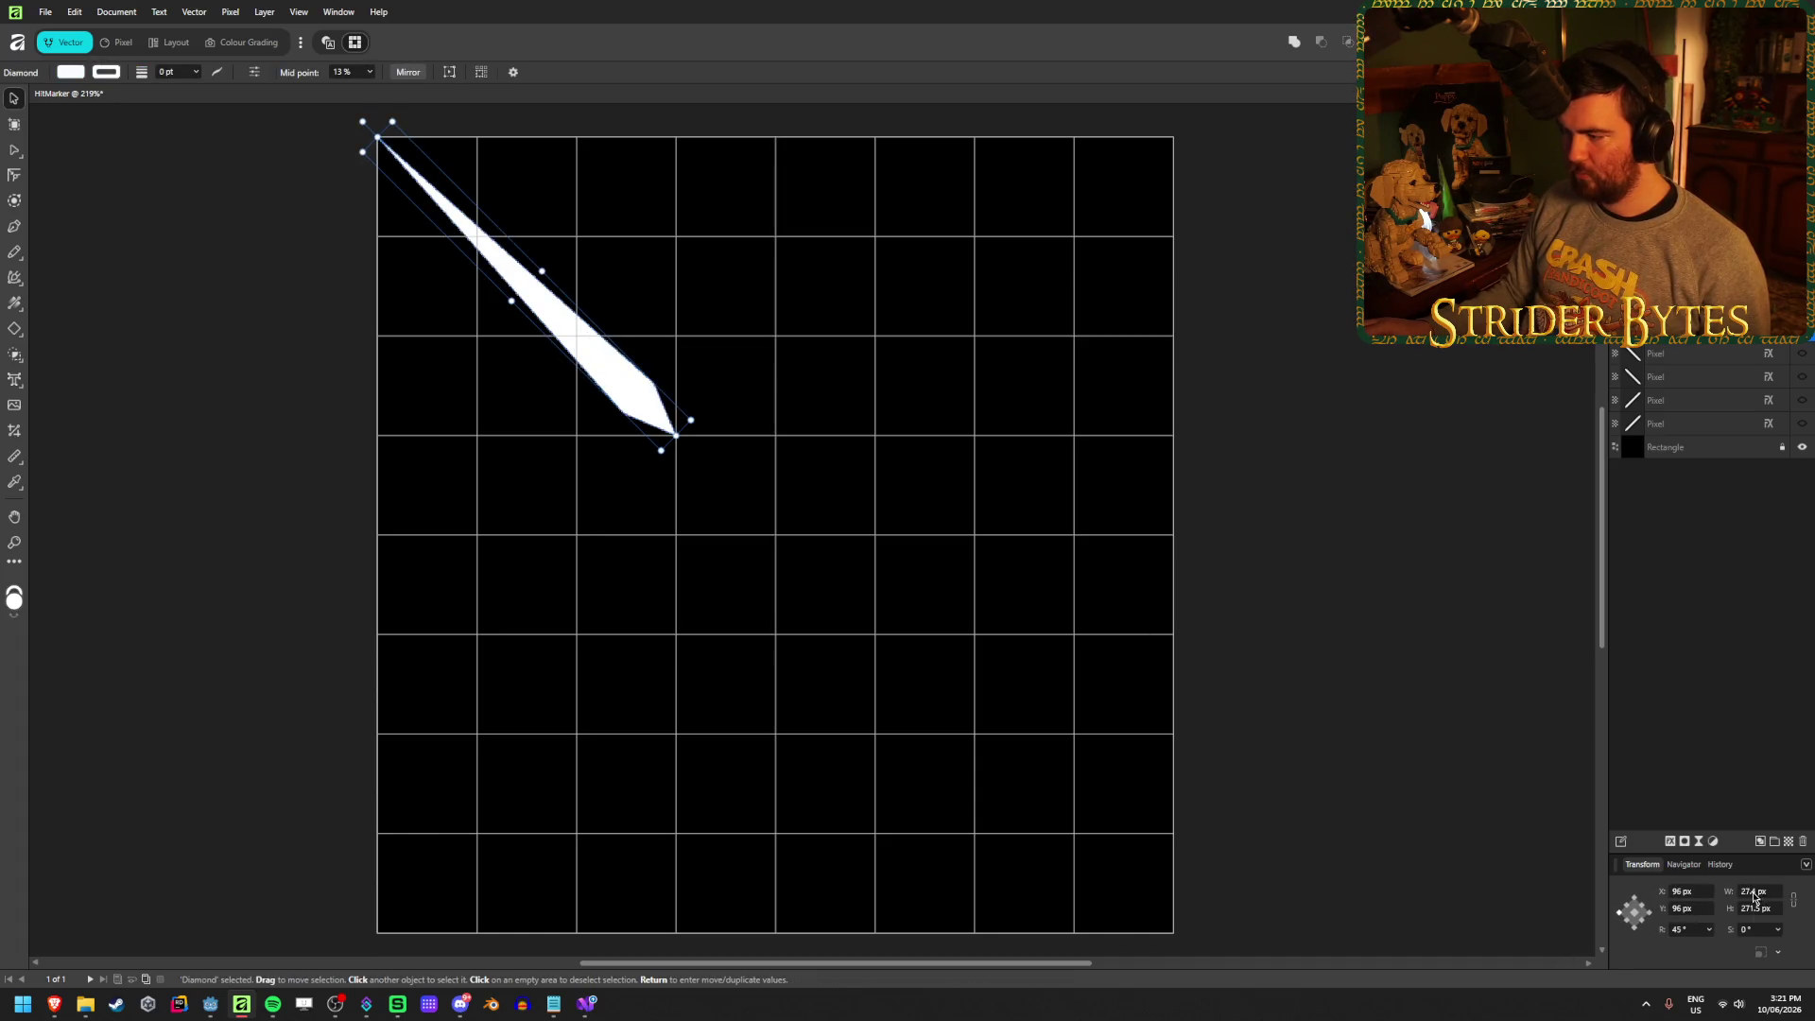
left_click_drag(1730, 896, 1717, 906)
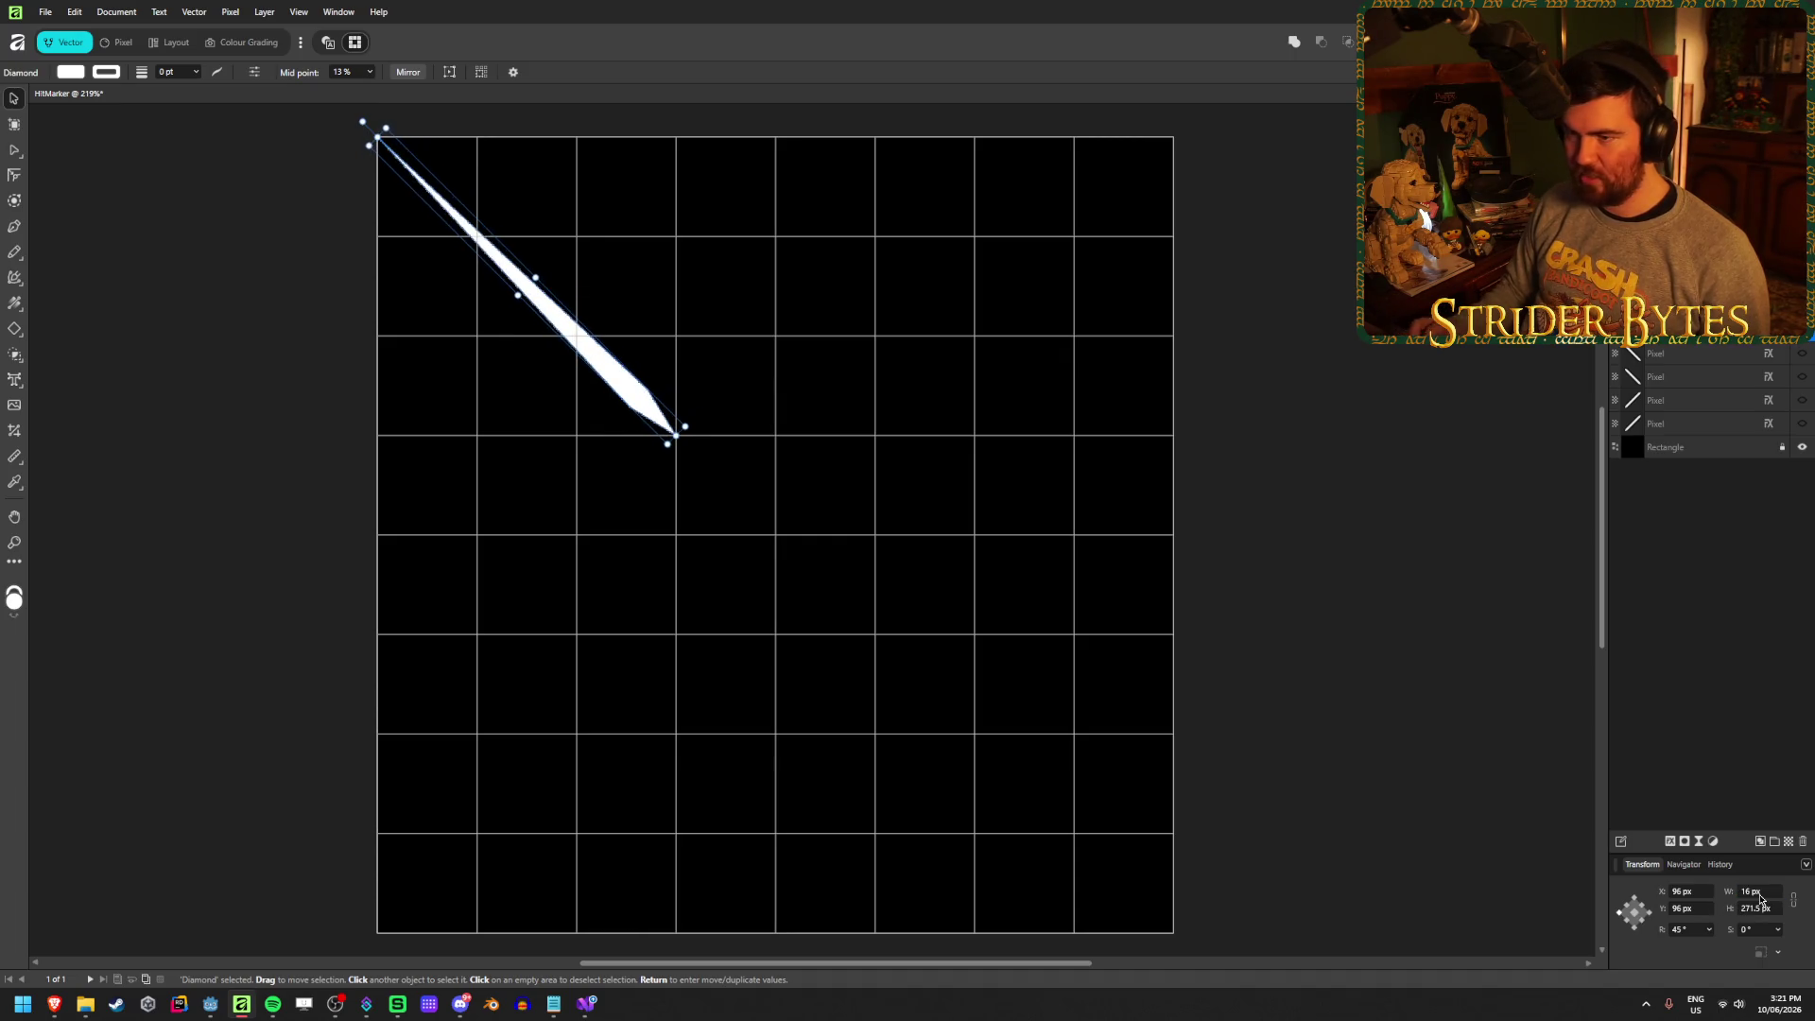
left_click(1380, 607)
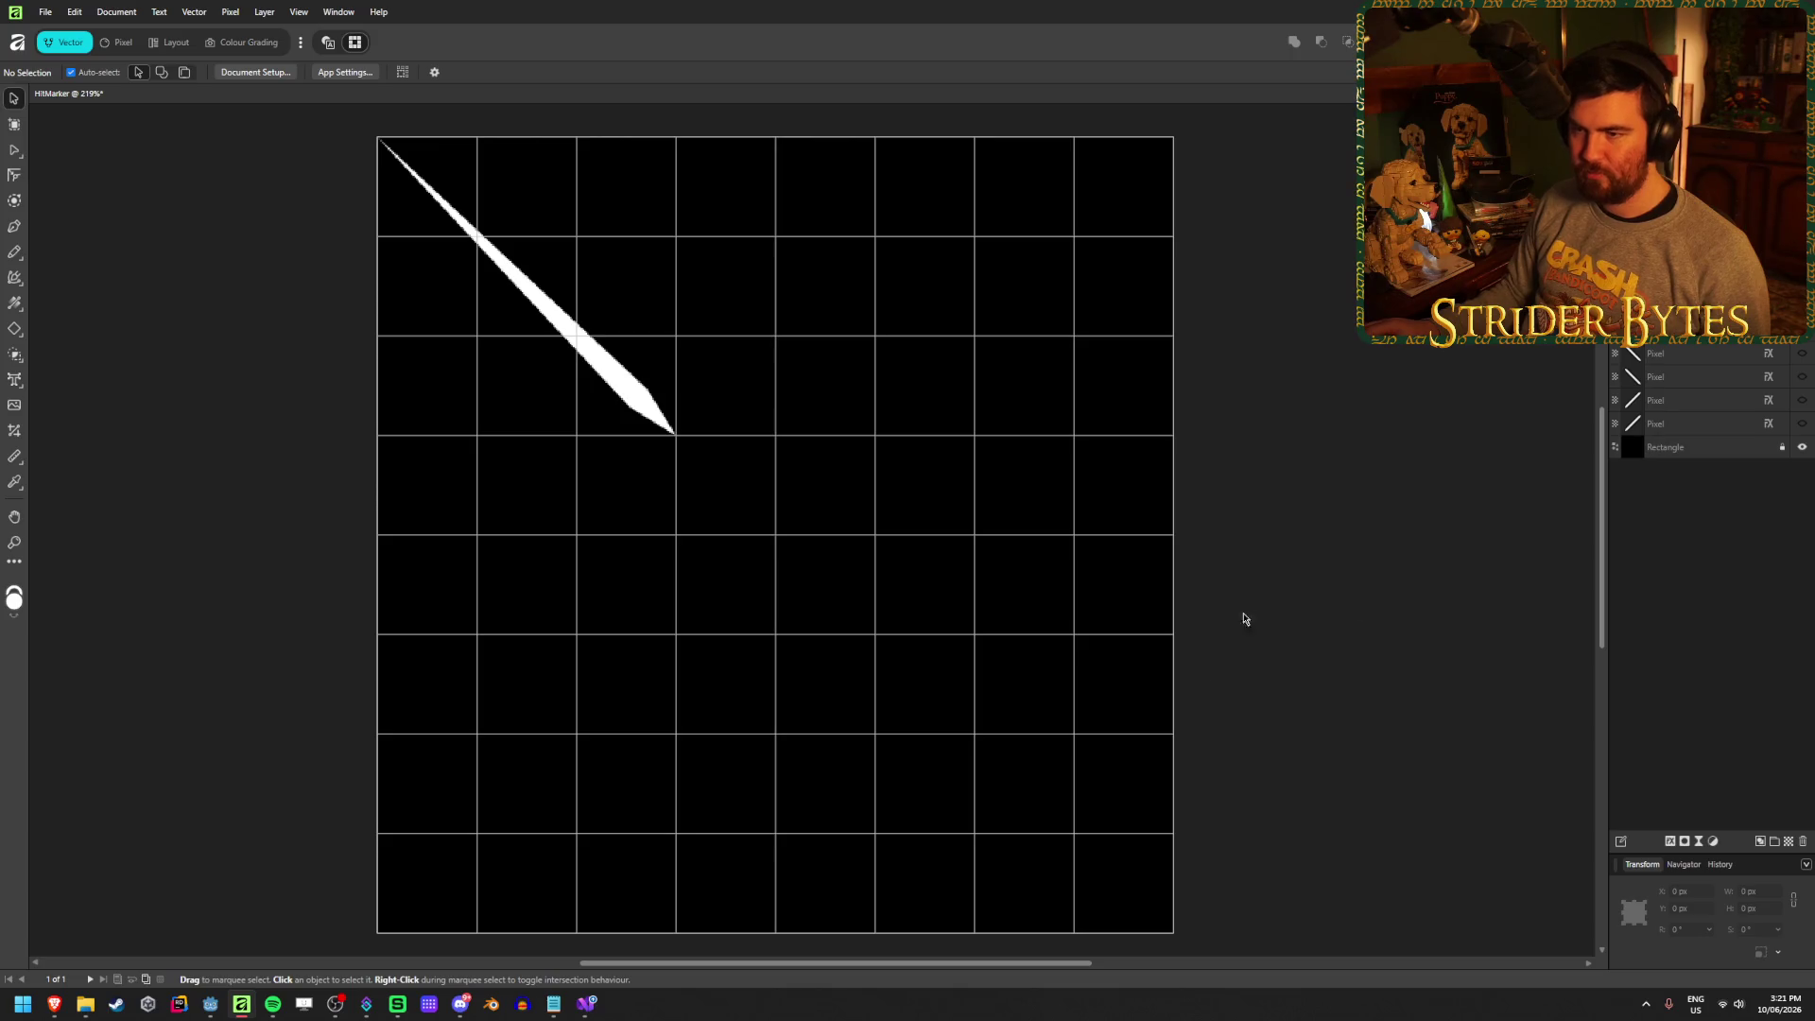
scroll(997, 702, "down", 4)
scroll(1069, 697, "up", 3)
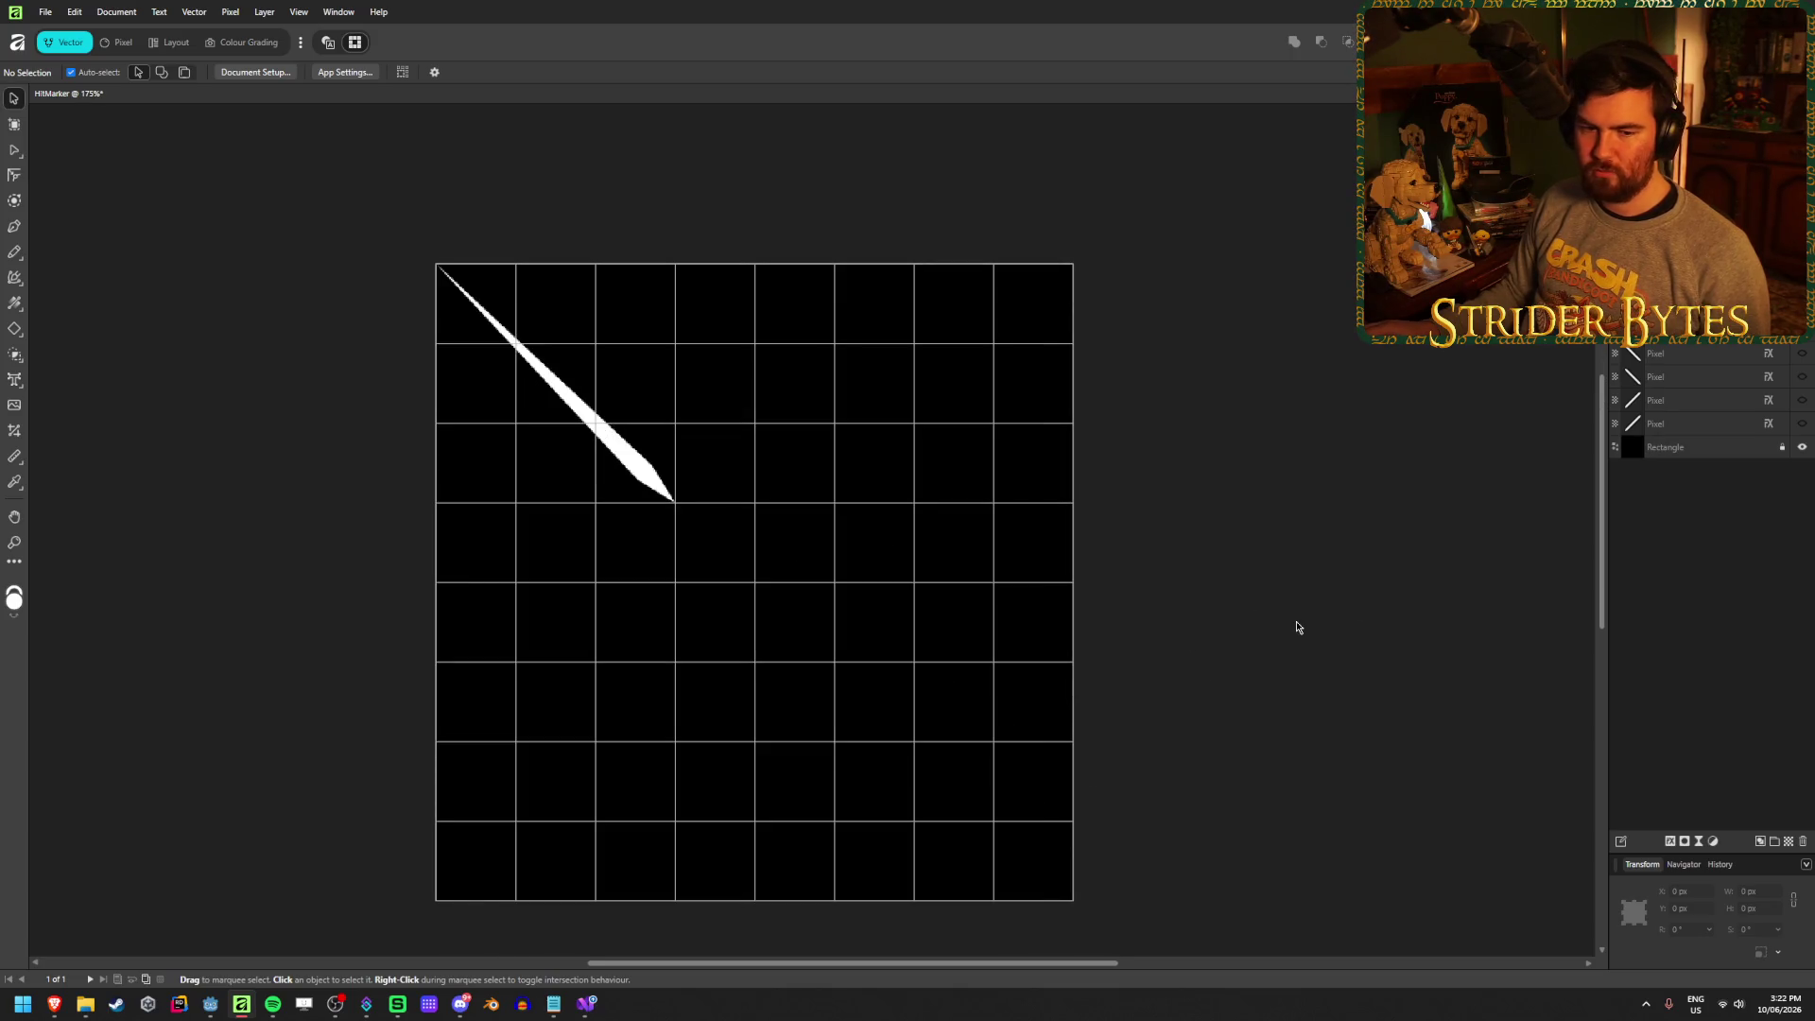
Lower the diamond's mid point to 10% for a sharper spike
left_click(605, 437)
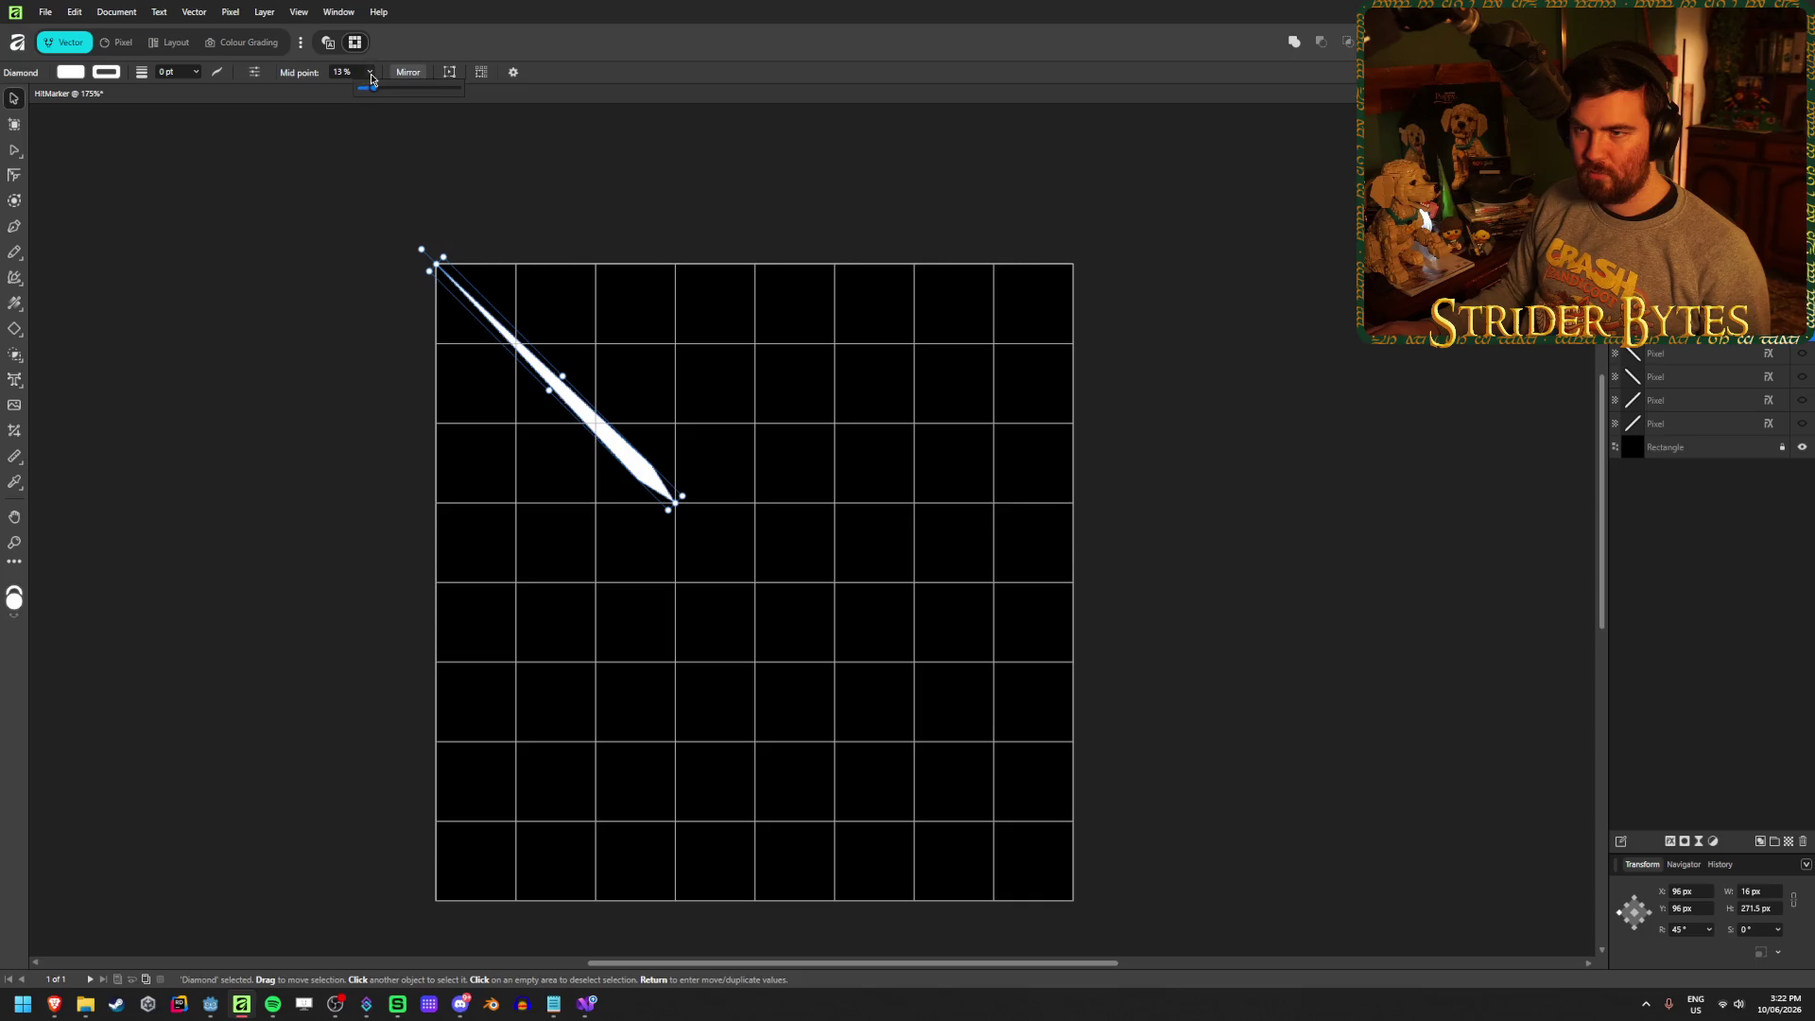
mouse_move(374, 90)
left_mouse_down()
mouse_move(397, 91)
mouse_move(368, 97)
left_mouse_up()
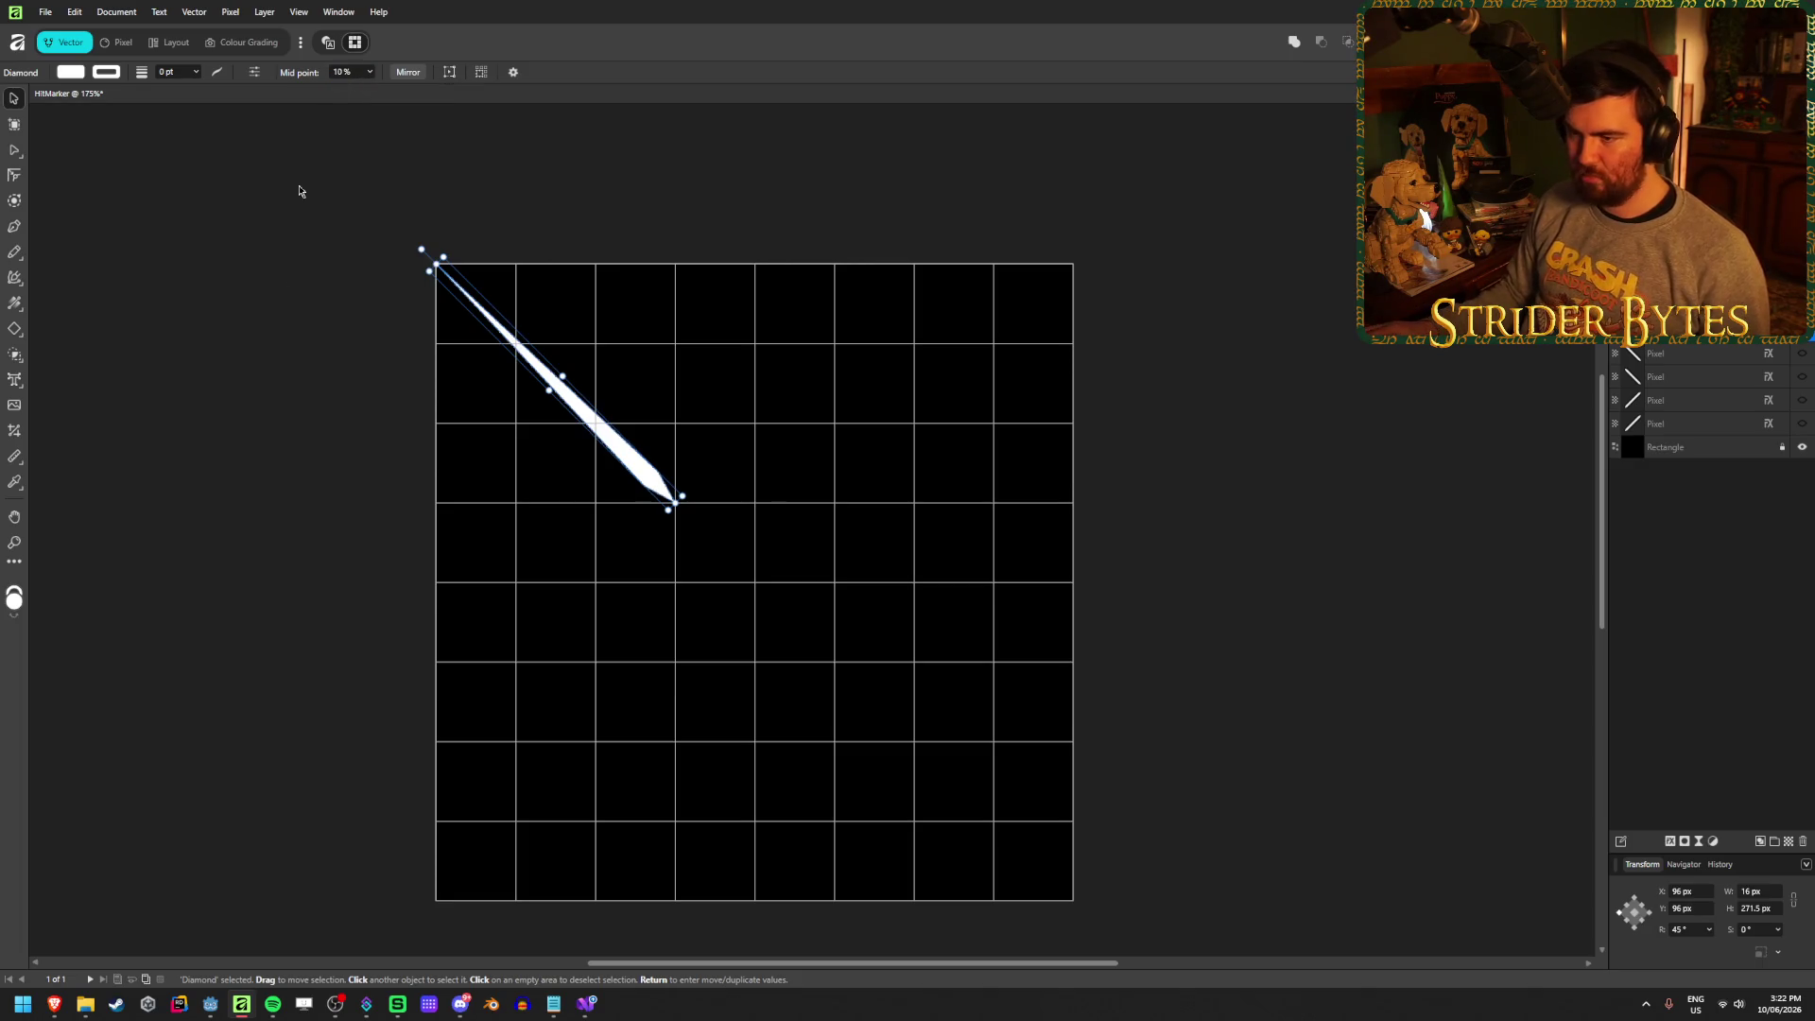
left_click(232, 483)
scroll(817, 632, "down", 3)
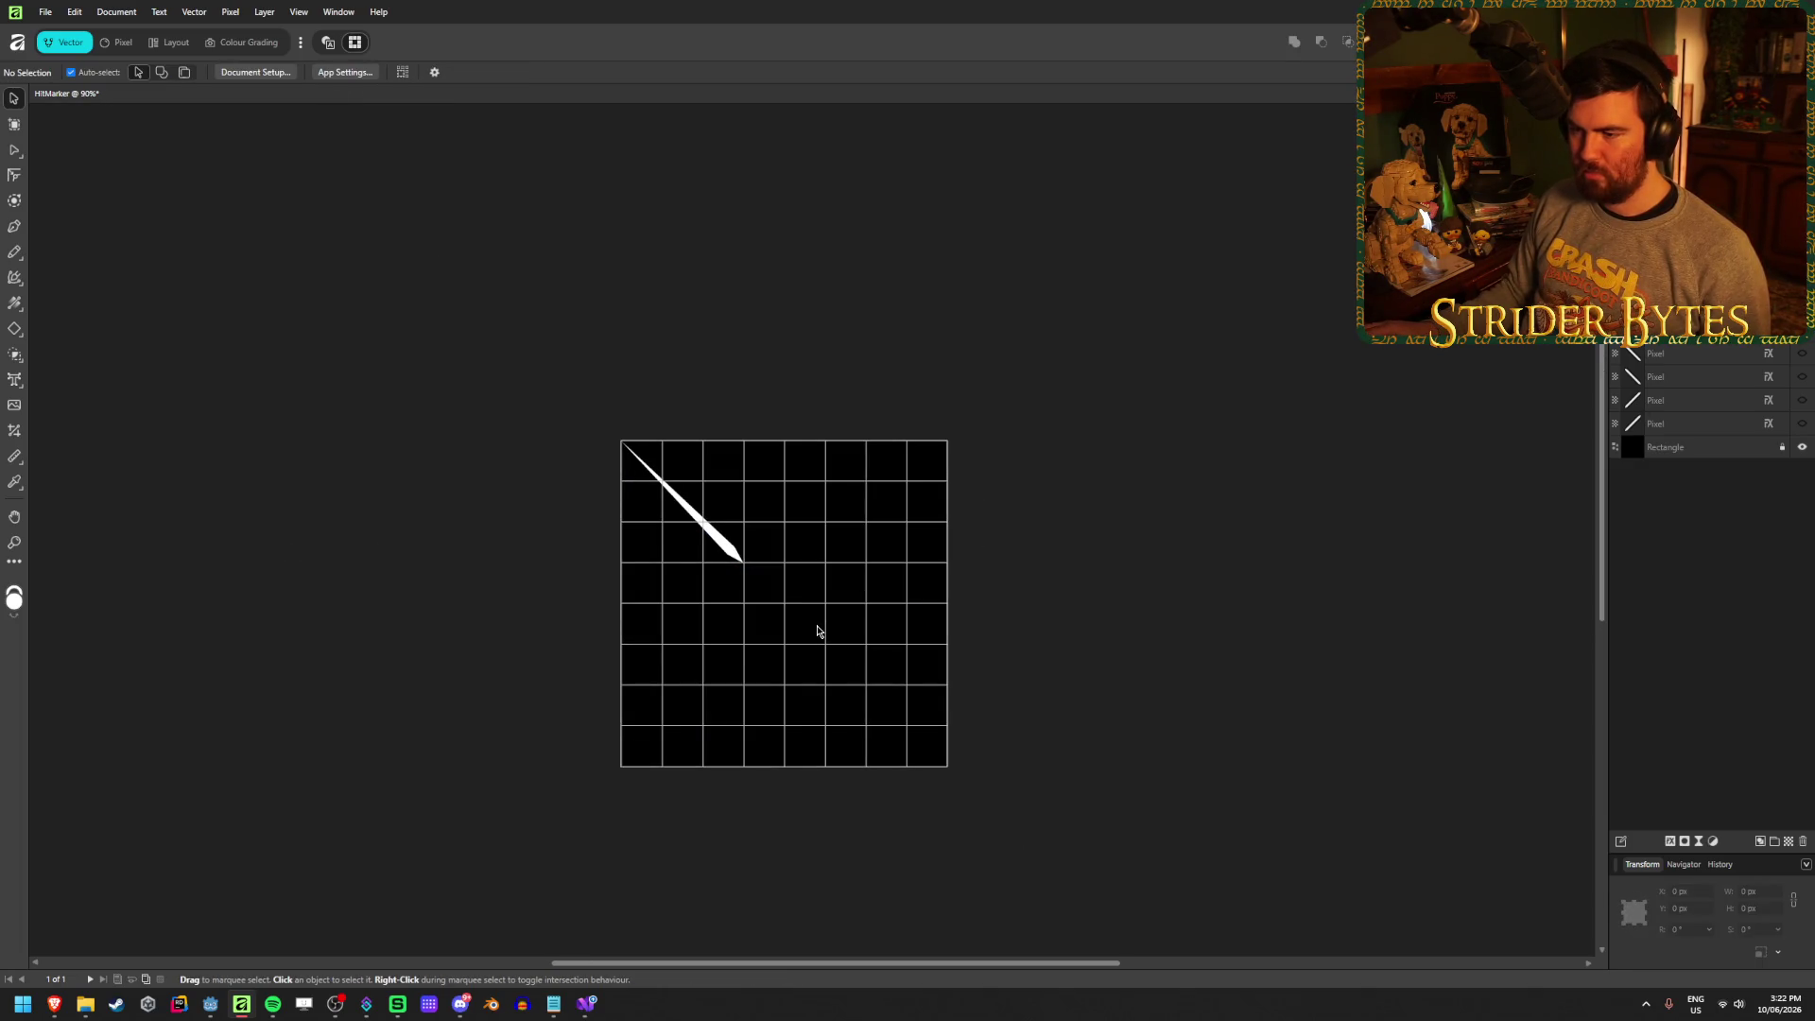
scroll(819, 631, "up", 2)
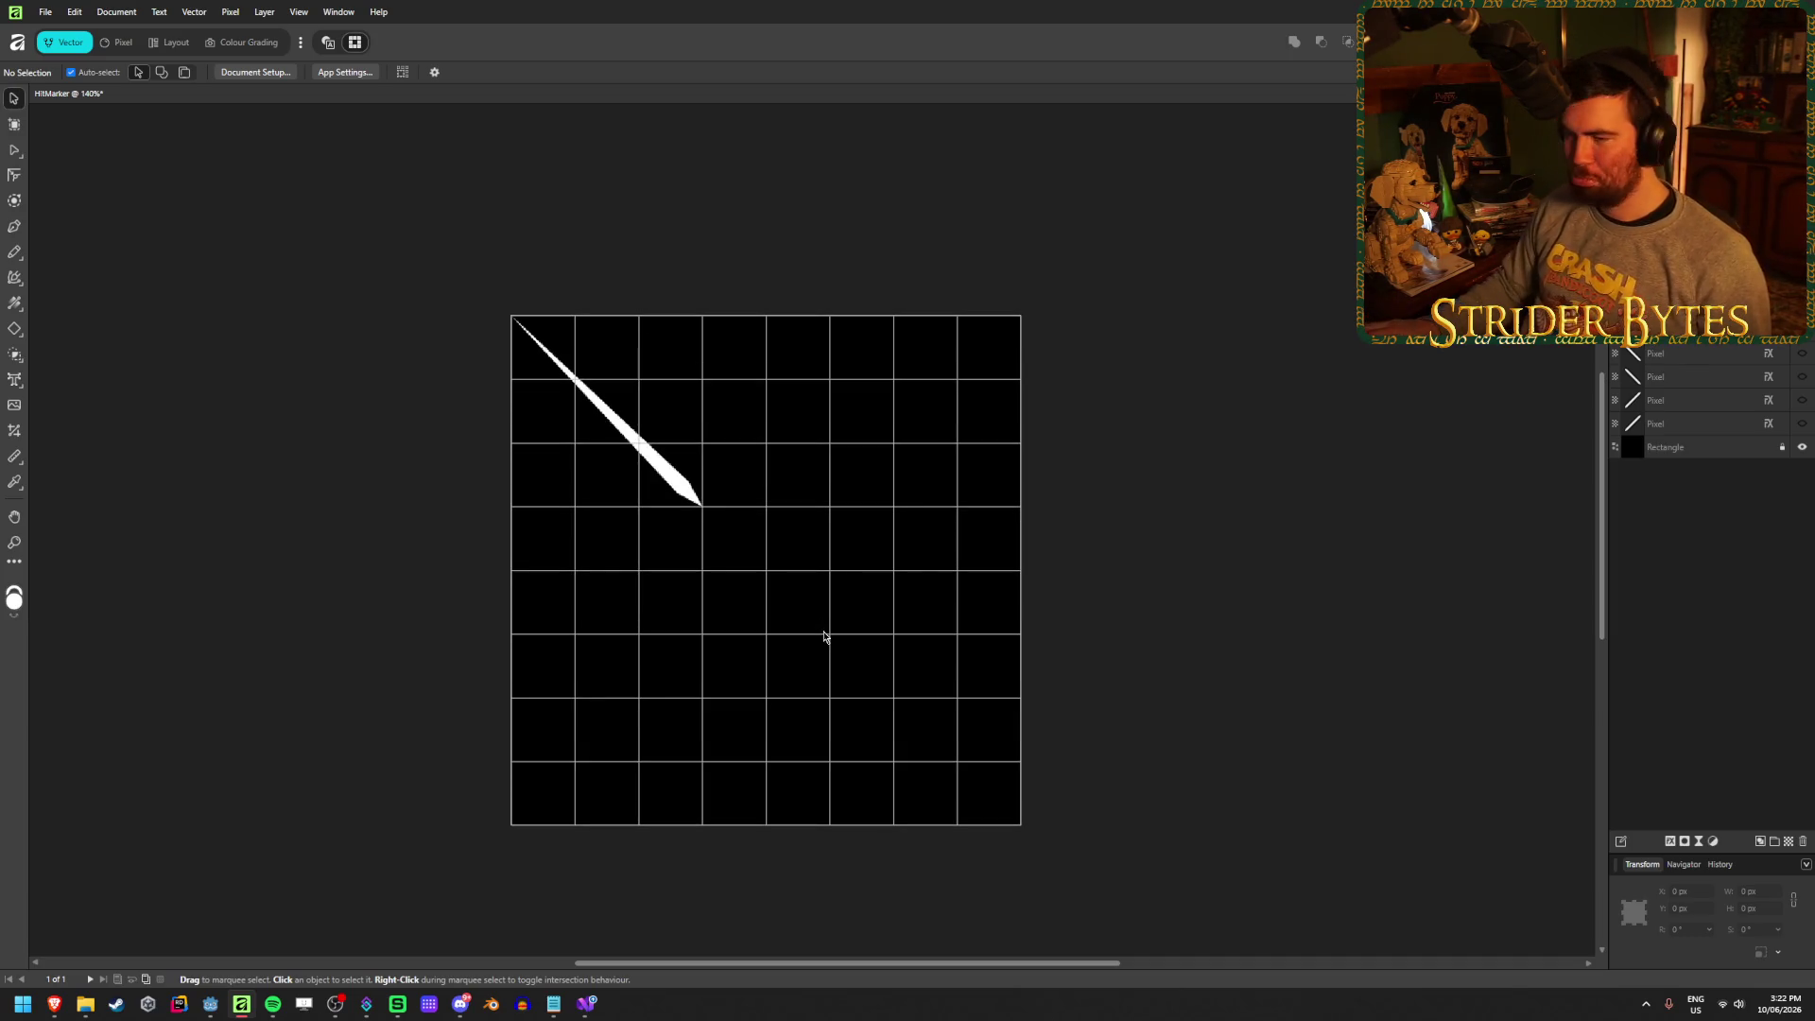
left_click(684, 489)
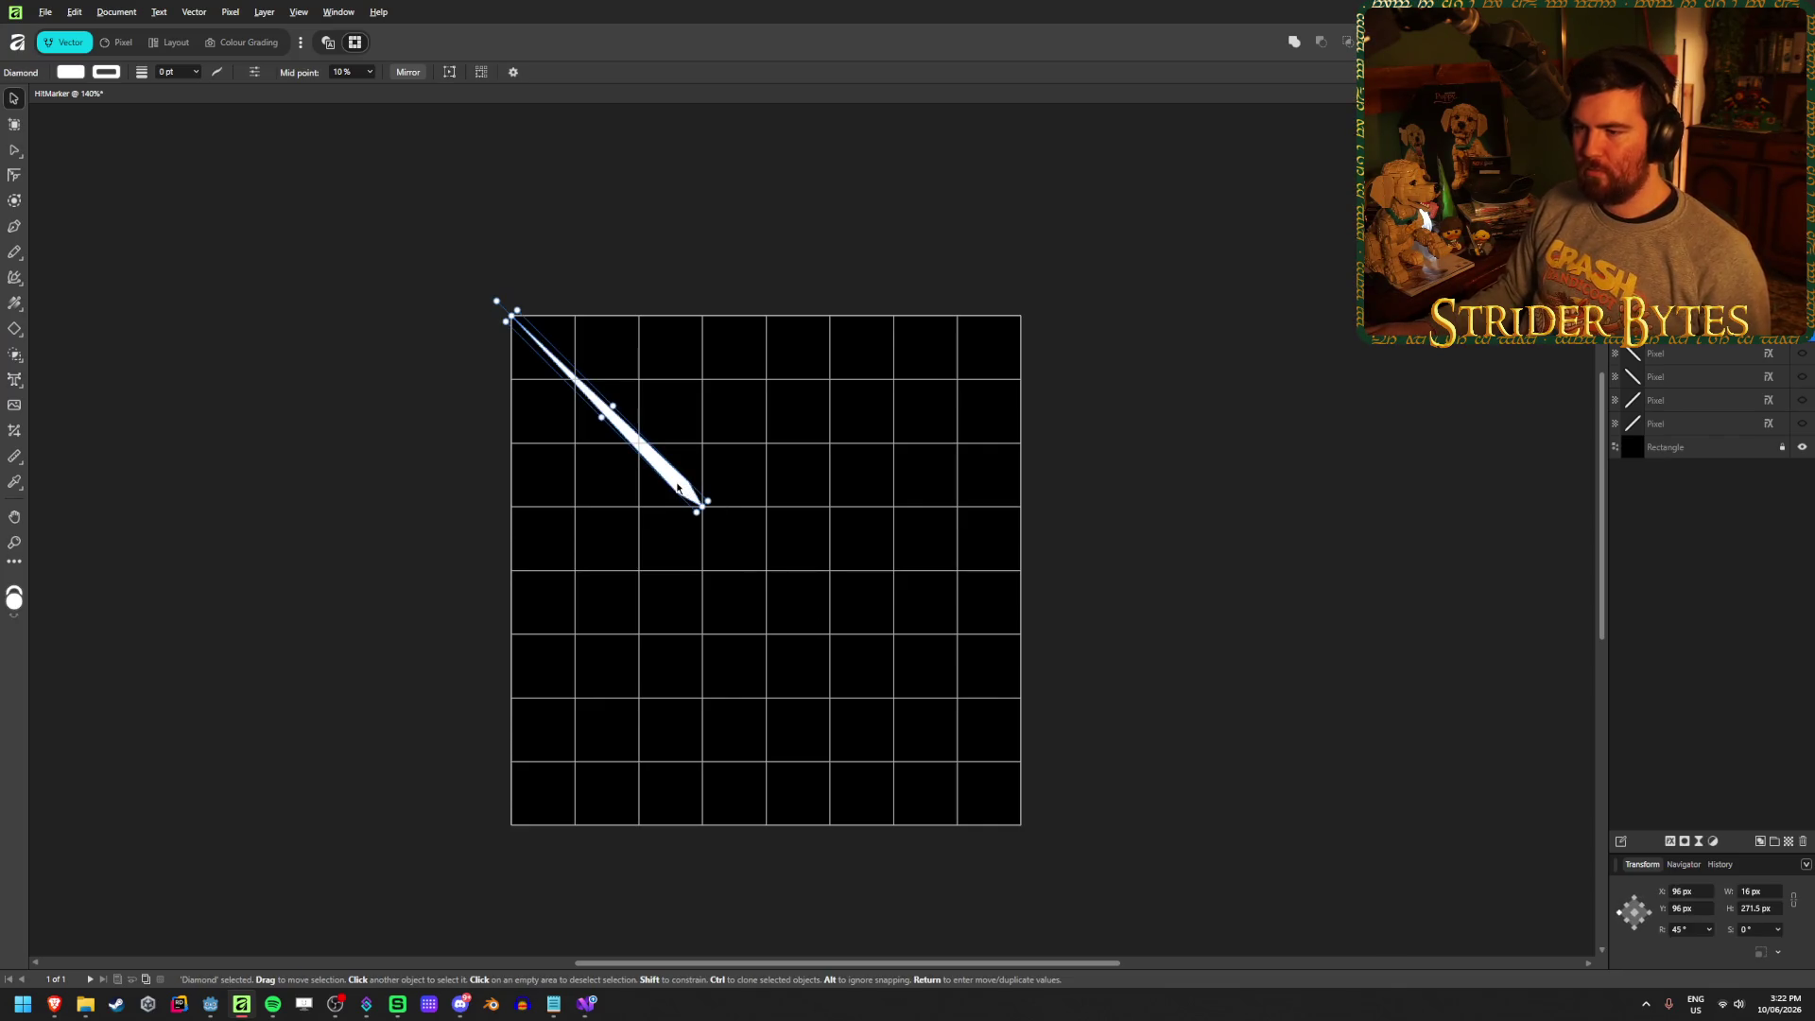
Copy the stroke to the top-right and rotate it to mirror the first
left_click_drag(678, 487, 1002, 491)
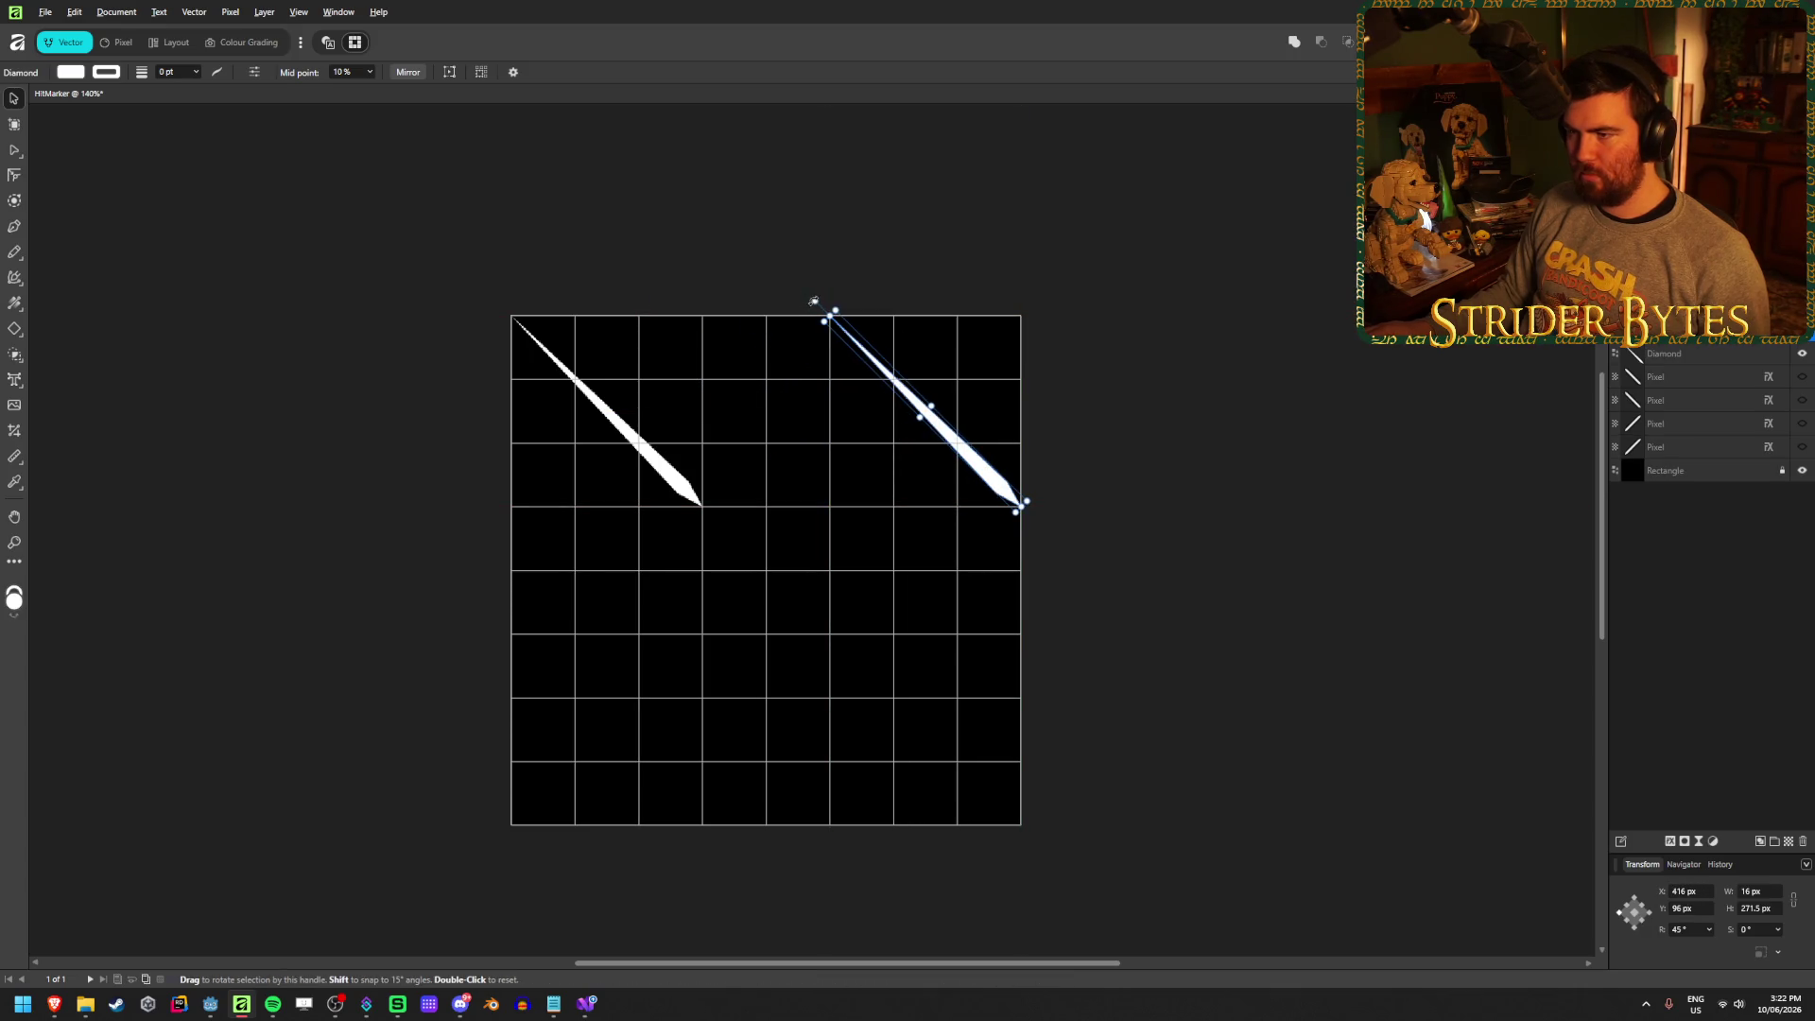
mouse_move(813, 301)
left_mouse_down()
mouse_move(923, 257)
mouse_move(1034, 324)
left_mouse_up()
left_click(1209, 502)
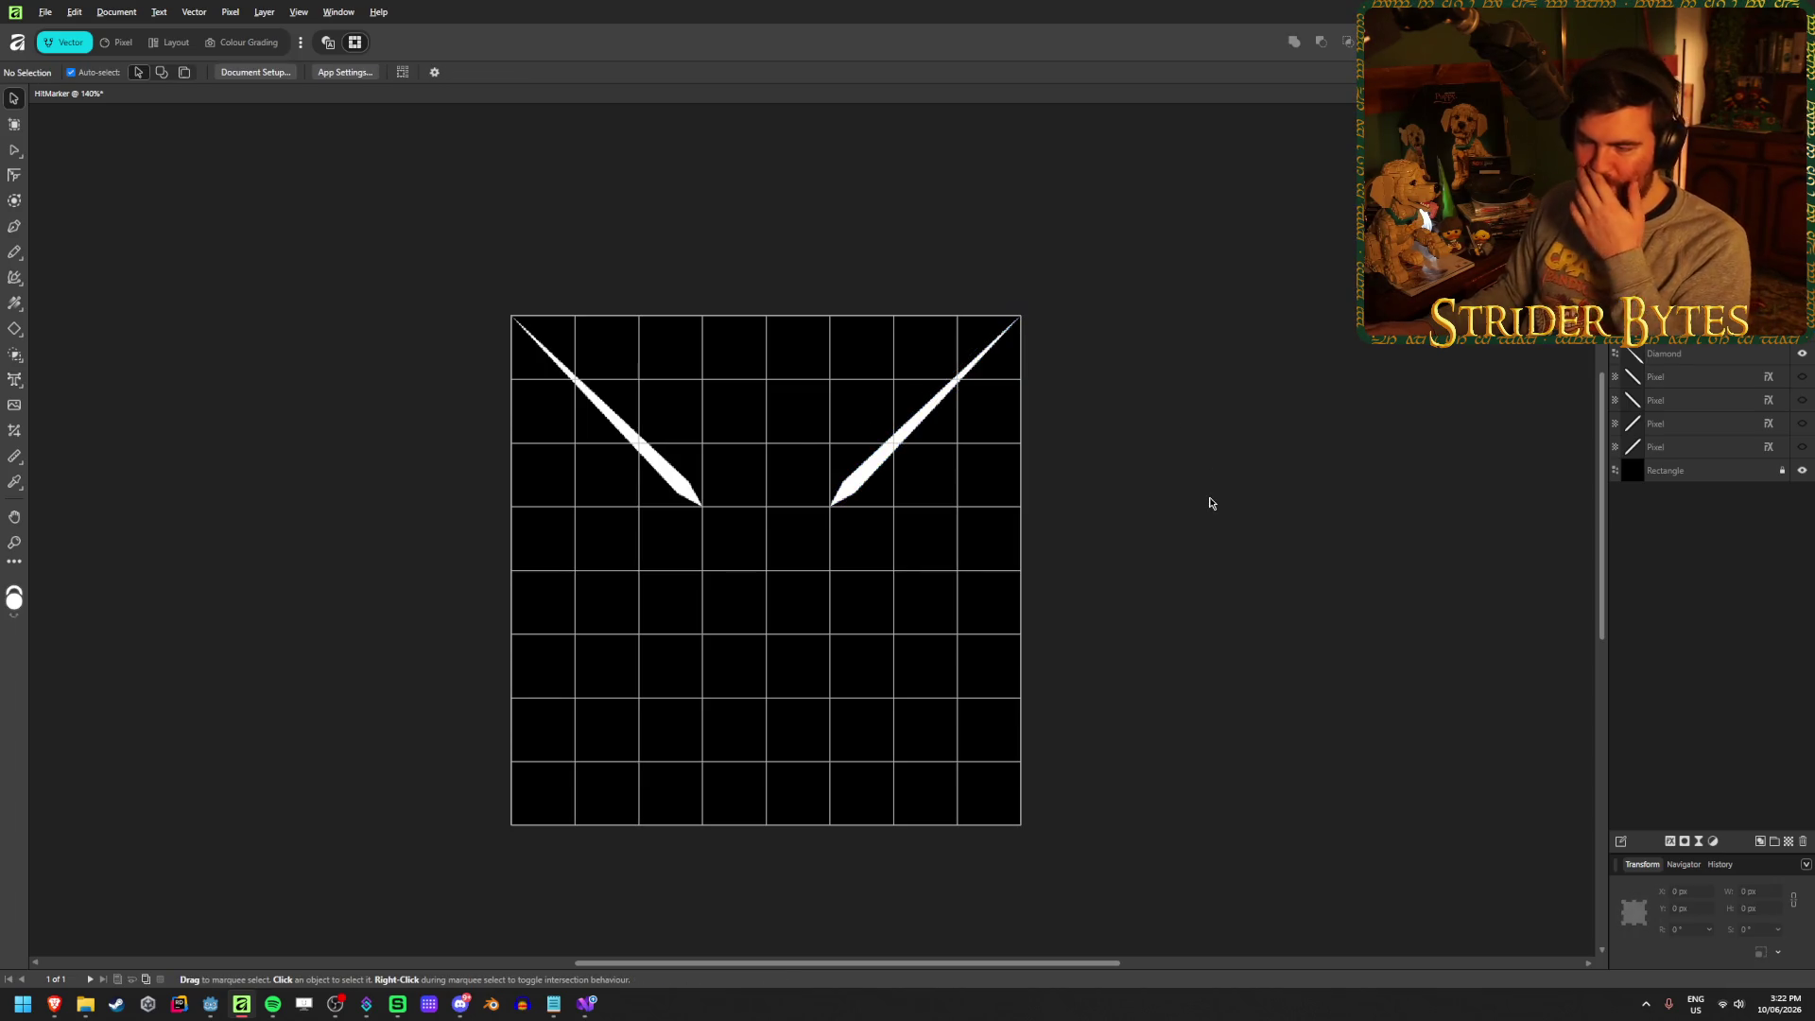
Duplicate both top strokes downward and rotate the lower-right copy to point down-right
left_click_drag(1173, 448, 501, 413)
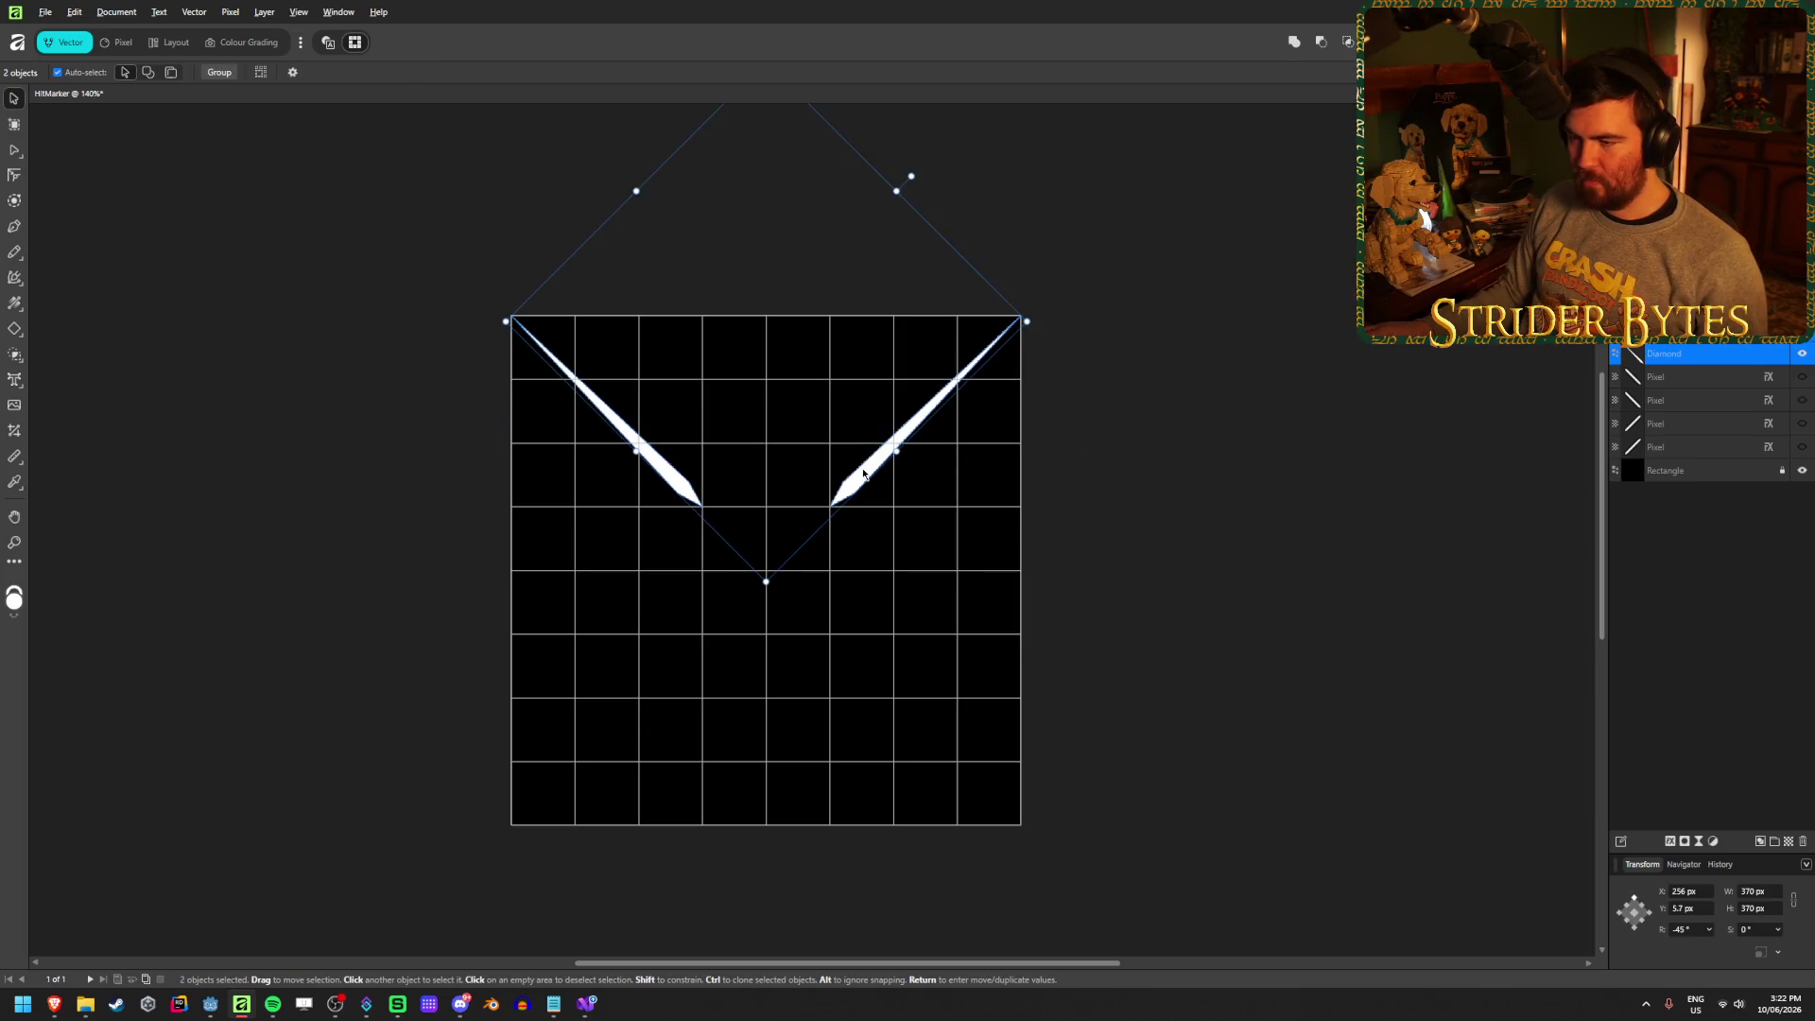
mouse_move(863, 473)
left_mouse_down()
mouse_move(871, 790)
mouse_move(881, 773)
left_mouse_up()
left_click(887, 759)
mouse_move(646, 778)
left_mouse_down()
mouse_move(530, 722)
mouse_move(391, 599)
left_mouse_up()
mouse_move(867, 791)
left_mouse_down()
mouse_move(867, 766)
mouse_move(867, 792)
left_mouse_up()
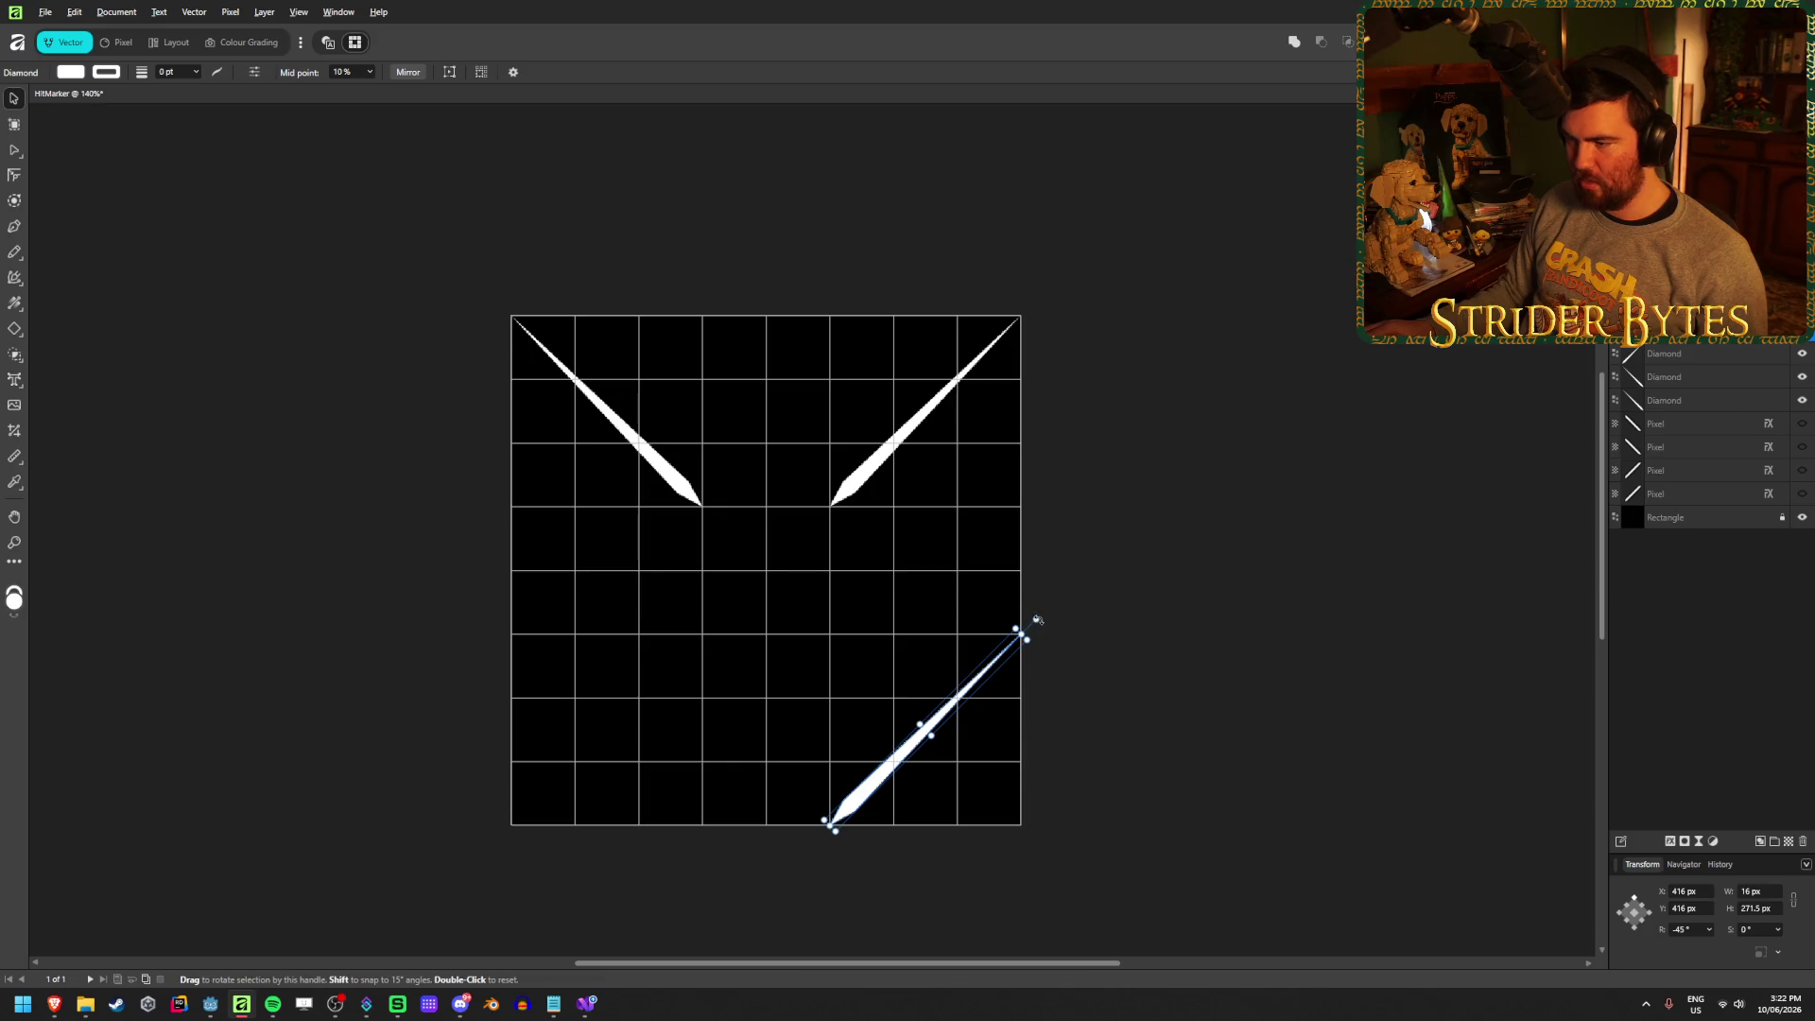
mouse_move(1037, 619)
left_mouse_down()
mouse_move(1045, 799)
mouse_move(996, 851)
mouse_move(1025, 835)
left_mouse_up()
left_click(405, 509)
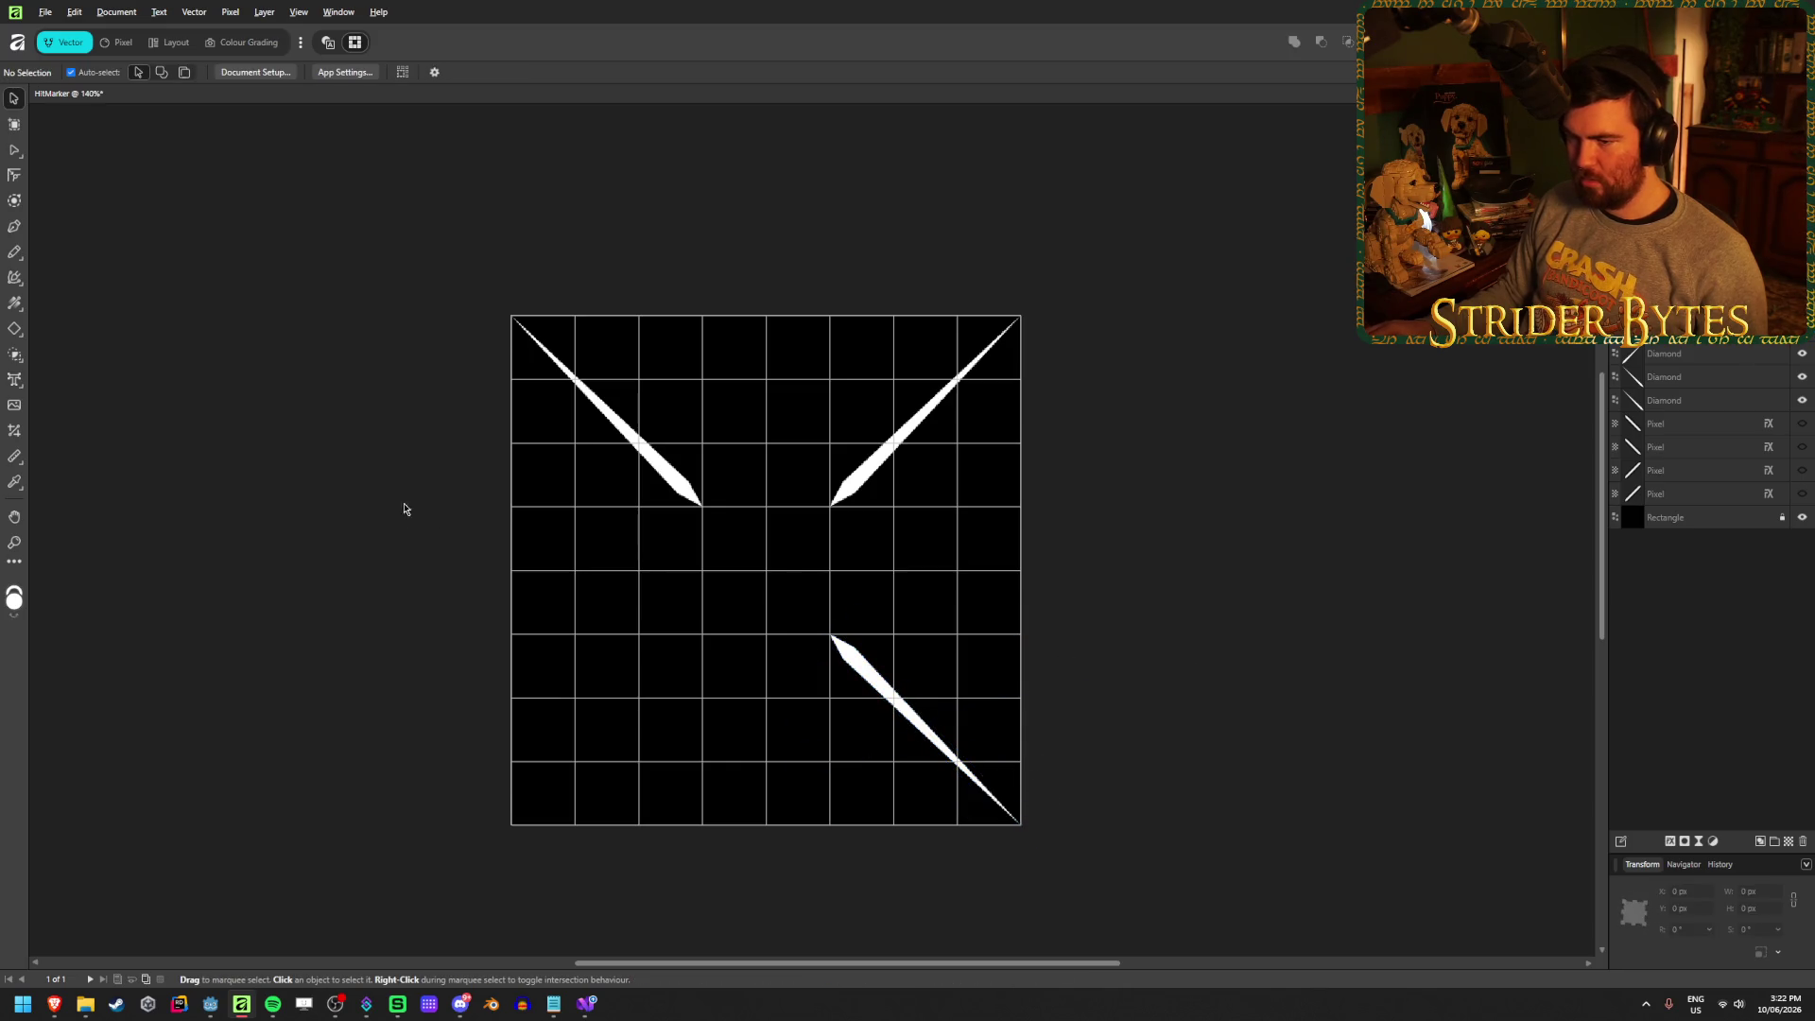
Place the mirrored lower-left stroke to complete the X, then briefly toggle the black background
left_click_drag(270, 331, 473, 667)
mouse_move(274, 437)
left_mouse_down()
mouse_move(561, 578)
mouse_move(517, 671)
mouse_move(579, 831)
mouse_move(532, 826)
left_mouse_up()
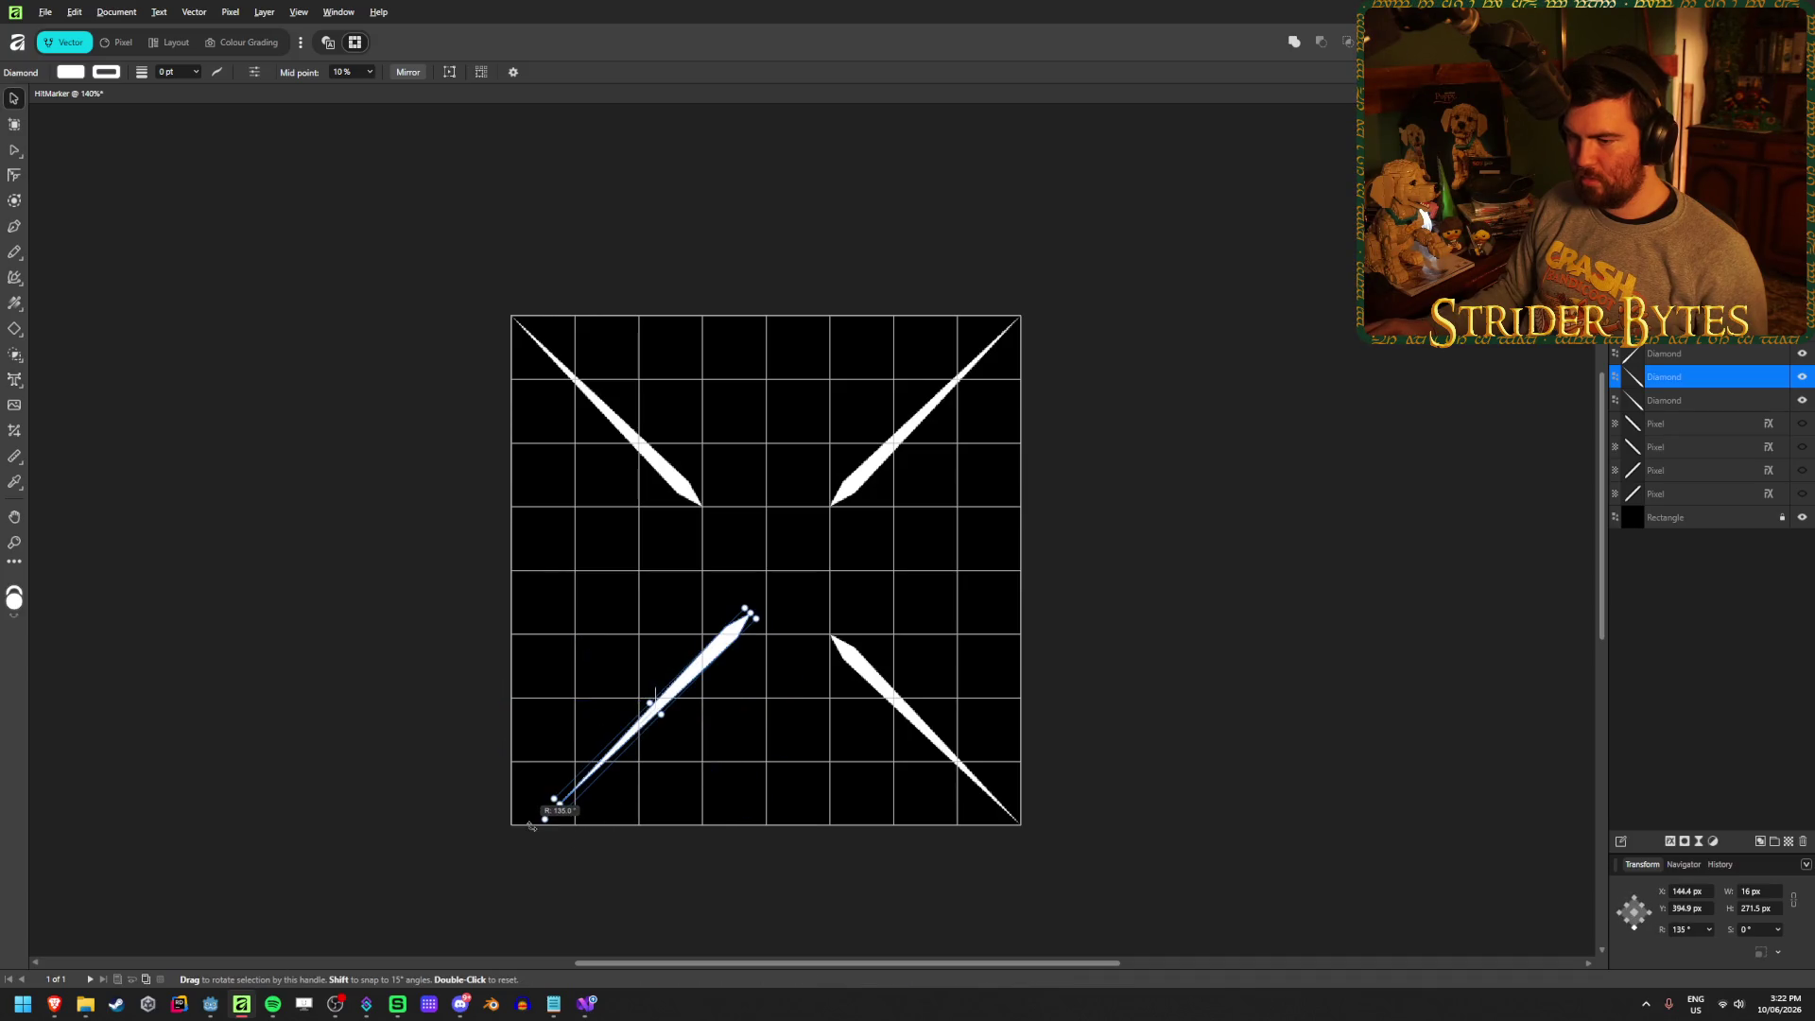
mouse_move(676, 674)
left_mouse_down()
mouse_move(647, 726)
mouse_move(675, 693)
mouse_move(608, 721)
left_mouse_up()
left_click(1199, 474)
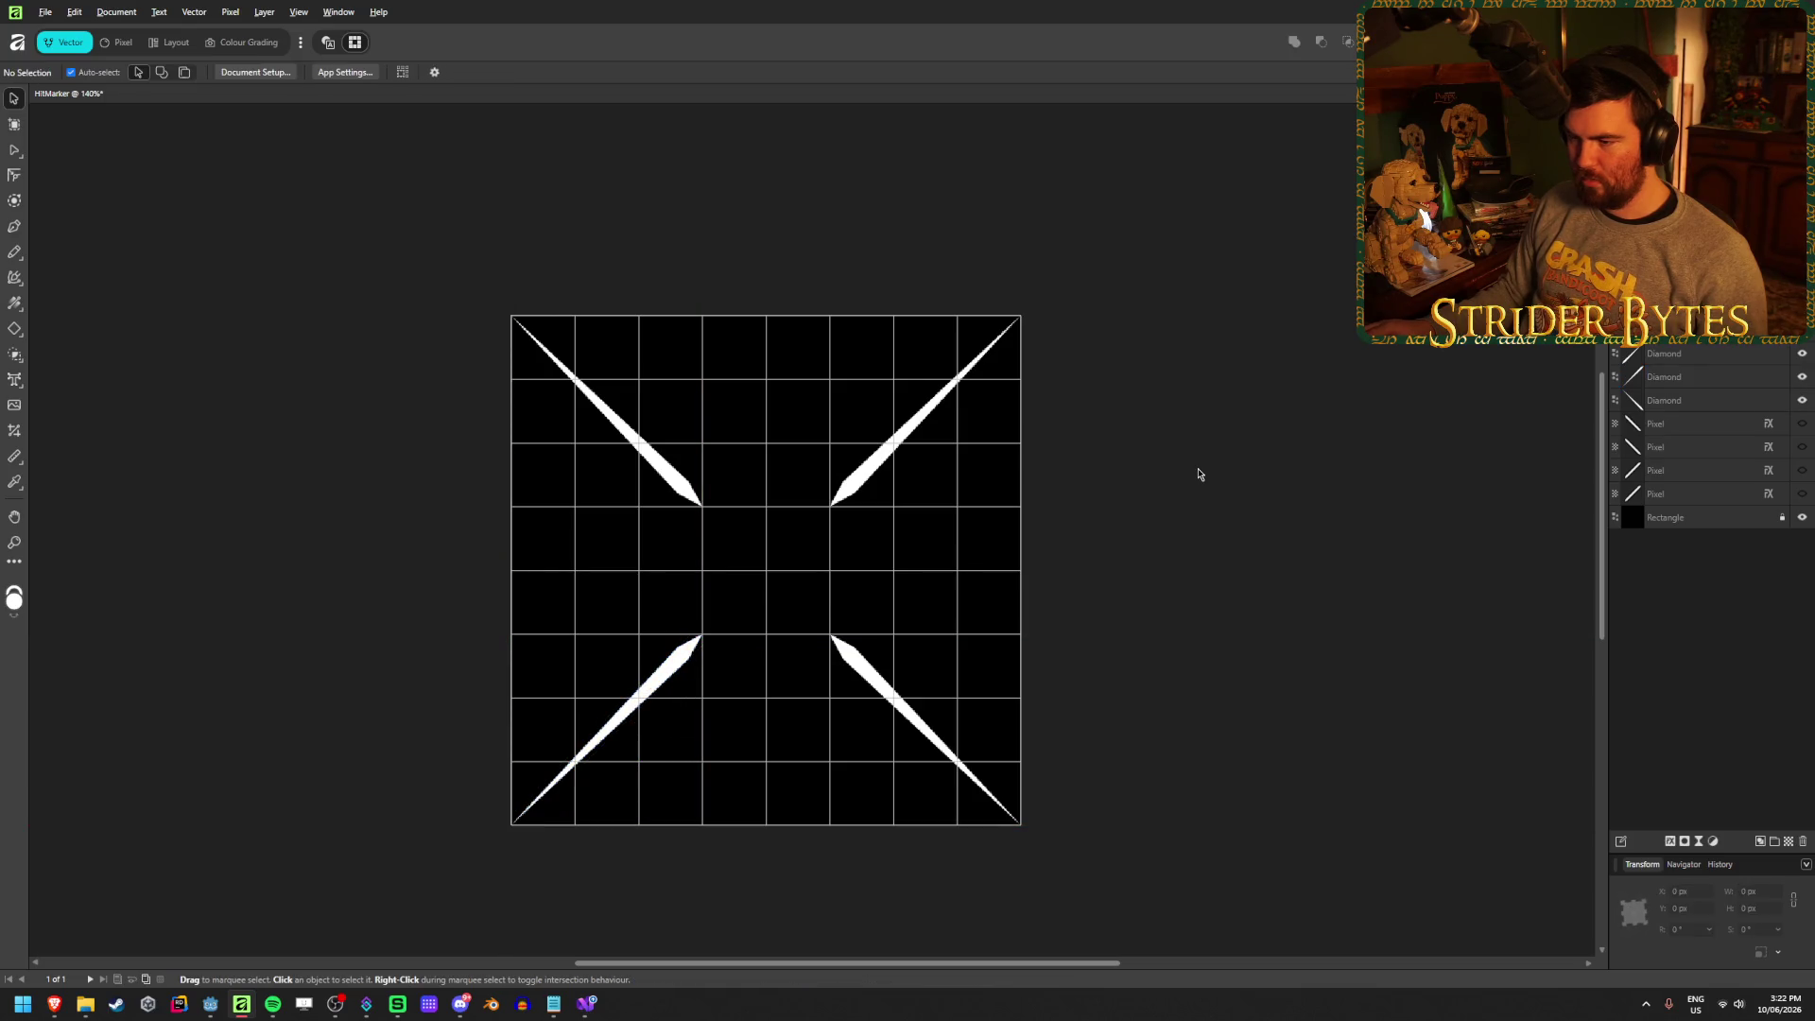
left_click(1803, 518)
left_click(1804, 519)
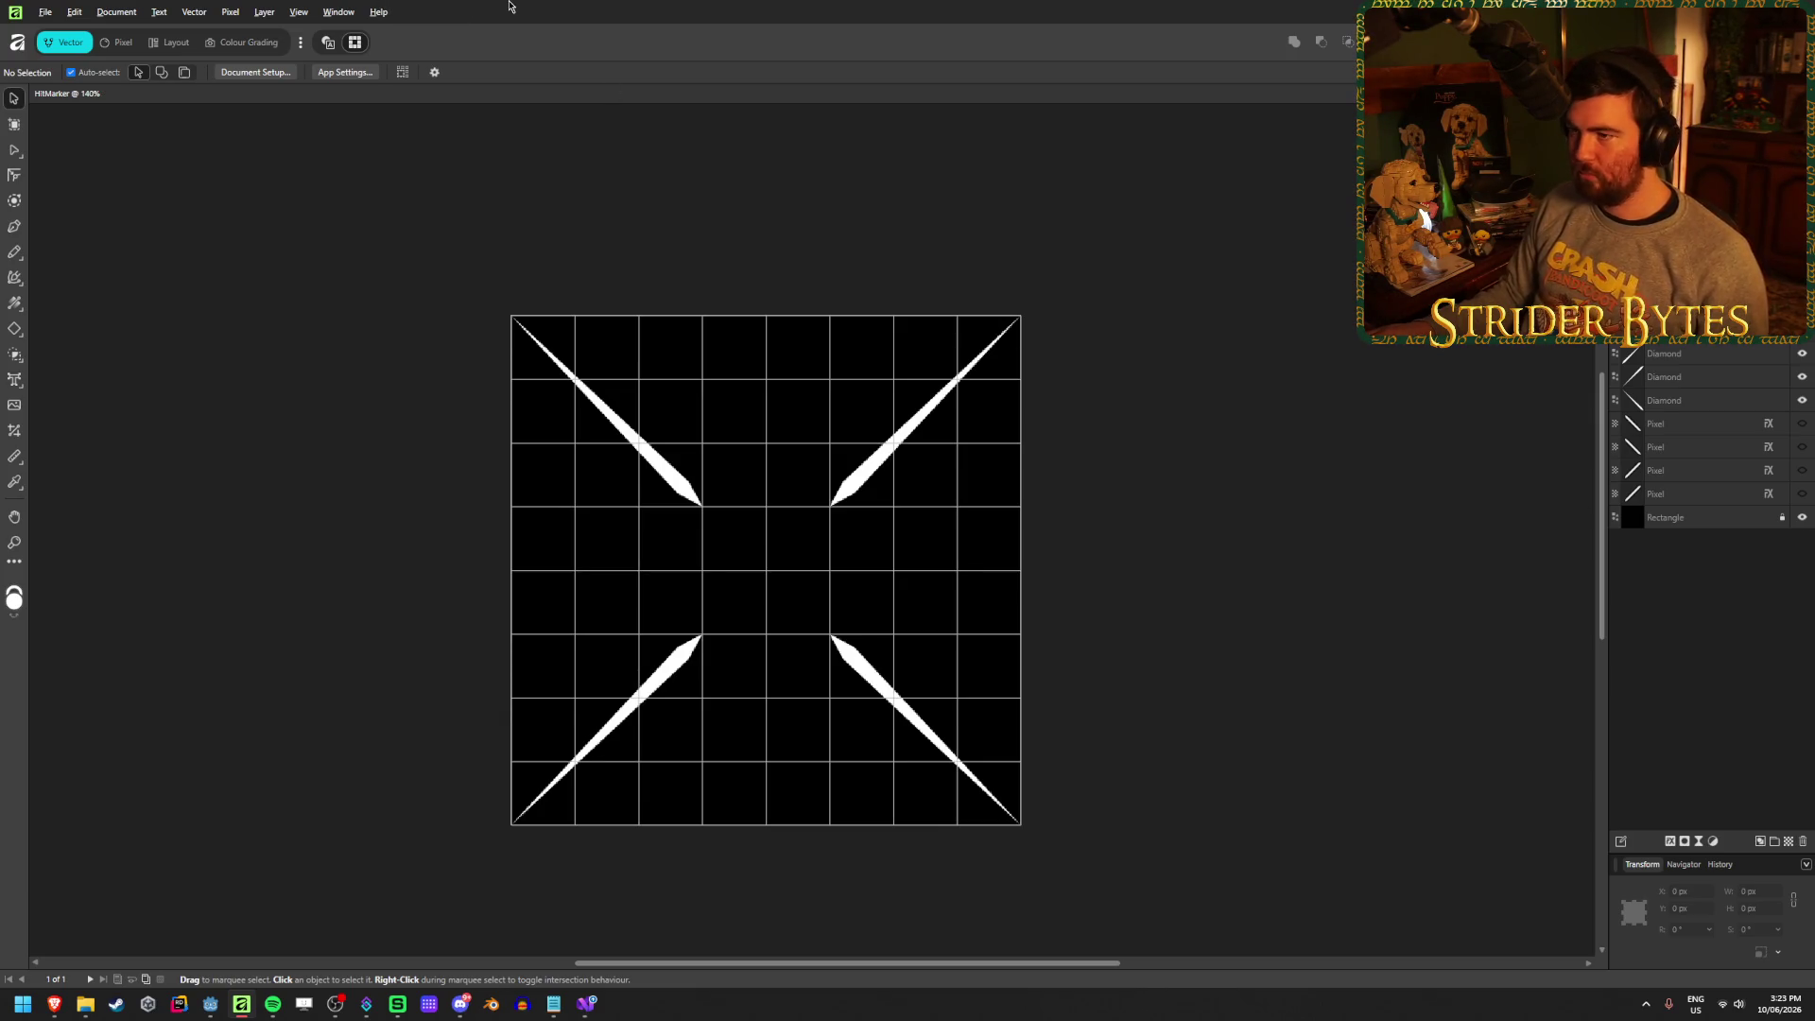
Bring the browser forward, rewind the video slightly, and view the maxresdefault.jpg hit-marker image
mouse_move(54, 1010)
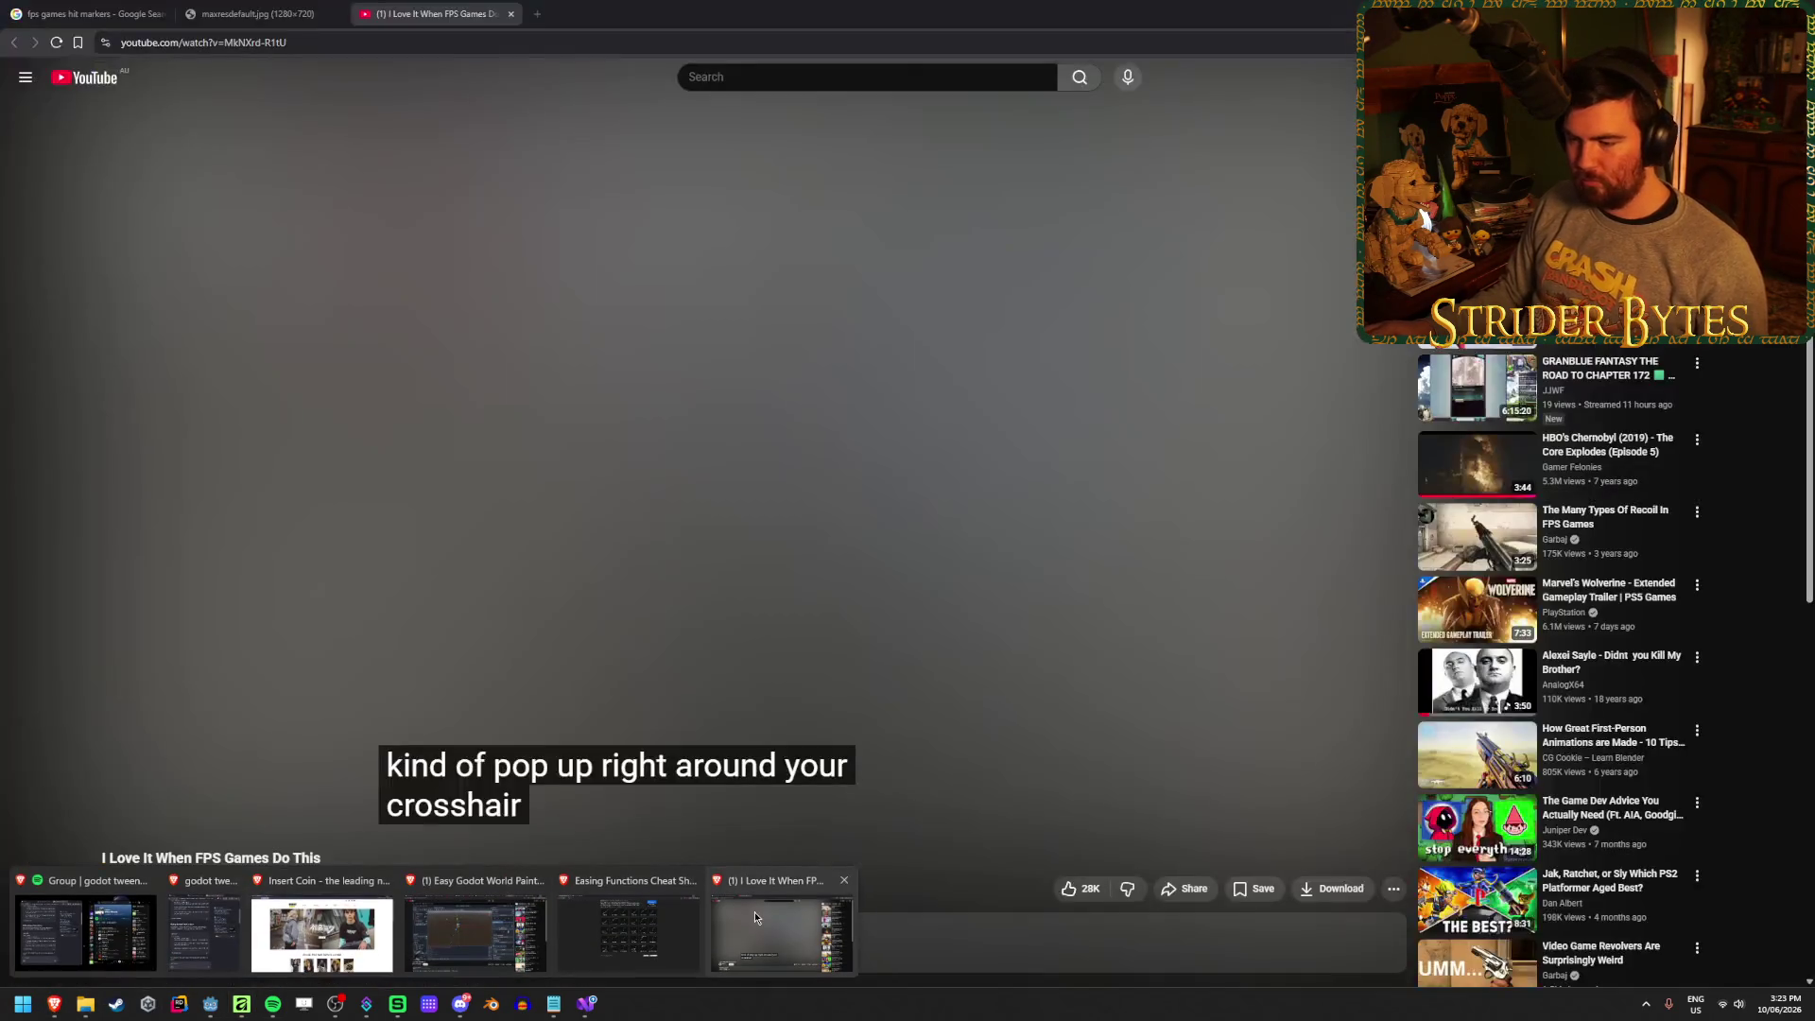
left_click(781, 915)
left_click_drag(462, 799, 437, 799)
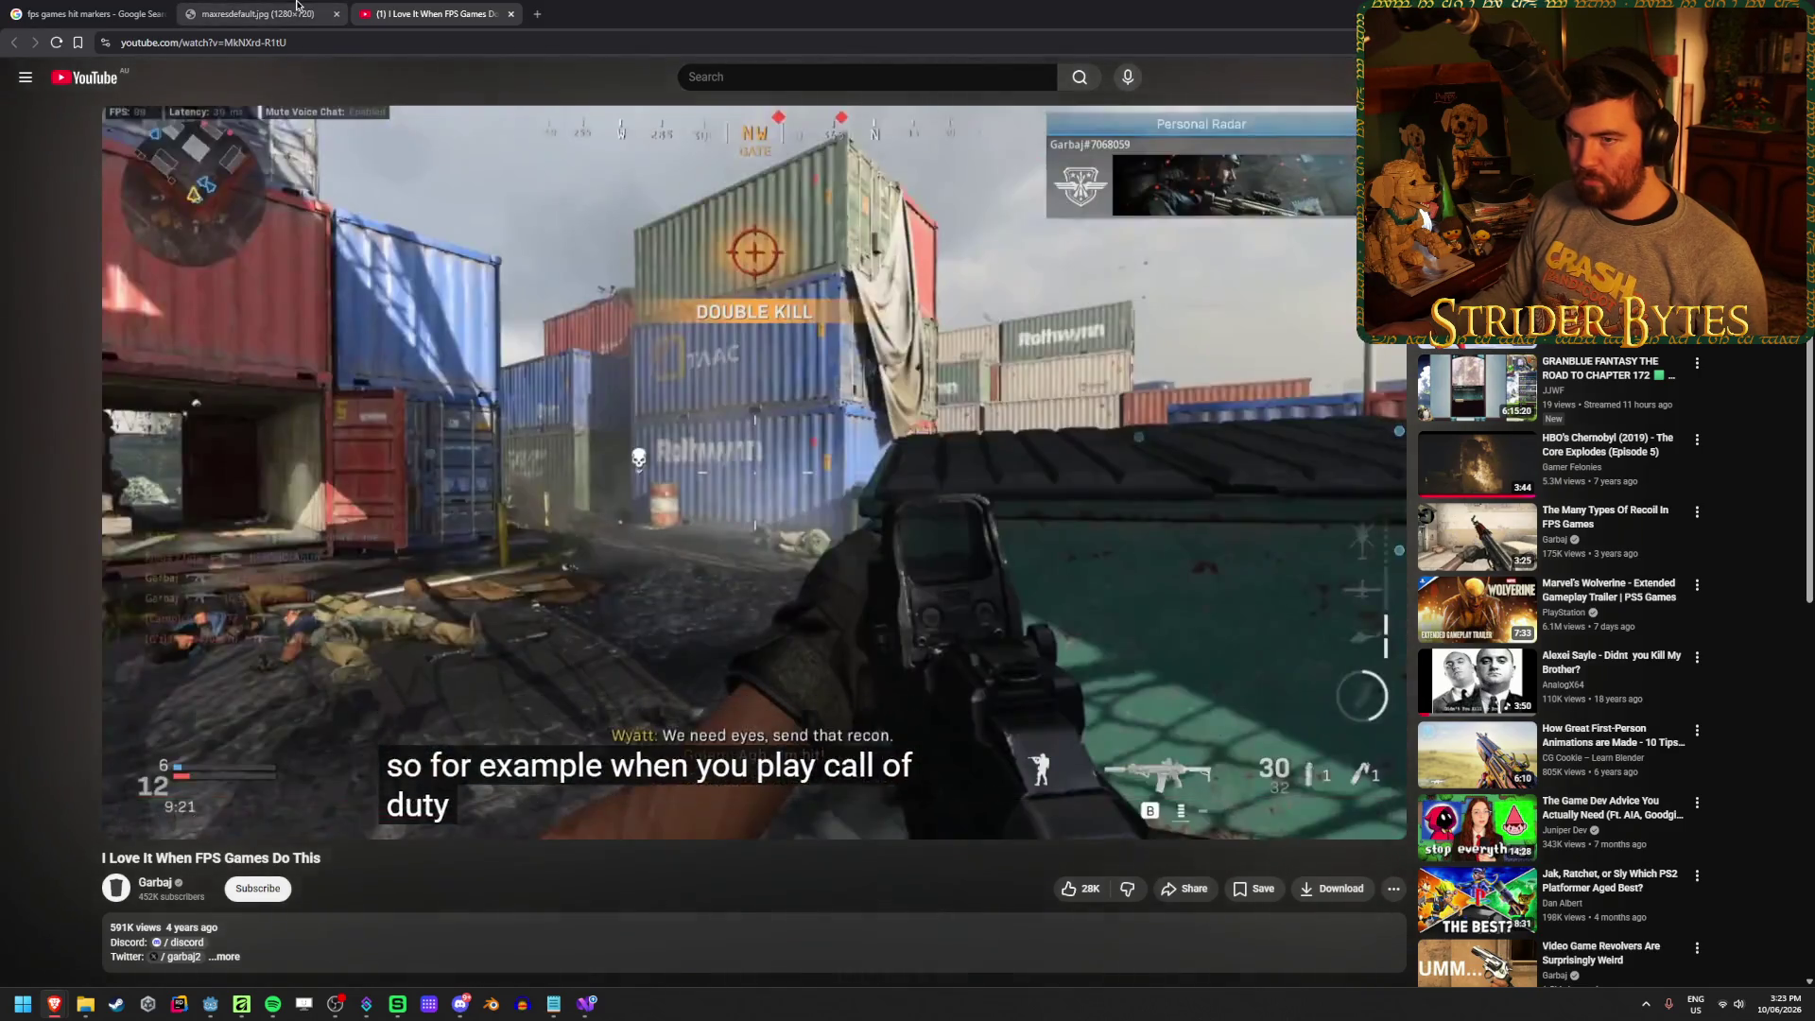
left_click(298, 8)
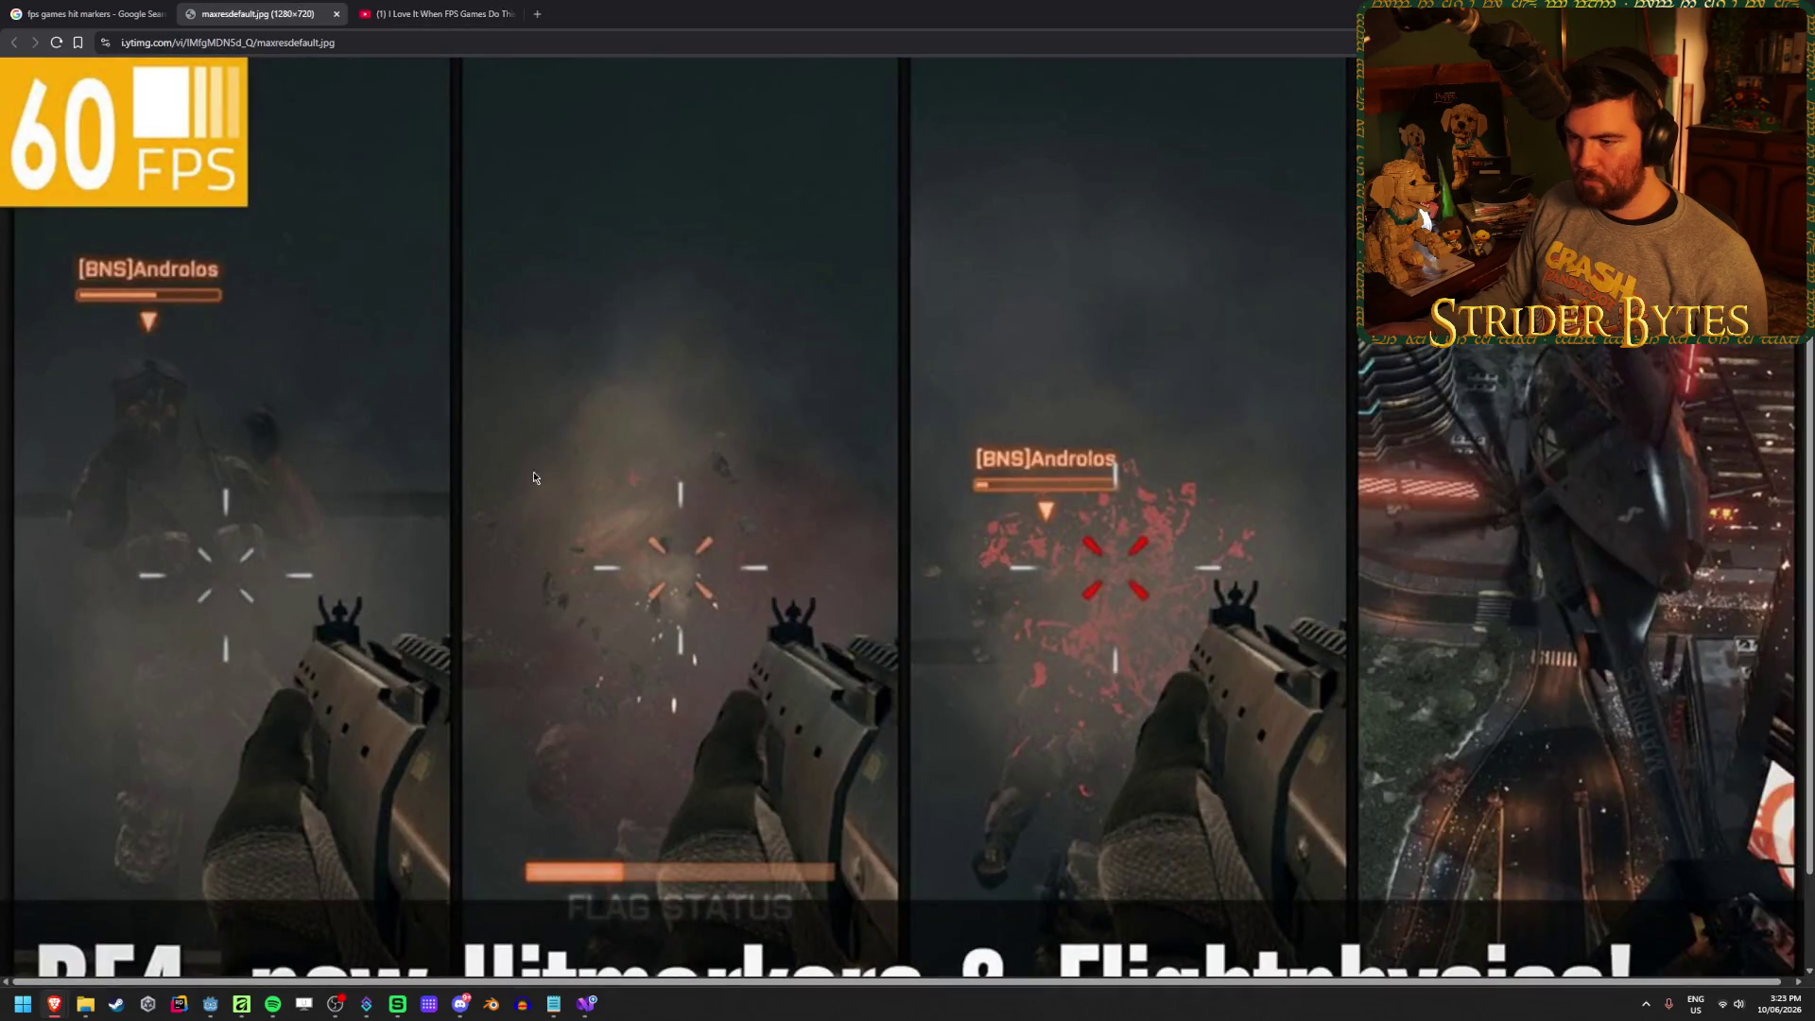
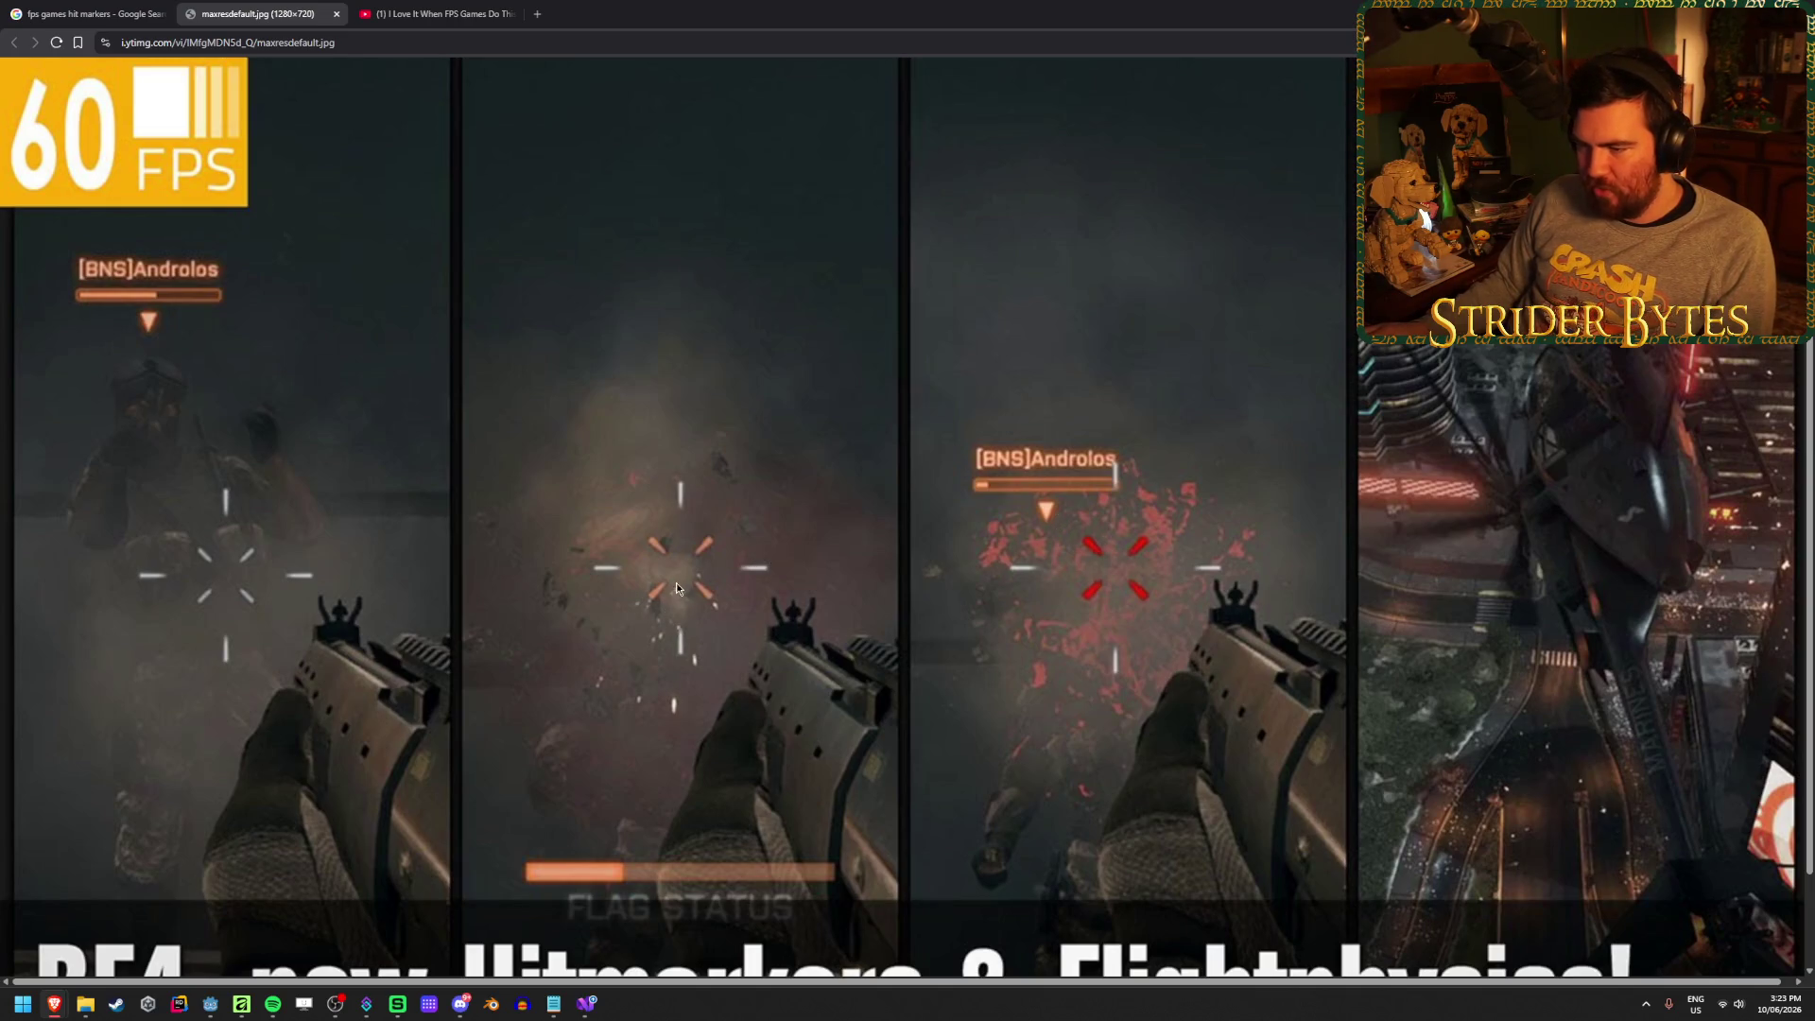
Bring the HitMarker artwork back in front of the Chrome reference image
key("alt+Tab")
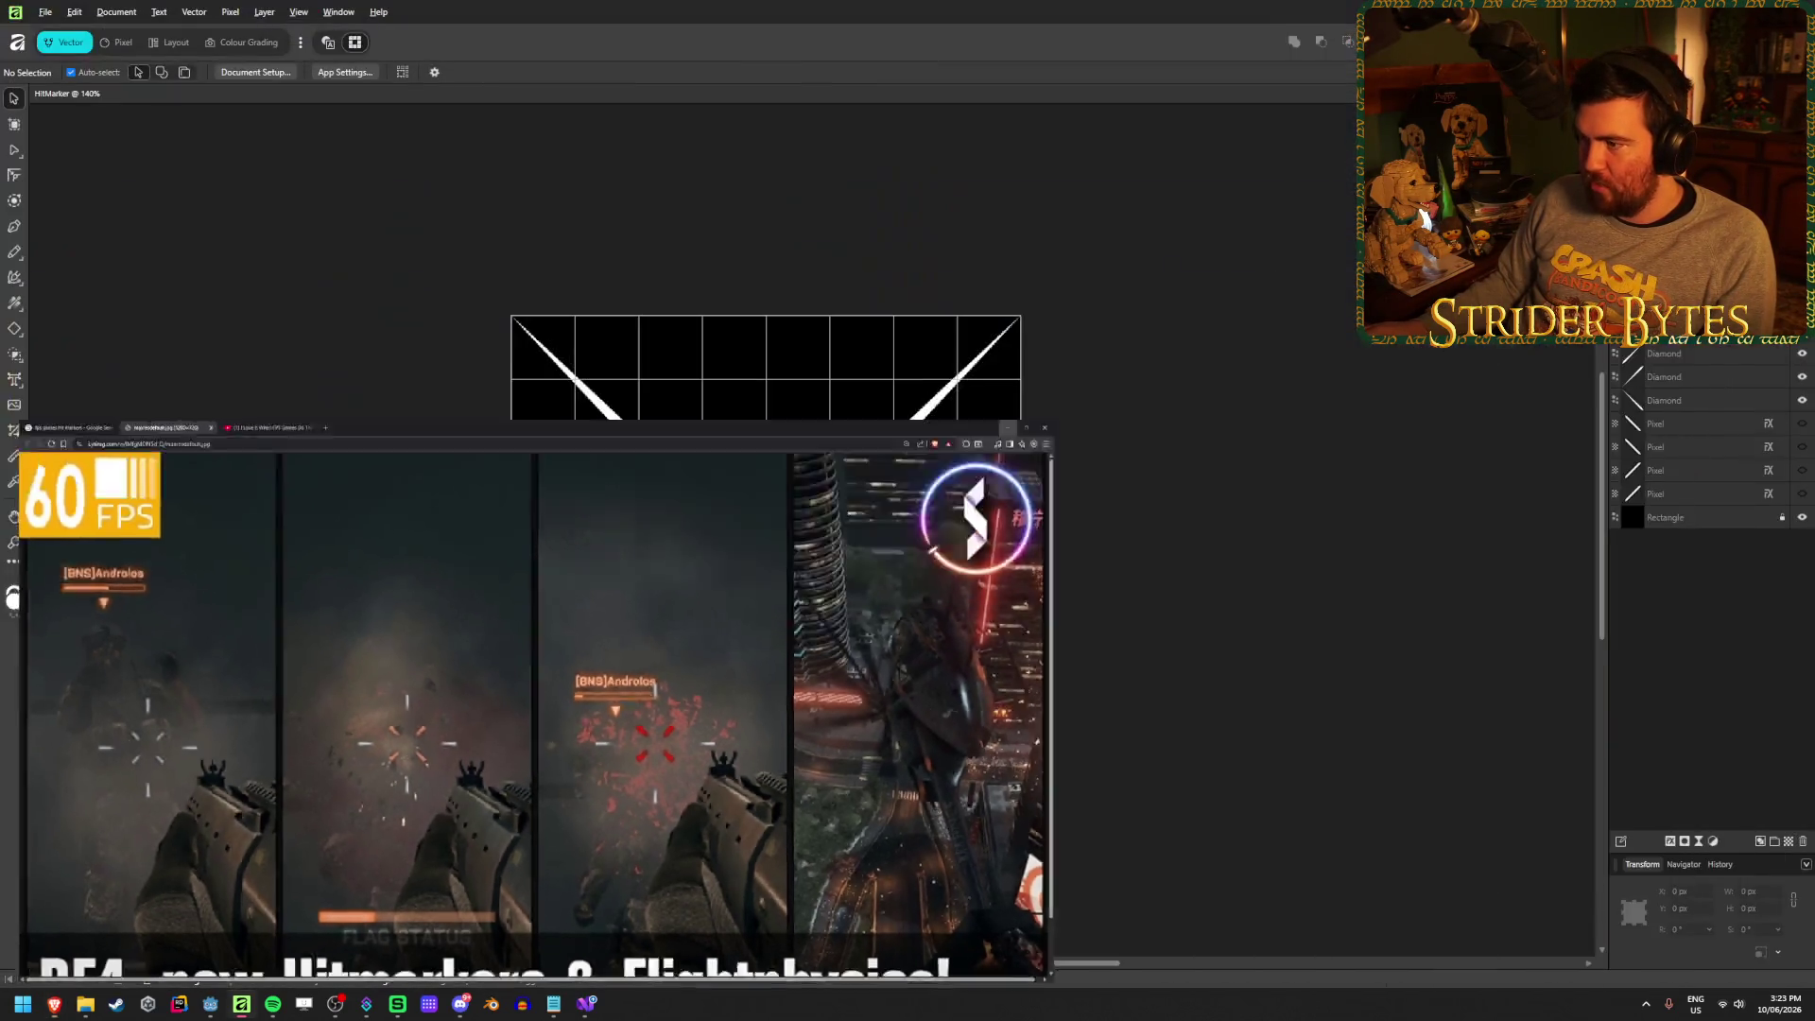
left_click(1711, 400)
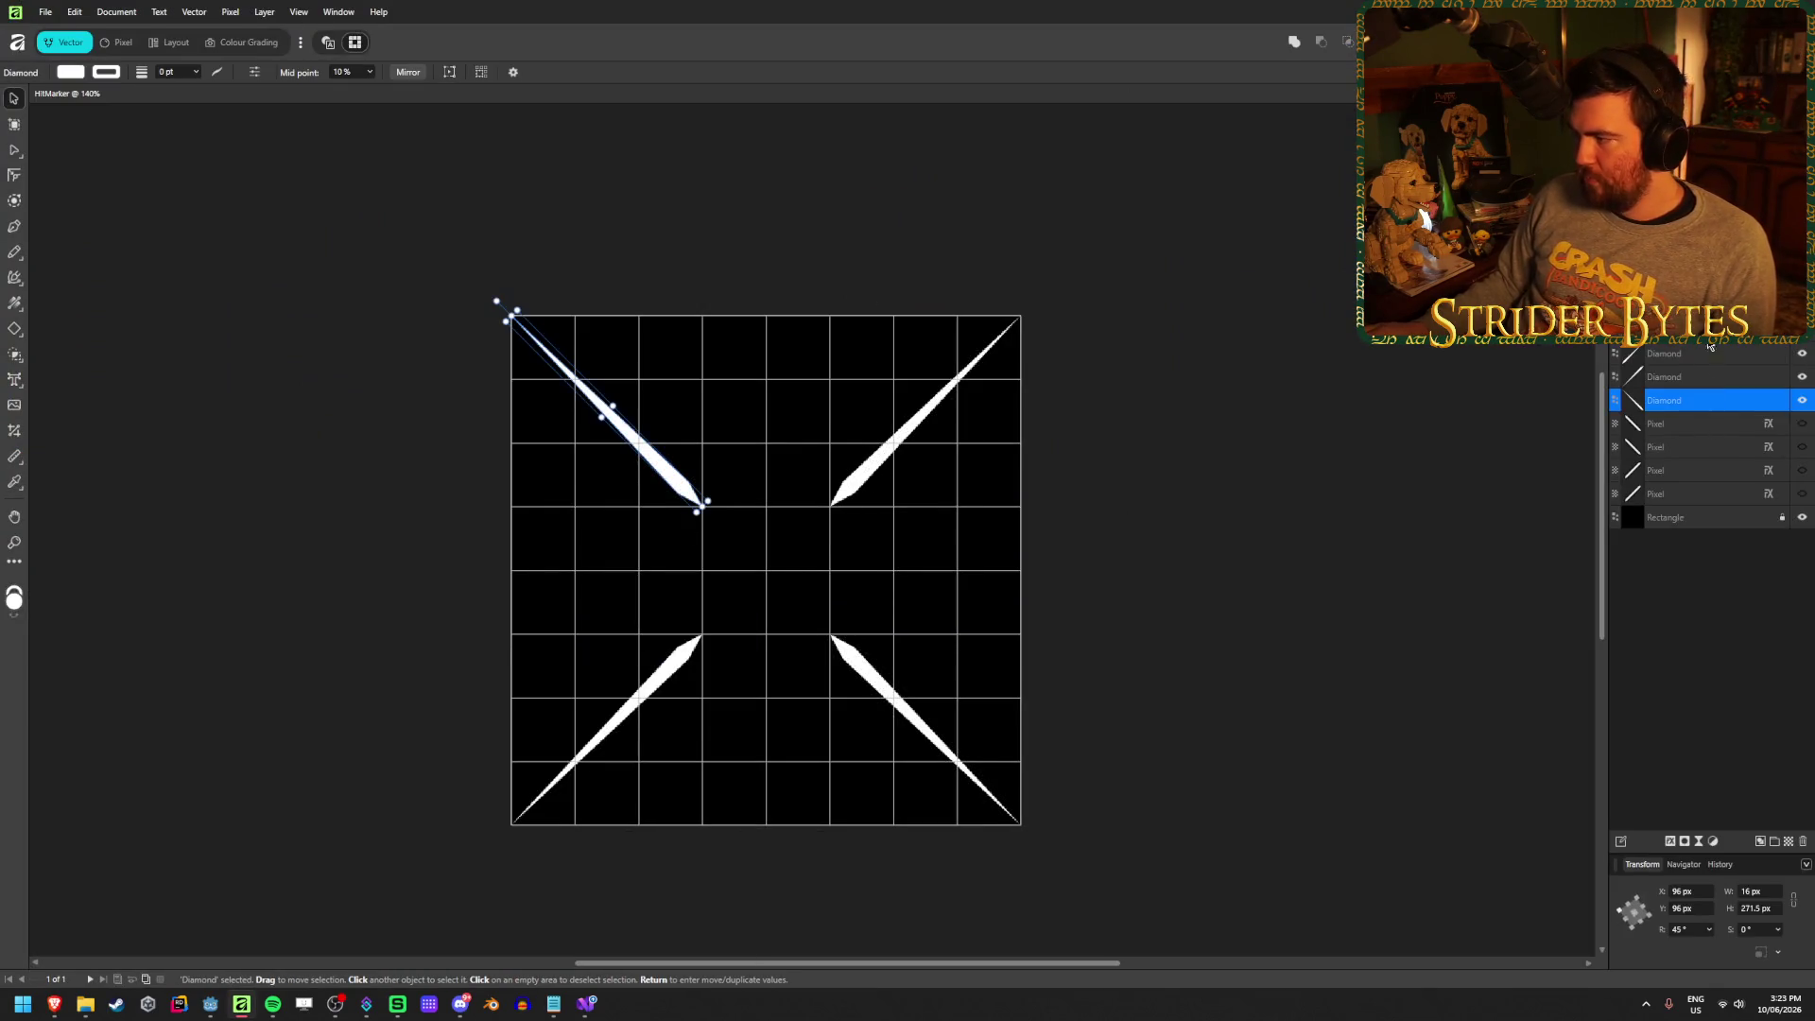
left_click(1711, 345, "shift")
scroll(555, 599, "up", 2)
scroll(615, 520, "up", 2)
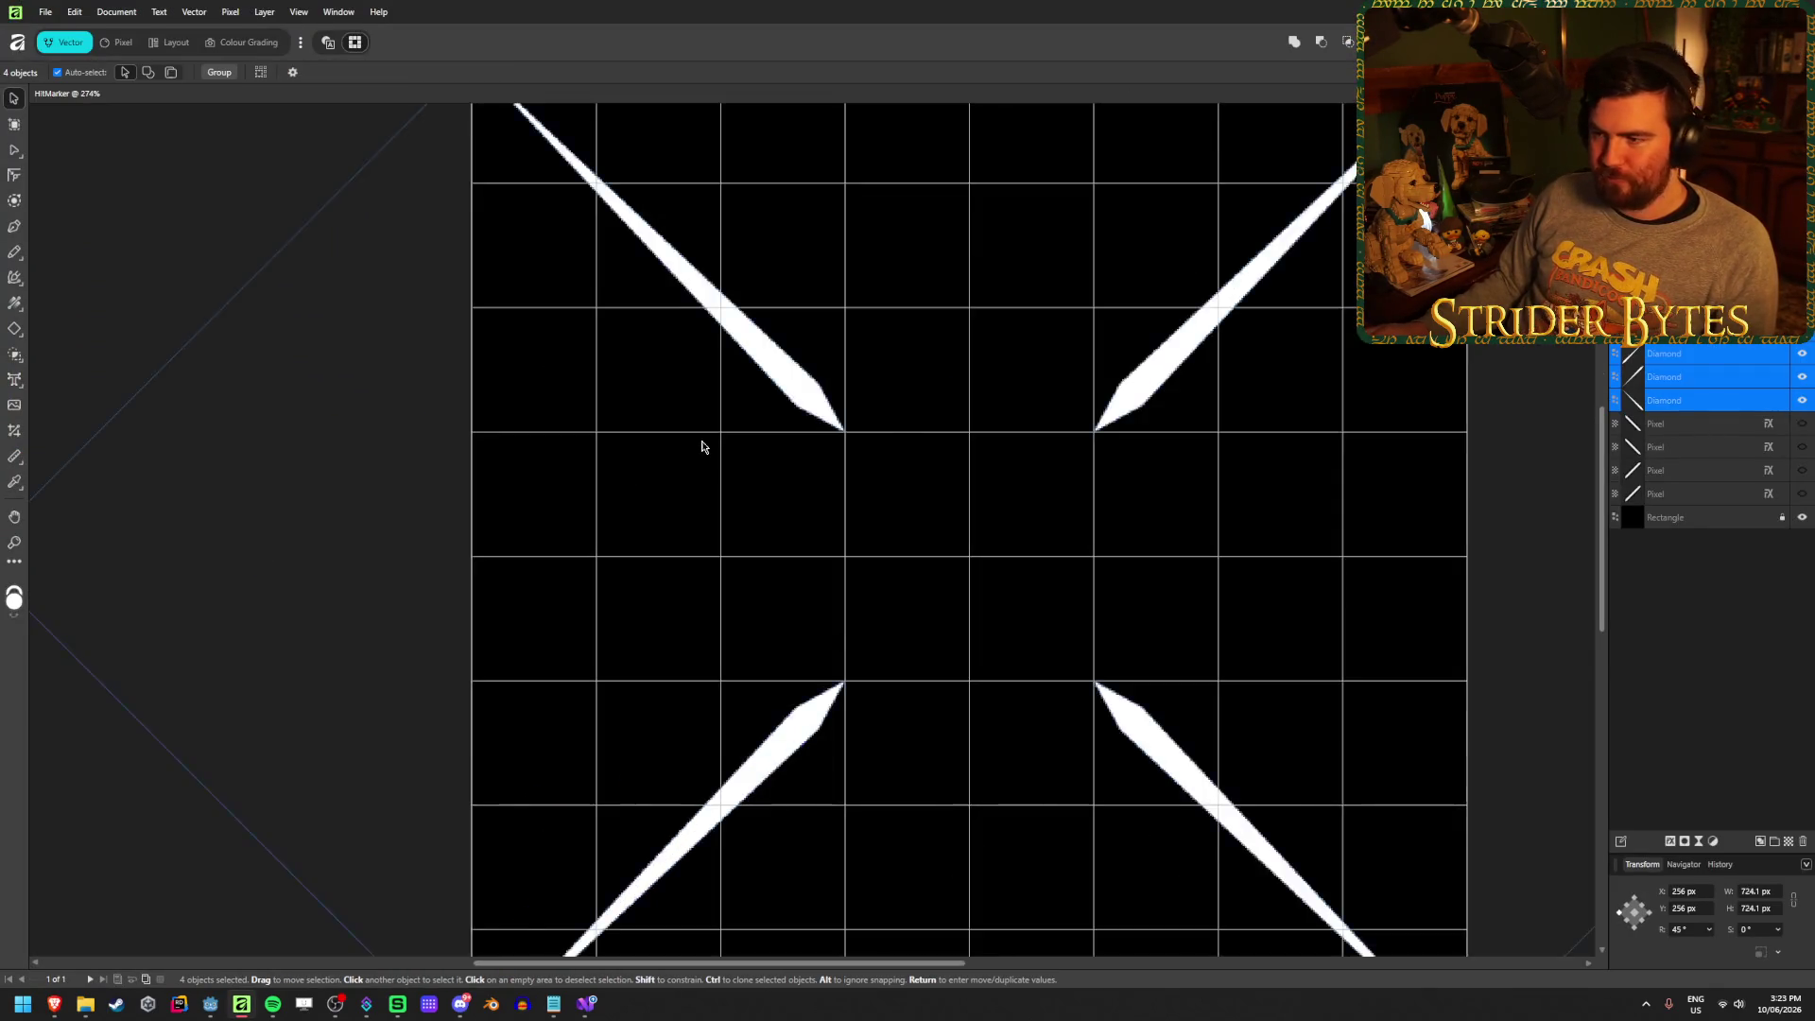
scroll(756, 472, "down", 2)
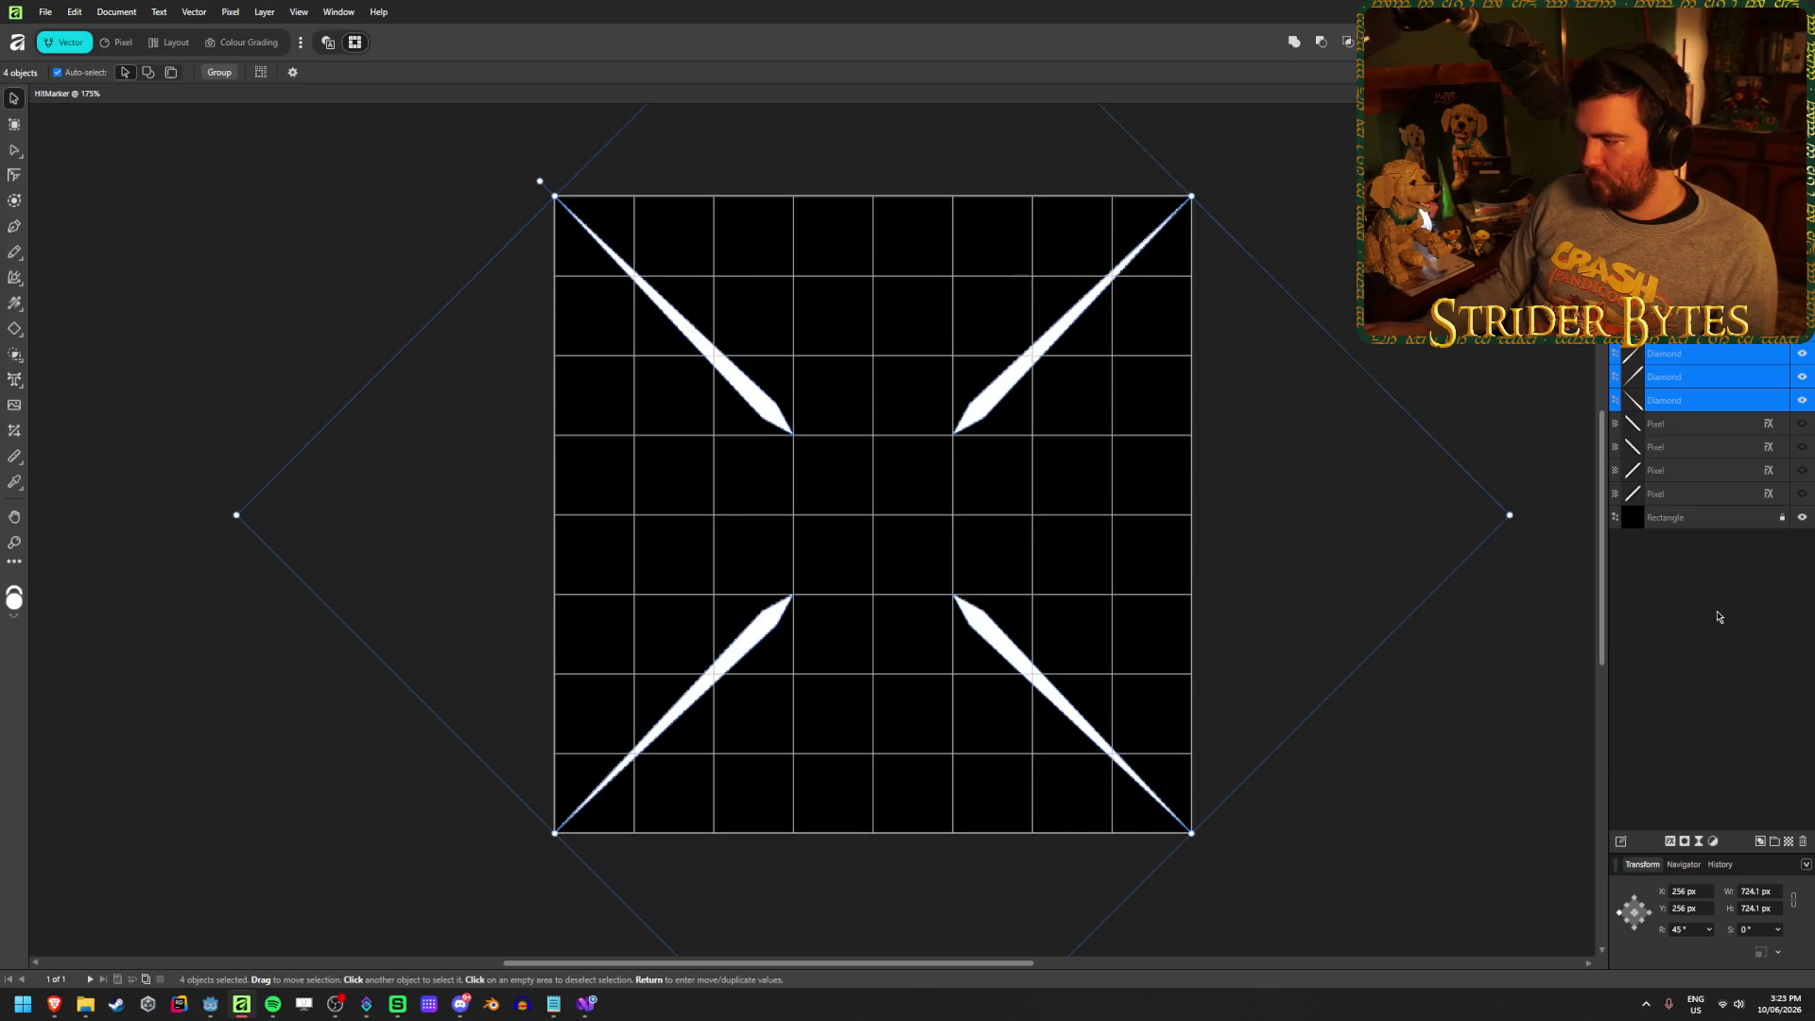
left_click(1671, 842)
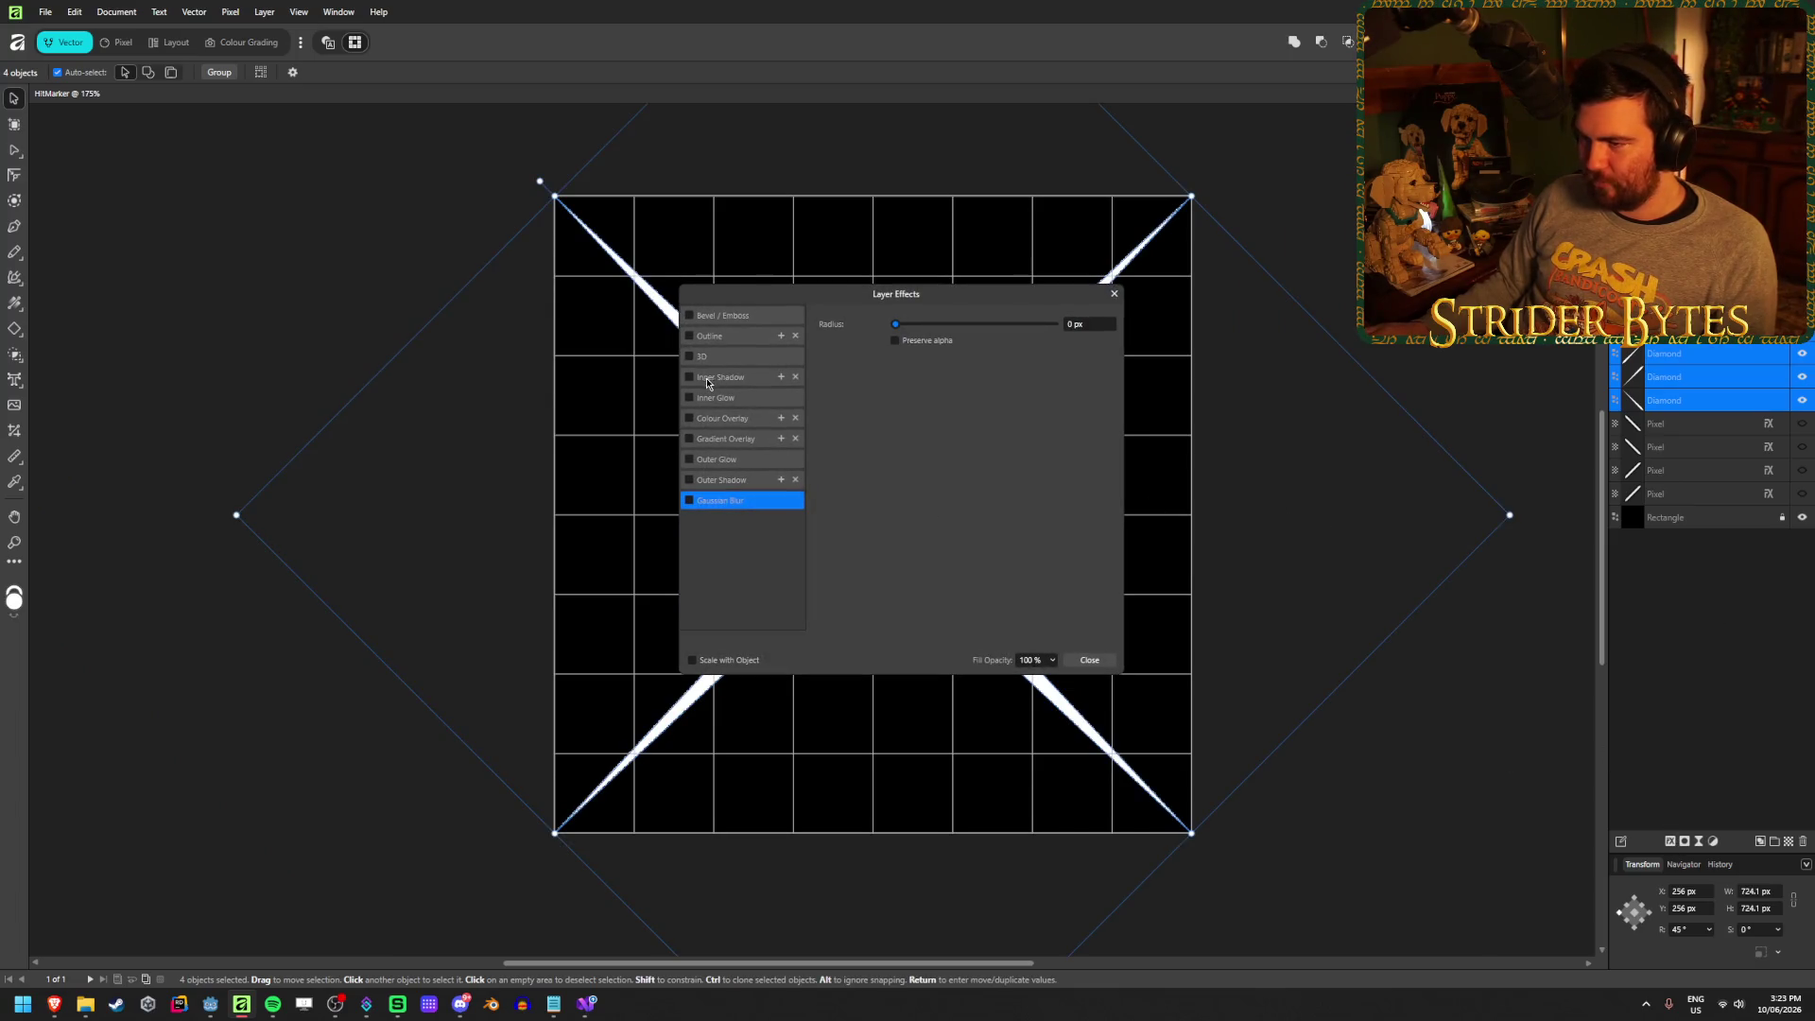
left_click_drag(747, 302, 1060, 307)
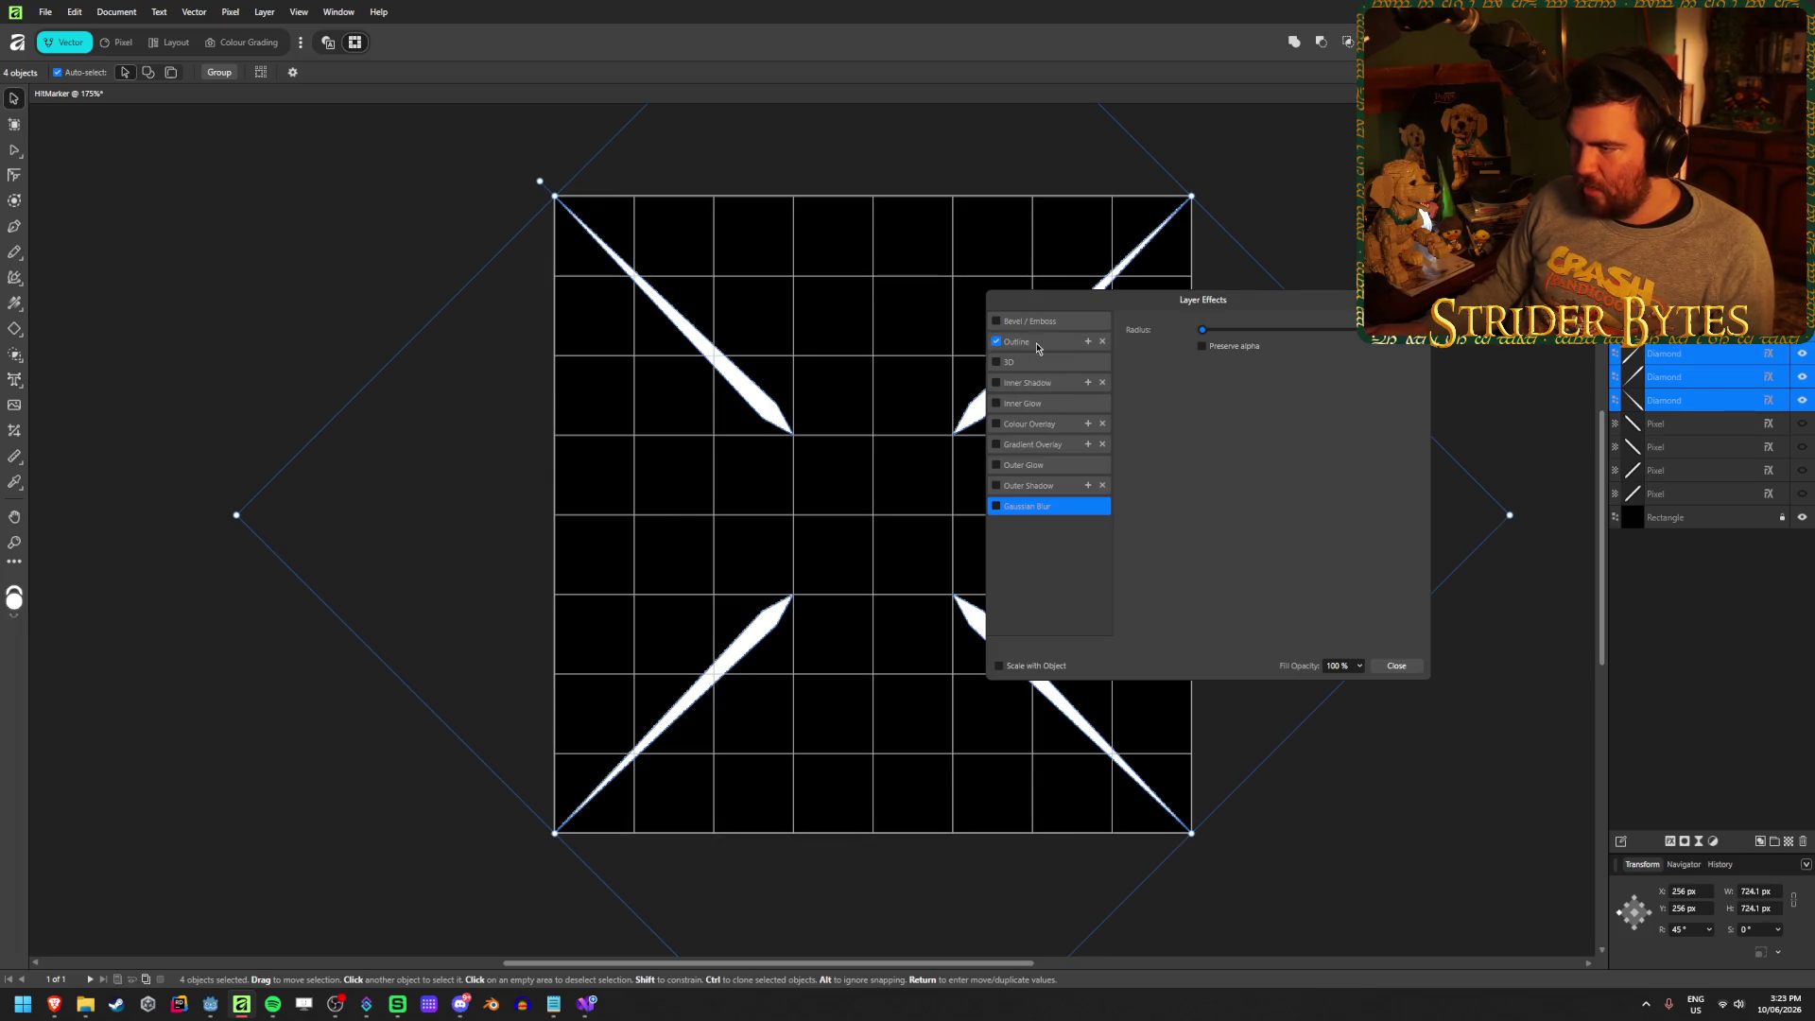
left_click(1211, 429)
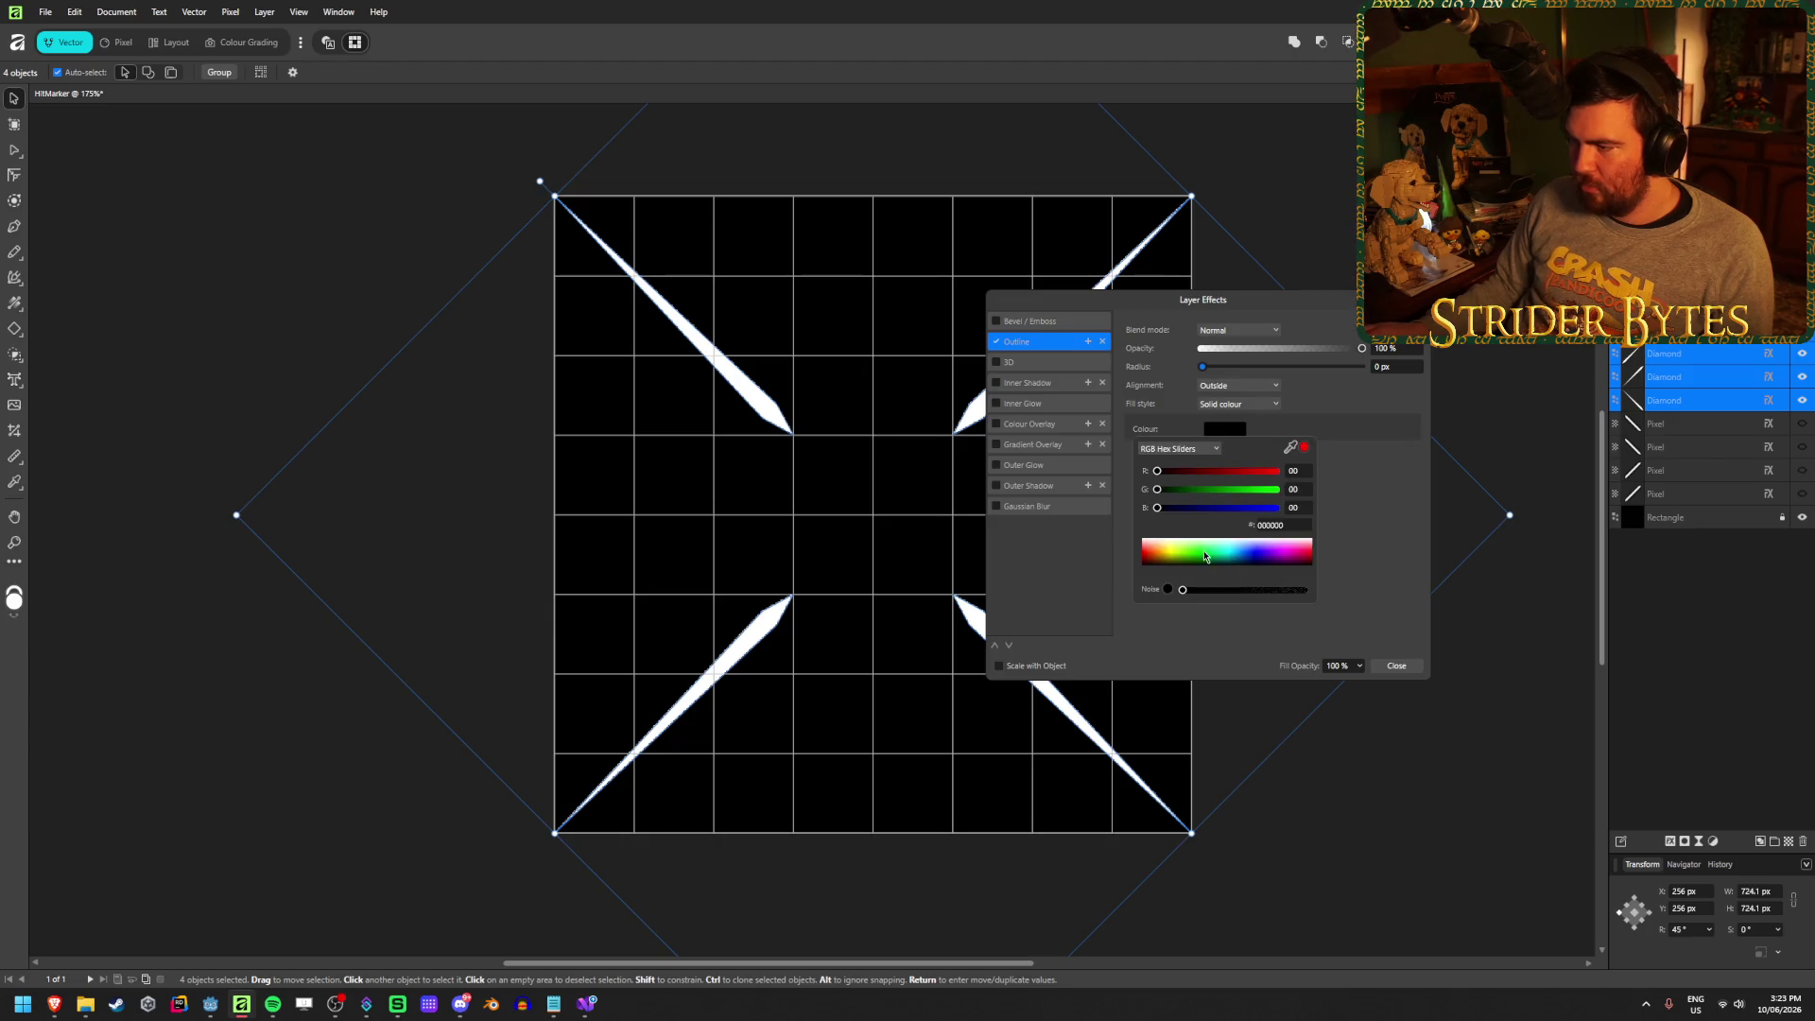
left_click(1199, 450)
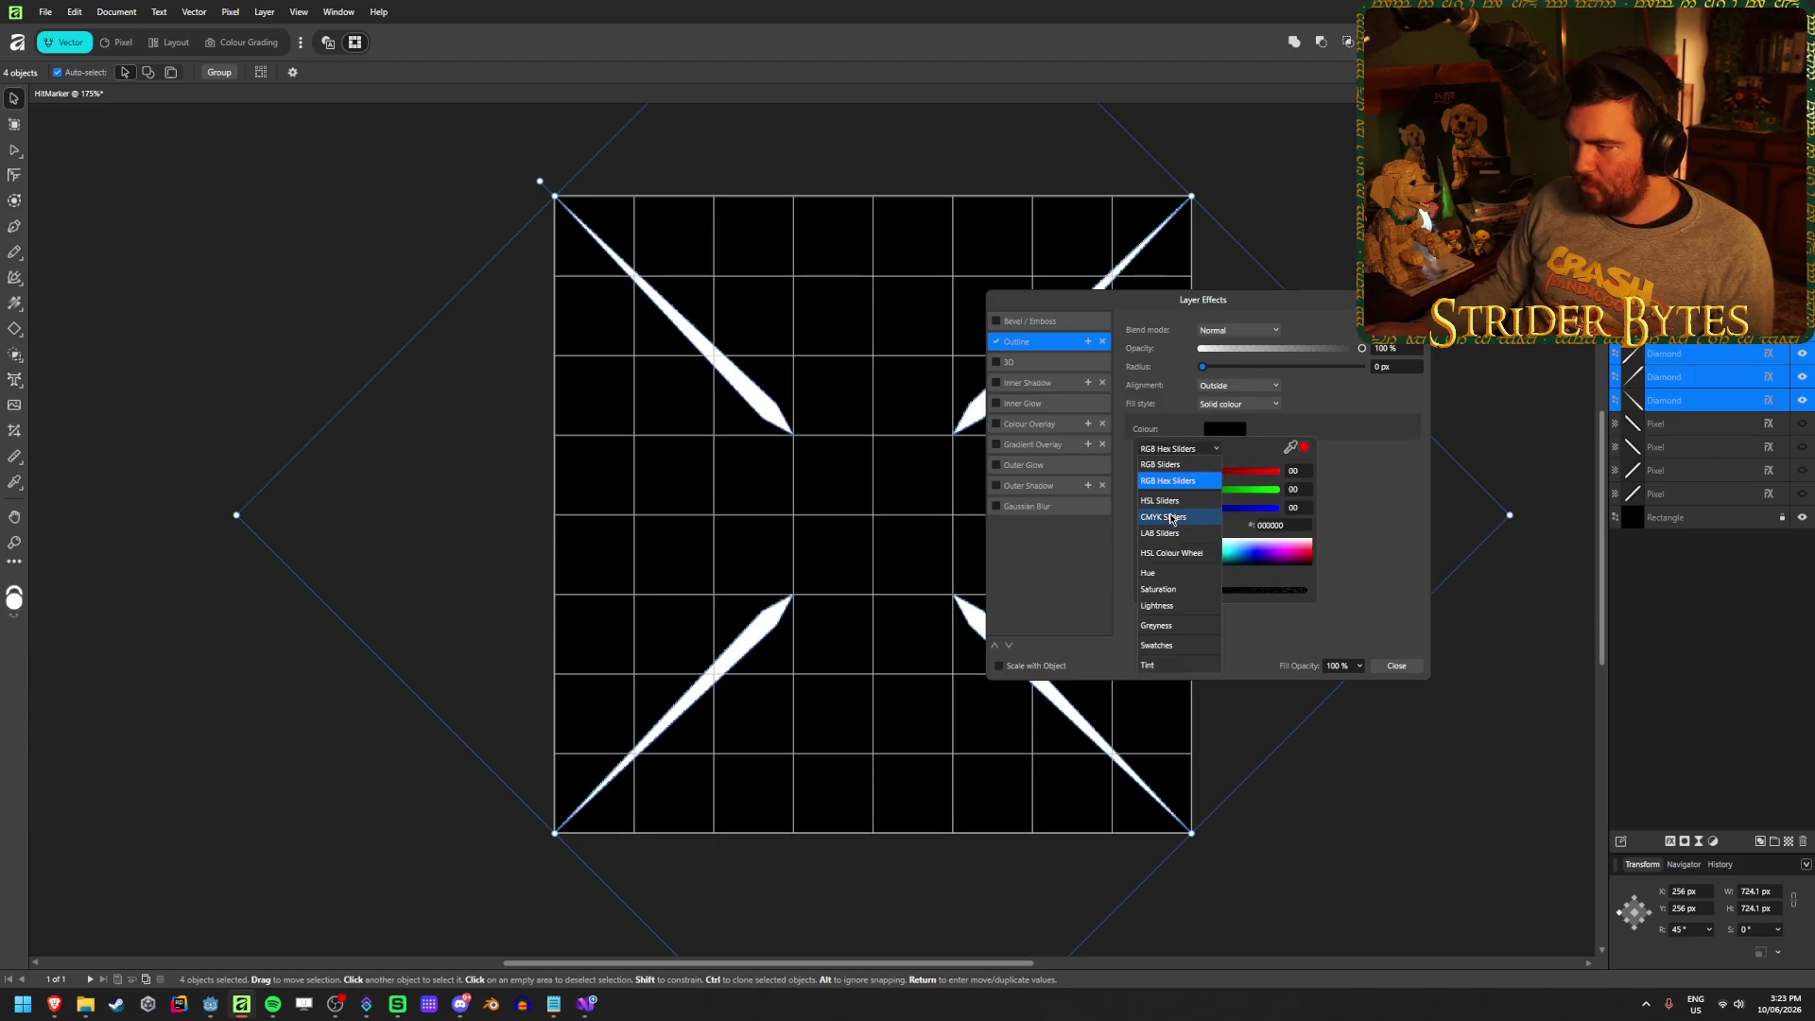
left_click(1173, 510)
left_click_drag(1157, 508, 1192, 510)
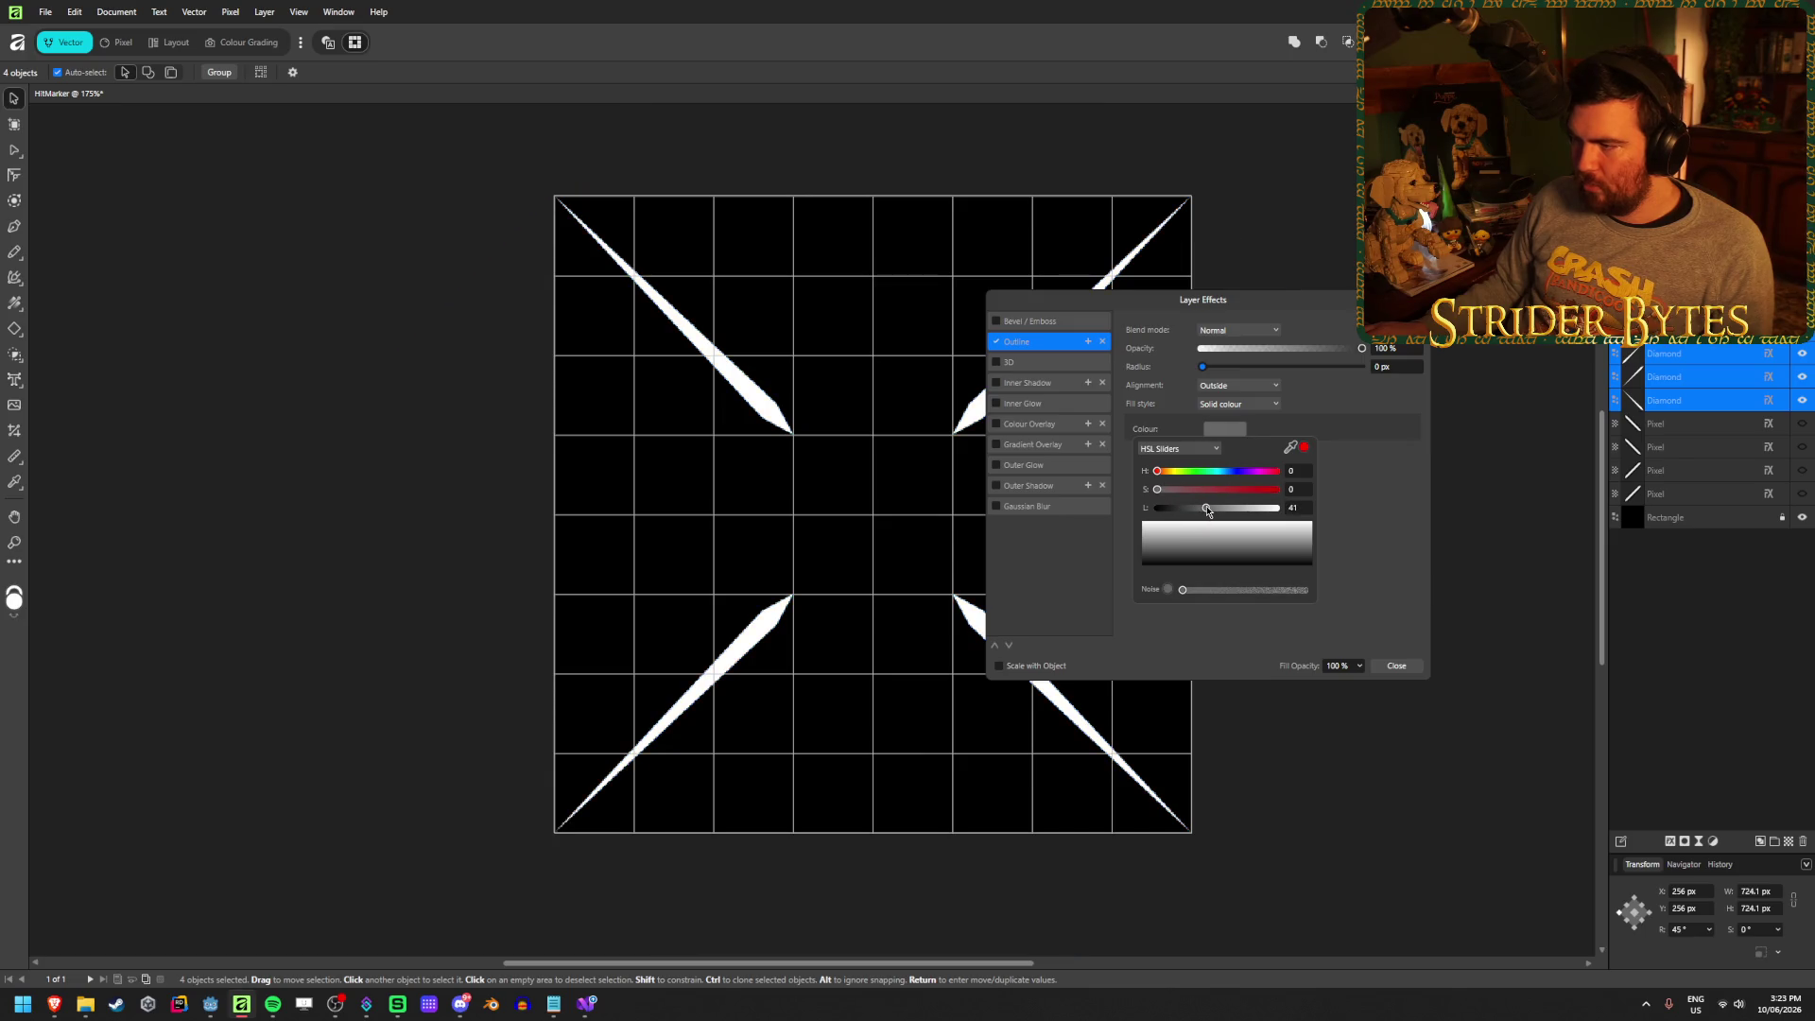
mouse_move(1203, 368)
left_mouse_down()
mouse_move(1295, 371)
mouse_move(1255, 377)
left_mouse_up()
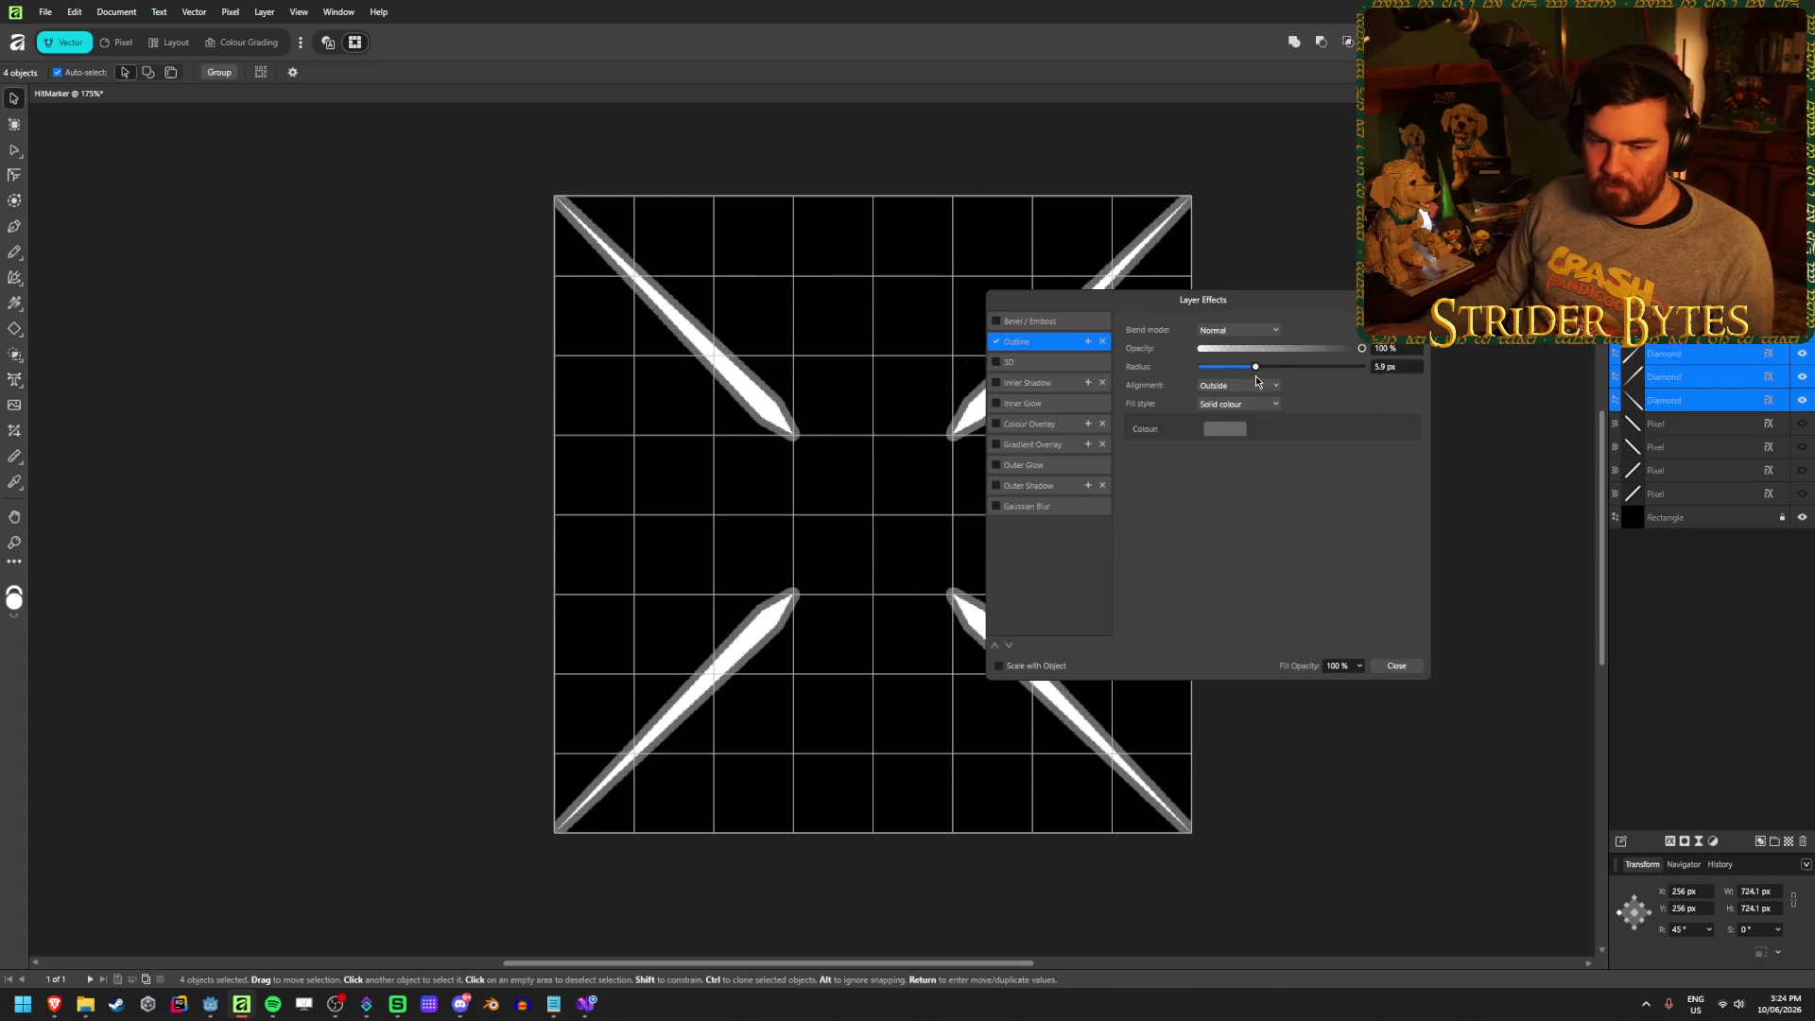
left_click_drag(1255, 376, 1248, 378)
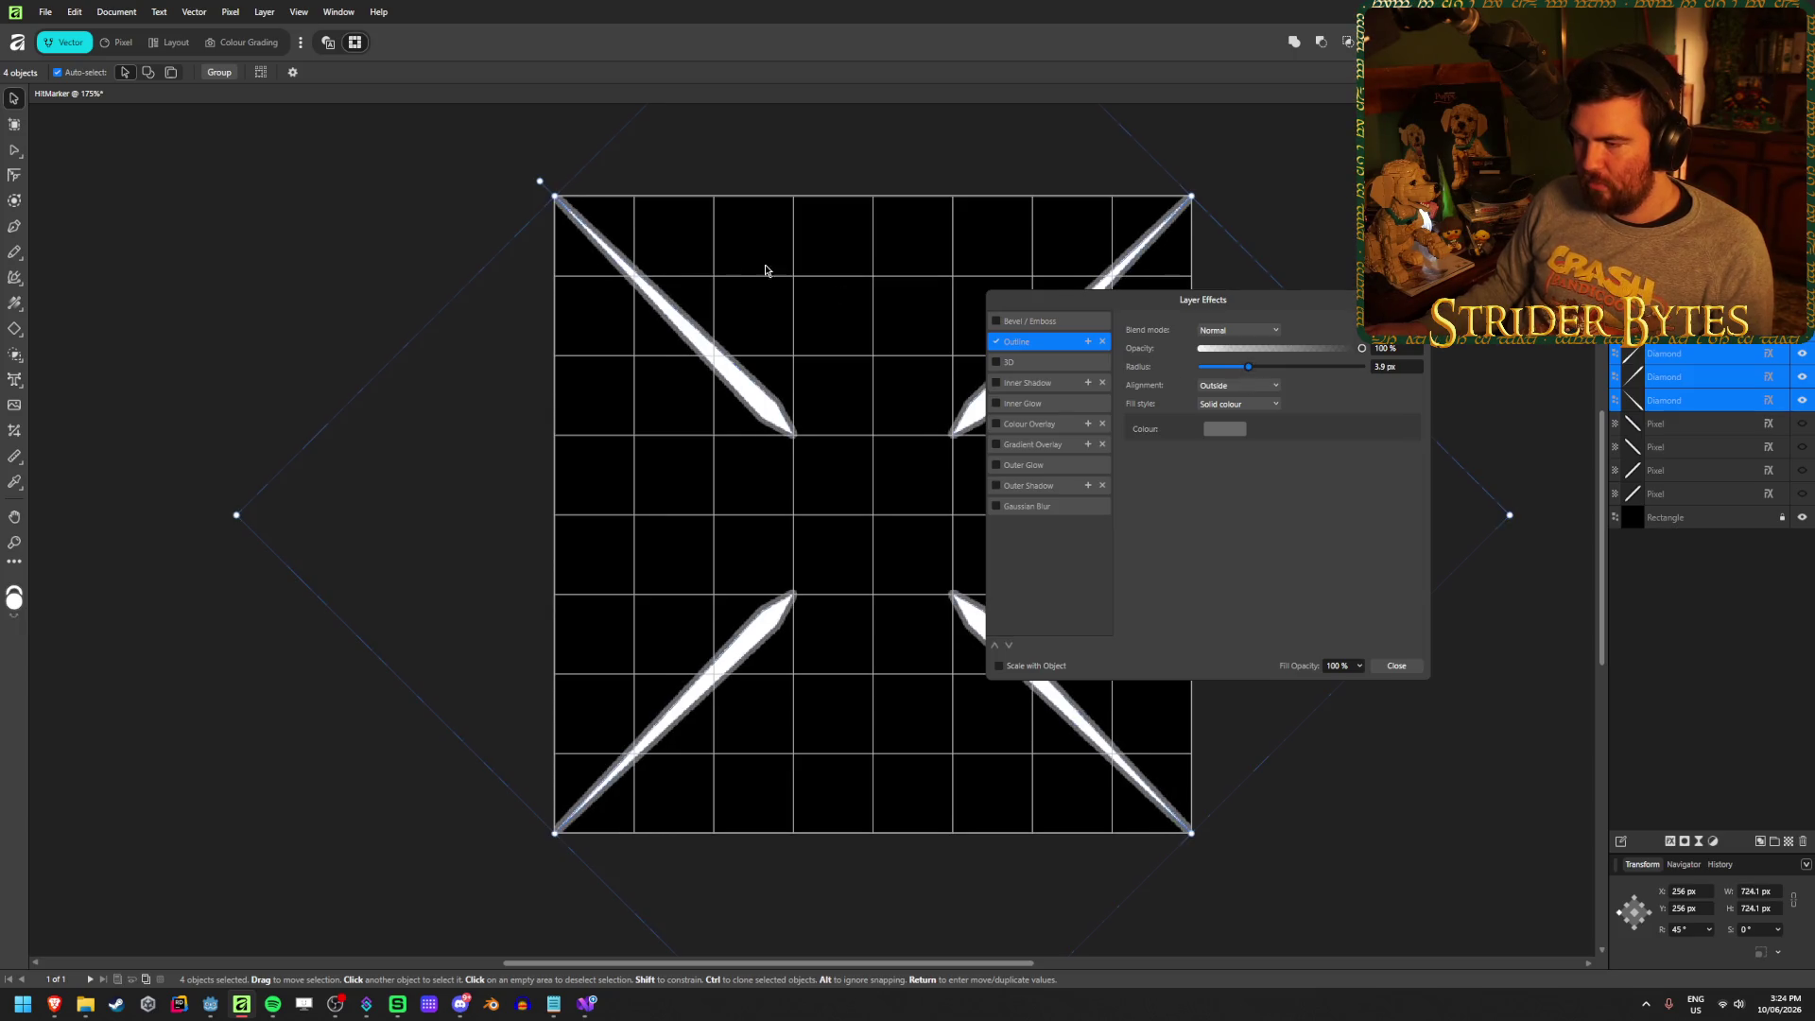
scroll(695, 276, "up", 3)
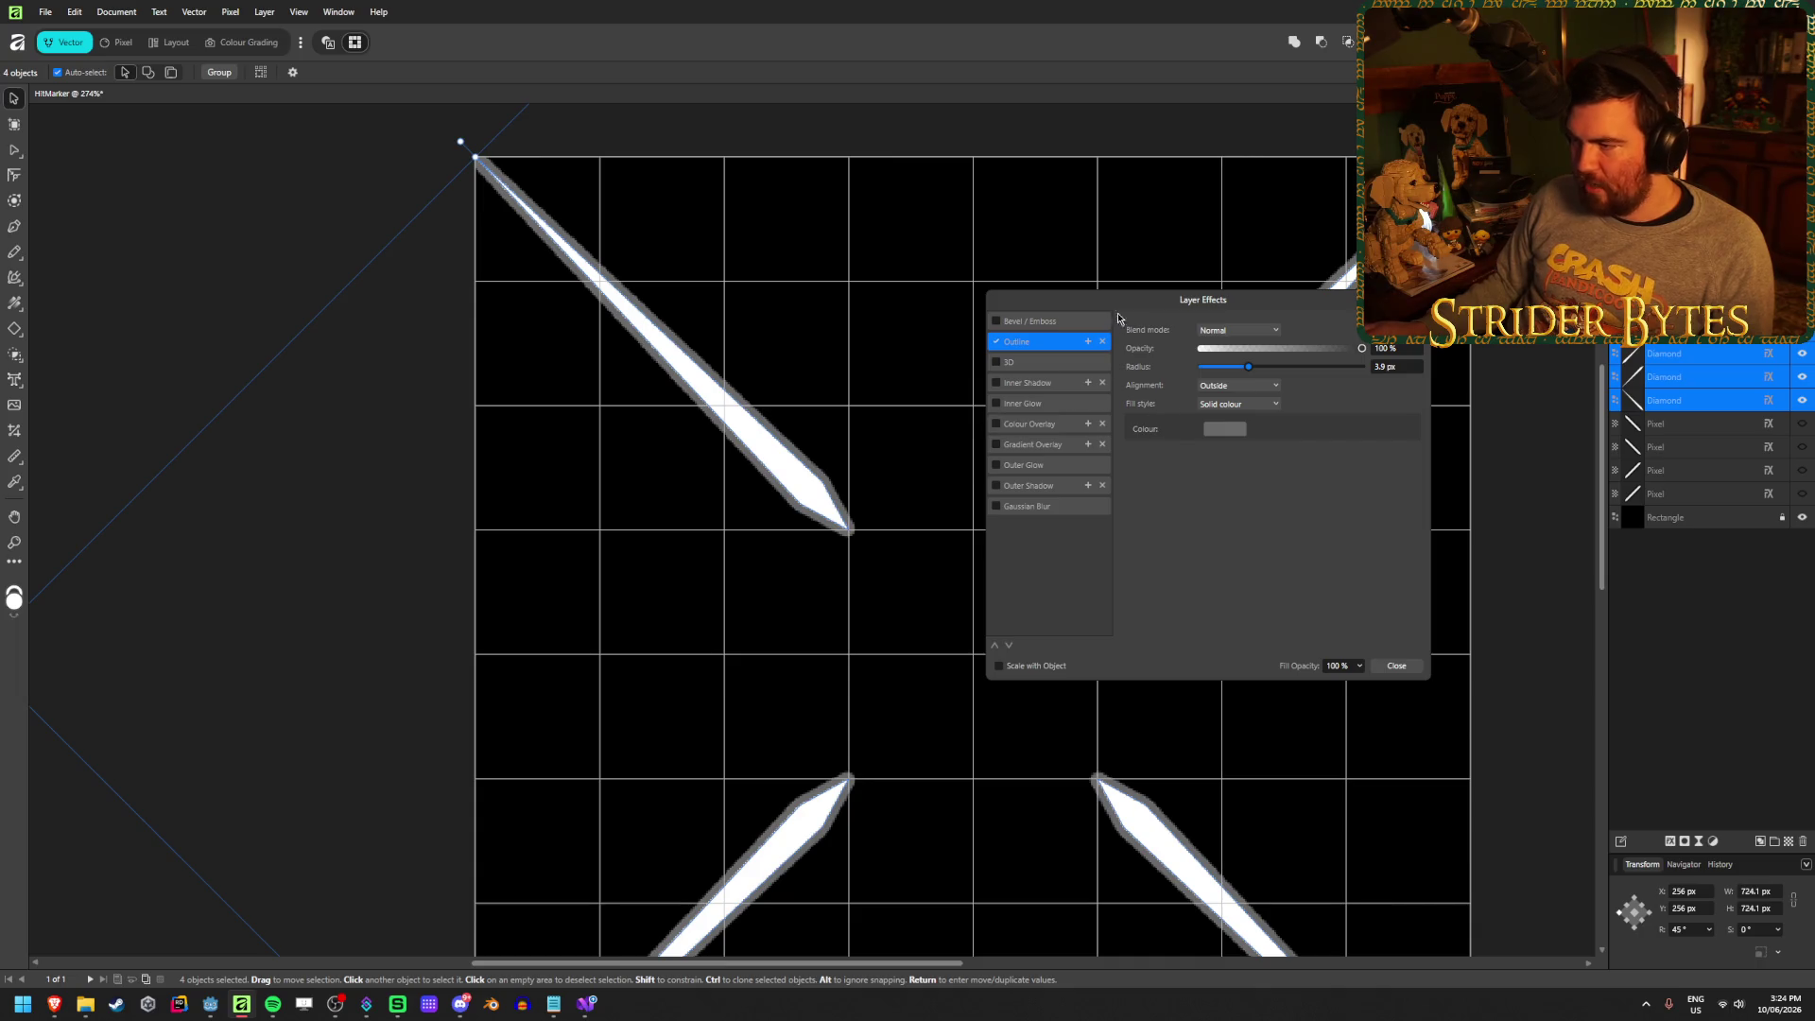
left_click_drag(1130, 299, 1235, 296)
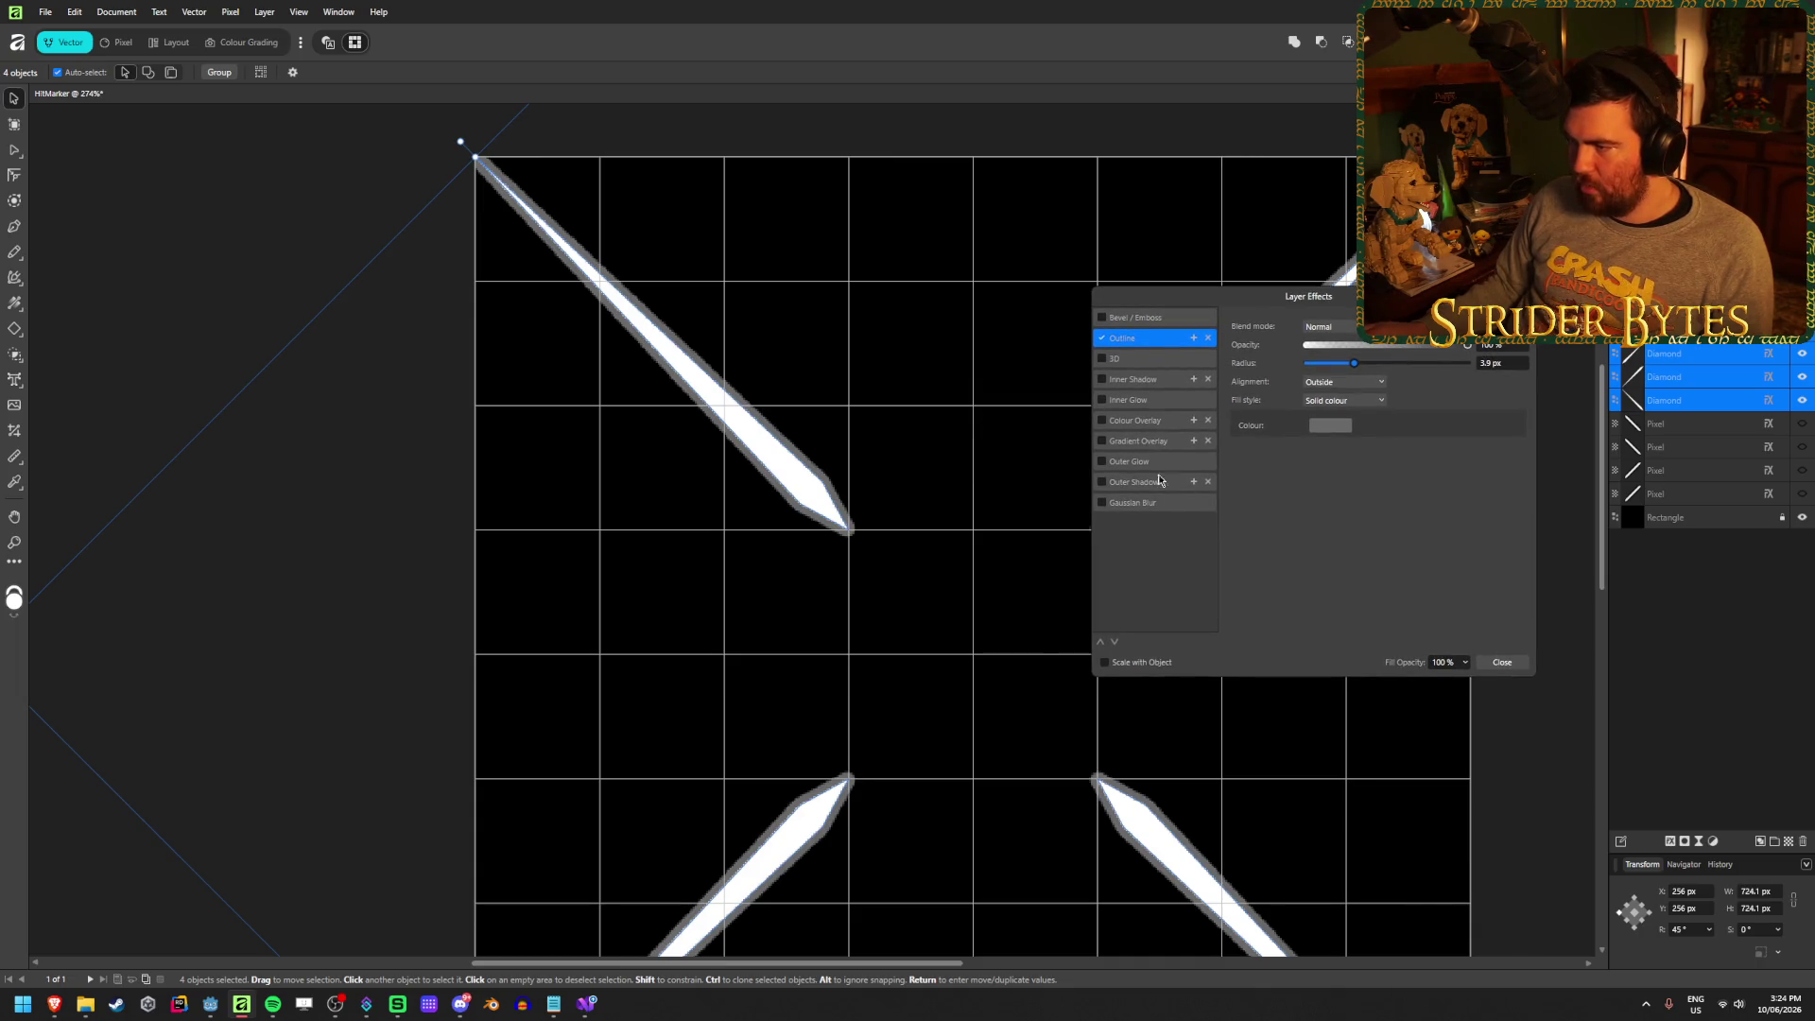
left_click(1101, 419)
left_click(1155, 422)
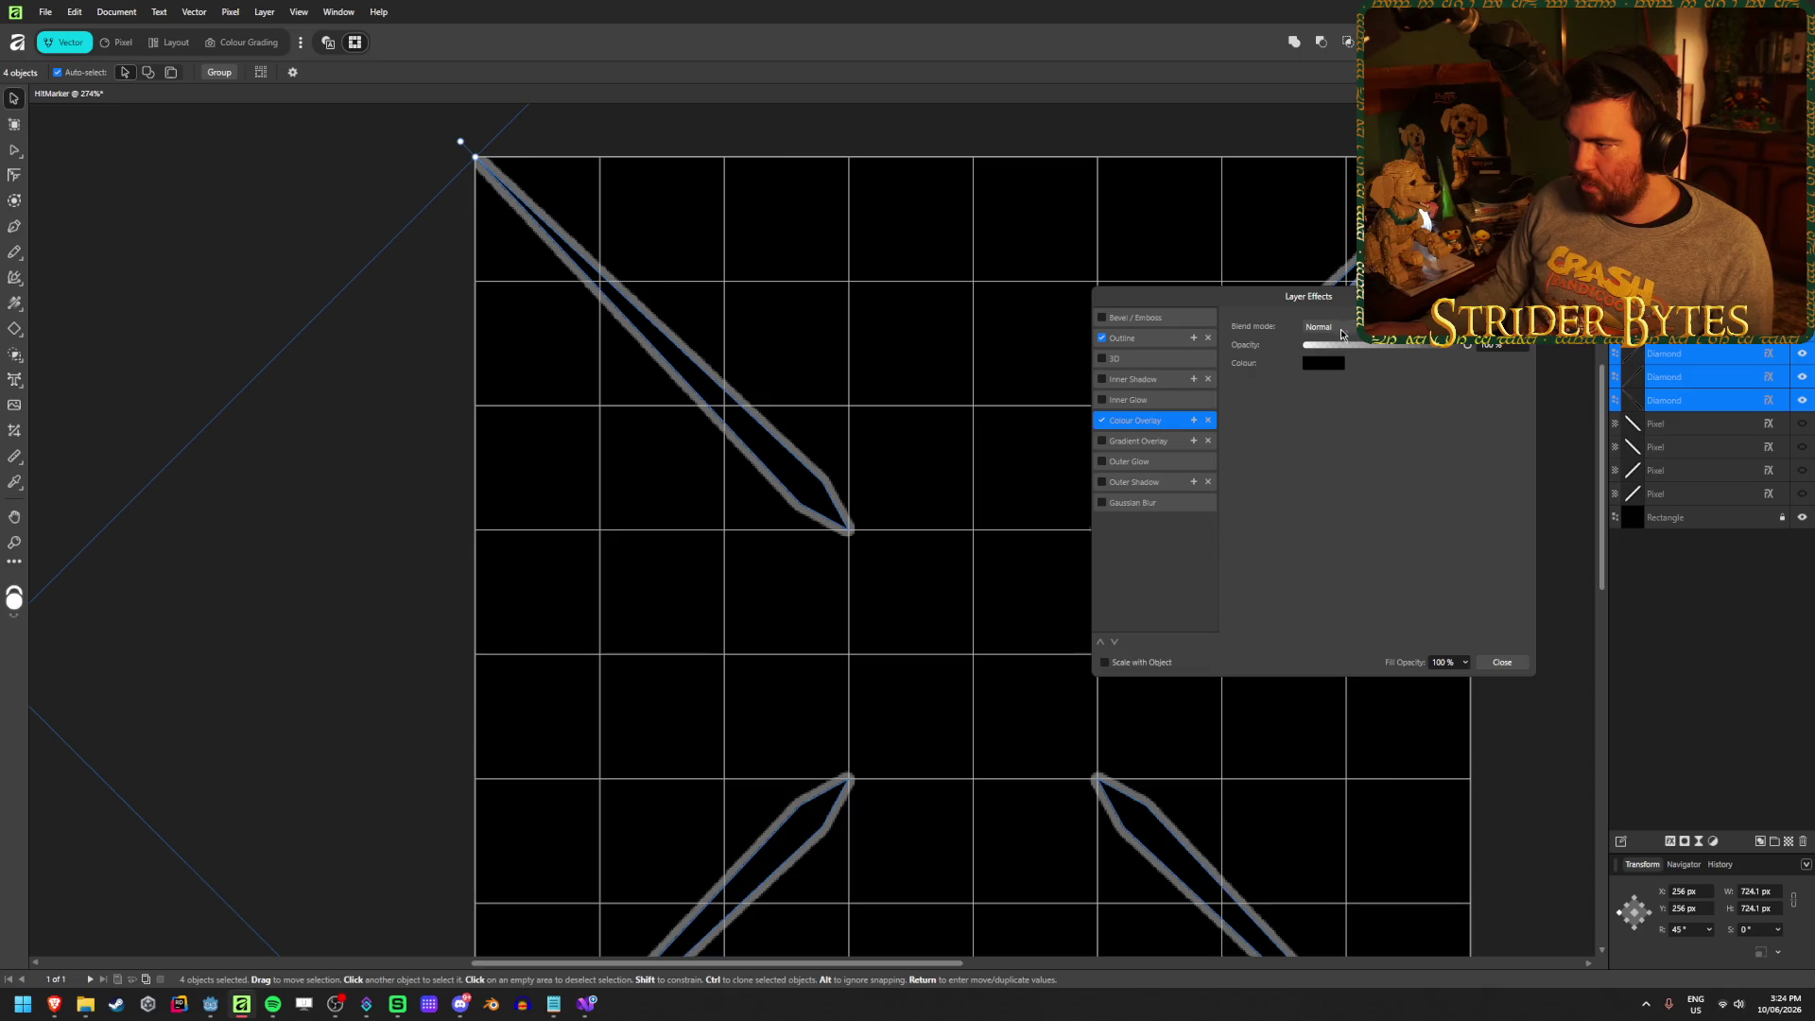
left_click(1103, 422)
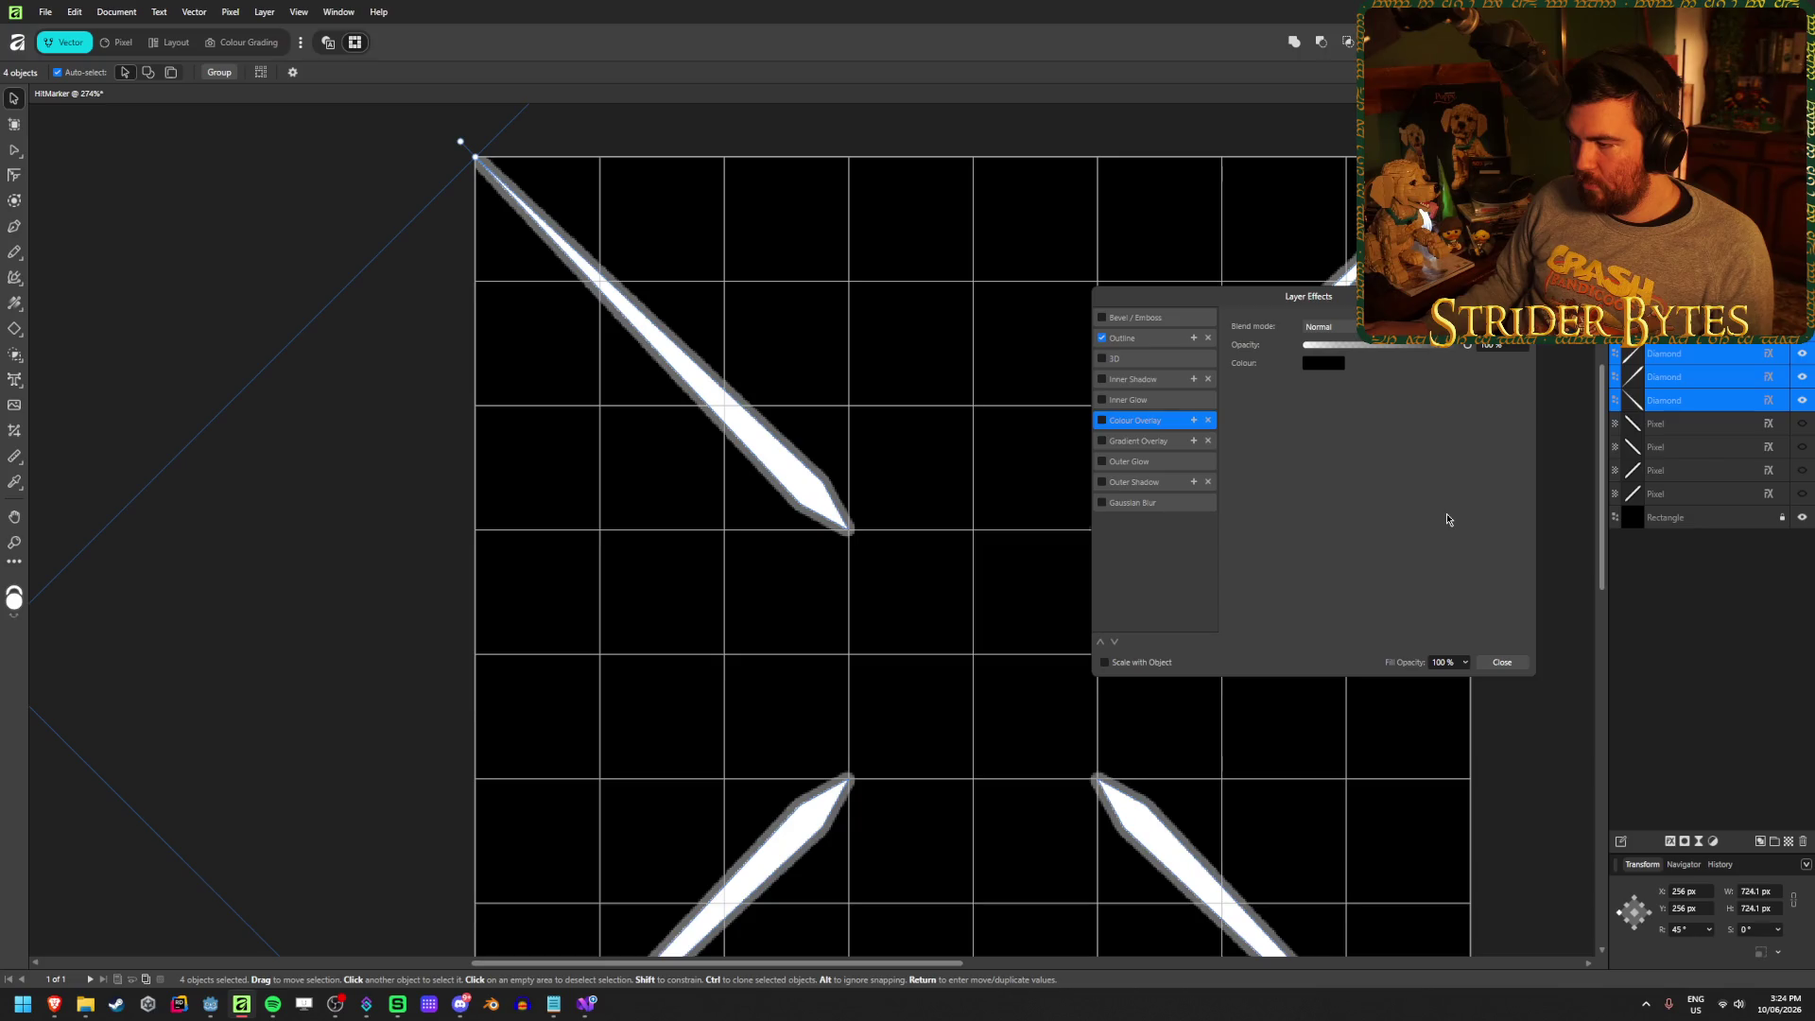
left_click(1102, 339)
left_click(1502, 662)
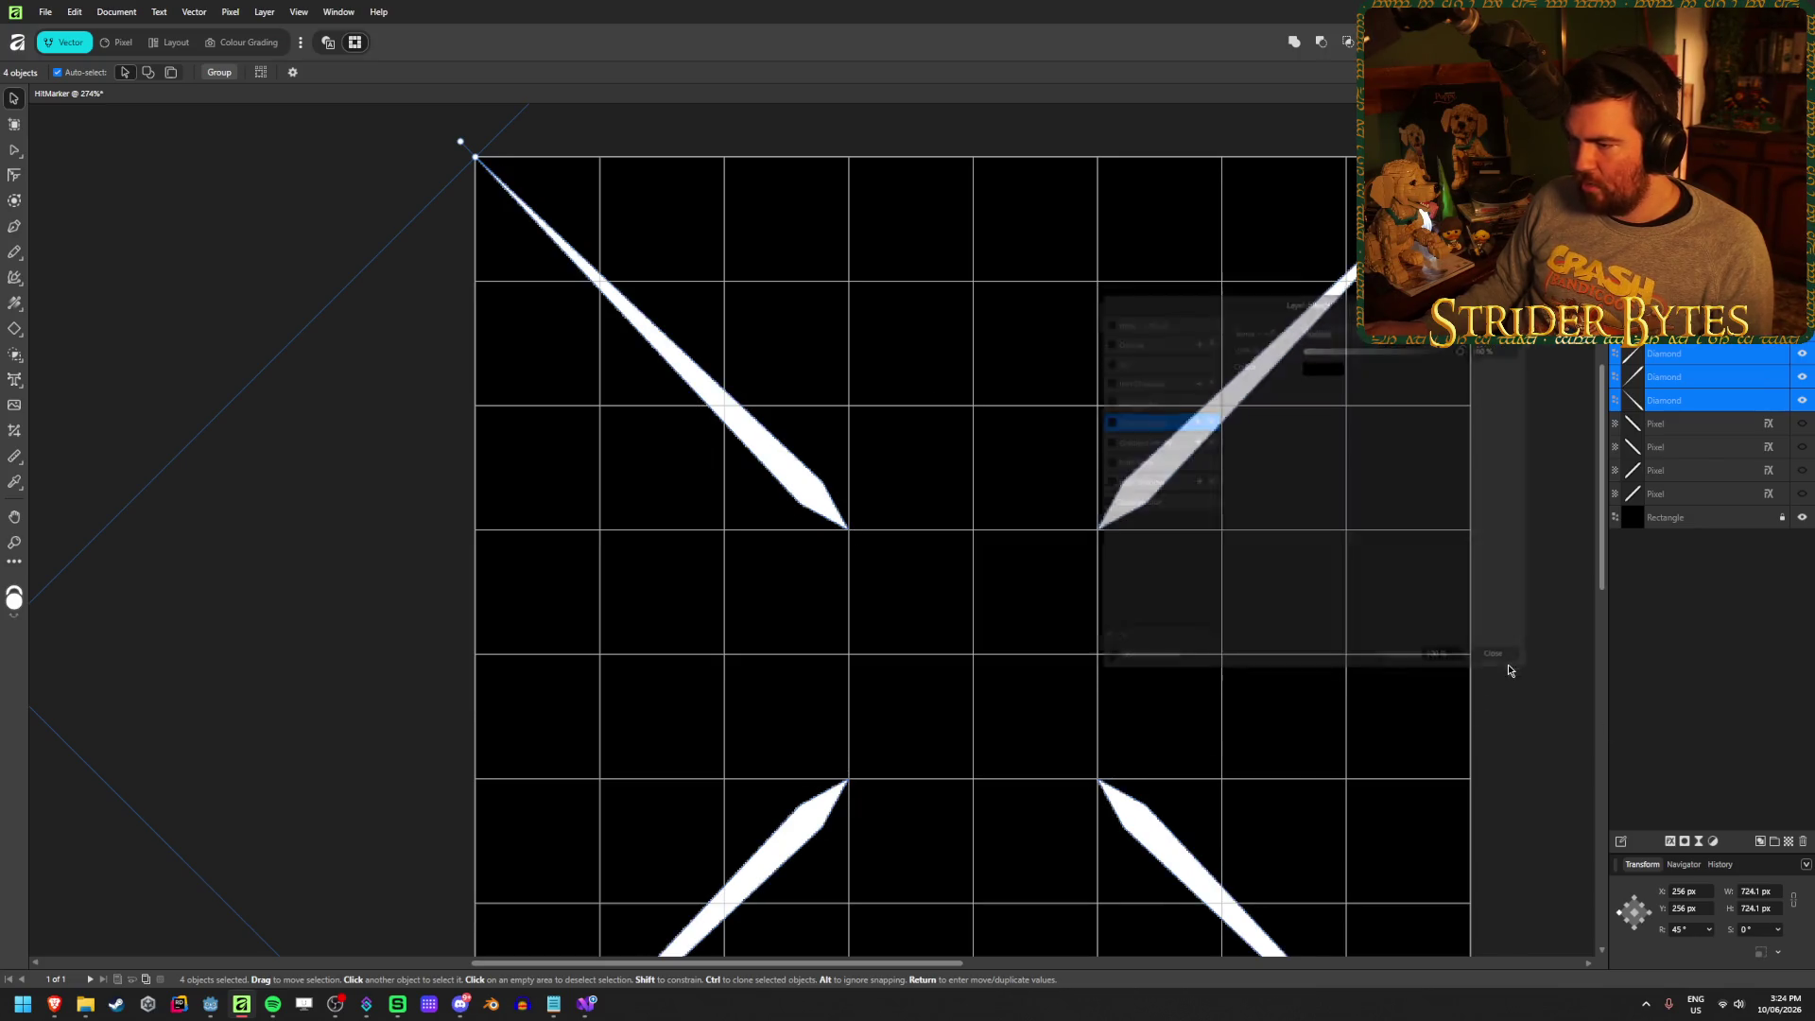
left_click(138, 268)
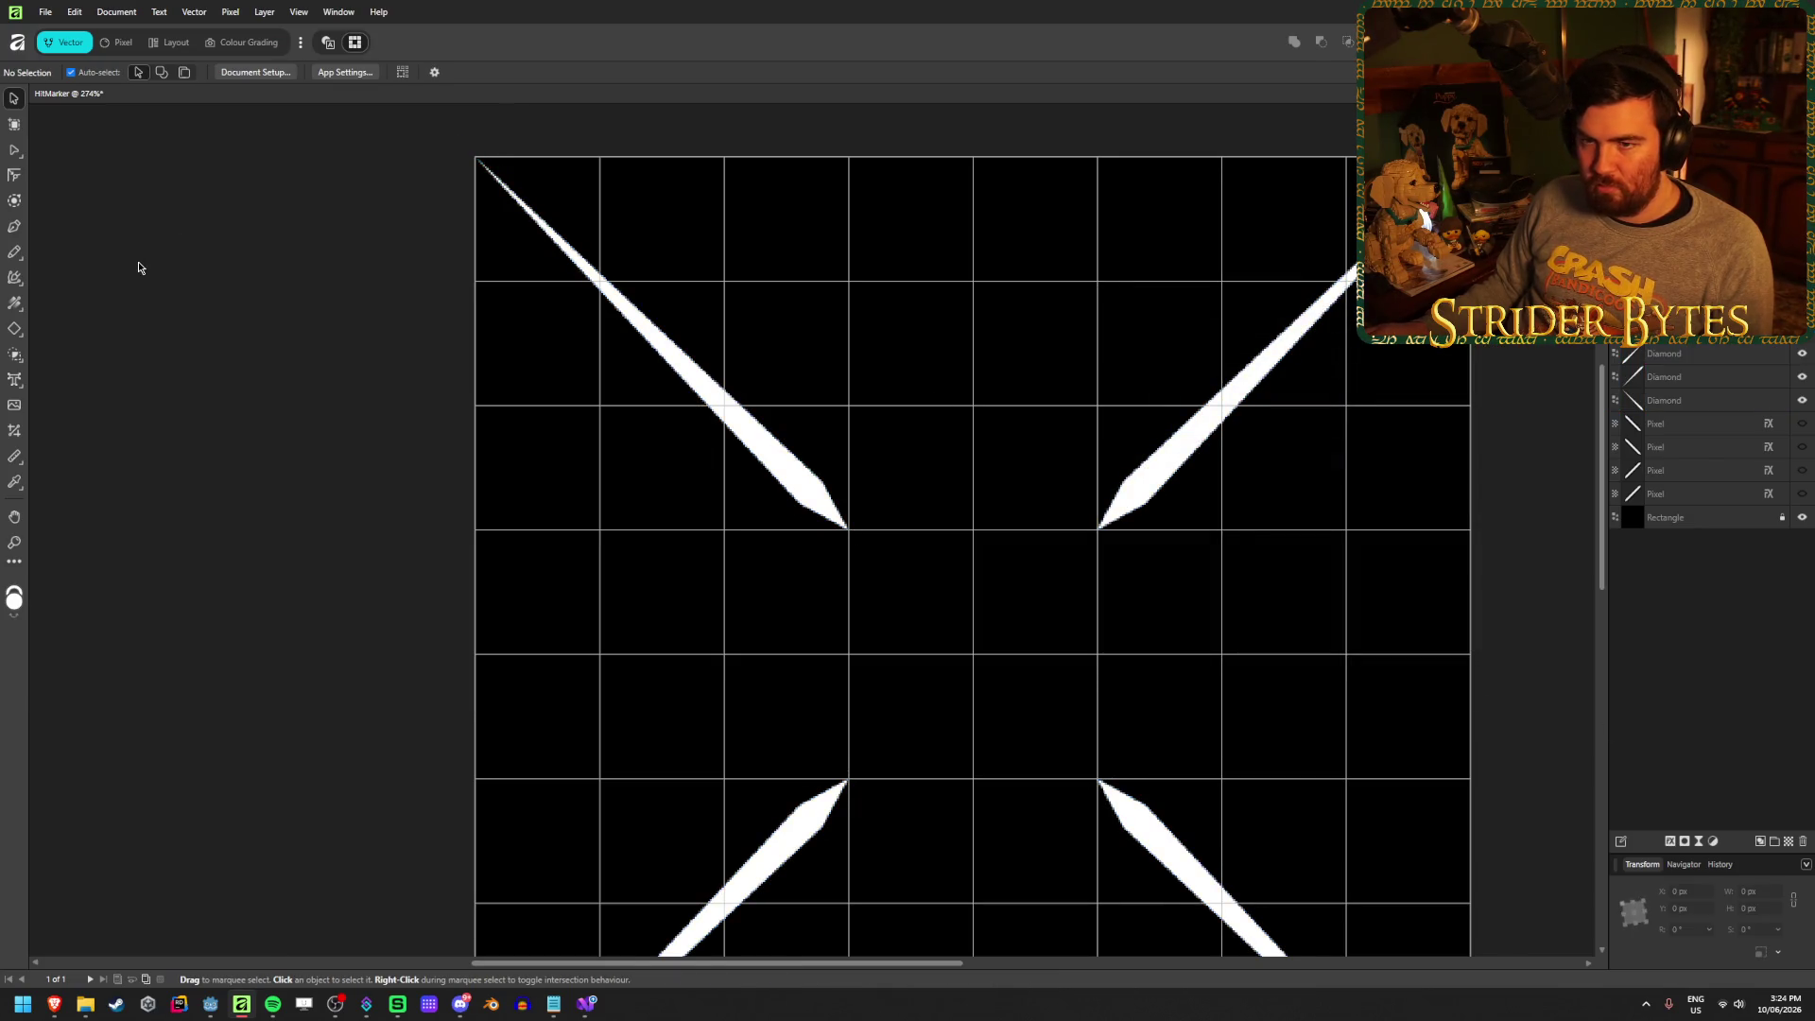
Give the top-left diamond's stroke a mid-grey colour at lightness 50
left_click(721, 374)
left_click(111, 77)
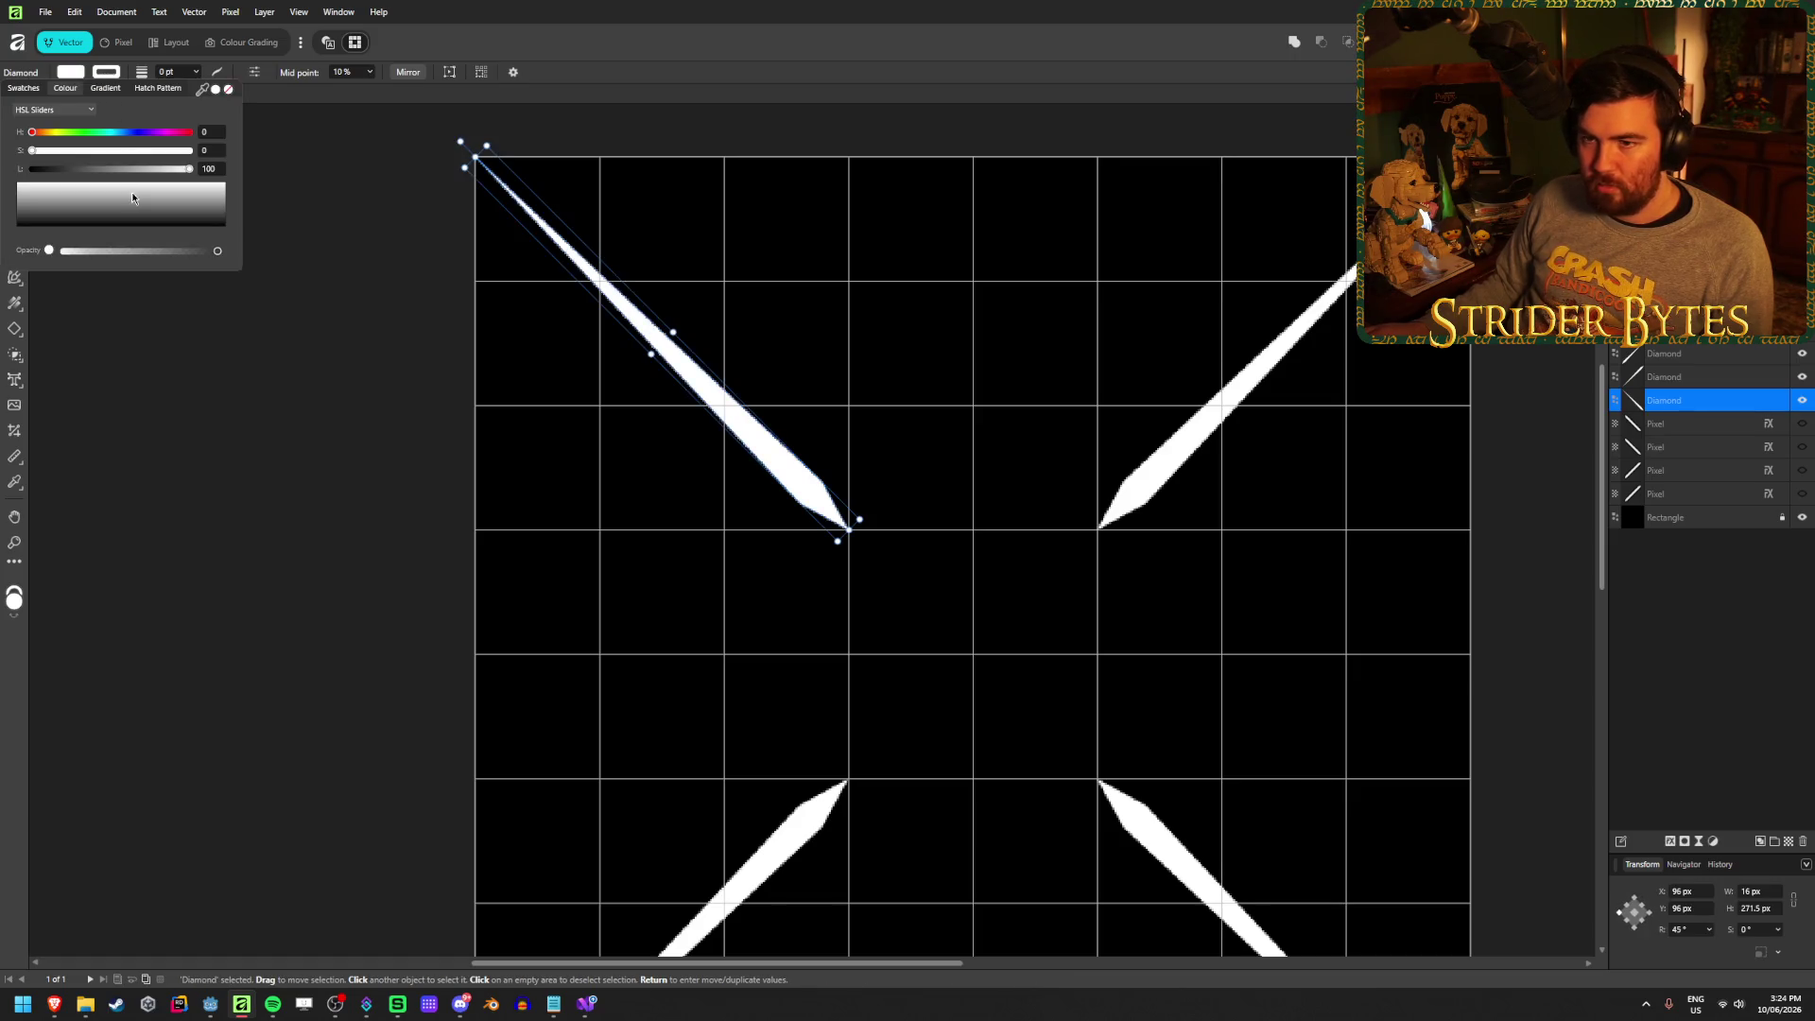
left_click_drag(189, 168, 88, 168)
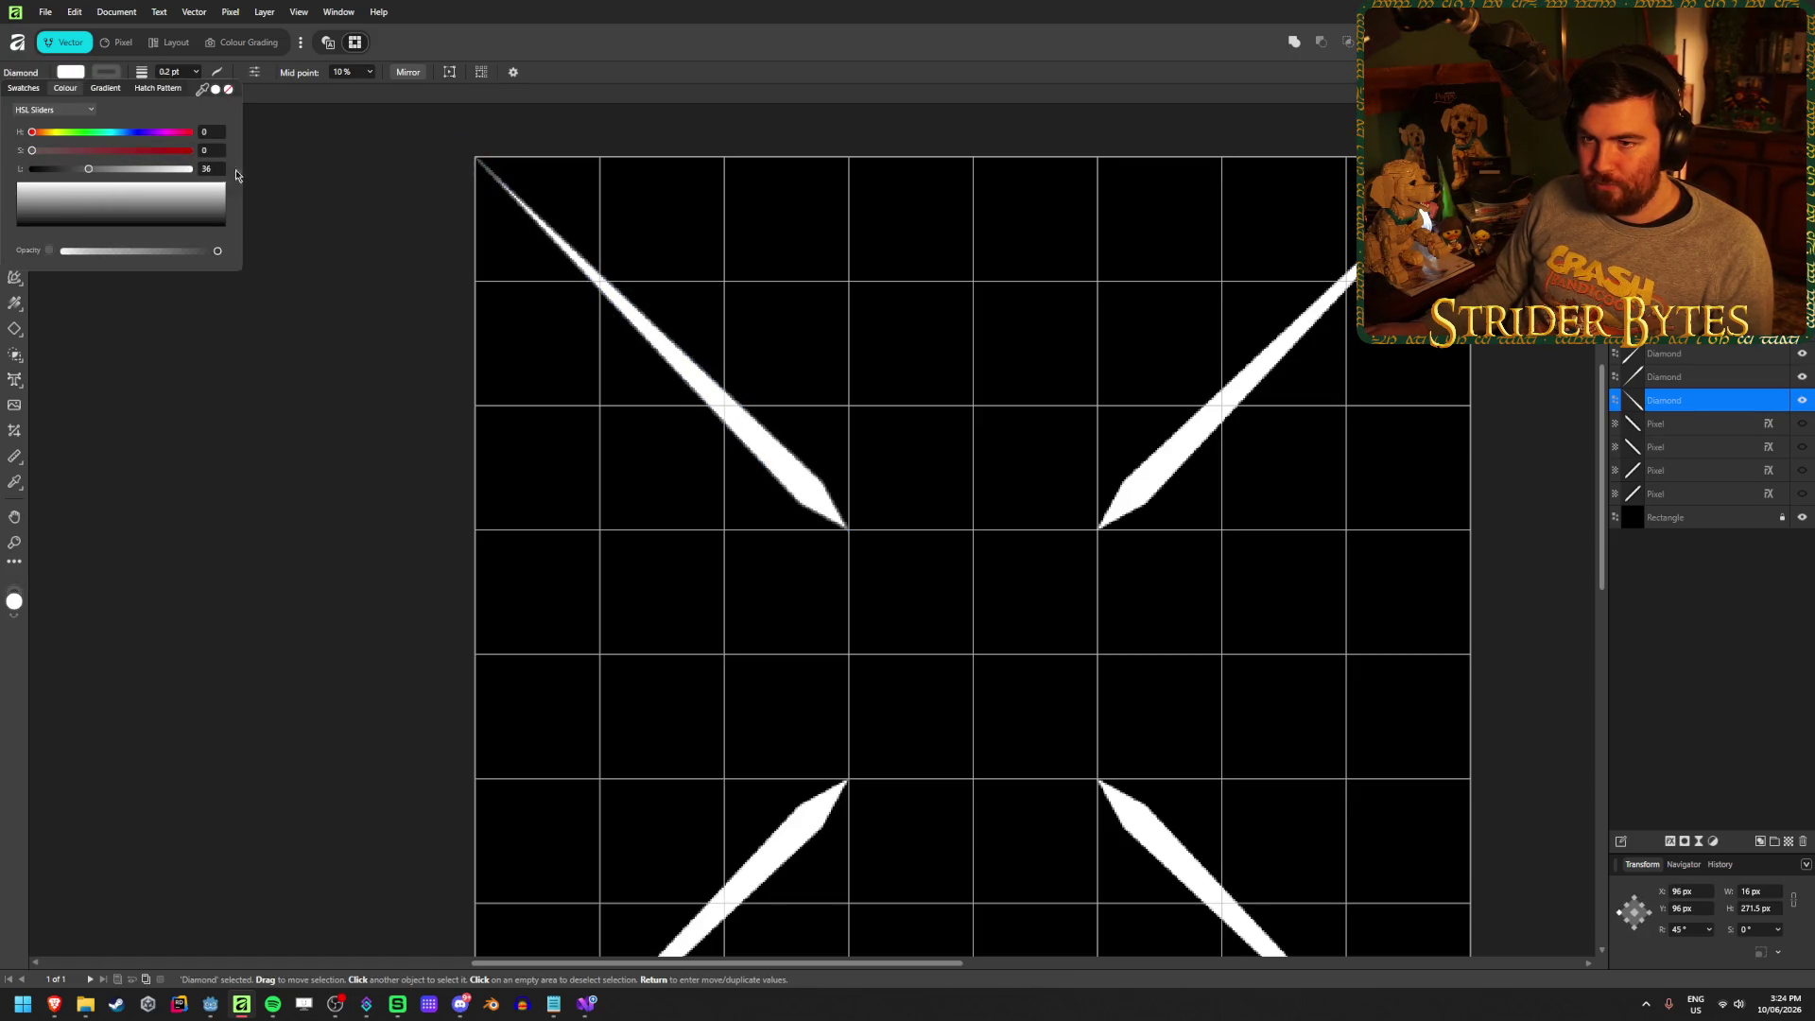
type("50")
key("Return")
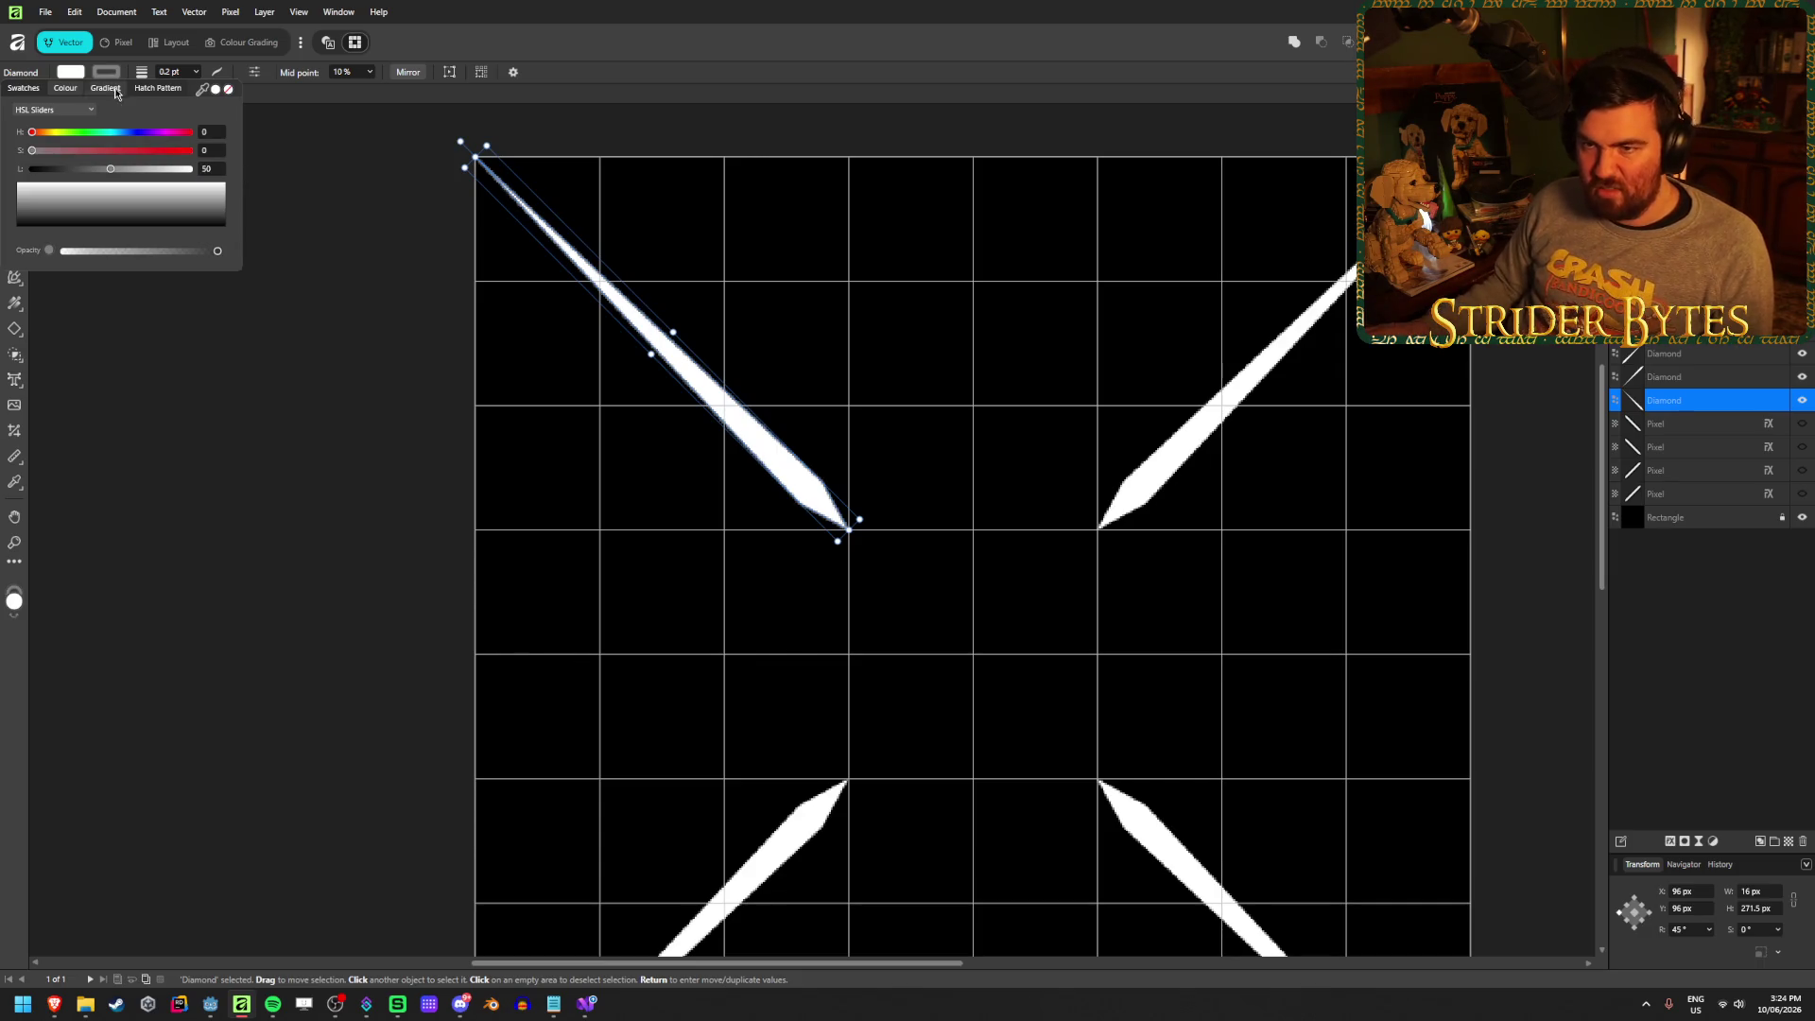
Set the diamond's stroke width to 0.7 pt, aligned inside its edge
left_click(196, 72)
left_click_drag(194, 88, 217, 90)
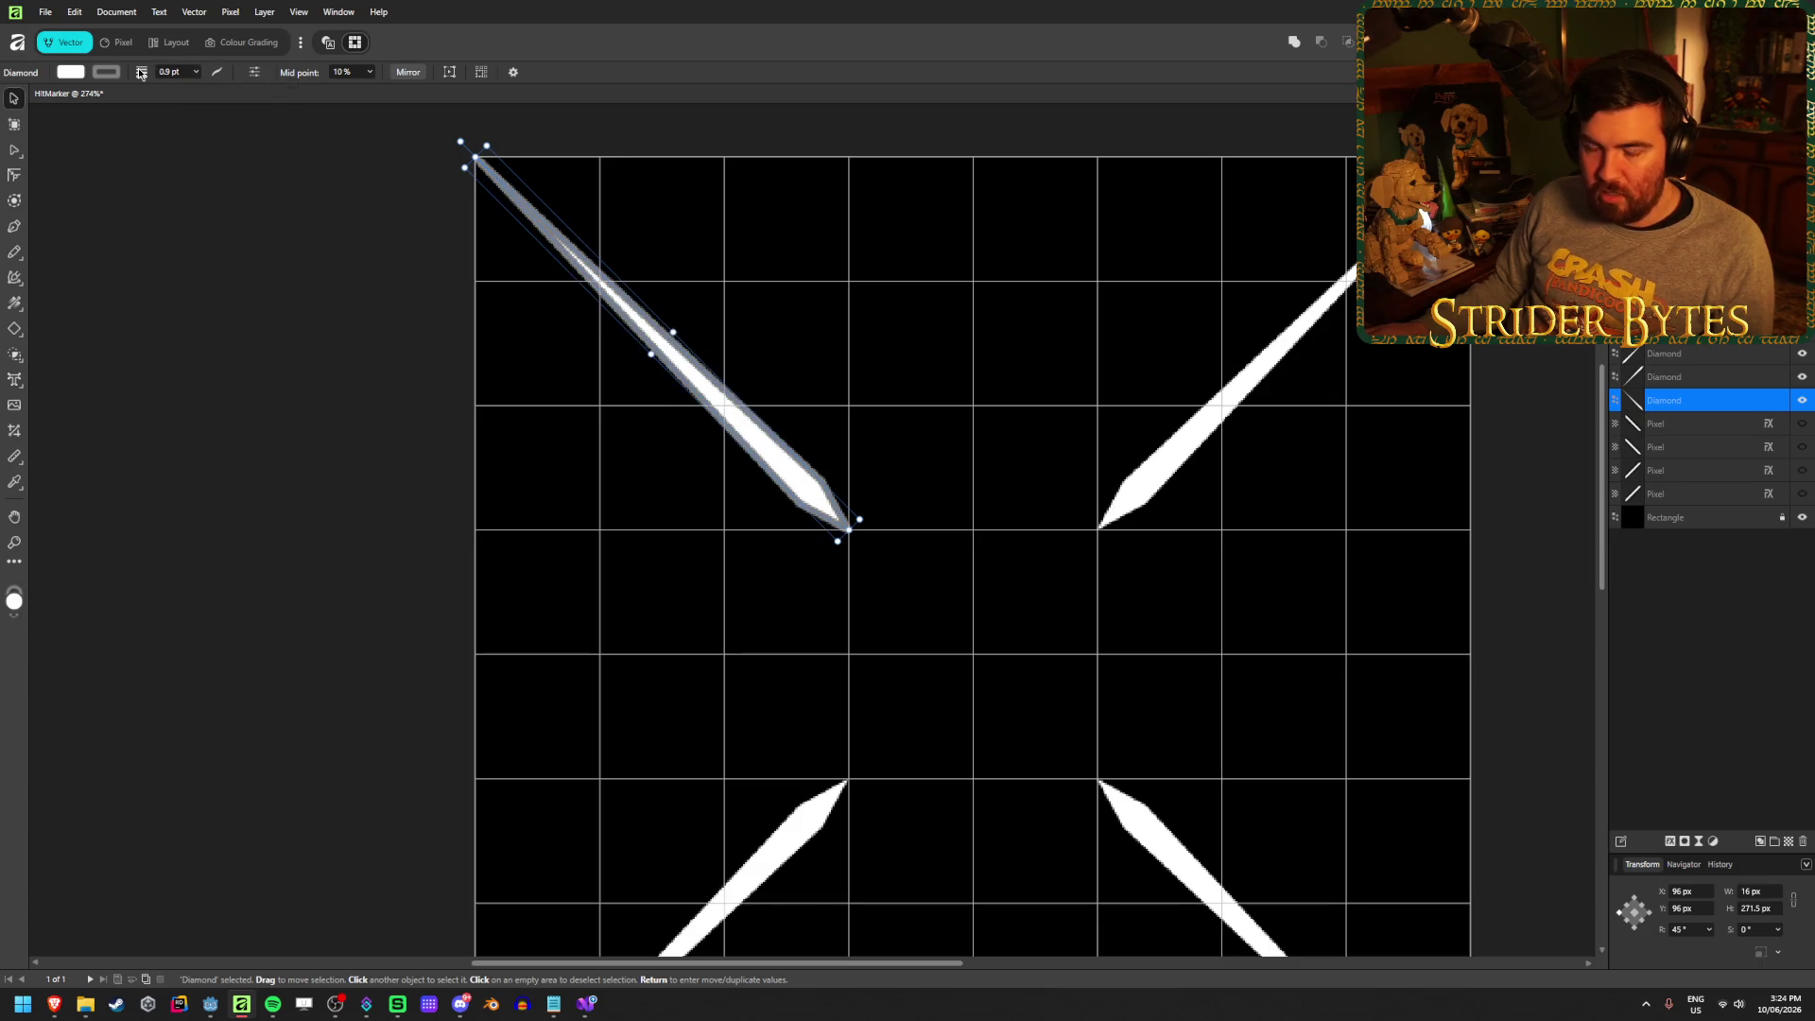
left_click(216, 72)
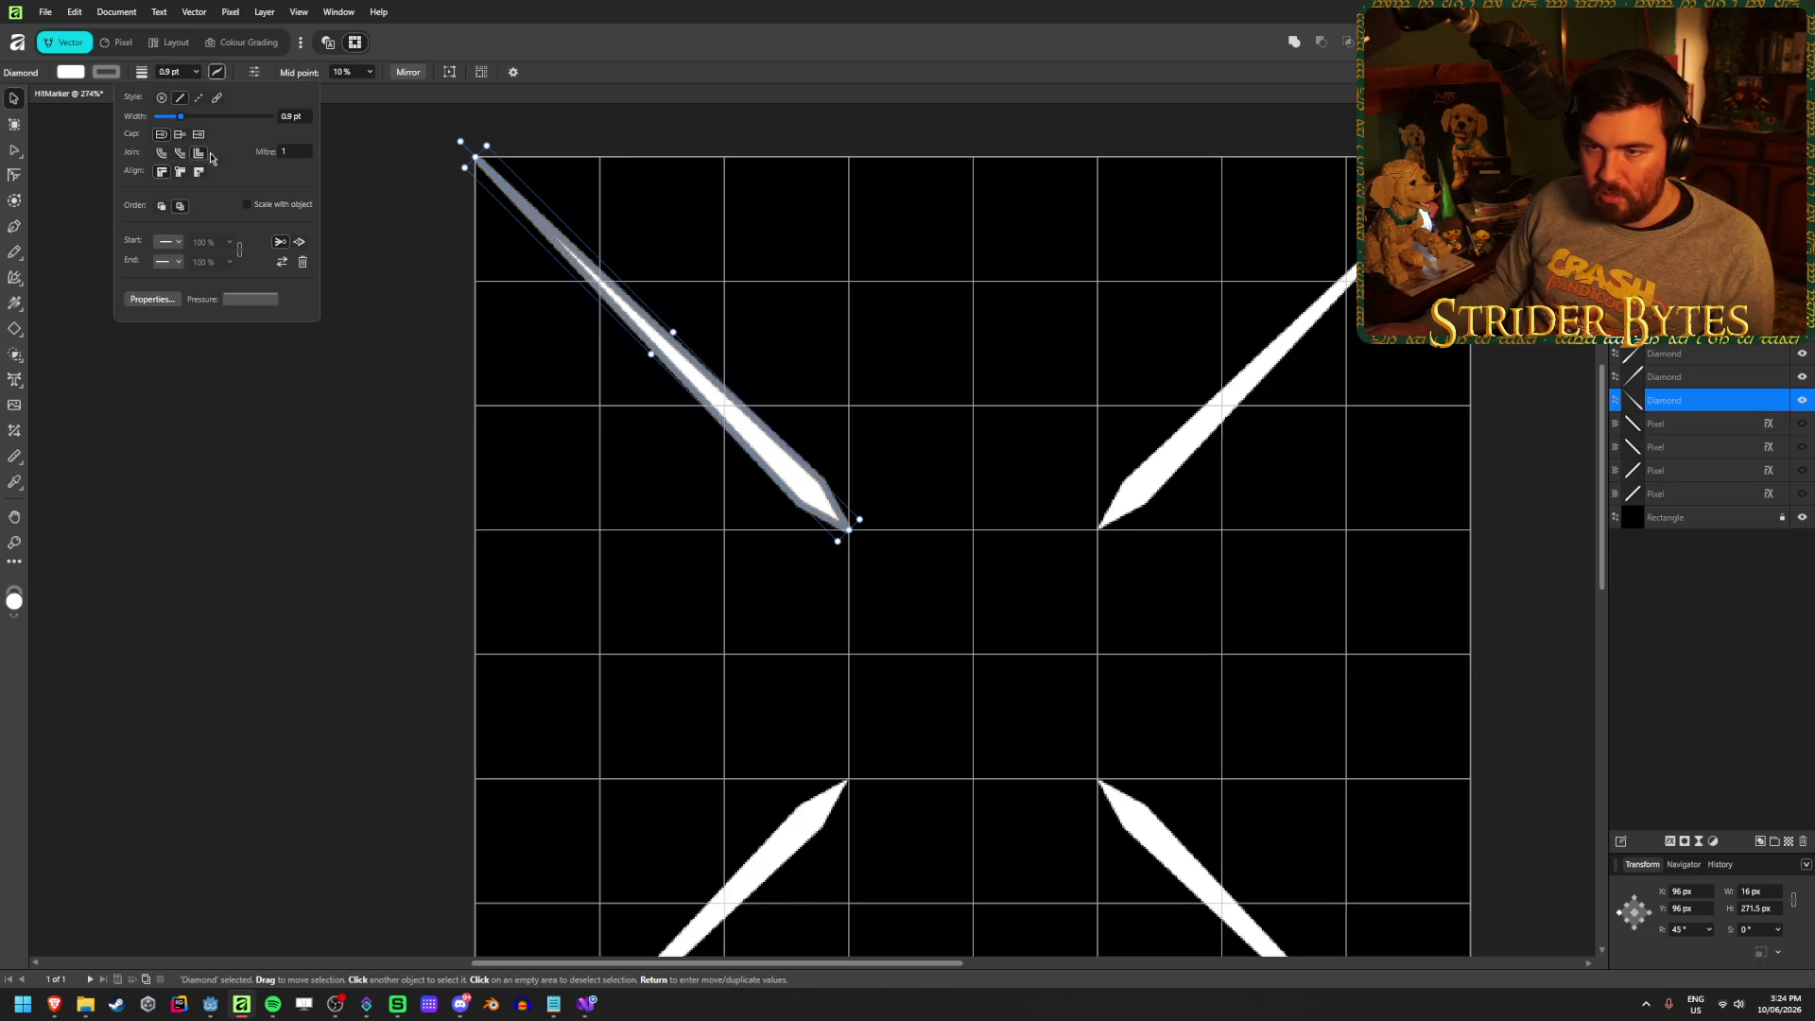
left_click(179, 172)
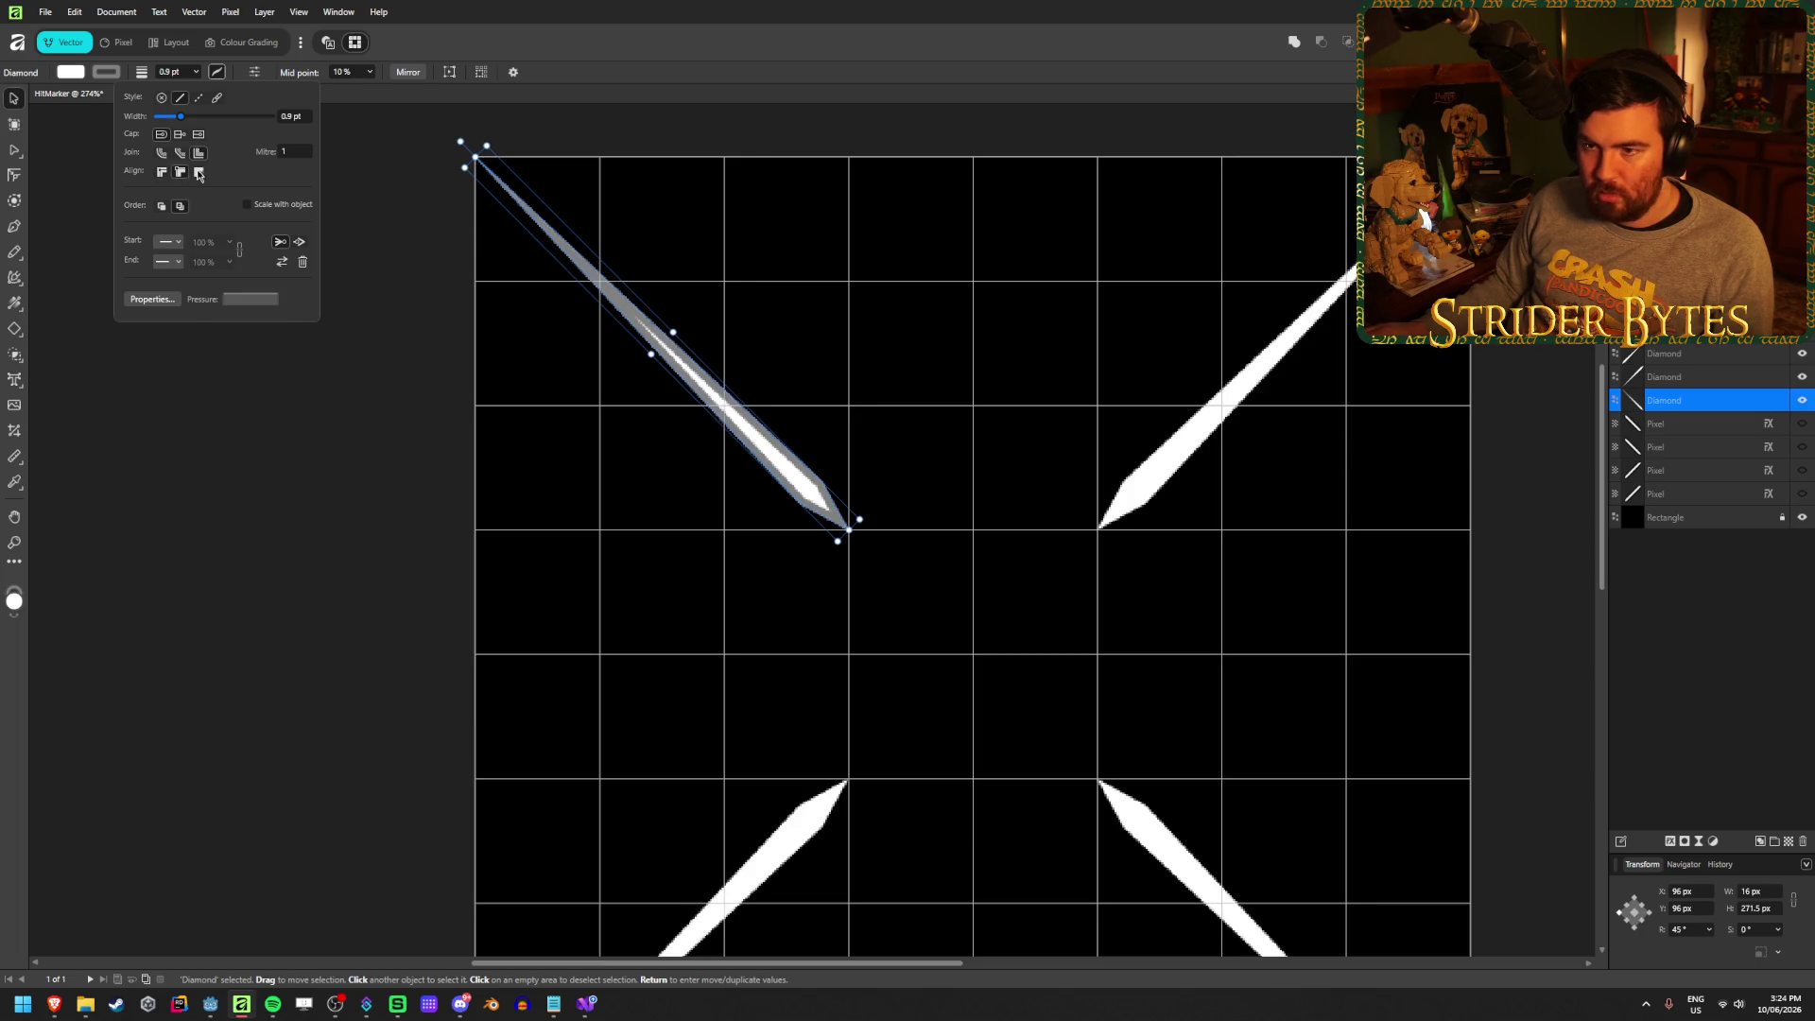
left_click(199, 173)
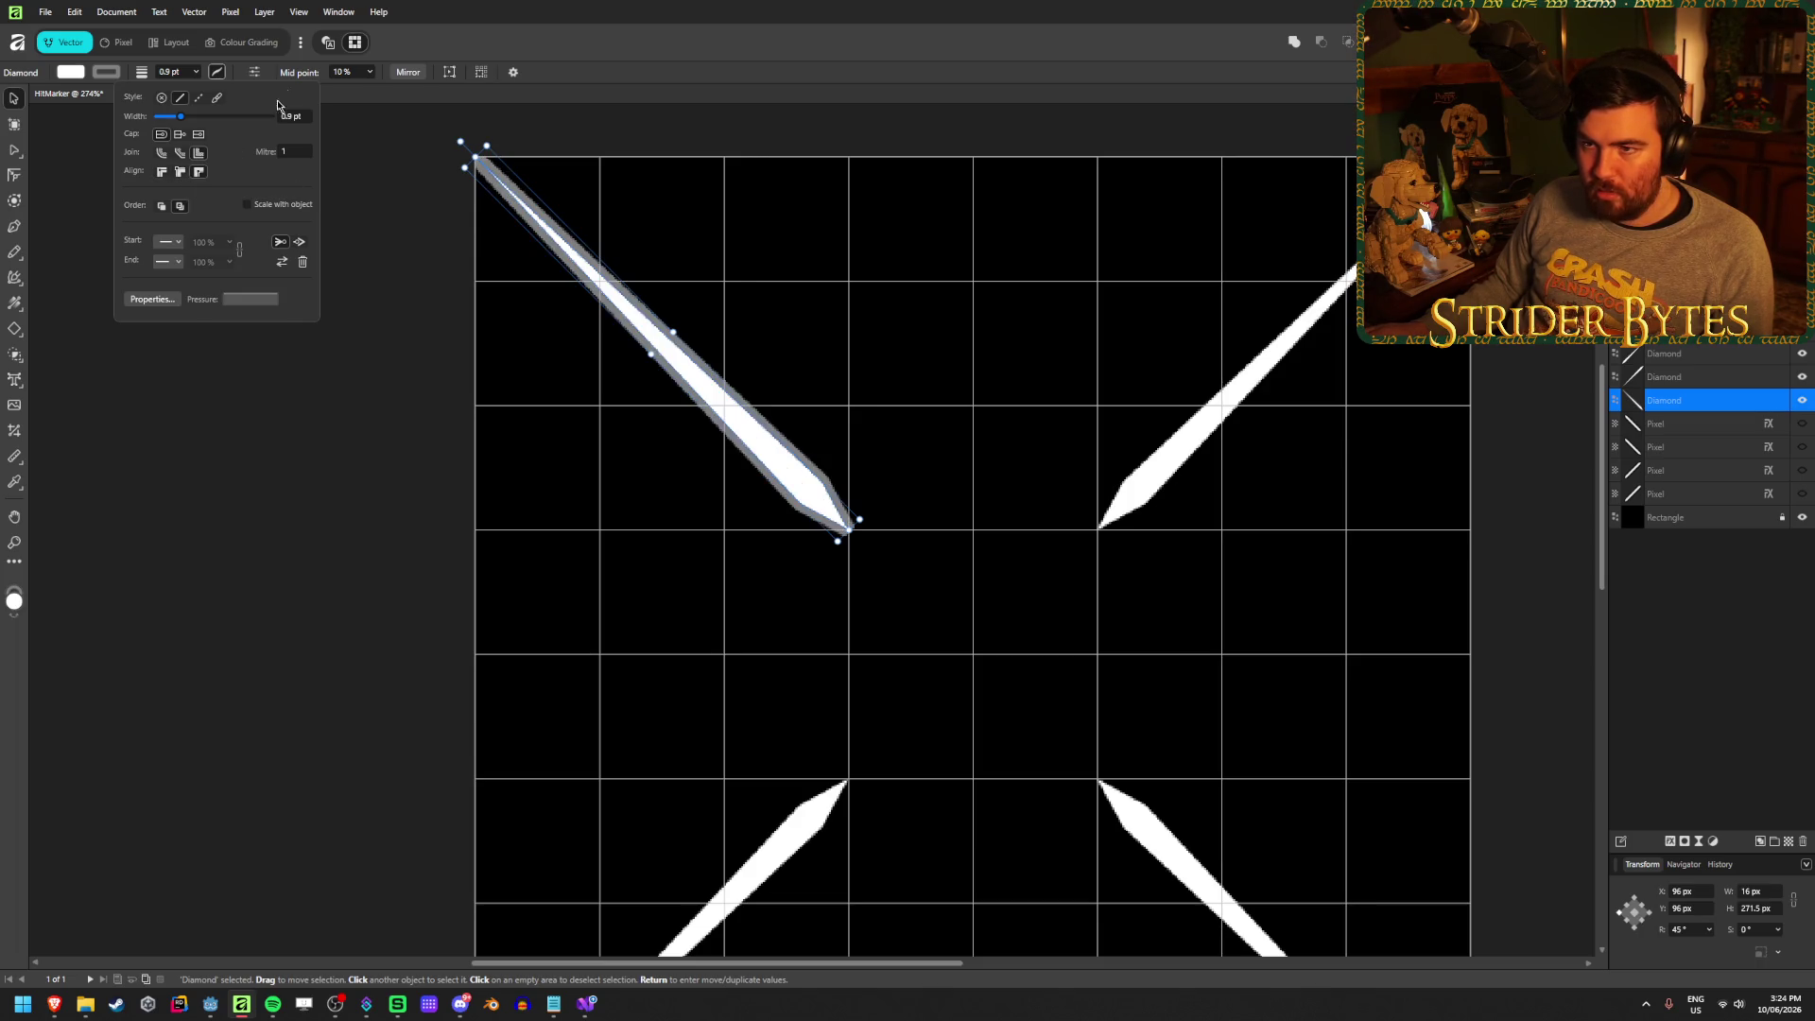
mouse_move(197, 120)
left_mouse_down()
mouse_move(180, 120)
mouse_move(219, 131)
mouse_move(180, 120)
left_mouse_up()
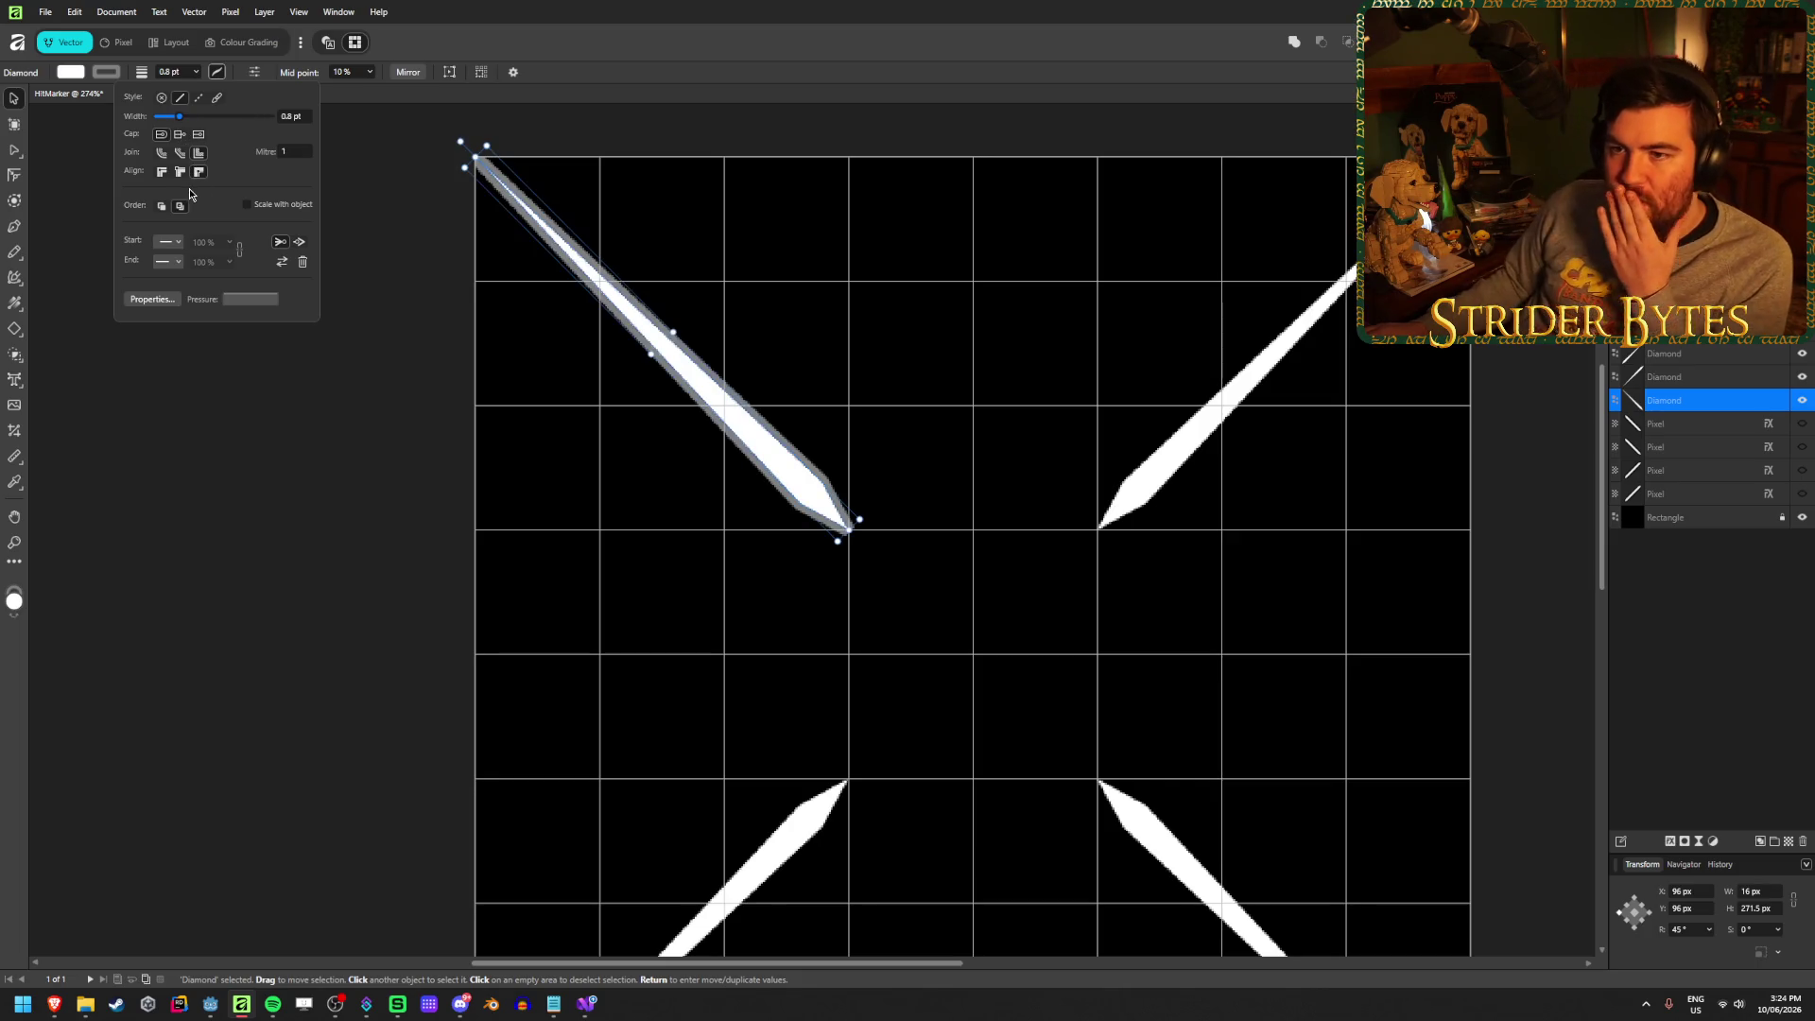
left_click(162, 171)
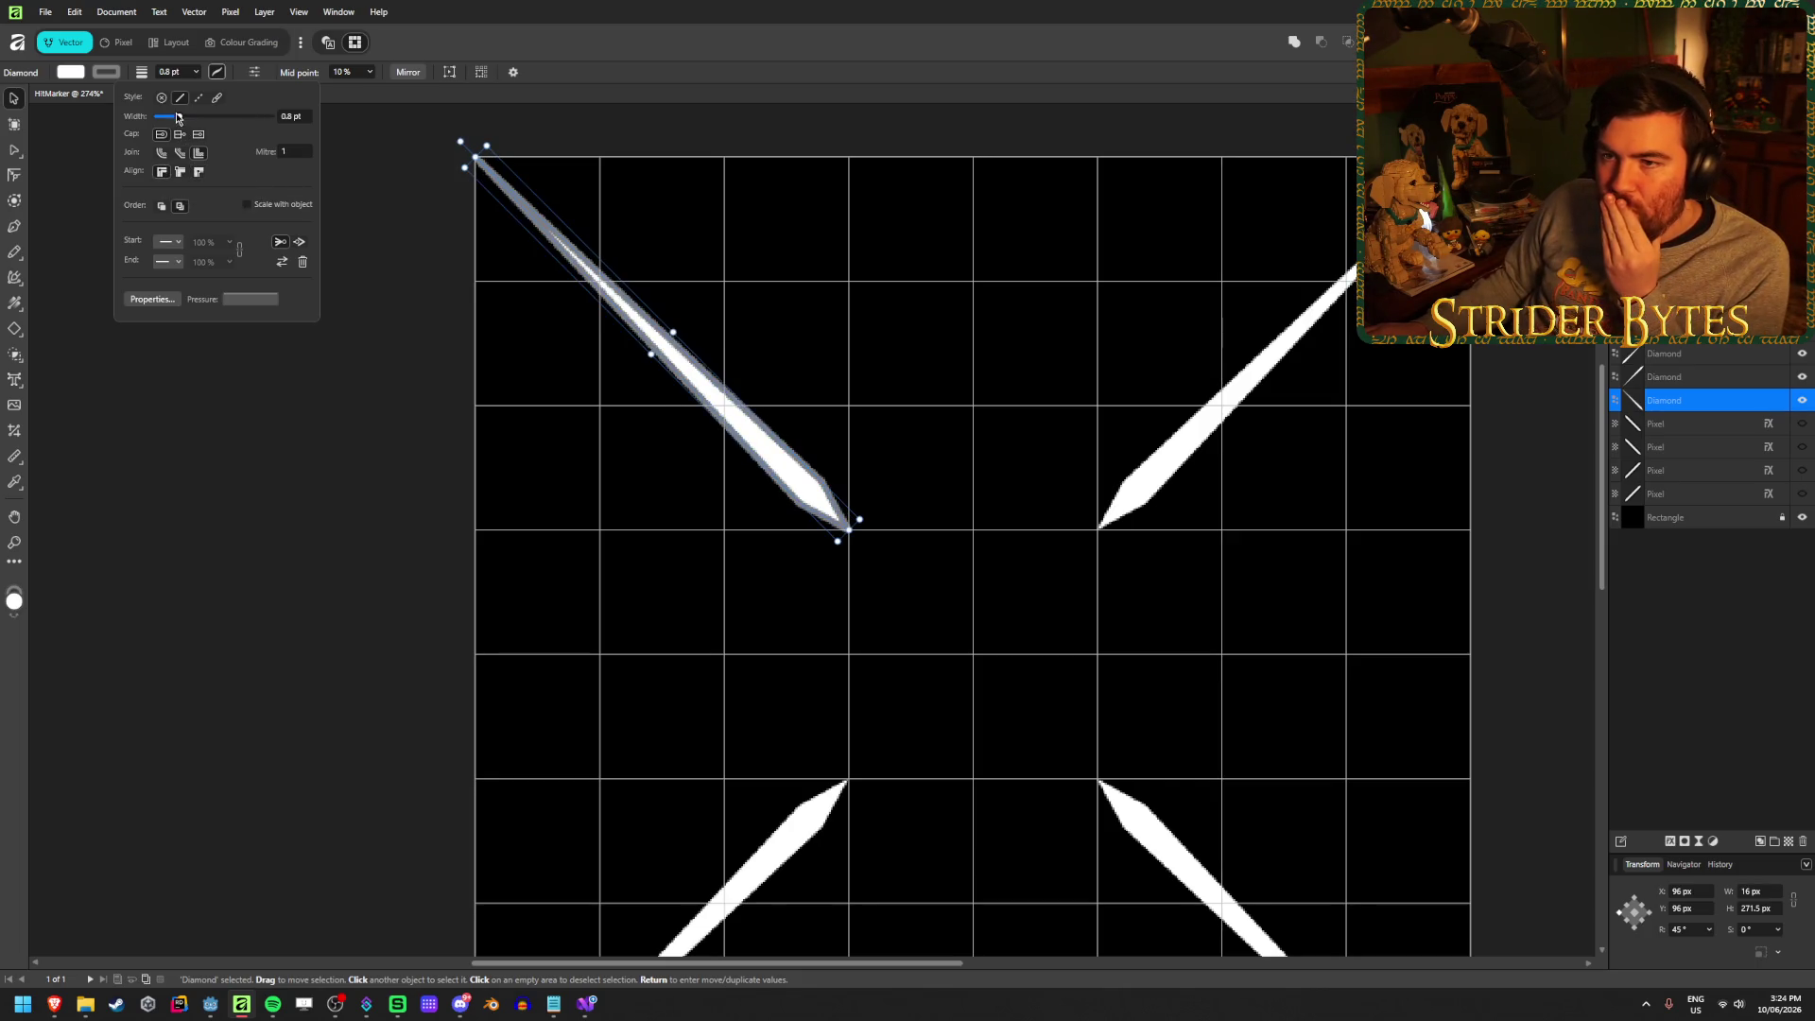
mouse_move(181, 121)
left_mouse_down()
mouse_move(160, 121)
mouse_move(177, 123)
left_mouse_up()
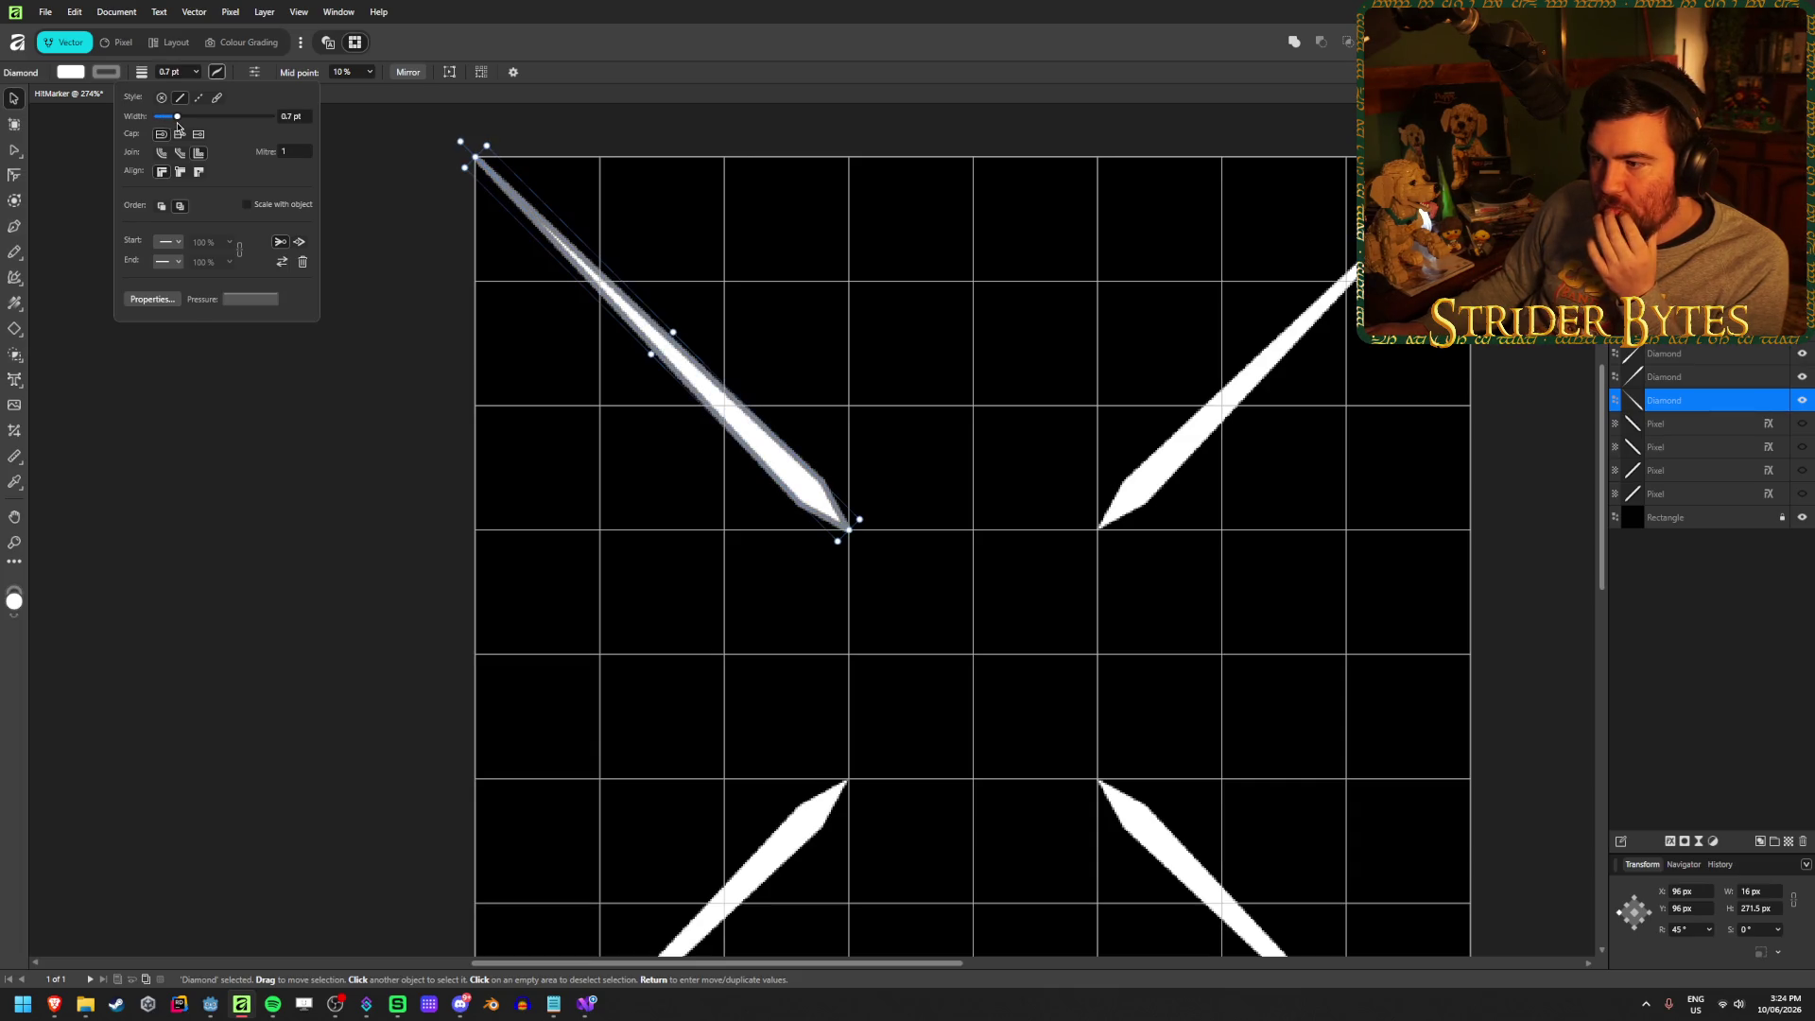
left_click(180, 172)
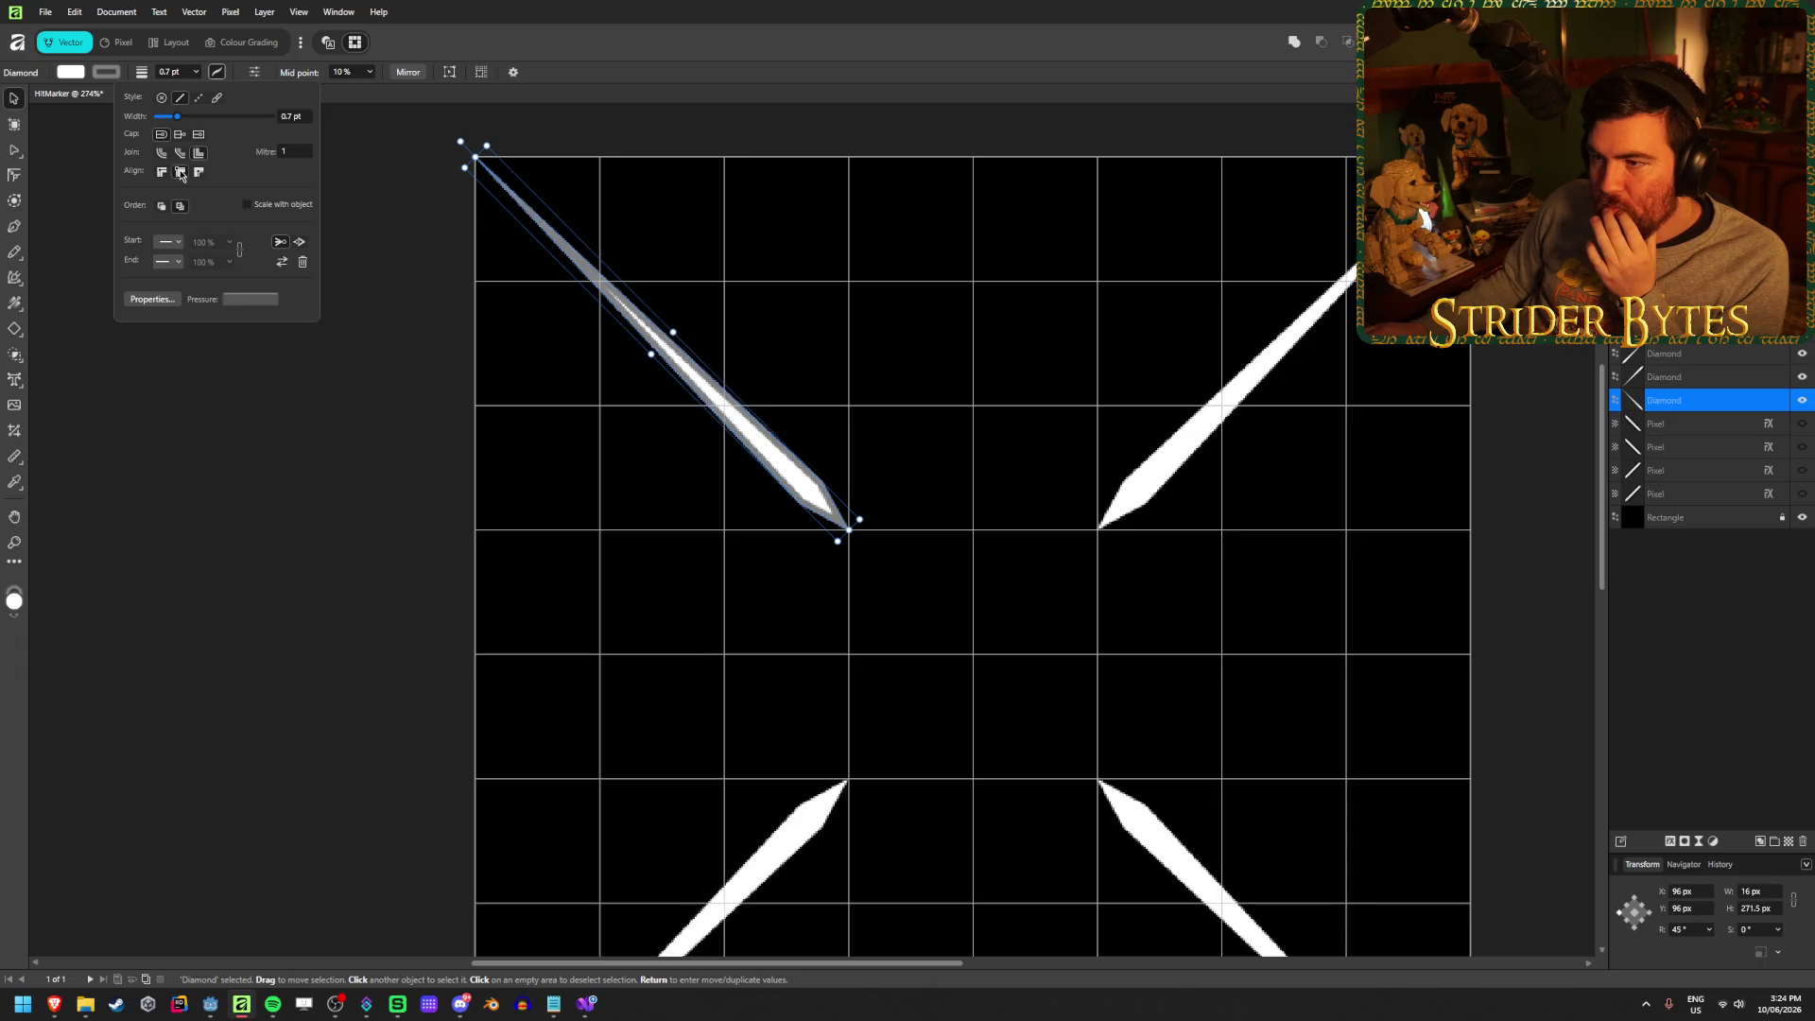
left_click(163, 174)
left_click(178, 173)
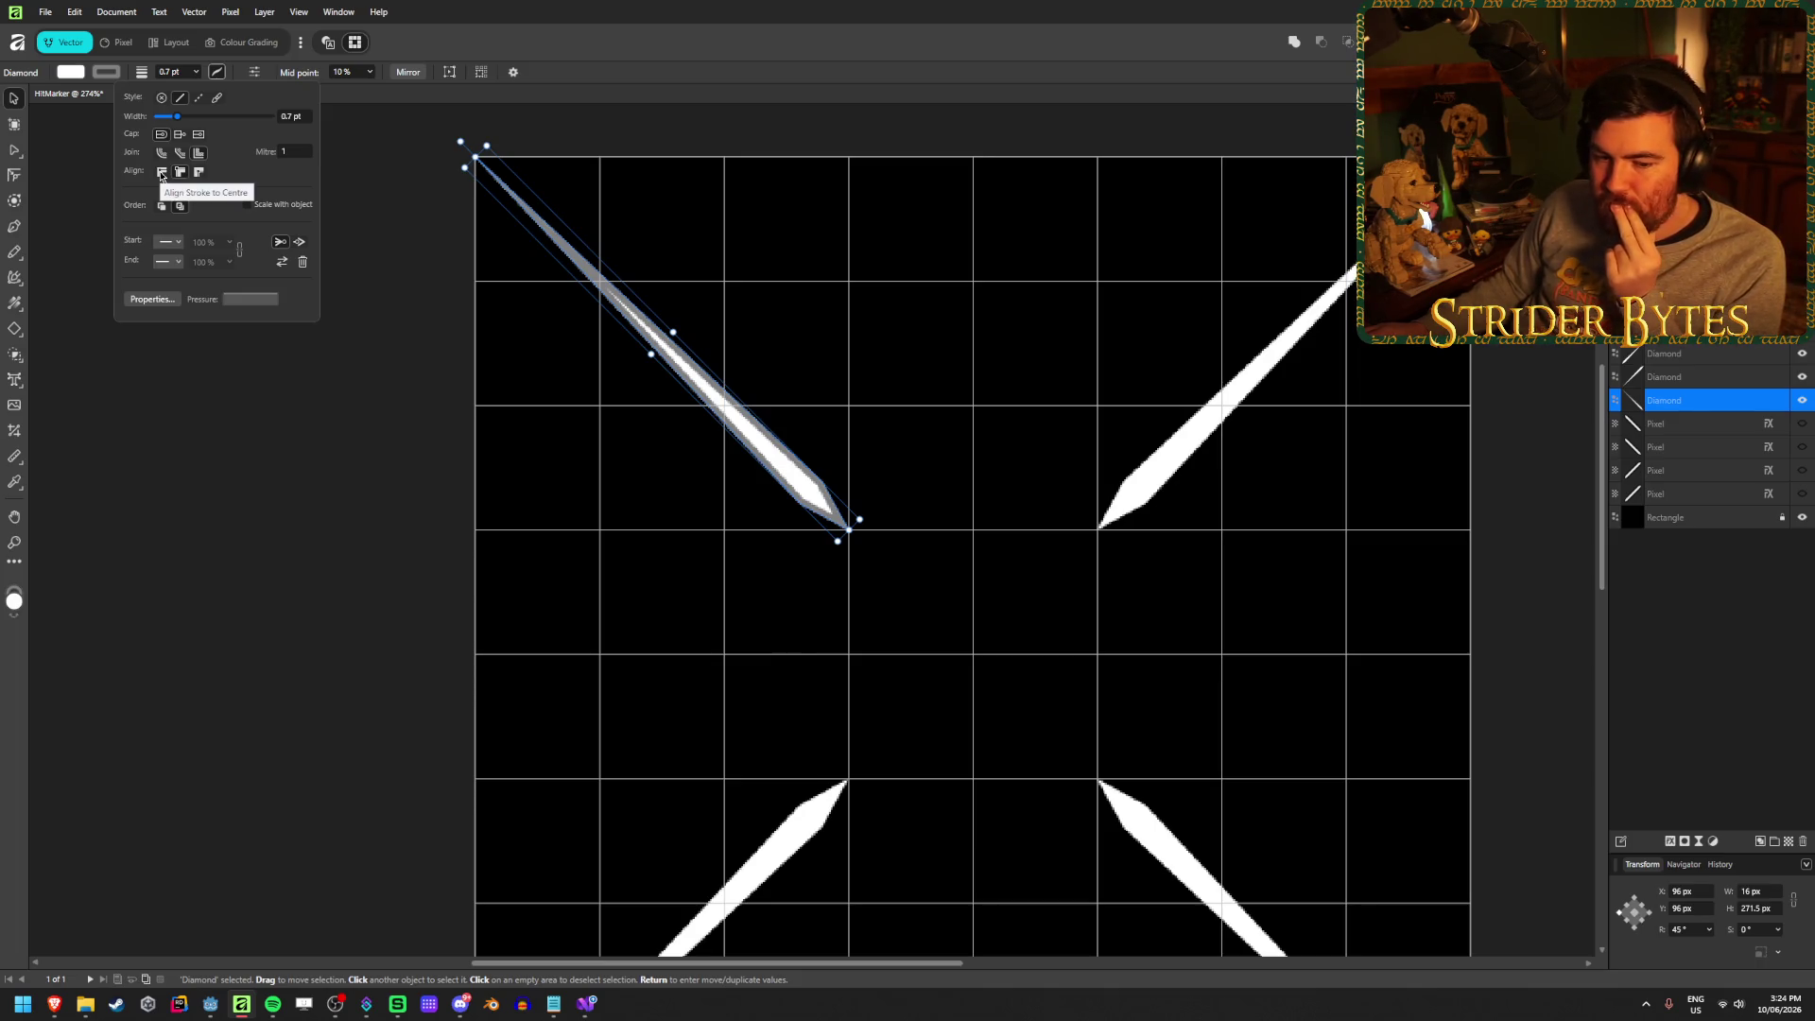
left_click(243, 454)
left_click(831, 518)
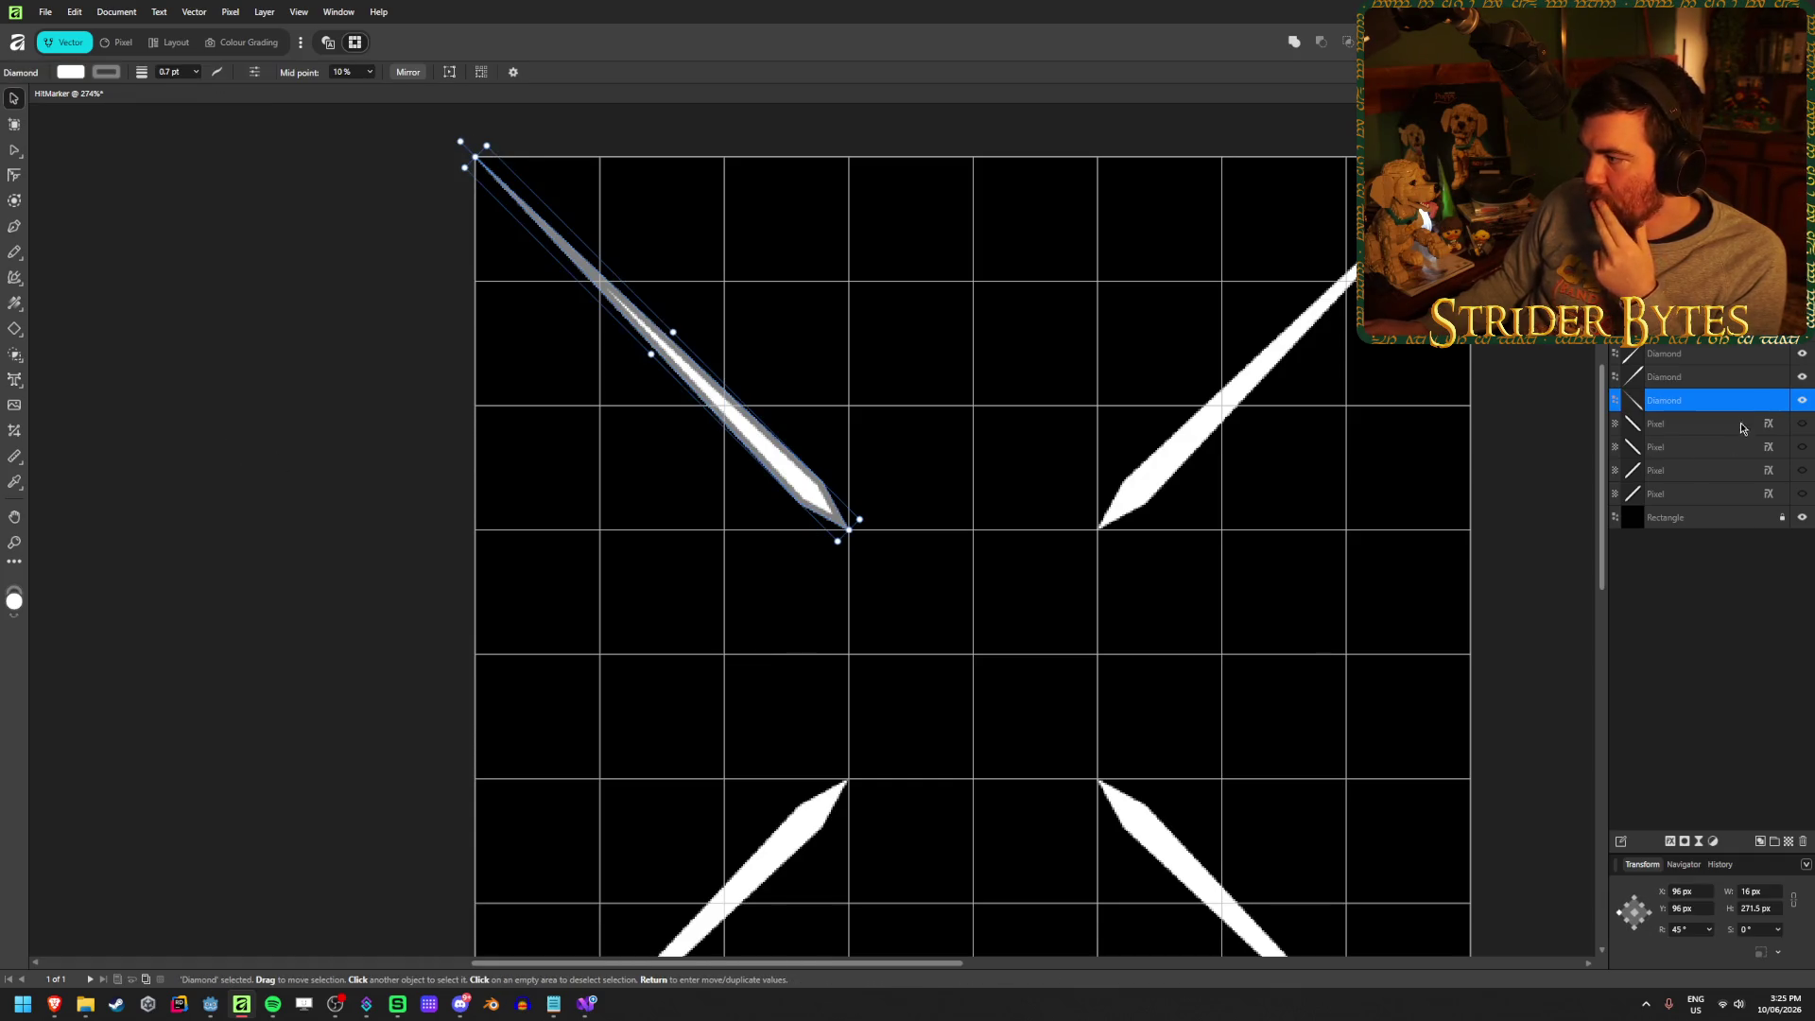
left_click(1673, 843)
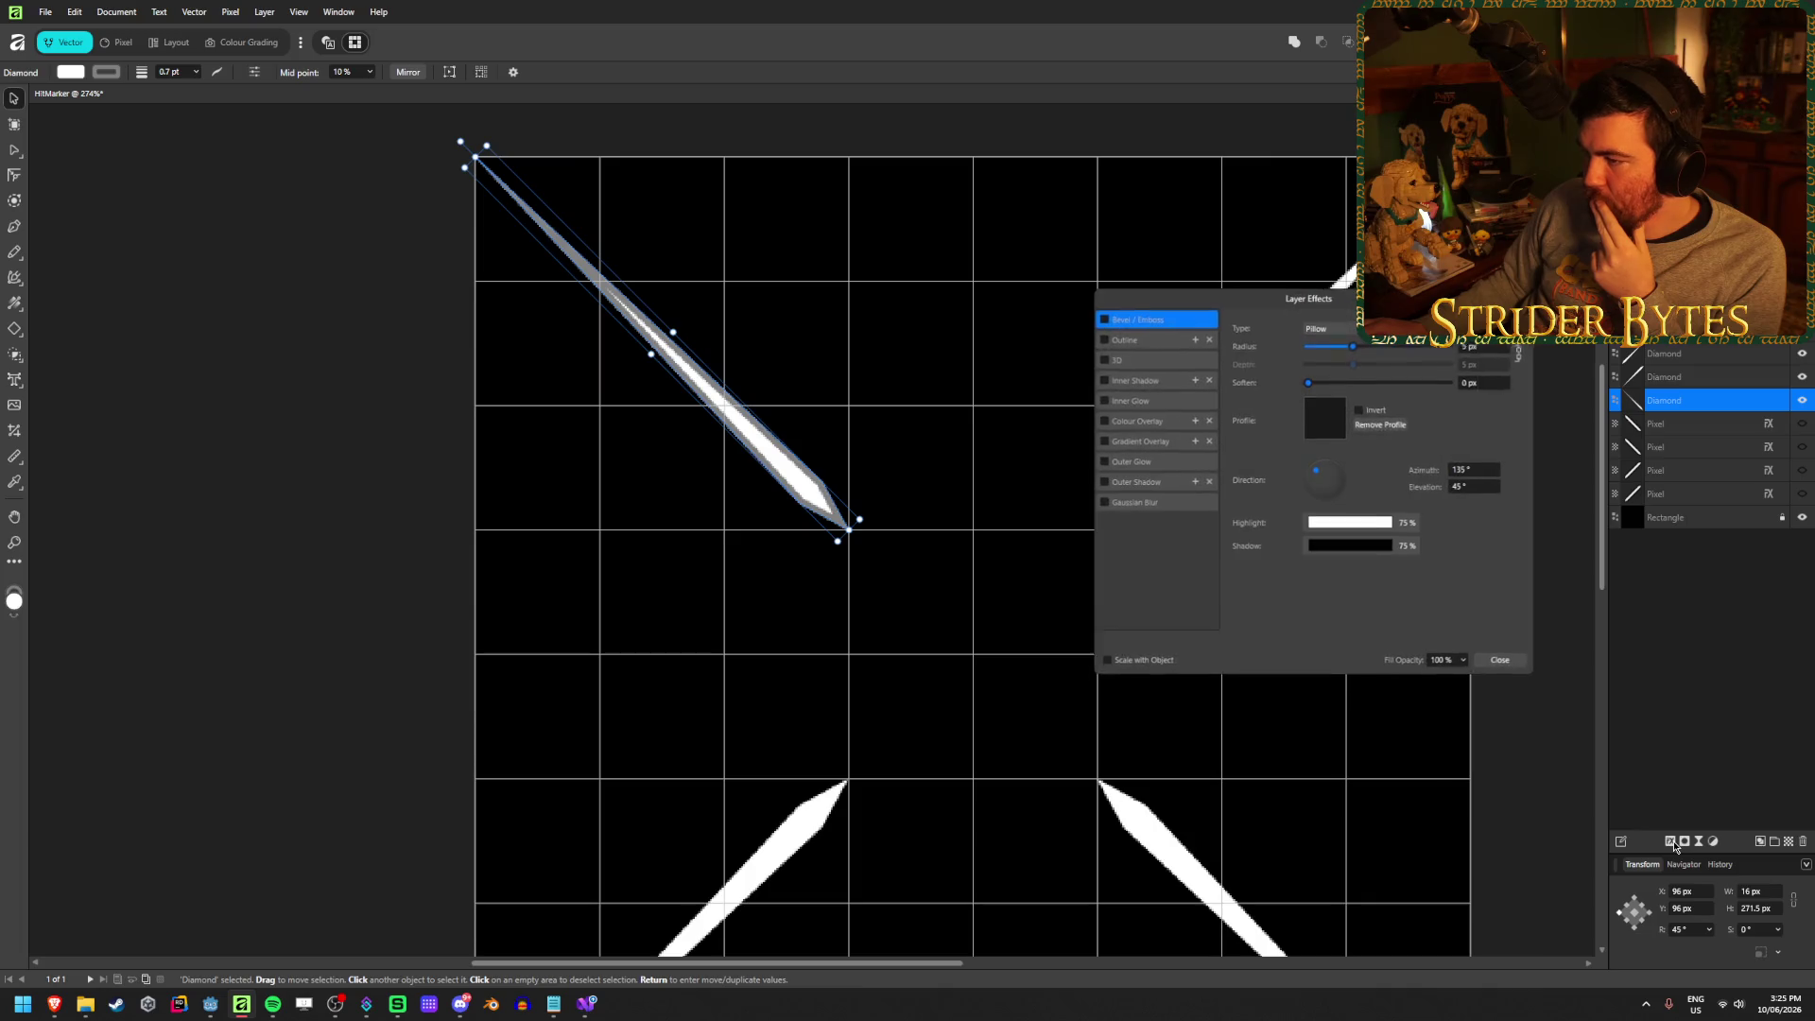
left_click(1101, 420)
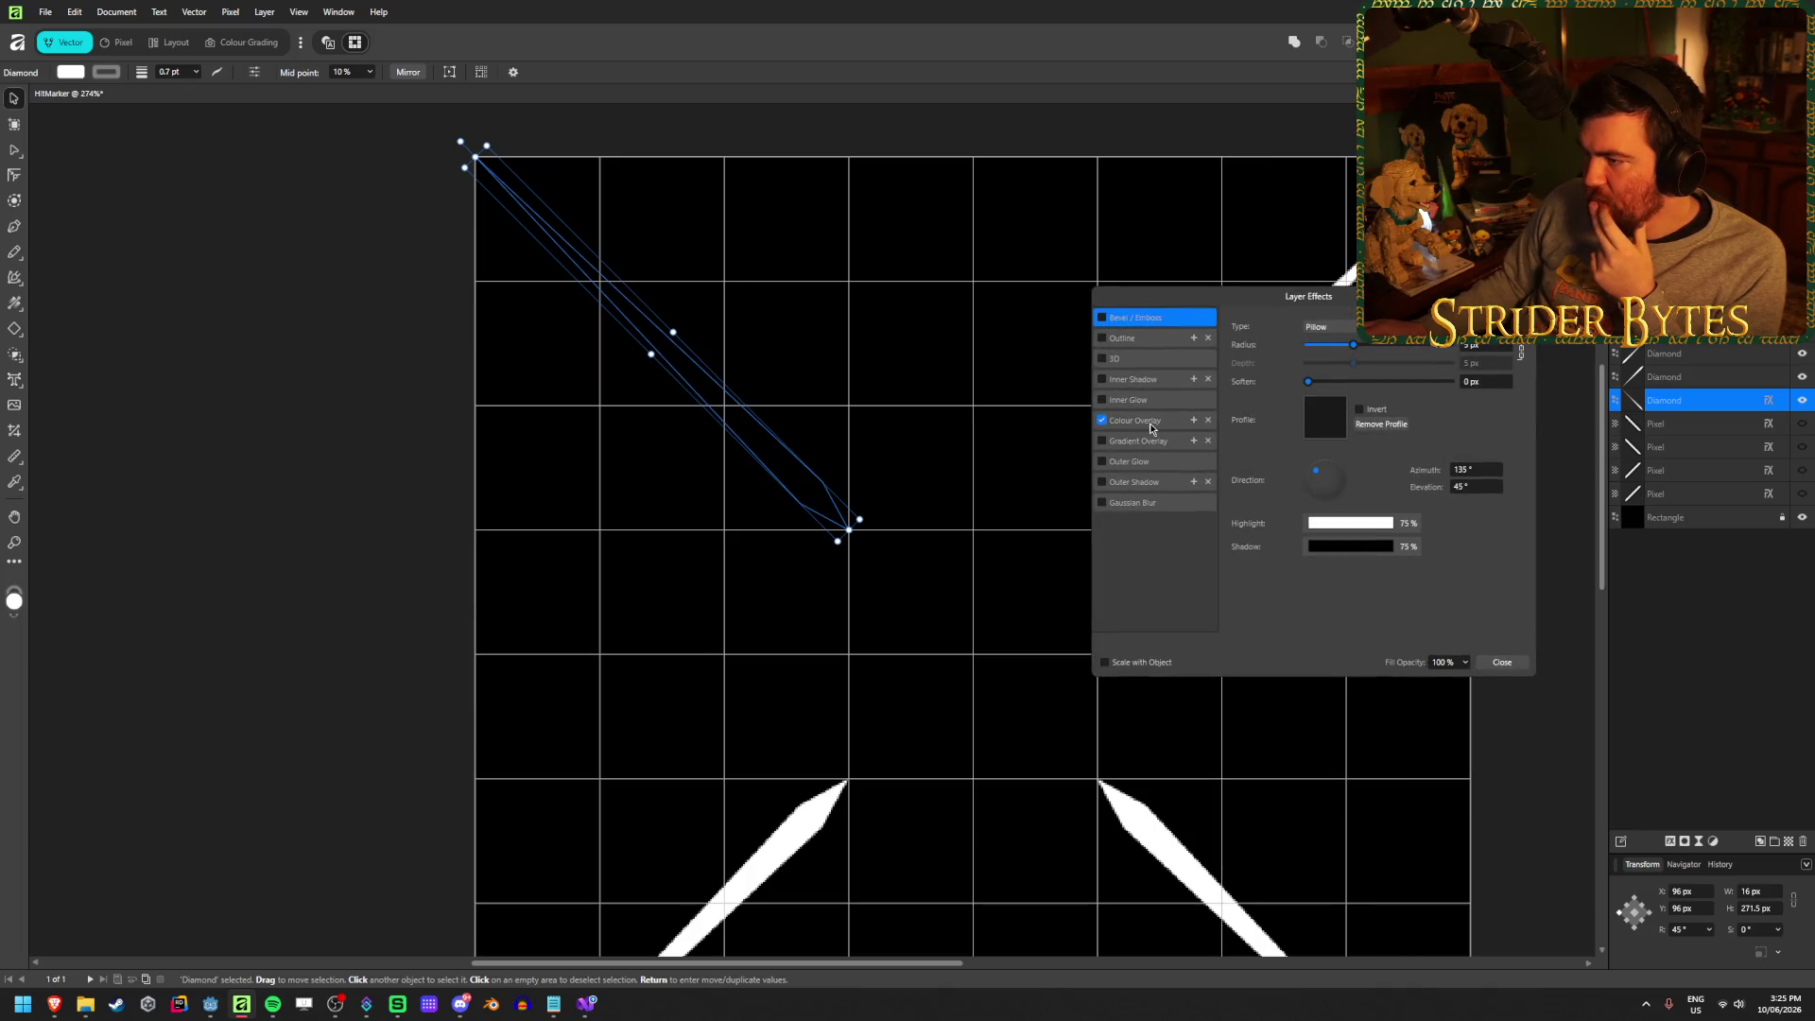
left_click(1154, 420)
left_click(1337, 327)
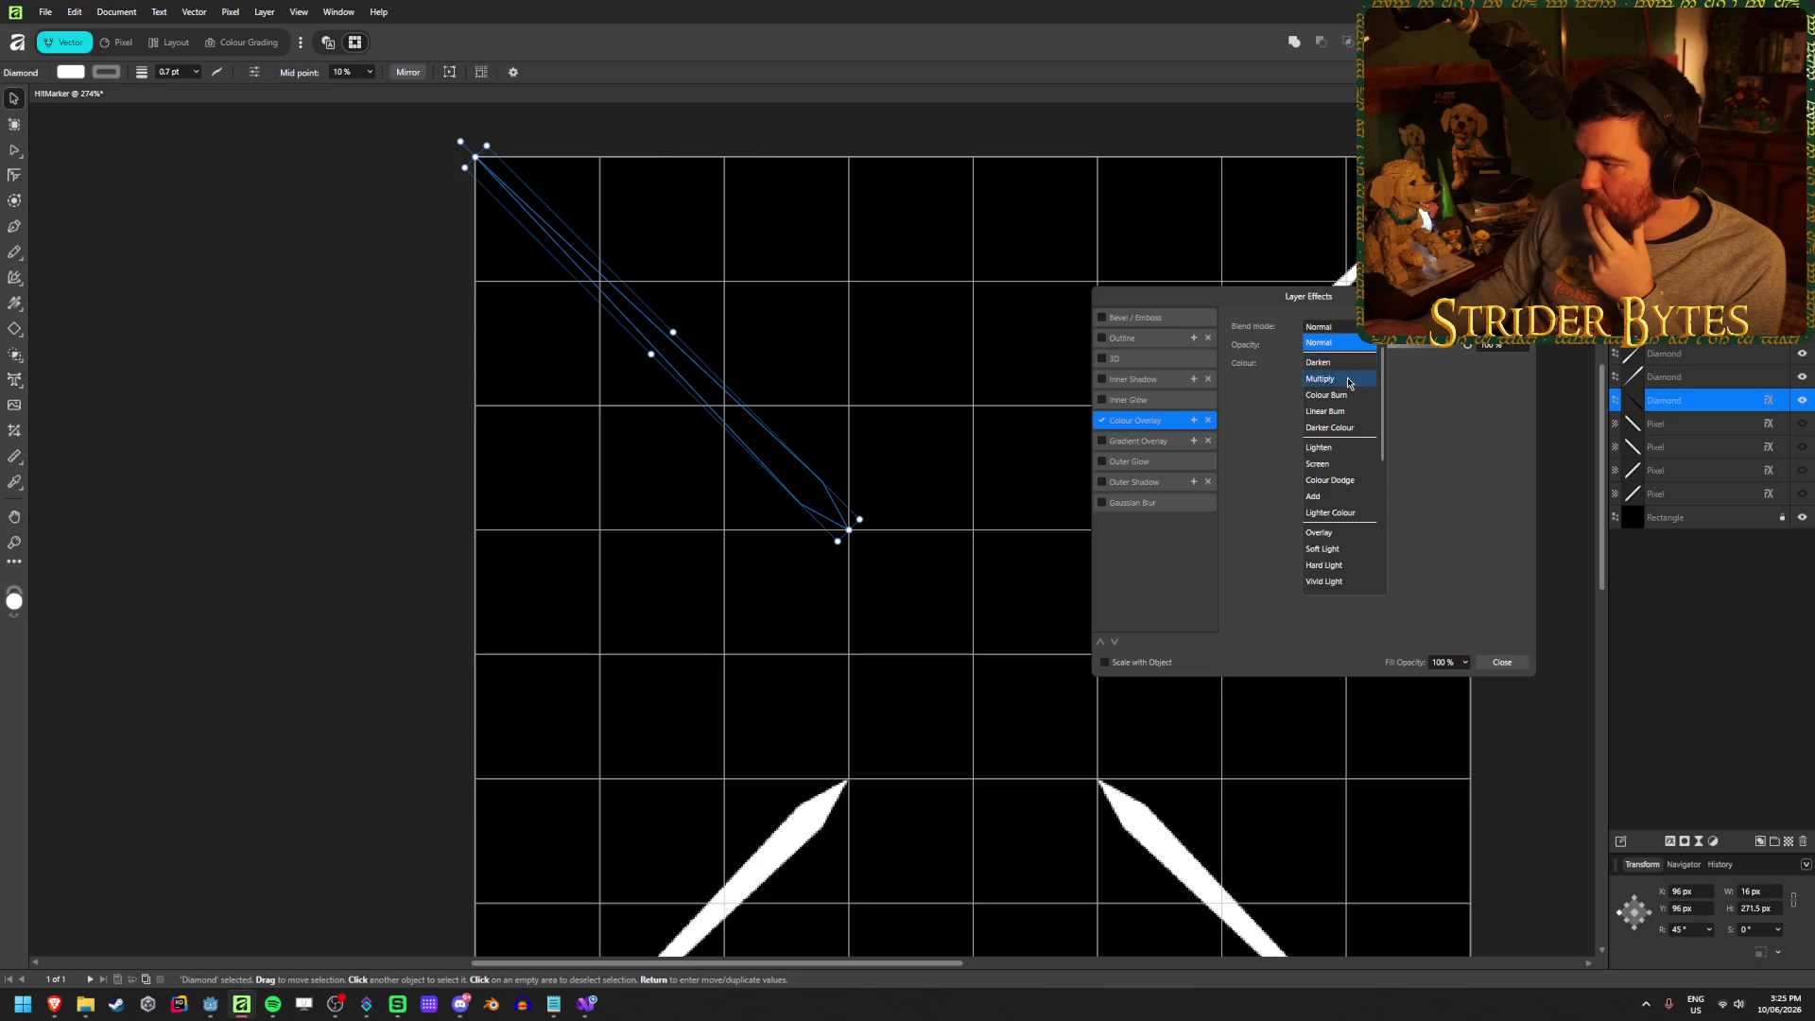
left_click(1320, 378)
left_click(1323, 363)
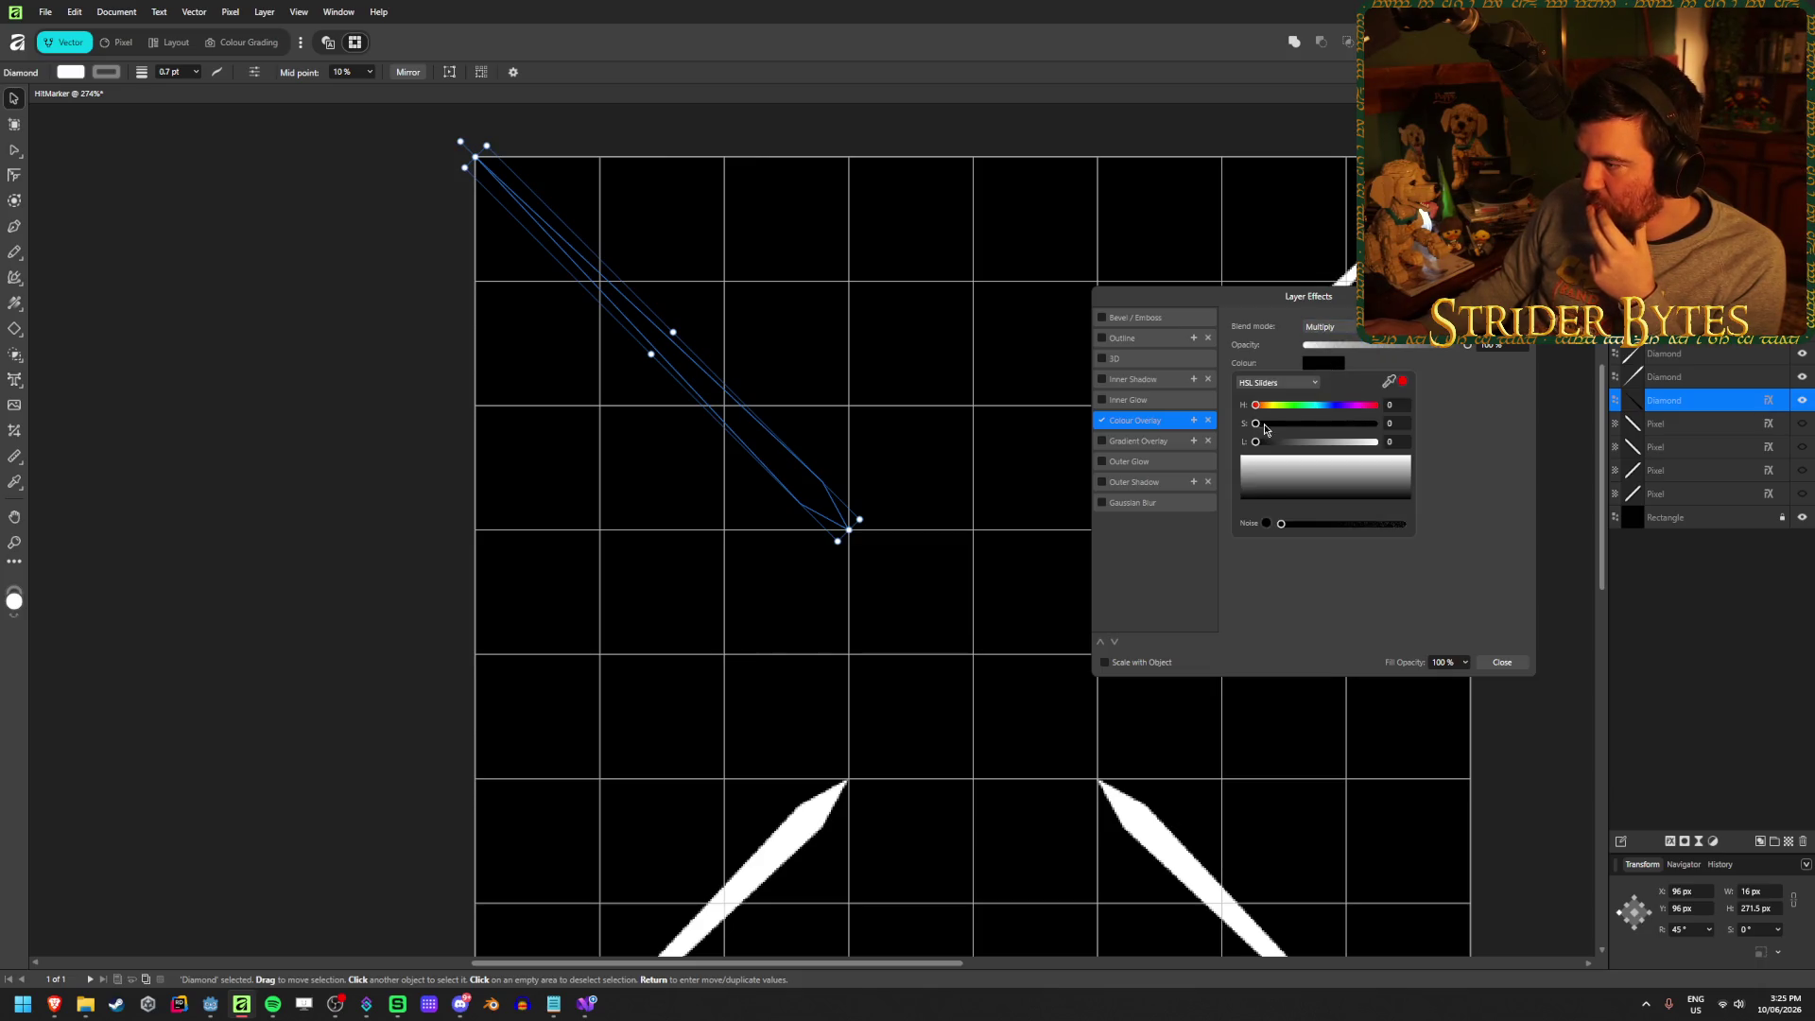
left_click_drag(1256, 441, 1375, 442)
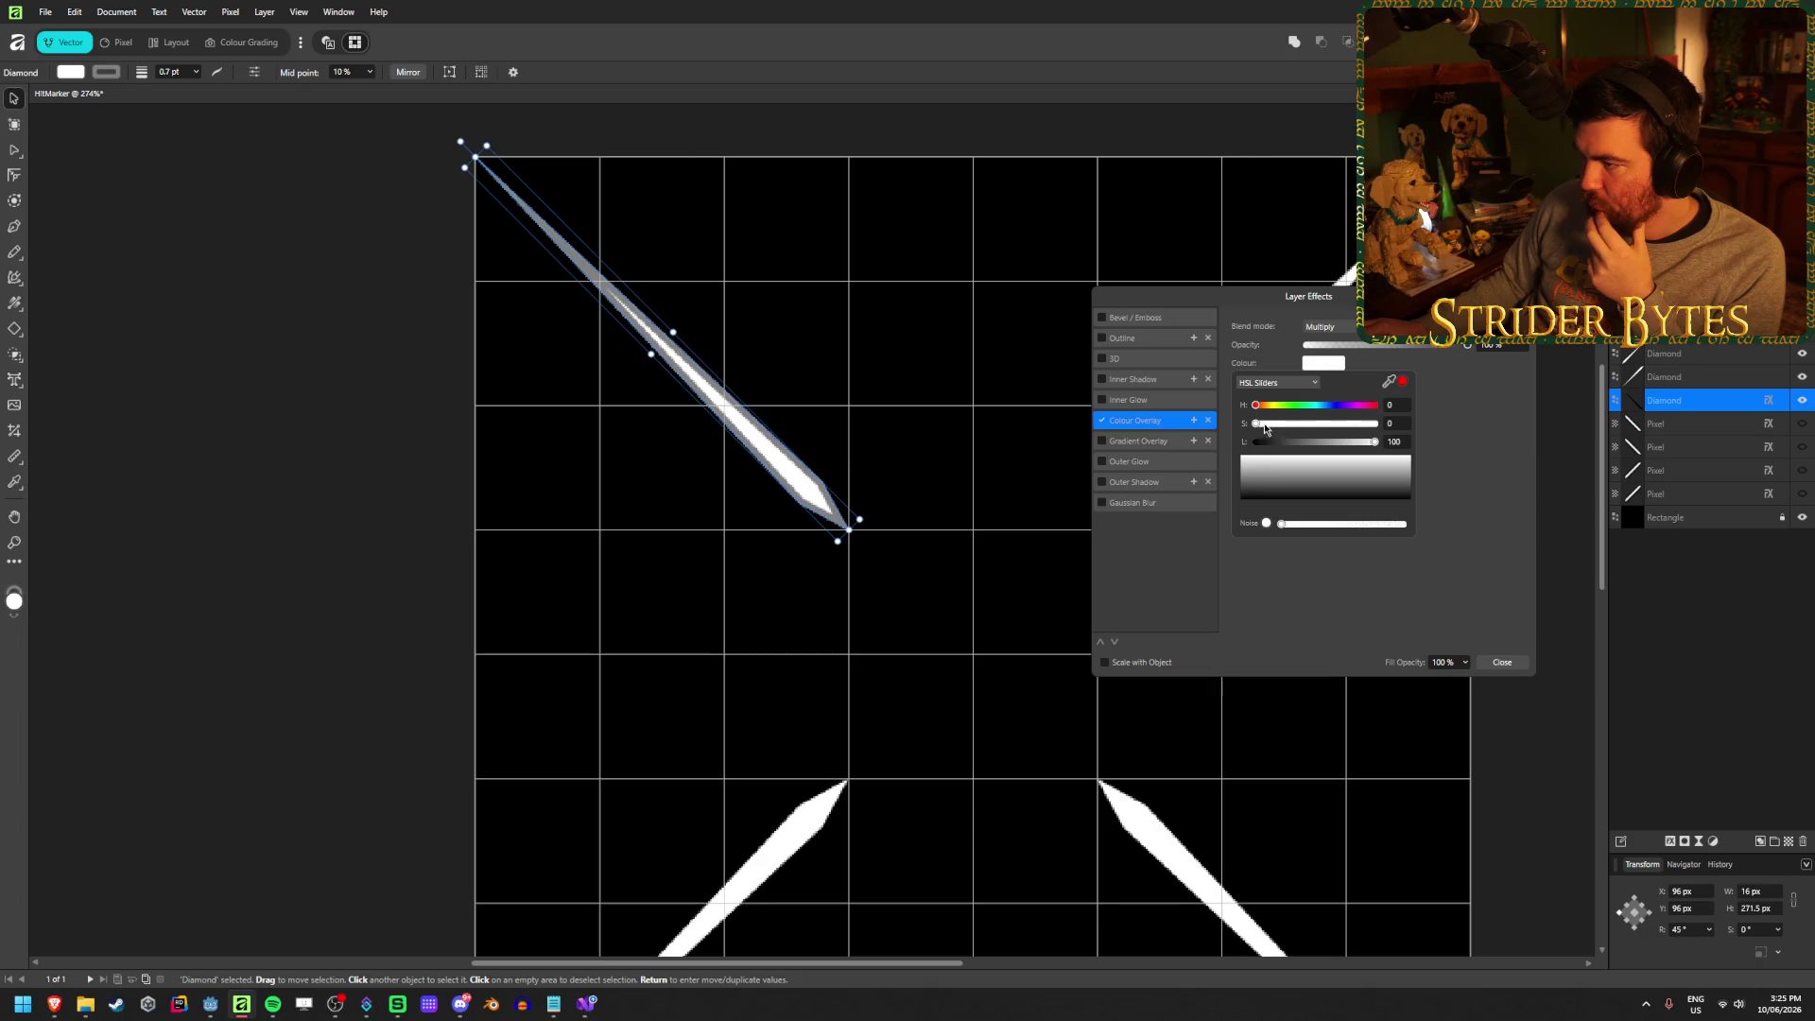
mouse_move(1255, 422)
left_mouse_down()
mouse_move(1374, 424)
mouse_move(1316, 446)
left_mouse_up()
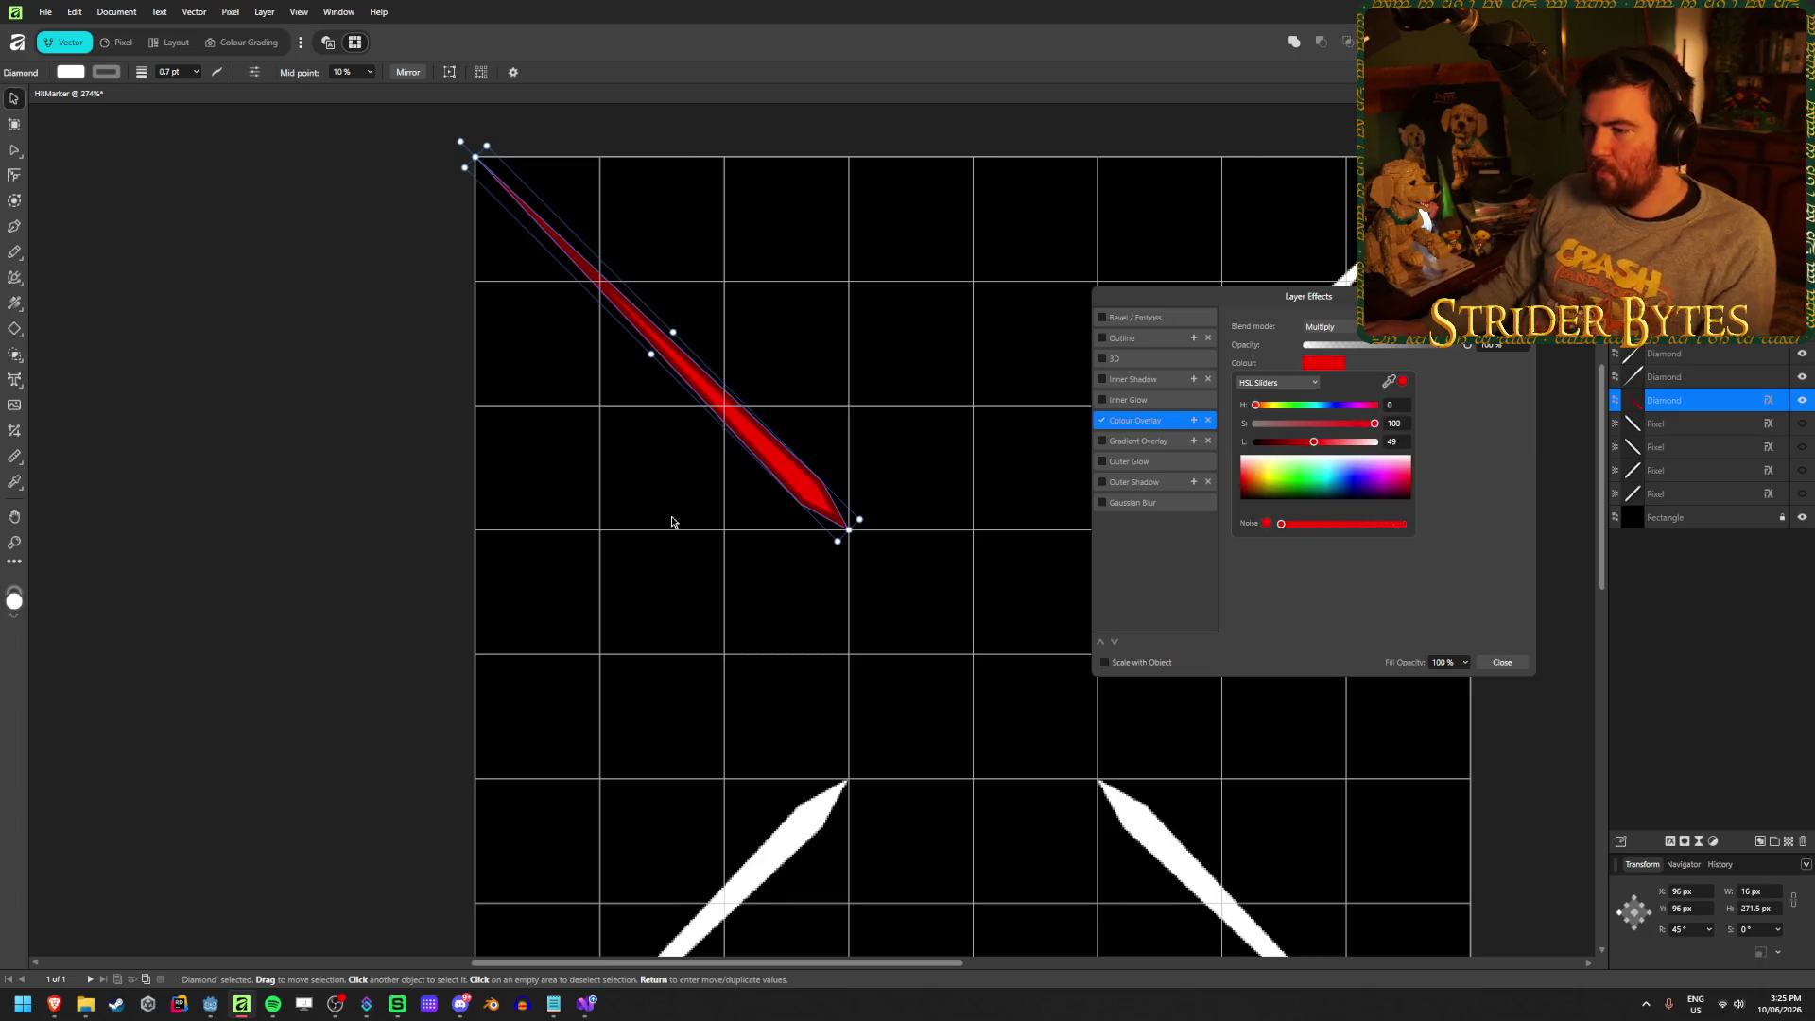
scroll(851, 605, "down", 3)
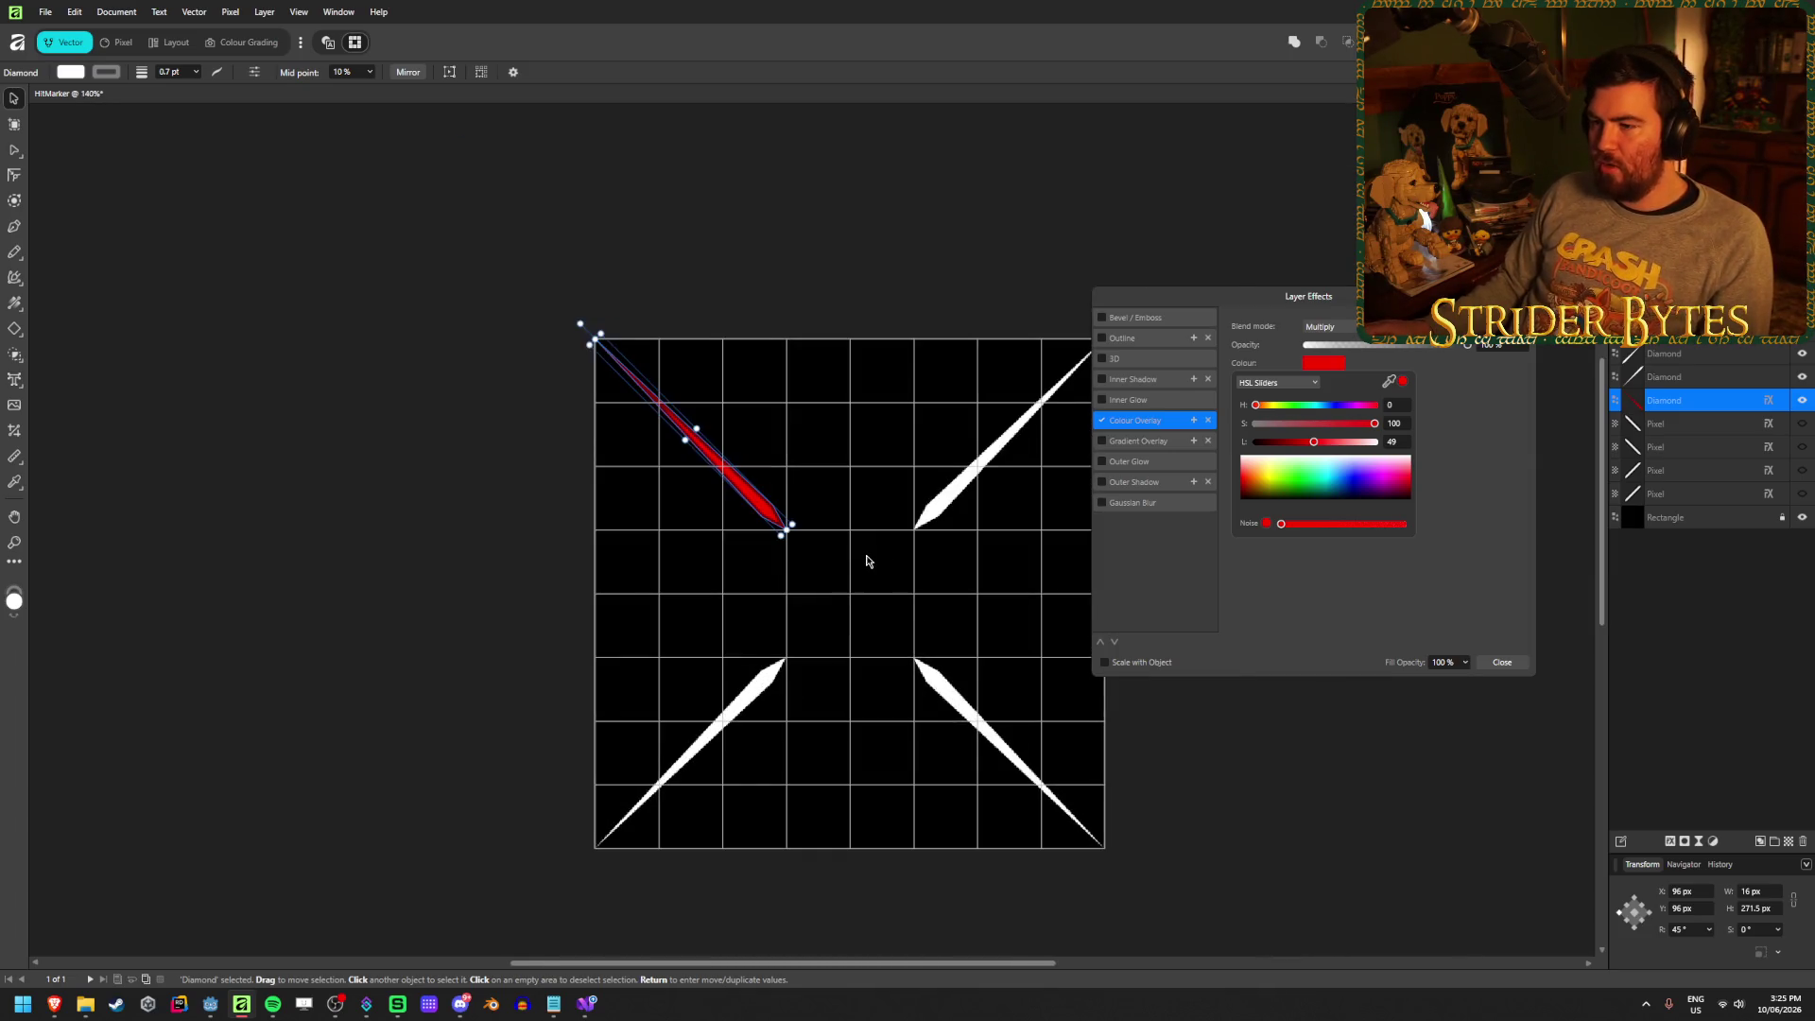
scroll(577, 450, "up", 6)
scroll(528, 444, "down", 3)
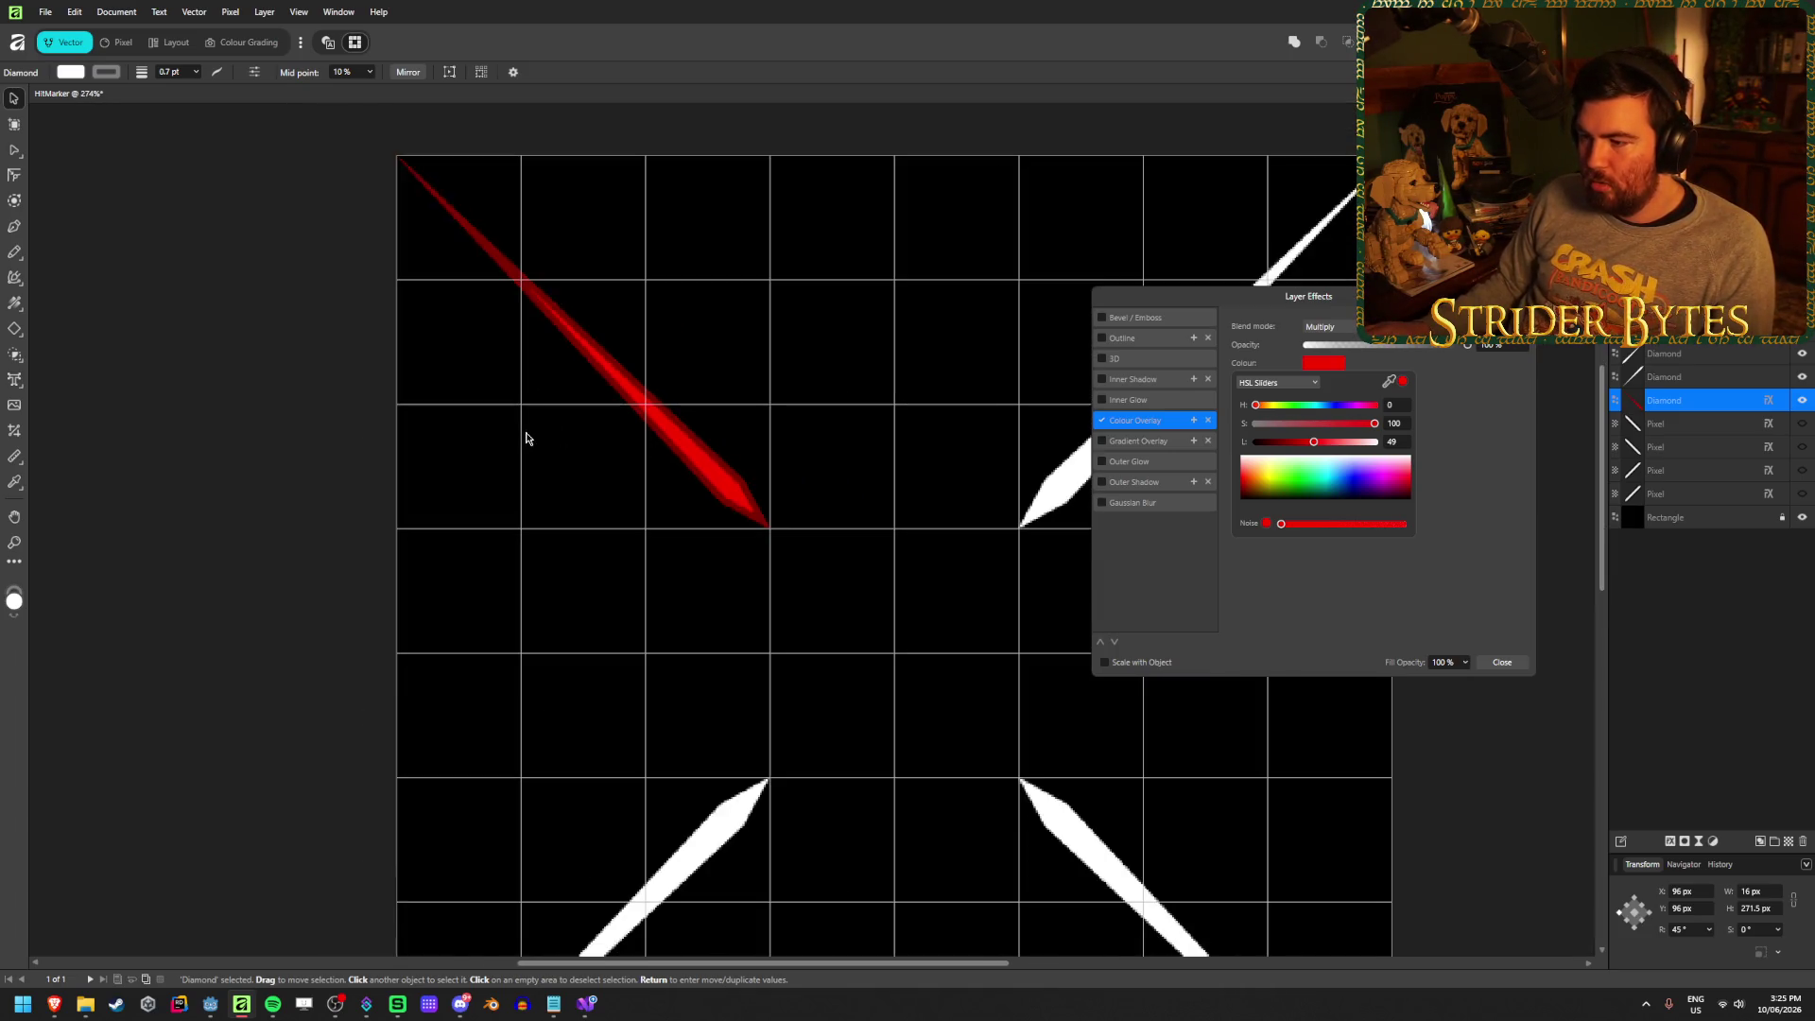
scroll(527, 431, "down", 1)
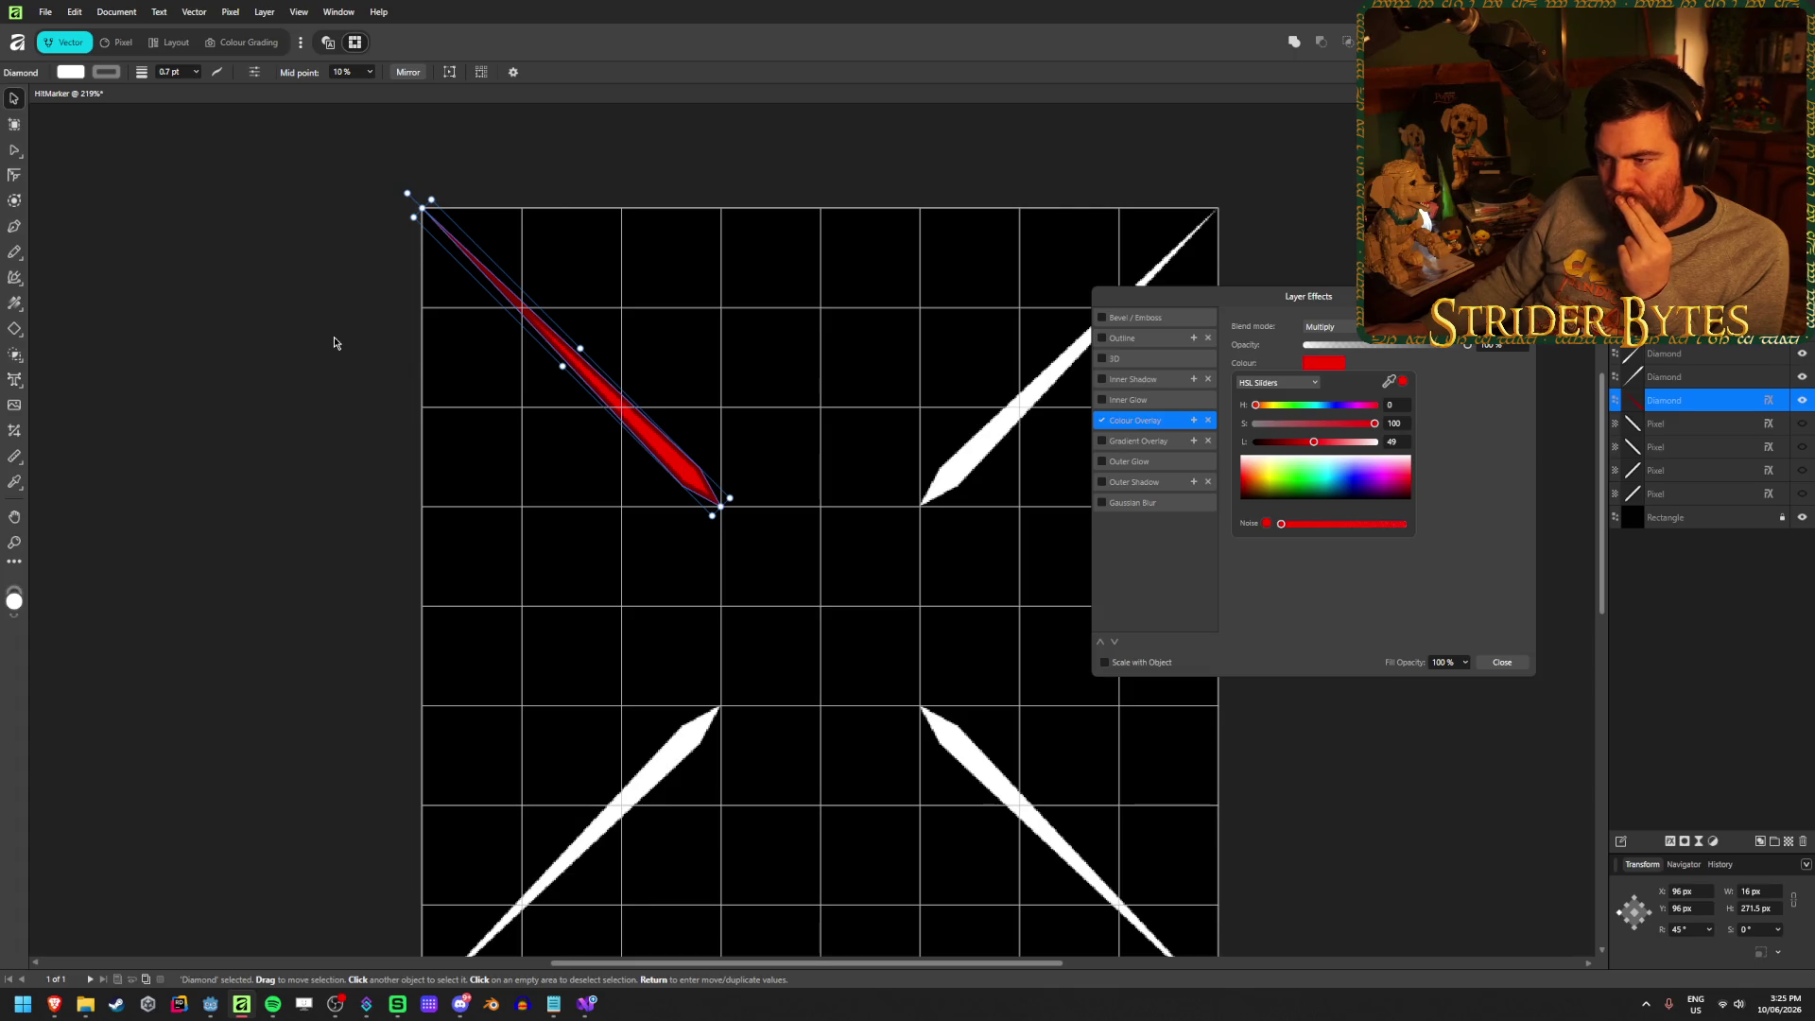
left_click(1388, 652)
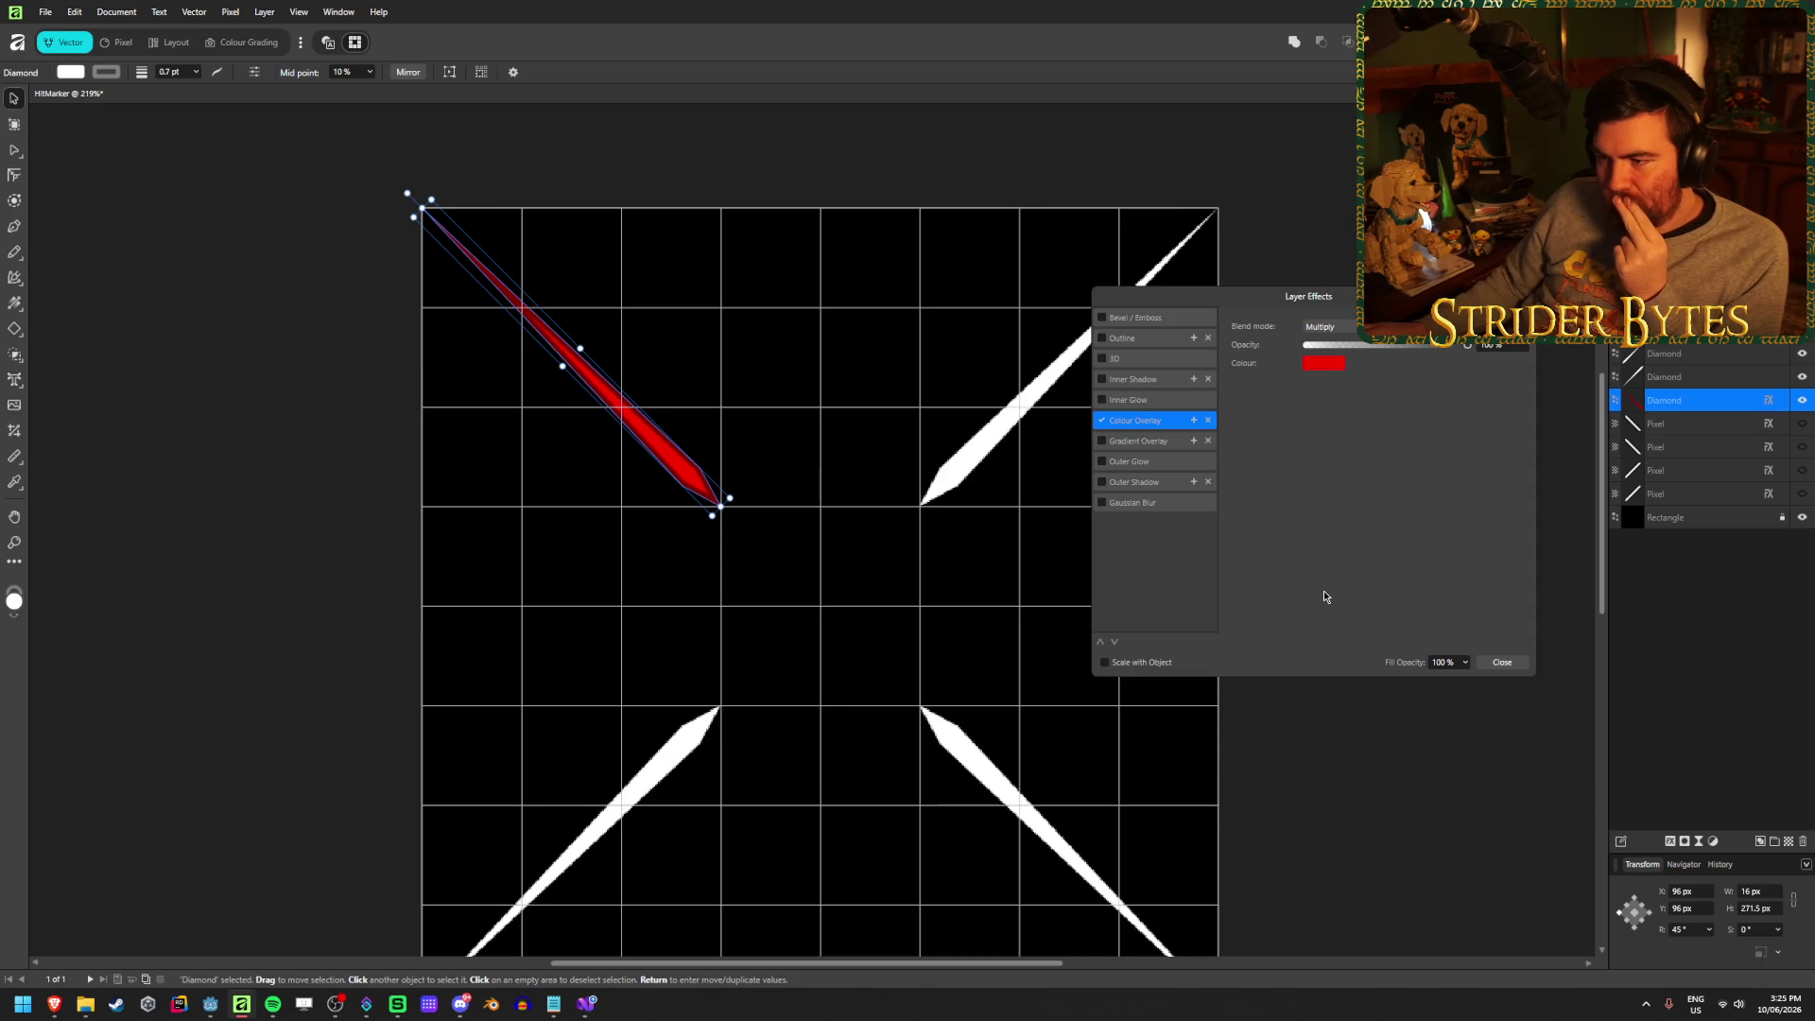
left_click(1102, 420)
left_click(1502, 663)
left_click(1409, 591)
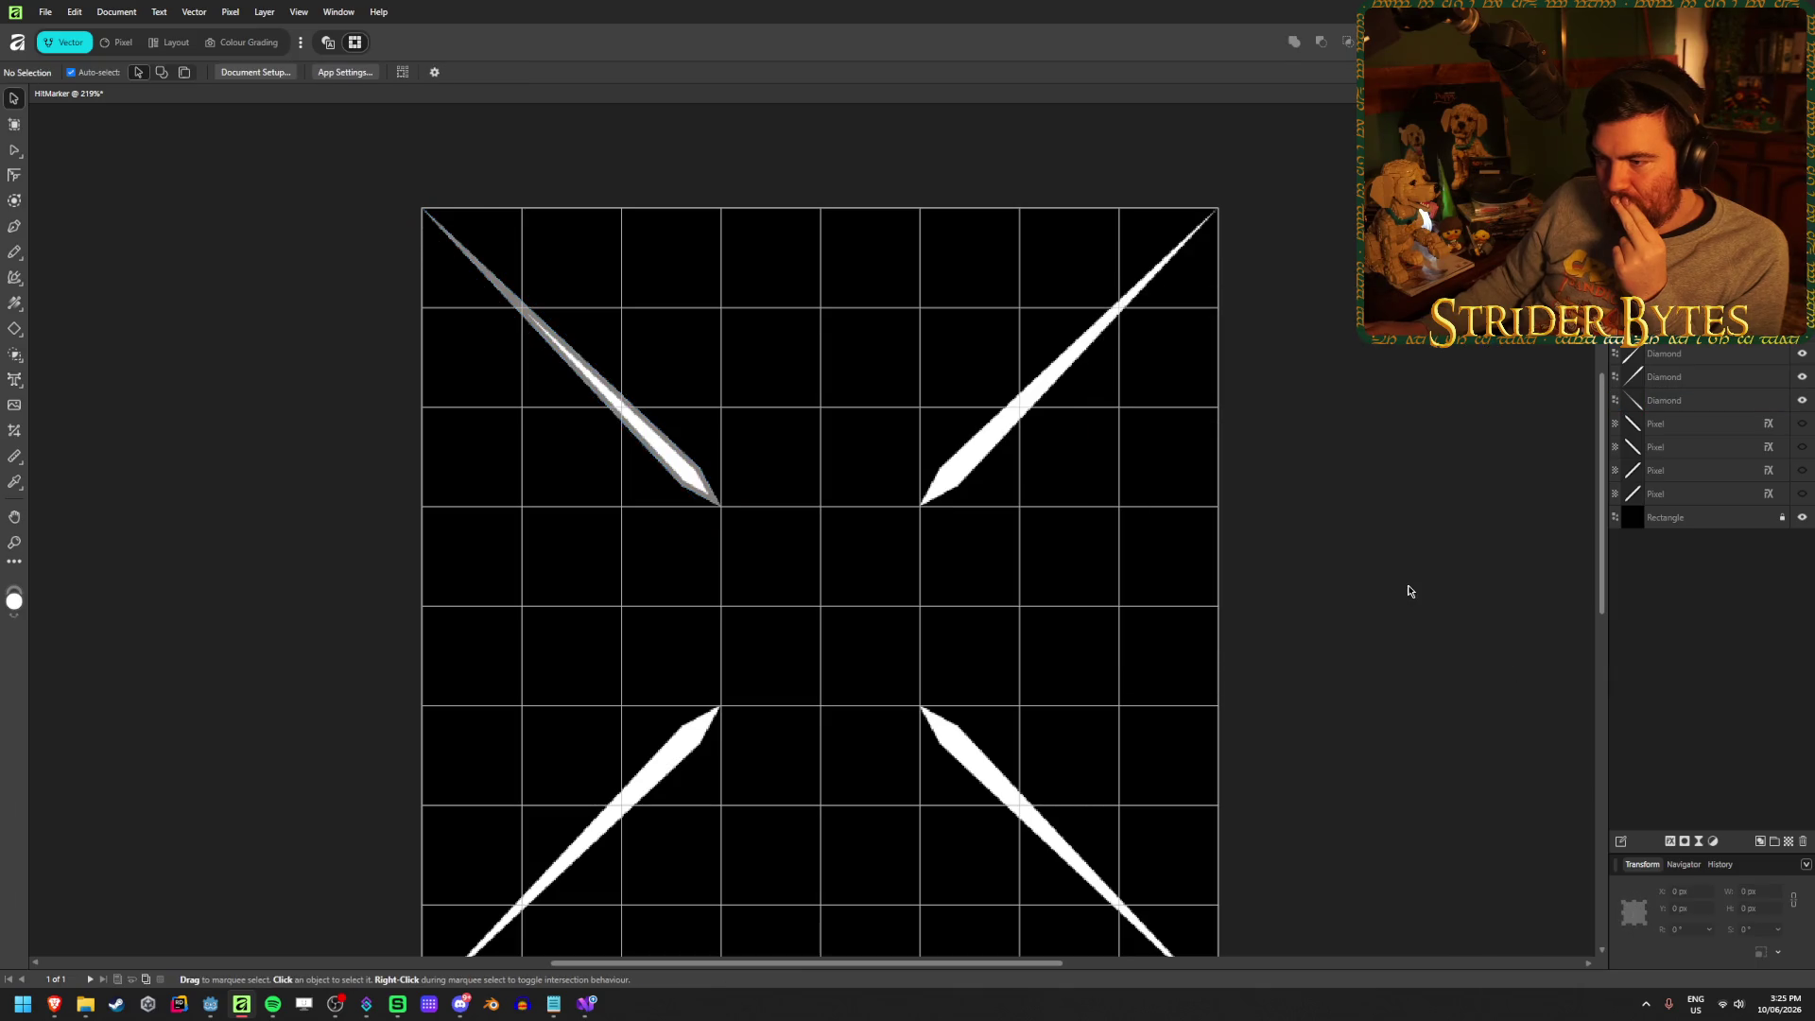
Set the upper-left diamond's outline width to 0.5 pt
scroll(558, 427, "up", 2)
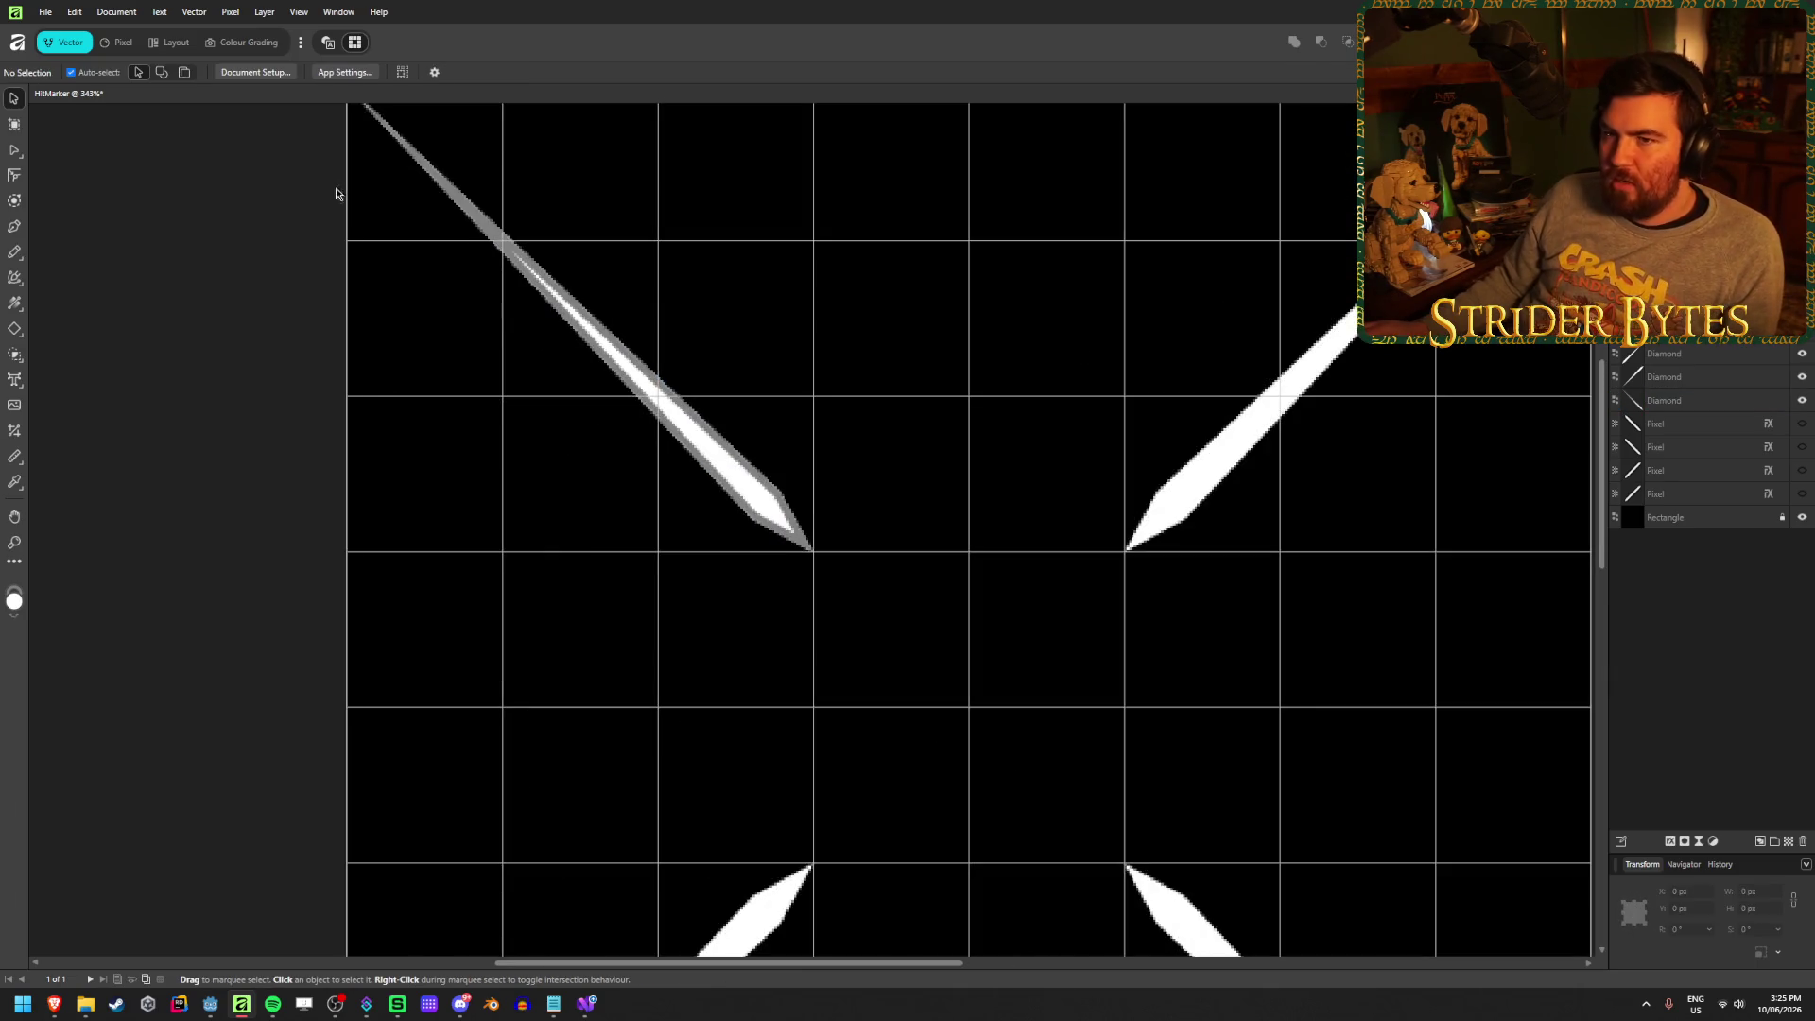
left_click(612, 389)
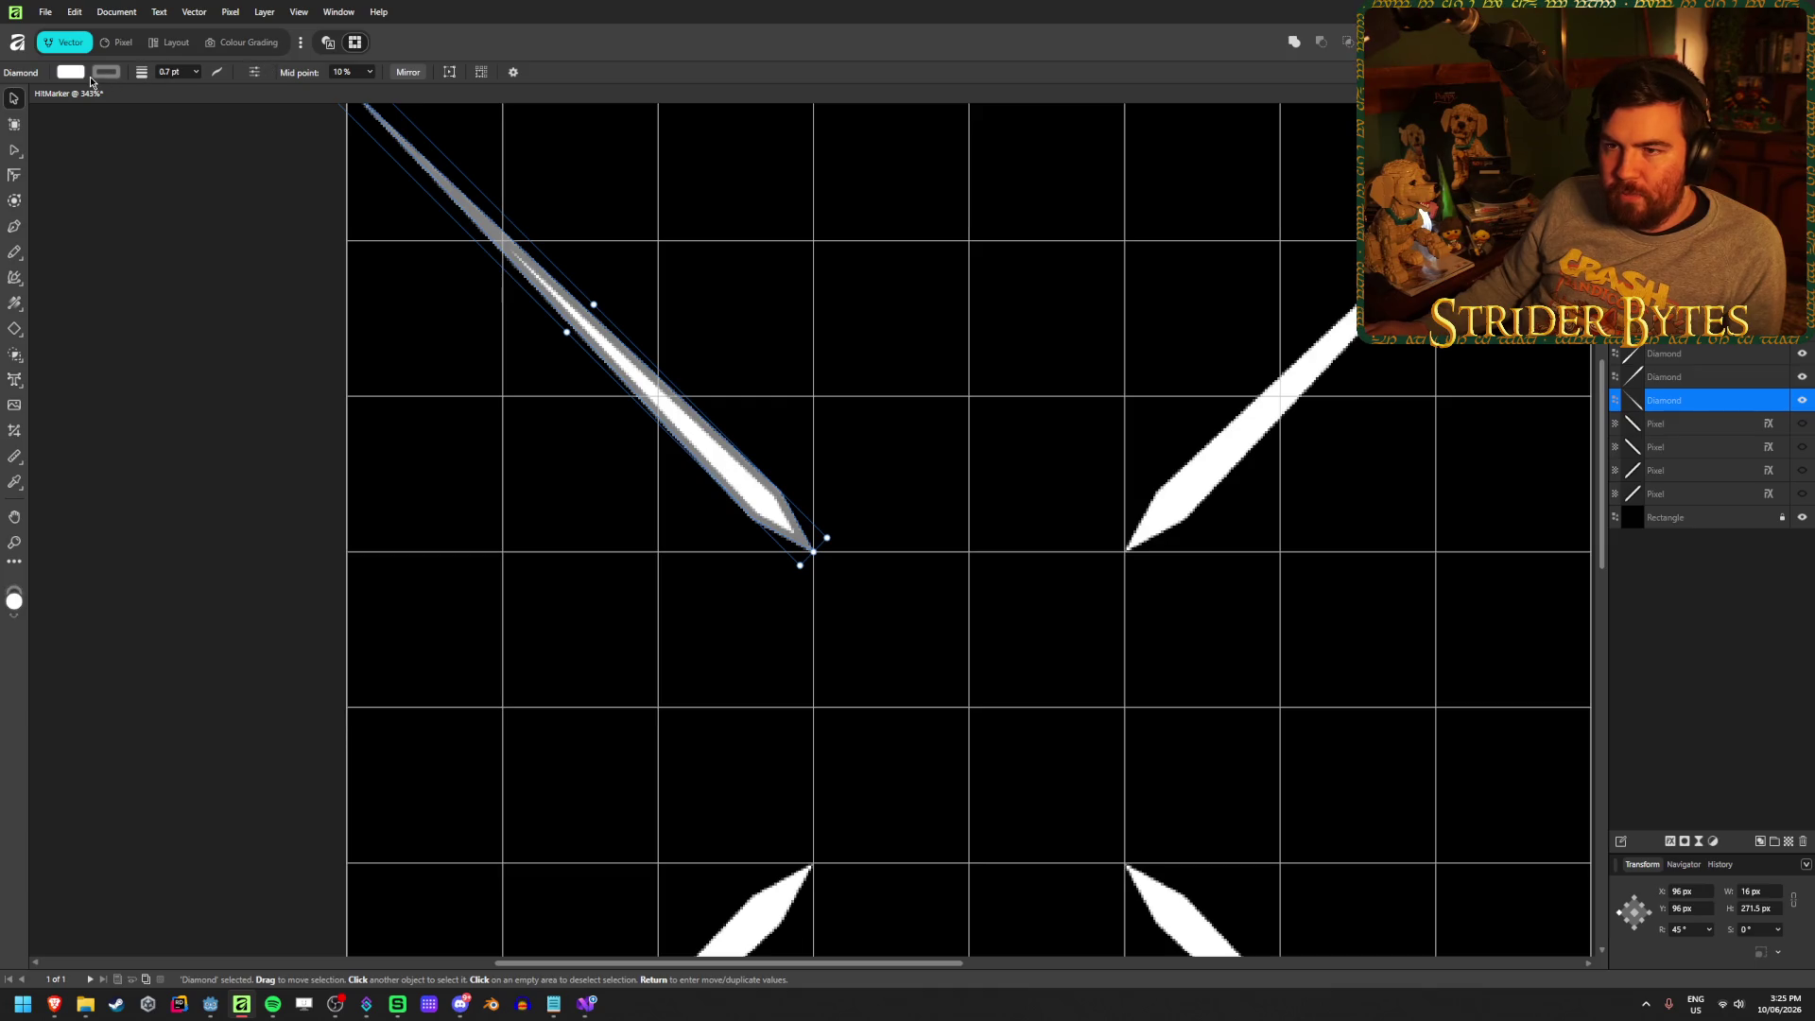
left_click(183, 74)
type("0.5")
key("Return")
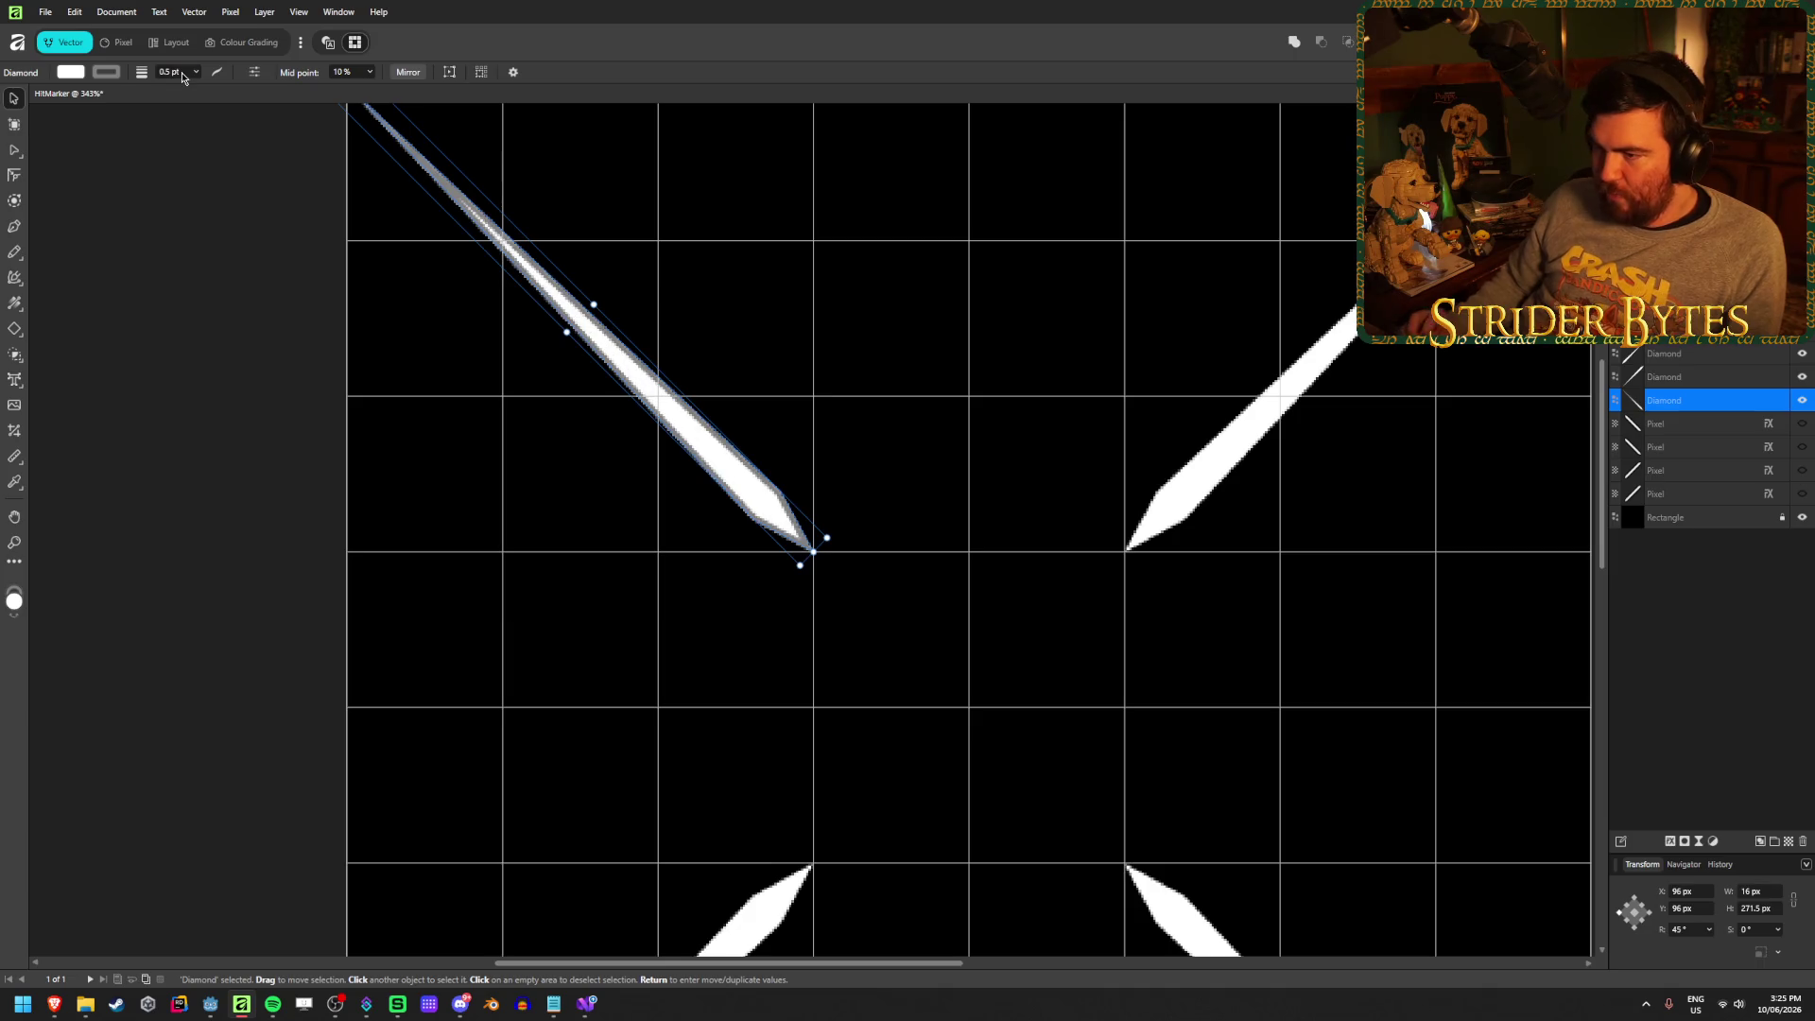
left_click(146, 275)
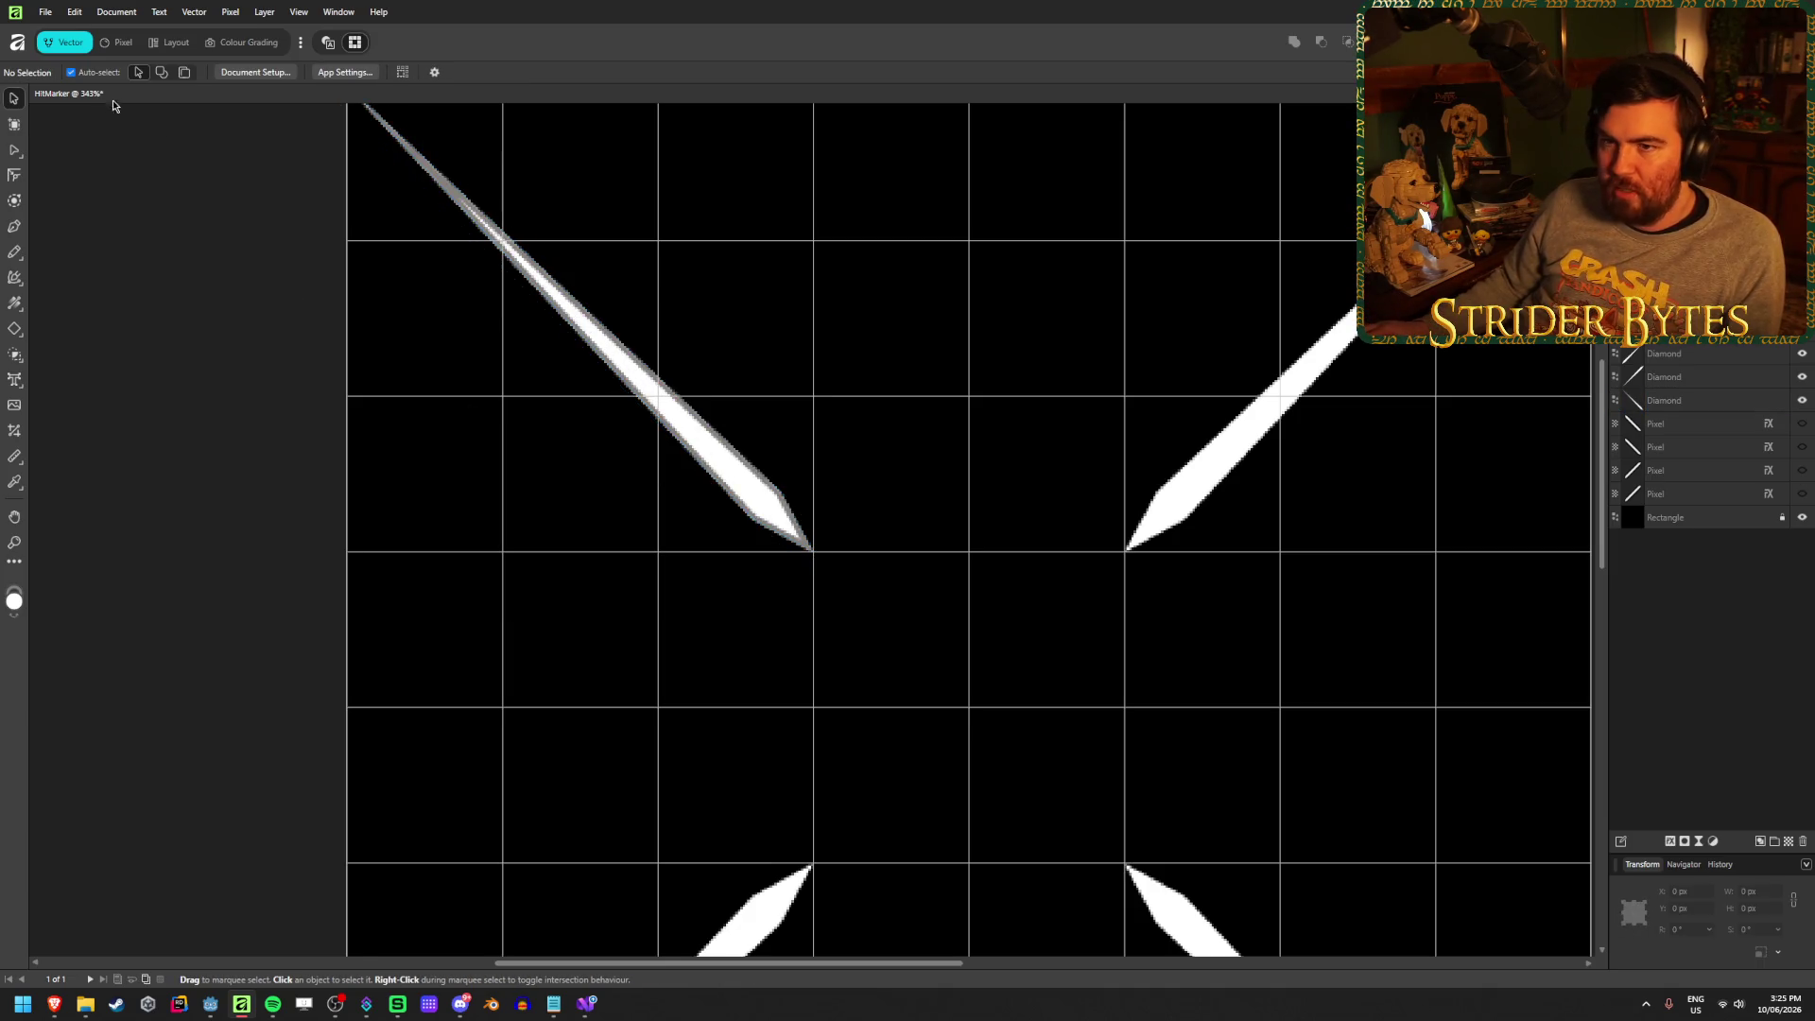
left_click(693, 423)
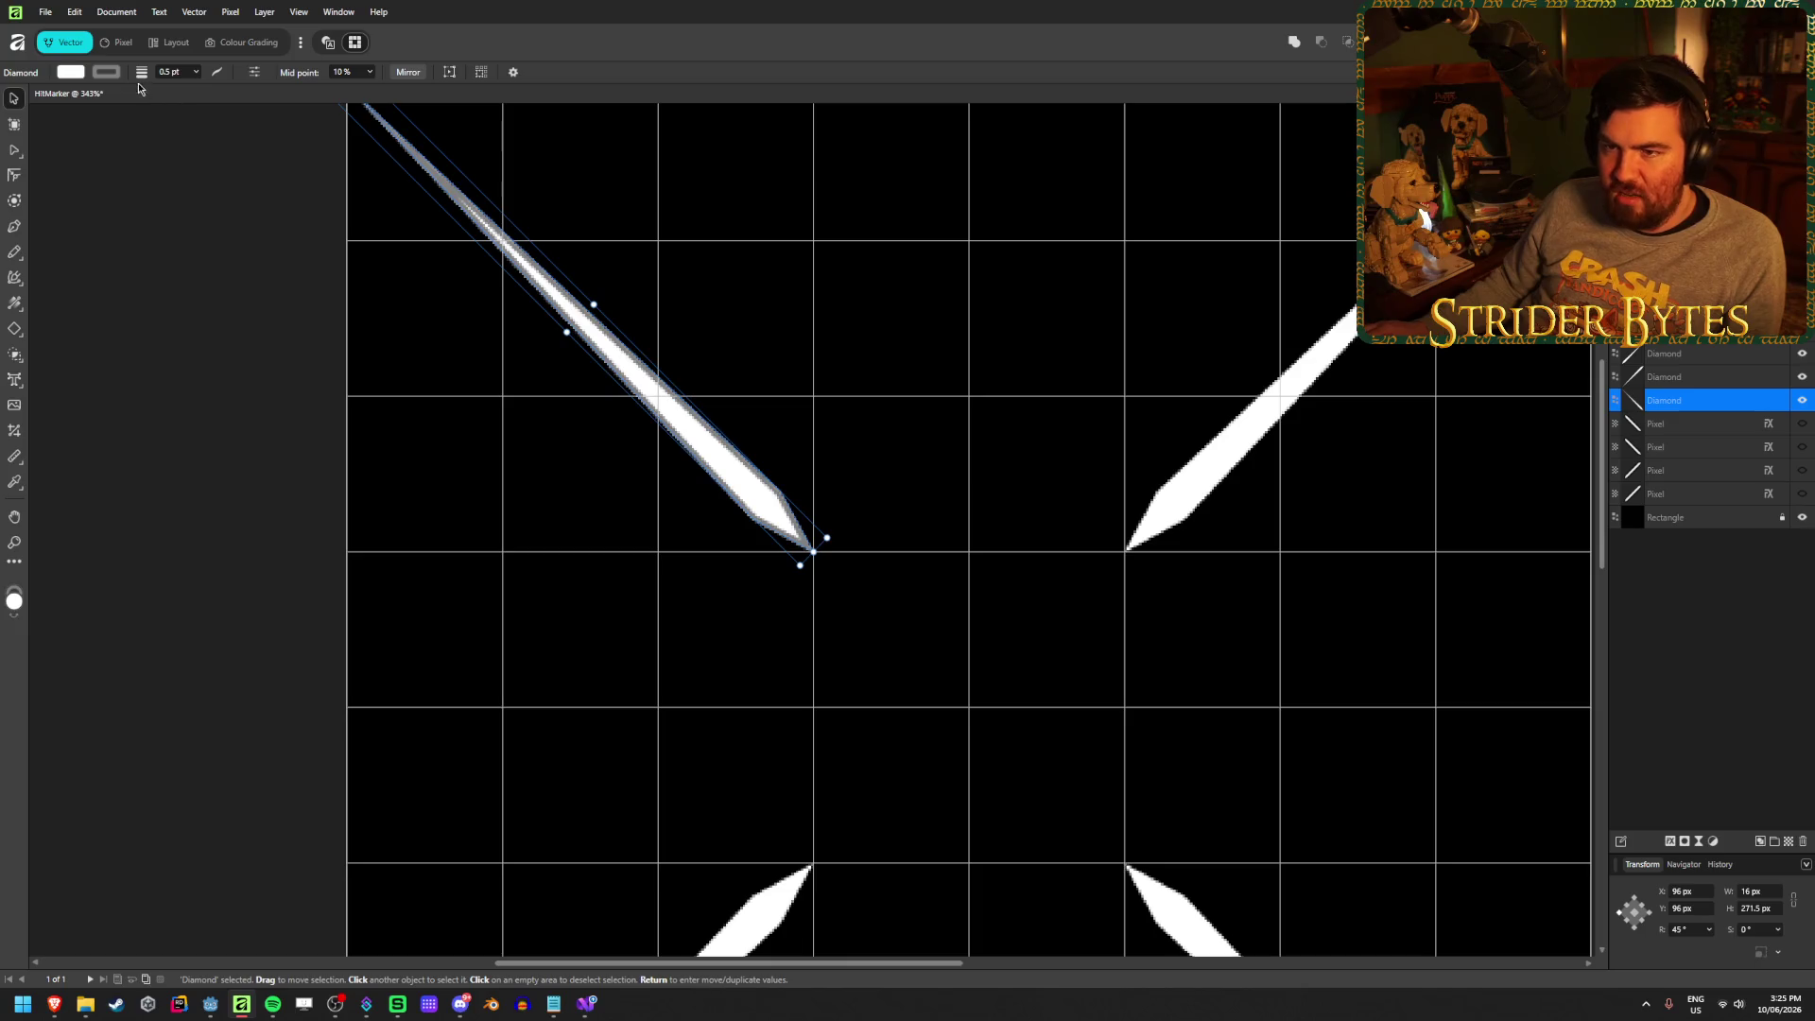
Lighten the diamond's outline colour by adding a near-white gradient stop
left_click(106, 72)
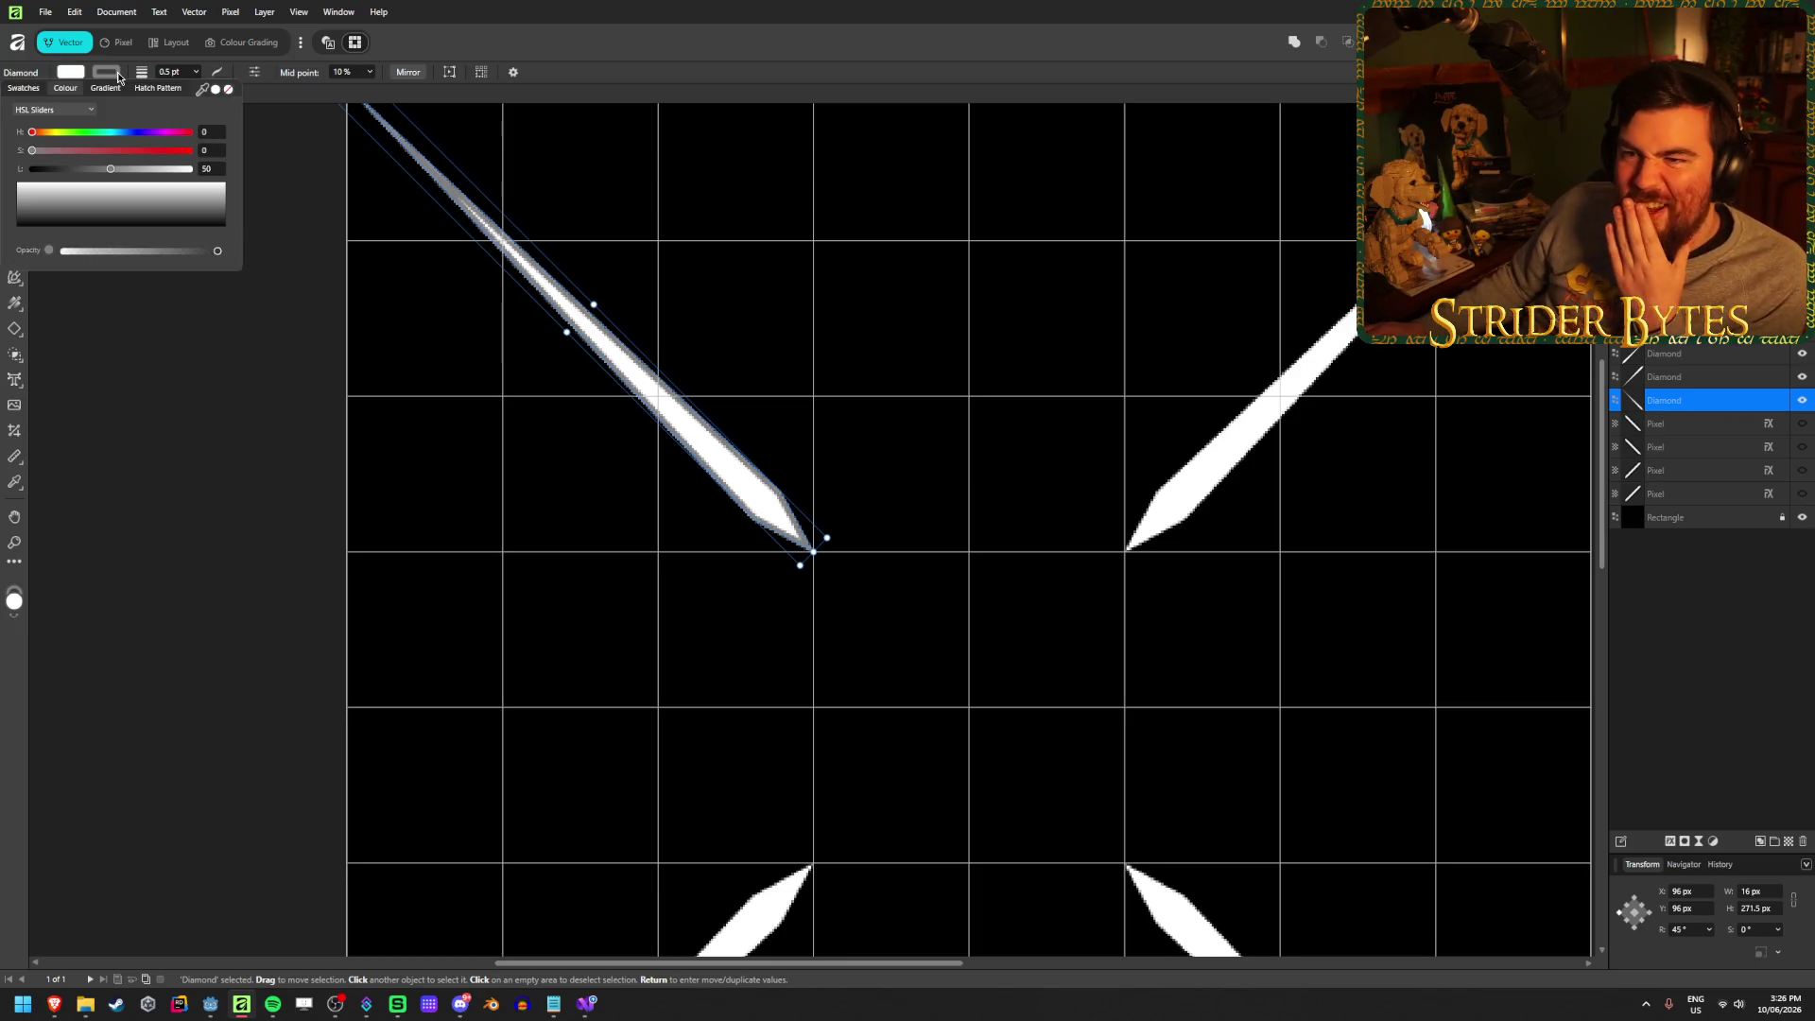
left_click(199, 73)
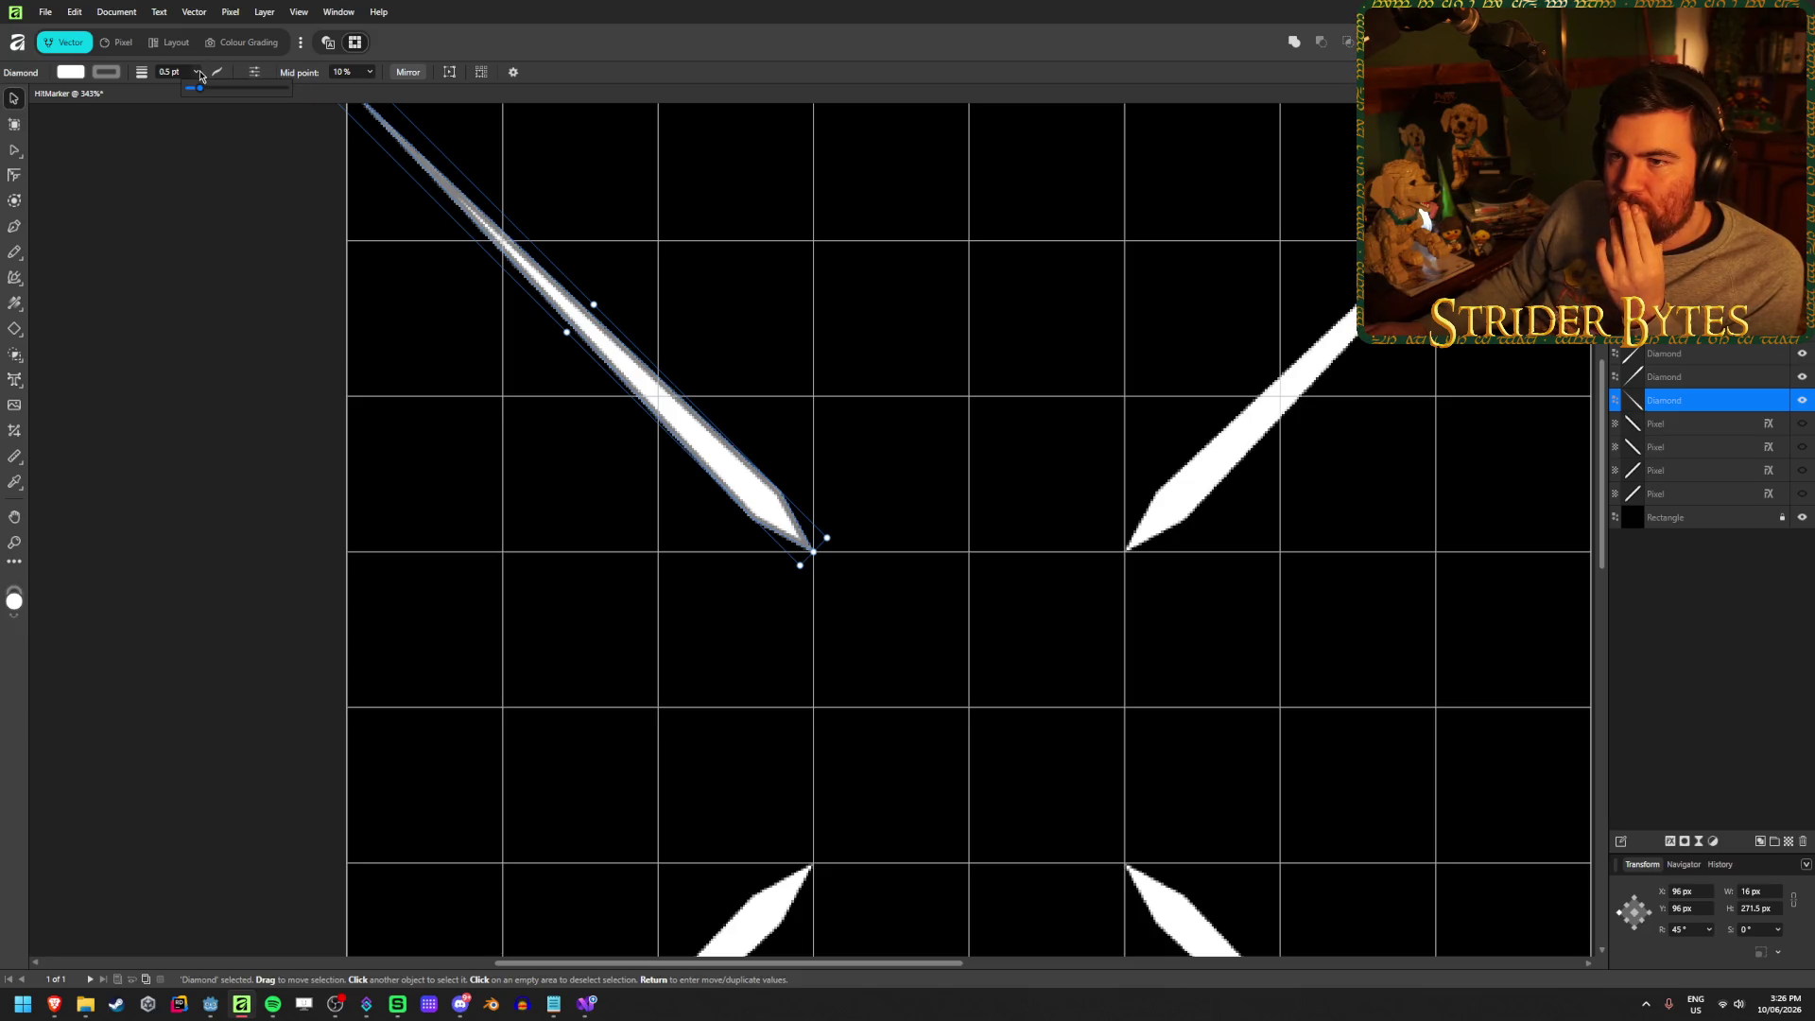
left_click(106, 72)
left_click(106, 88)
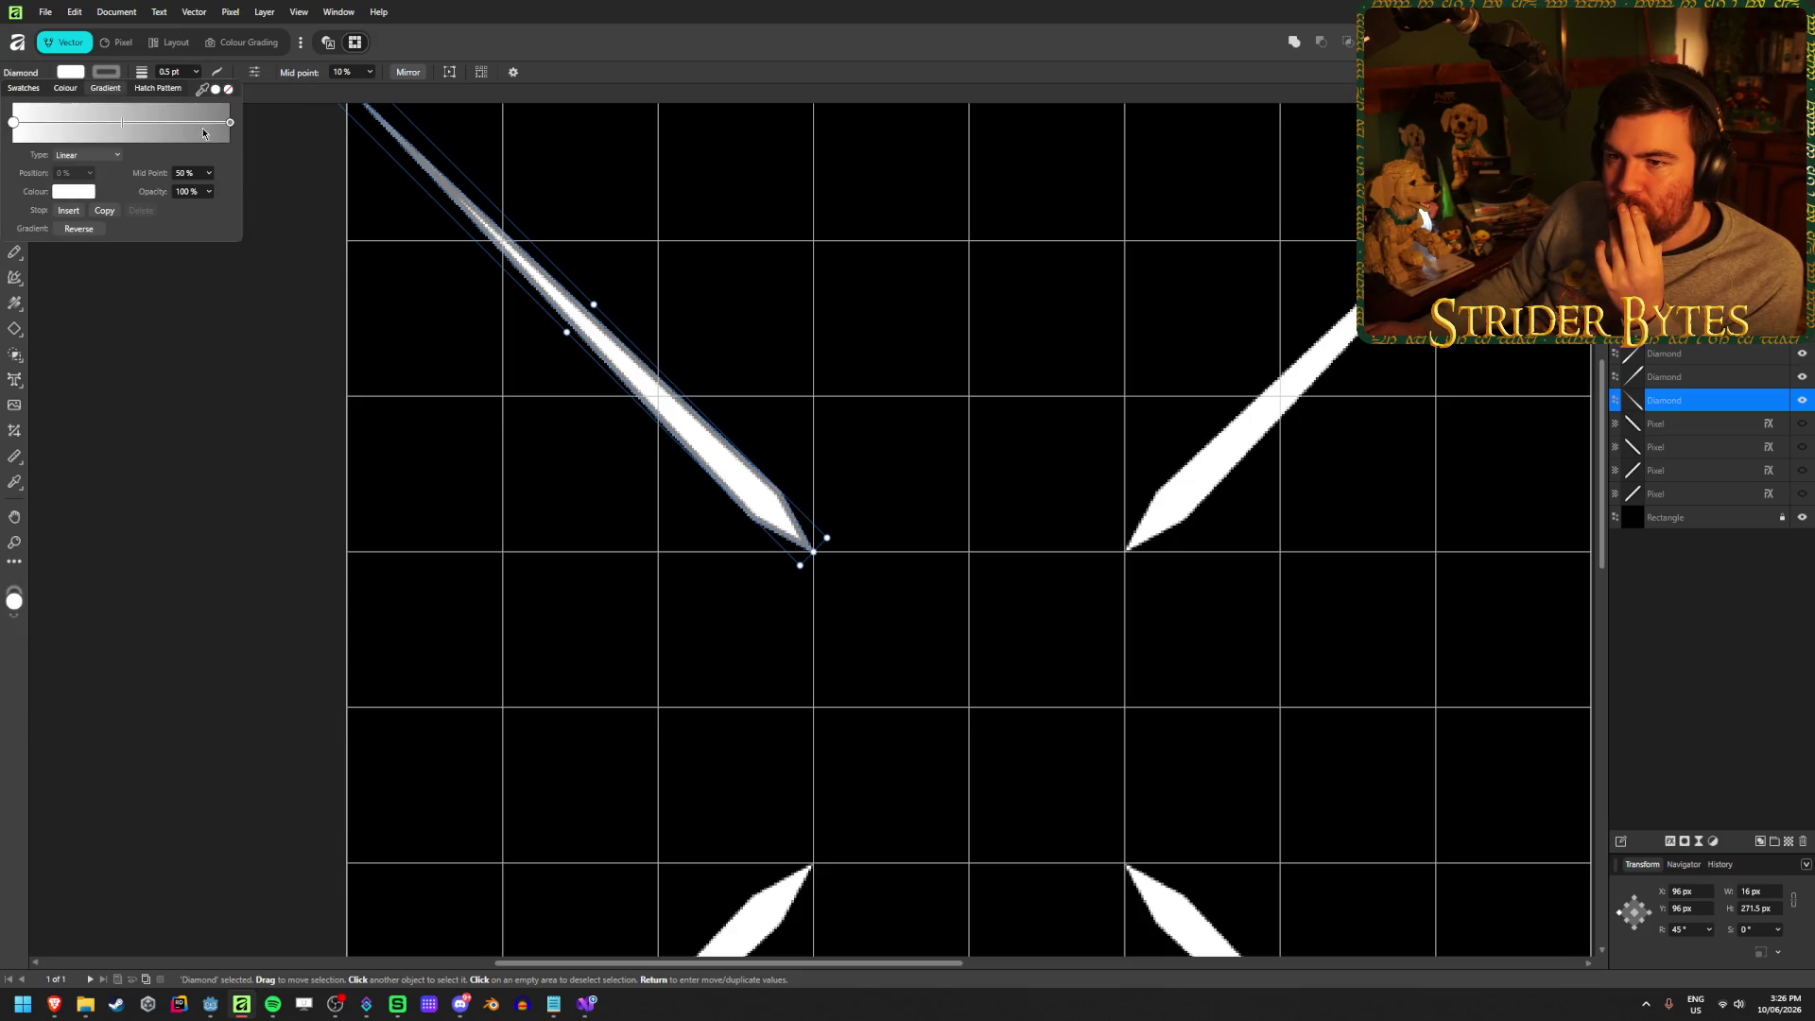
left_click(231, 123)
mouse_move(84, 130)
left_mouse_down()
mouse_move(213, 131)
mouse_move(91, 130)
left_mouse_up()
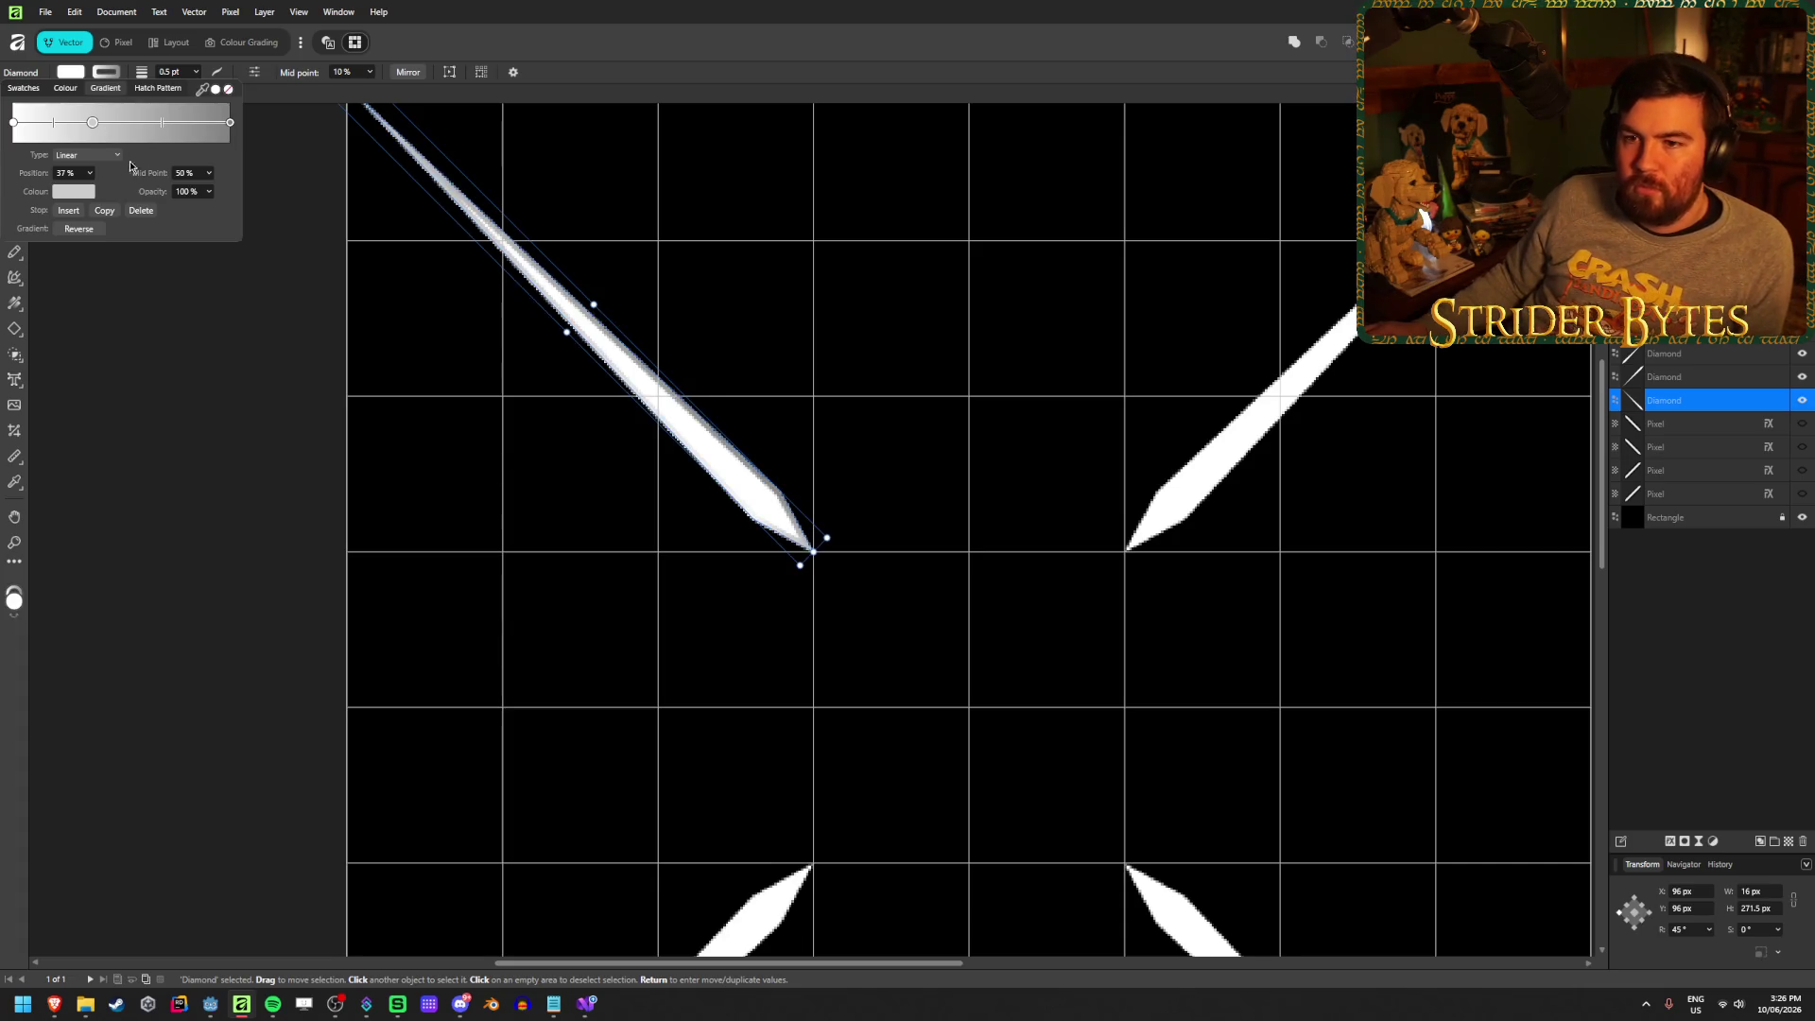
left_click(71, 72)
left_click(71, 72)
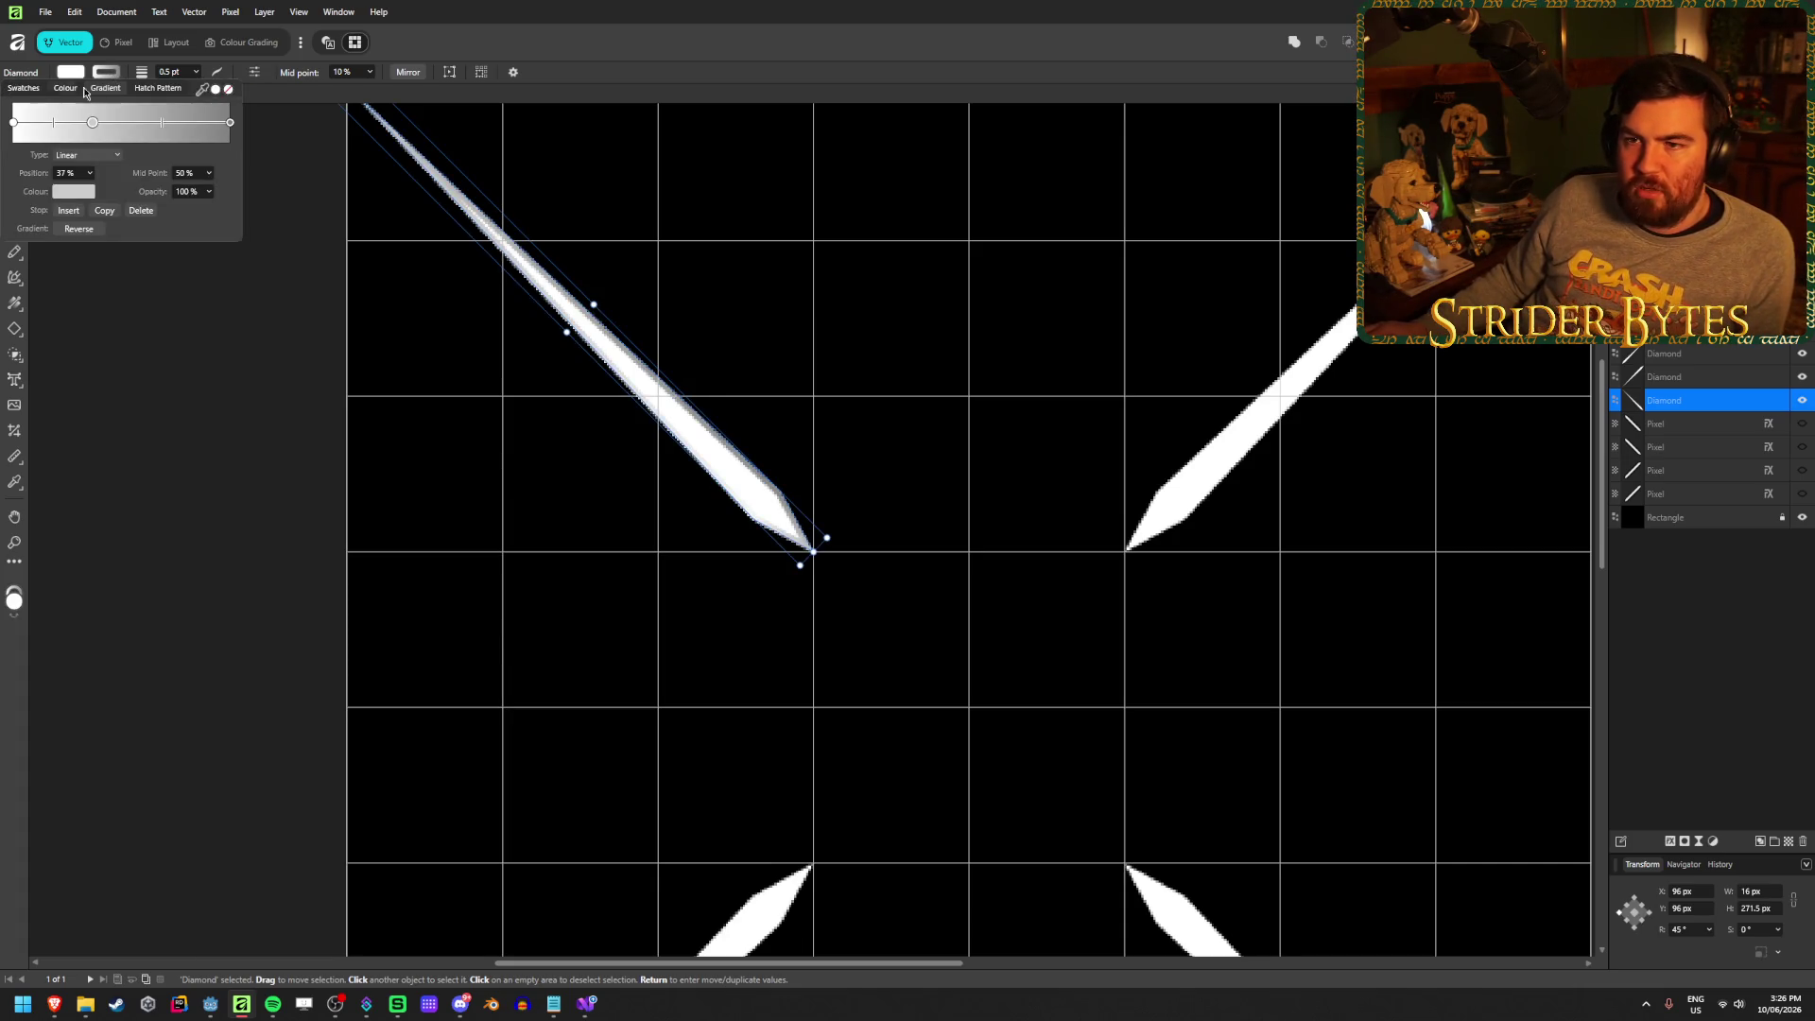
left_click(65, 87)
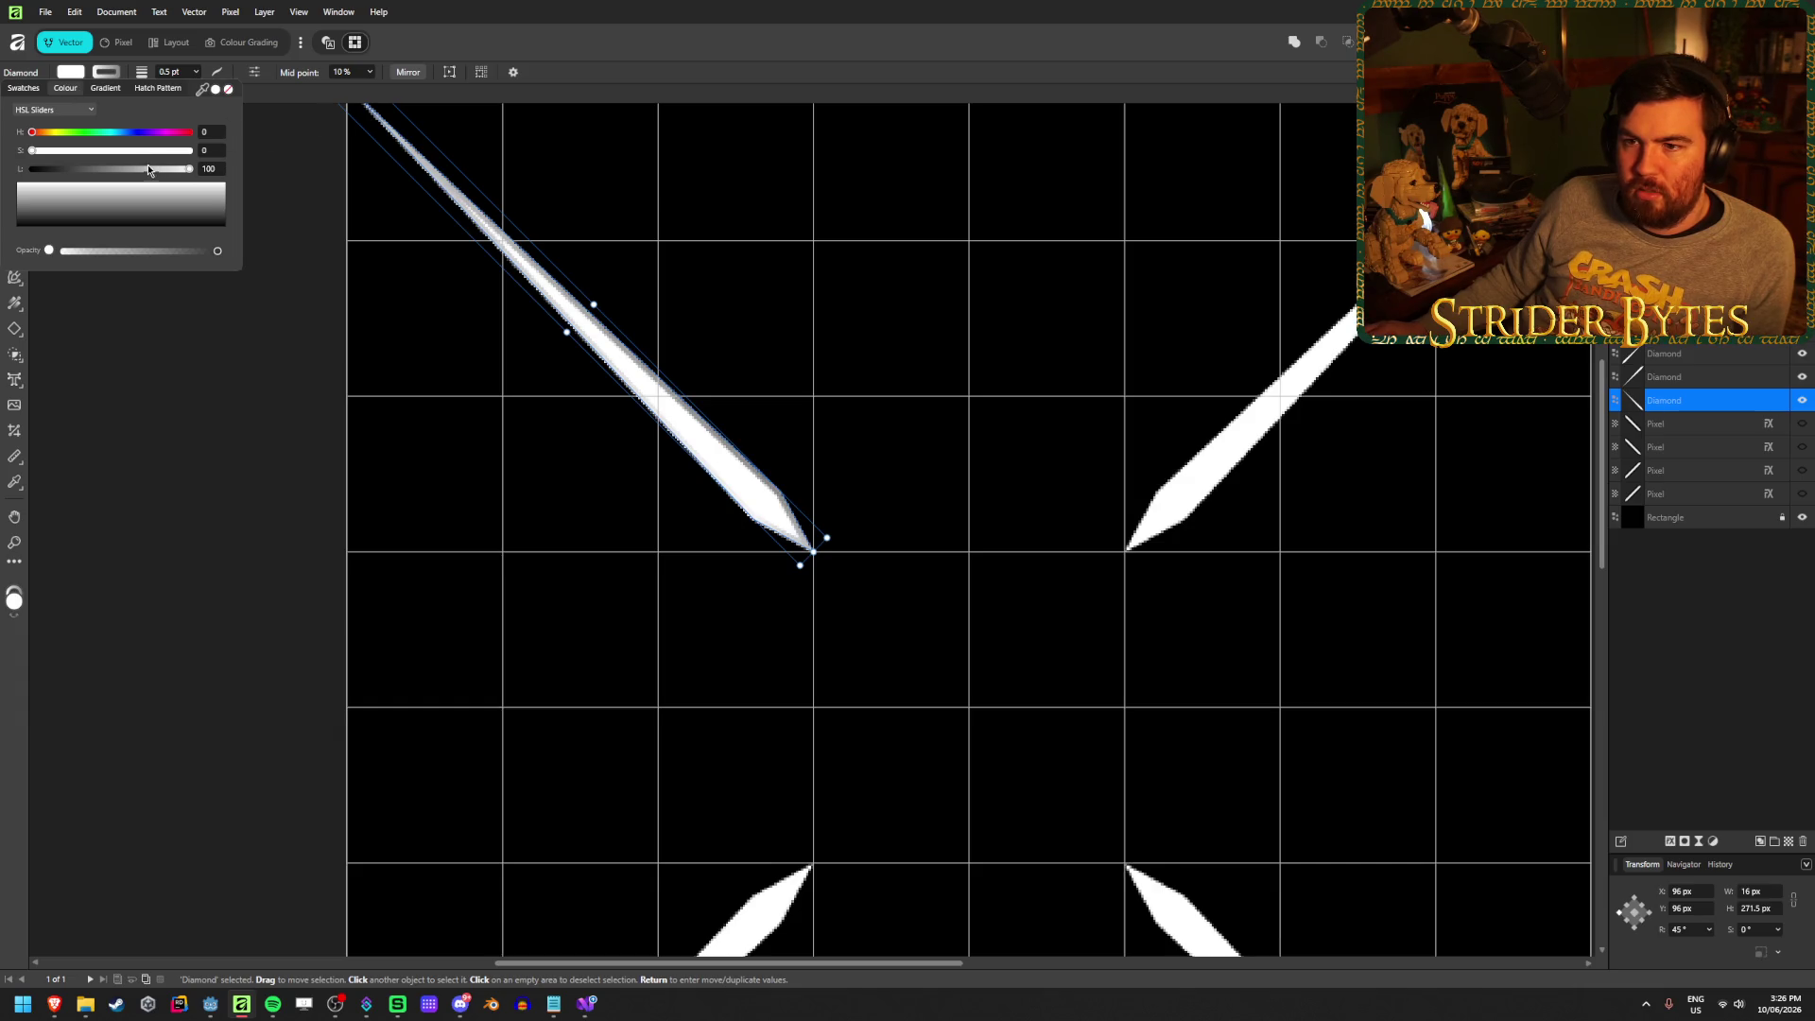
key("ctrl+d")
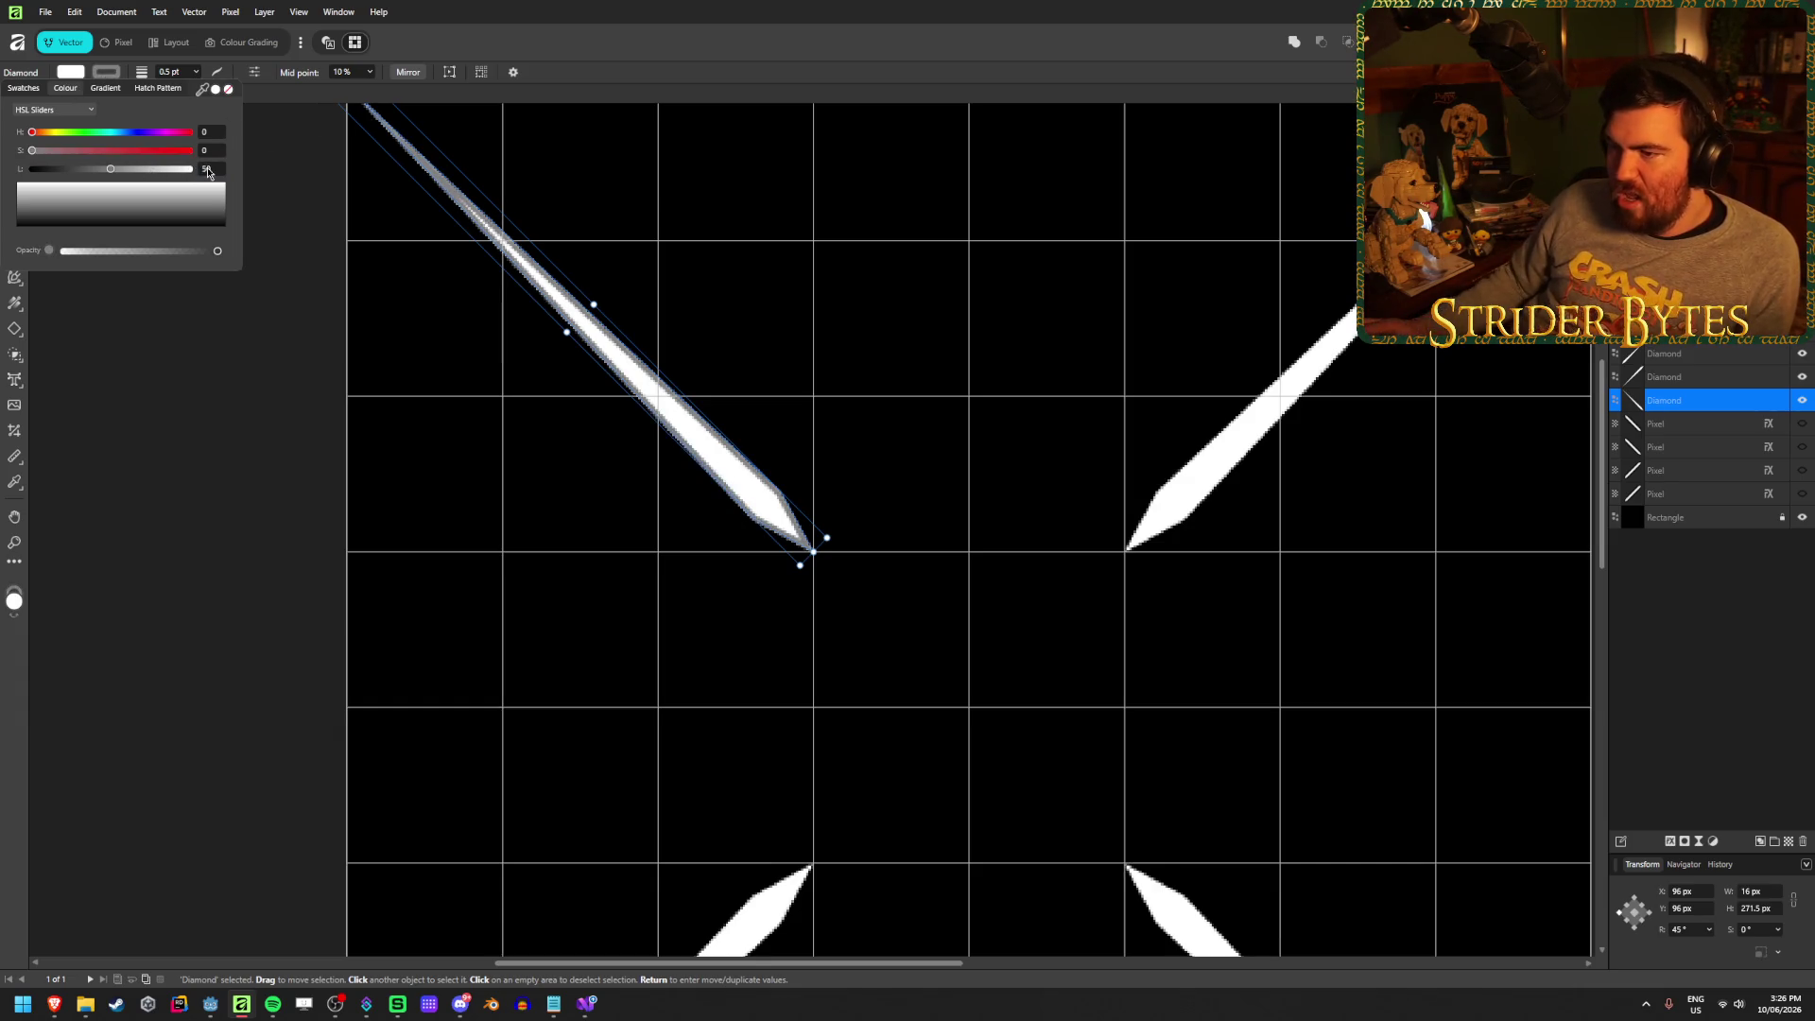
key("v")
scroll(235, 472, "down", 3)
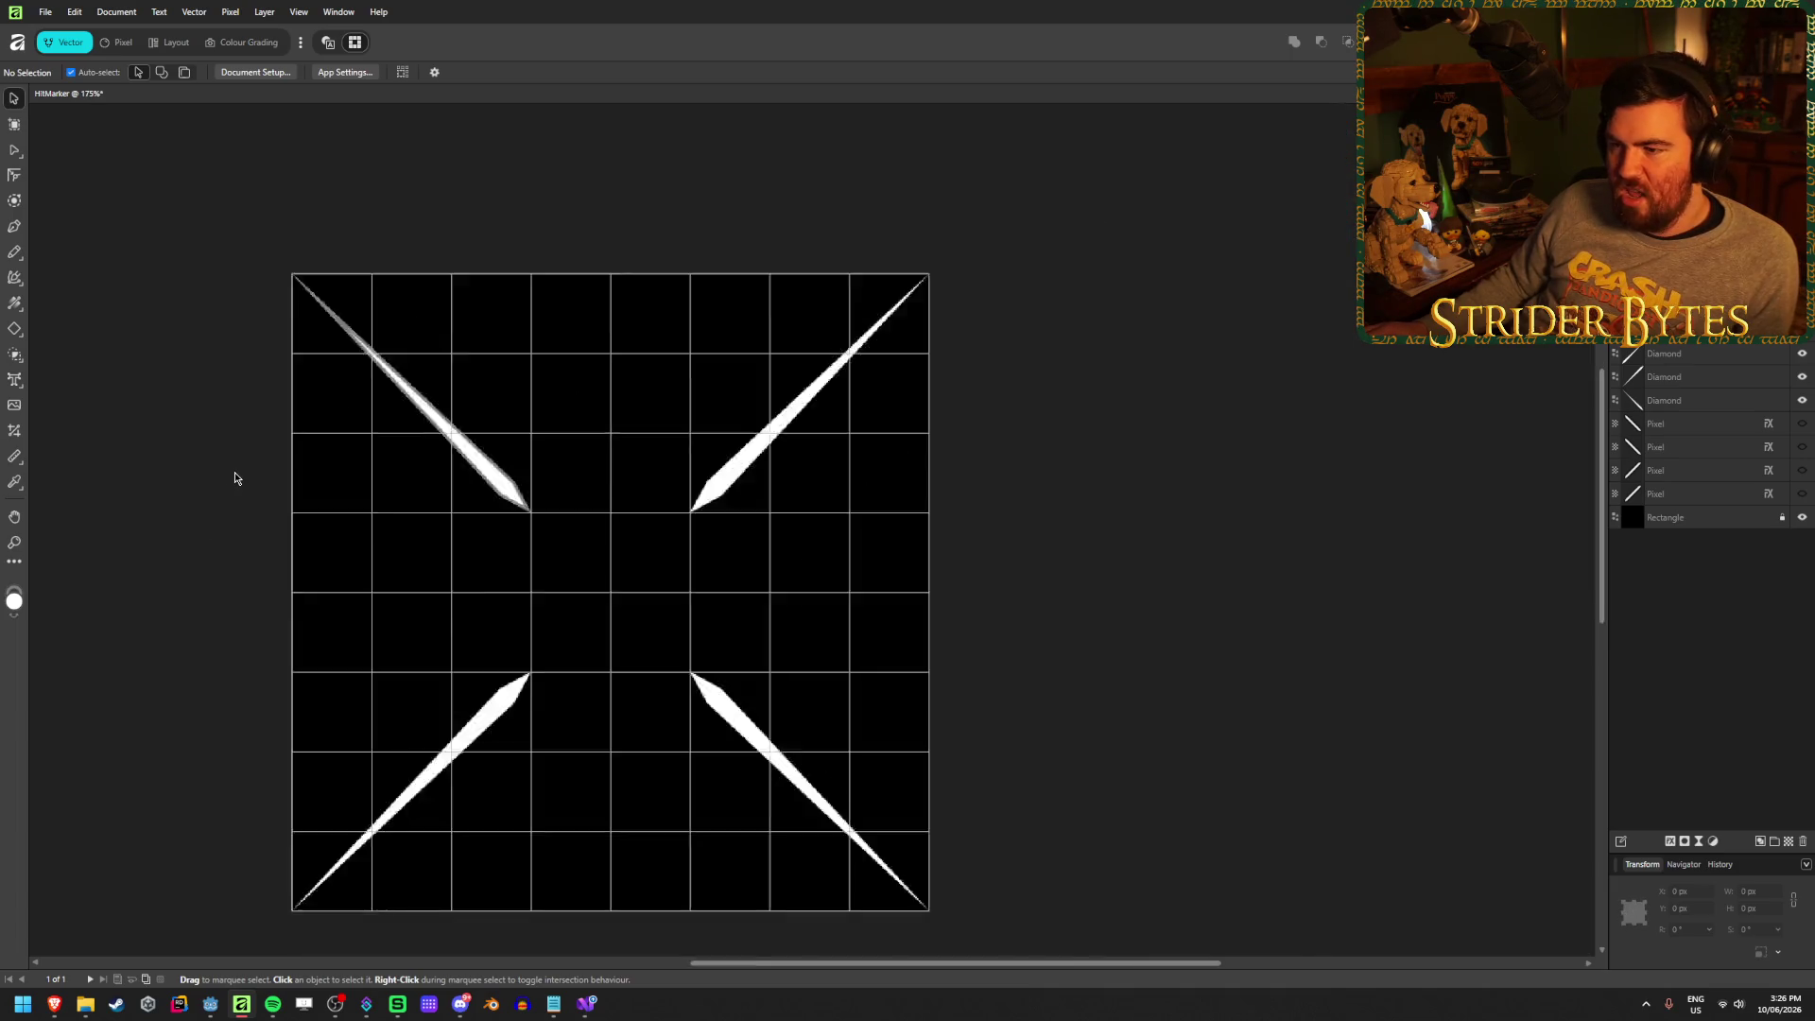
Change the upper-right diamond's outline alignment in the Stroke panel
left_click(737, 473)
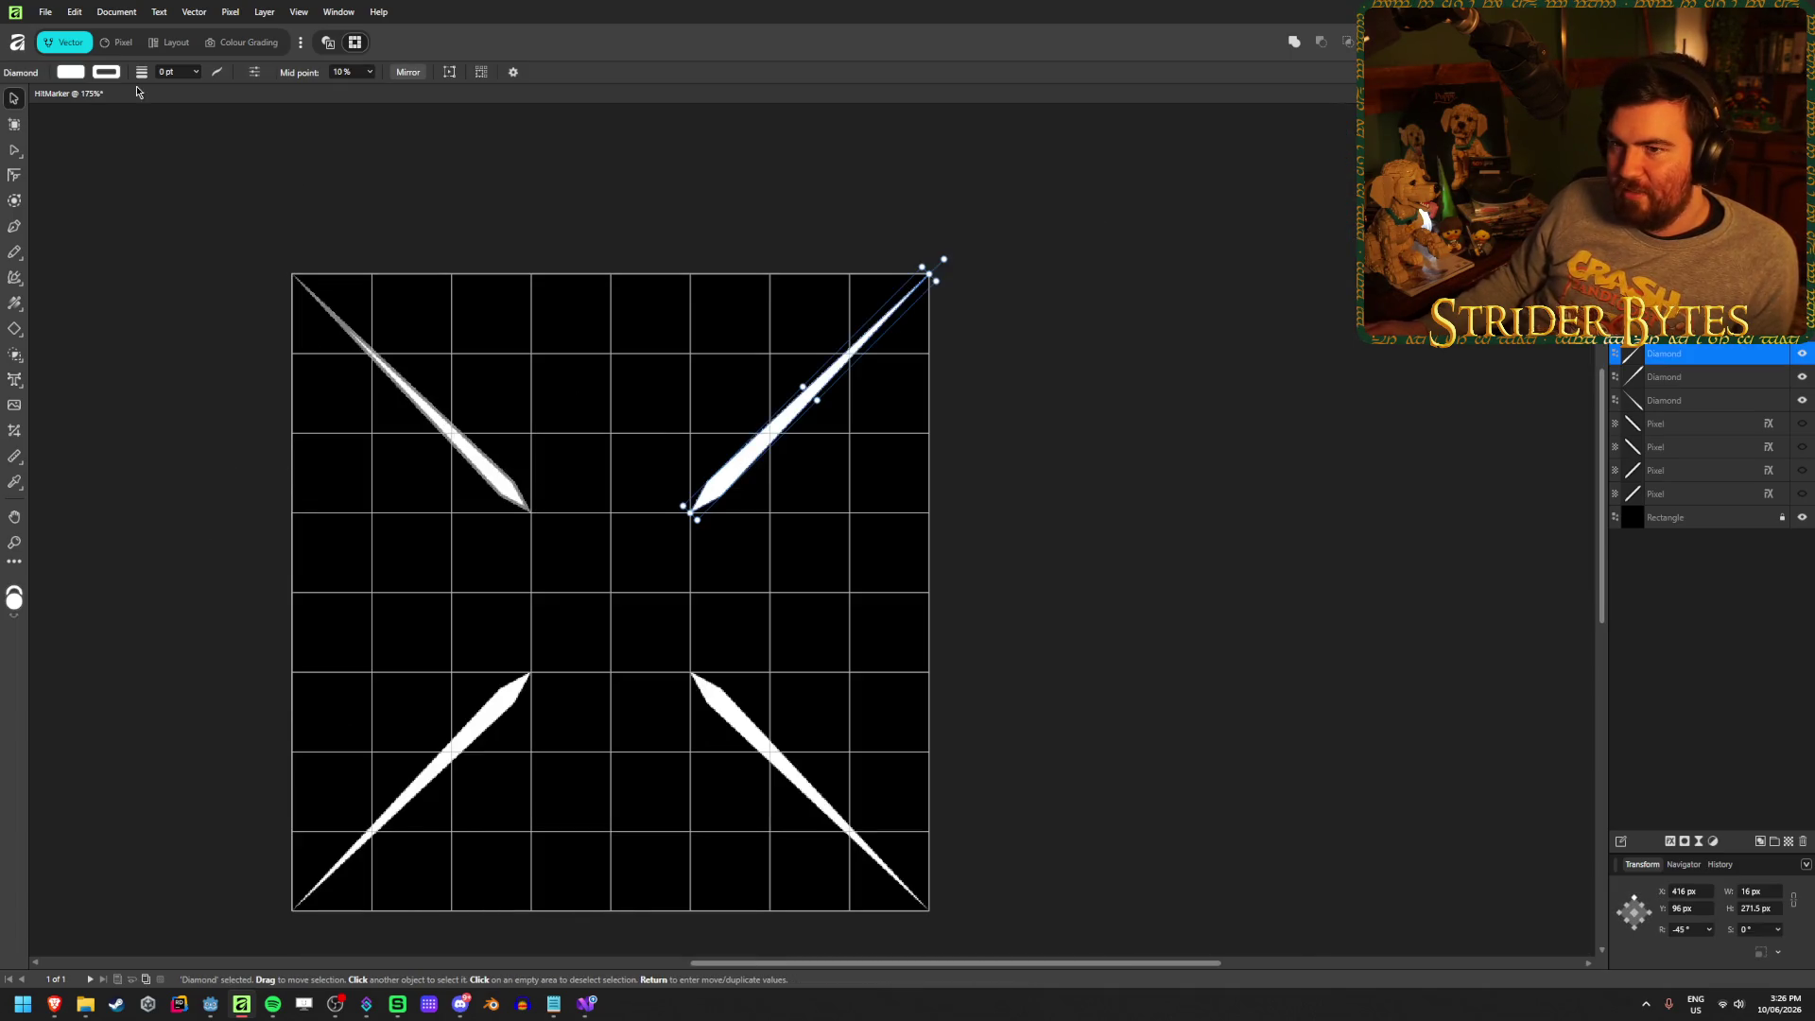
scroll(172, 75, "up", 1)
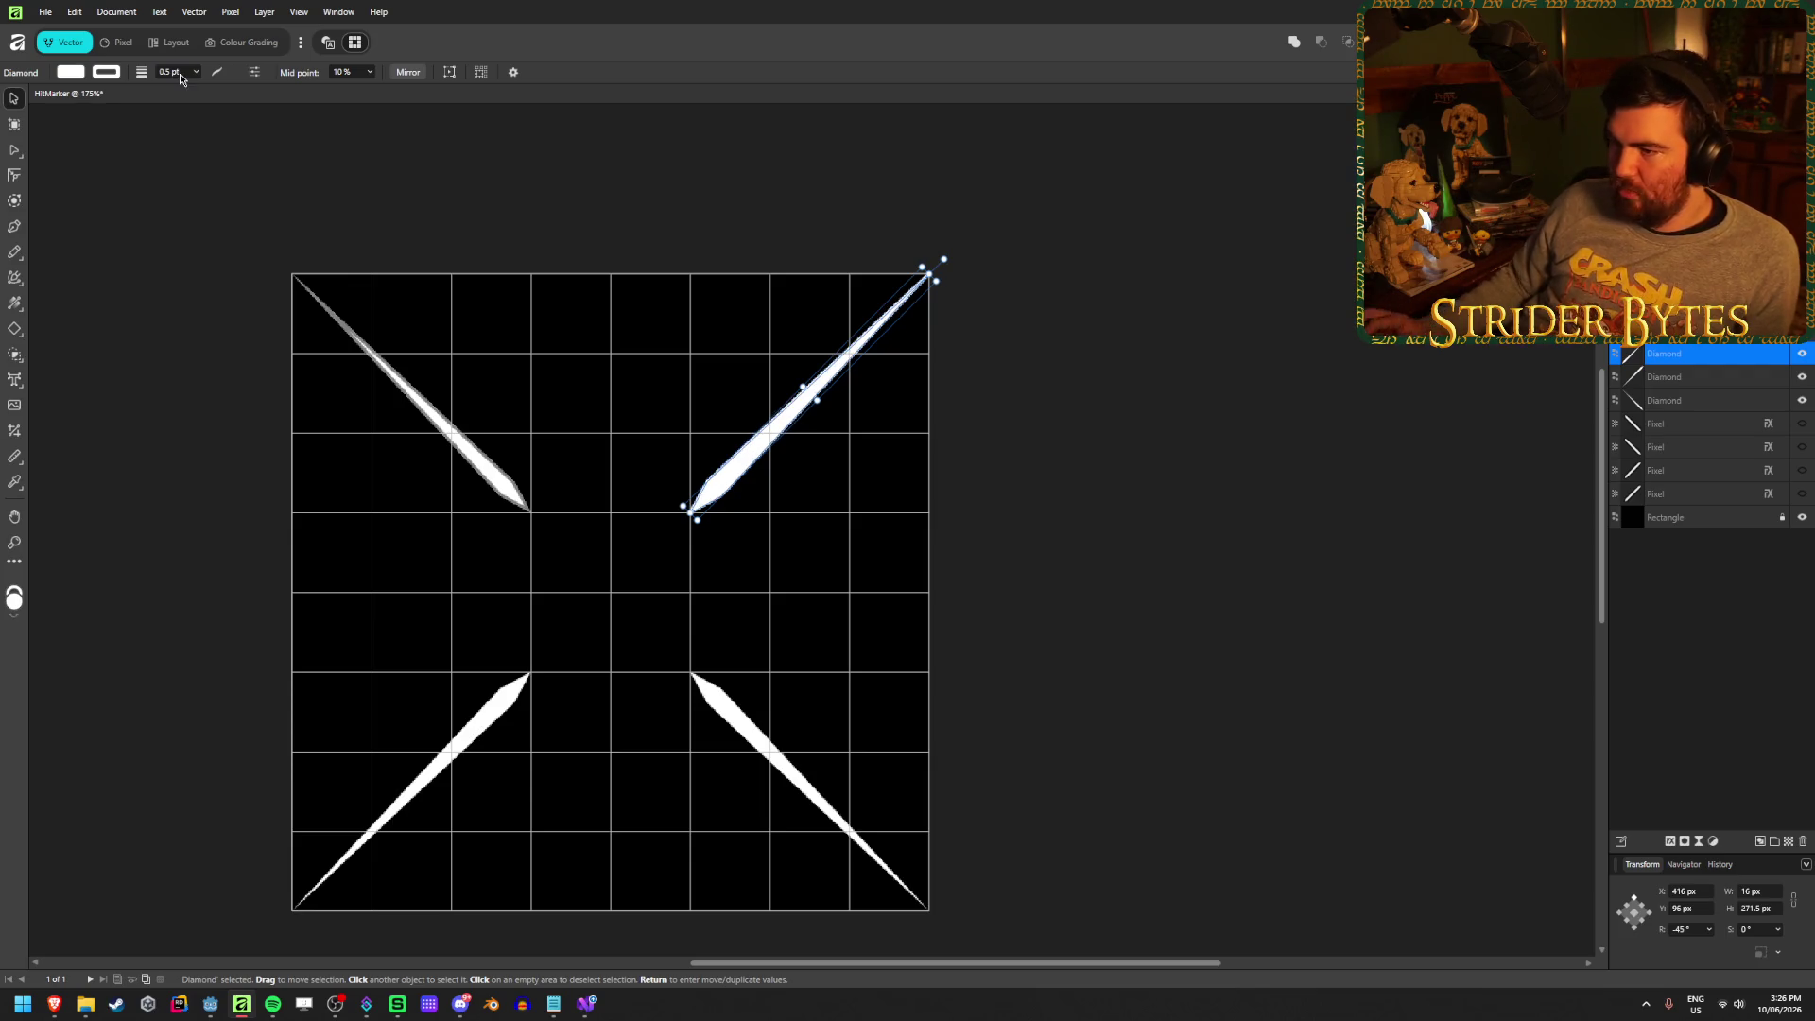
left_click(108, 76)
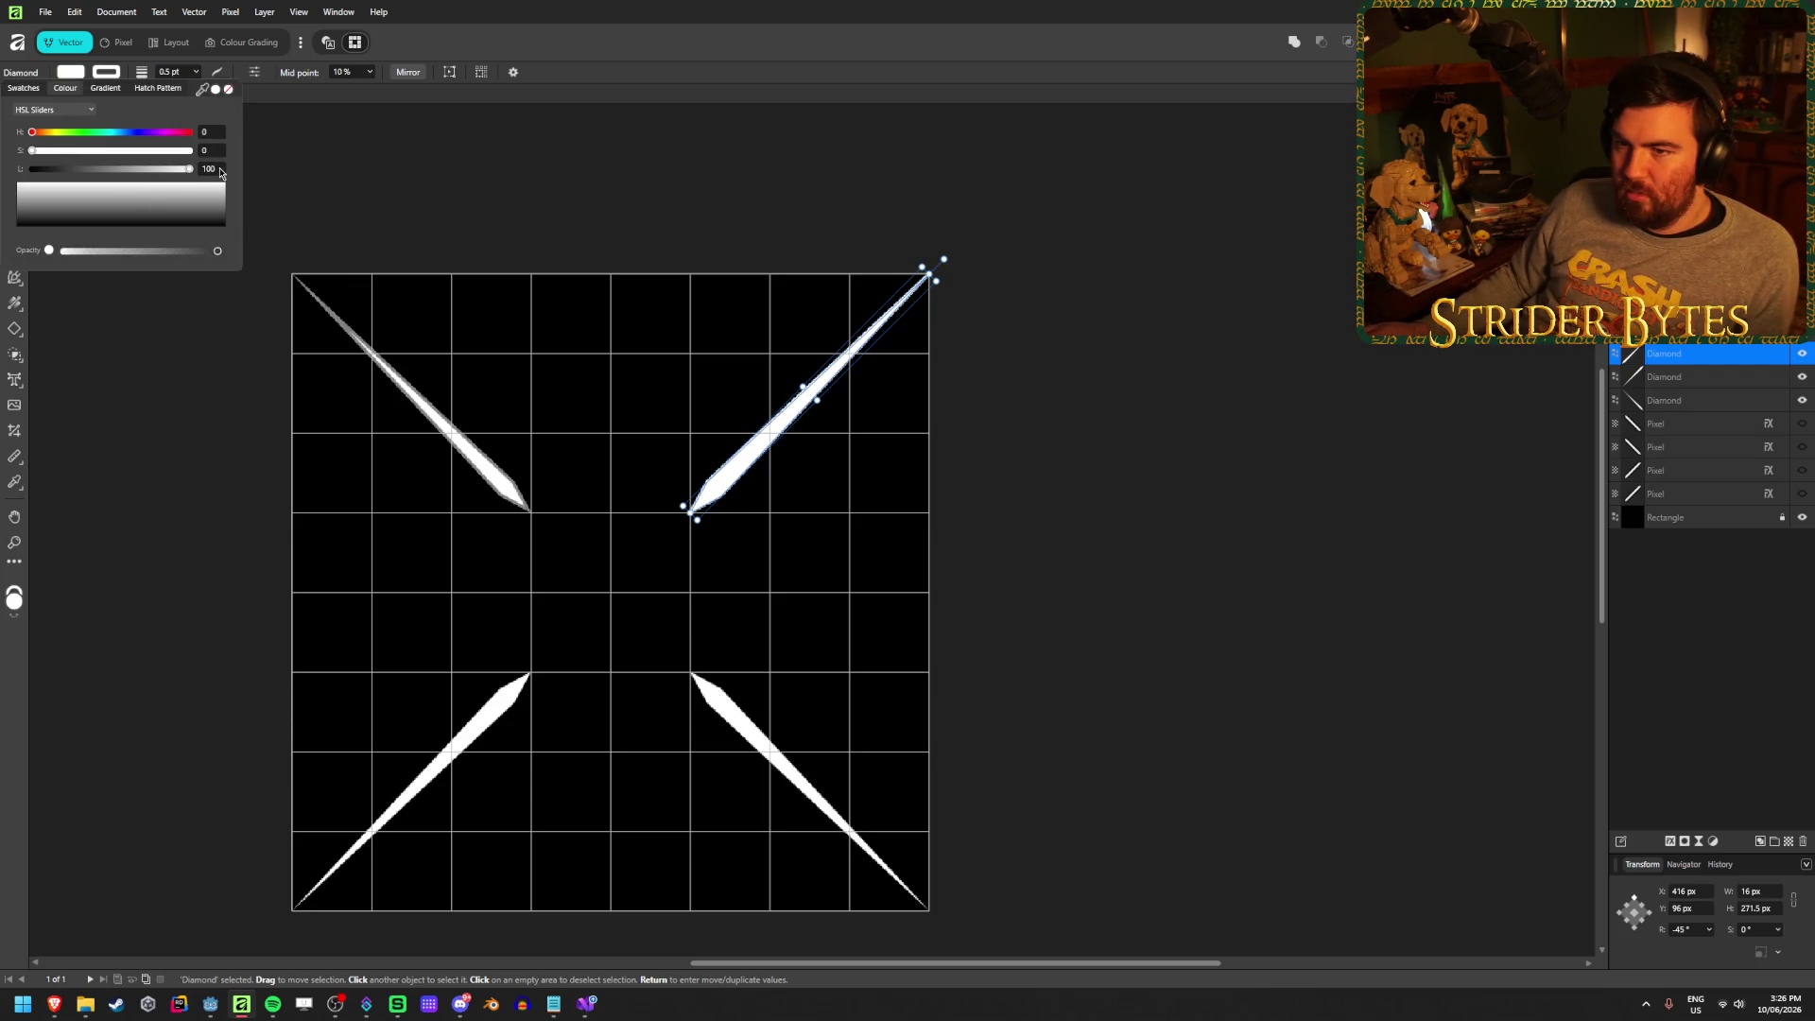
scroll(216, 170, "down", 5)
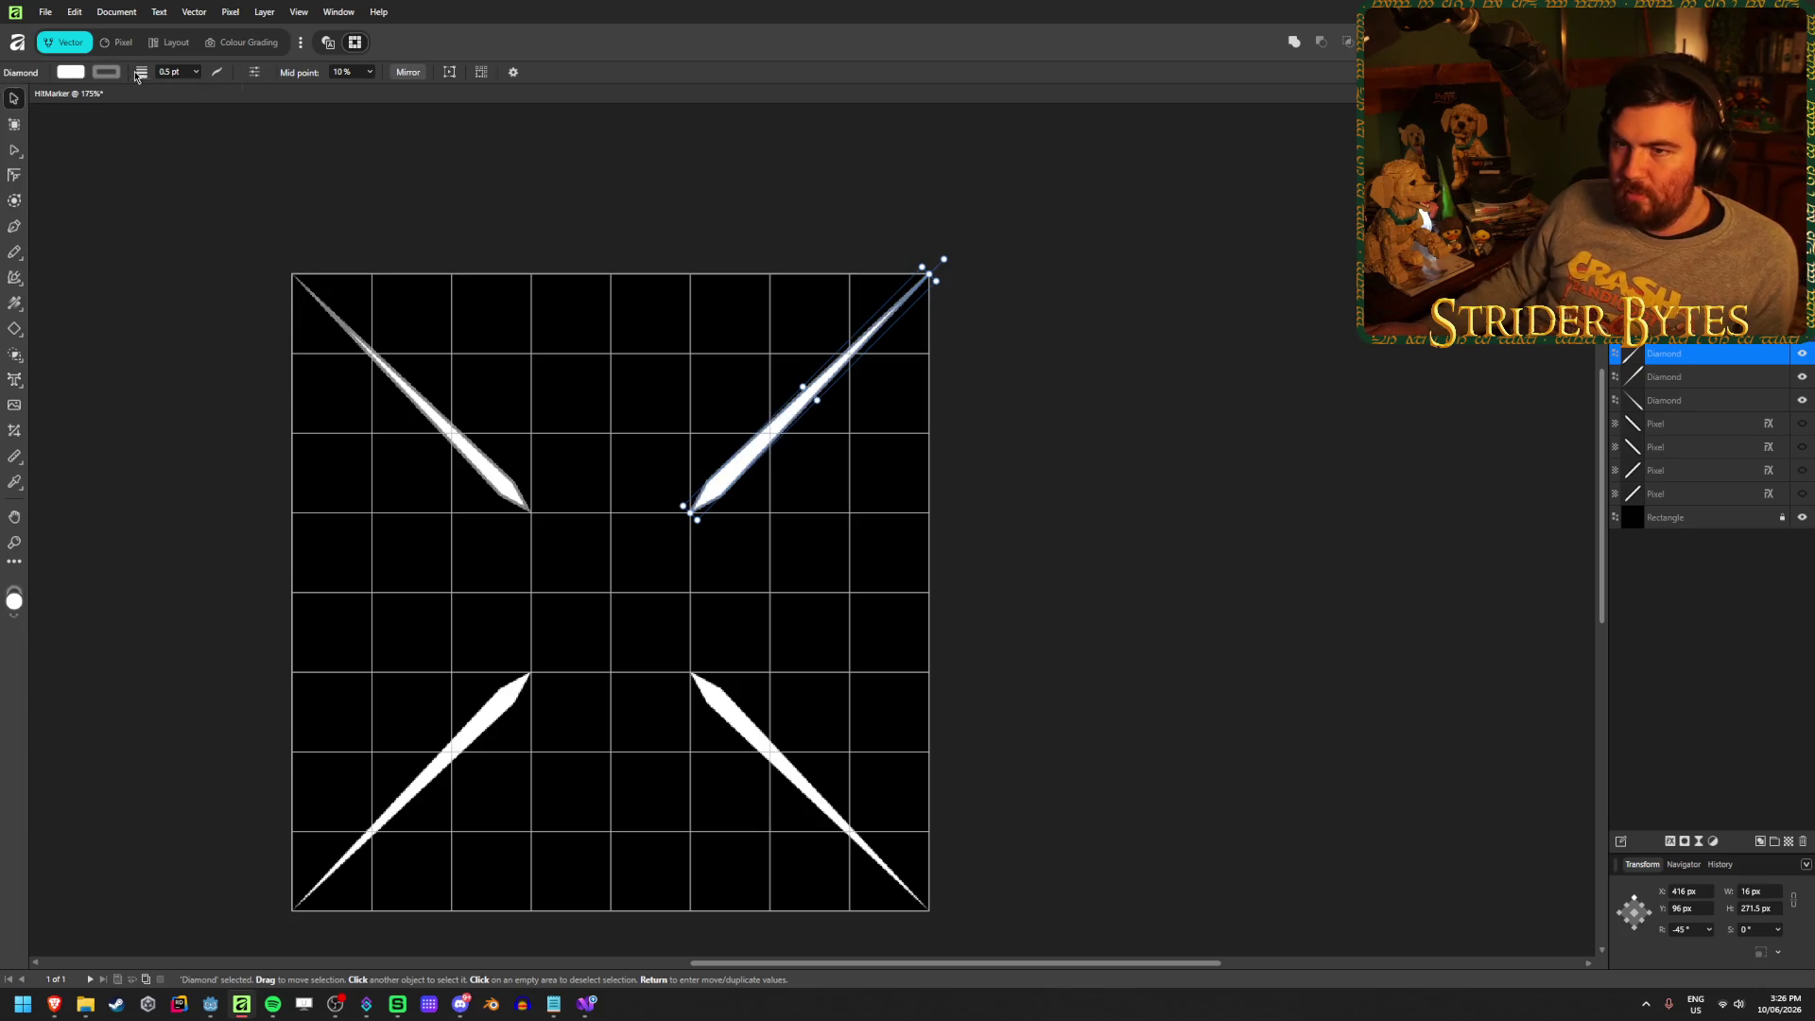
left_click(440, 420)
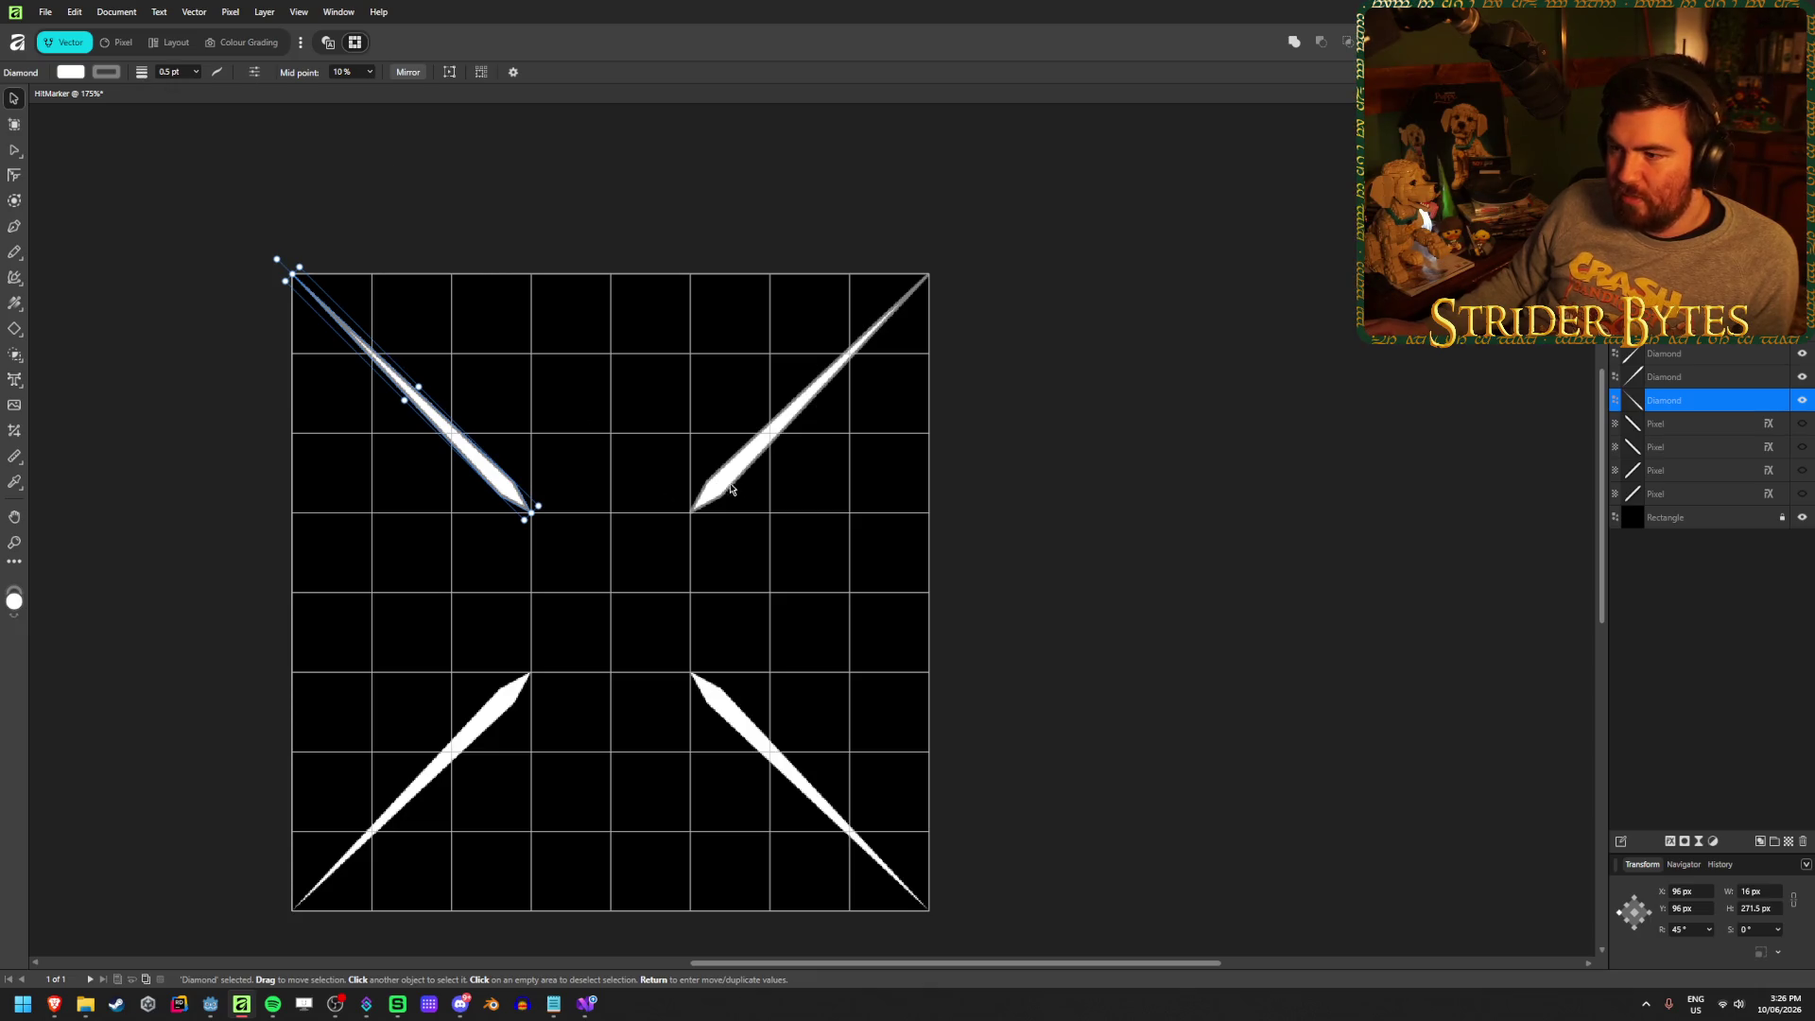
left_click(804, 398)
left_click(218, 73)
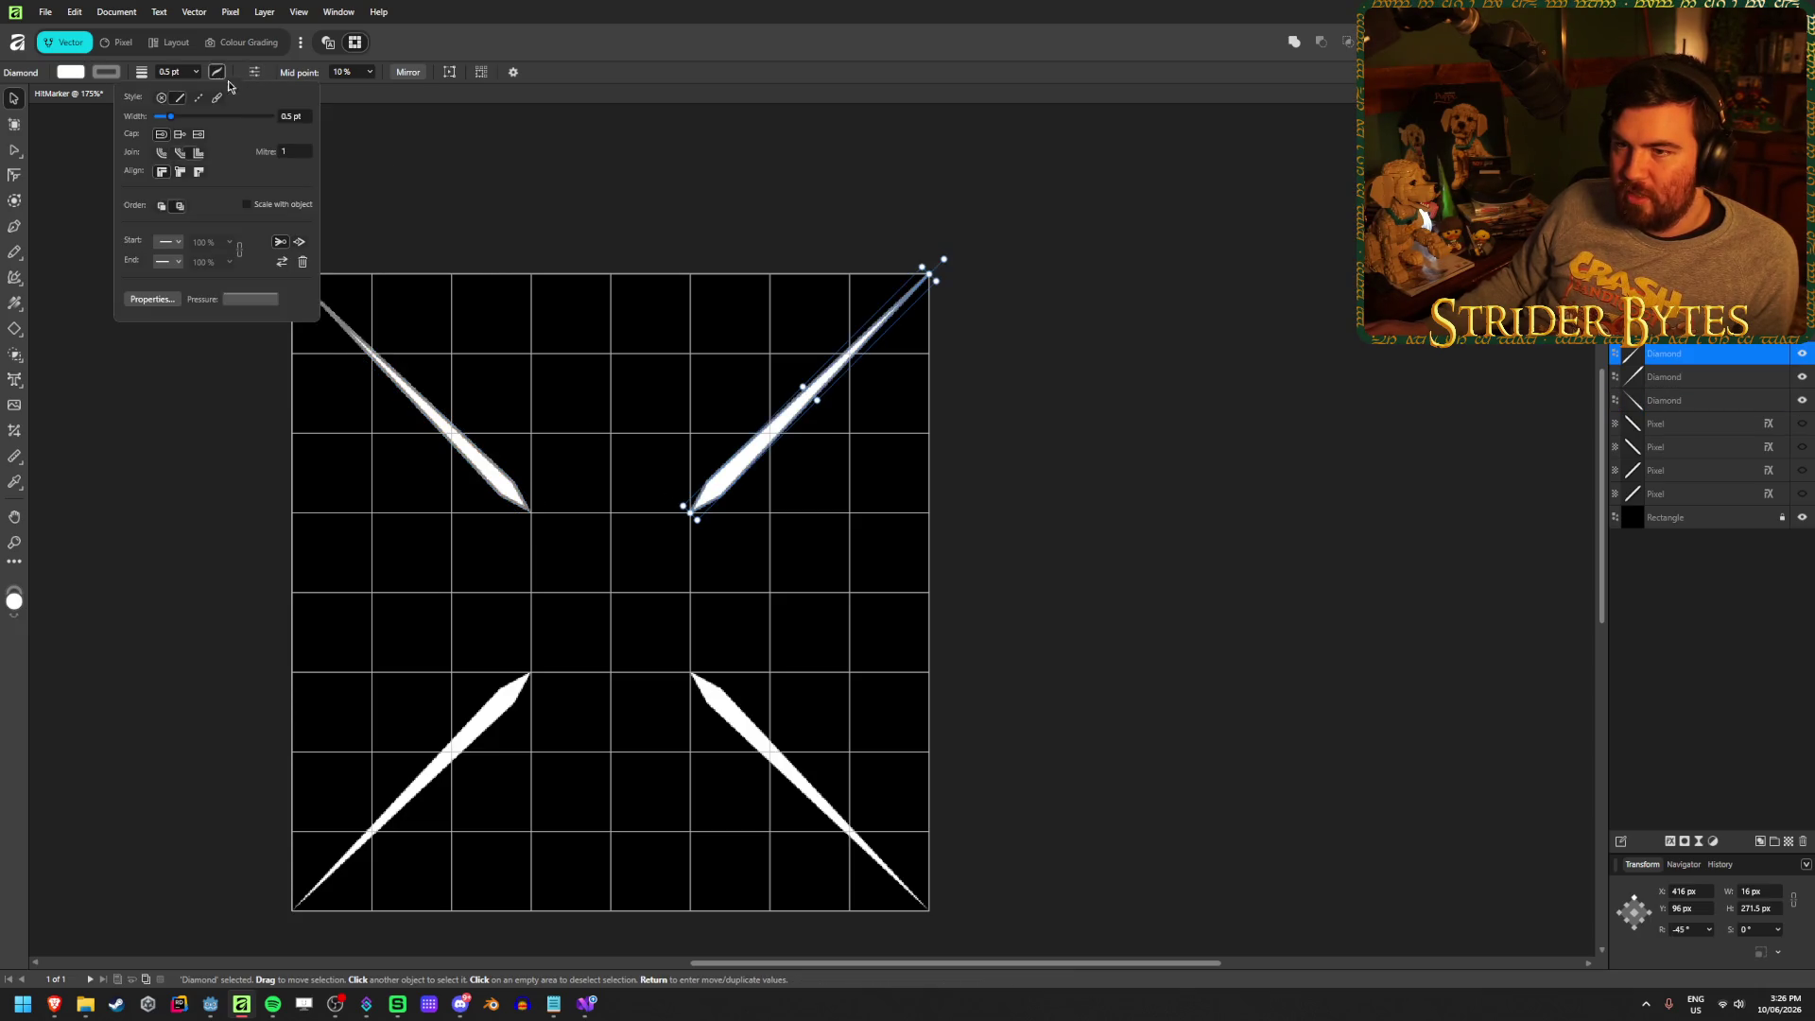
left_click(183, 173)
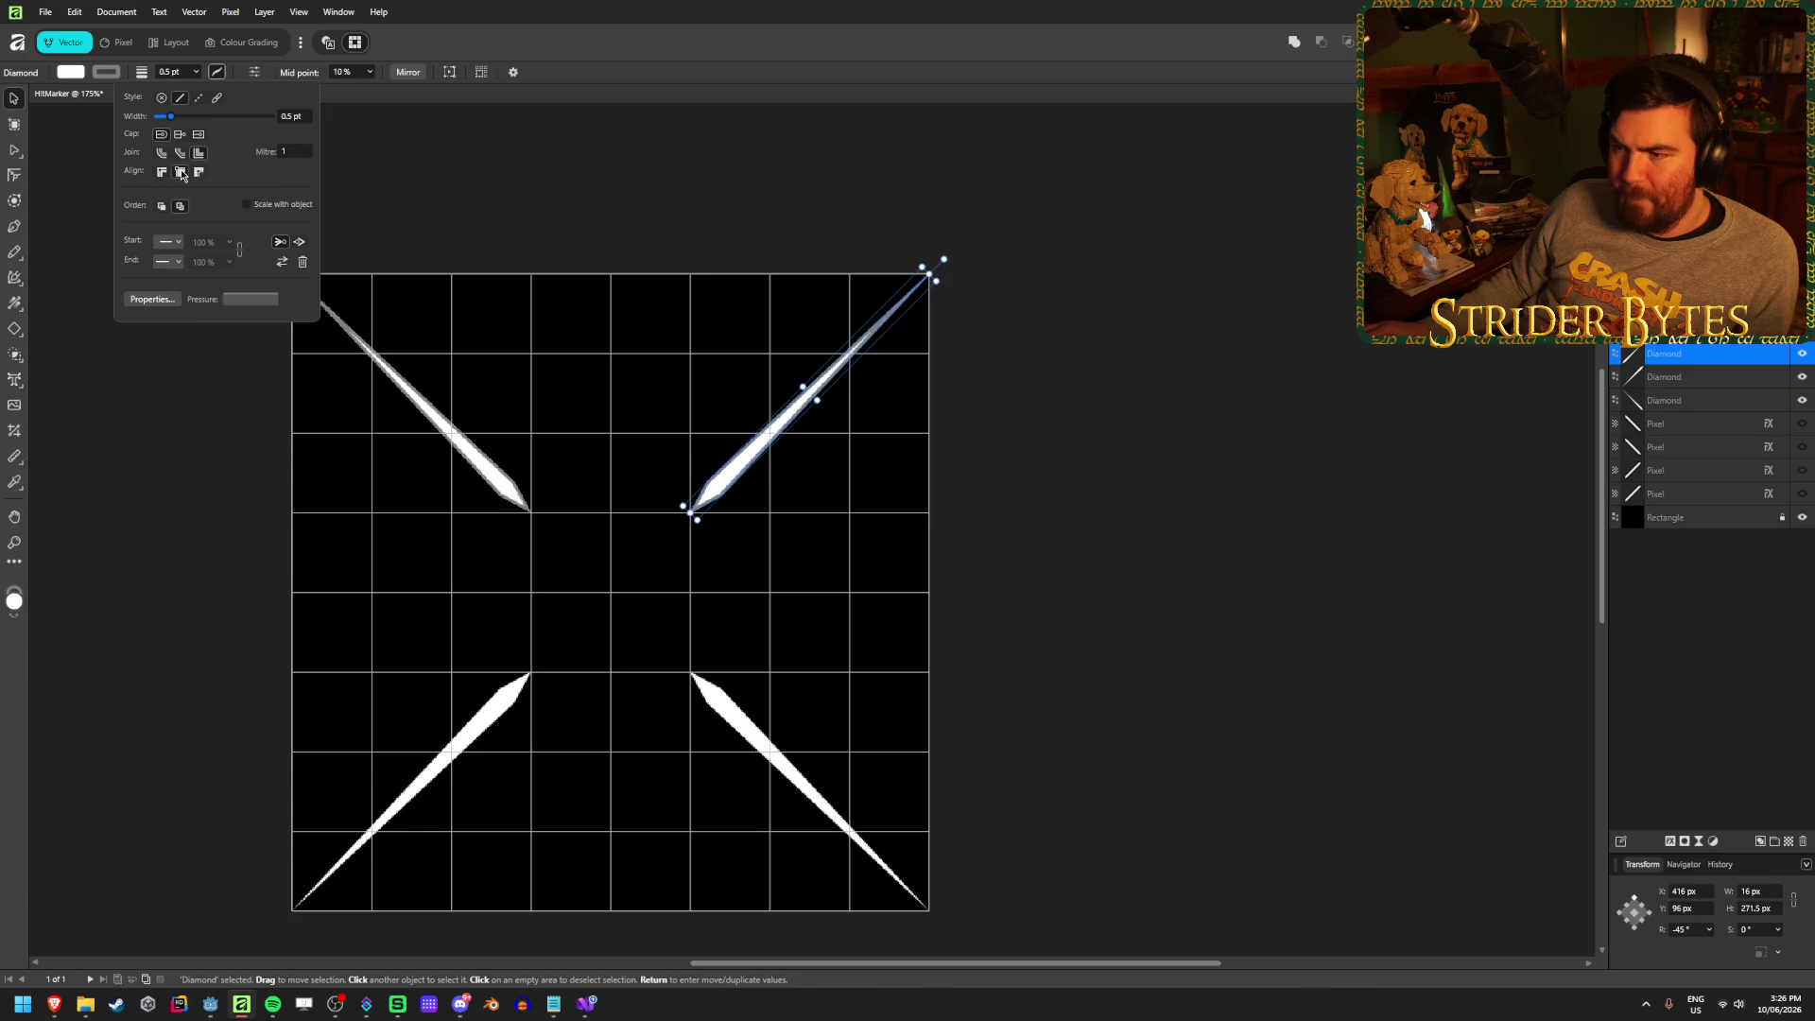
scroll(582, 505, "up", 2)
scroll(583, 505, "down", 2)
scroll(627, 393, "down", 3)
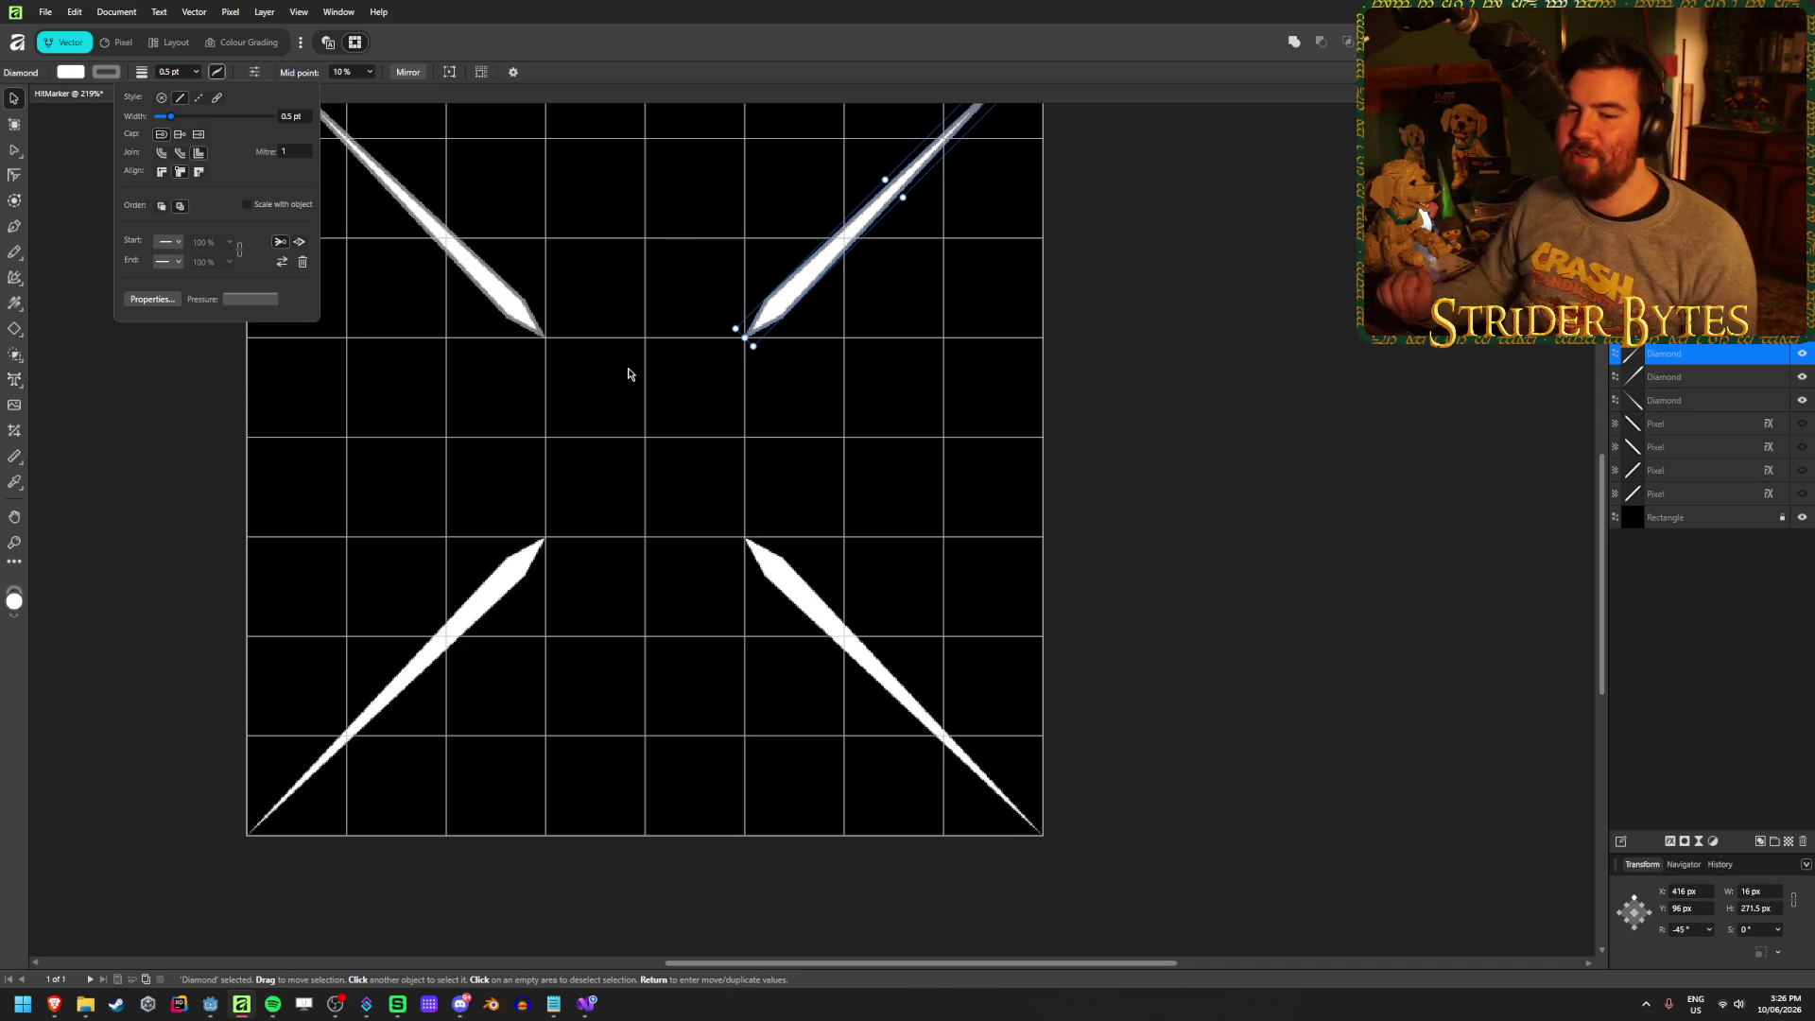
Give the bottom-right diamond a 0.5 pt outline at lightness 50, aligned inside
left_click(1046, 416)
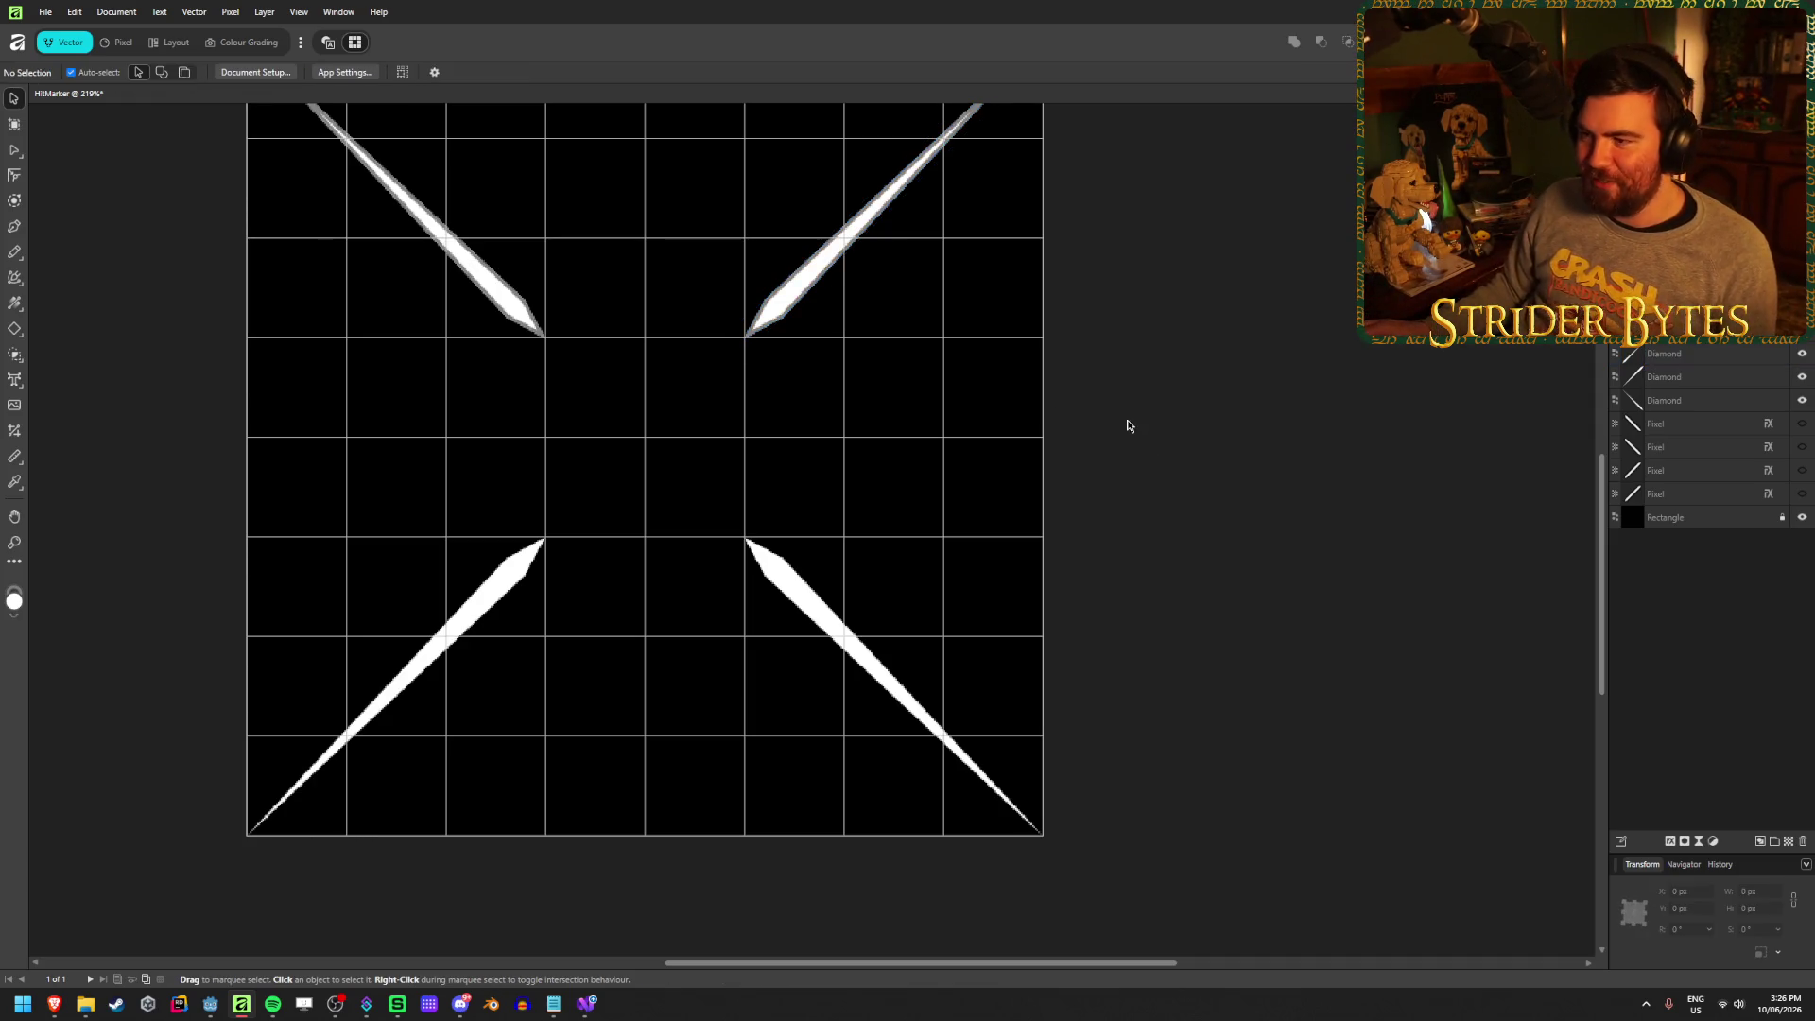
left_click(778, 567)
left_click(106, 72)
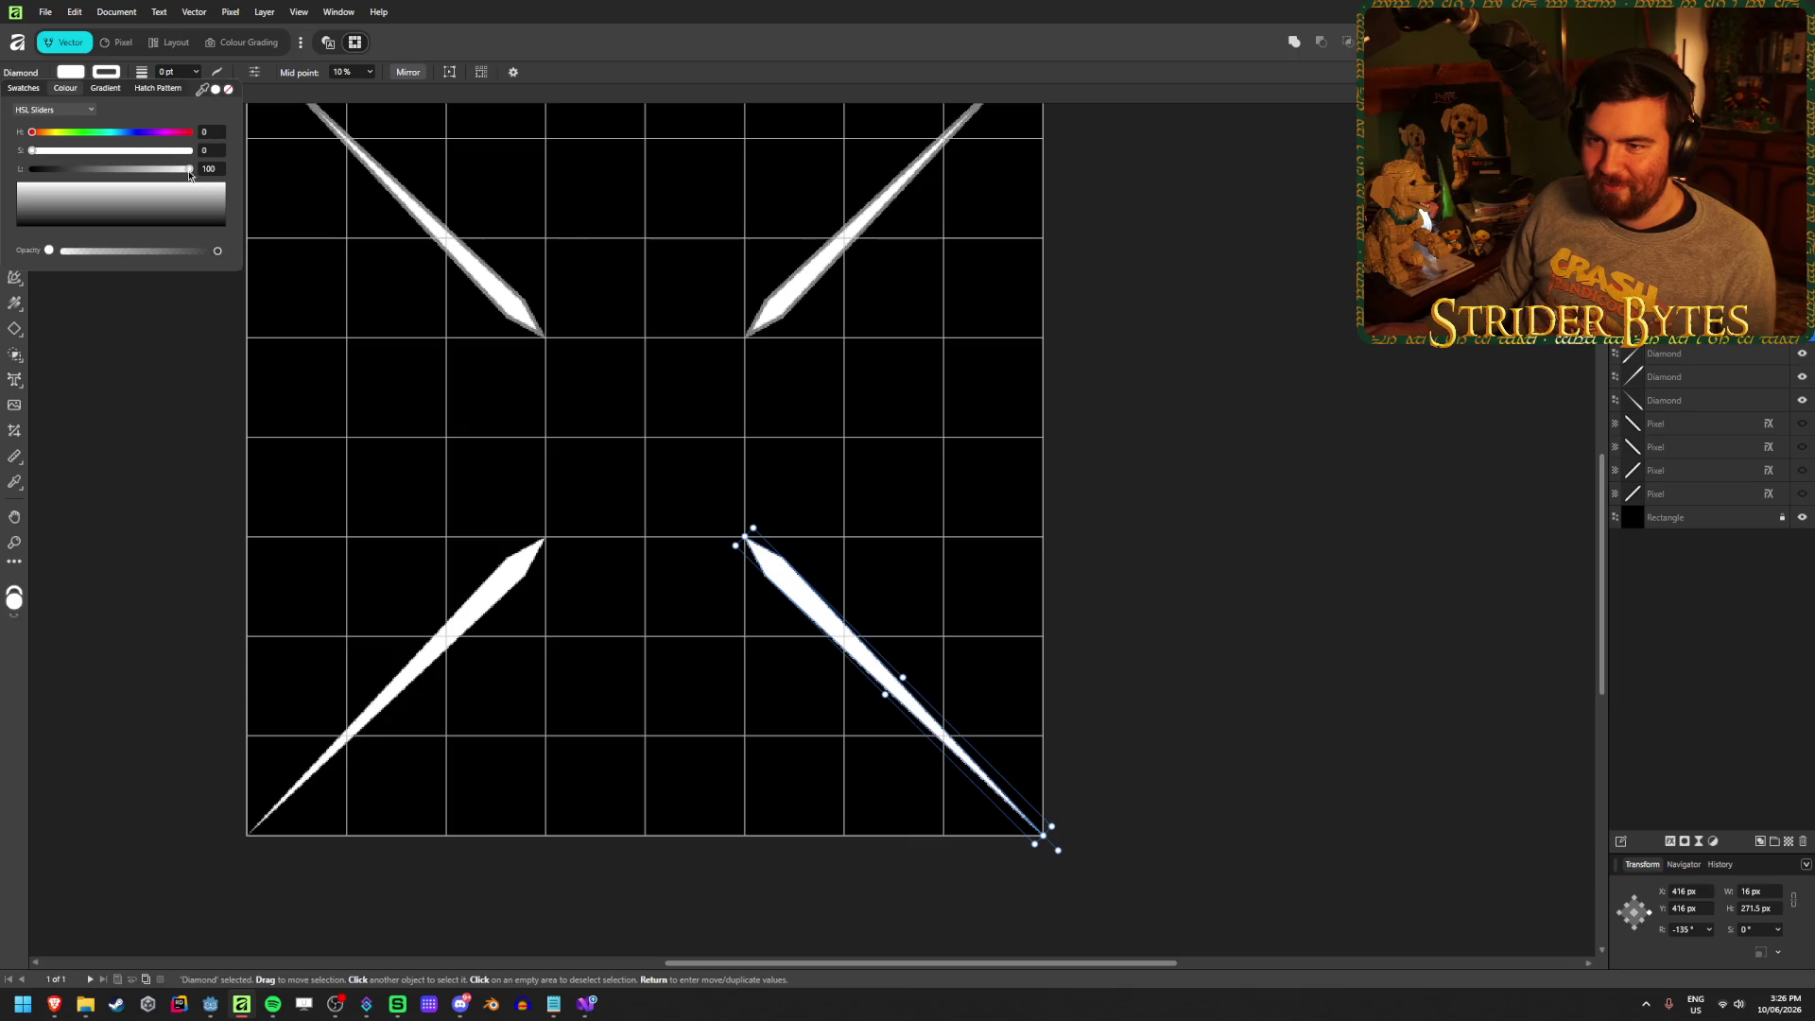
type("50")
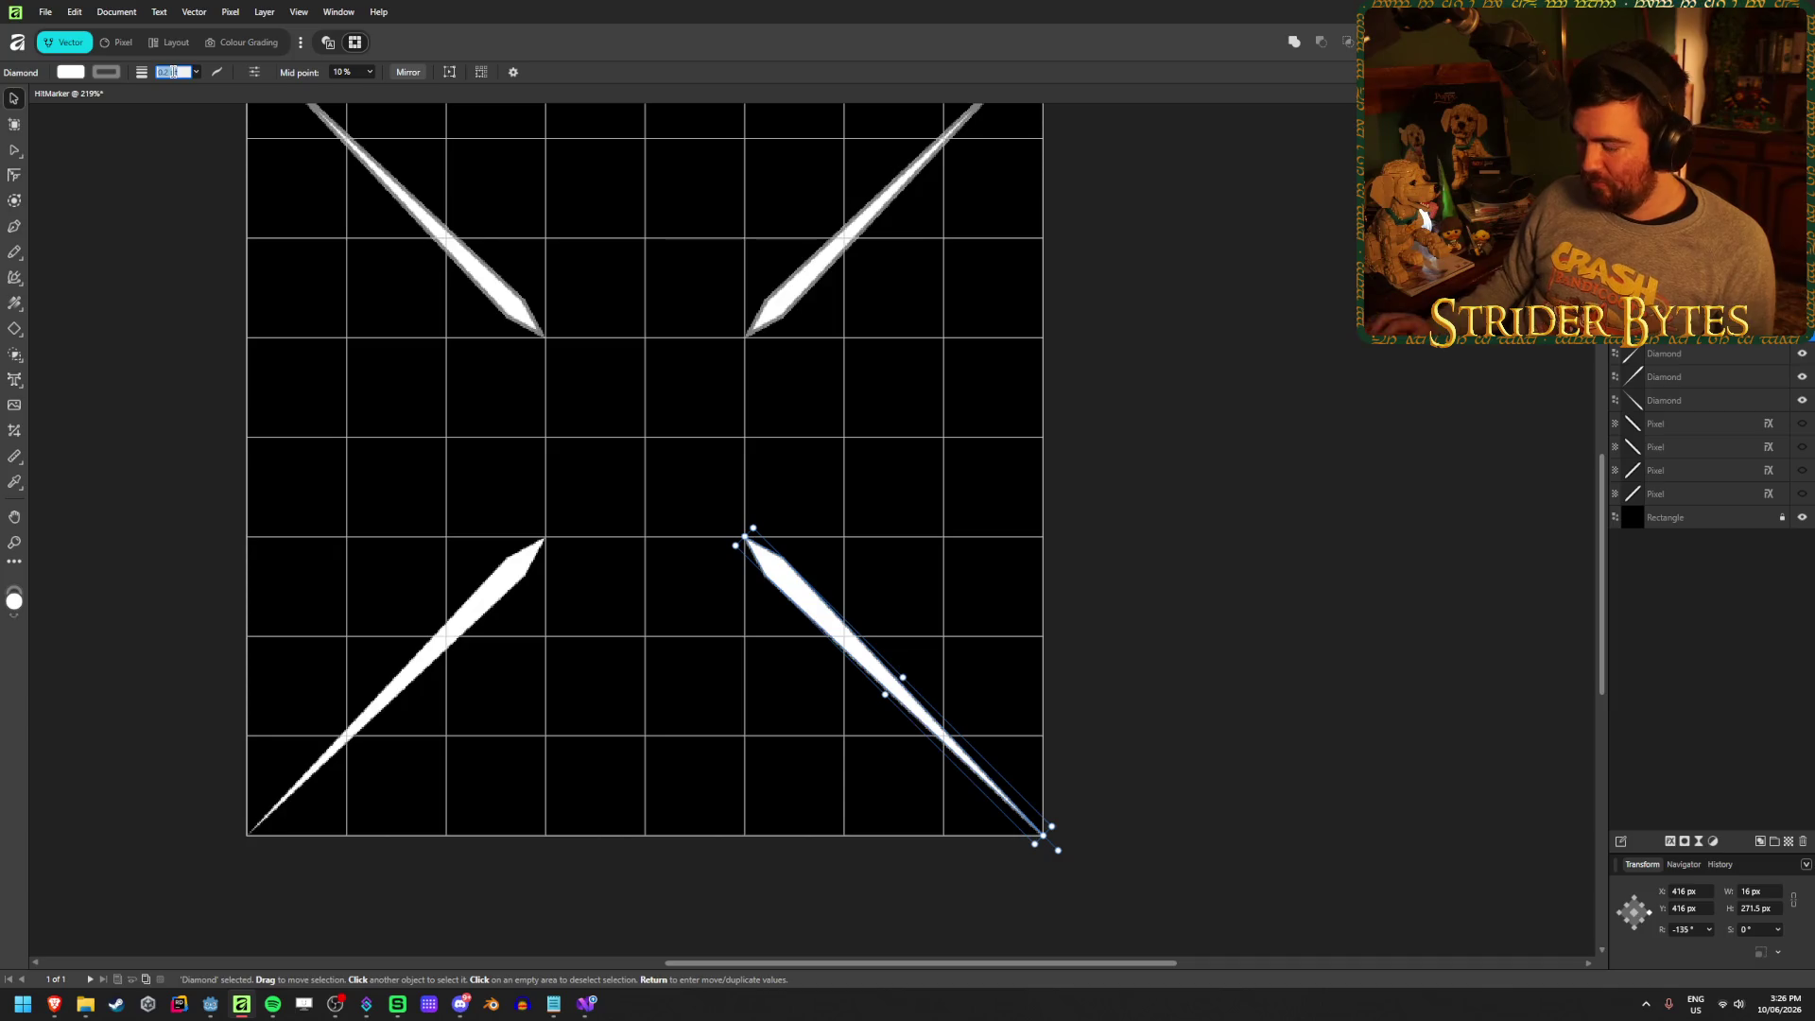
type("0.5")
key("Return")
left_click(216, 72)
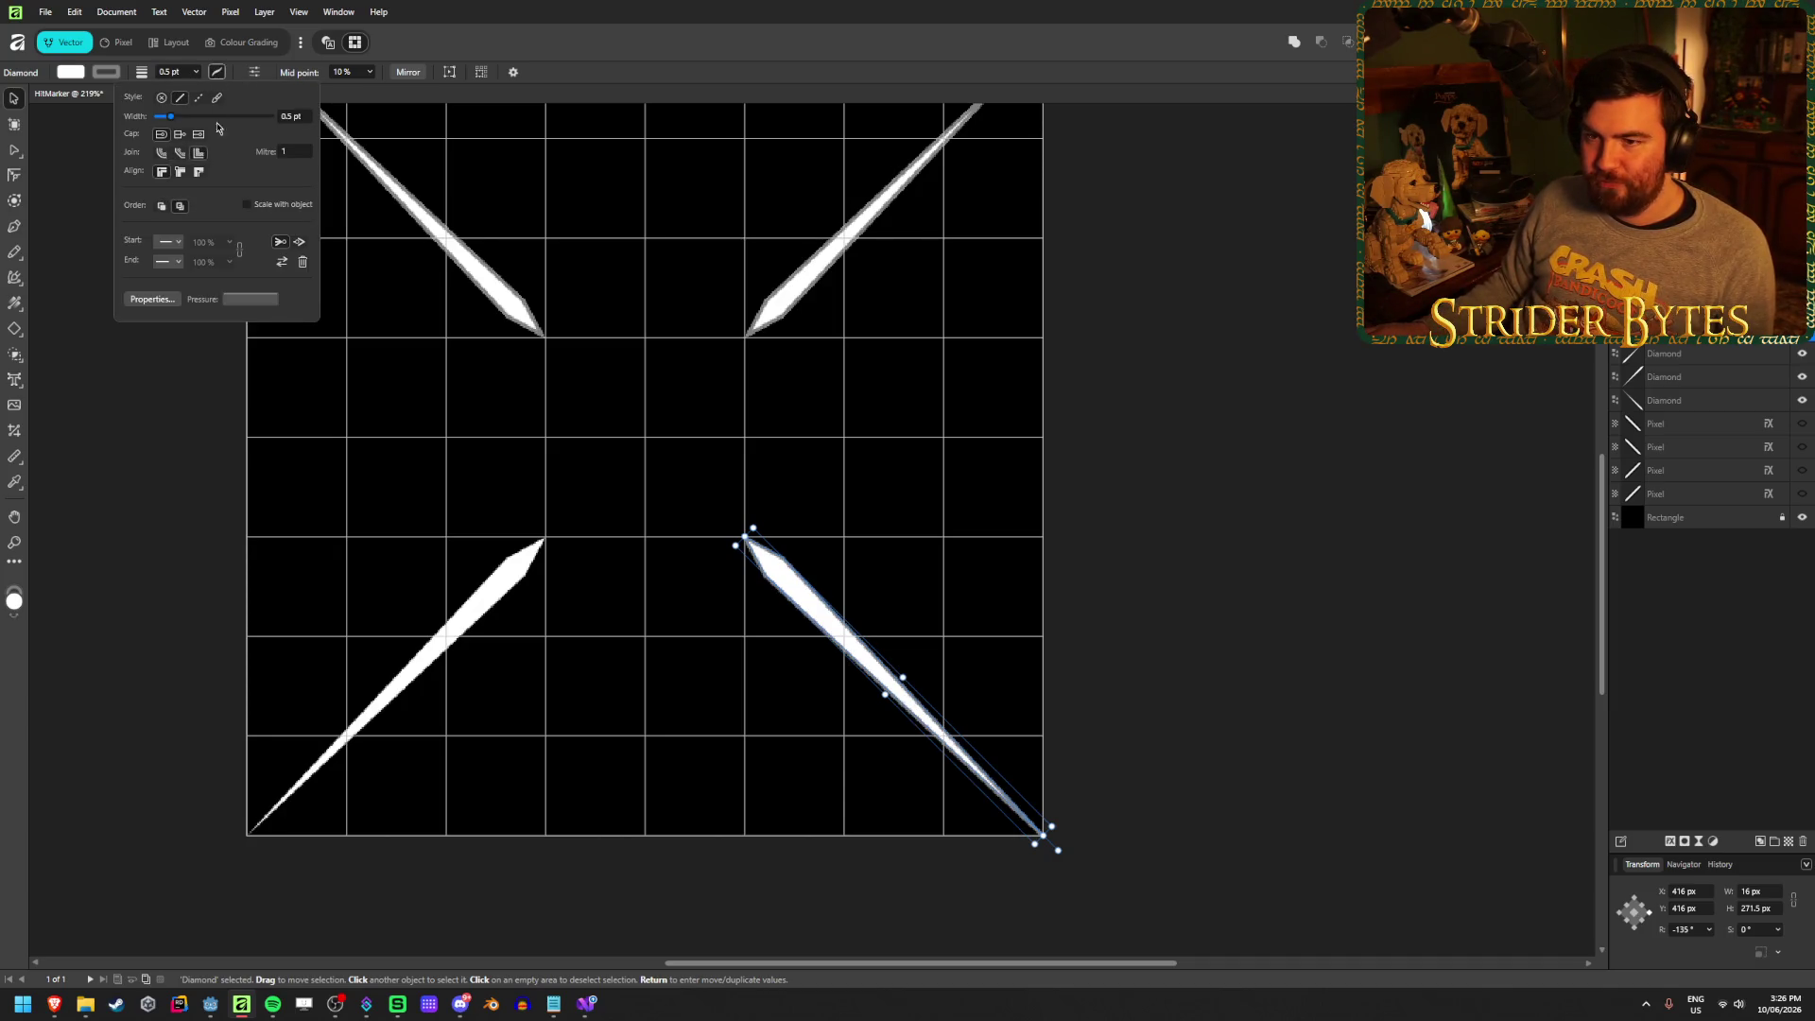
left_click(180, 171)
Give the bottom-left diamond the same thin grey outline
left_click(425, 596)
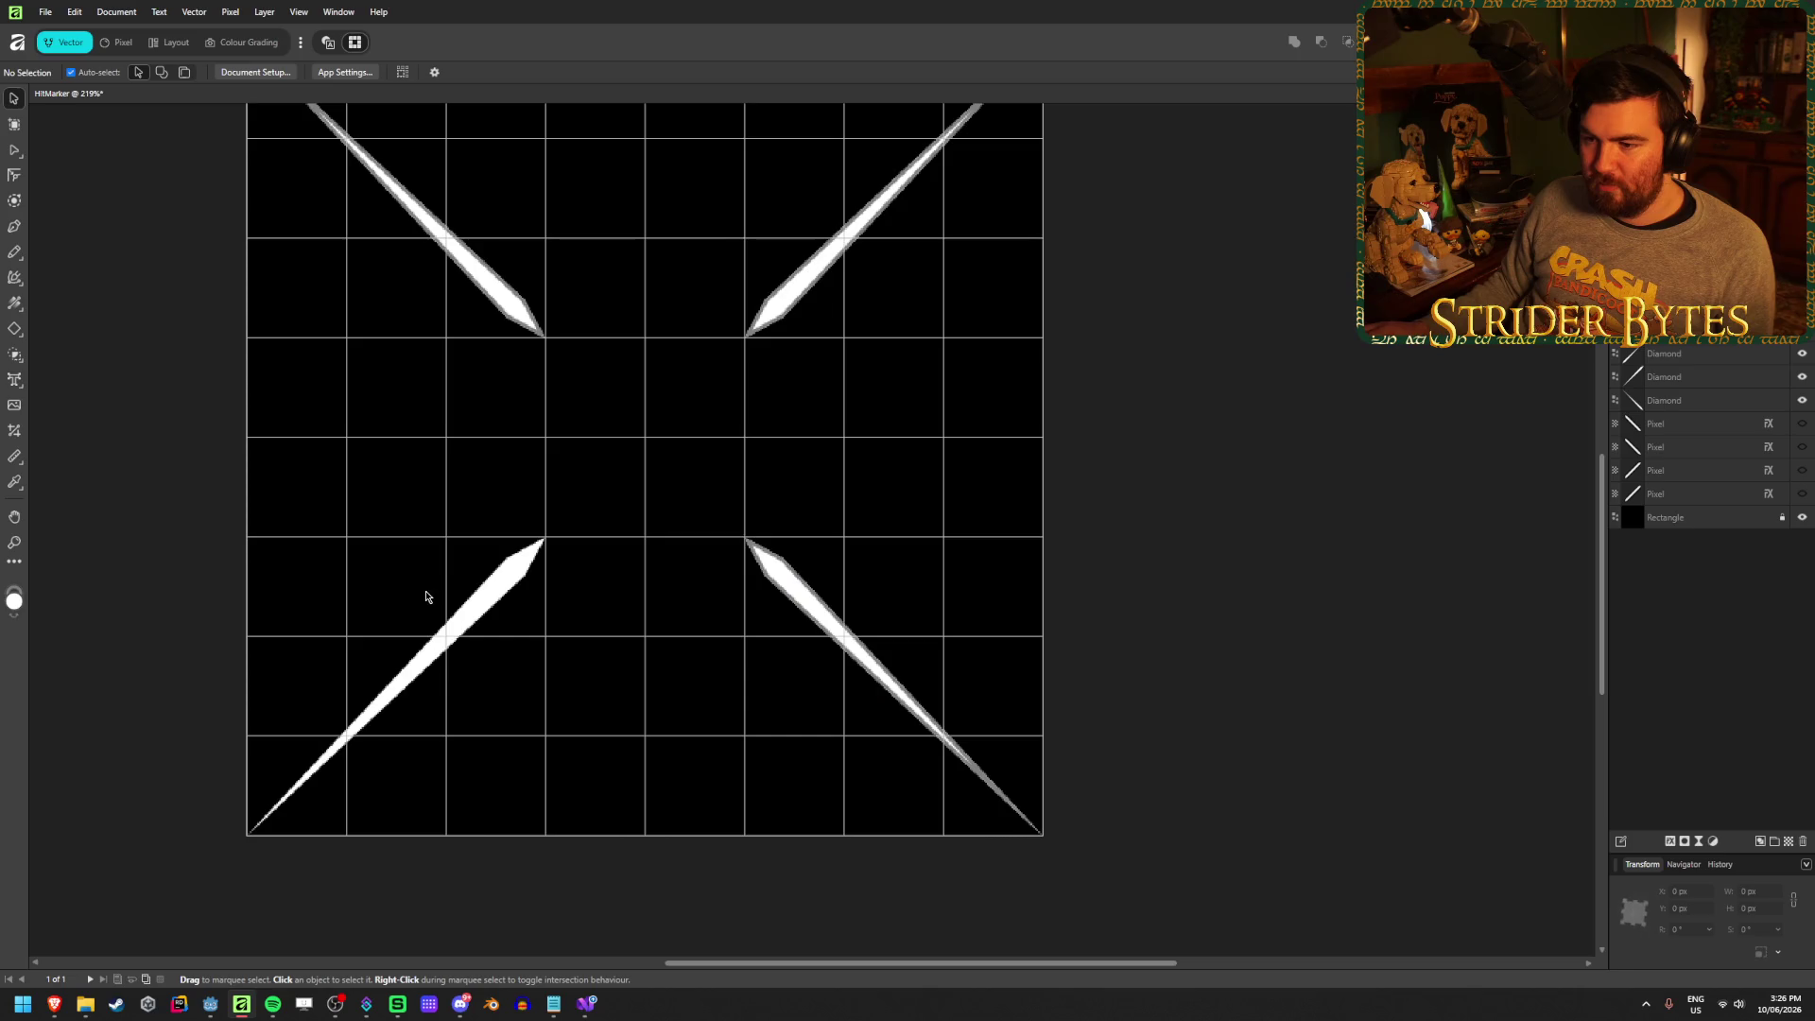
left_click(499, 600)
left_click(219, 73)
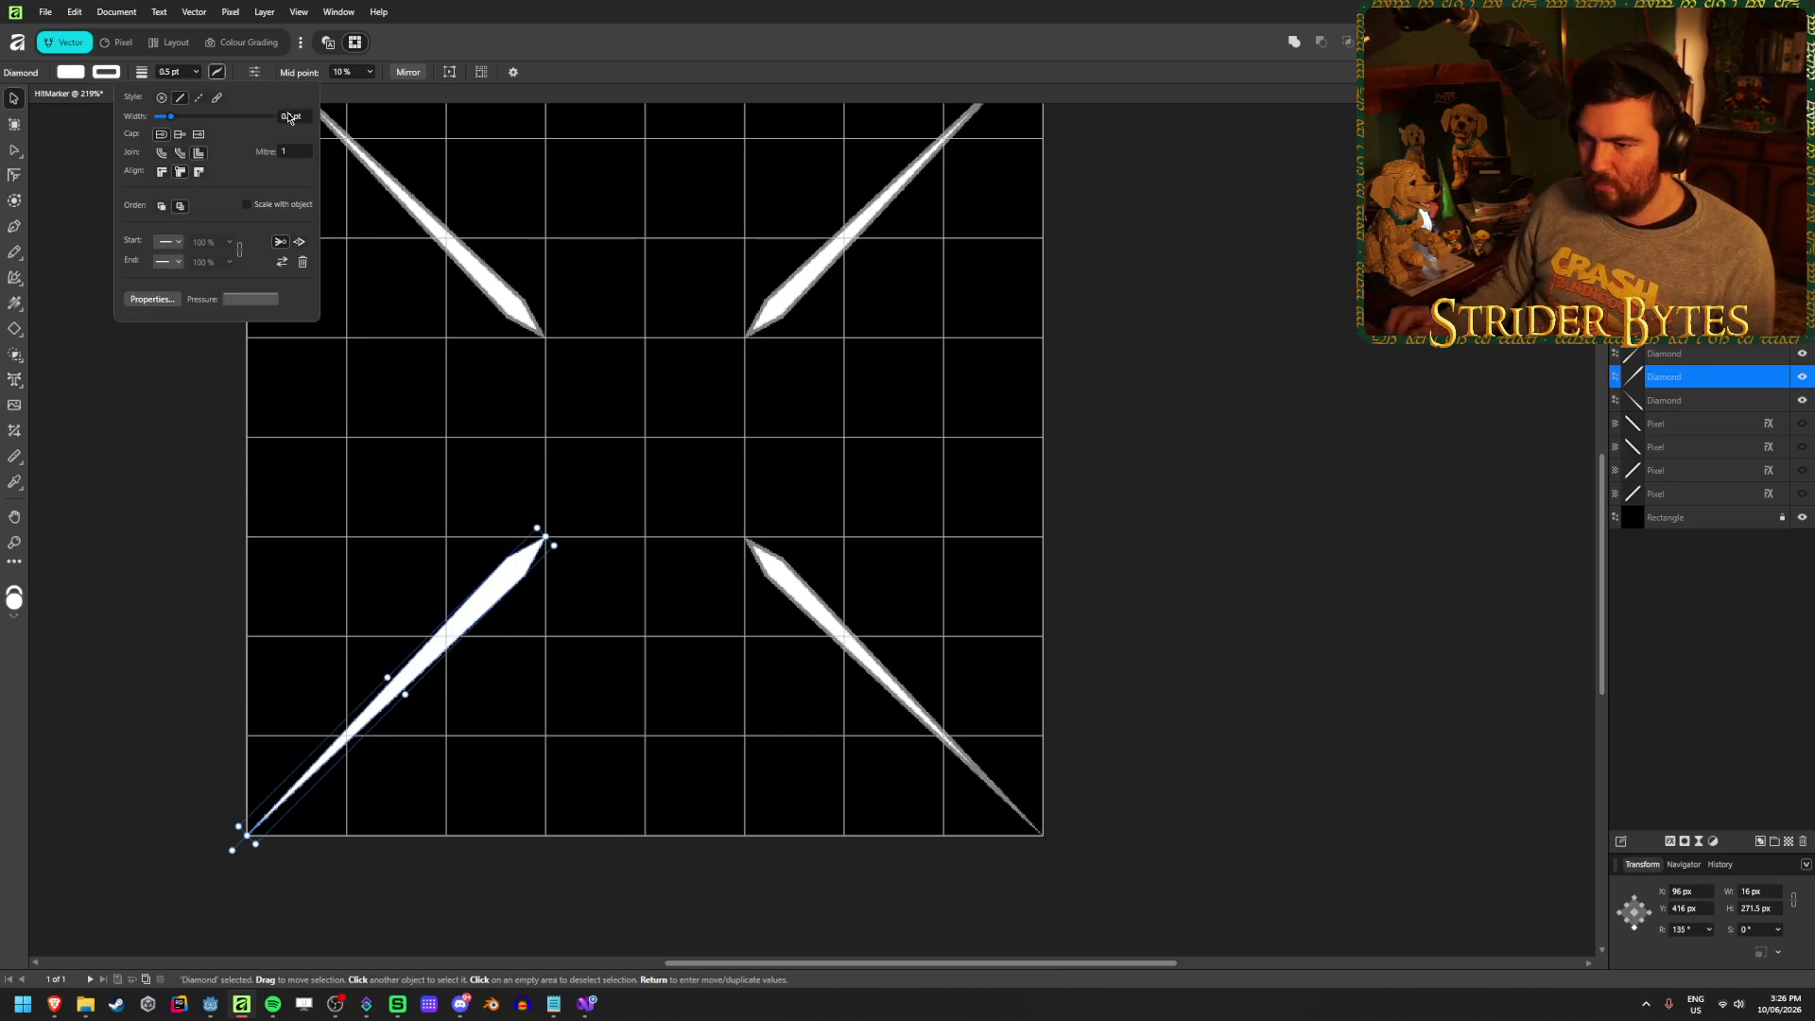
left_click(139, 75)
left_click(106, 72)
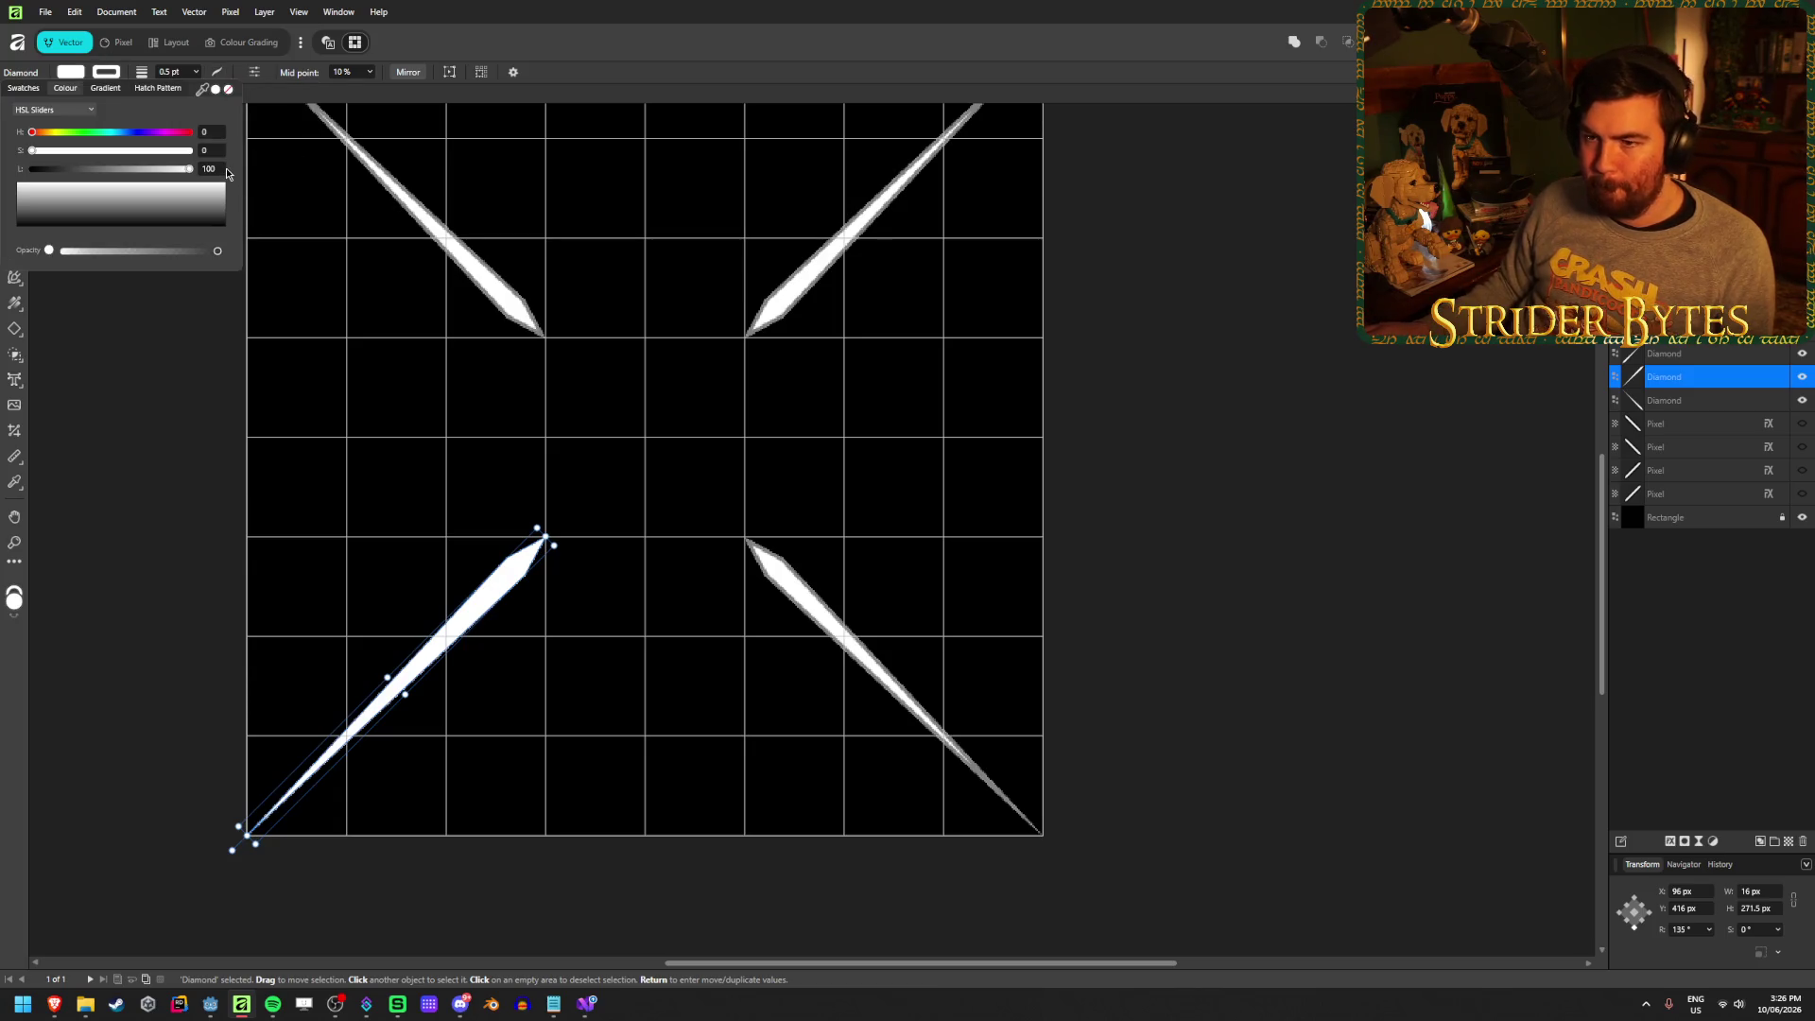
key("Return")
left_click(141, 432)
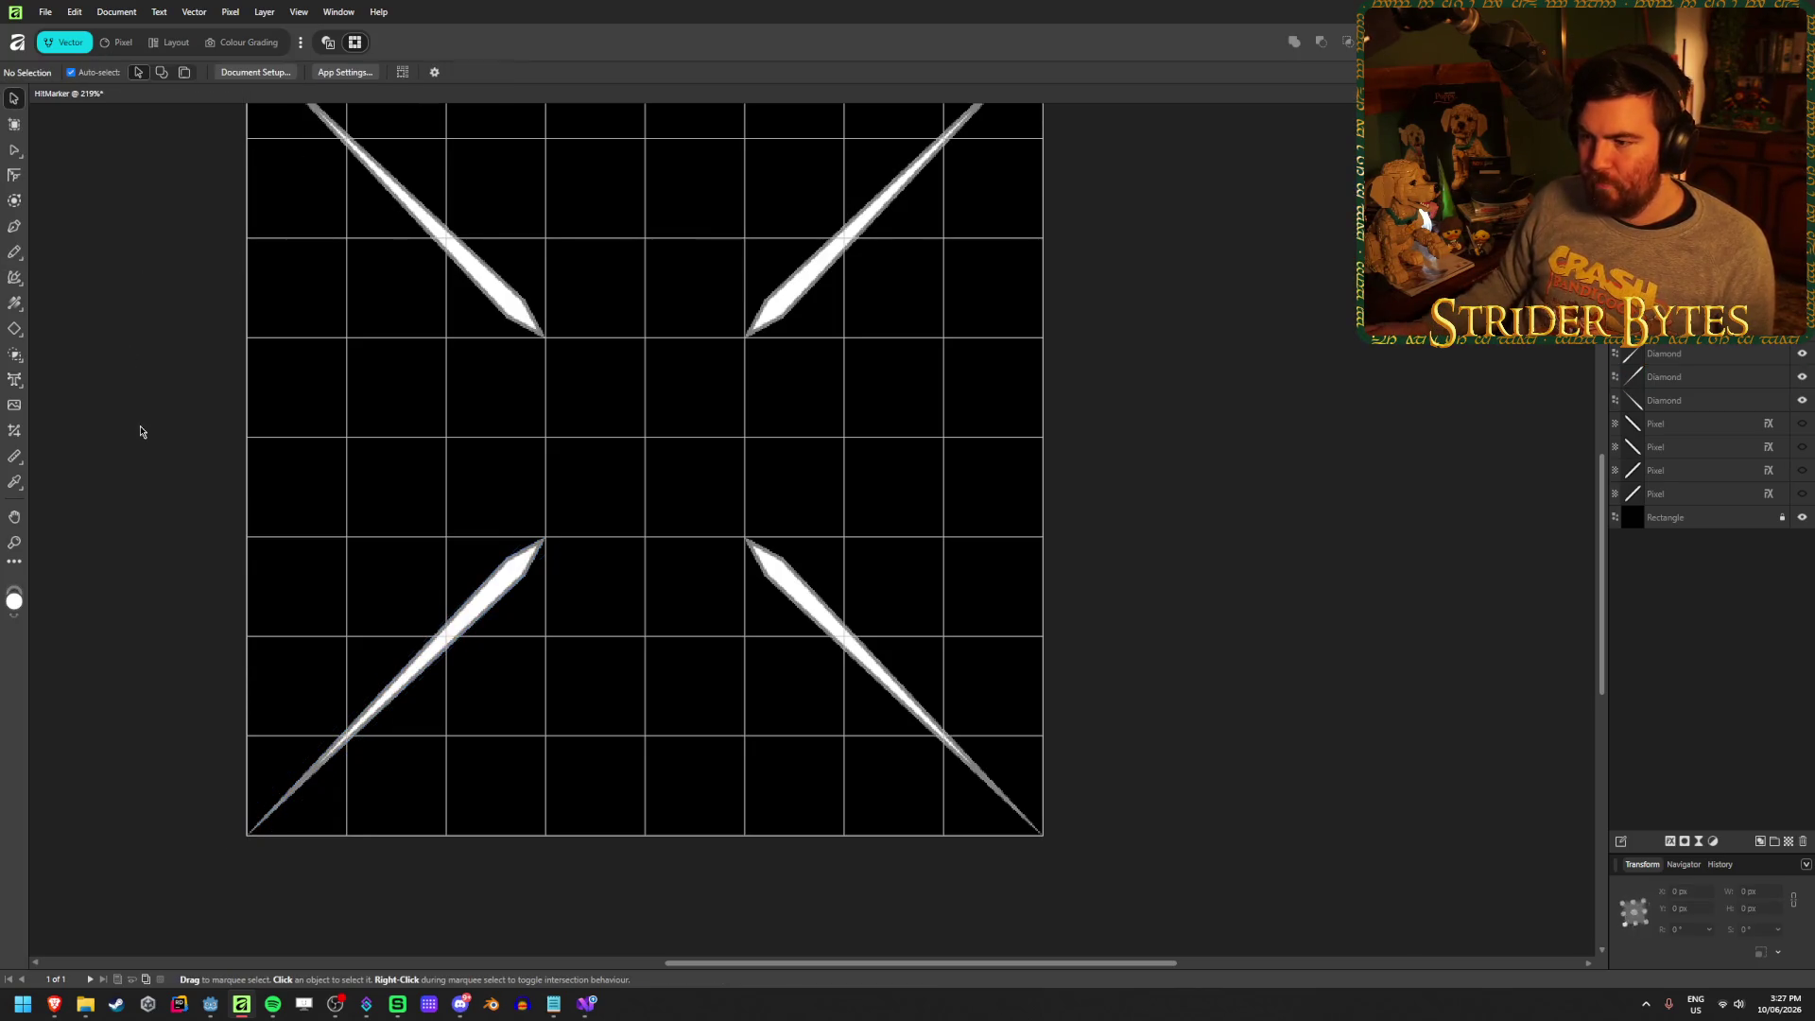
Hide the black background rectangle layer
right_click(794, 433)
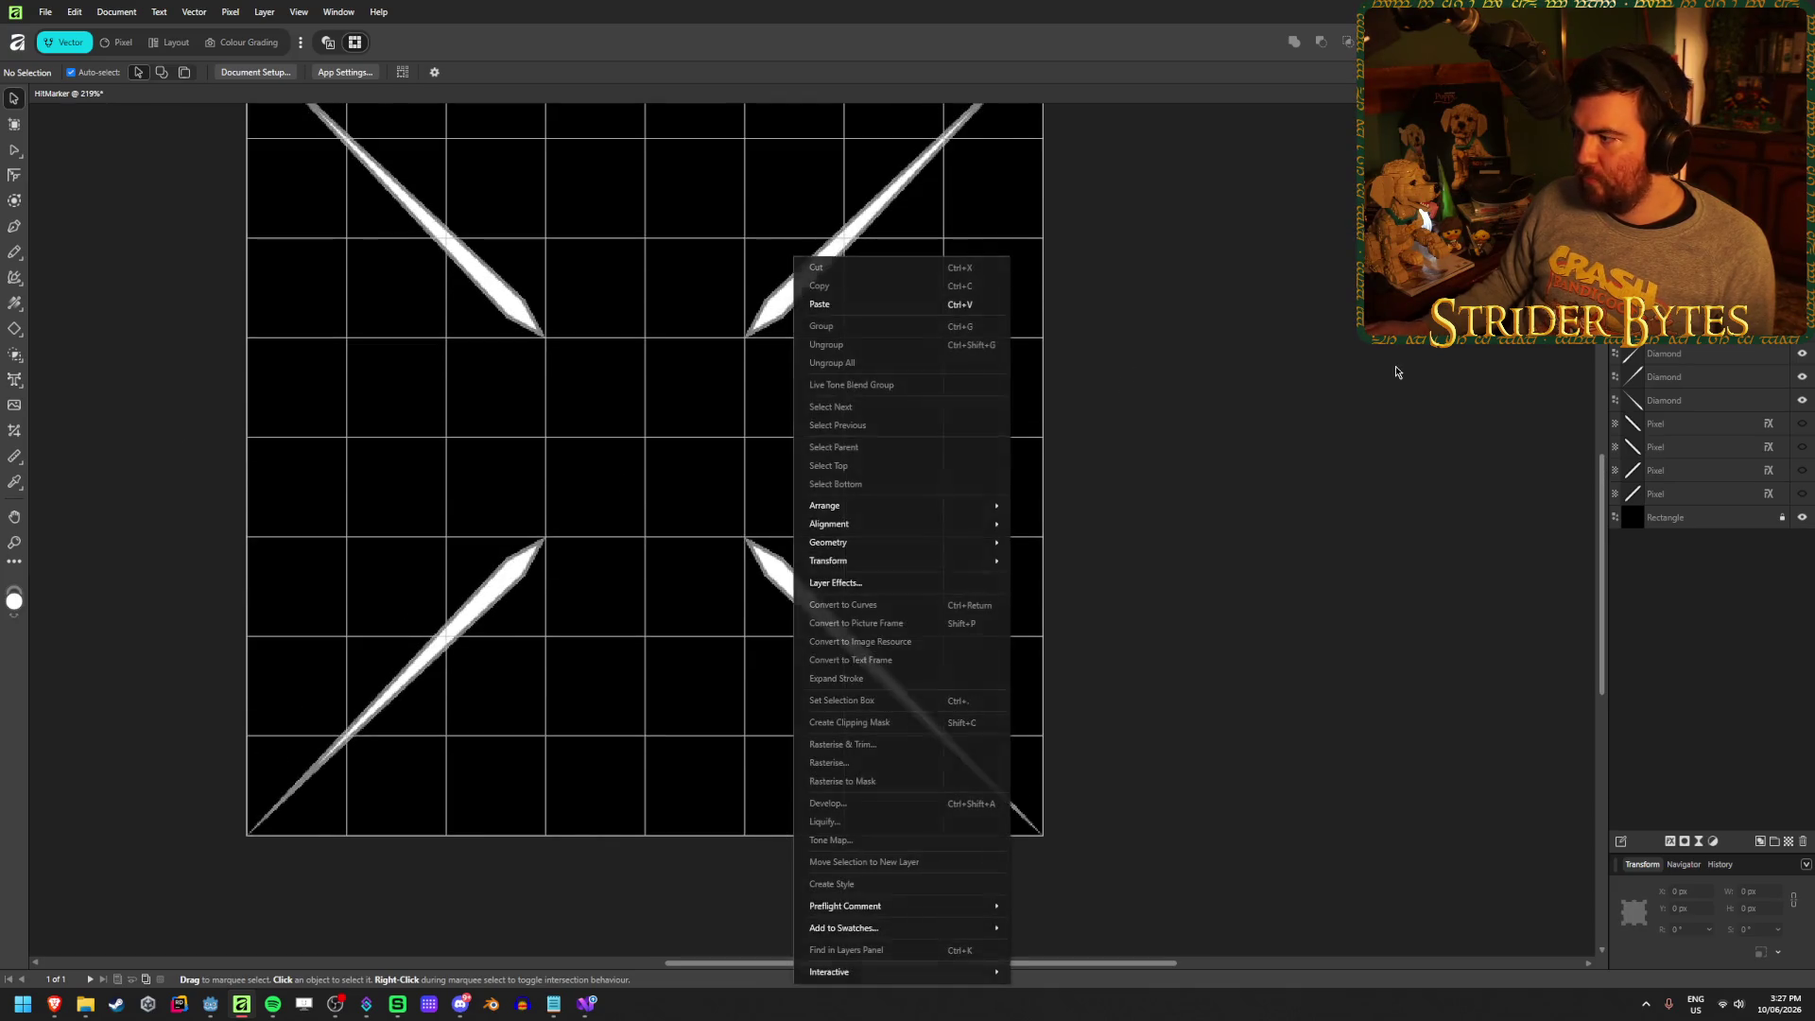
key("Escape")
left_click(1803, 518)
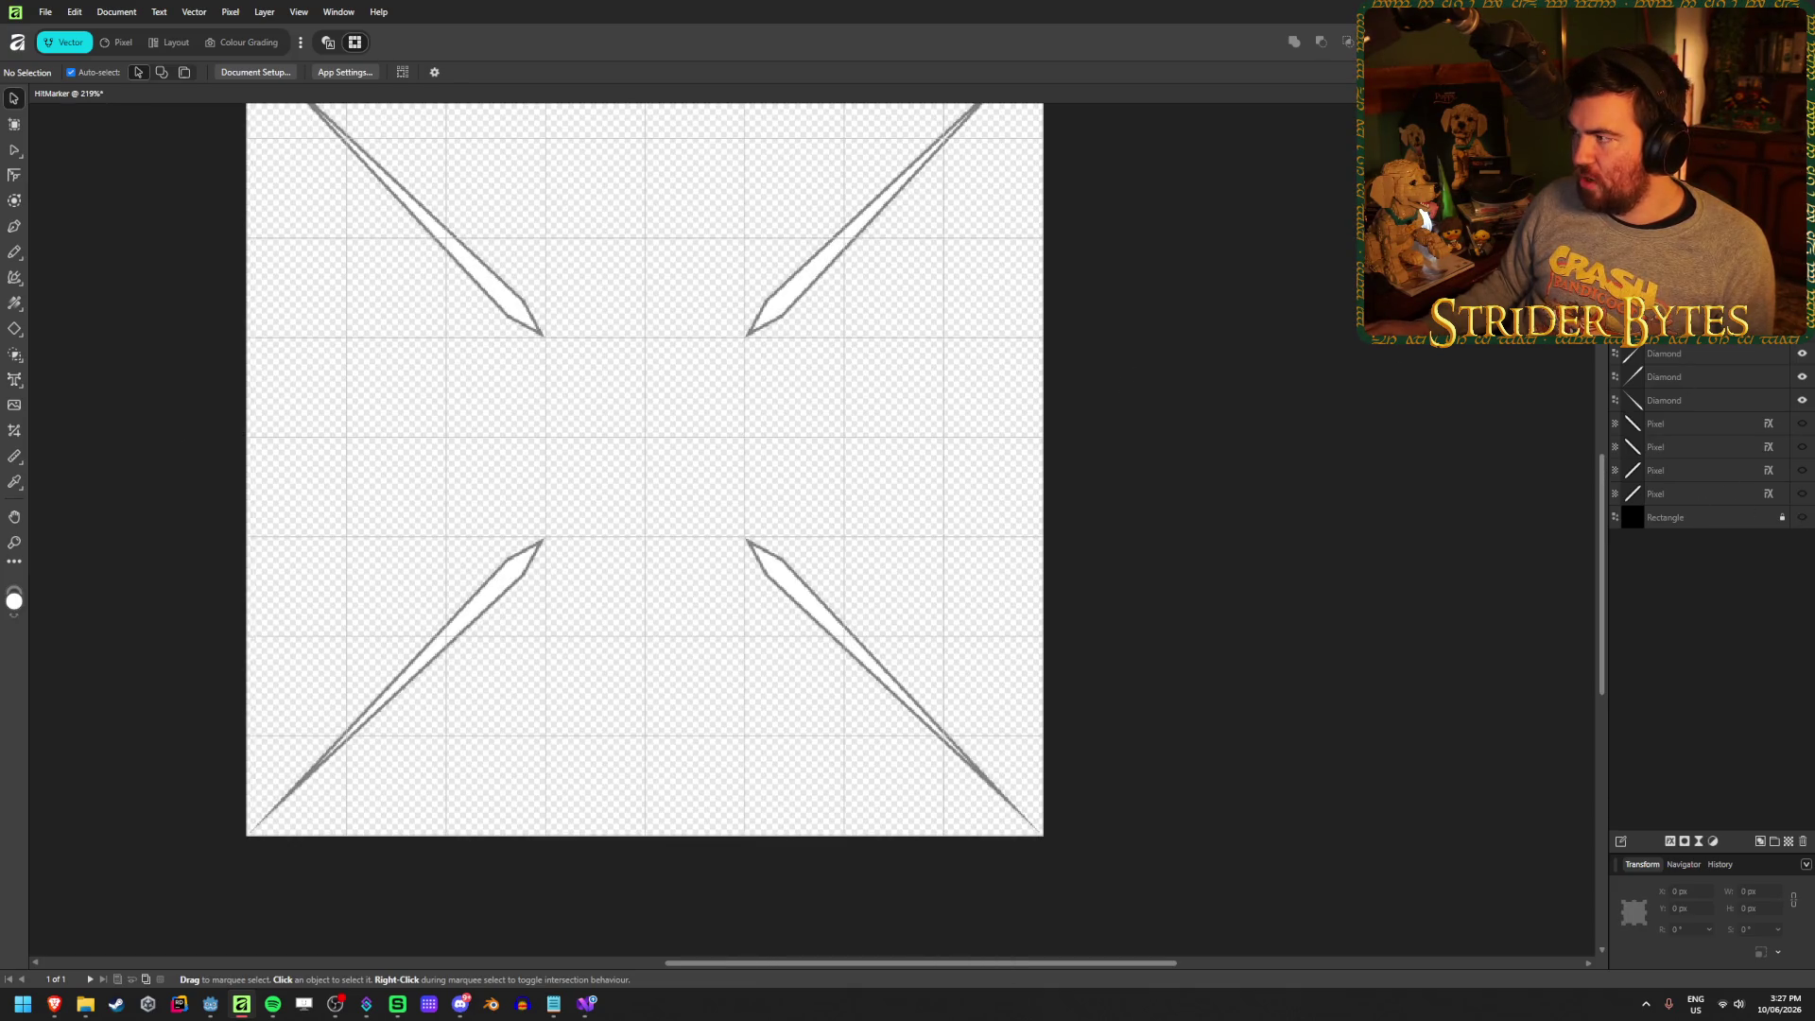
scroll(733, 424, "down", 3)
scroll(662, 425, "up", 1)
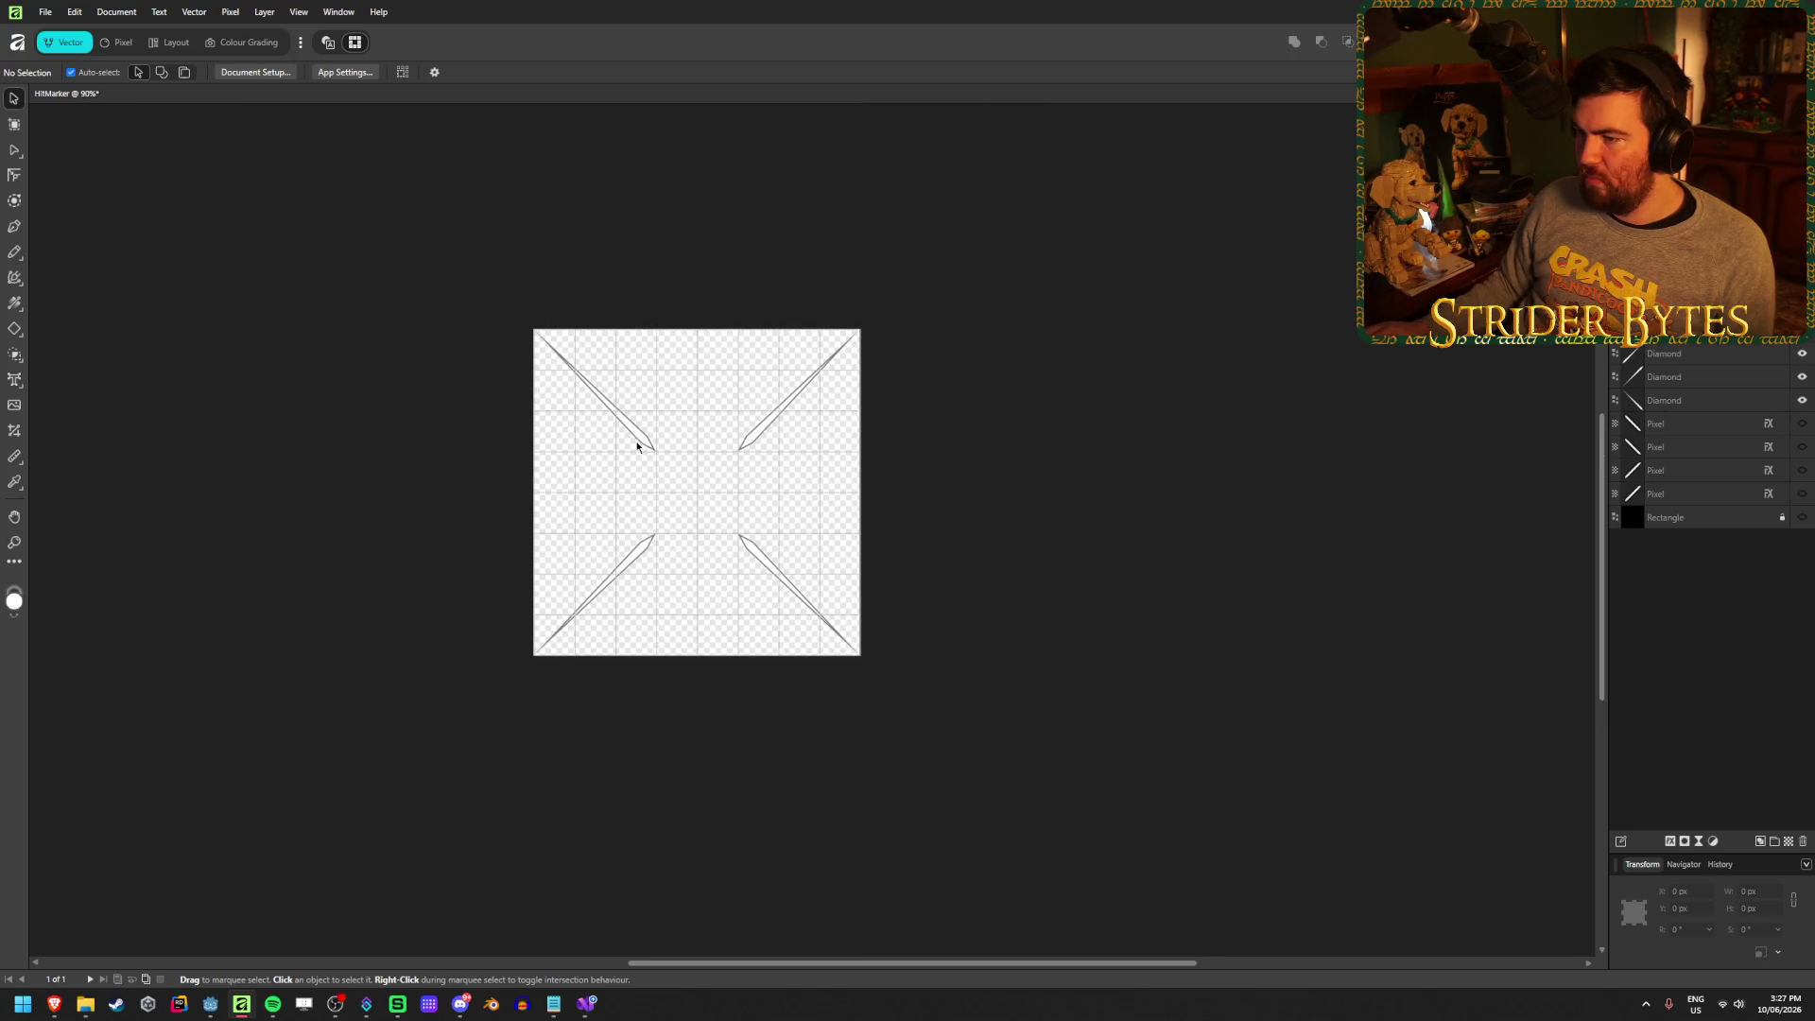
scroll(540, 470, "up", 2)
scroll(943, 536, "up", 1)
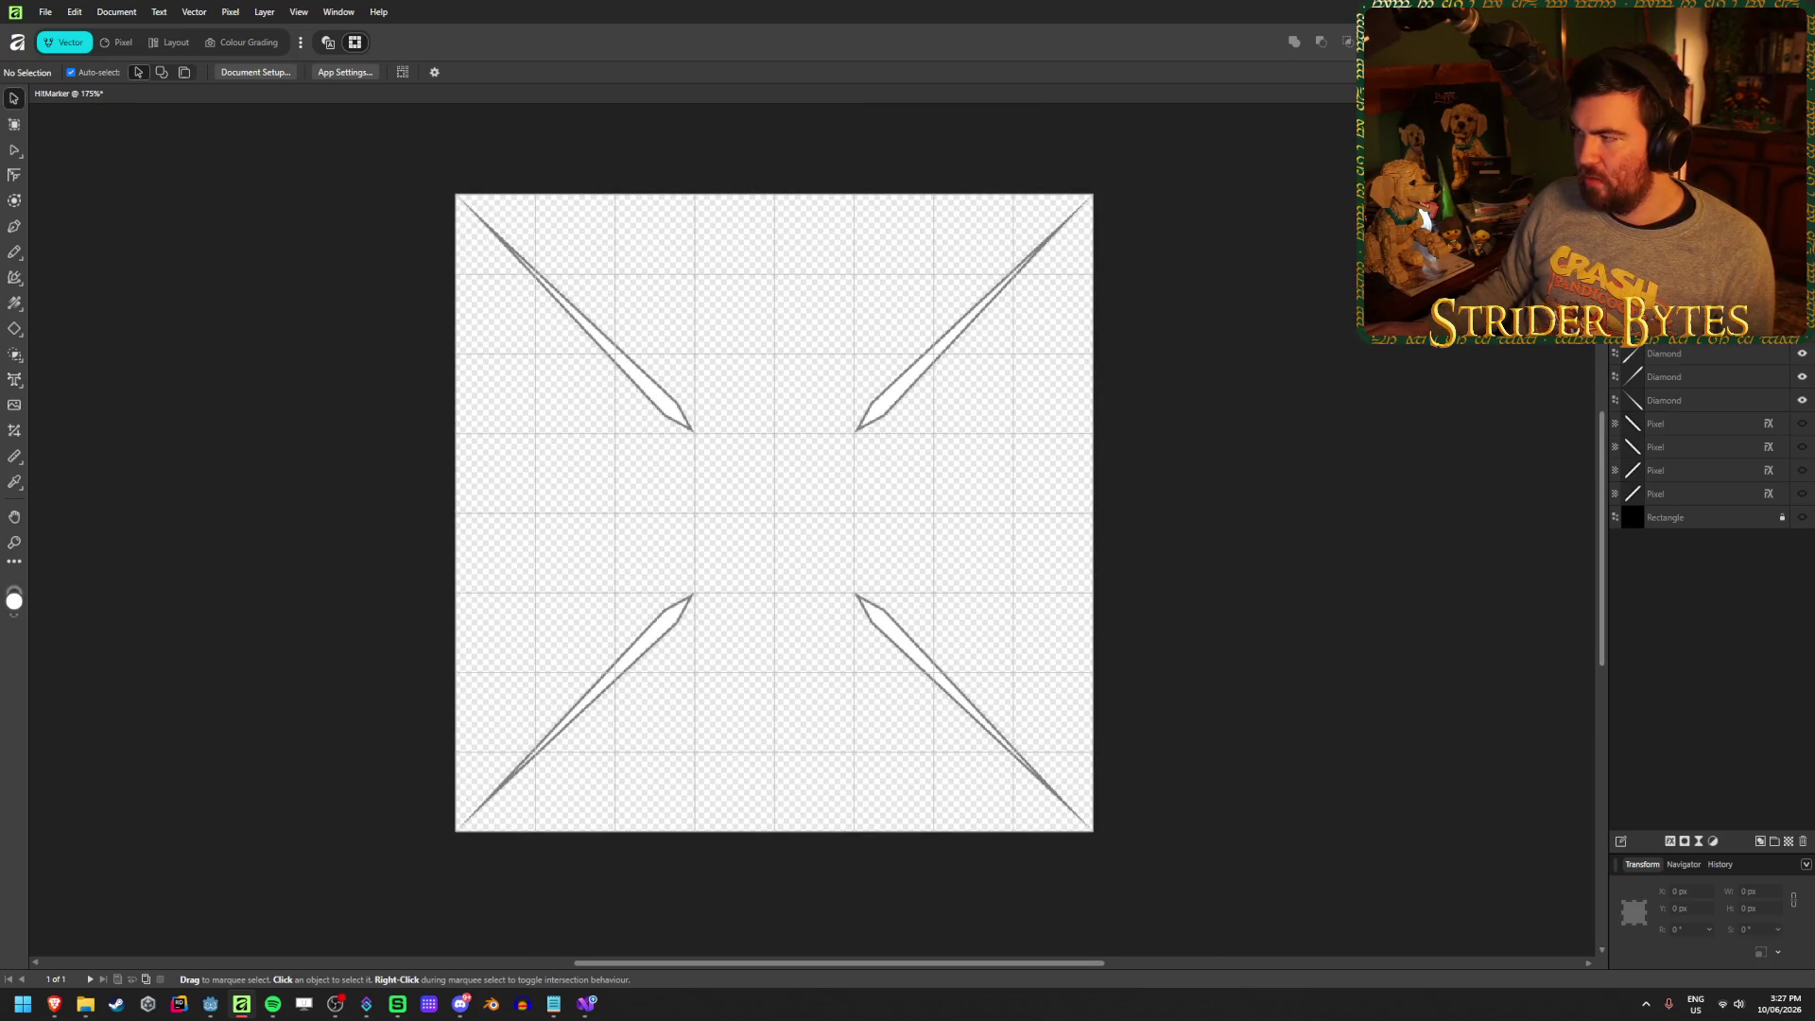
Export the marker as a PNG, replacing HitMarker.png in the Textures folder
key("ctrl+alt+shift+s")
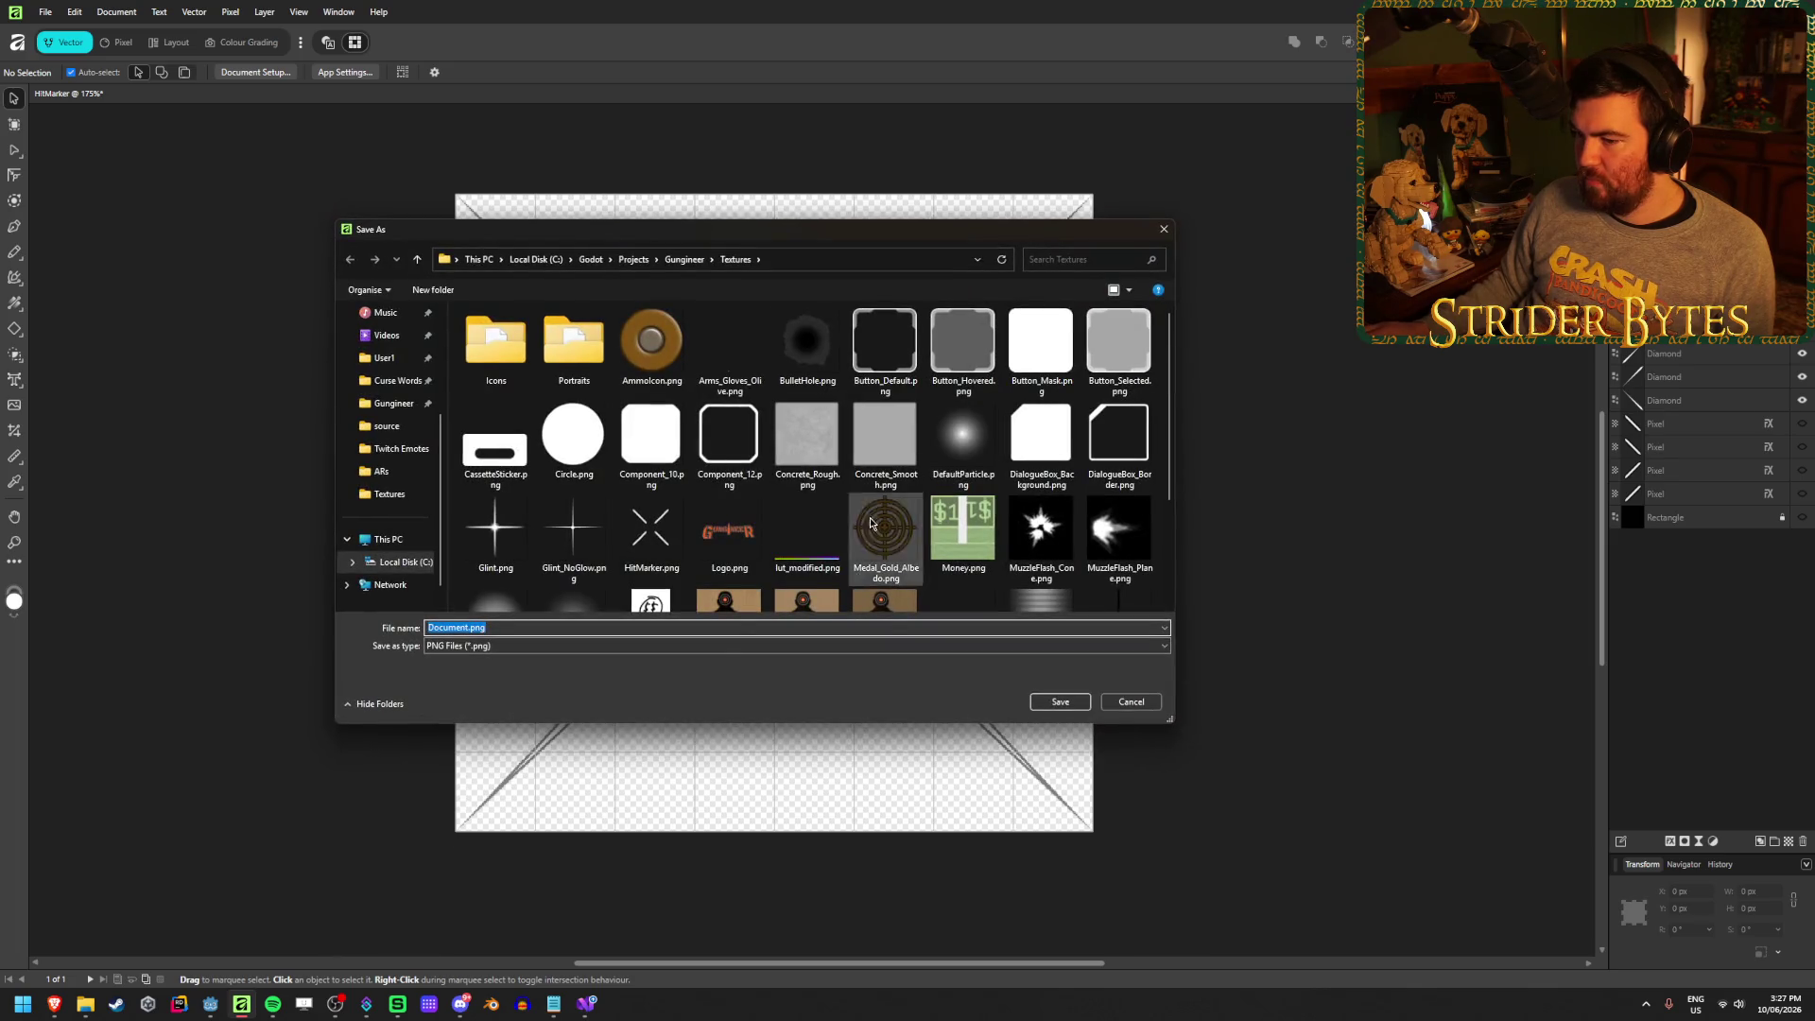
scroll(809, 453, "down", 2)
double_click(659, 393)
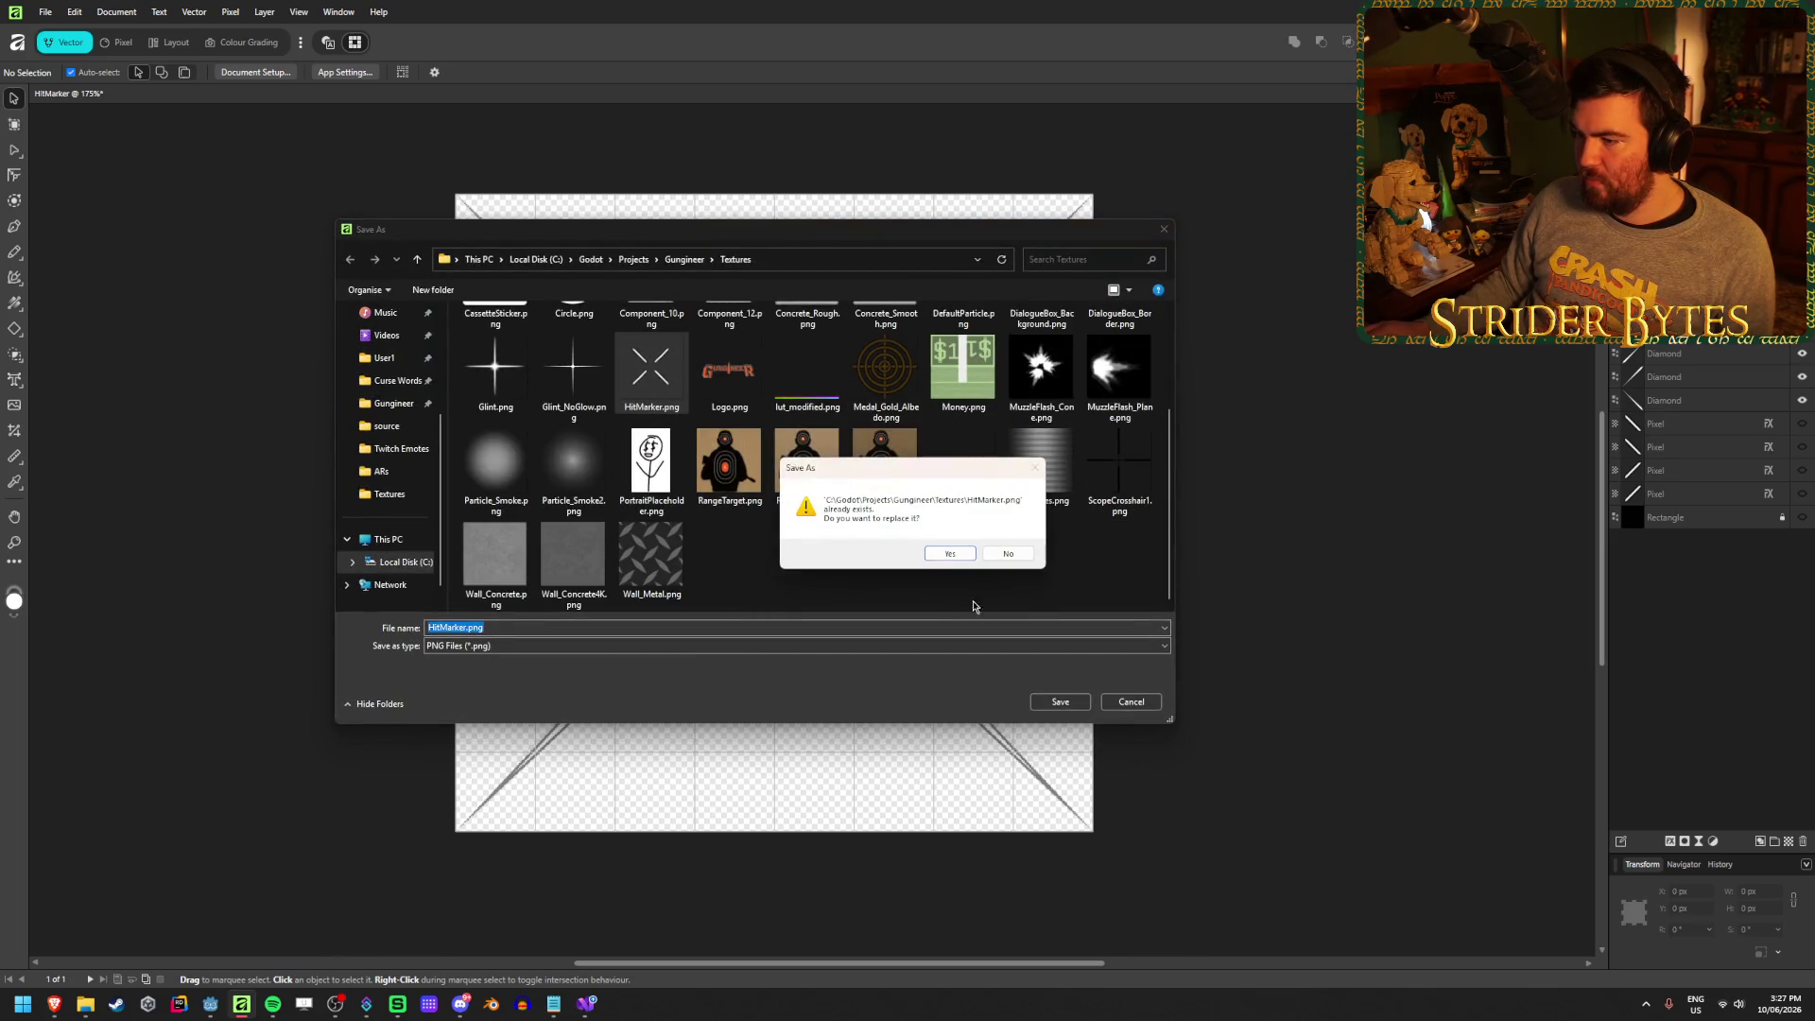
left_click(960, 556)
key("alt+Tab")
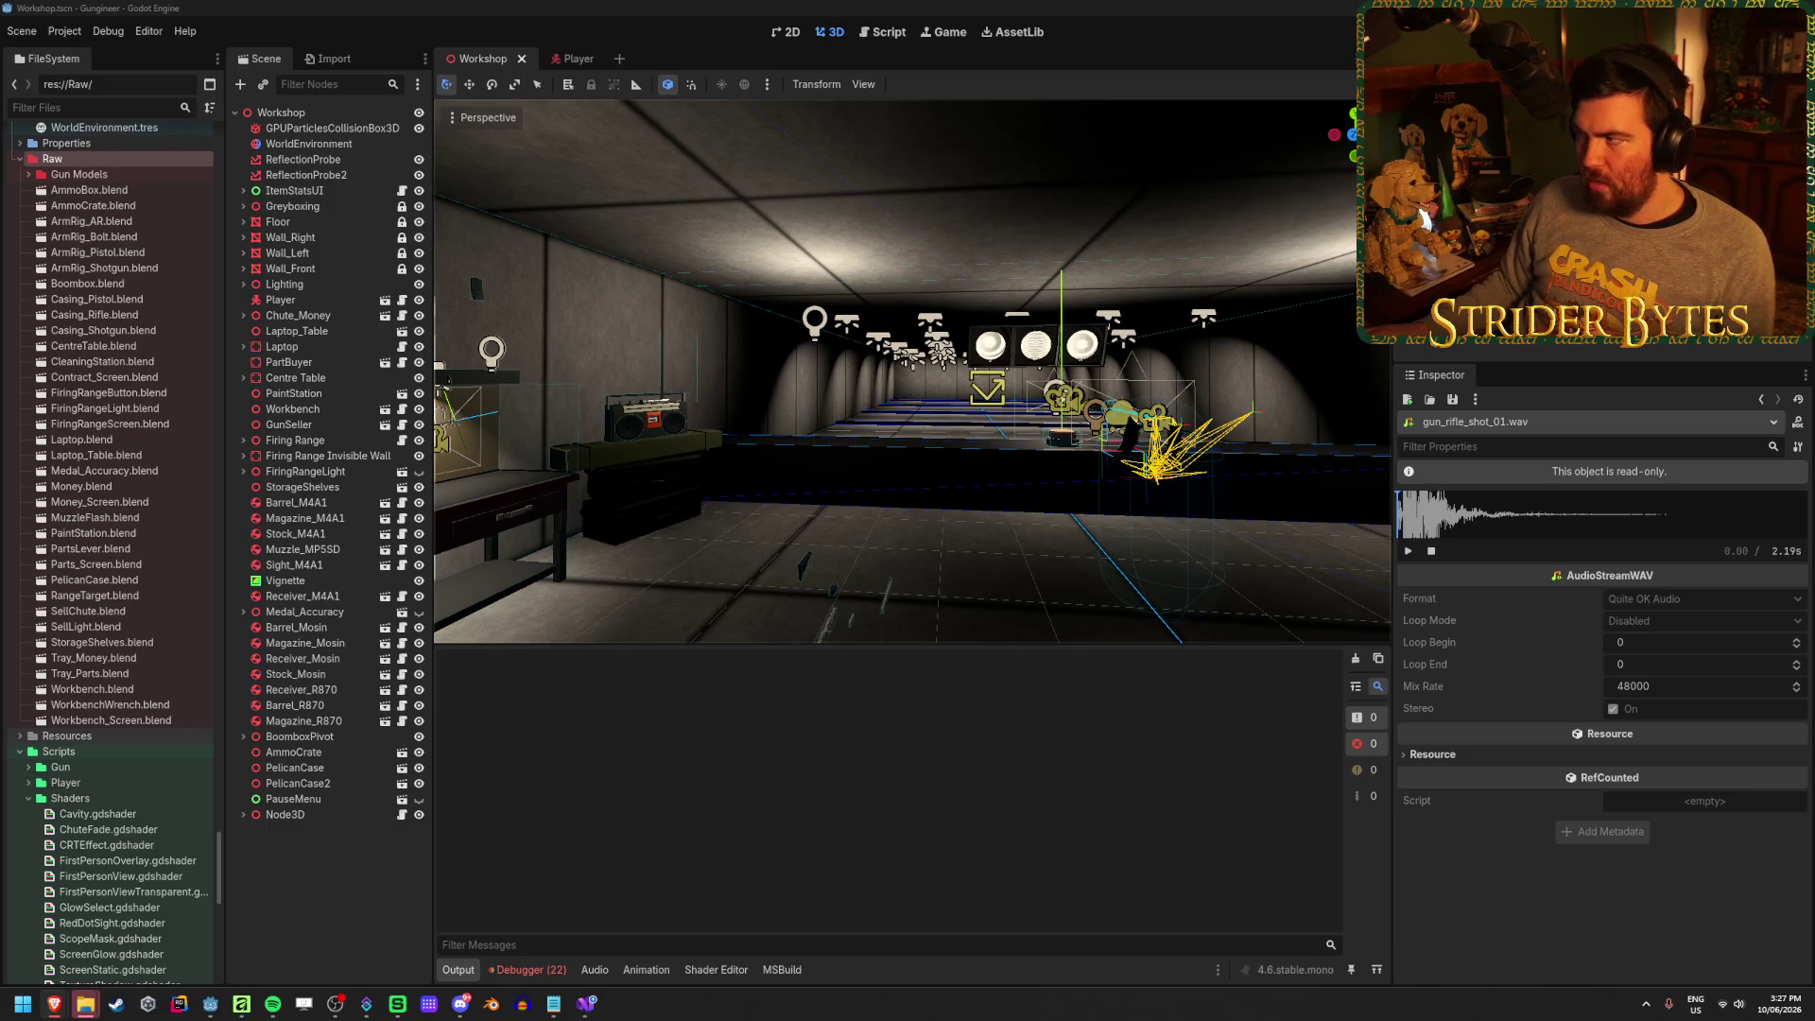
Run the game with F5 to test the new hit marker, then close it and clear the Output log
key("F5")
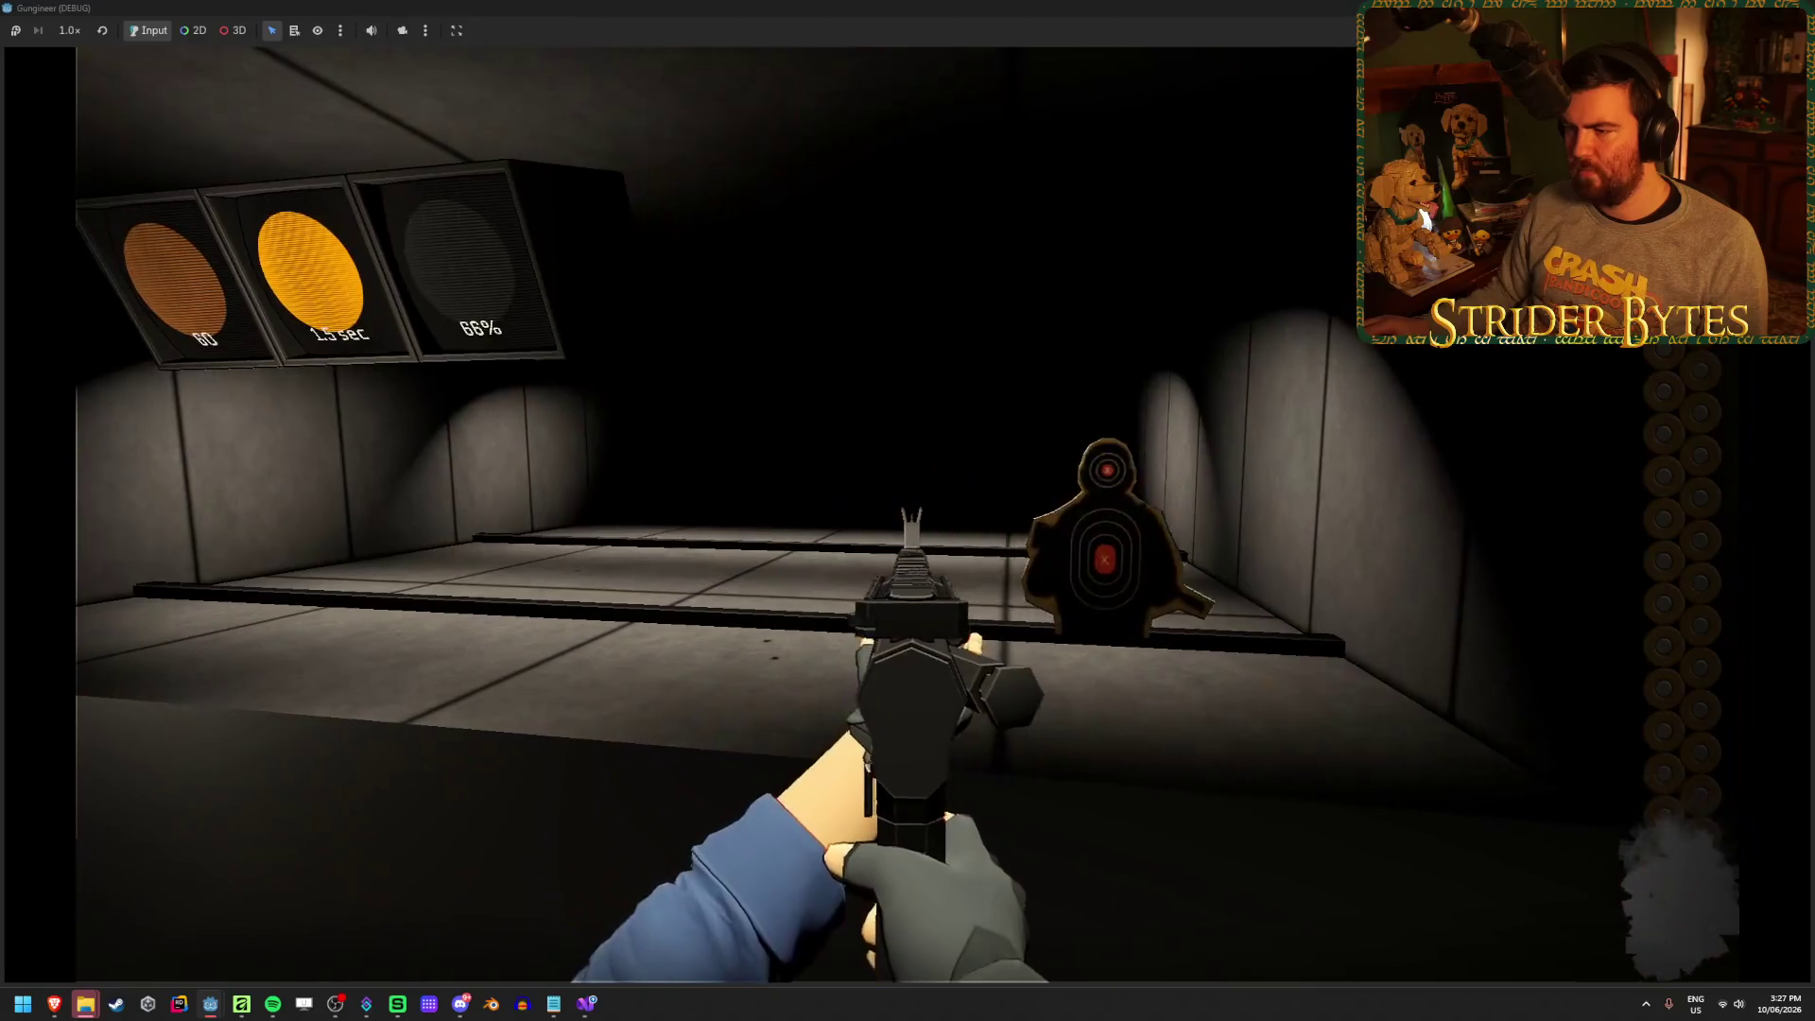
key("F8")
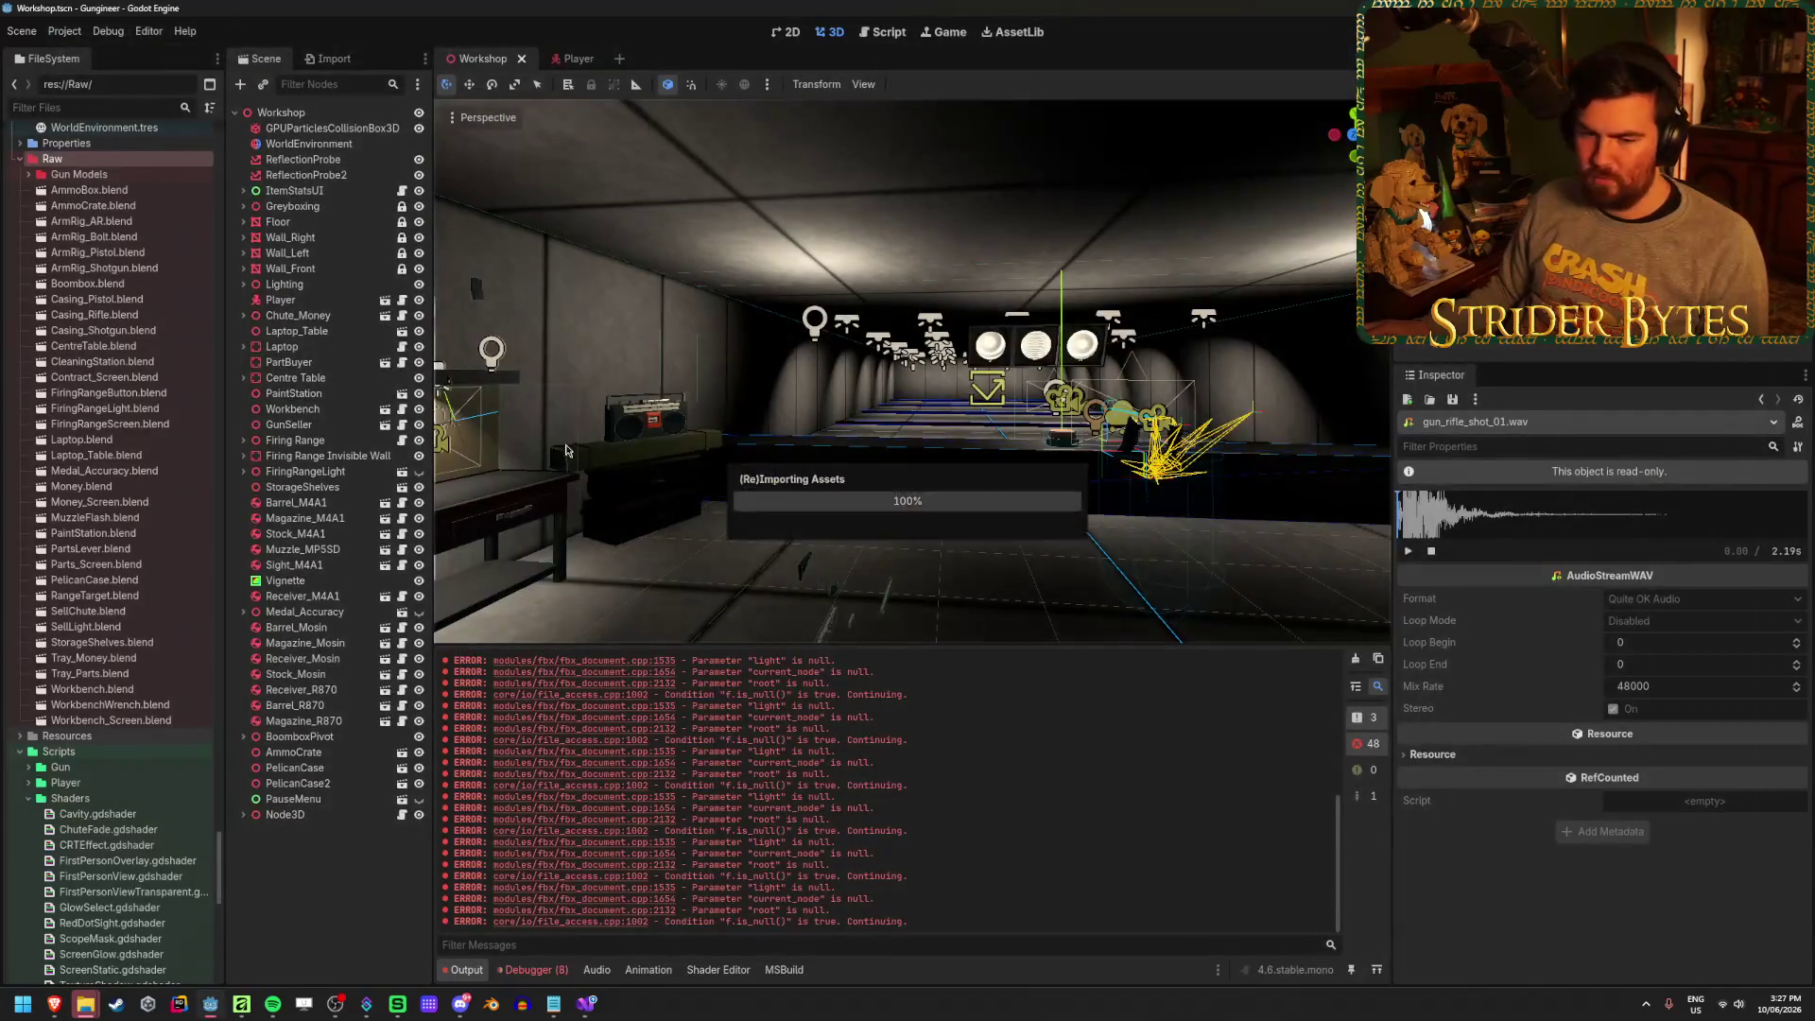
left_click(1355, 659)
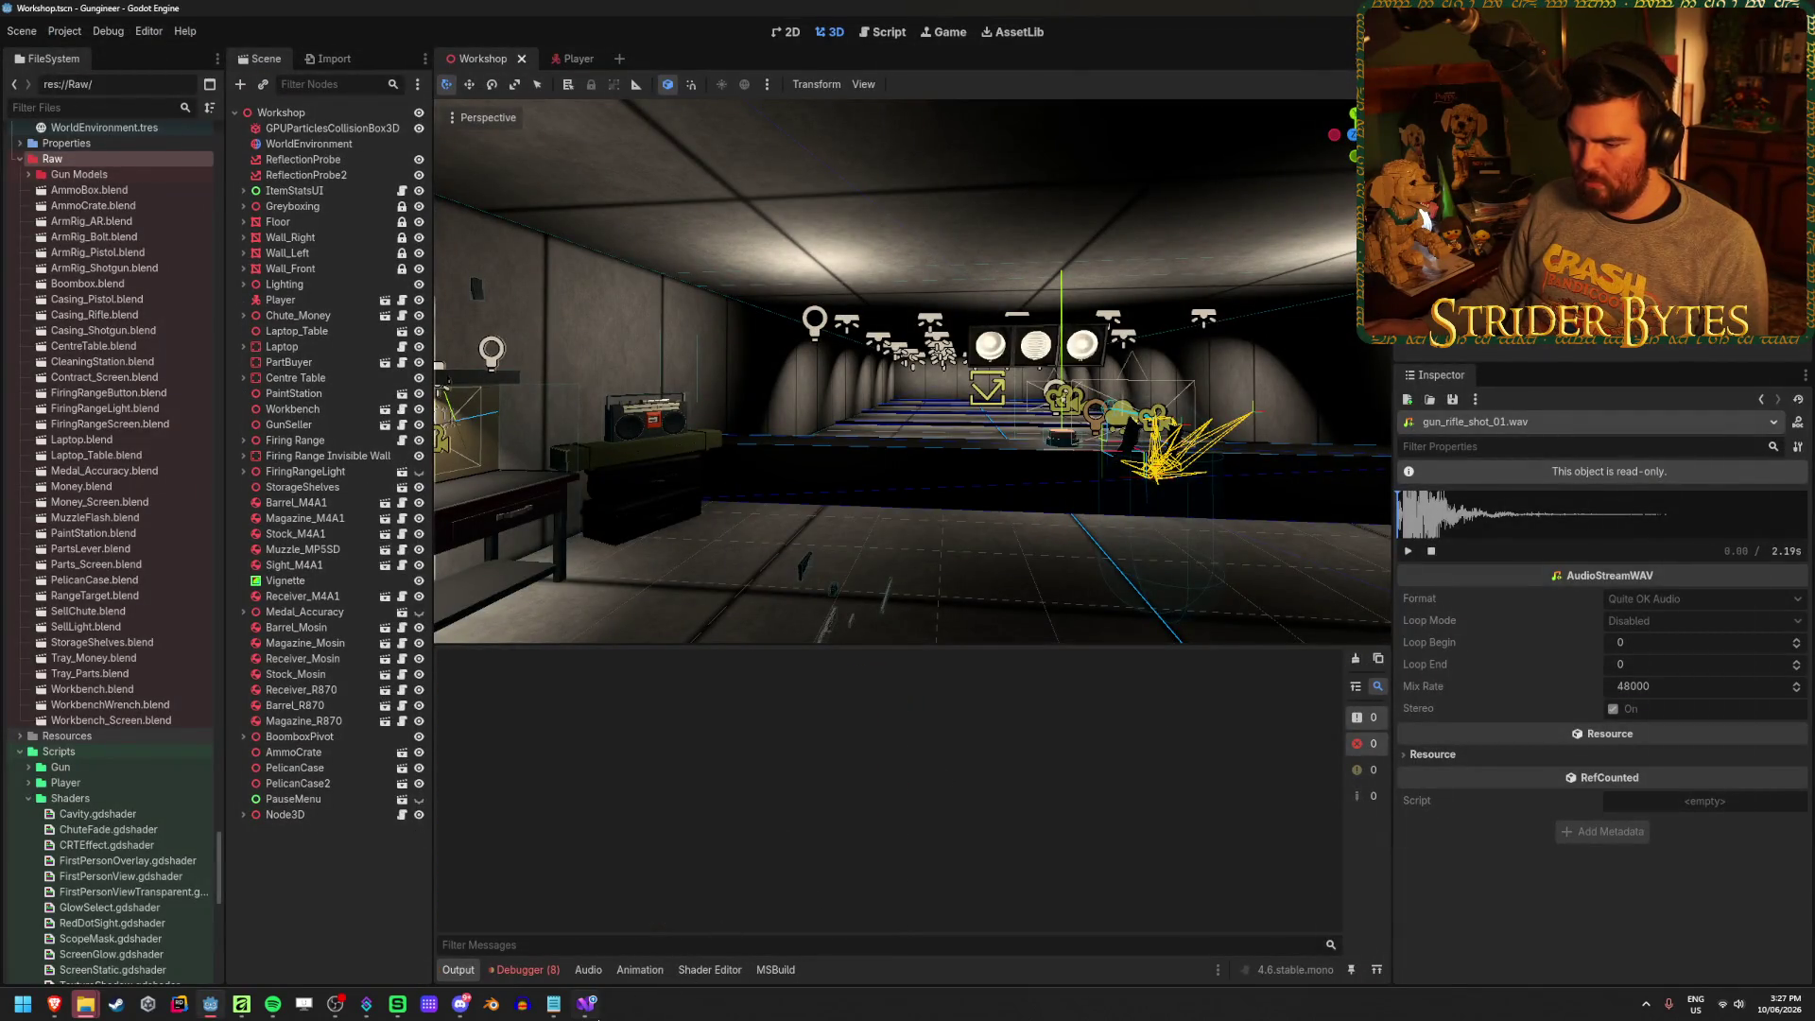
key("alt+Tab")
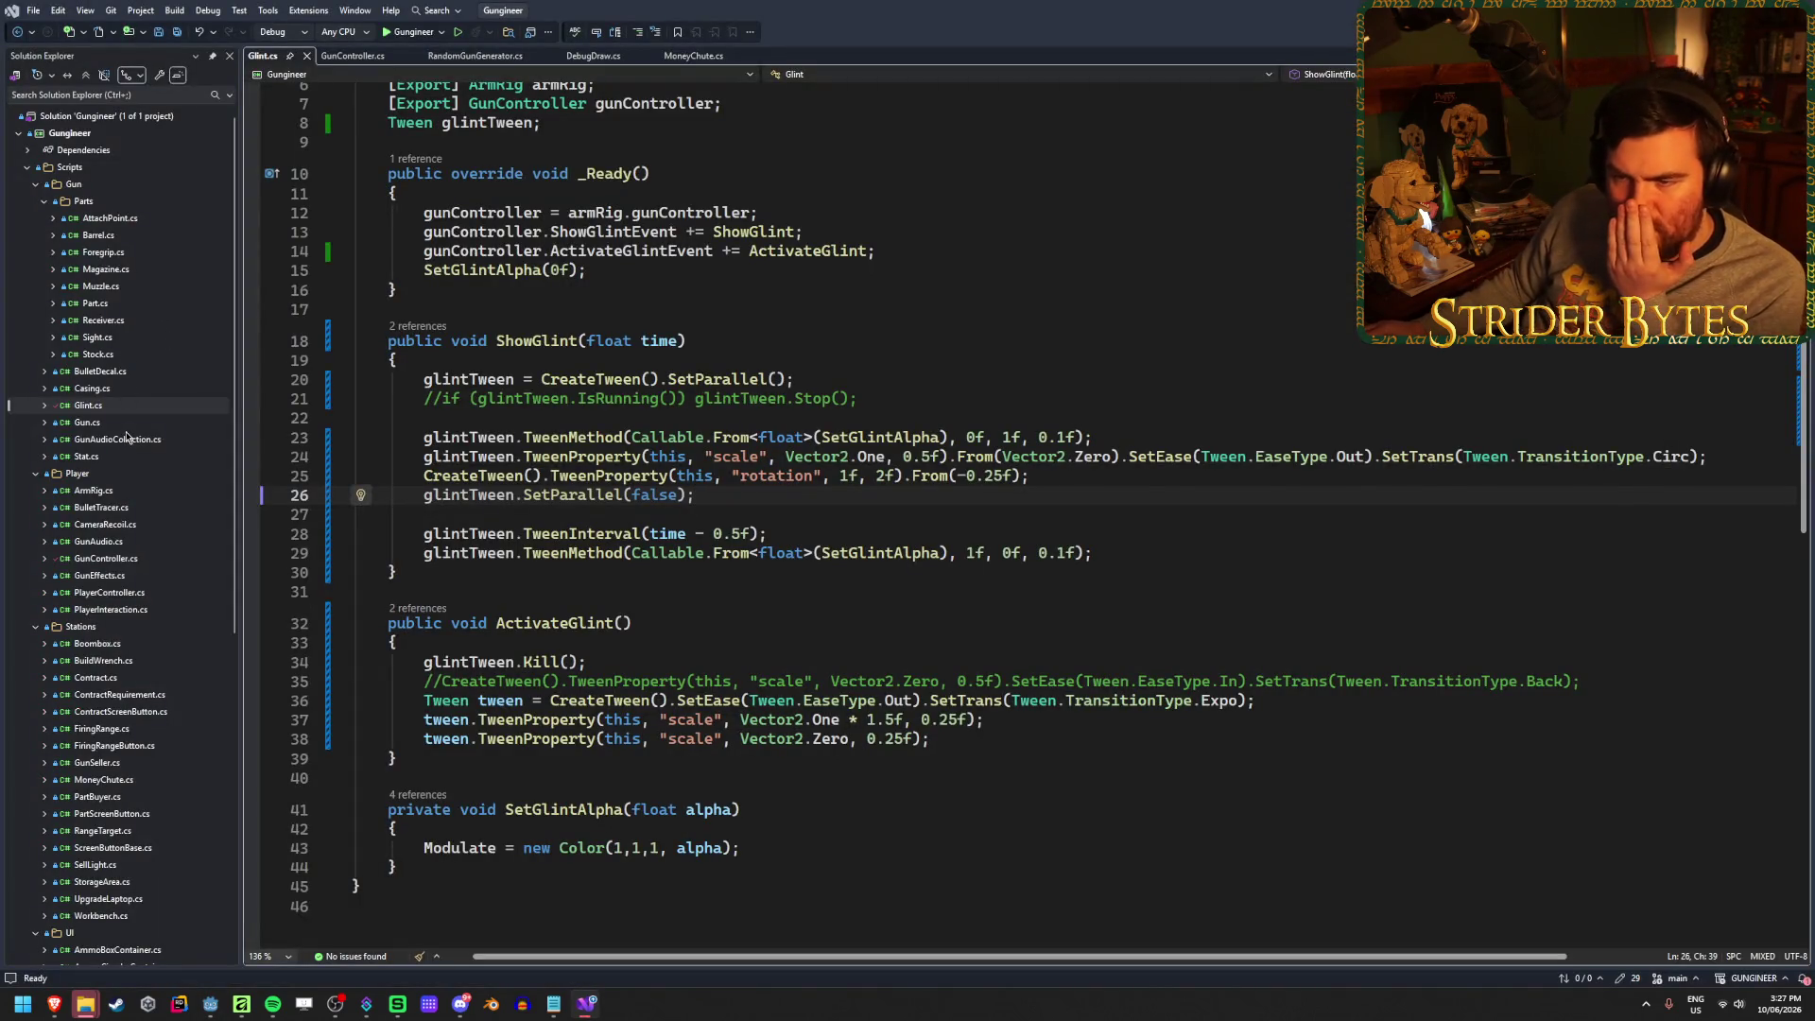
Open GunEffects.cs from the Solution Explorer
scroll(126, 298, "down", 10)
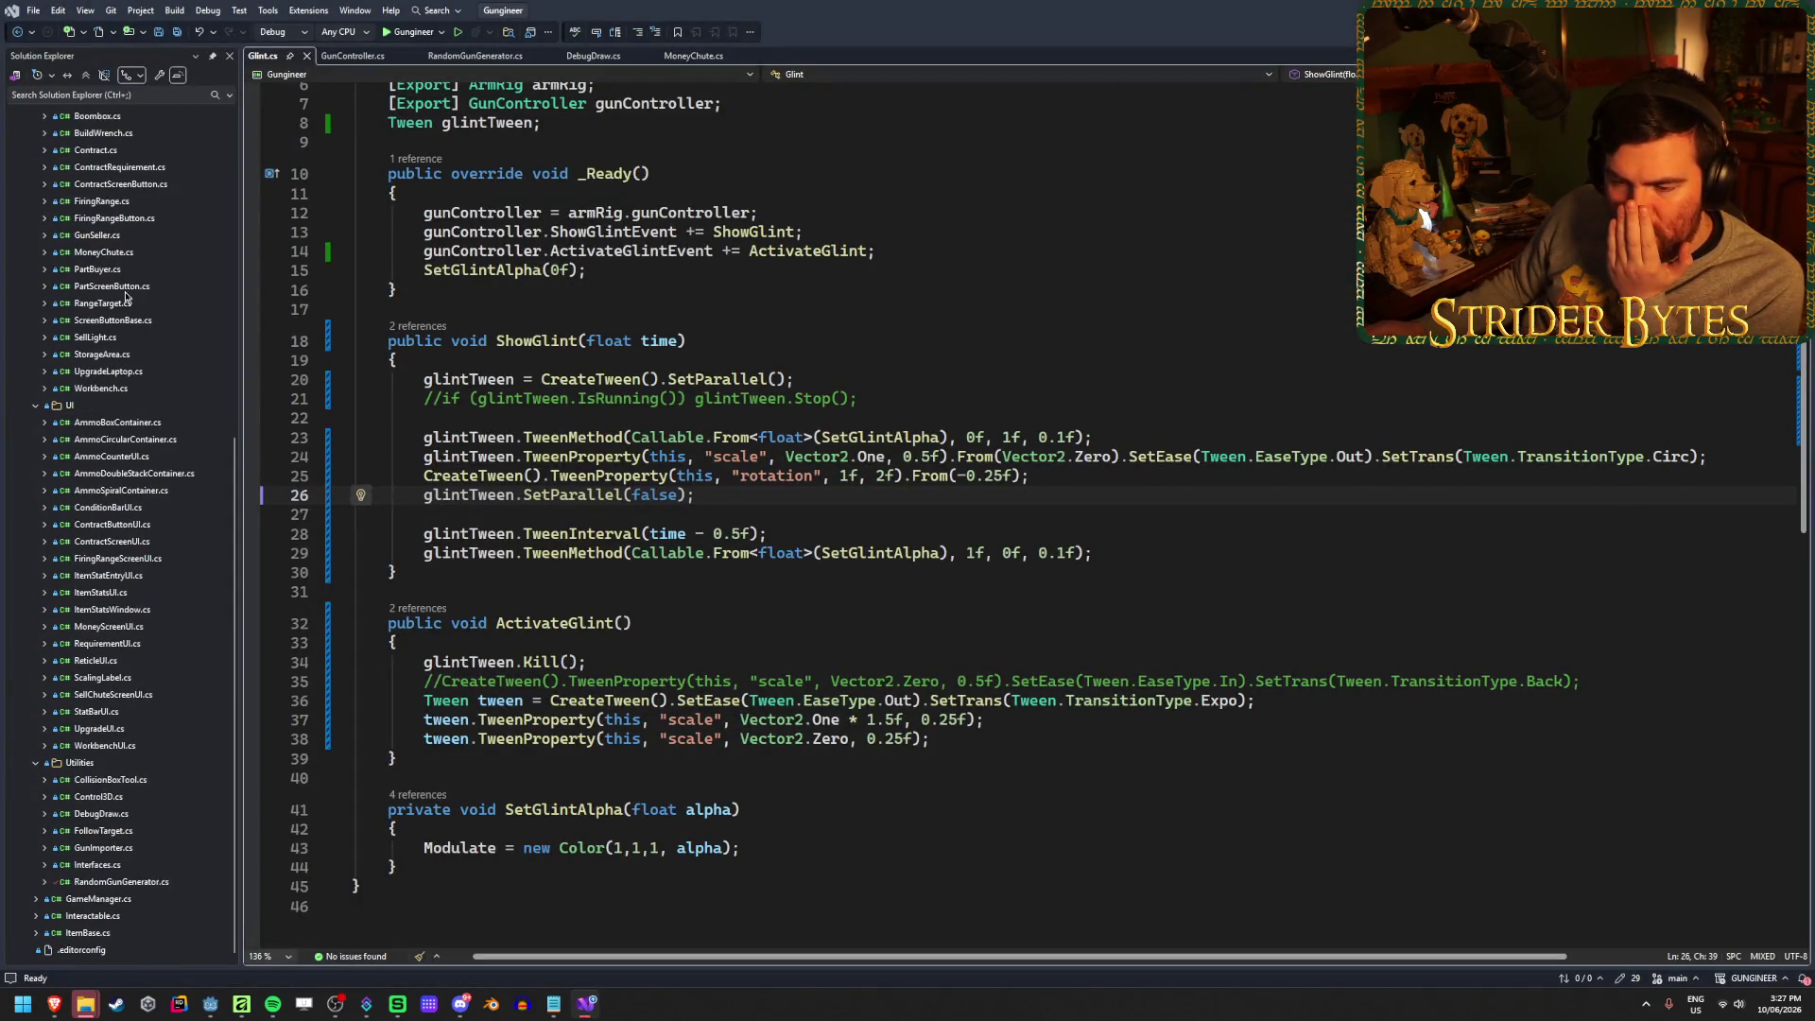
scroll(151, 804, "up", 1)
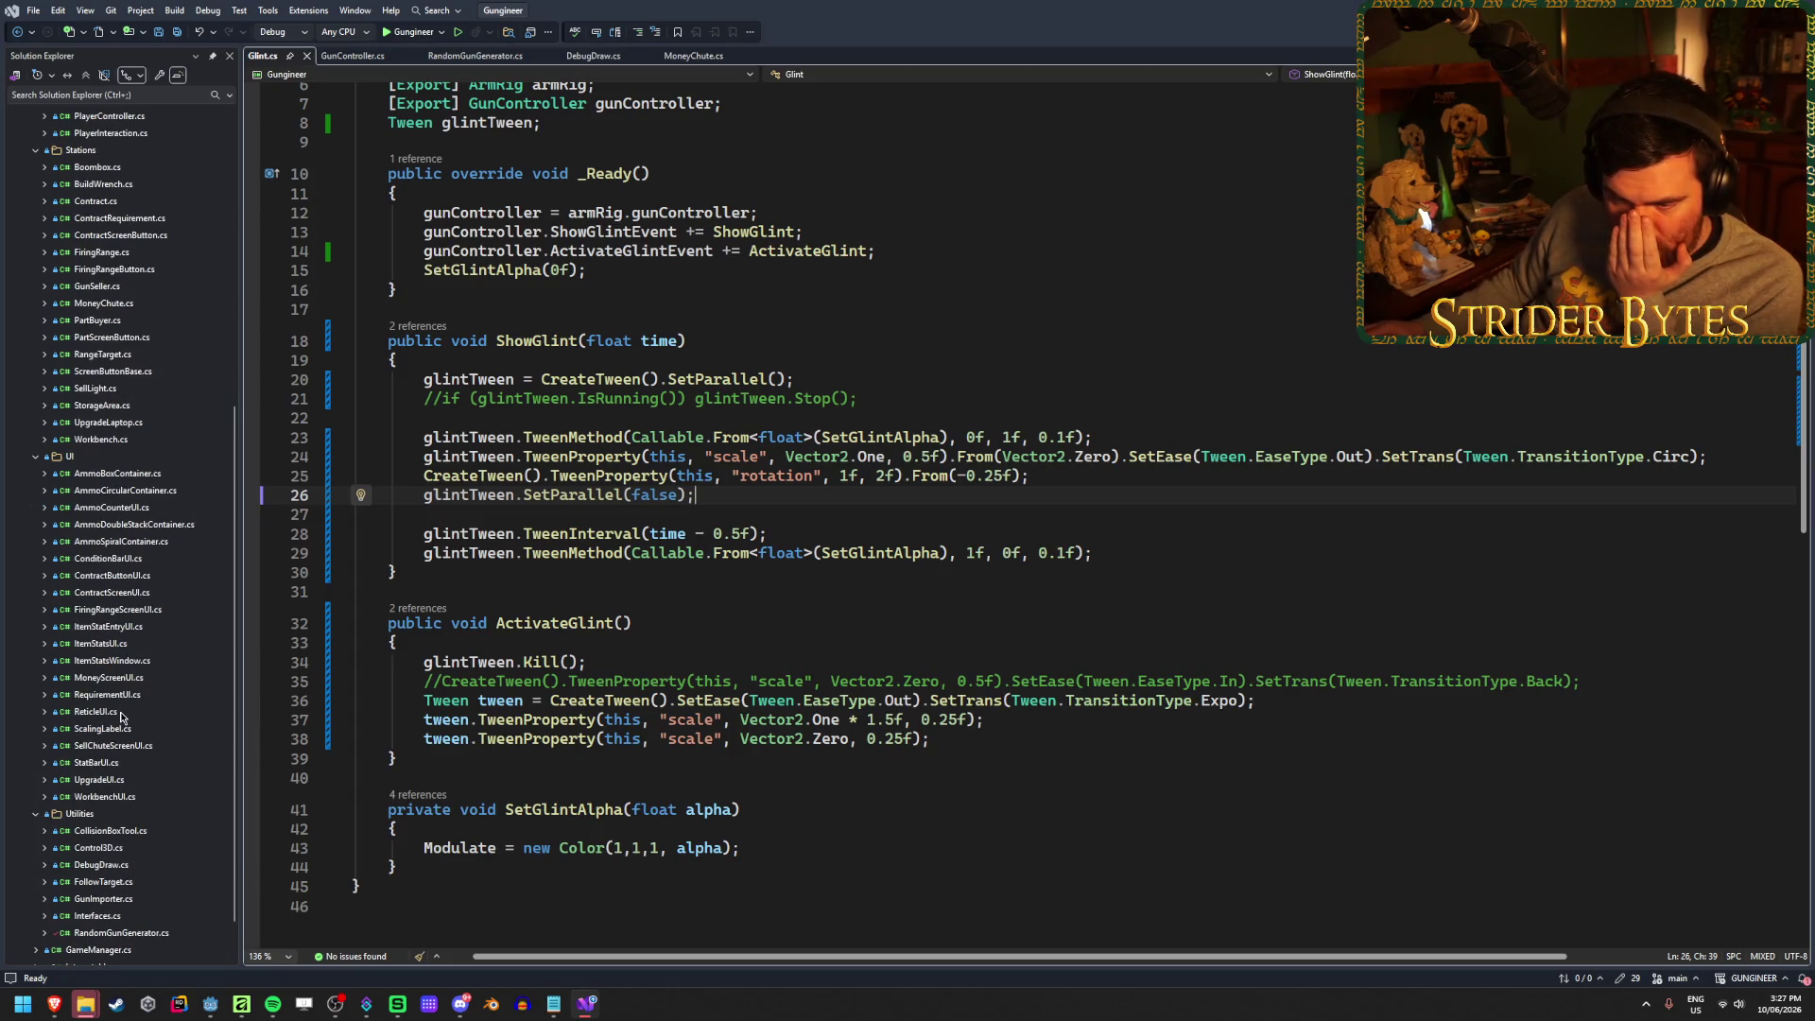
scroll(98, 793, "up", 7)
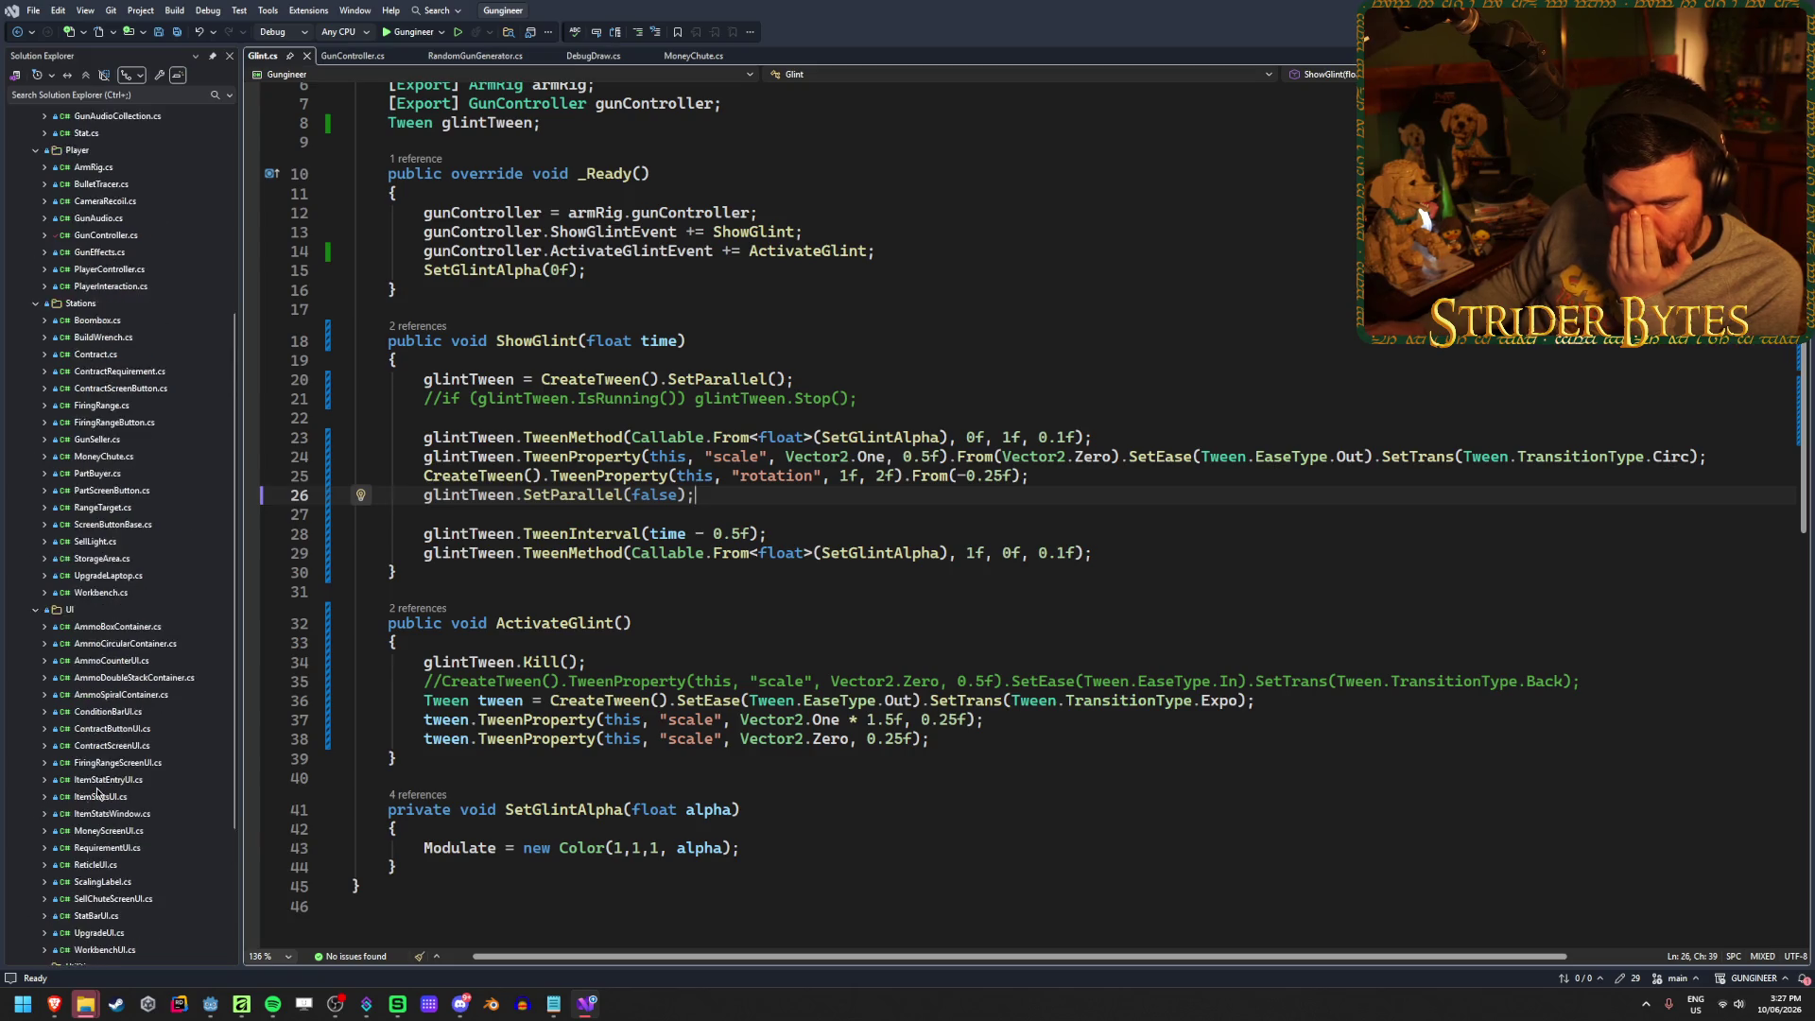
scroll(100, 782, "up", 1)
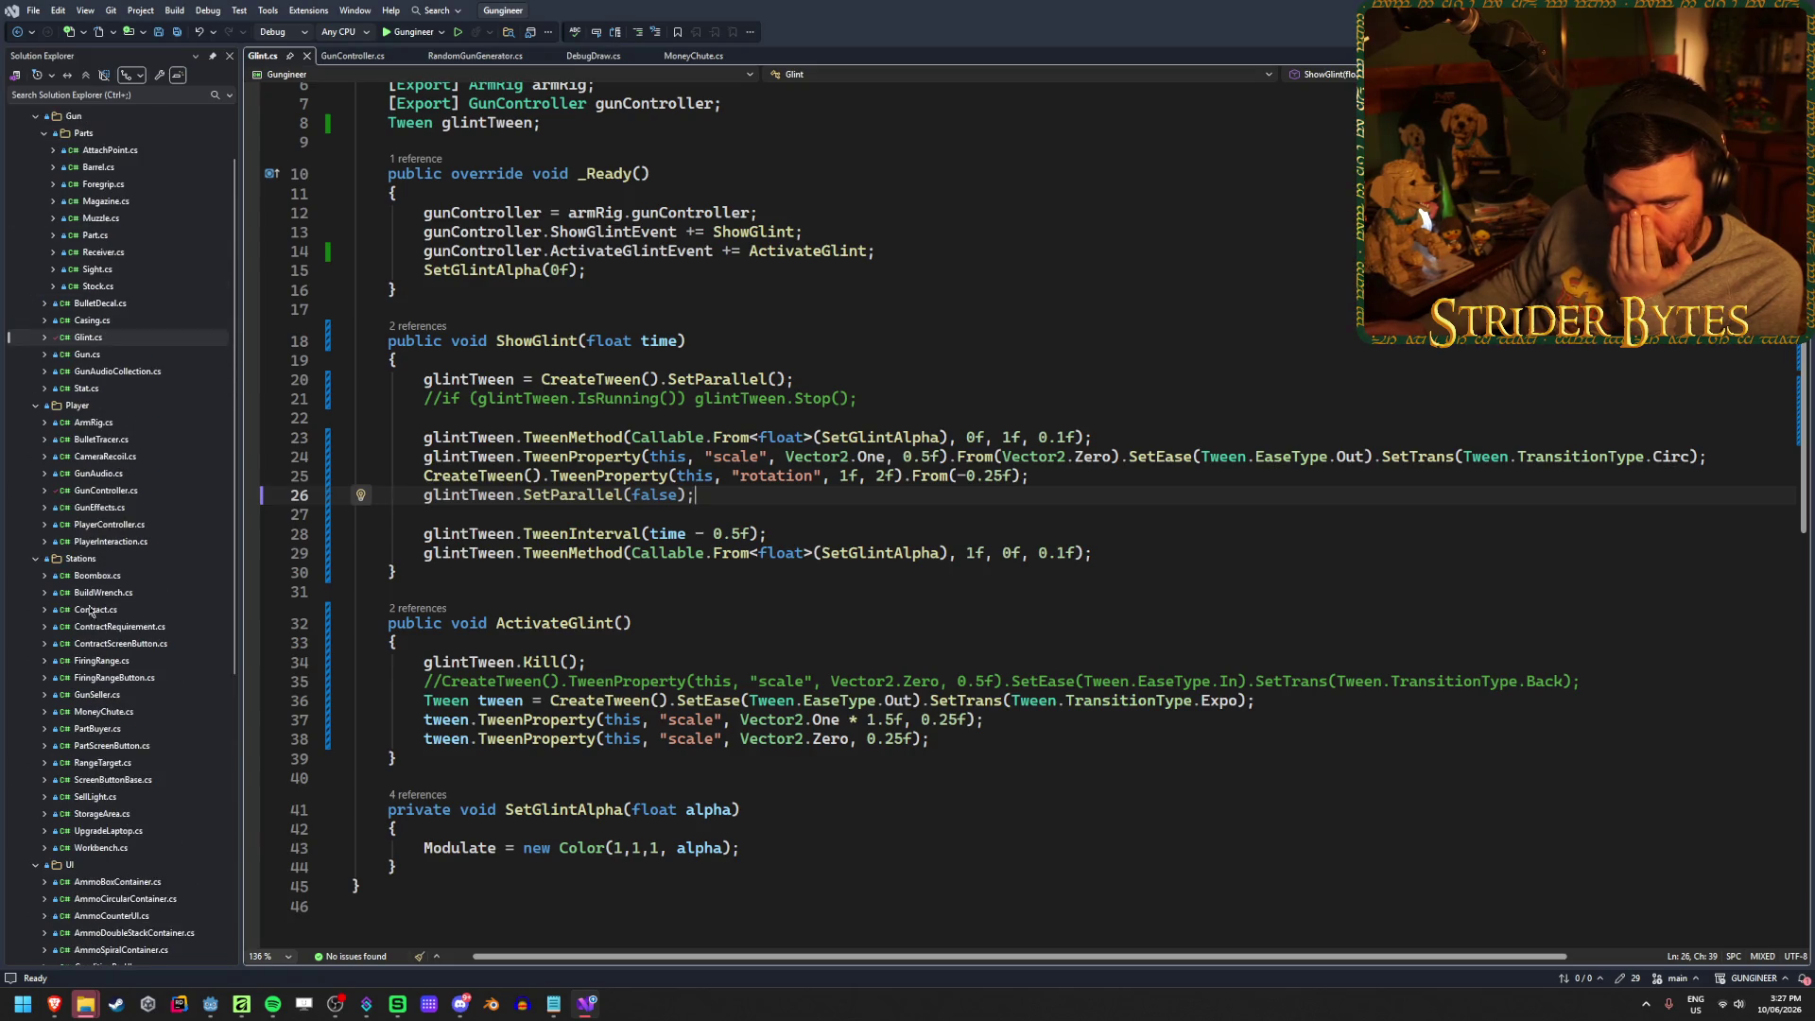
double_click(99, 508)
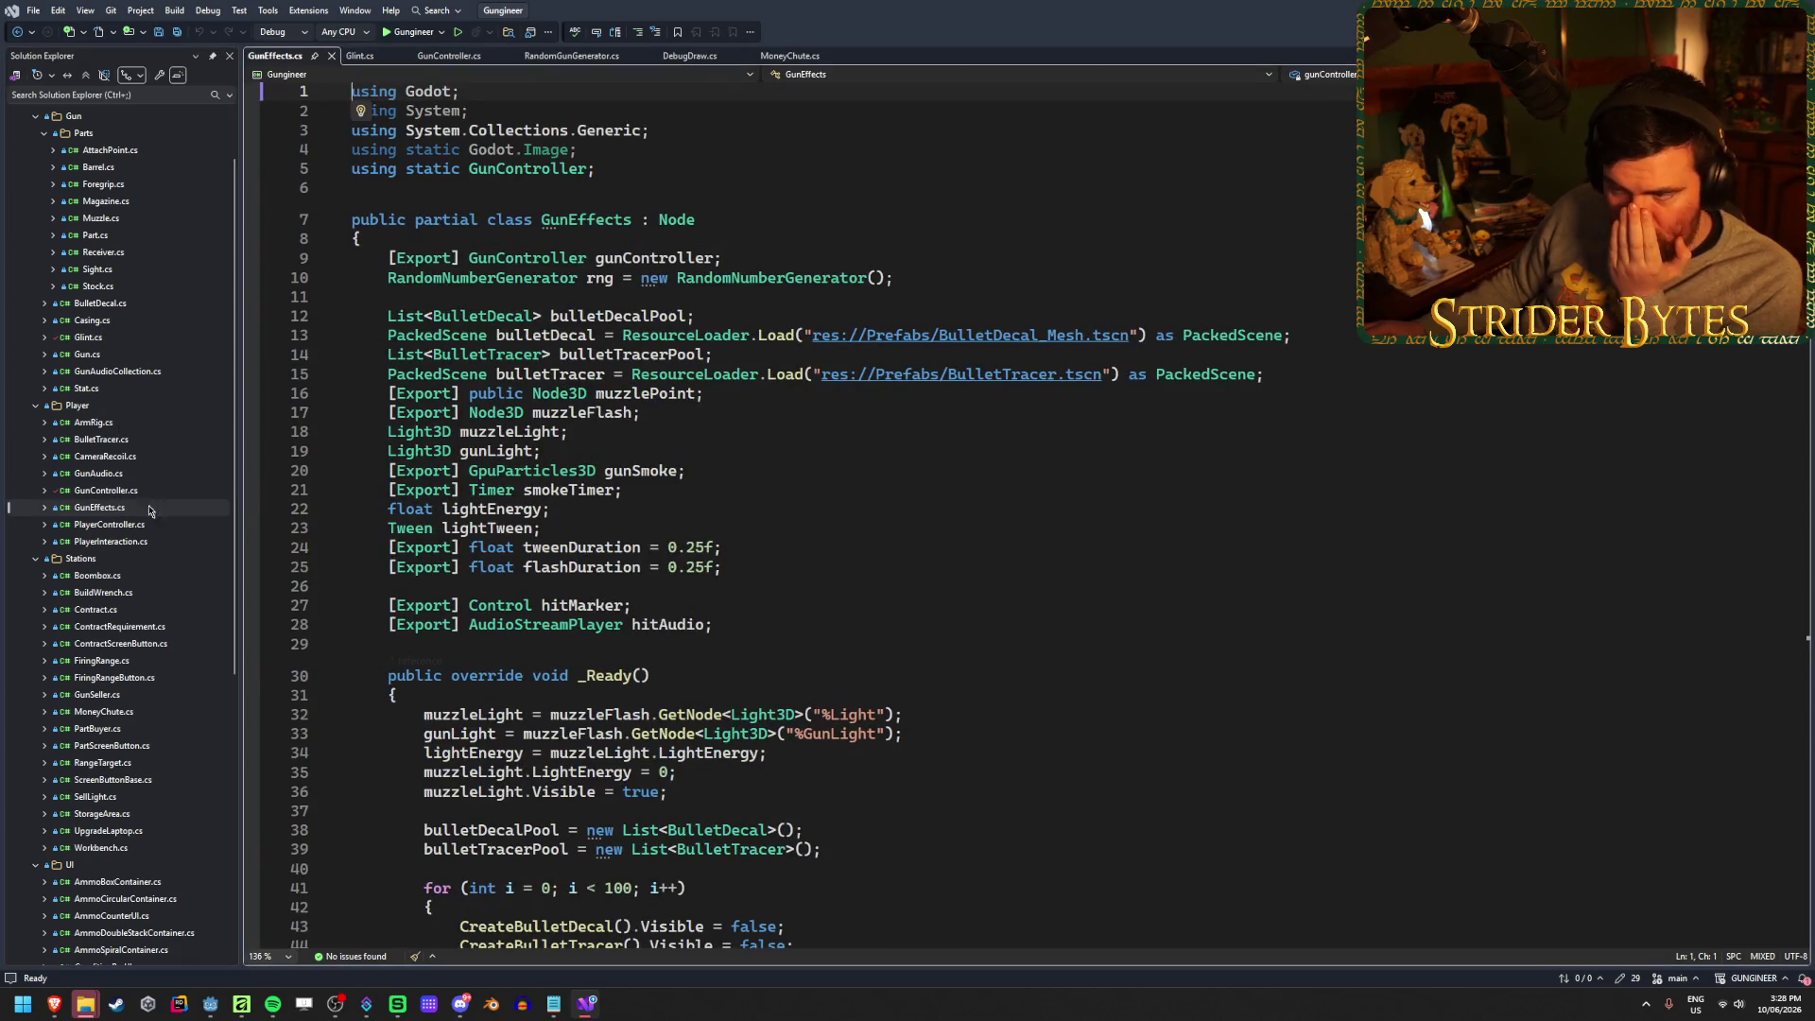
Raise the hit marker's fade-out SetDelay from 0.1f to 0.5f and save
left_click(597, 605)
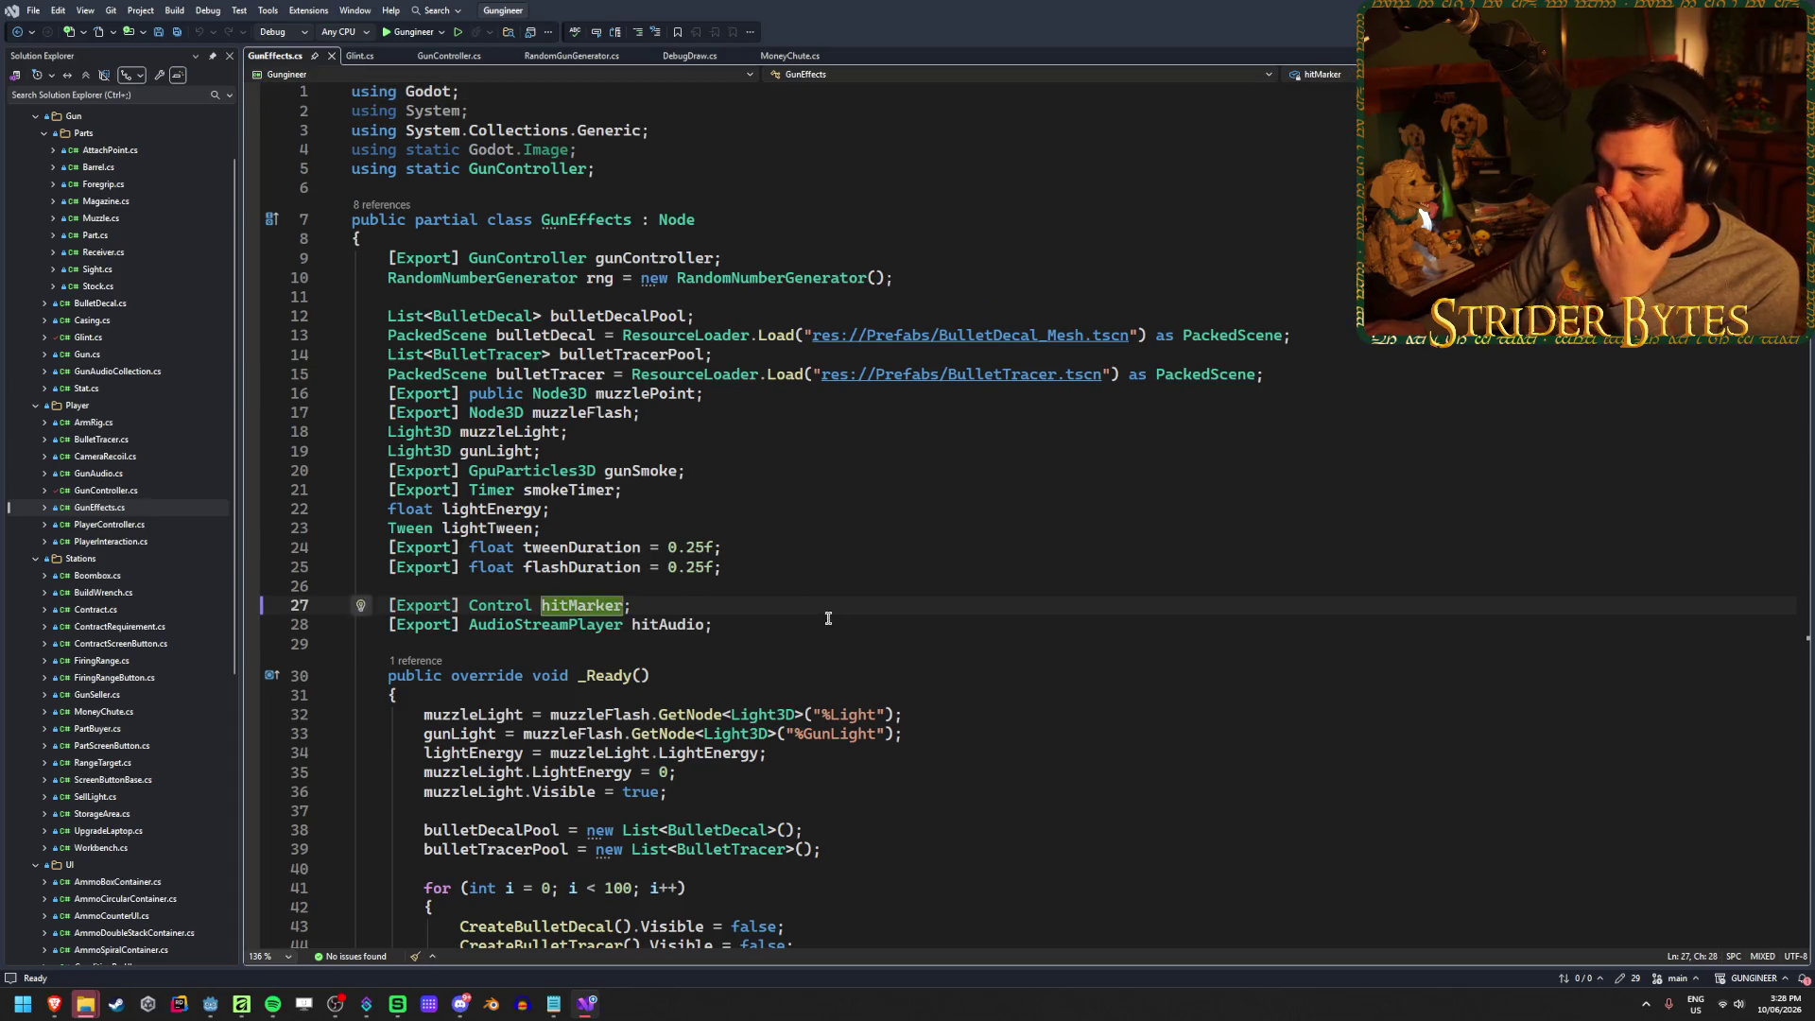
scroll(828, 619, "down", 18)
scroll(1214, 608, "down", 2)
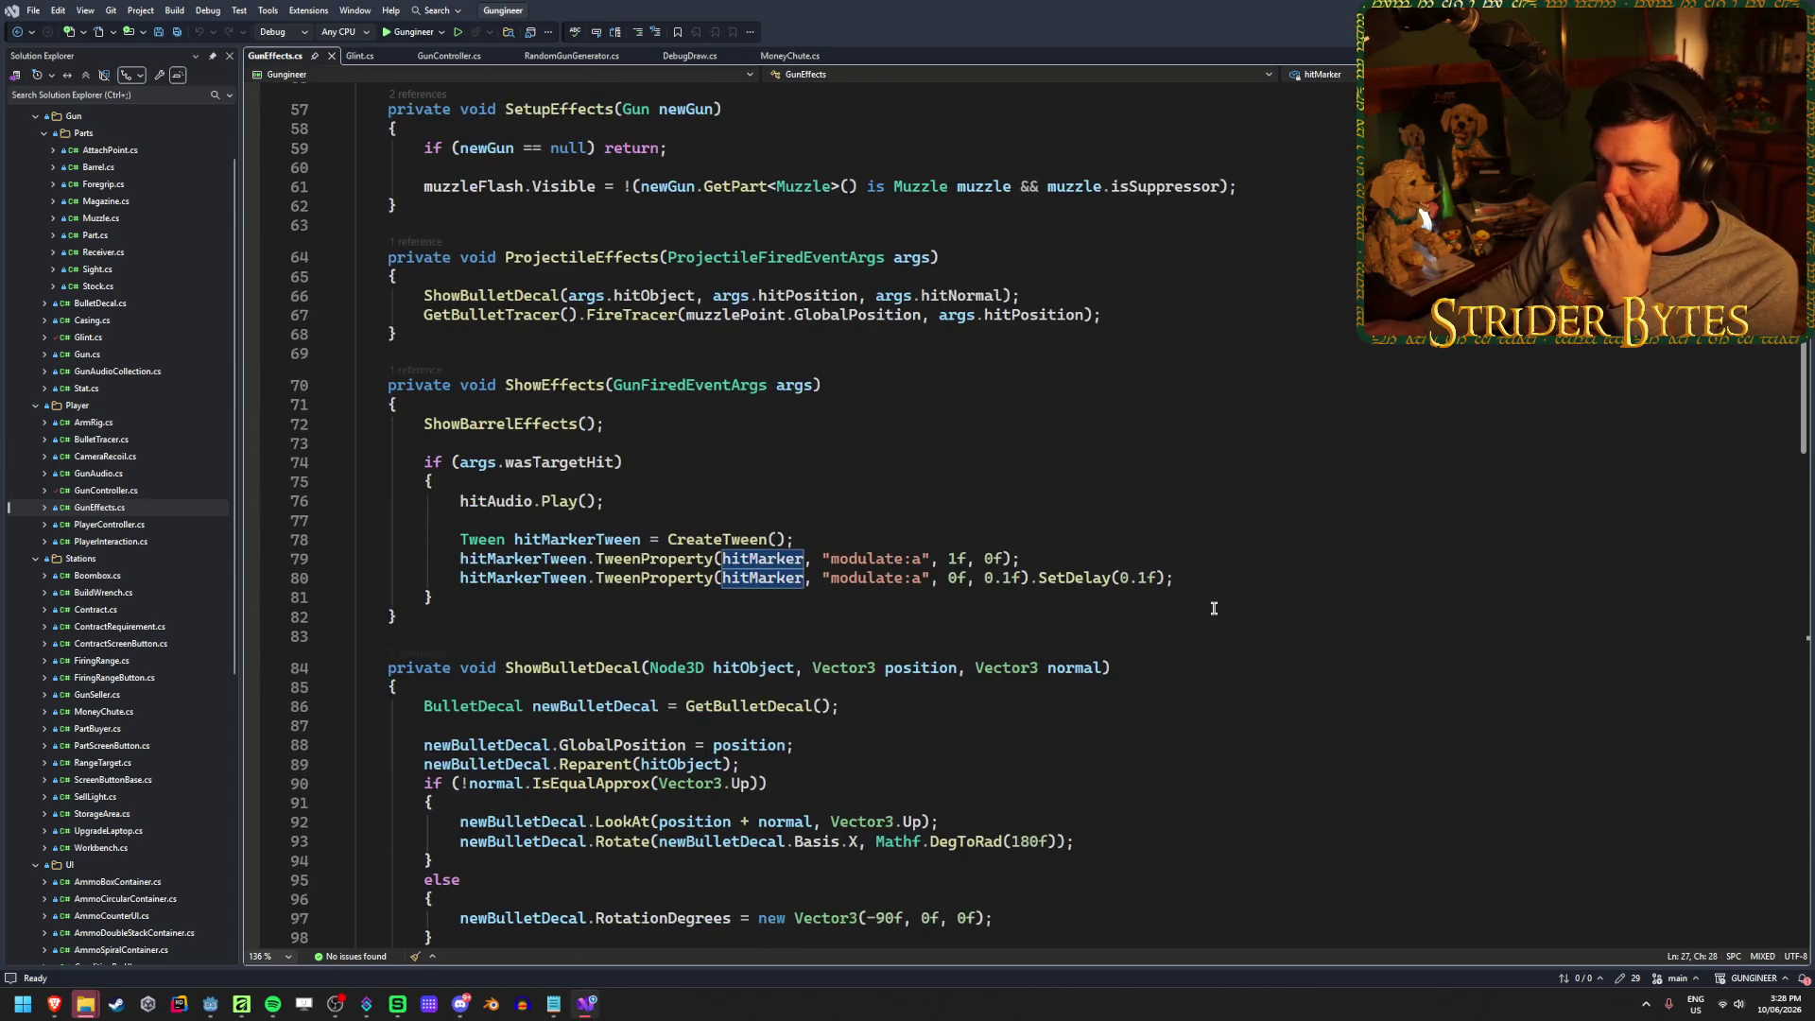
left_click(1045, 498)
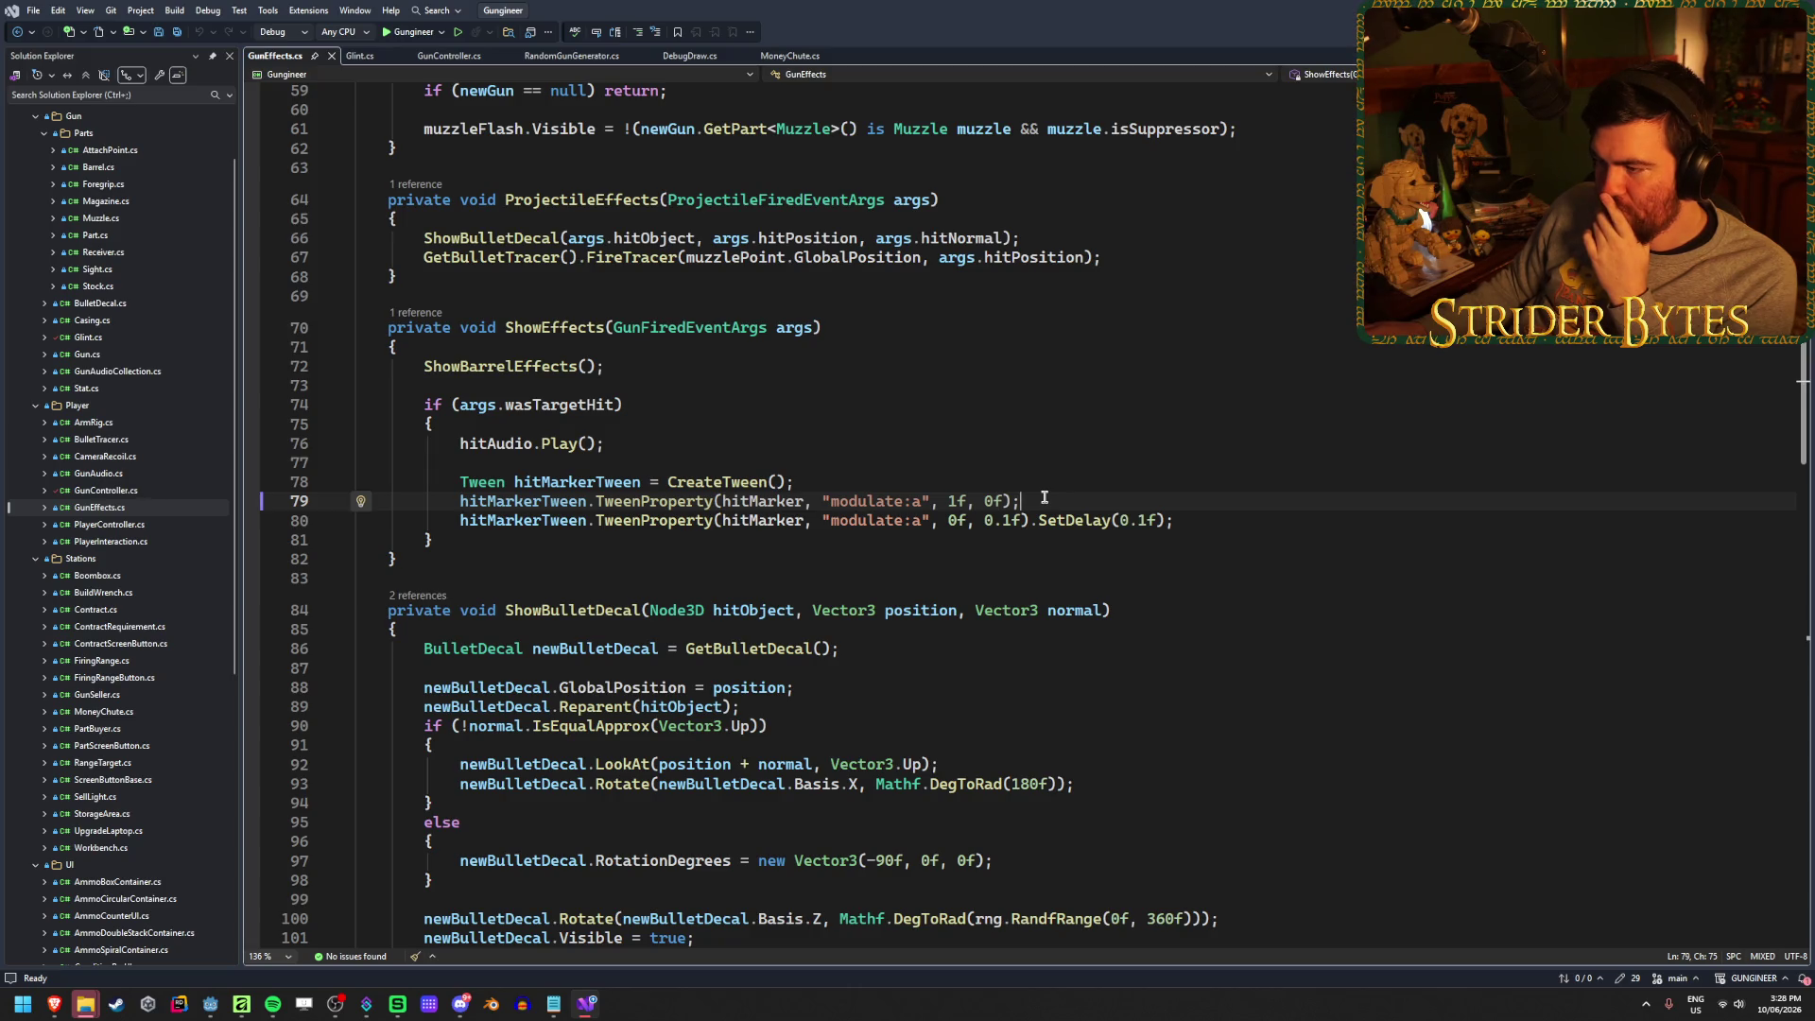
left_click_drag(1042, 497, 984, 502)
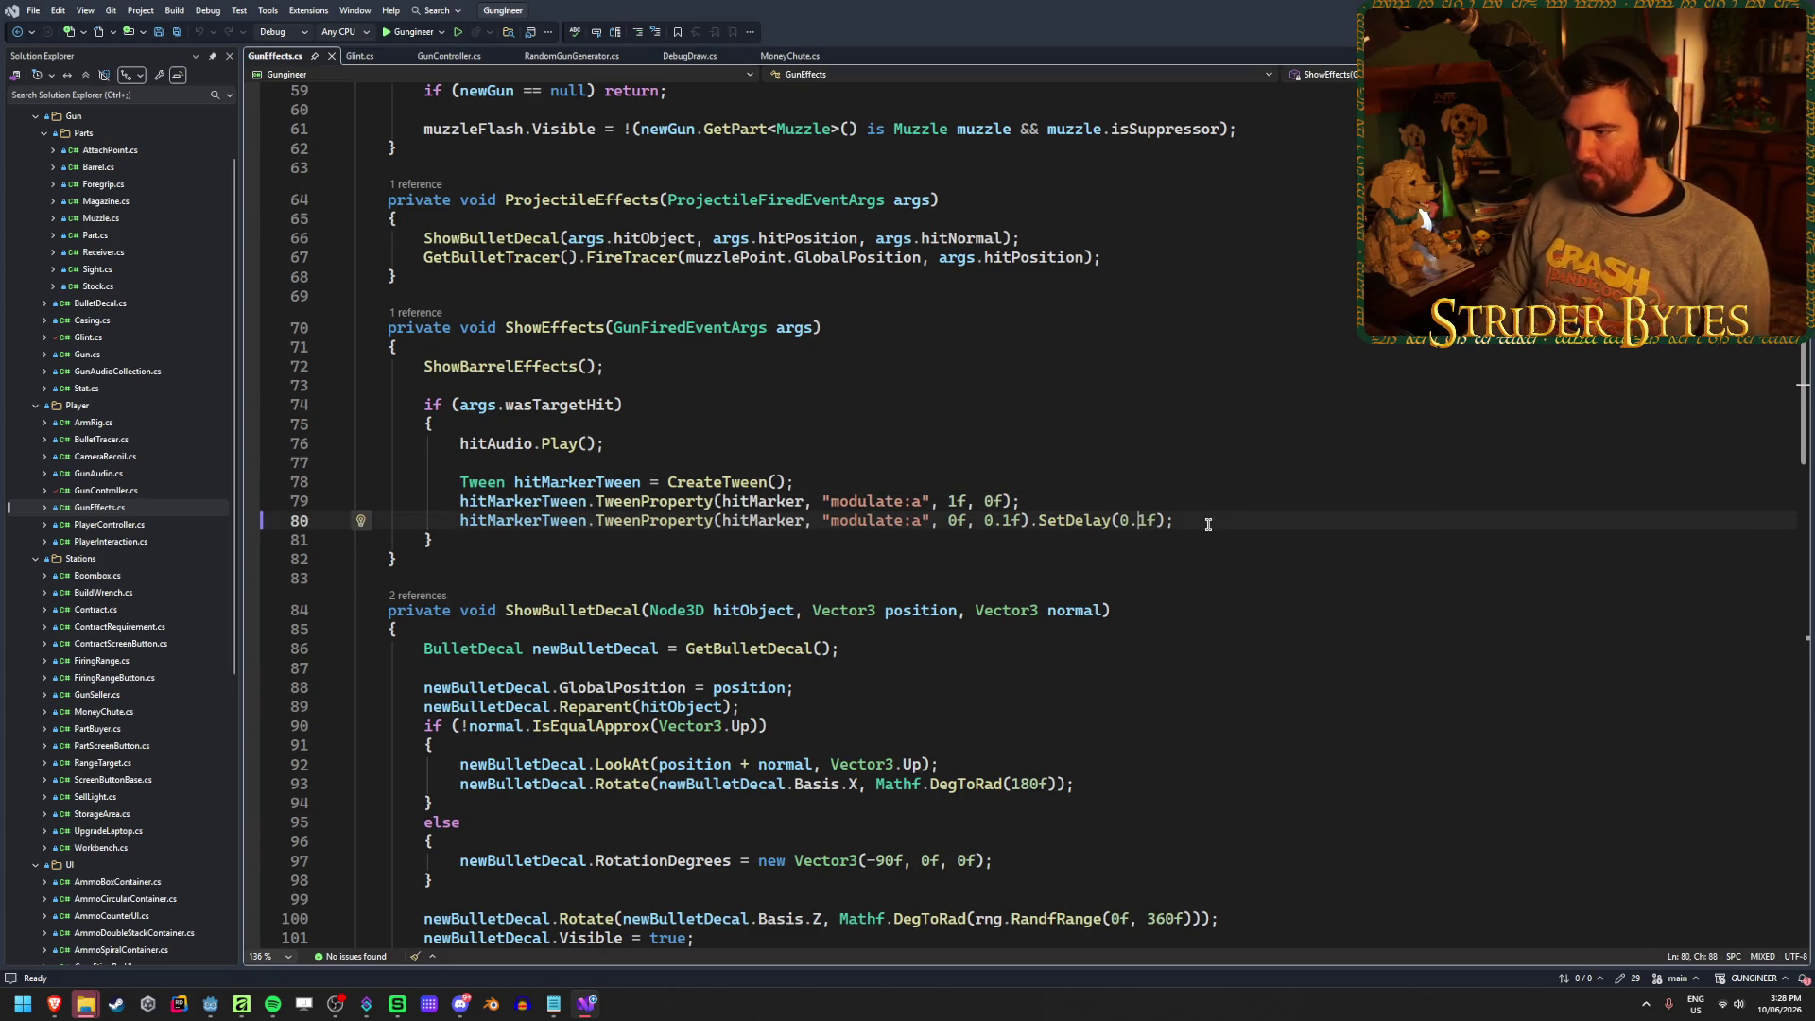
type("5")
key("ctrl+s")
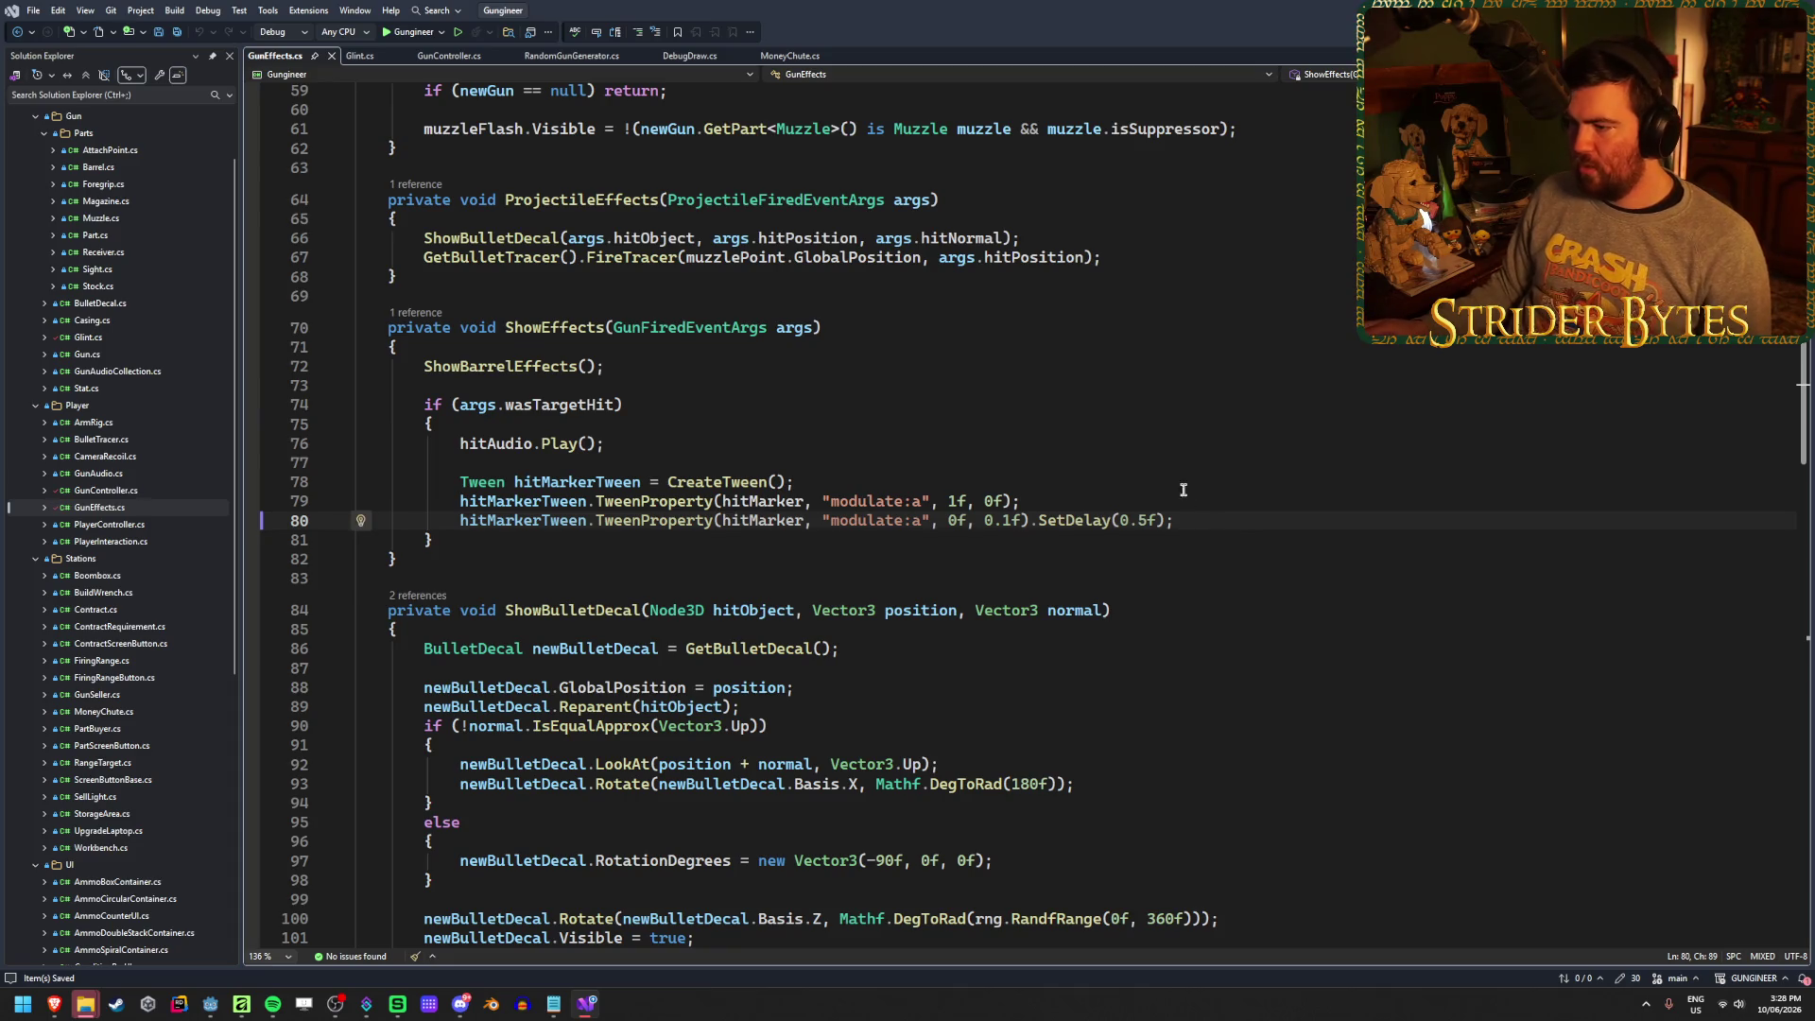
key("alt+Tab")
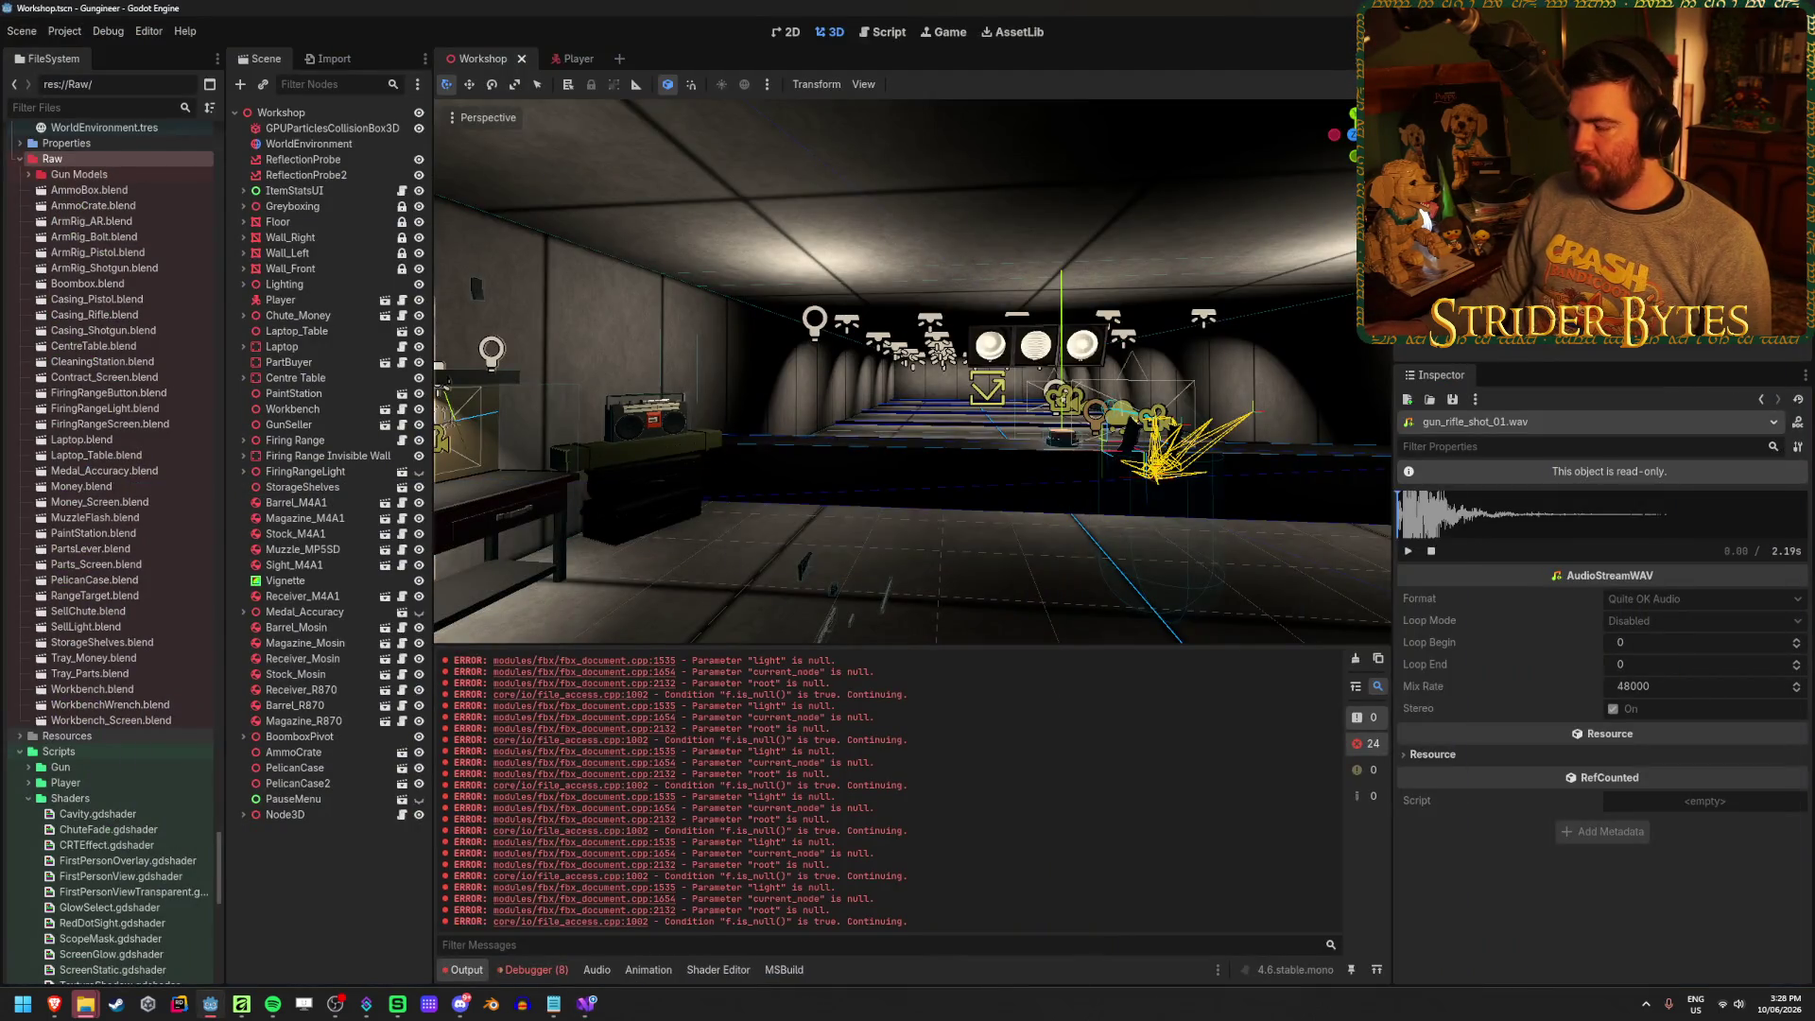
Run the game, pick up the rifle and start a shooting round
key("F5")
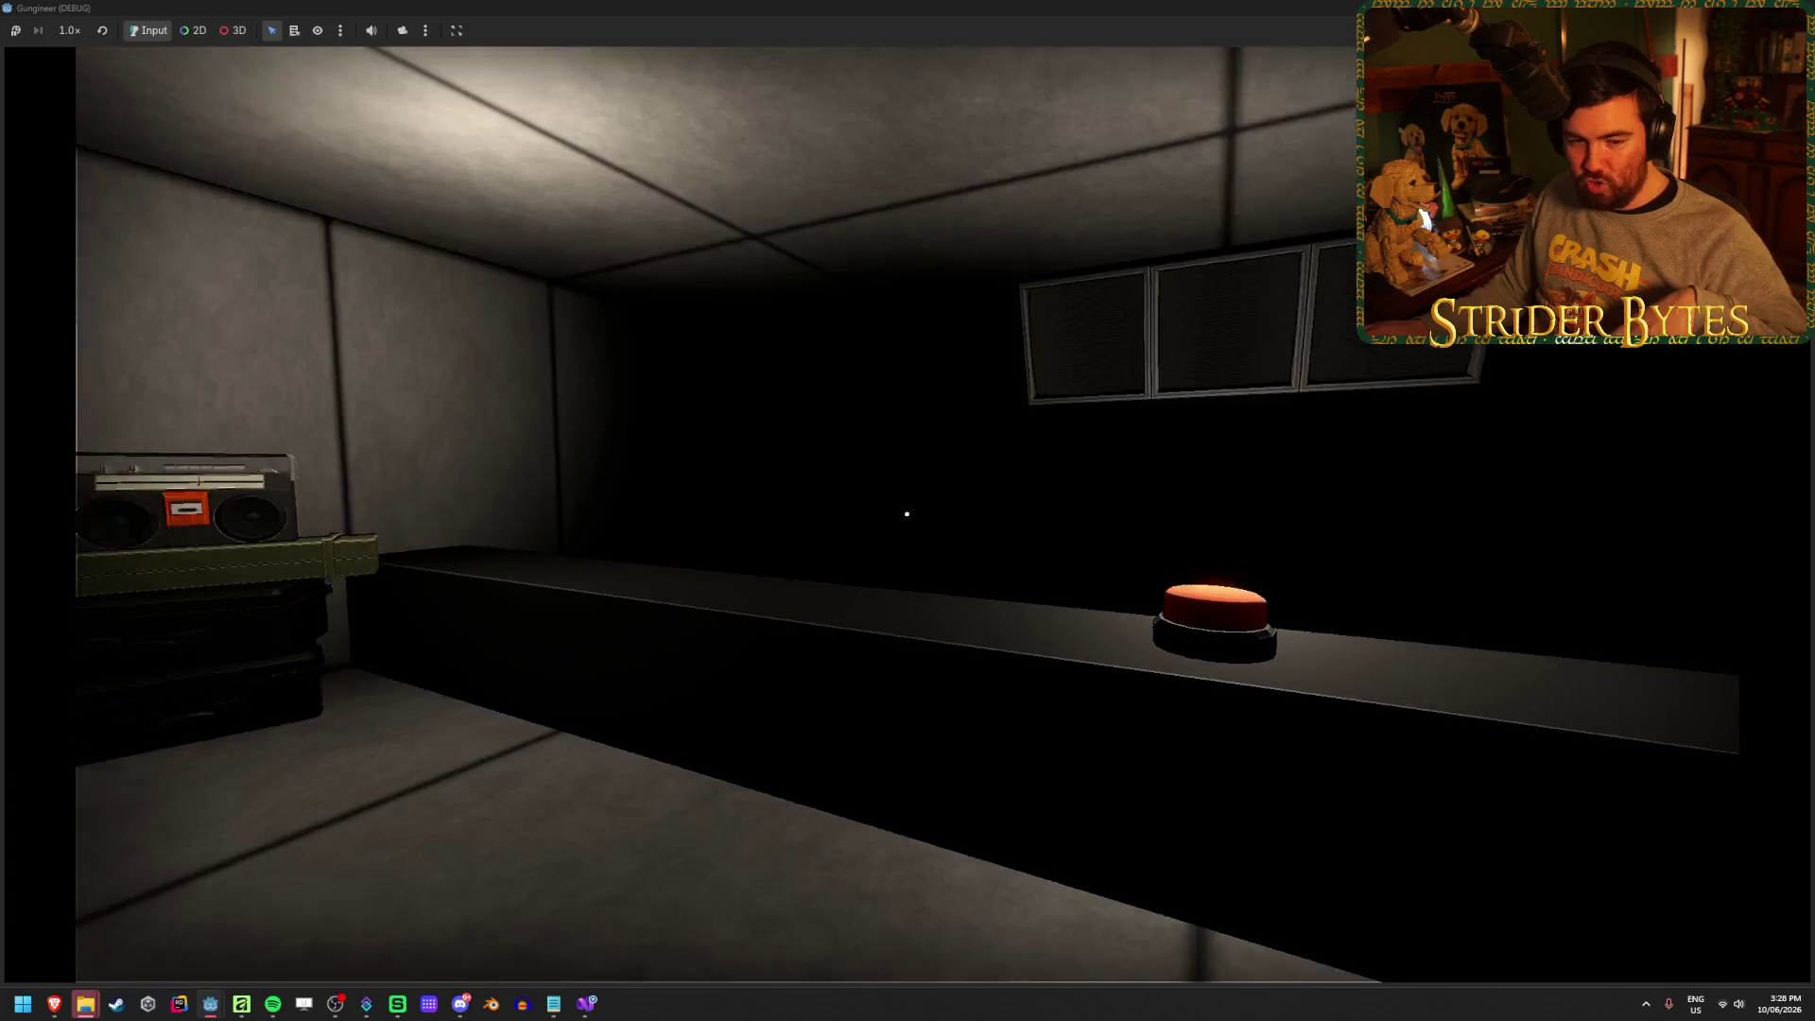
key("w")
key("e")
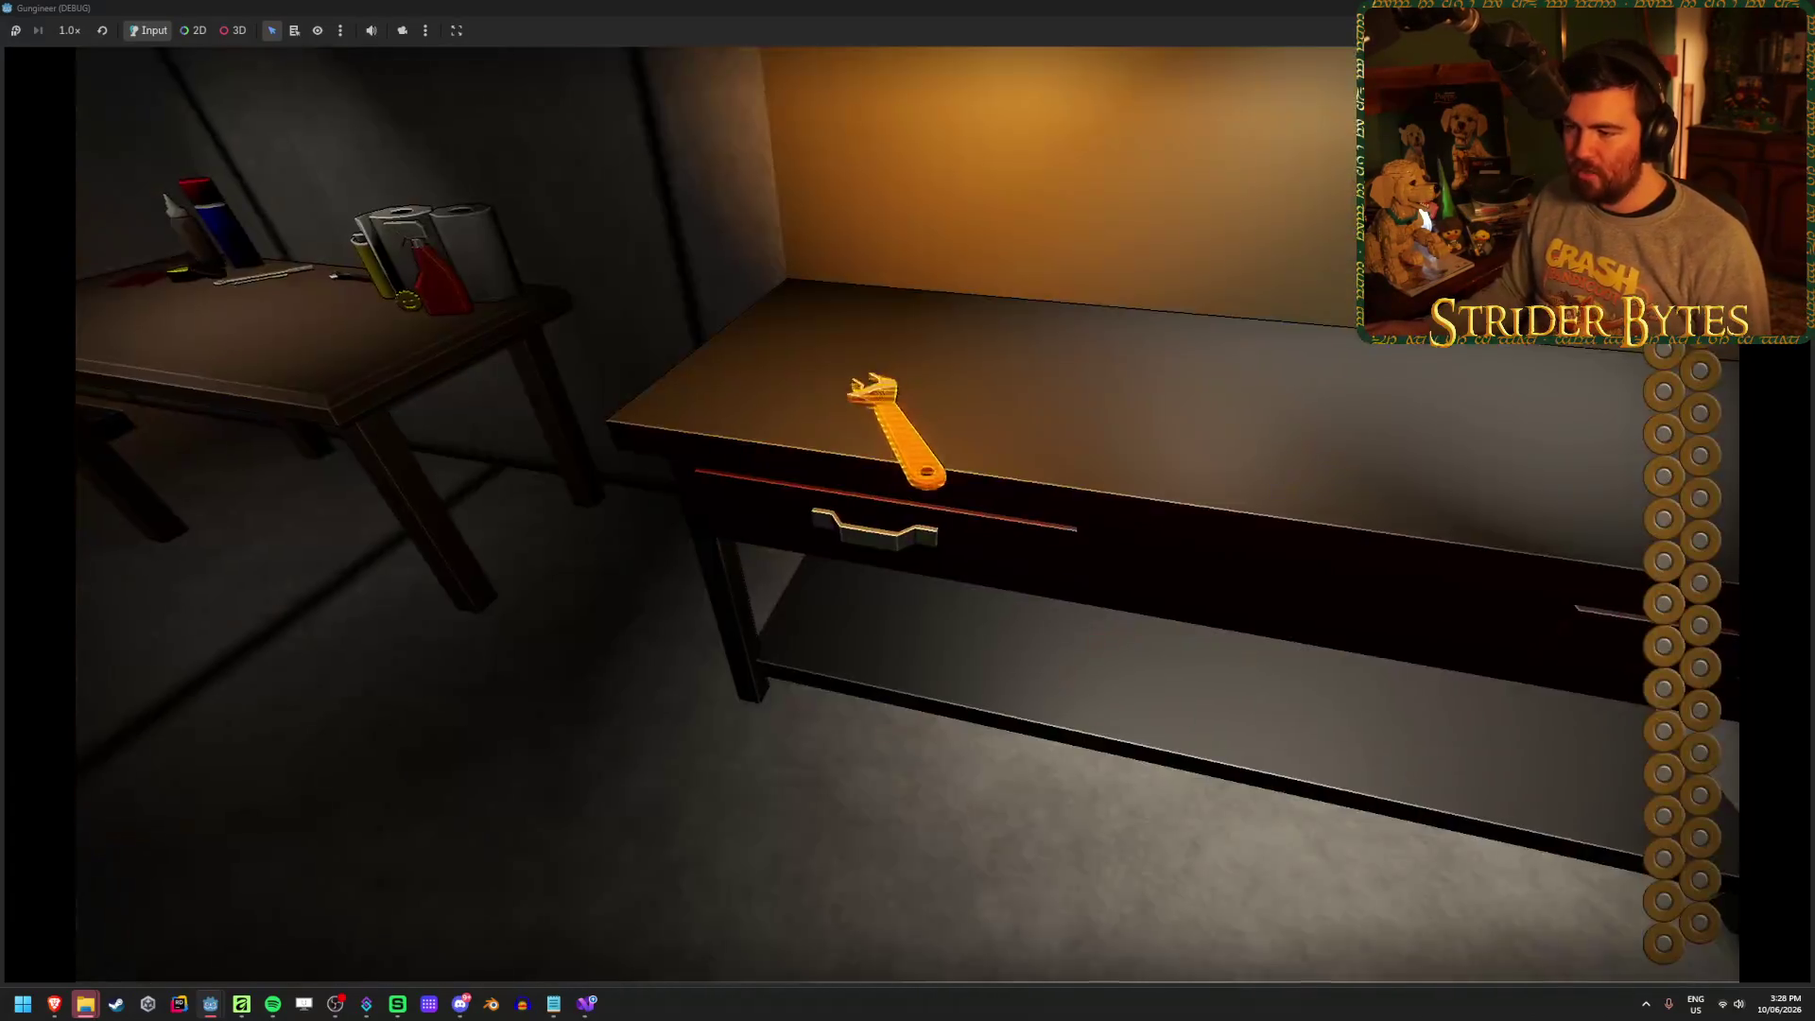
key("w")
key("e")
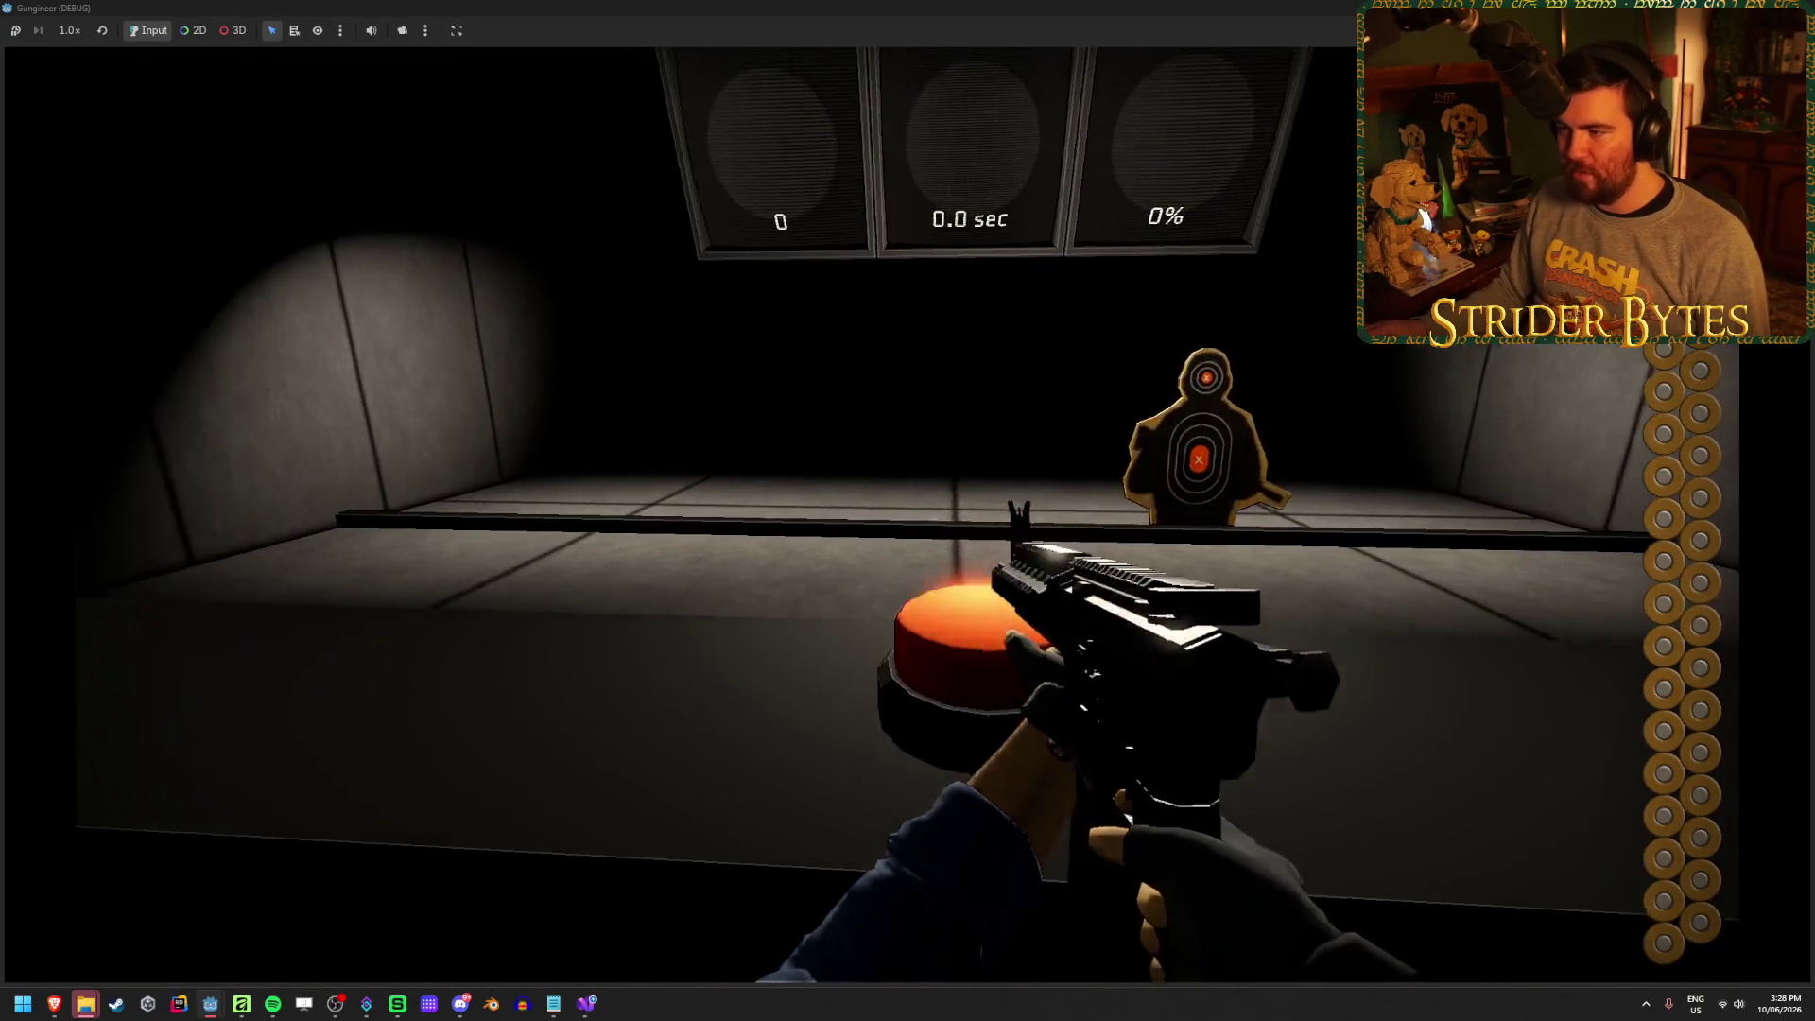
Shoot the targets to check the hit markers, then stop the game
left_click(907, 511)
left_click(907, 511)
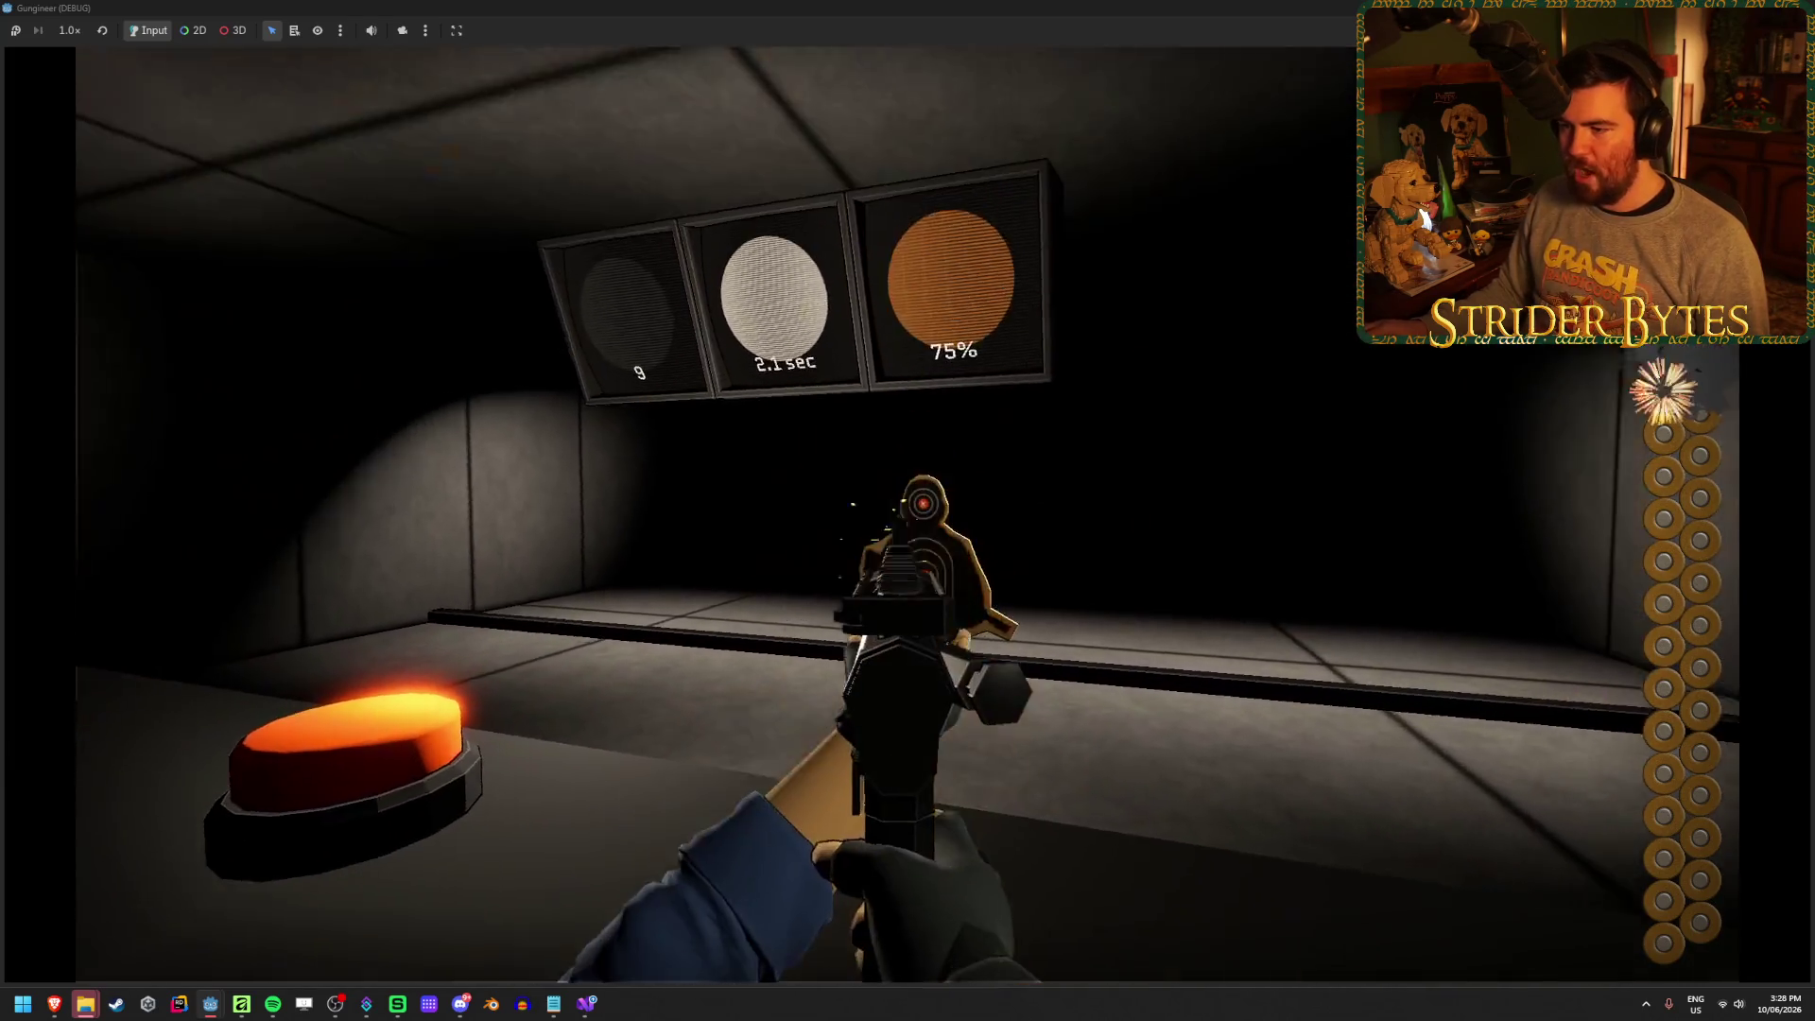
left_click(908, 510)
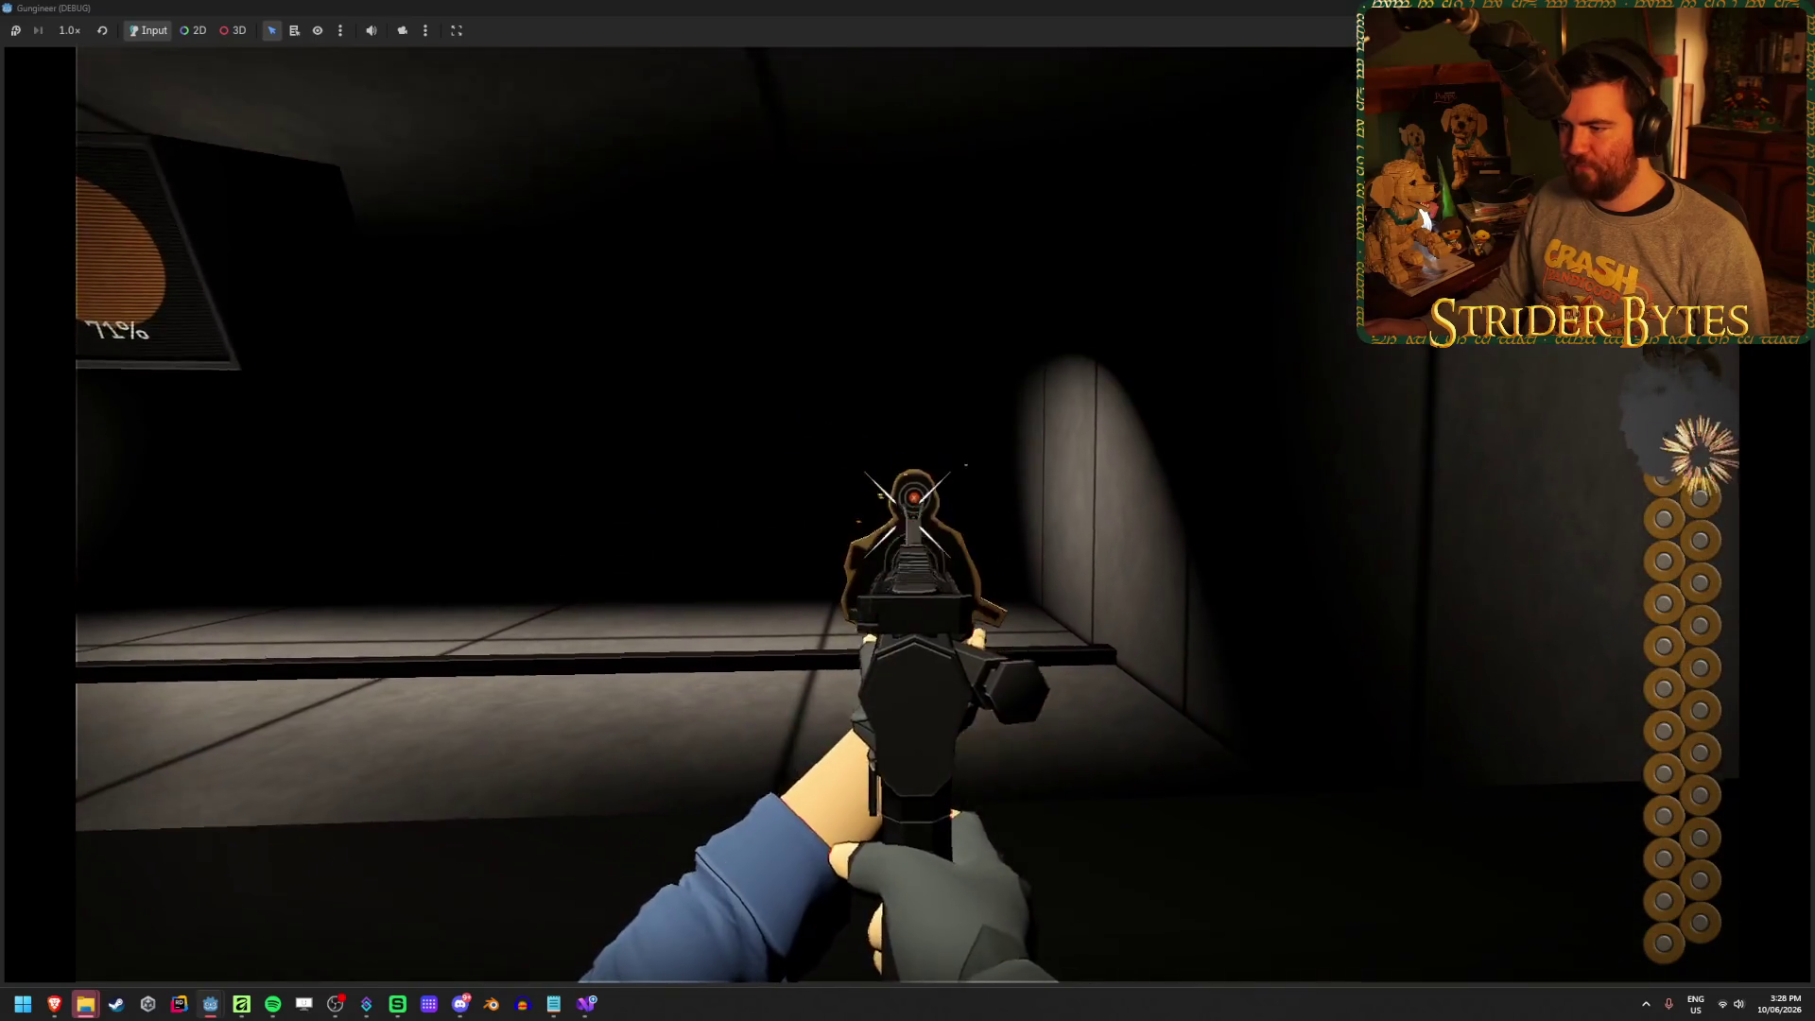
left_click(907, 510)
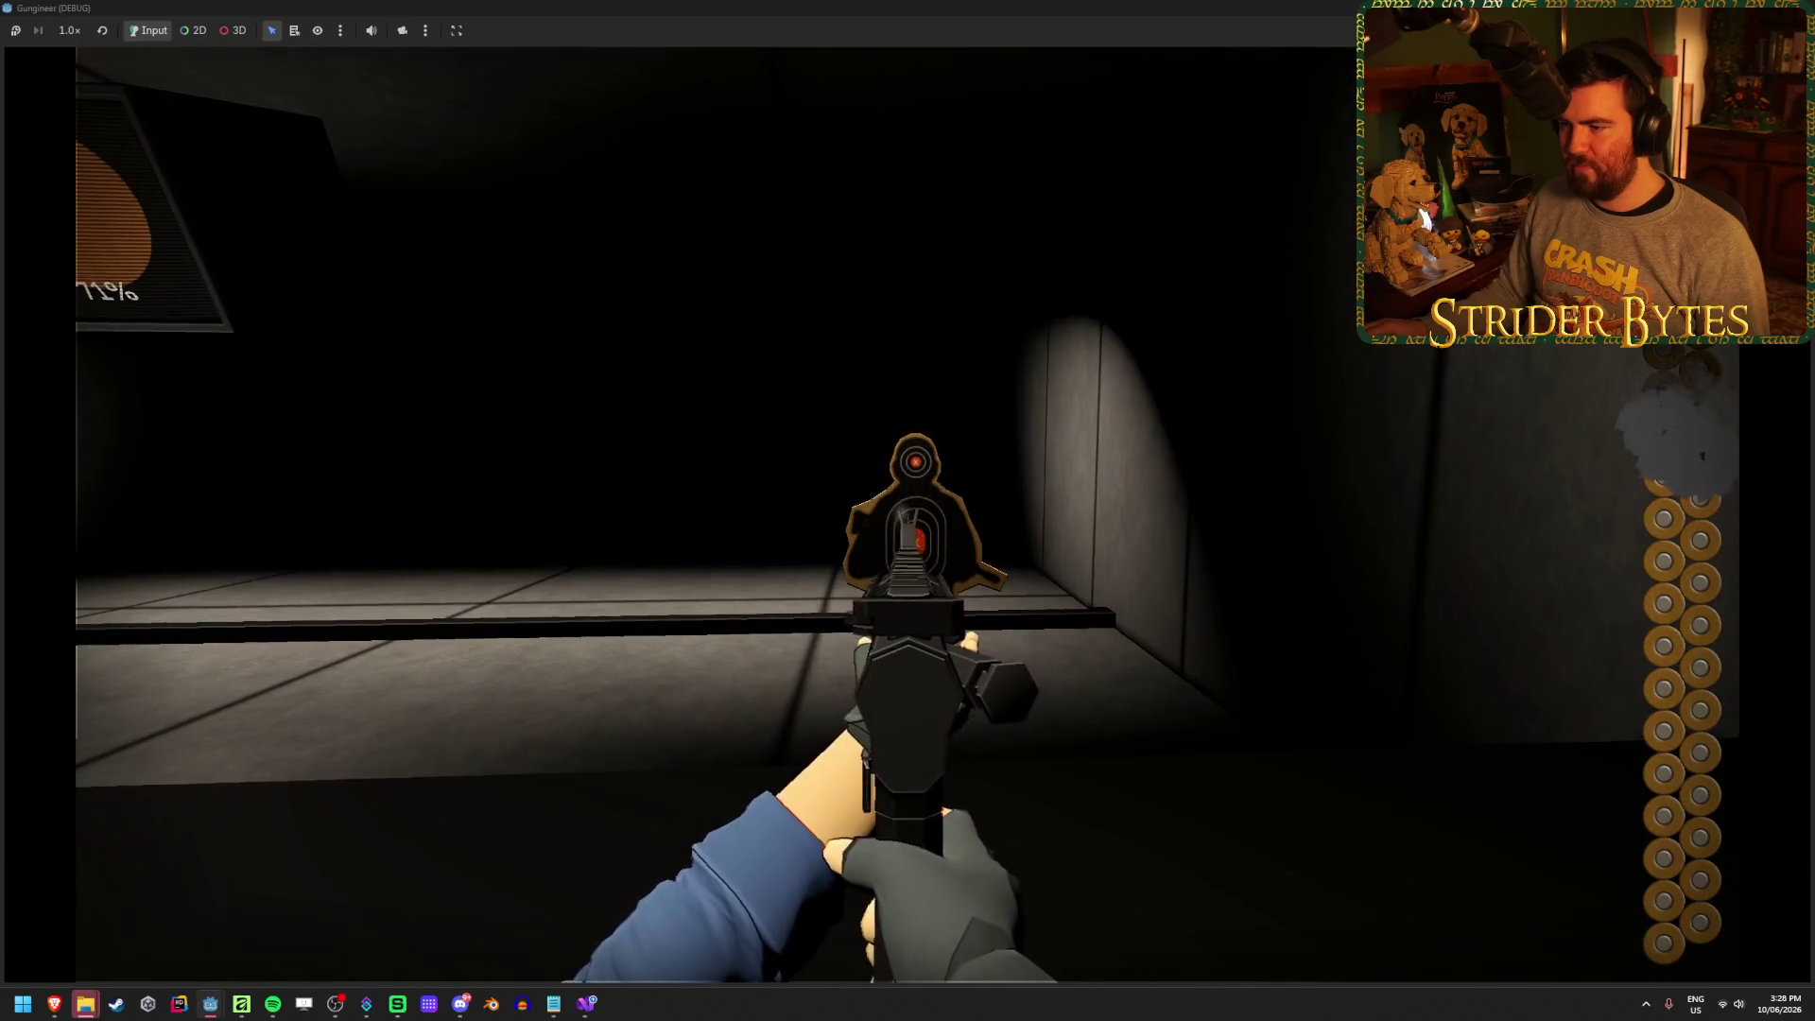
left_click(907, 511)
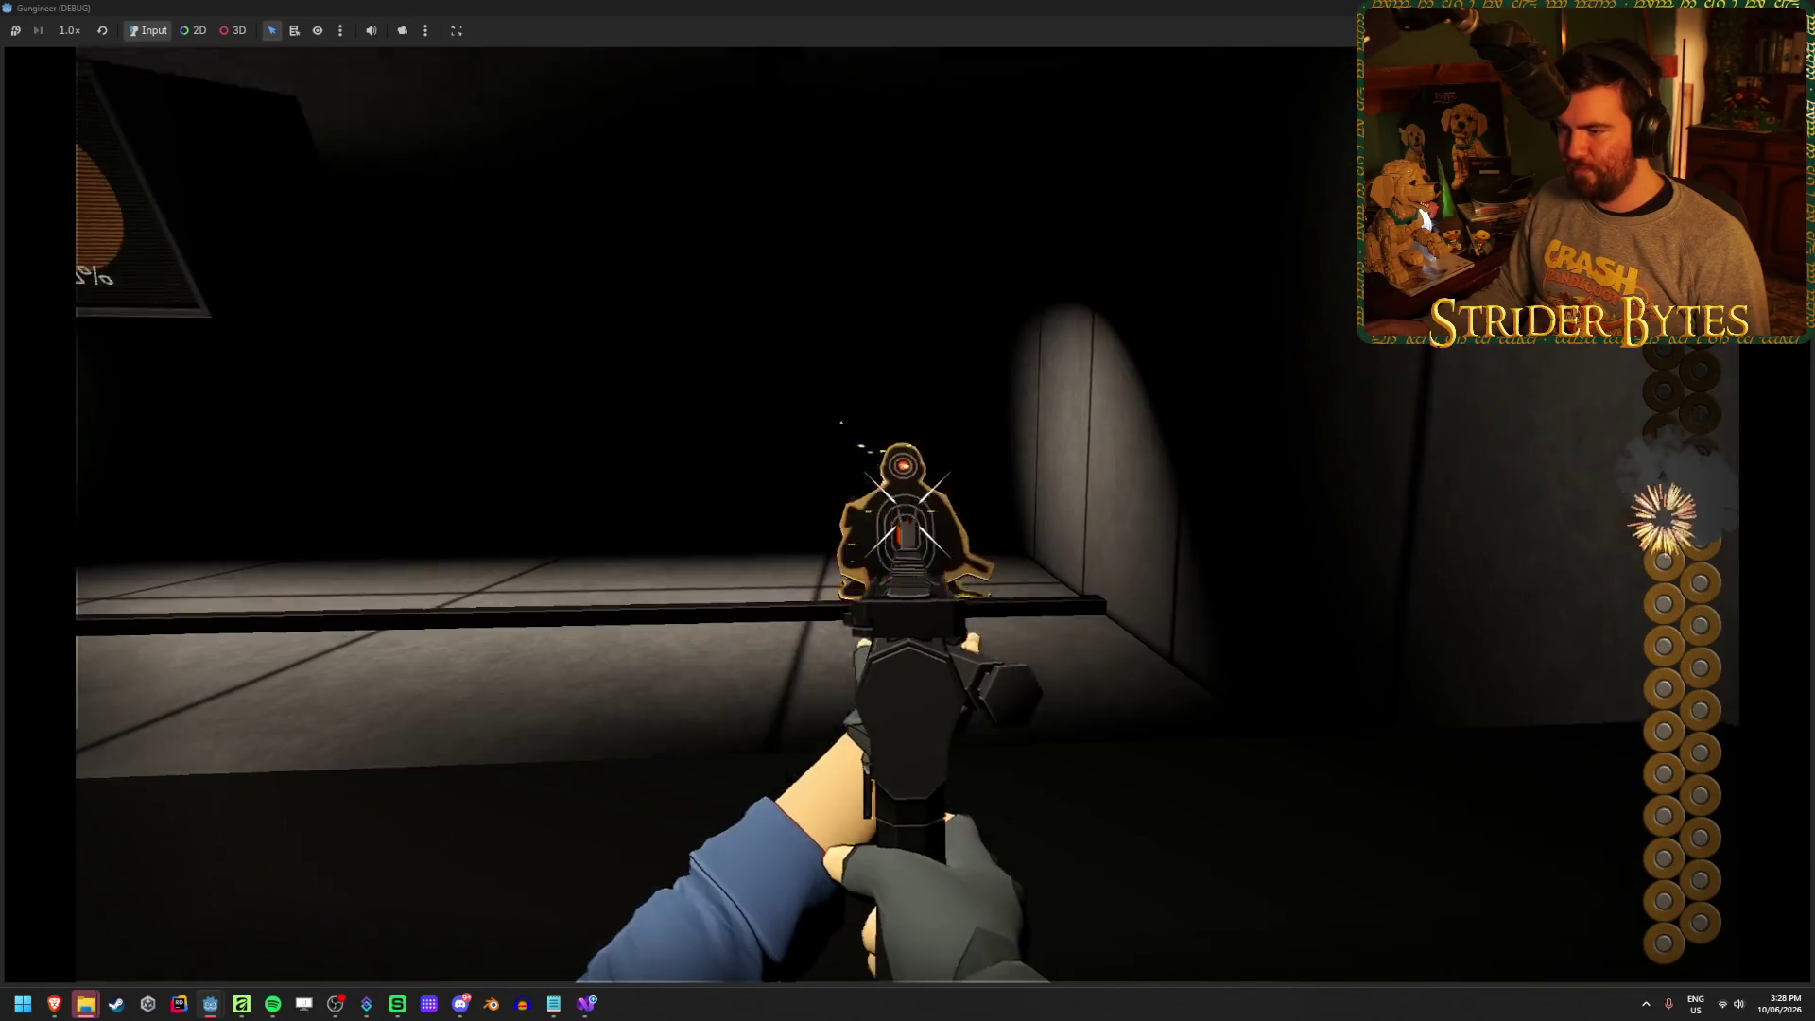
left_click(908, 511)
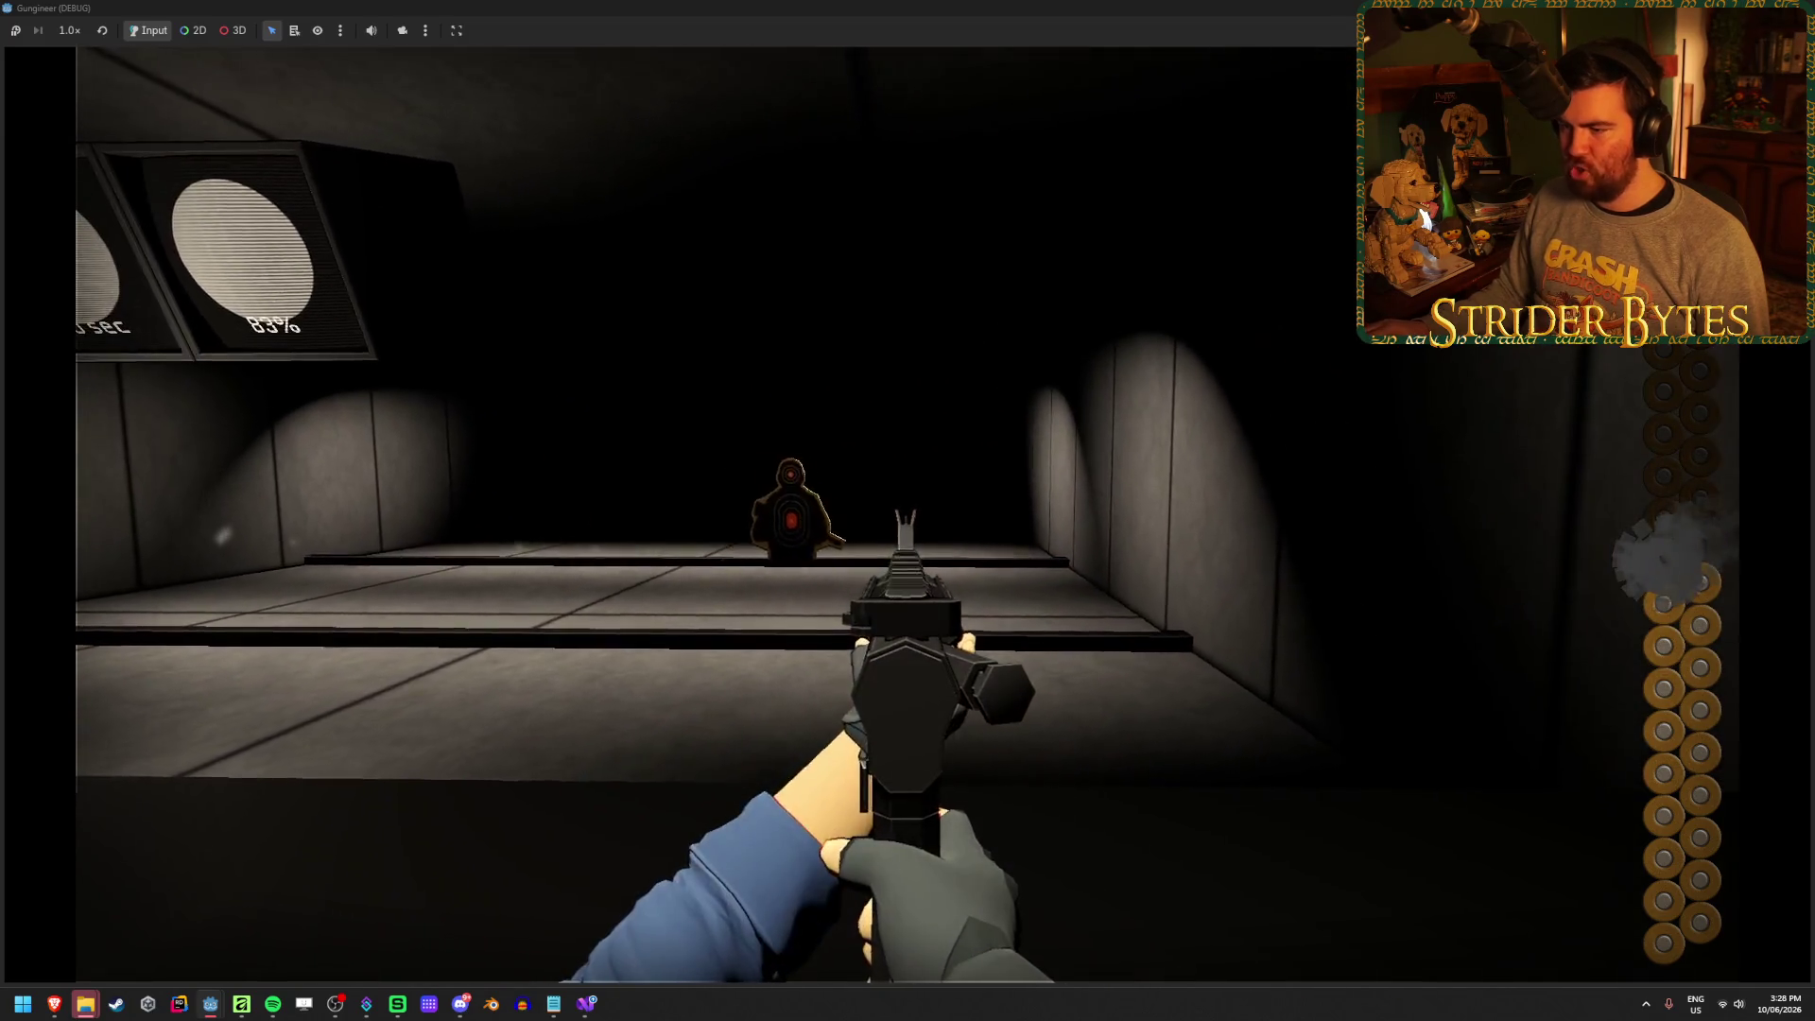
left_click(908, 511)
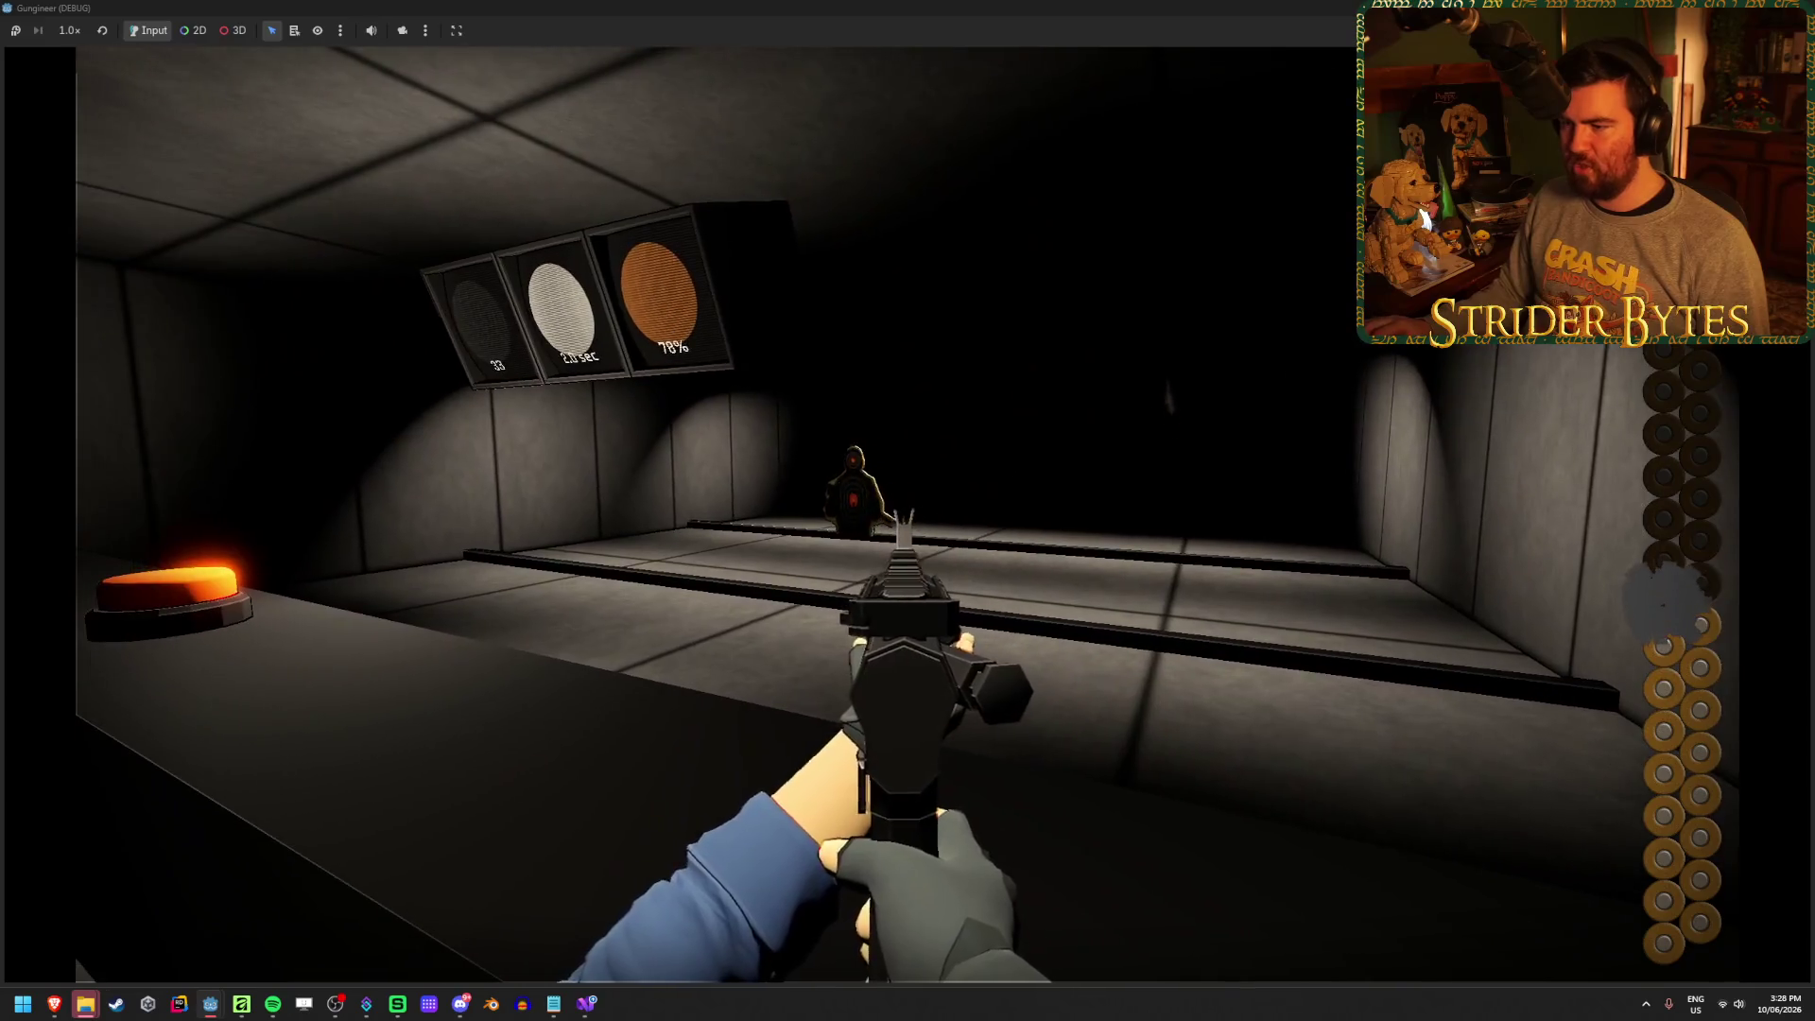
left_click(908, 510)
left_click(907, 511)
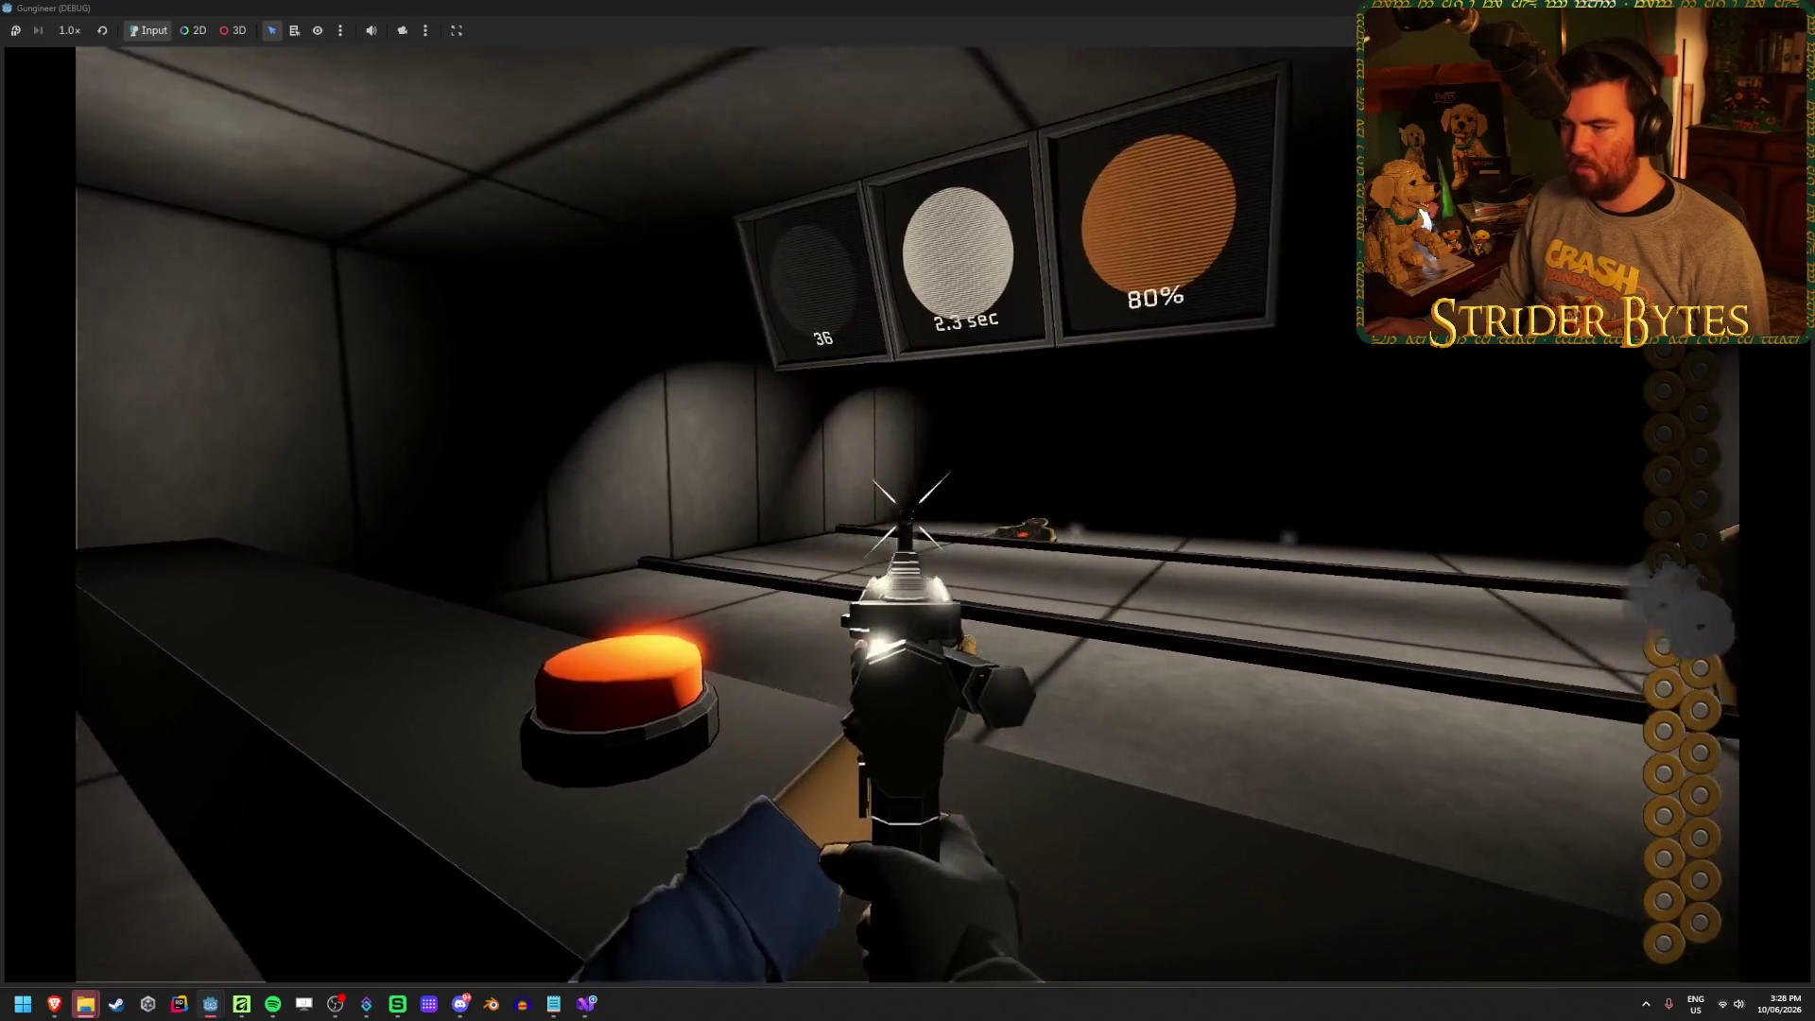
left_click(907, 510)
left_click(908, 511)
left_click(908, 510)
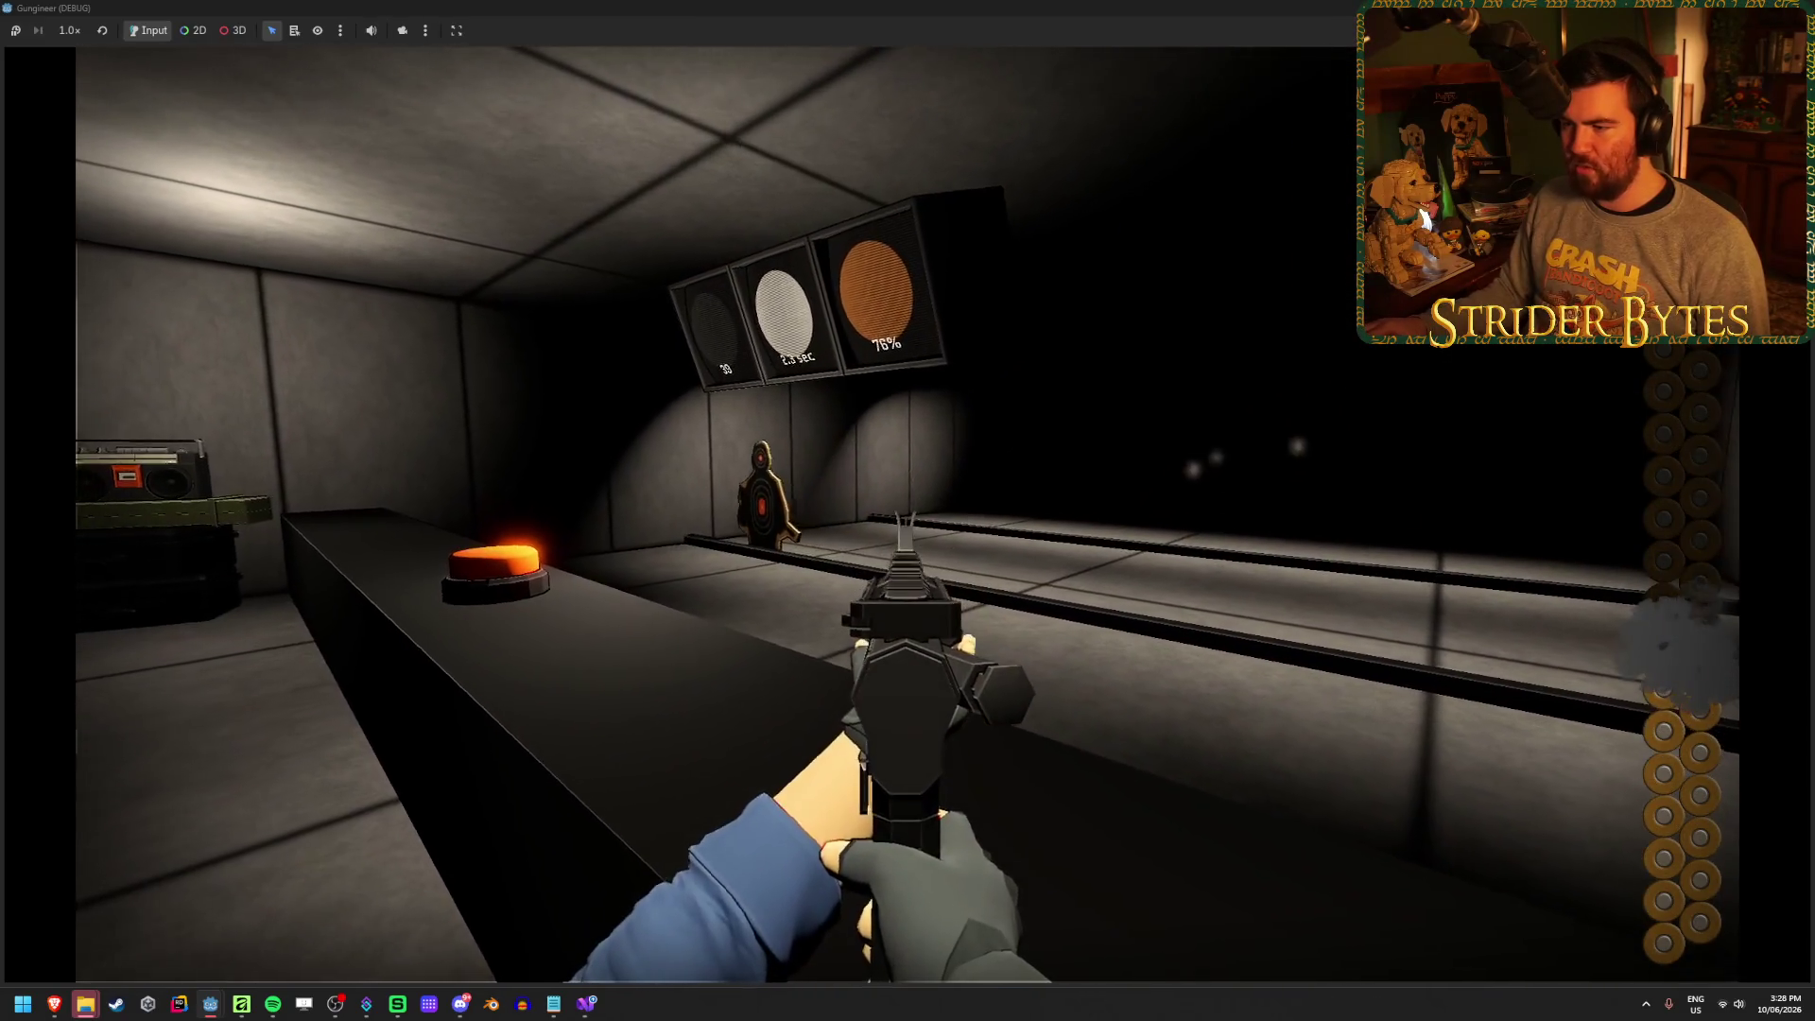
left_click(907, 511)
left_click(908, 510)
left_click(907, 511)
left_click(907, 511)
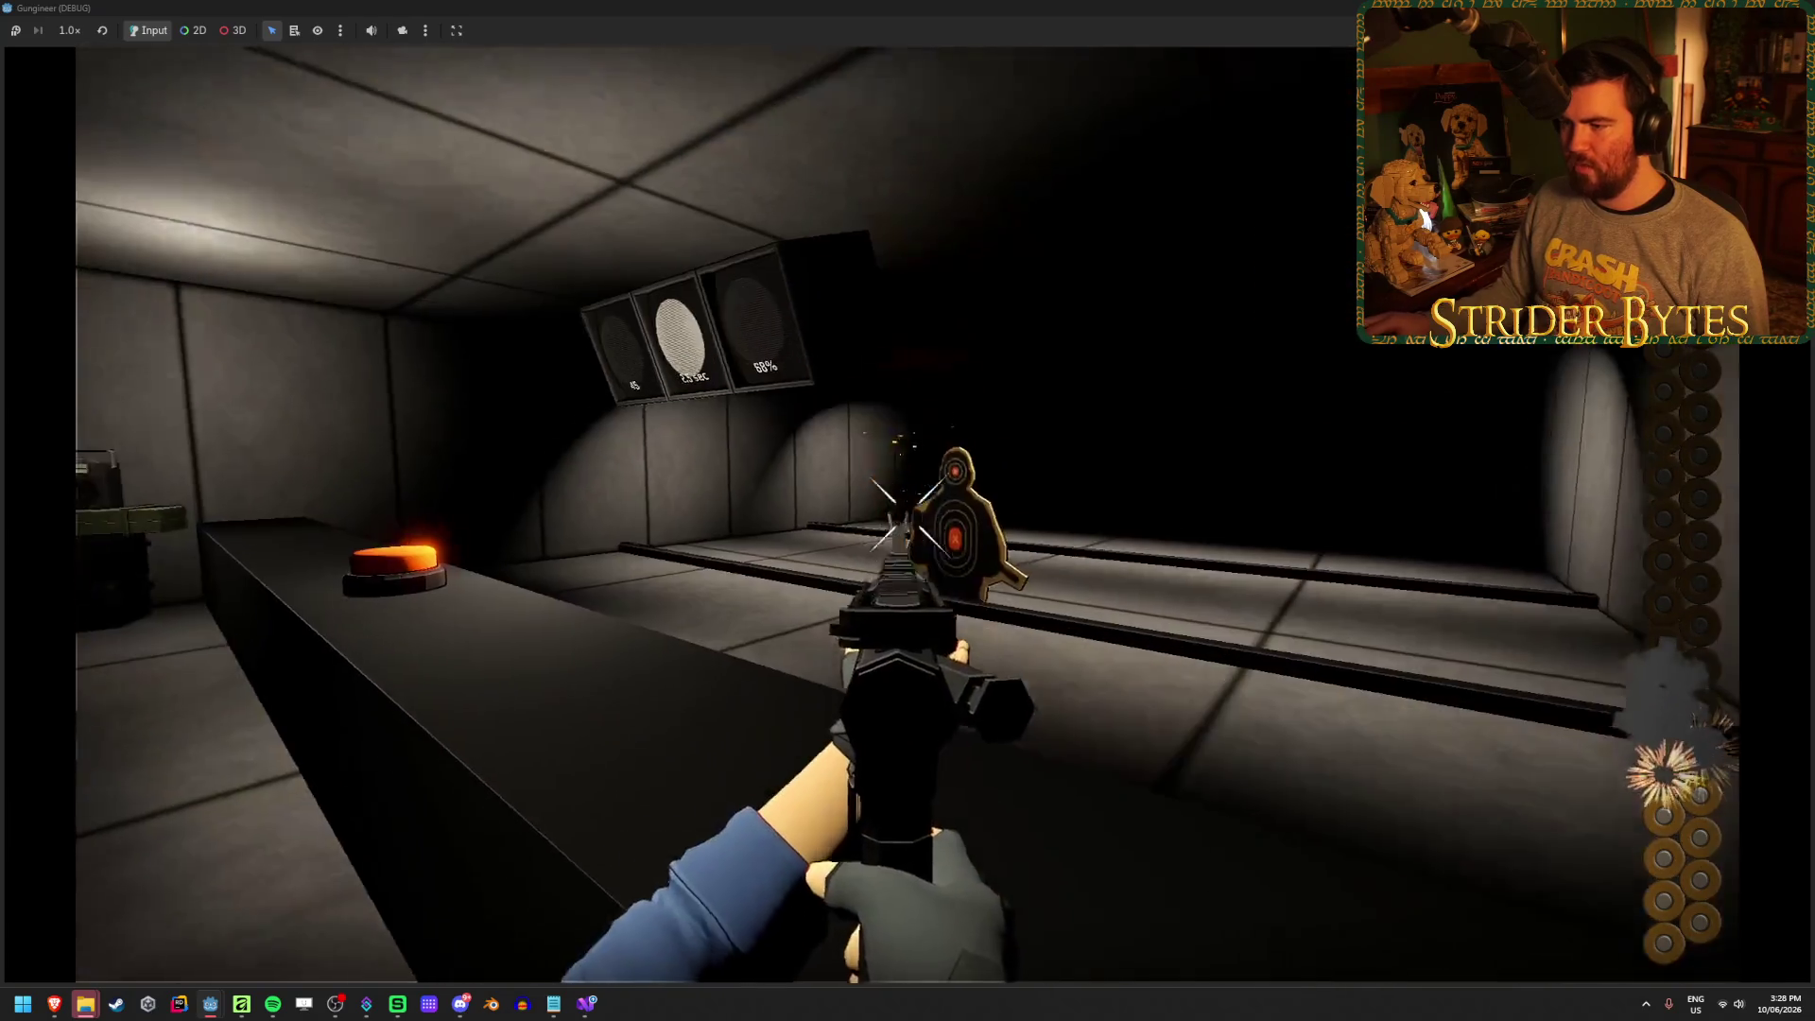
left_click(908, 510)
left_click(907, 510)
left_click(908, 511)
left_click(908, 511)
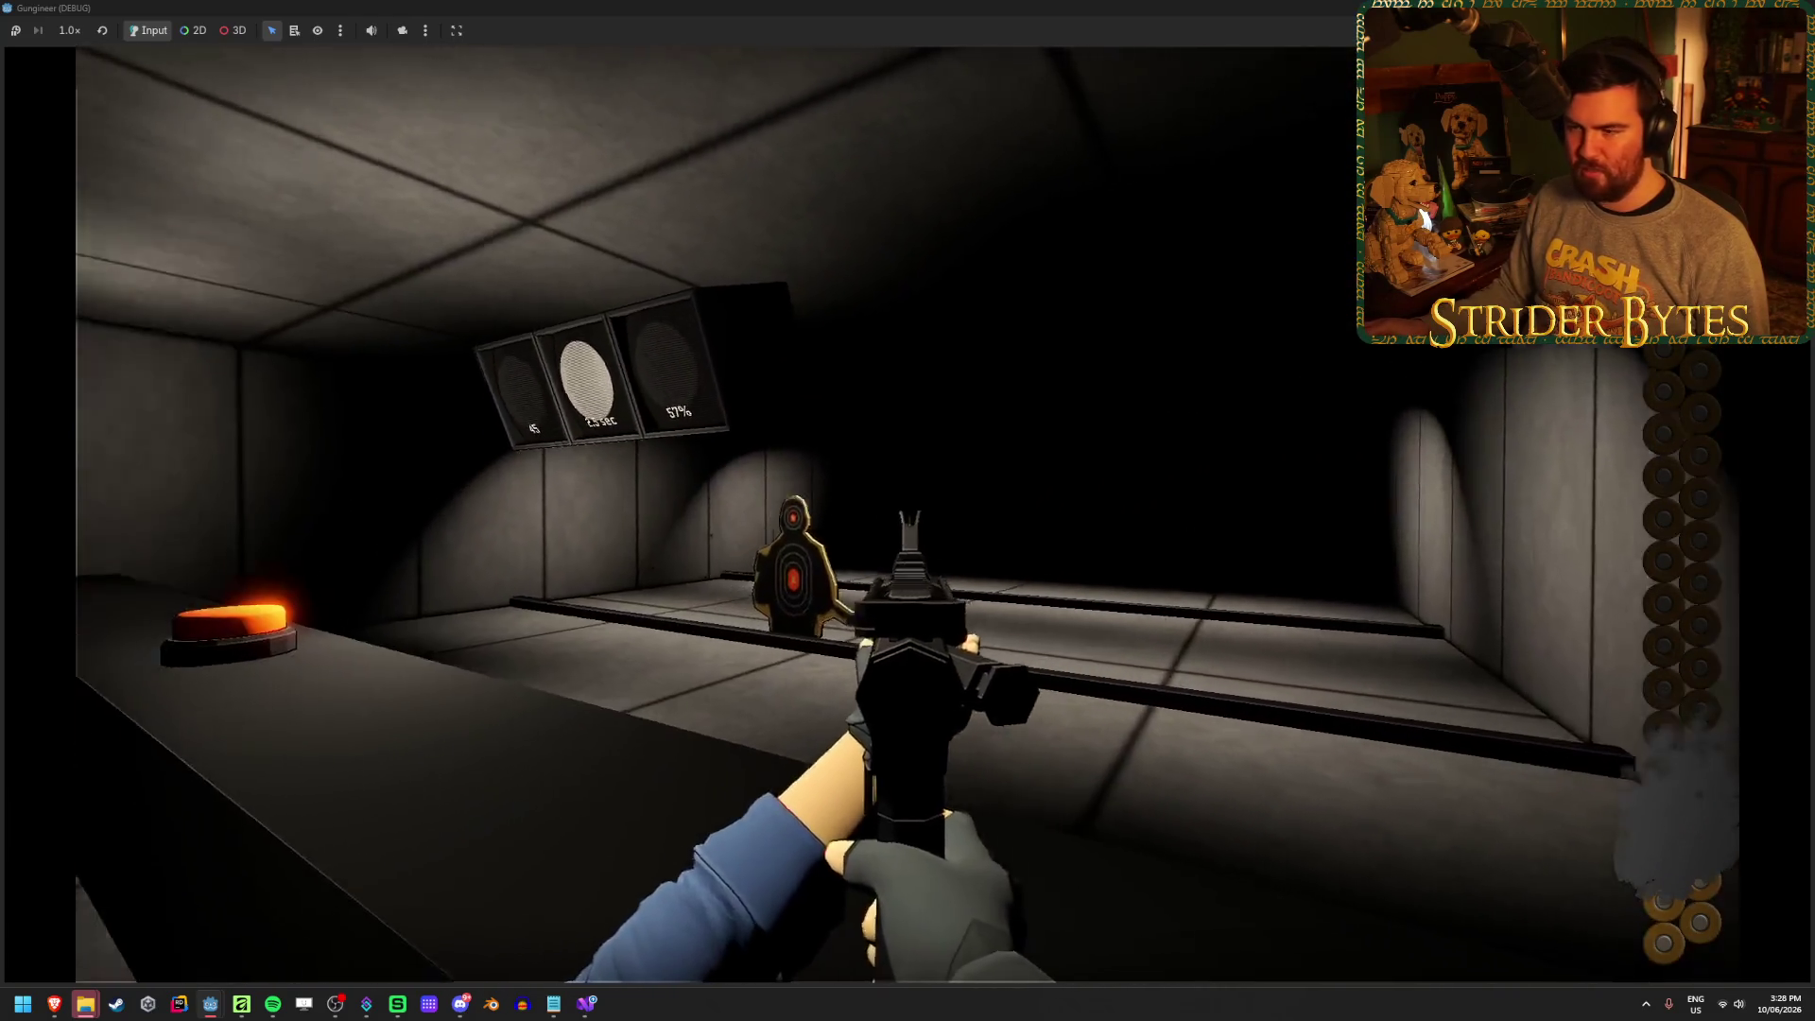
left_click(907, 511)
left_click(908, 511)
left_click(908, 511)
left_click(908, 510)
left_click(907, 510)
left_click(908, 511)
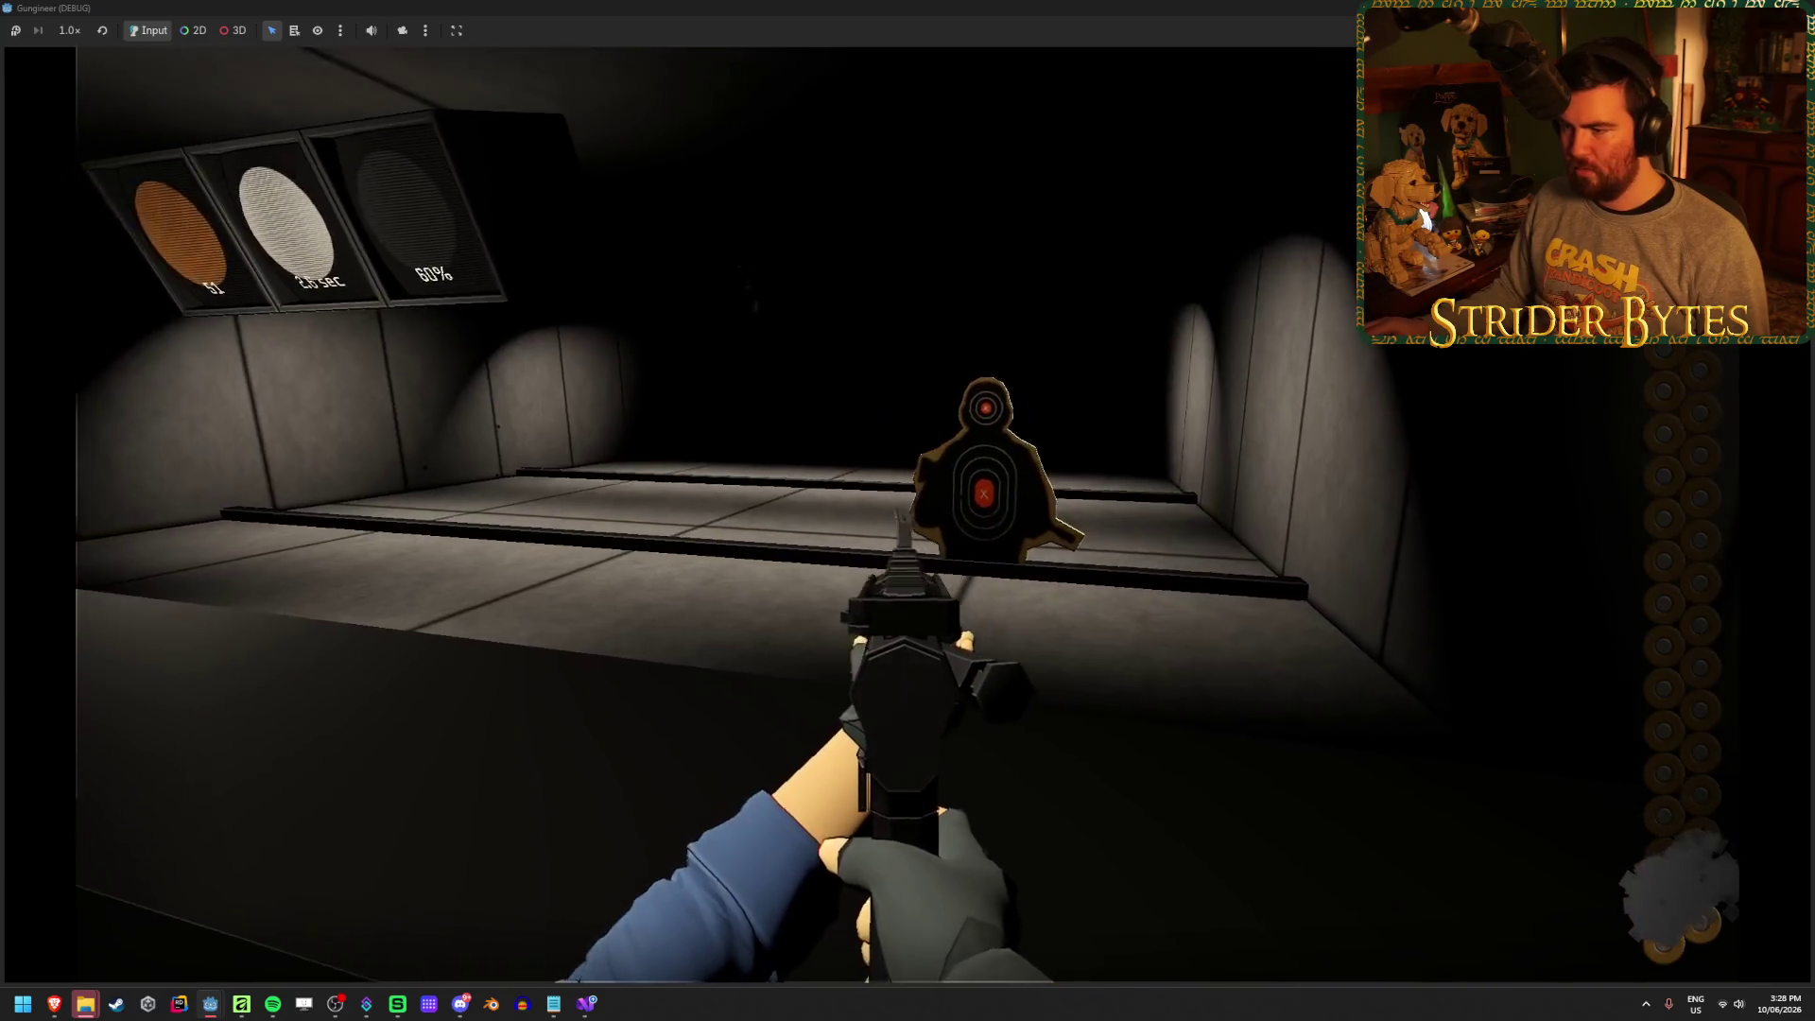
left_click(908, 511)
left_click(908, 511)
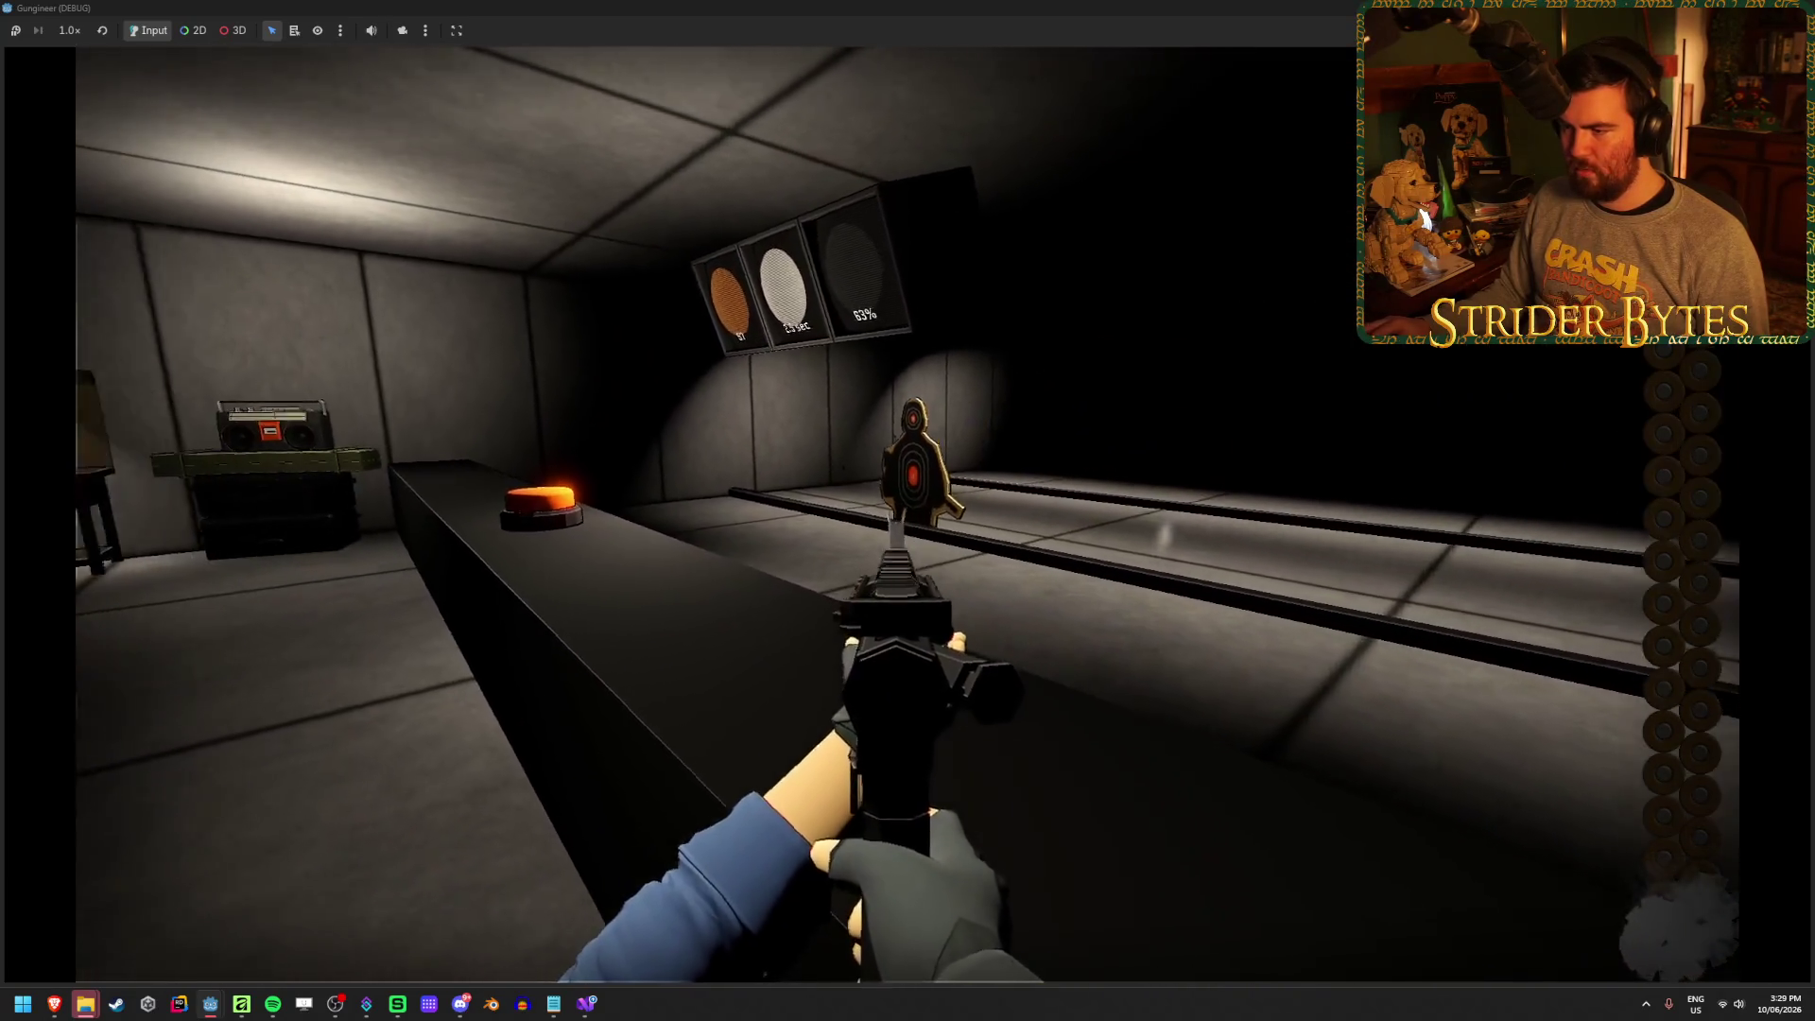
key("r")
key("F8")
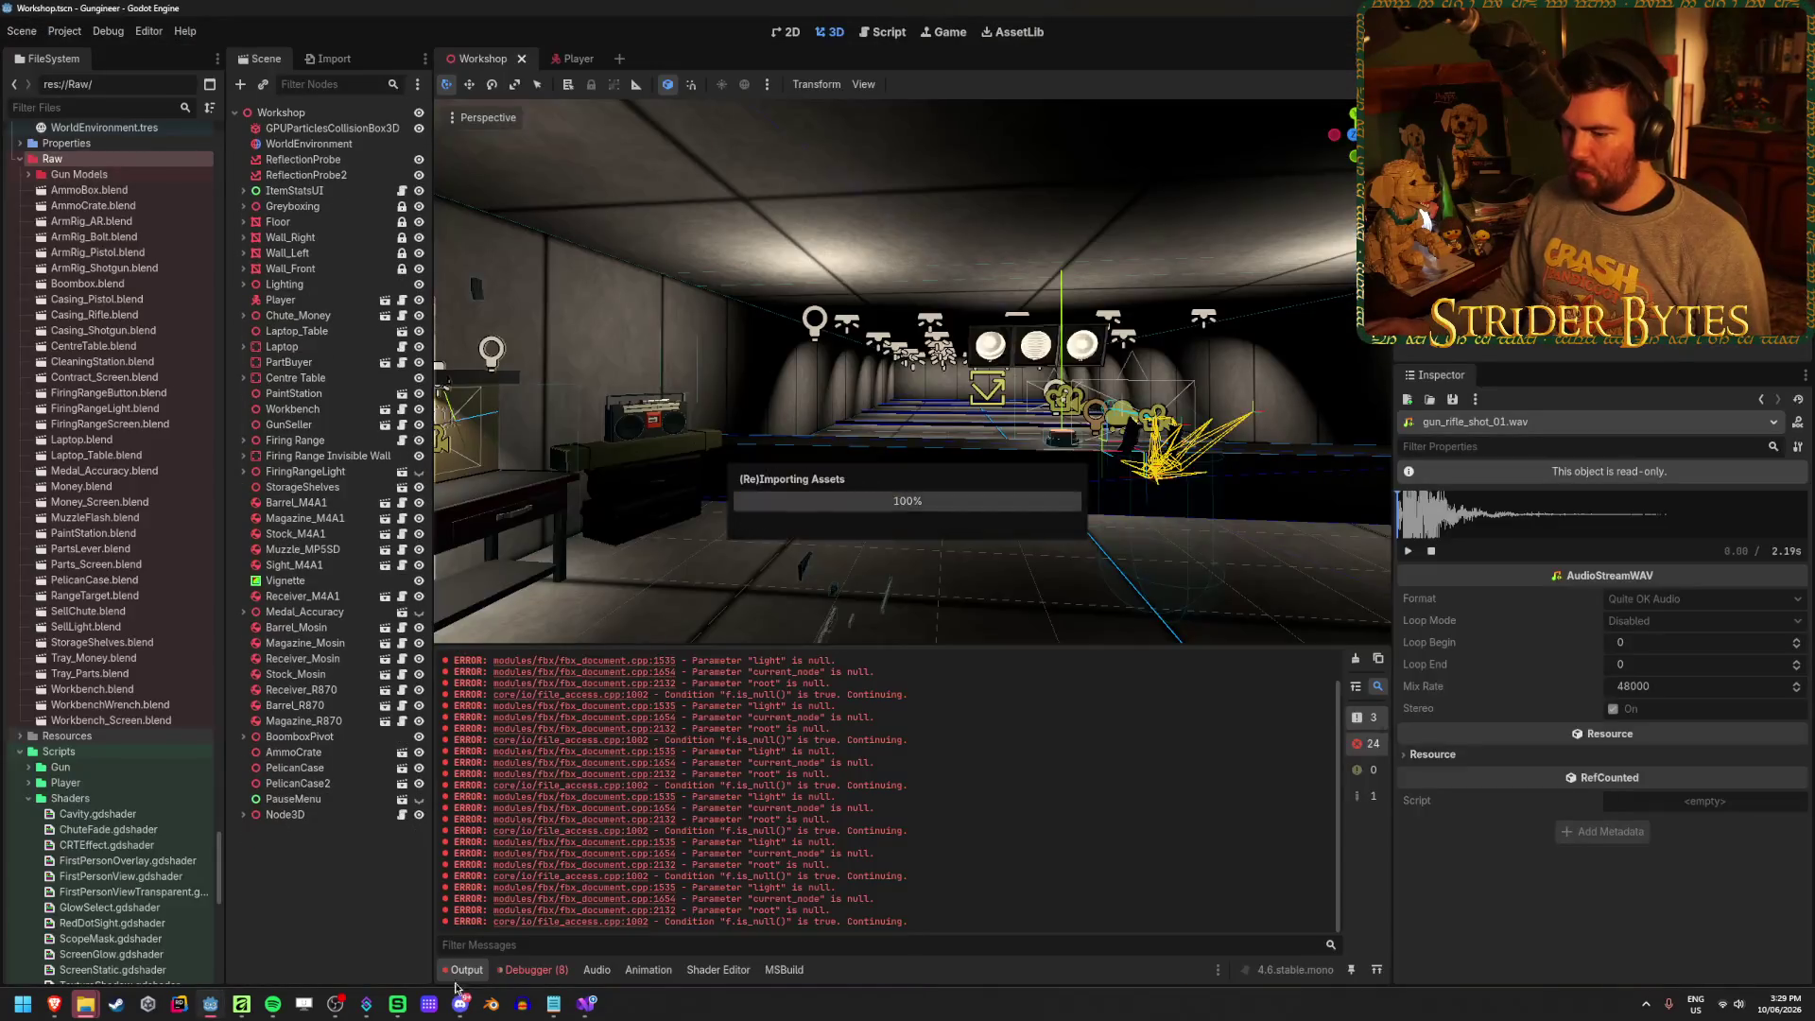
left_click(588, 1003)
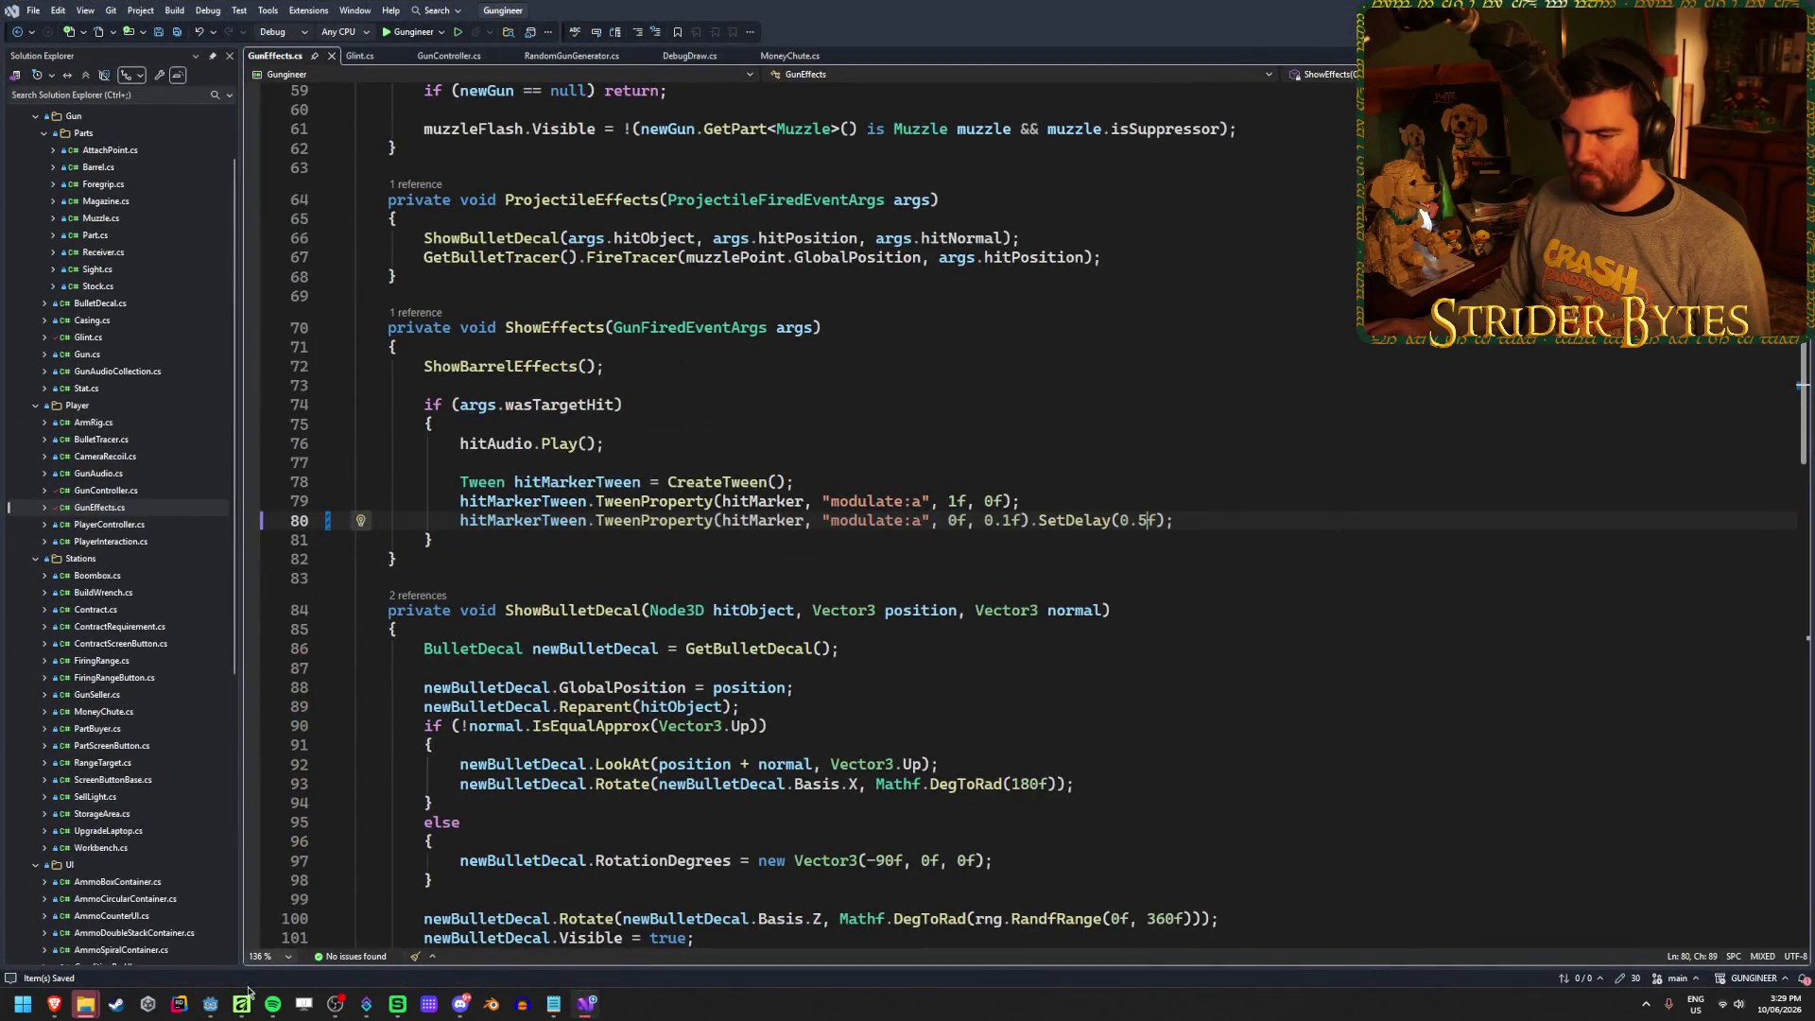
In Affinity, shorten the top-left and top-right hit-marker spikes toward the centre
left_click(242, 1003)
left_click(569, 314)
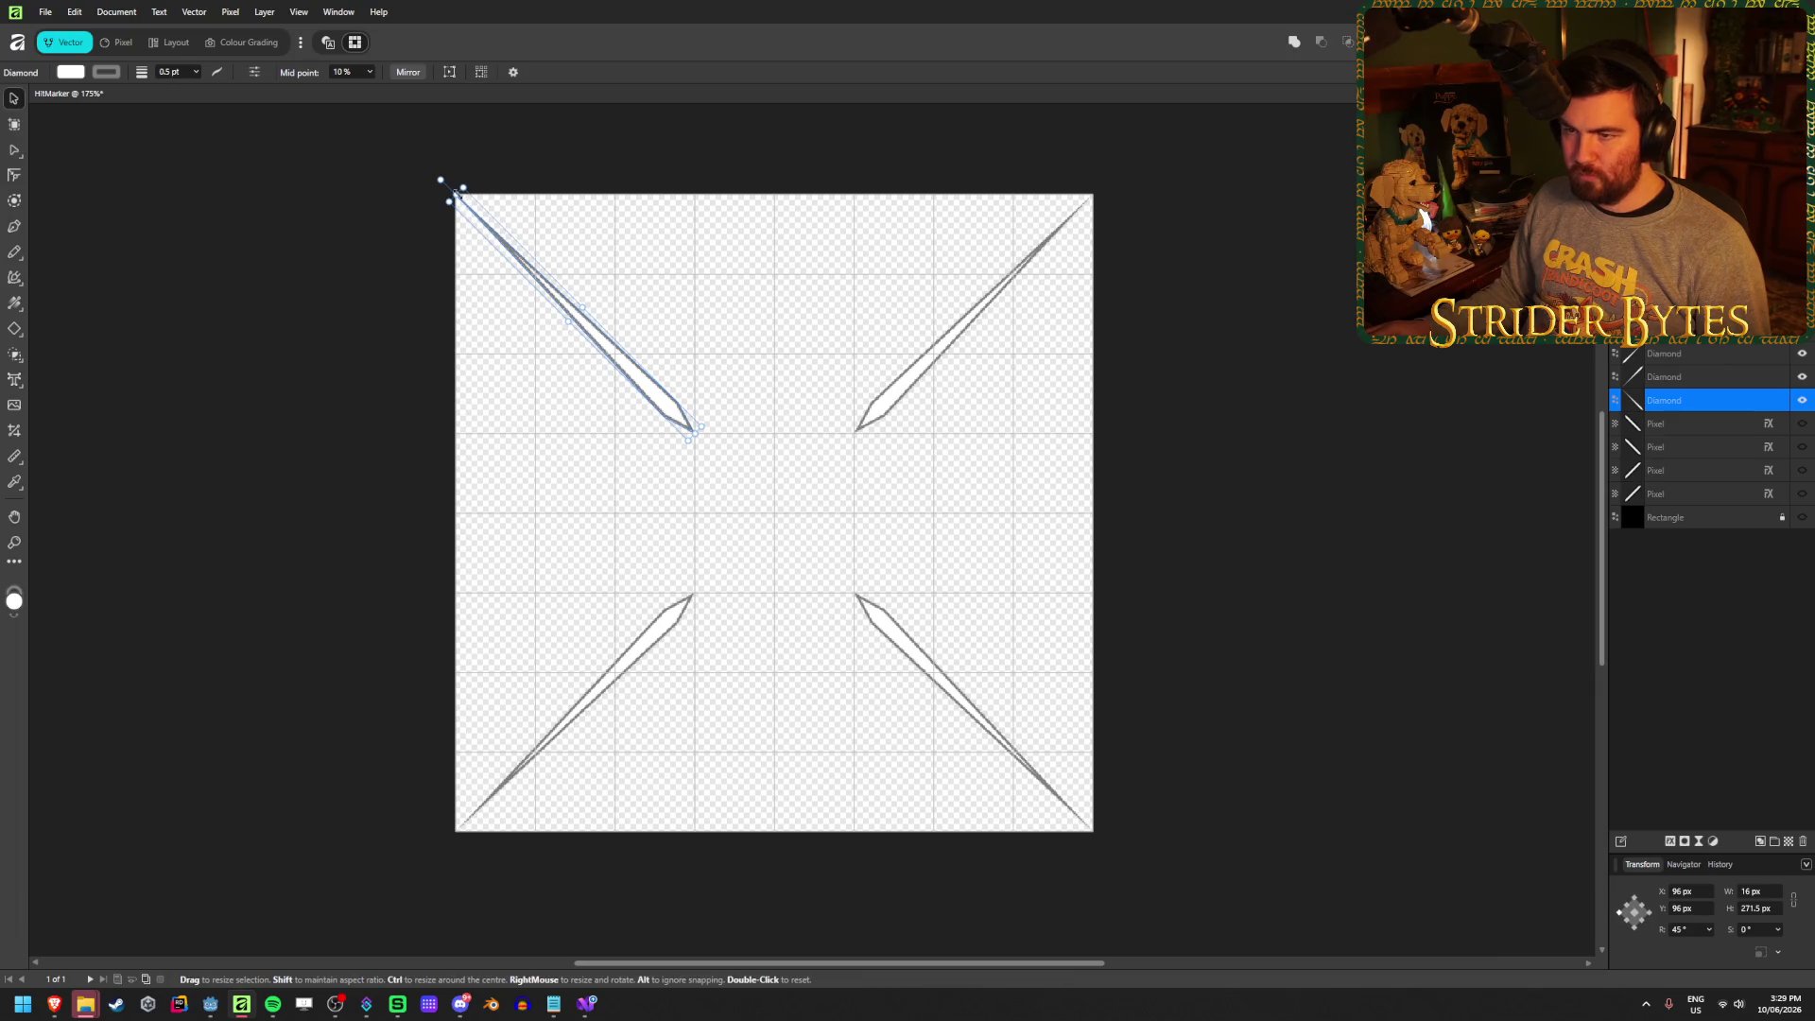
left_click_drag(467, 216, 534, 269)
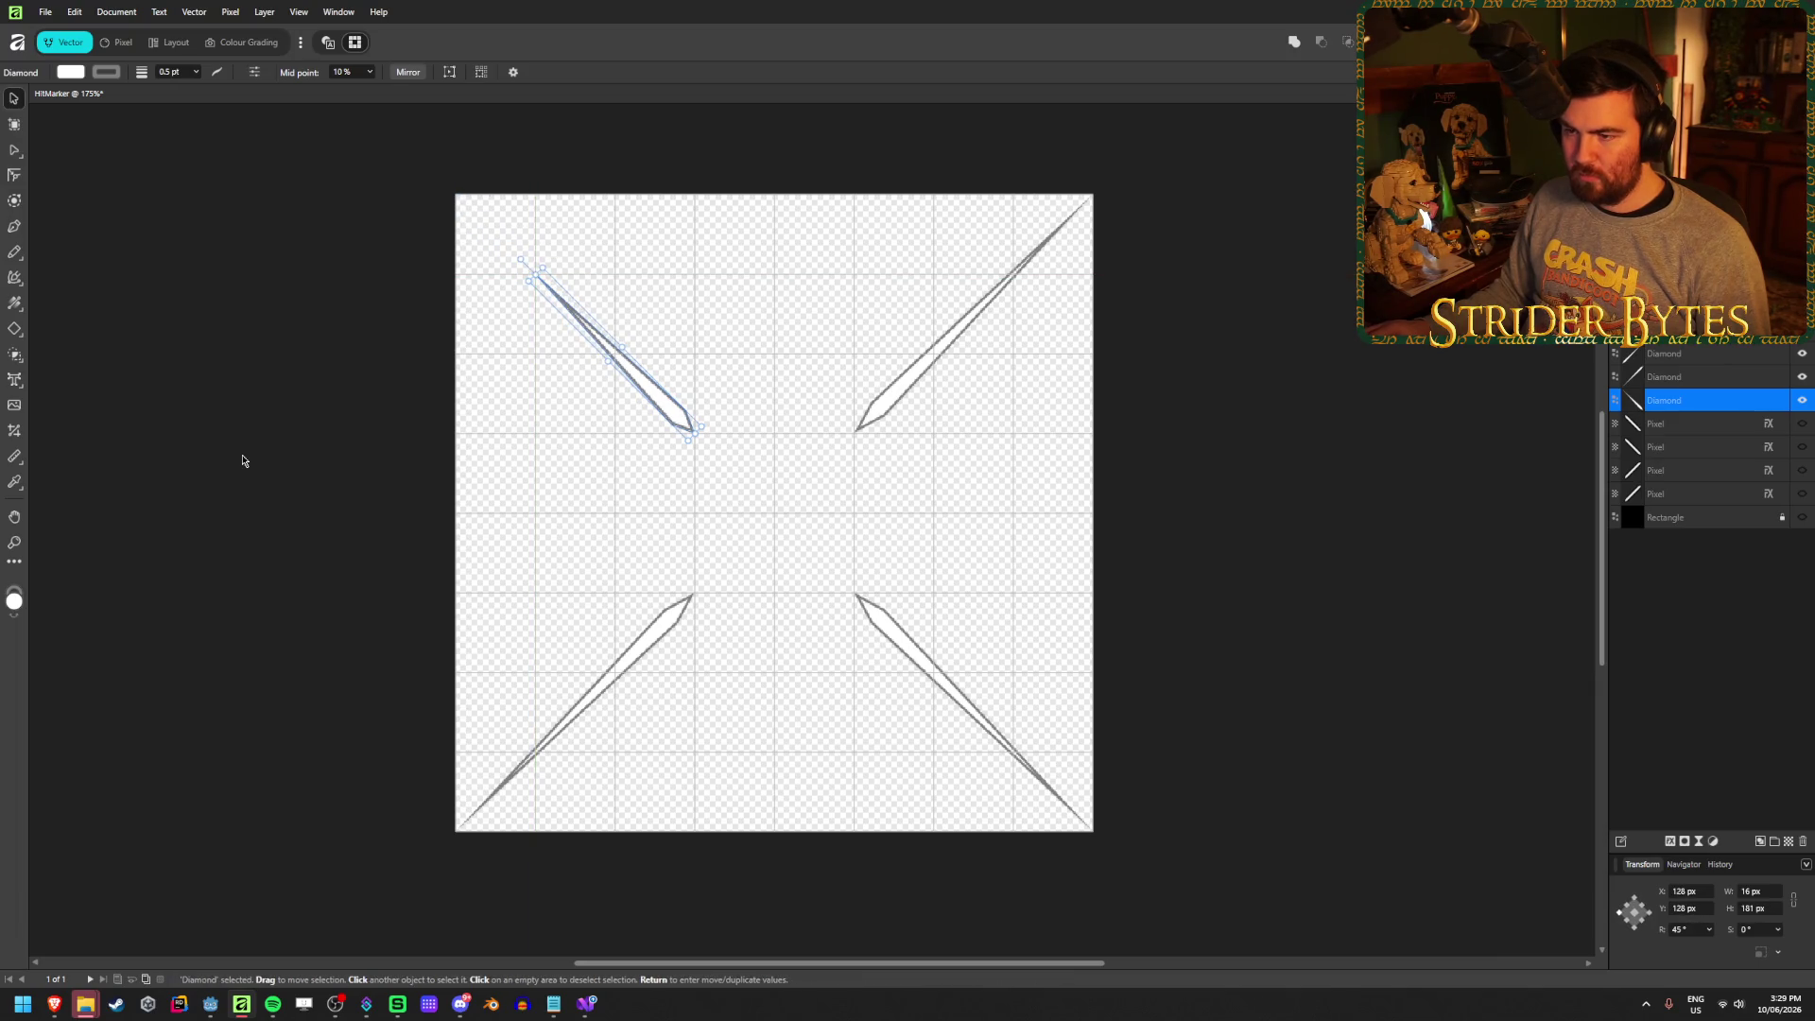
left_click(998, 390)
left_click(885, 407)
mouse_move(1087, 199)
left_mouse_down()
mouse_move(953, 297)
mouse_move(1007, 276)
left_mouse_up()
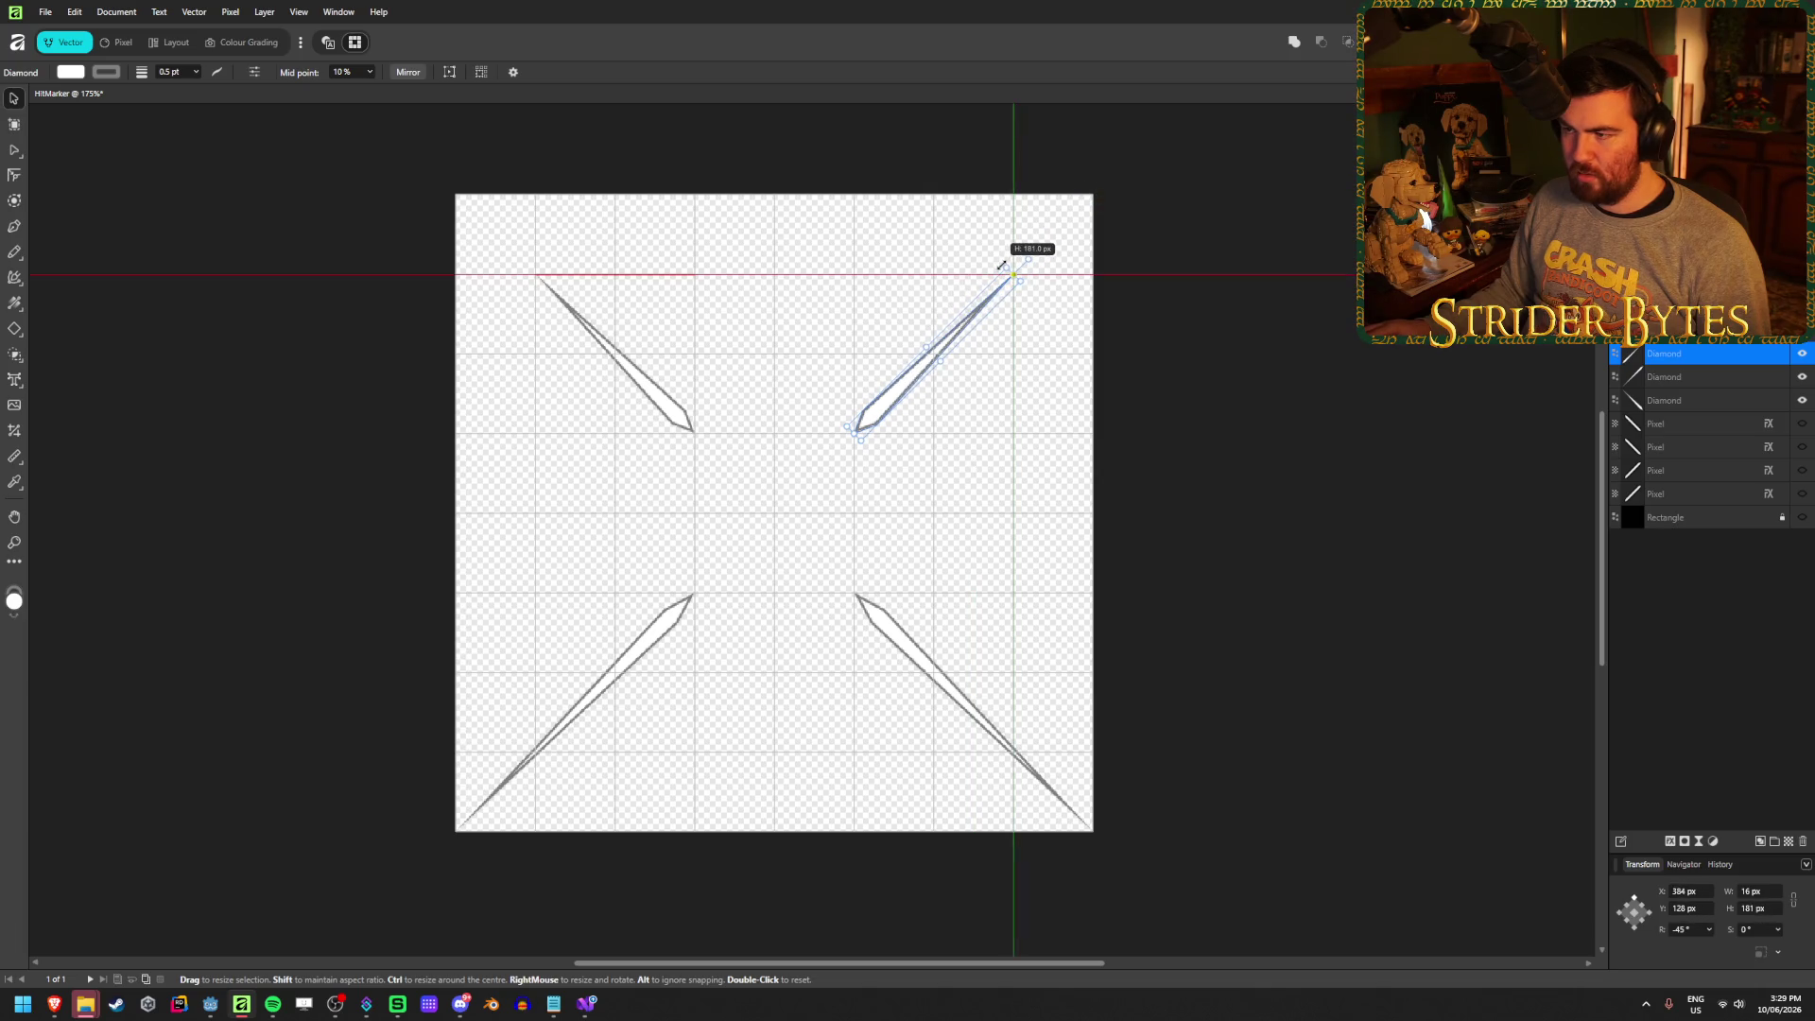
Shorten the bottom-left and bottom-right spikes to 181 px to match the upper pair
left_click(1256, 398)
left_click(586, 721)
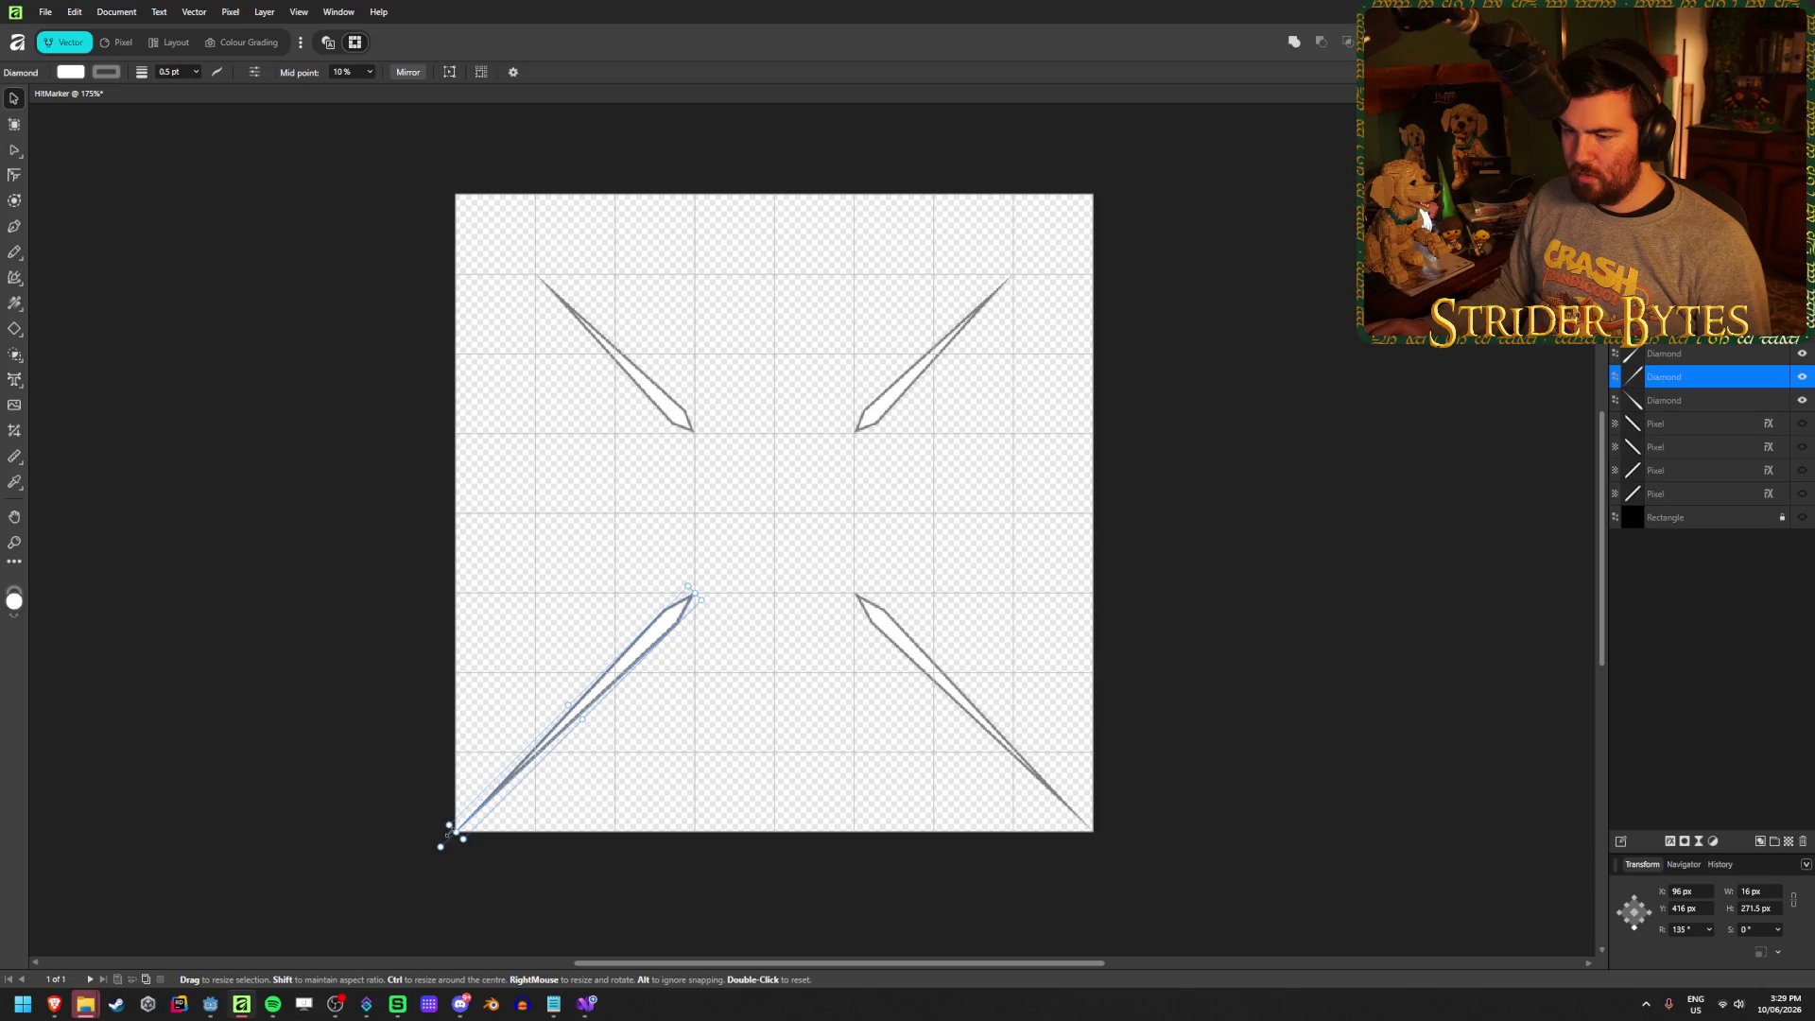
mouse_move(454, 834)
left_mouse_down()
mouse_move(615, 677)
mouse_move(534, 751)
left_mouse_up()
left_click(898, 641)
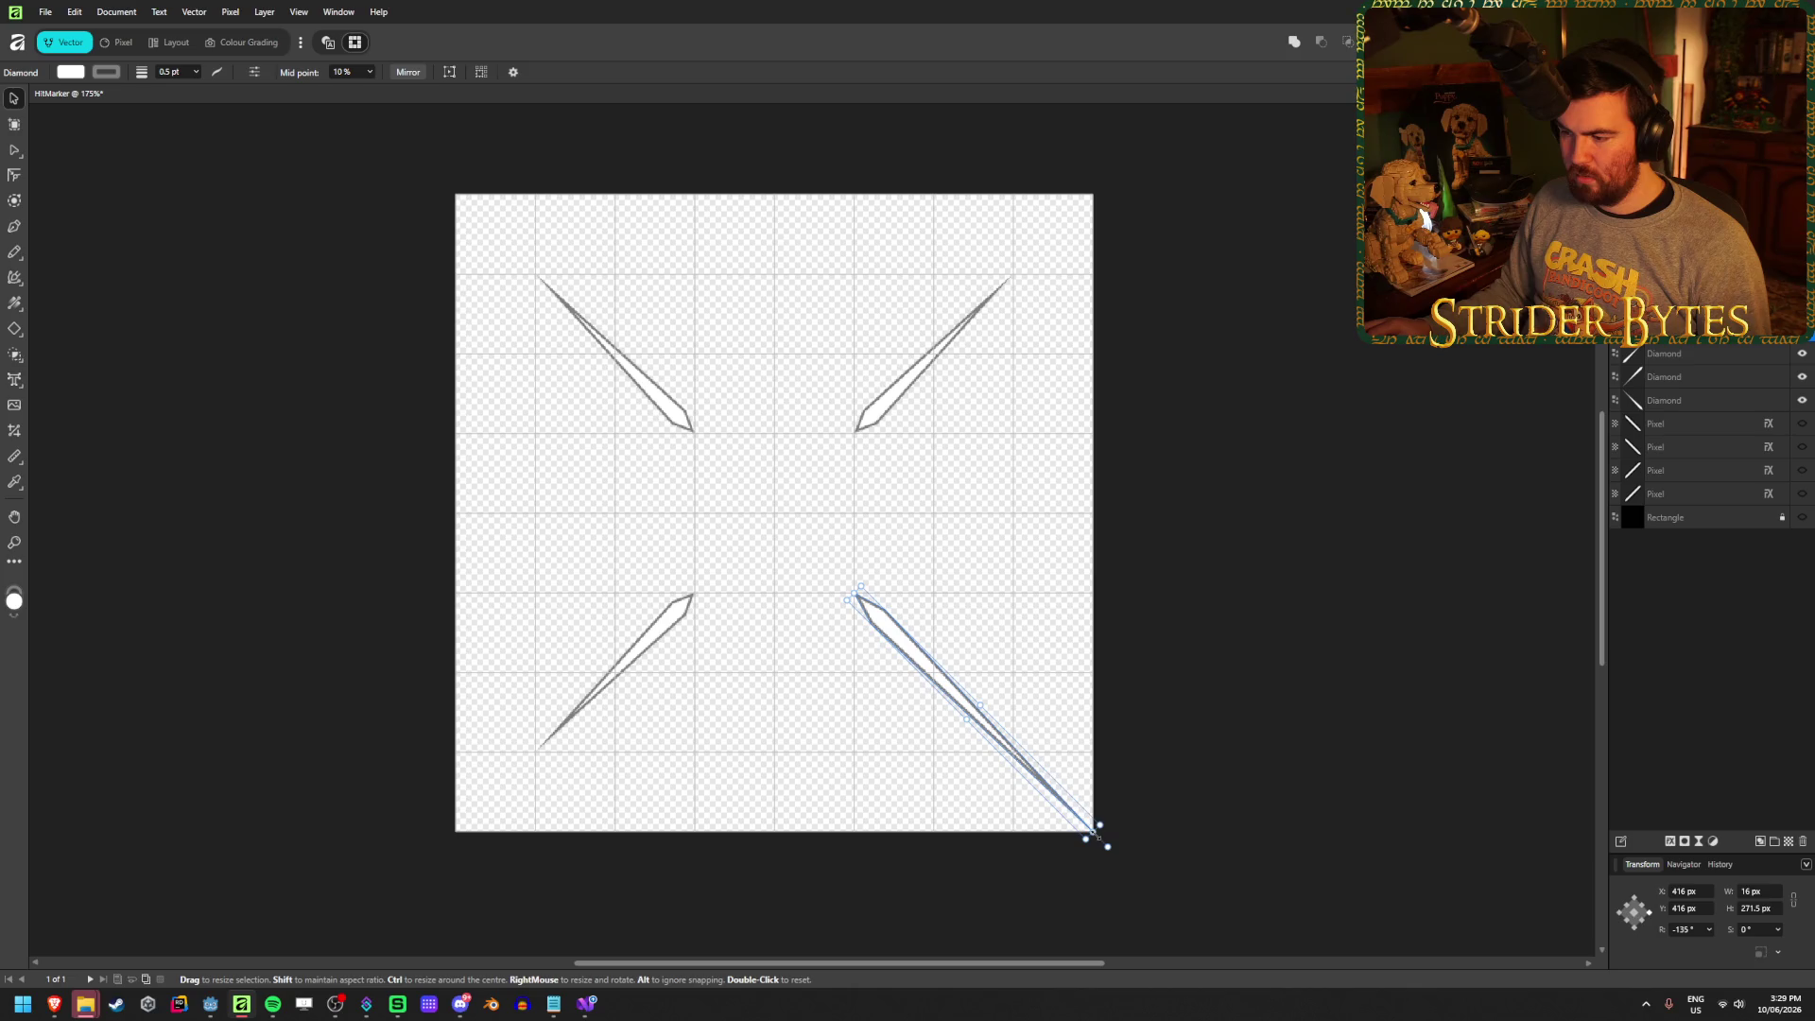
mouse_move(1092, 835)
left_mouse_down()
mouse_move(999, 769)
mouse_move(1011, 750)
left_mouse_up()
left_click(1322, 468)
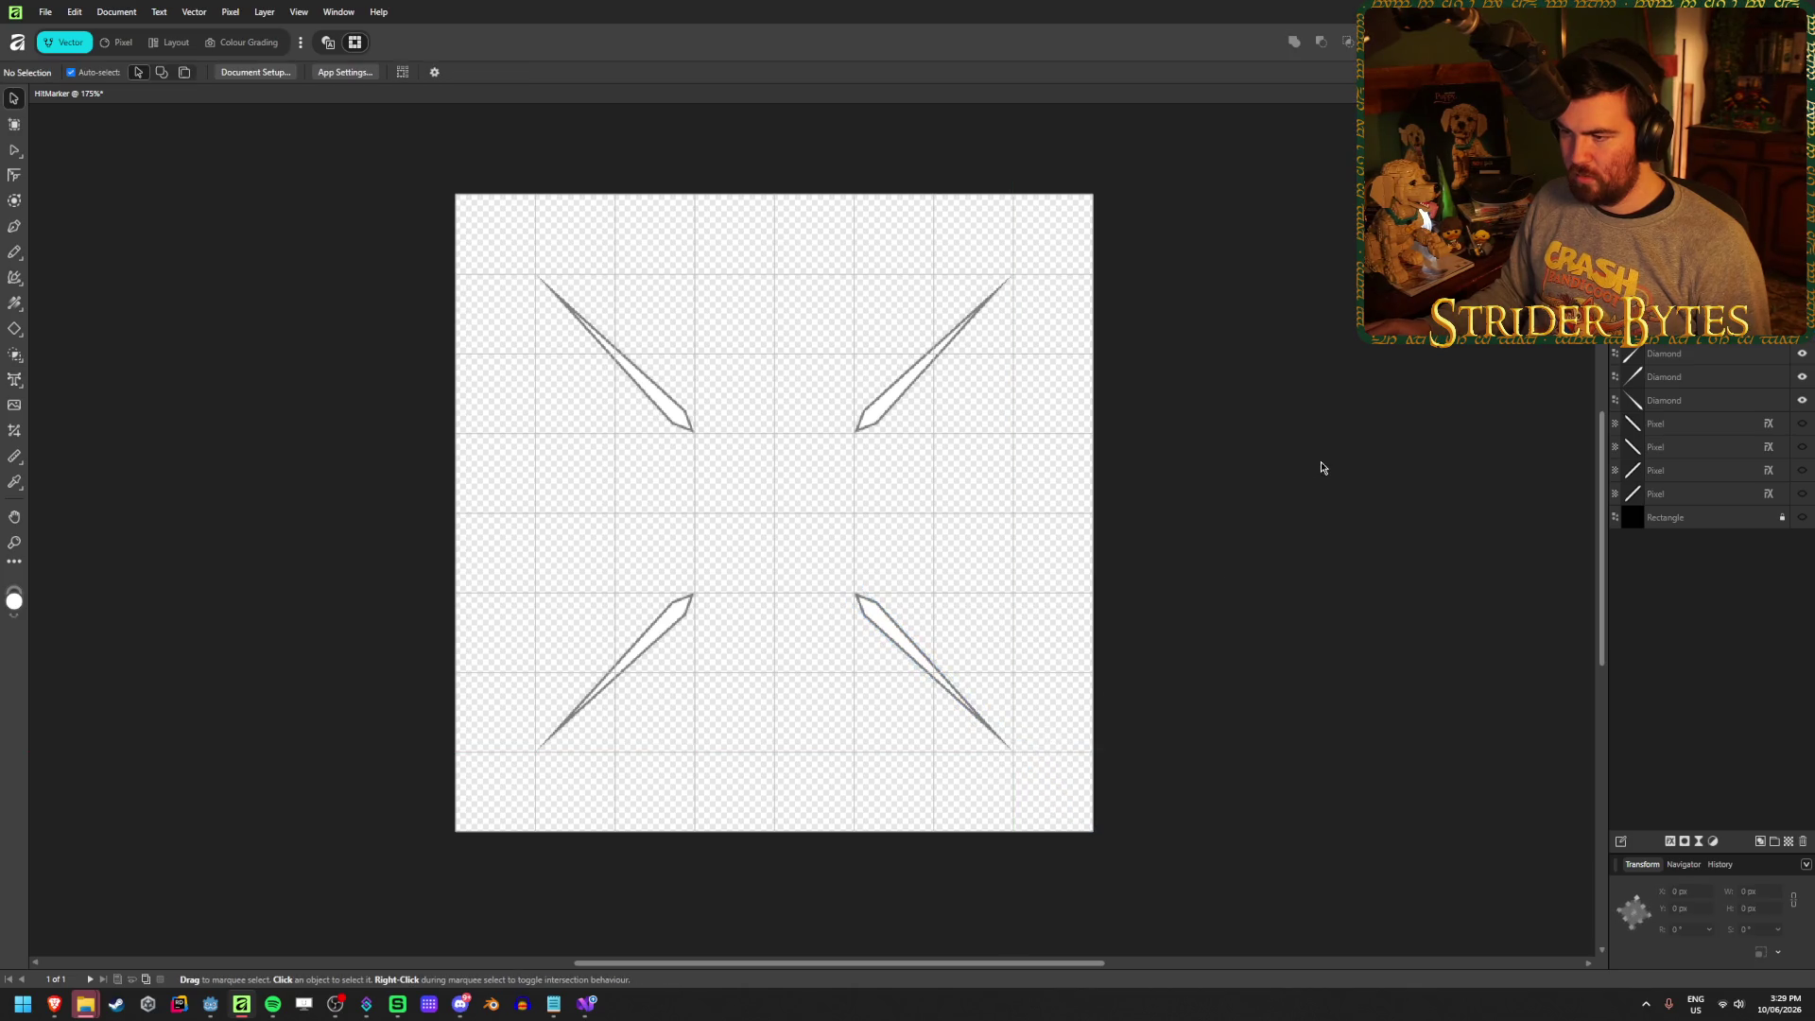
Export the marker as PNG, overwriting HitMarker.png, and return to Godot
key("ctrl+alt+shift+s")
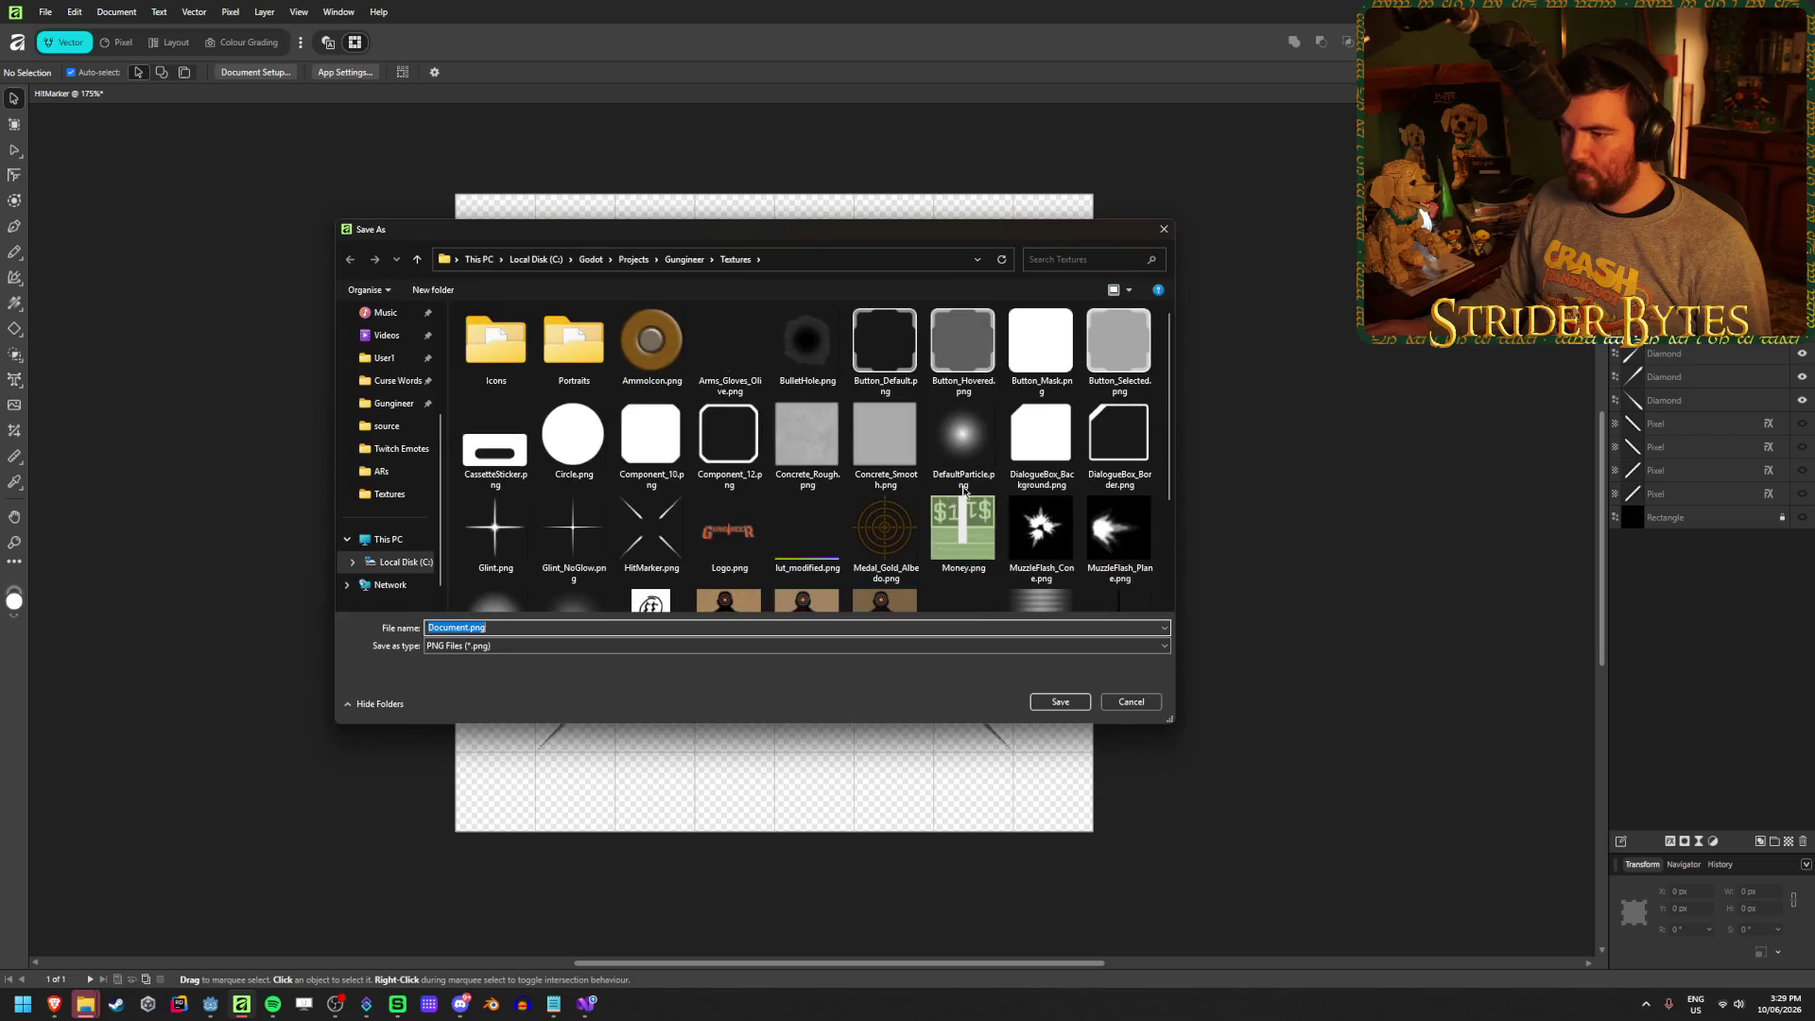
left_click(634, 532)
left_click(1049, 705)
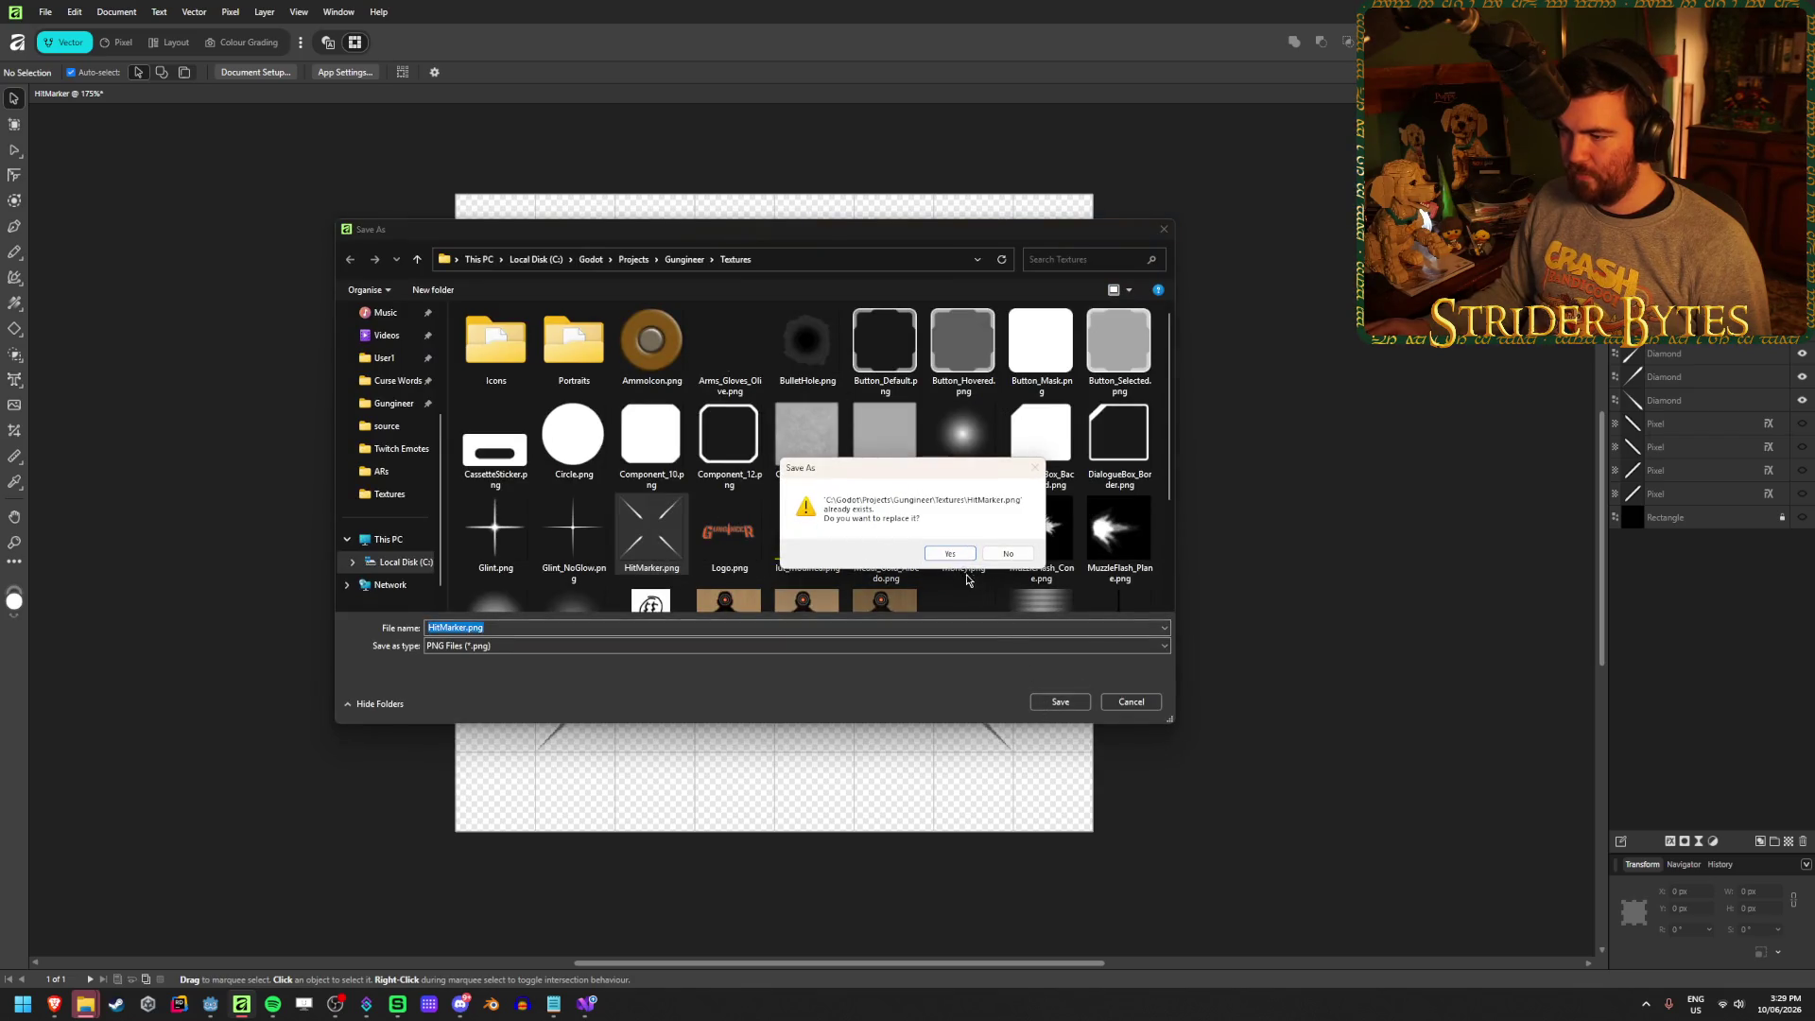
left_click(956, 552)
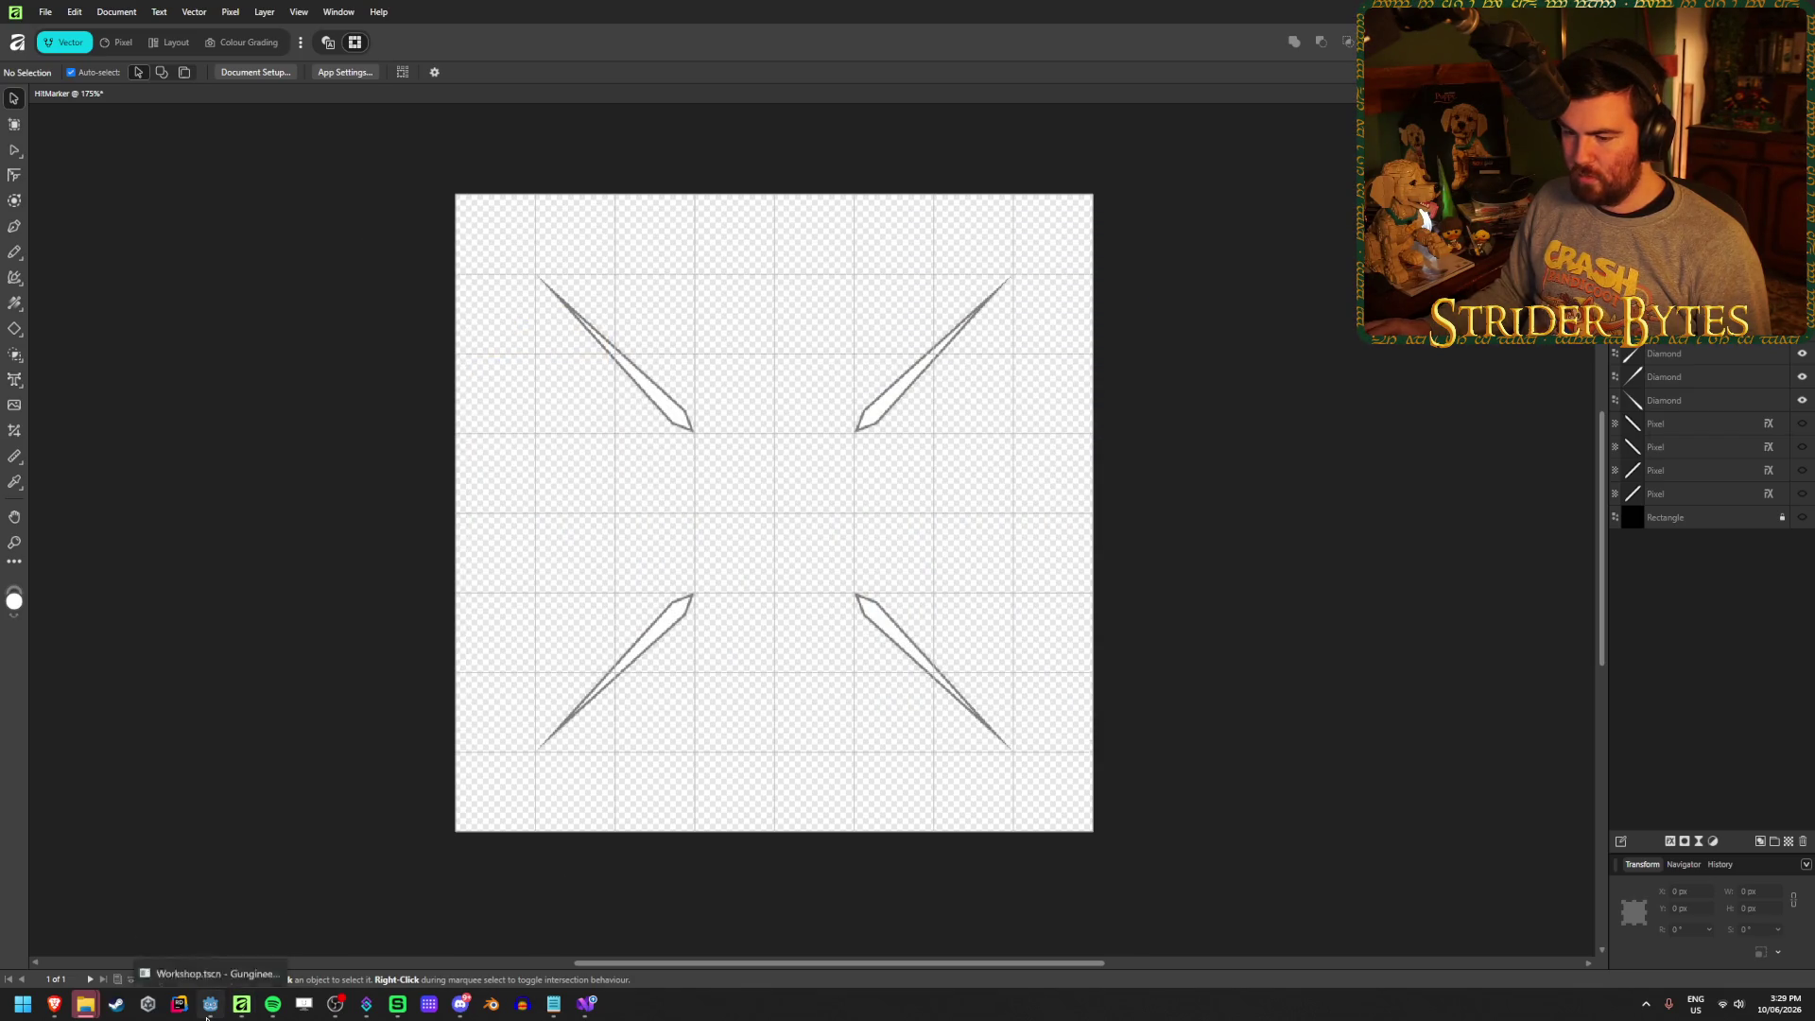
left_click(209, 1009)
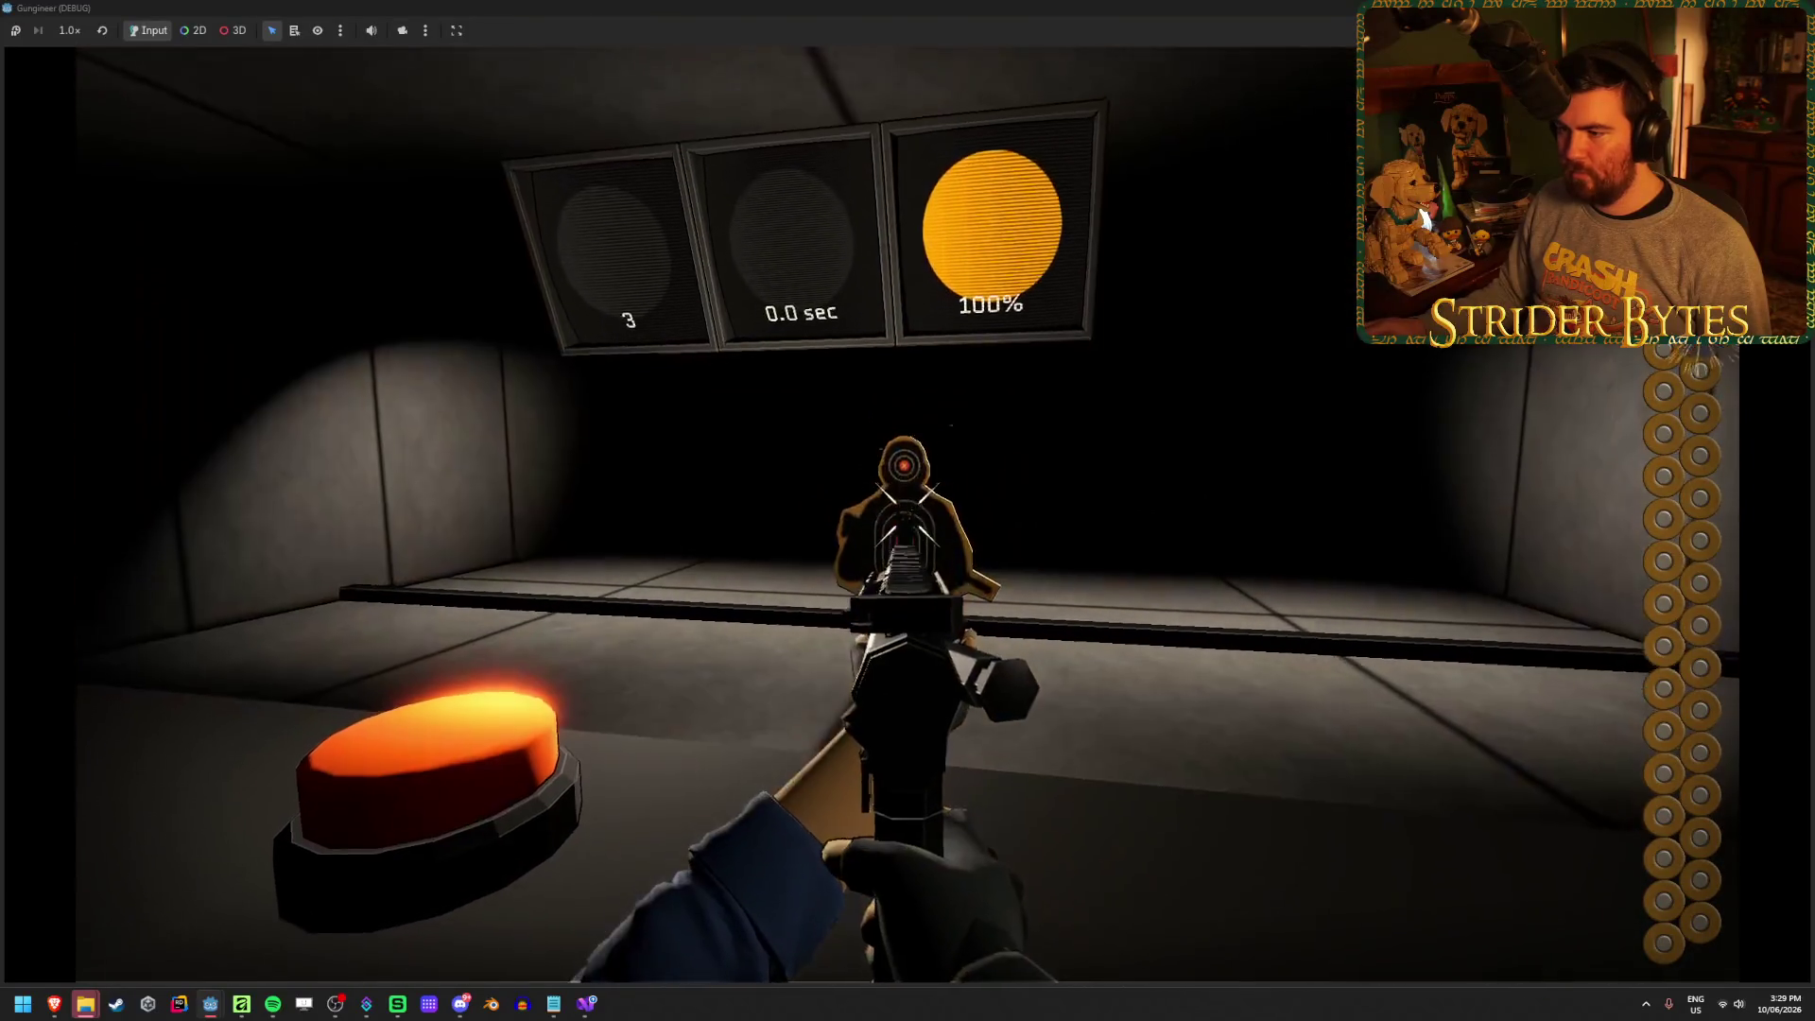
Fire ten shots at the range targets to watch the new hit marker, then stop with F8
left_click(908, 511)
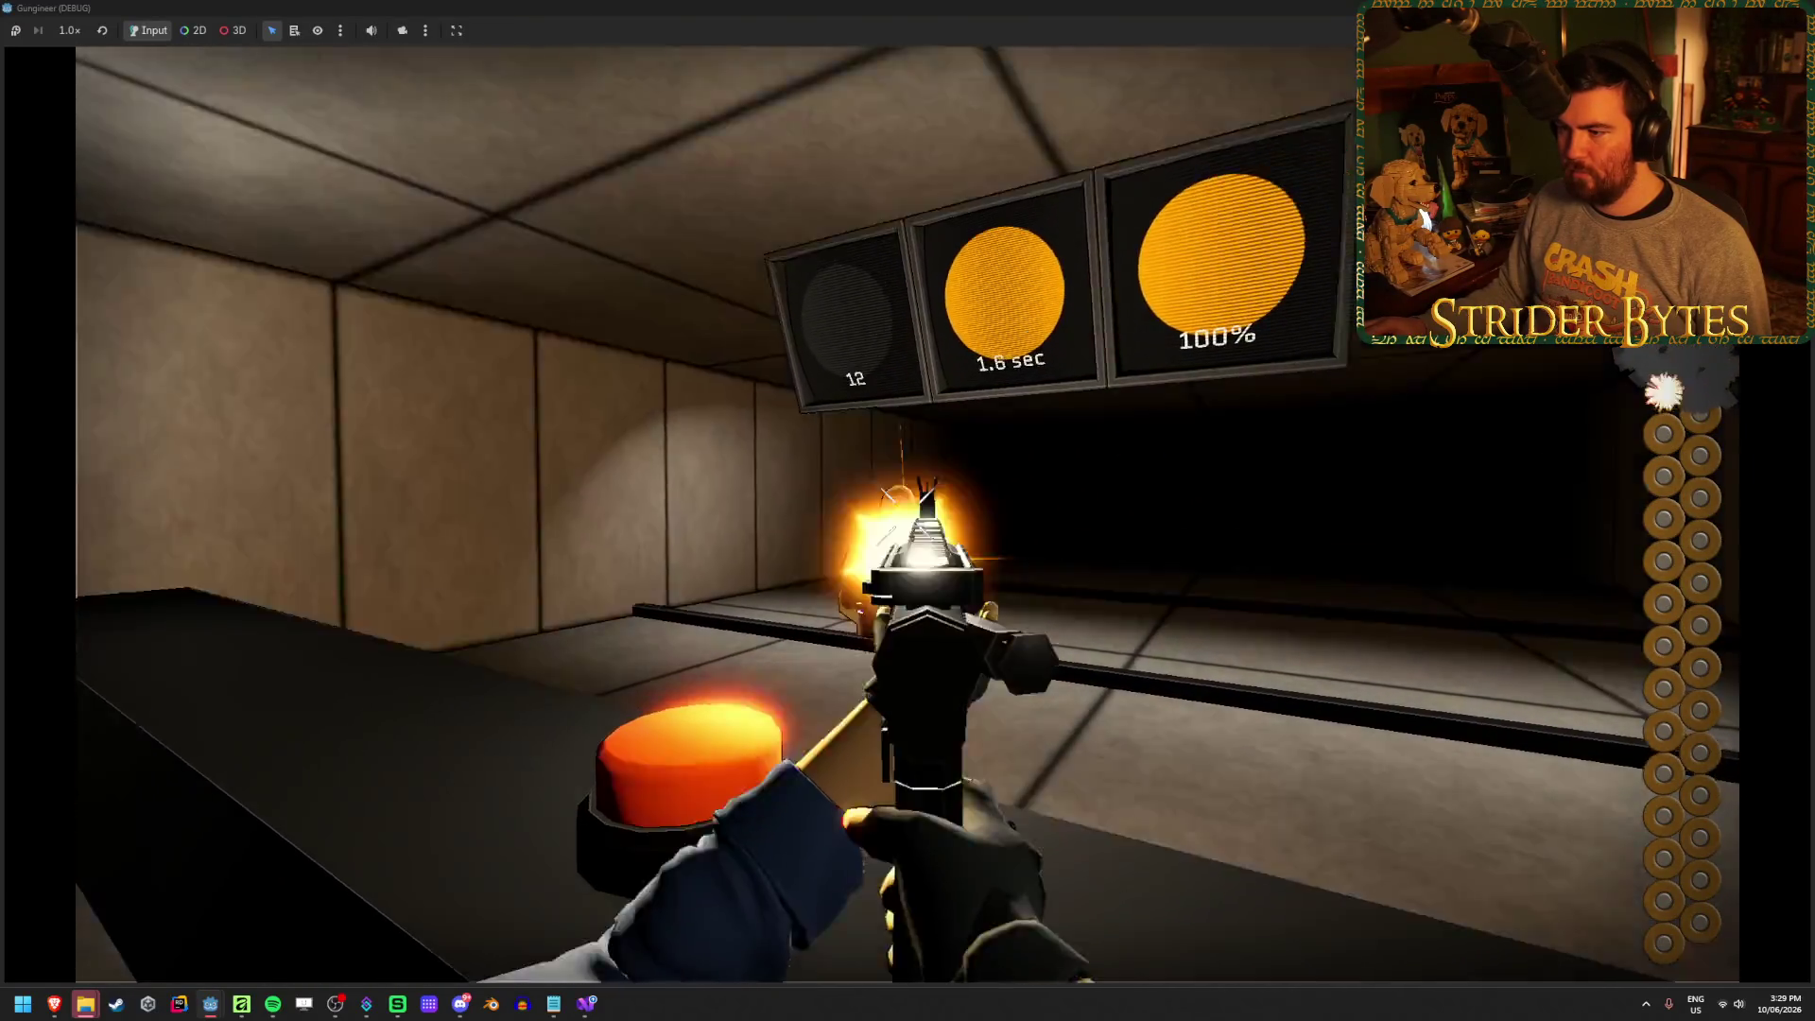
left_click(908, 511)
left_click(908, 511)
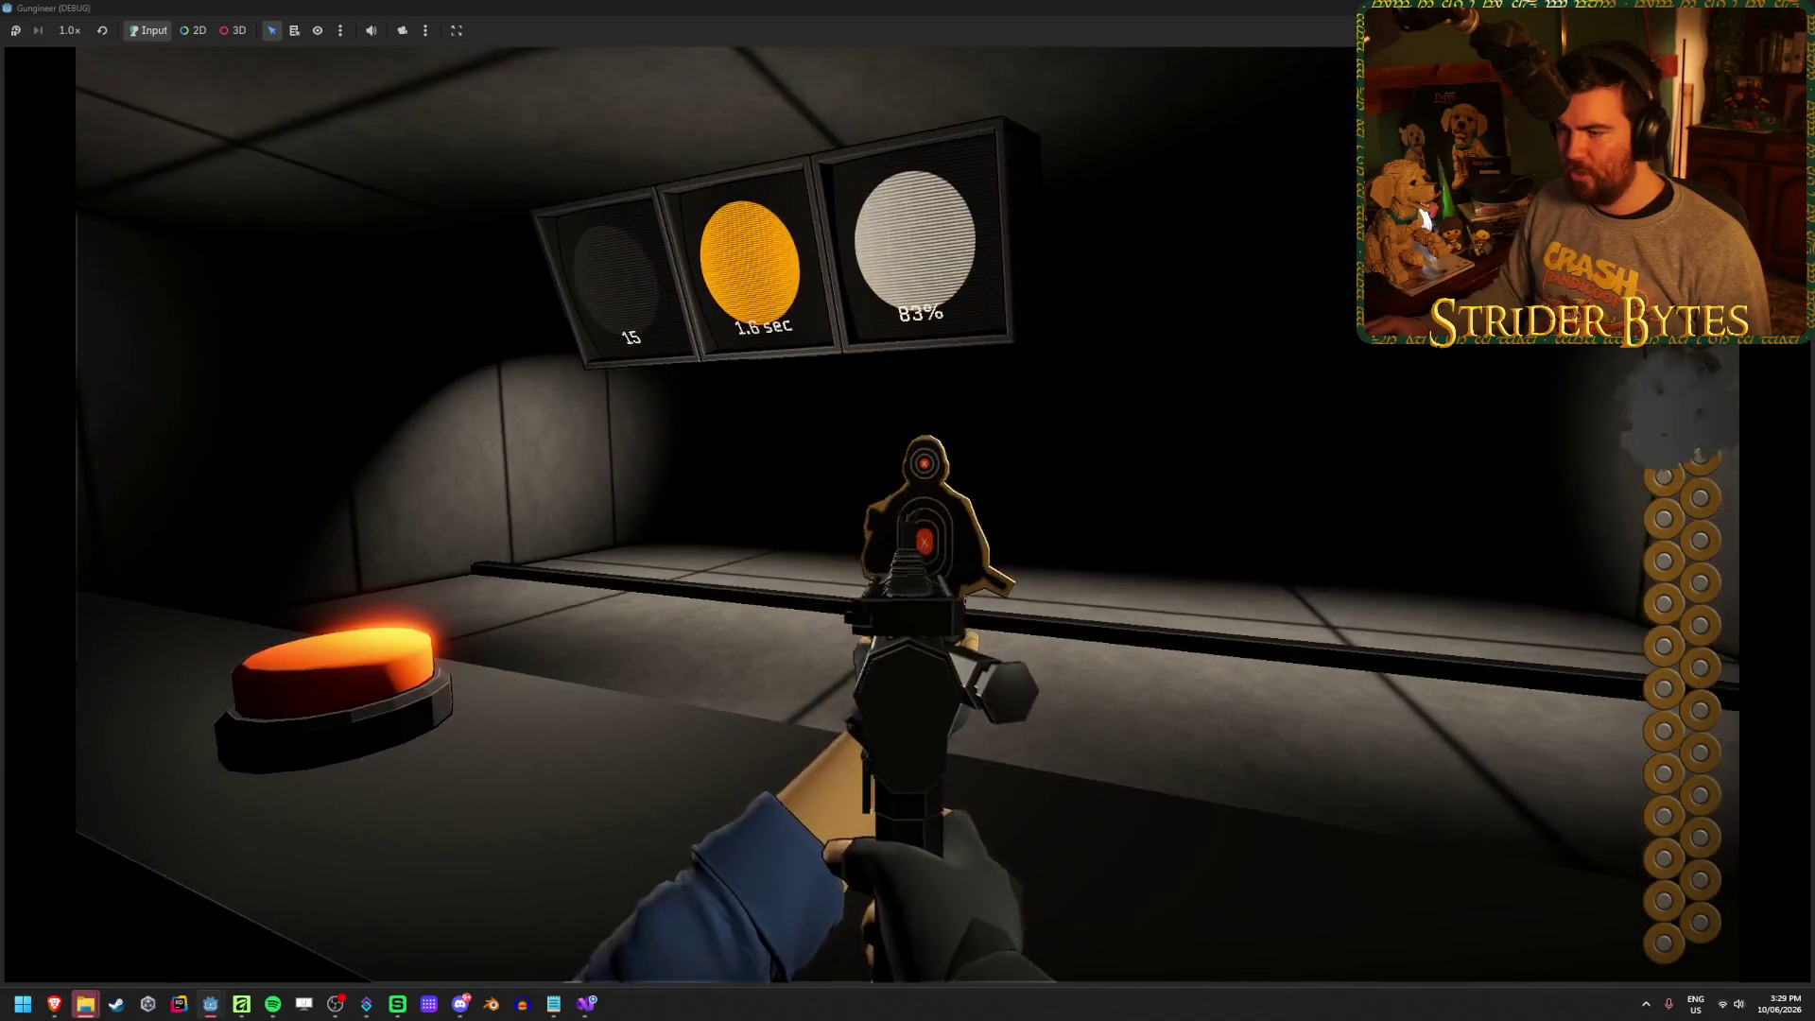
left_click(907, 510)
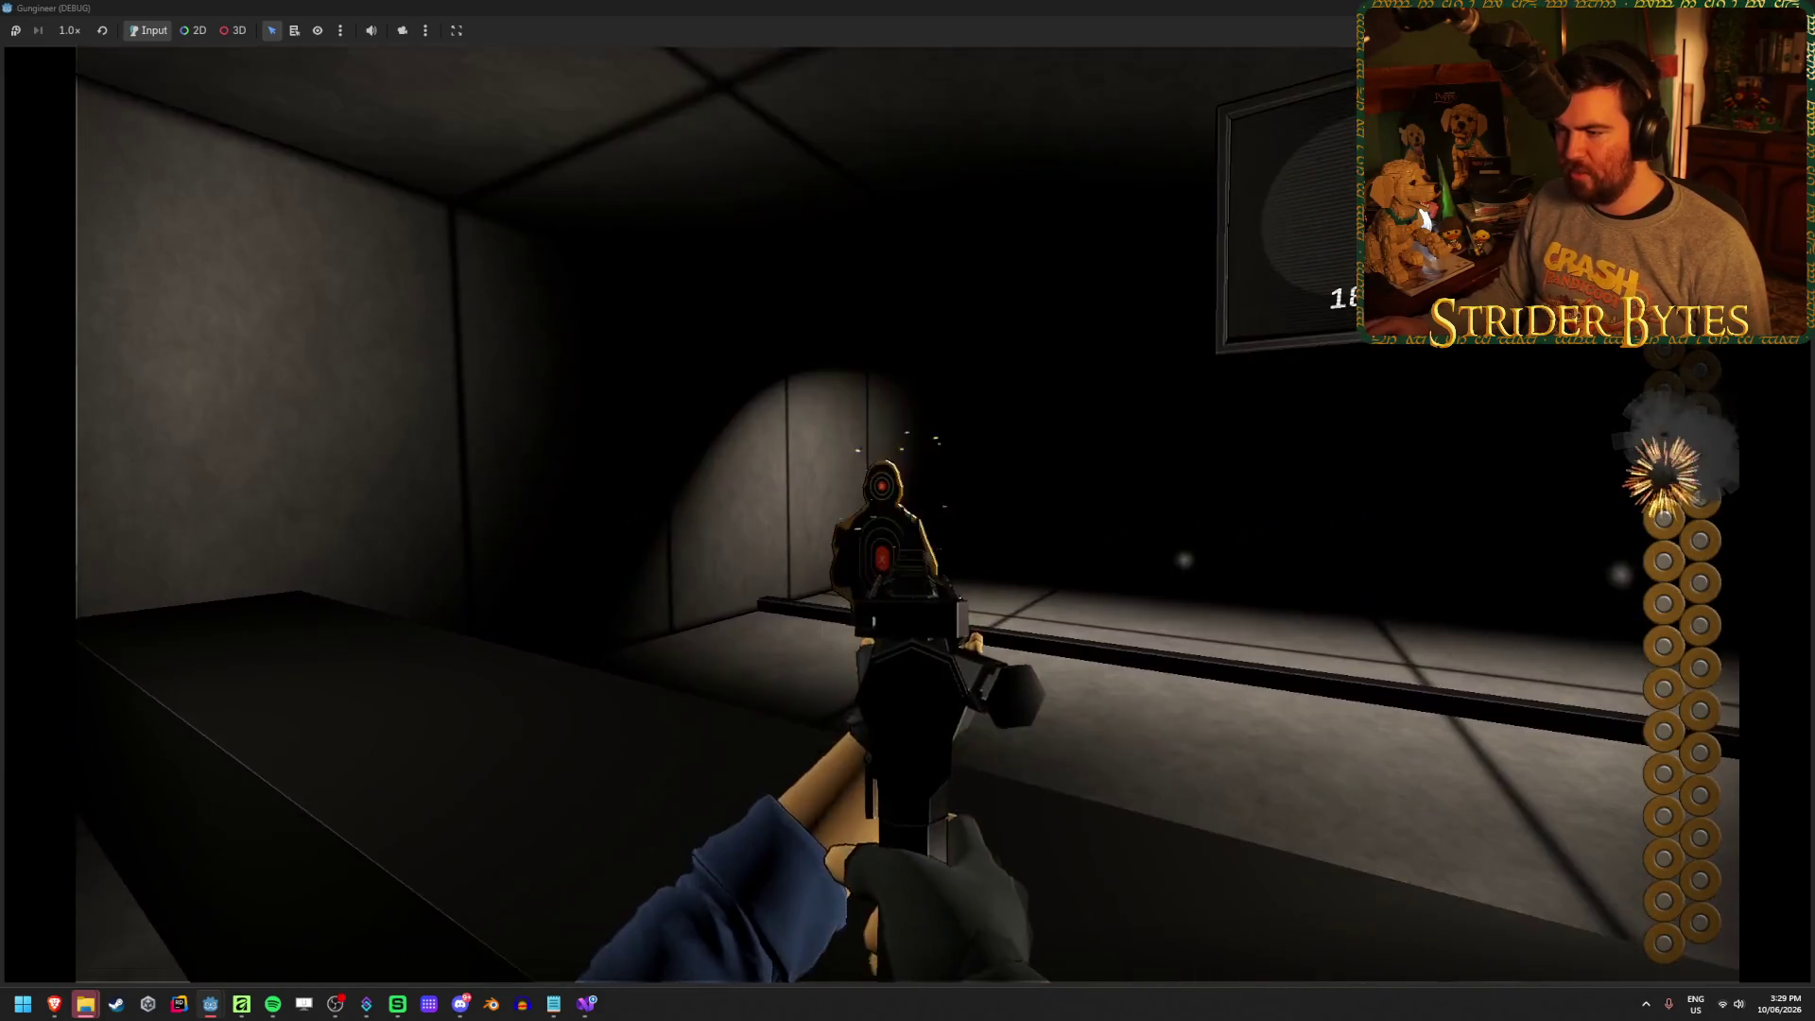
left_click(908, 510)
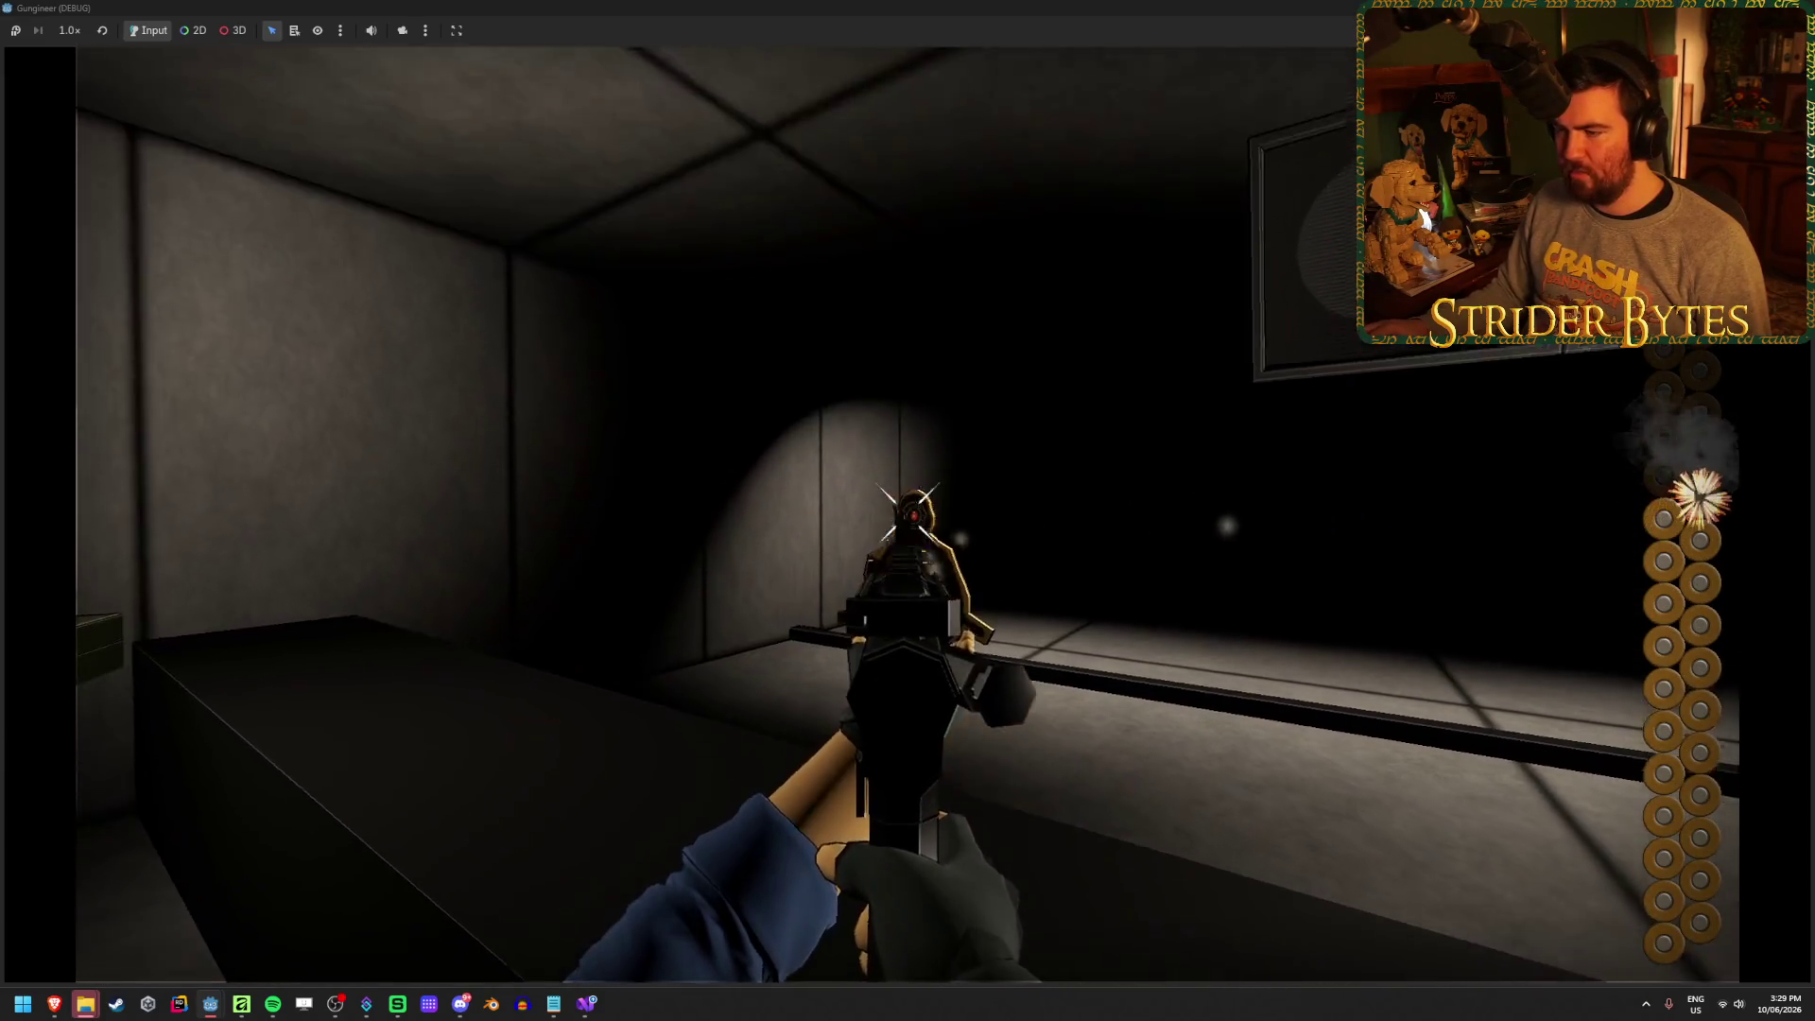
left_click(908, 511)
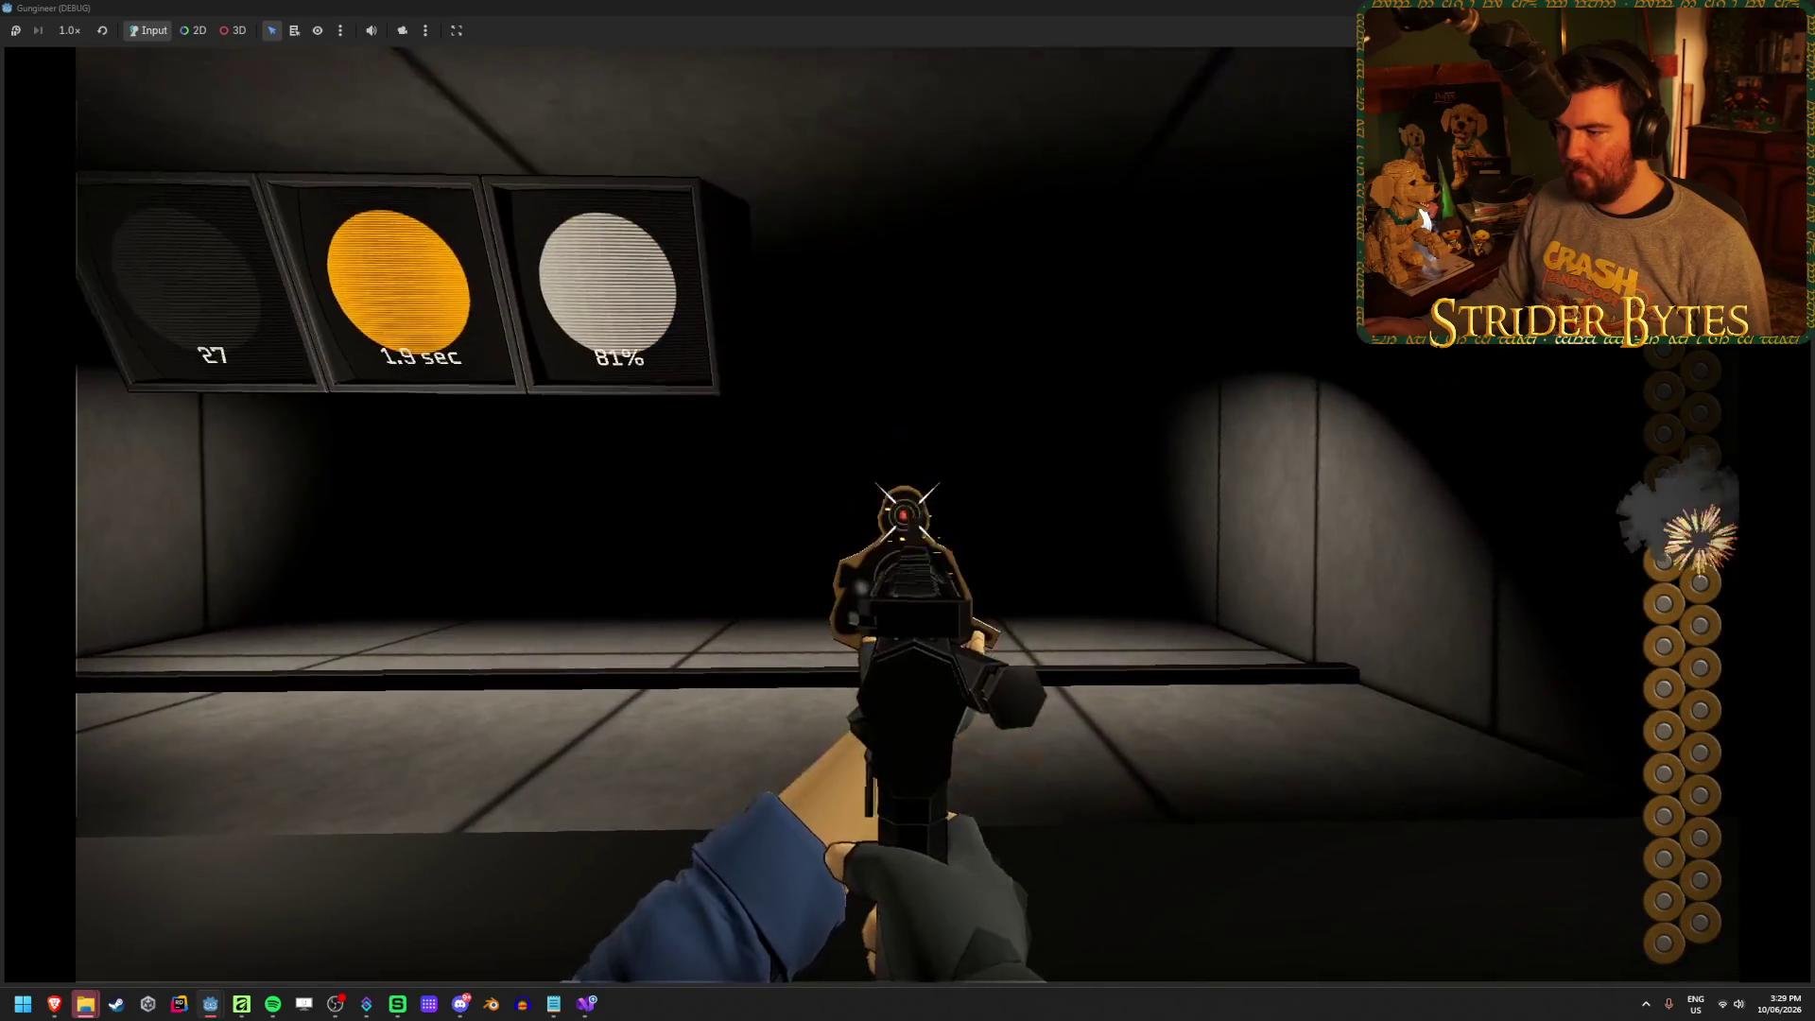
left_click(908, 510)
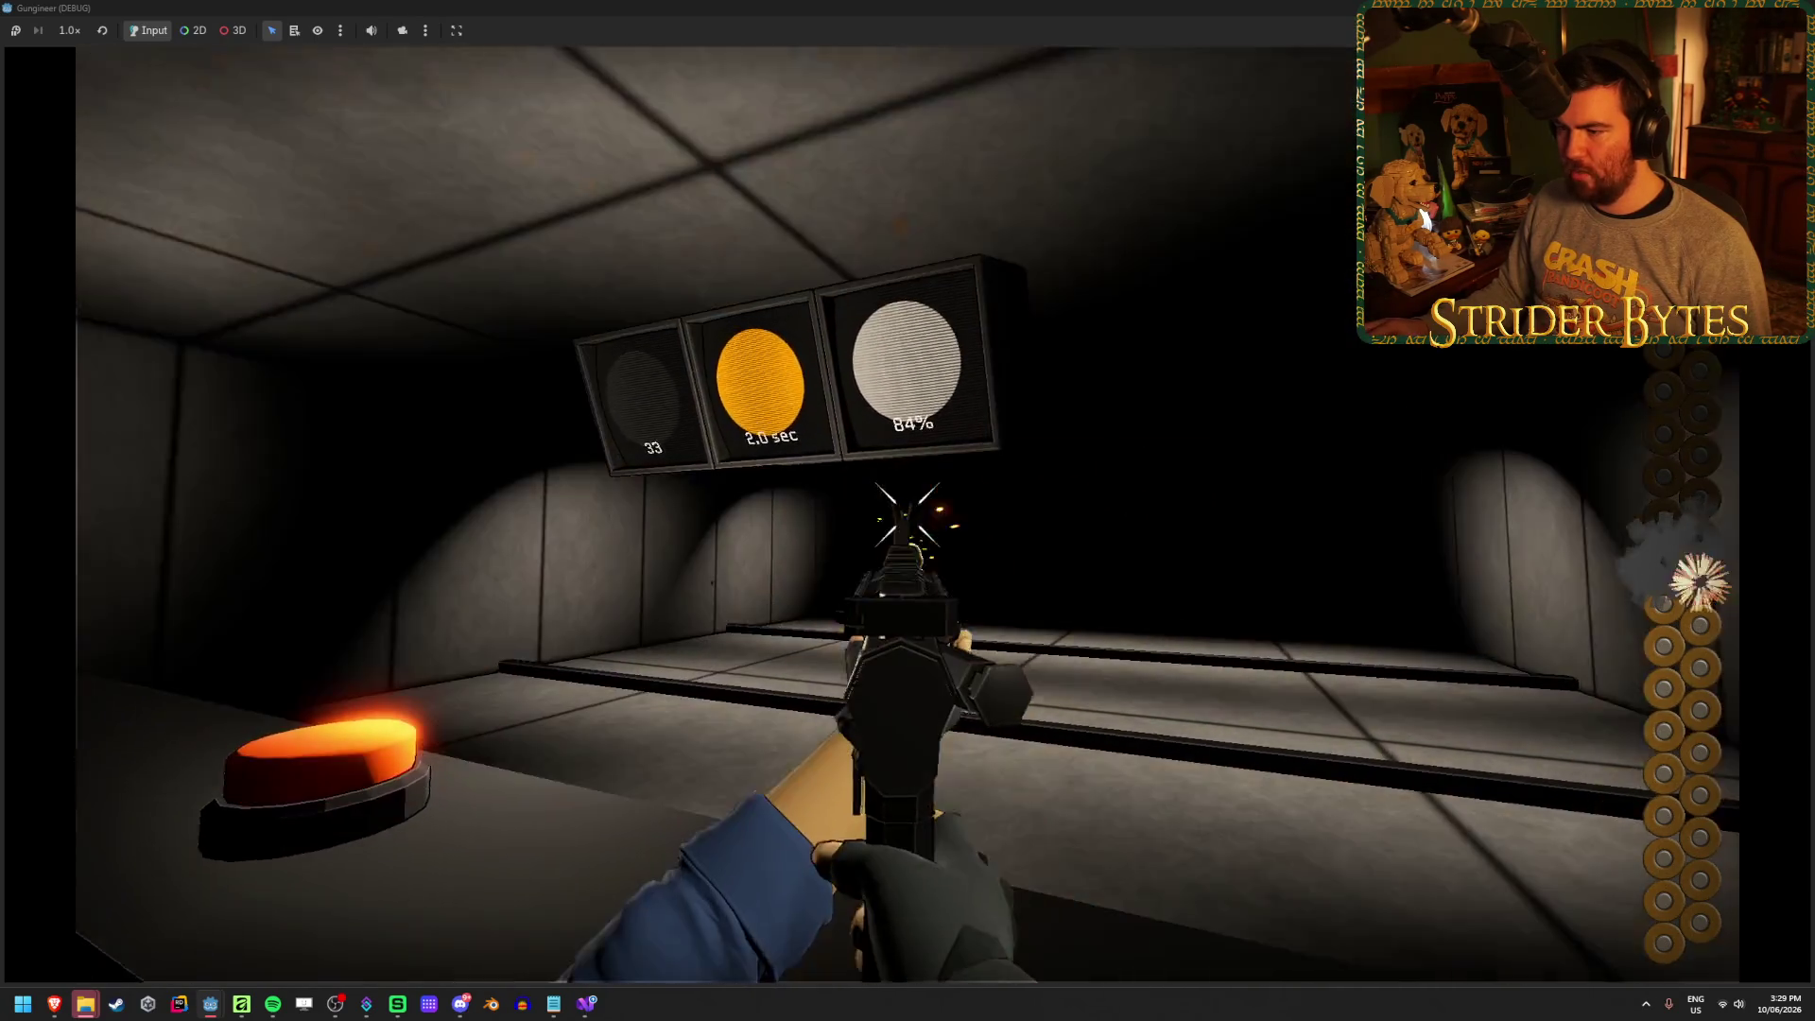
left_click(908, 510)
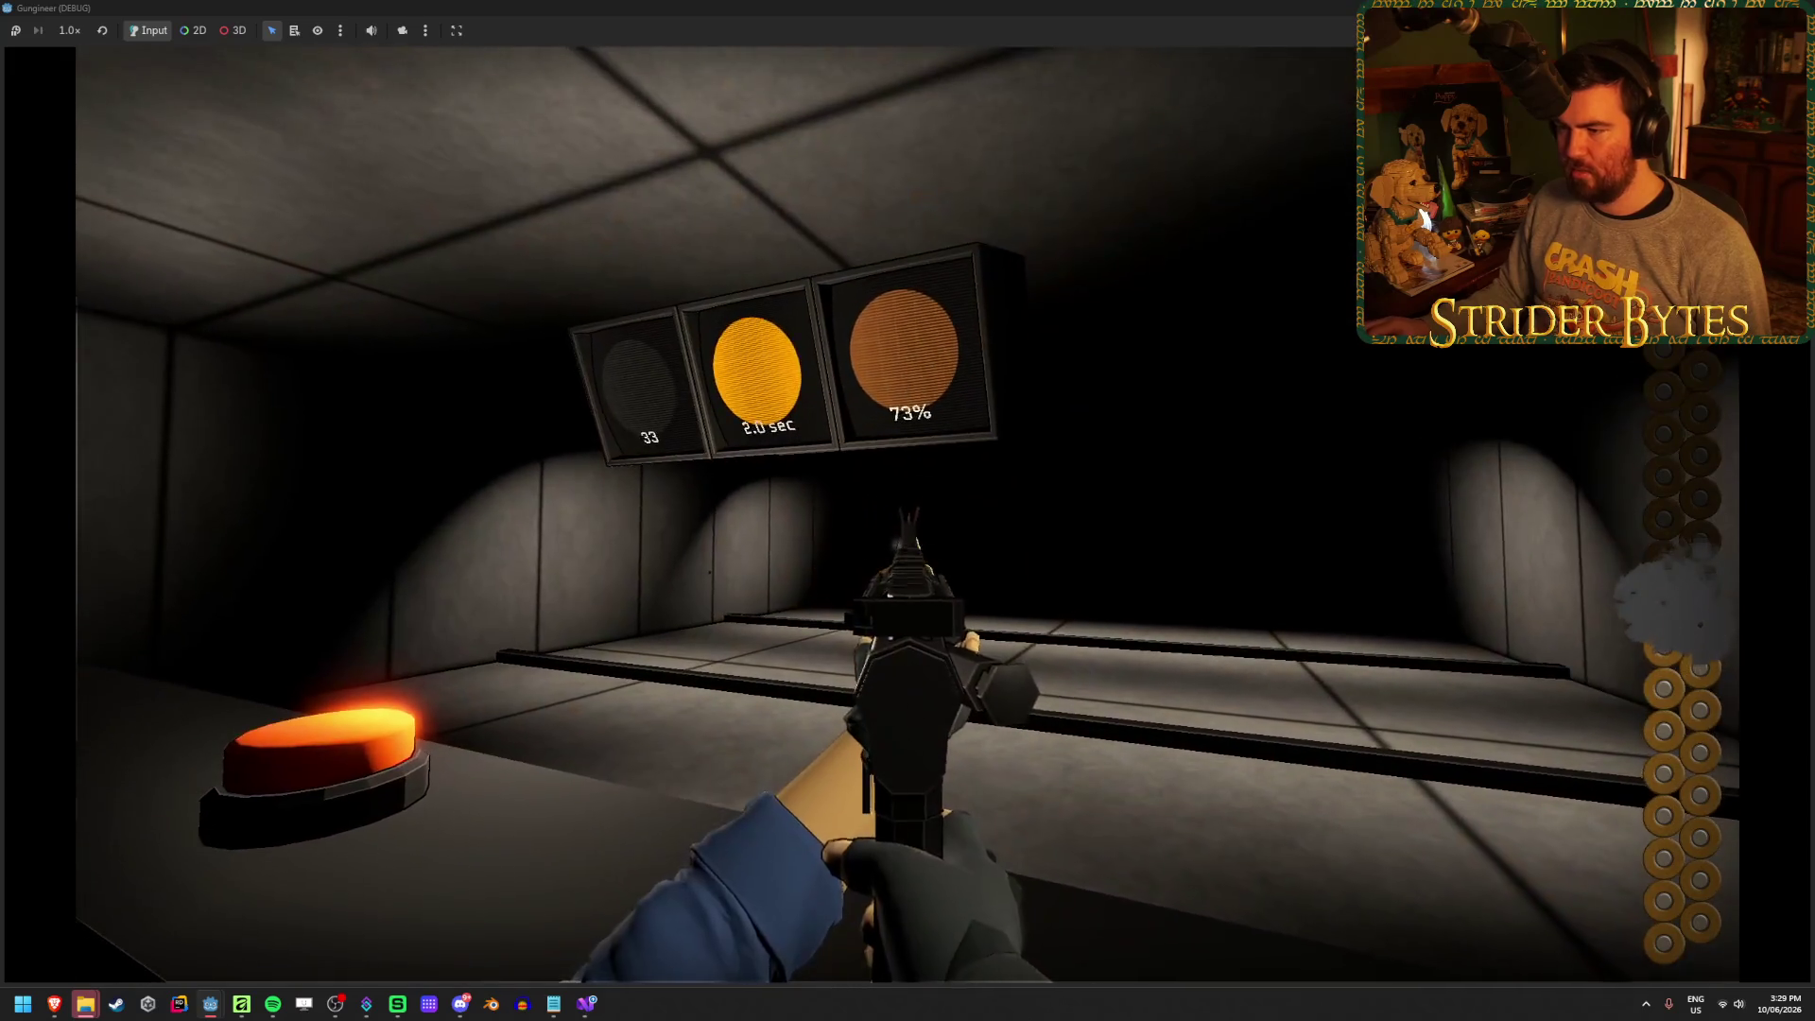
left_click(908, 511)
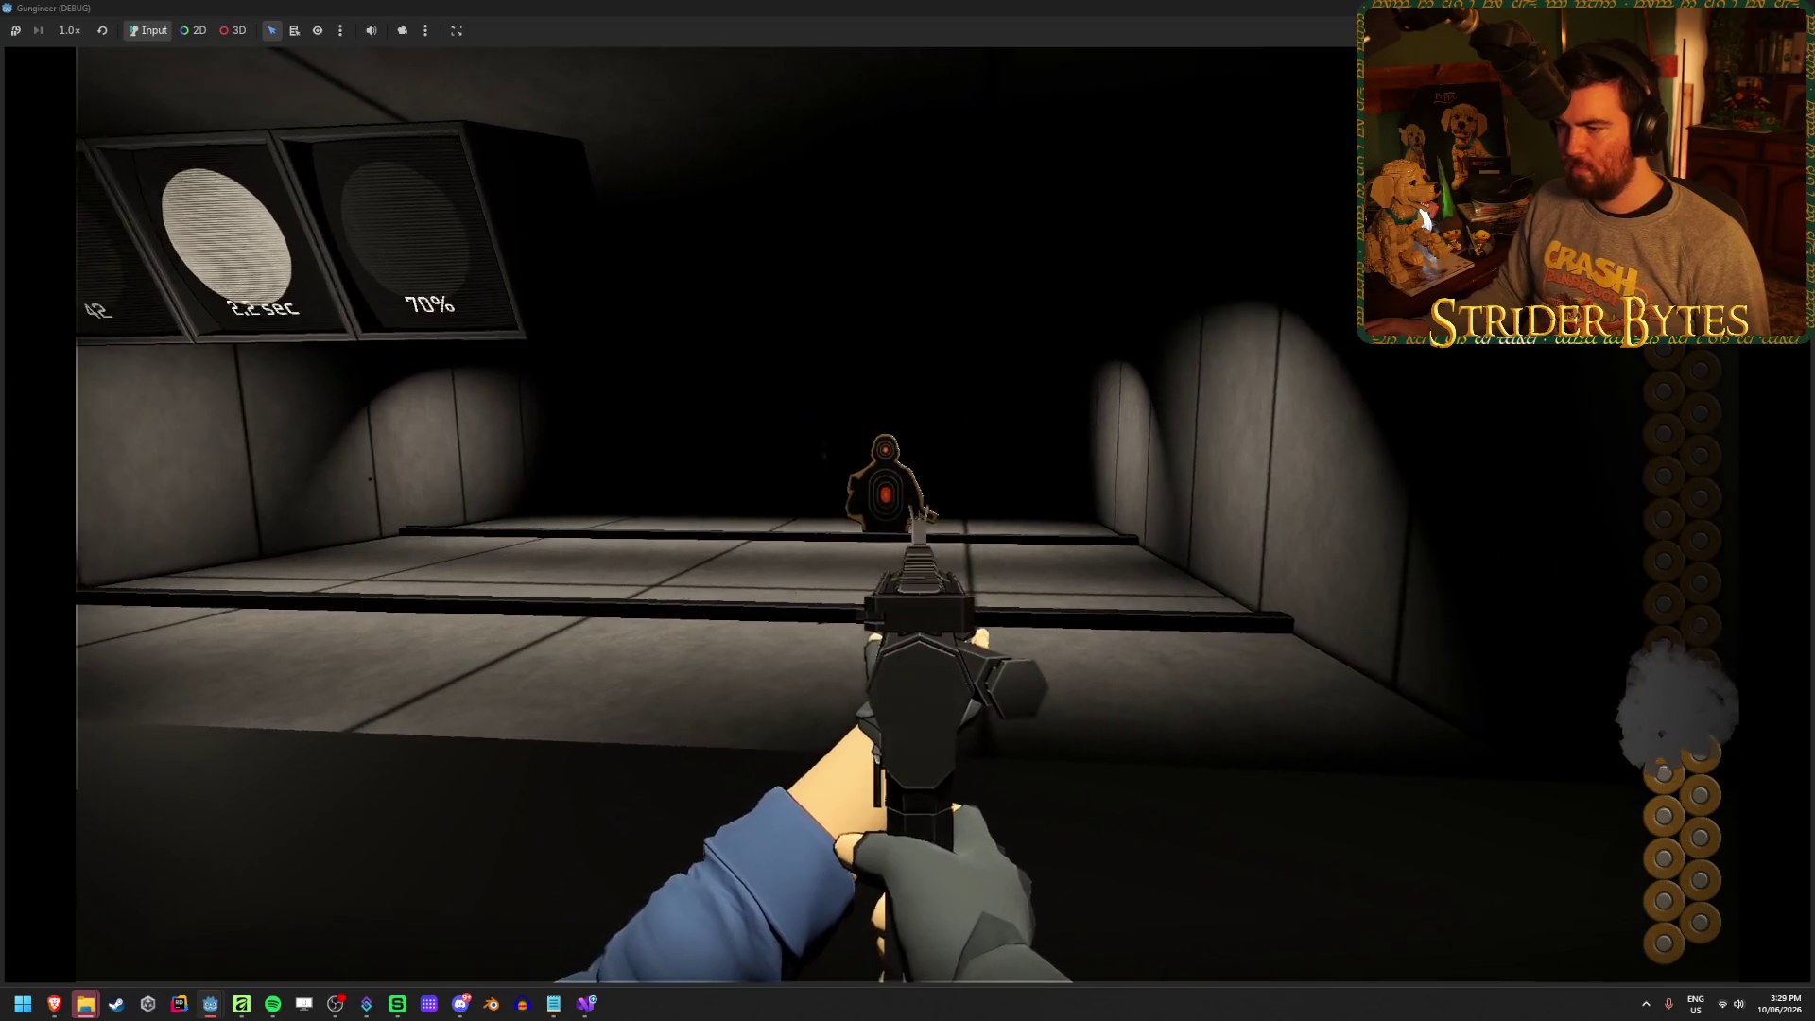
left_click(908, 510)
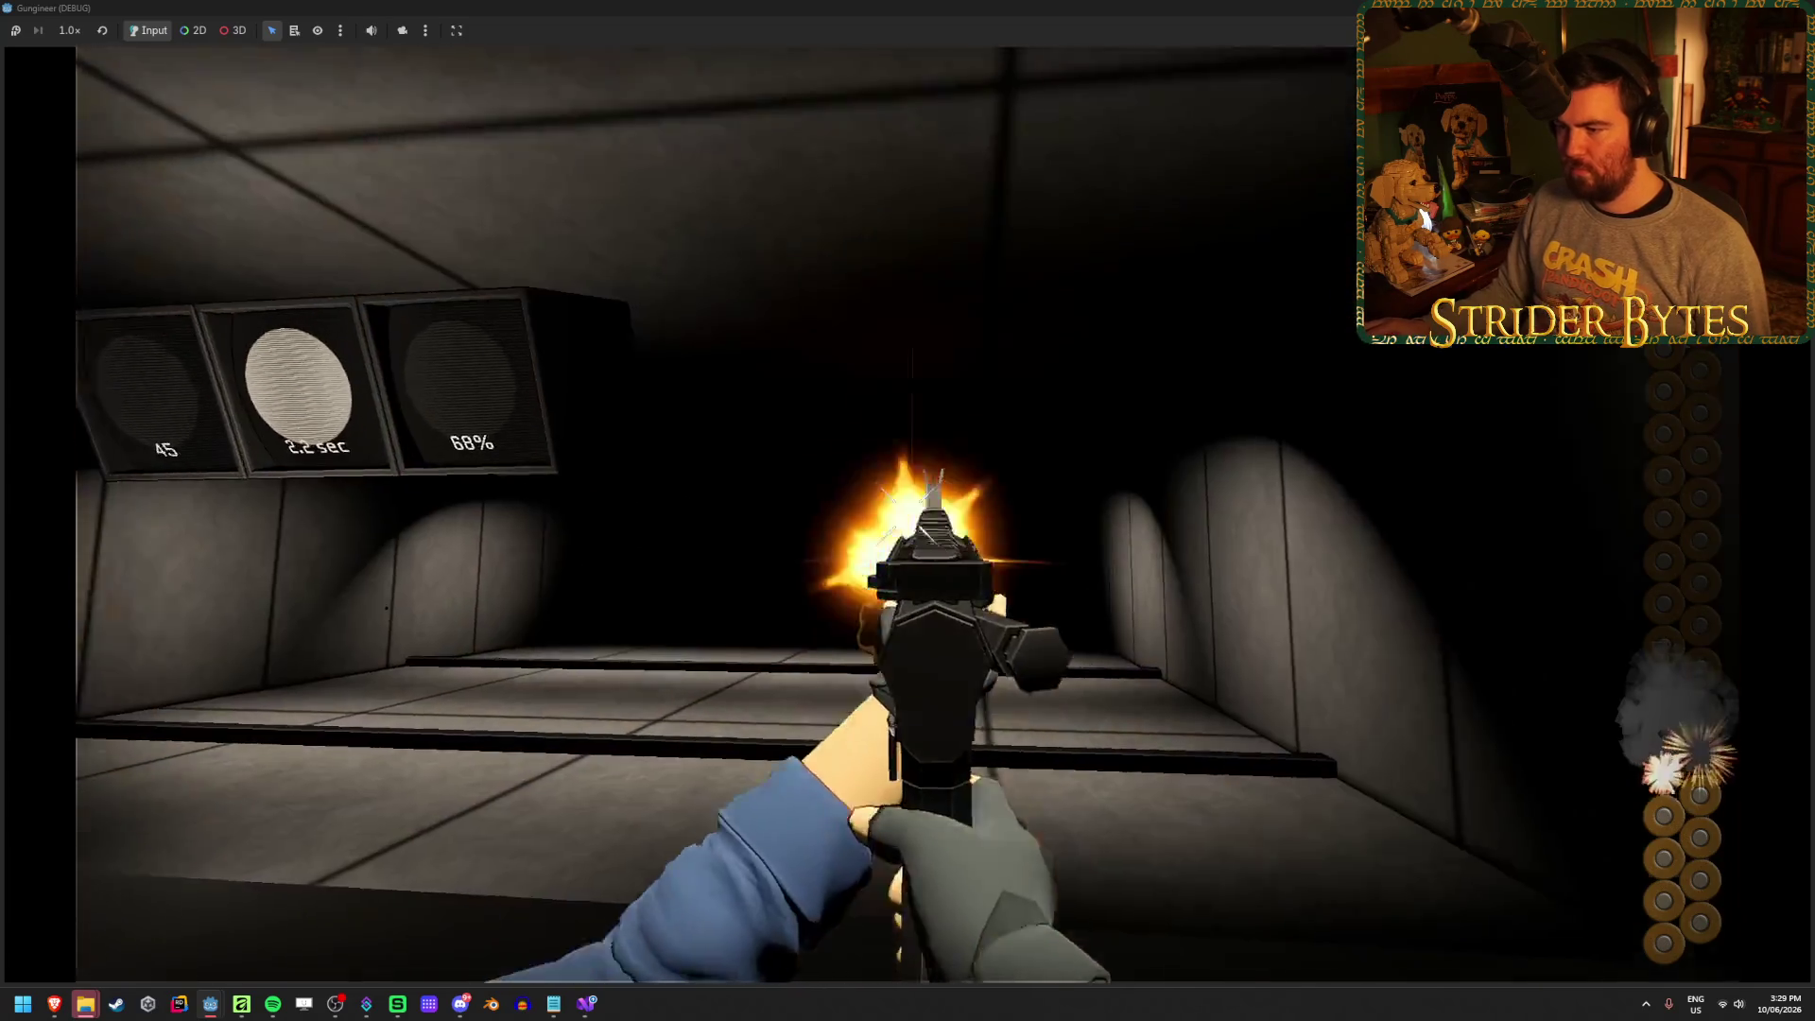
key("F8")
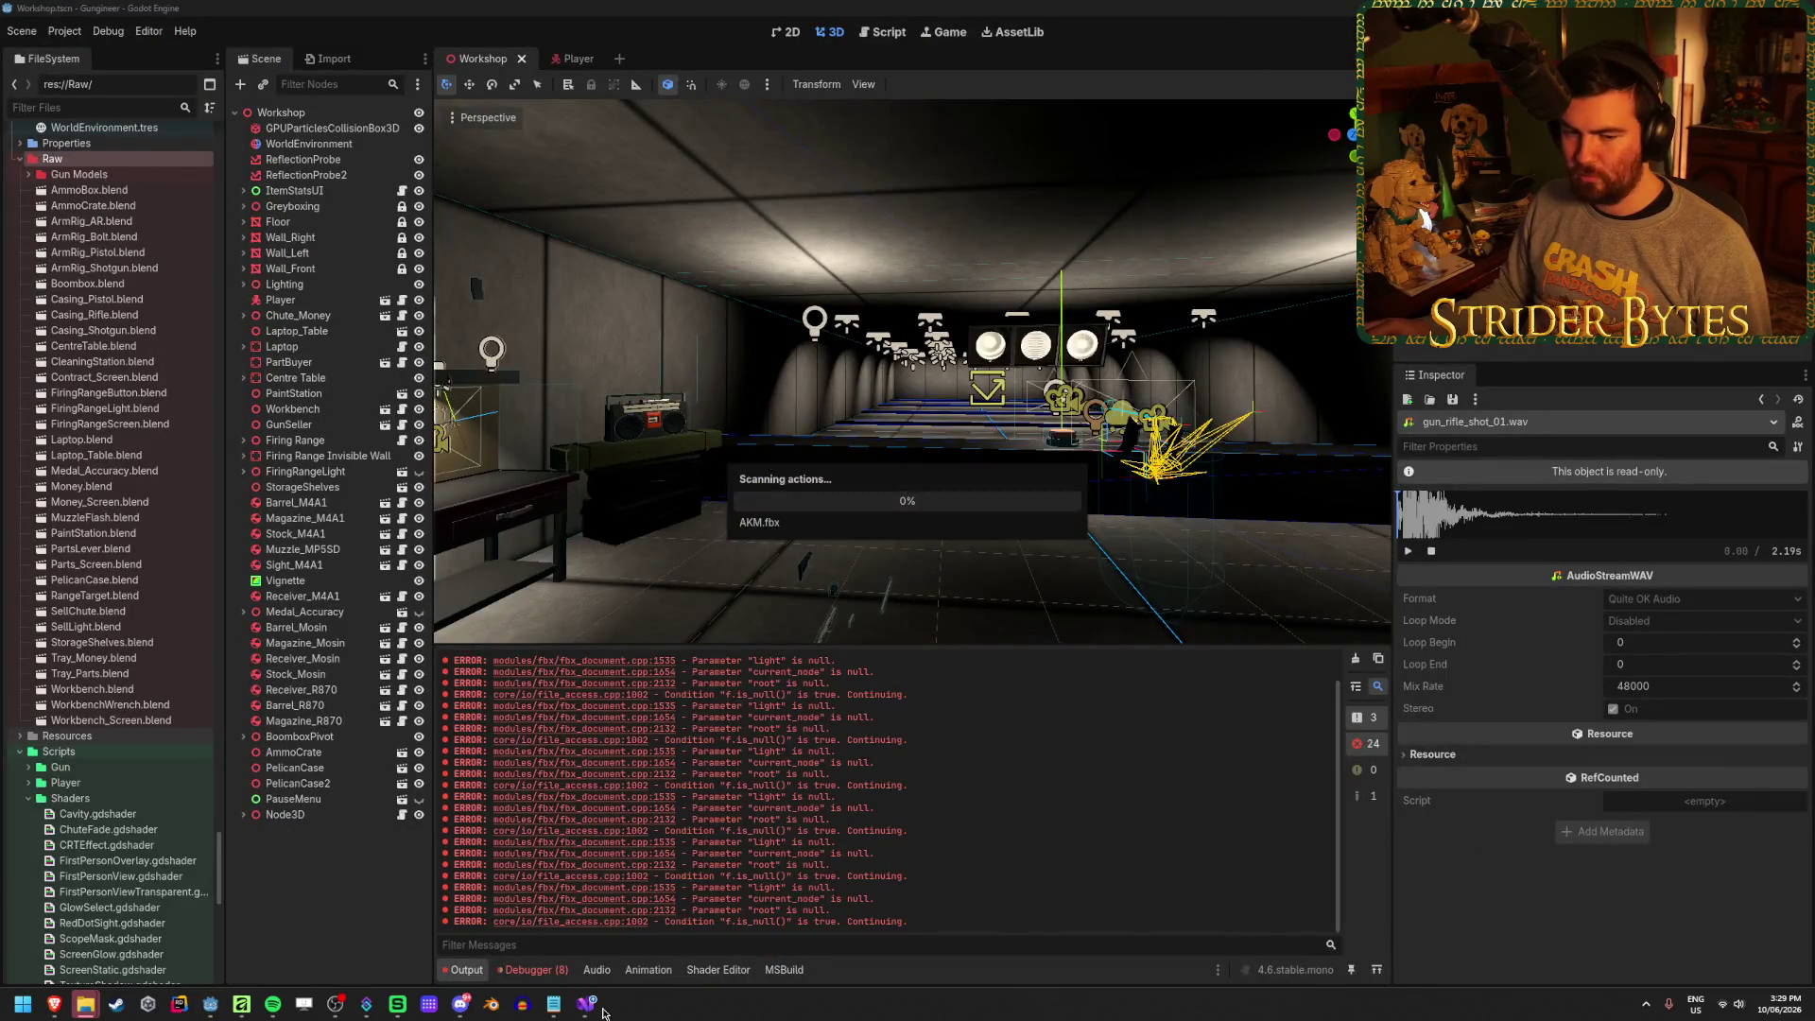
In Affinity, set the top-left and top-right diamonds' width to 24 px
left_click(593, 1012)
left_click(241, 1004)
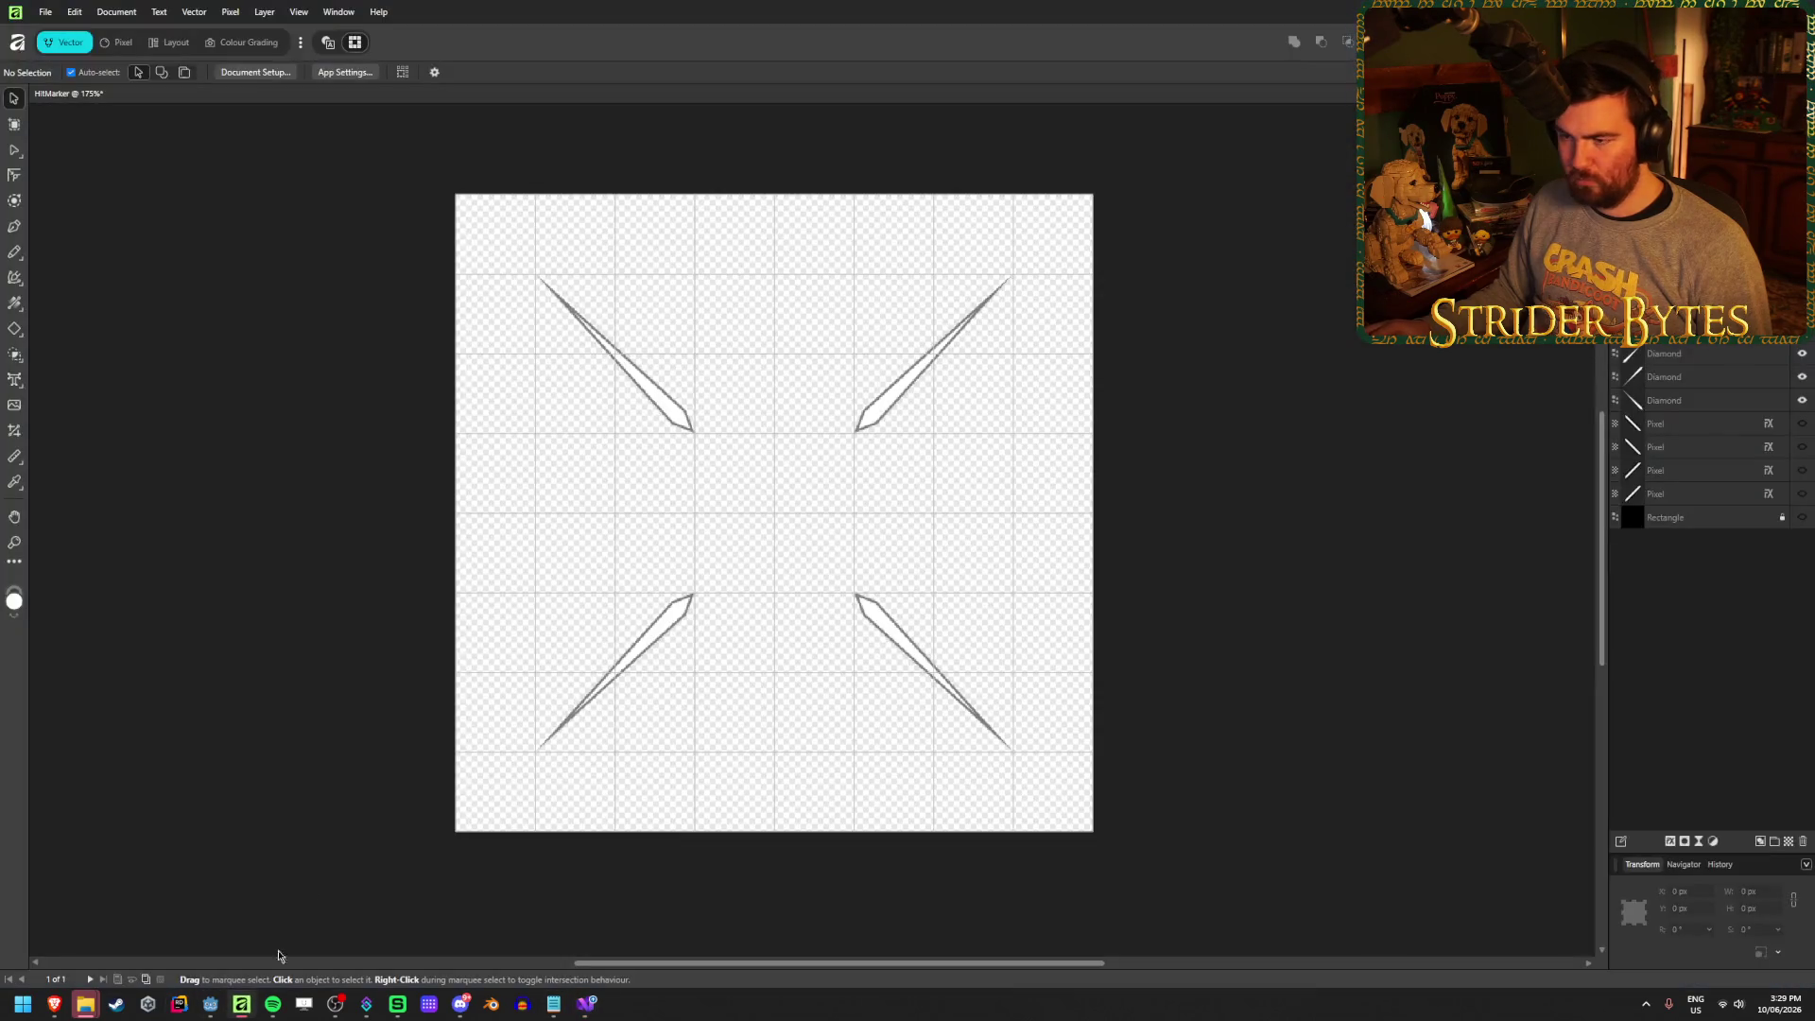
left_click(663, 418)
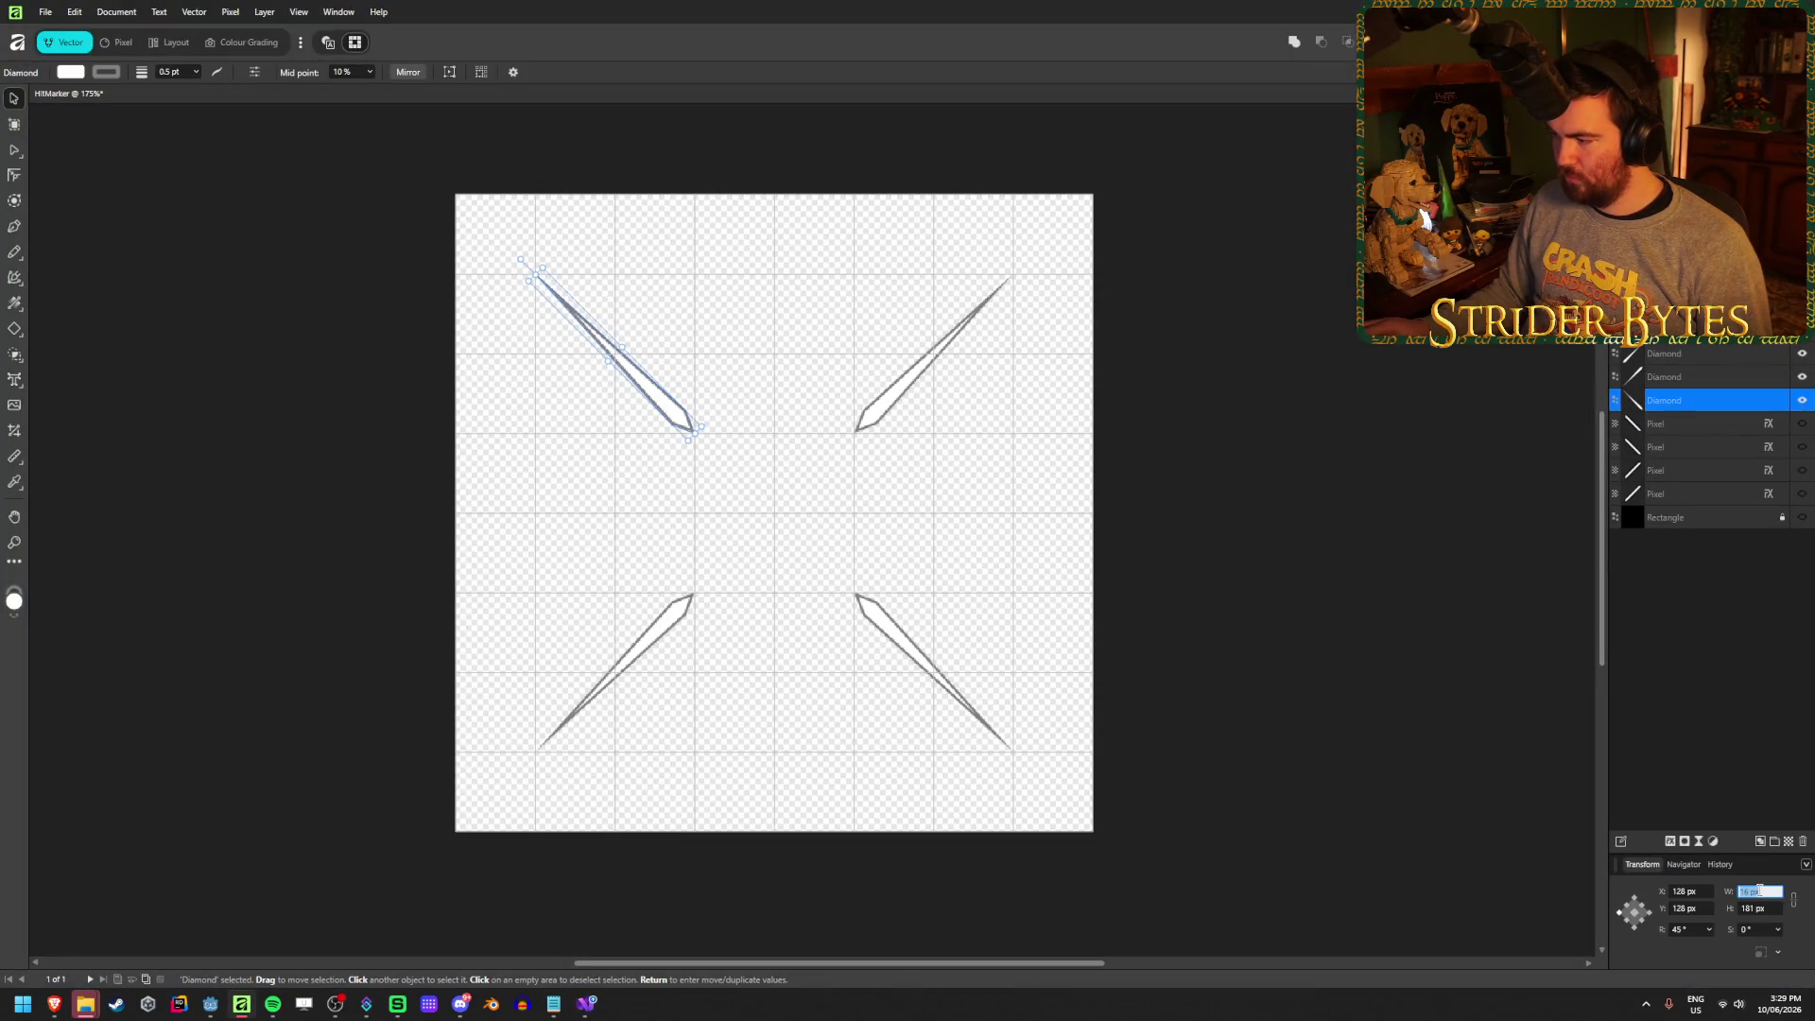
type("24")
key("Return")
left_click(1408, 489)
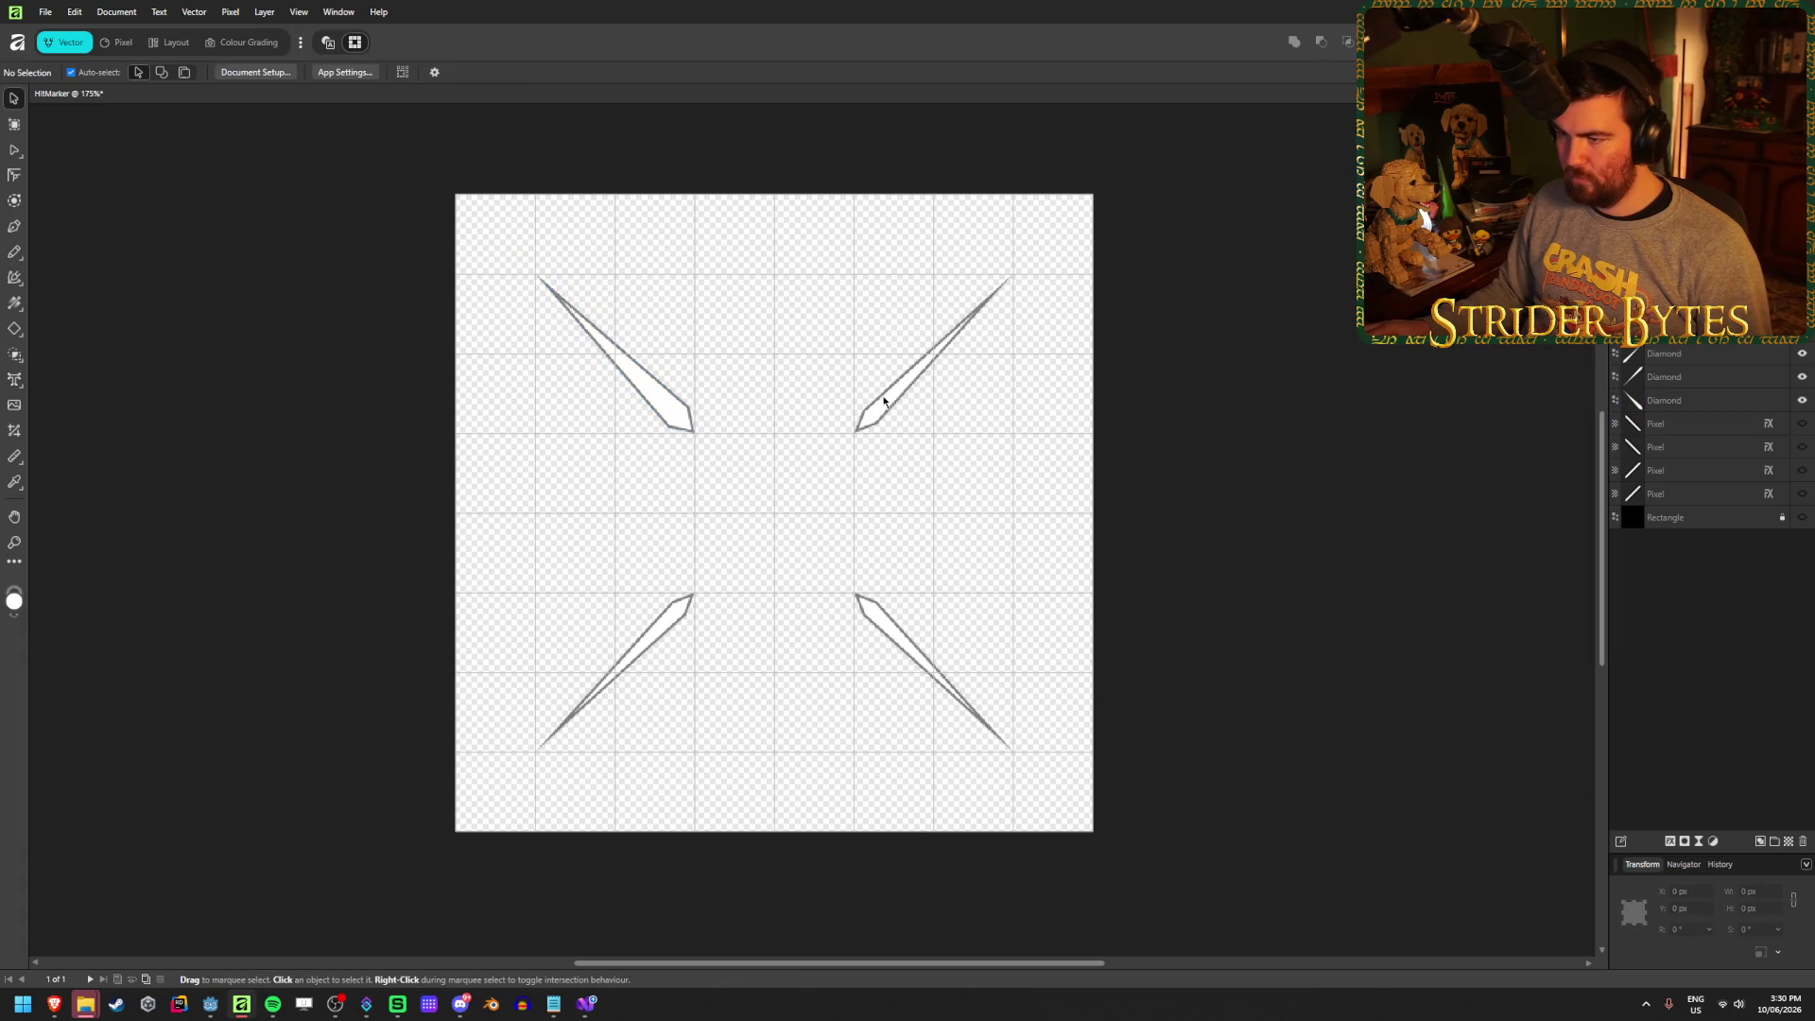
left_click(1692, 353)
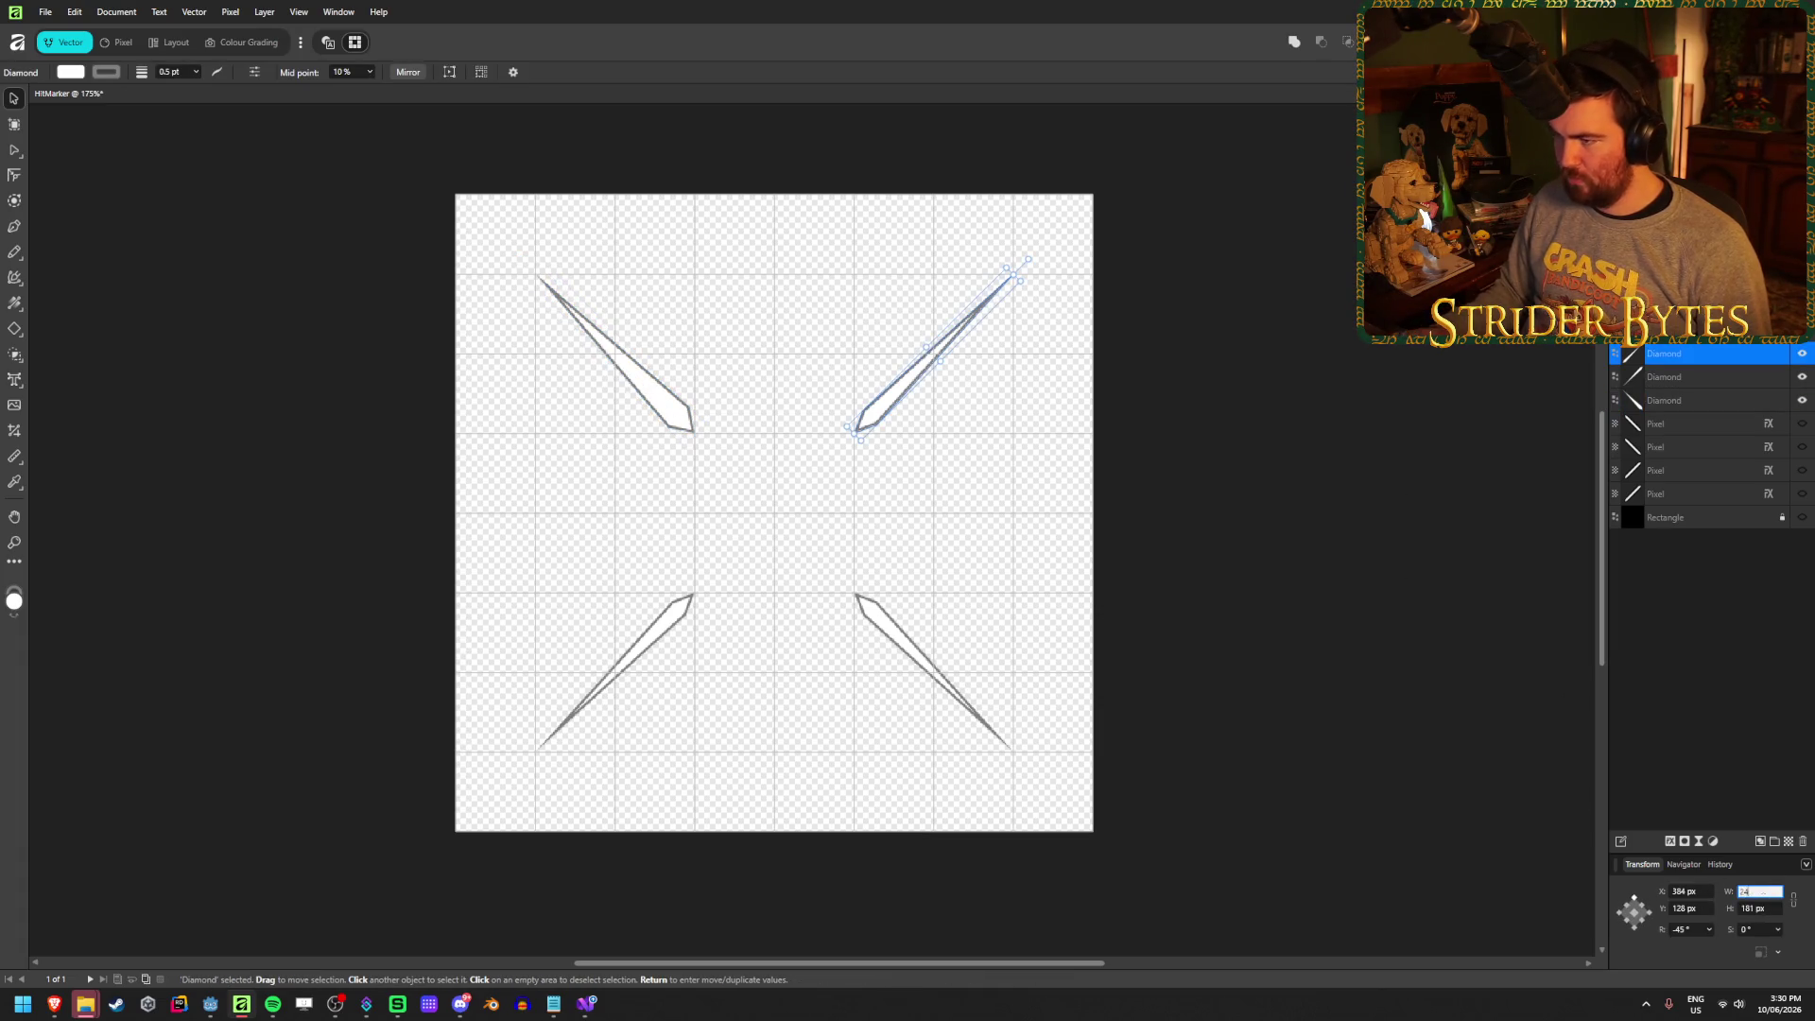
key("Return")
Set the bottom-right and bottom-left diamonds' width to 24 px as well
left_click(913, 649)
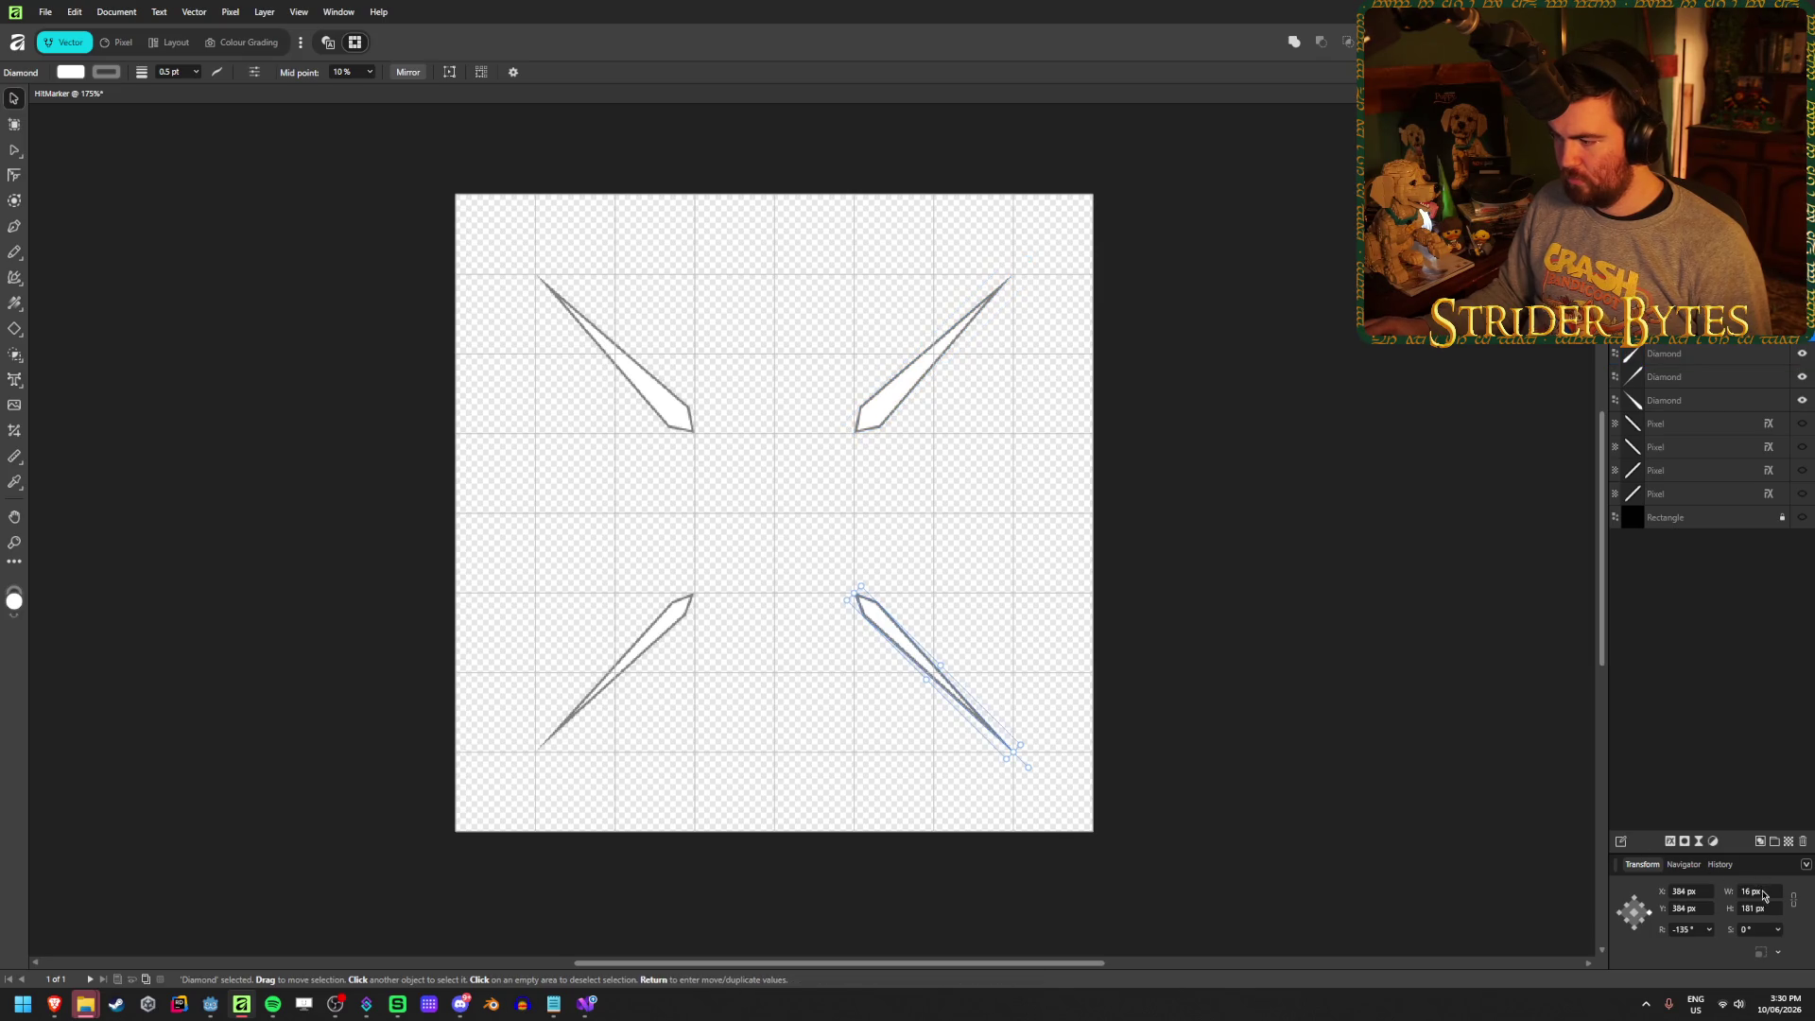
type("24")
key("Return")
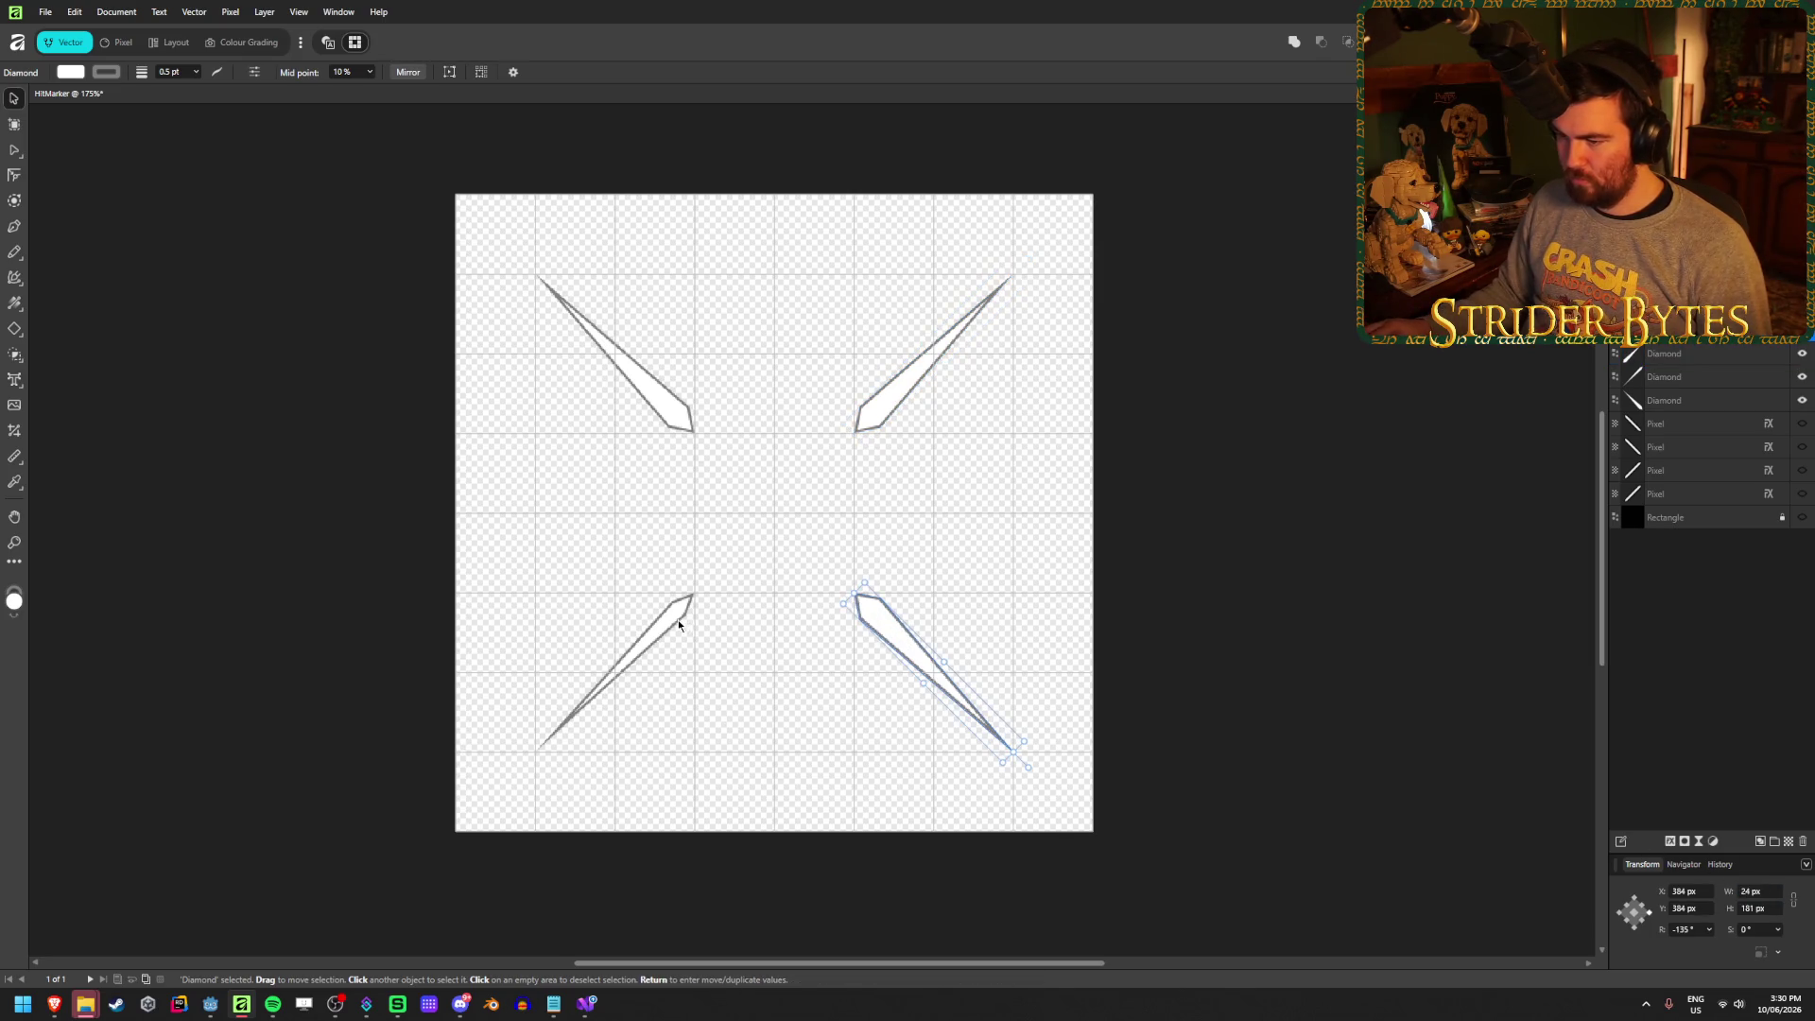
left_click(679, 625)
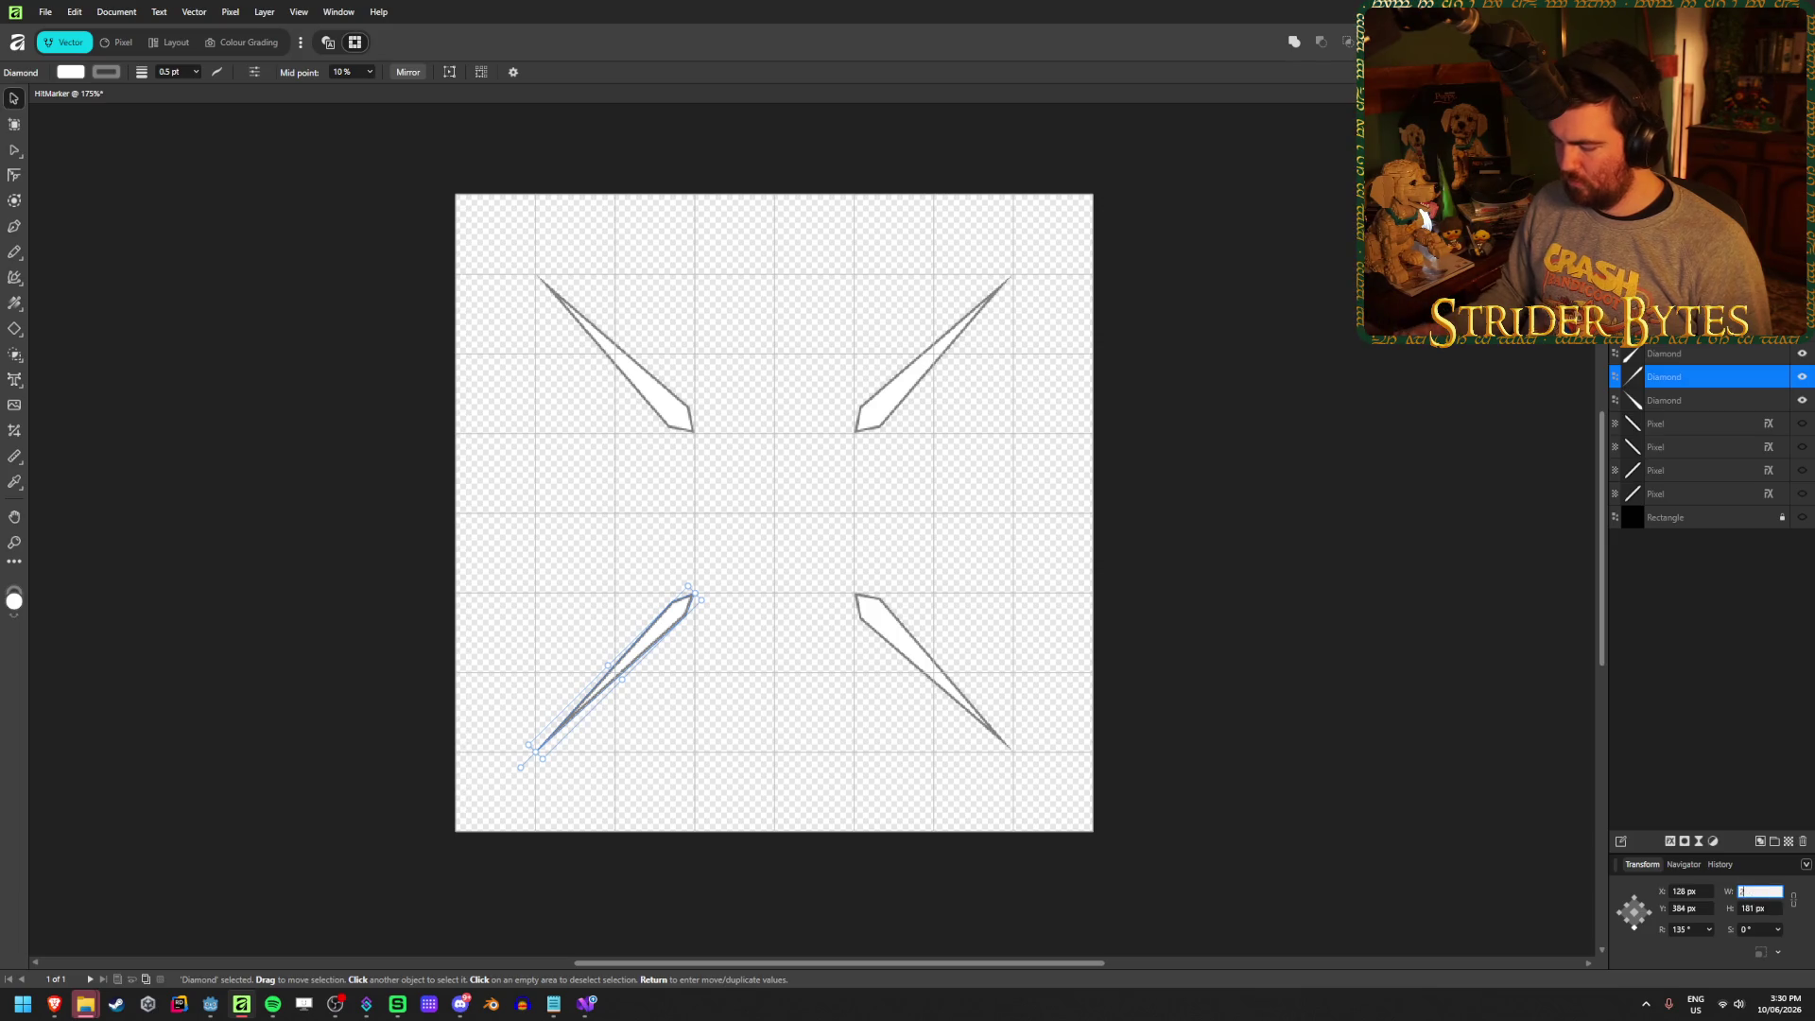
key("Return")
left_click(1268, 559)
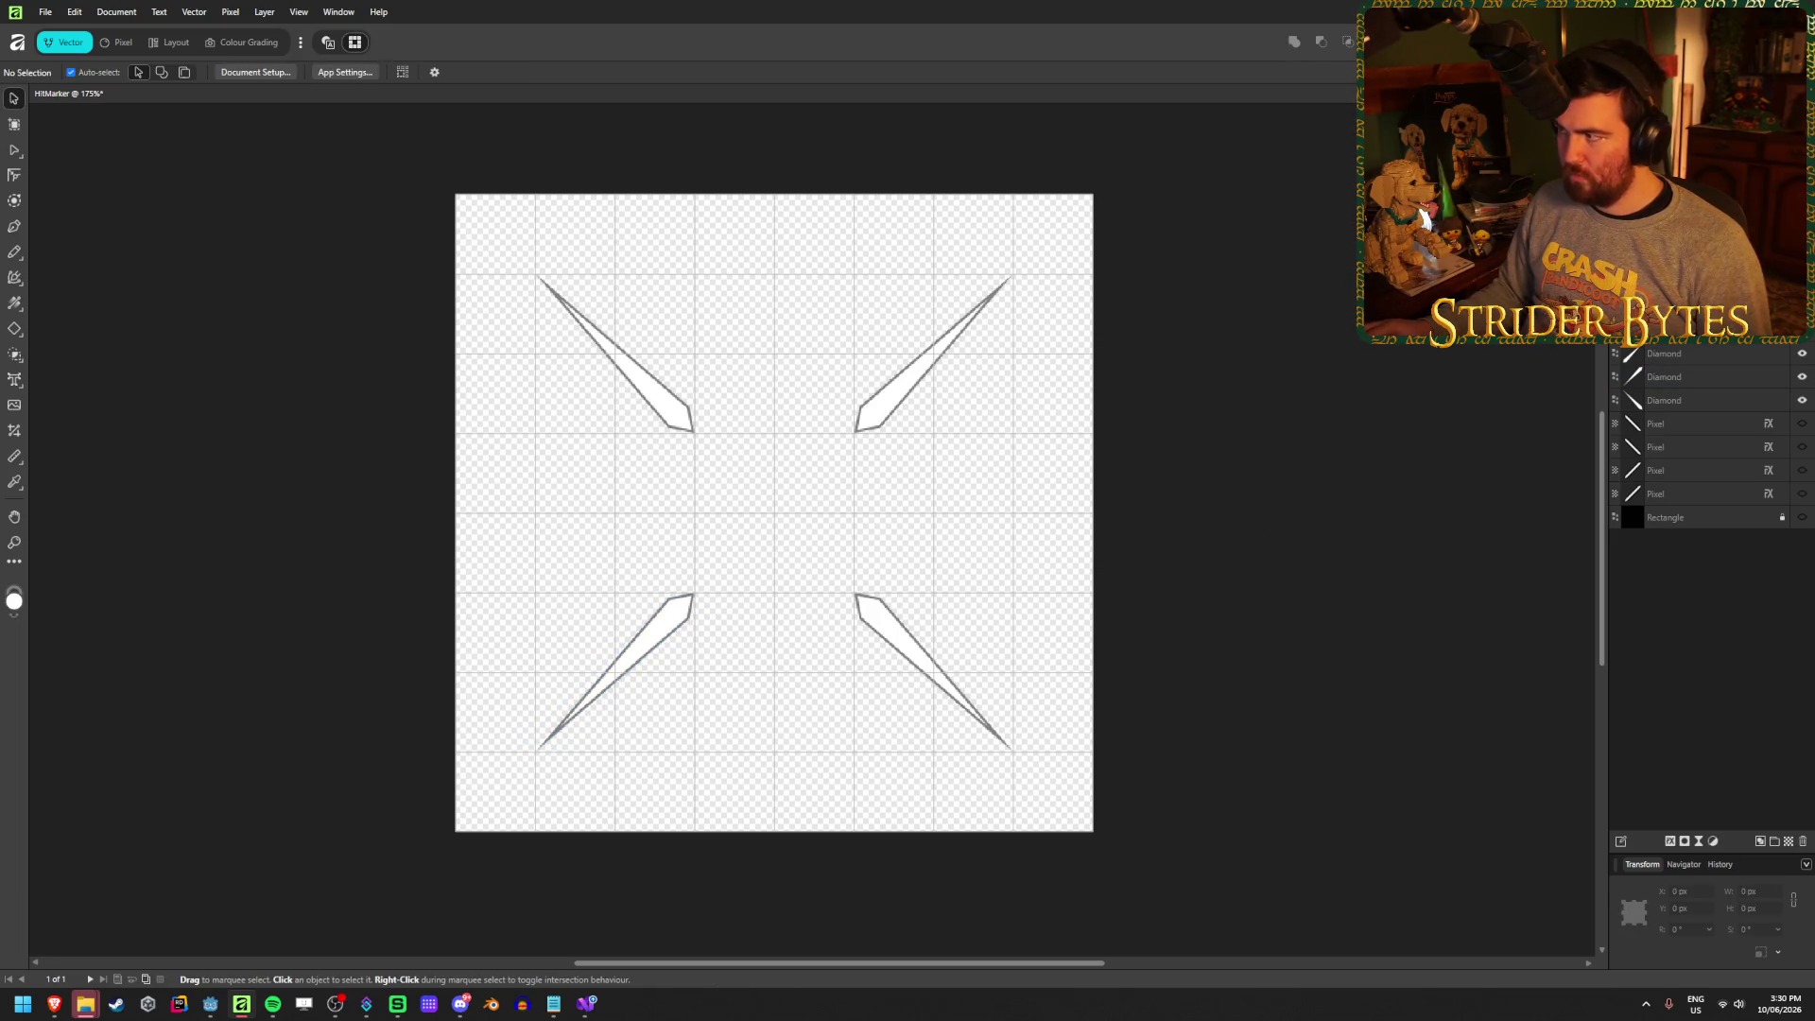
Export the artwork as PNG over Textures/HitMarker.png and return to GunEffects.cs
key("ctrl+alt+shift+s")
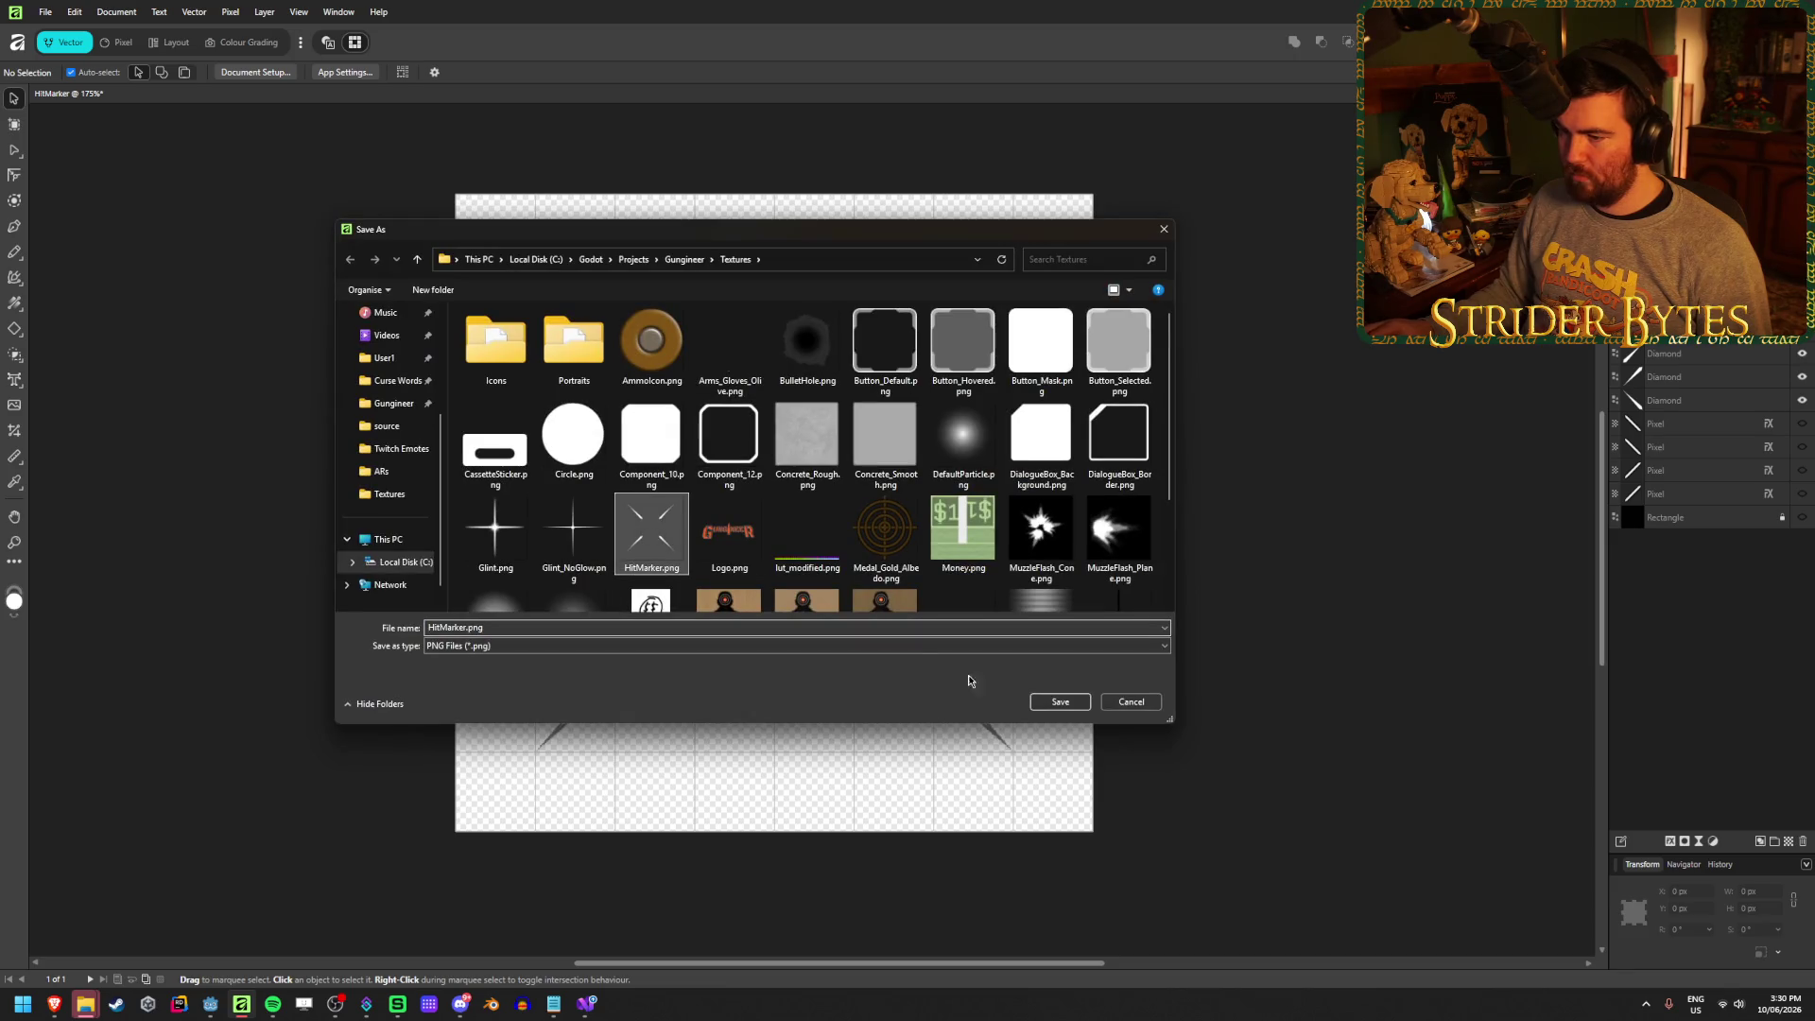
left_click(1060, 702)
left_click(956, 556)
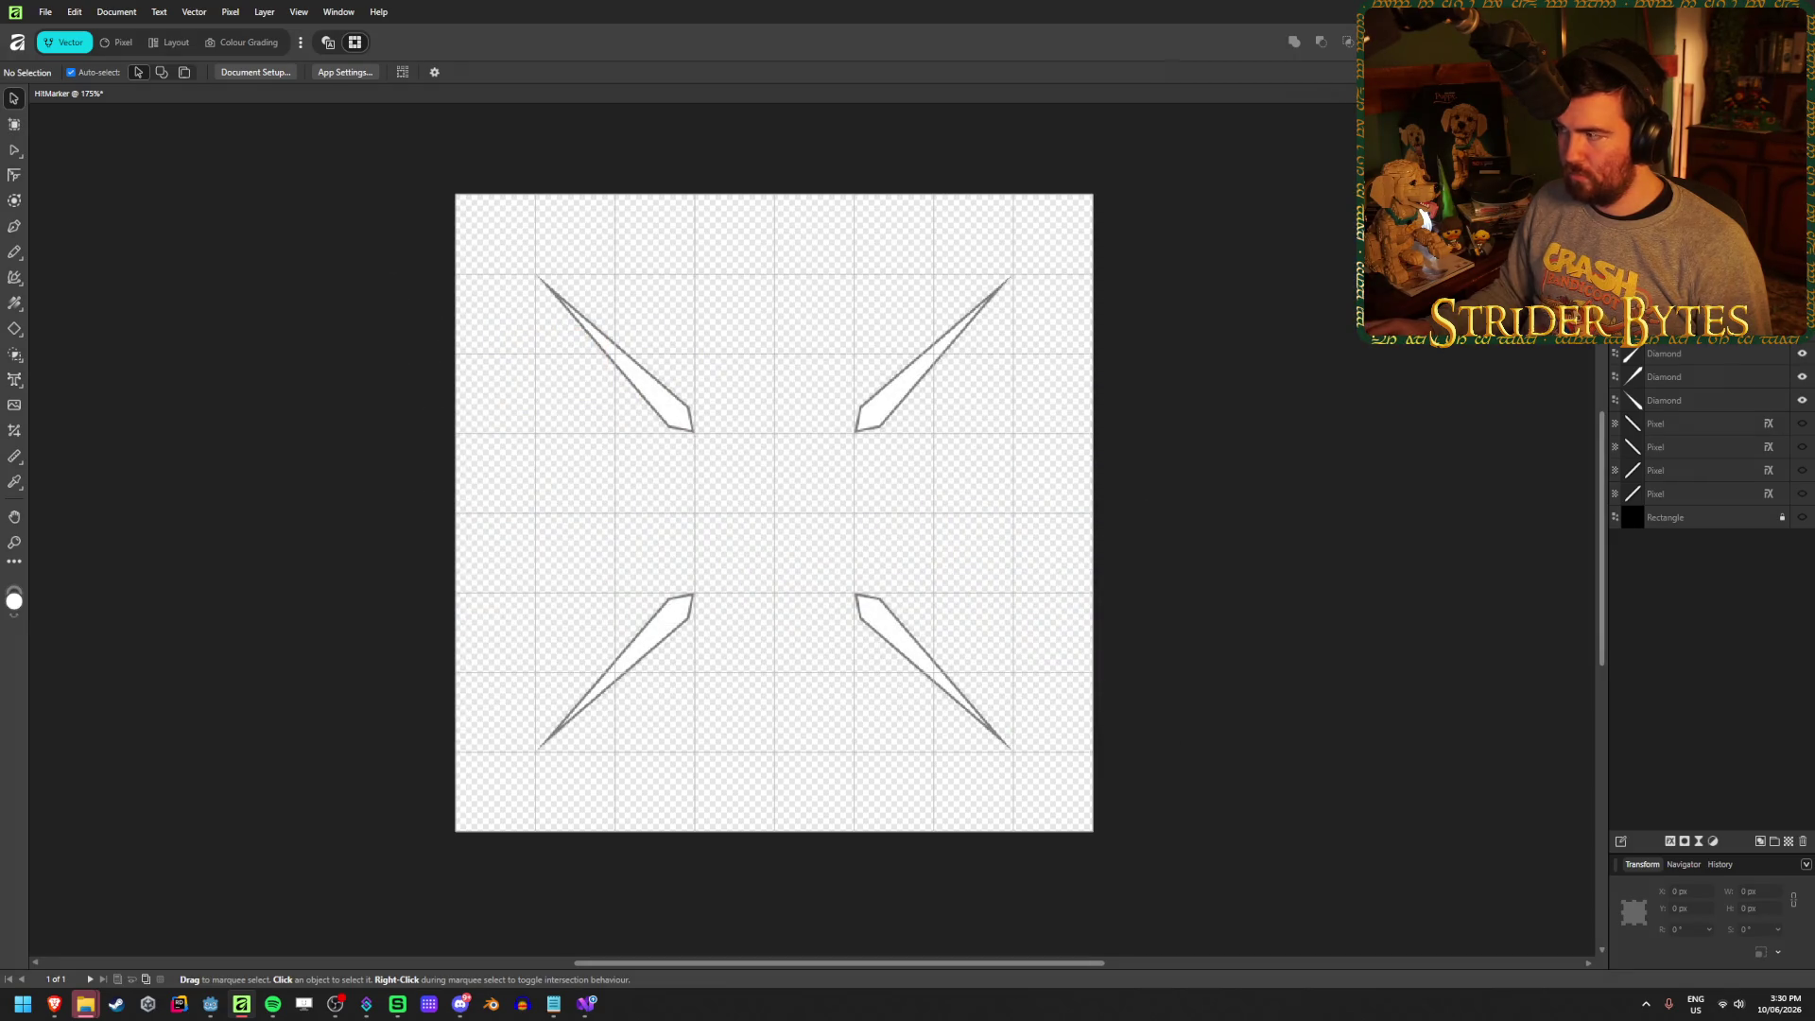
key("alt+Tab")
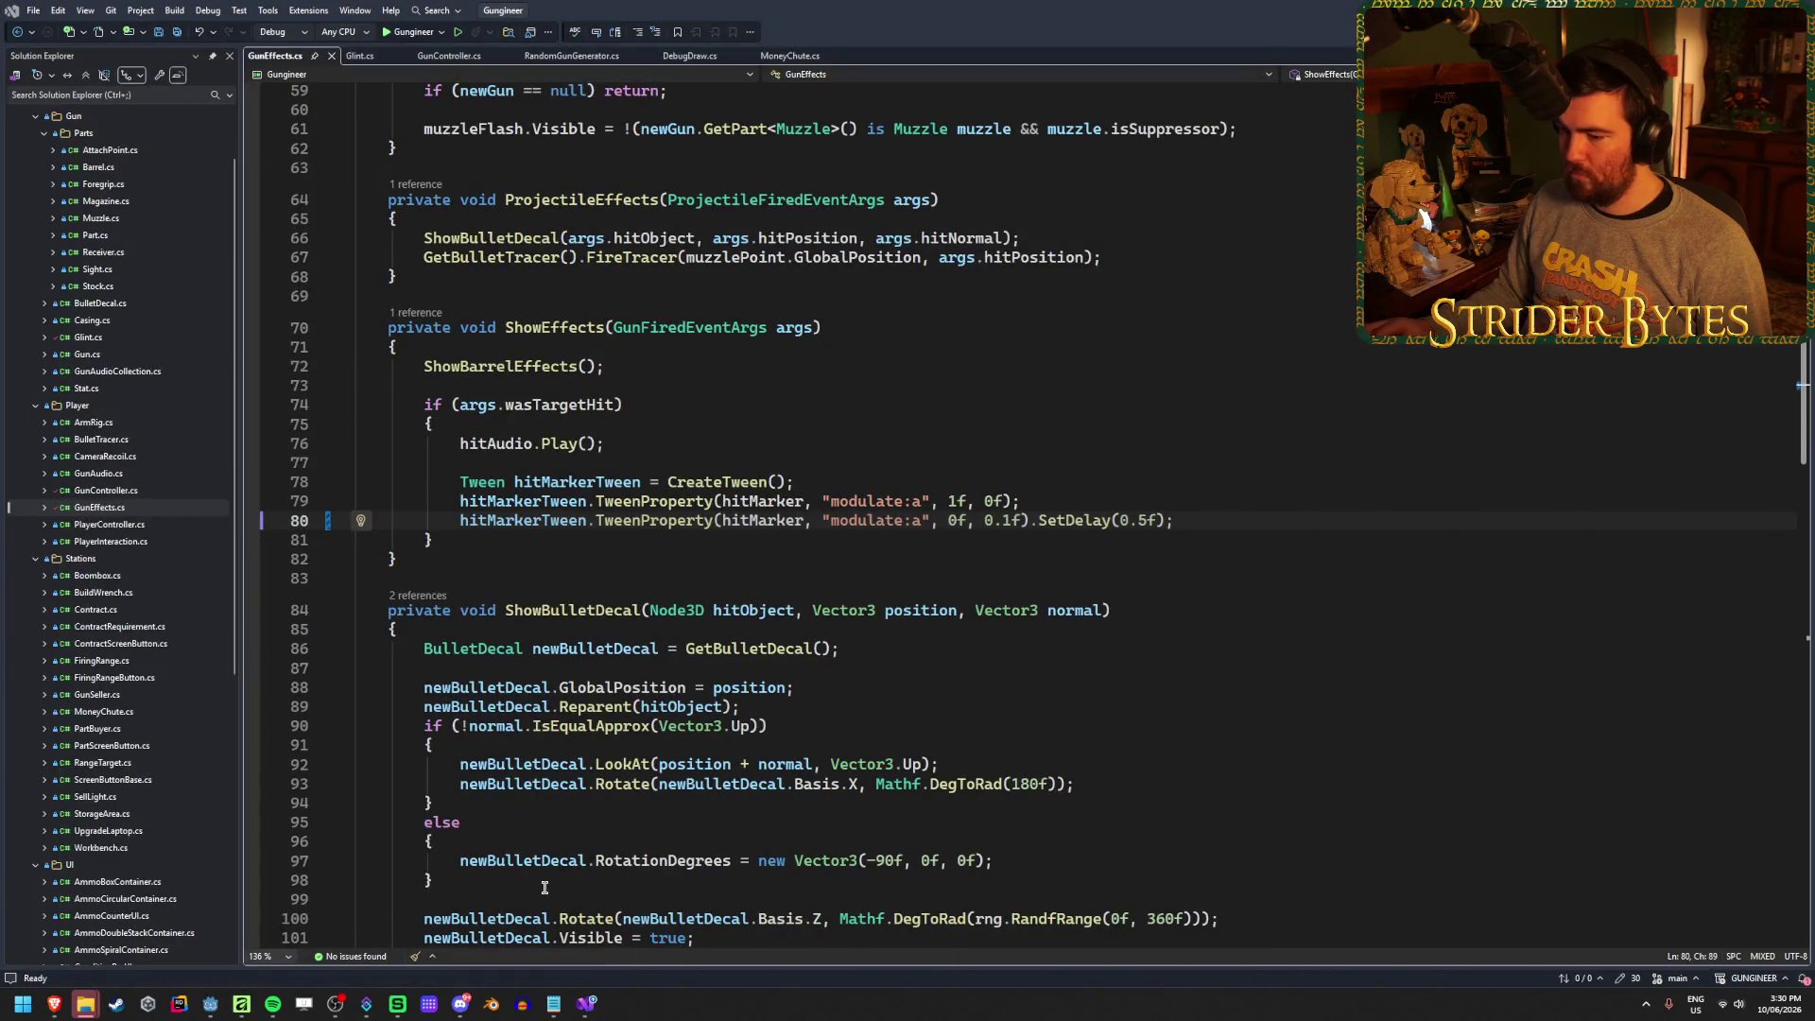
Hand off to Godot so it rebuilds the .NET project and launches Gungineer
left_click(210, 1003)
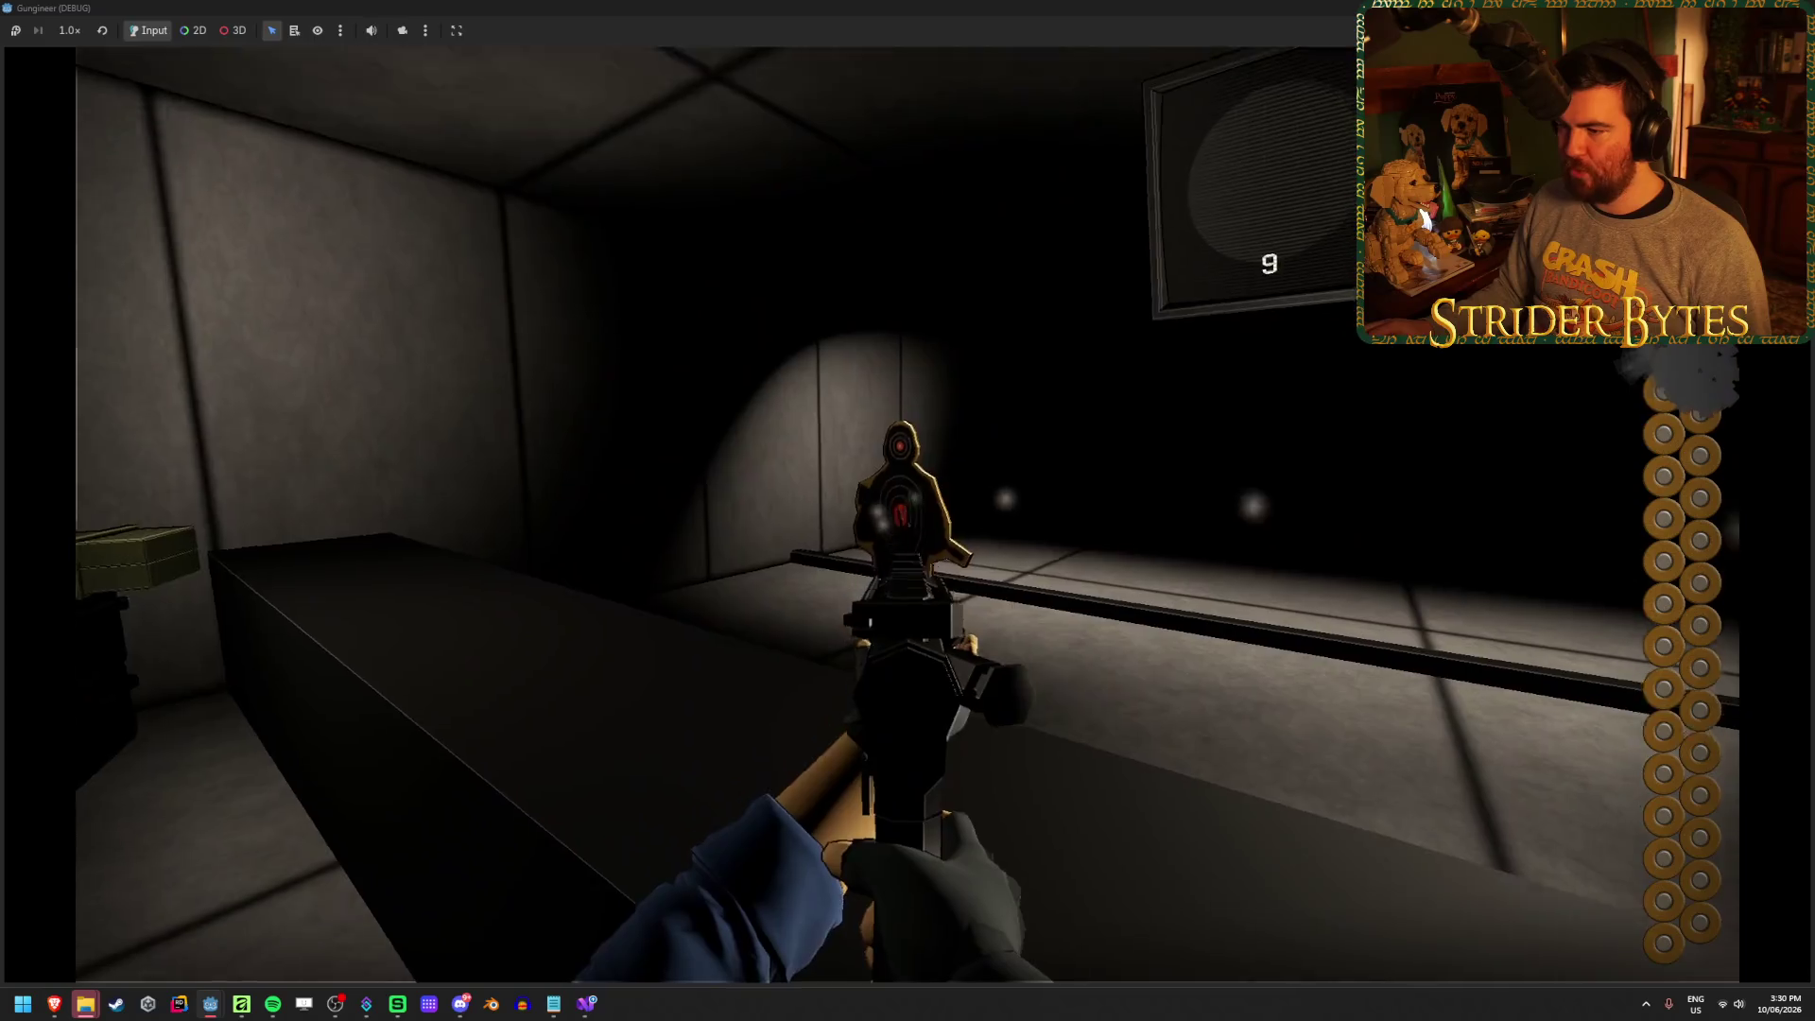
Fire repeated bursts across the range targets to check the wider hit marker flashing
left_click(908, 510)
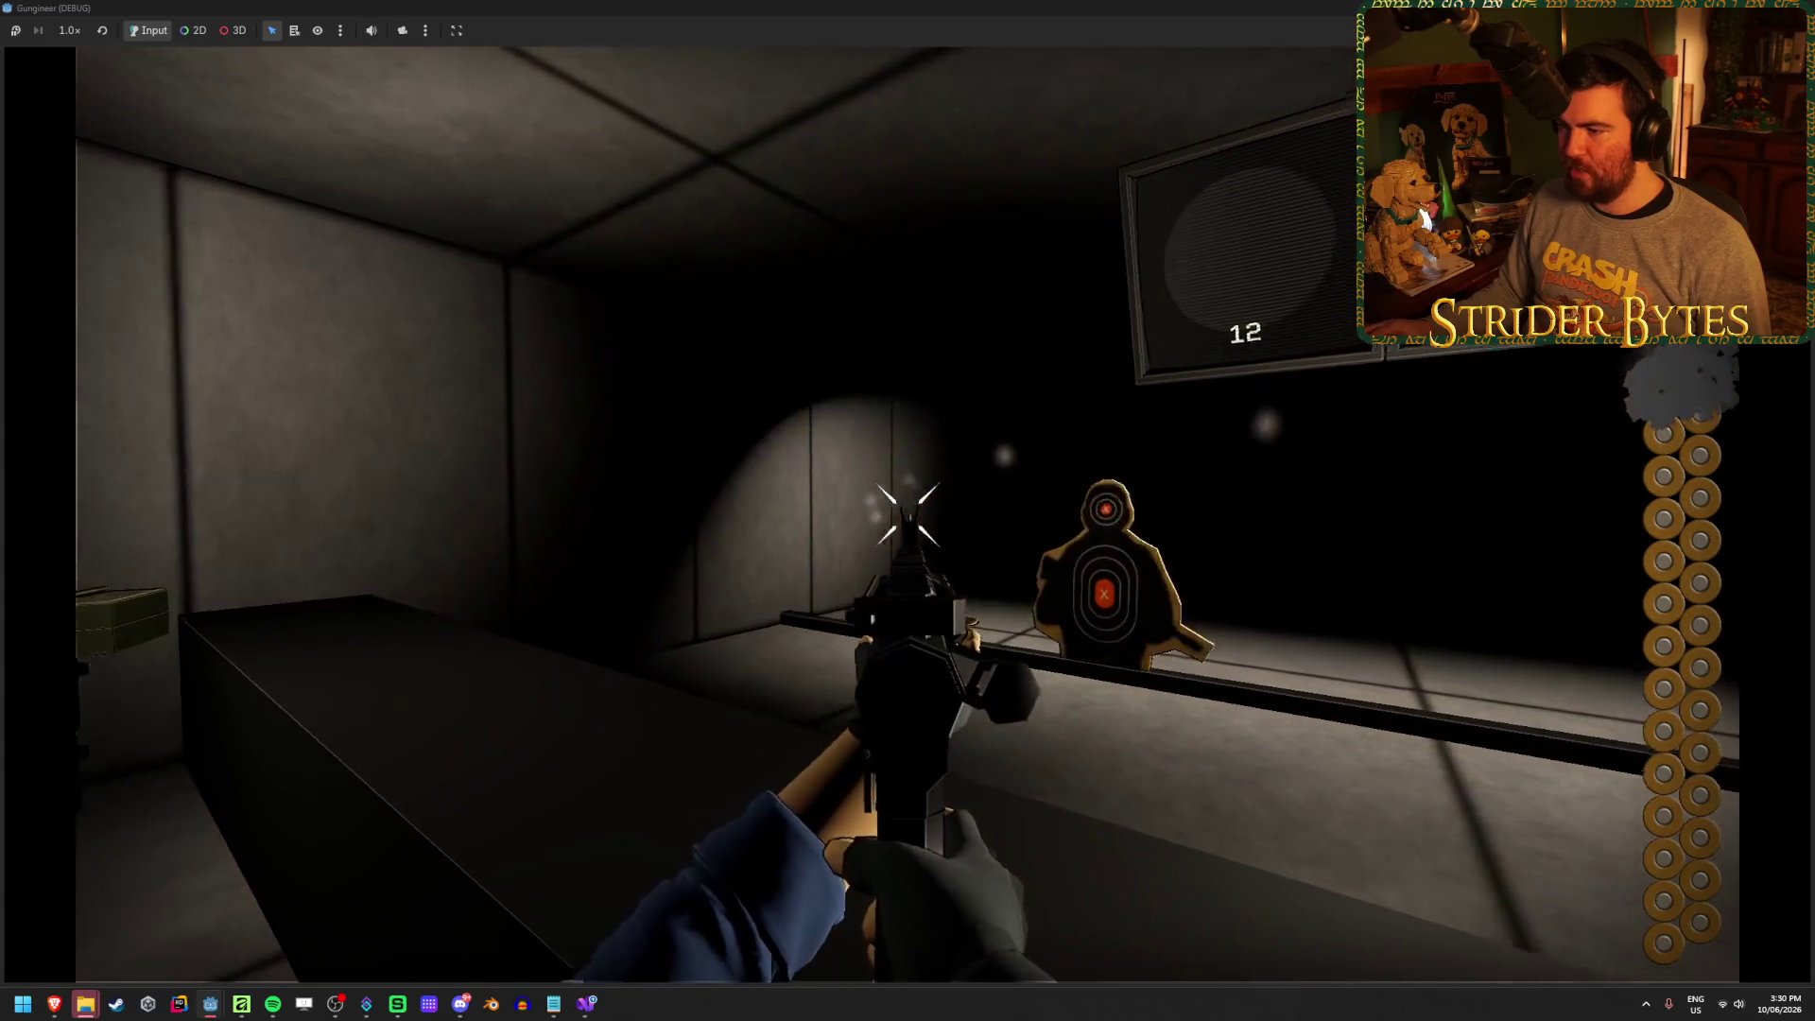
left_click(908, 510)
left_click(907, 510)
left_click(907, 511)
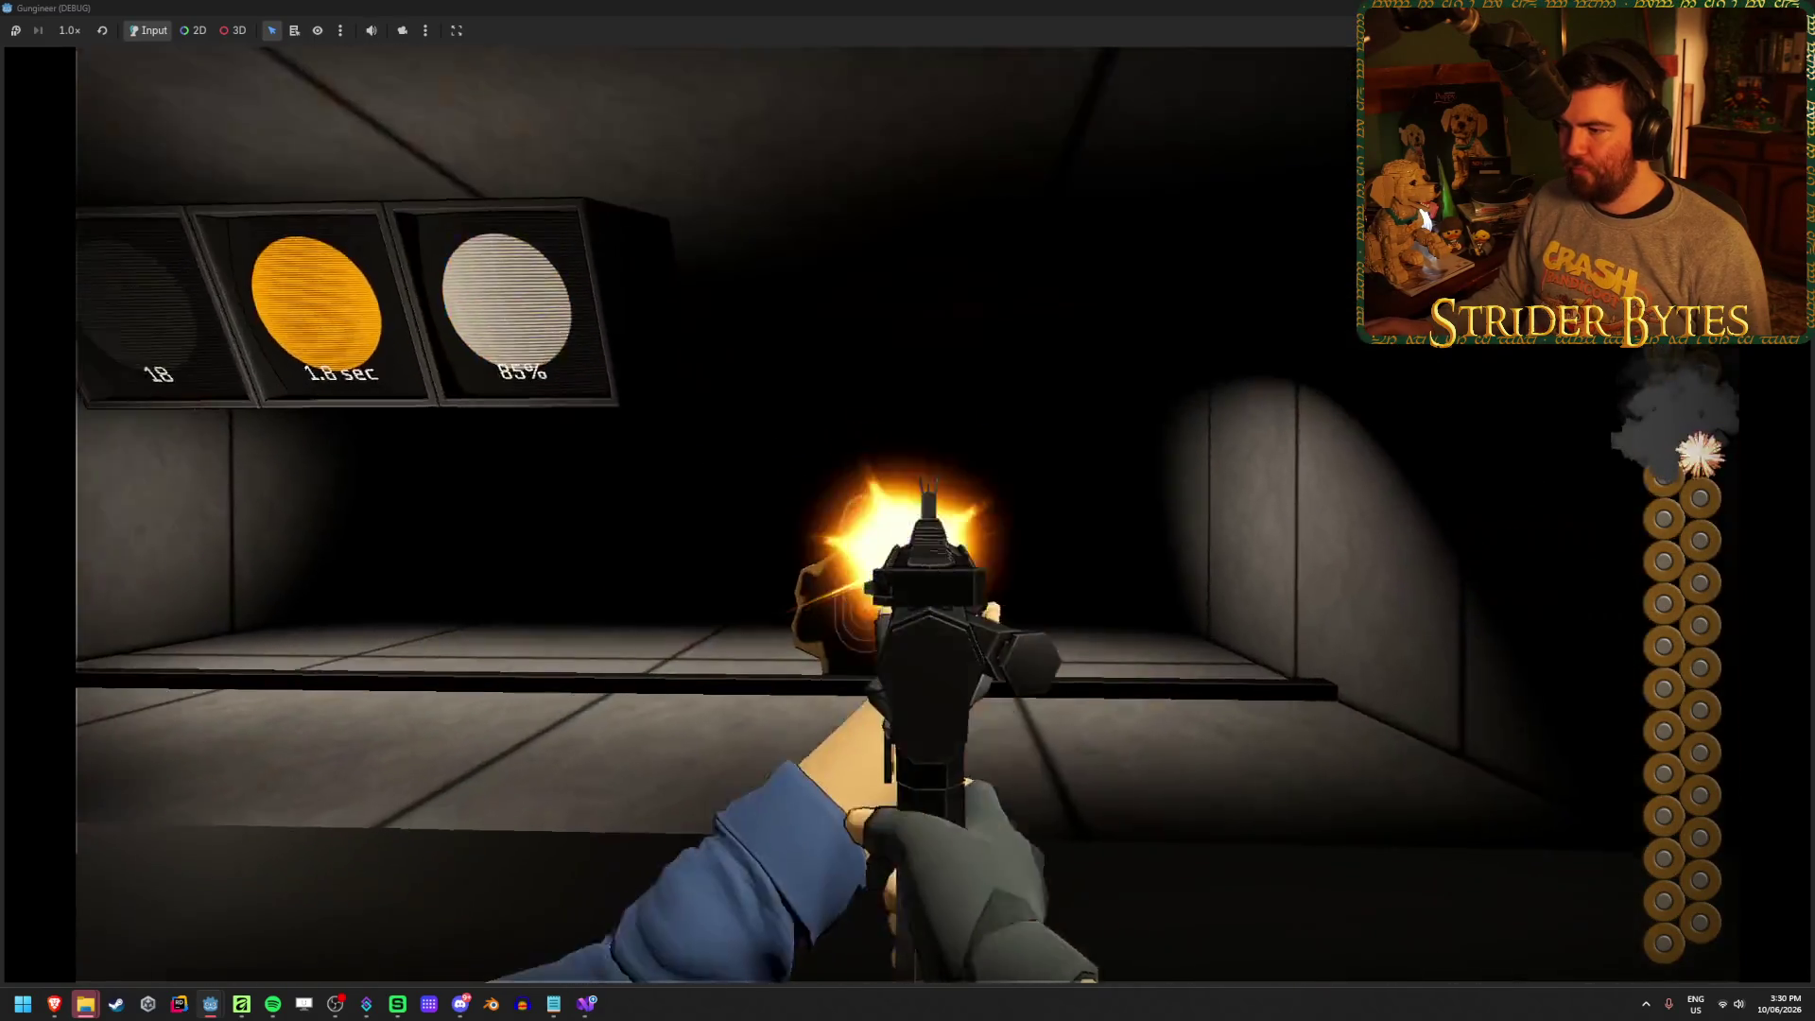
left_click(907, 510)
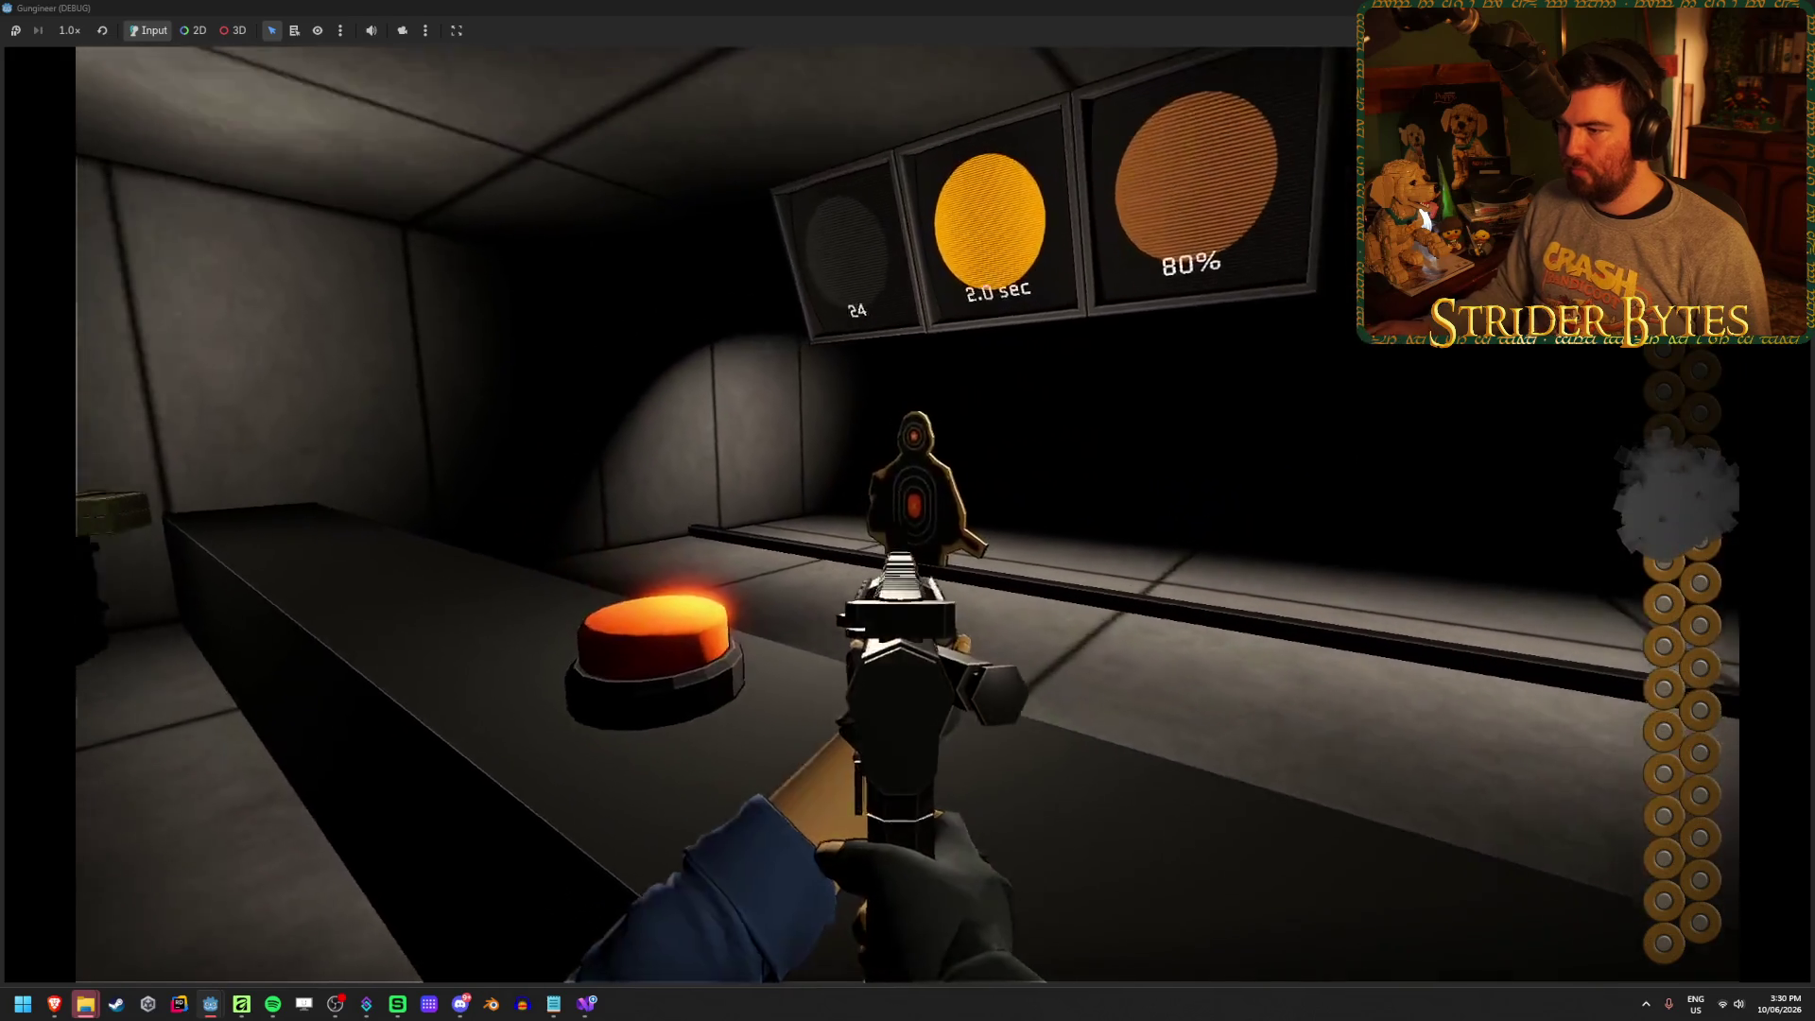
left_click(907, 510)
left_click(907, 510)
left_click(908, 511)
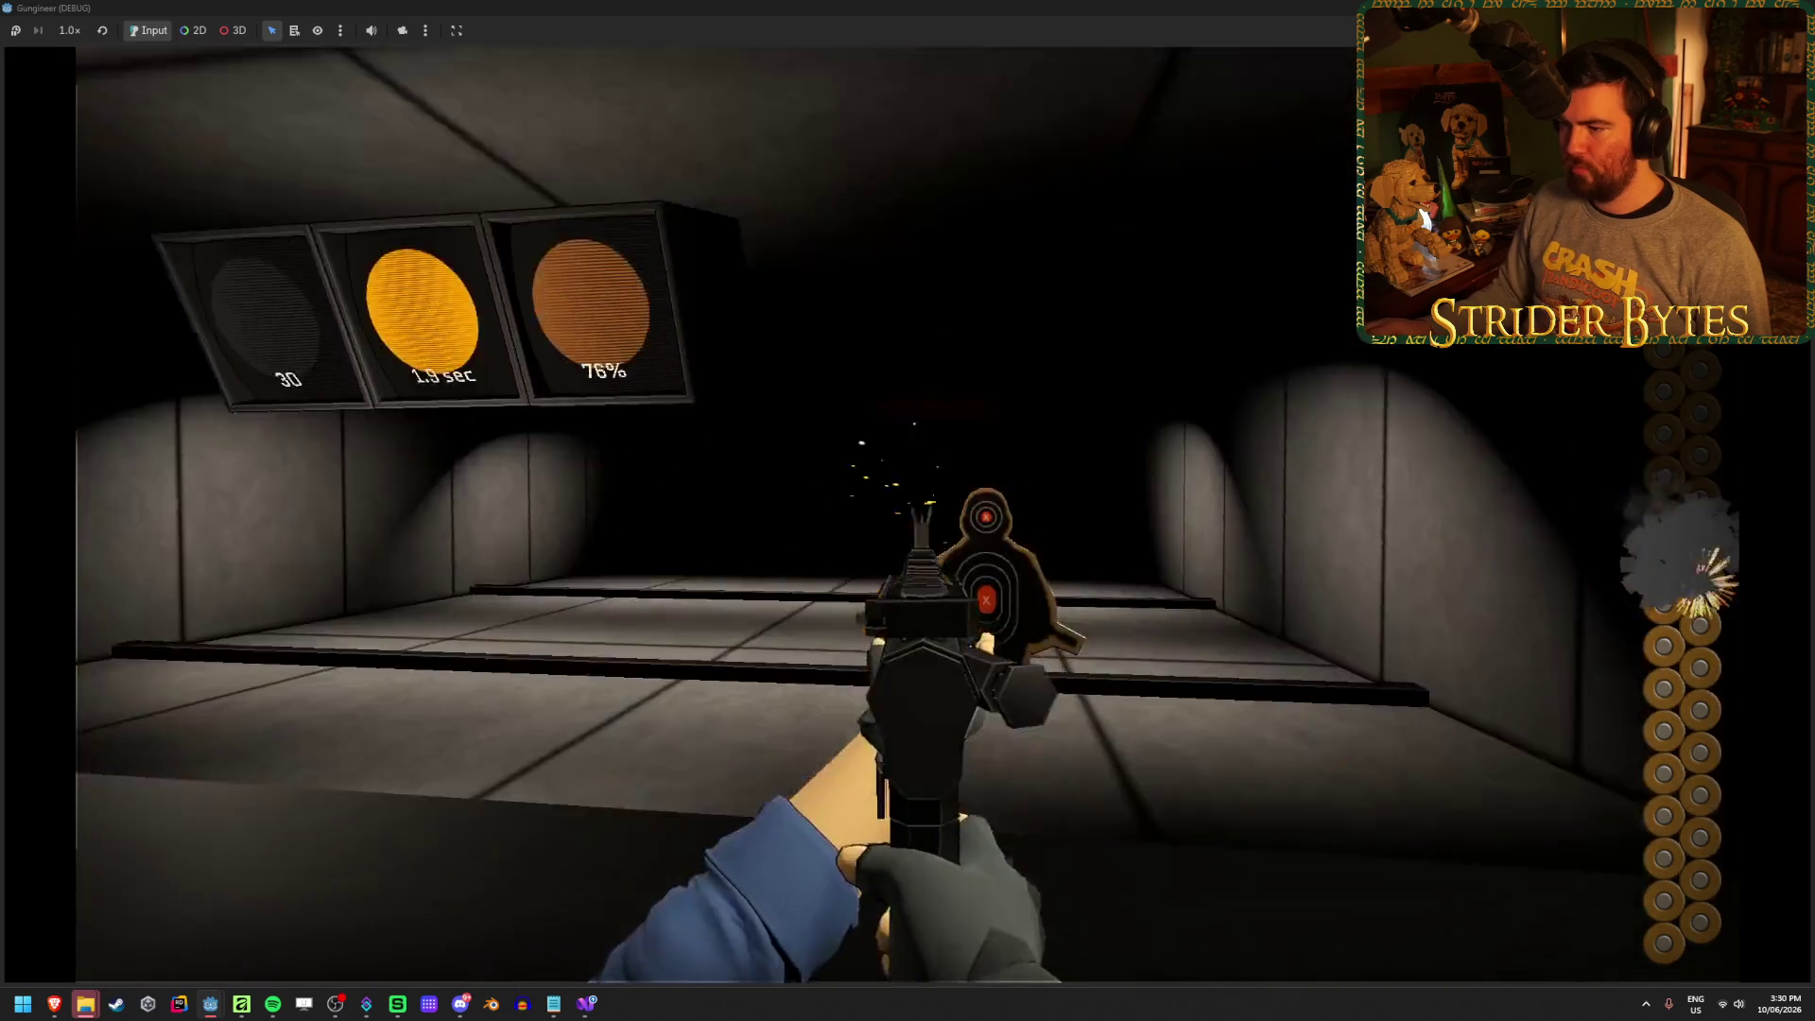
left_click(907, 511)
left_click(908, 510)
left_click(907, 511)
left_click(907, 510)
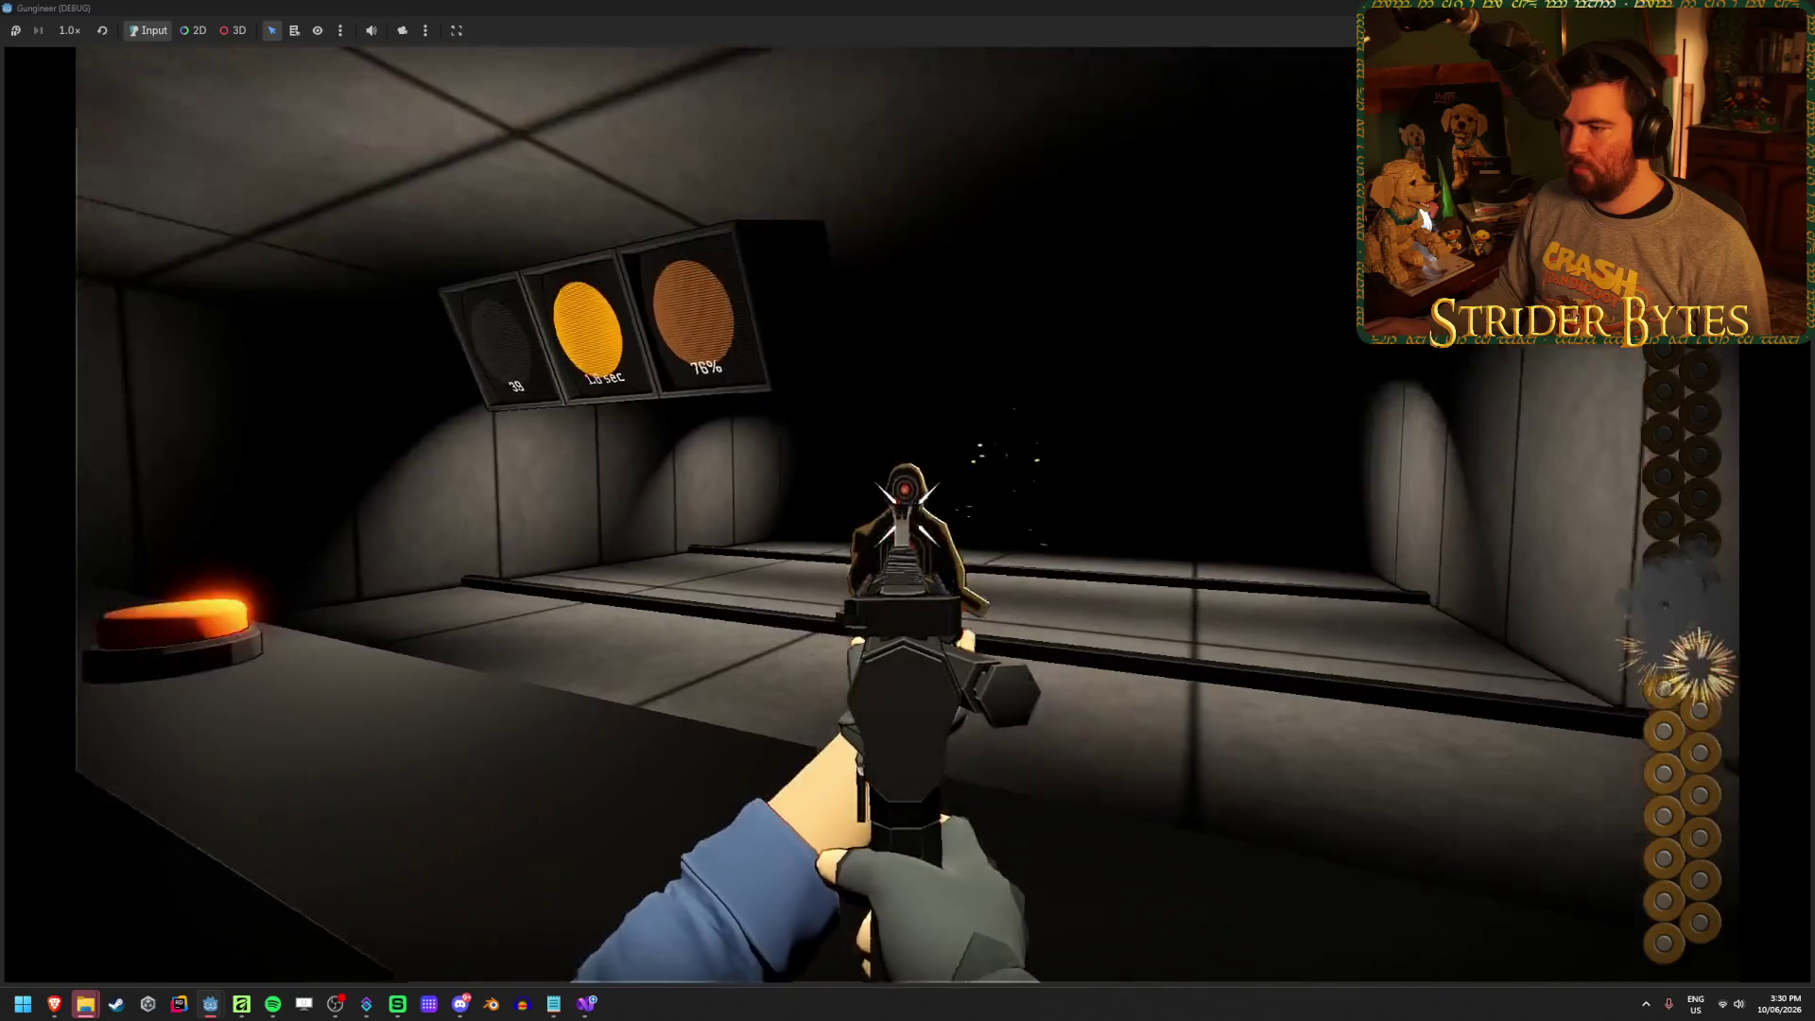
left_click(907, 511)
left_click(907, 511)
left_click(908, 511)
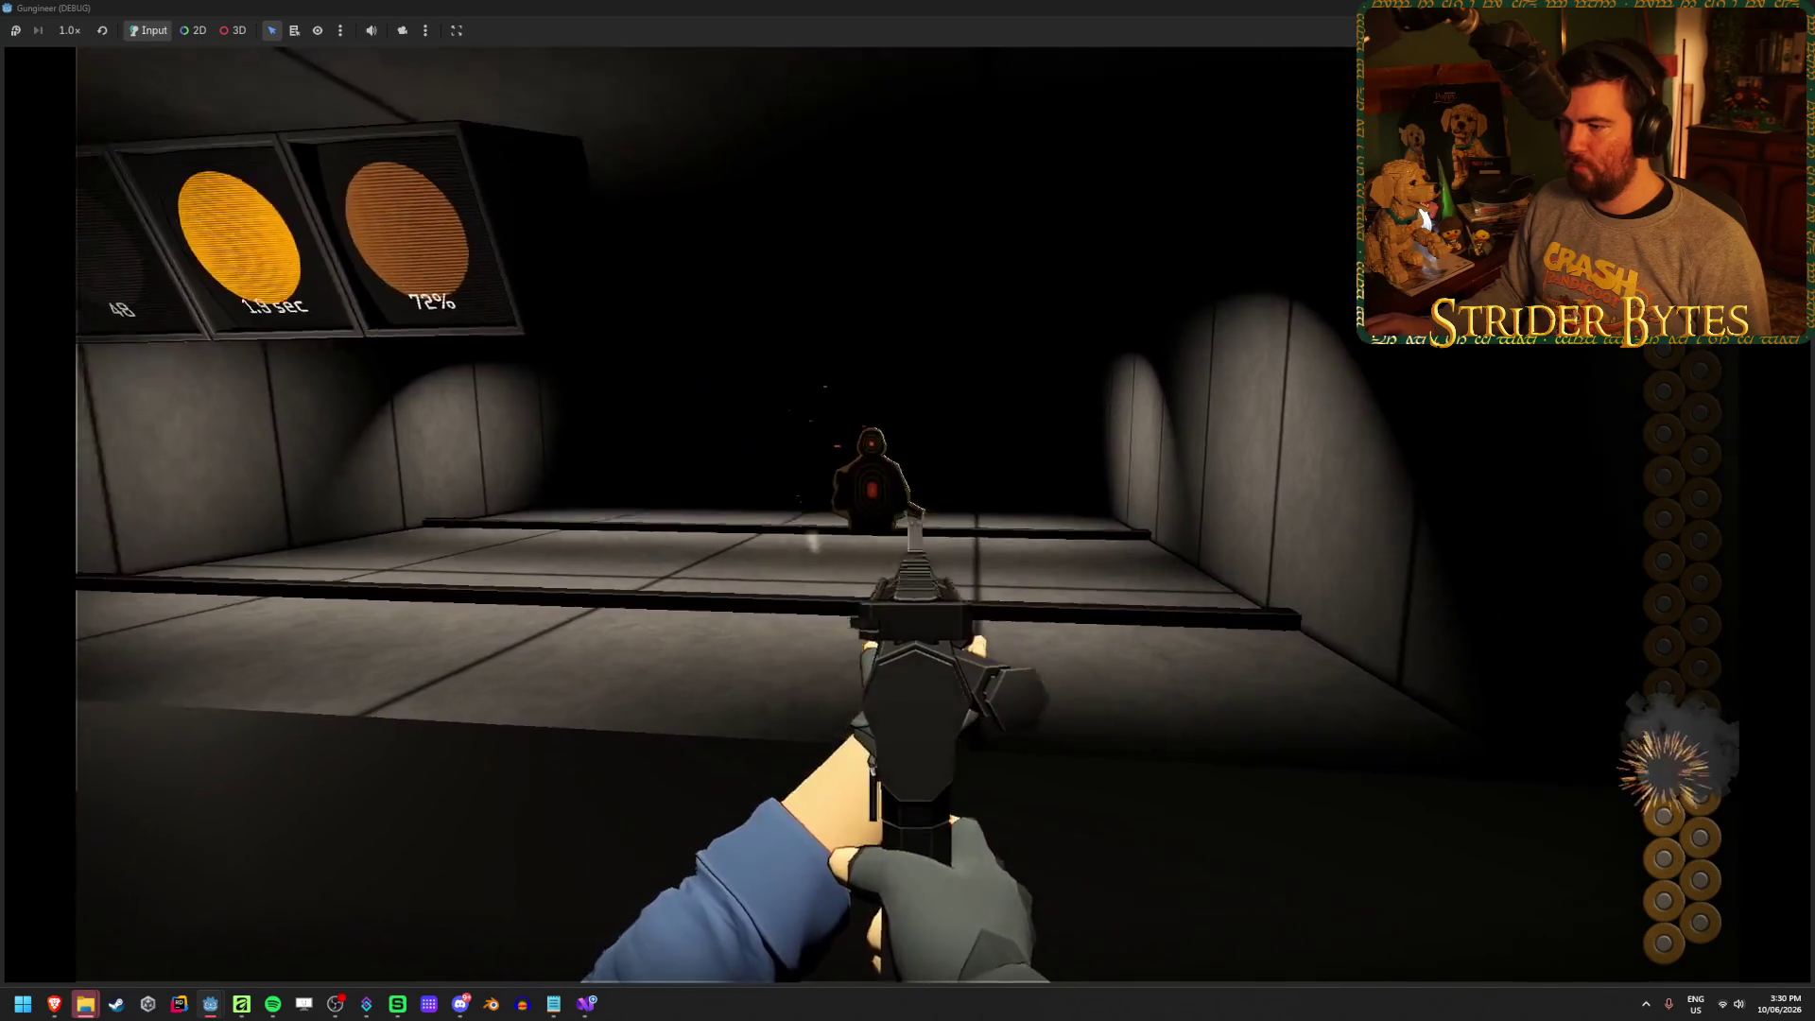
left_click(908, 511)
left_click(908, 511)
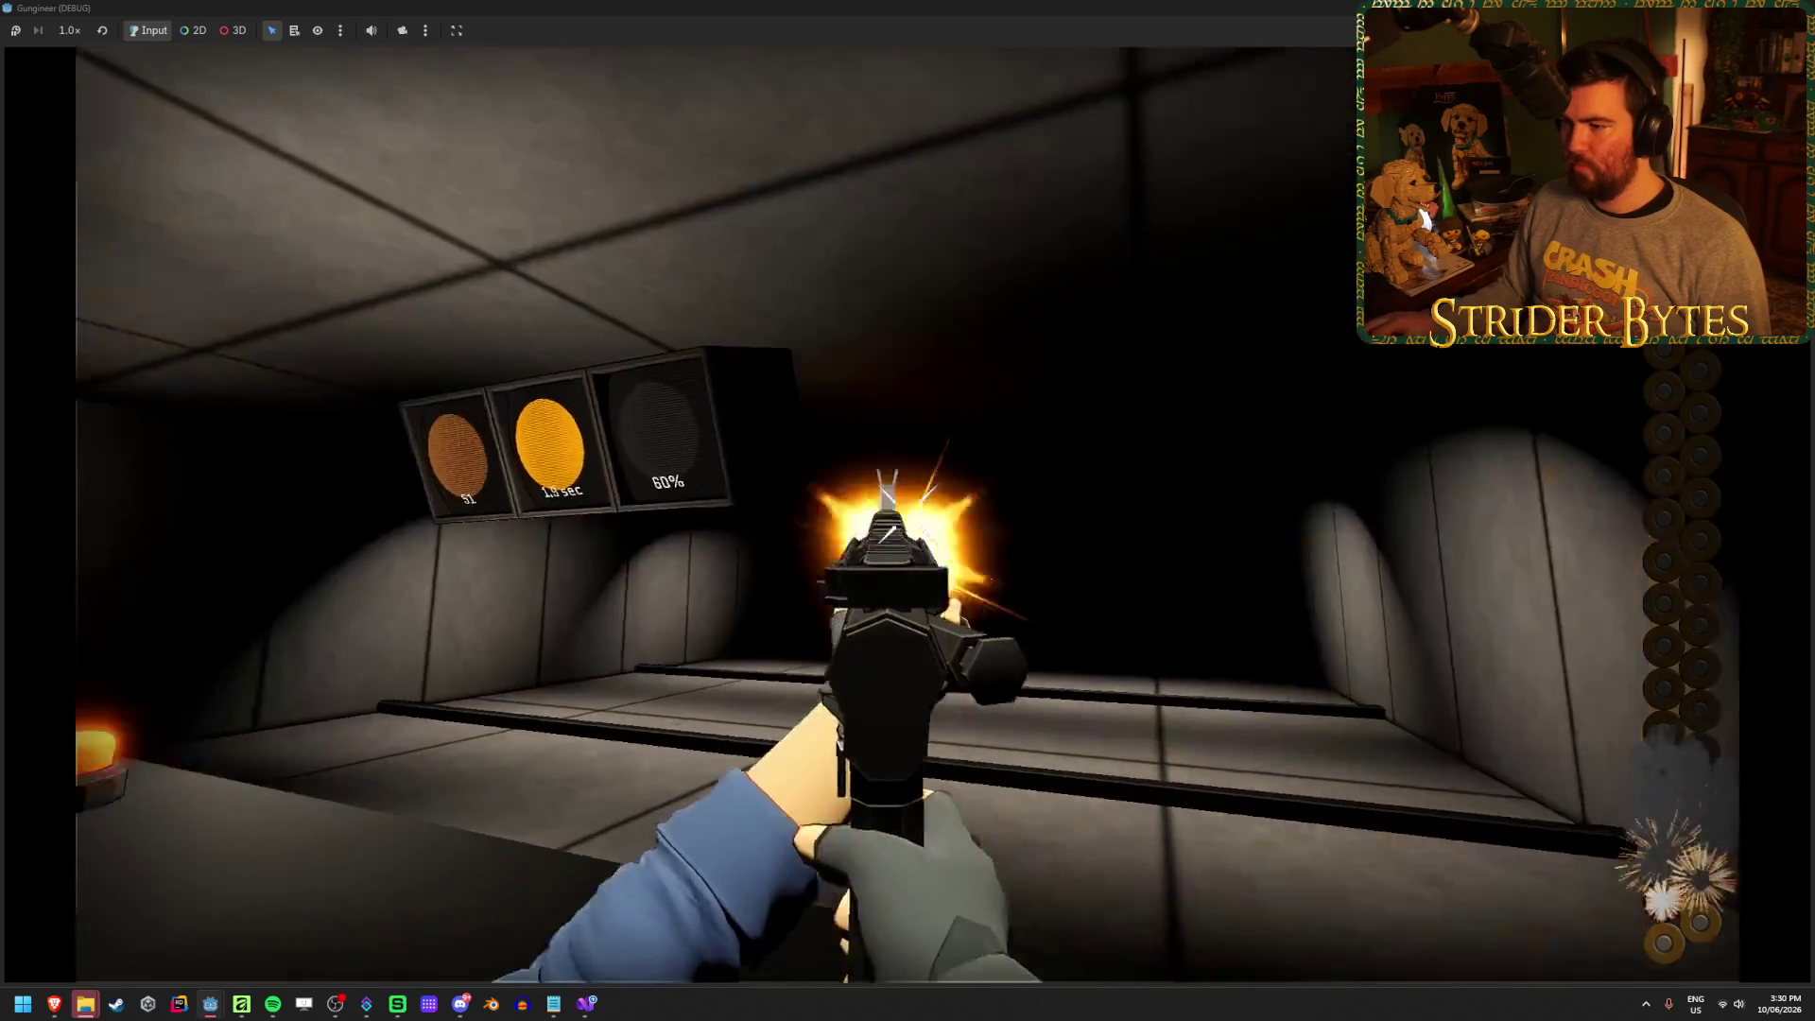
left_click(908, 511)
left_click(908, 511)
Reload with R, fire twice more at the far targets, and stop the game
key("r")
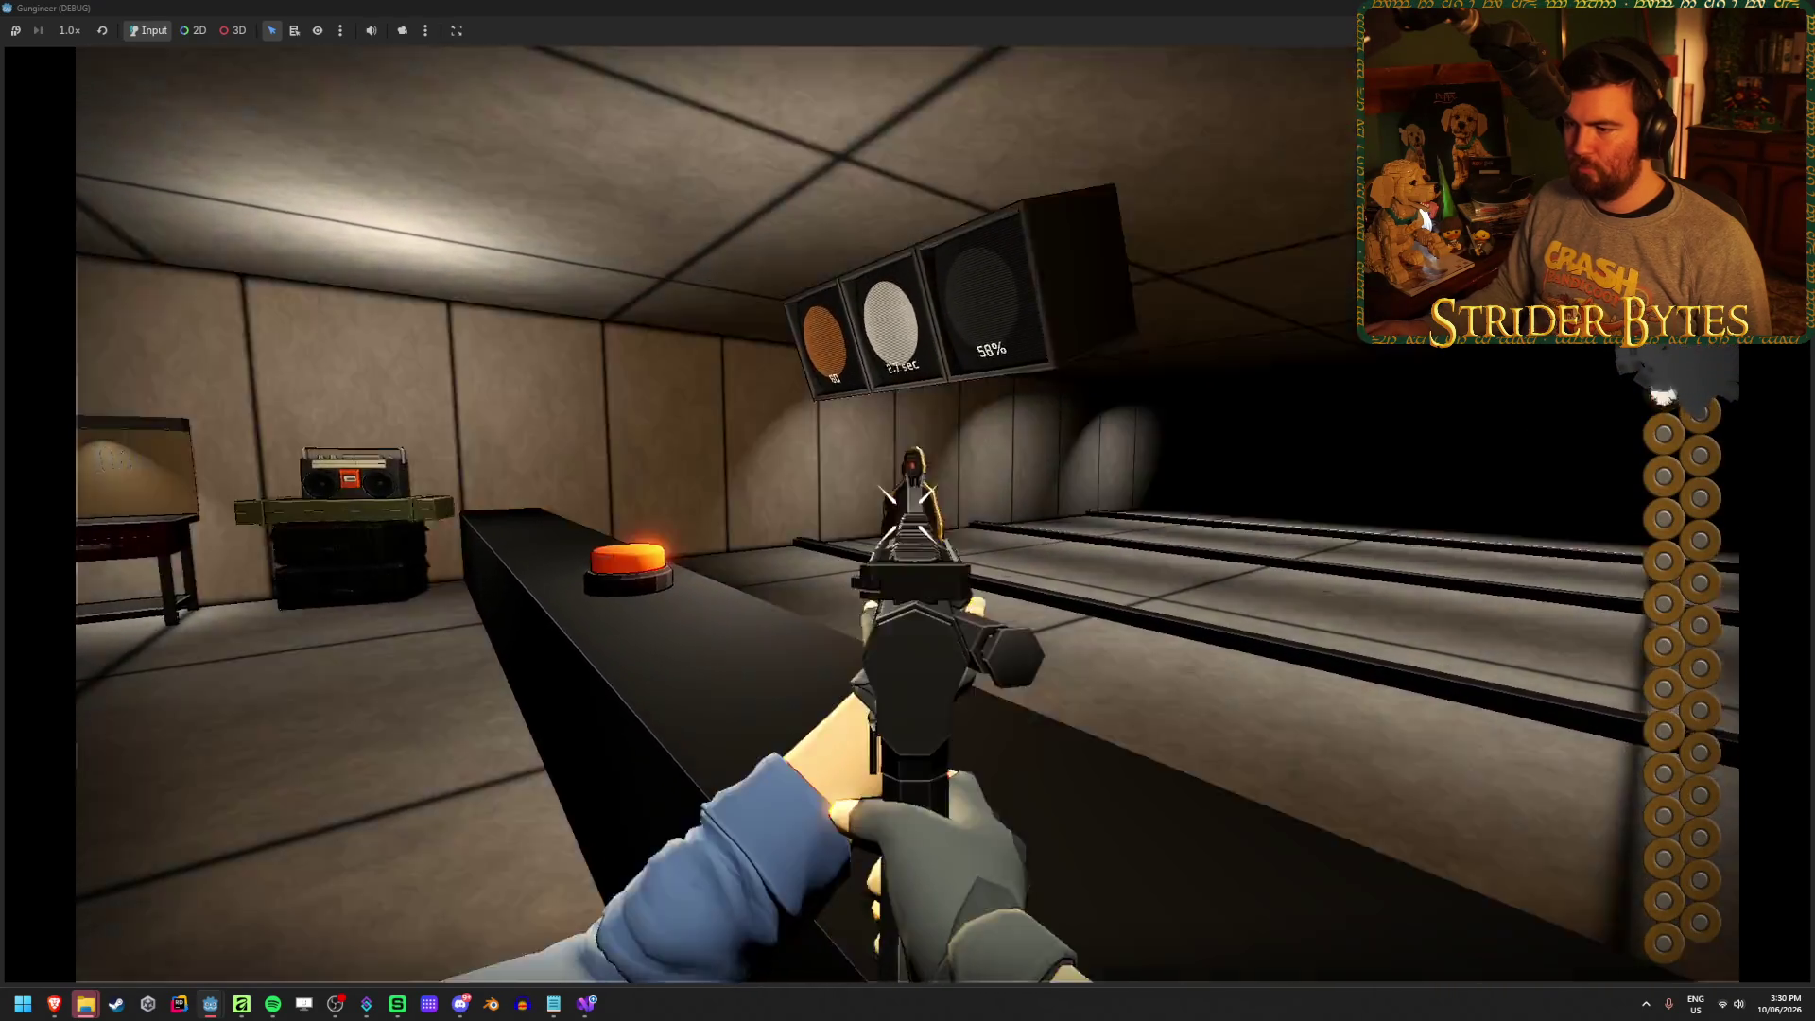
left_click(906, 511)
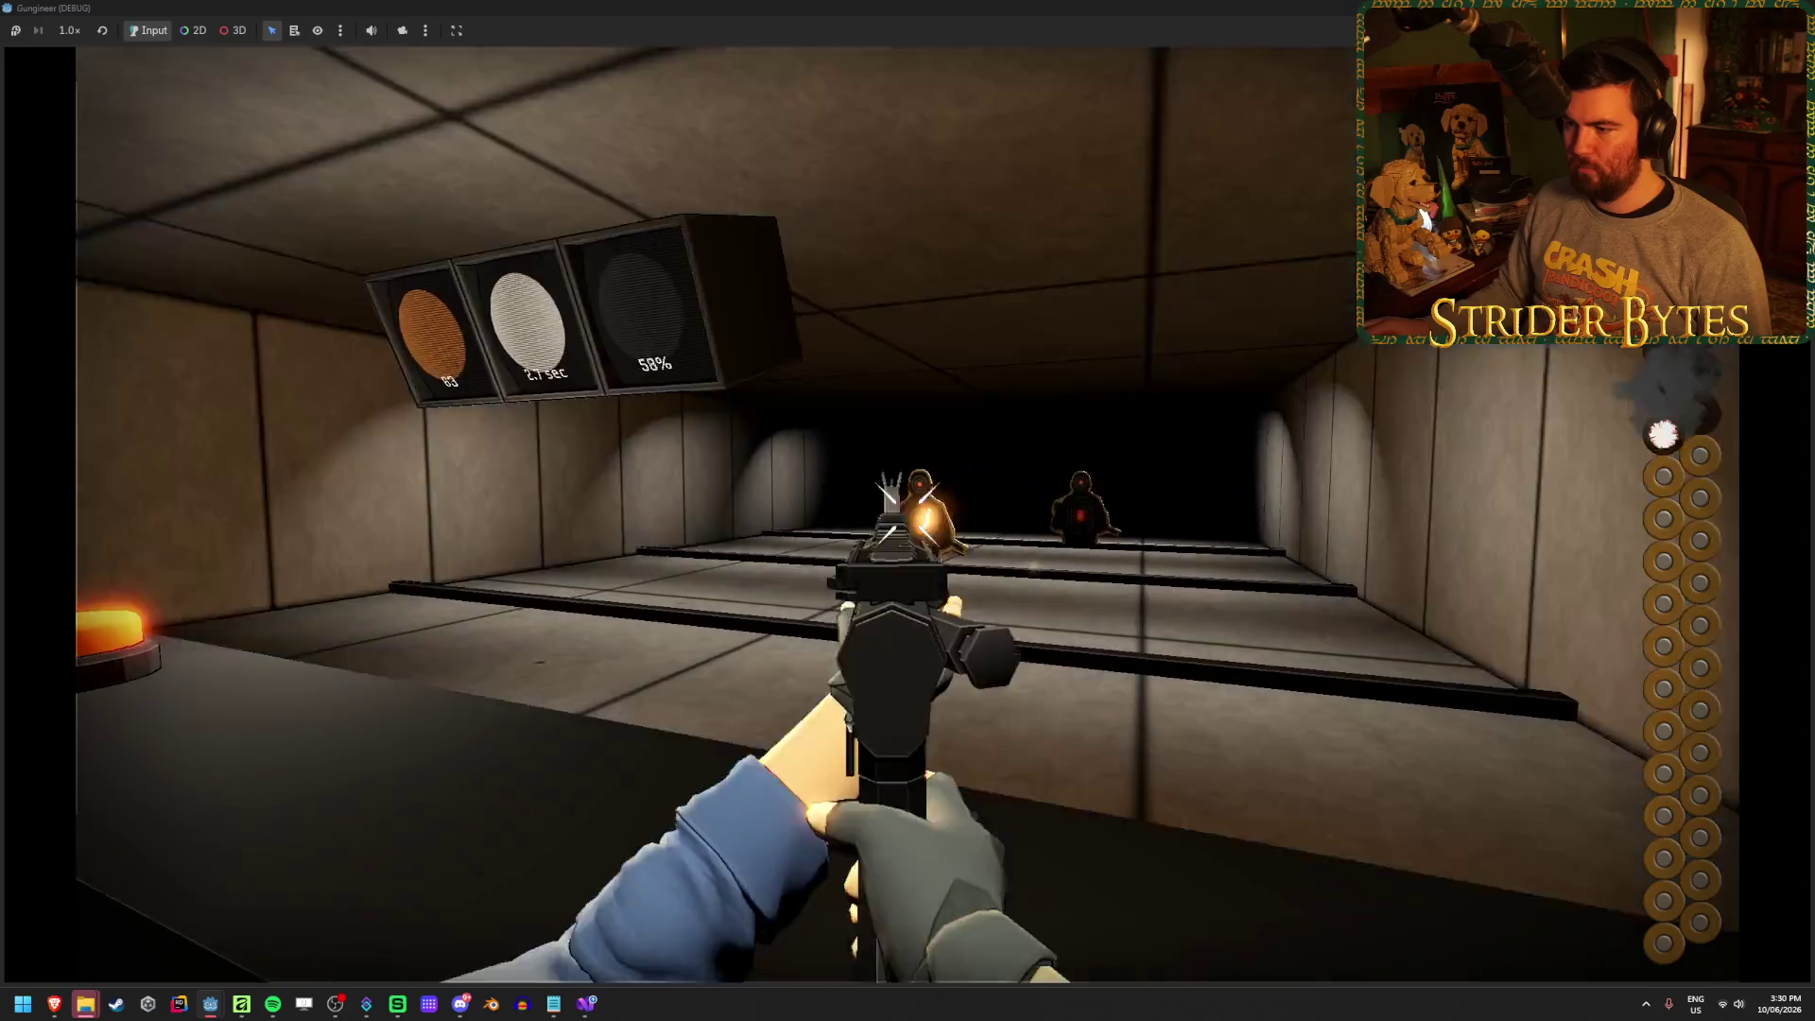
left_click(906, 511)
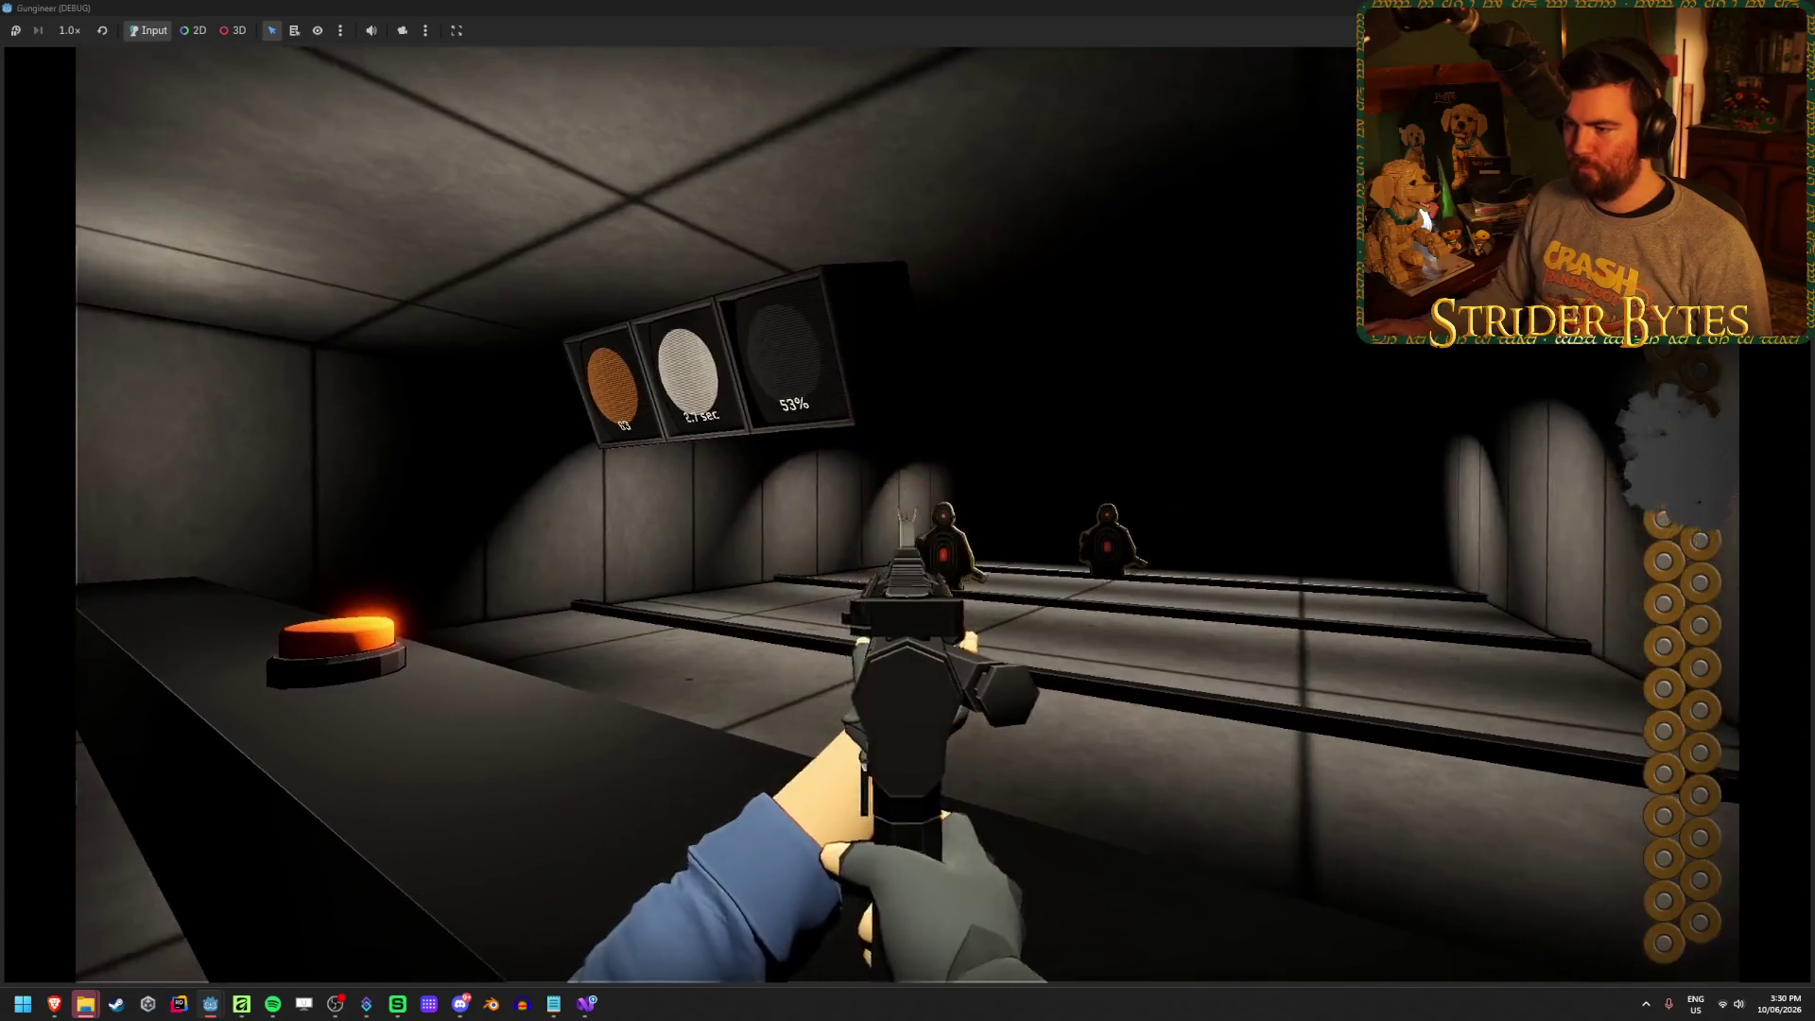
key("F8")
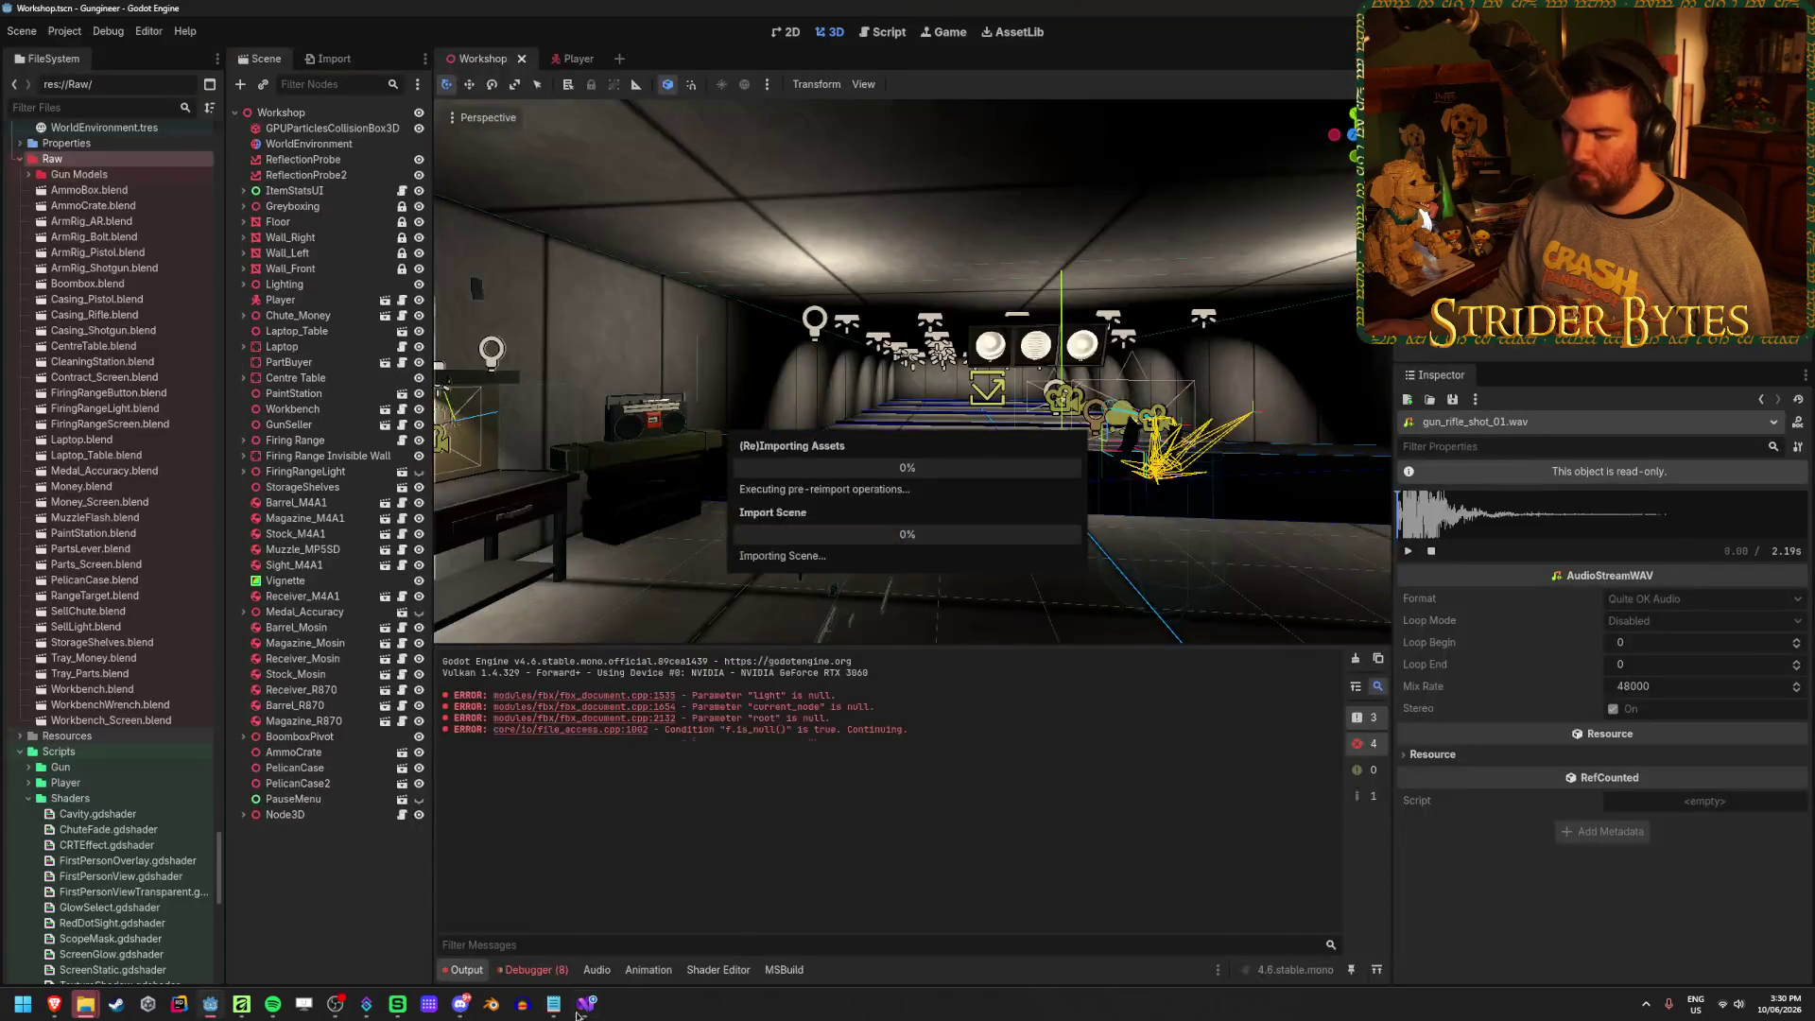
Review the hitMarkerTween lines 78–80 in GunEffects.cs, then return to Godot
left_click(585, 1004)
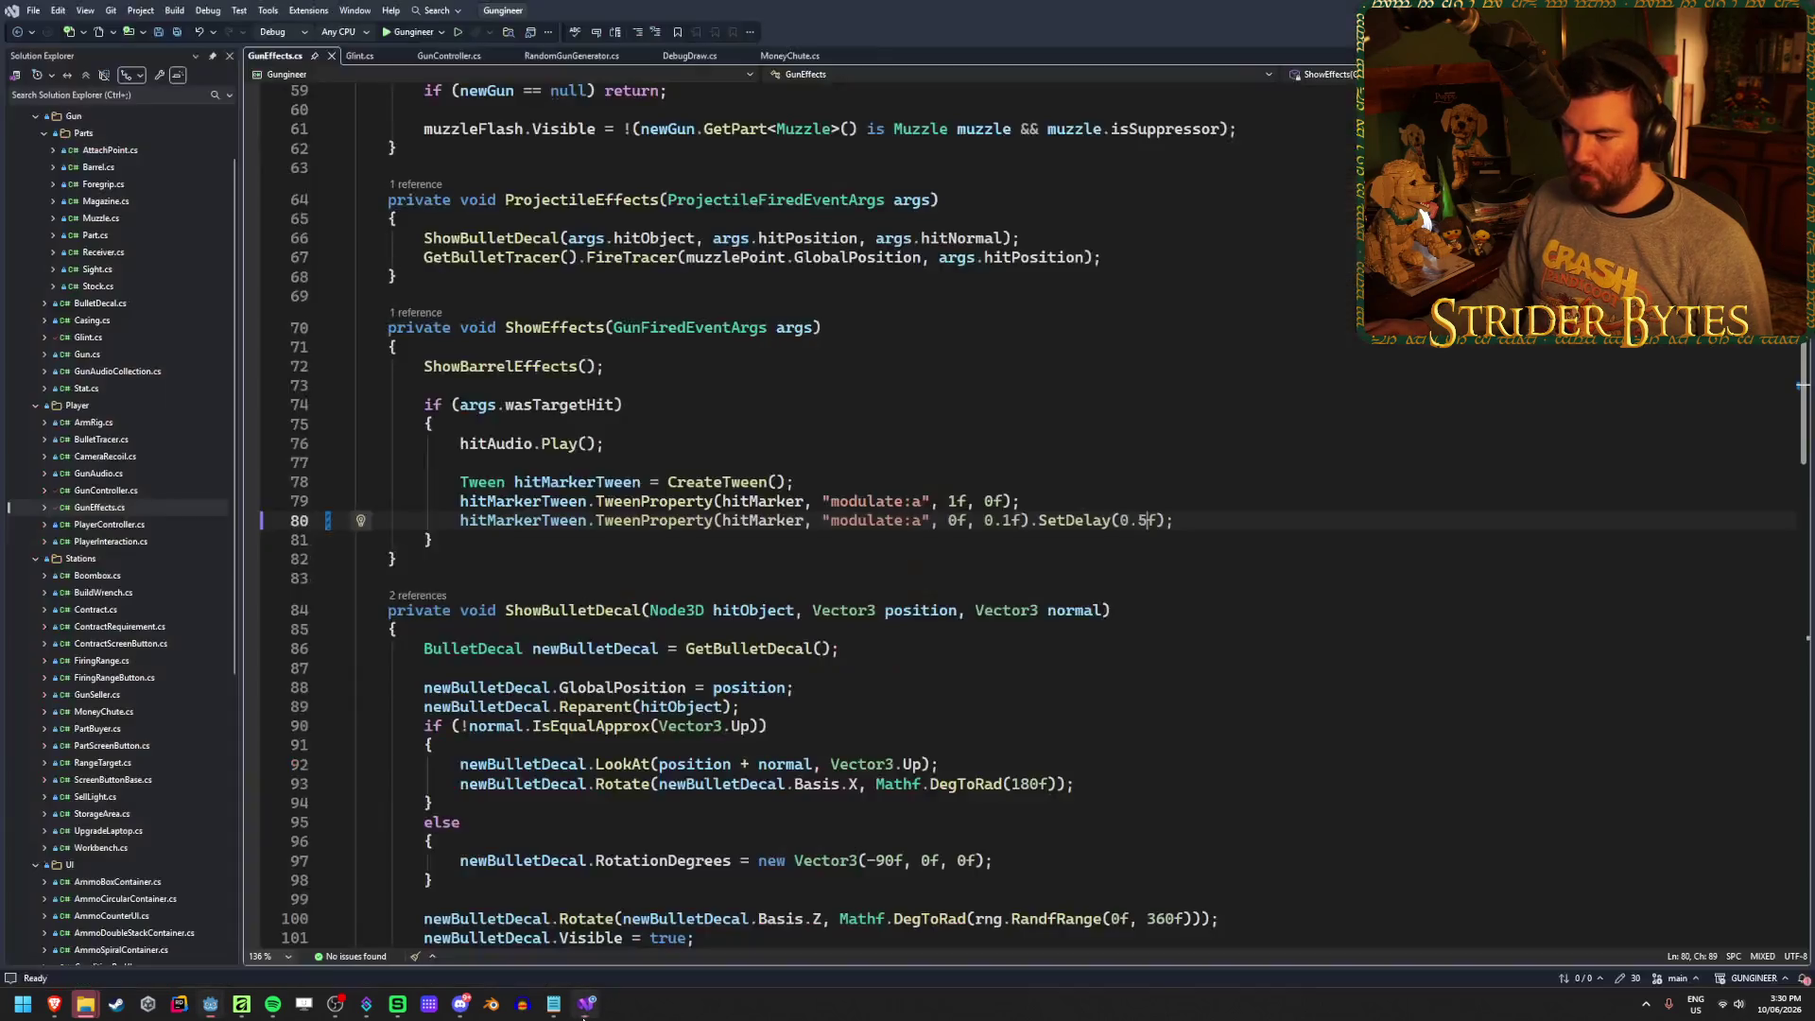
left_click(1183, 499)
left_click(869, 478)
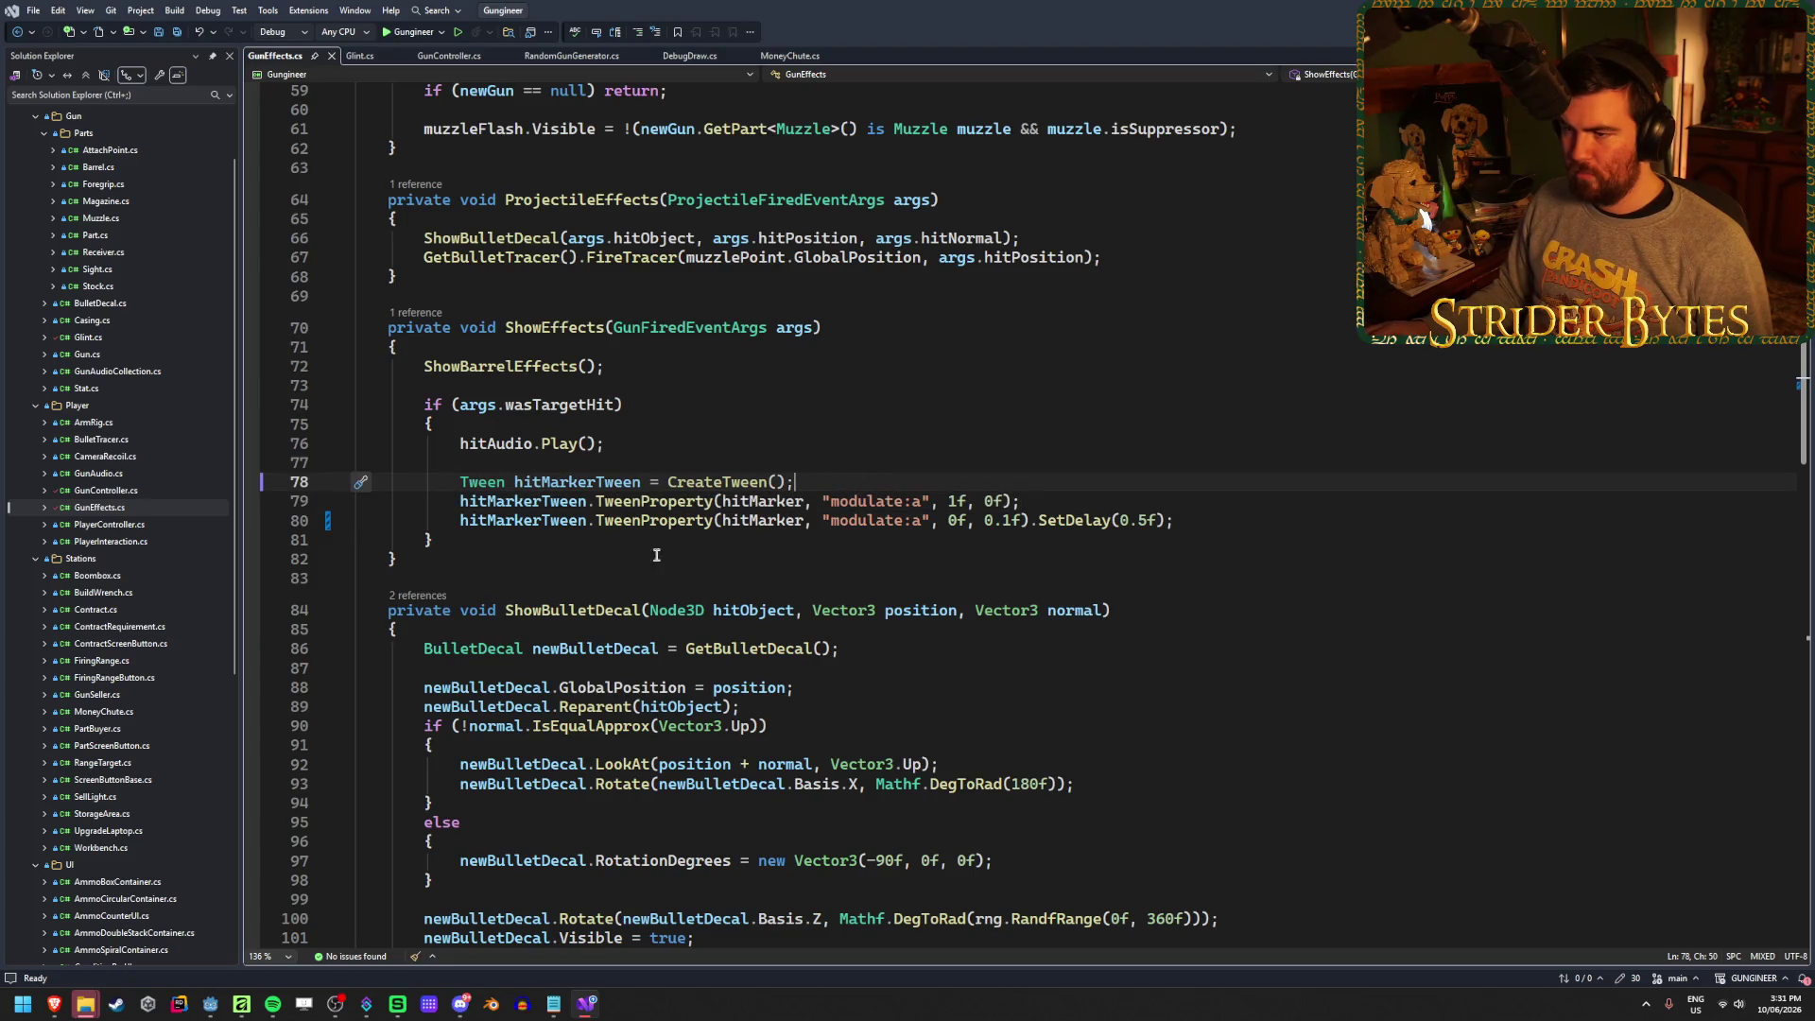
left_click(1234, 521)
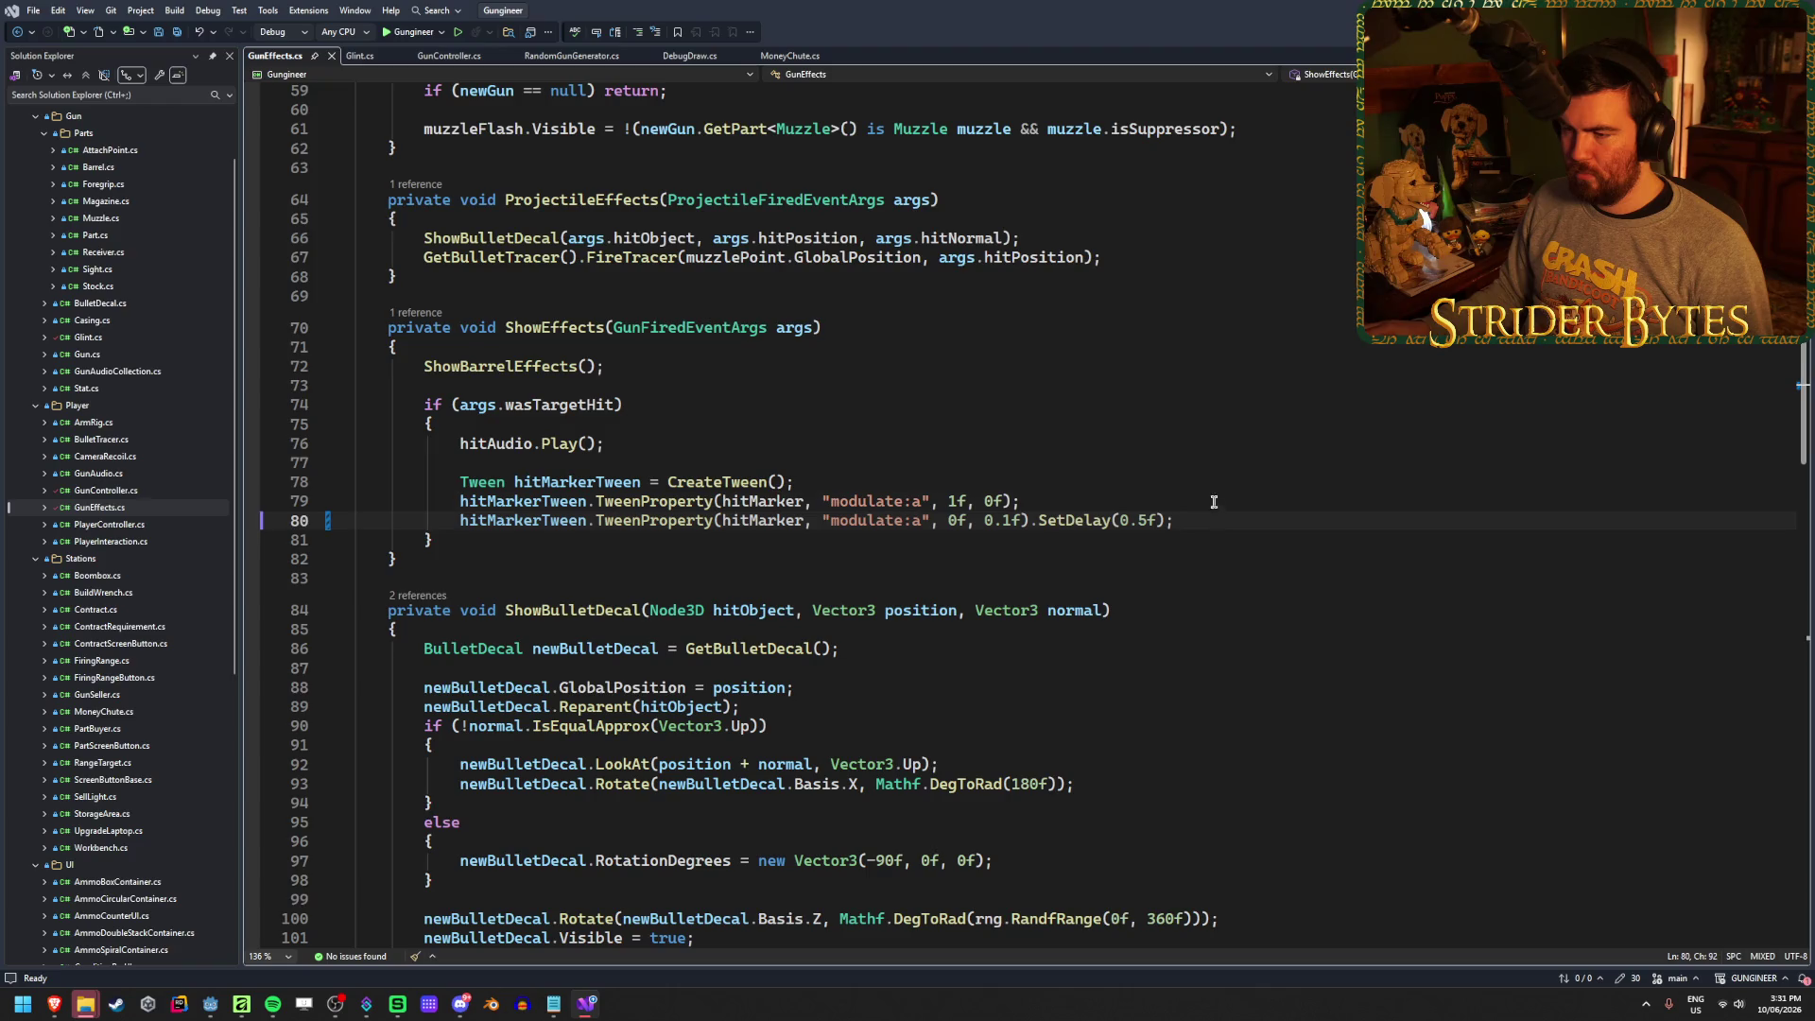
left_click(1214, 501)
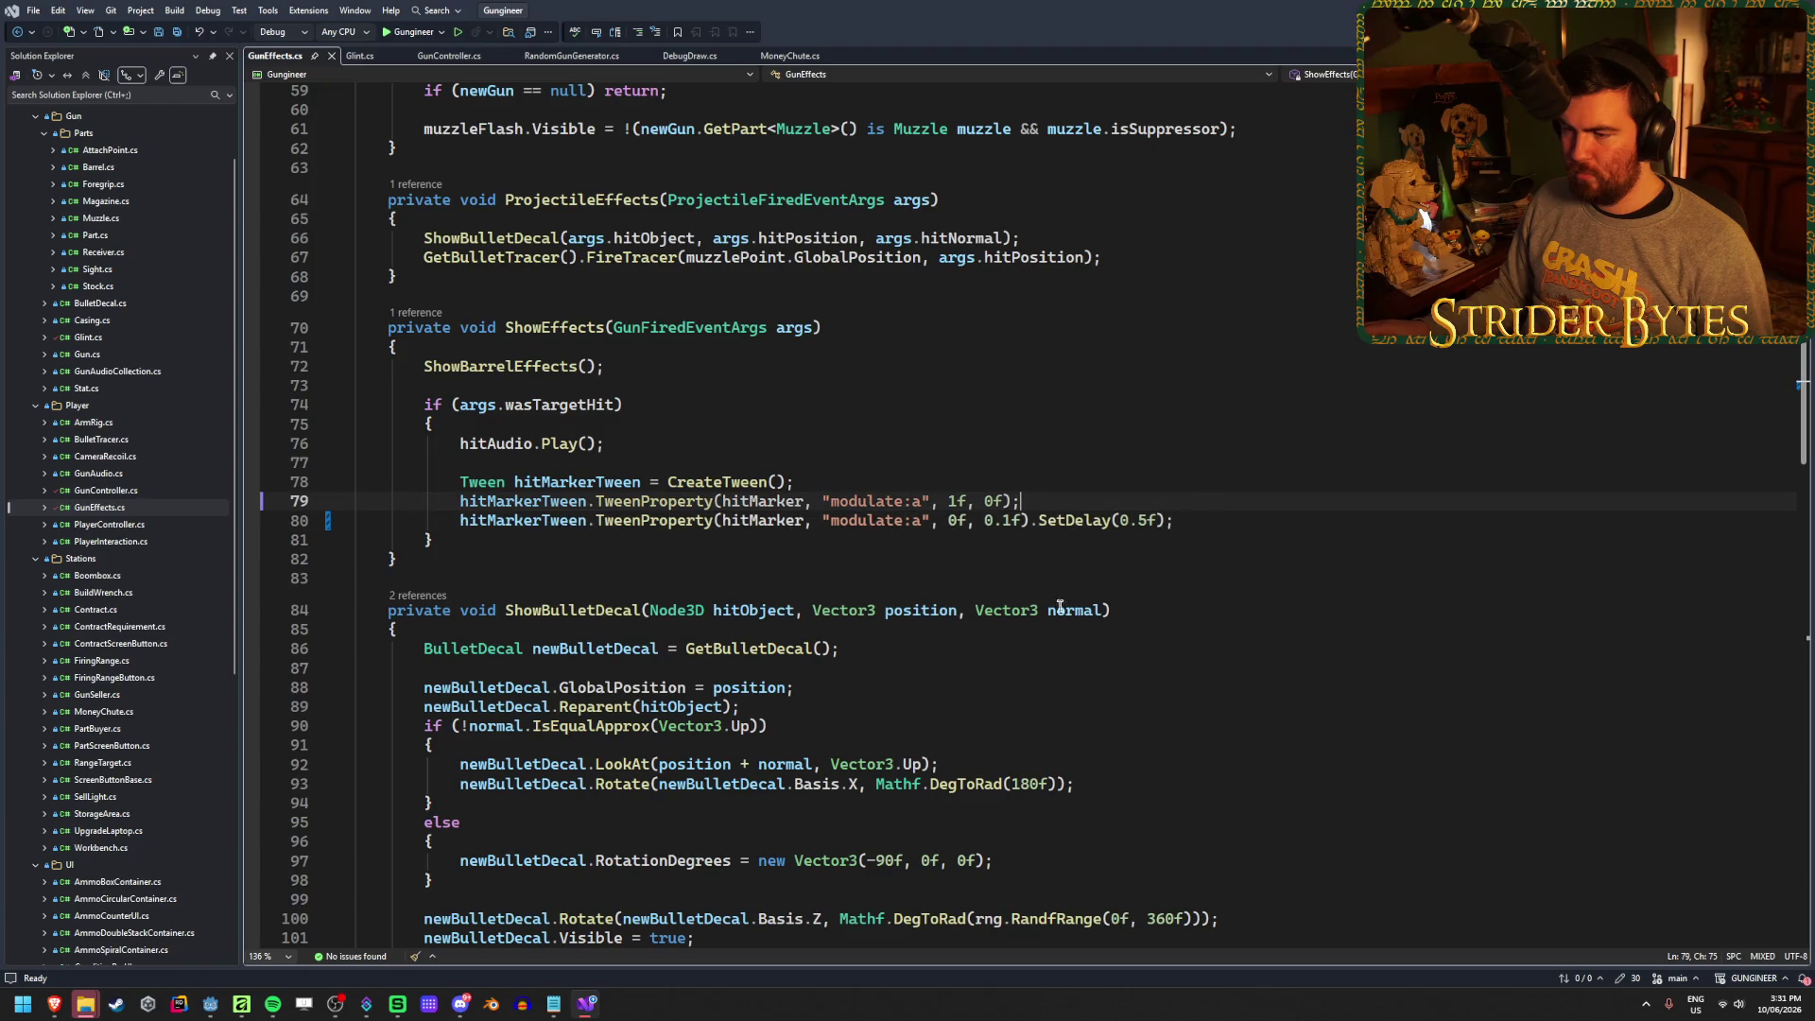
left_click(830, 481)
key("alt+Tab")
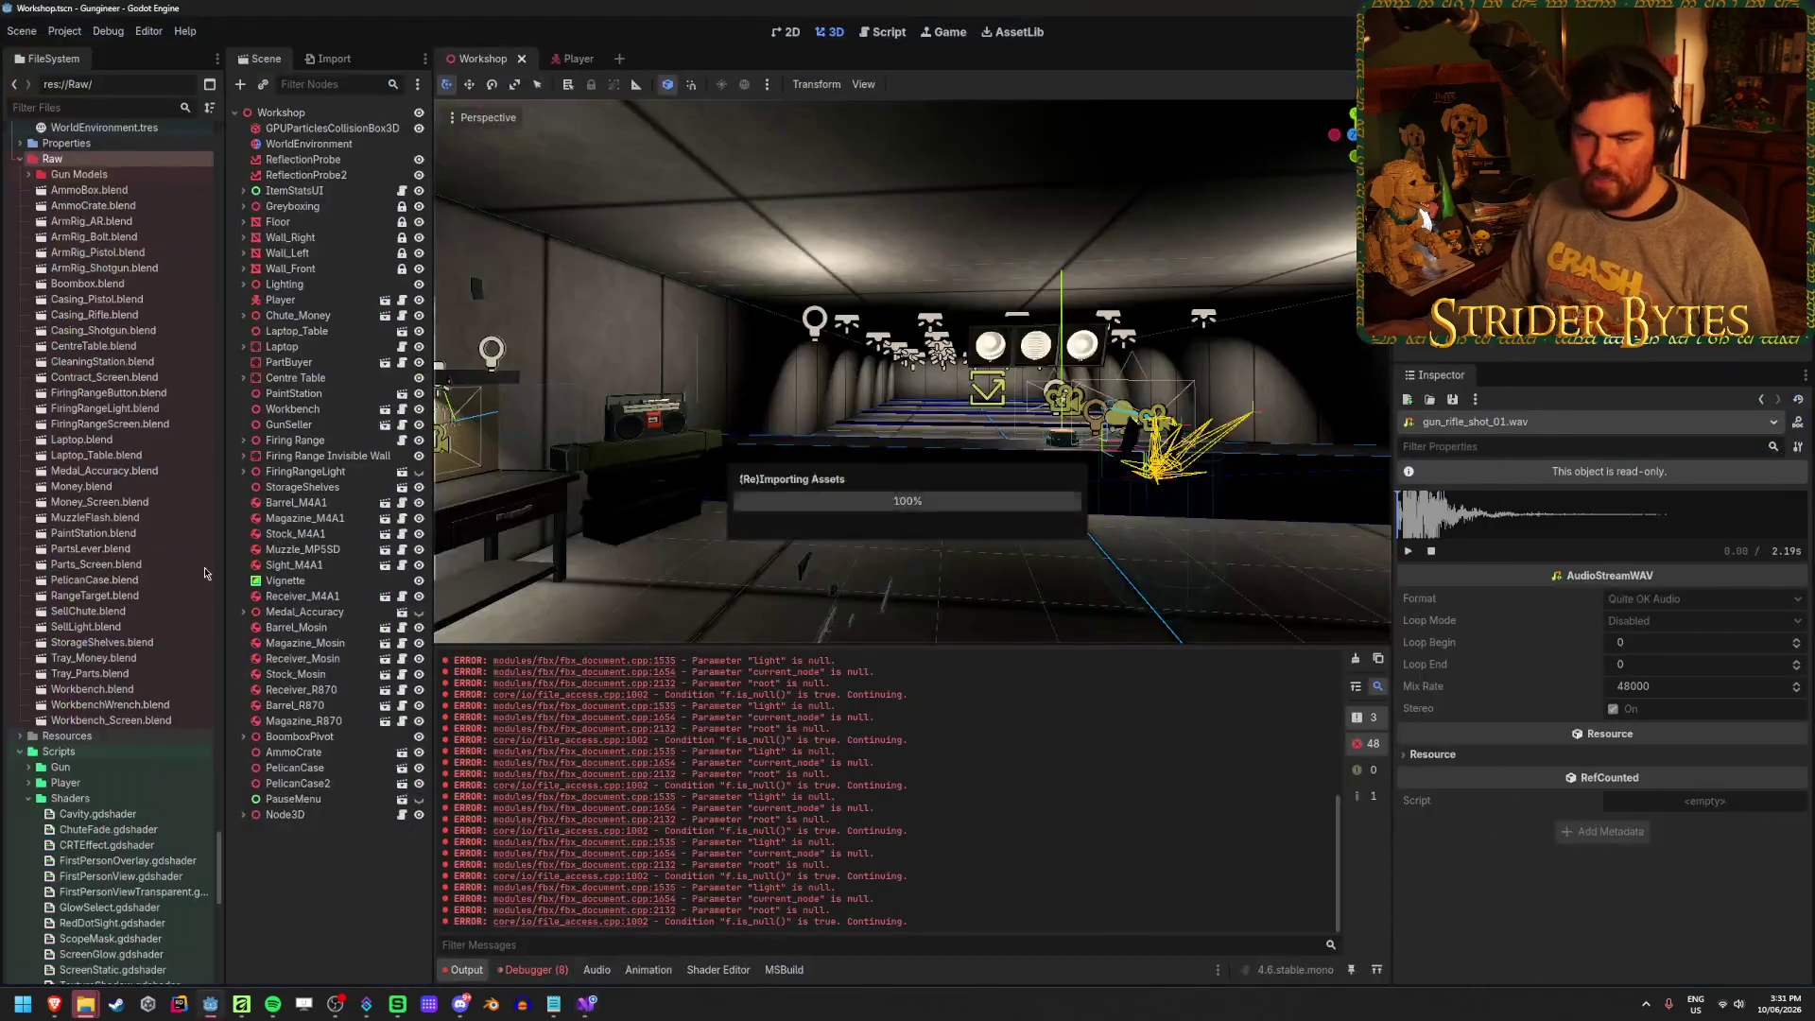
In the Player scene, inspect HitMarkerContainer's and HitMarker's layout and transform properties
left_click(578, 59)
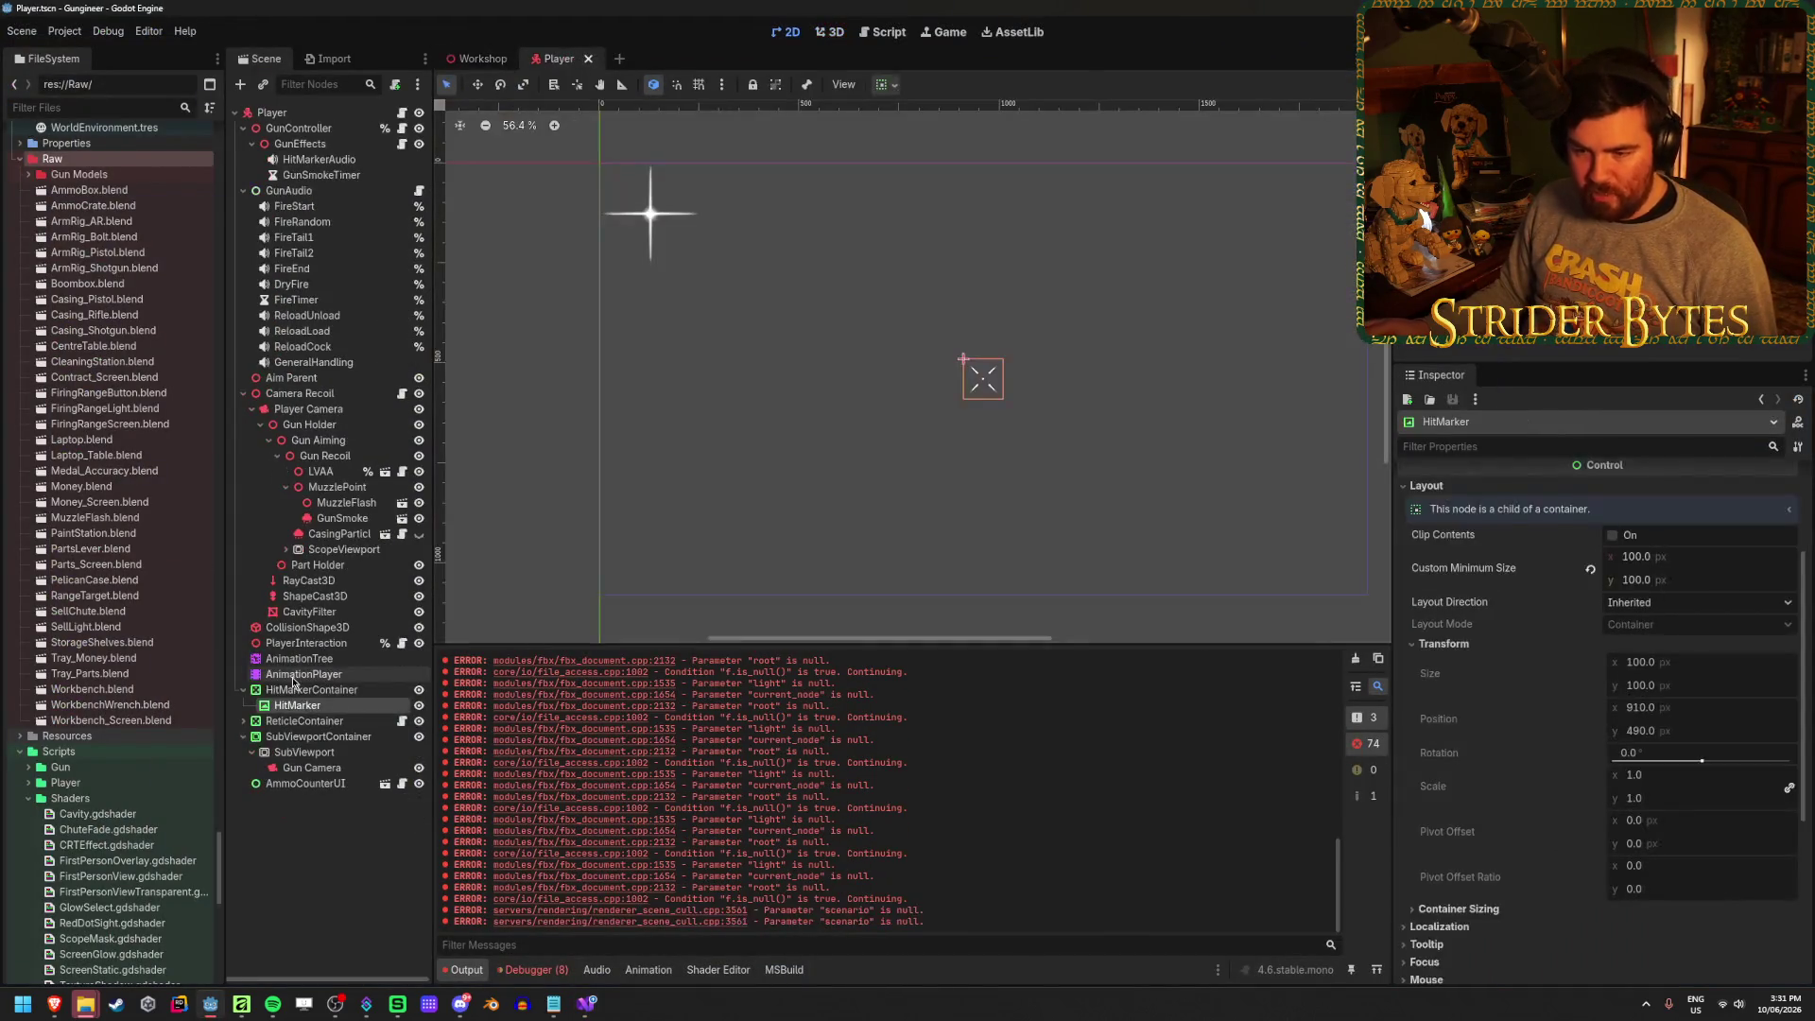
scroll(947, 365, "up", 15)
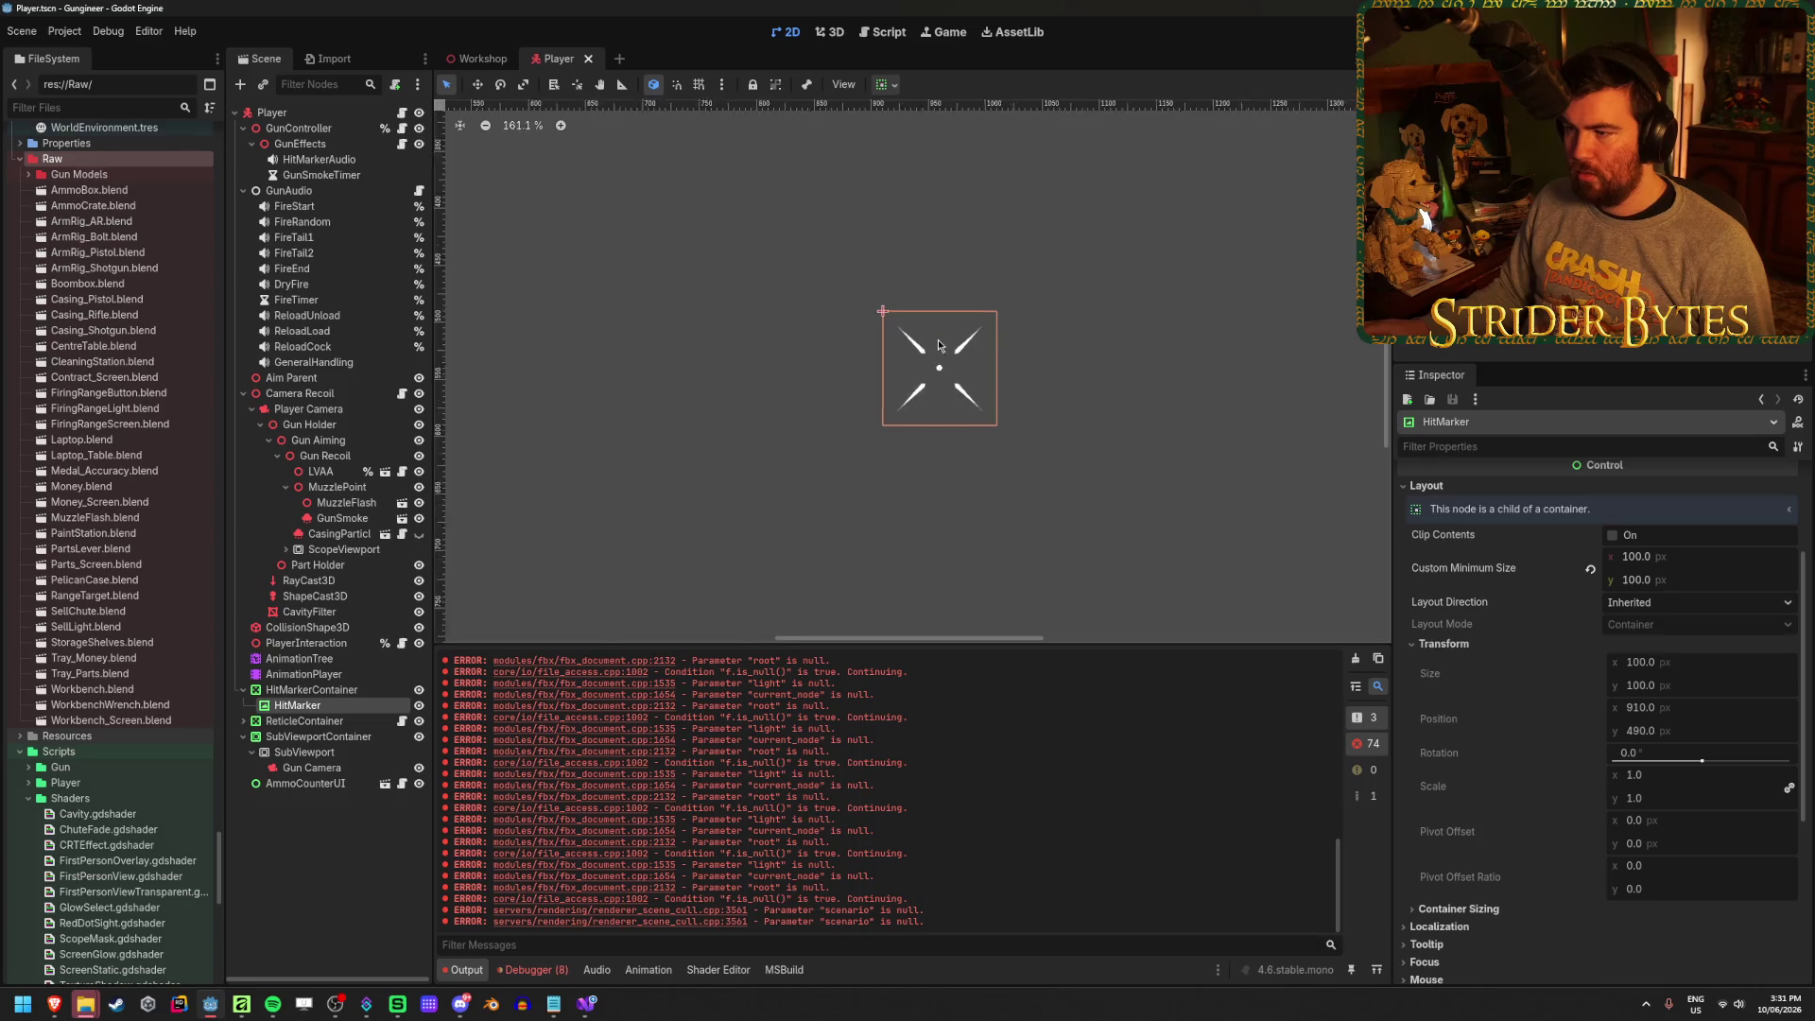
scroll(946, 365, "down", 9)
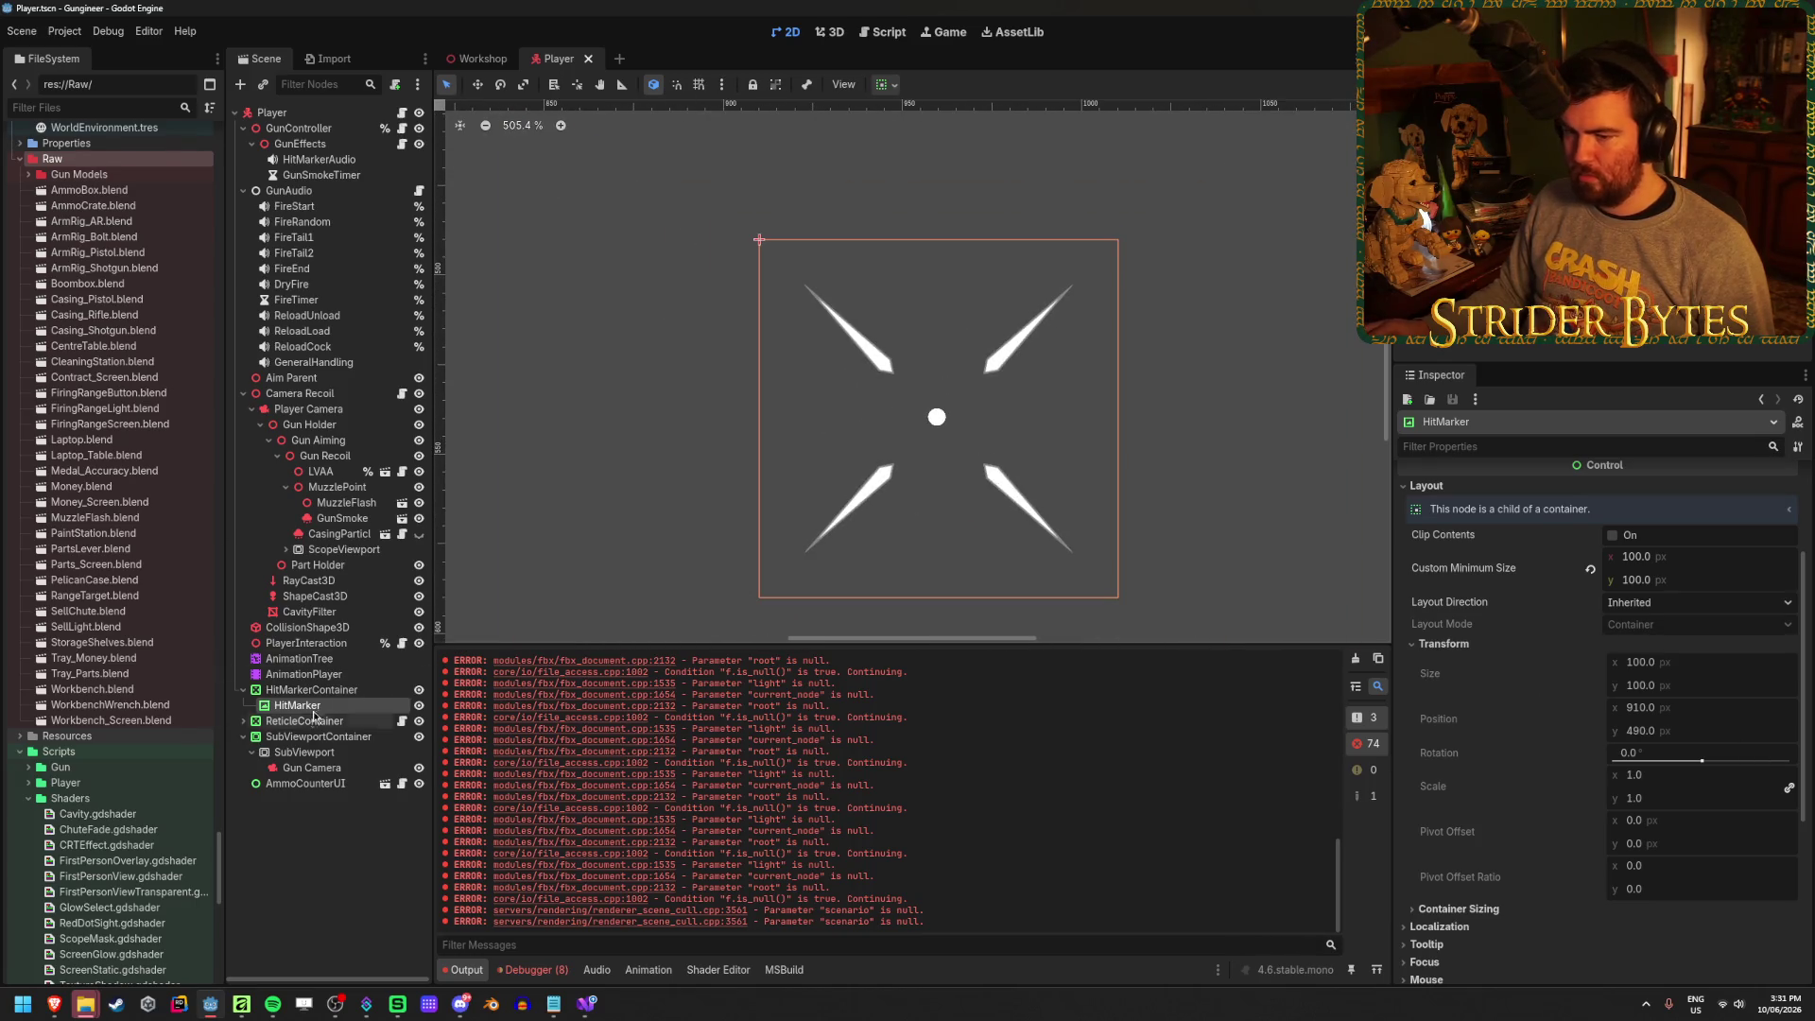
left_click(311, 689)
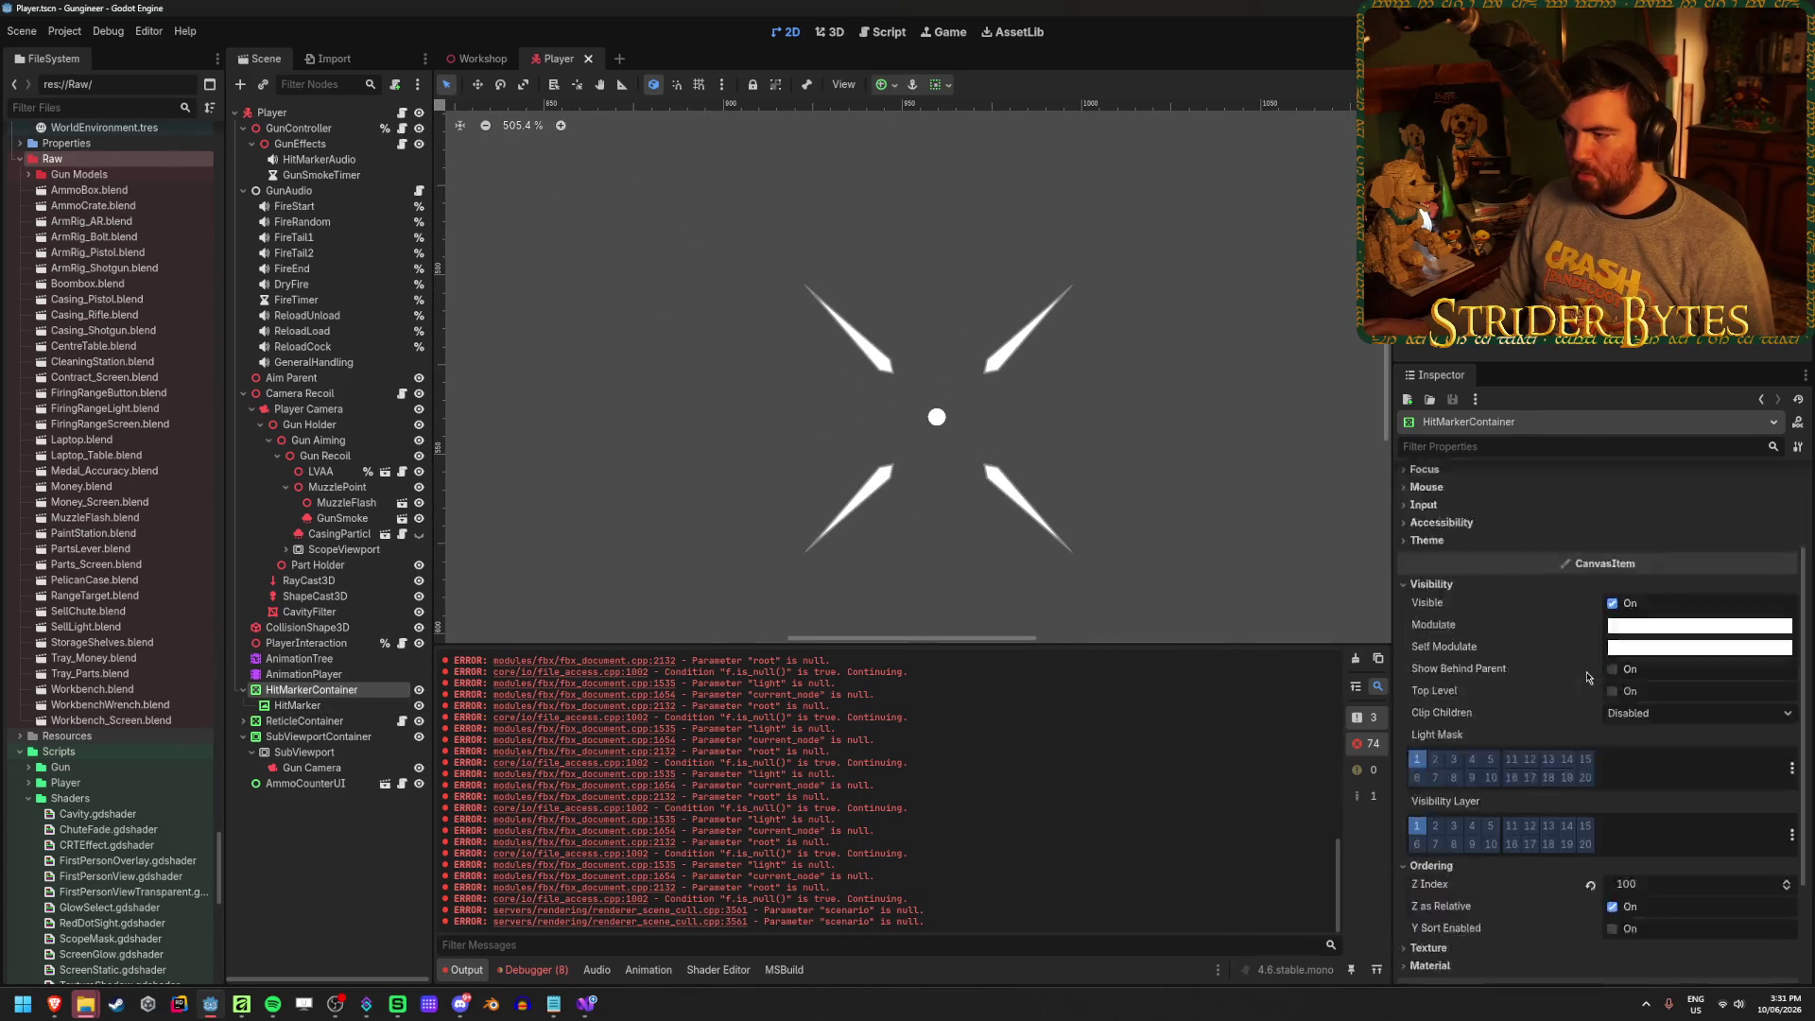
left_click(317, 706)
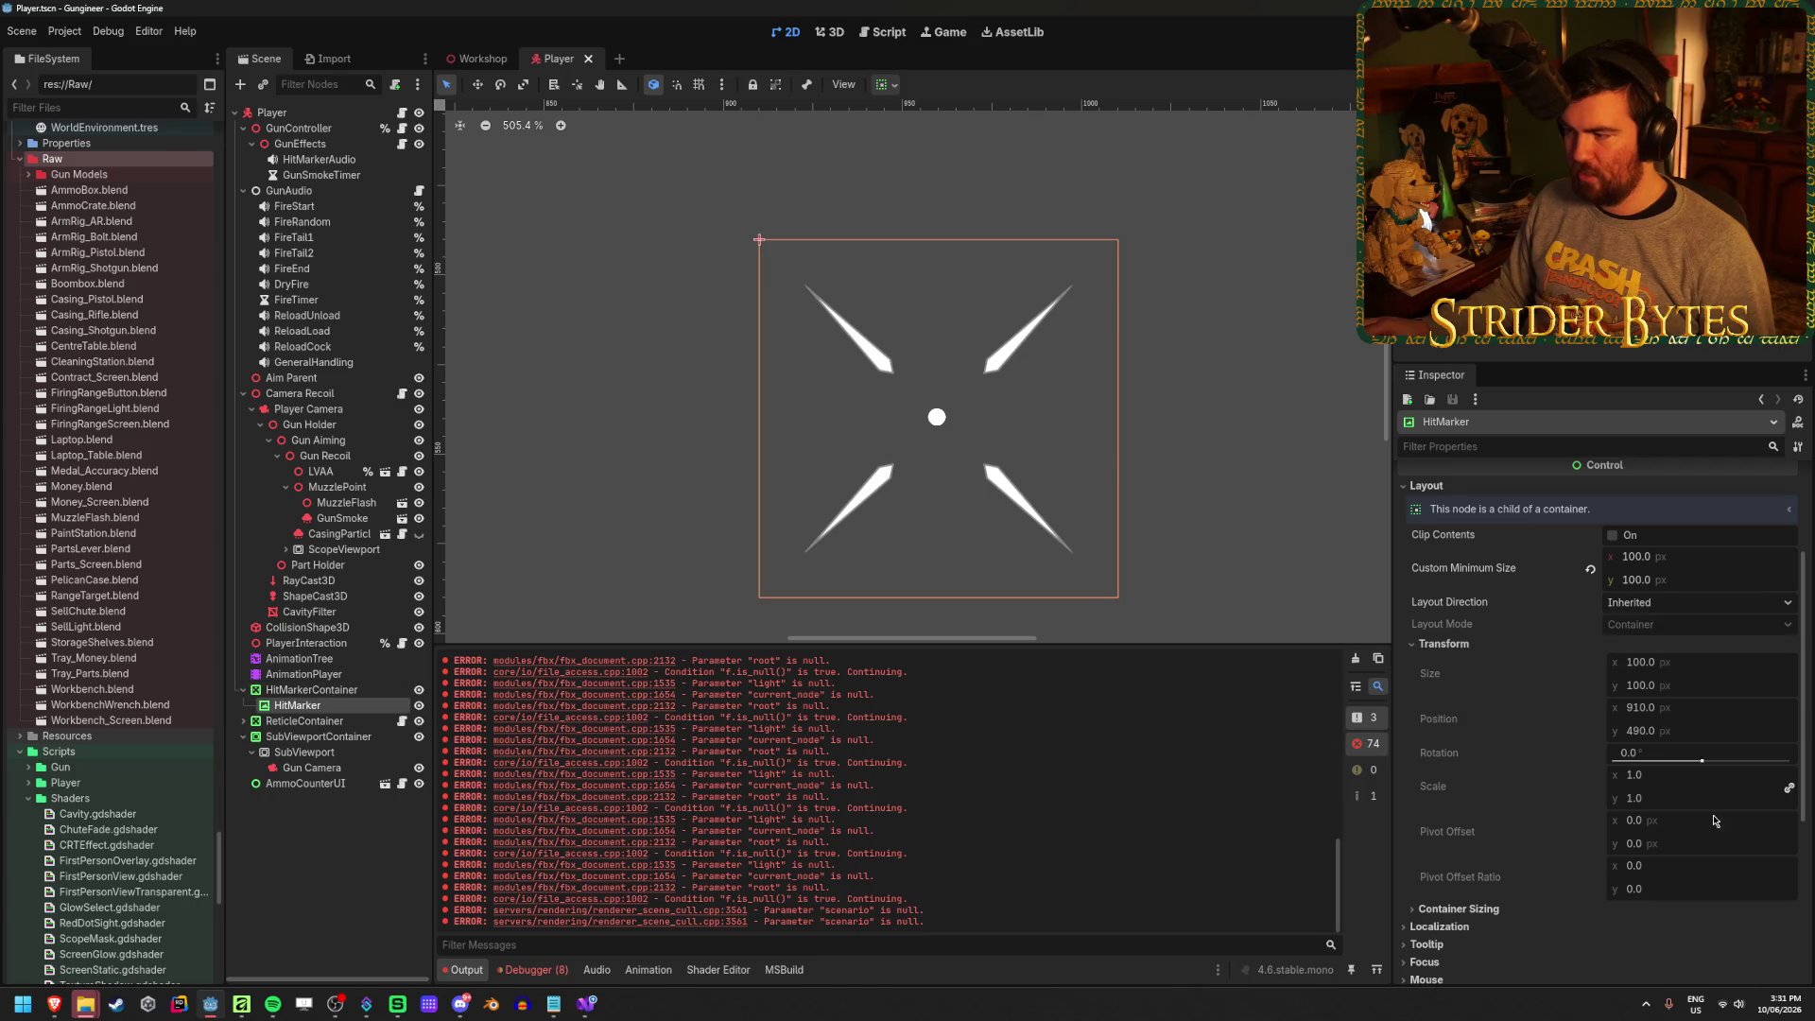
left_click(305, 696)
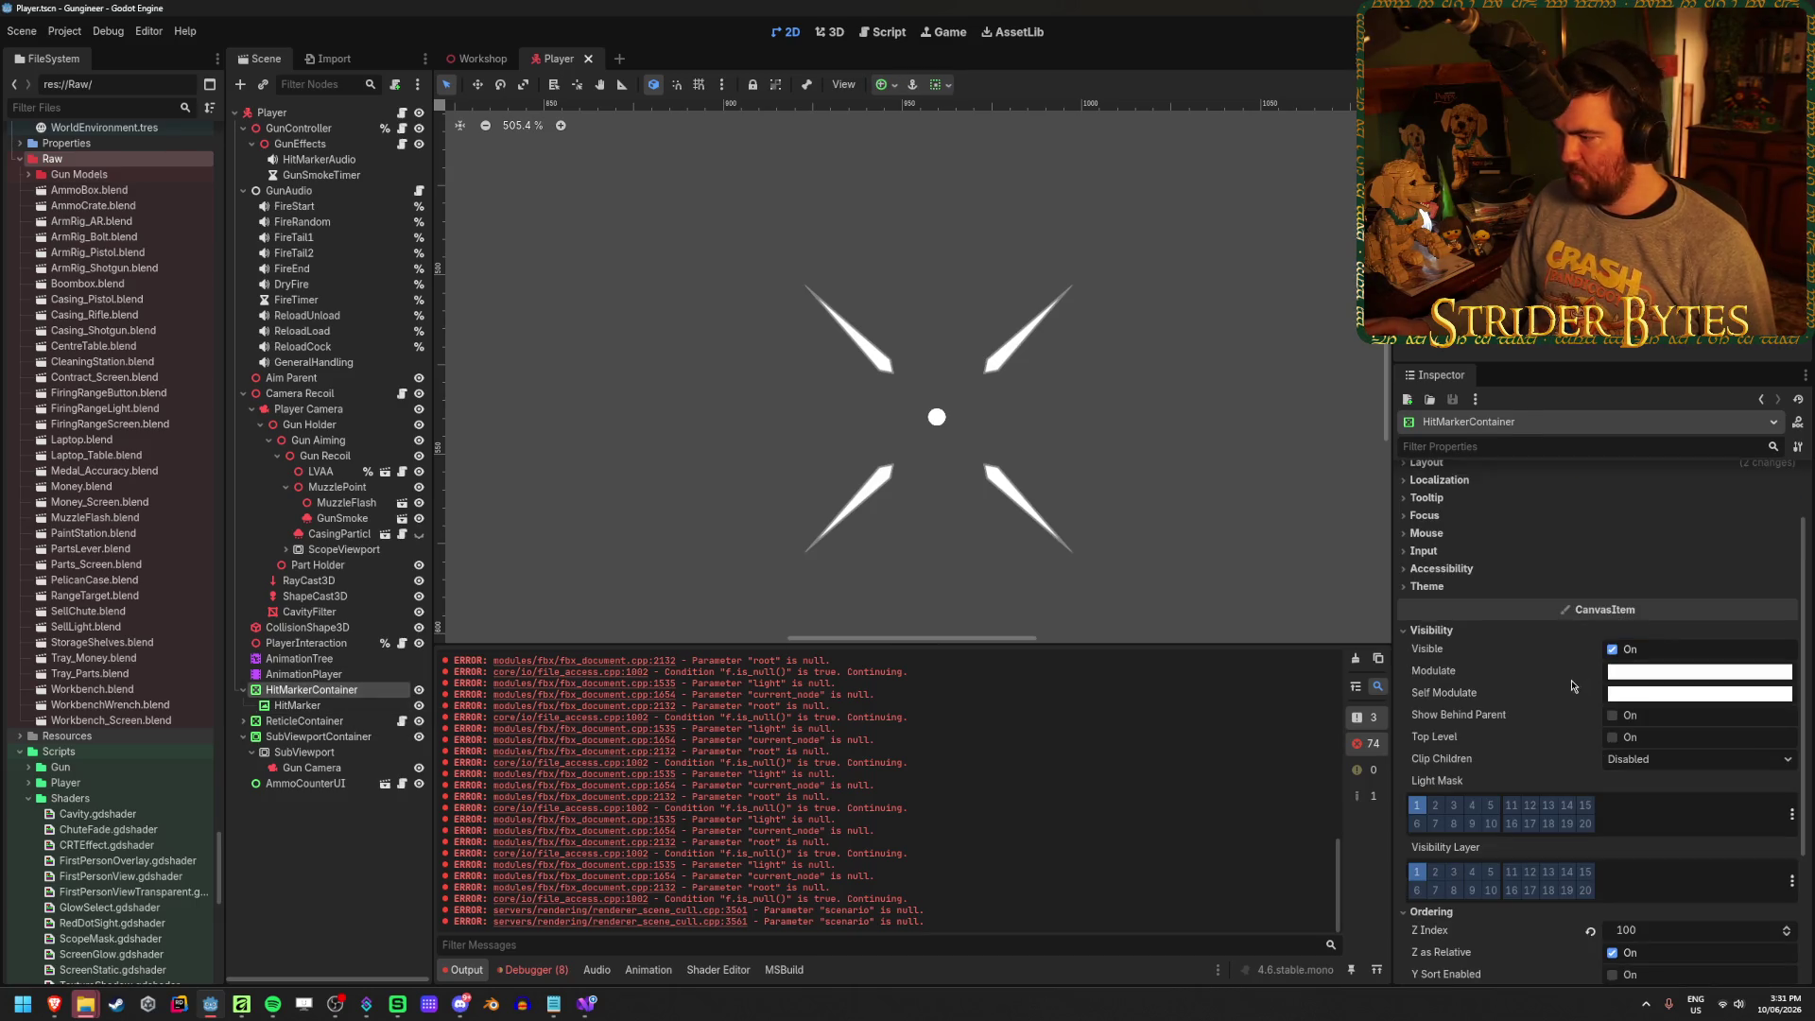
scroll(1499, 661, "down", 2)
scroll(1499, 661, "up", 4)
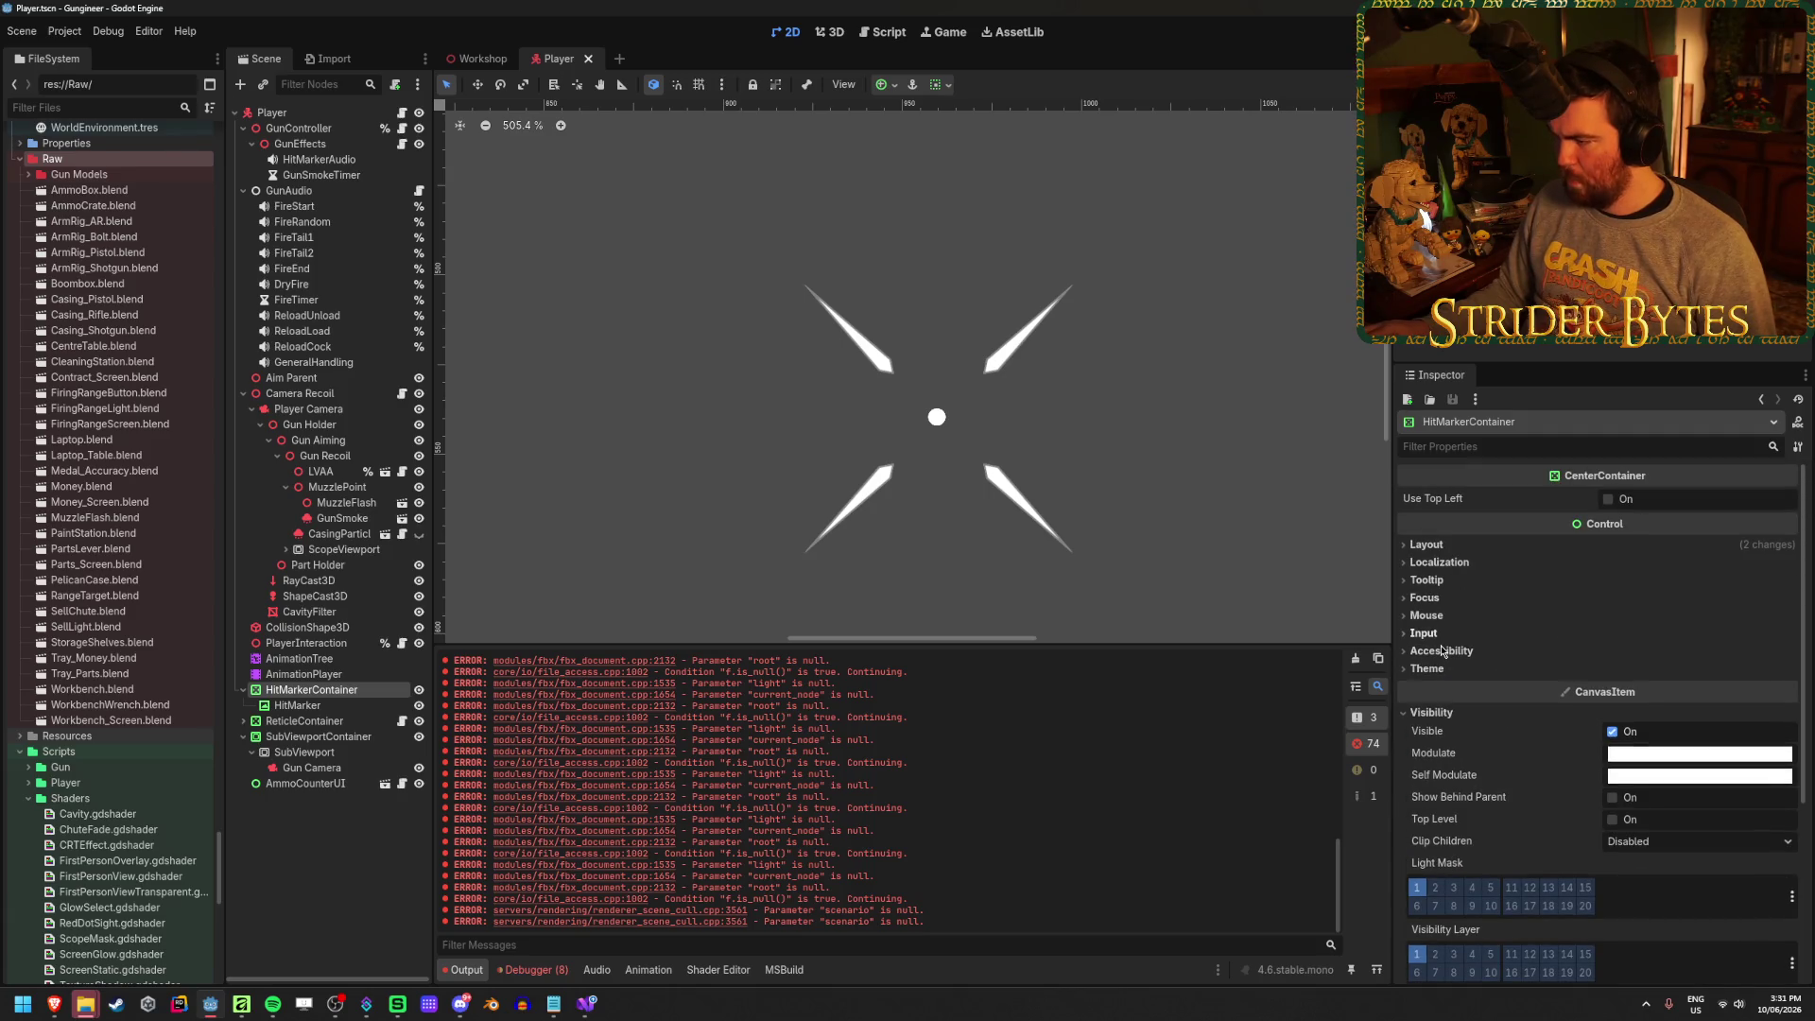
scroll(1490, 662, "down", 3)
left_click(301, 706)
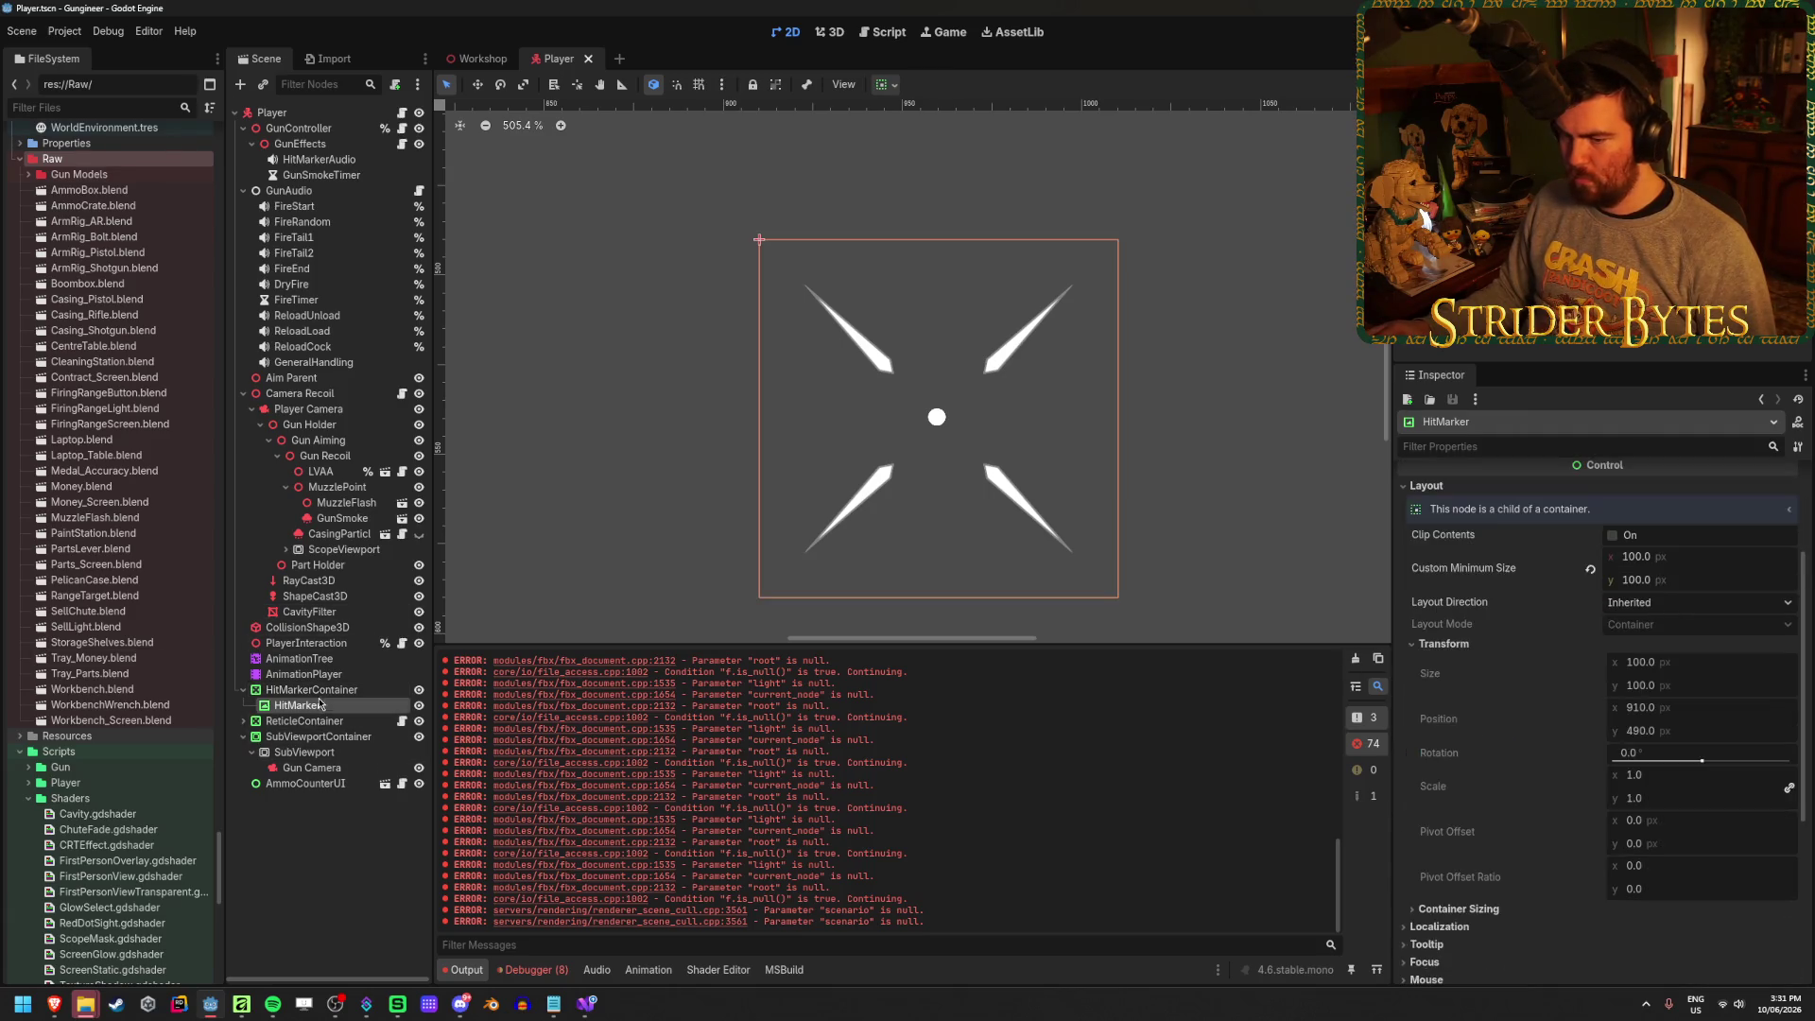
Preview tilting HitMarkerContainer to about -8.6° rotation, then undo back to 0
left_click(328, 692)
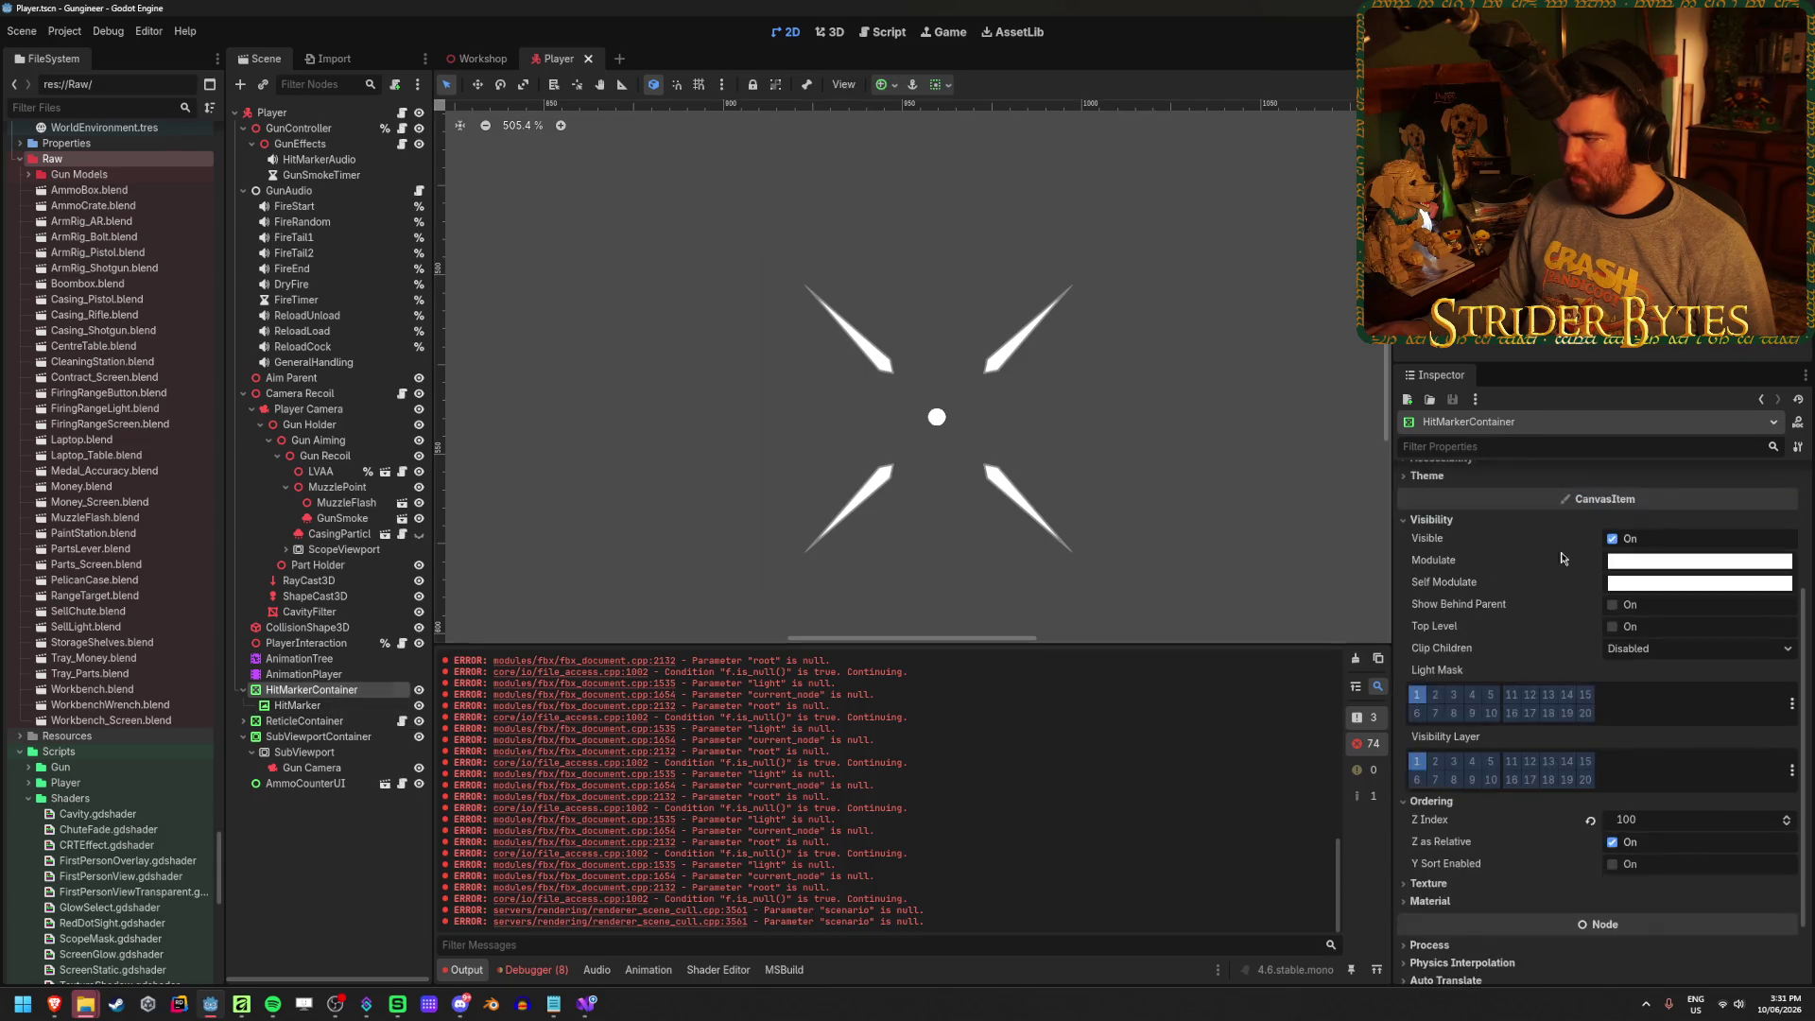
scroll(1532, 605, "up", 3)
left_click(1427, 544)
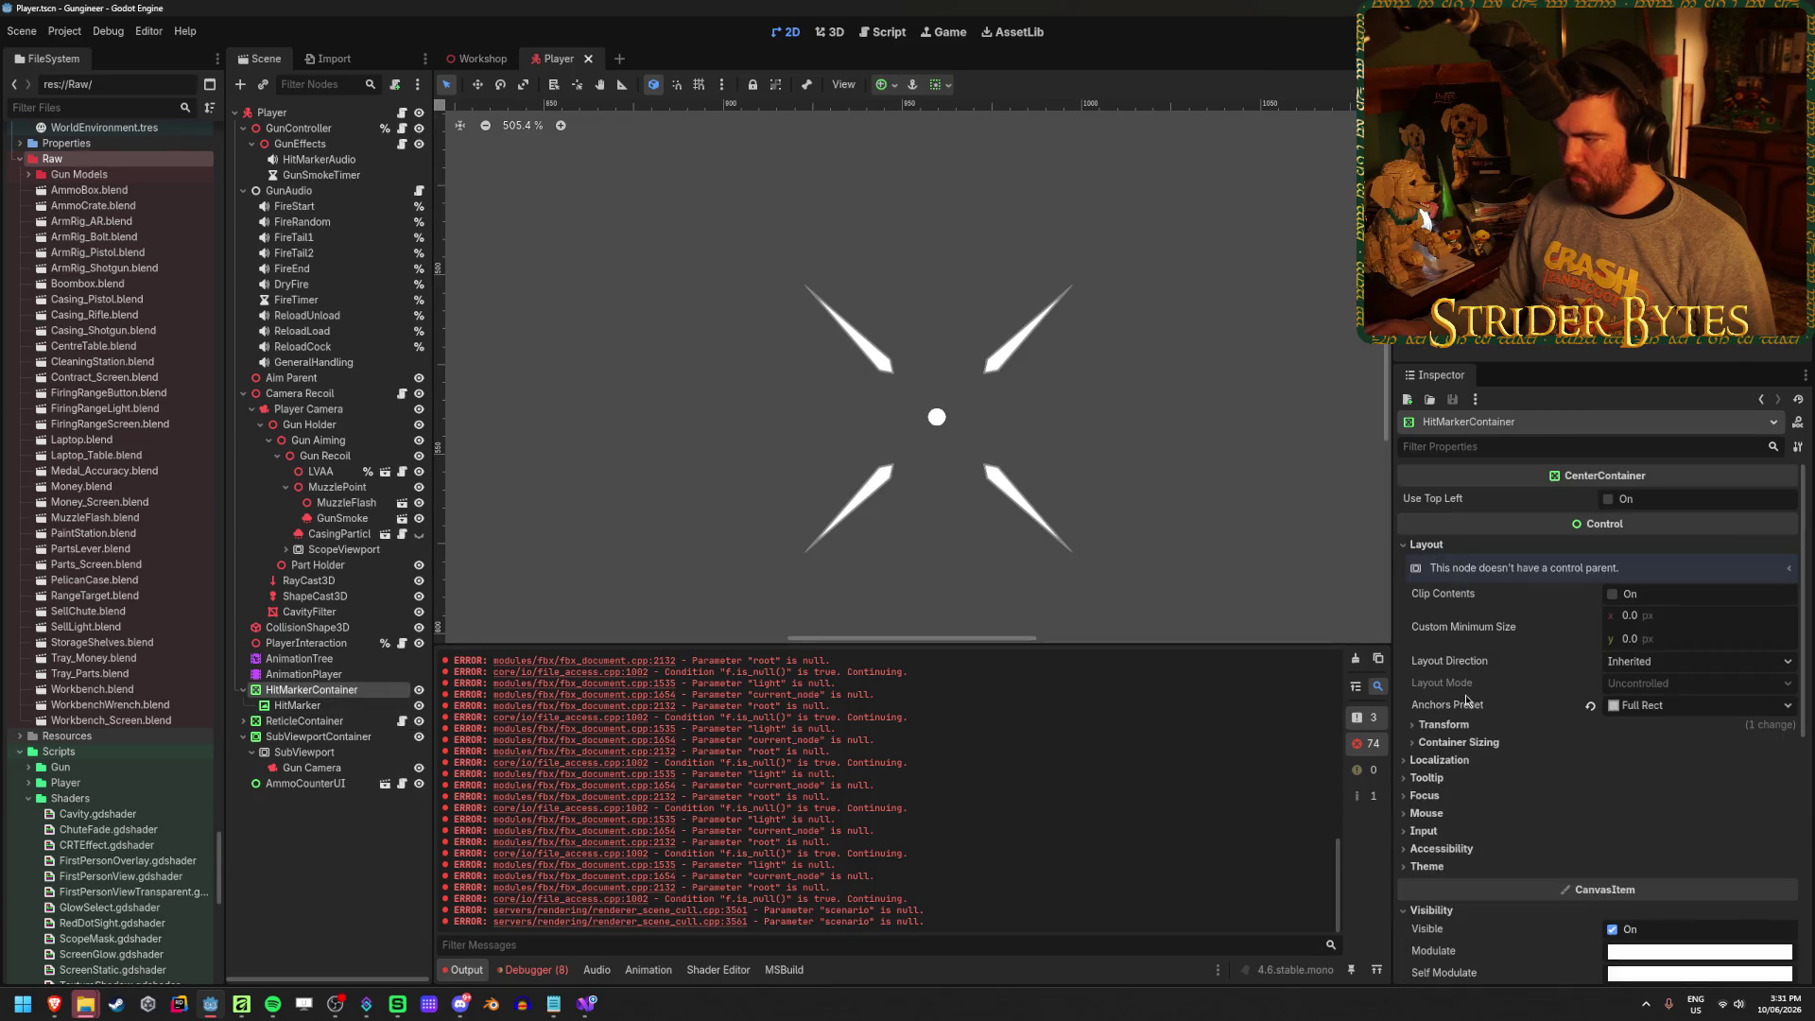
left_click(1444, 726)
scroll(1682, 761, "down", 1)
left_click_drag(1707, 781, 1702, 782)
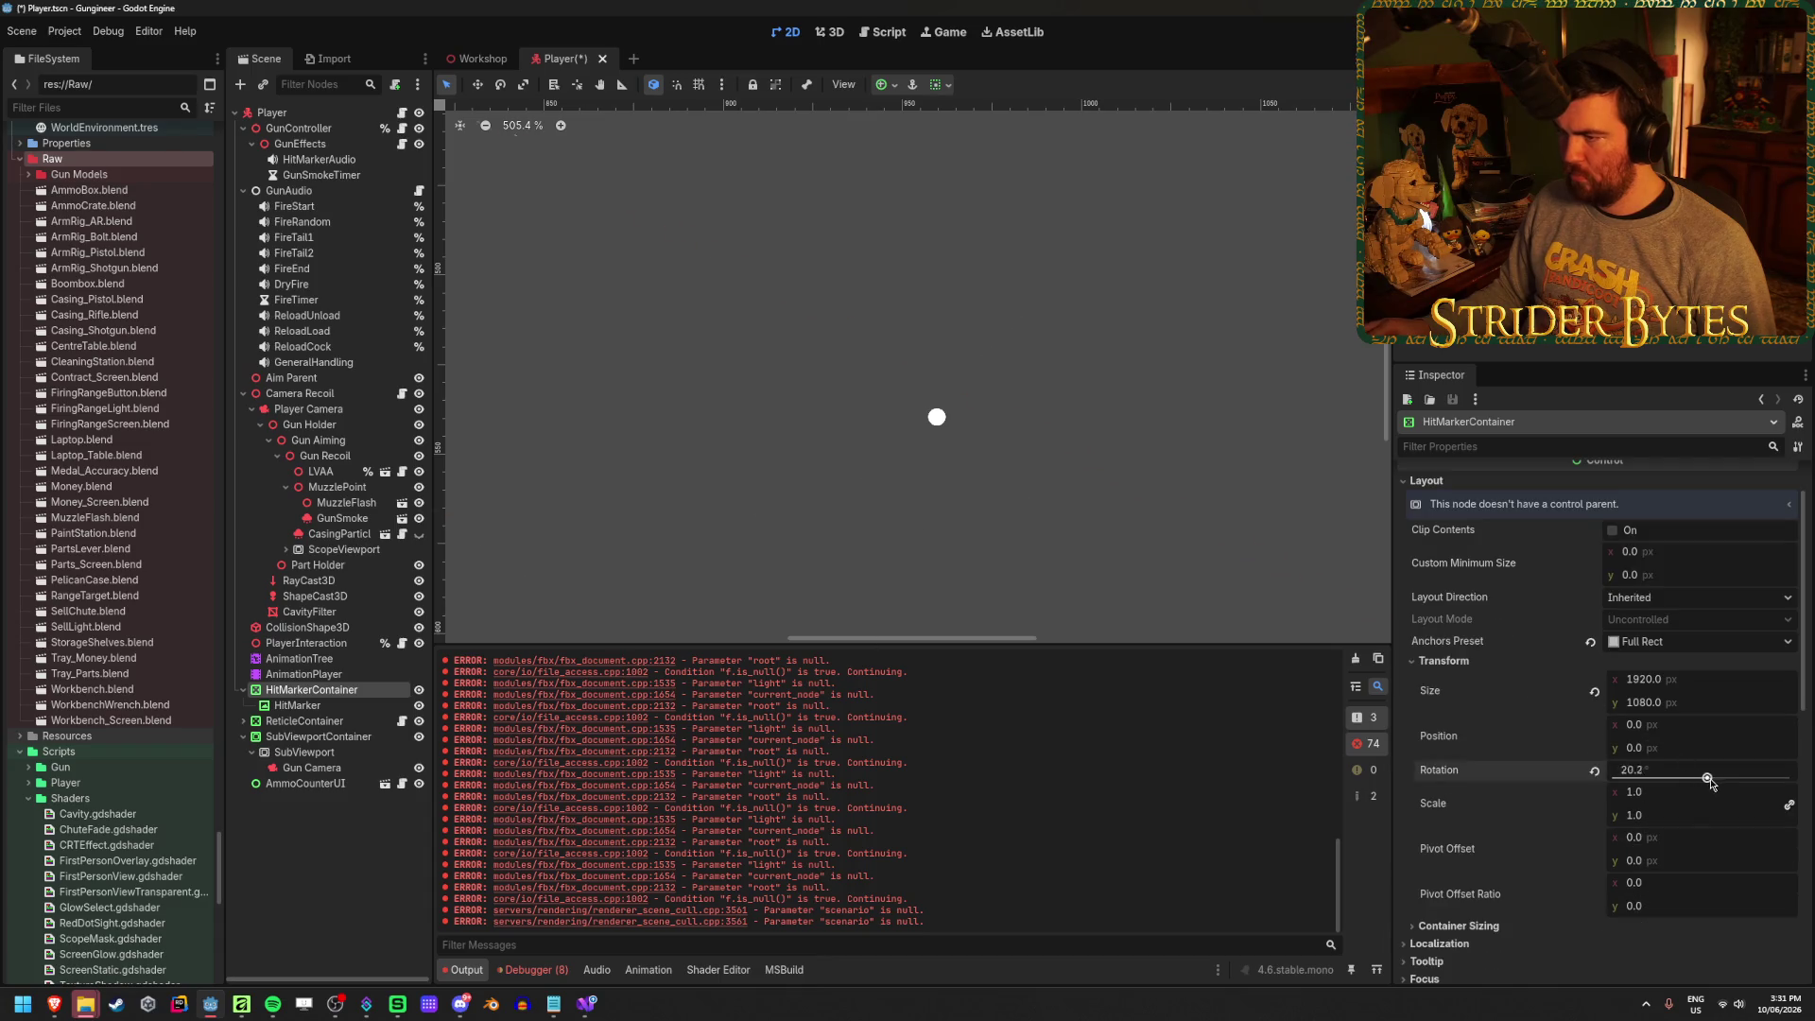
scroll(1005, 409, "down", 10)
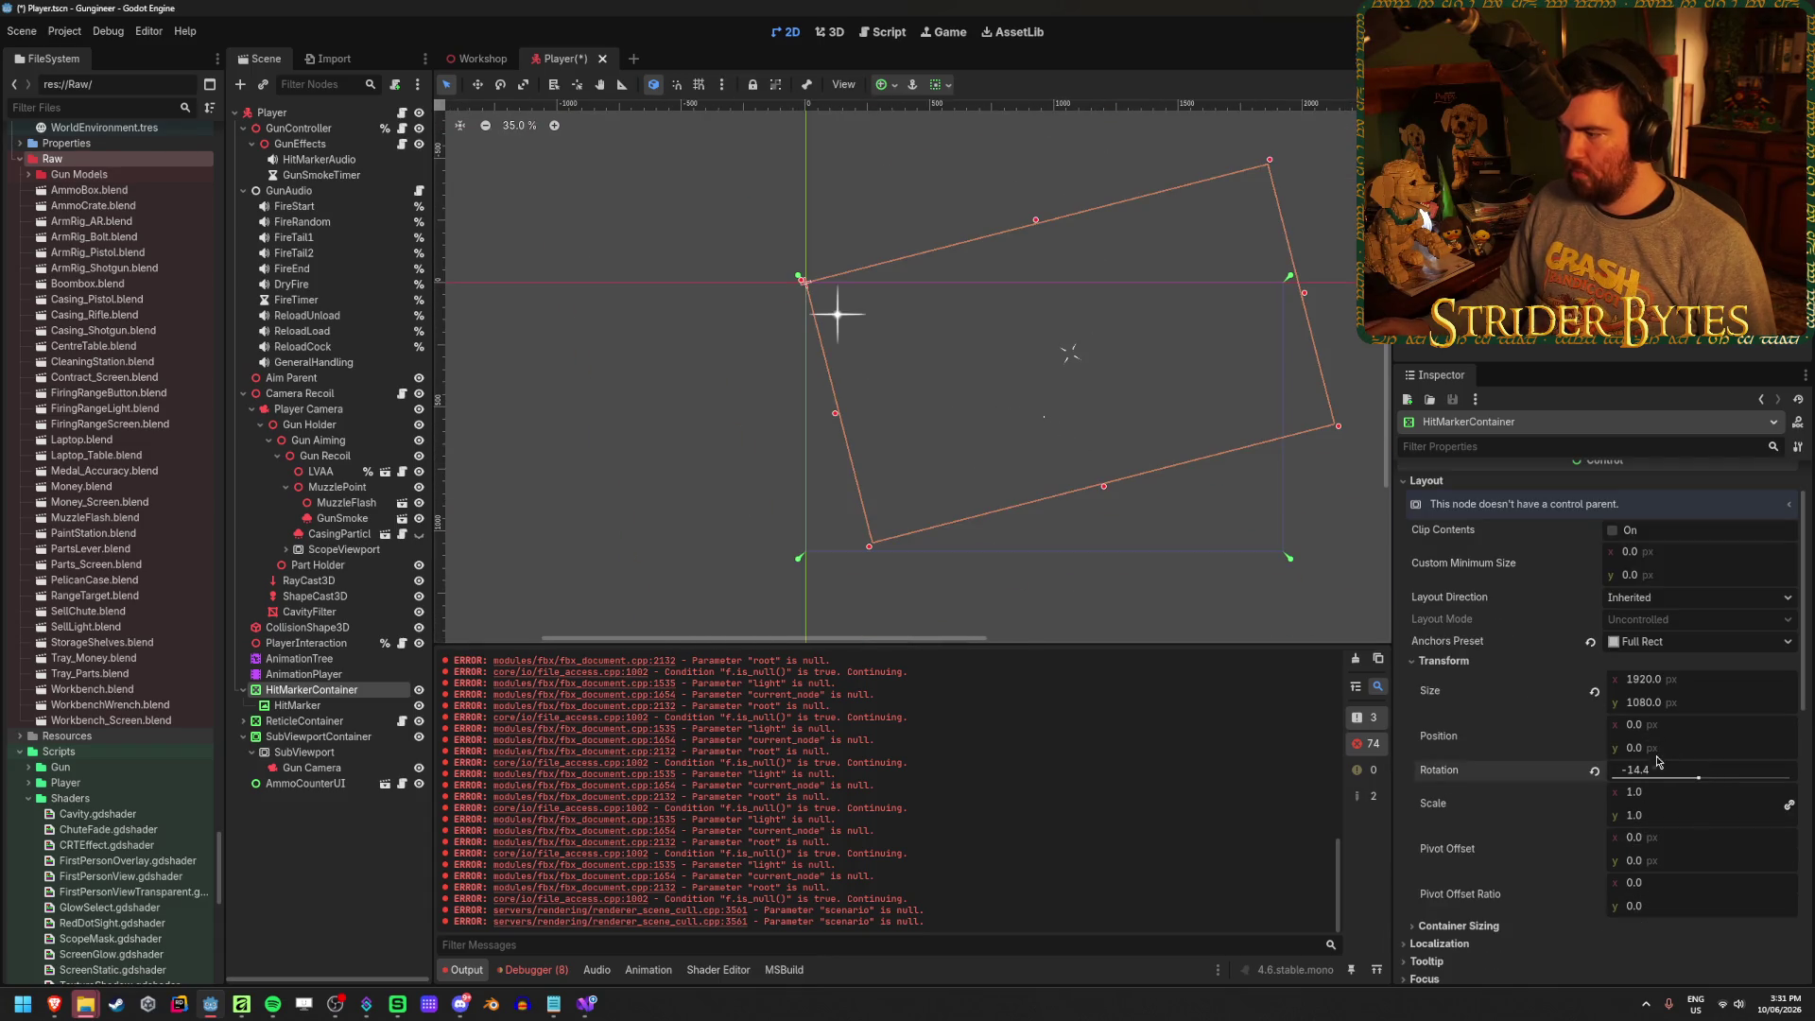
left_click_drag(1699, 778, 1700, 778)
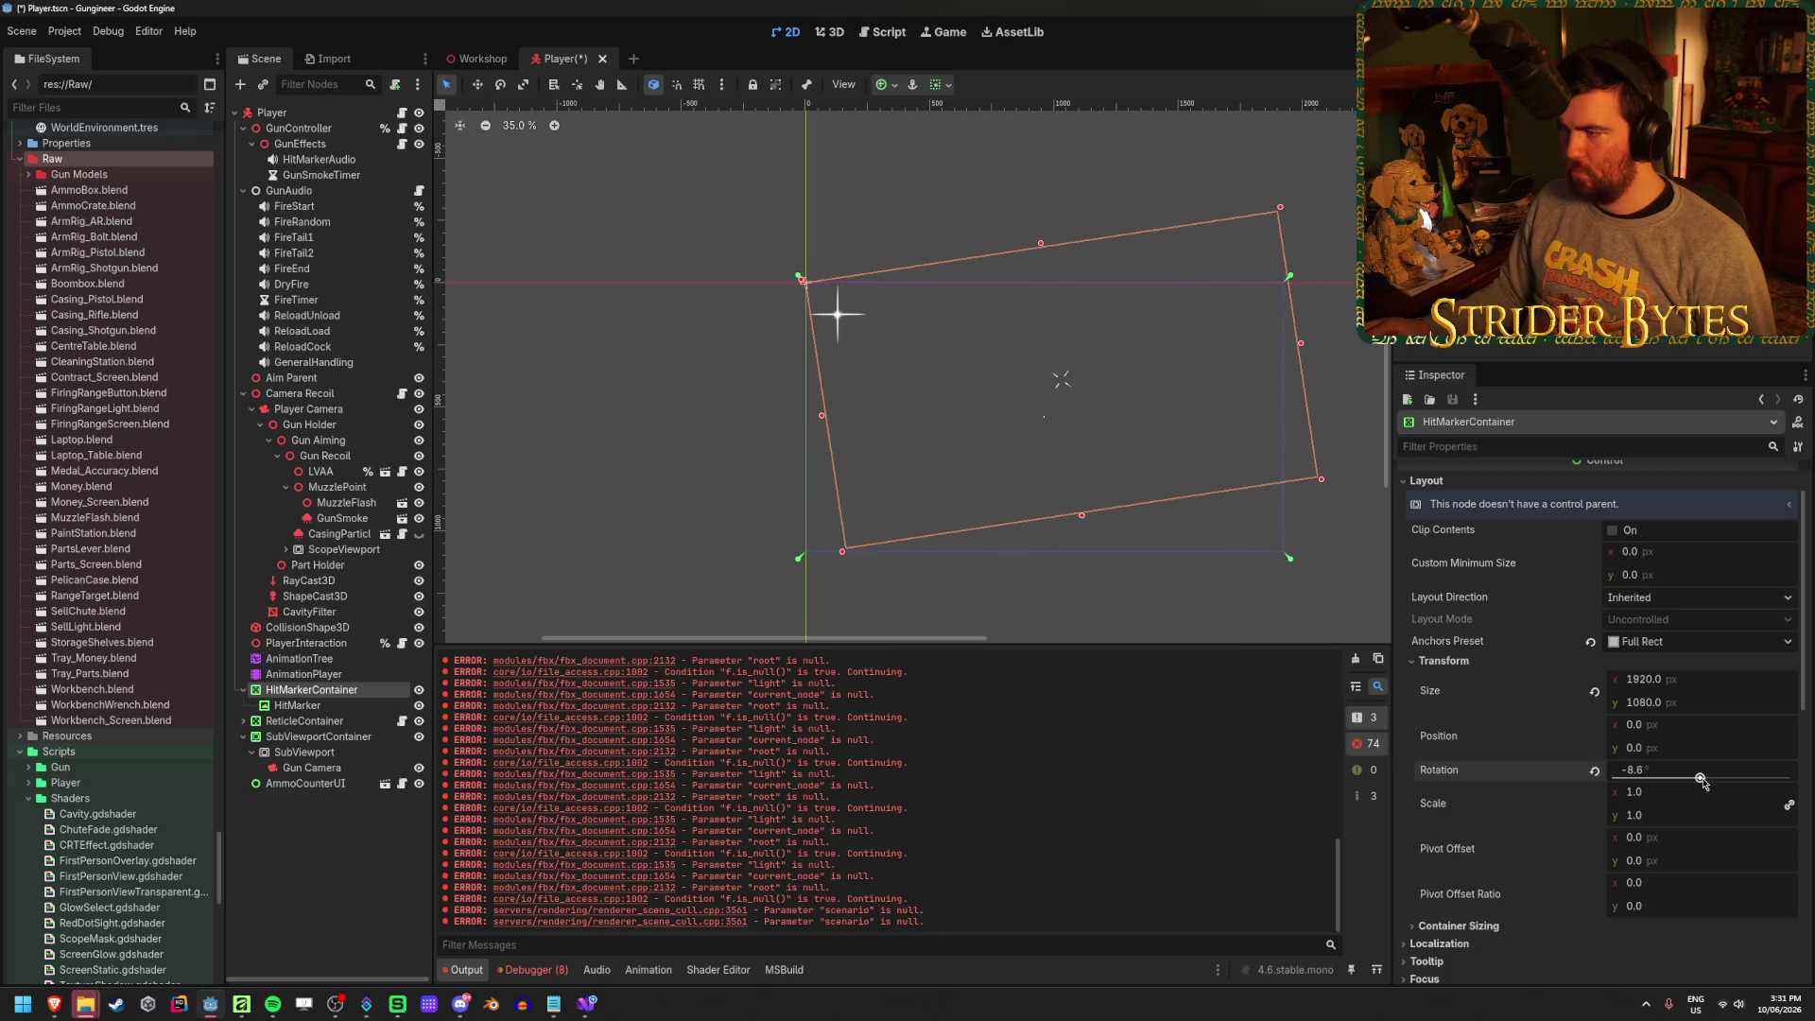
key("ctrl+z")
key("ctrl+z")
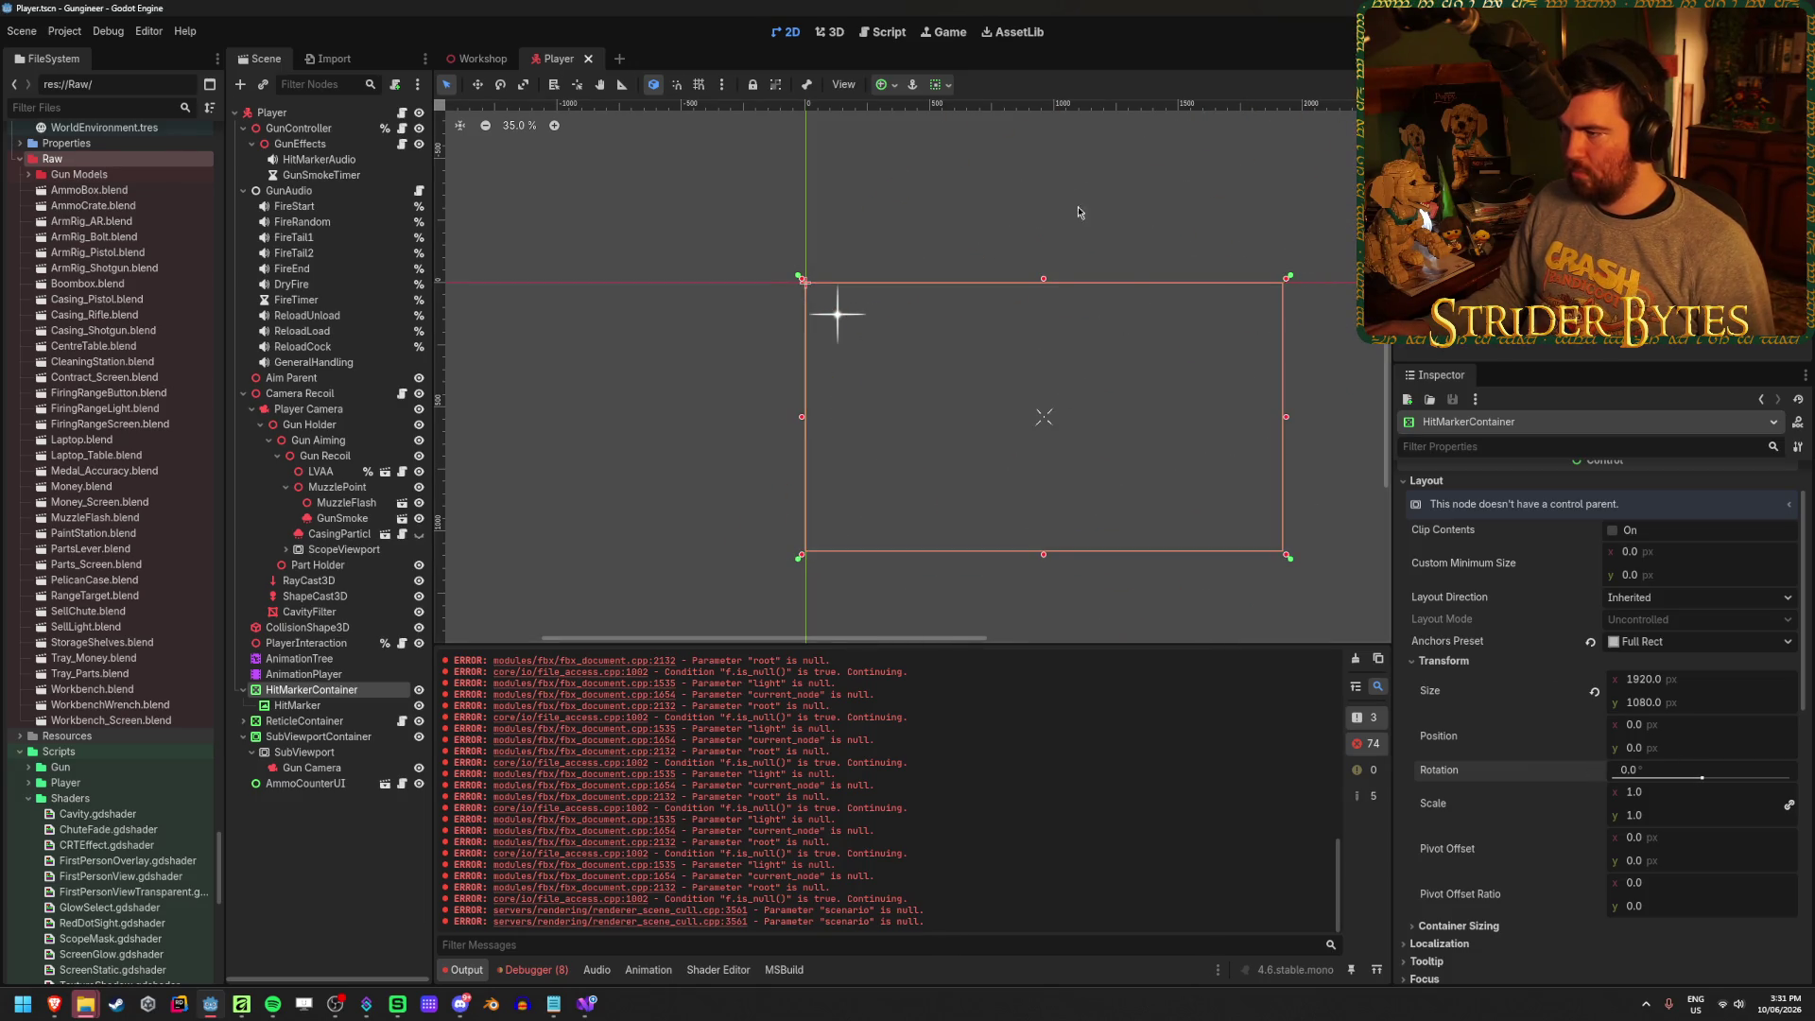
Set HitMarkerContainer's horizontal alignment to Center, keeping rotation at 0, and select HitMarker
left_click(946, 86)
left_click(975, 140)
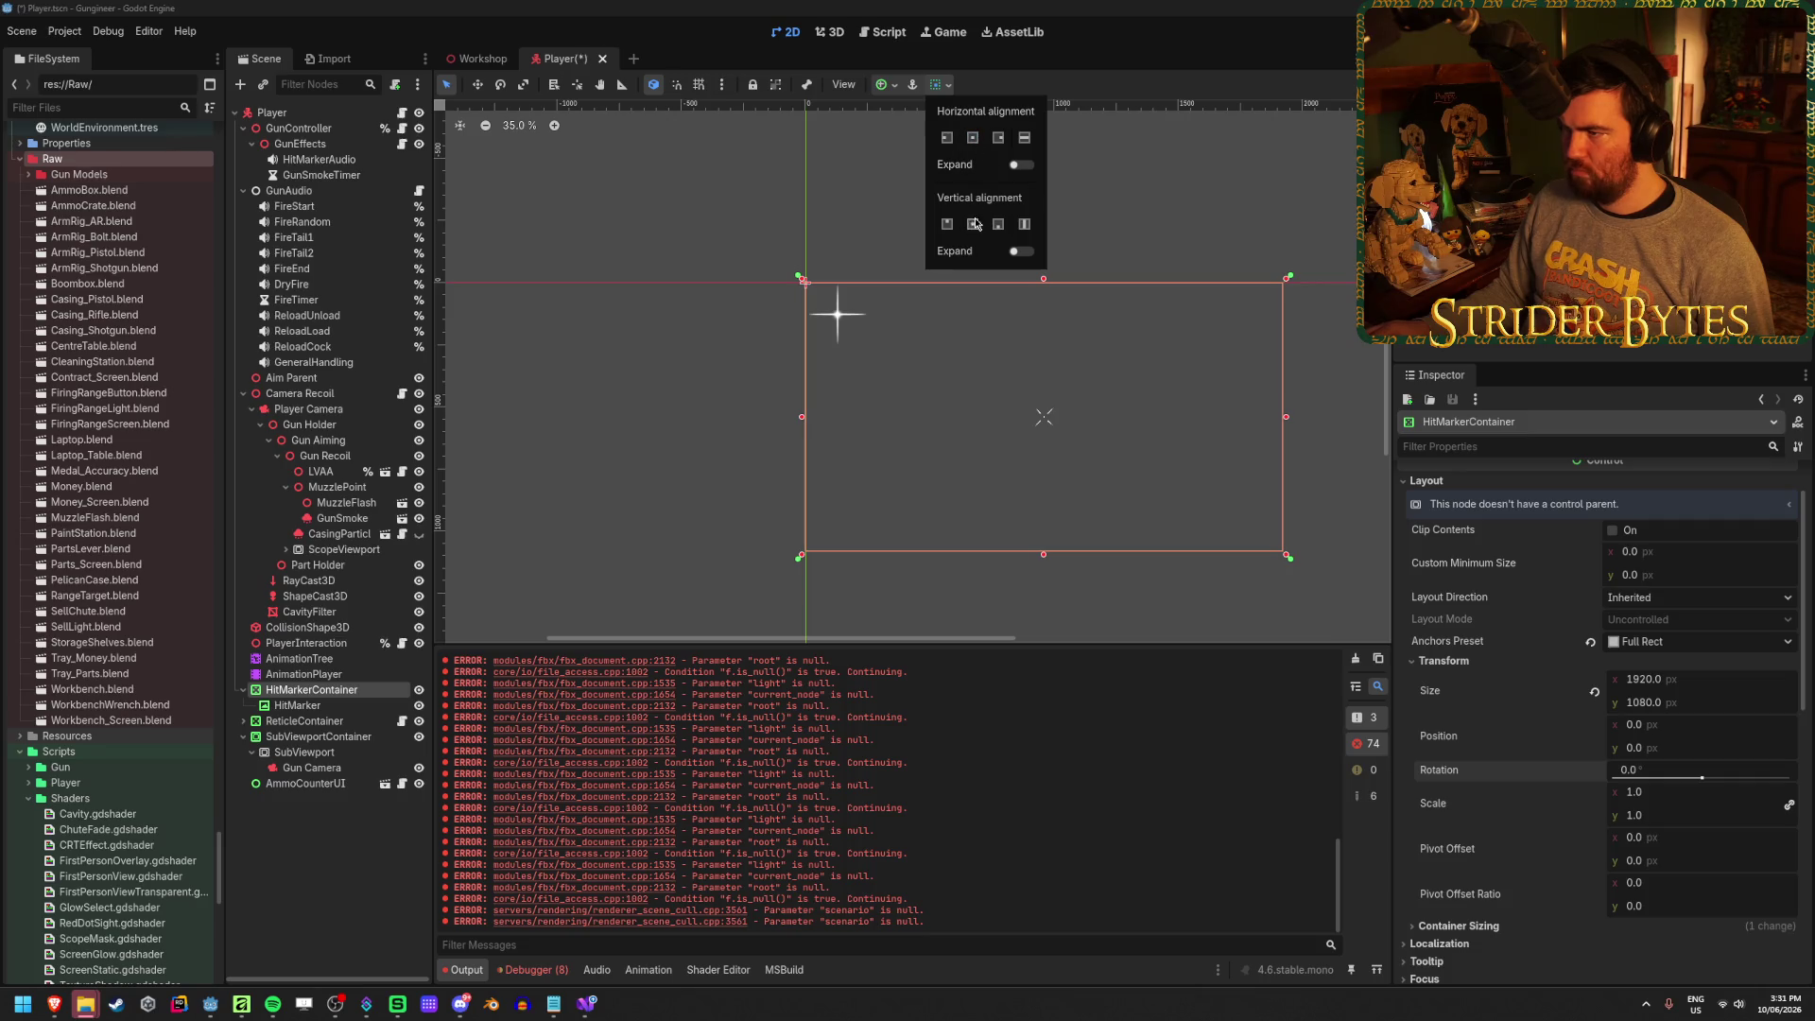
left_click(1700, 781)
left_click_drag(1702, 781, 1715, 777)
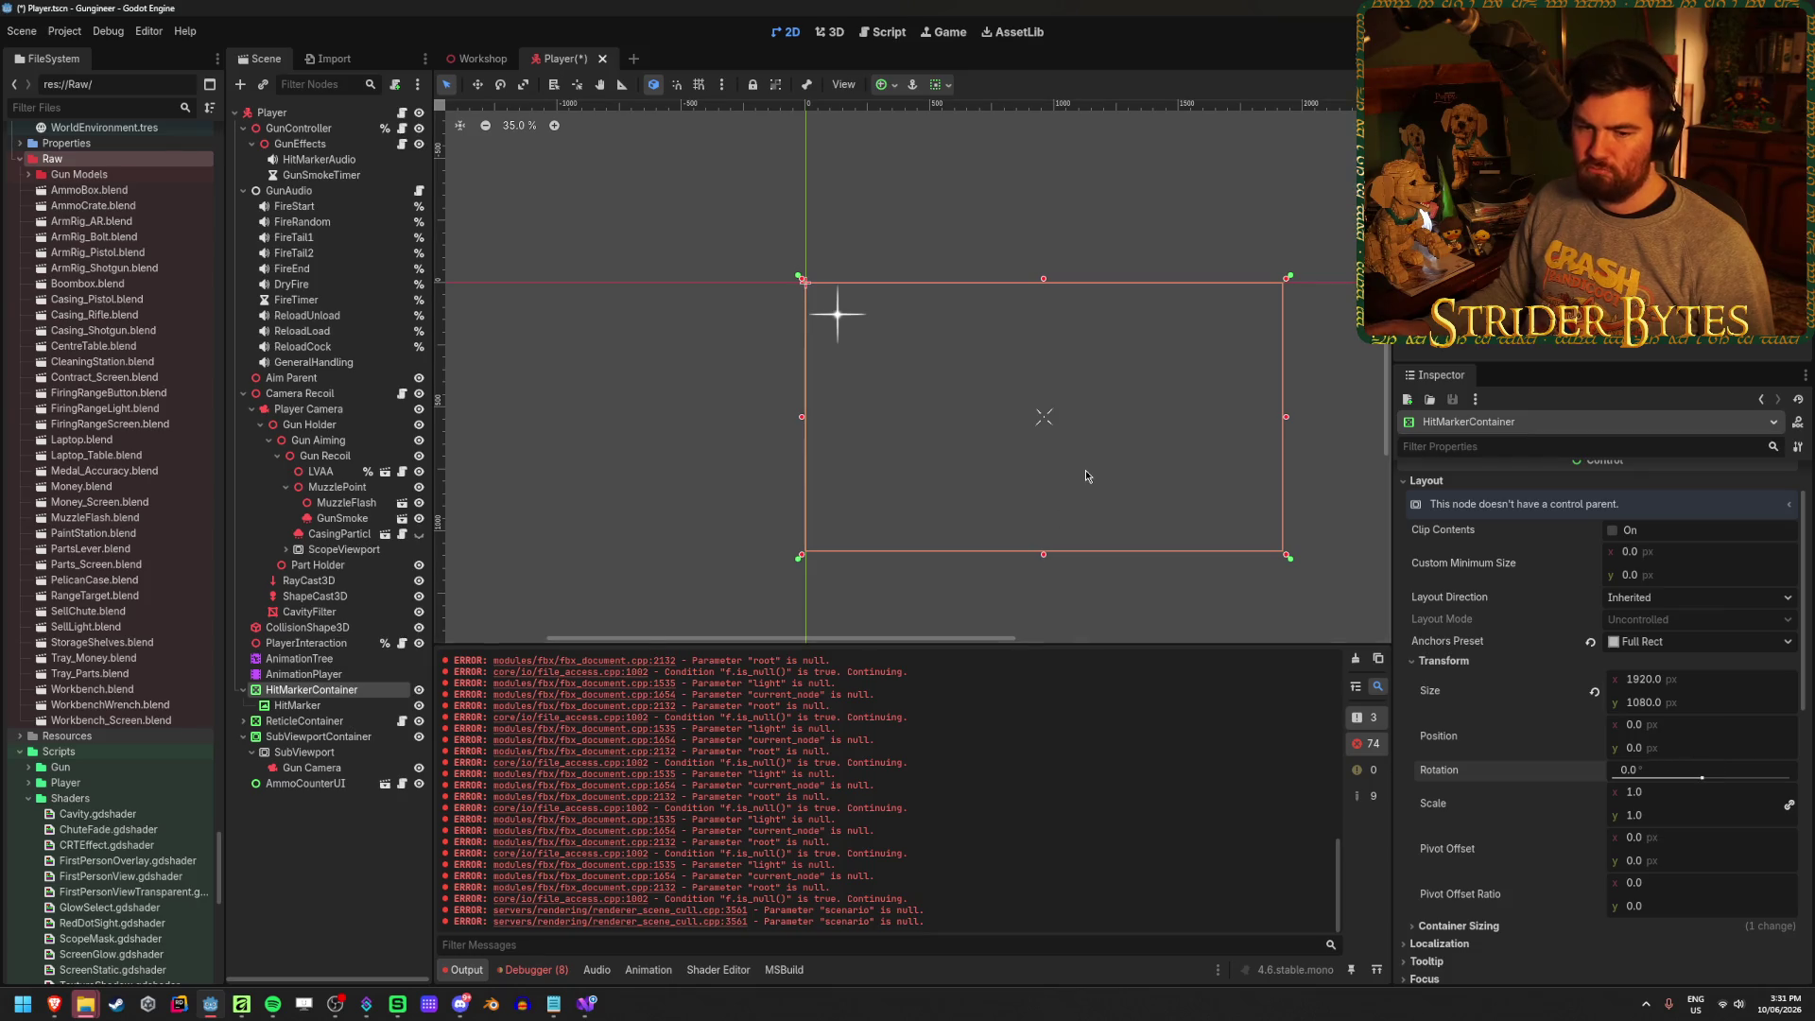
scroll(1086, 469, "up", 3)
scroll(950, 470, "right", 3)
scroll(917, 404, "up", 20)
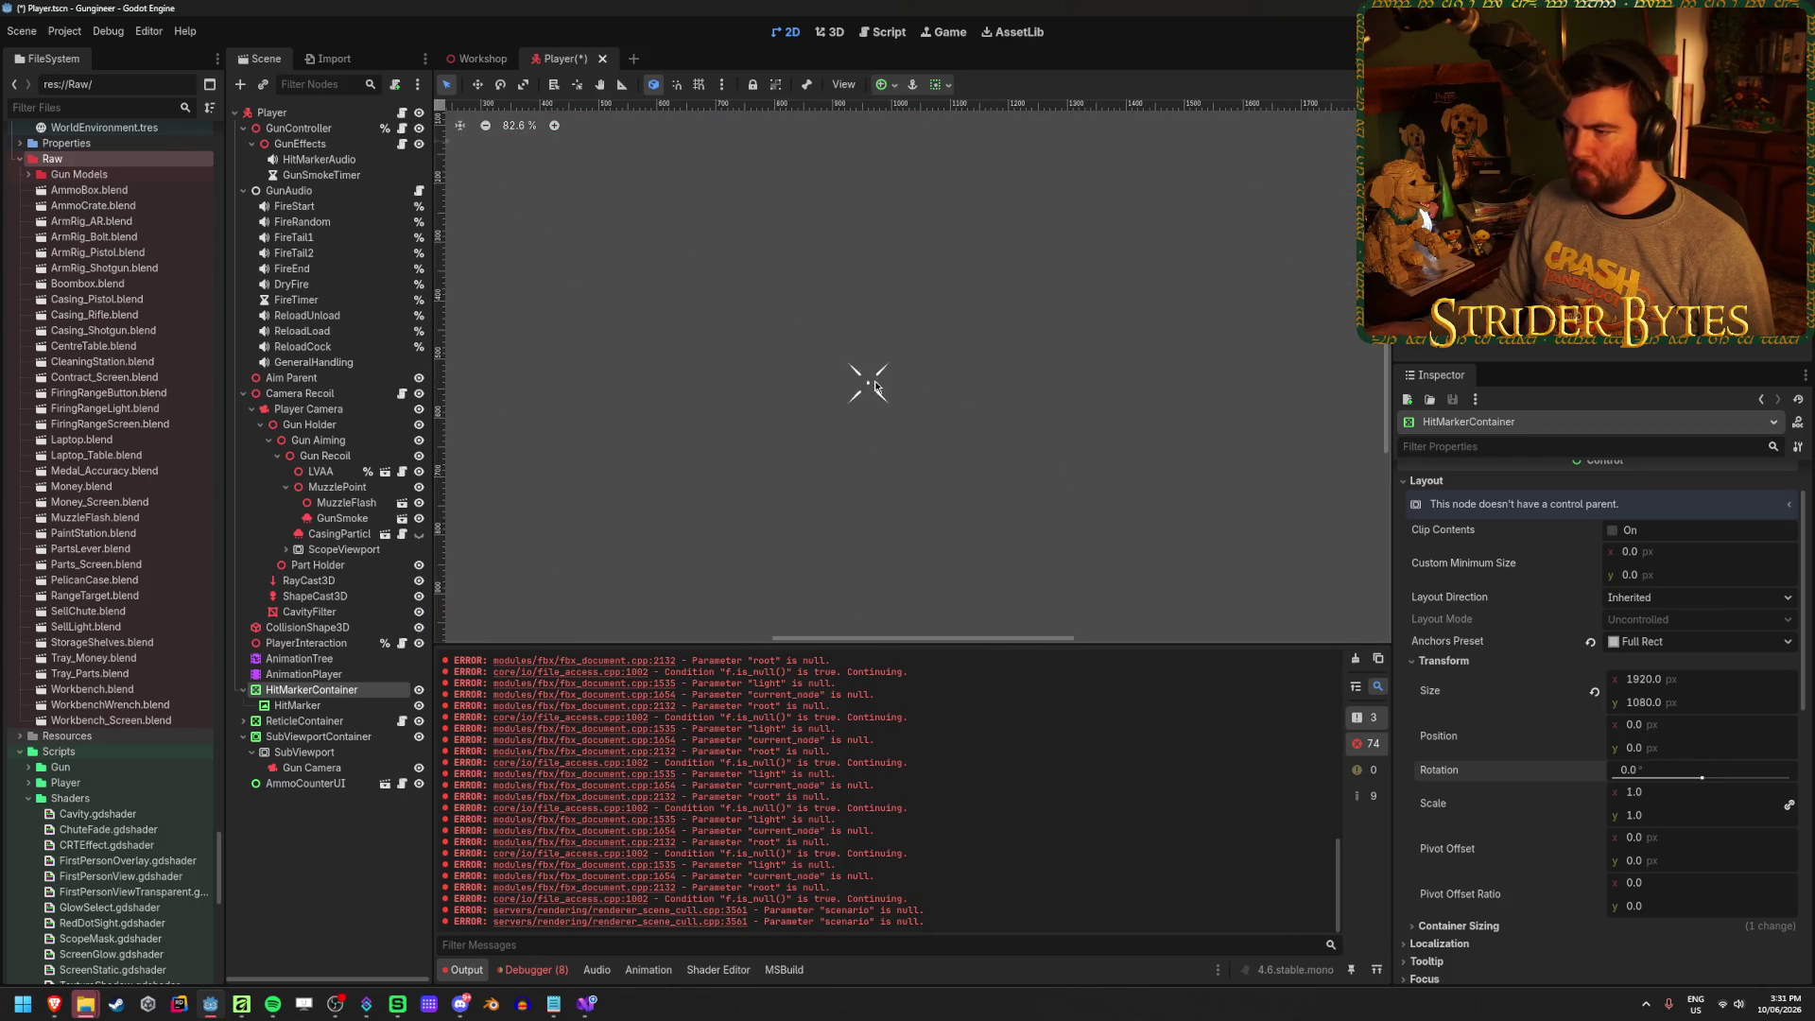
scroll(916, 404, "down", 20)
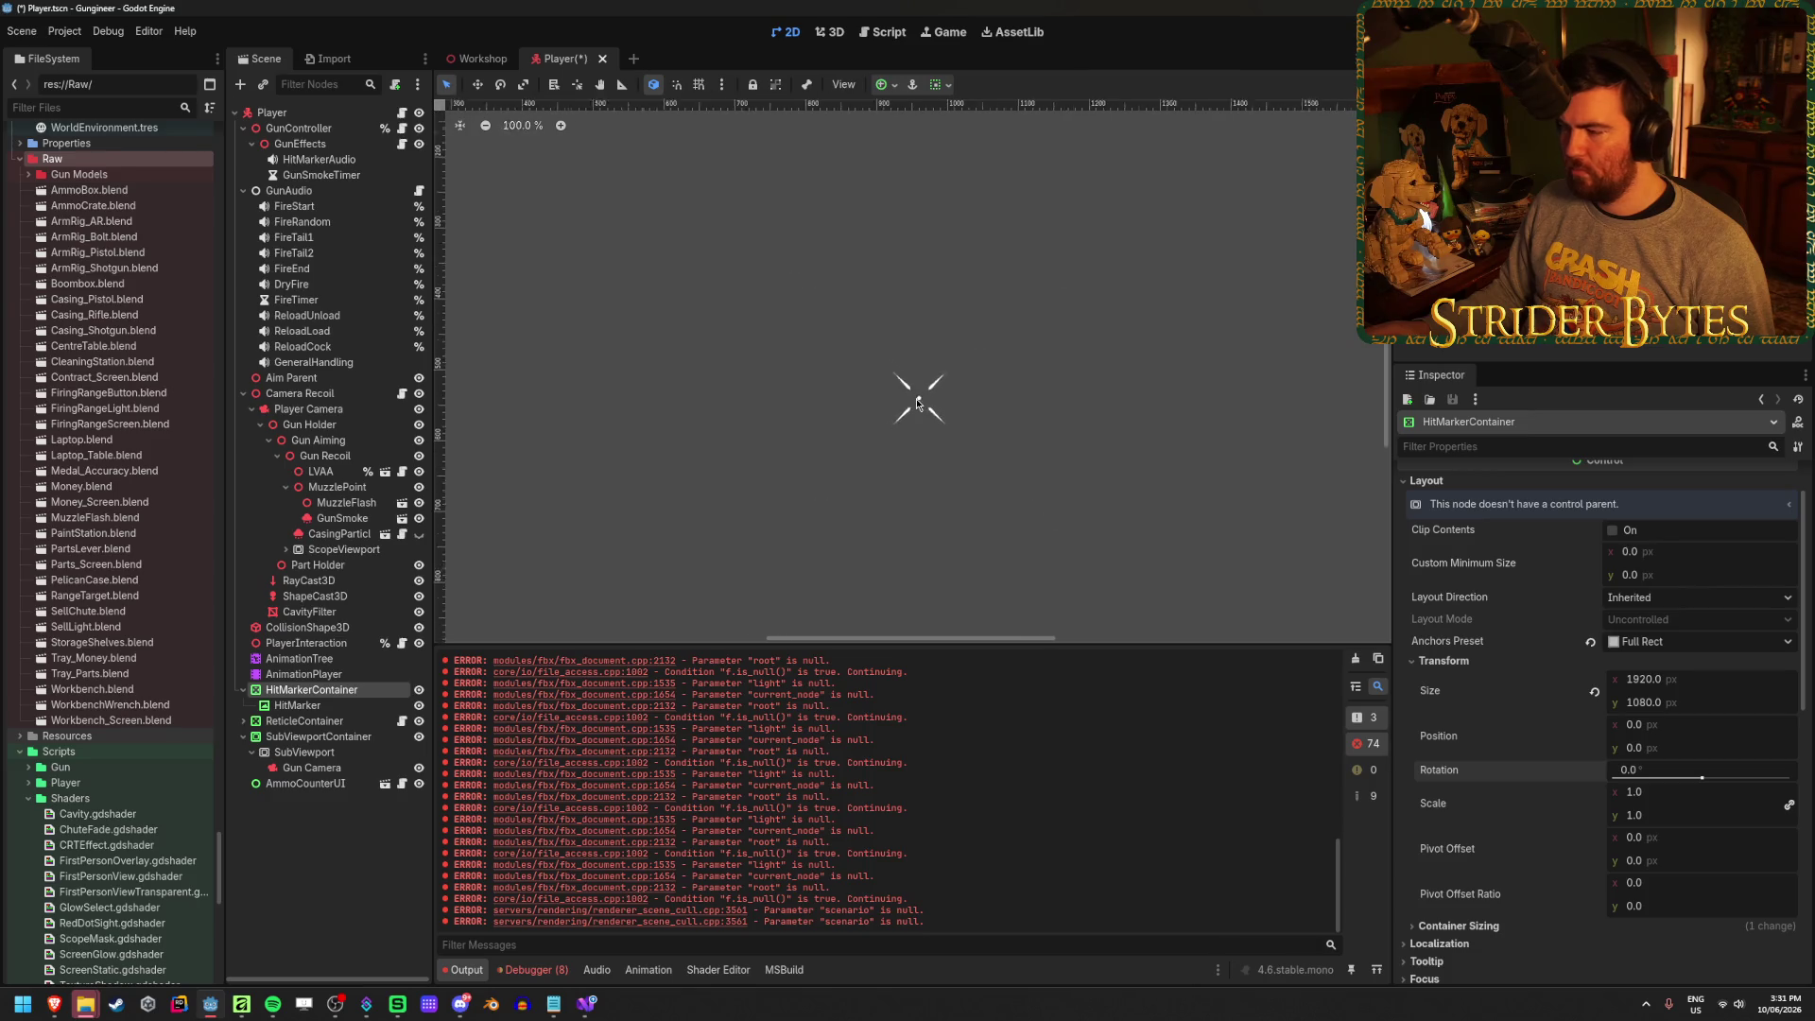
scroll(920, 409, "up", 4)
scroll(920, 408, "down", 1)
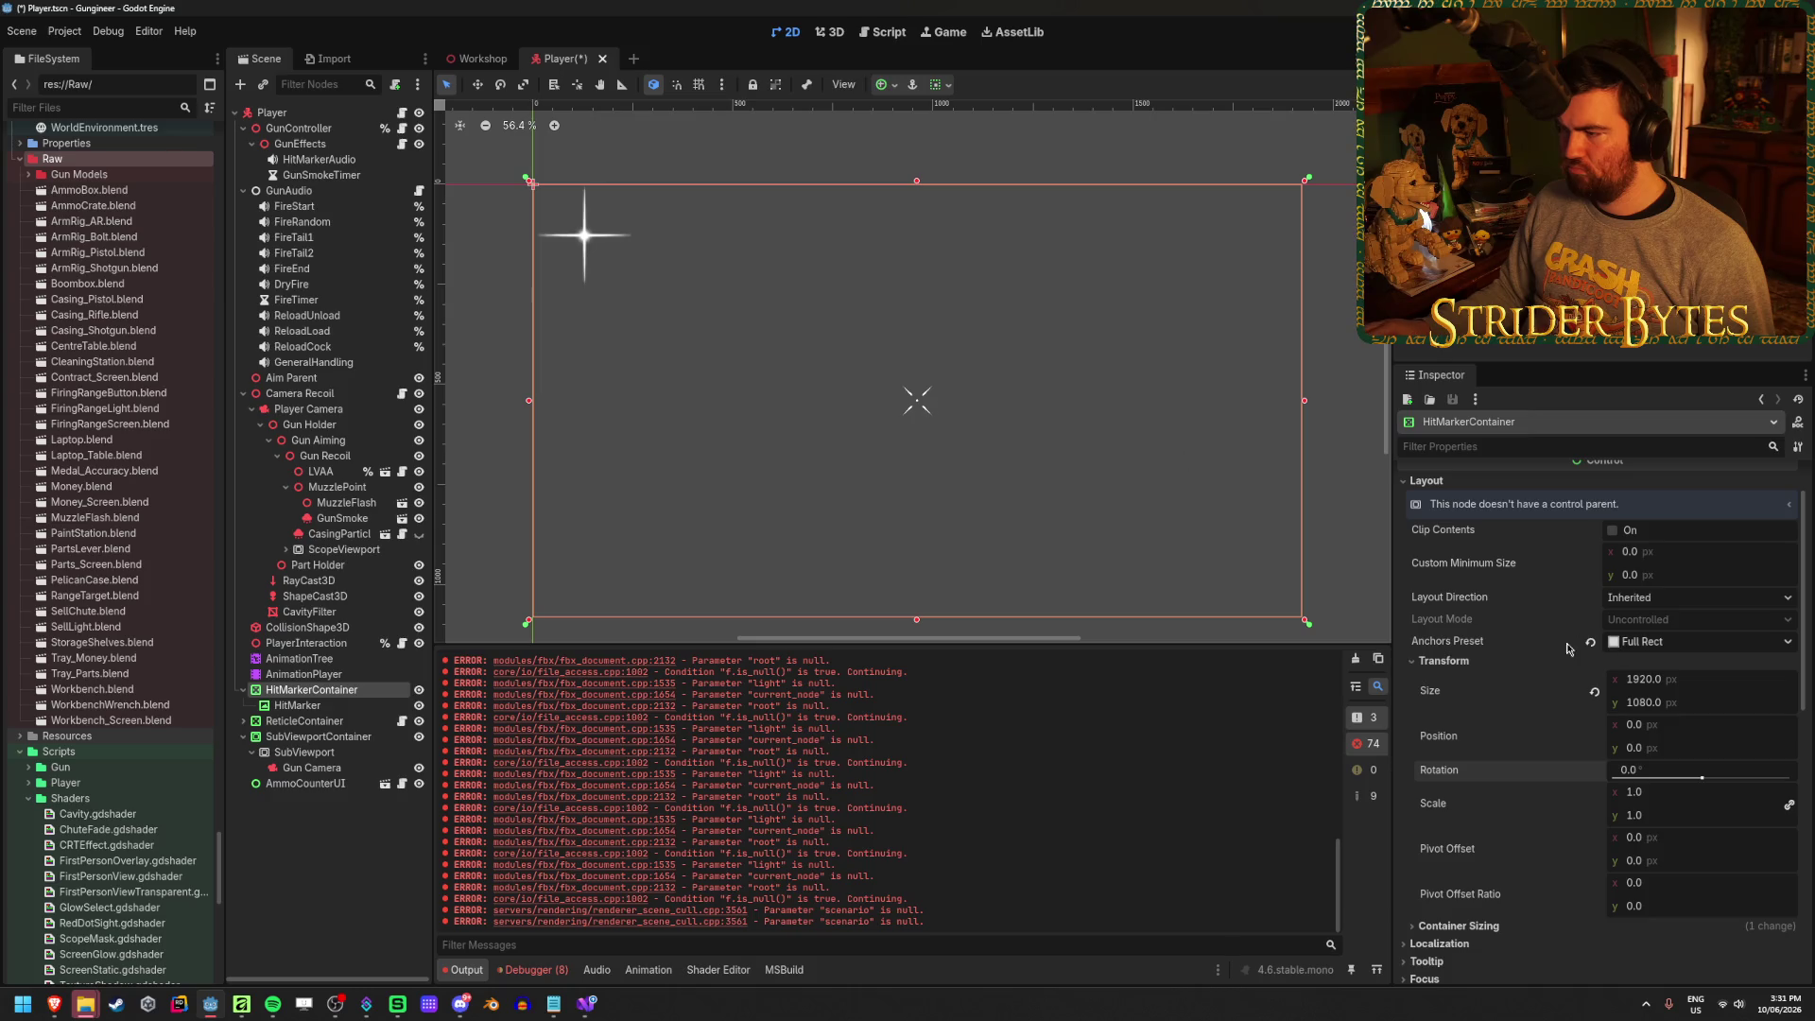
scroll(1470, 566, "down", 3)
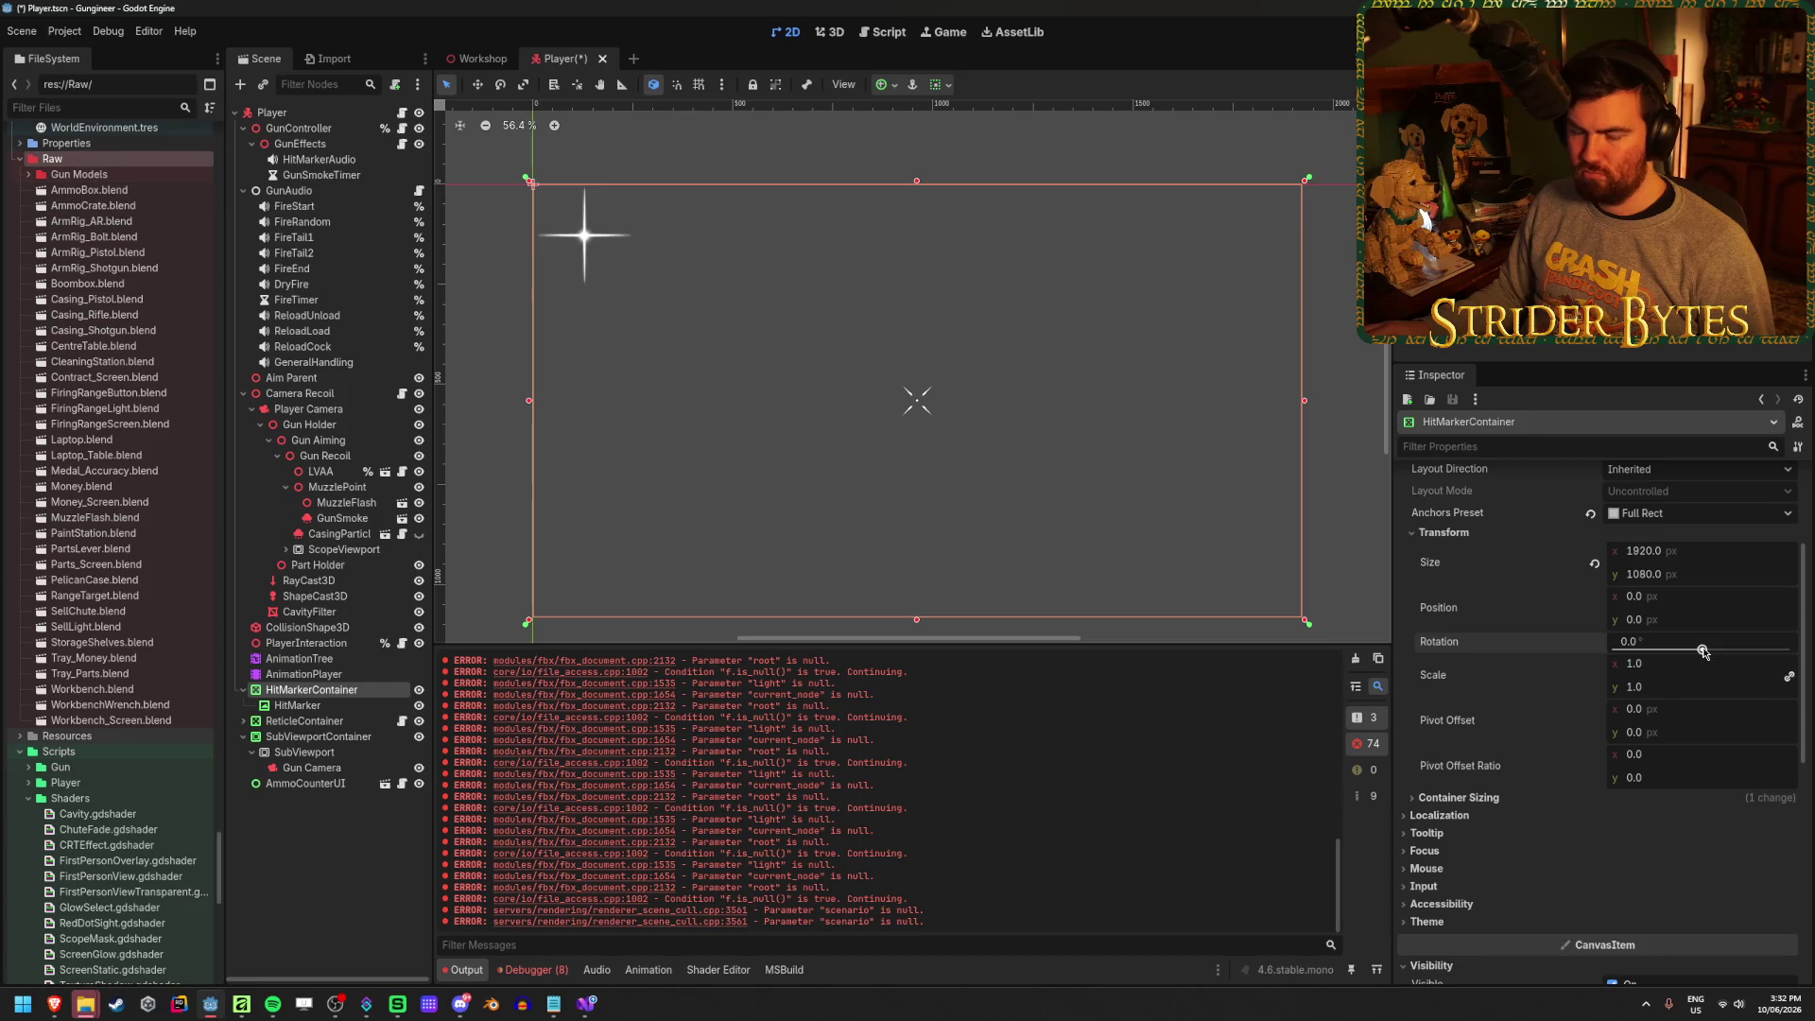
left_click(321, 707)
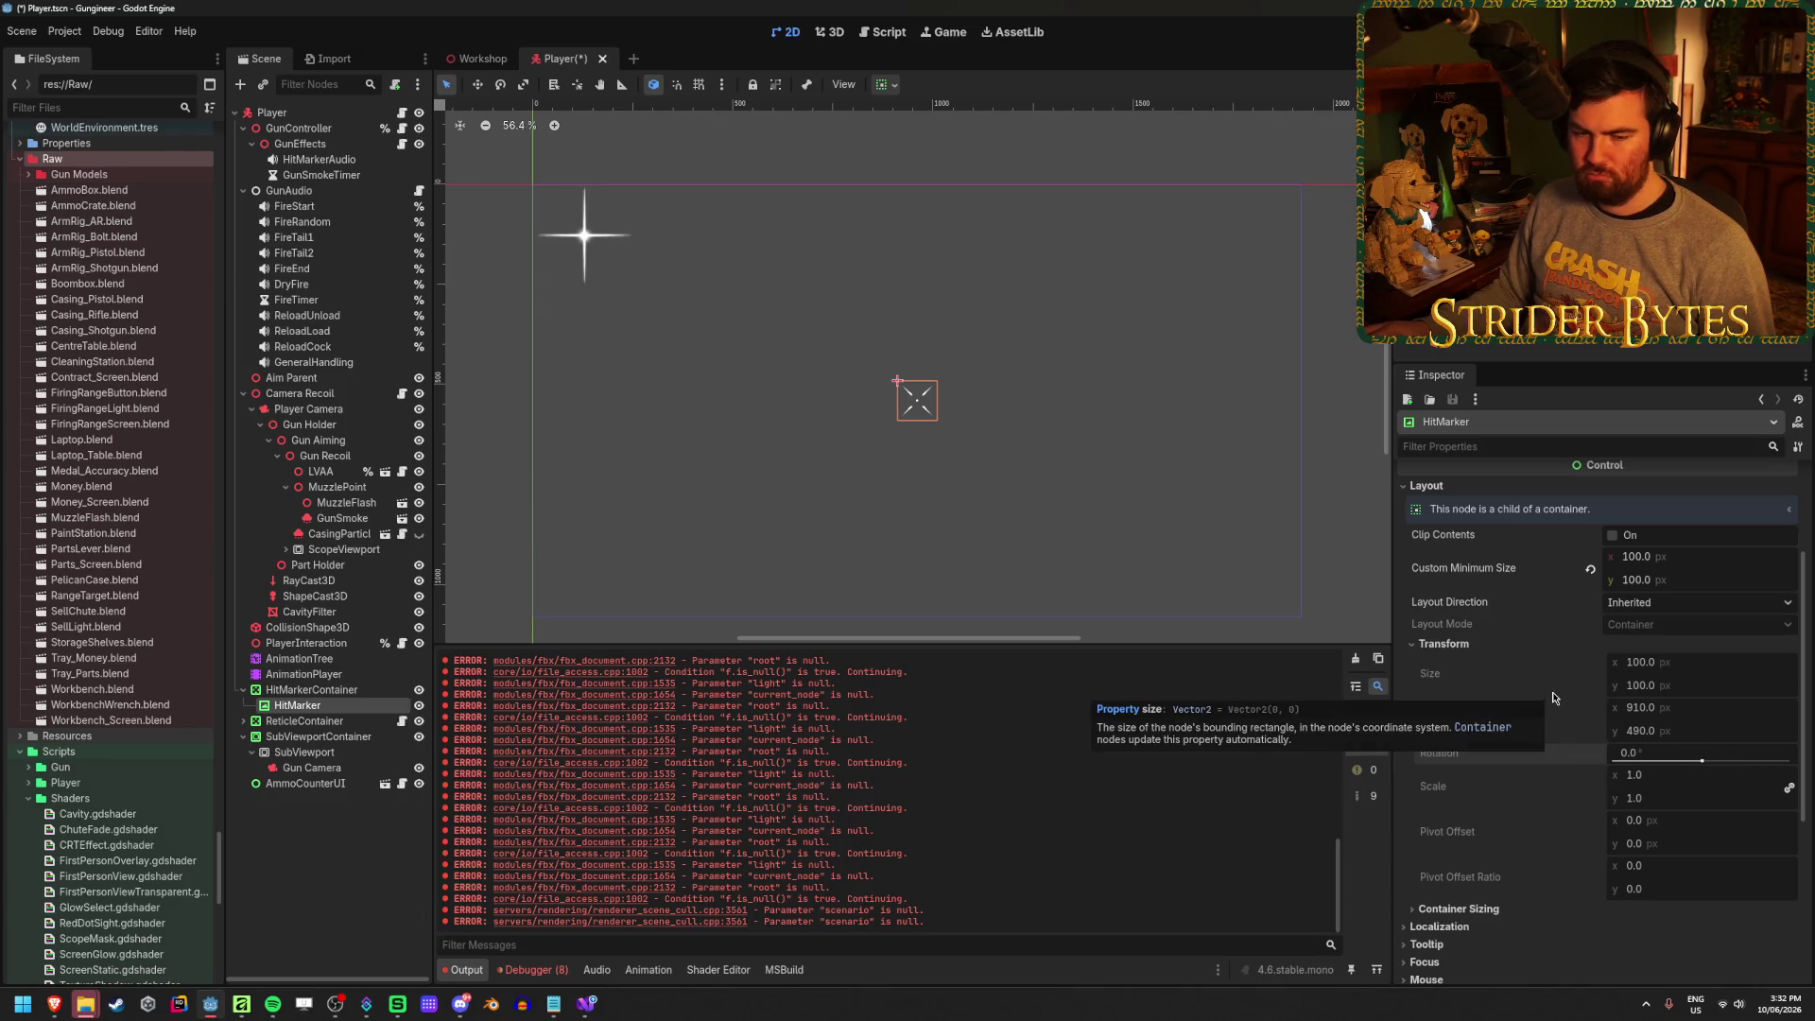
Check the HitMarker and full-rect HitMarkerContainer sizing, then save the Player scene
scroll(1494, 734, "down", 3)
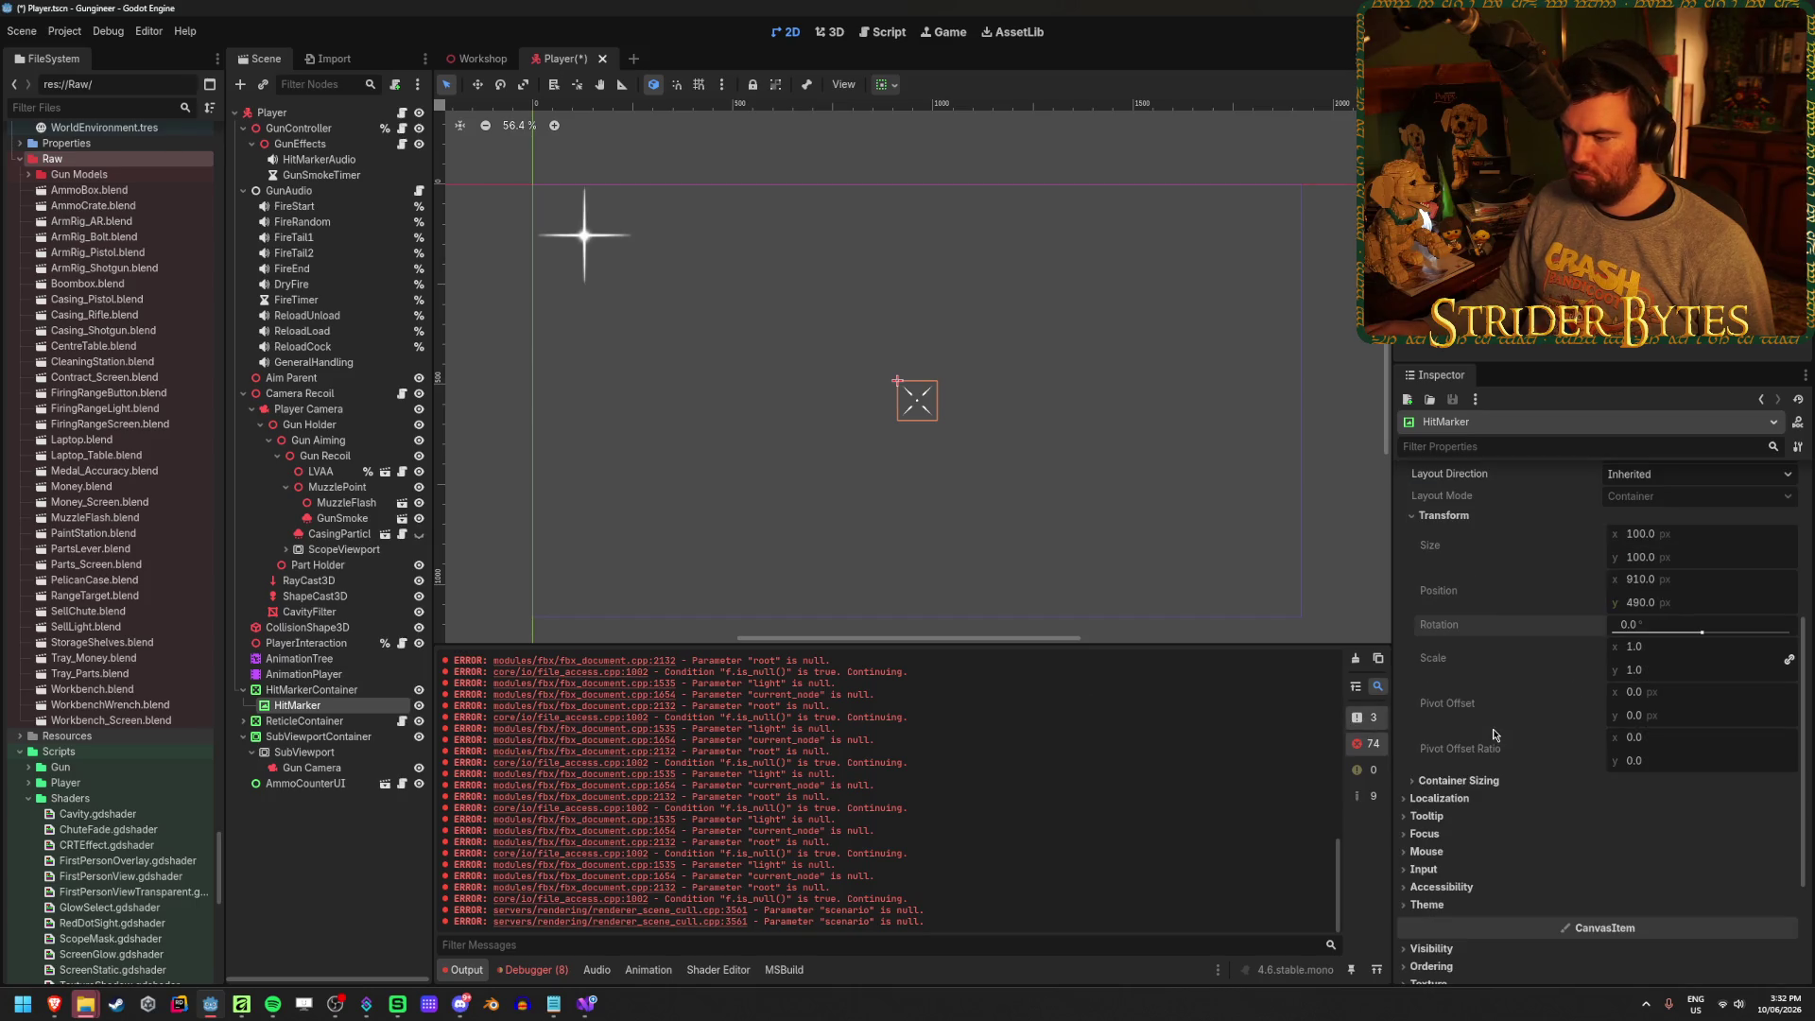
left_click(1492, 782)
left_click(1492, 782)
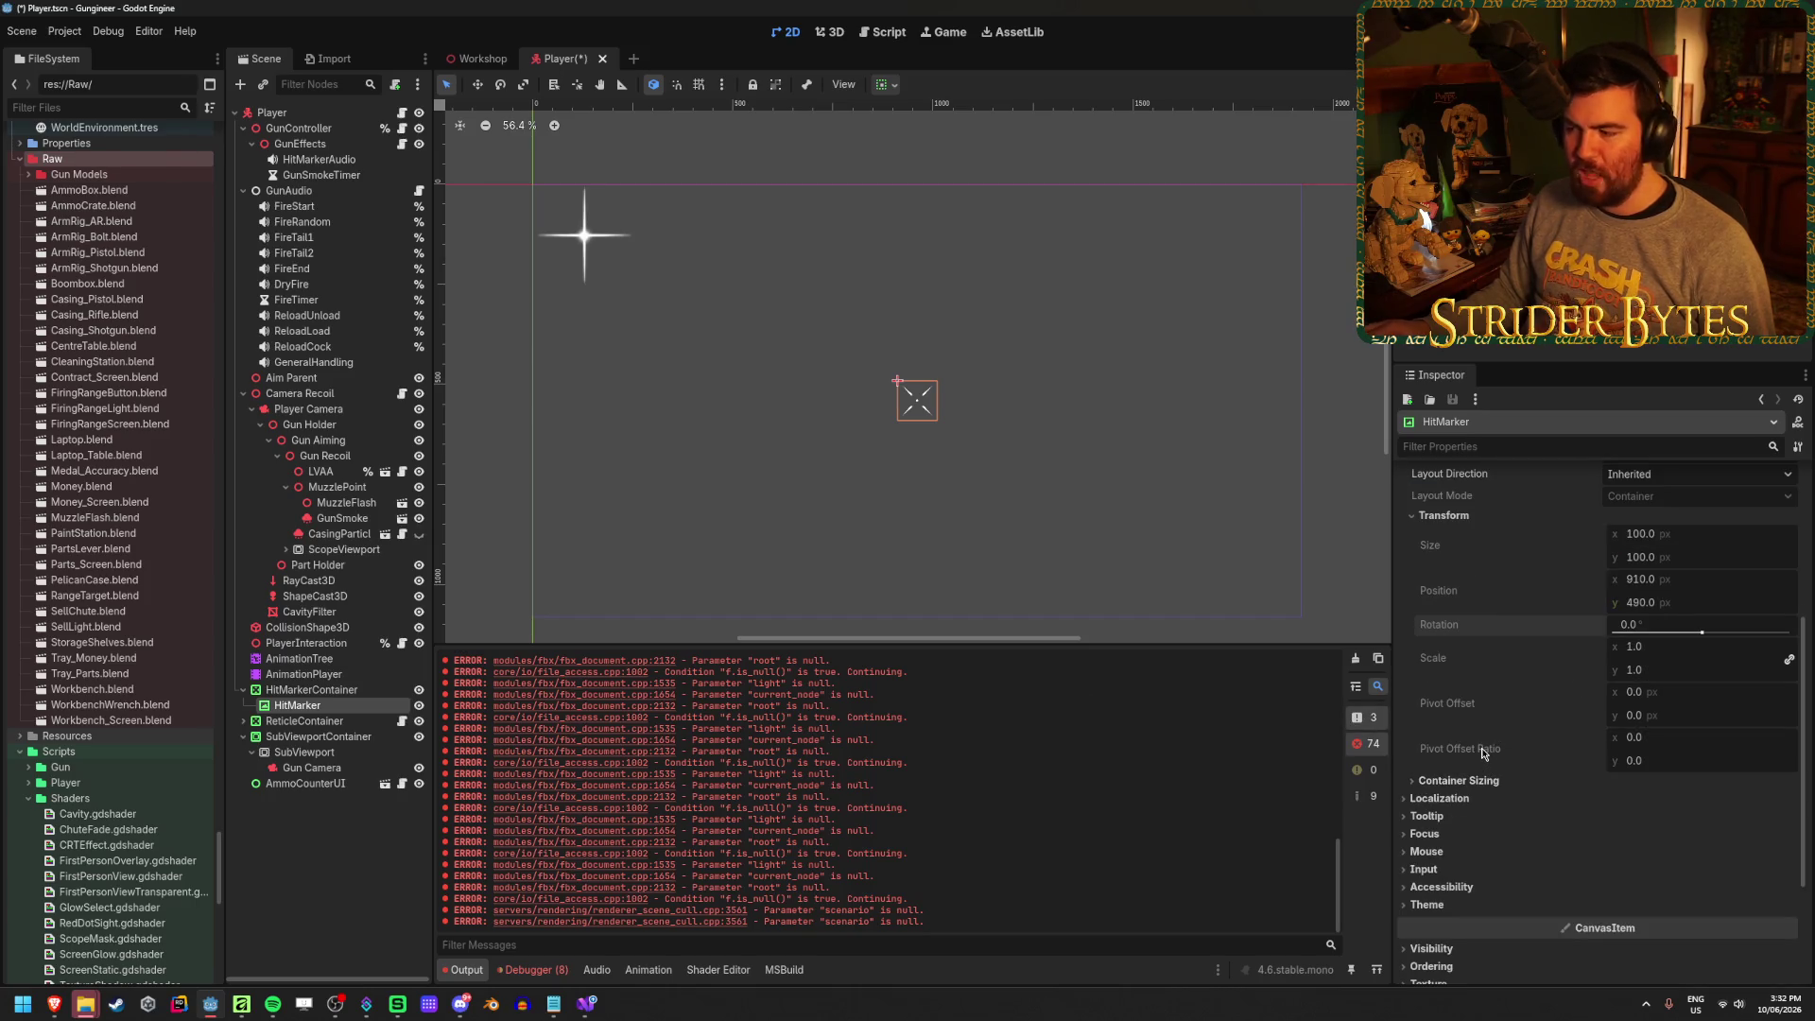
mouse_move(1484, 753)
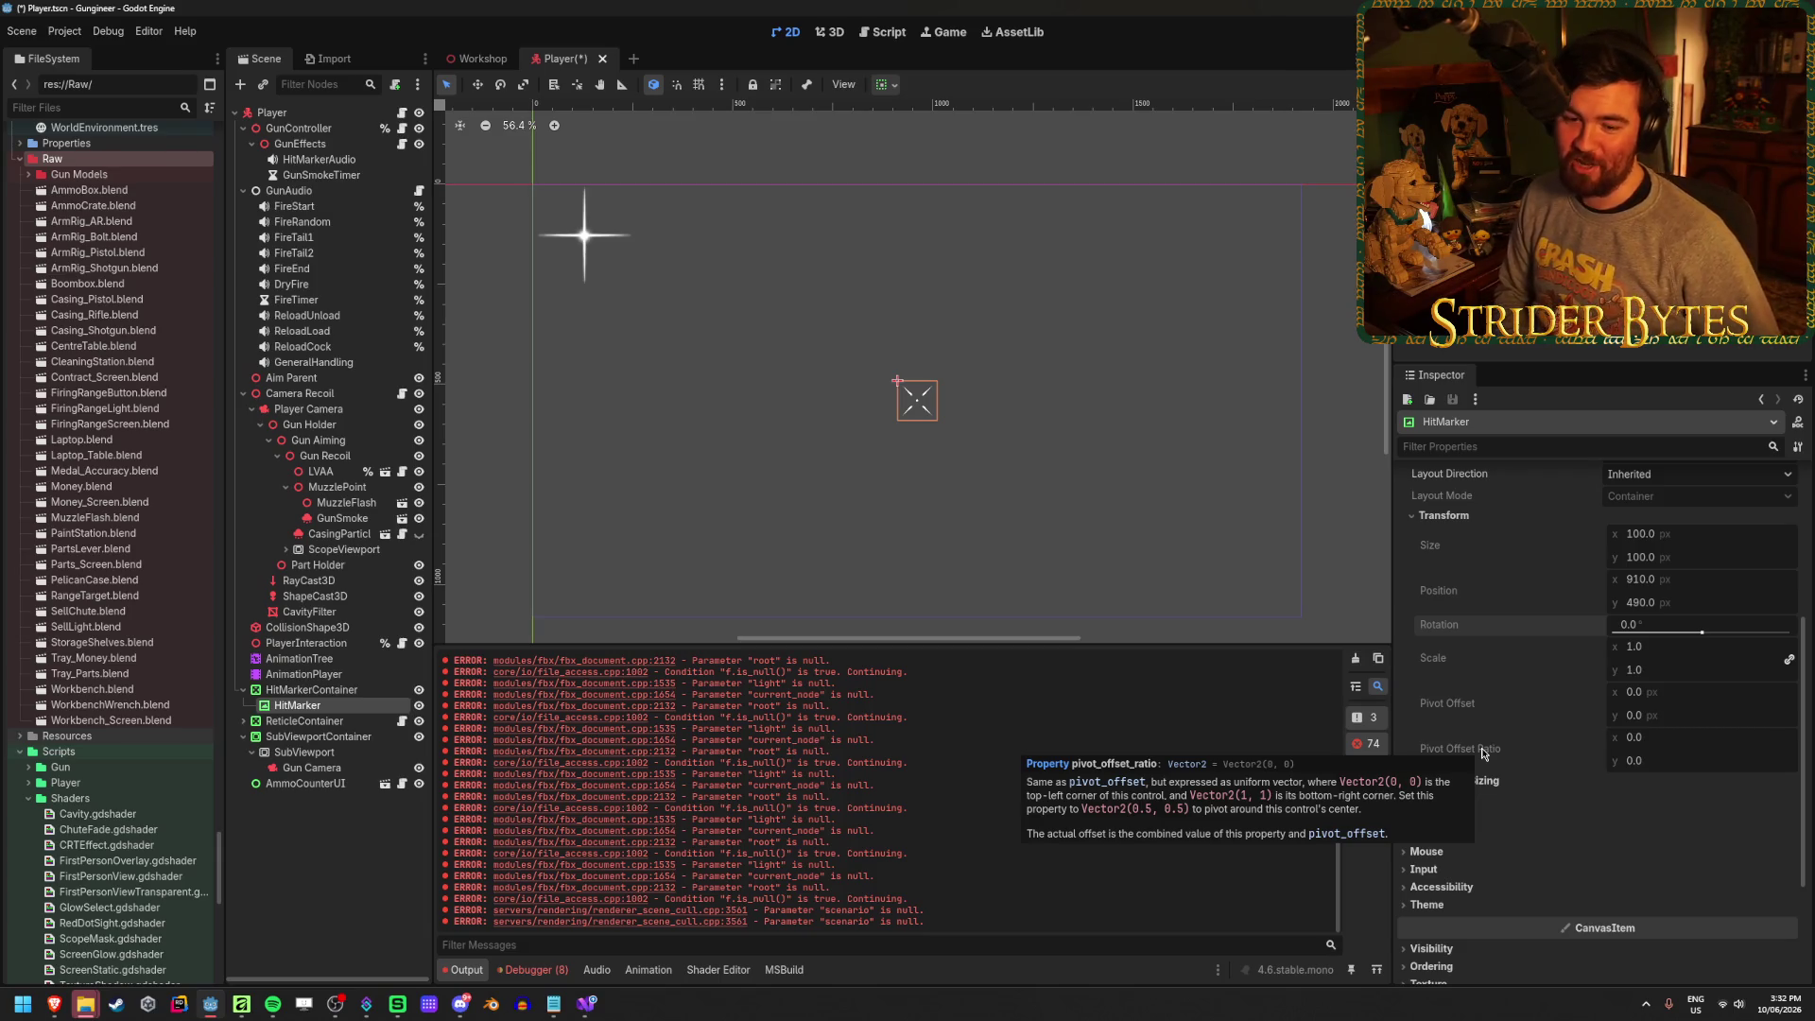
scroll(1511, 665, "up", 3)
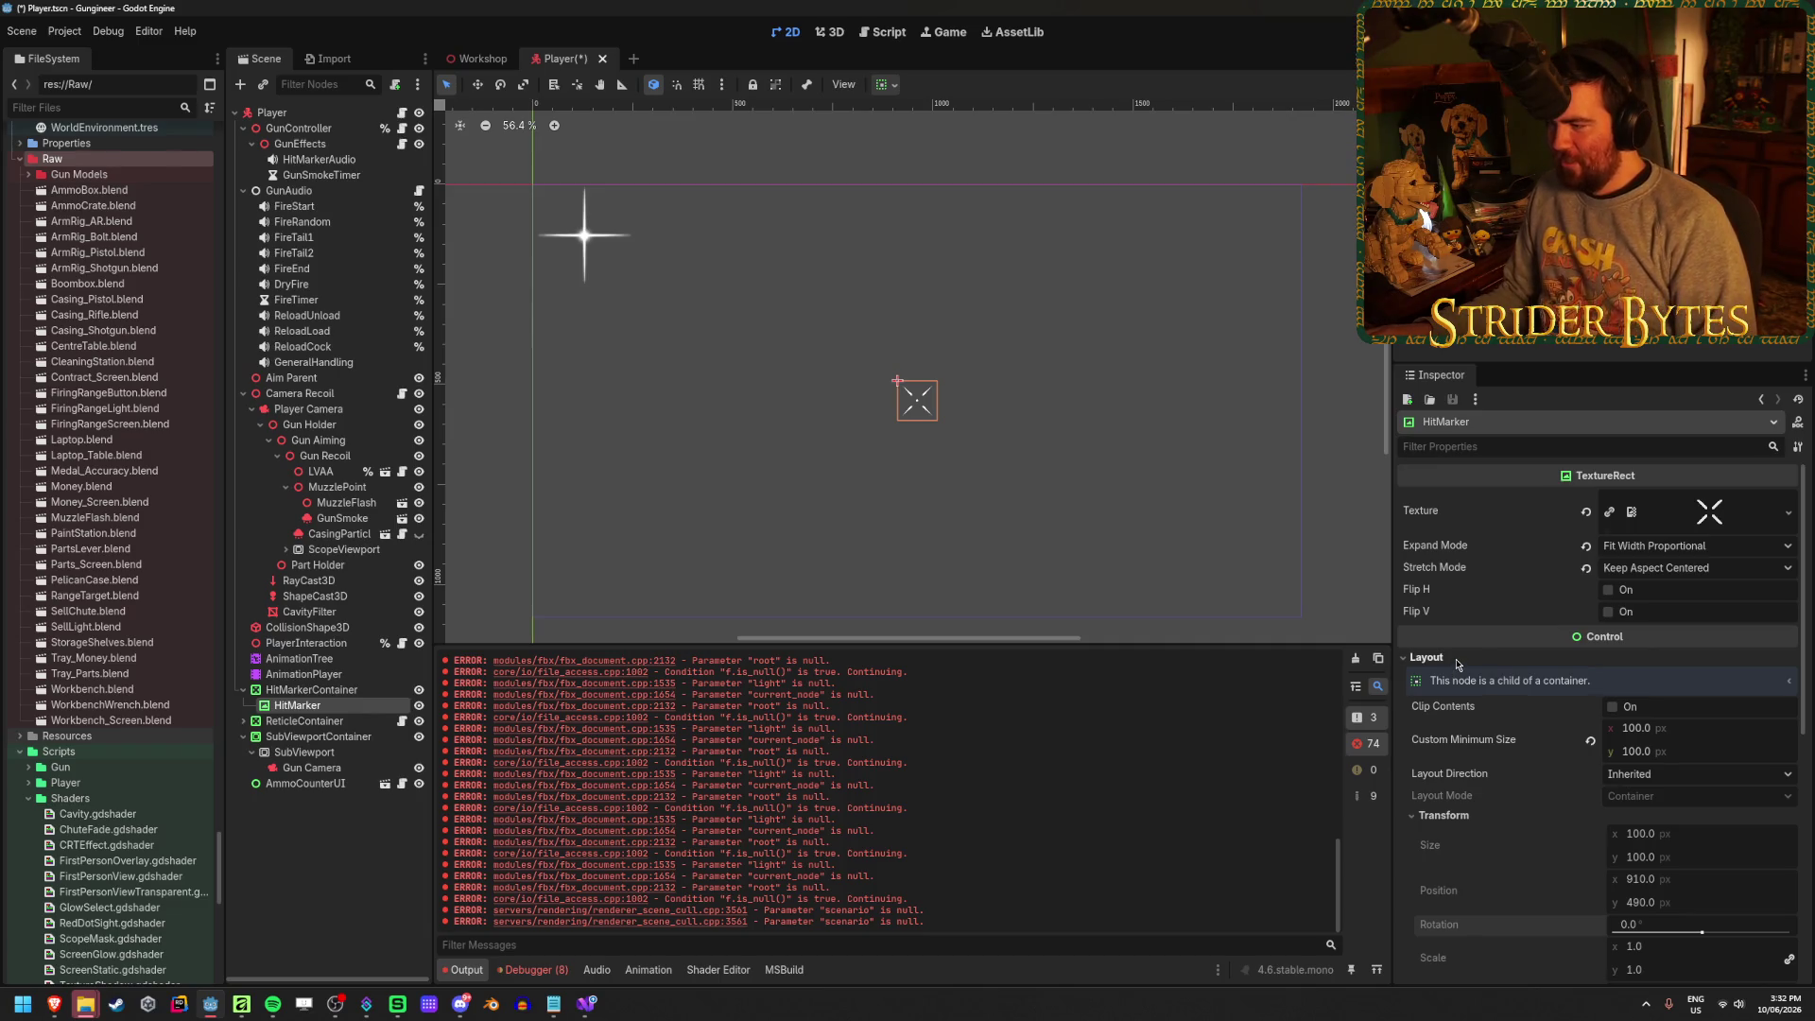
left_click(326, 691)
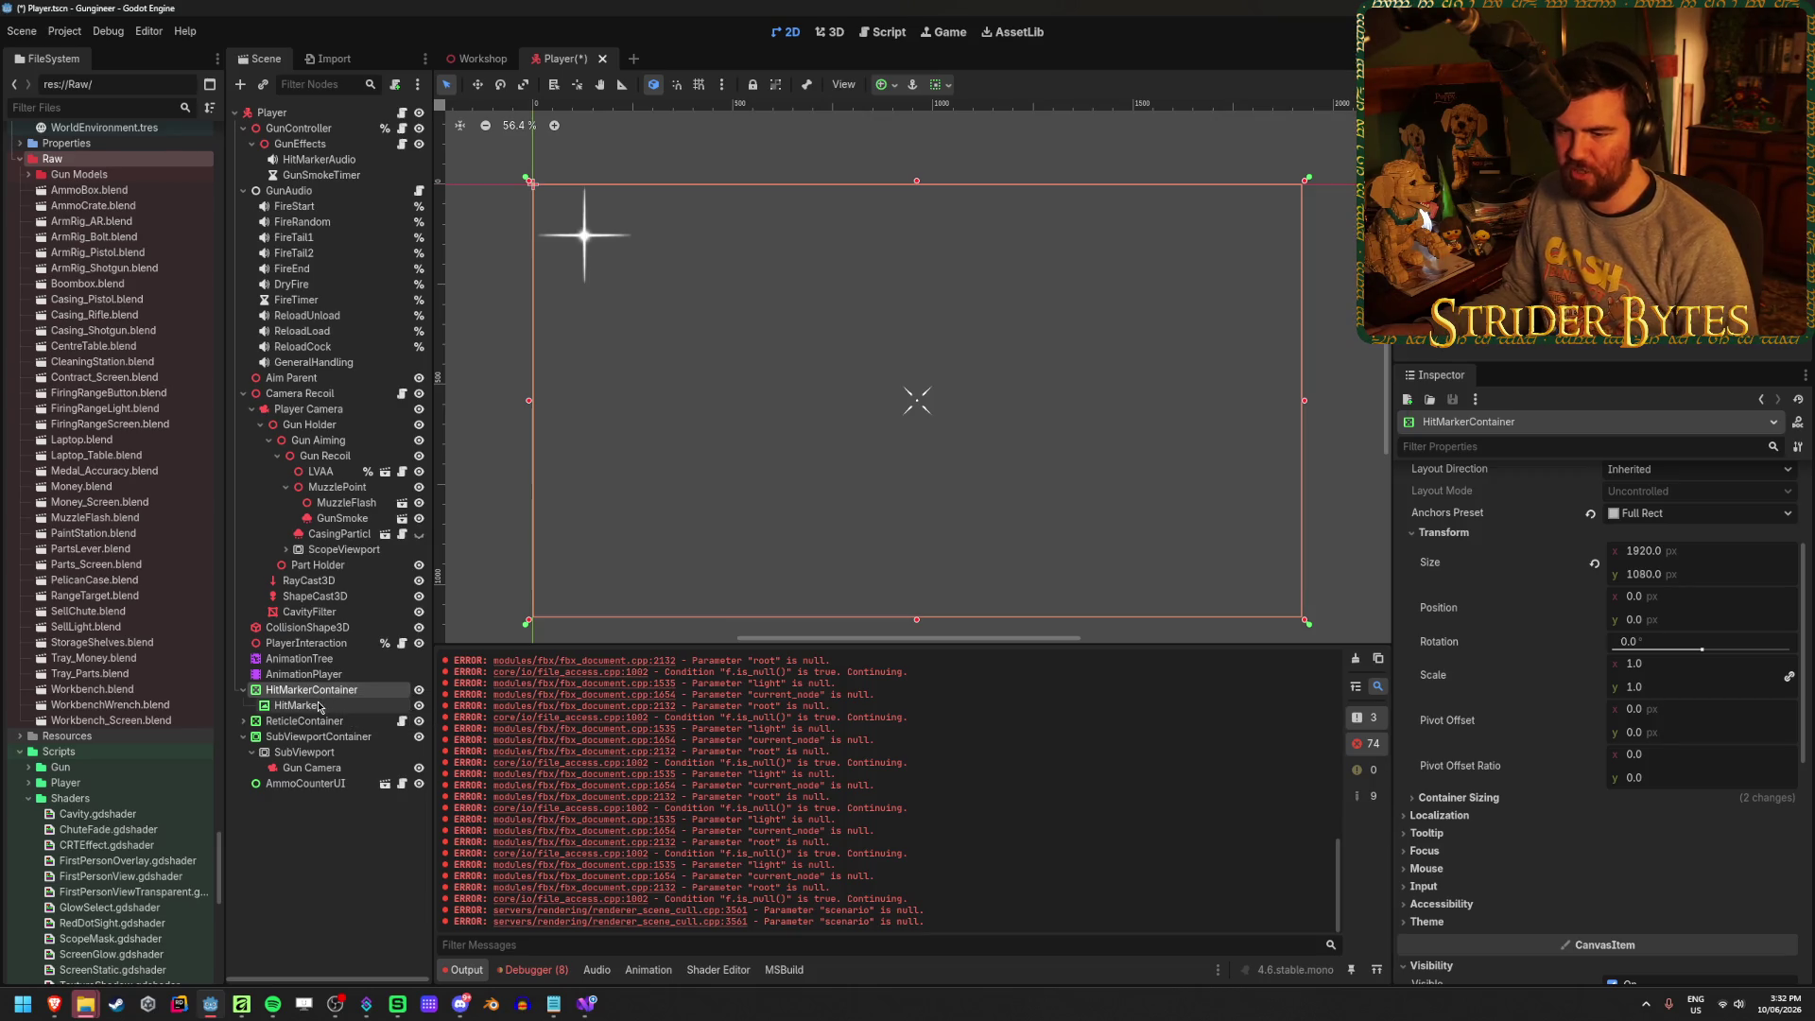
left_click(319, 706)
left_click(331, 690)
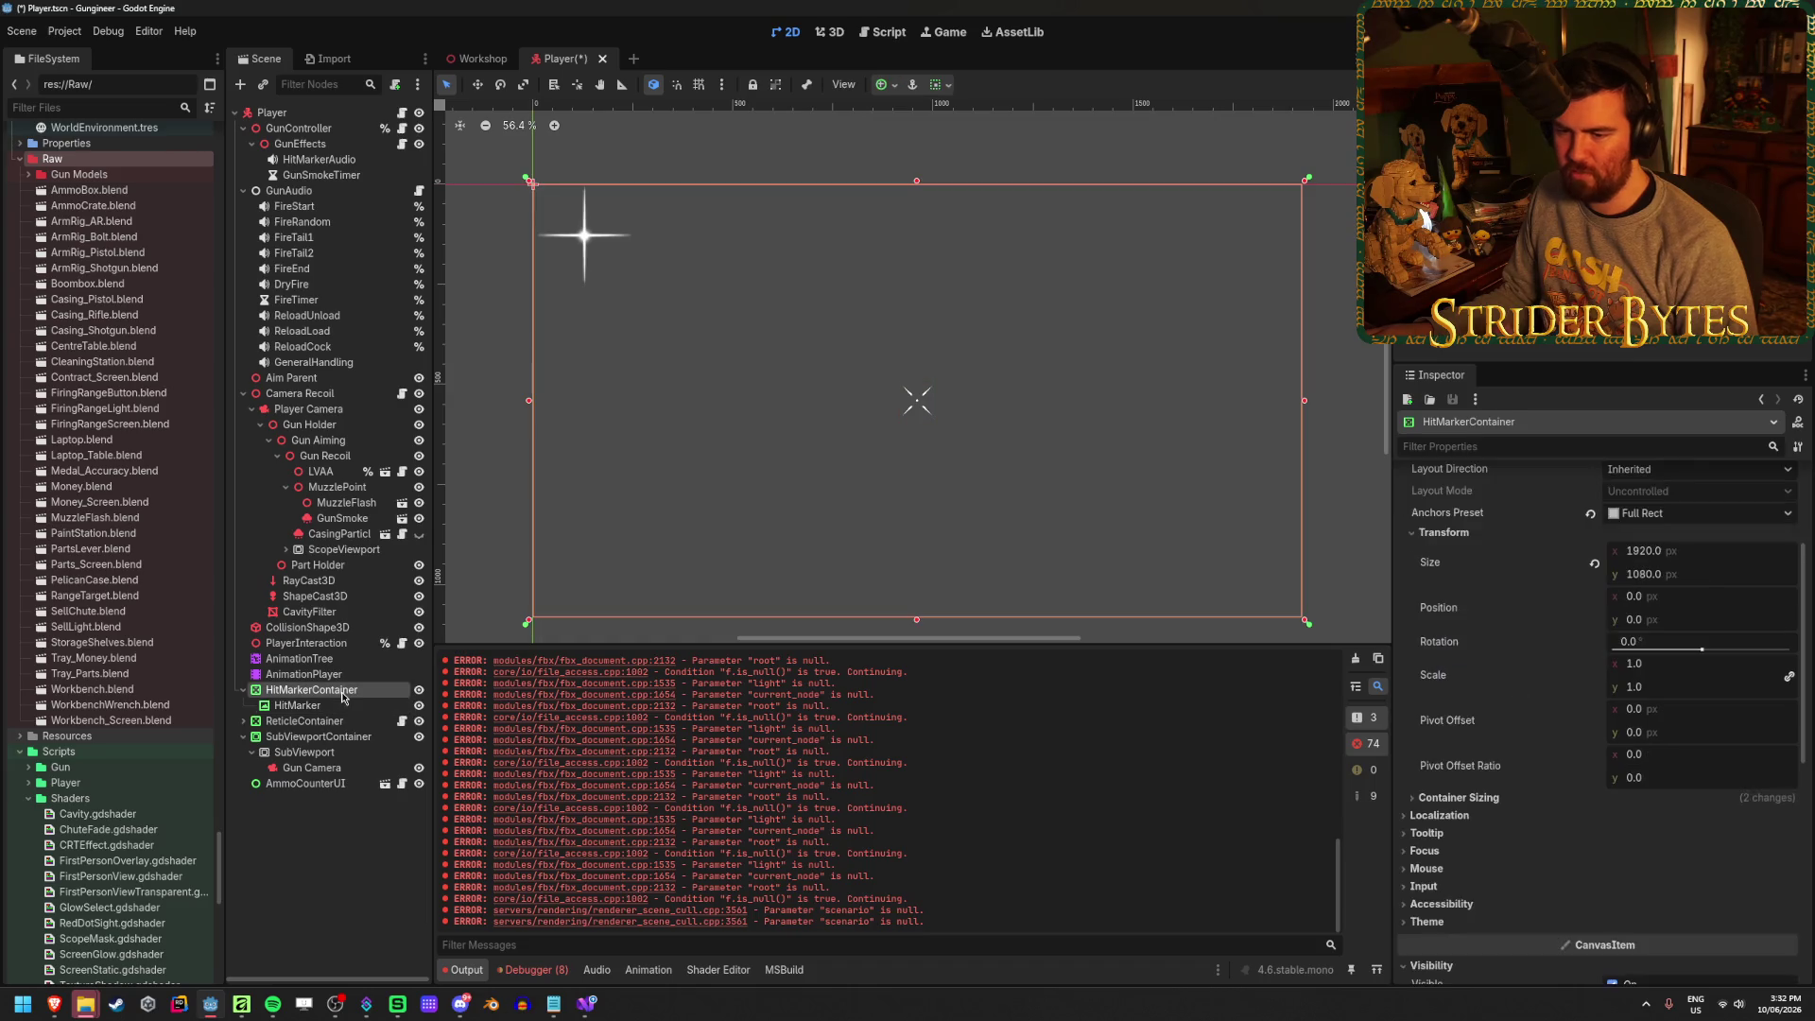
left_click(338, 706)
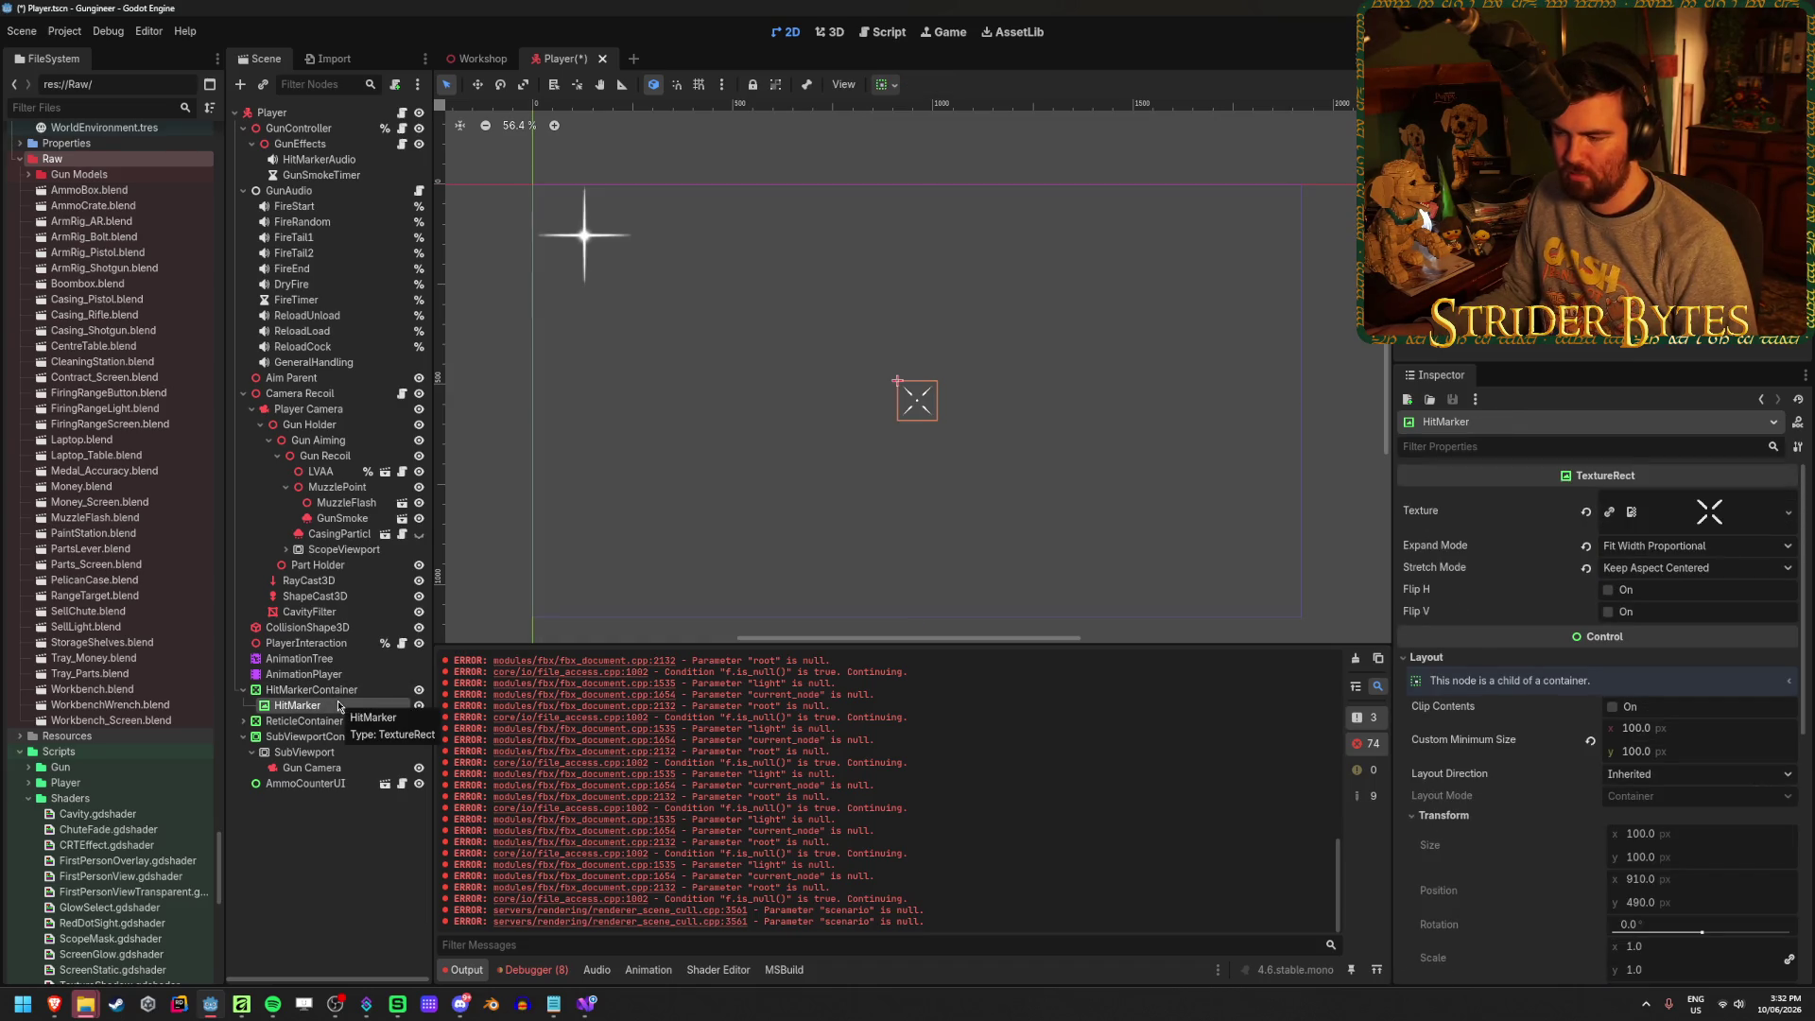
left_click(343, 690)
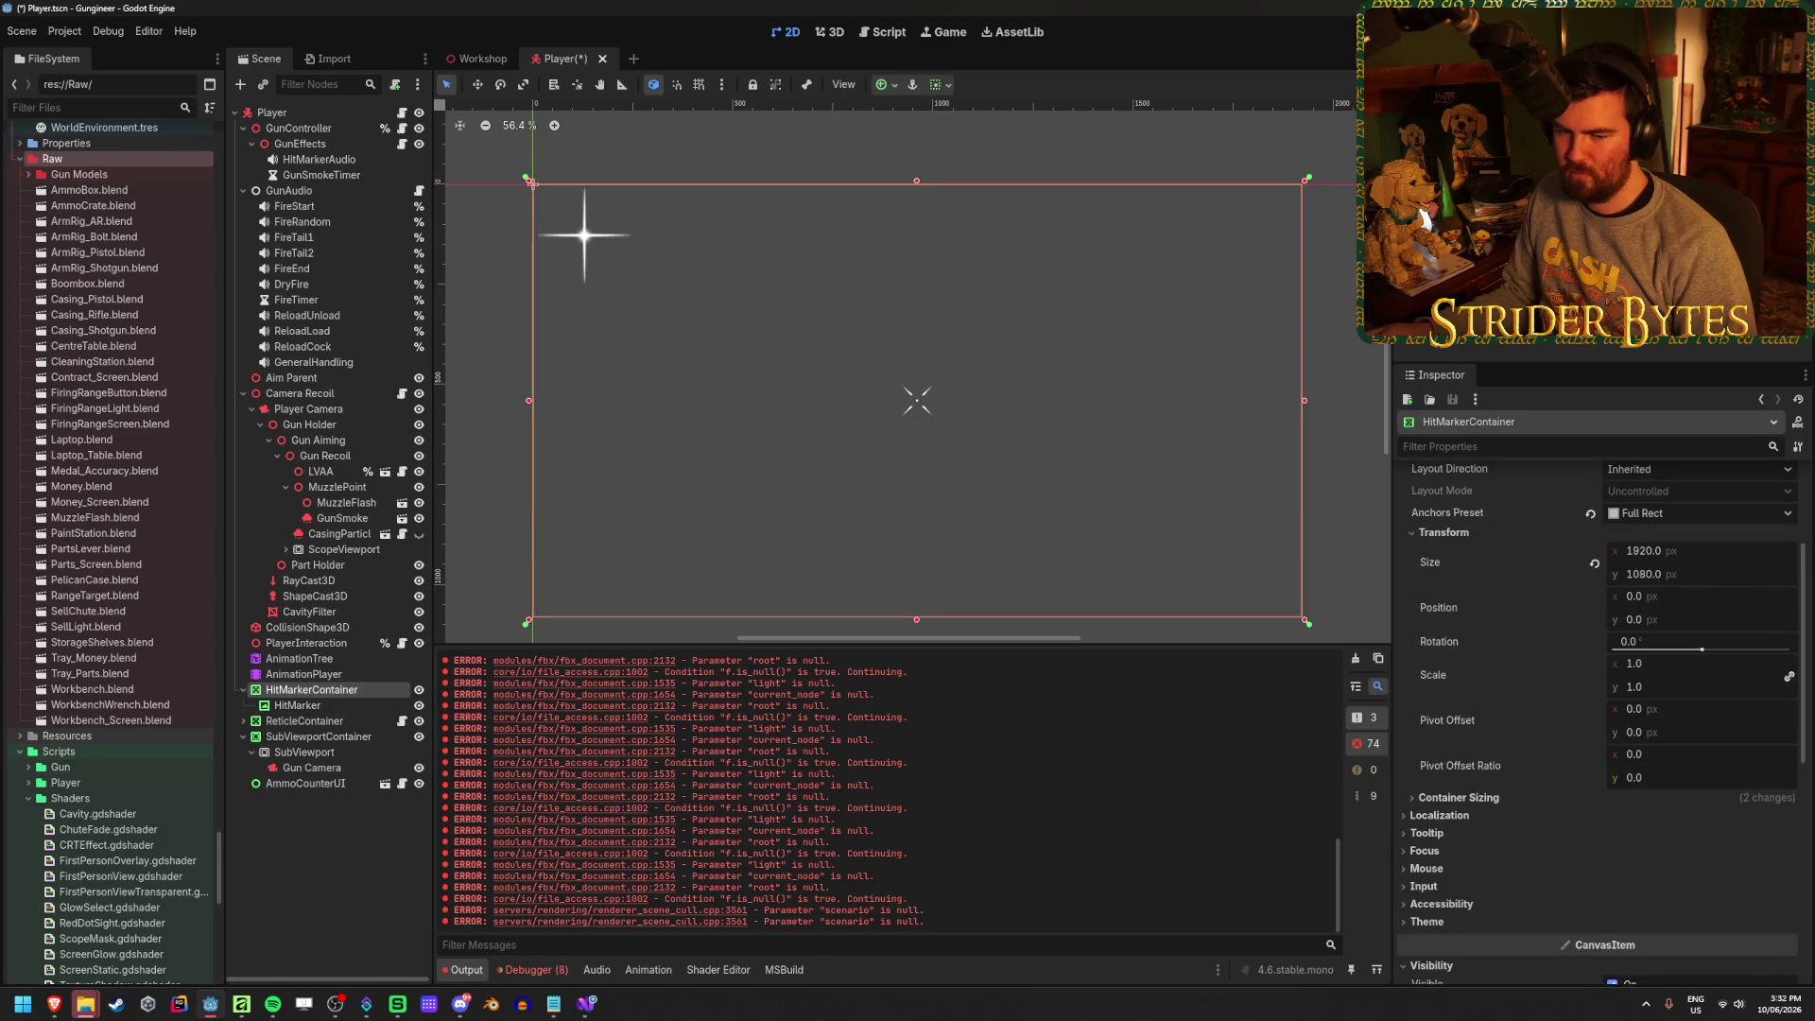
key("ctrl+s")
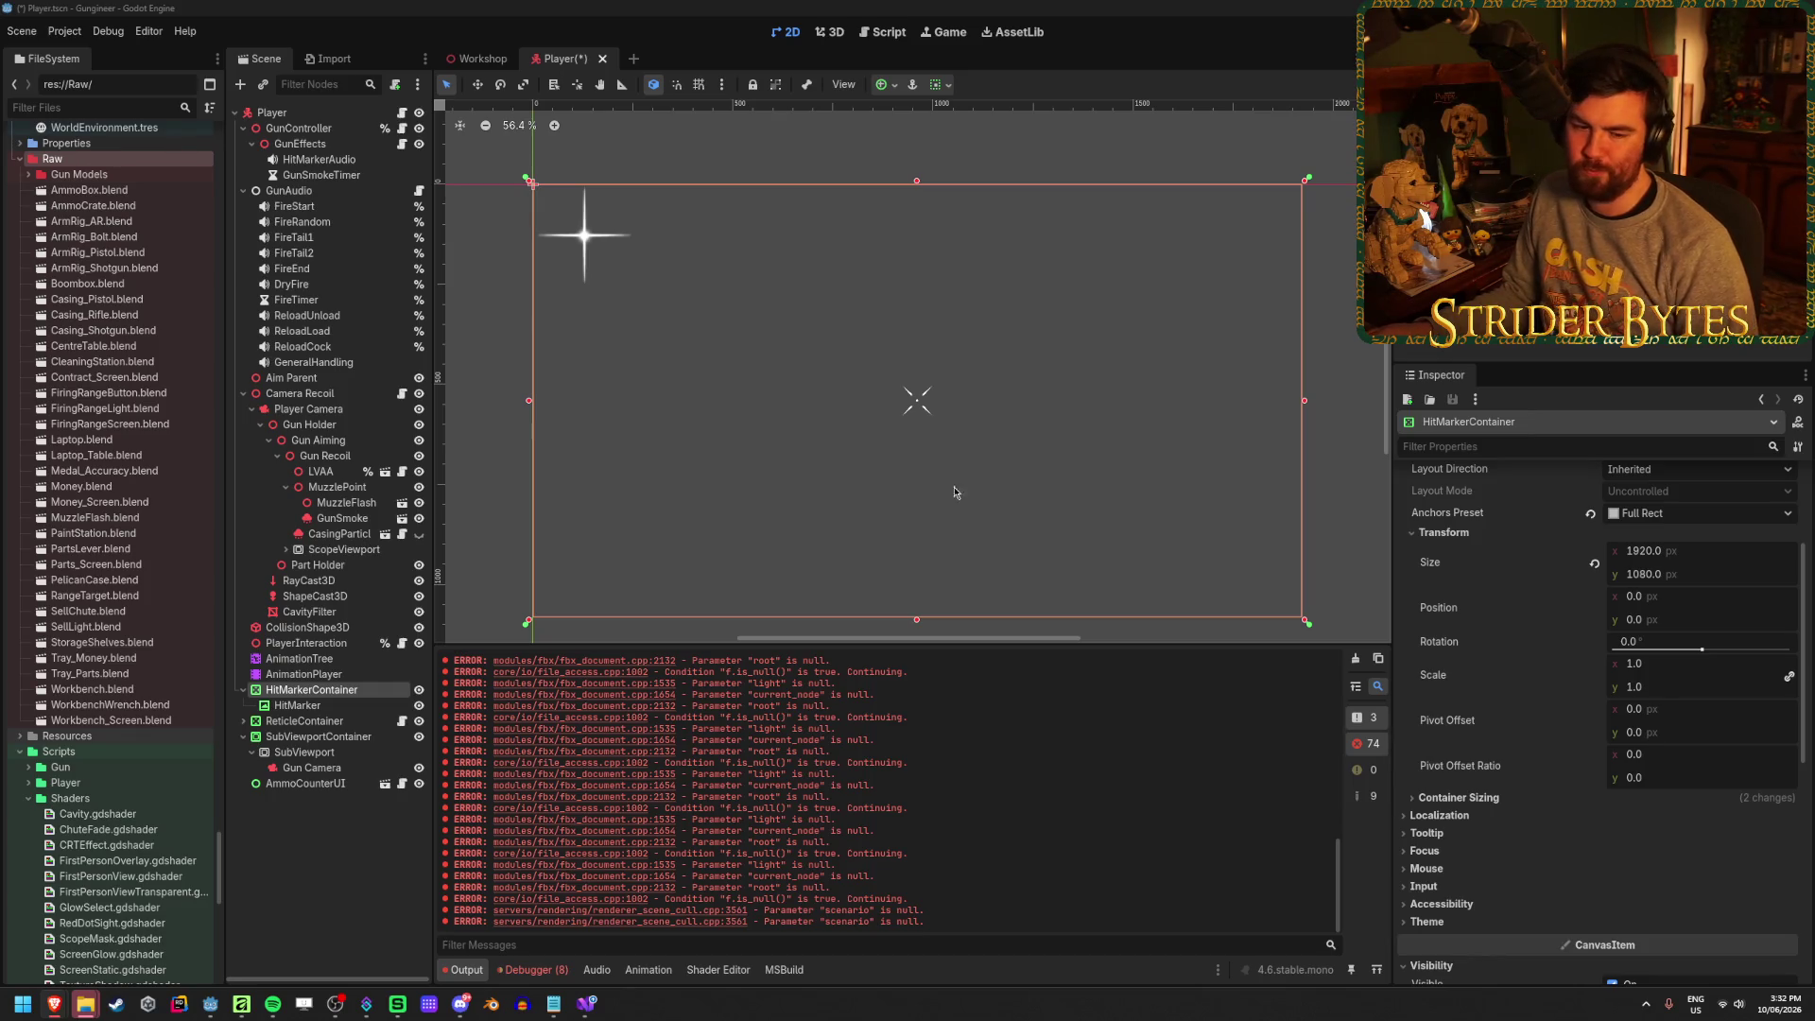
key("ctrl+s")
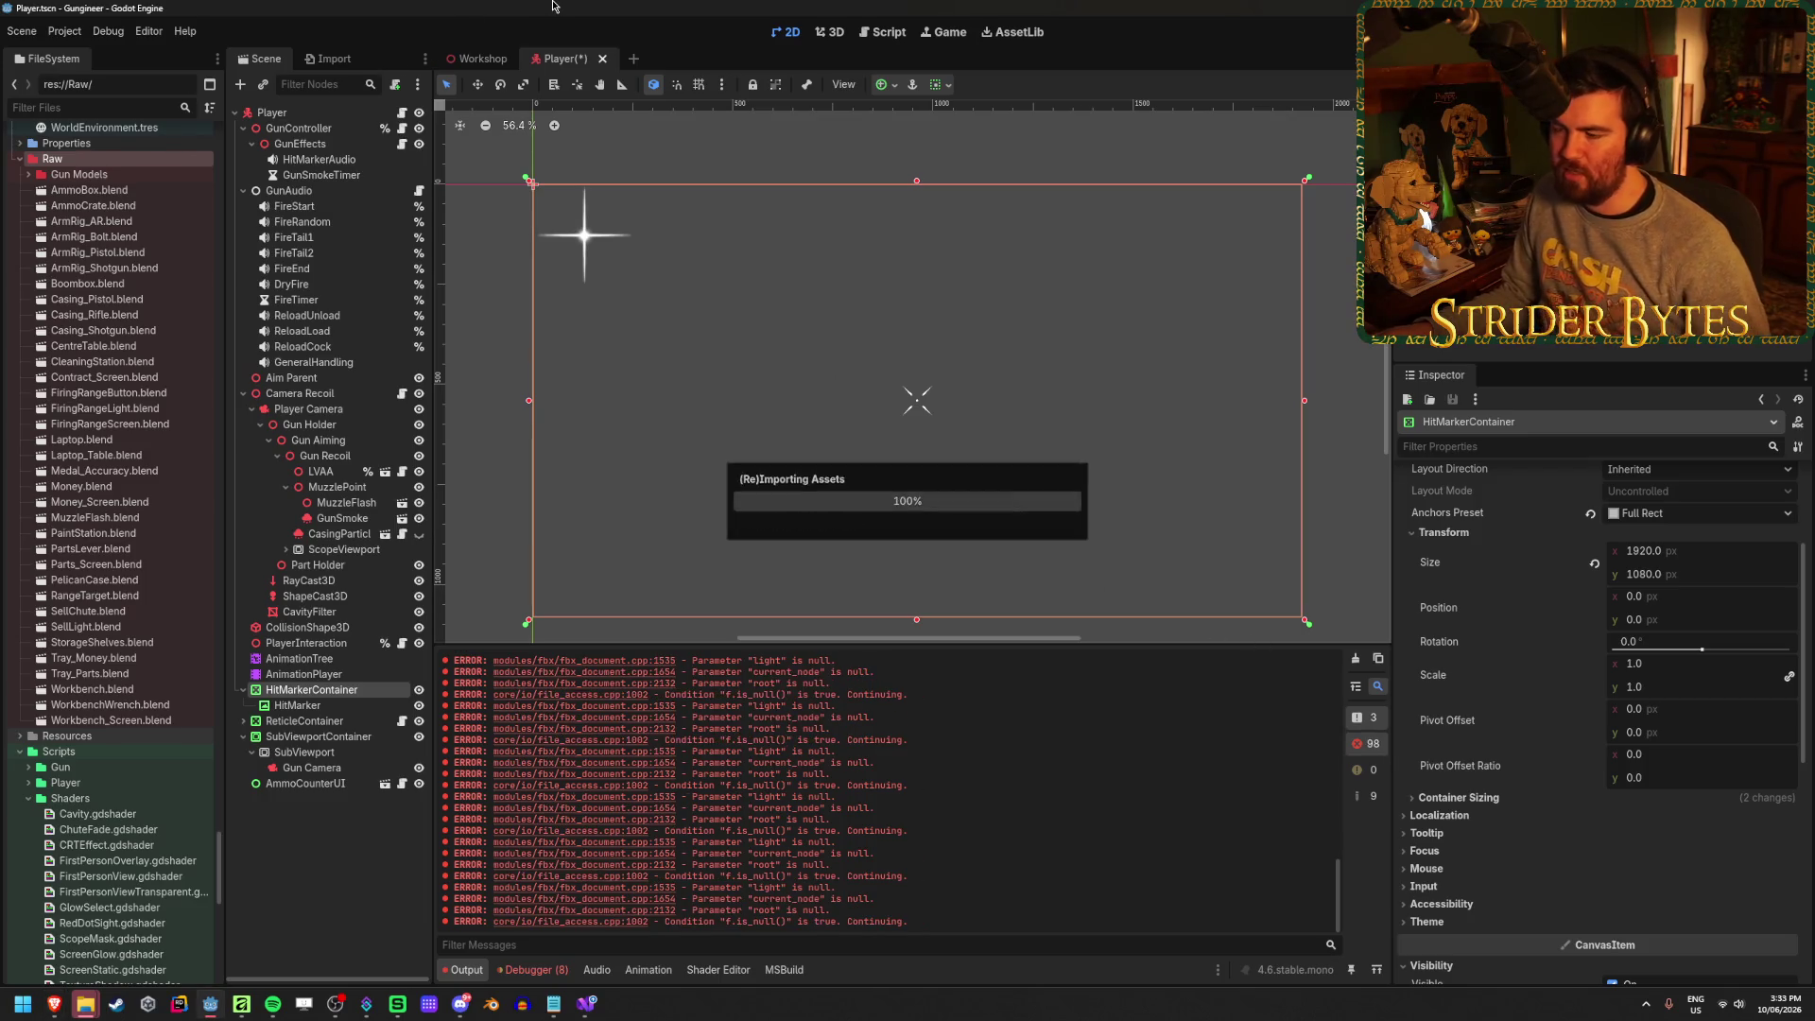
Clear the Output log, cancel an Add Child Node attempt, and reselect HitMarkerContainer
left_click(1355, 659)
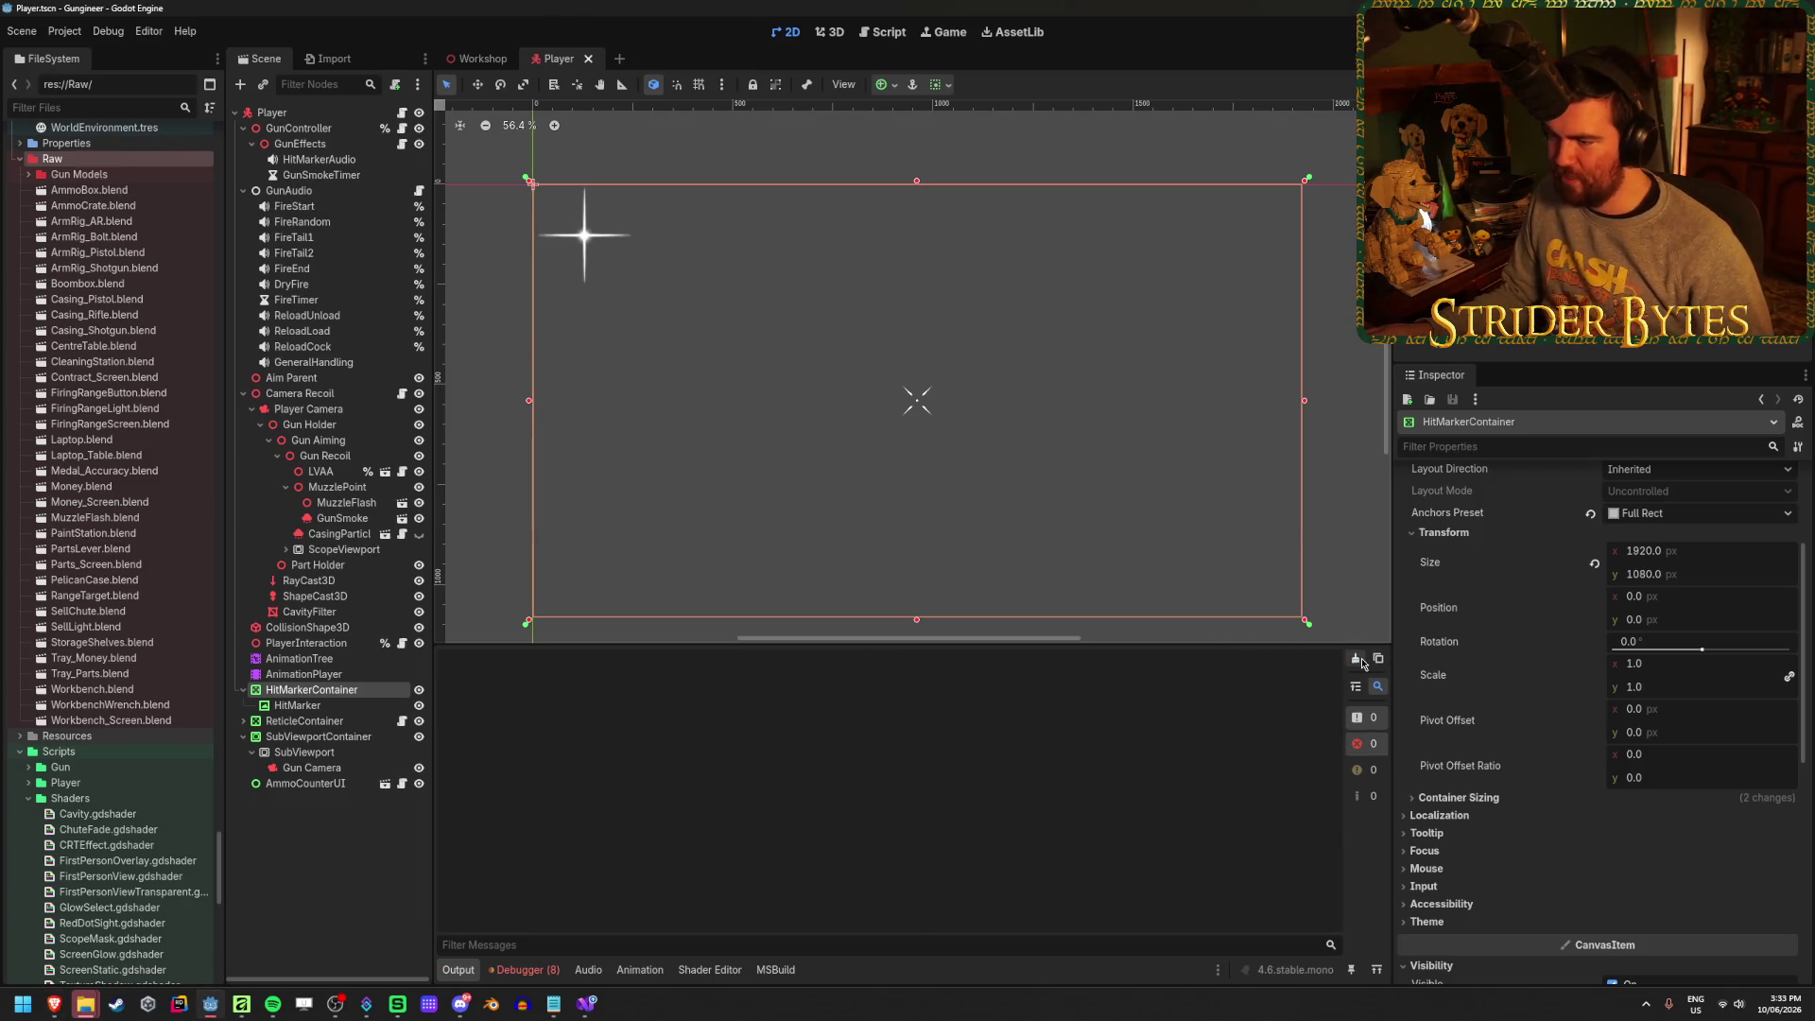
left_click(301, 706)
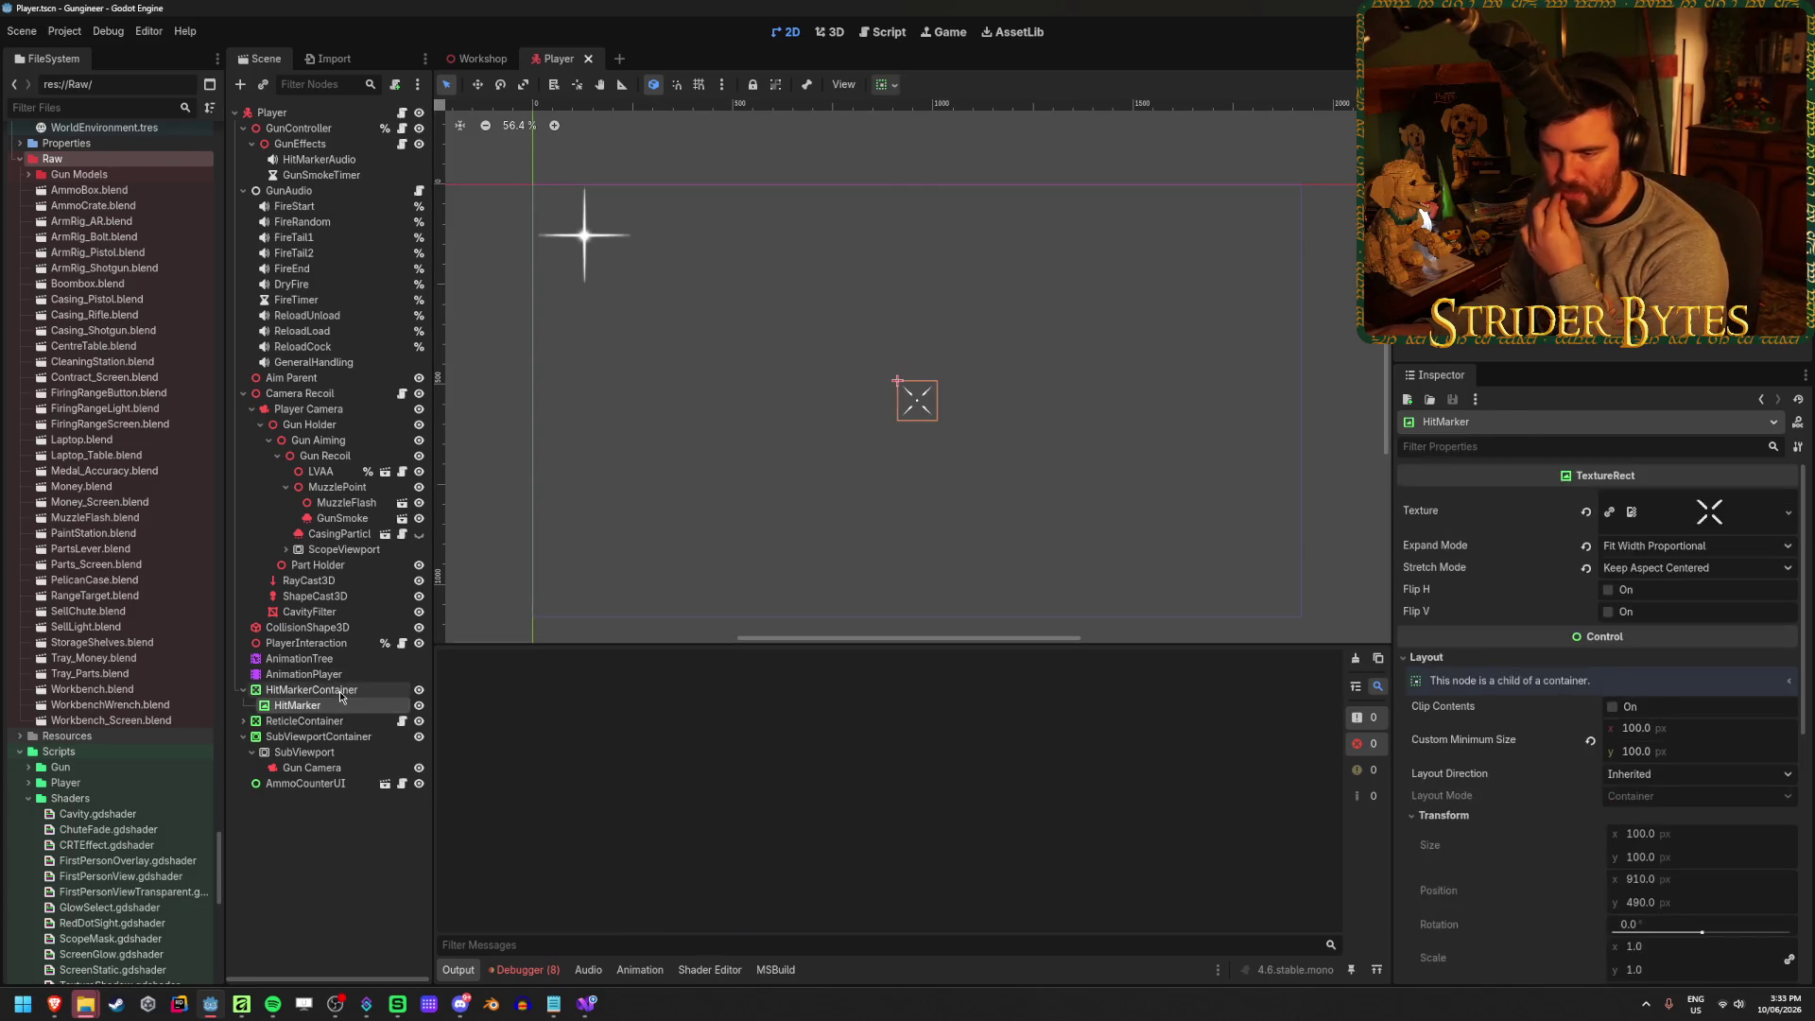
left_click(312, 689)
right_click(342, 689)
left_click(444, 628)
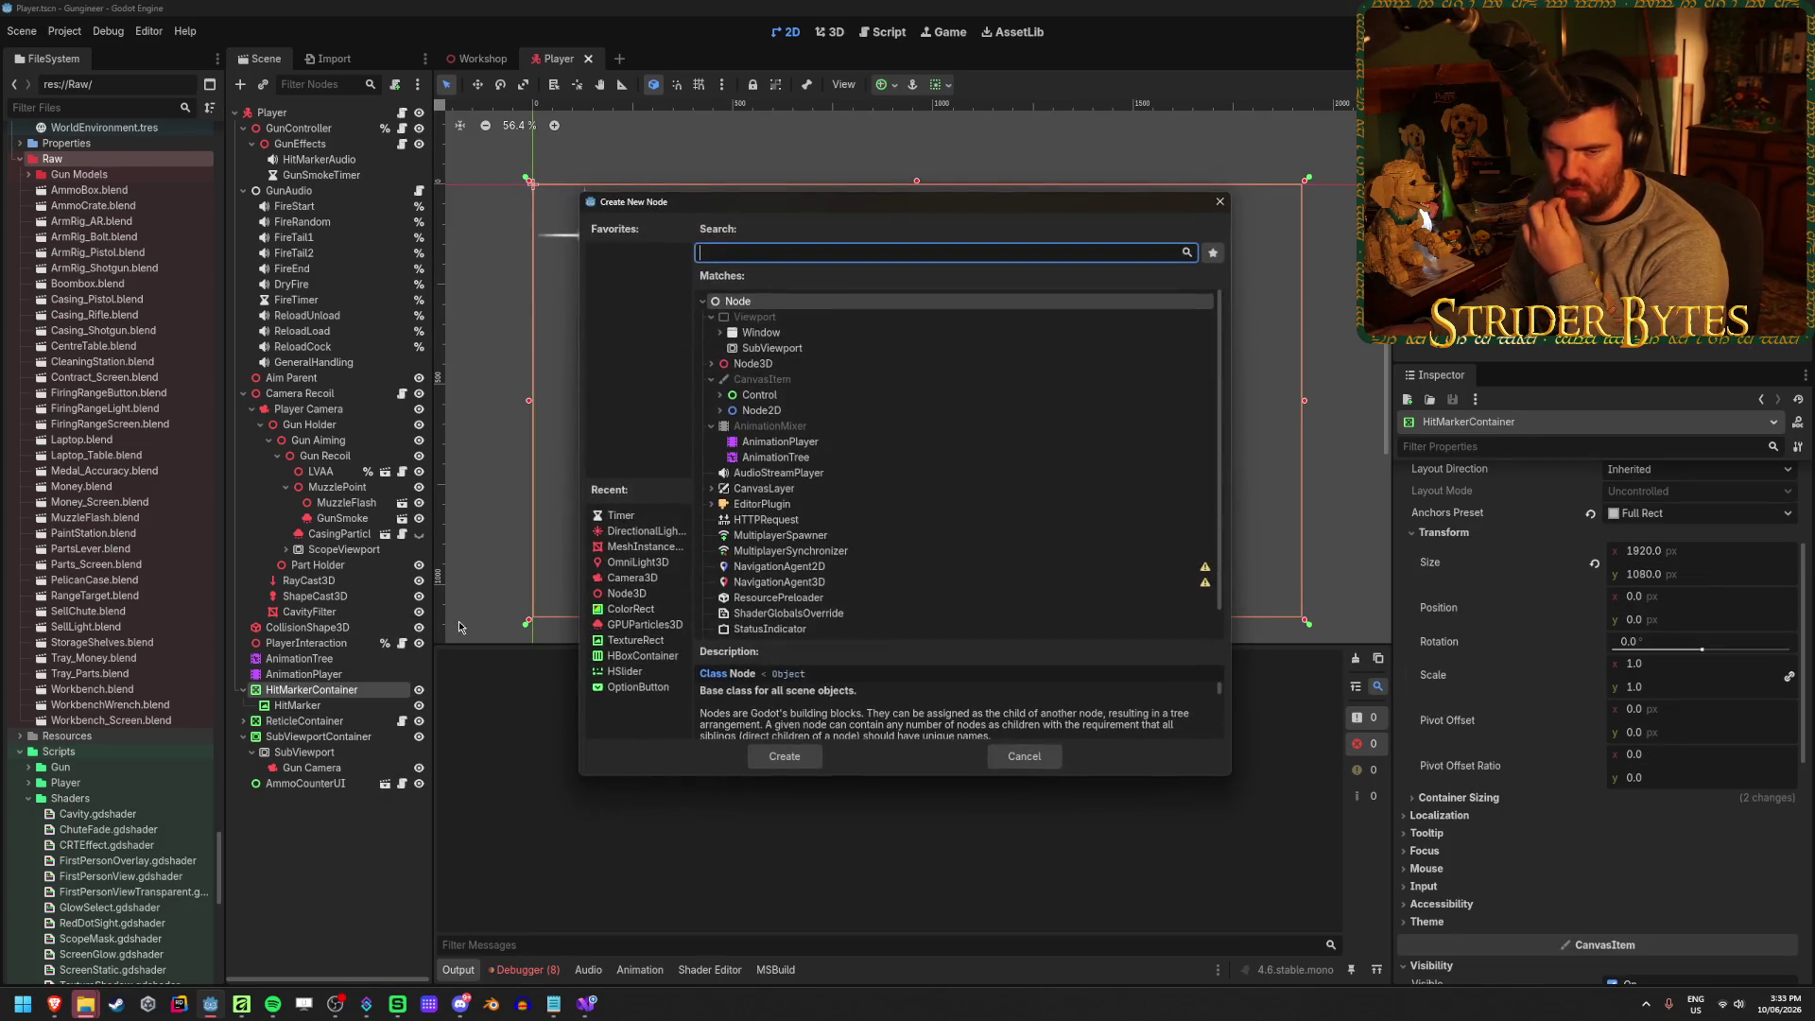
left_click(1024, 756)
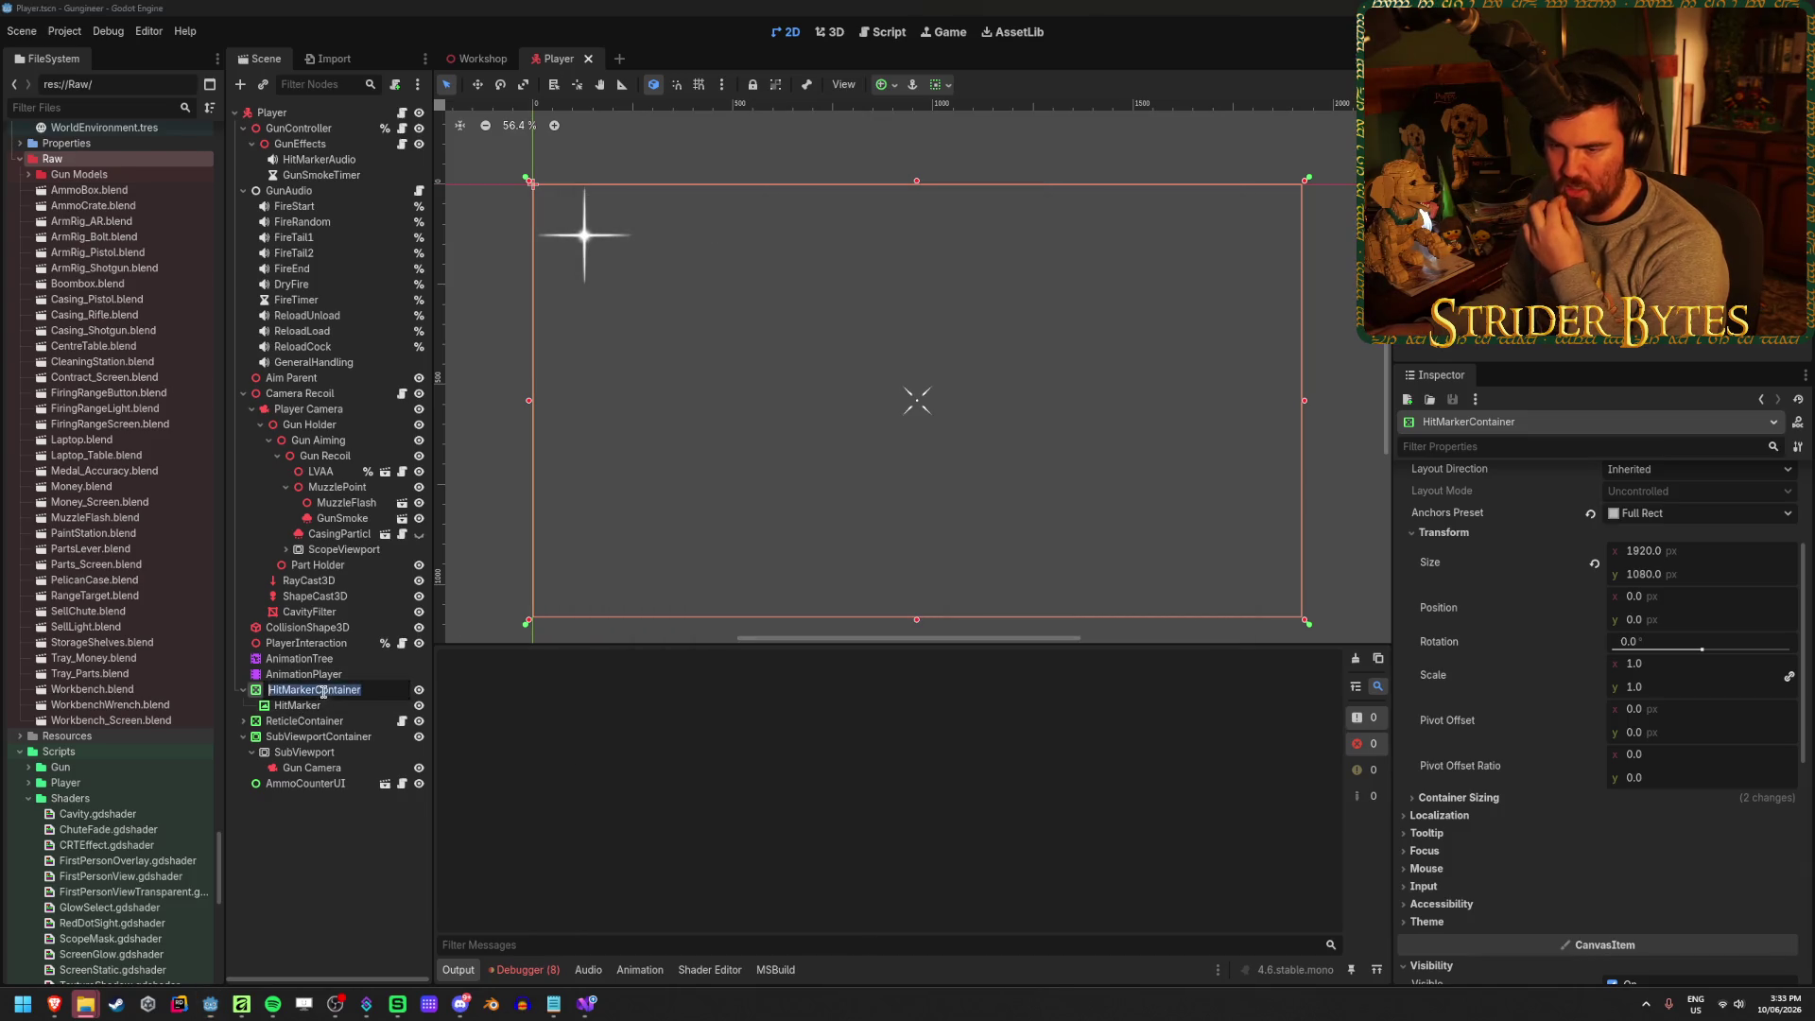
left_click(327, 707)
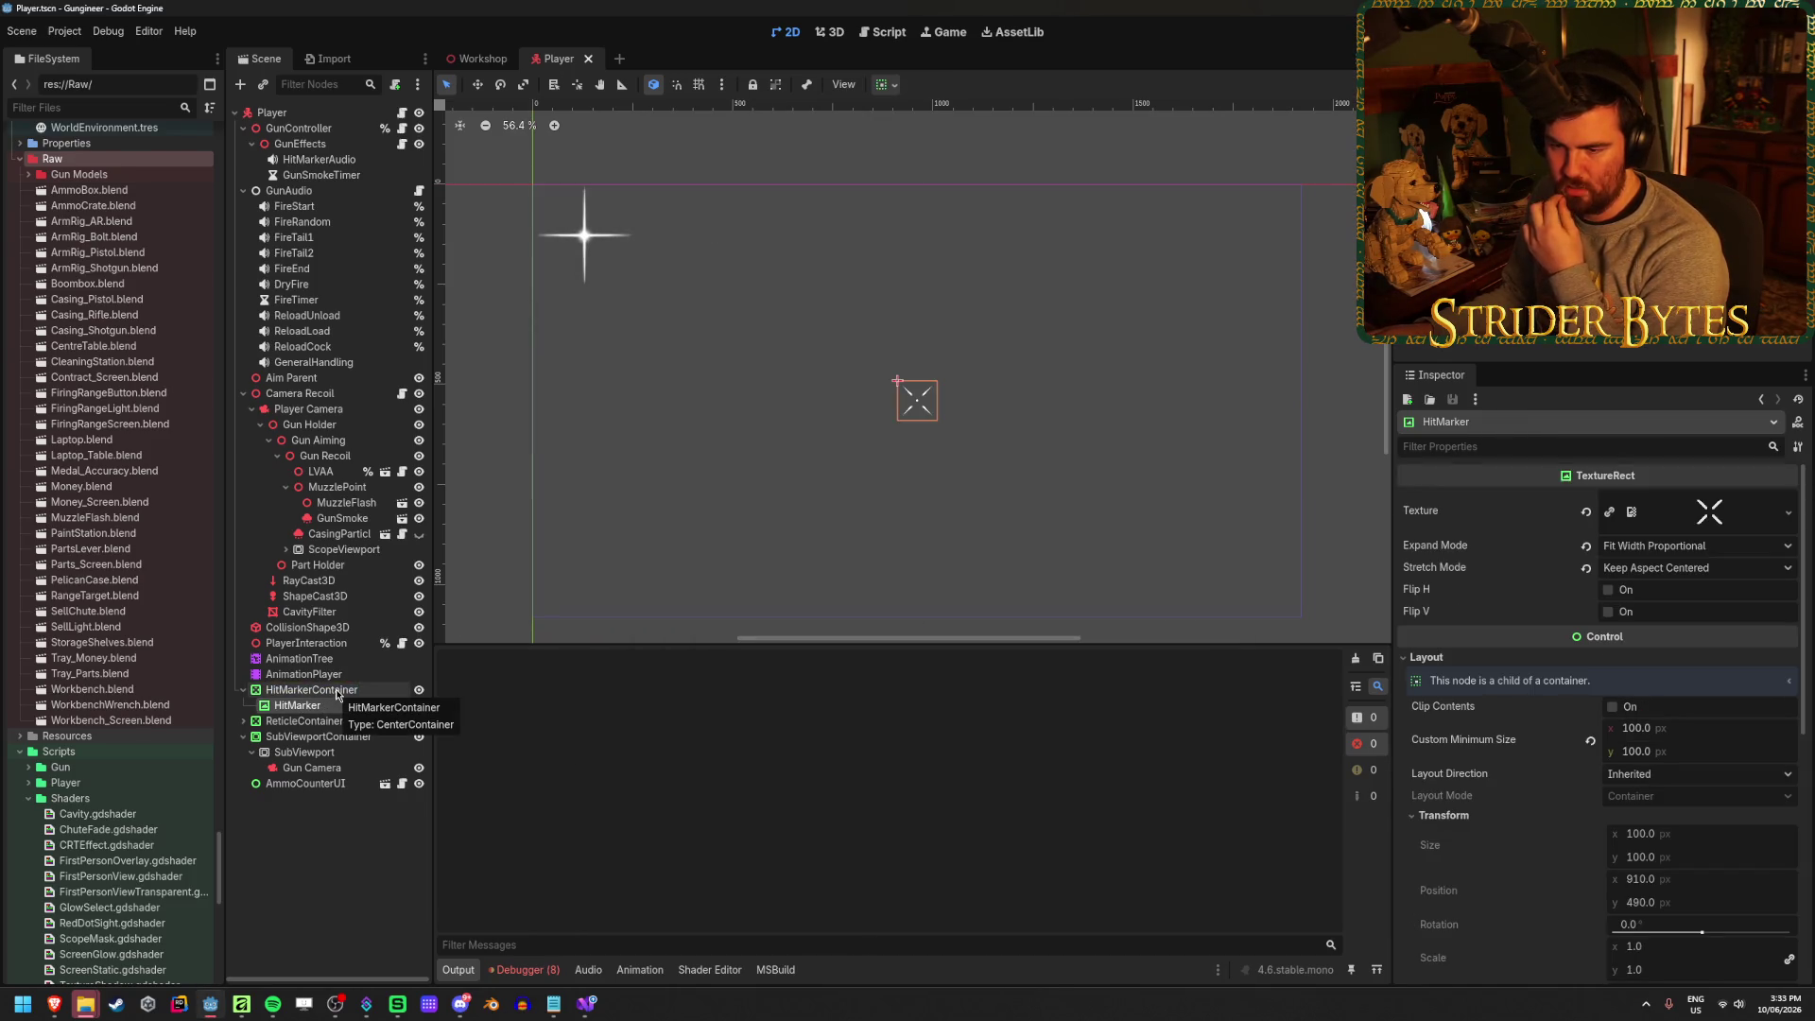
left_click(337, 691)
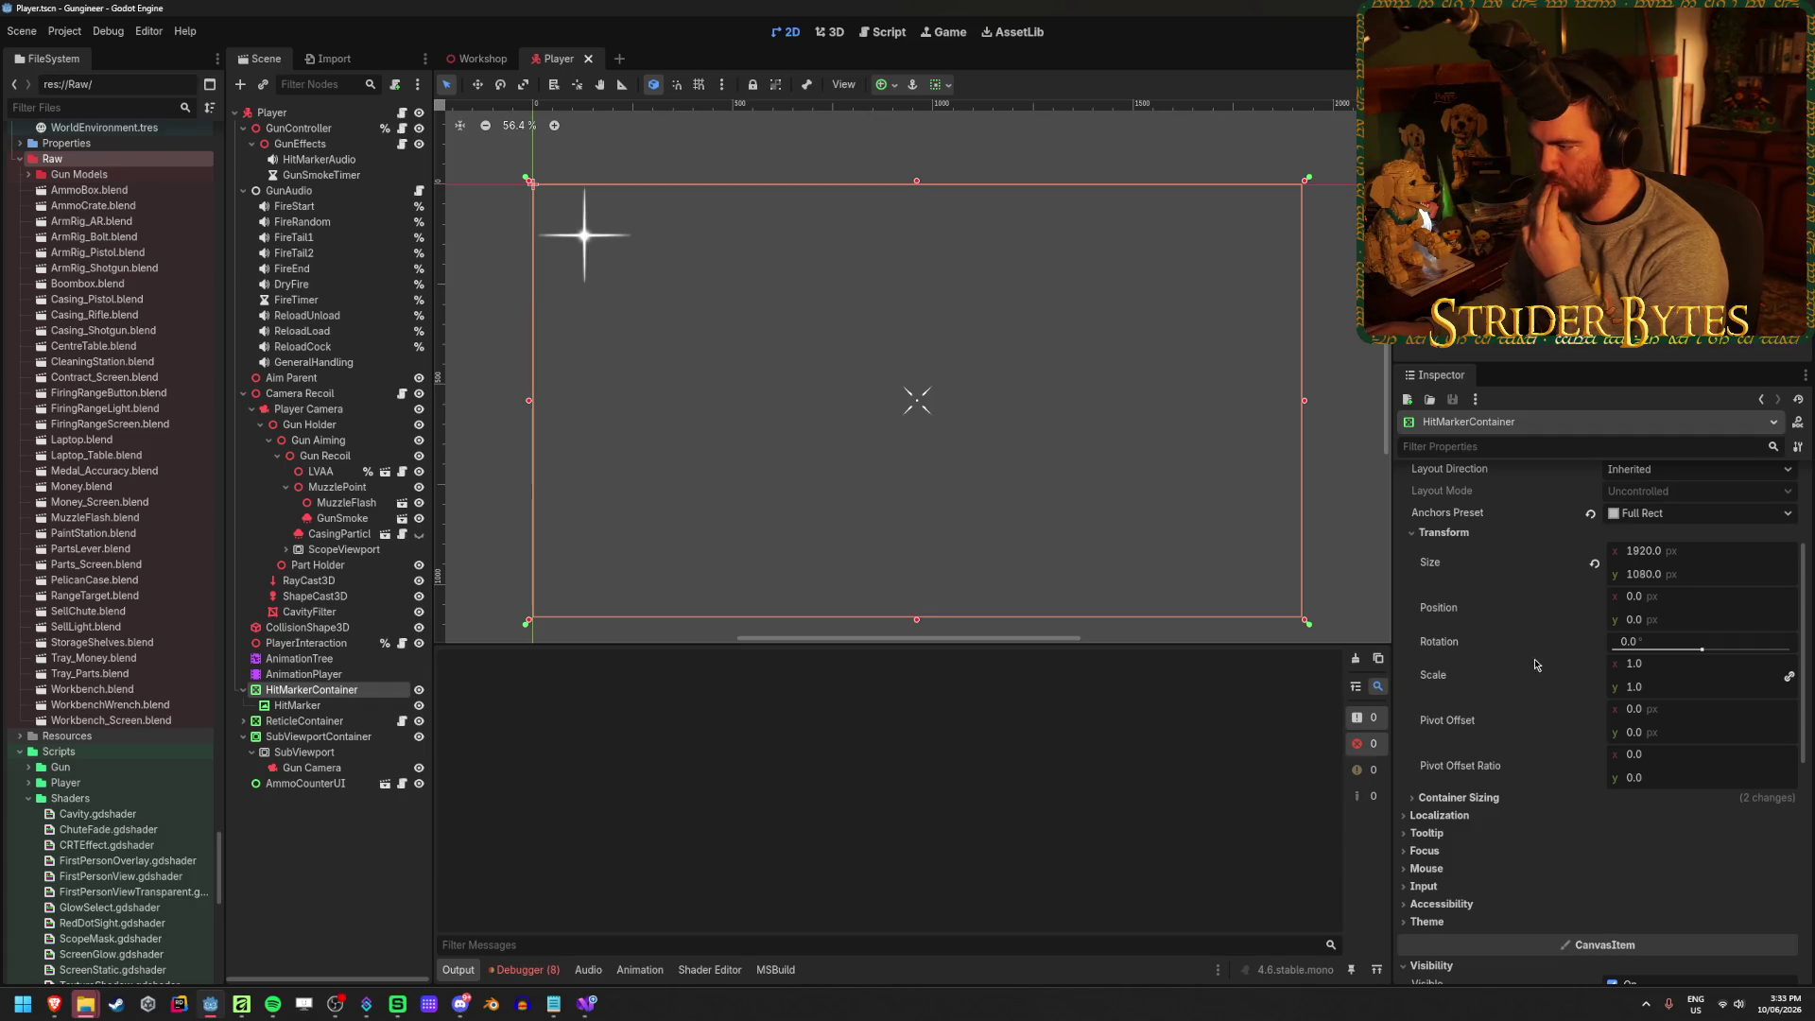
Set the HitMarkerContainer's Pivot Offset Ratio to 0.5 by 0.5 and save the Player scene
left_click(1694, 756)
type(".5")
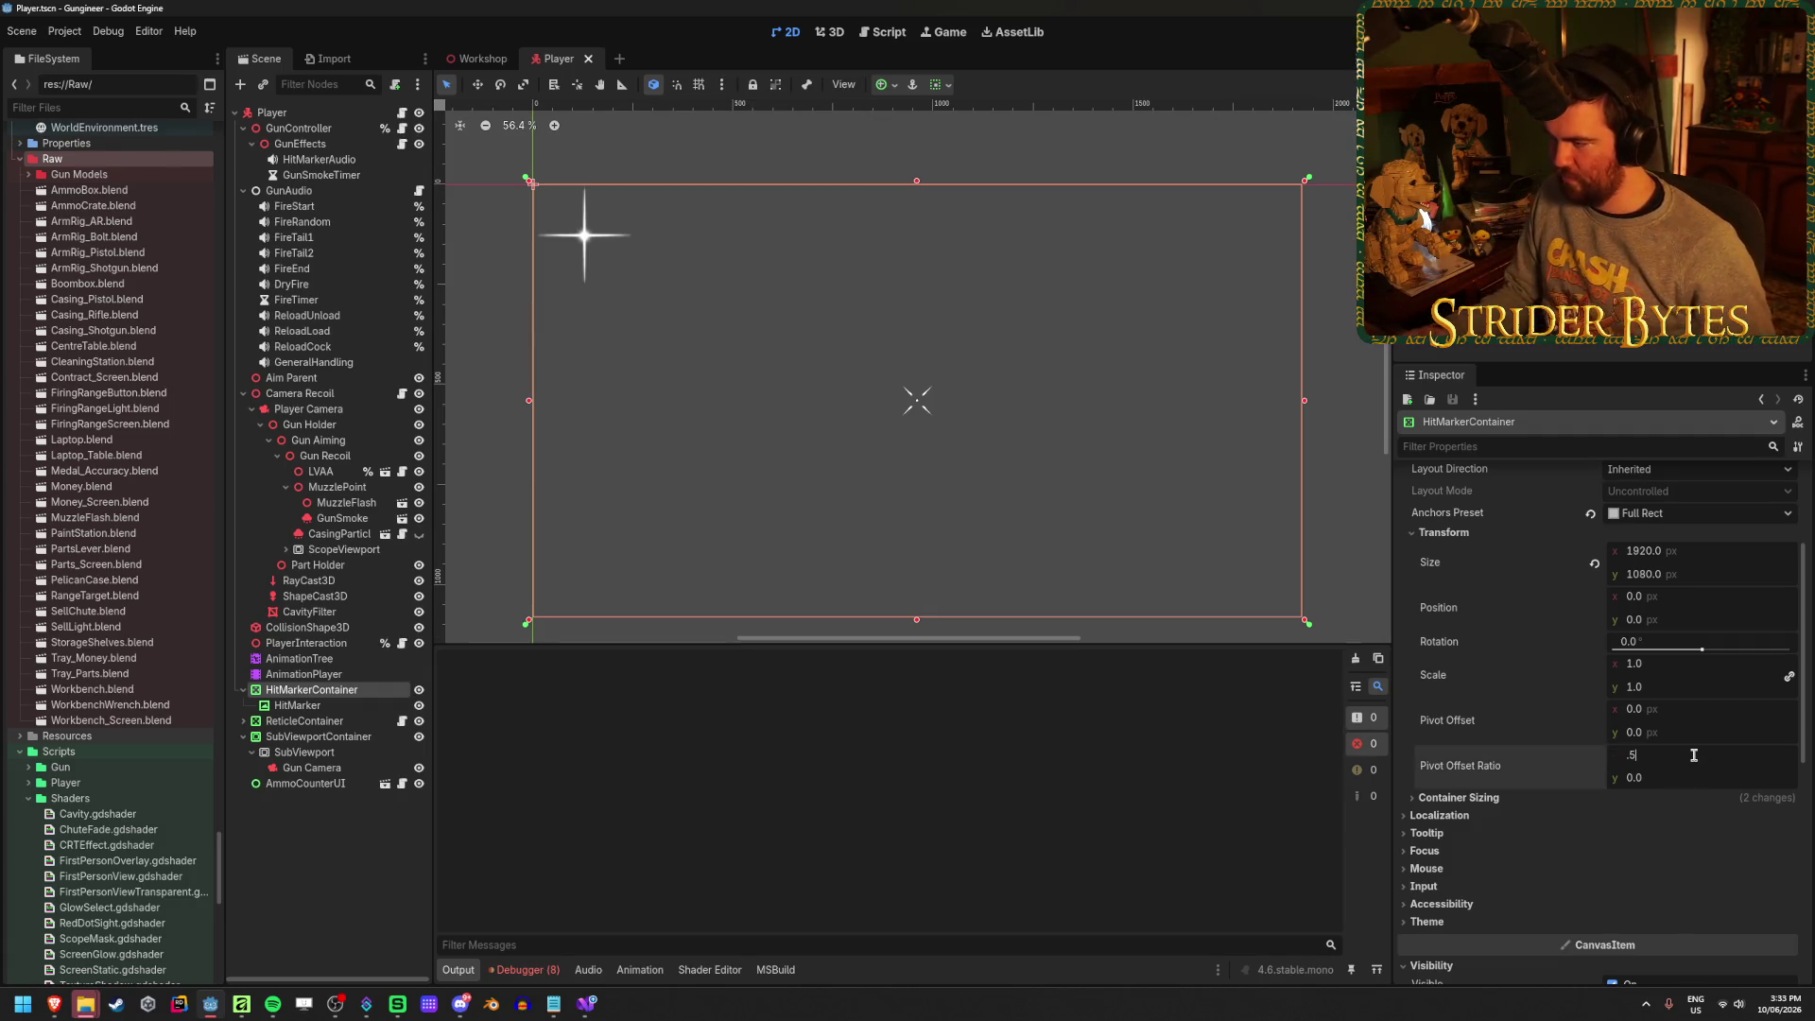
key("Tab")
type(".5")
key("Return")
key("ctrl+s")
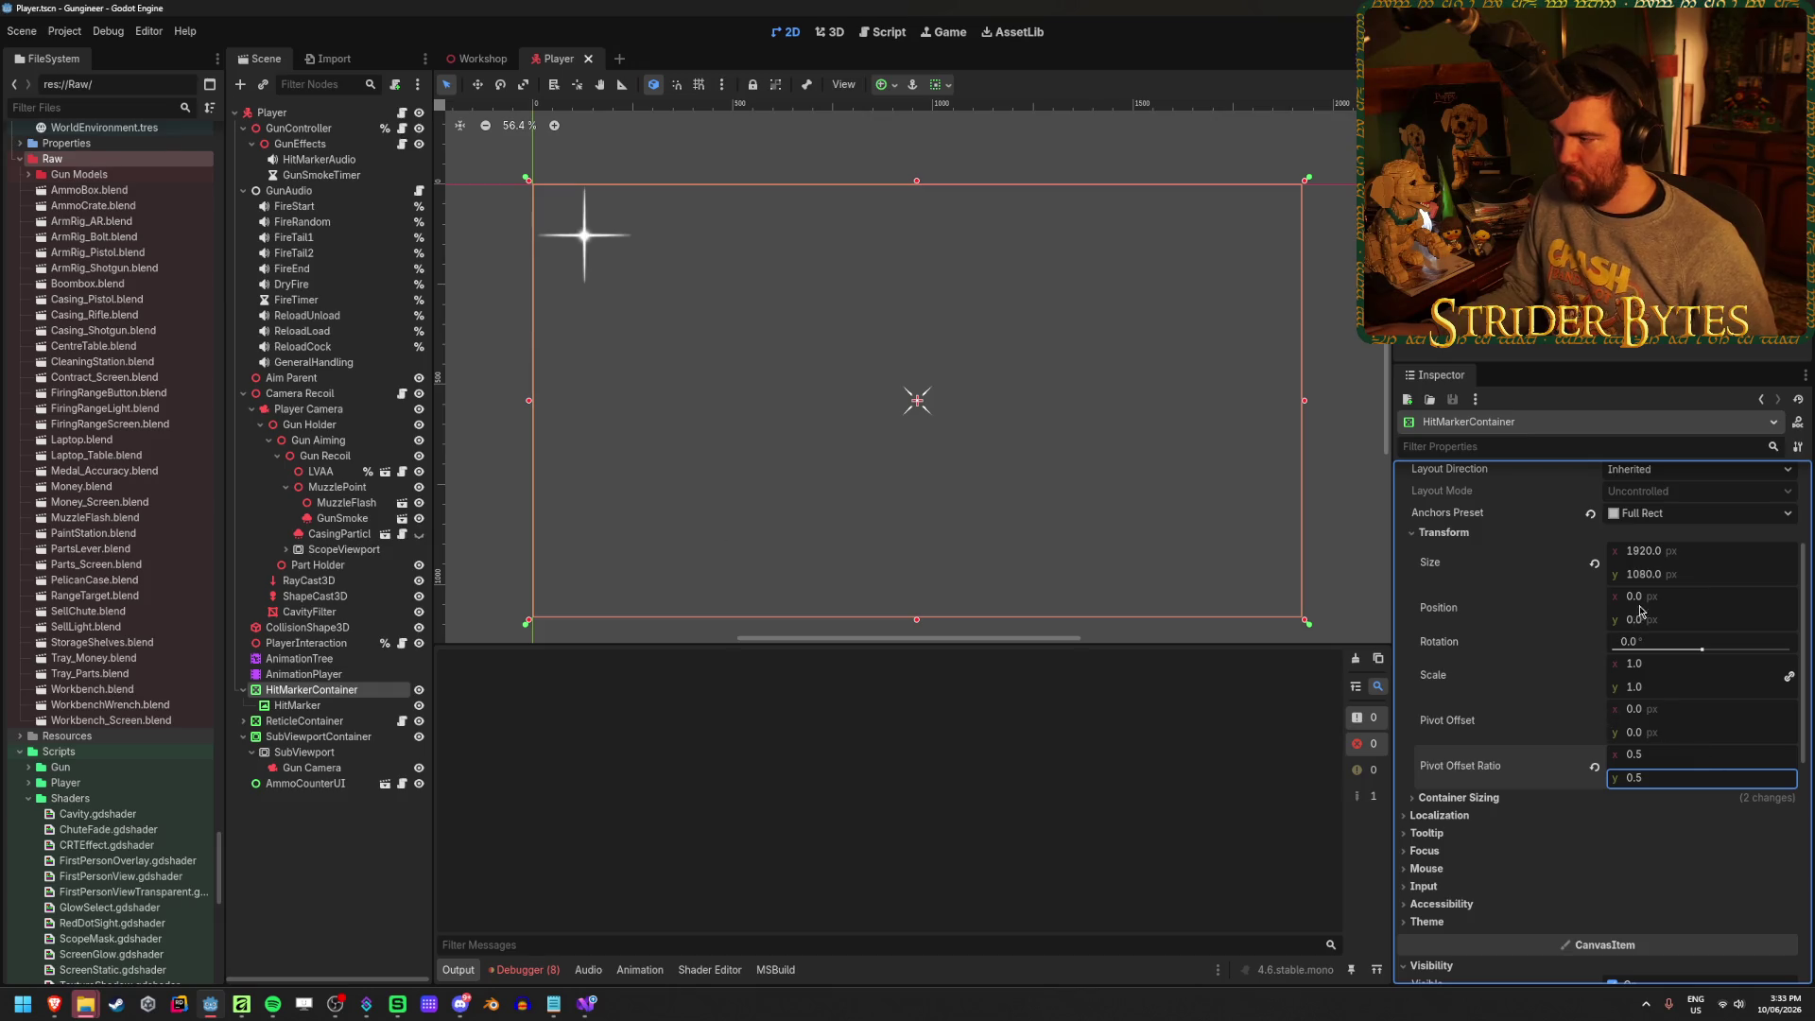
Try rotating the container around its centred pivot, undo back to rotation 0, then return to Visual Studio
left_click_drag(1699, 652, 1709, 649)
left_click_drag(1714, 649, 1708, 659)
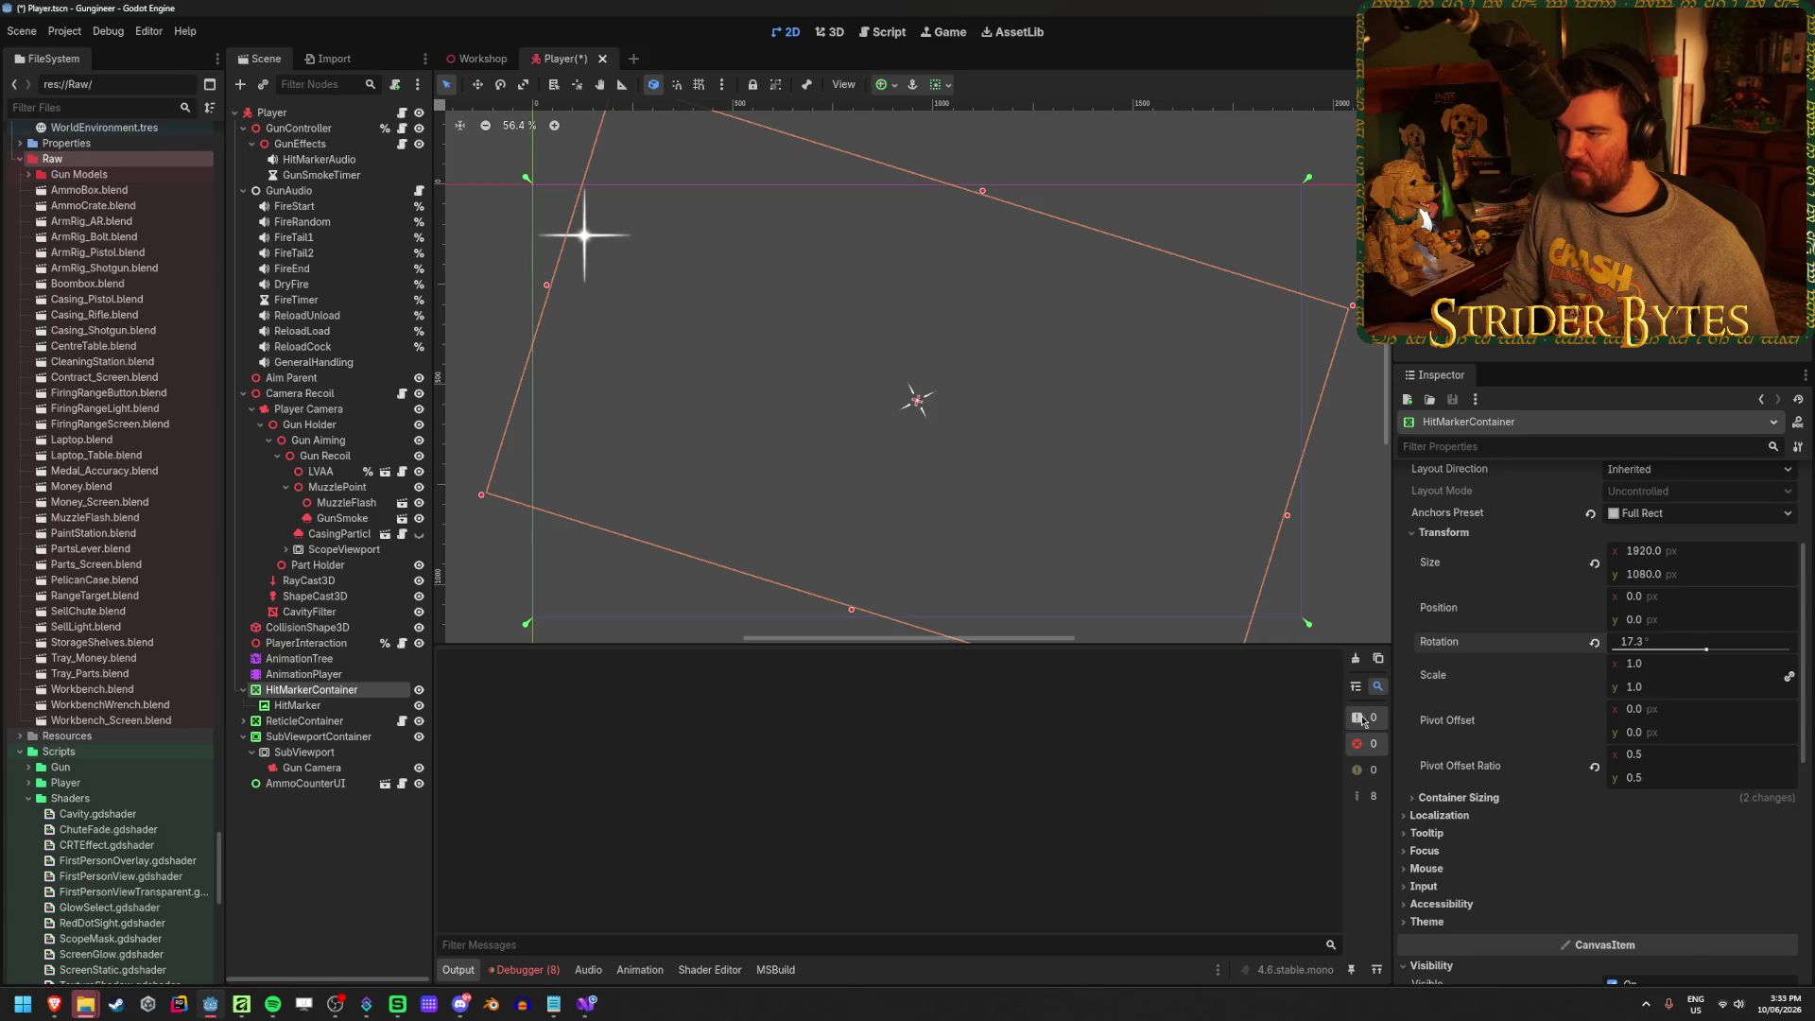
key("ctrl+z")
left_click(585, 1001)
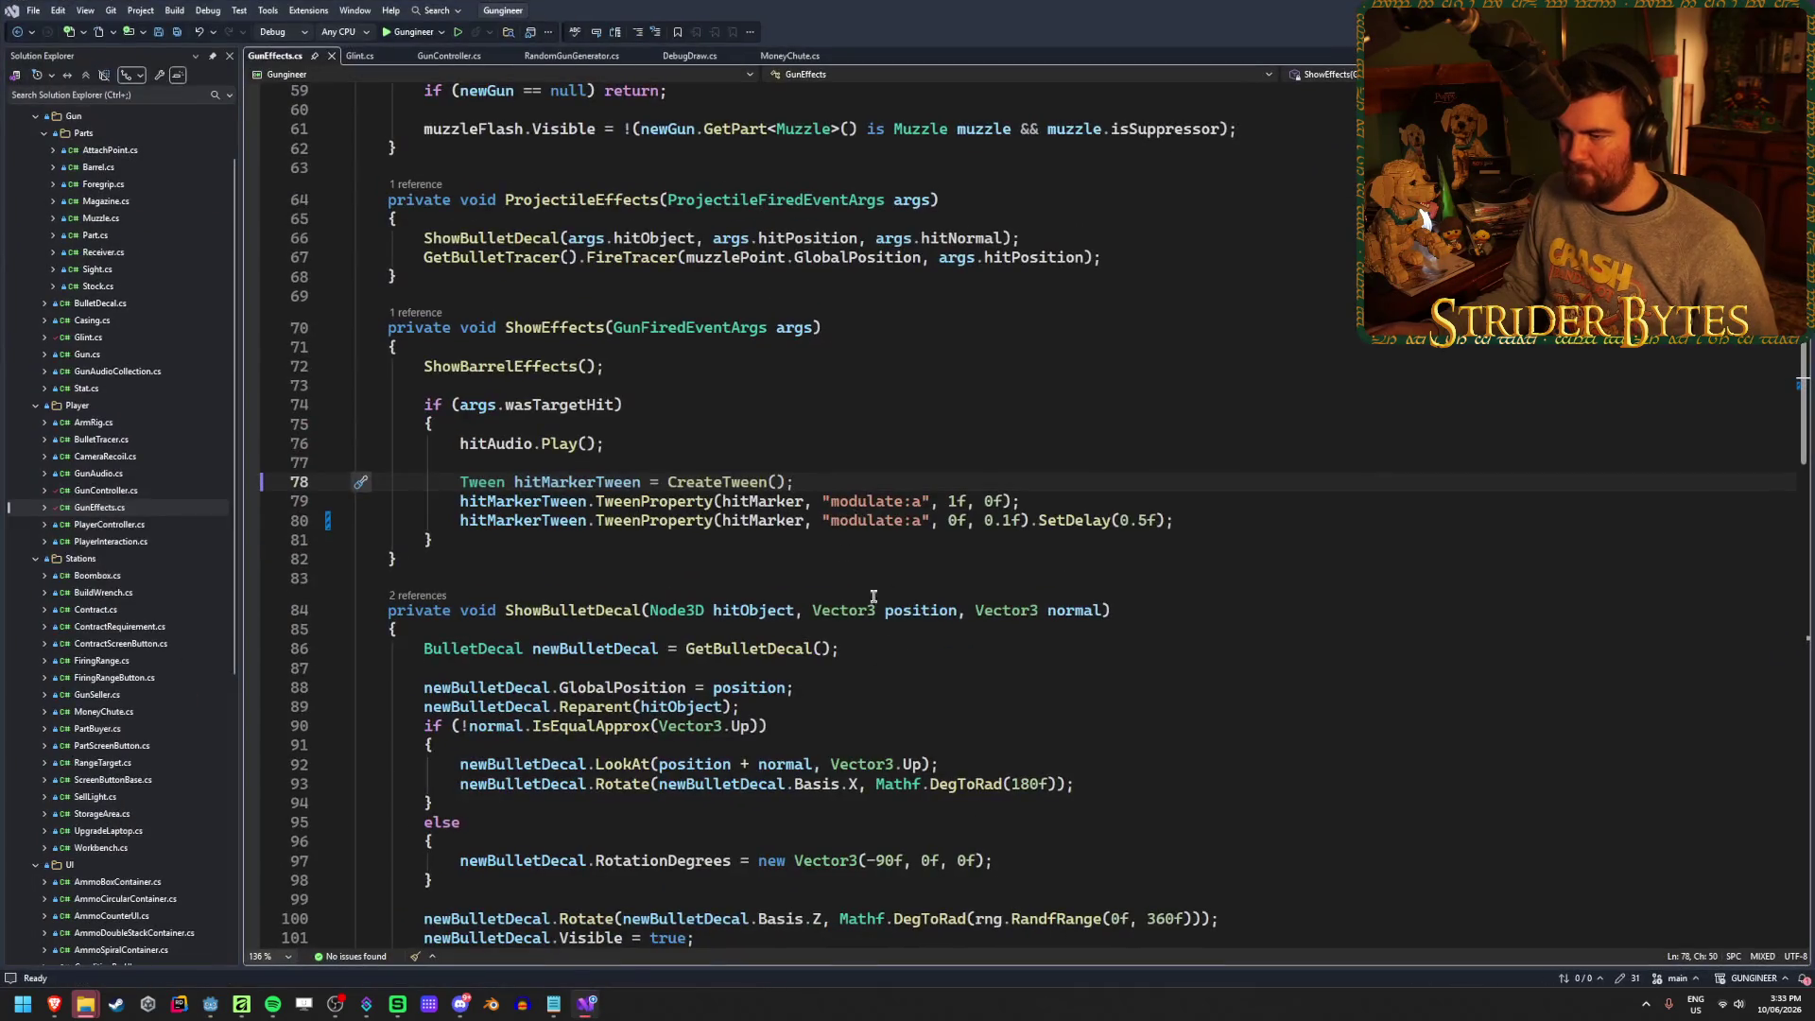
Look up the hitMarker field declaration and its references in GunEffects.cs
left_click(792, 500)
scroll(824, 652, "up", 1)
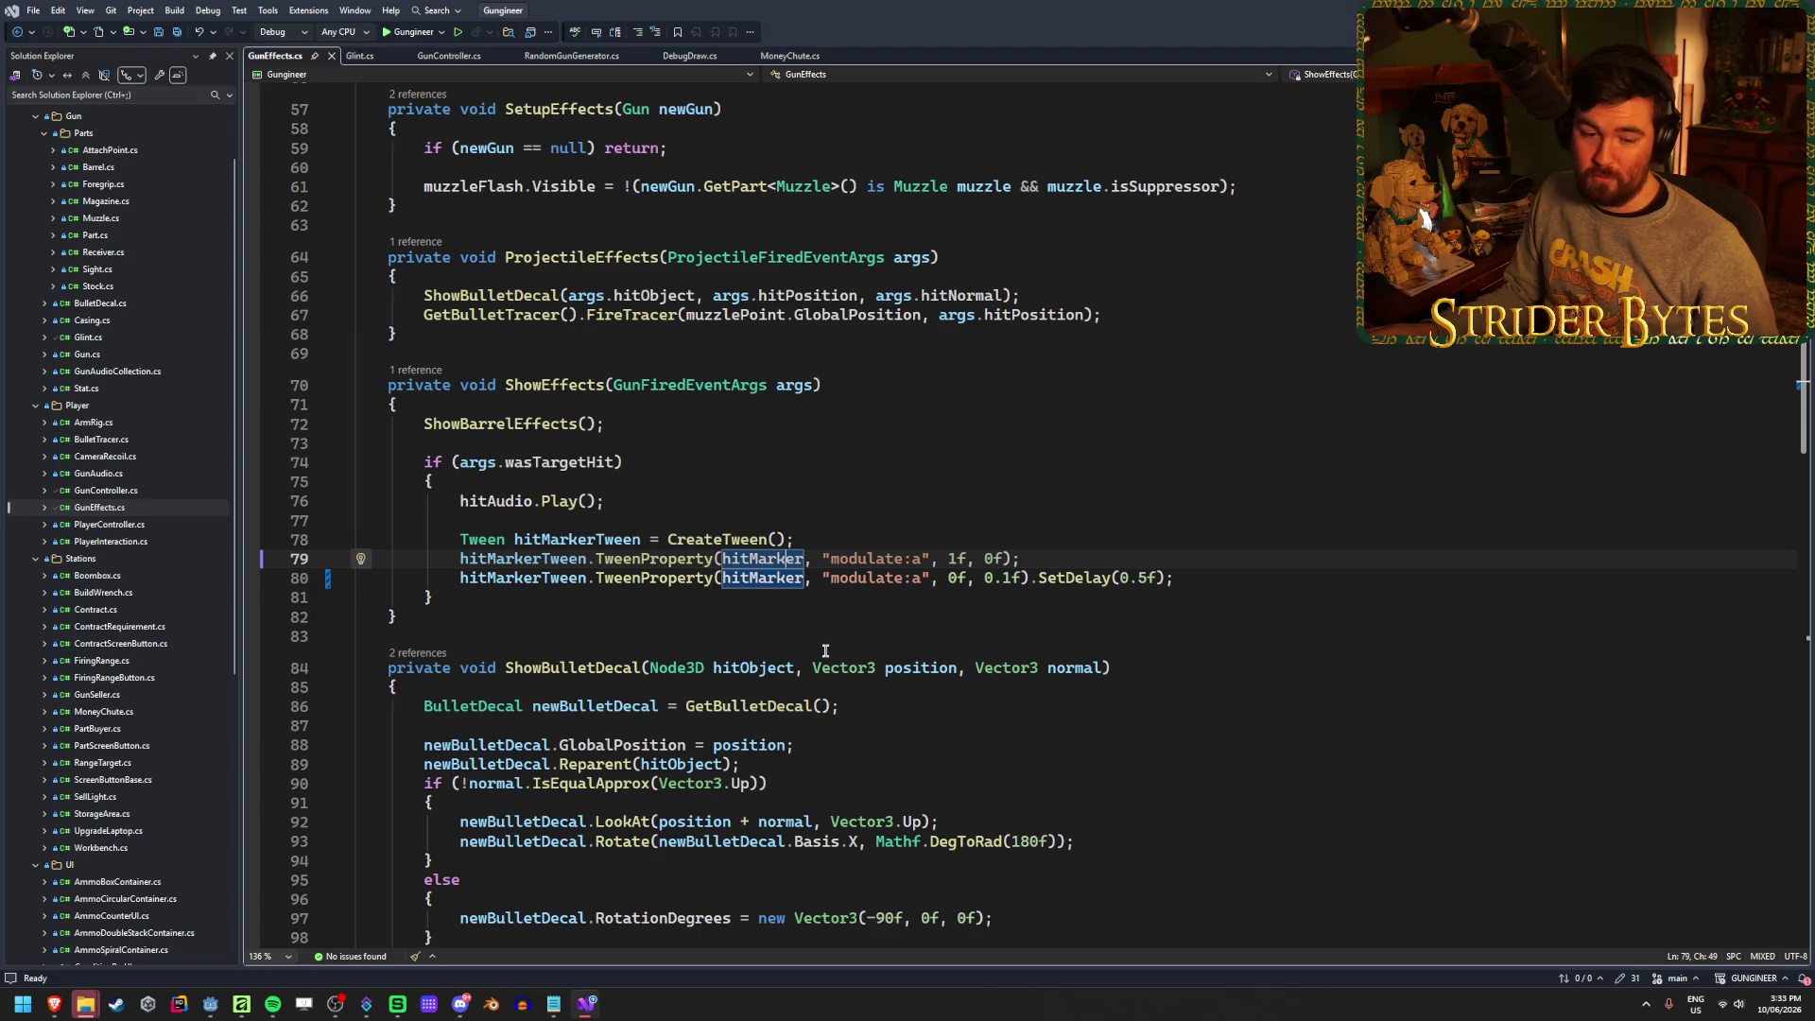
scroll(825, 652, "up", 15)
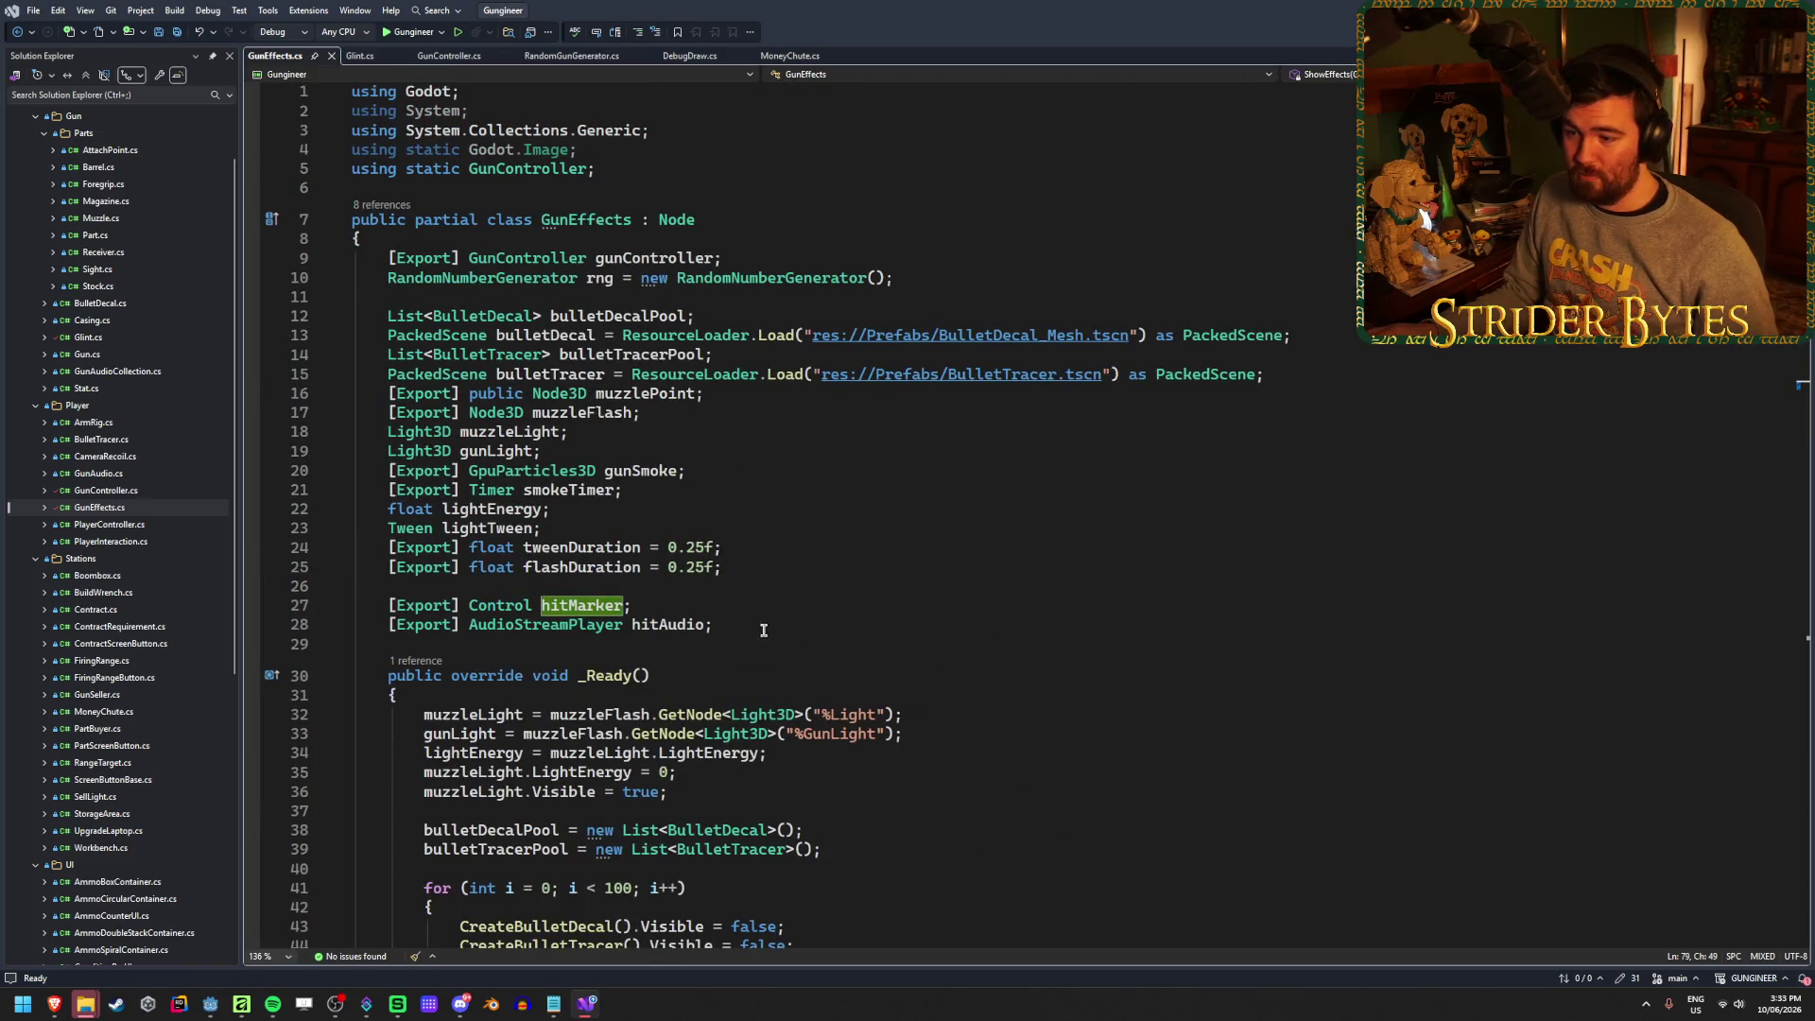
left_click(719, 603)
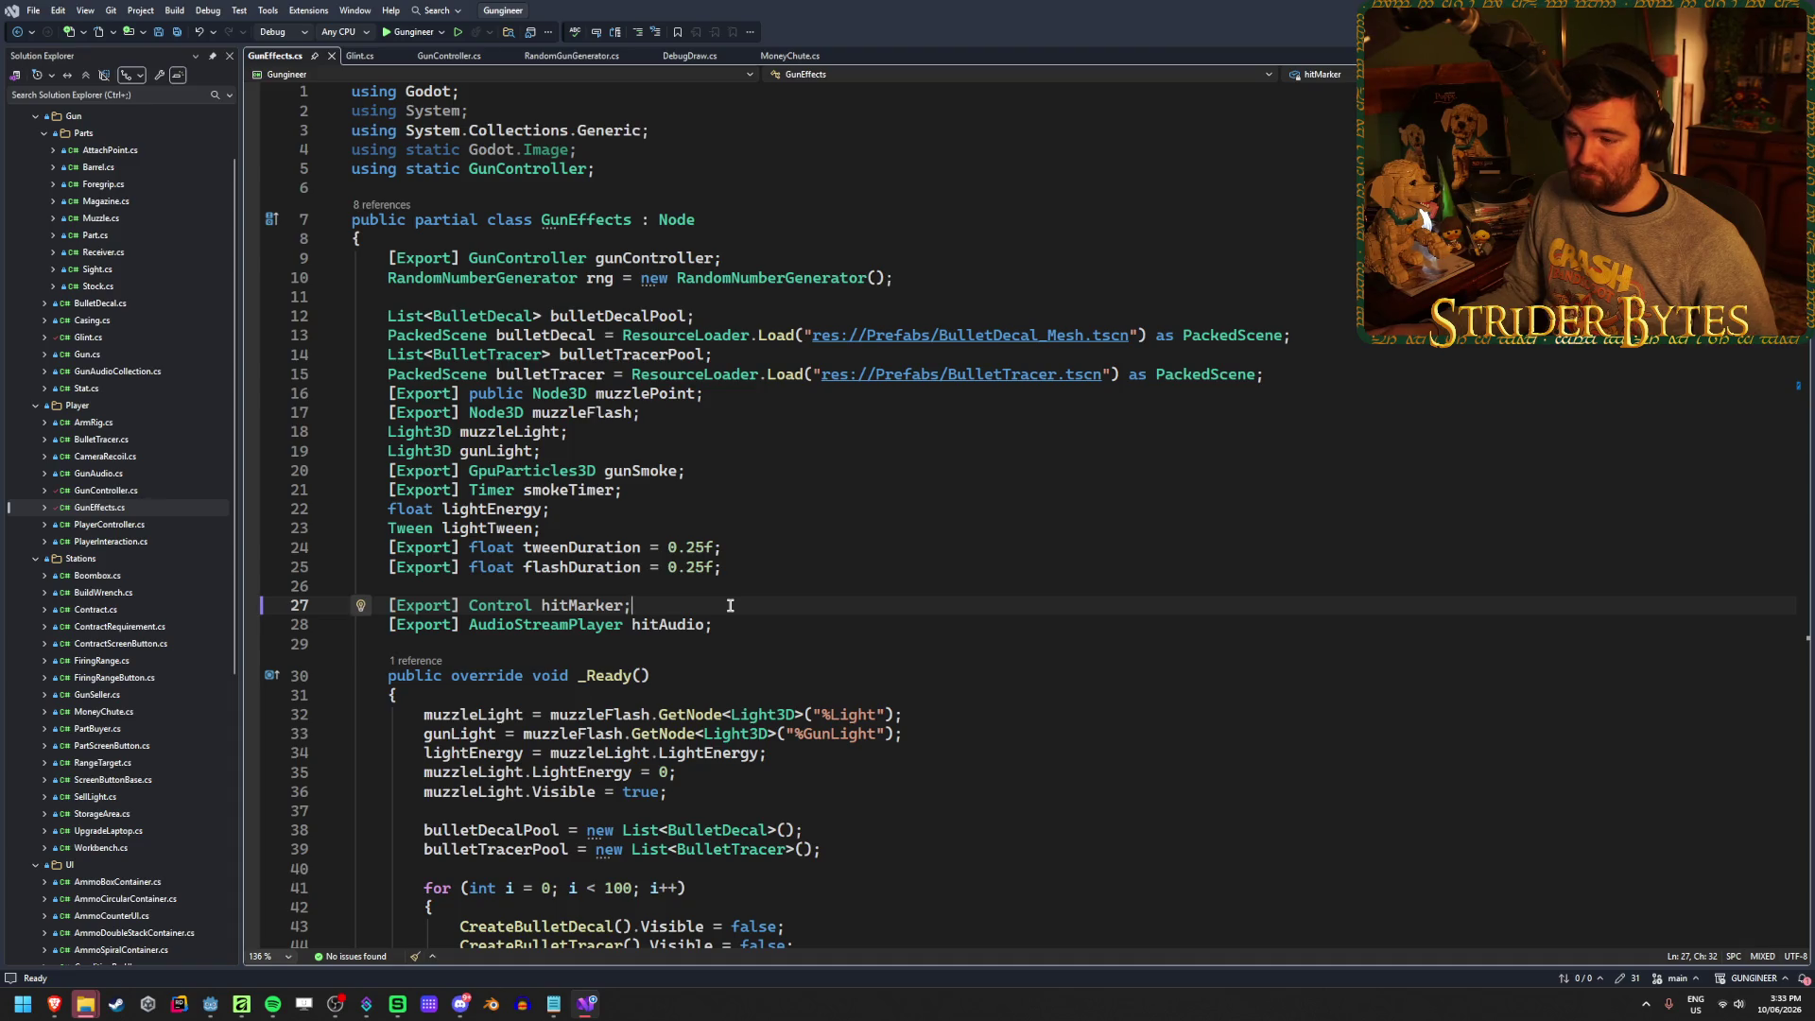
left_click(586, 606)
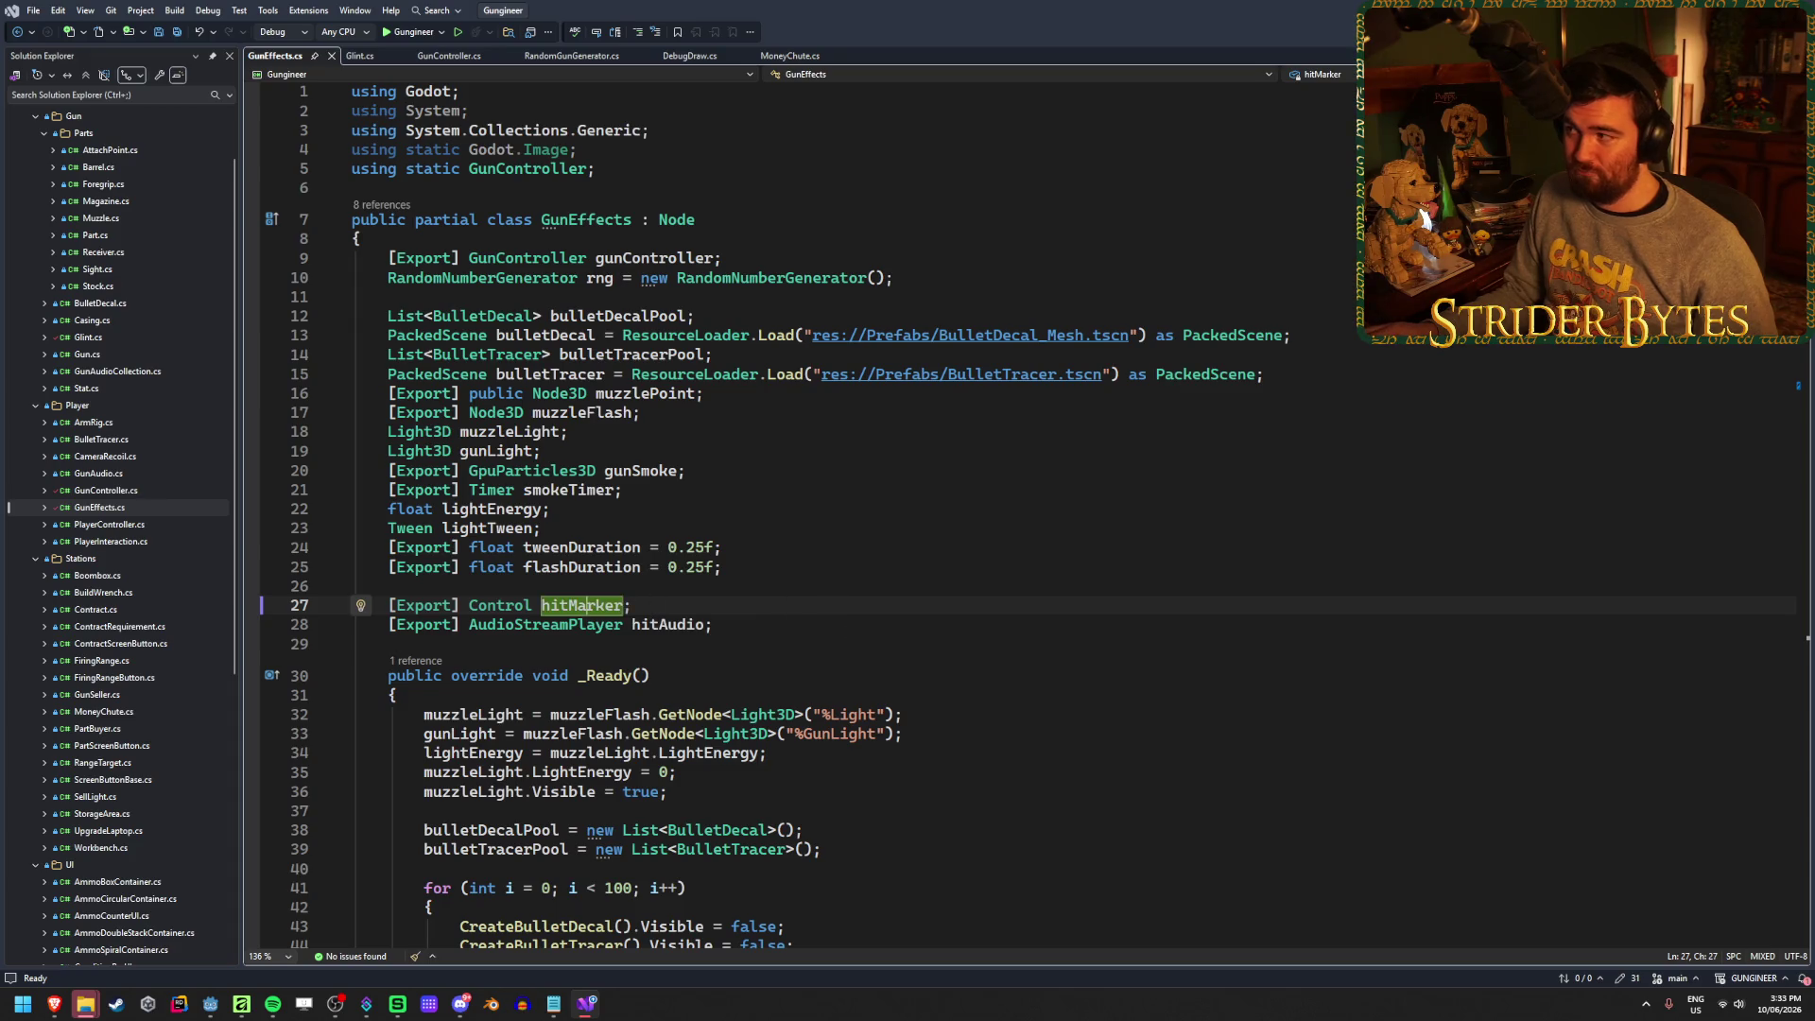
key("alt+Tab")
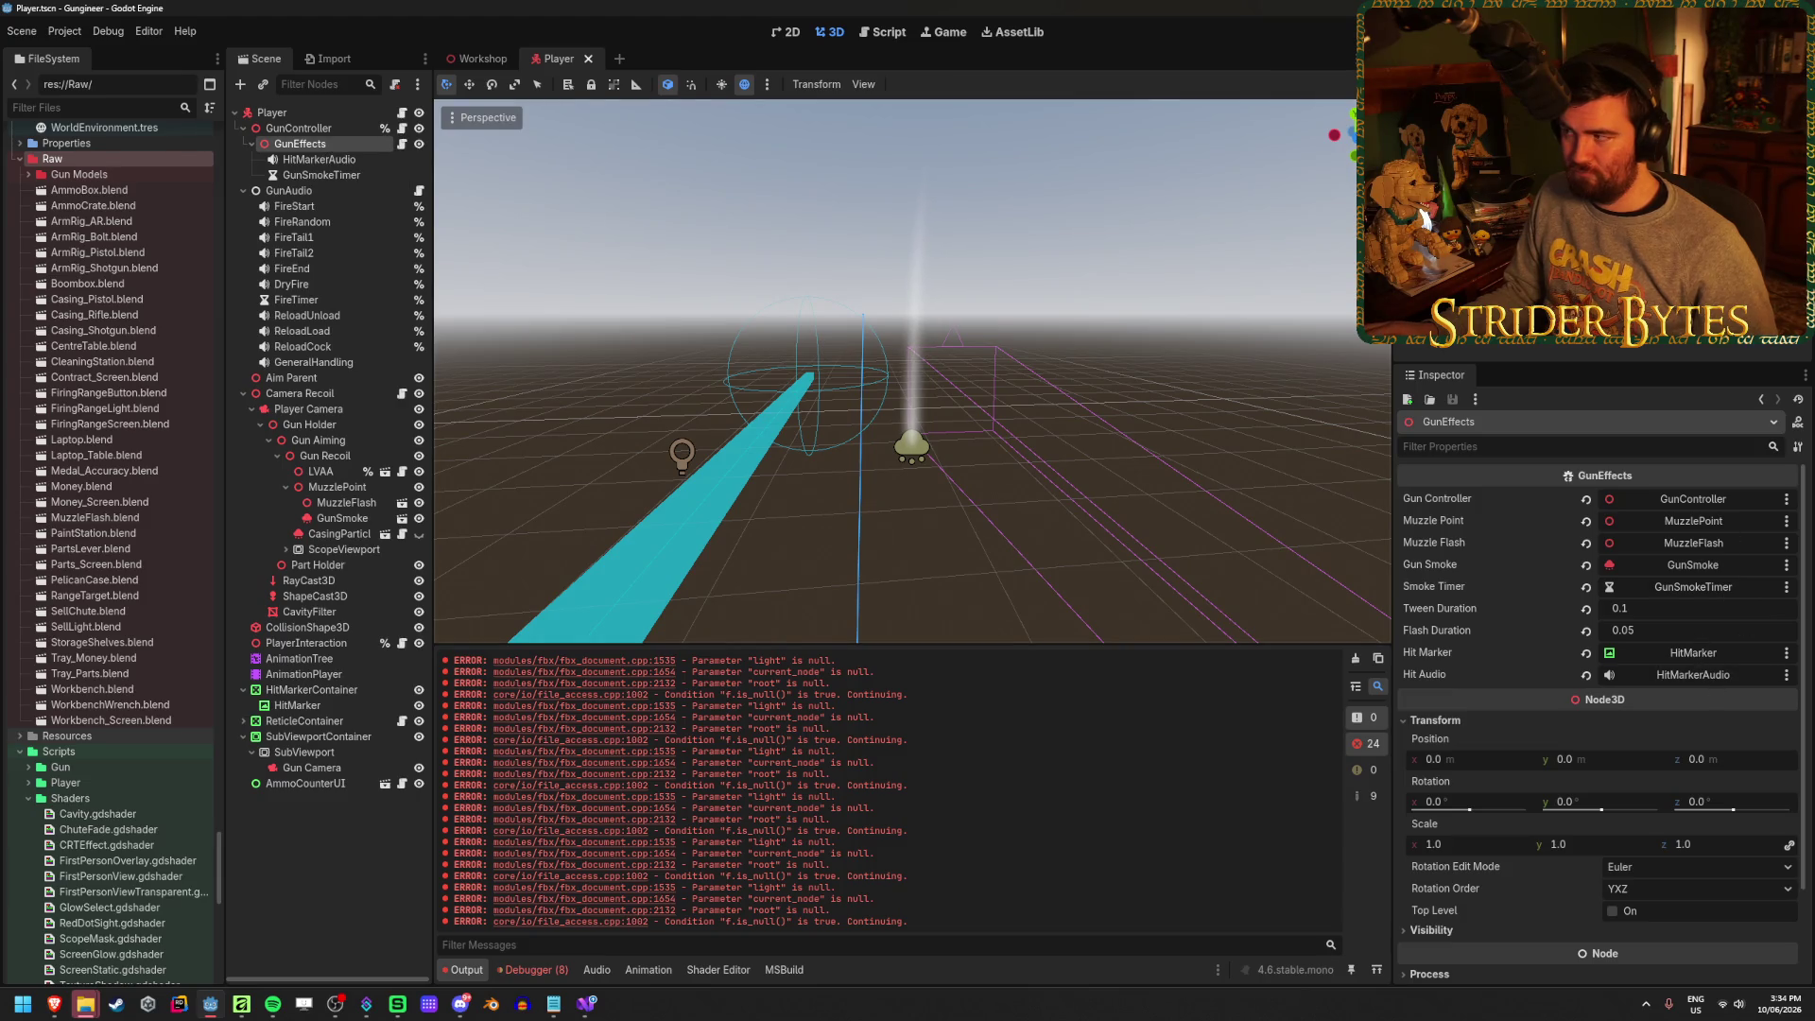
left_click(210, 1005)
left_click(595, 1011)
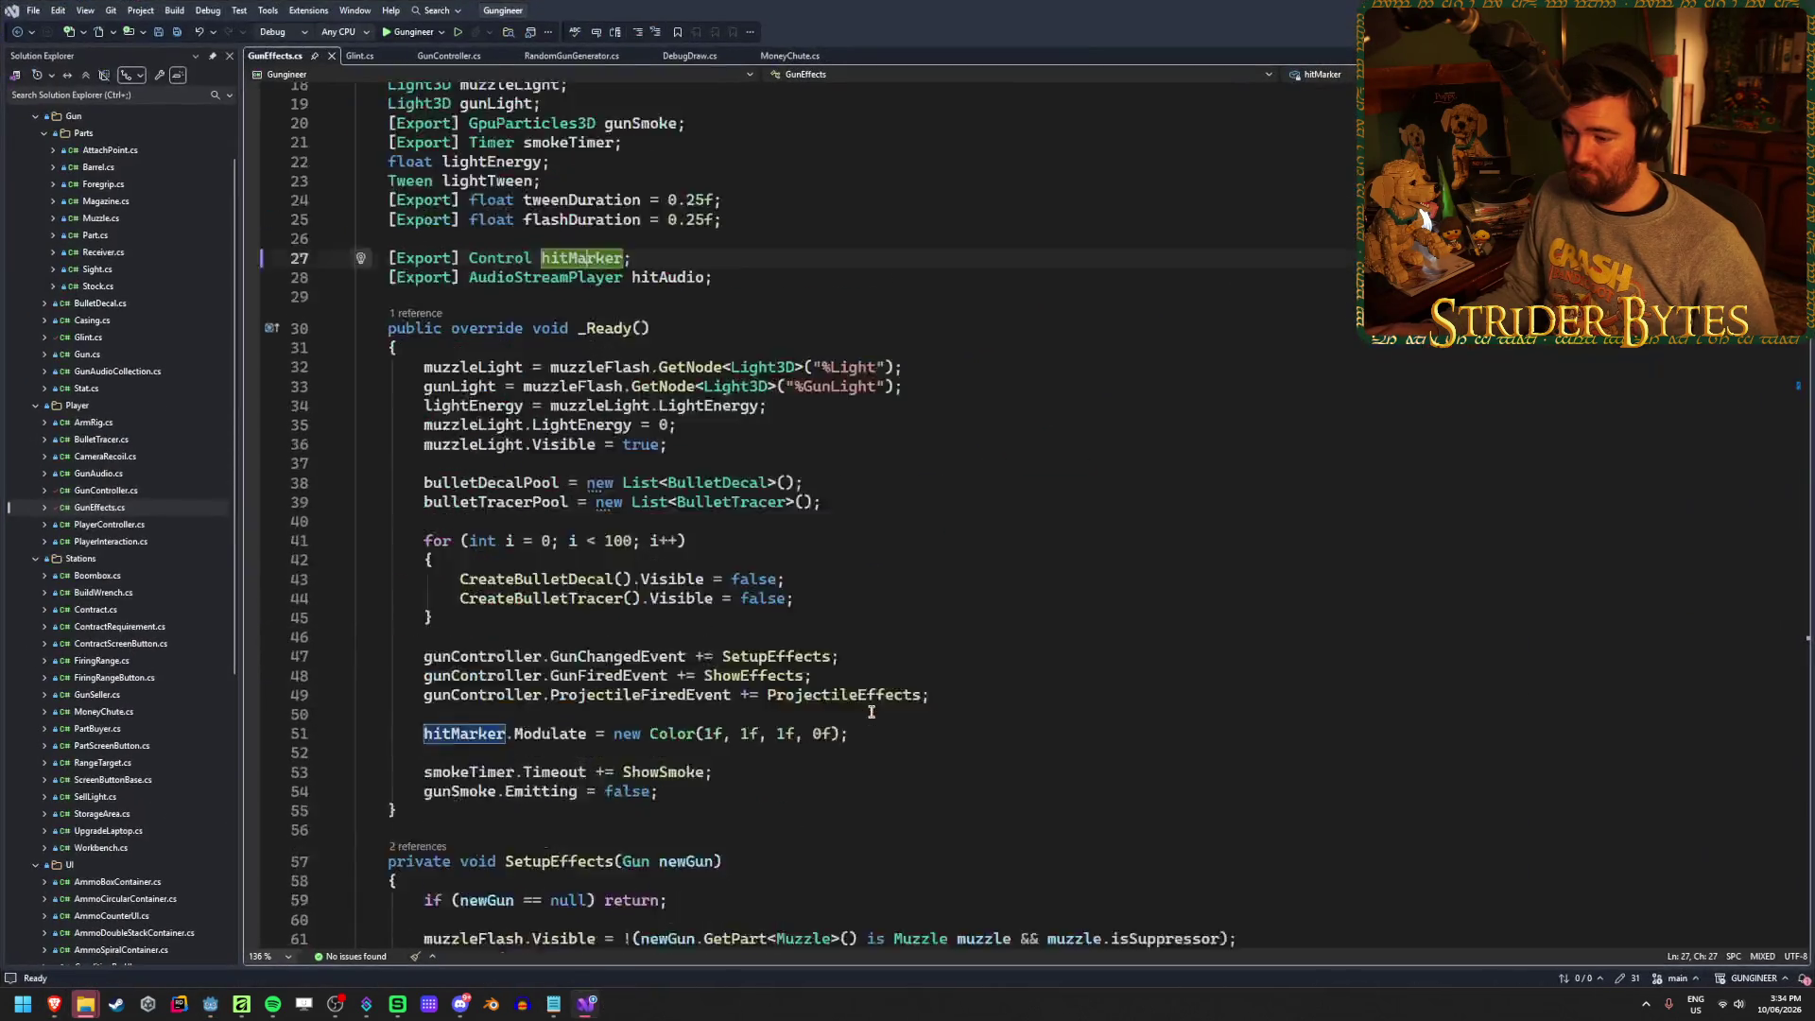
Insert a new line above the tween code starting with hitMarker.RotationDegrees =
left_click(1040, 444)
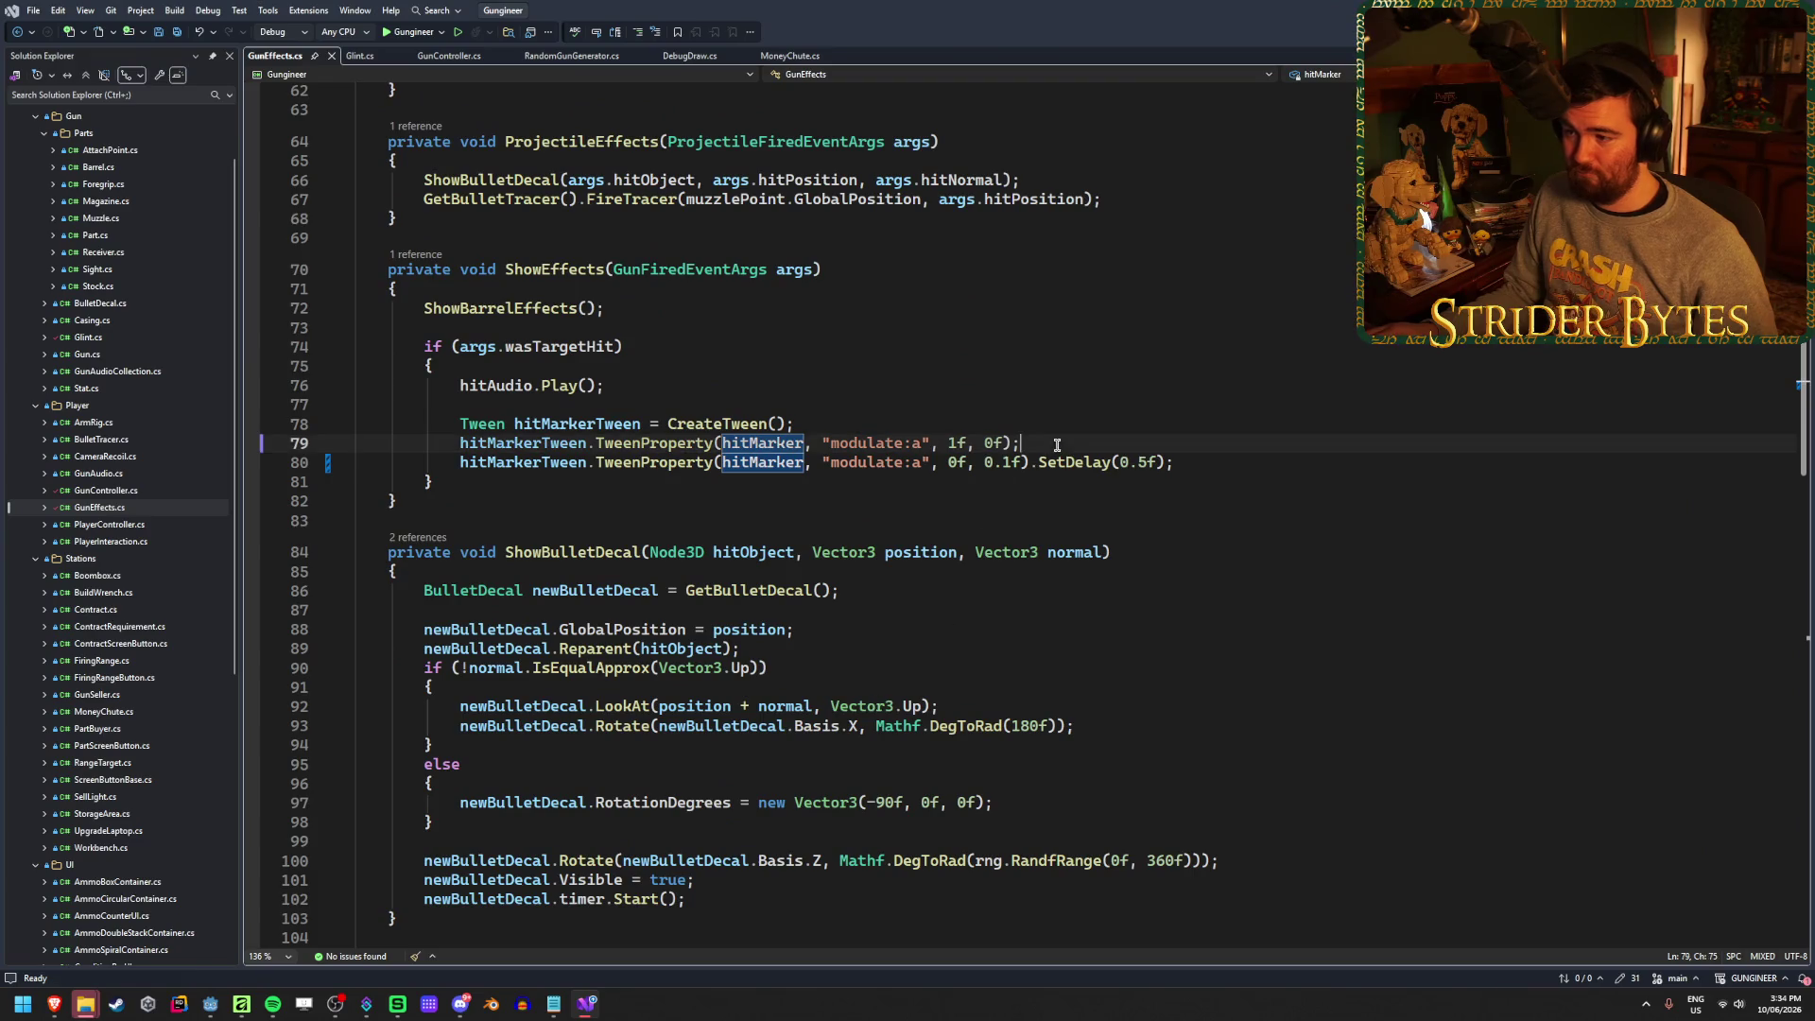
left_click(856, 427)
left_click(752, 408)
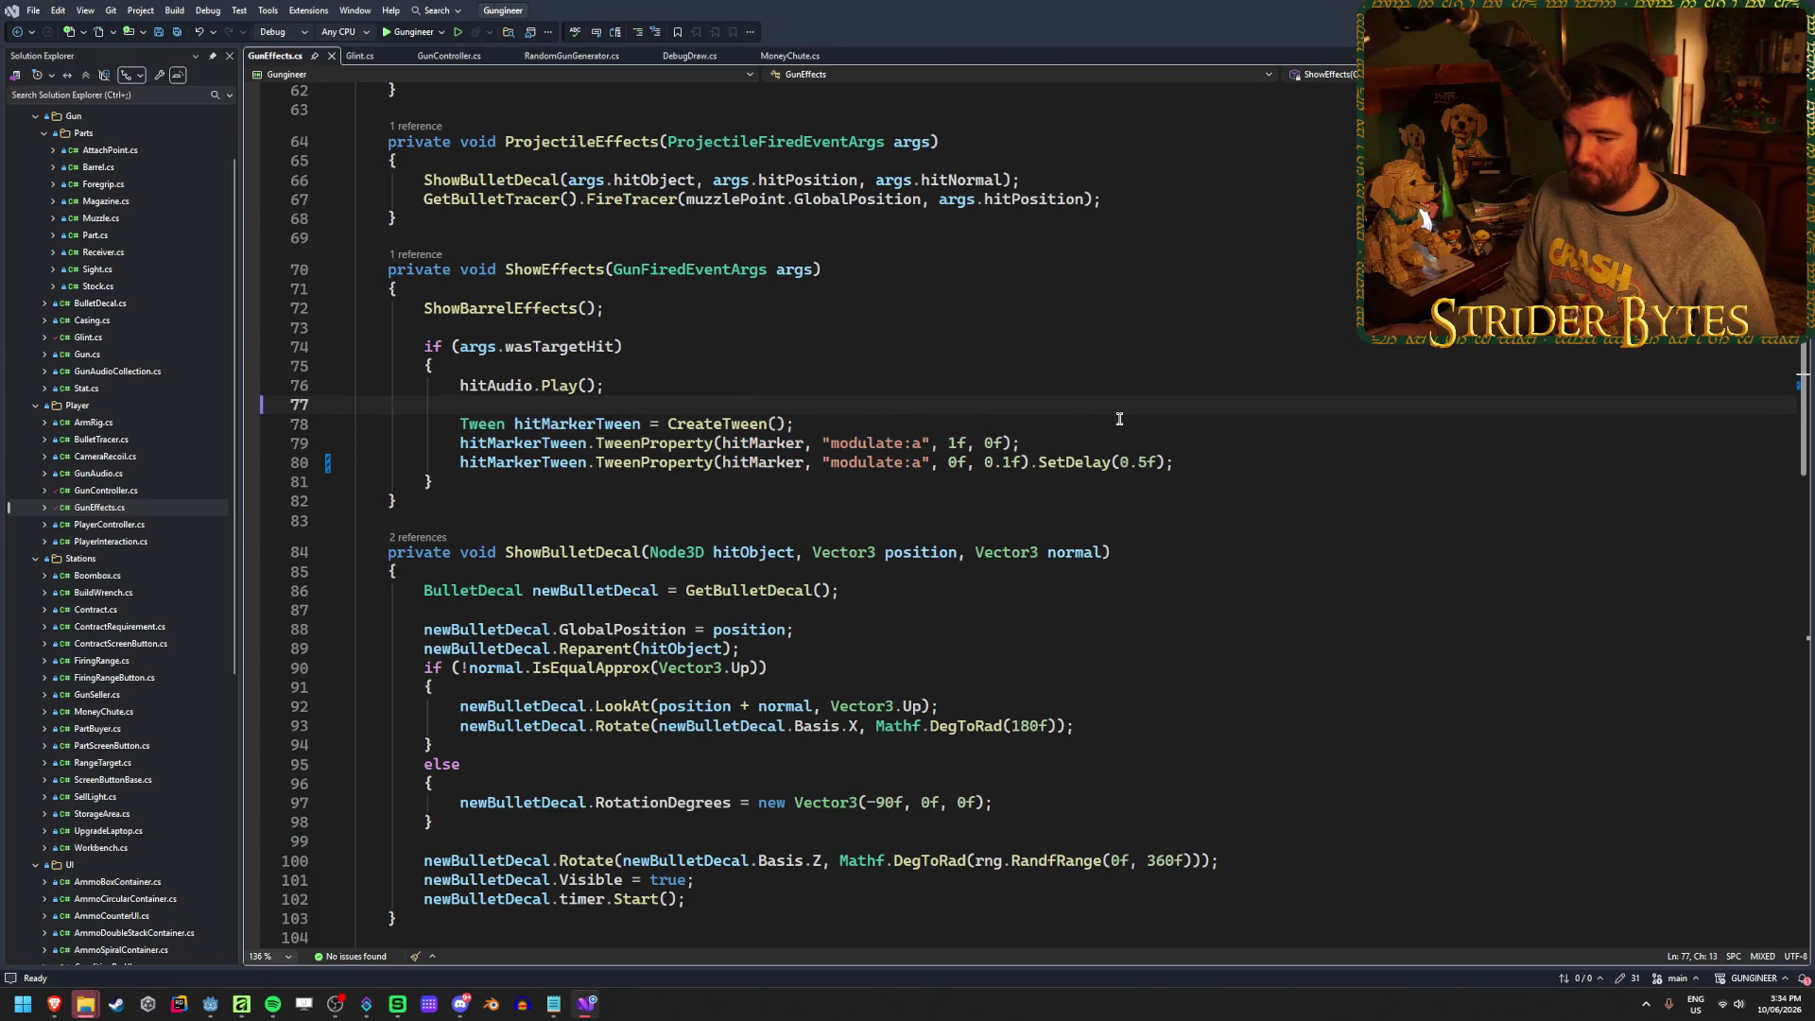
key("Return")
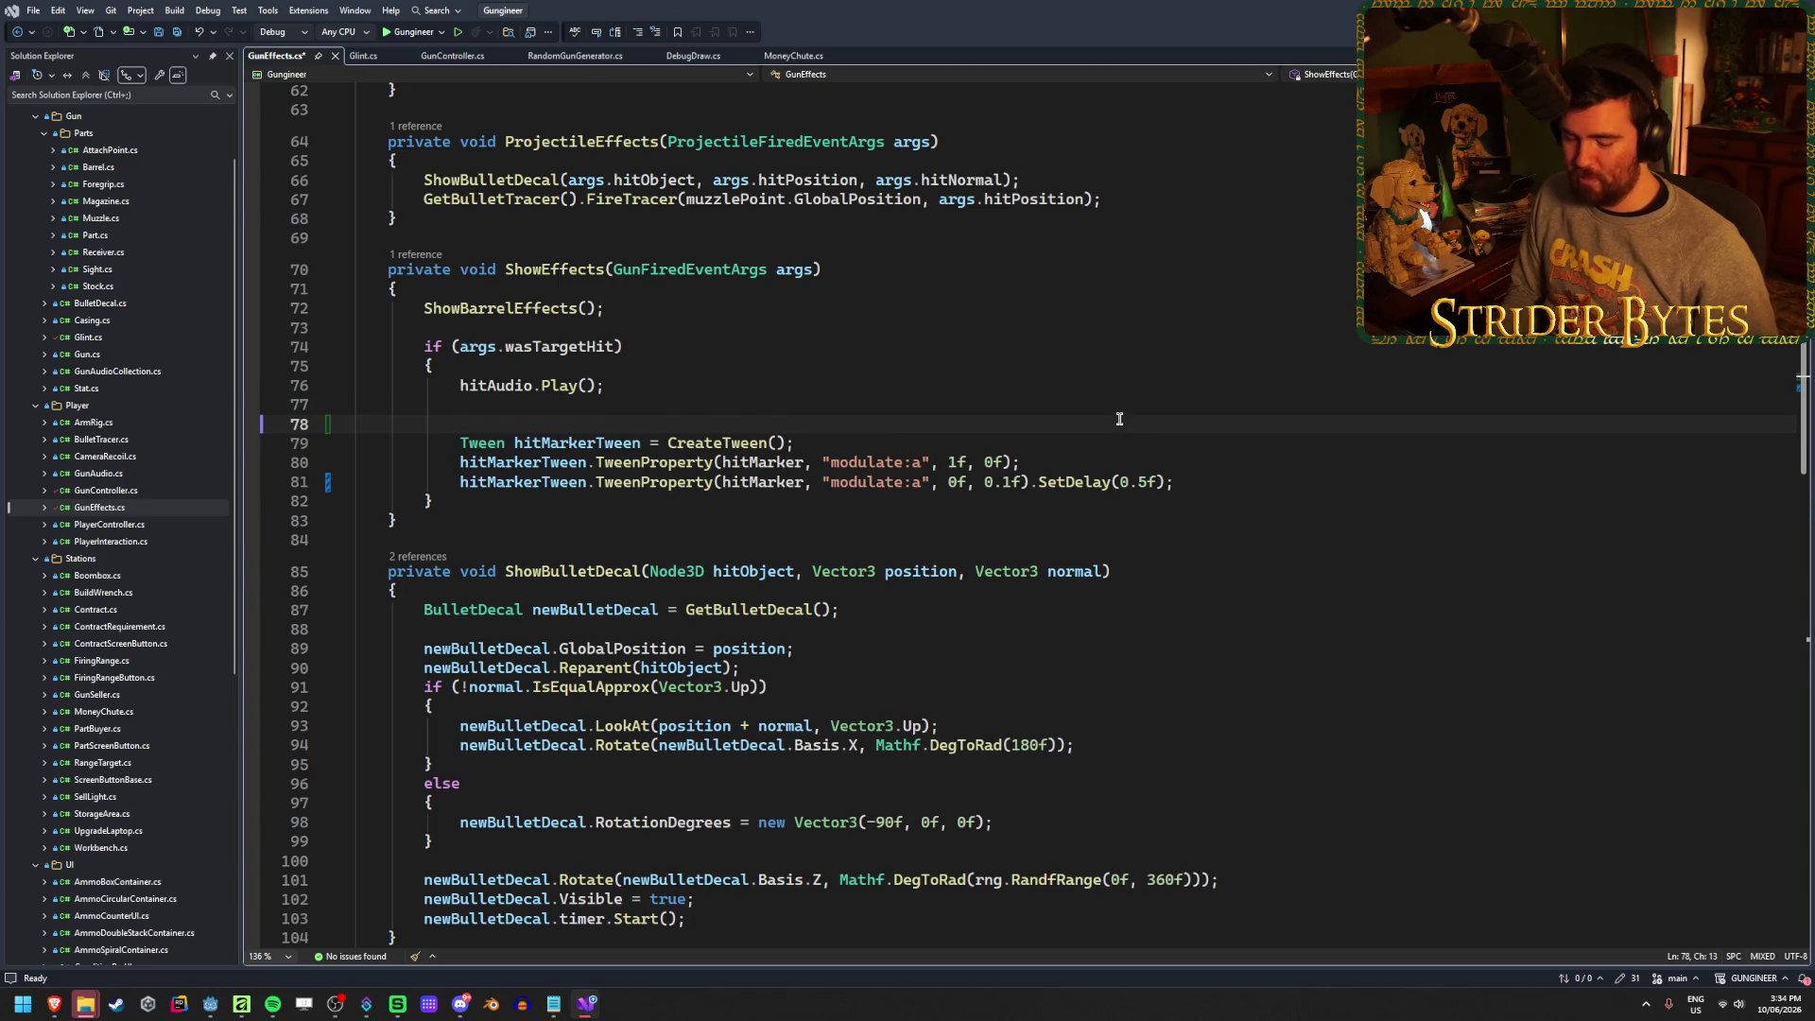
type("hitm")
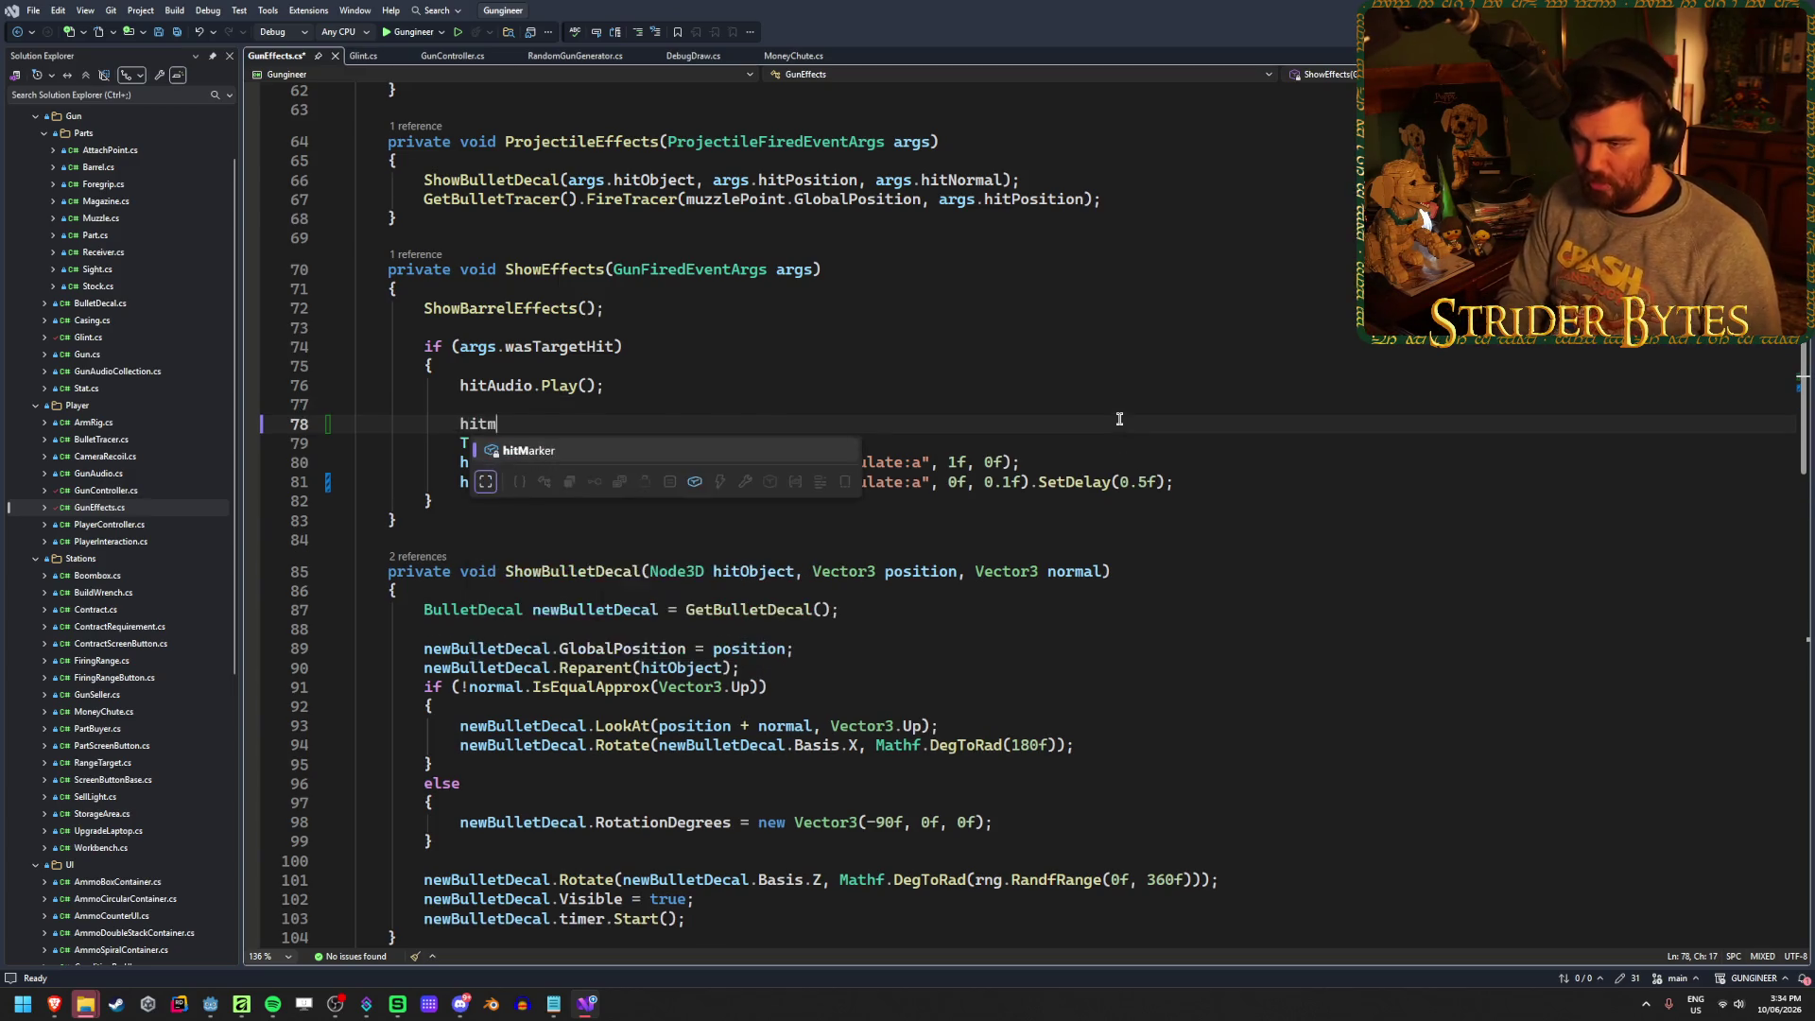
type("ar")
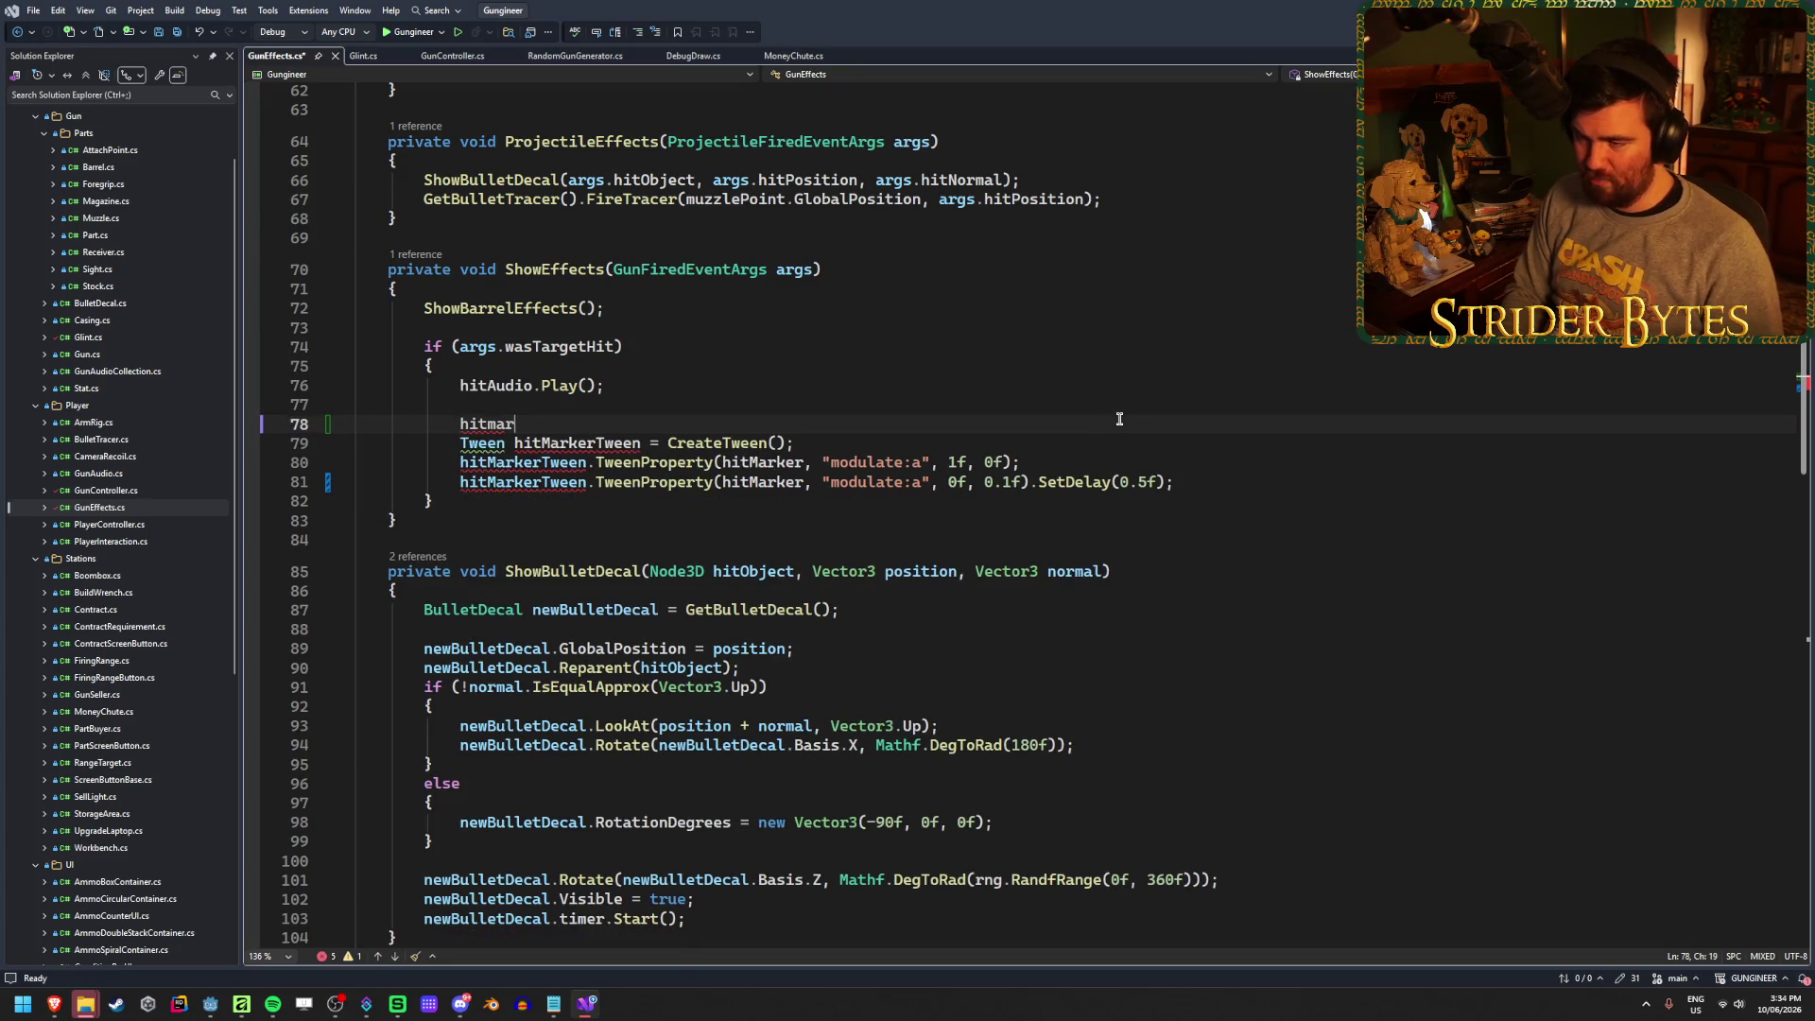
type("ker.")
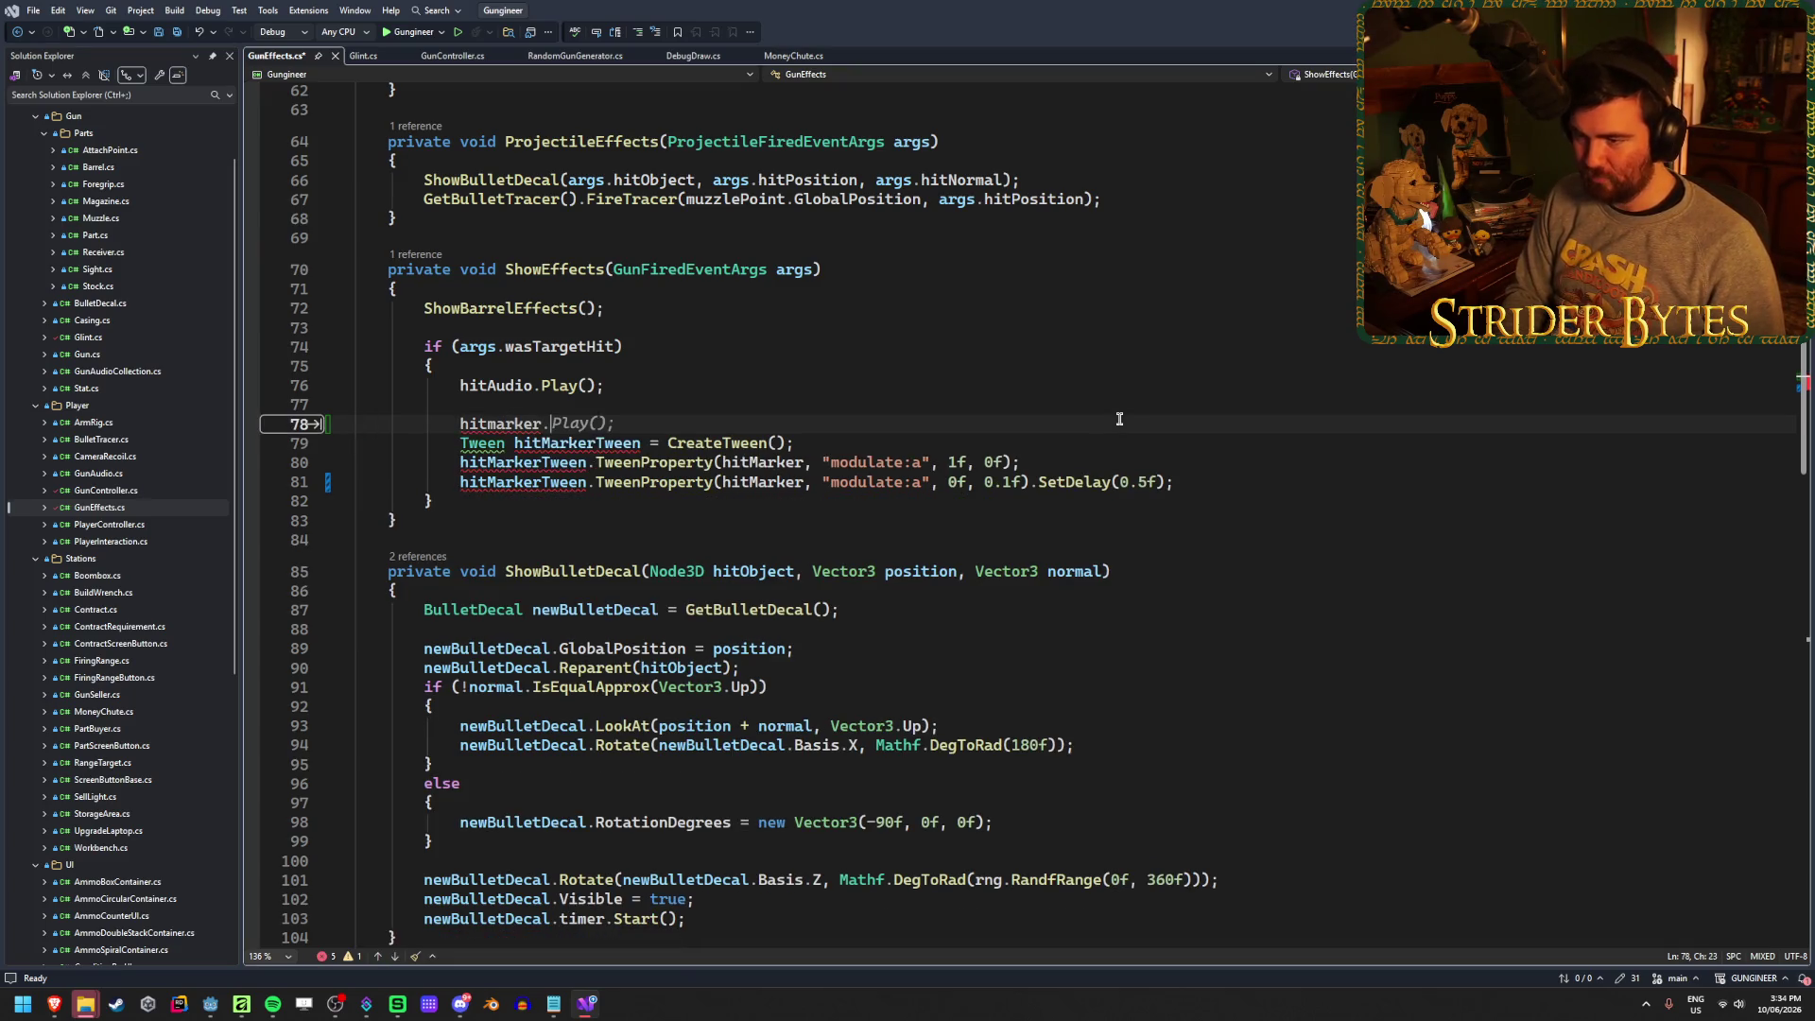
key("BackSpace")
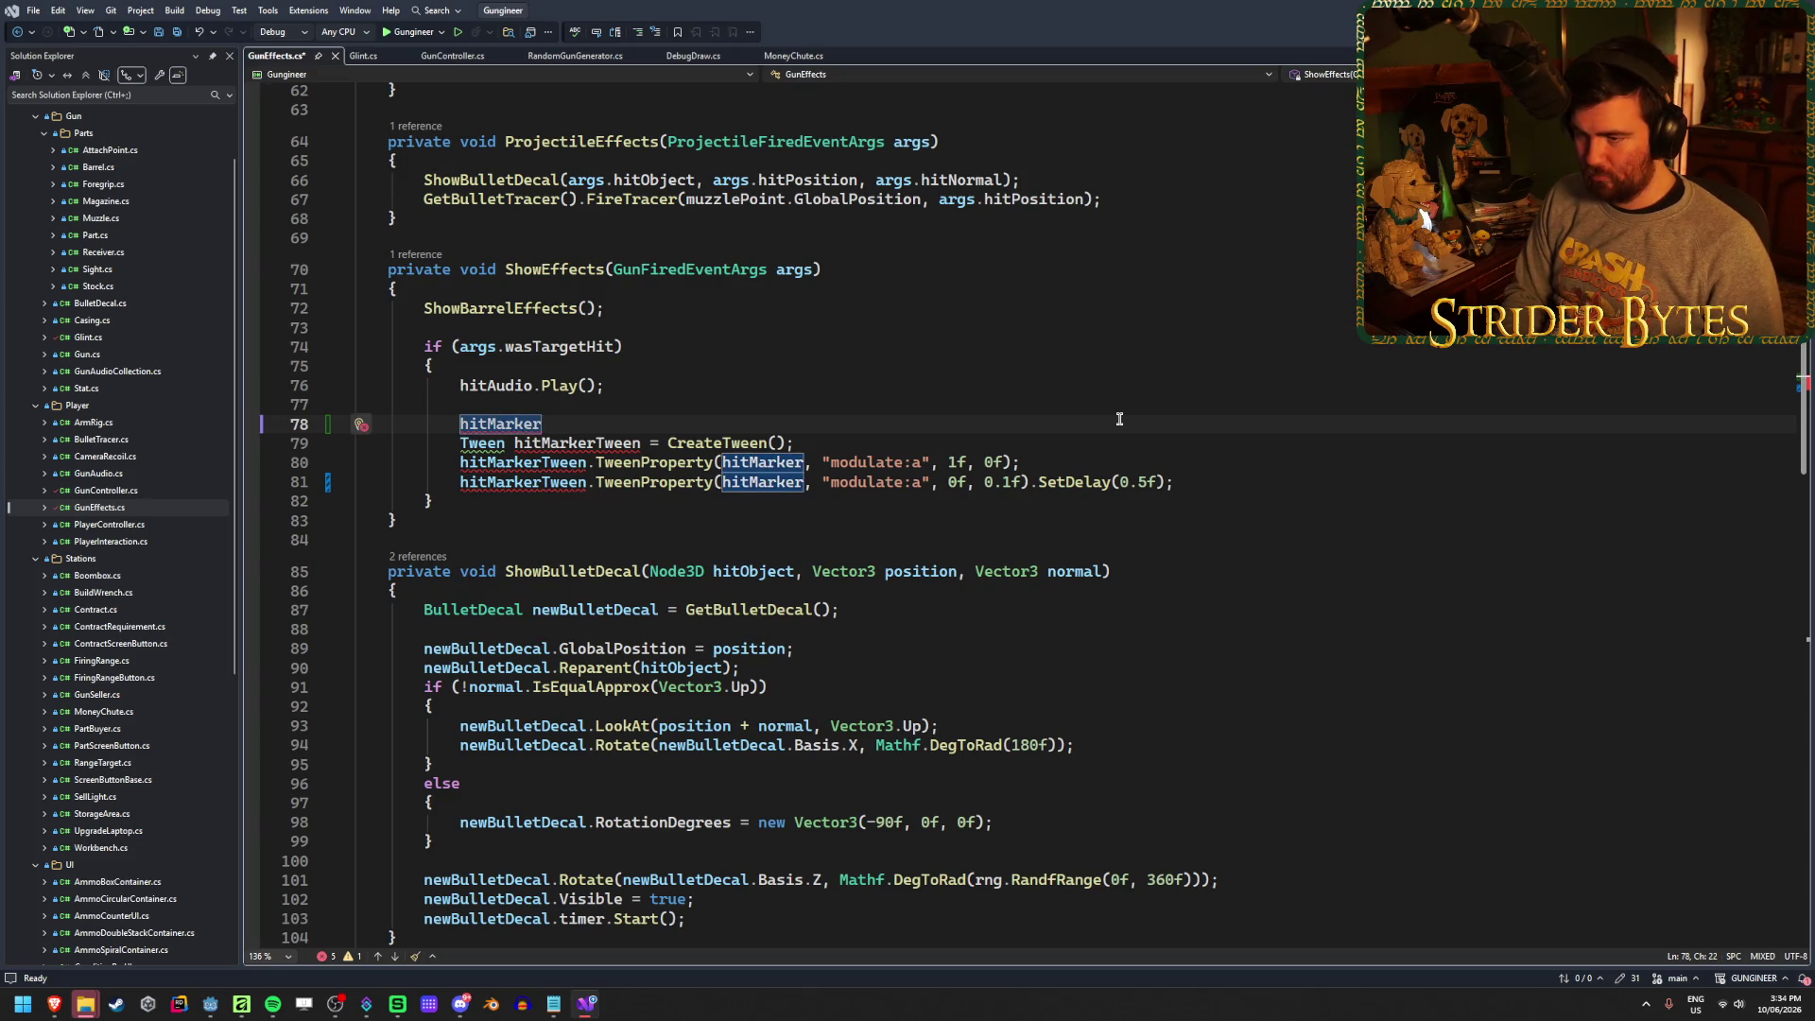
type(".Rot")
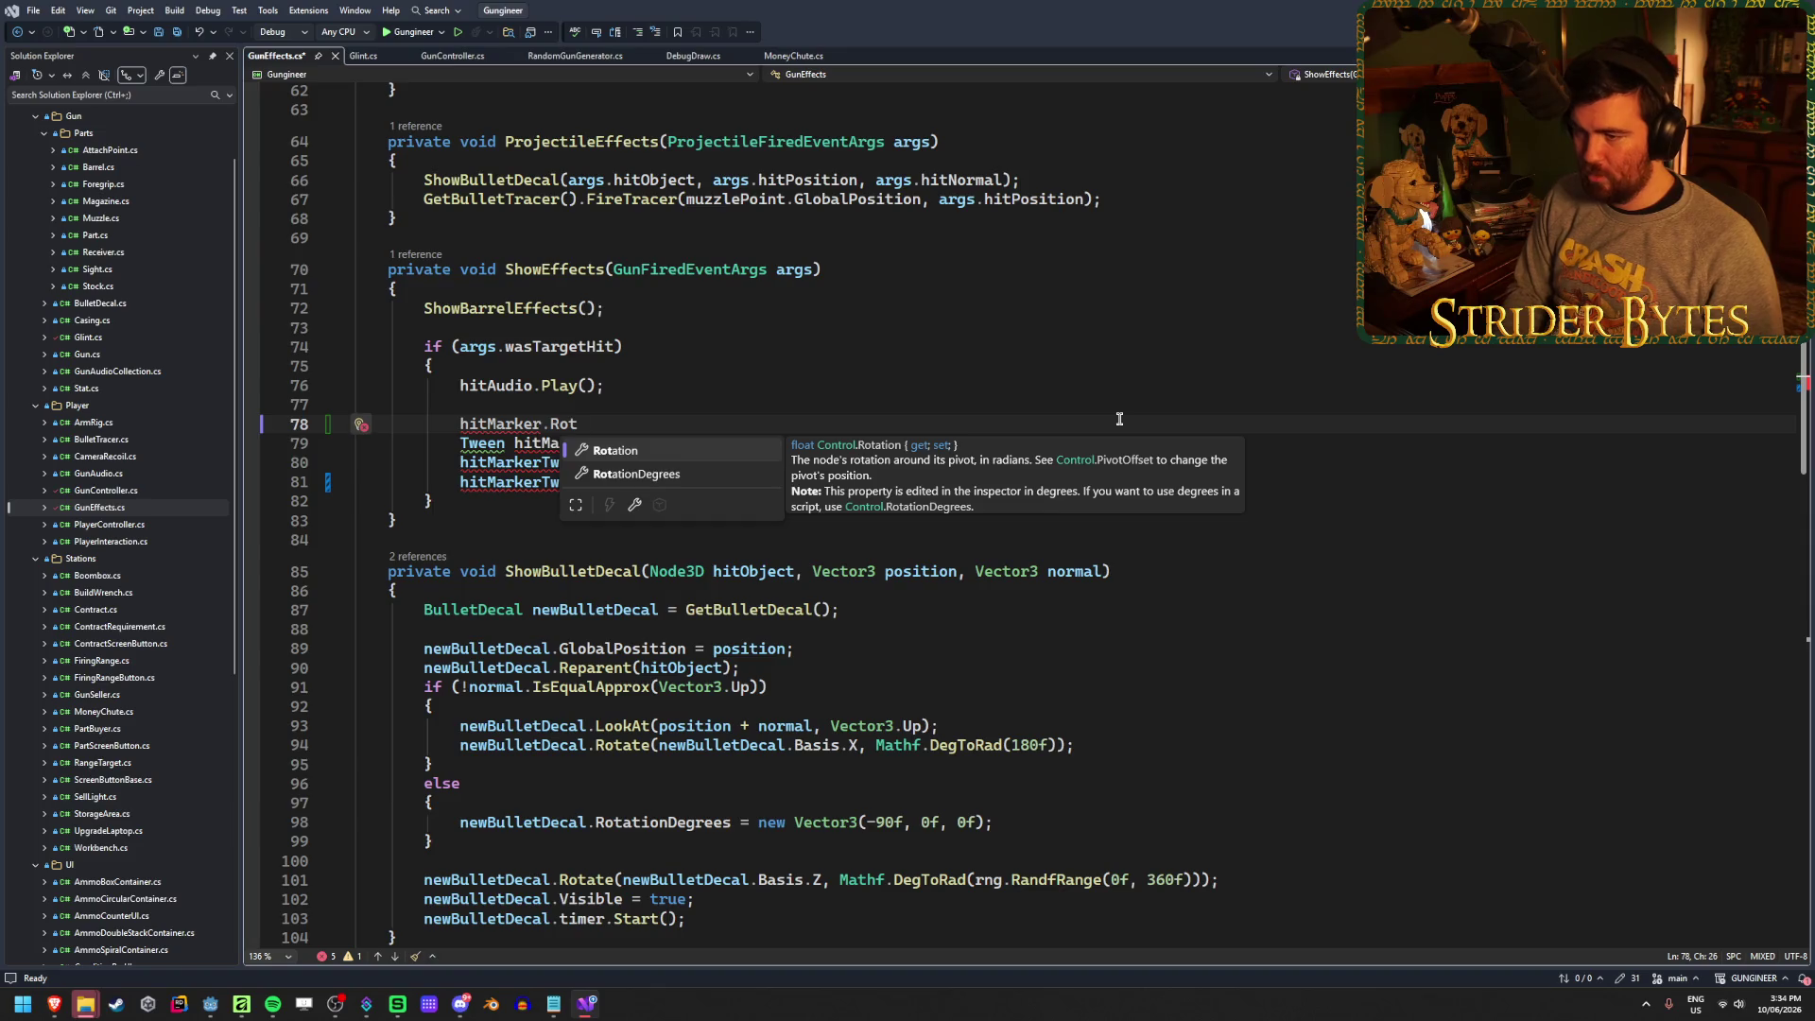
key("Down")
key("Tab")
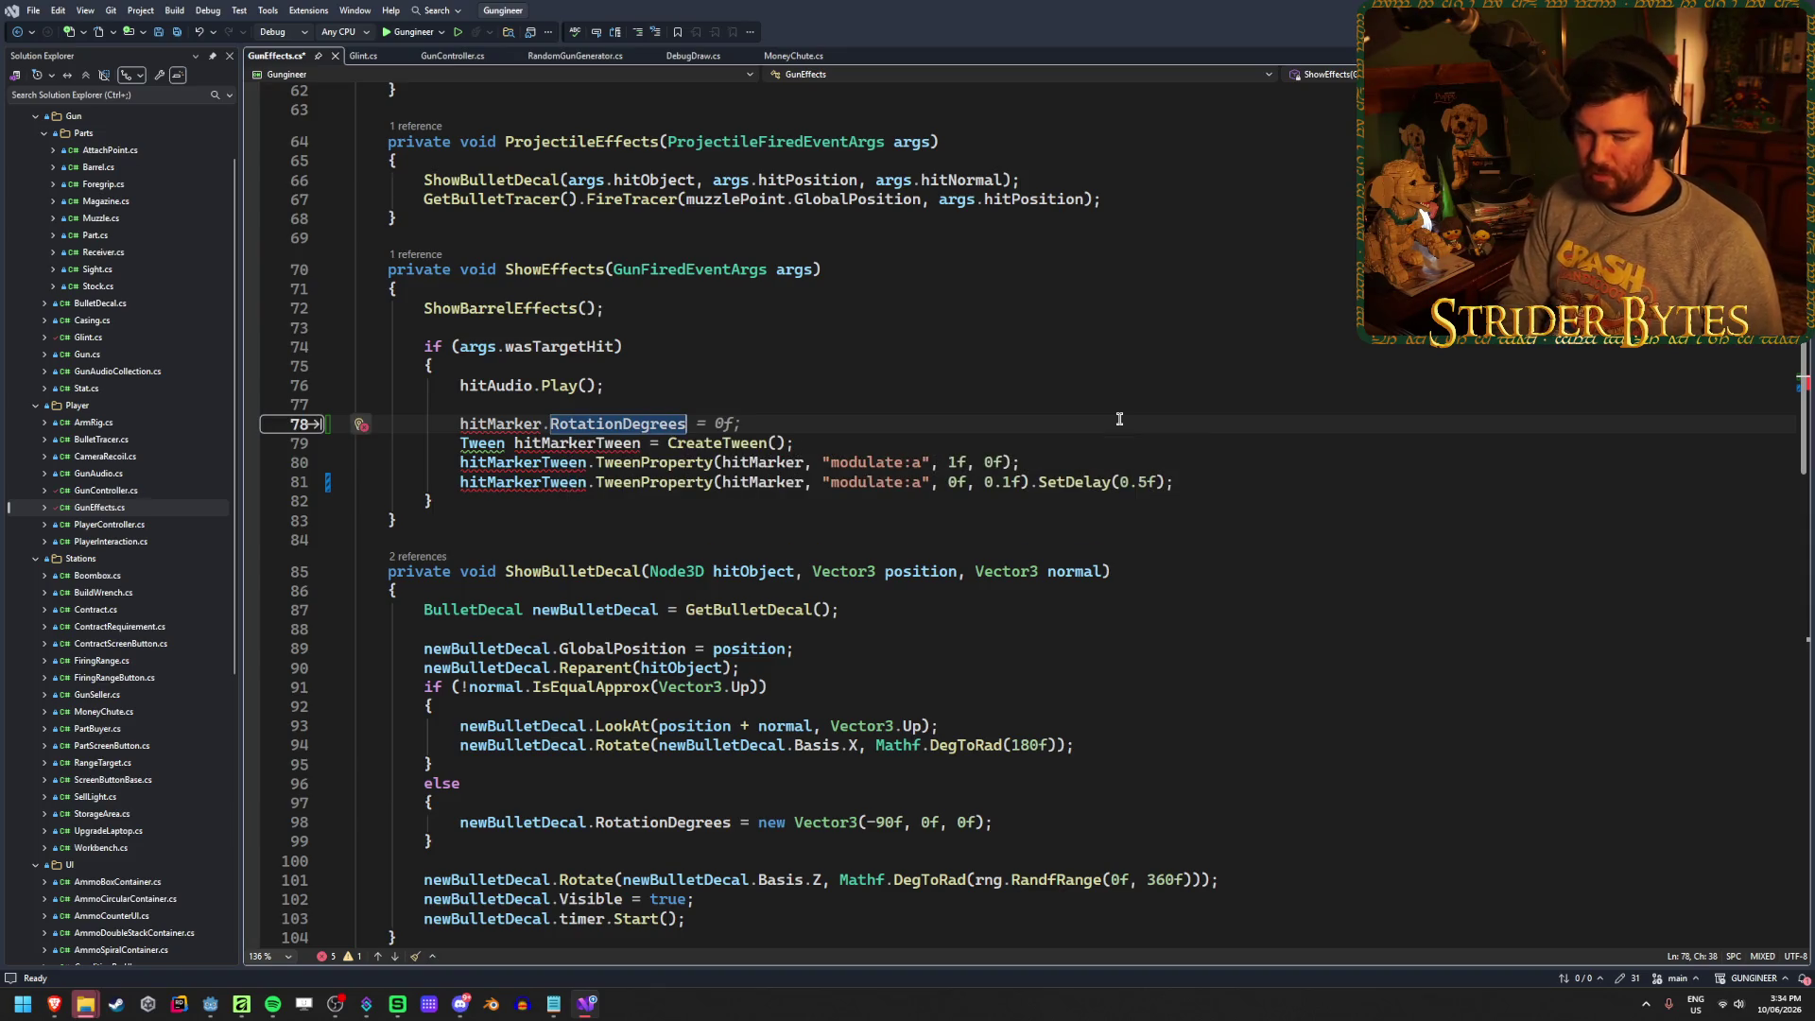
type(" =")
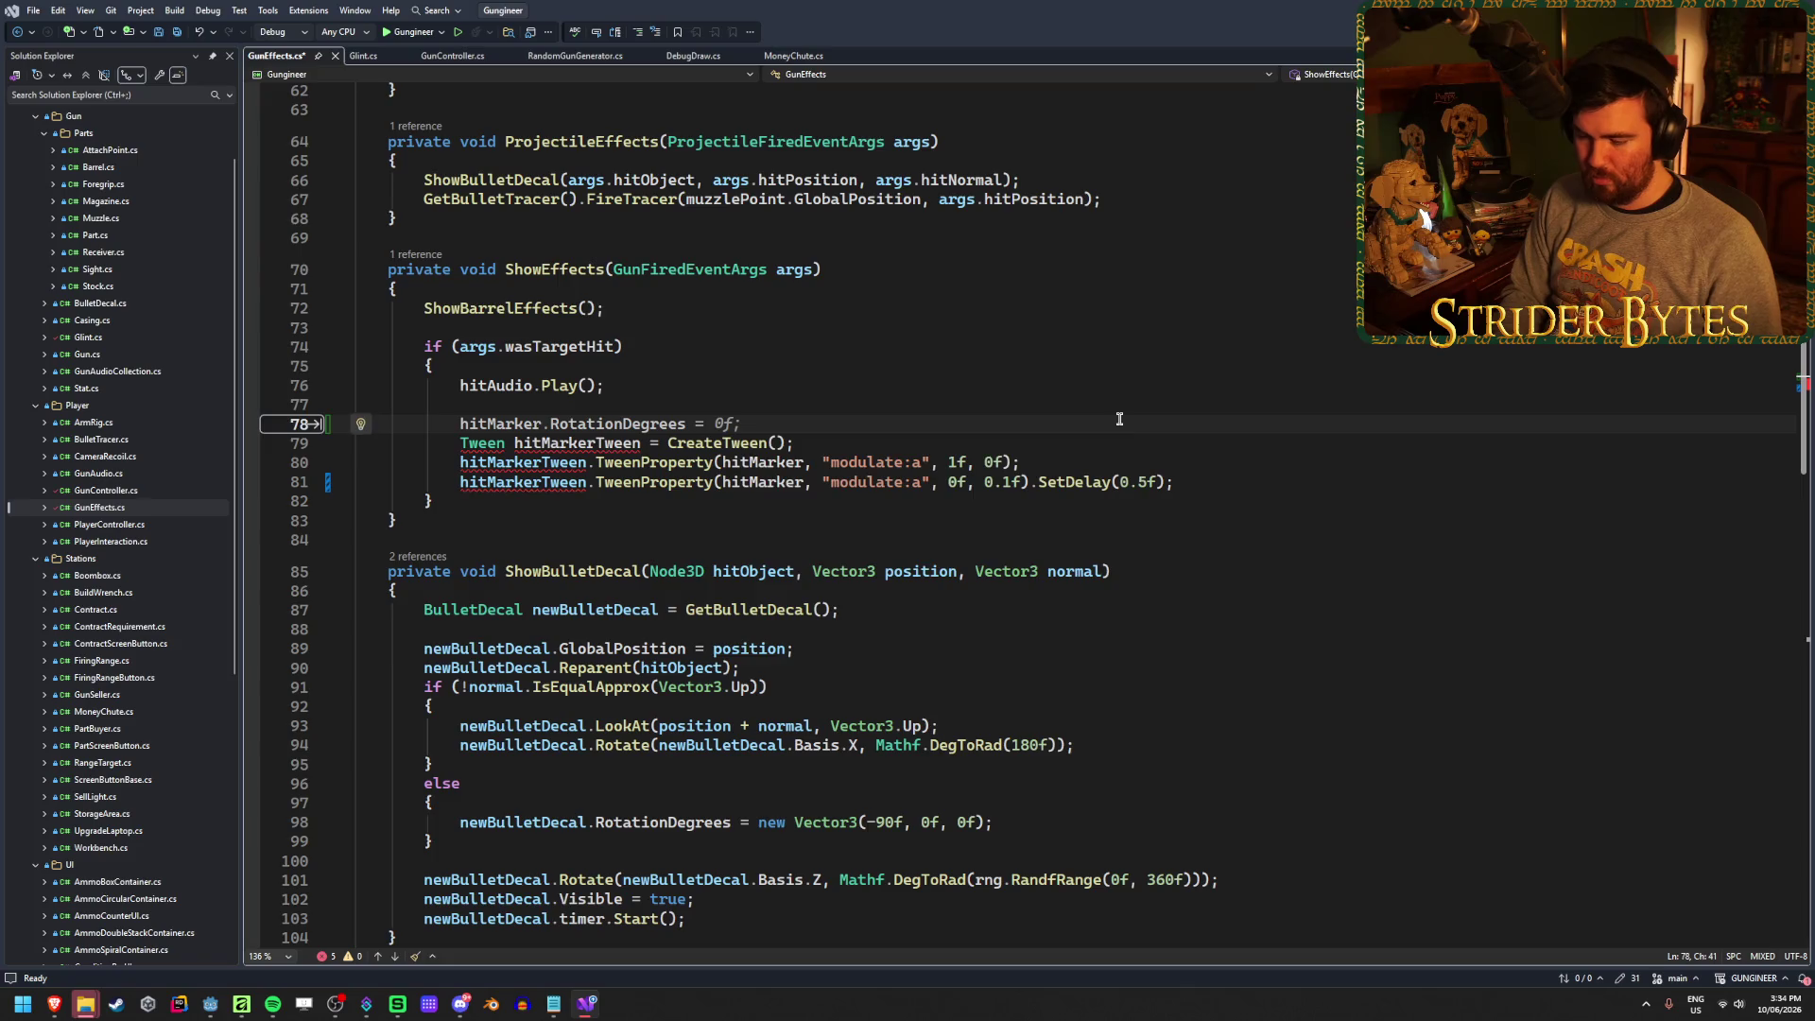
Complete the assignment with rng.RandfRange(-10f, 10f); and save GunEffects.cs
key("ctrl+space")
key("Page_Down")
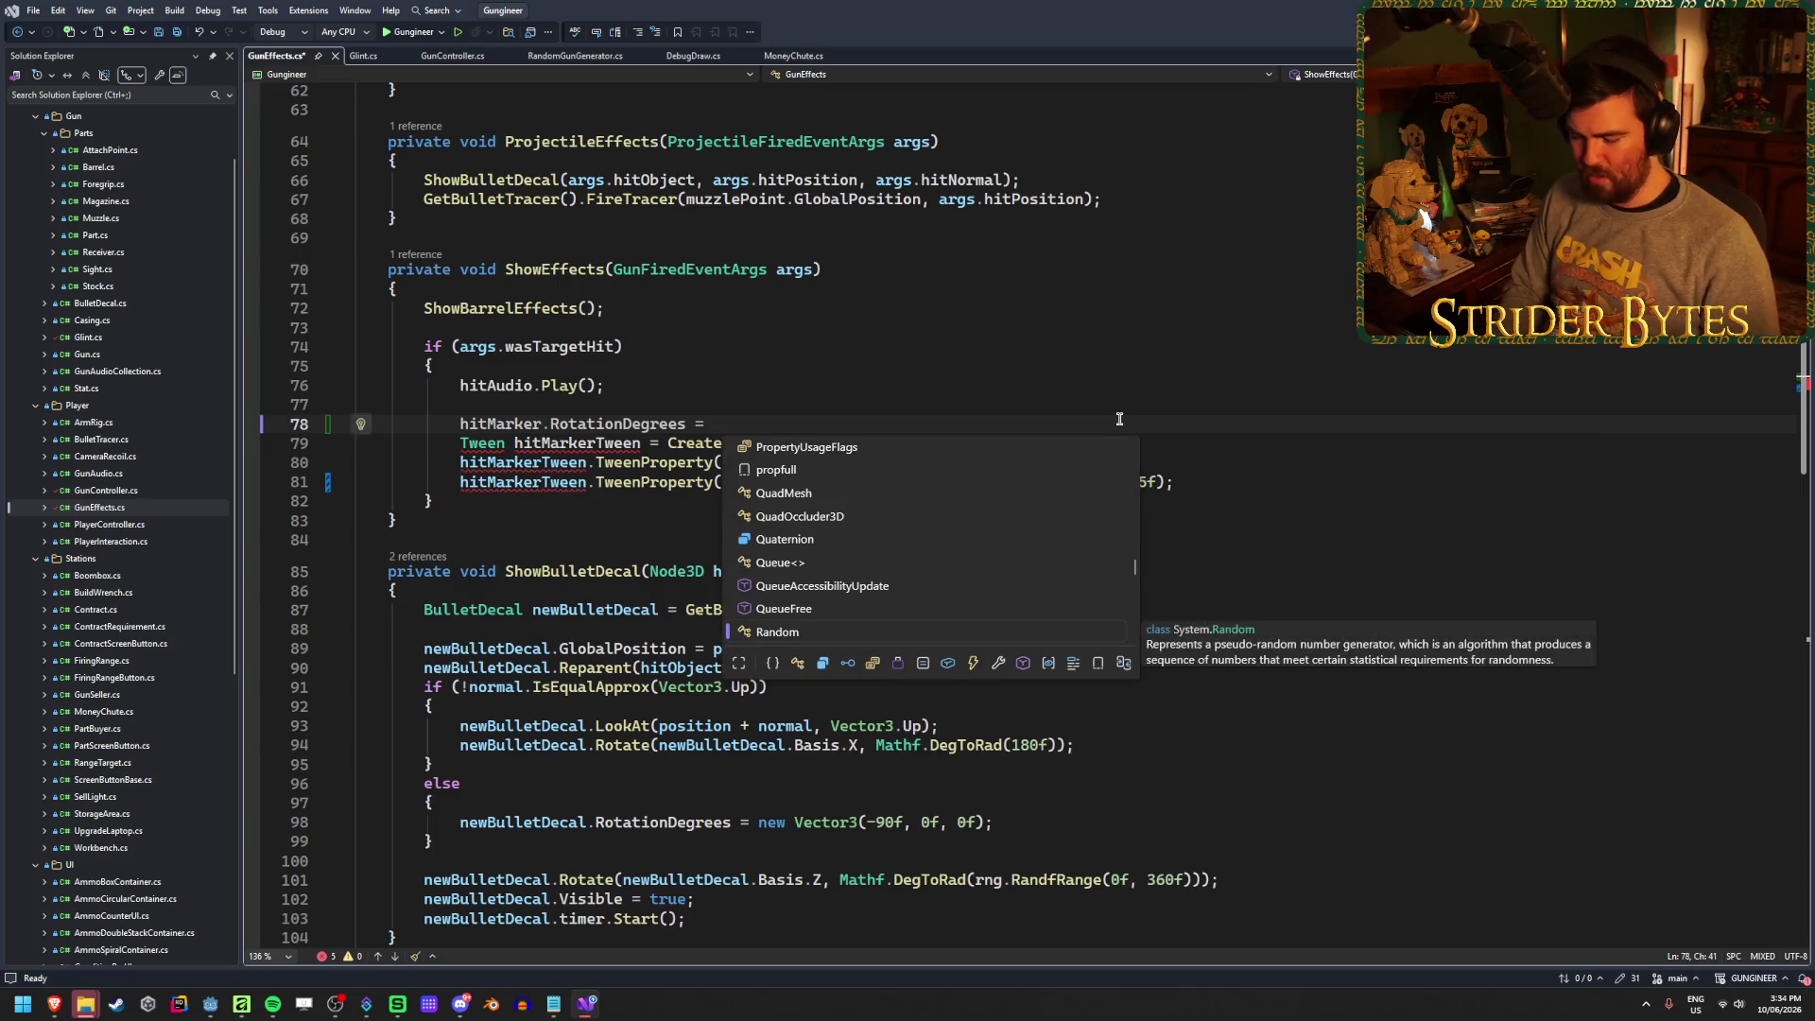
type("rng.")
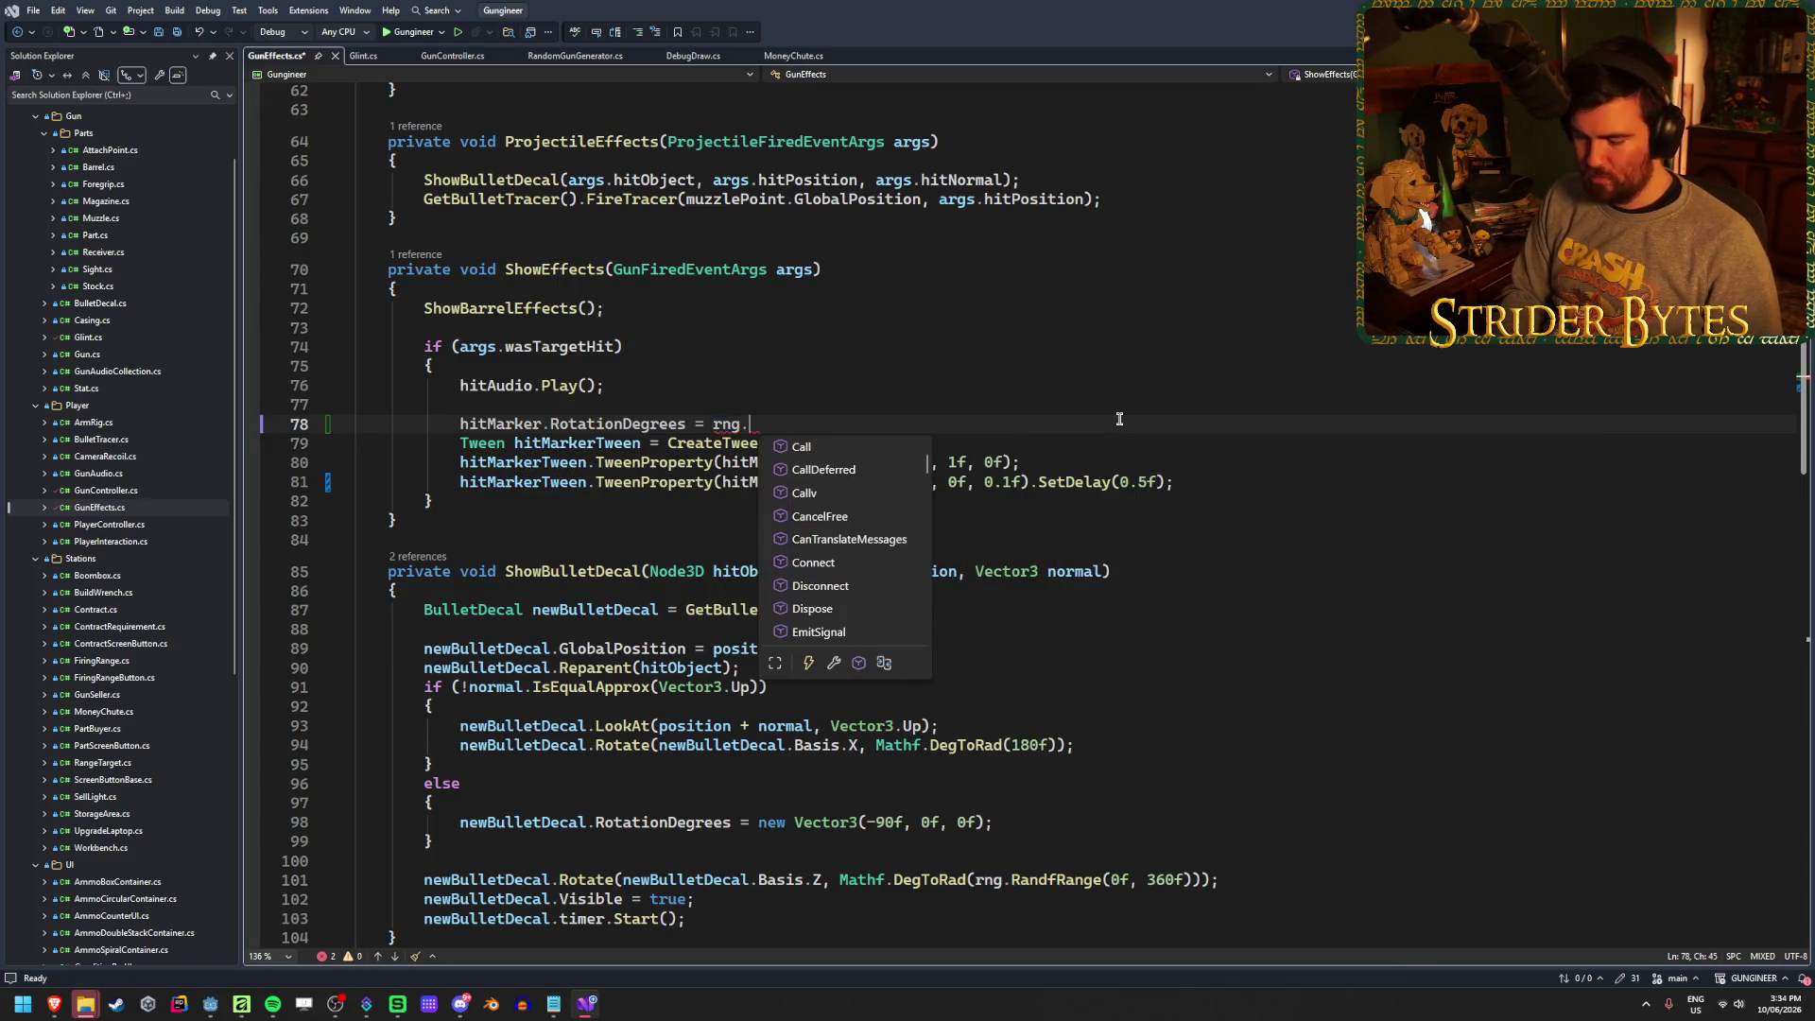
type("Randf")
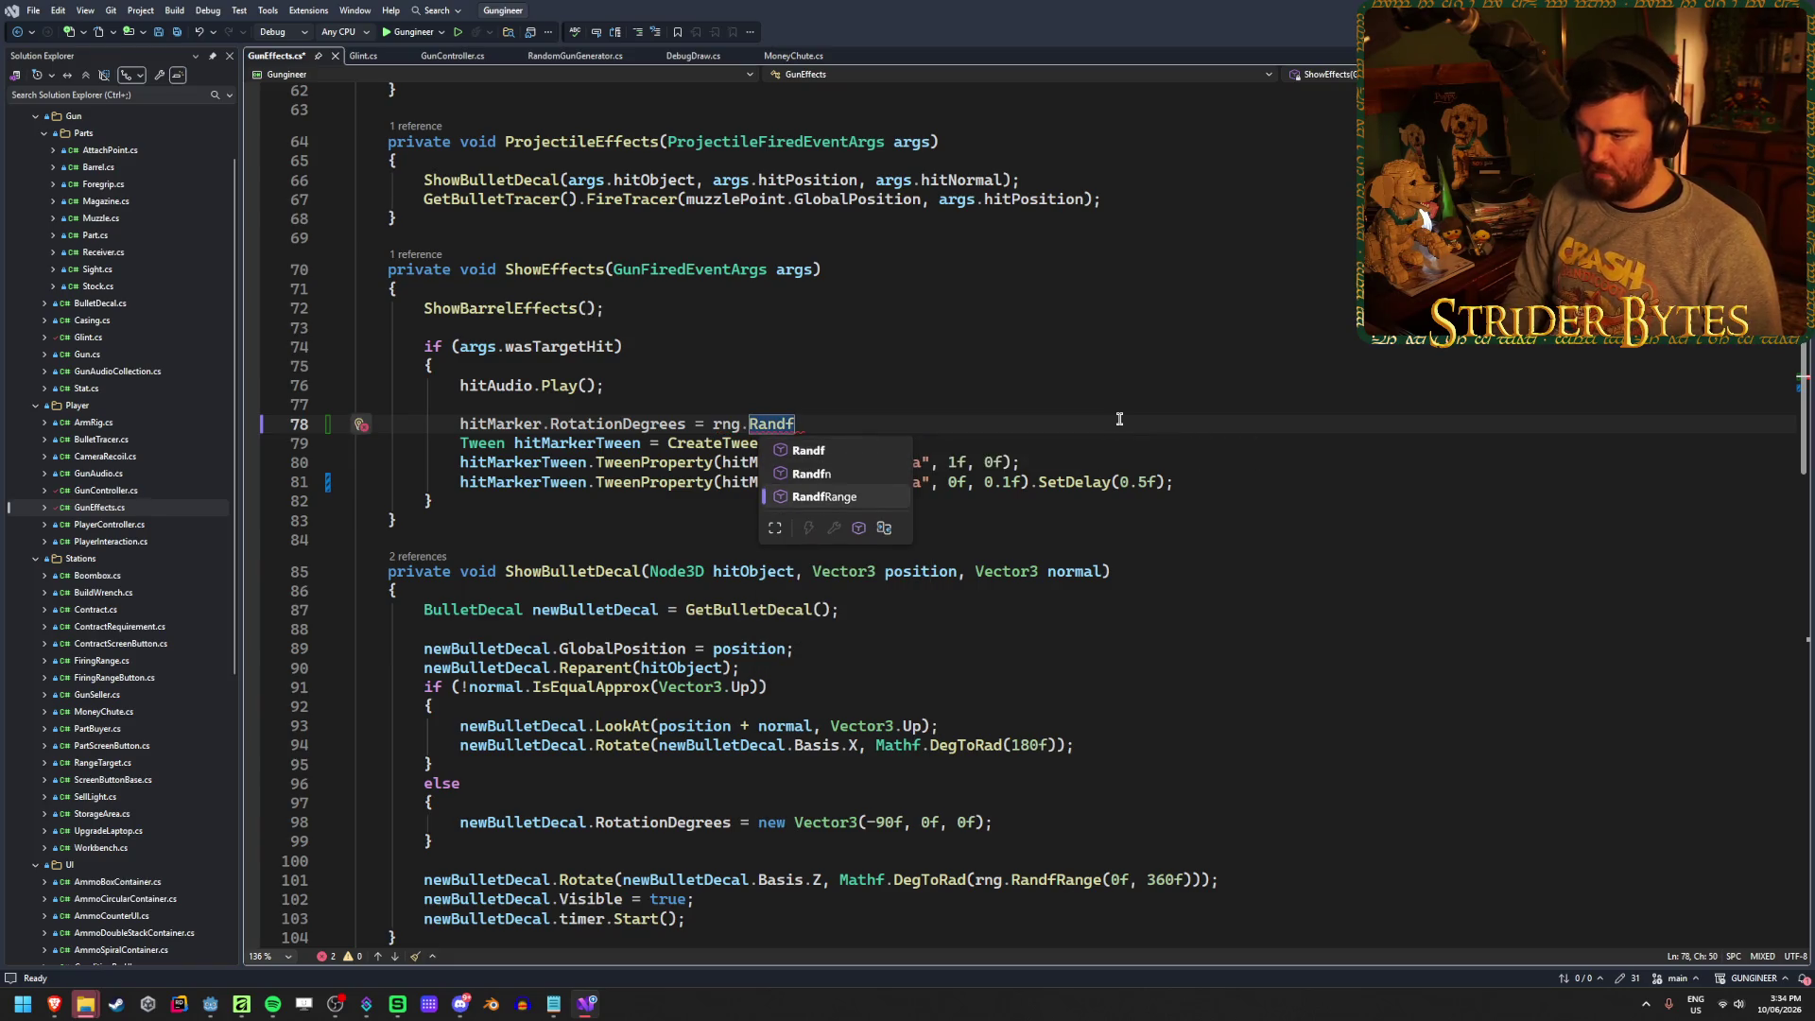
key("Tab")
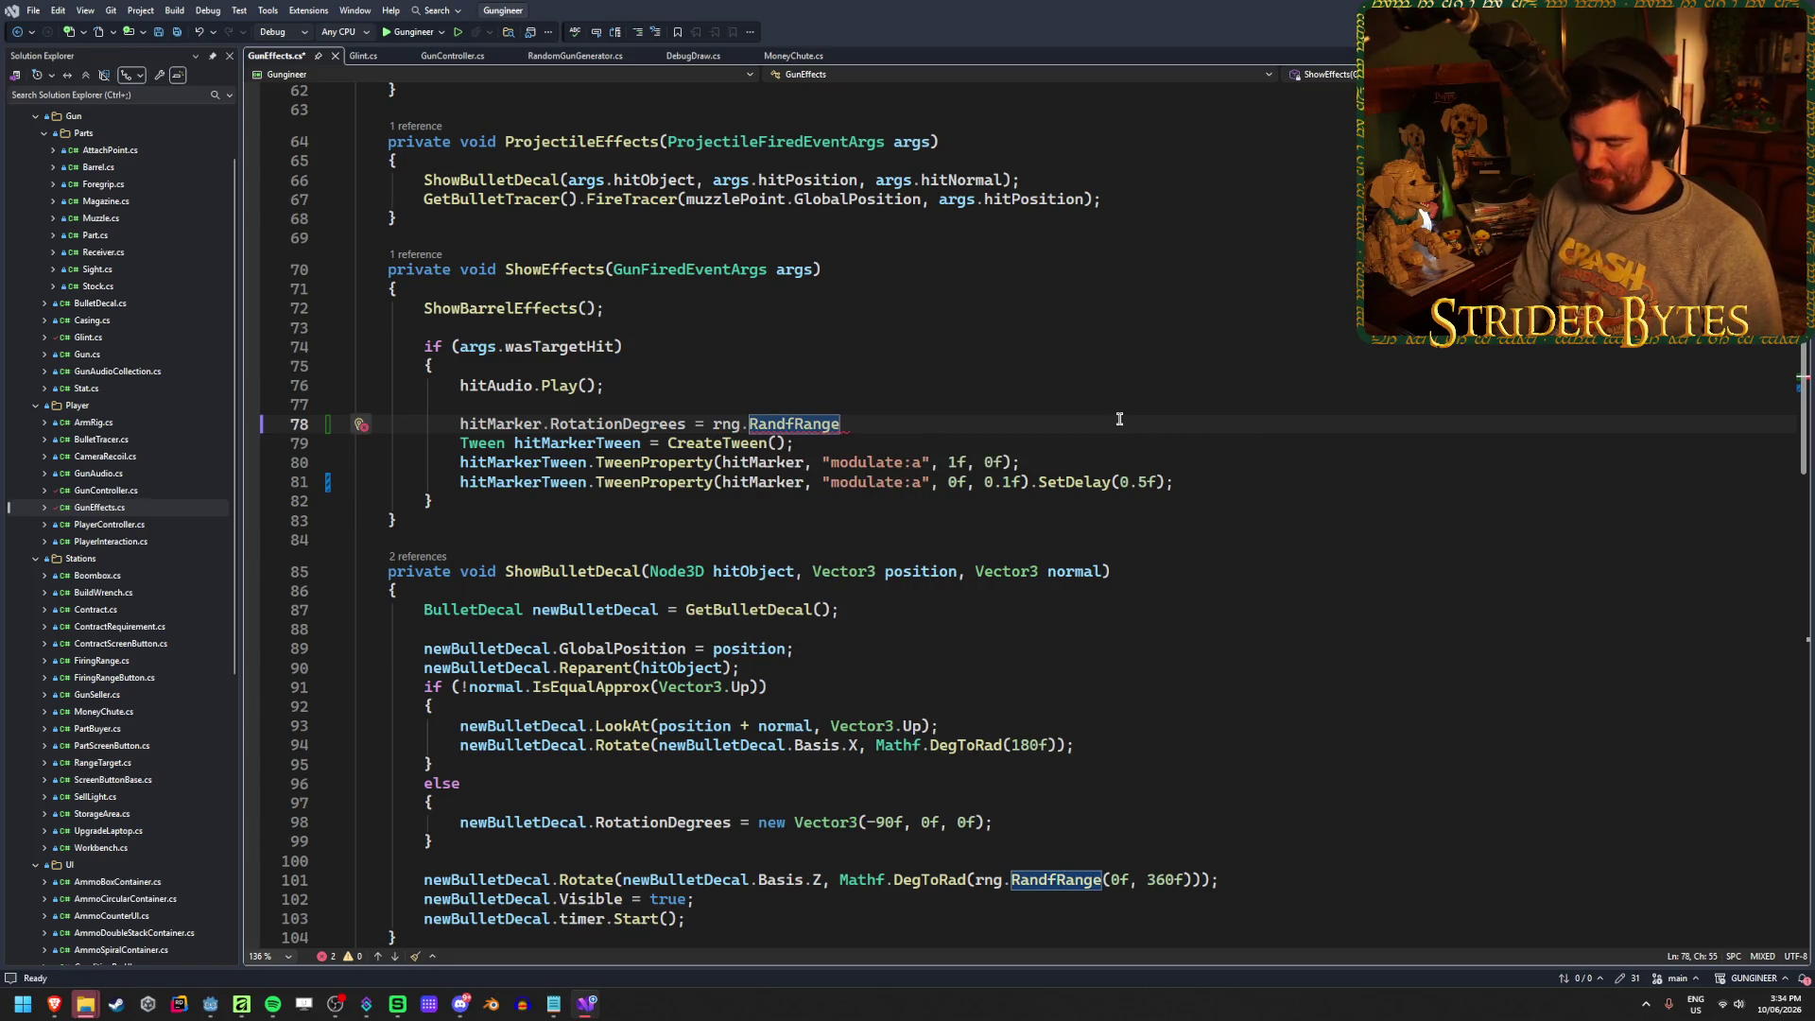
type("(")
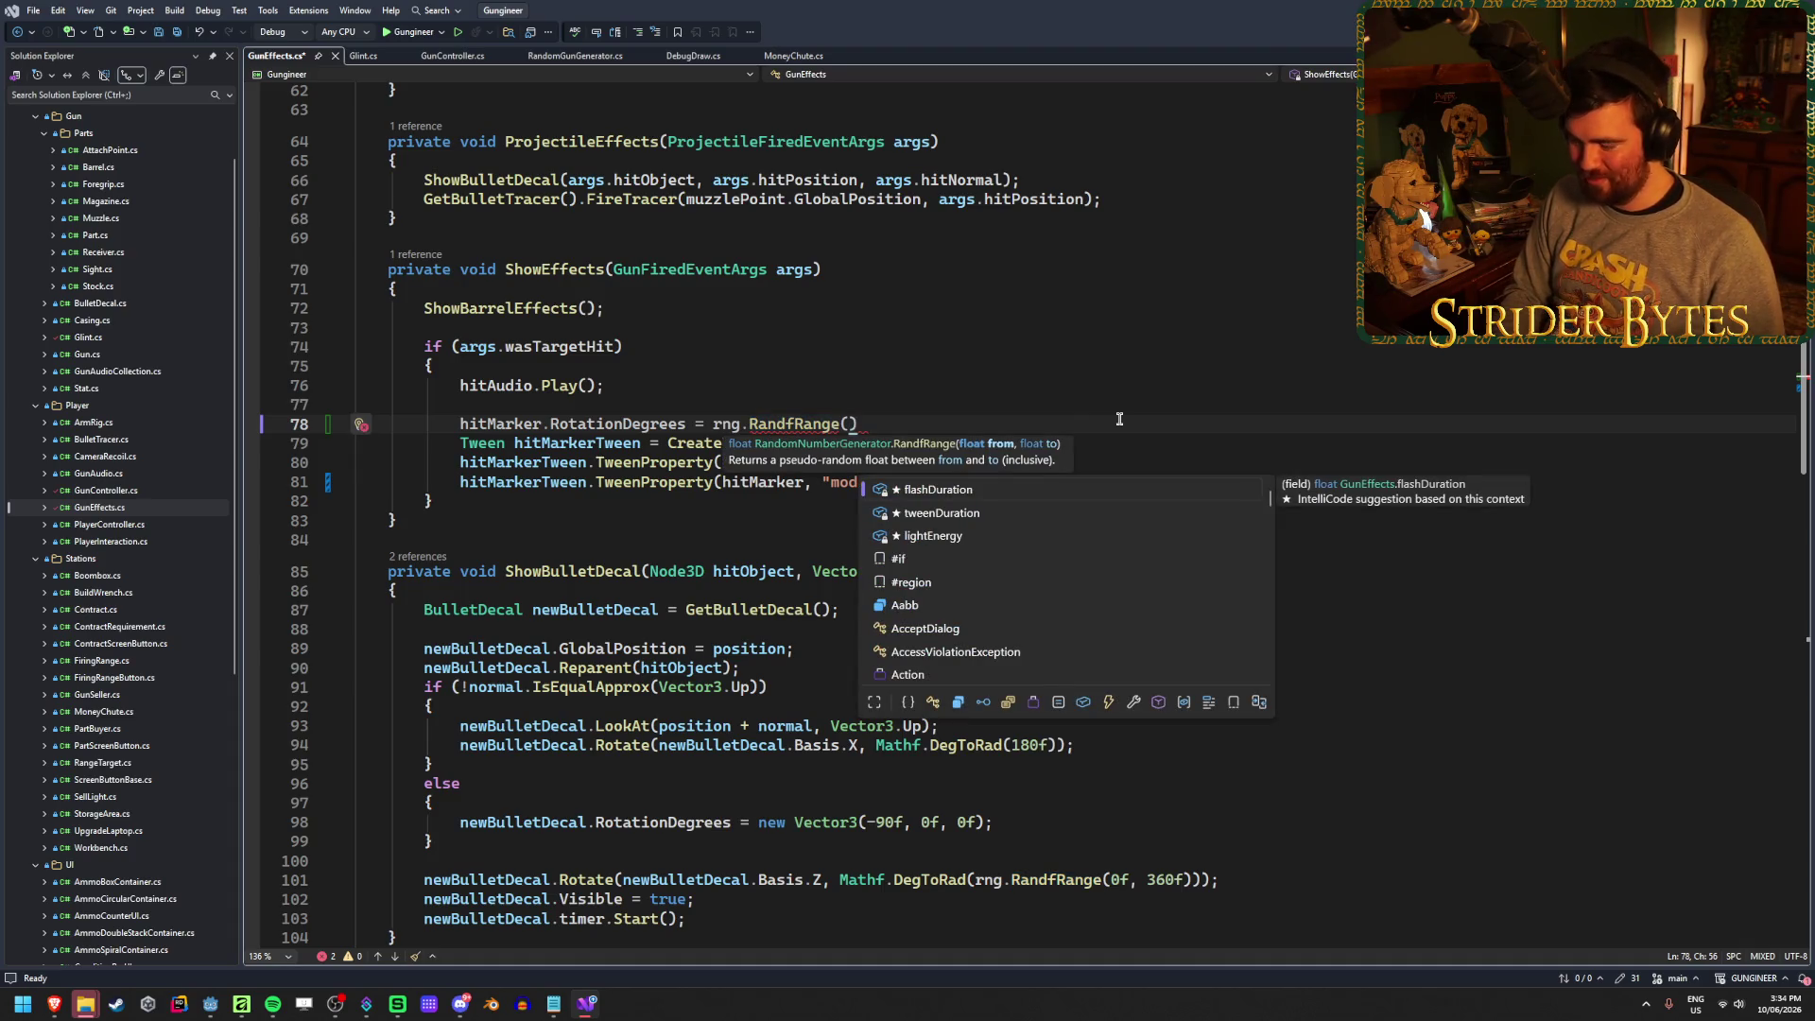
type("-10f, ")
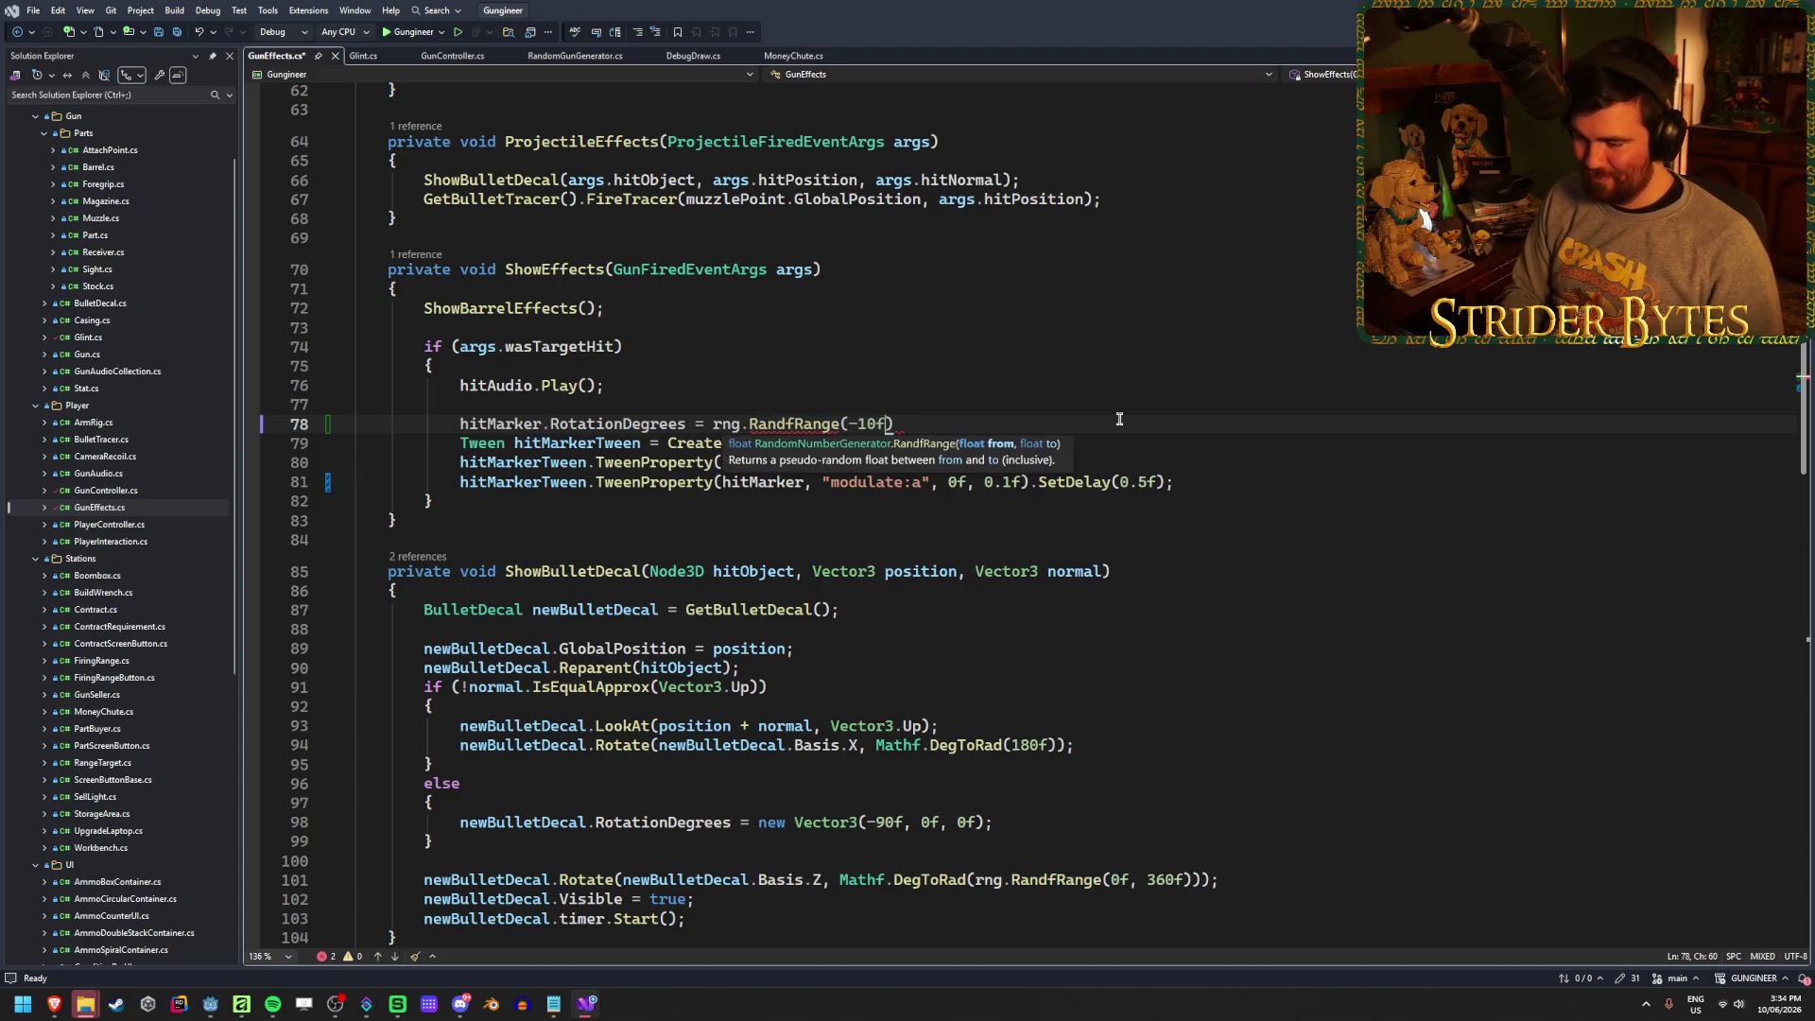
type("10f")
type(");")
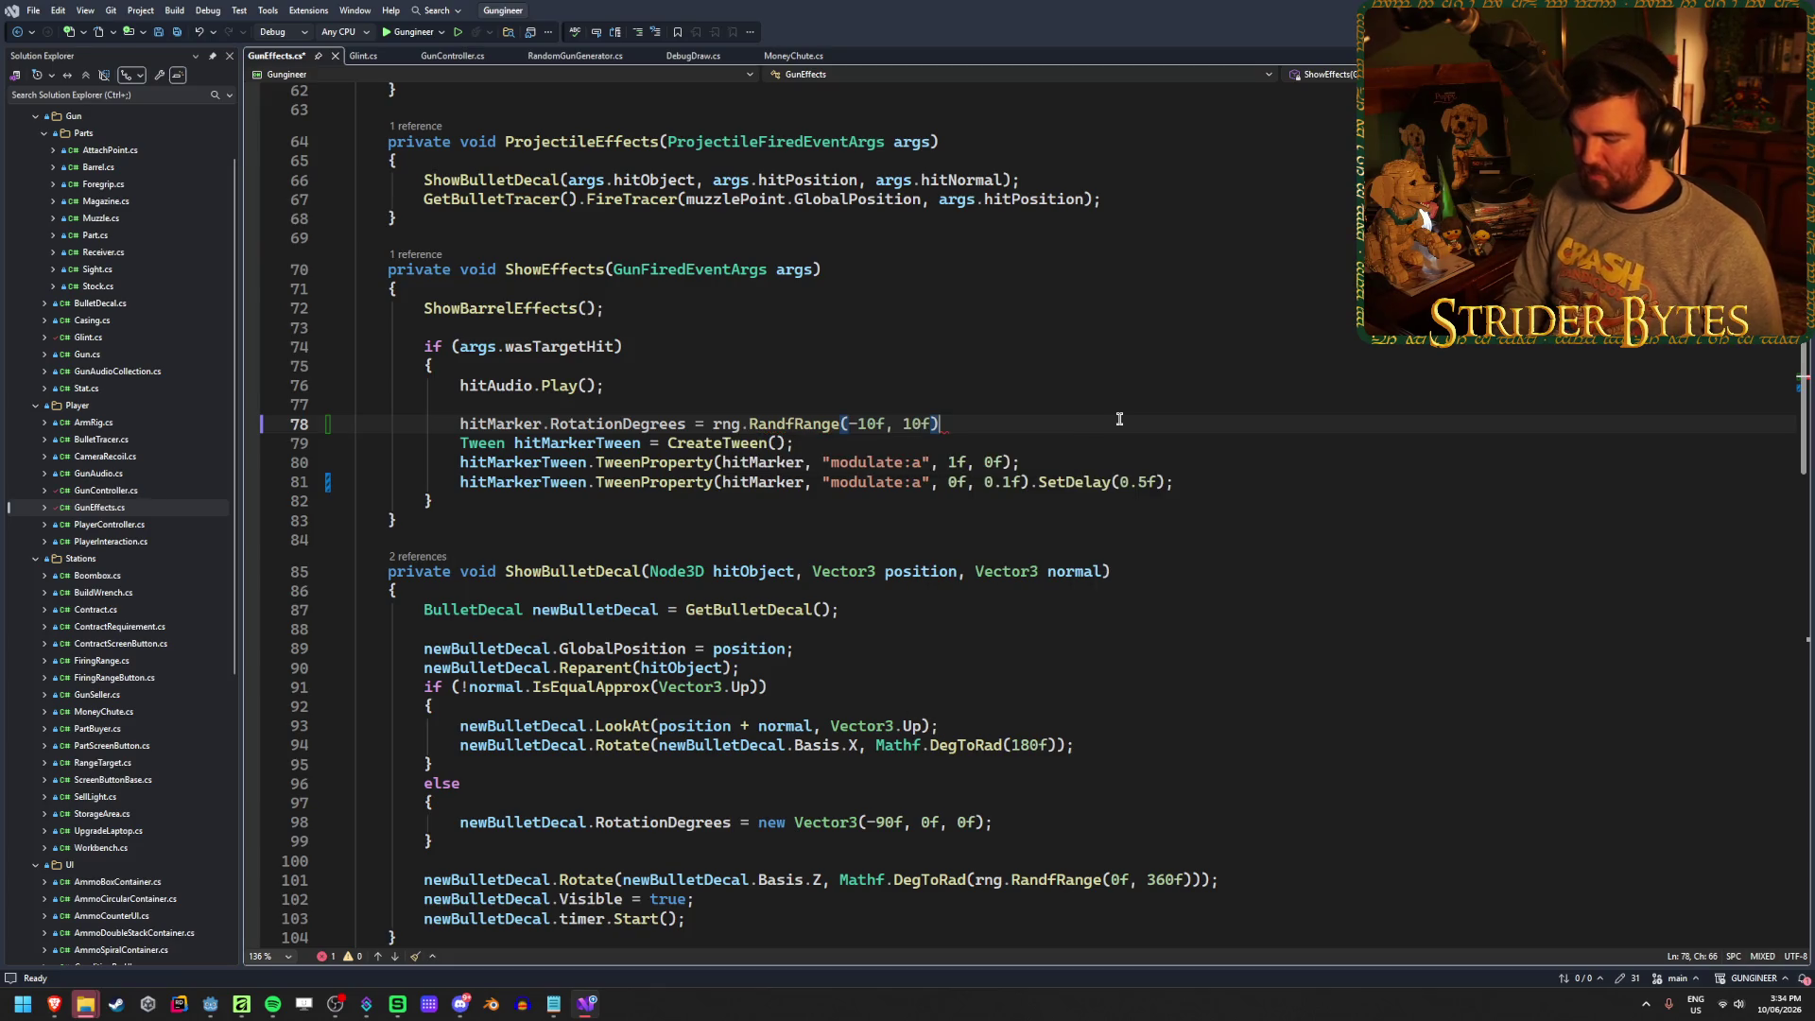
key("ctrl+s")
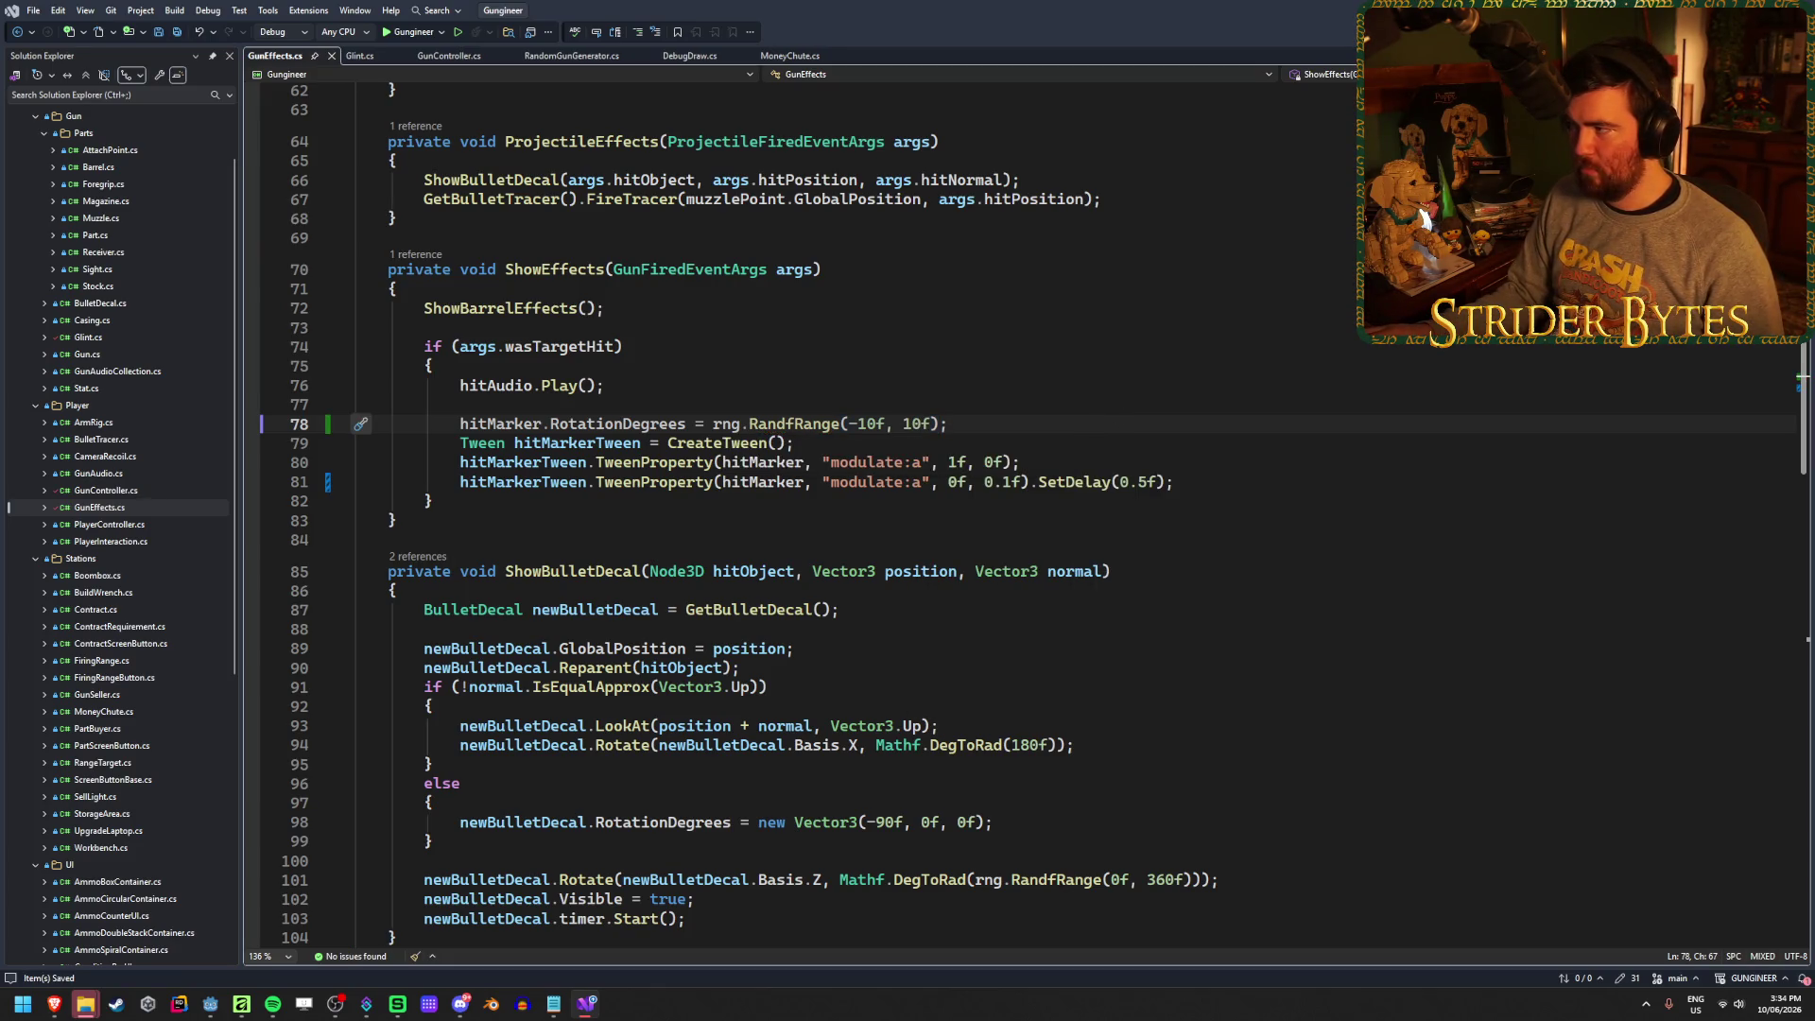
left_click(587, 1003)
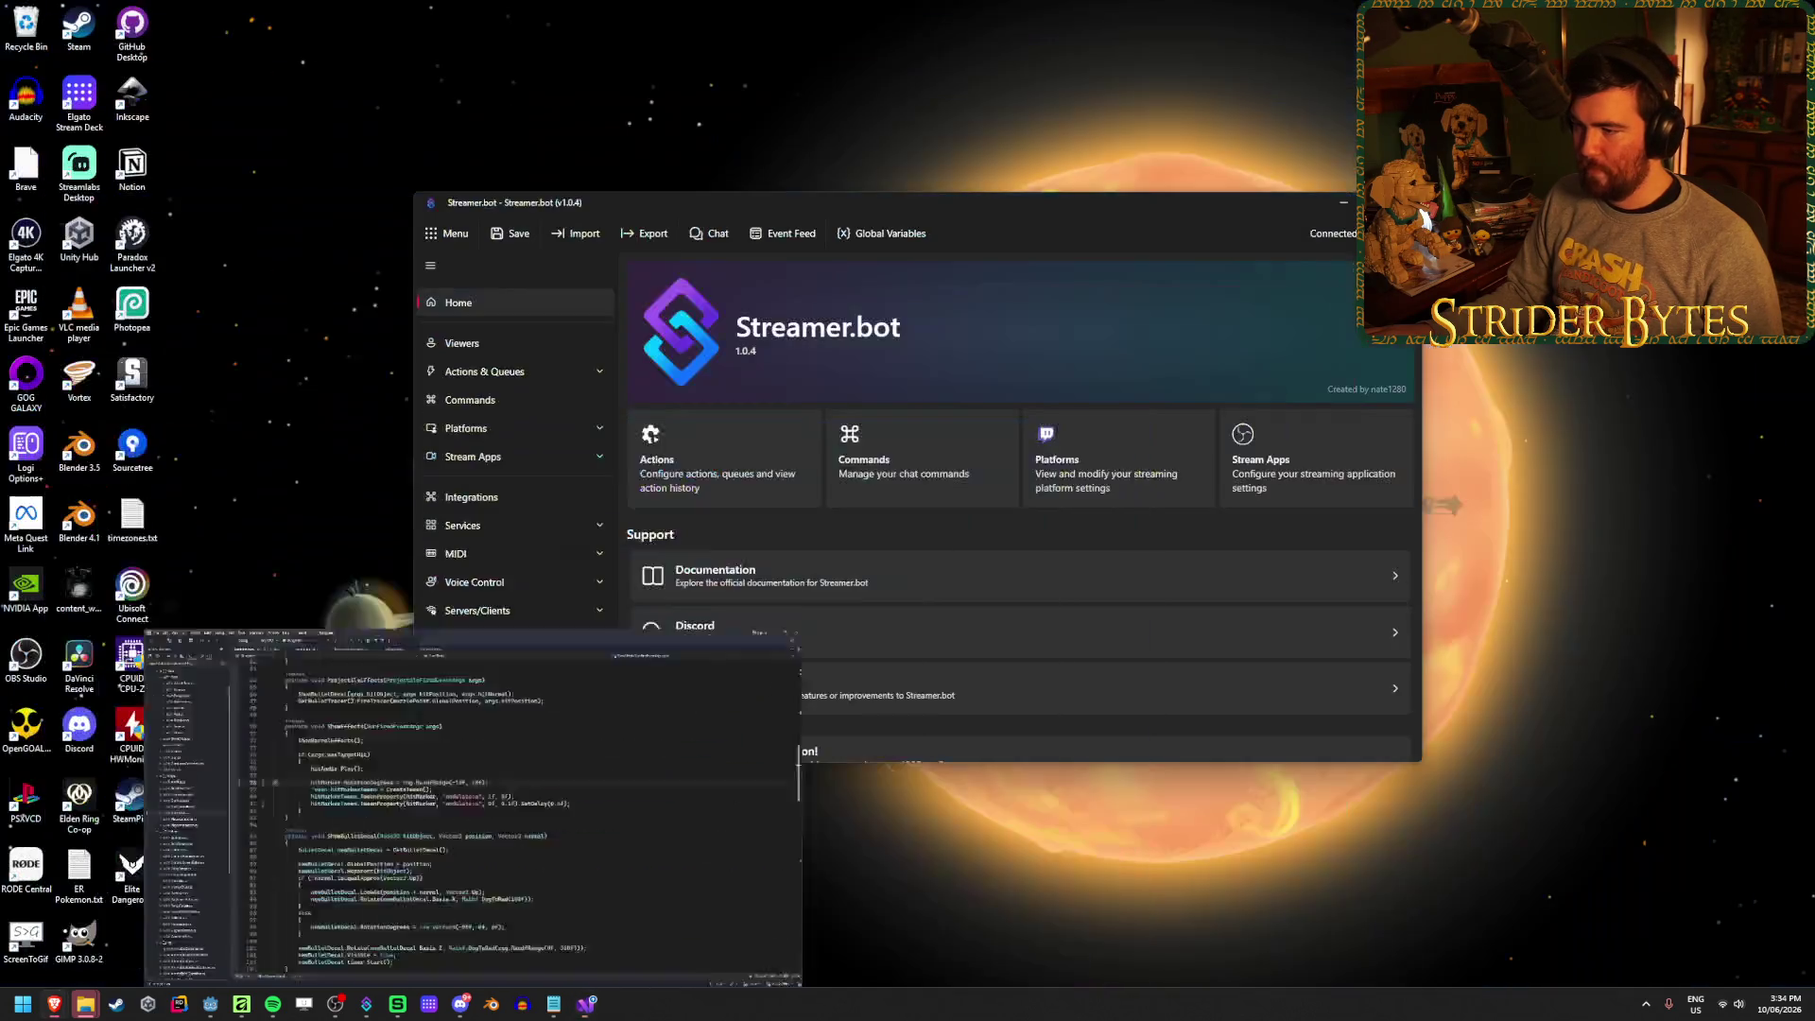
Rebuild and run the game in Godot, shoot targets to check the tilt, then stop with F8
left_click(599, 1008)
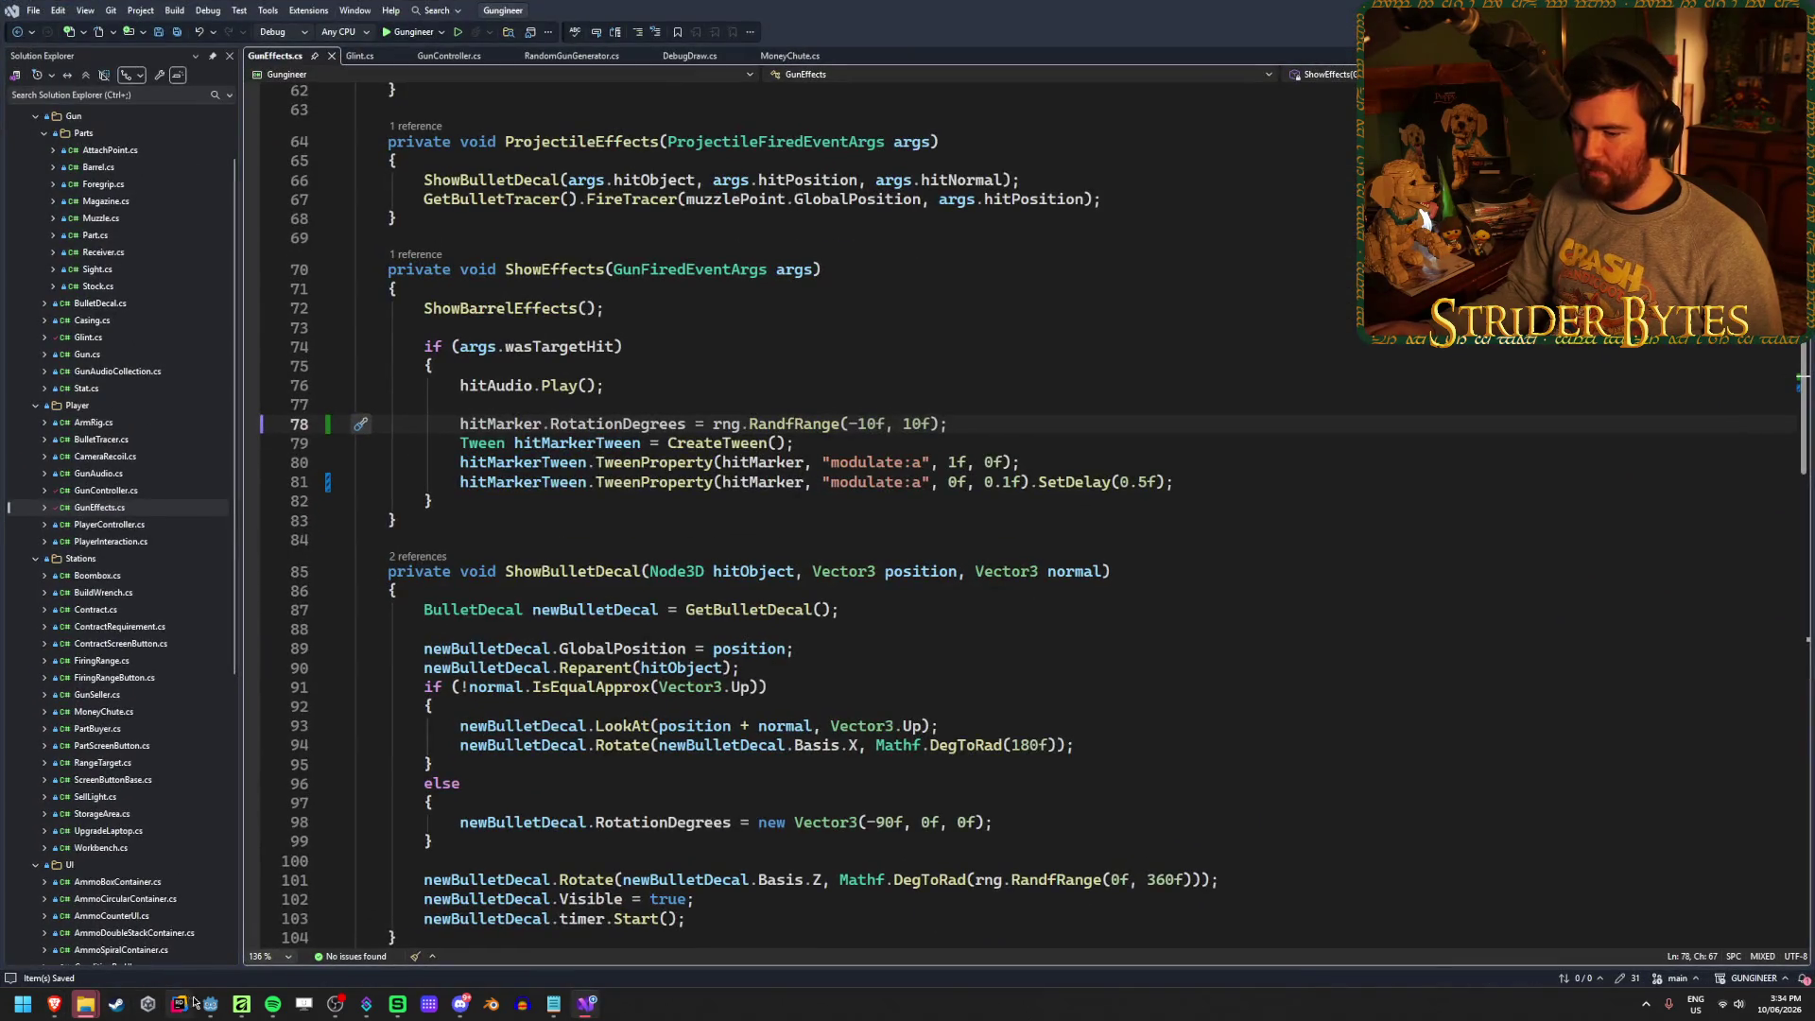
left_click(210, 1003)
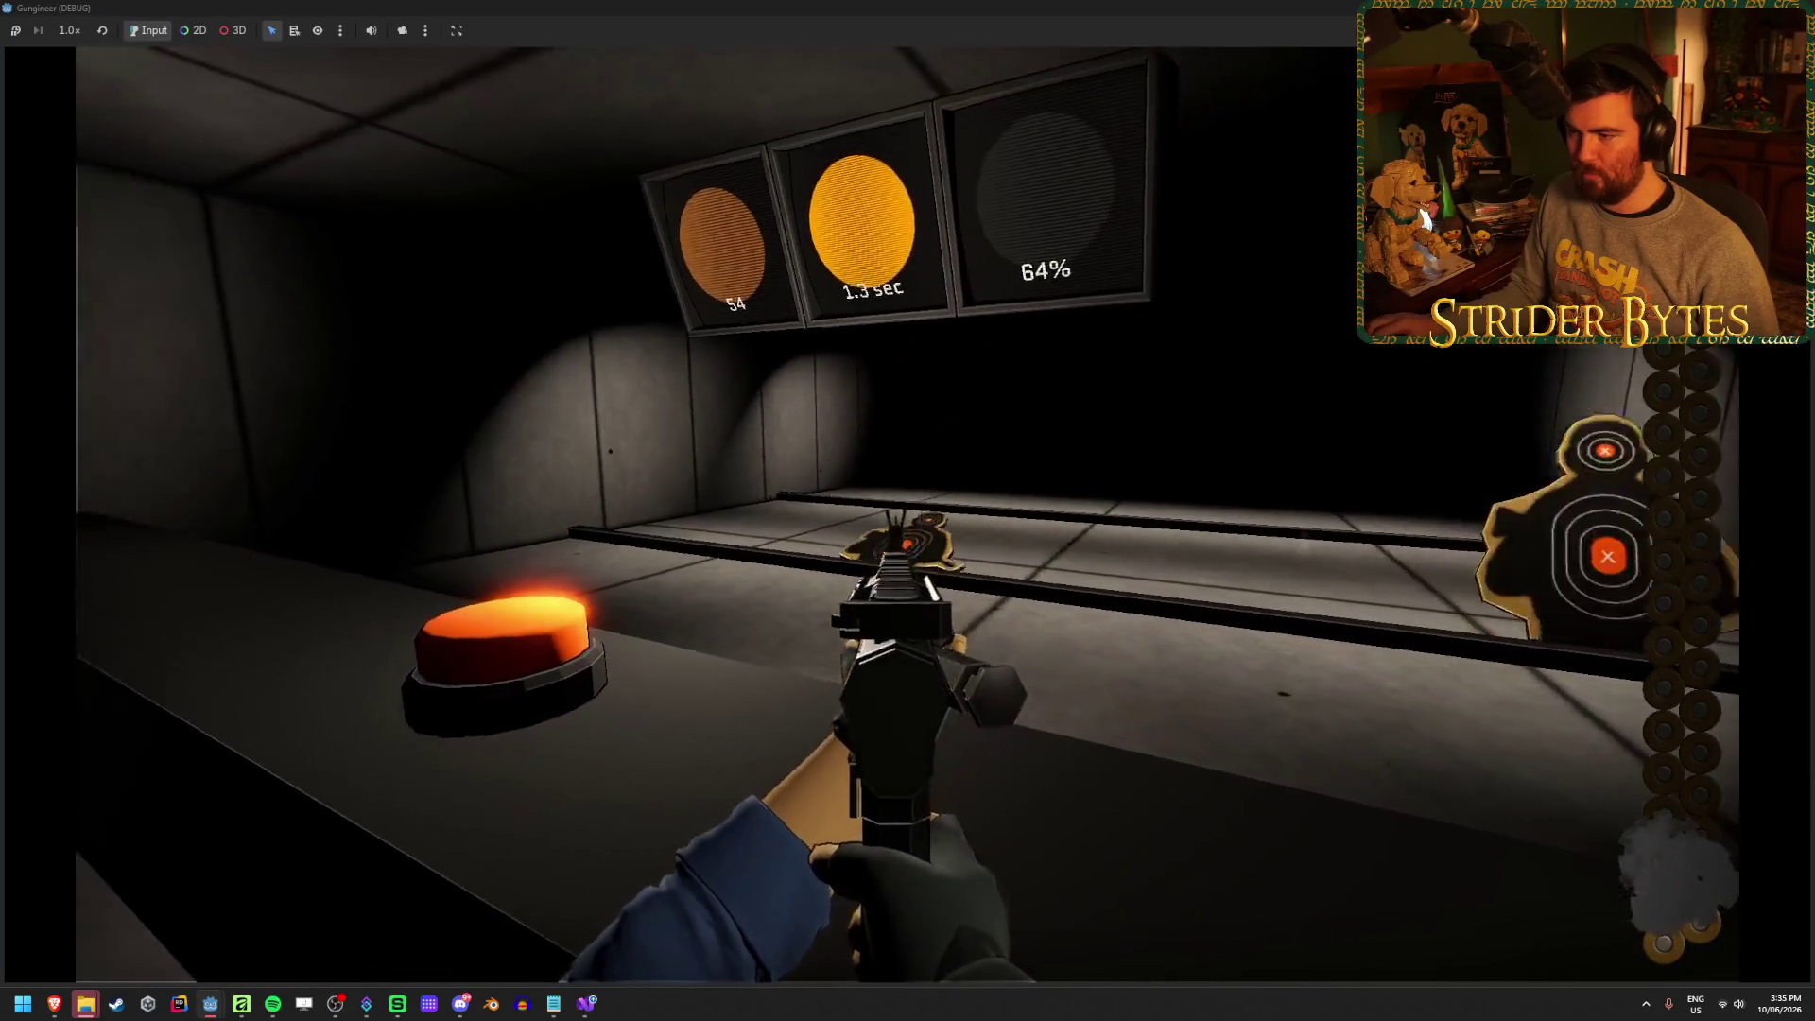
key("F8")
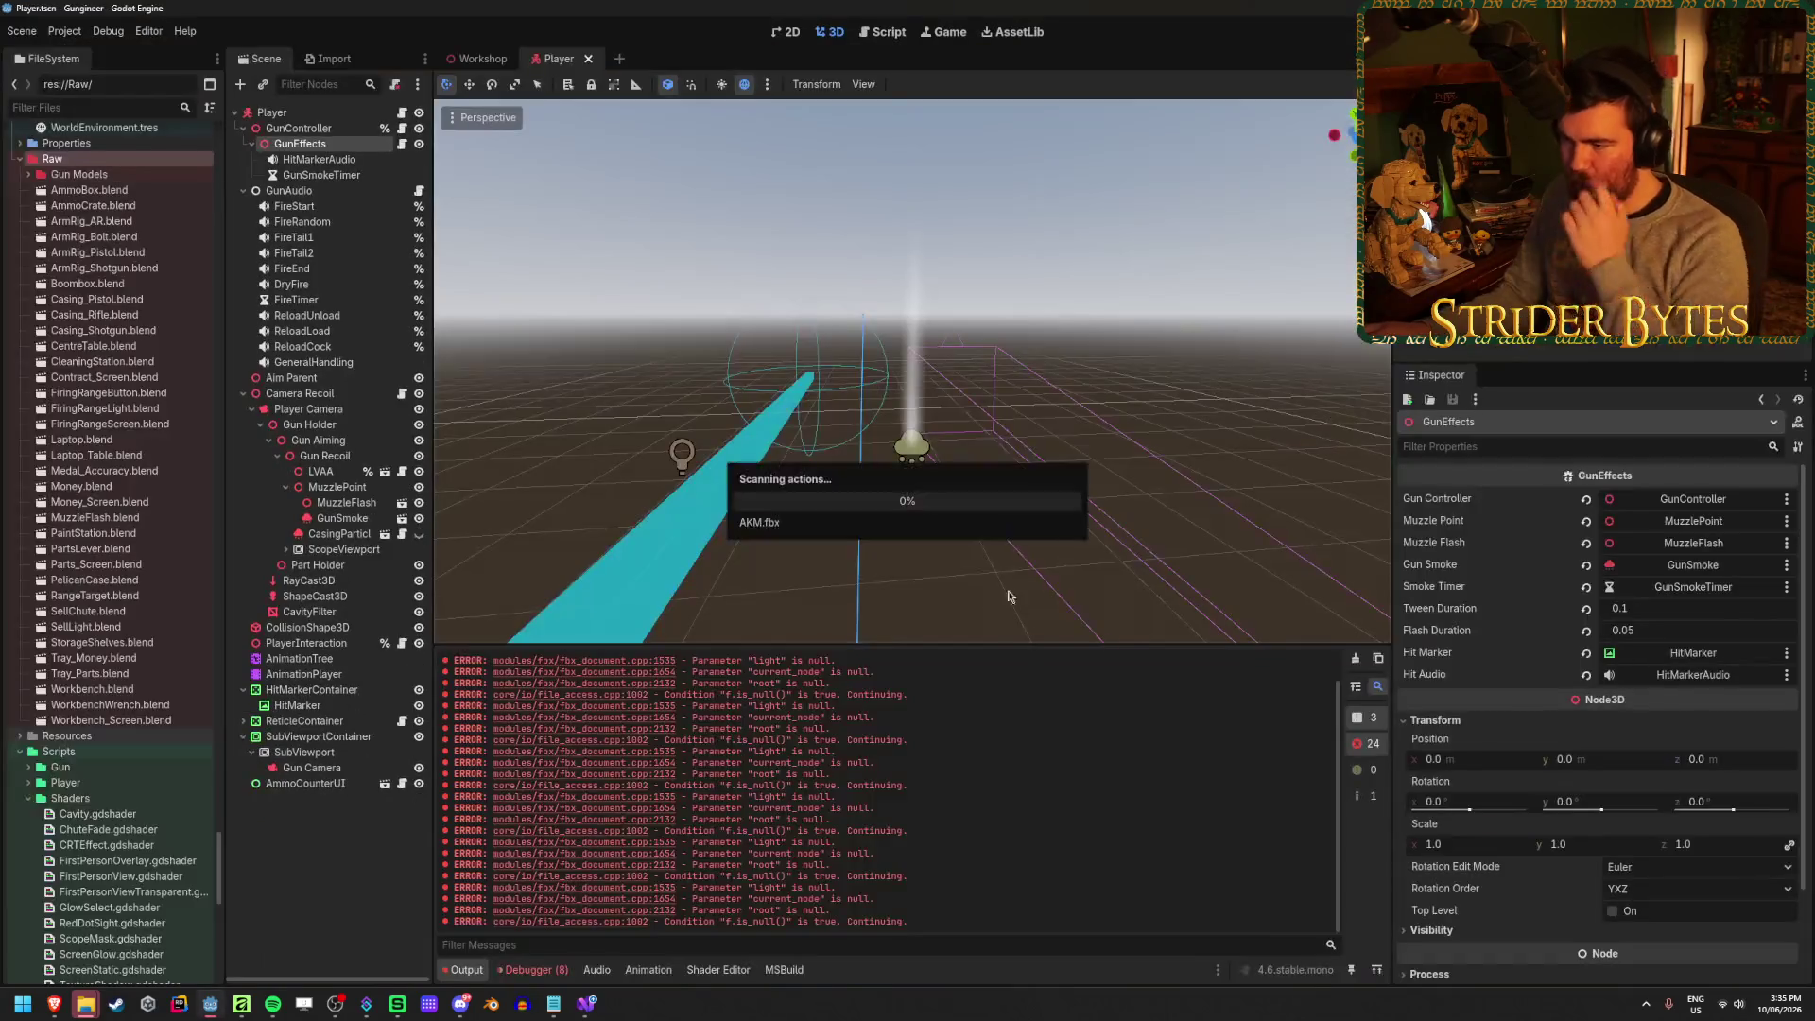
Review HitMarker's Layout and Transform properties, collapse Container Sizing, then compare with HitMarkerContainer
left_click(327, 708)
scroll(922, 416, "up", 2)
scroll(1657, 805, "down", 3)
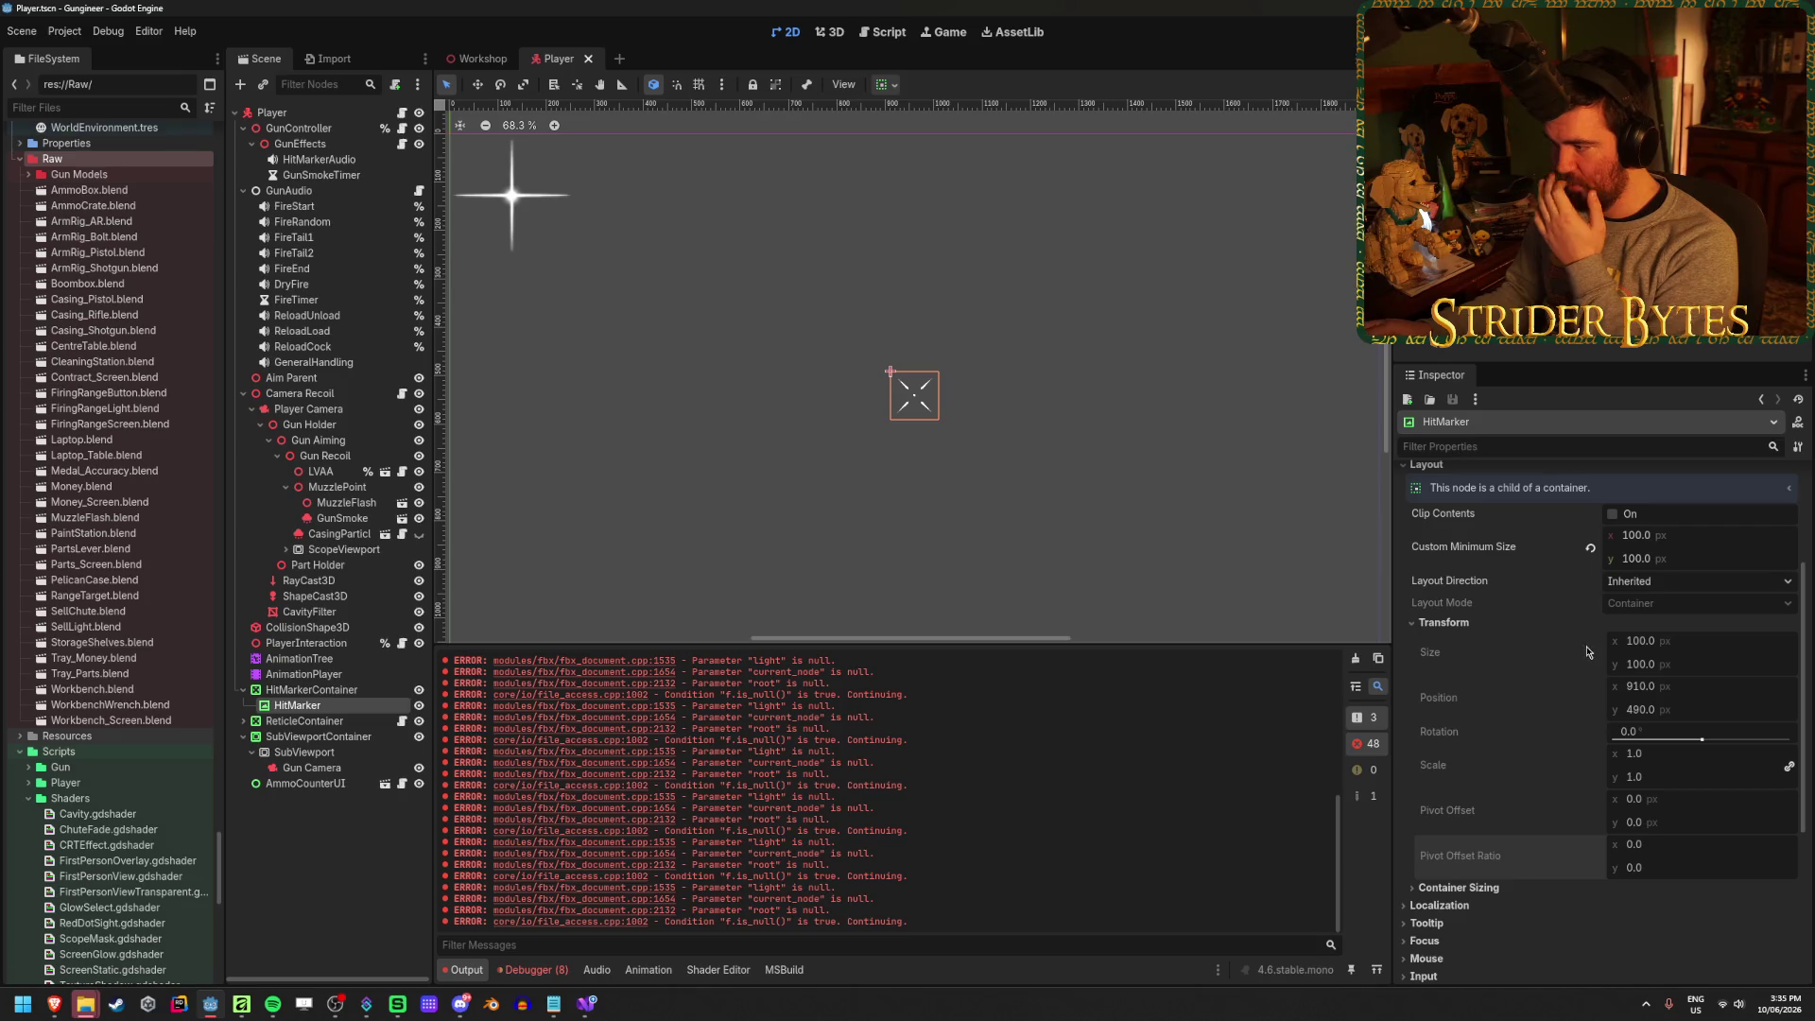
scroll(1561, 649, "up", 2)
scroll(1545, 645, "up", 1)
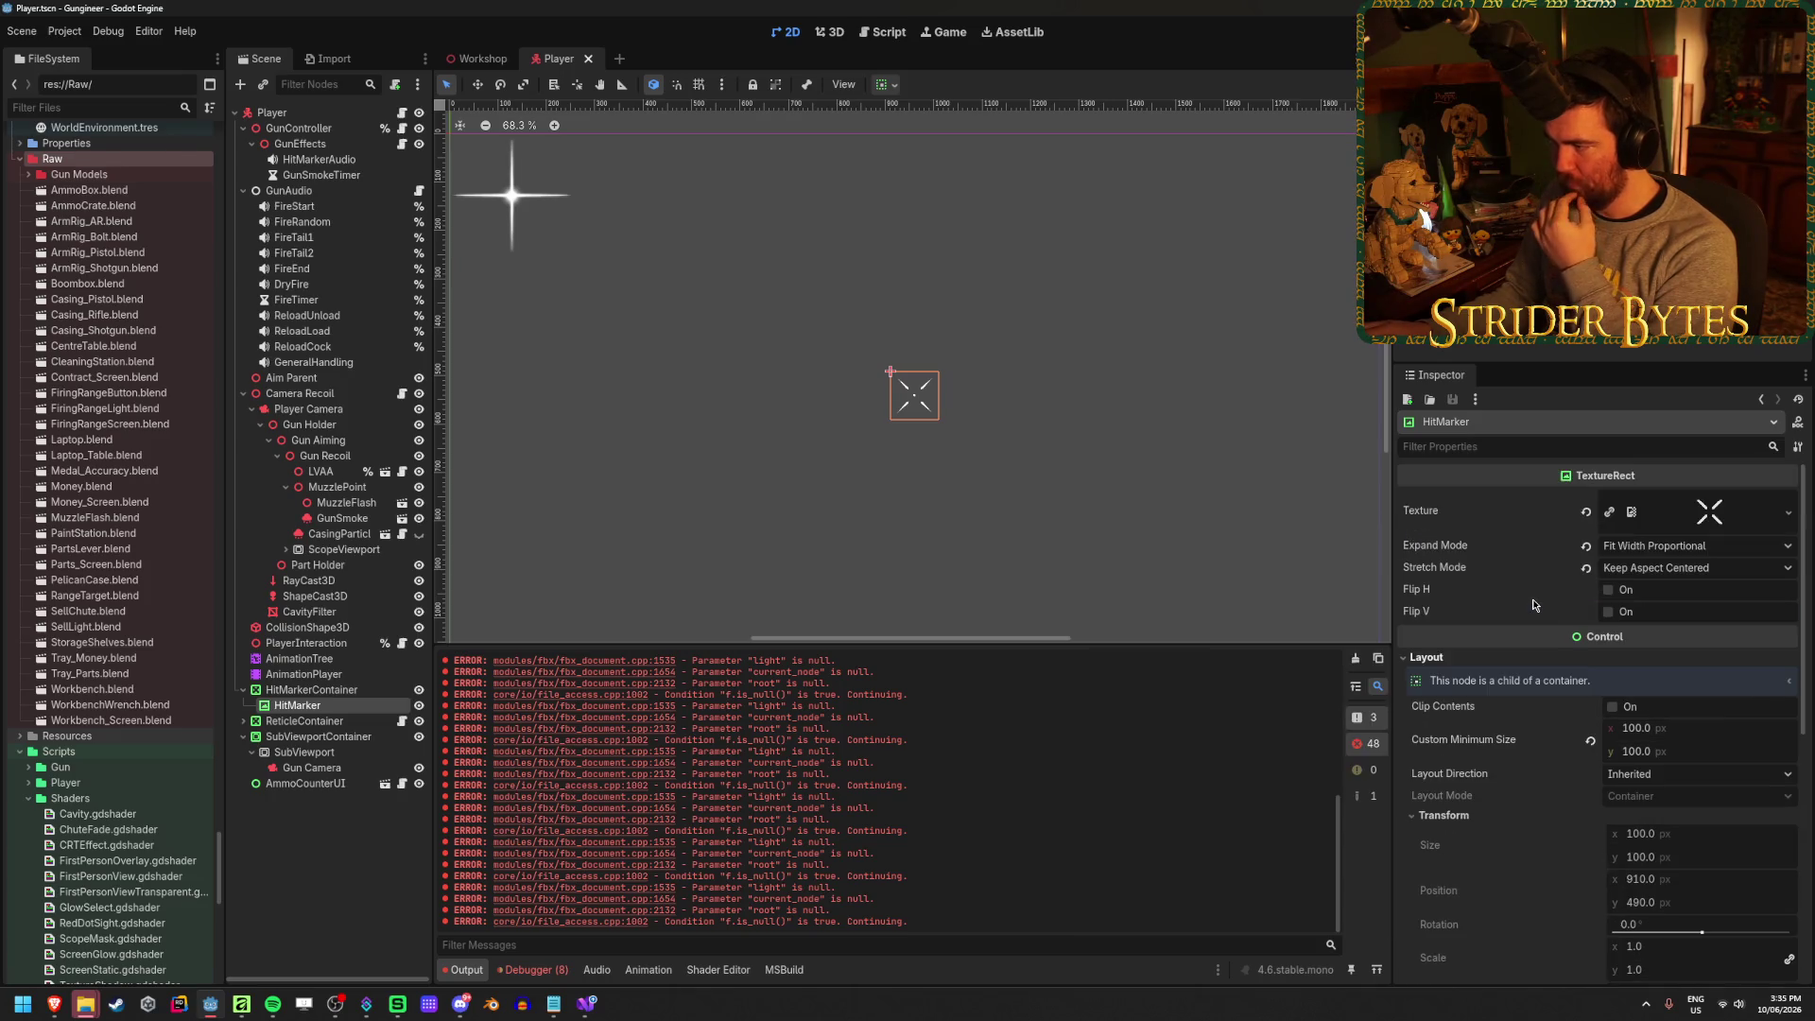
scroll(1534, 605, "down", 2)
scroll(1643, 837, "up", 2)
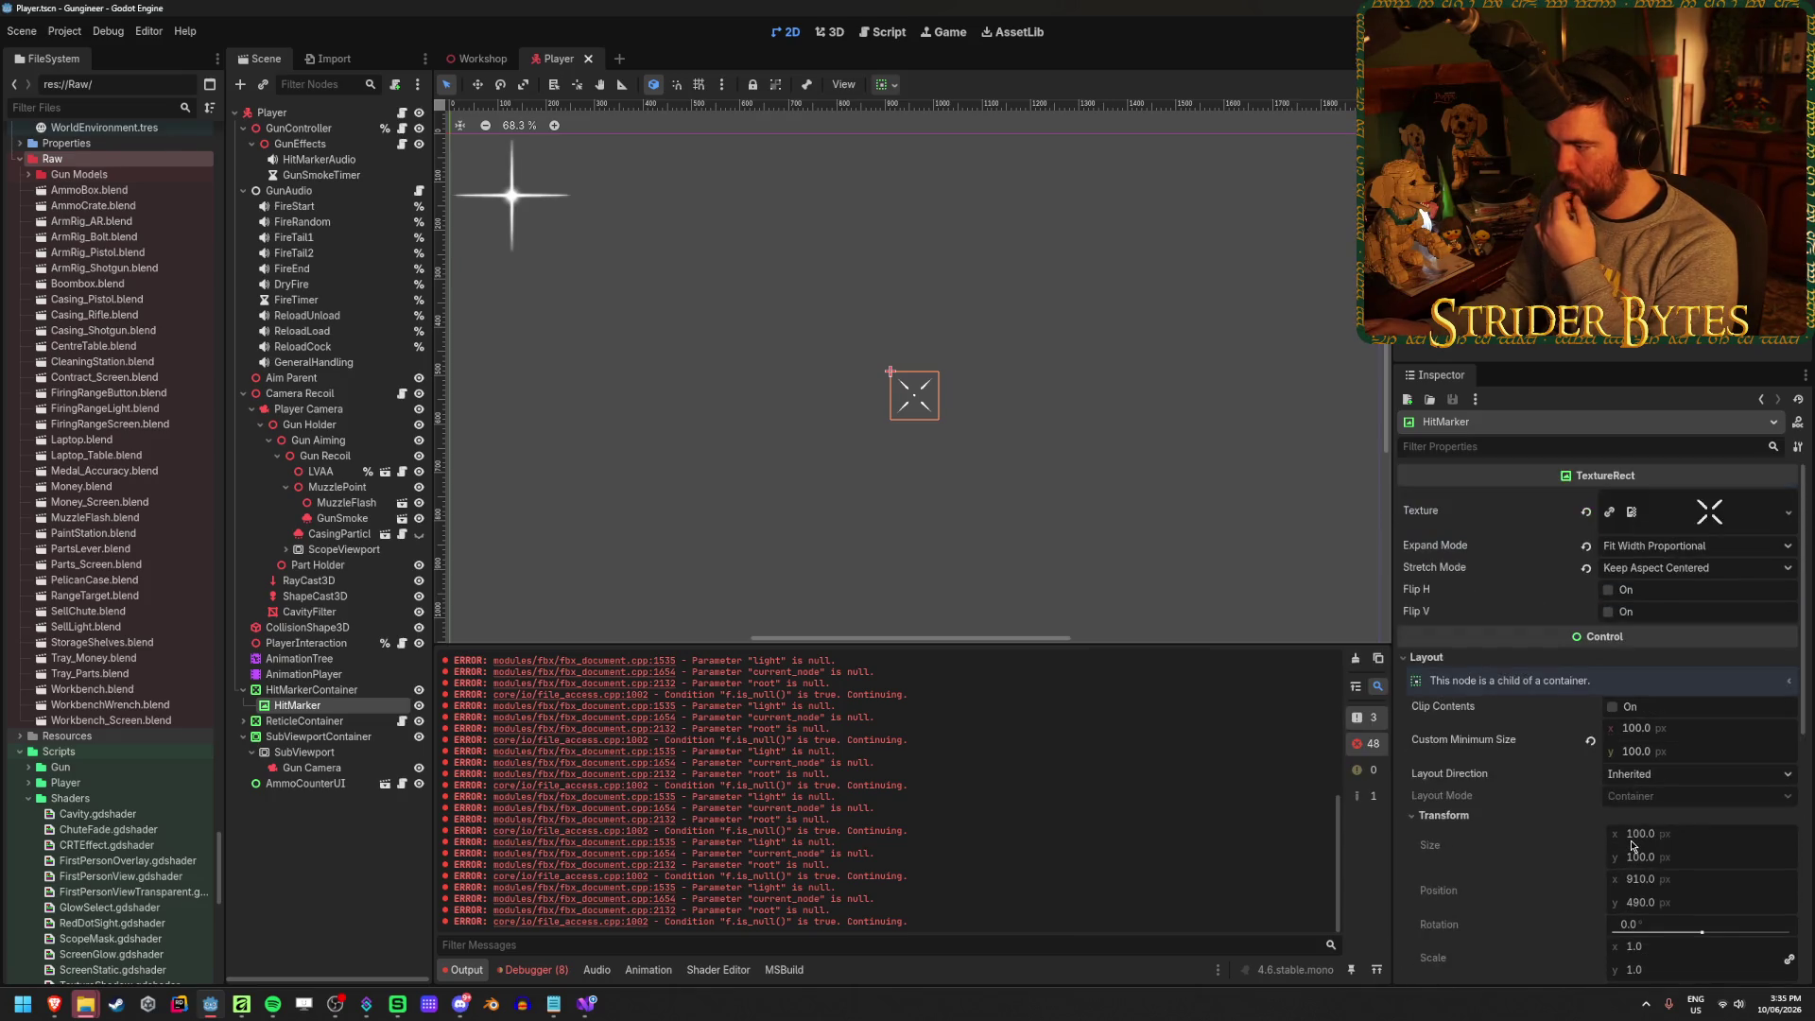
scroll(1607, 842, "down", 3)
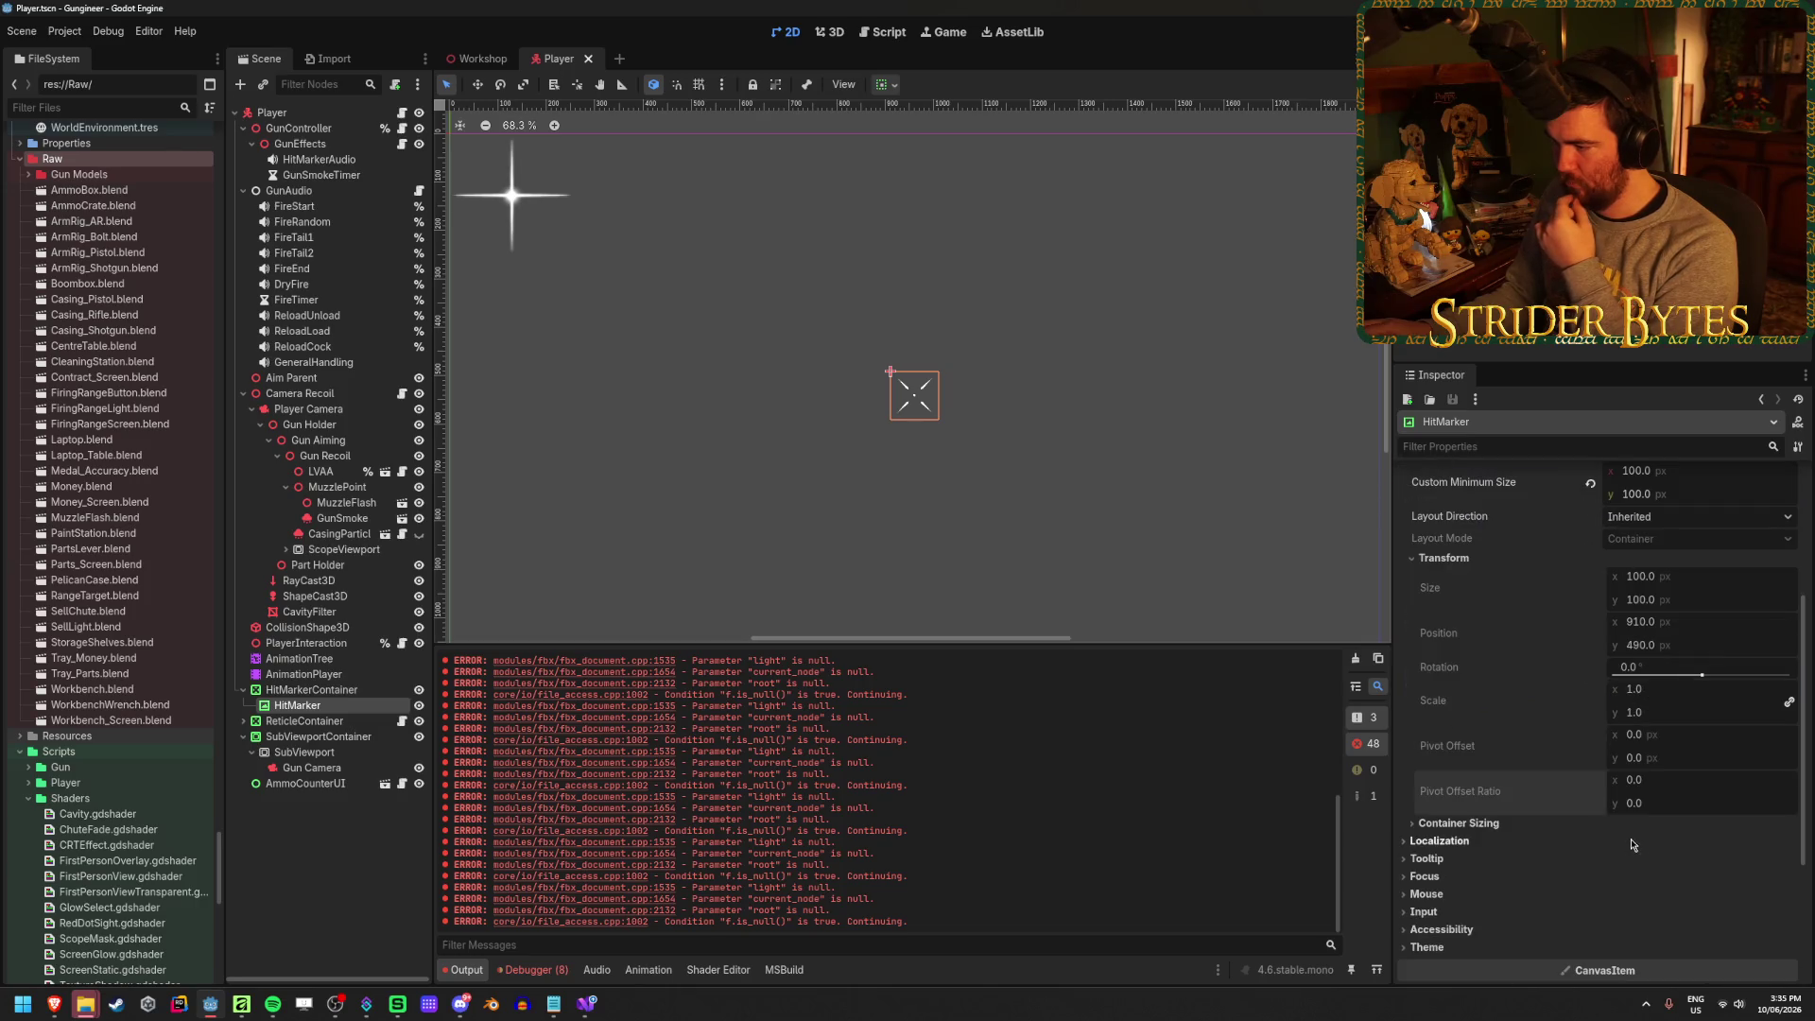
left_click(1511, 835)
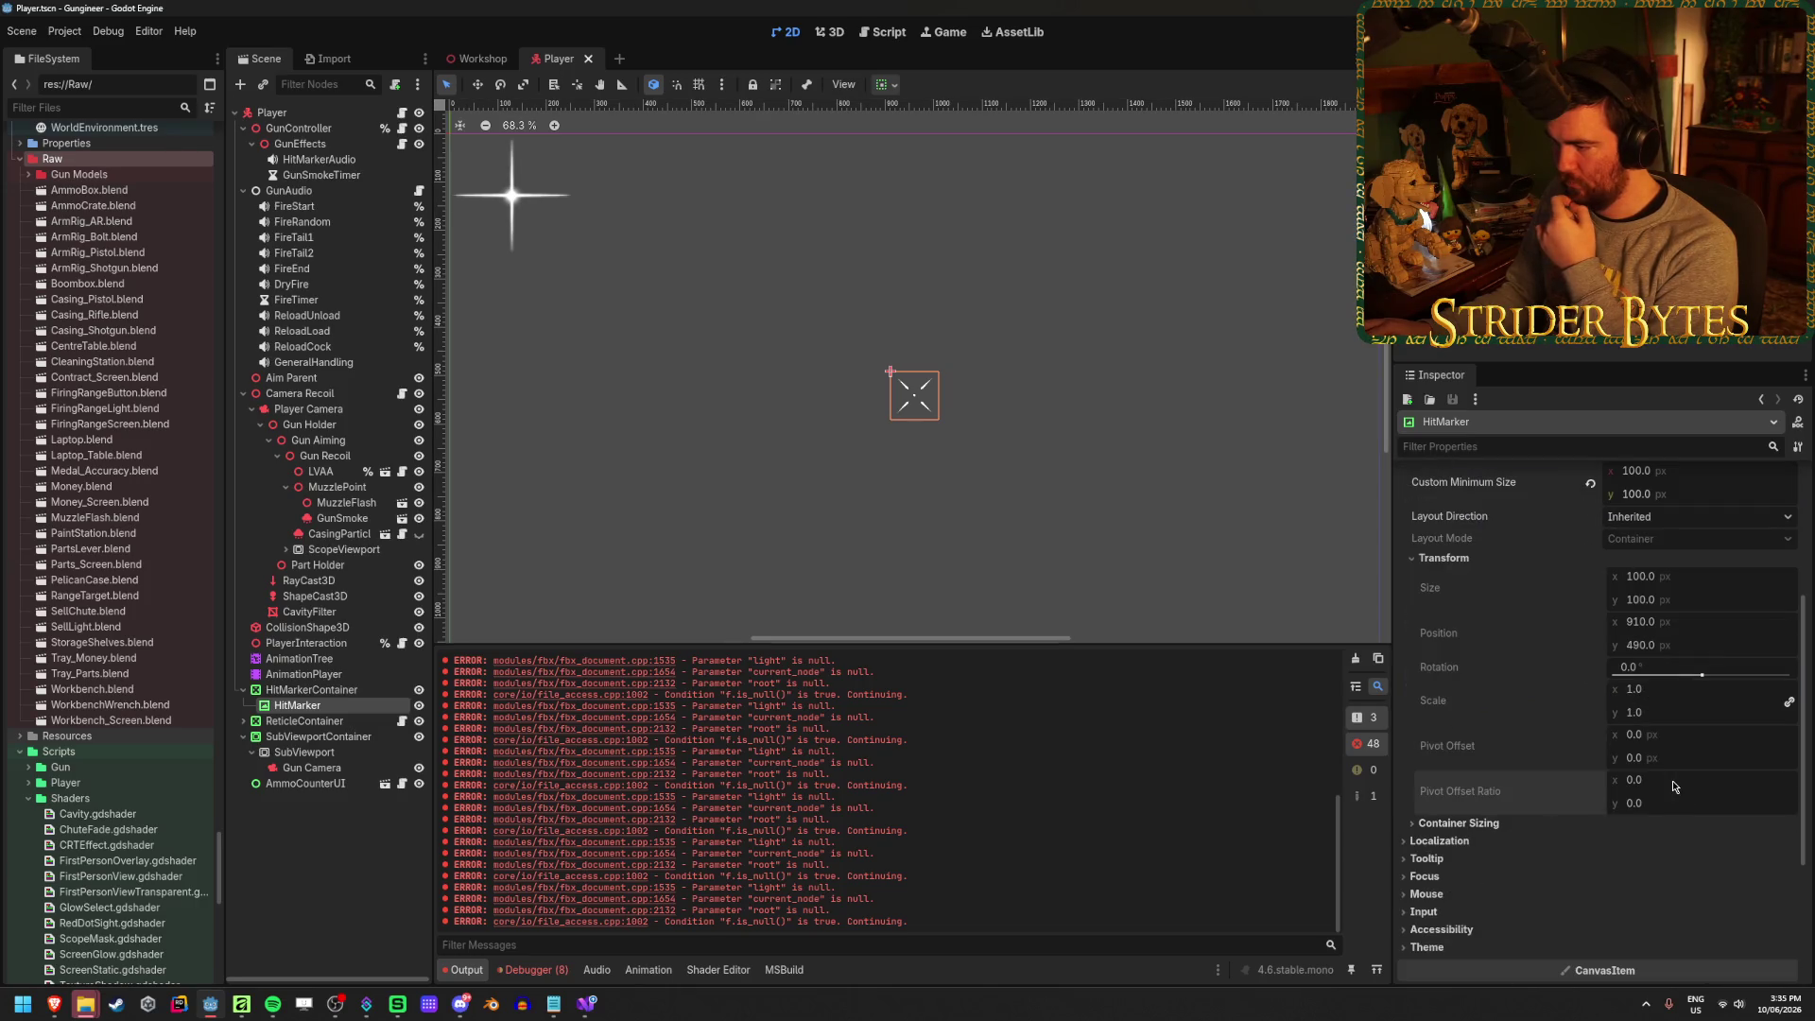
left_click(886, 84)
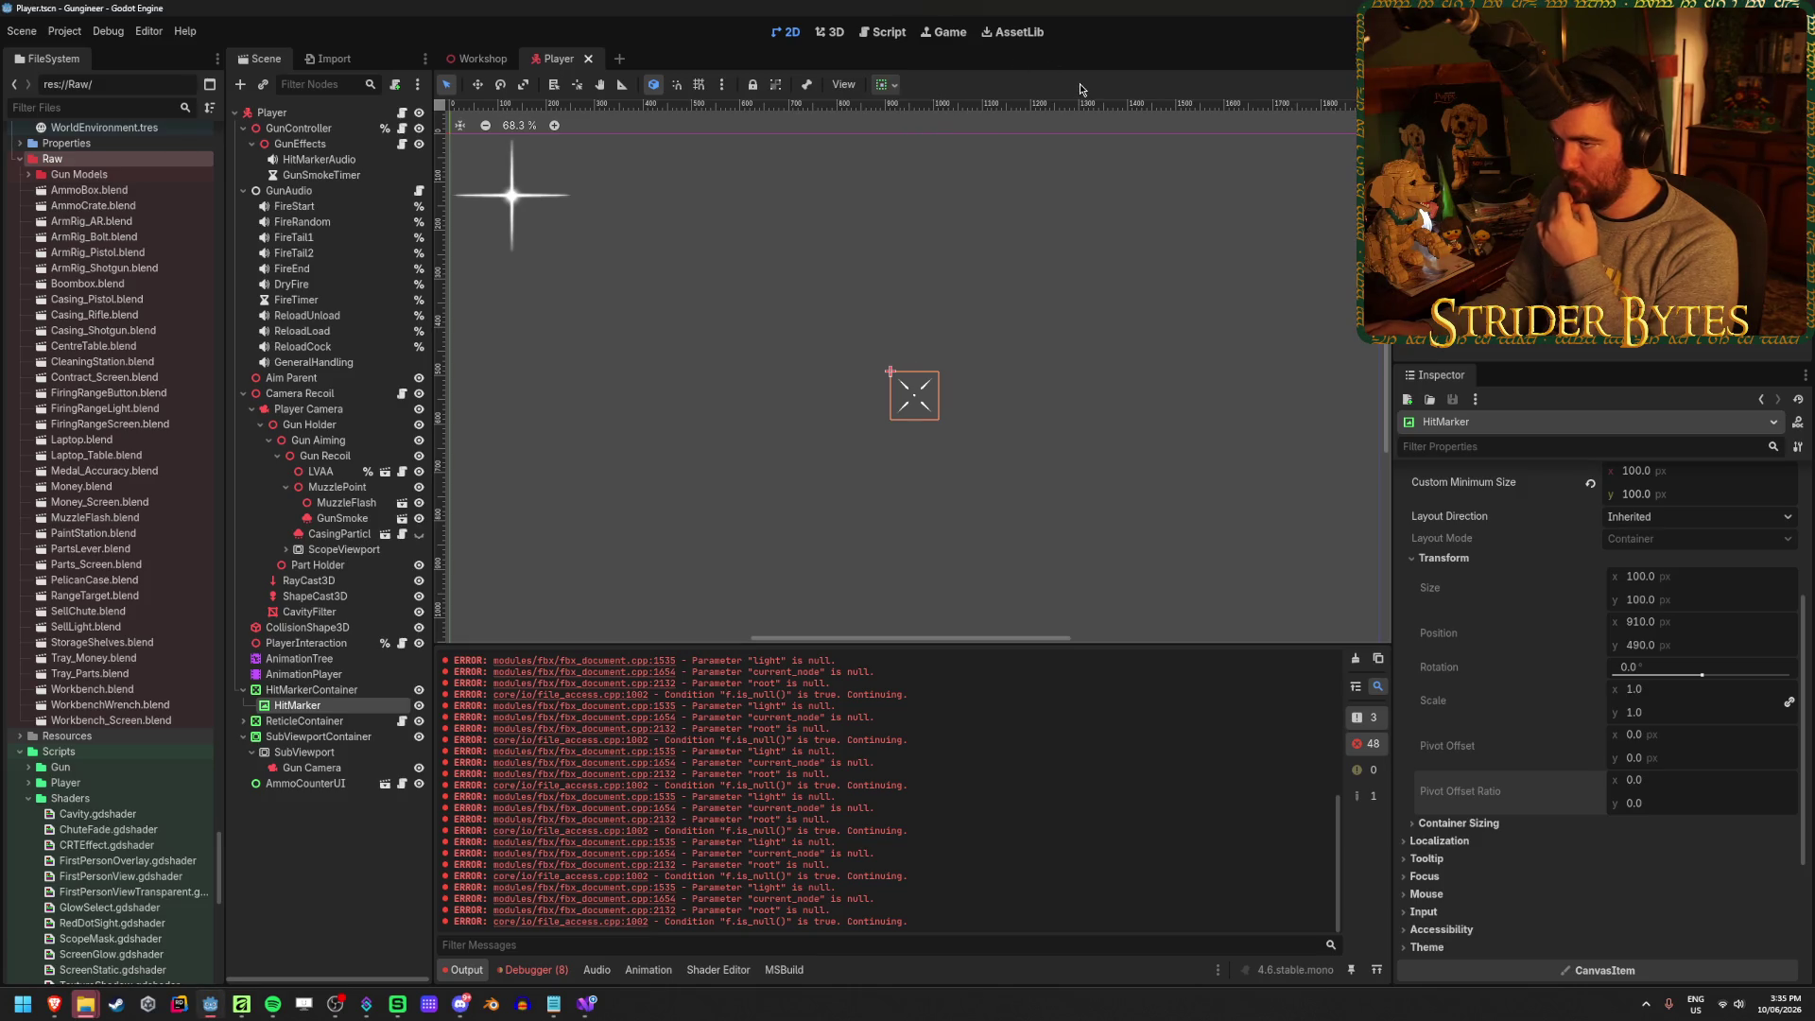
left_click(346, 691)
key("alt+Tab")
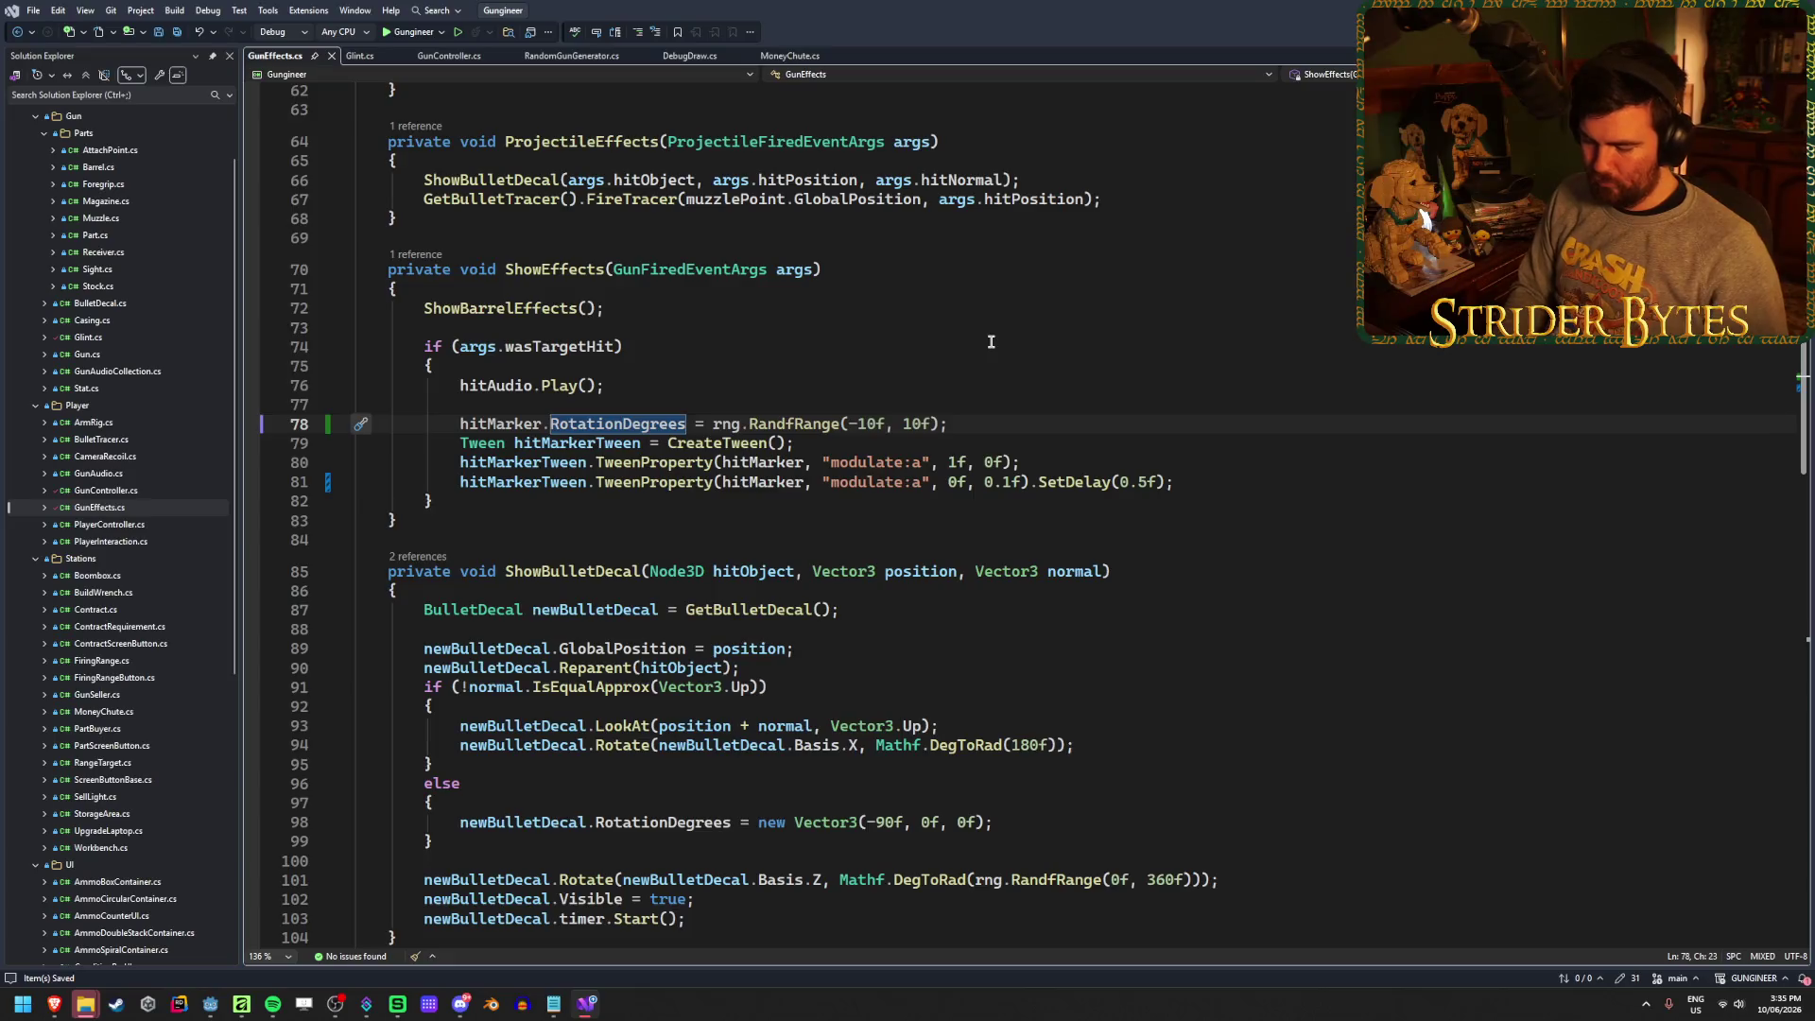
Change line 78 to tilt hitMarker.GetParent<Control>() instead of the marker, save, and go back to Godot
type("GetPar")
type("ent().")
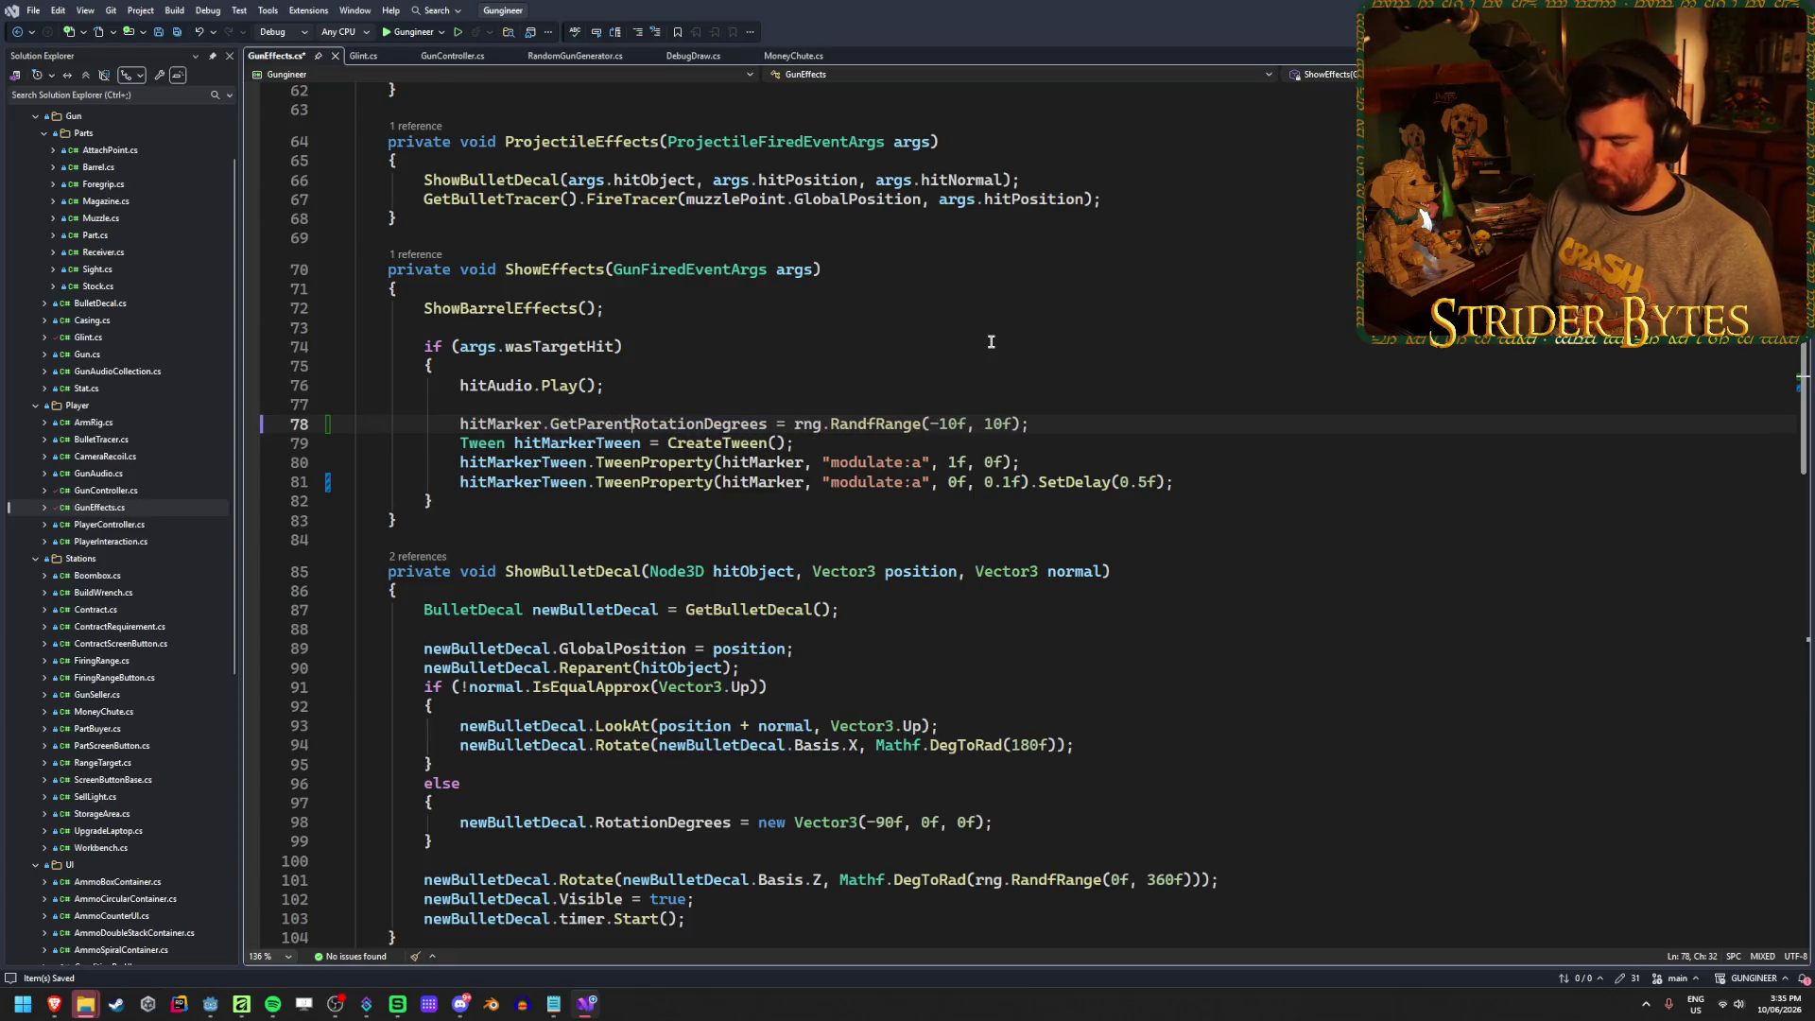
key("Escape")
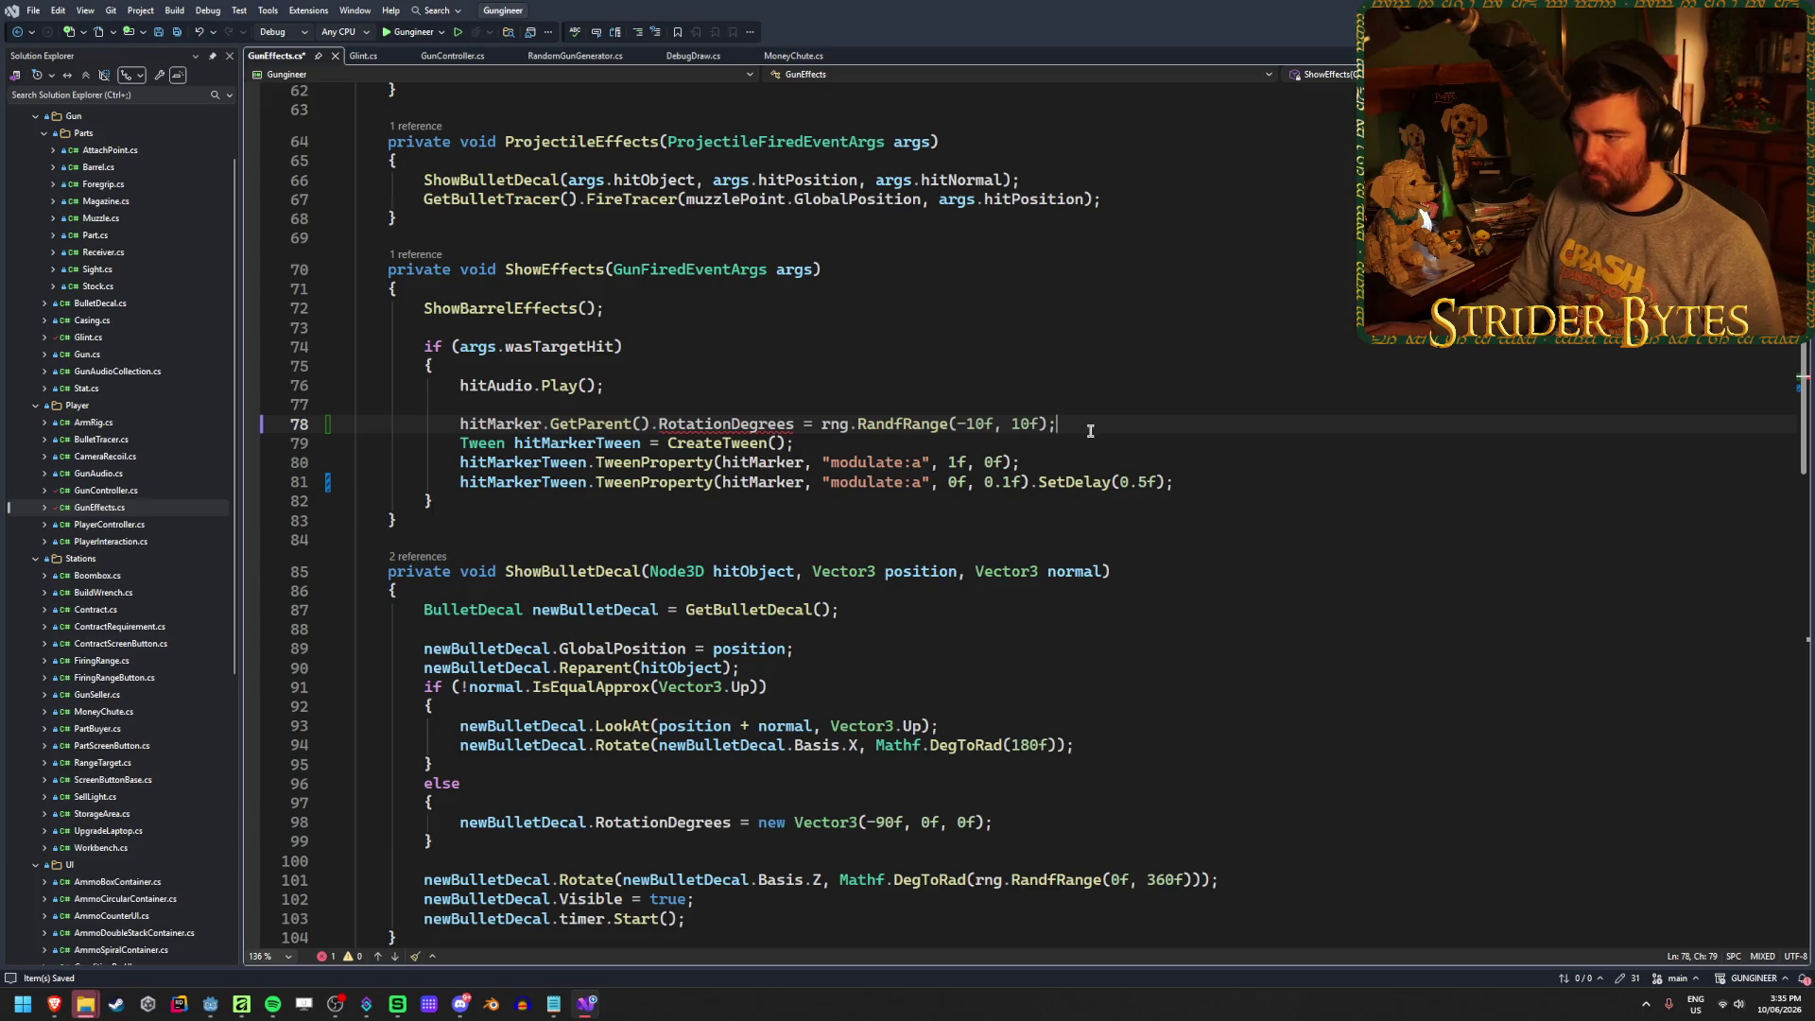
key("End")
key("ctrl+s")
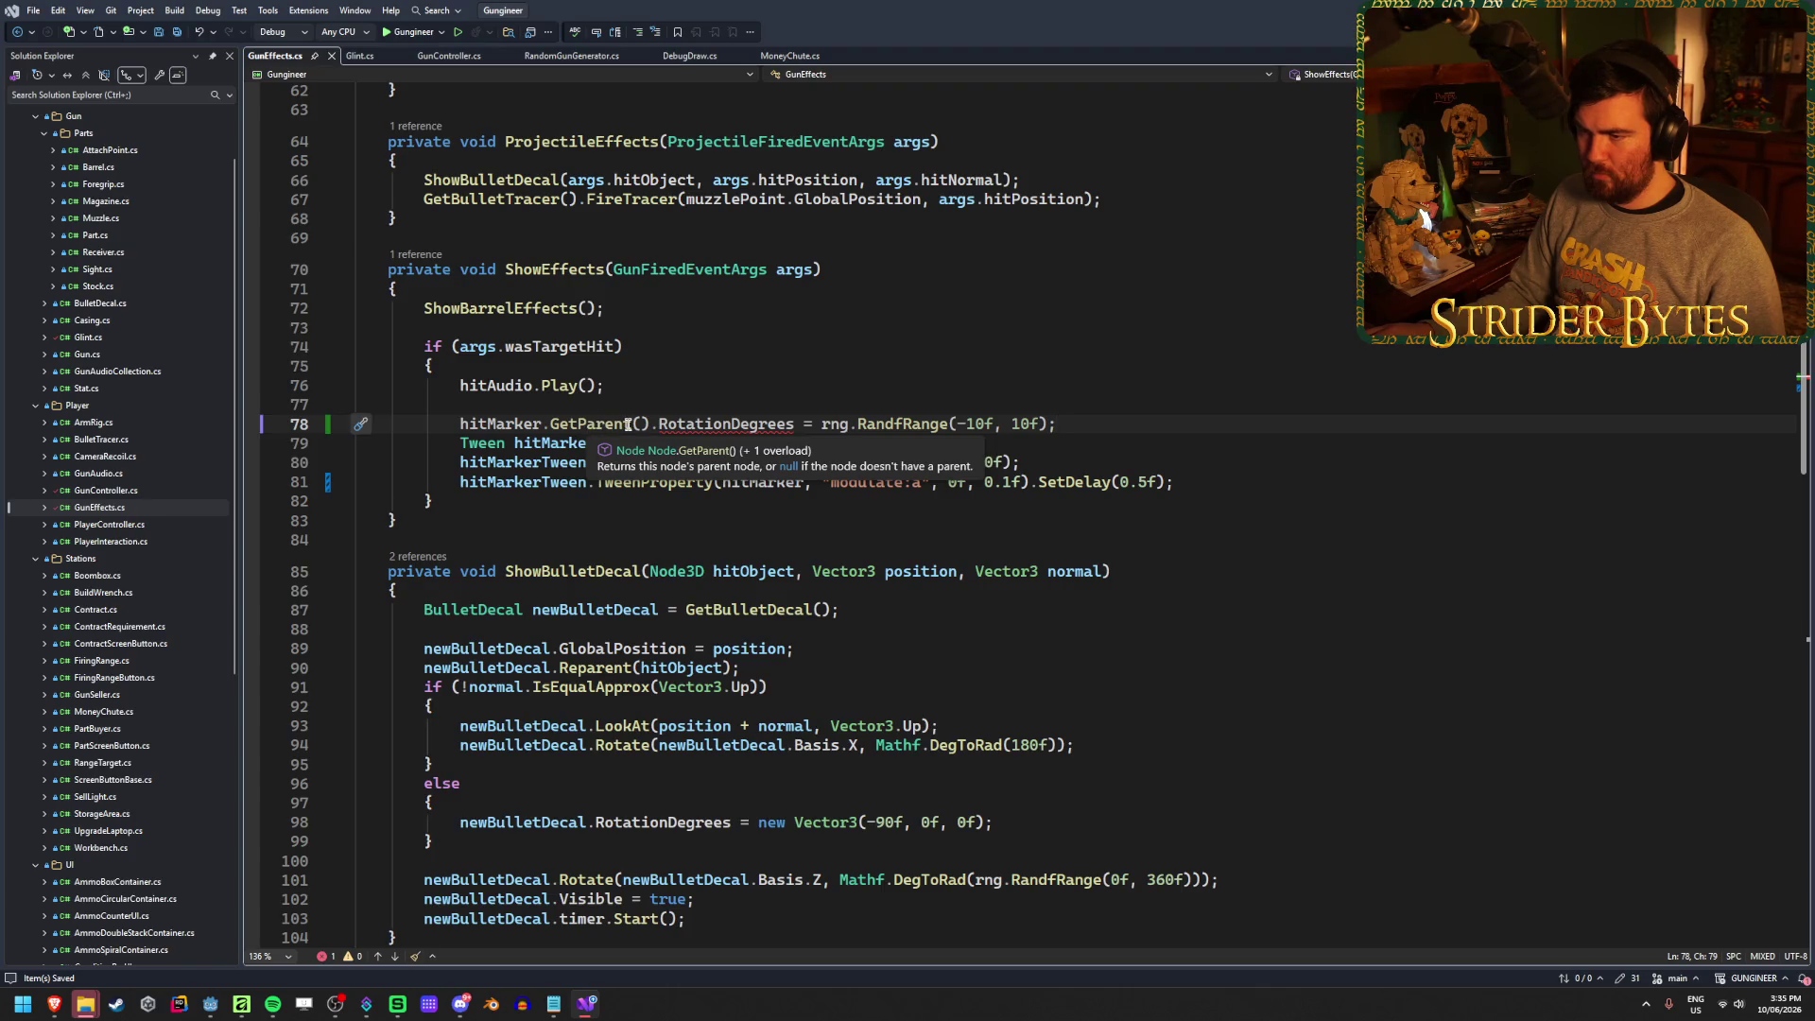
left_click(635, 423)
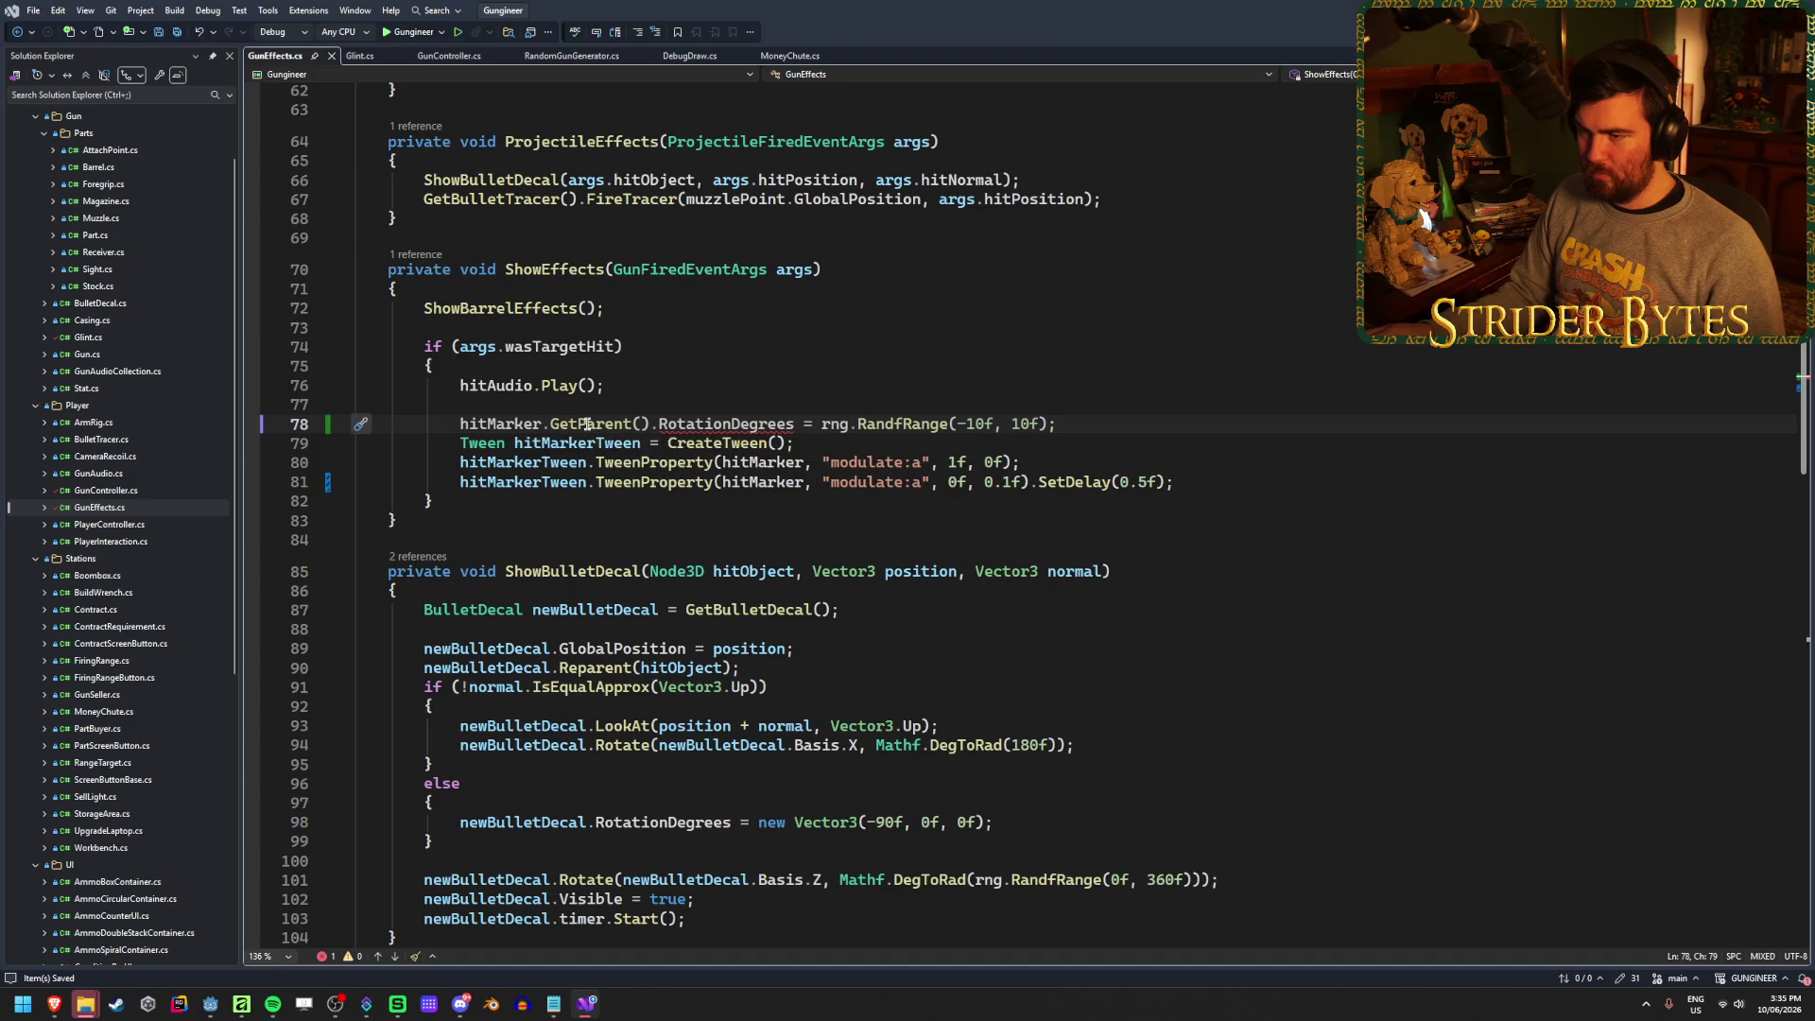
type("<Cont")
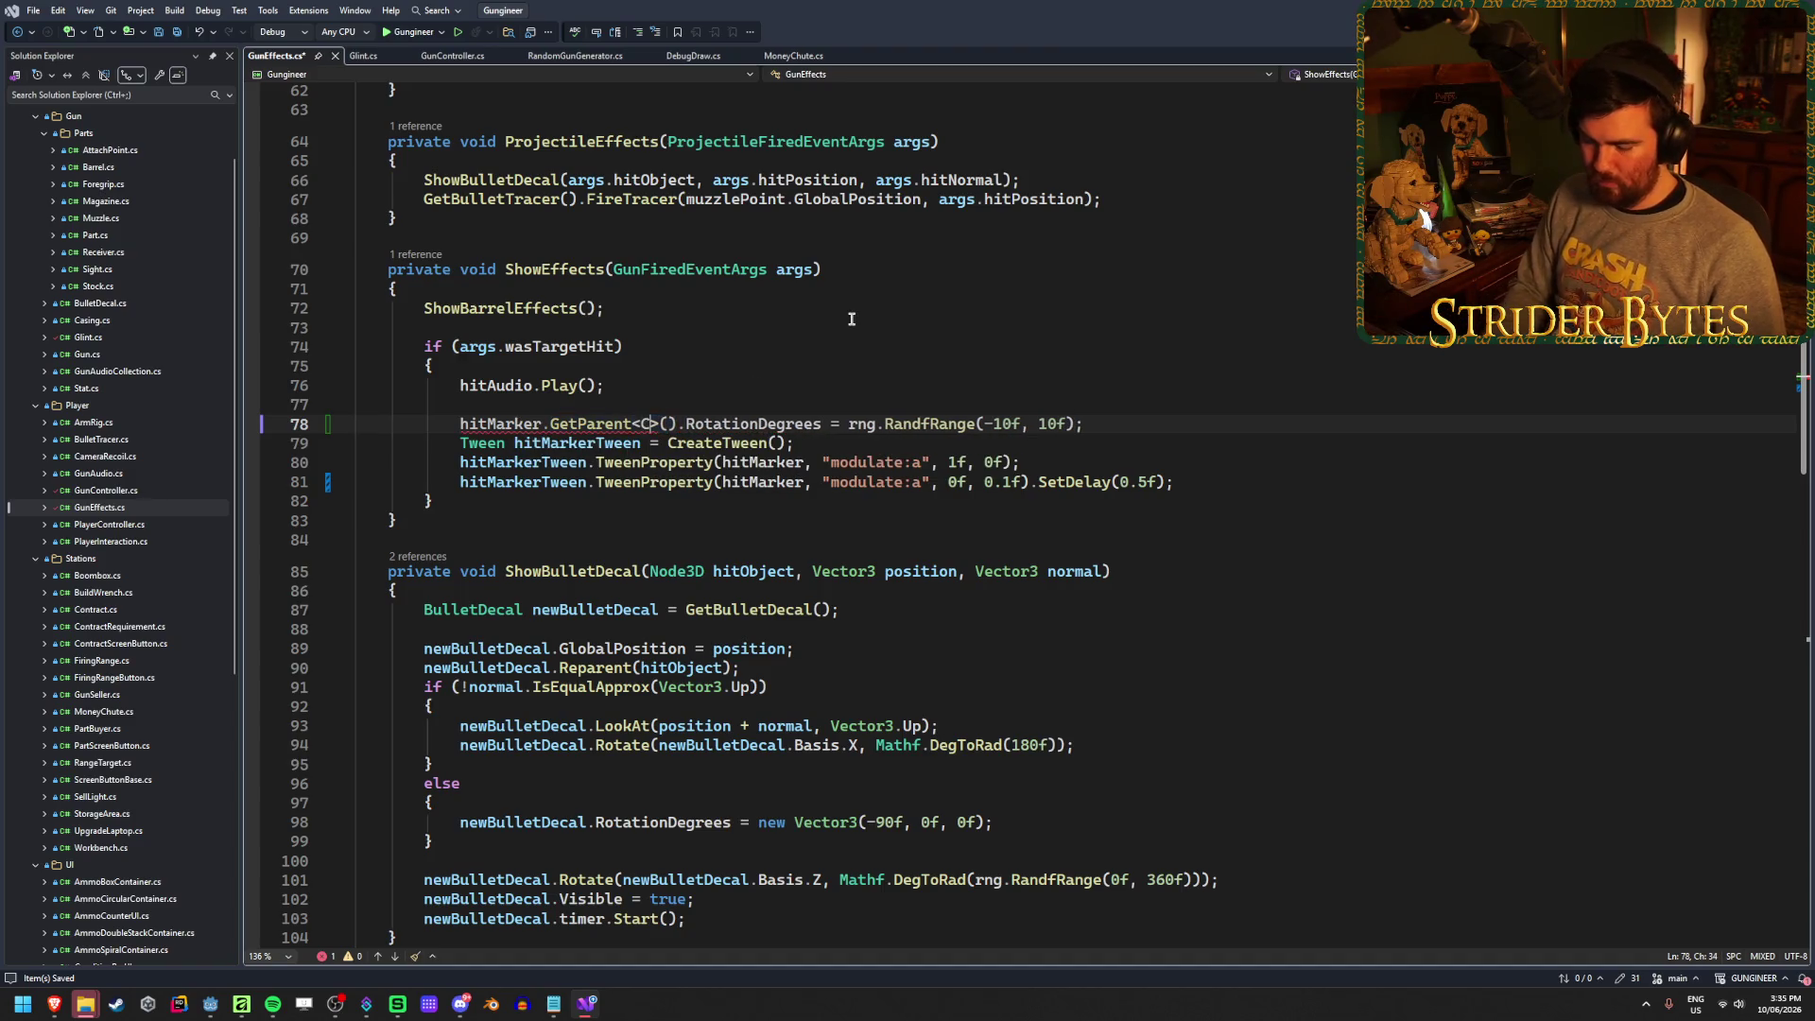
type("rol")
key("Tab")
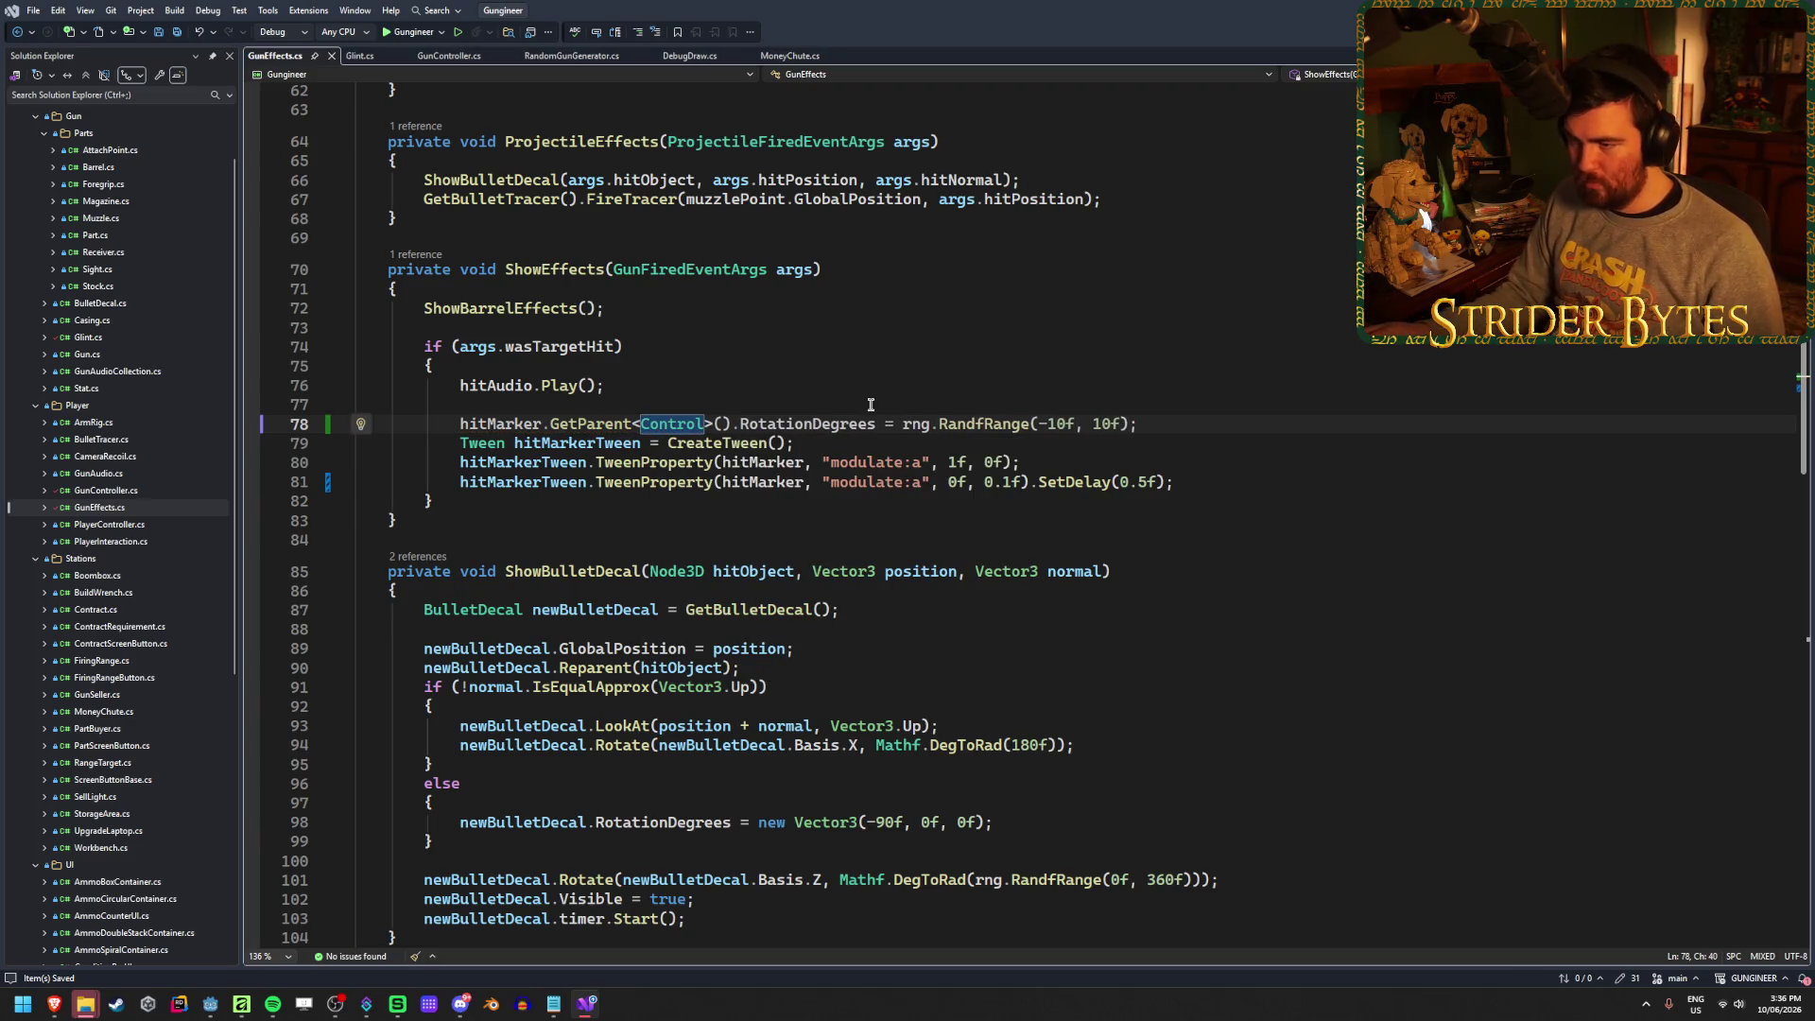
key("alt+Tab")
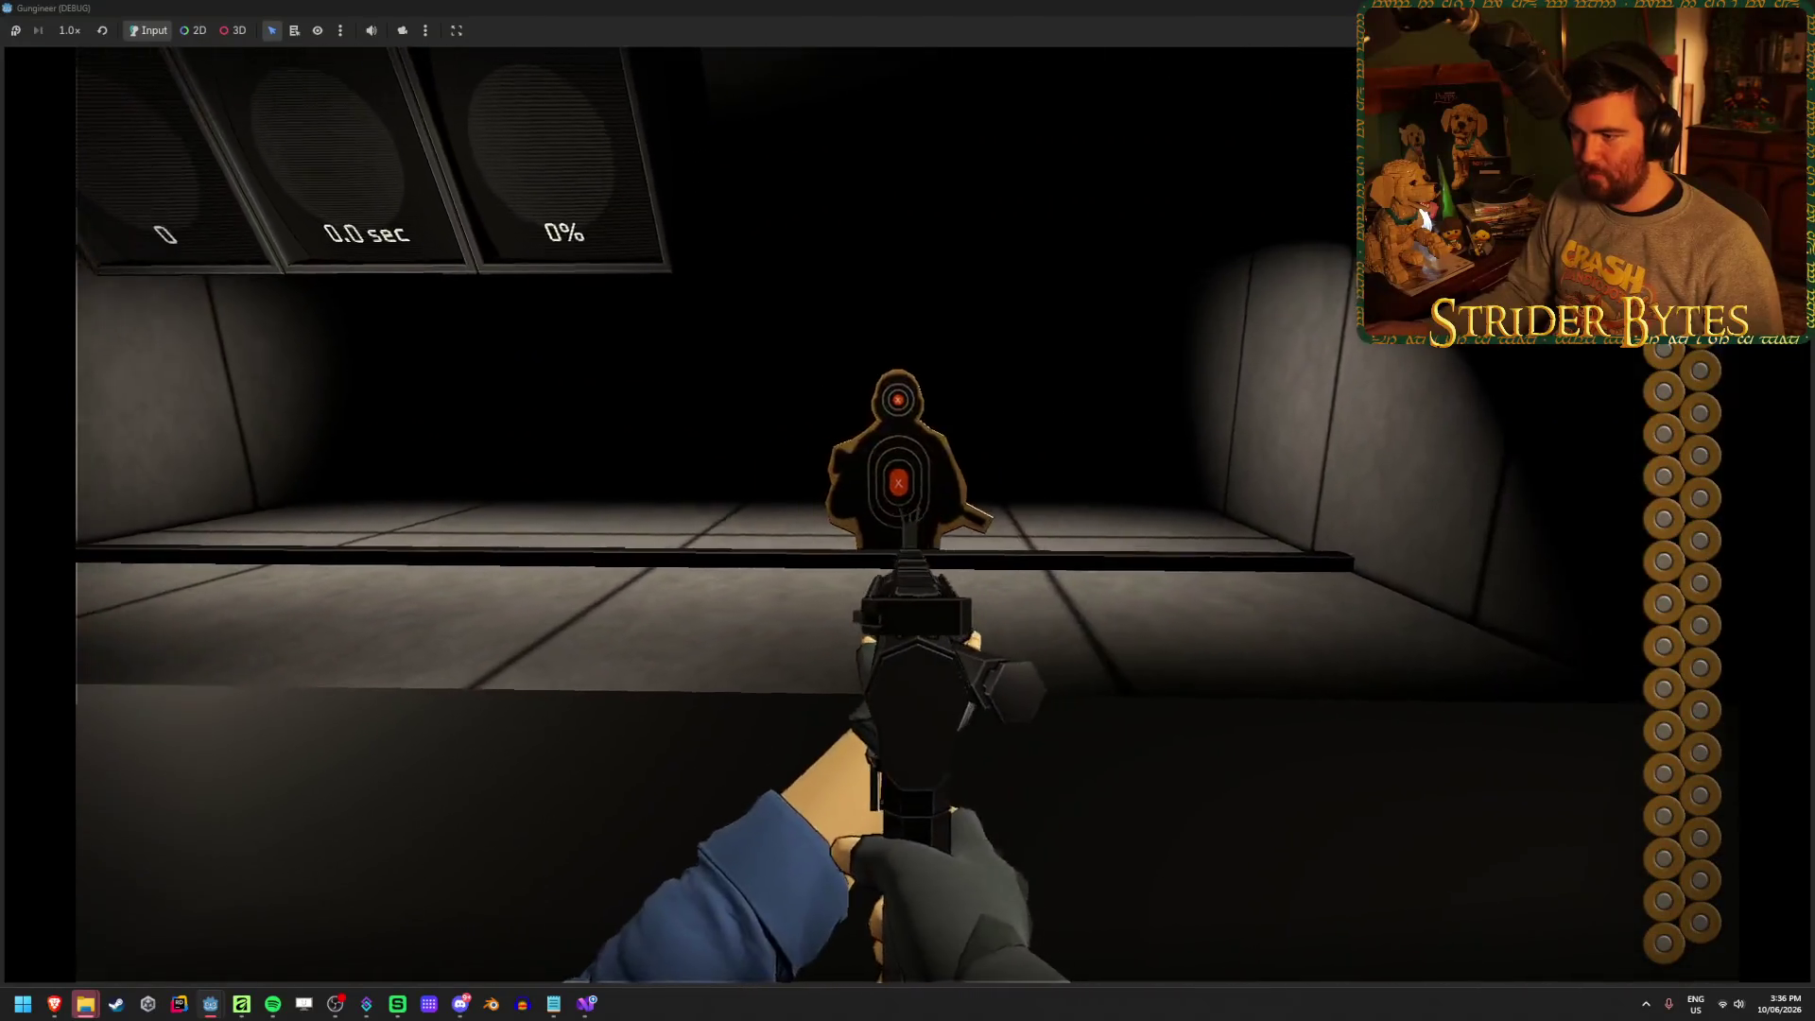
Fire at the target, reload with R, fire again, then stop the game with F8
left_click(907, 511)
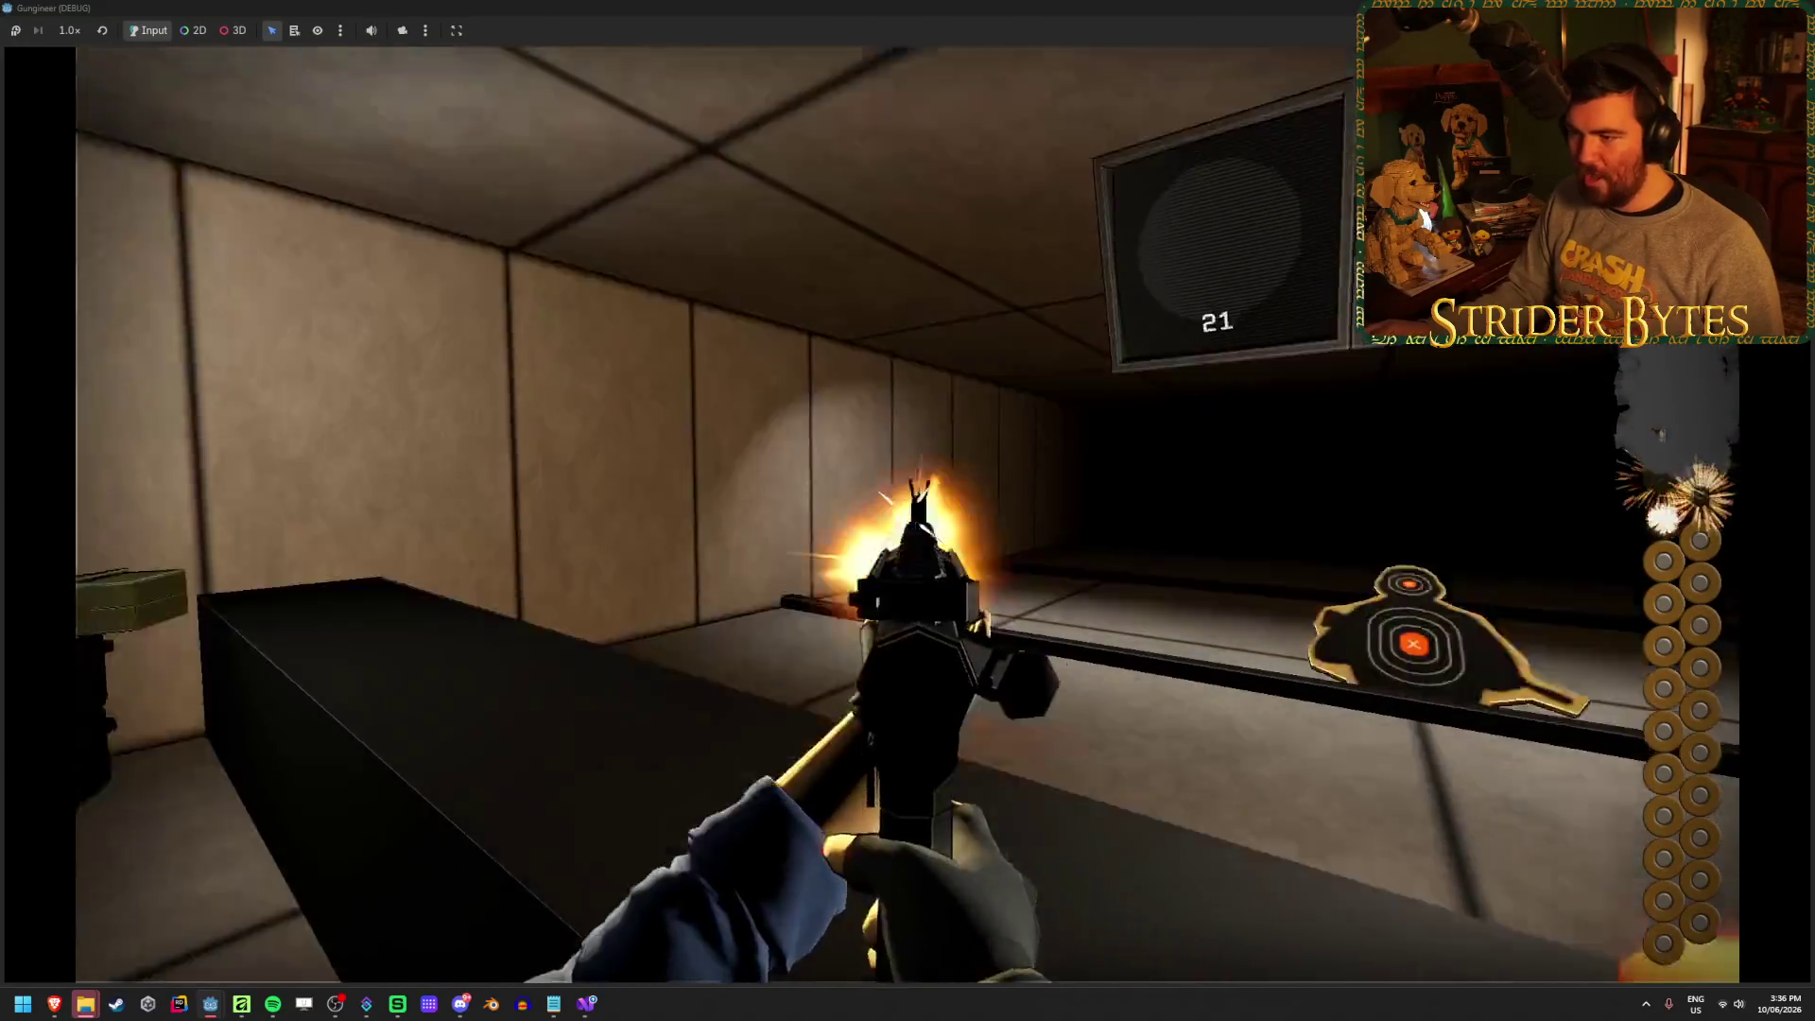
left_click_drag(907, 510, 907, 511)
key("r")
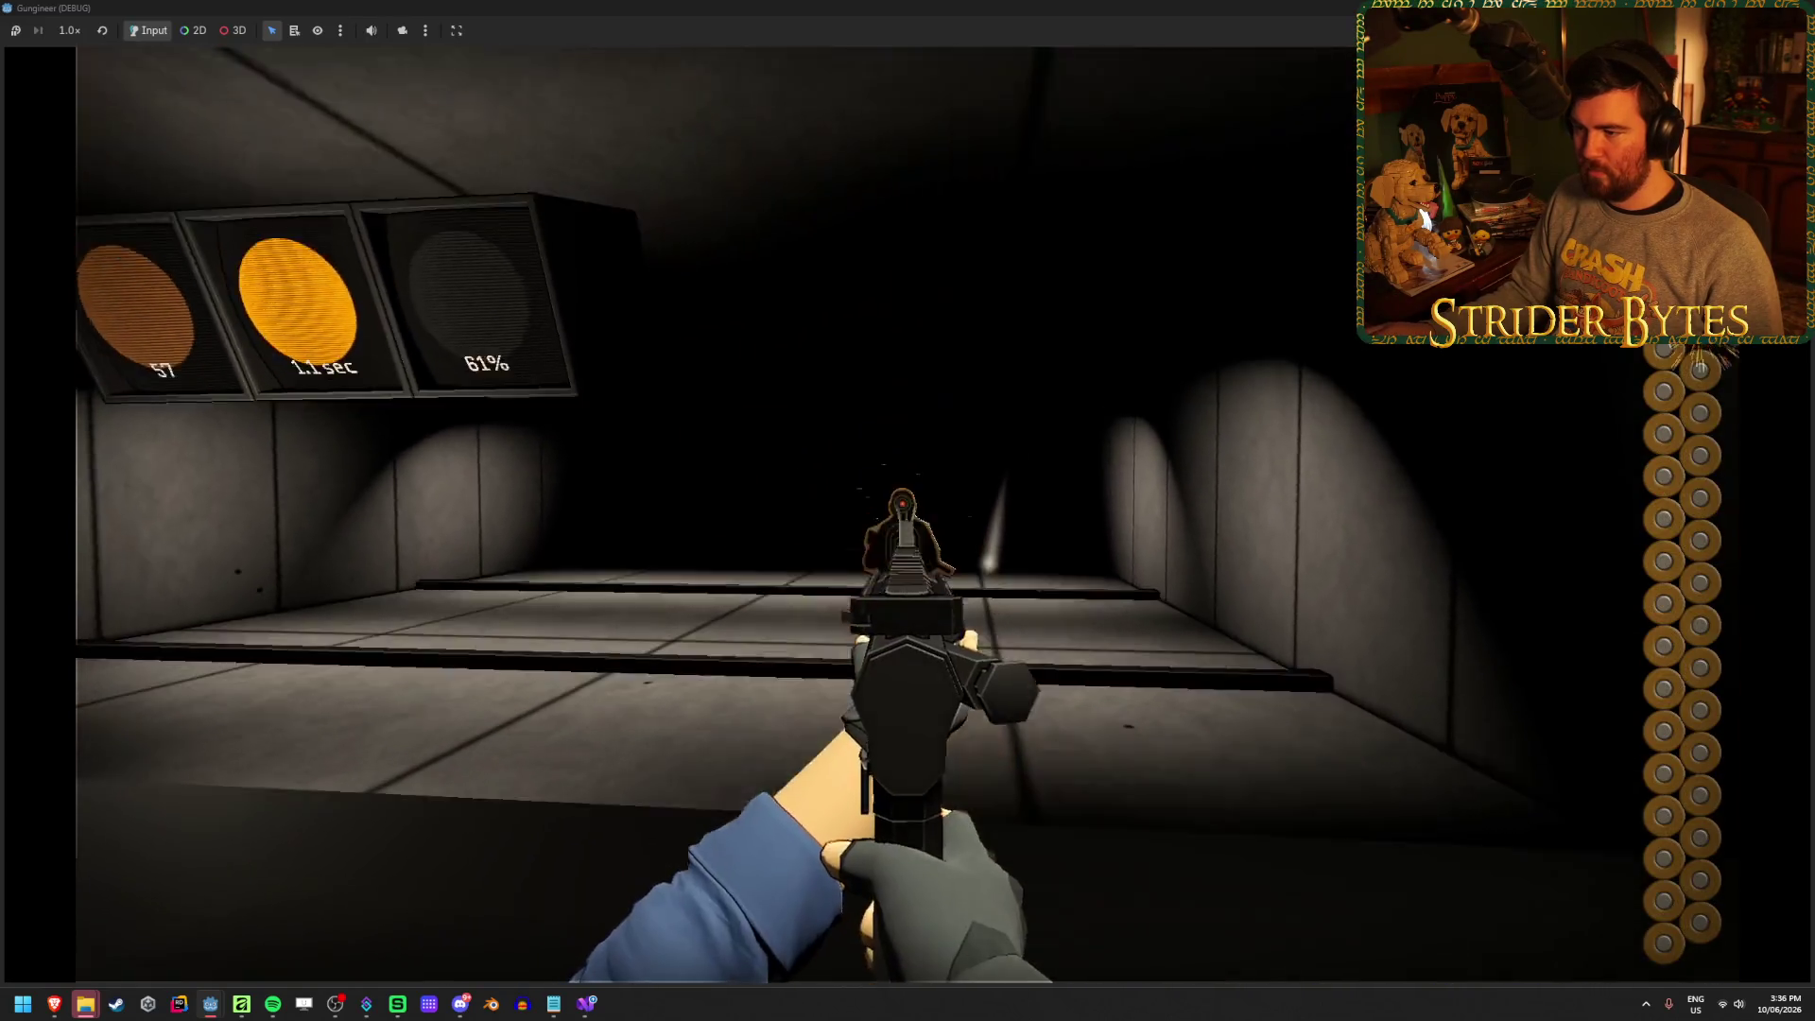
left_click_drag(907, 510, 907, 510)
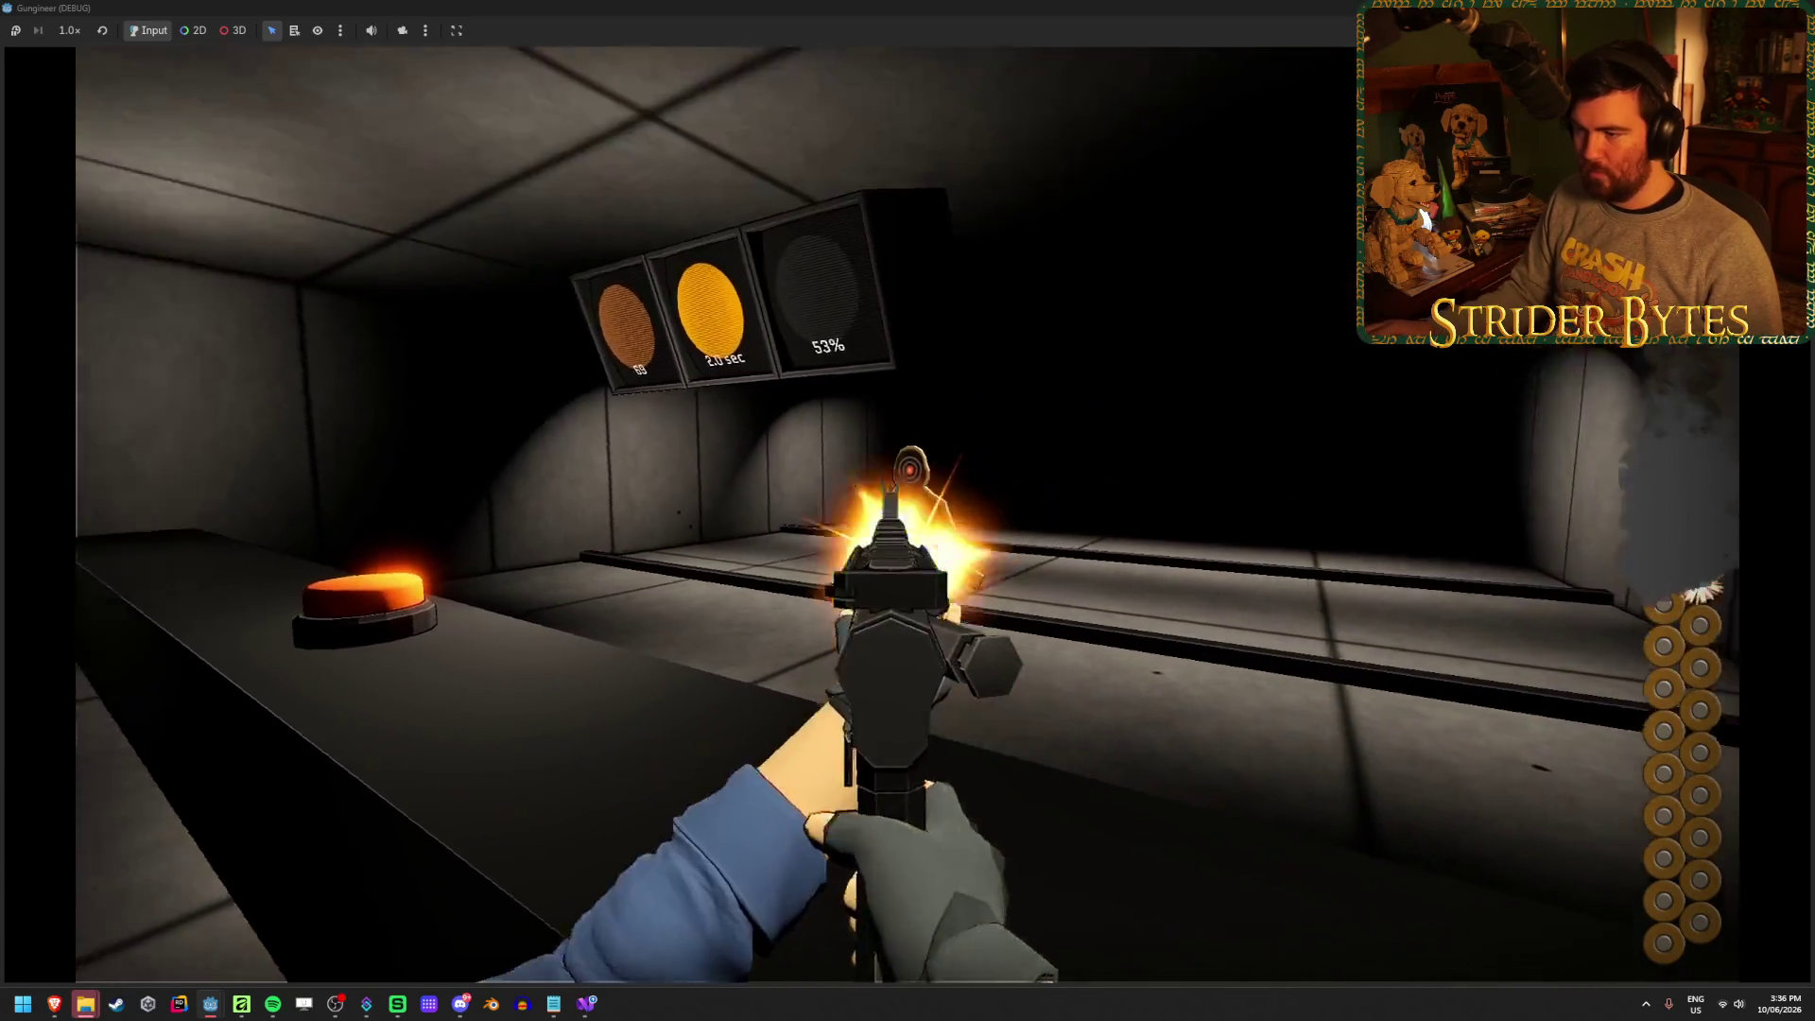
key("F8")
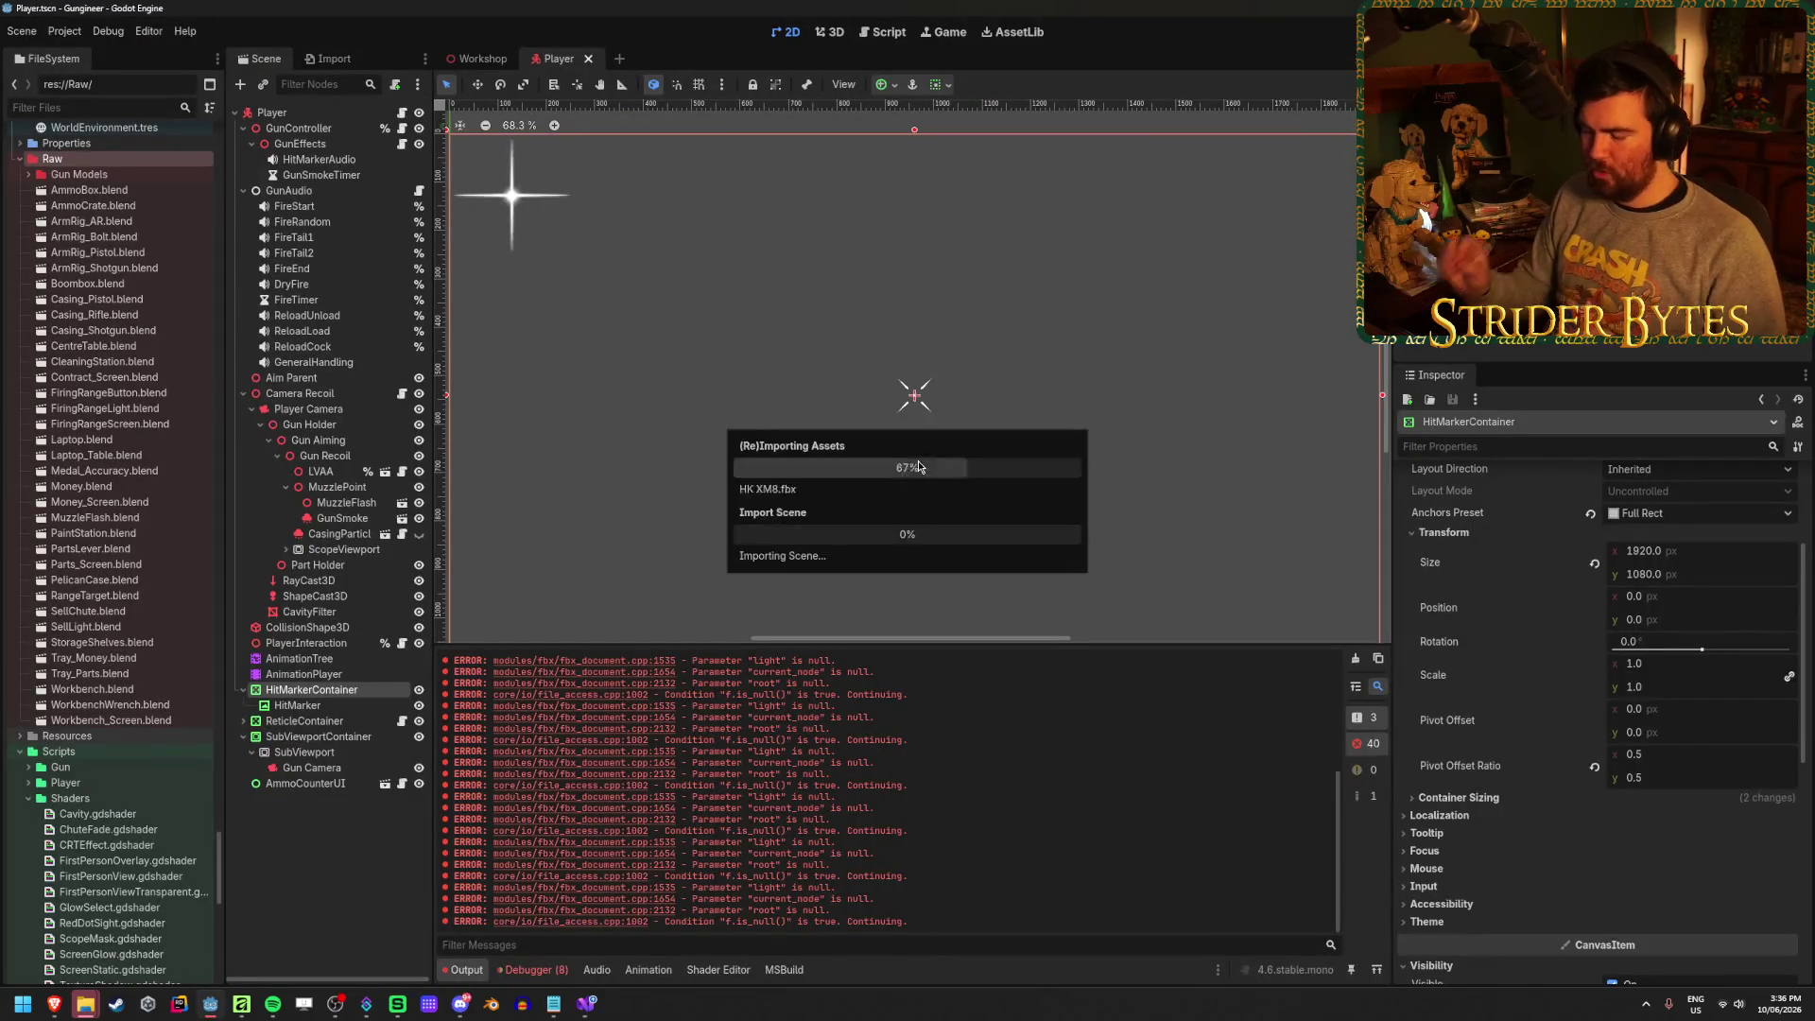
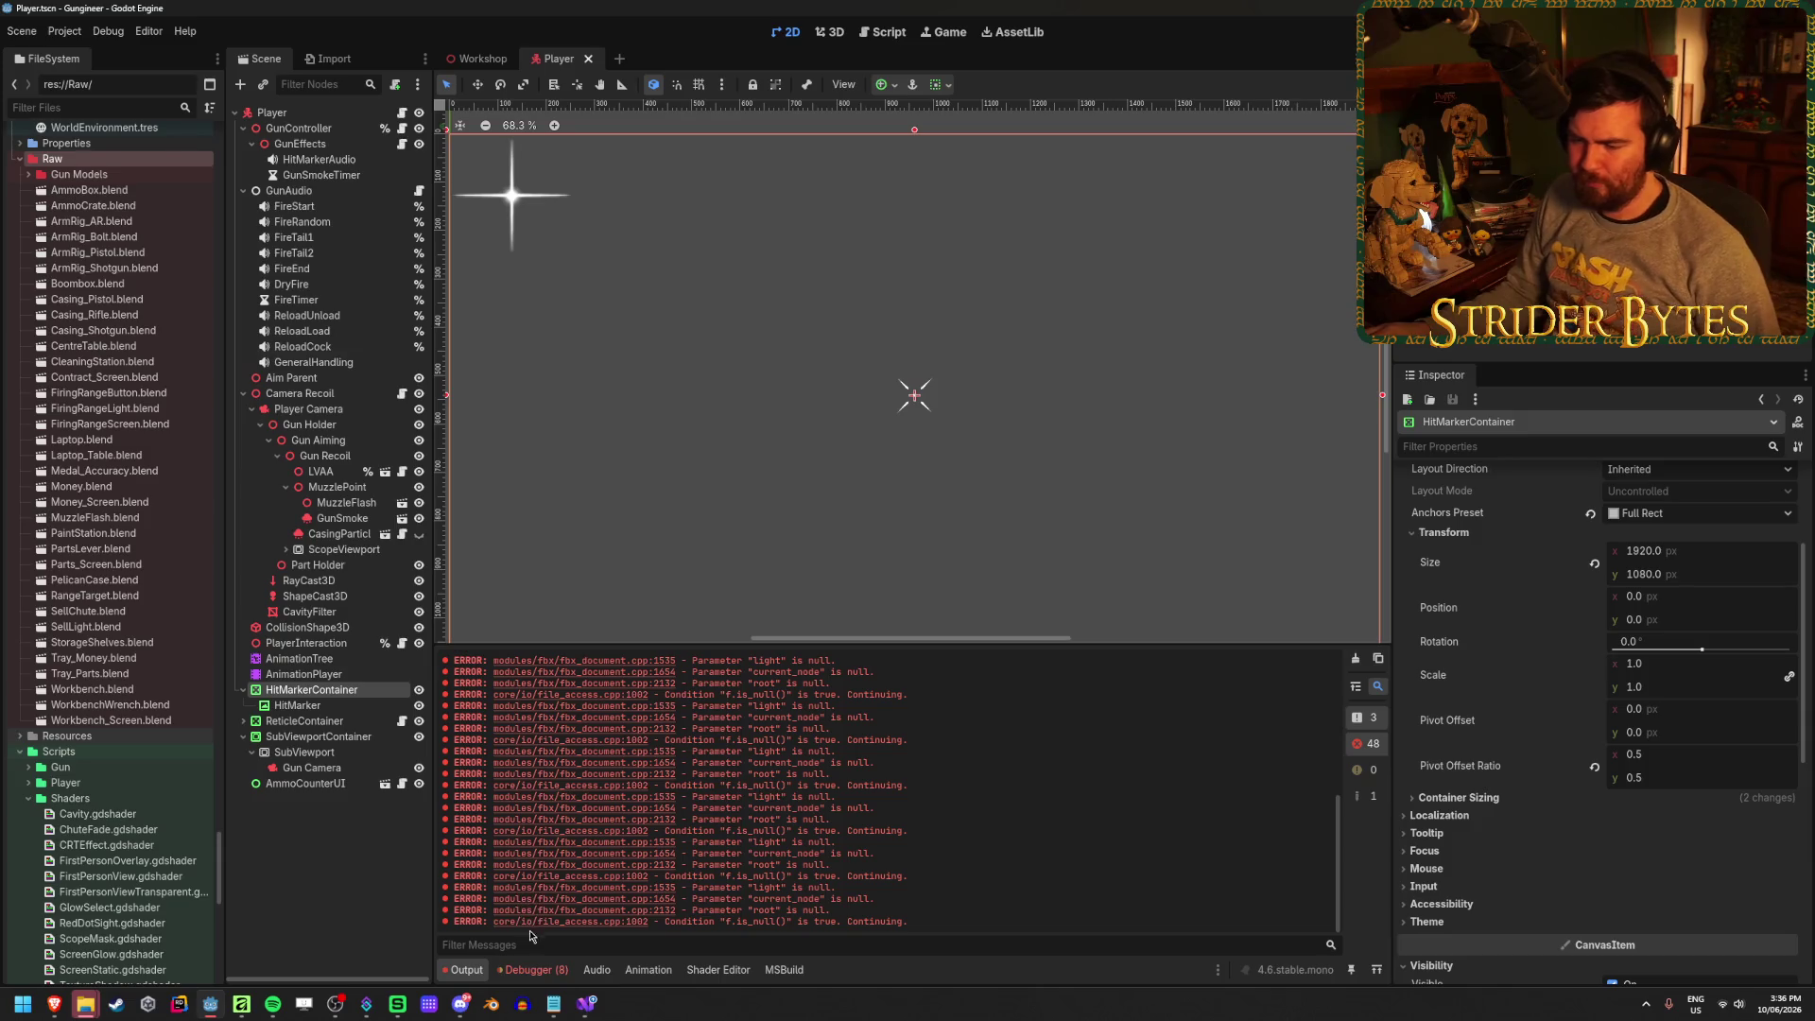
Clear Godot's logged debugger errors and return to GunEffects.cs in Visual Studio
left_click(532, 969)
left_click(1364, 713)
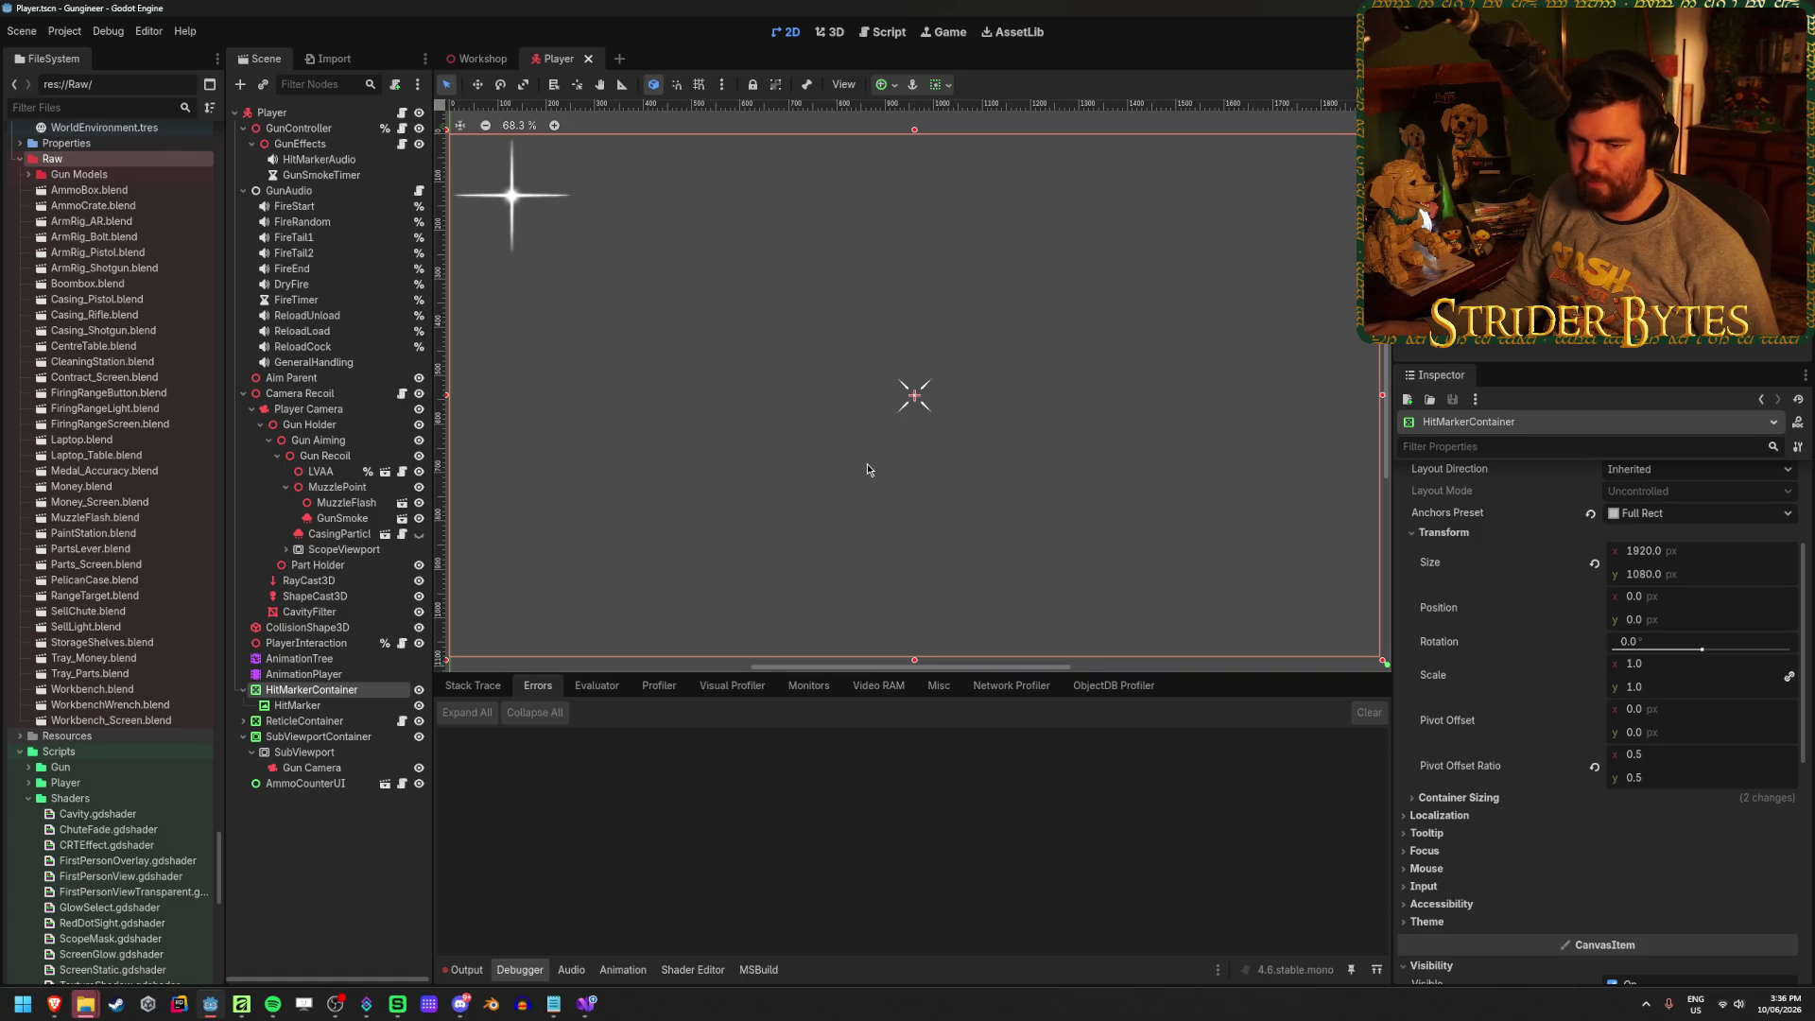
scroll(868, 469, "down", 1)
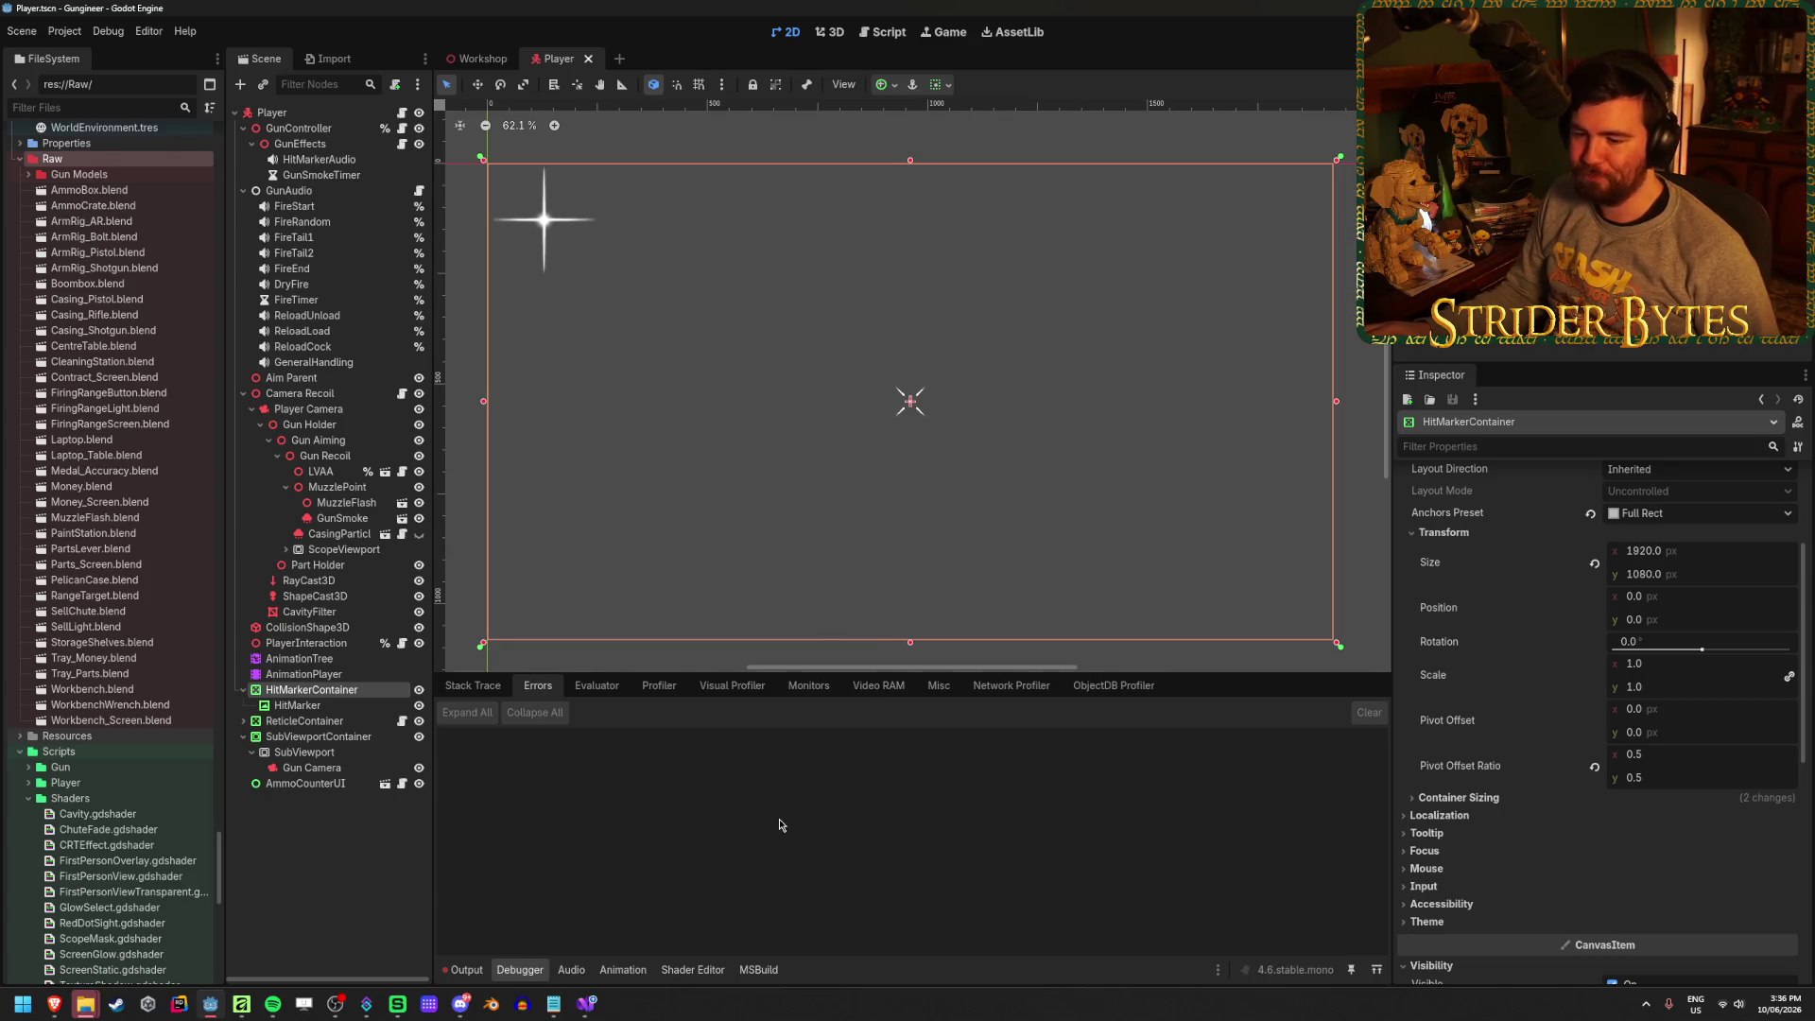
left_click(585, 1013)
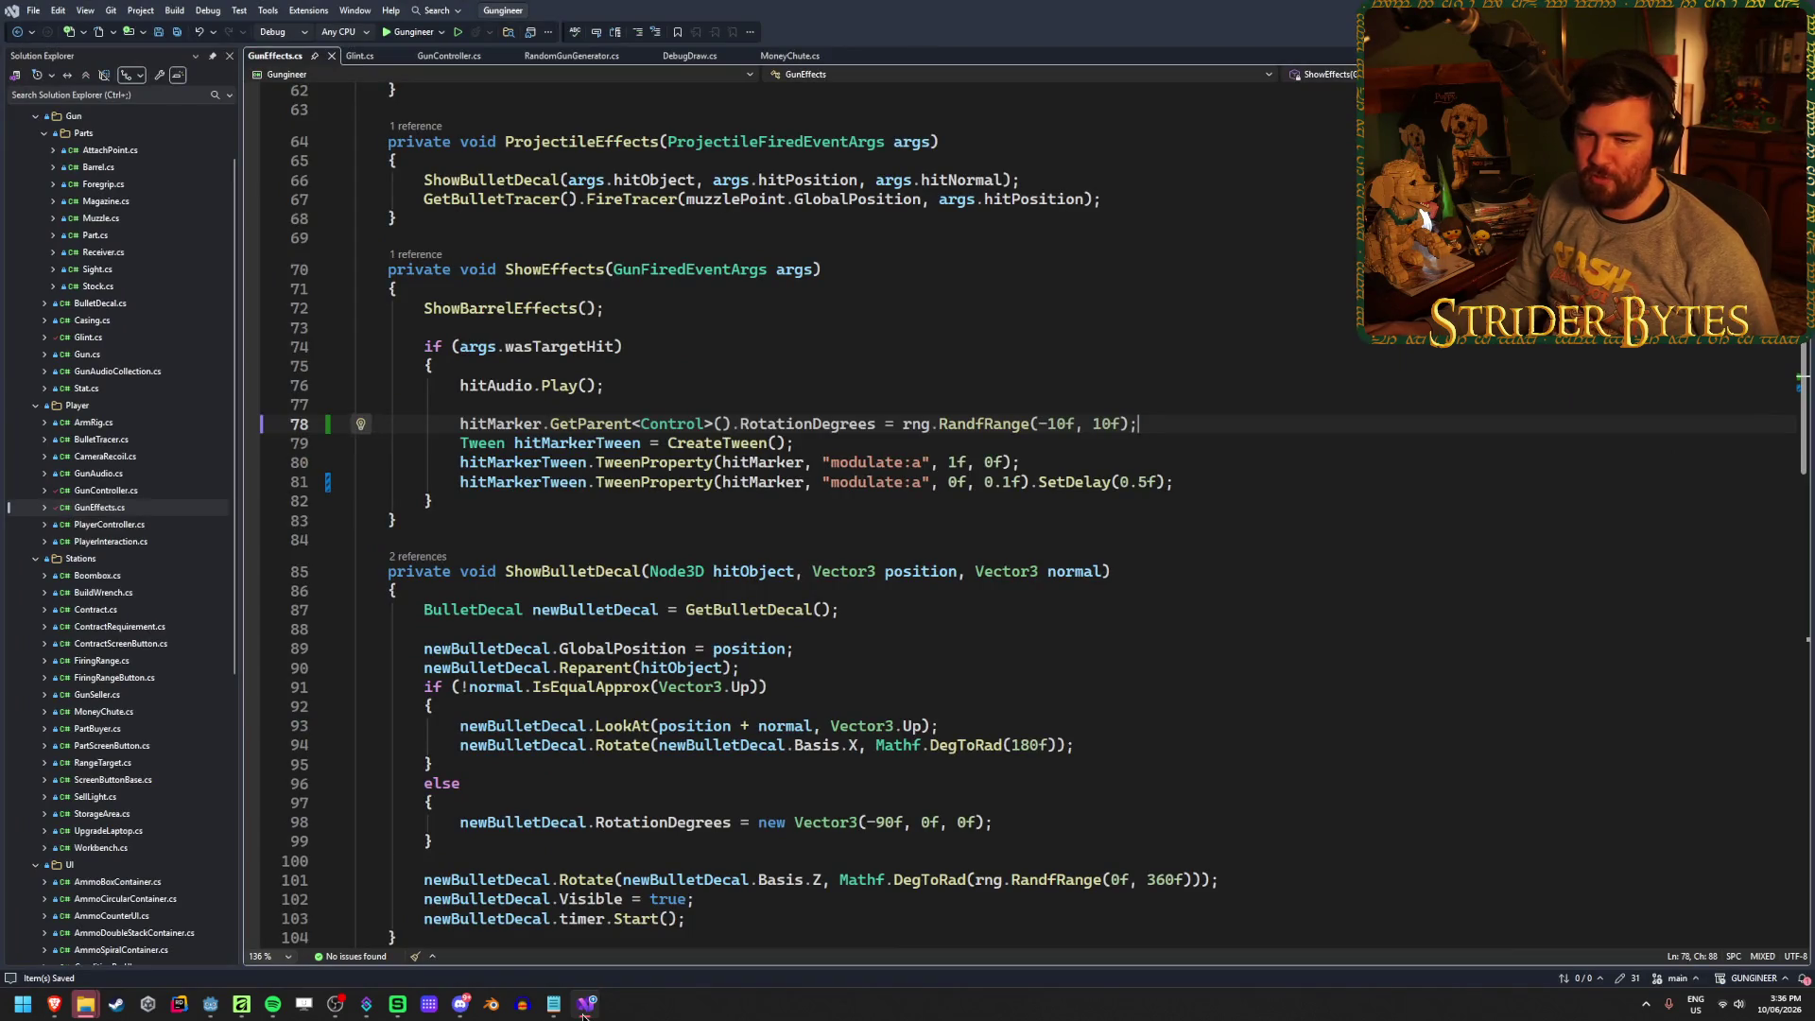
Review the hit-marker rotation and tween lines and the GunFiredEventArgs parameter type
left_click(1294, 482)
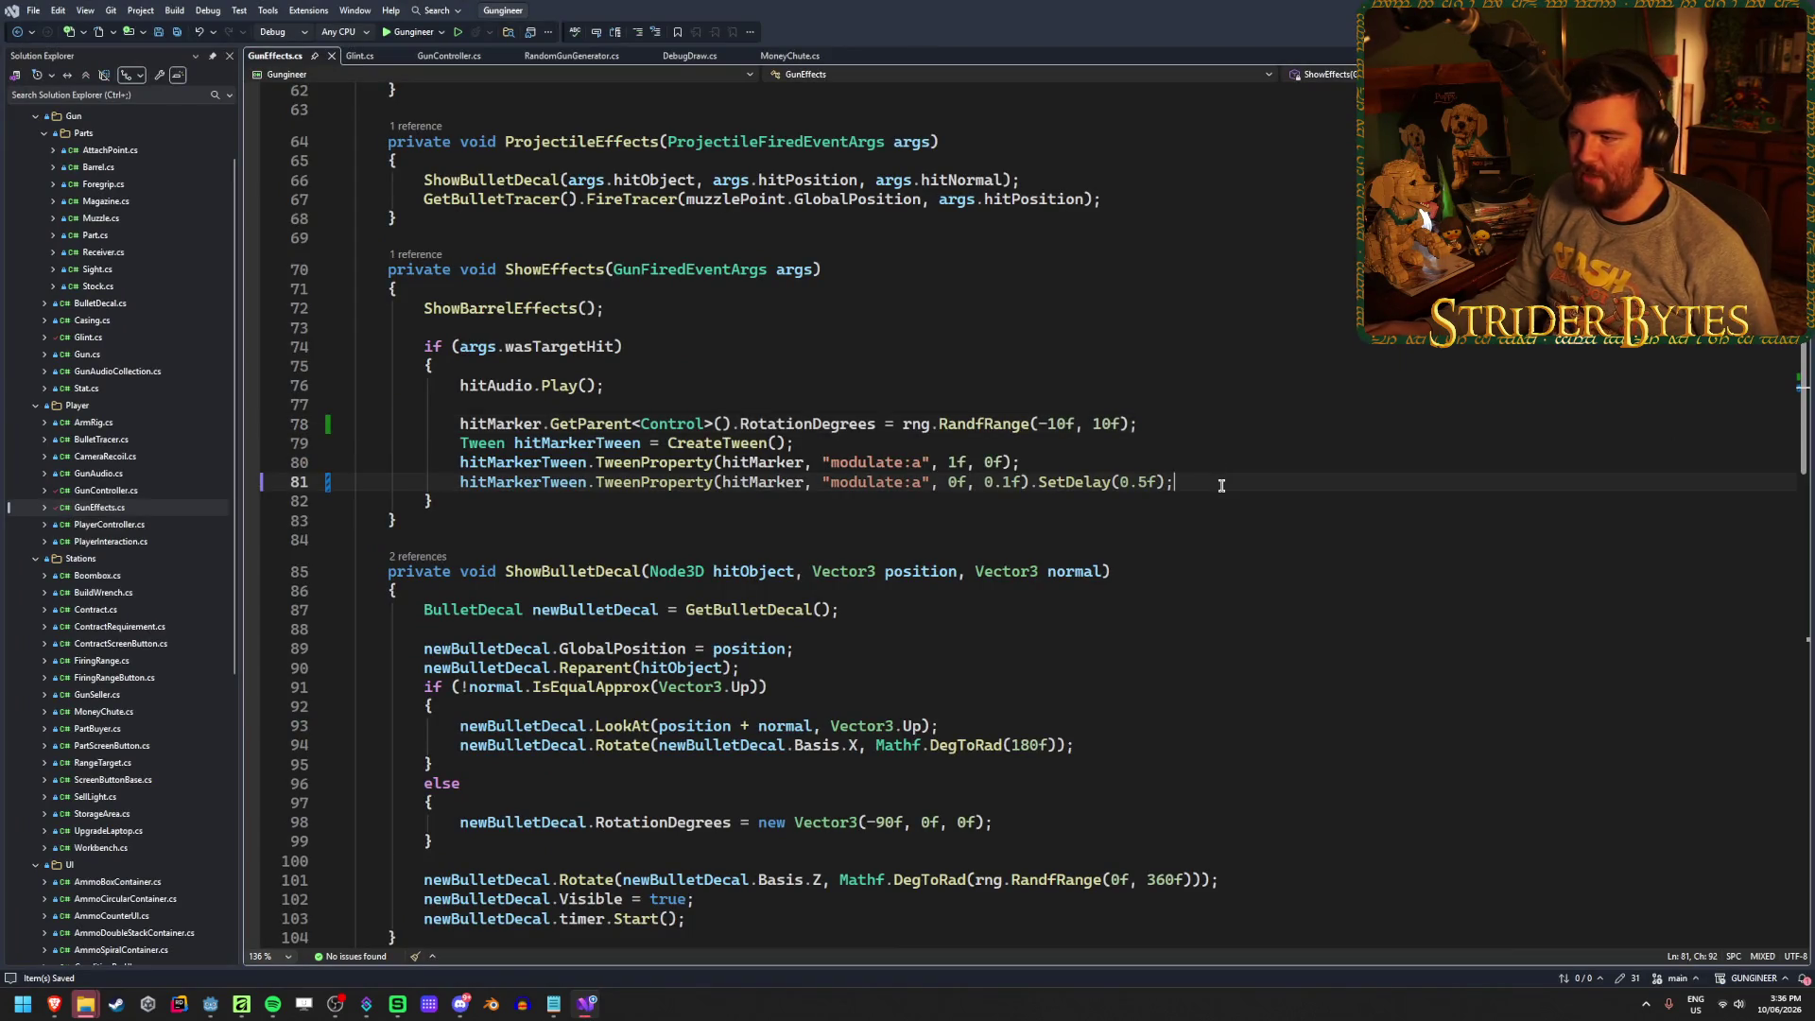
left_click(1229, 385)
left_click(1234, 423)
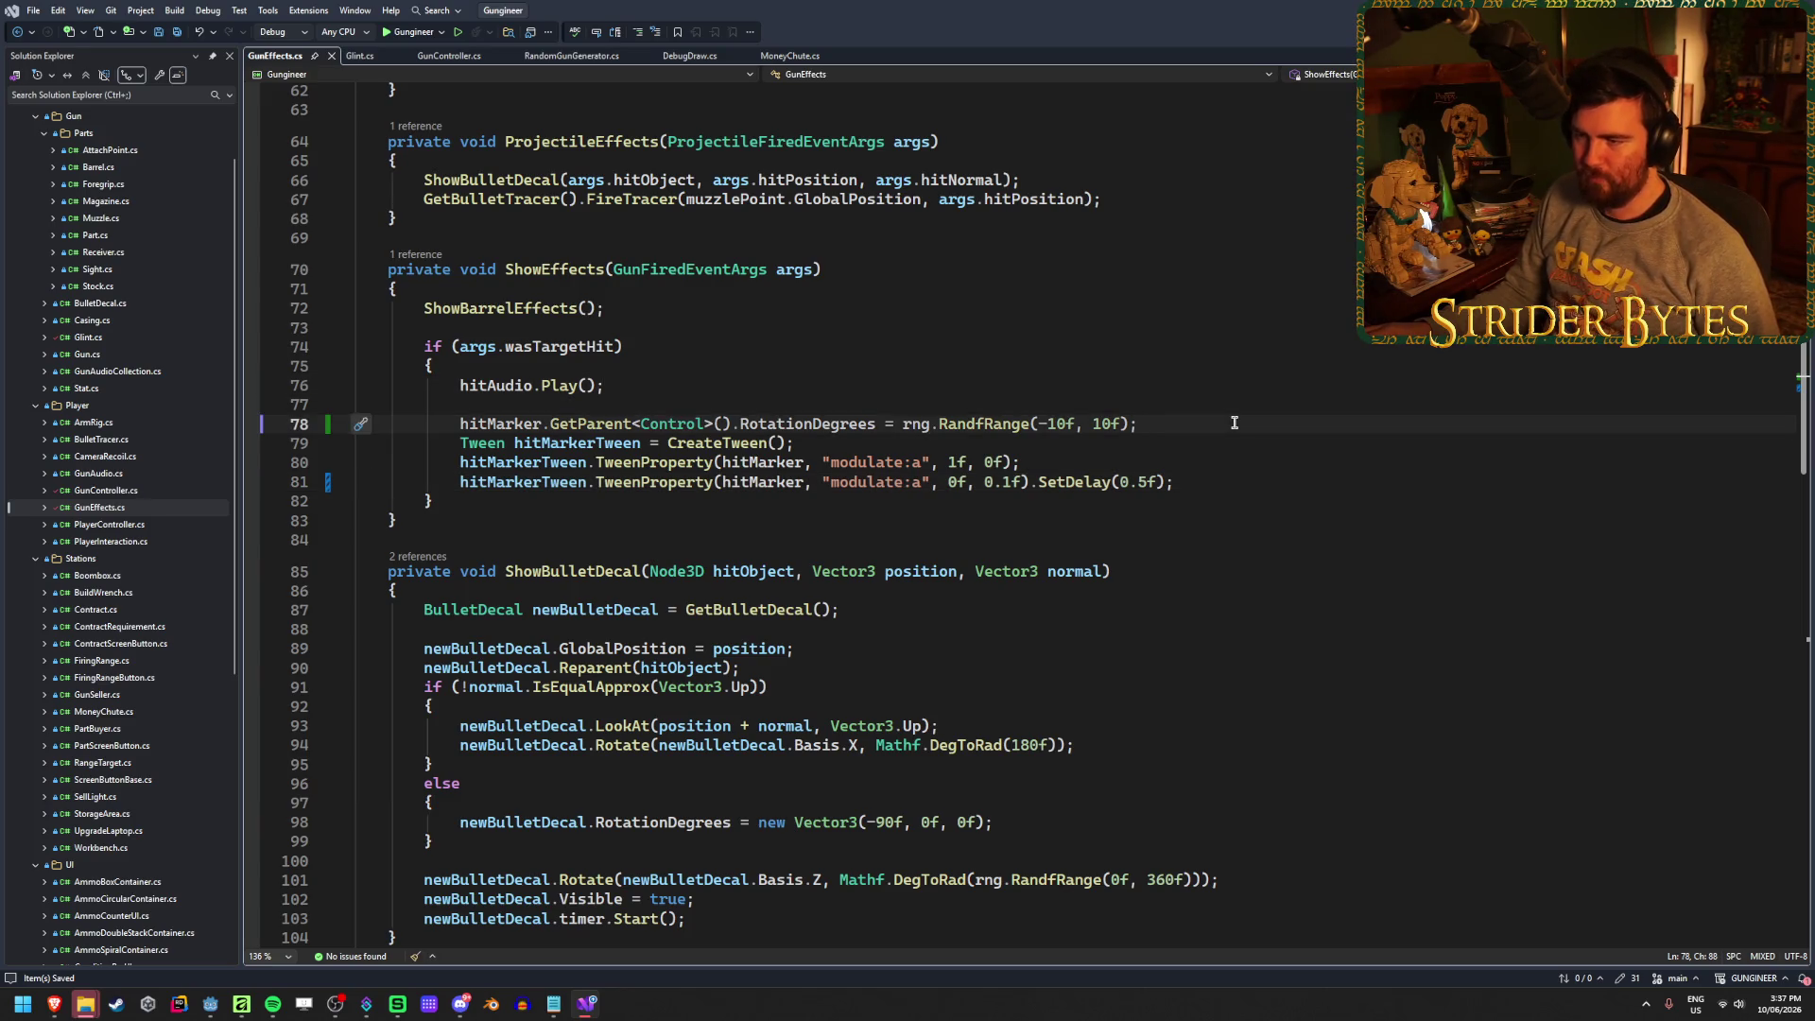
left_click(703, 270)
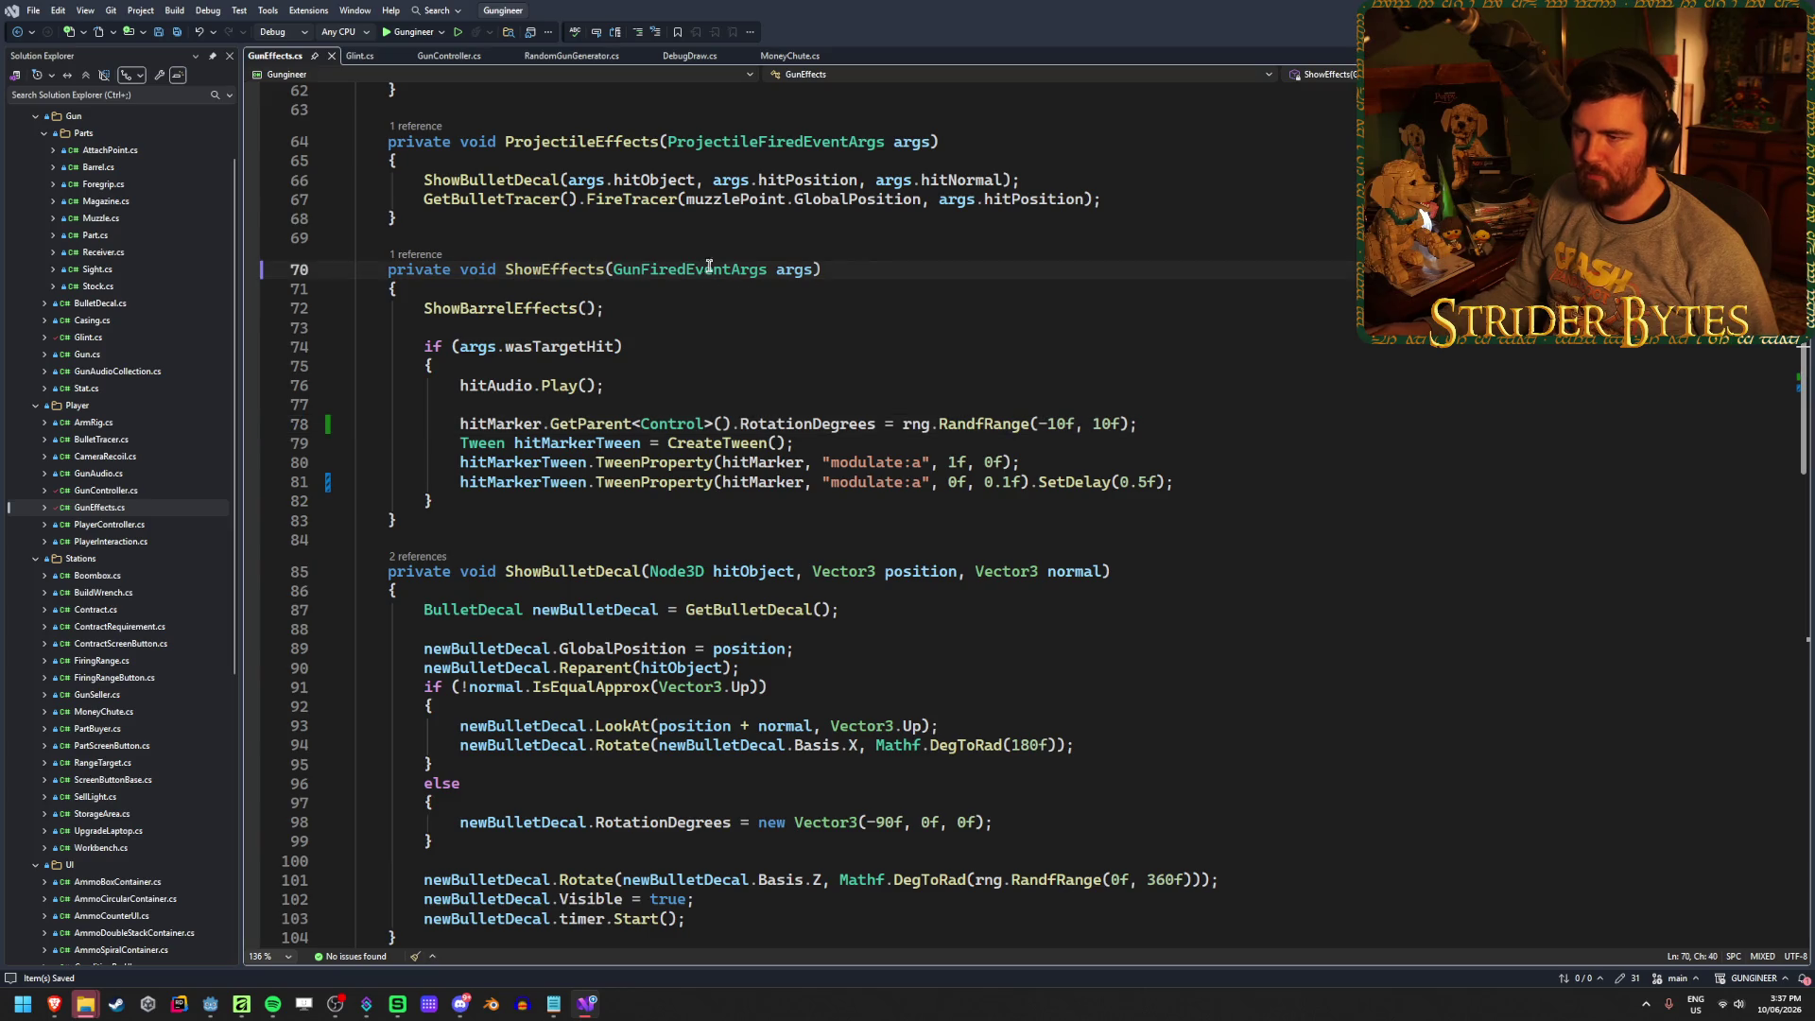
left_click(604, 408)
left_click(1026, 463)
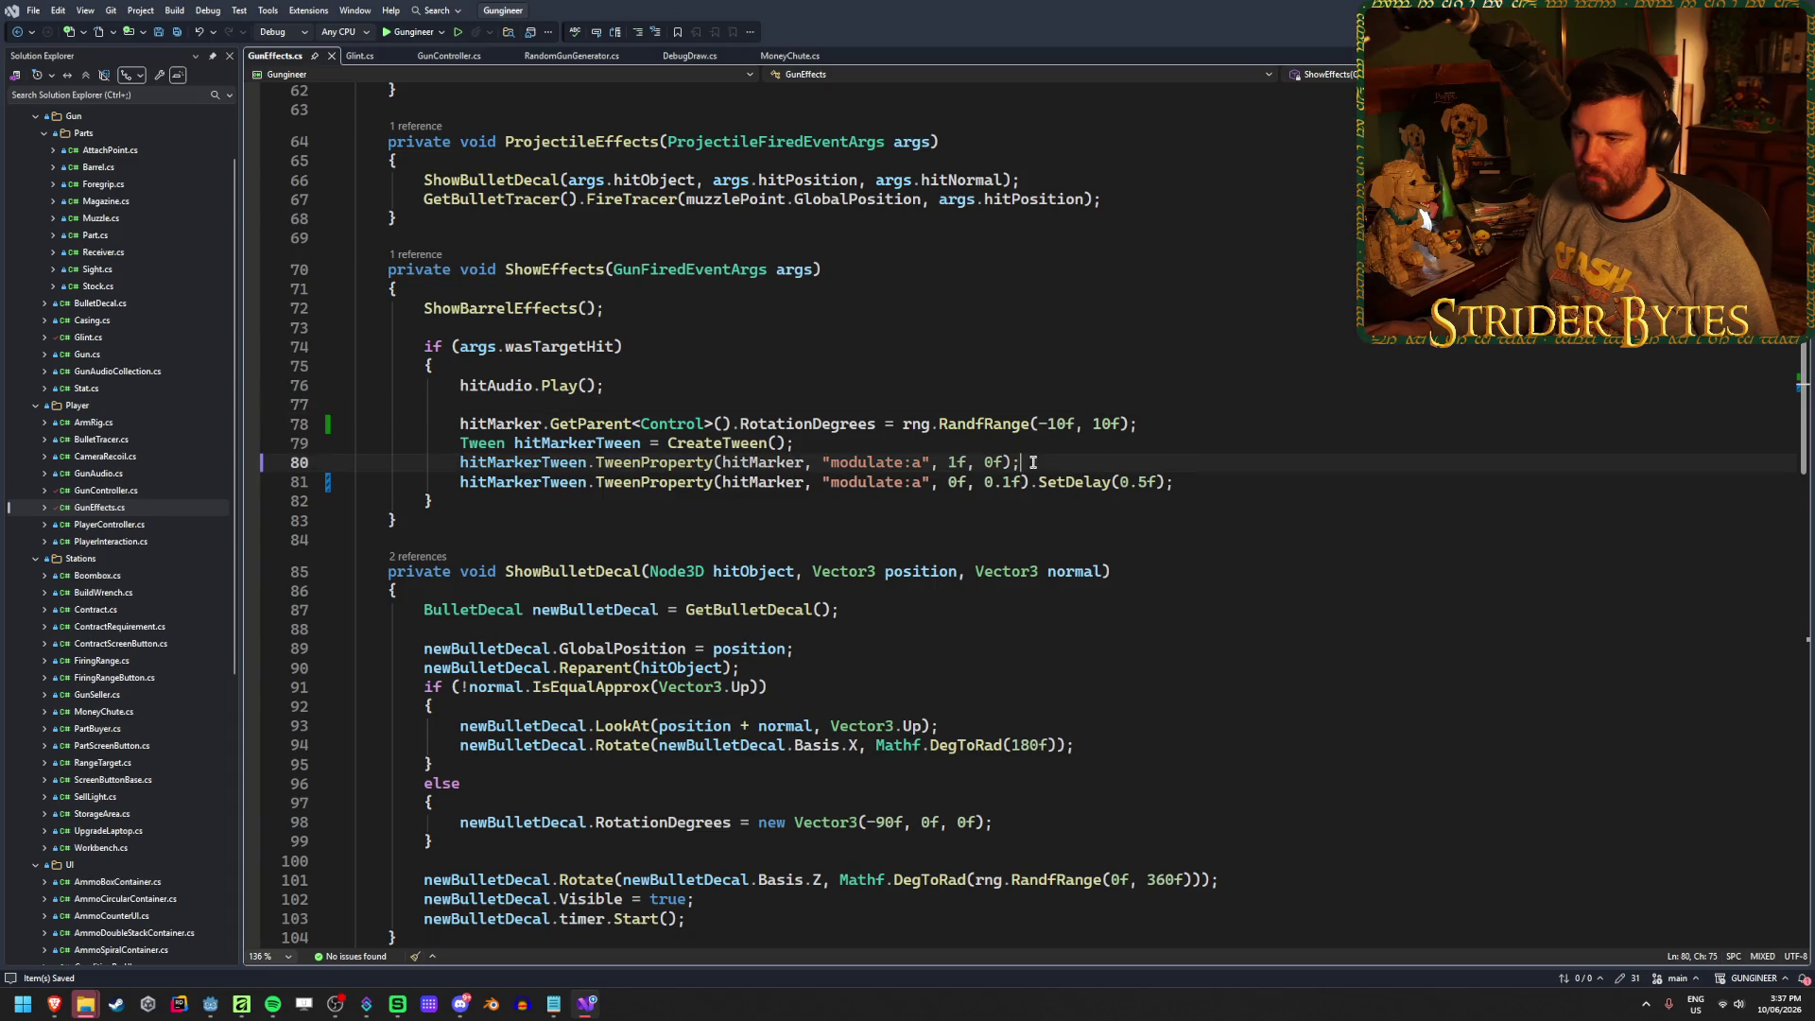
left_click(1019, 440)
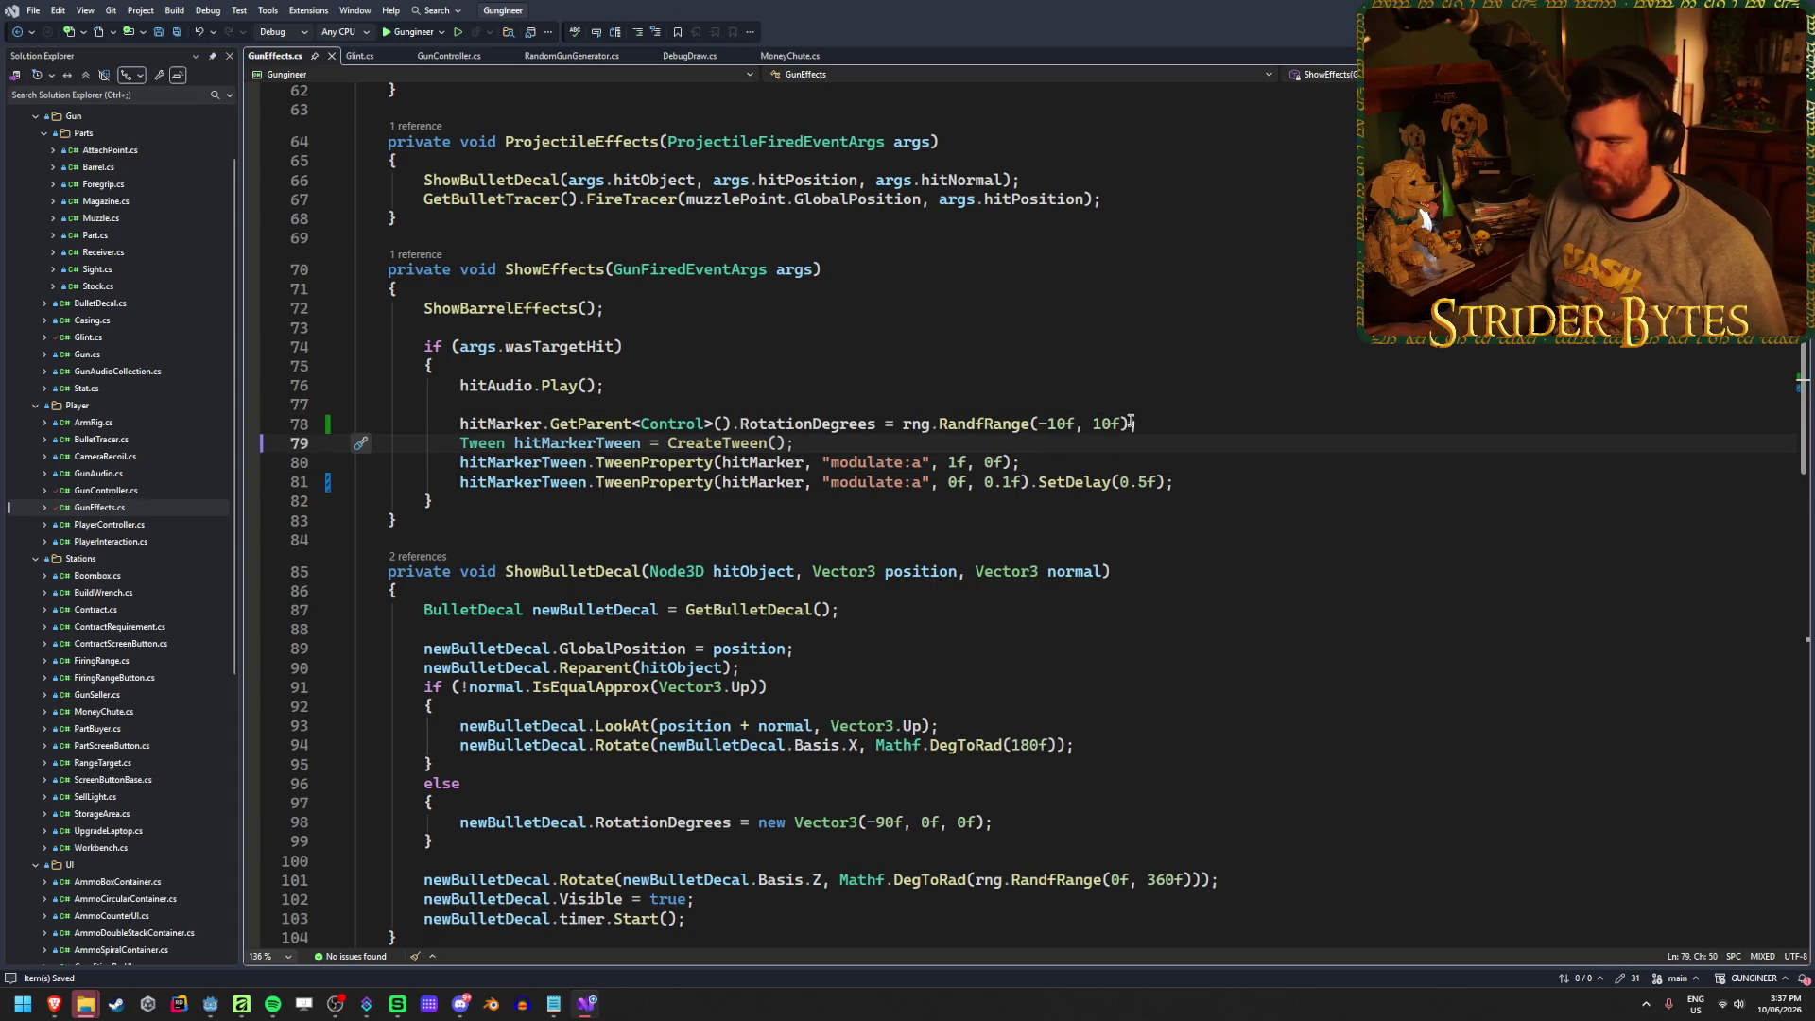
left_click(1182, 421)
Add a blank line 79 after the rotation line, after checking the args completion members
key("Return")
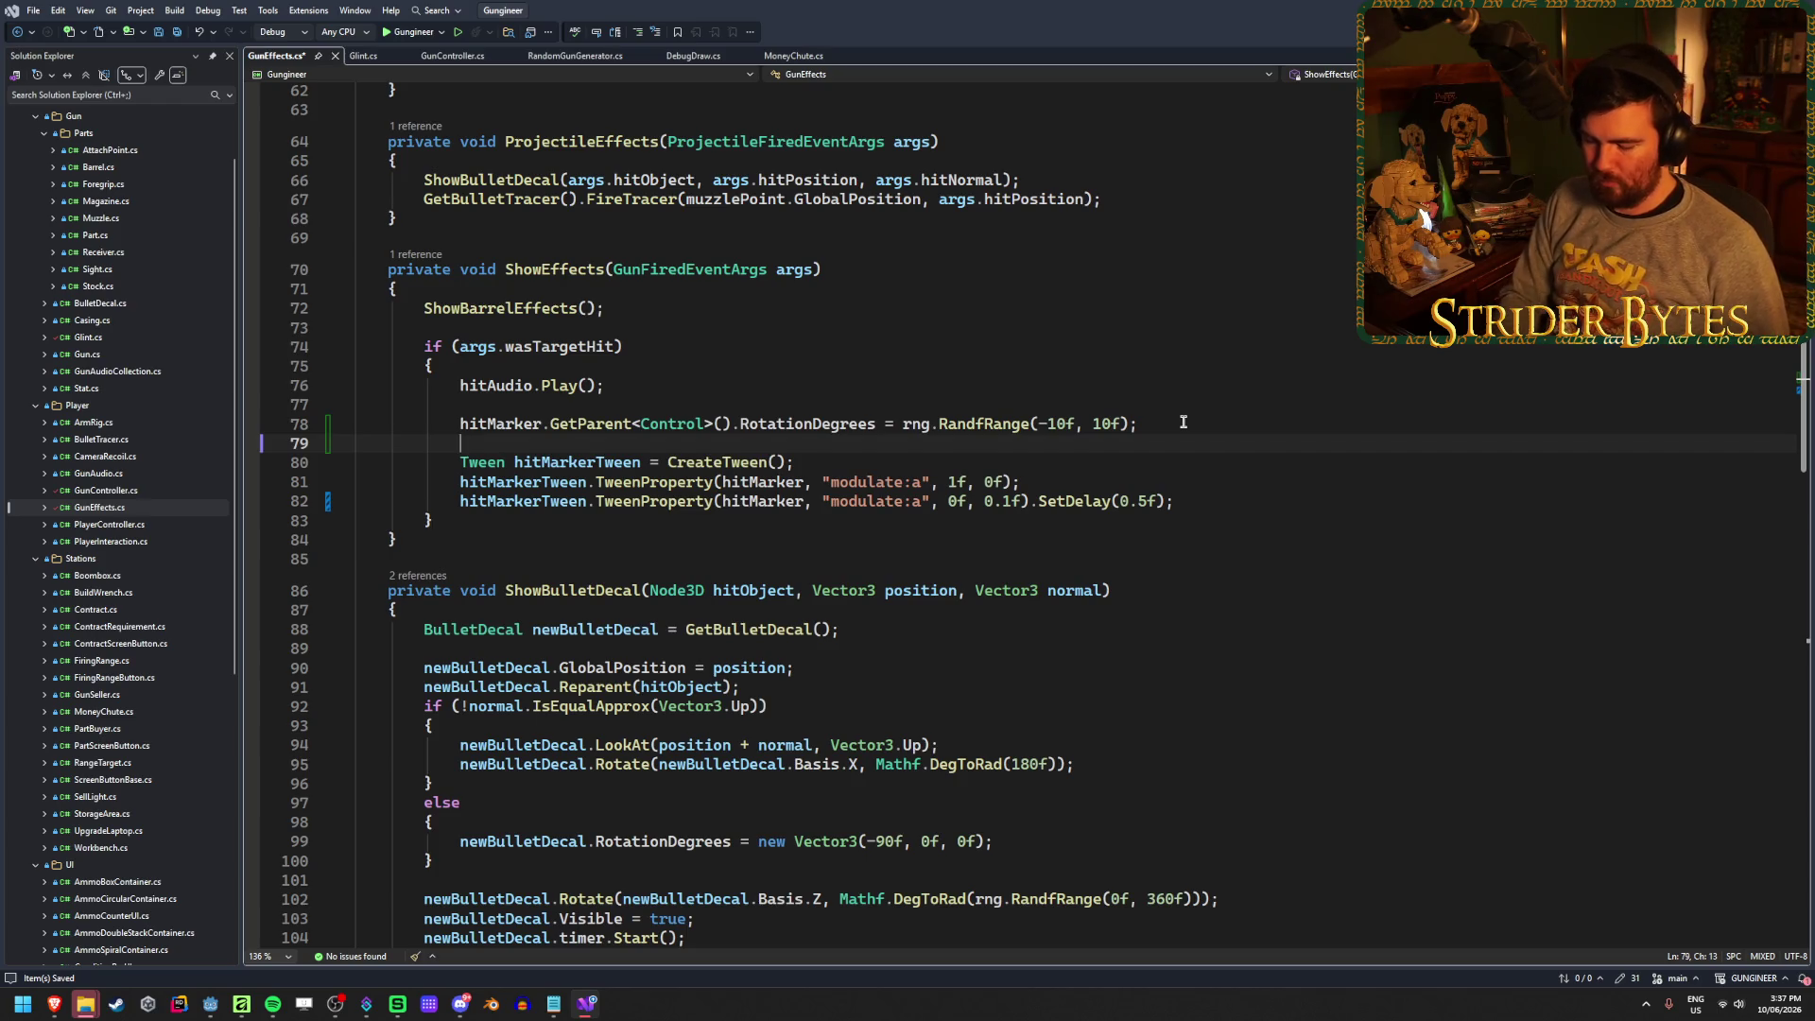
type("args.")
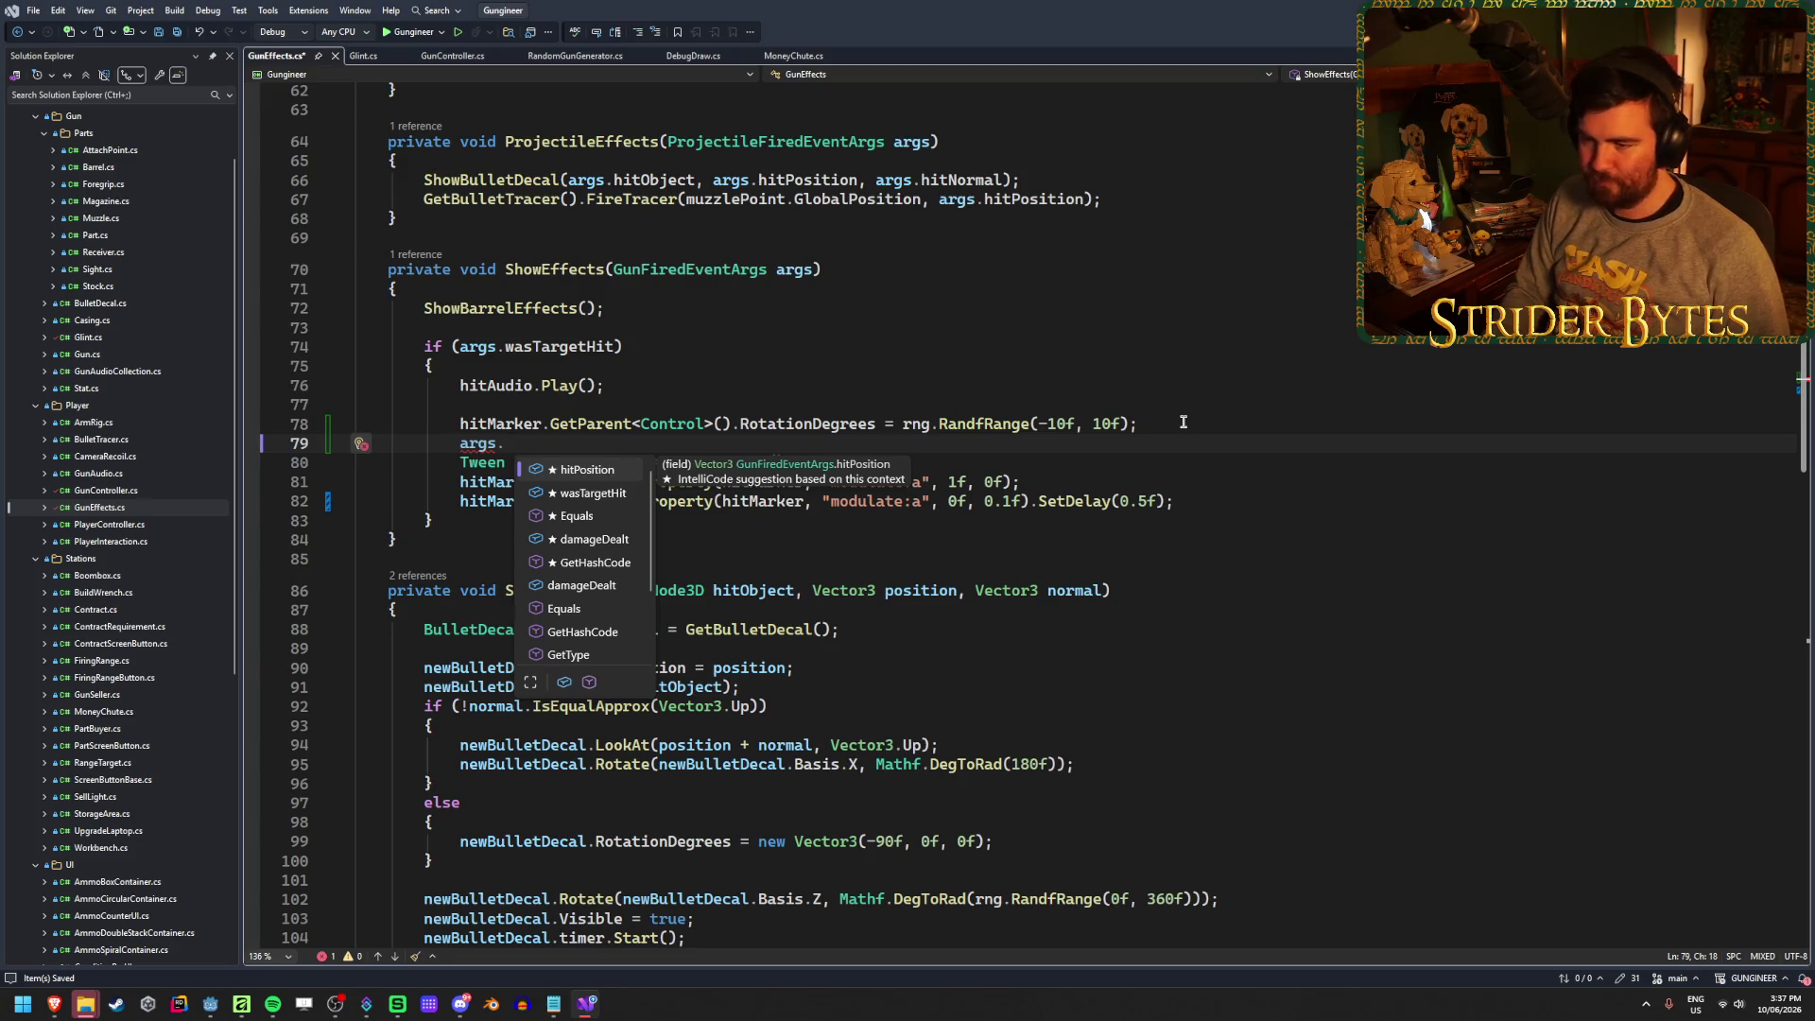
key("Down")
key("Down")
key("Down")
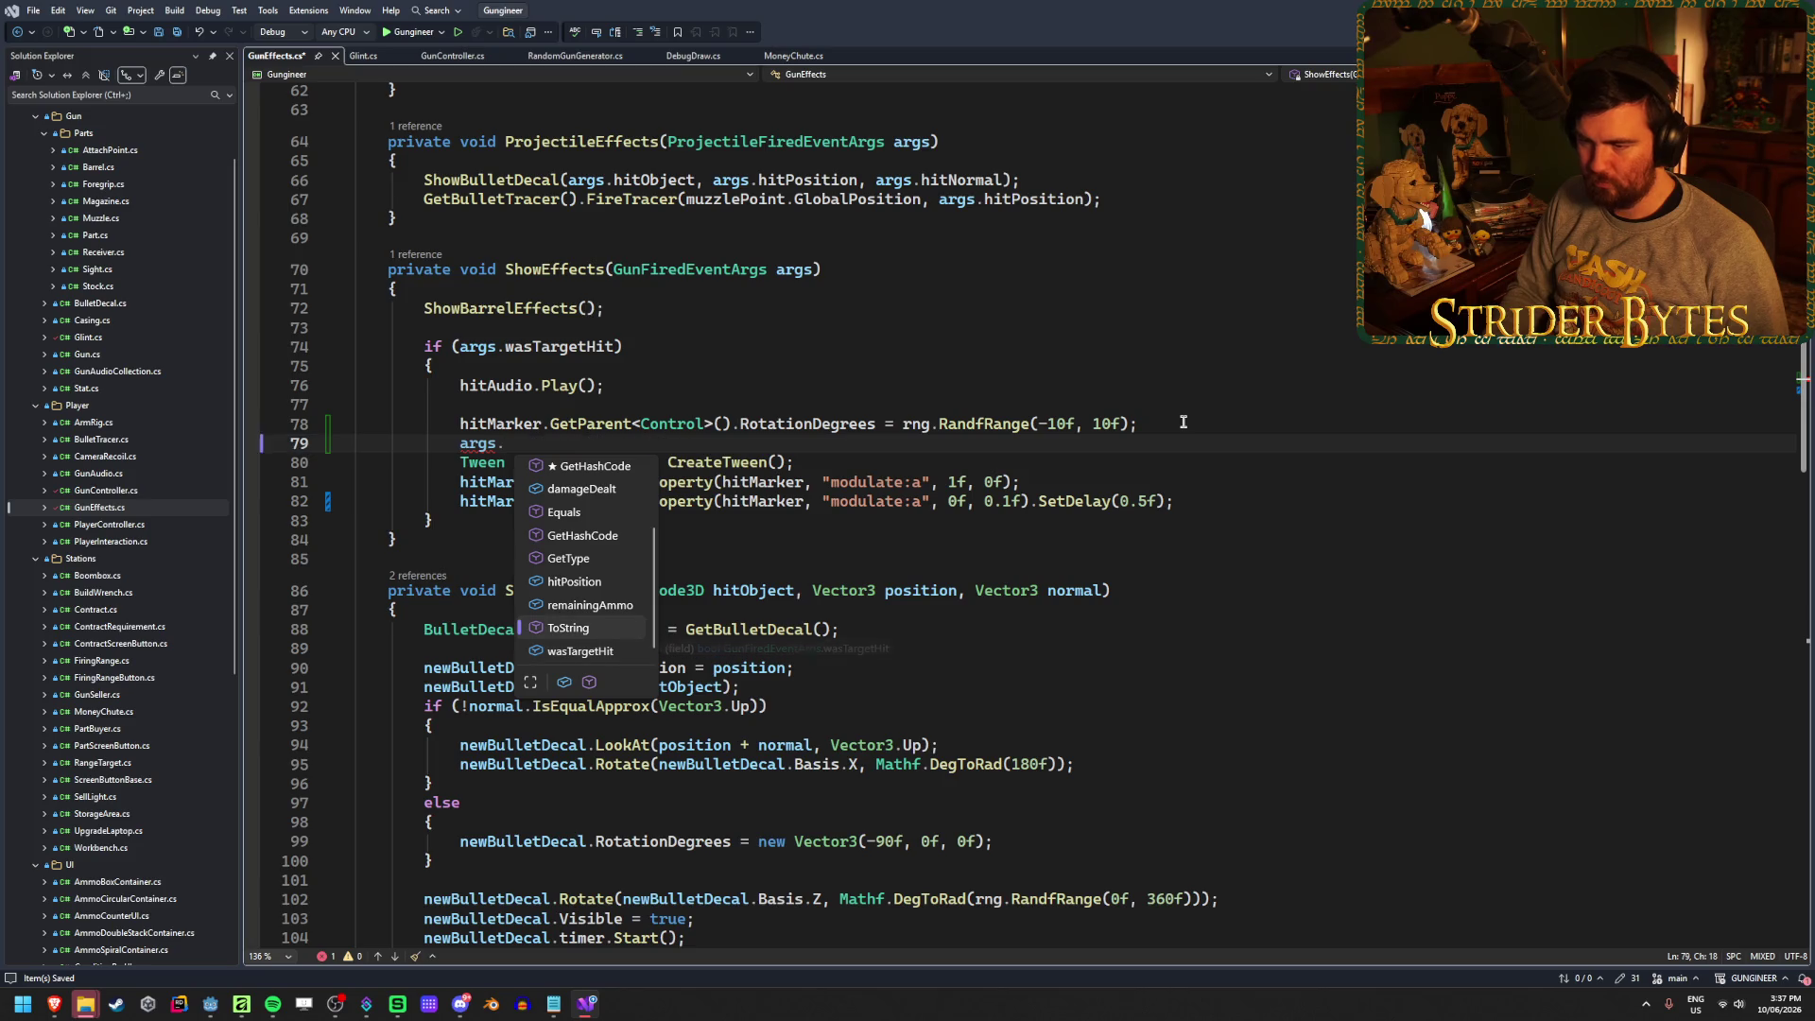
key("Down")
key("BackSpace")
key("BackSpace")
key("BackSpace")
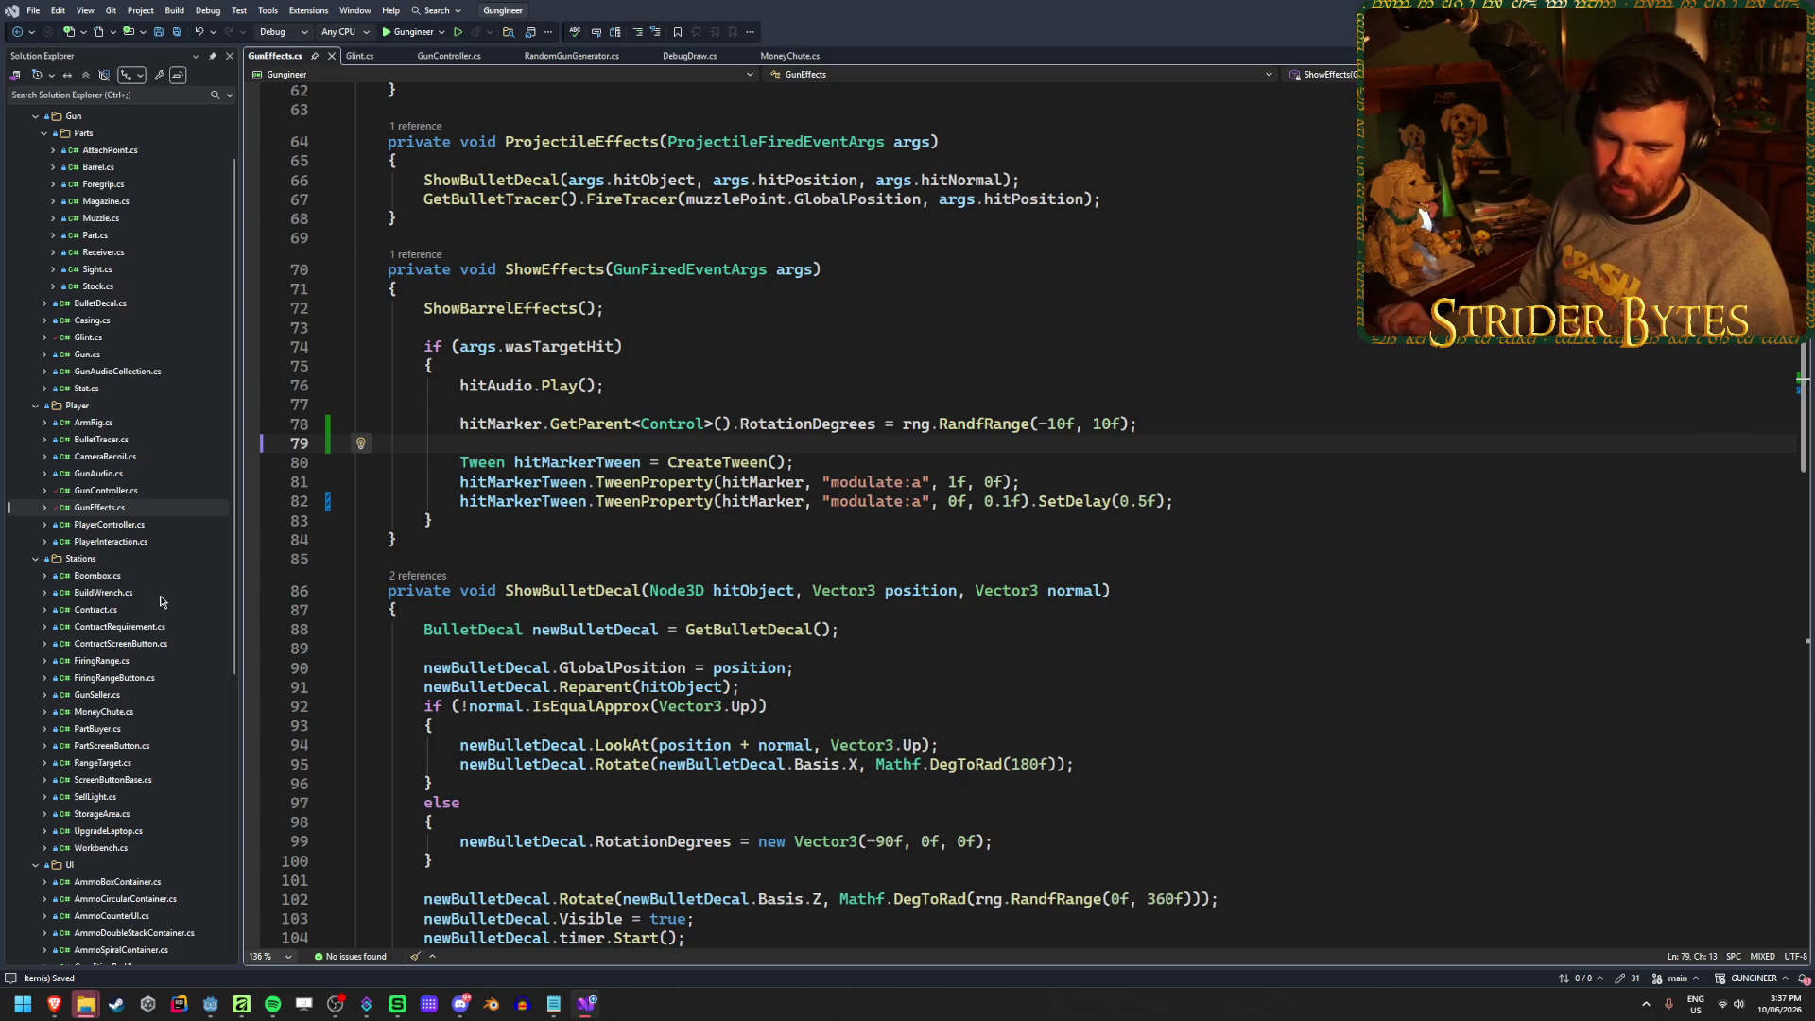
scroll(161, 602, "down", 6)
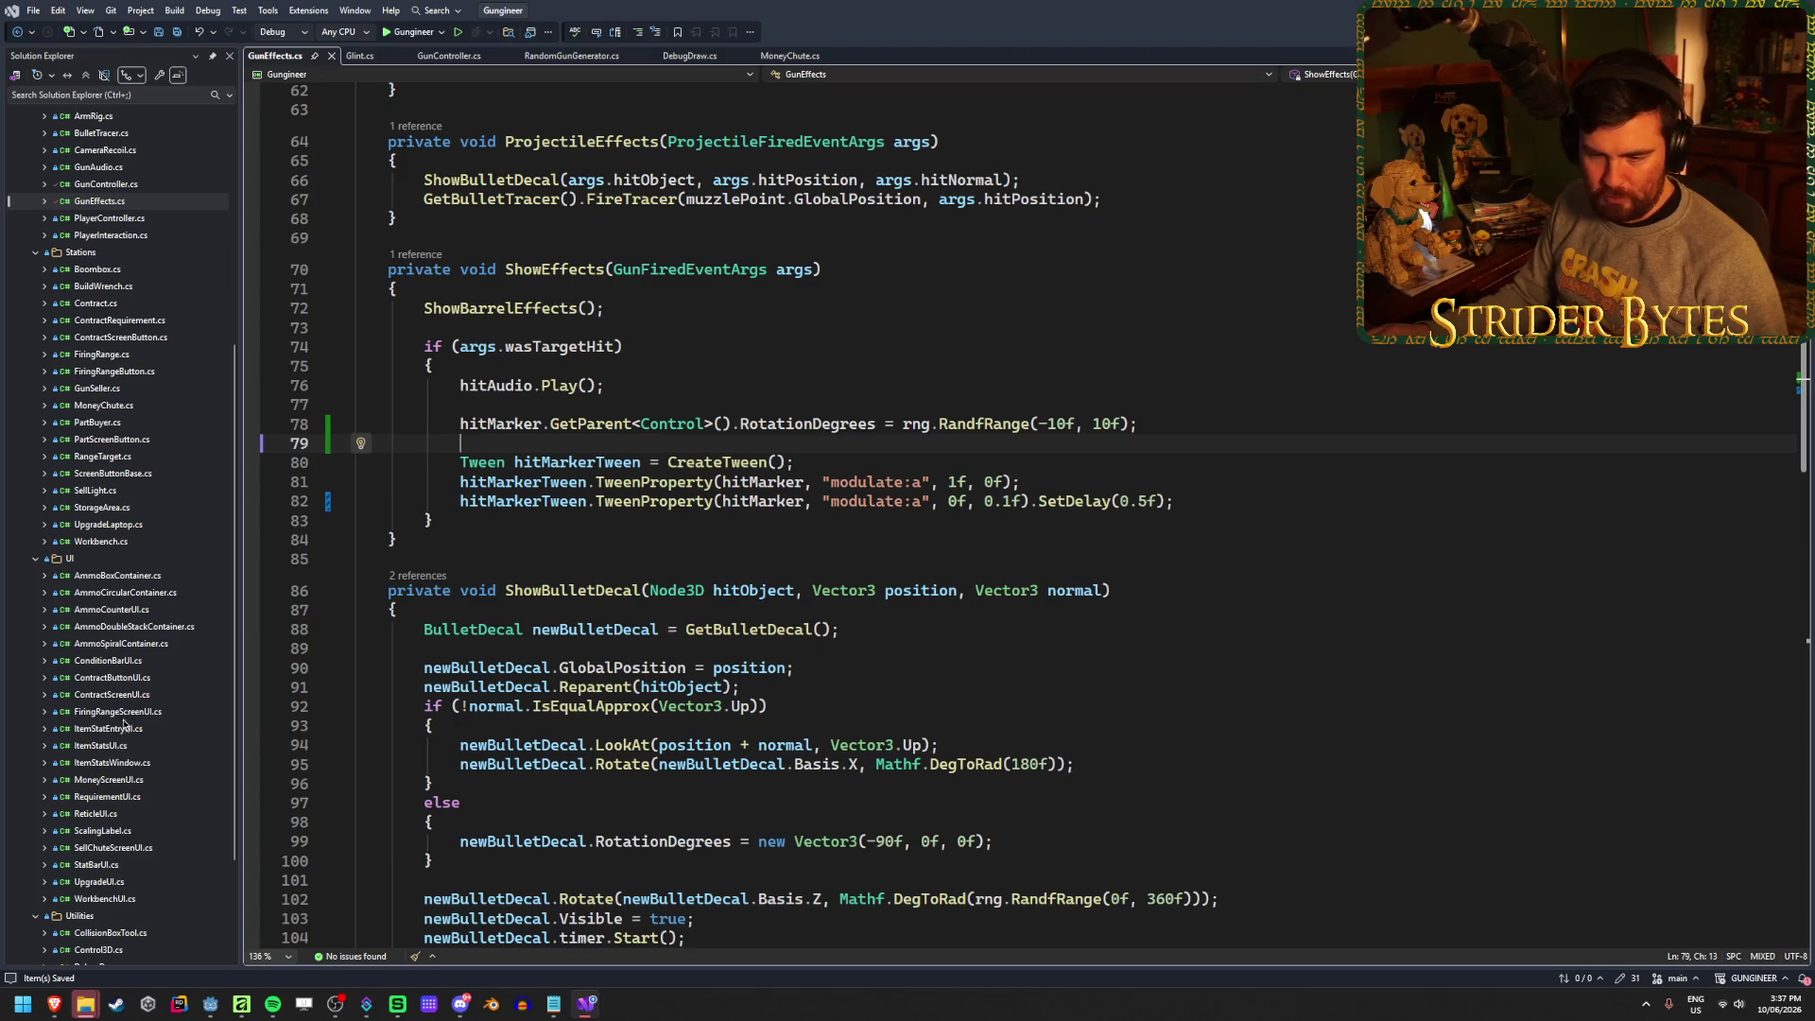
scroll(143, 710, "up", 7)
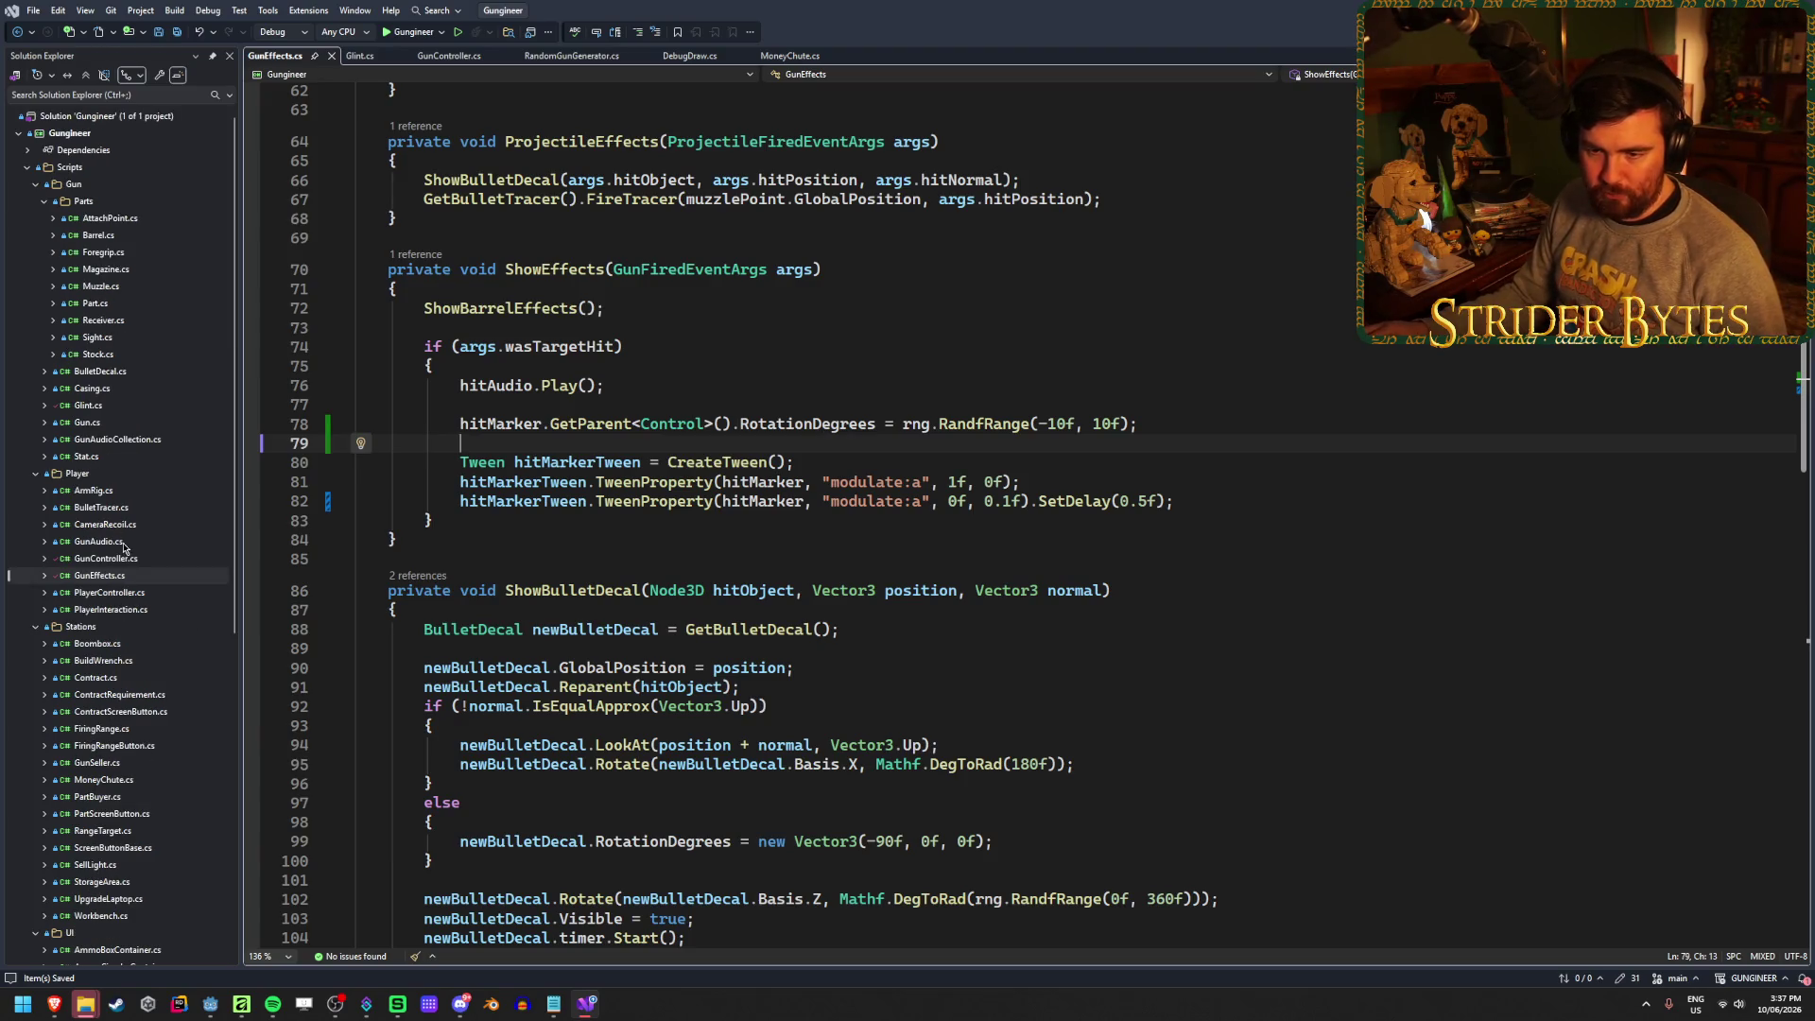
double_click(106, 558)
Scroll GunController.cs to inspect the GunFiredEvent and GunFiredEventArgs declarations
scroll(752, 529, "up", 20)
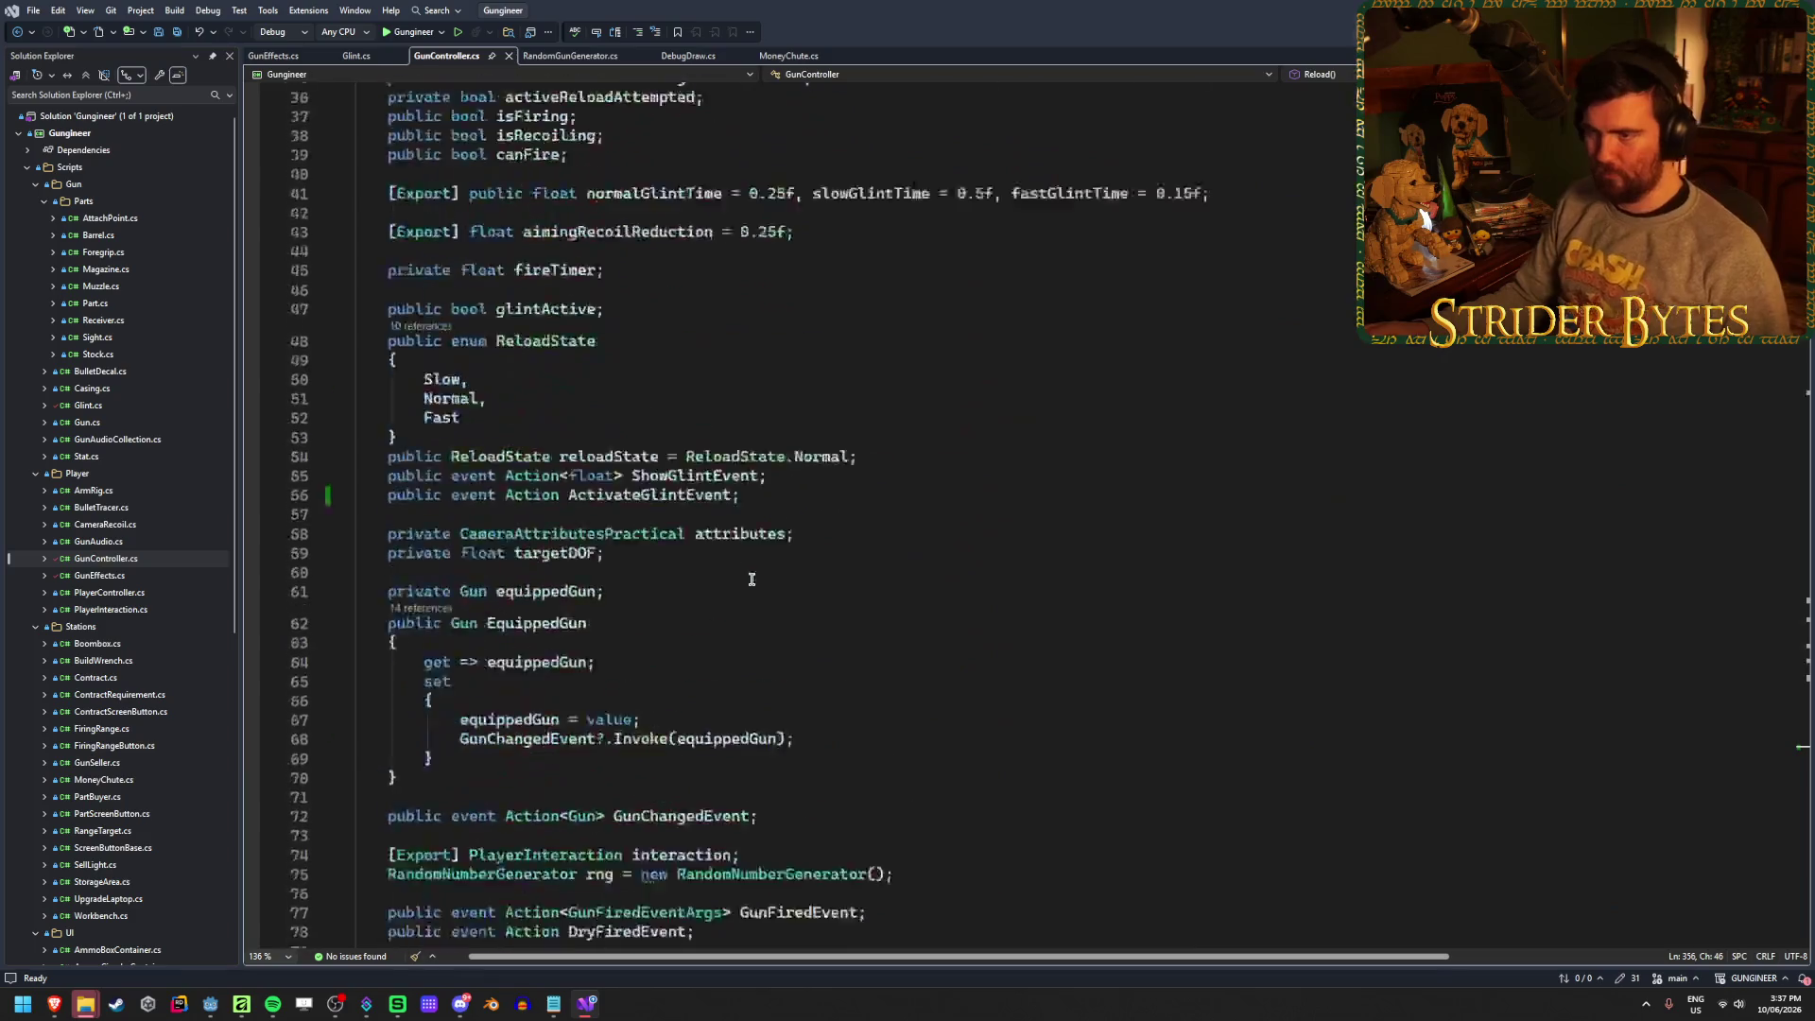
scroll(752, 579, "down", 15)
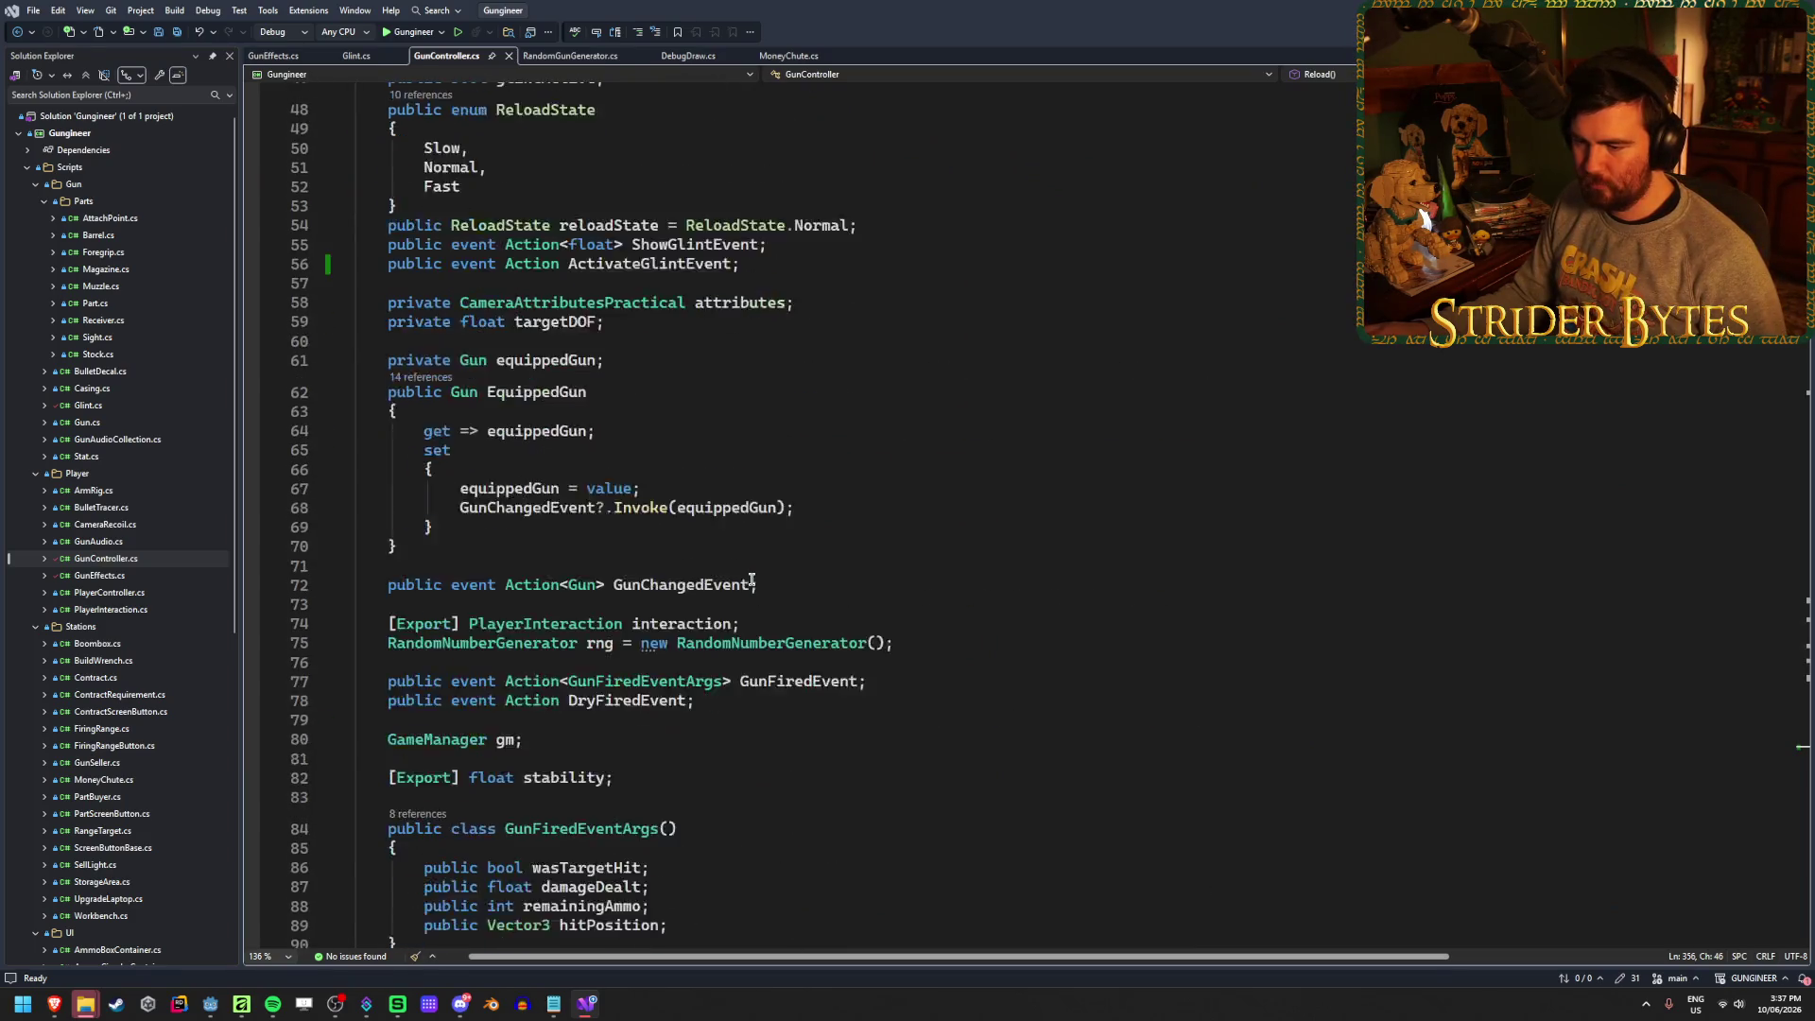
scroll(752, 579, "down", 1)
left_click(799, 624)
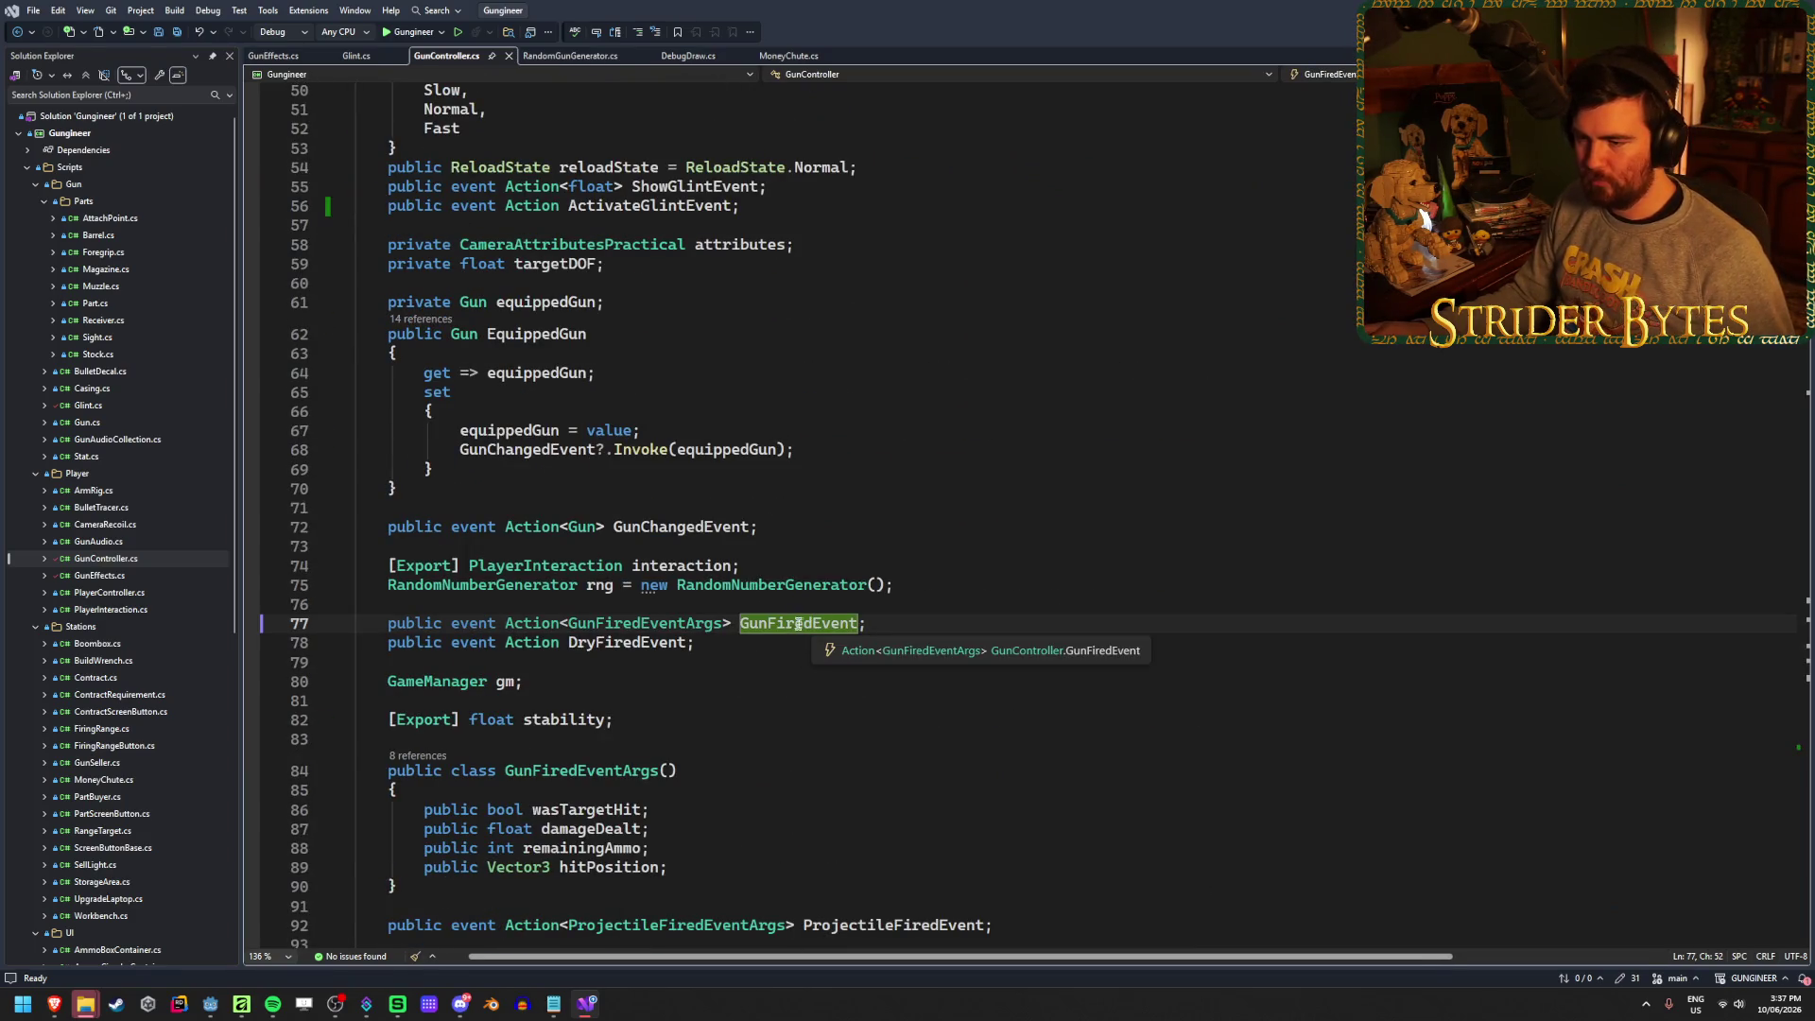
scroll(786, 624, "down", 2)
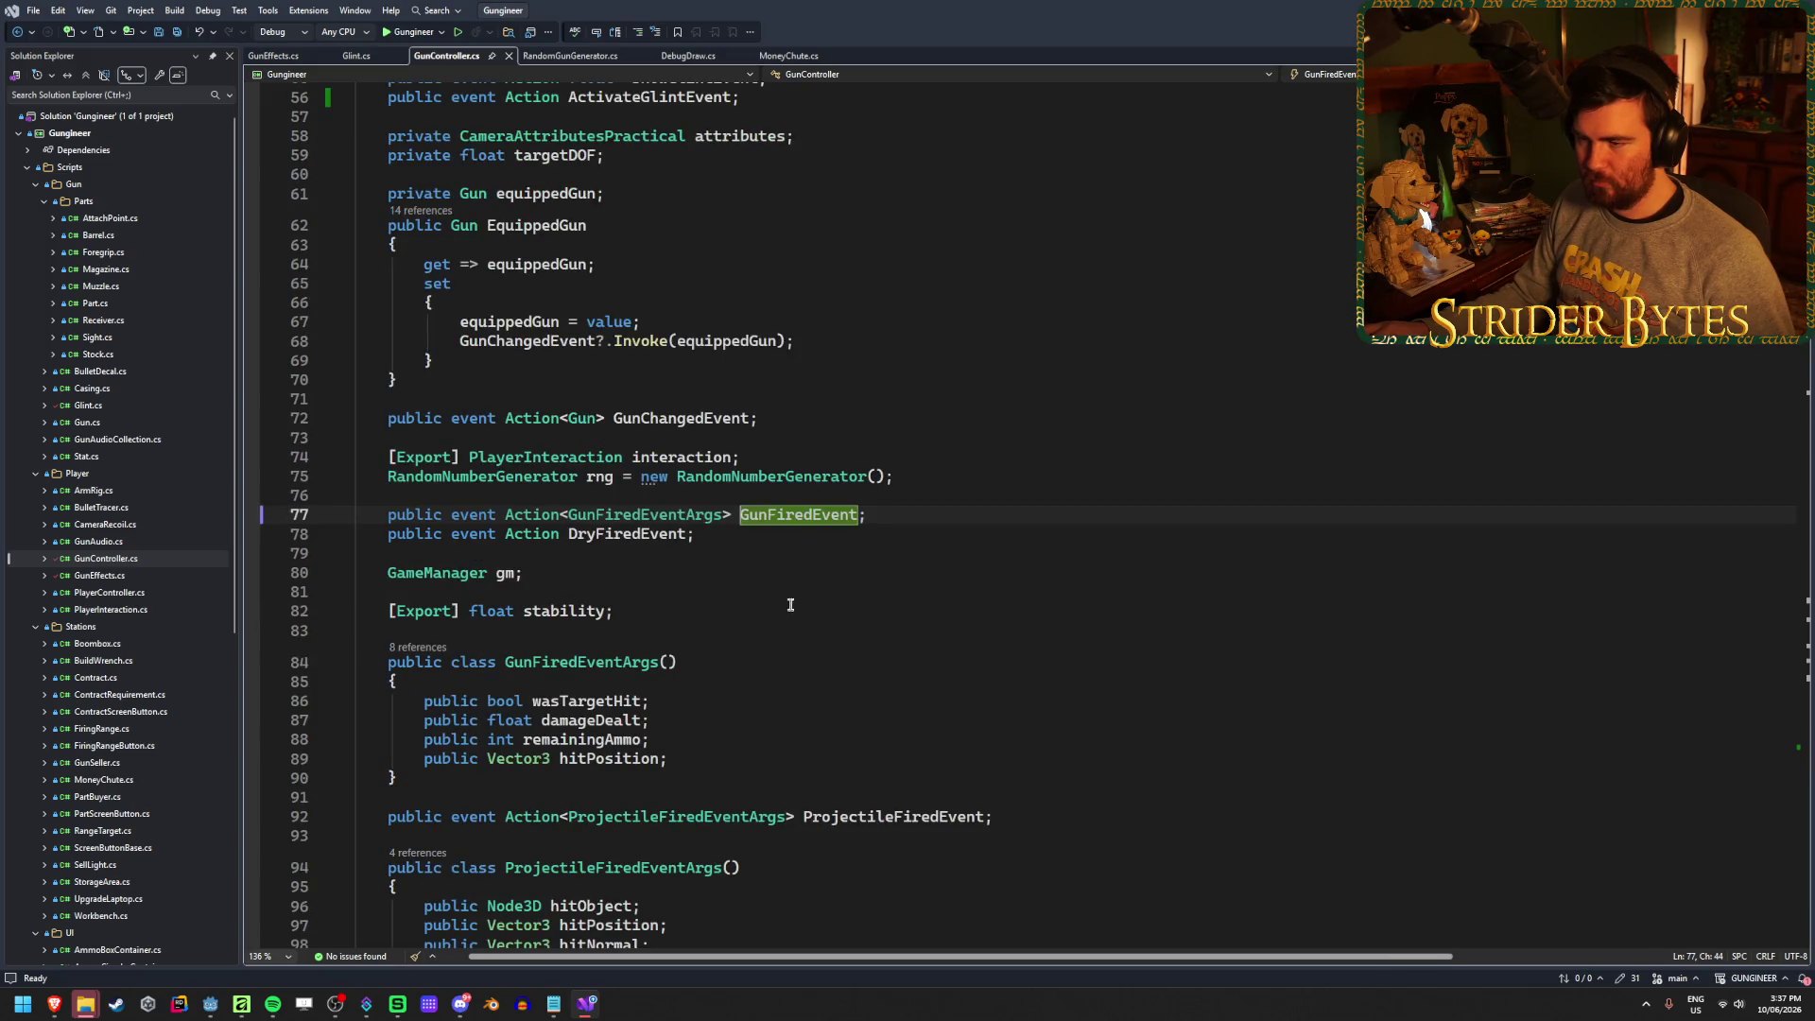
left_click(812, 517)
left_click(820, 517)
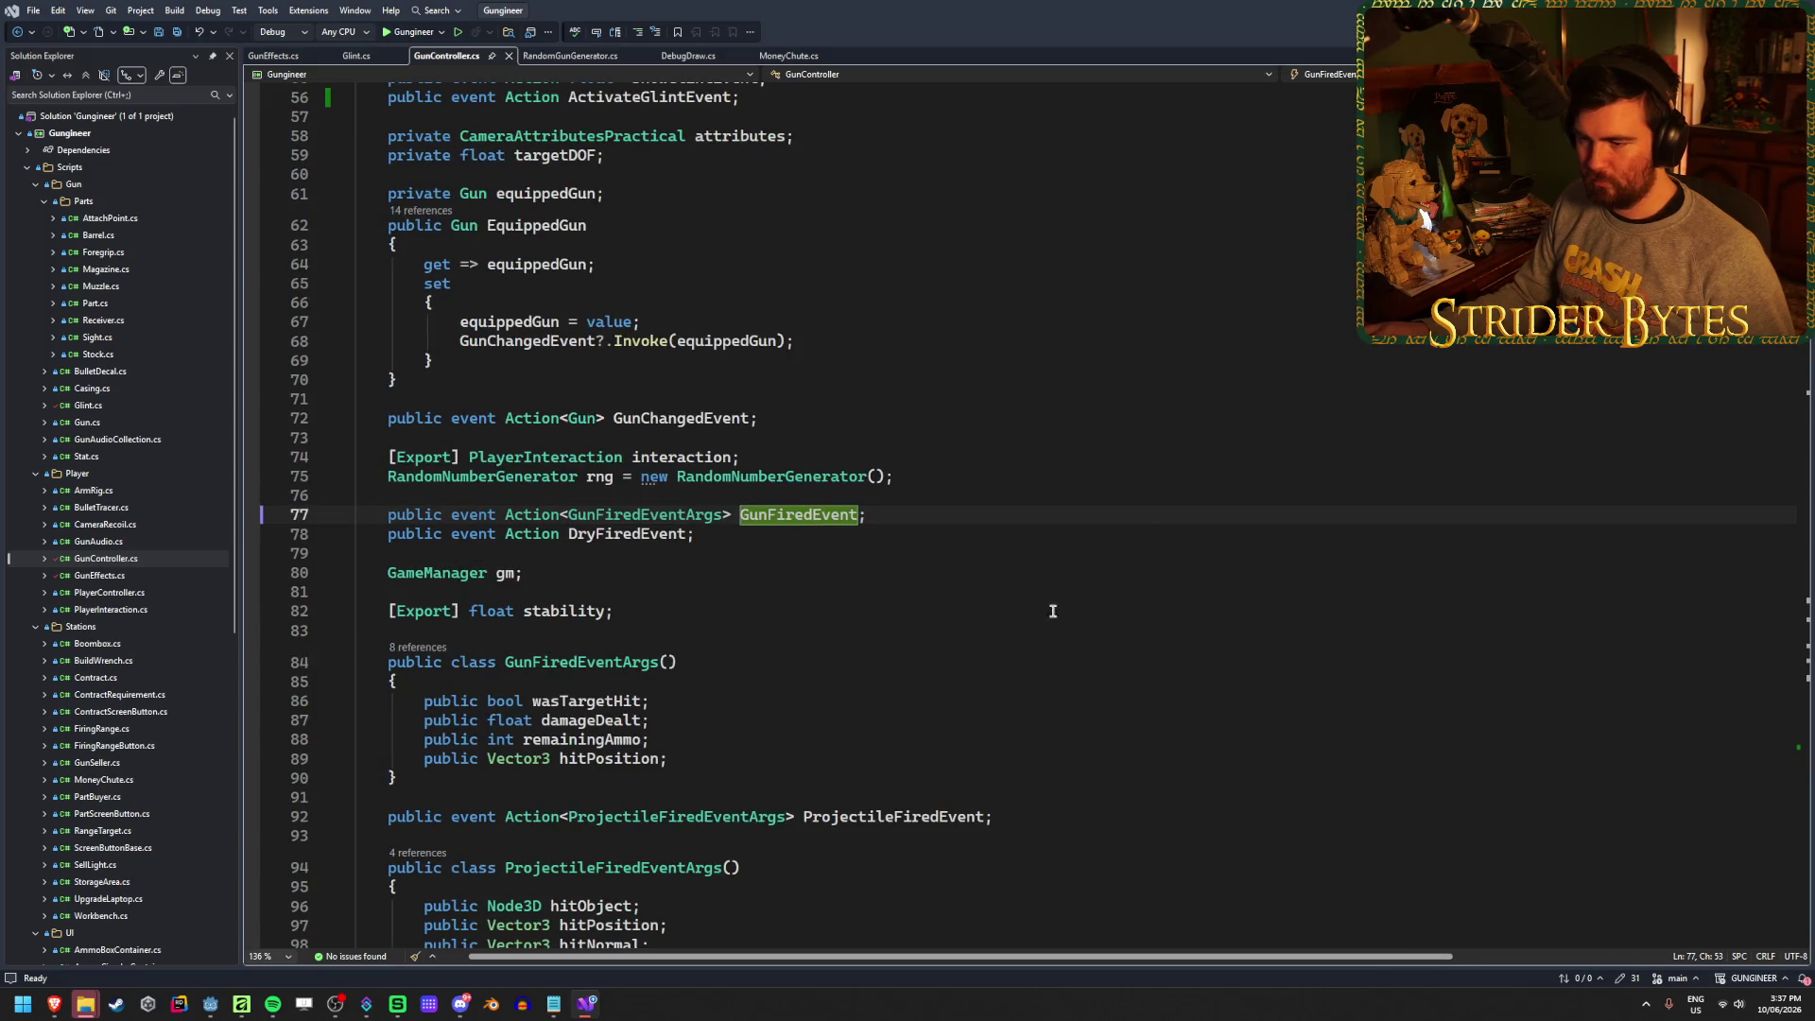
scroll(1078, 615, "down", 2)
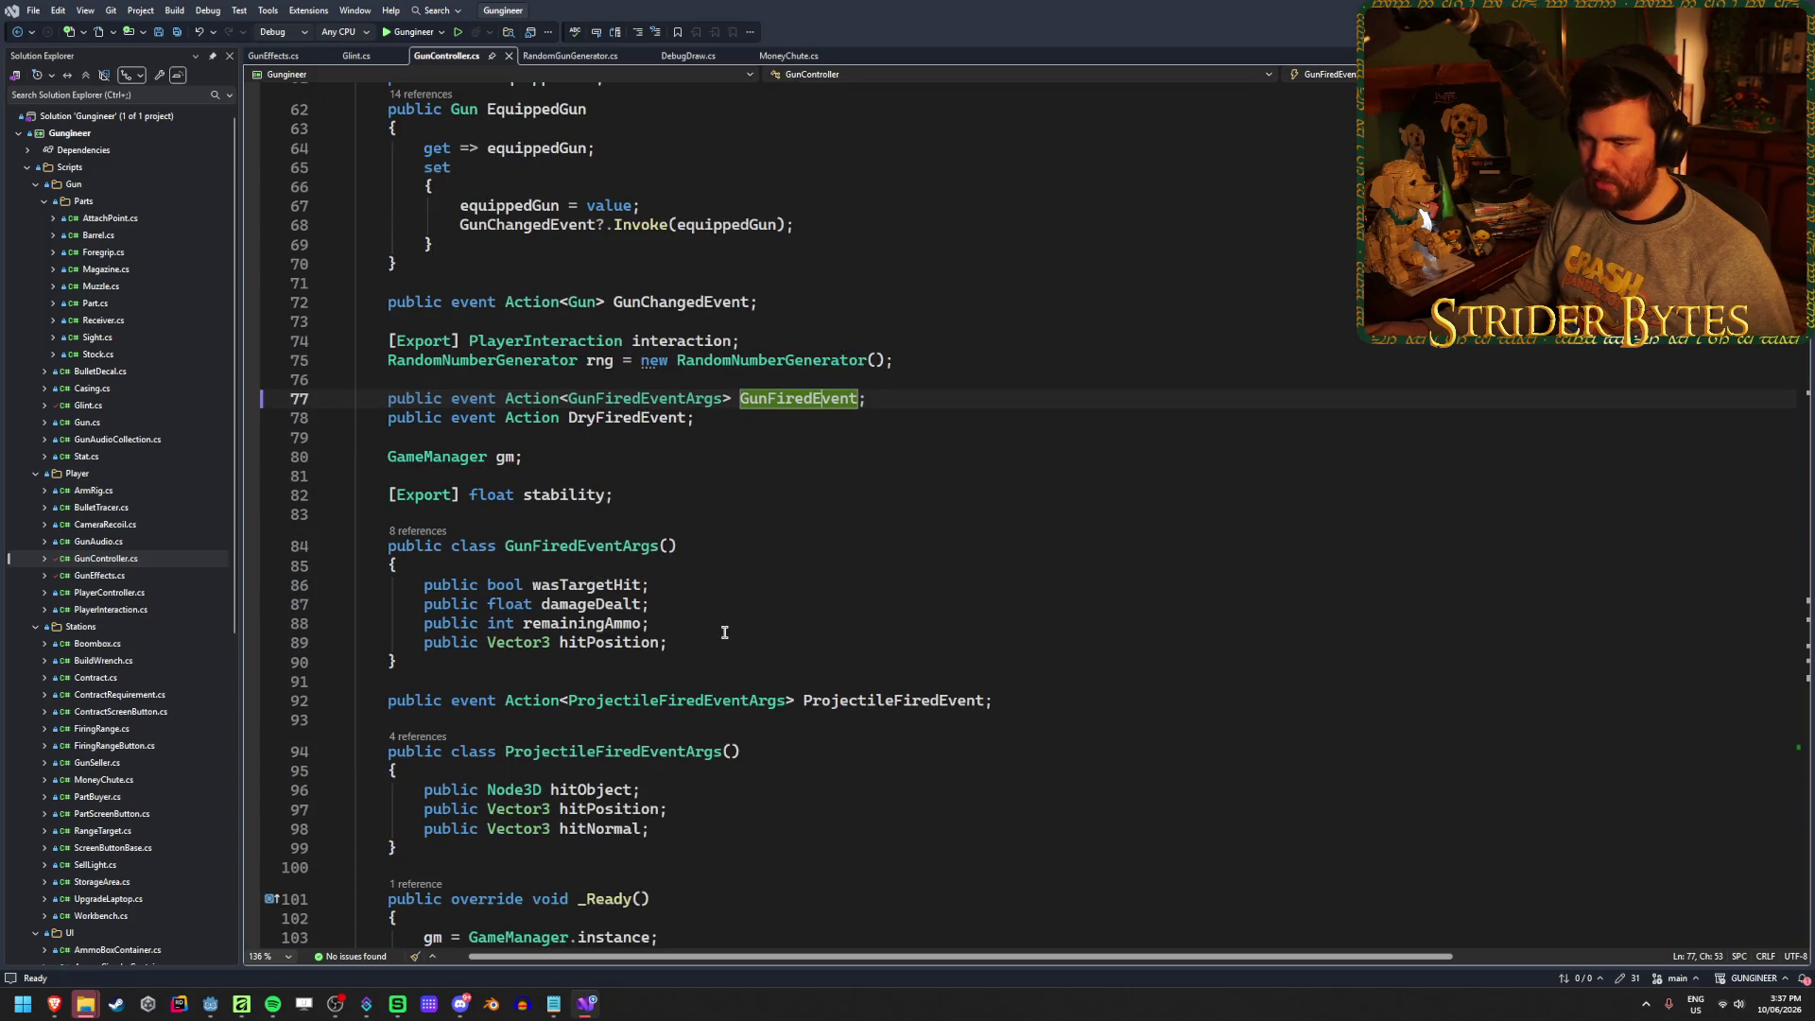
scroll(725, 632, "down", 1)
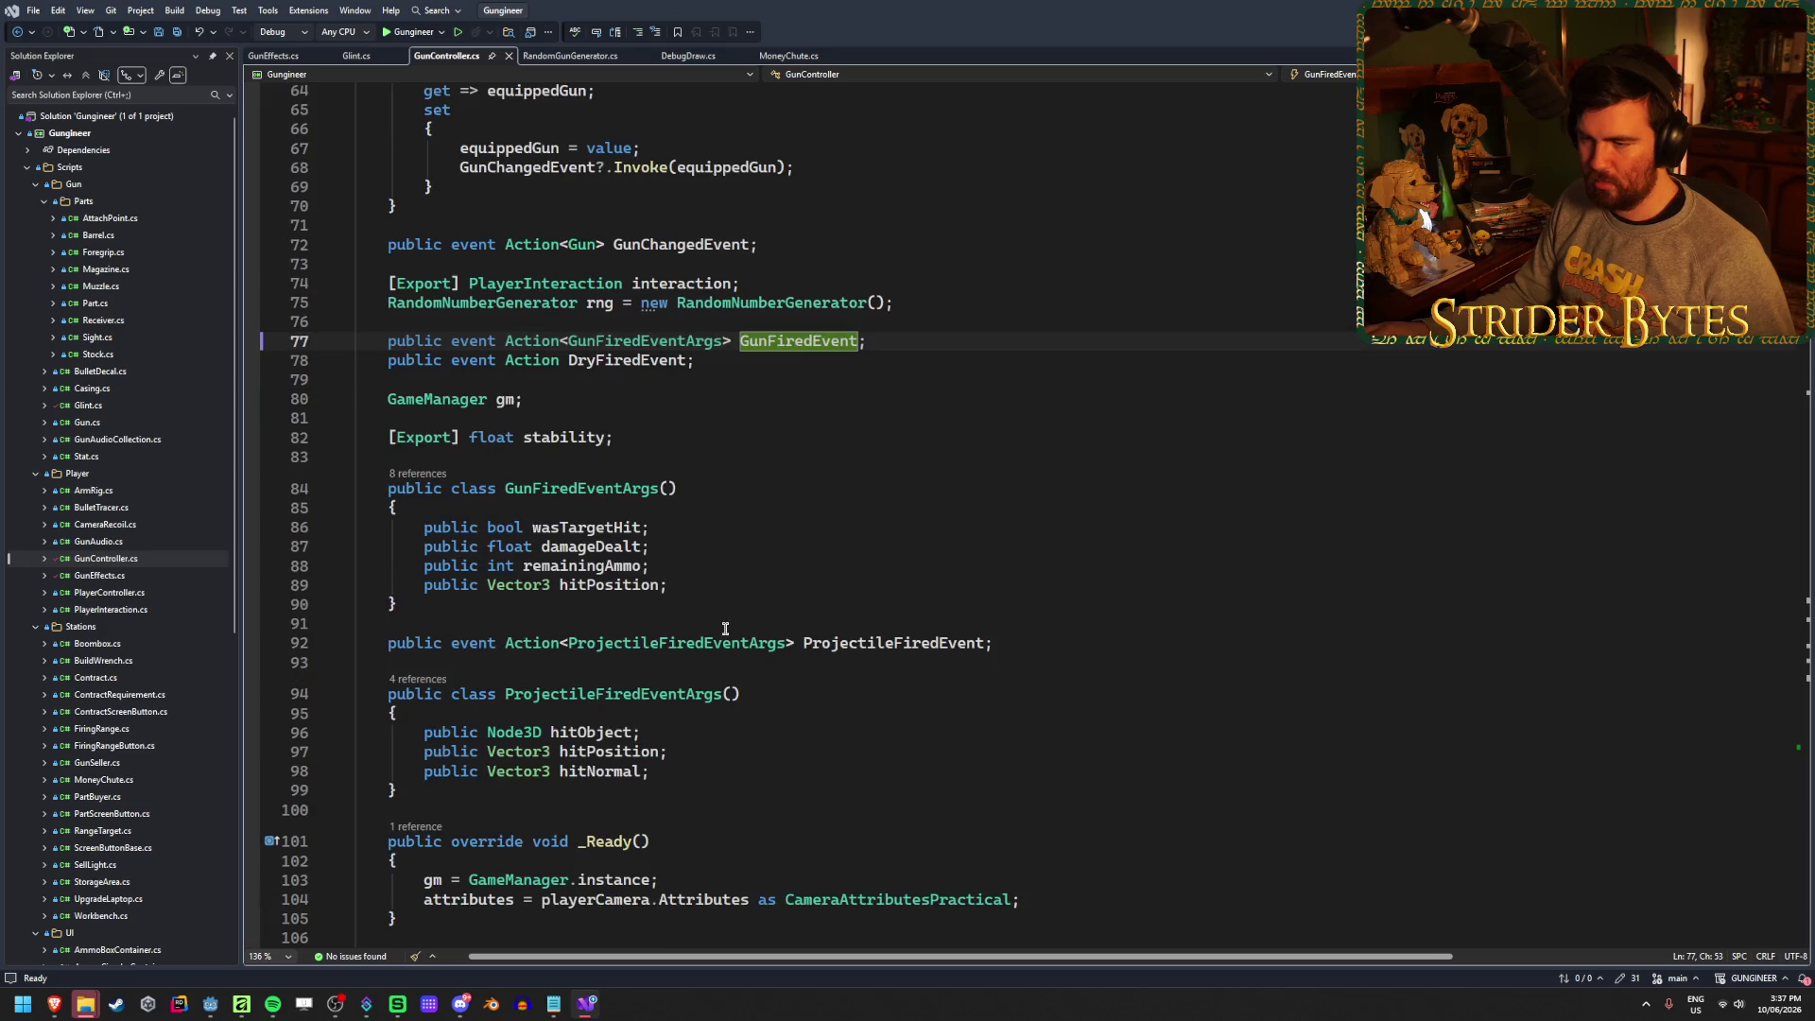
Add 'public bool wasTargetDestroyed;' below wasTargetHit and save GunController.cs
left_click(682, 532)
key("Return")
type("publ")
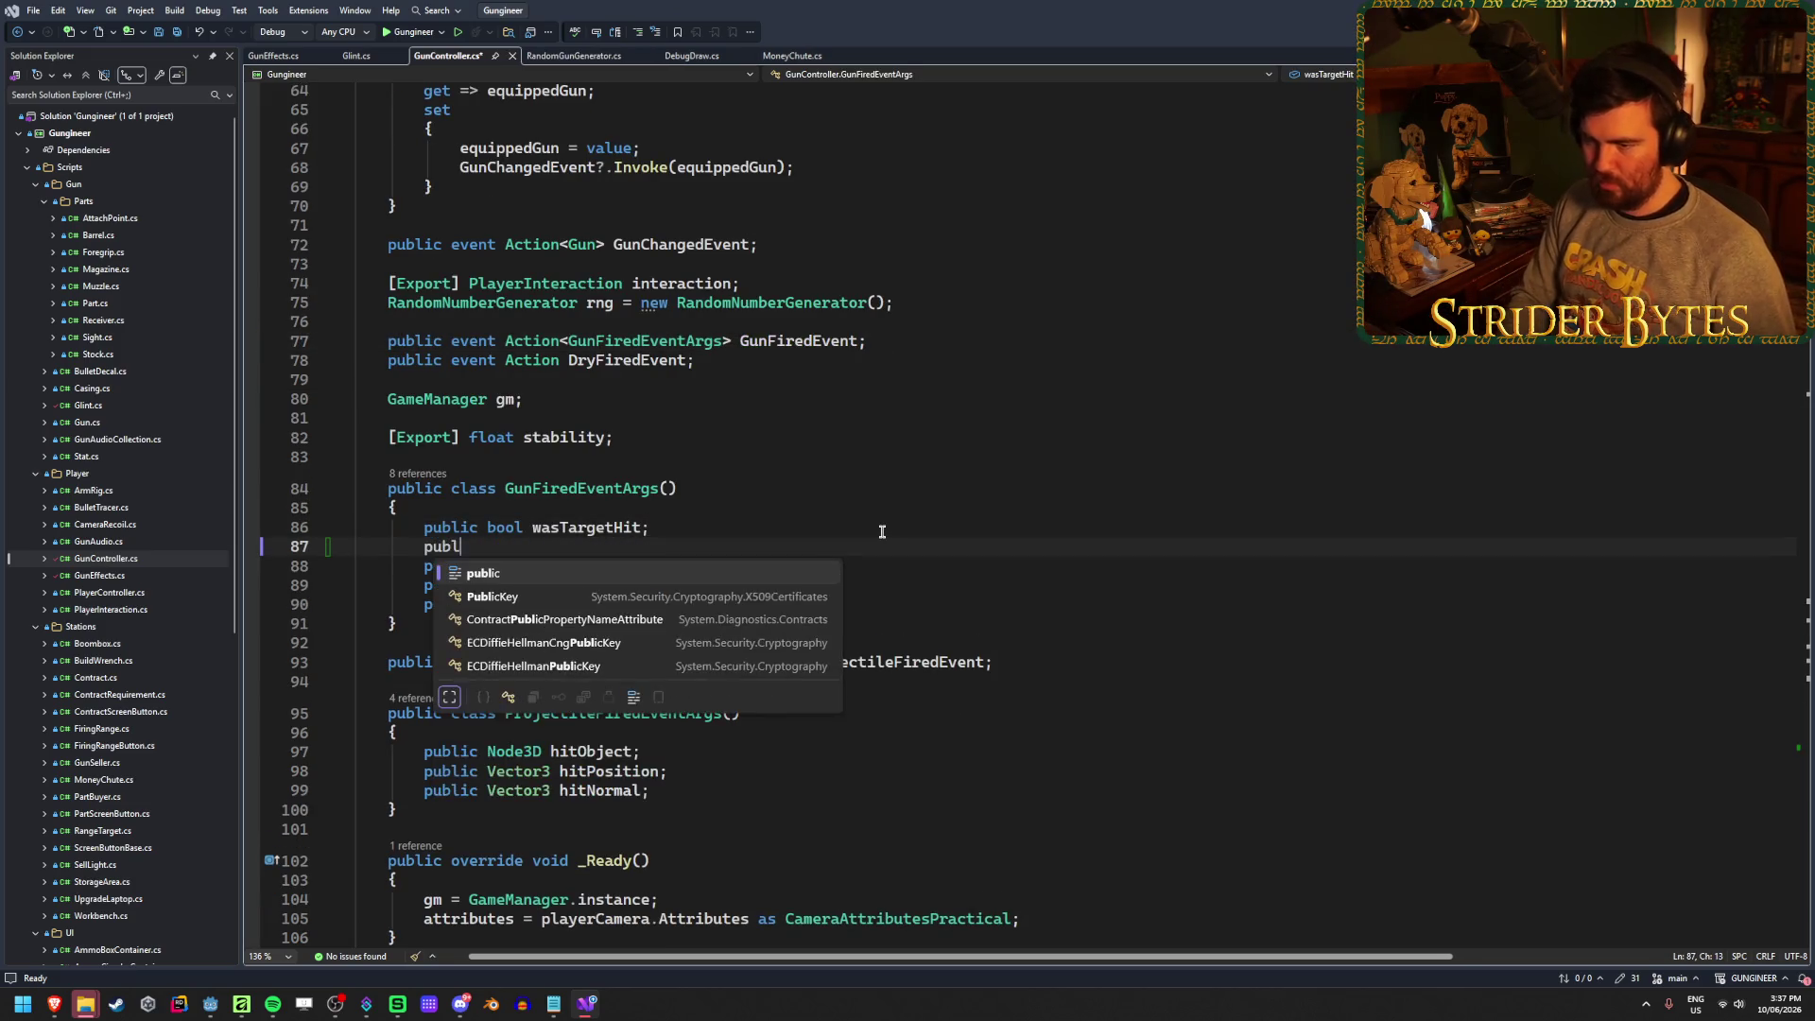
type("ic bool was")
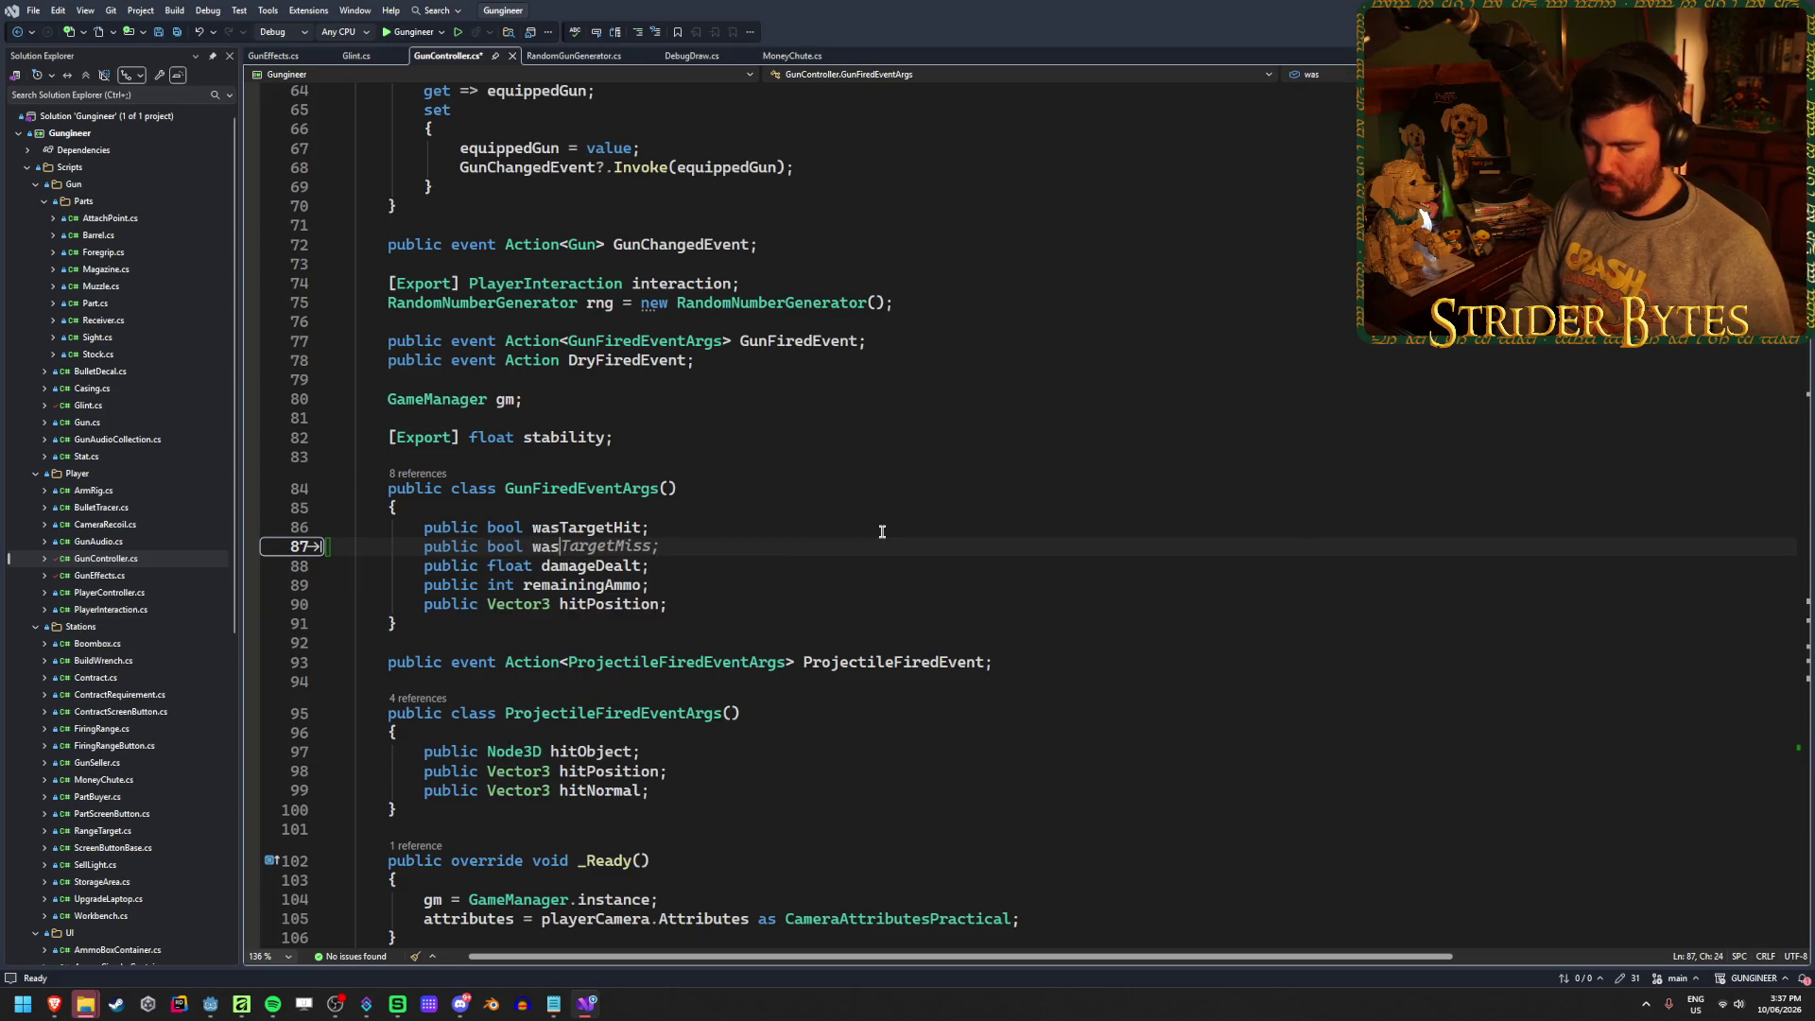
type("TargetDestroy")
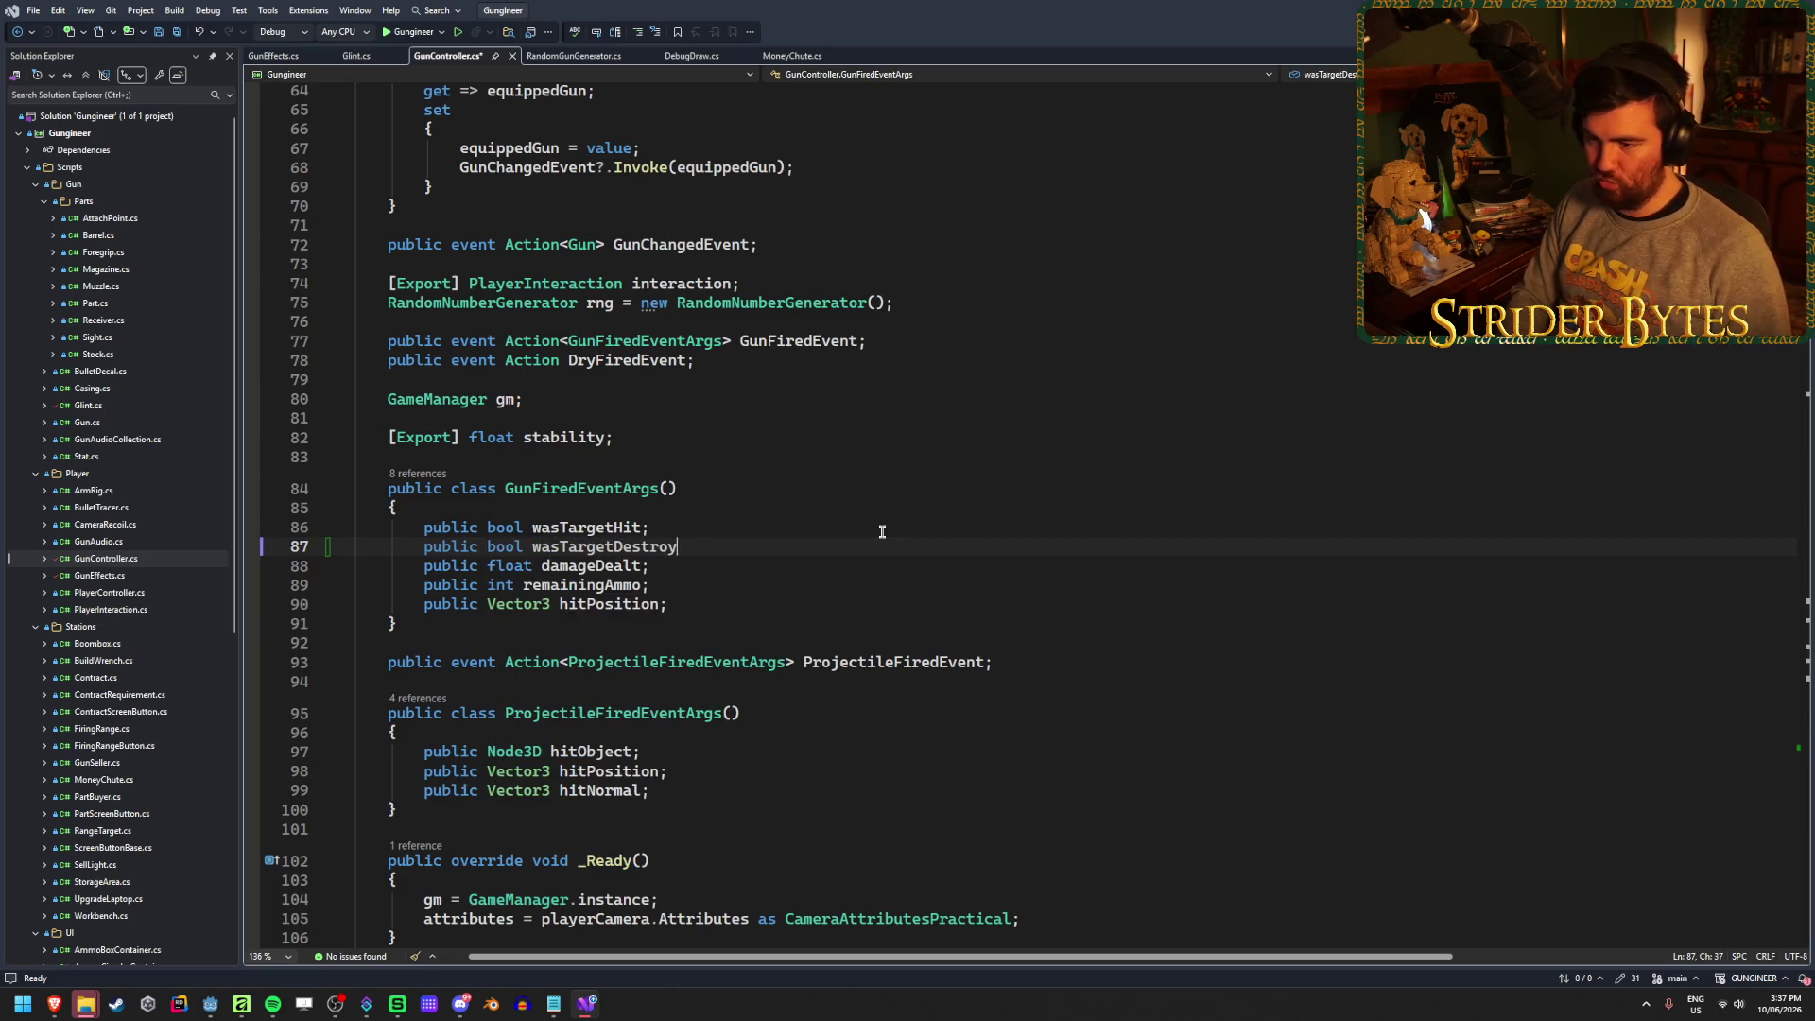
type("ed;")
key("ctrl+s")
scroll(855, 548, "down", 8)
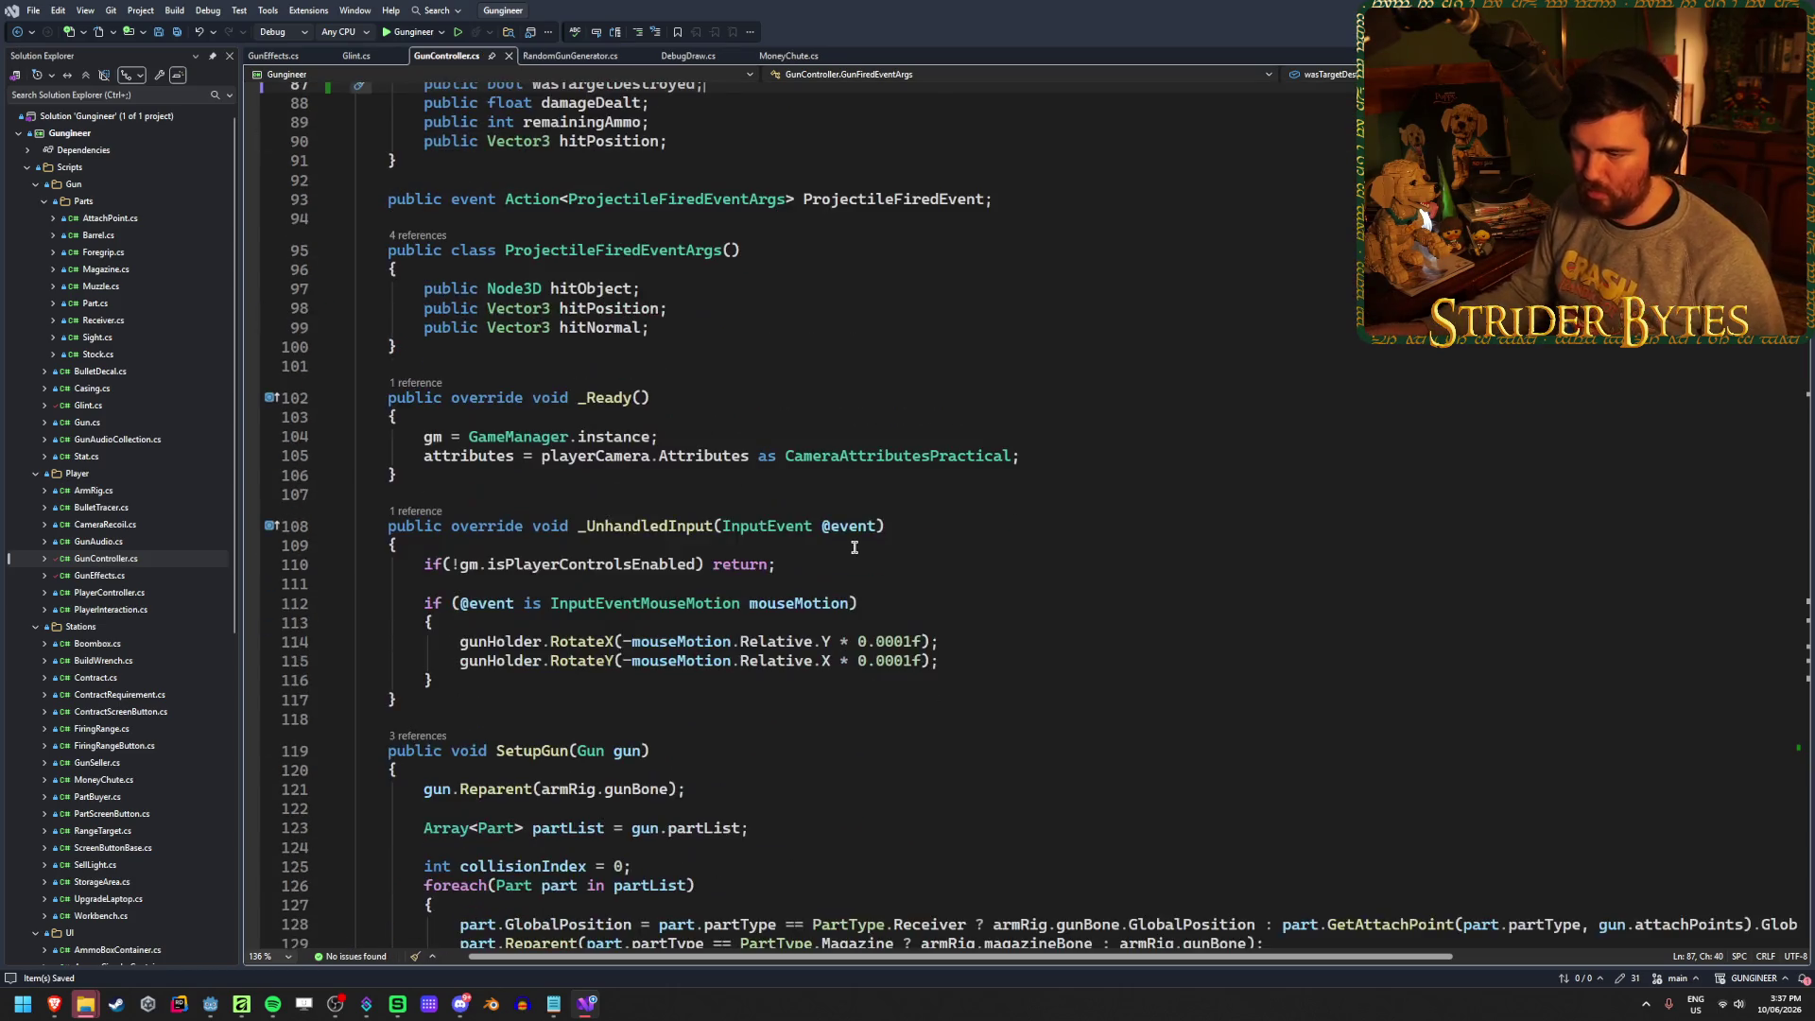
Scroll to the shot-handling code where wasTargetHit and damageDealt are set
scroll(854, 548, "down", 18)
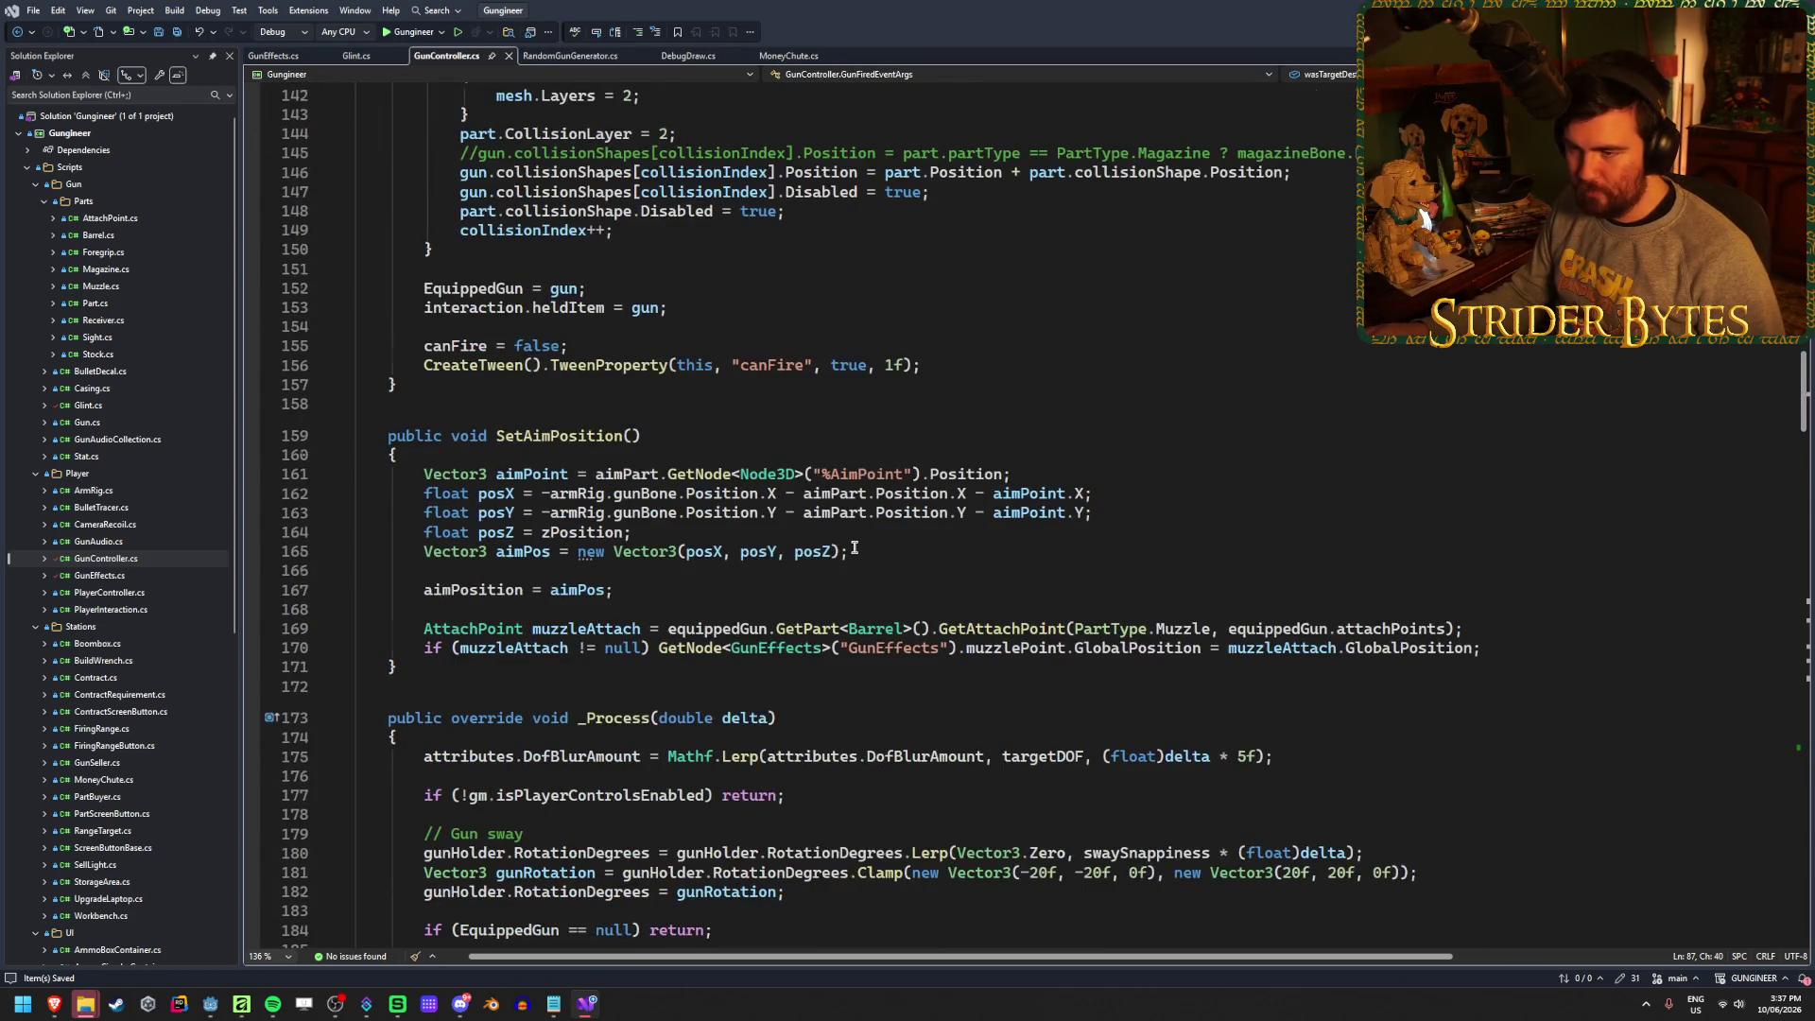
scroll(854, 547, "down", 7)
scroll(855, 547, "down", 1)
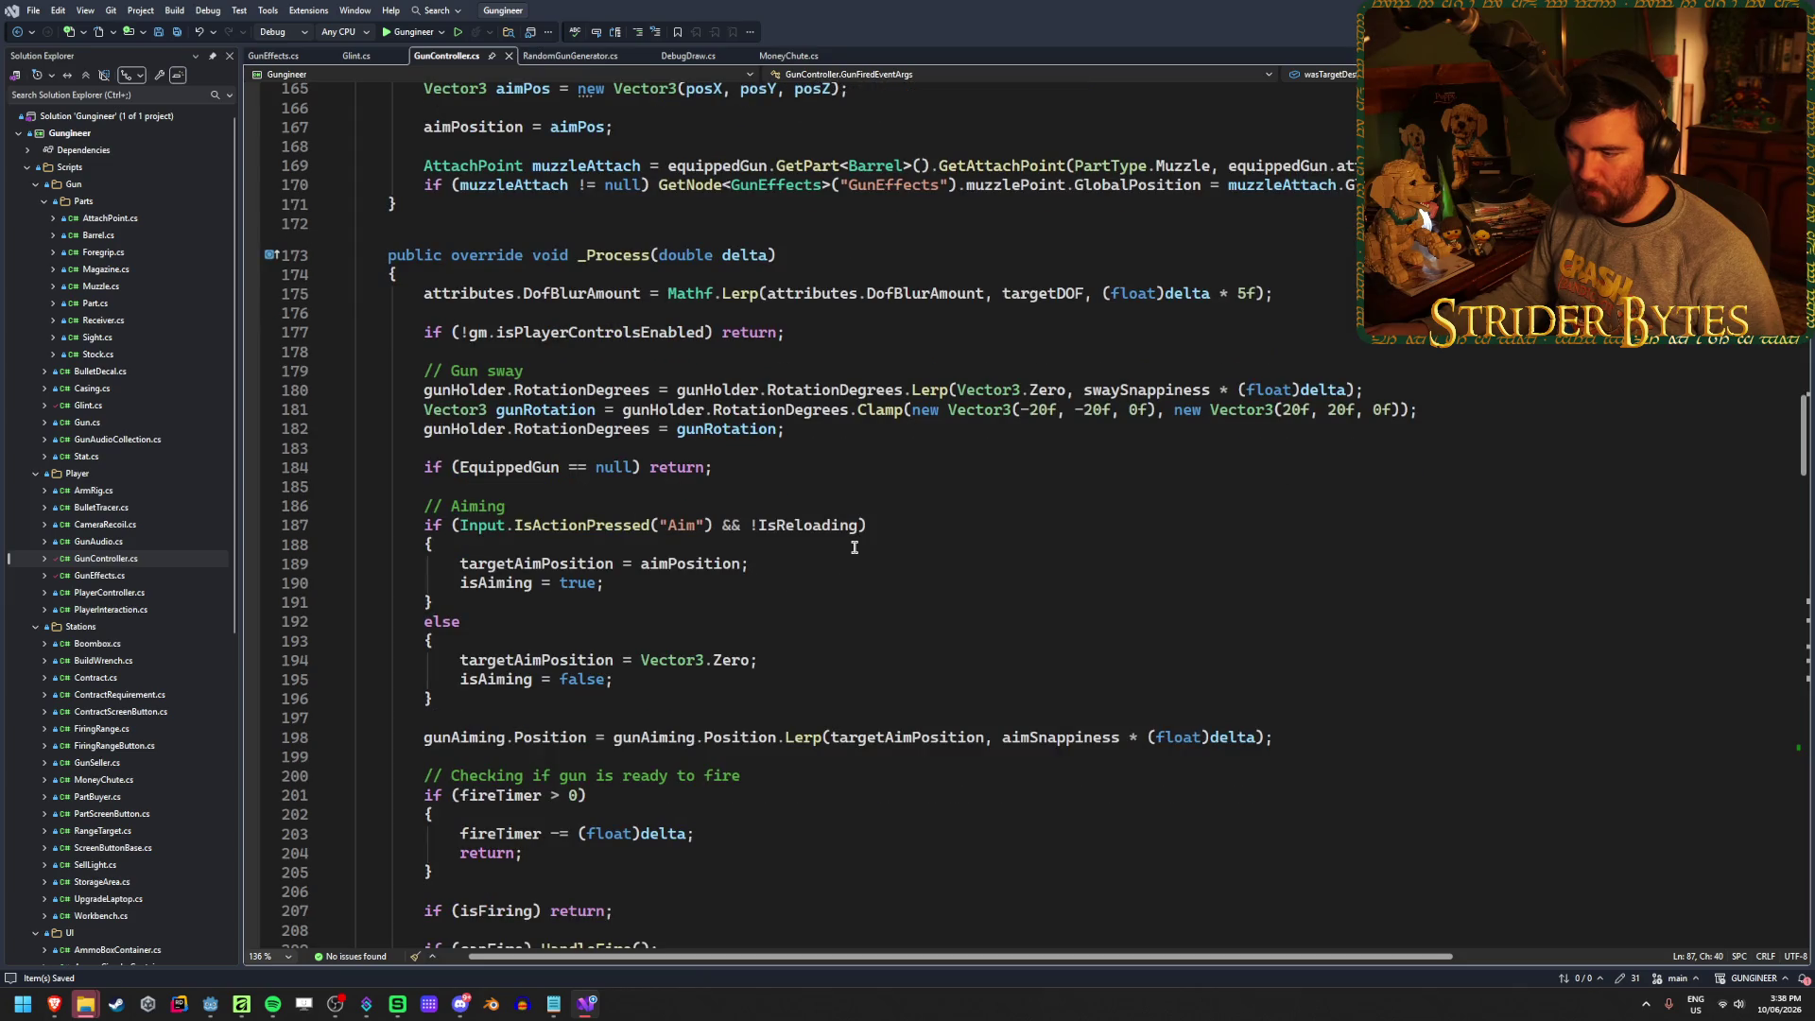
scroll(855, 548, "down", 5)
scroll(854, 548, "down", 11)
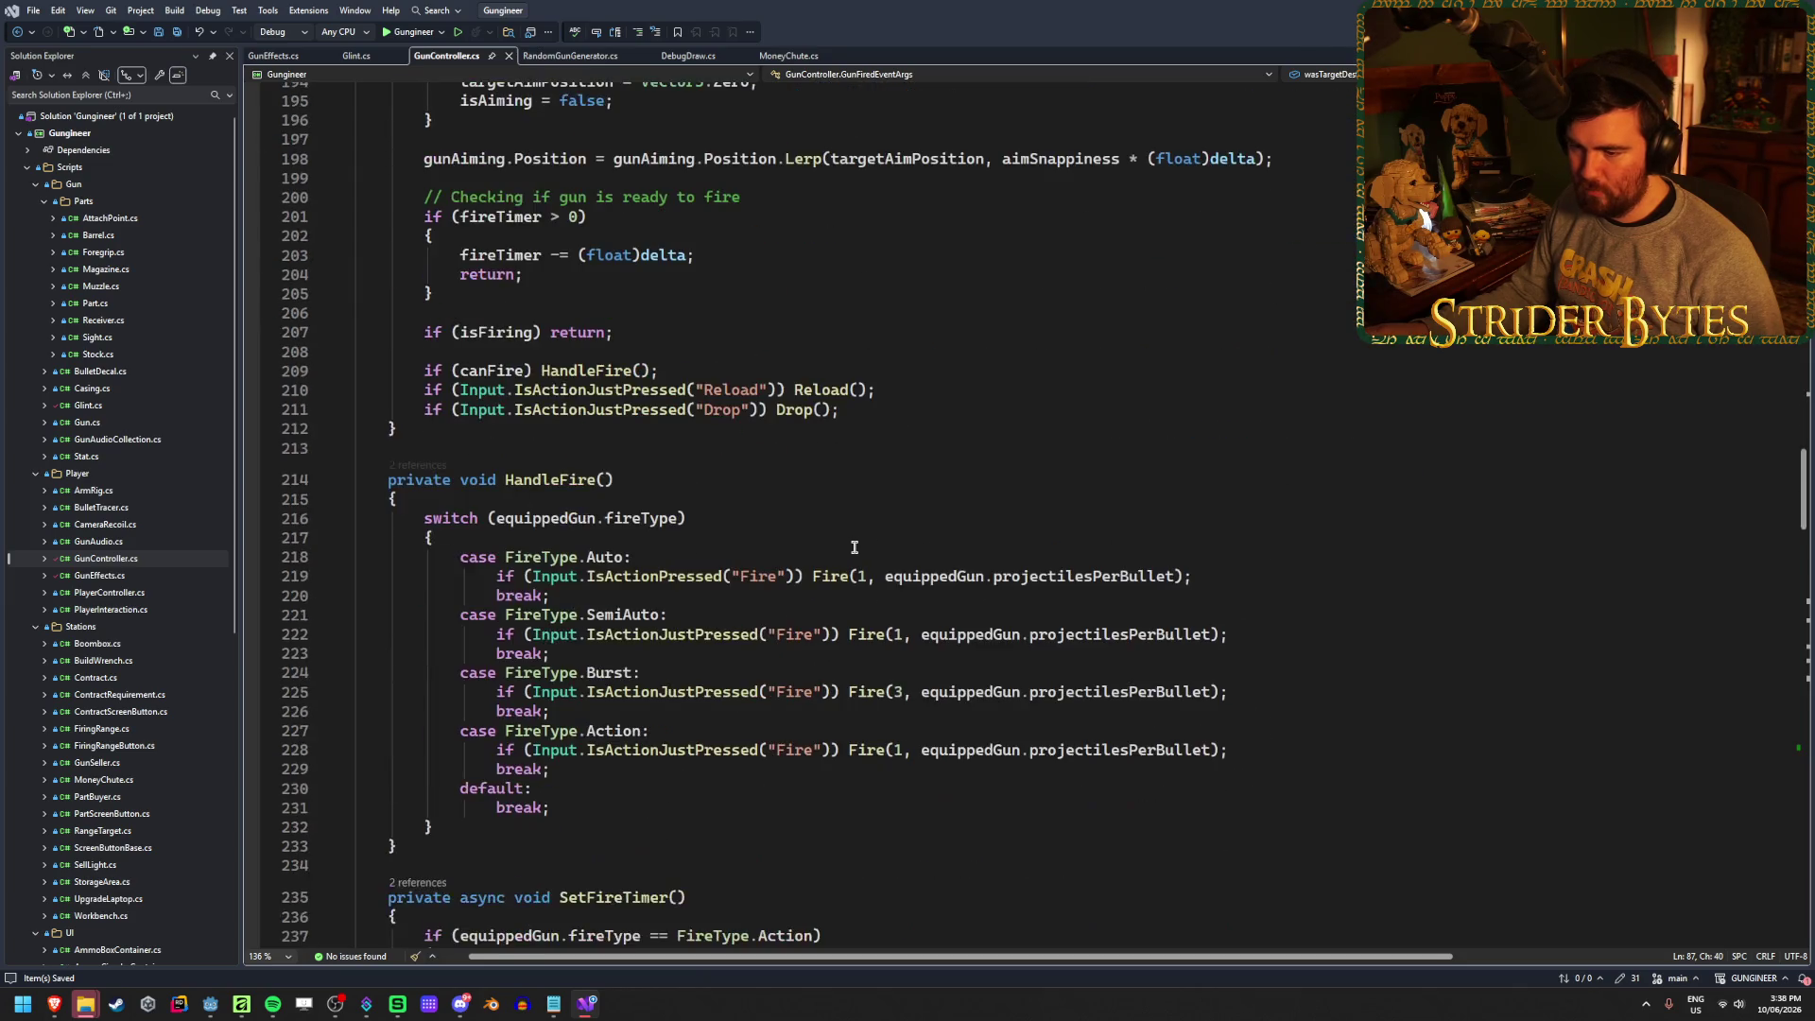
scroll(855, 548, "down", 16)
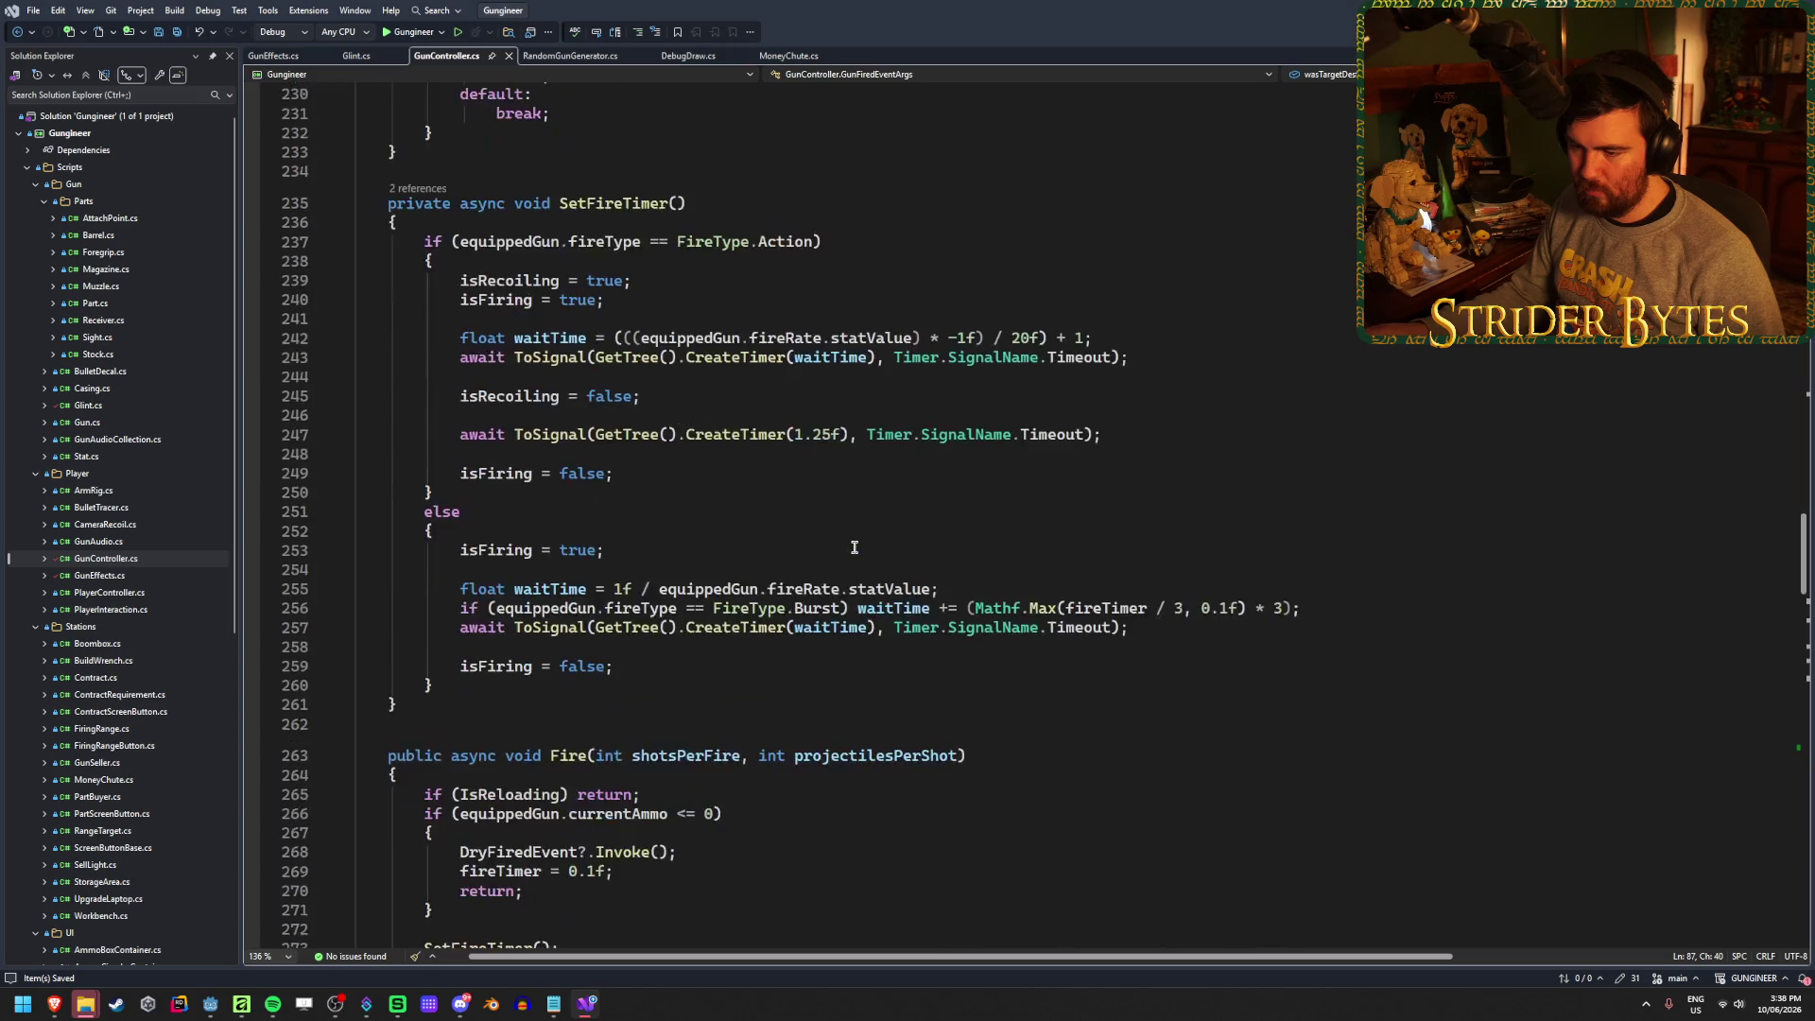
scroll(855, 548, "down", 9)
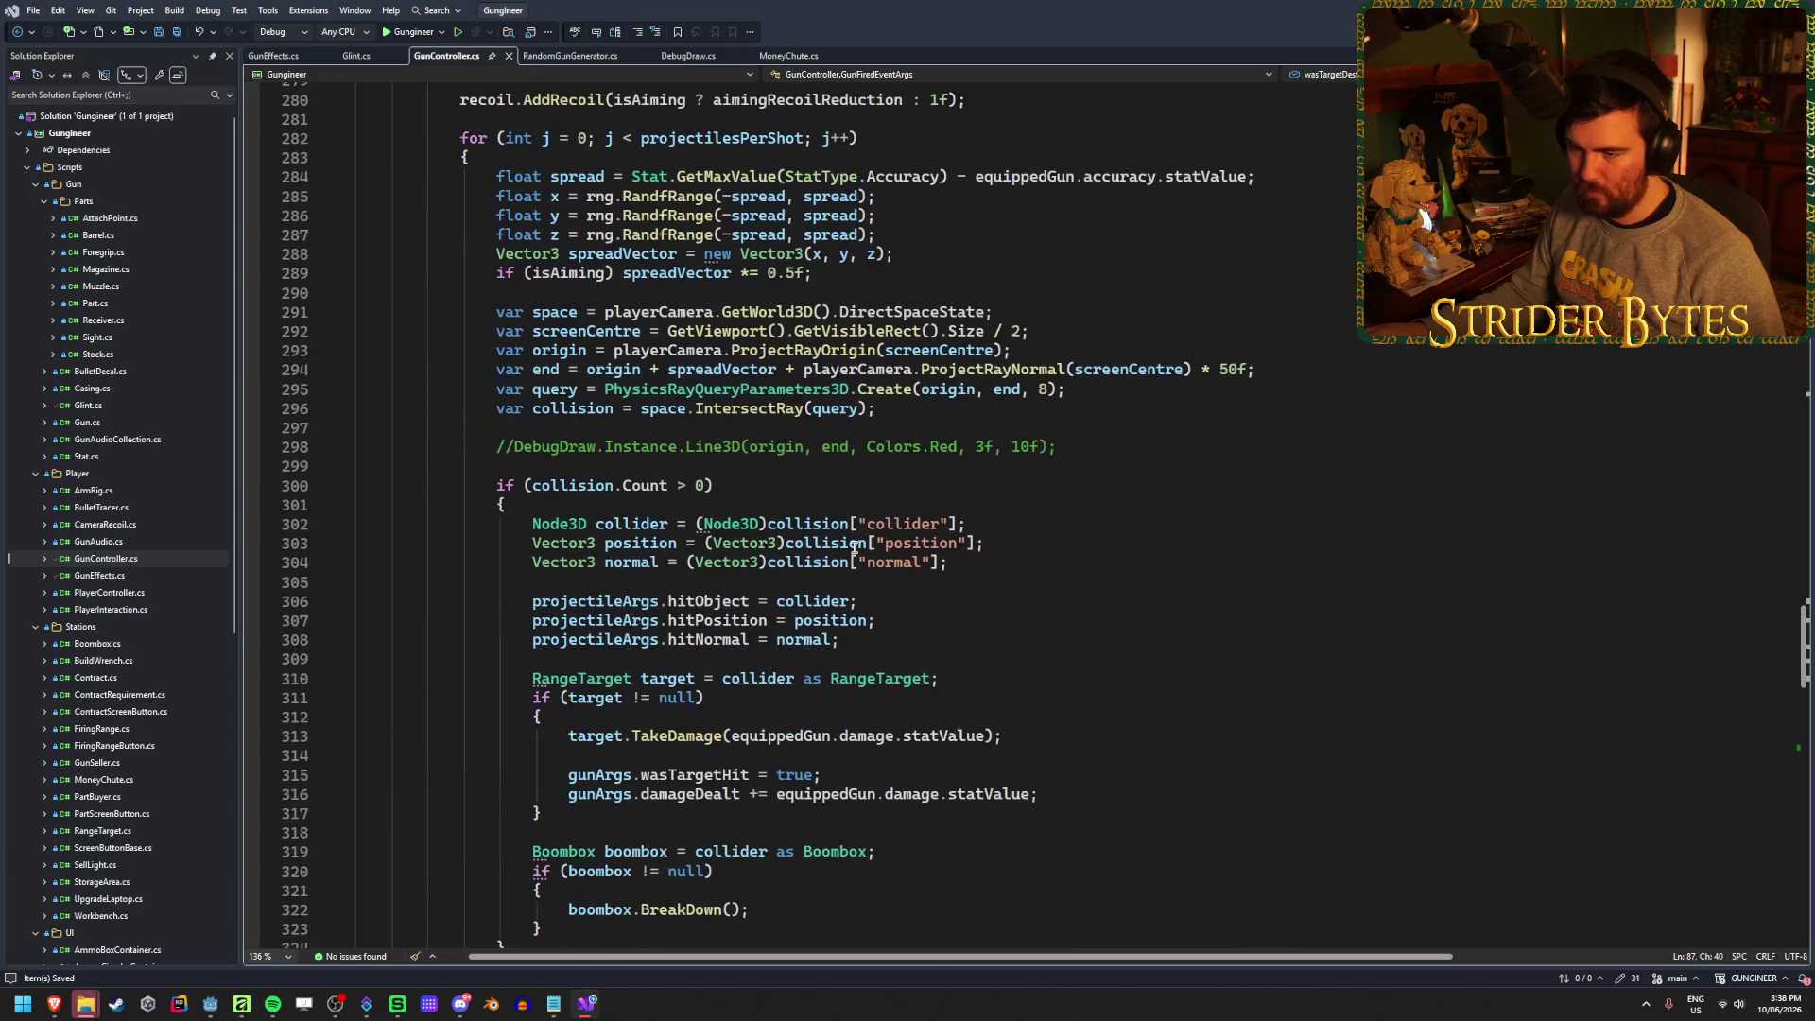
left_click(832, 600)
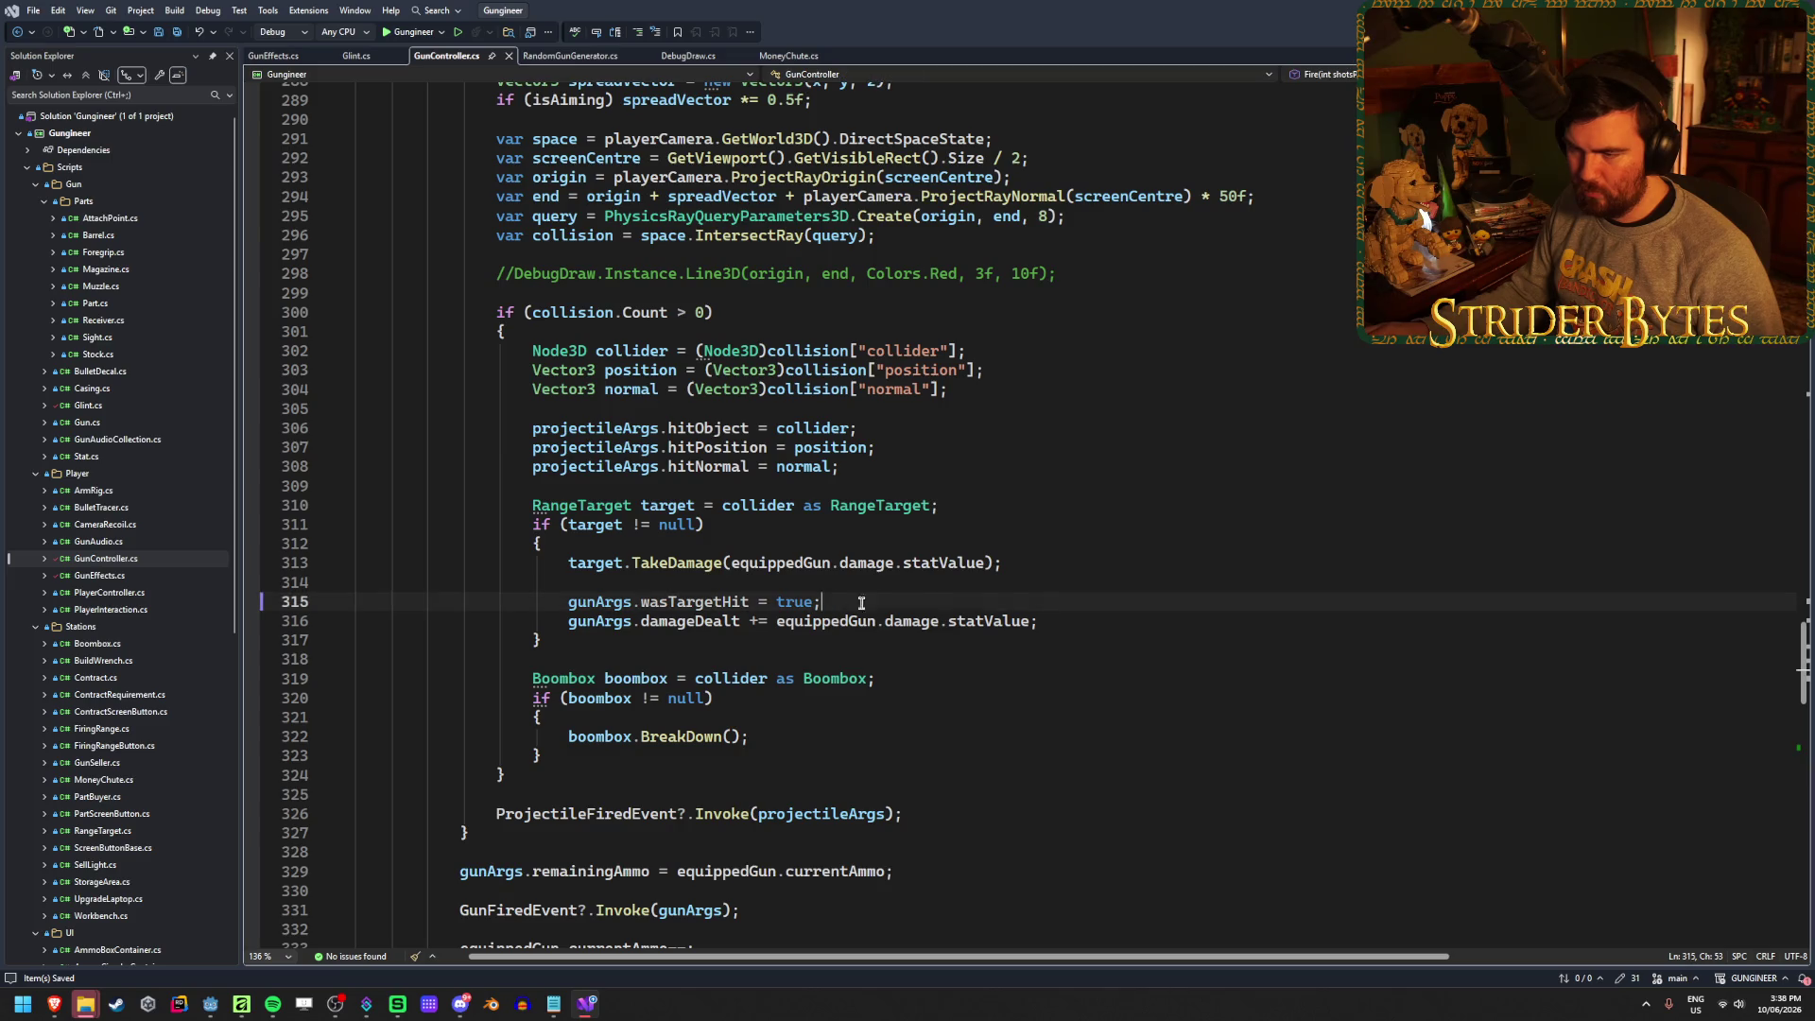
left_click(1088, 626)
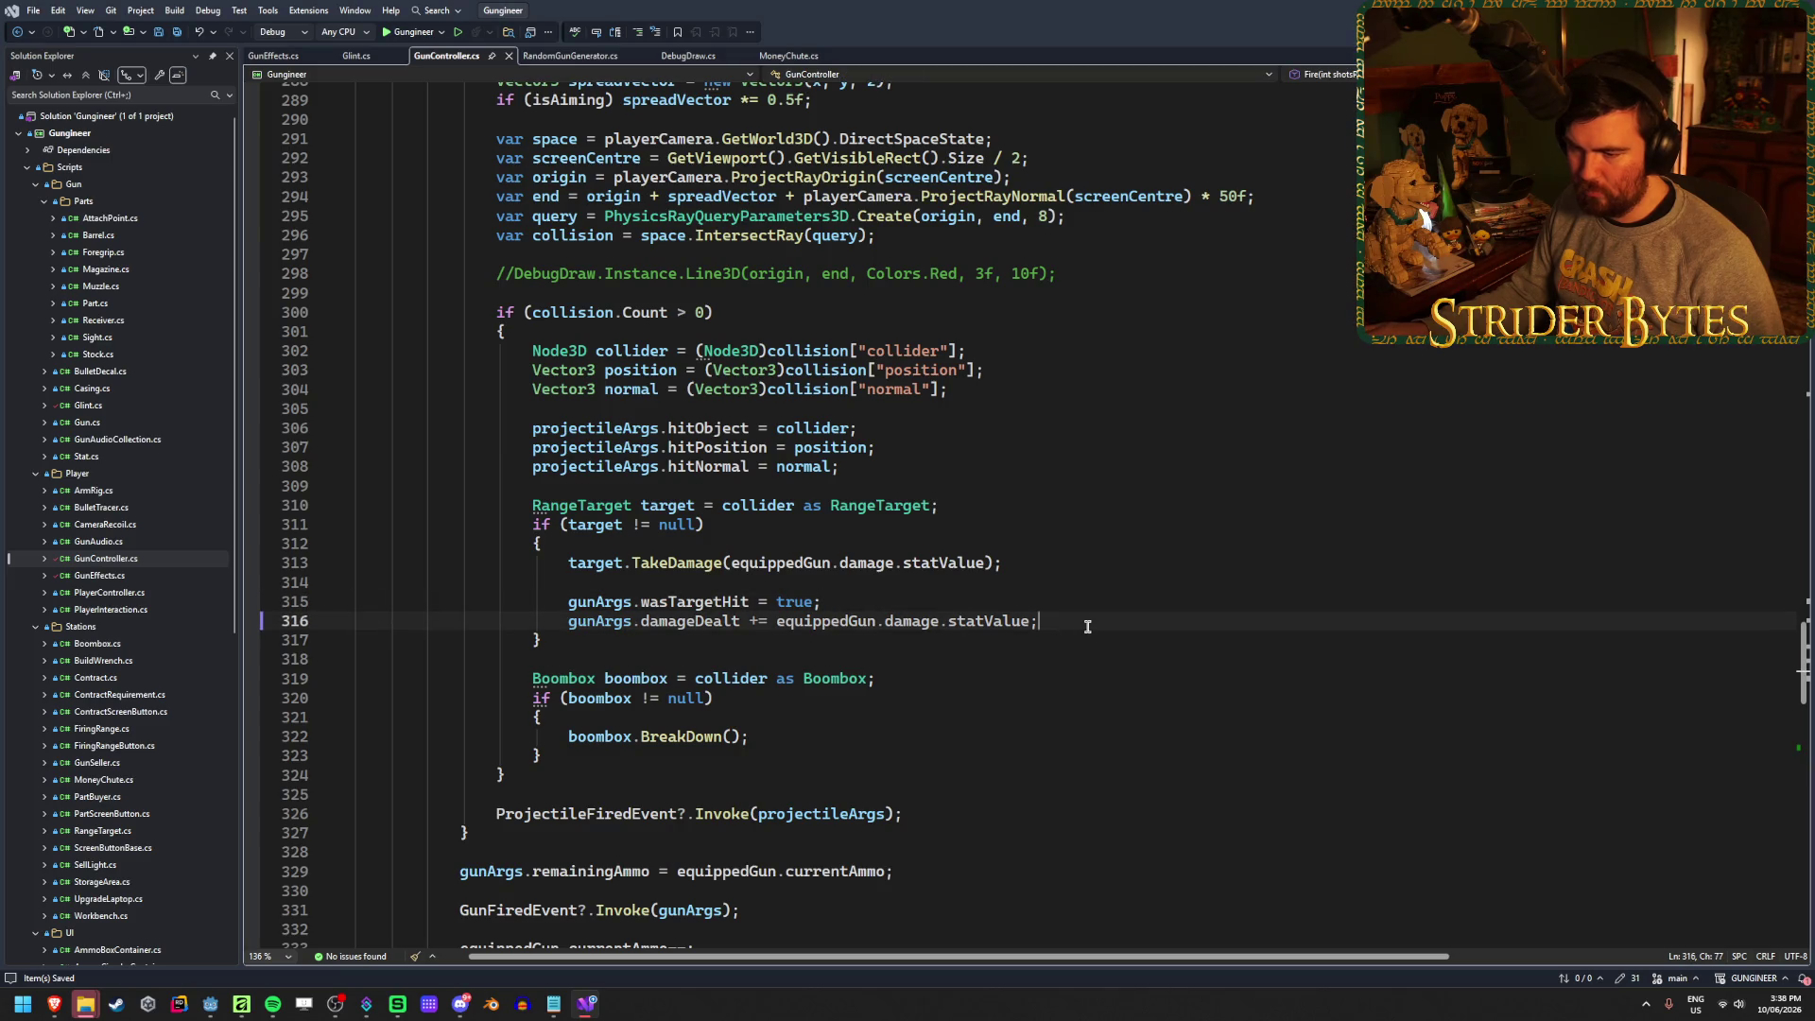
scroll(1087, 627, "down", 2)
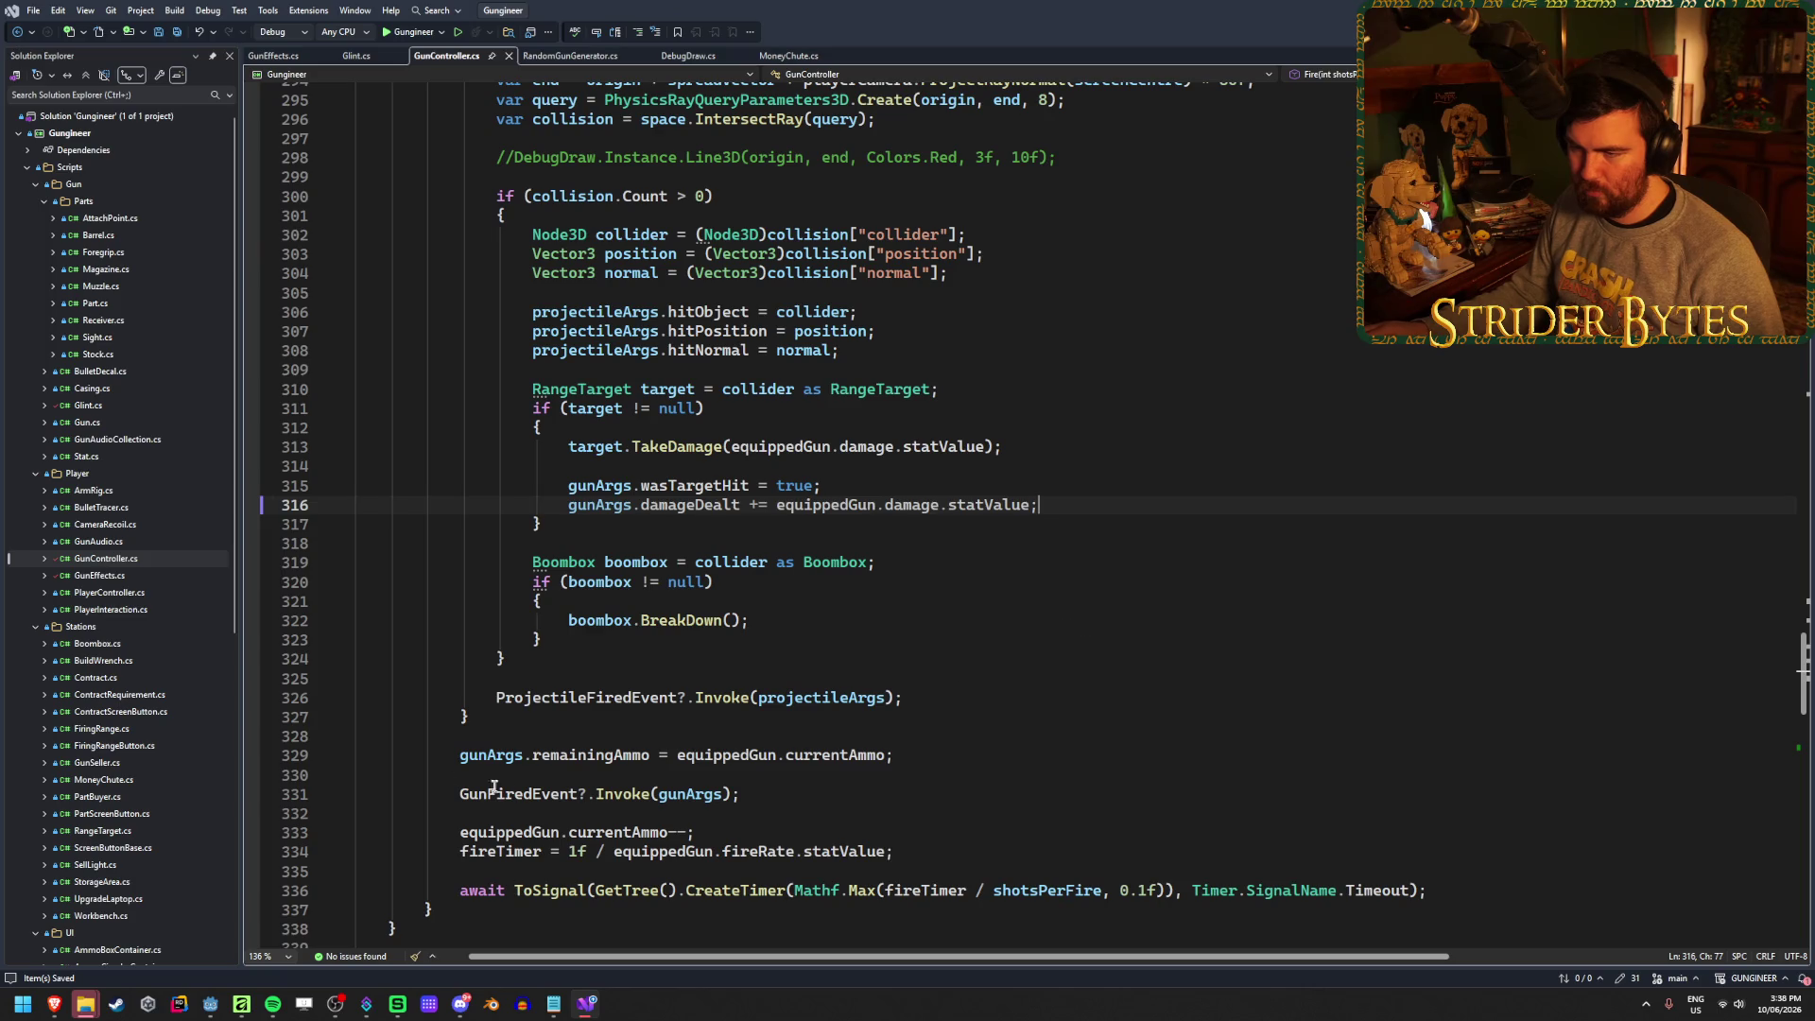
scroll(493, 787, "up", 15)
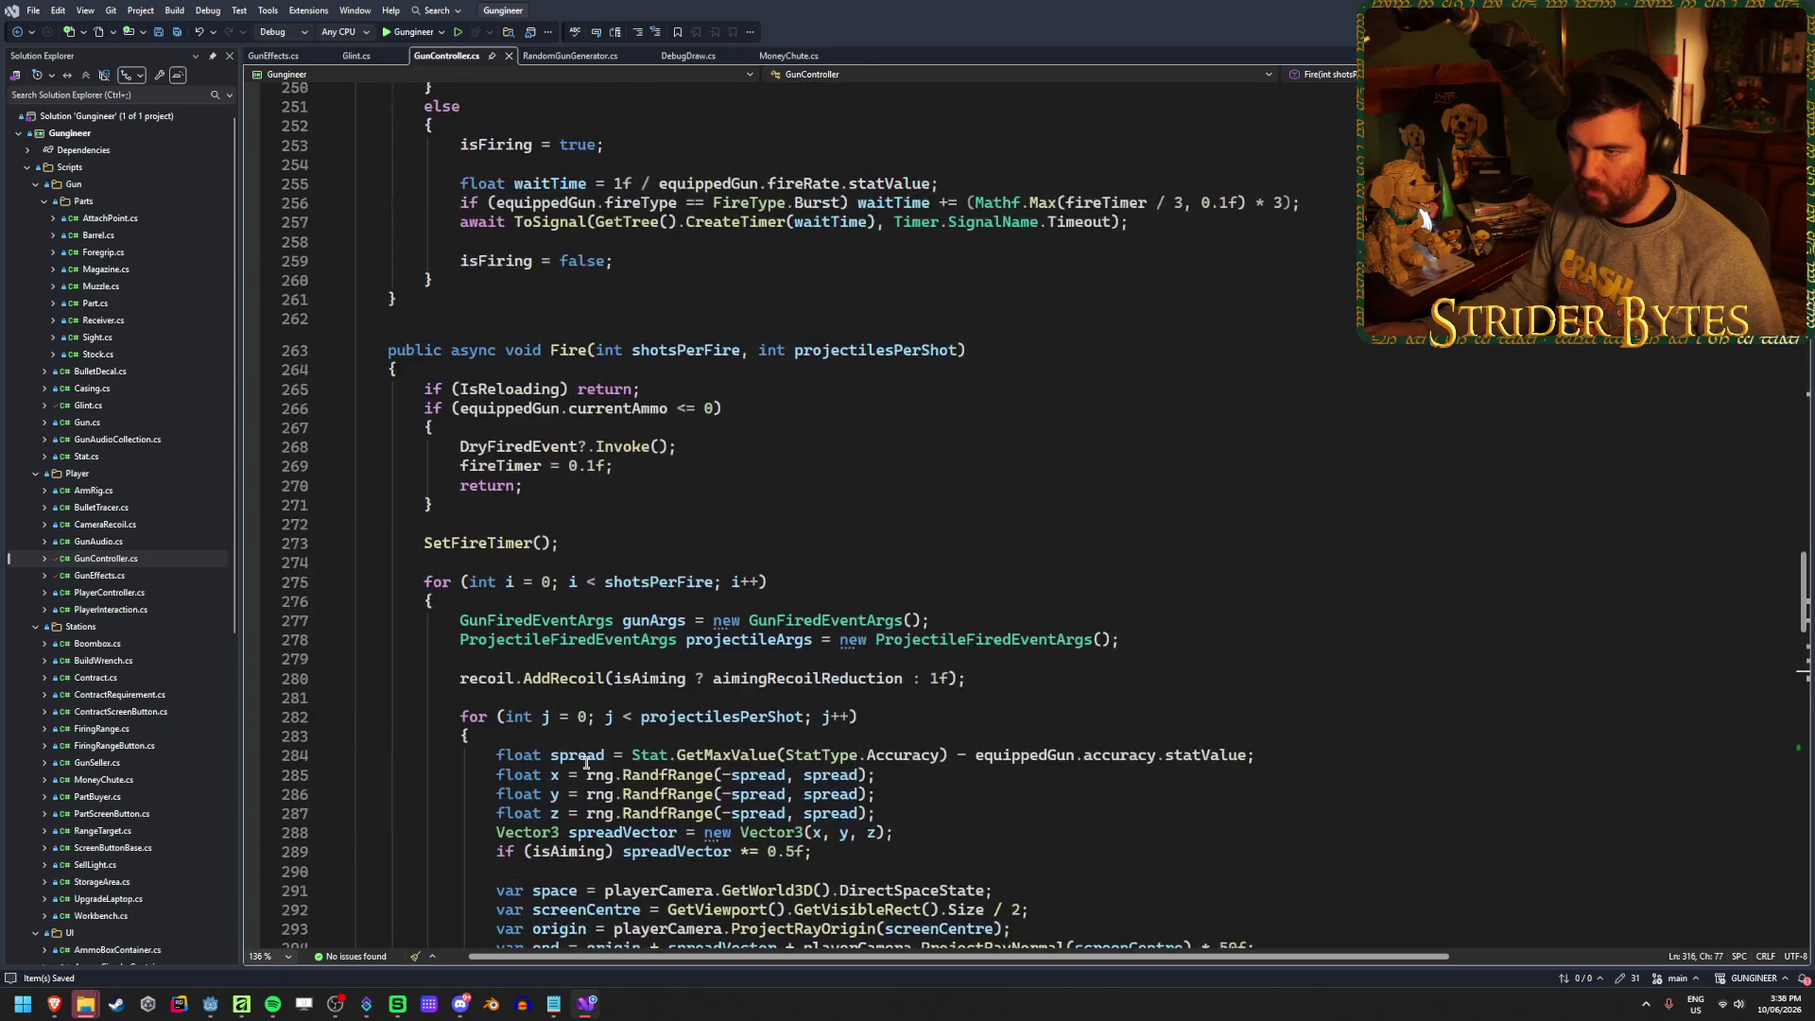
scroll(586, 762, "down", 14)
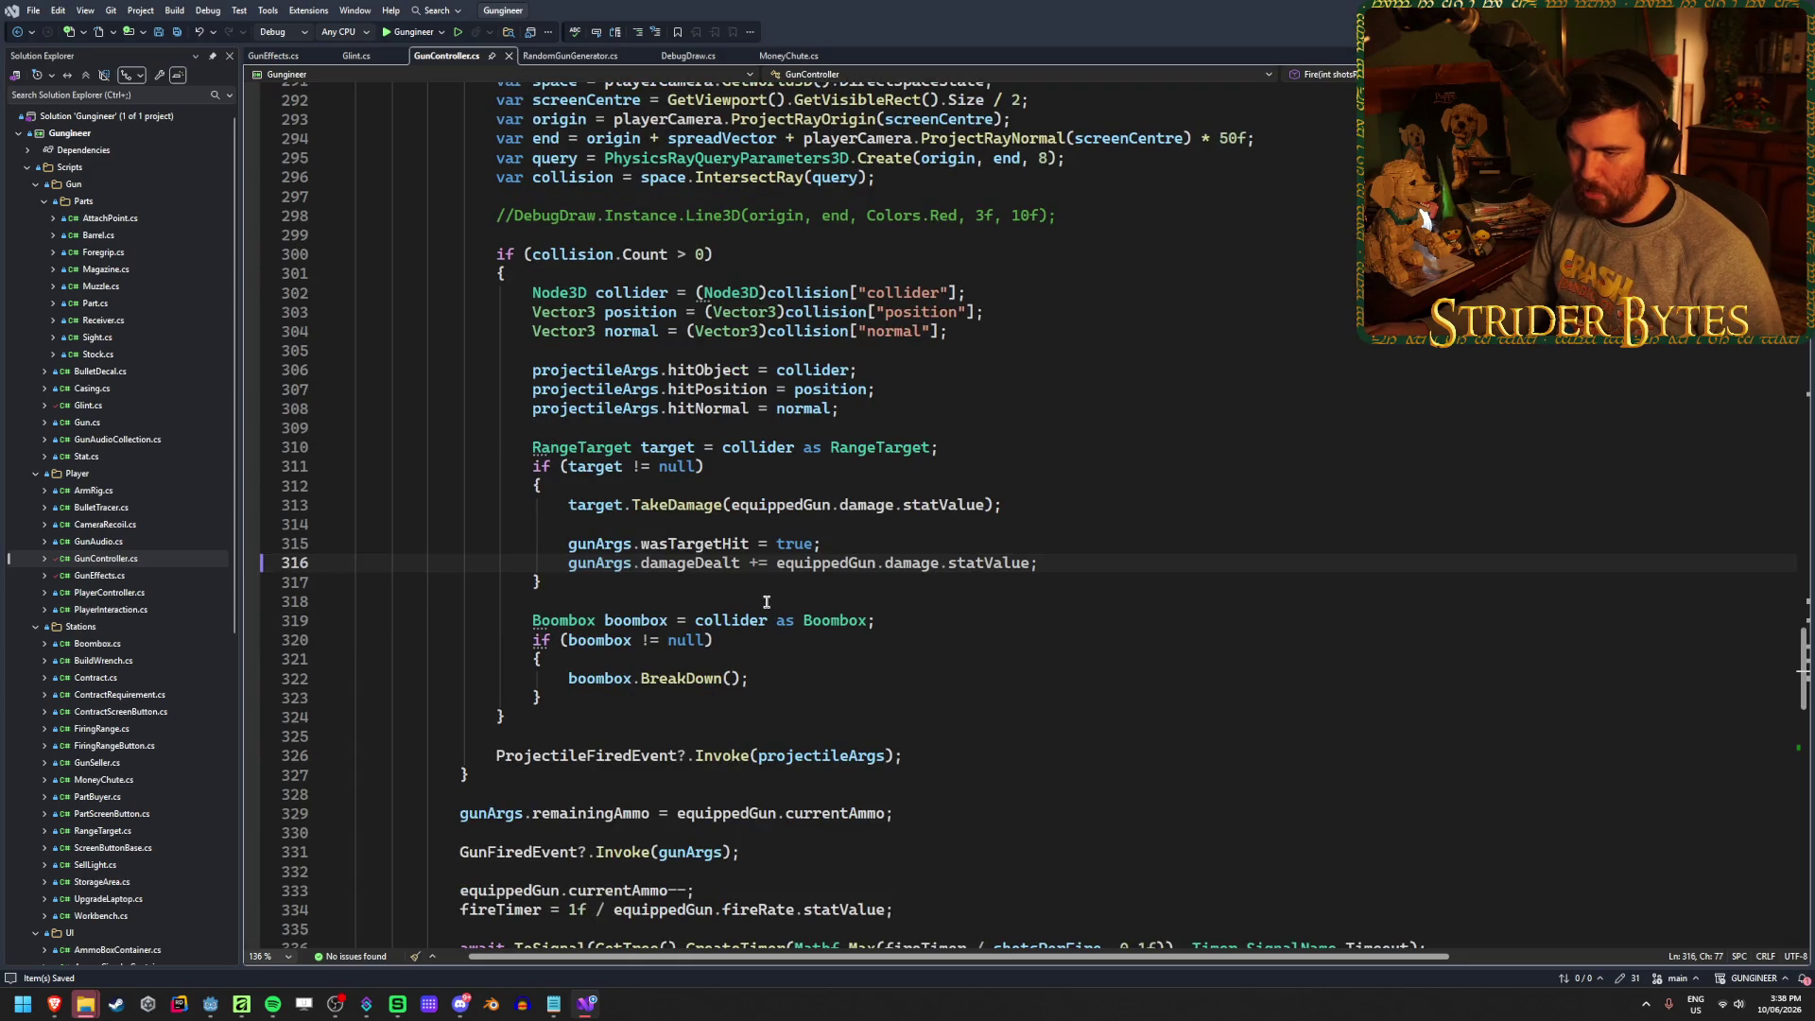
Begin an if statement on target health after the TakeDamage call on line 313
left_click(693, 509)
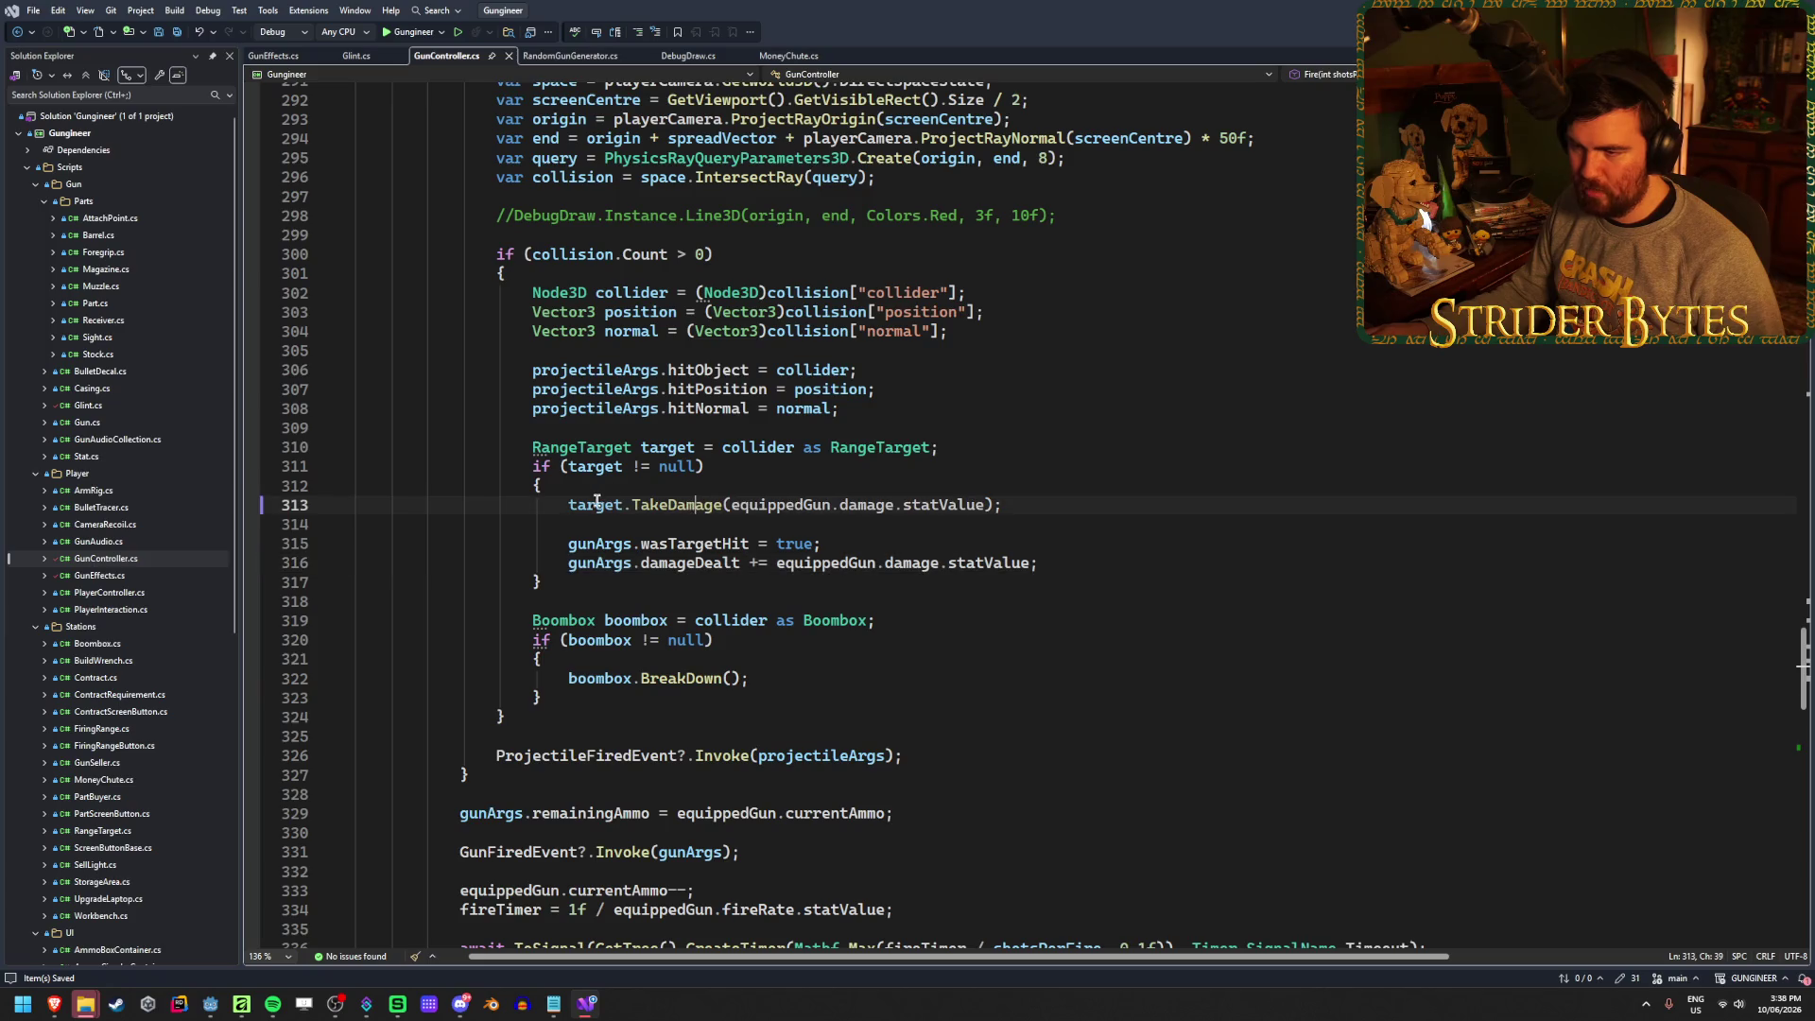
left_click(1143, 512)
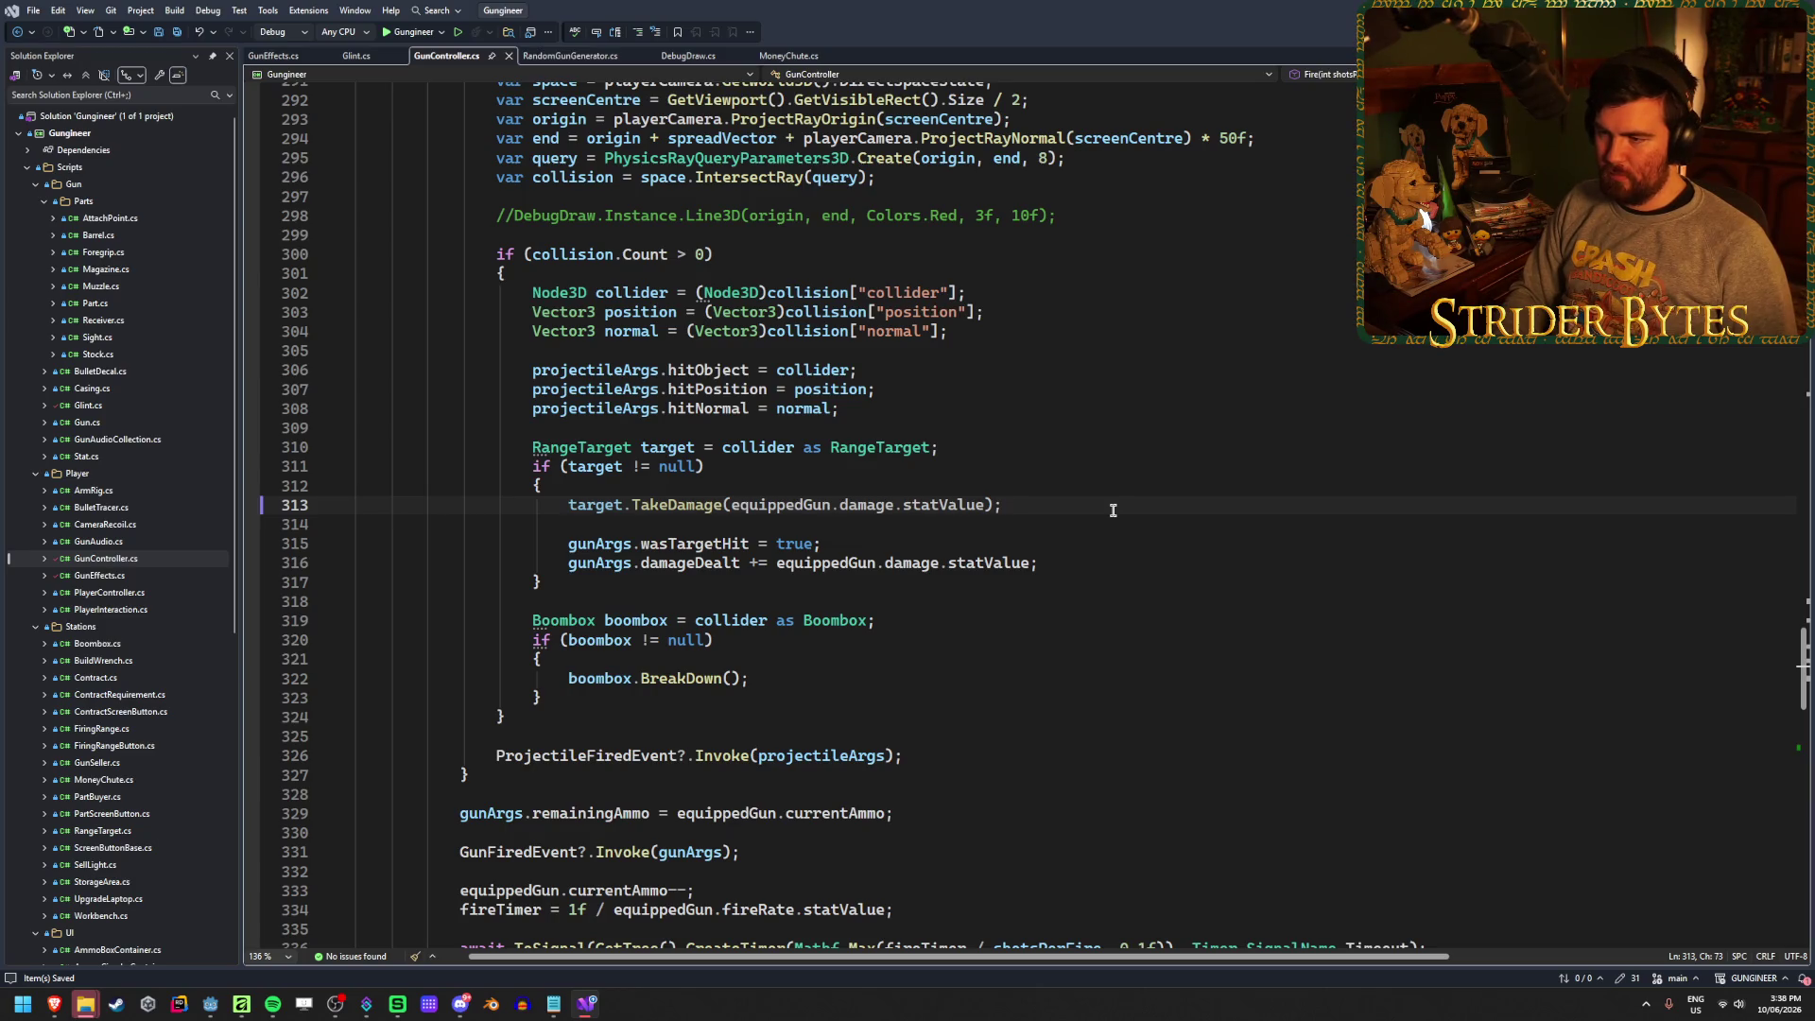
key("Return")
key("Return")
type("if (ta")
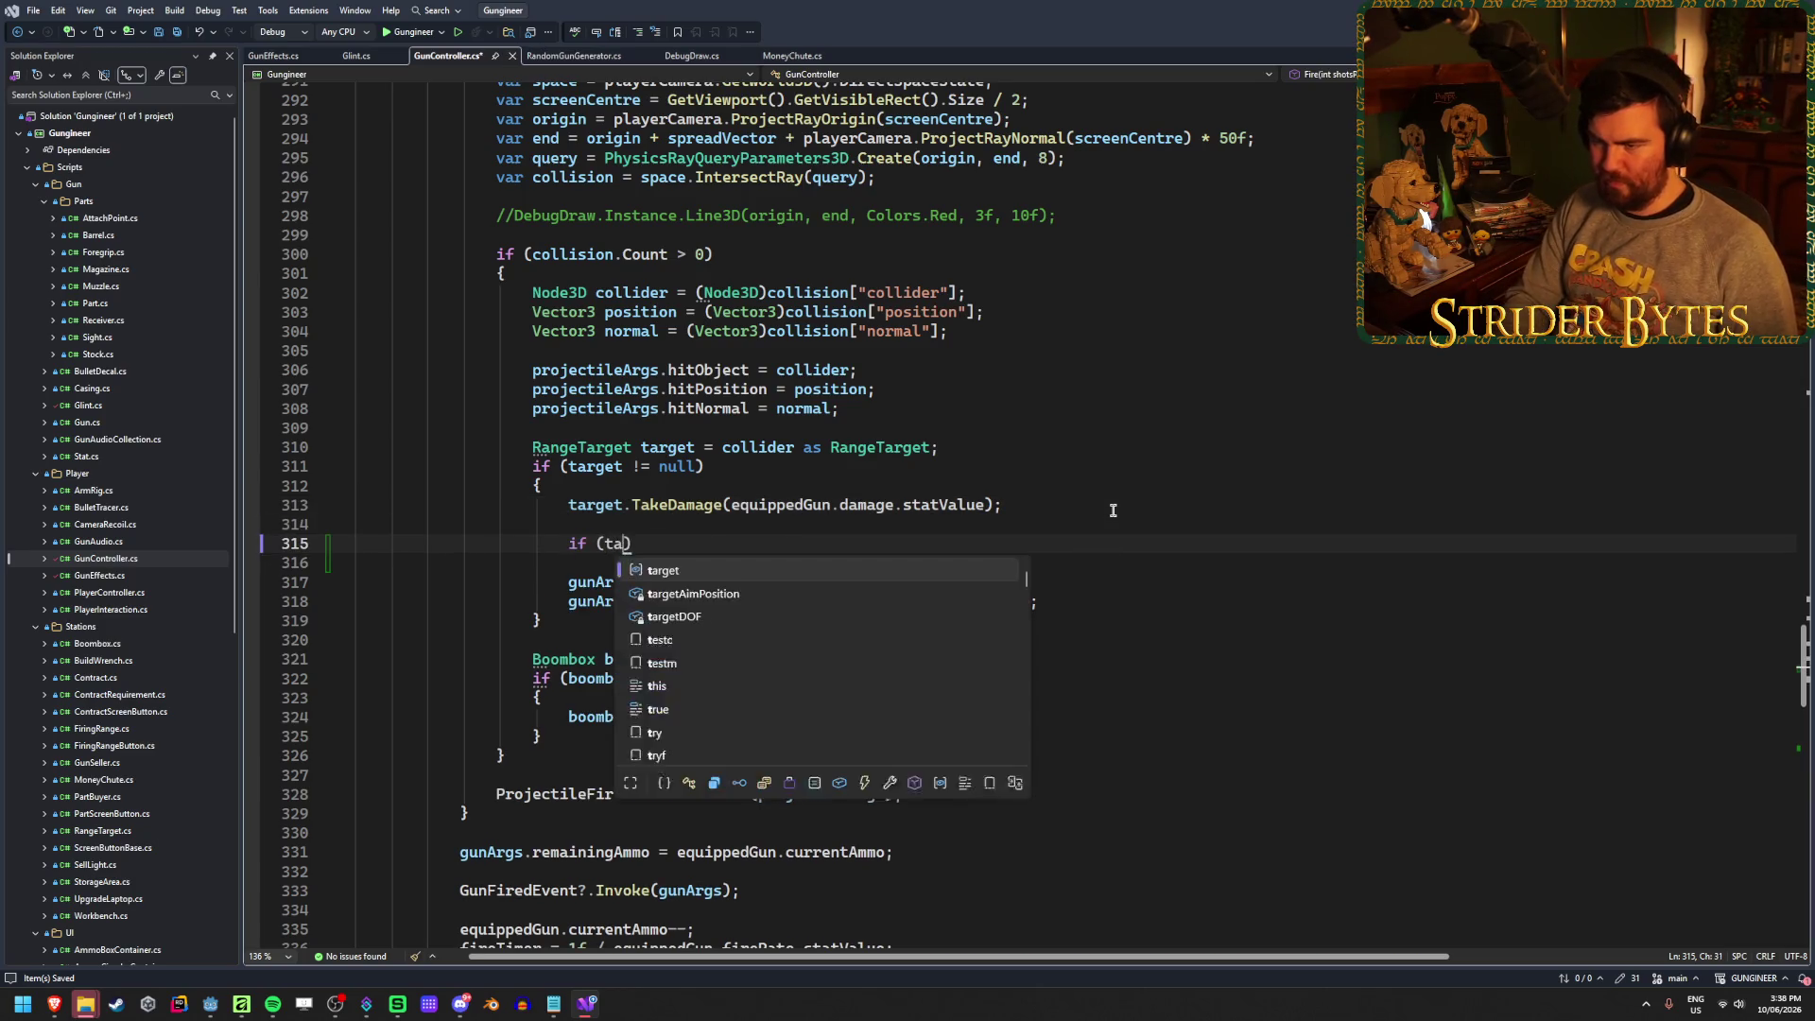
type("rget.hea")
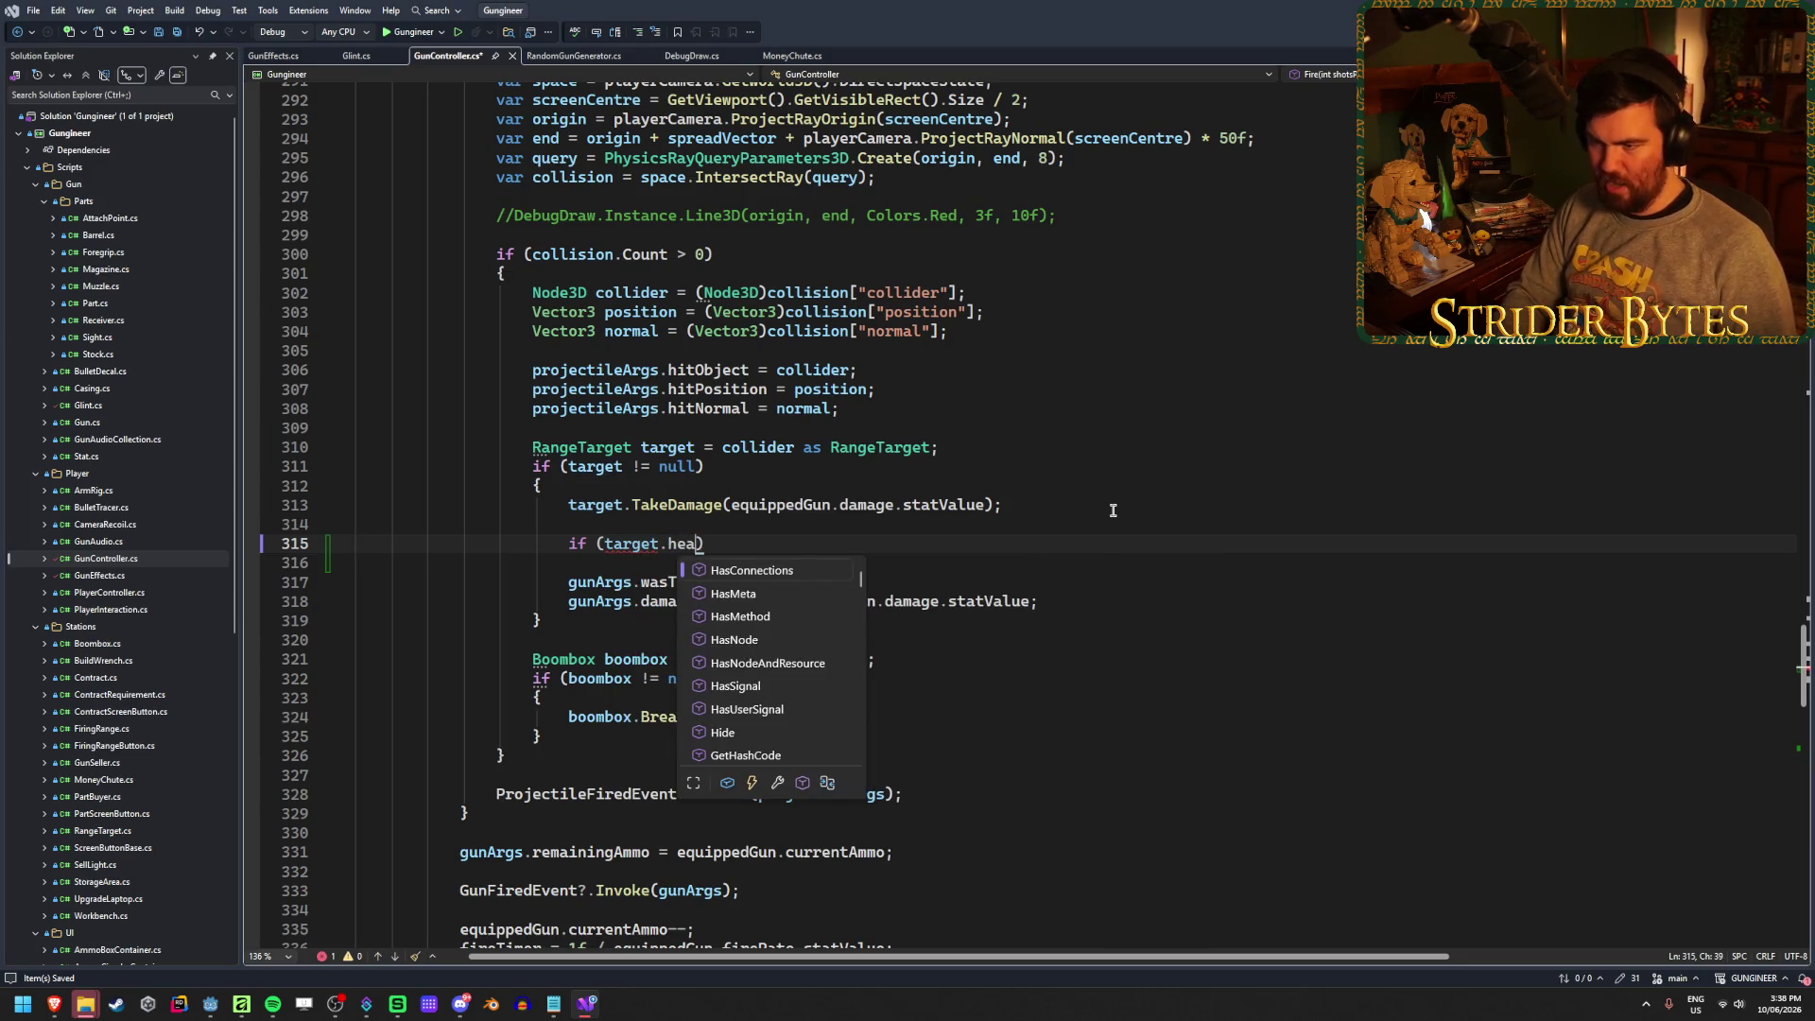
key("BackSpace")
key("BackSpace")
key("BackSpace")
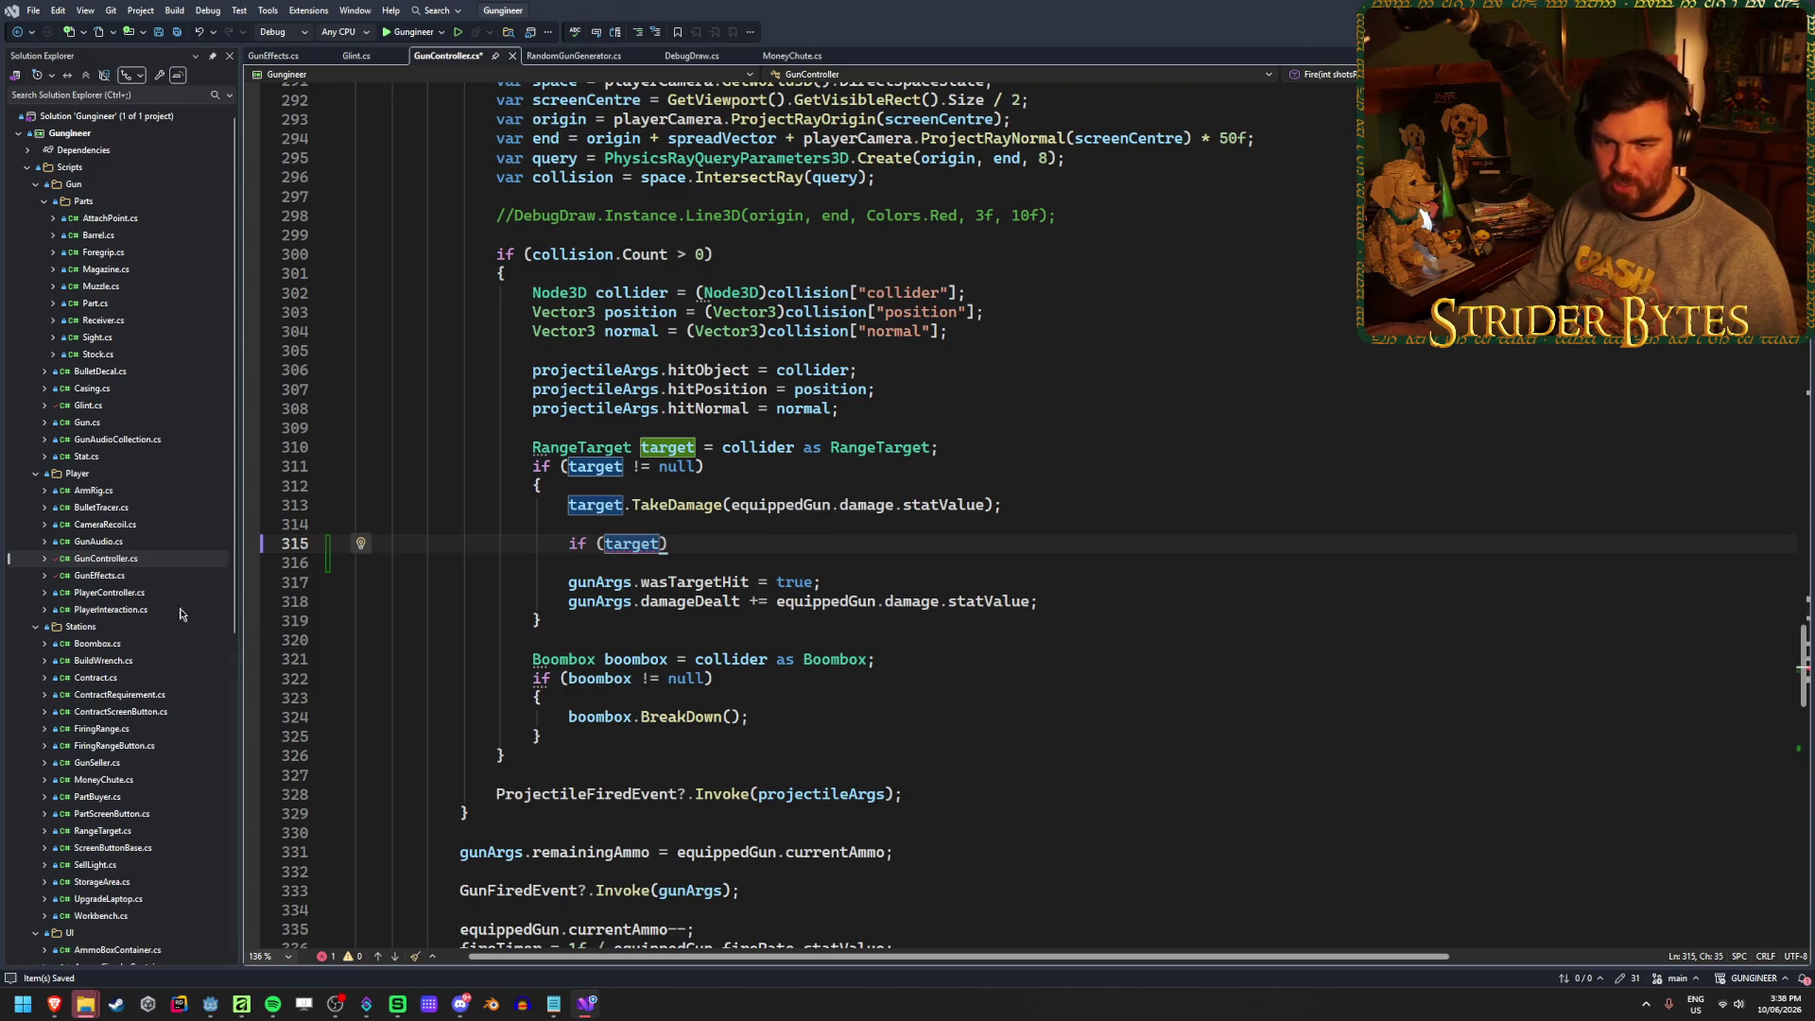
Go to the RangeTarget class, make its health field public, and save
double_click(581, 447)
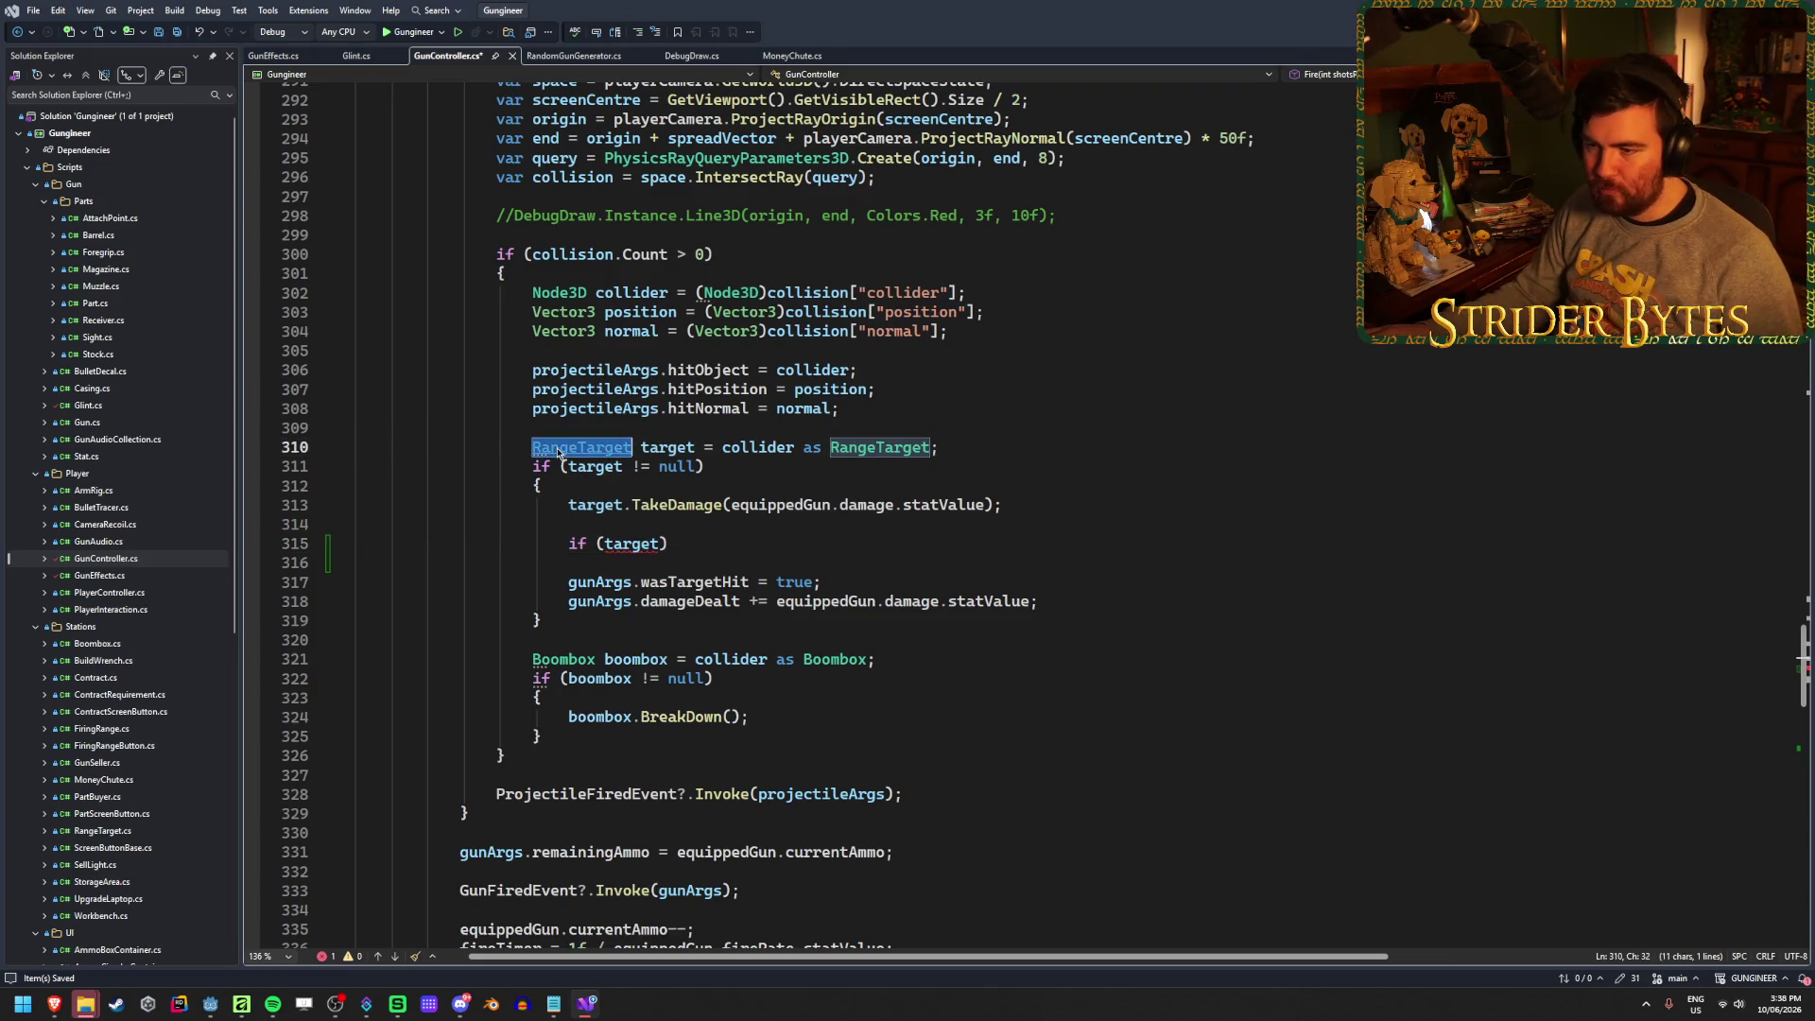
key("F12")
double_click(189, 763)
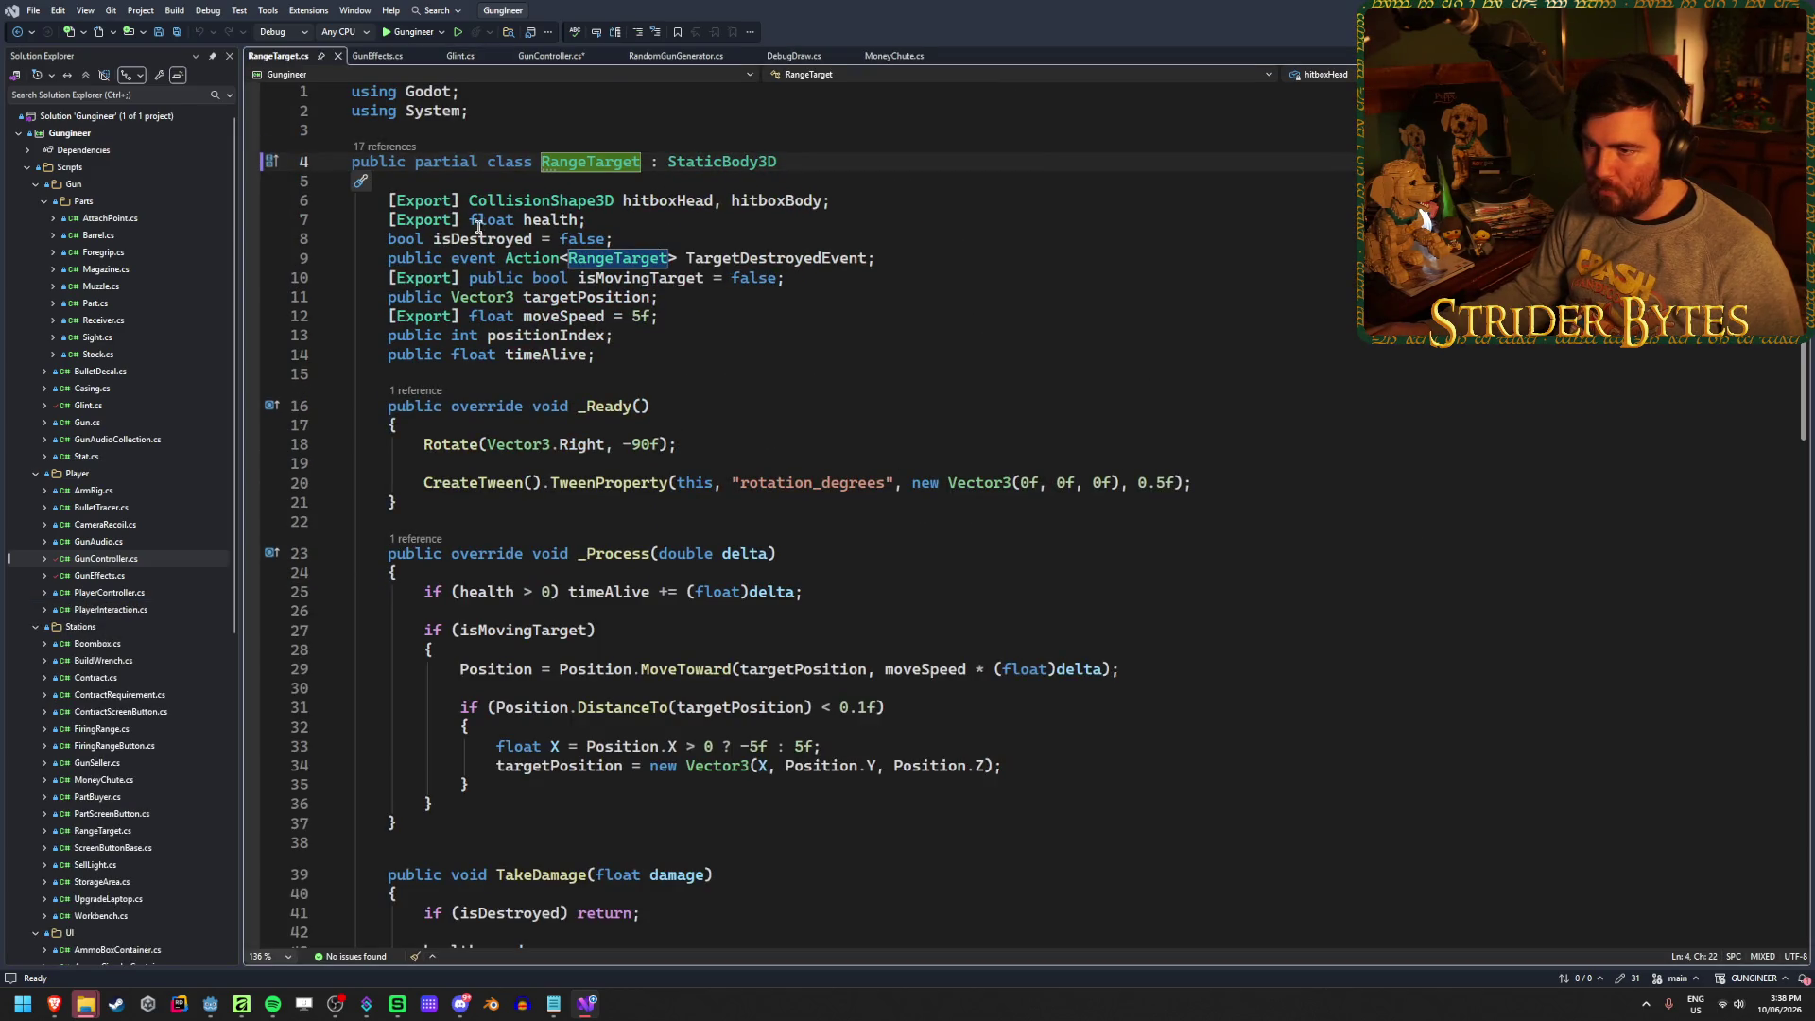
left_click(470, 220)
type("public")
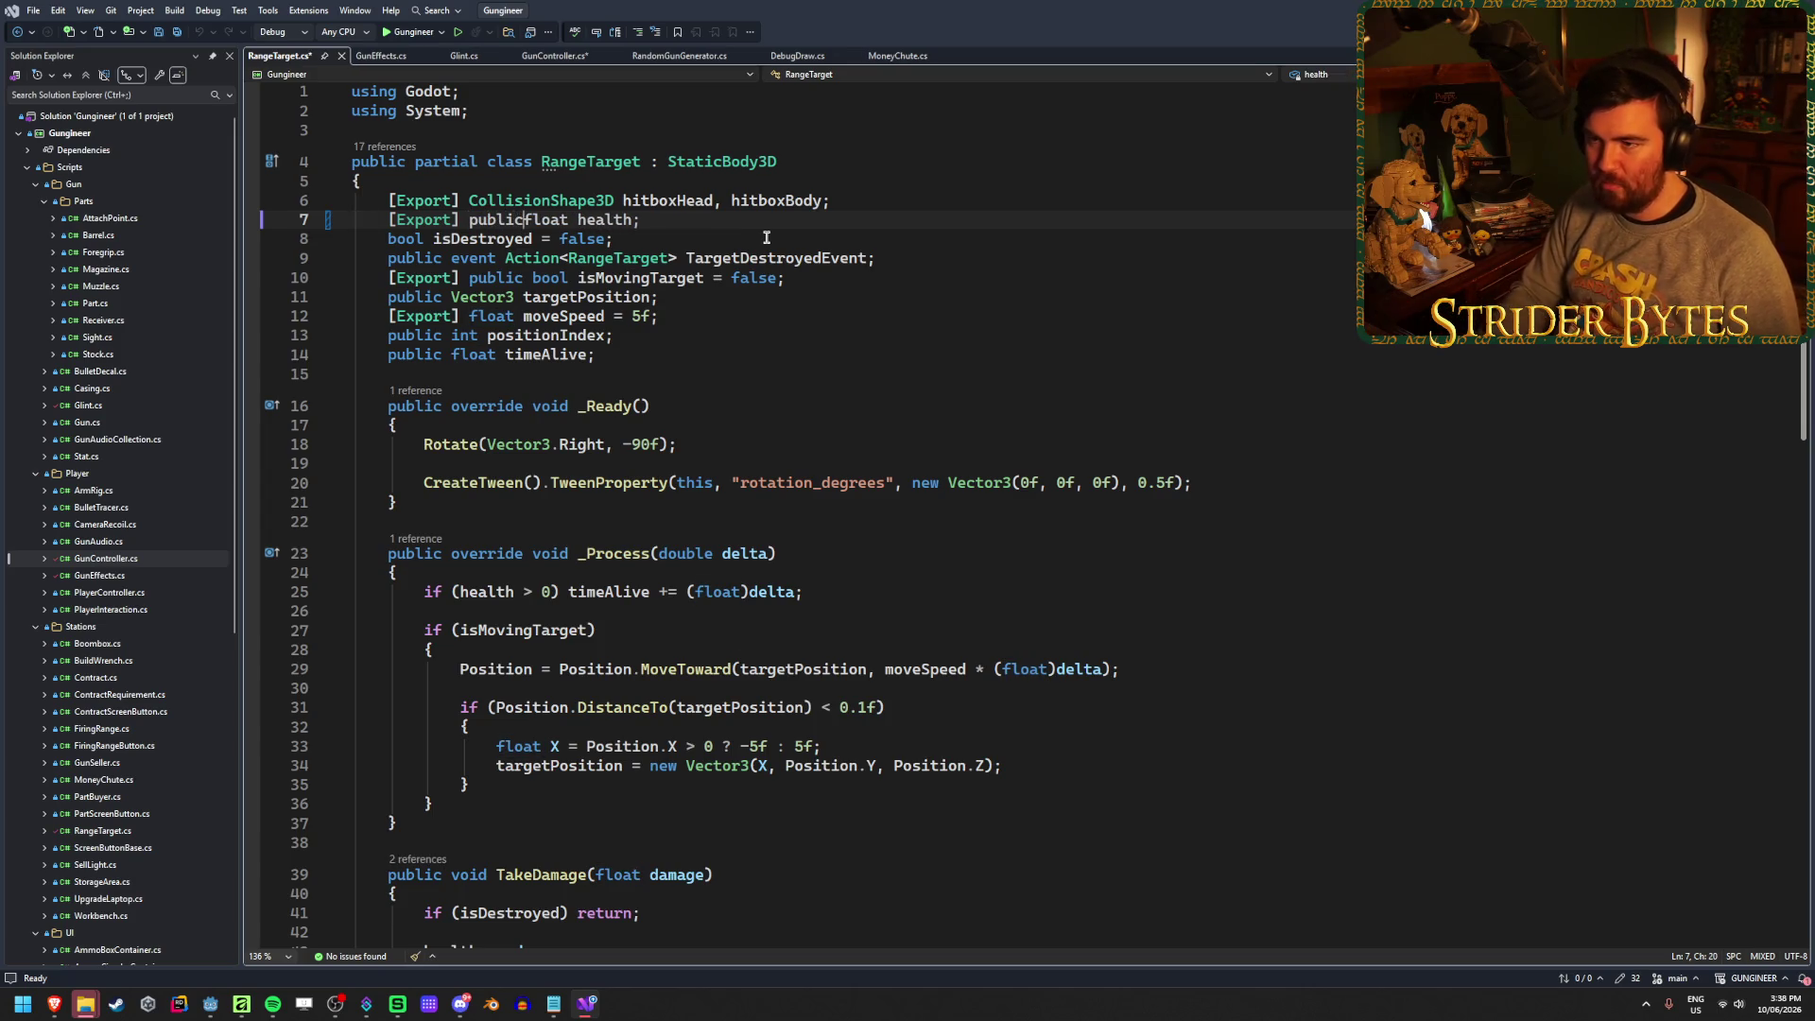
key("ctrl+s")
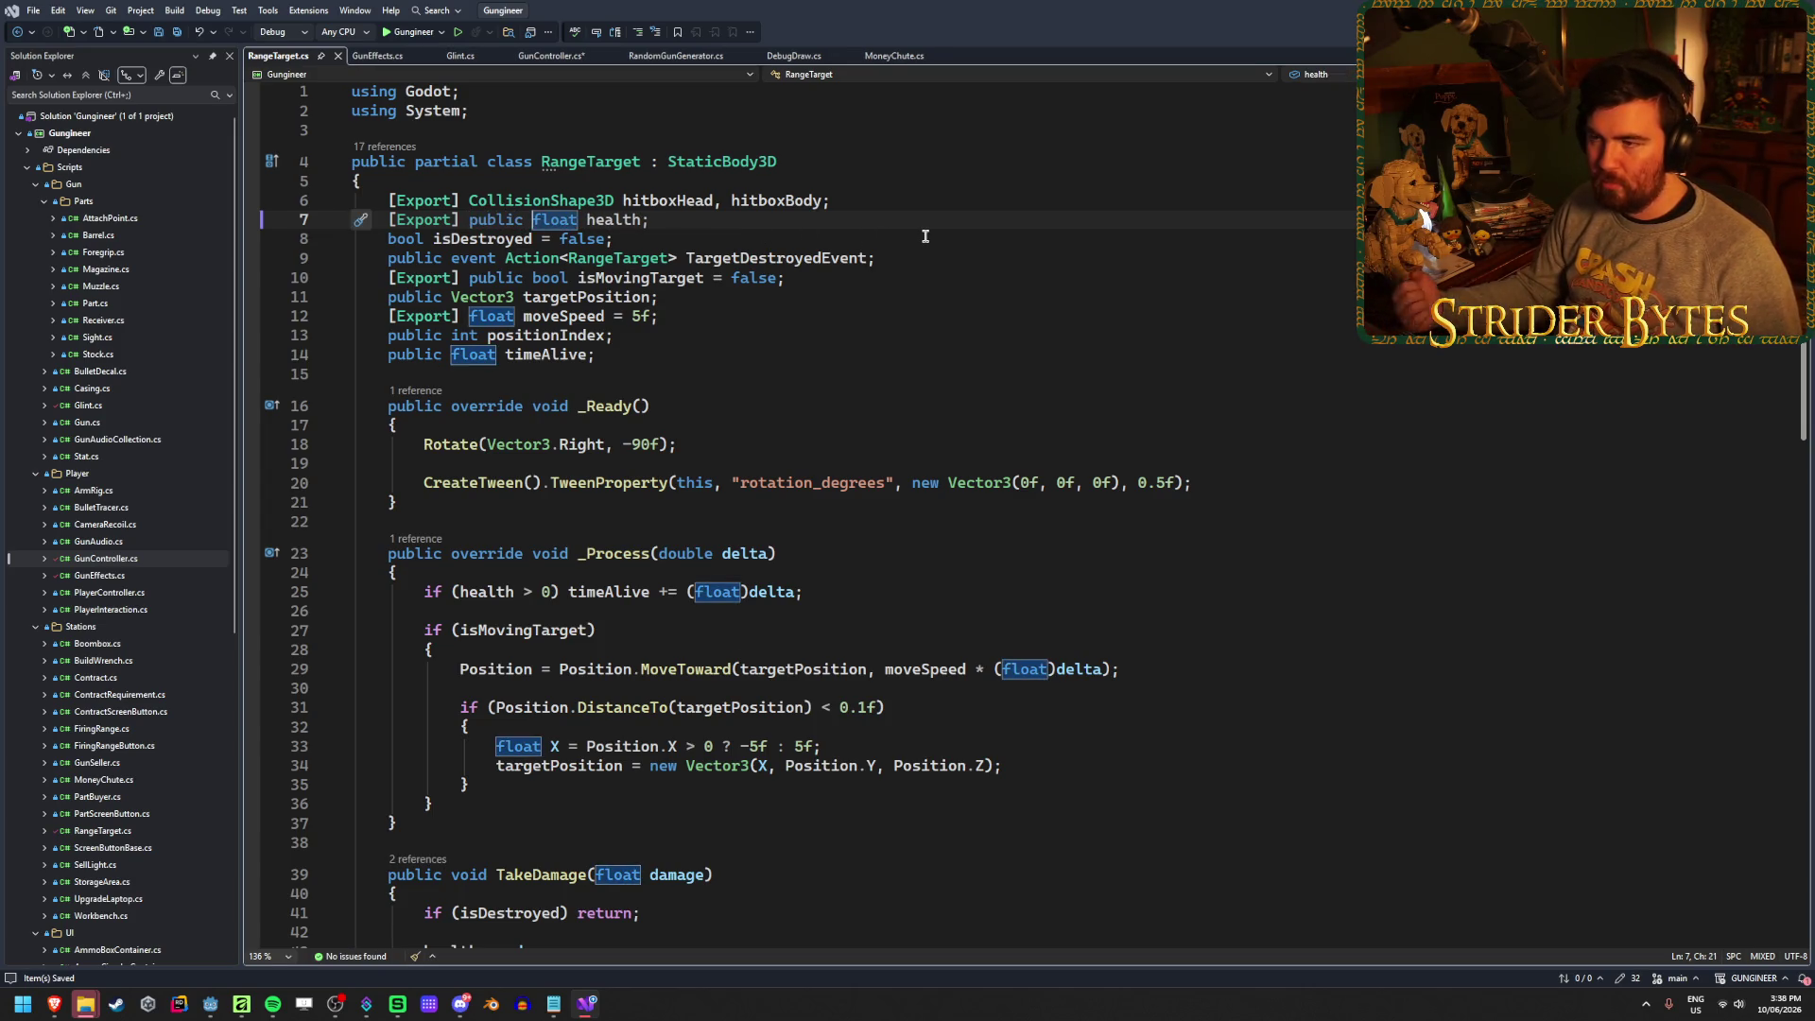
Complete the check: if (target.health <= 0) gunArgs.wasTargetDestroyed = true;
left_click(552, 56)
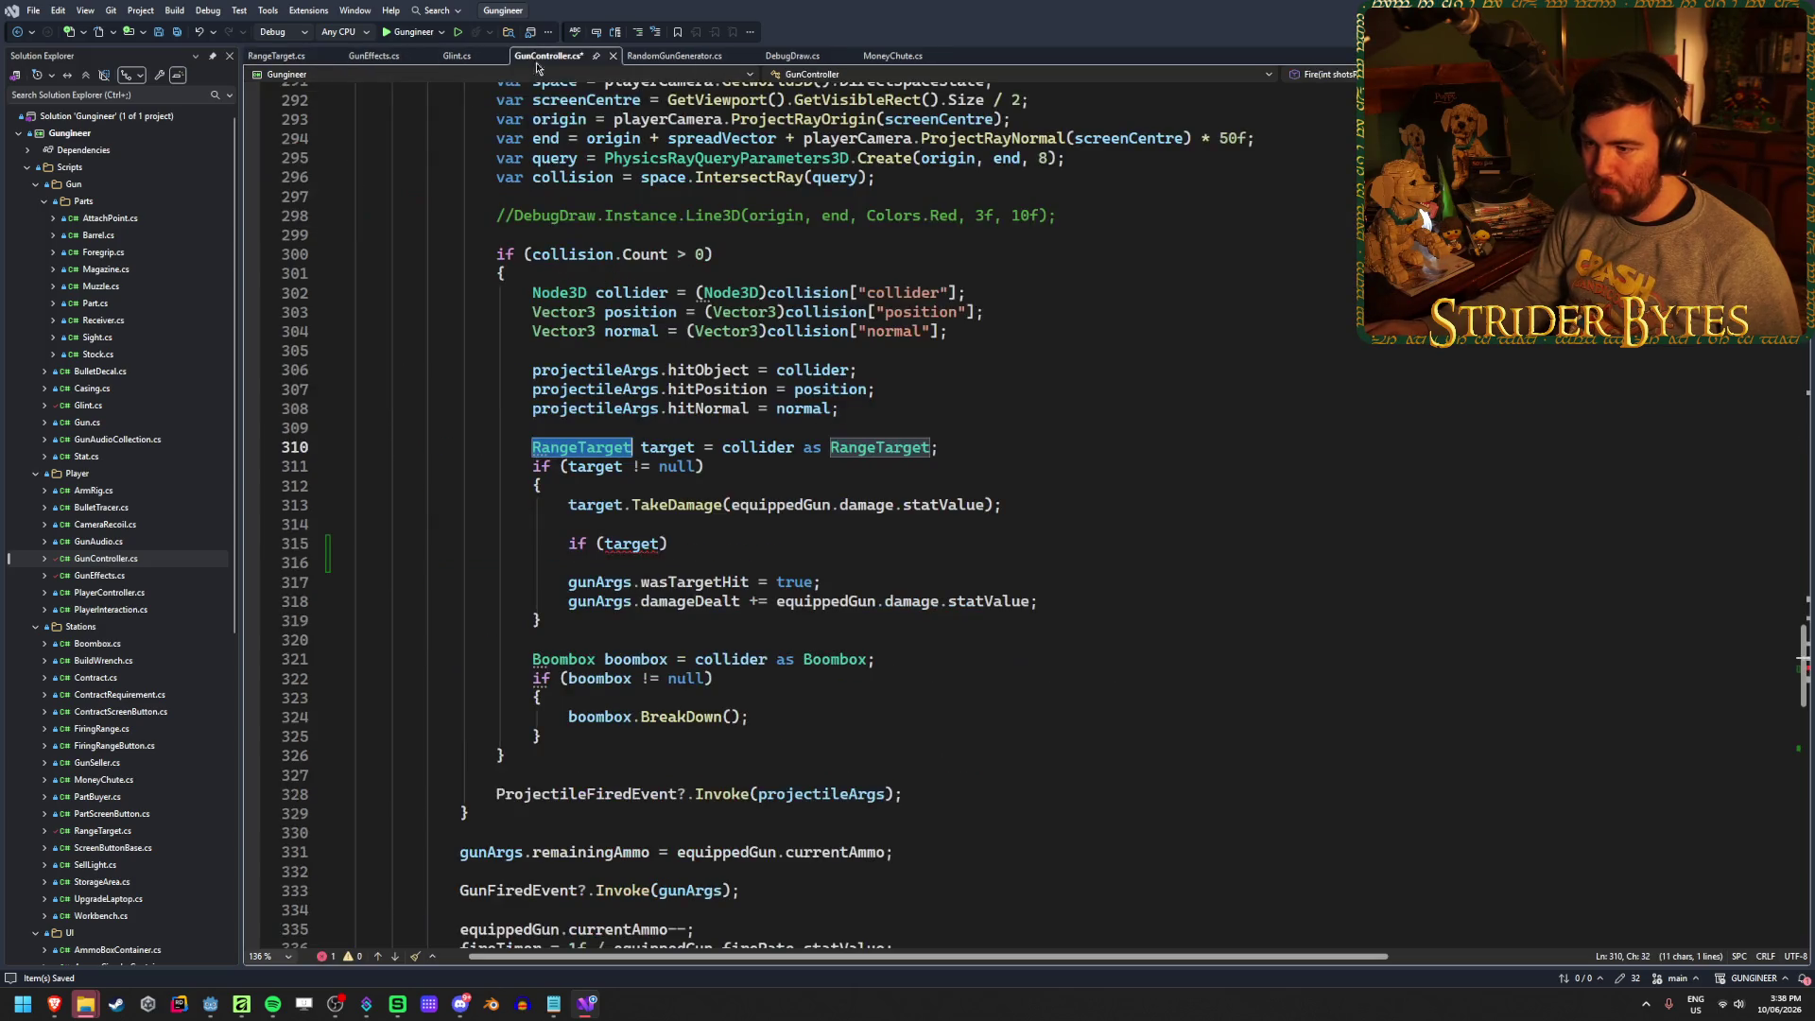
left_click(658, 544)
type(".h")
key("Tab")
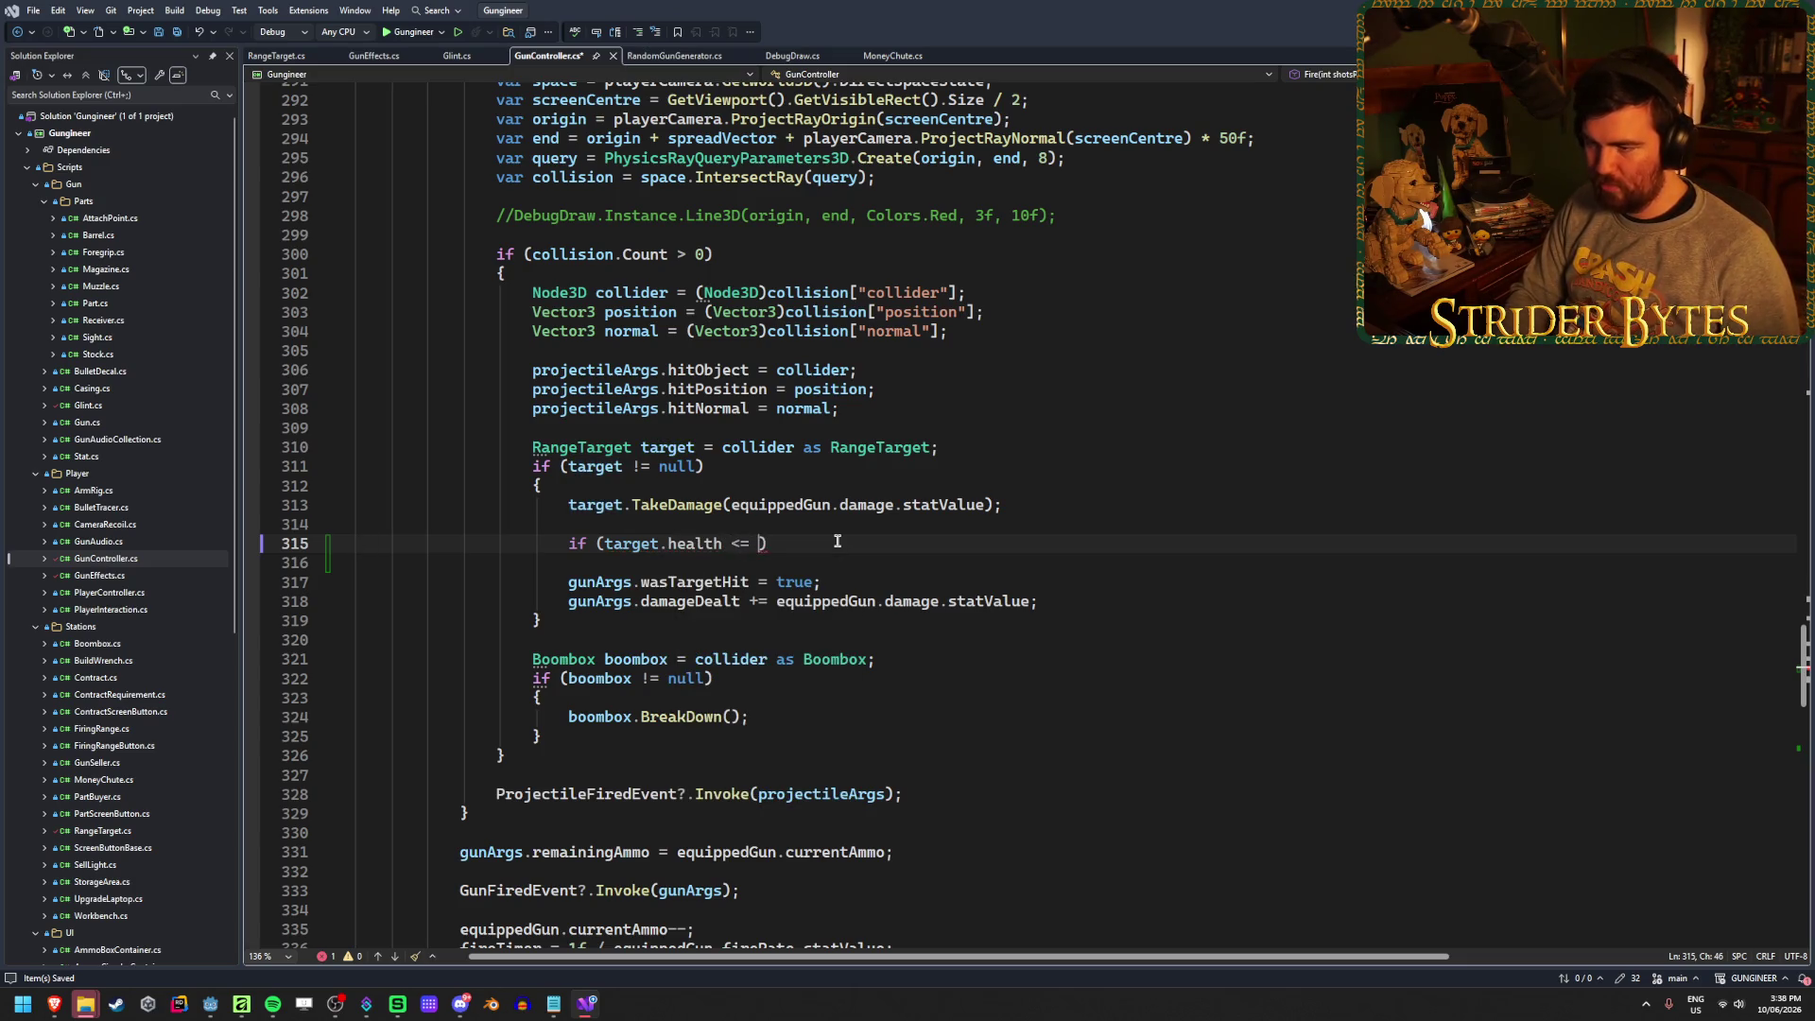
type(") a.")
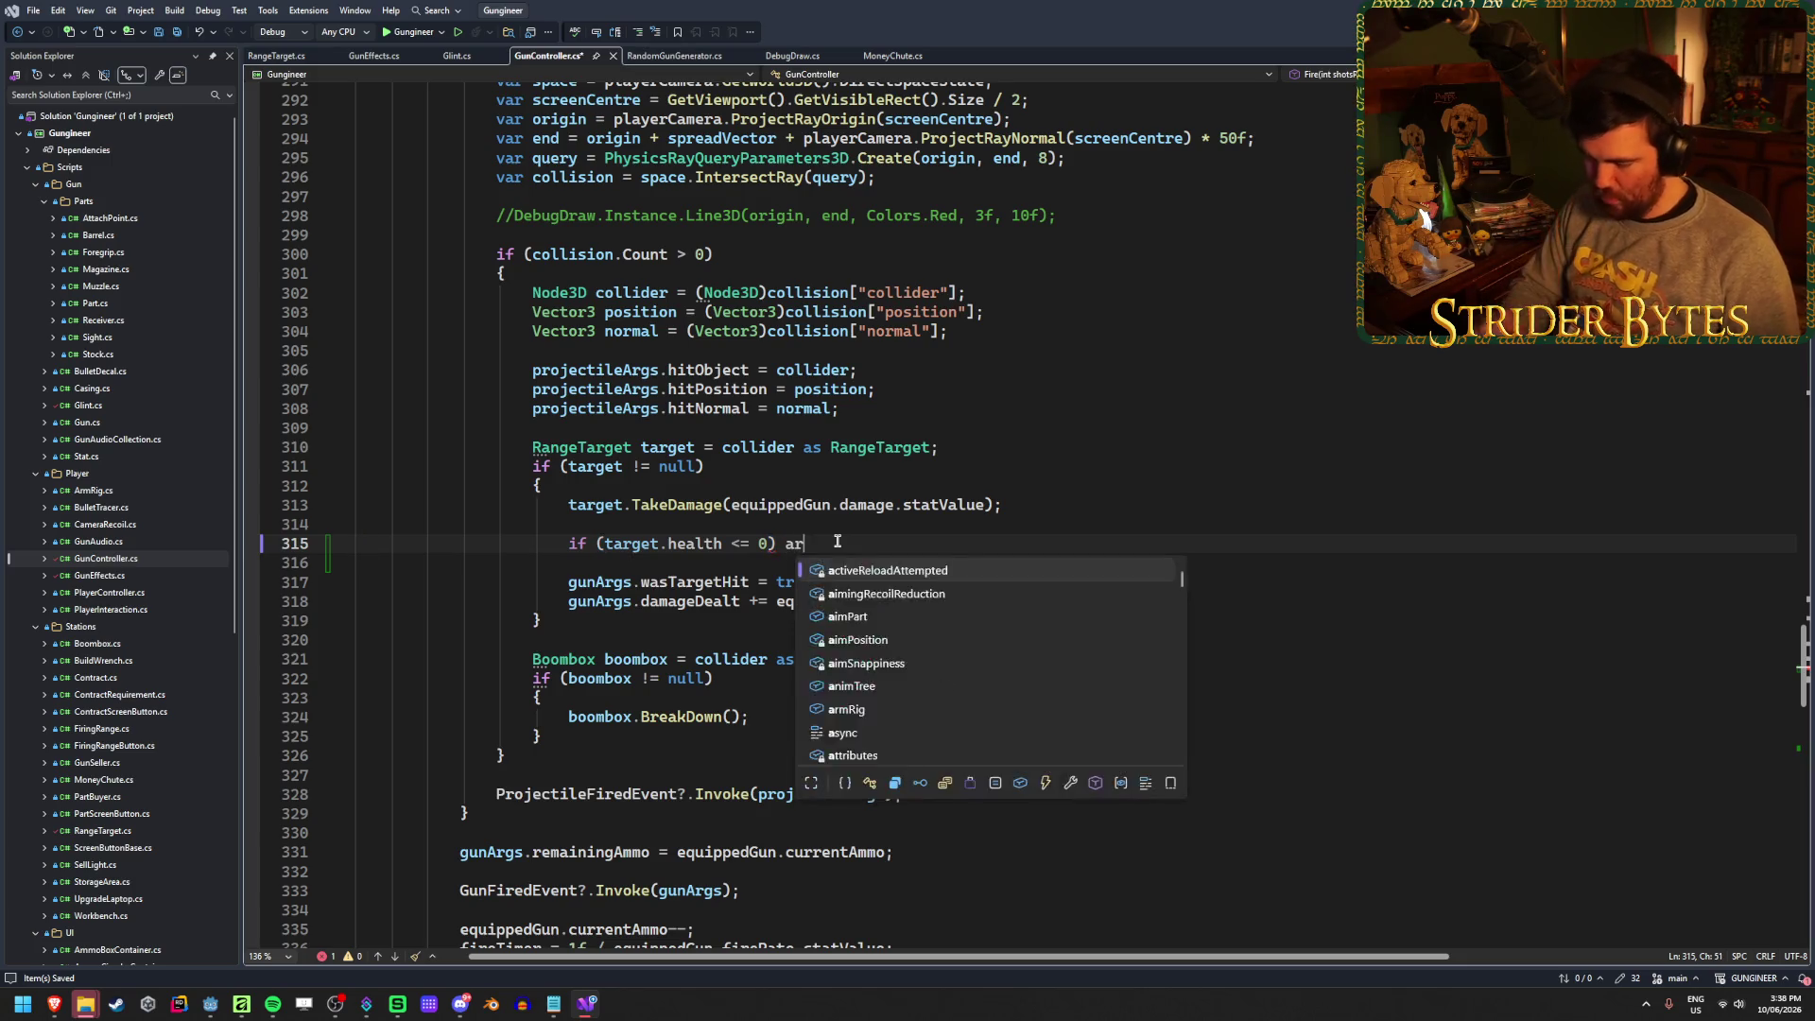
type("wastarge")
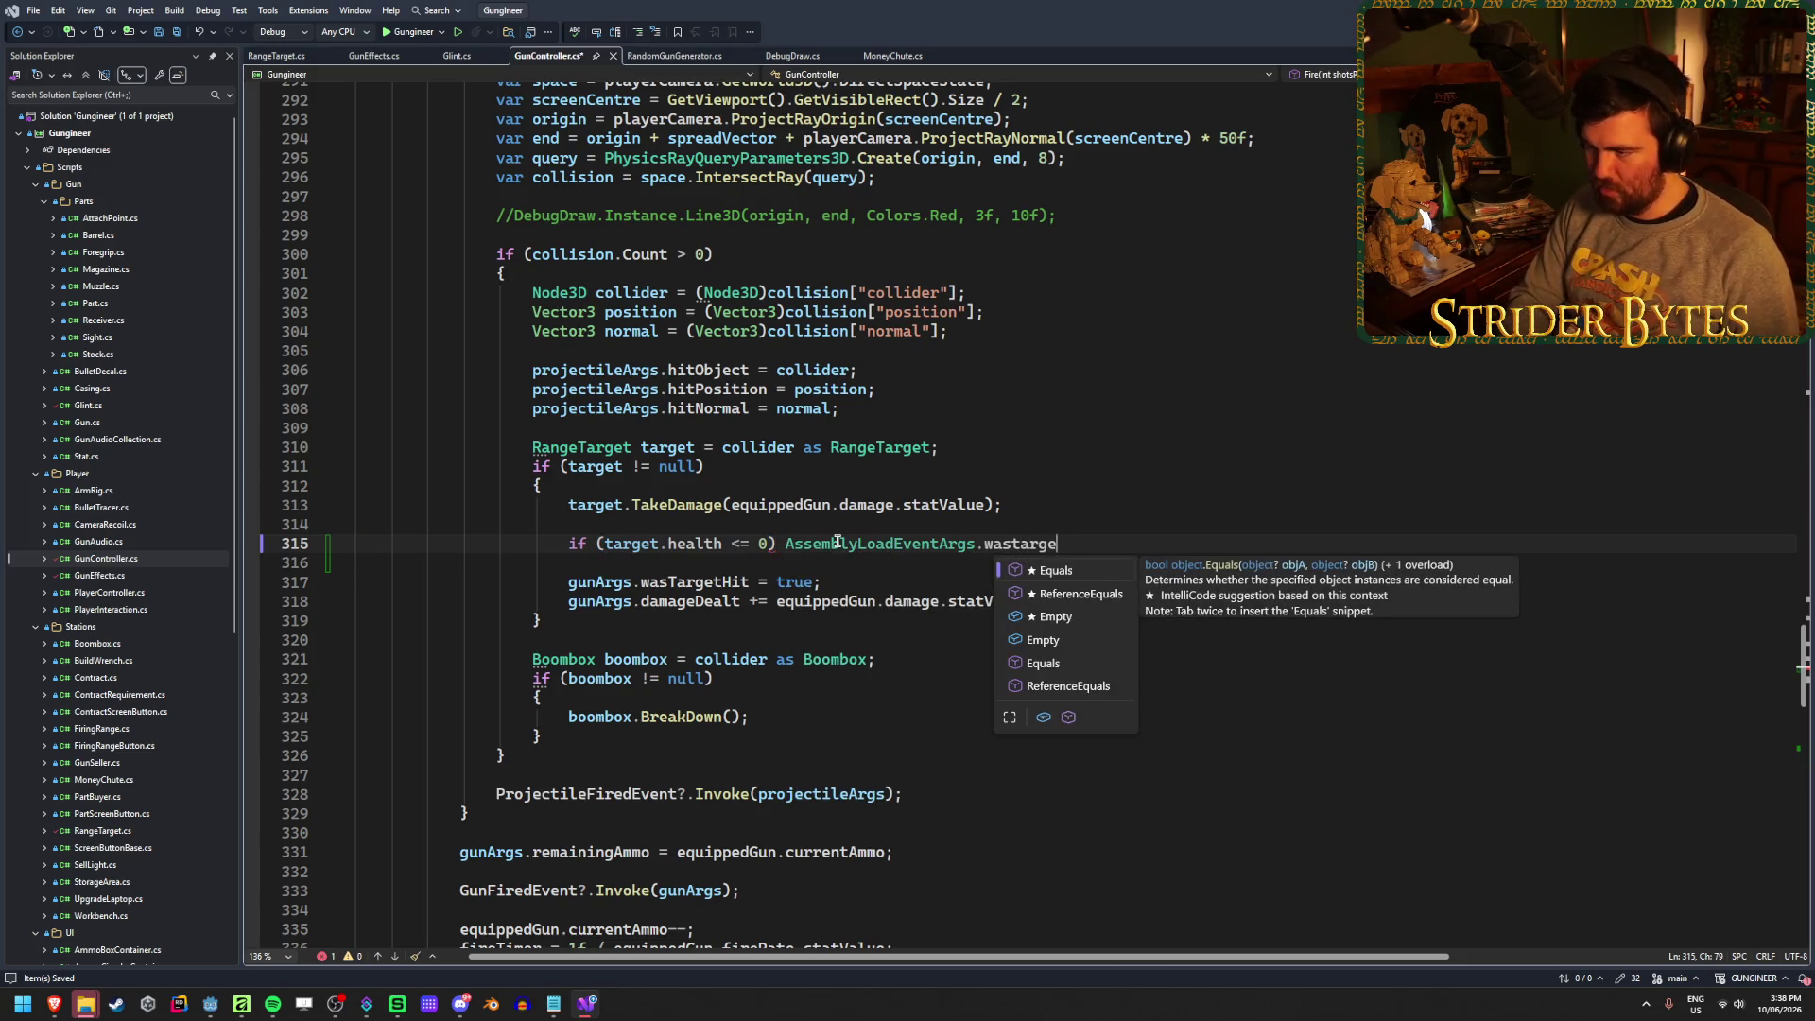
key("Escape")
key("ctrl+BackSpace")
key("ctrl+BackSpace")
key("ctrl+BackSpace")
type("args.")
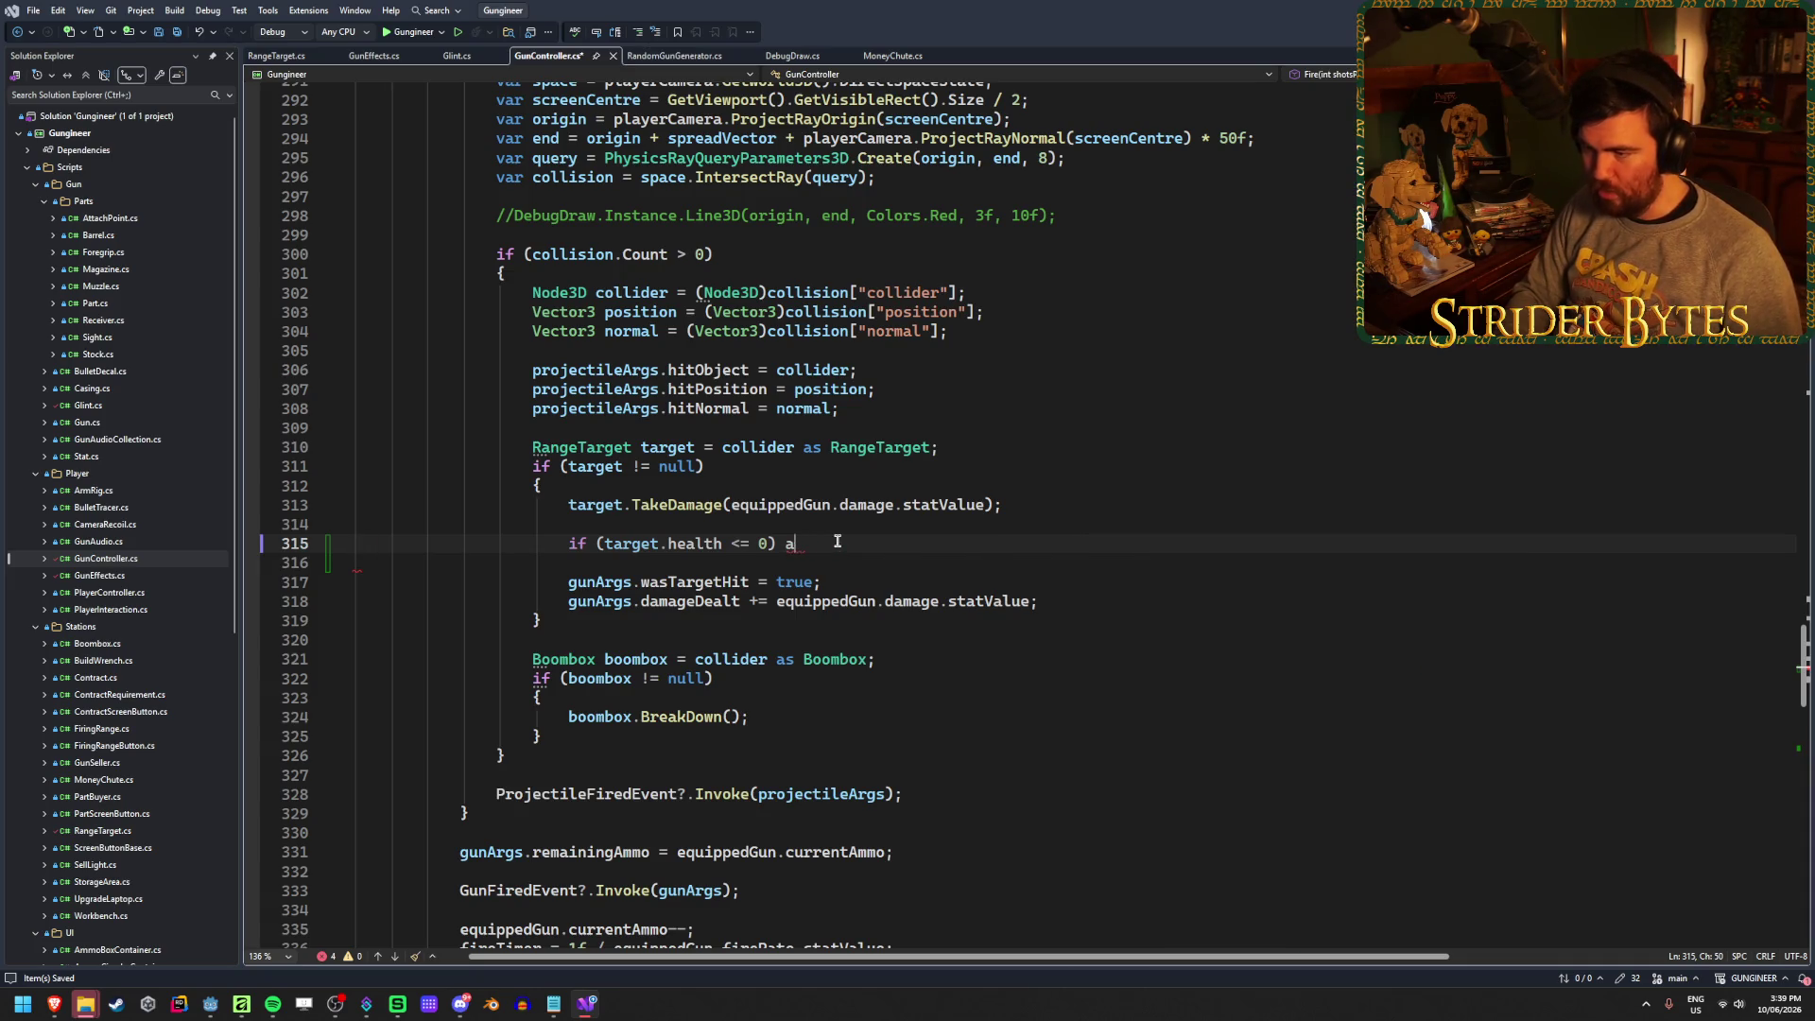
key("BackSpace")
type("gunArgs.")
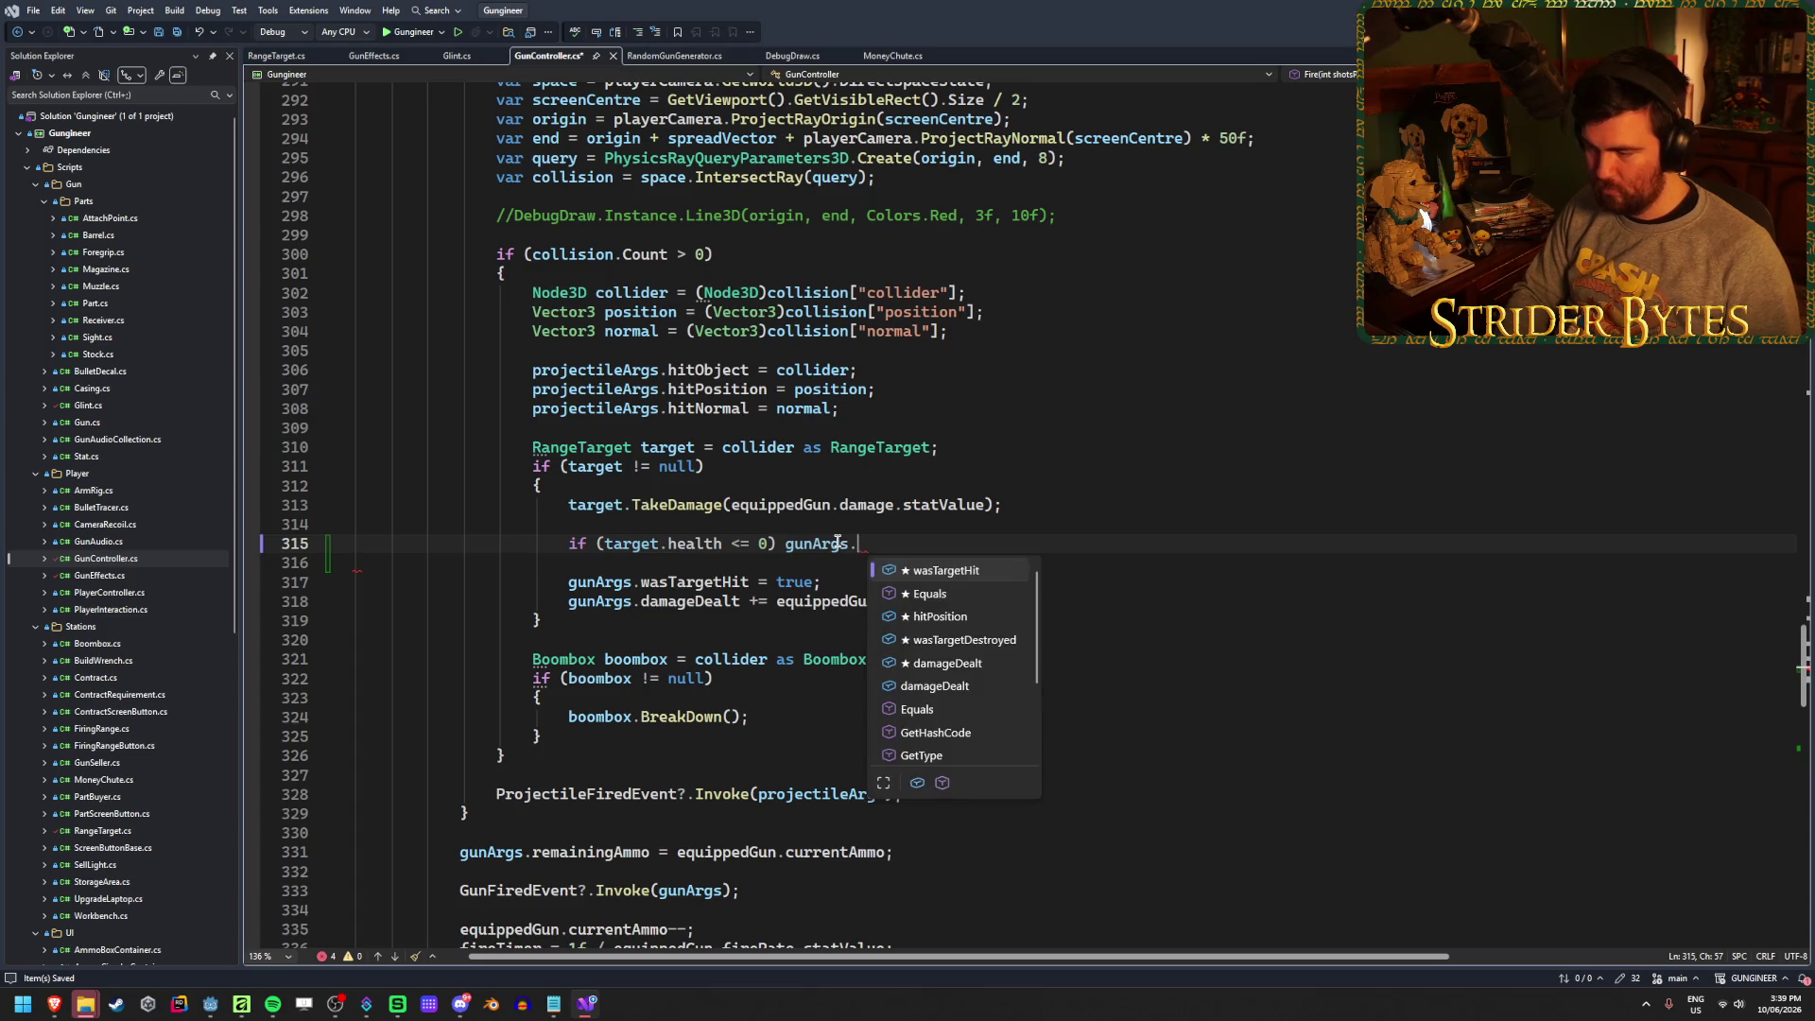
type("wasTarg")
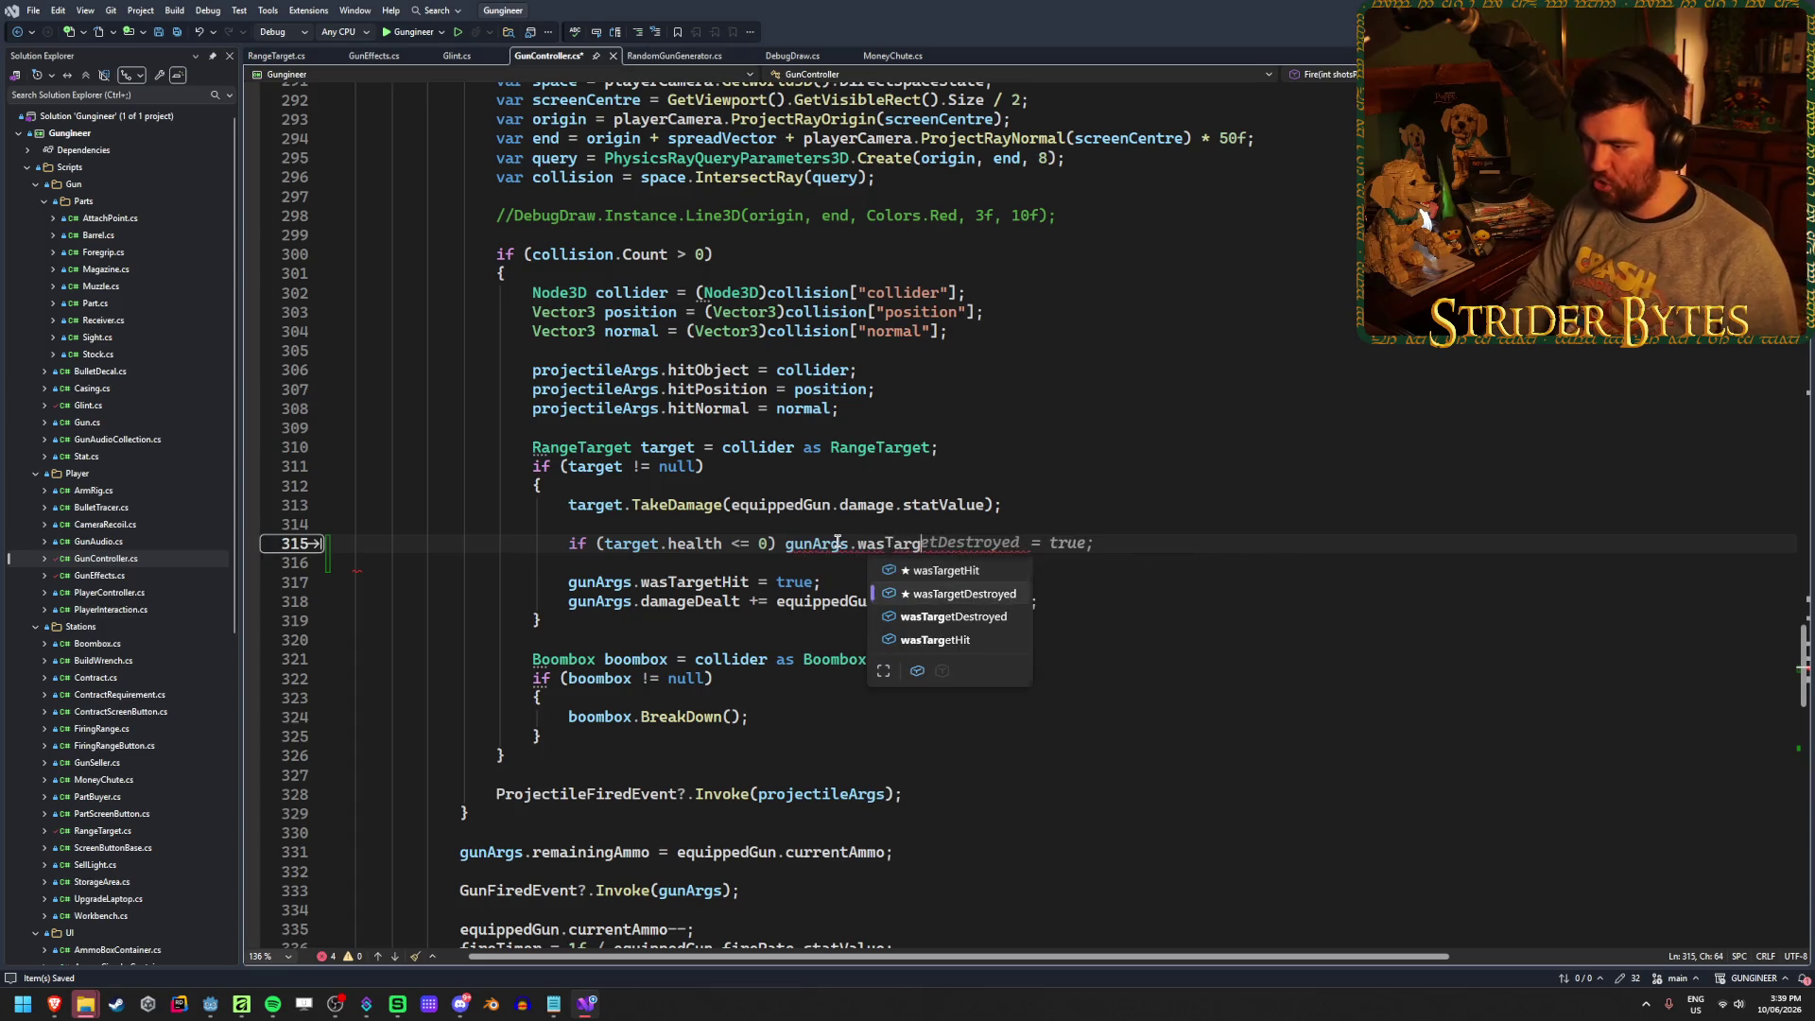
key("Tab")
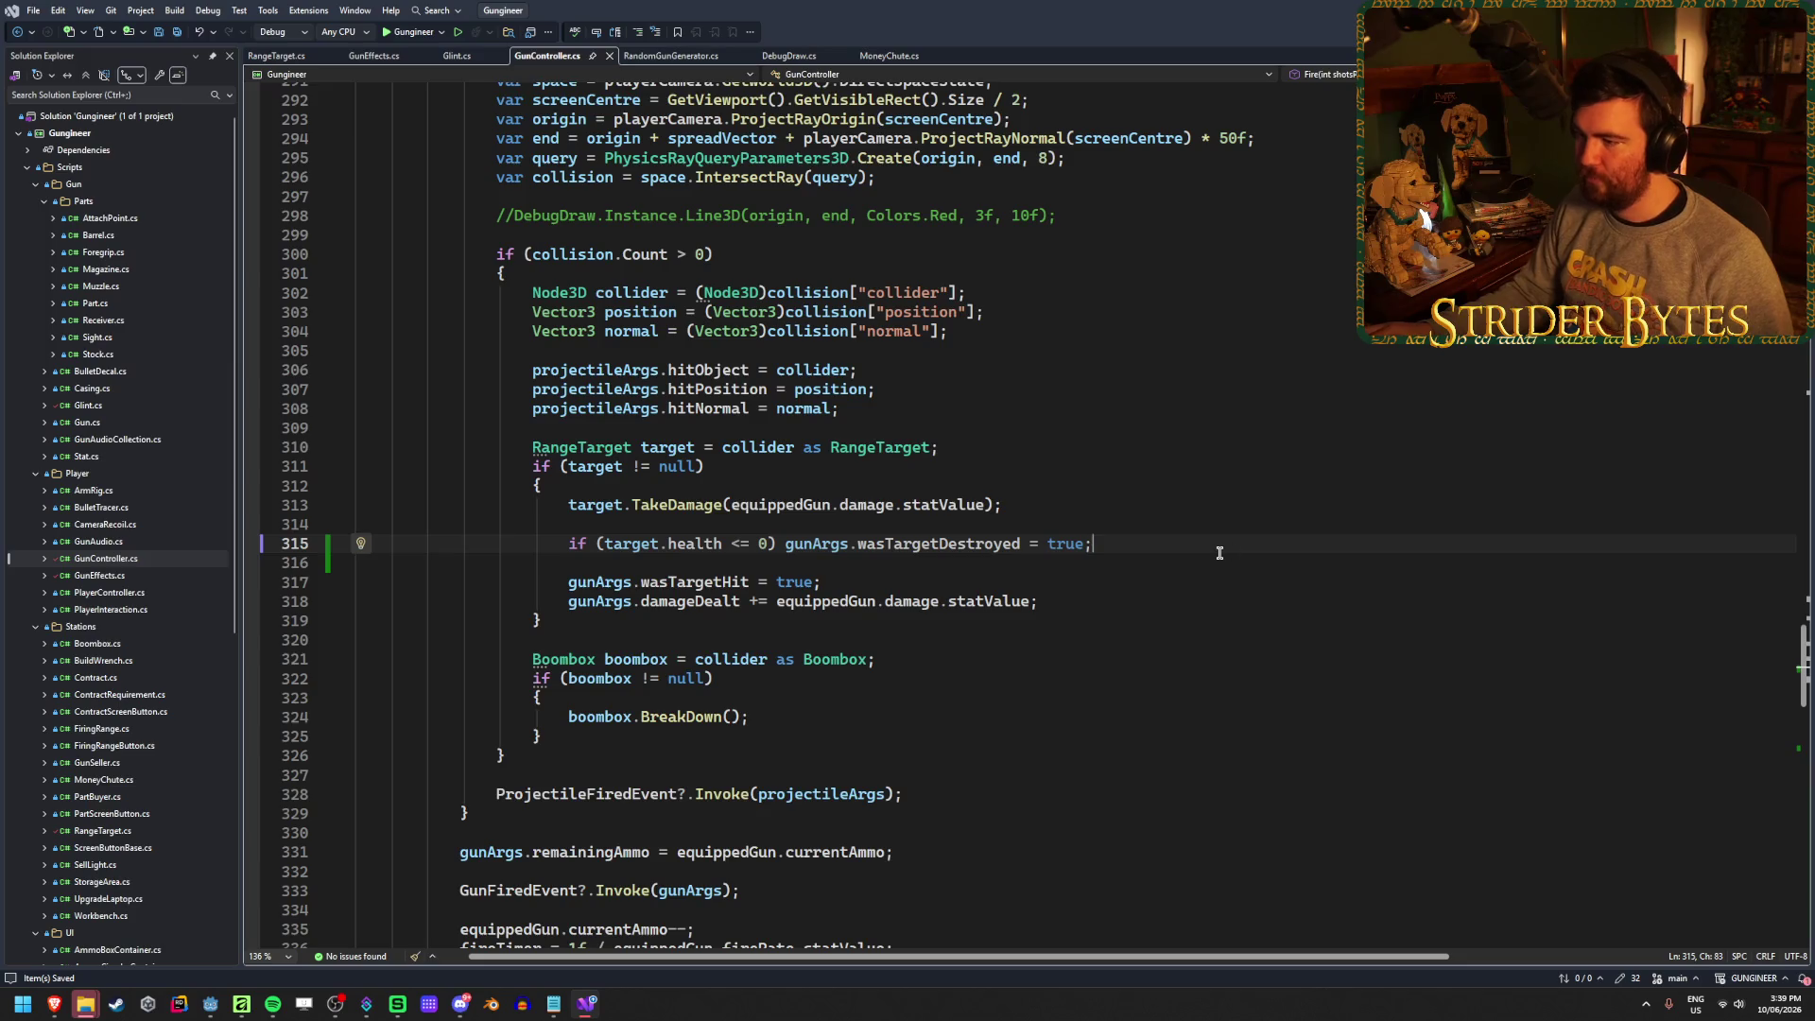
left_click(272, 58)
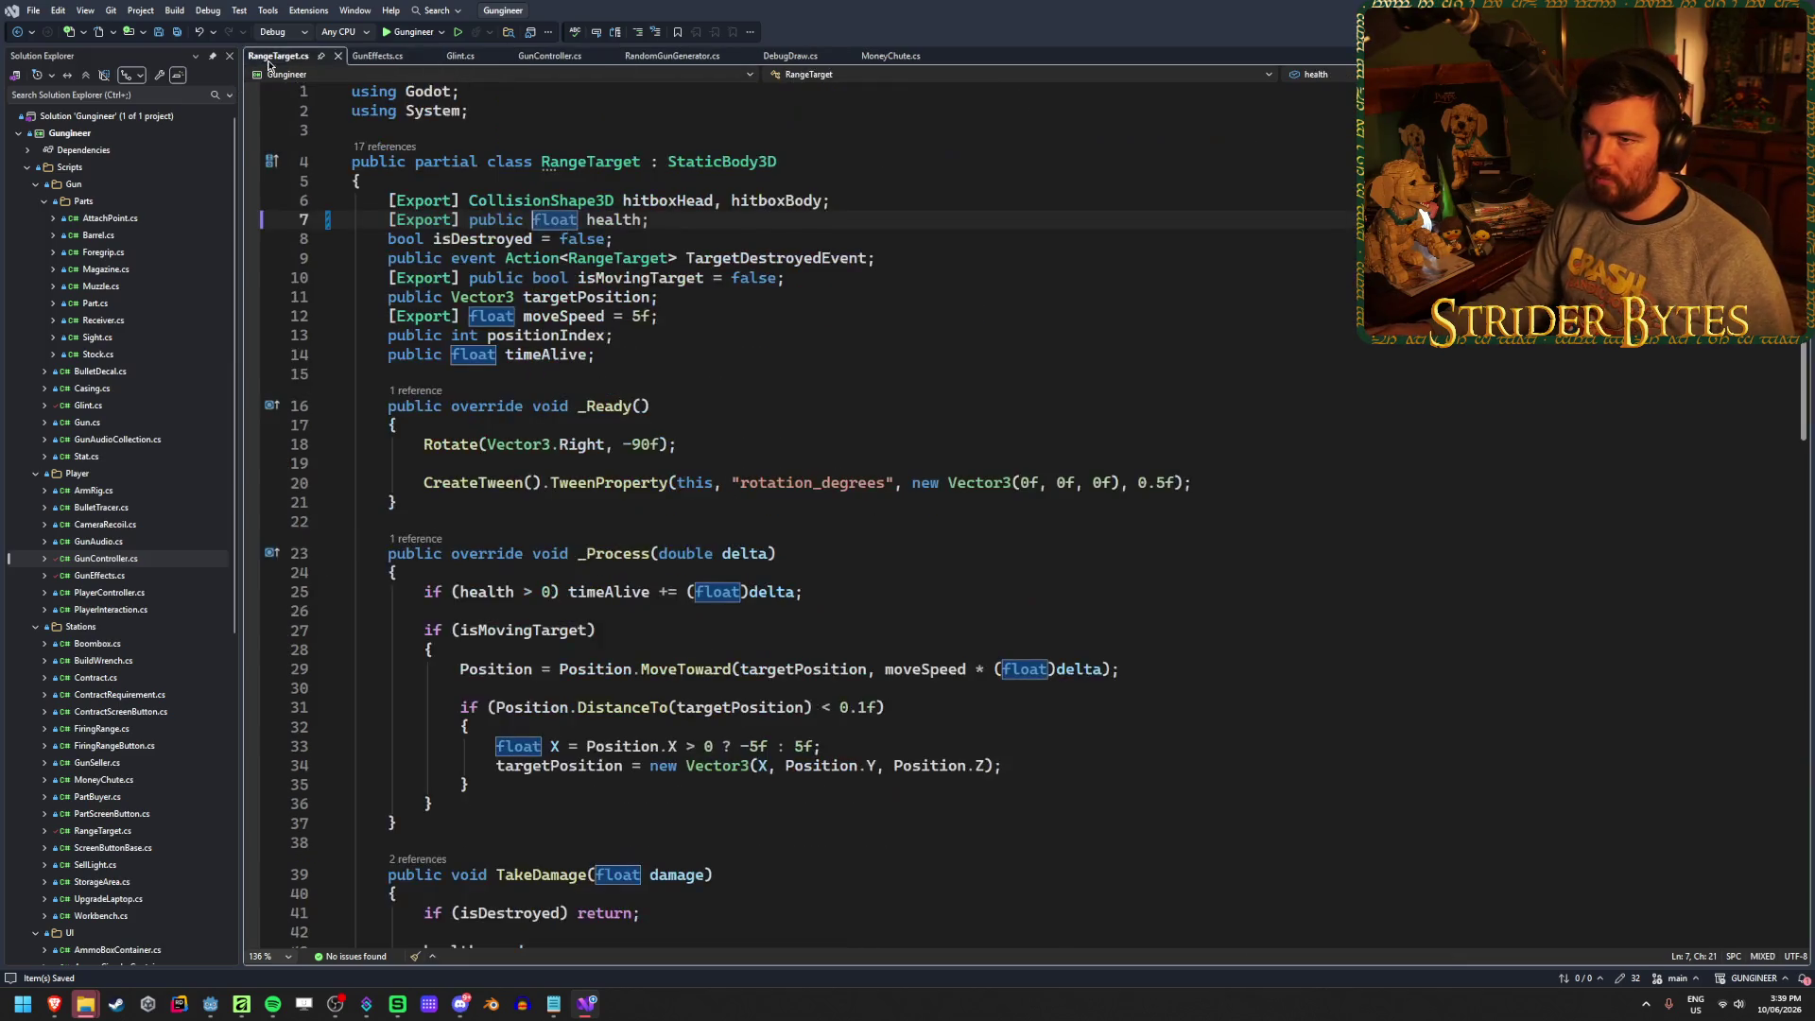
Write hitMarker.Modulate = args.wasTargetDestroyed ? Colors.Red : Colors.White; on line 79 and save
middle_click(274, 62)
left_click(281, 63)
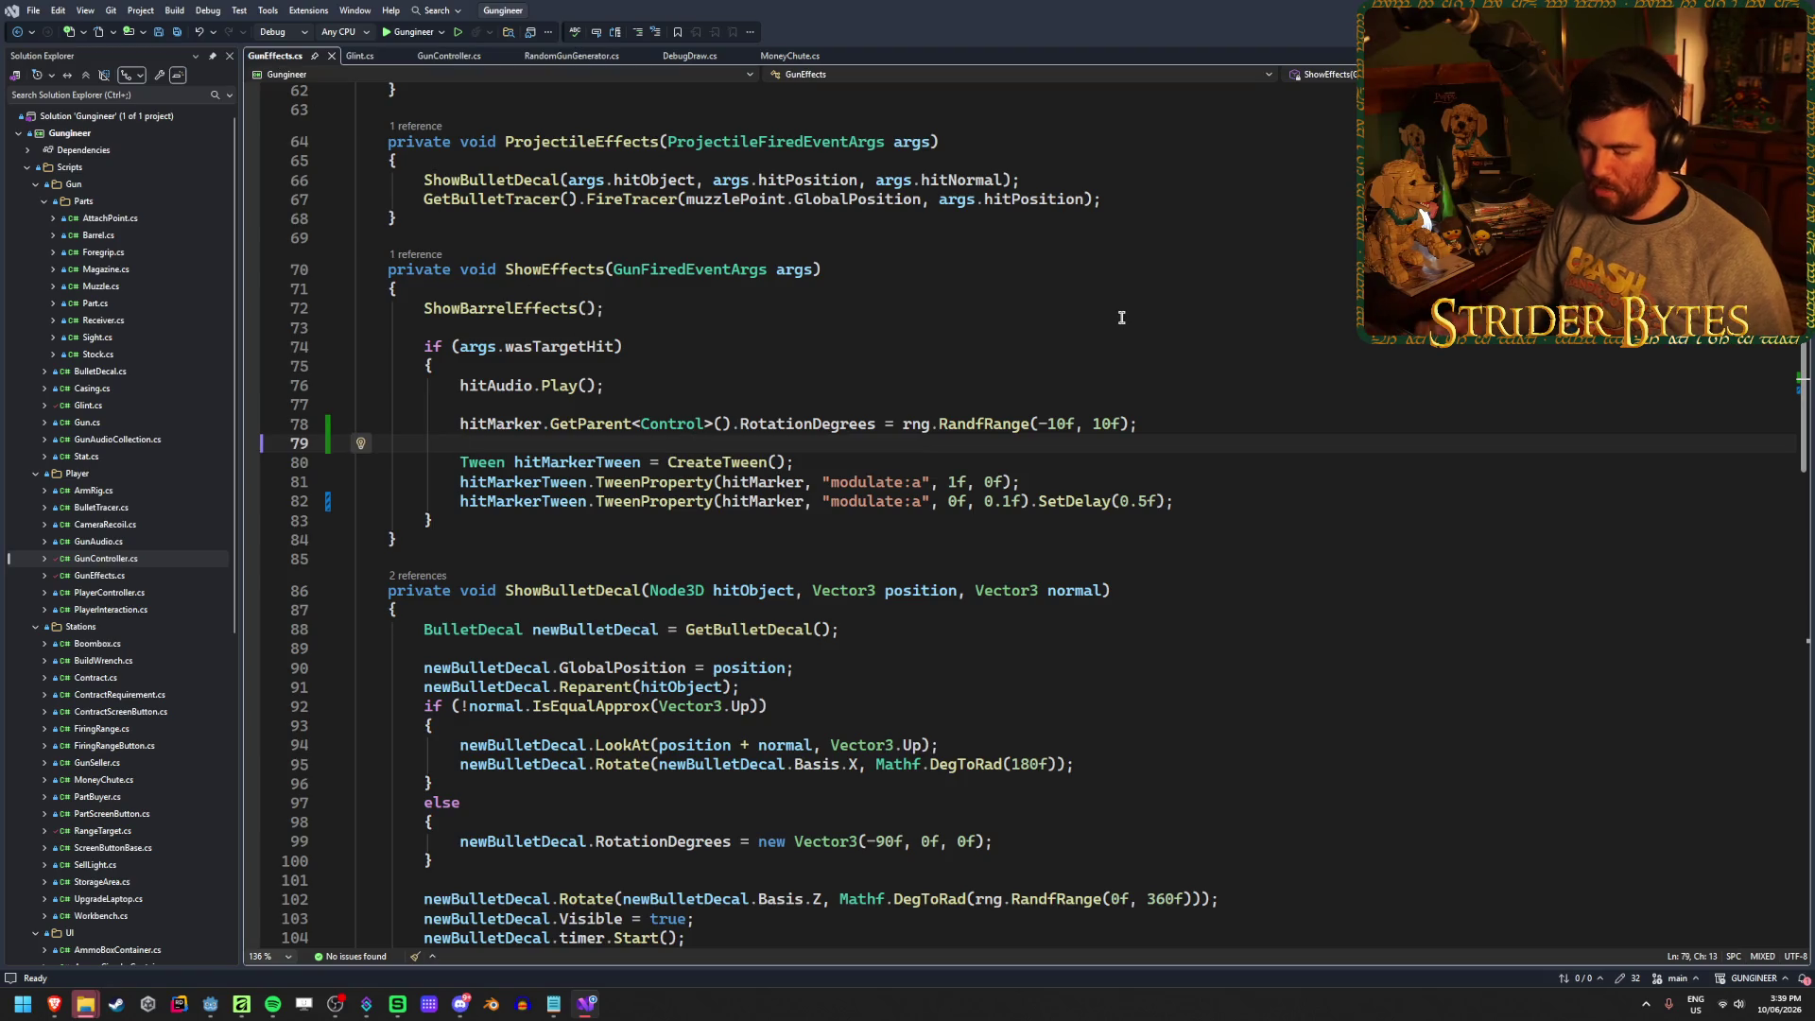
type("if (args")
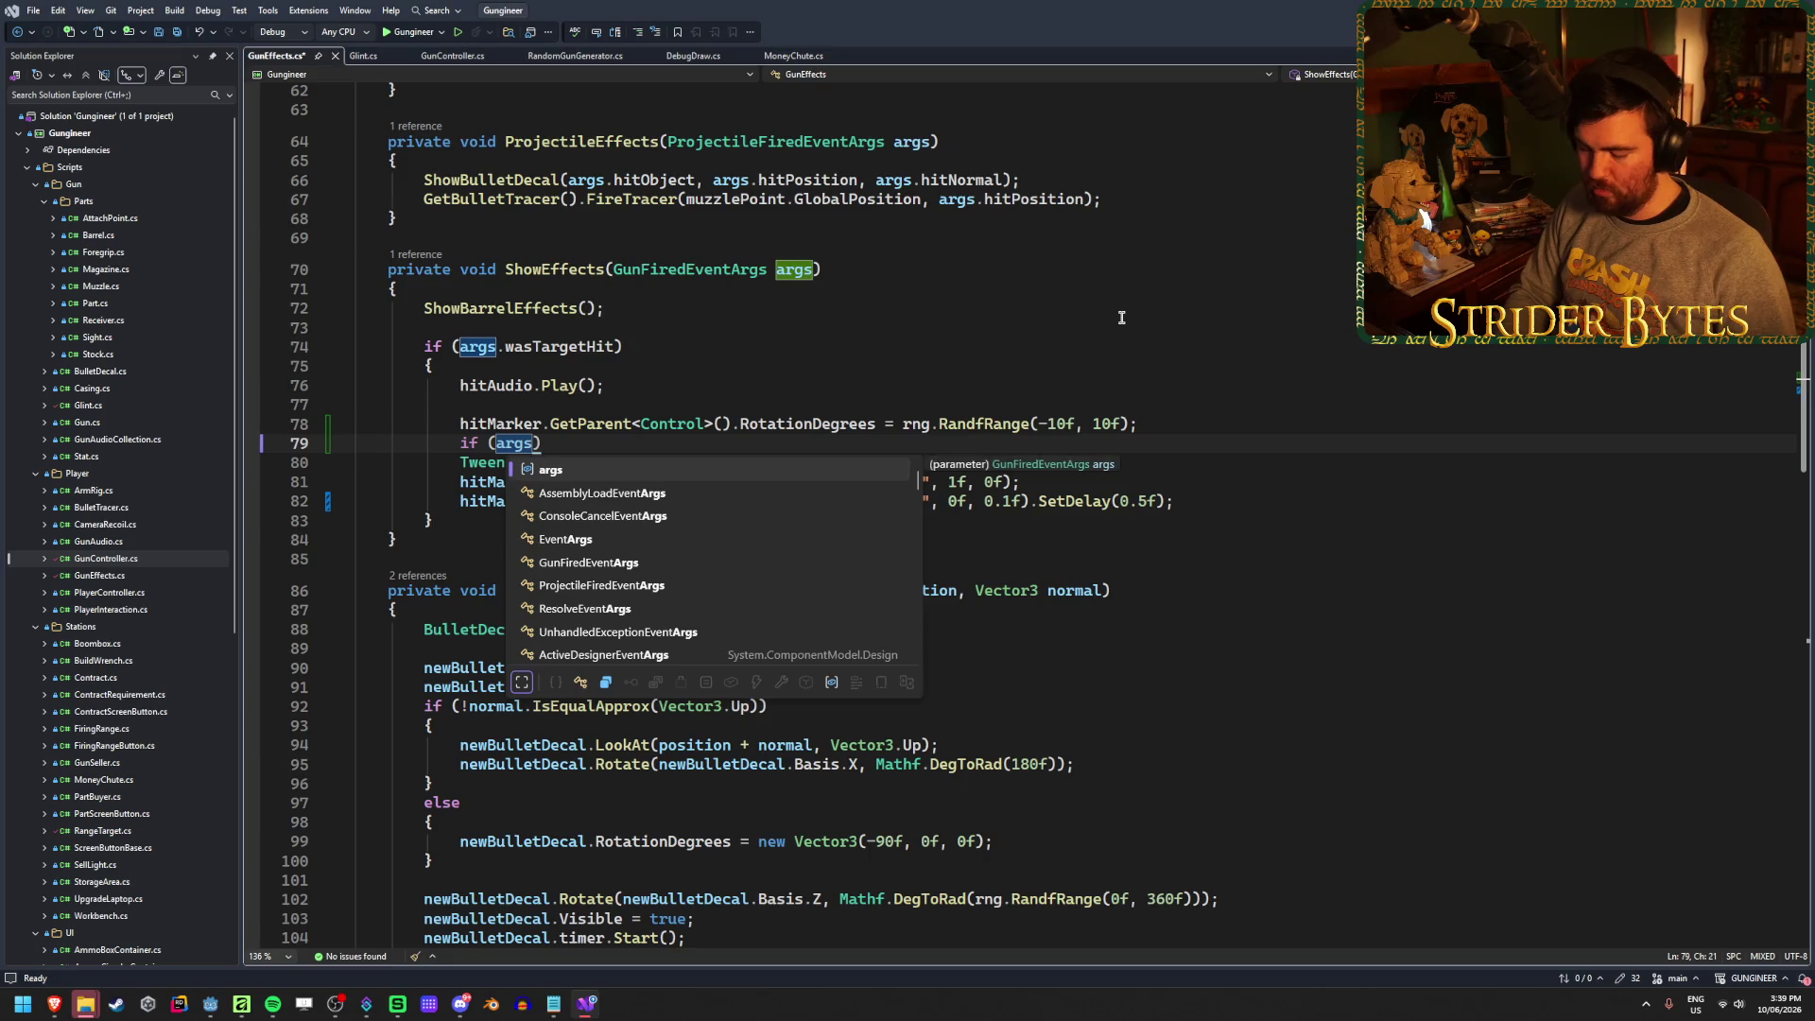
type(".")
key("Down")
key("Down")
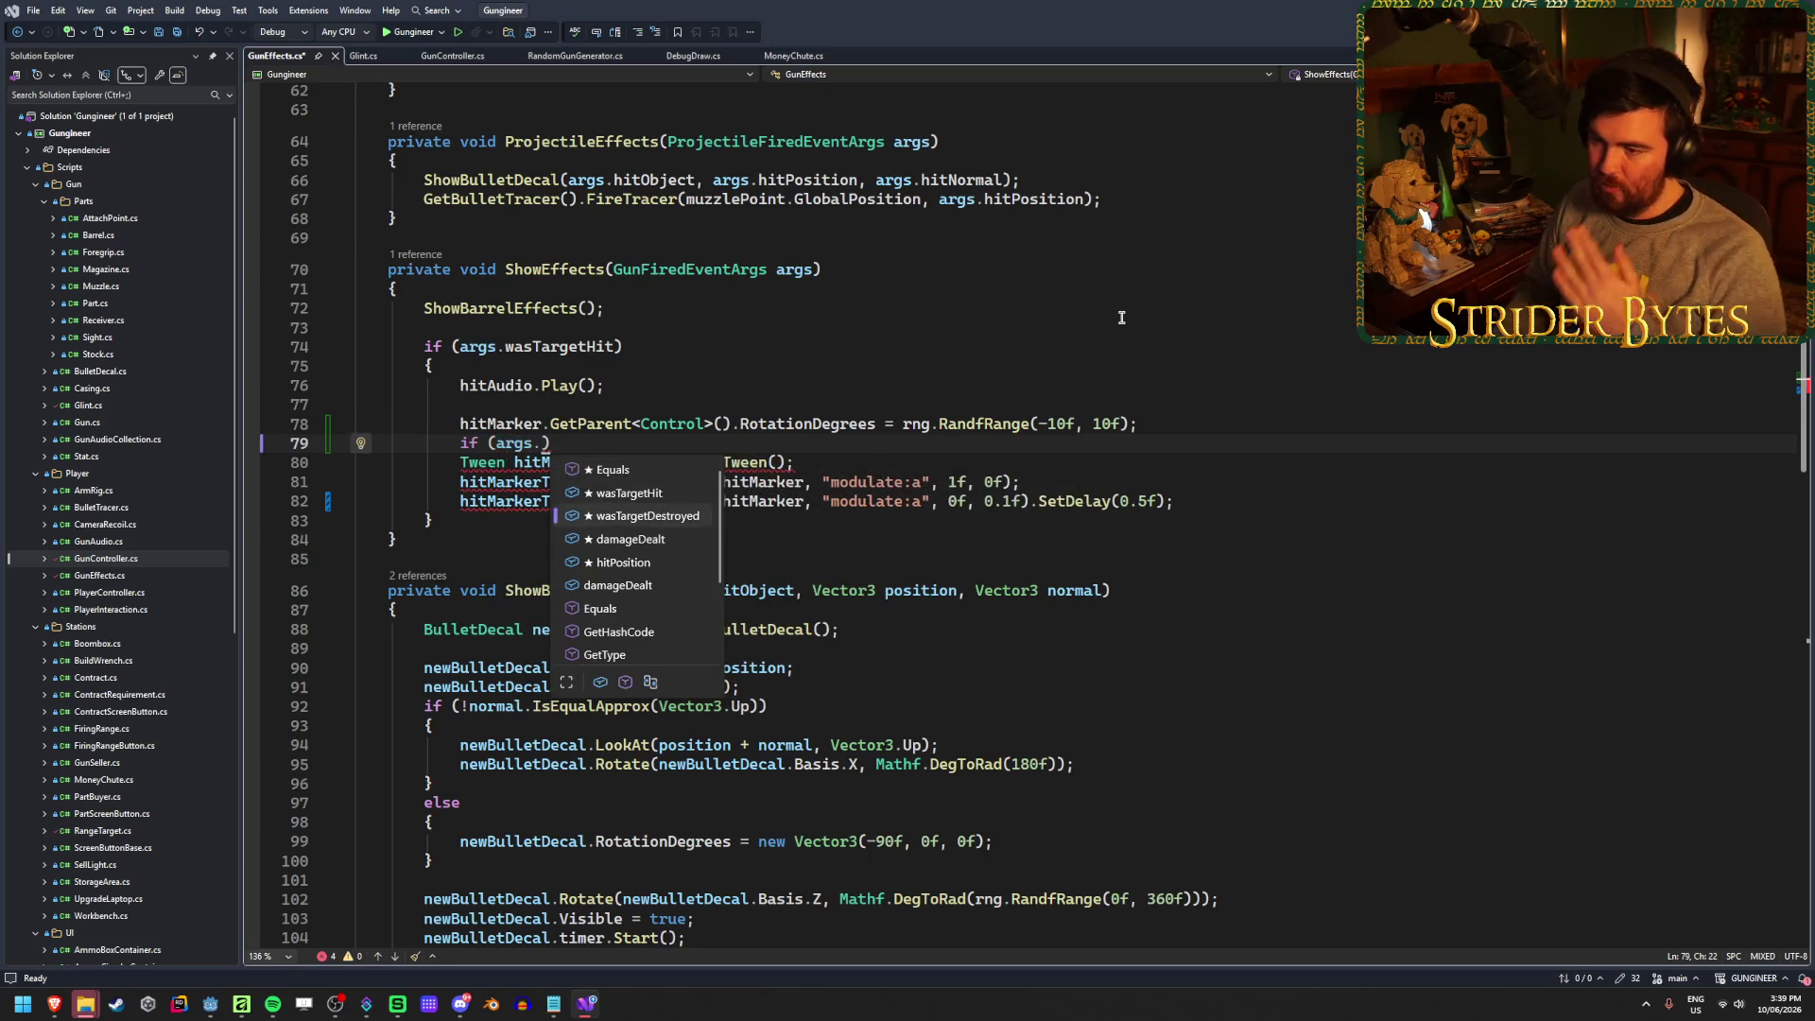
key("Tab")
key("BackSpace")
key("BackSpace")
key("BackSpace")
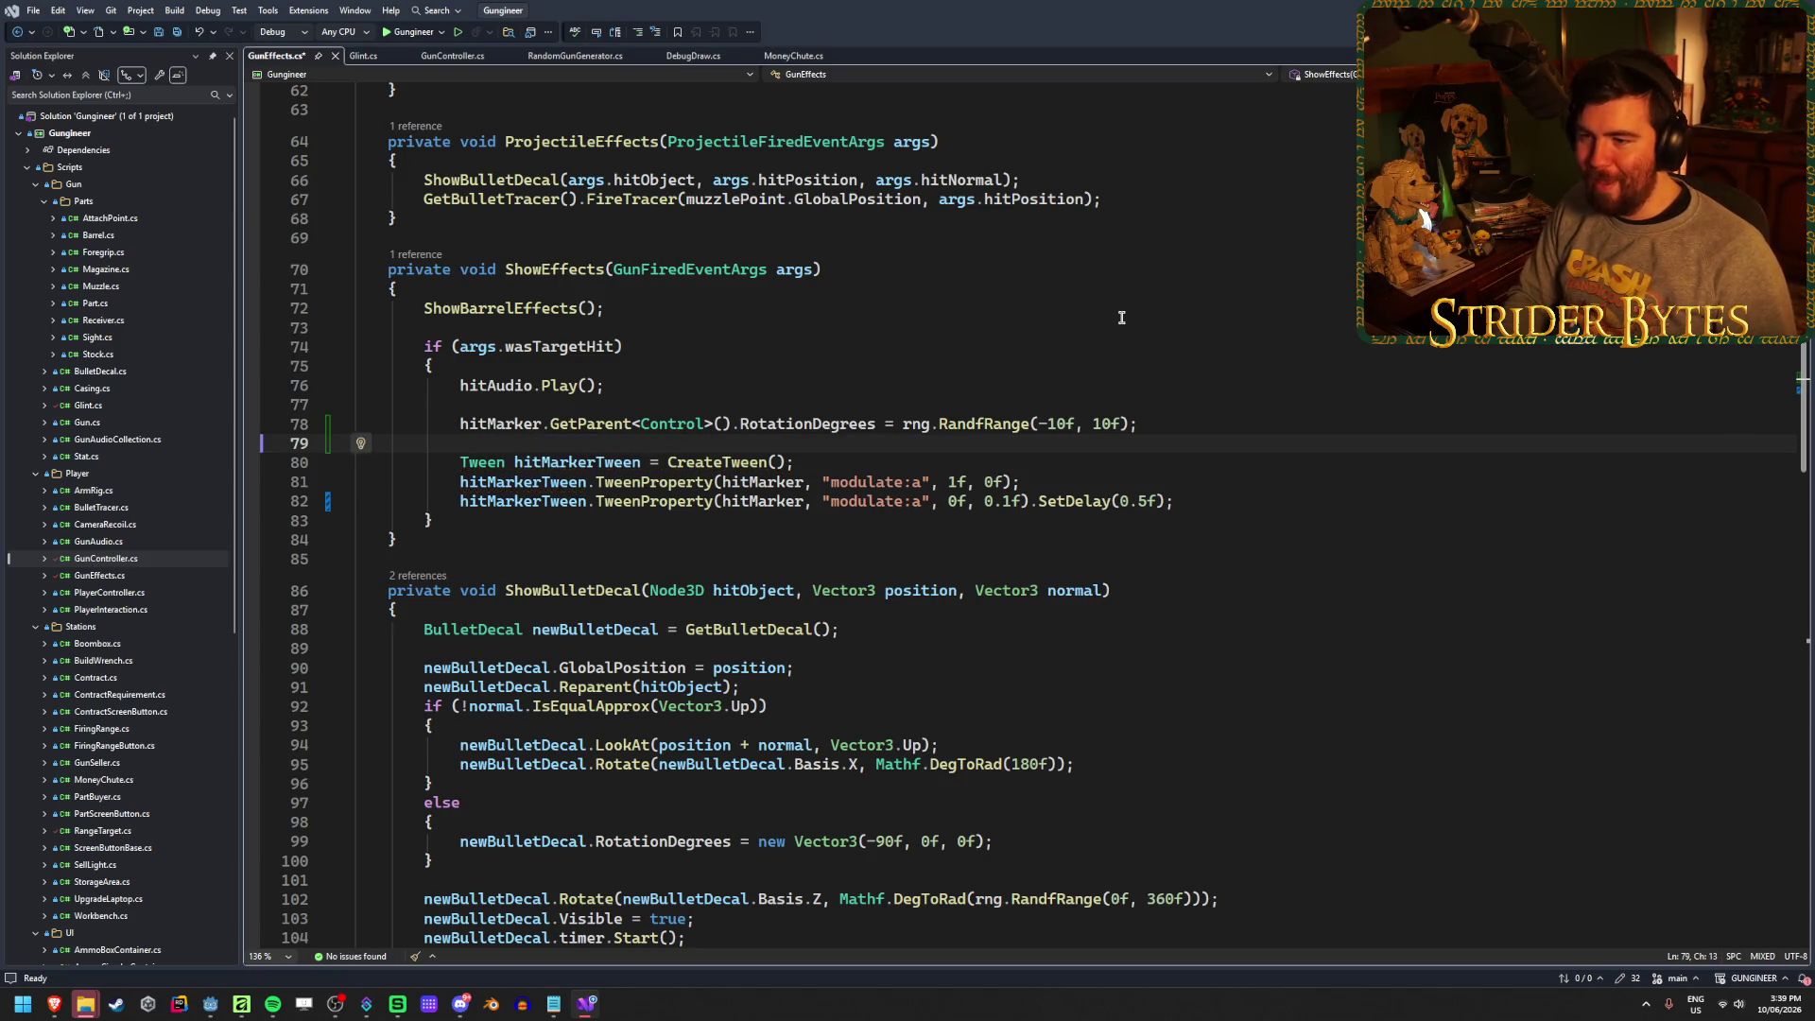
type("hit")
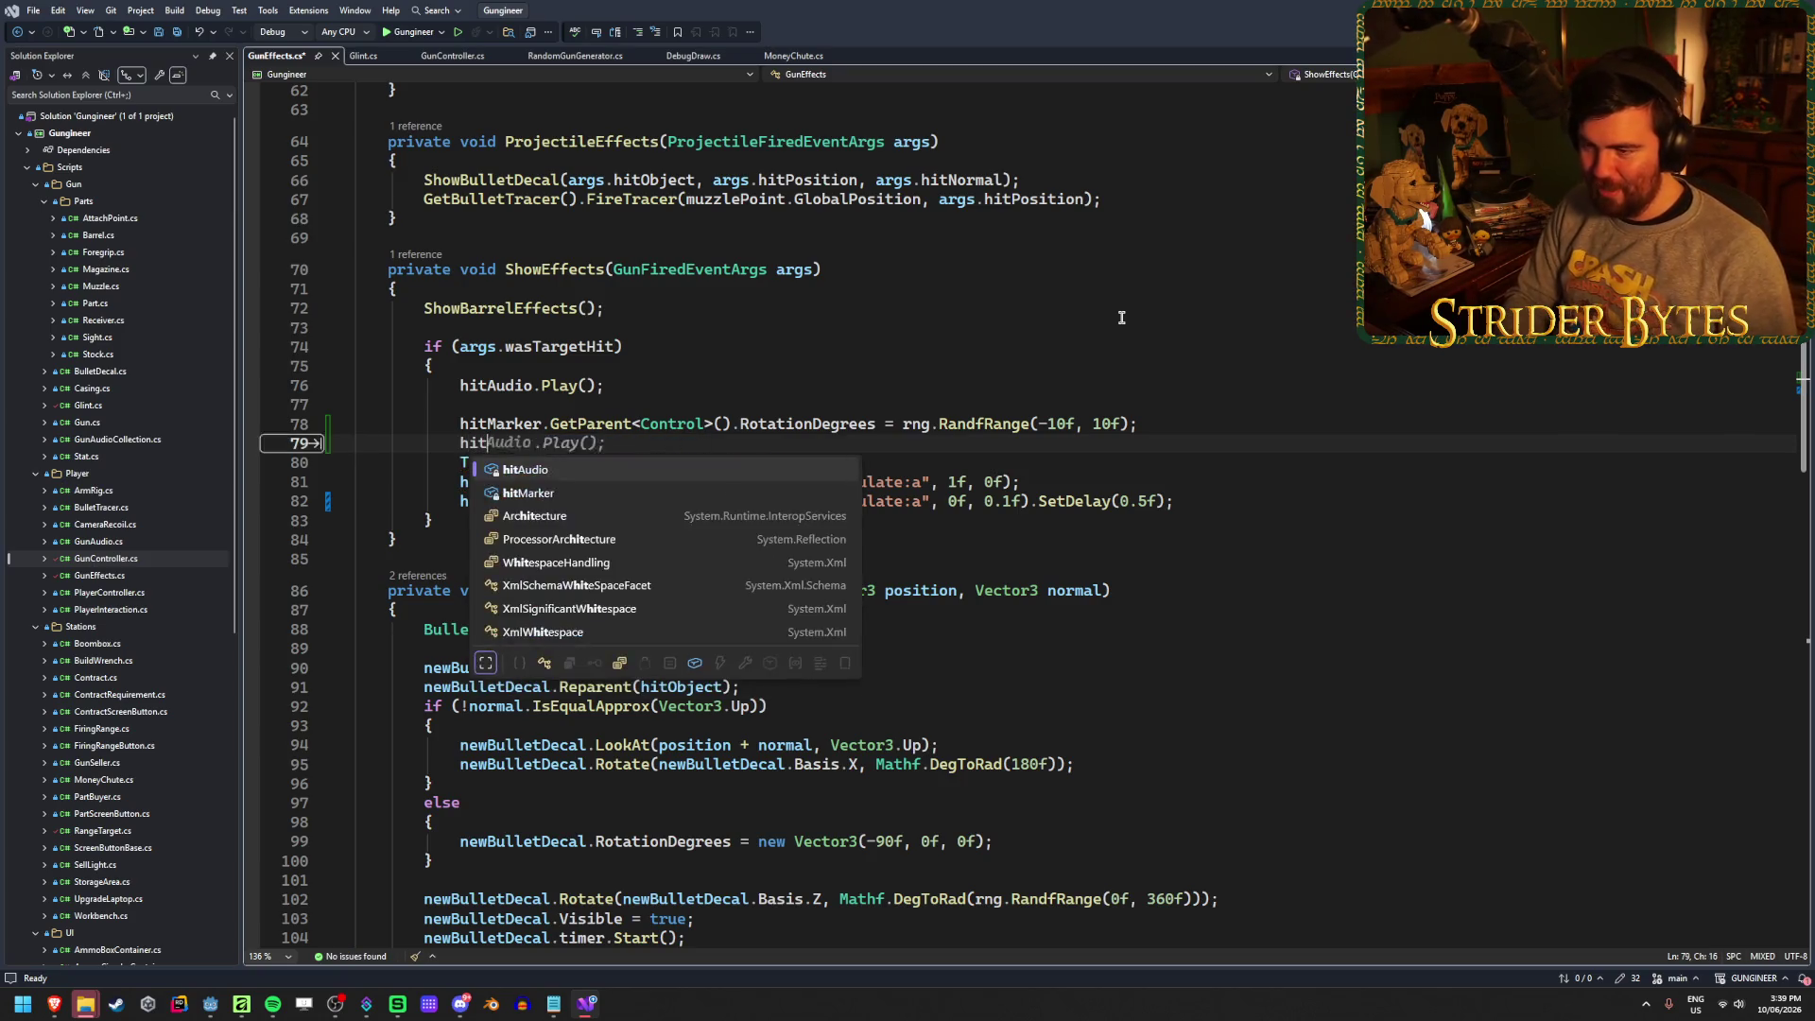
type("Marker.Mod")
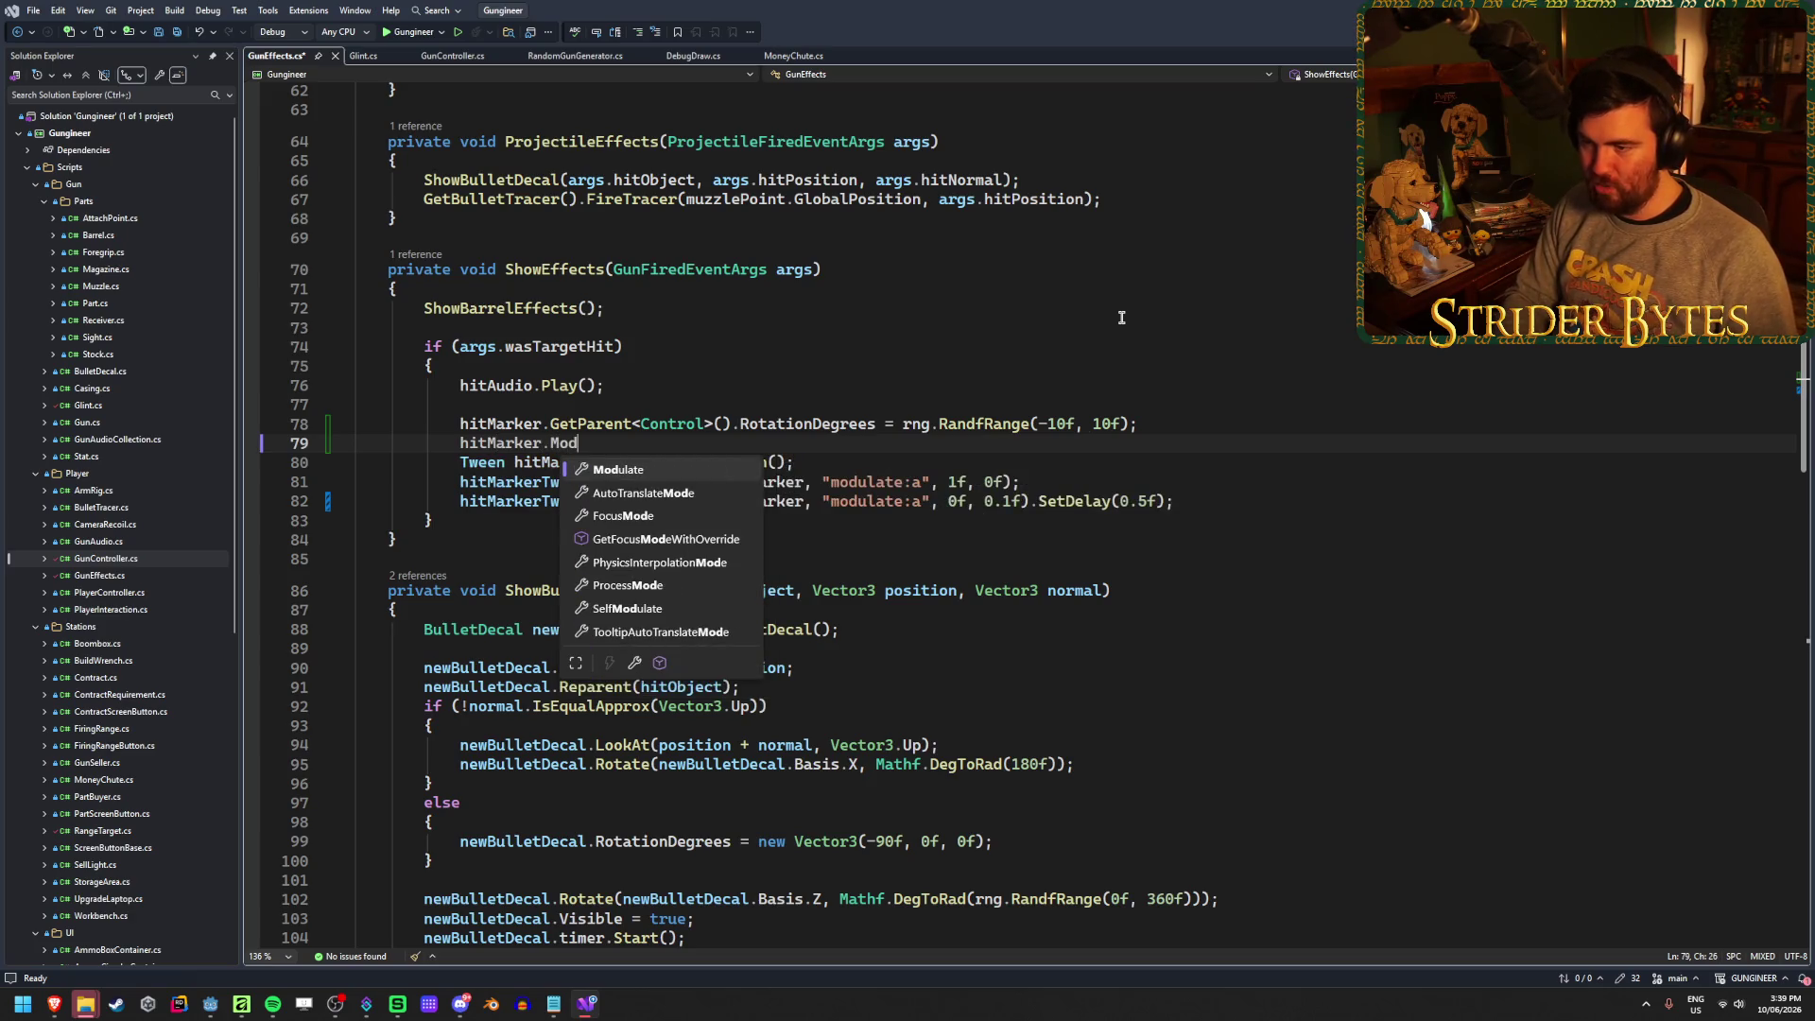
key("Tab")
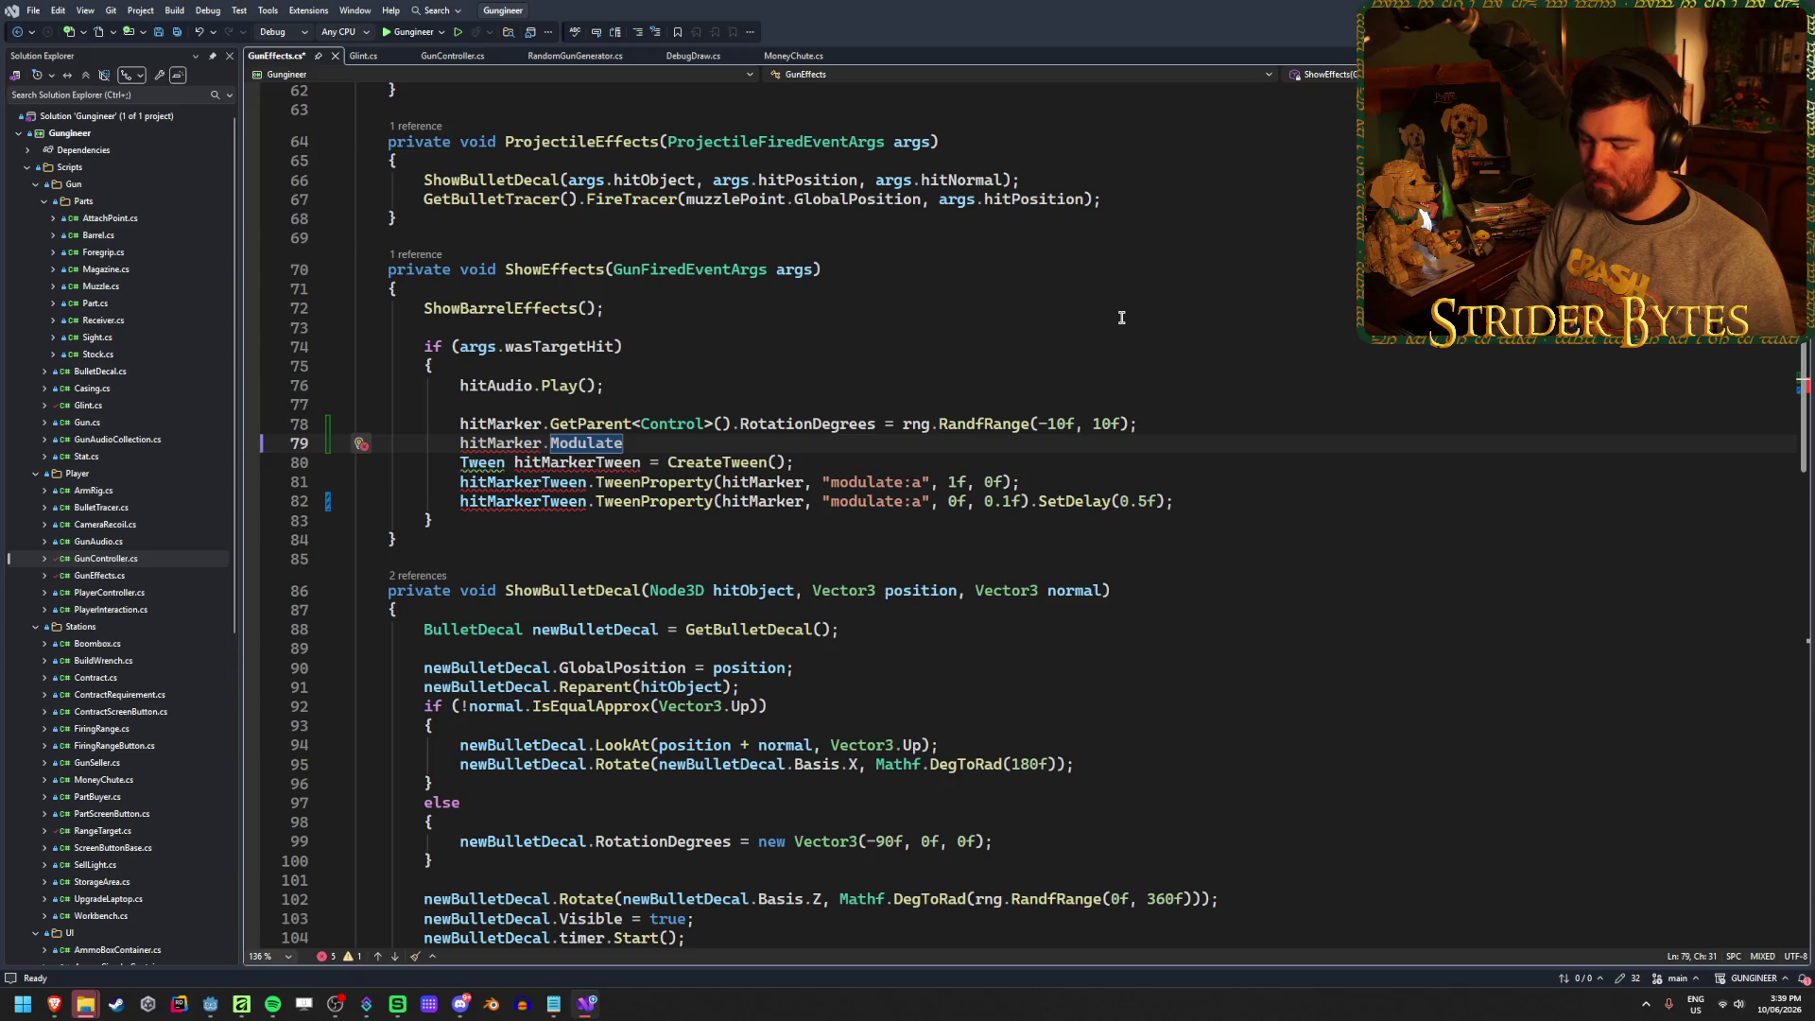
type(" =")
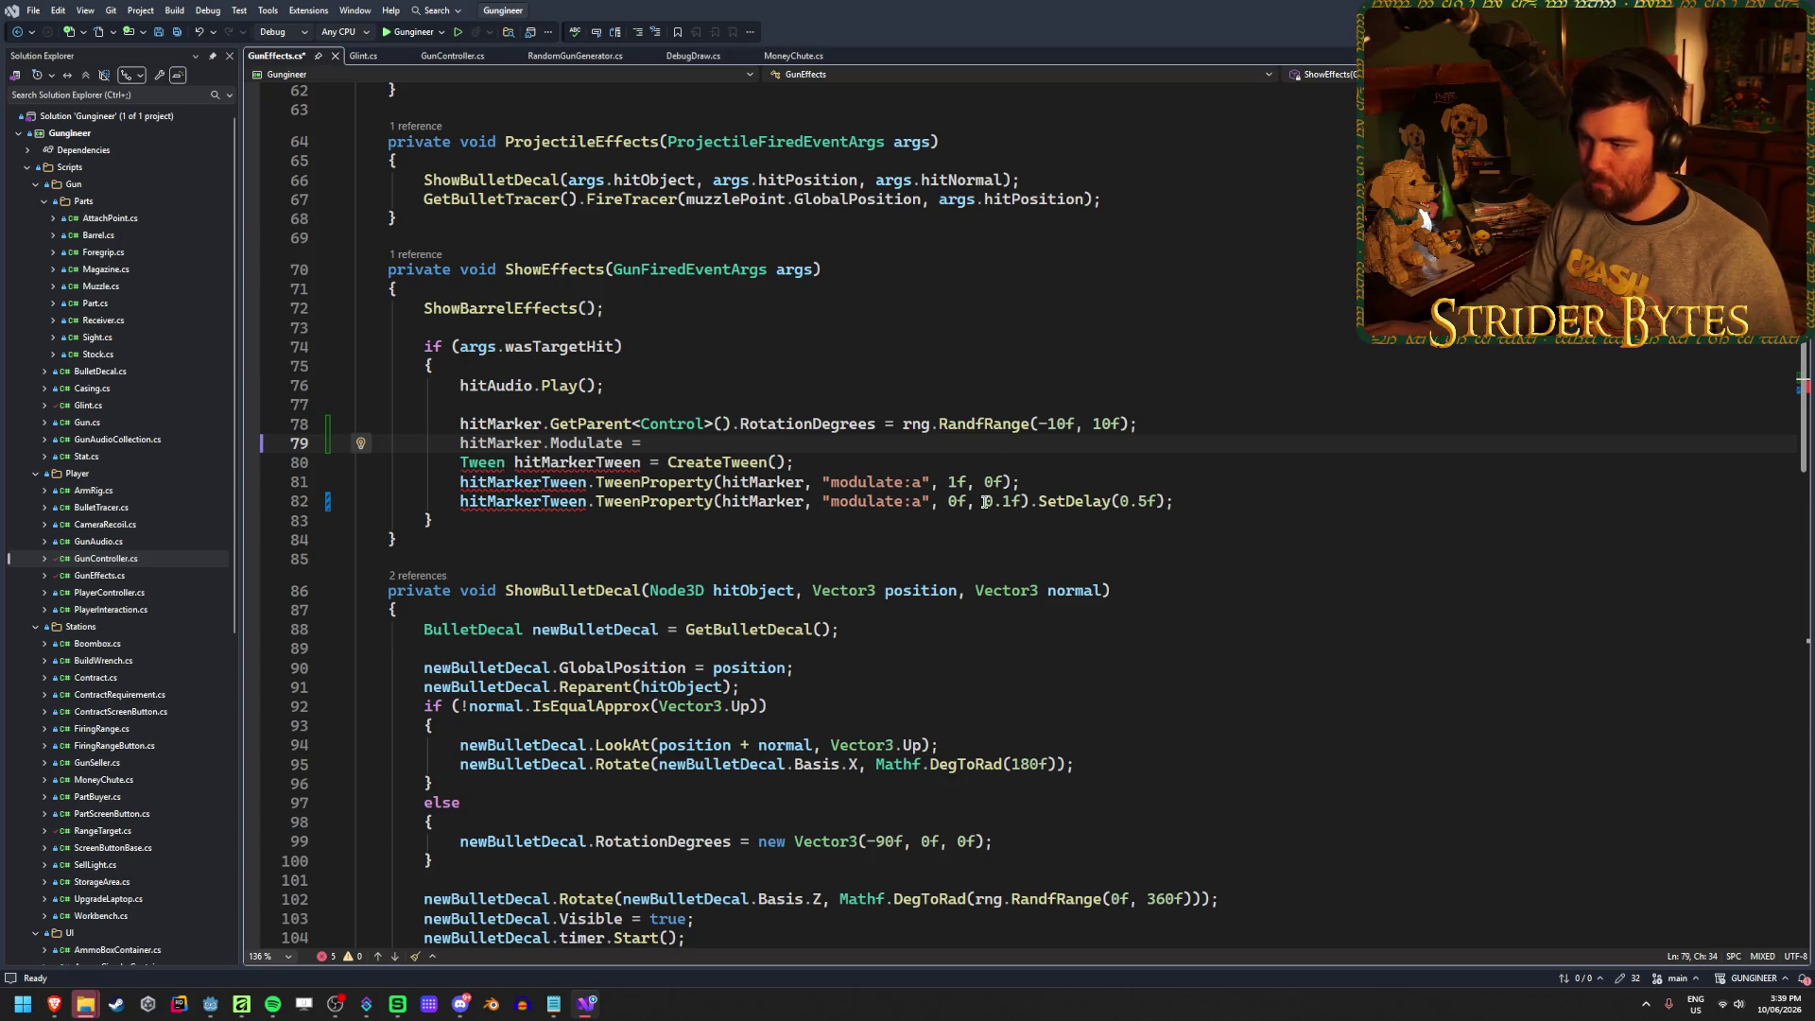
left_click(1008, 482)
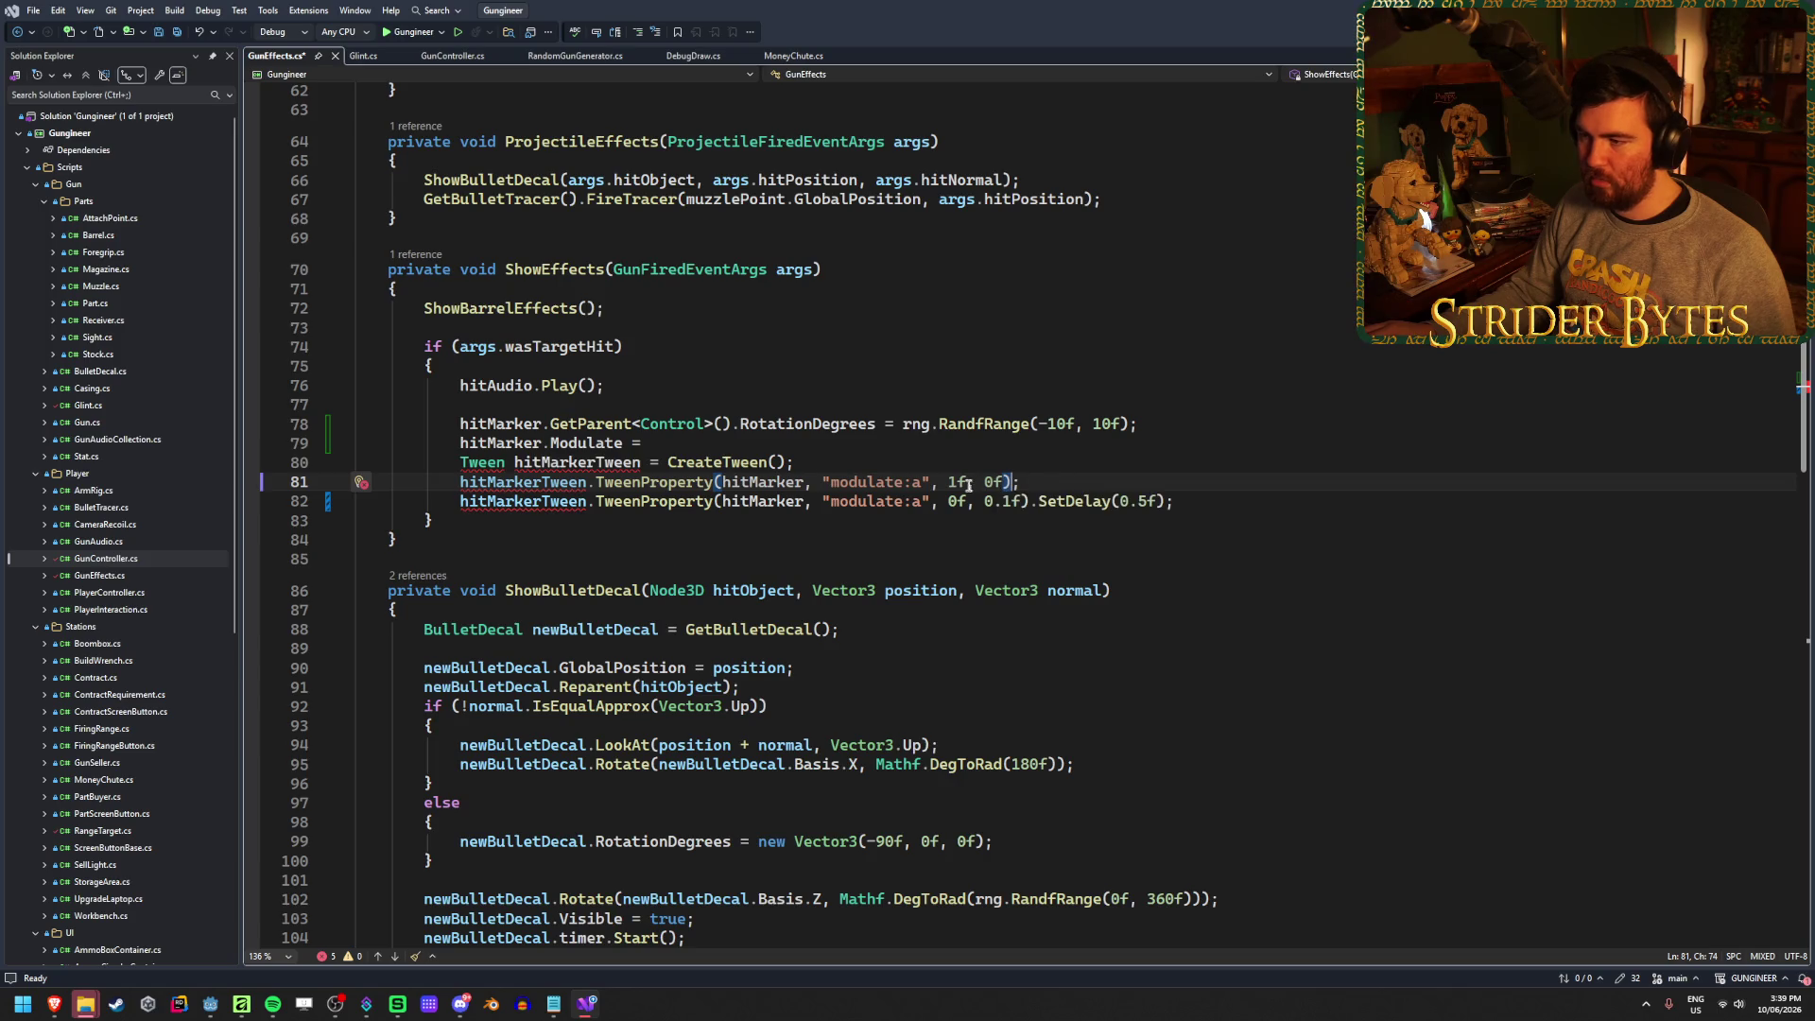
key("Up")
key("Up")
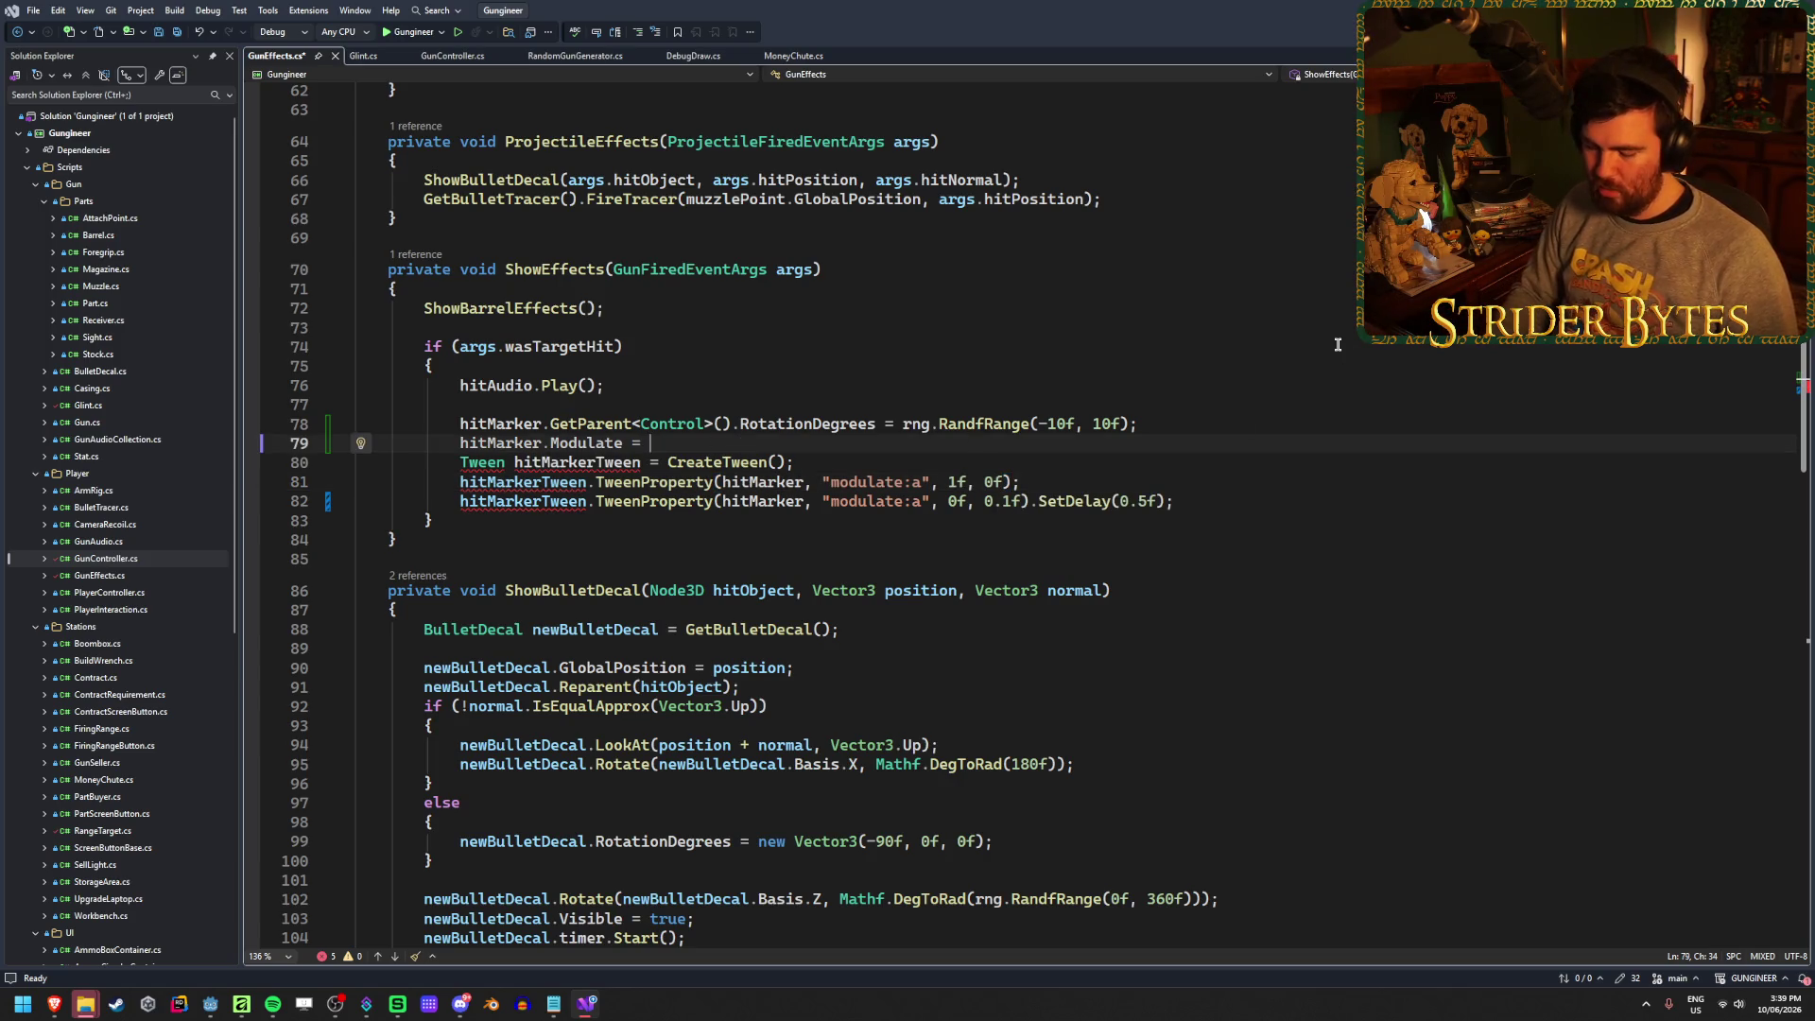
type("arg")
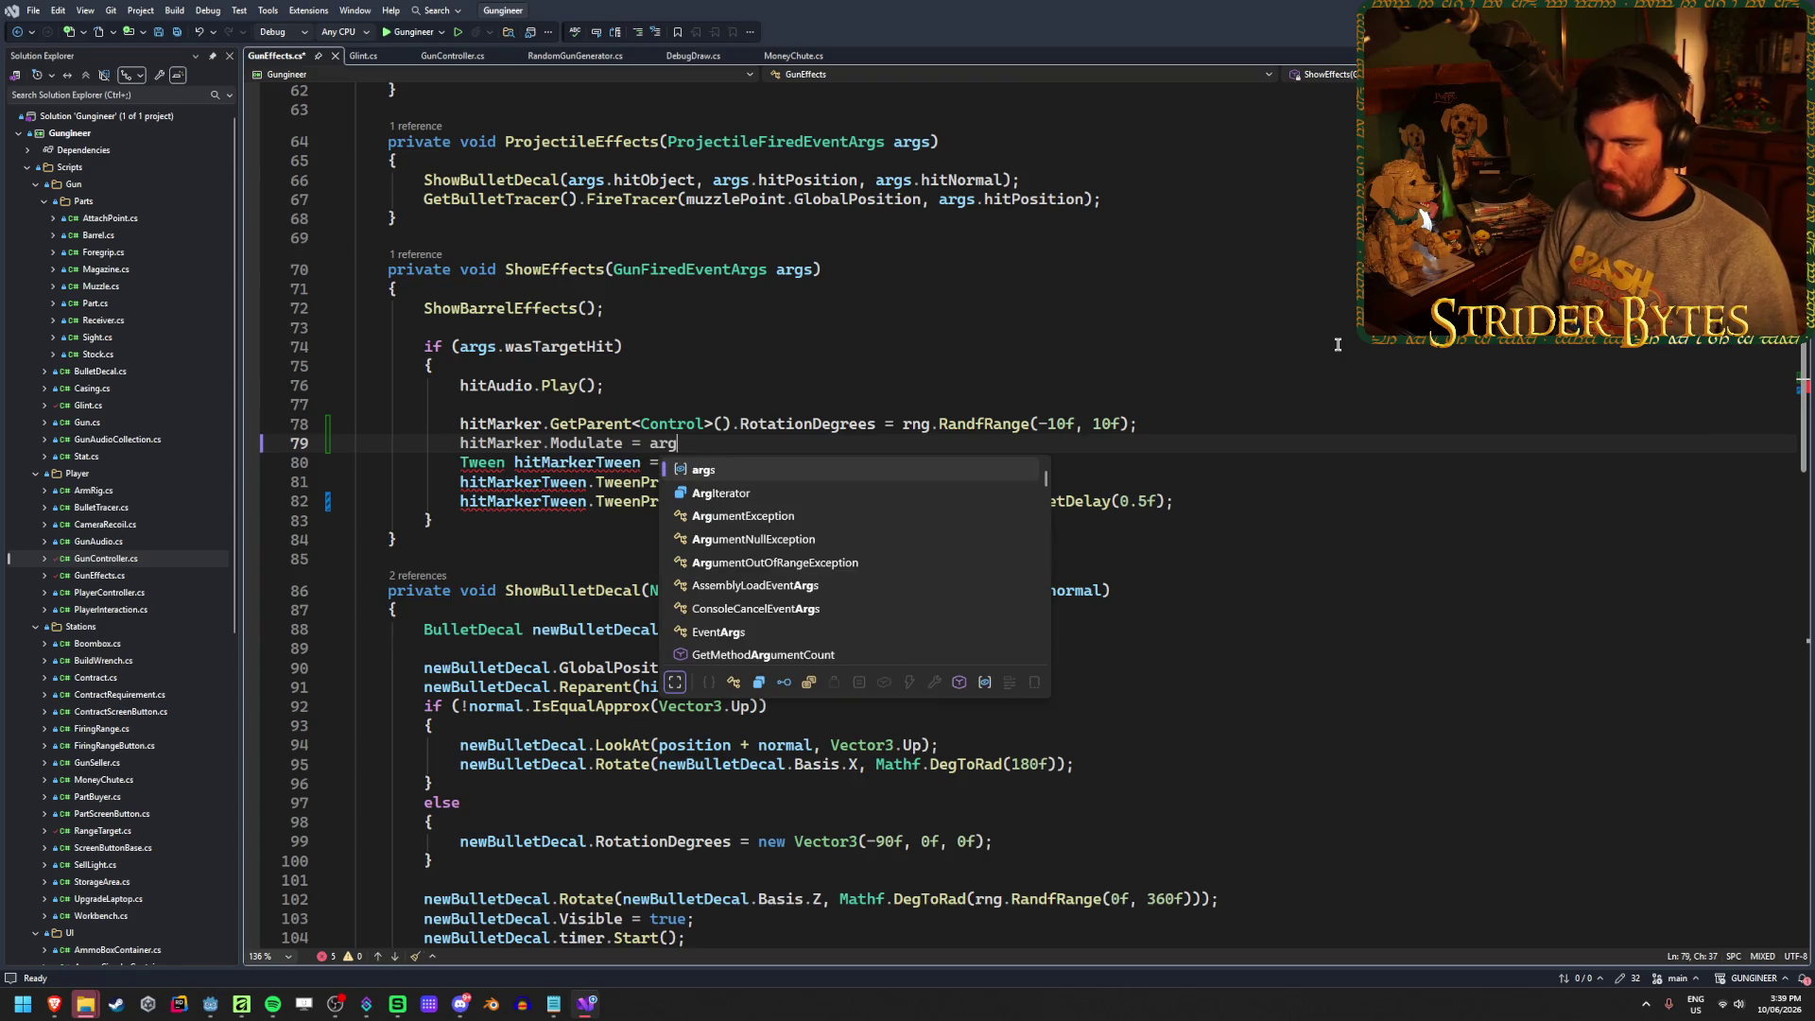
type("s.wasTargetDestroyed ? ")
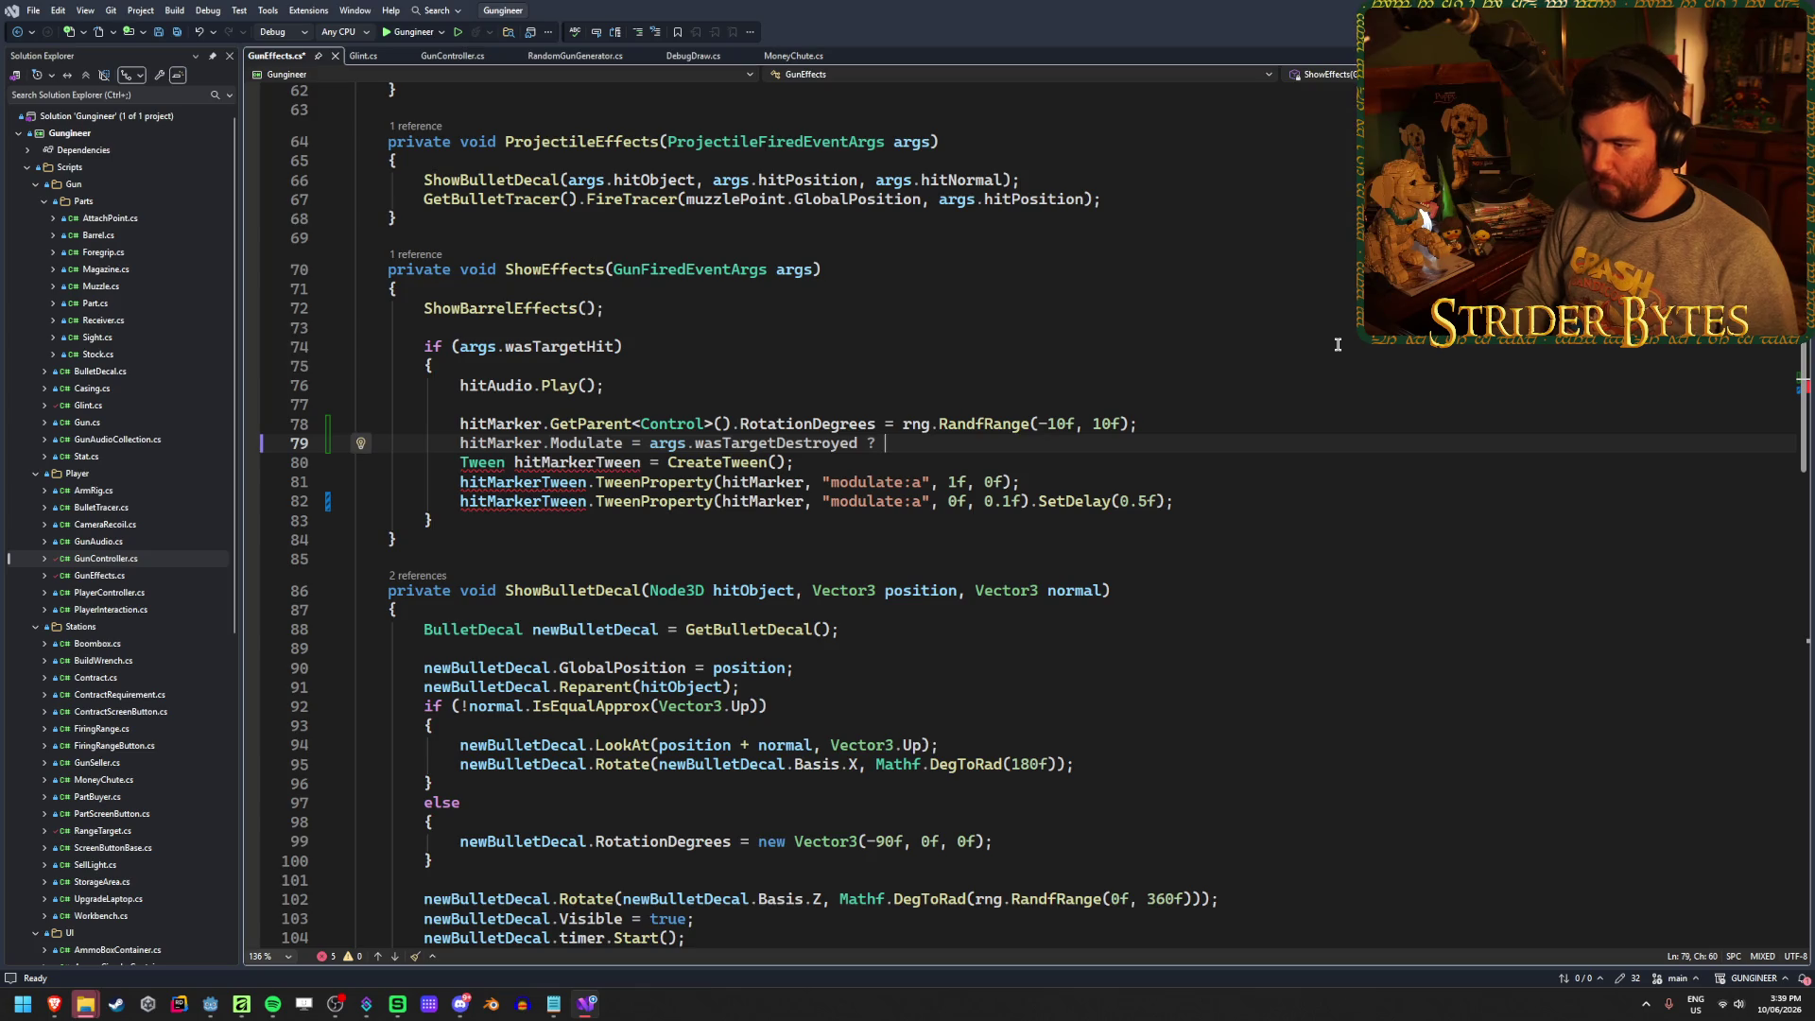
type("Colore")
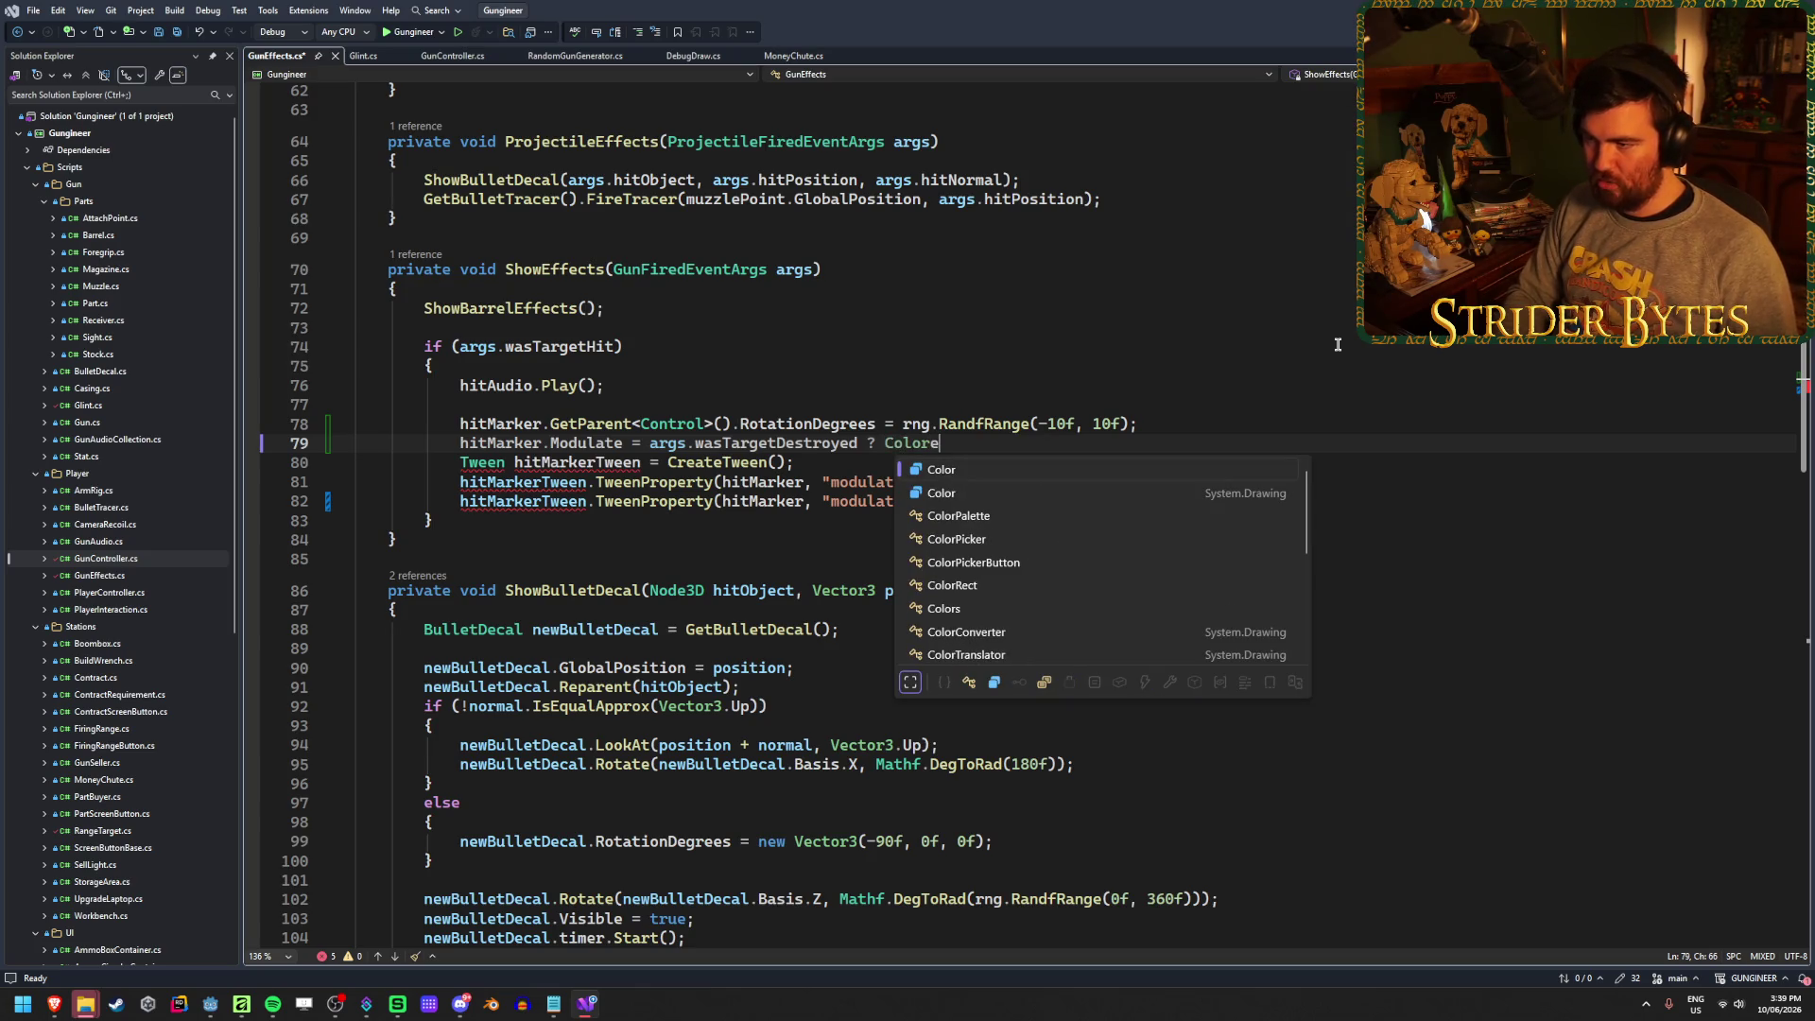
key("BackSpace")
type("s.Red ")
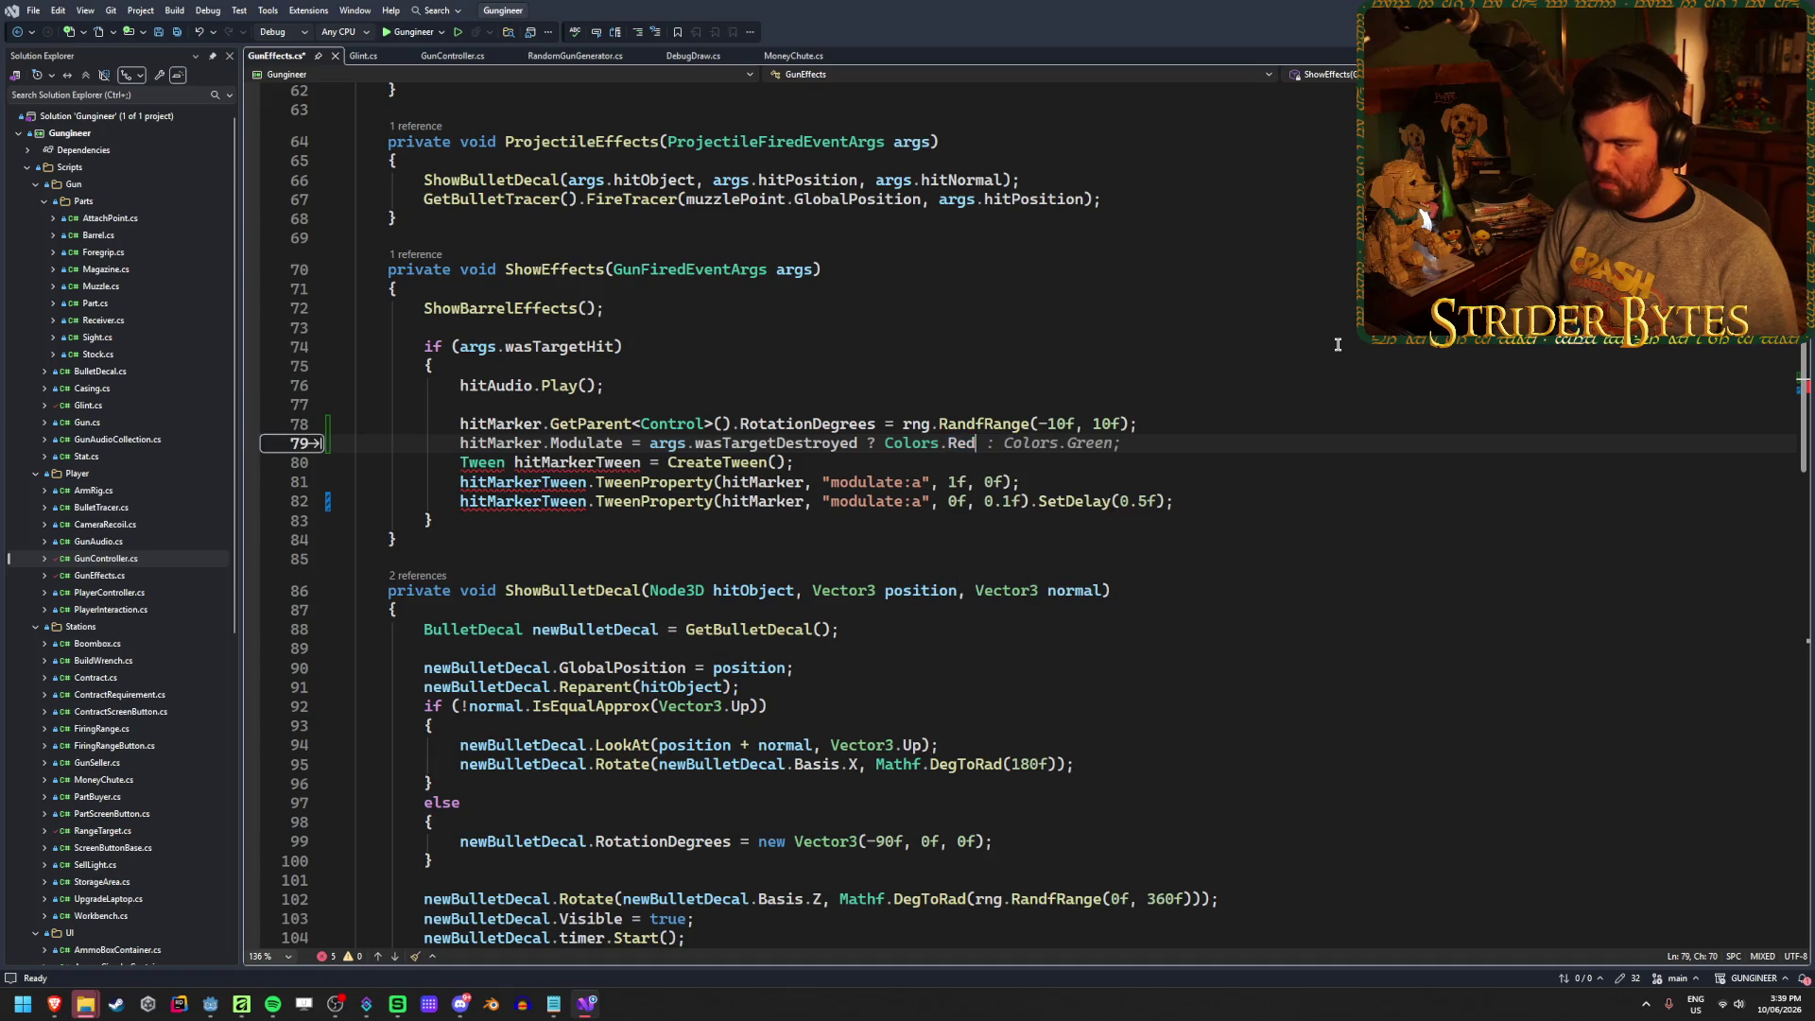
type(": Color")
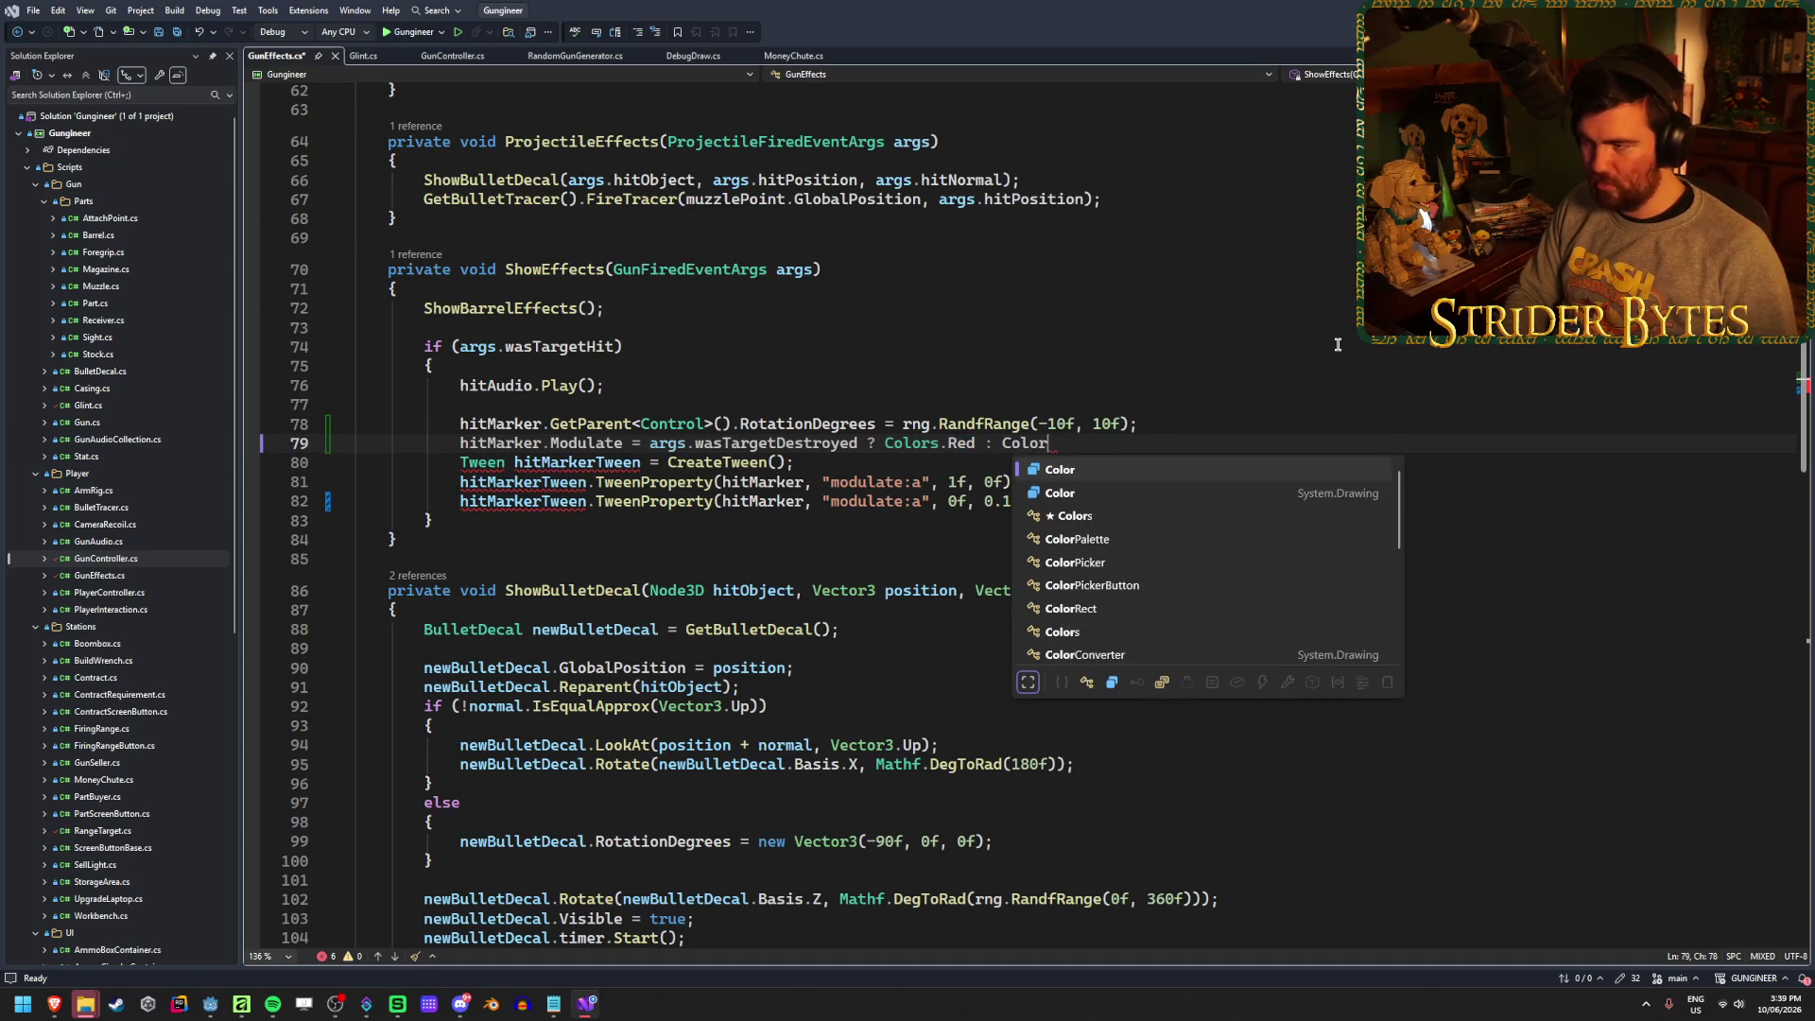
type("s.White;")
key("ctrl+s")
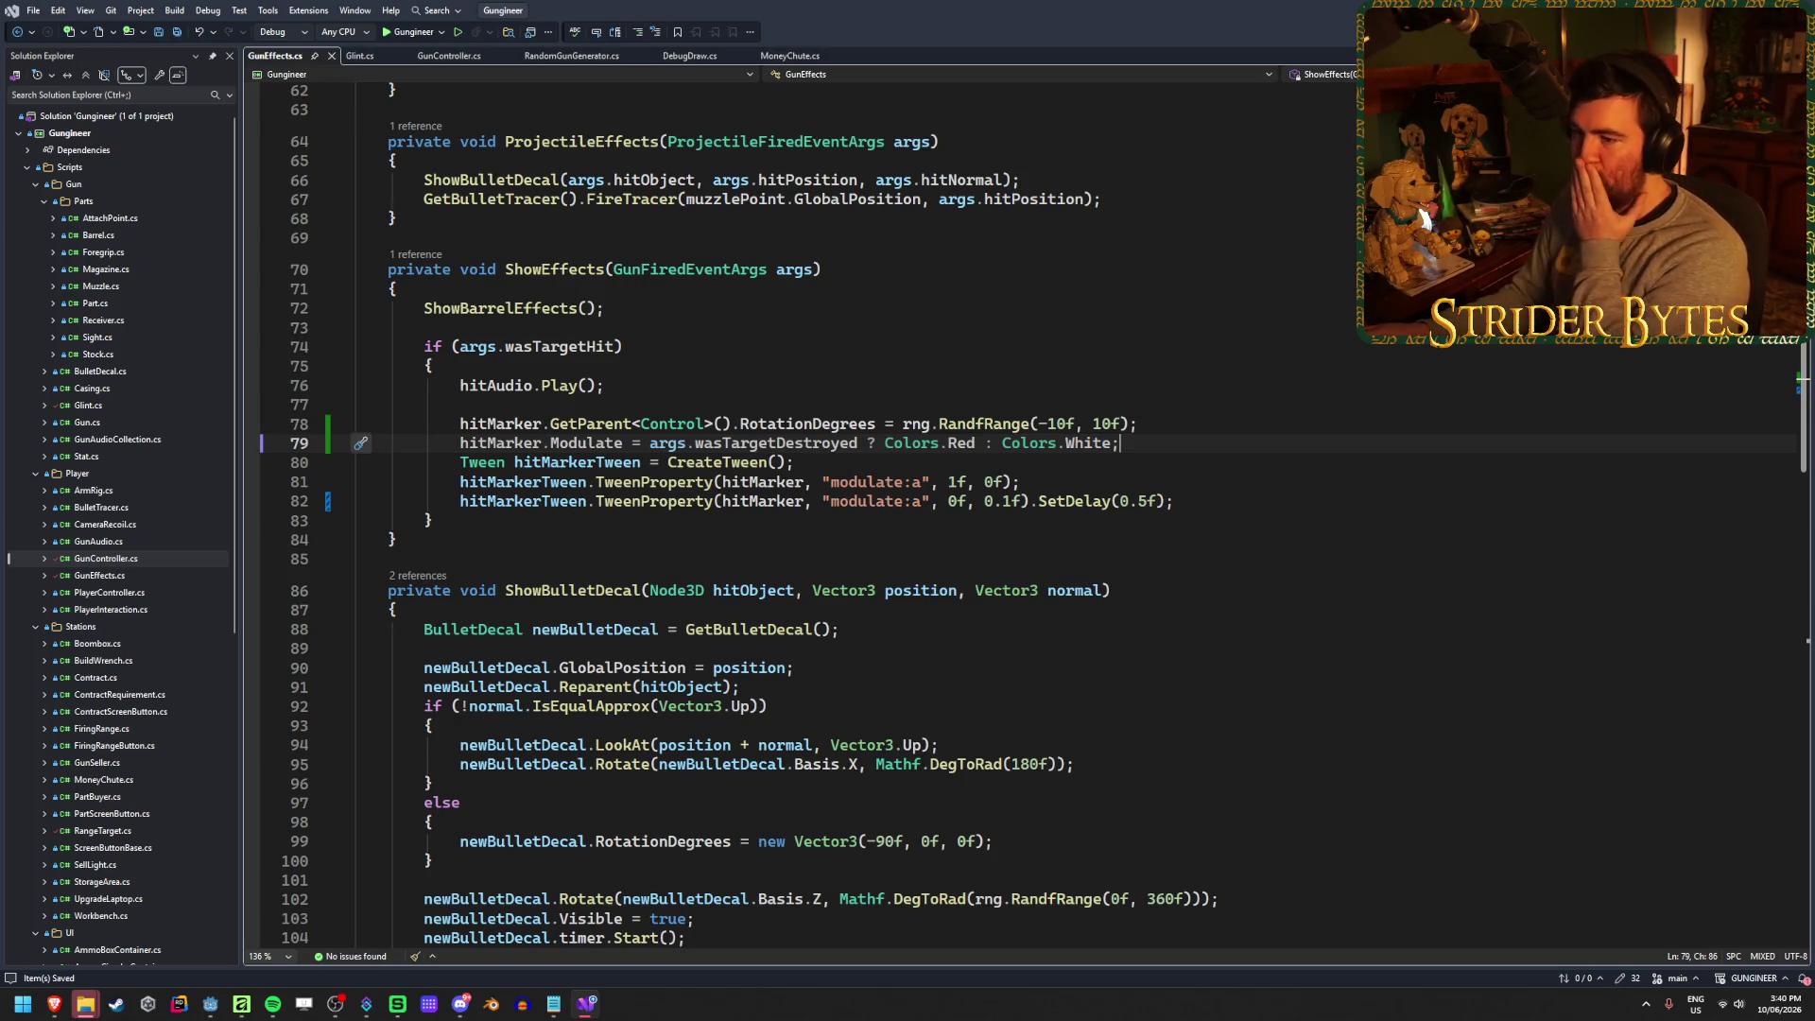
Comment out the modulate:a fade-in tween and start a hitMarkerTween.TweenProperty line below it
left_click(1060, 484)
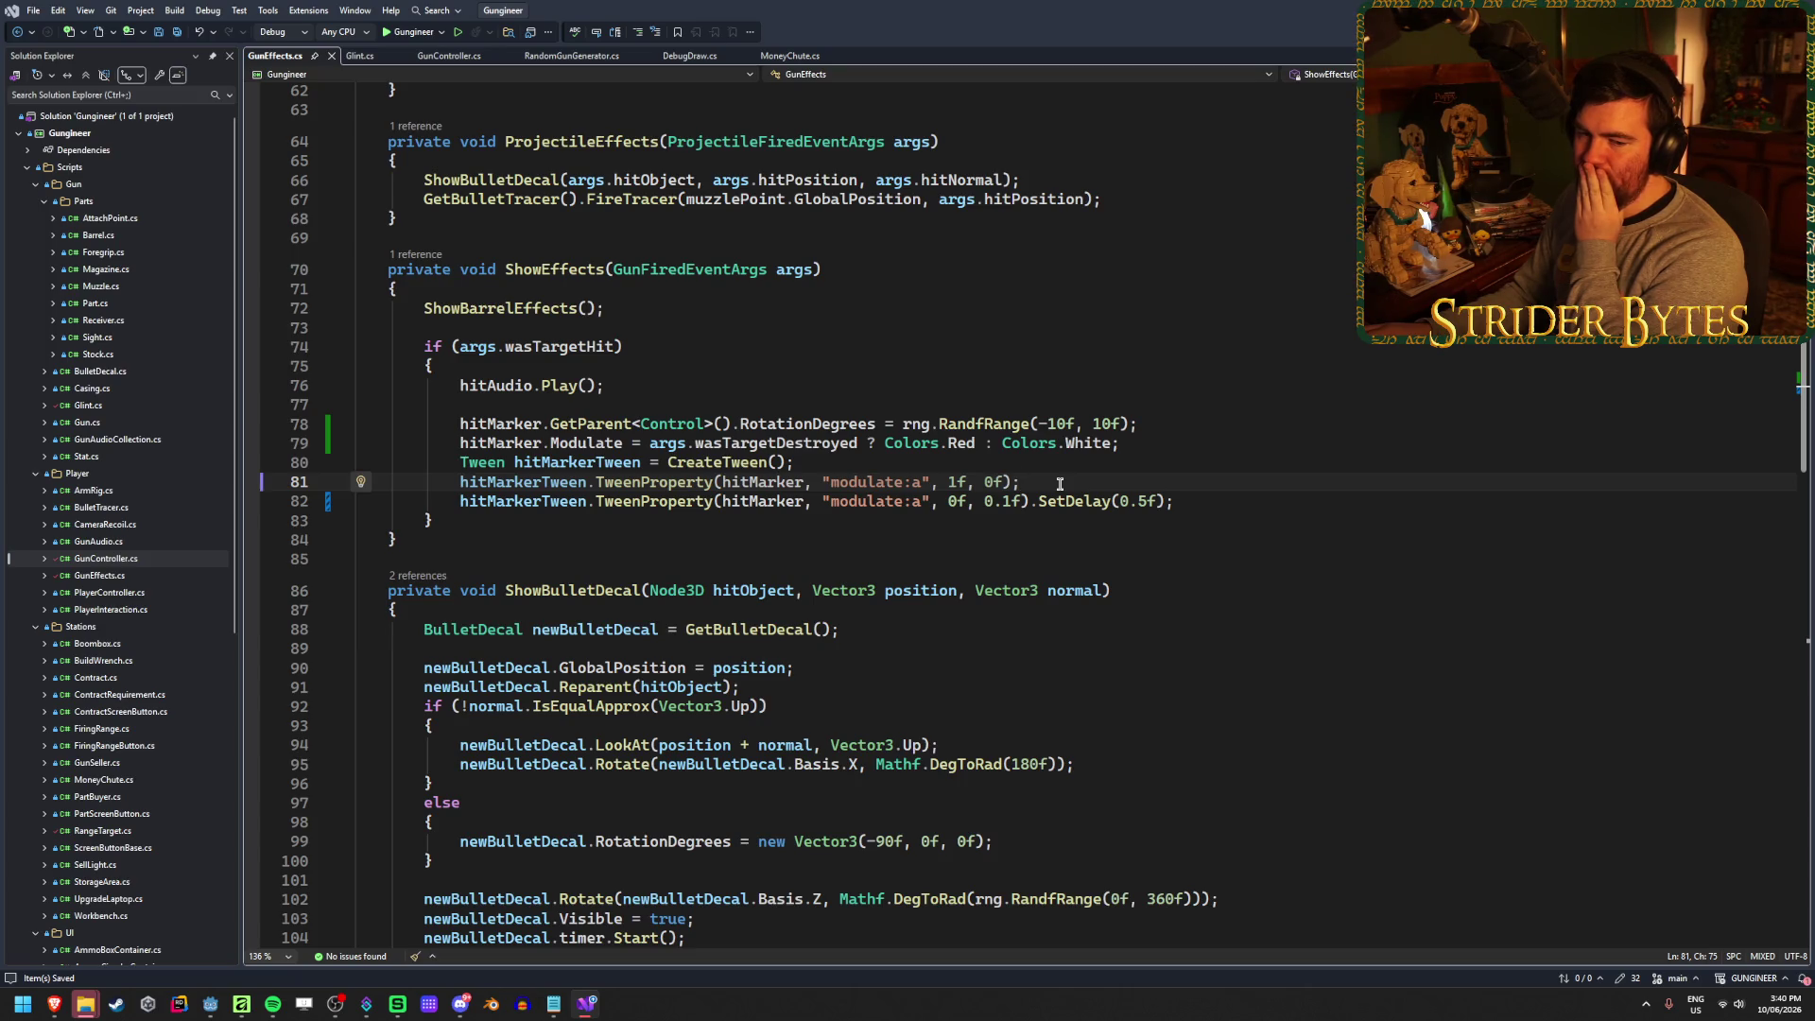
key("Return")
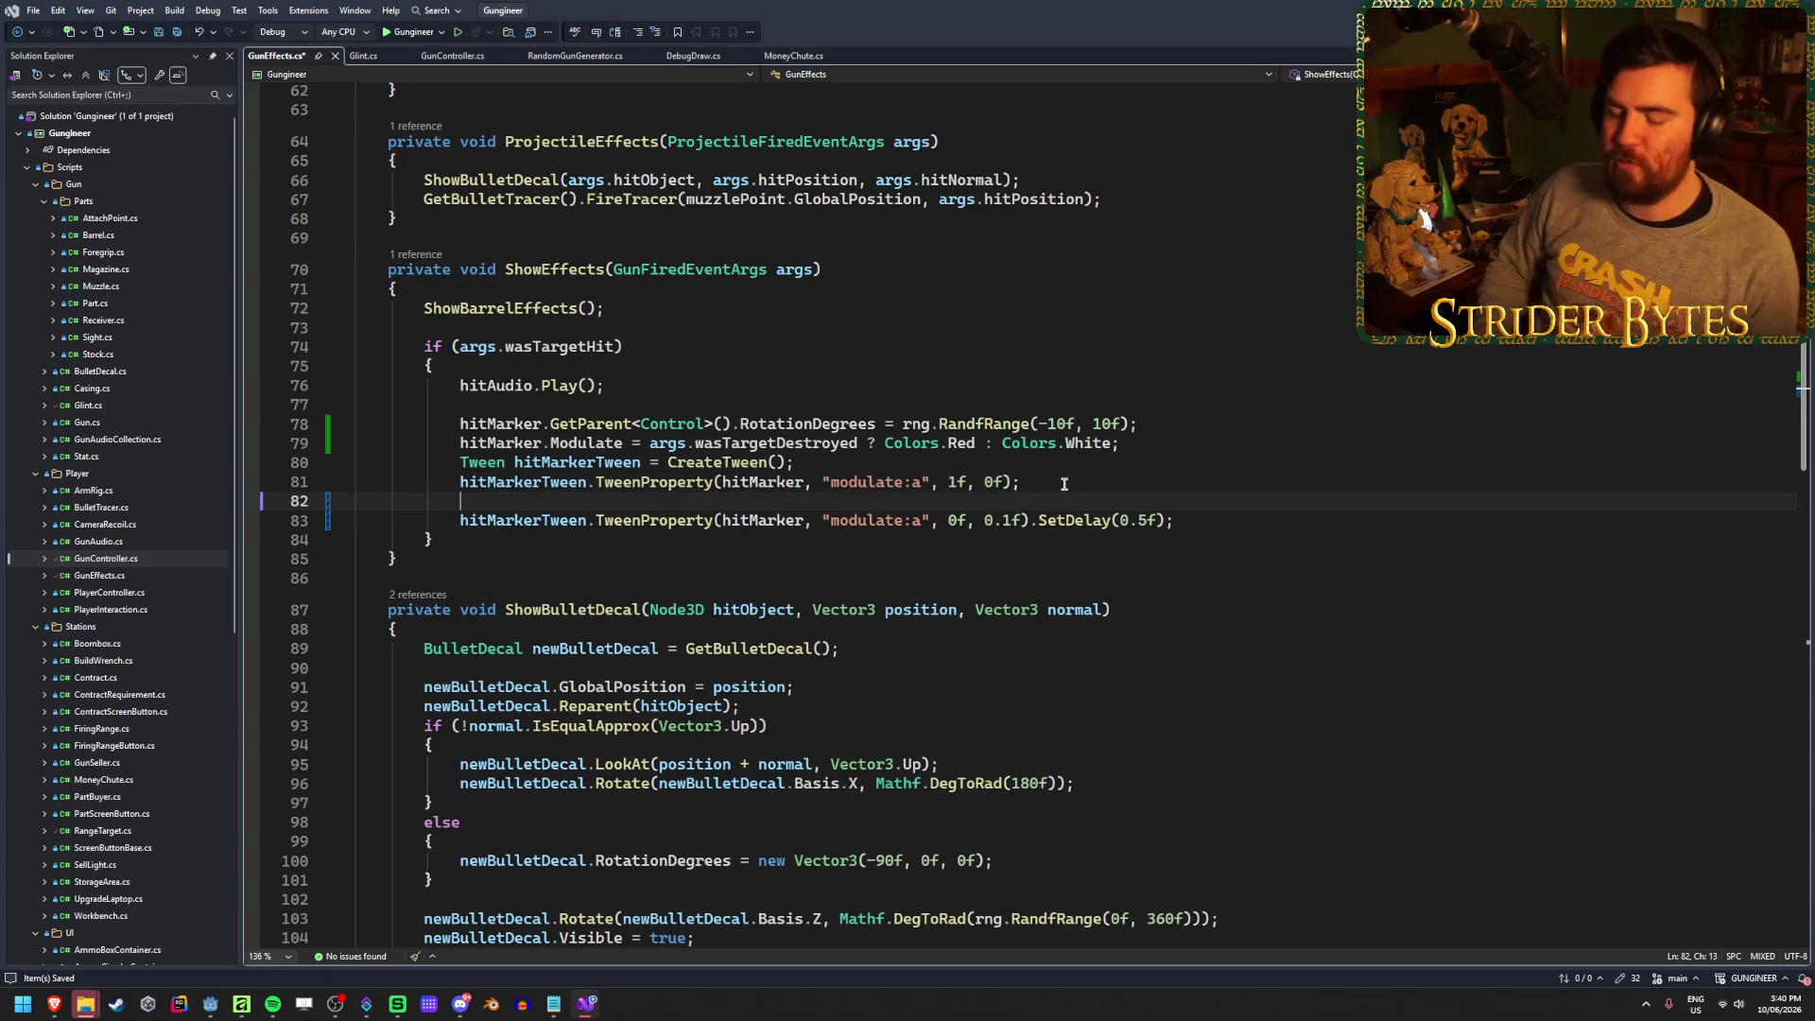
type("hit")
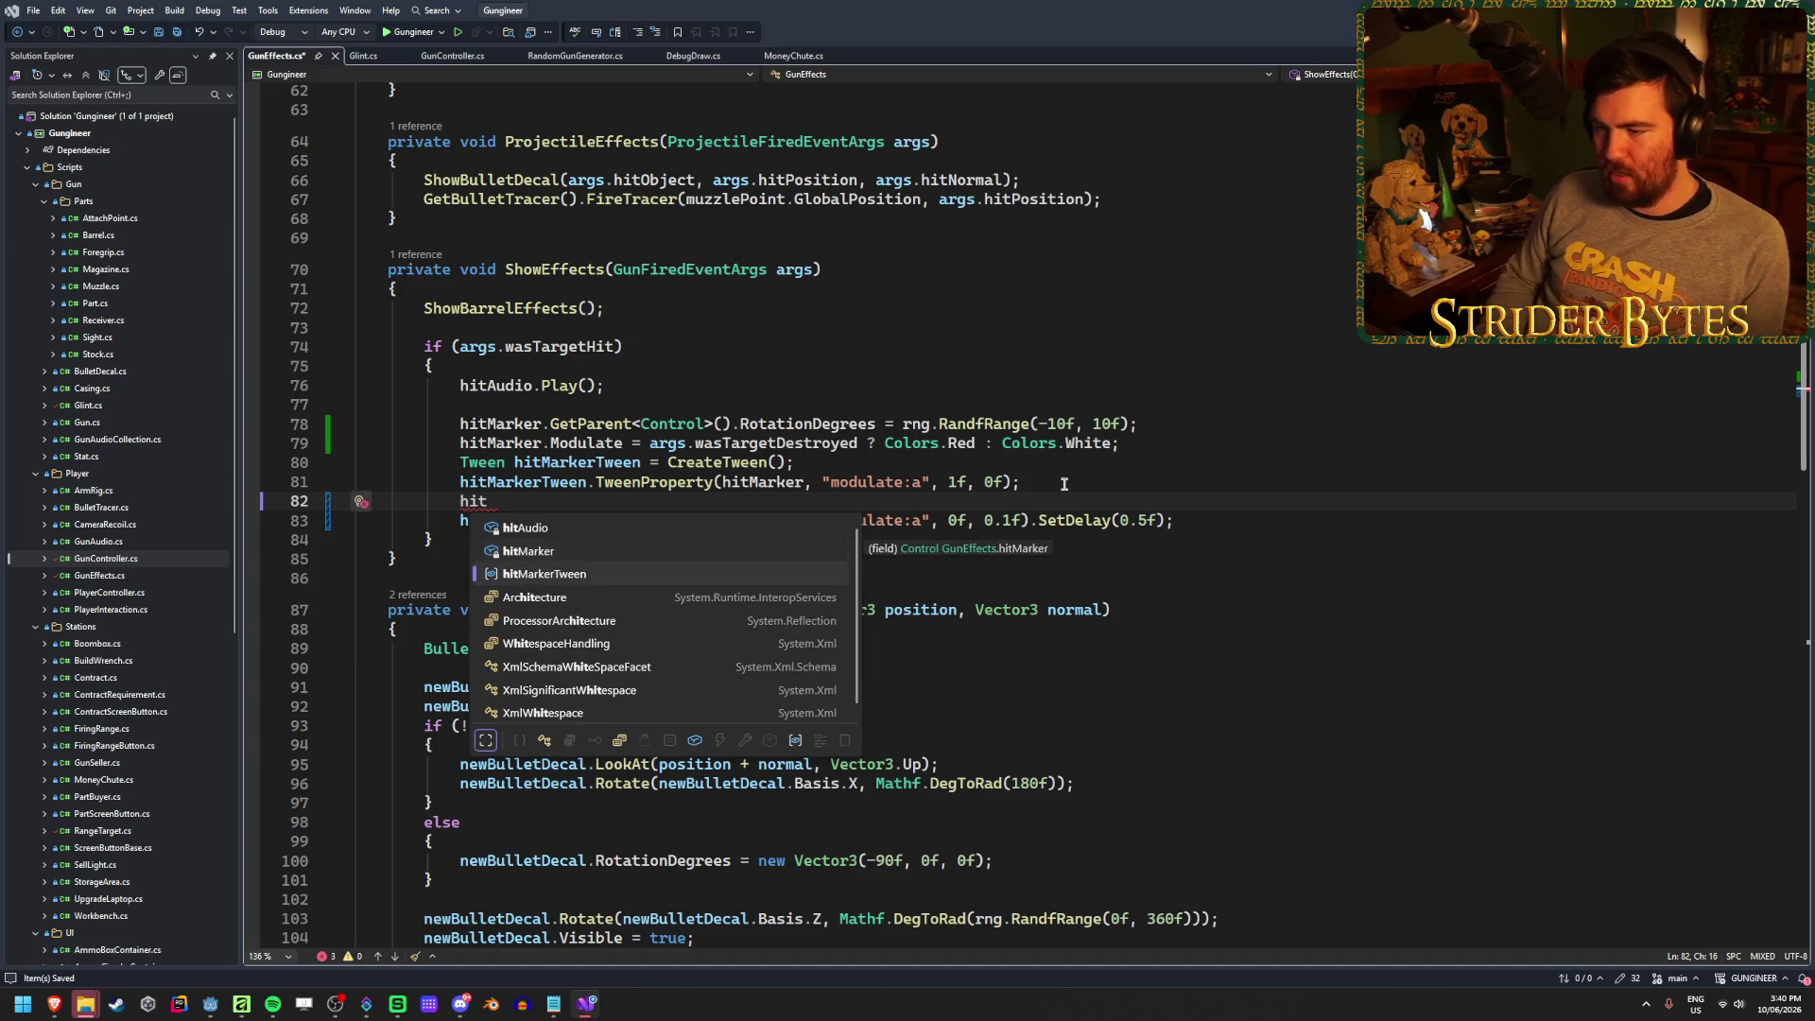
type("MarkerTween.Tween.Twee")
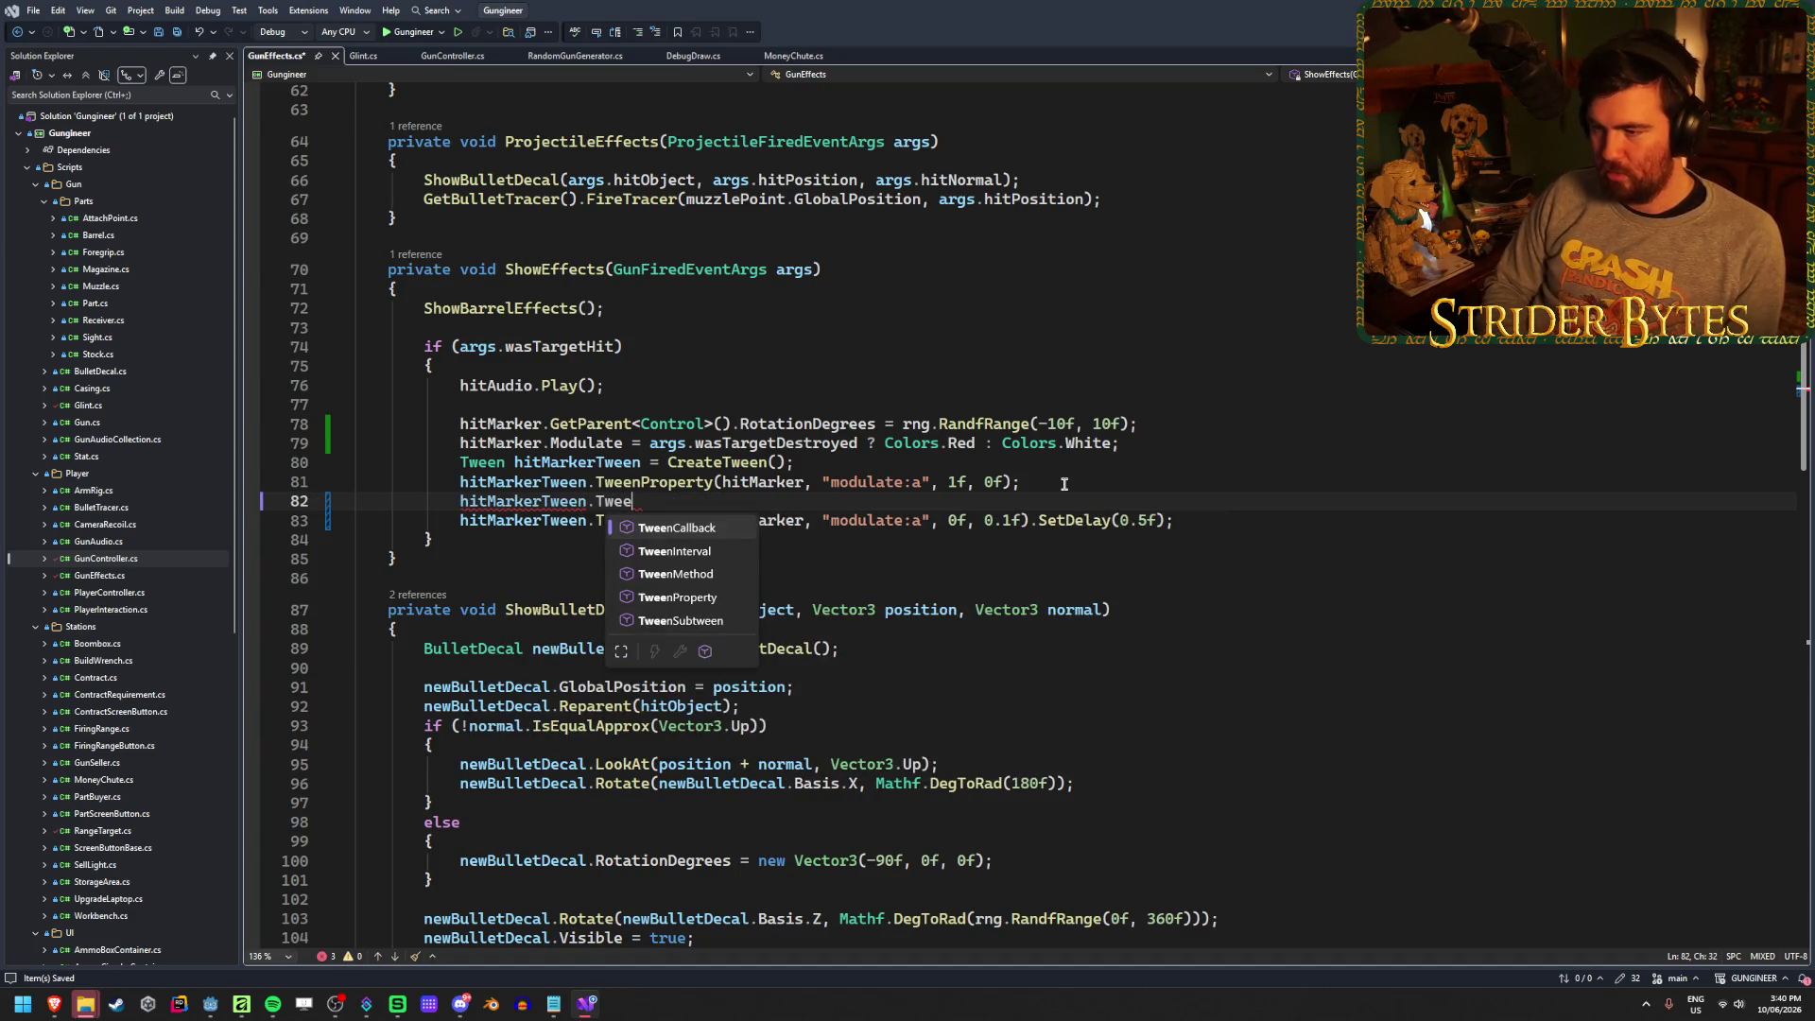
type("P")
key("Tab")
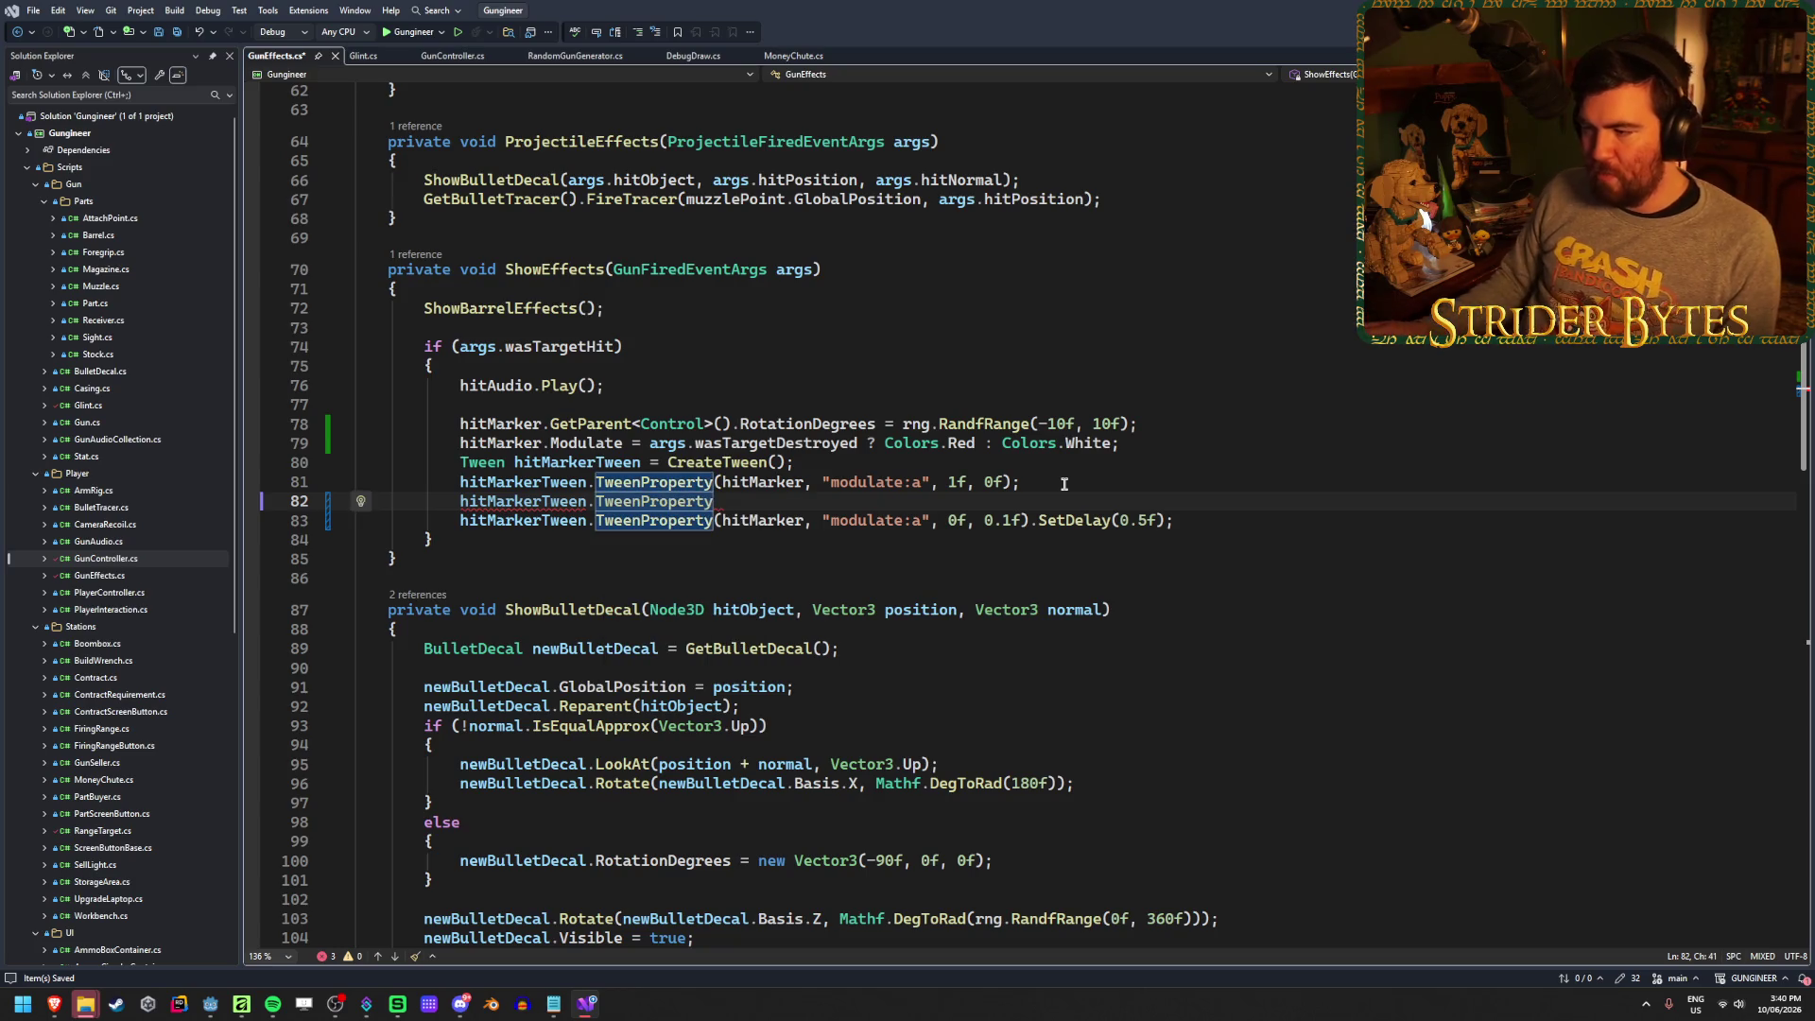
left_click(1047, 482)
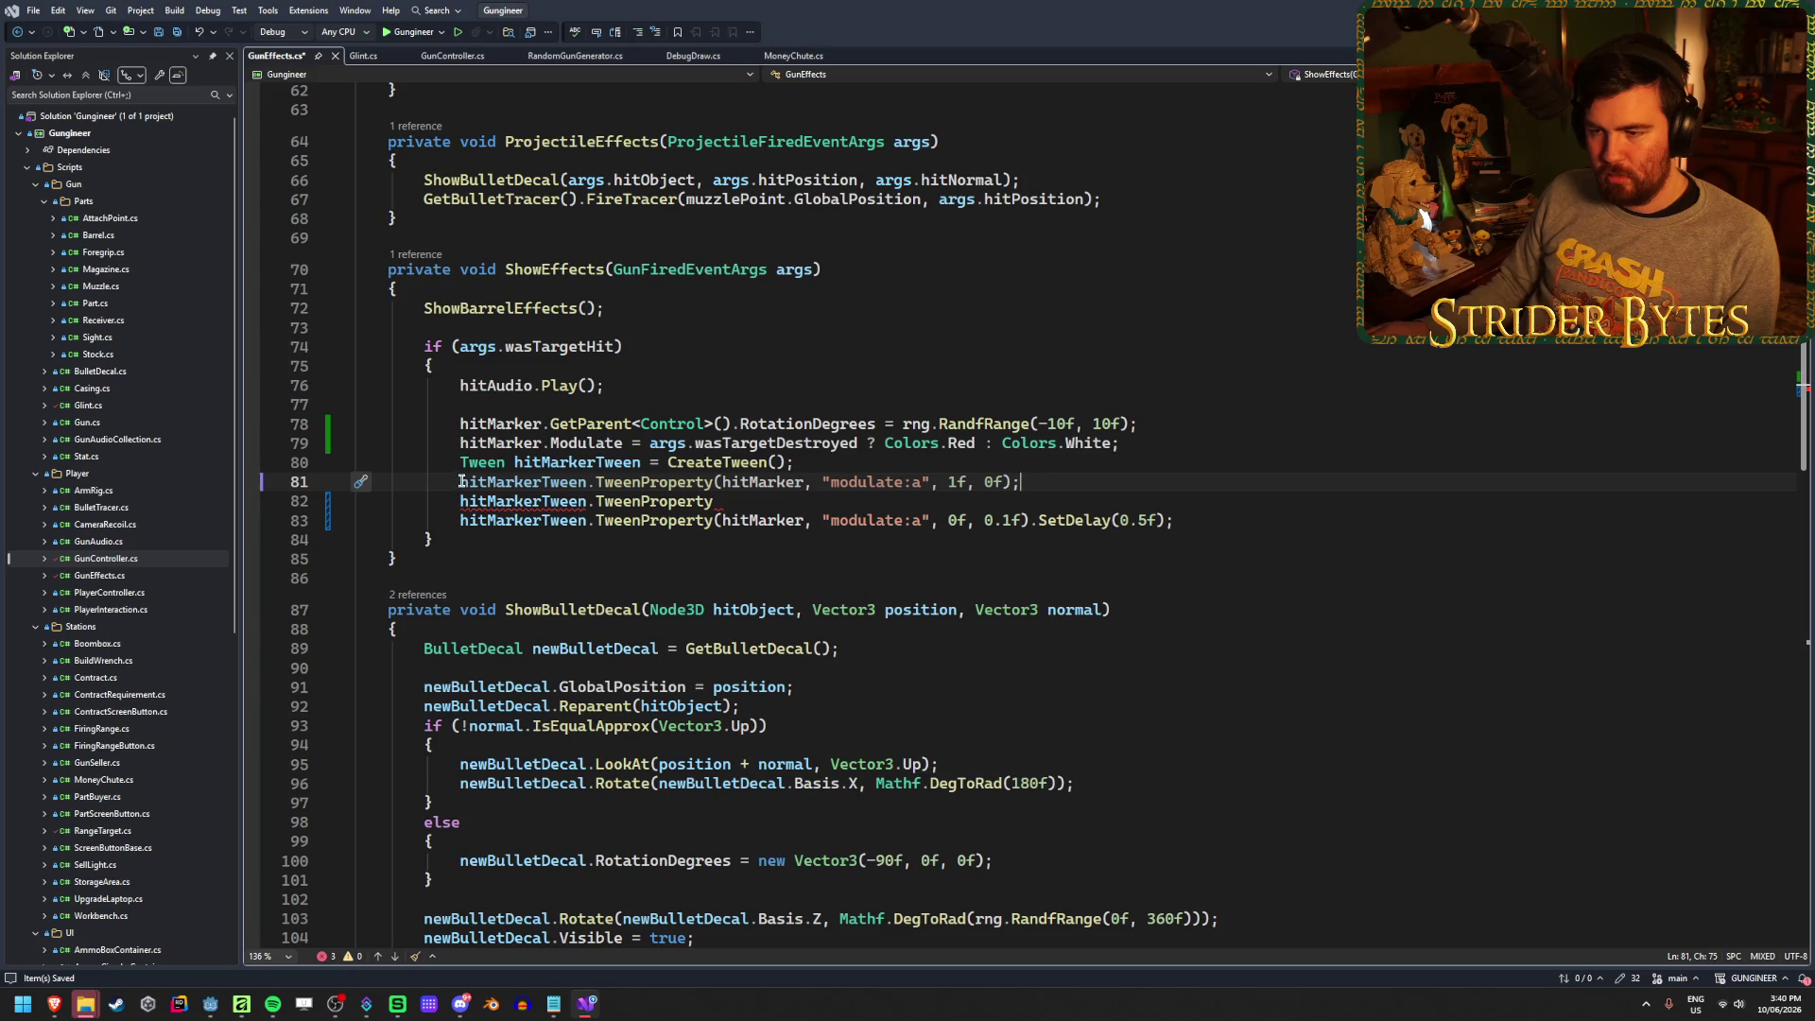
type("//")
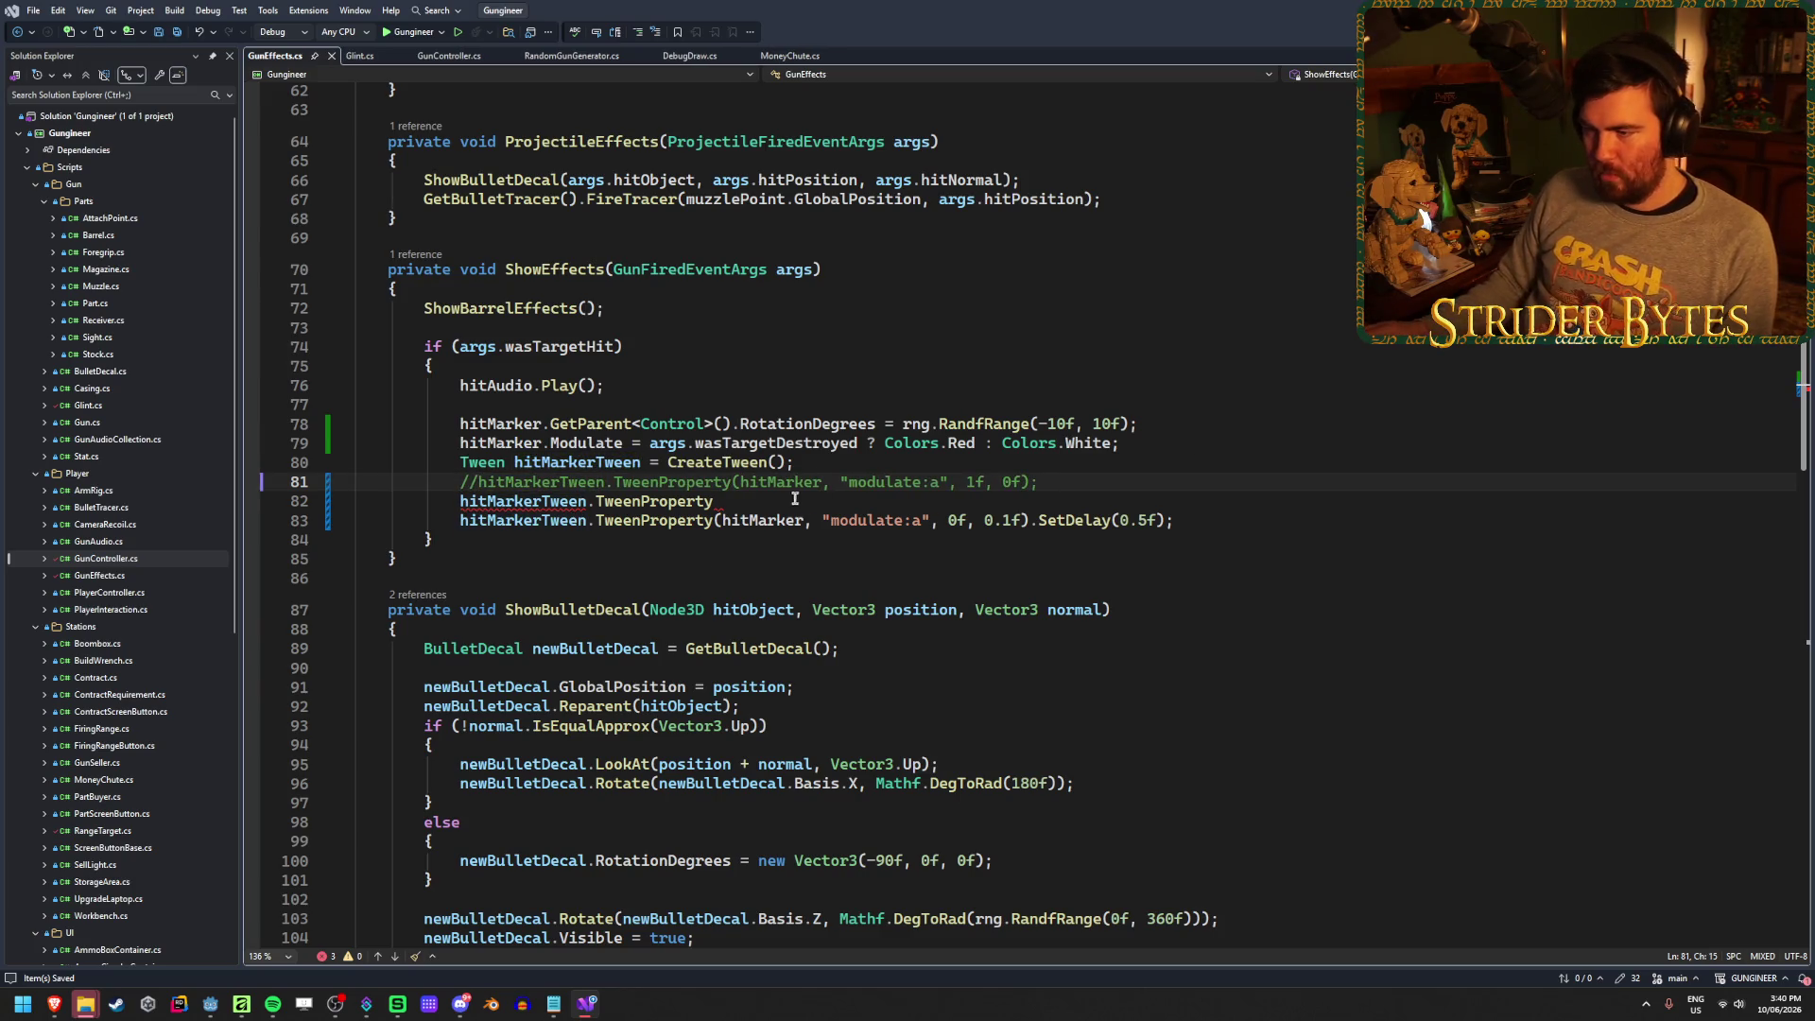
Complete it as TweenProperty(hitMarker, "scale", Vector2.One, 0.25f).From(Vector2.Zero)
left_click(772, 504)
type("(")
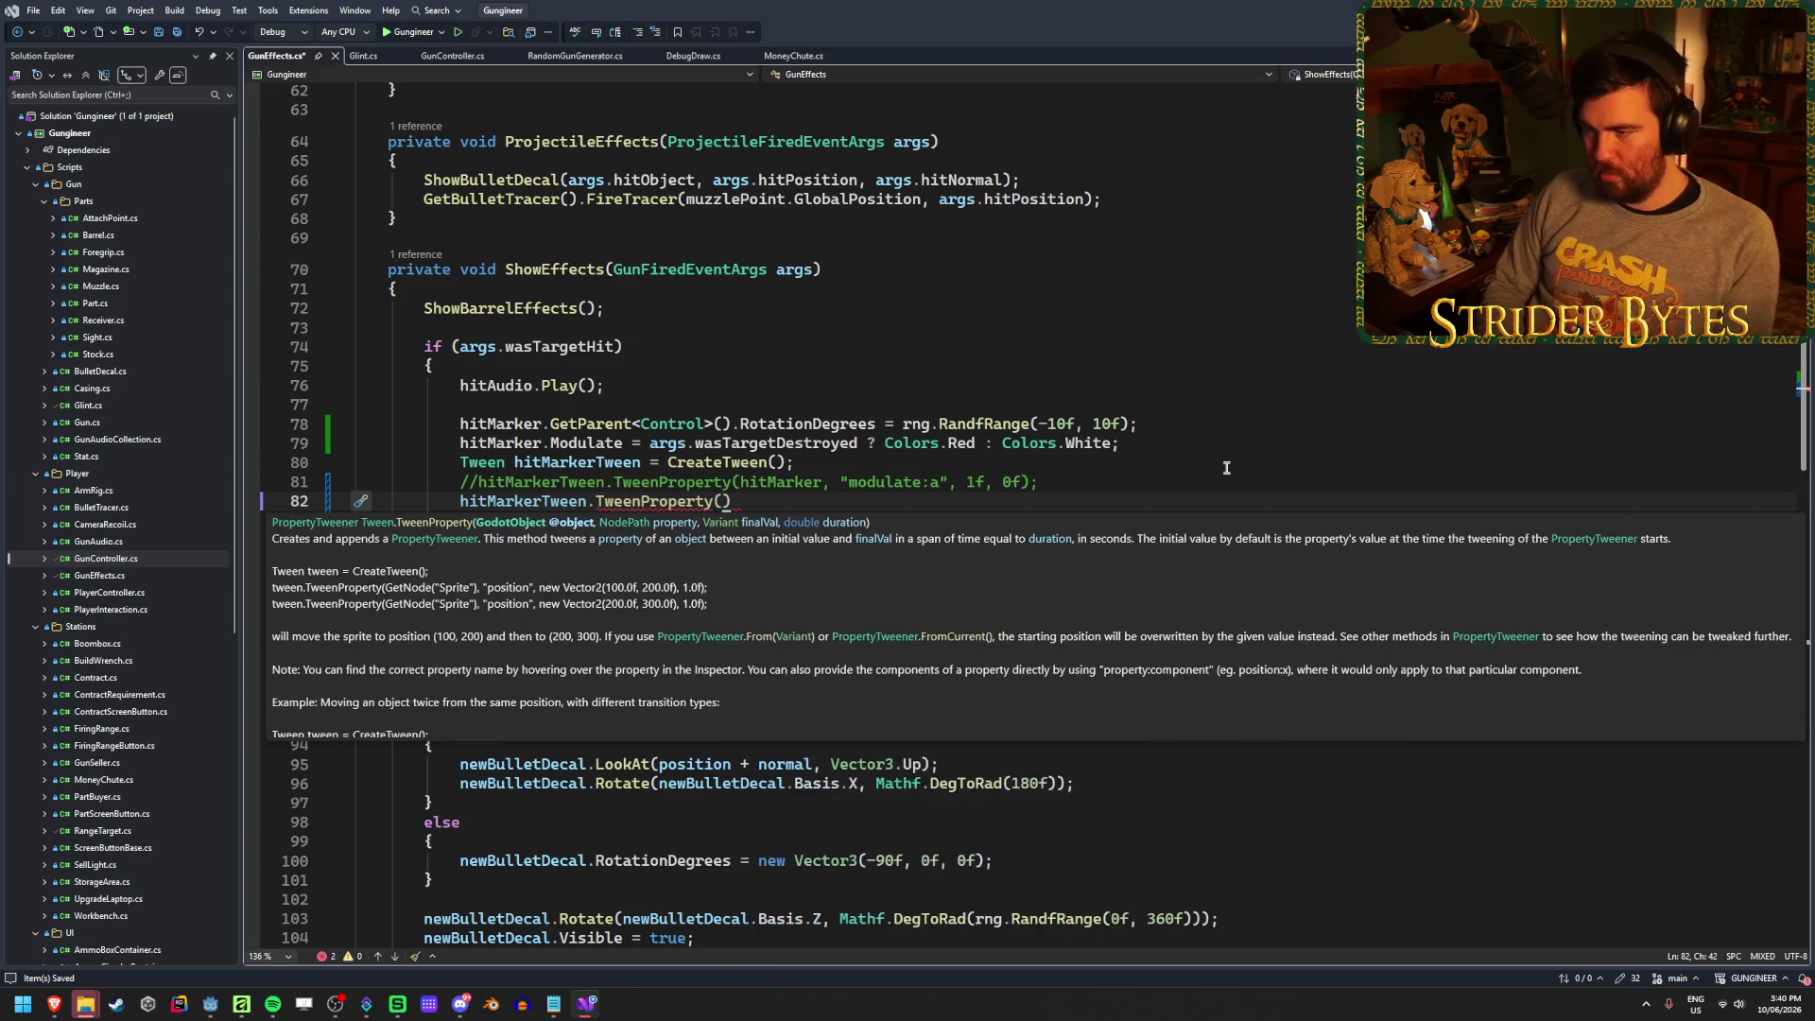
type("hitma")
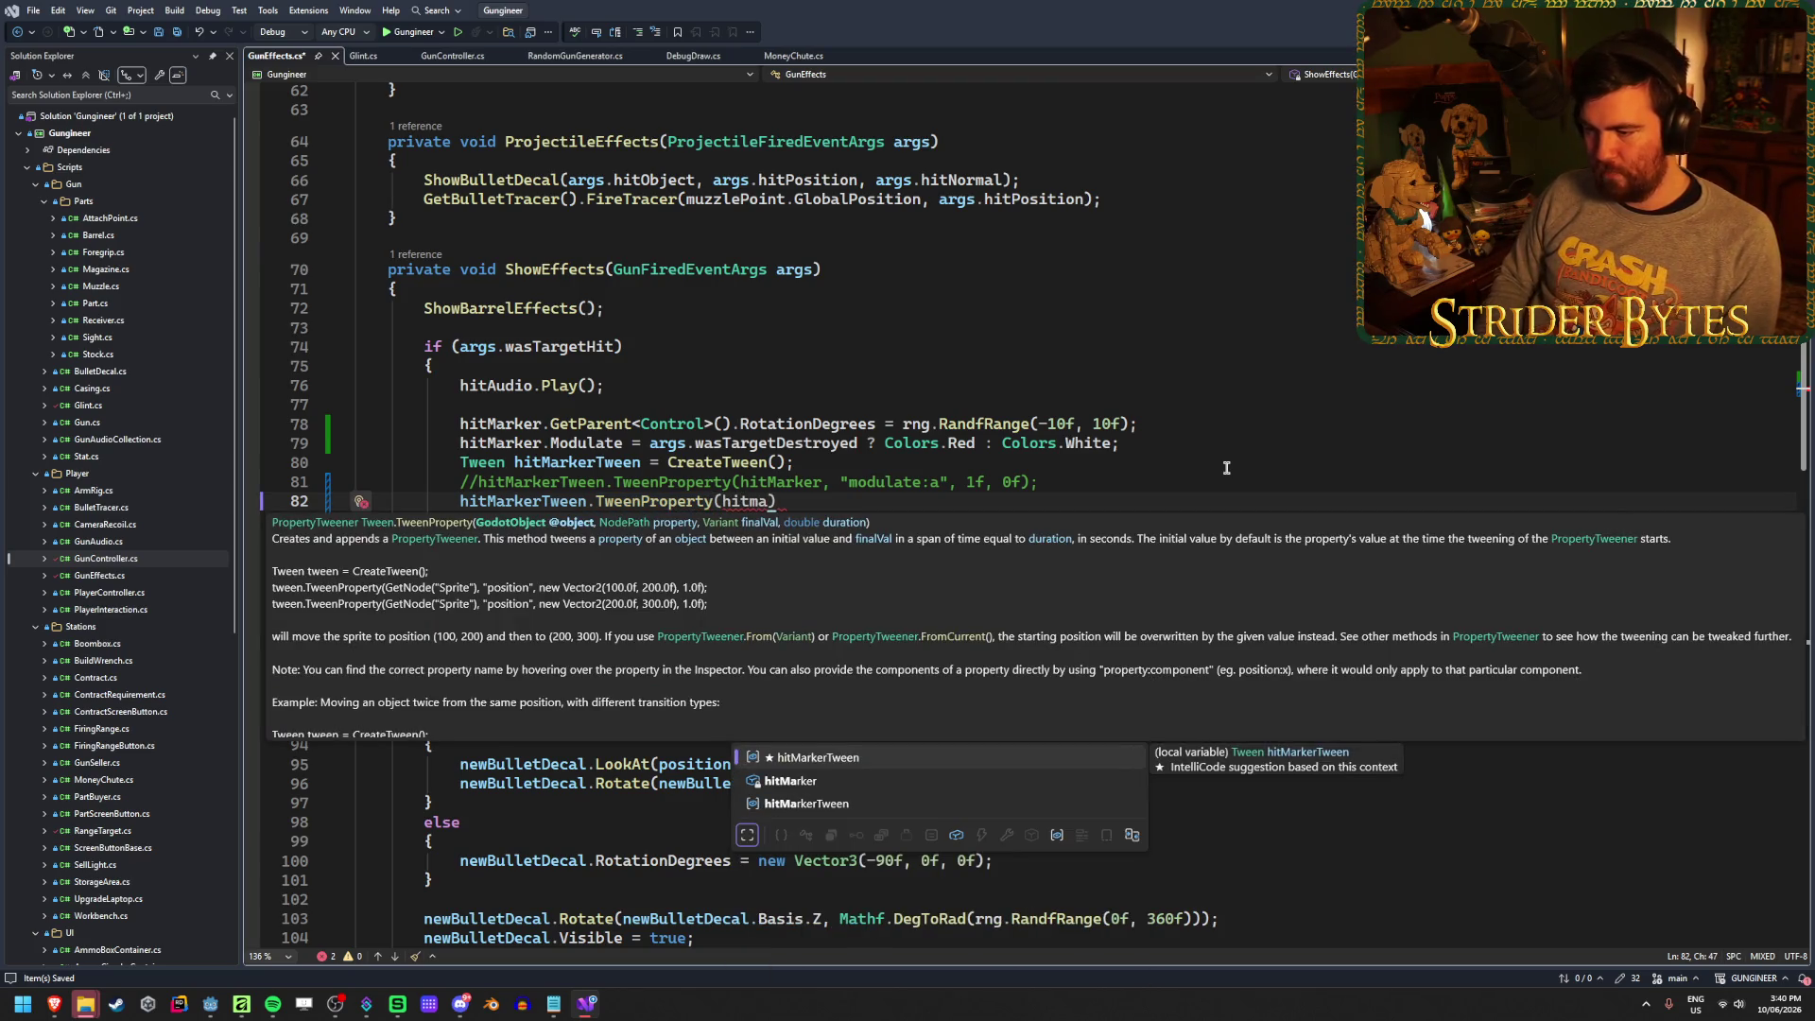
key("Down")
type(", ")
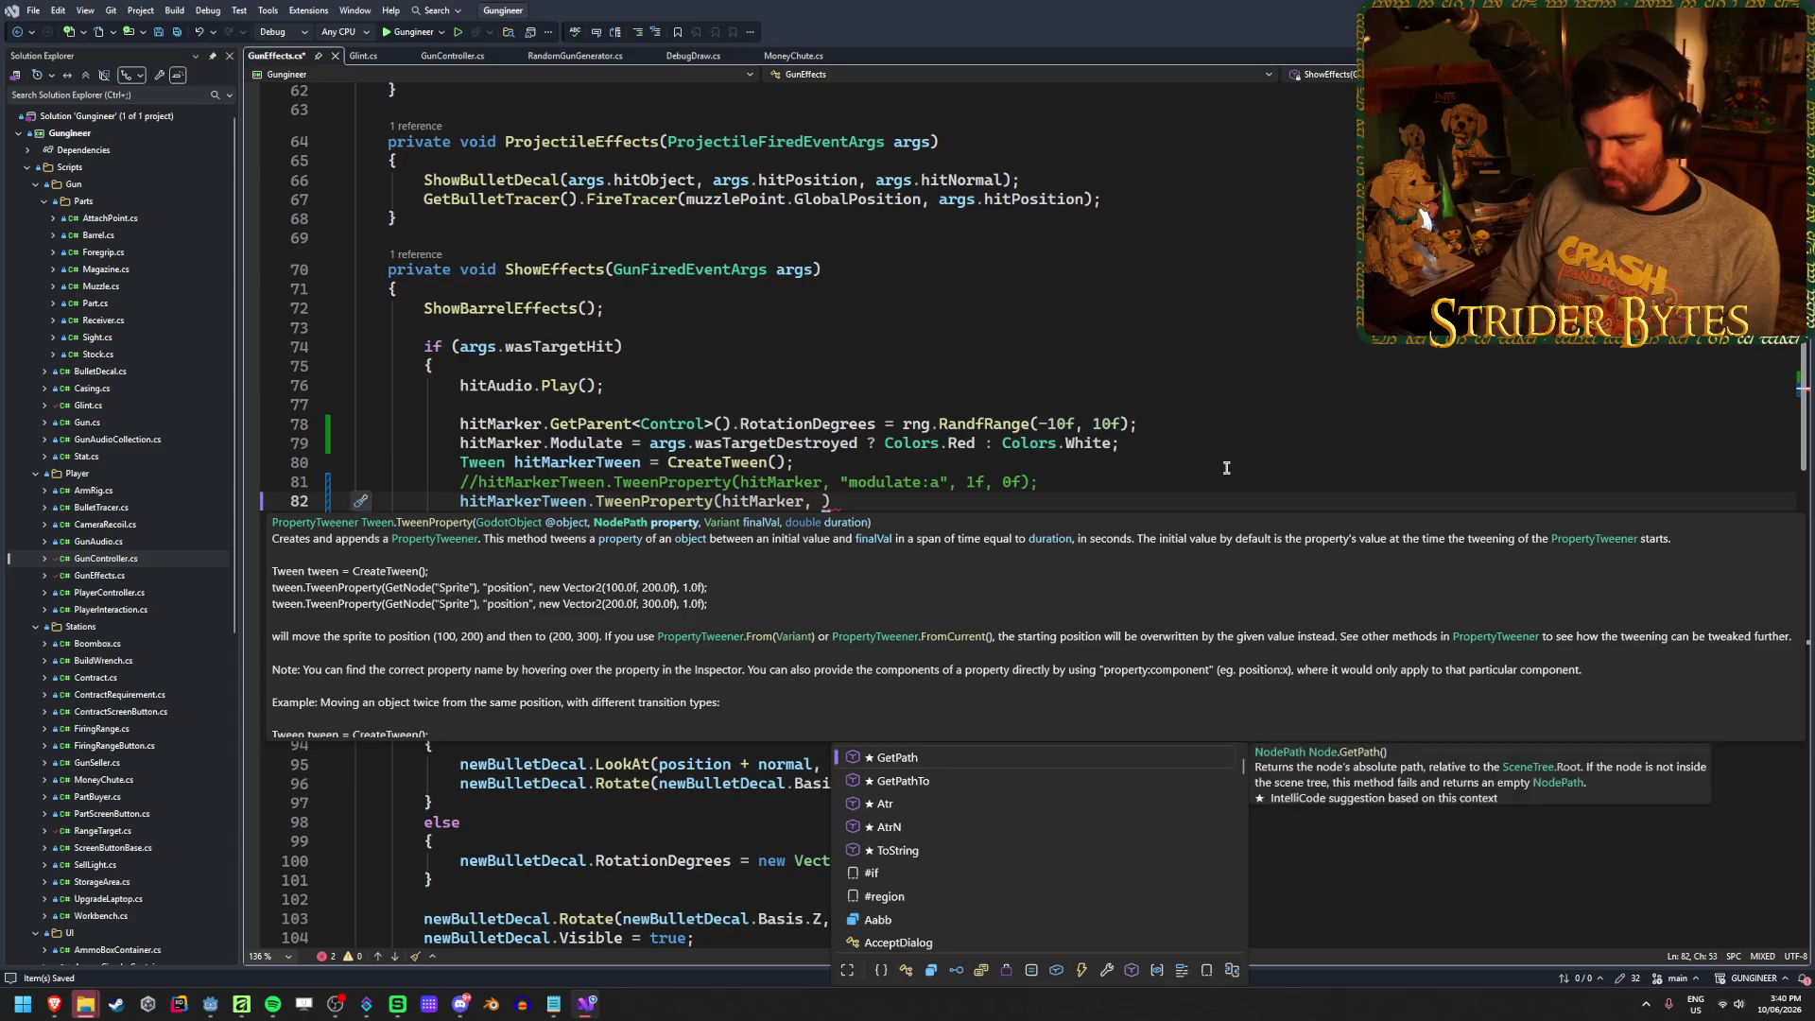
type("\"scale\", ")
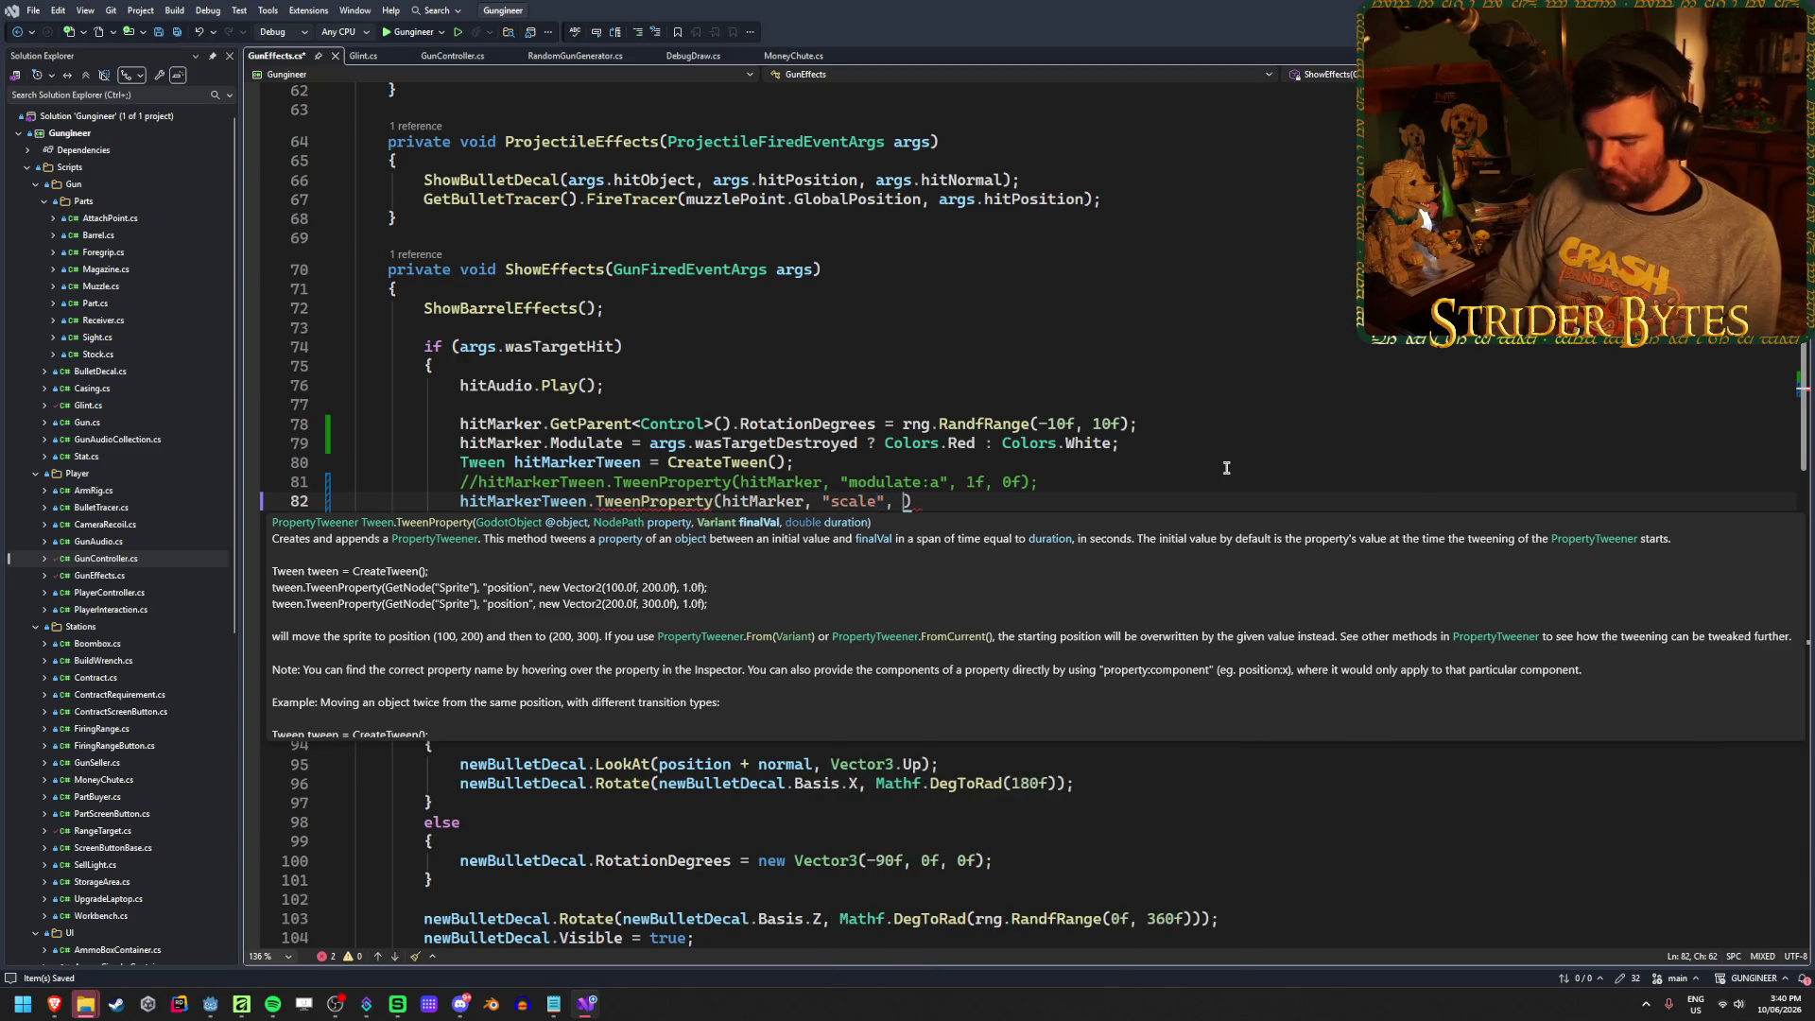
type("Vector2.One")
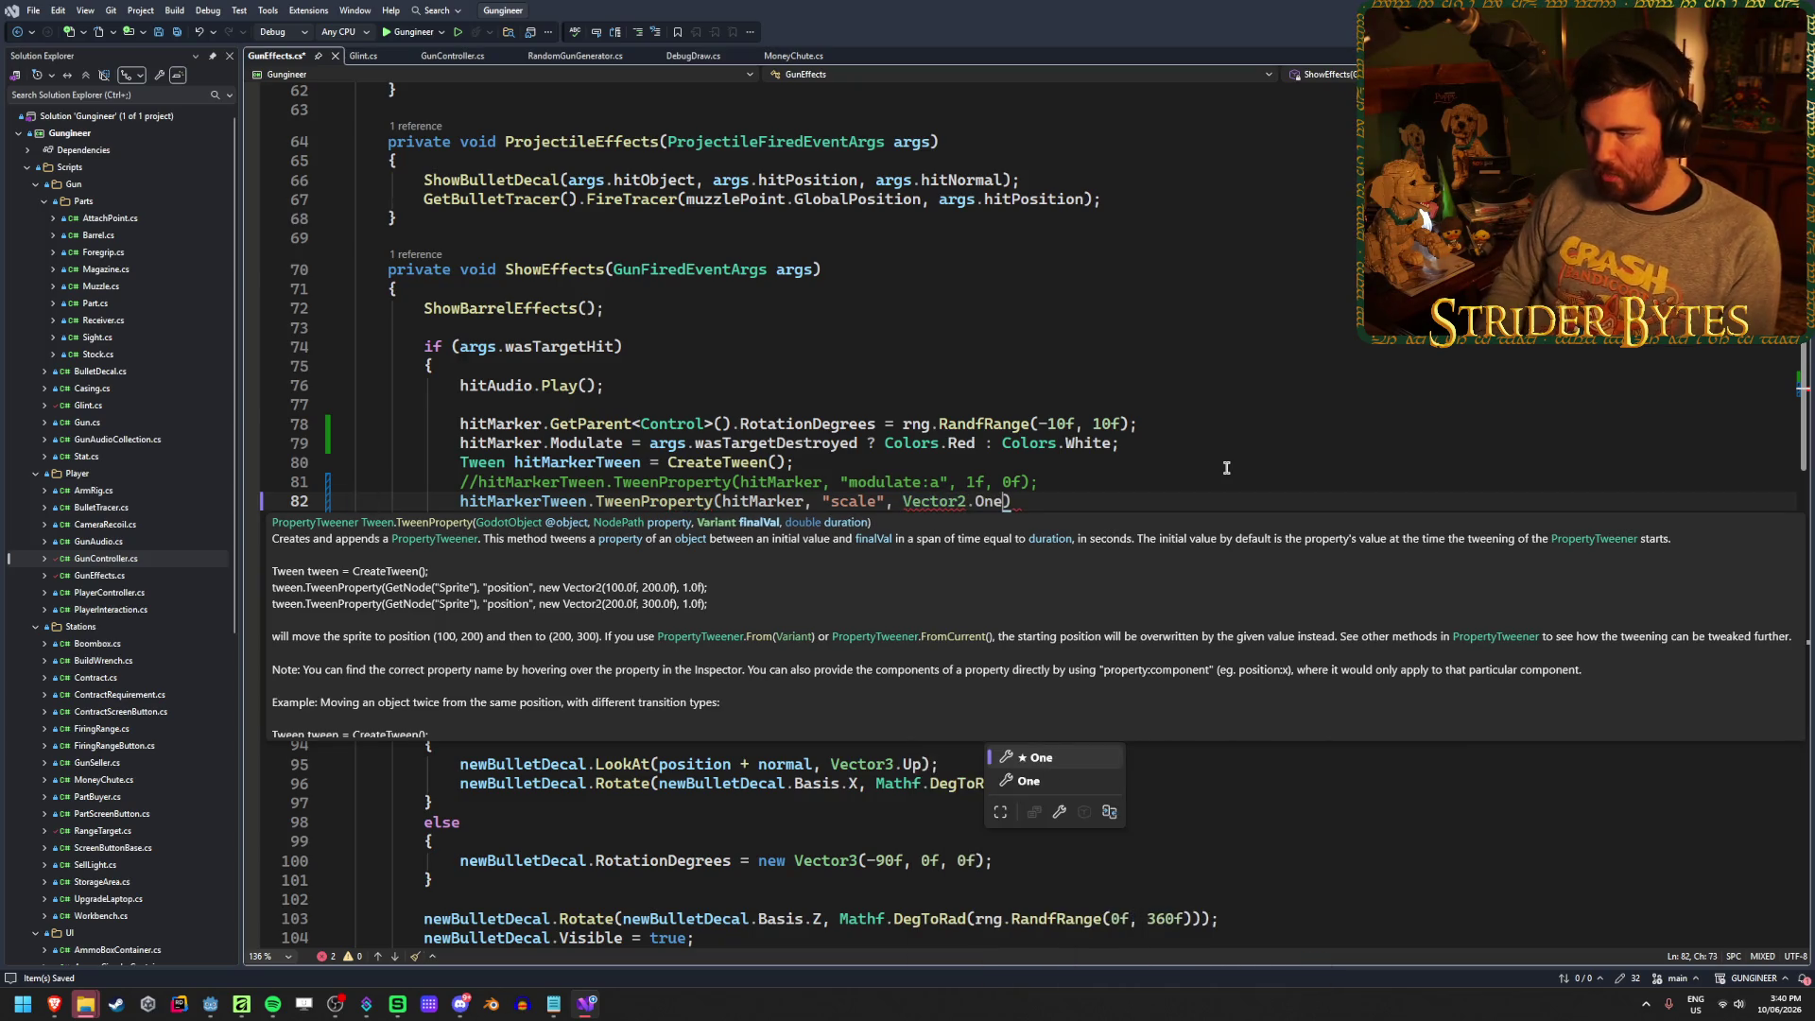
key("Tab")
type(",")
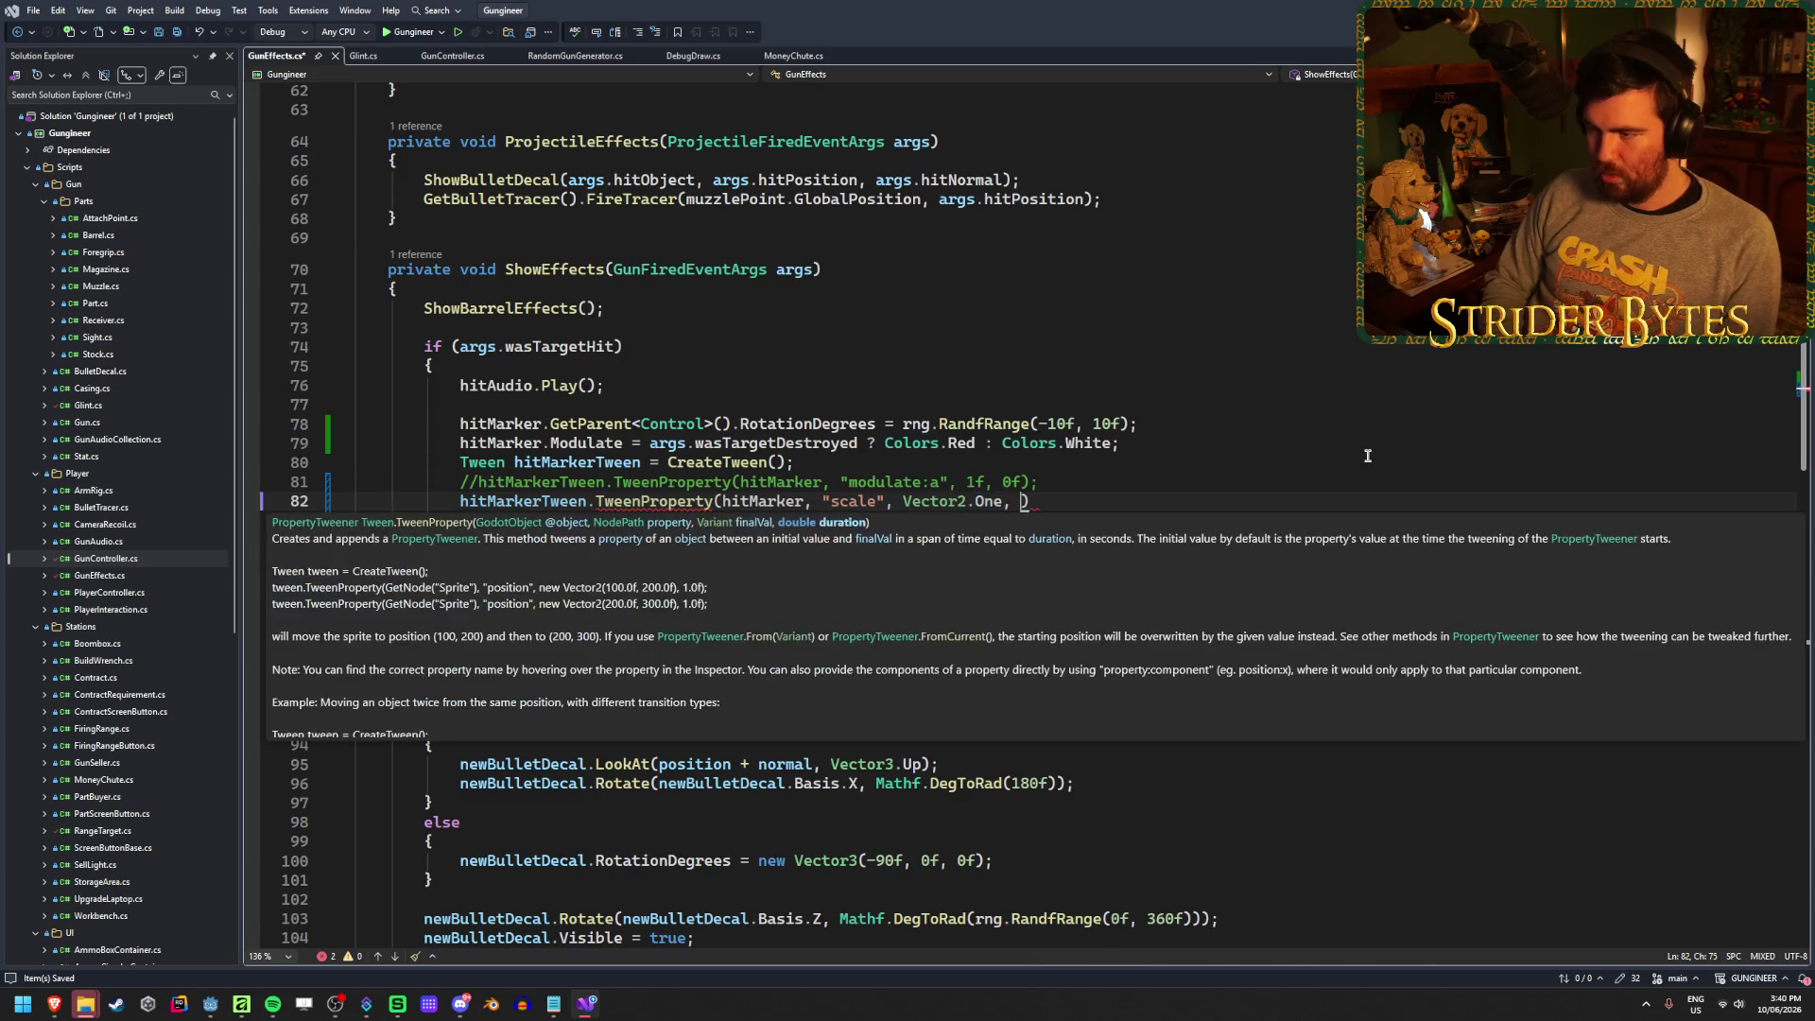
key("Escape")
key("Escape")
type("0.25f")
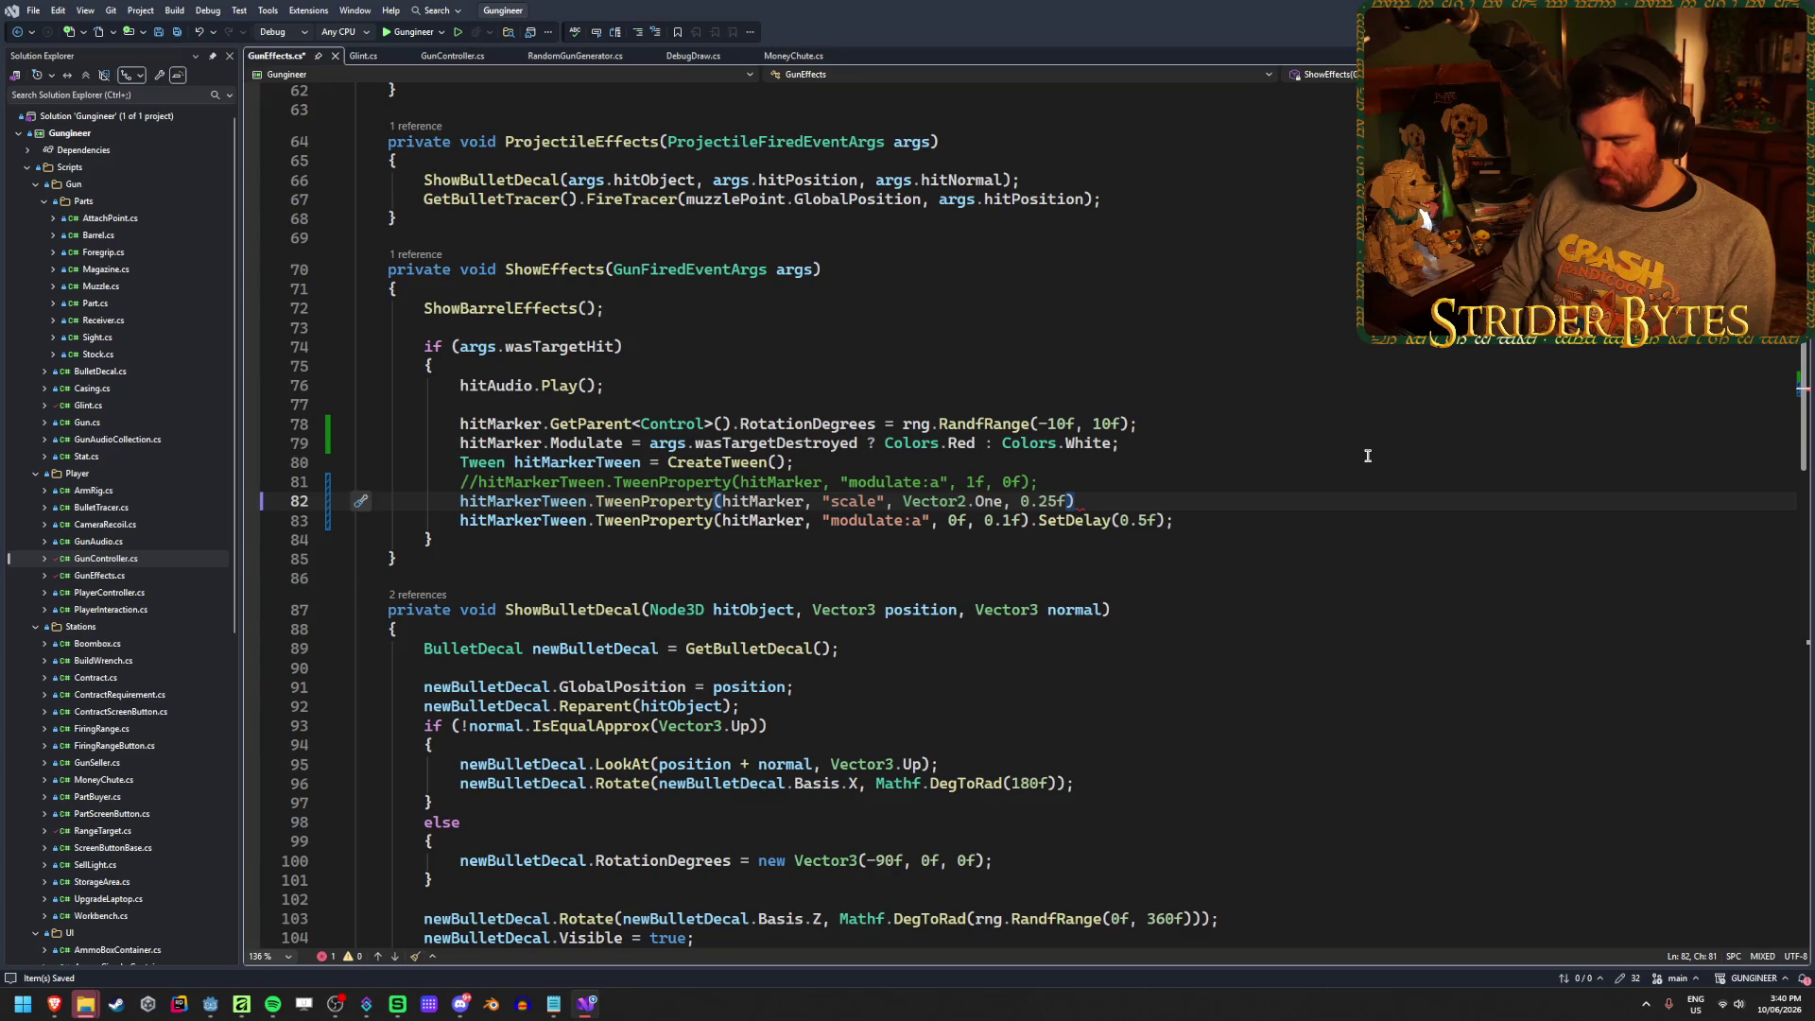
type(".From")
key("Tab")
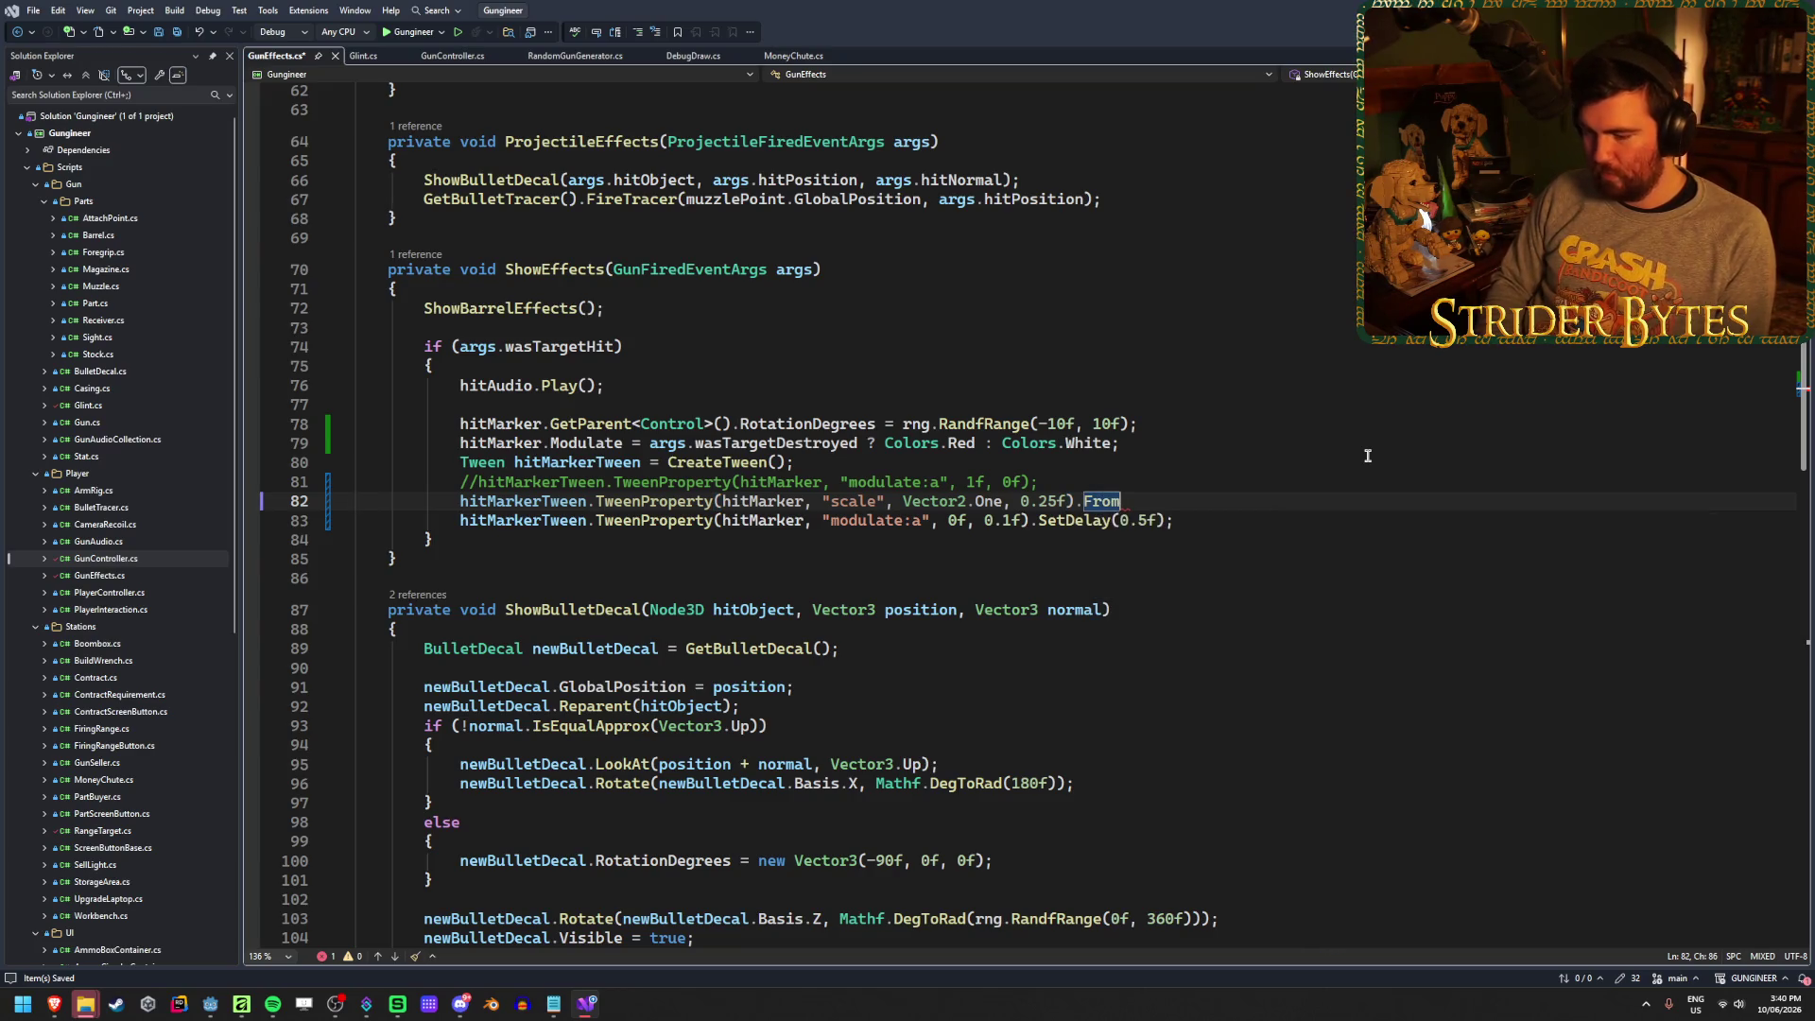
type("(Vector2.Z")
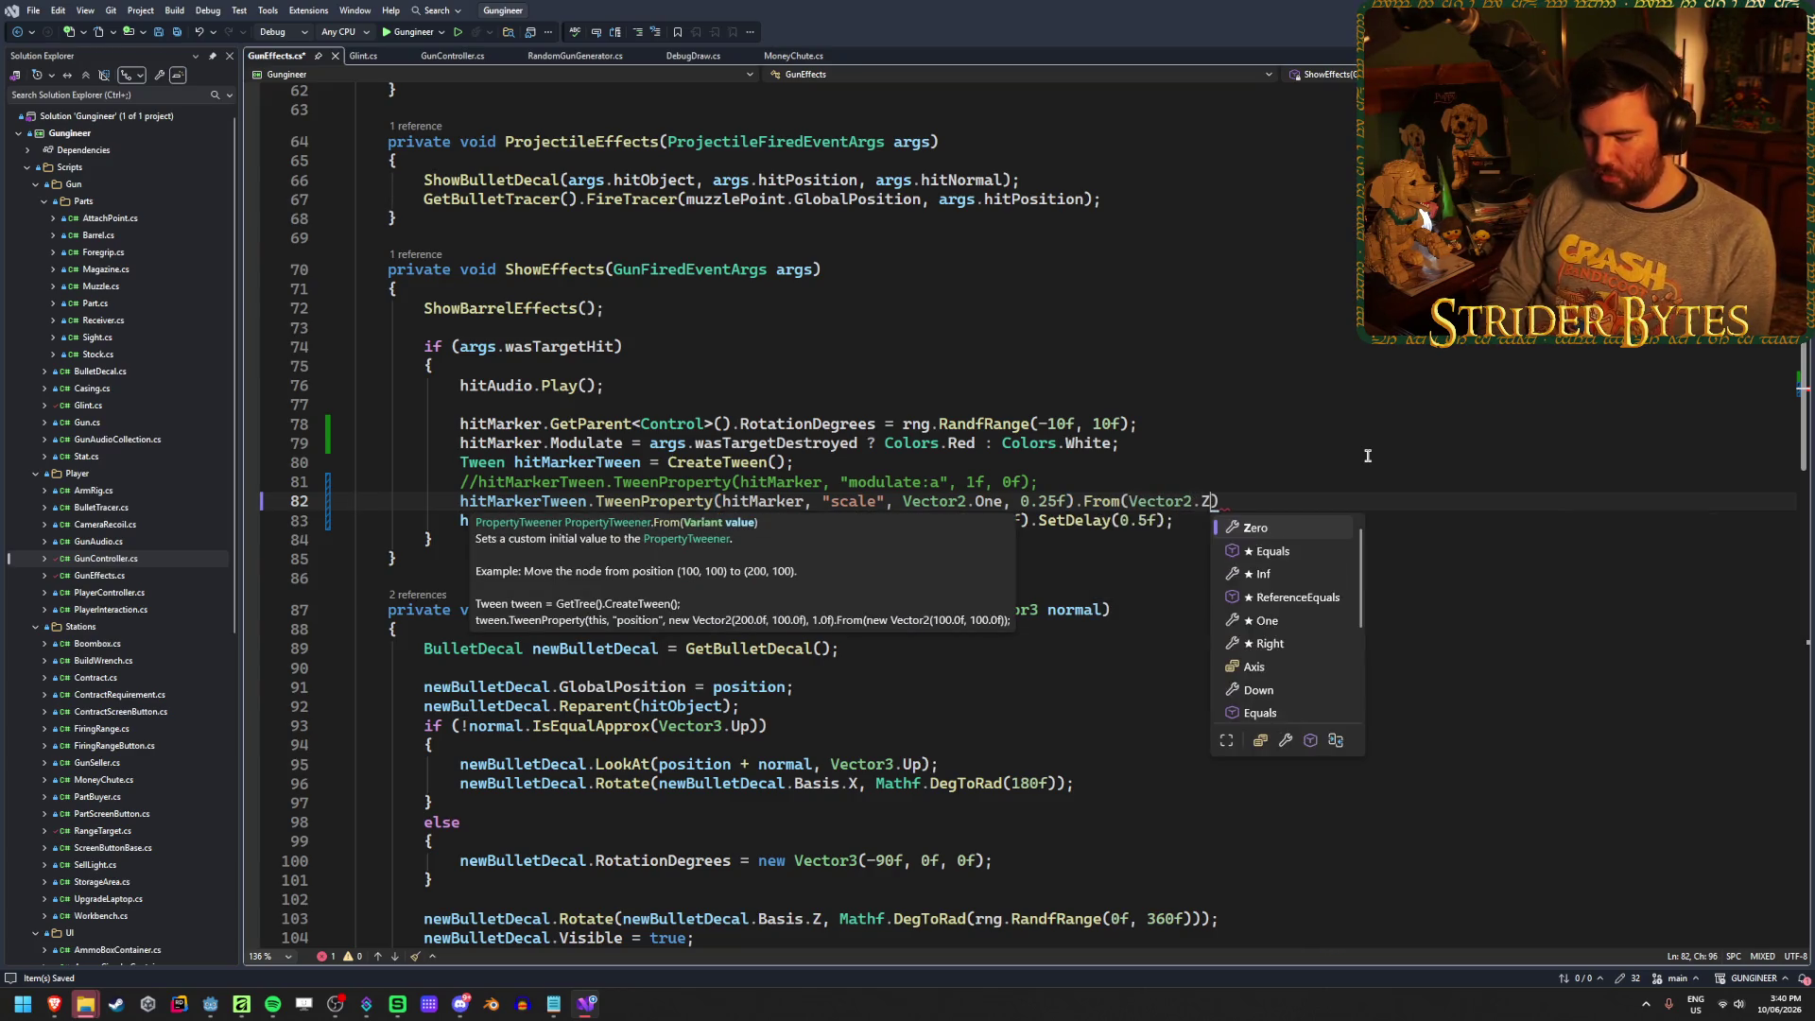
key("Tab")
type(")")
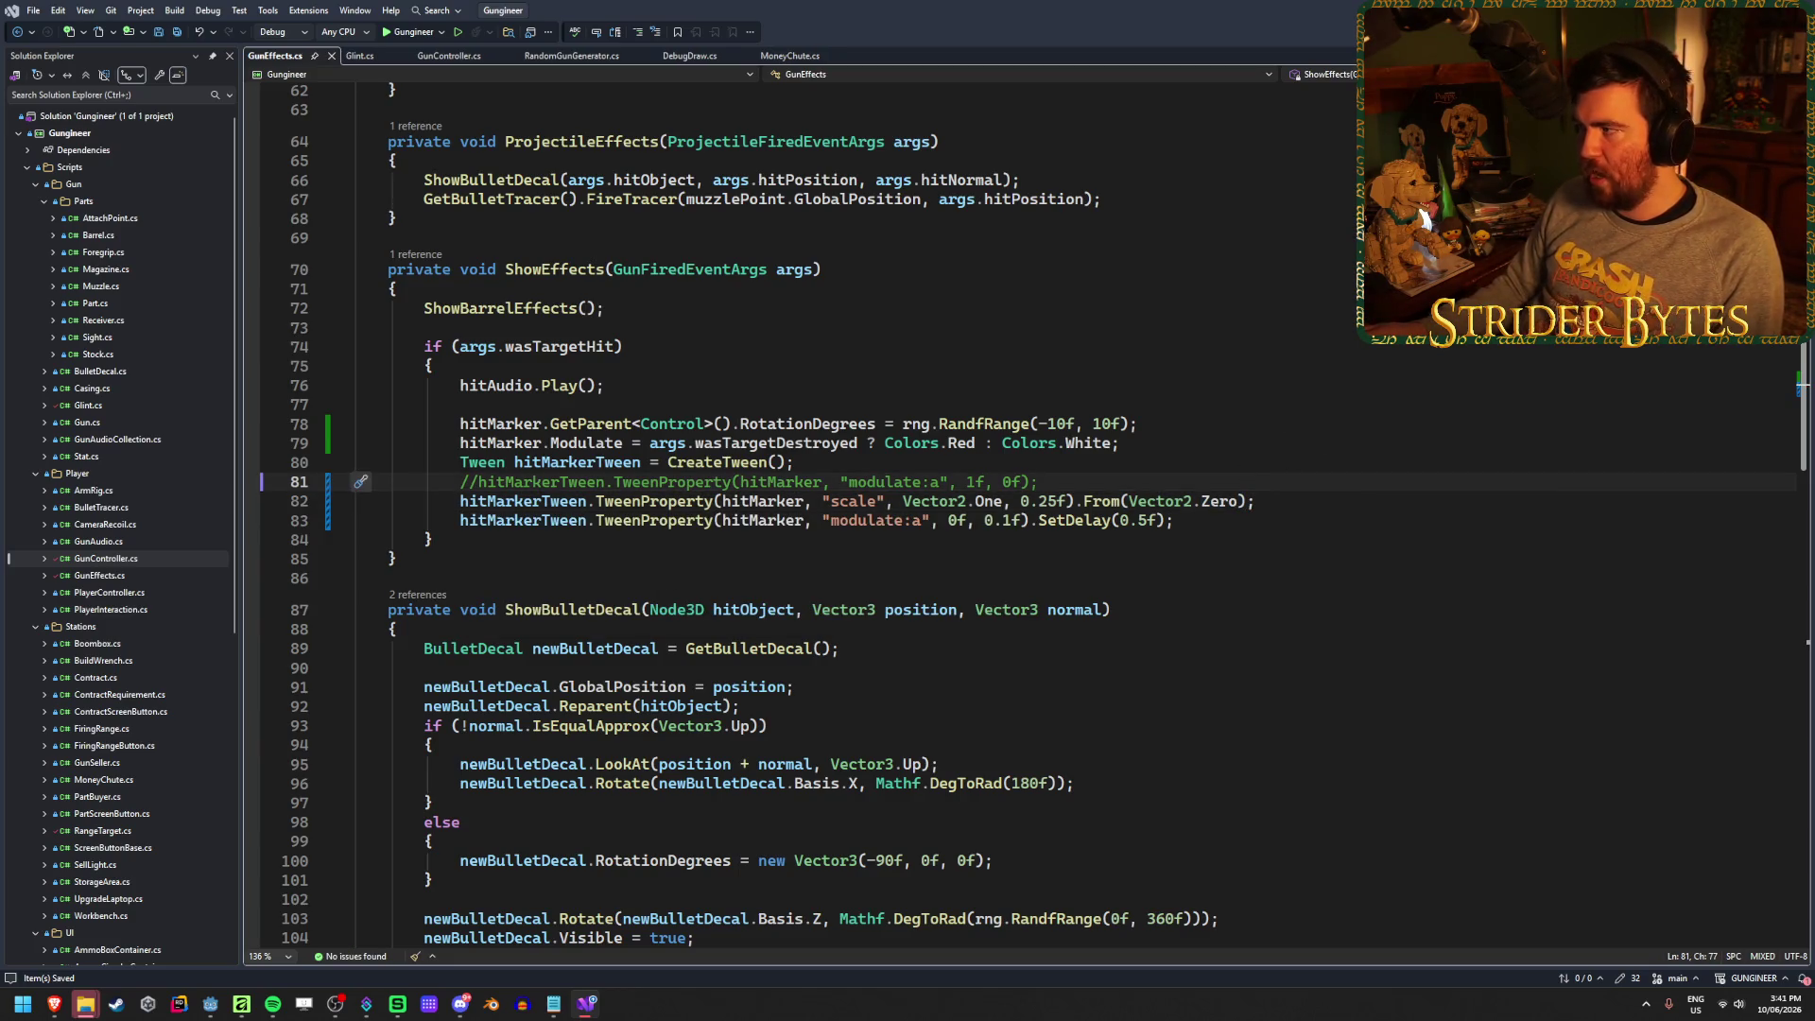
key("alt+Tab")
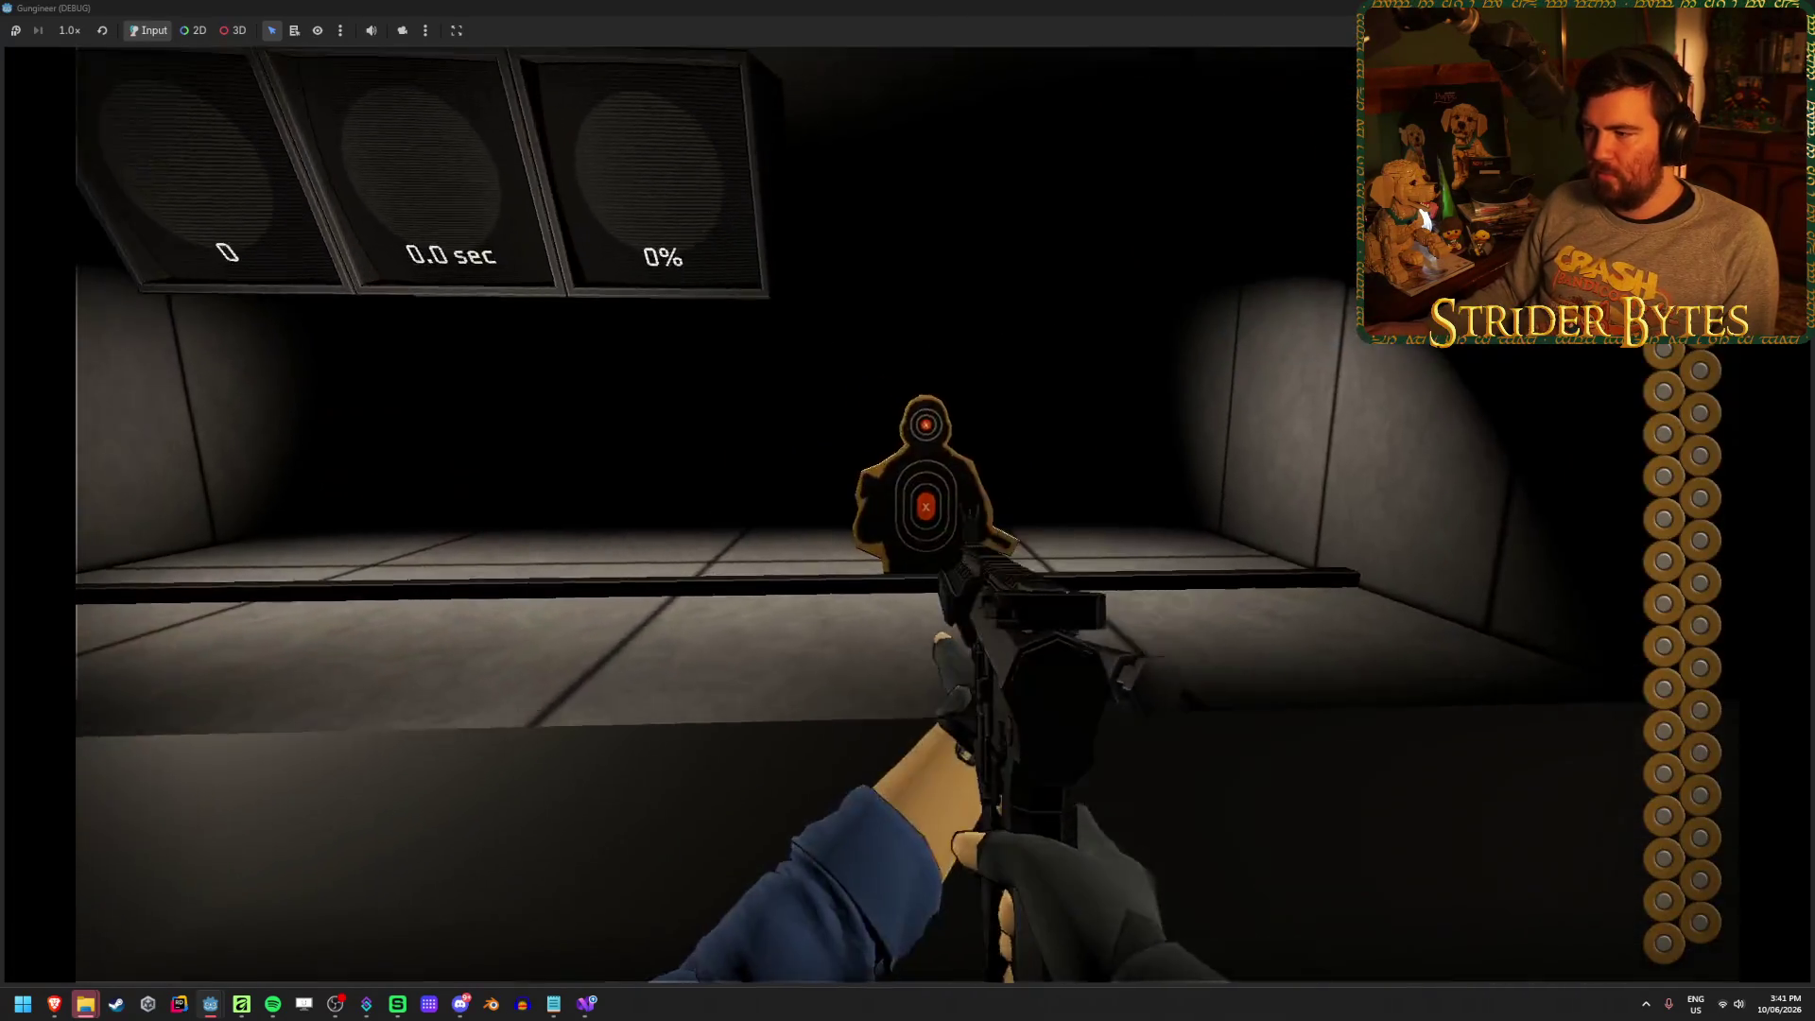
left_click(908, 510)
left_click(908, 511)
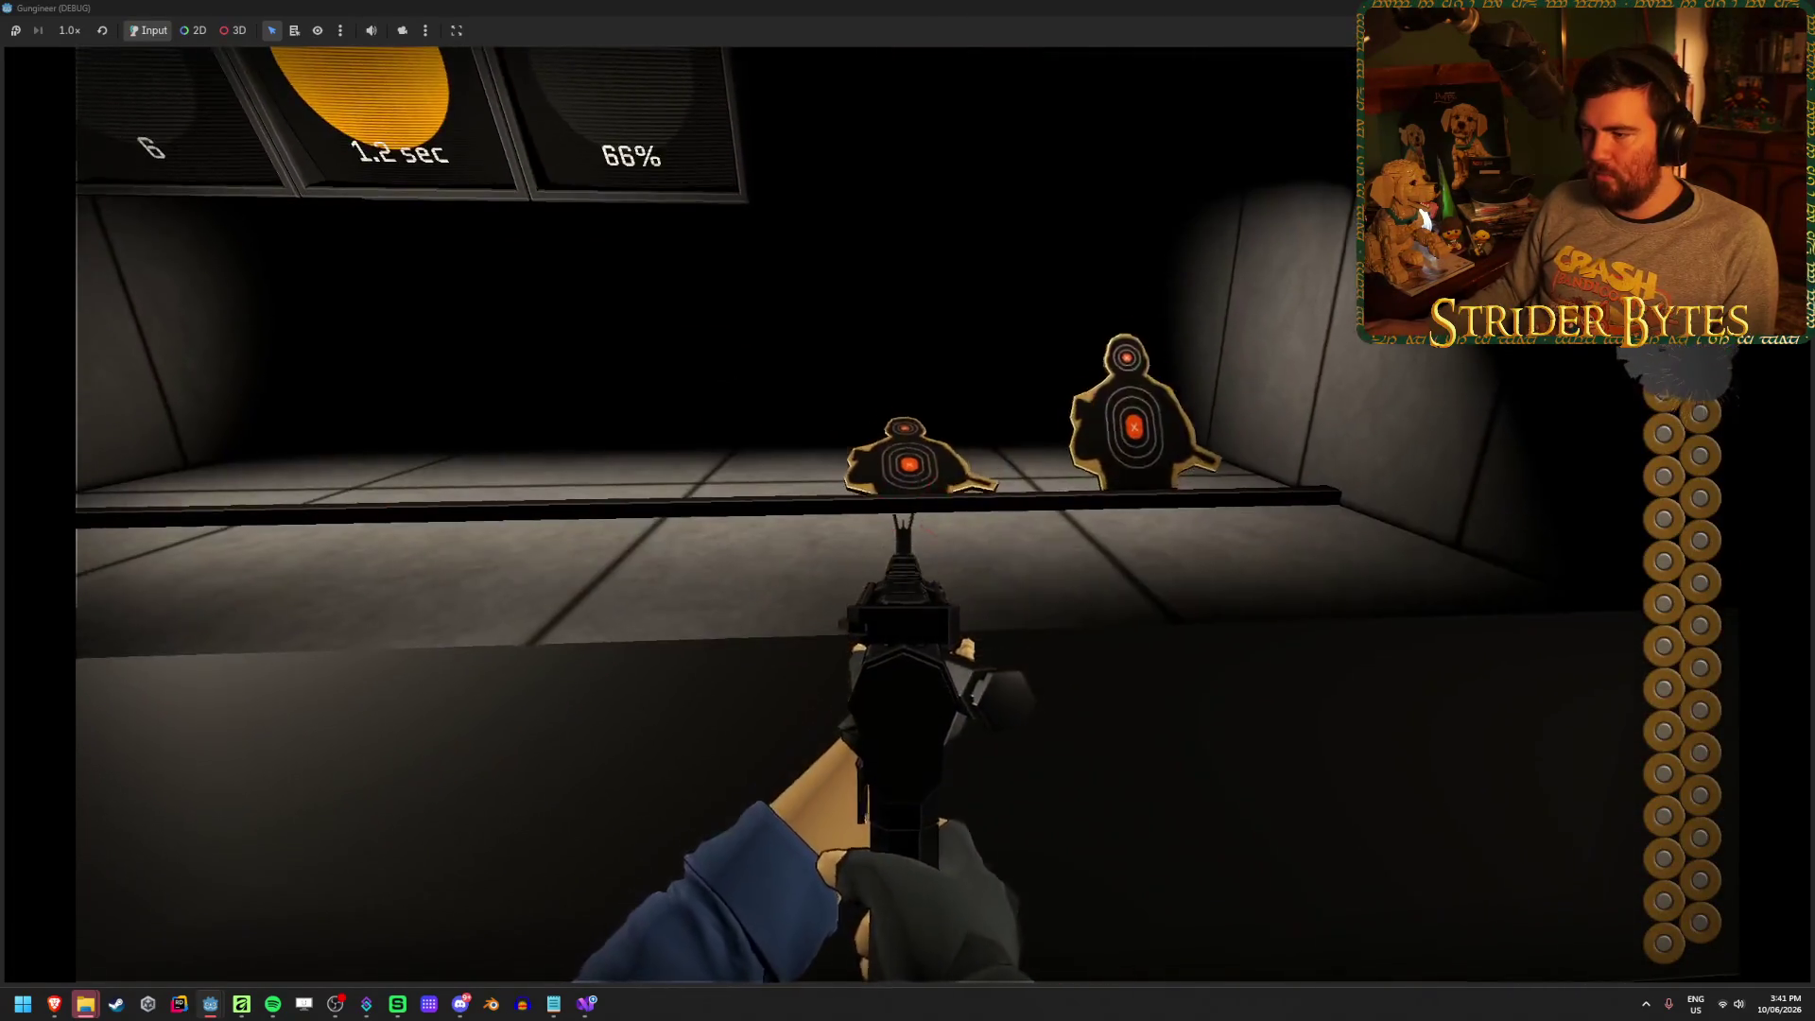
left_click(907, 511)
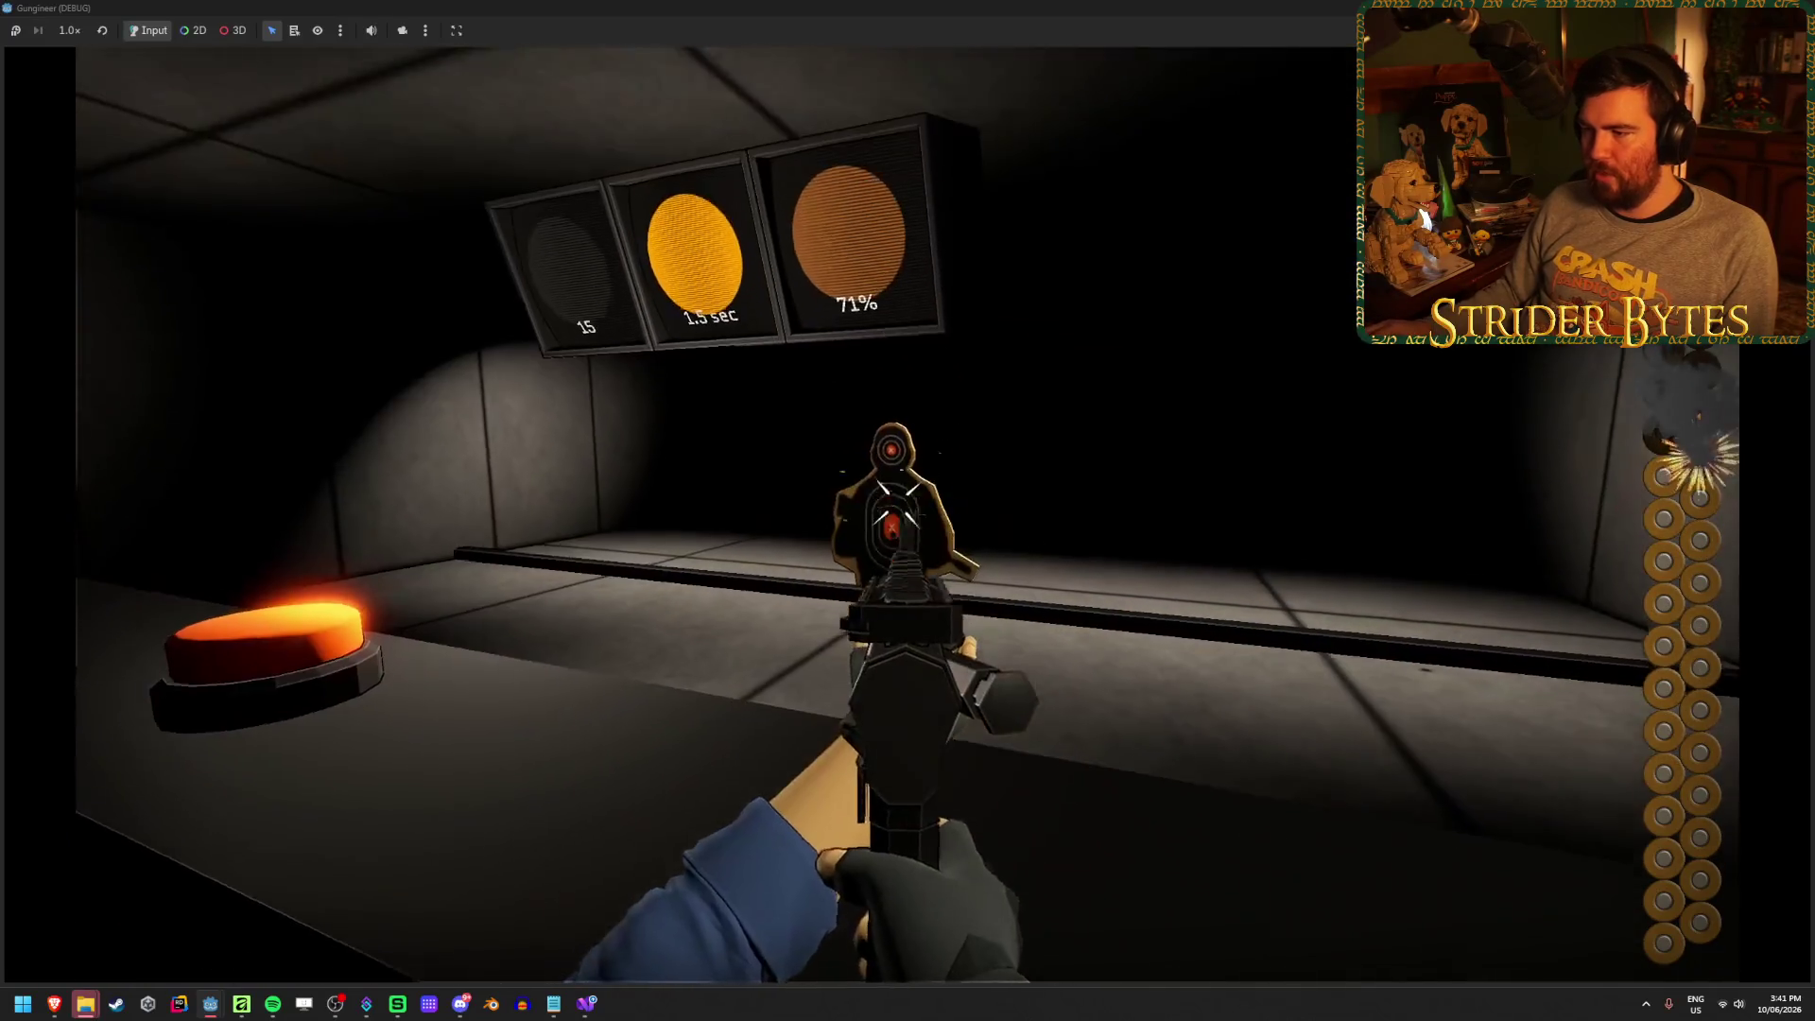
left_click(908, 511)
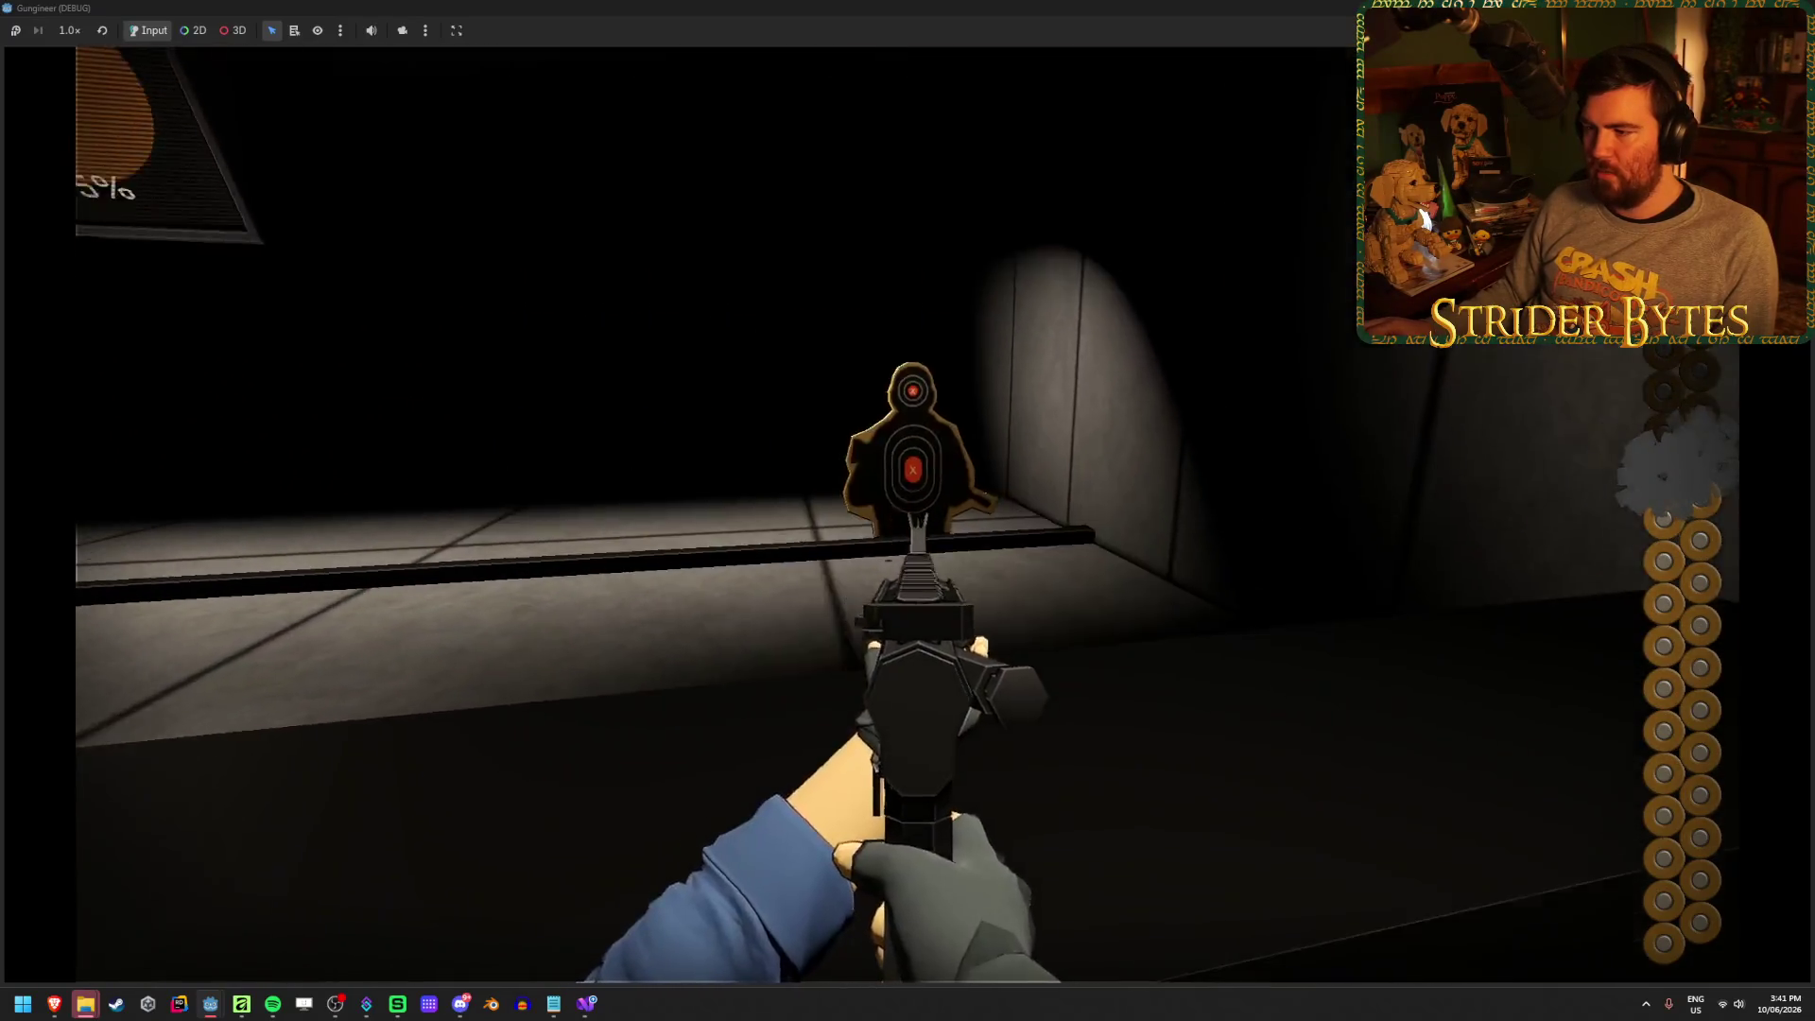
left_click(907, 511)
left_click(907, 510)
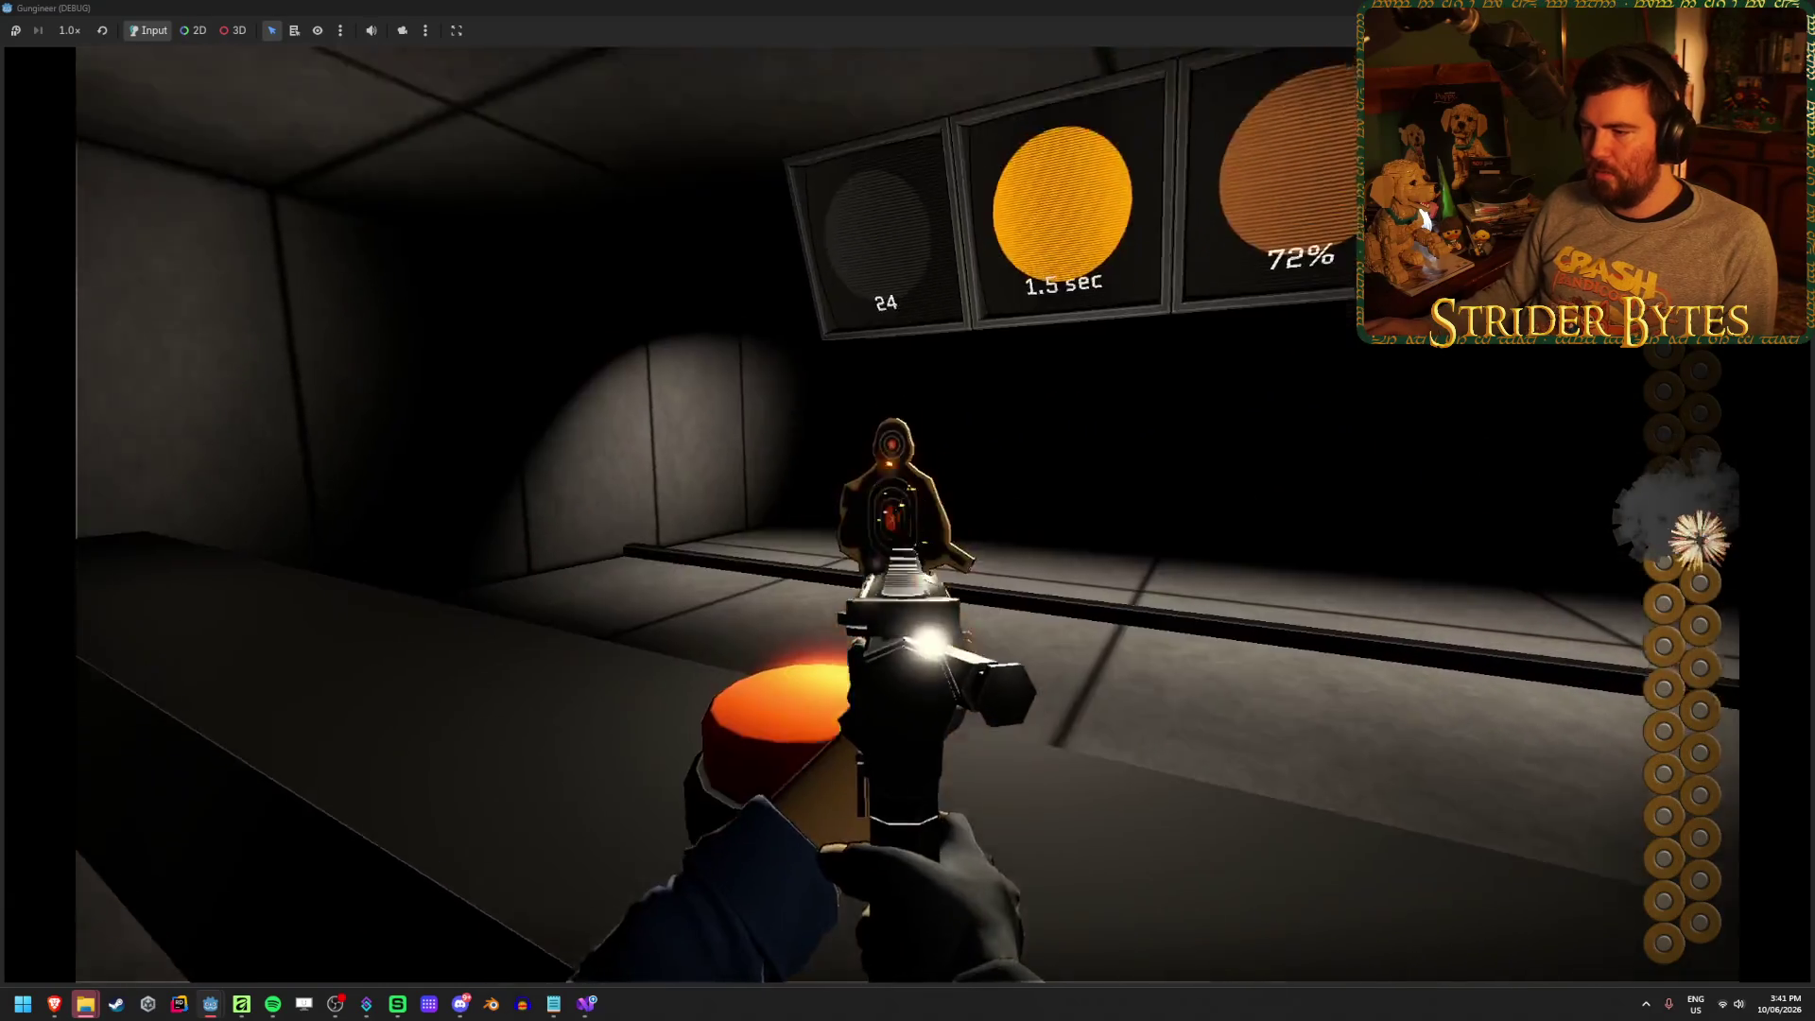
left_click(908, 511)
left_click(908, 511)
left_click(908, 511)
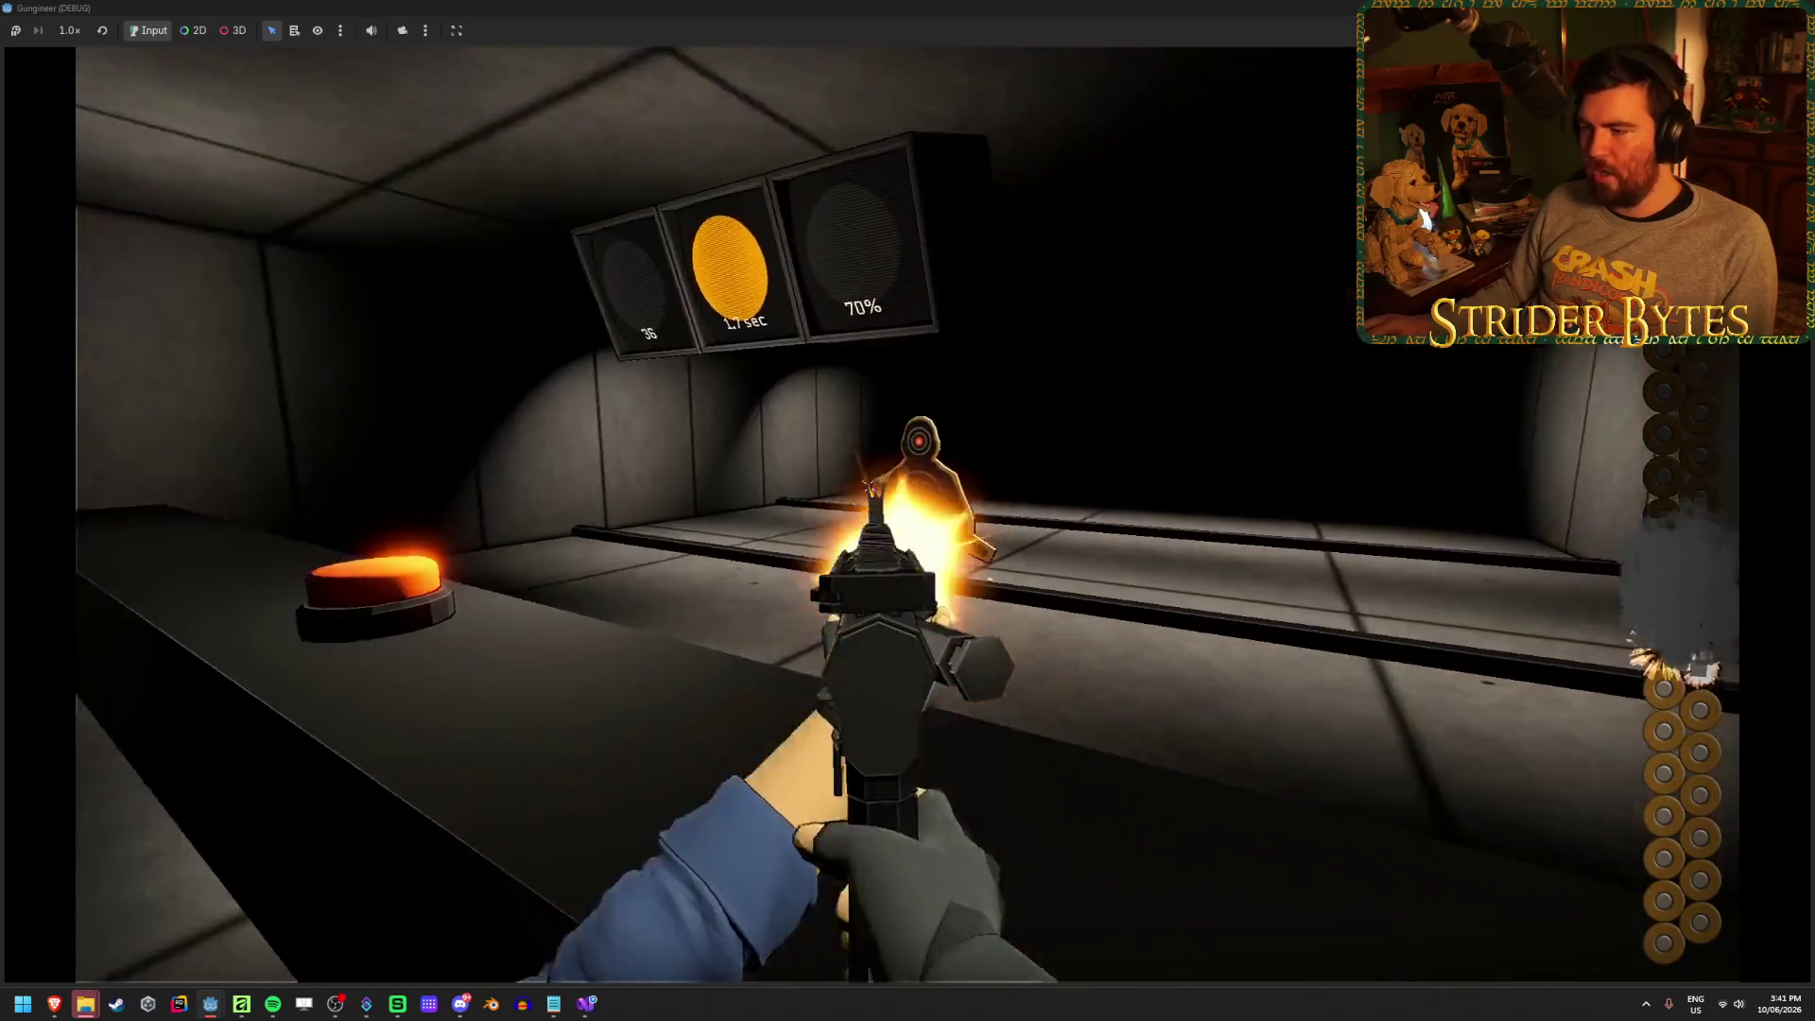
key("F8")
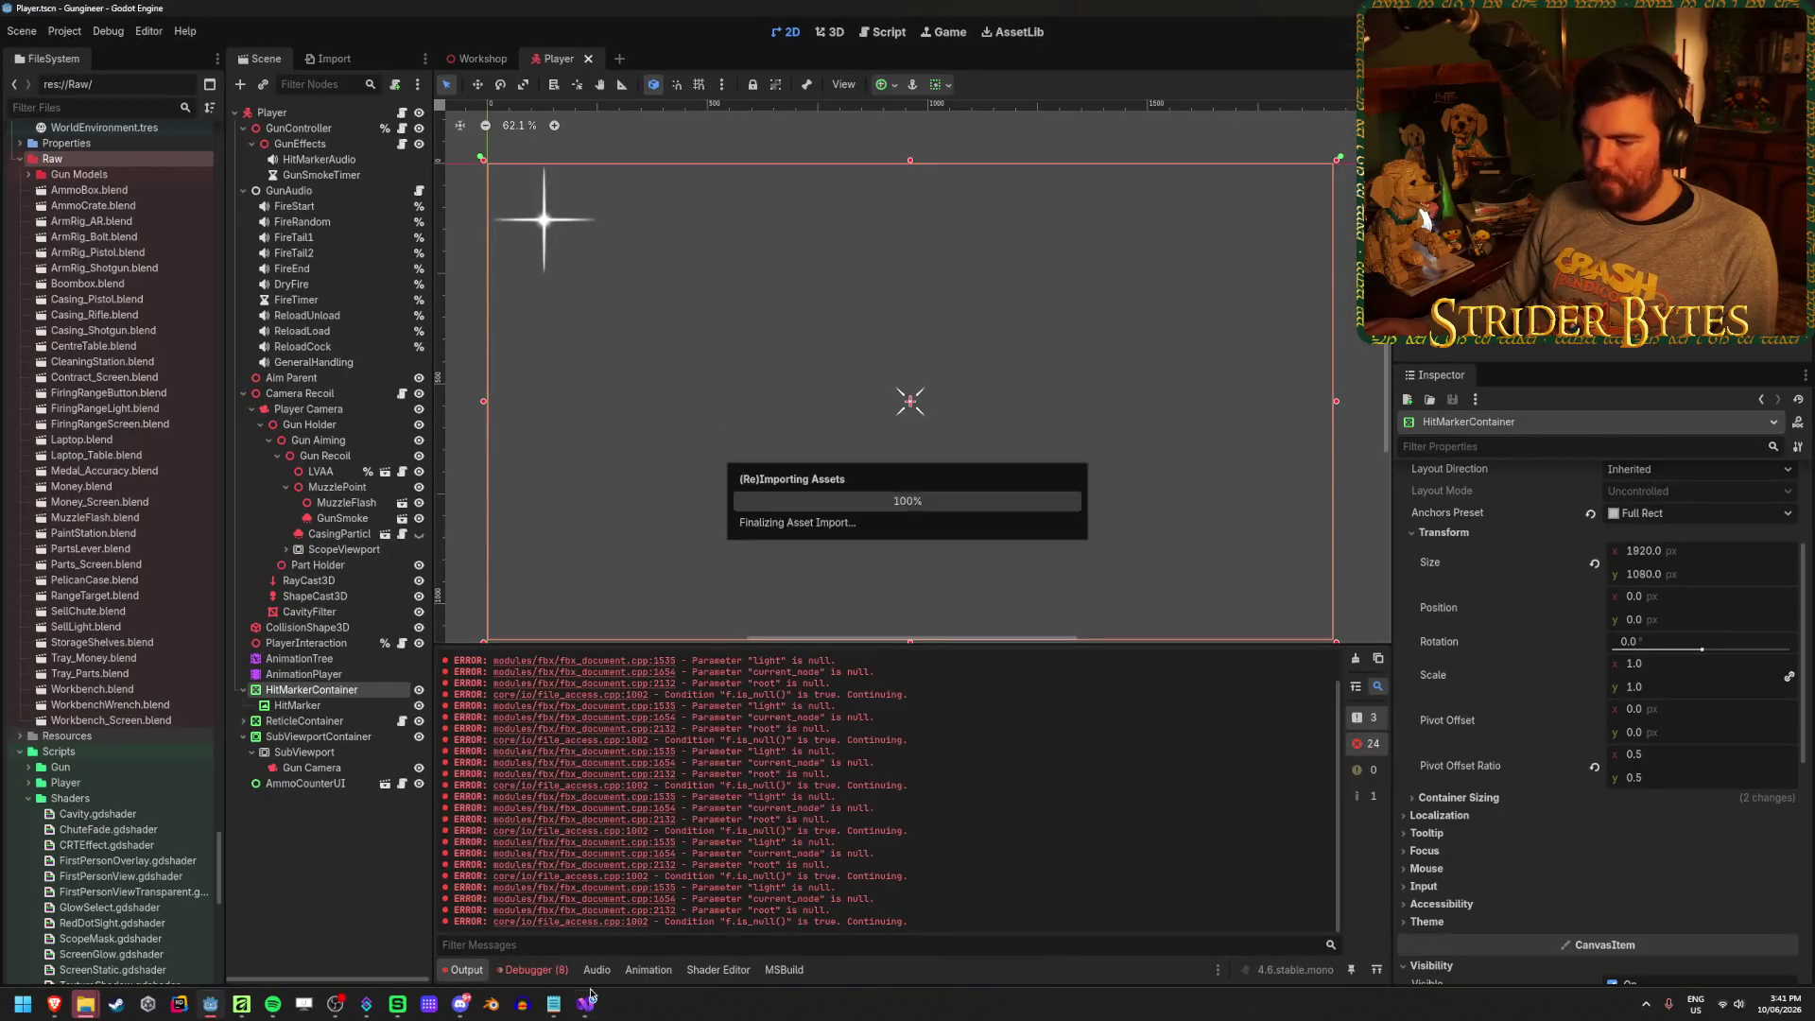
left_click(587, 1004)
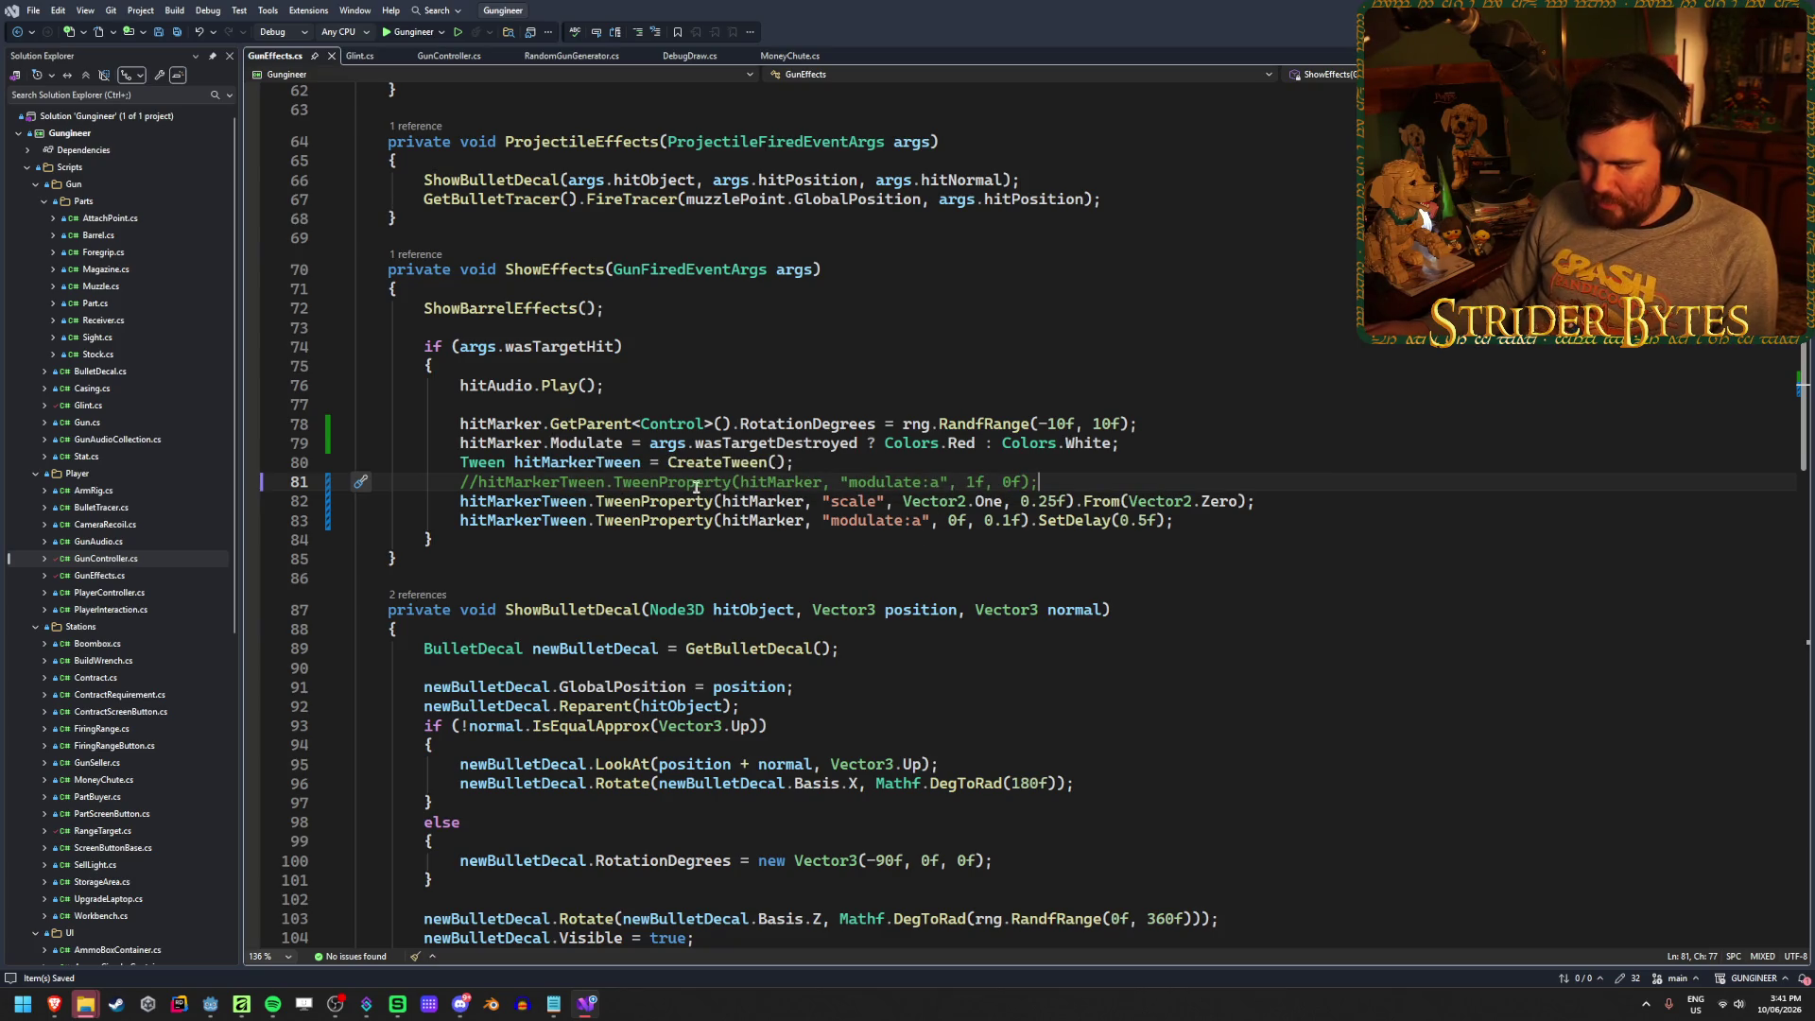
Retarget the scale tween to hitMarker.GetParent<Control>(), save, and switch to Godot to run
double_click(766, 500)
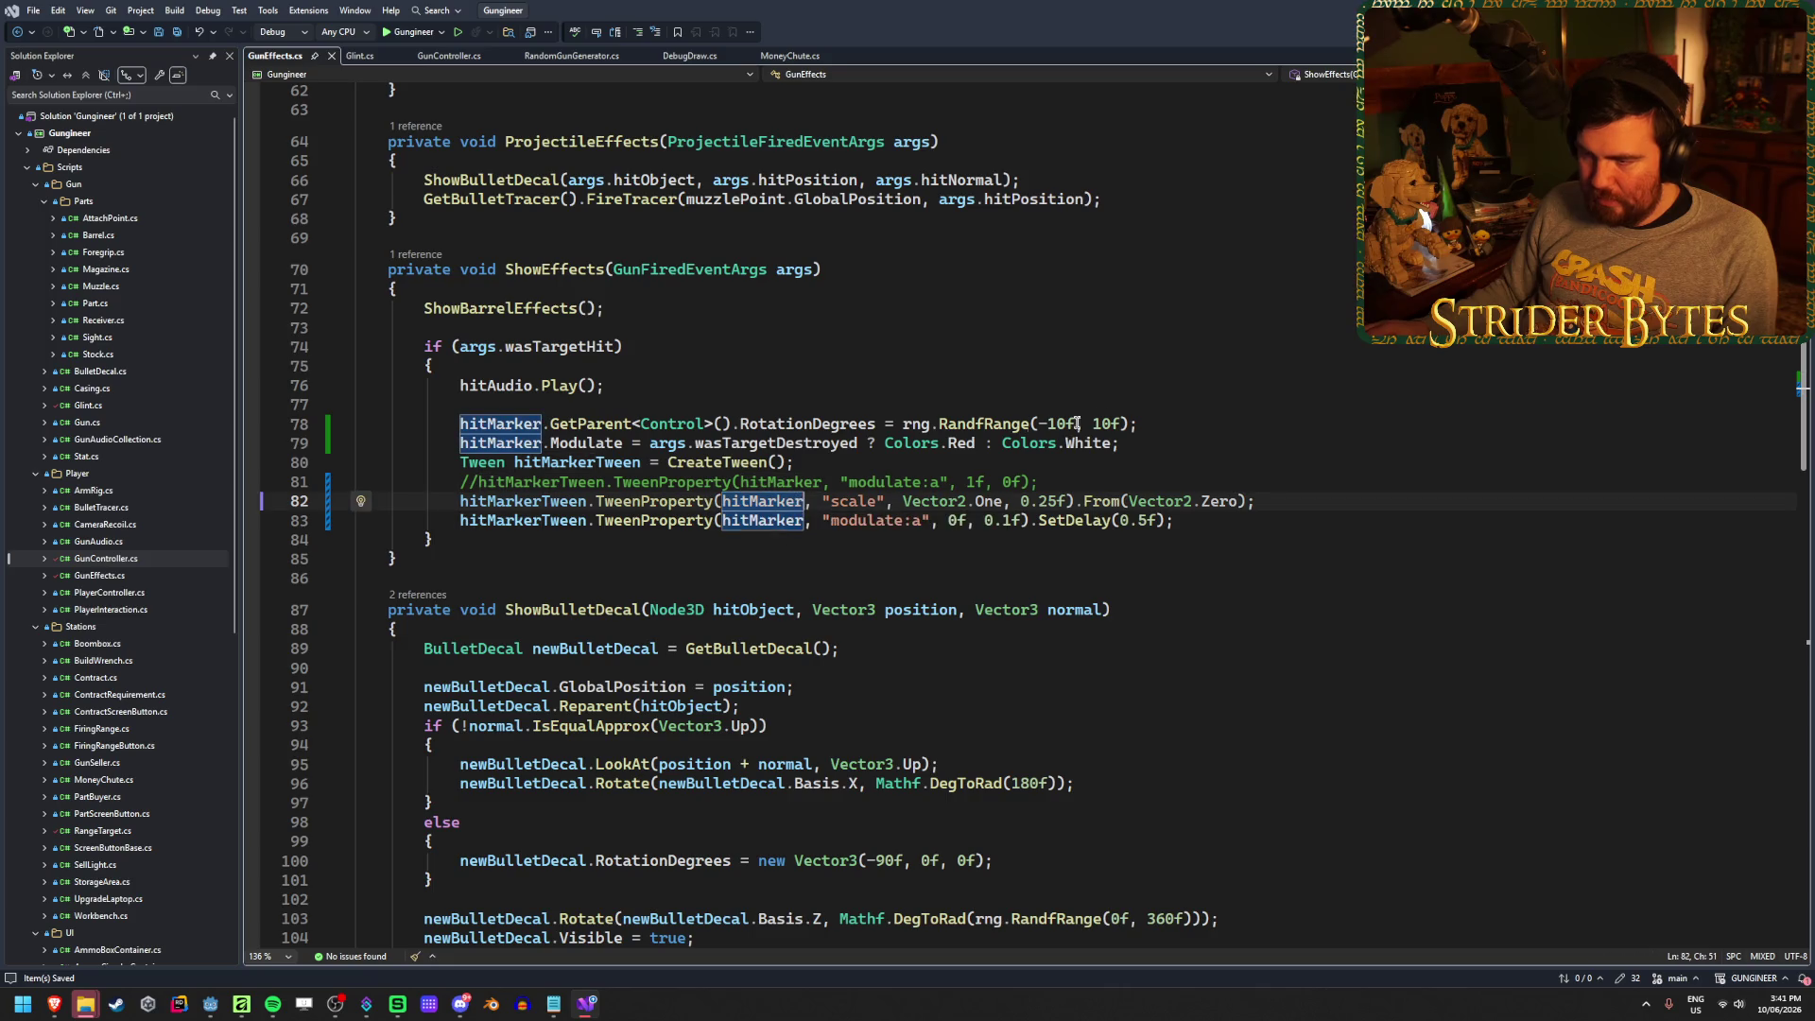
type(".Get")
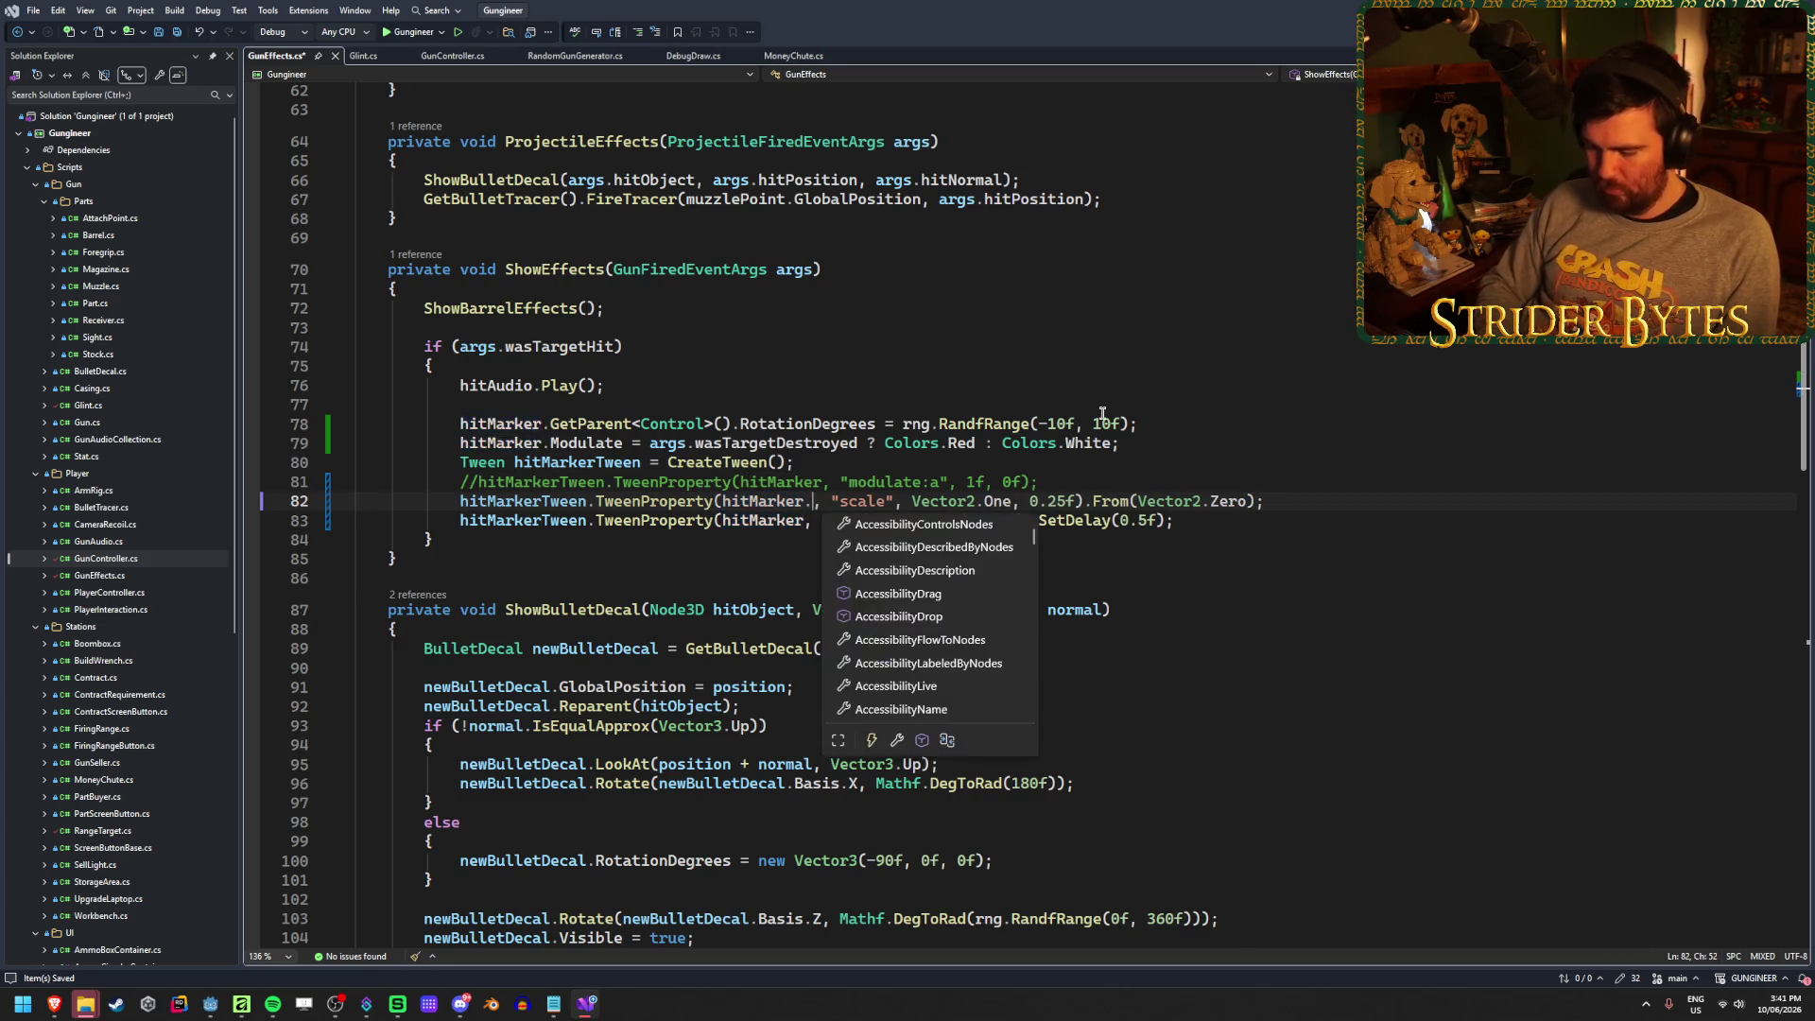
type("Parent")
key("Tab")
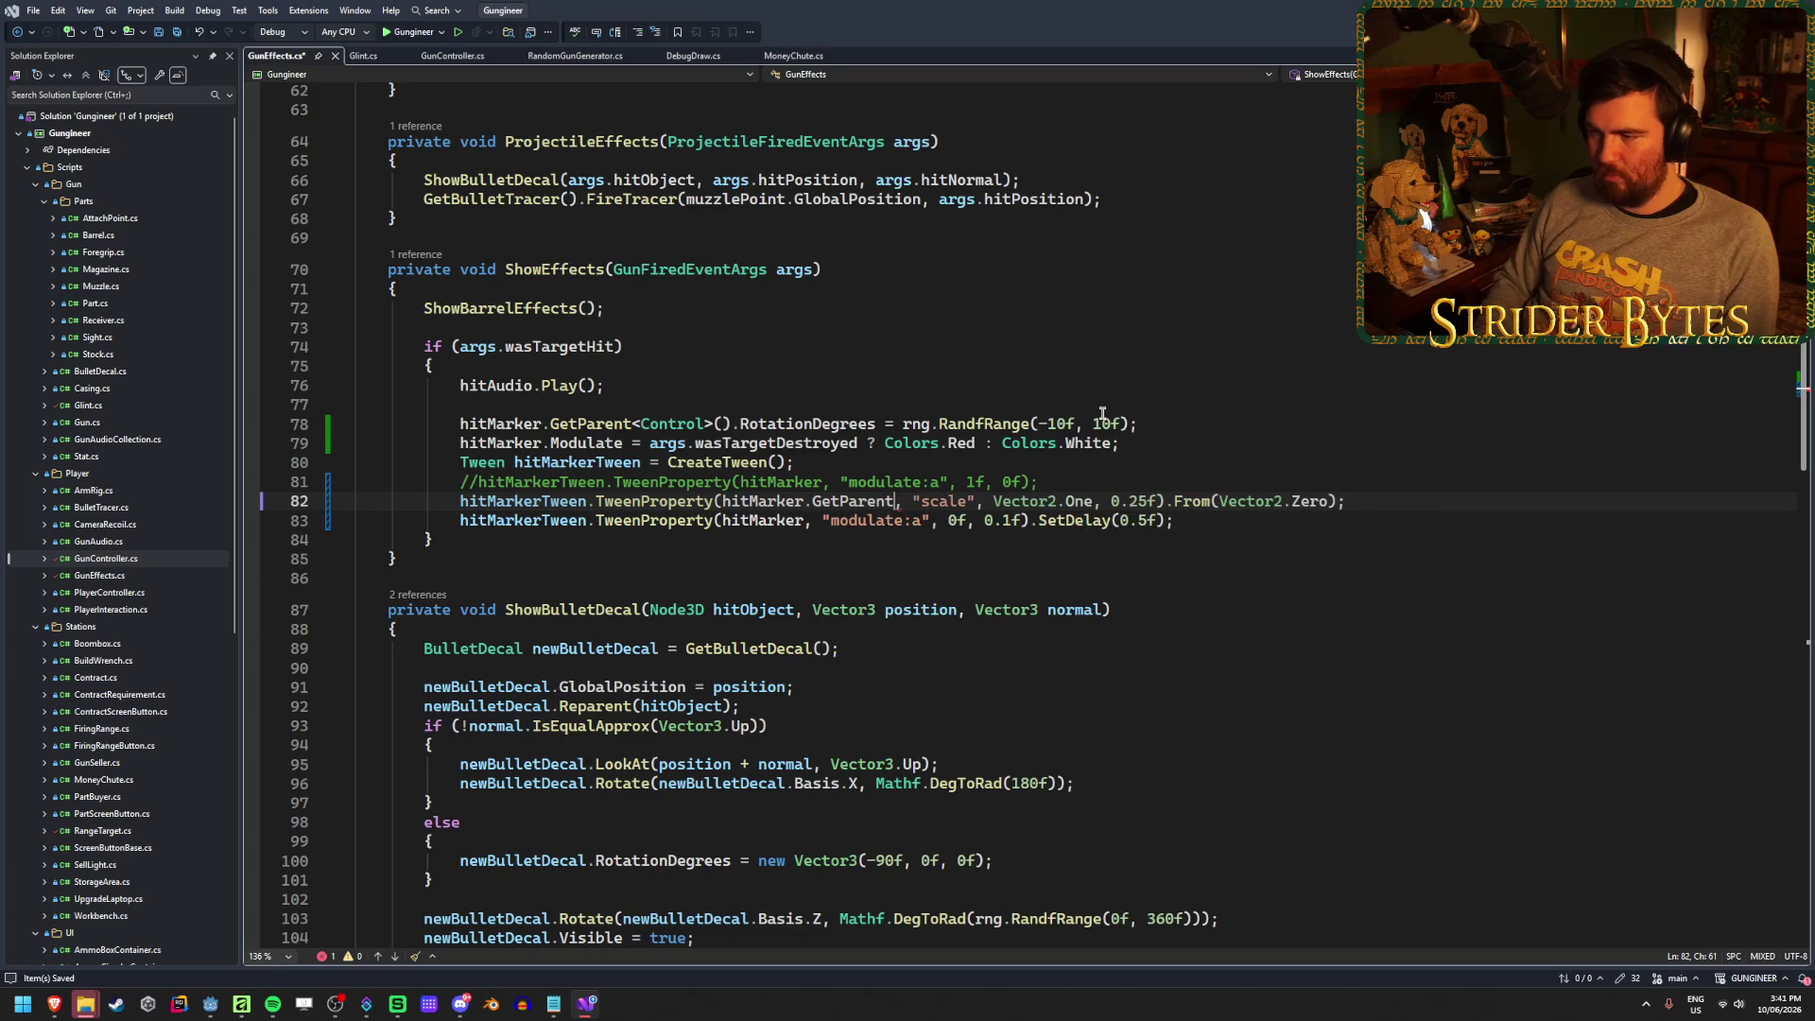
type("<Contrle")
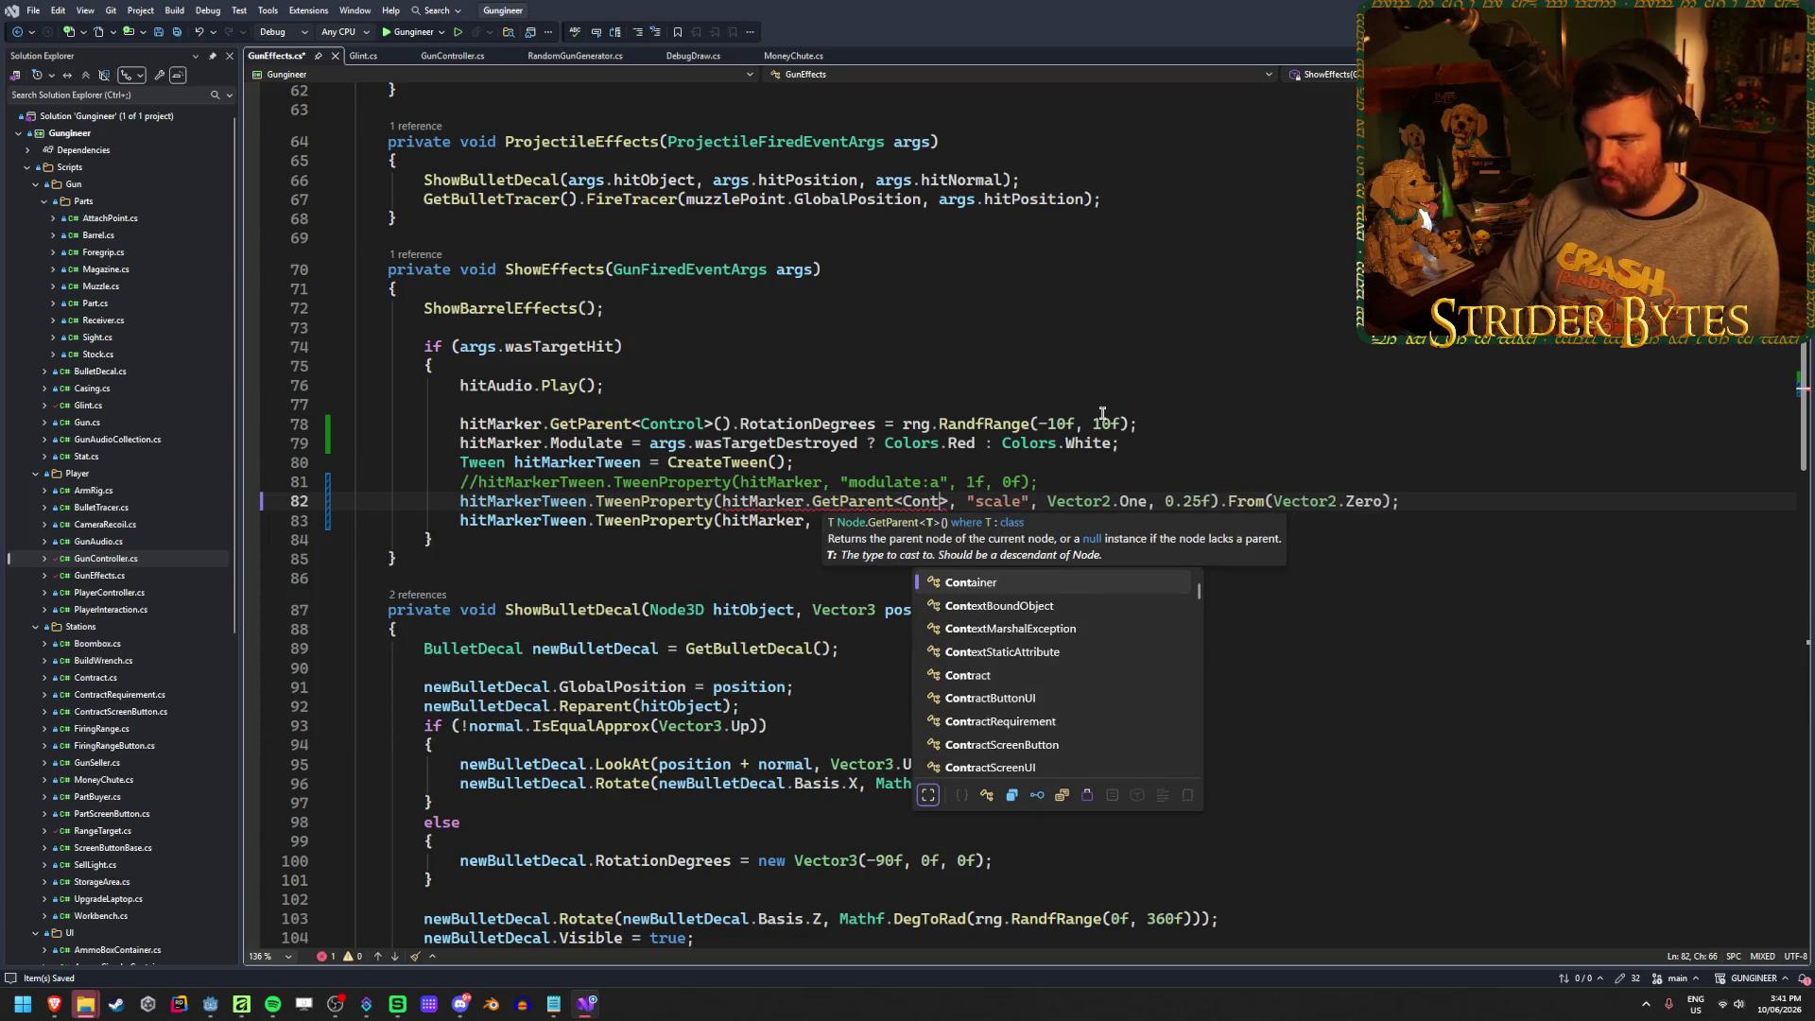
key("BackSpace")
key("BackSpace")
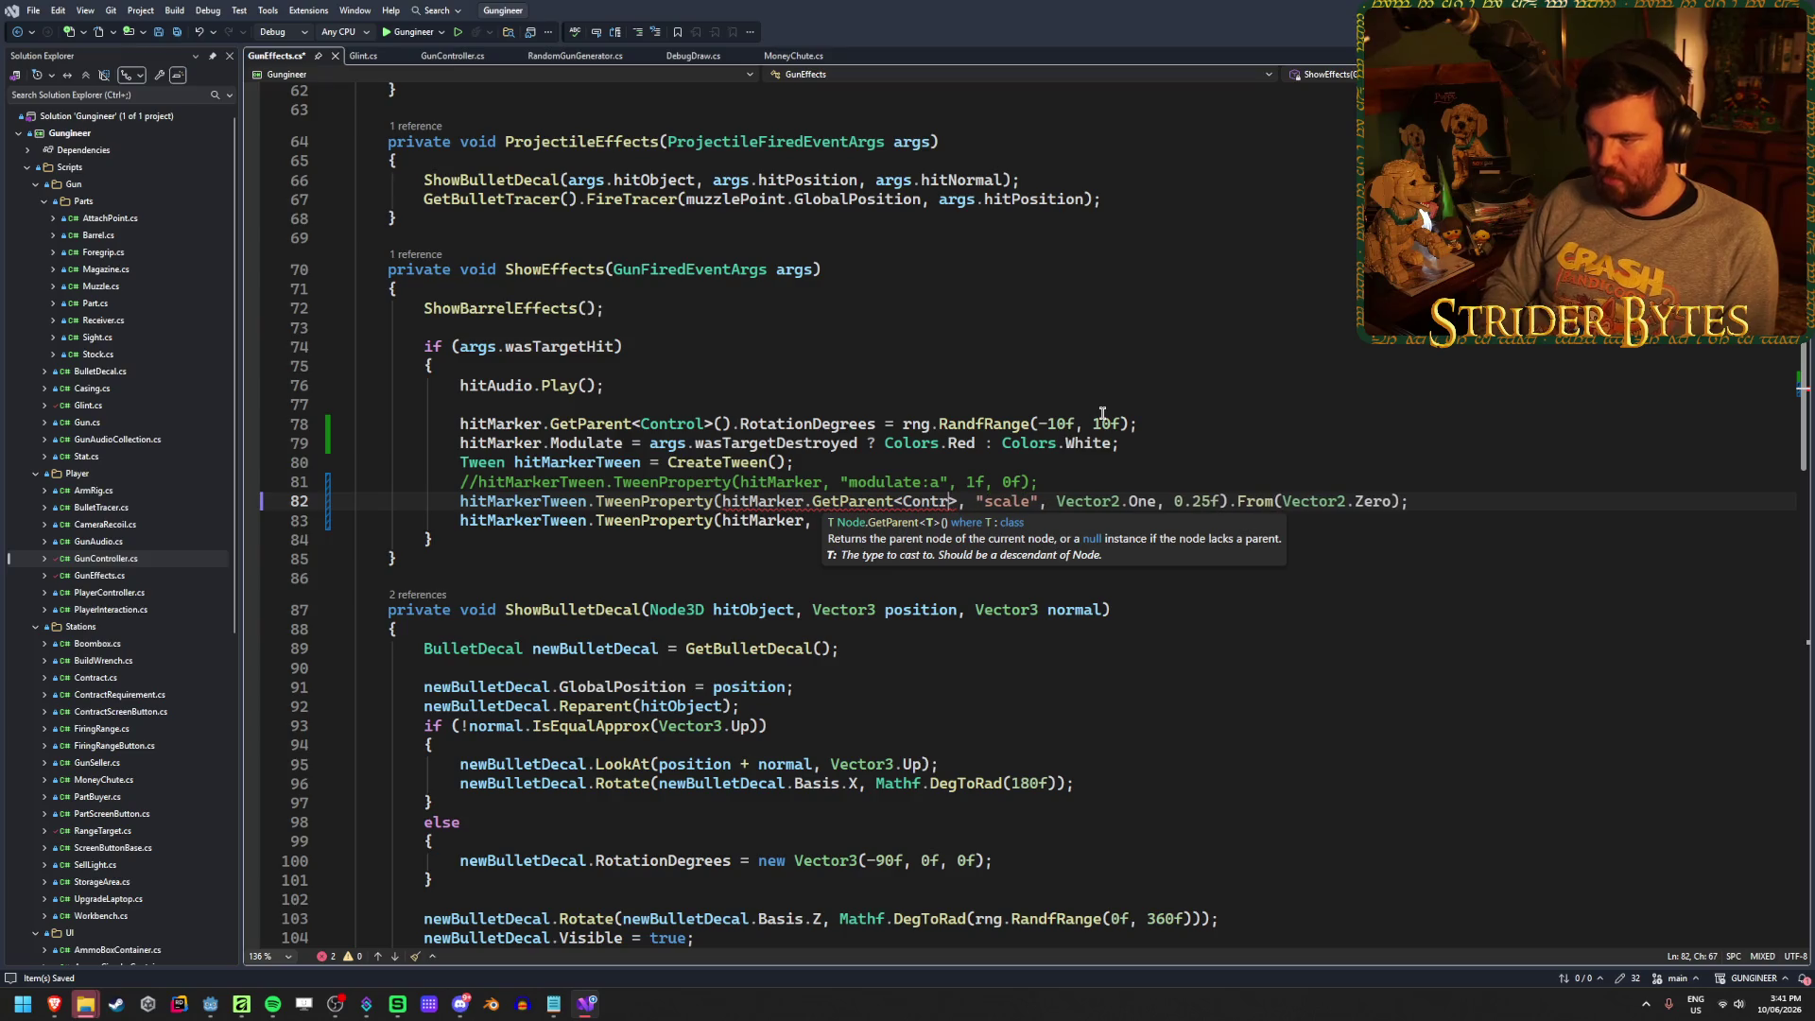
type(">")
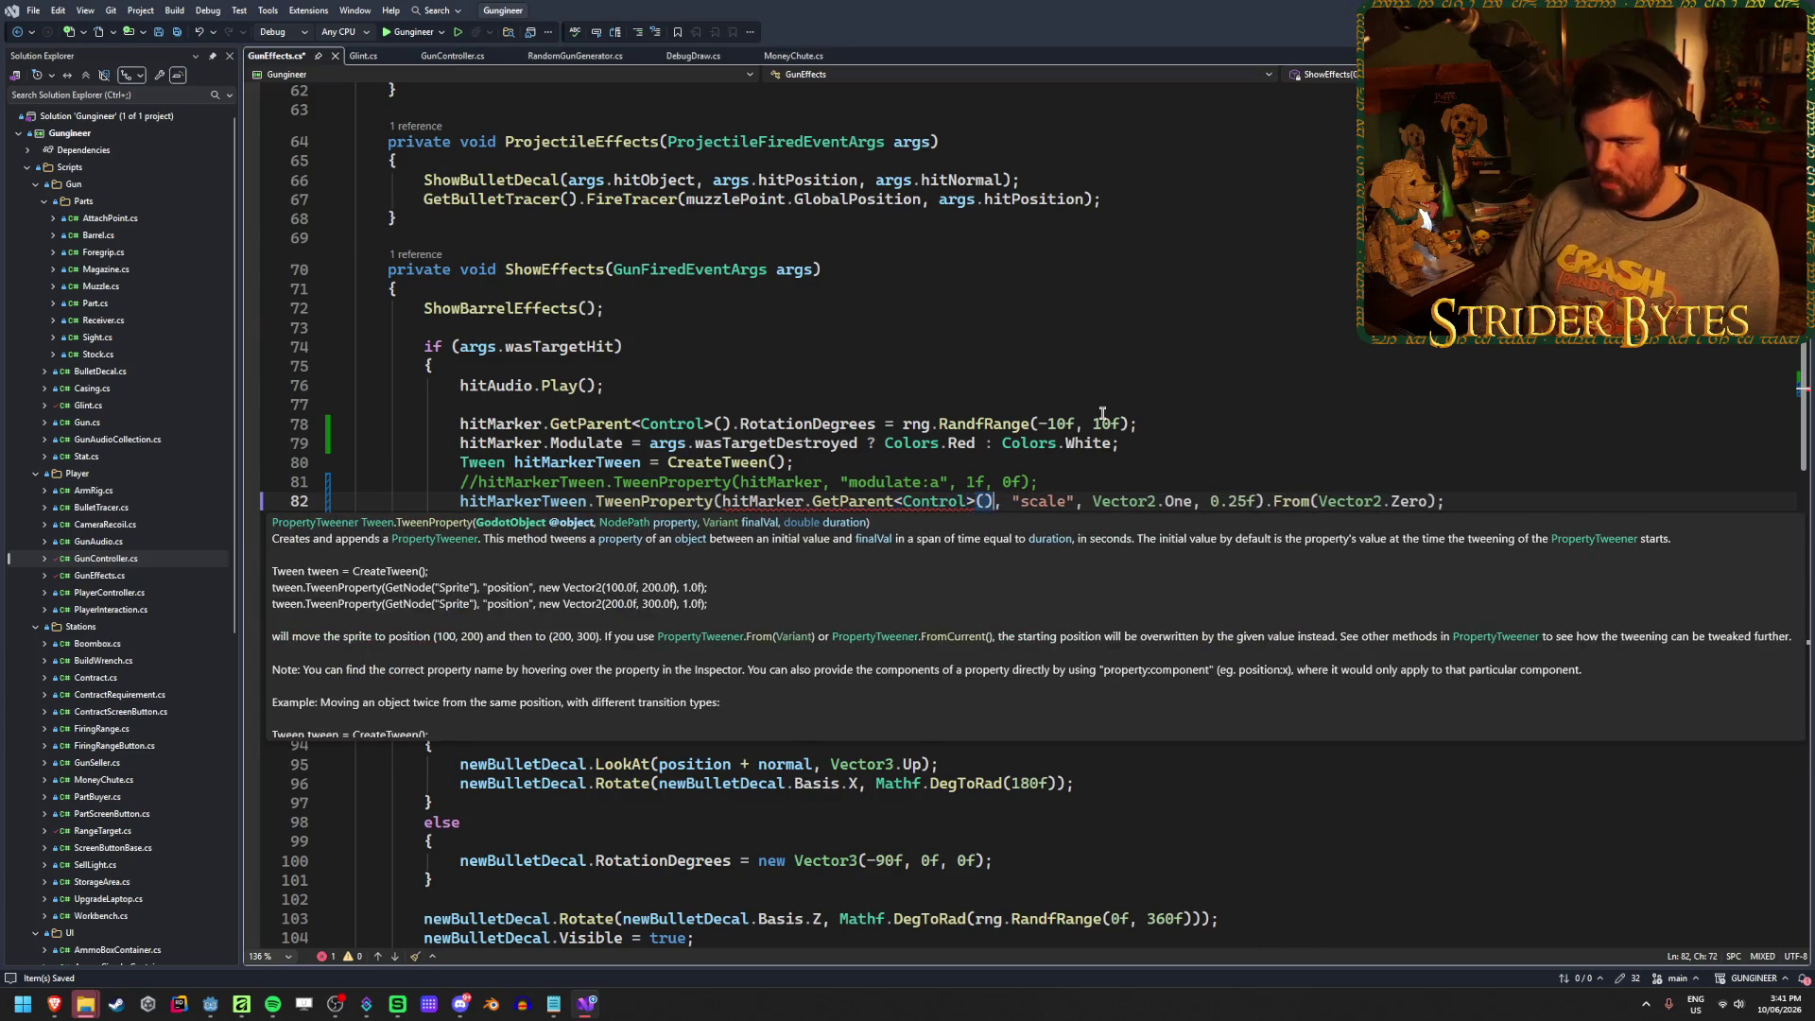
key("ctrl+s")
key("alt+Tab")
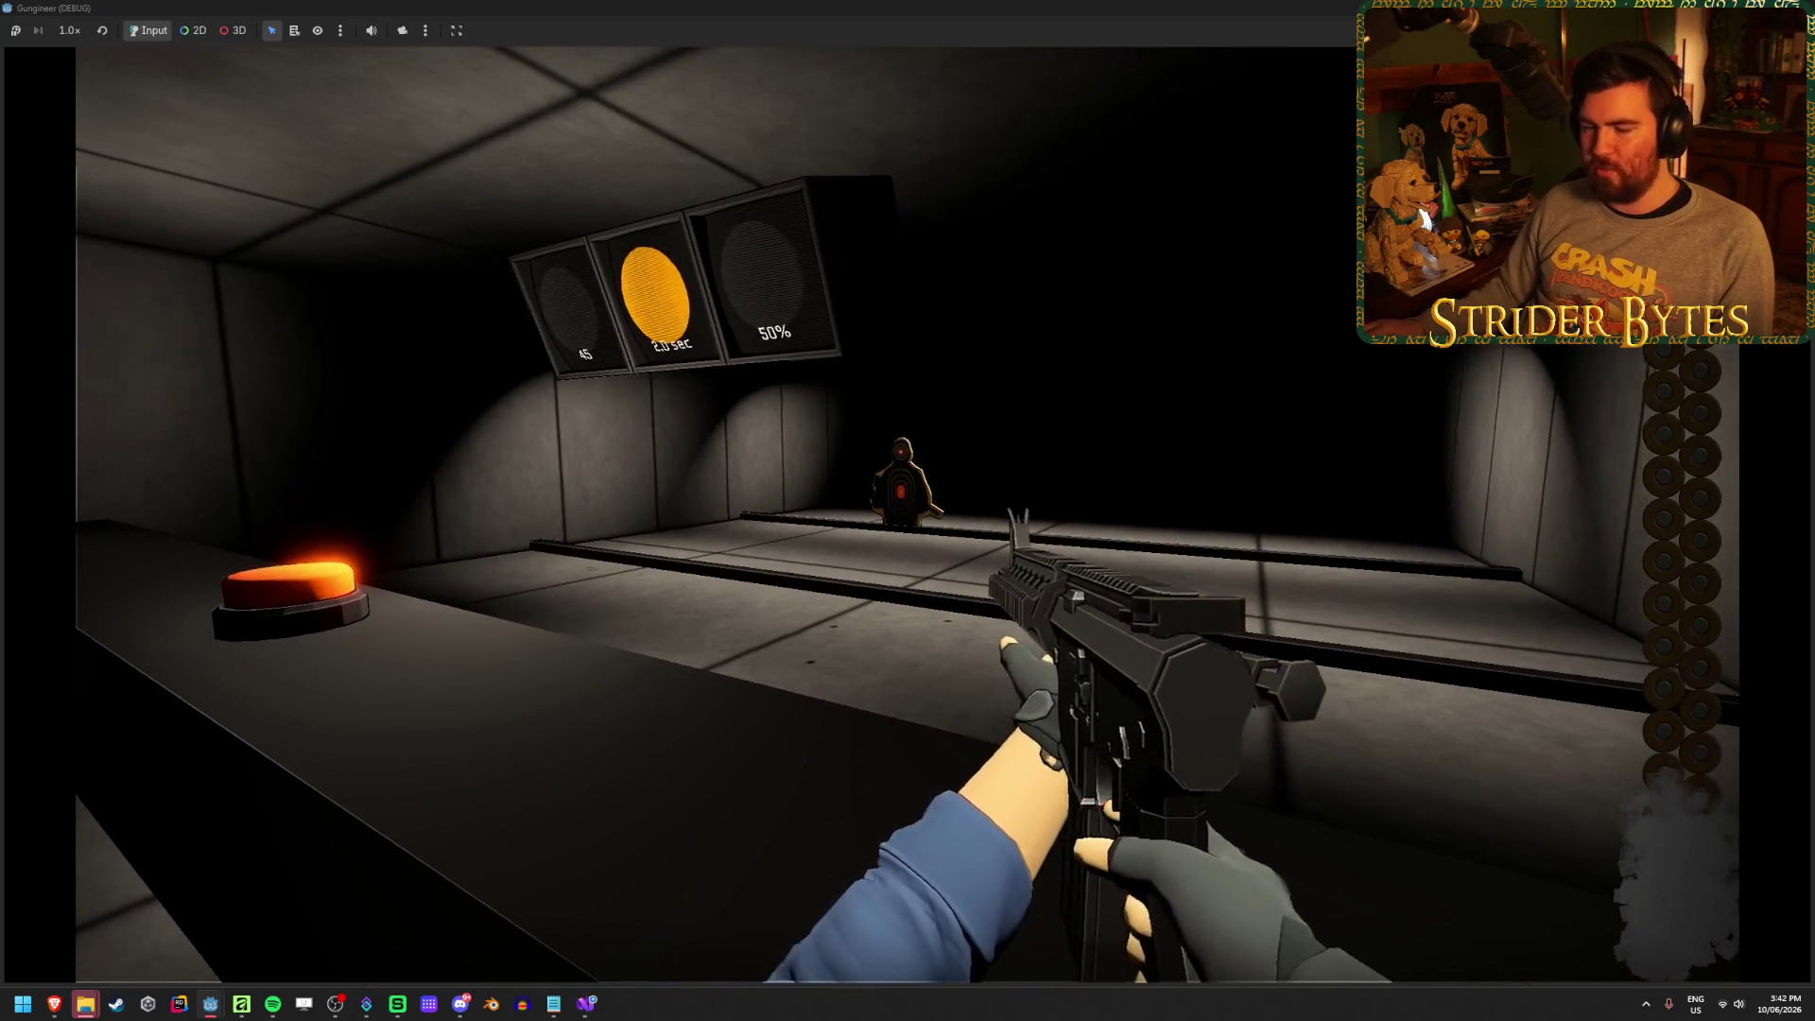
Reload, aim down sights and fire repeatedly at the range targets to watch the hit marker
key("r")
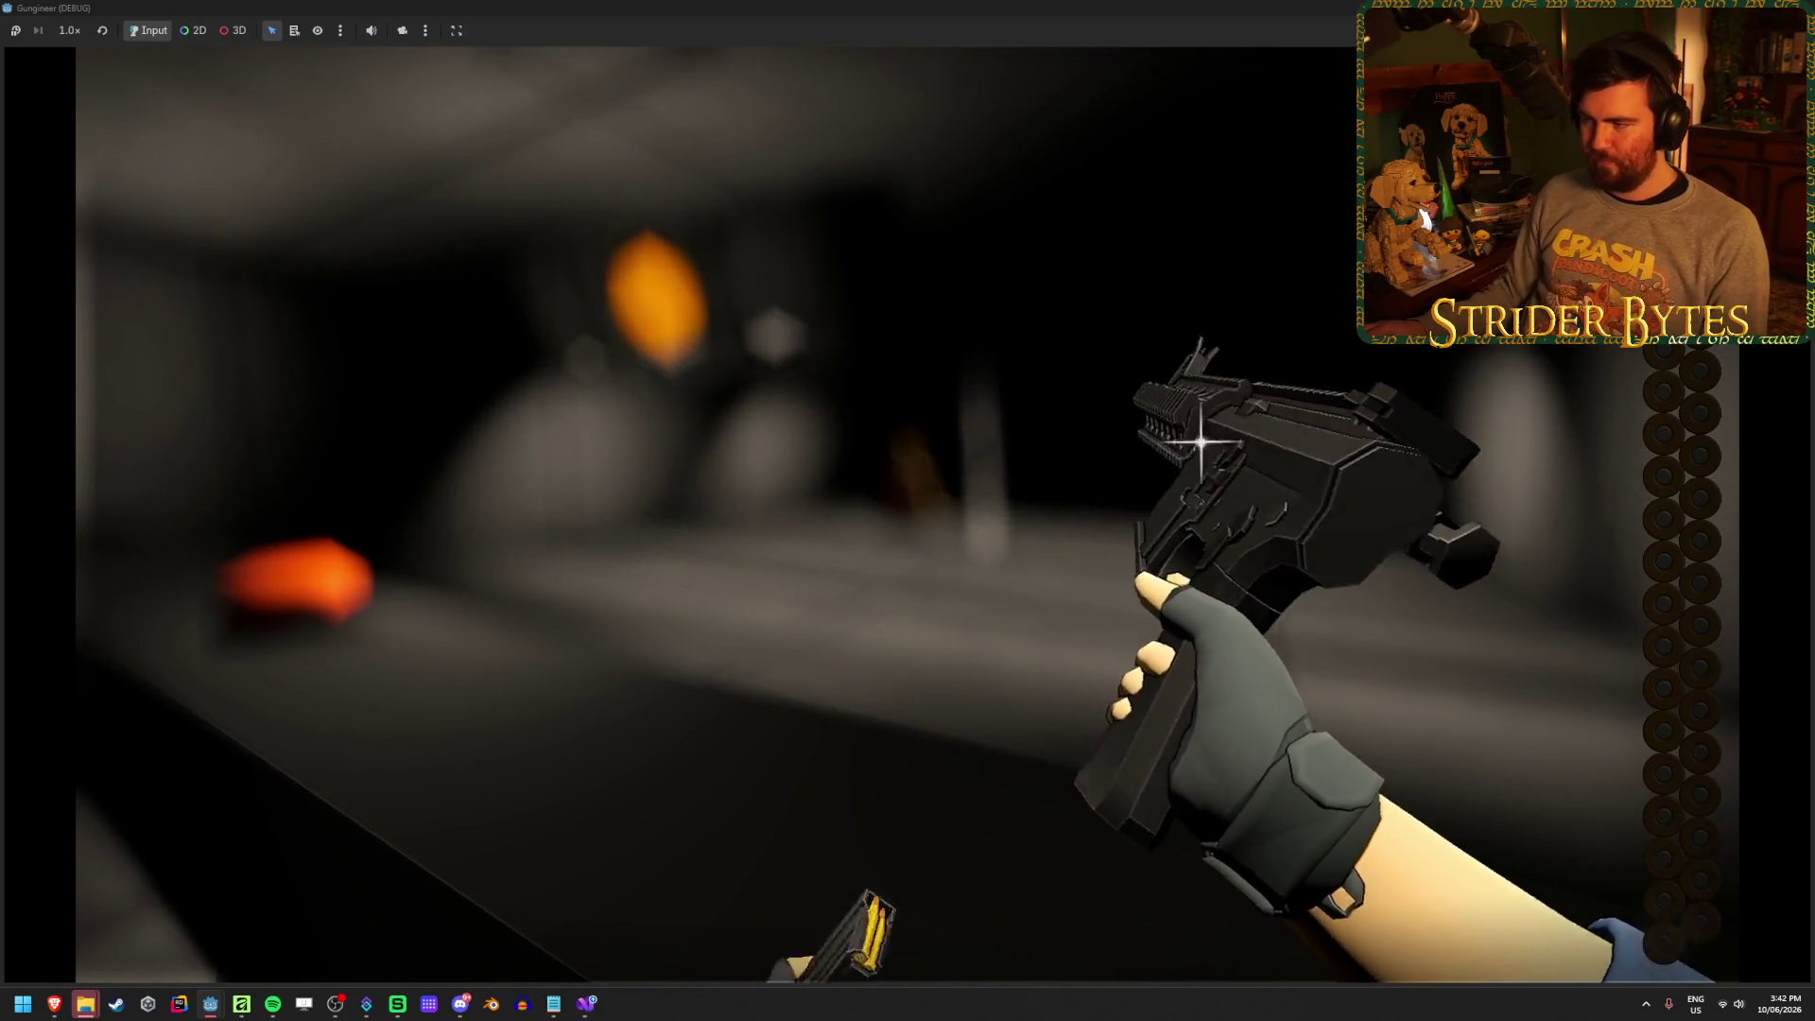
right_click(908, 514)
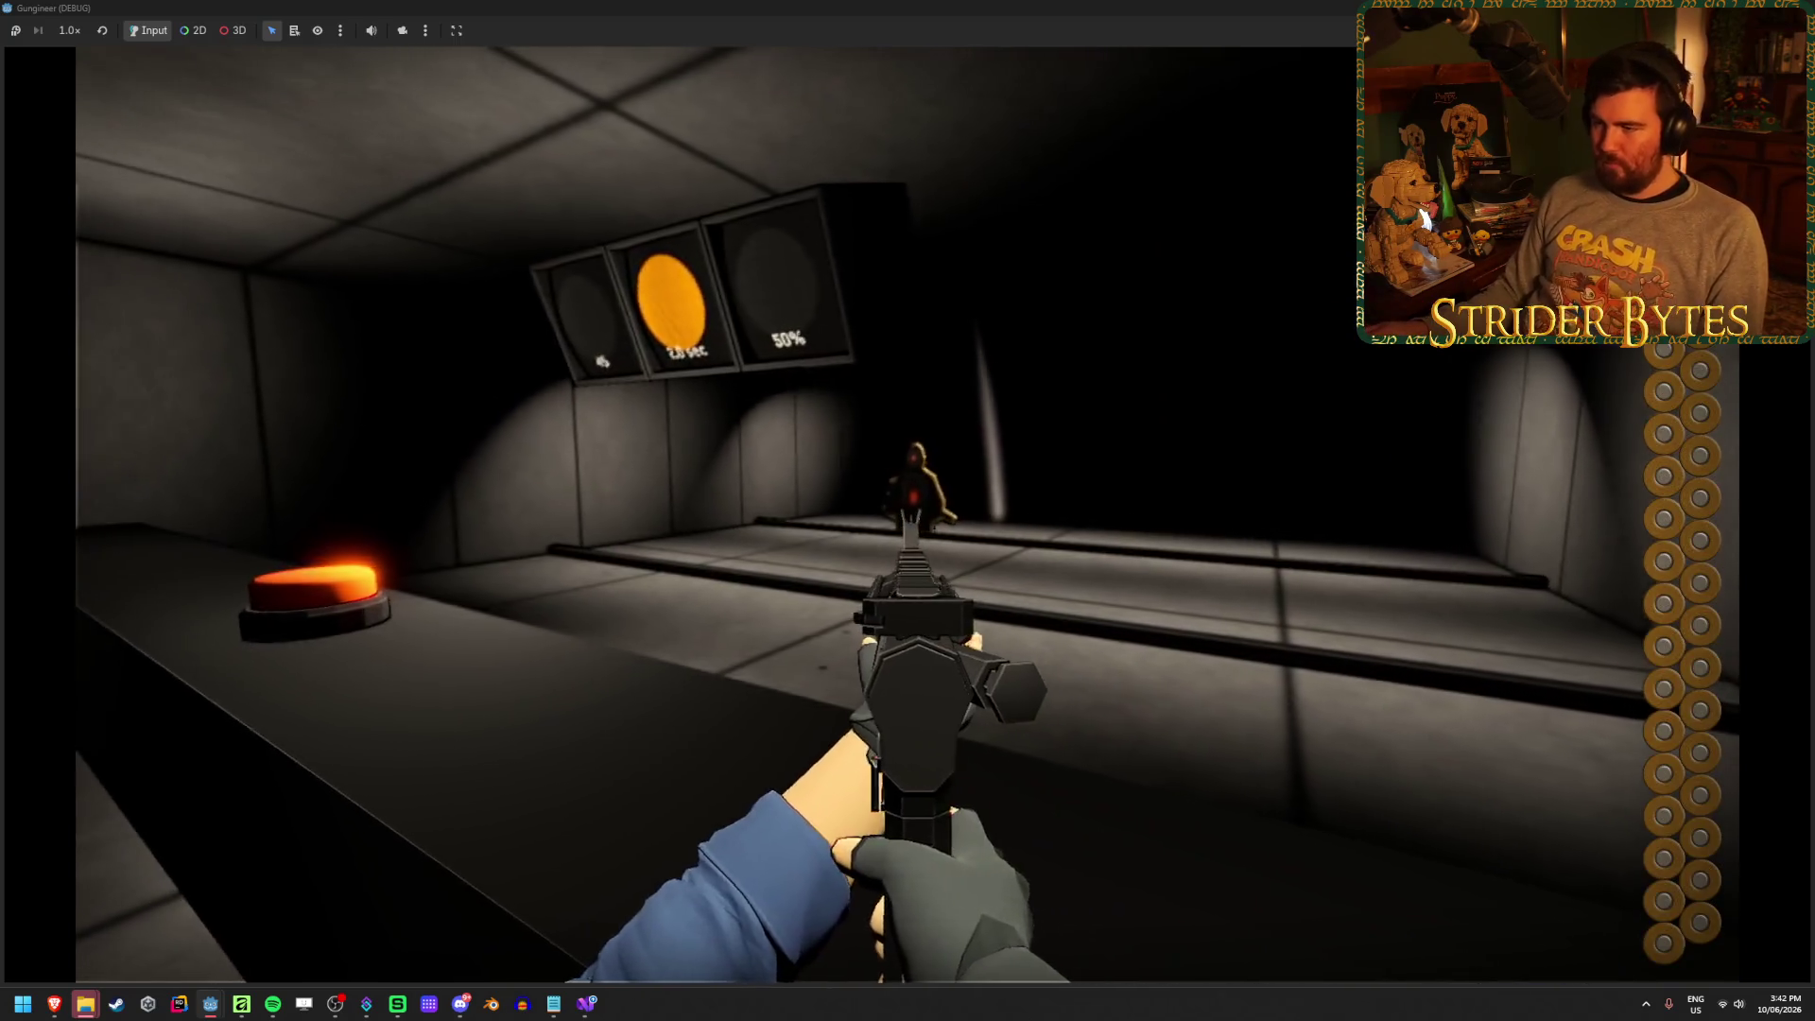
left_click(908, 514)
left_click(908, 514)
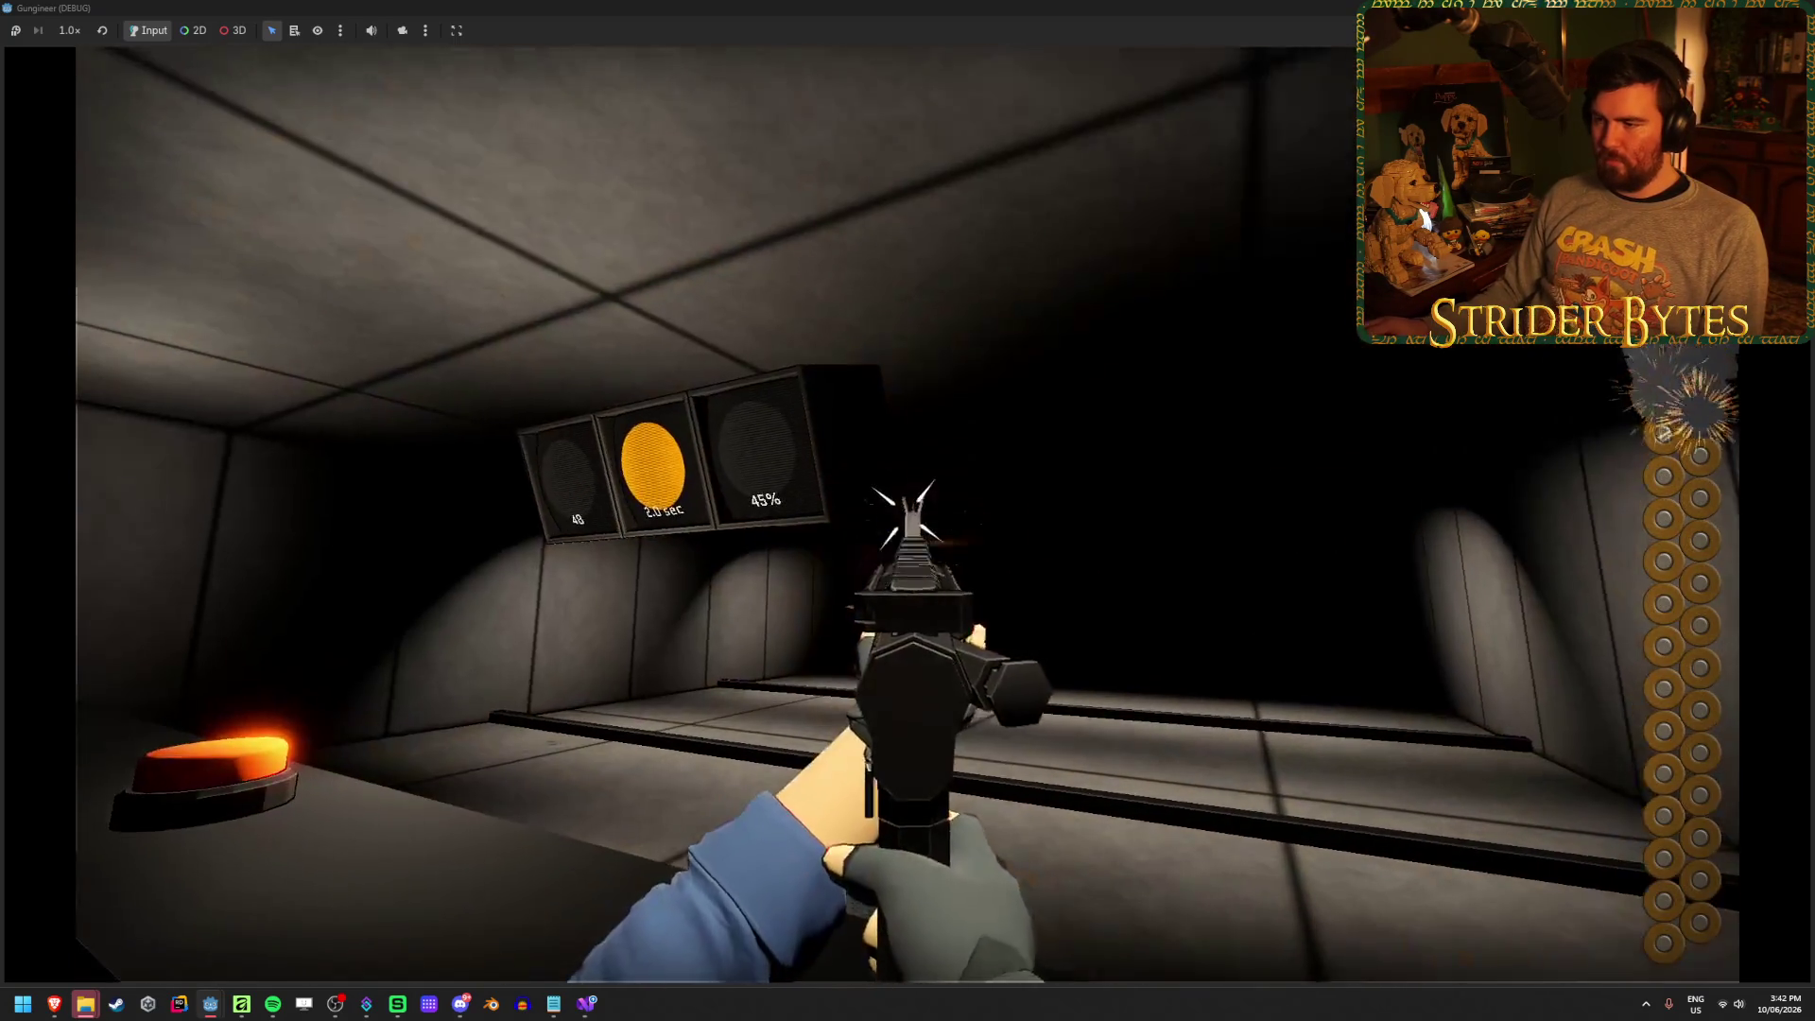
left_click(908, 514)
left_click(908, 514)
left_click(908, 515)
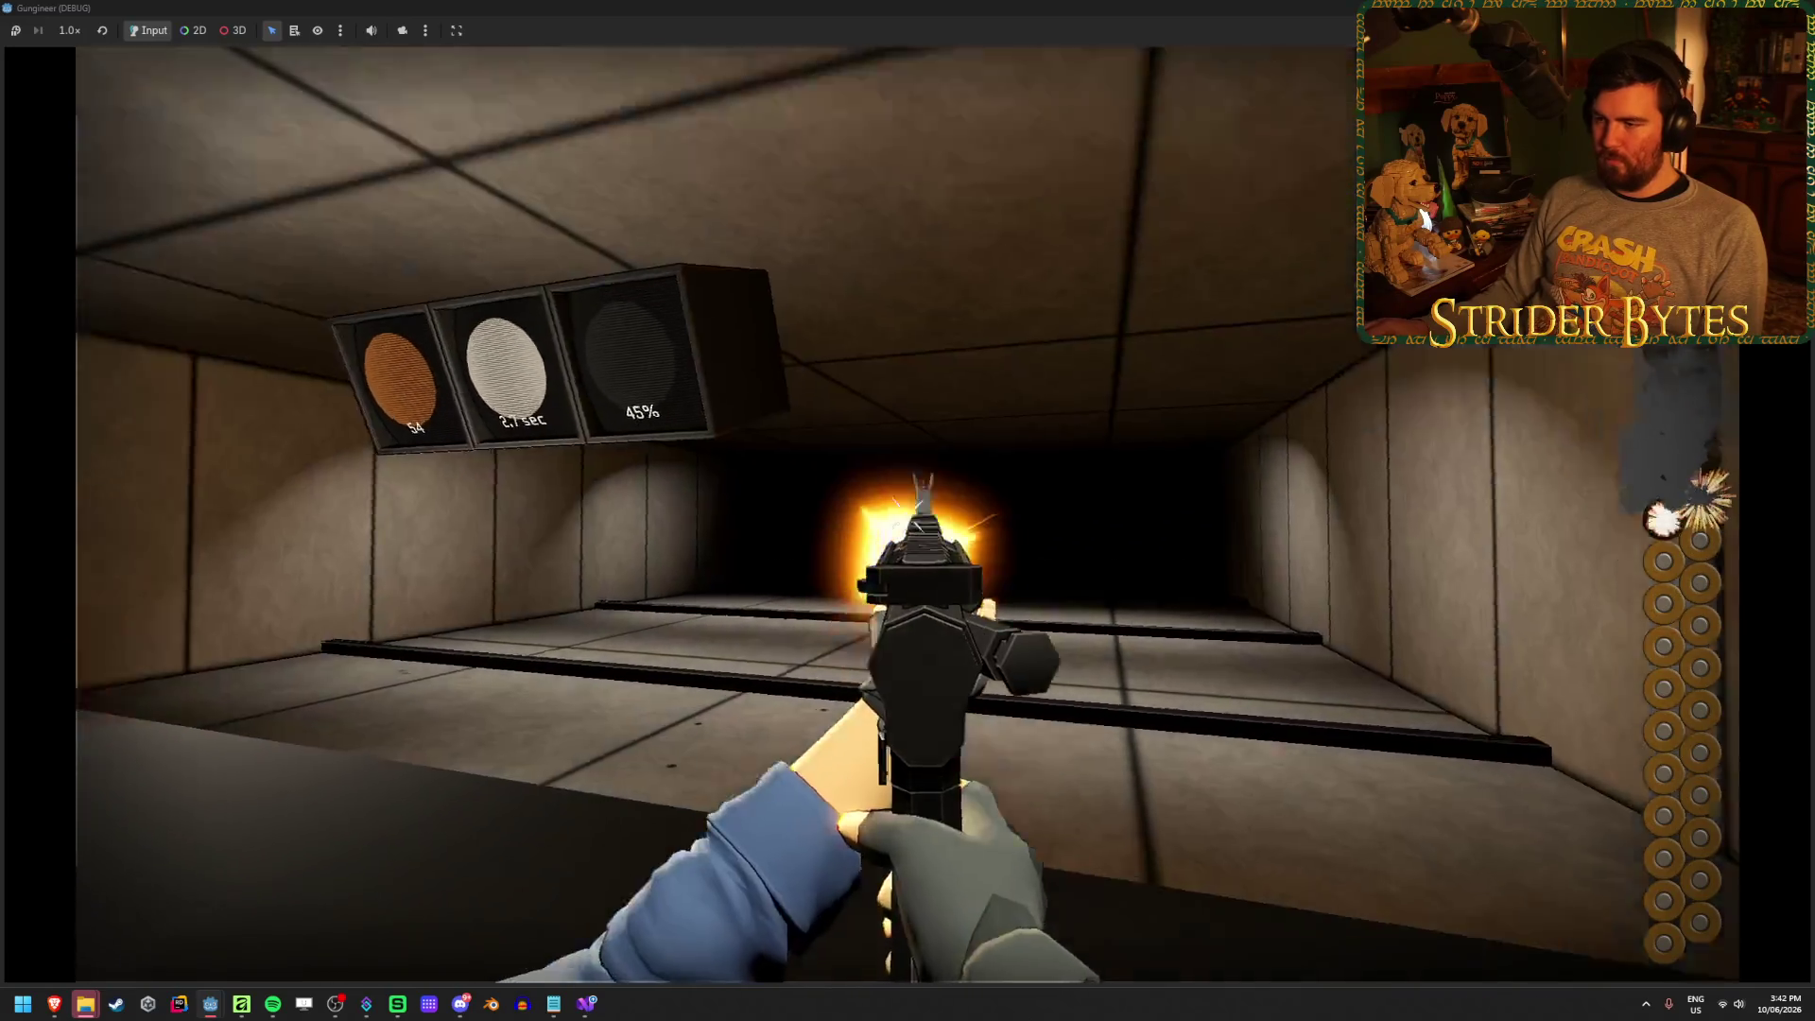
left_click(908, 514)
left_click(907, 514)
left_click(908, 514)
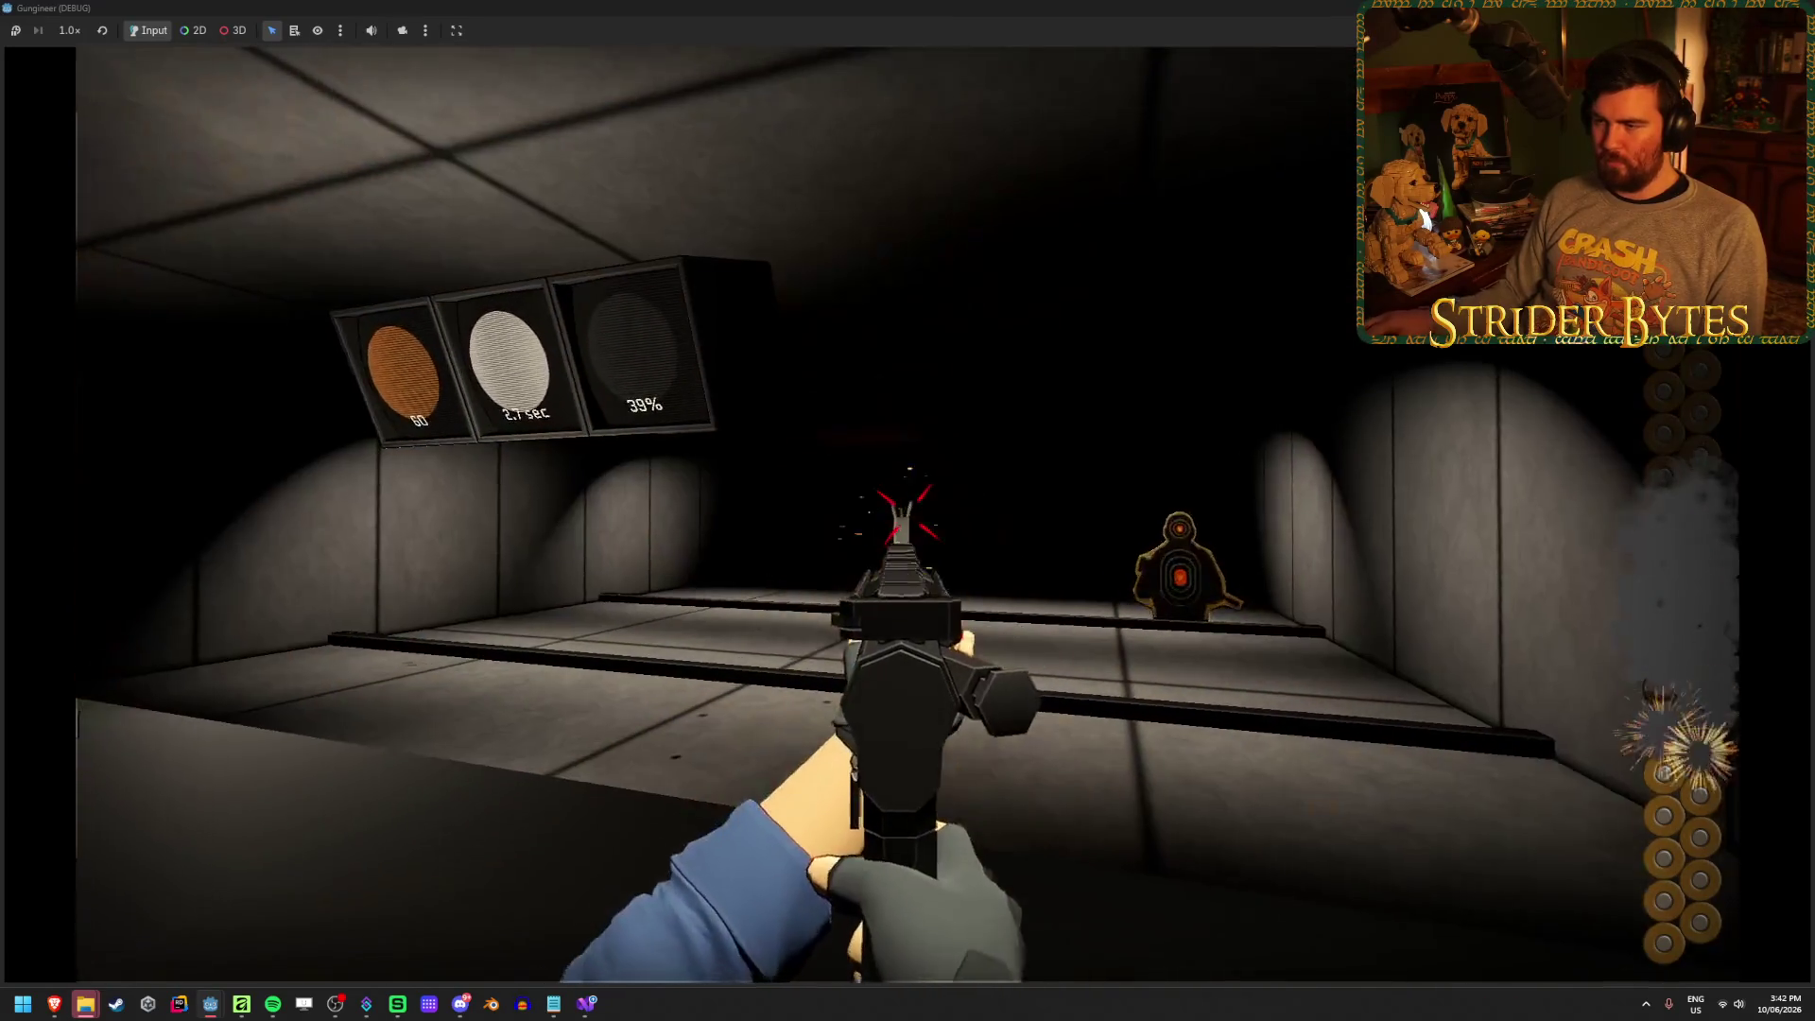
left_click(907, 514)
left_click(908, 515)
left_click(907, 514)
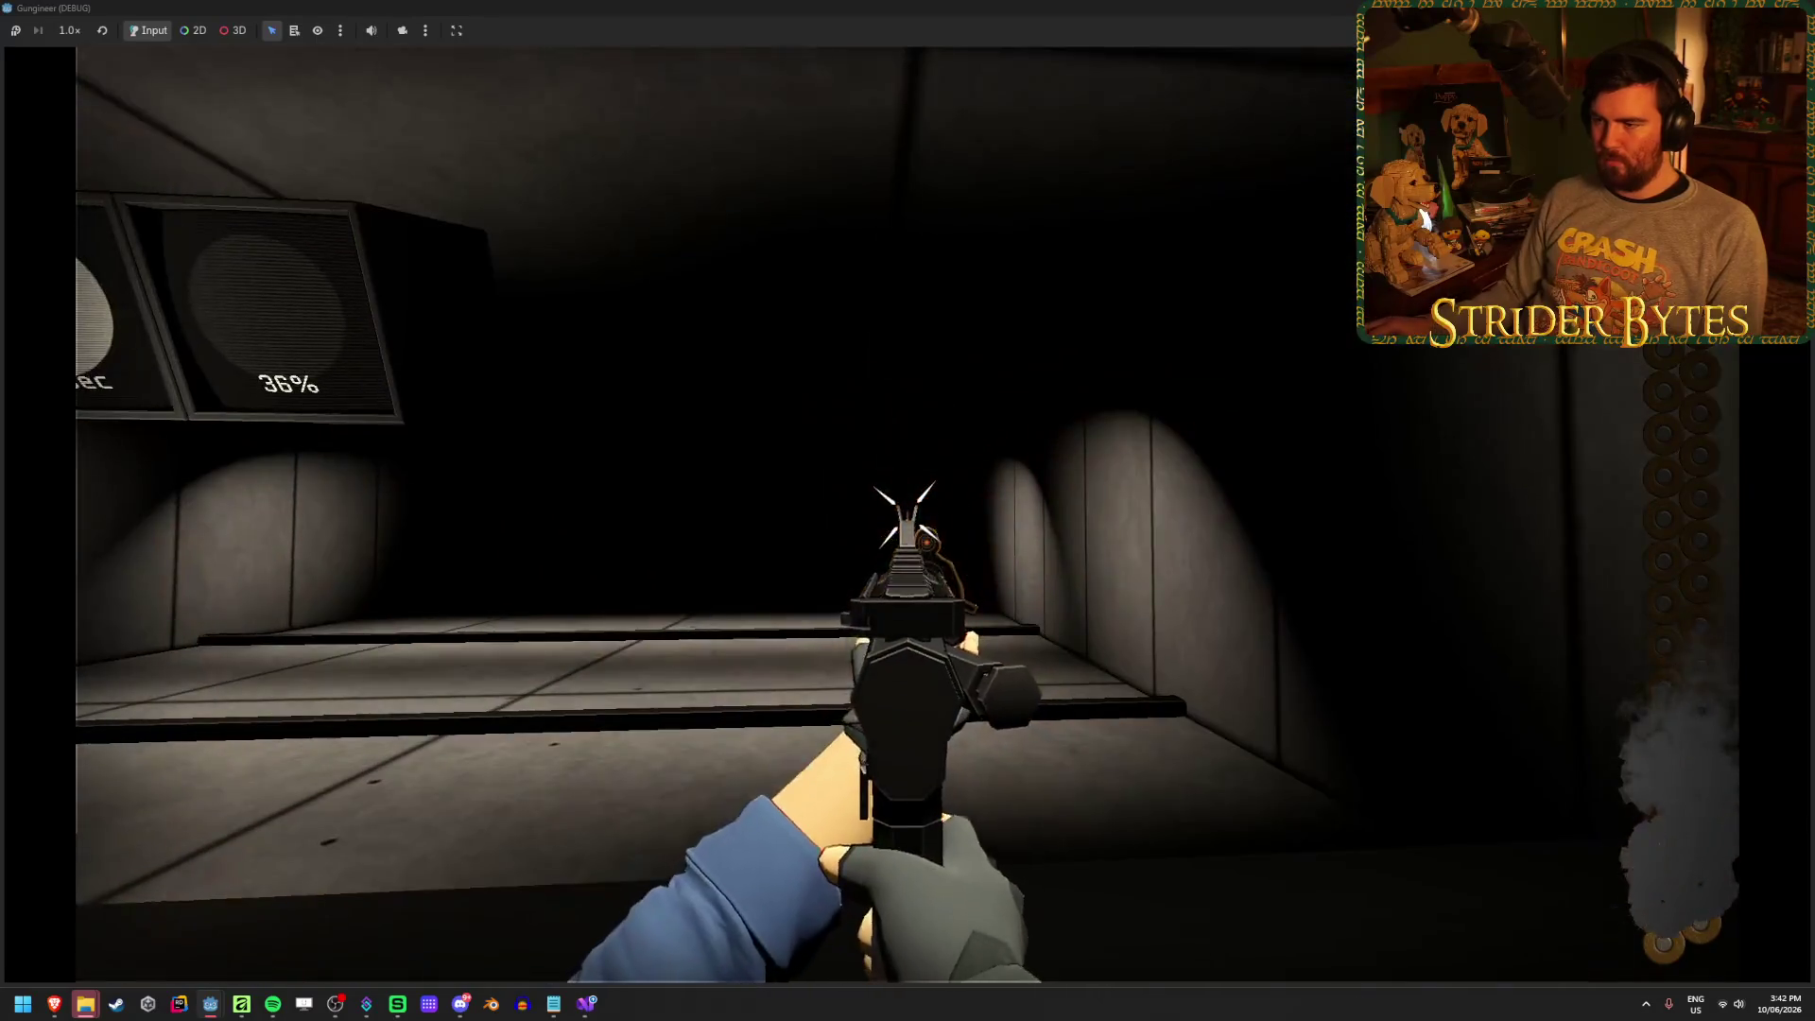
left_click(908, 514)
Reload, inspect the weapon, fire a final burst, then stop the game with F8
key("r")
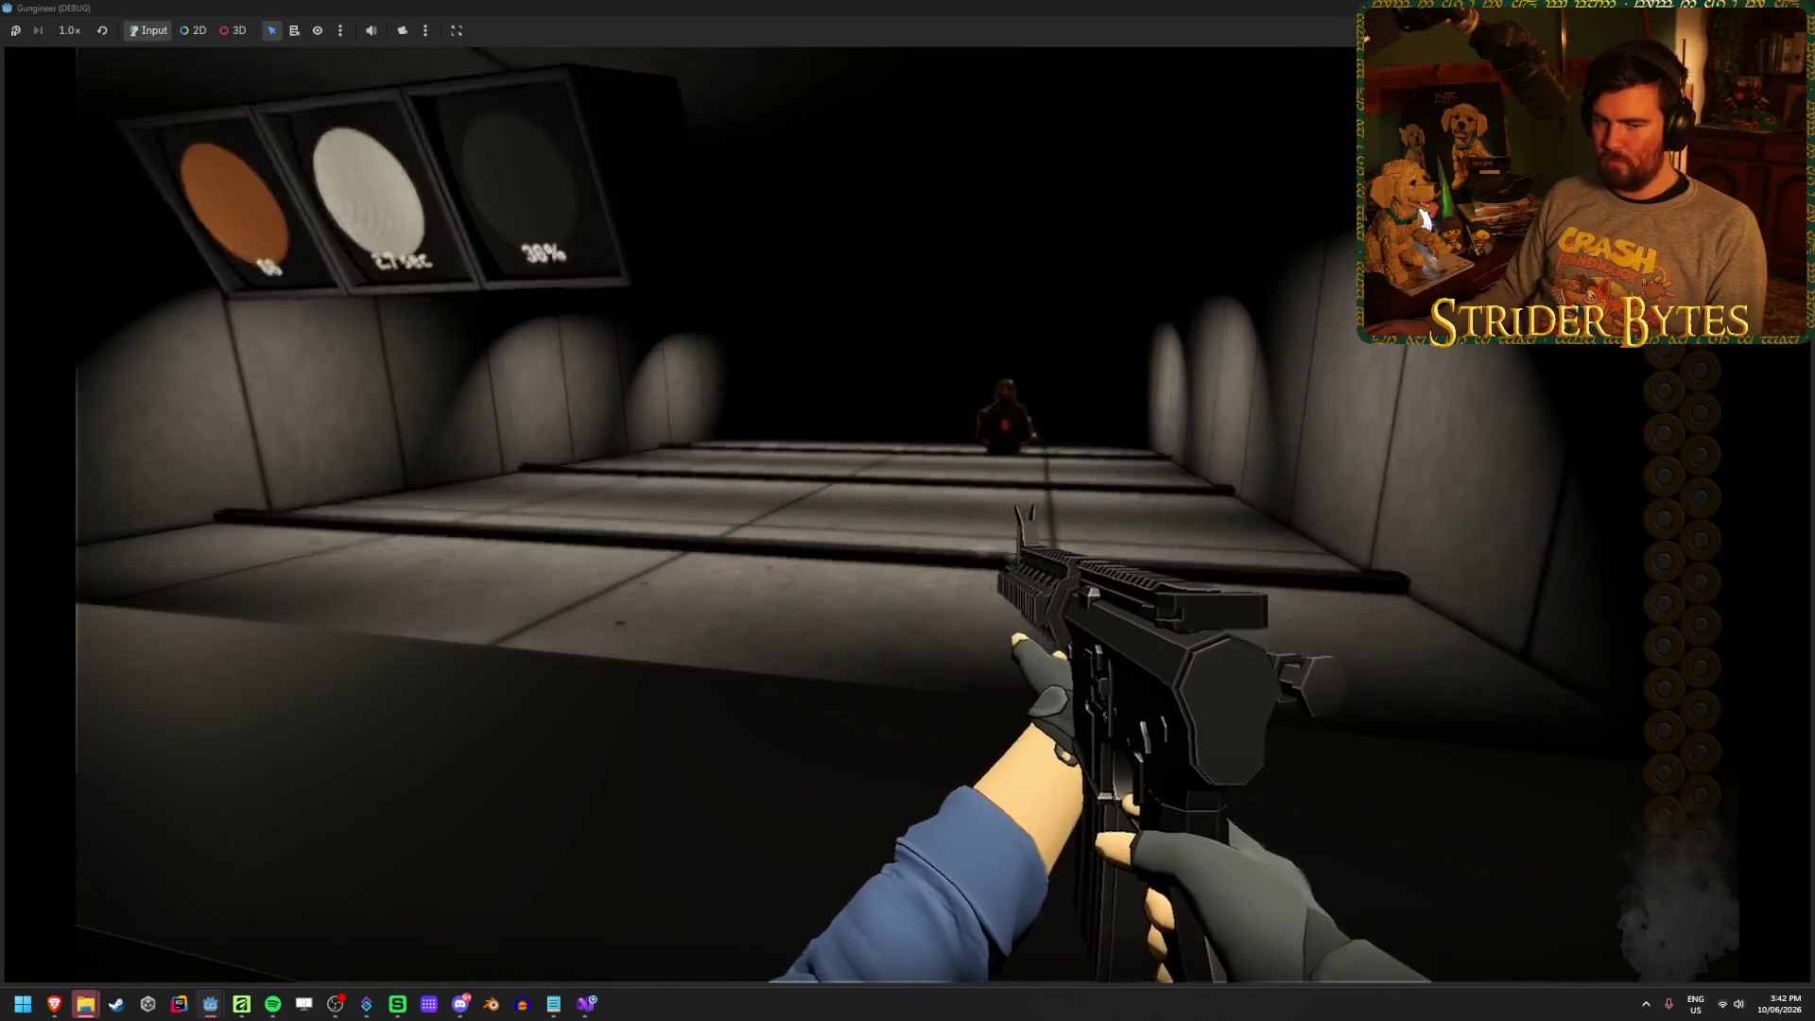
key("f")
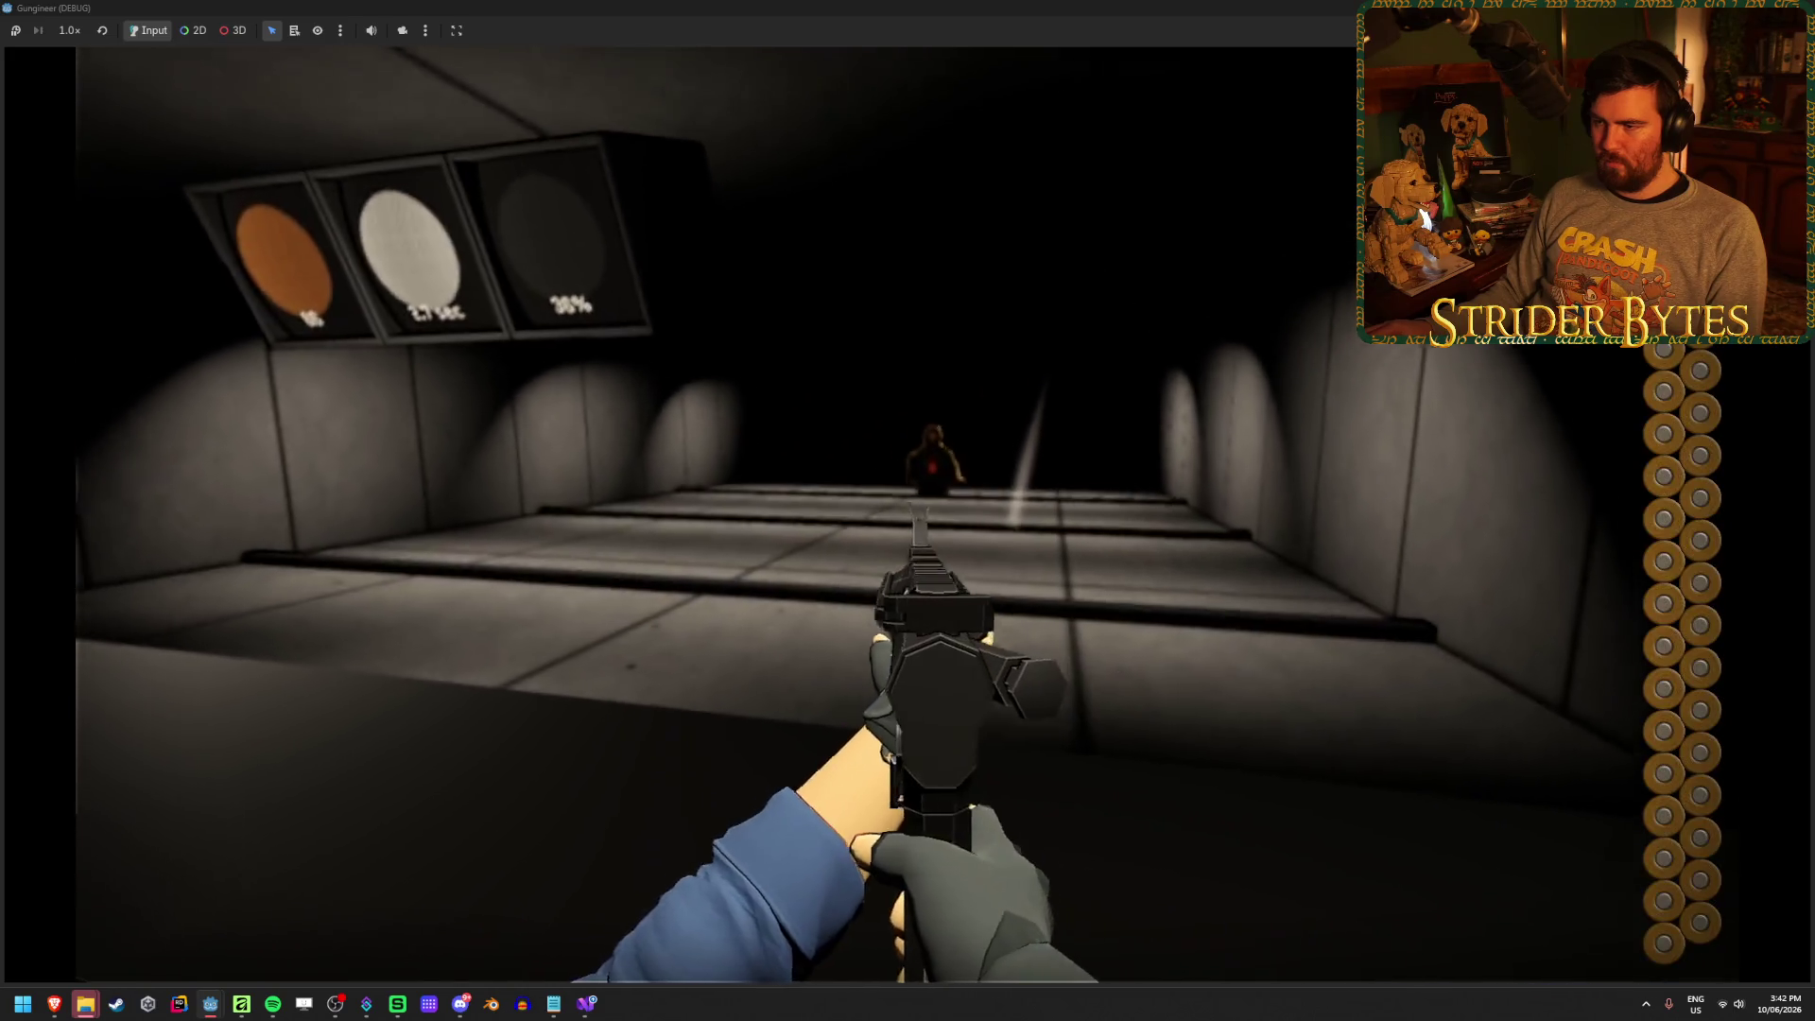
left_click(908, 511)
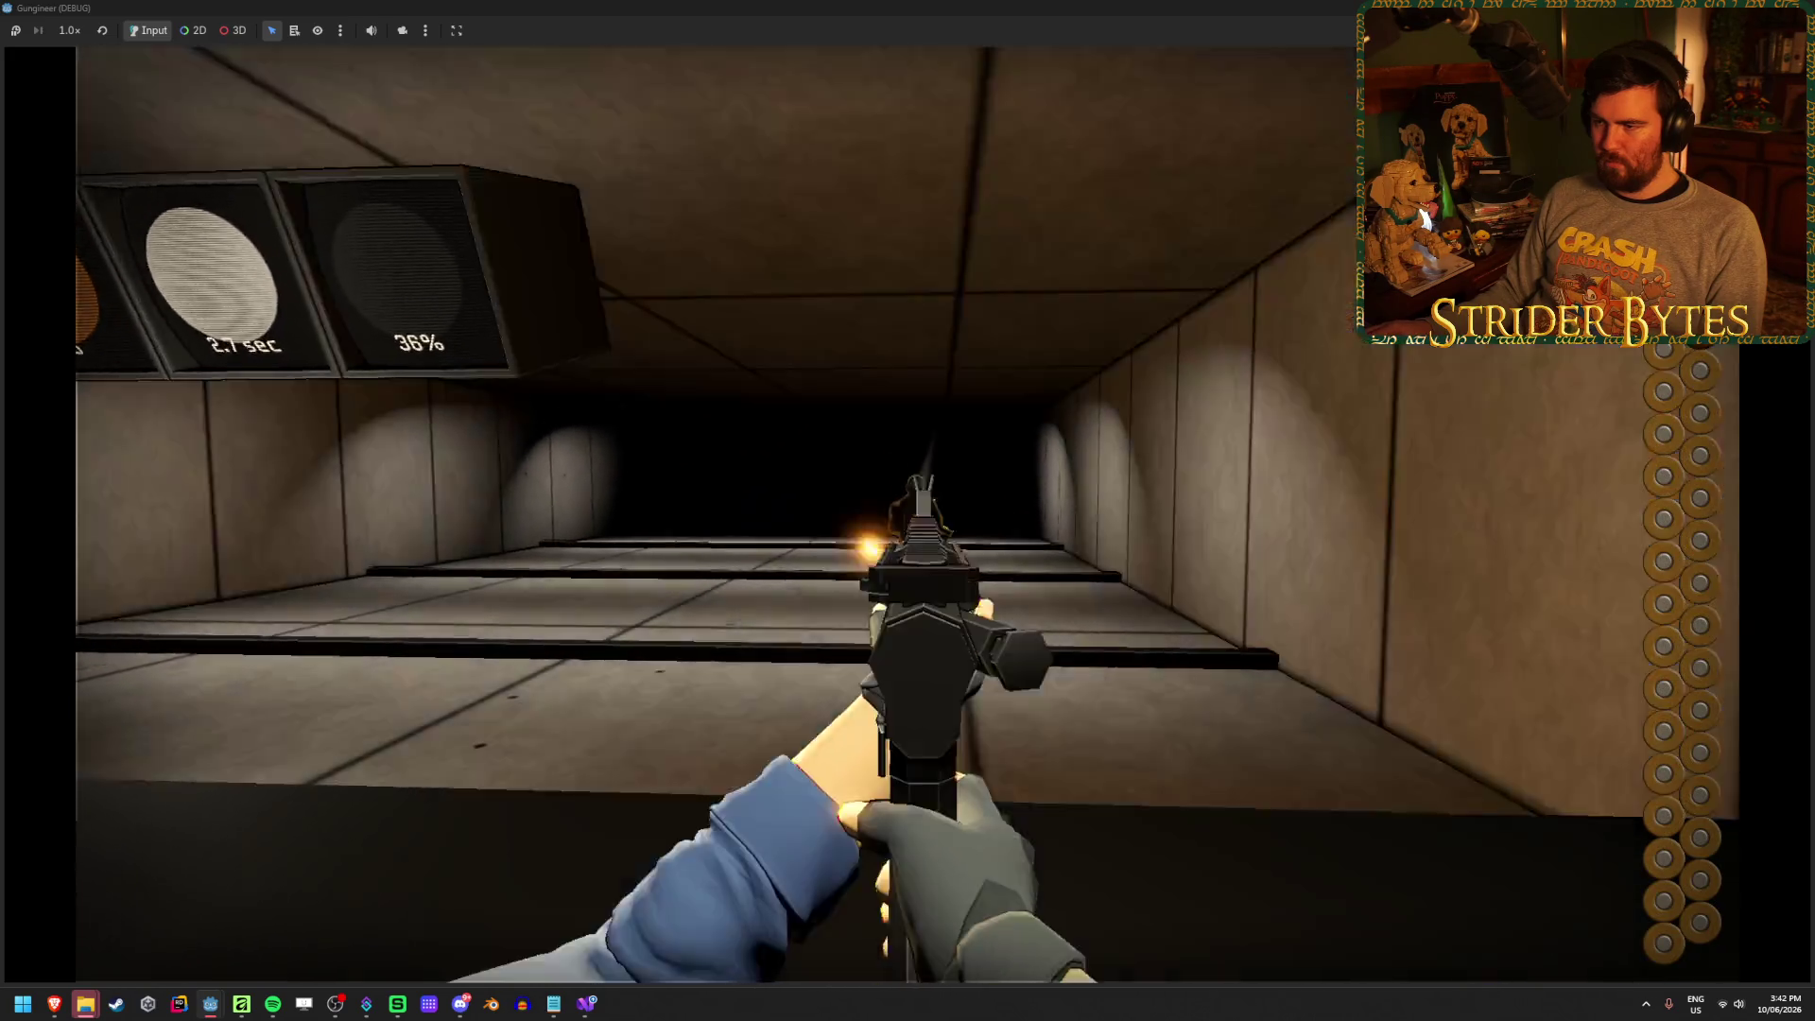
key("F8")
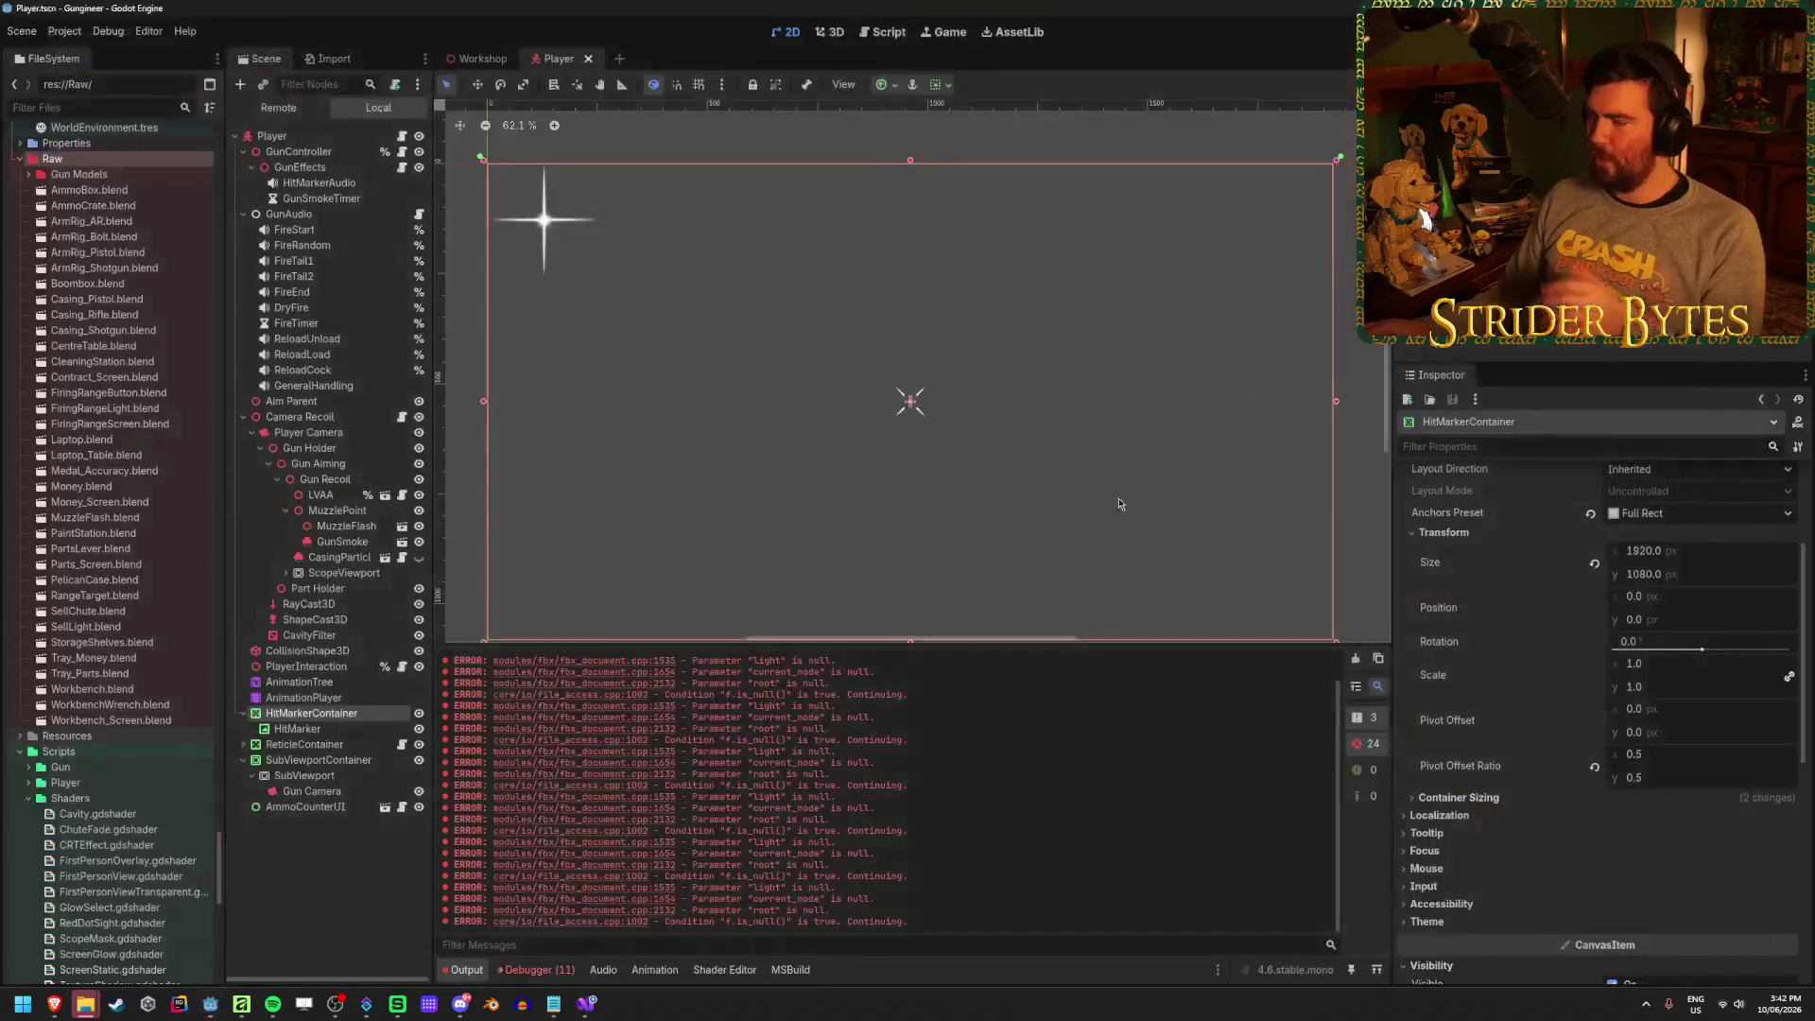
left_click(588, 1004)
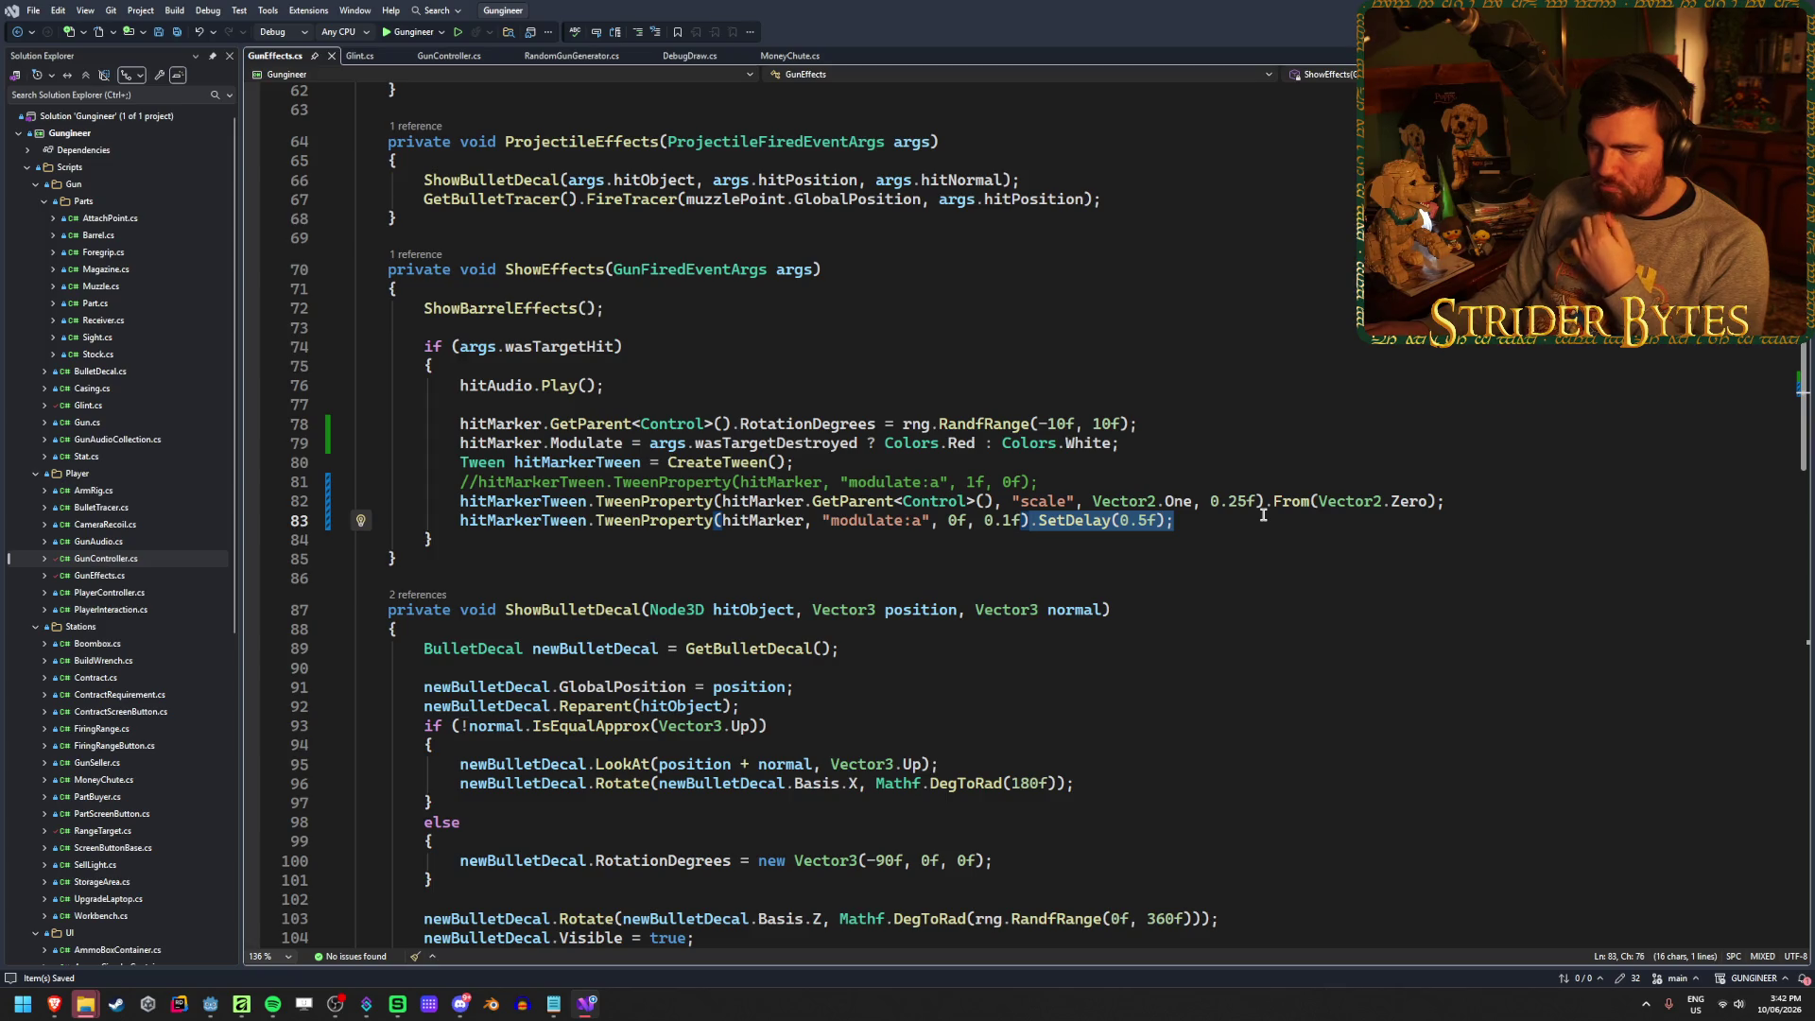
Drop .SetDelay(0.5f) from the hit-marker fade-out tween and switch to Godot to rerun
type(";")
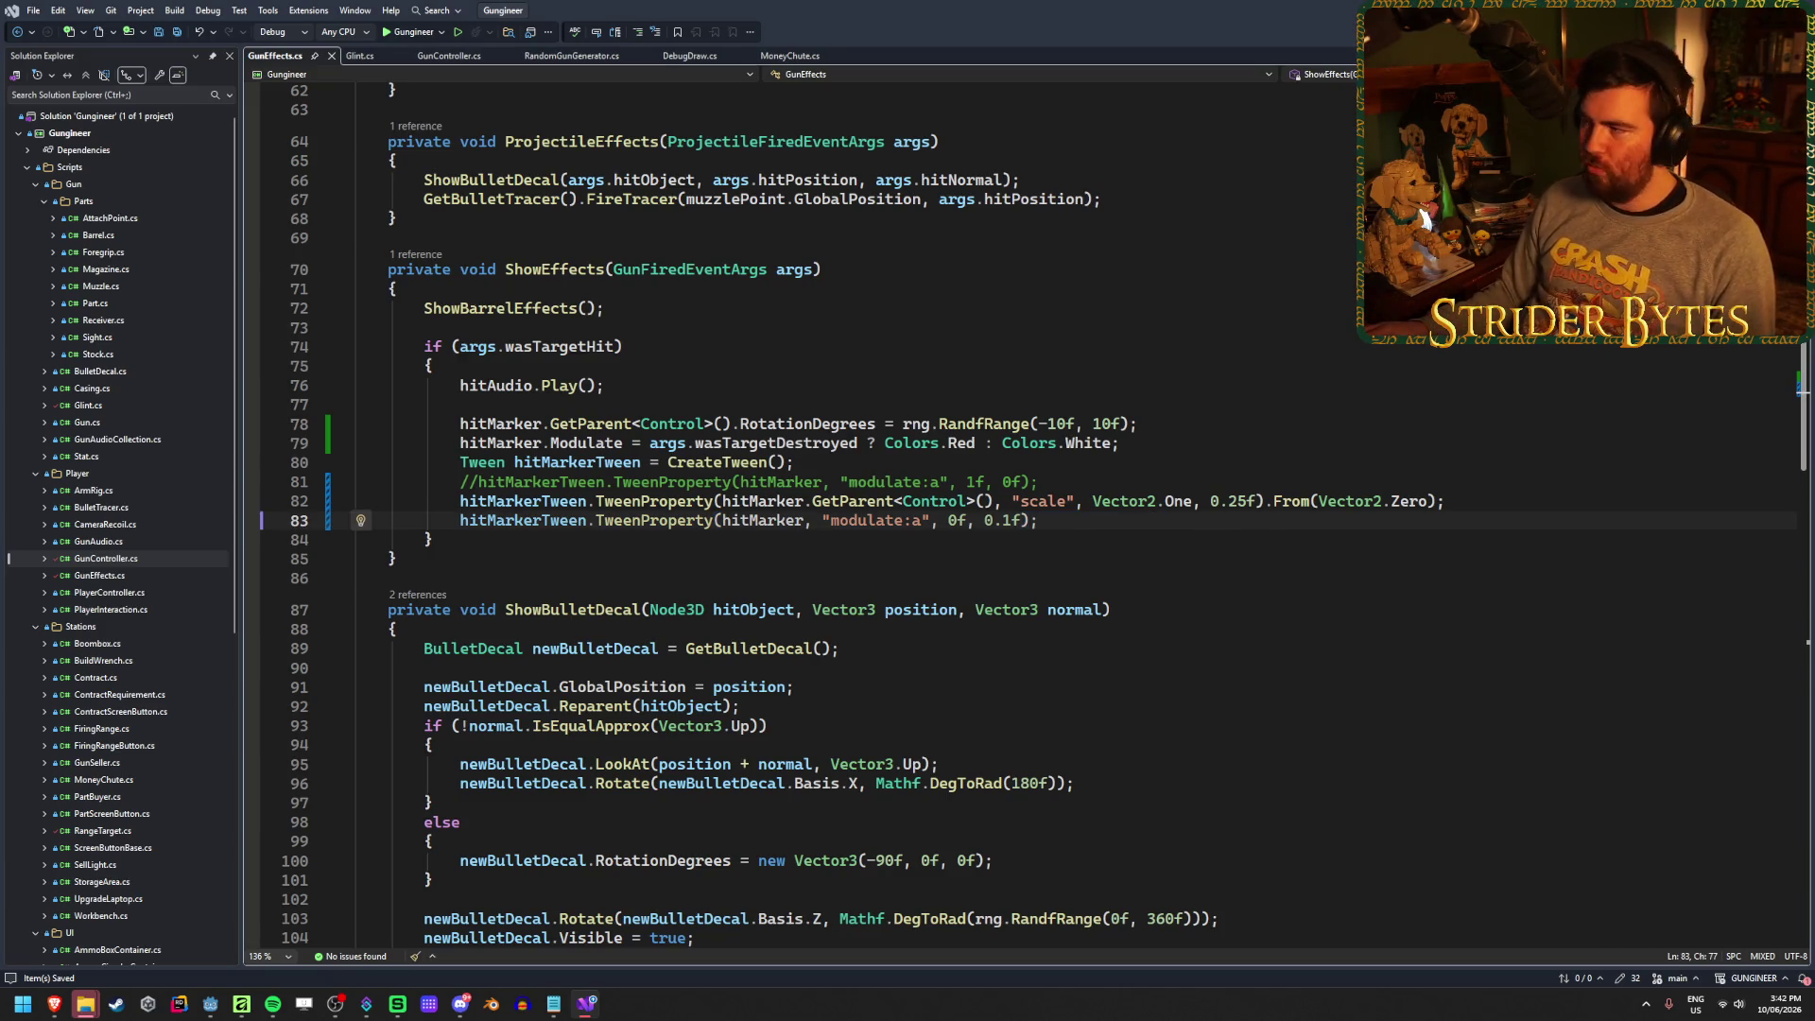
key("alt+Tab")
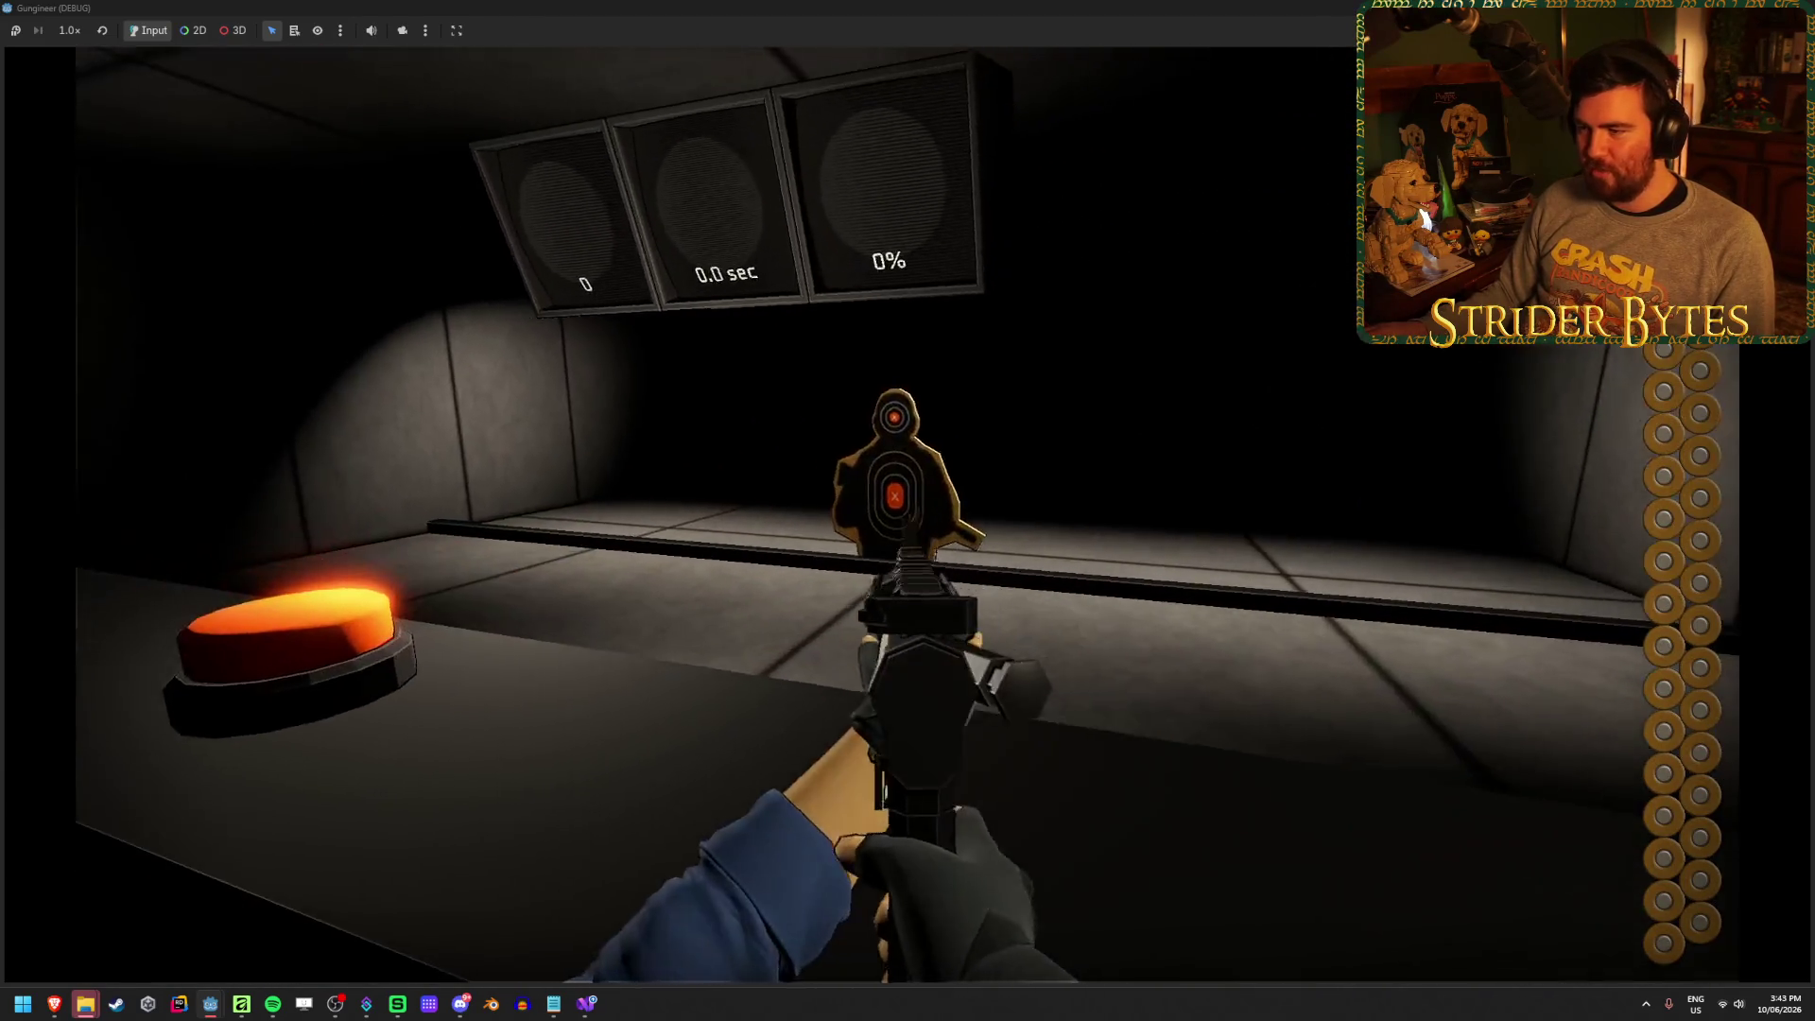
Shoot and sweep fire across the front range targets, then reload the rifle
left_click(888, 515)
left_click(902, 516)
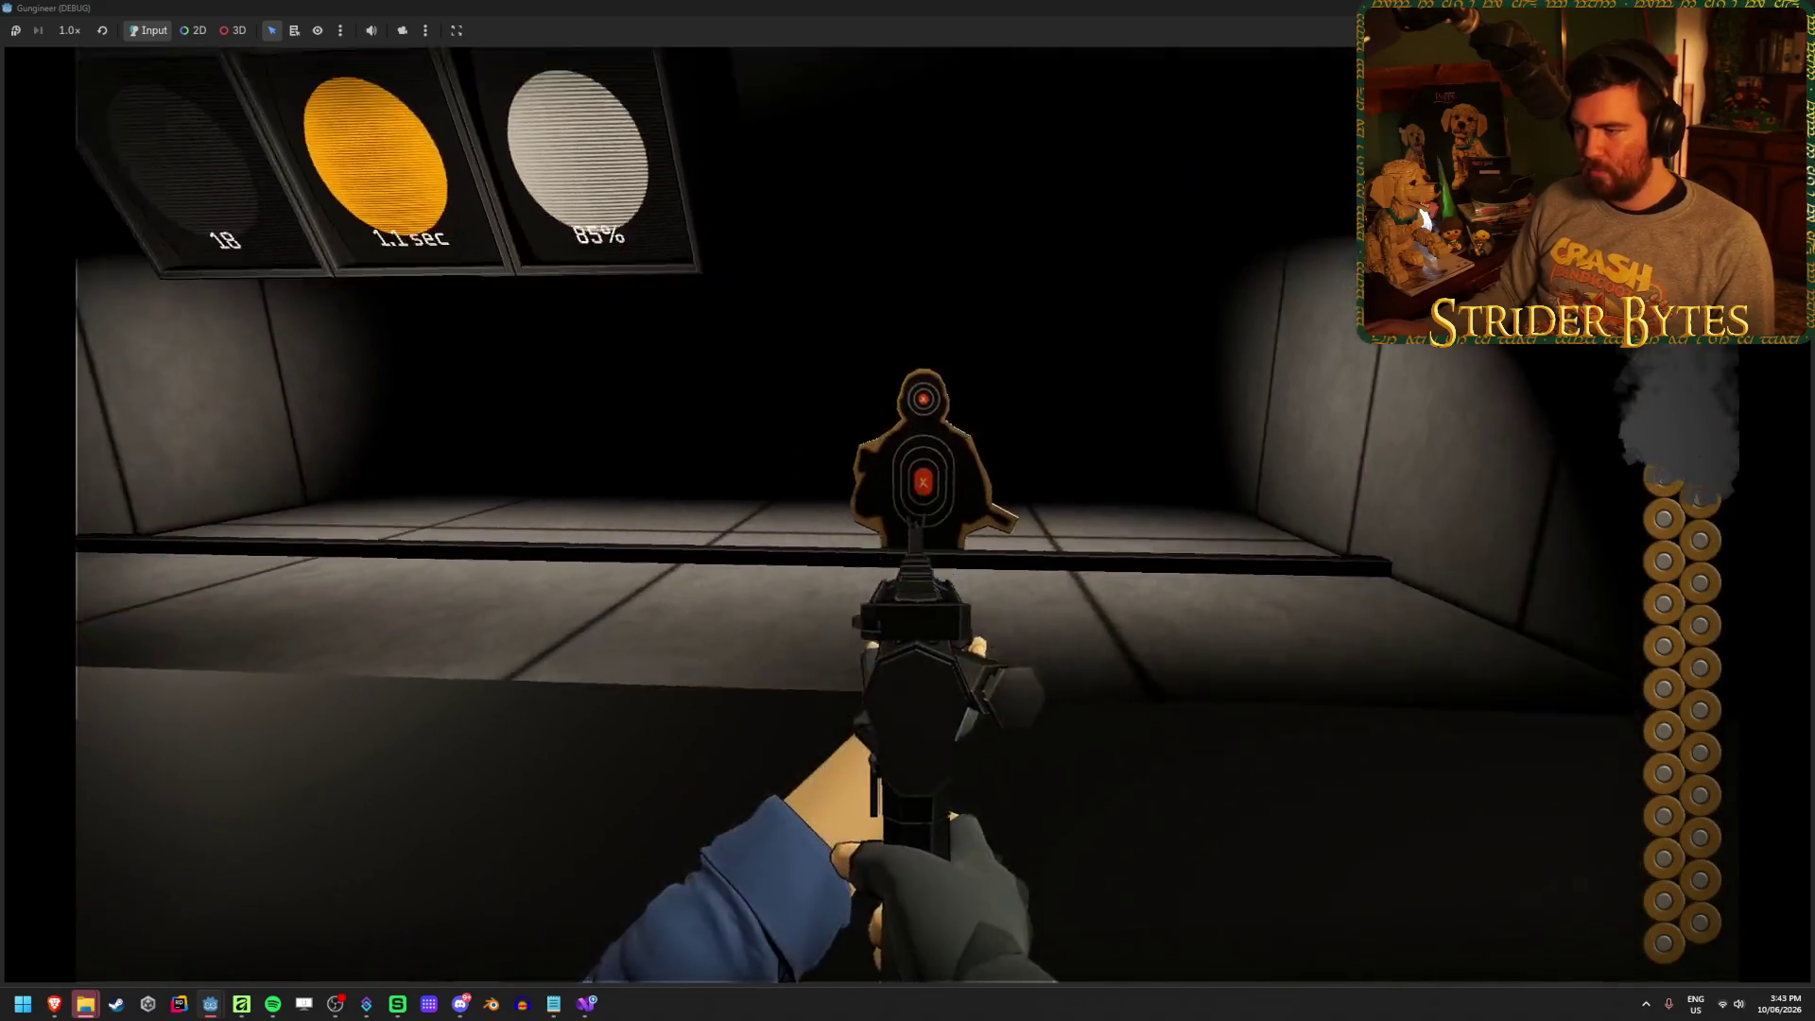
left_click(903, 515)
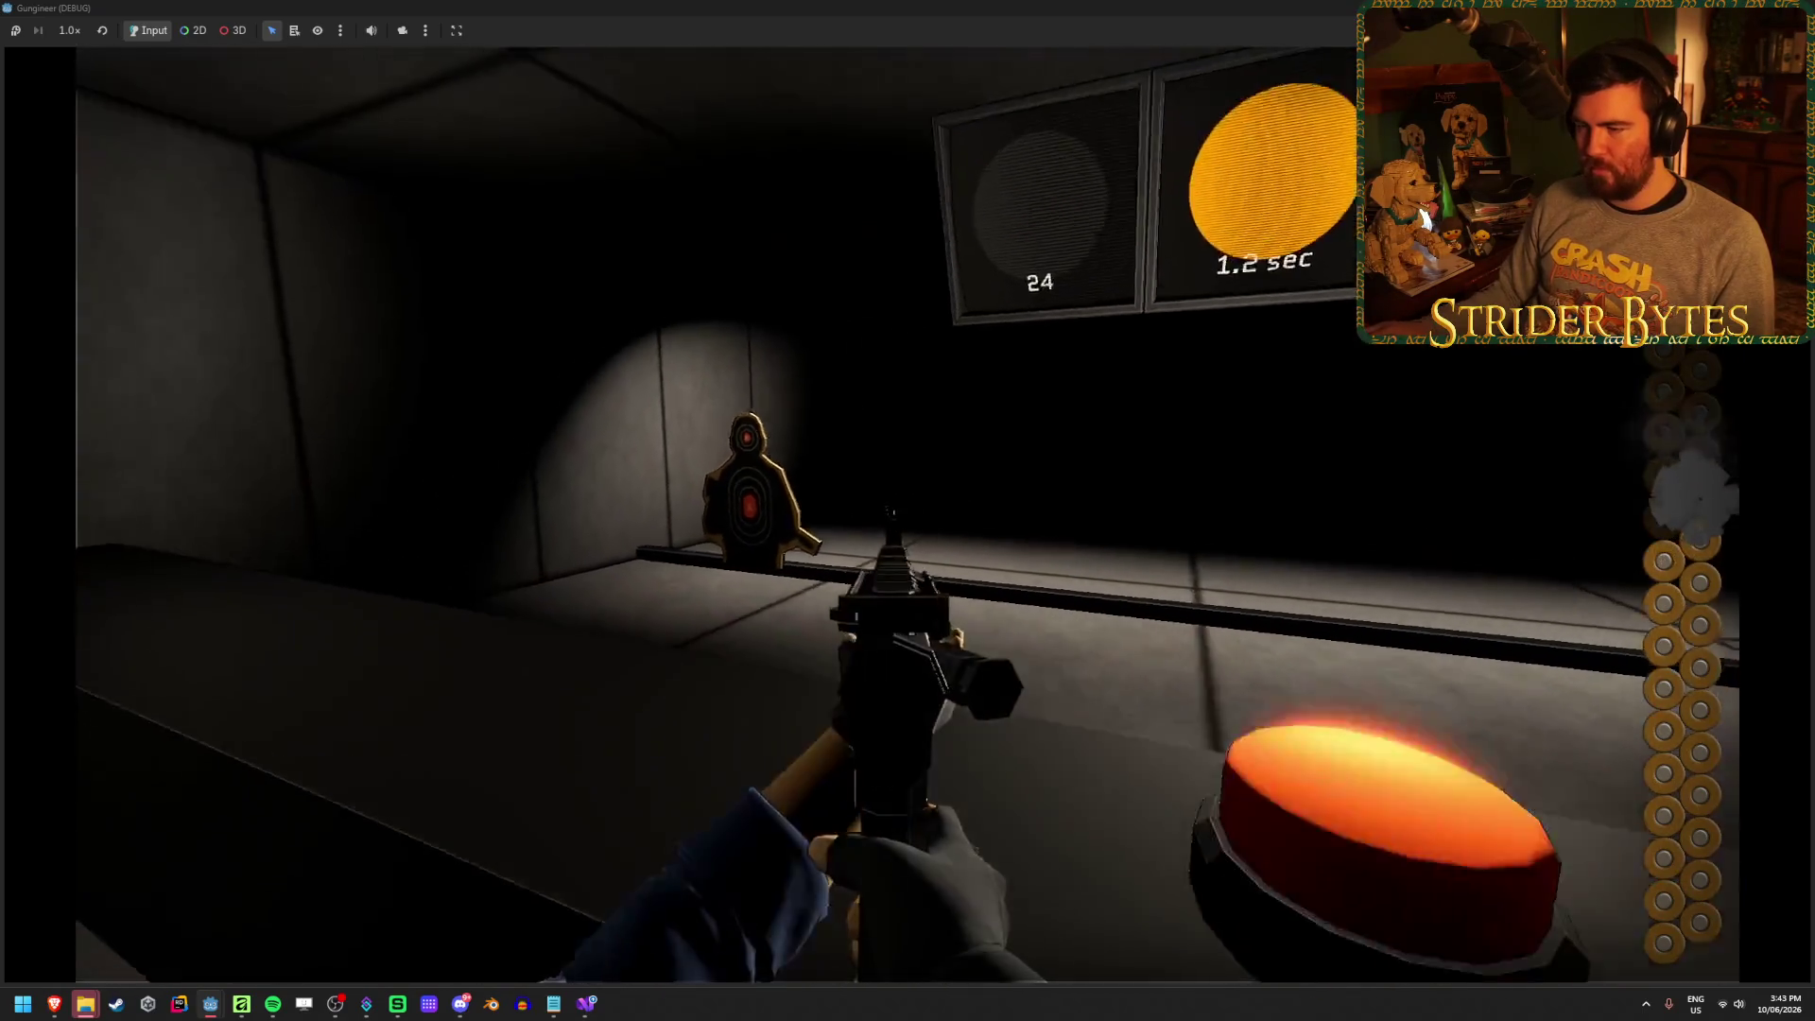
left_click(908, 515)
left_click(908, 516)
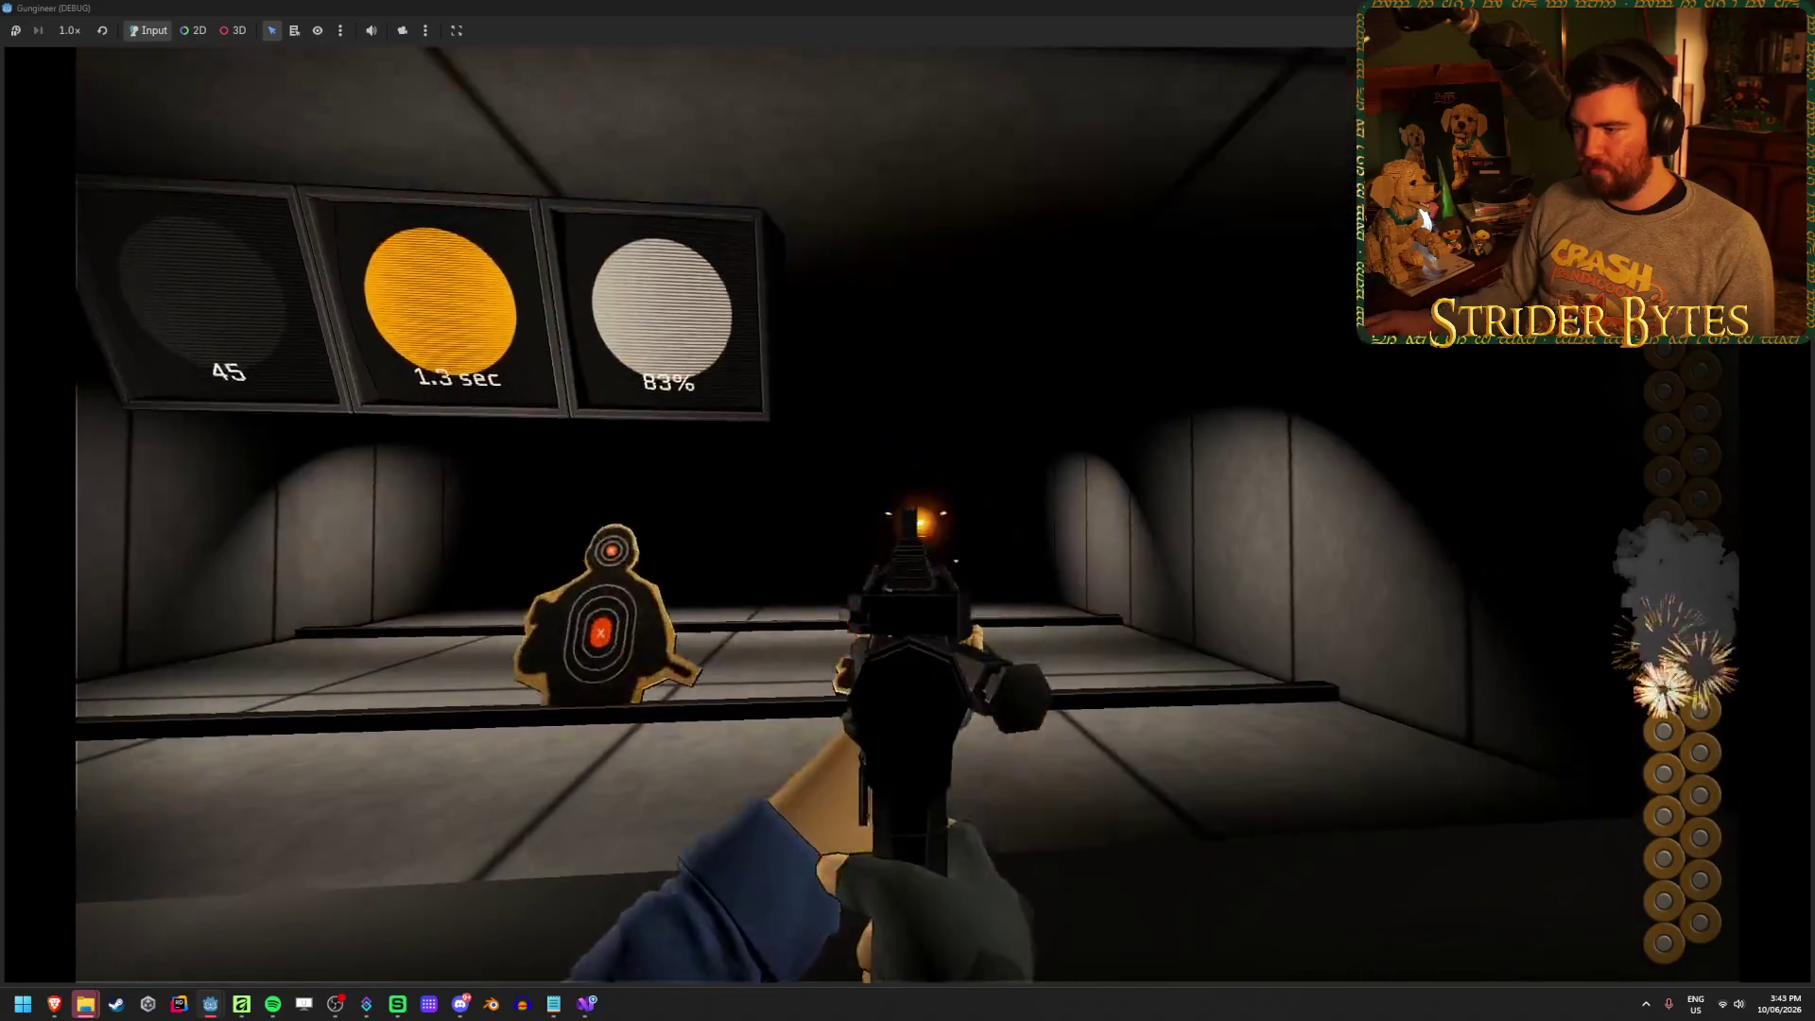
left_click(908, 515)
key("r")
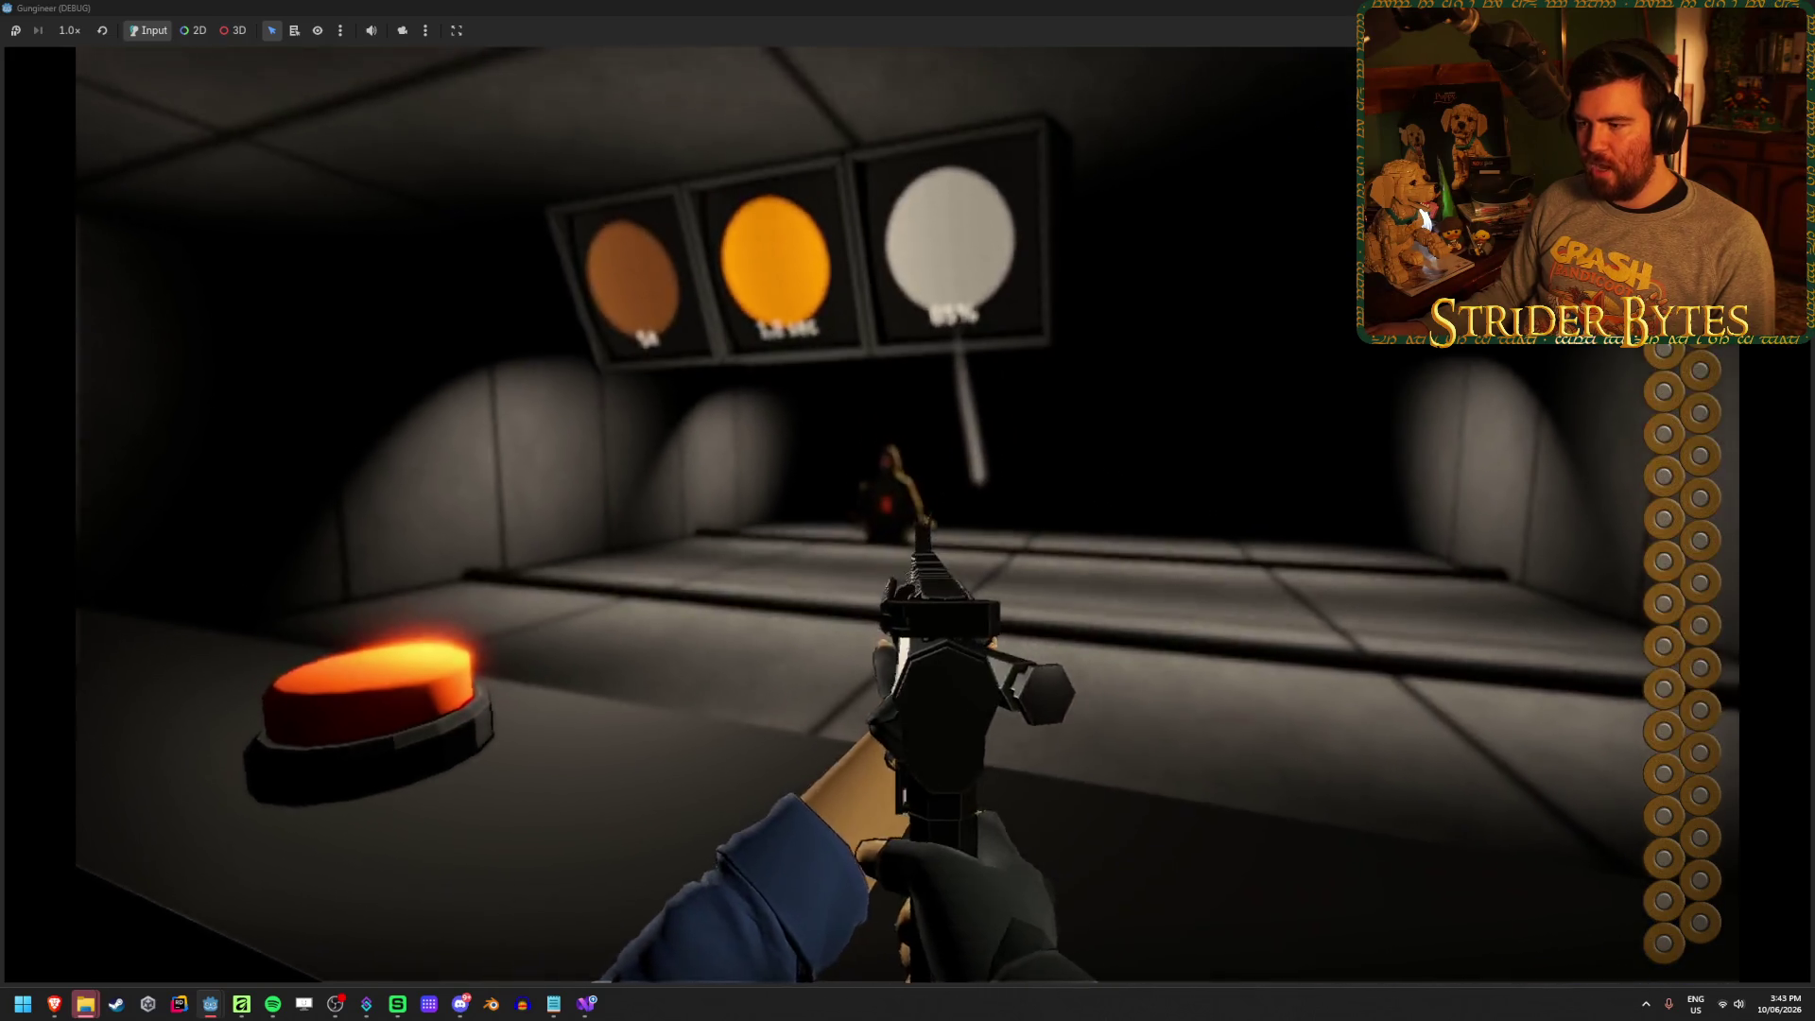
Empty another magazine into the targets to watch the undelayed hit-marker fade, then reload
left_click(908, 510)
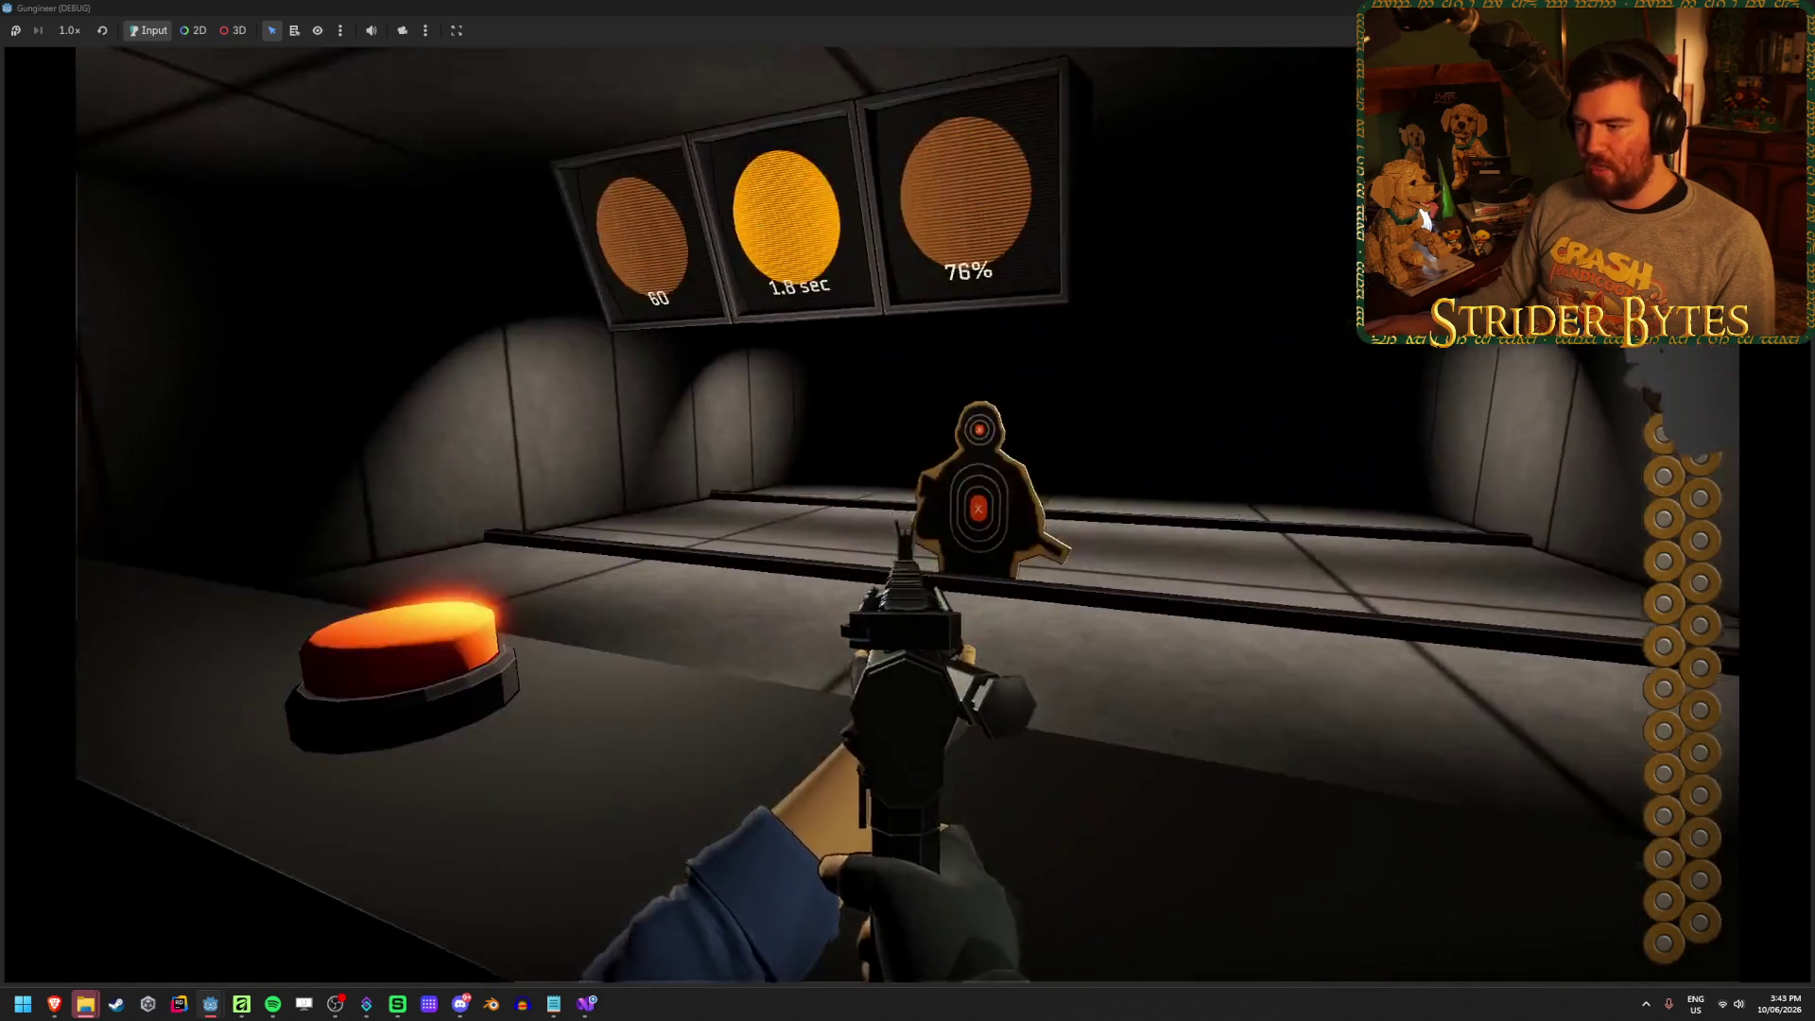
left_click(908, 510)
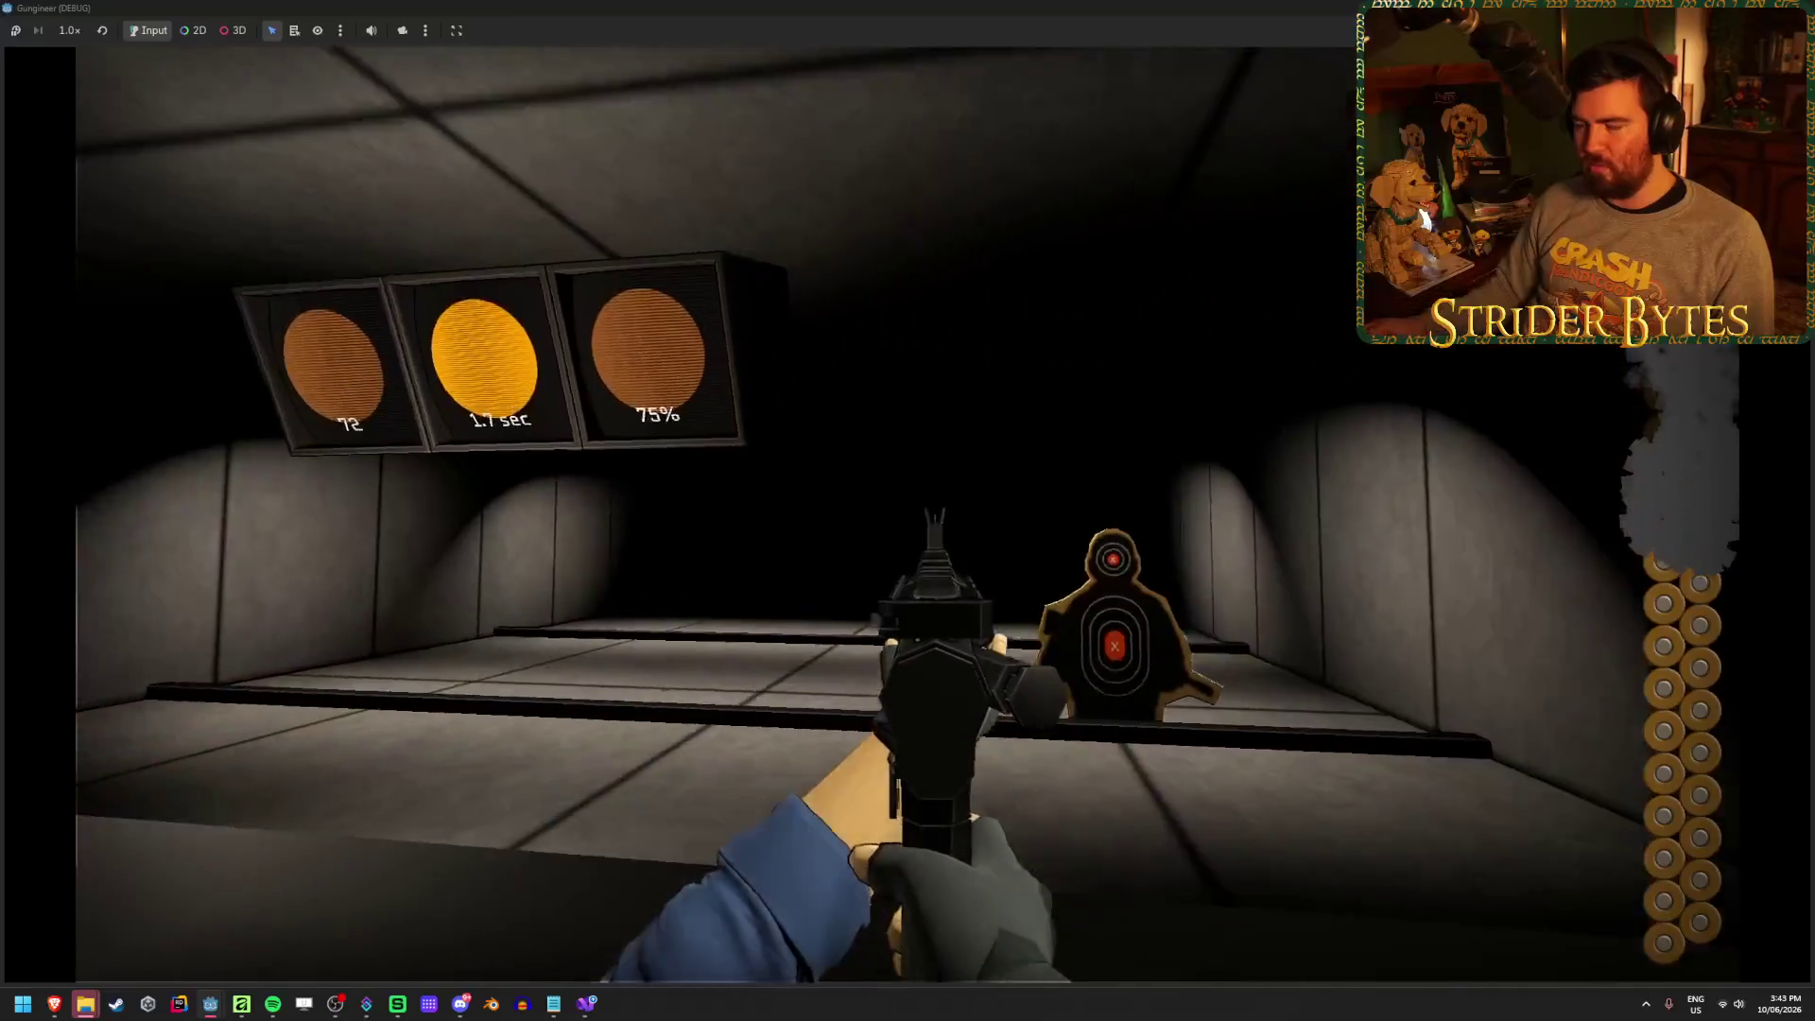
left_click(908, 510)
left_click(908, 511)
left_click(907, 511)
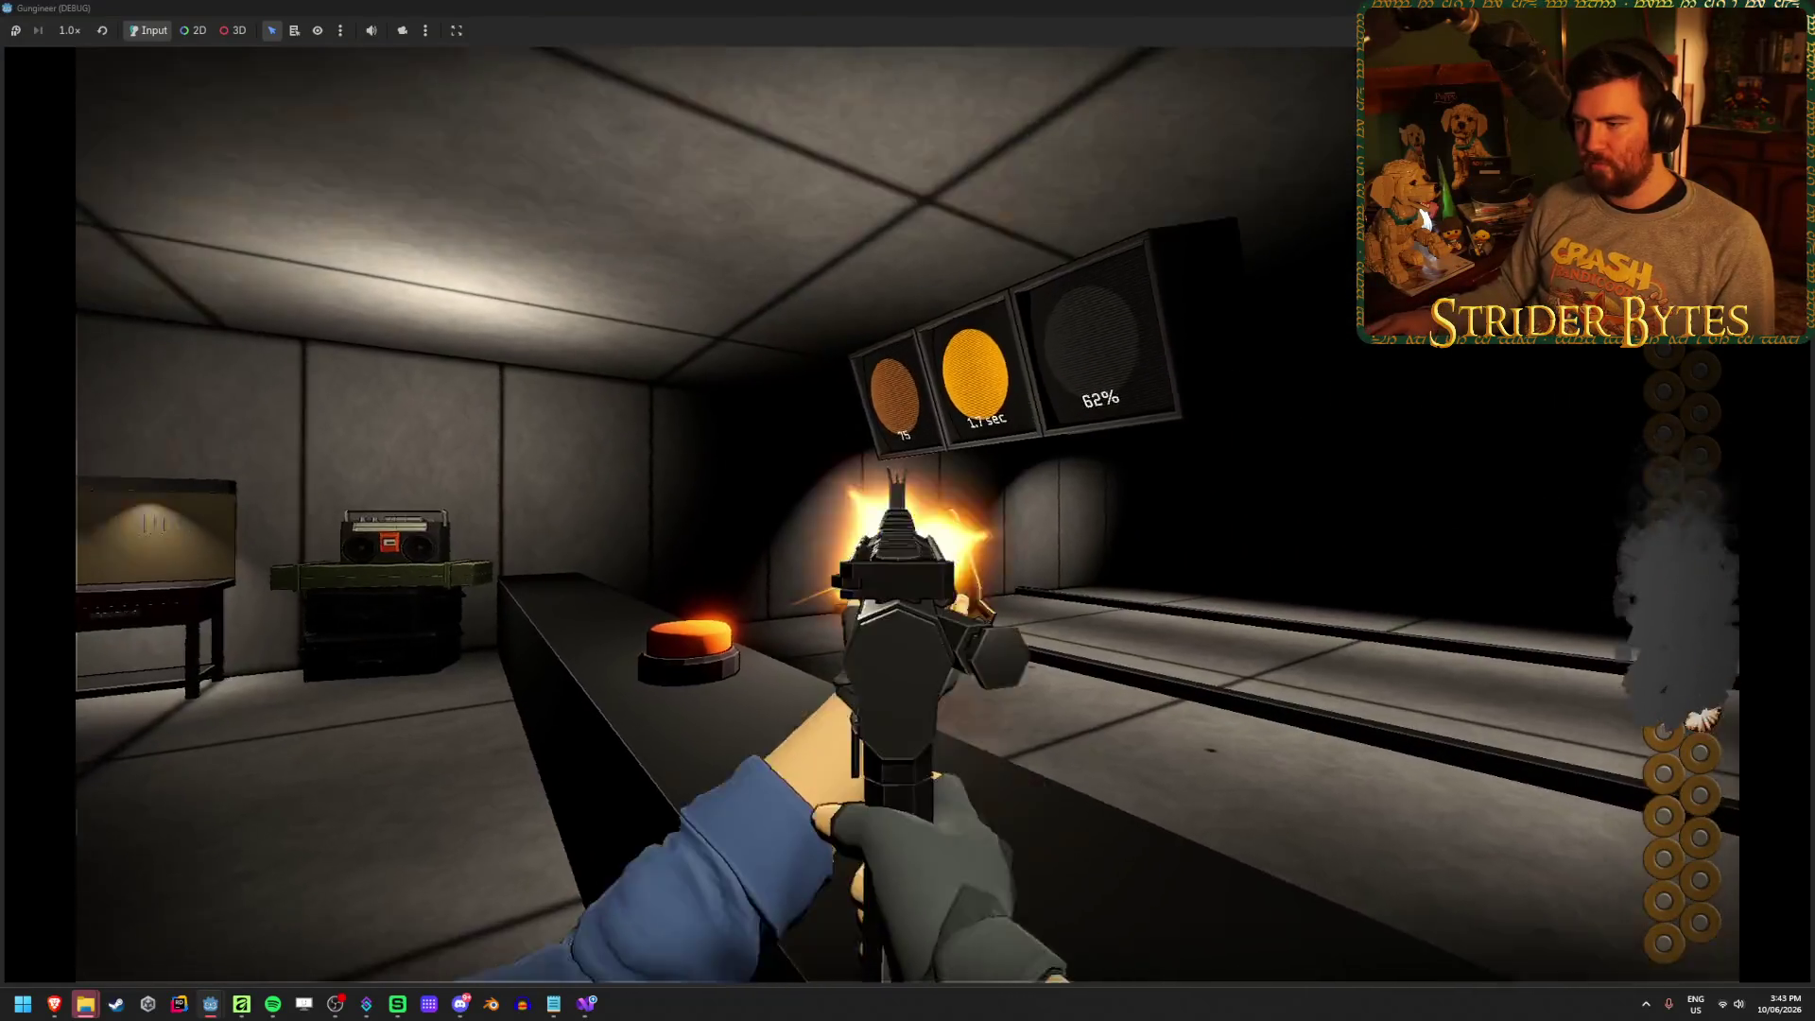
left_click(908, 511)
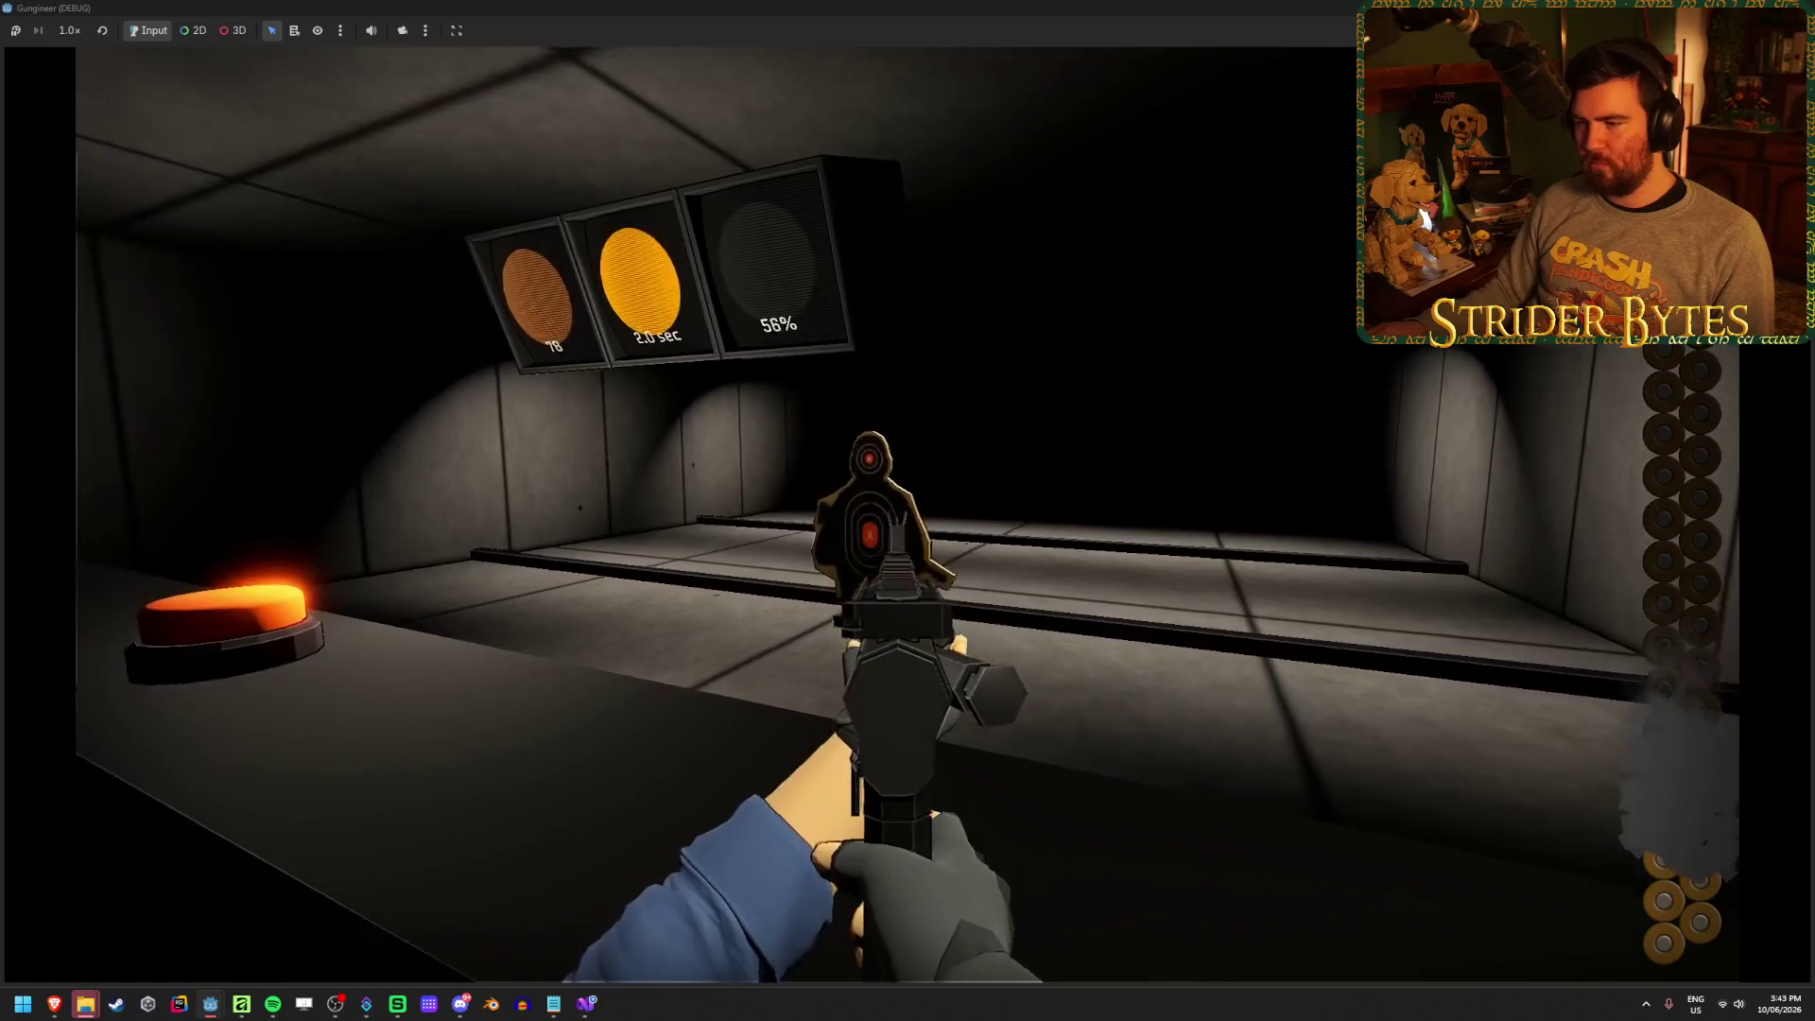
left_click(907, 511)
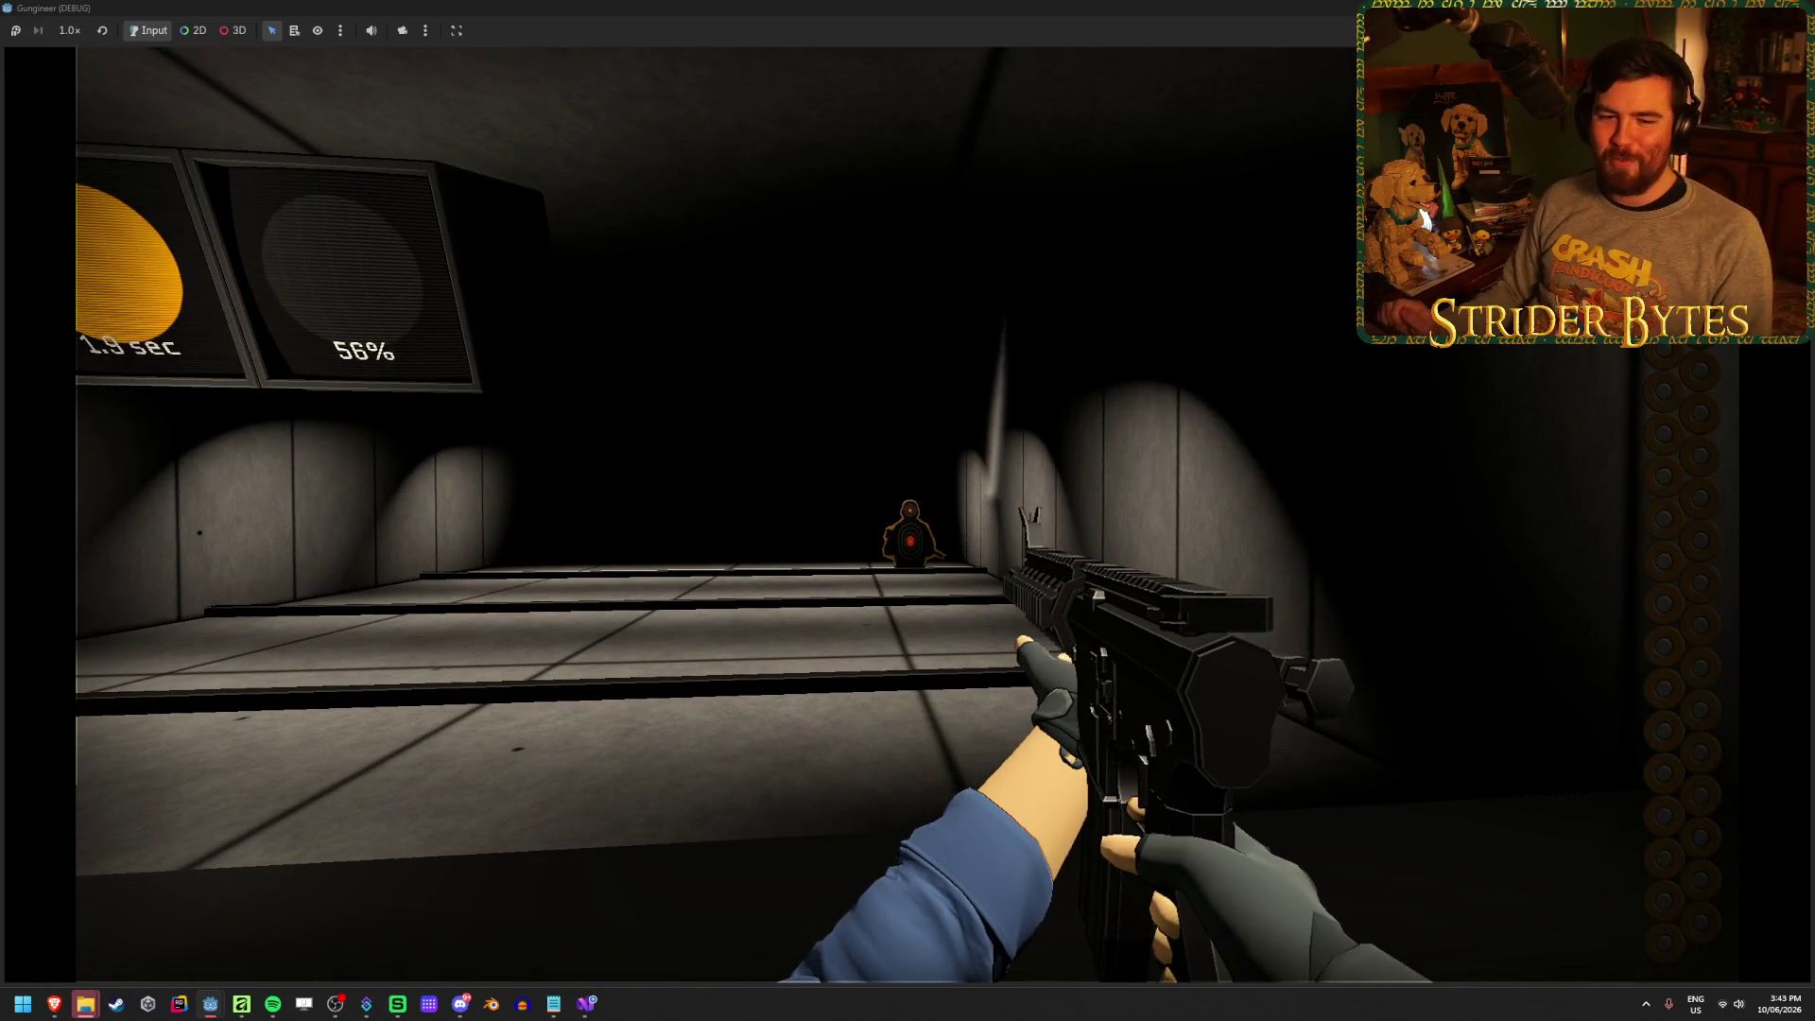
key("r")
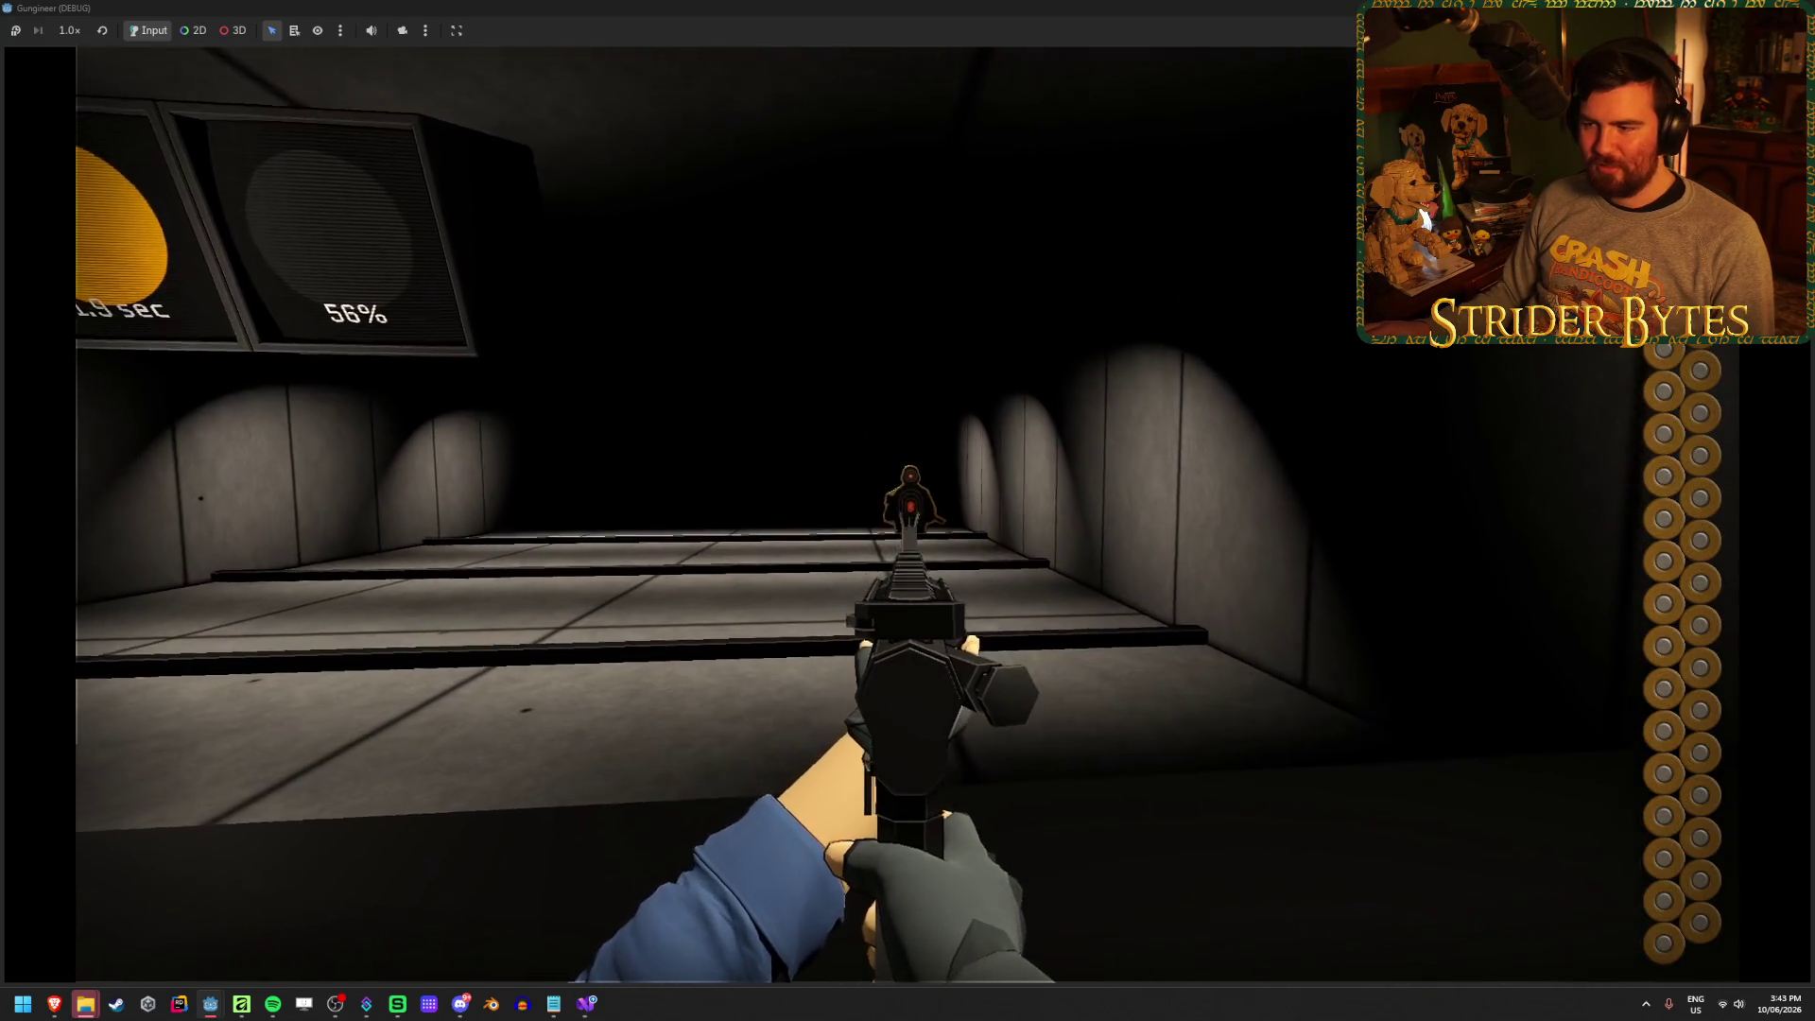
Shoot the distant lane target, stop the game with F8 and return to GunEffects.cs
left_click(907, 511)
key("F8")
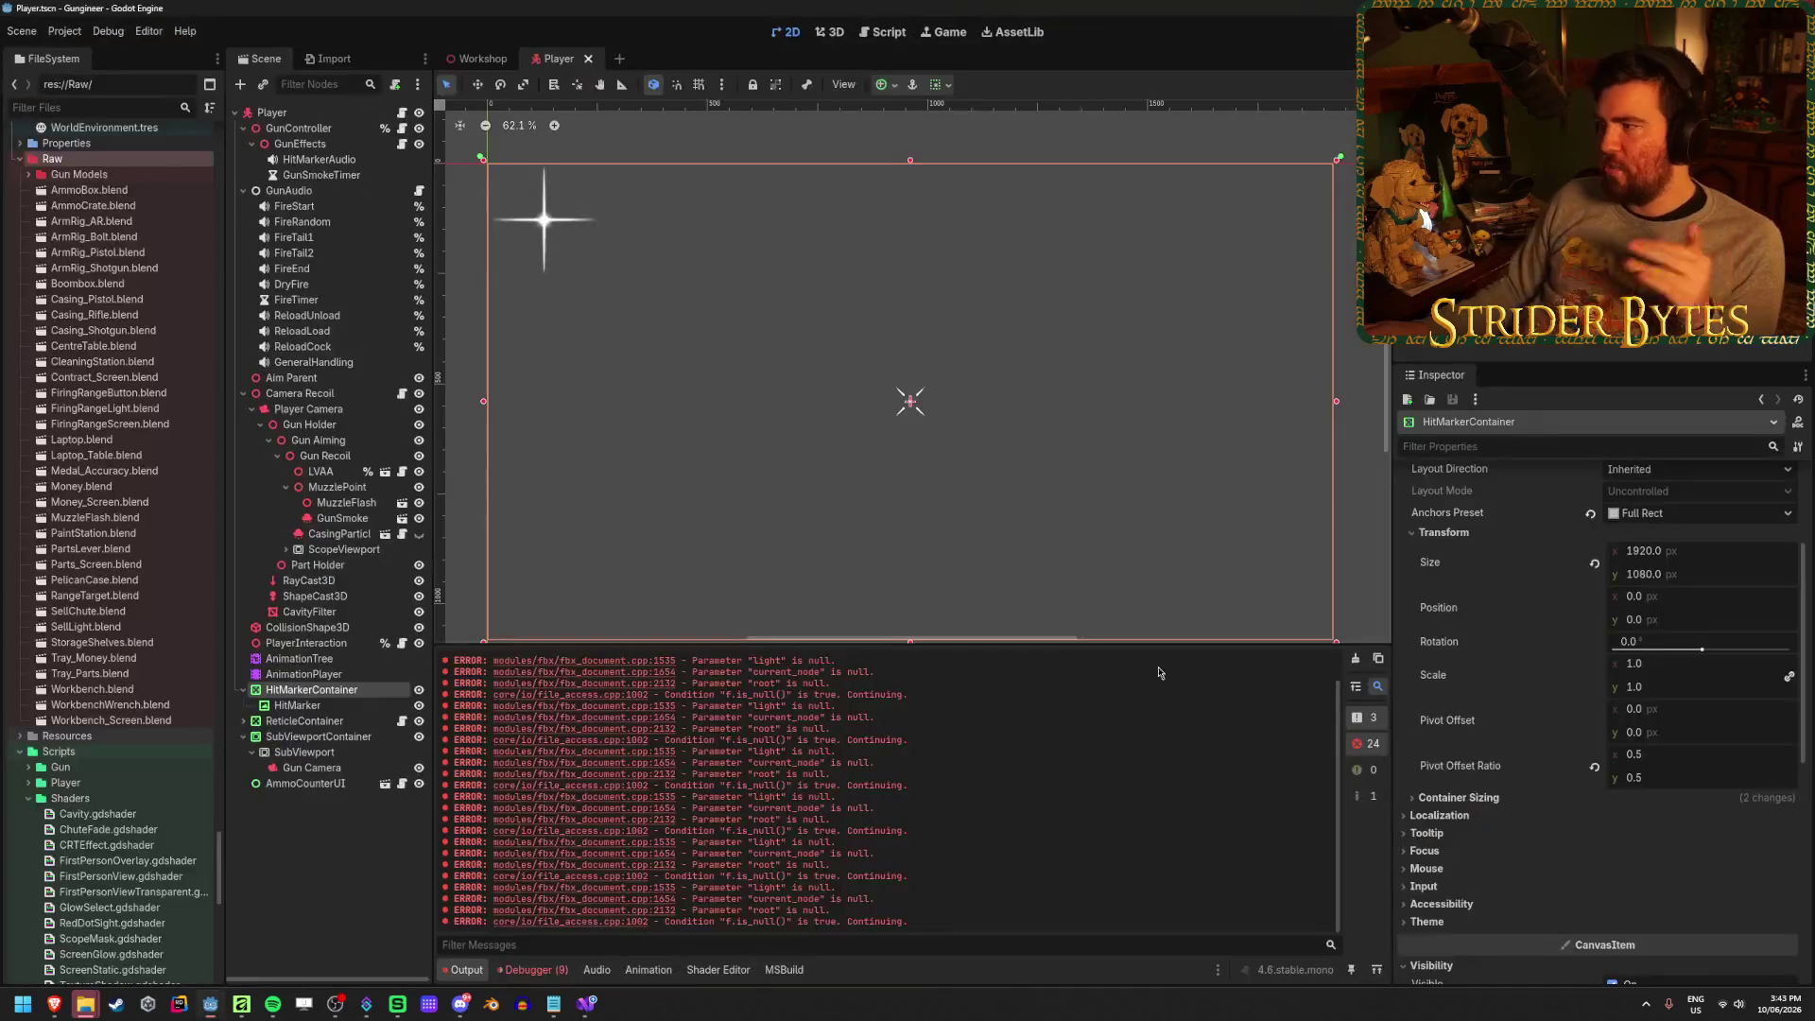
key("alt+Tab")
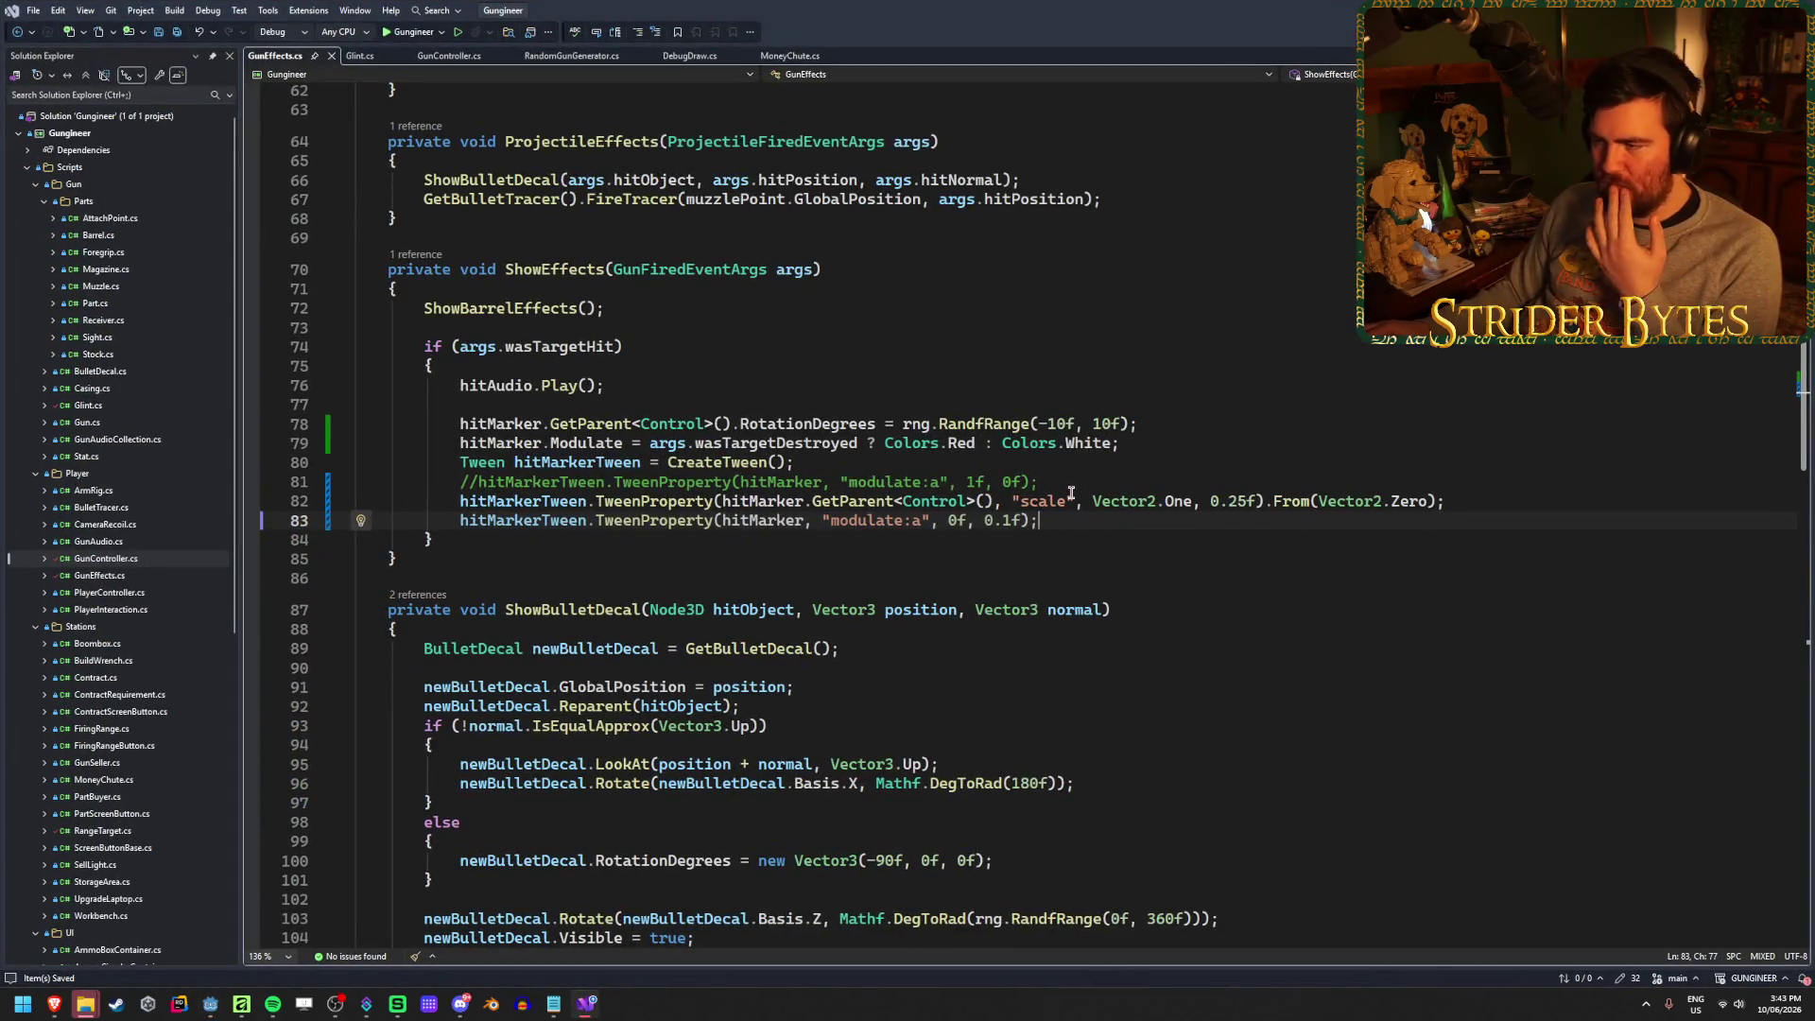
Leave the scale tween line and bring up the YouTube video 'I Love It When FPS Games Do This'
left_click(1461, 497)
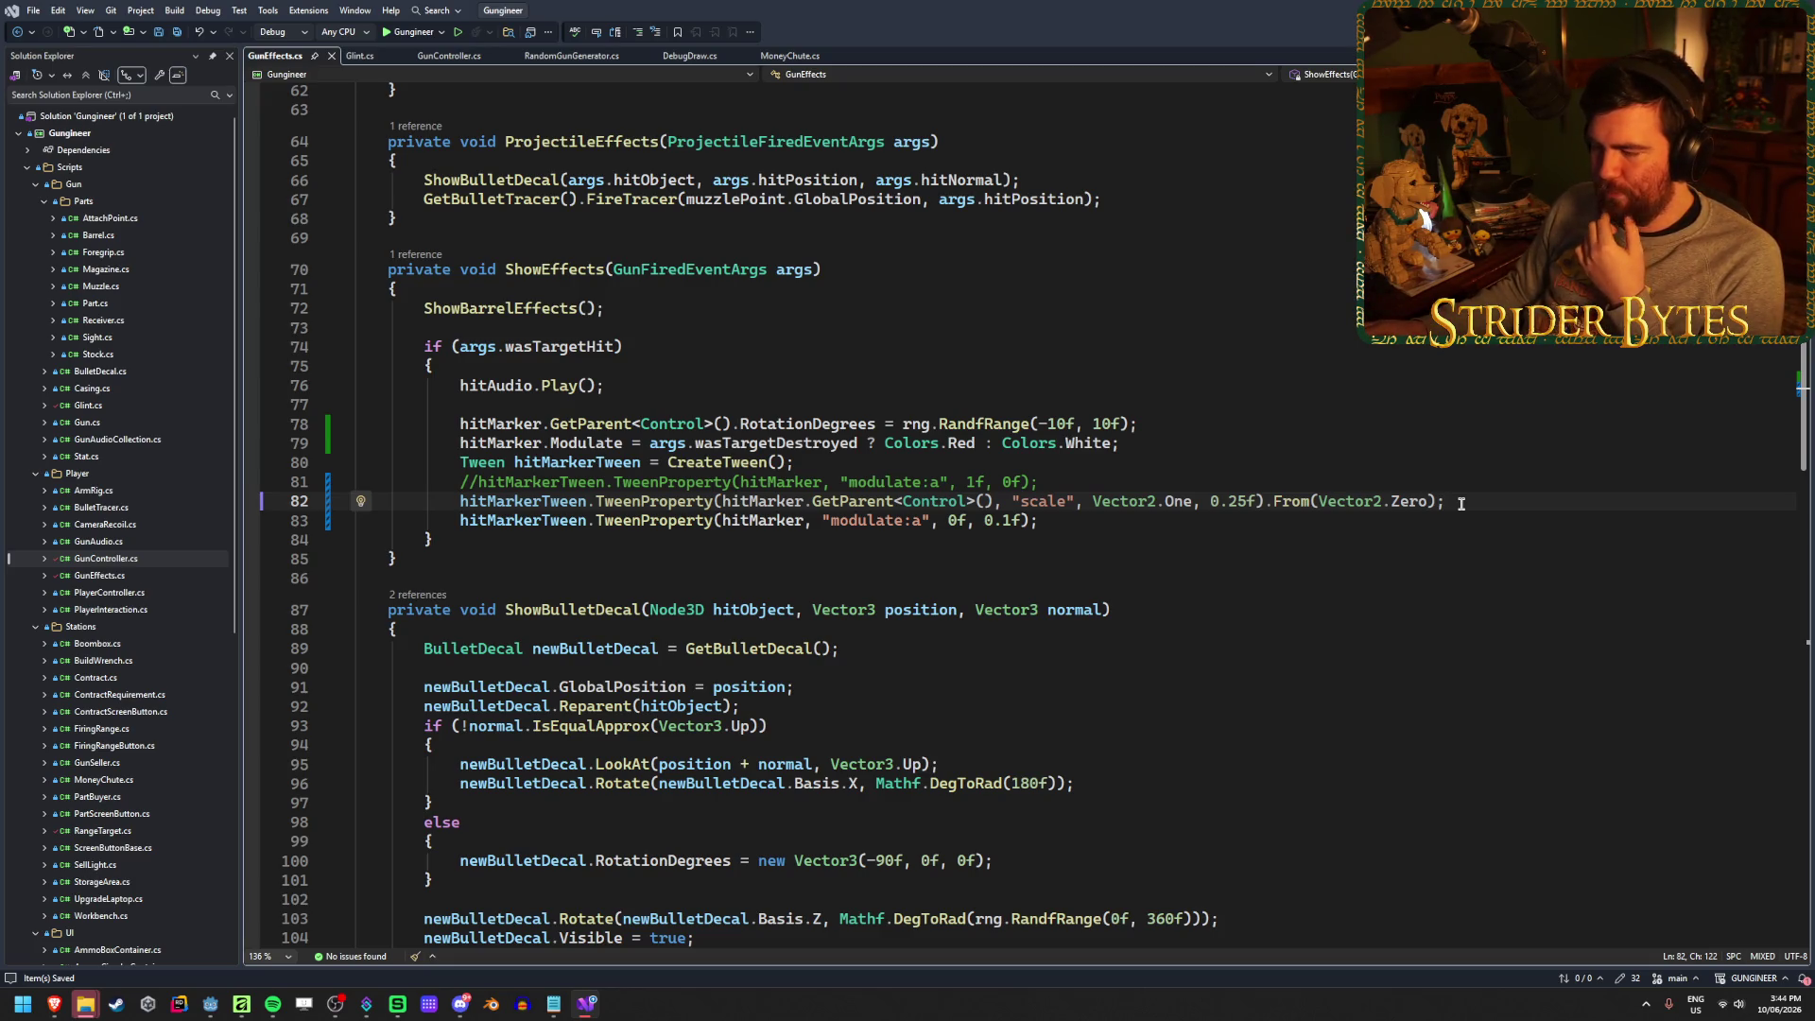
mouse_move(54, 1005)
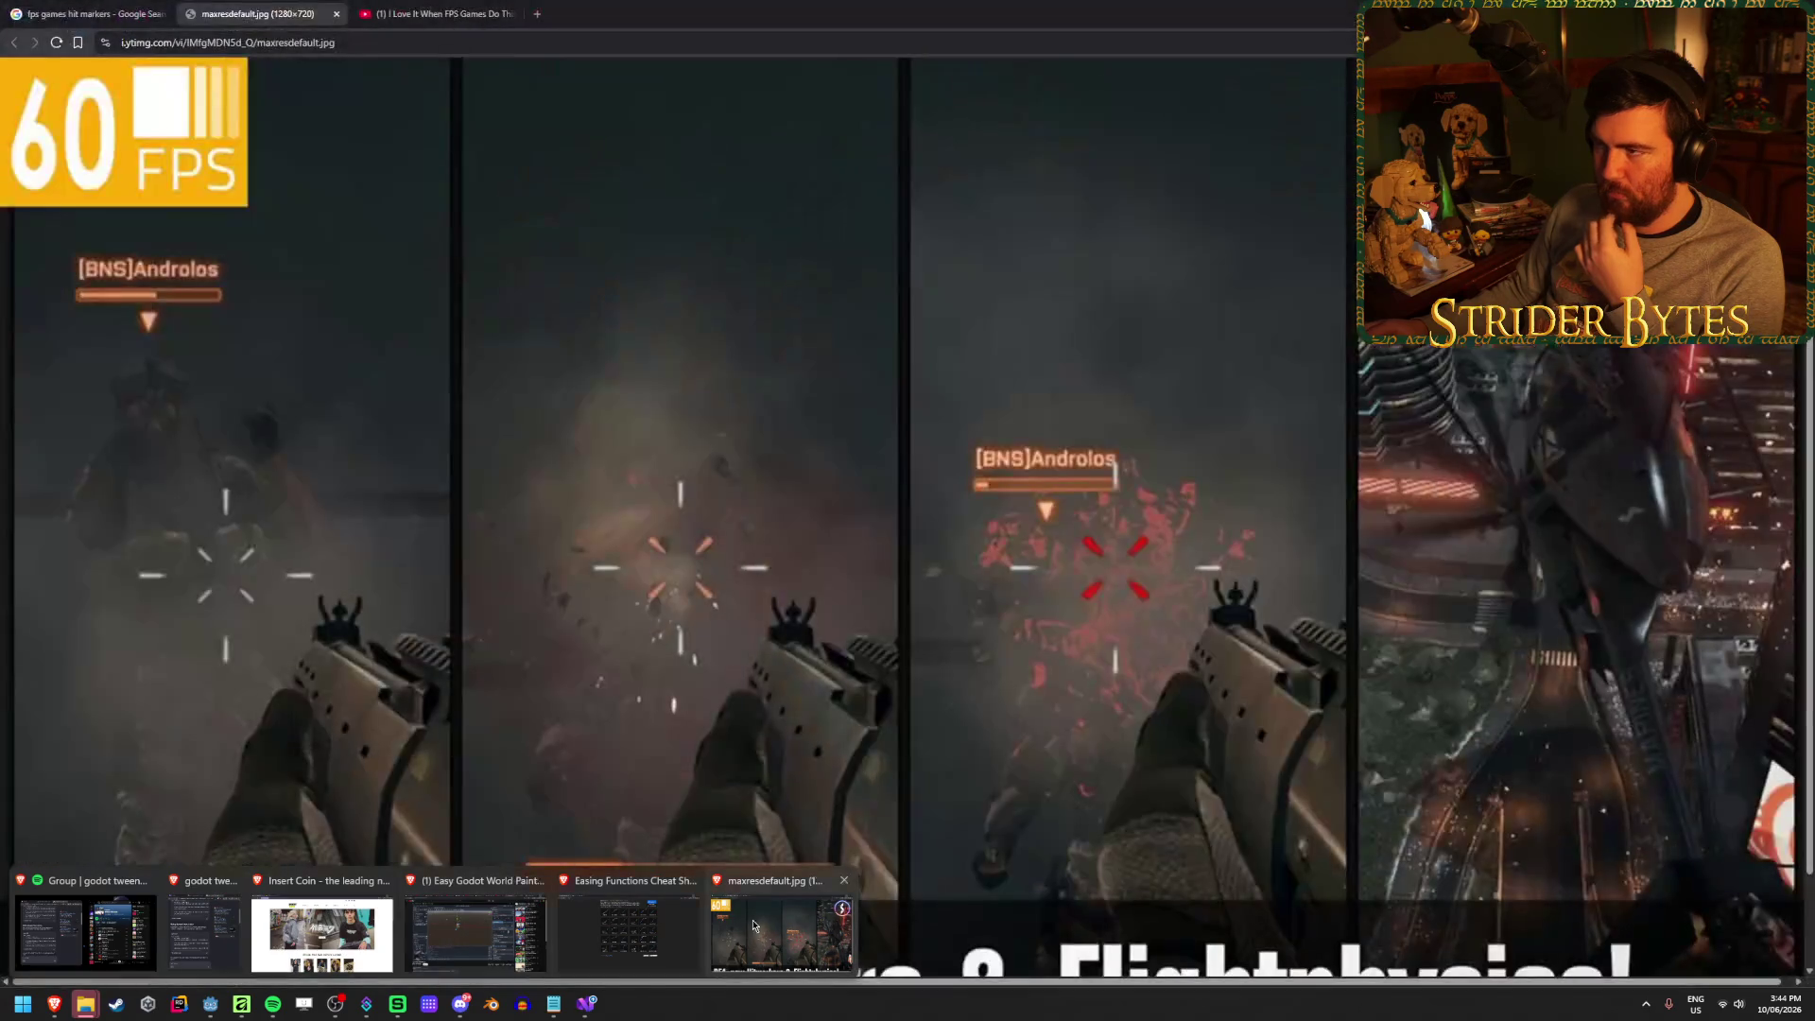
left_click(754, 926)
key("ctrl+Tab")
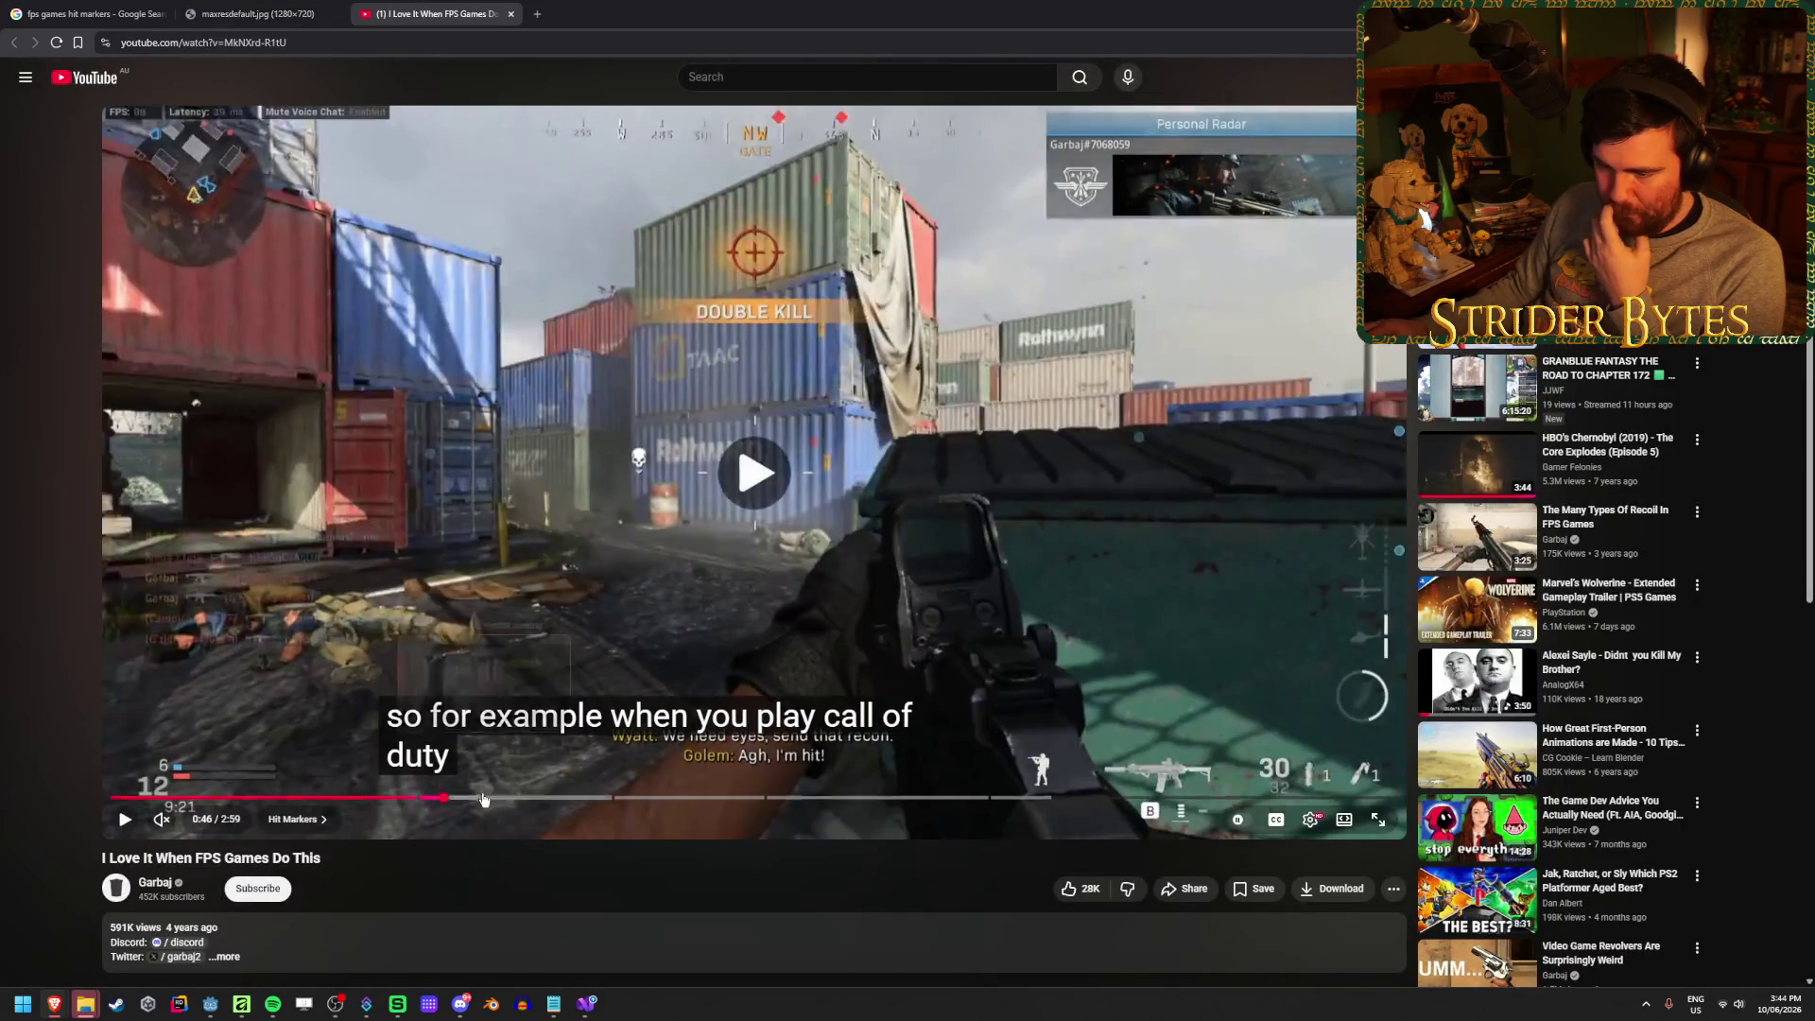
Play the hit-marker clip and seek back to about 0:48 to rewatch the hit
key("space")
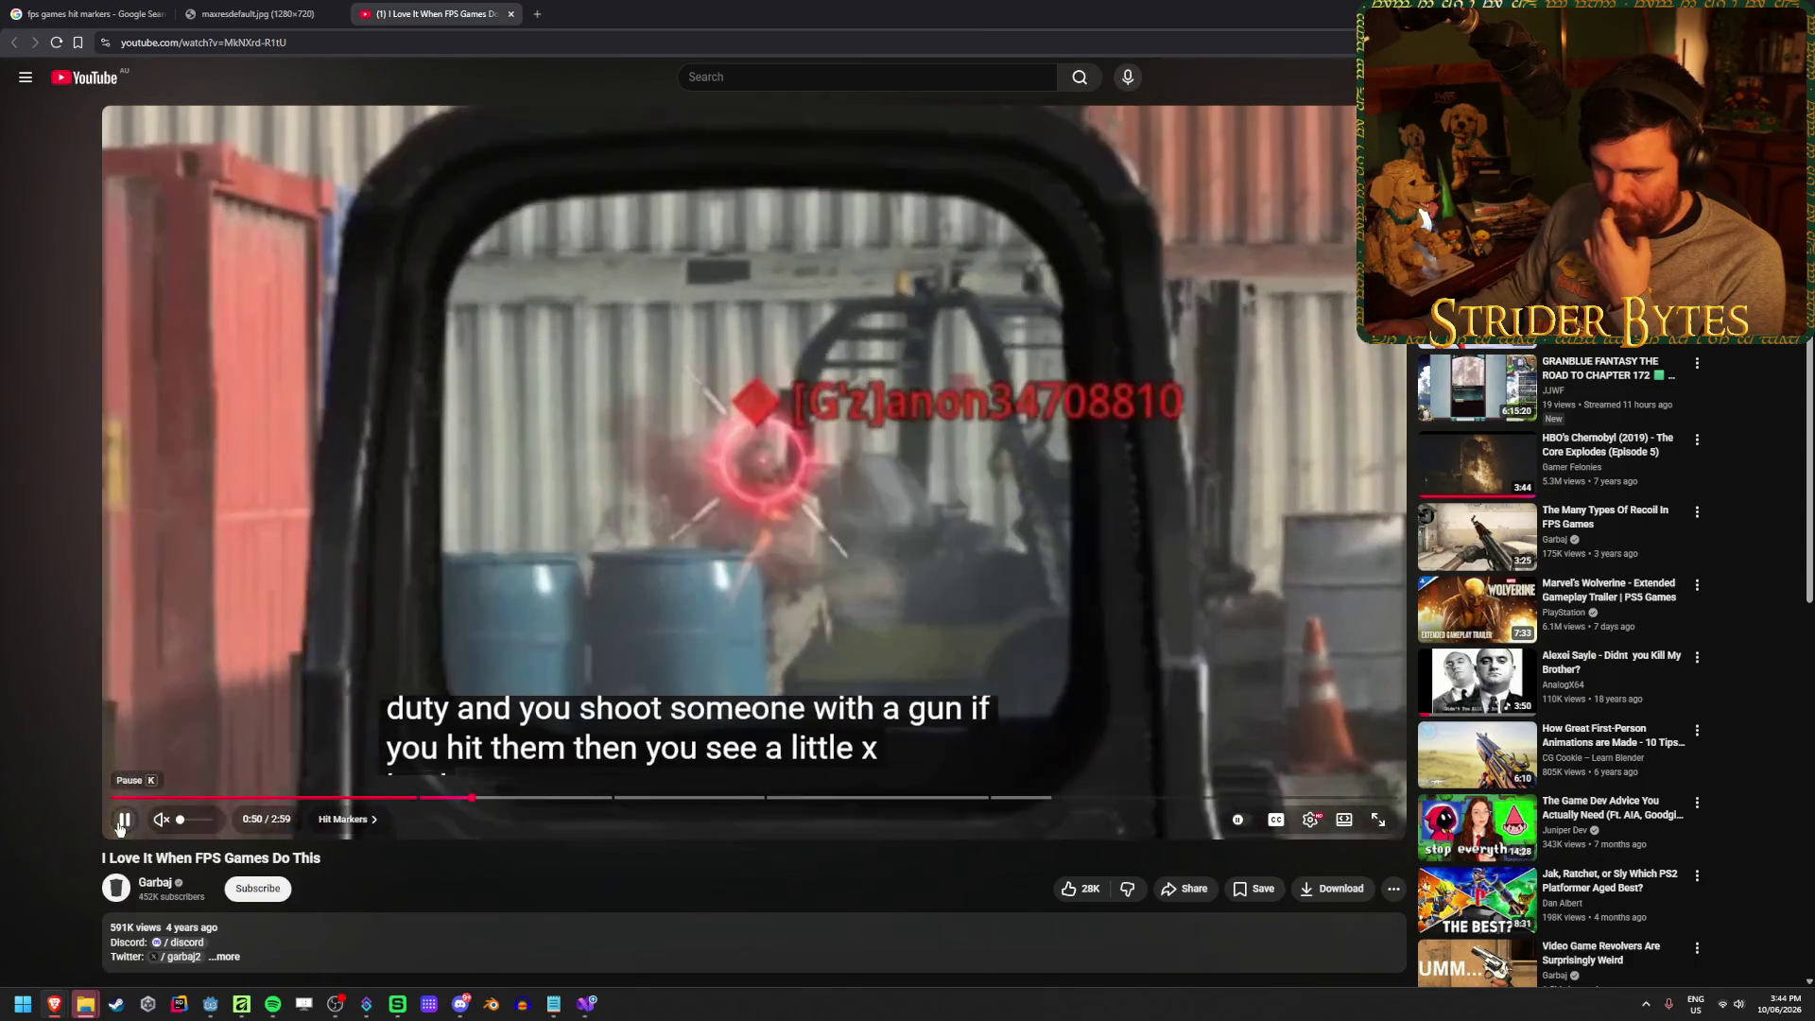
left_click(123, 820)
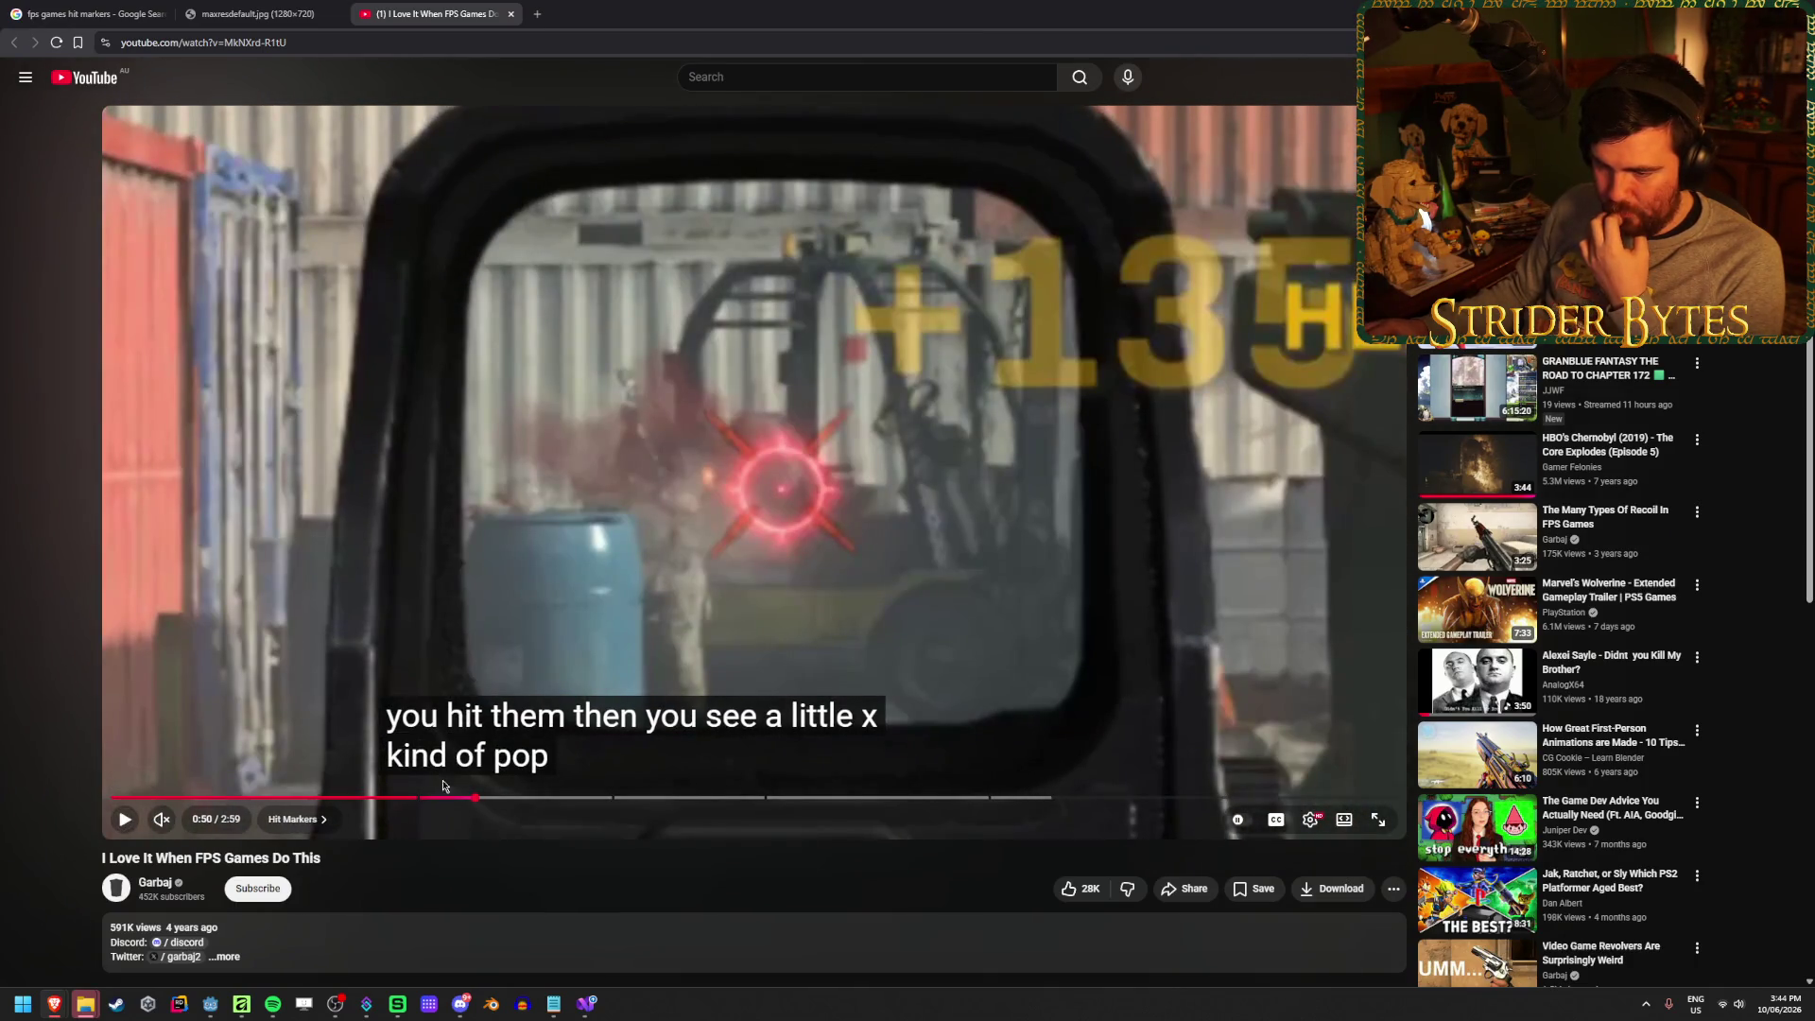
left_click(462, 798)
left_click(126, 821)
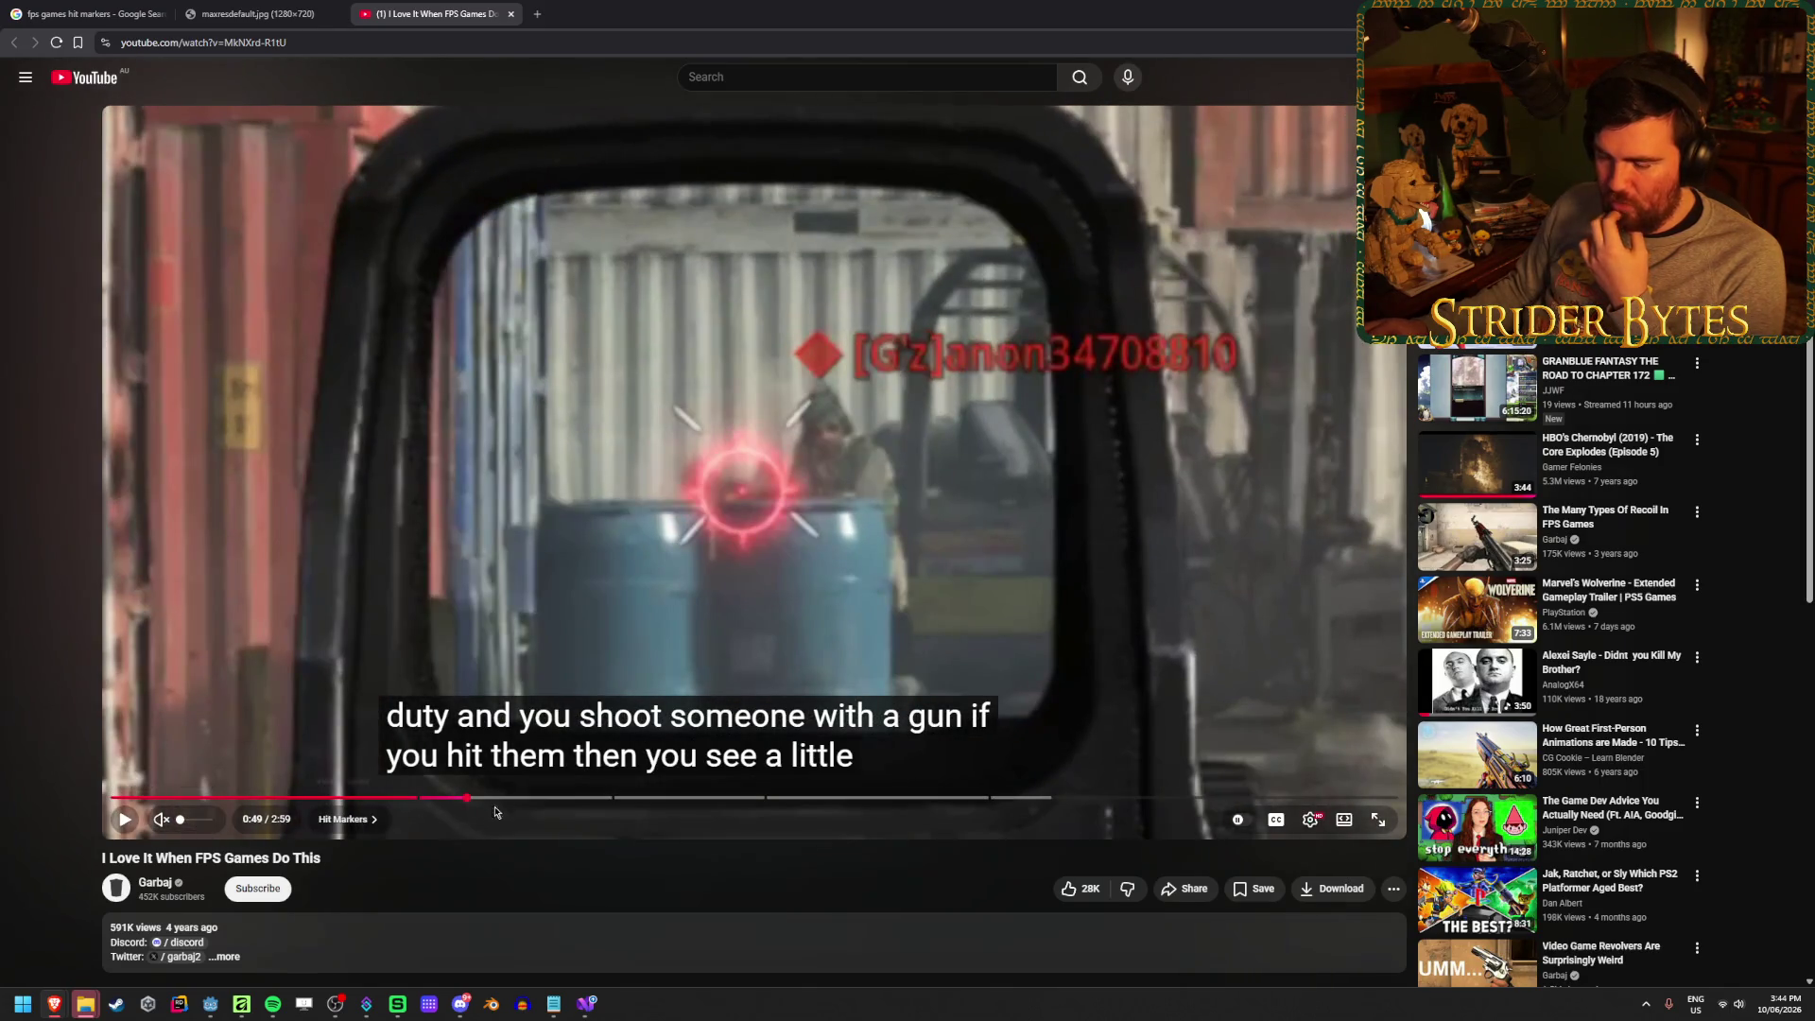
left_click(456, 798)
left_click(124, 821)
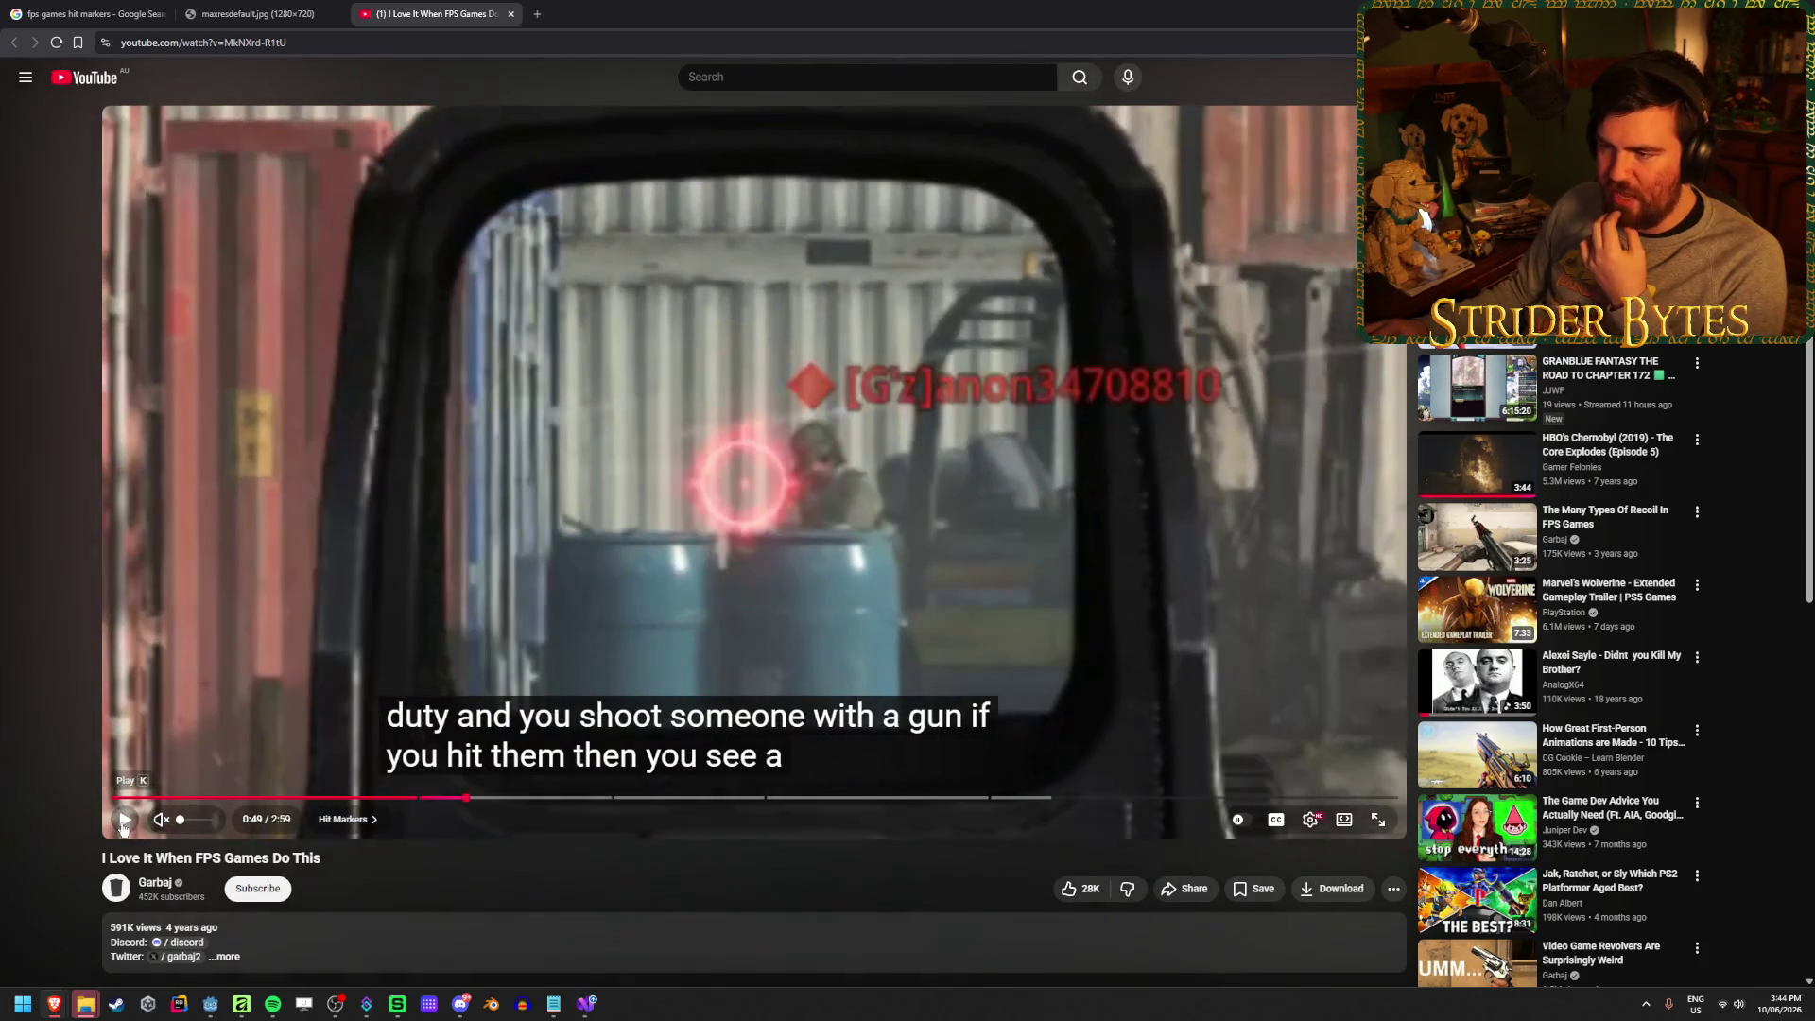
left_click(123, 821)
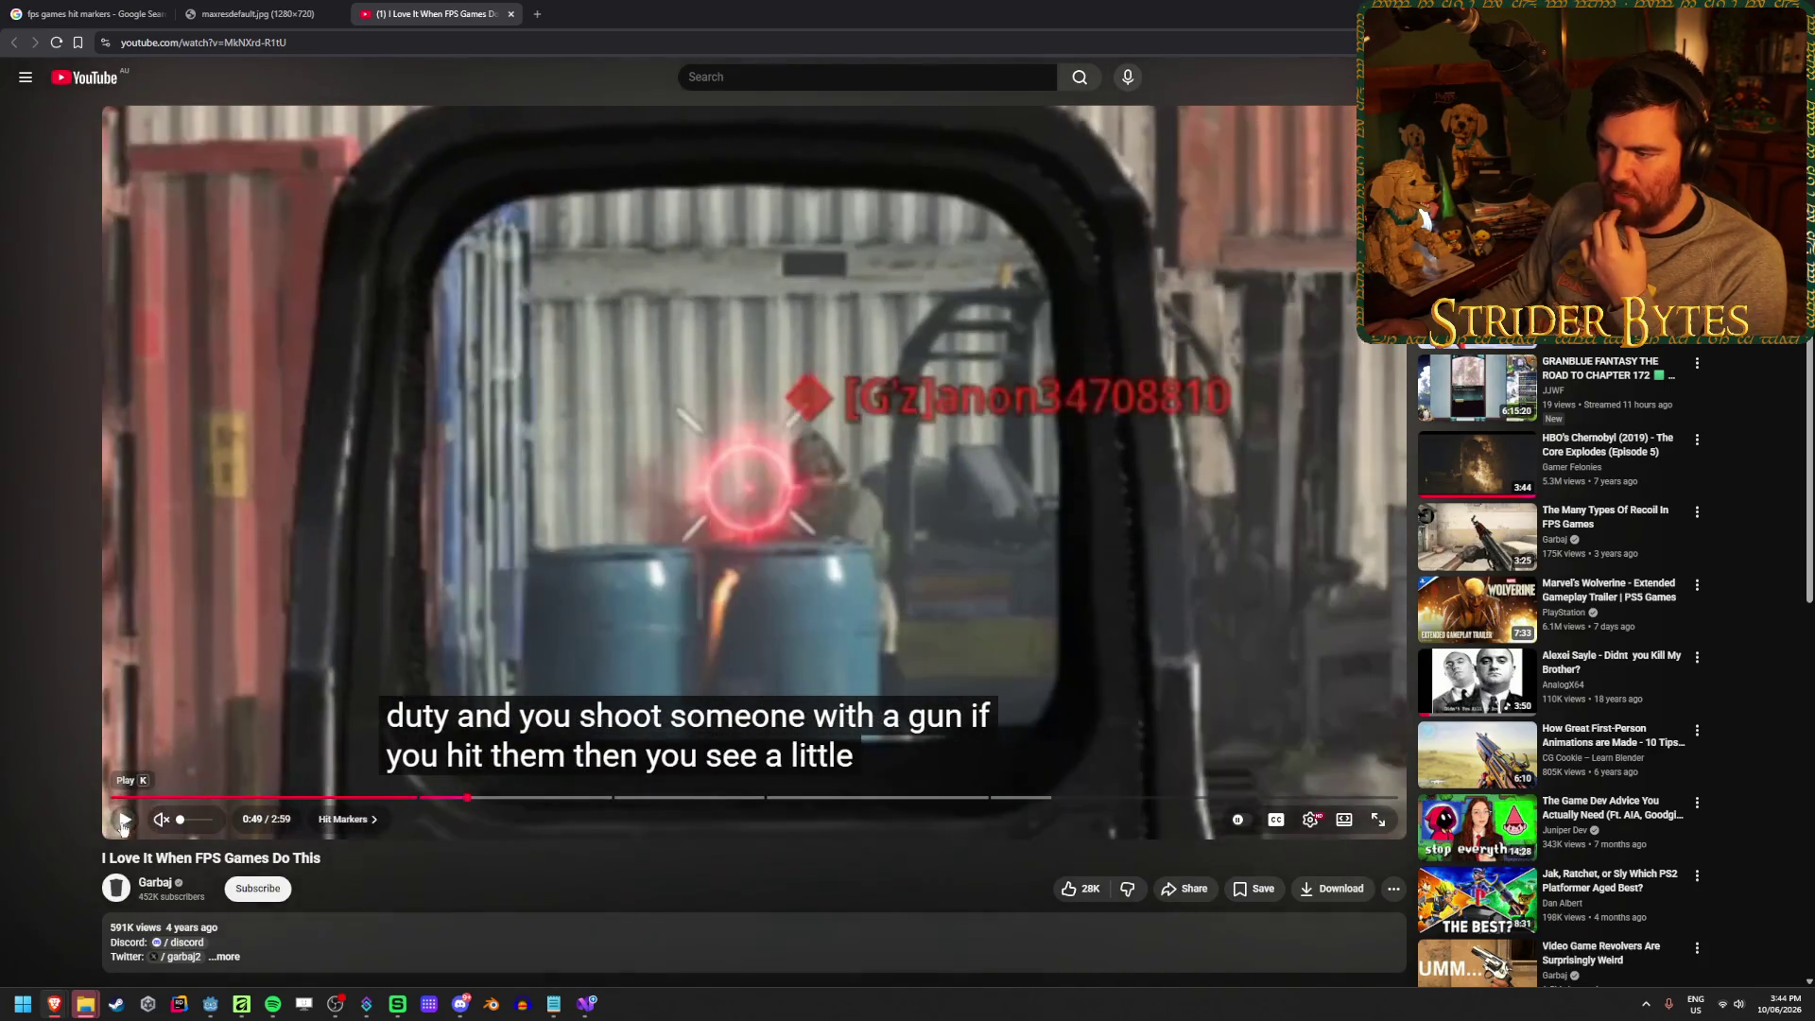
left_click(122, 822)
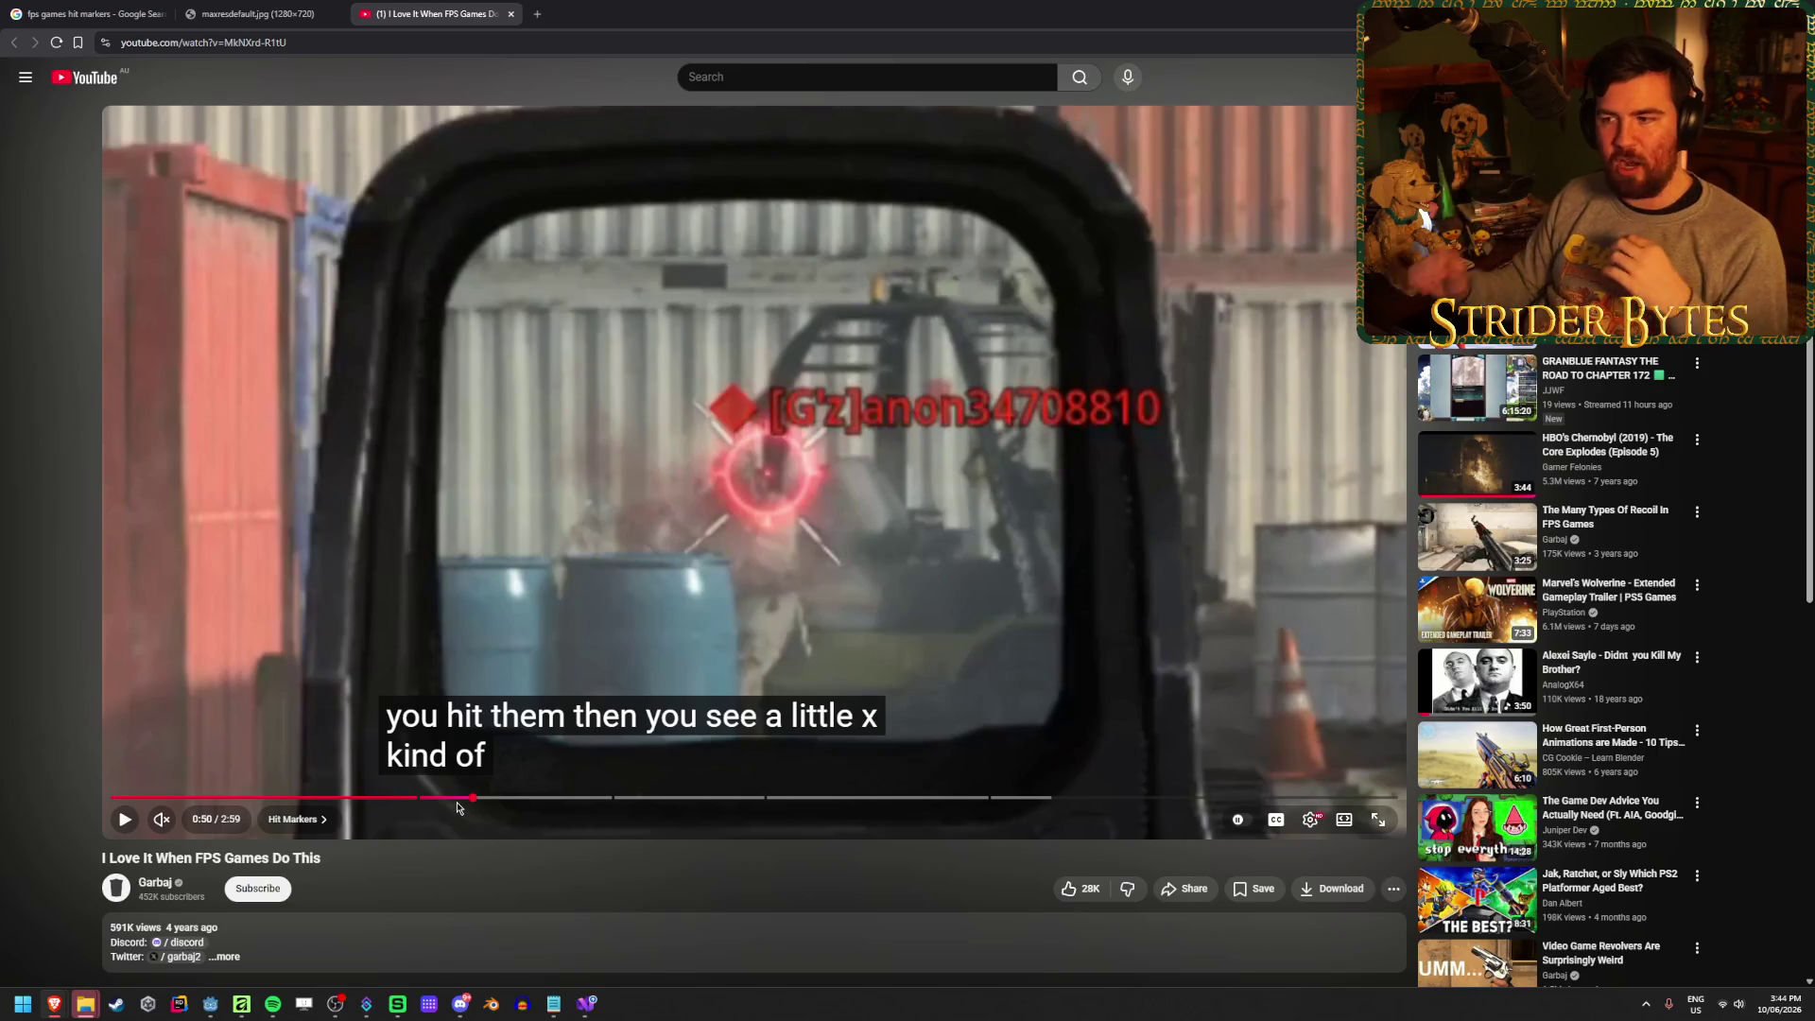
Rewind to about 0:46 and pause at 0:49 as the red hit marker appears
left_click(124, 821)
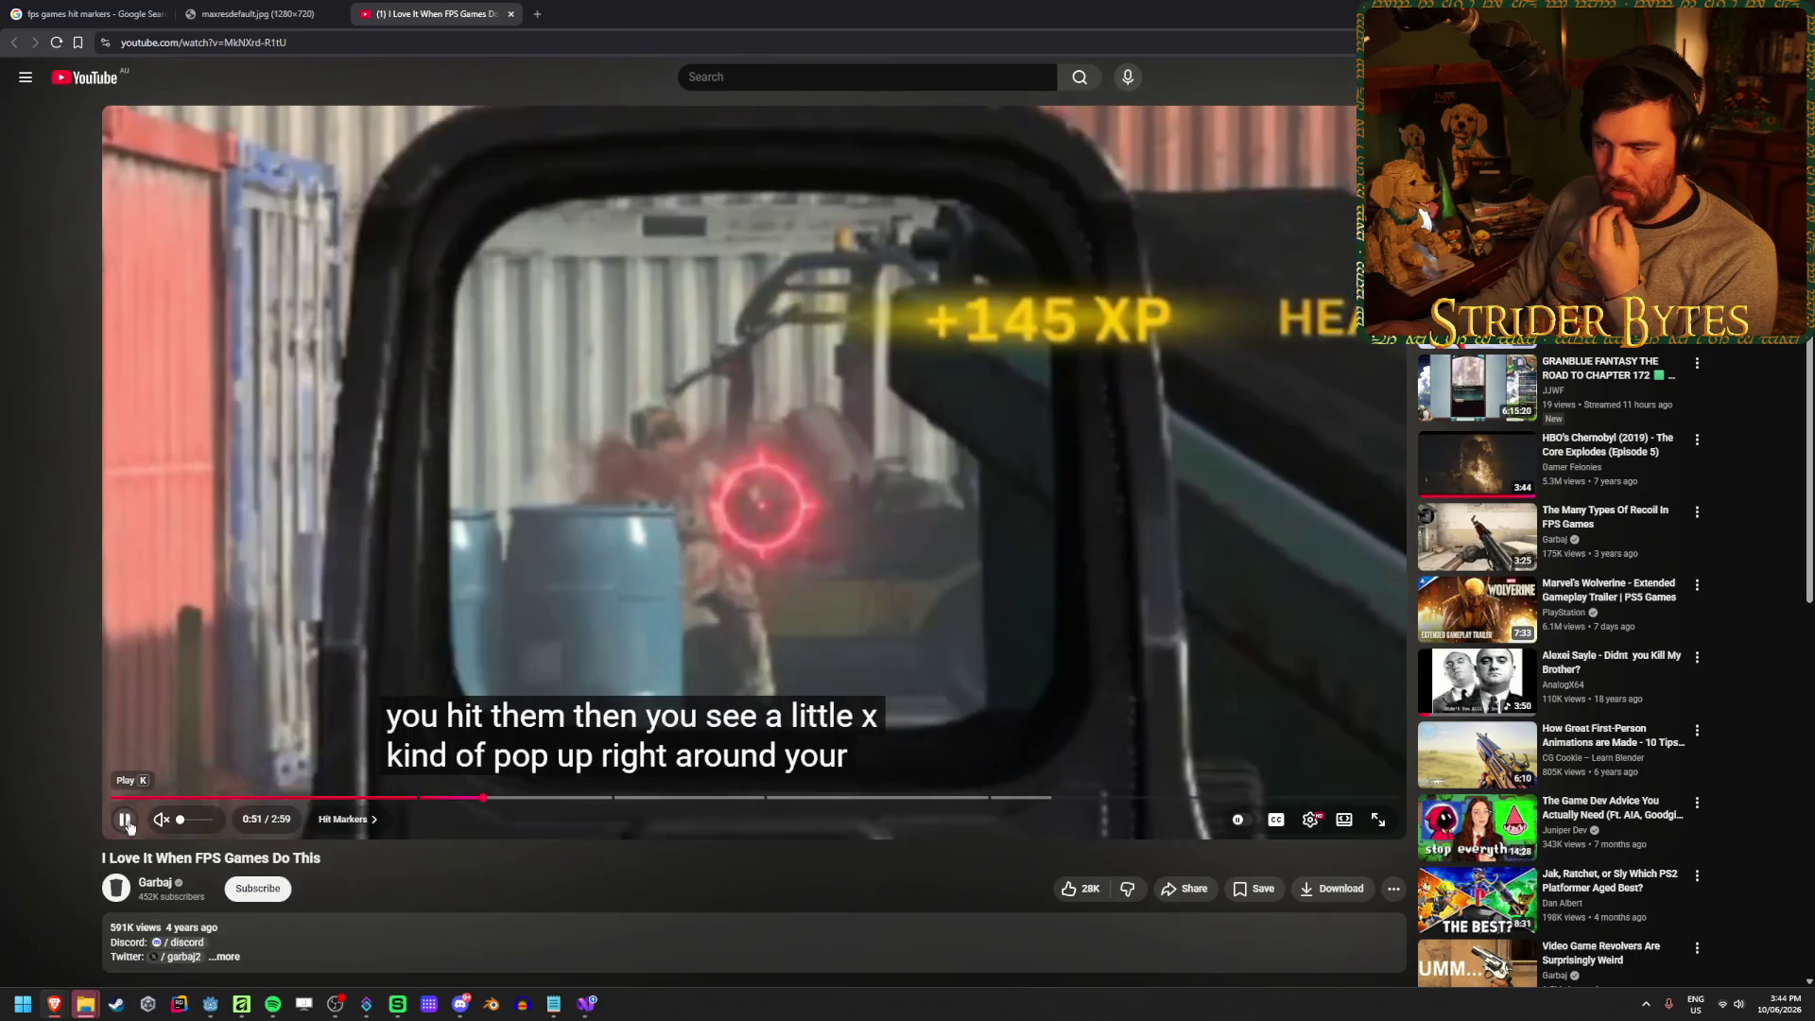
left_click(125, 821)
left_click(436, 801)
left_click(125, 821)
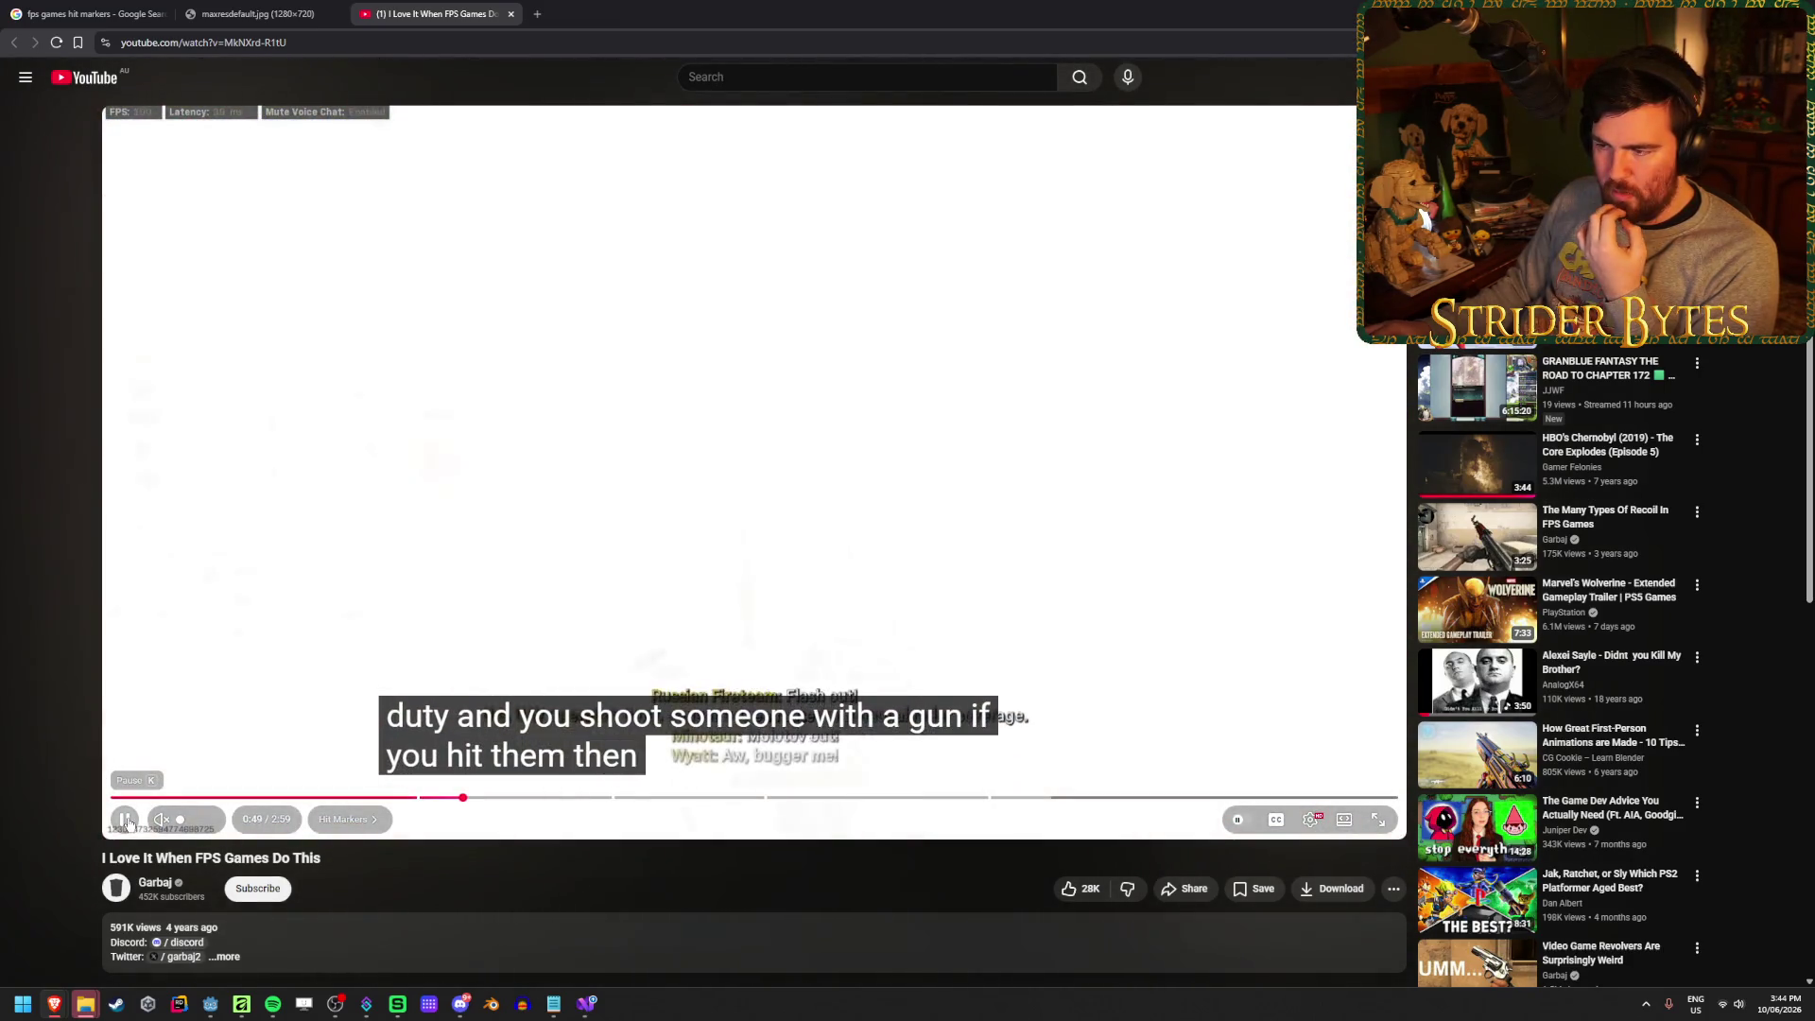
left_click(126, 821)
left_click(128, 822)
left_click(128, 821)
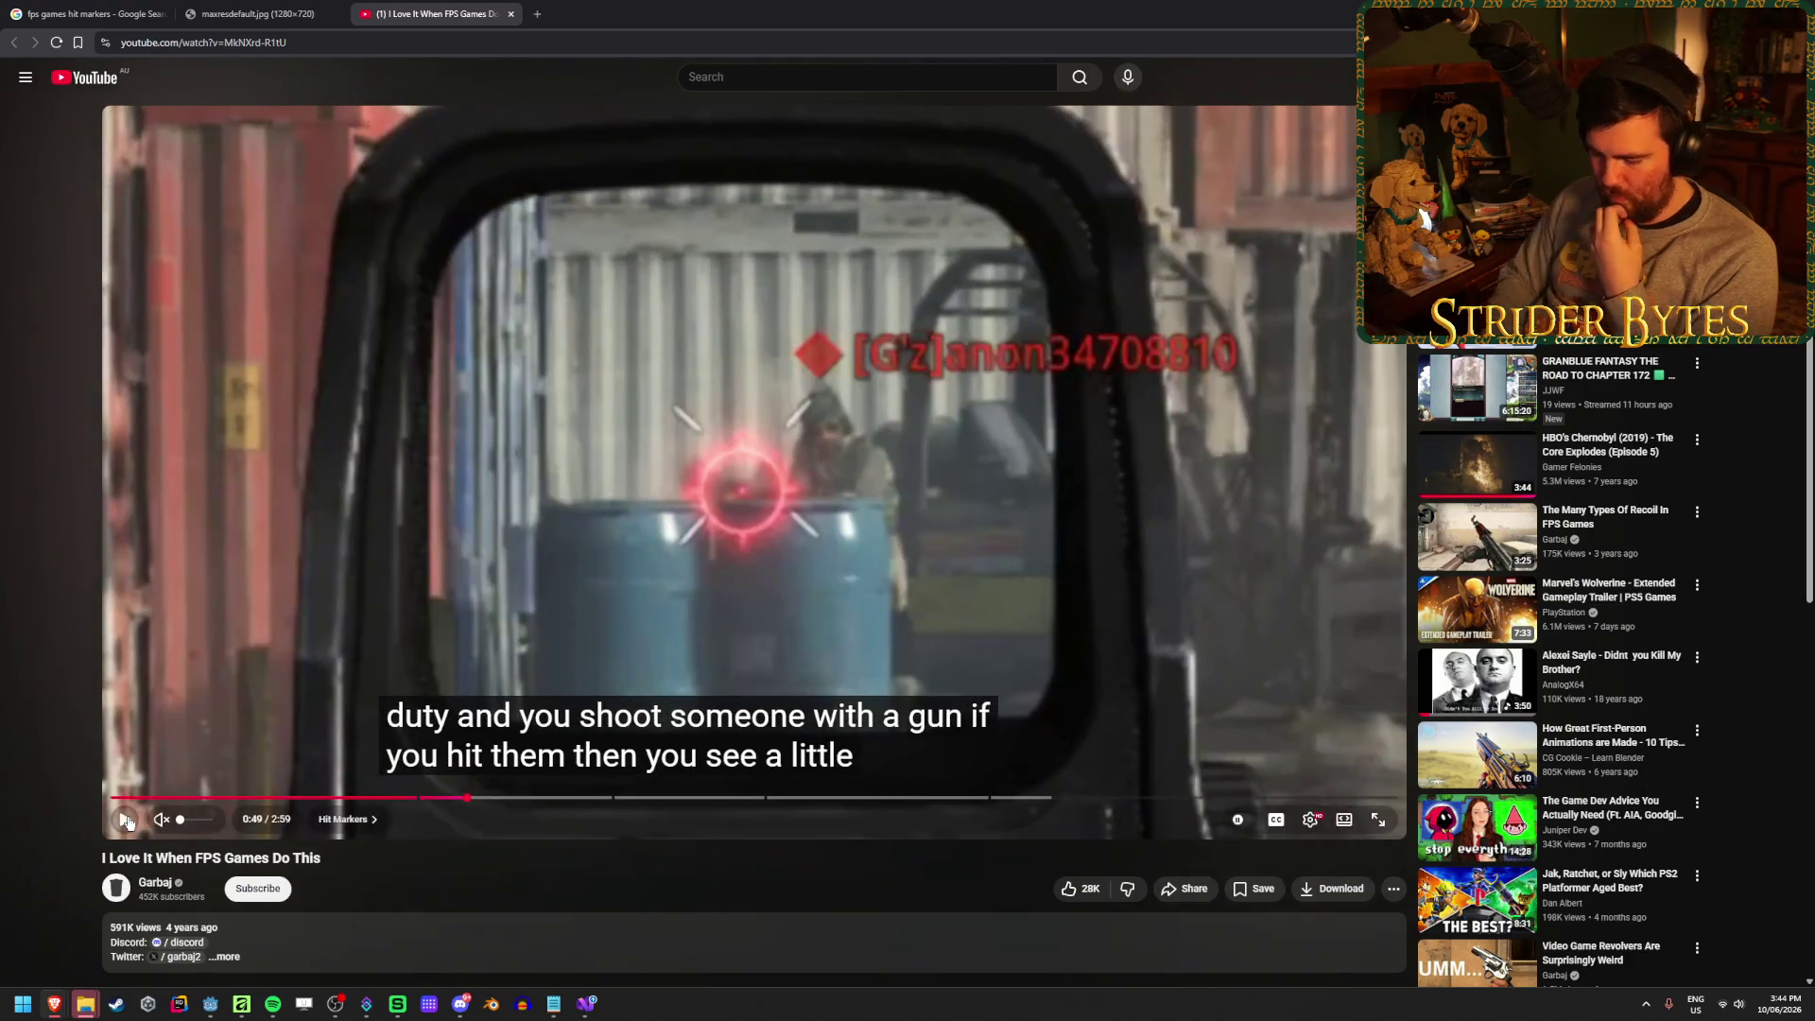
Advance the paused video frame by frame from 0:49 to 0:50, reaching the hit-marker pop
double_click(128, 821)
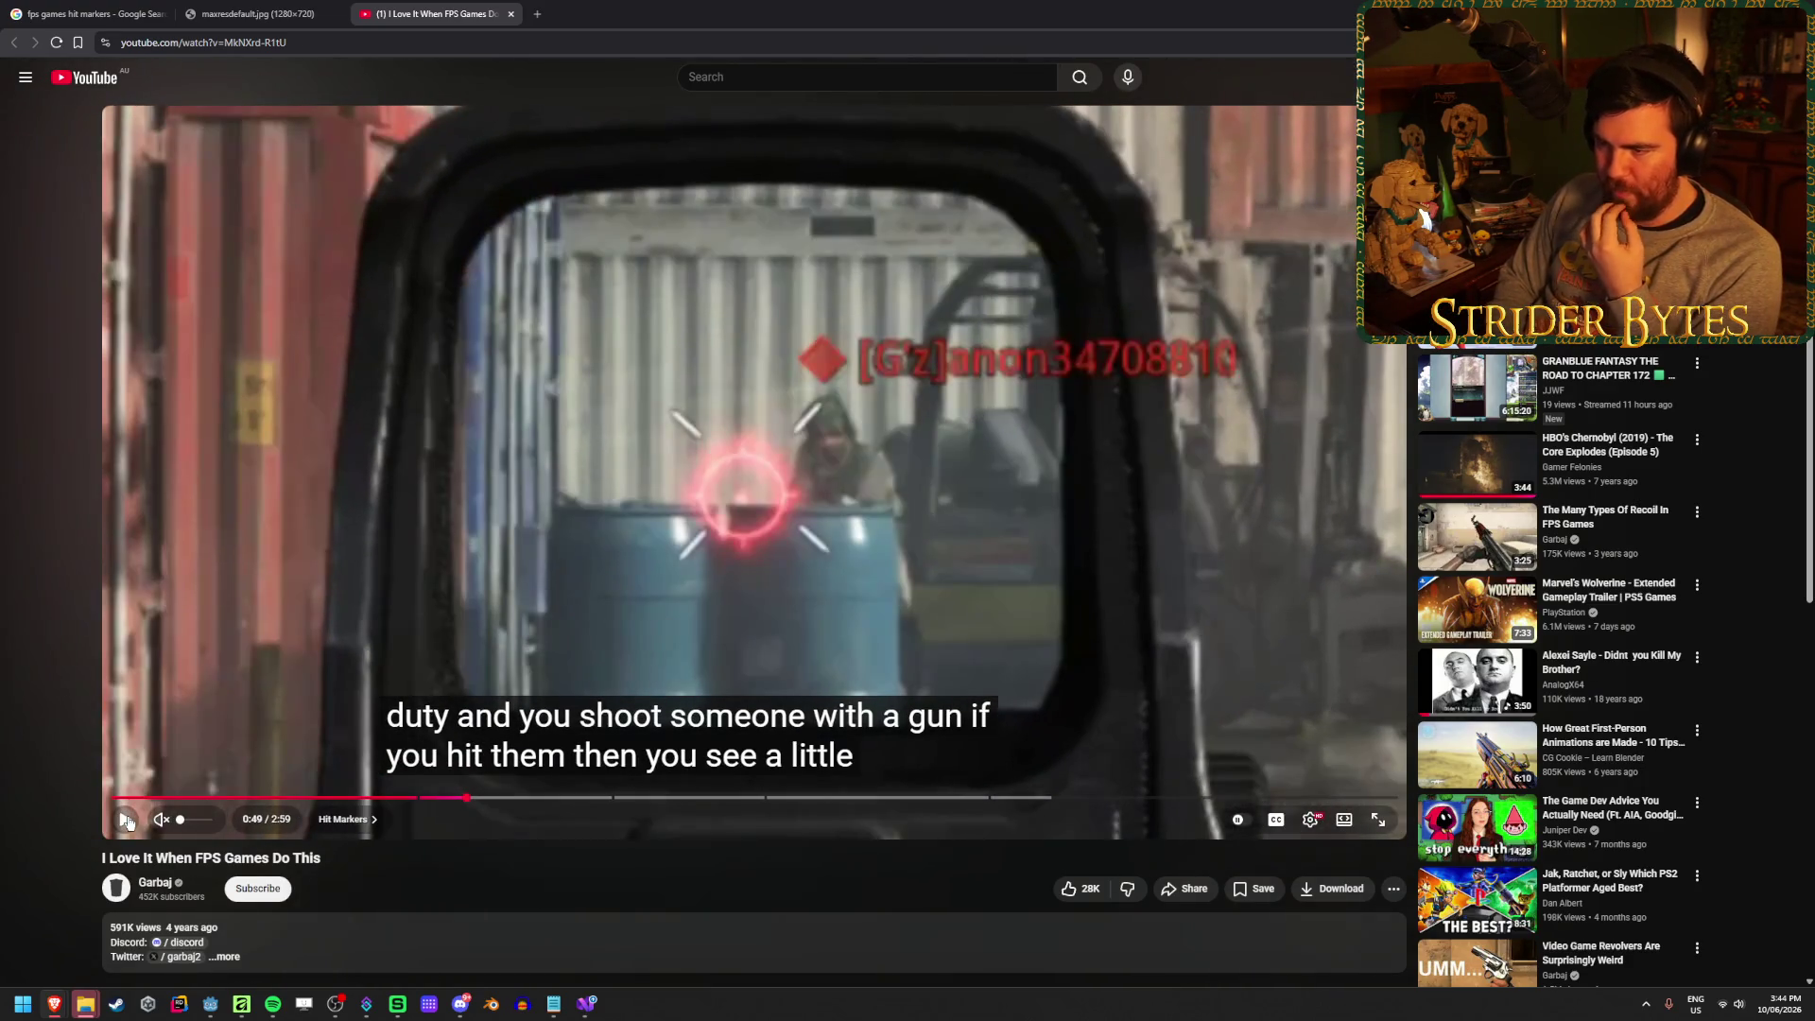
double_click(128, 822)
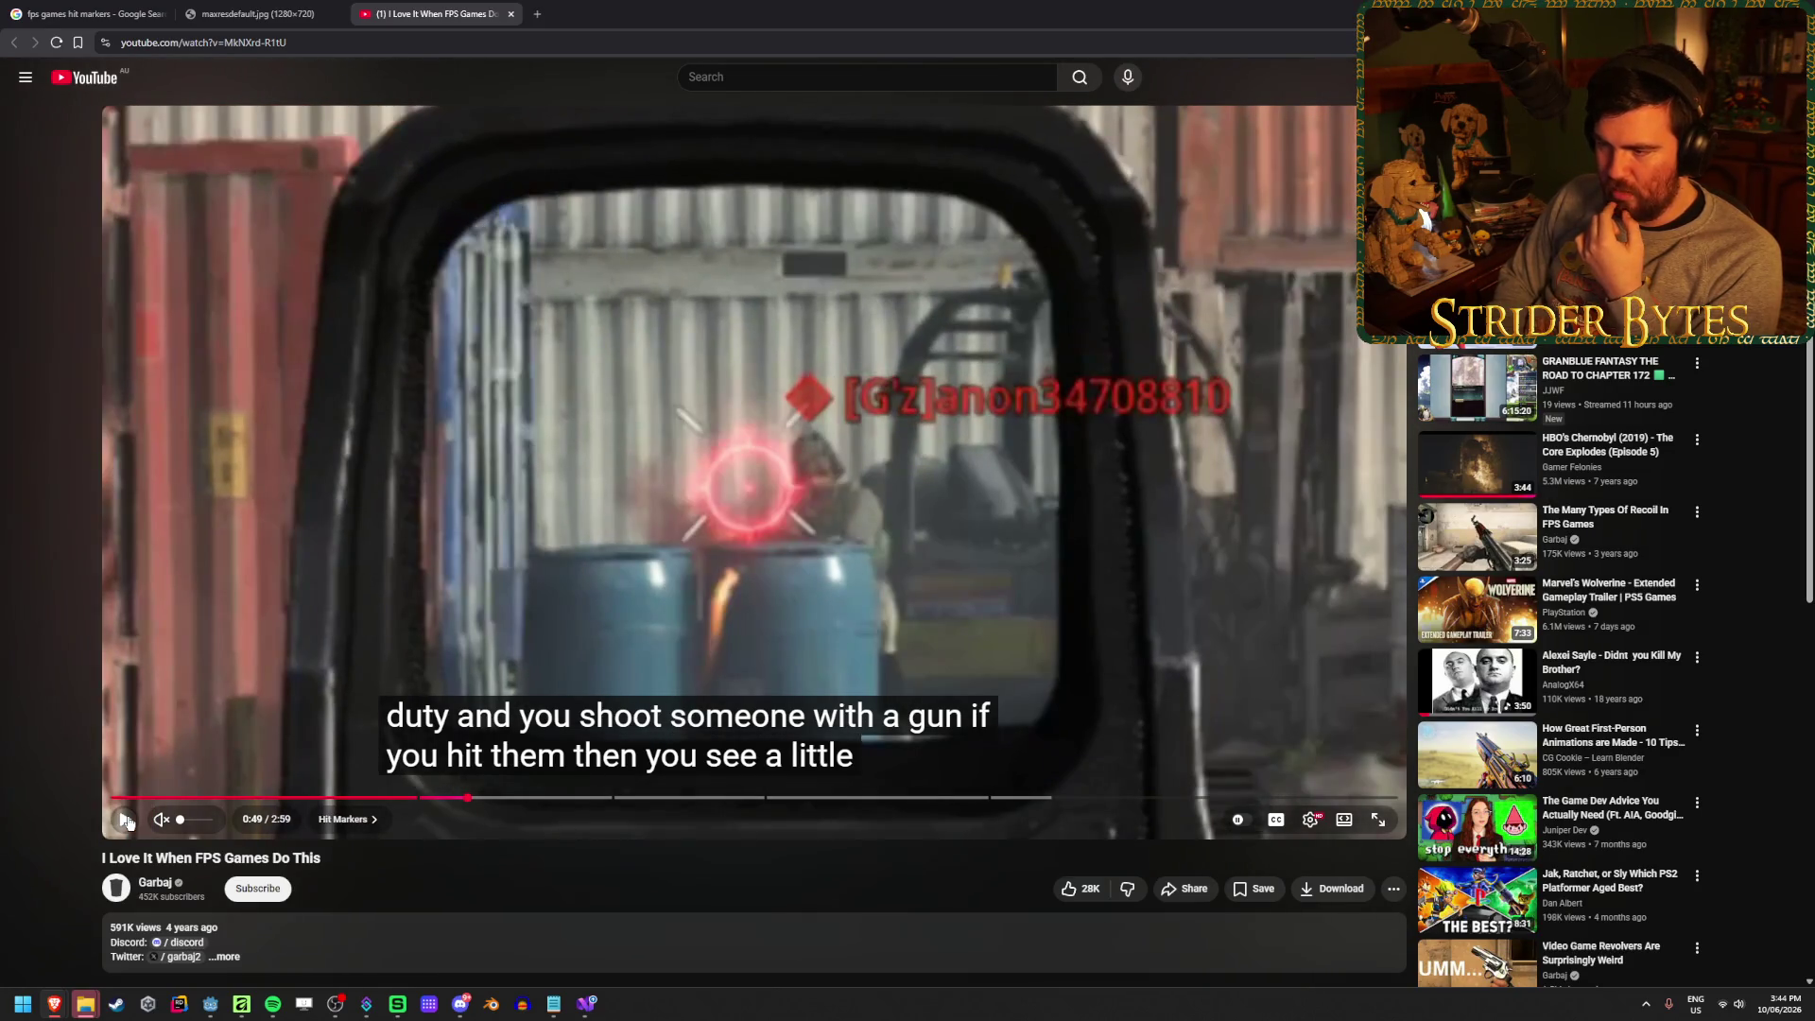
double_click(128, 821)
double_click(127, 821)
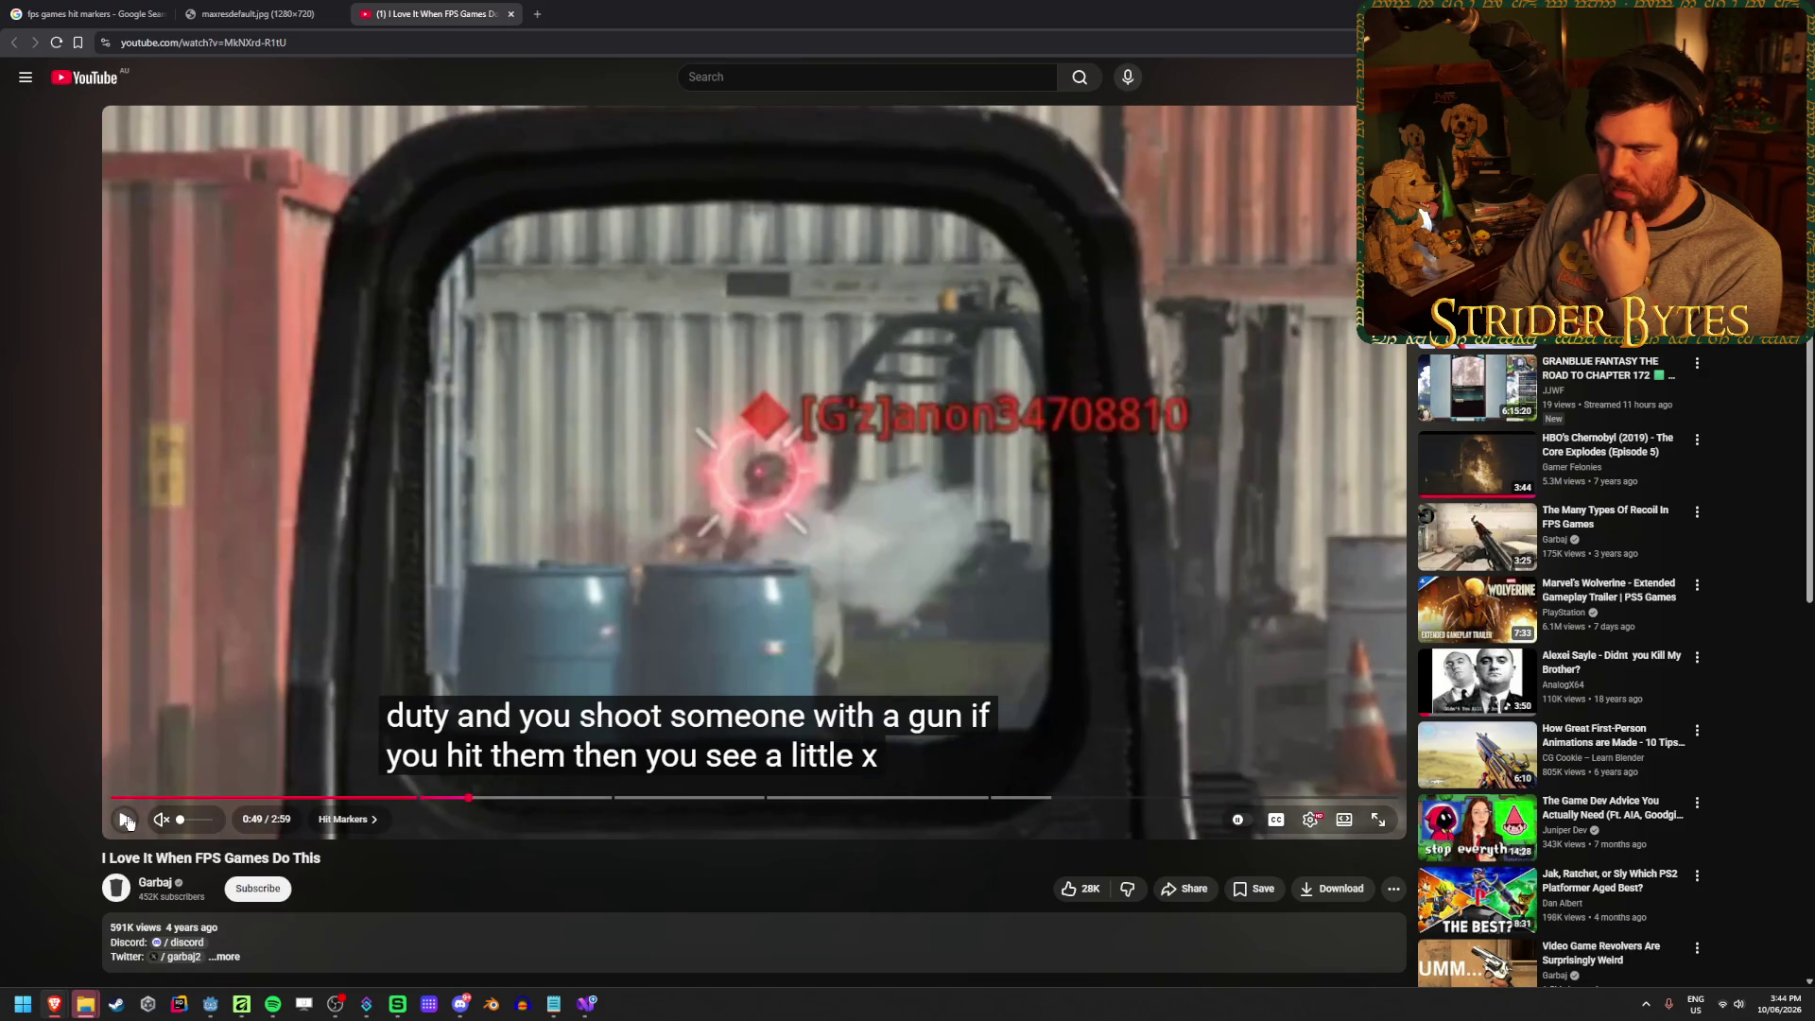
double_click(127, 822)
double_click(128, 821)
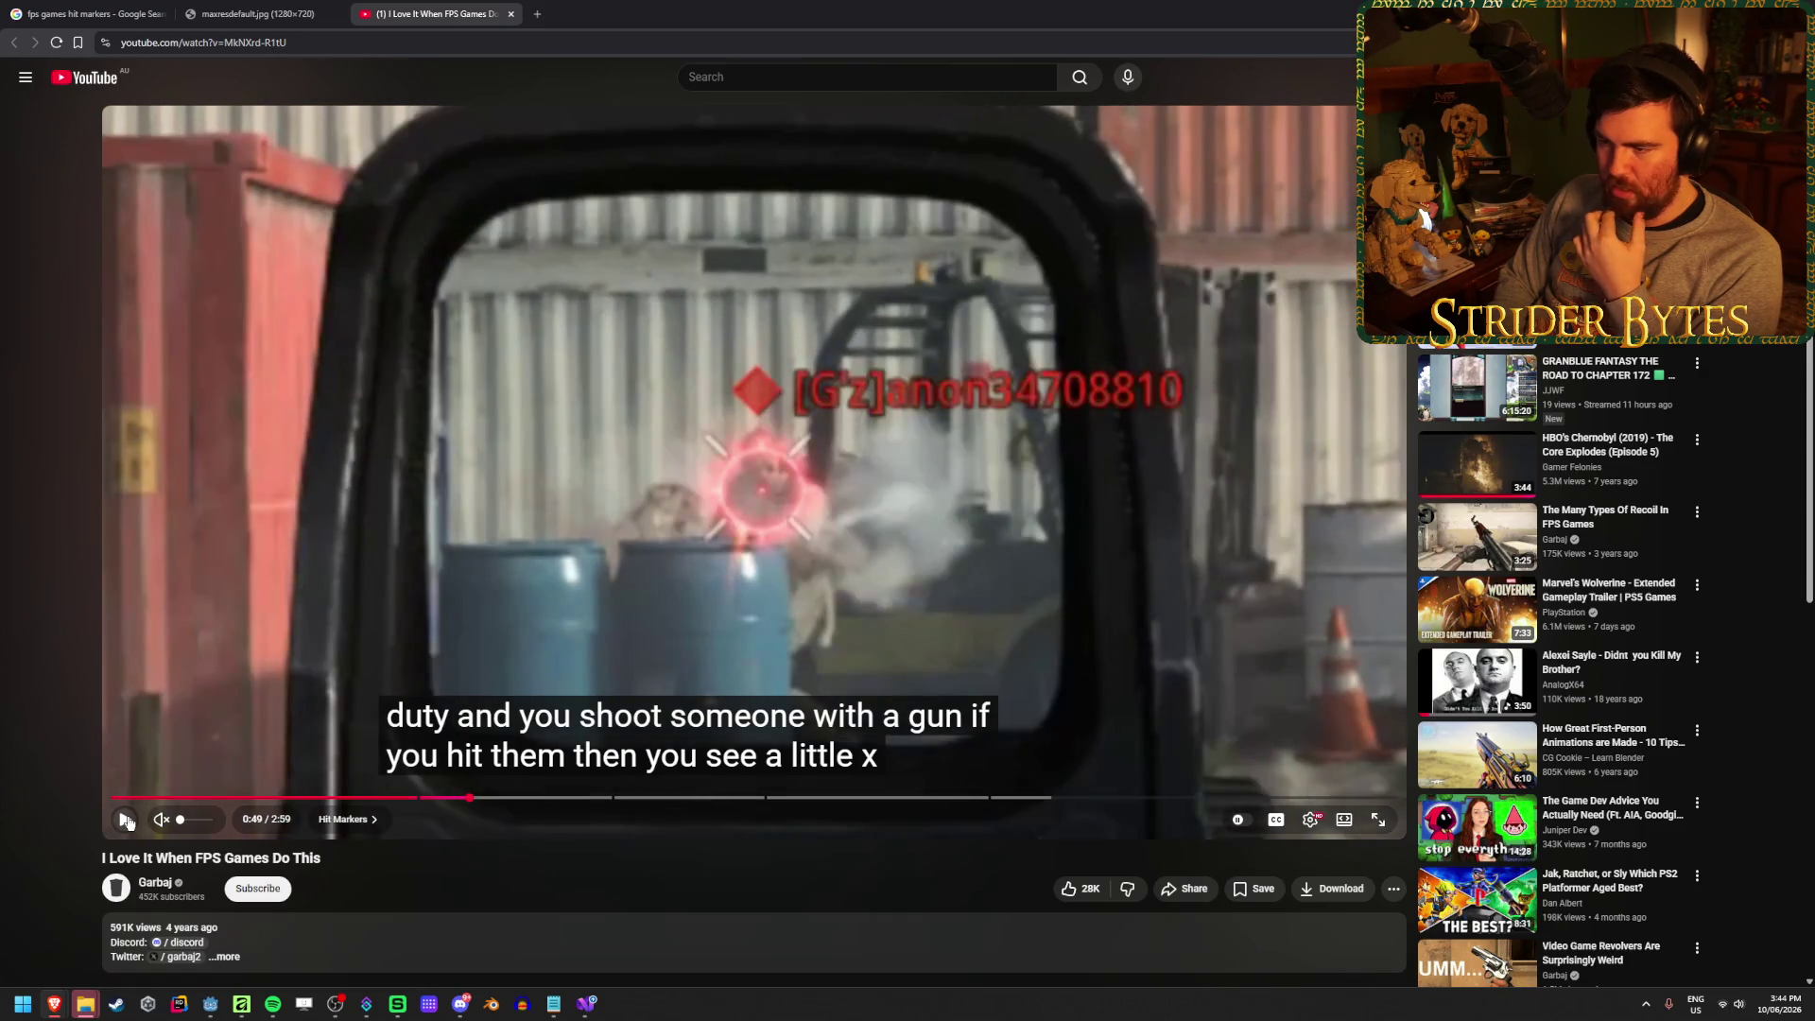
double_click(128, 821)
double_click(127, 822)
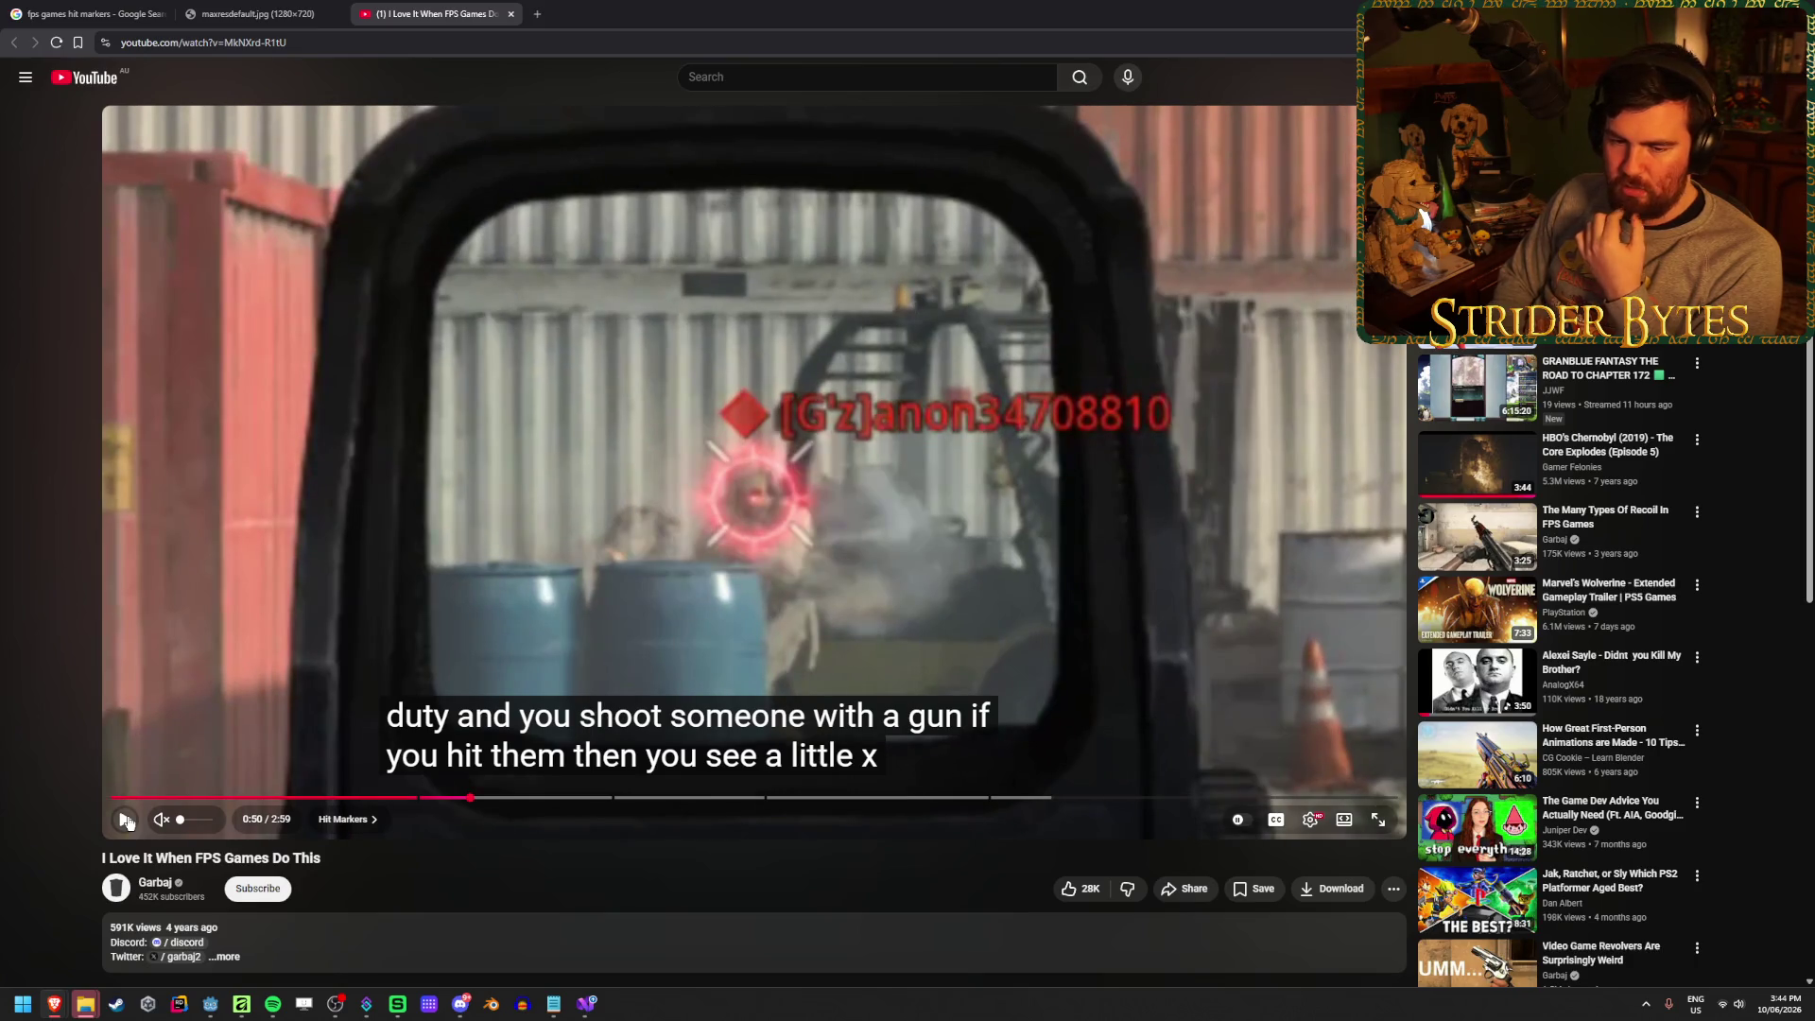
double_click(128, 822)
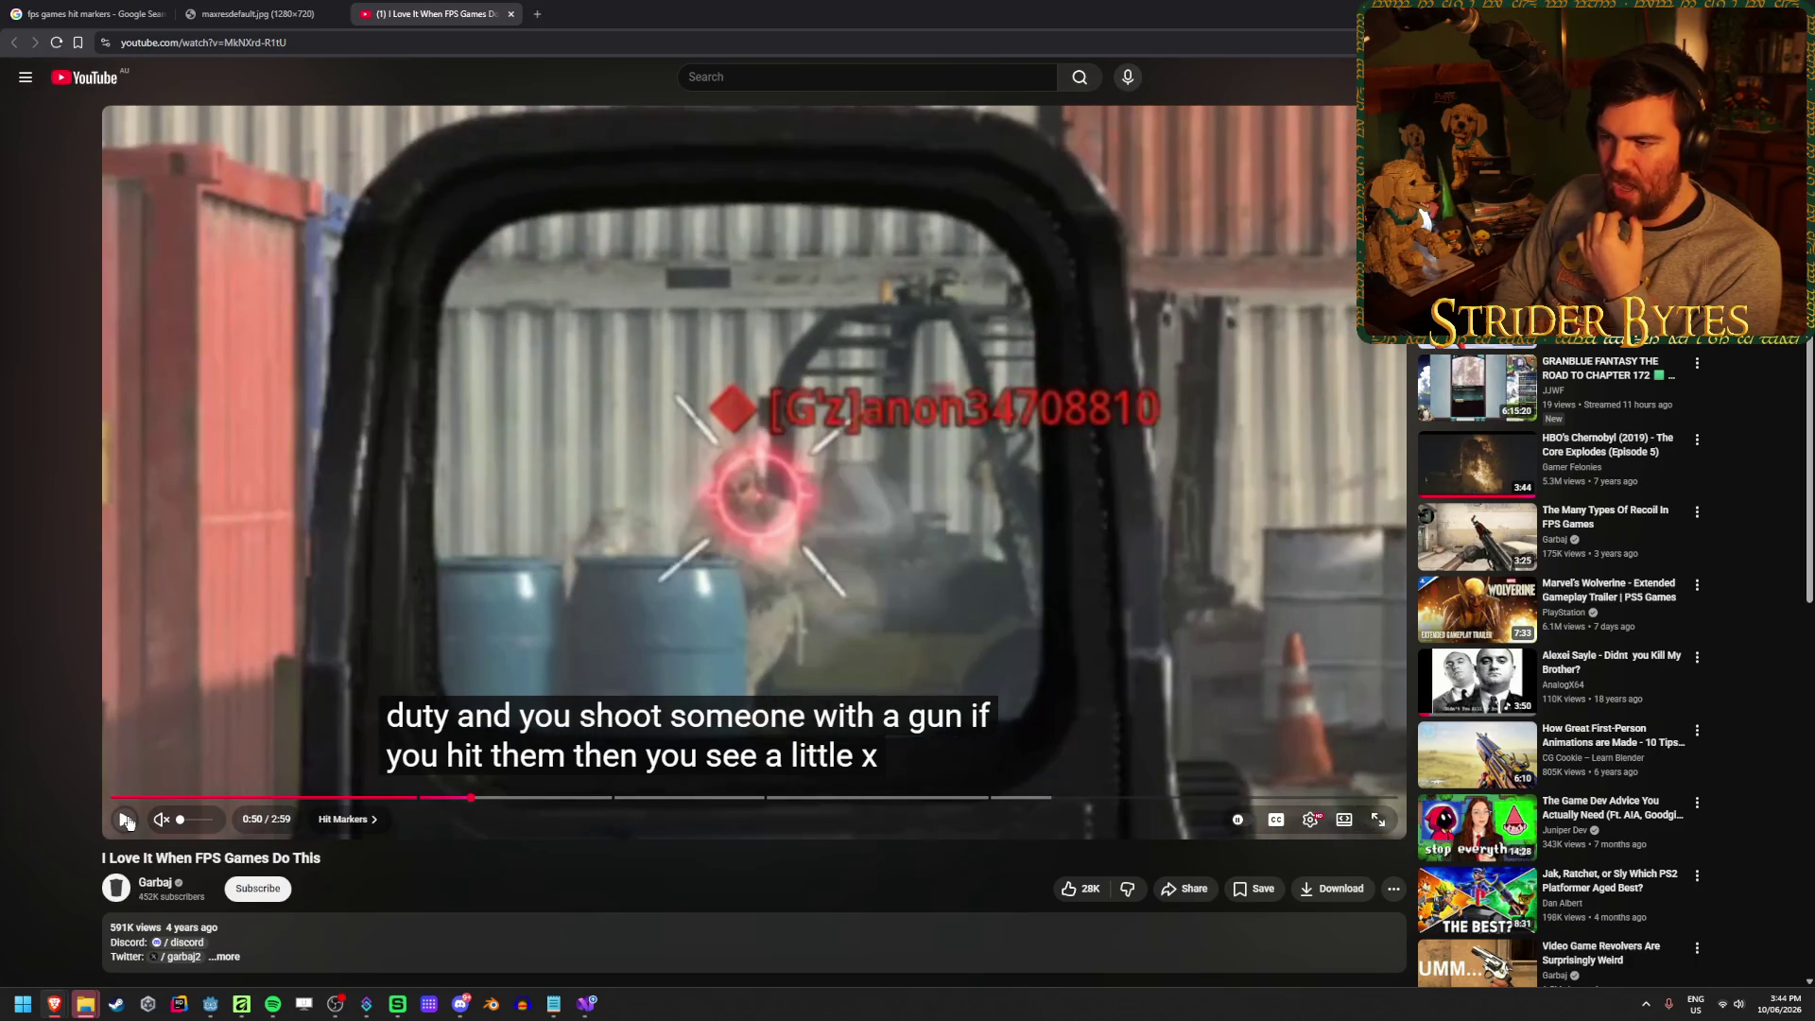
double_click(128, 821)
double_click(128, 822)
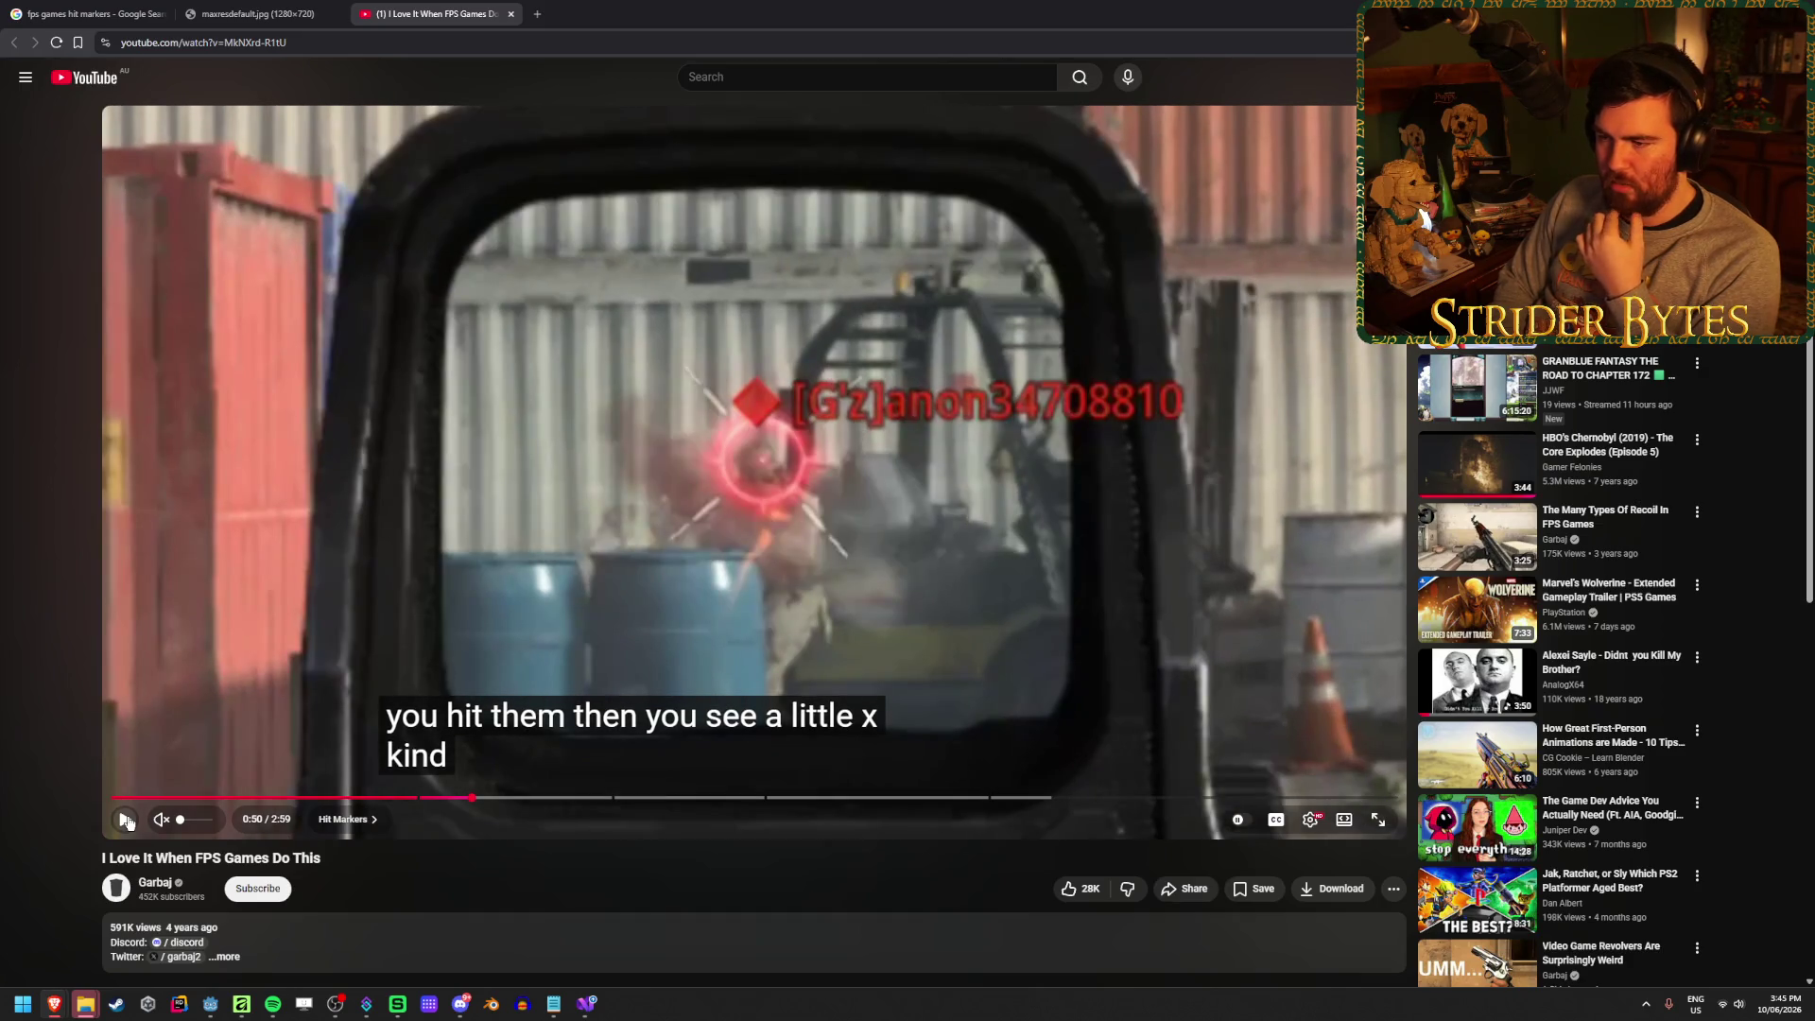
double_click(127, 821)
double_click(128, 821)
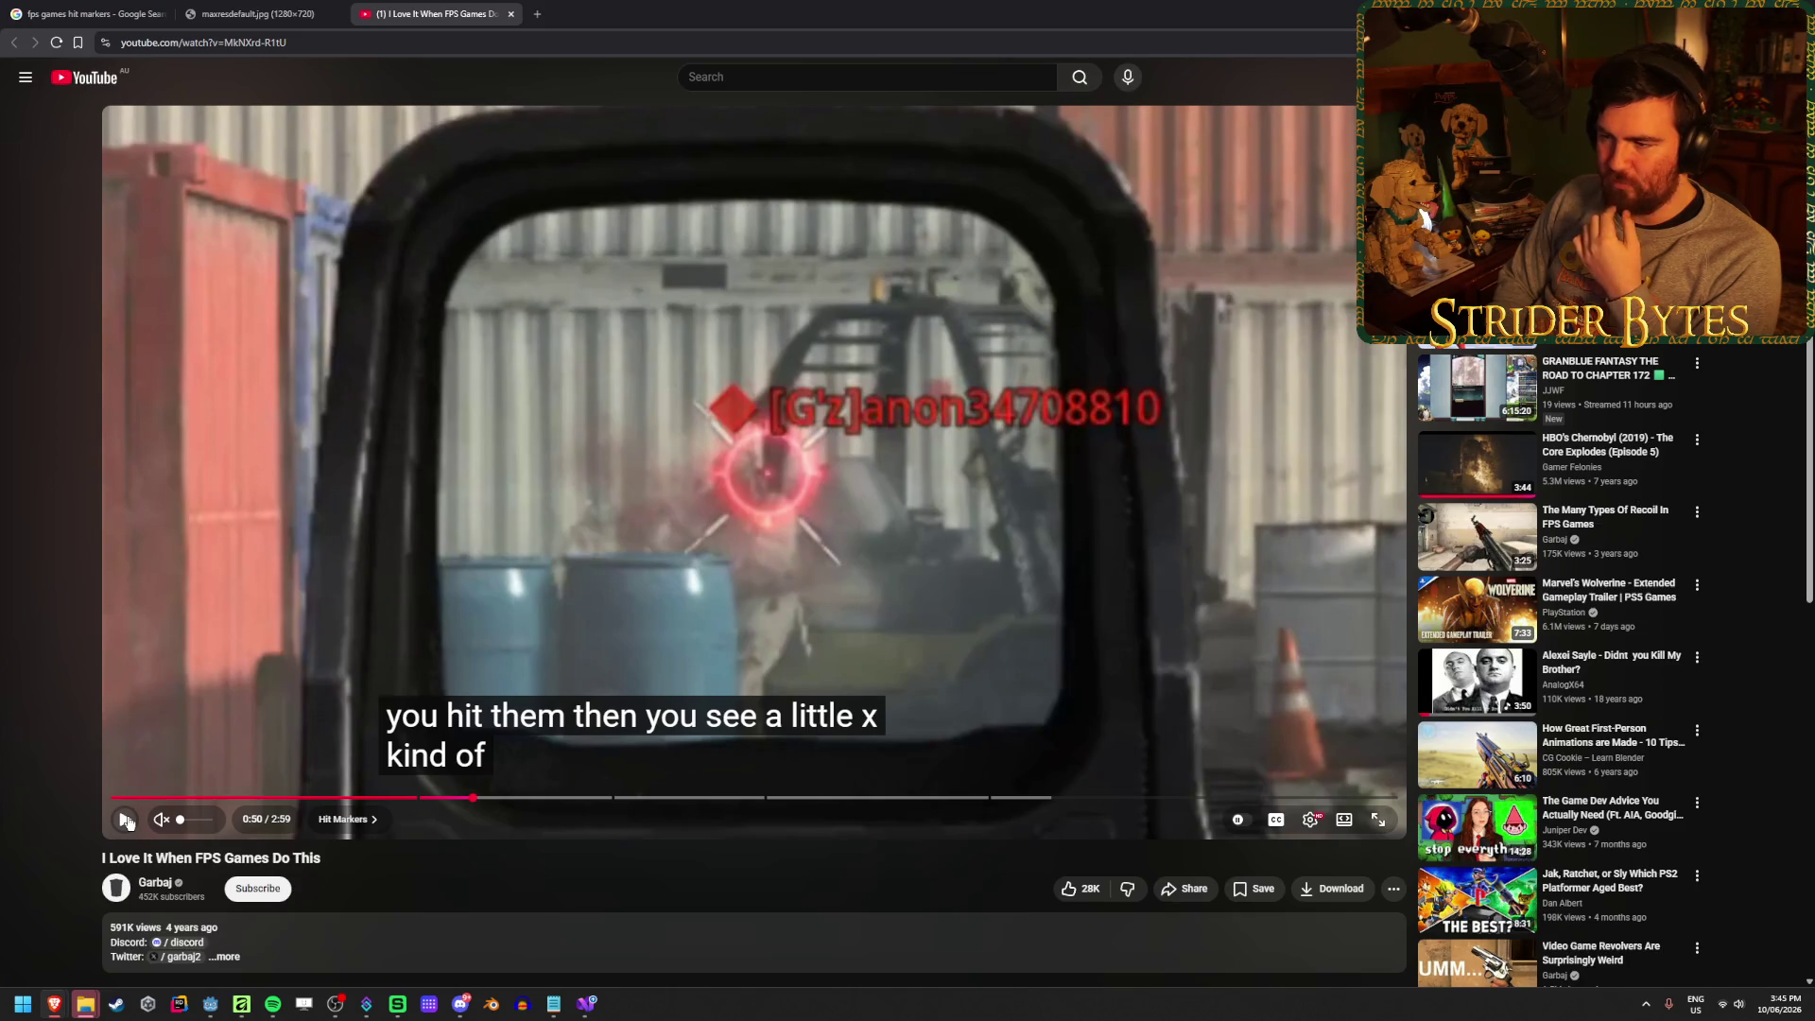
double_click(128, 822)
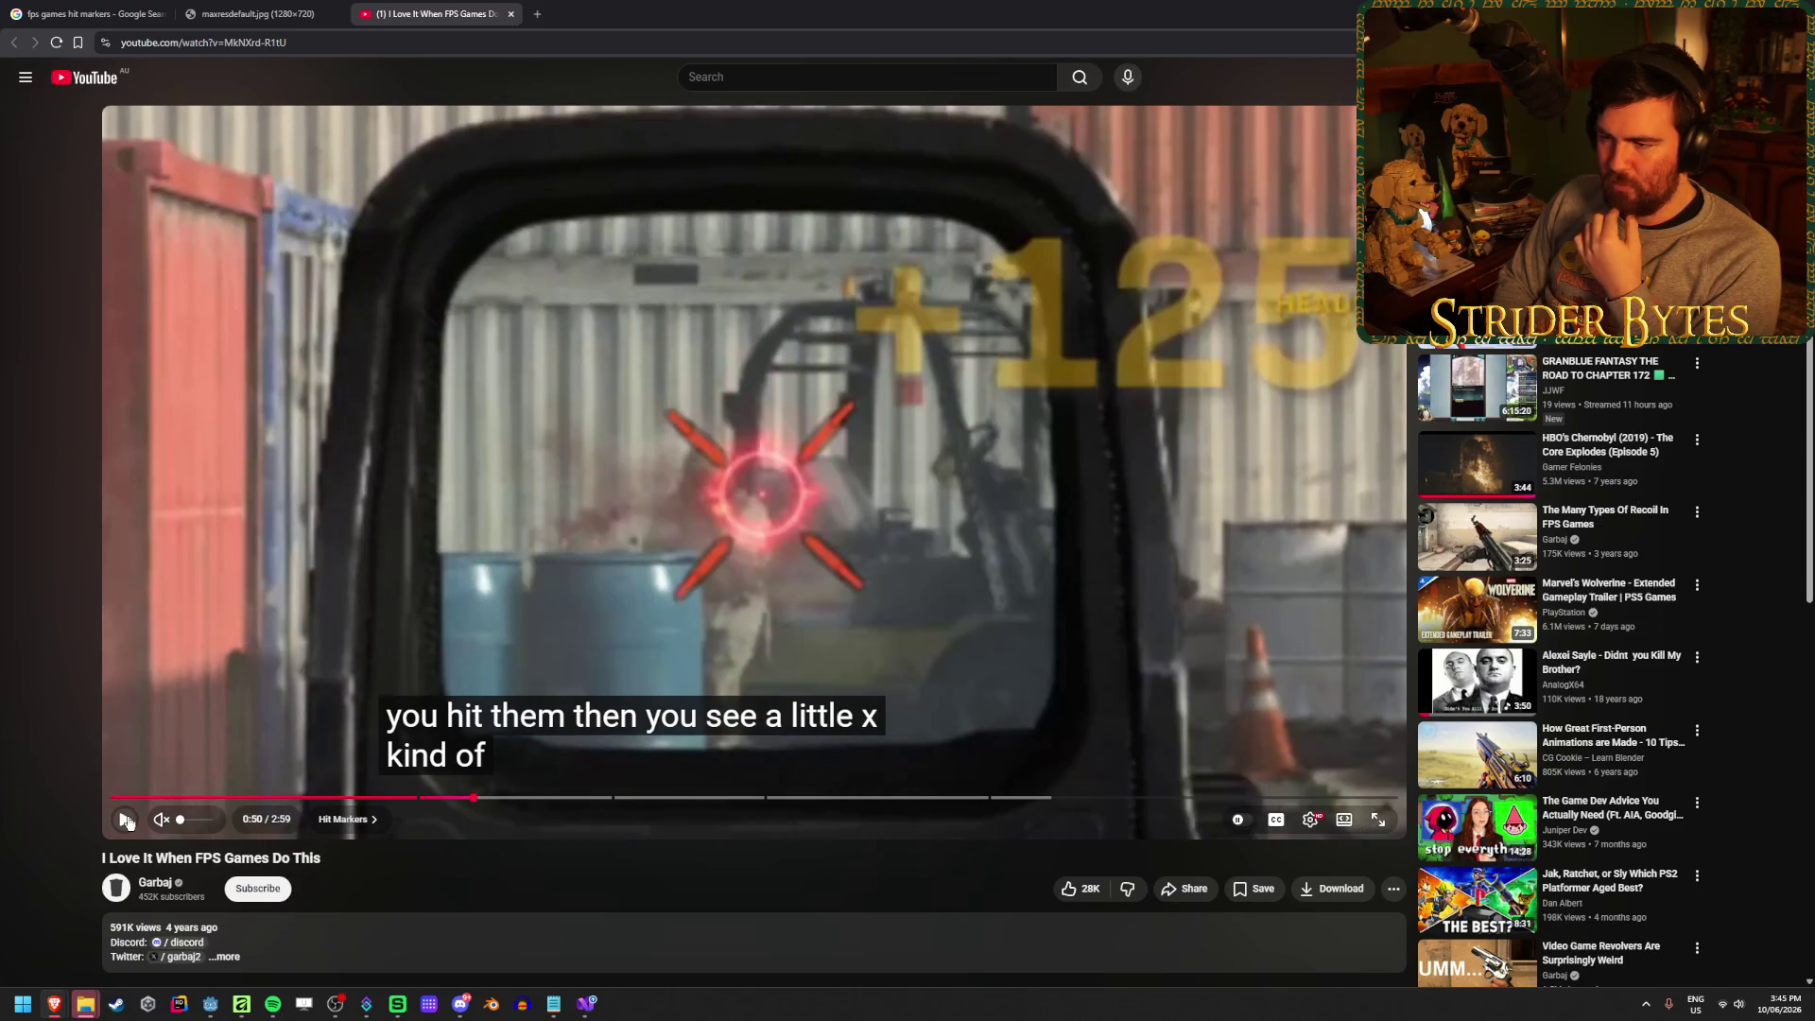
Keep stepping frames to 0:51, nudging one frame back and forward on the red marker with +145 XP
double_click(127, 821)
double_click(128, 822)
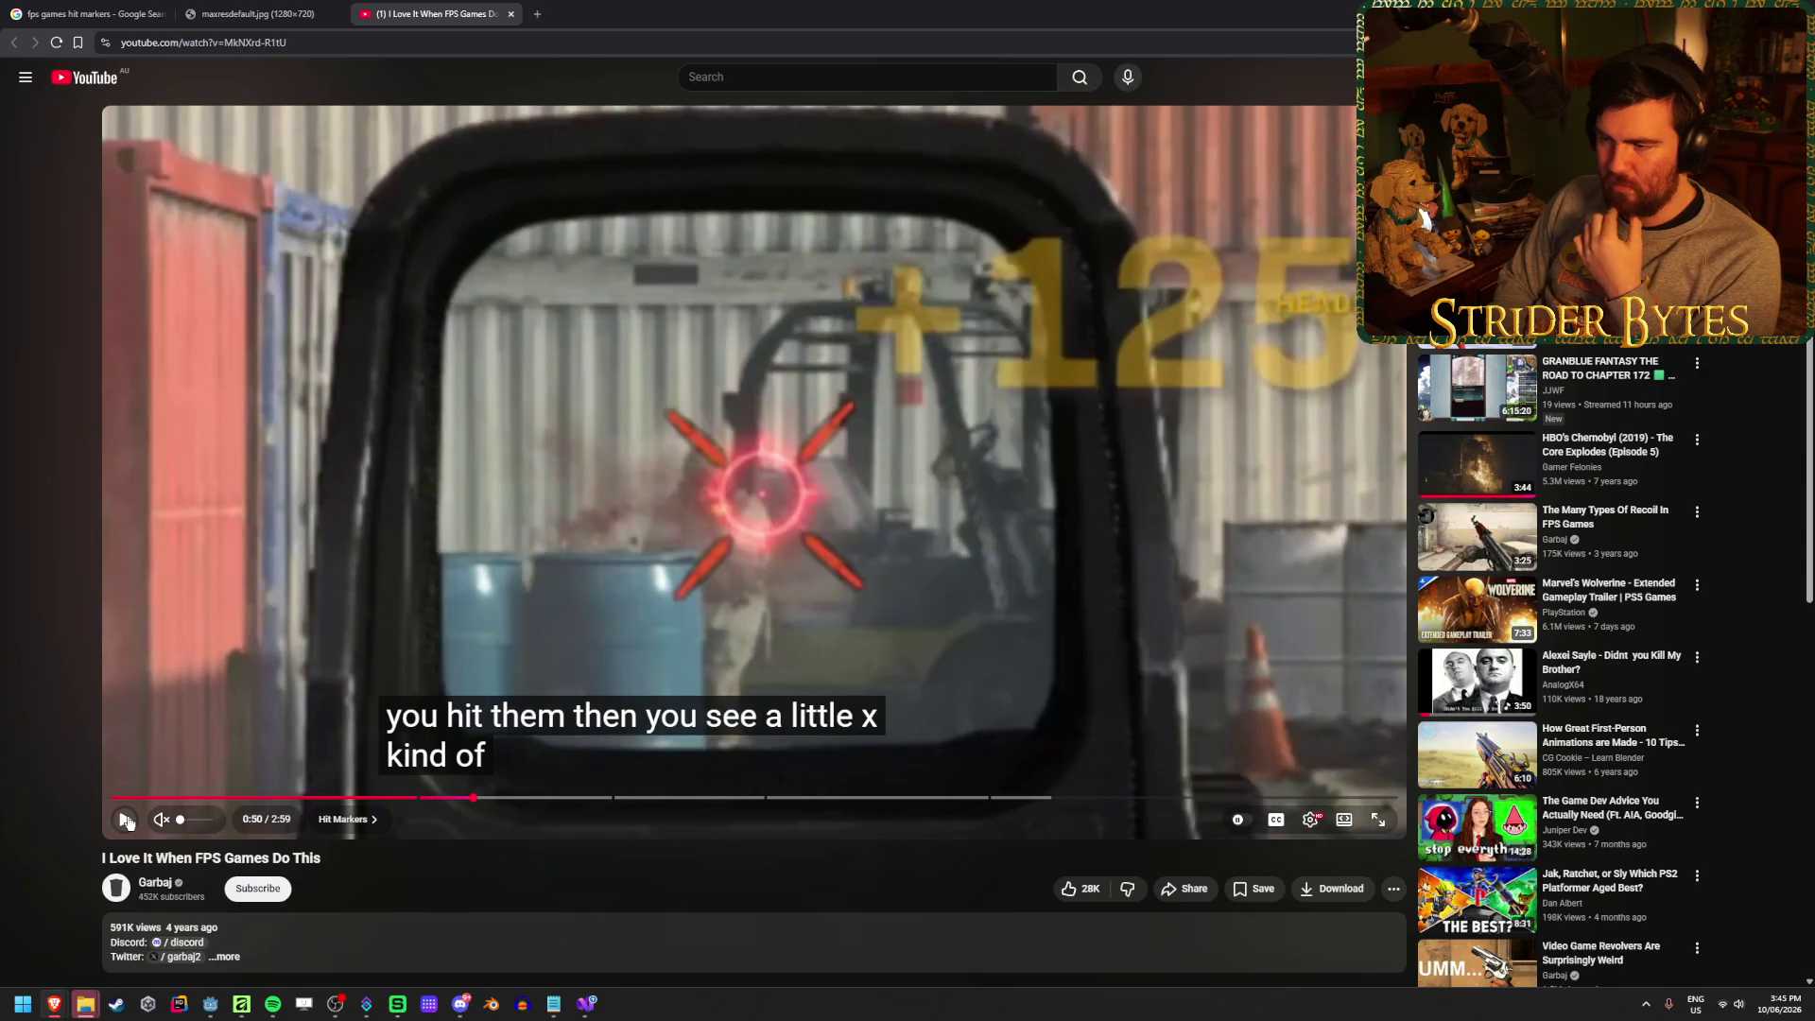
double_click(128, 821)
double_click(128, 822)
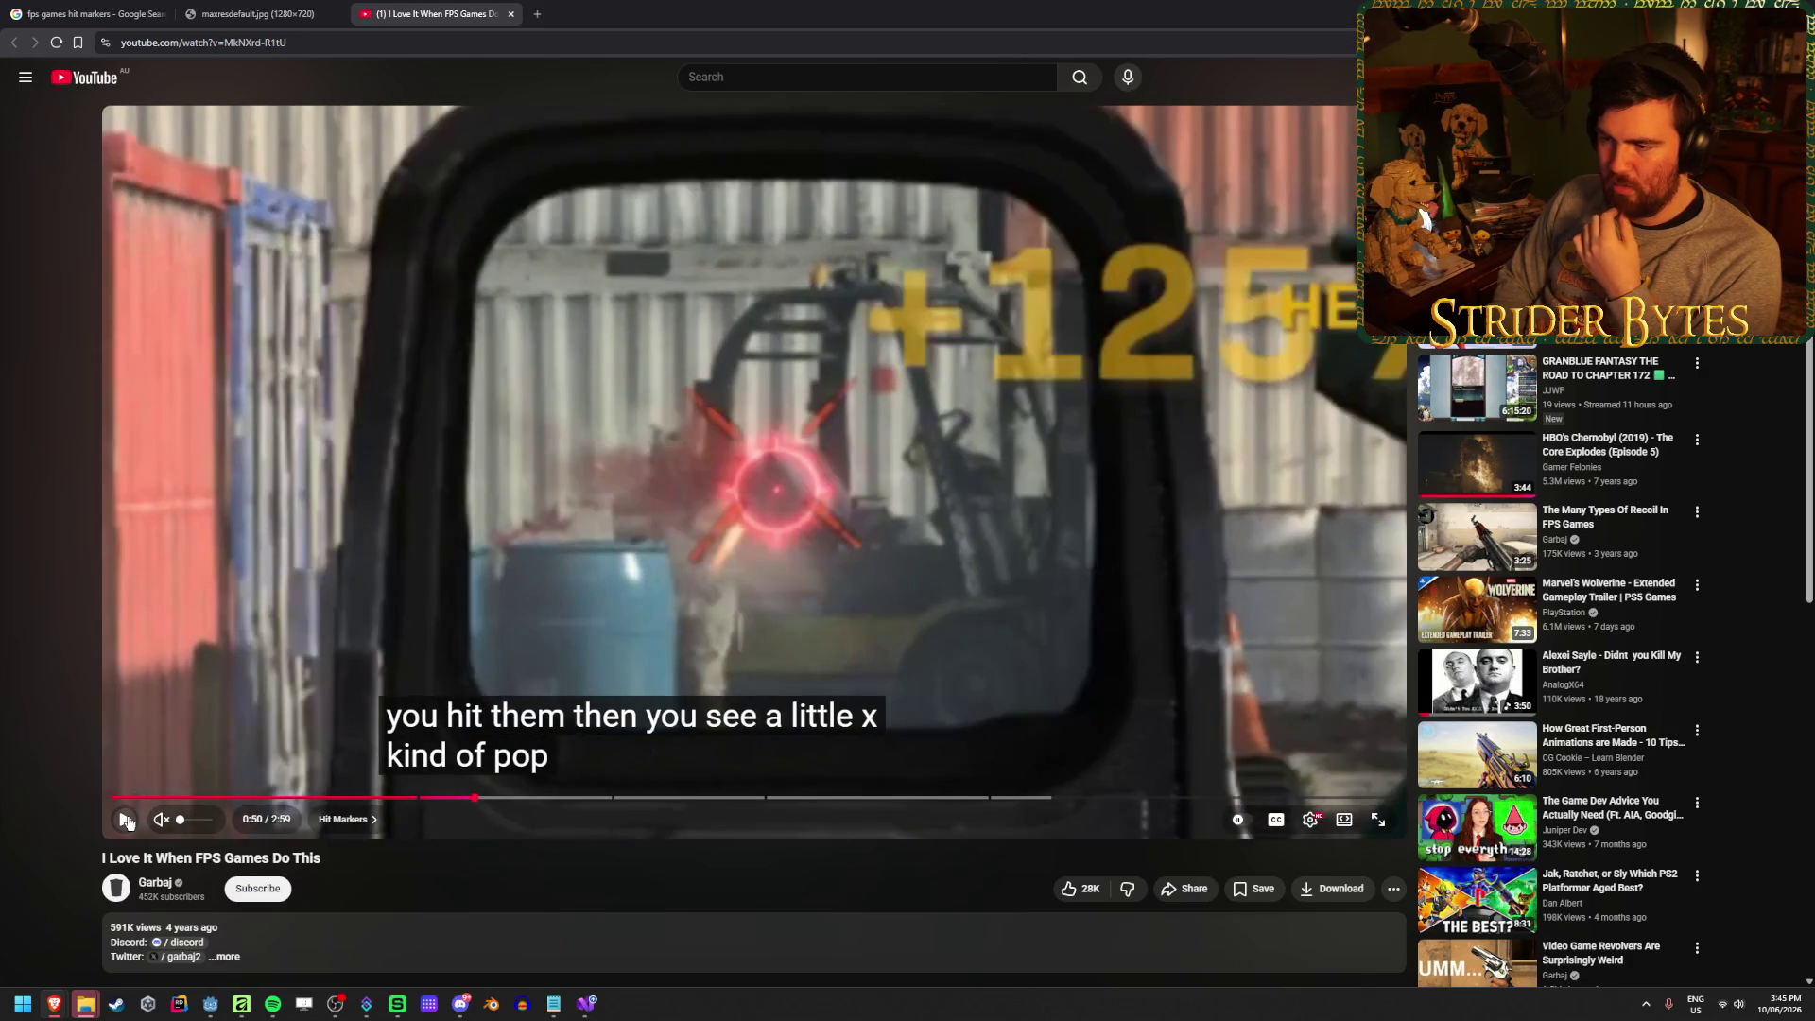
double_click(128, 822)
double_click(128, 822)
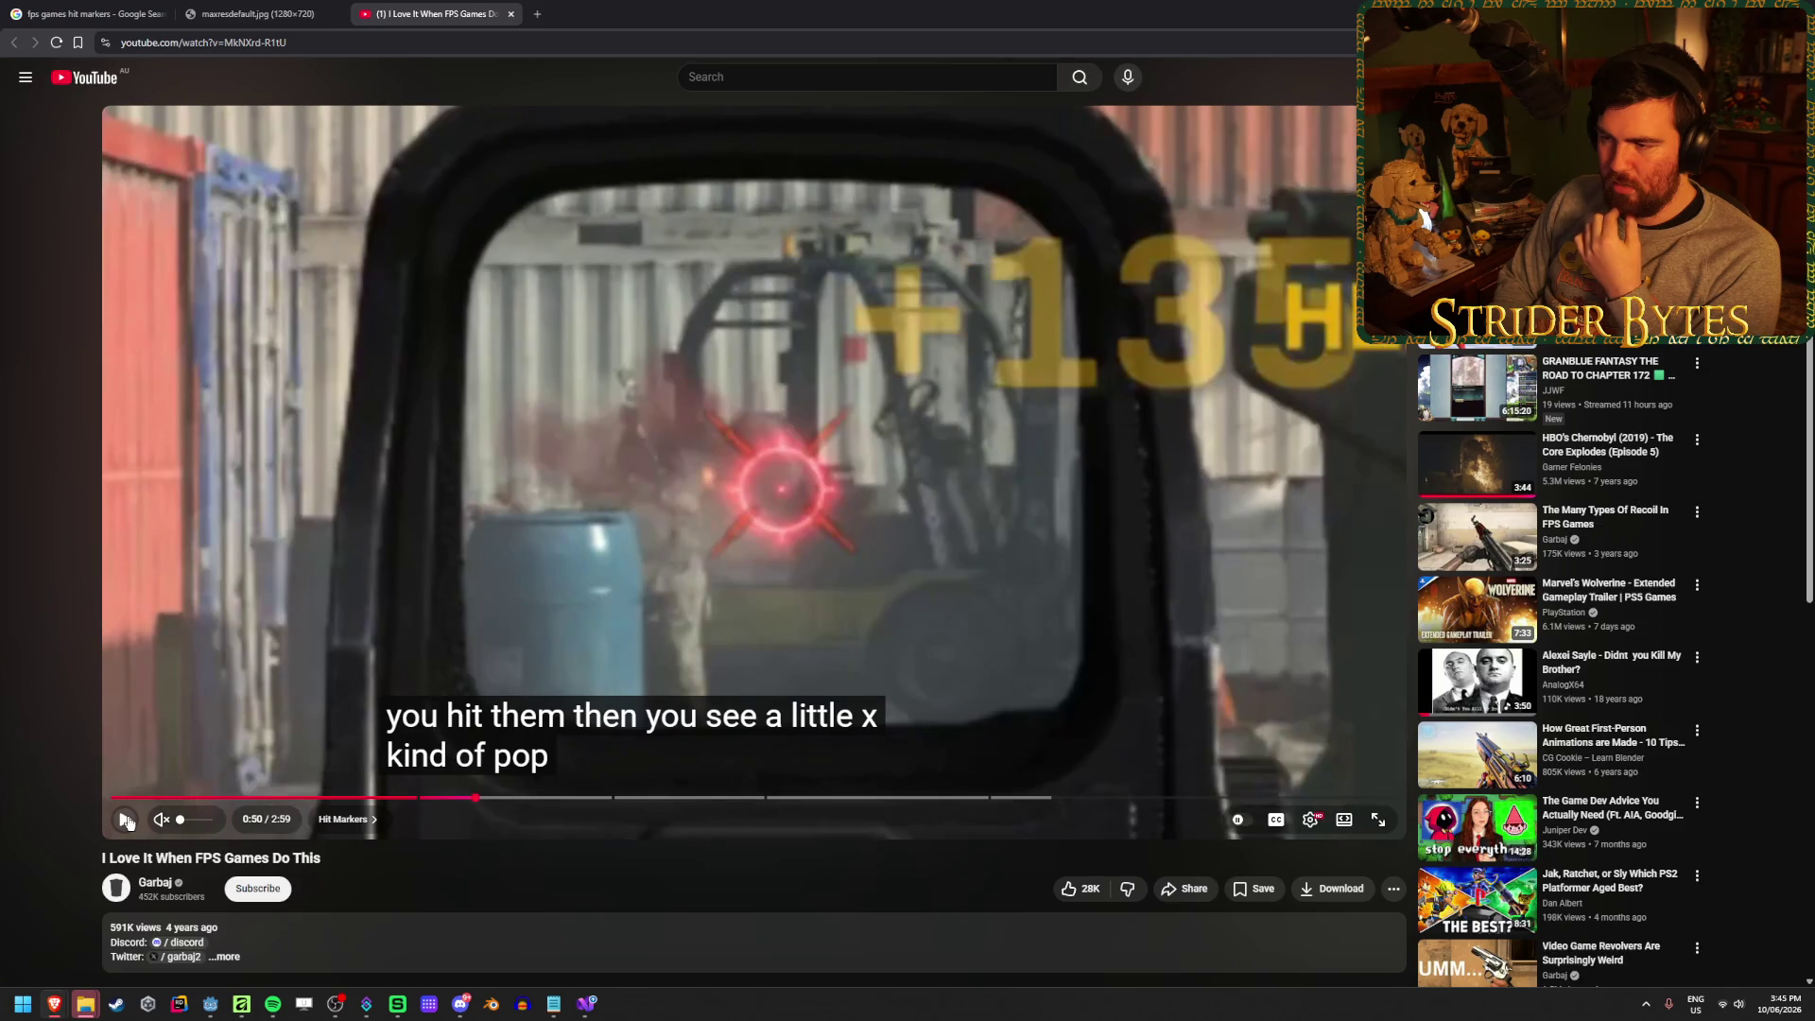
double_click(128, 822)
double_click(128, 822)
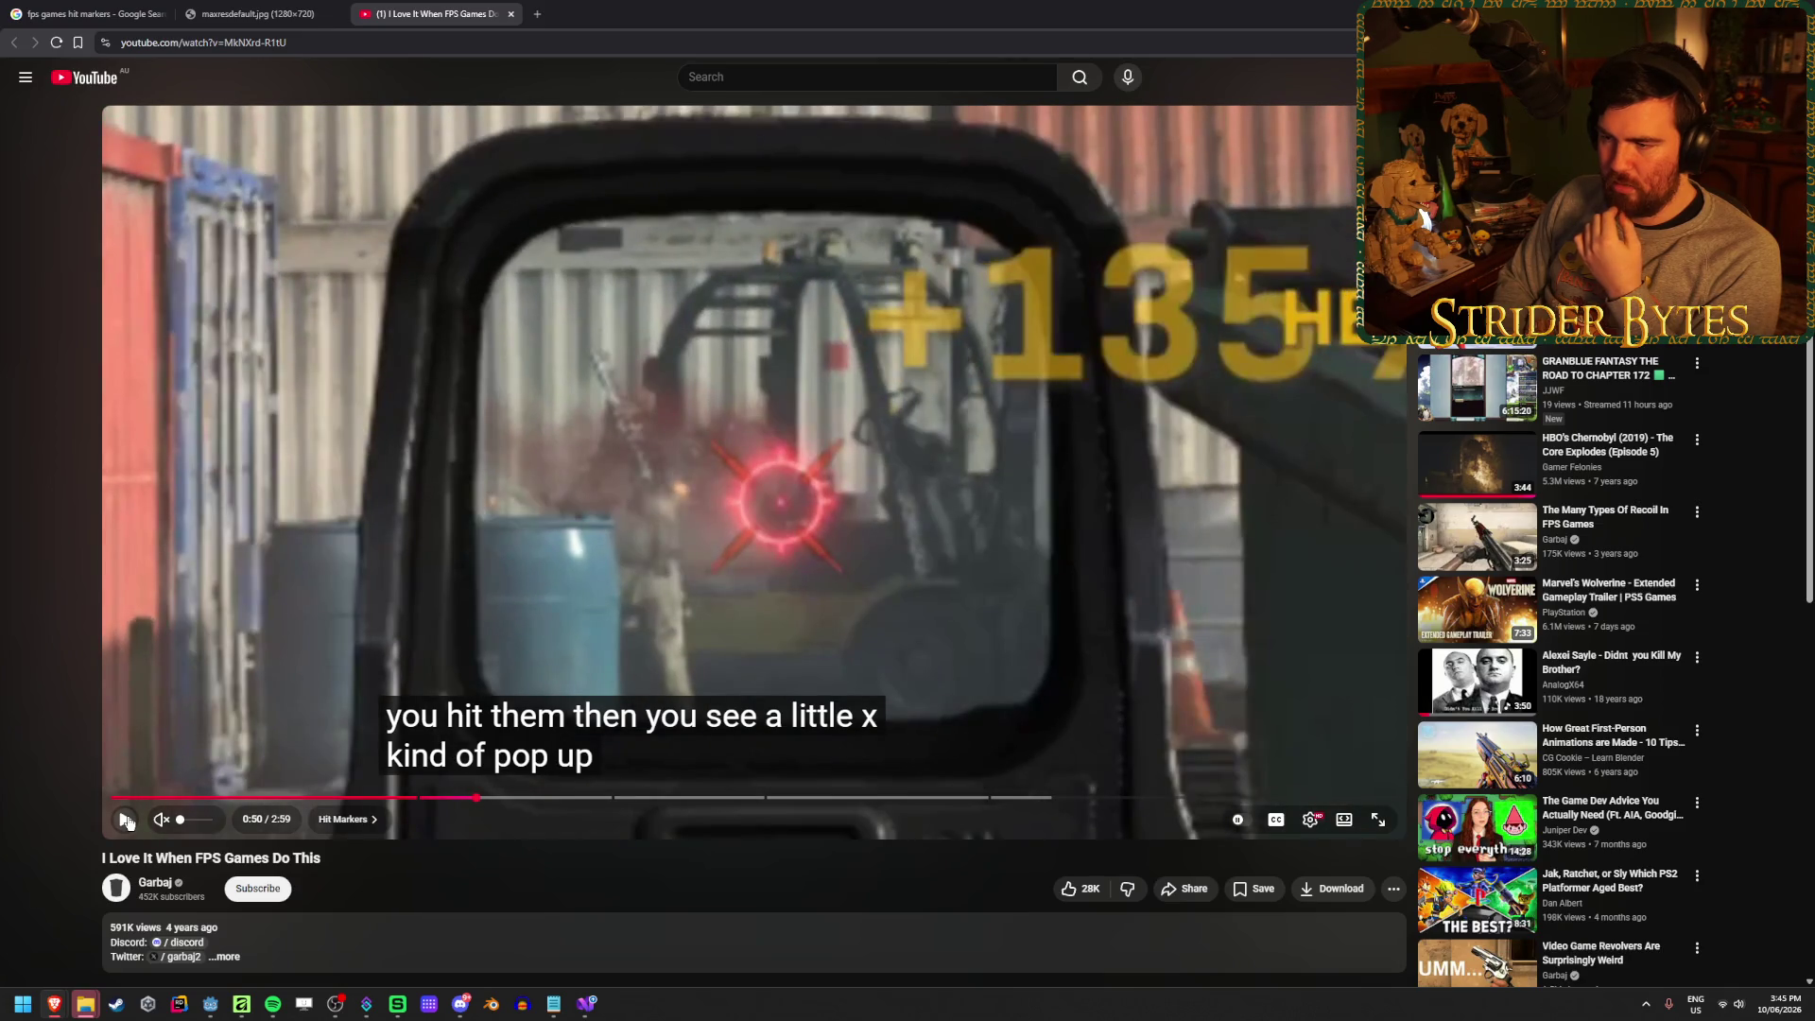
double_click(128, 821)
double_click(128, 822)
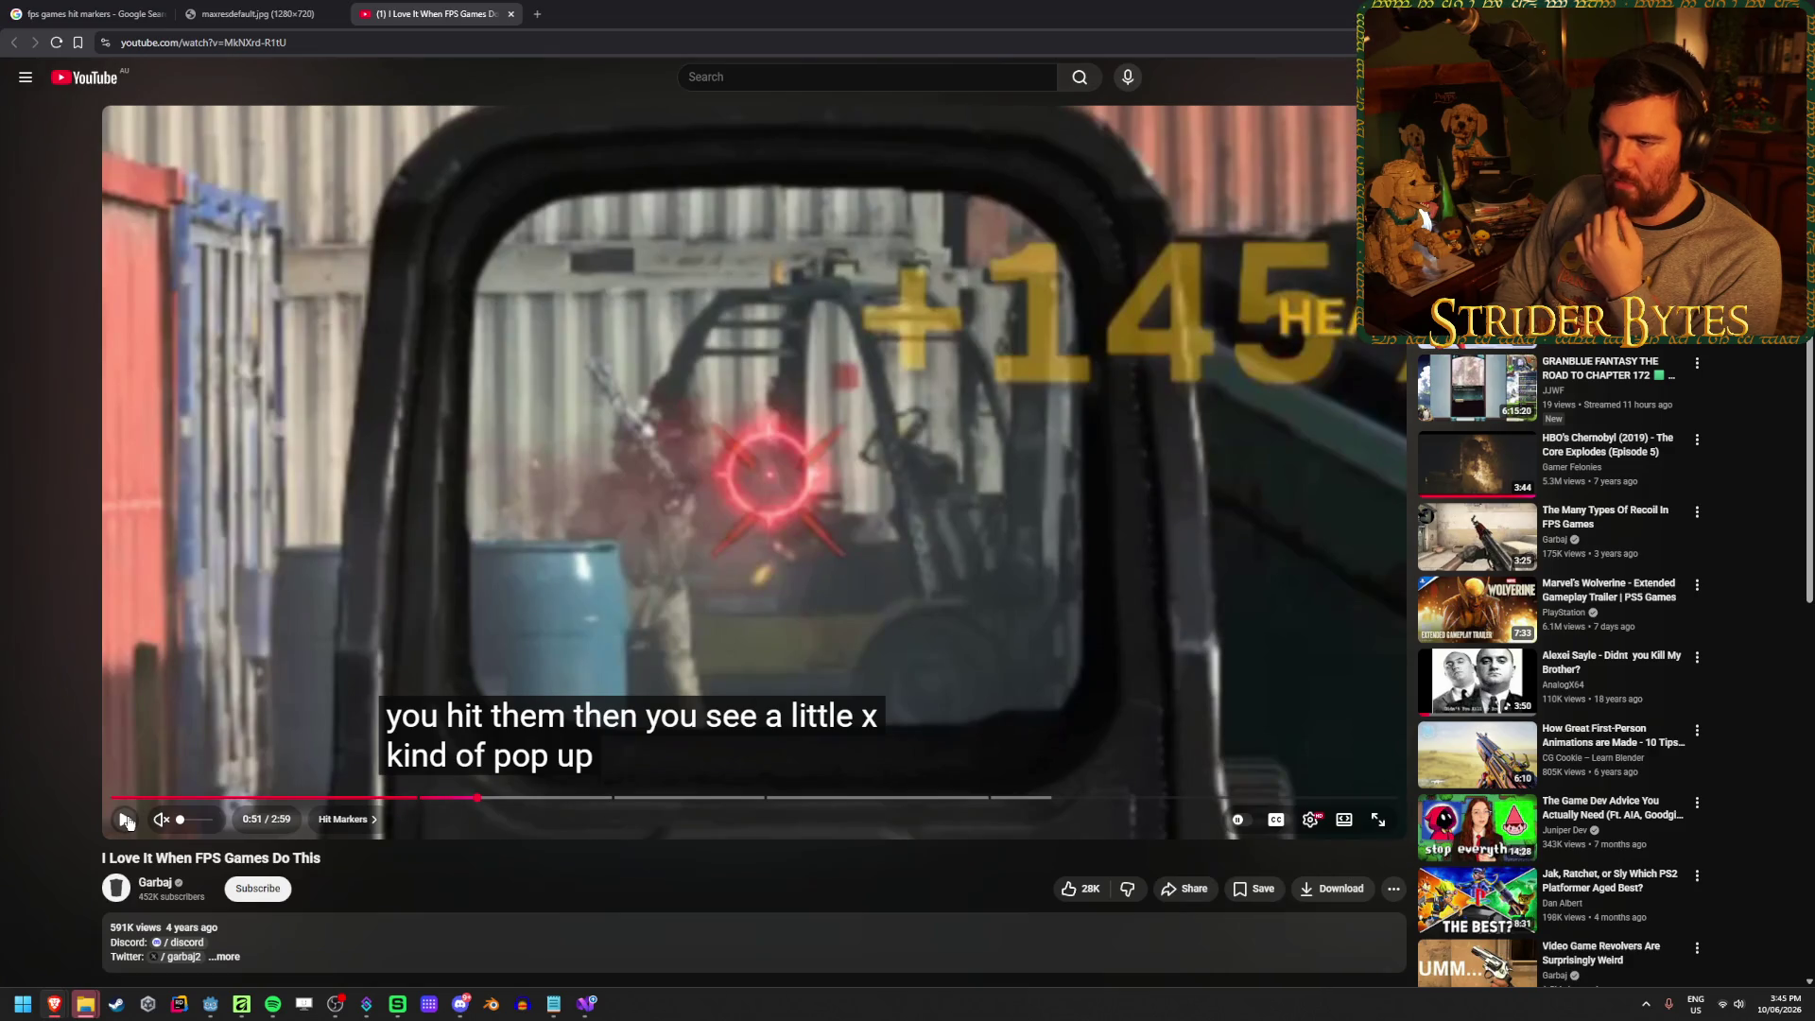
double_click(128, 822)
double_click(127, 821)
double_click(128, 821)
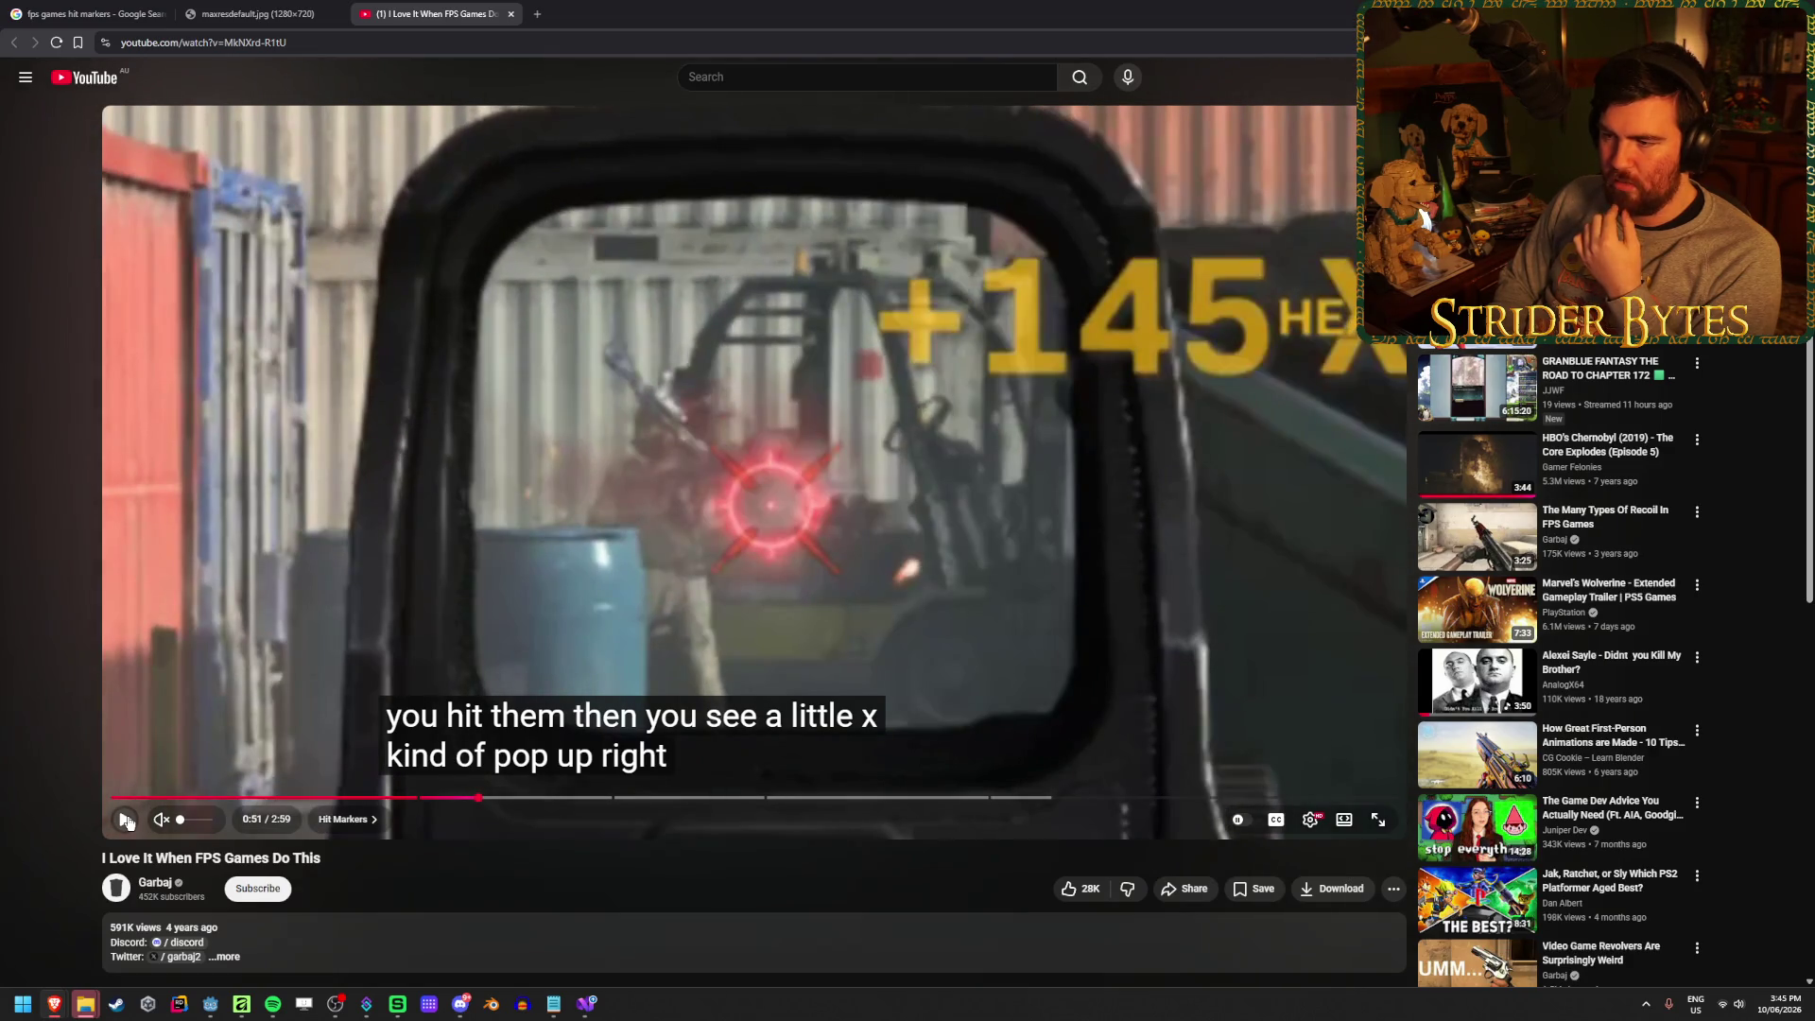
double_click(127, 822)
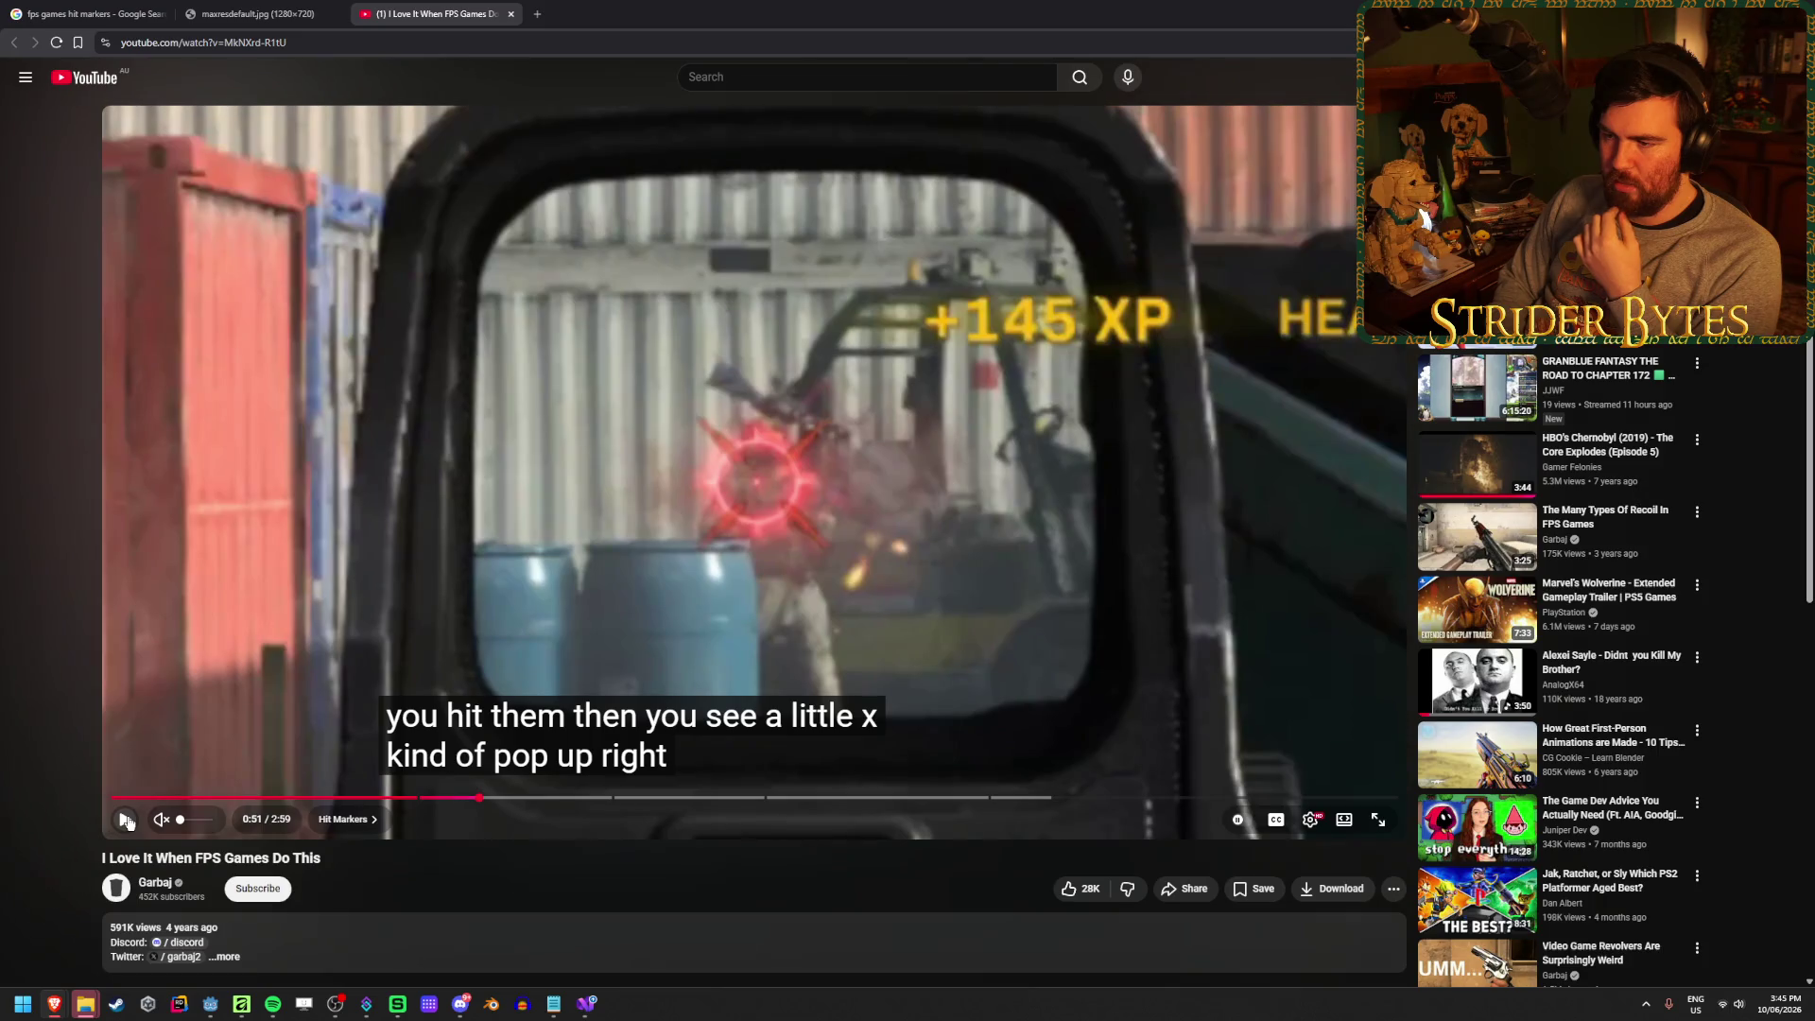
double_click(128, 822)
double_click(128, 822)
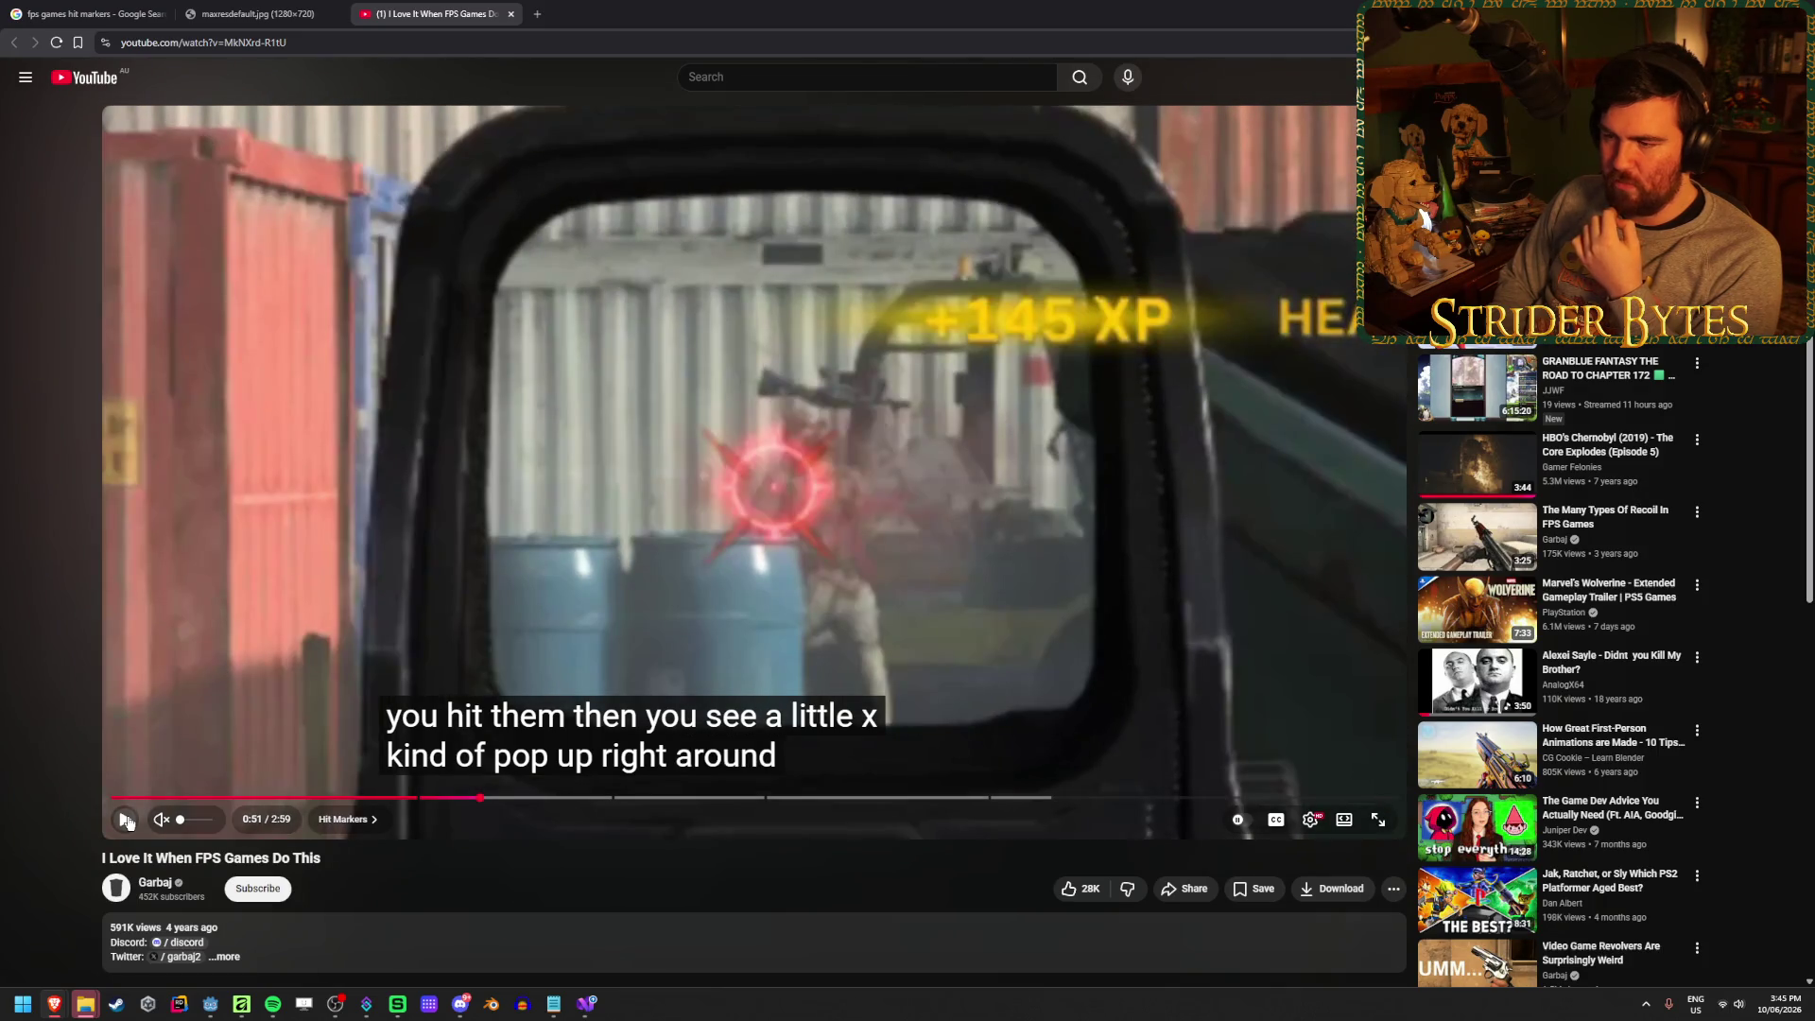
double_click(127, 822)
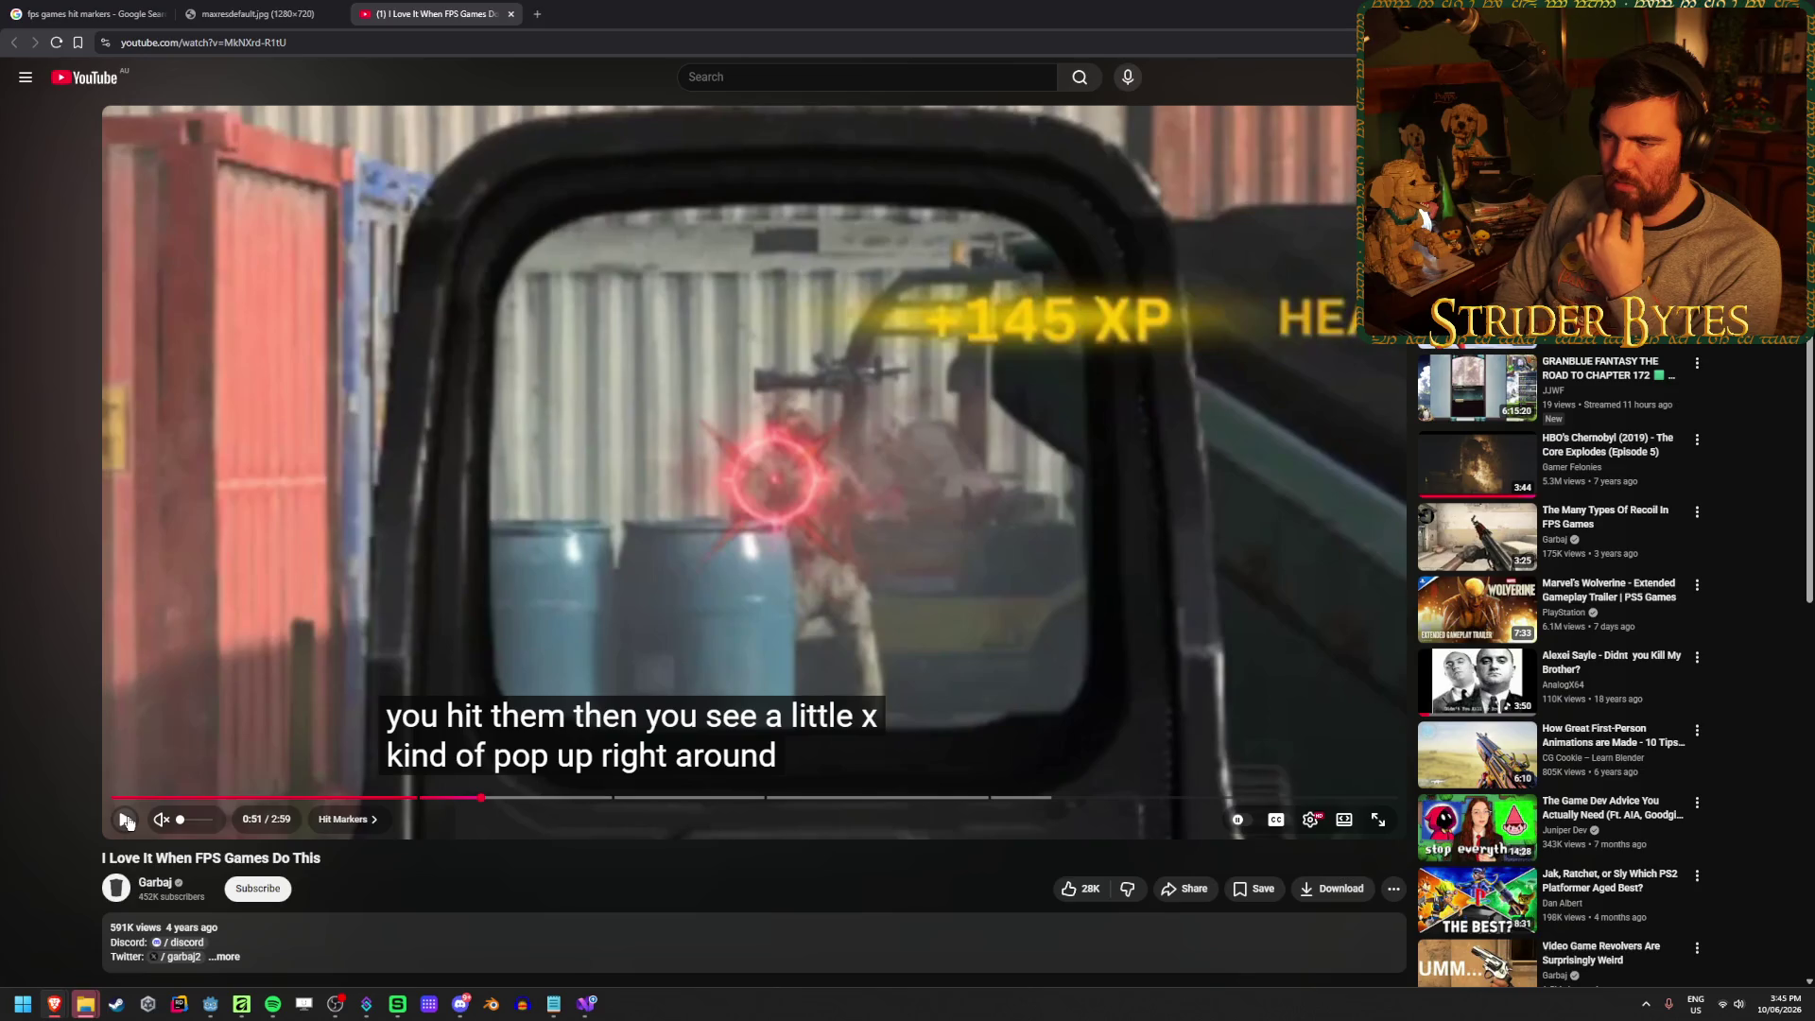
double_click(127, 821)
double_click(128, 821)
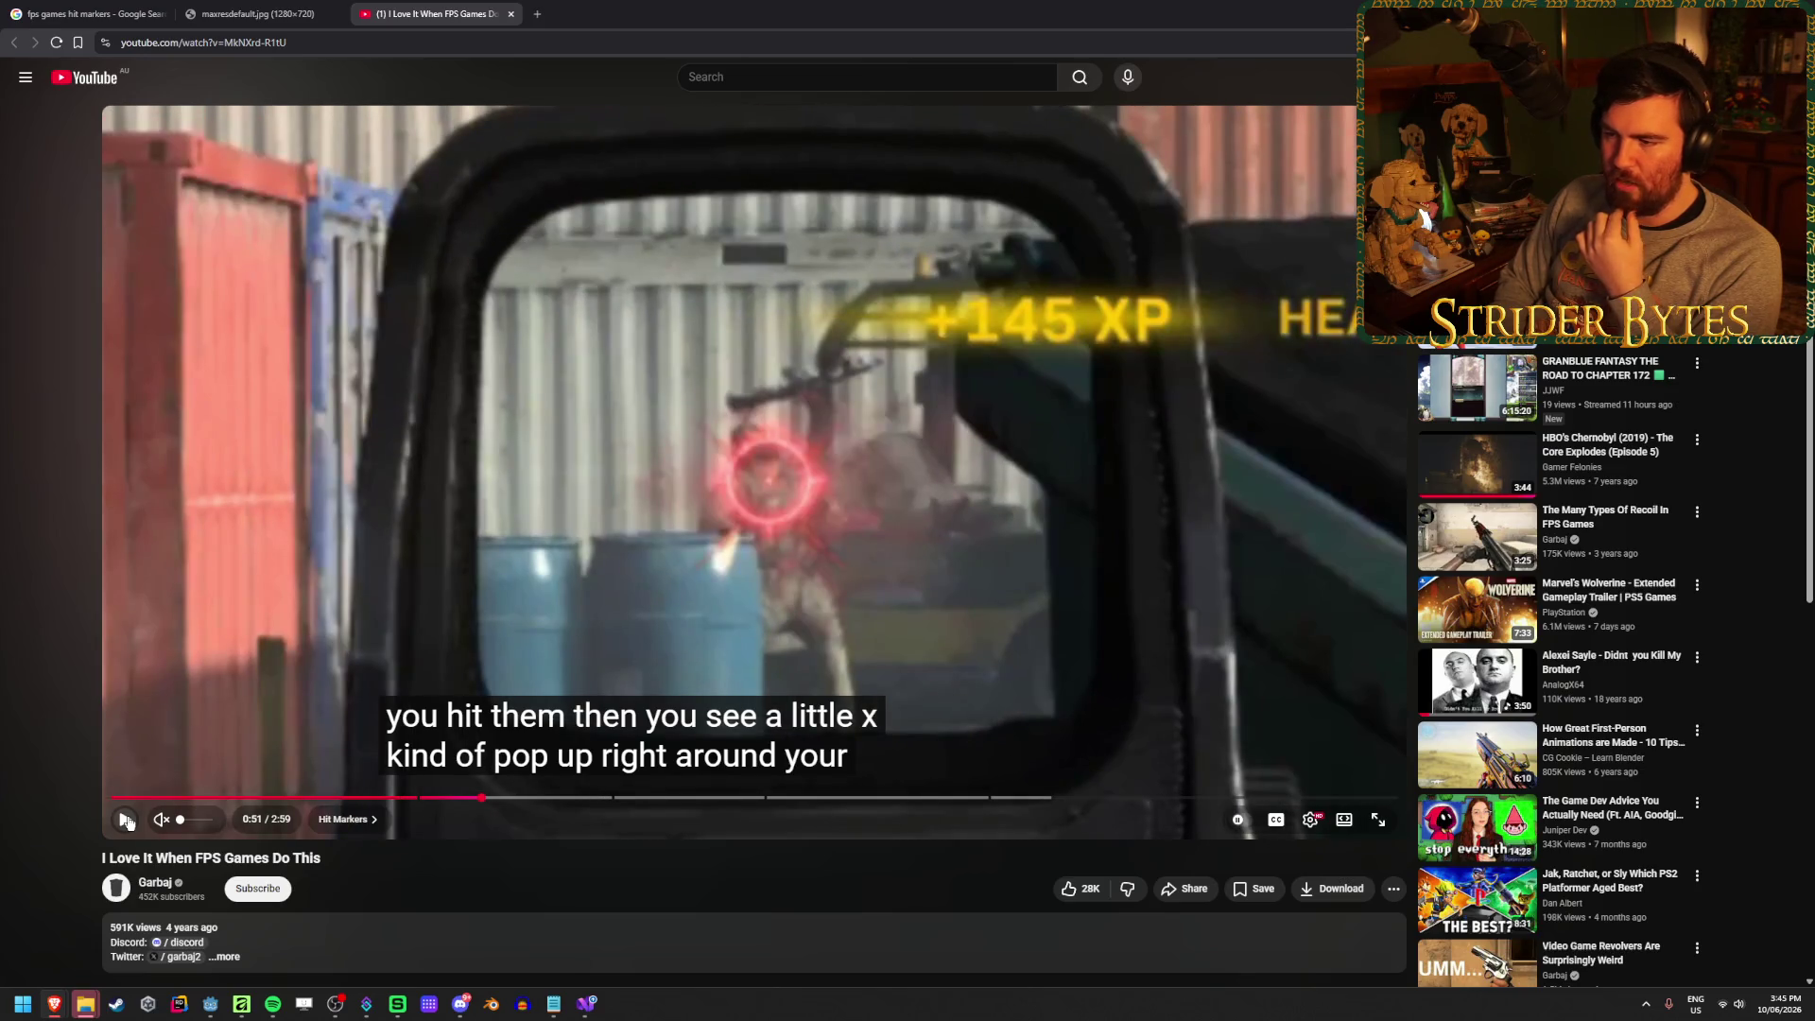
key("comma")
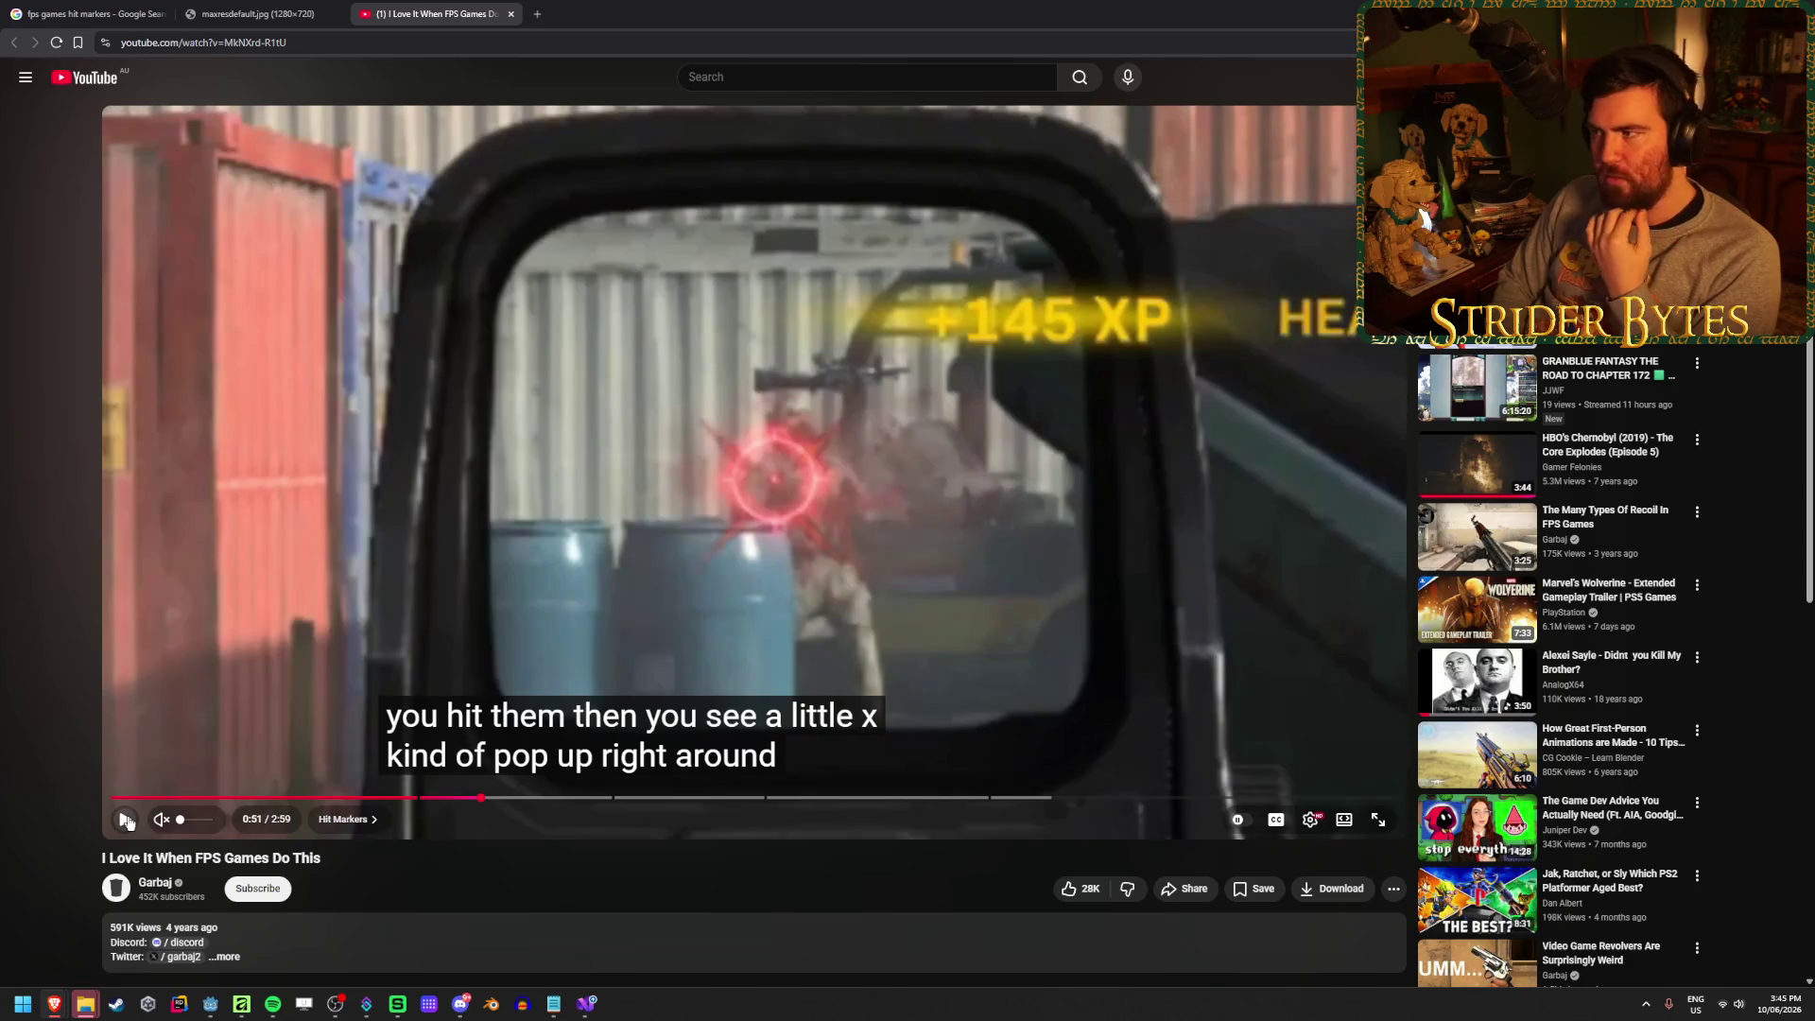
key("period")
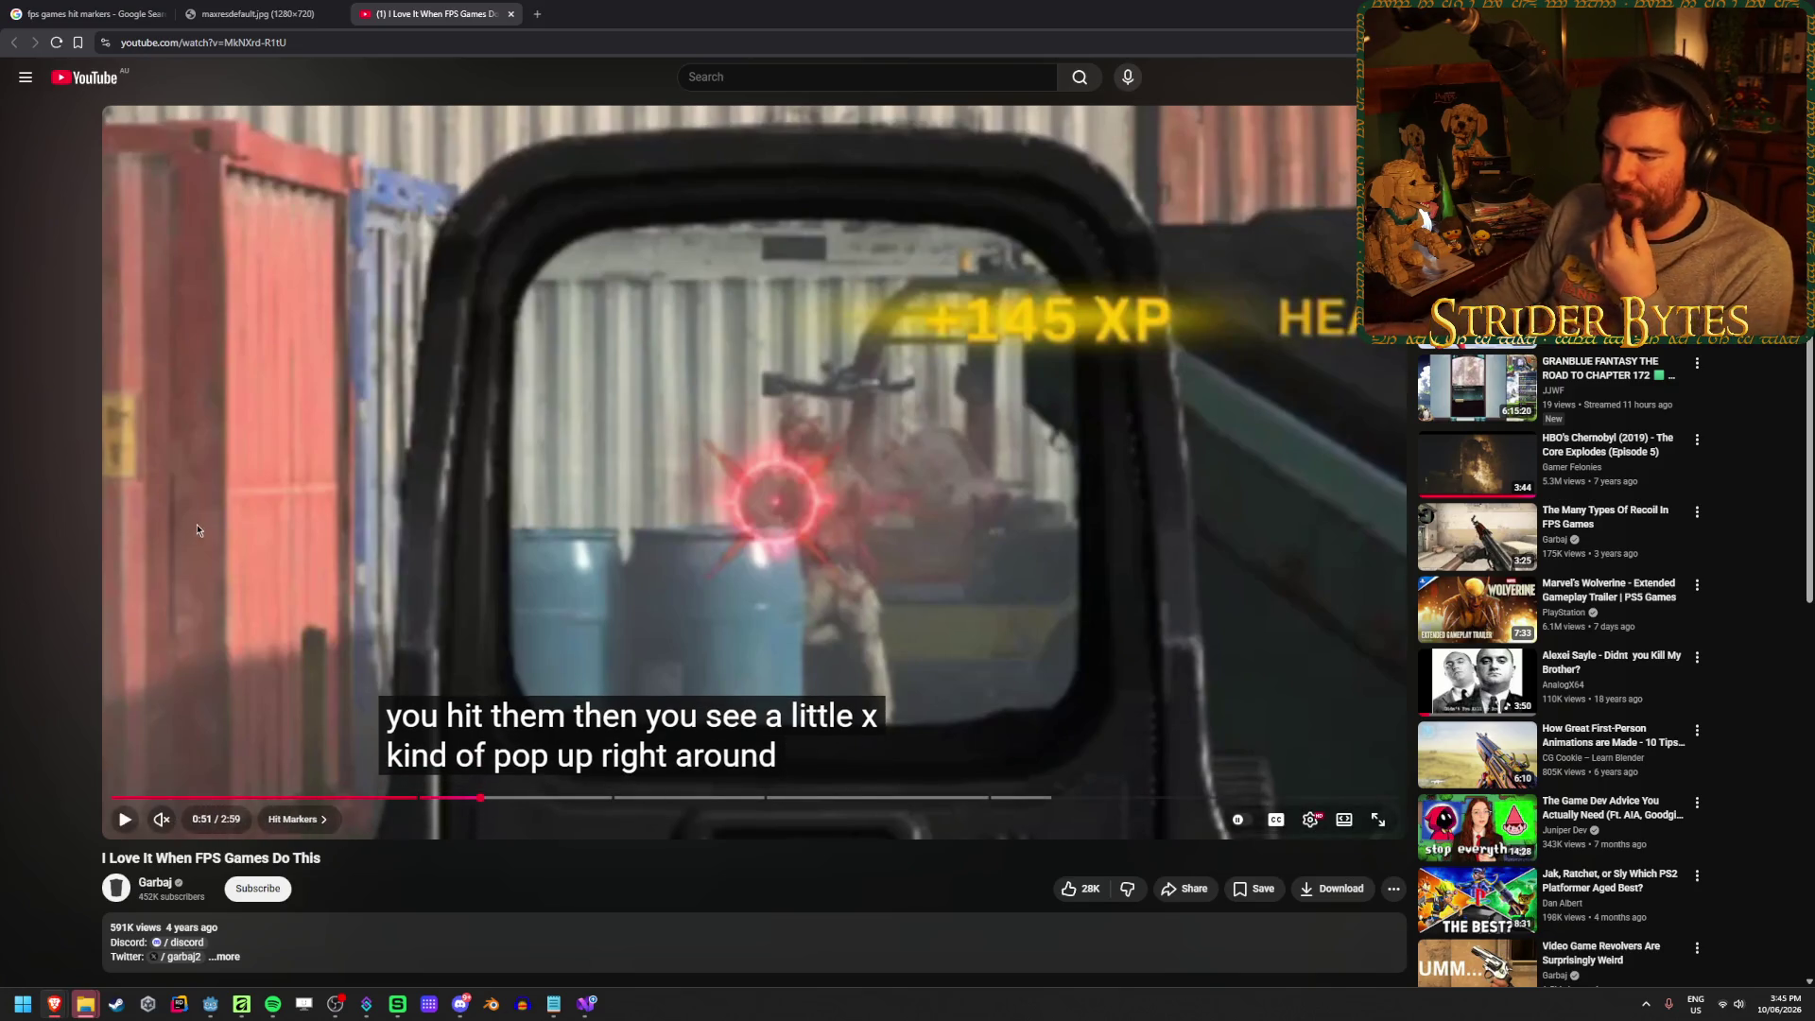
Replay the hit from 0:47, freeze on the pop-up X at 0:50, and return to GunEffects.cs
left_click(451, 799)
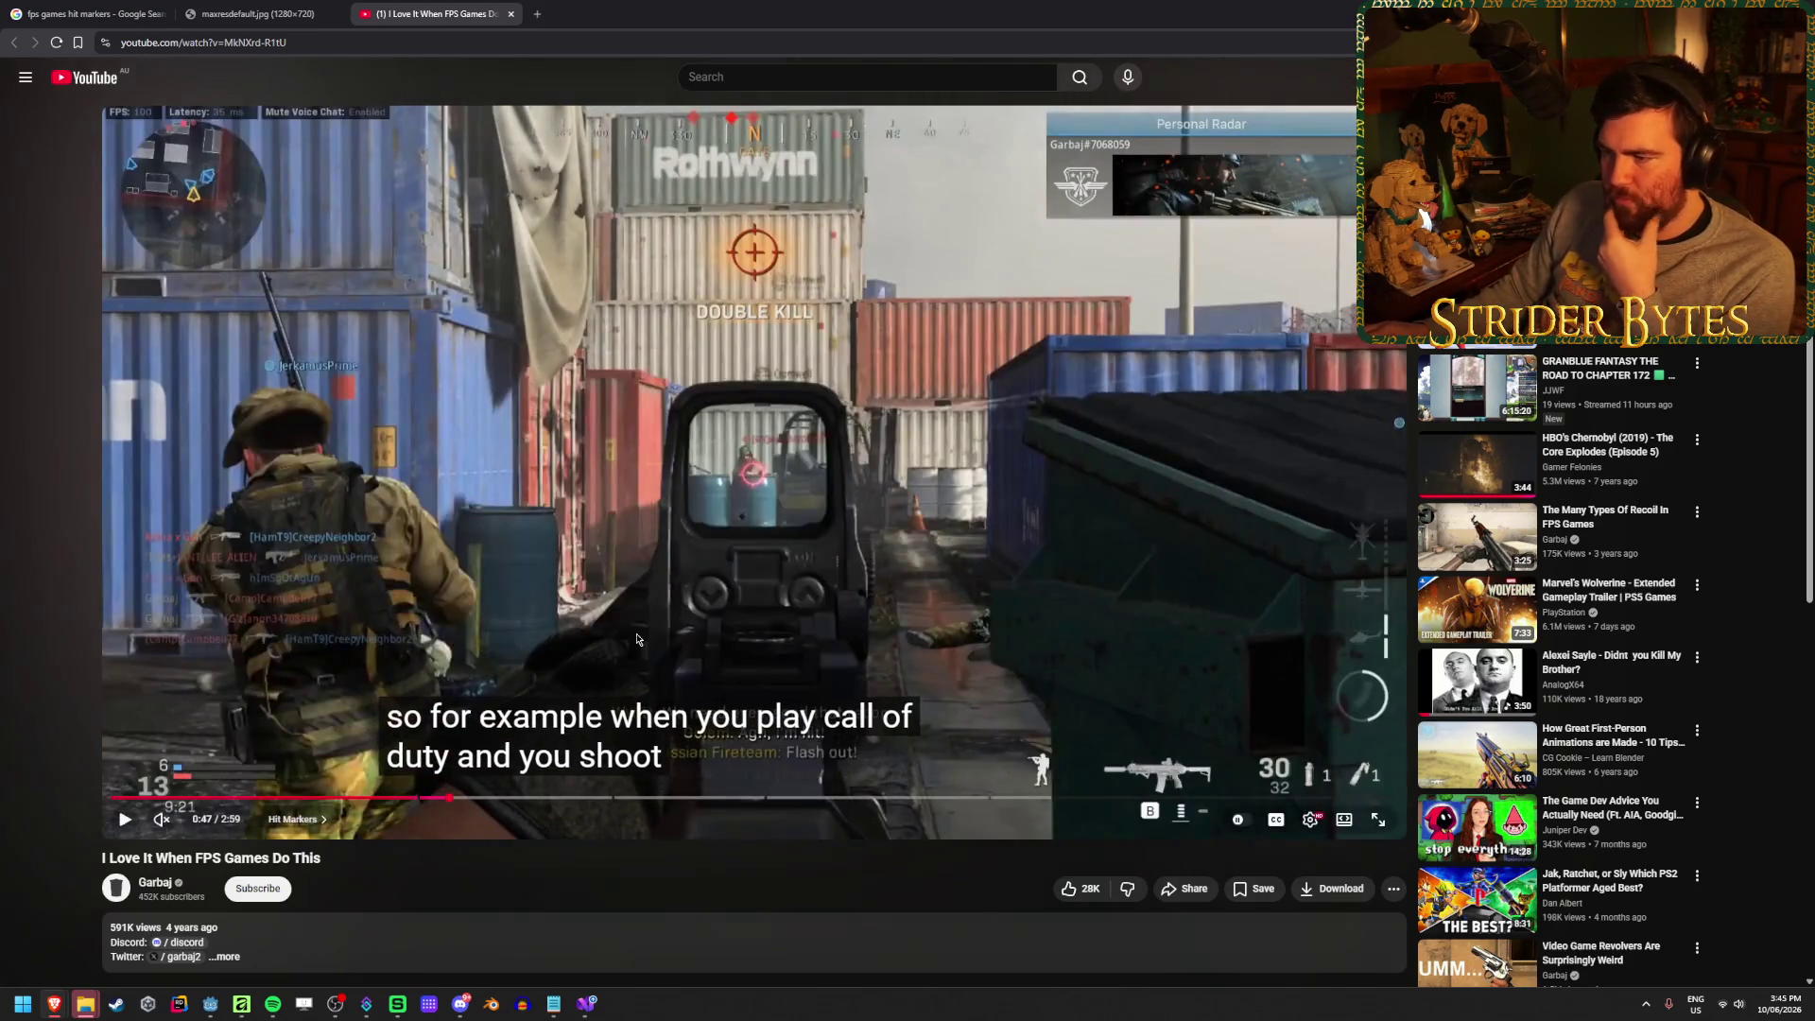
left_click(608, 696)
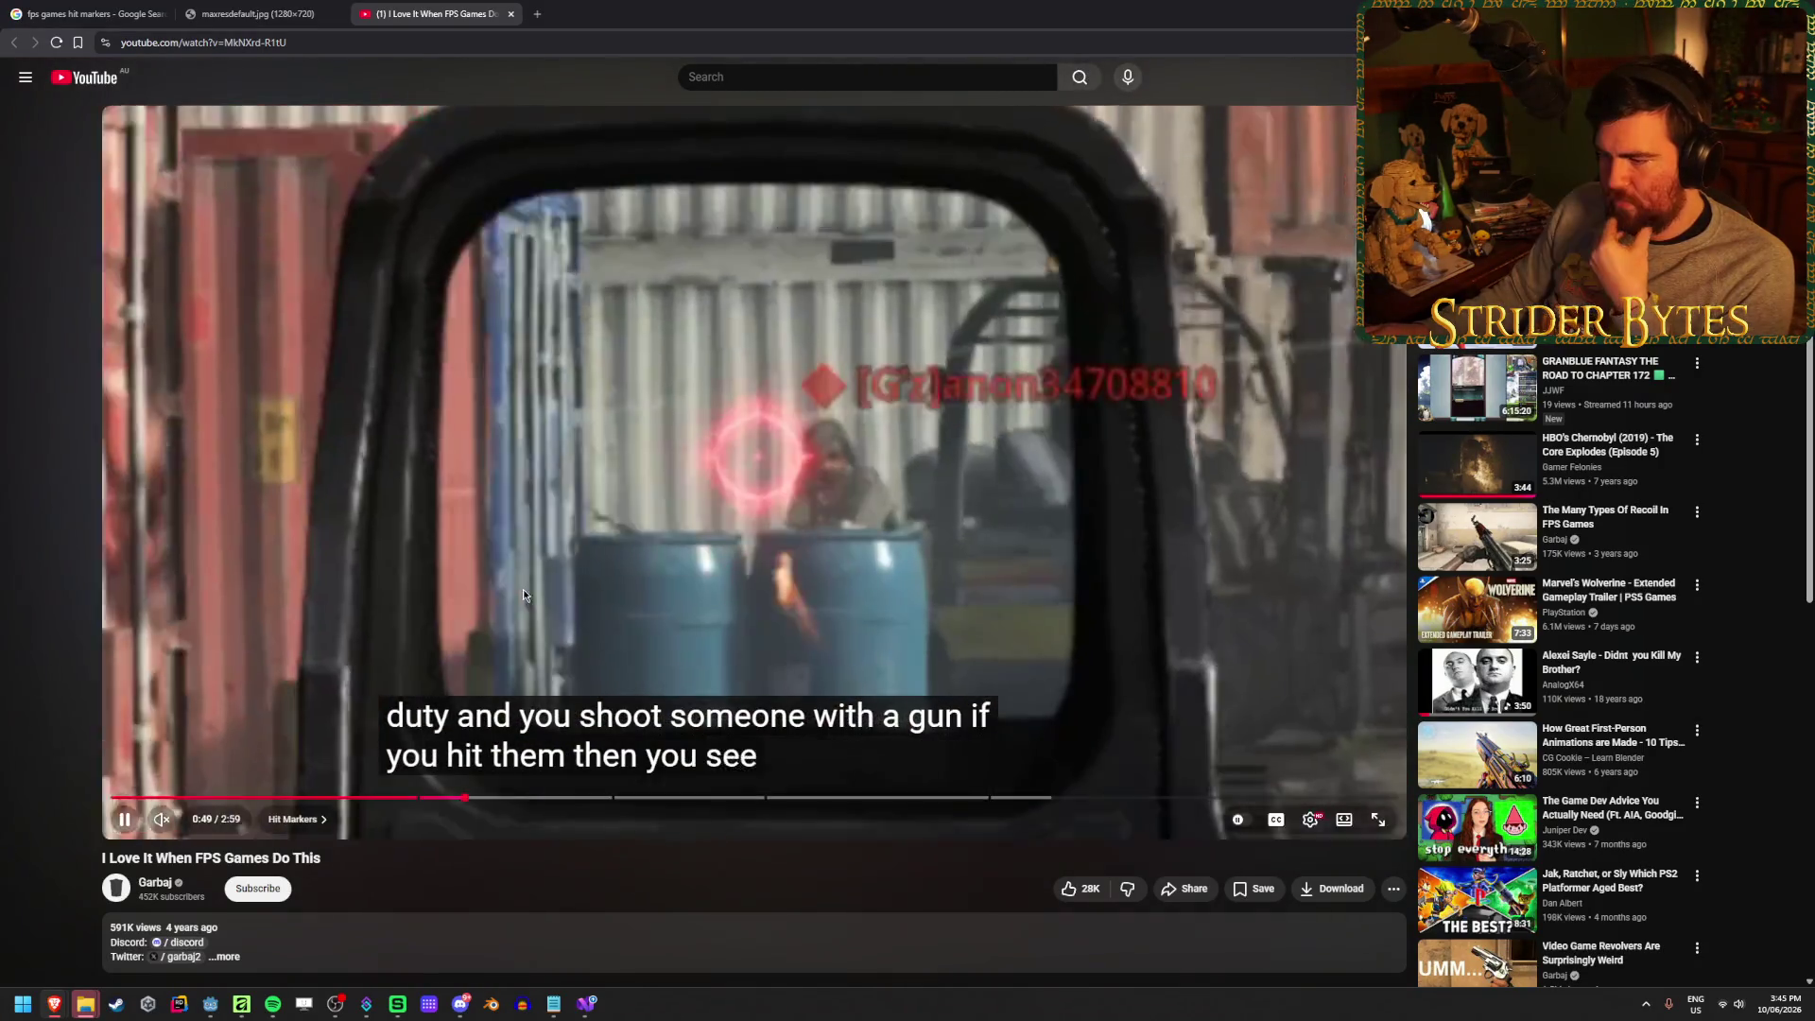
left_click(524, 595)
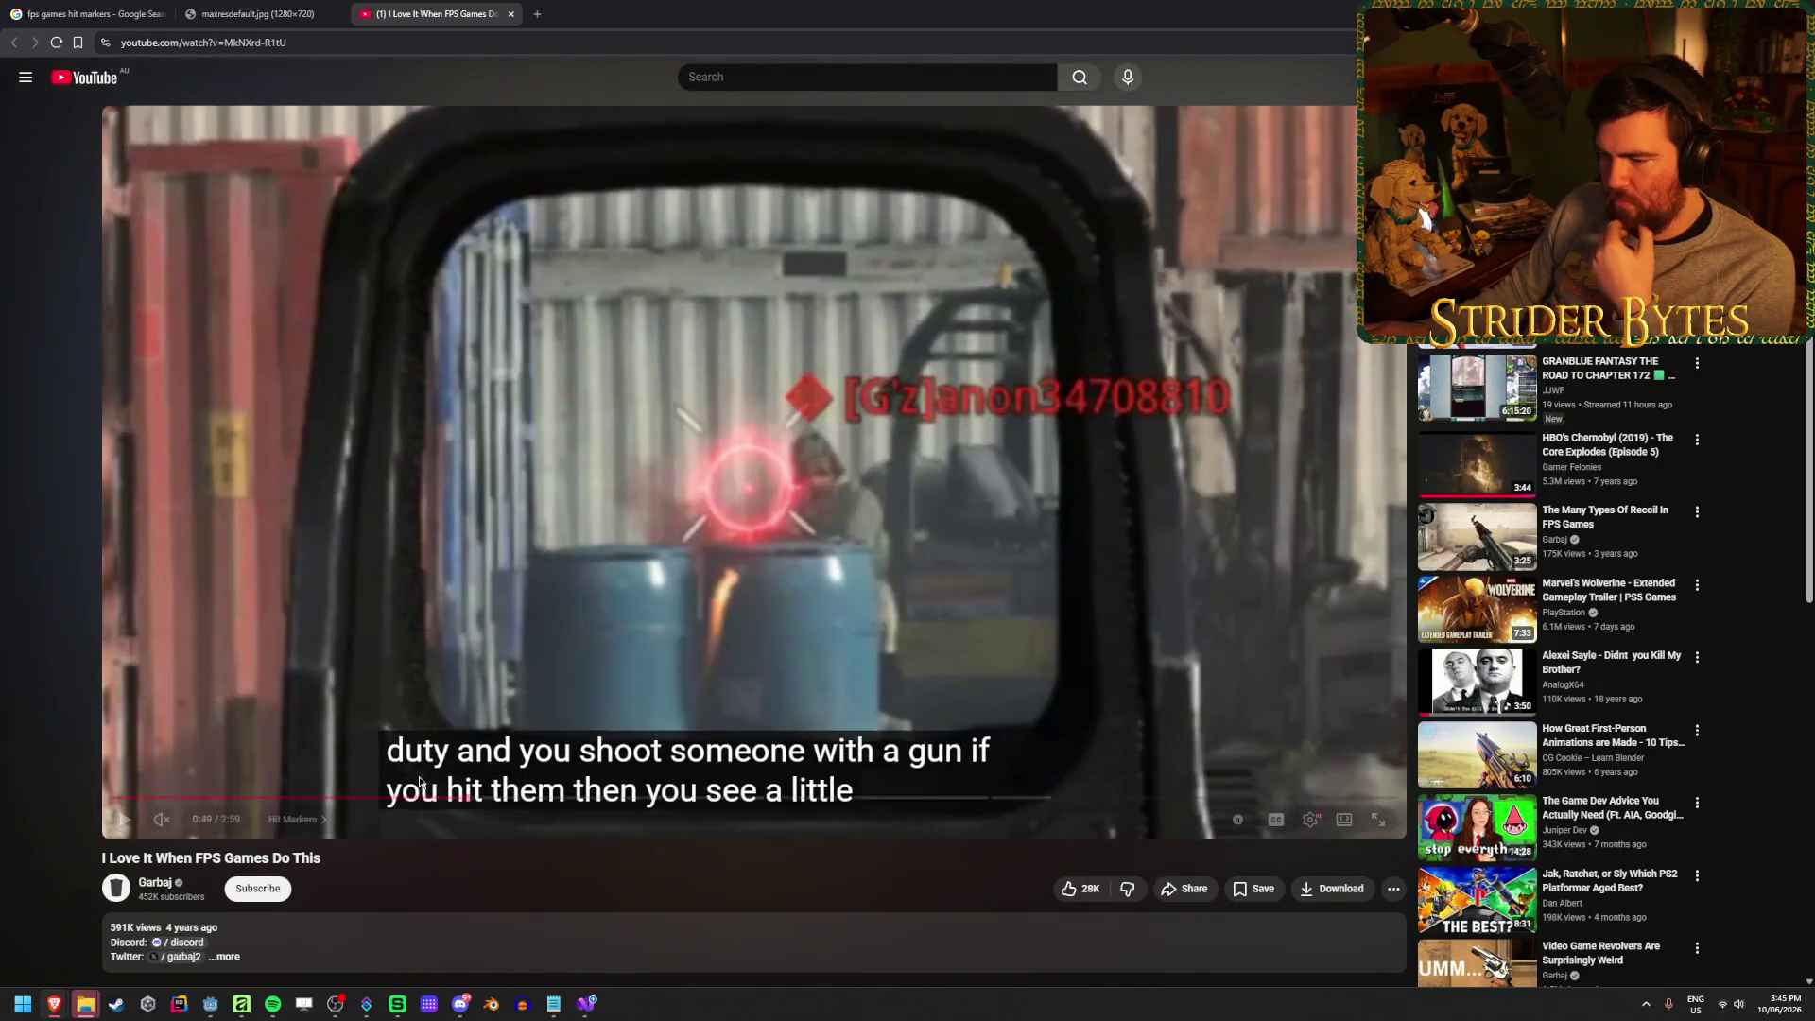
left_click(453, 799)
left_click(123, 820)
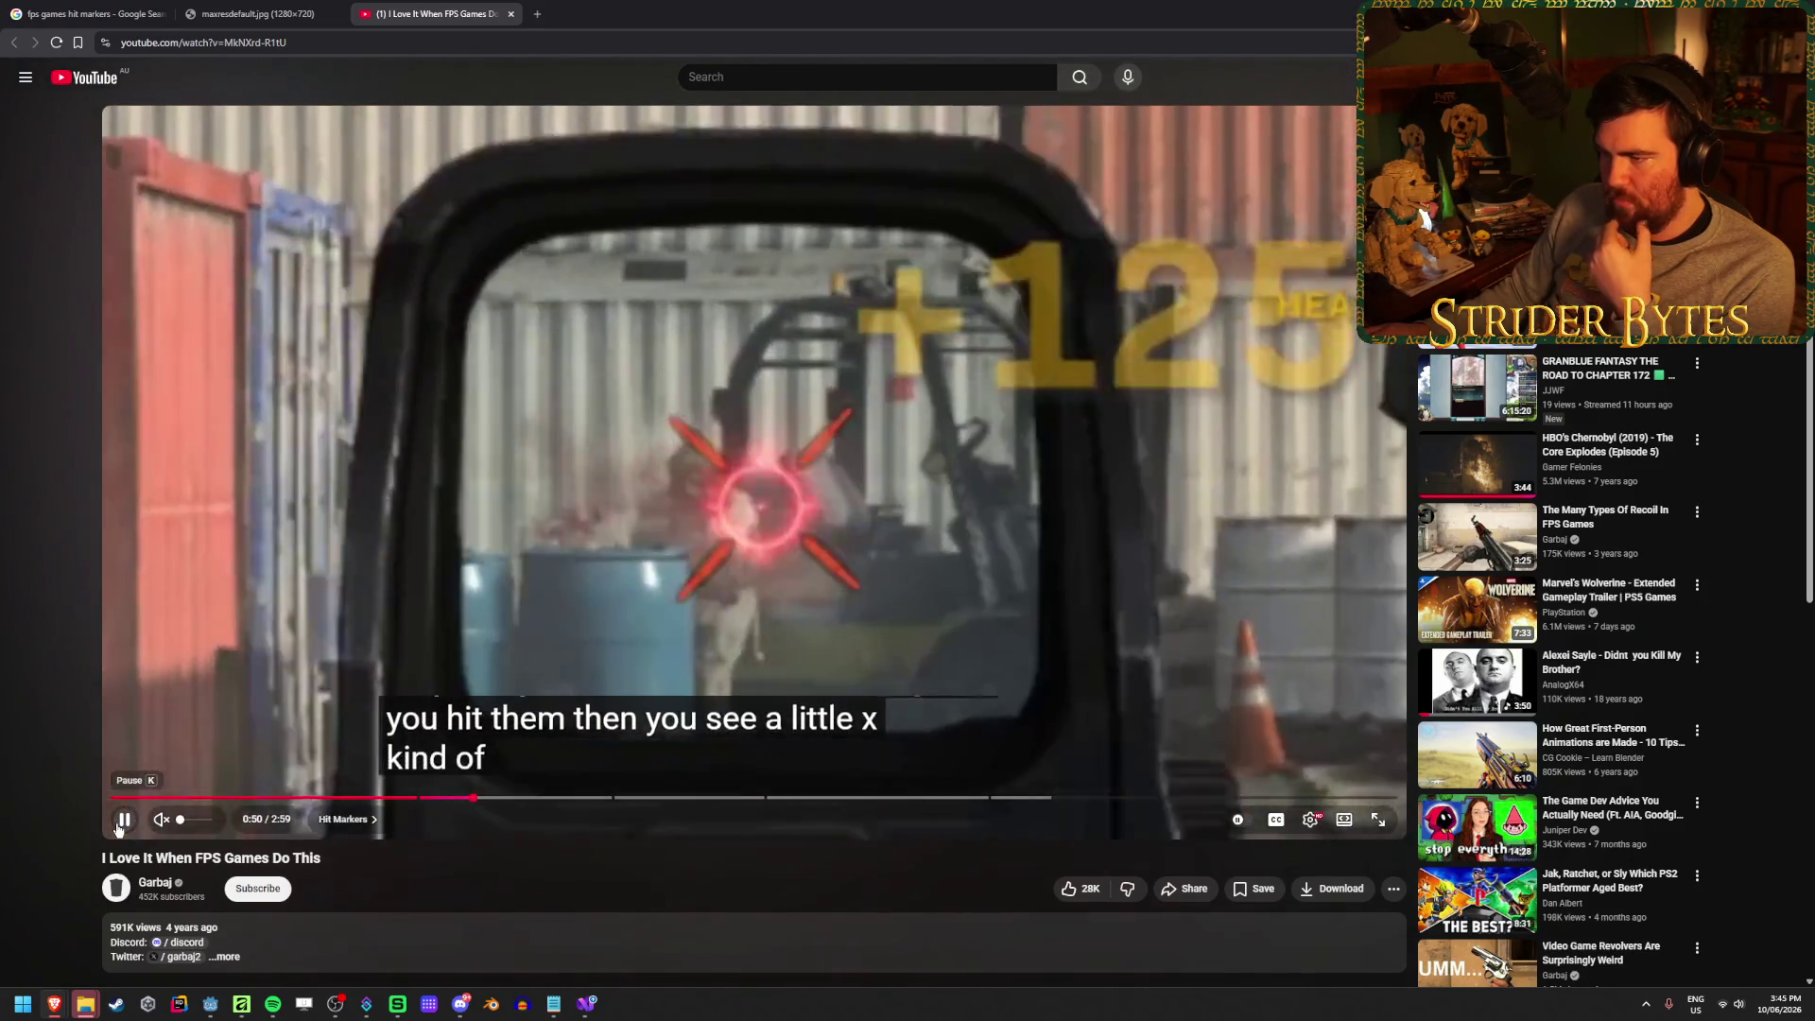
left_click(118, 828)
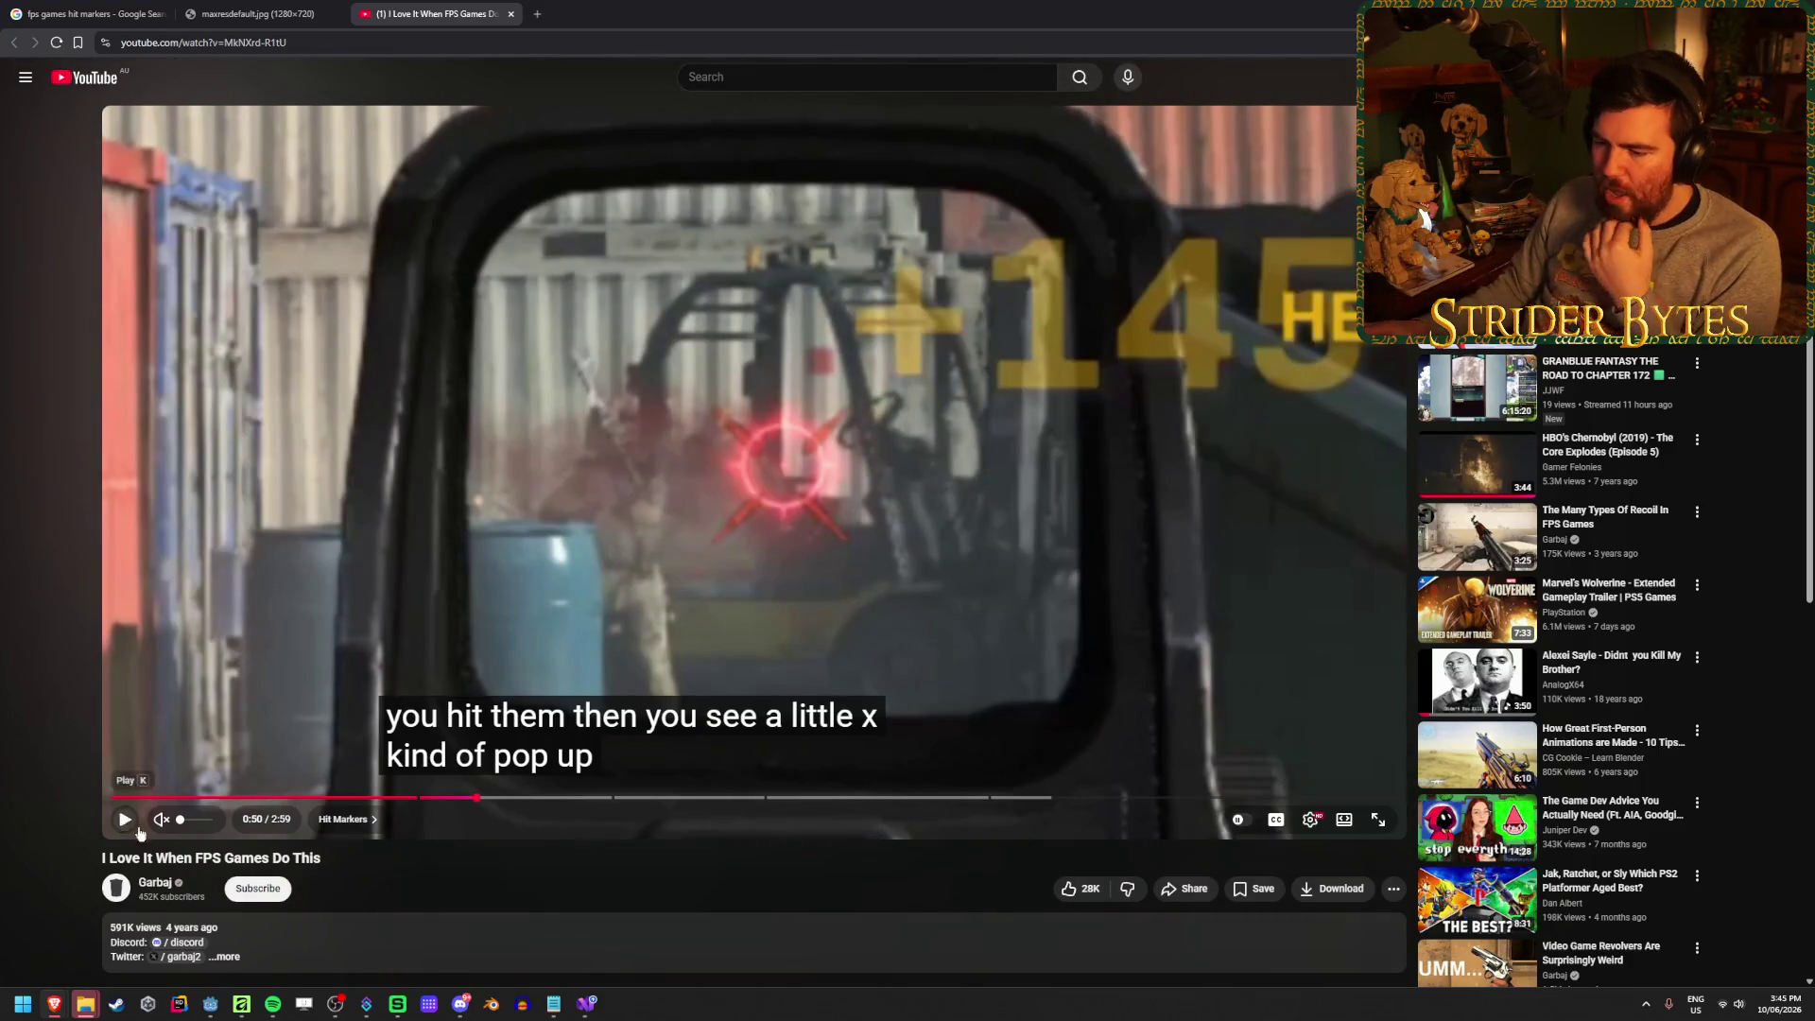
left_click(585, 1016)
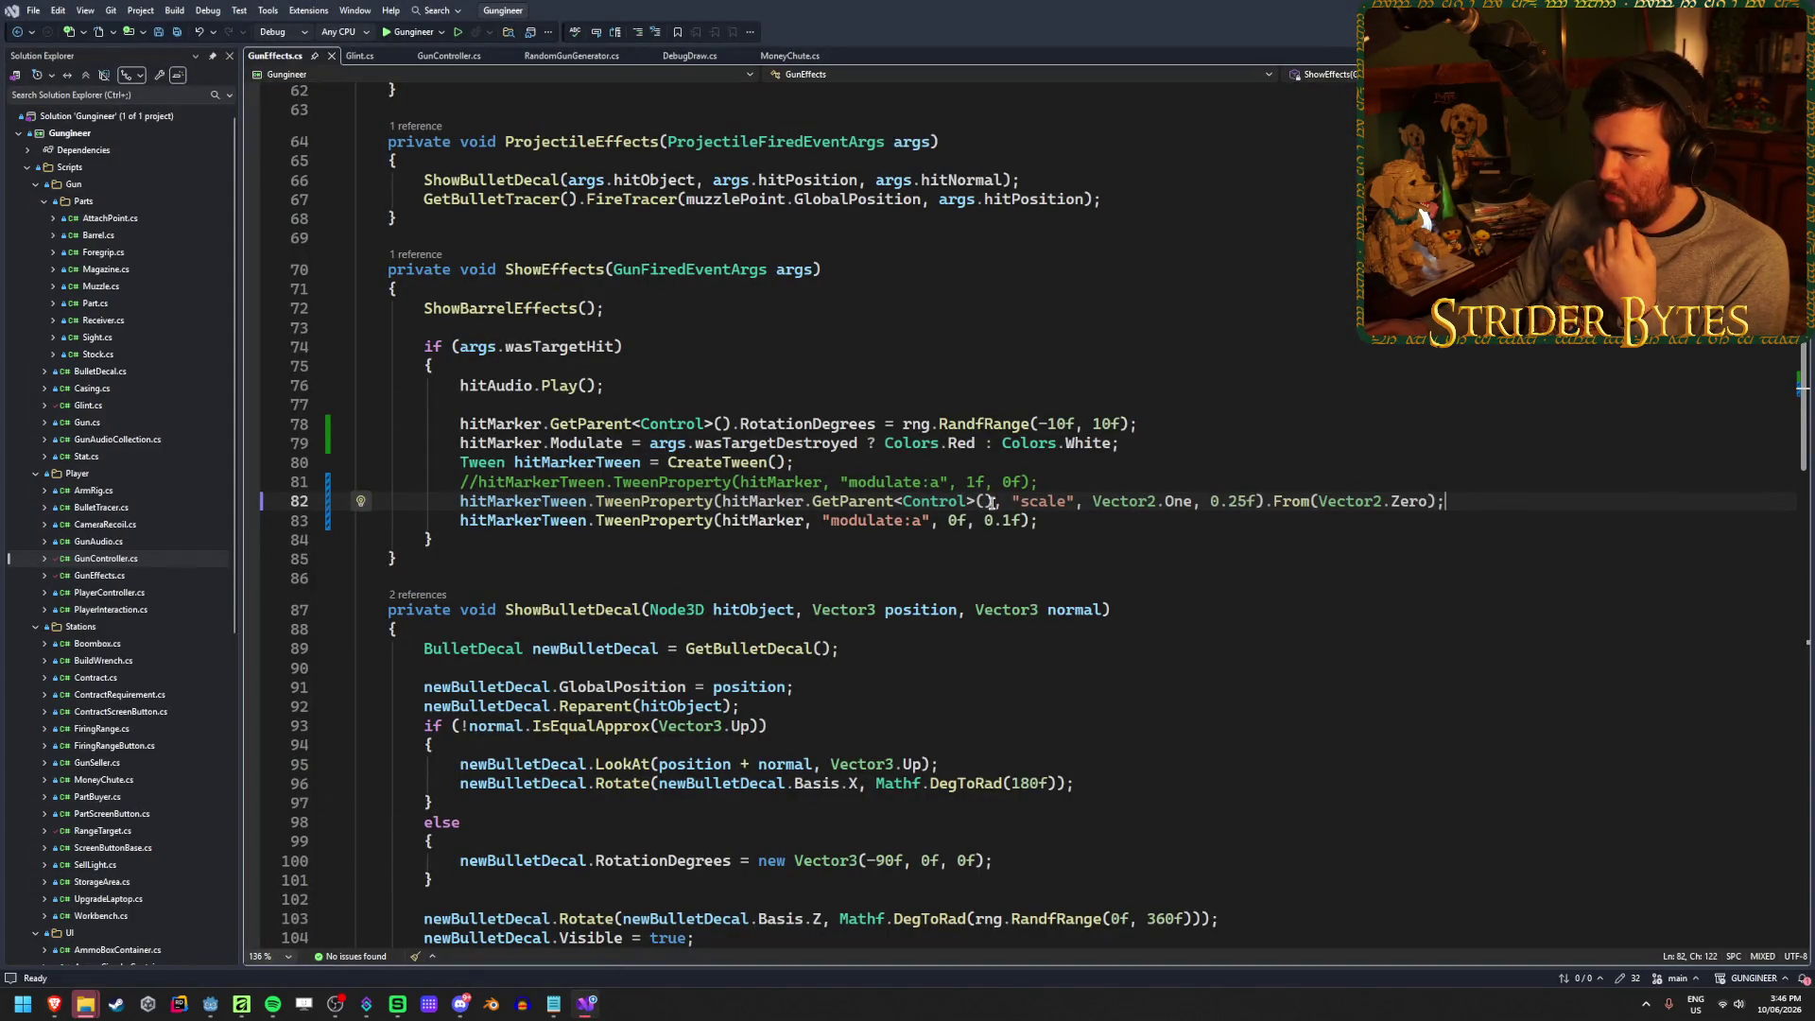
Change the scale tween to go from Vector2.One to Vector2.One * 2f and save
double_click(1413, 501)
type("One")
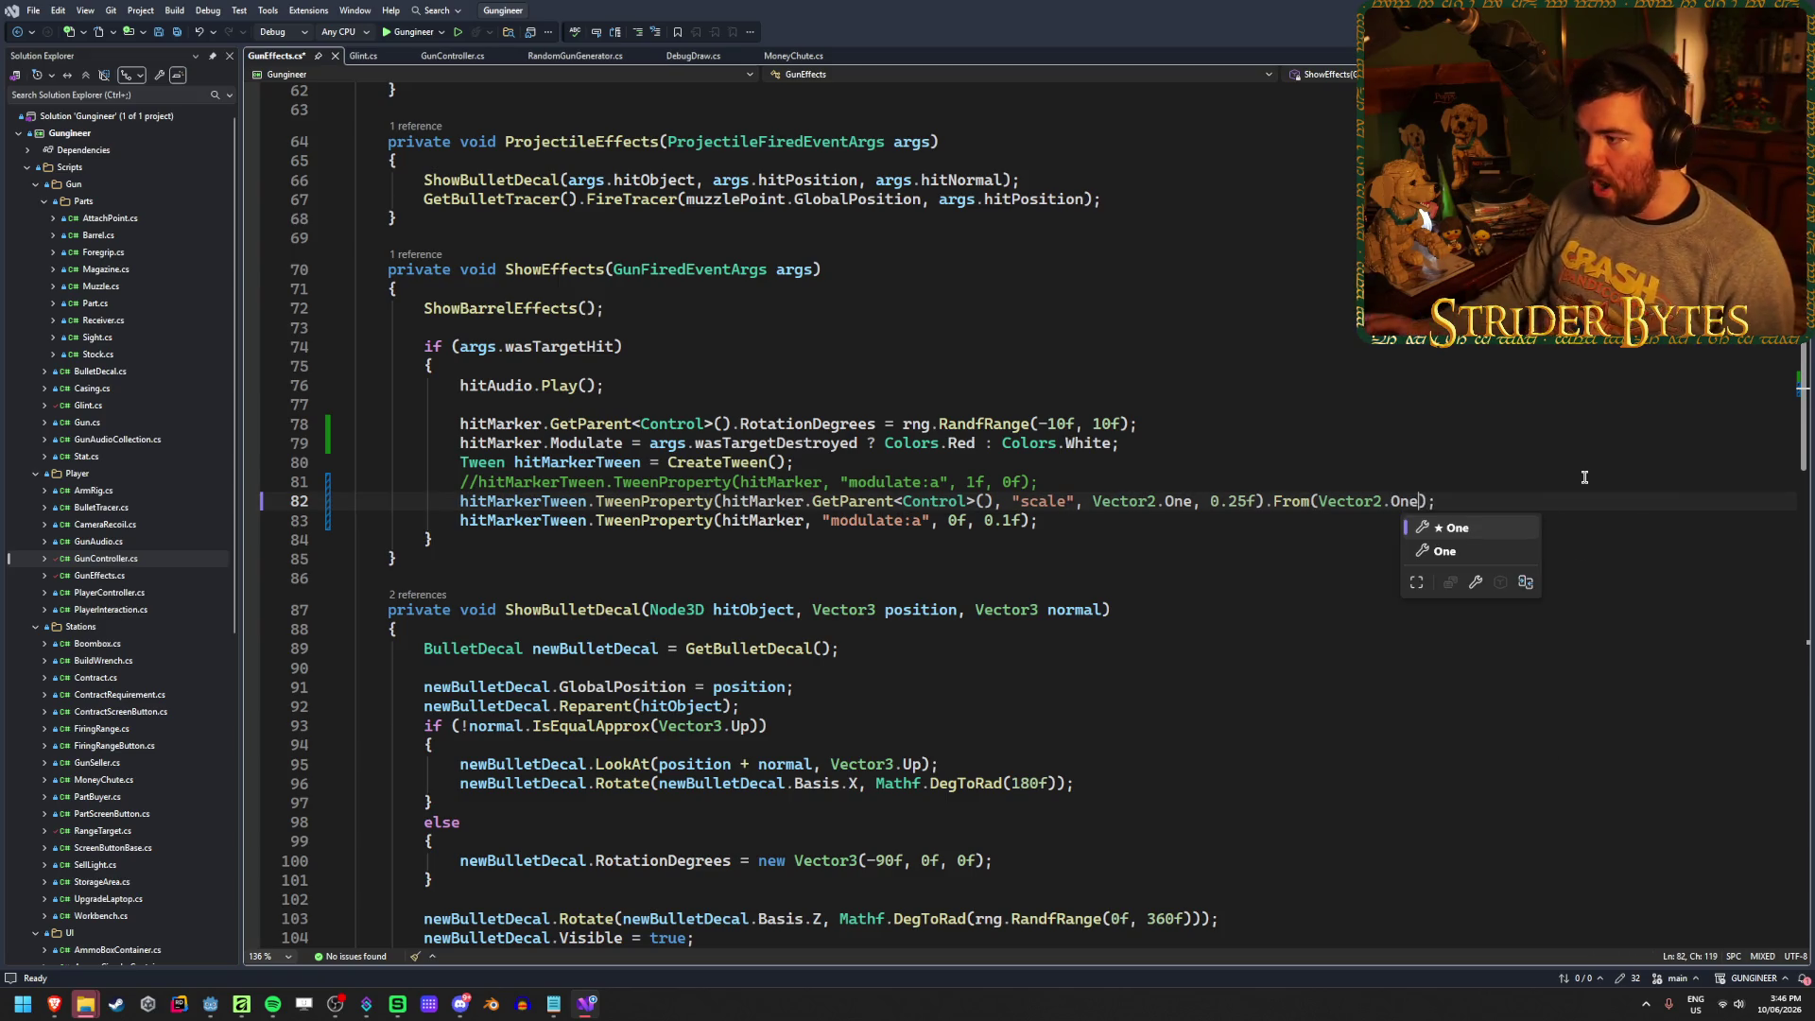
key("ctrl+s")
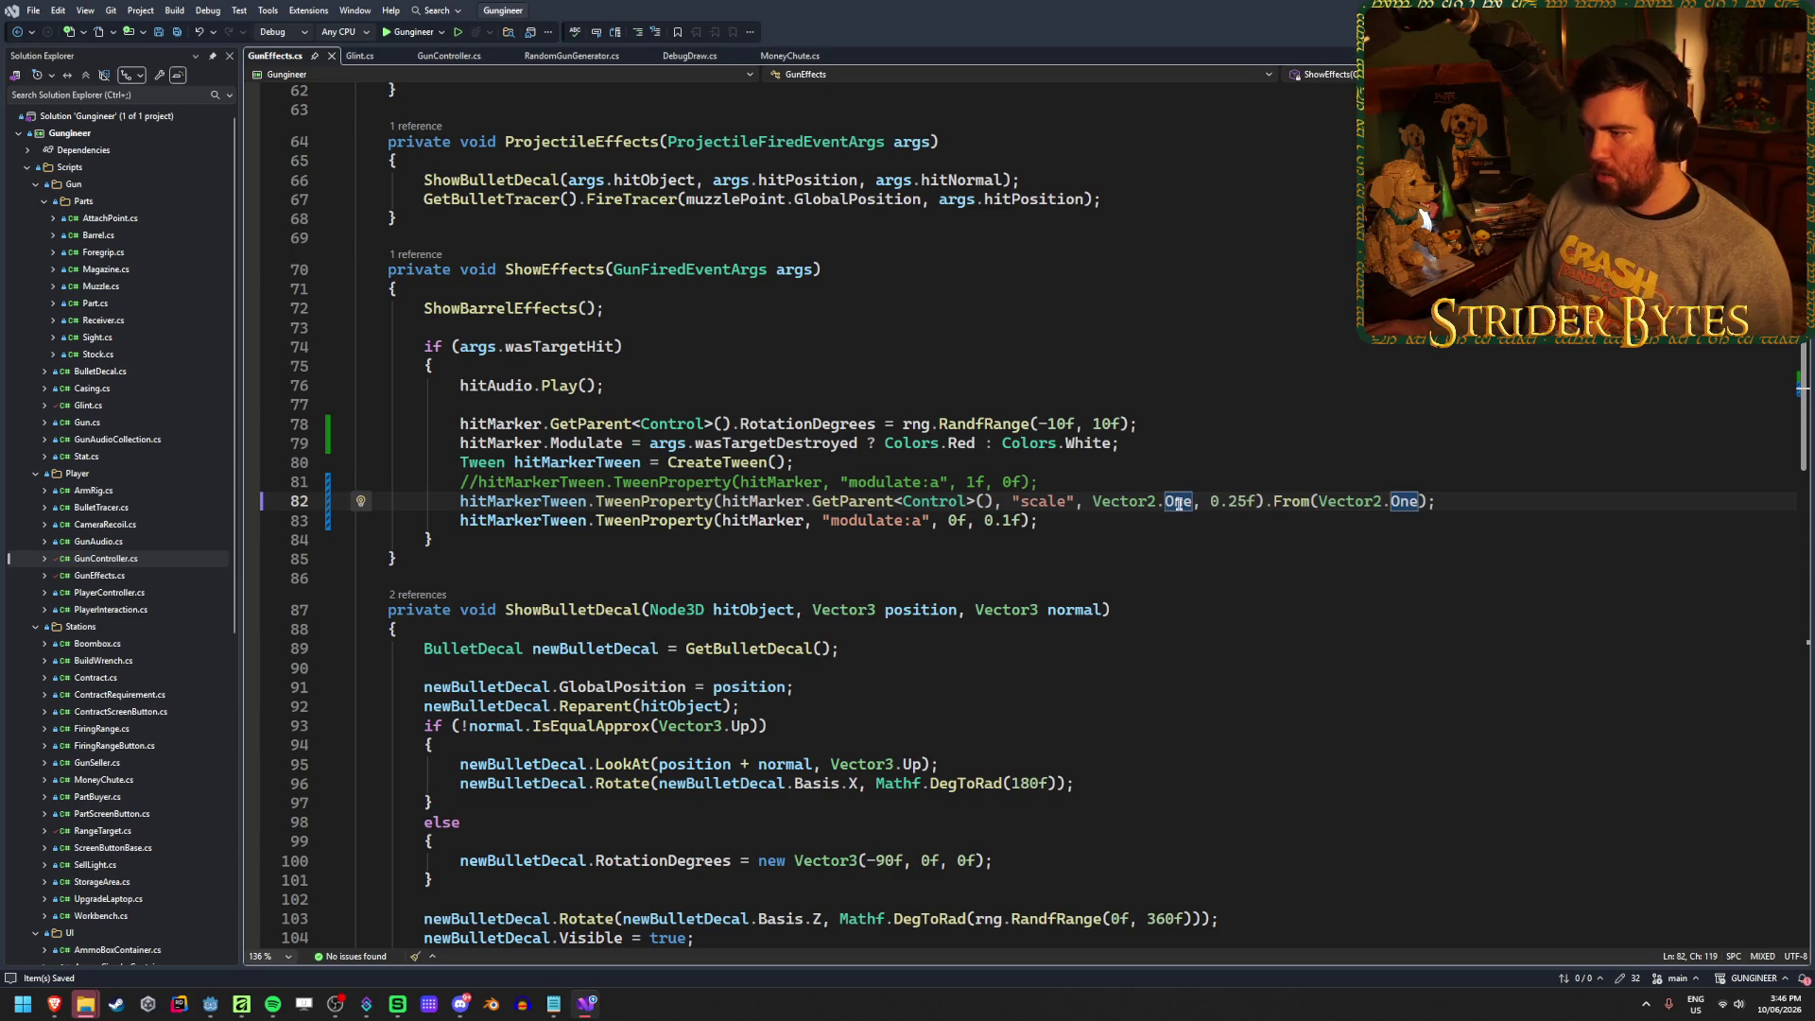
double_click(1178, 502)
type("T")
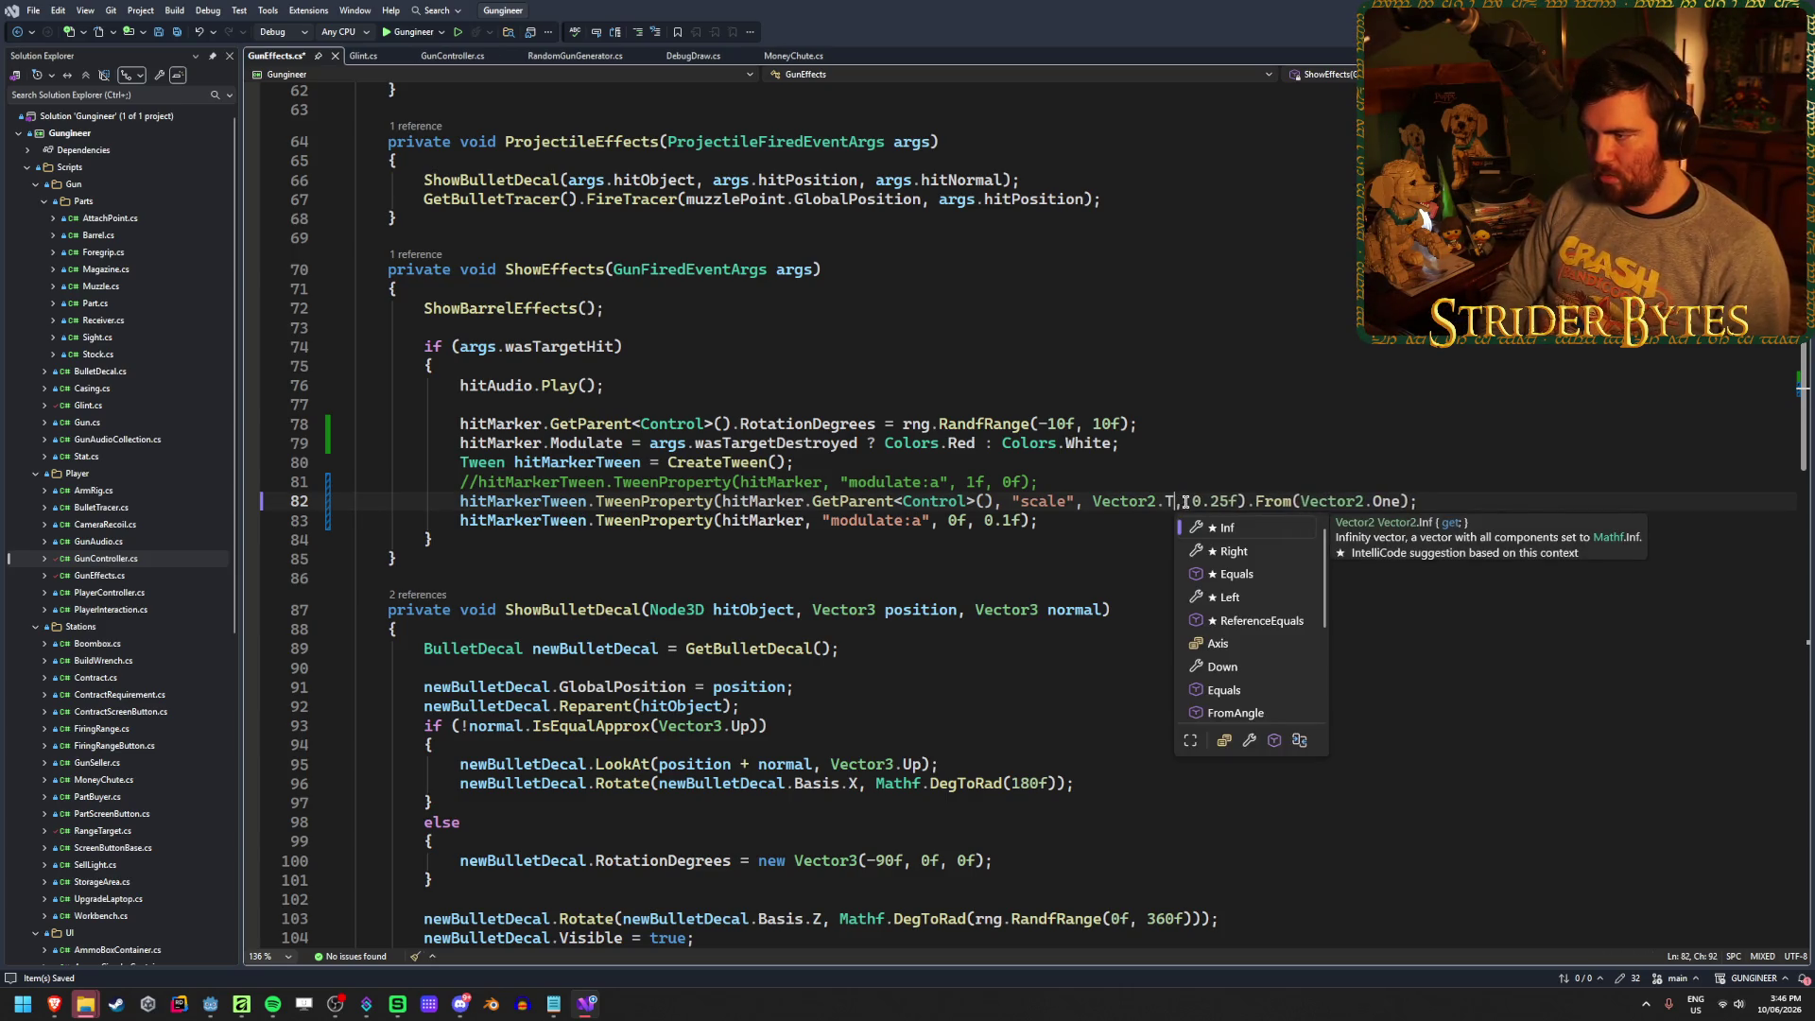
key("BackSpace")
type("One * ")
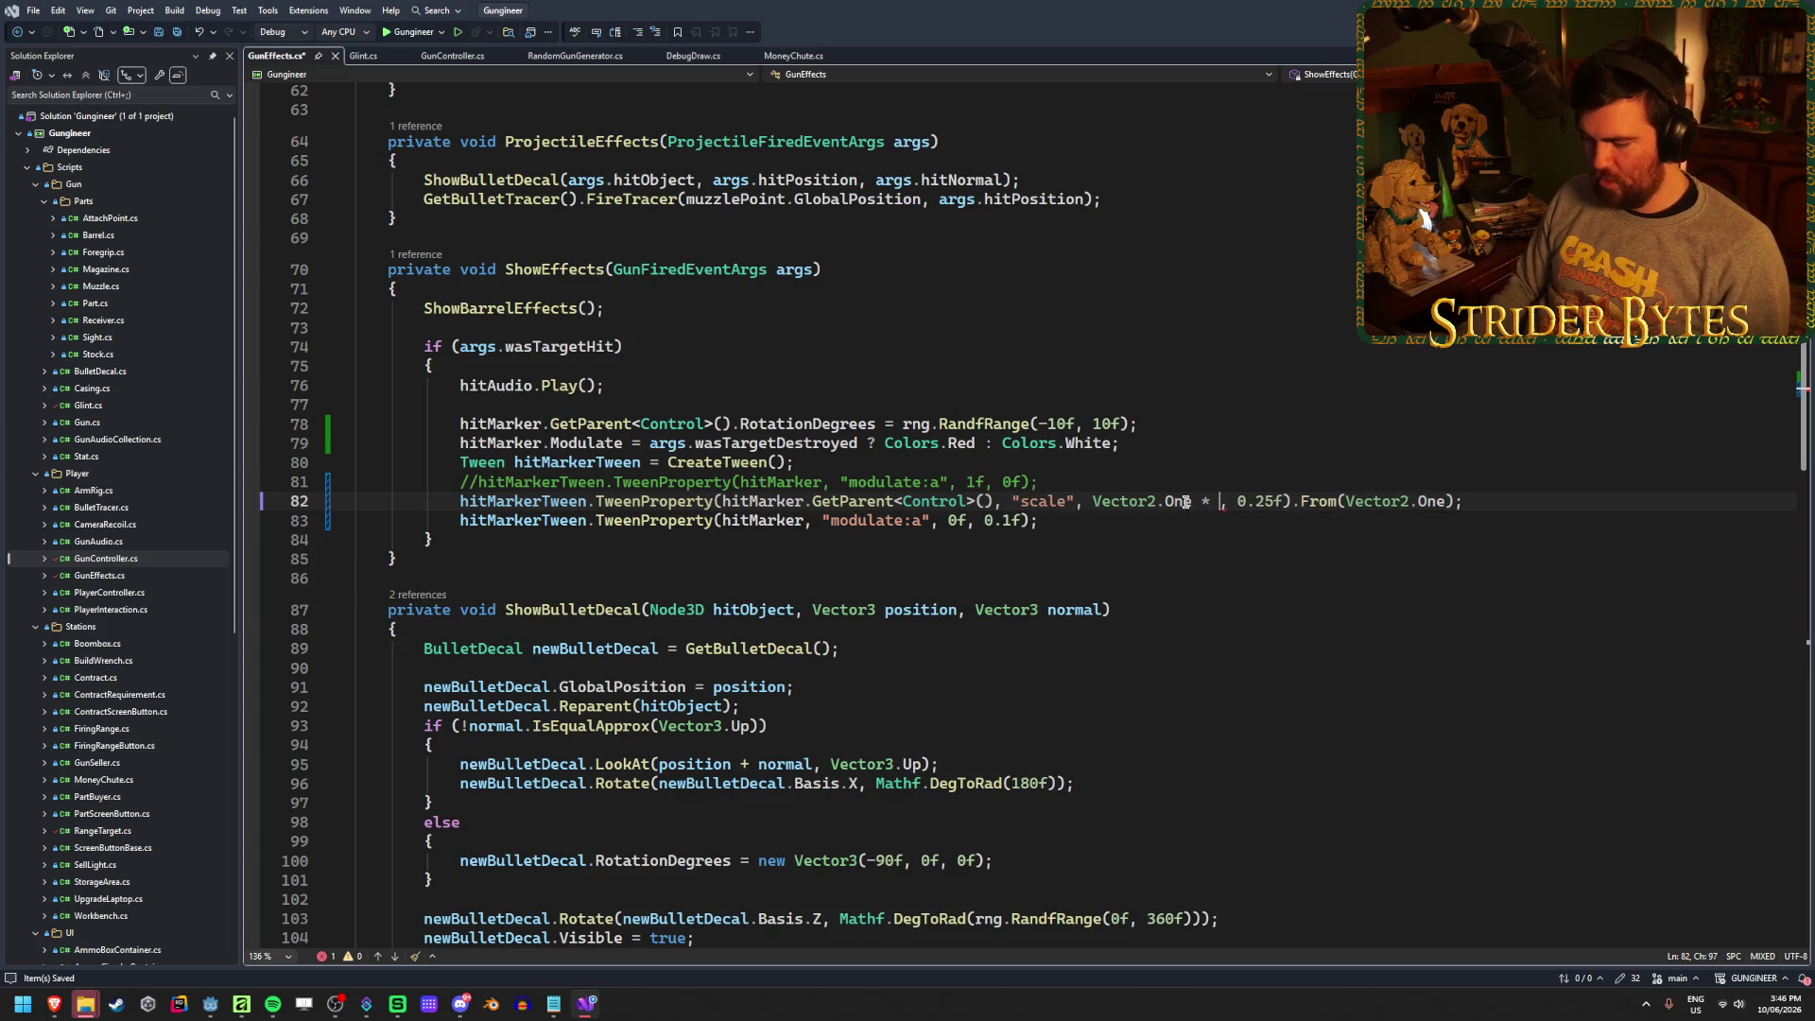
type("2f")
key("ctrl+s")
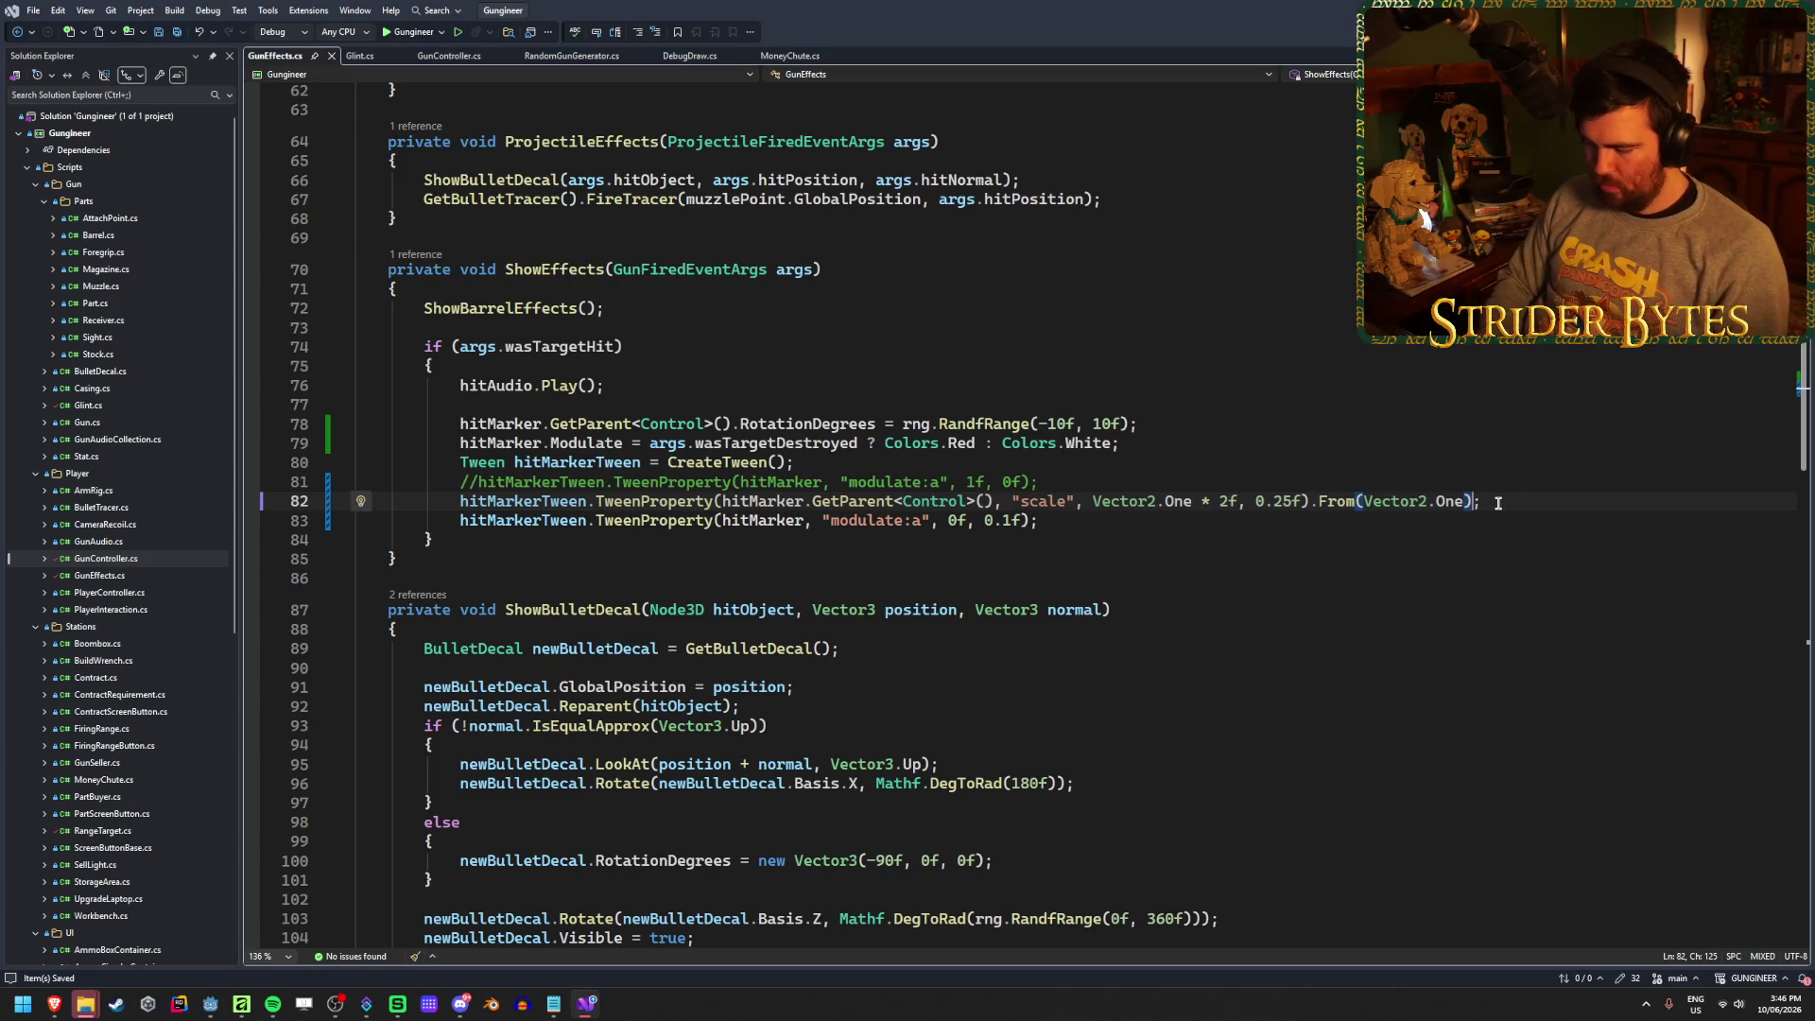
Append .SetEase(Tween.EaseType.Out).SetTrans(Tween.TransitionType.Back) to the scale tween line
type(".SetEa")
key("Tab")
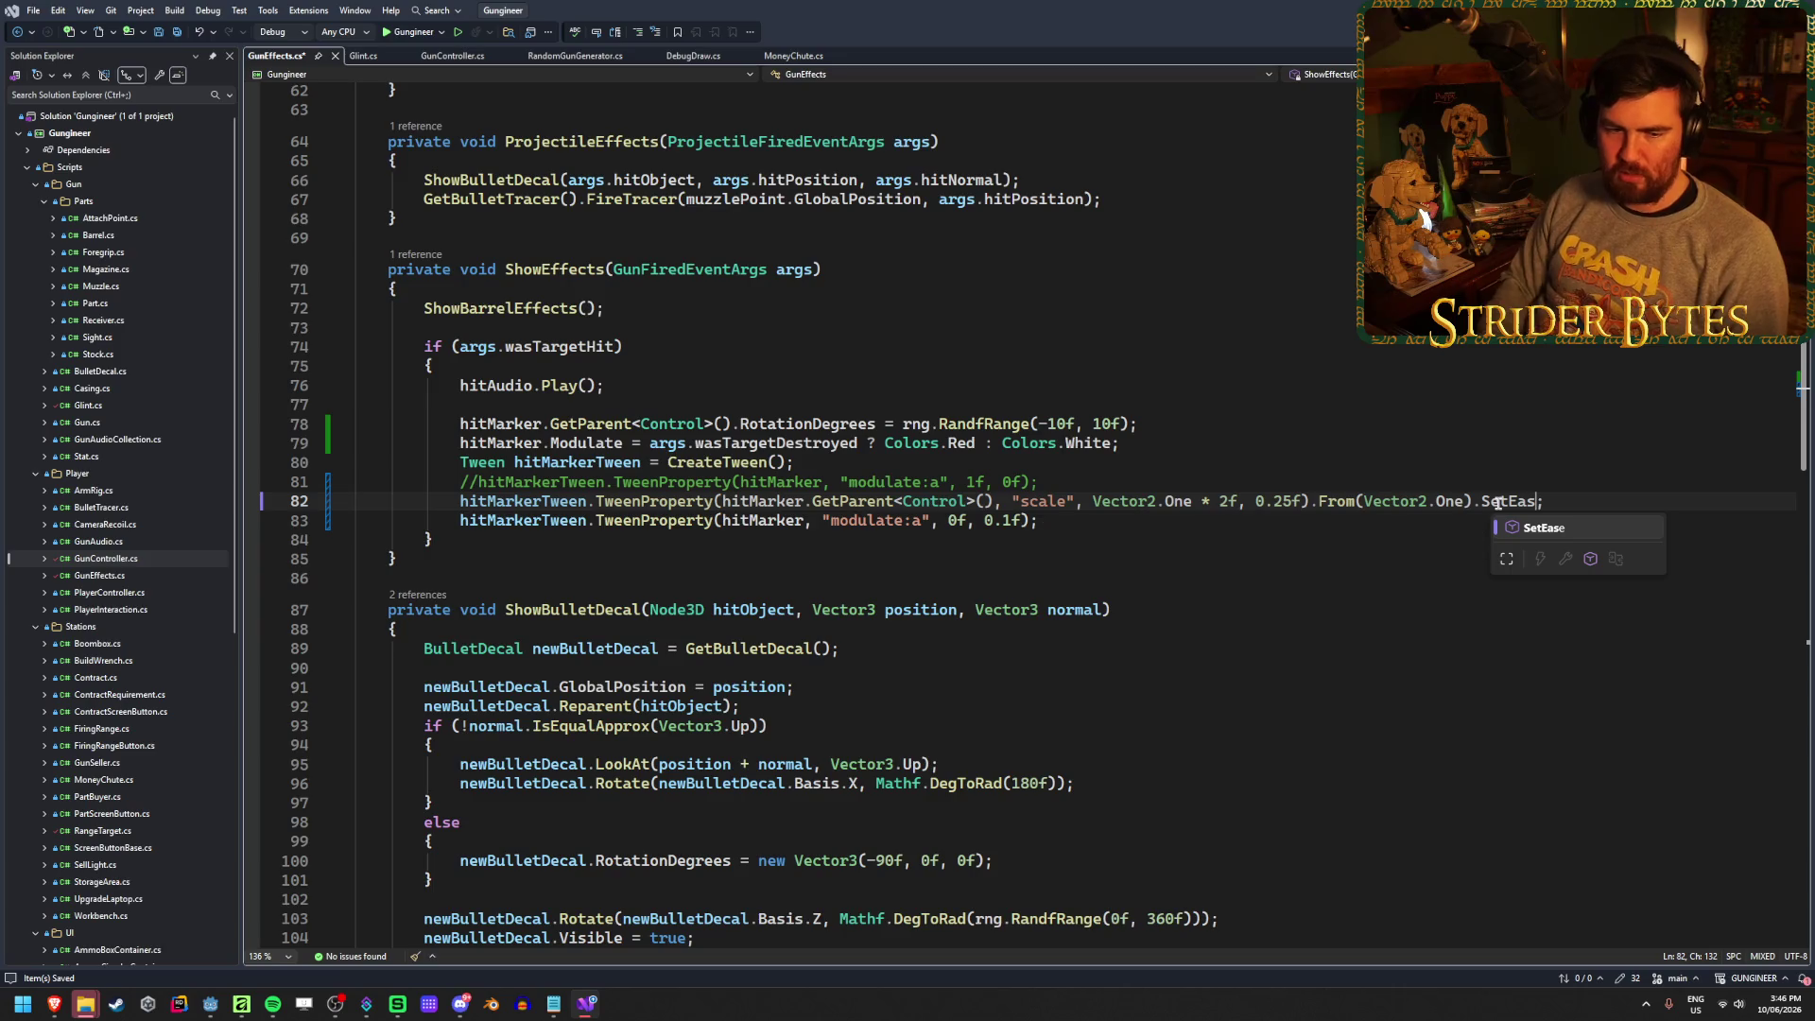
type("()(")
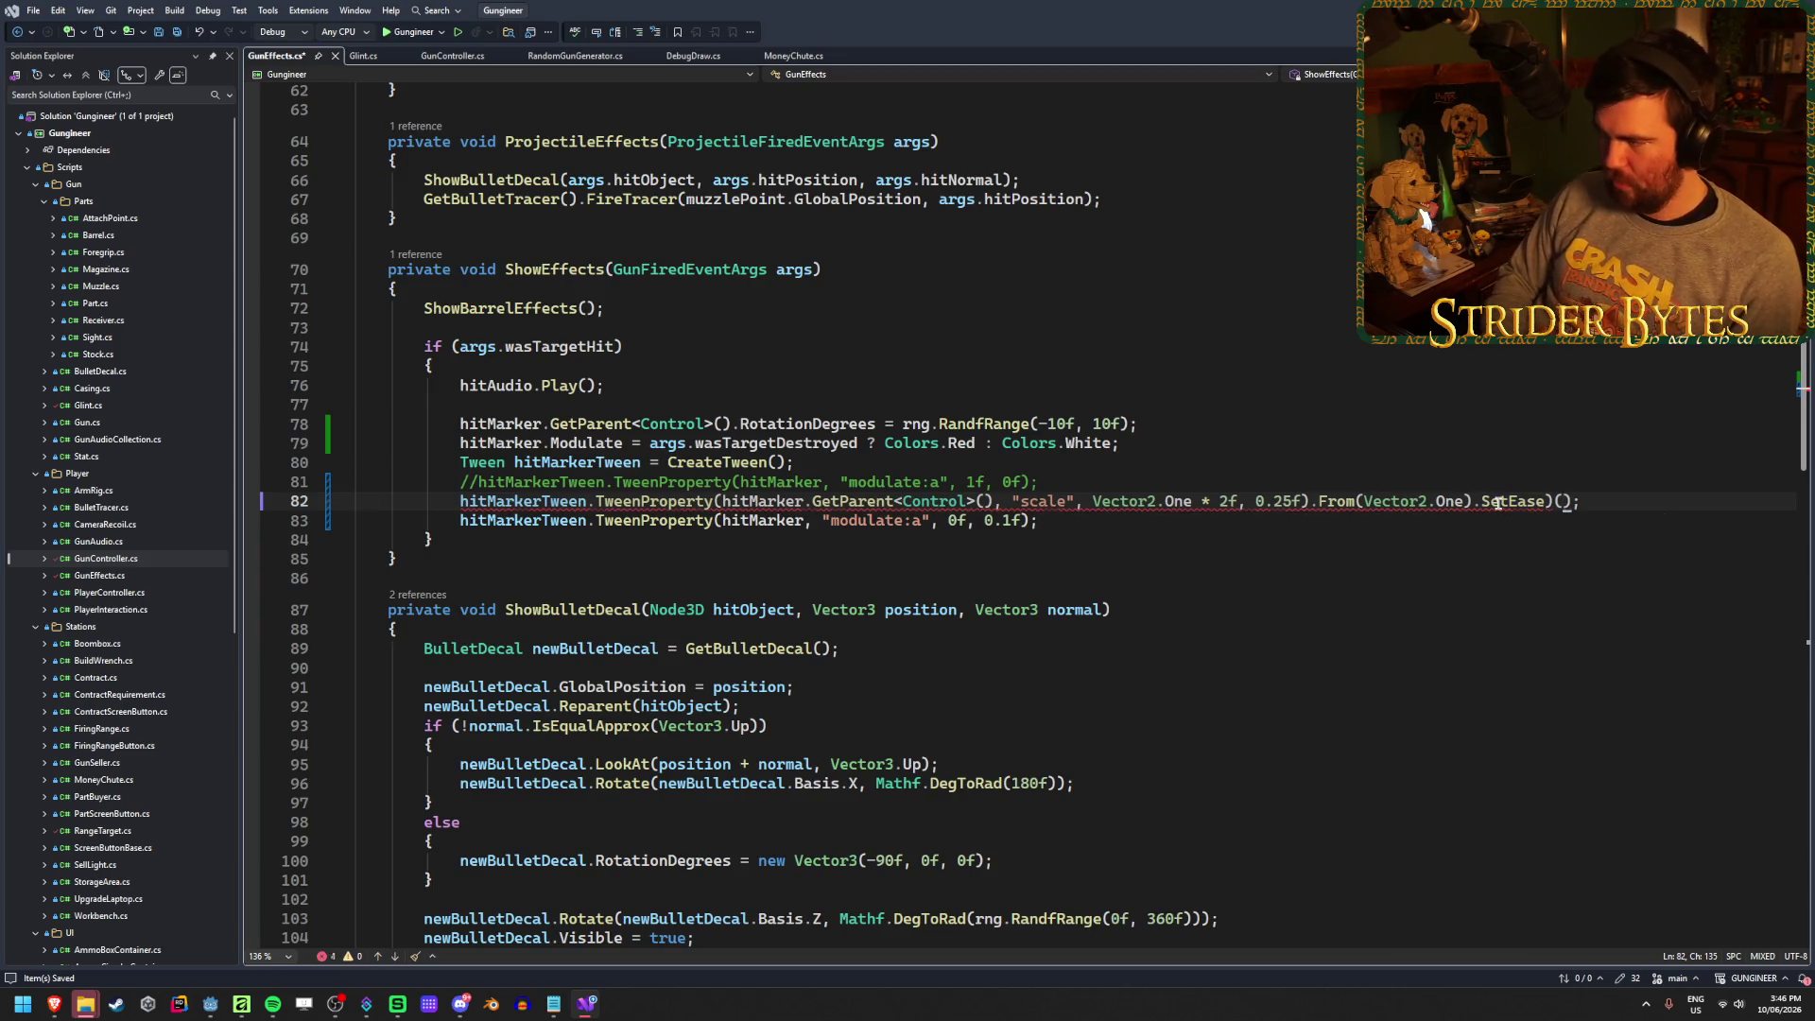
type("out")
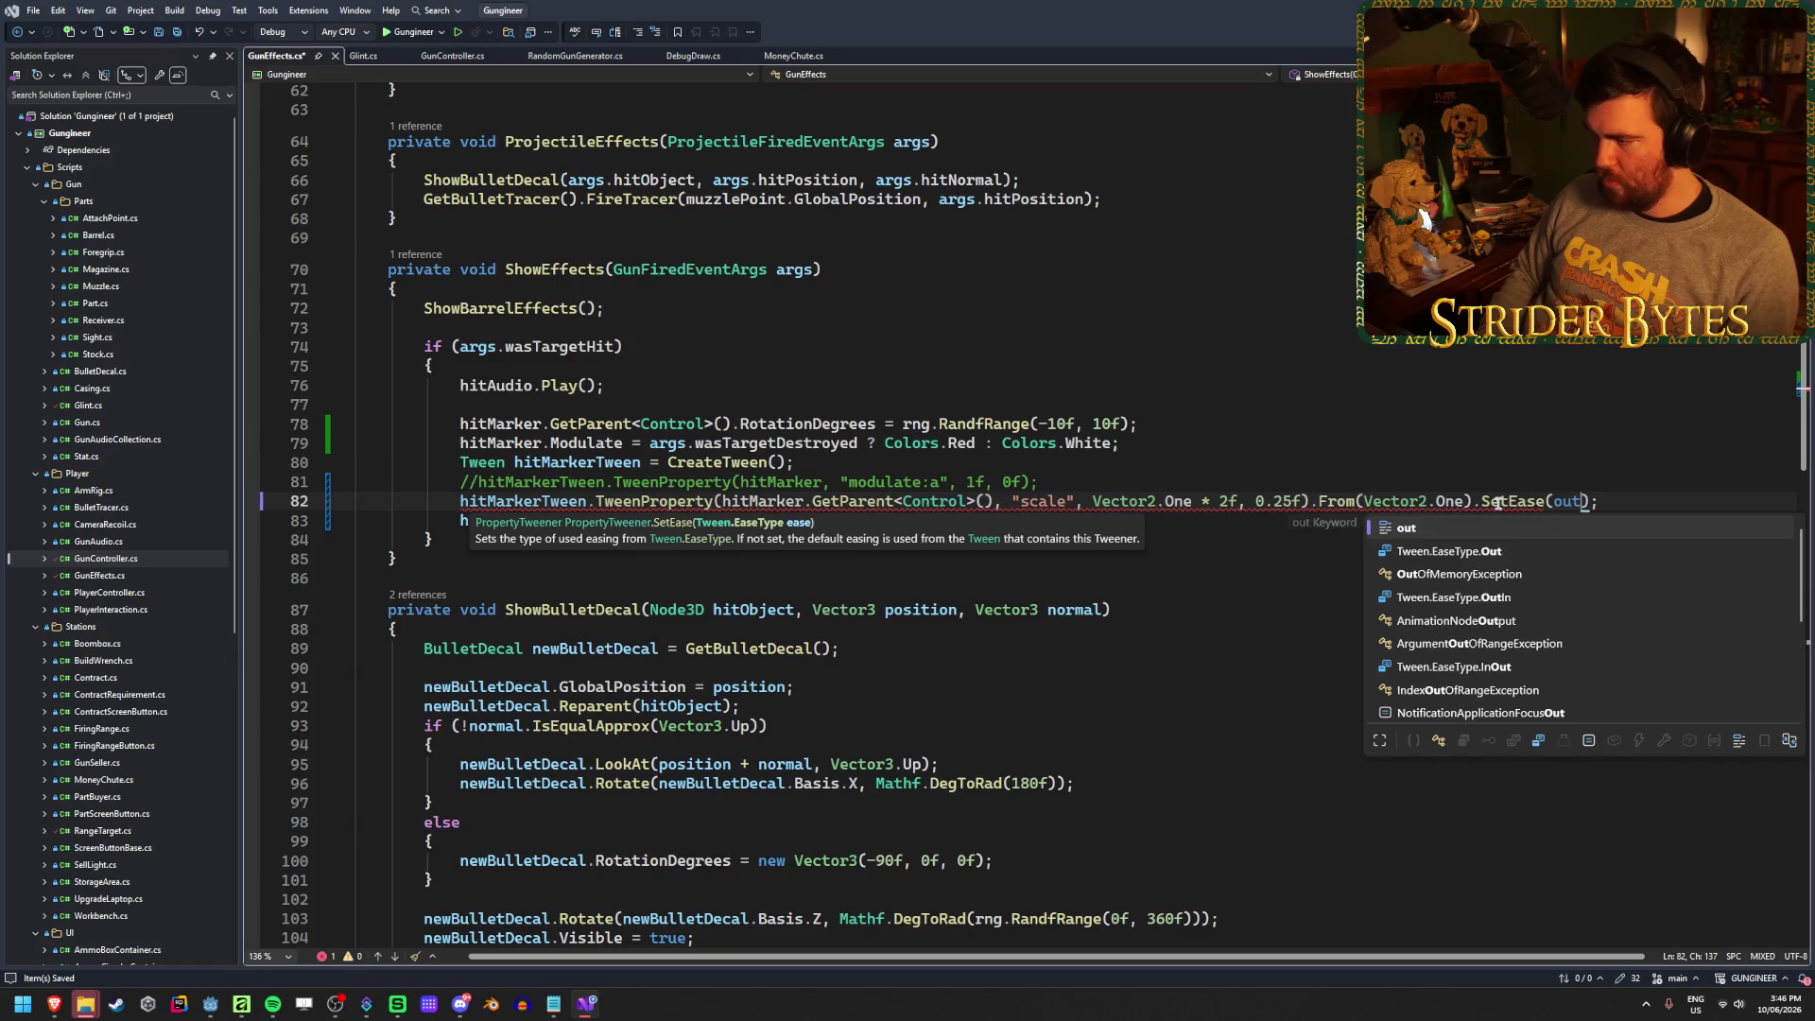
key("Down")
key("Tab")
type(").")
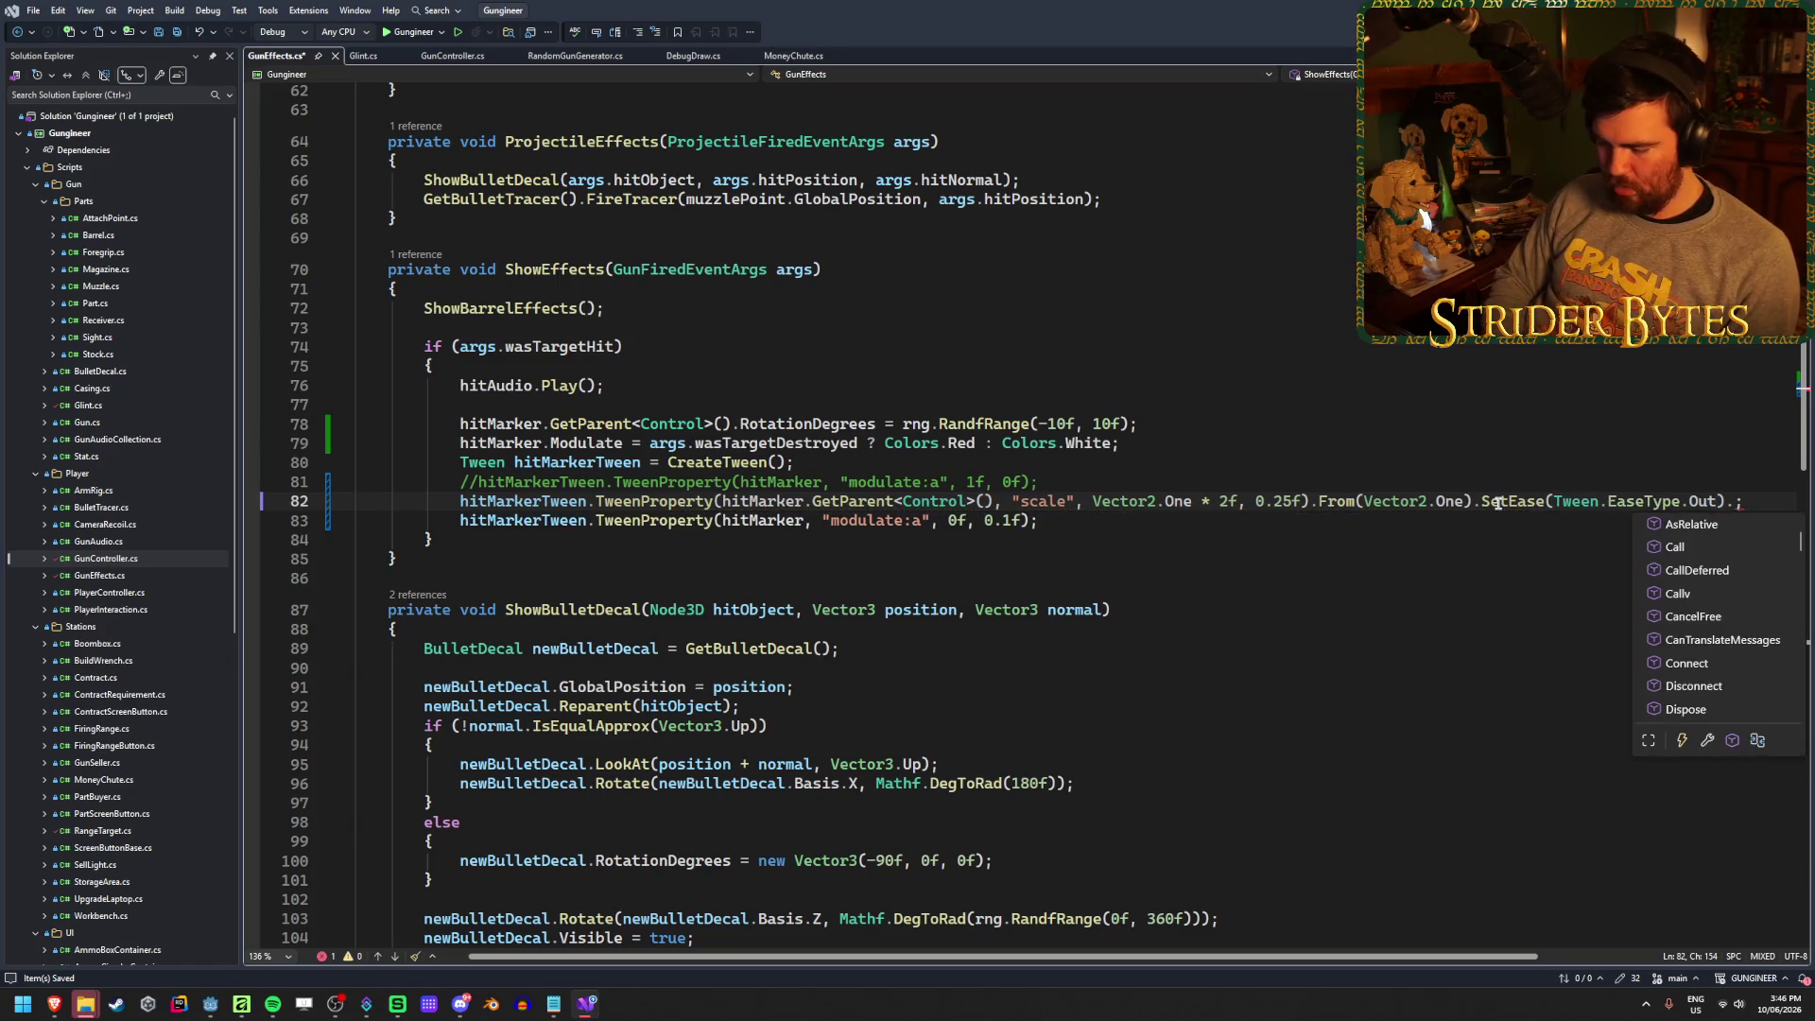
type("SetTra")
key("Tab")
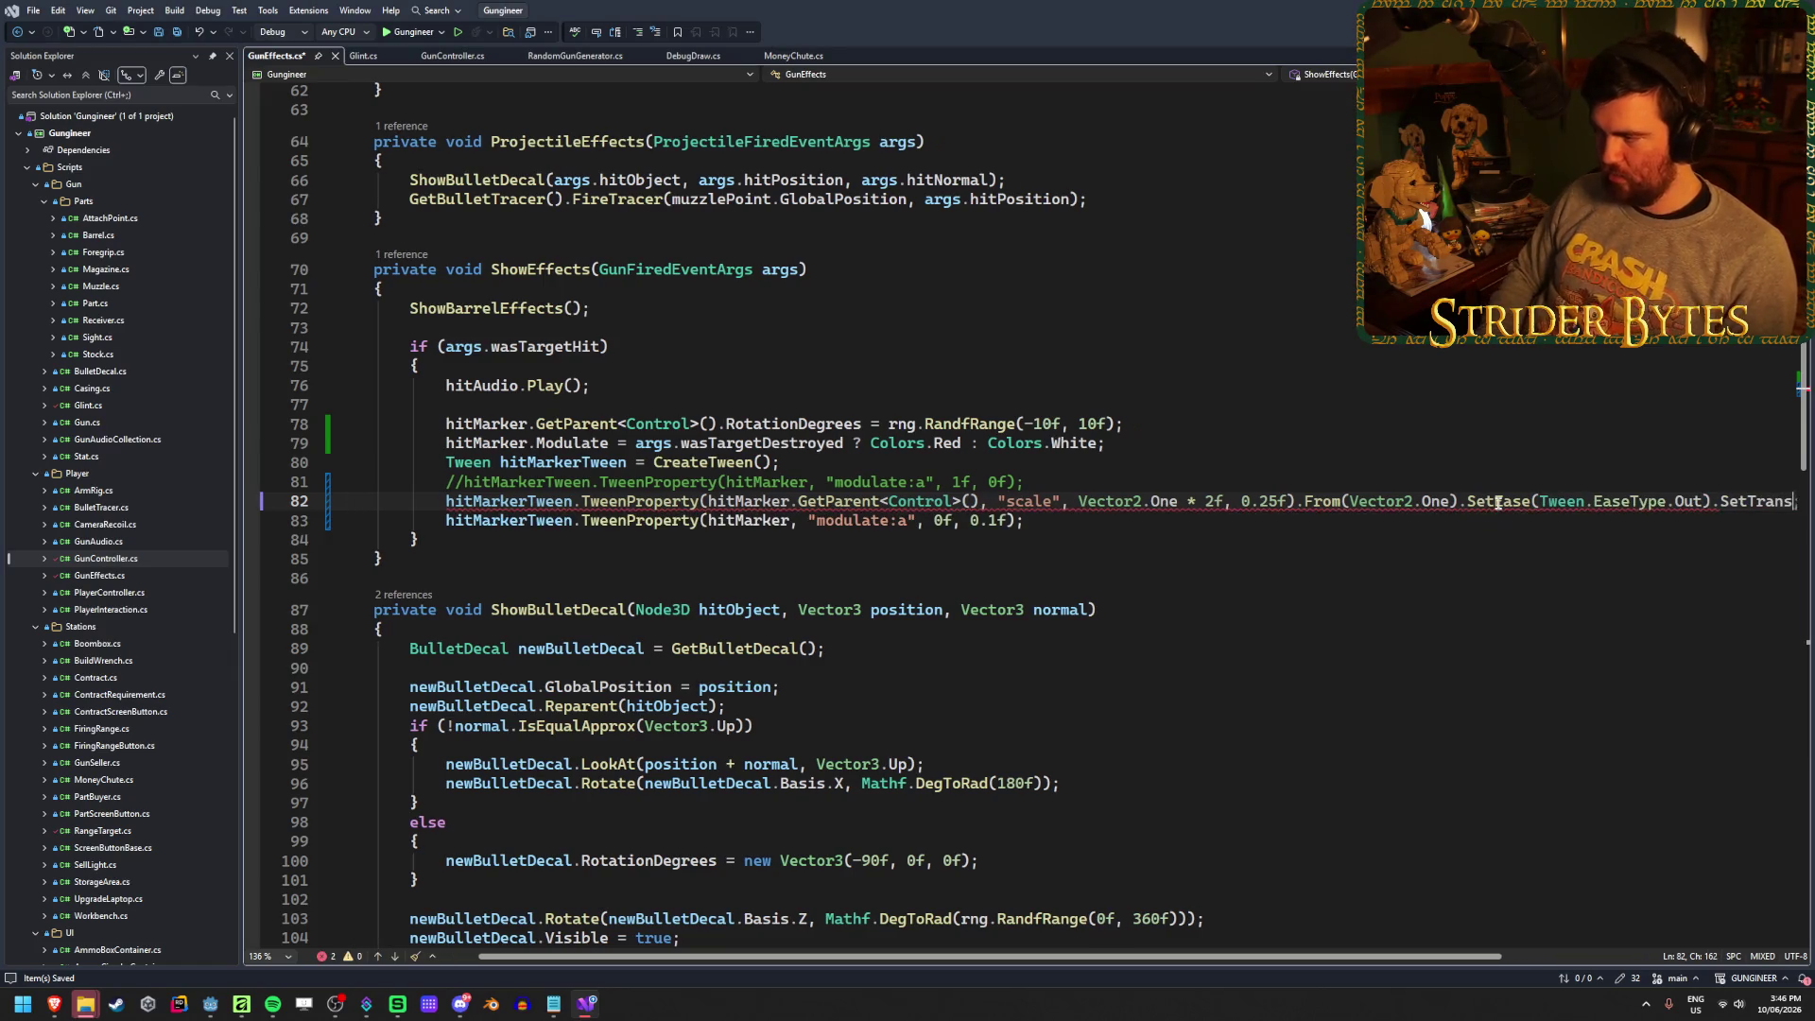
type("(Bac")
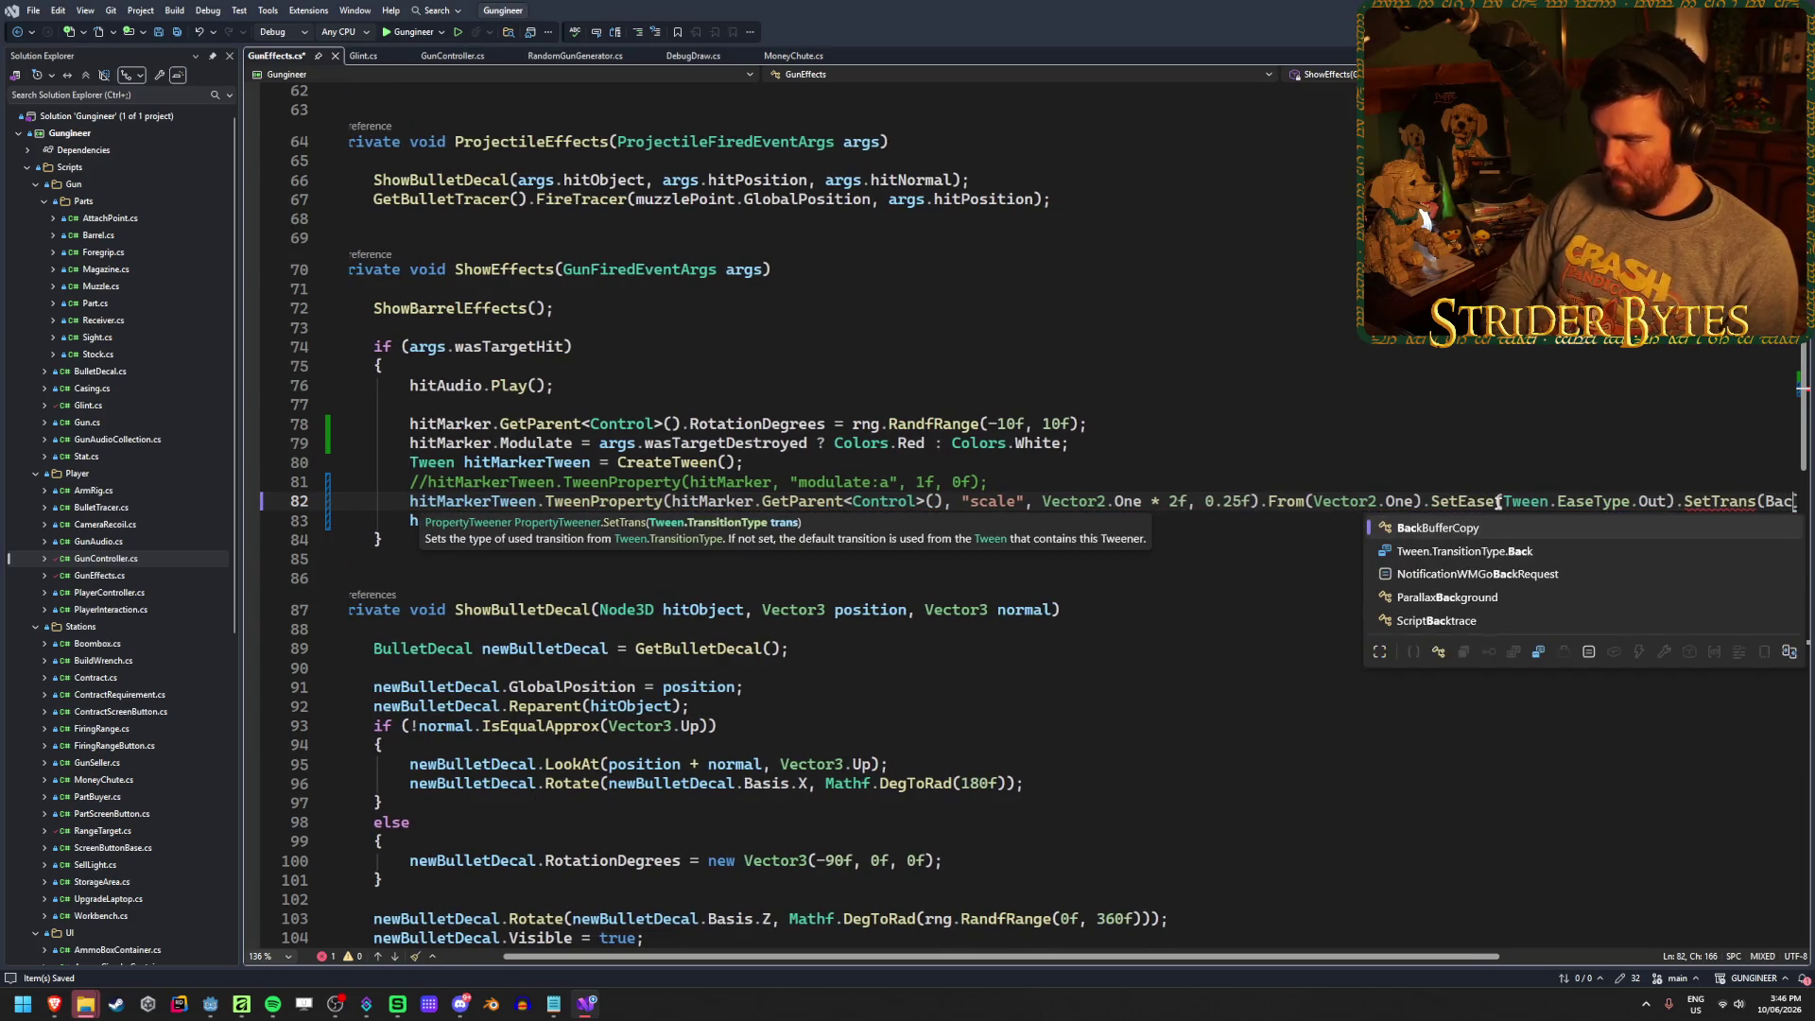
key("Down")
key("Tab")
type(");")
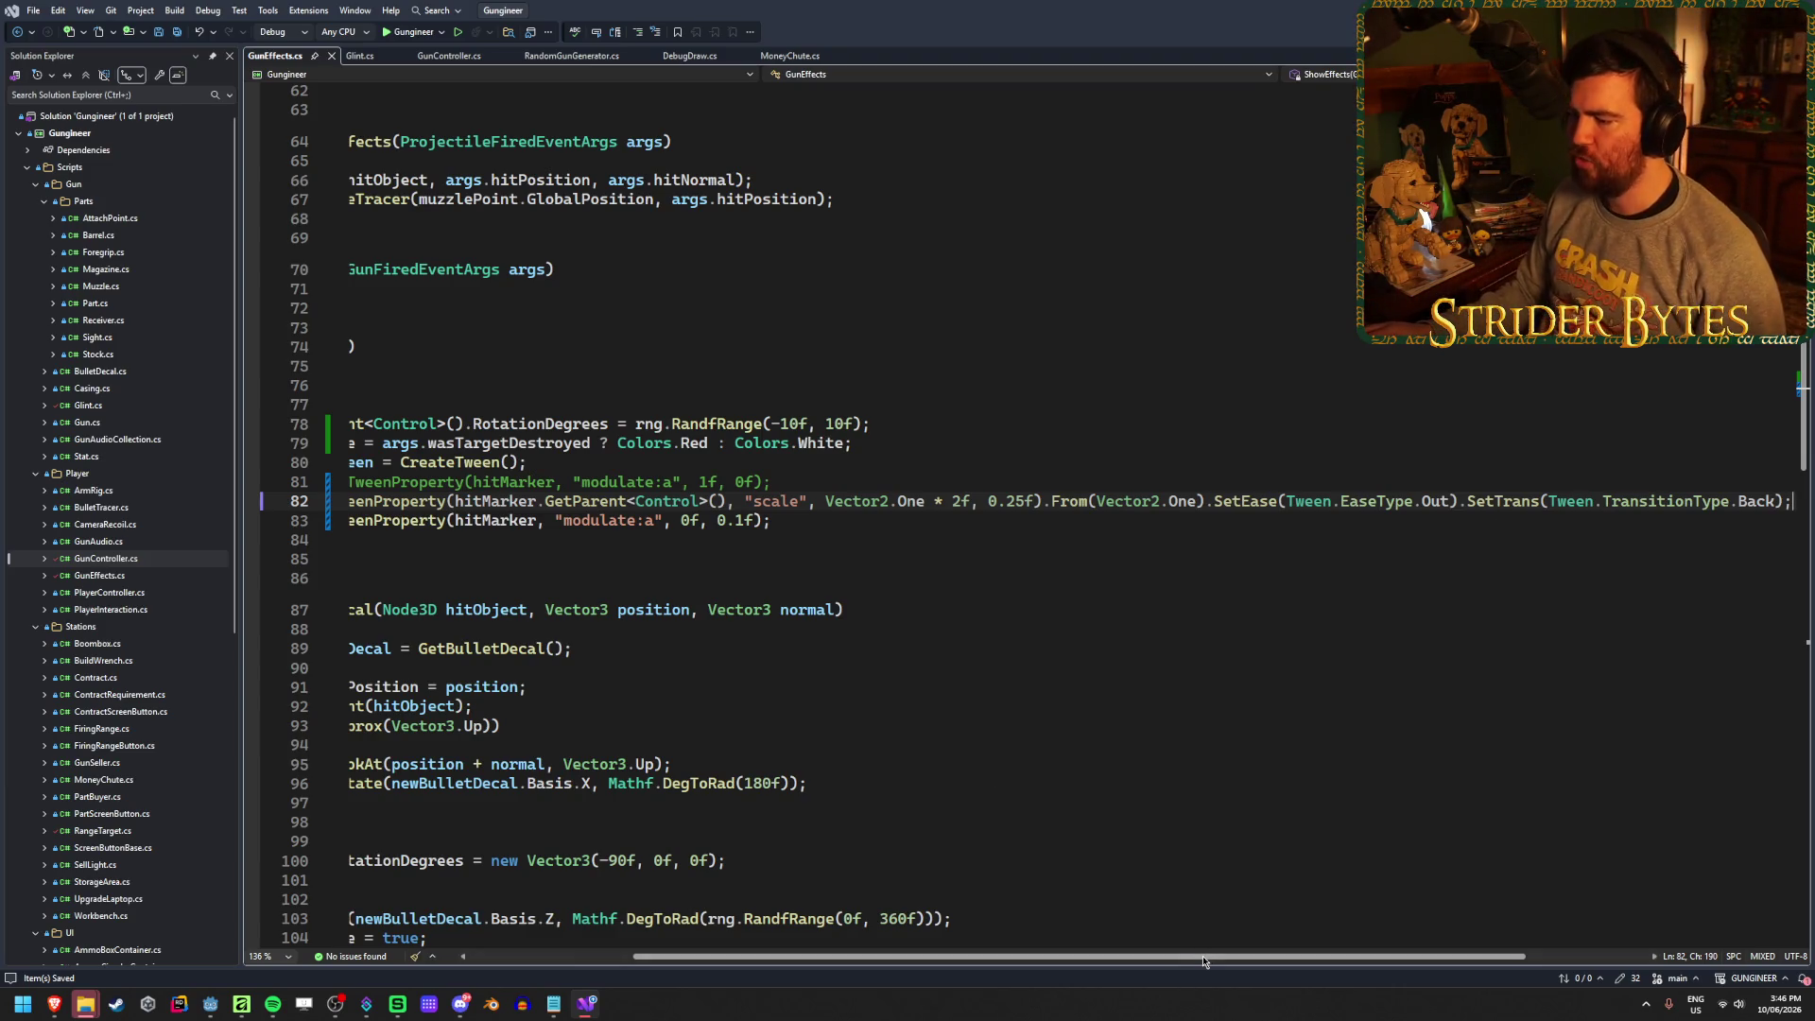
Review the ShowEffects code on lines 70–78, including the wasTargetHit check and Control rotation, before returning to the video
left_click_drag(1203, 962, 903, 964)
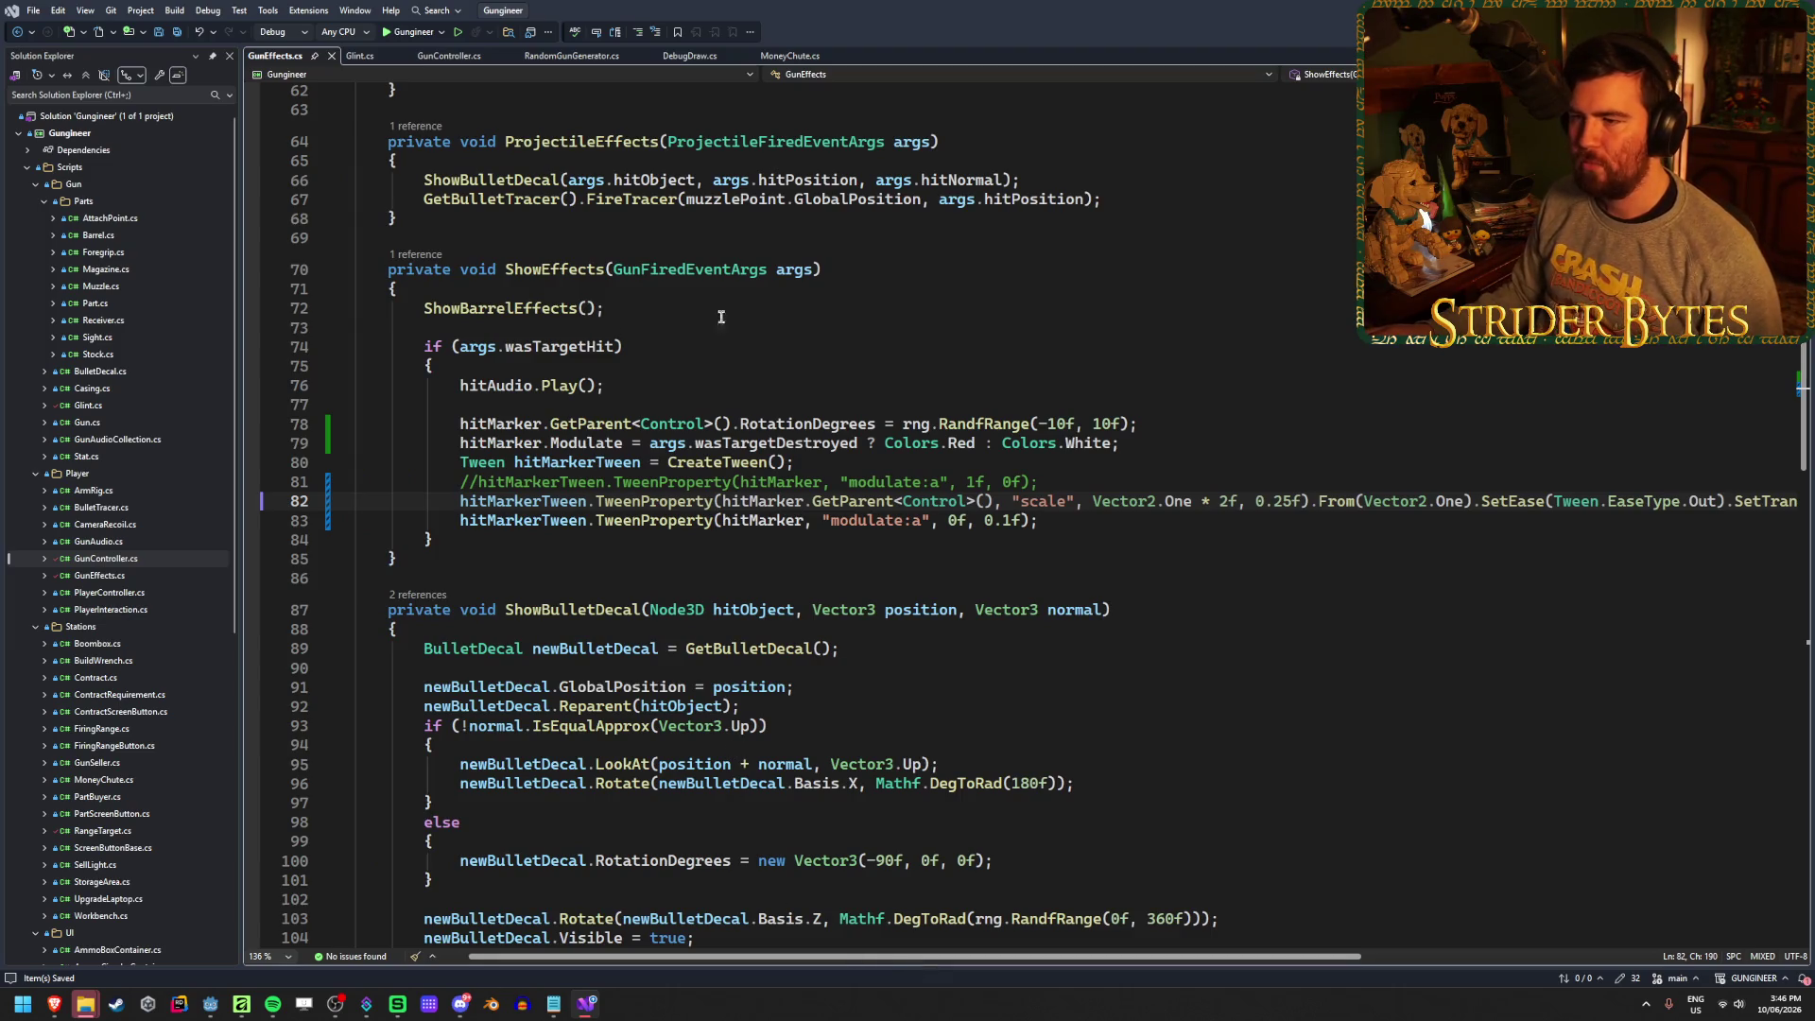
left_click(642, 340)
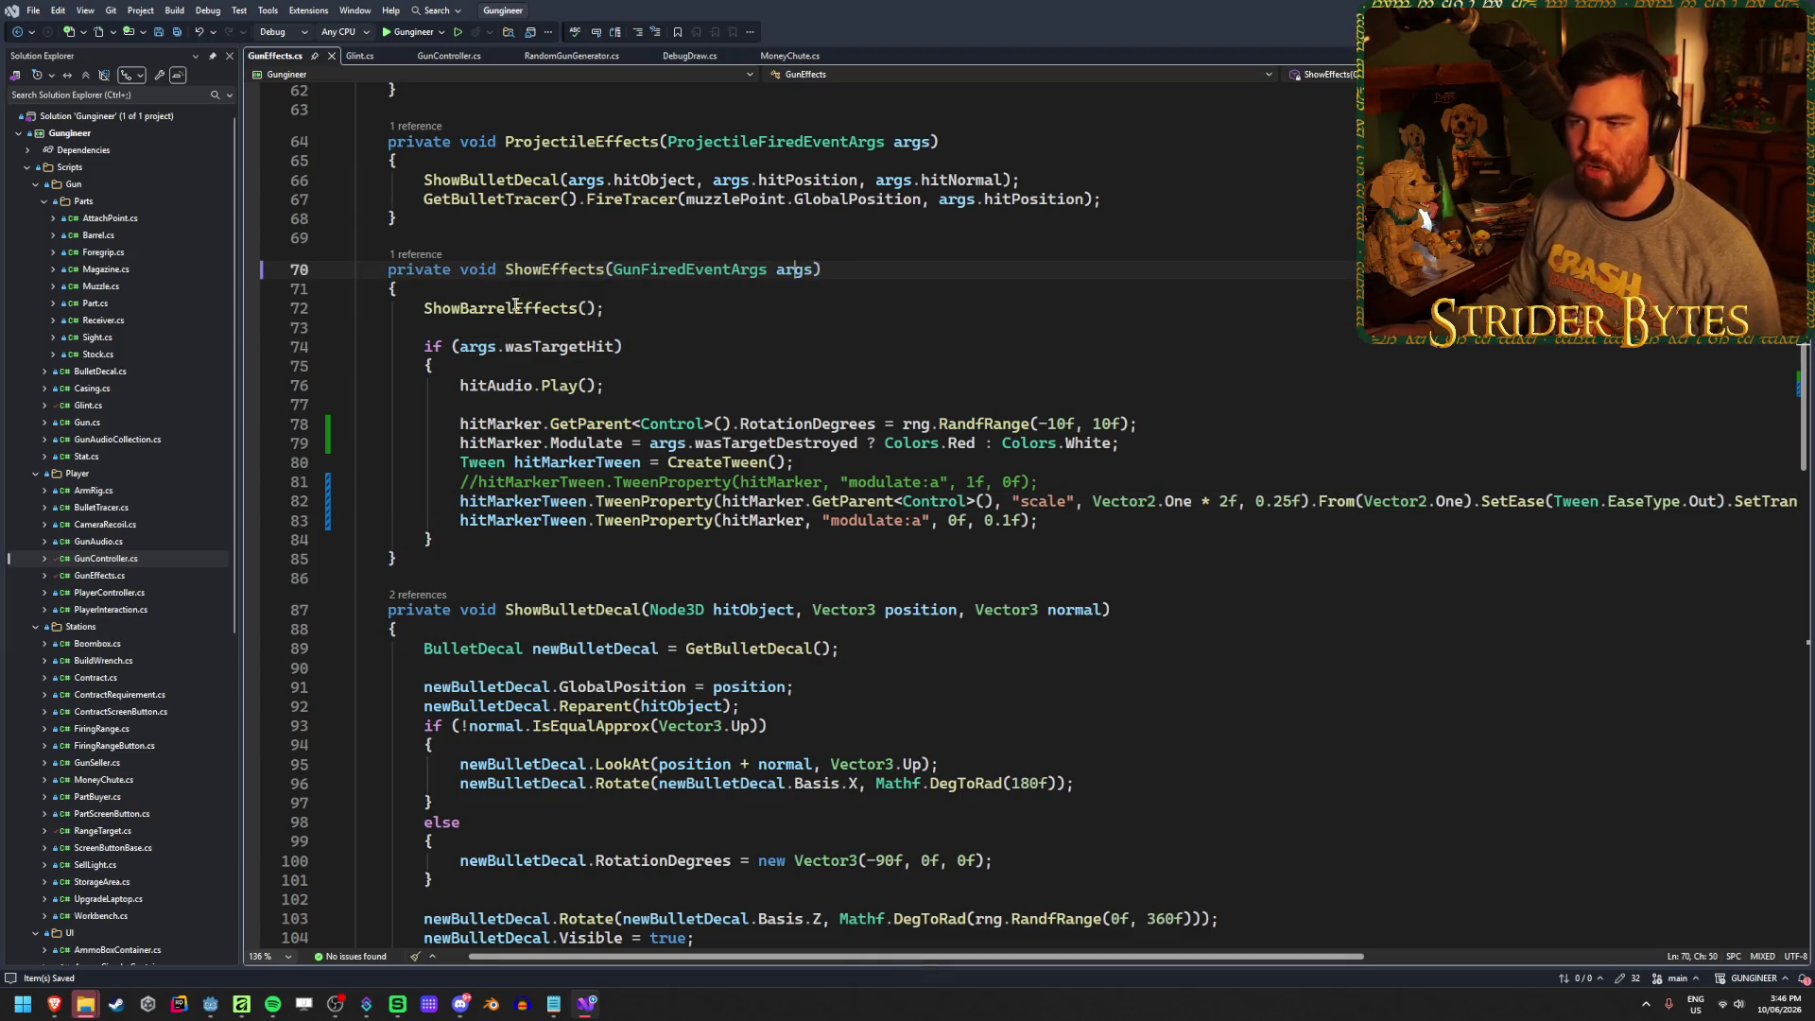
left_click_drag(503, 269, 809, 271)
left_click(835, 269)
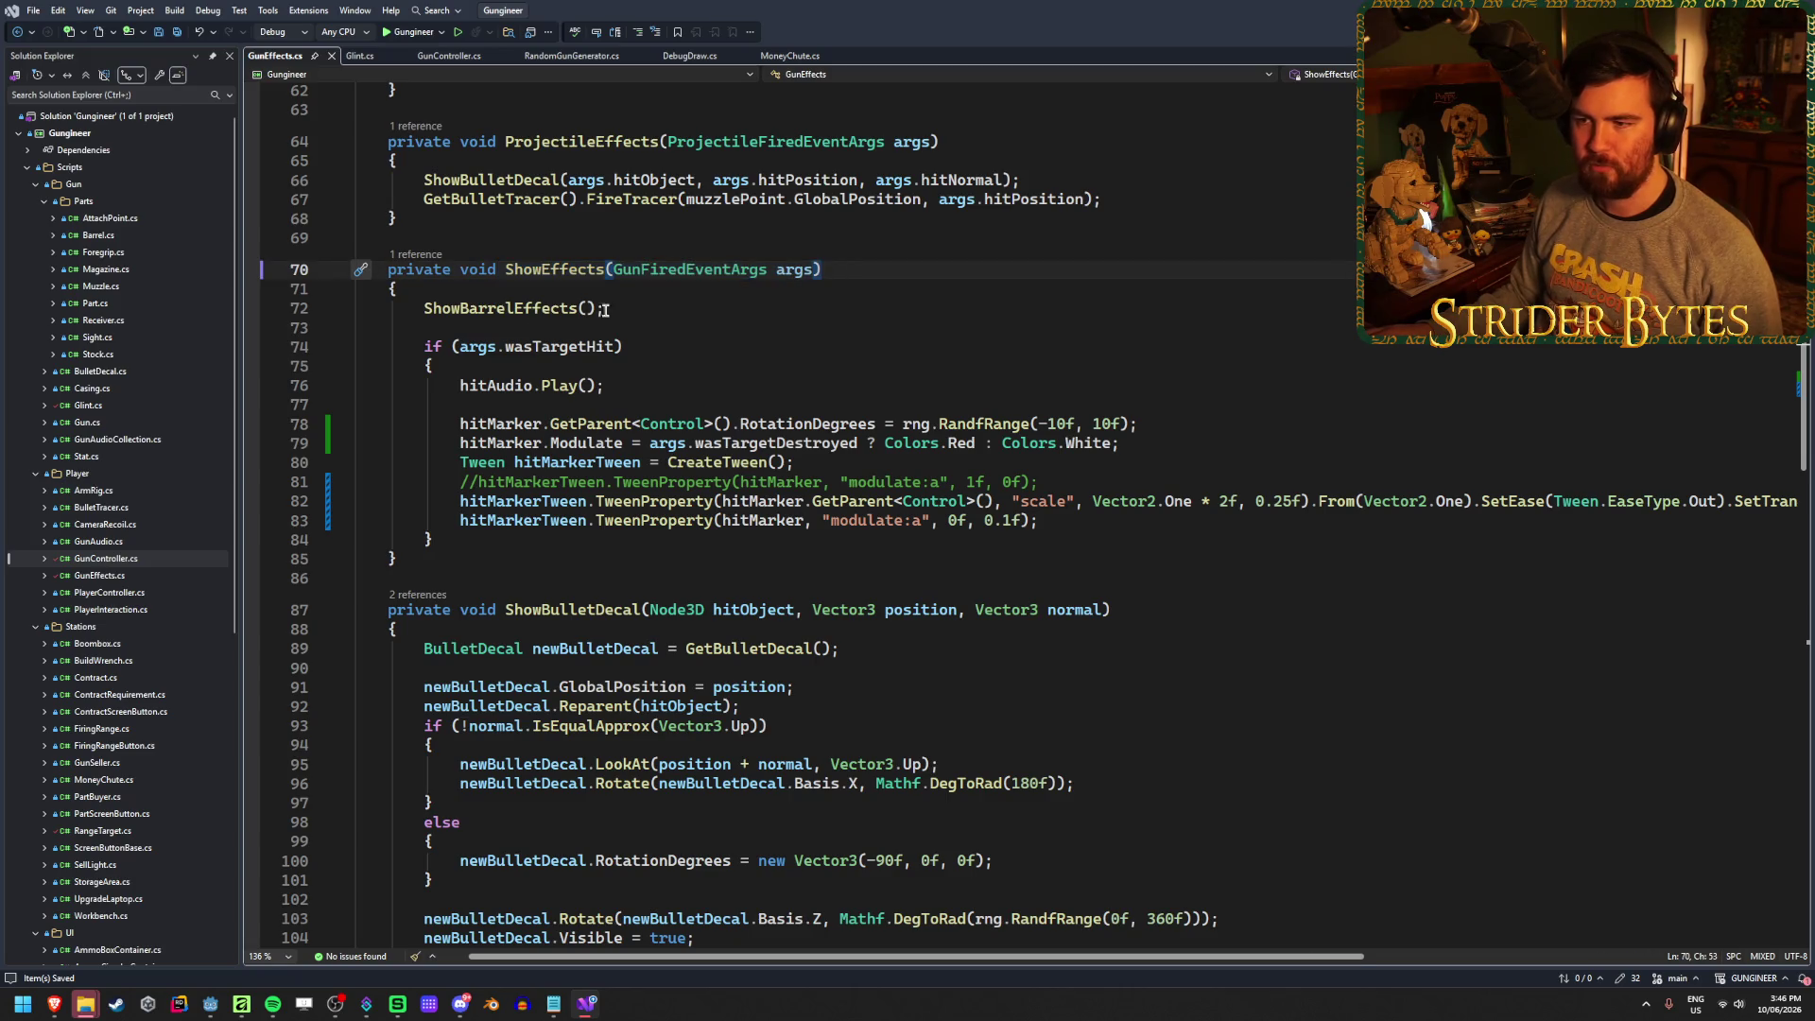
mouse_move(427, 347)
left_mouse_down()
mouse_move(665, 347)
mouse_move(457, 391)
left_mouse_up()
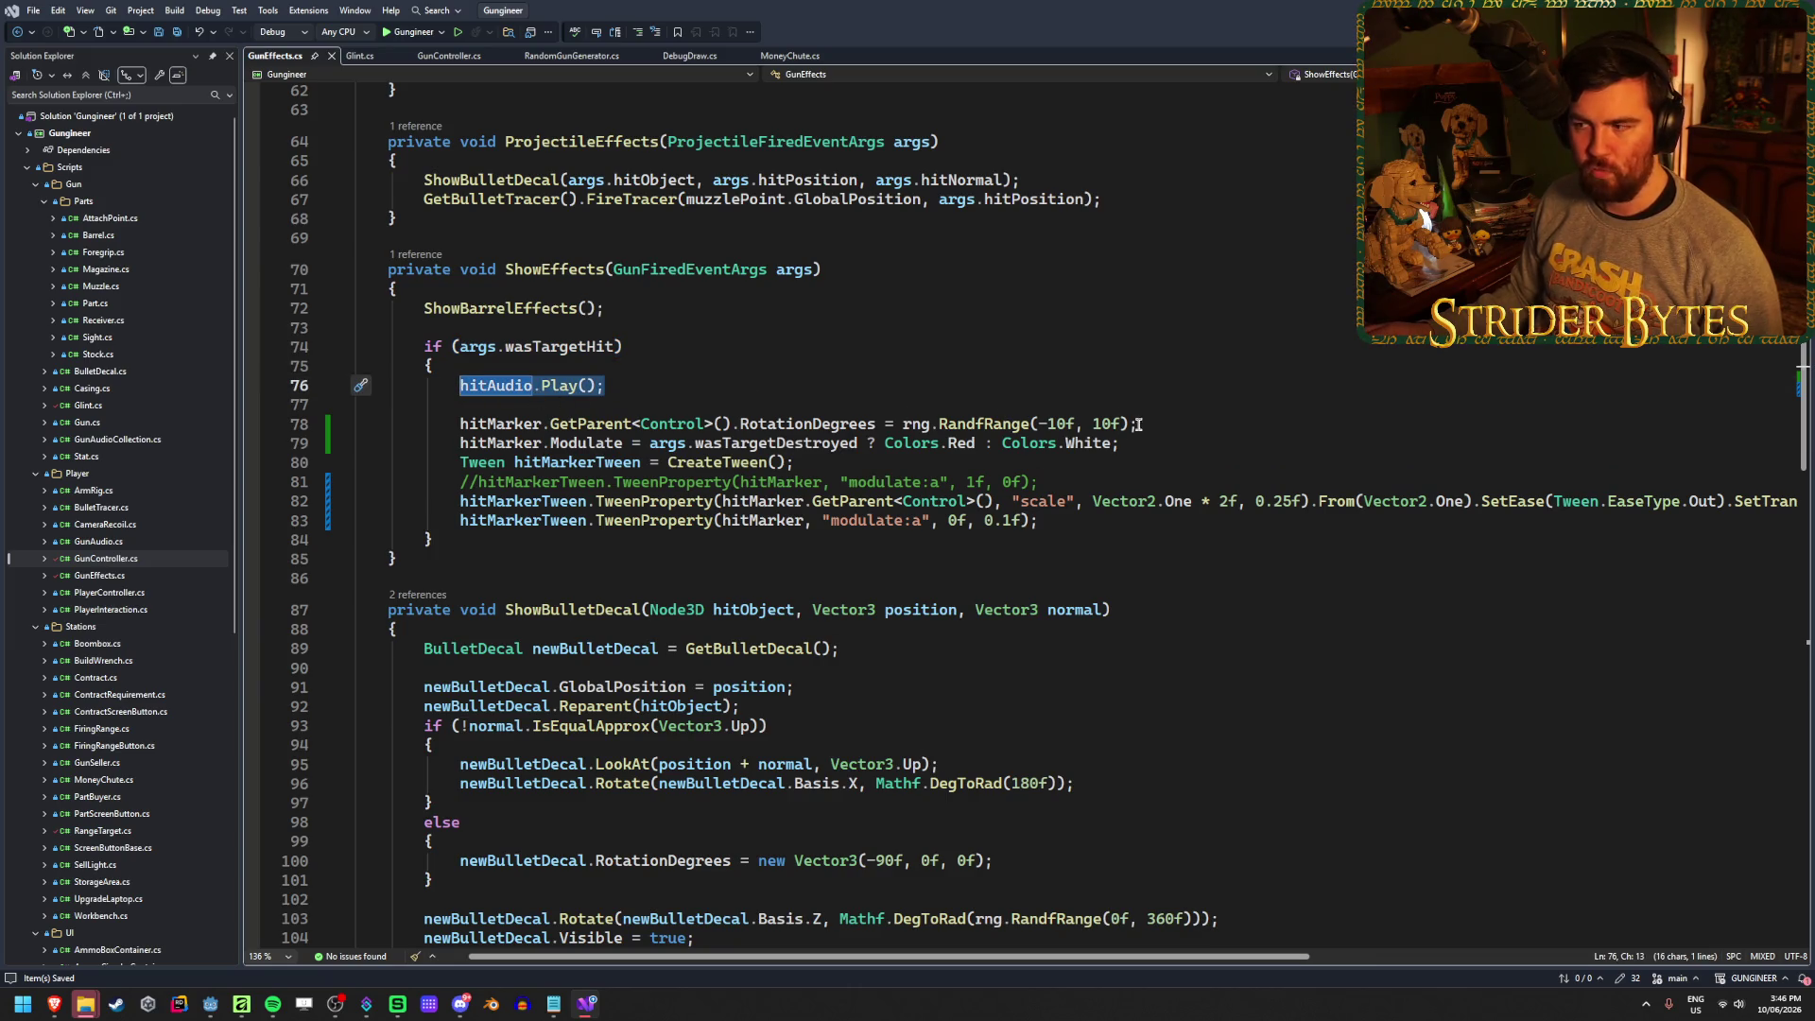
left_click_drag(1151, 423, 975, 421)
mouse_move(642, 423)
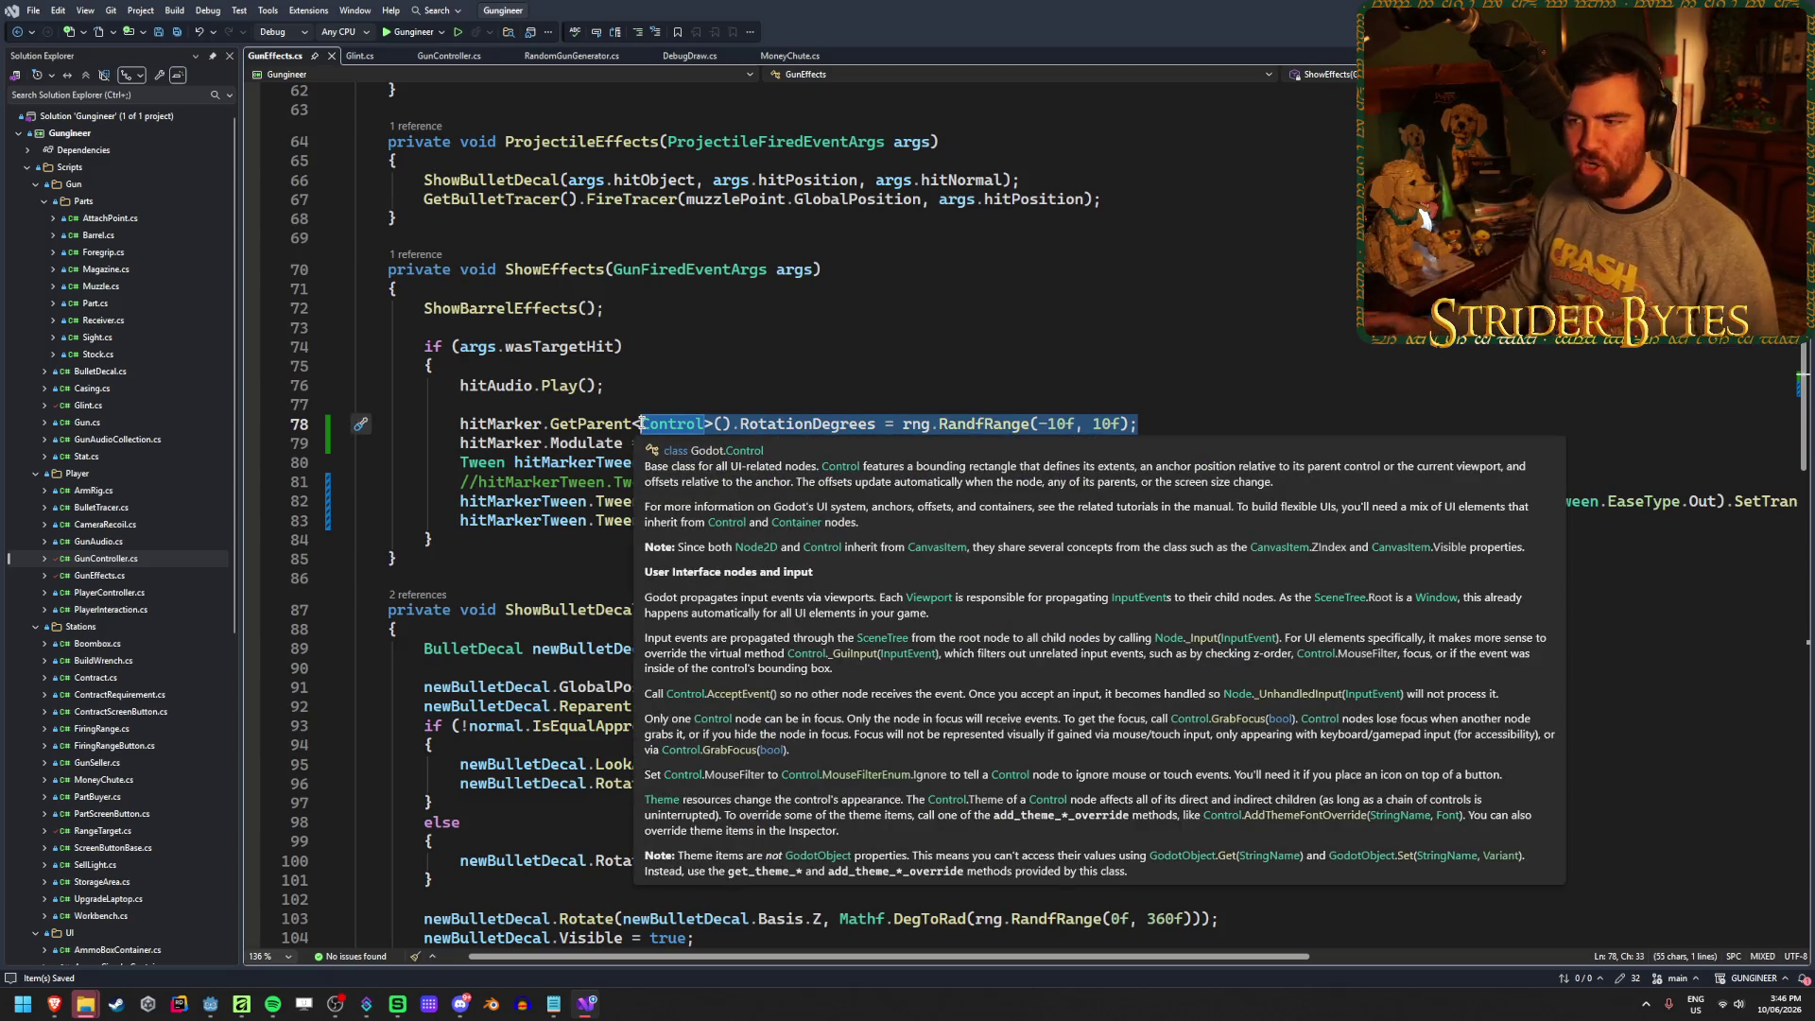
key("End")
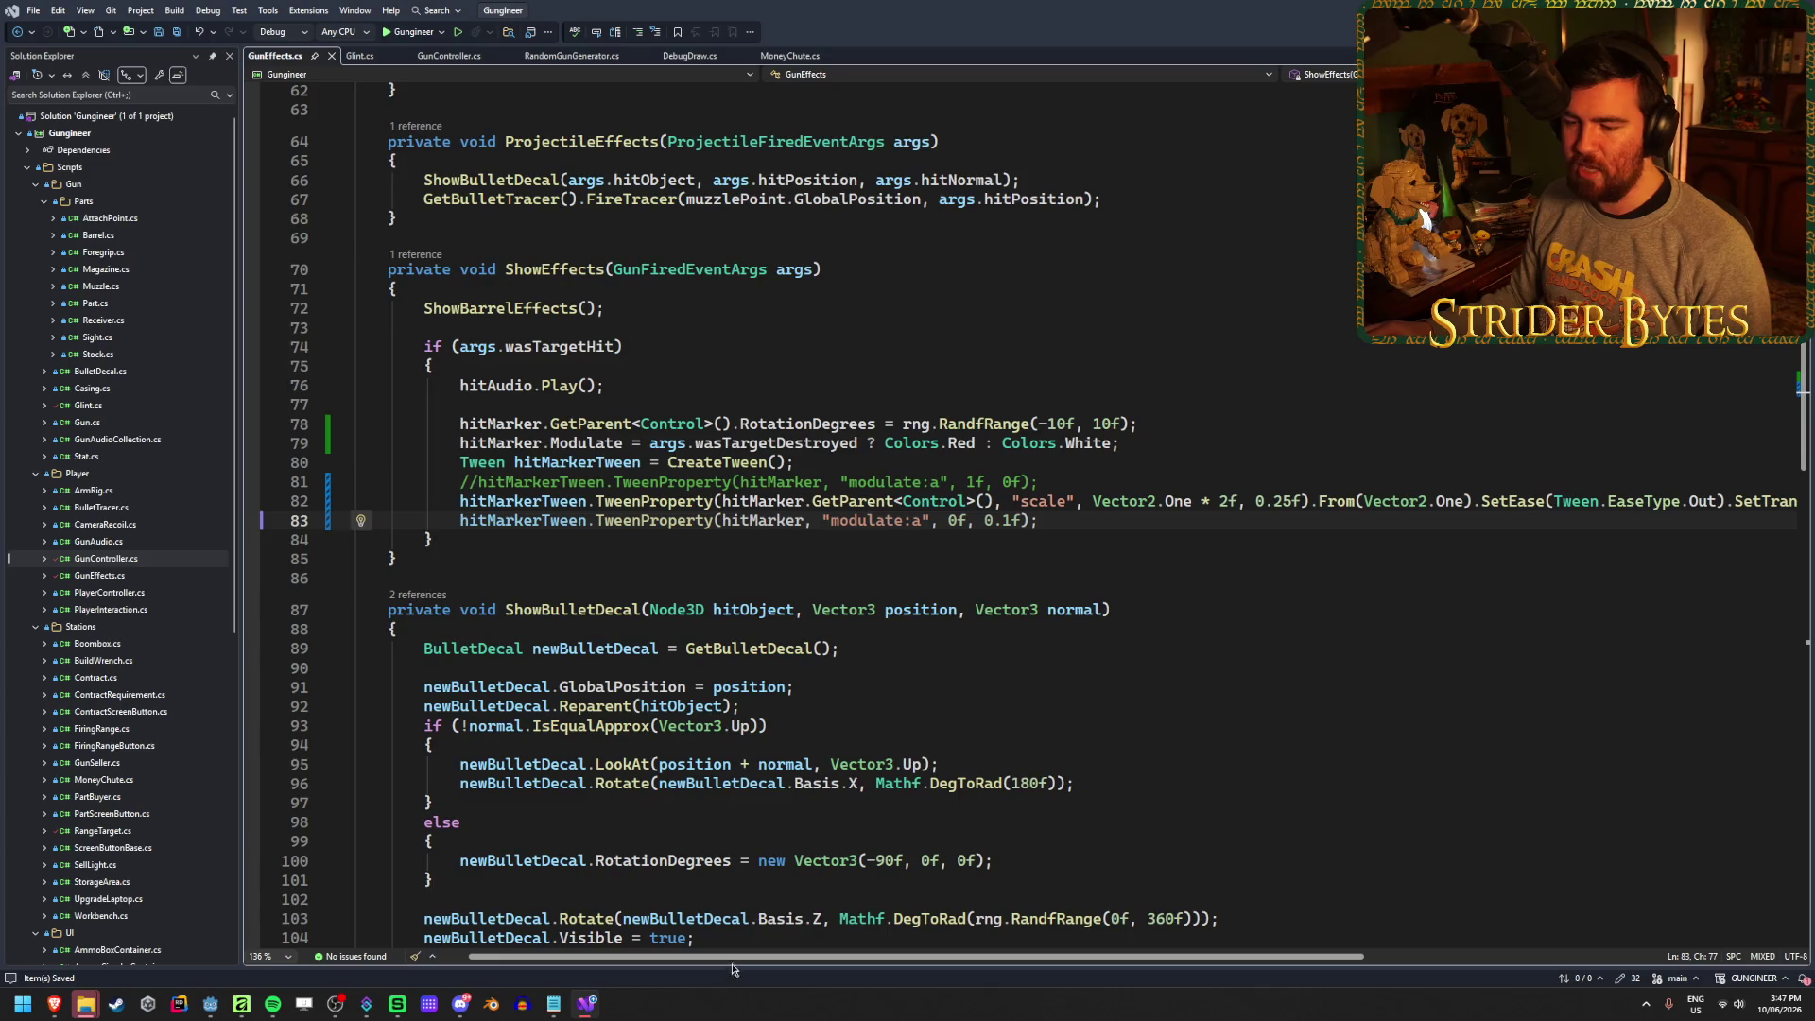
left_click_drag(733, 965, 832, 946)
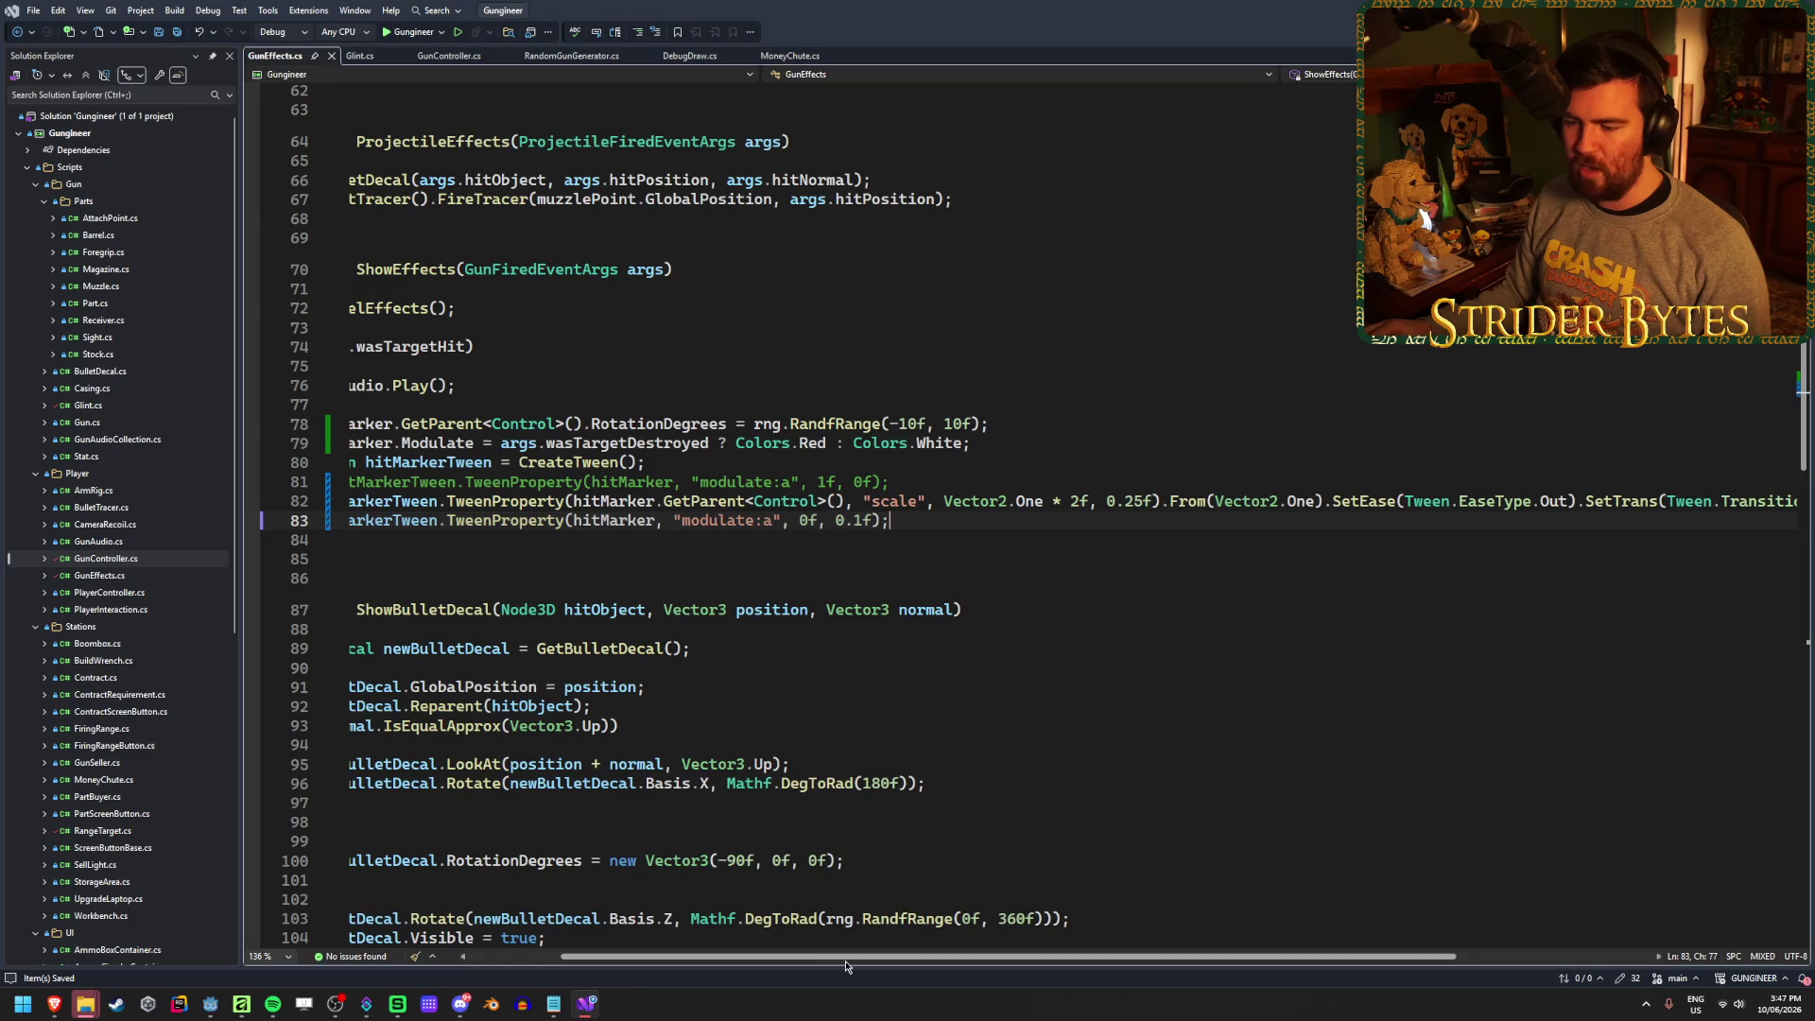
scroll(847, 959, "left", 3)
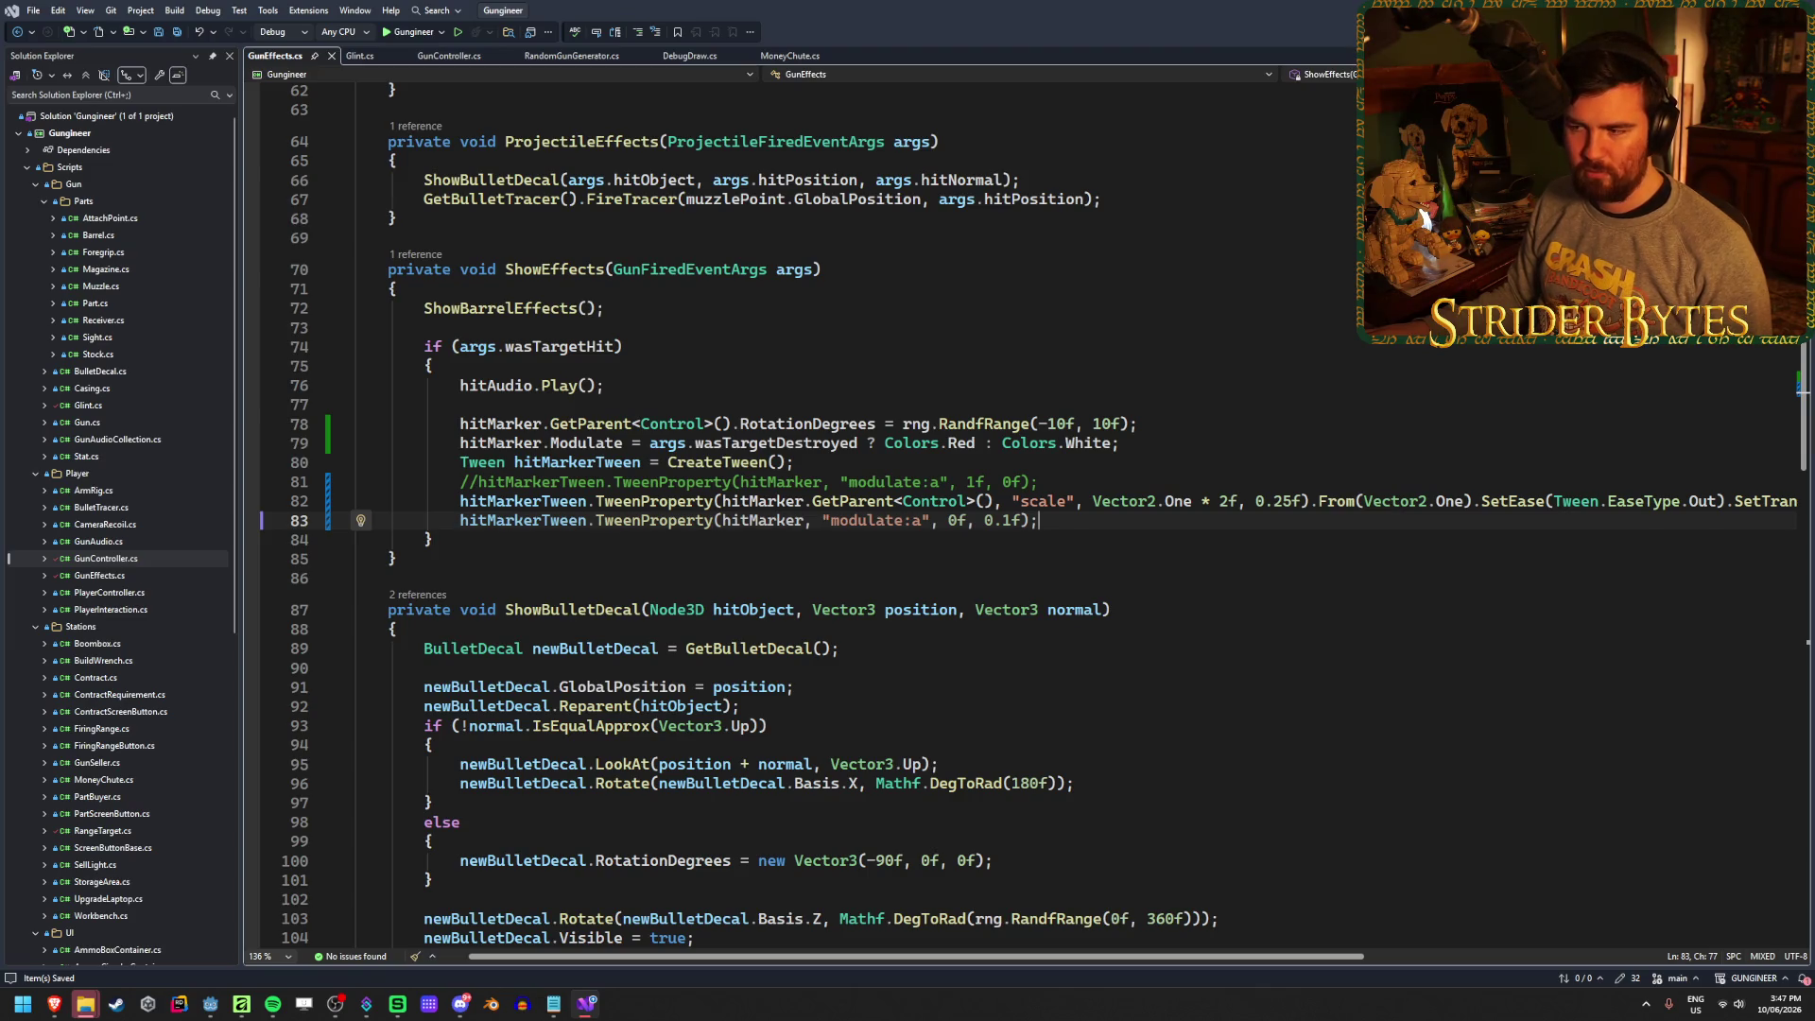
key("alt+Tab")
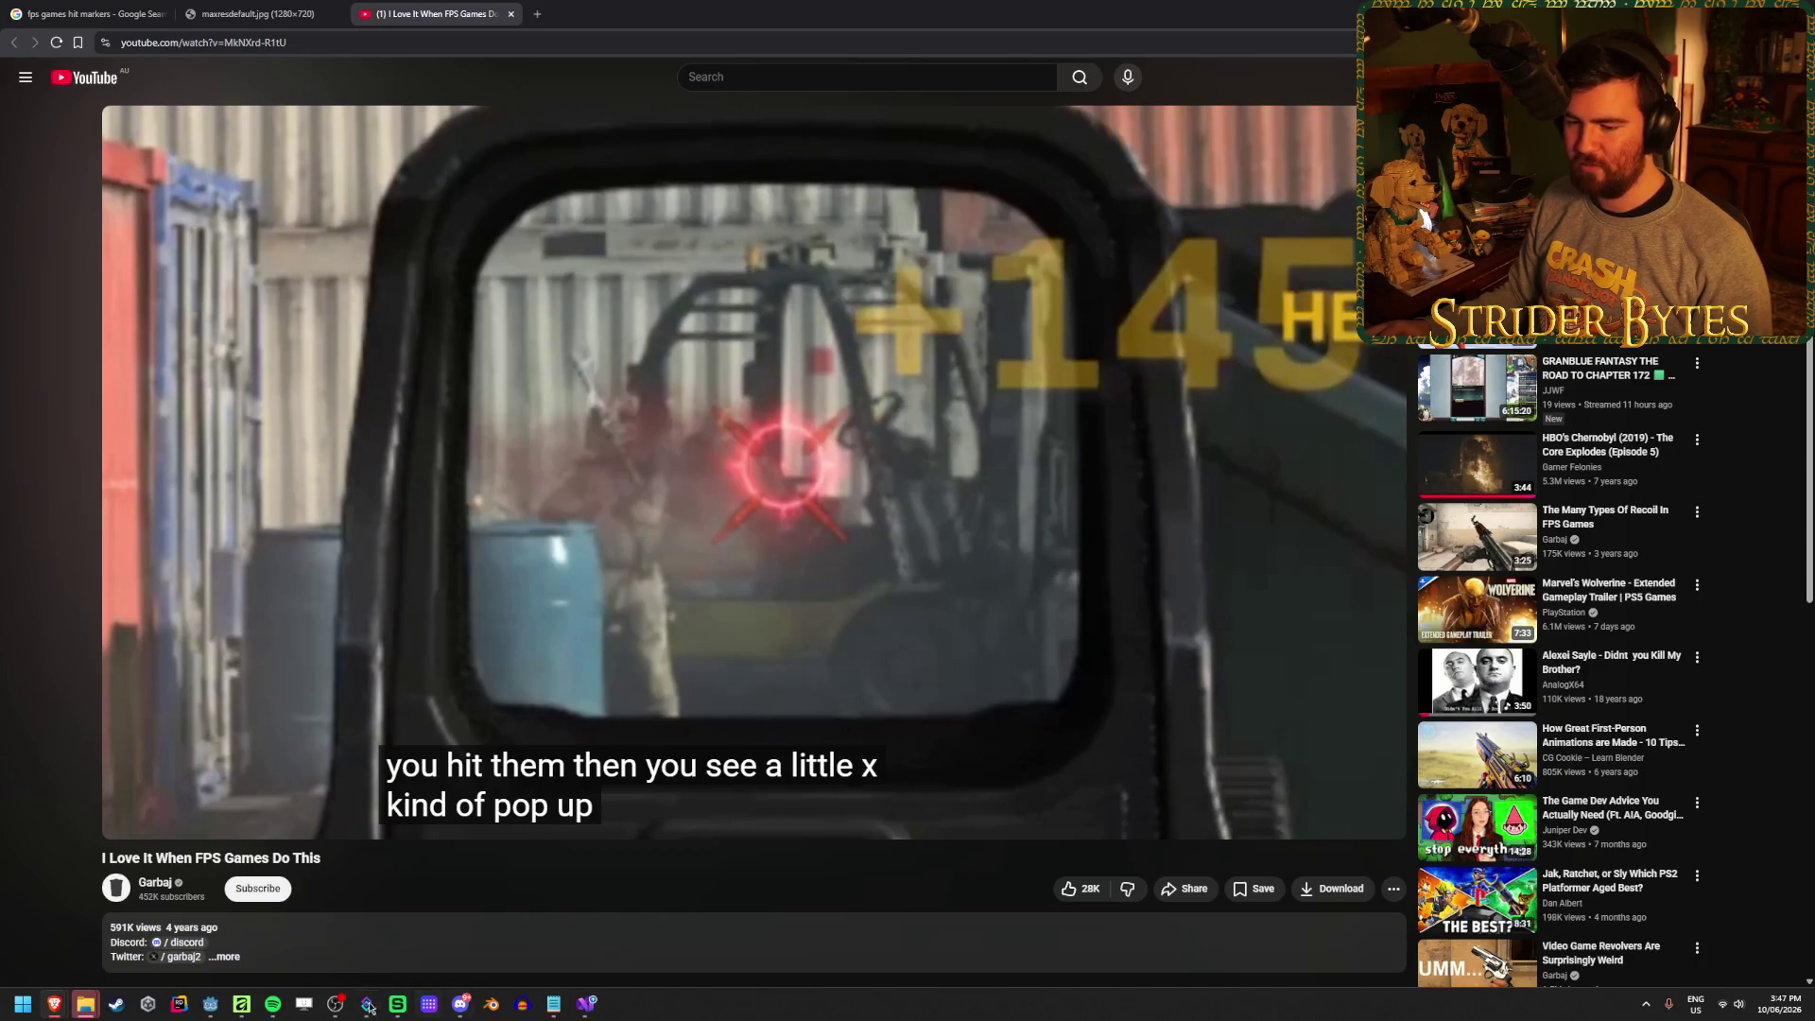
Switch to Godot and launch the Gungineer debug build to the workshop bench
left_click(210, 1007)
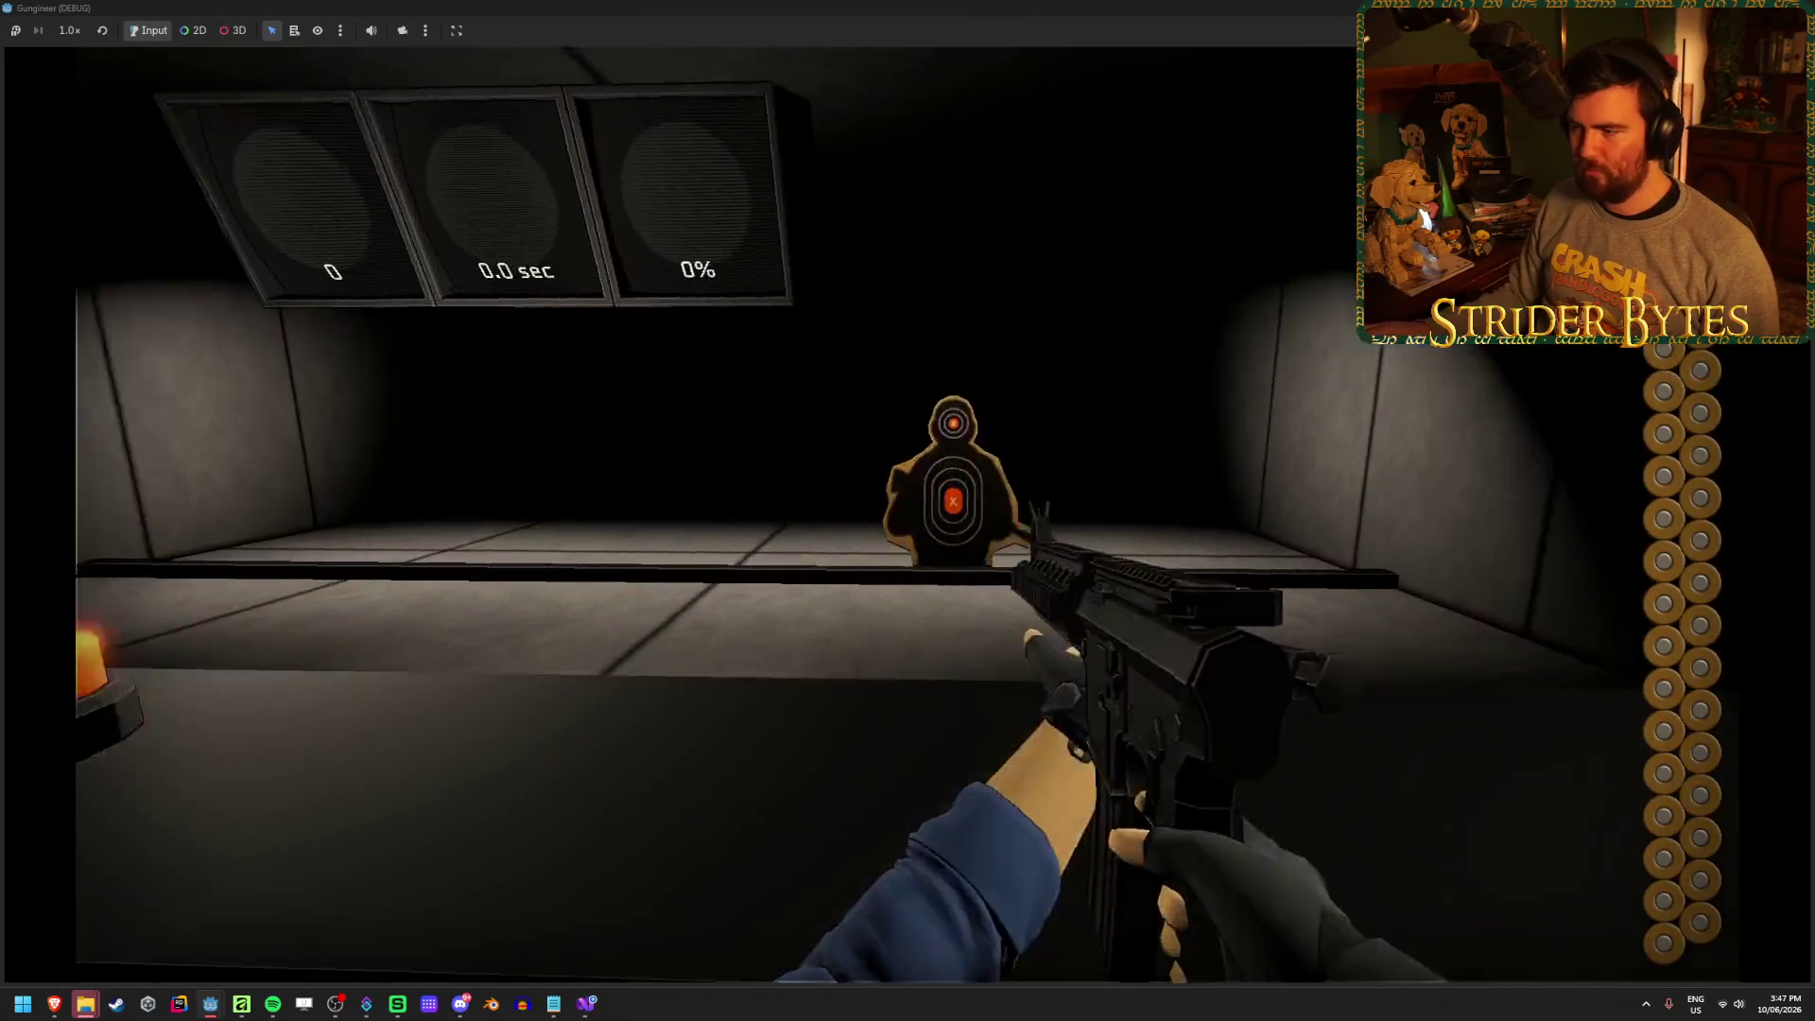
Fire repeatedly at the range target, reload, and swap to the SMG and back to the rifle
left_click(908, 511)
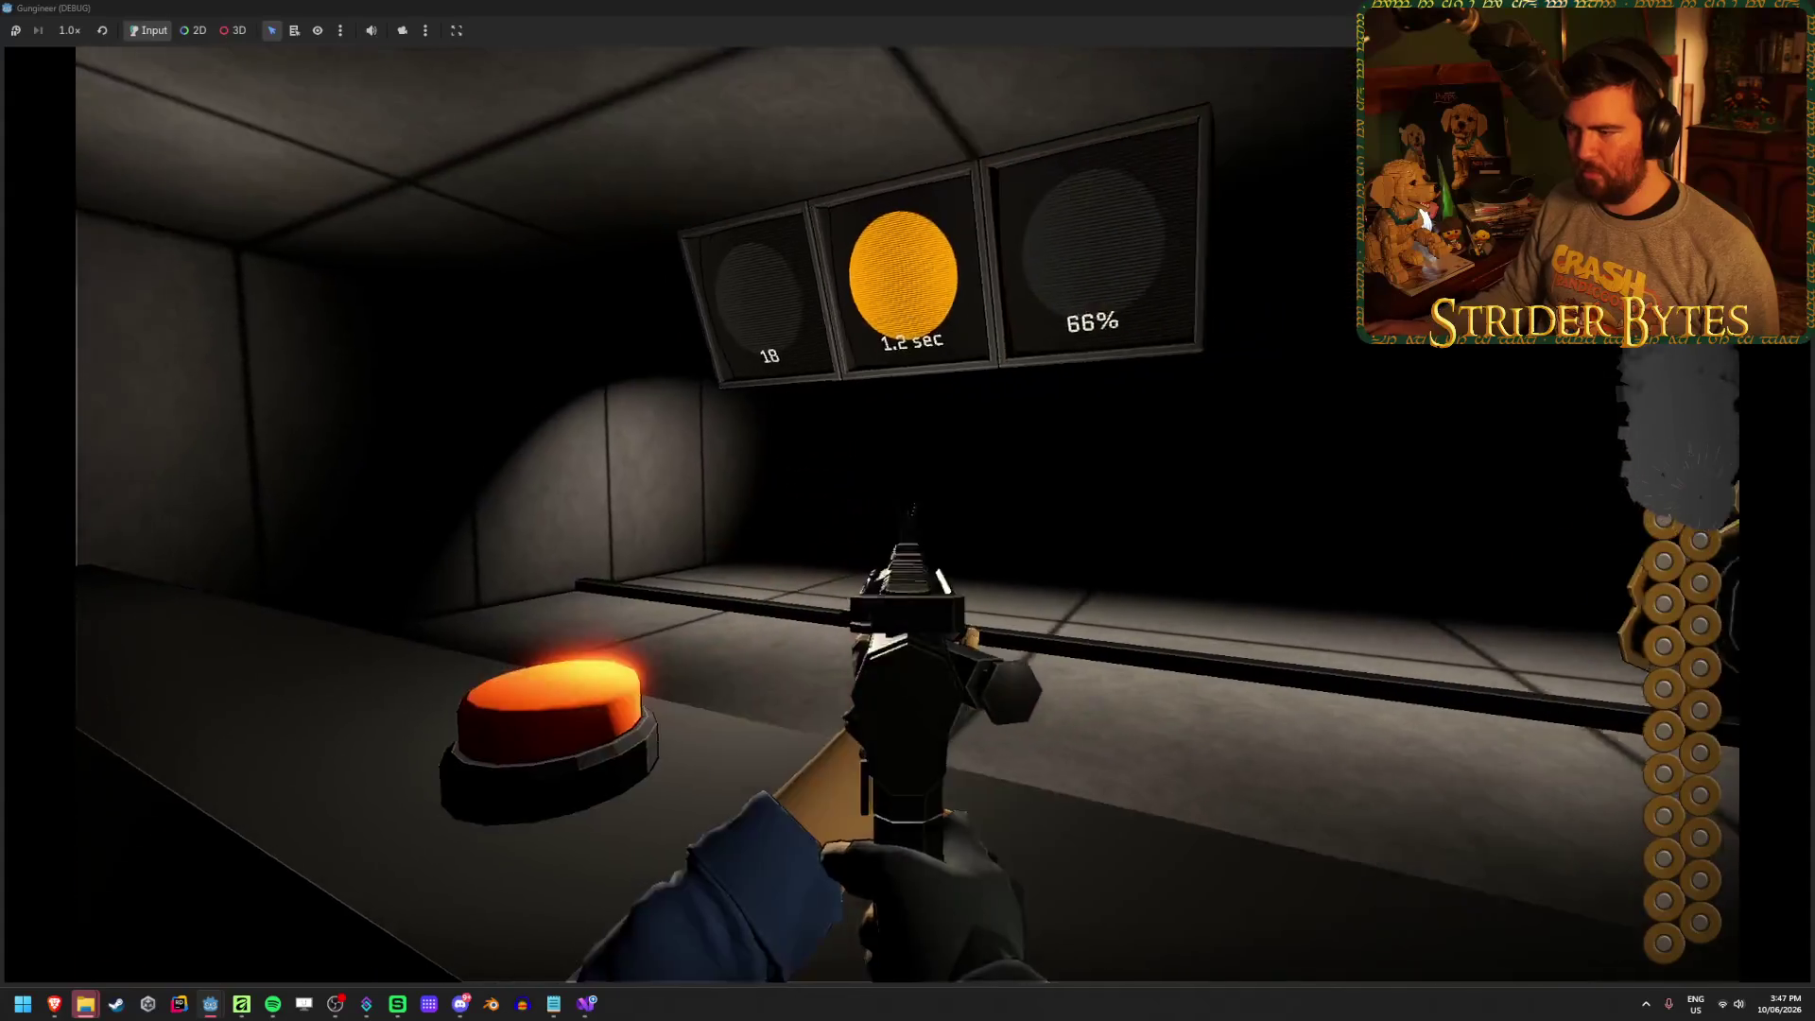
left_click(908, 511)
left_click(907, 510)
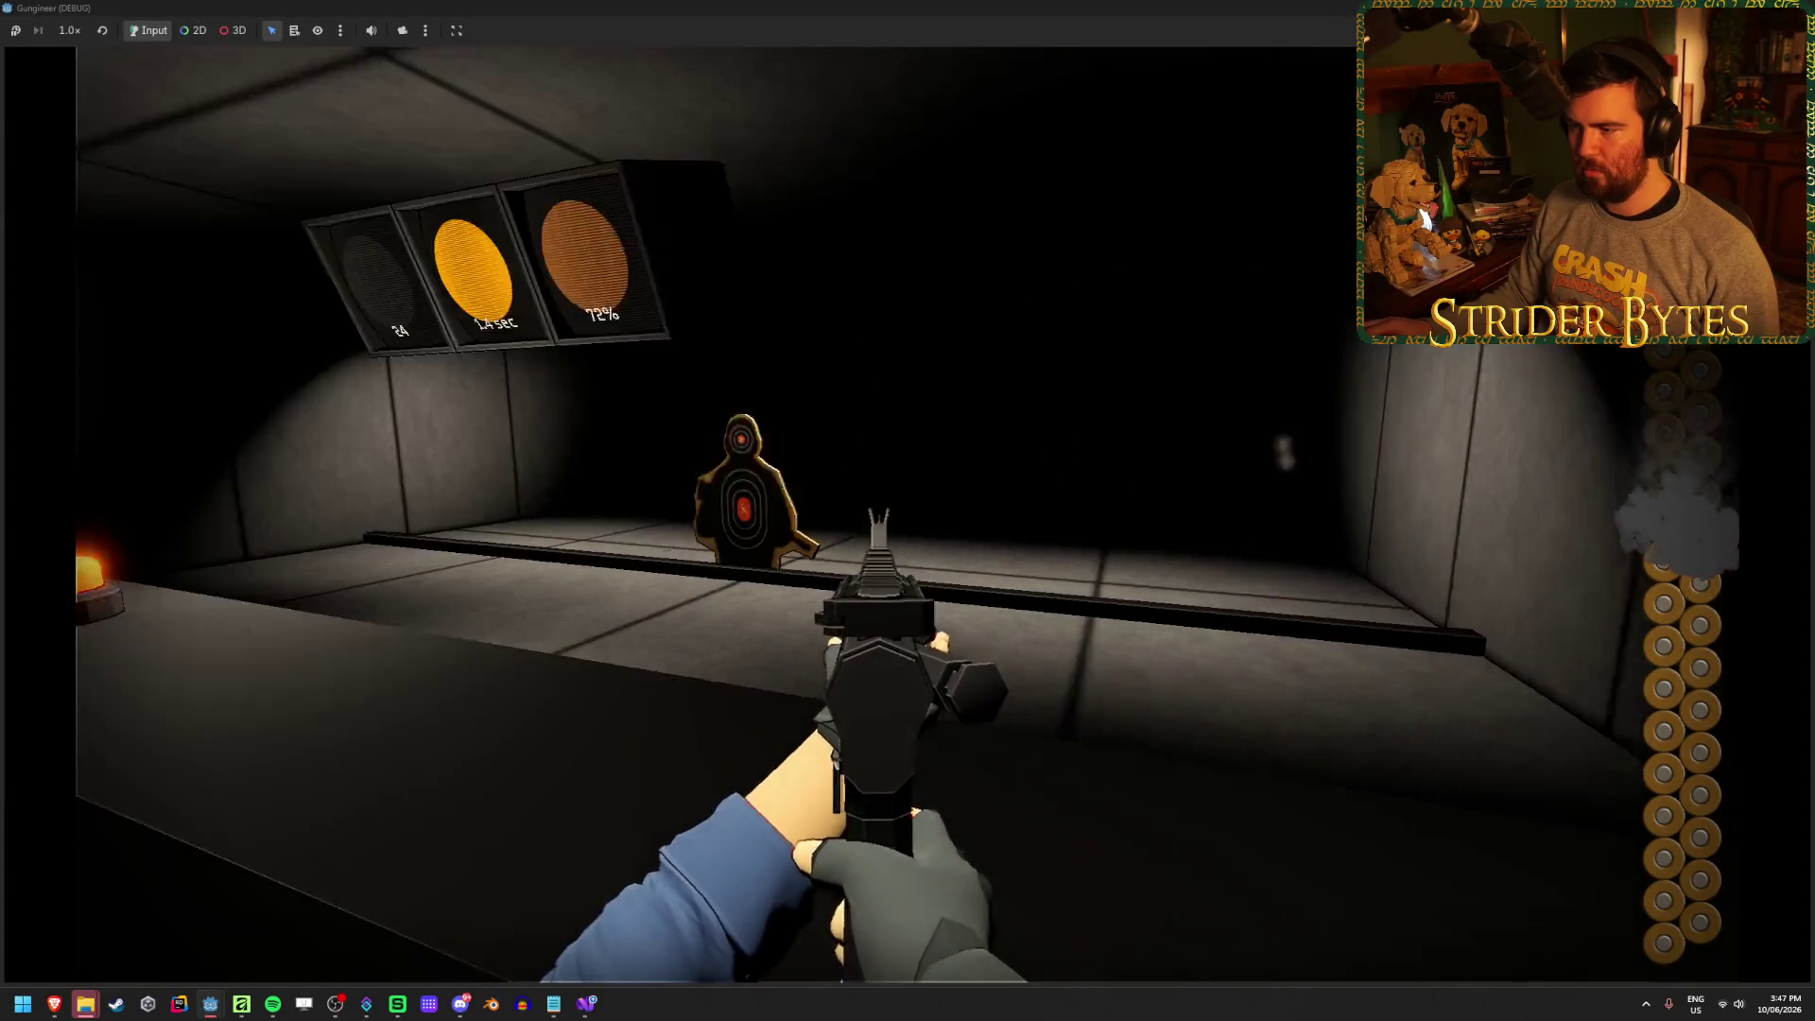
left_click(908, 511)
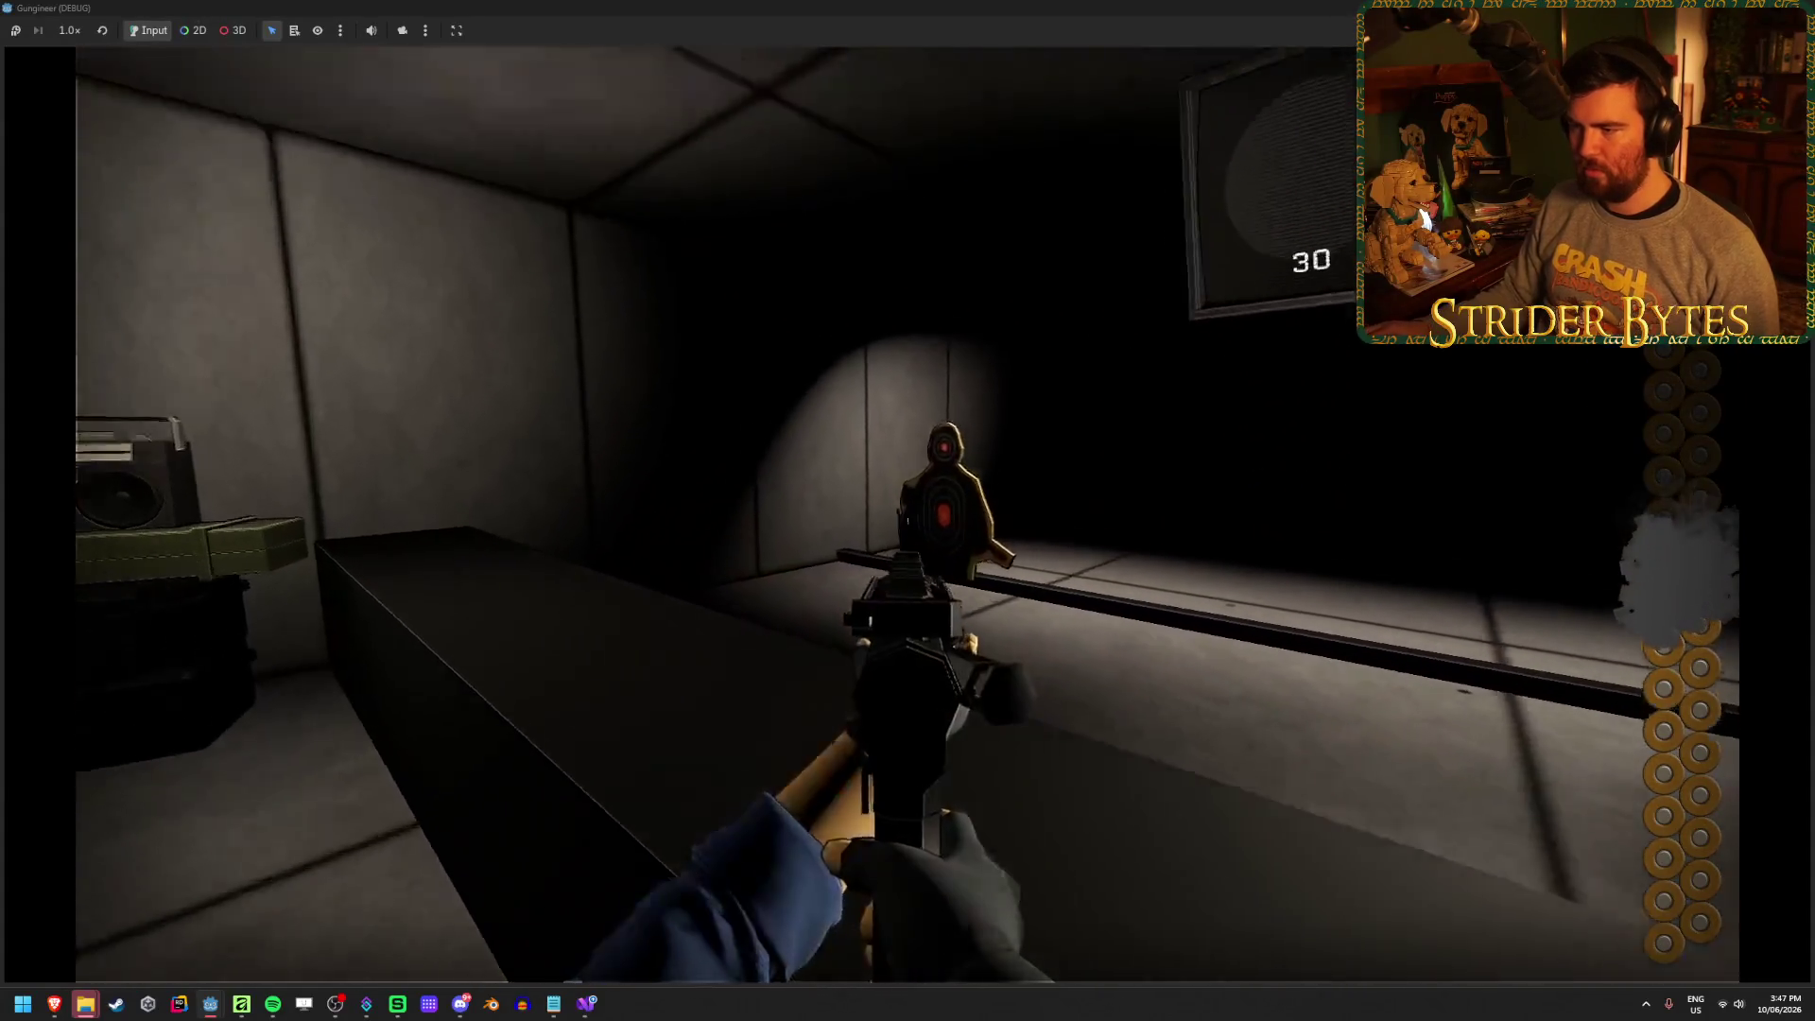
left_click(908, 510)
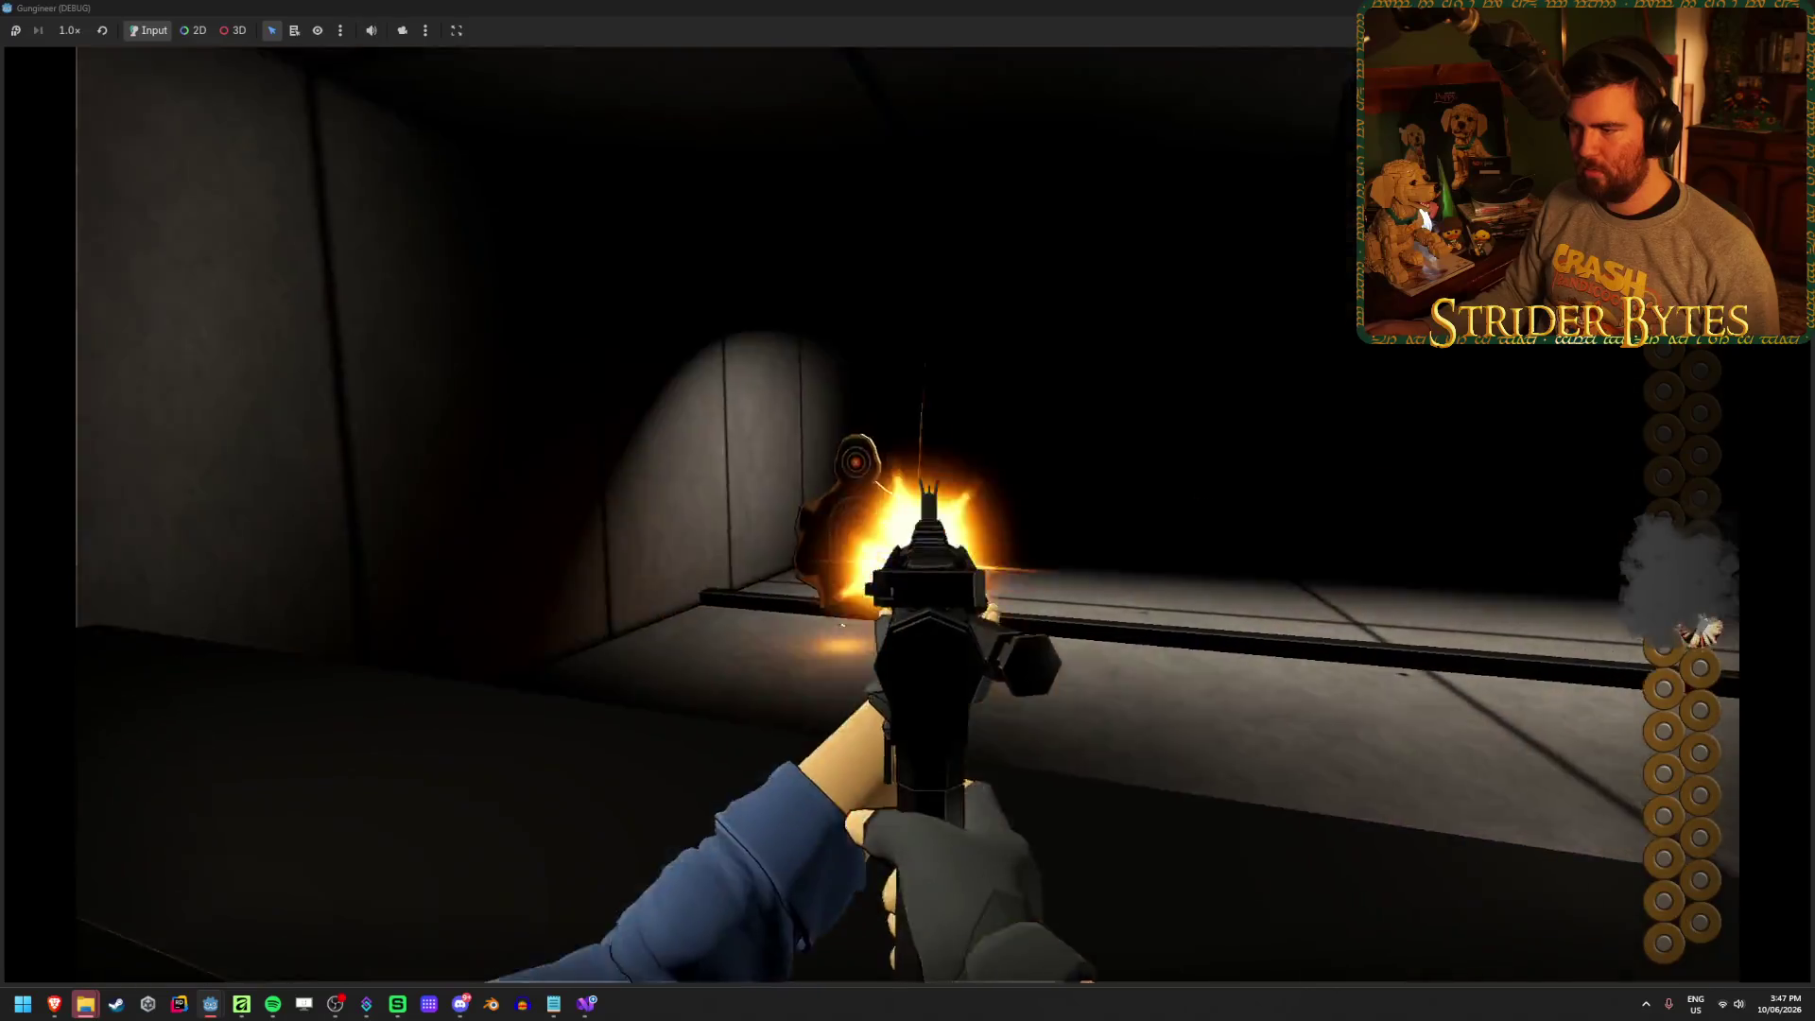
left_click(908, 511)
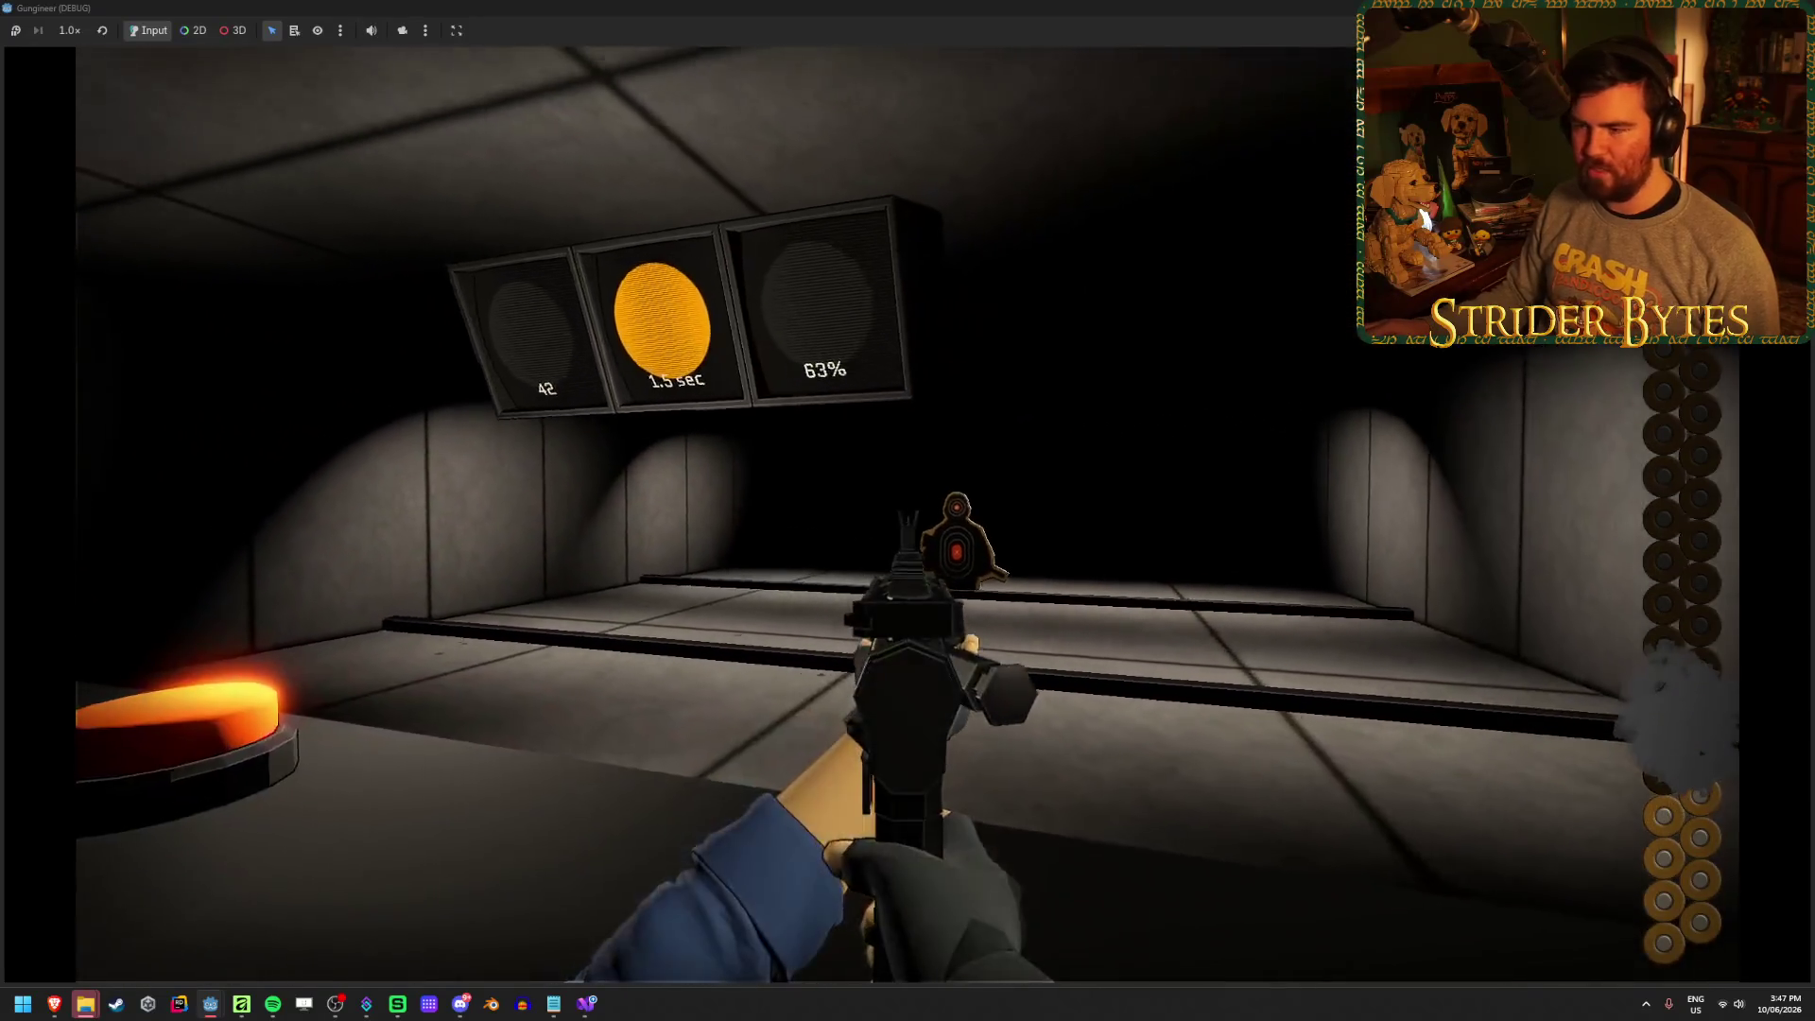
left_click(908, 511)
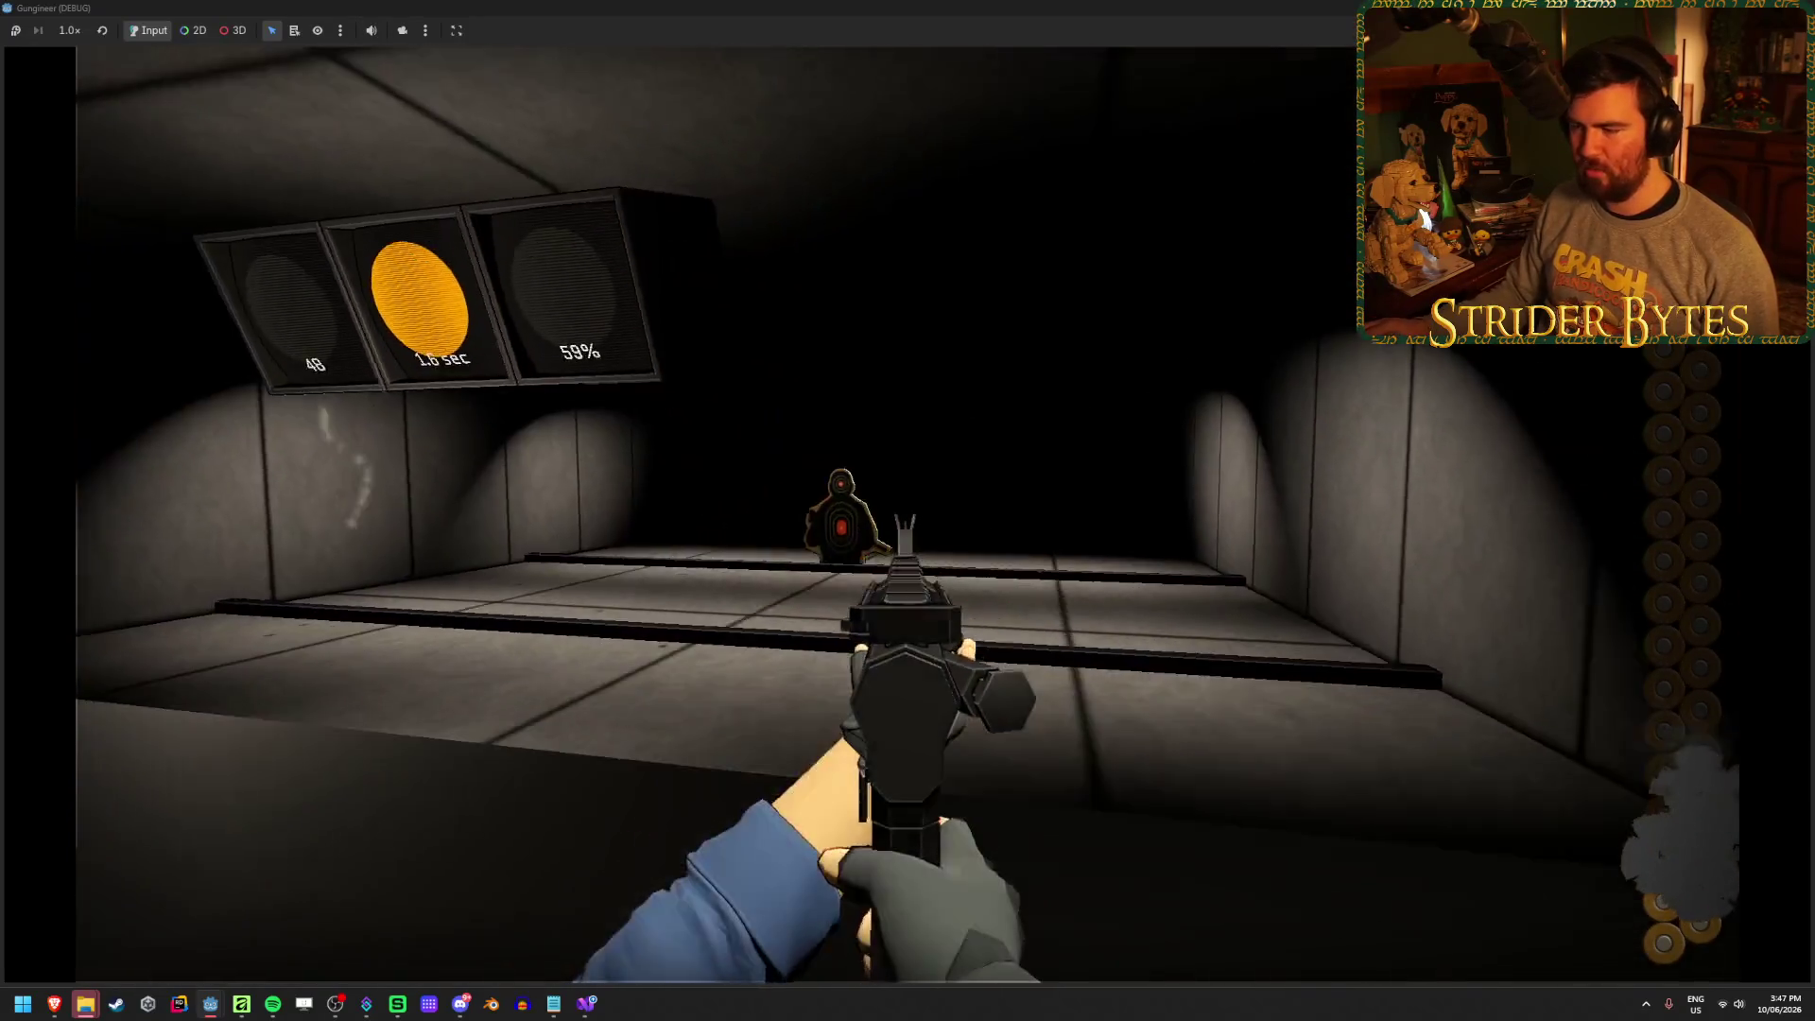
left_click(908, 510)
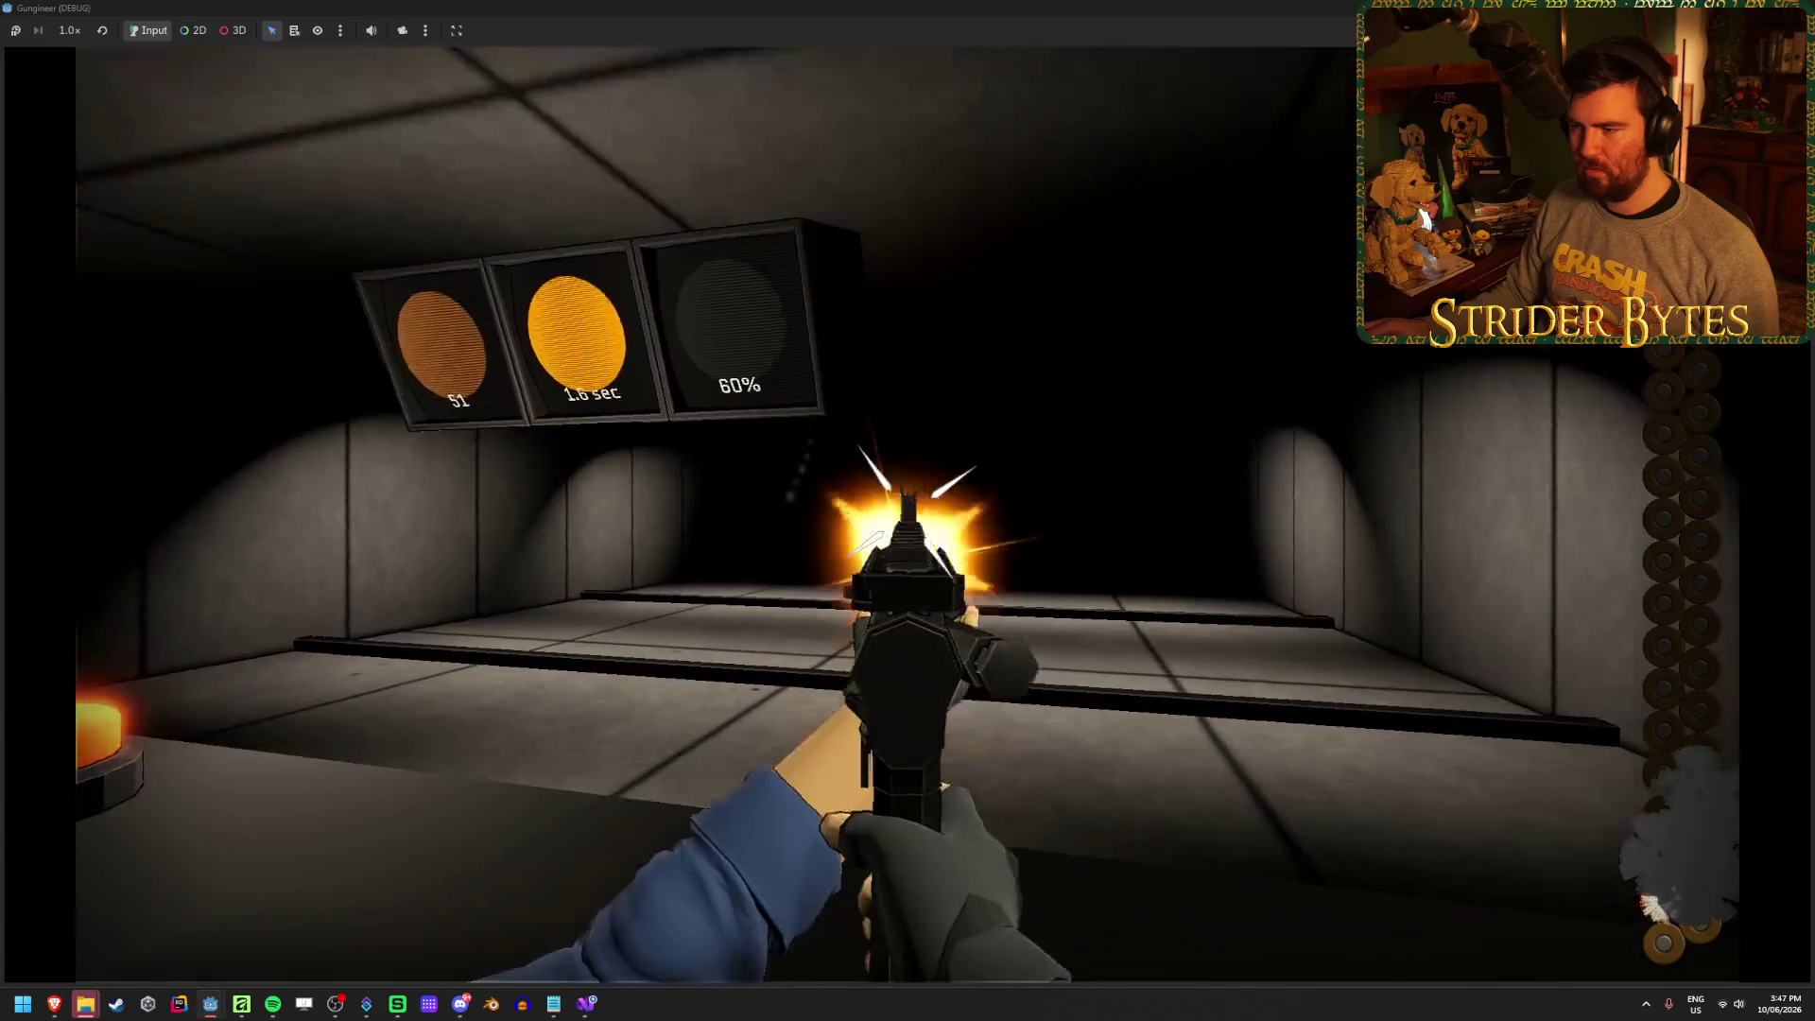
key("r")
key("2")
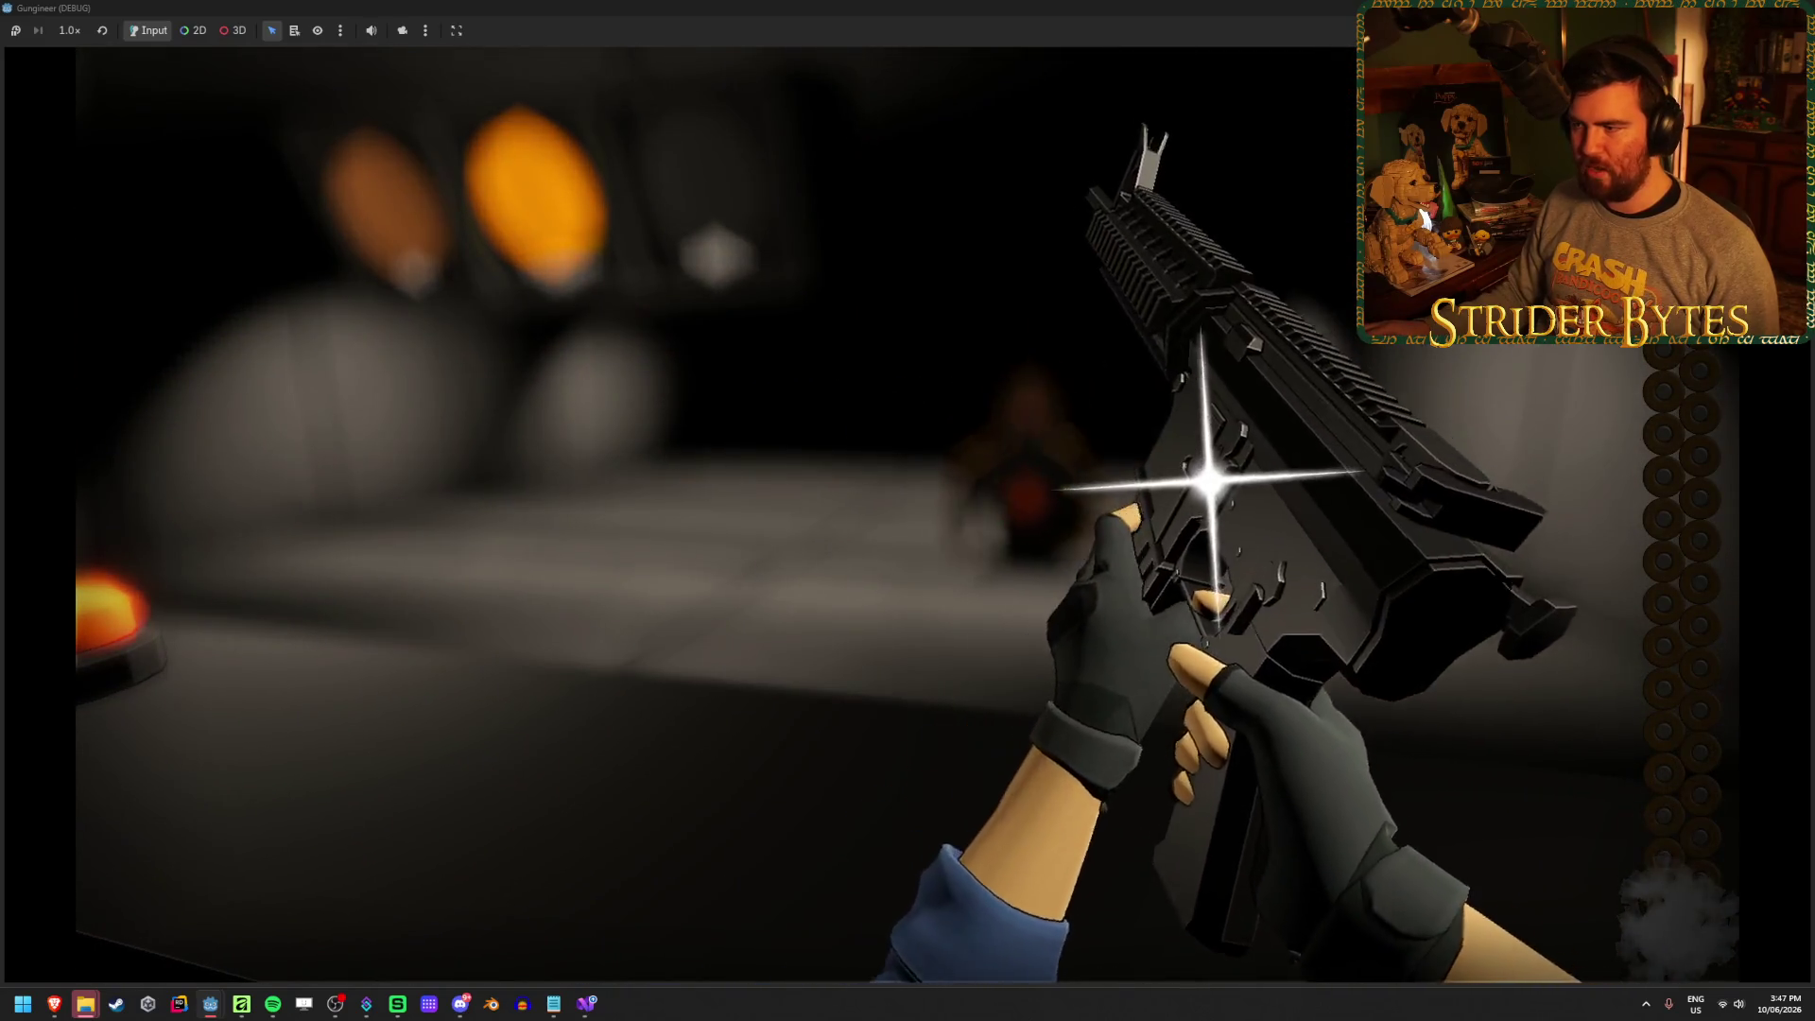
key("1")
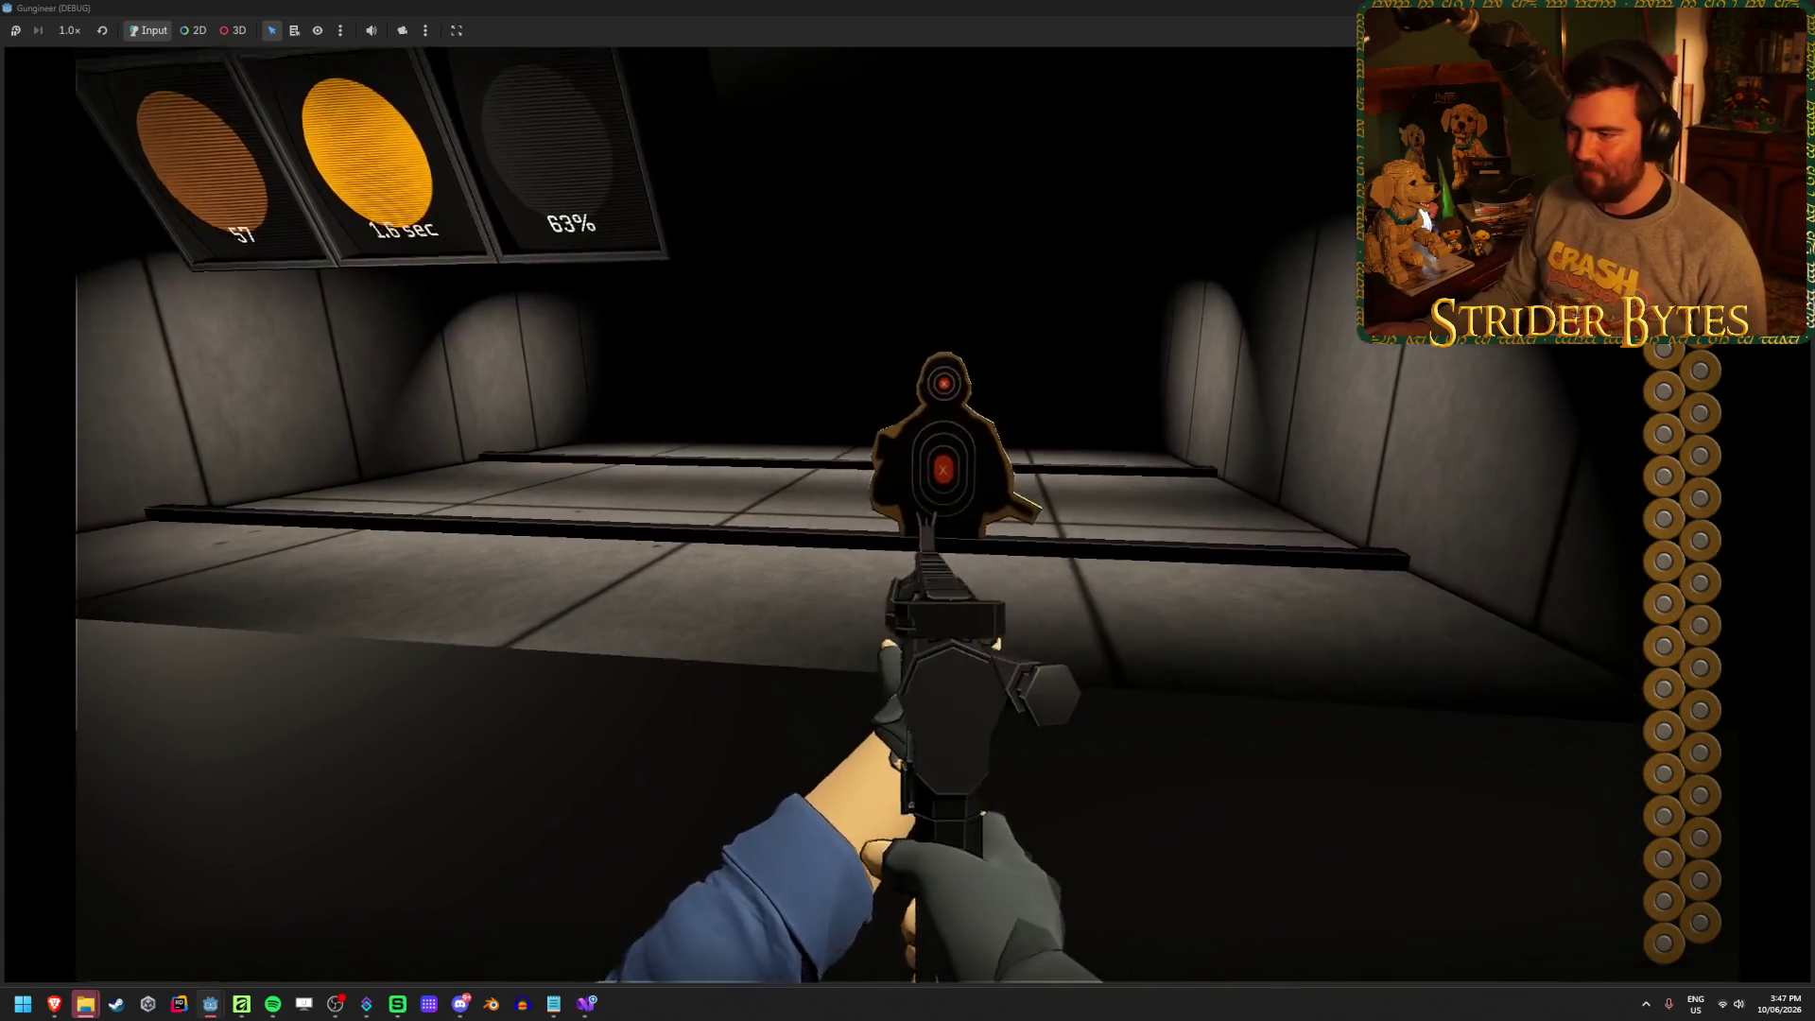
Shoot the range targets, including the lower one, to see the new hit markers, then inspect the weapon
left_click(908, 510)
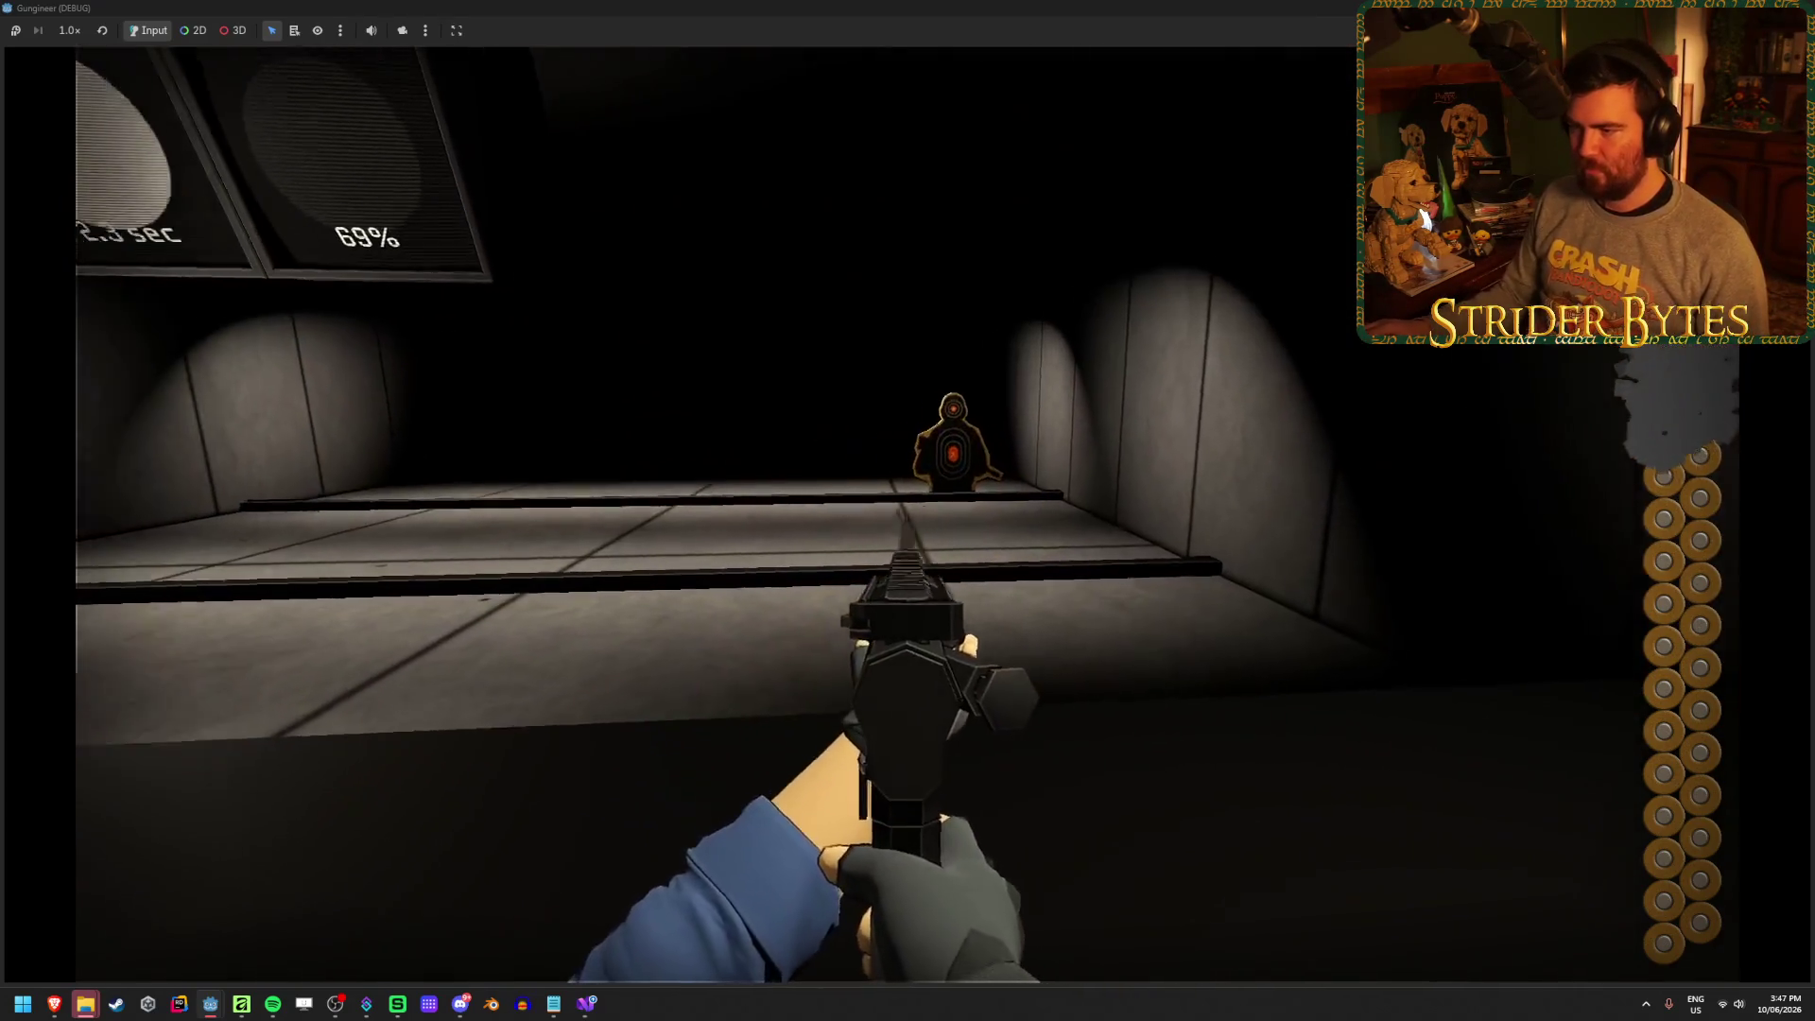
left_click(908, 511)
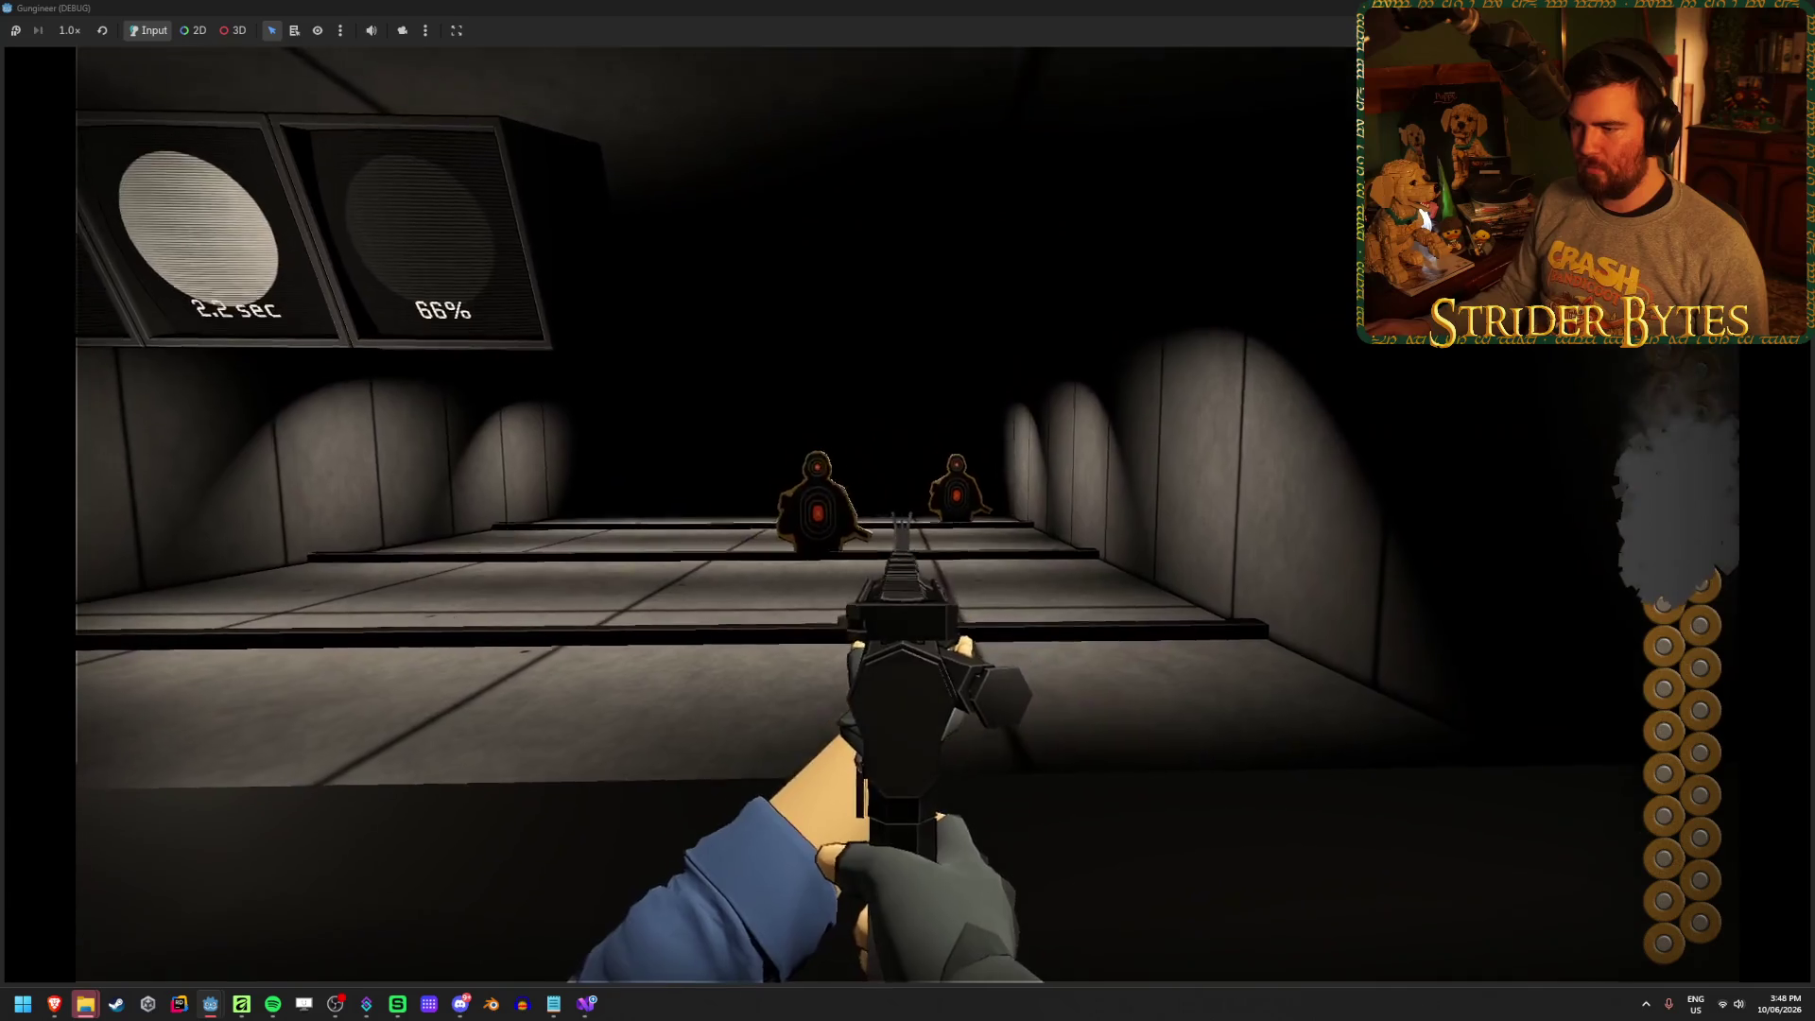
left_click(907, 511)
left_click(908, 511)
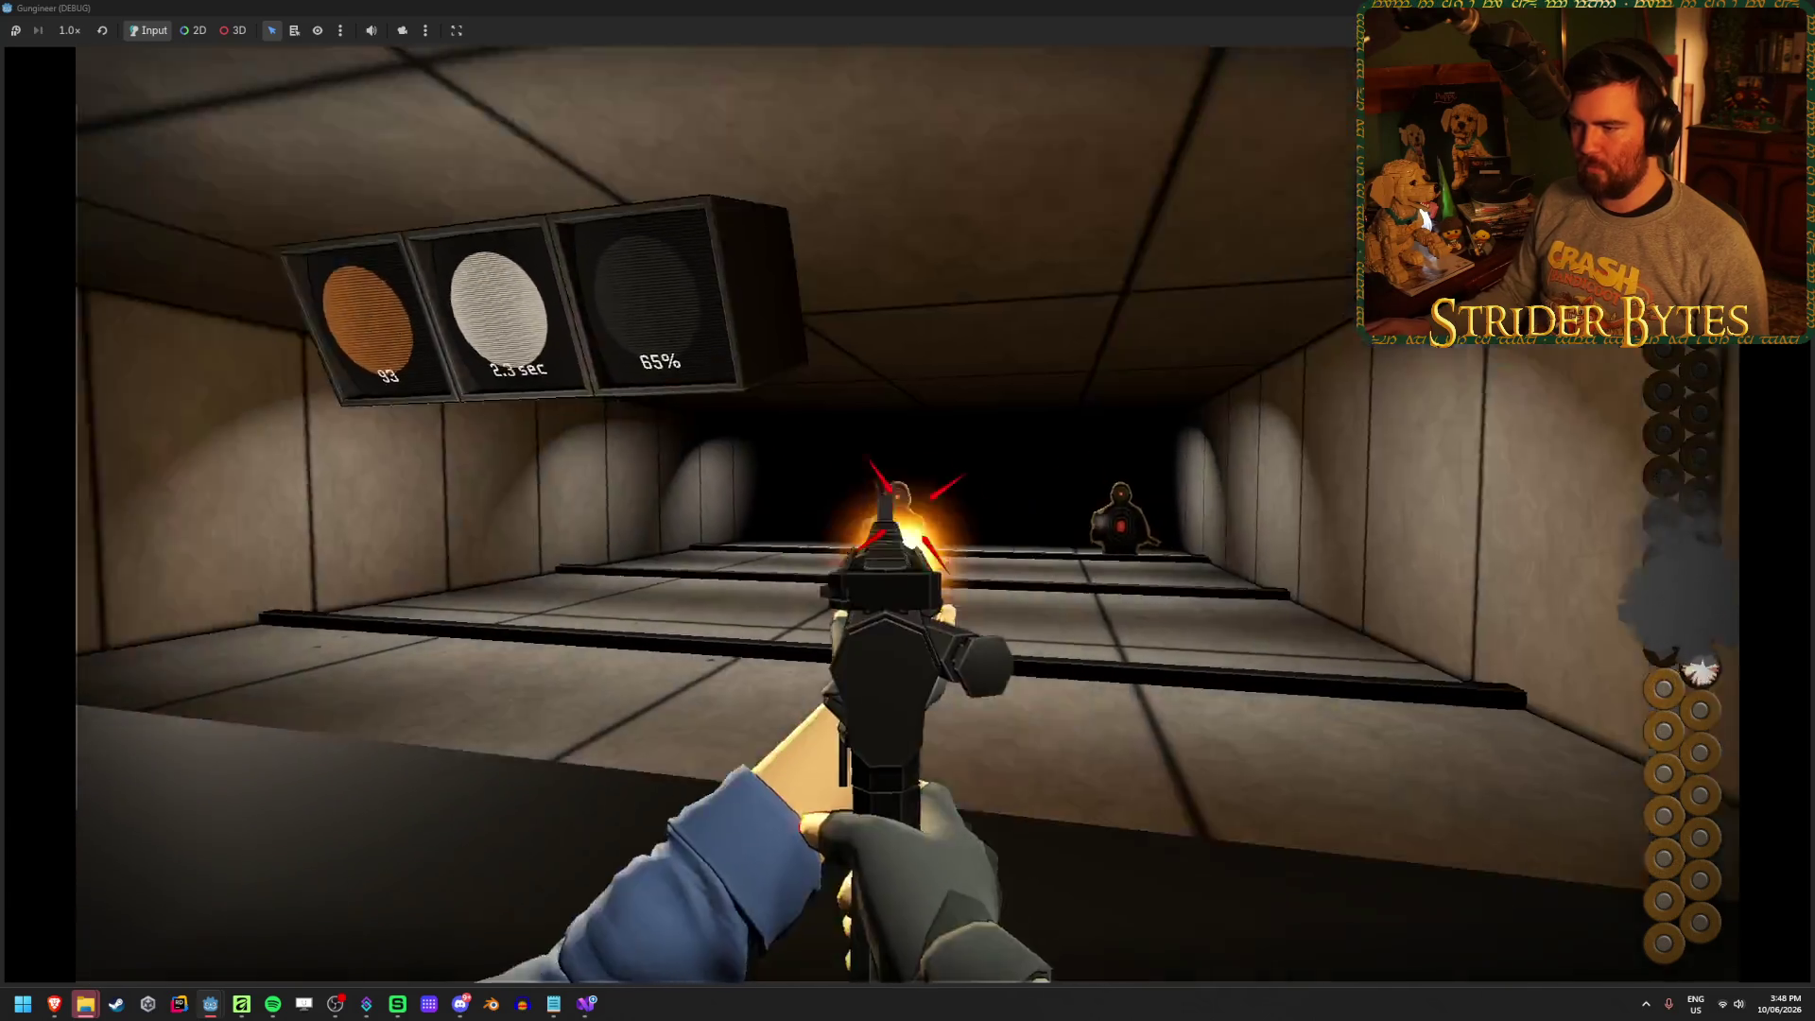
left_click(908, 511)
left_click(908, 511)
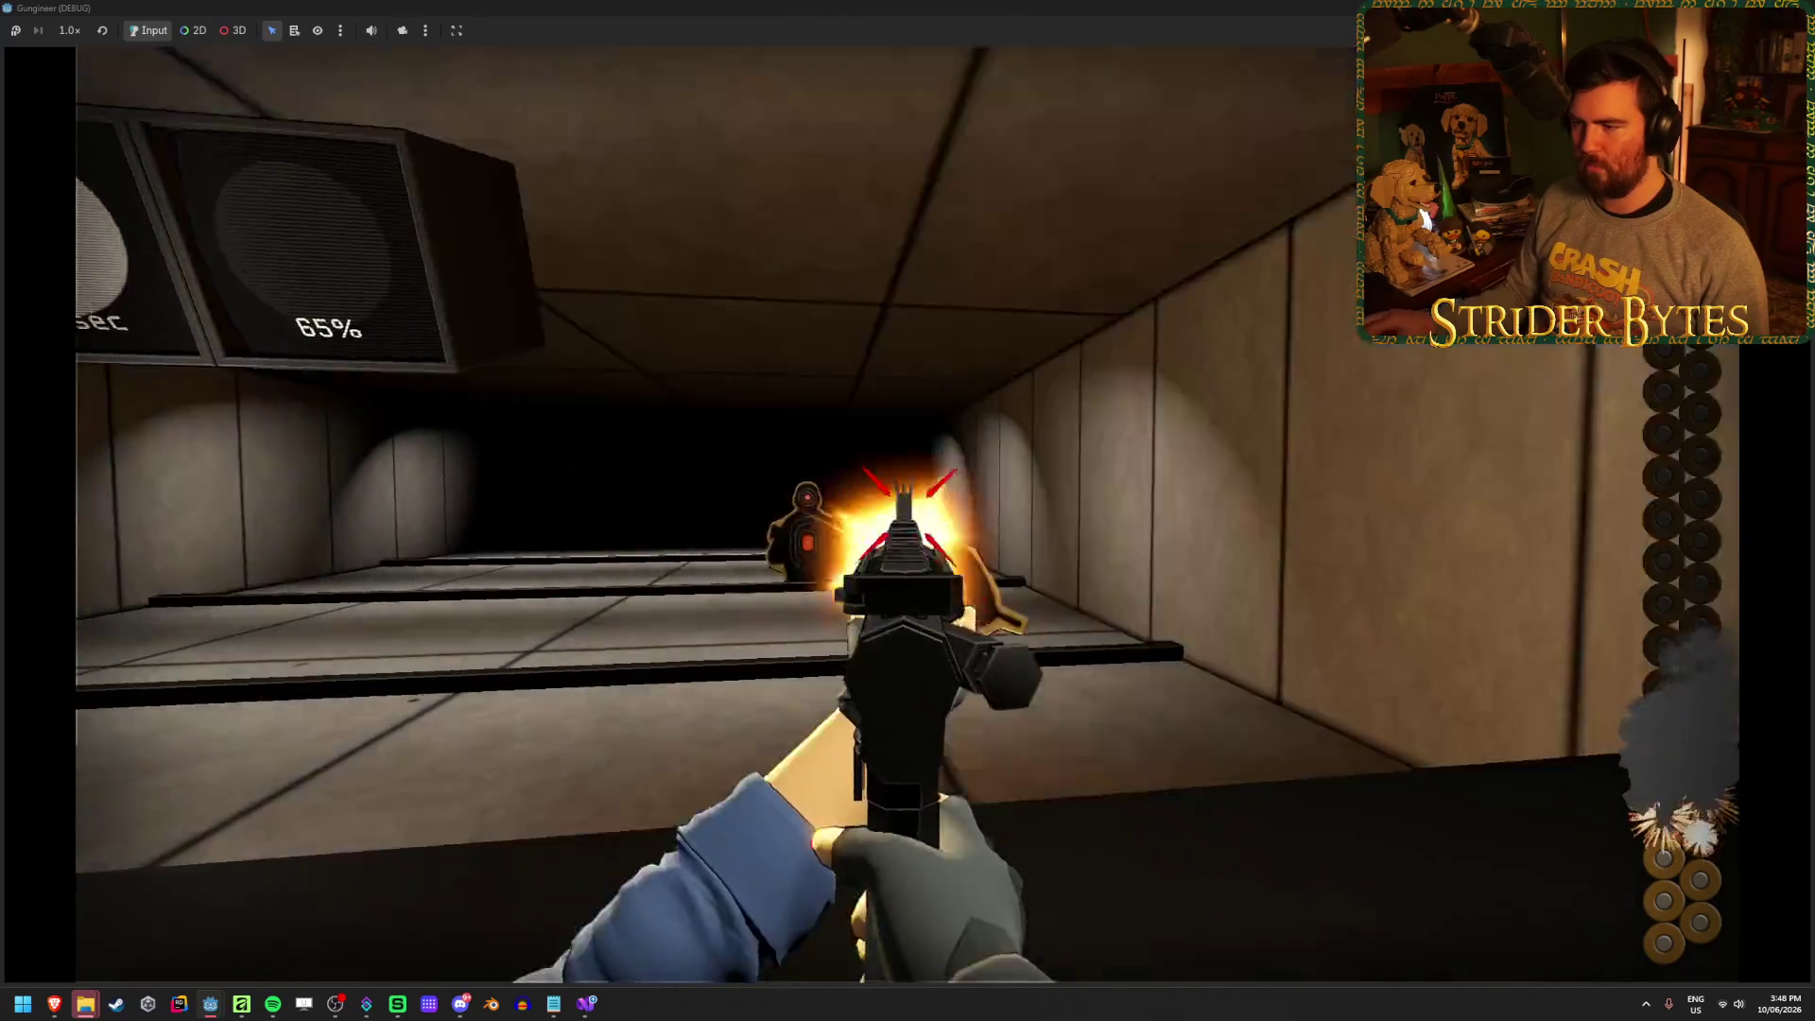
left_click(908, 511)
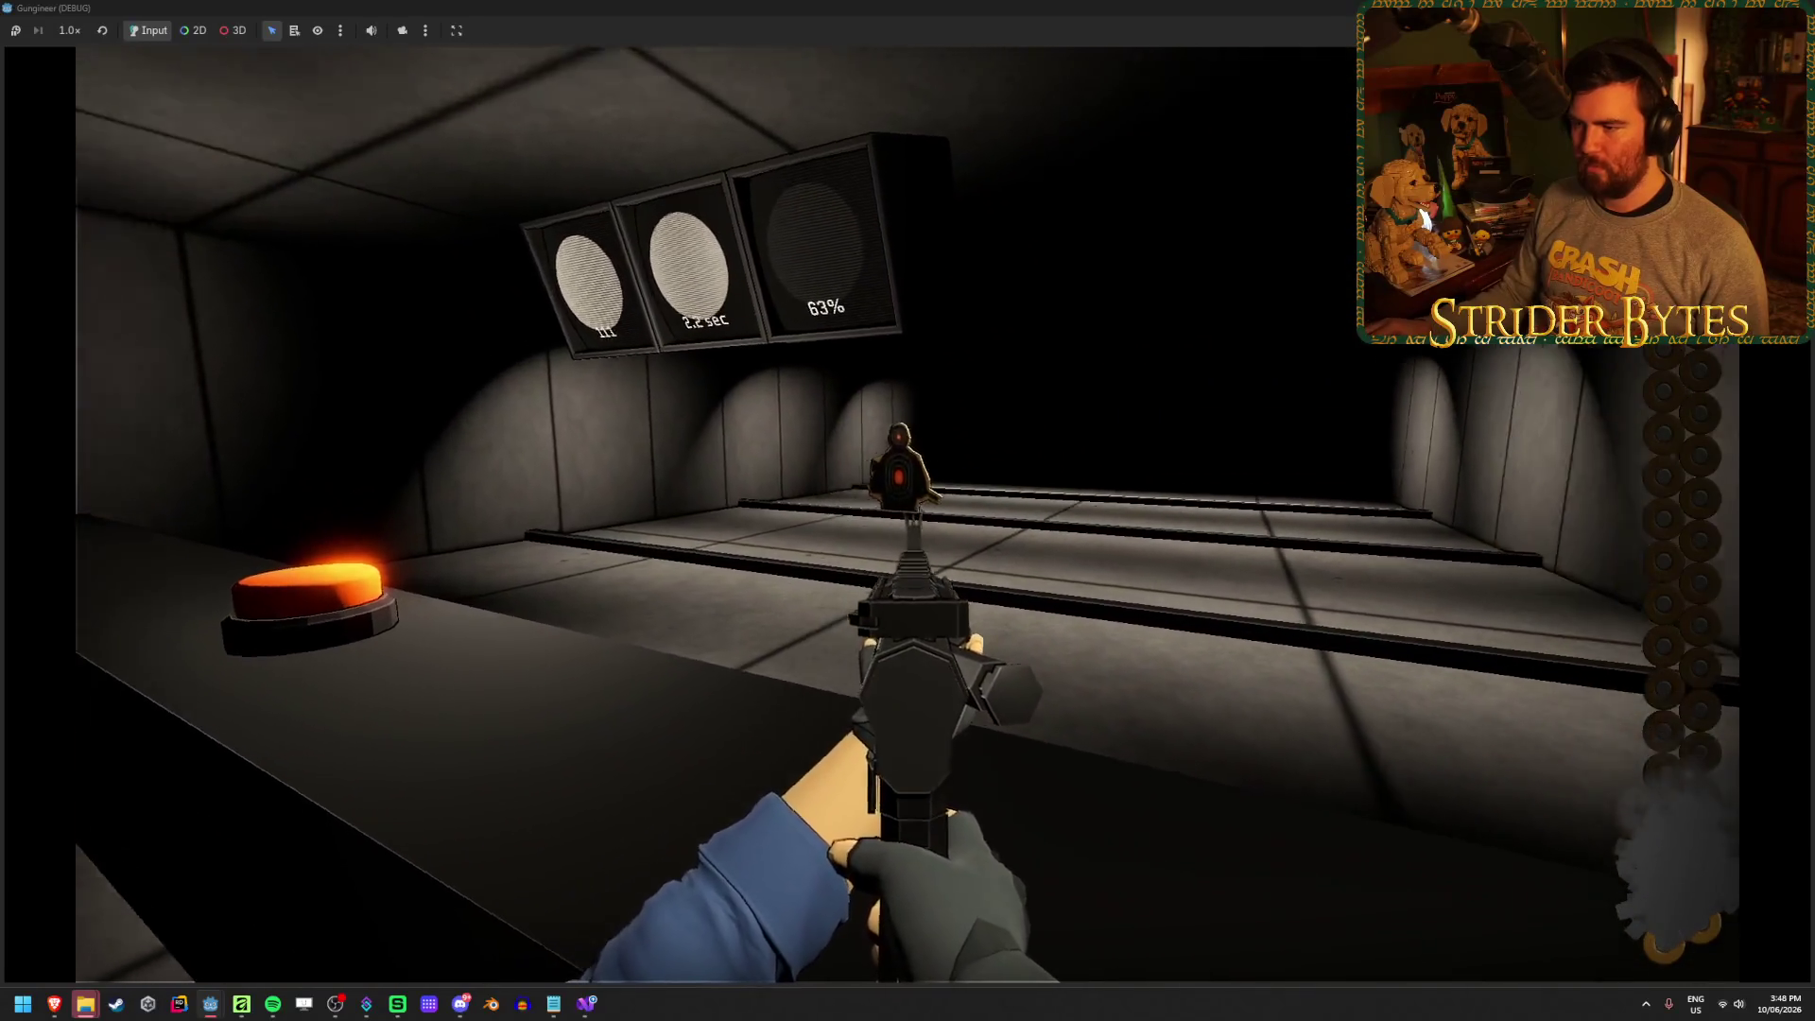
key("f")
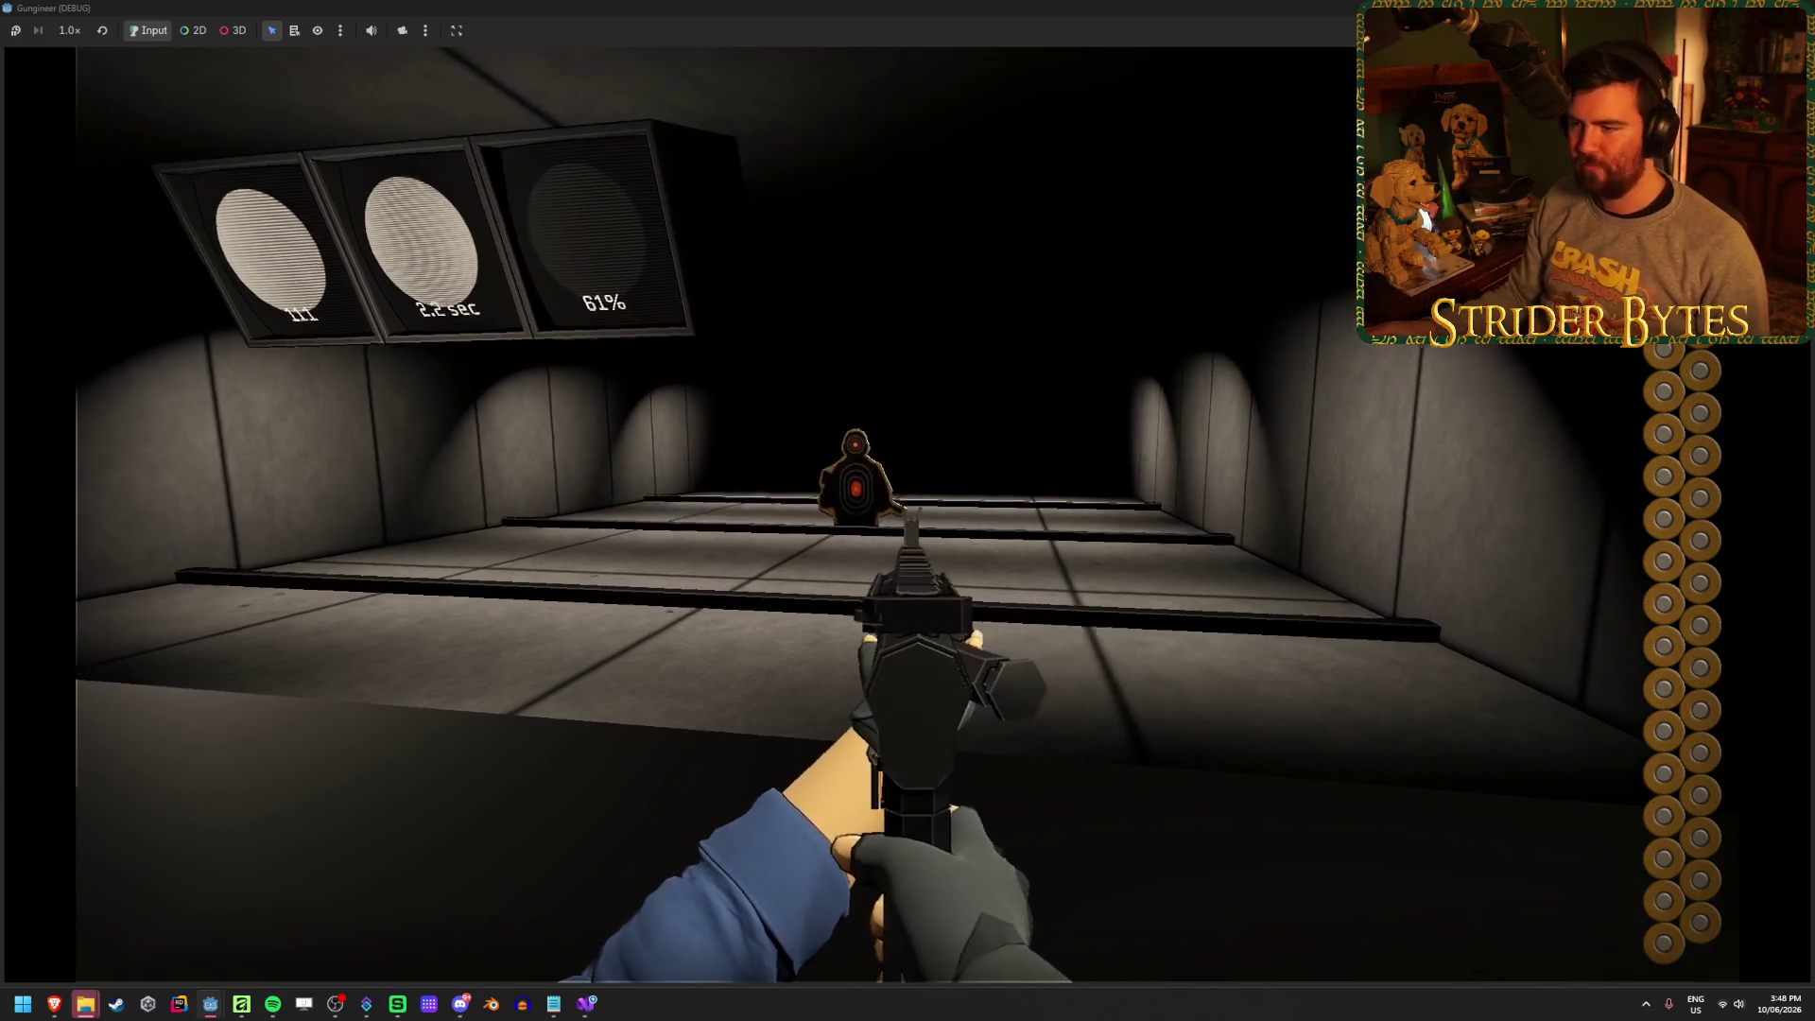
Finish the round at 6 hits, 1.3 sec, 100%, restart it with the range button, then shoot and inspect the rifle
left_click(908, 511)
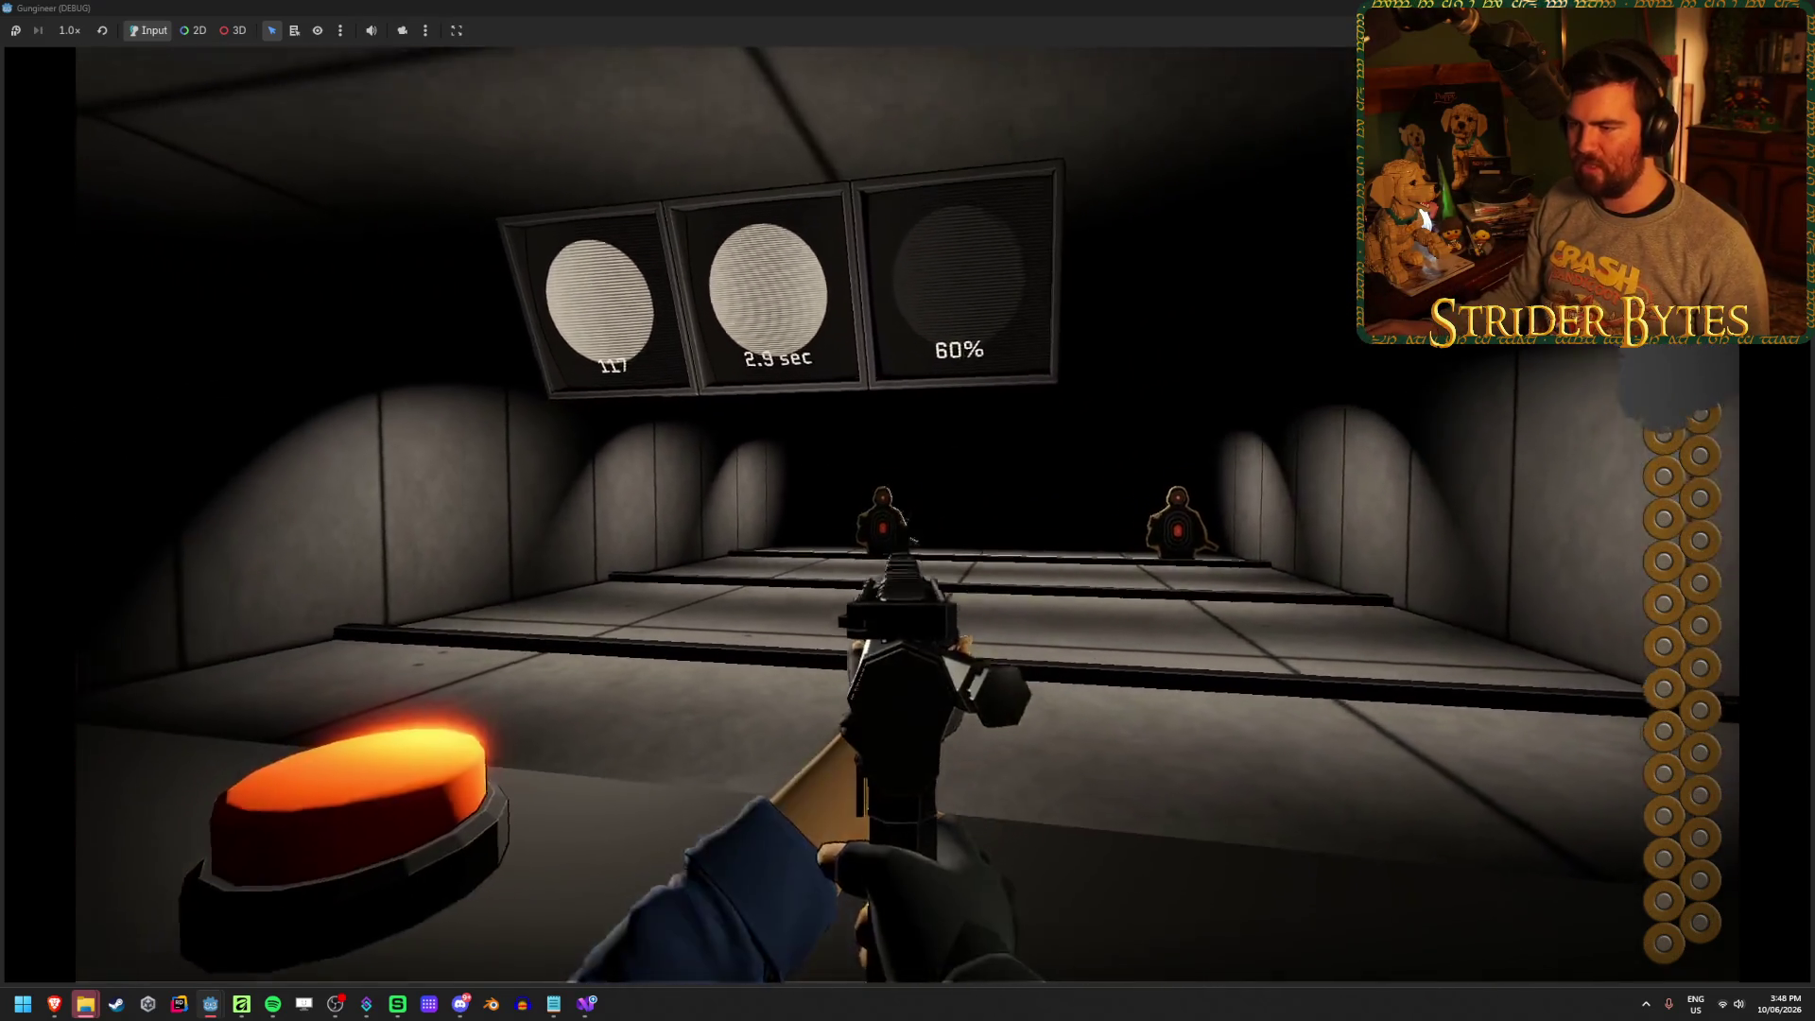
left_click(908, 511)
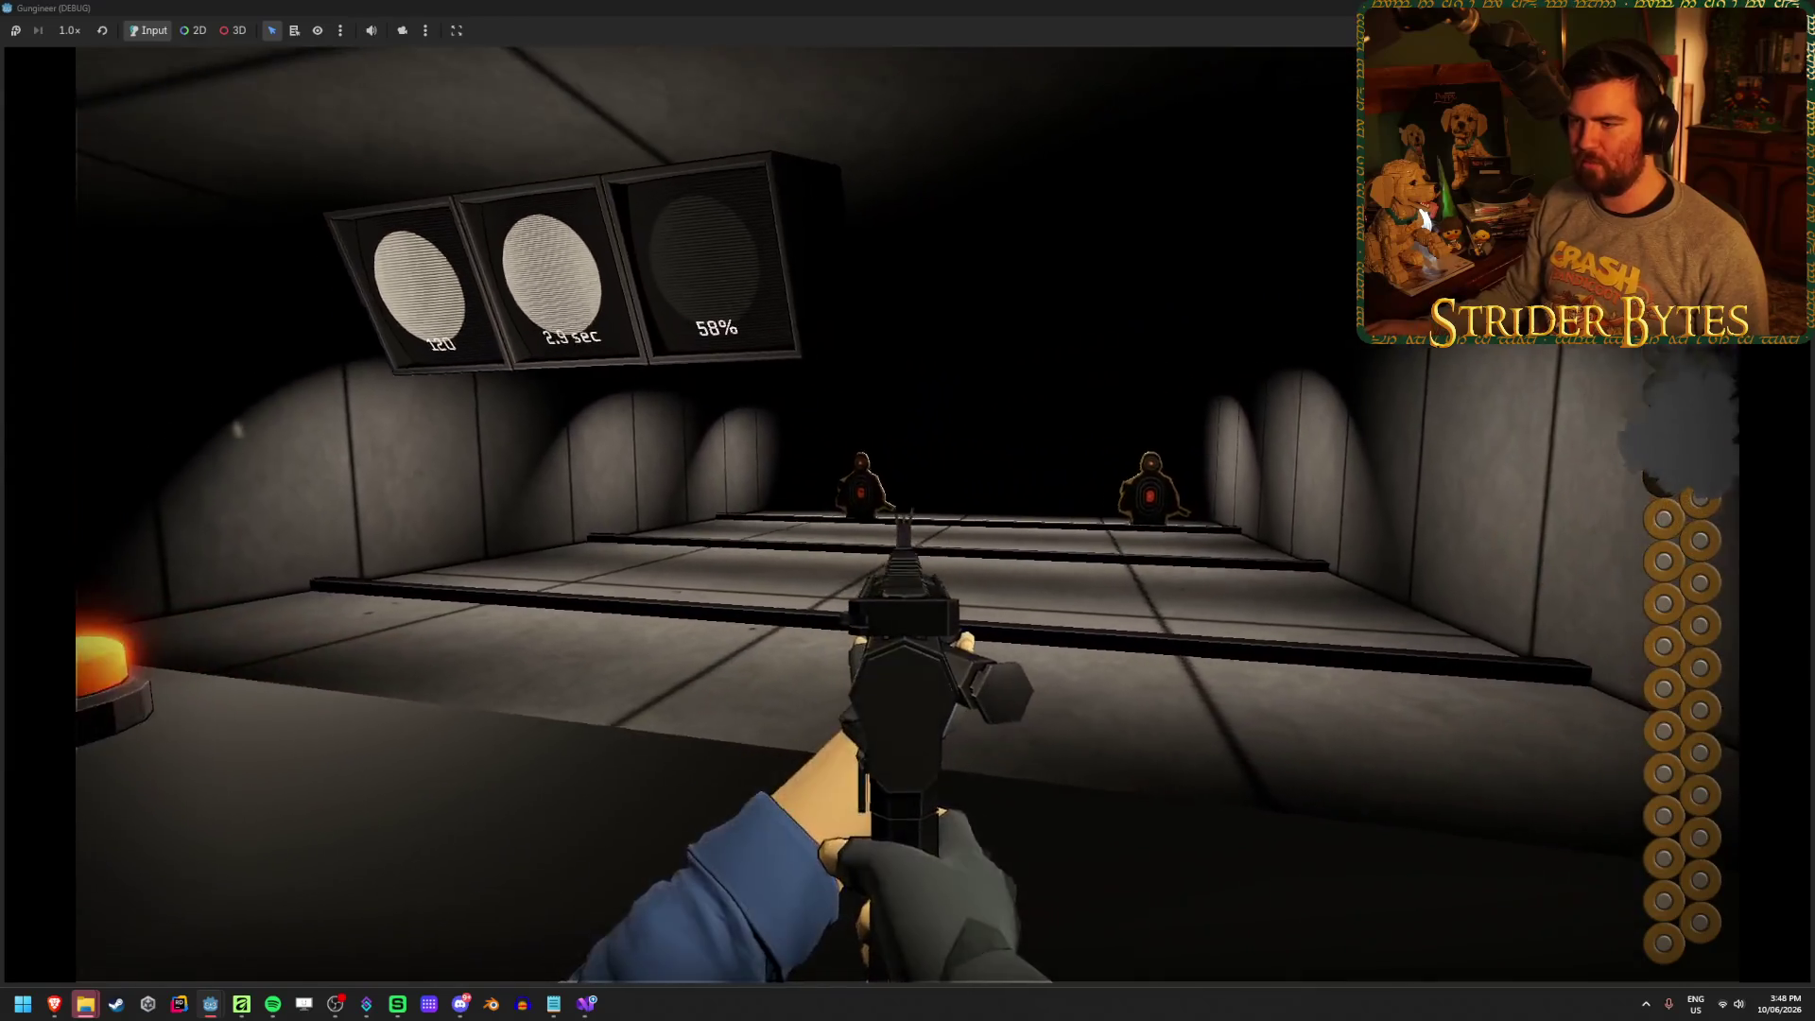
left_click(908, 511)
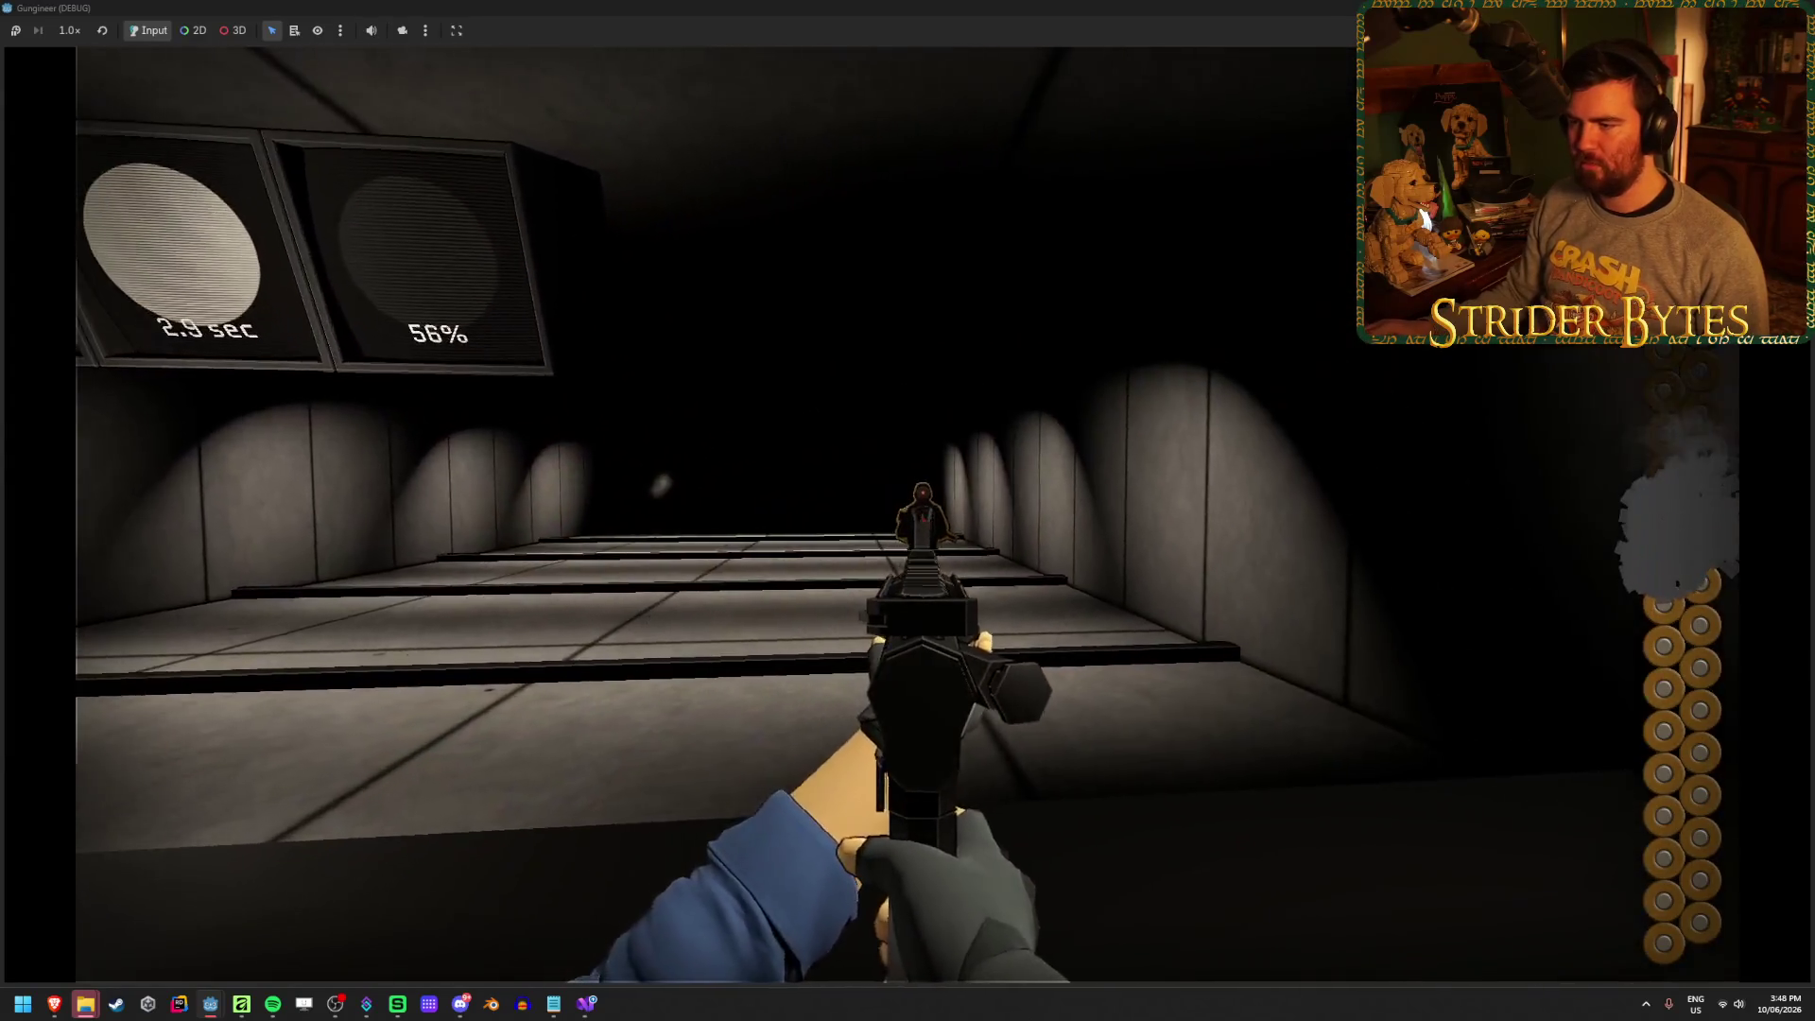
left_click(908, 510)
left_click(907, 511)
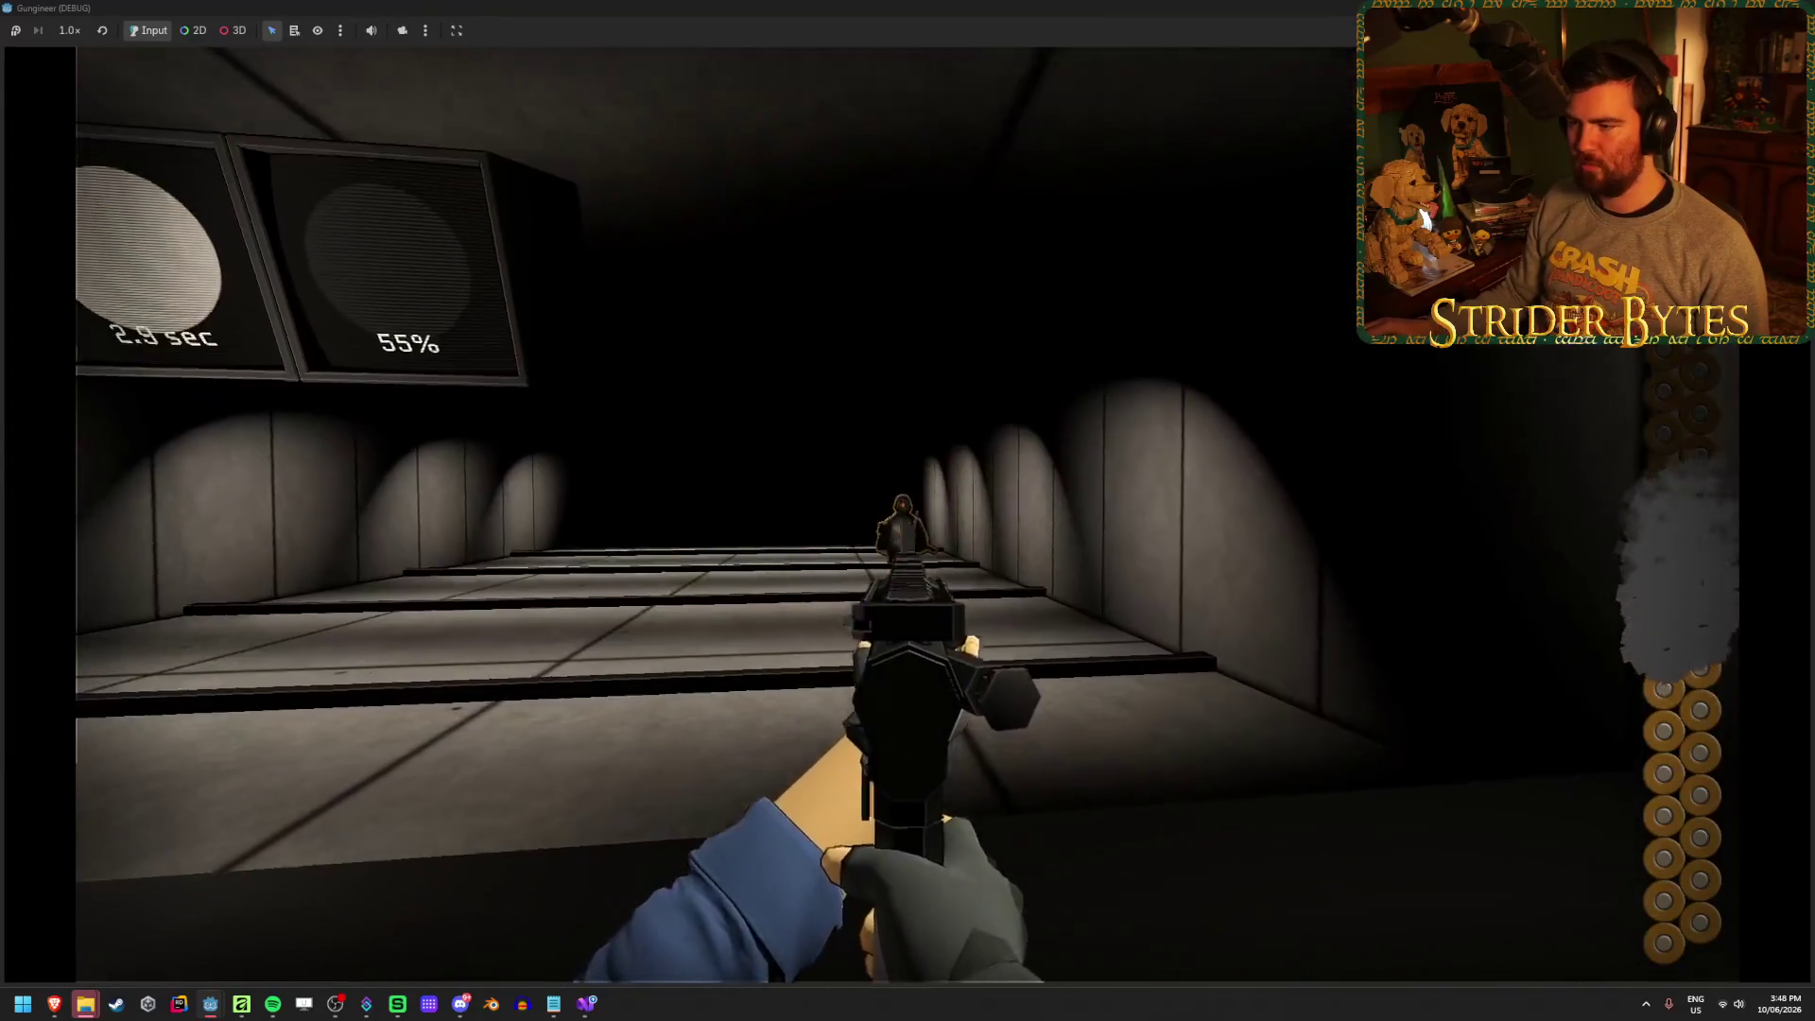
left_click(907, 510)
left_click(908, 510)
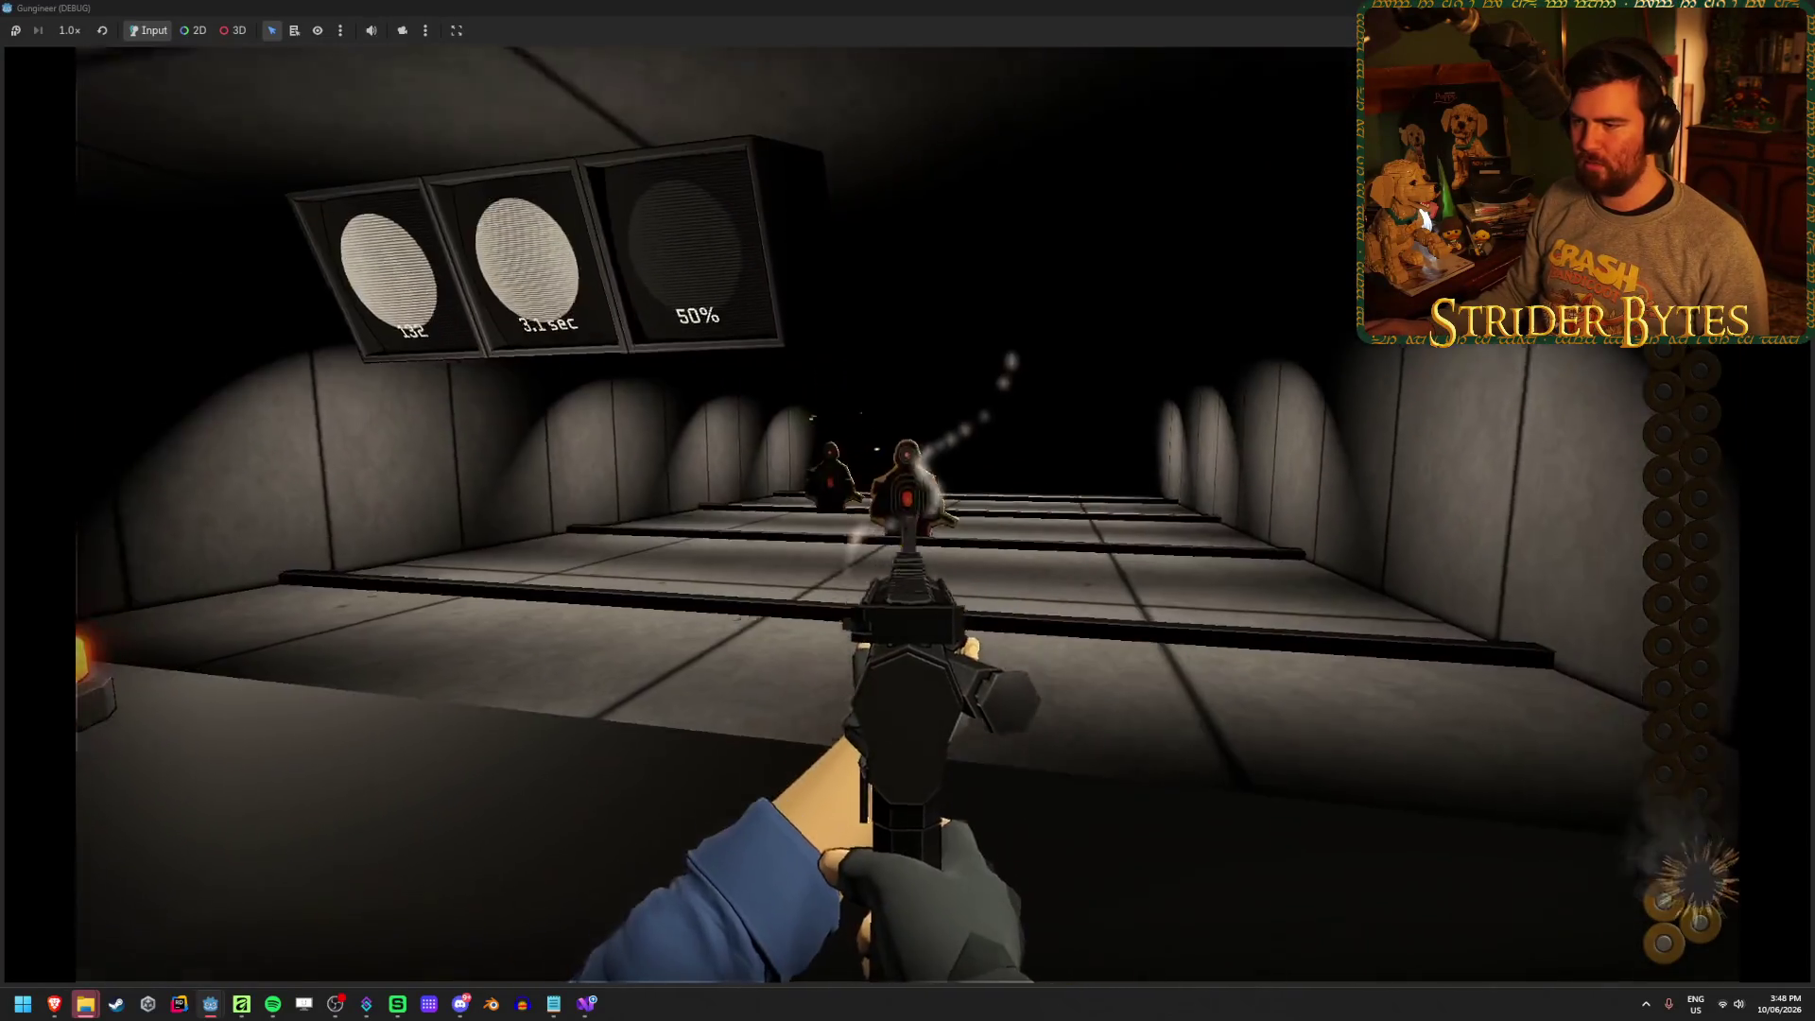
key("e")
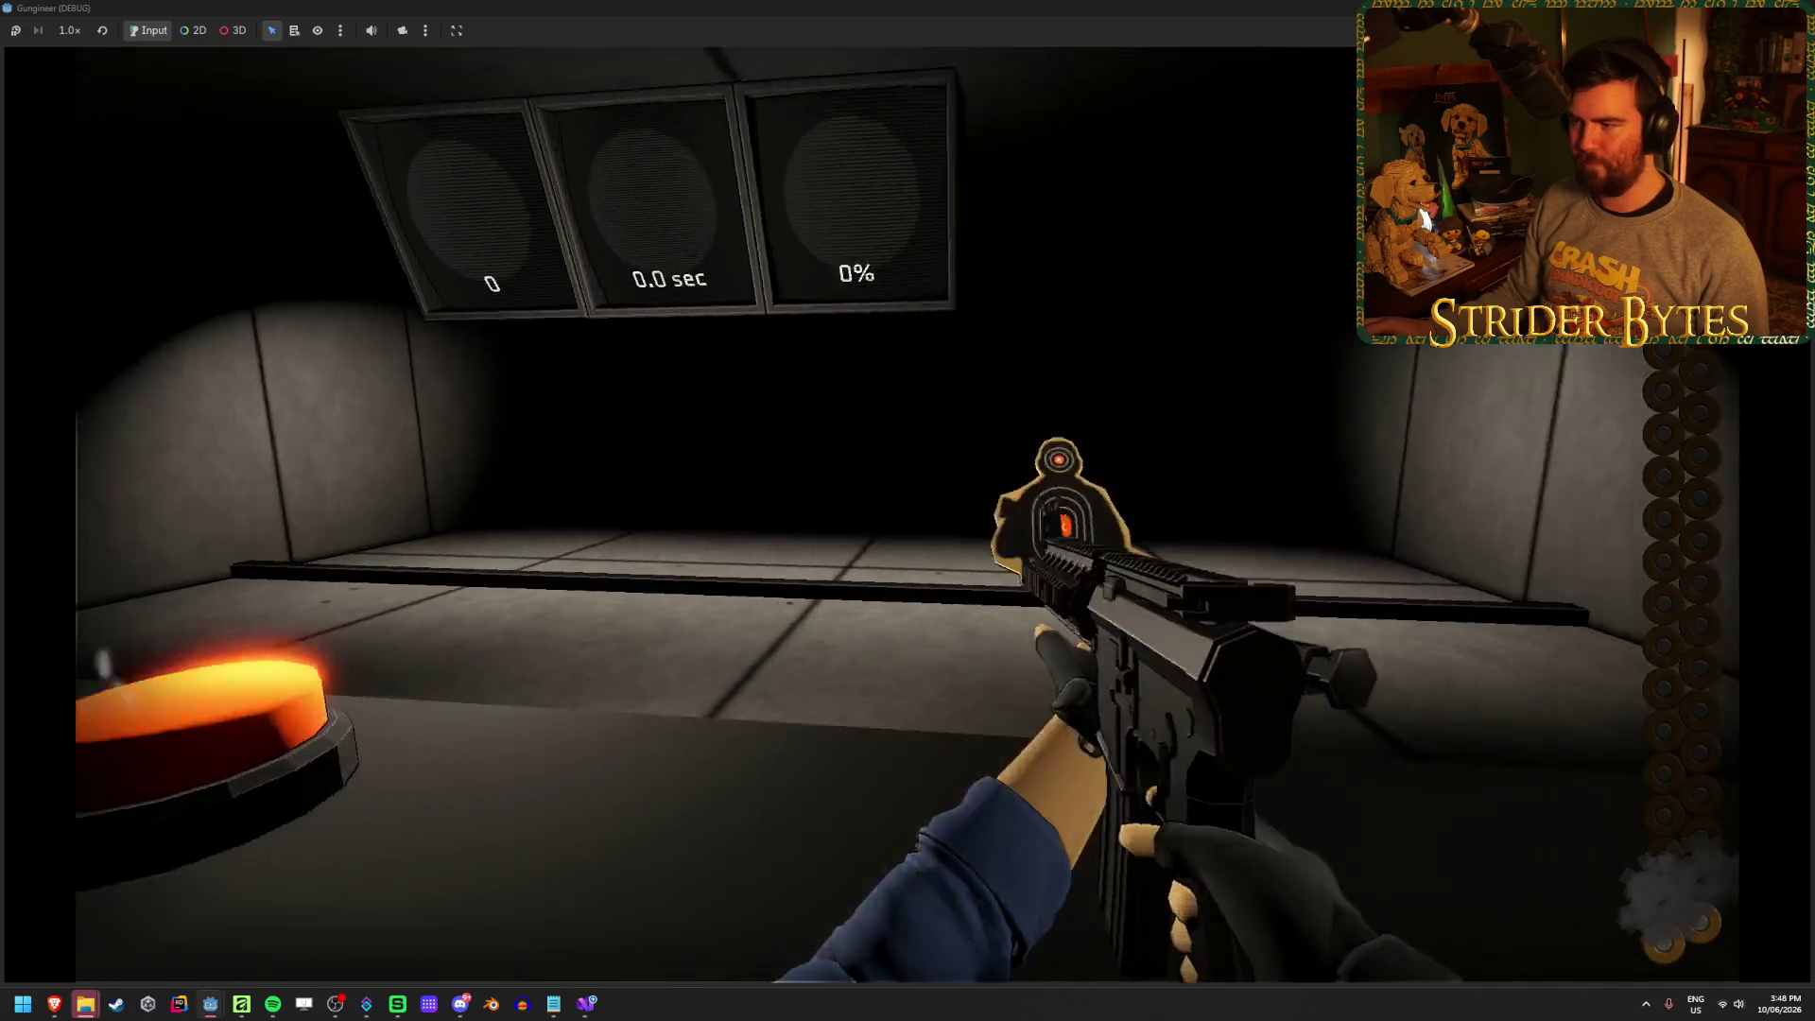
left_click(908, 510)
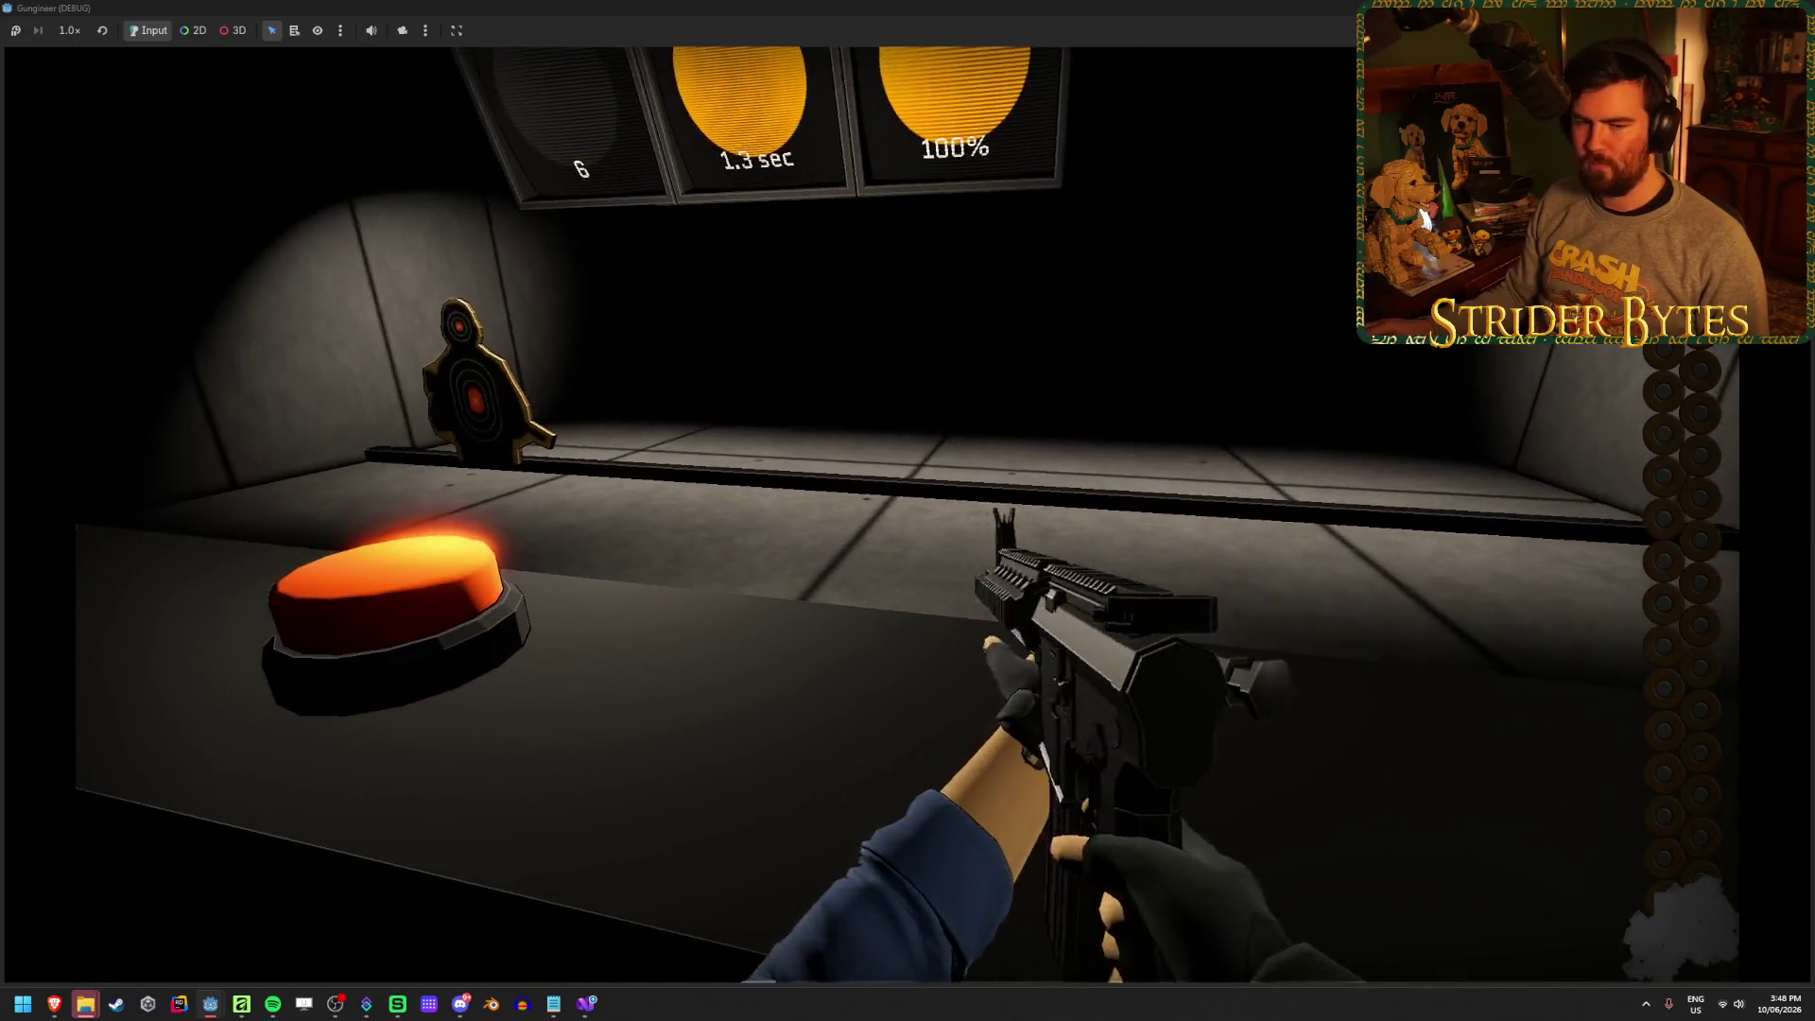
key("f")
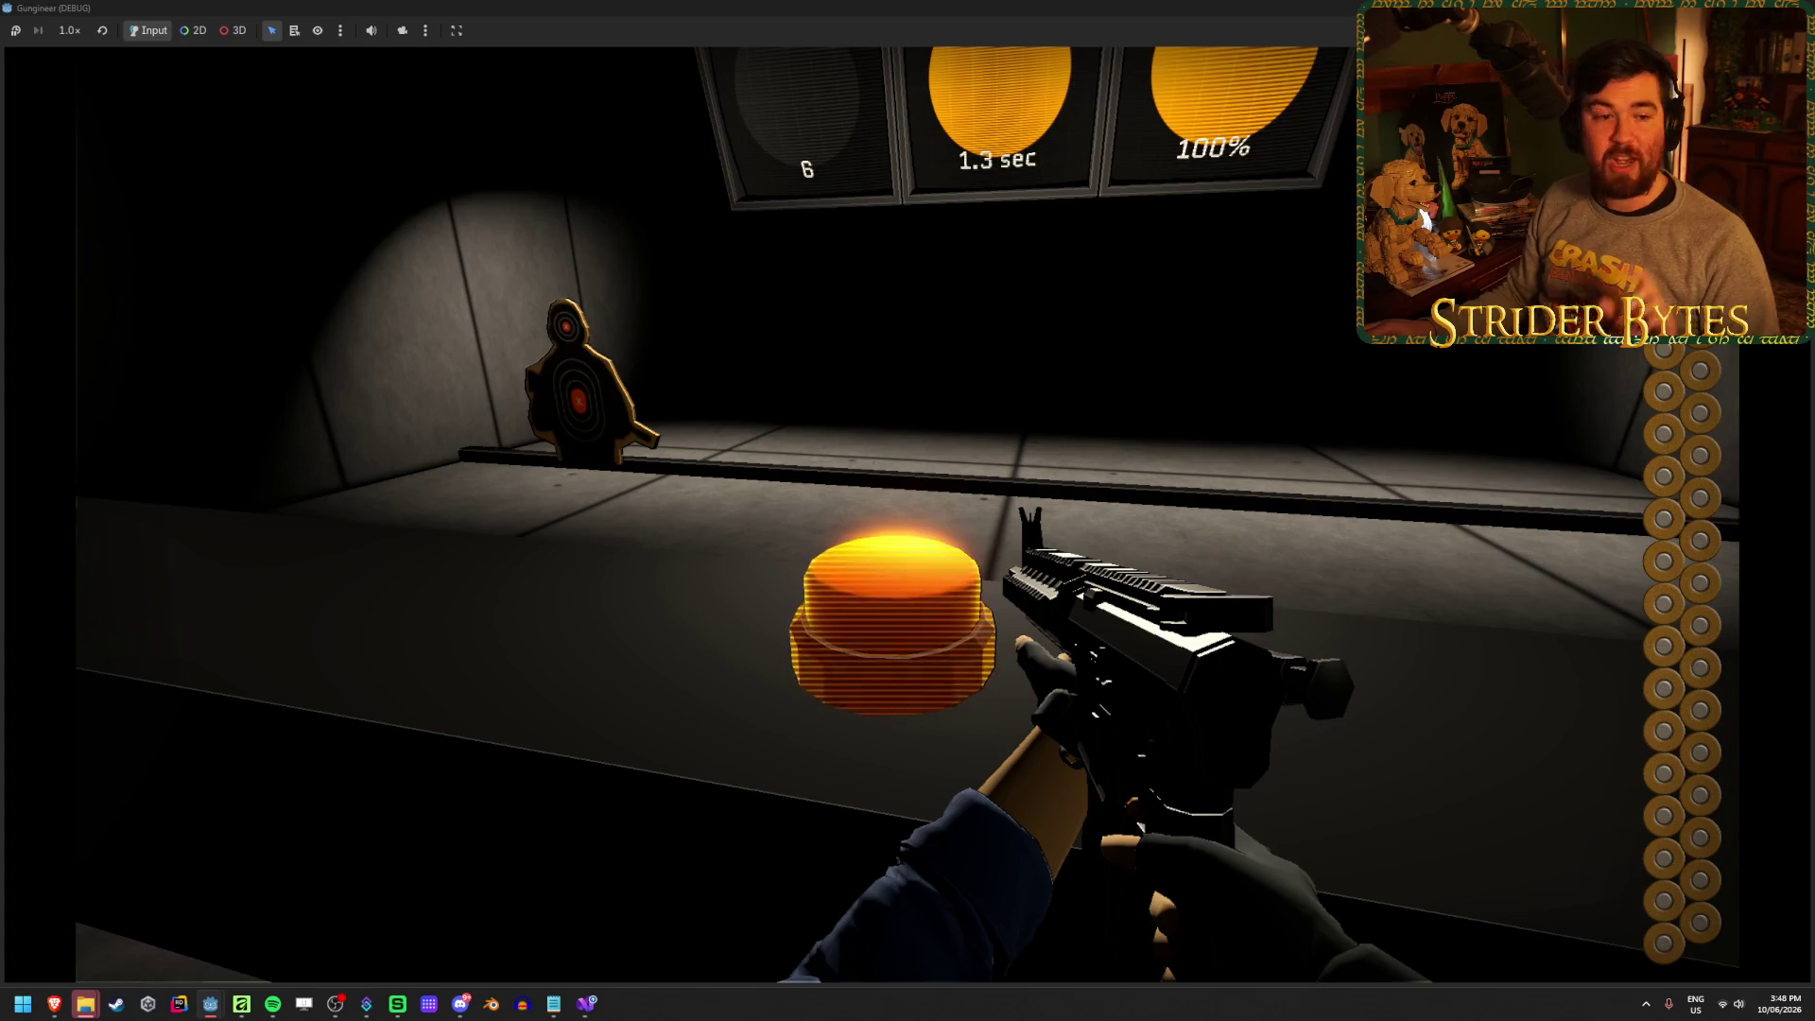
Reset the range scoreboard and shoot the popping-up targets to test the hit markers
key("e")
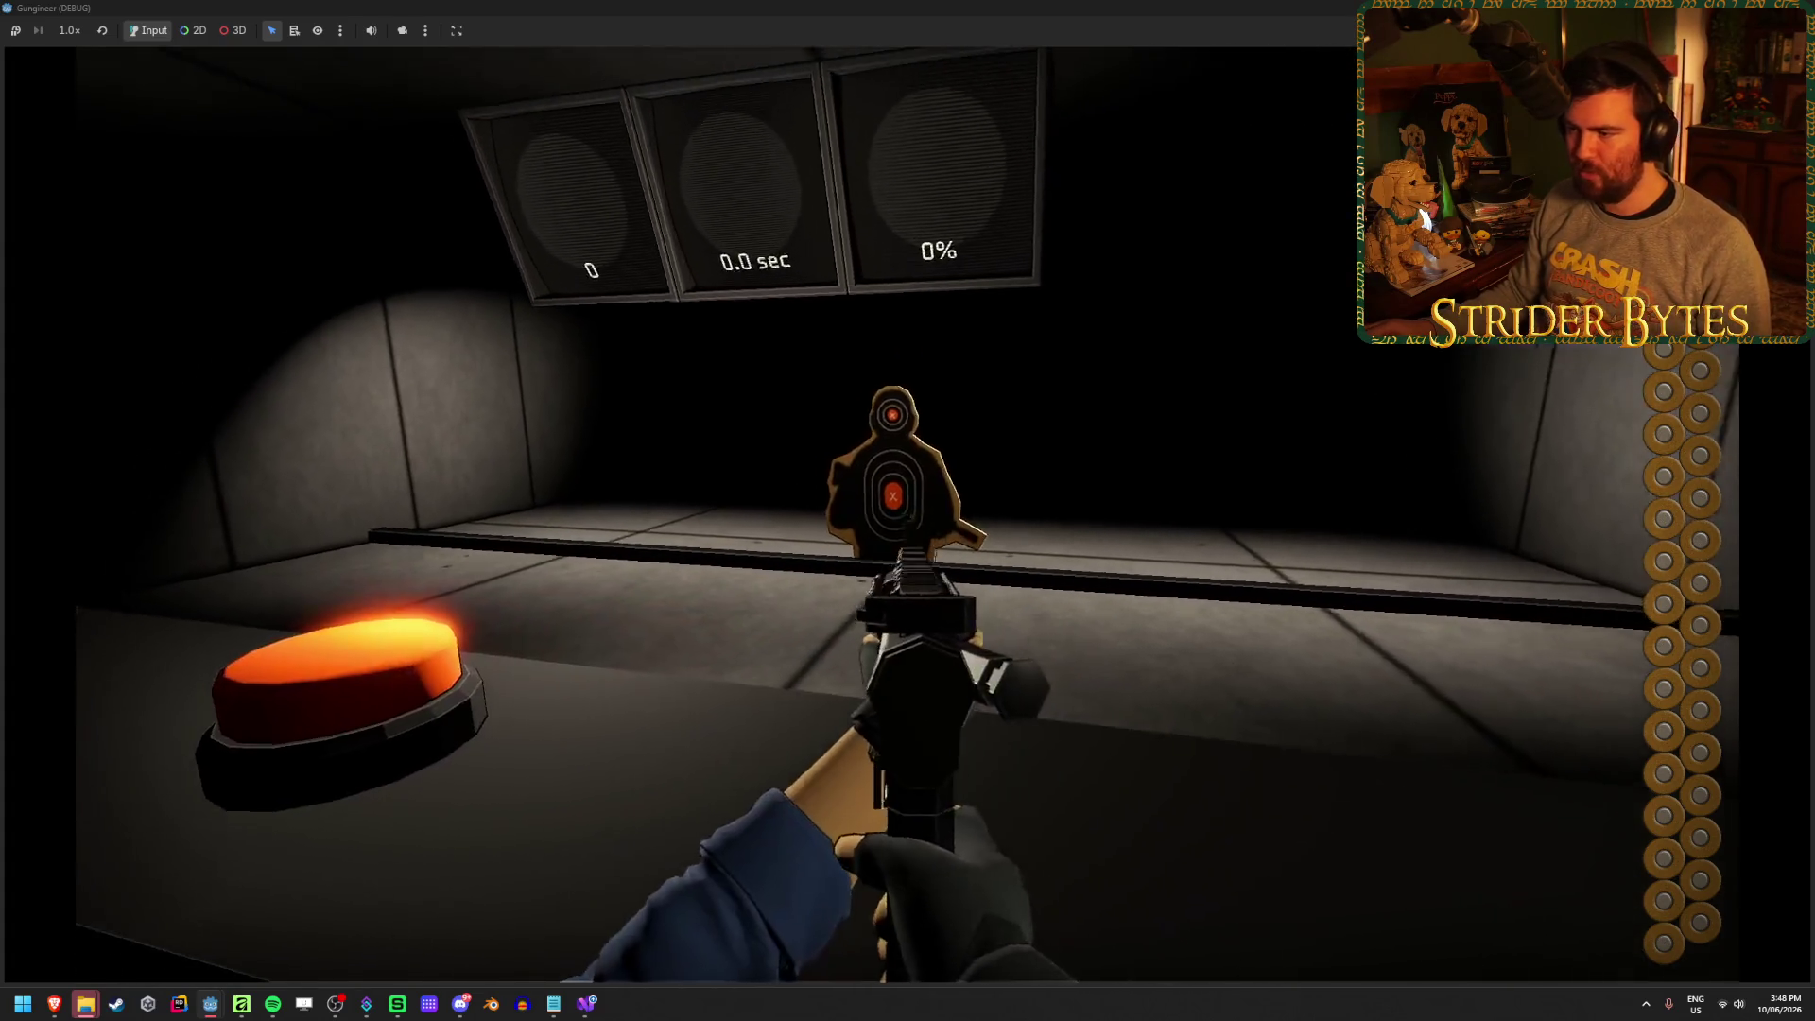
left_click(907, 511)
left_click(908, 510)
left_click(908, 510)
left_click(907, 511)
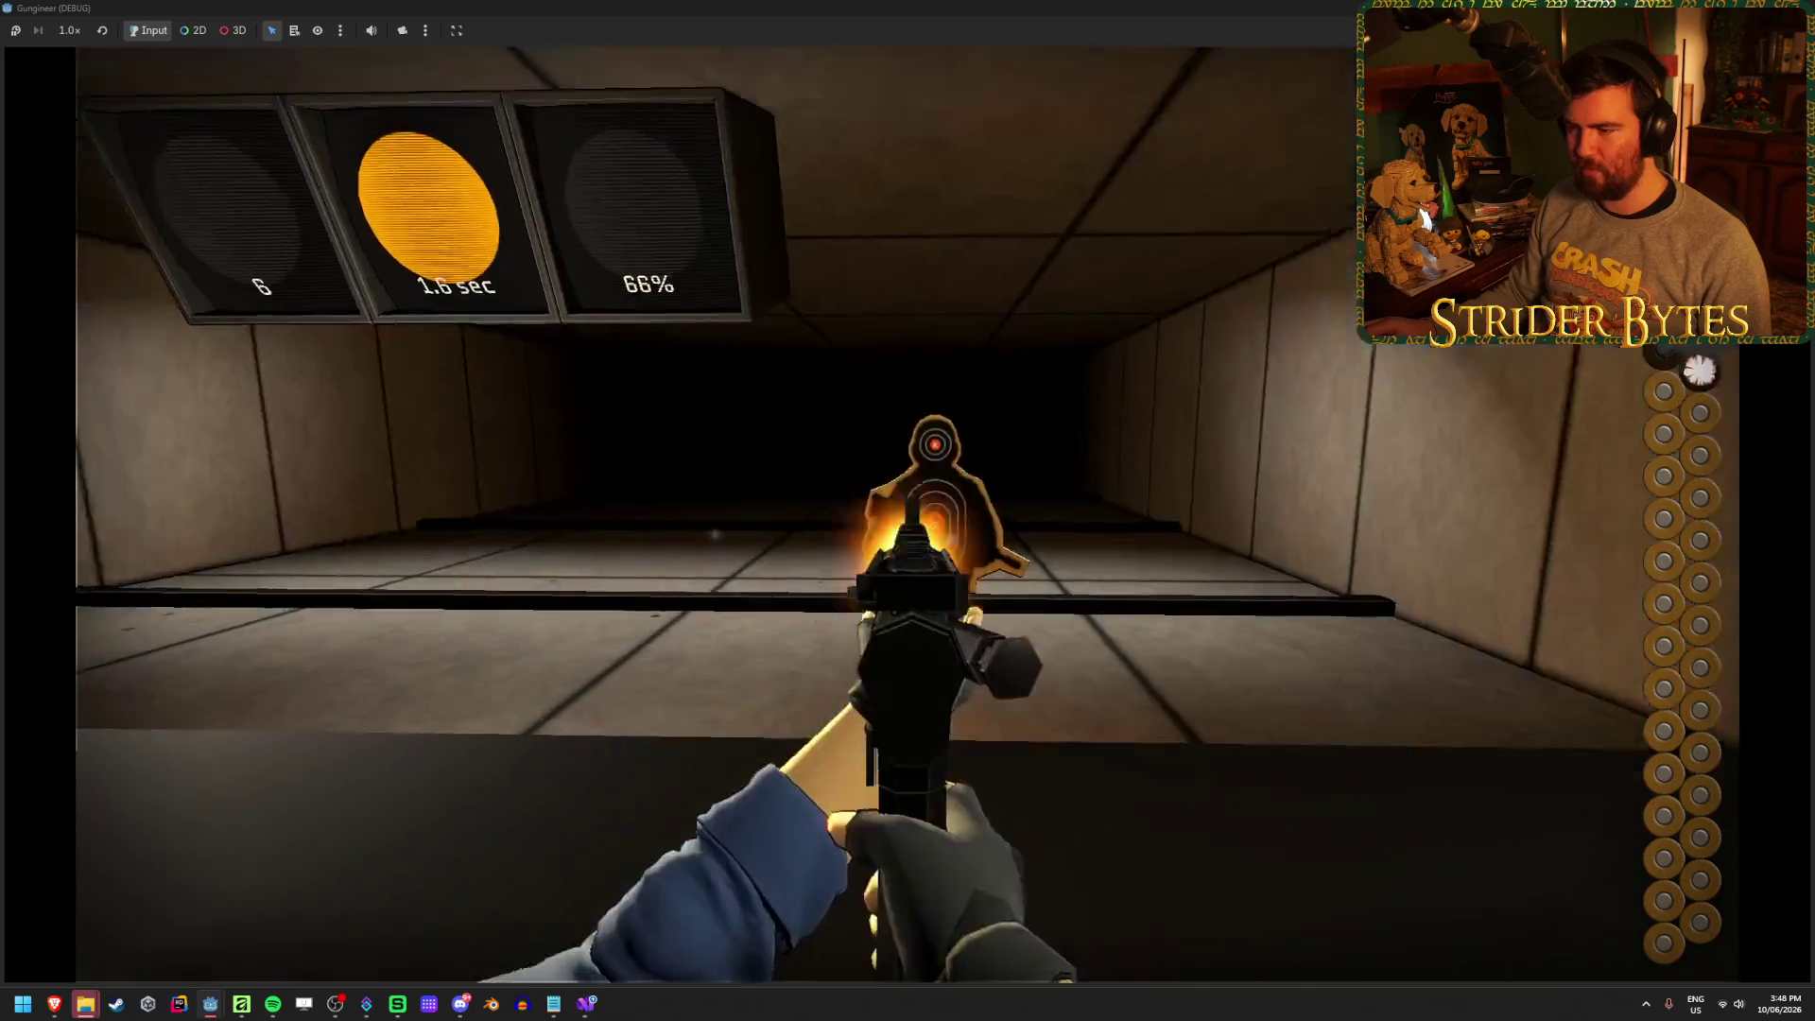
left_click(907, 511)
left_click(908, 510)
left_click(907, 510)
left_click(907, 510)
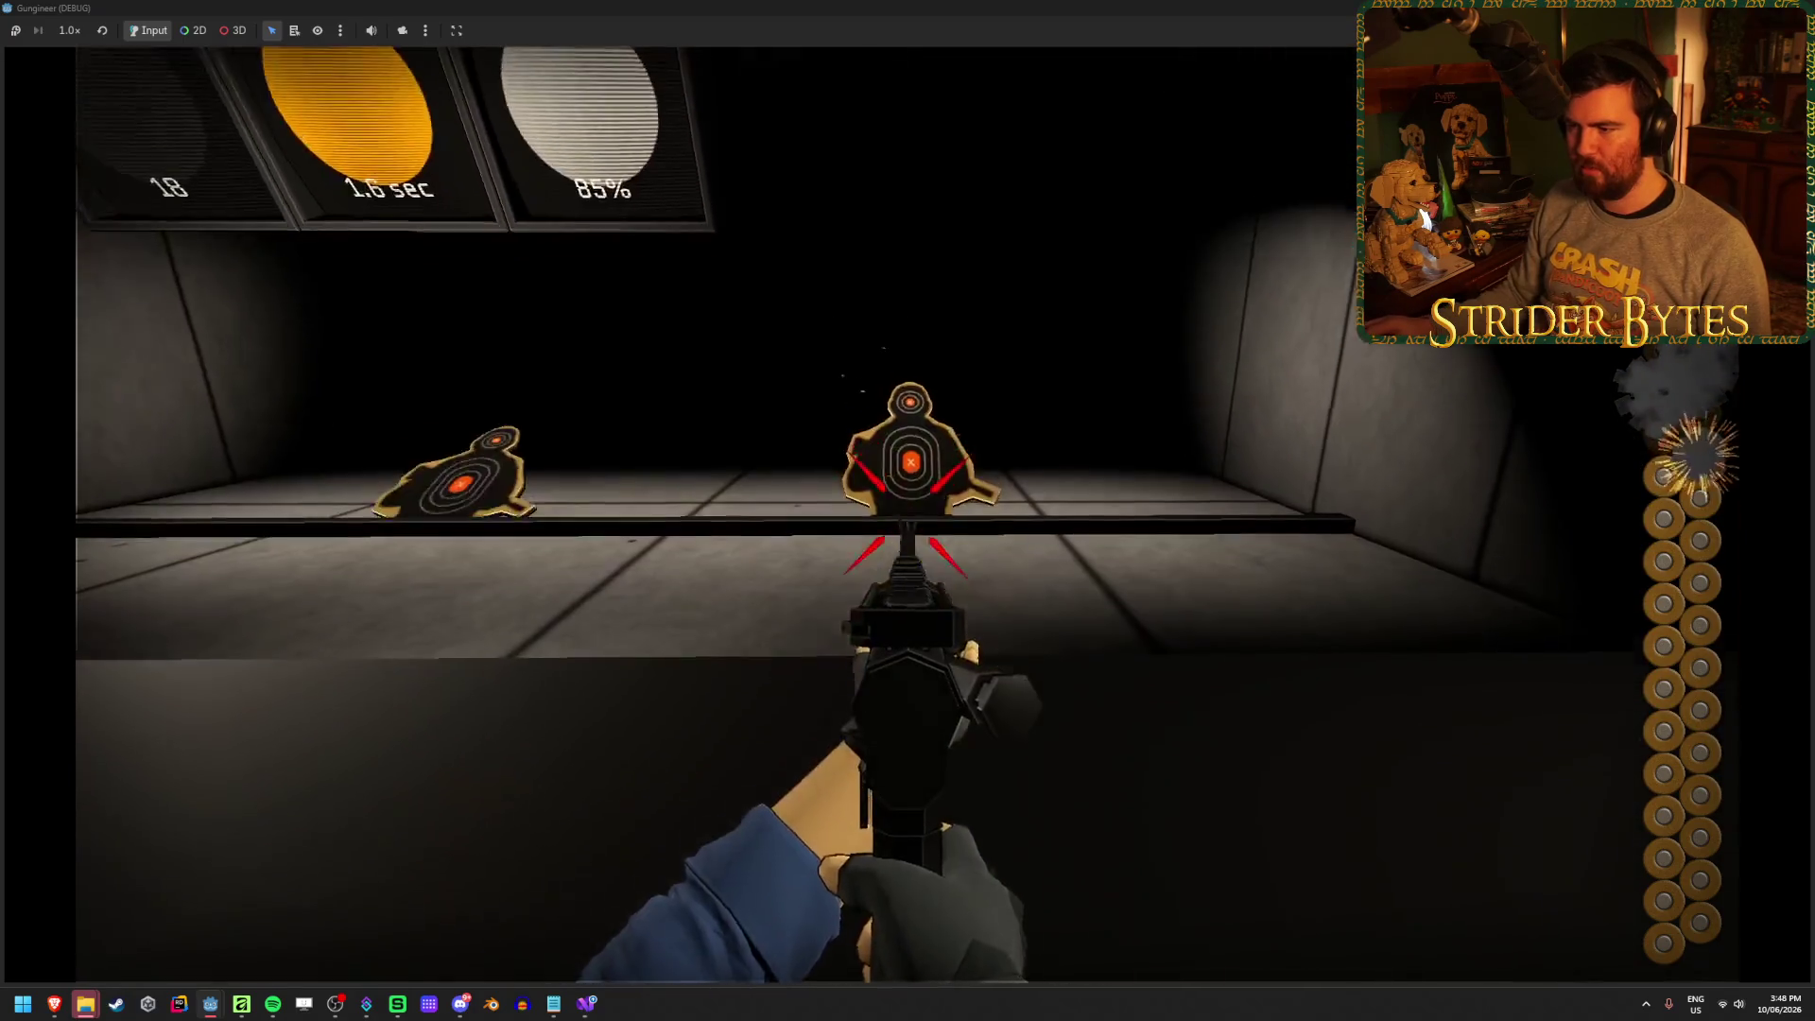
left_click(908, 510)
left_click(907, 511)
left_click(908, 510)
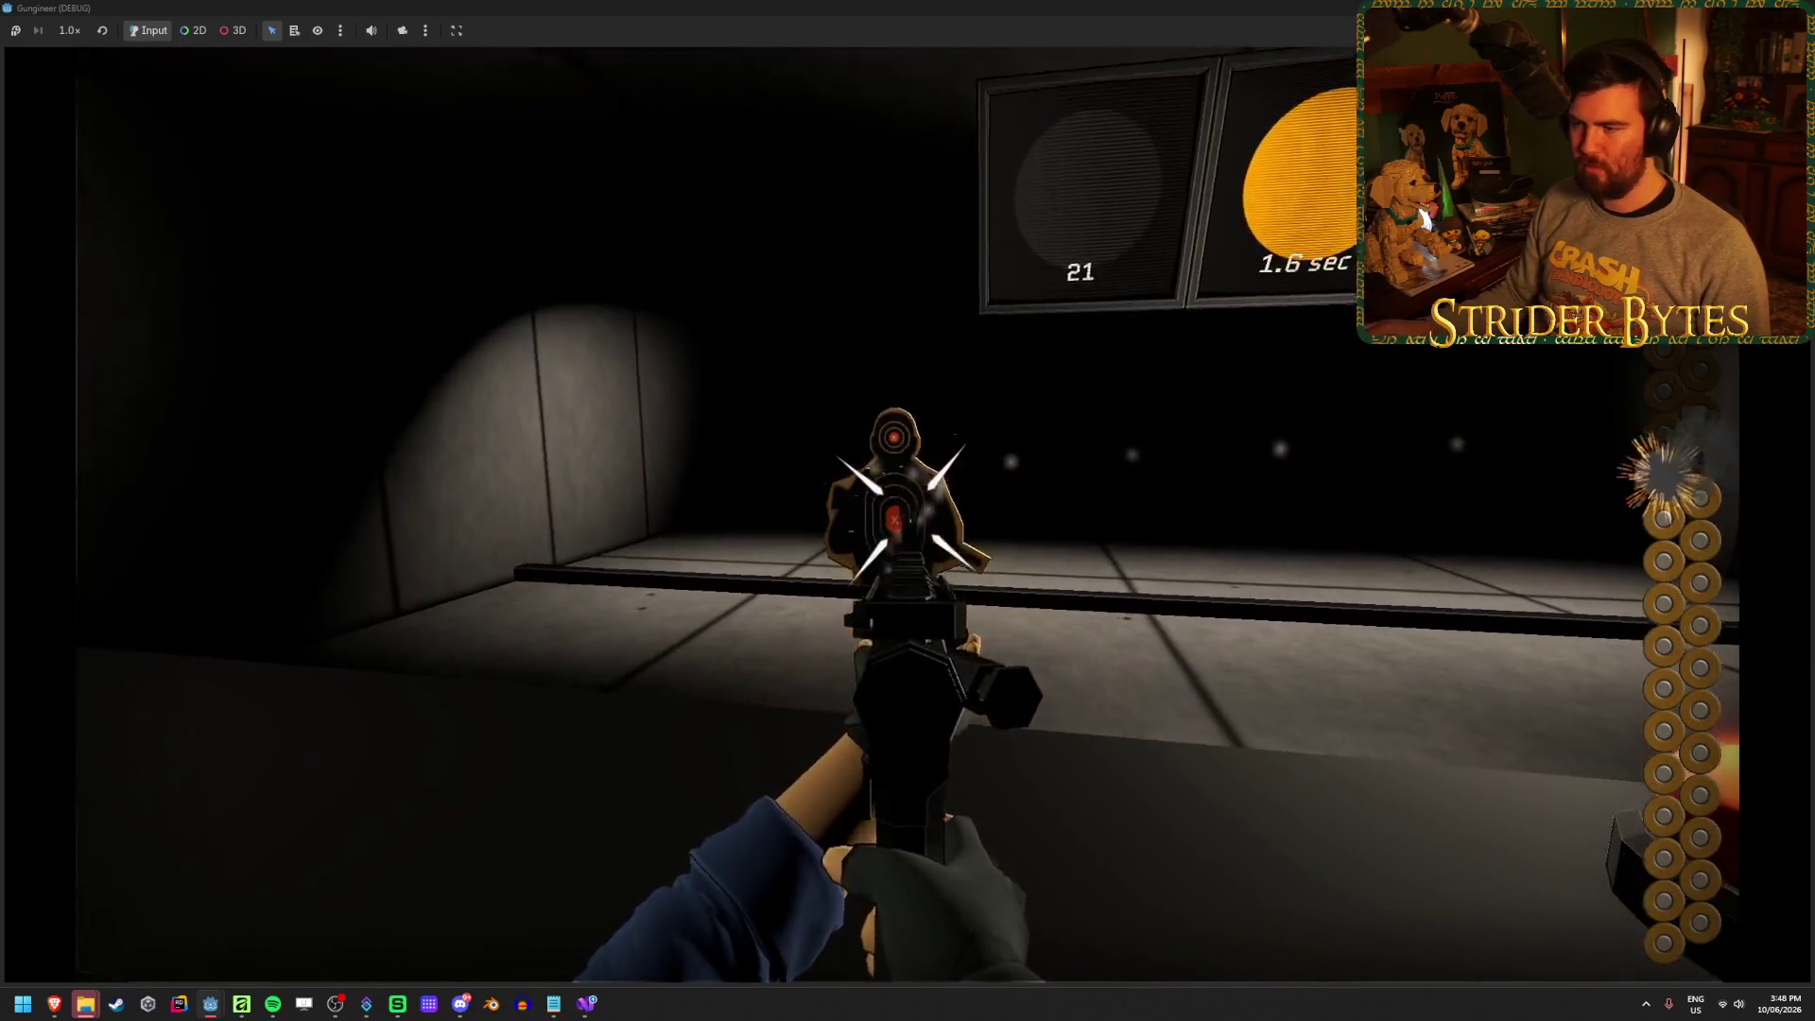
left_click(908, 511)
left_click(908, 510)
left_click(908, 511)
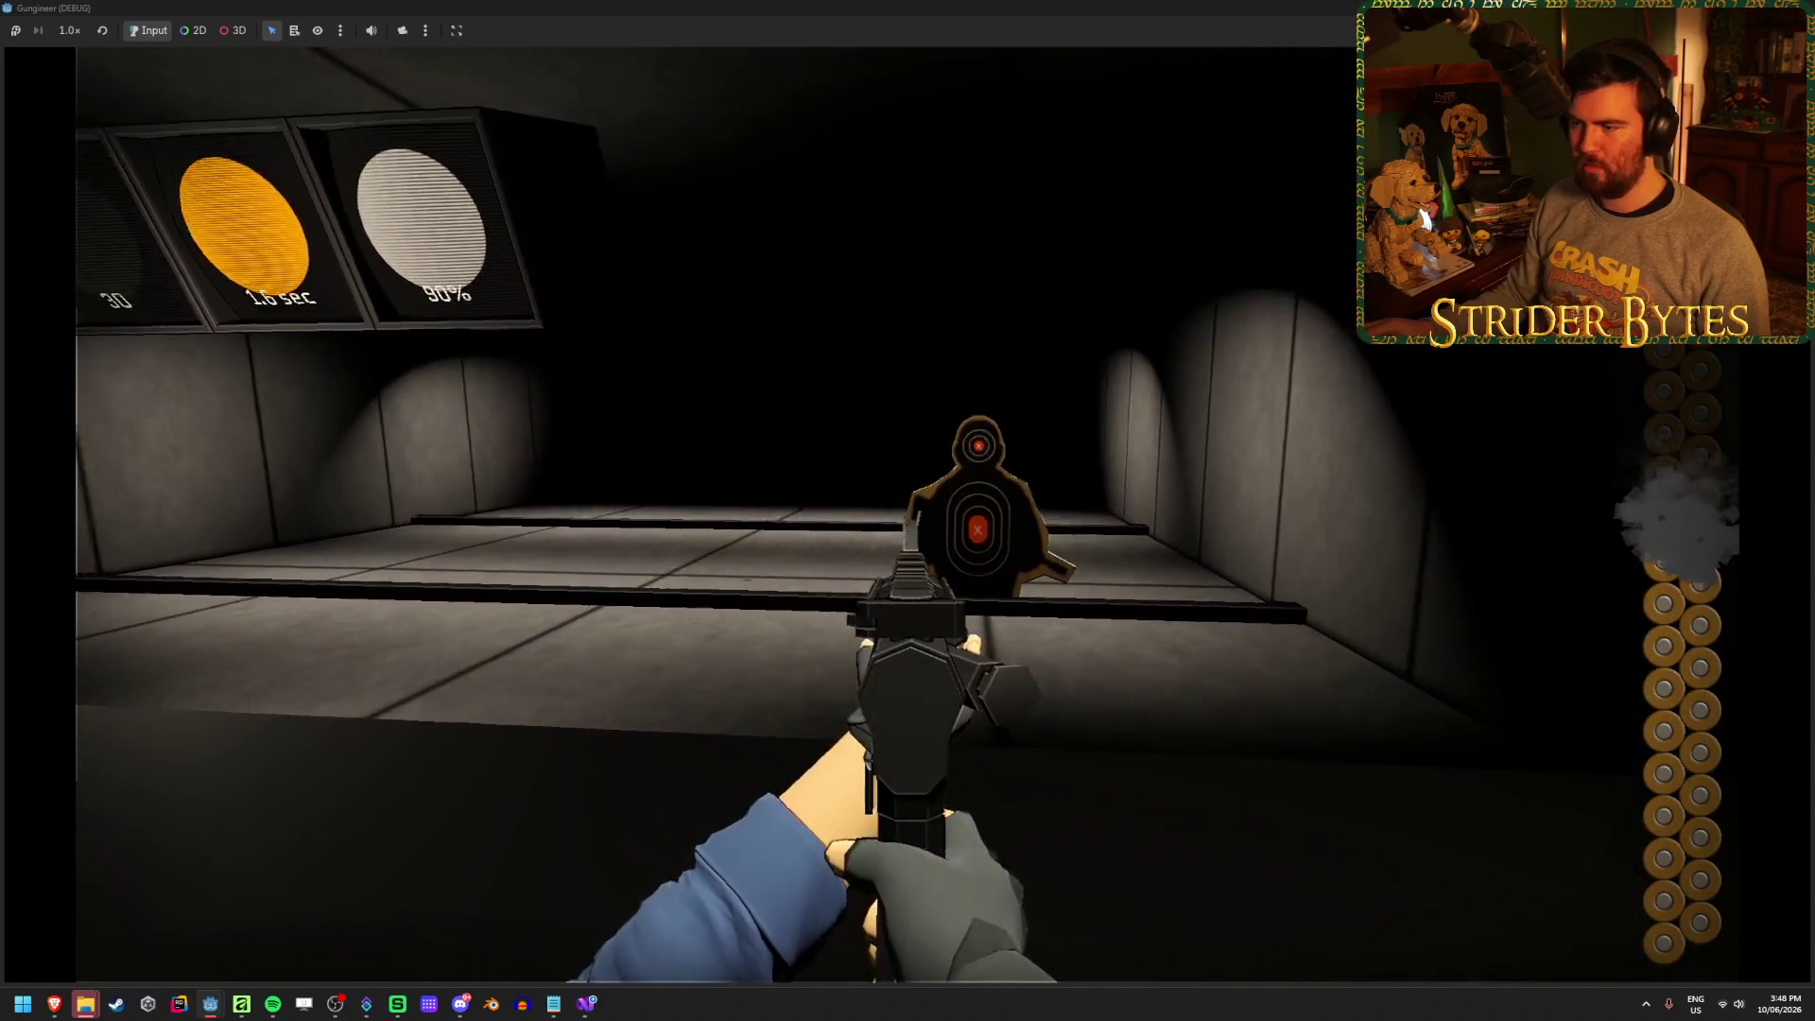
left_click(908, 511)
left_click(908, 510)
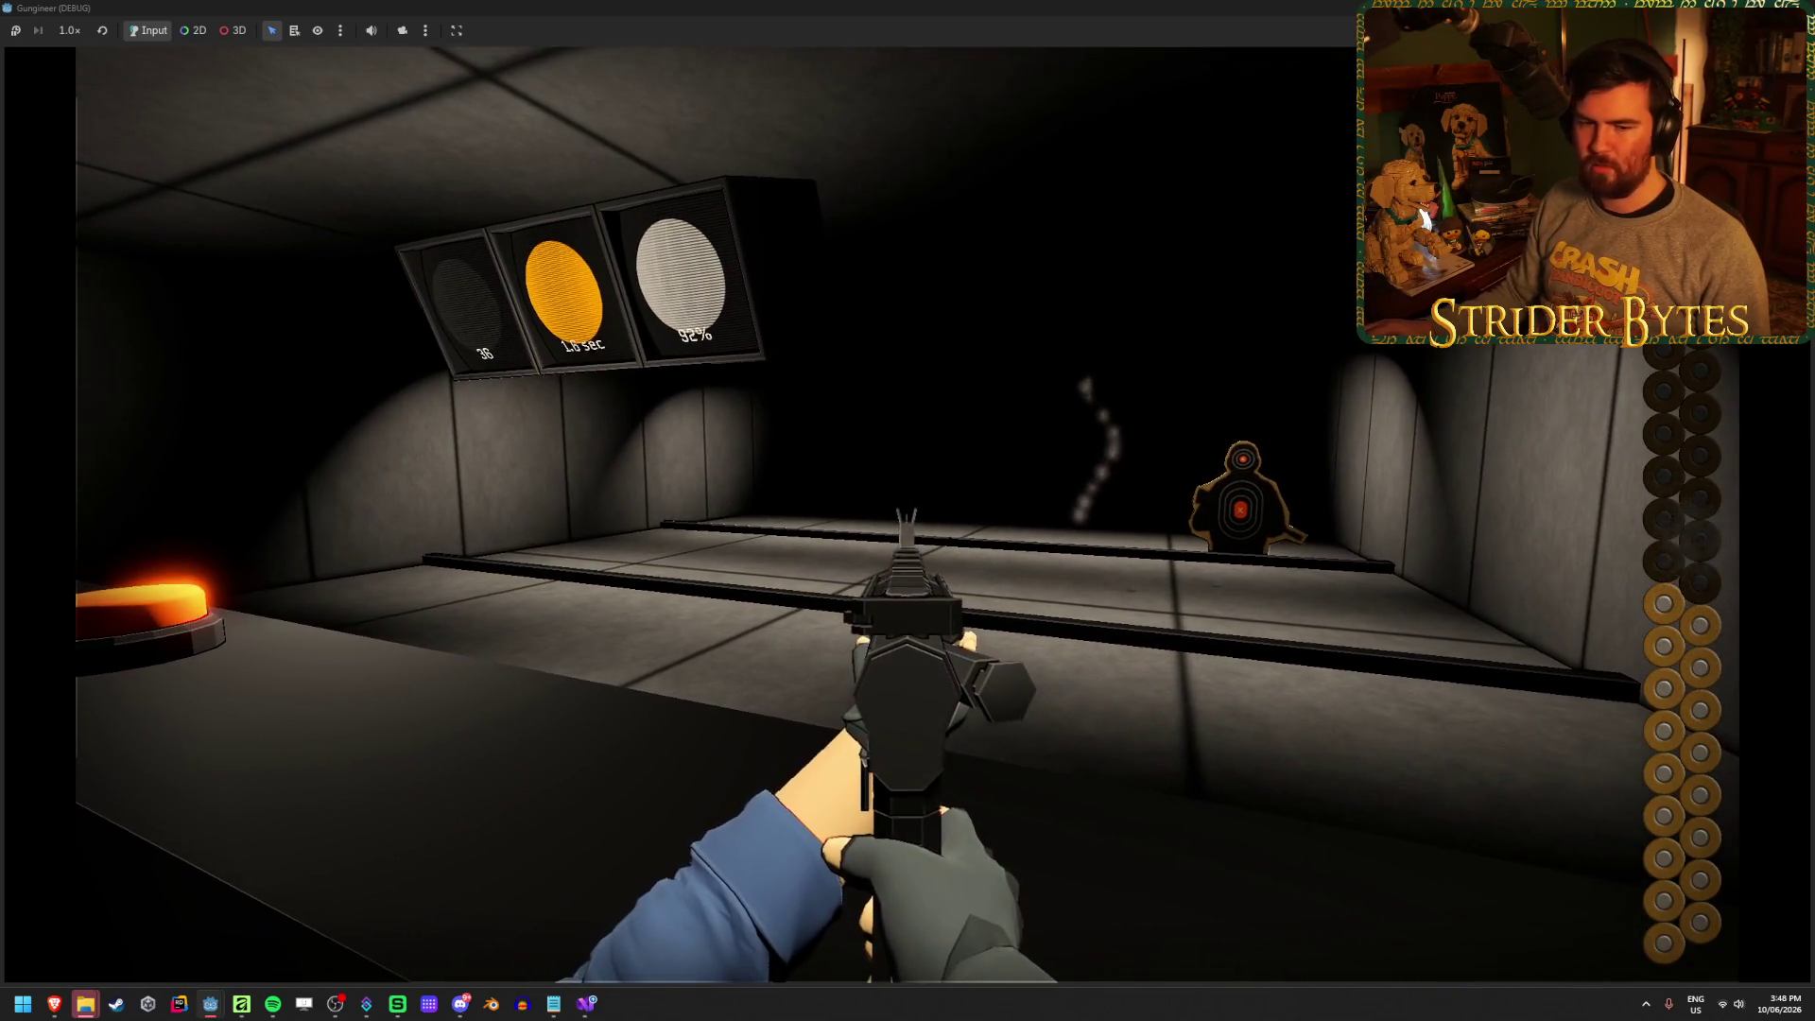
Aim down sights at the distant target, finish the round, and stop the game with F8
right_click(908, 510)
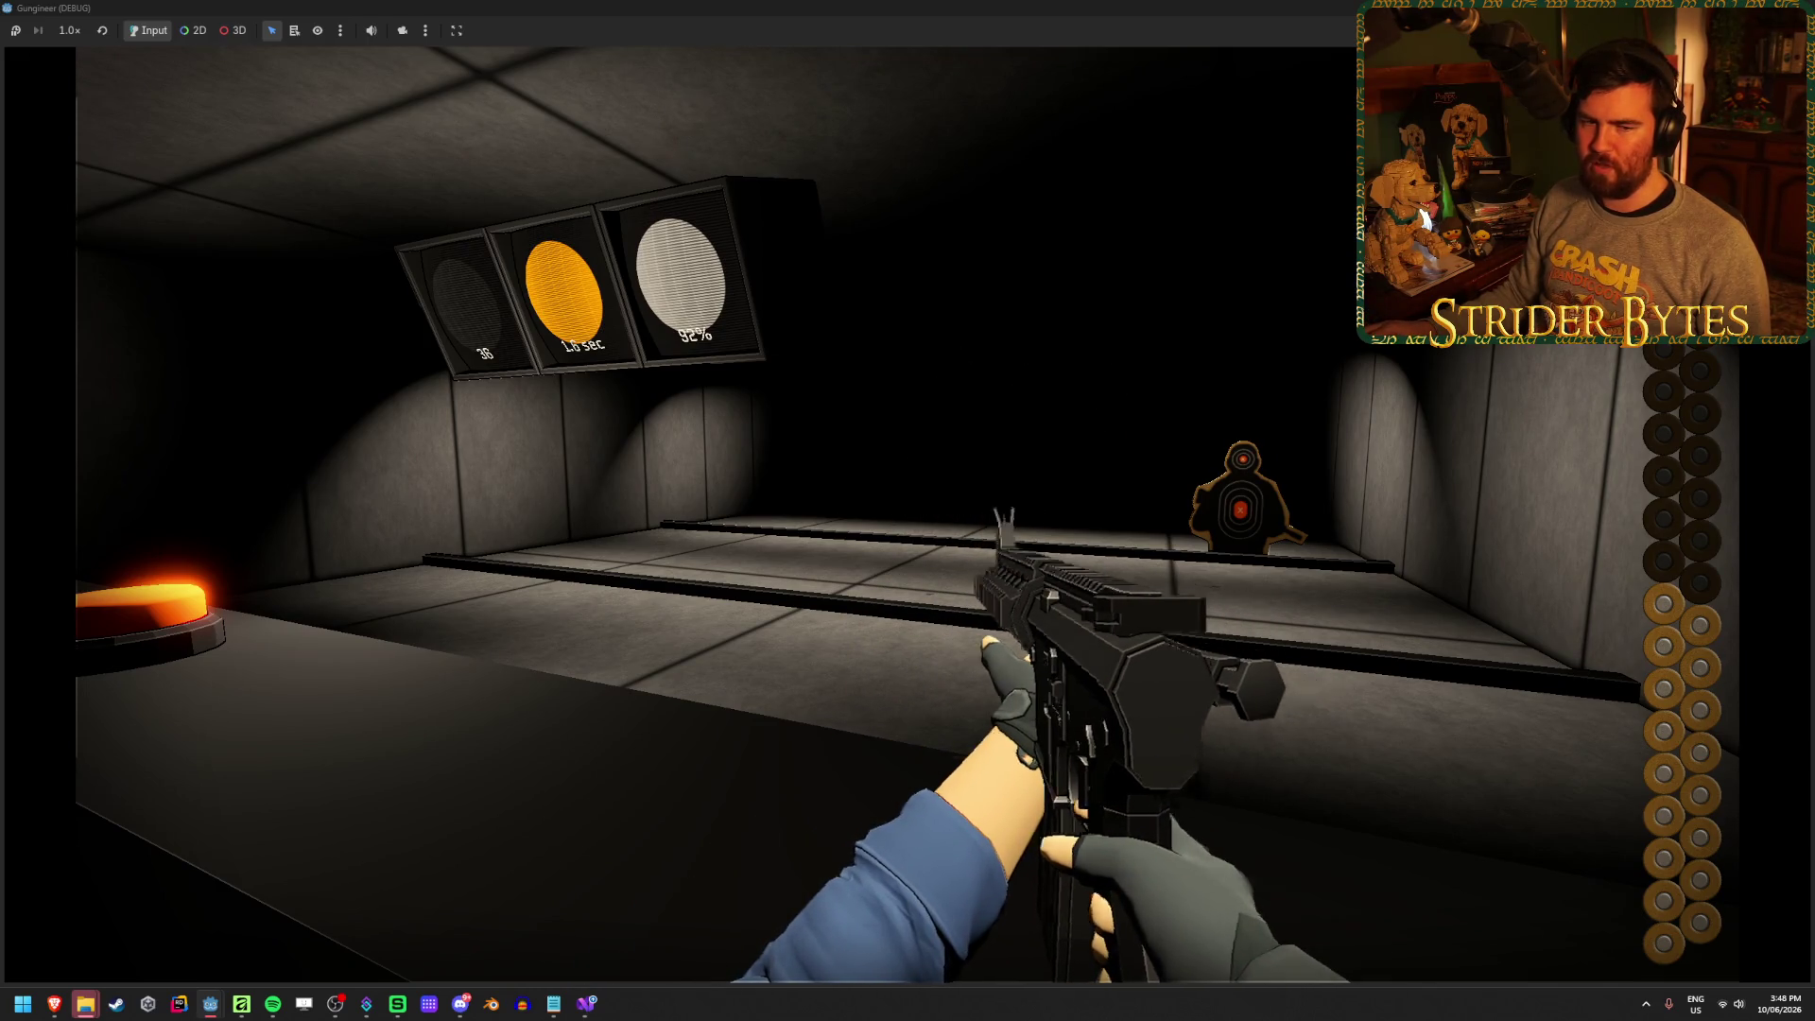
right_click(908, 510)
left_click(907, 510)
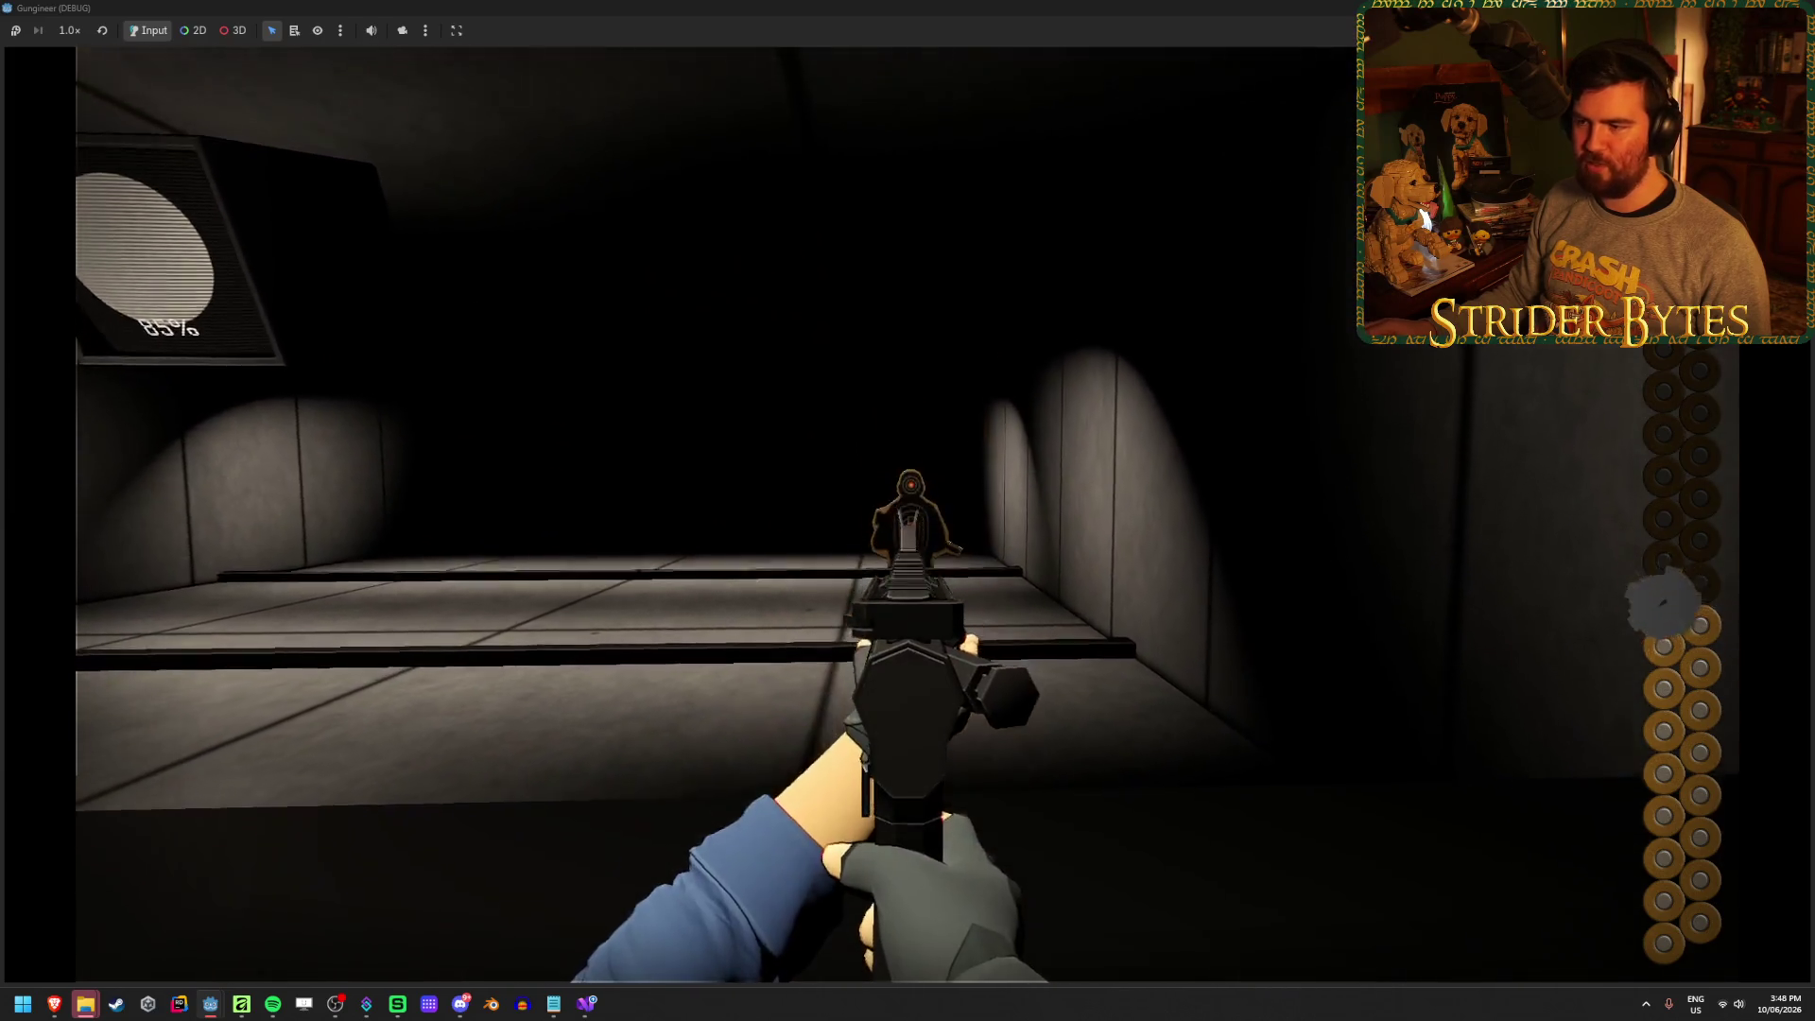
left_click(907, 511)
left_click(908, 511)
left_click(908, 511)
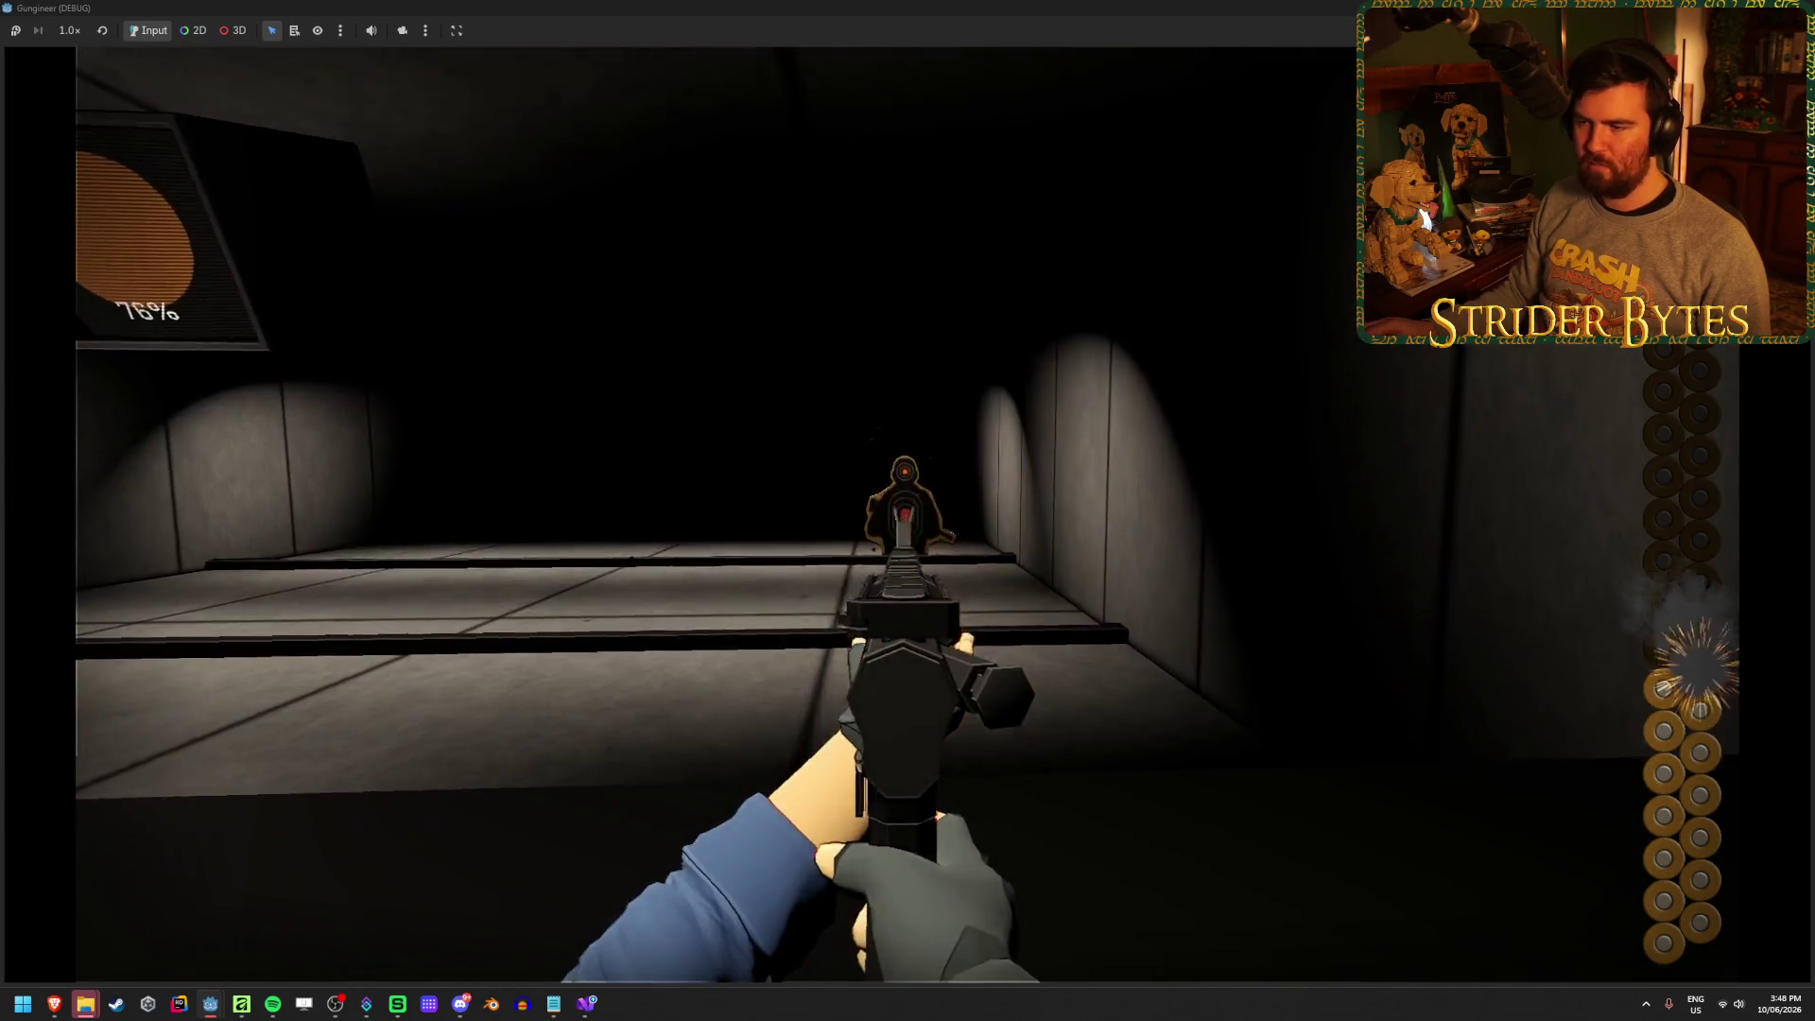
left_click(908, 510)
left_click(907, 511)
left_click(908, 510)
left_click(907, 511)
left_click(908, 511)
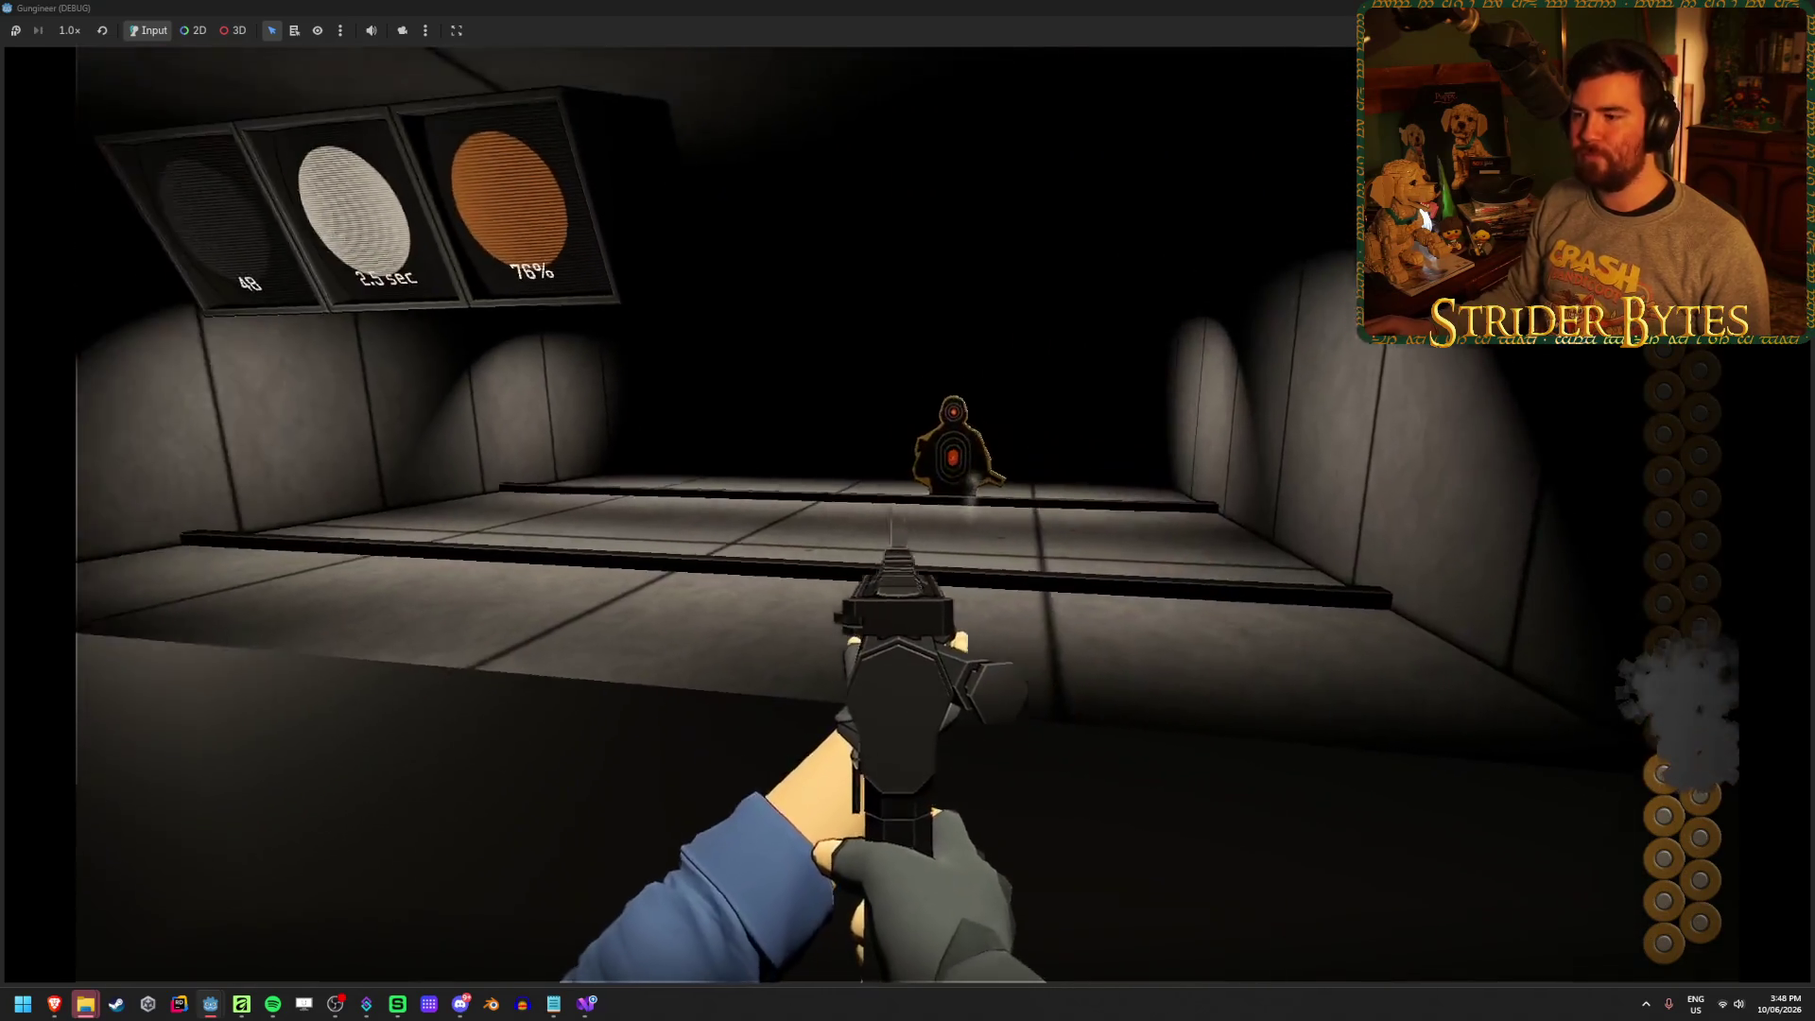
left_click(908, 511)
left_click(907, 511)
left_click(908, 511)
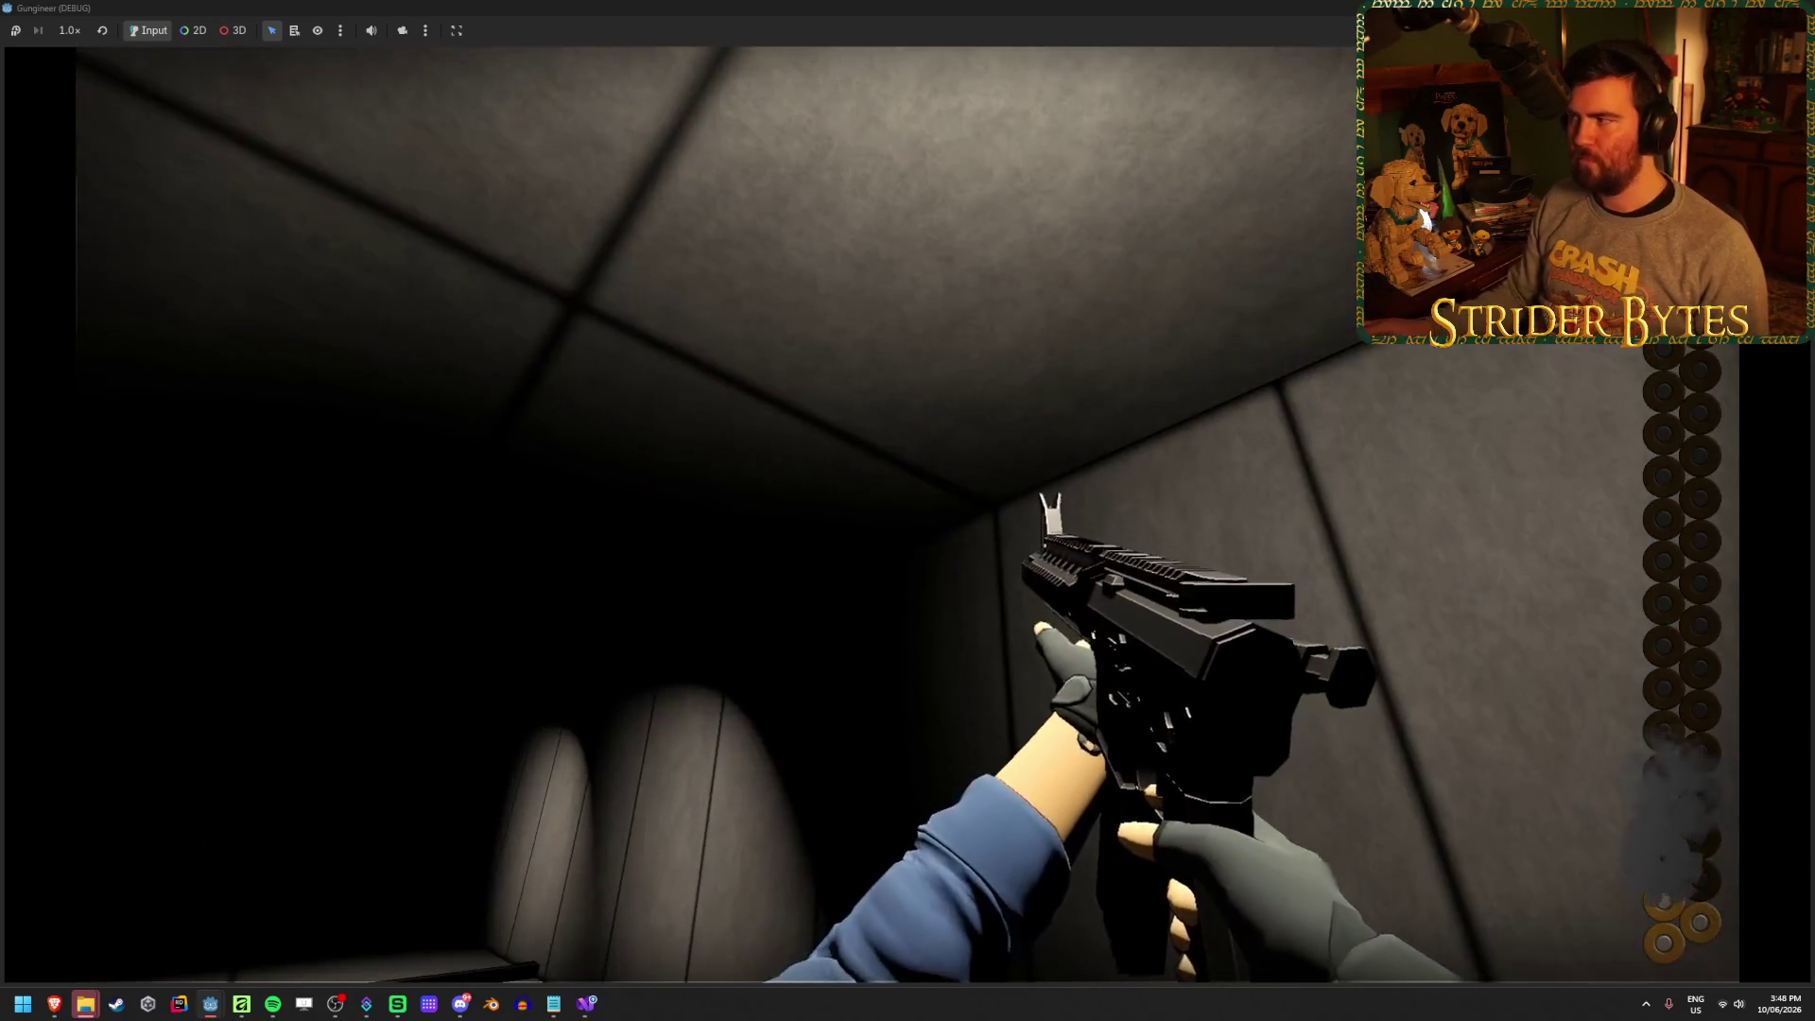
key("F8")
left_click(587, 1004)
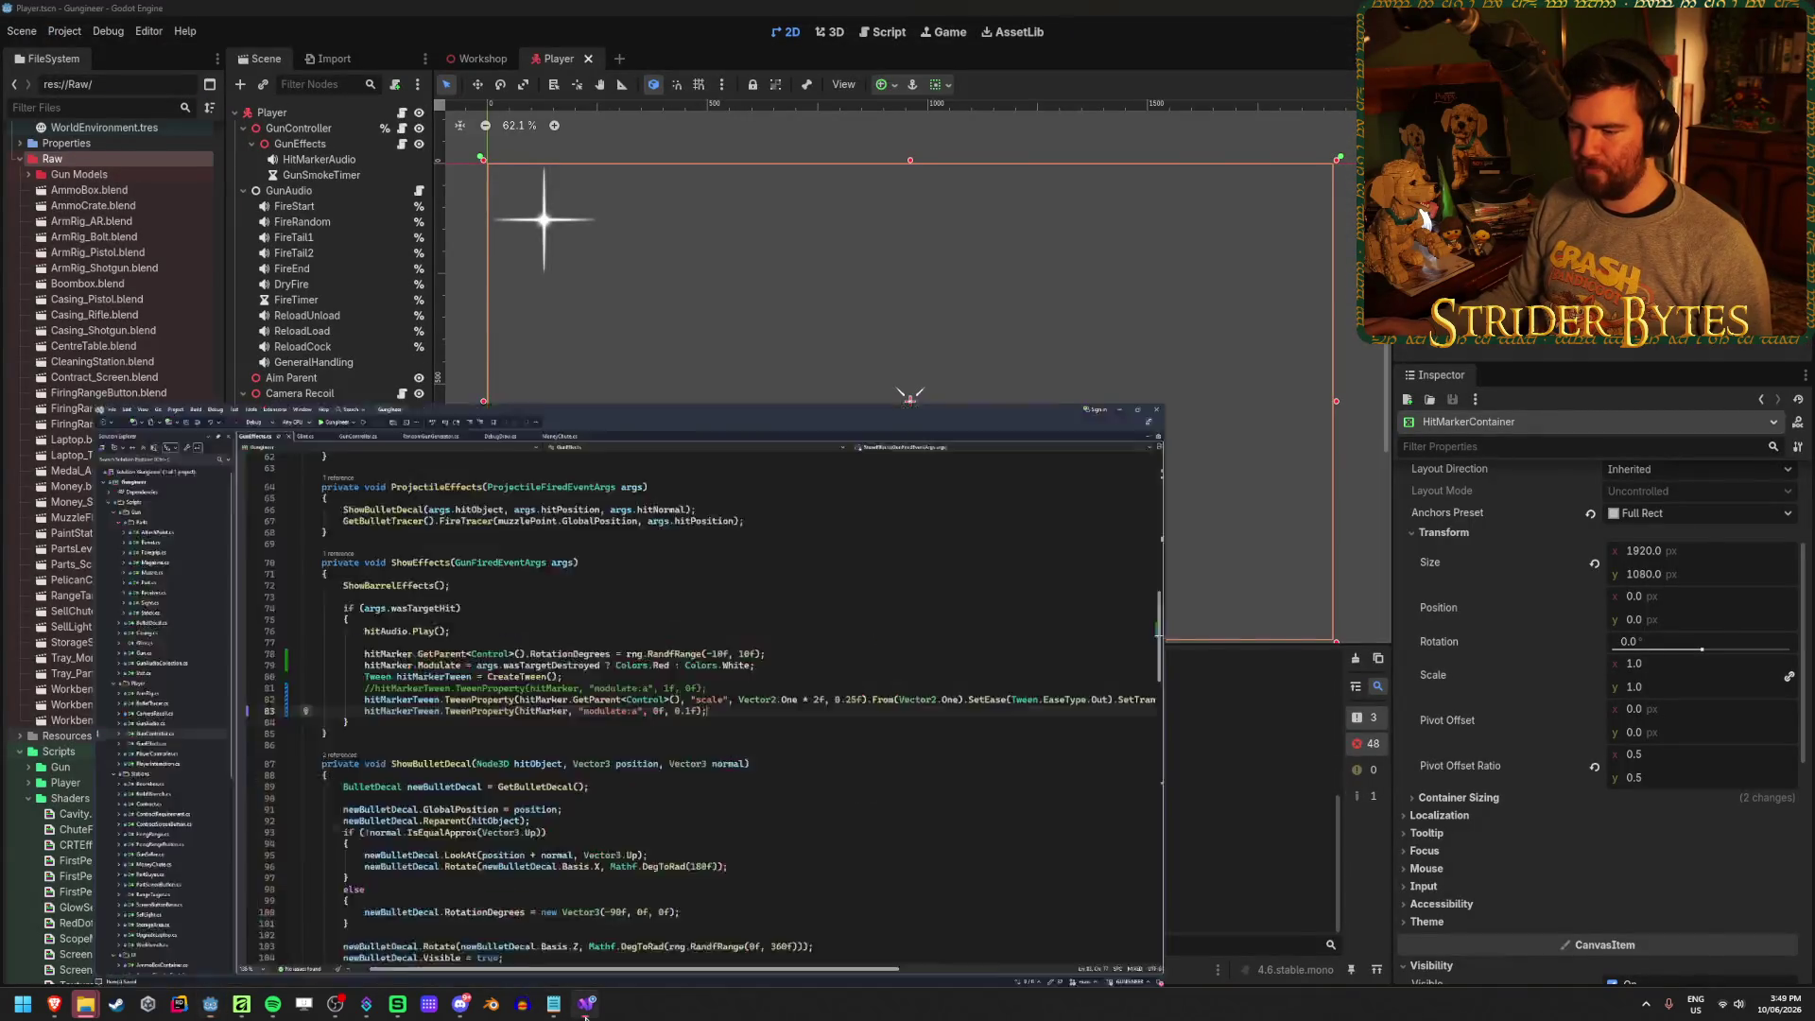
In GunEffects.cs, make the hit-marker tween pop from Vector2.One * 0.5f to Vector2.One * 1.5f
left_click(1080, 486)
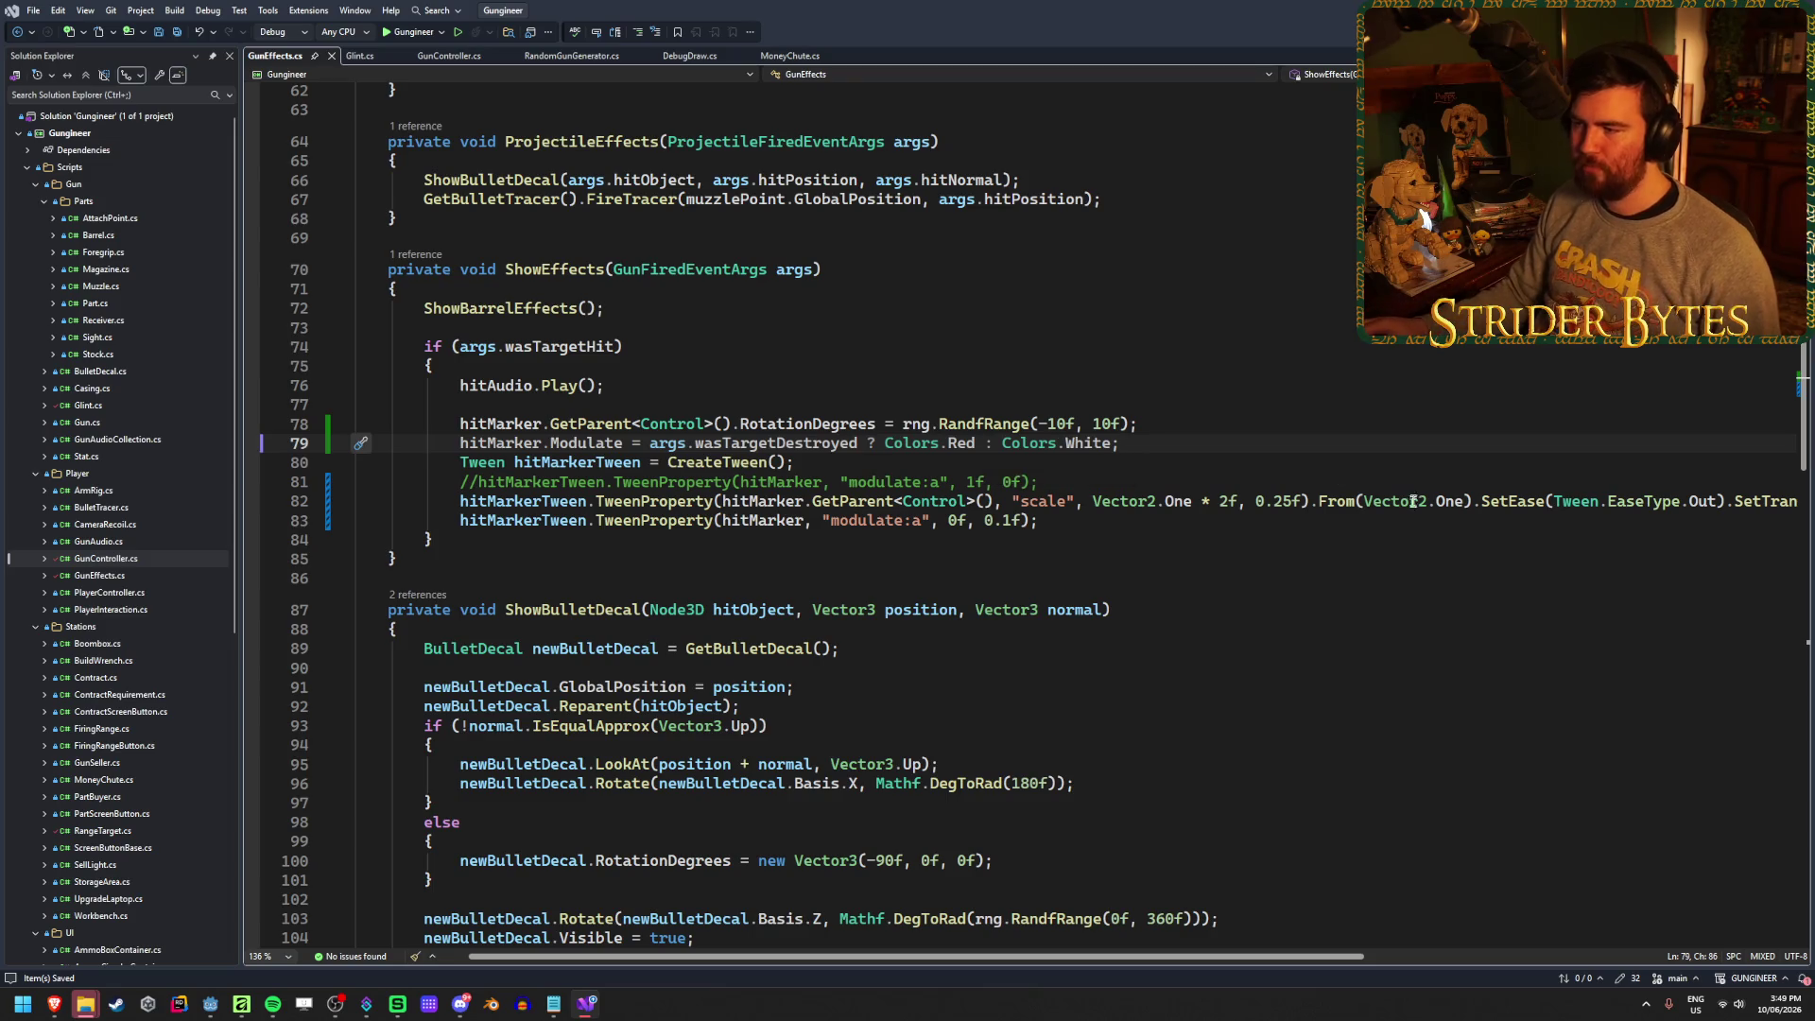
scroll(1331, 466, "right", 2)
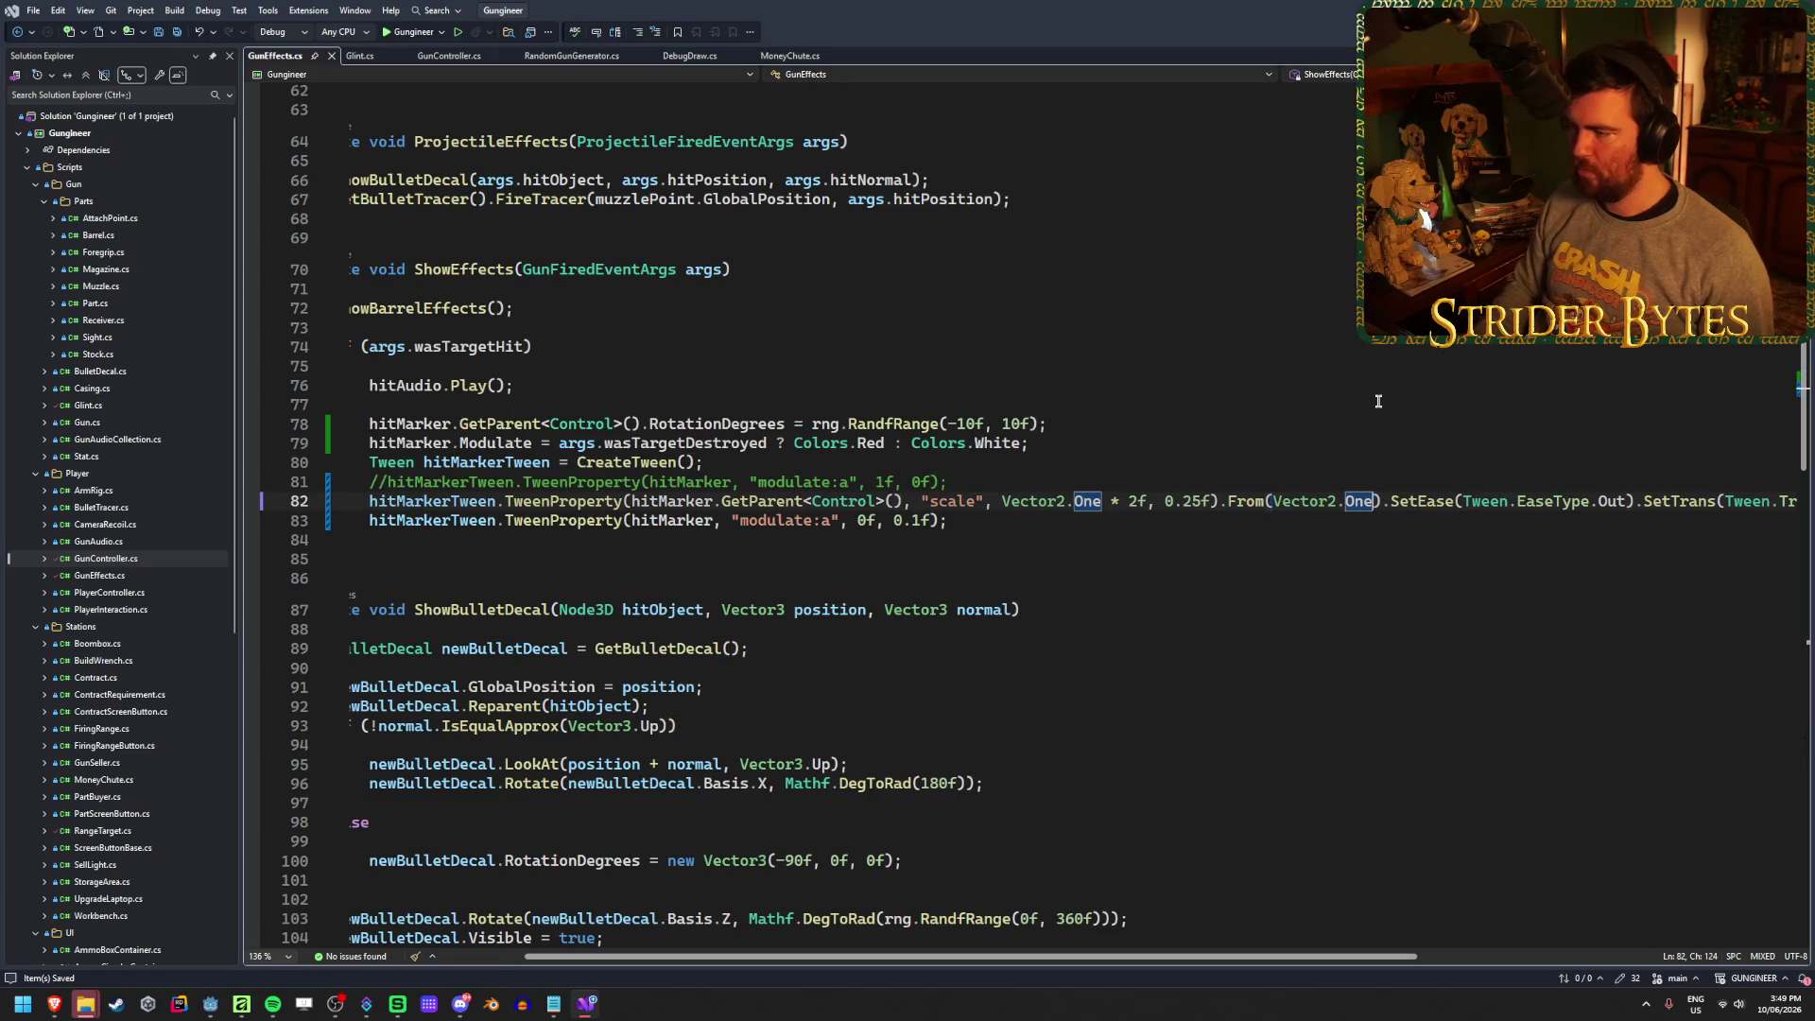
type("*")
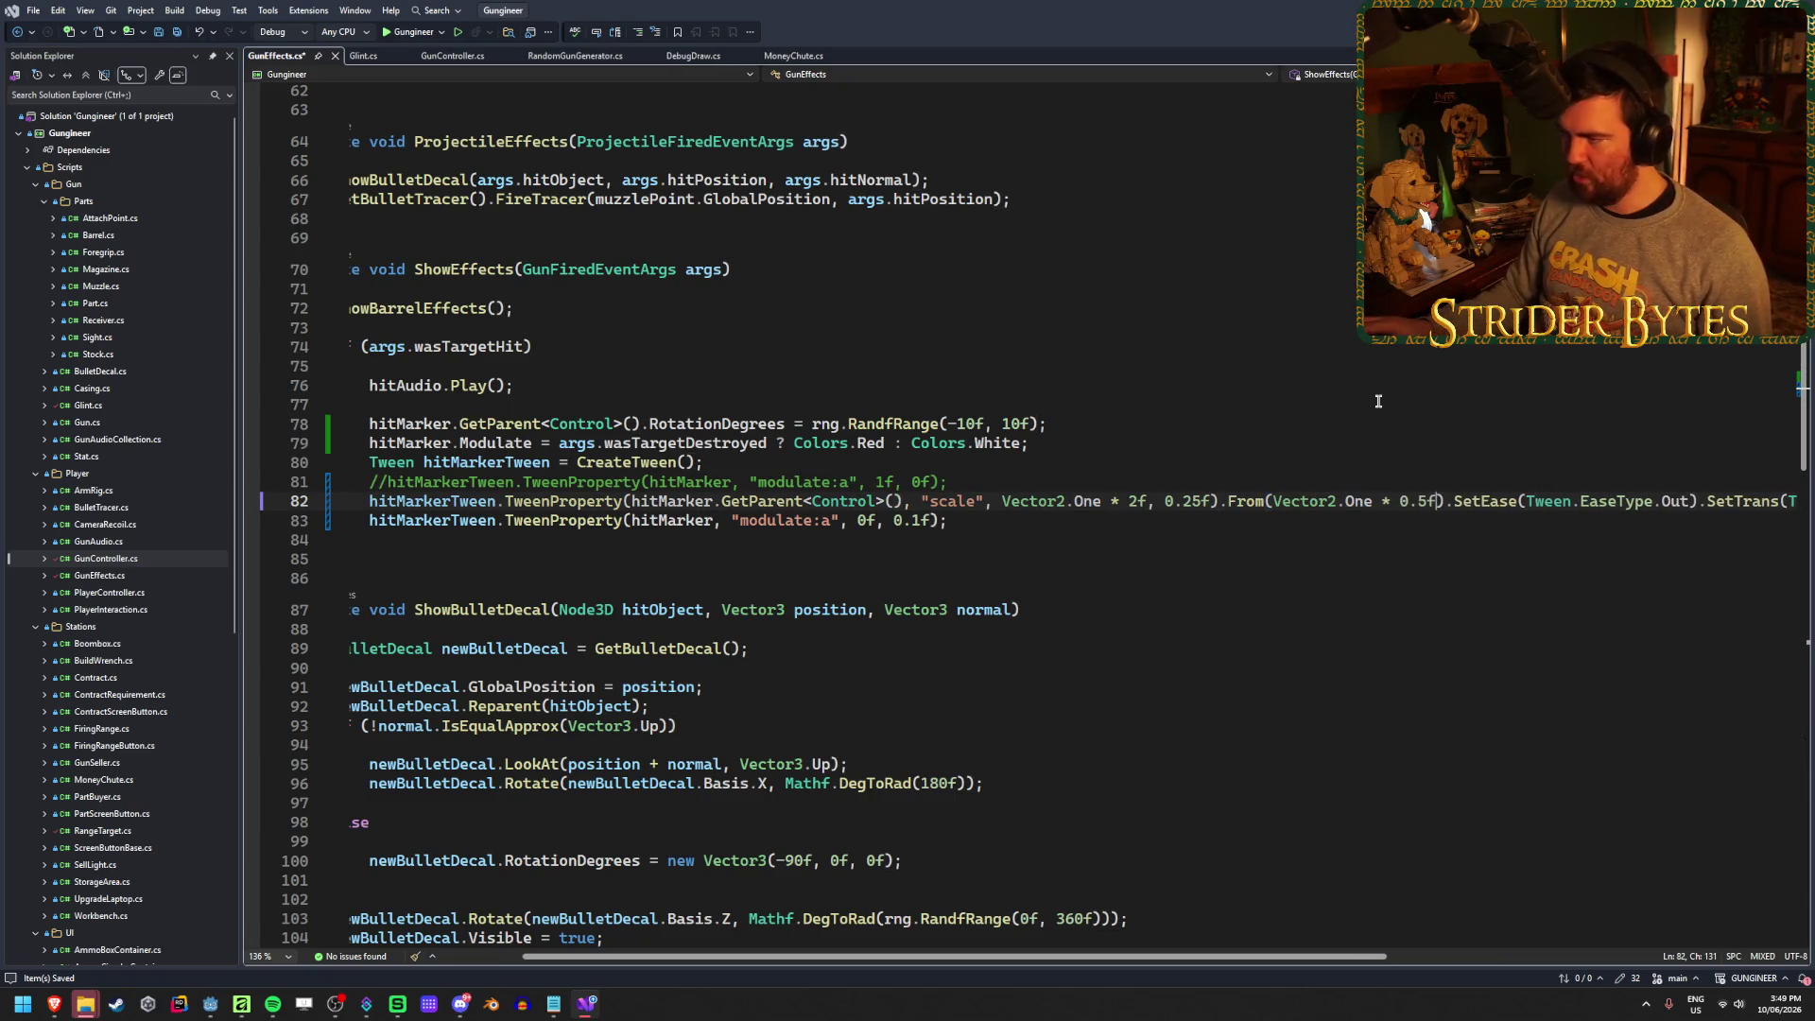
left_click(1137, 501)
key("BackSpace")
type("1.5")
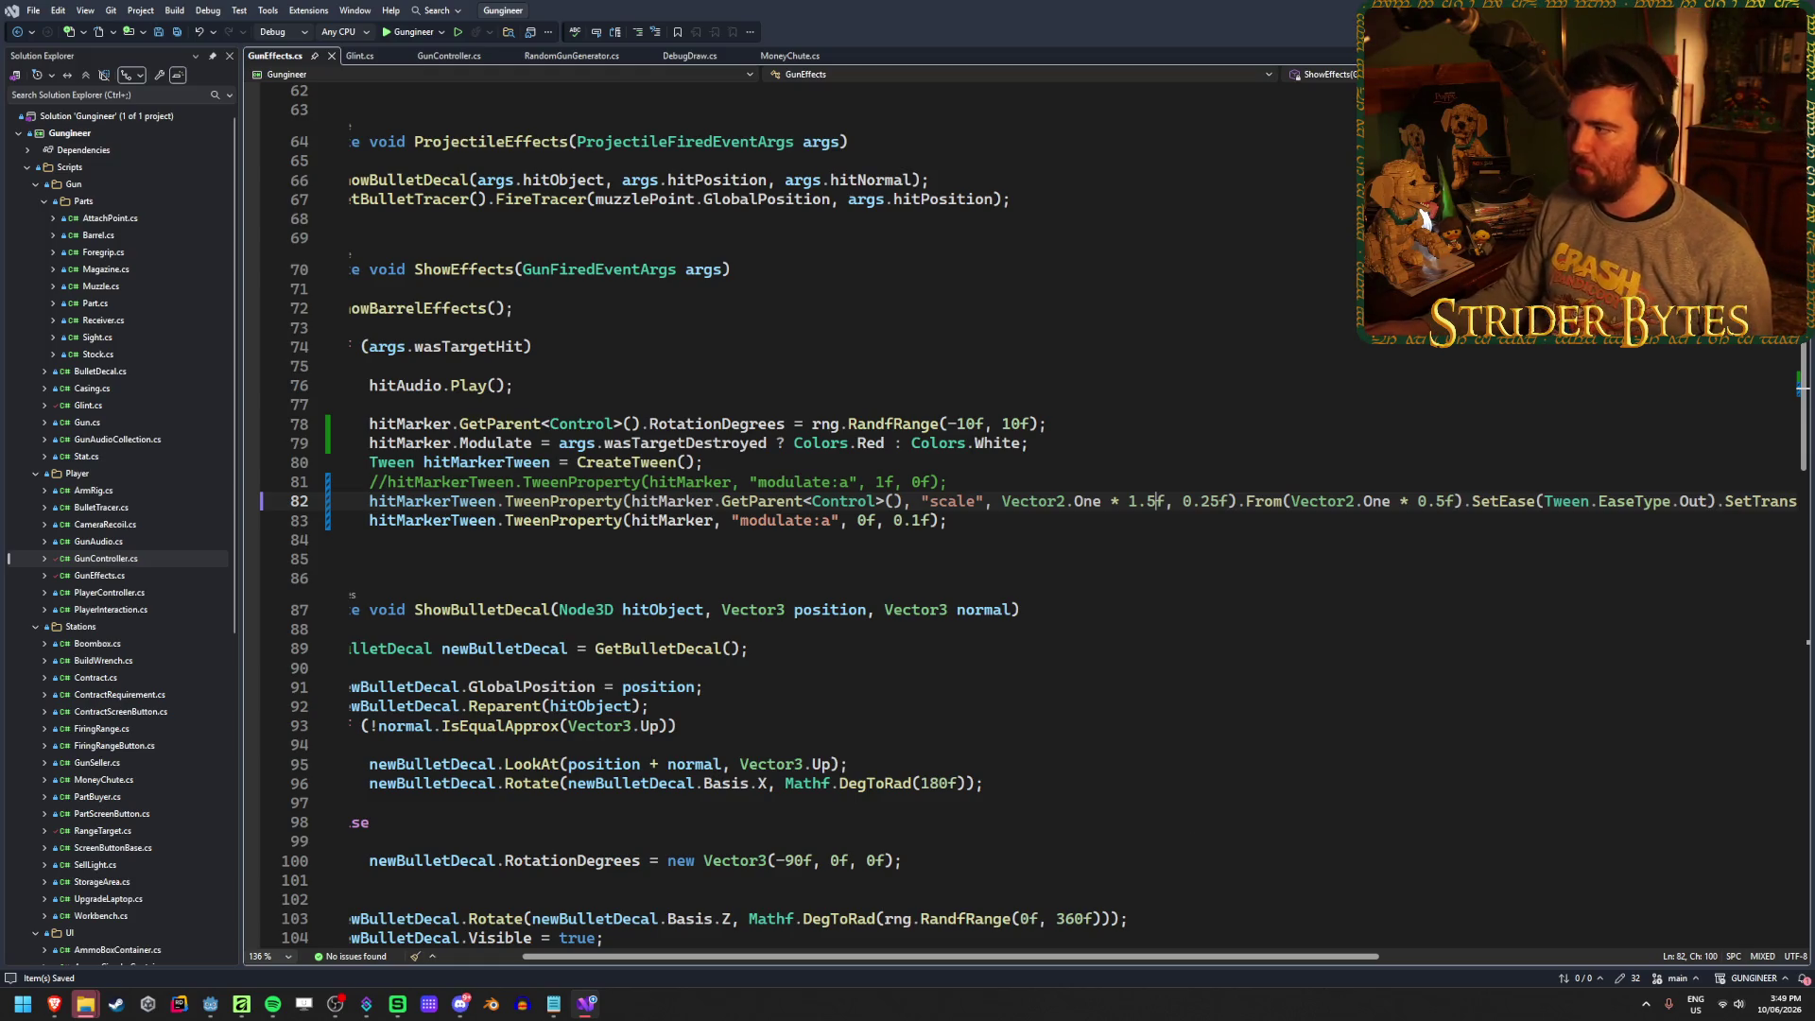
key("alt+Tab")
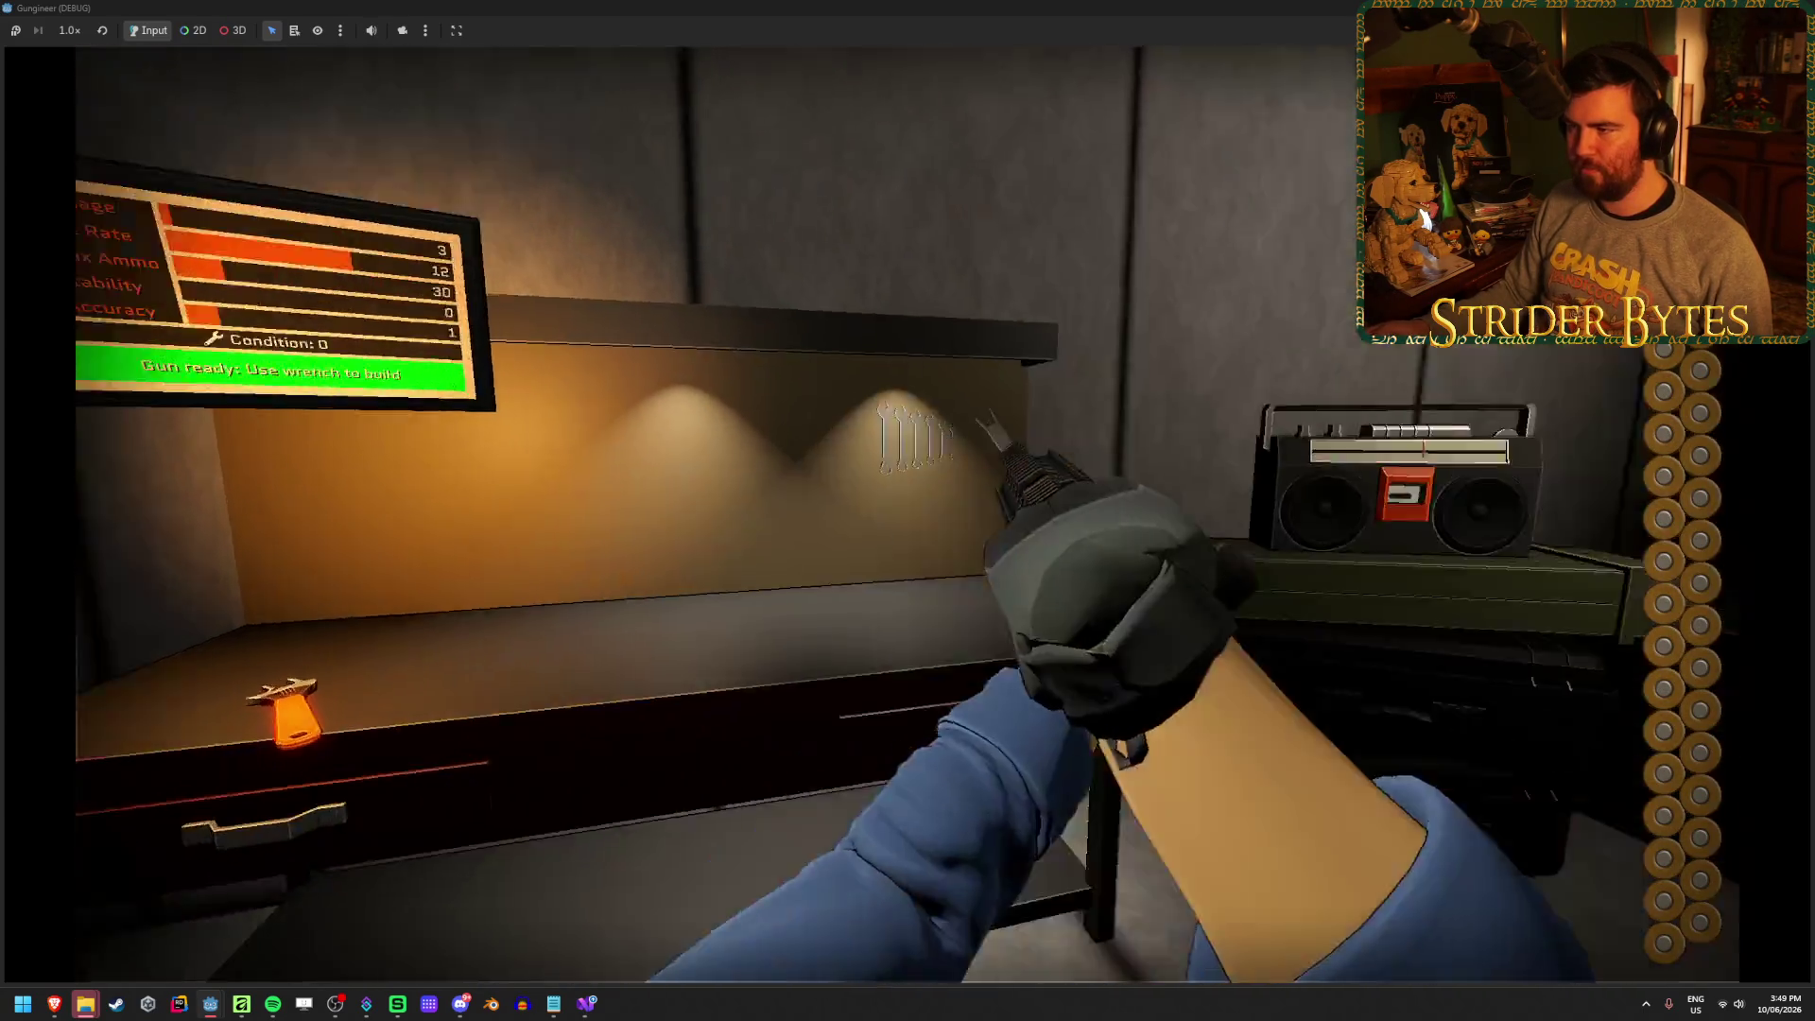
Walk to the range button, fire four shots at the range target, then stop with F8
key("w")
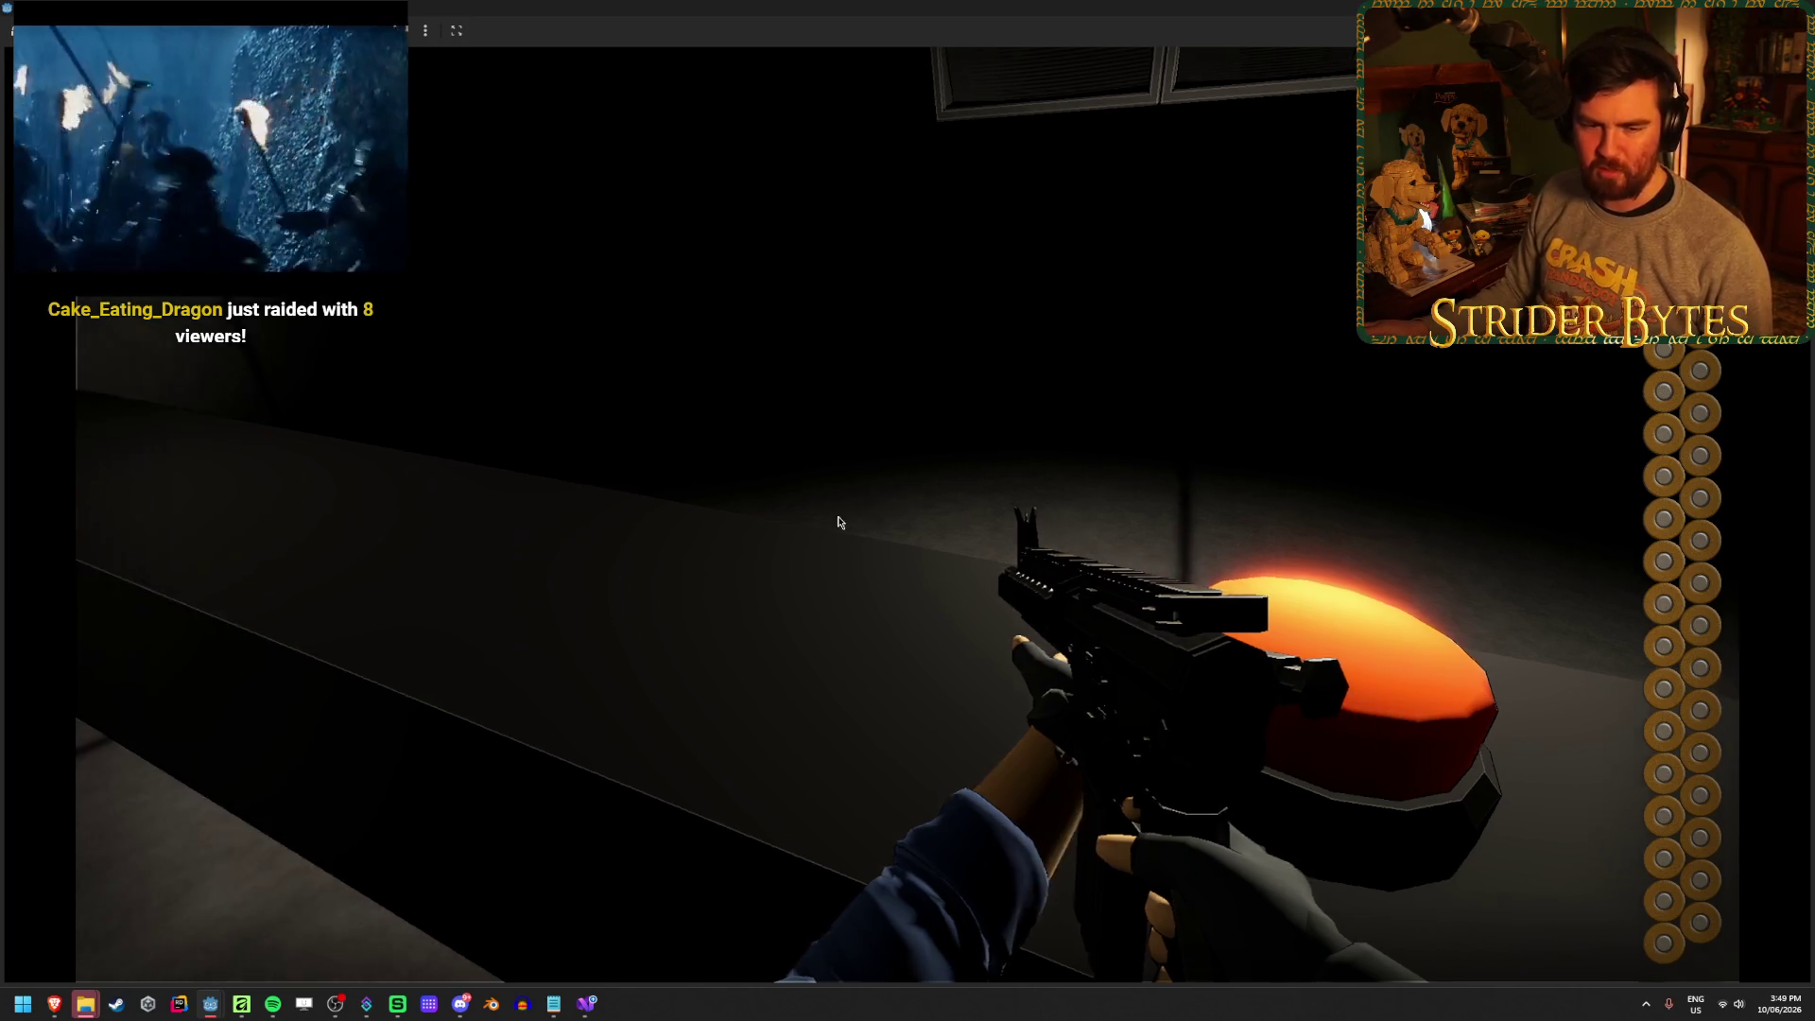
key("e")
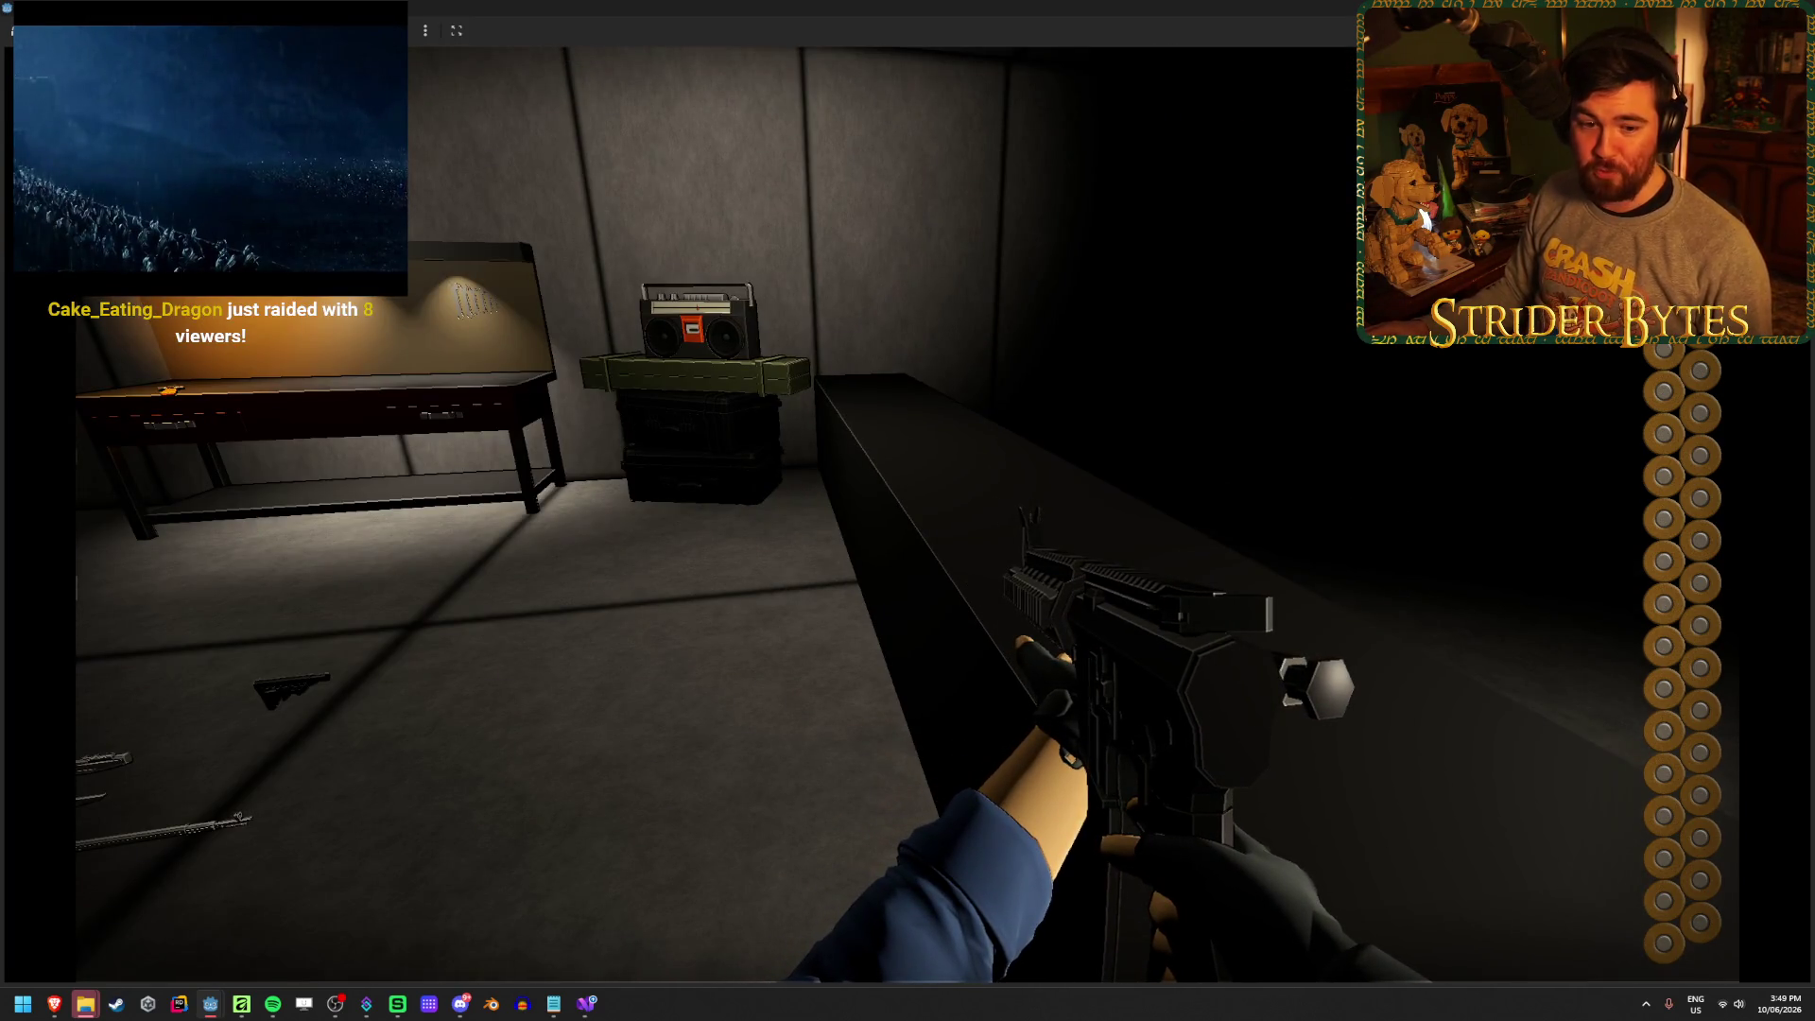
key("e")
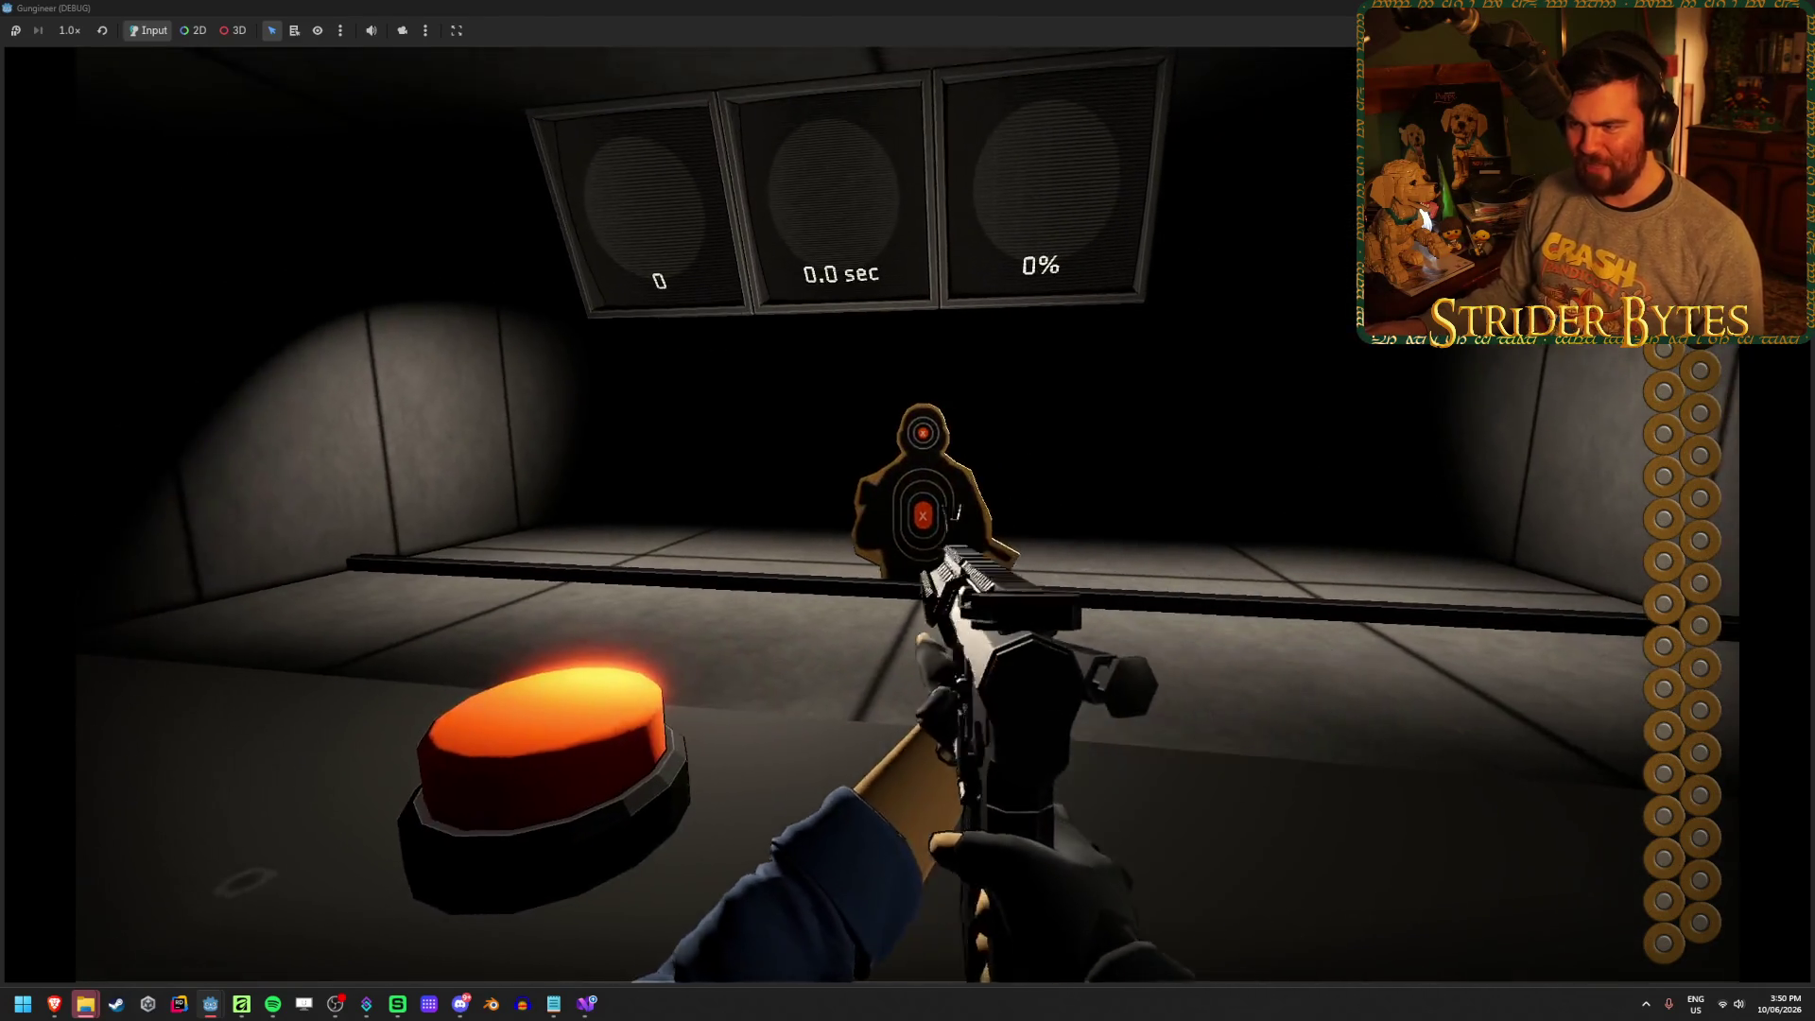
left_click(908, 515)
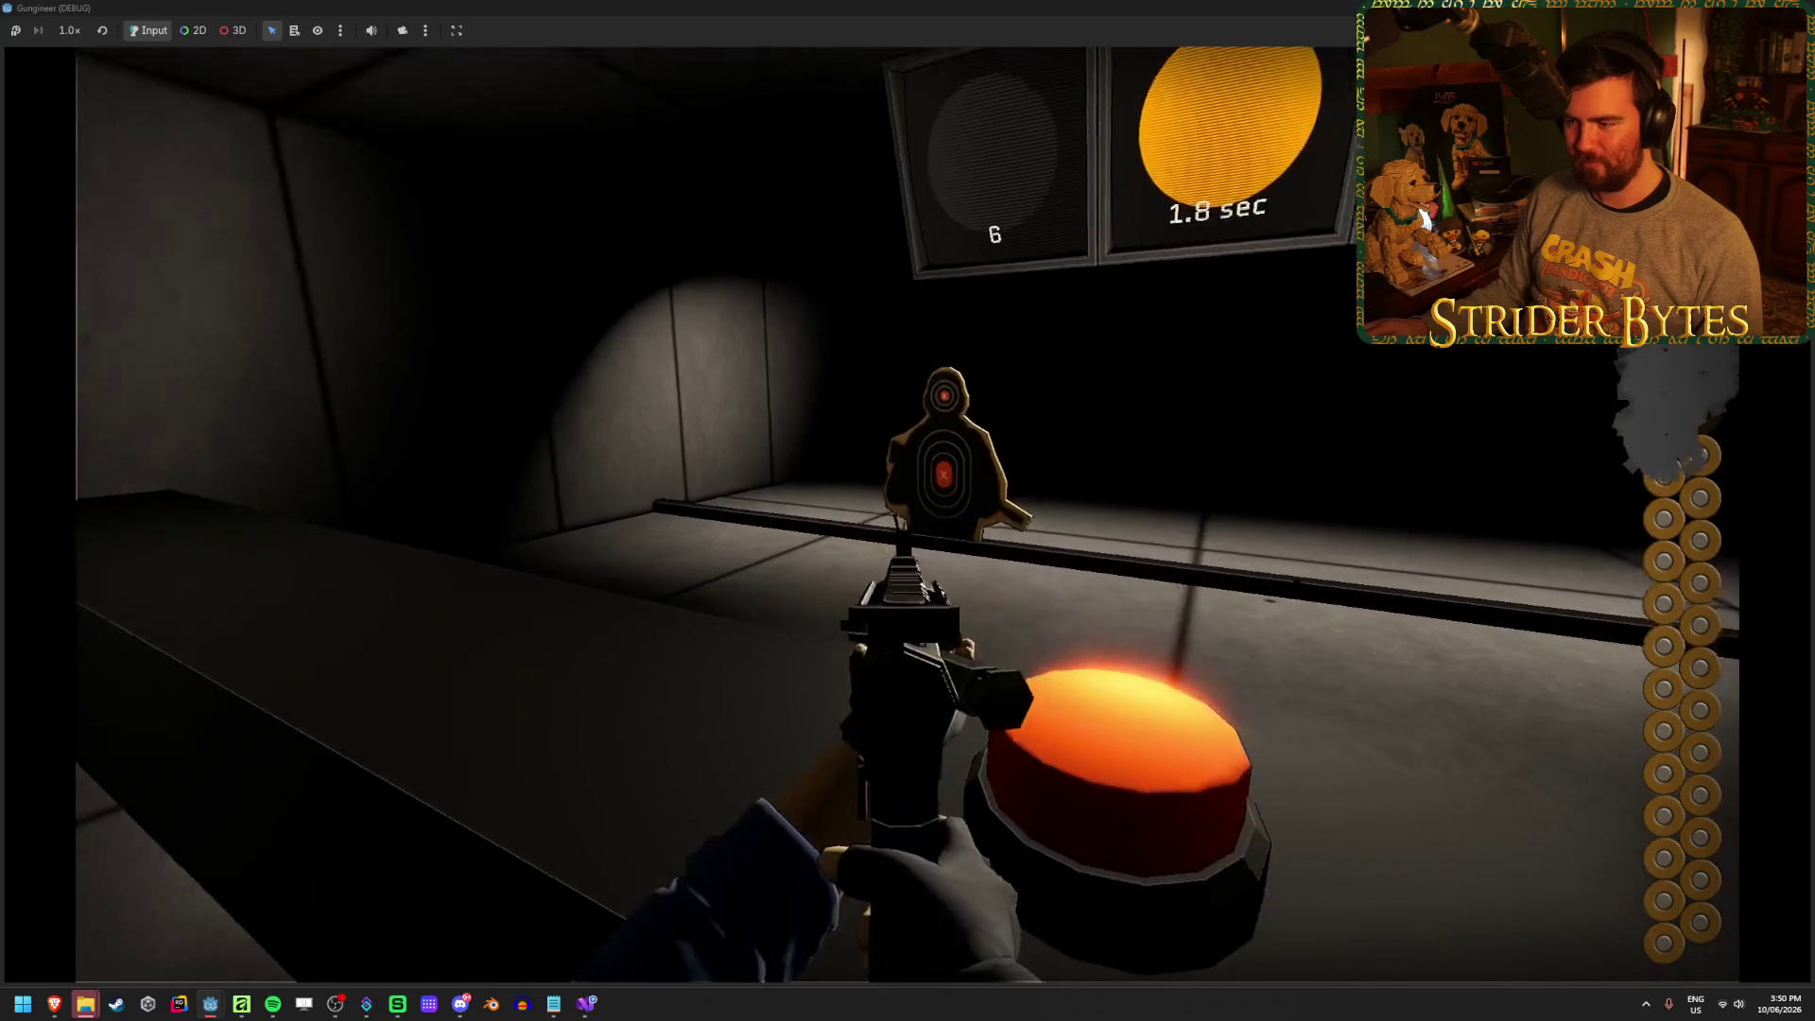
left_click(908, 515)
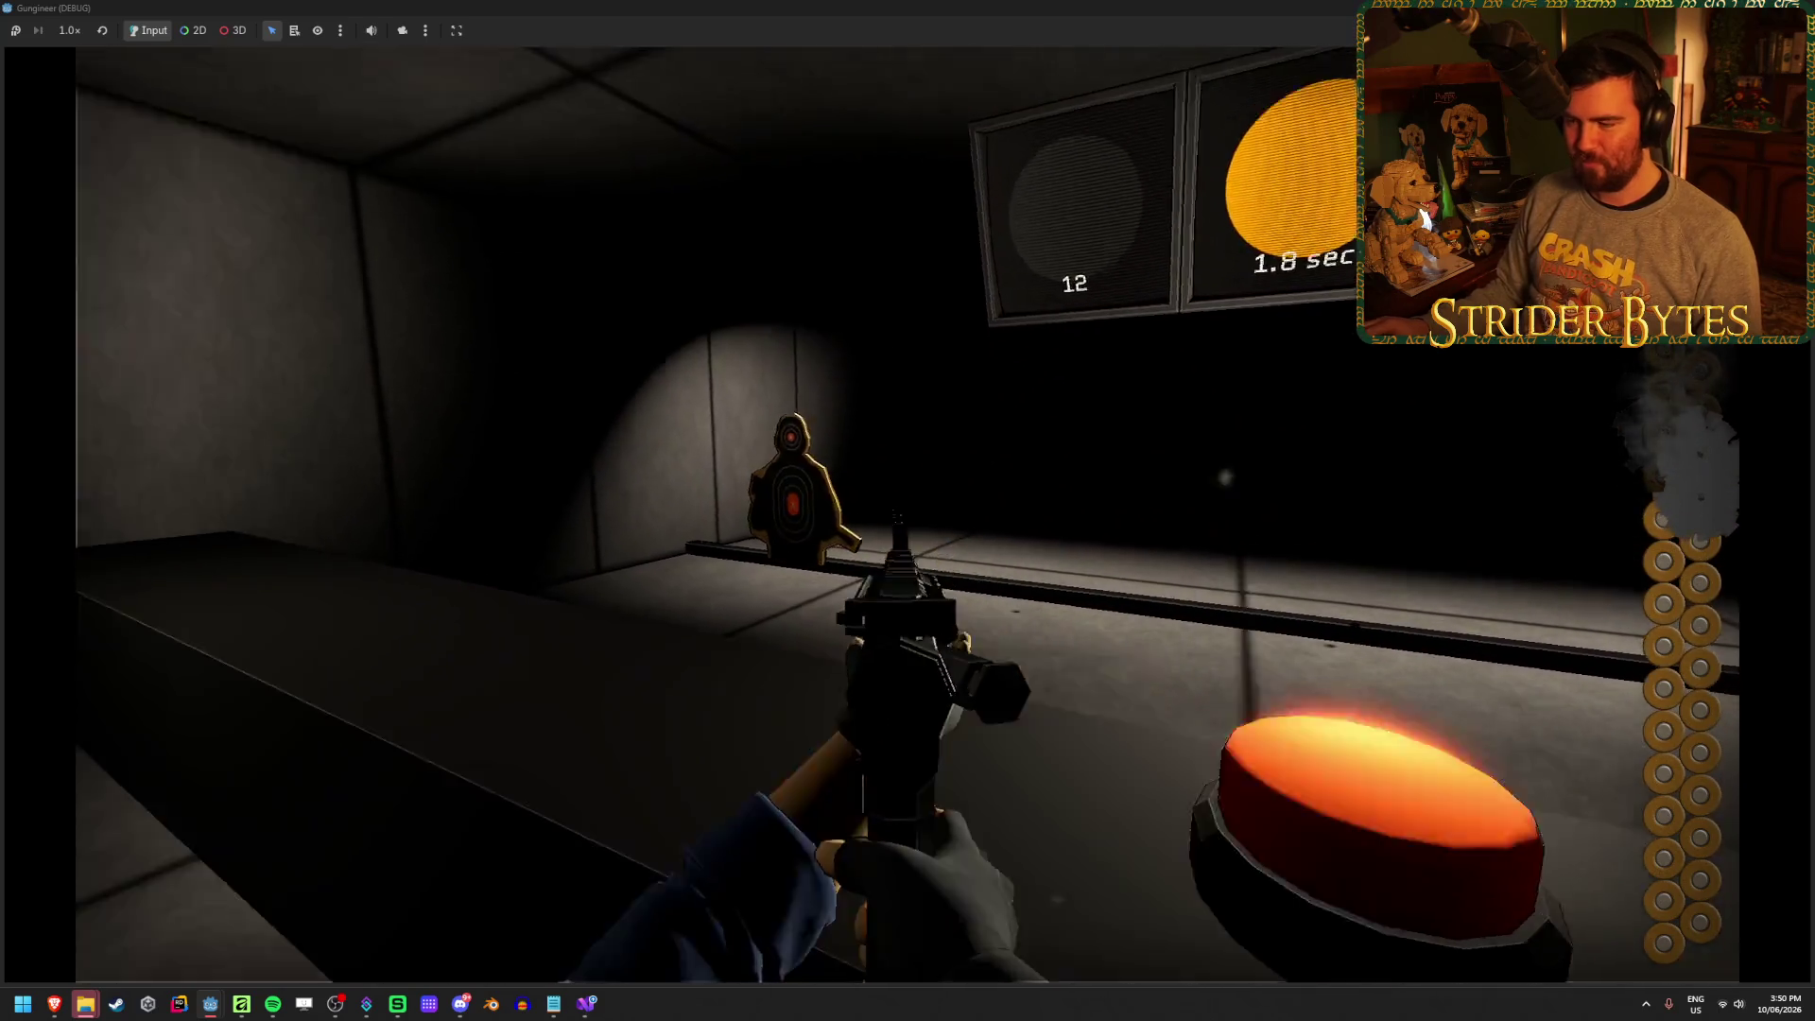
left_click(907, 516)
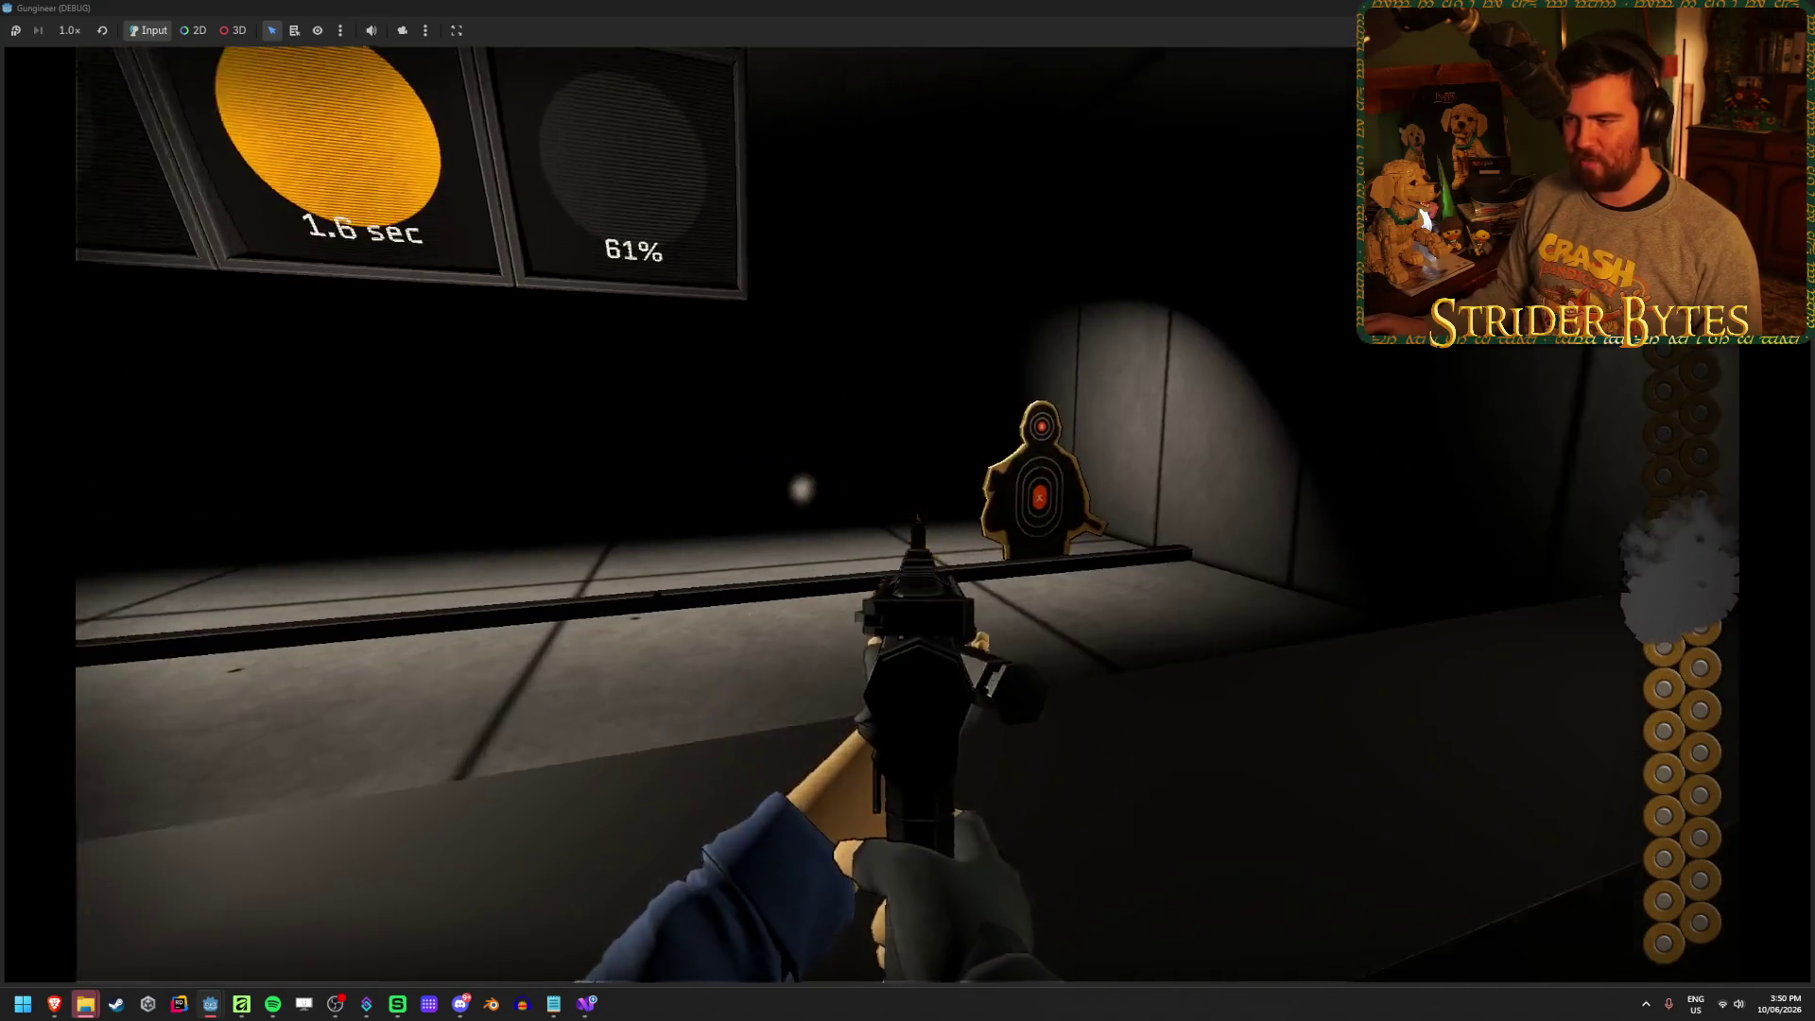
left_click(908, 516)
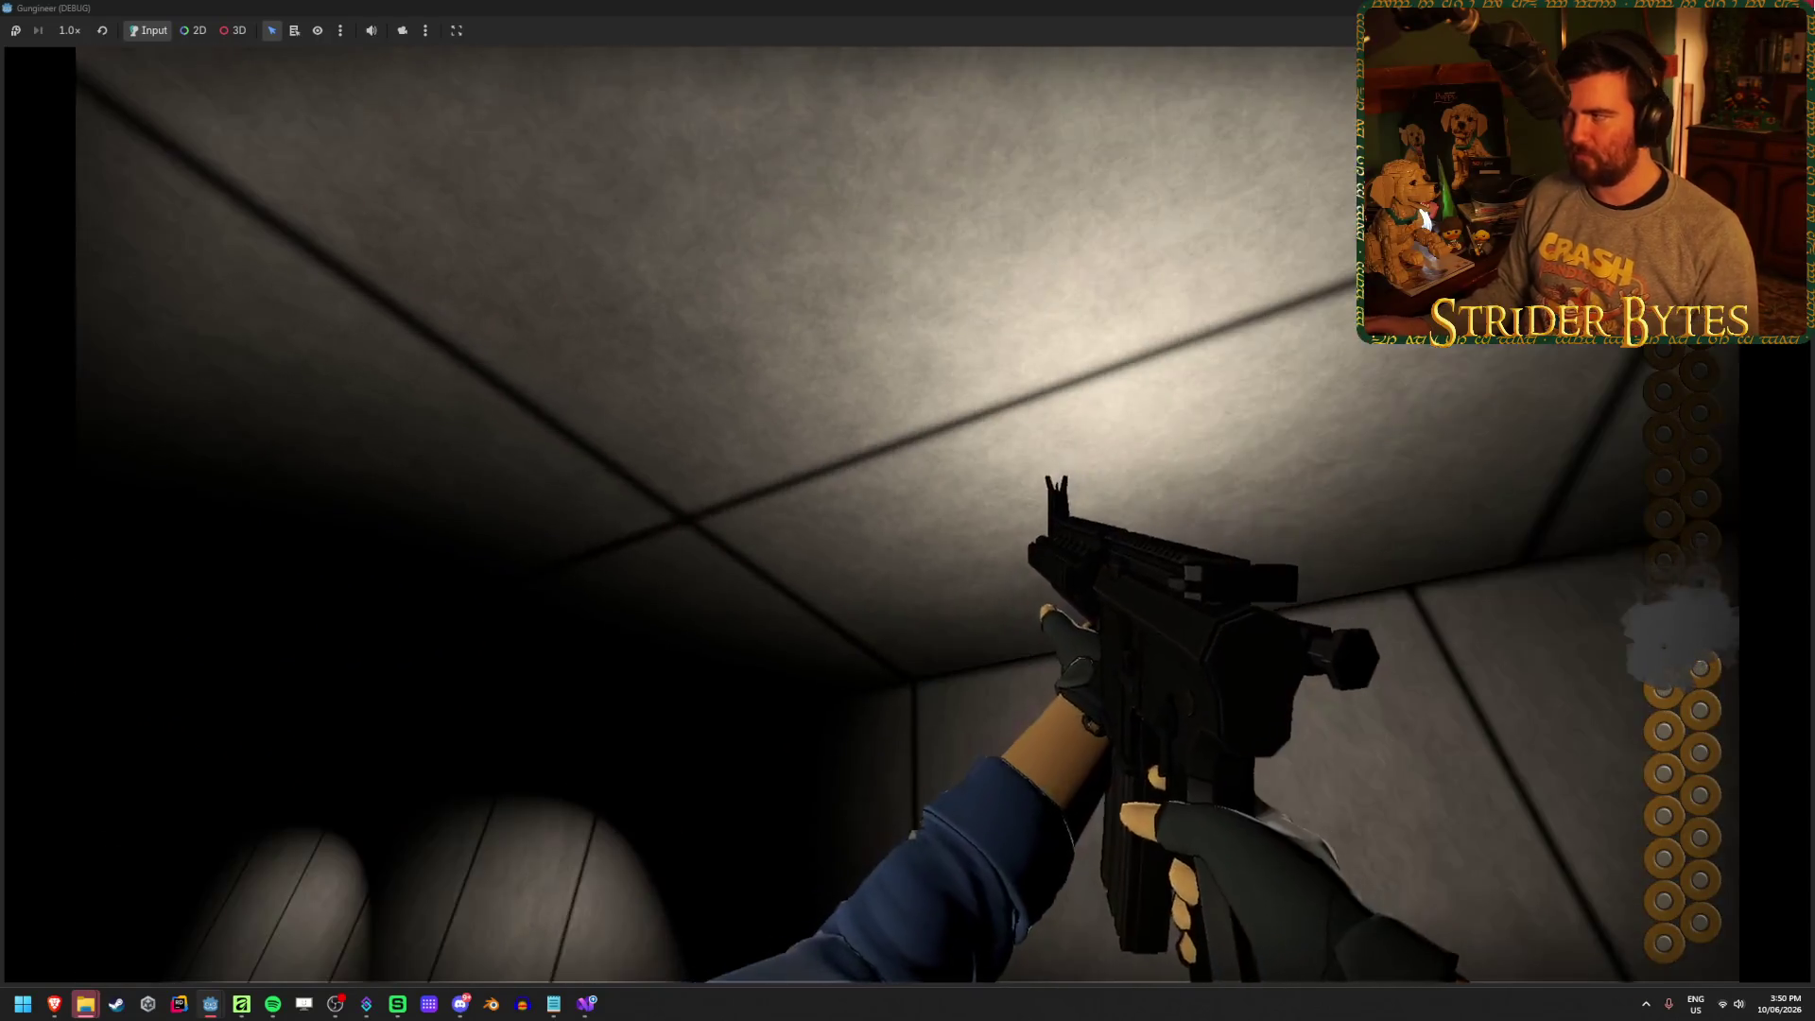
key("F8")
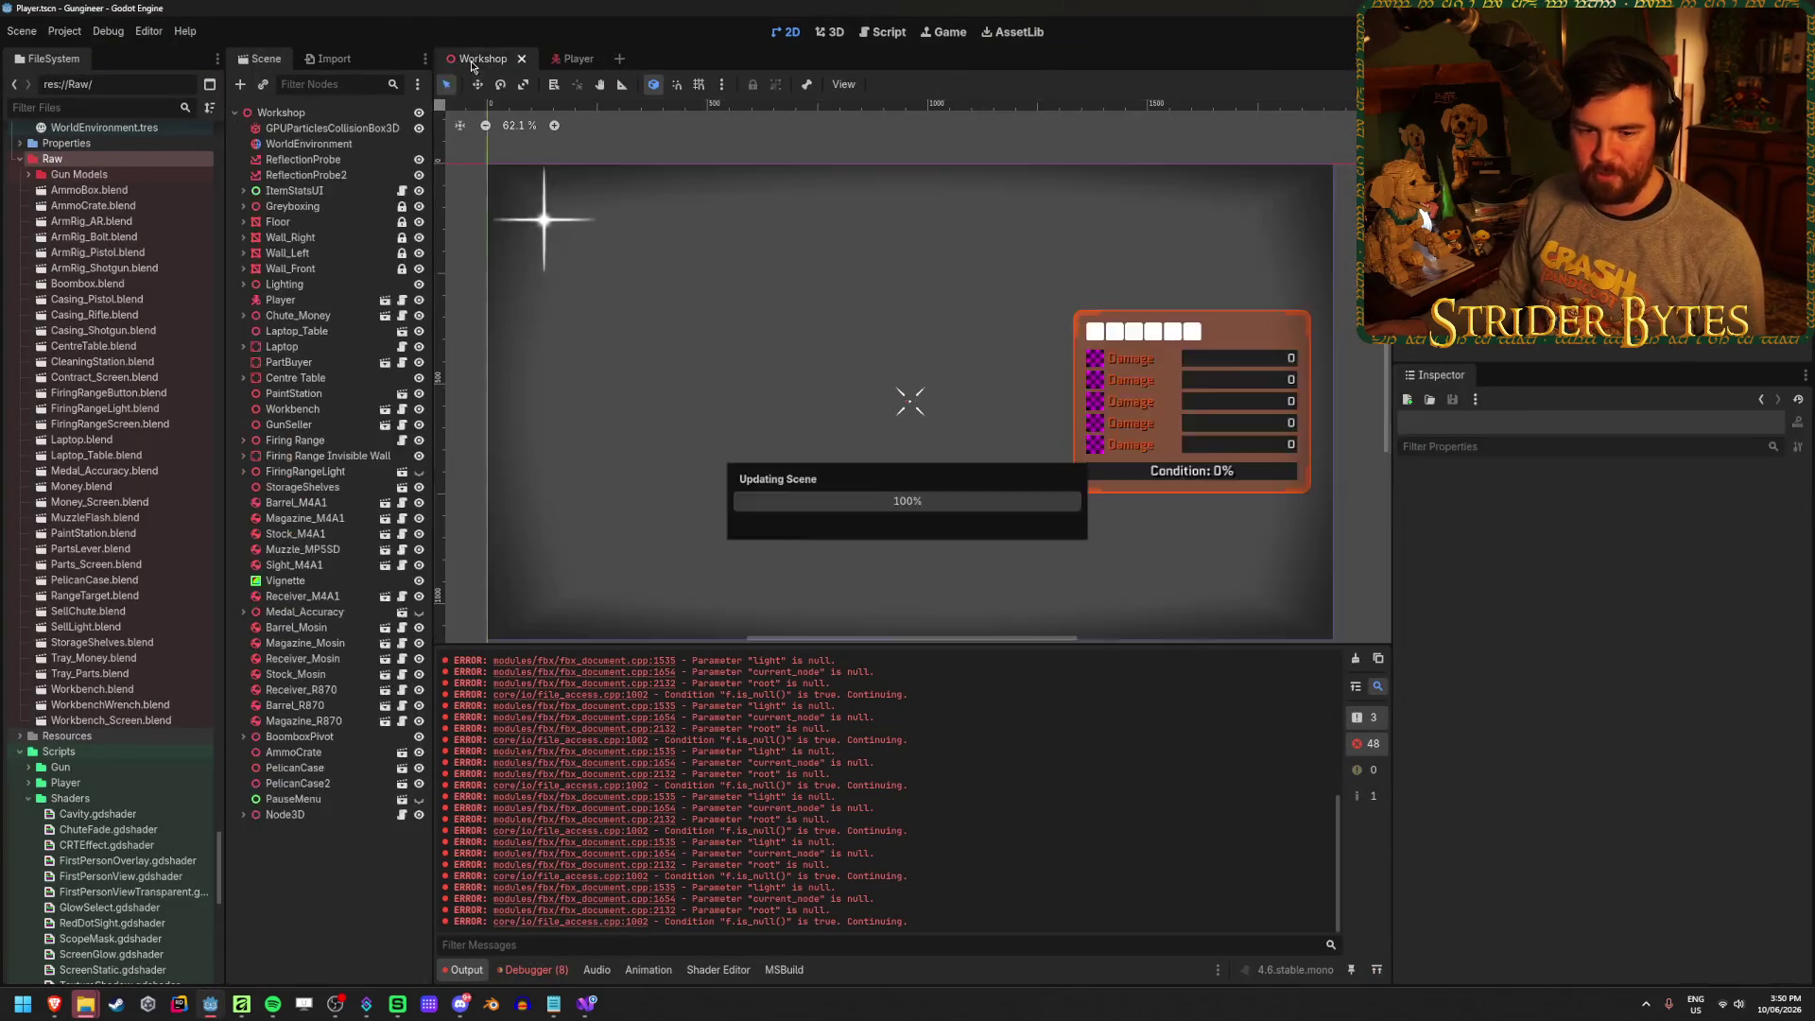
In the Workshop scene, inspect Receiver_M4A1's Damage 2.0 and FireRate 12.0 stats, then run with F5
left_click(471, 63)
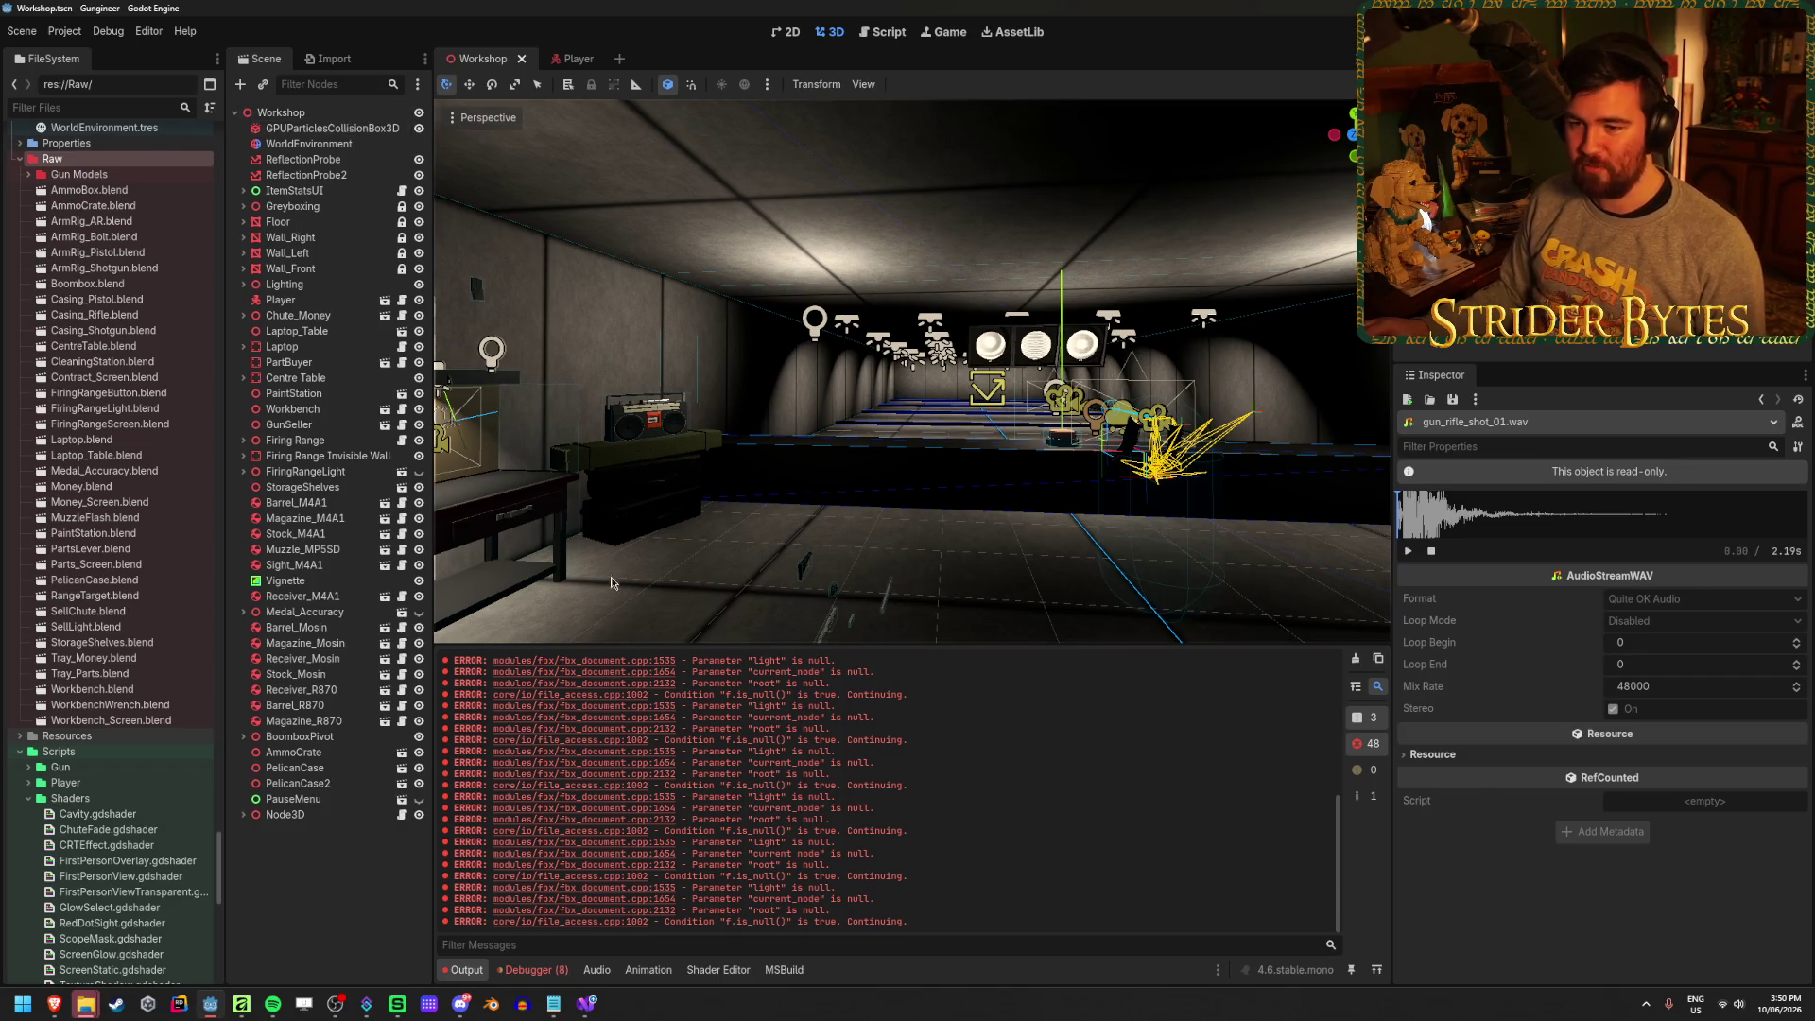
left_click_drag(611, 584, 866, 545)
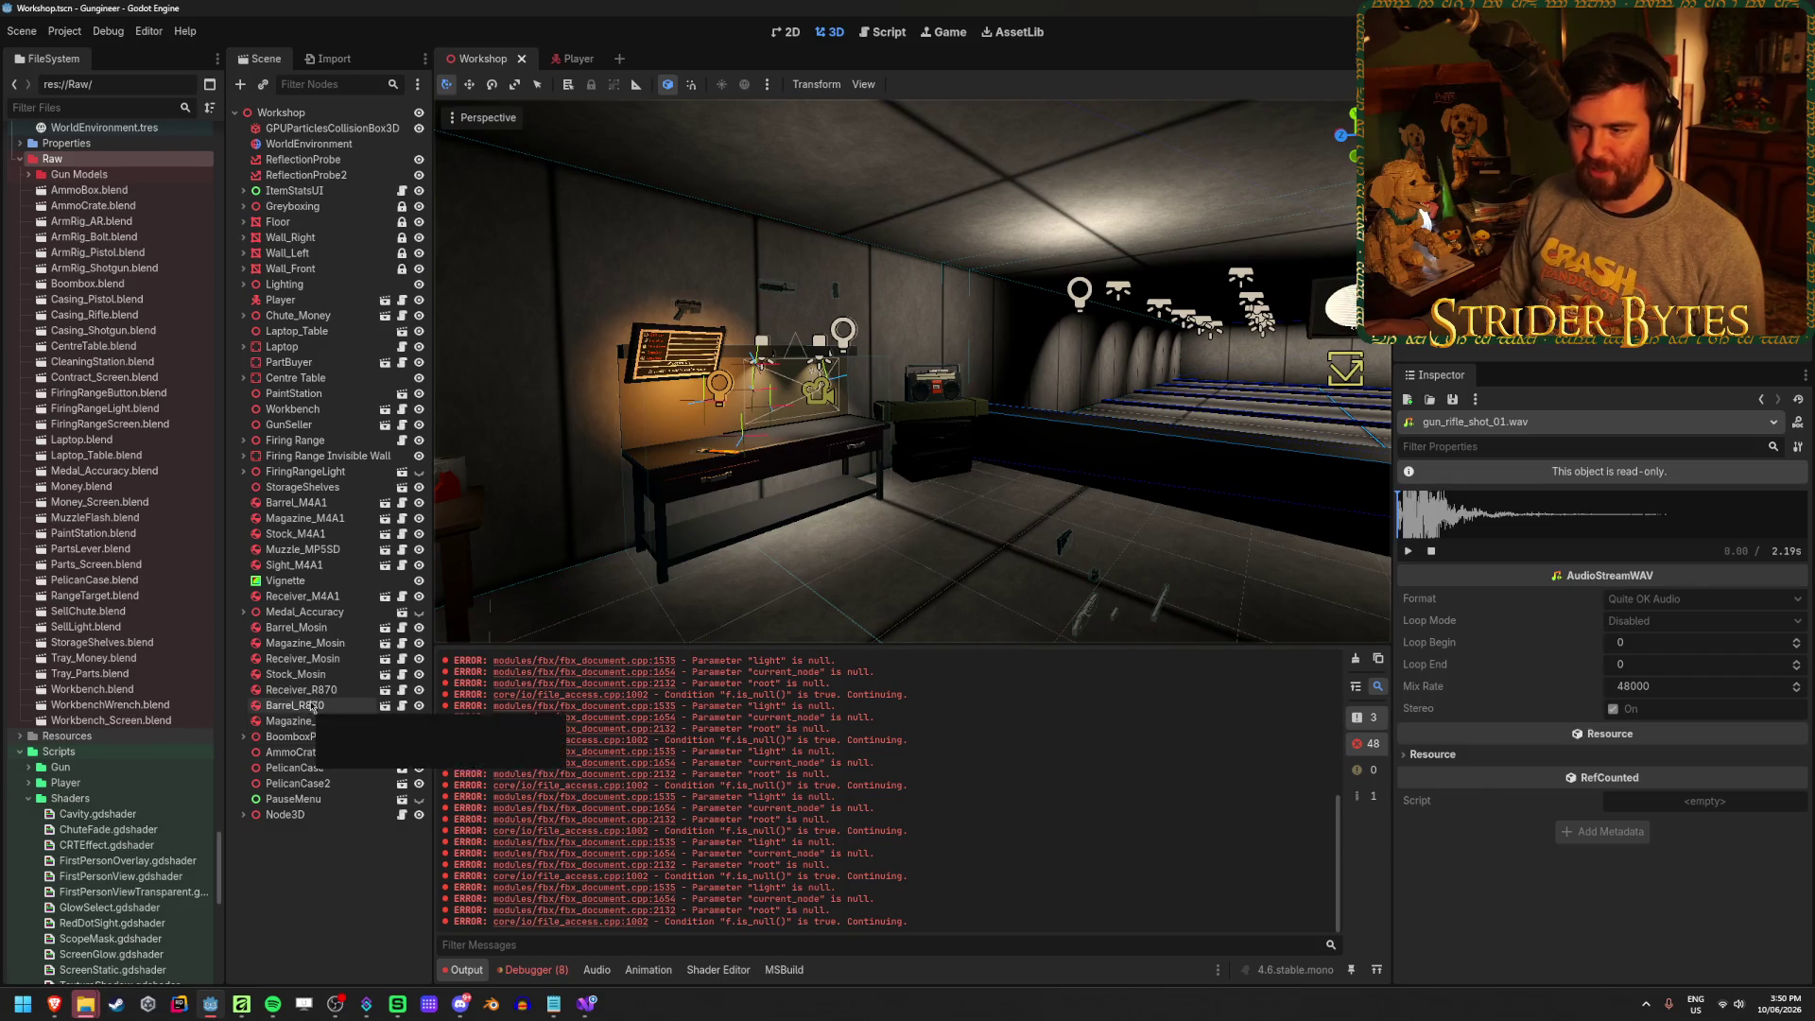
left_click(682, 315)
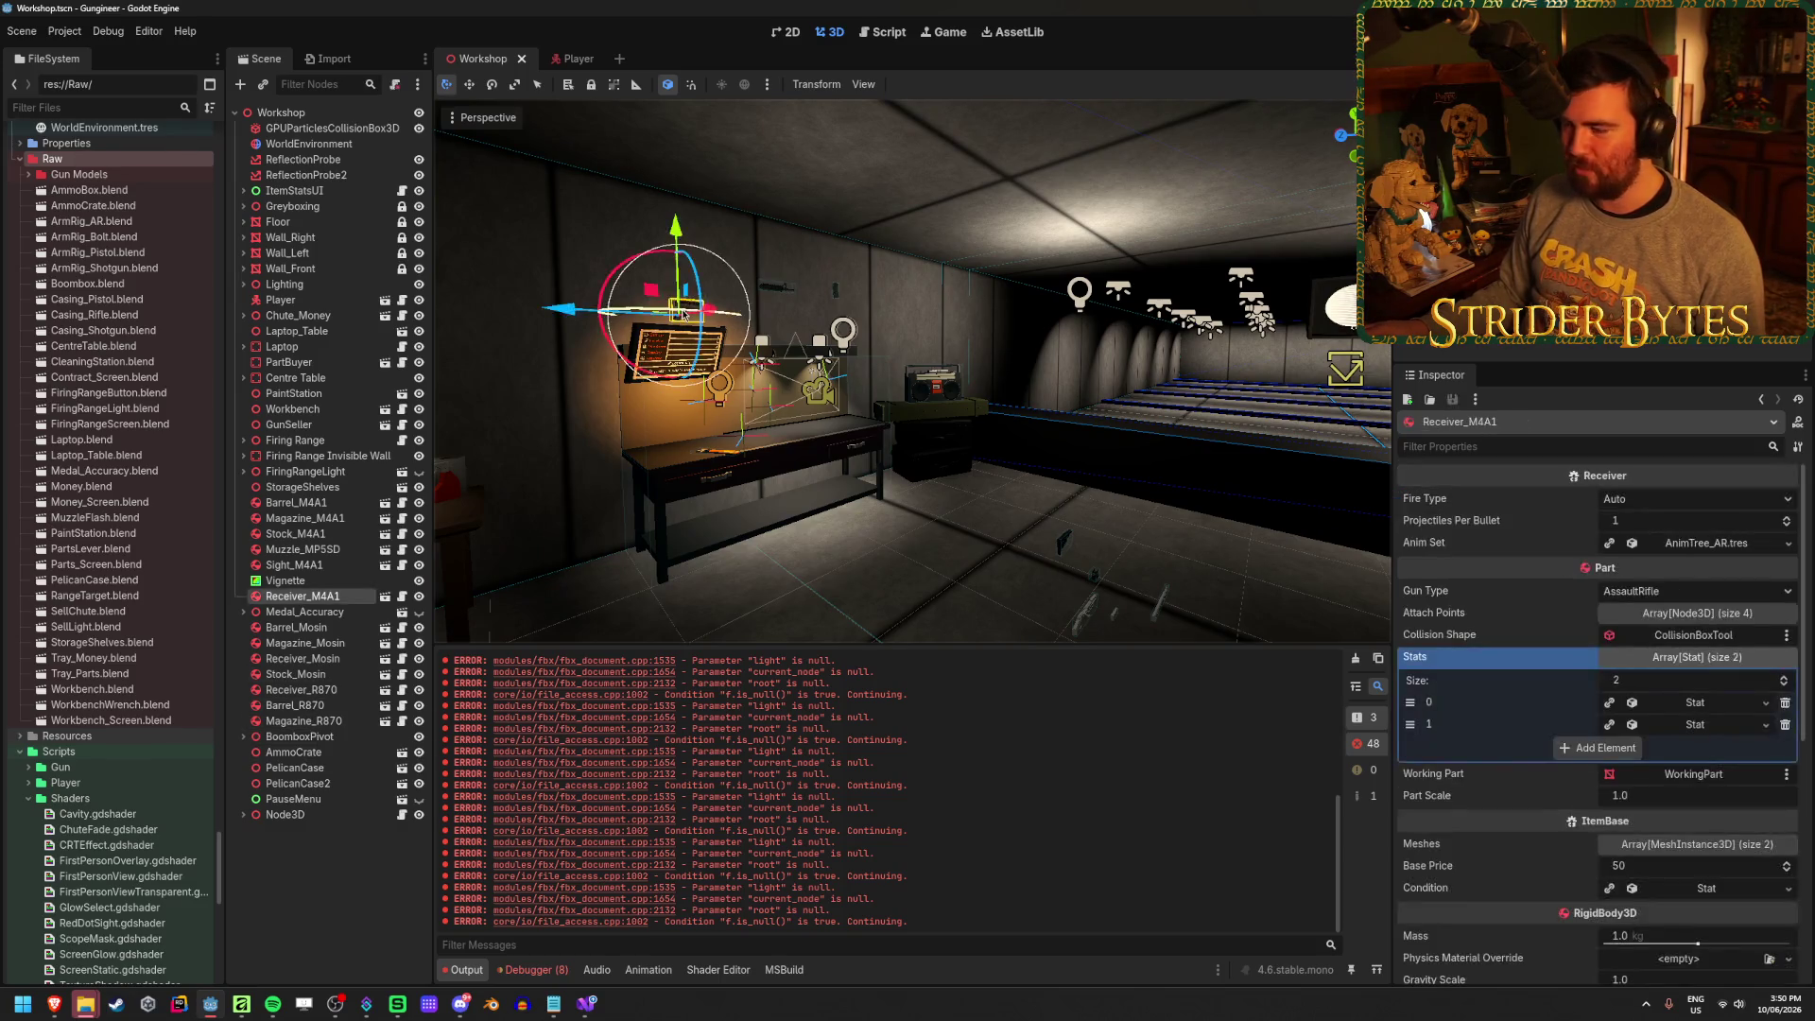
left_click(1725, 708)
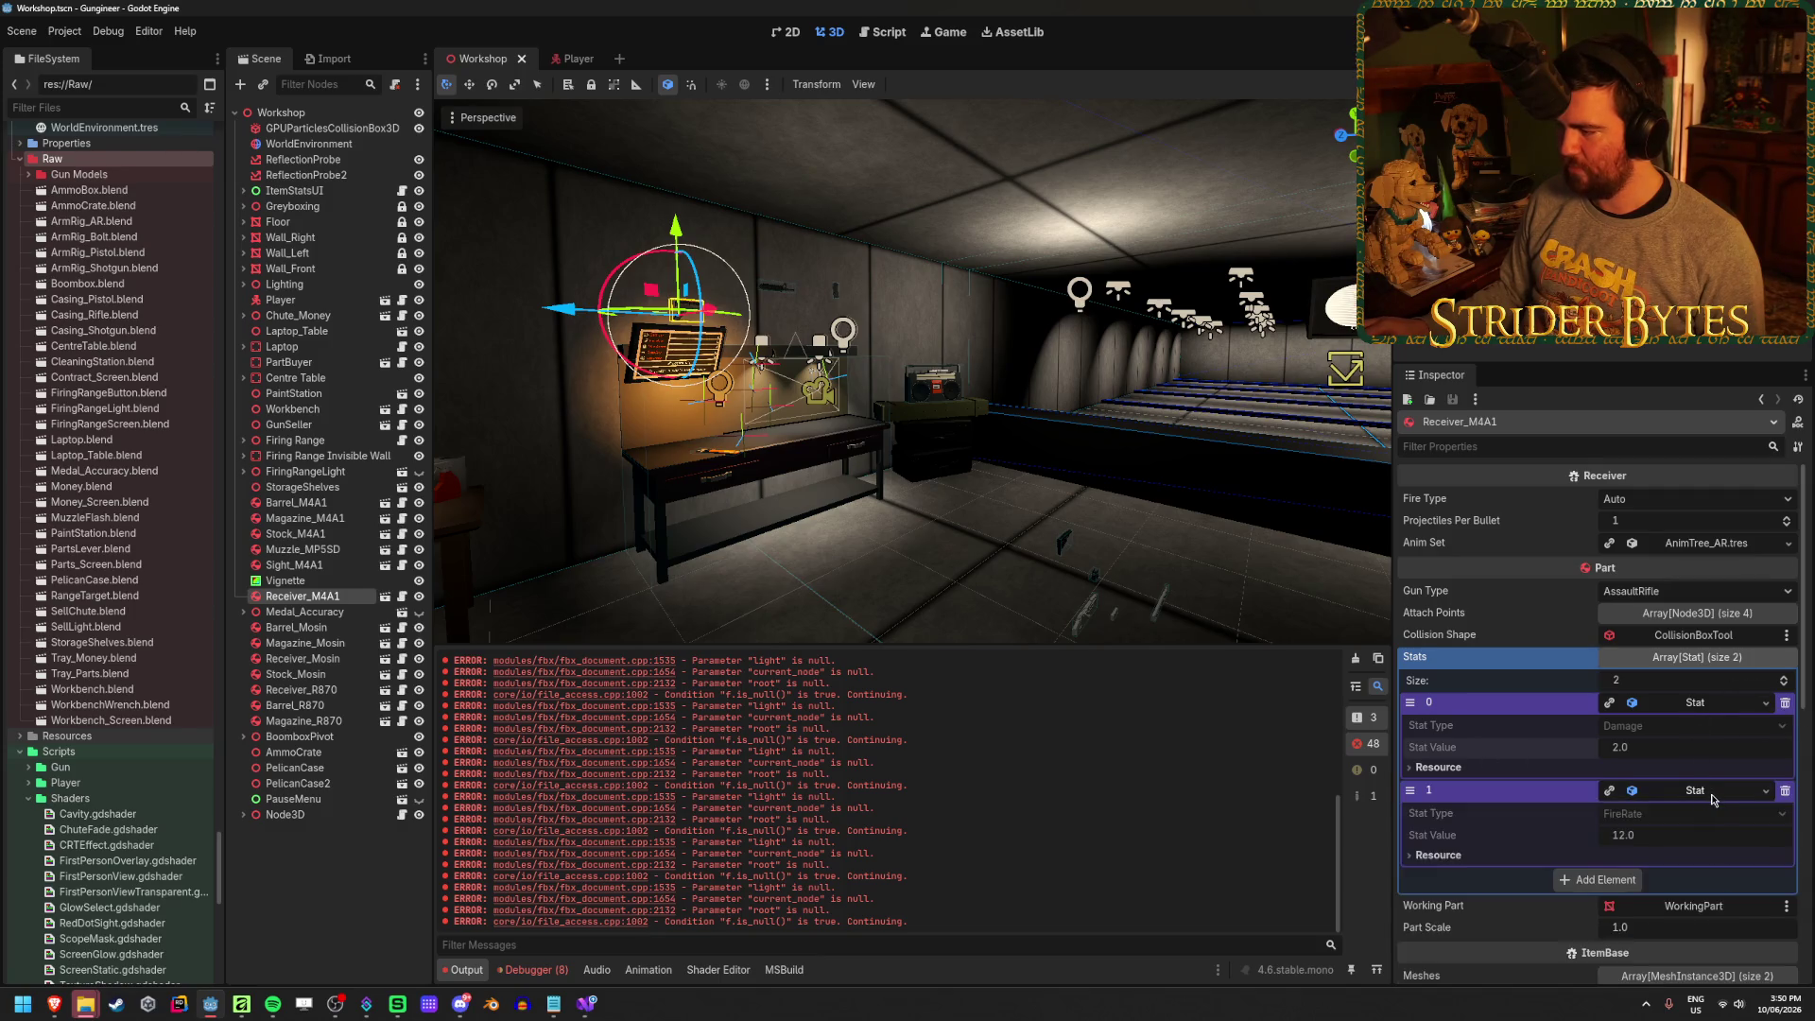
key("F5")
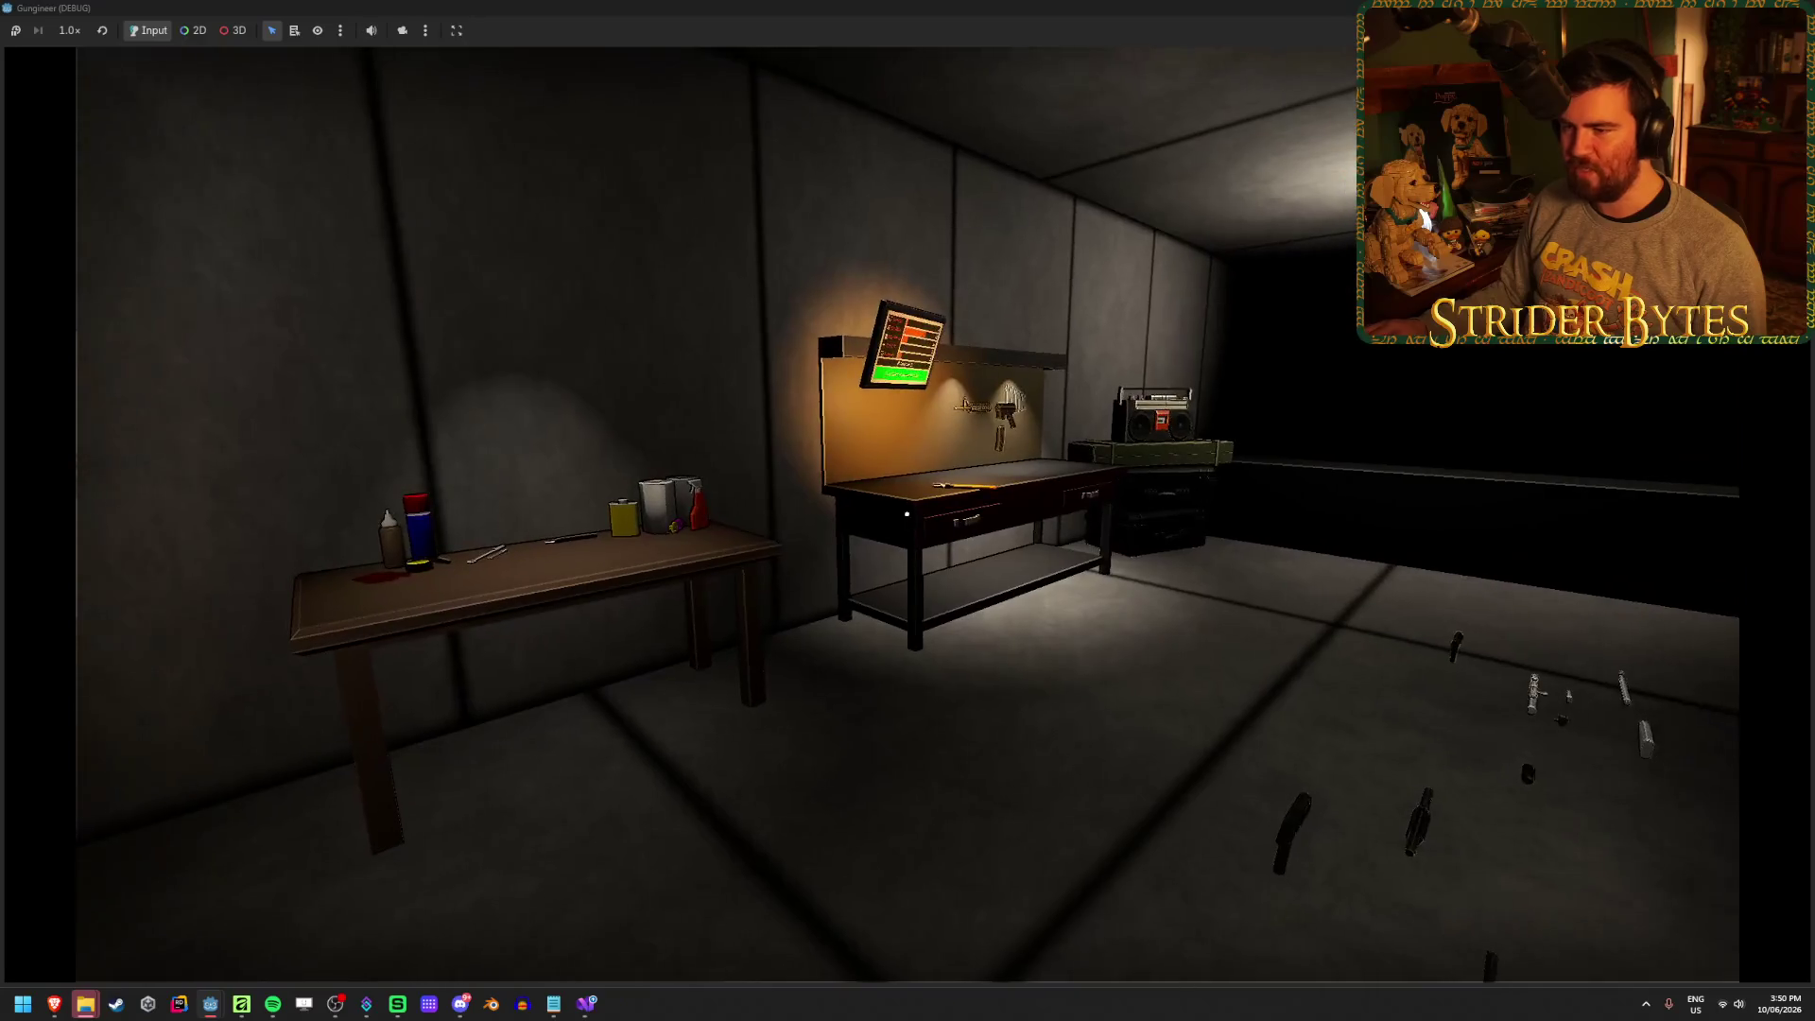
Walk up to the workbench and pick up the rifle
key("w")
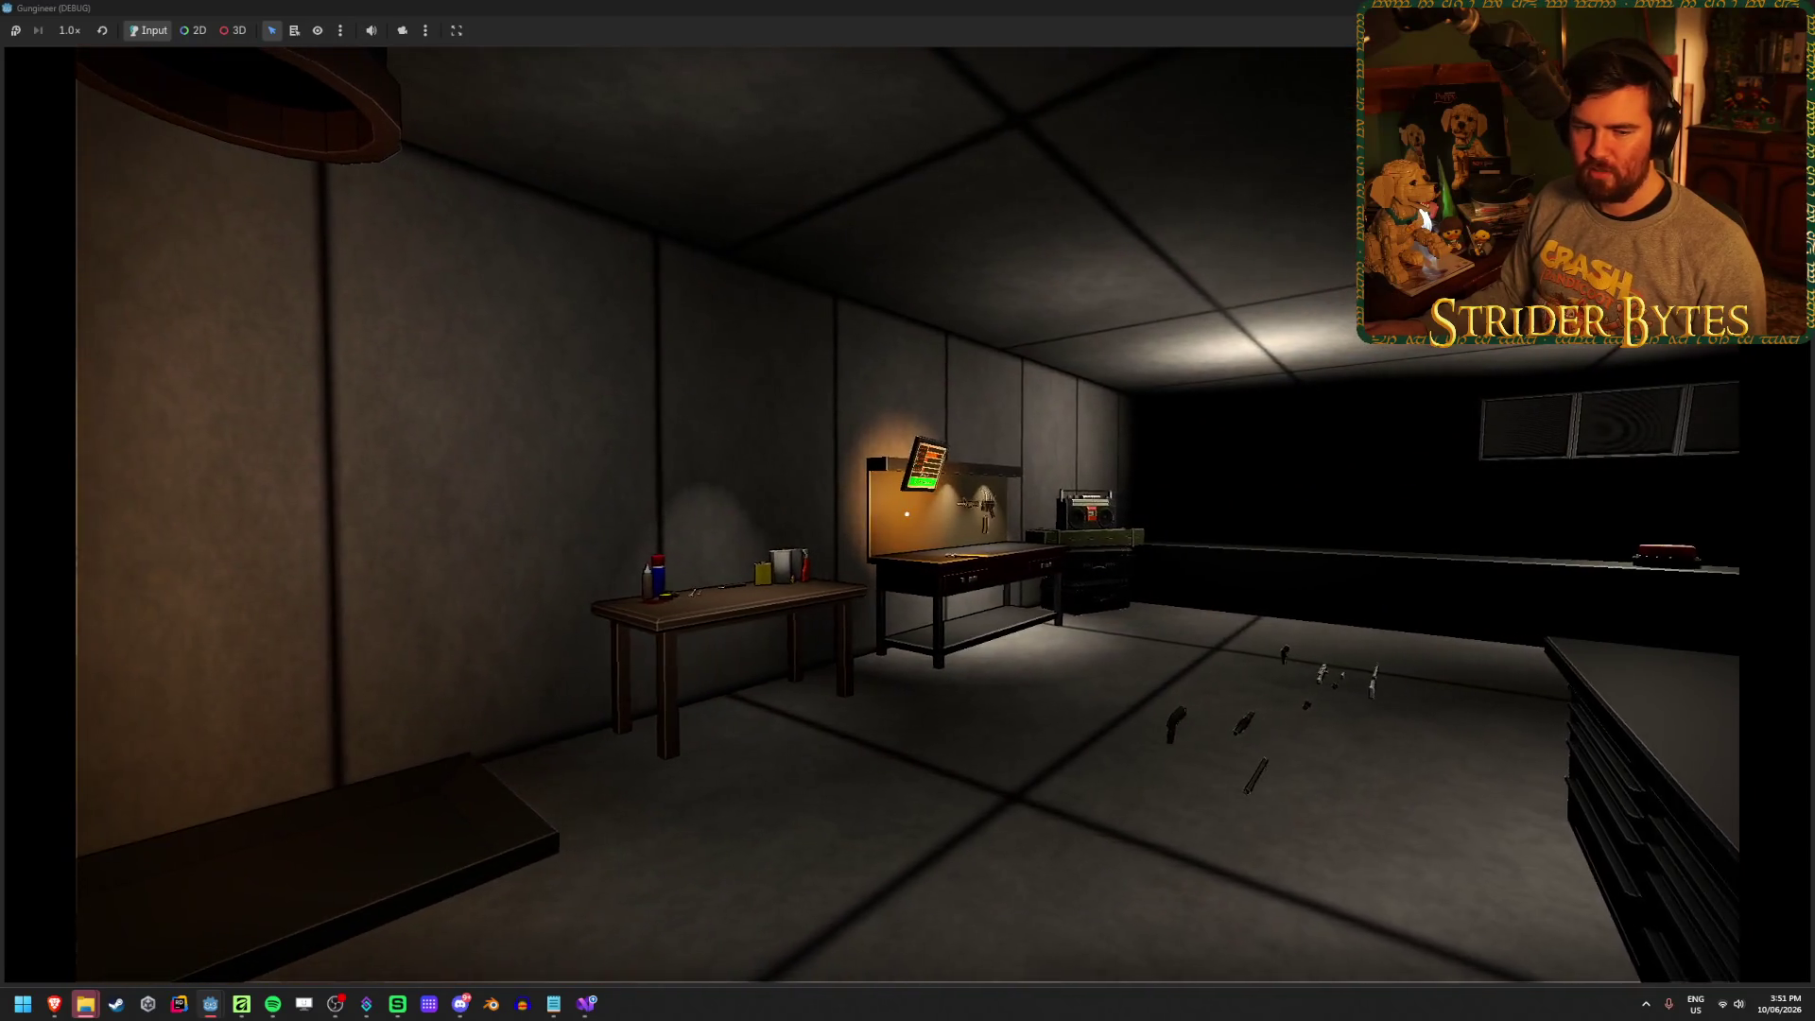
key("w")
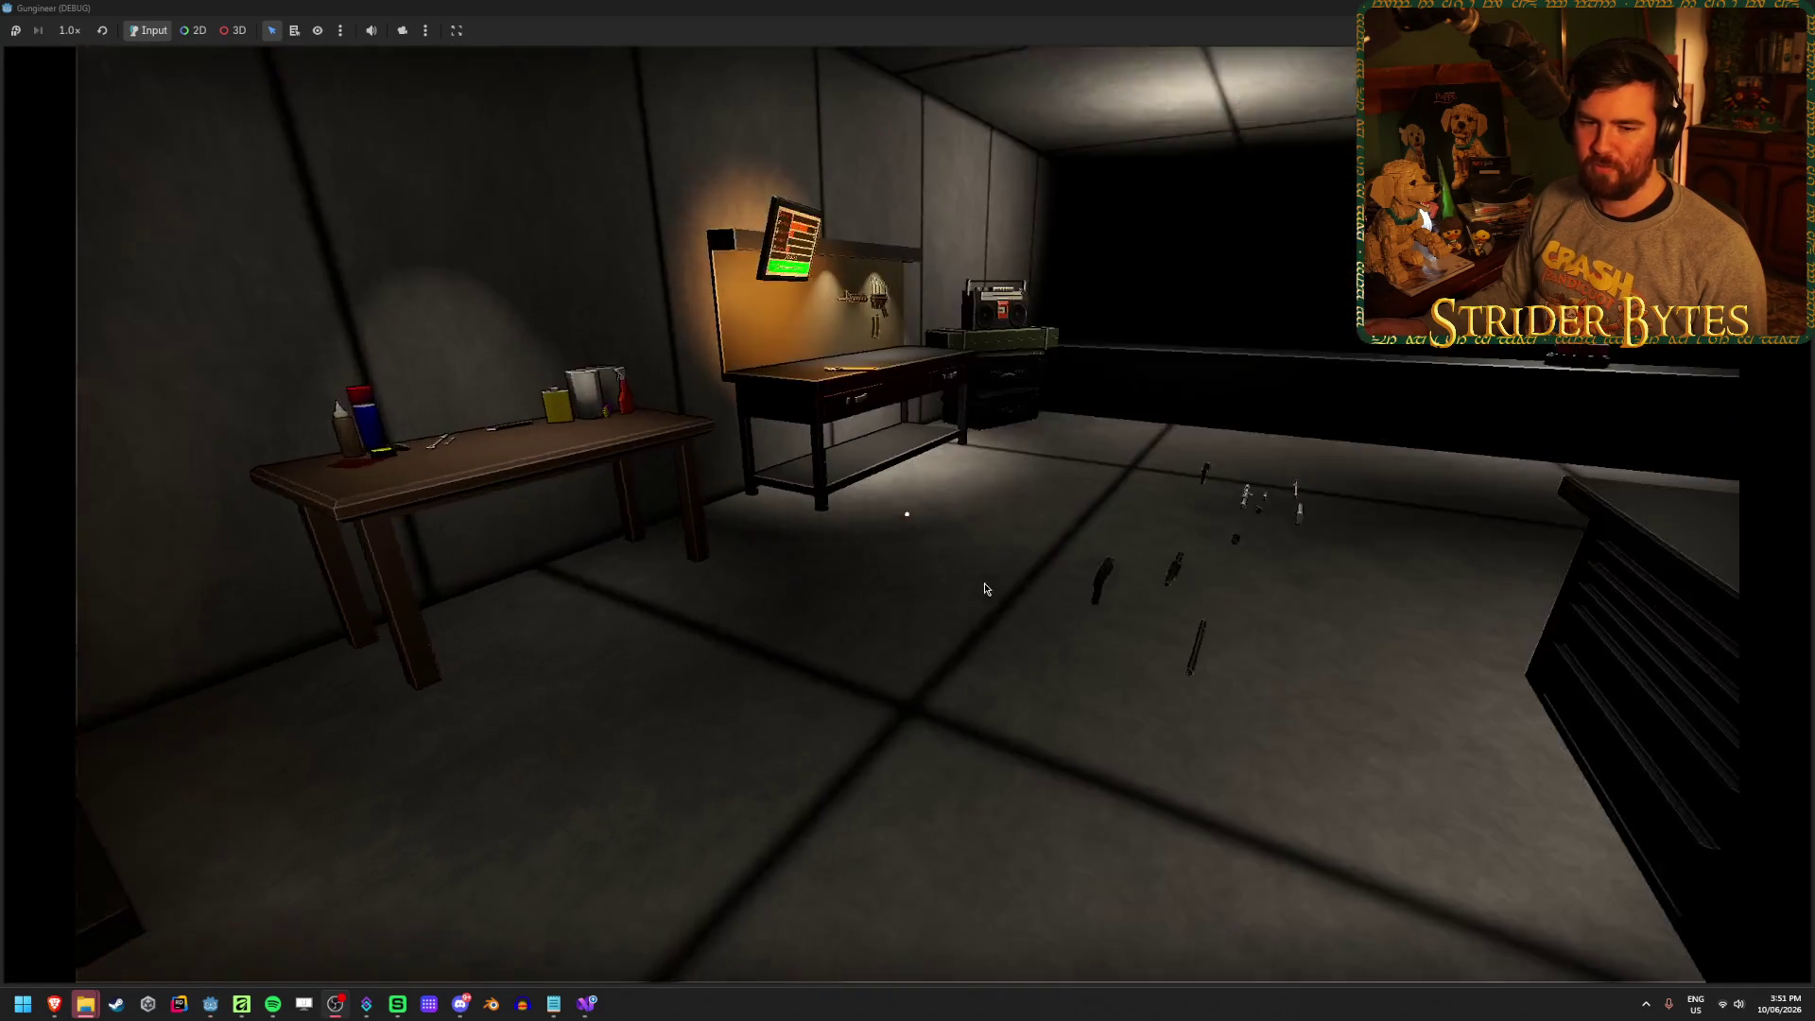
key("w")
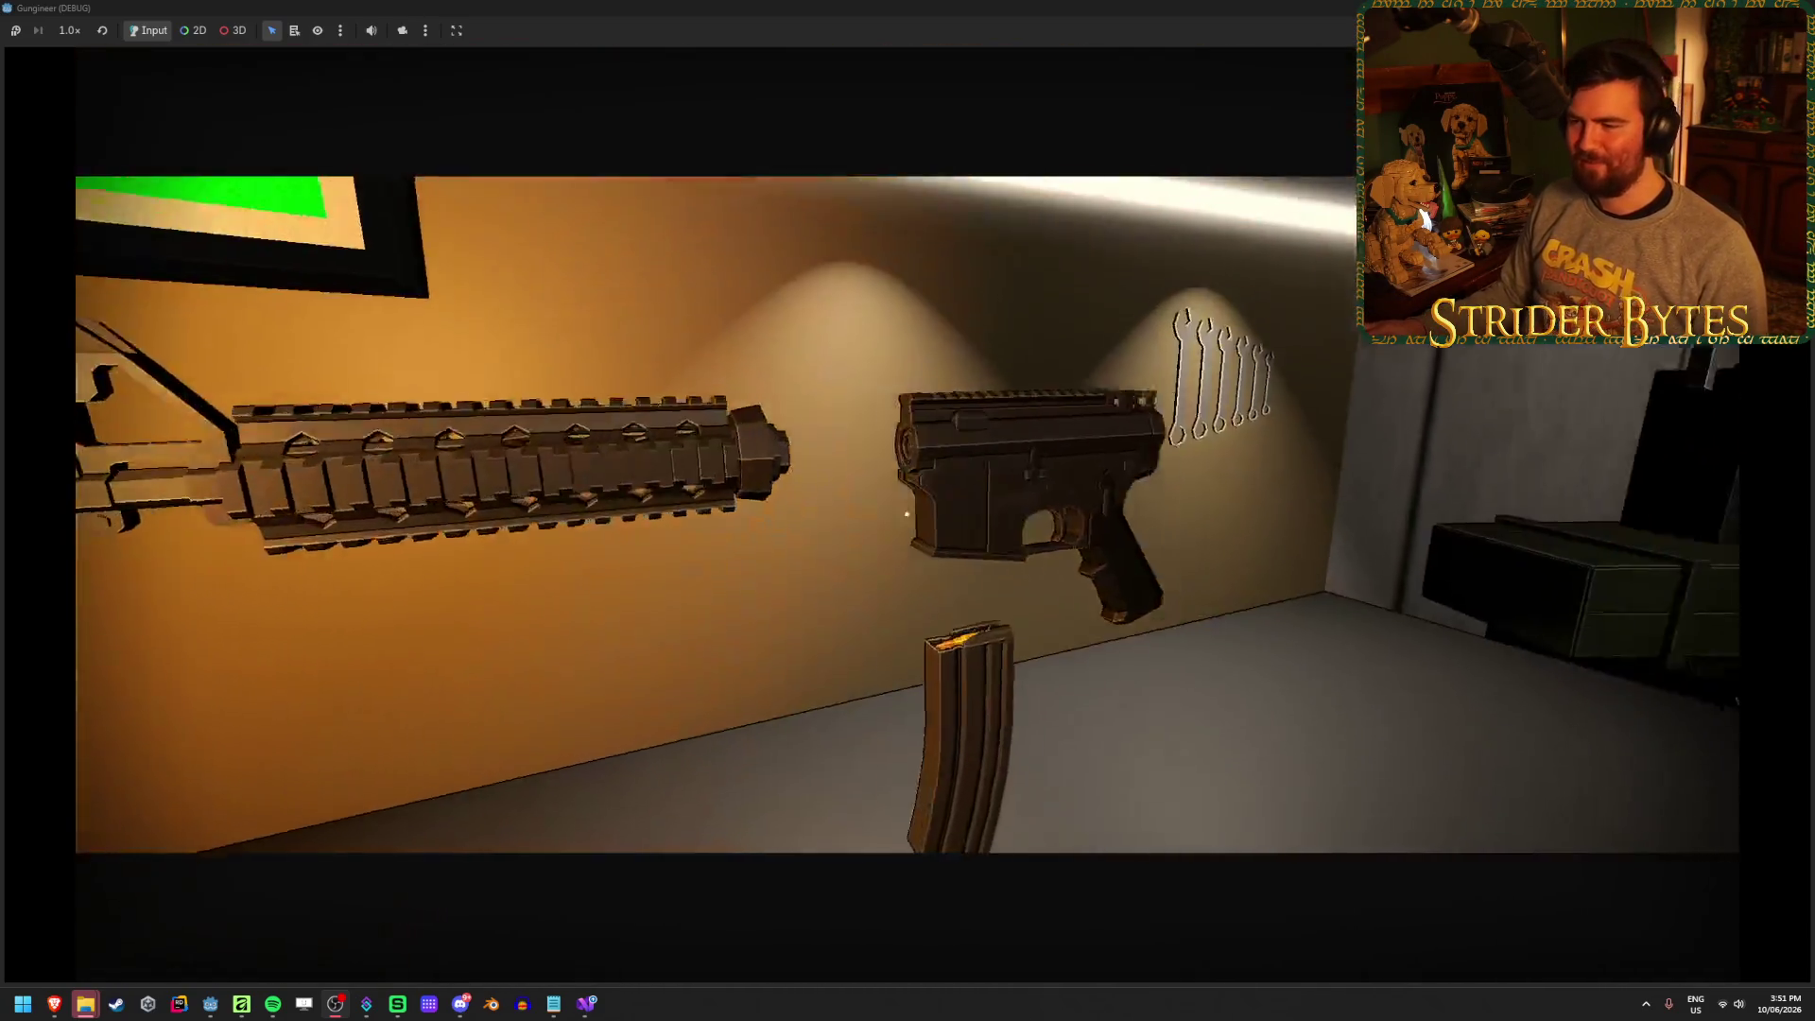
left_click(907, 513)
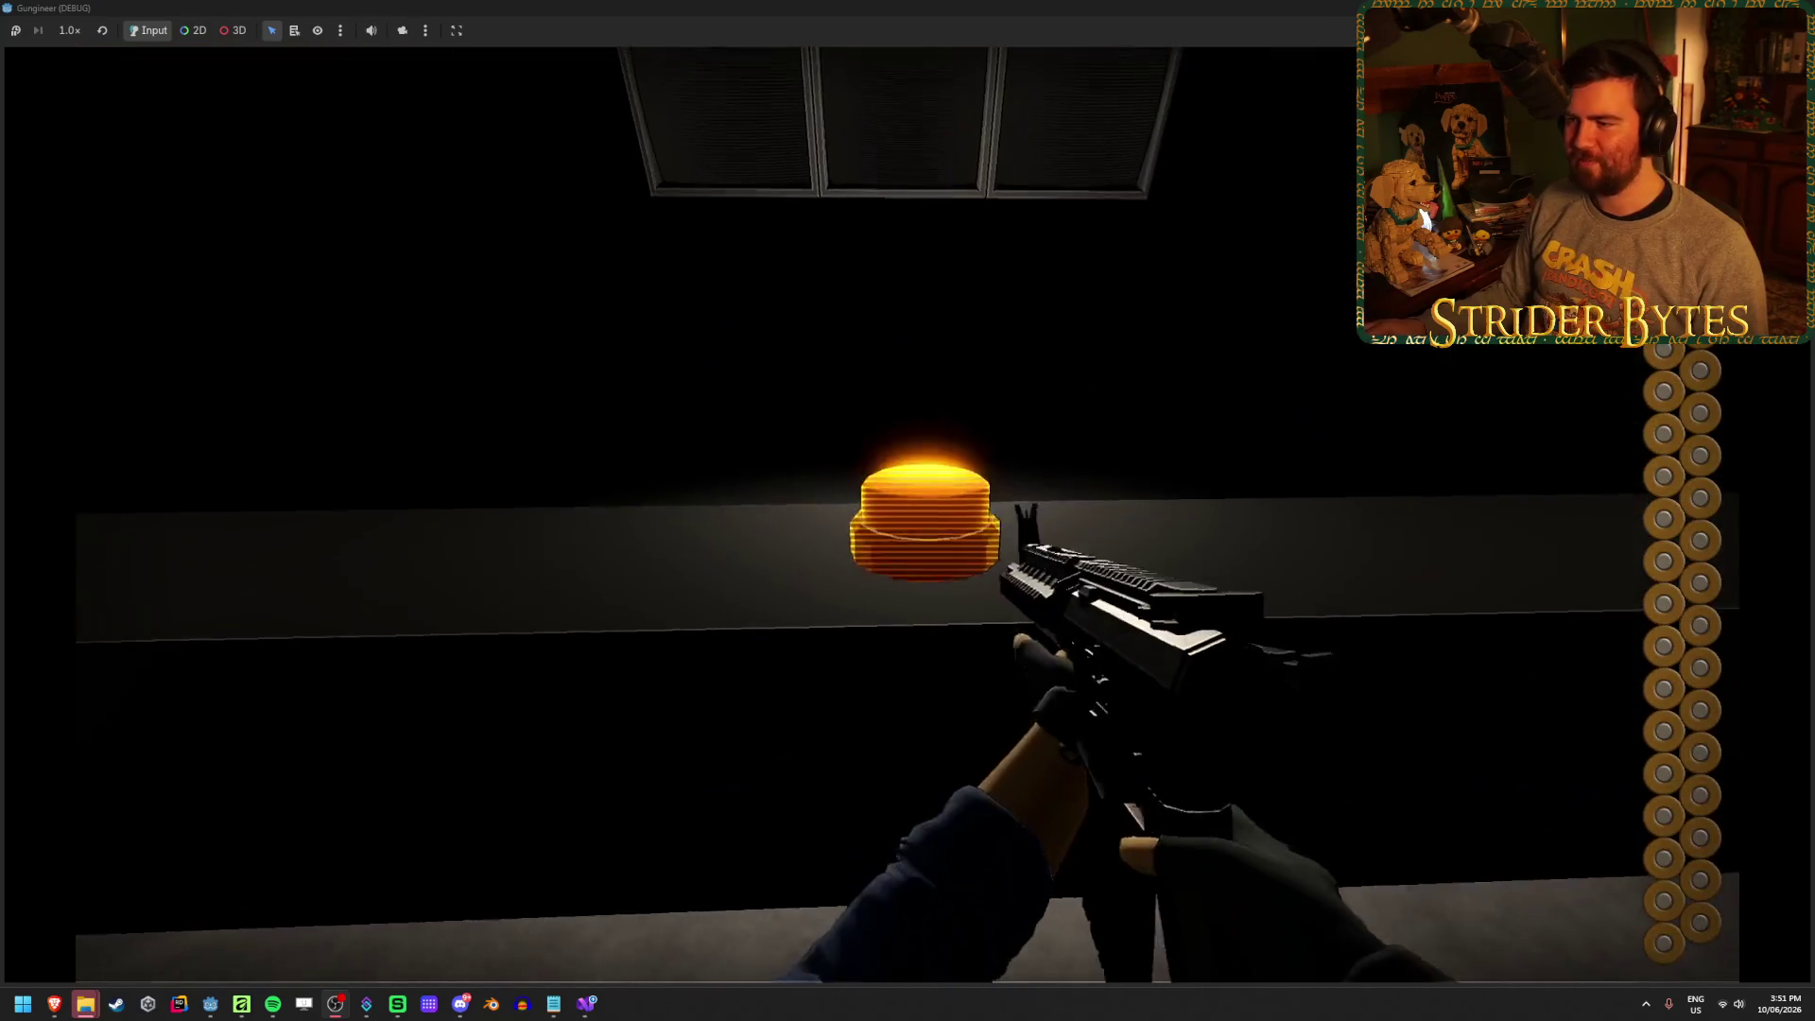
Raise a range target, shoot the targets to check hit markers, then quit with F8
left_click(906, 514)
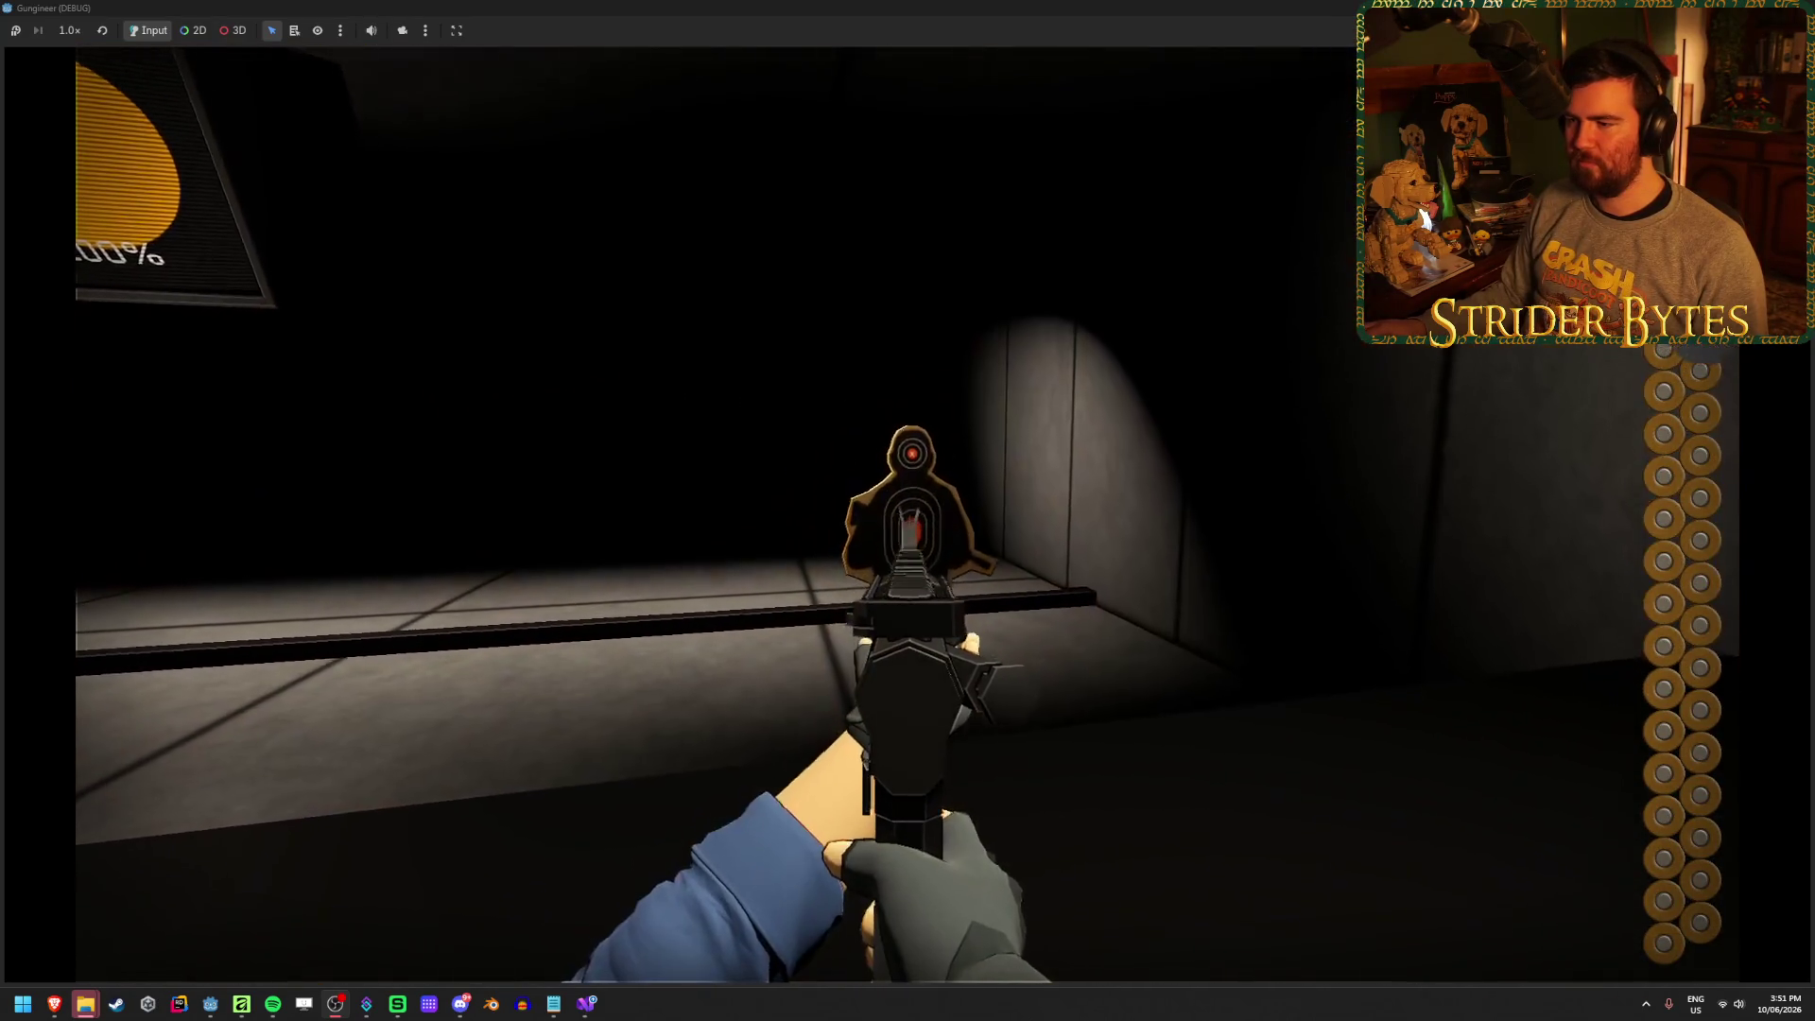
left_click(907, 513)
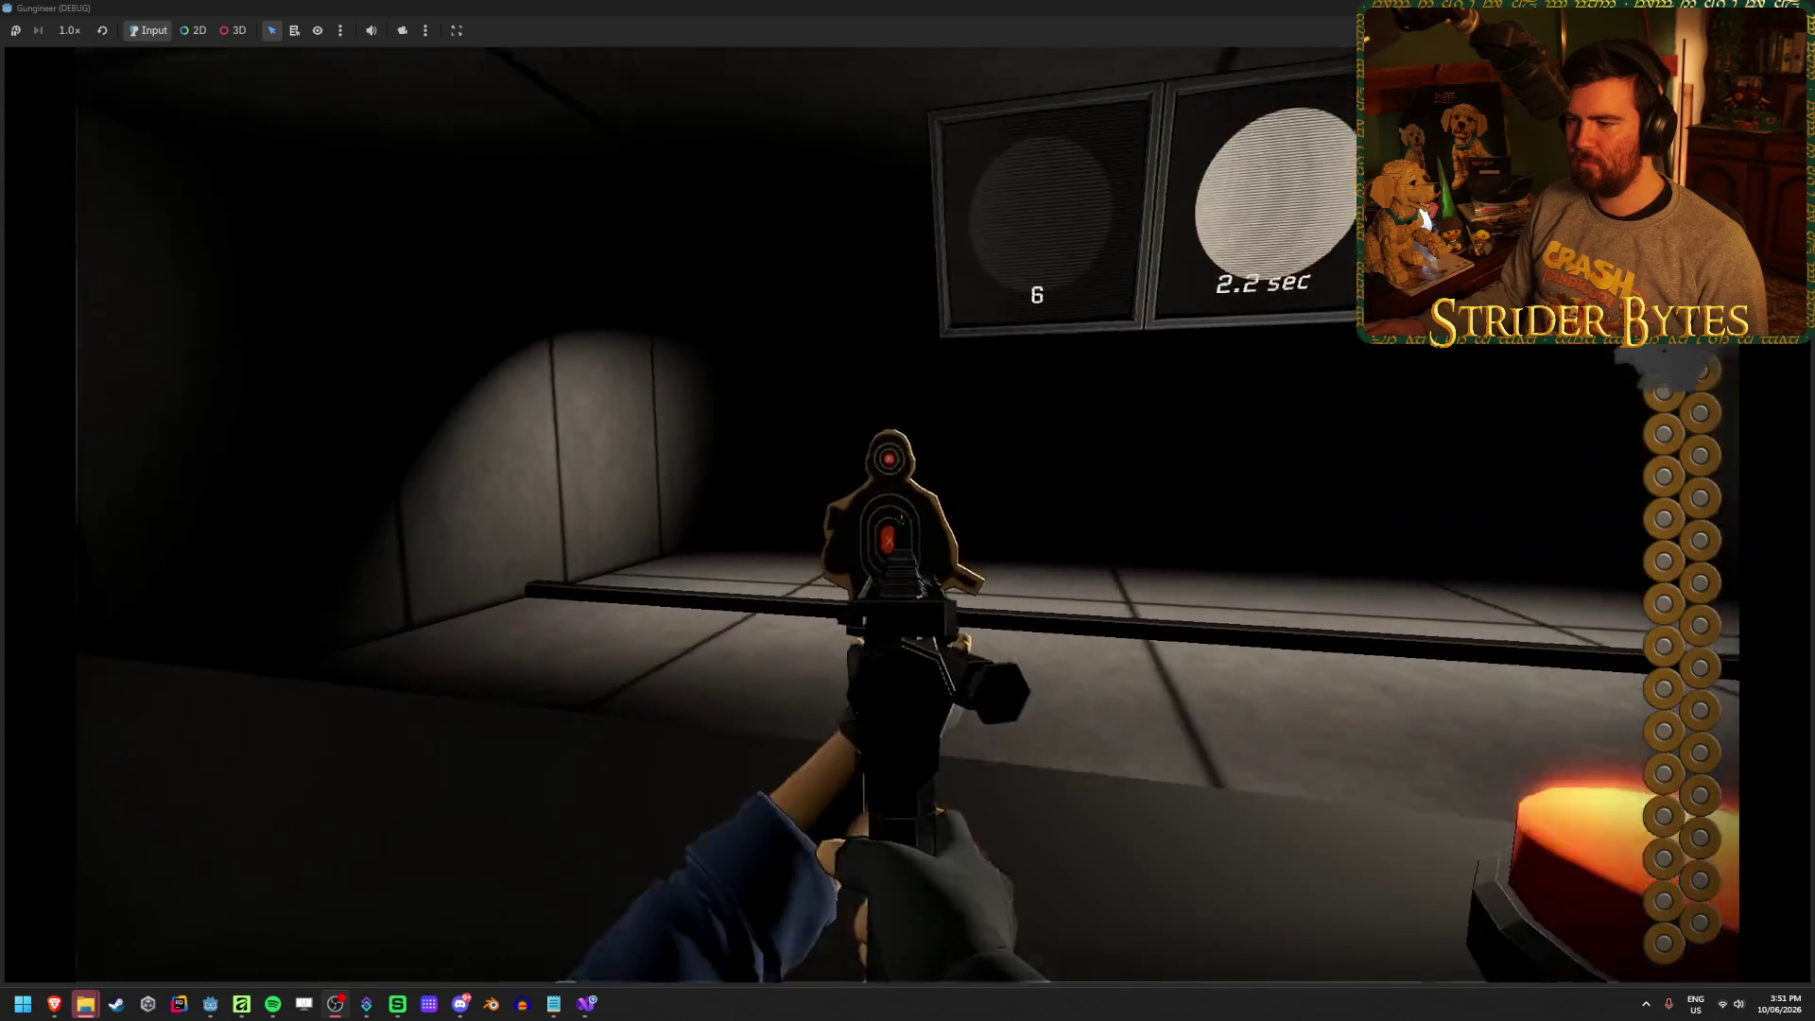
left_click(907, 514)
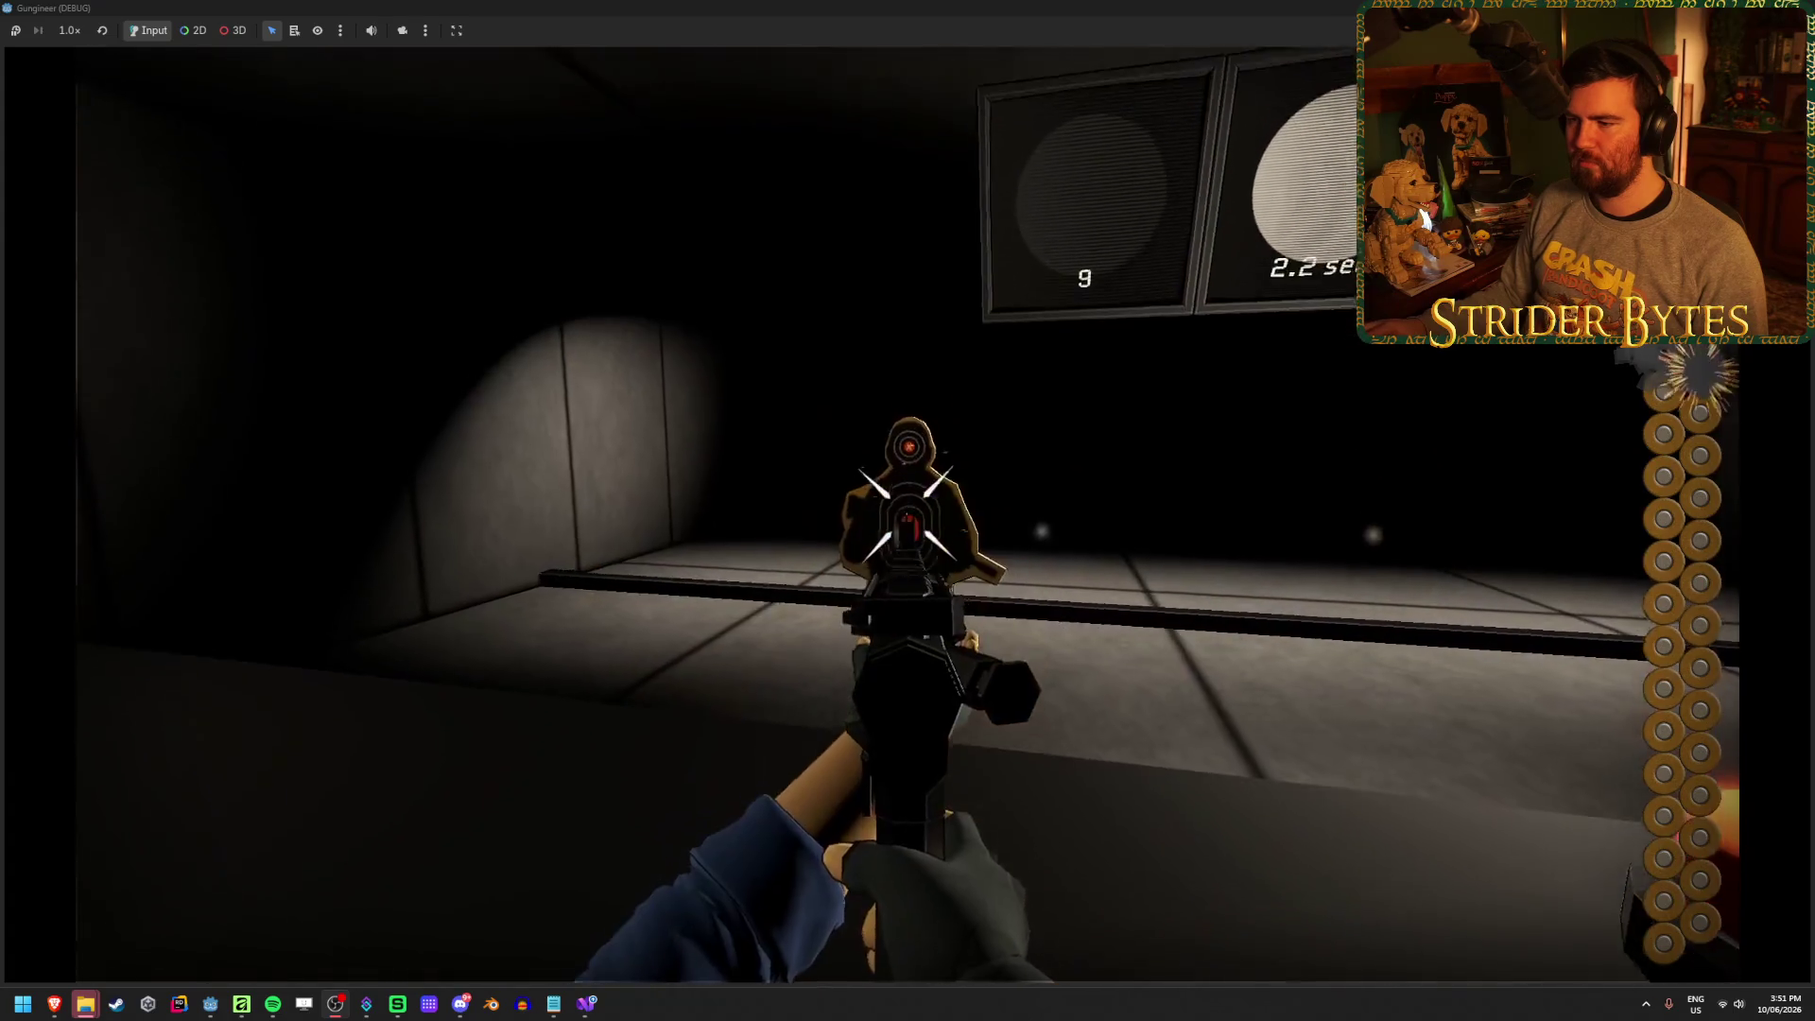
left_click(906, 514)
left_click(907, 513)
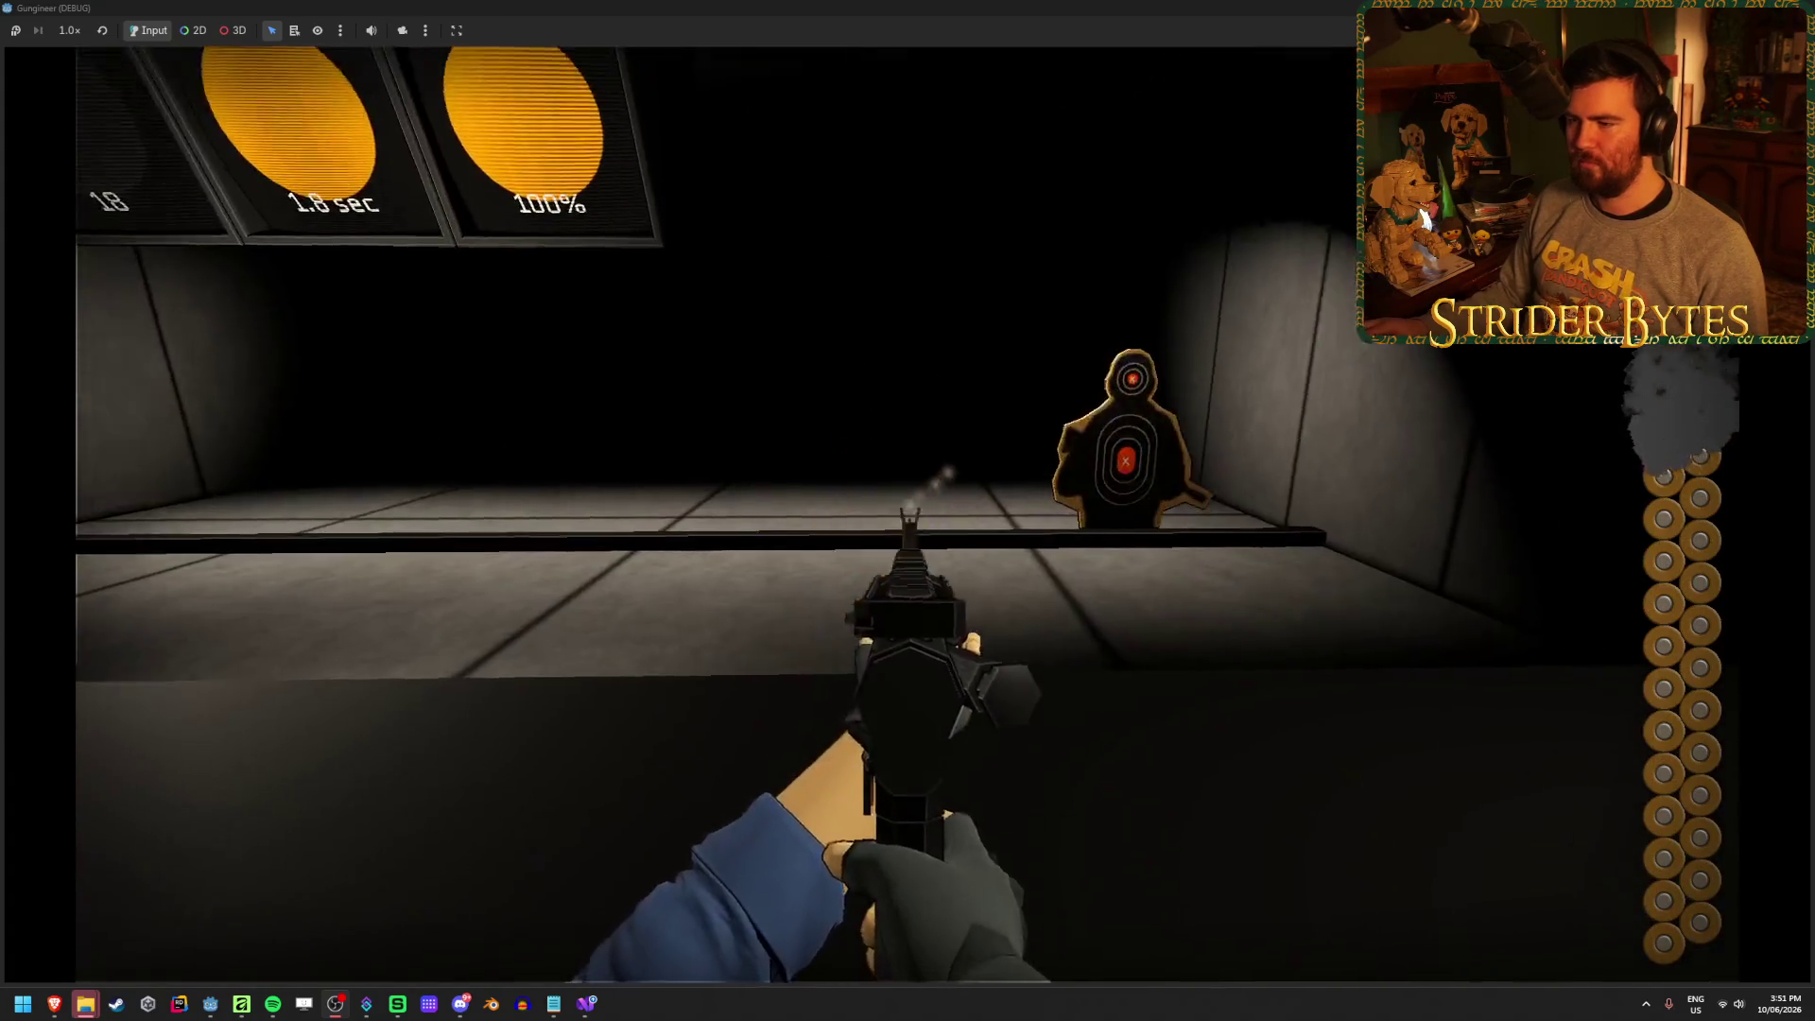
left_click(907, 514)
left_click(903, 516)
left_click(900, 519)
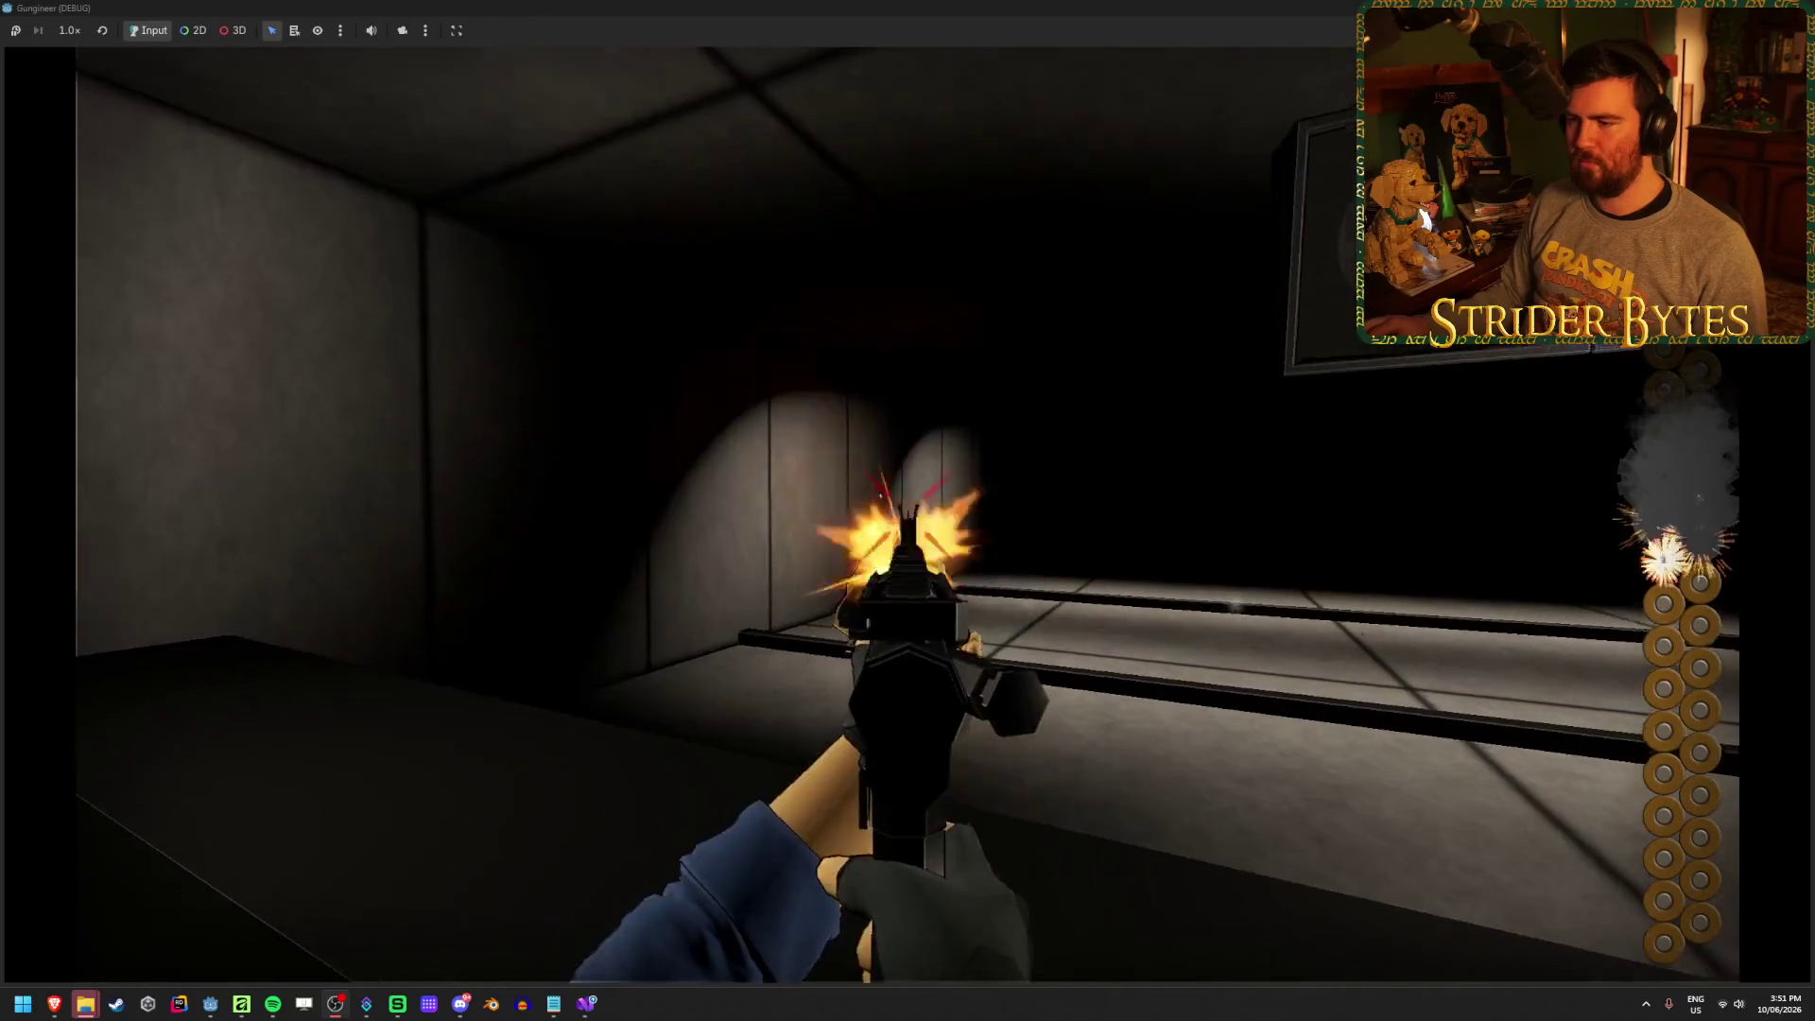
left_click(903, 515)
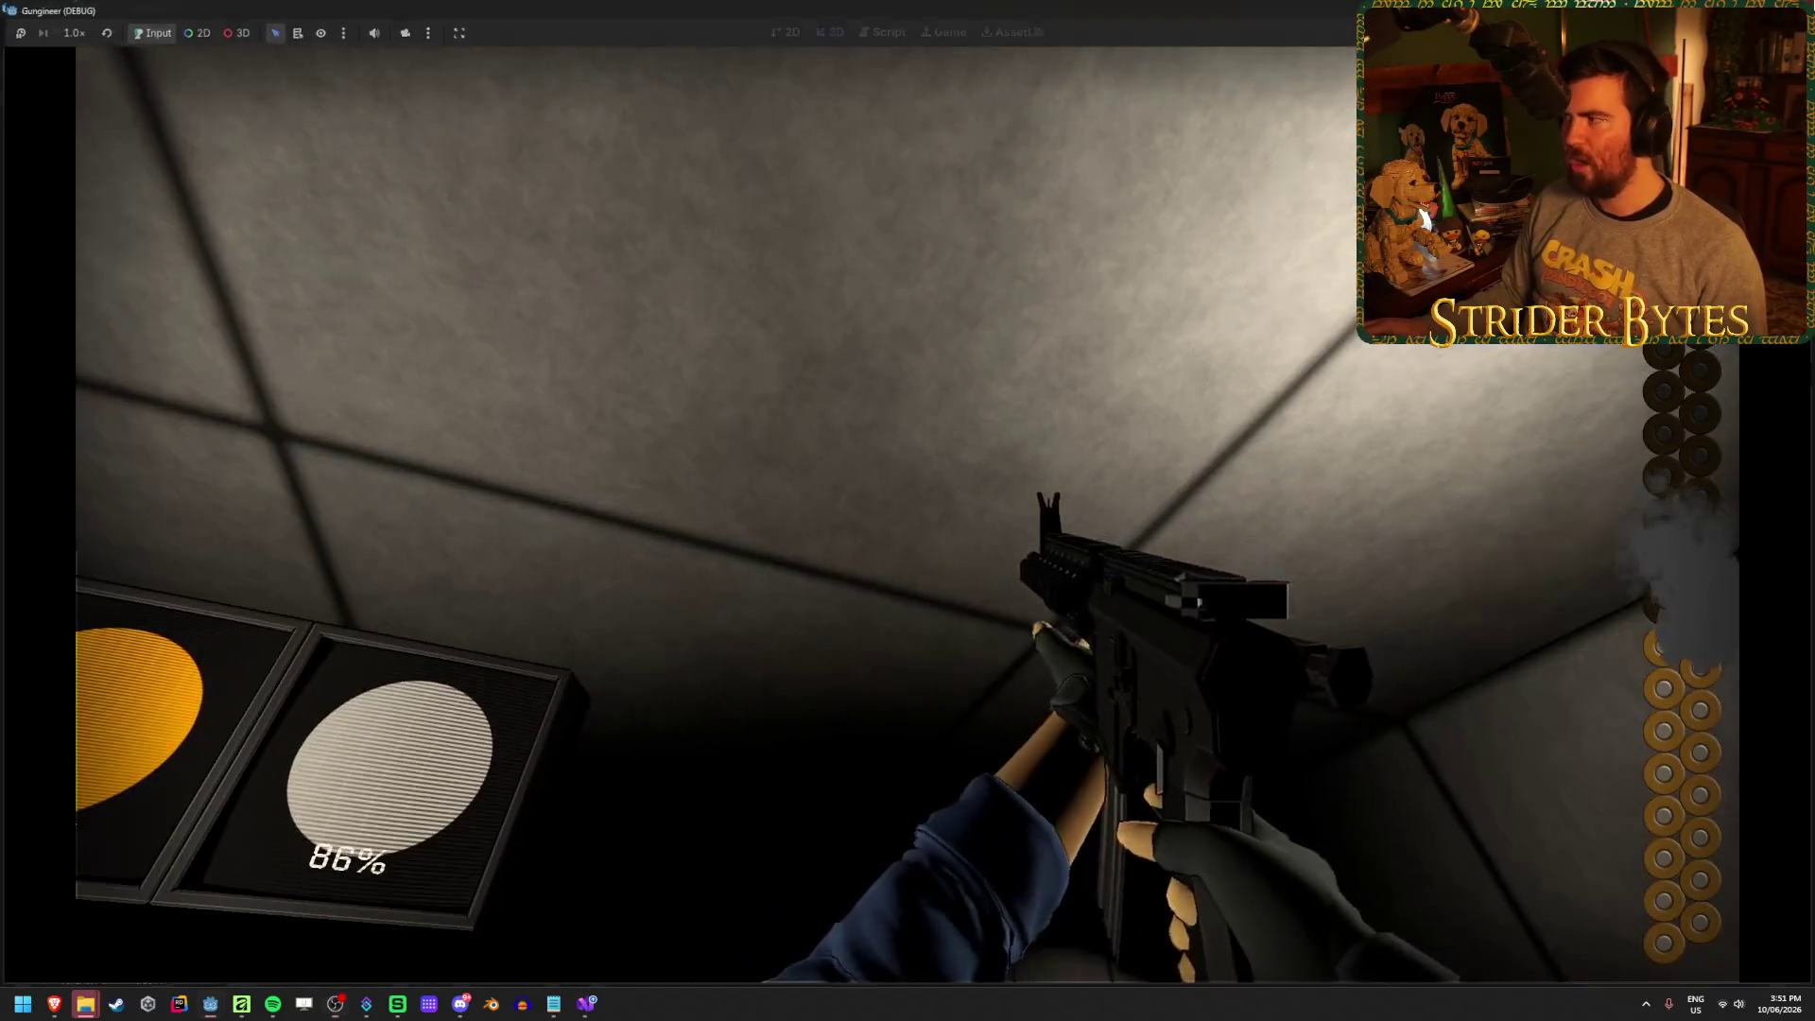
key("F8")
scroll(135, 779, "down", 10)
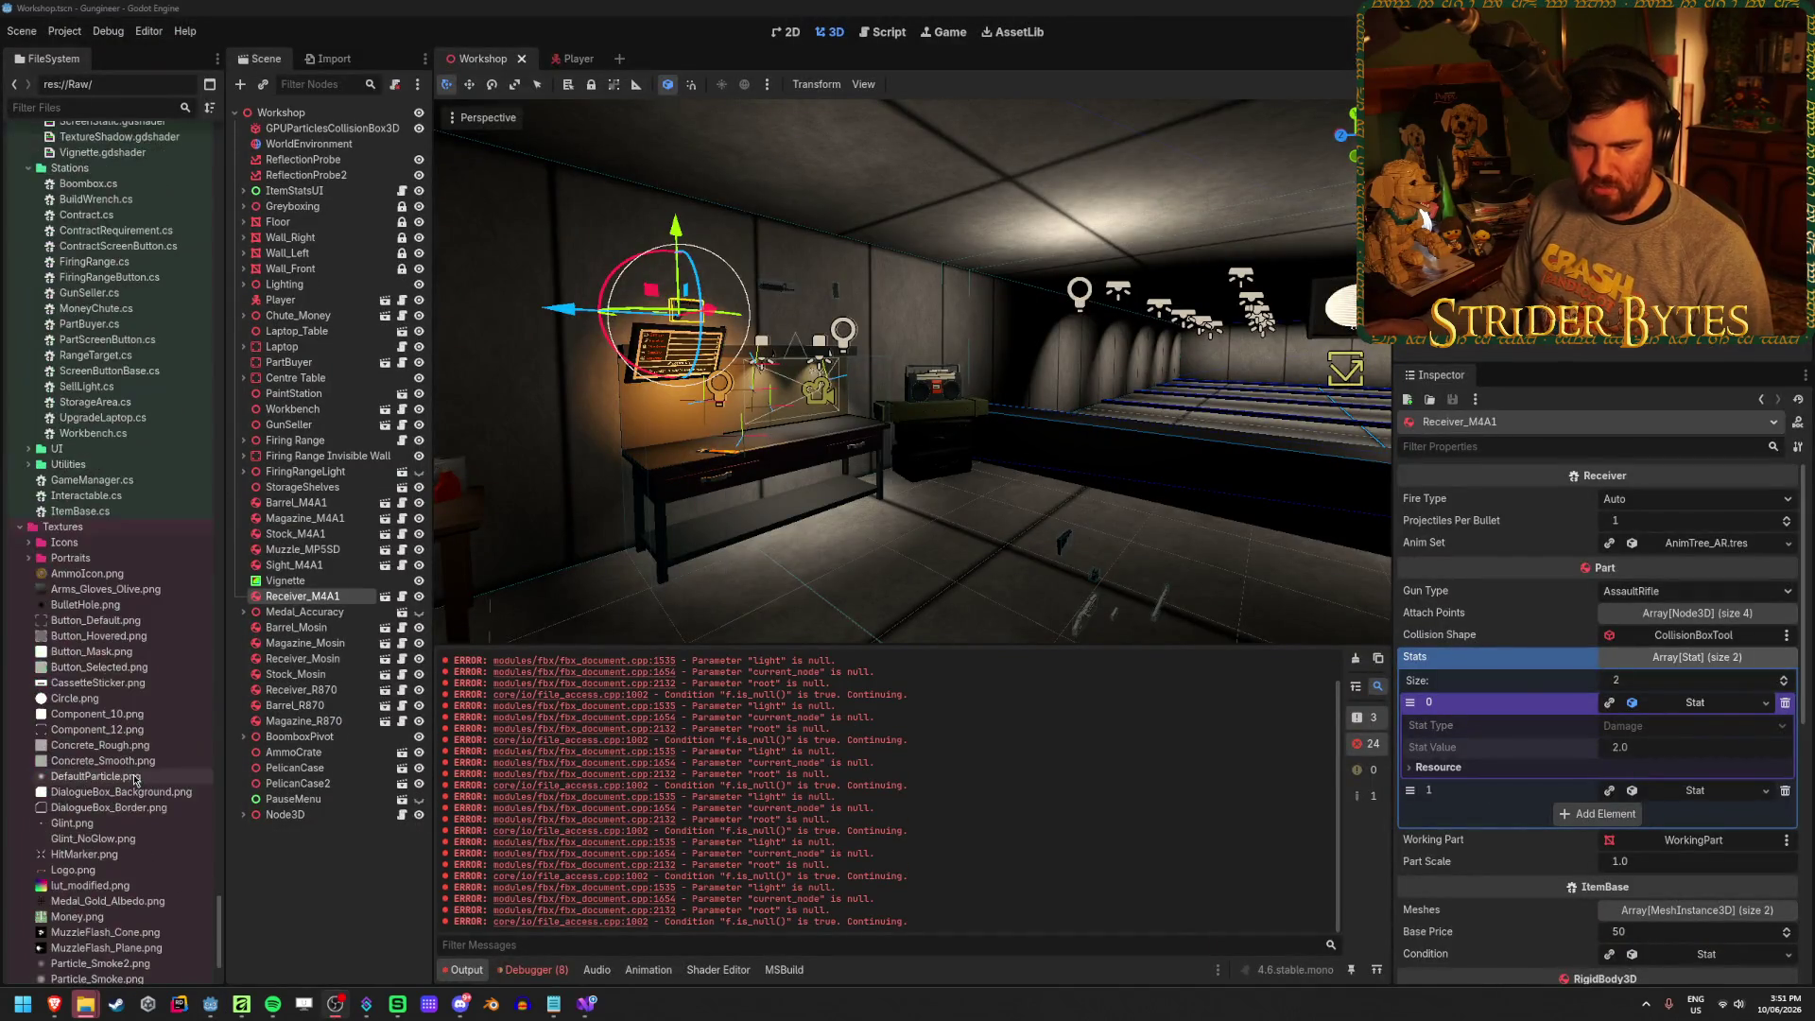
Open RangeTarget.tscn, raise its Health from 5 to 25, and run the scene with F6
scroll(146, 709, "up", 5)
scroll(125, 667, "up", 3)
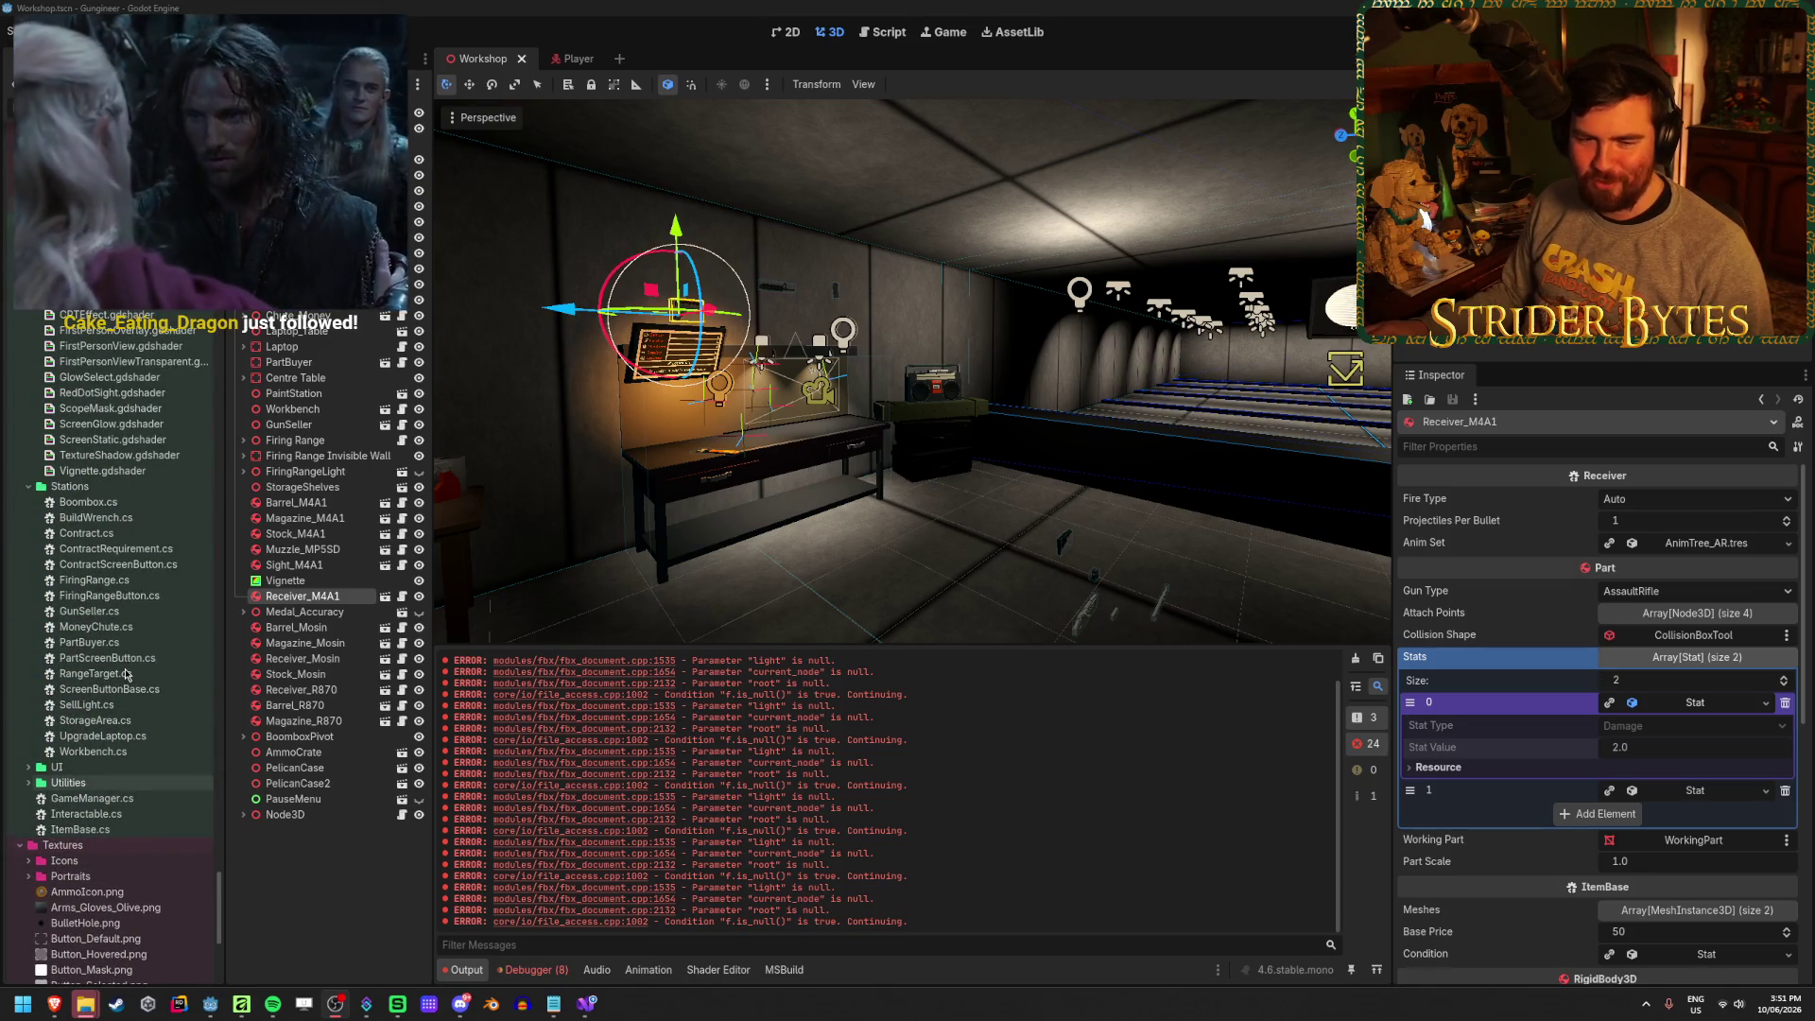
scroll(161, 614, "down", 10)
scroll(165, 604, "down", 3)
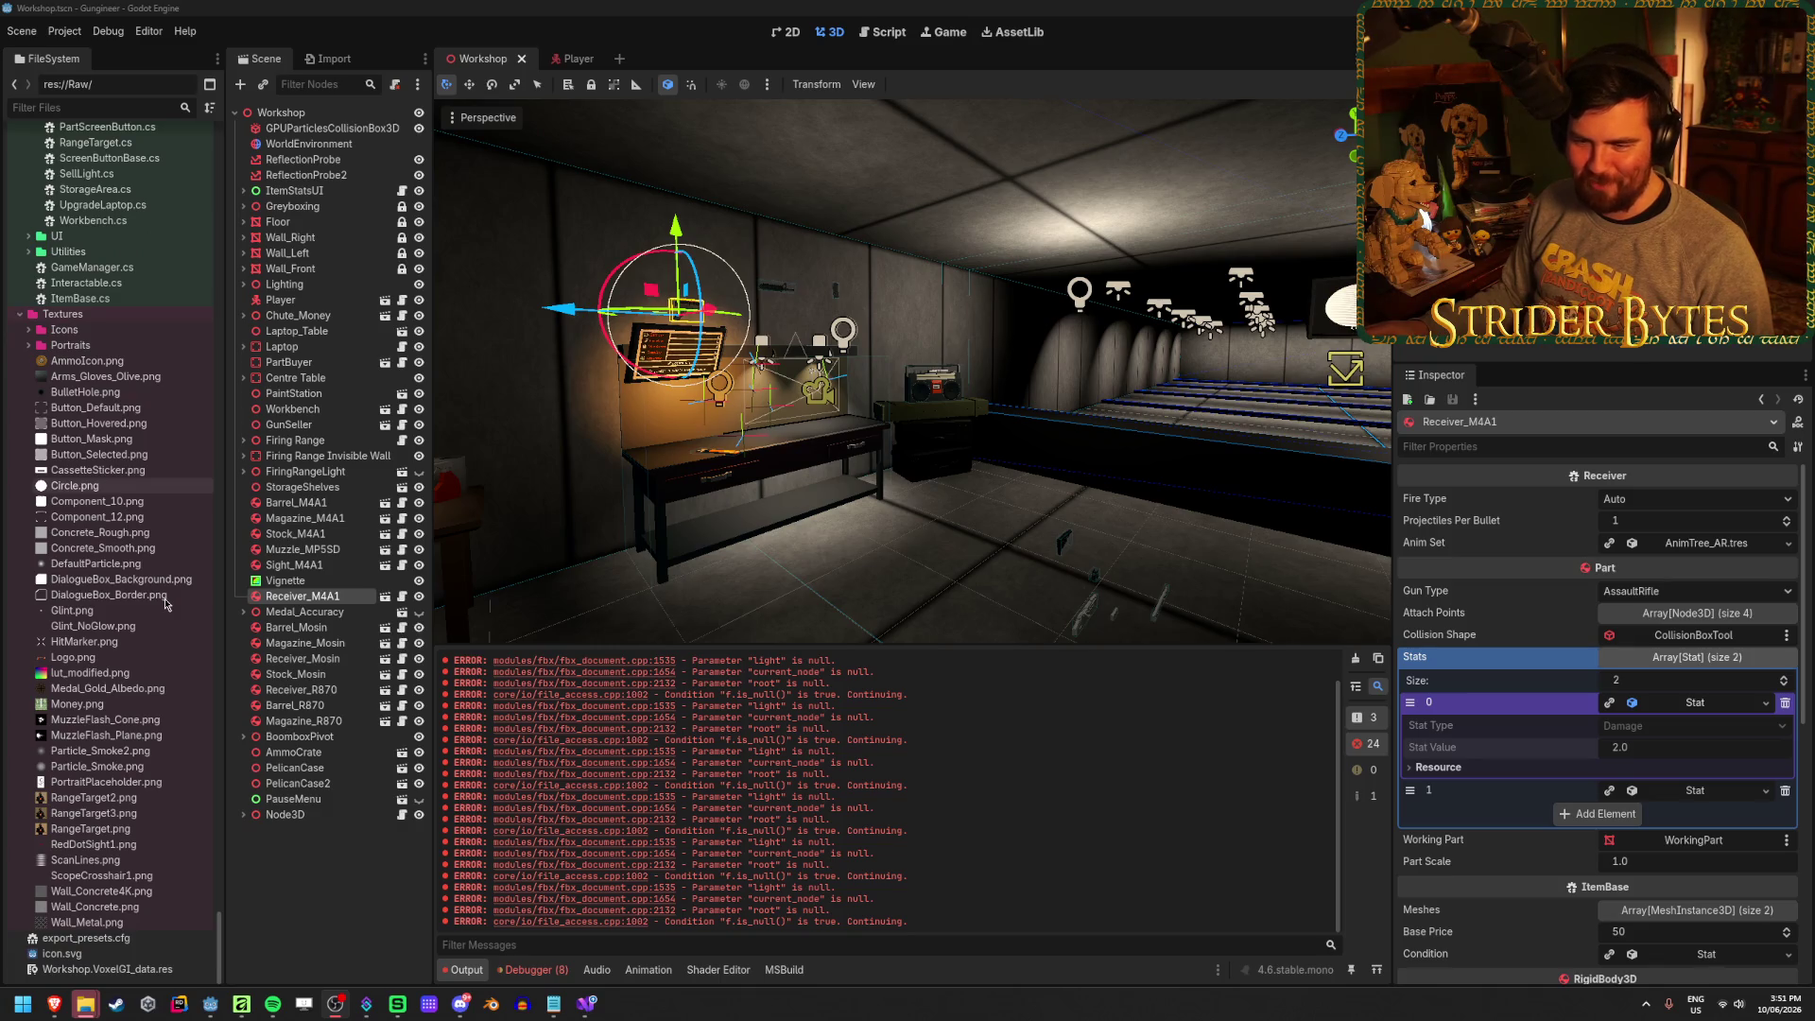
scroll(151, 766, "up", 20)
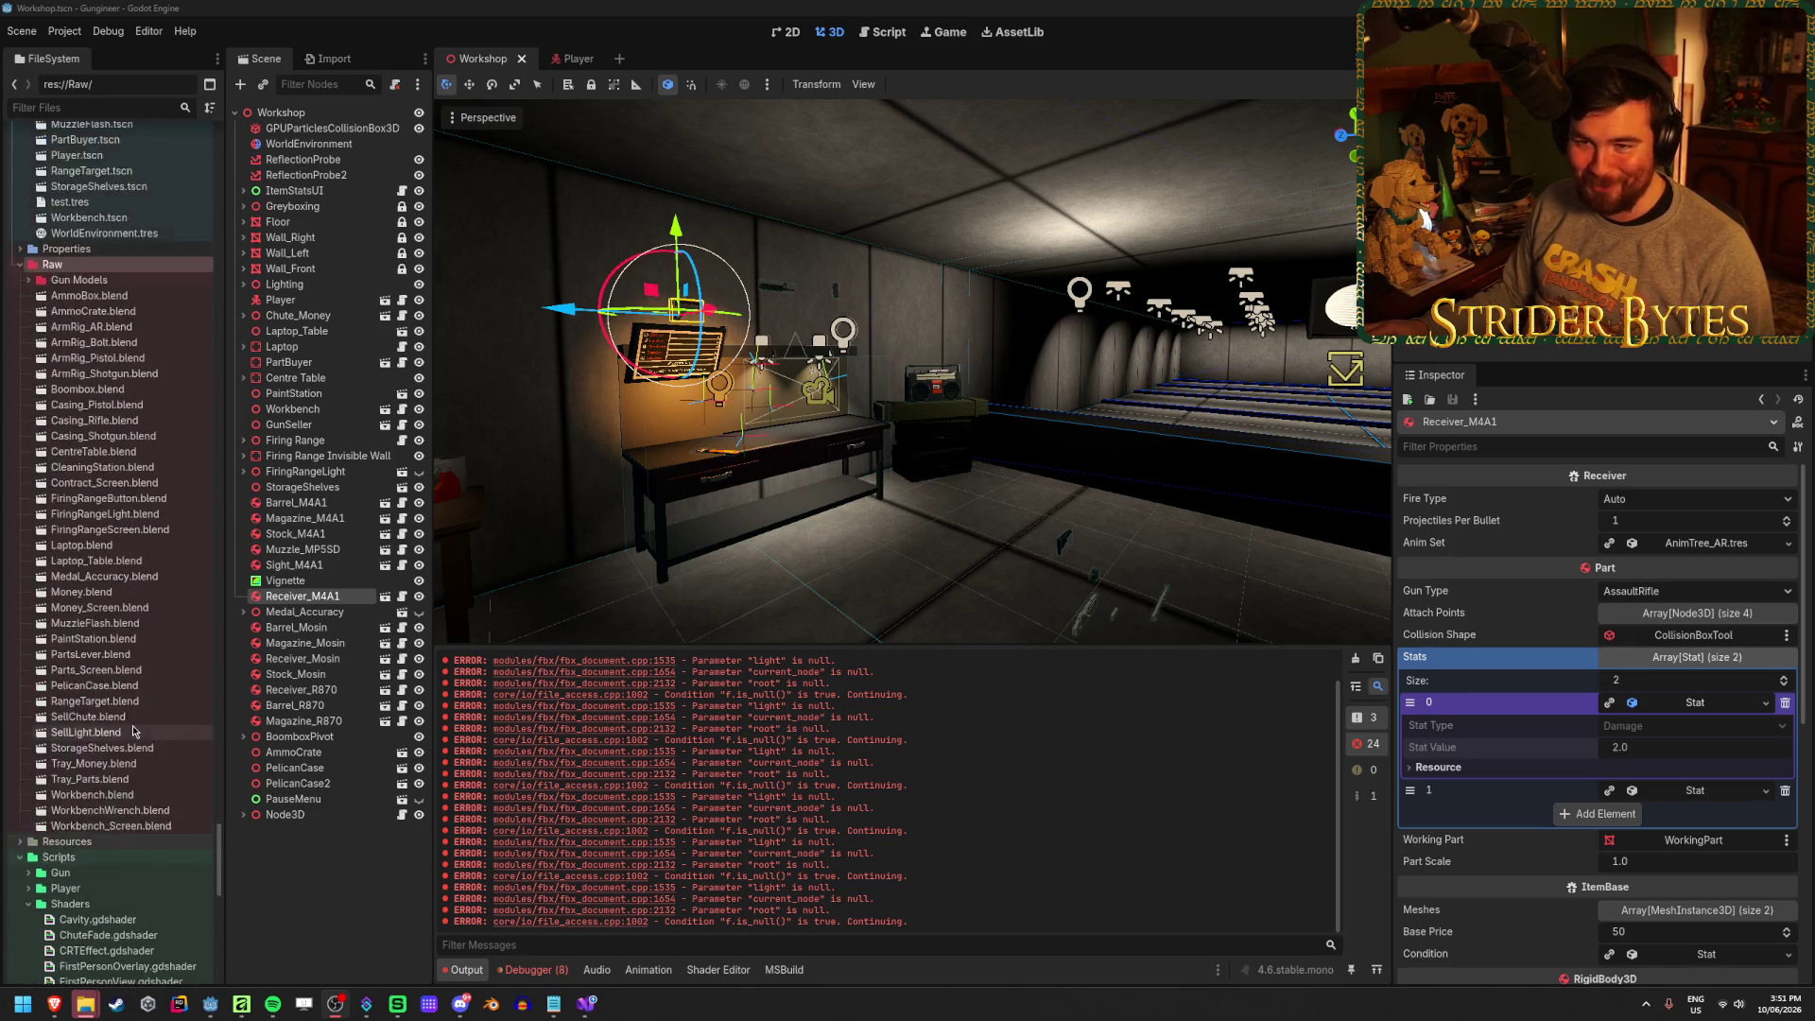
scroll(135, 731, "up", 7)
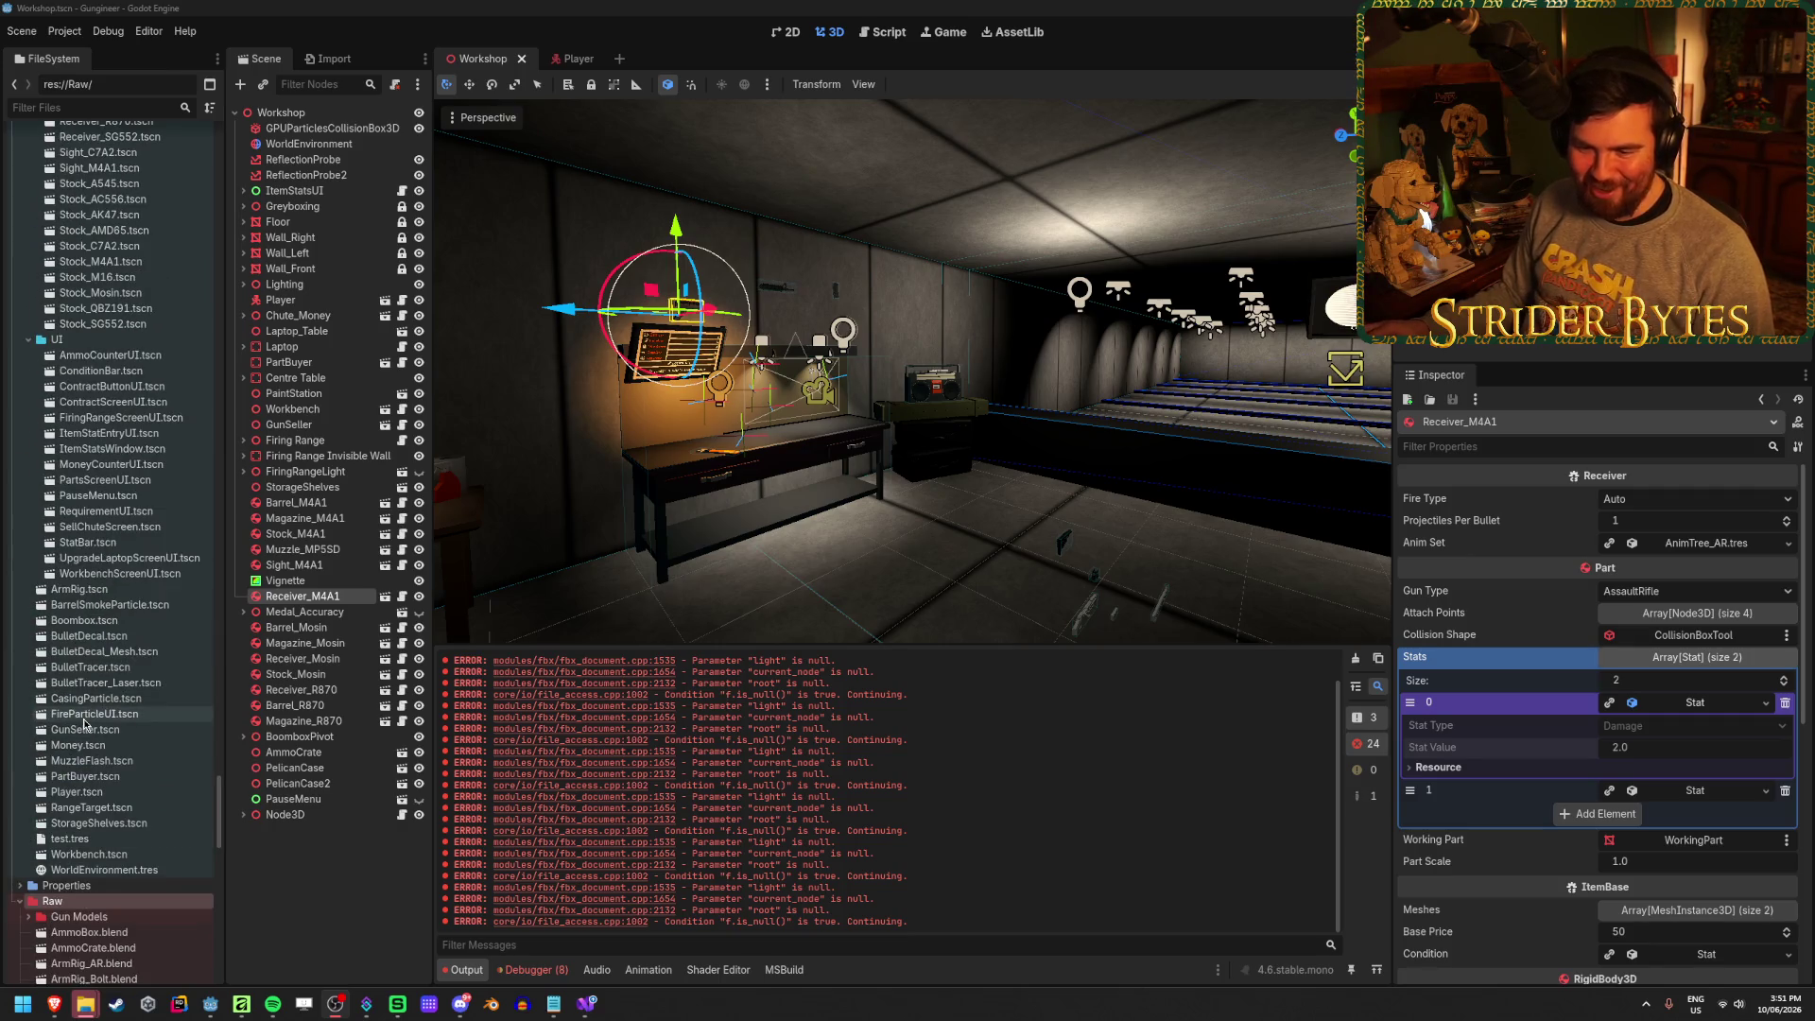
double_click(114, 807)
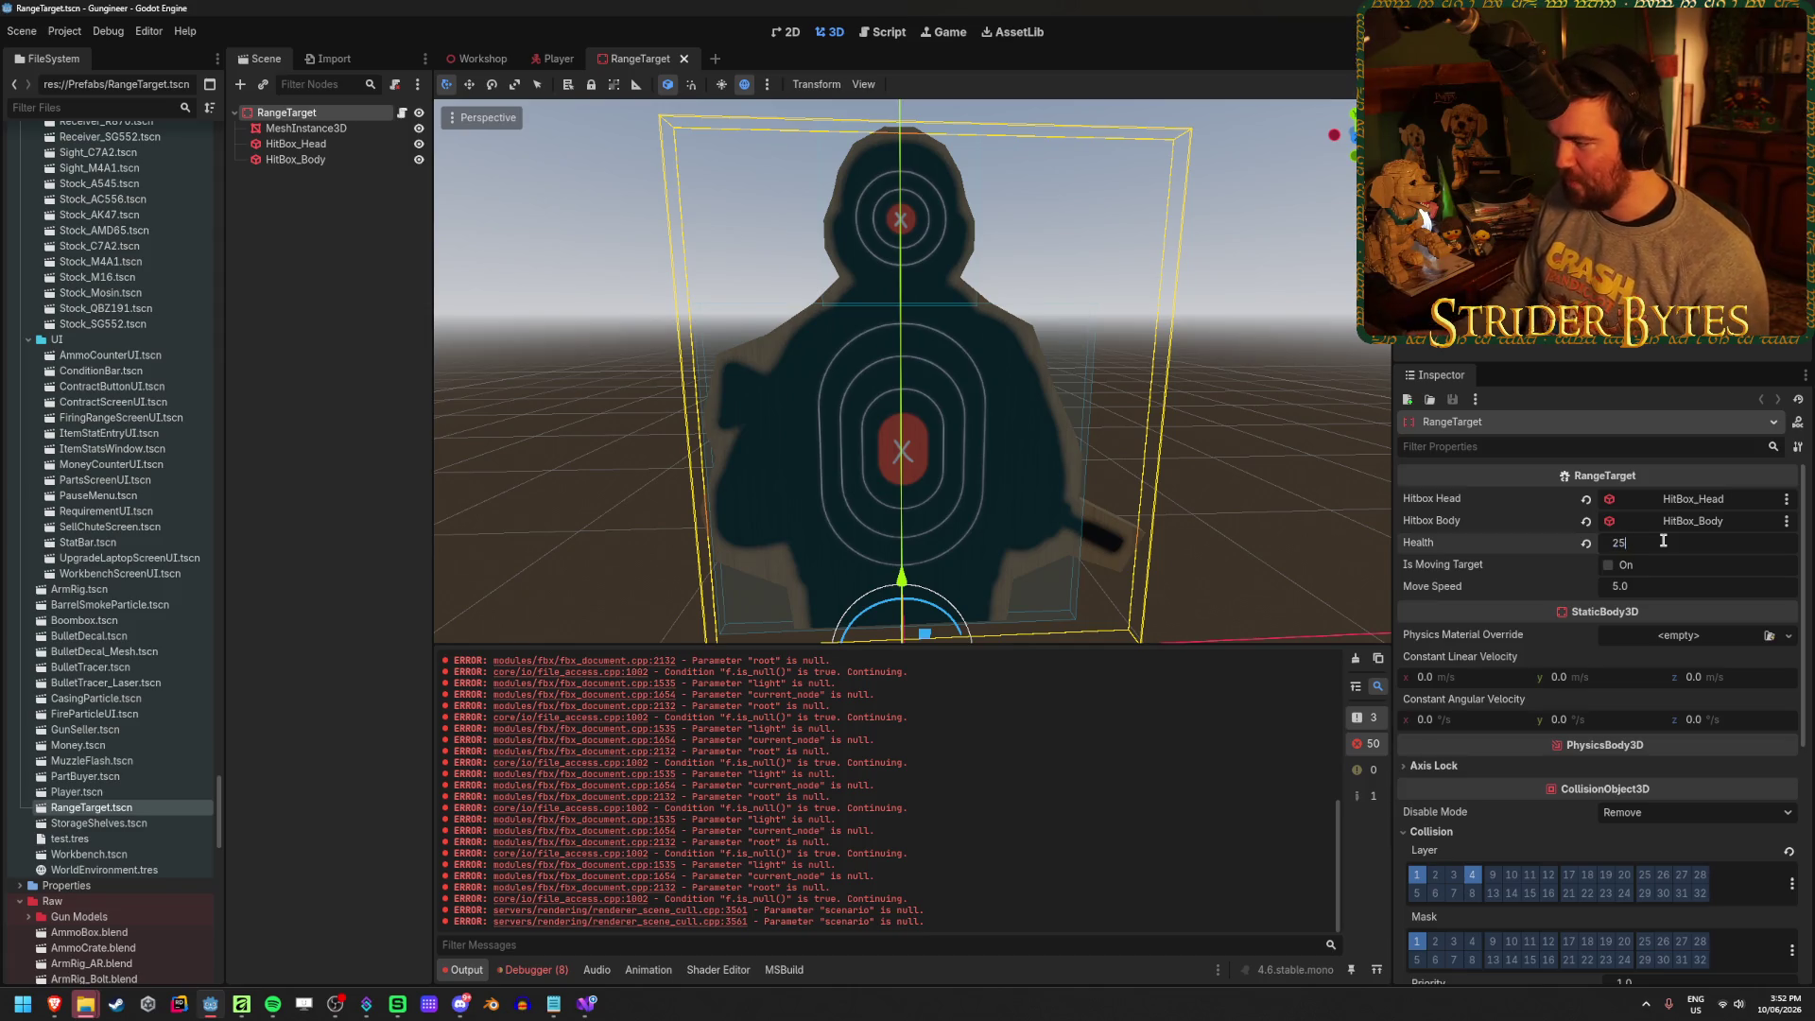
key("F6")
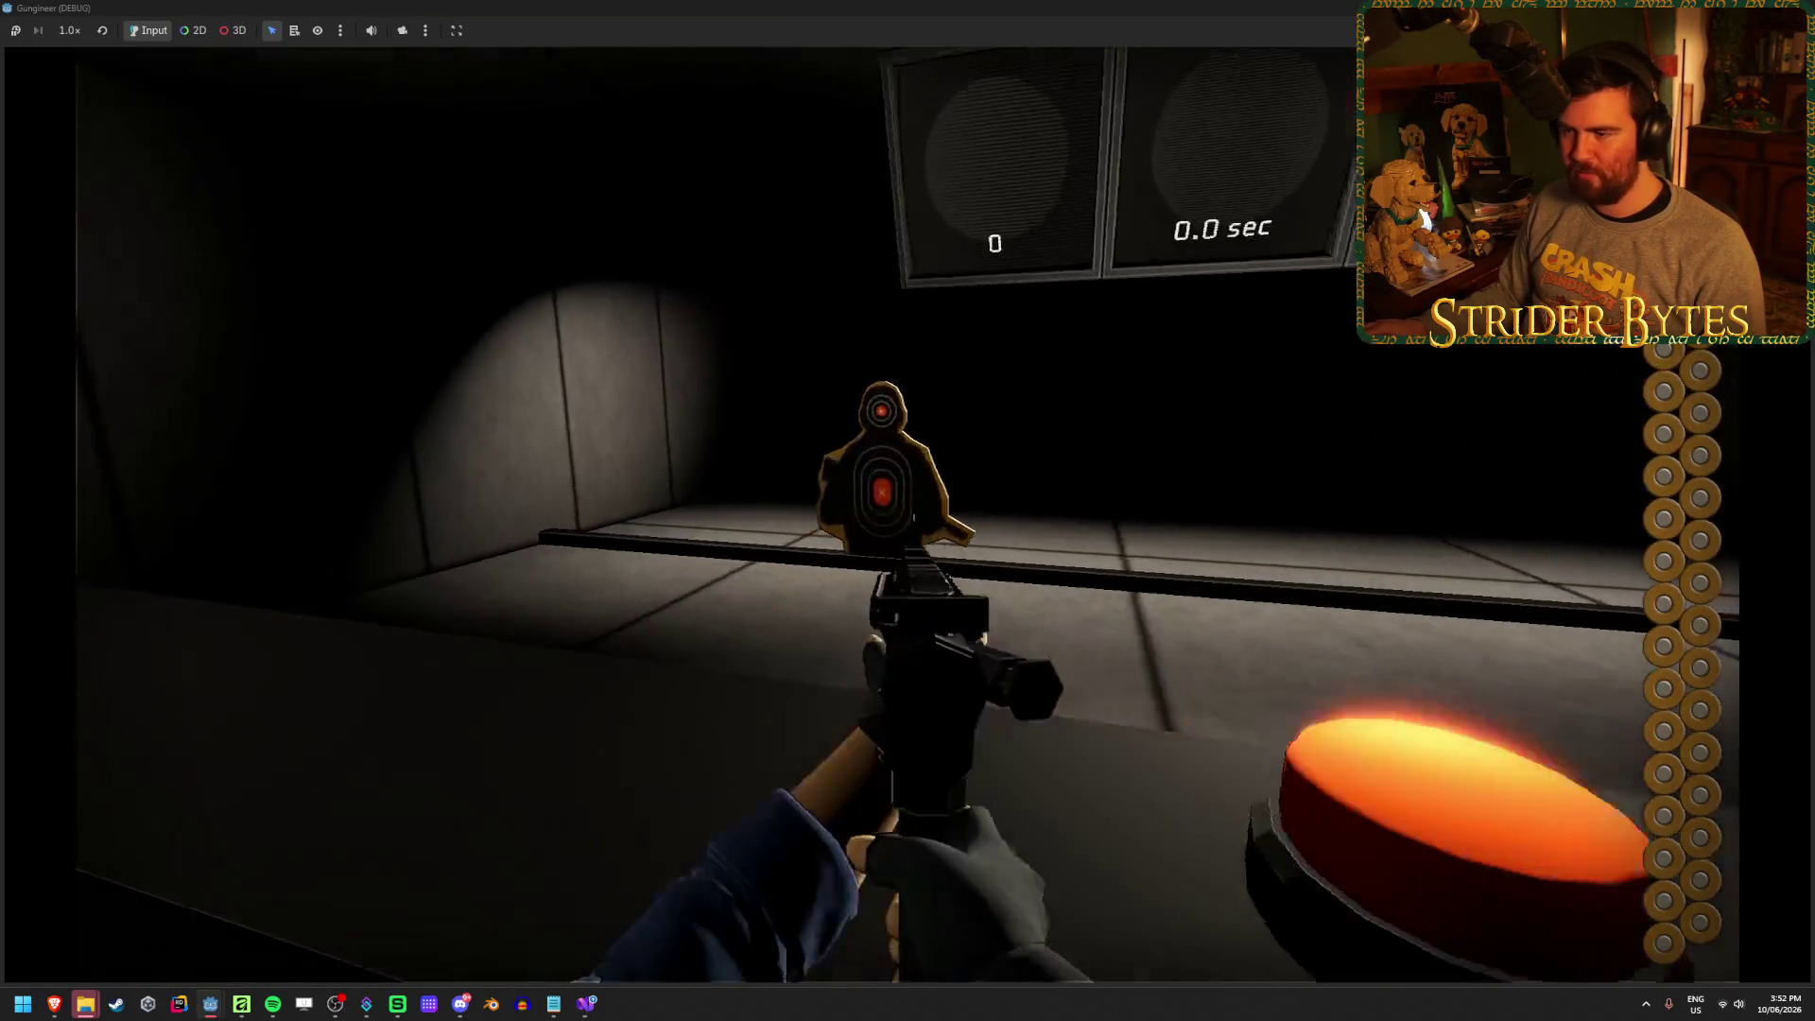
Fire a full magazine at the 25-health range target while turning across the range
left_click(908, 510)
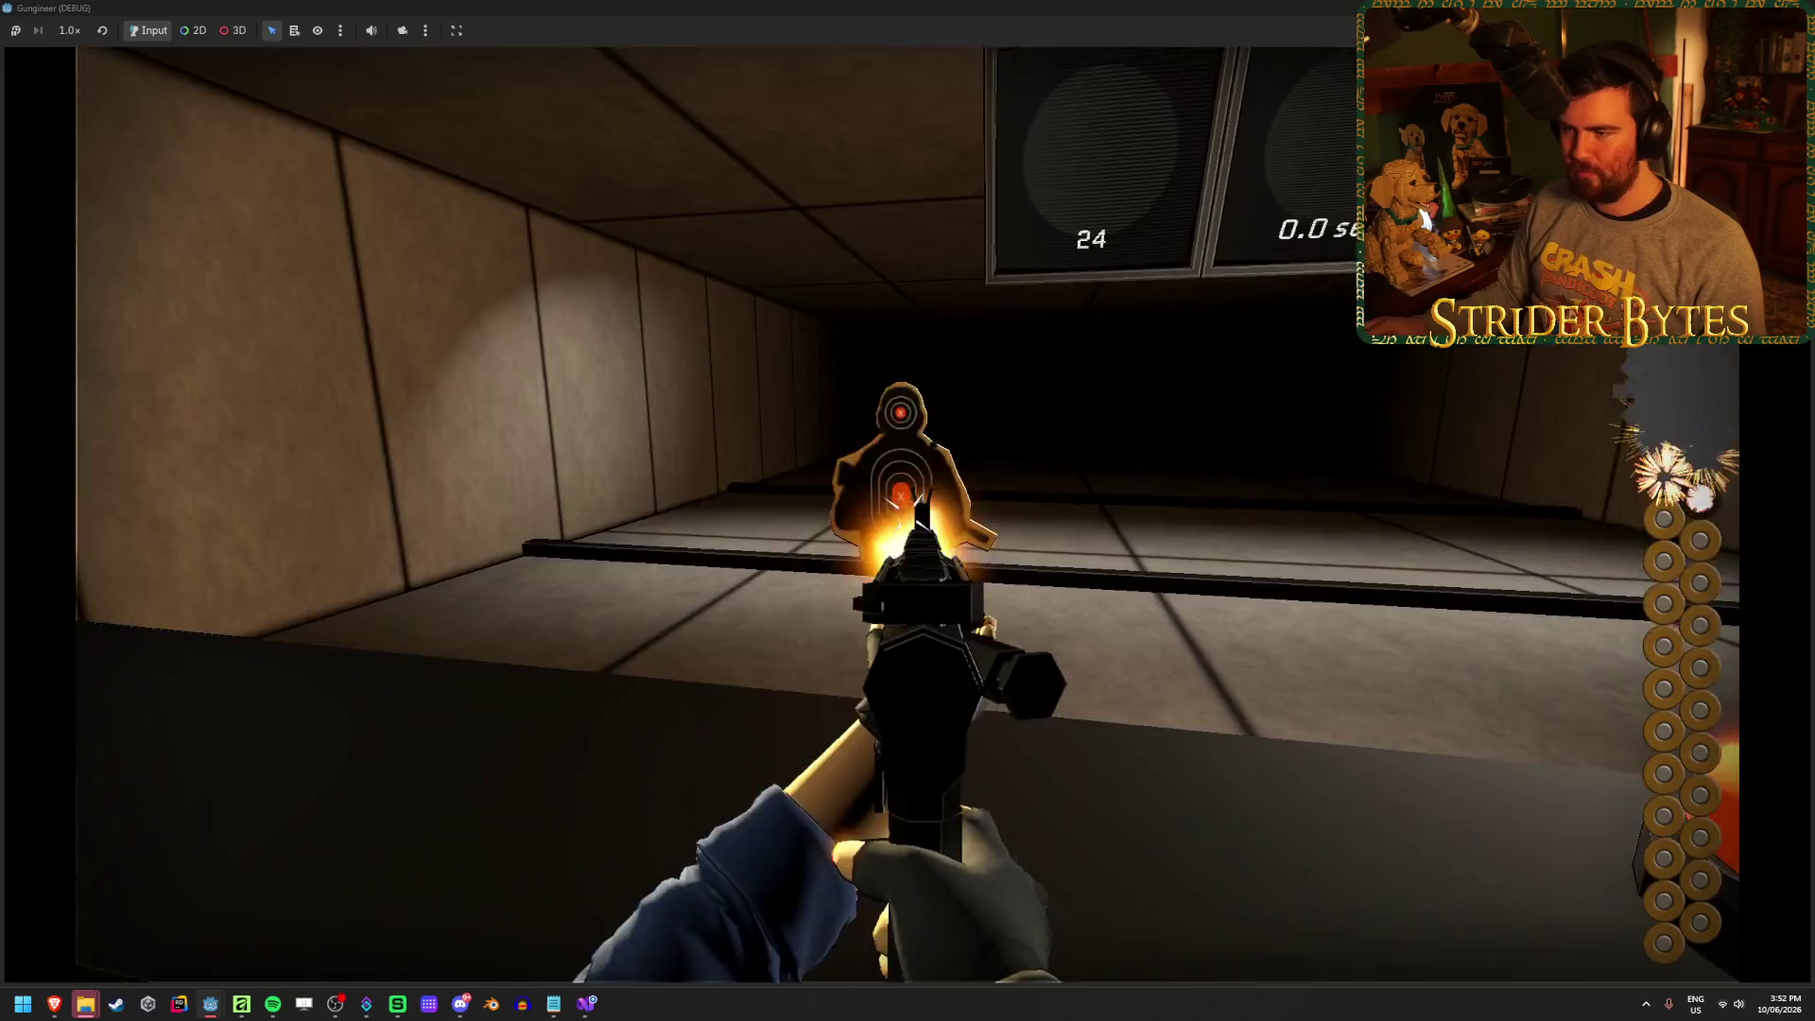
left_click_drag(908, 511, 908, 511)
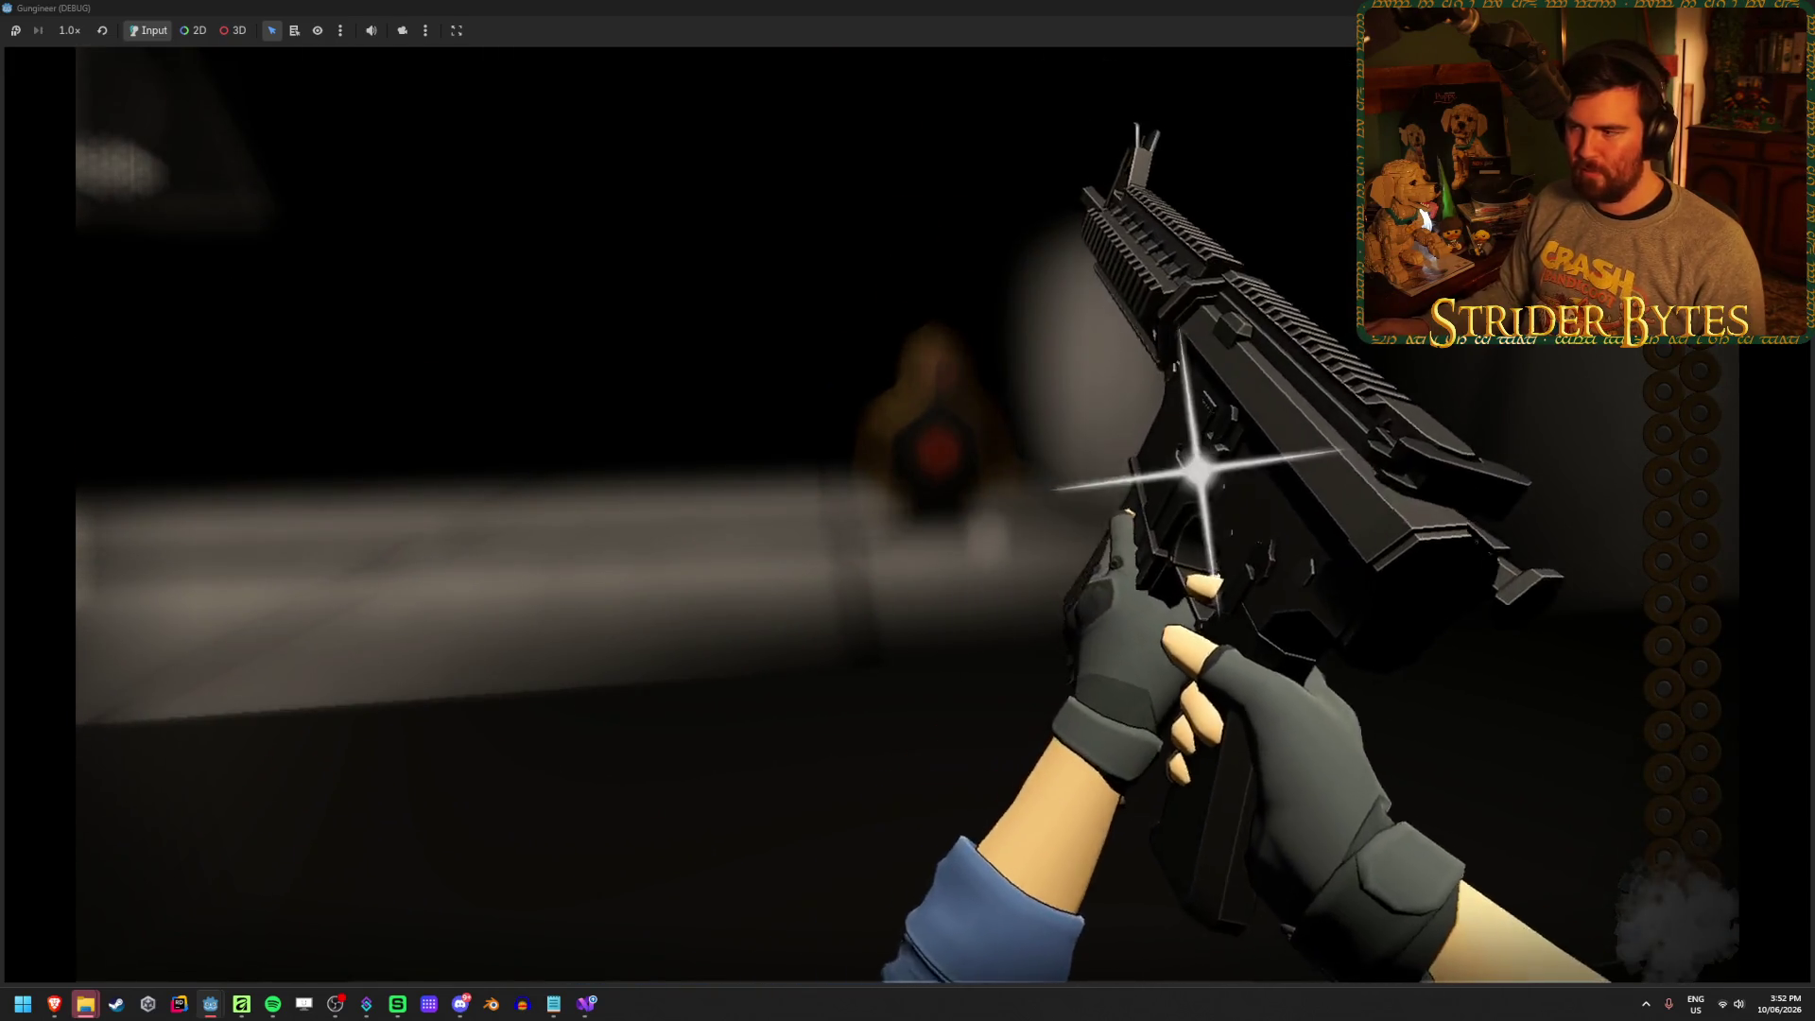